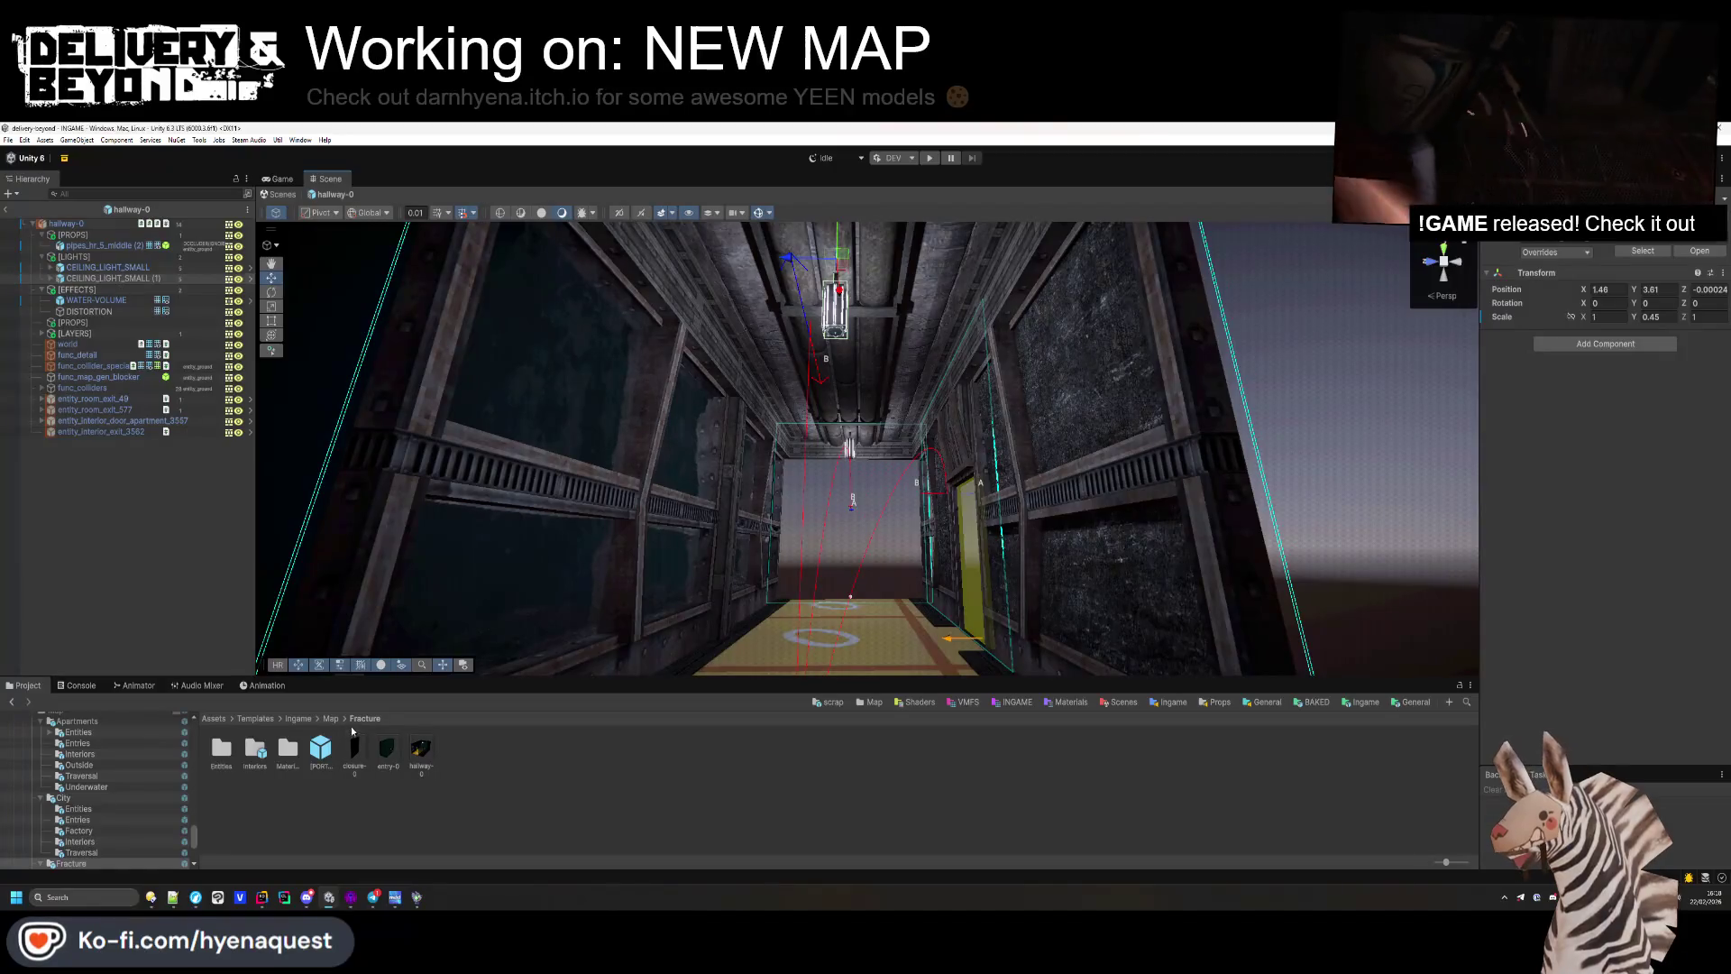
Step: Open the entry-0 scene and browse to the Fracture/Entities folder
double_click(387, 755)
click(875, 470)
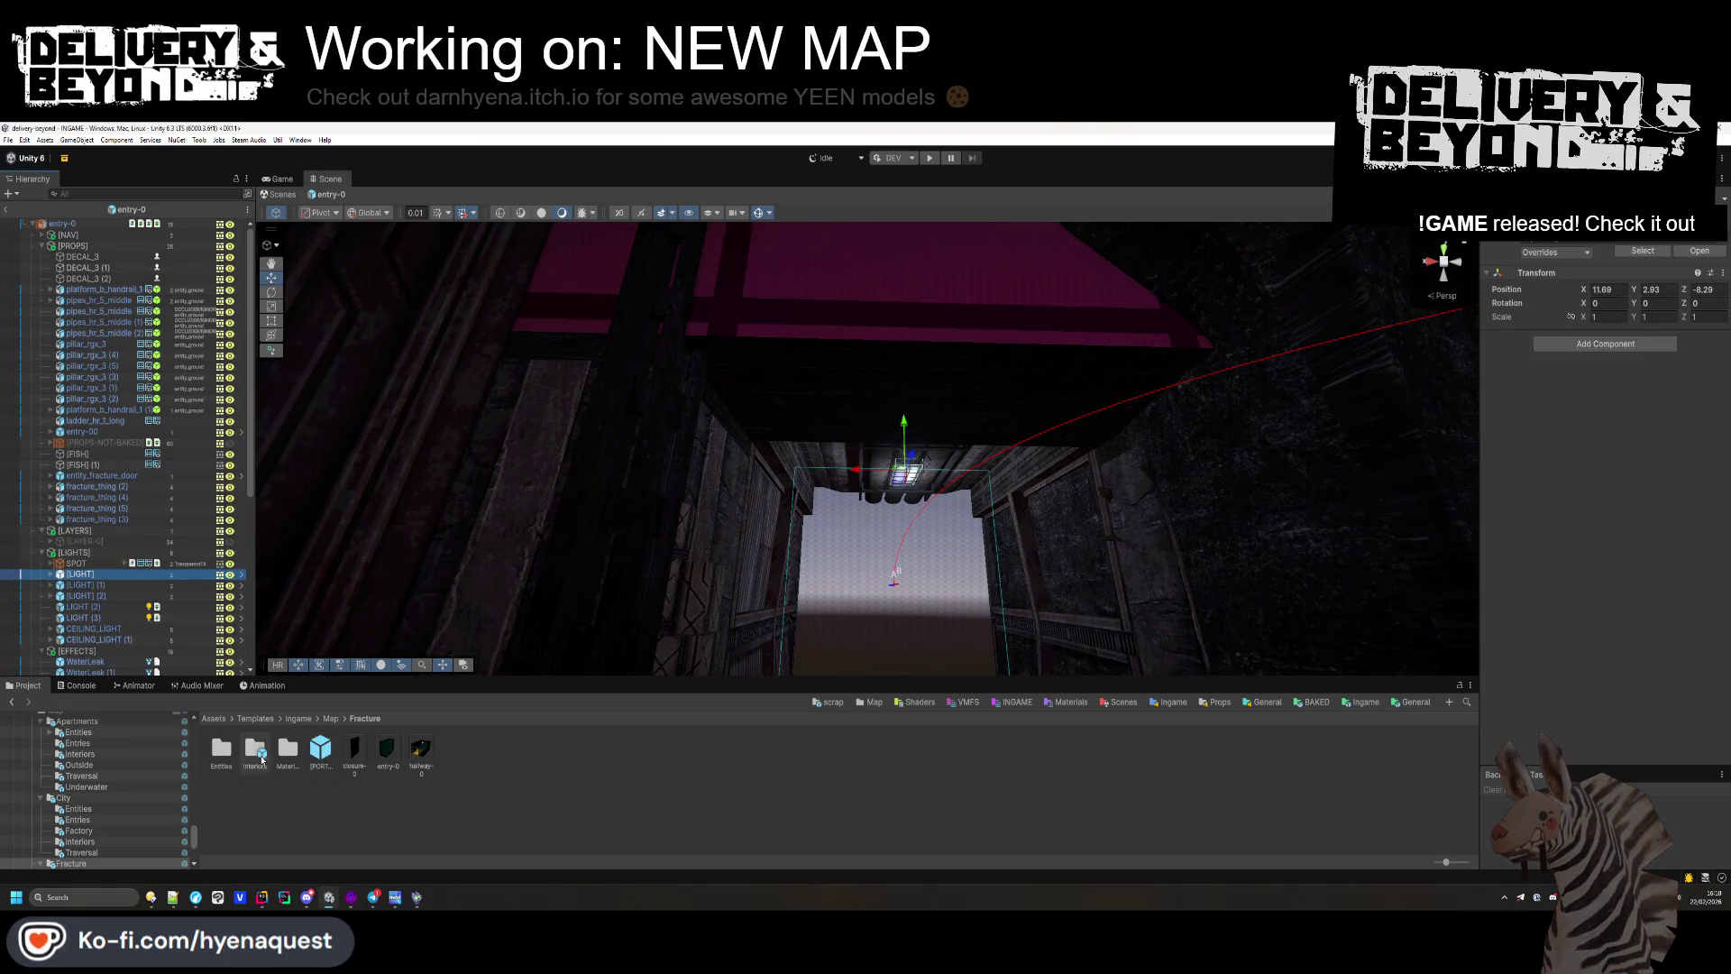
double_click(223, 753)
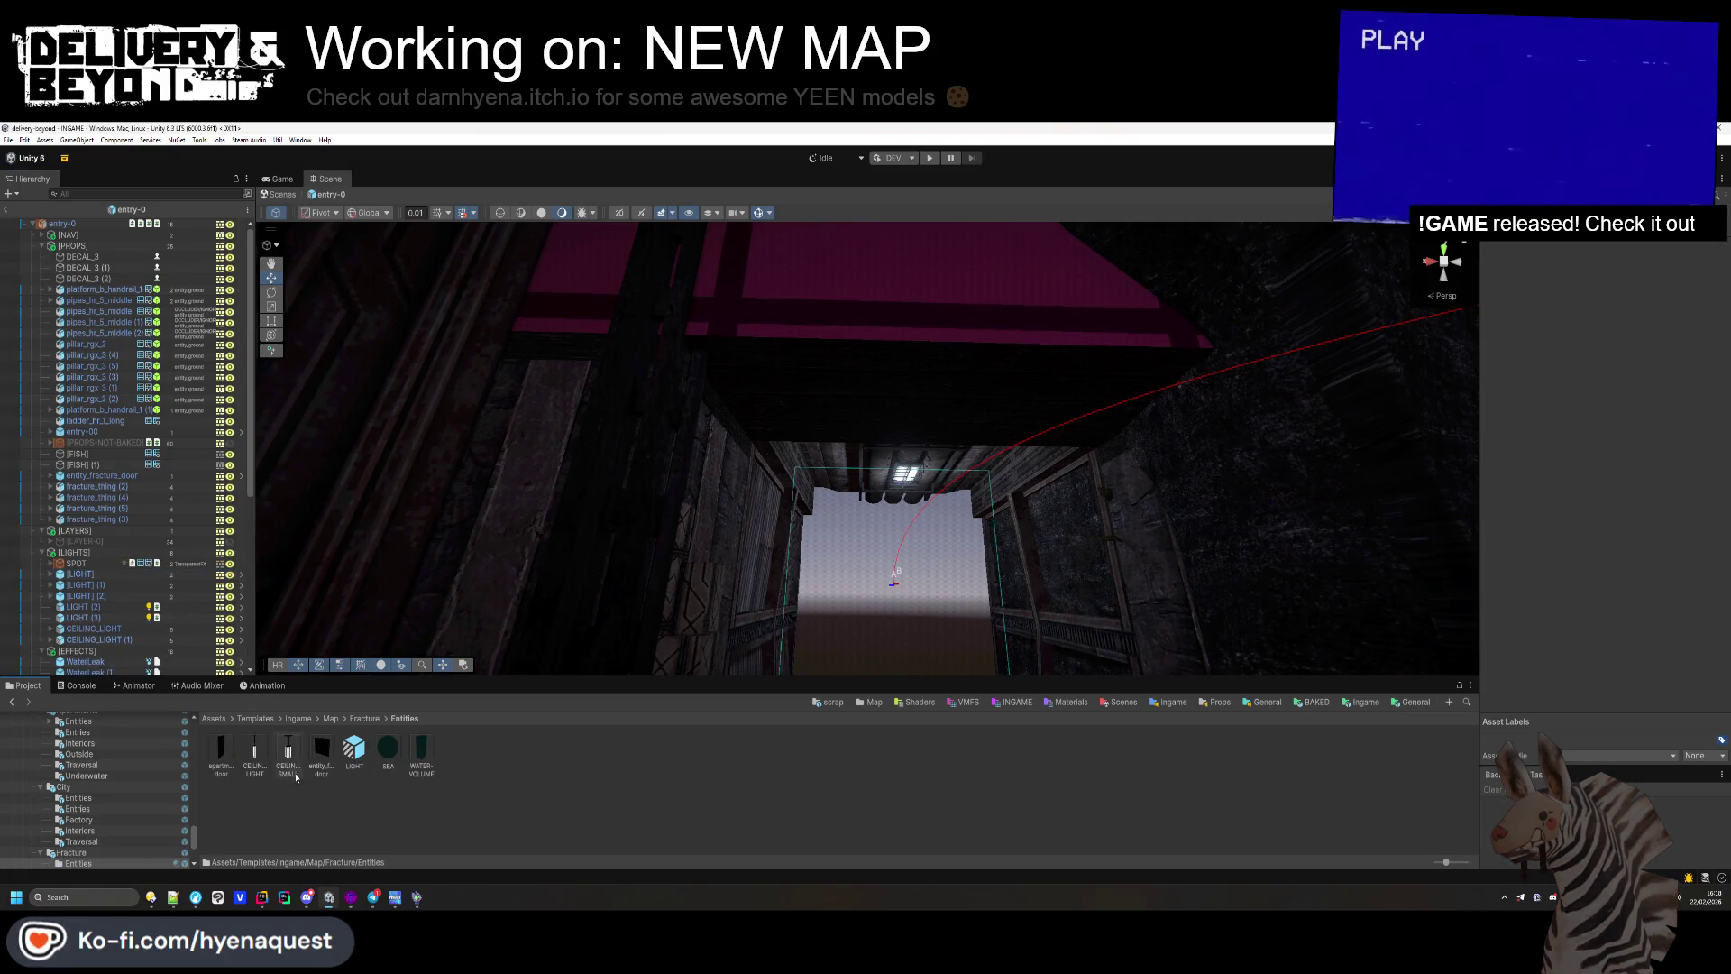
Step: Rename the scene's [LIGHT] ceiling light object to [LIGHT-CEILING]
click(82, 574)
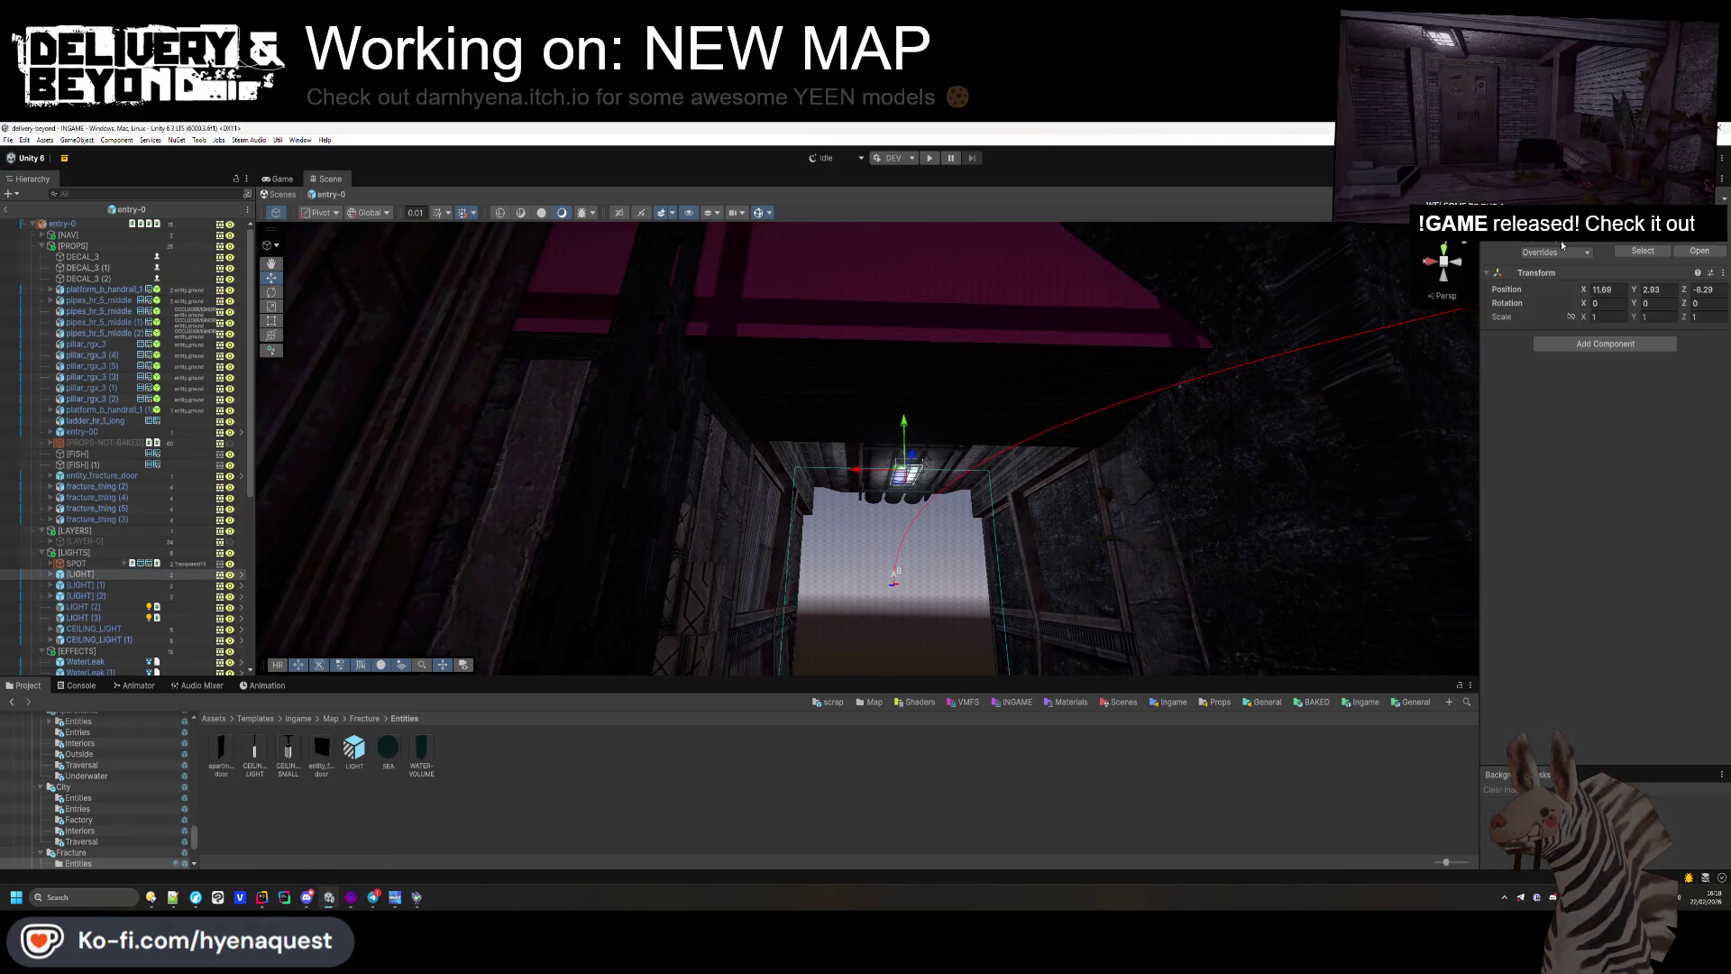
key(F2)
text([LIGHT-CEILING])
key(Return)
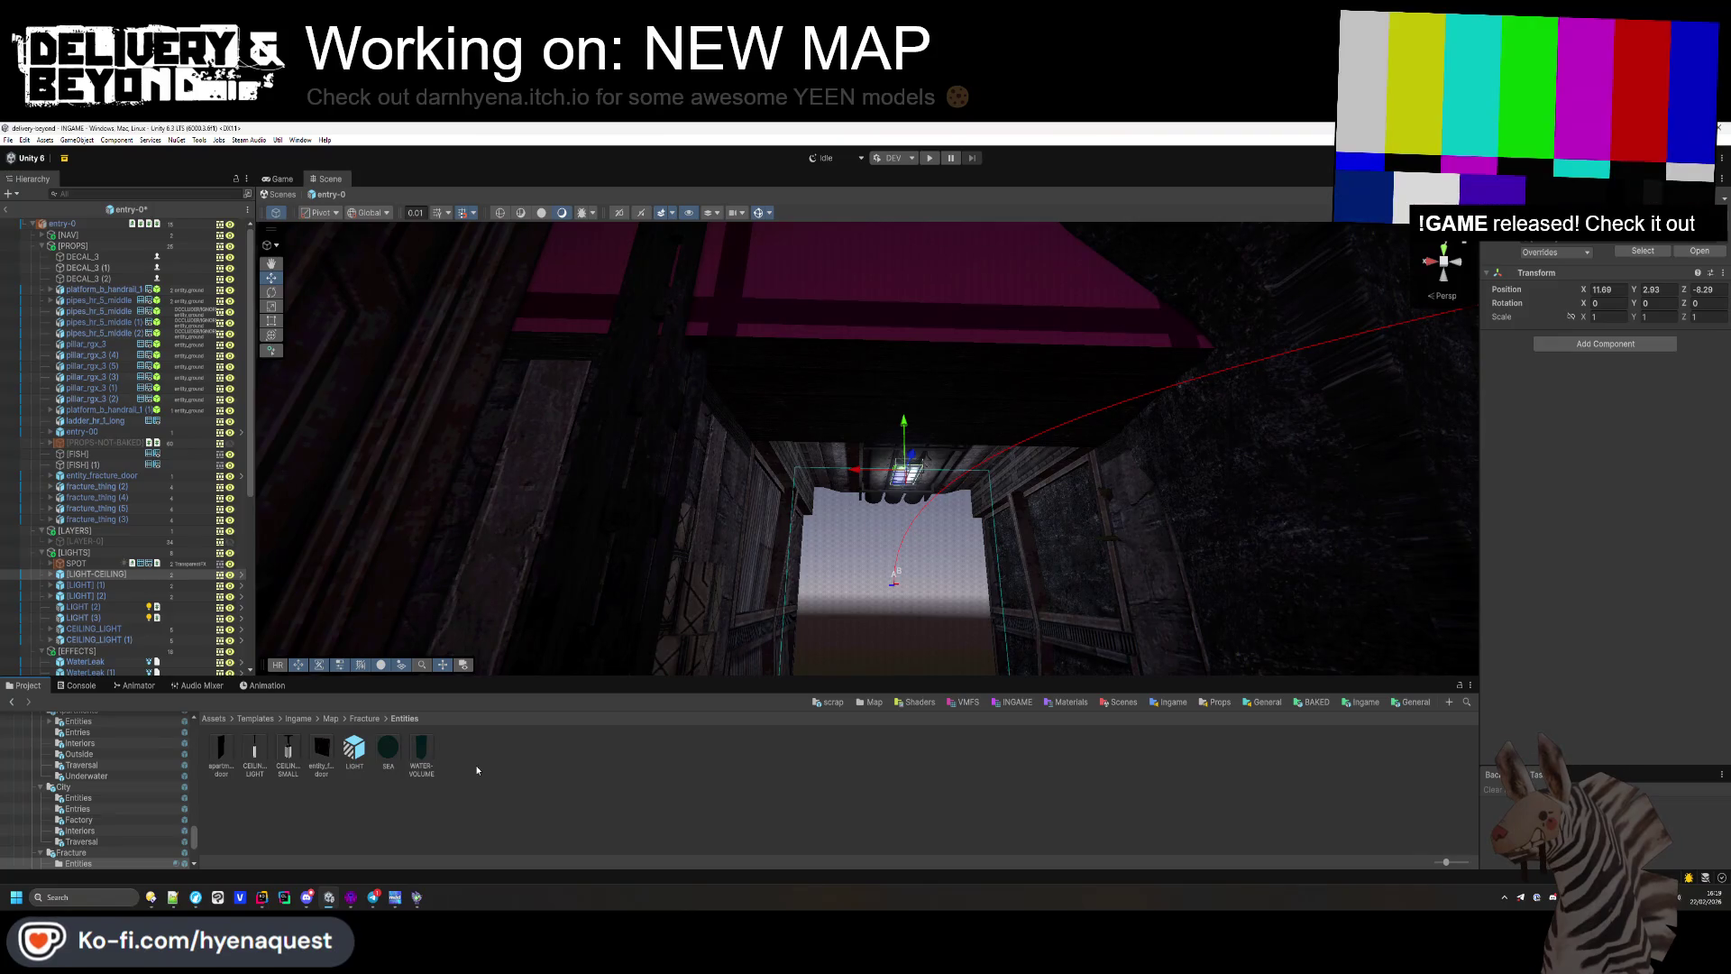
Step: Refresh the project and save [LIGHT-CEILING] into Entities as a Prefab Variant
click(367, 787)
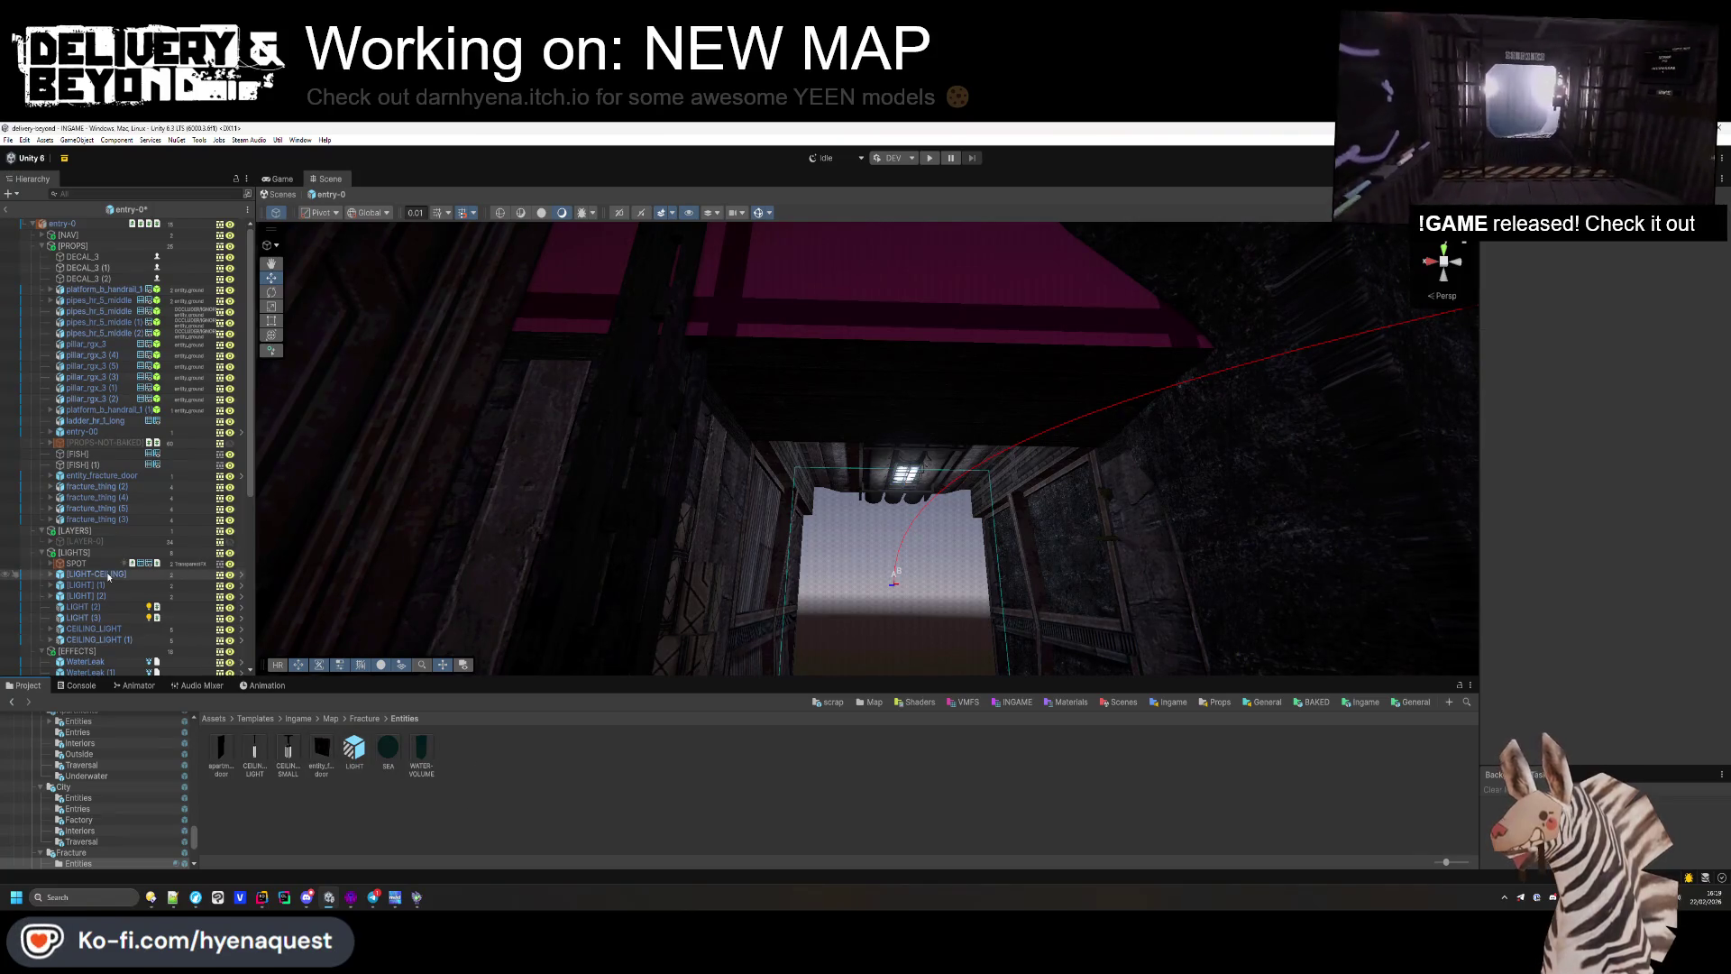
right_click(344, 818)
click(389, 659)
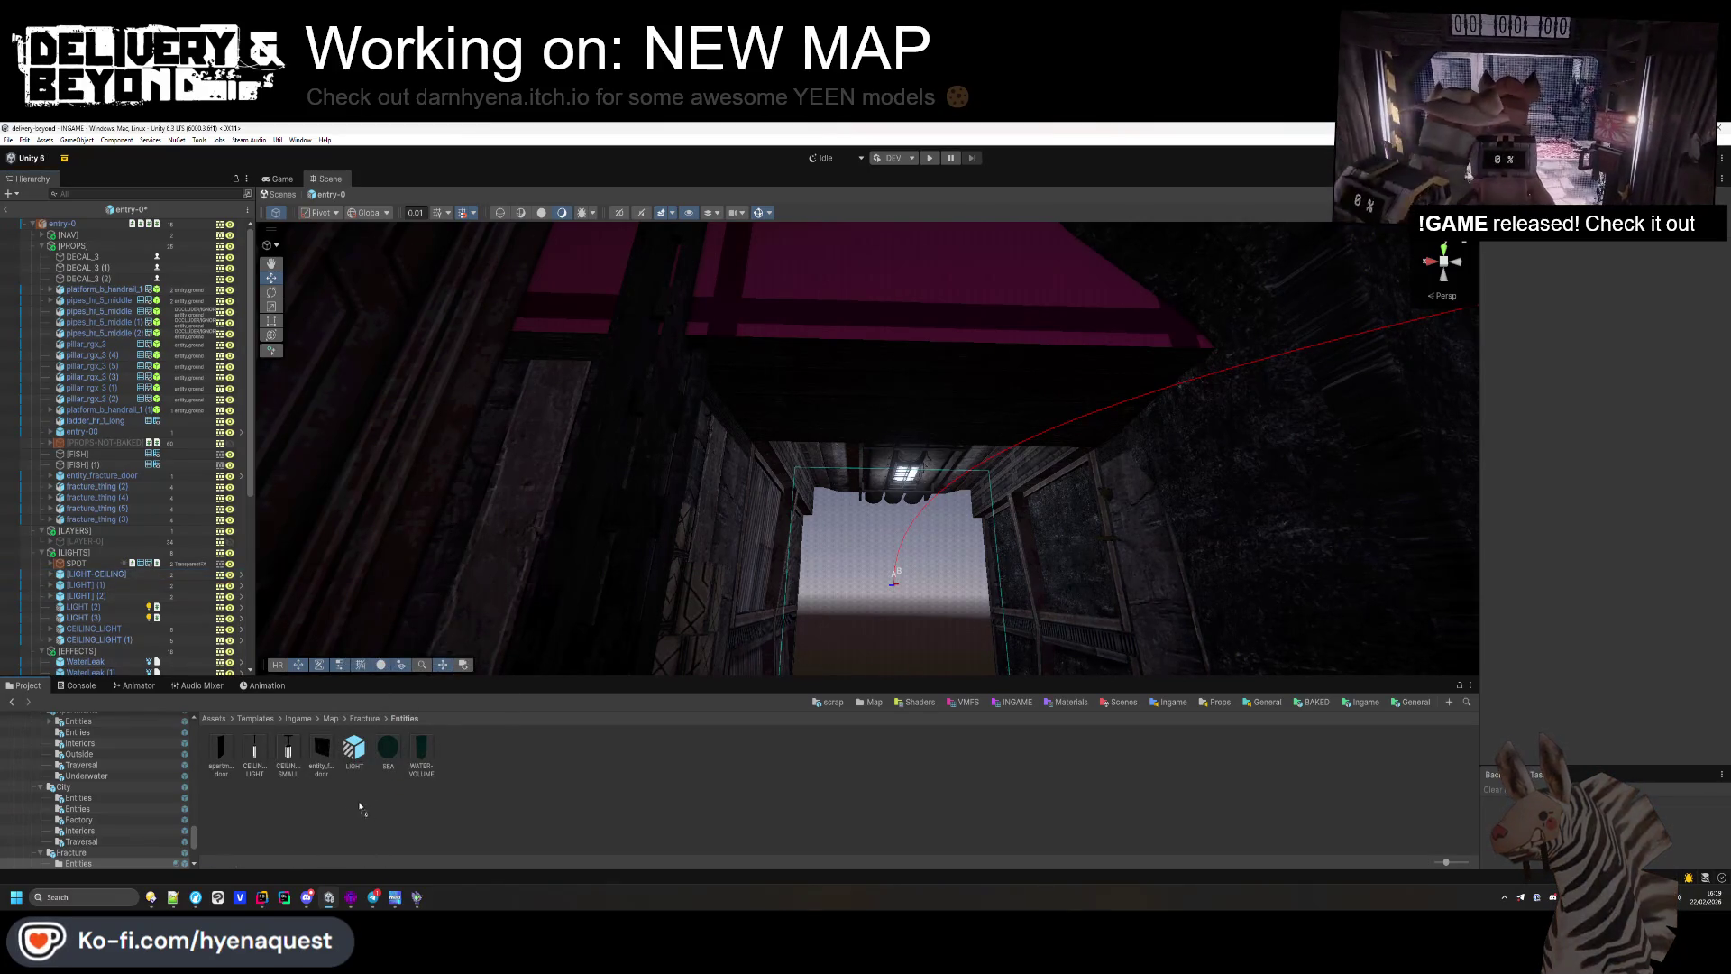
drag(342, 793, 342, 791)
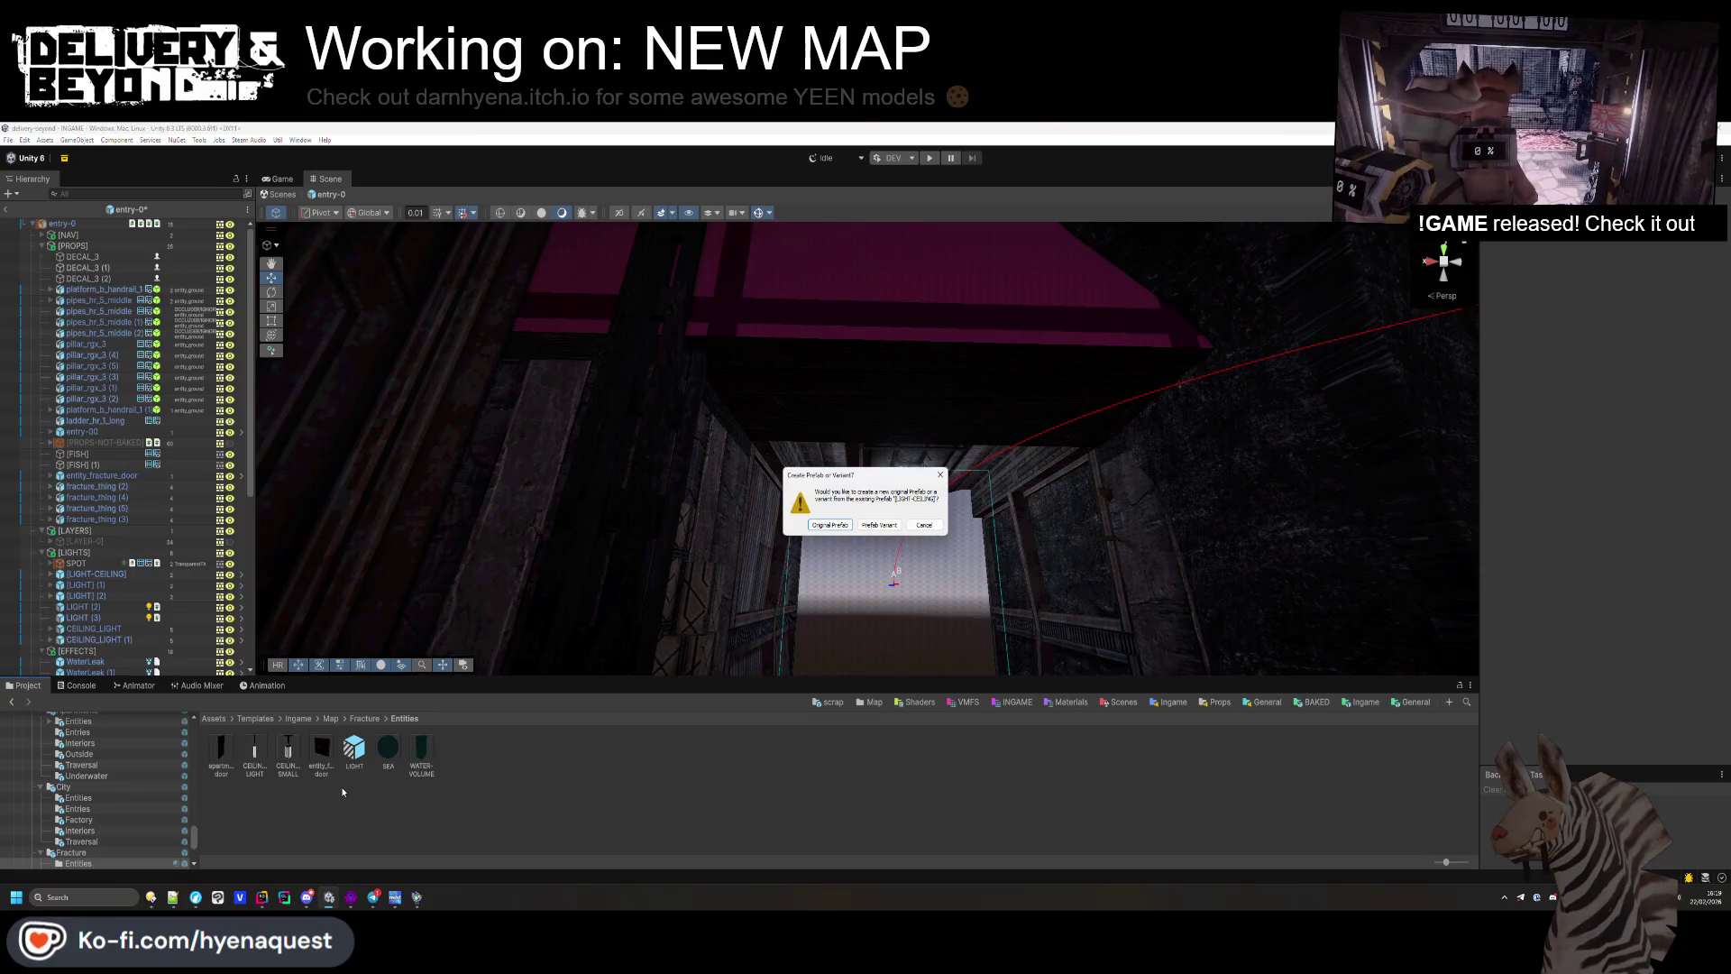
click(884, 524)
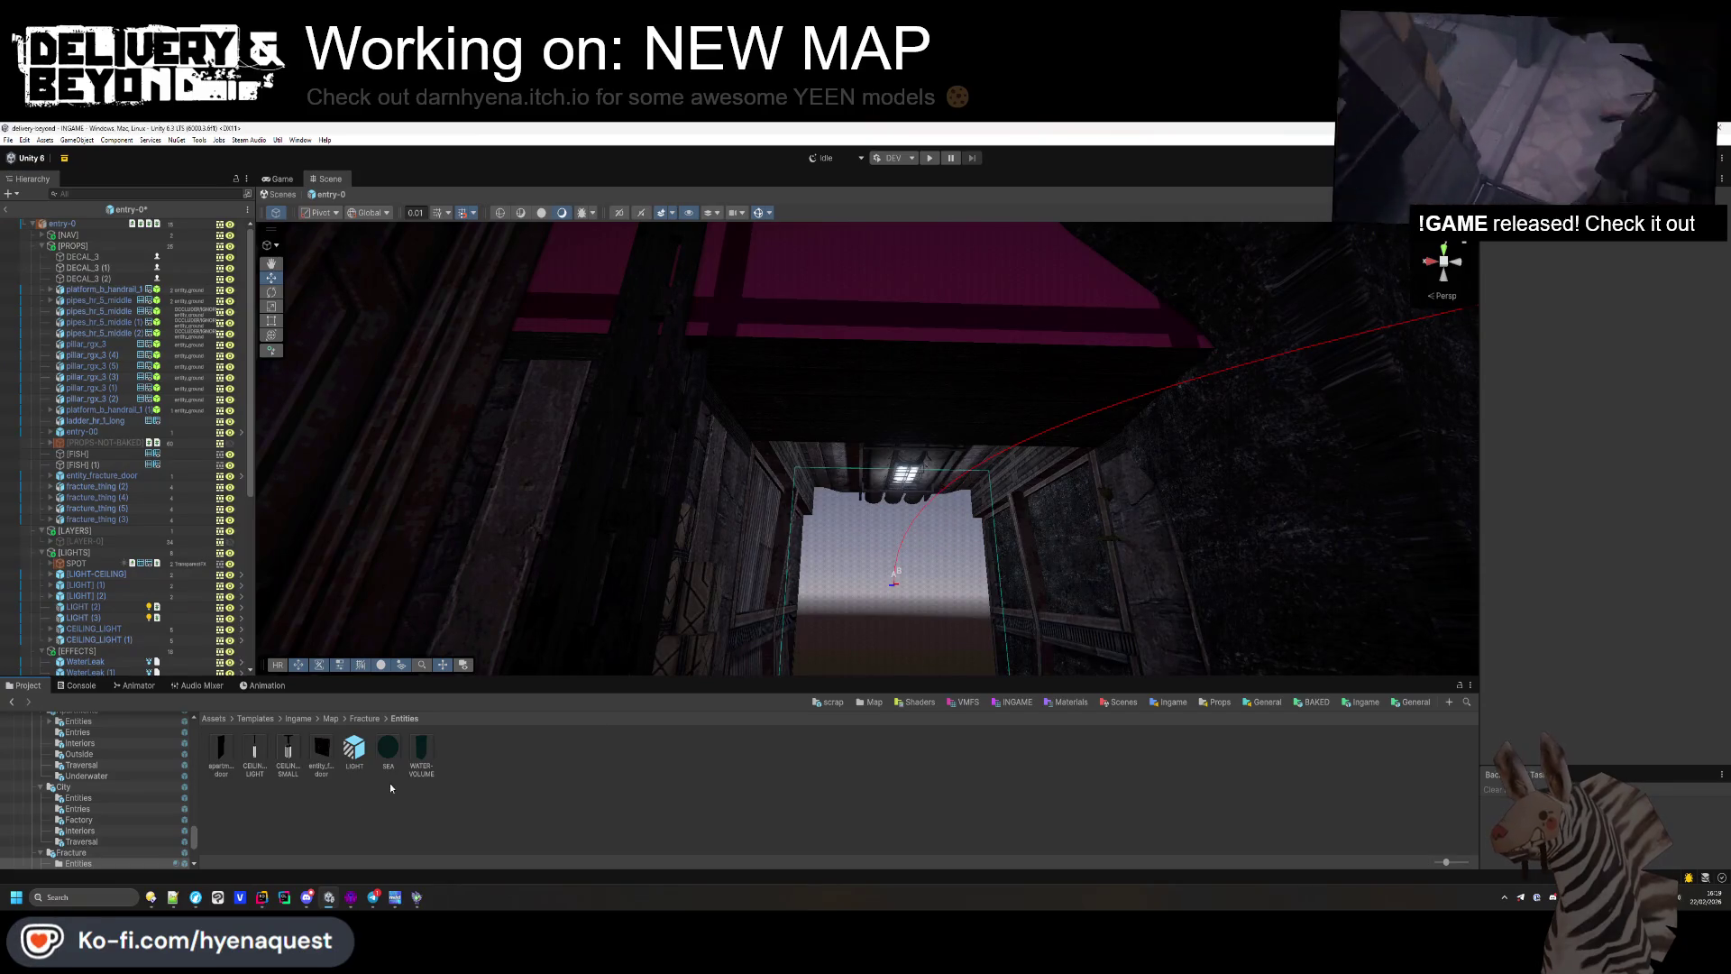
Step: Replace the [LIGHT] (1) and [LIGHT] (2) objects with the new ceiling light prefab
click(108, 585)
shift+click(106, 597)
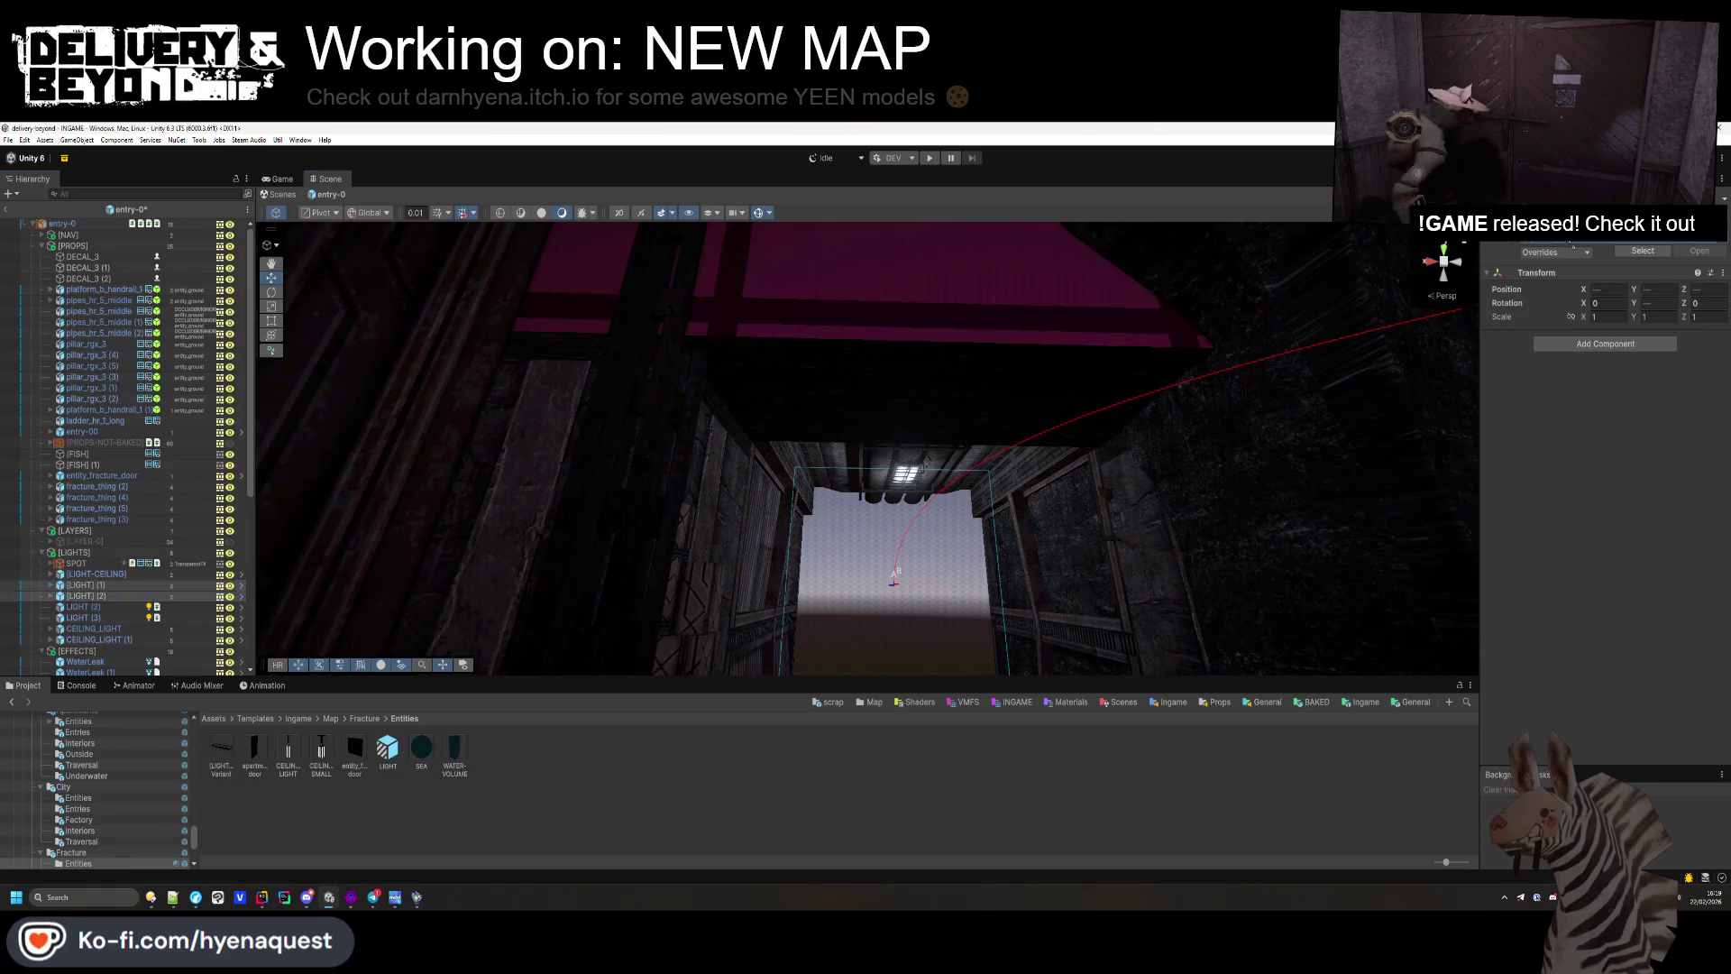
drag(1574, 244, 1579, 242)
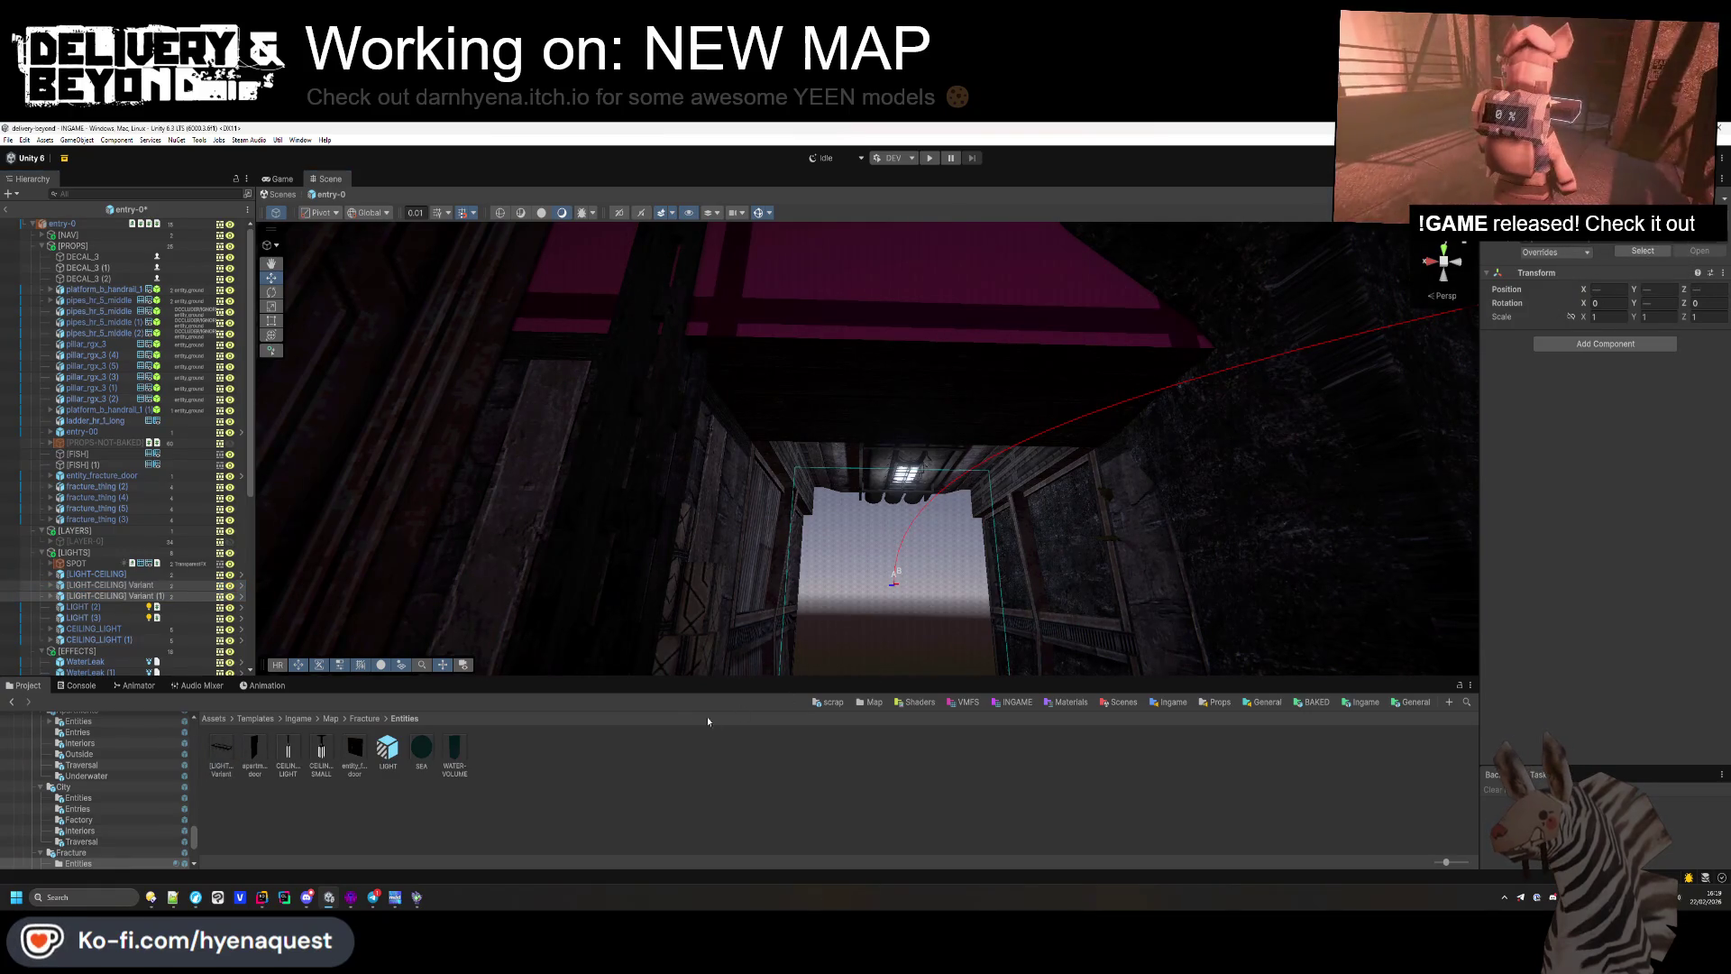
Step: Rename the variant prefab asset to [LIGHT-CEILING]
click(232, 775)
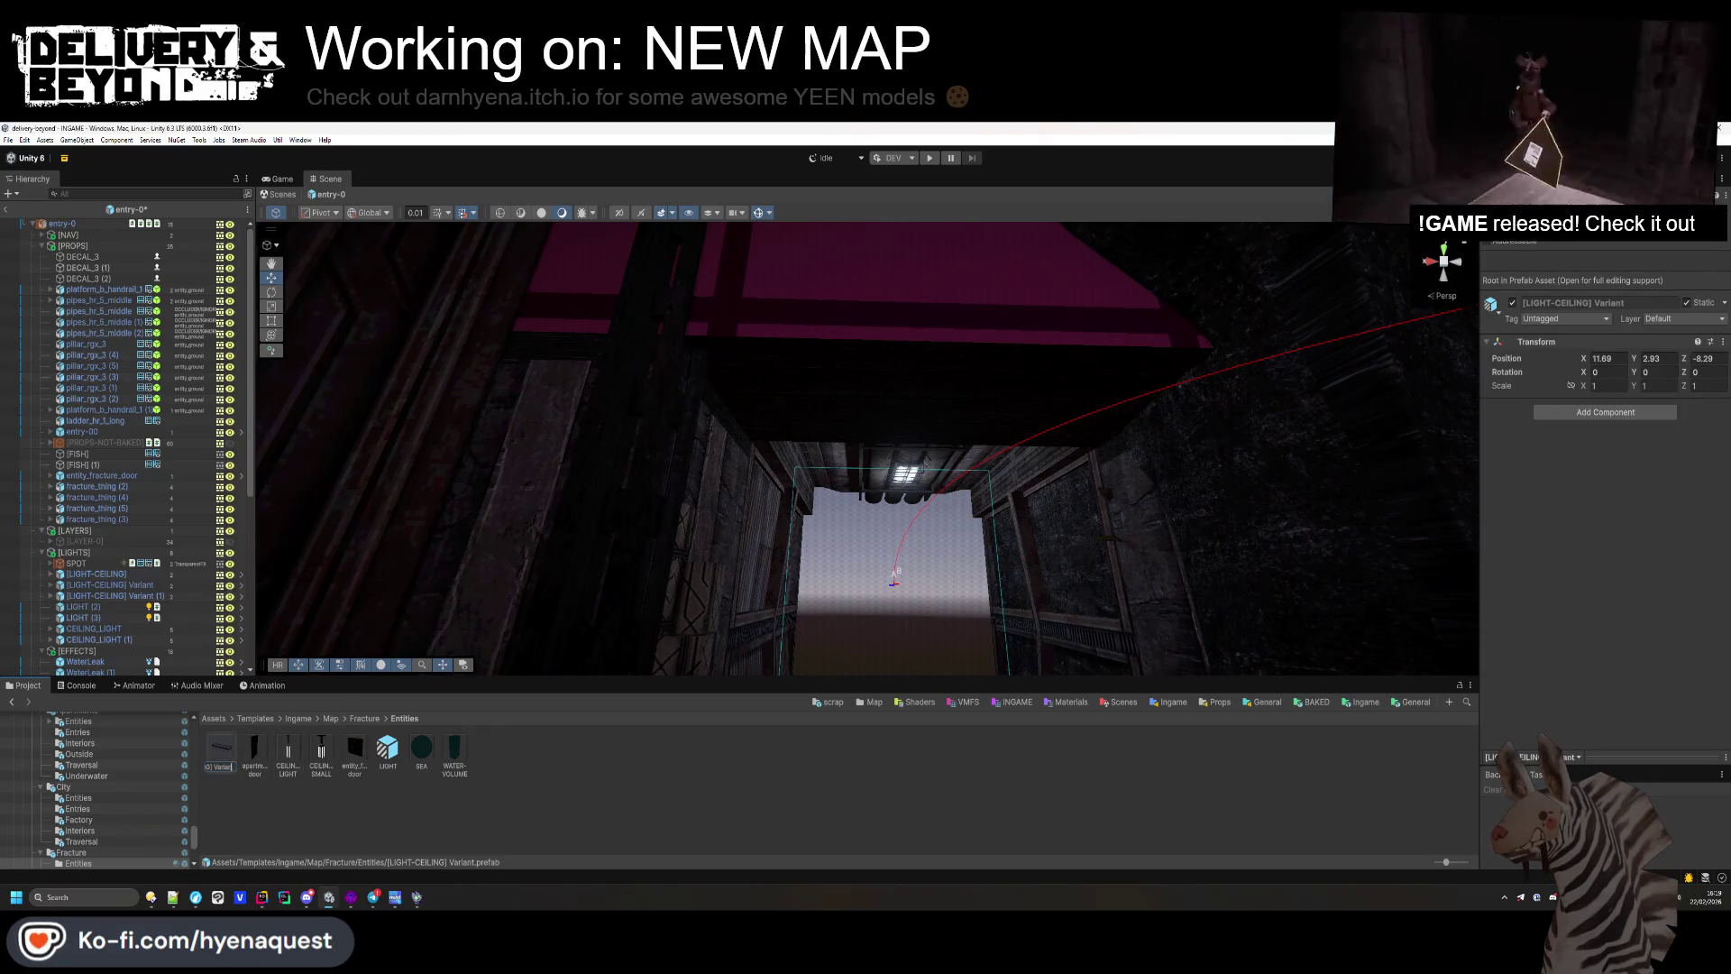
key(BackSpace)
key(BackSpace)
key(BackSpace)
key(Return)
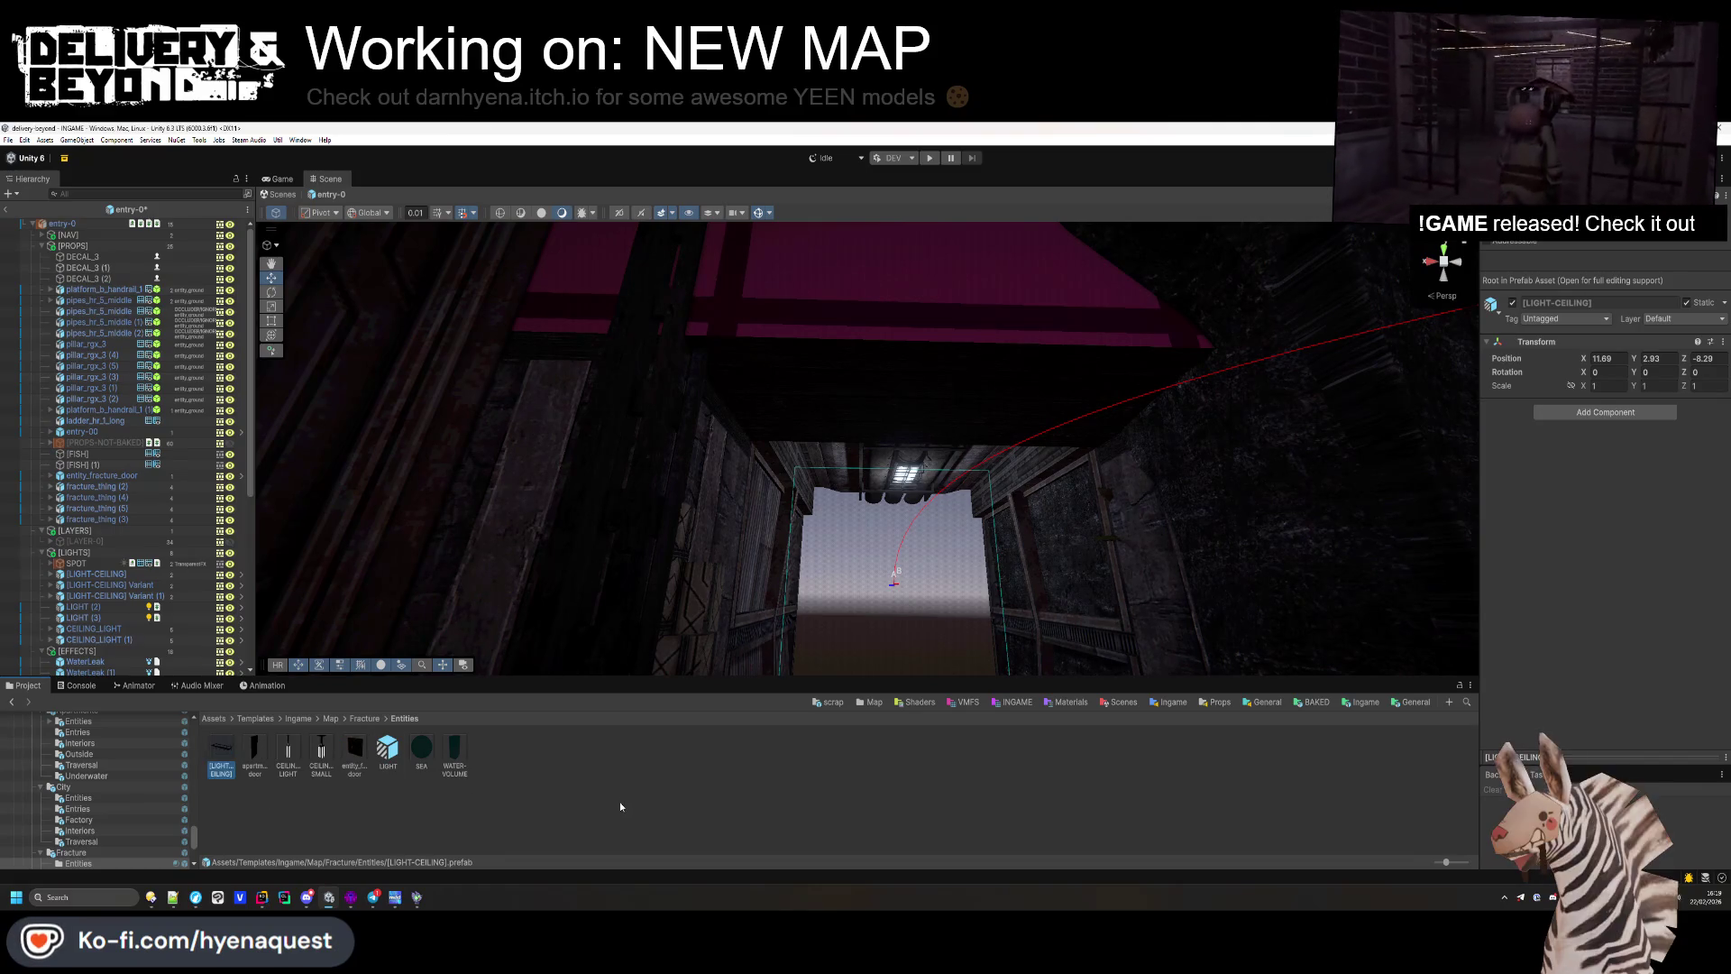
click(759, 591)
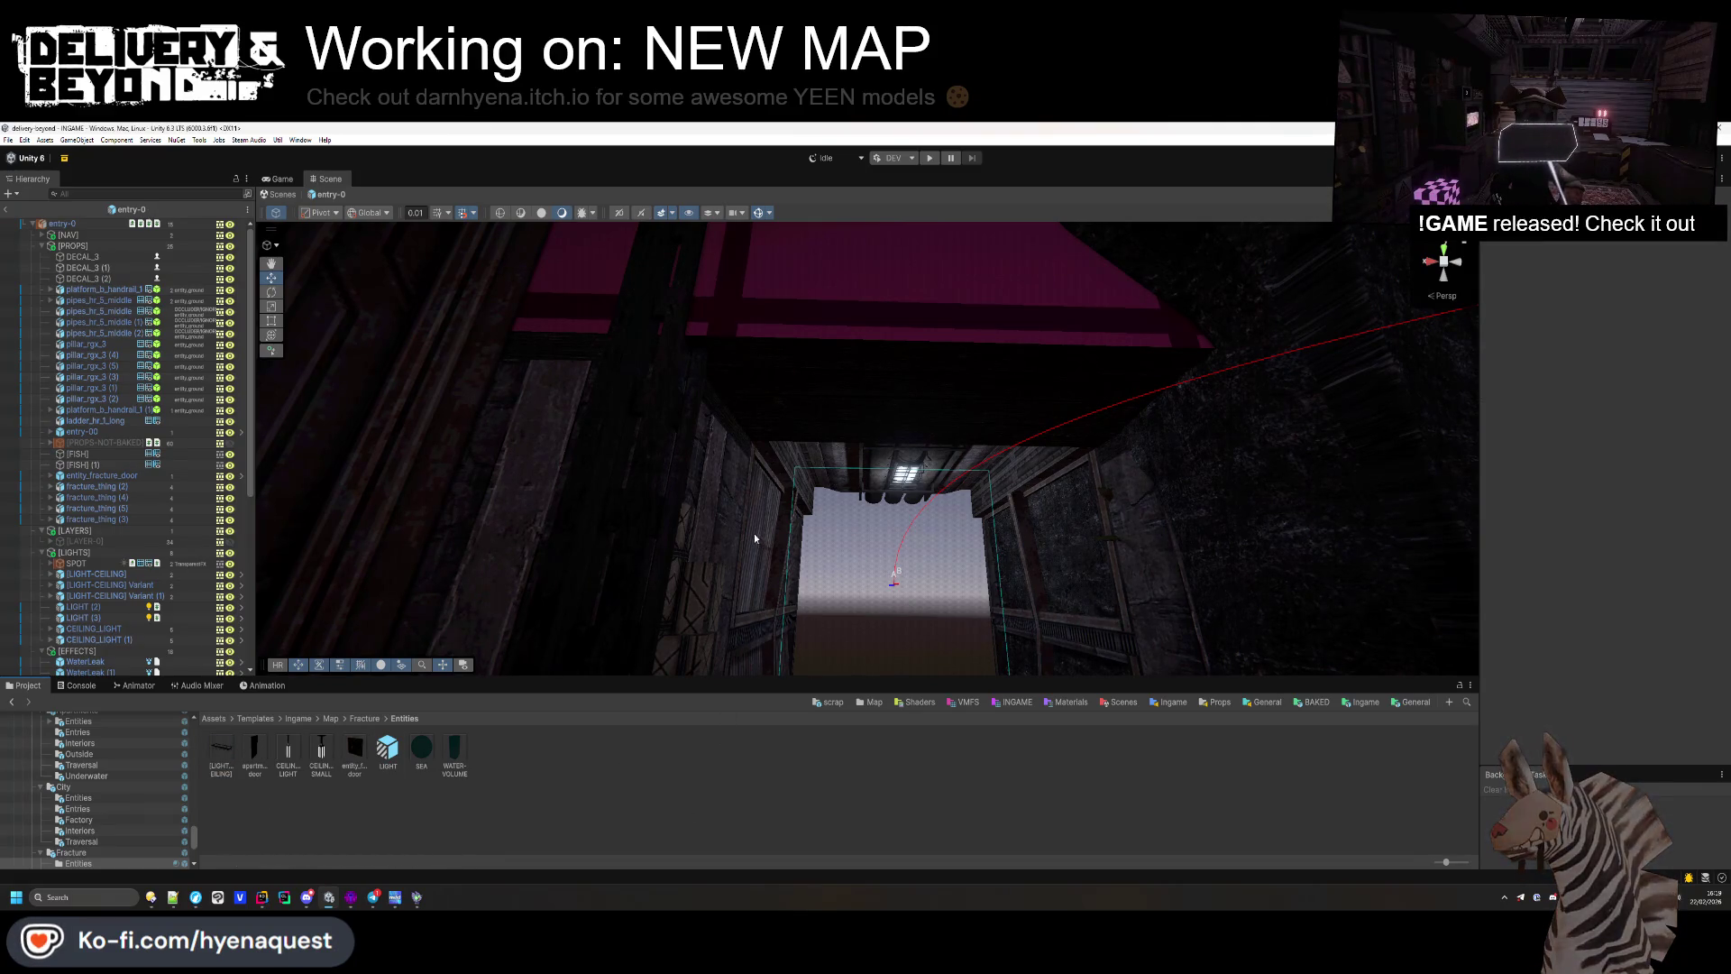
scroll(876, 484, down, 3)
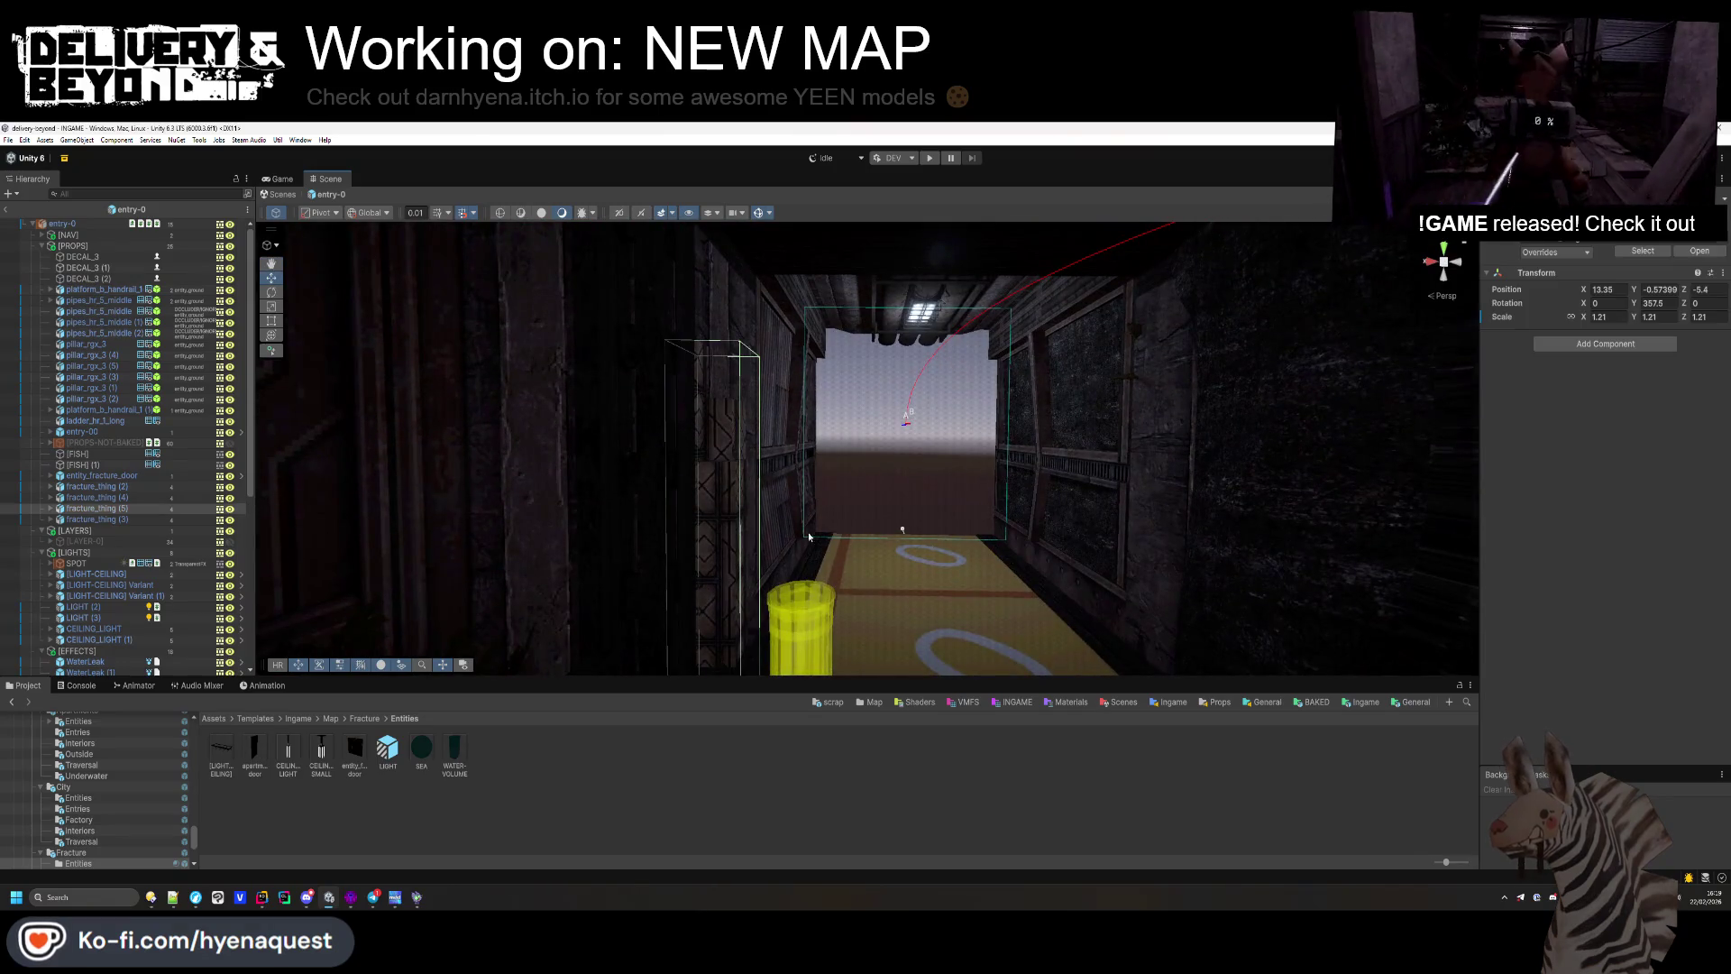
Step: Open the hallway-0 scene and paste in the copied fracture_thing object
click(149, 508)
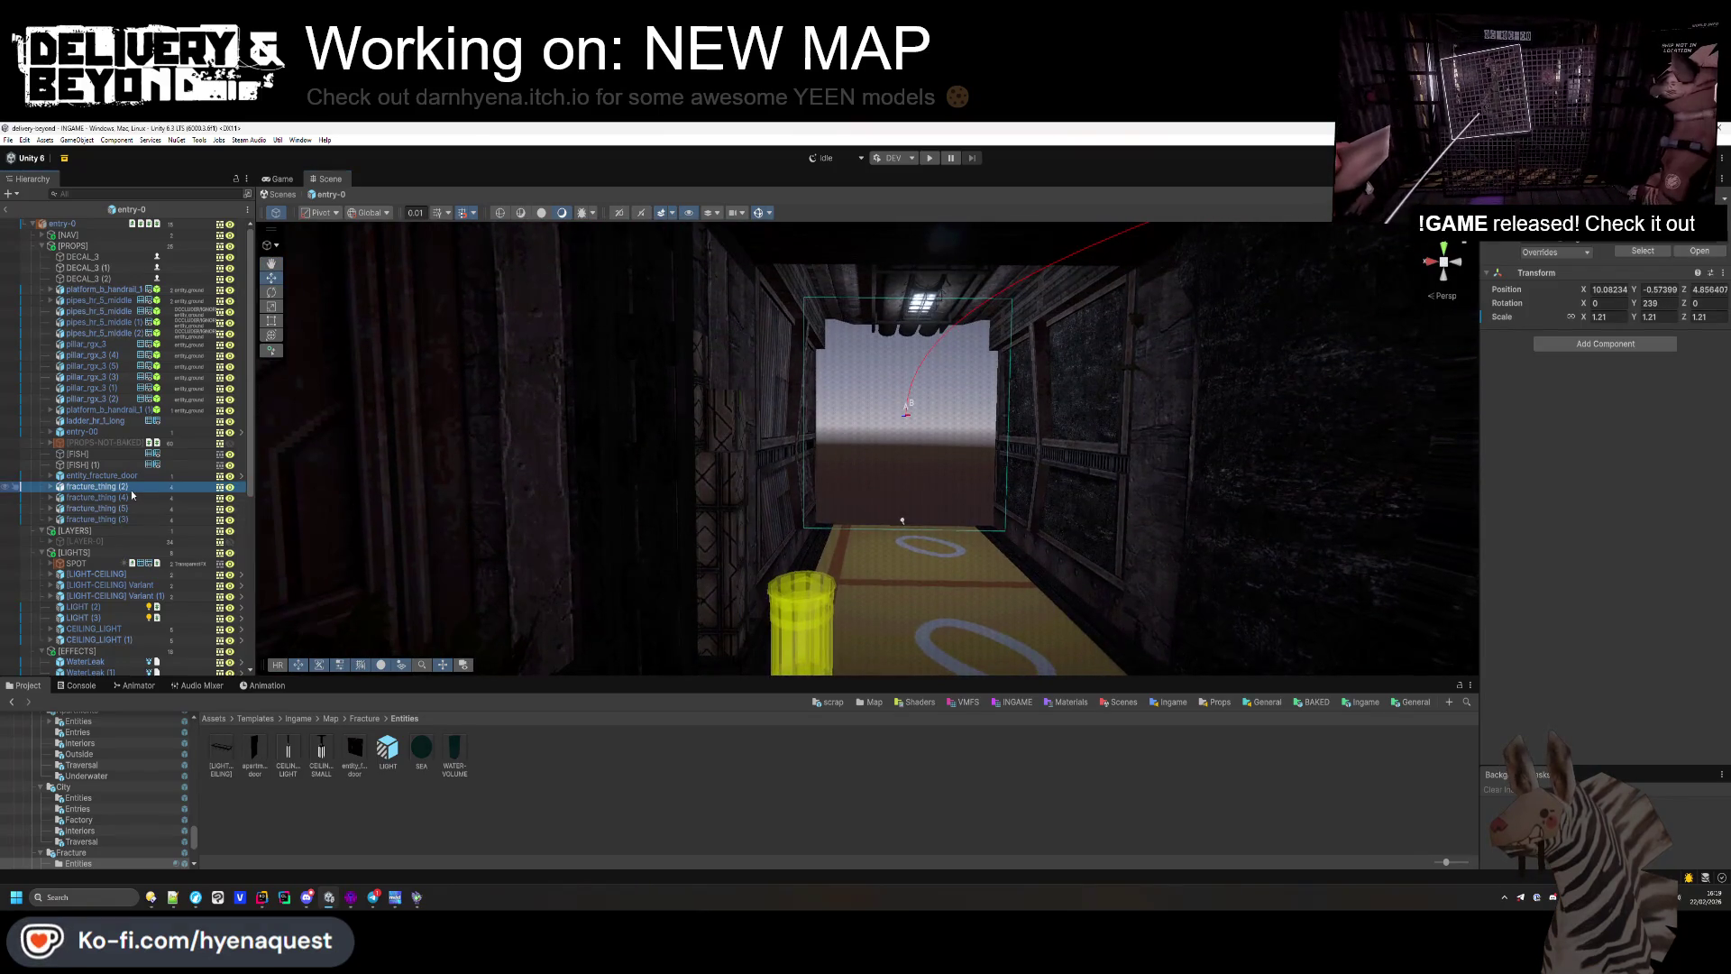
click(364, 718)
double_click(420, 748)
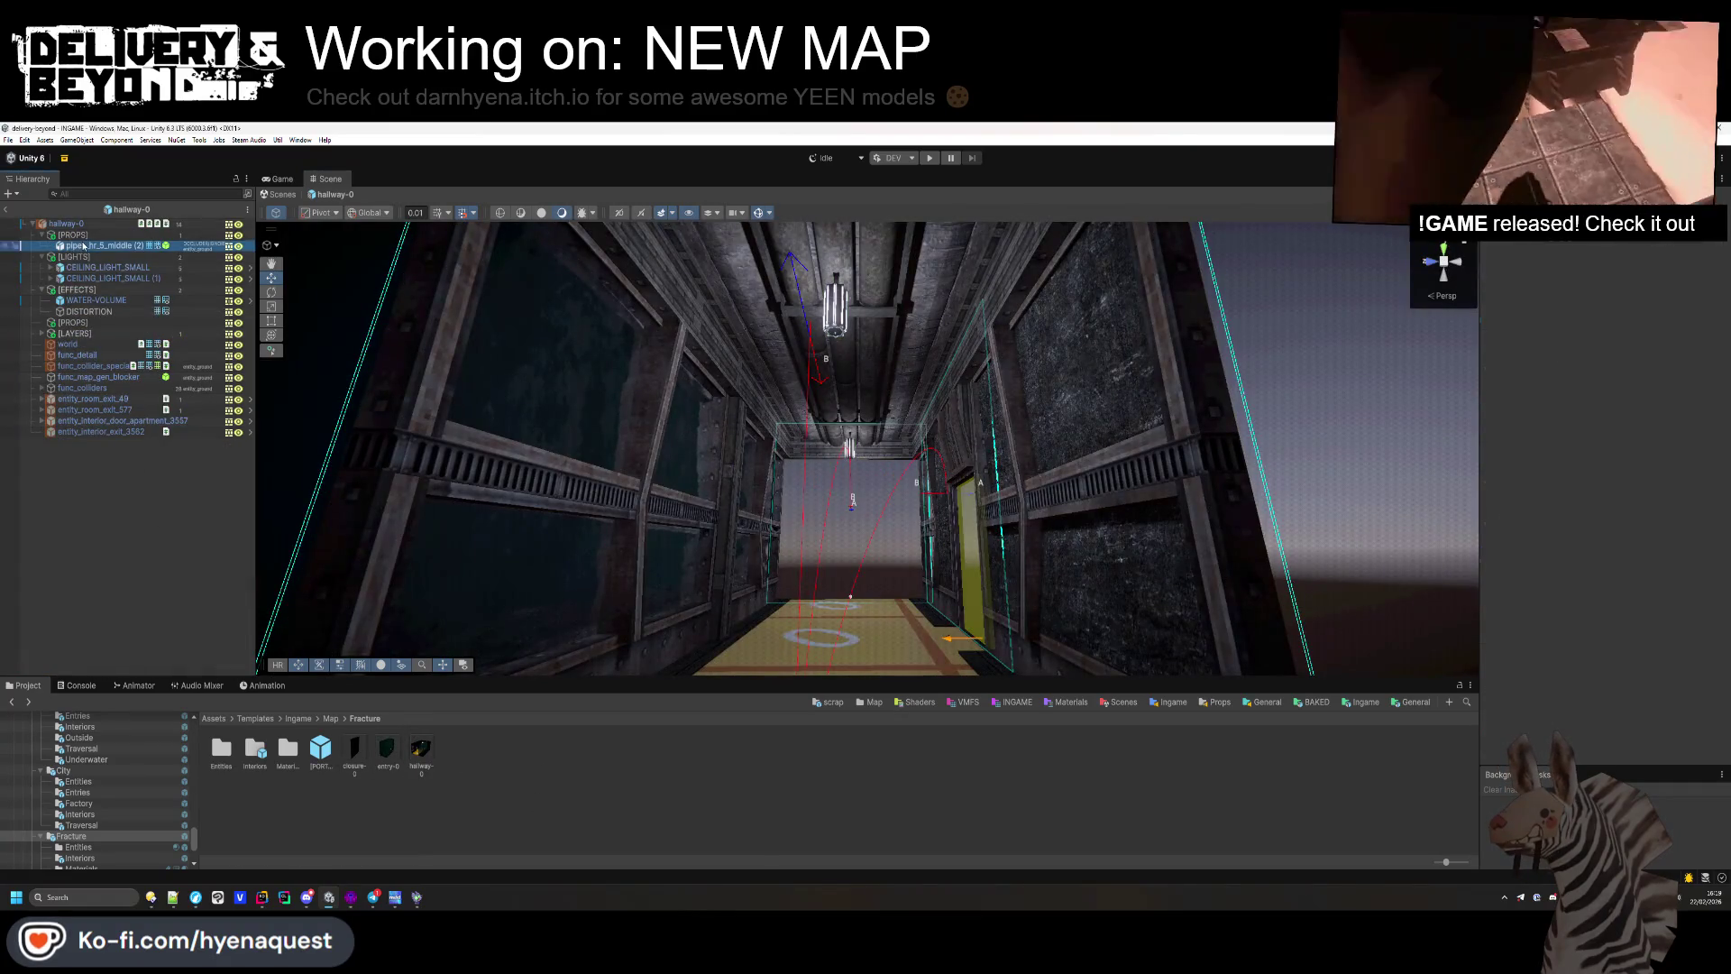
key(ctrl+v)
Step: Zero the pasted fracture_thing's position in the Inspector
mouse_move(619, 322)
mouse_down()
mouse_move(722, 553)
mouse_move(1631, 275)
mouse_up()
click(1608, 289)
text(0.)
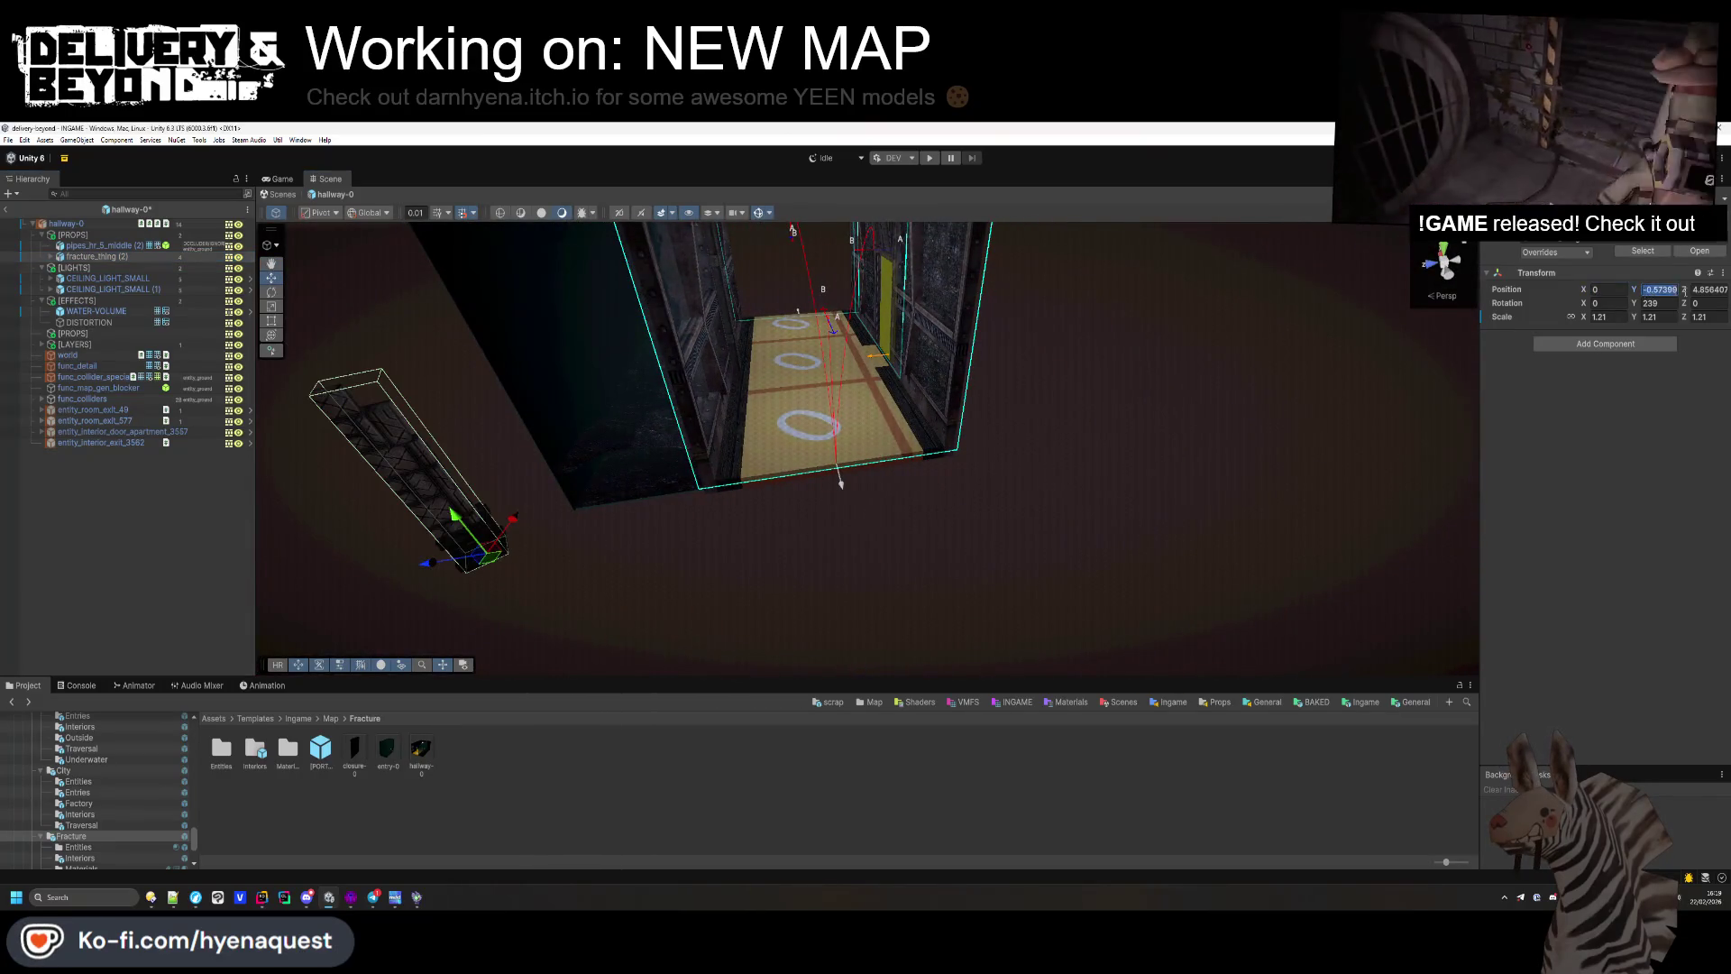
text(0)
key(Tab)
text(0)
key(Return)
Step: Move fracture_thing into the corridor against its left wall, near X 7.54, Z 1.47
key(f)
mouse_move(978, 568)
mouse_down()
mouse_move(1244, 505)
mouse_move(1360, 396)
mouse_move(1582, 393)
mouse_move(1661, 451)
mouse_move(1096, 563)
mouse_up()
mouse_move(982, 547)
mouse_down()
mouse_move(502, 539)
mouse_move(469, 563)
mouse_move(201, 569)
mouse_up()
drag(379, 541, 594, 484)
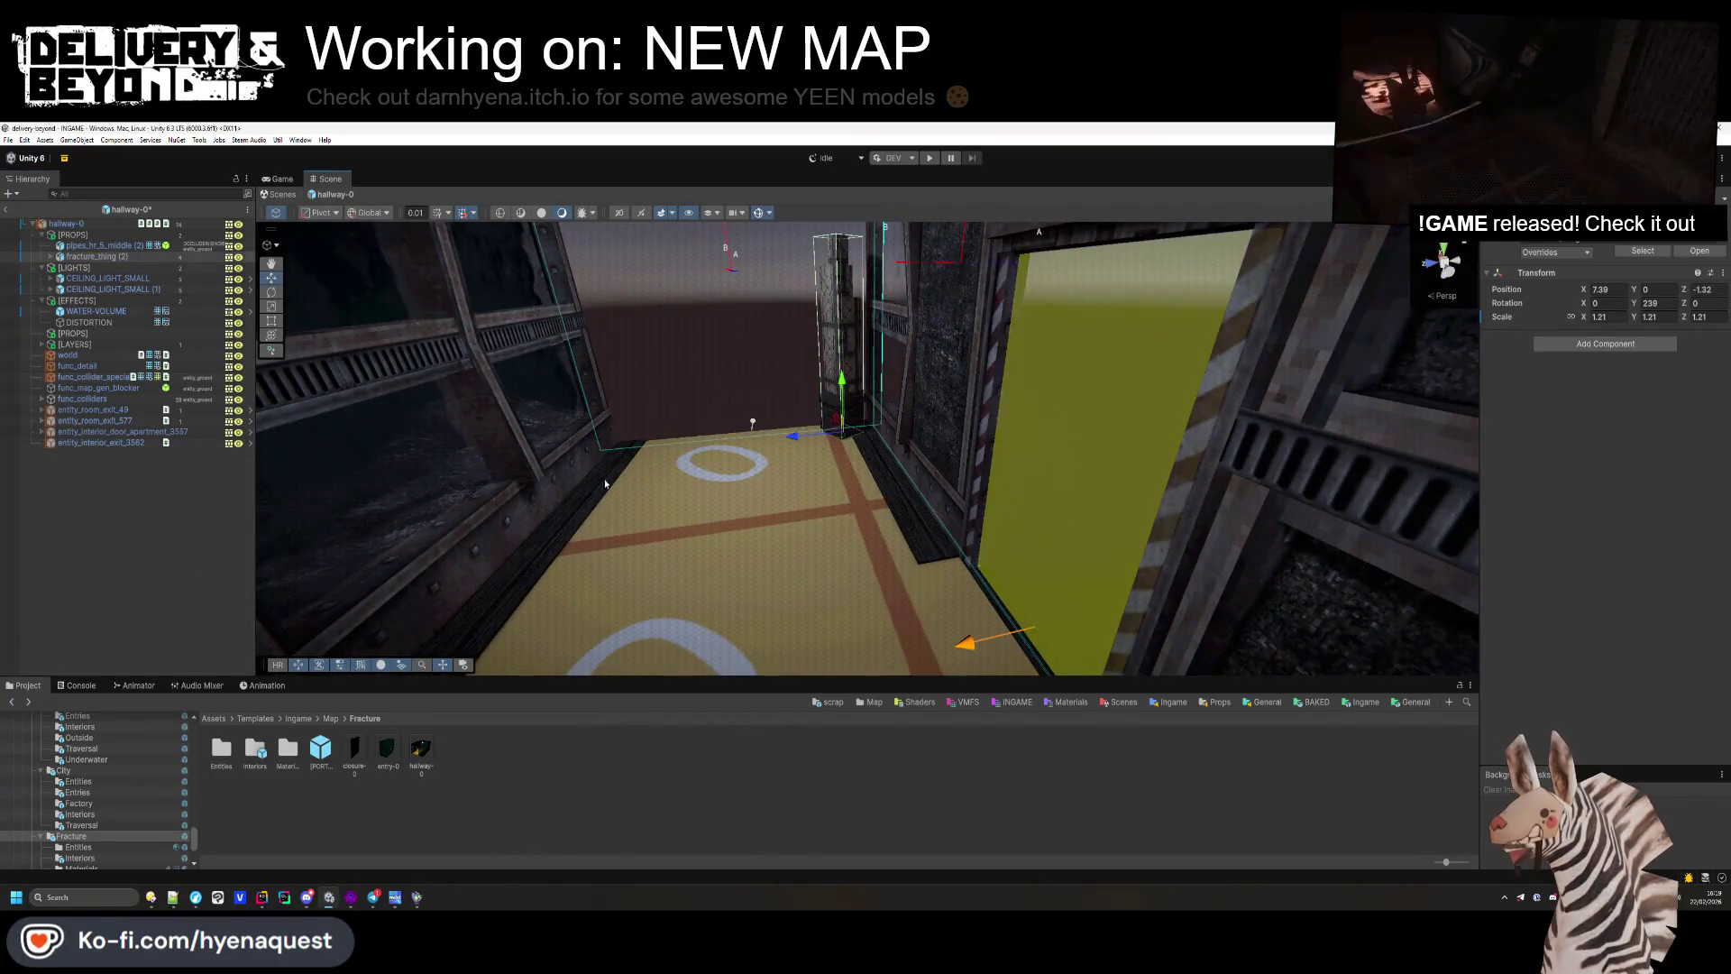
drag(834, 437, 717, 450)
key(ctrl+z)
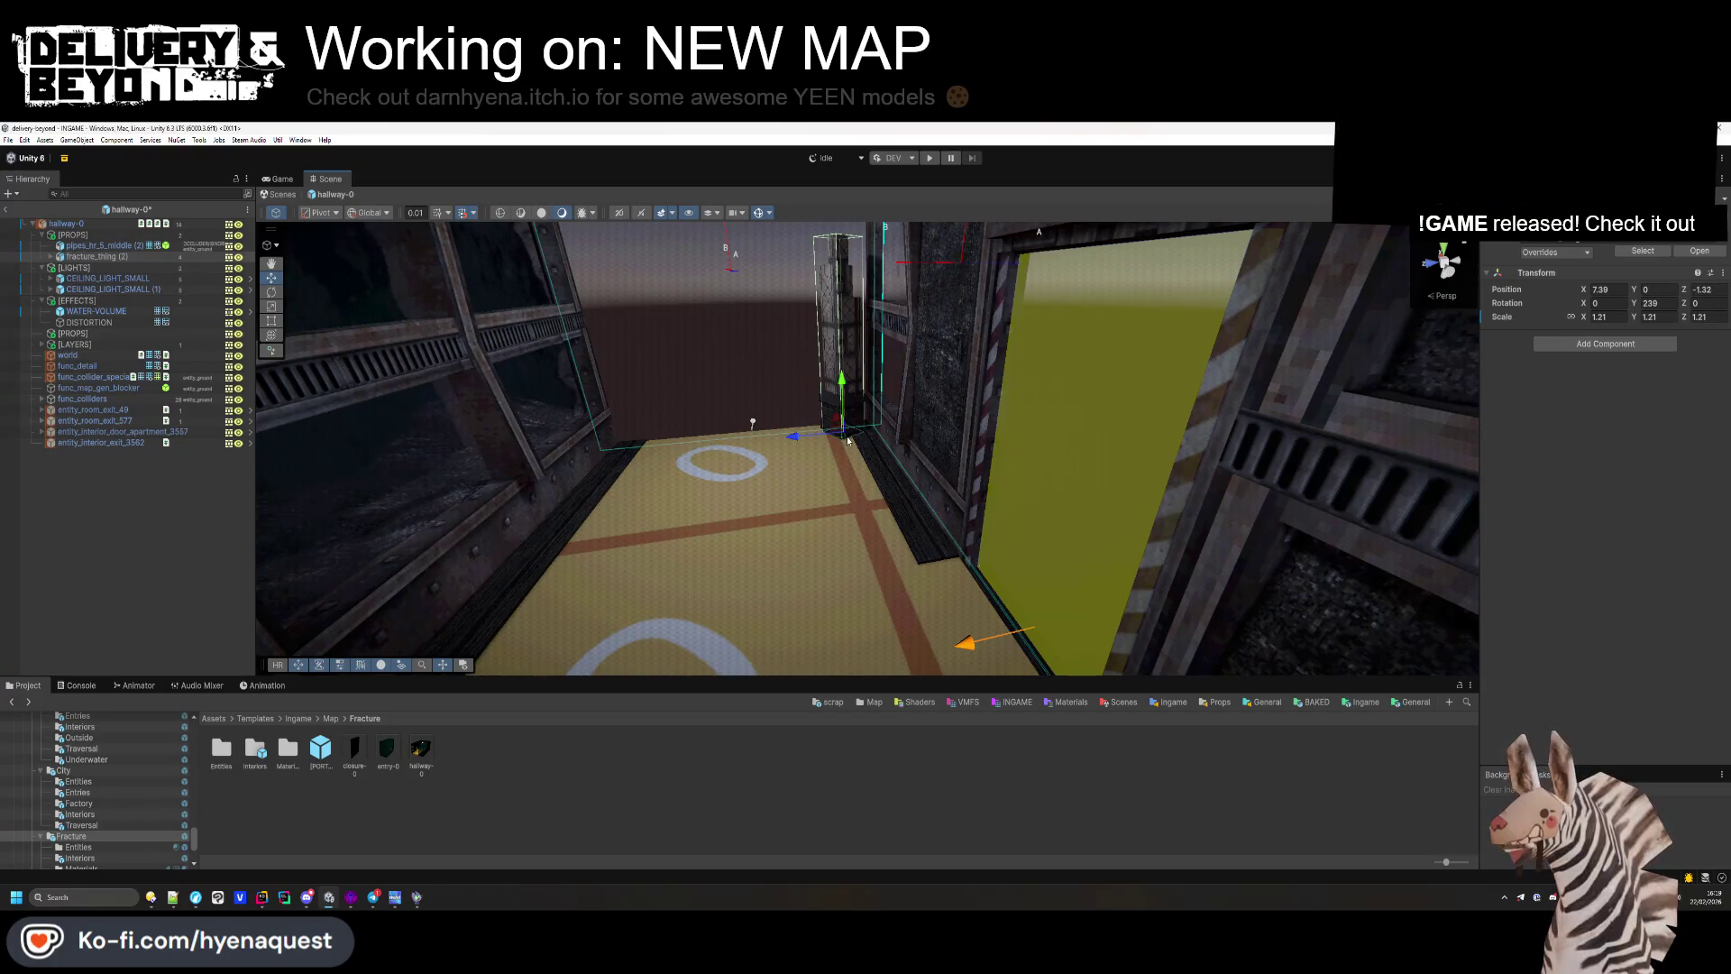
mouse_move(839, 440)
mouse_down()
mouse_move(599, 473)
mouse_move(587, 457)
mouse_move(762, 407)
mouse_move(736, 456)
mouse_up()
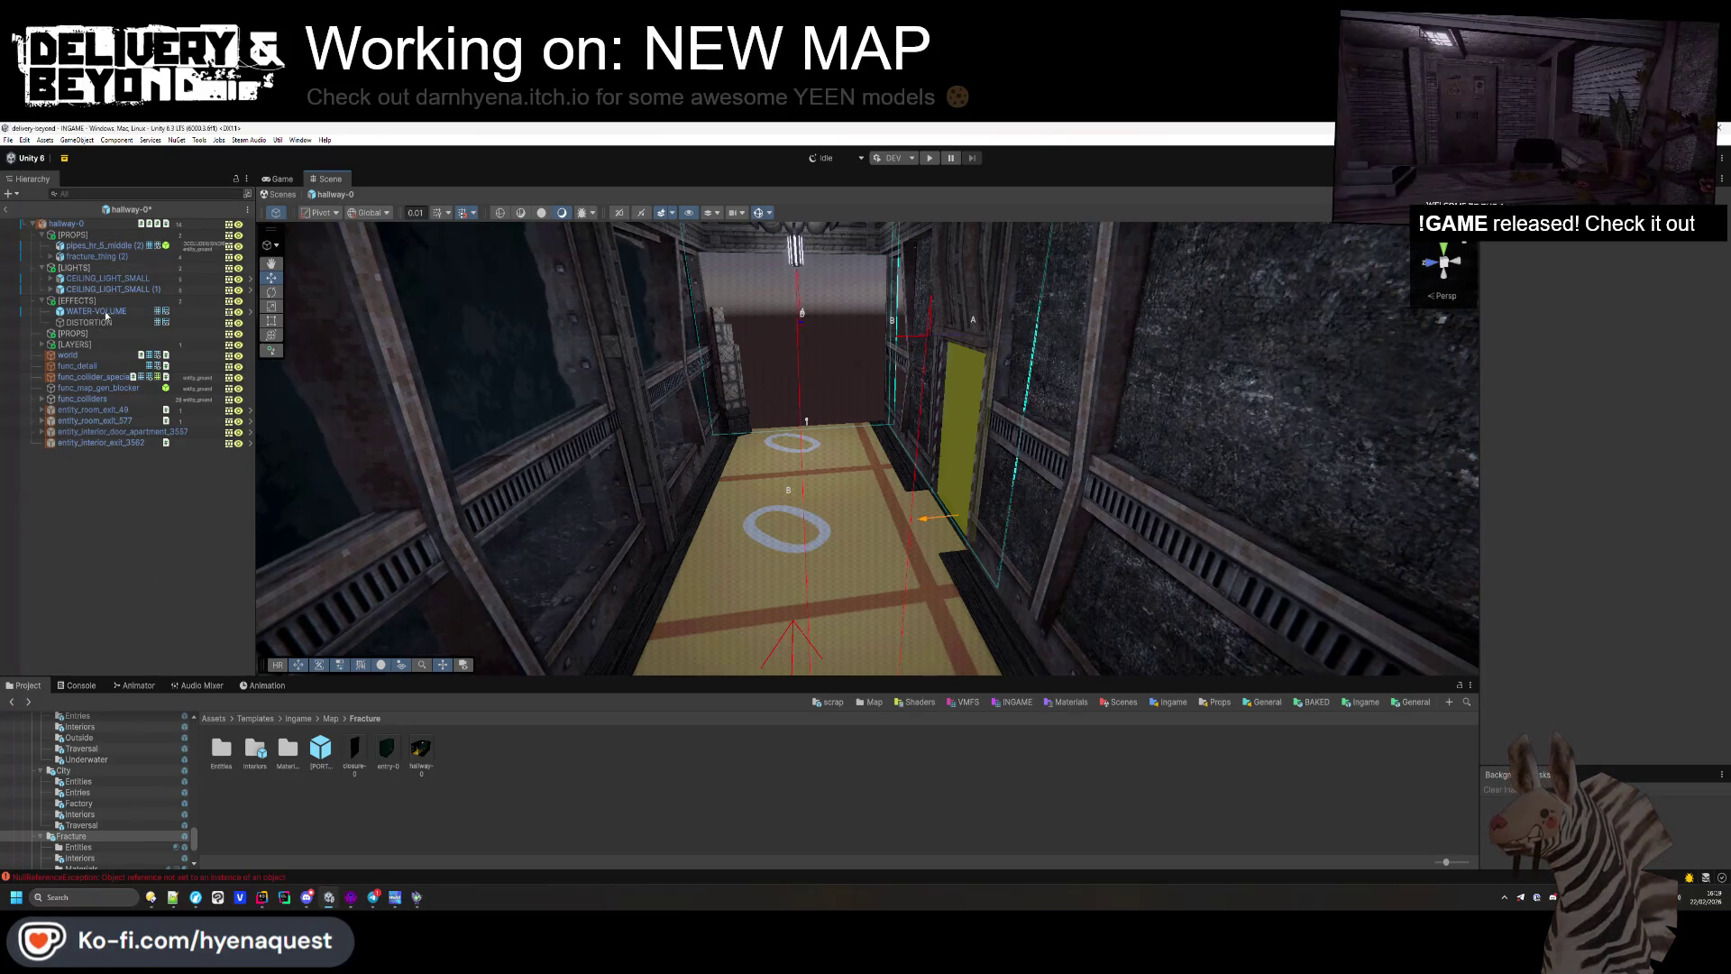
double_click(288, 748)
Step: Swap the two CEILING_LIGHT_SMALL lights for a [LIGHT-CEILING] prefab under [LIGHTS]
click(365, 718)
double_click(221, 748)
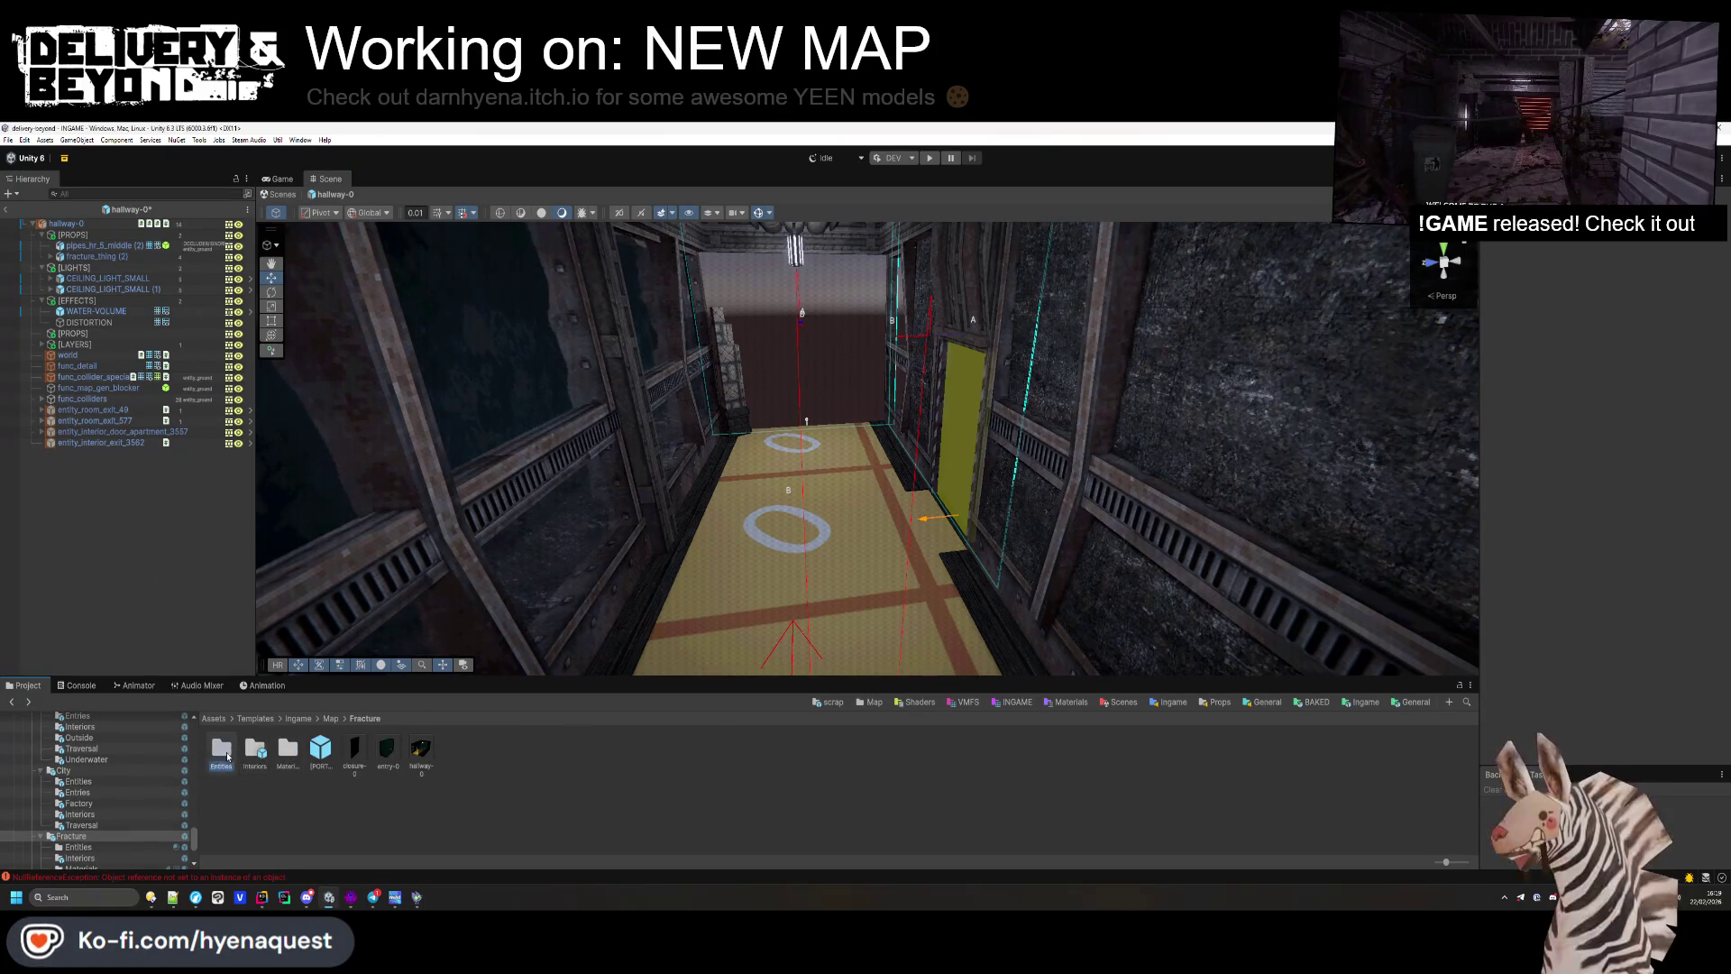
mouse_move(559, 379)
mouse_down()
mouse_move(541, 320)
mouse_move(525, 383)
mouse_up()
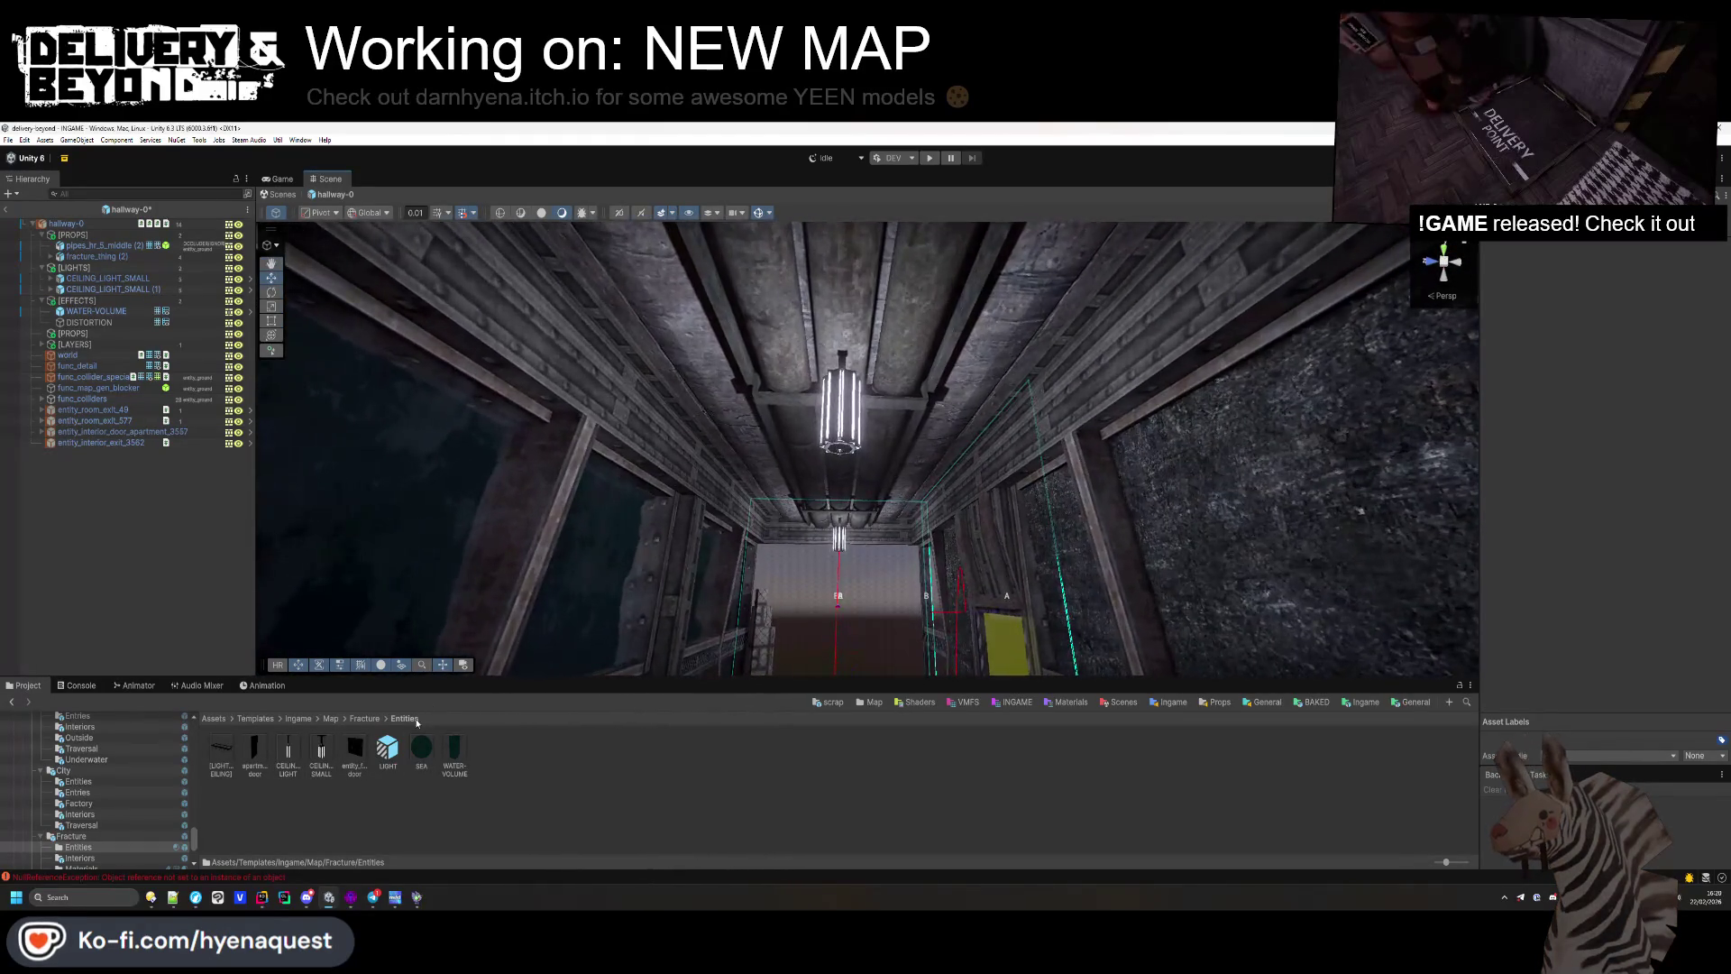
mouse_move(232, 757)
mouse_down()
mouse_move(991, 541)
mouse_move(831, 388)
mouse_move(844, 499)
mouse_move(848, 347)
mouse_up()
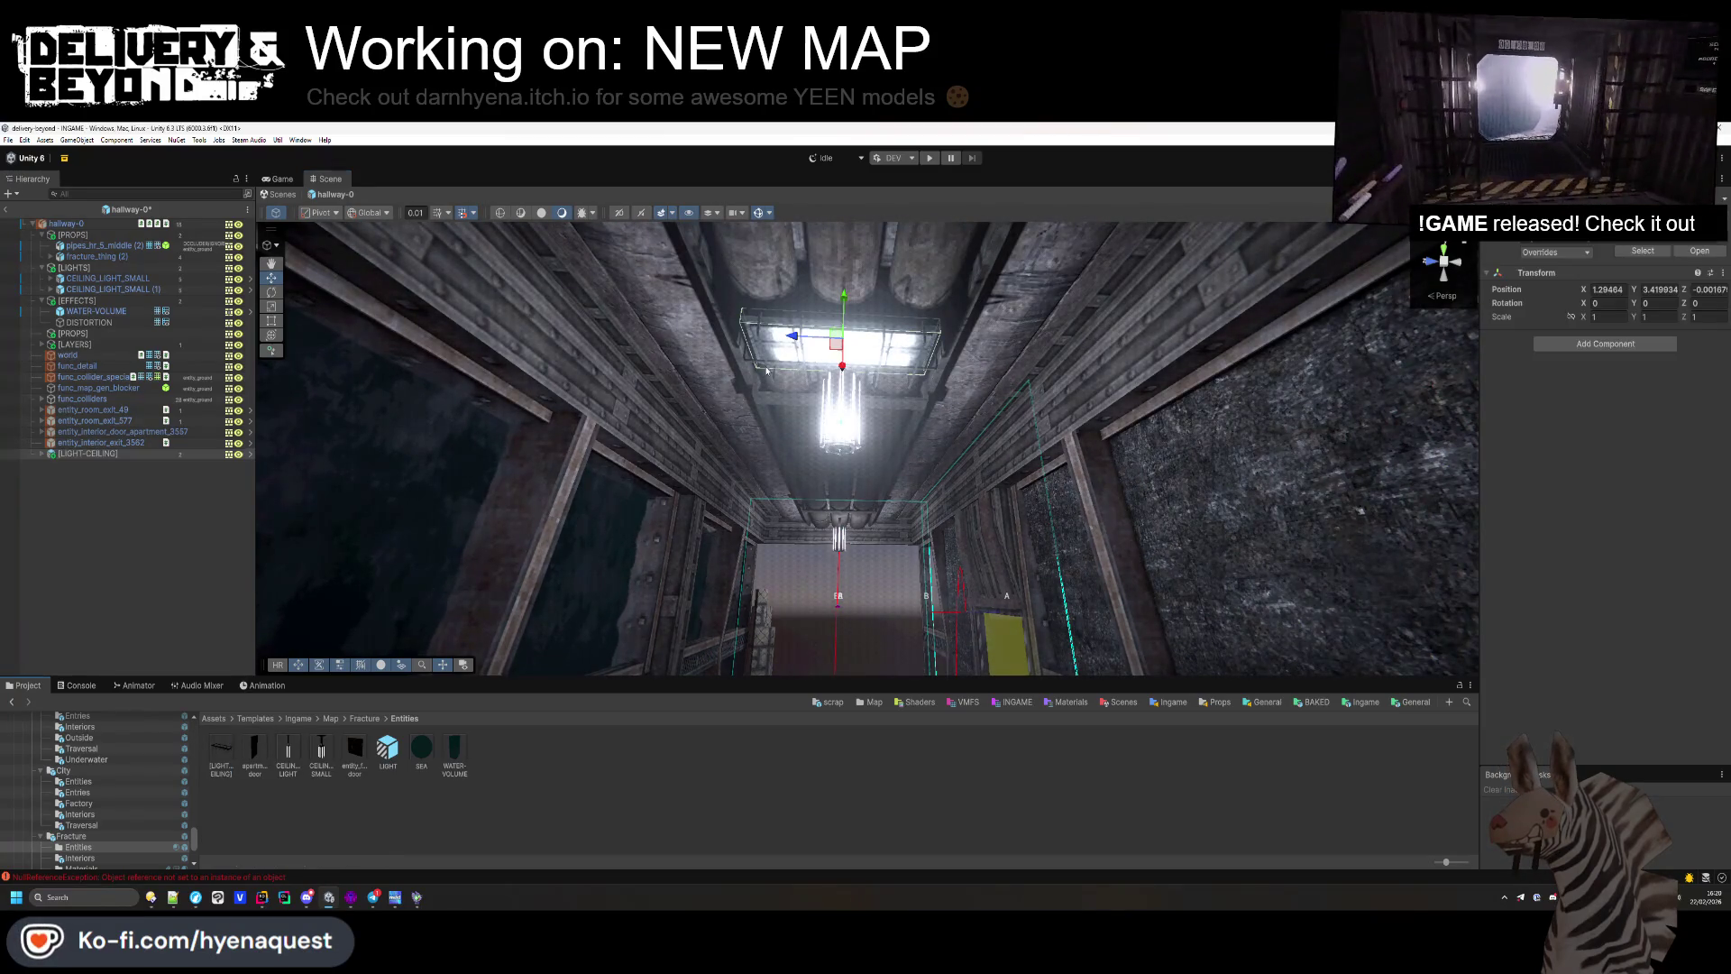
key(Delete)
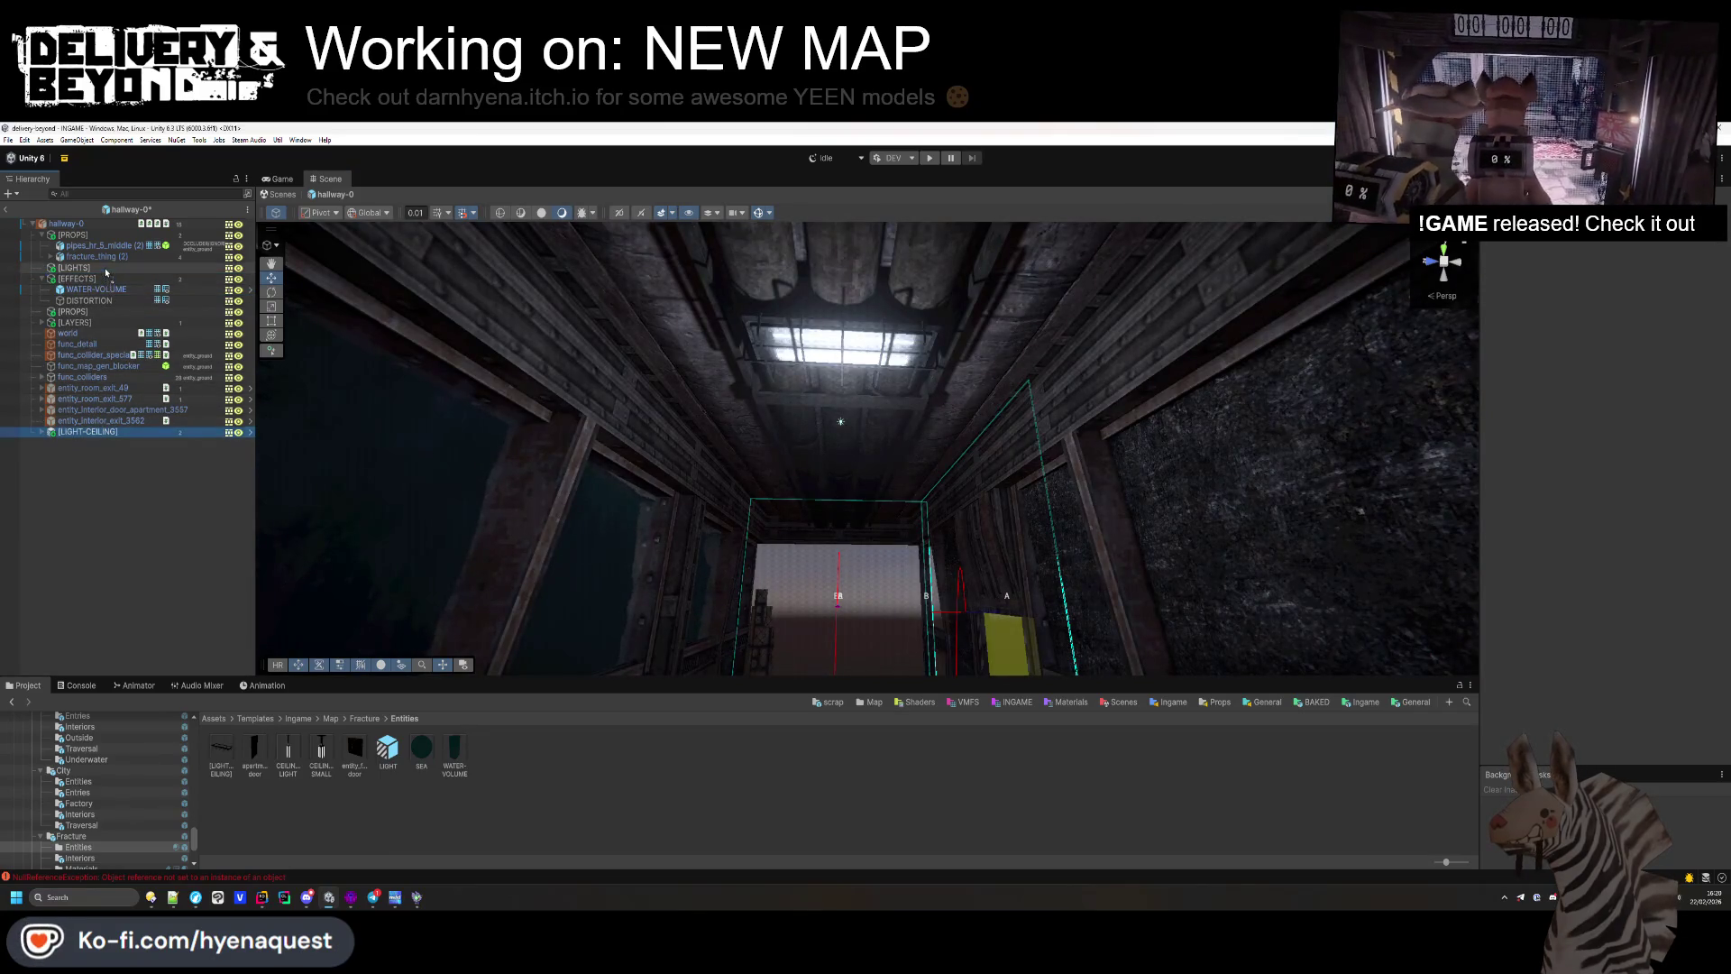
drag(107, 272, 108, 270)
double_click(127, 281)
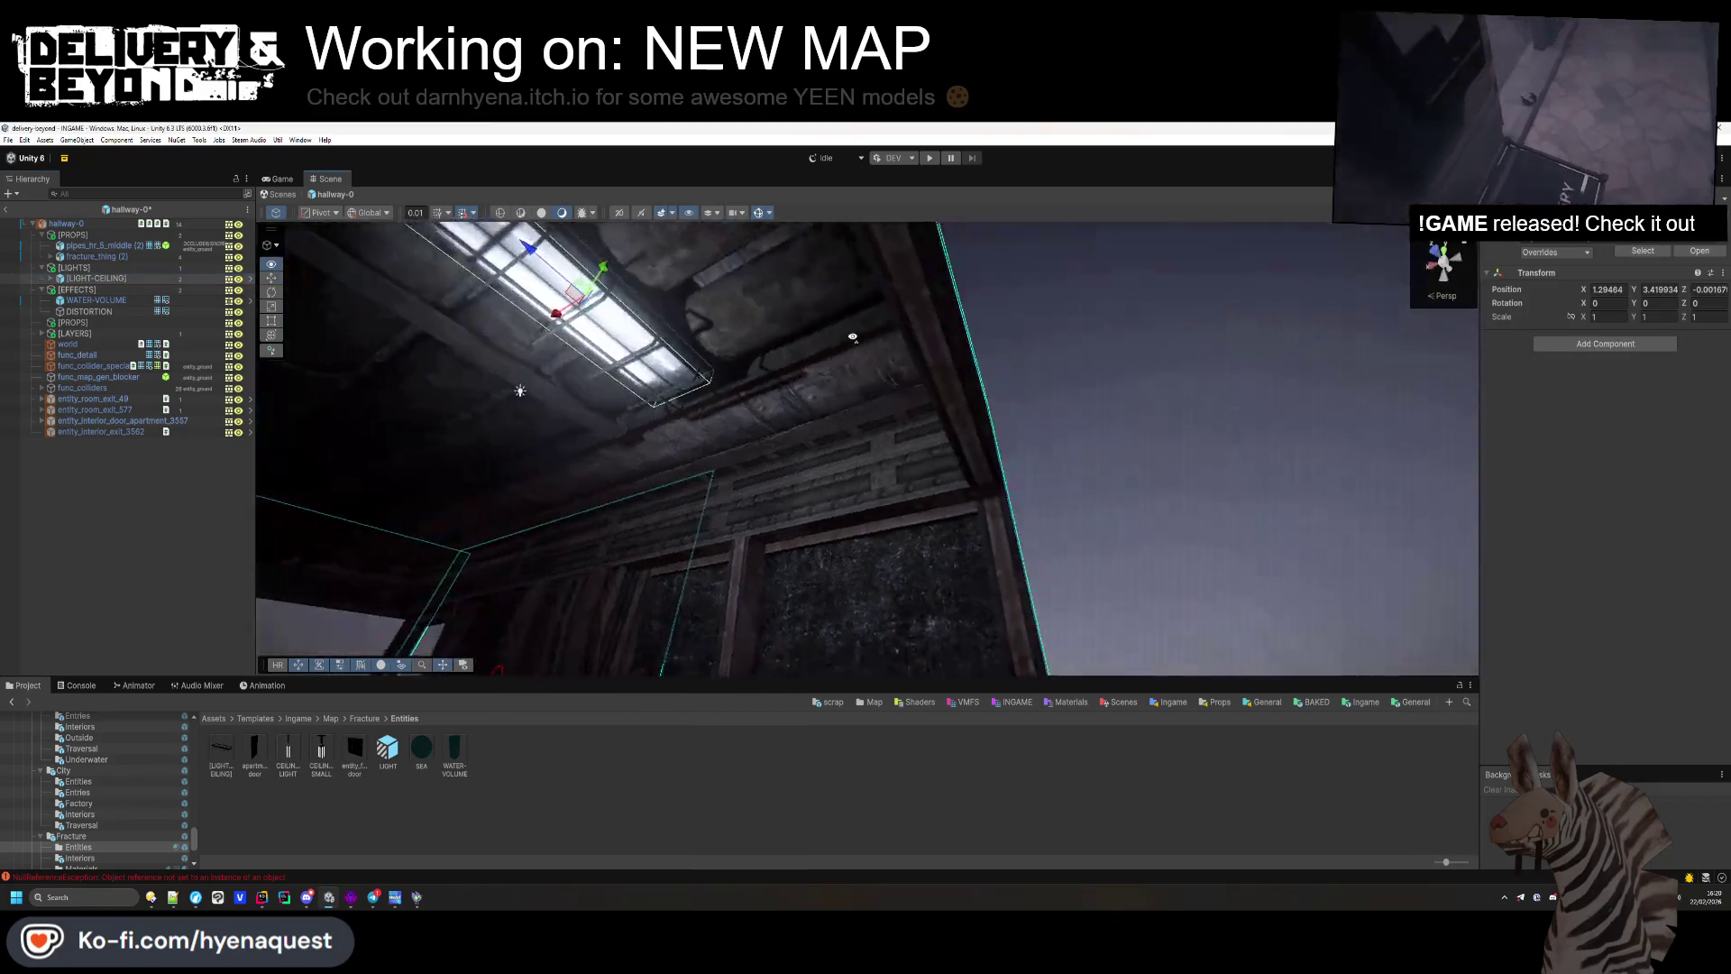
Step: Align the light near X 5.75, Y 3.46, add a duplicate further along, and save
mouse_move(745, 390)
mouse_down()
mouse_move(676, 420)
mouse_move(805, 398)
mouse_up()
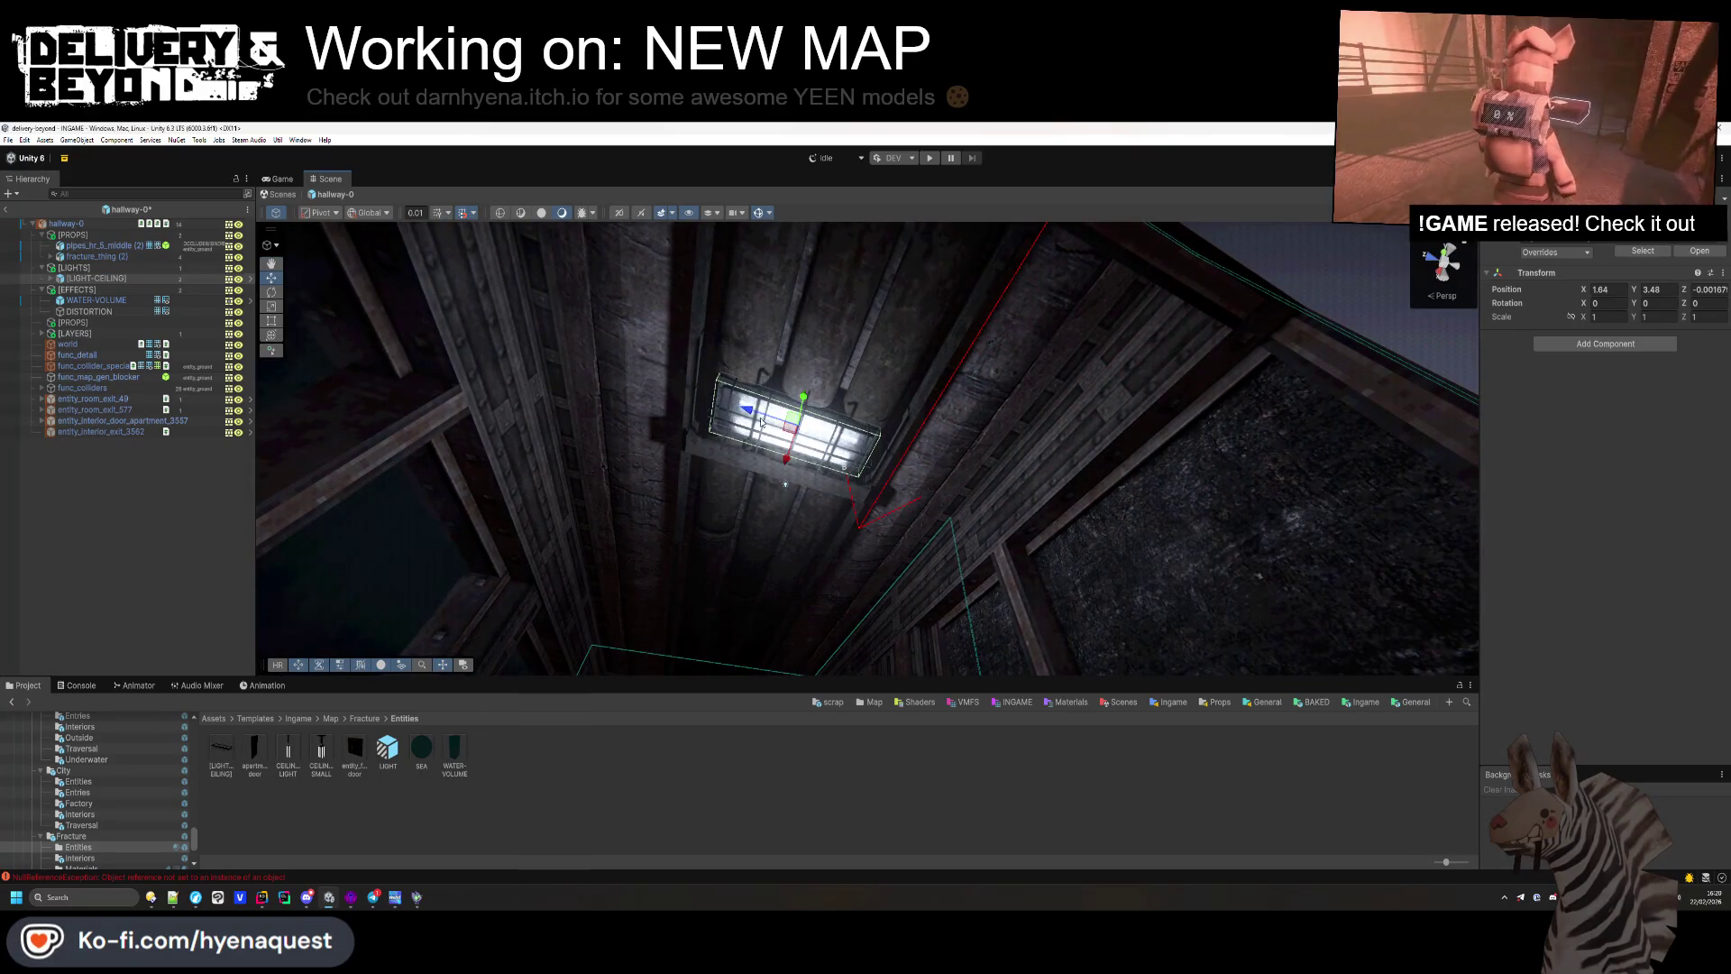
mouse_move(792, 466)
mouse_down()
mouse_move(779, 506)
mouse_move(820, 440)
mouse_move(857, 437)
mouse_up()
key(ctrl+d)
mouse_move(1012, 433)
mouse_down()
mouse_move(464, 494)
mouse_move(598, 480)
mouse_up()
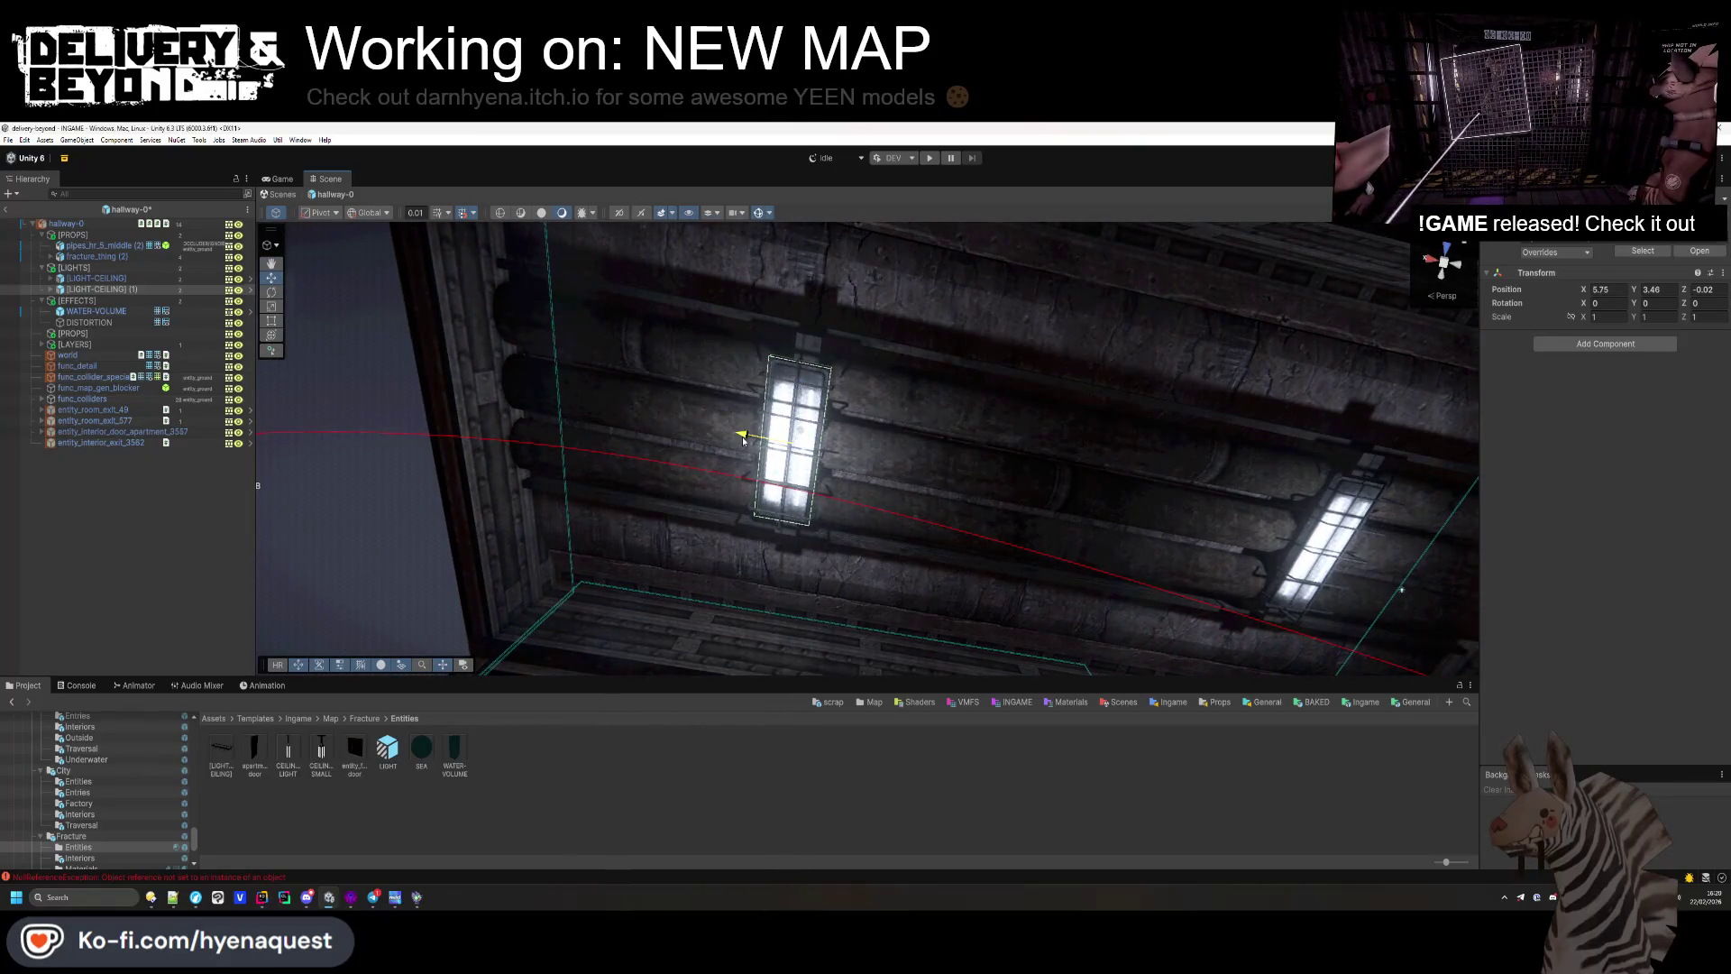
click(144, 559)
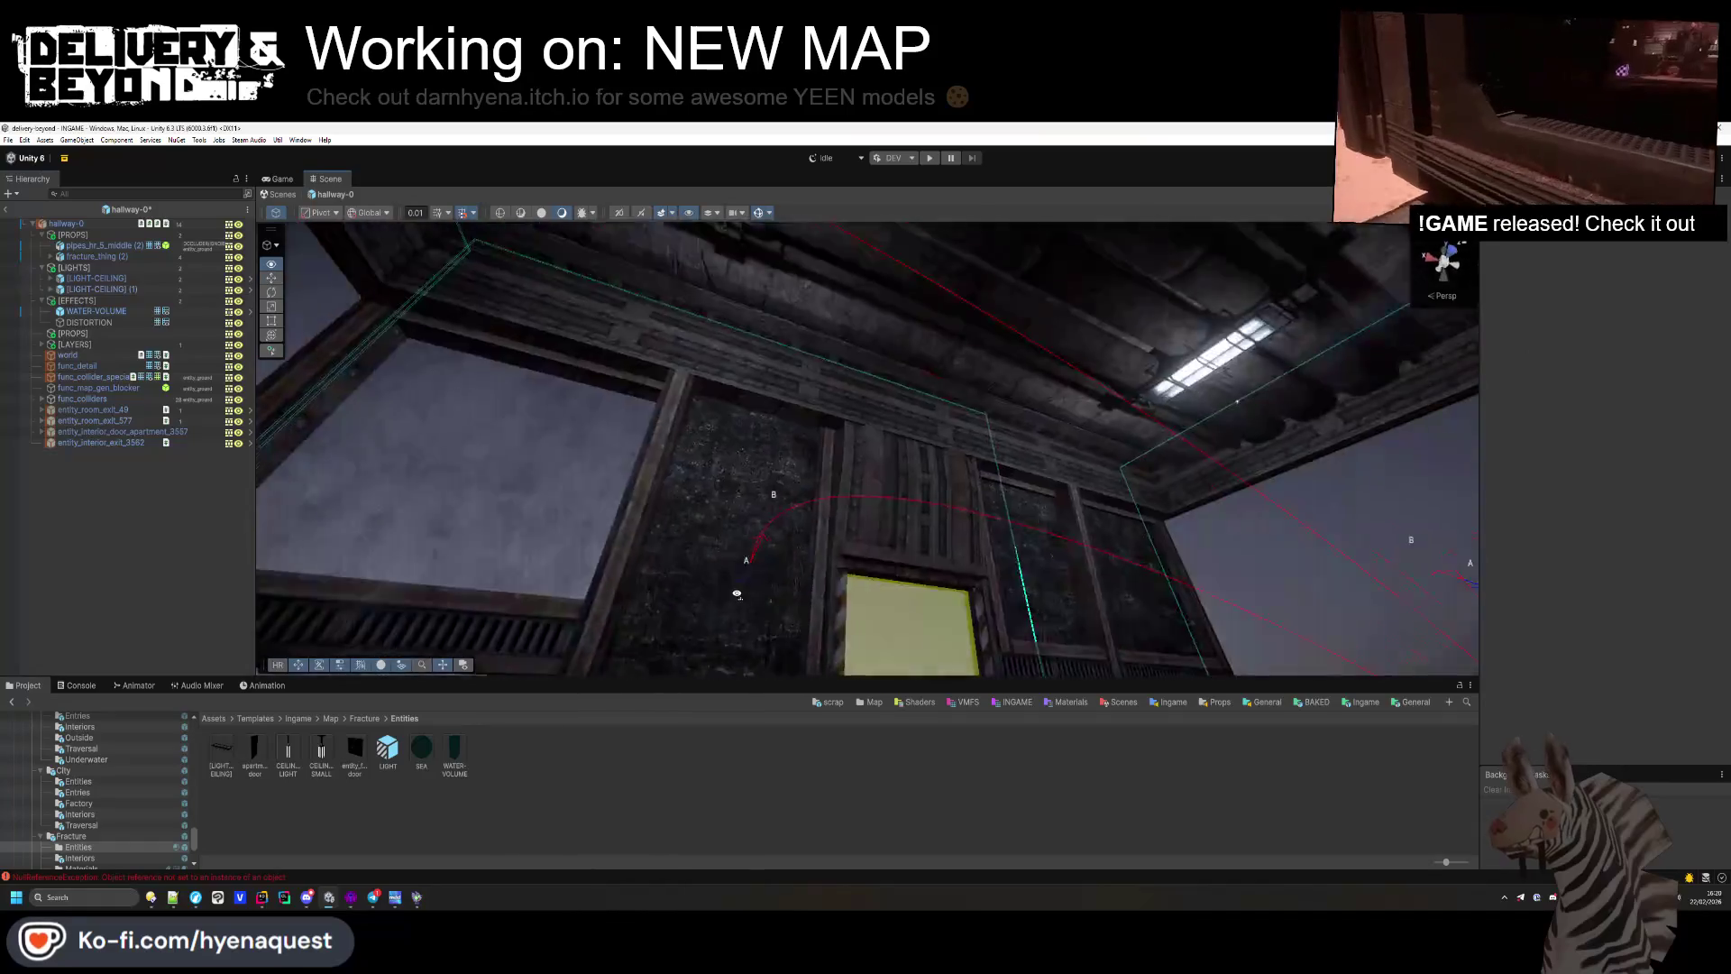
key(ctrl+s)
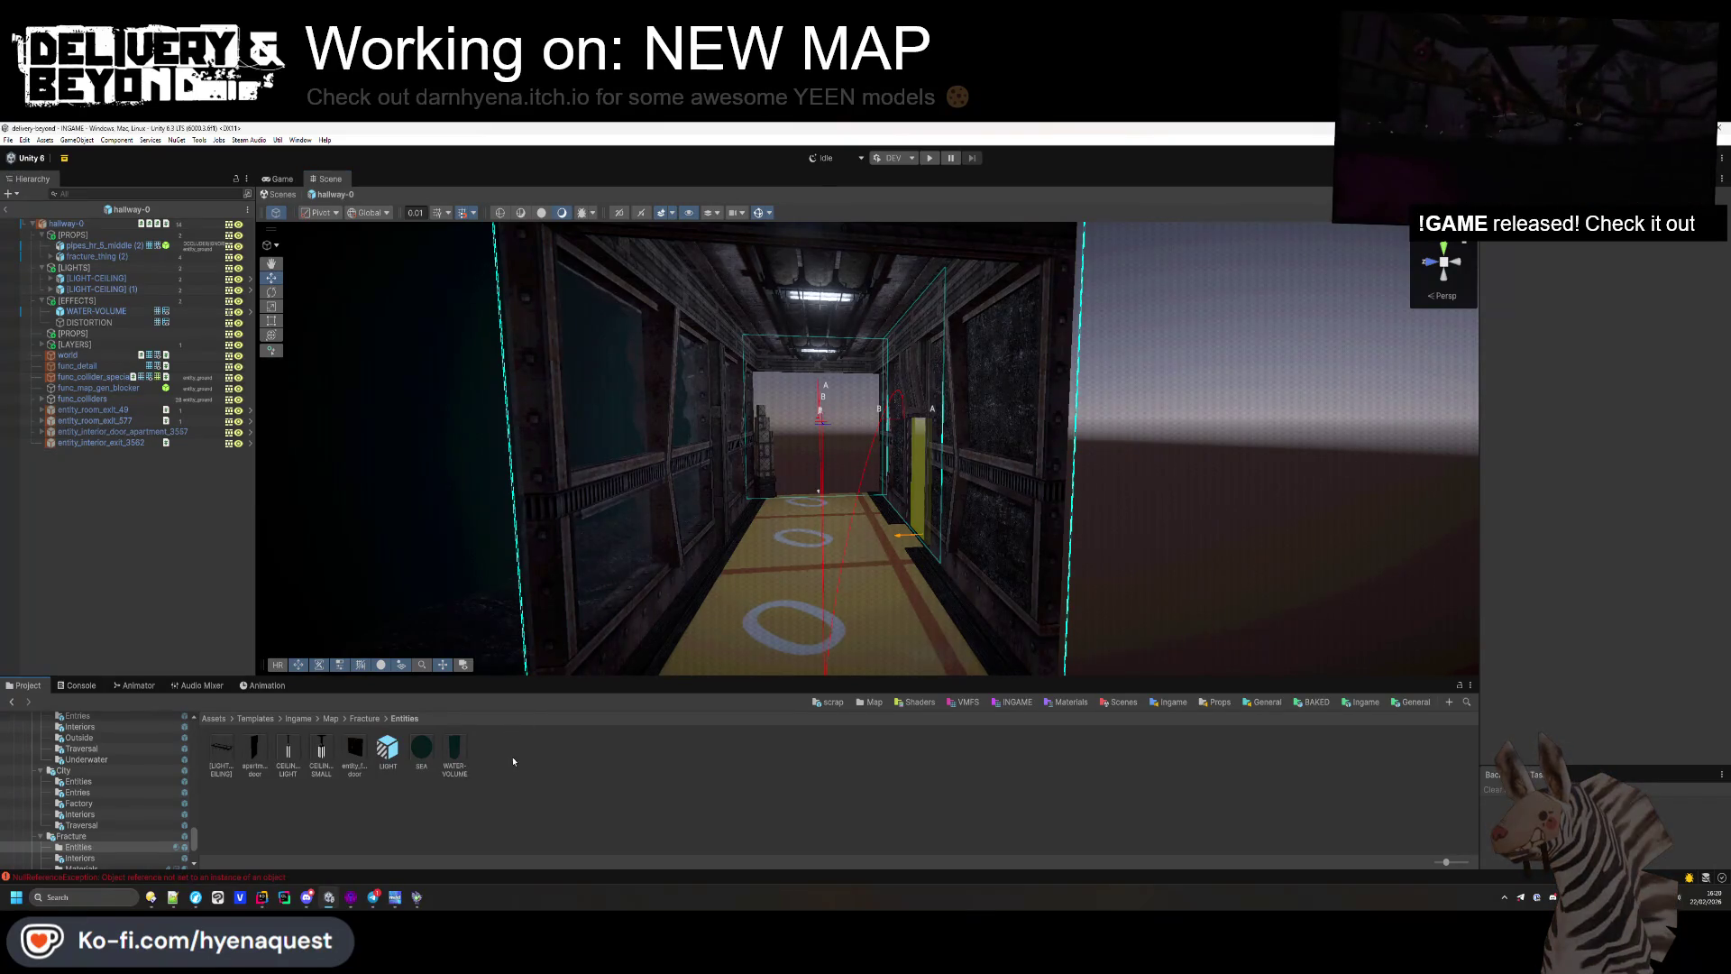
Step: Open the entry-0 room prefab and disable the baked entry-00 mesh
click(364, 718)
double_click(388, 747)
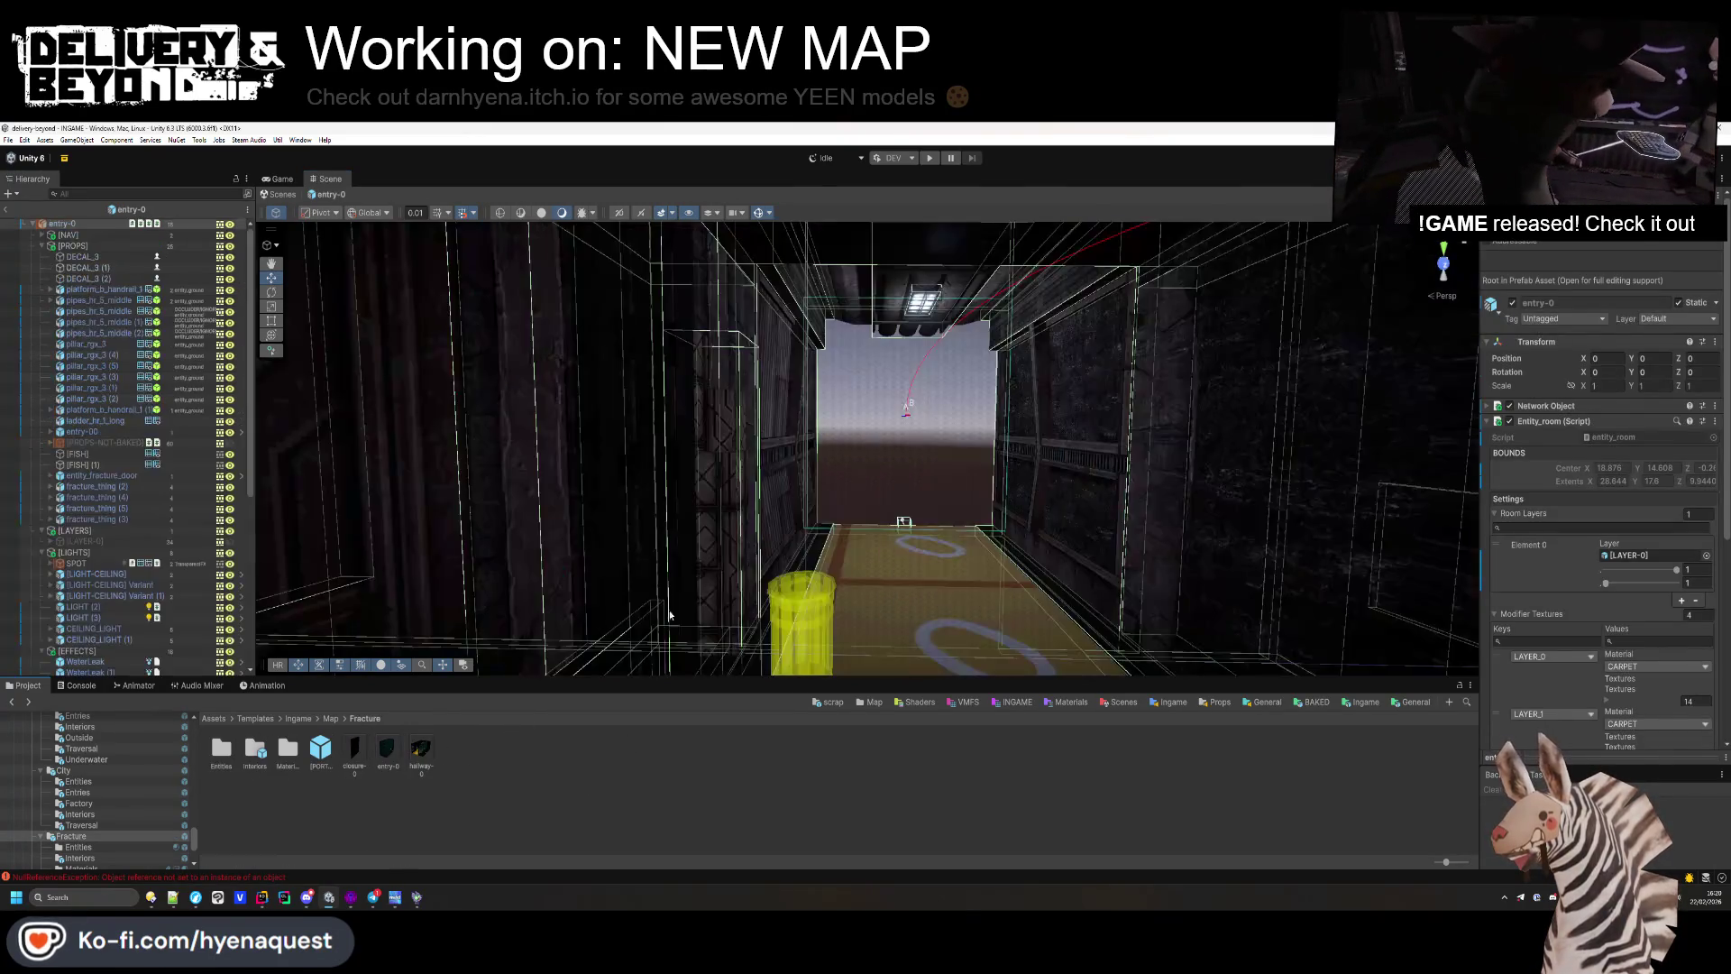
mouse_move(825, 594)
mouse_down()
mouse_move(988, 503)
mouse_move(873, 513)
mouse_move(1093, 495)
mouse_move(1221, 336)
mouse_move(1187, 468)
mouse_move(1334, 486)
mouse_move(1140, 487)
mouse_move(1193, 487)
mouse_move(970, 530)
mouse_move(679, 541)
mouse_move(818, 485)
mouse_up()
click(833, 506)
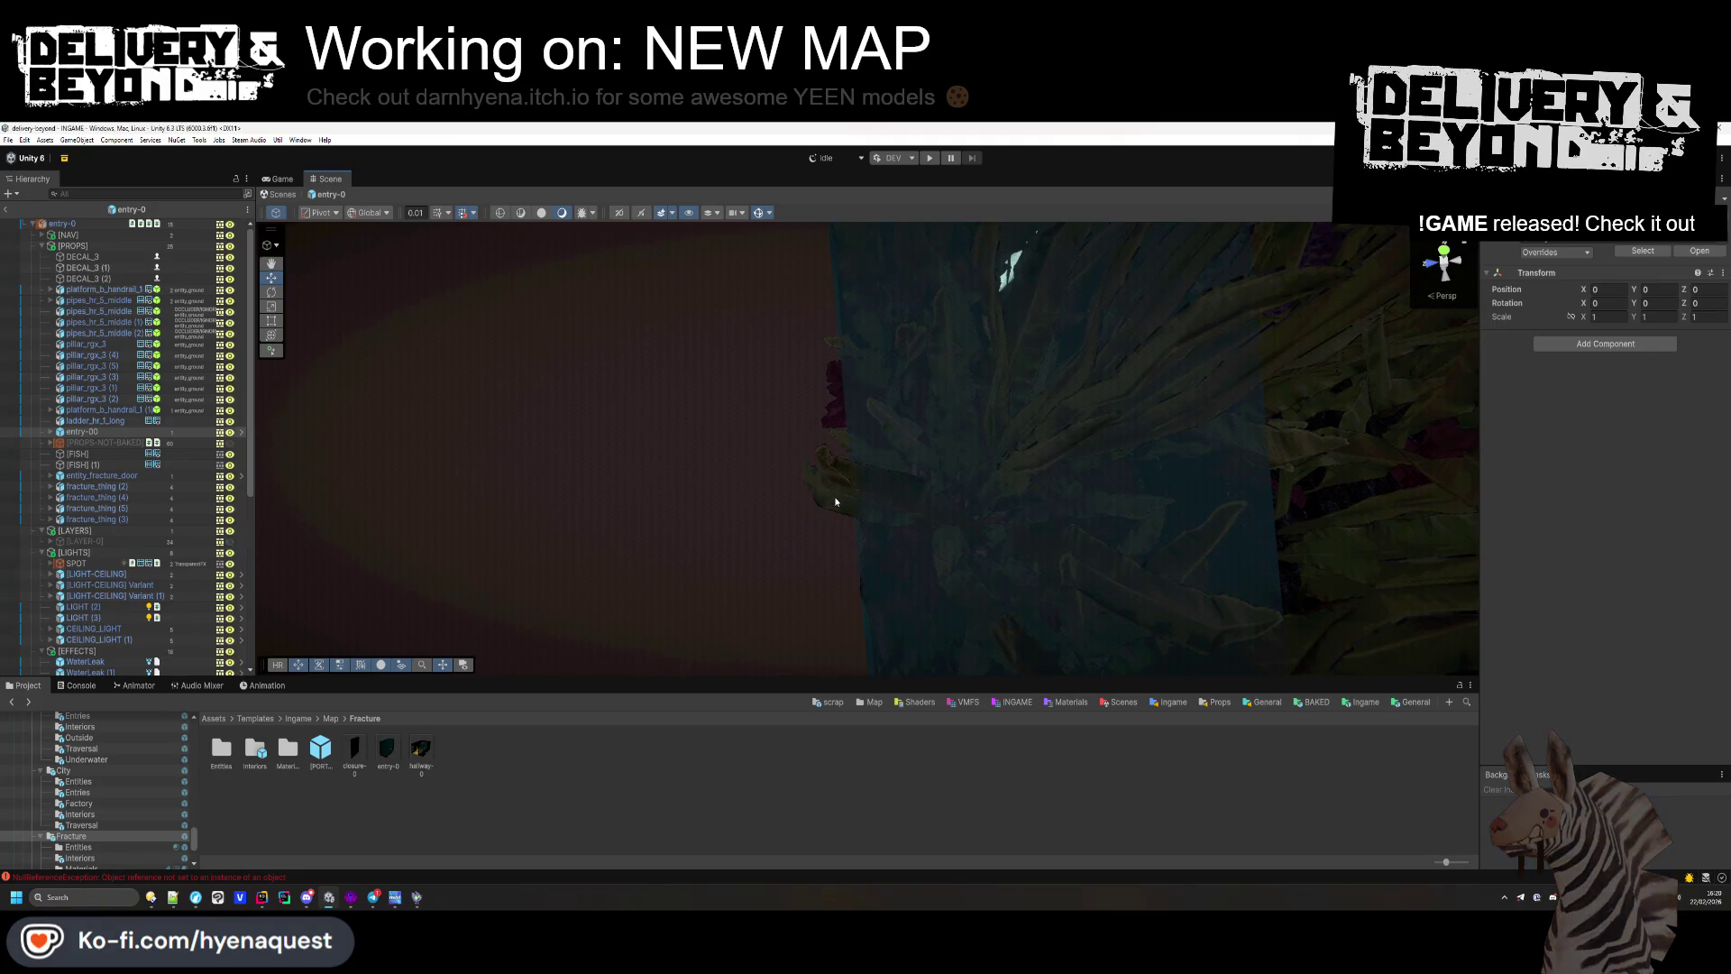
key(alt+shift+a)
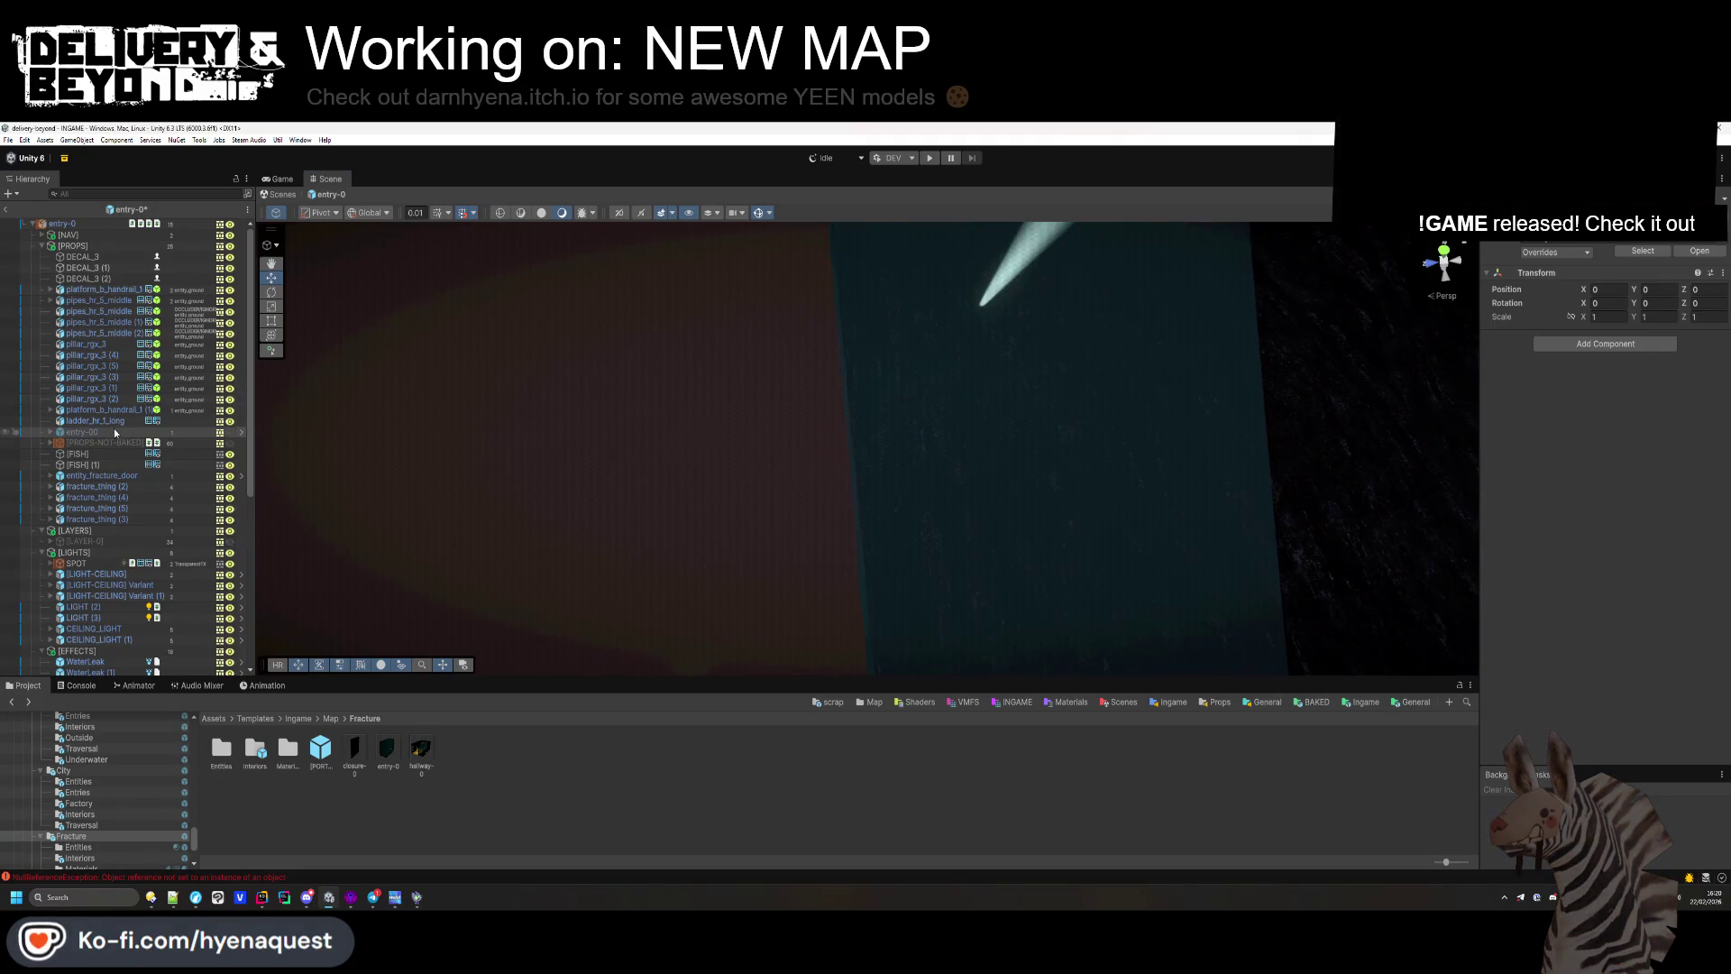
Step: Enable the [PROPS-NOT-BAKED] group and check its CORAL-3 and CORAL-4 (3) props
click(113, 443)
key(alt+shift+a)
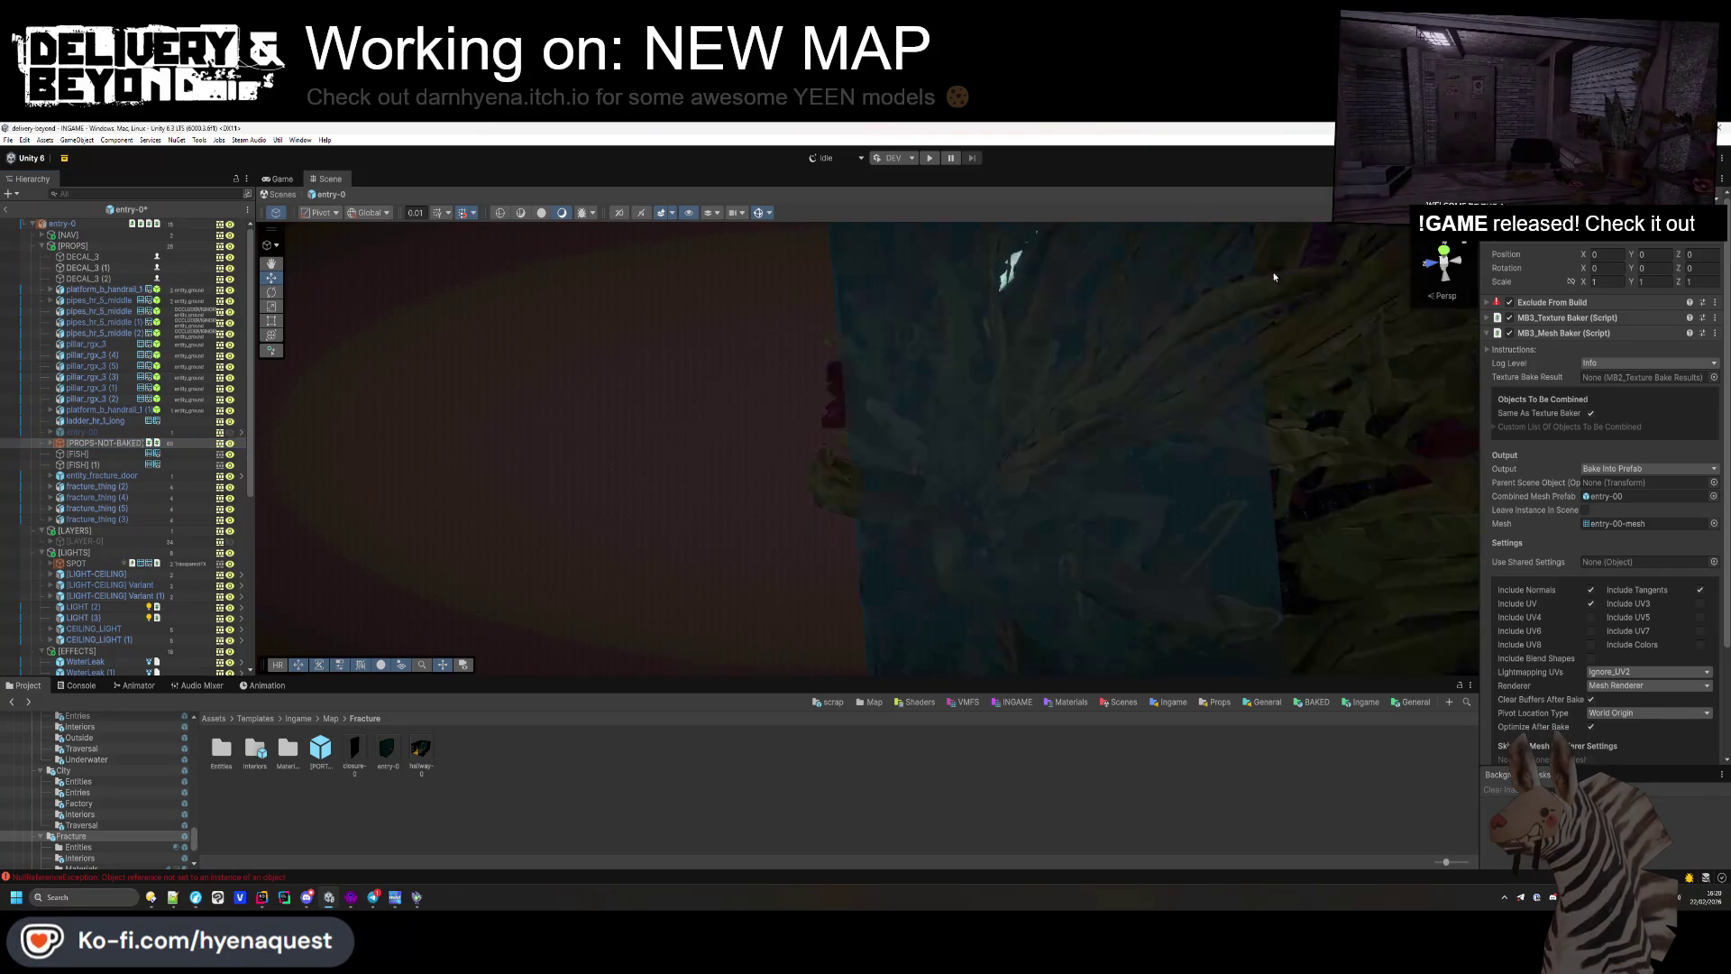
click(835, 478)
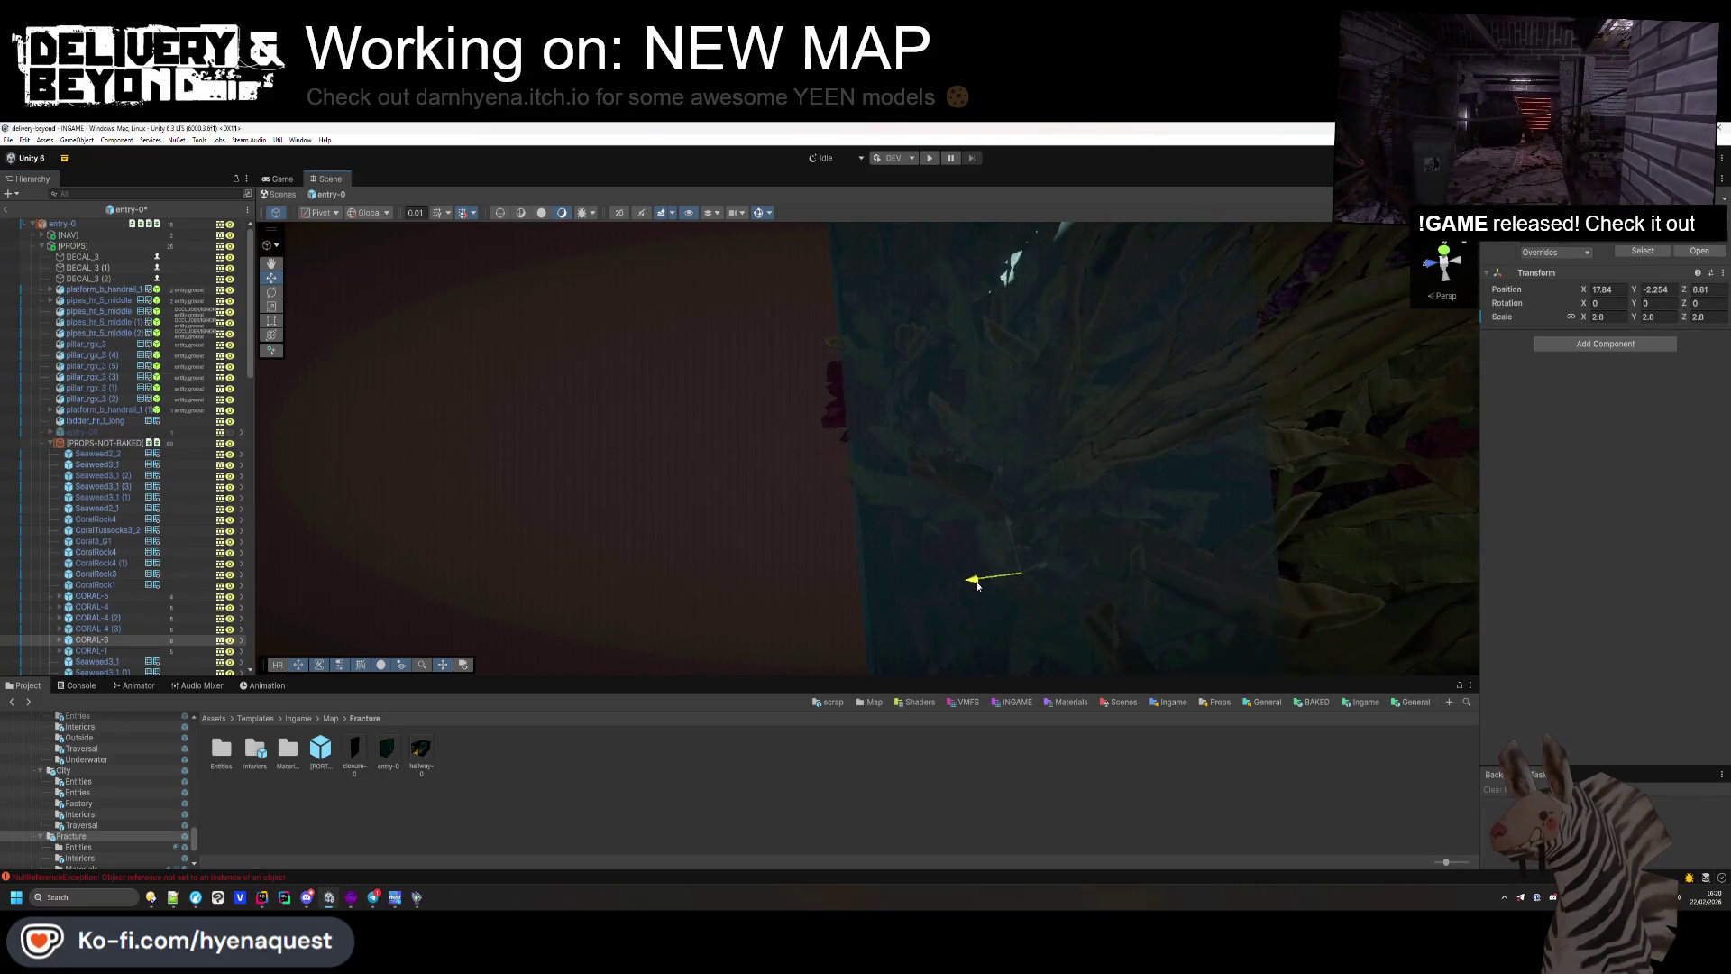
click(879, 416)
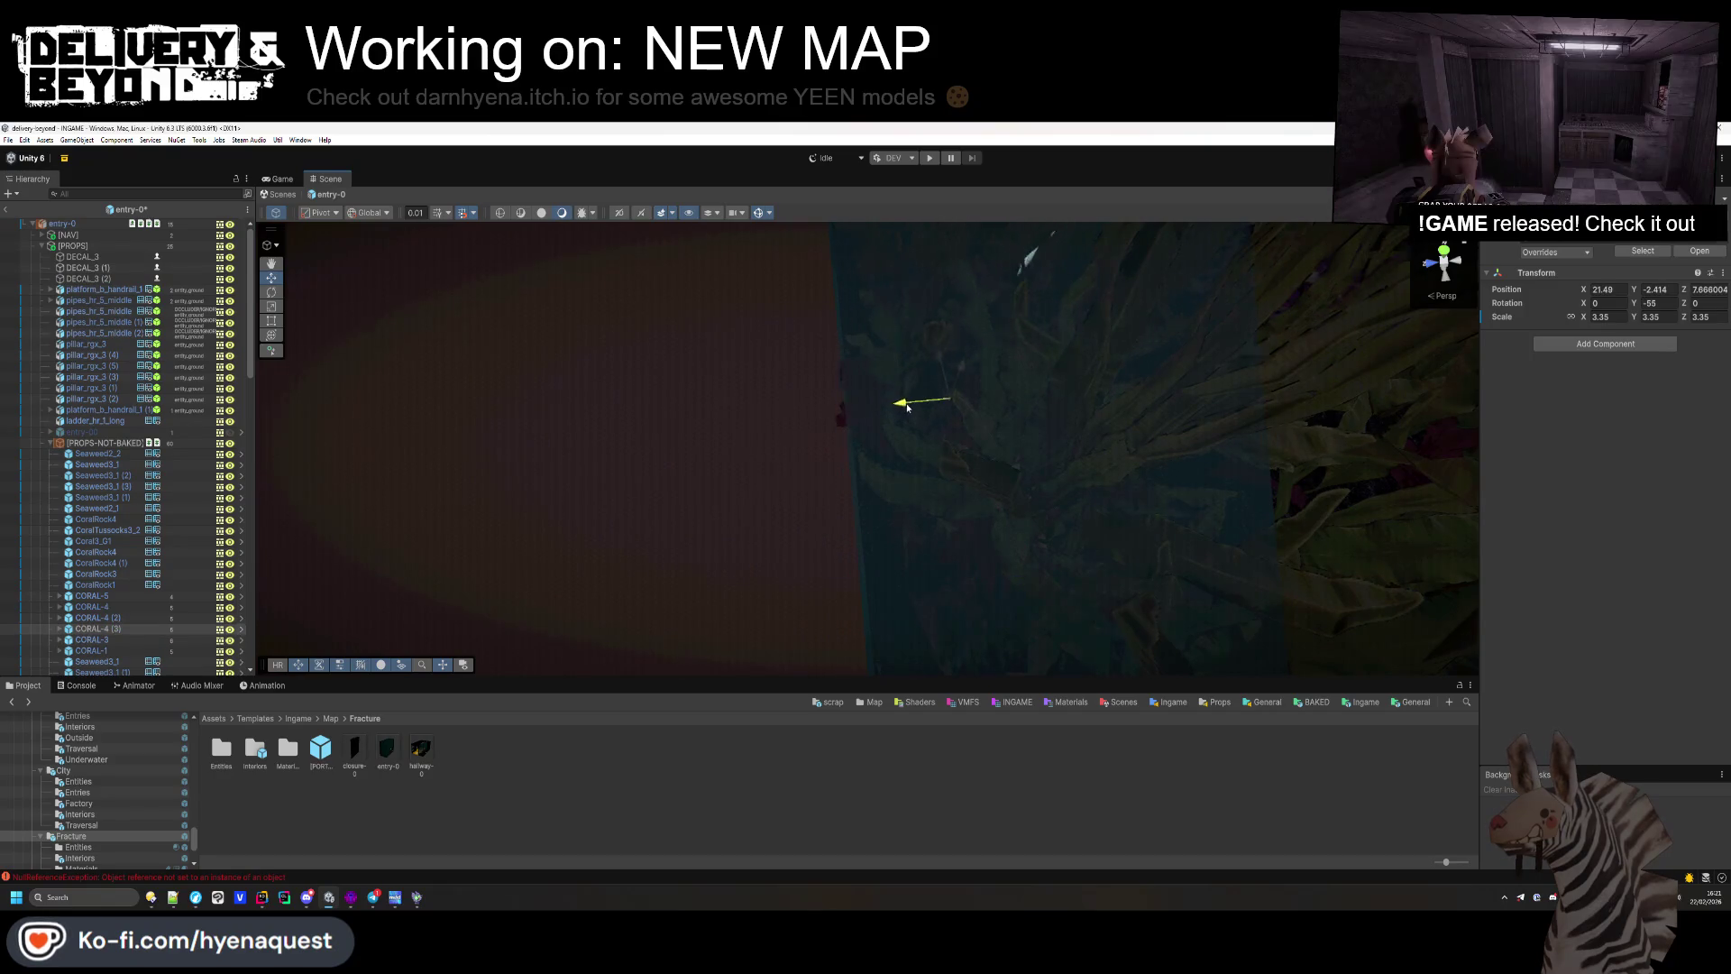
mouse_move(920, 406)
mouse_down()
mouse_move(1153, 424)
mouse_move(1010, 480)
mouse_move(1036, 469)
mouse_up()
click(1037, 468)
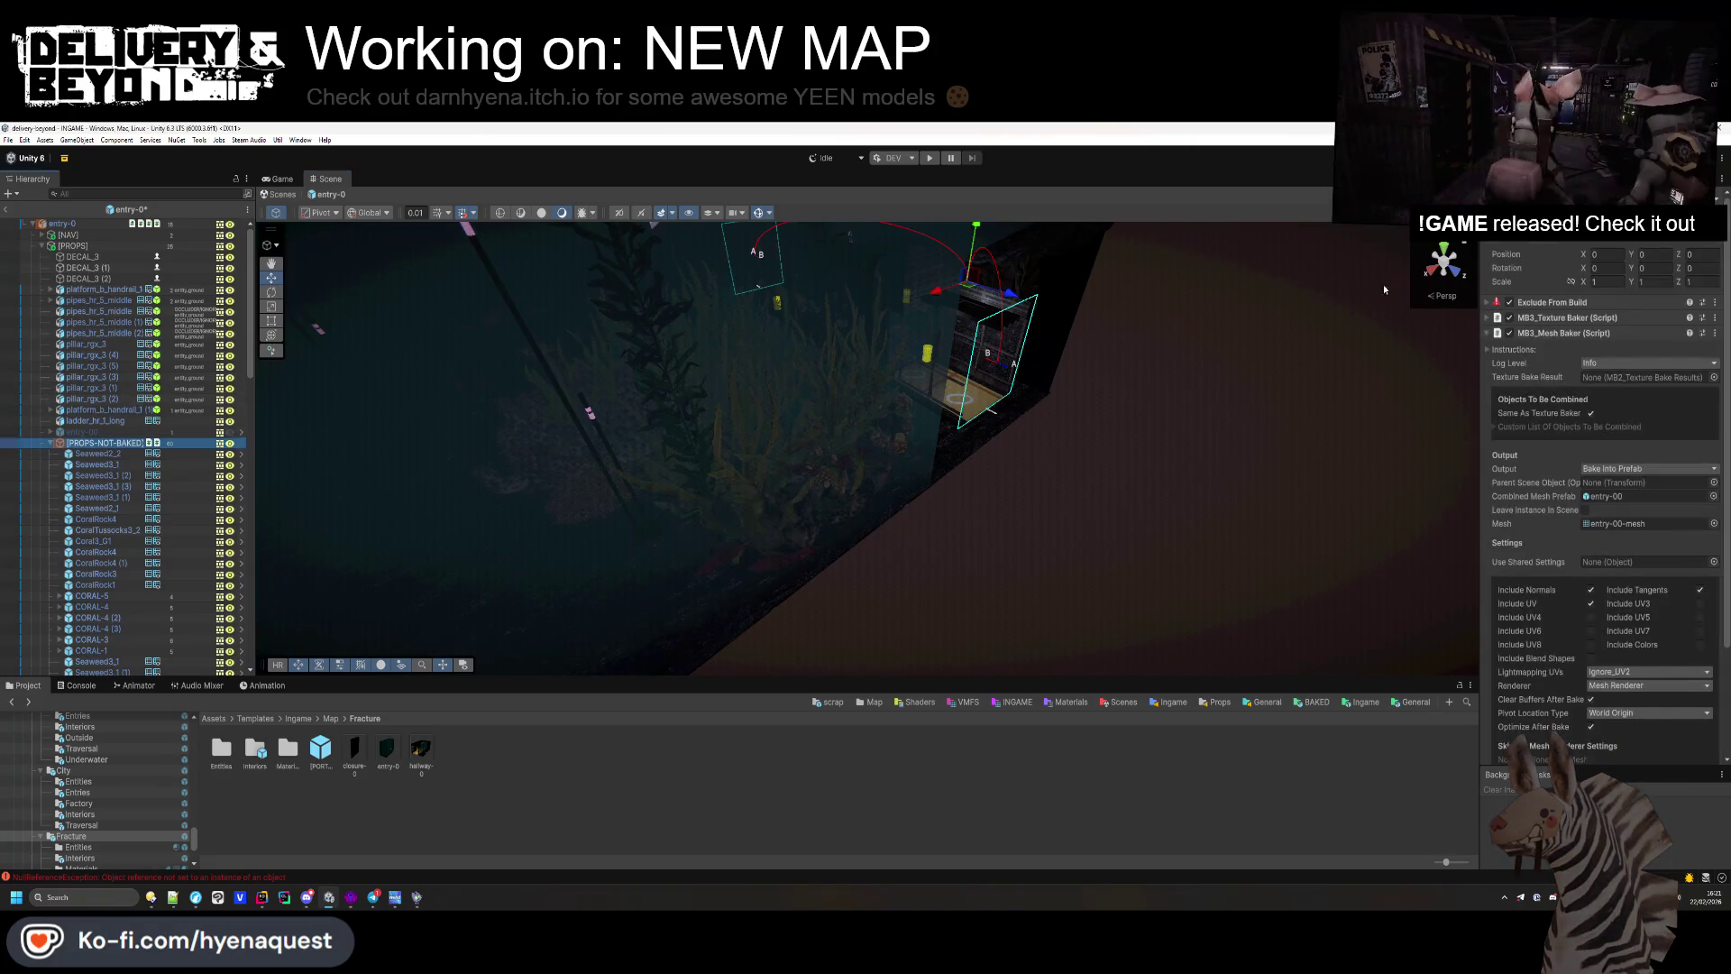
Step: Bake the props with the MB3 Mesh Baker, then disable [PROPS-NOT-BAKED] again
click(1577, 335)
click(1577, 335)
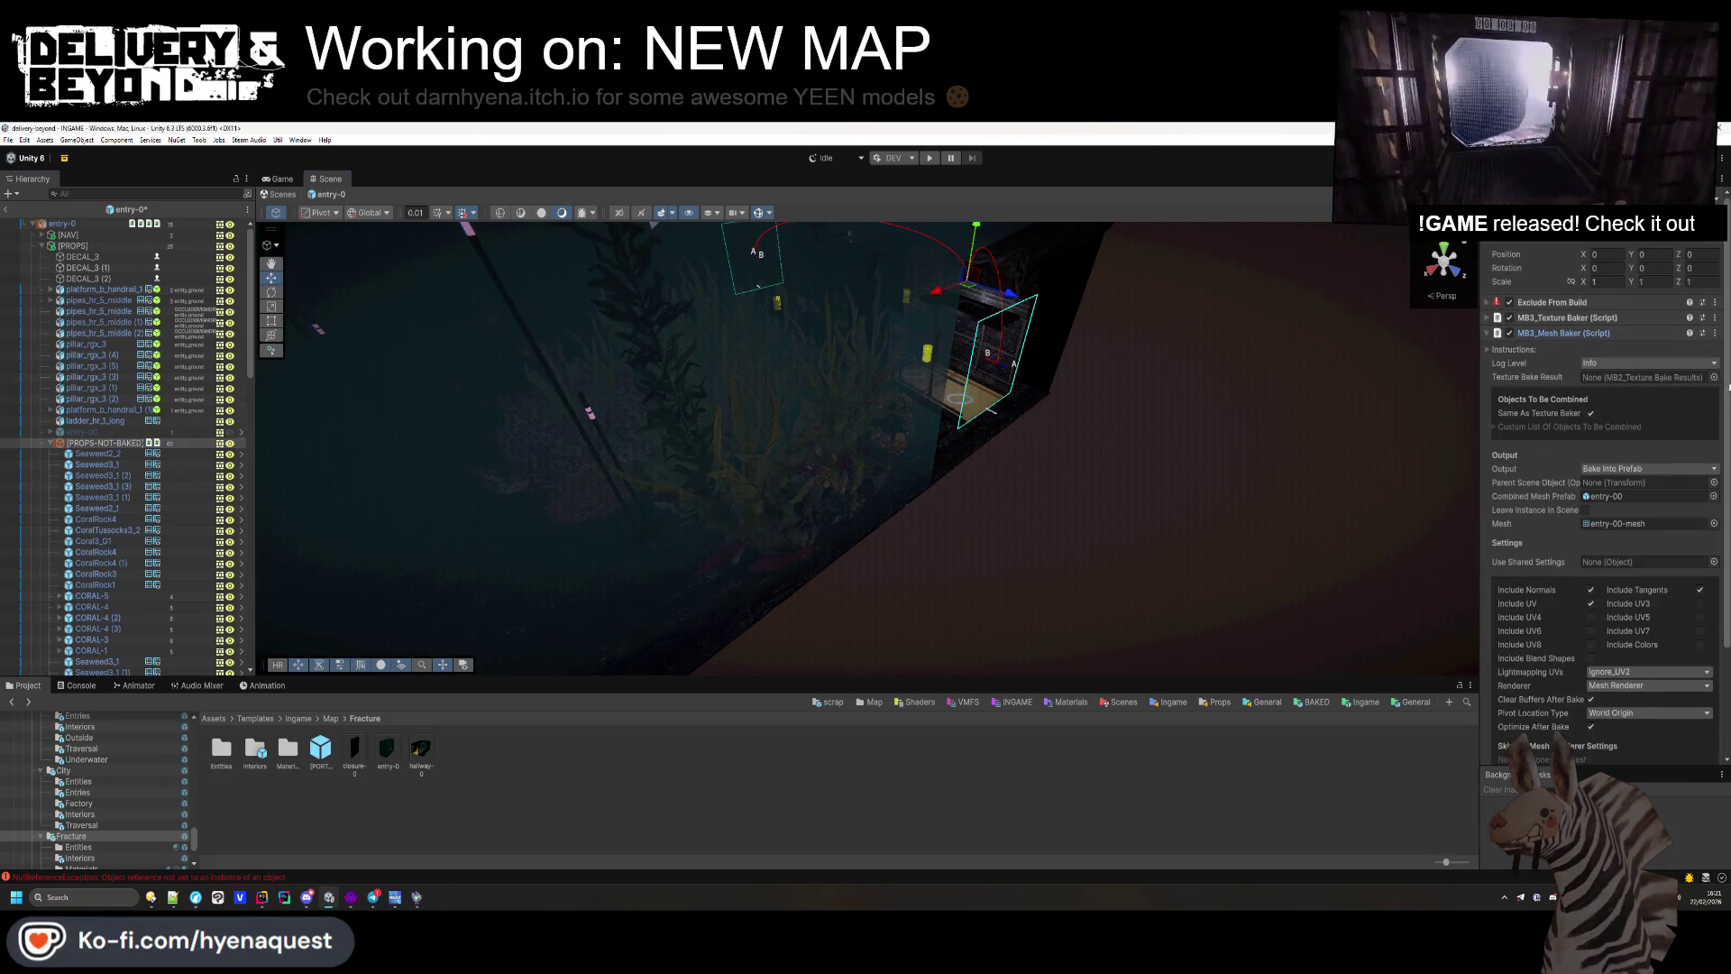
scroll(1551, 658, down, 3)
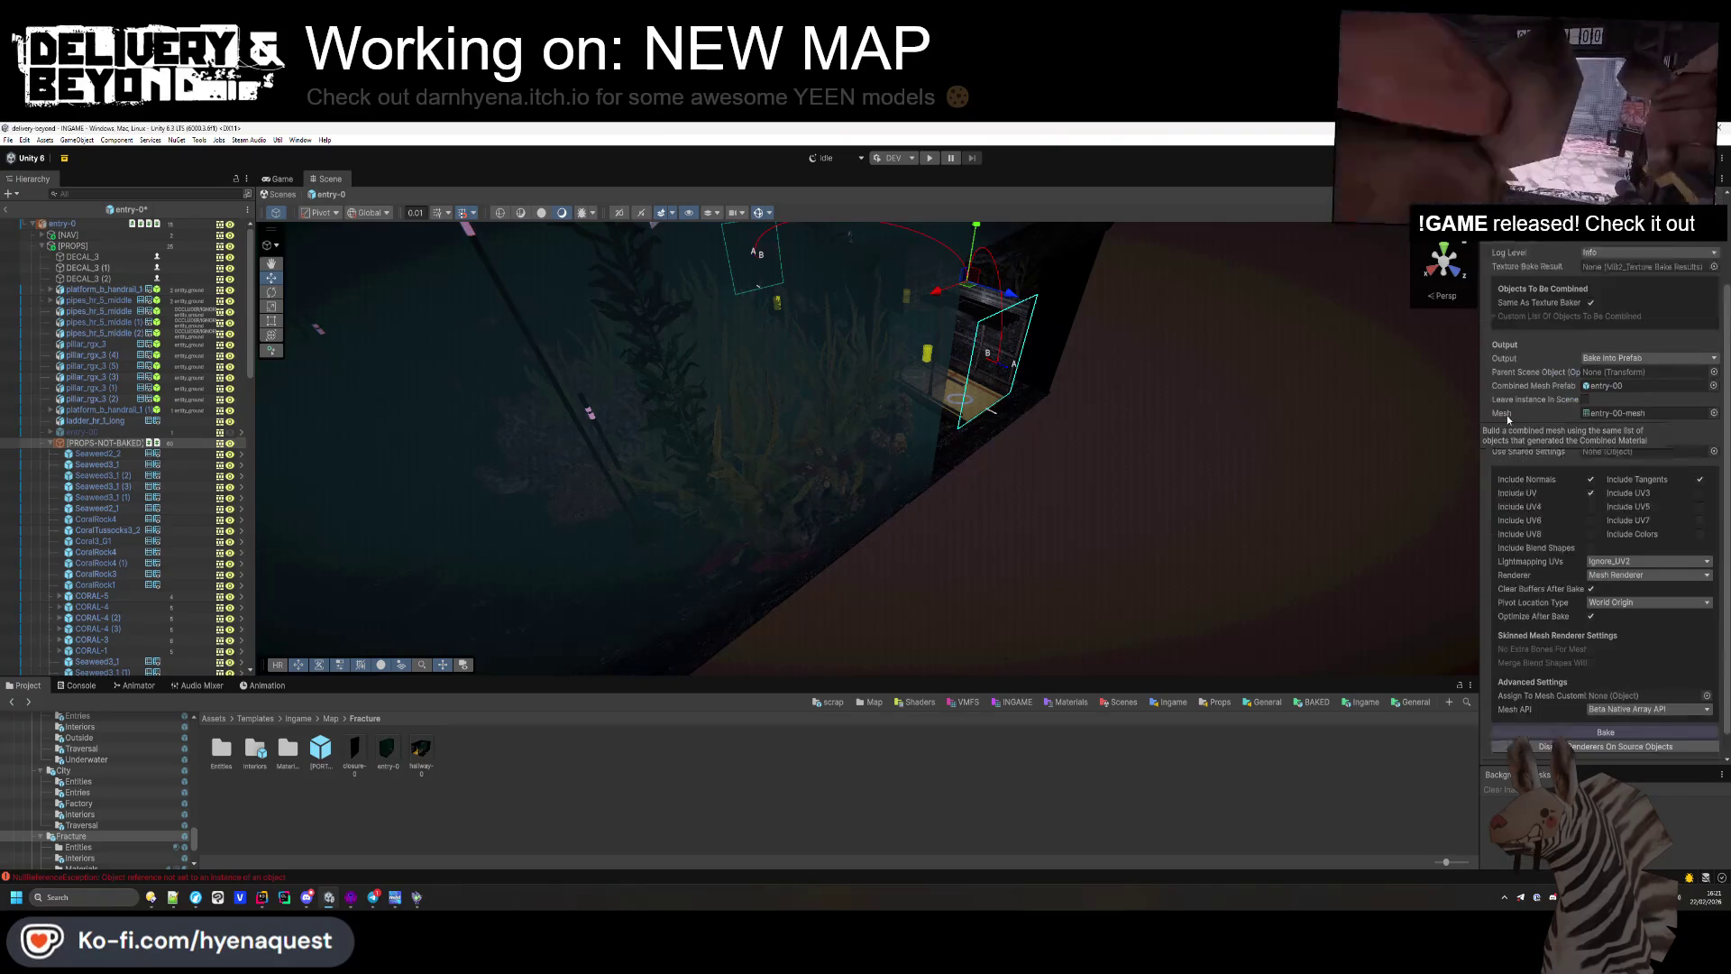
click(1583, 708)
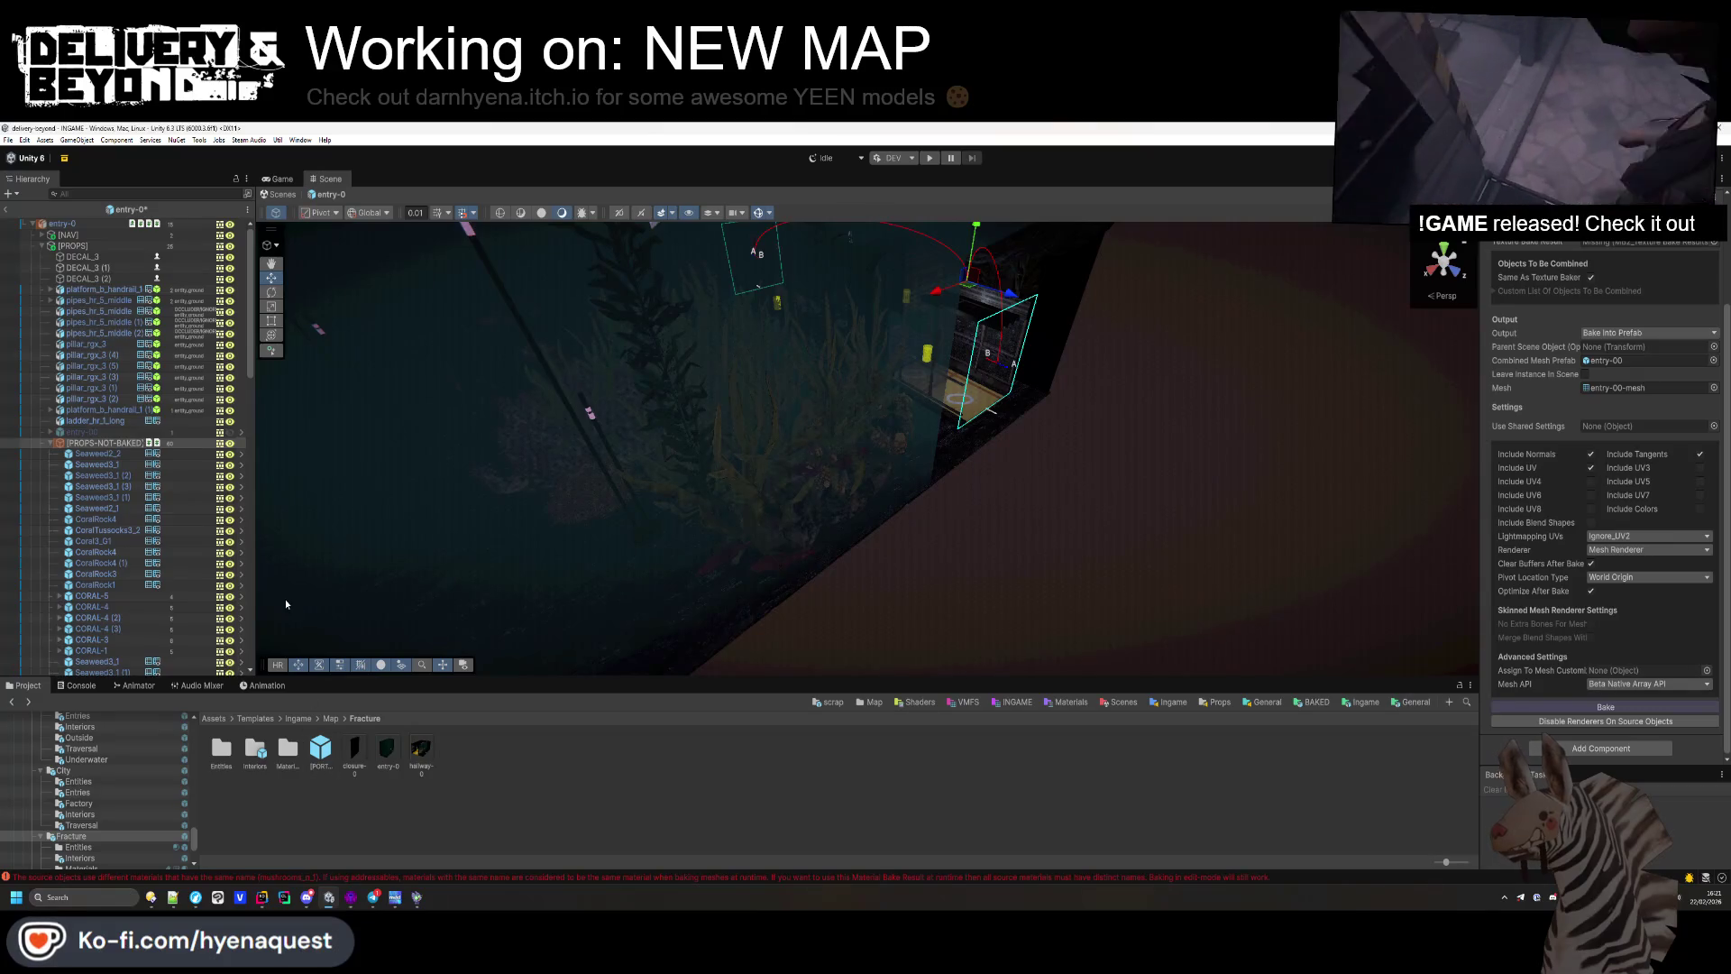
scroll(1530, 271, up, 3)
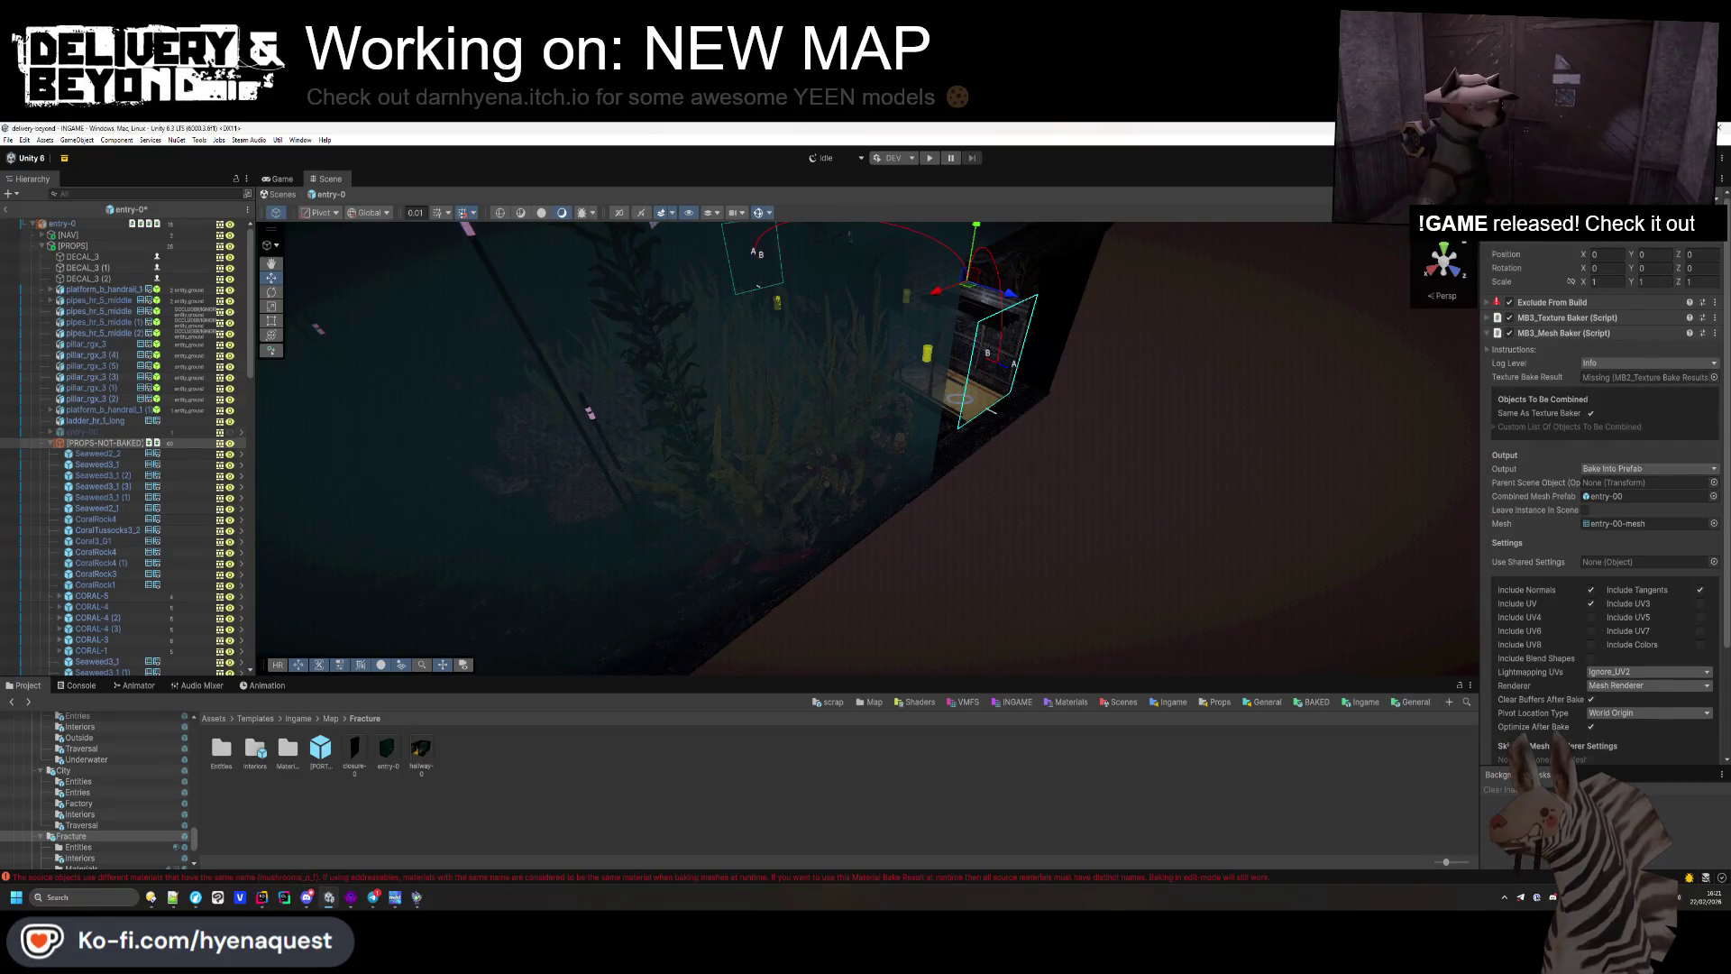
key(alt+shift+a)
Step: Inspect the rebaked entry-00 mesh and the Seaweed2_2 plant's Seaweeds material
click(175, 433)
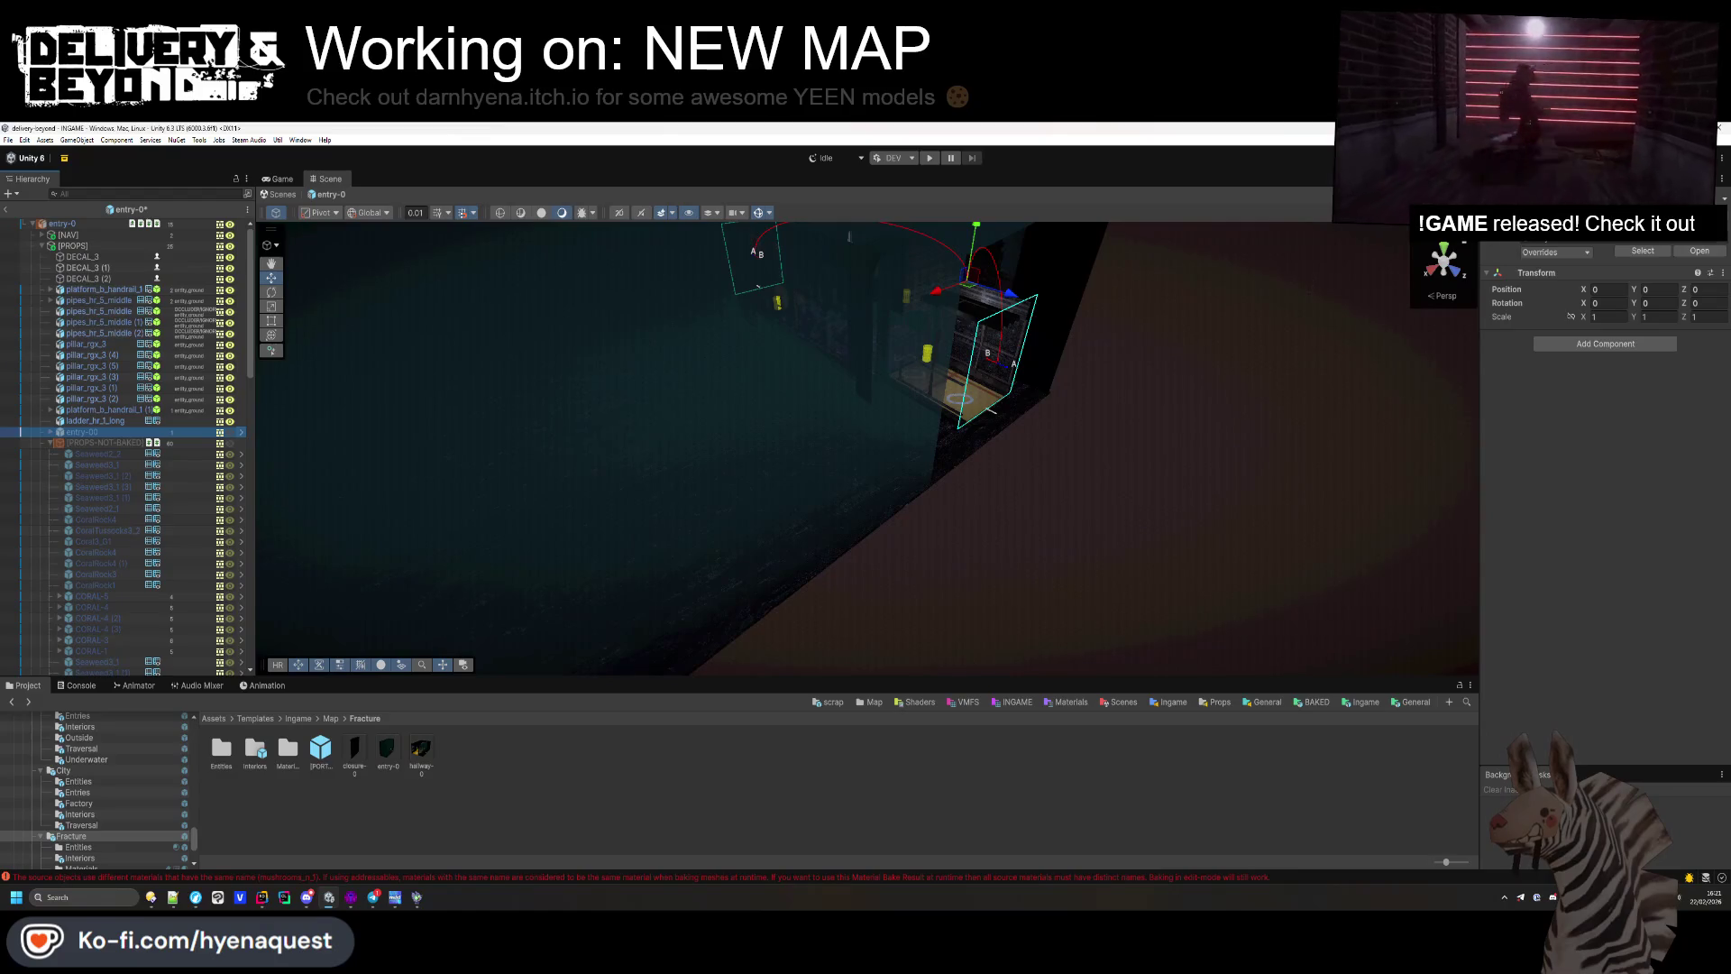
drag(1056, 529, 1072, 415)
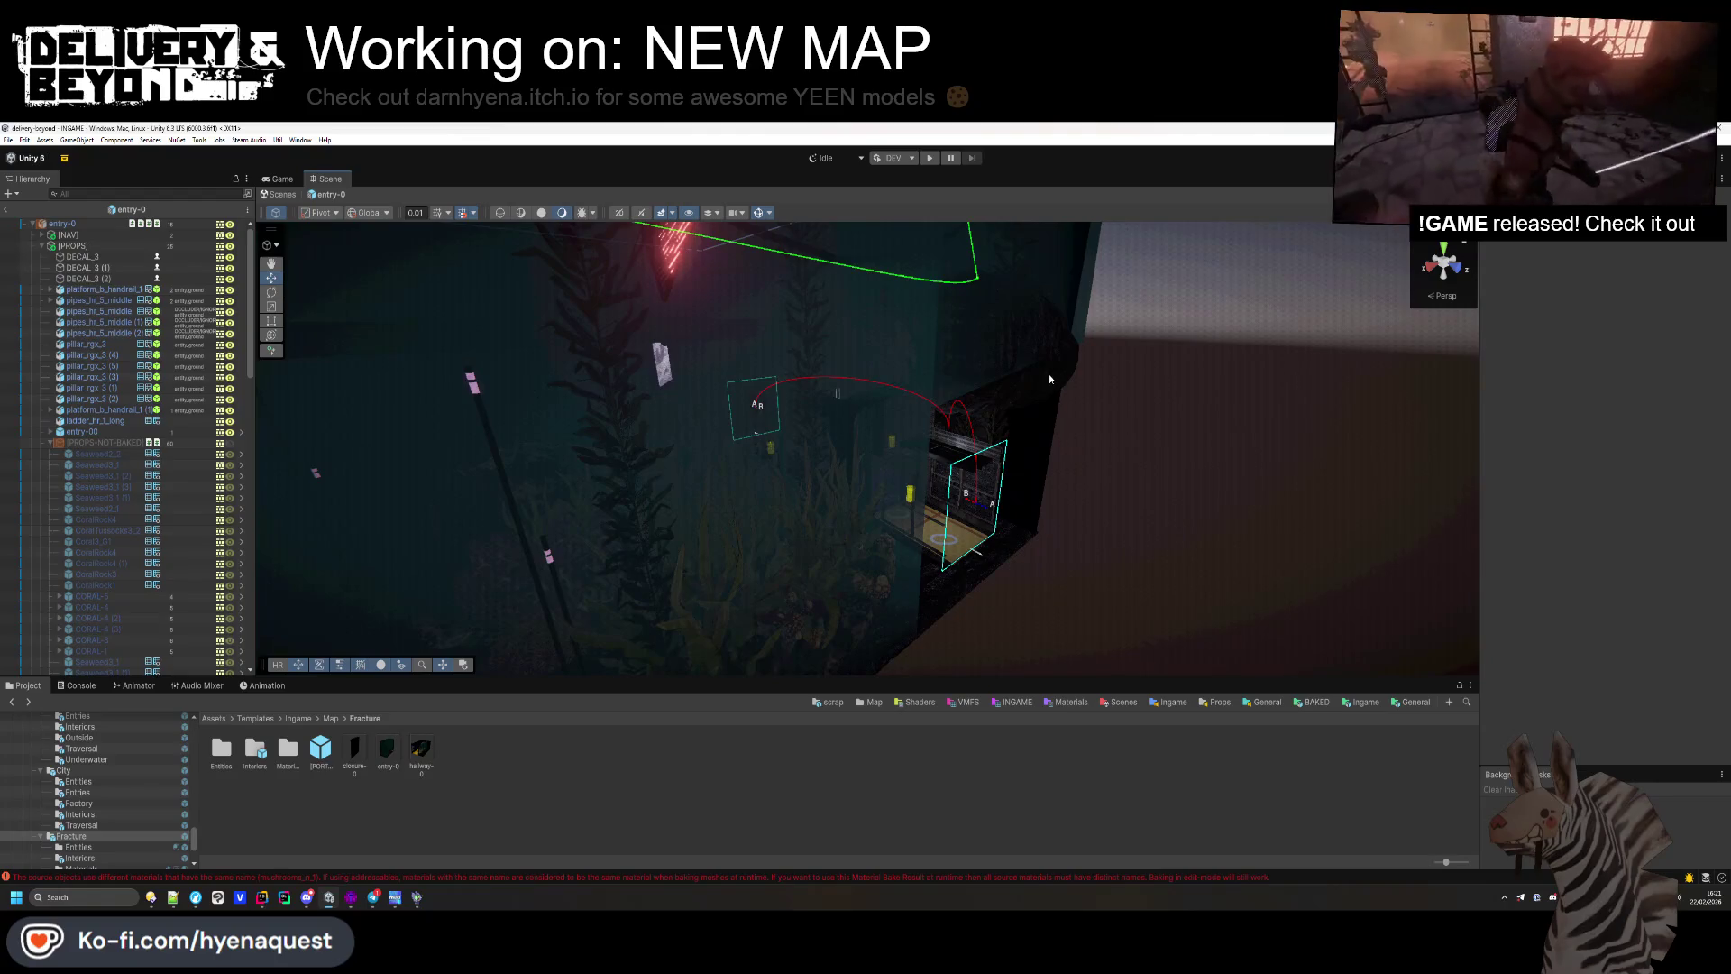
mouse_move(1049, 379)
mouse_down()
mouse_move(1120, 580)
mouse_move(981, 448)
mouse_move(899, 517)
mouse_move(488, 615)
mouse_move(784, 620)
mouse_up()
click(50, 442)
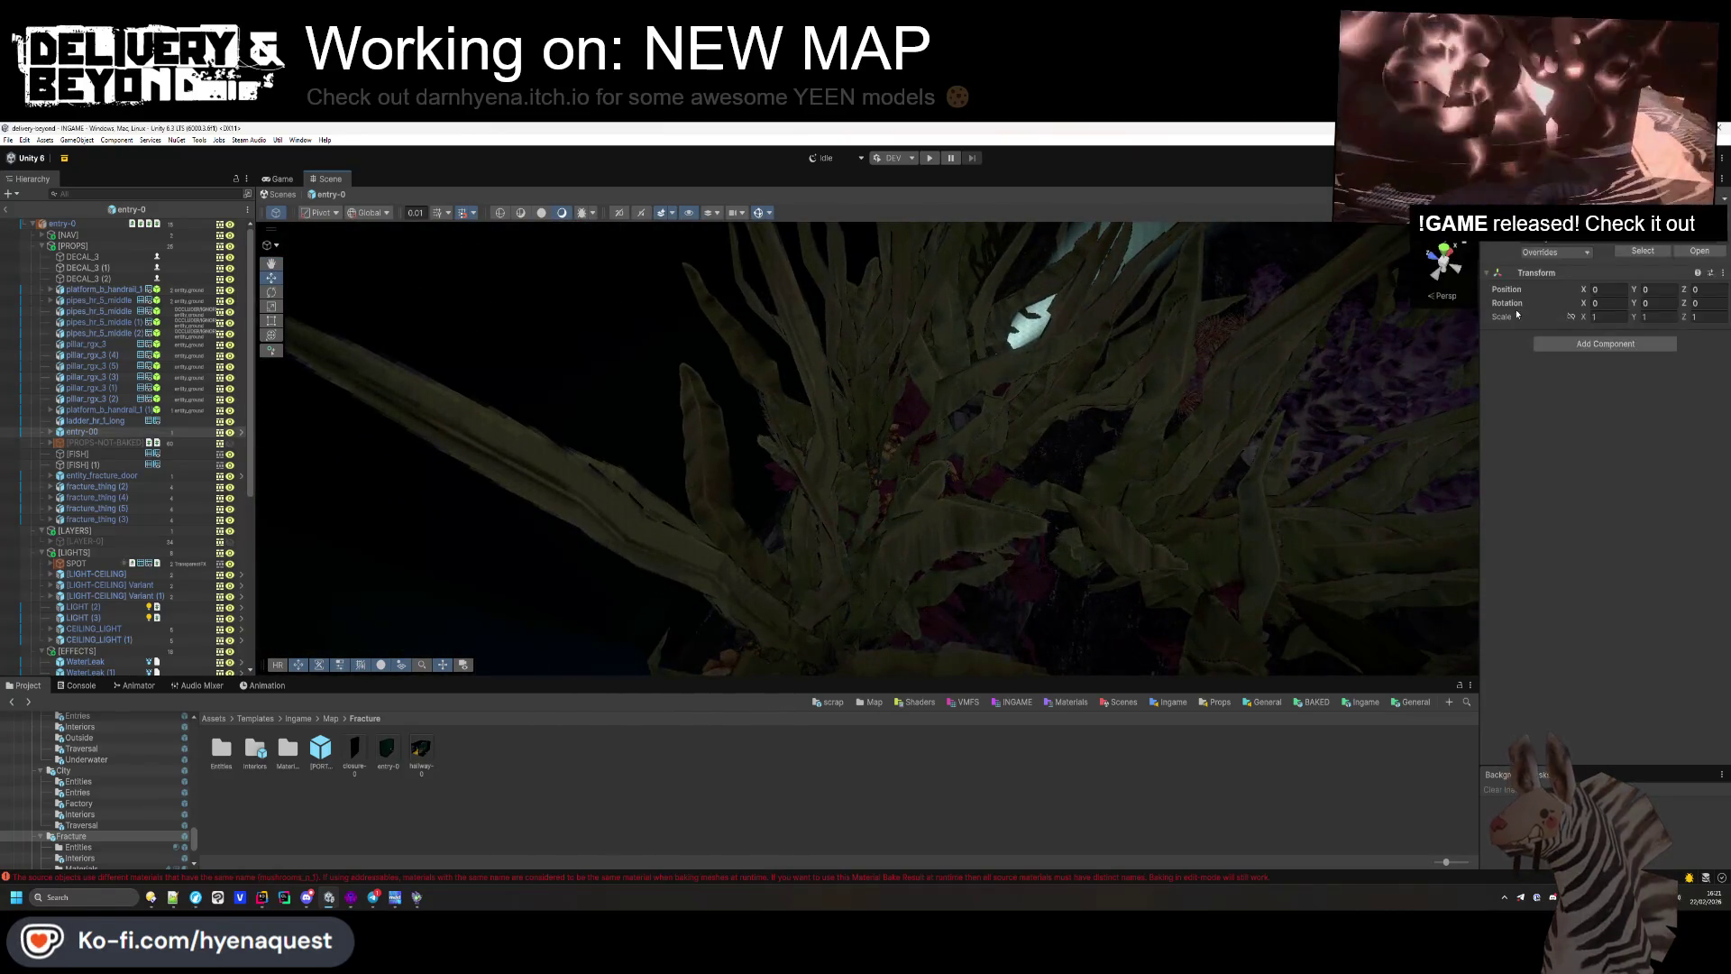
click(91, 443)
click(50, 442)
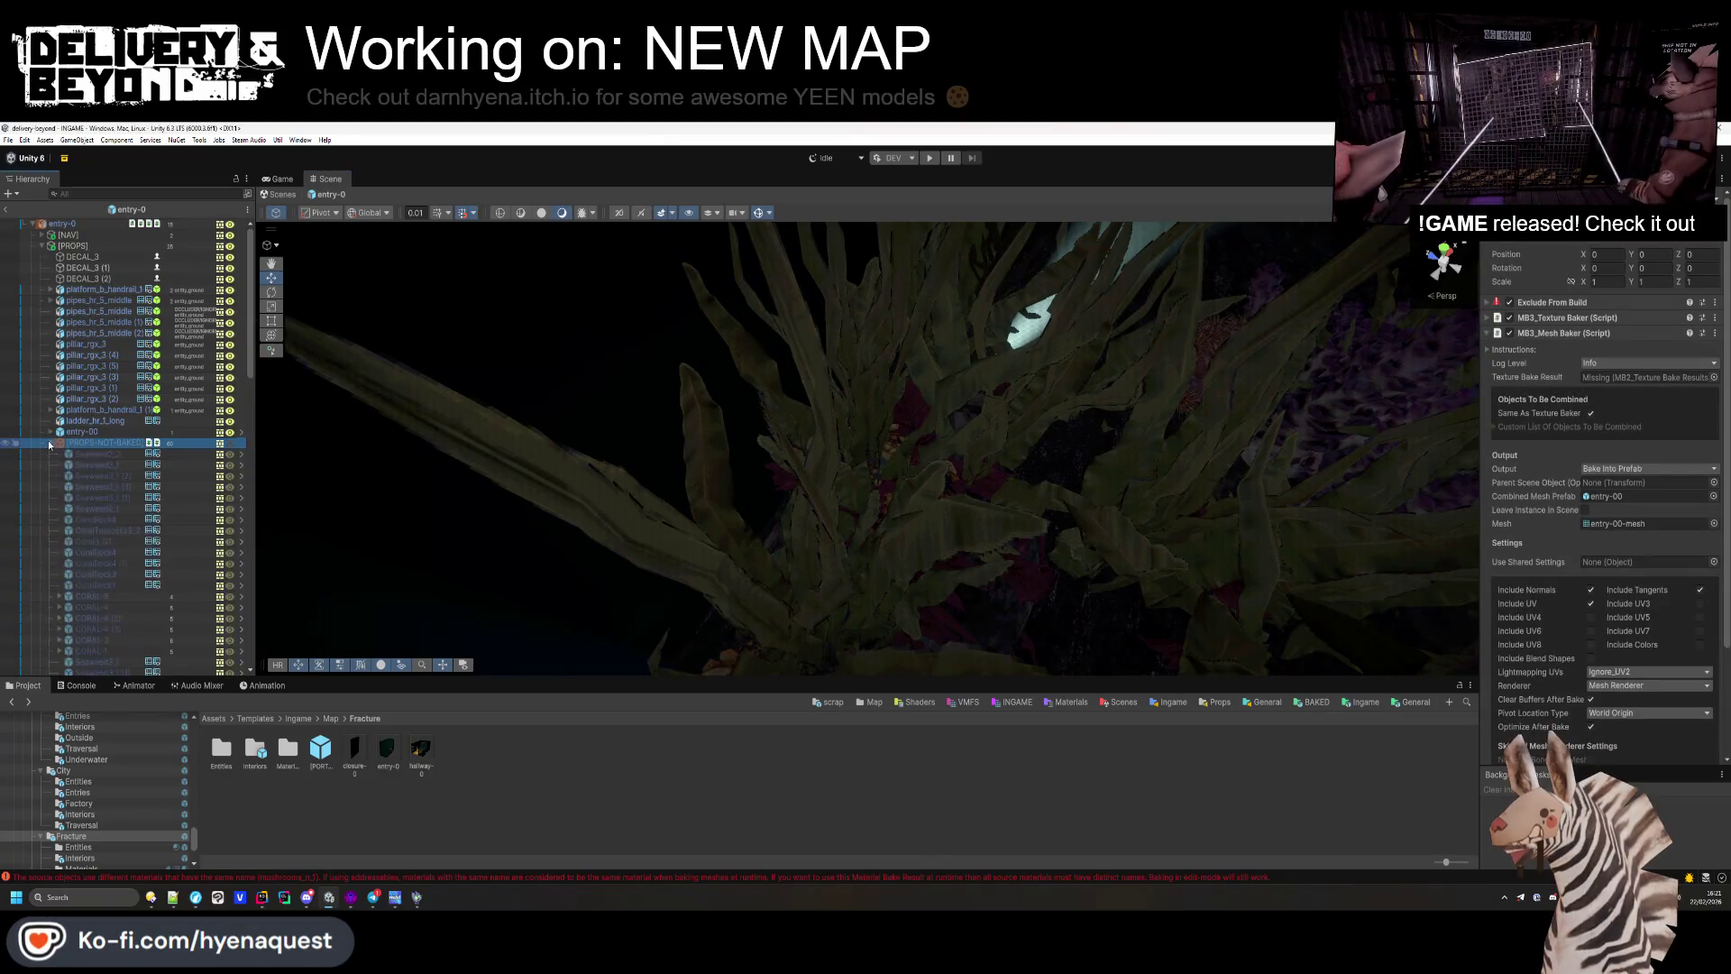
click(1136, 378)
click(1615, 386)
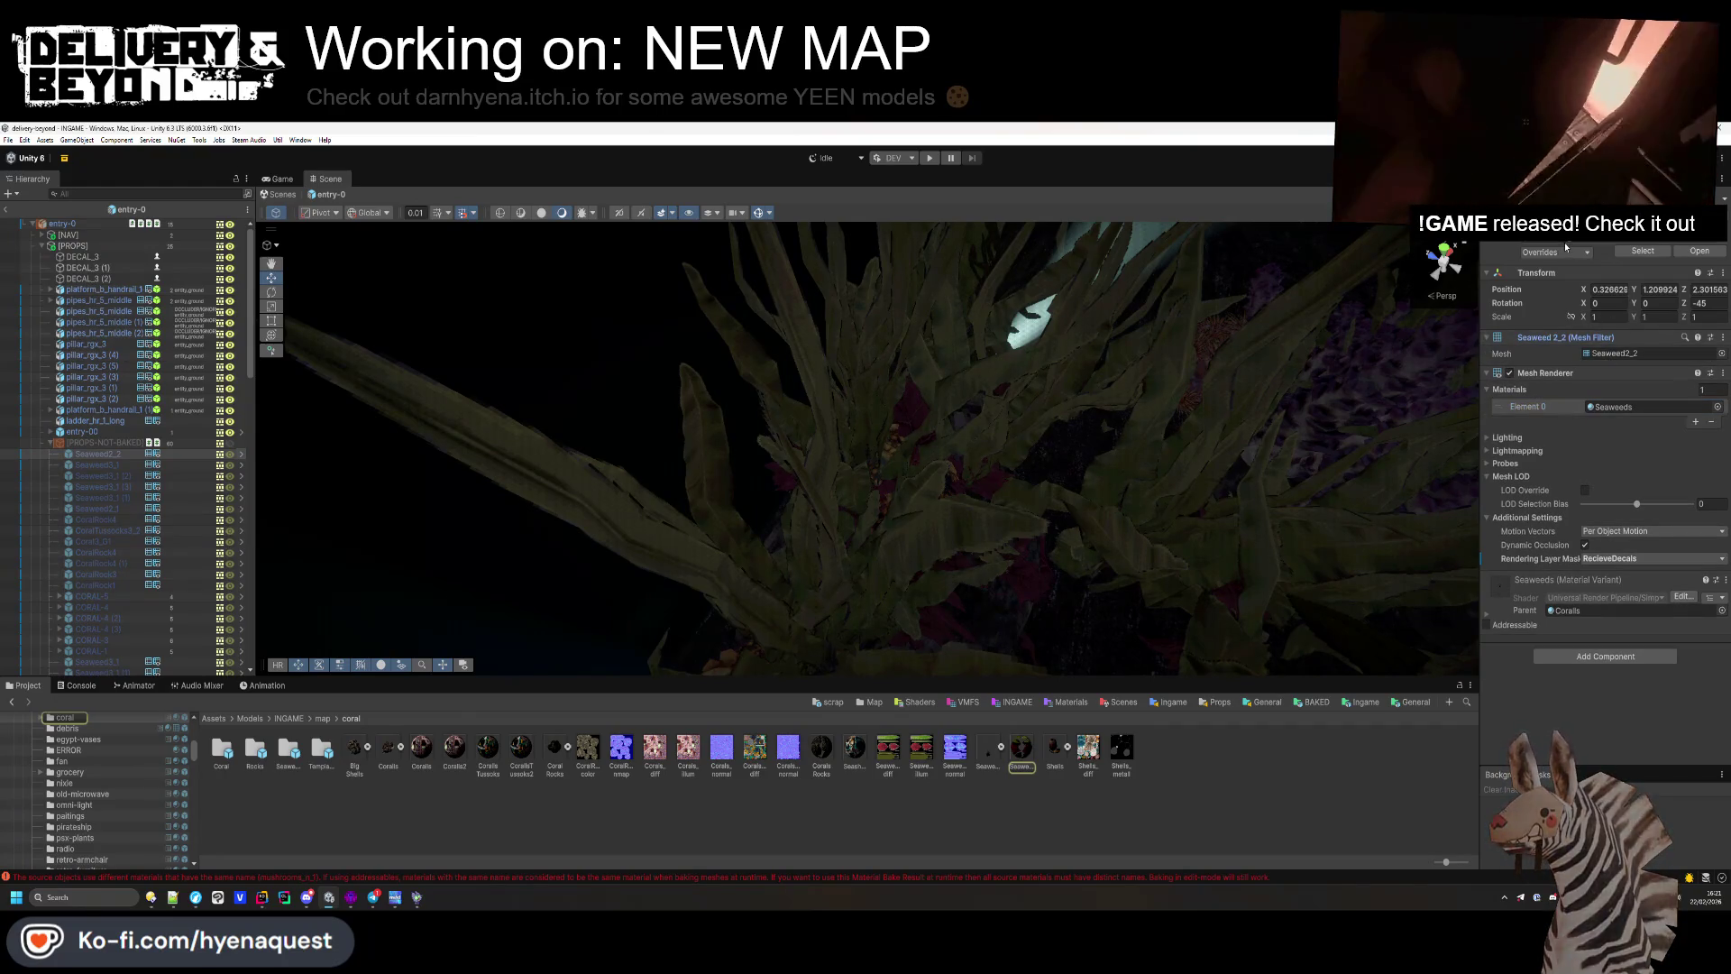
double_click(289, 748)
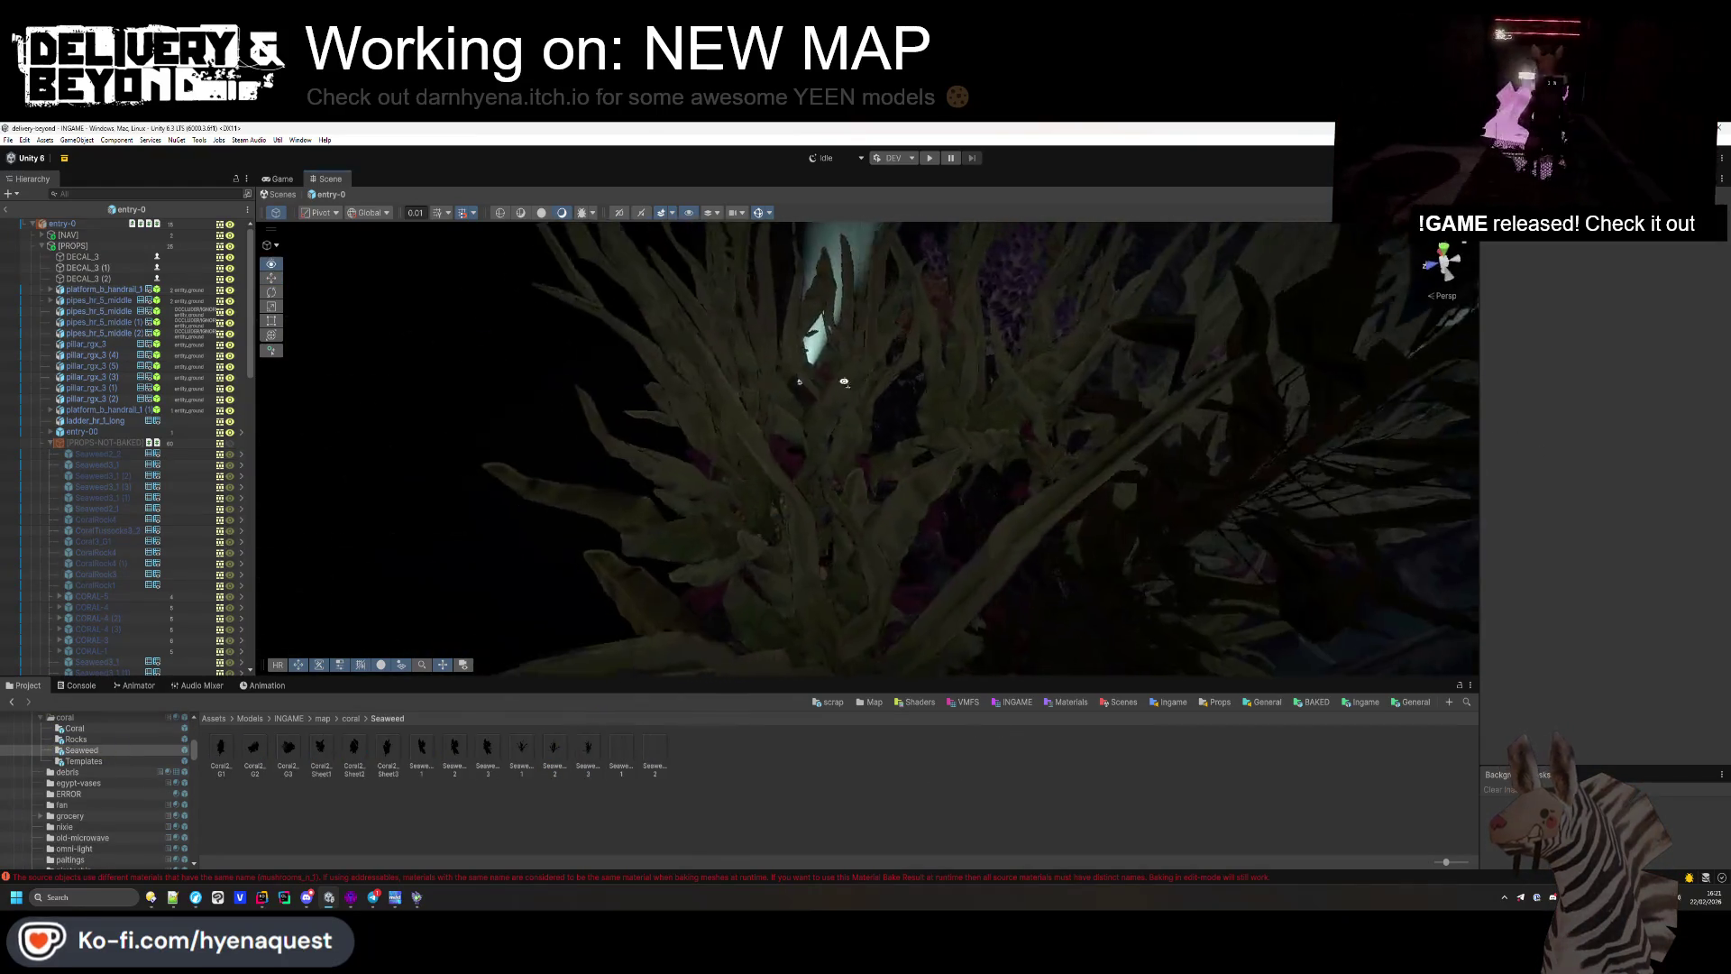
Step: Check CoralRock1, collapse the [PROPS], [LIGHTS] and [EFFECTS] groups, and open hallway-0
click(90, 443)
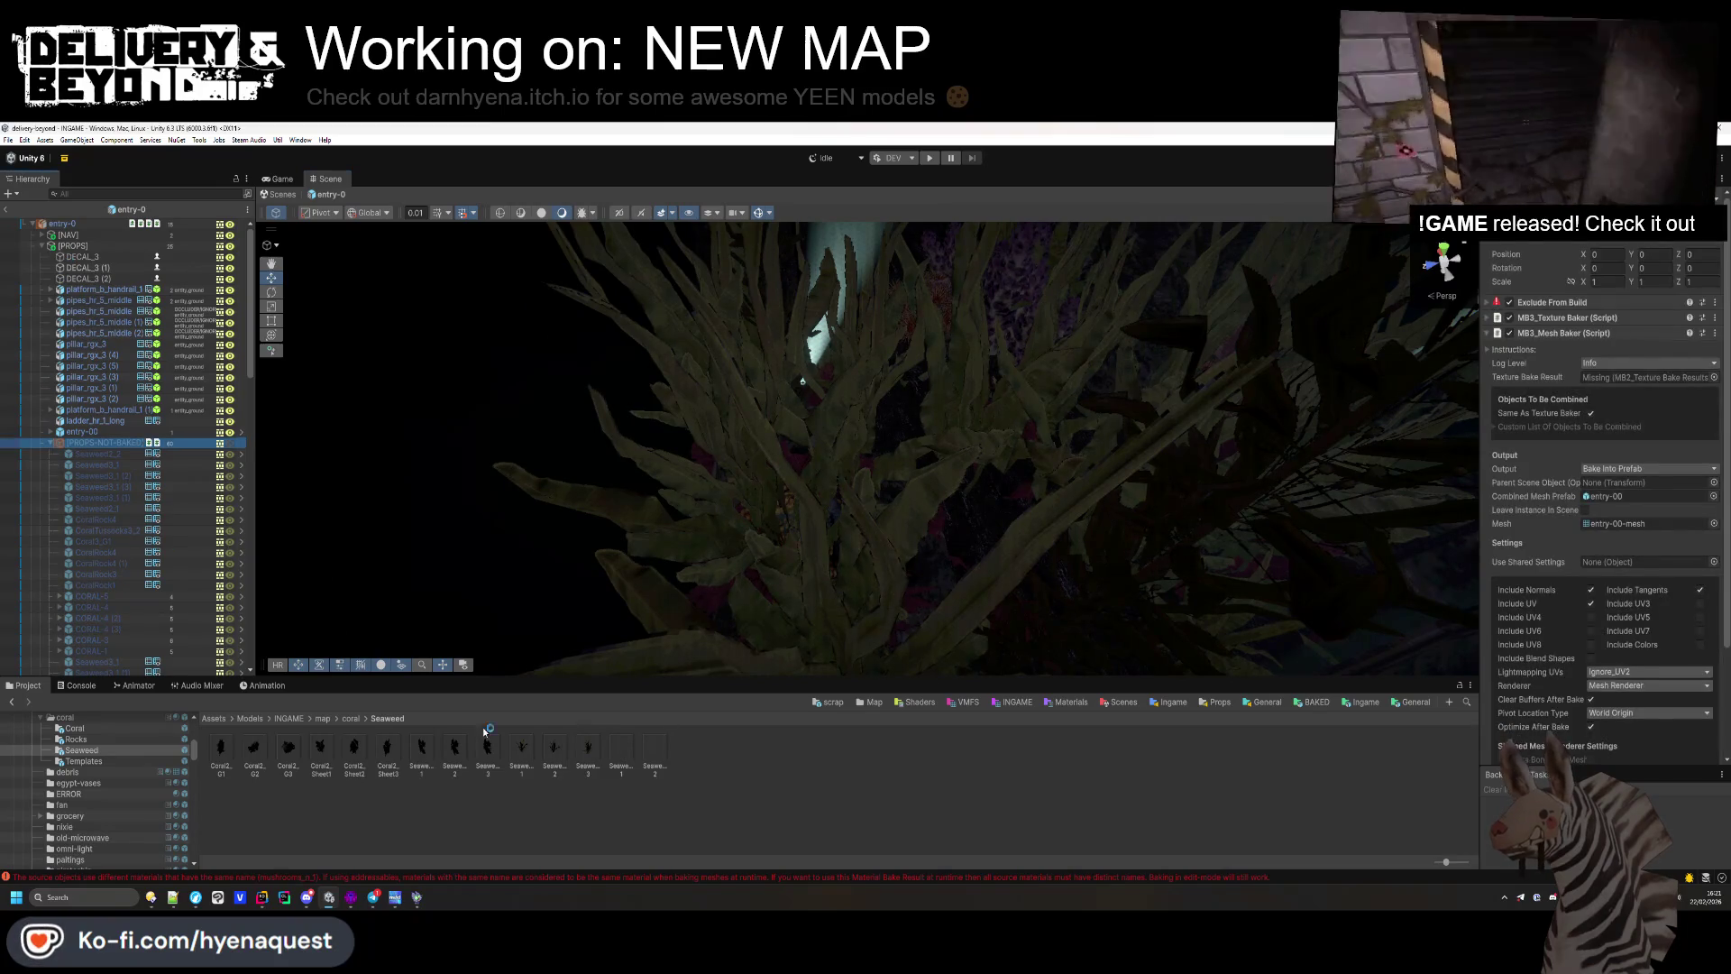
click(115, 453)
scroll(100, 517, down, 2)
click(105, 544)
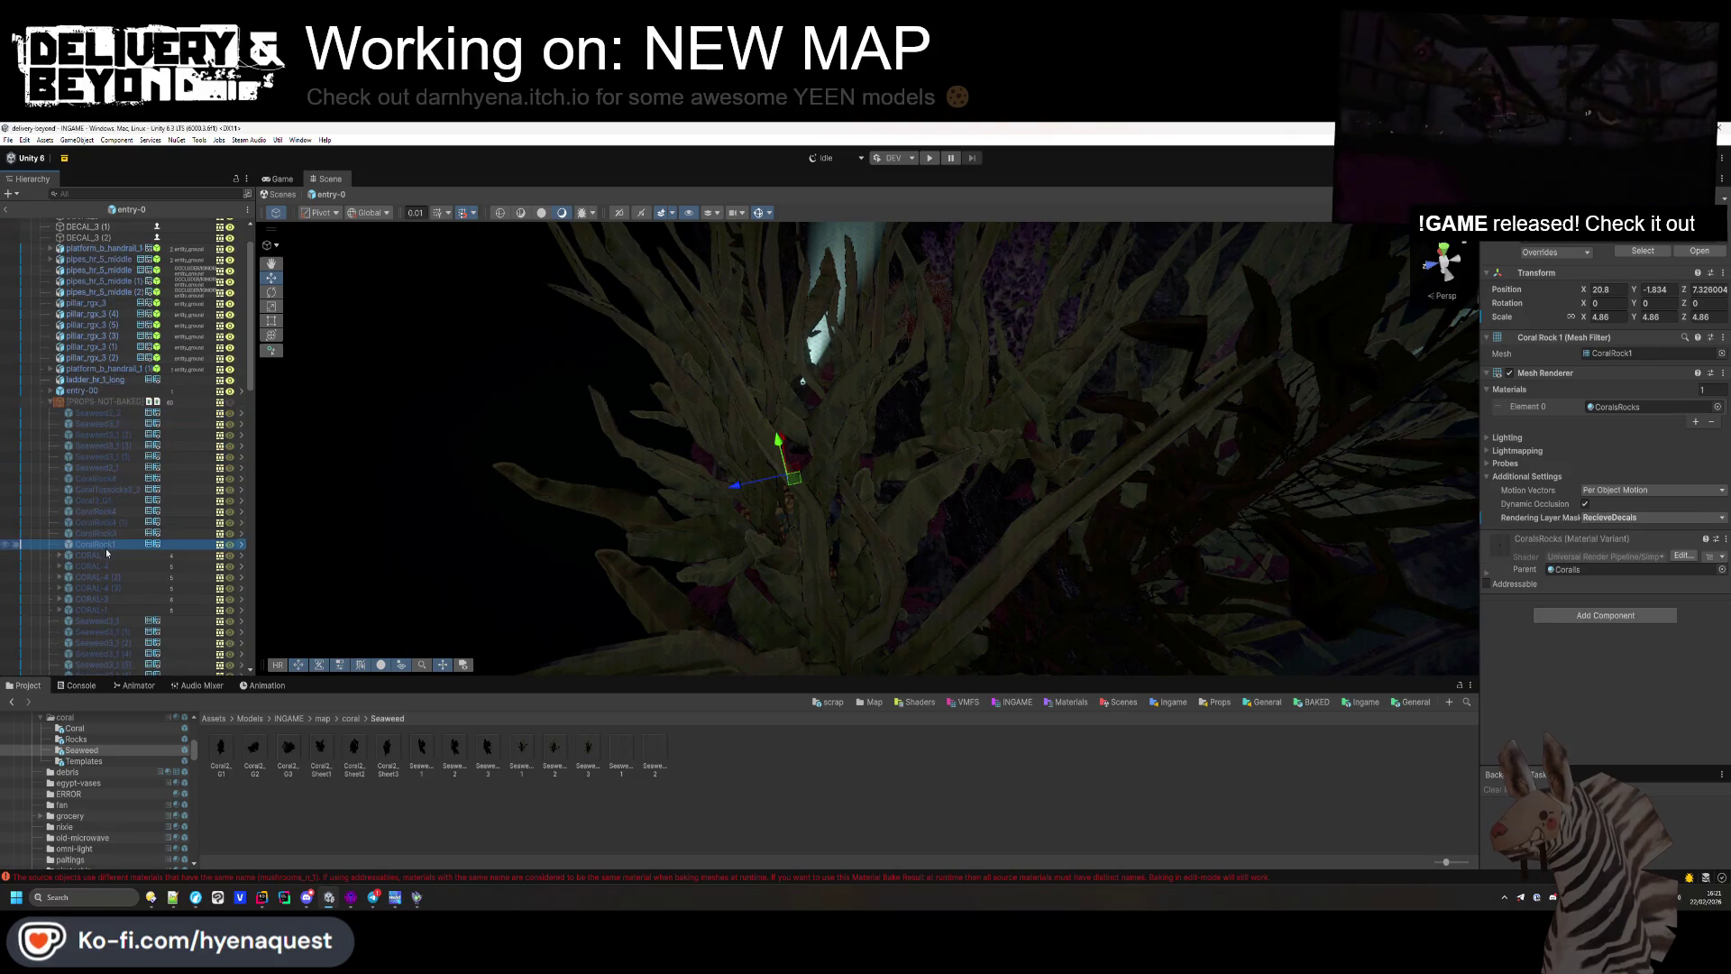
click(105, 555)
click(51, 402)
scroll(46, 402, up, 2)
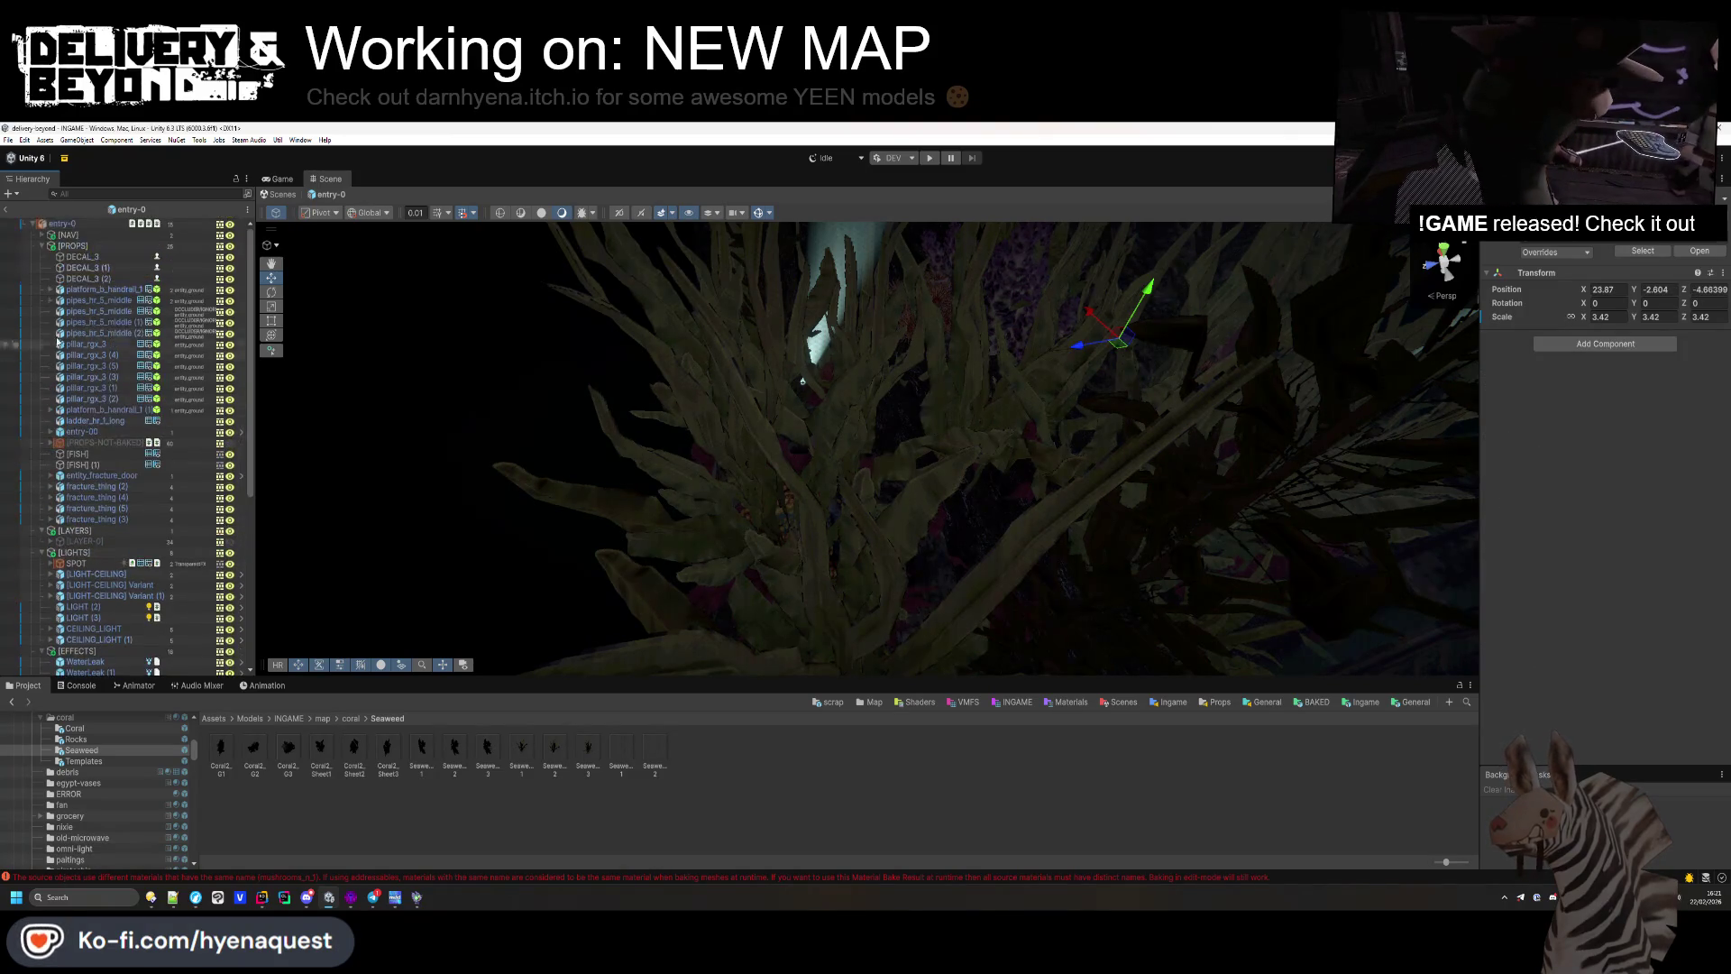
click(41, 246)
click(41, 279)
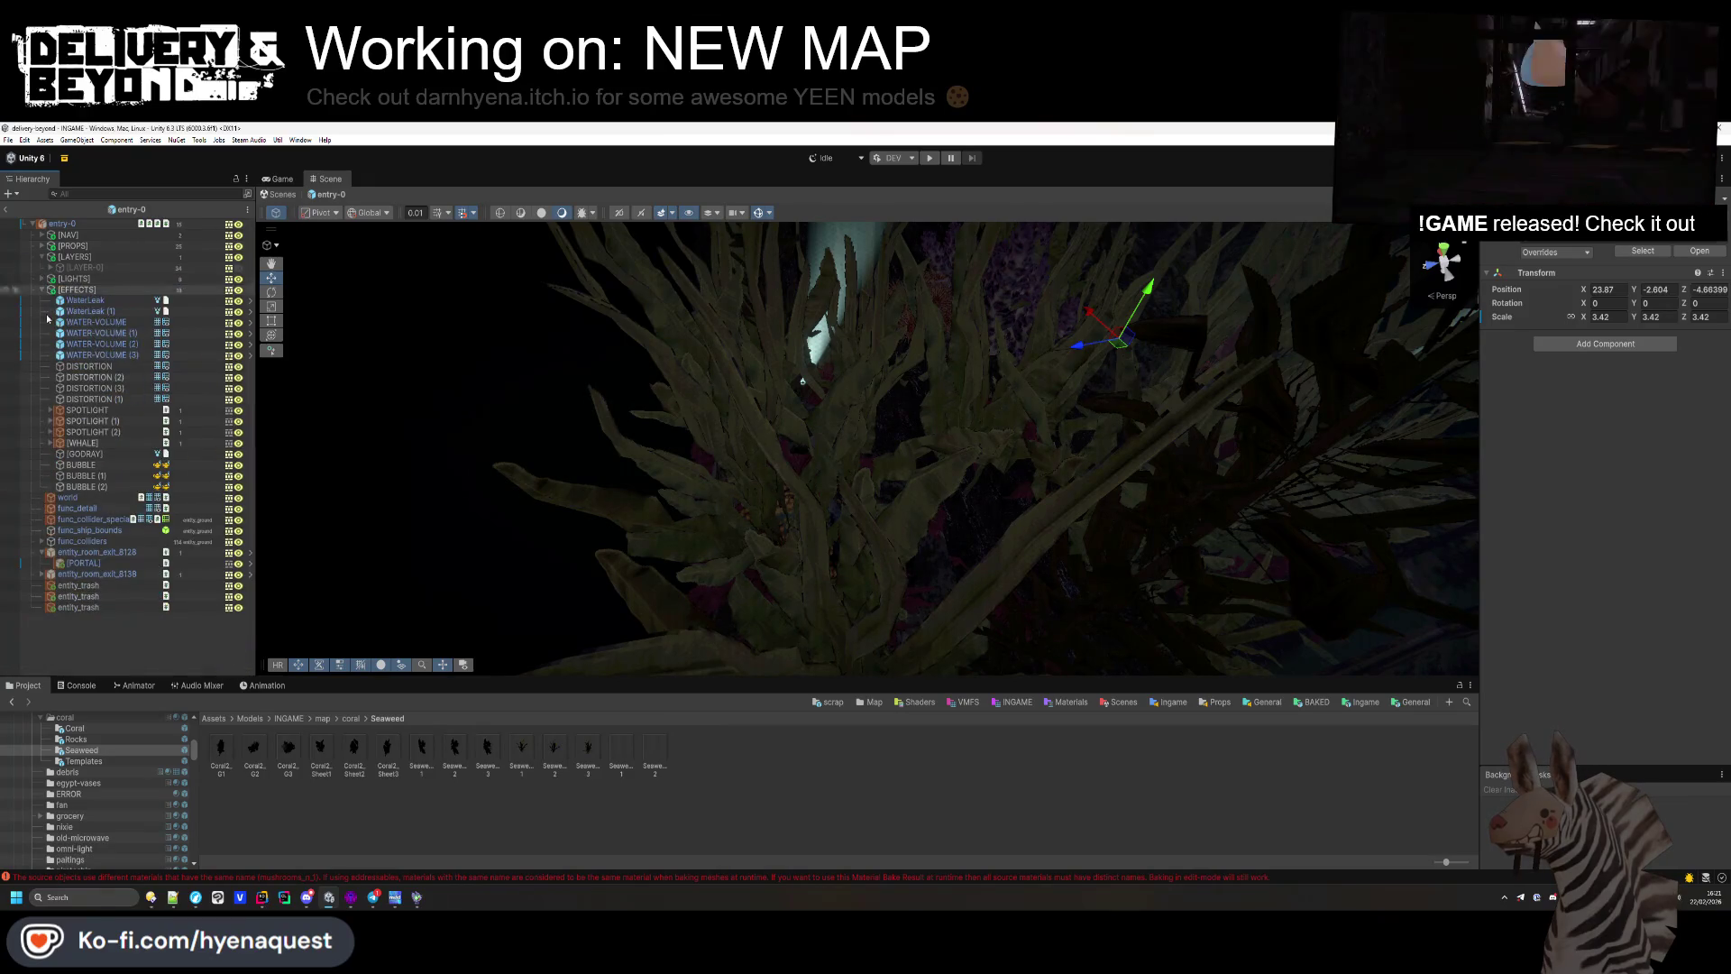
click(42, 289)
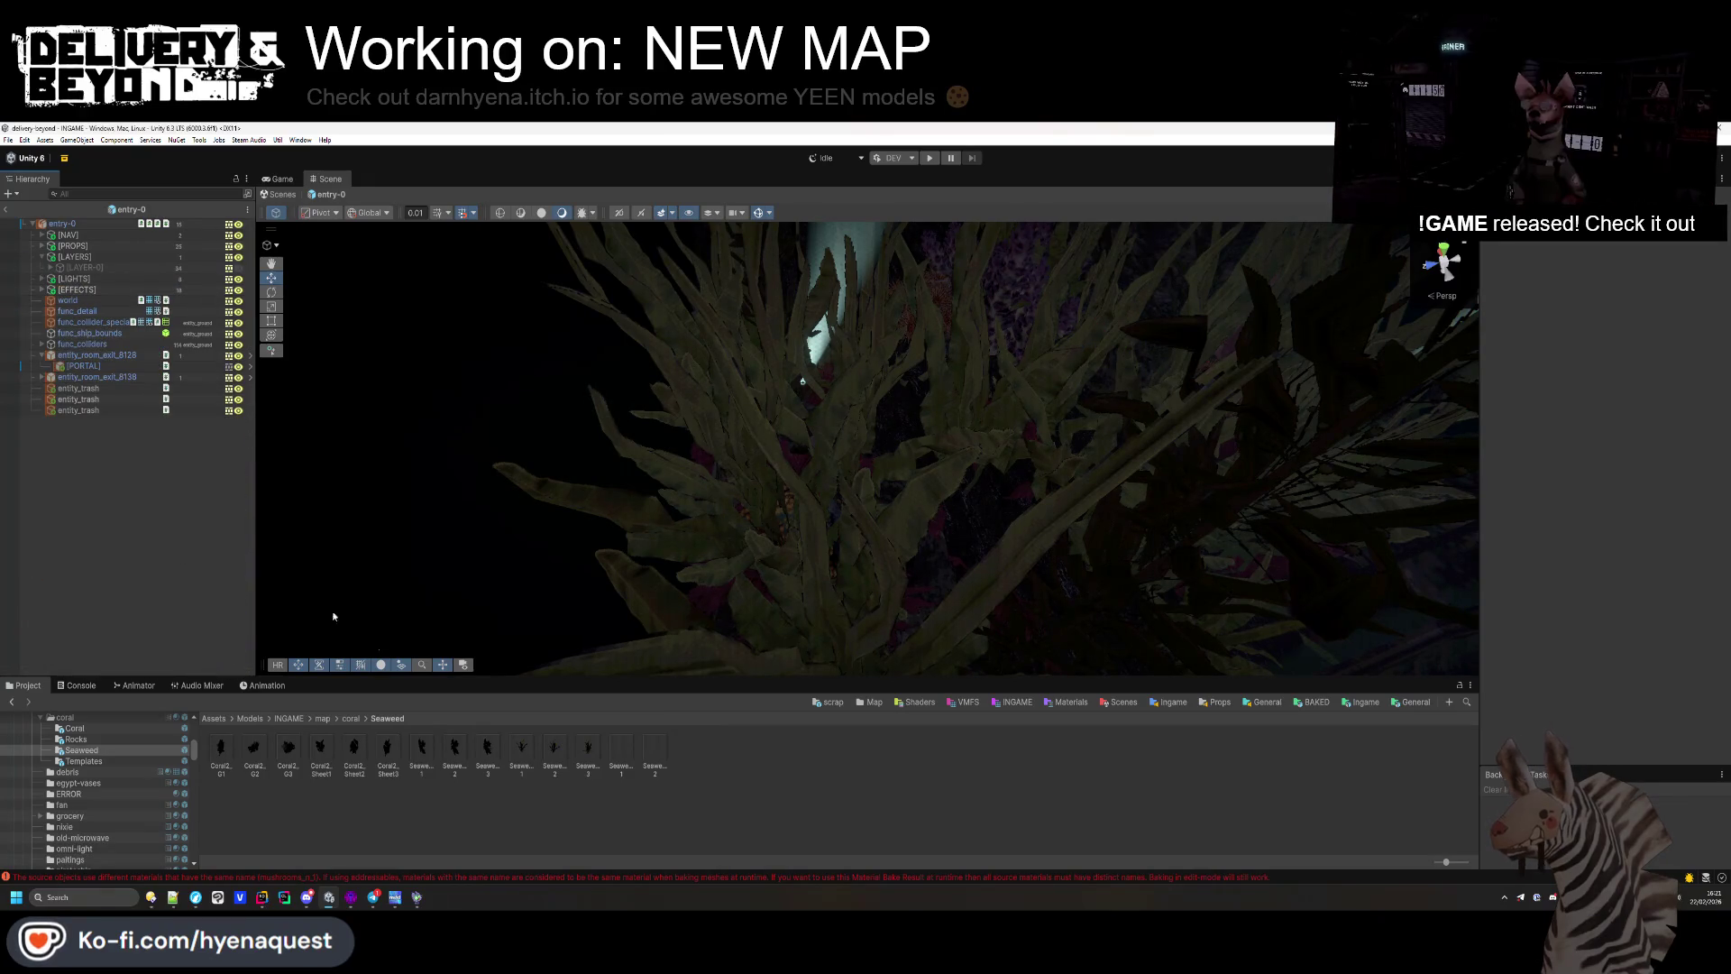
key(alt+Left)
key(alt+Left)
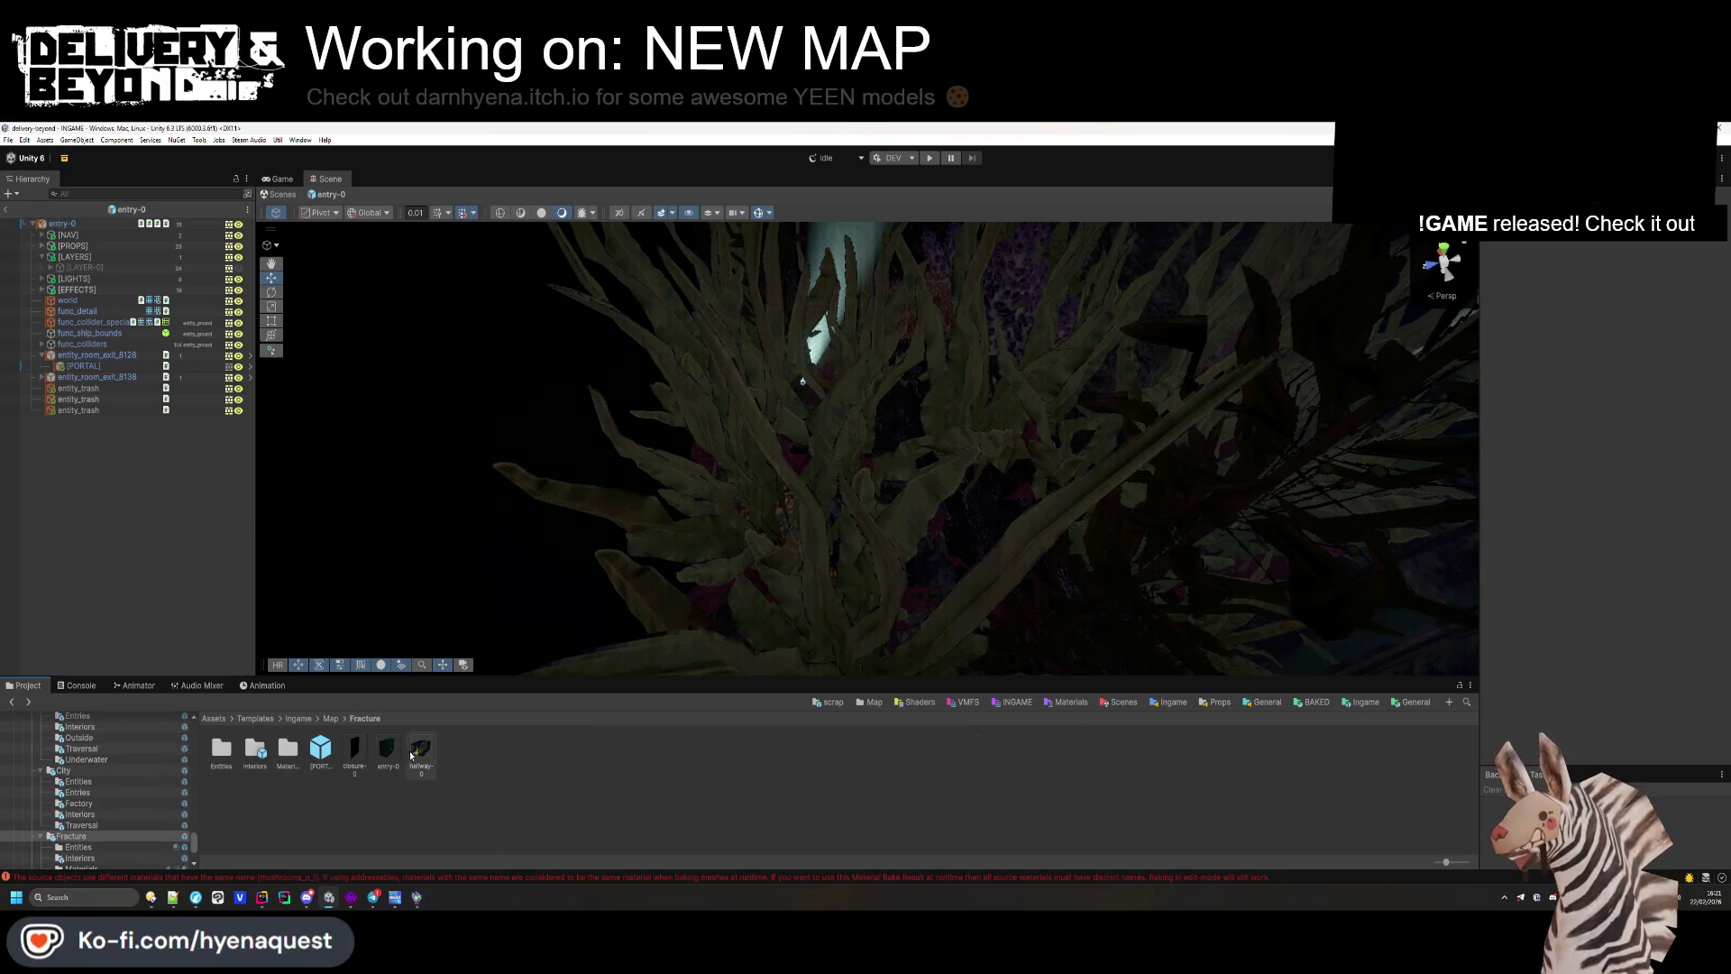
double_click(420, 753)
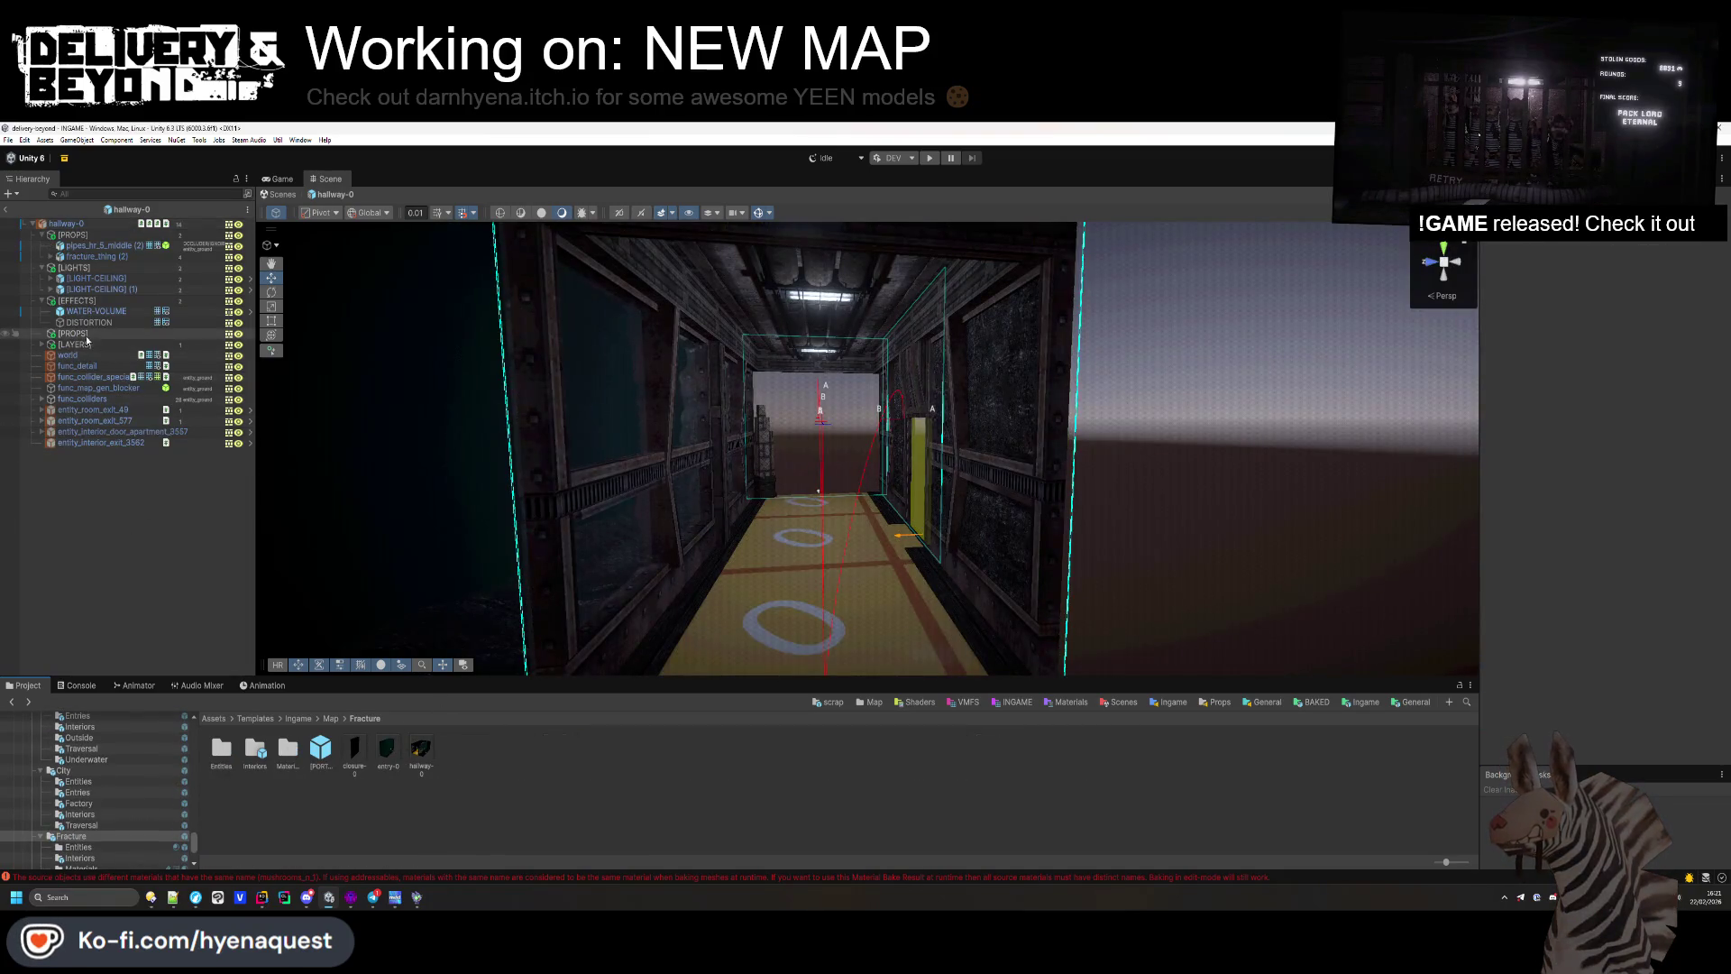
Step: Paste the CORAL-5 coral into the hallway under the [PROPS] group
key(ctrl+v)
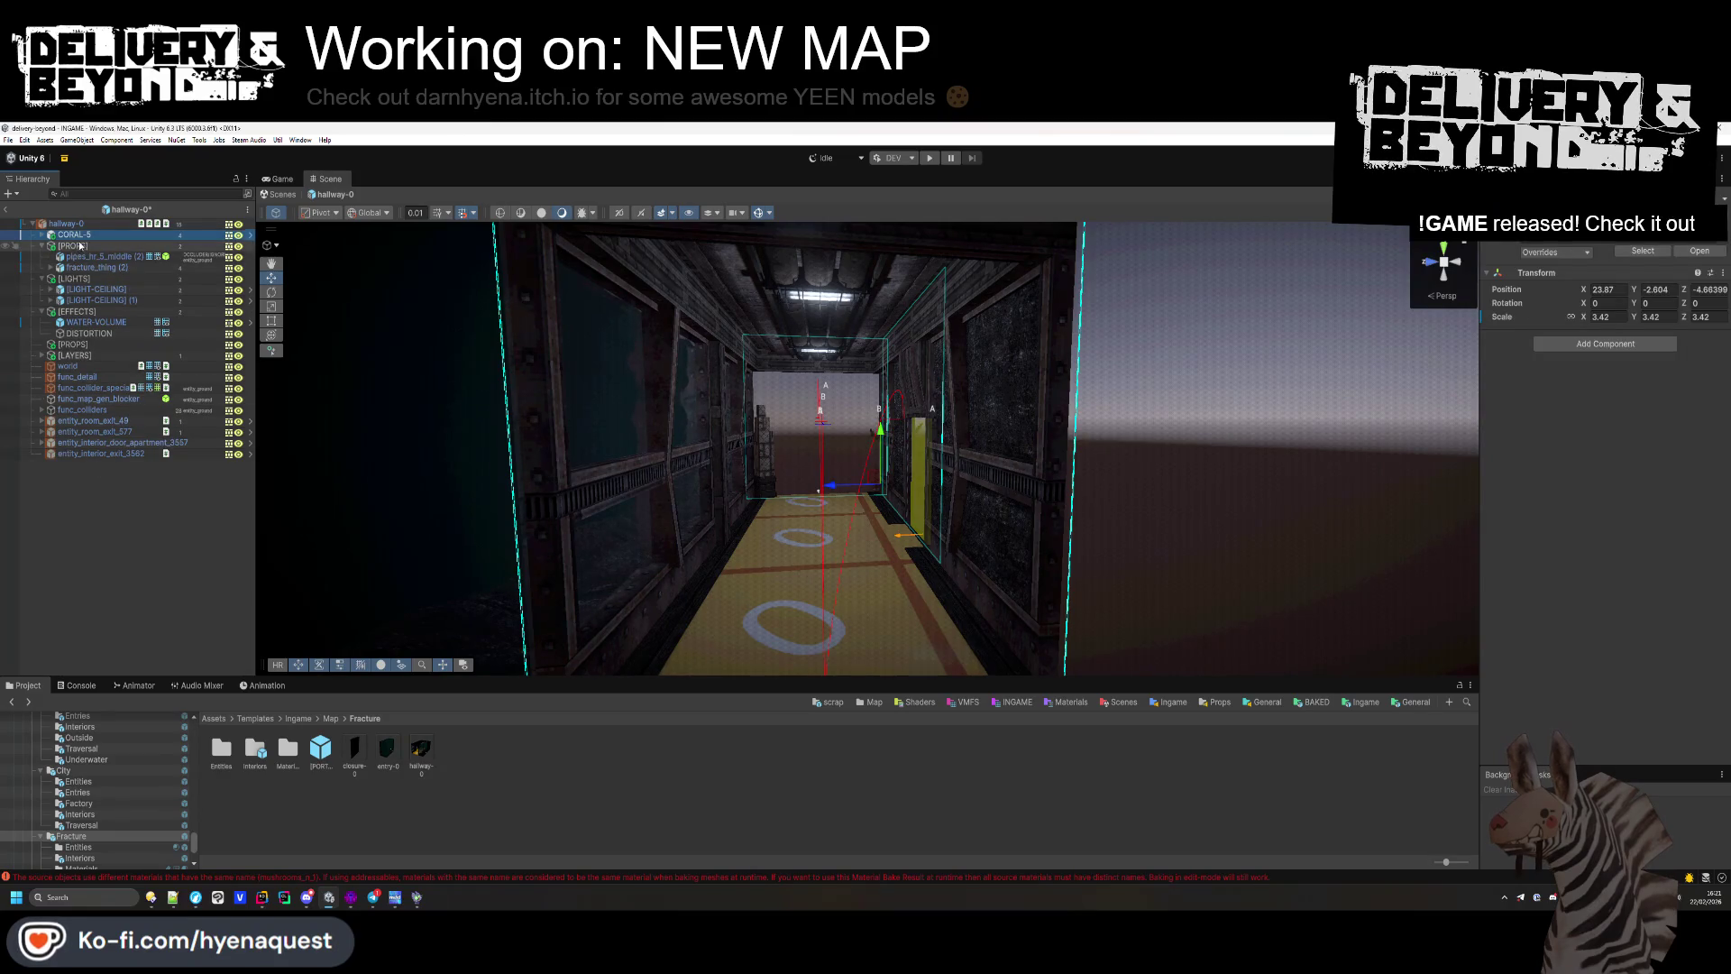
drag(87, 256, 72, 245)
mouse_move(618, 479)
mouse_down()
mouse_move(630, 507)
mouse_move(444, 466)
mouse_move(658, 613)
mouse_move(672, 547)
mouse_up()
mouse_move(555, 597)
mouse_down()
mouse_move(491, 626)
mouse_move(1527, 487)
mouse_up()
Step: Scale the coral to 2.04, rotate it about 33 degrees, and set it against the wall
drag(1577, 320, 1554, 310)
drag(890, 389, 874, 455)
mouse_move(1629, 303)
mouse_down()
mouse_move(353, 361)
mouse_move(874, 459)
mouse_up()
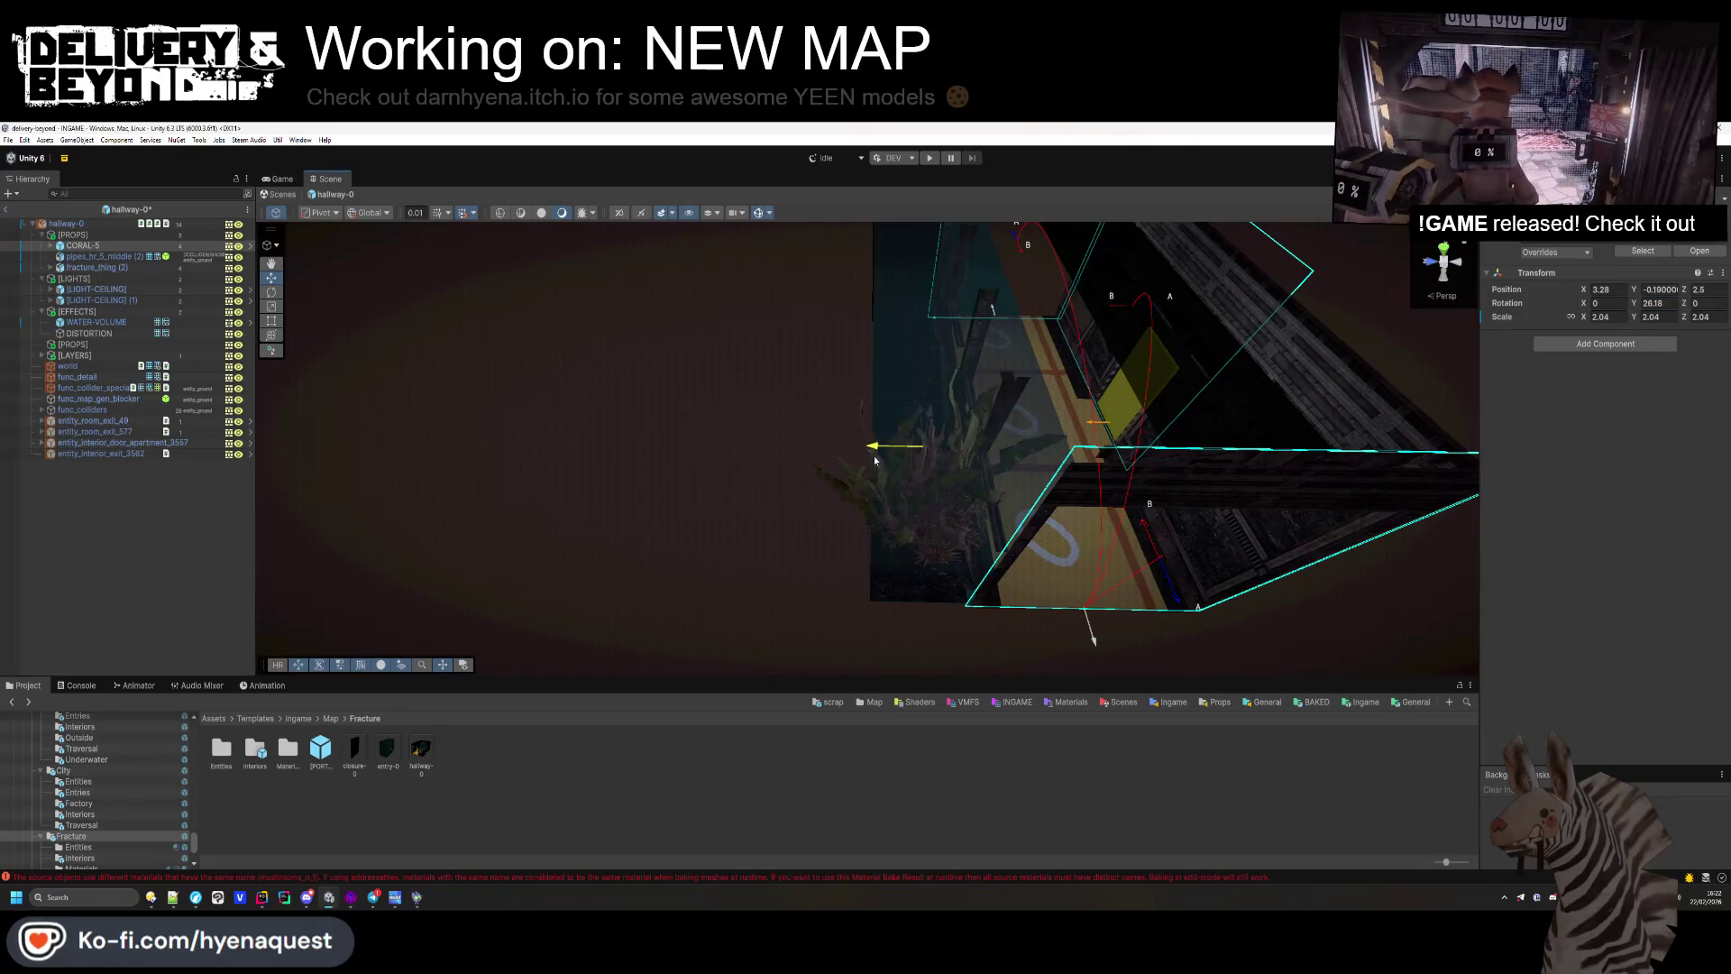
mouse_move(992, 541)
mouse_down()
mouse_move(1013, 529)
mouse_move(985, 592)
mouse_move(742, 533)
mouse_move(588, 401)
mouse_move(510, 397)
mouse_up()
drag(1028, 575, 1025, 602)
click(818, 674)
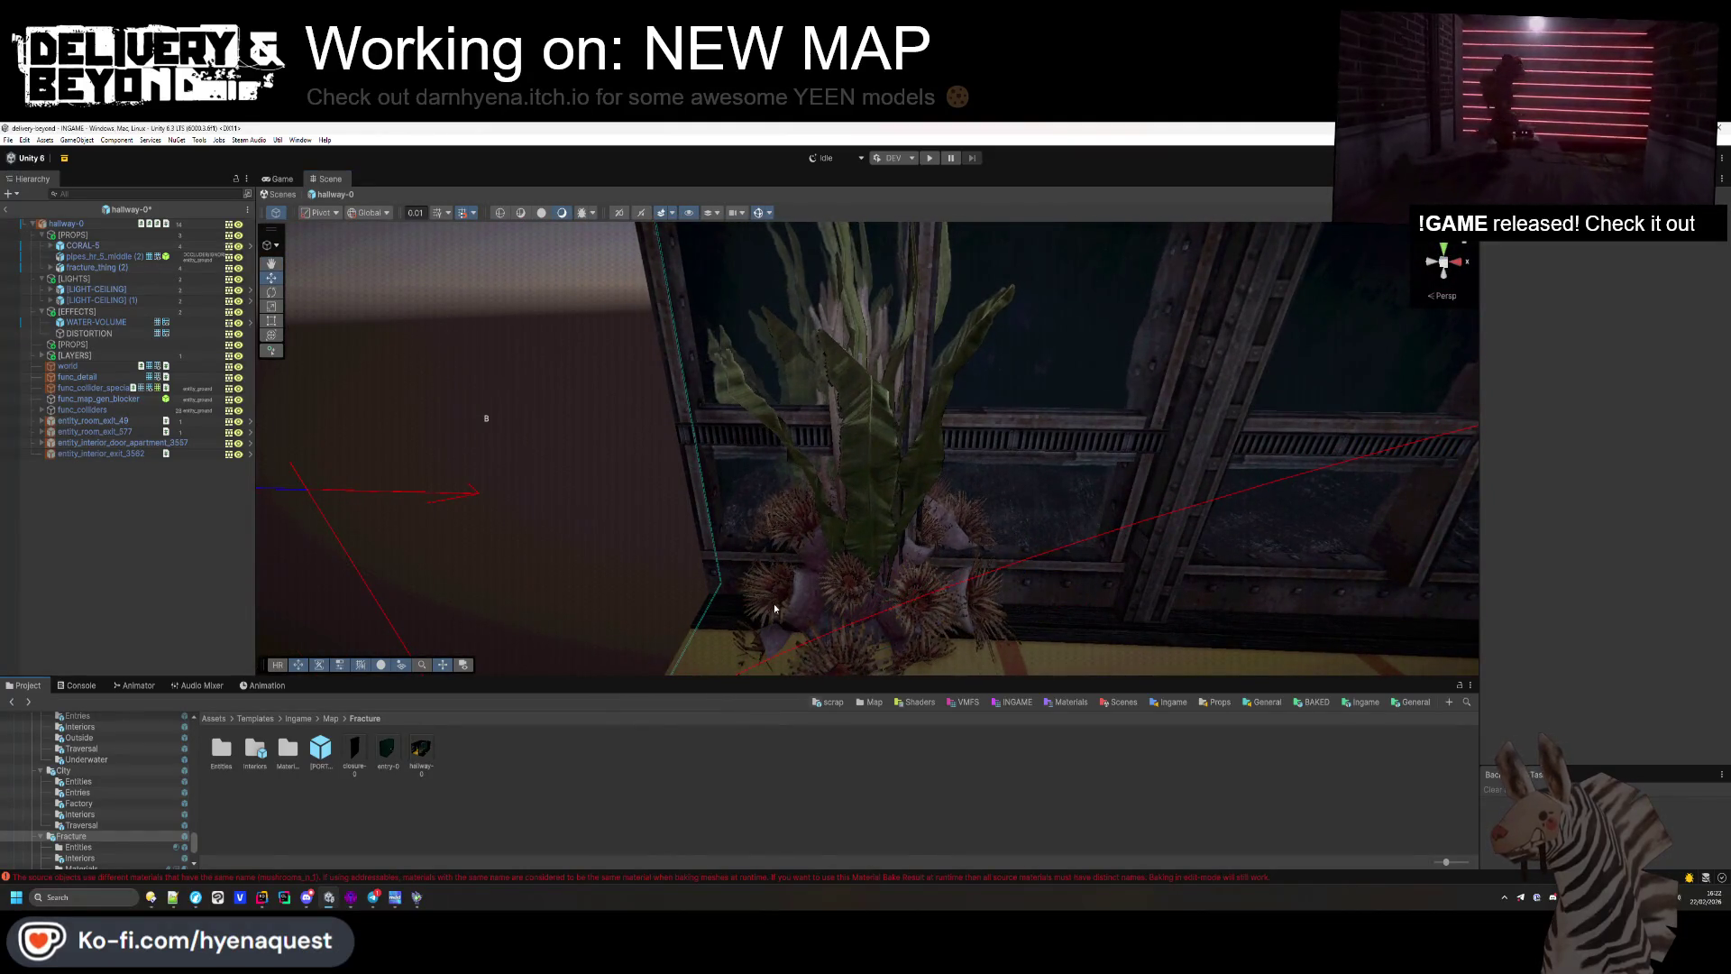
click(818, 674)
key(f)
drag(898, 397, 898, 361)
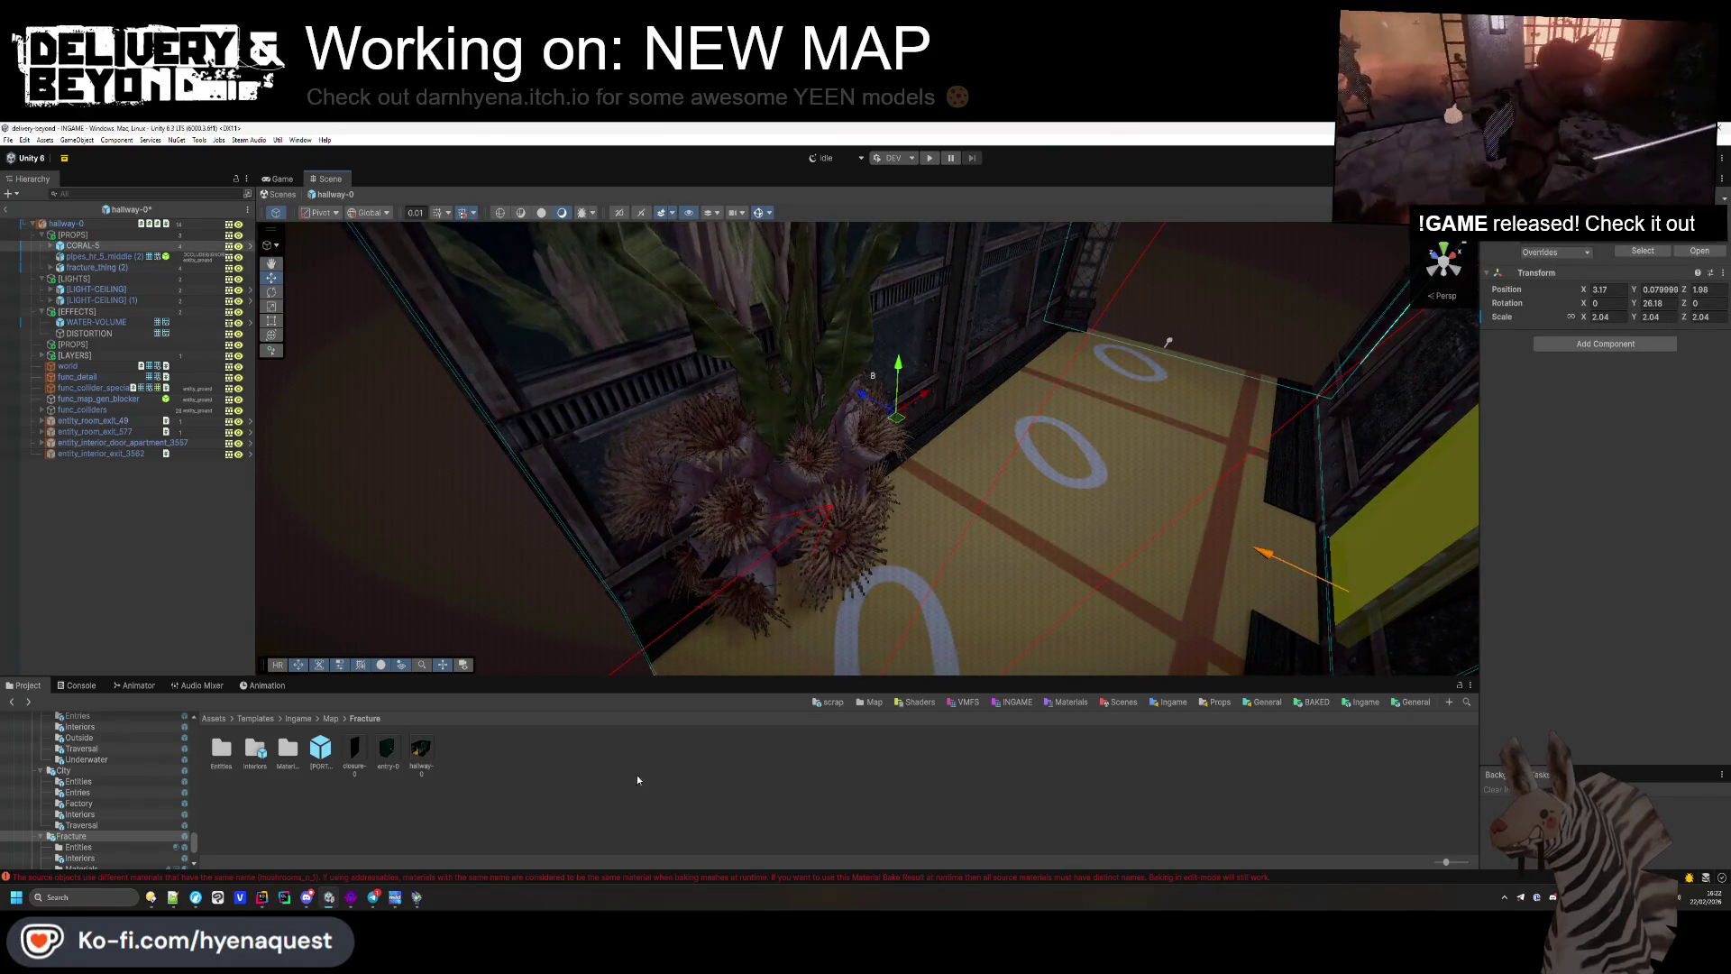
click(657, 743)
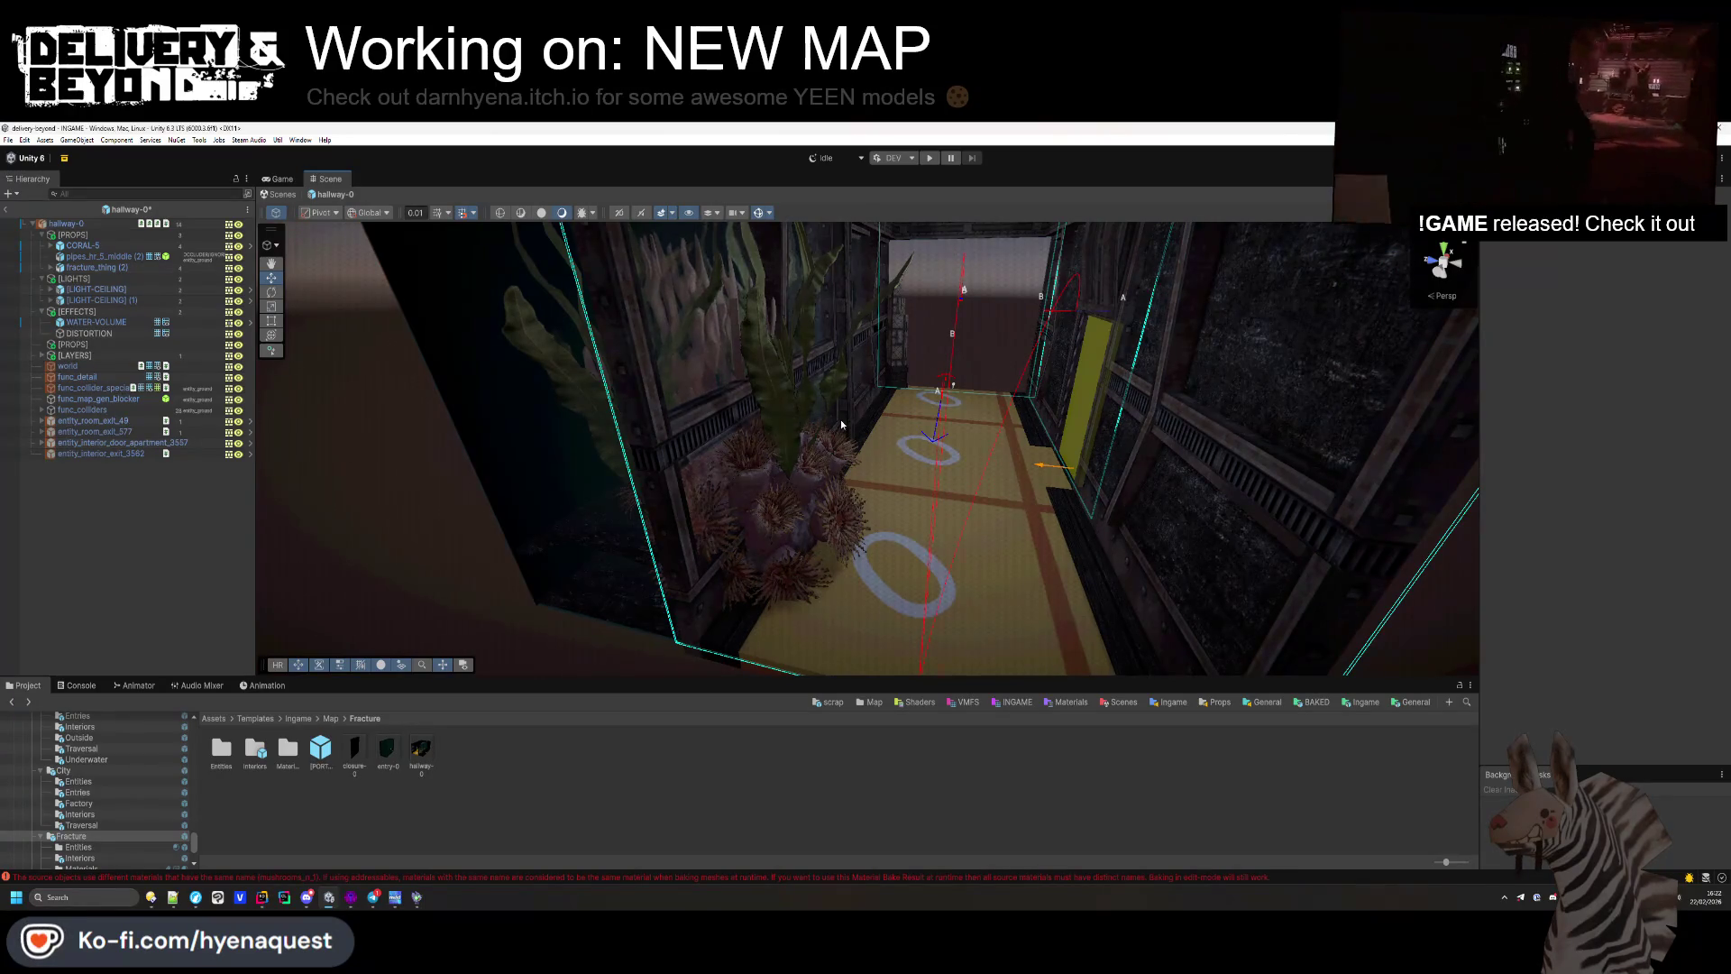
Step: Flatten CORAL-5's Z scale to 0.82
click(840, 419)
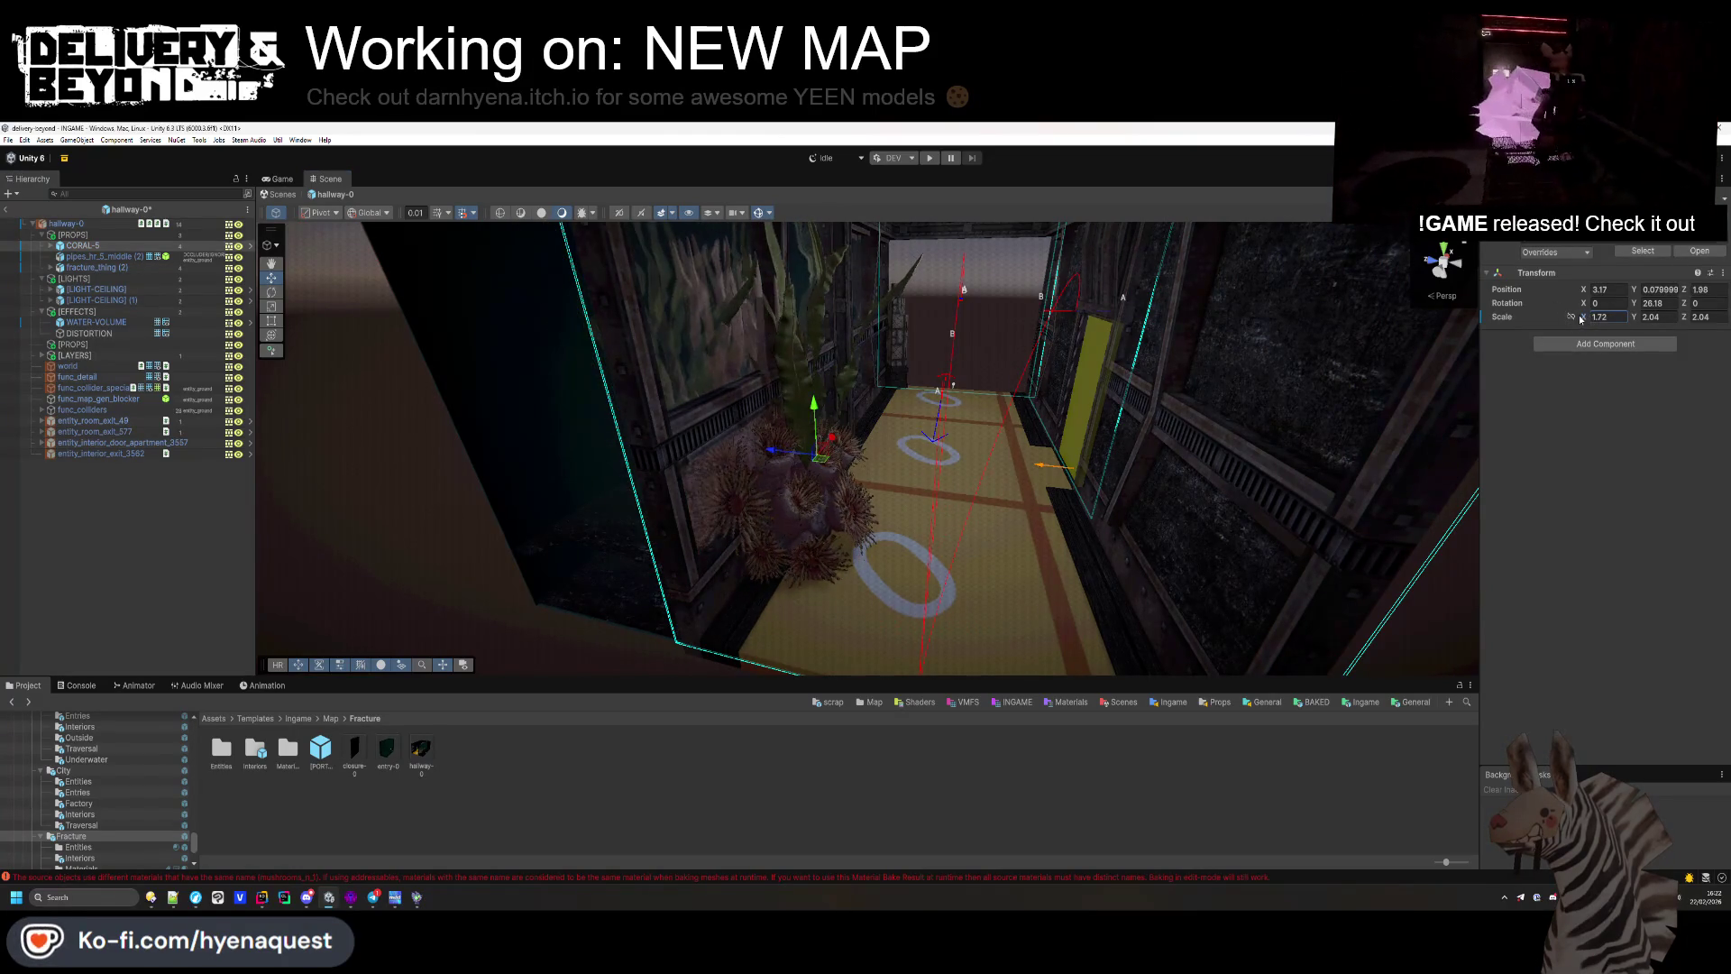
key(Tab)
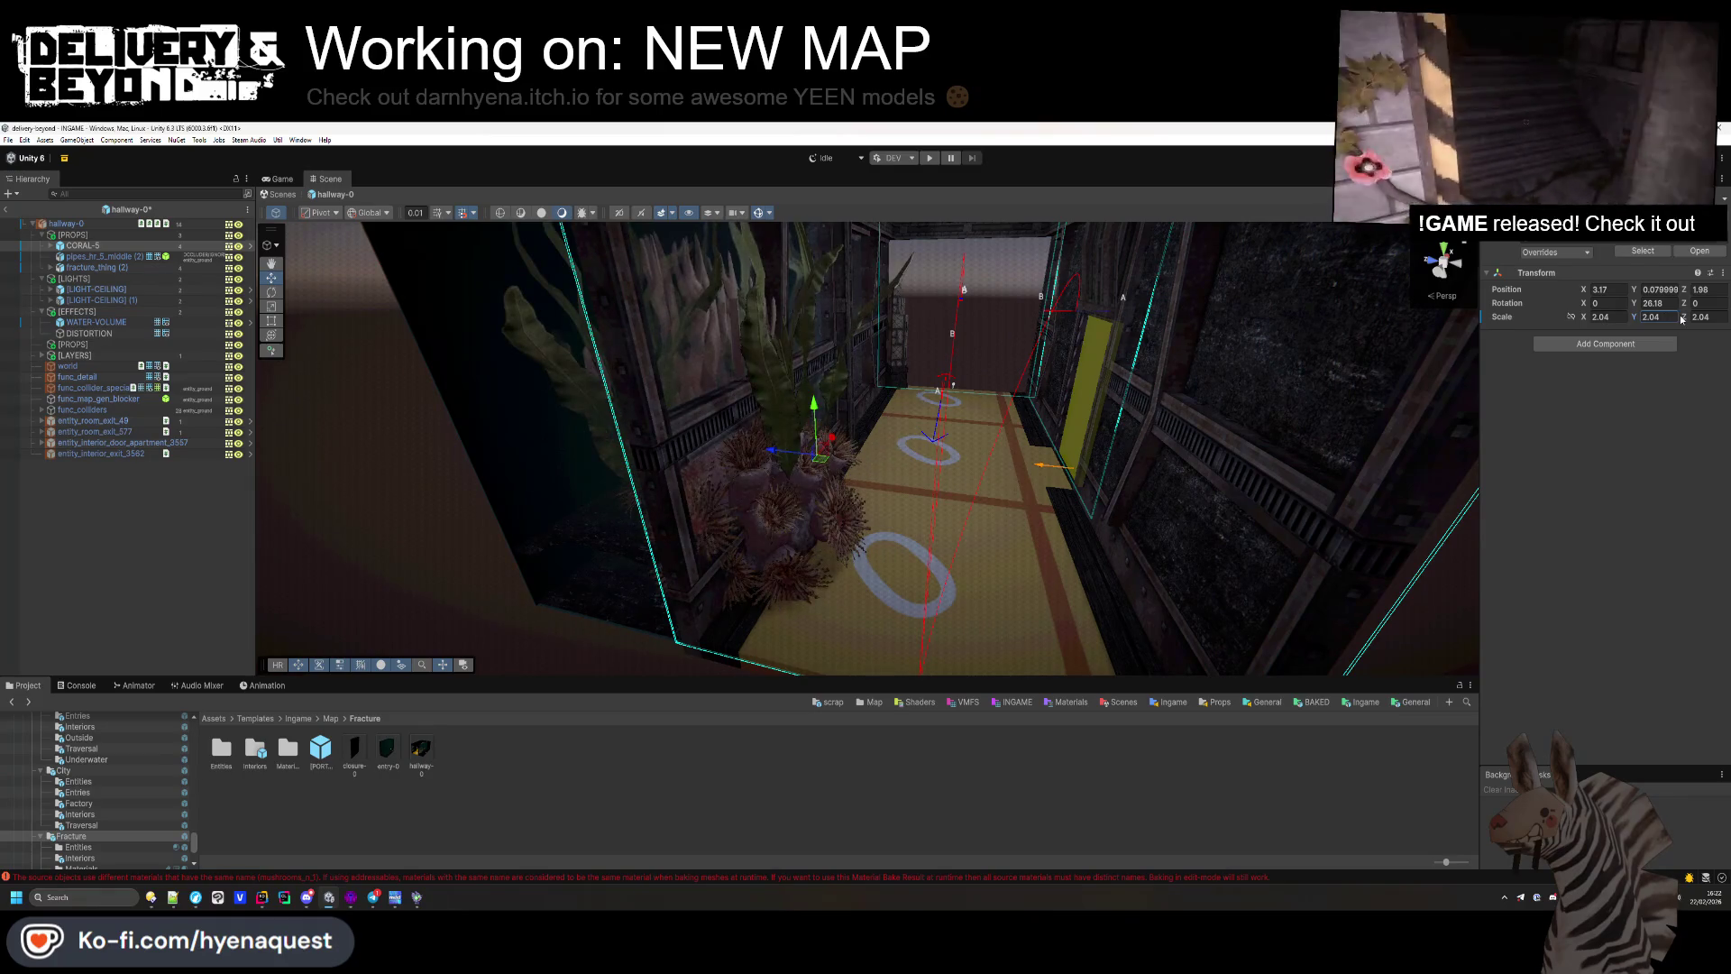
drag(1682, 317, 1657, 321)
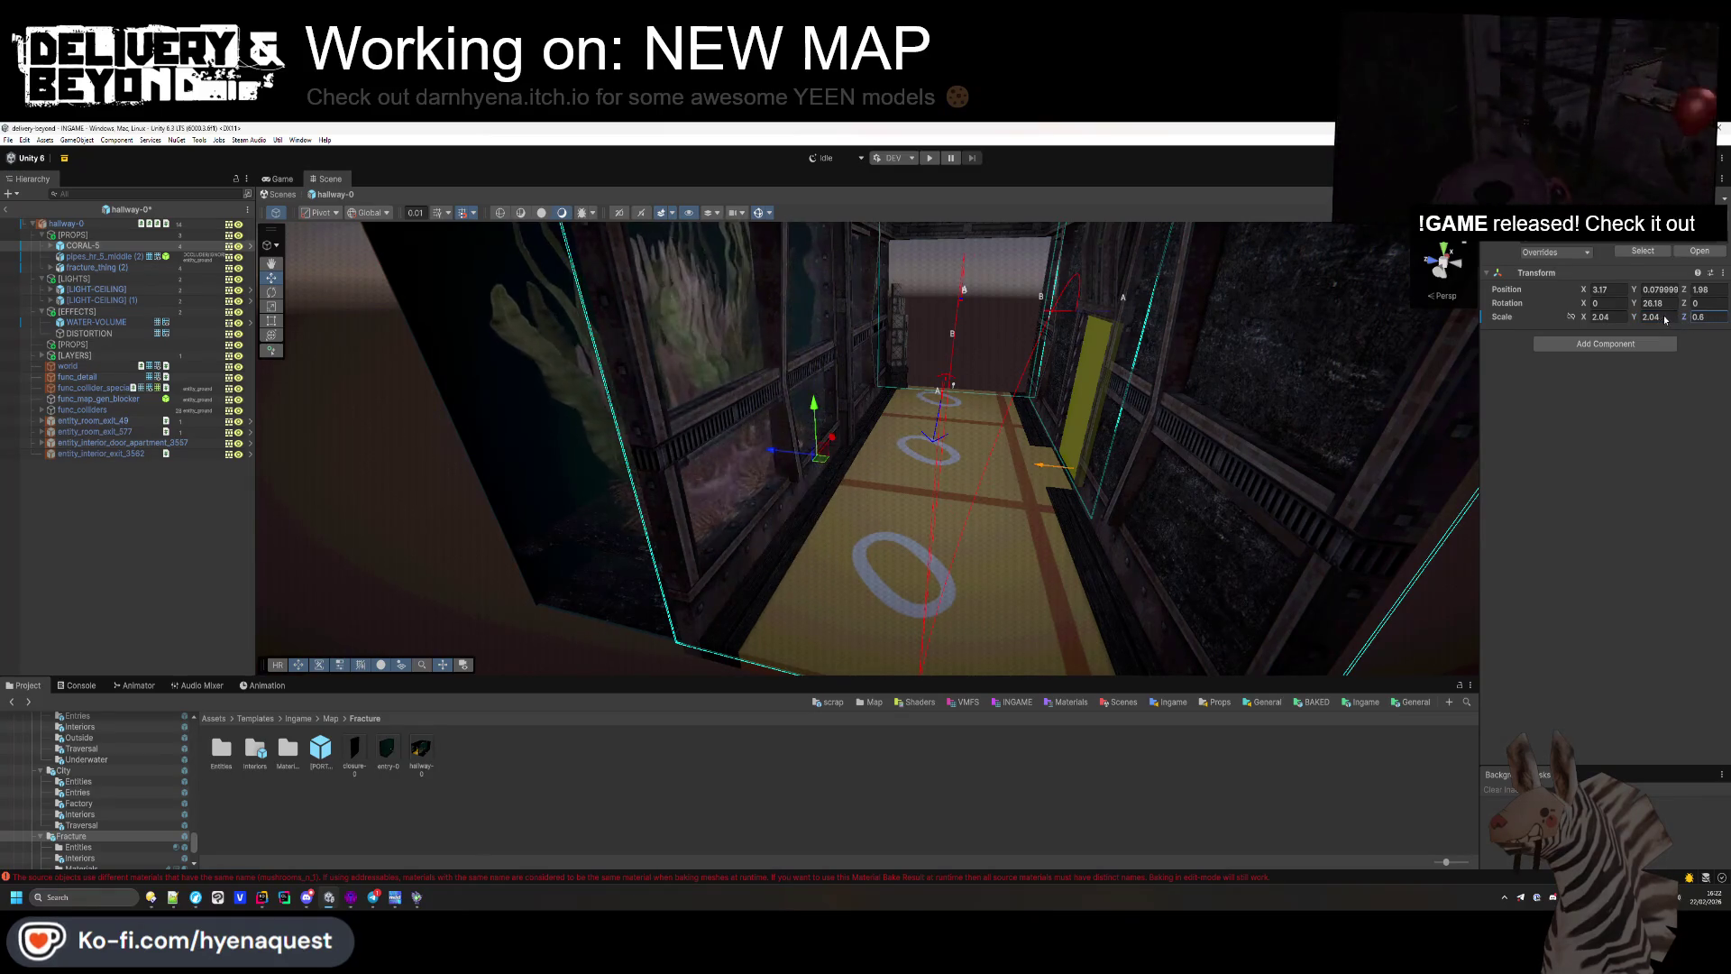
key(f)
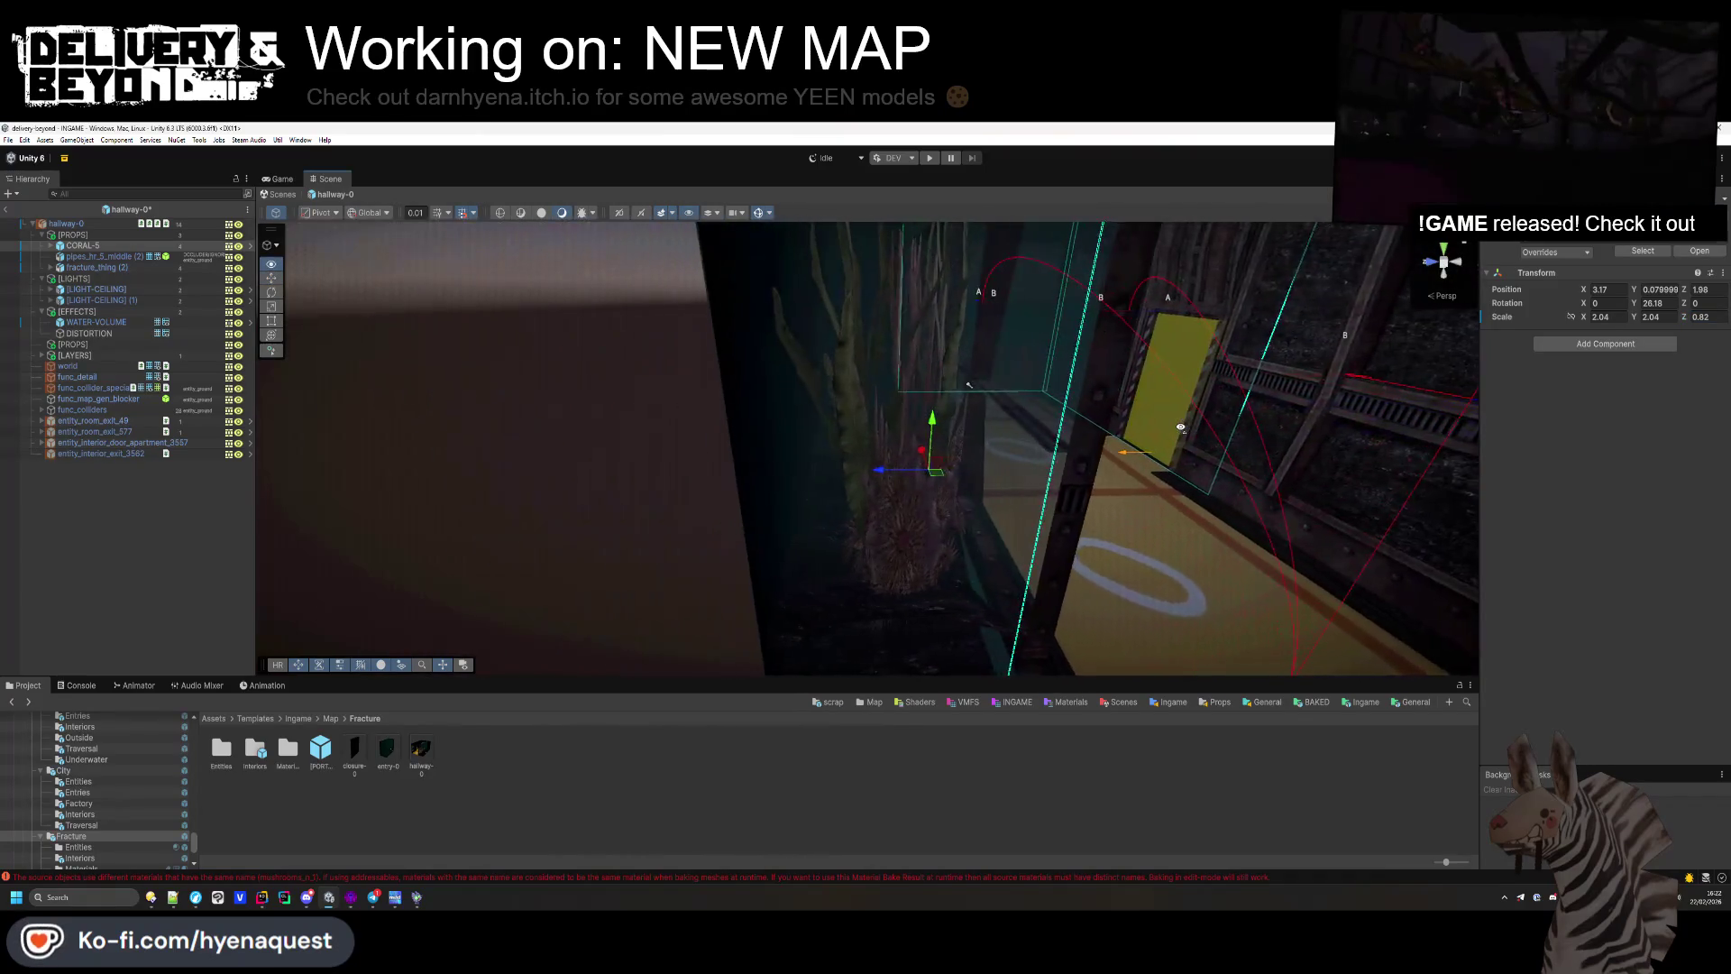
Step: Duplicate CORAL-5 and place the rotated copy further along the tank
mouse_move(879, 476)
mouse_down()
mouse_move(674, 556)
mouse_move(811, 504)
mouse_move(1025, 479)
mouse_move(1001, 483)
mouse_move(988, 516)
mouse_up()
key(ctrl+d)
drag(962, 606, 1113, 624)
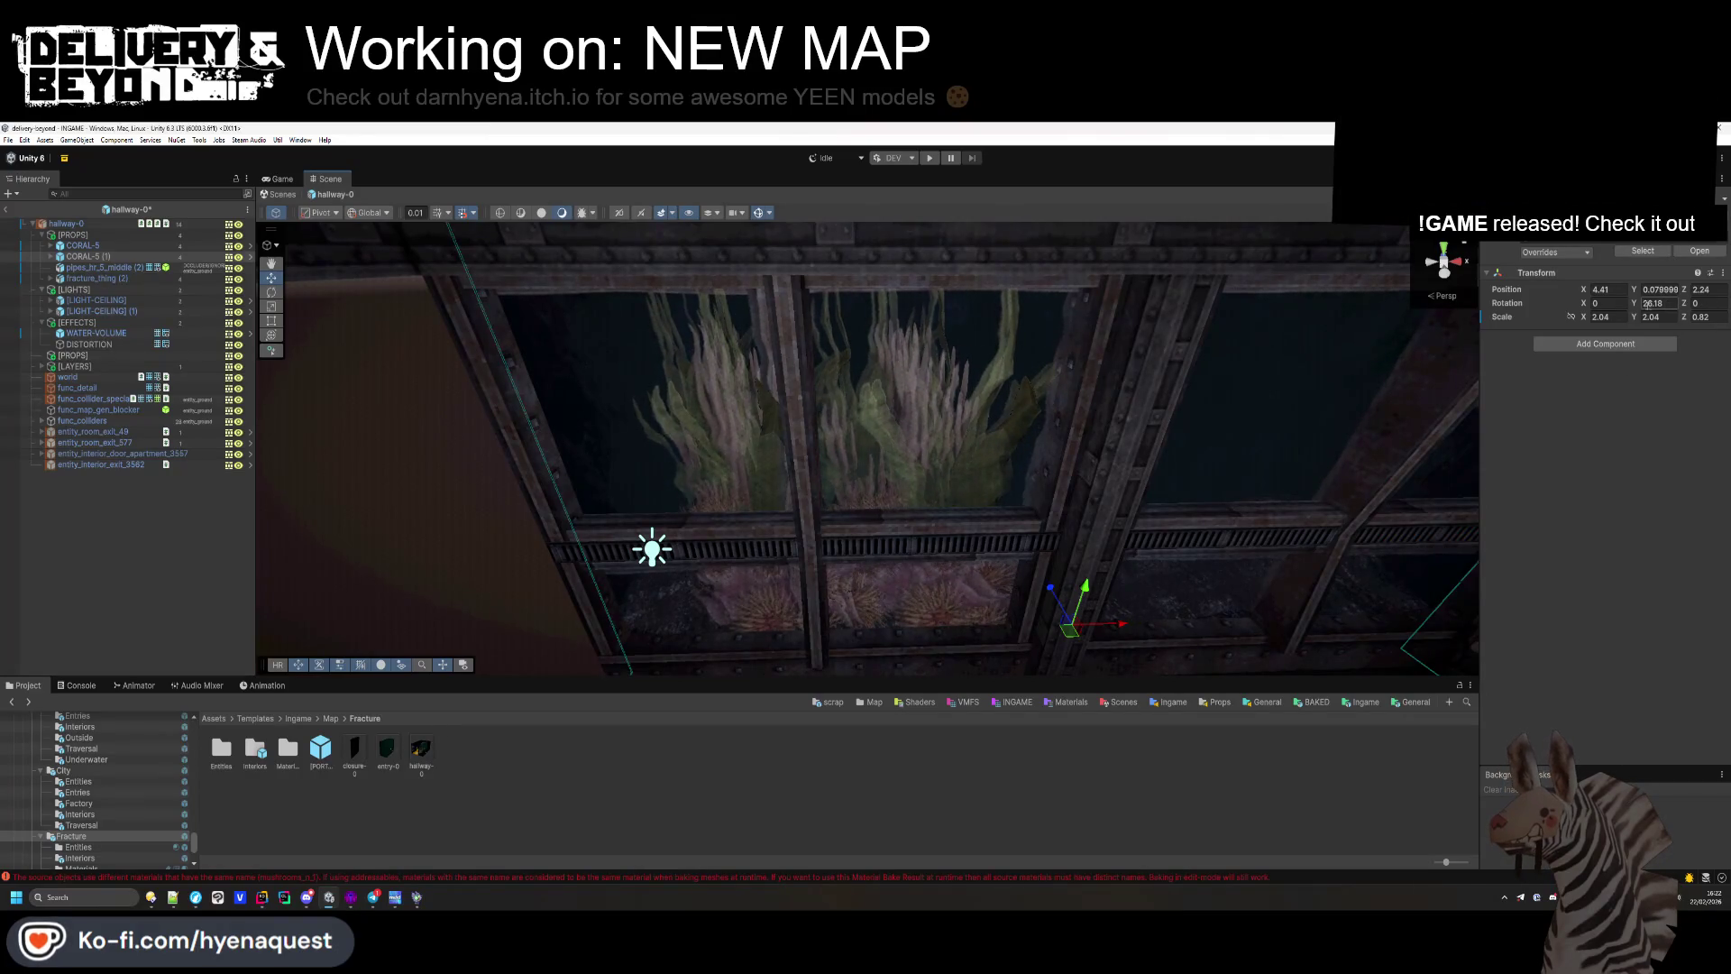
drag(1633, 303, 593, 497)
mouse_move(1073, 626)
mouse_down()
mouse_move(973, 599)
mouse_move(799, 604)
mouse_up()
Step: Add a CORAL-4 prefab to the aquarium and rotate it around its vertical axis
click(1641, 250)
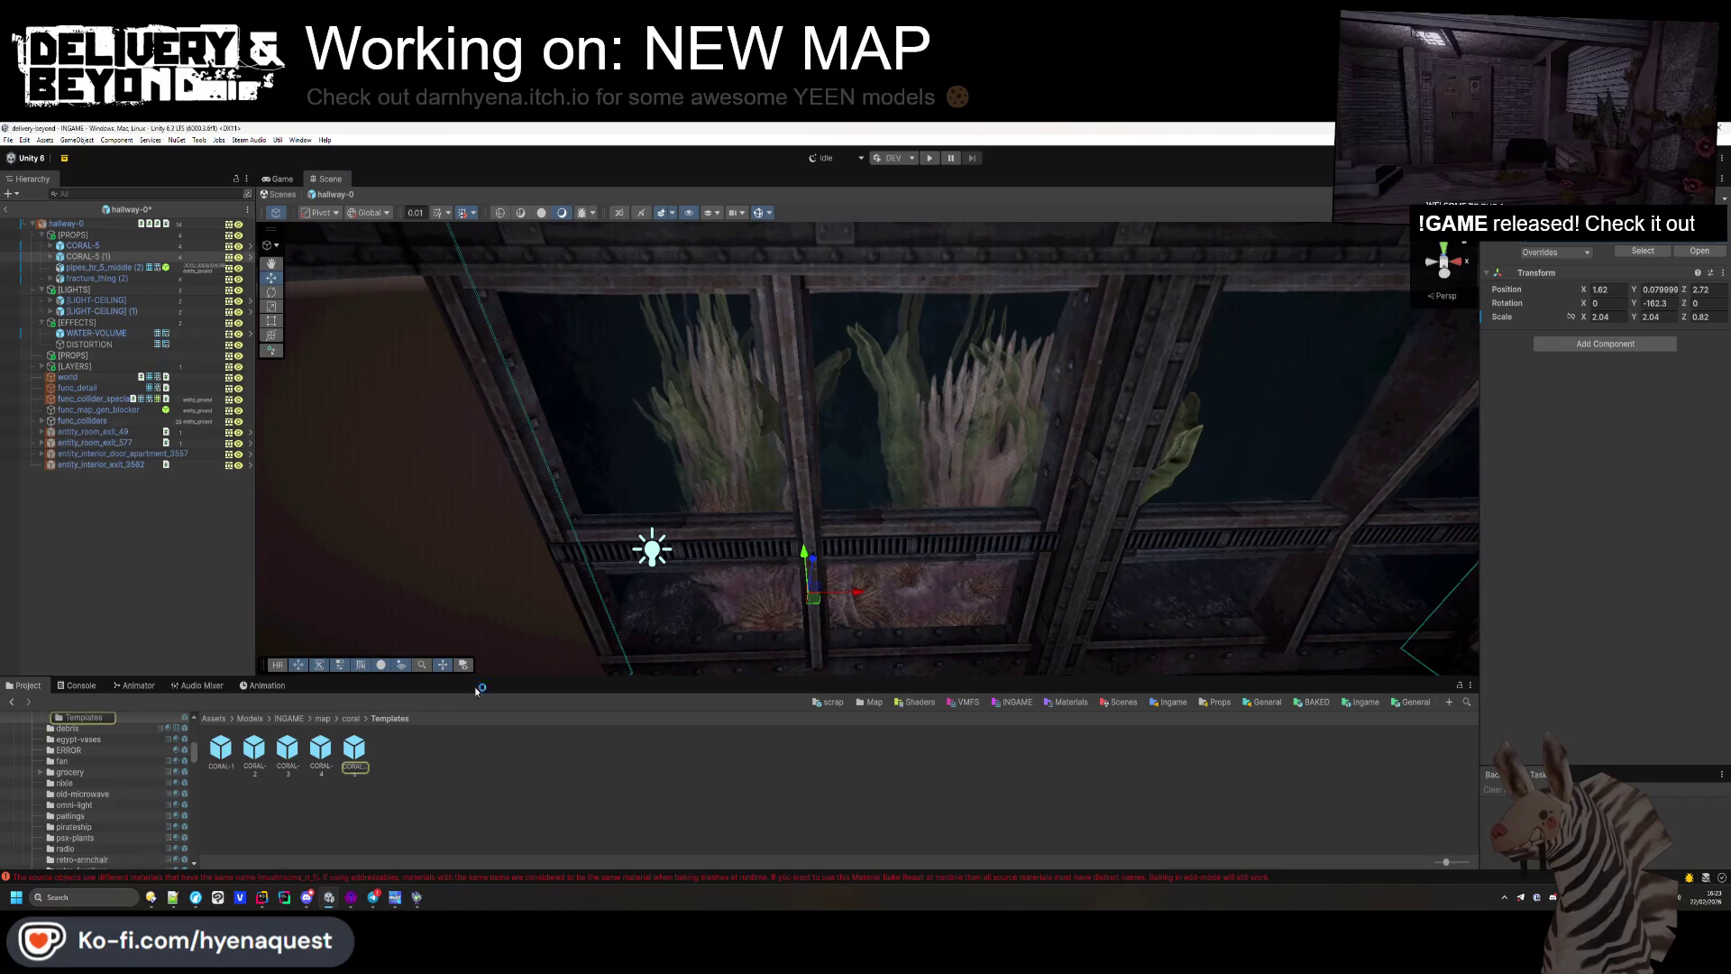
mouse_move(766, 460)
mouse_down()
mouse_move(695, 471)
mouse_move(593, 577)
mouse_up()
mouse_move(321, 748)
mouse_down()
mouse_move(723, 553)
mouse_move(773, 502)
mouse_up()
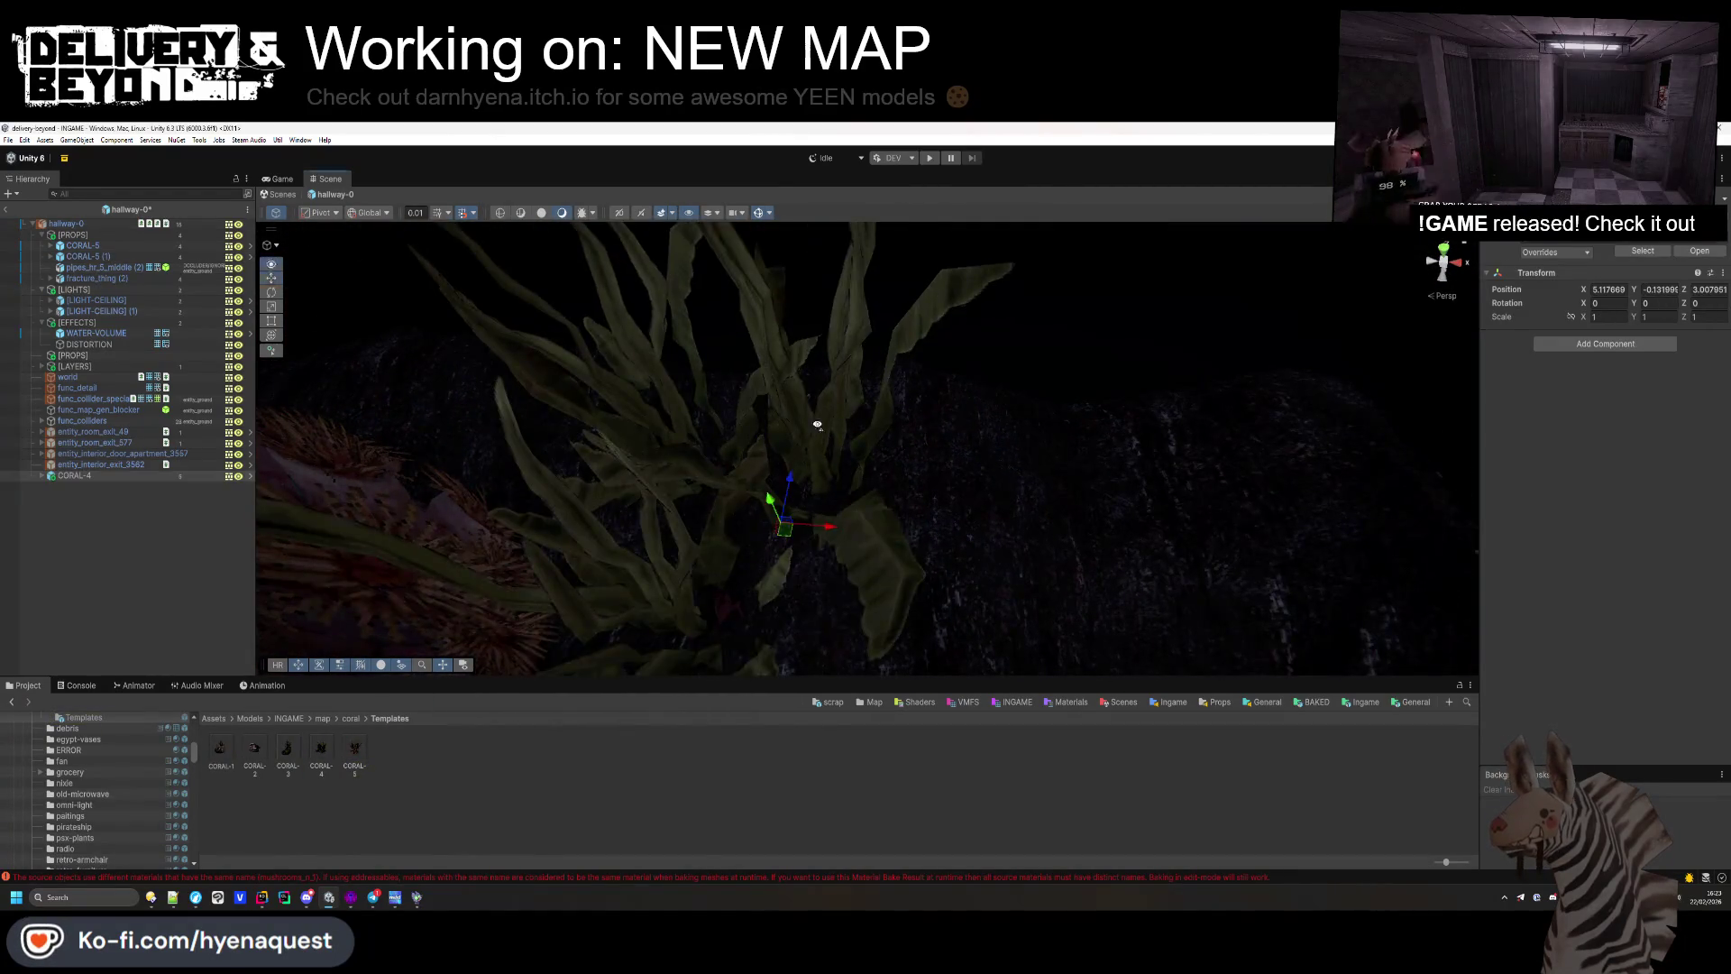
key(f)
mouse_move(626, 359)
mouse_down()
mouse_move(876, 539)
mouse_move(930, 492)
mouse_up()
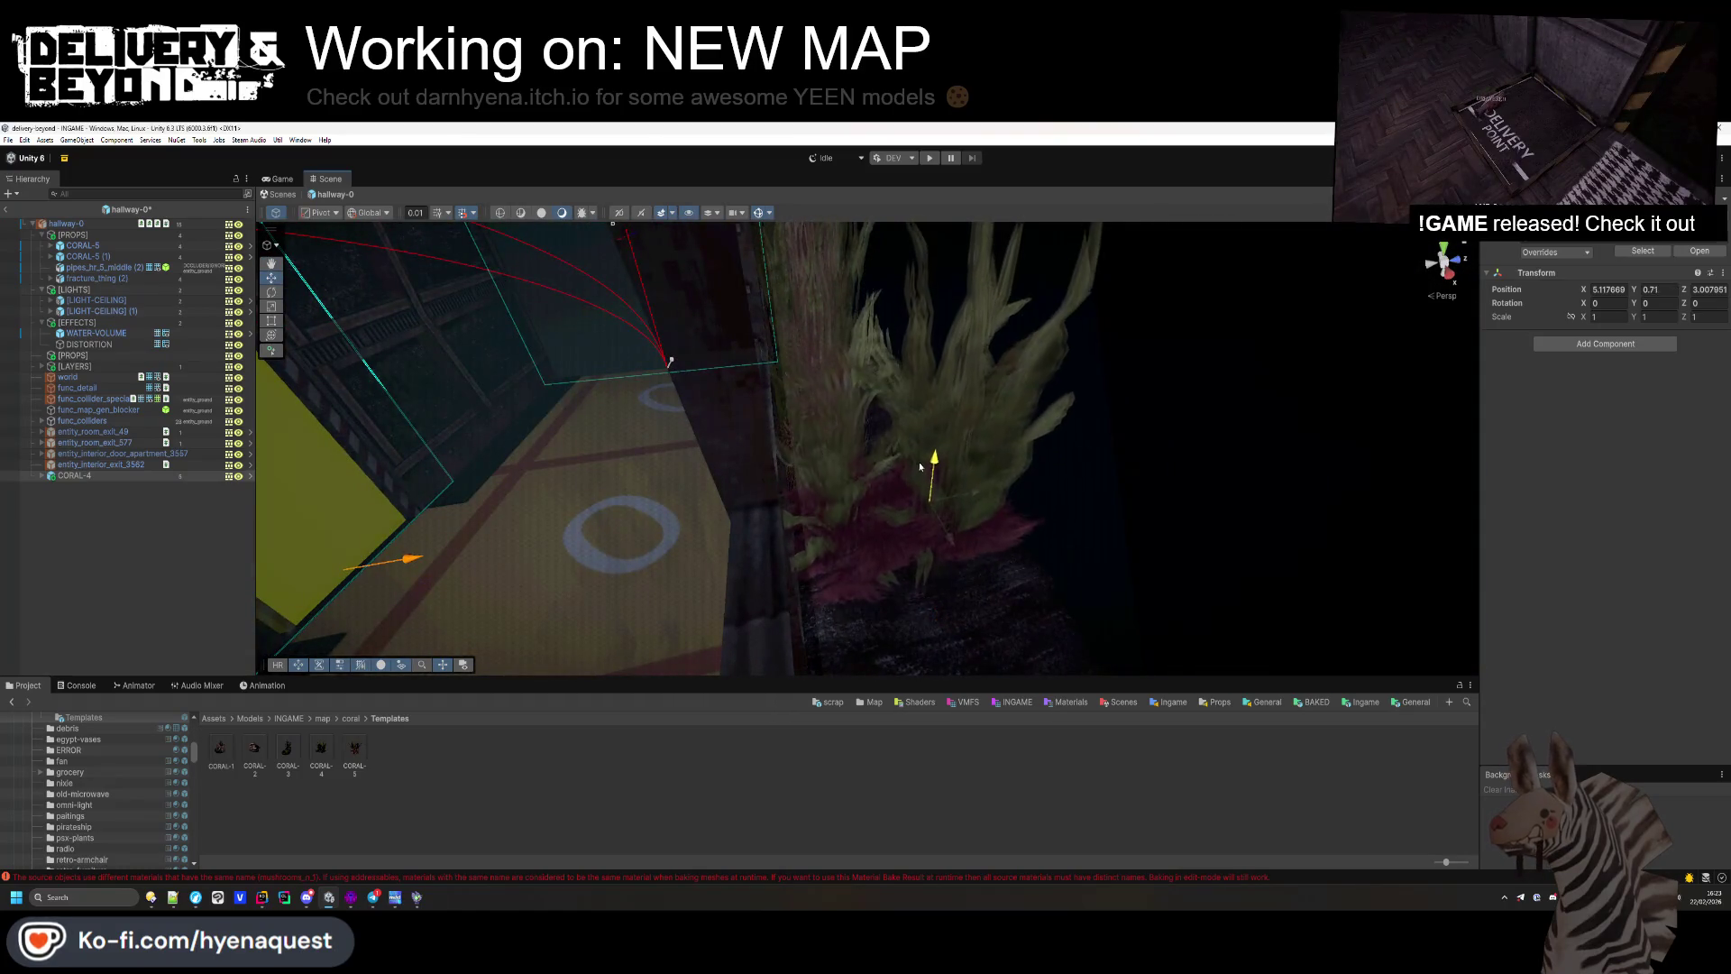
mouse_move(1639, 308)
mouse_down()
mouse_move(1231, 327)
mouse_move(886, 532)
mouse_move(1111, 481)
mouse_up()
mouse_move(1685, 318)
mouse_down()
mouse_move(1580, 320)
mouse_move(1644, 321)
mouse_up()
key(ctrl+z)
Step: Nudge CORAL-5 (1) along its depth axis
drag(971, 401, 41, 456)
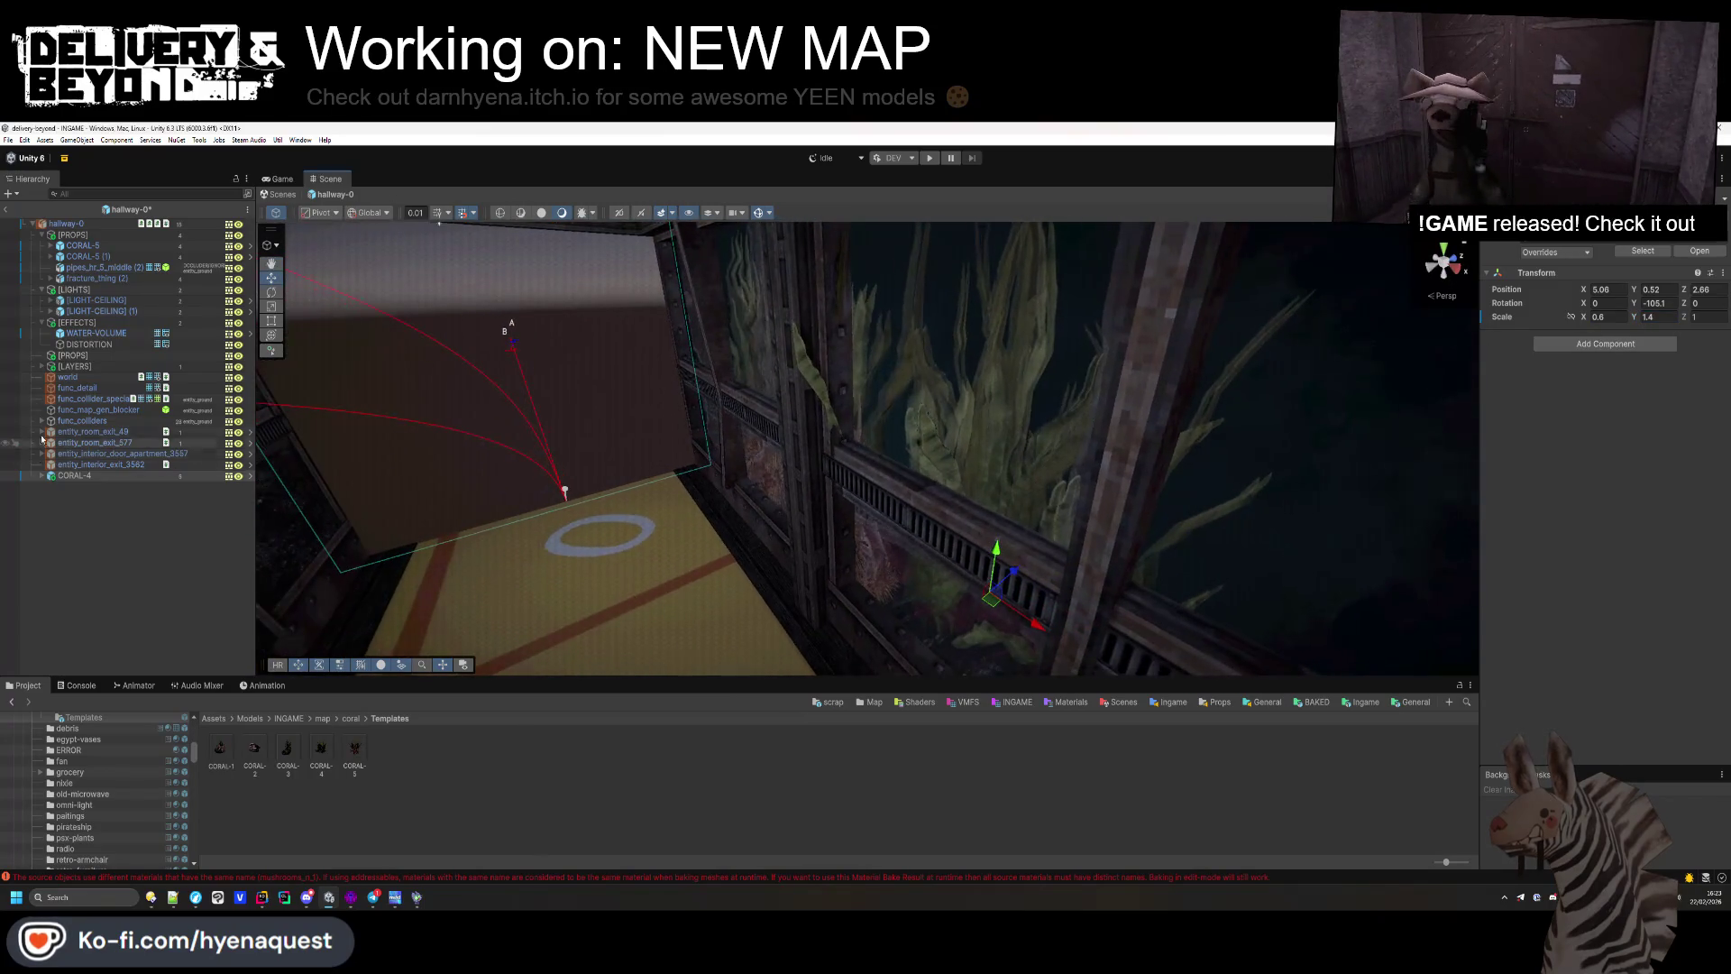
click(96, 259)
mouse_move(831, 471)
mouse_down()
mouse_move(852, 462)
mouse_move(787, 510)
mouse_move(318, 387)
mouse_up()
Step: Add a rotated CORAL-4 copy and group both CORAL-4 corals under [PROPS]
click(100, 476)
key(ctrl+d)
drag(1073, 541, 1223, 571)
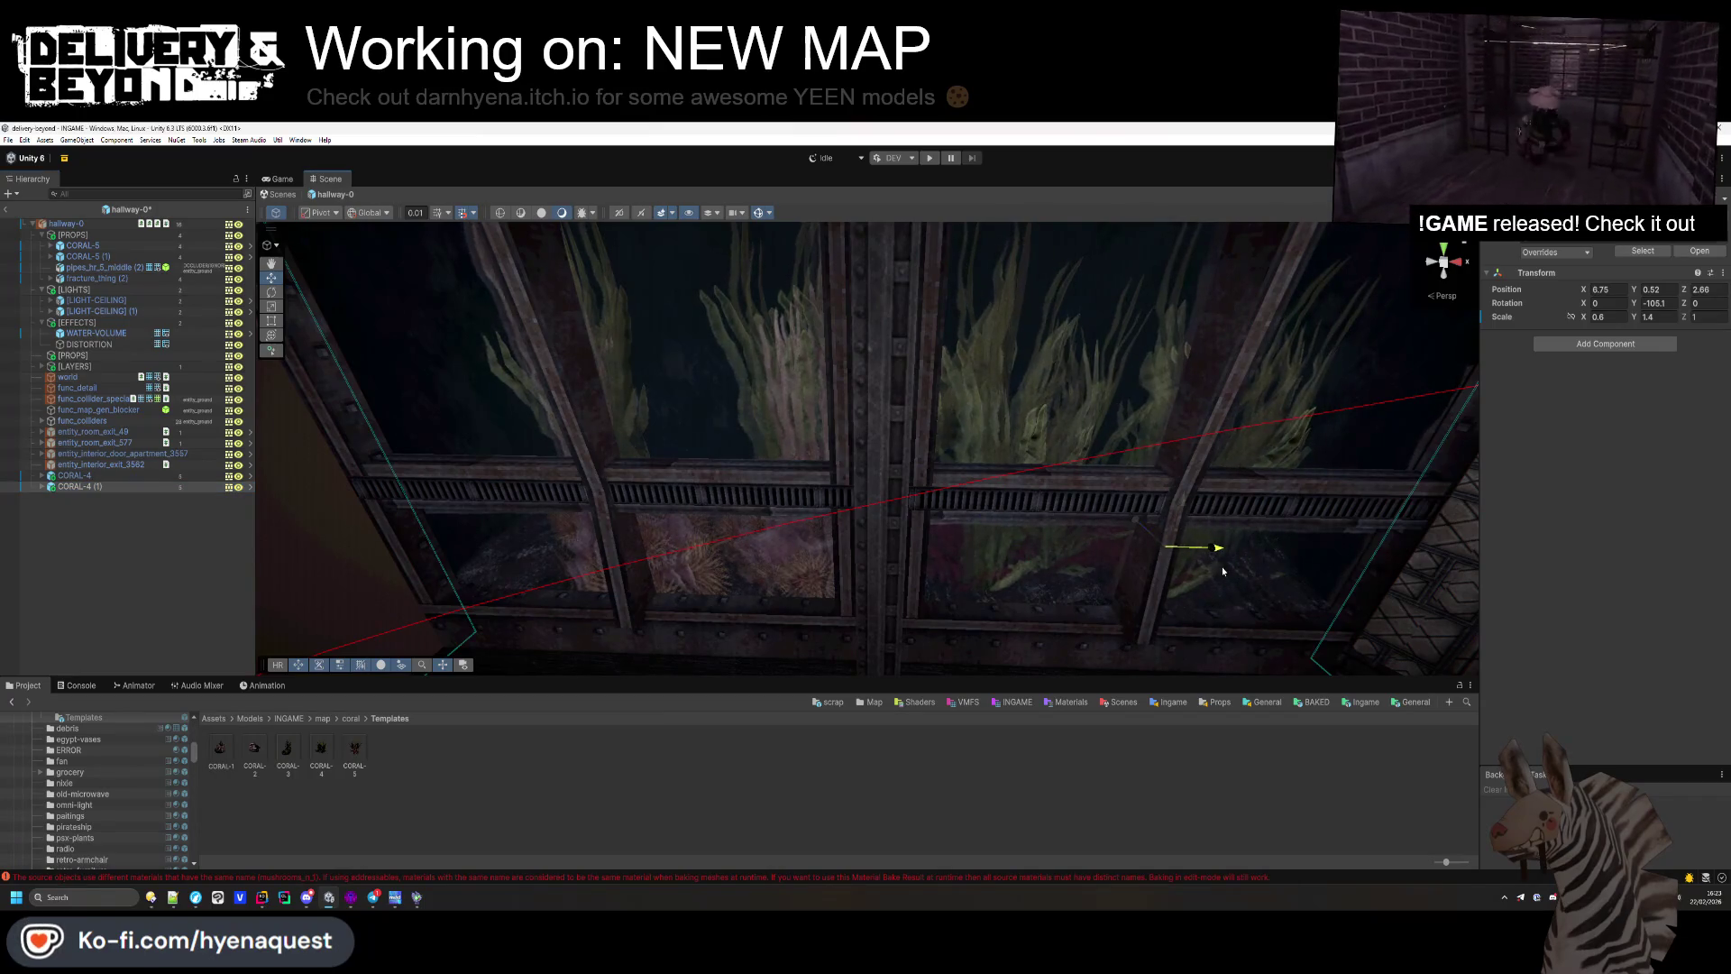
mouse_move(1632, 304)
mouse_down()
mouse_move(1172, 378)
mouse_move(676, 386)
mouse_move(1049, 420)
mouse_up()
shift+click(89, 476)
key(f)
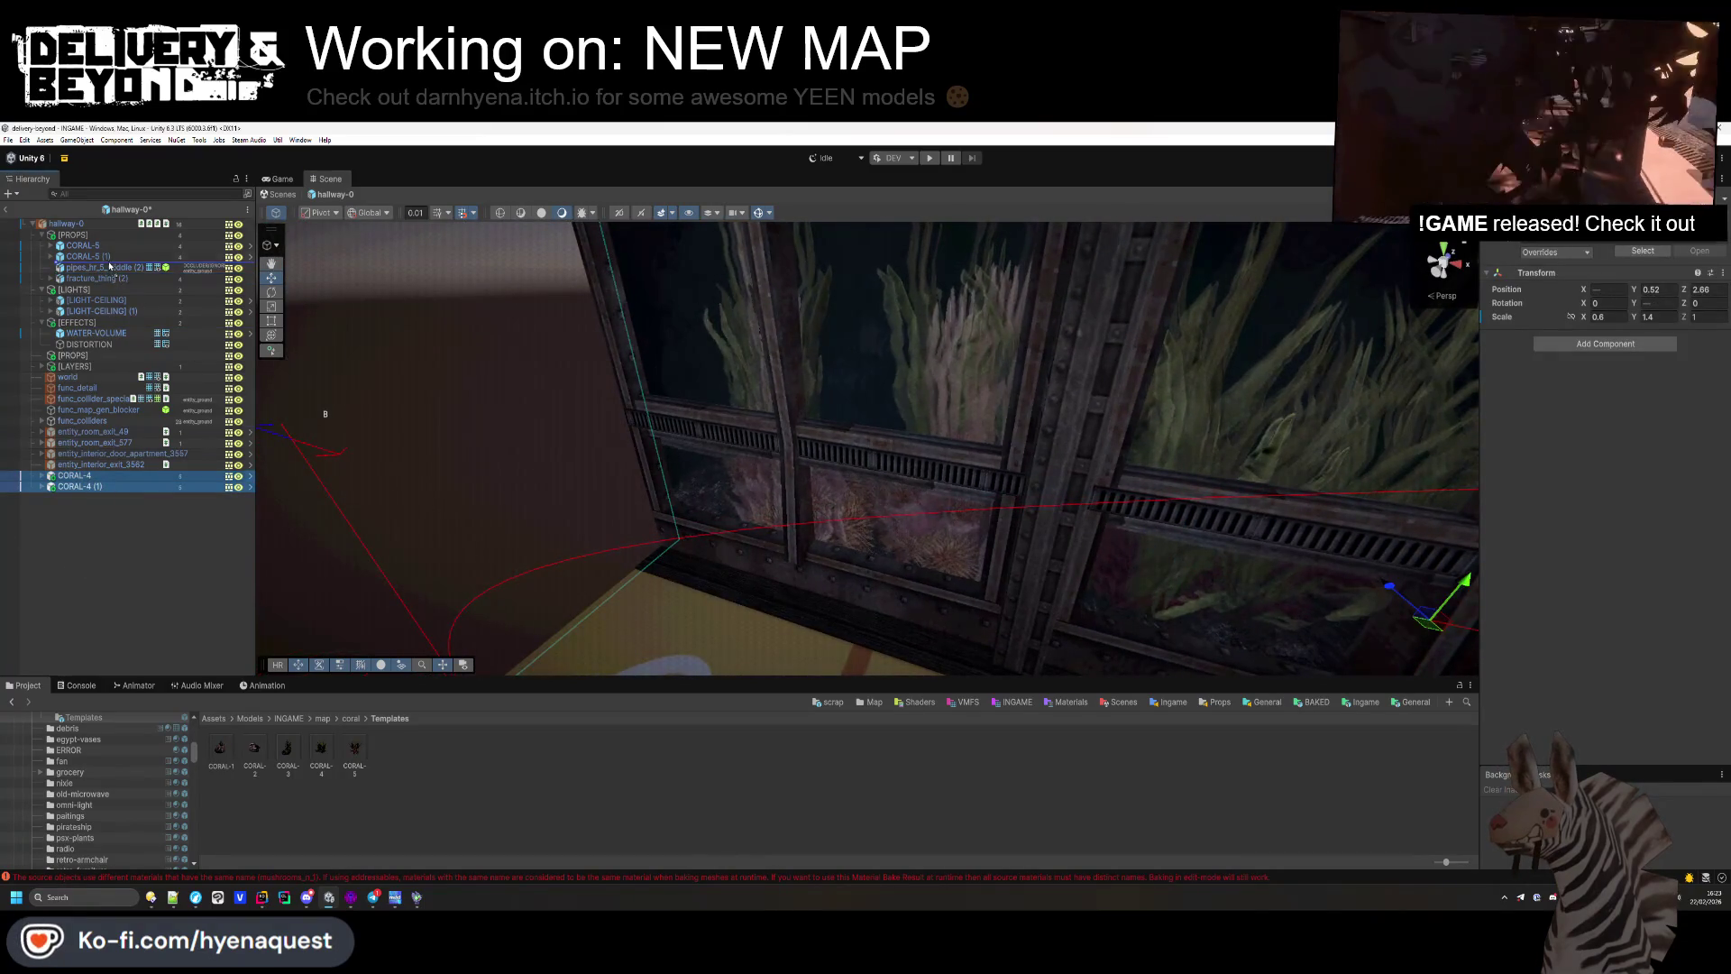
drag(109, 265, 109, 265)
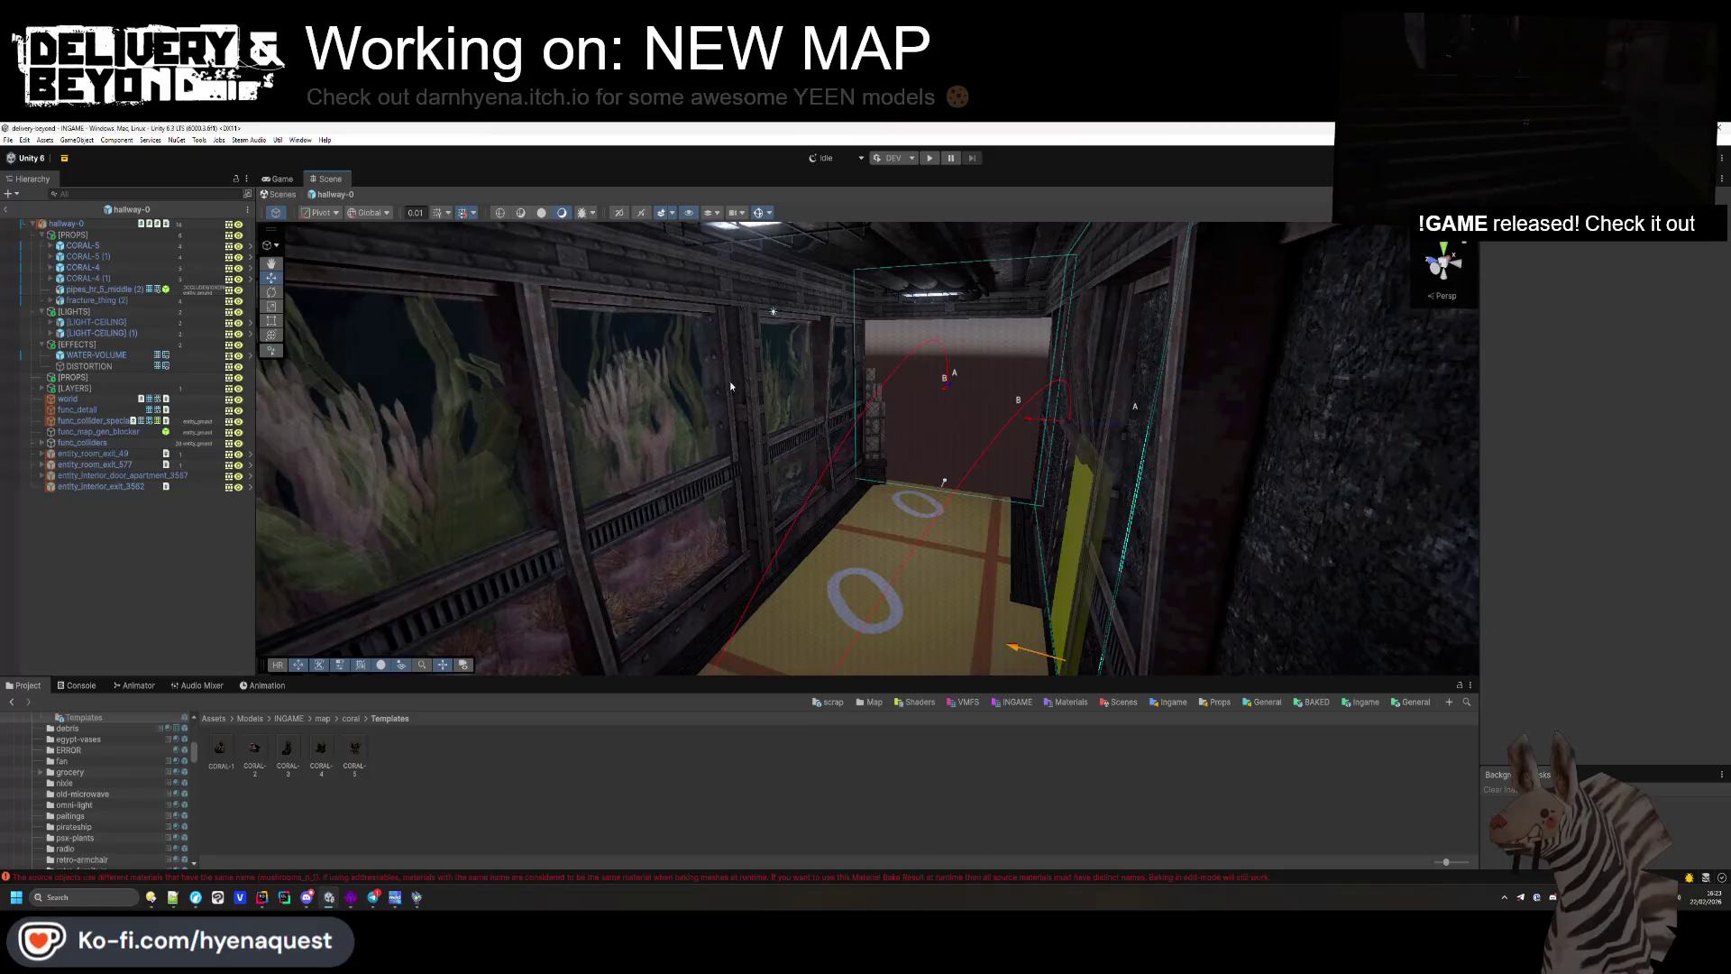
drag(730, 385, 829, 430)
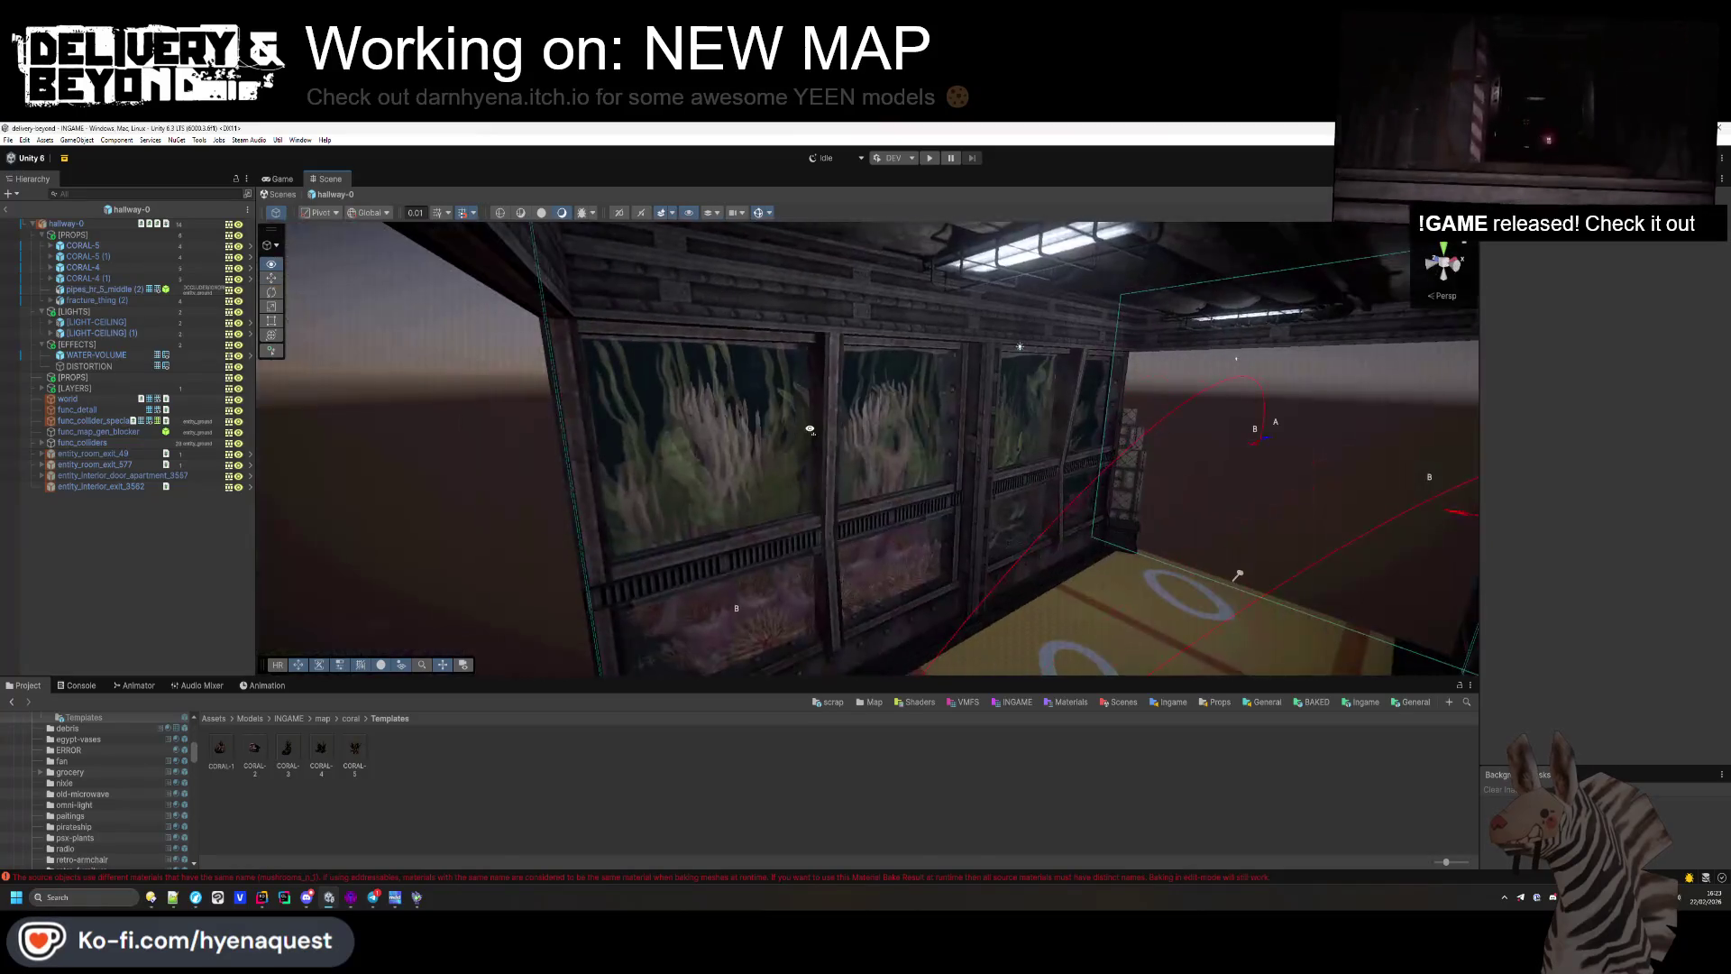
Step: Duplicate the SEA material and rename the copy SEA_INTENSE
click(99, 355)
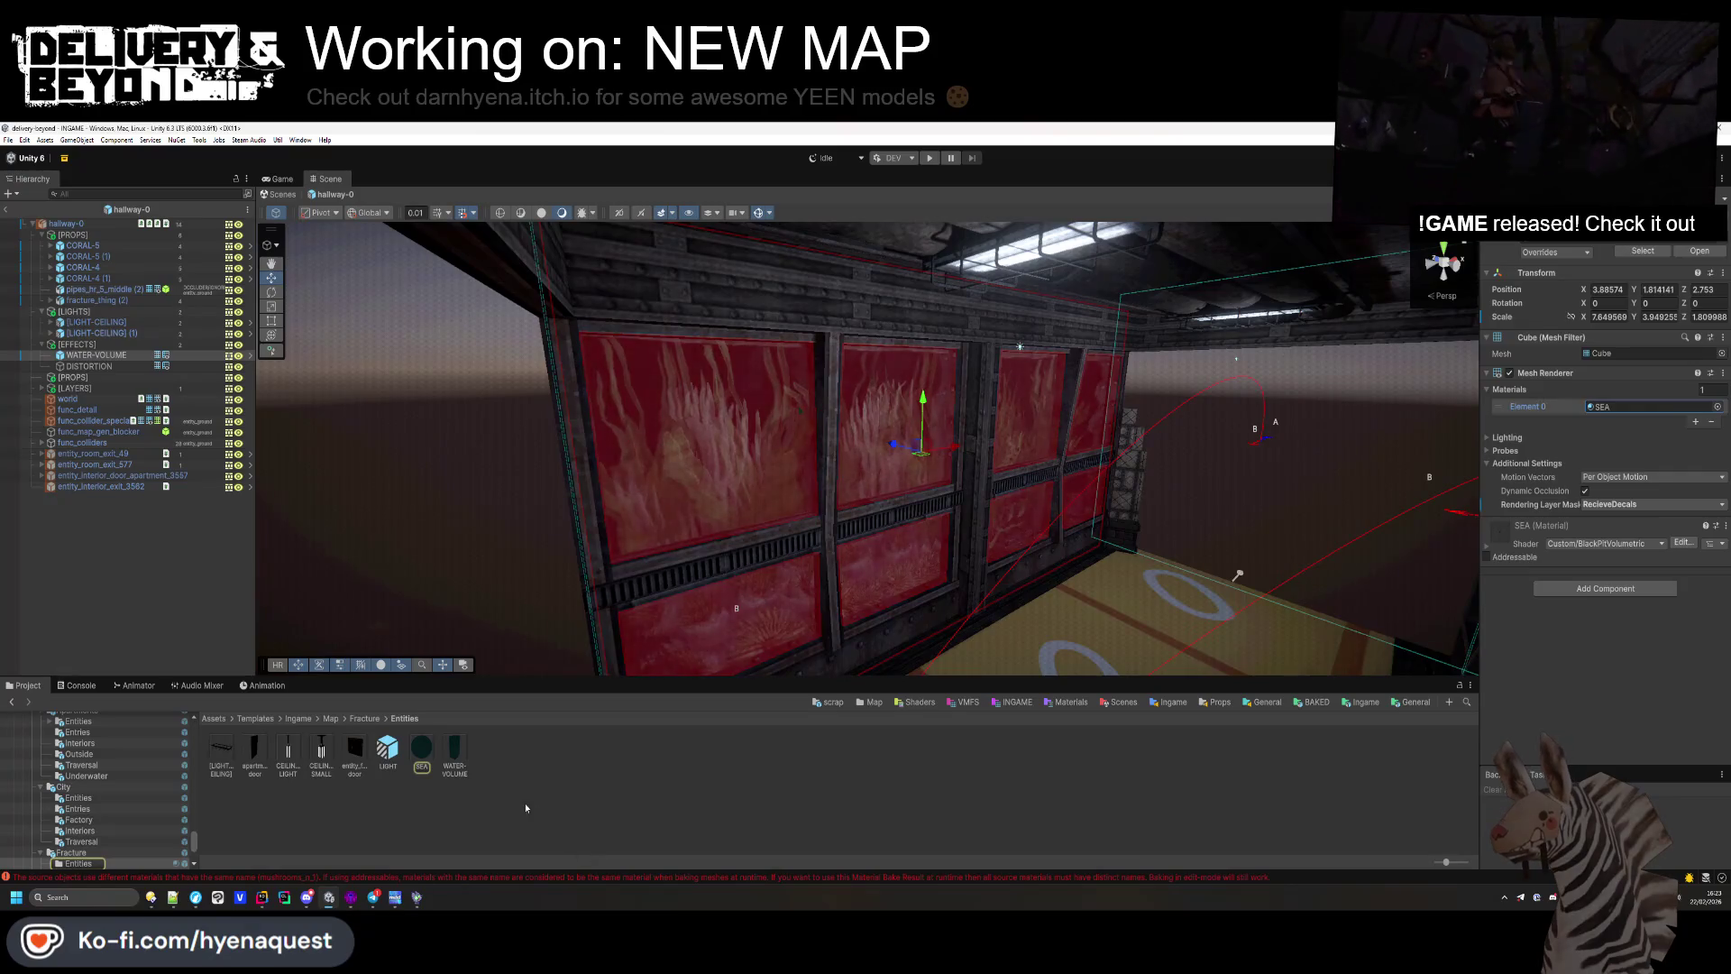
click(421, 748)
key(ctrl+d)
right_click(455, 756)
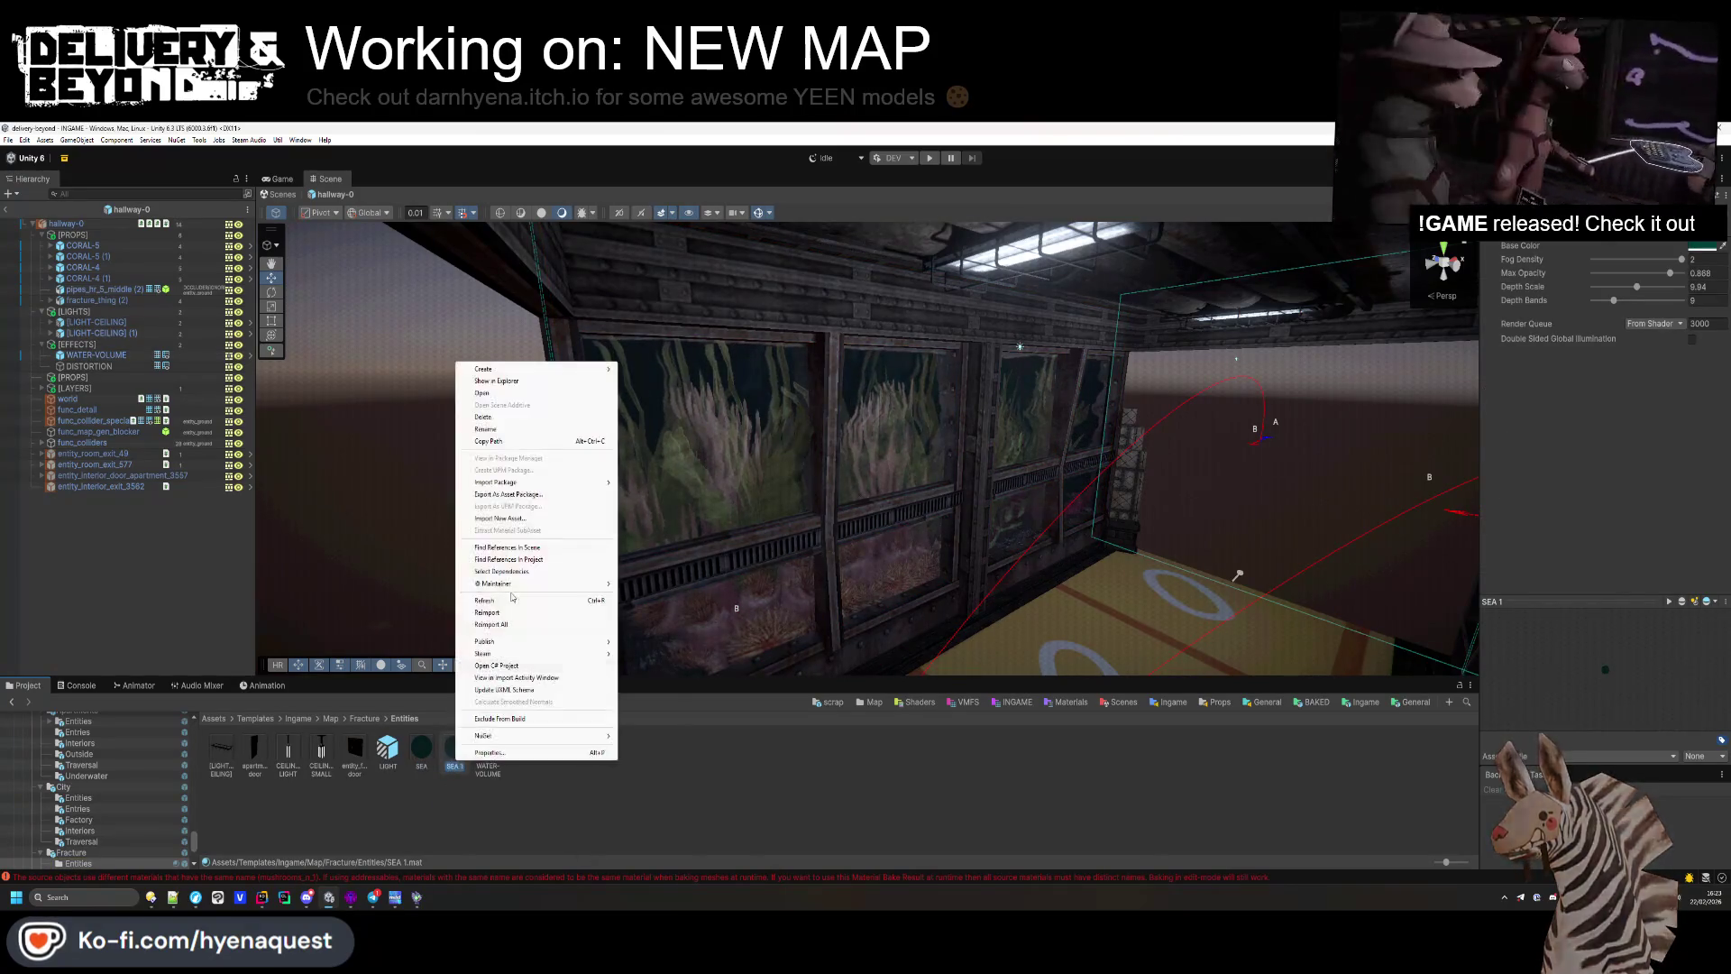
click(485, 429)
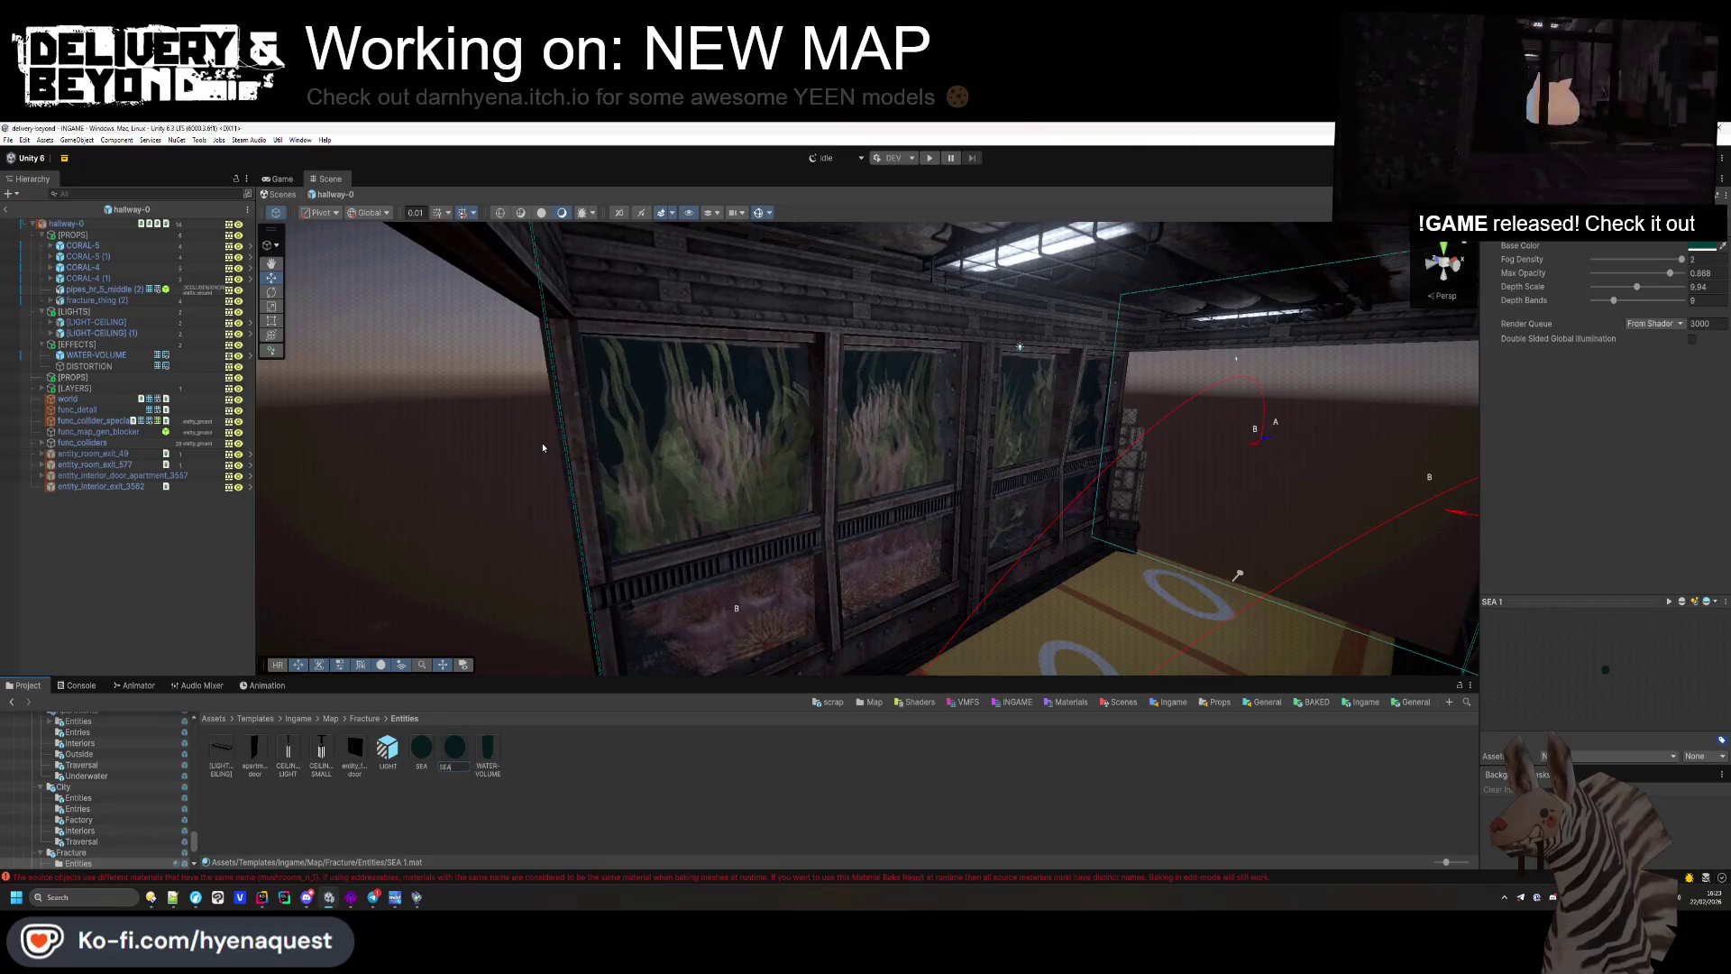
click(454, 766)
text(A_INTENSE)
key(Return)
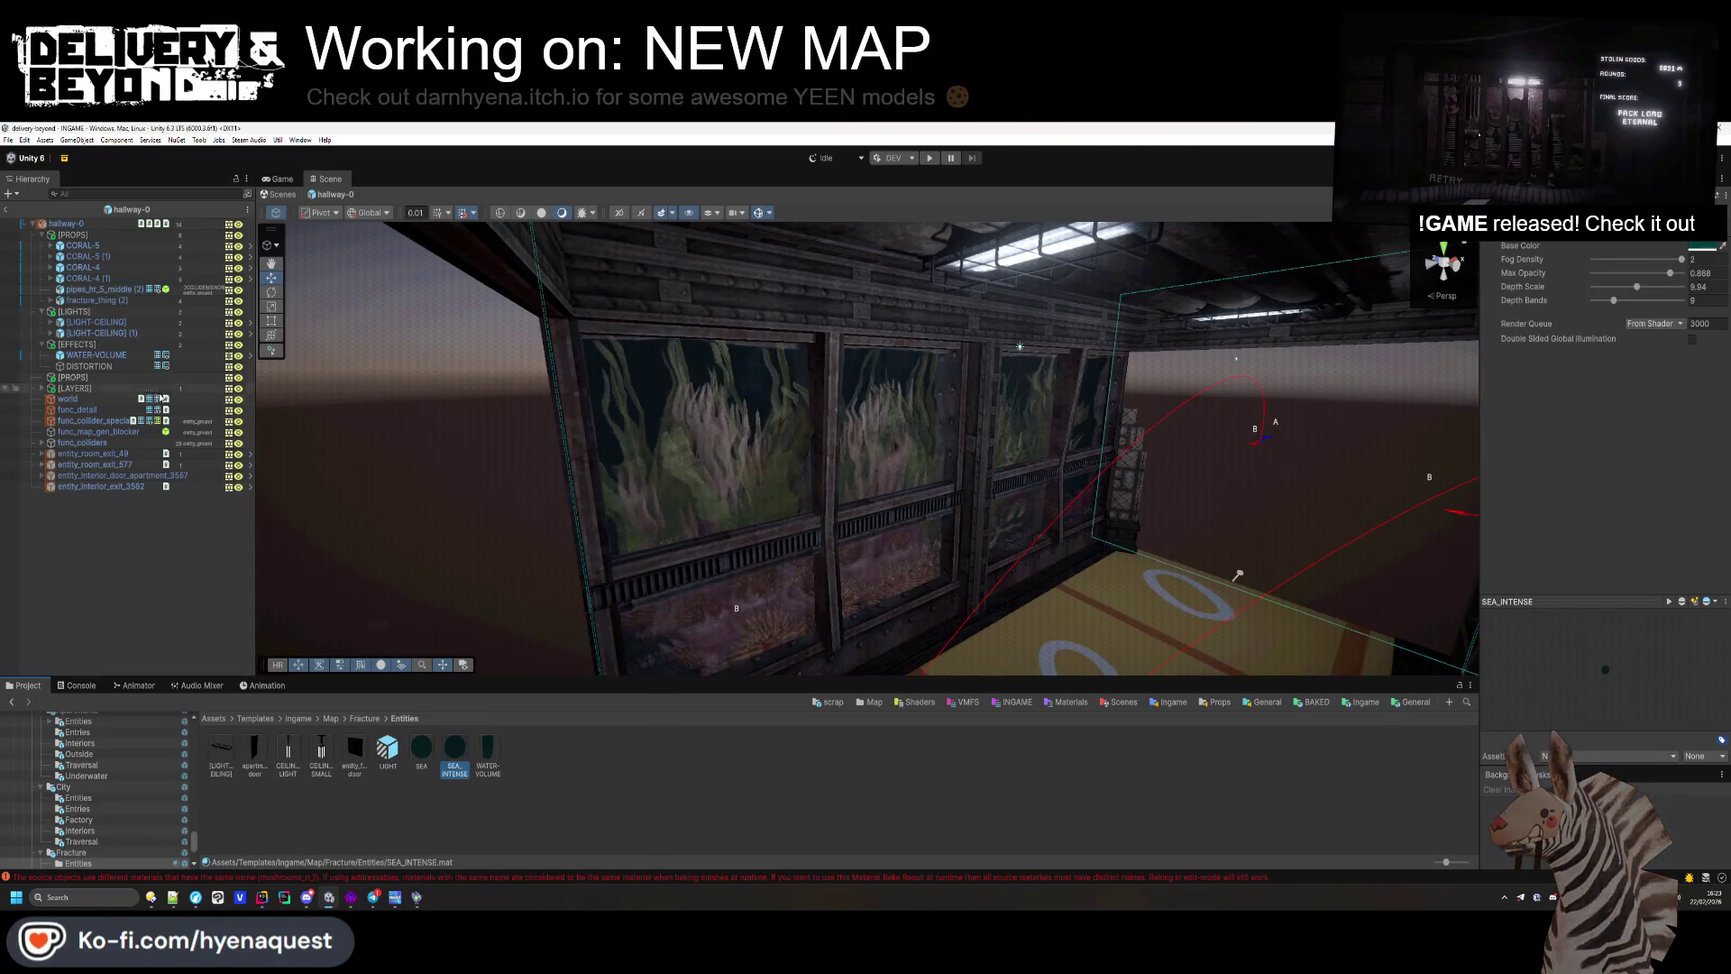
Step: Assign SEA_INTENSE to WATER-VOLUME with Max Opacity 1 and a much lower Depth Scale
click(96, 354)
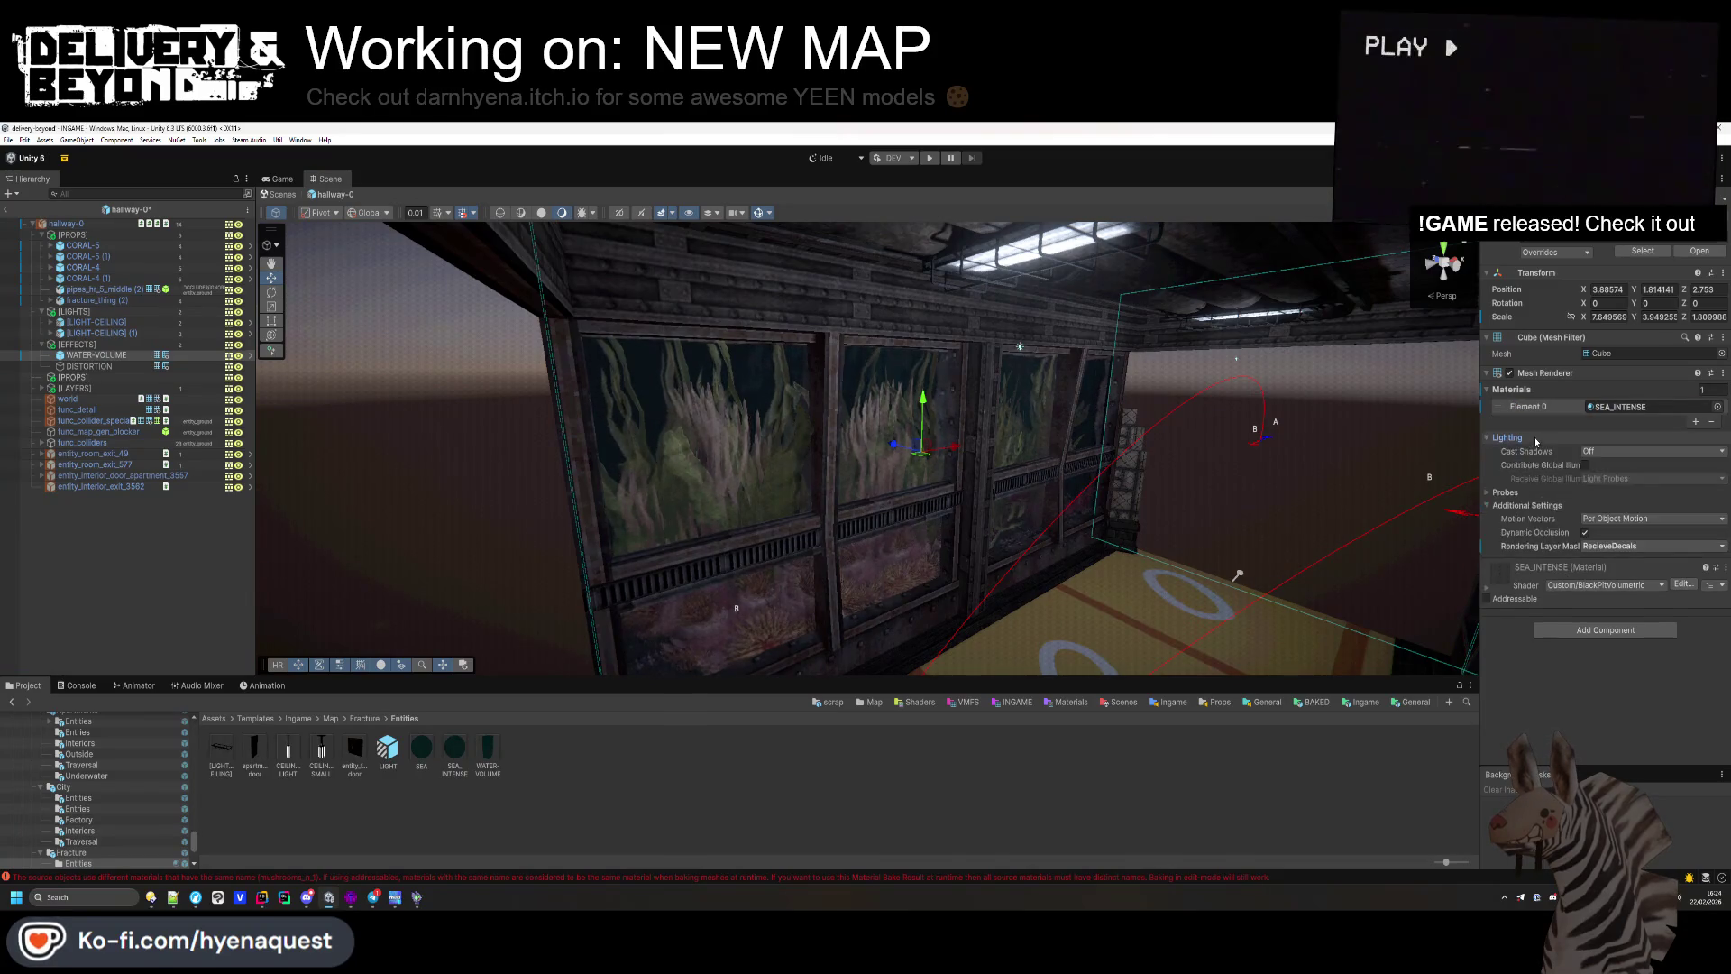
click(455, 747)
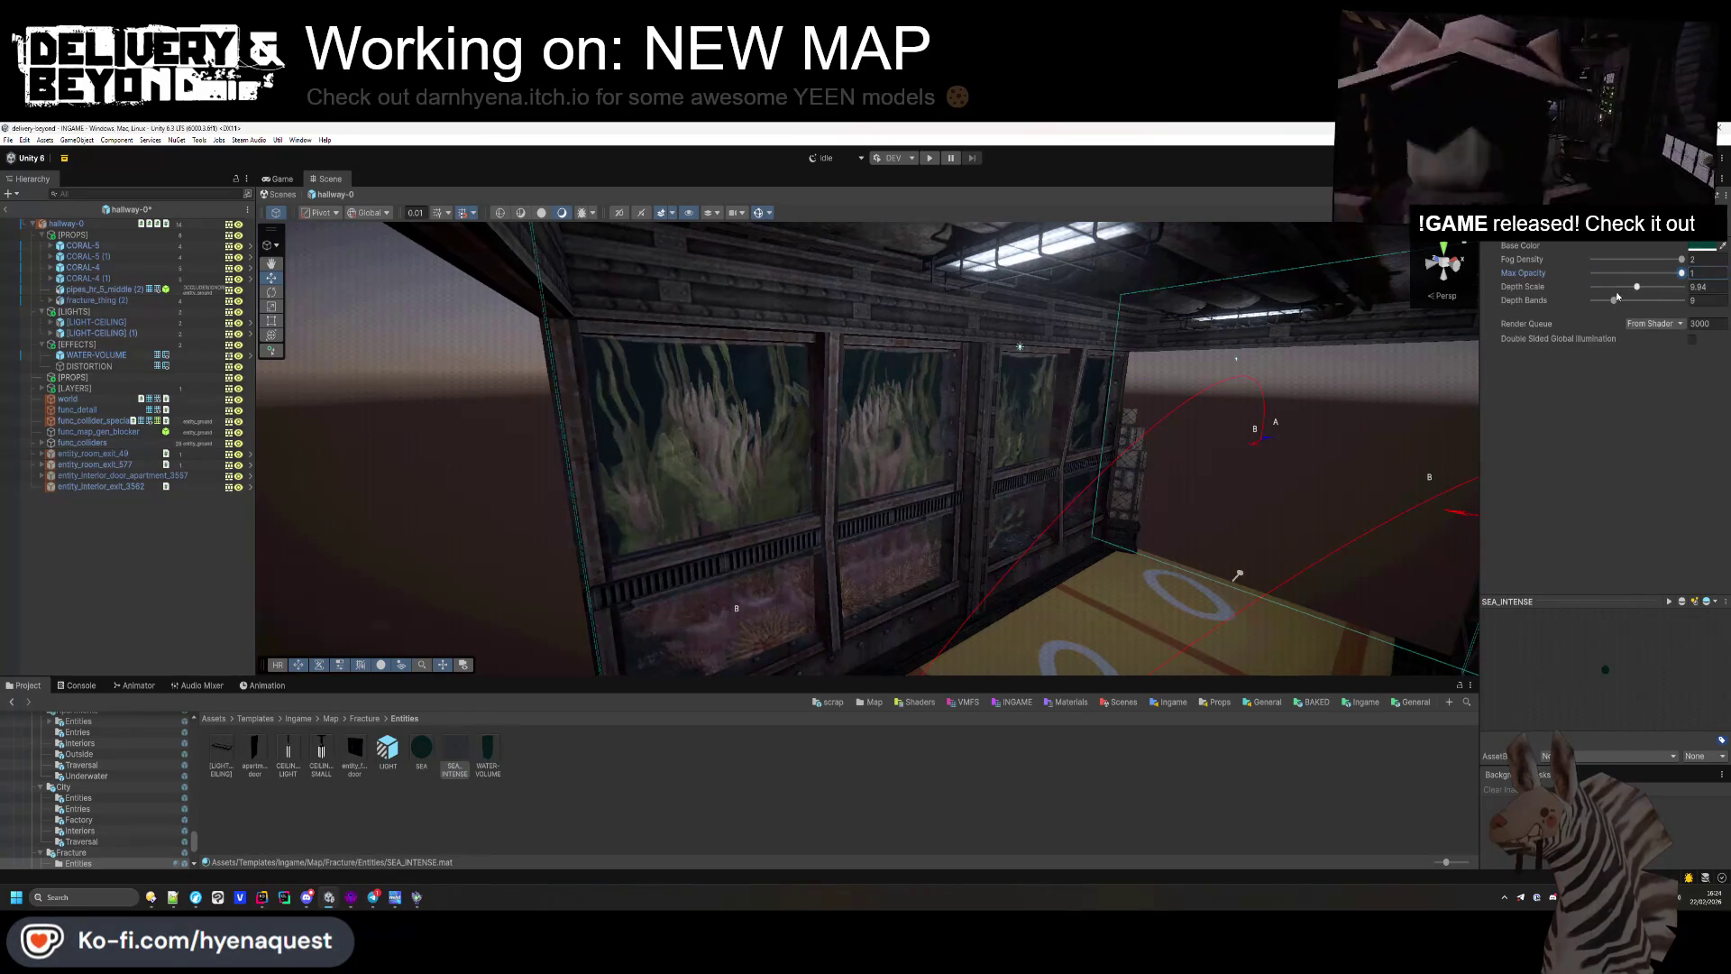
mouse_move(1681, 287)
mouse_down()
mouse_move(1514, 291)
mouse_move(1604, 303)
mouse_up()
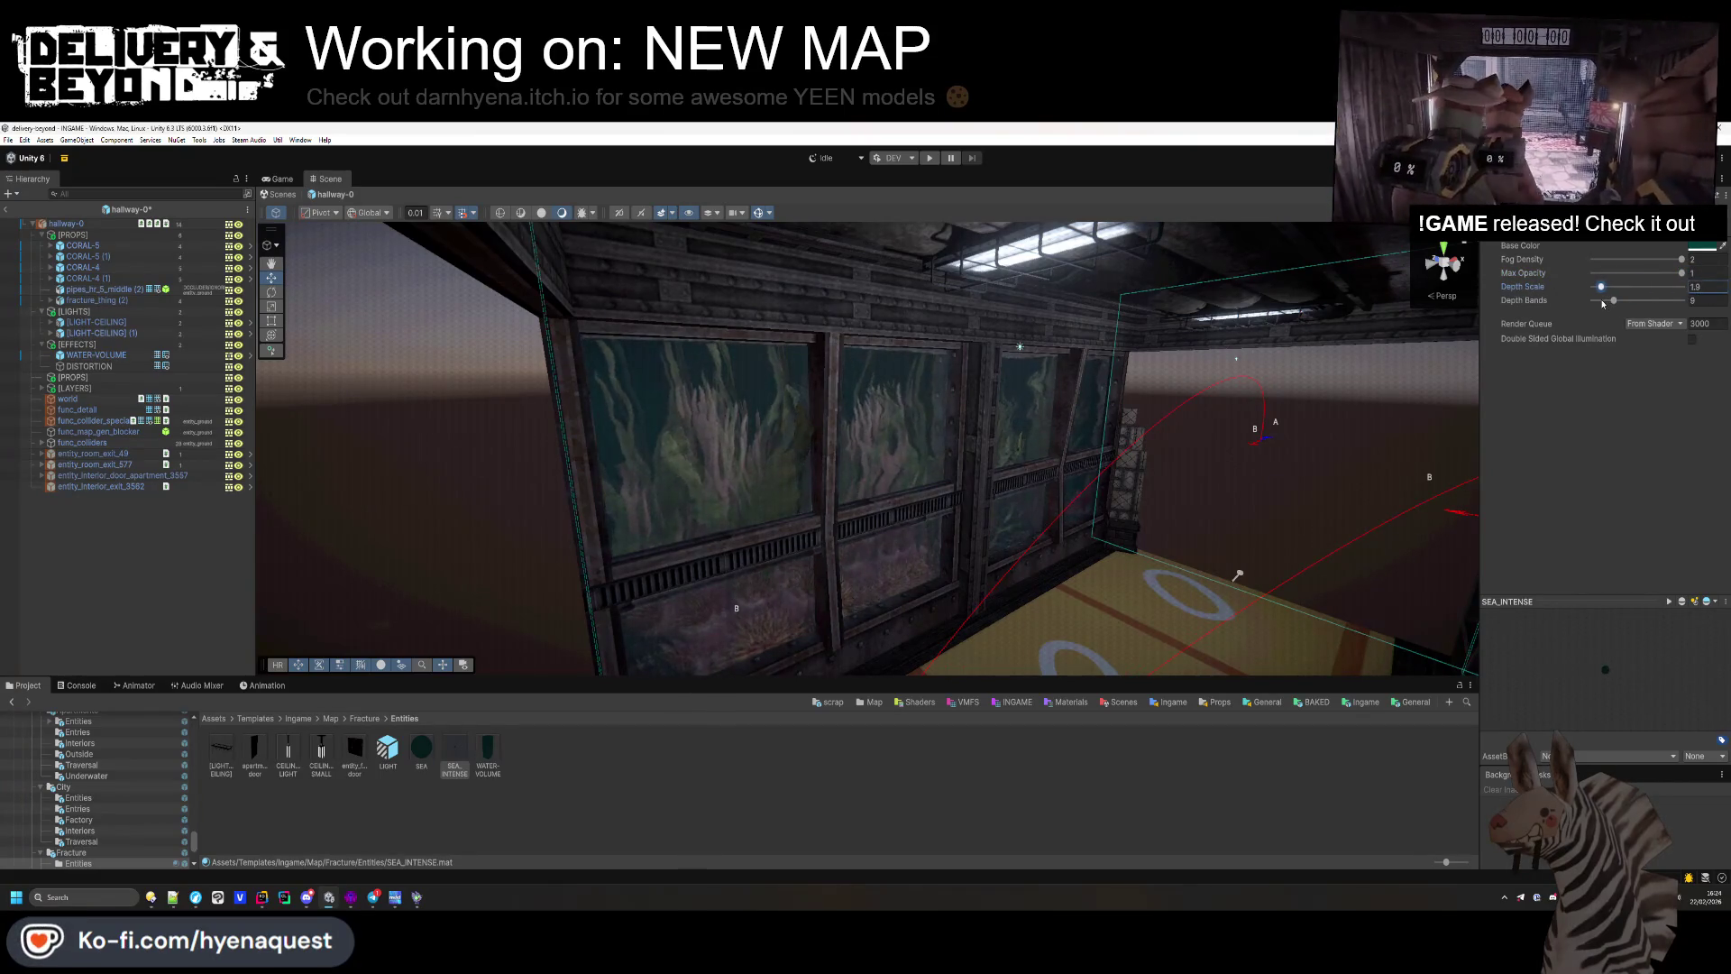
click(138, 558)
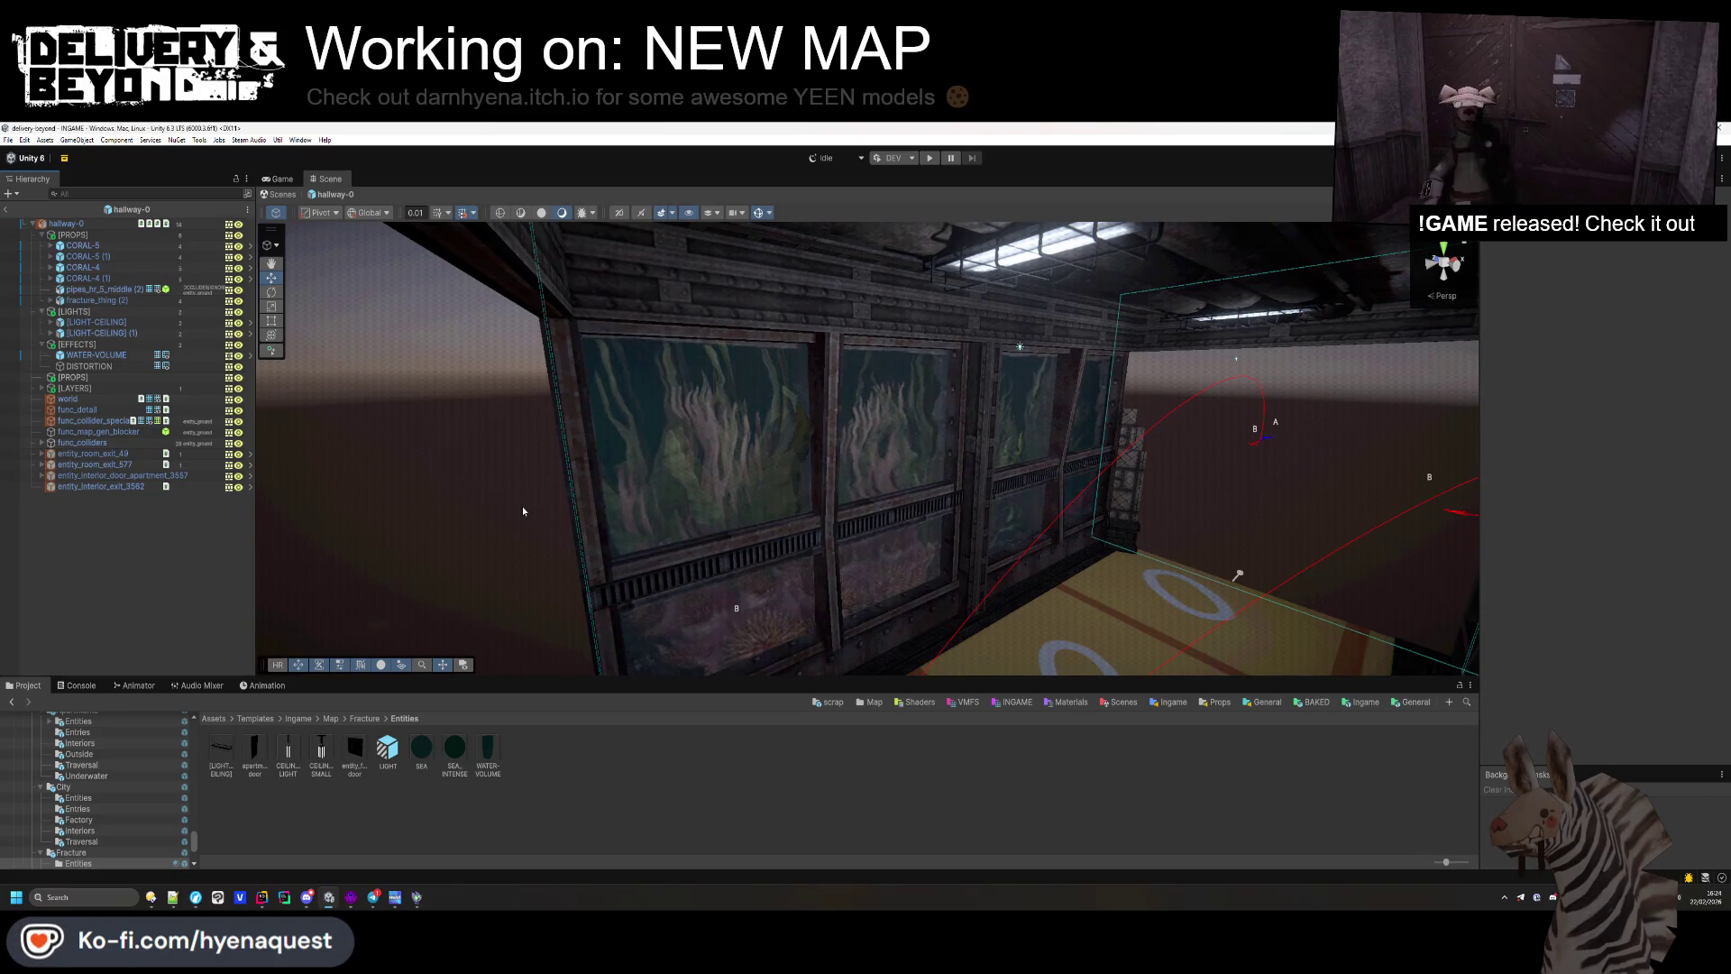
mouse_move(522, 511)
mouse_down()
mouse_move(608, 509)
mouse_move(971, 587)
mouse_move(884, 491)
mouse_up()
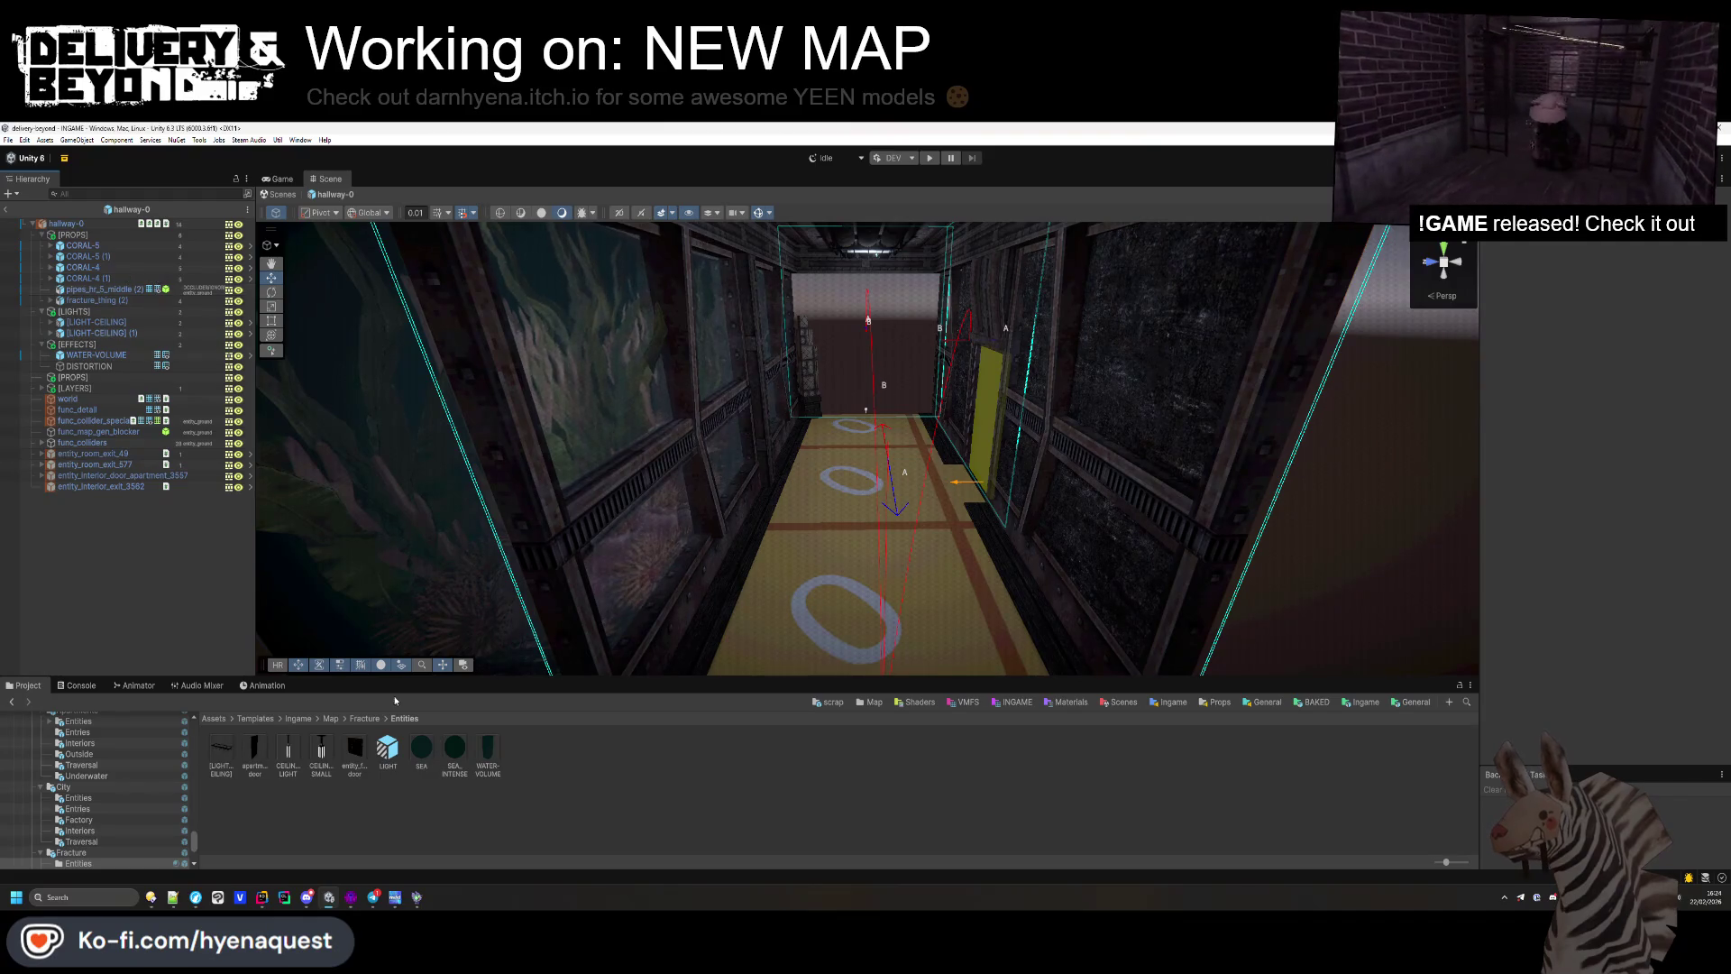
Step: Open the Fracture/Interiors/apartments-0 prefab and replace its empty [EFFECTS] group with the copied one
click(331, 719)
double_click(288, 748)
double_click(256, 748)
double_click(251, 757)
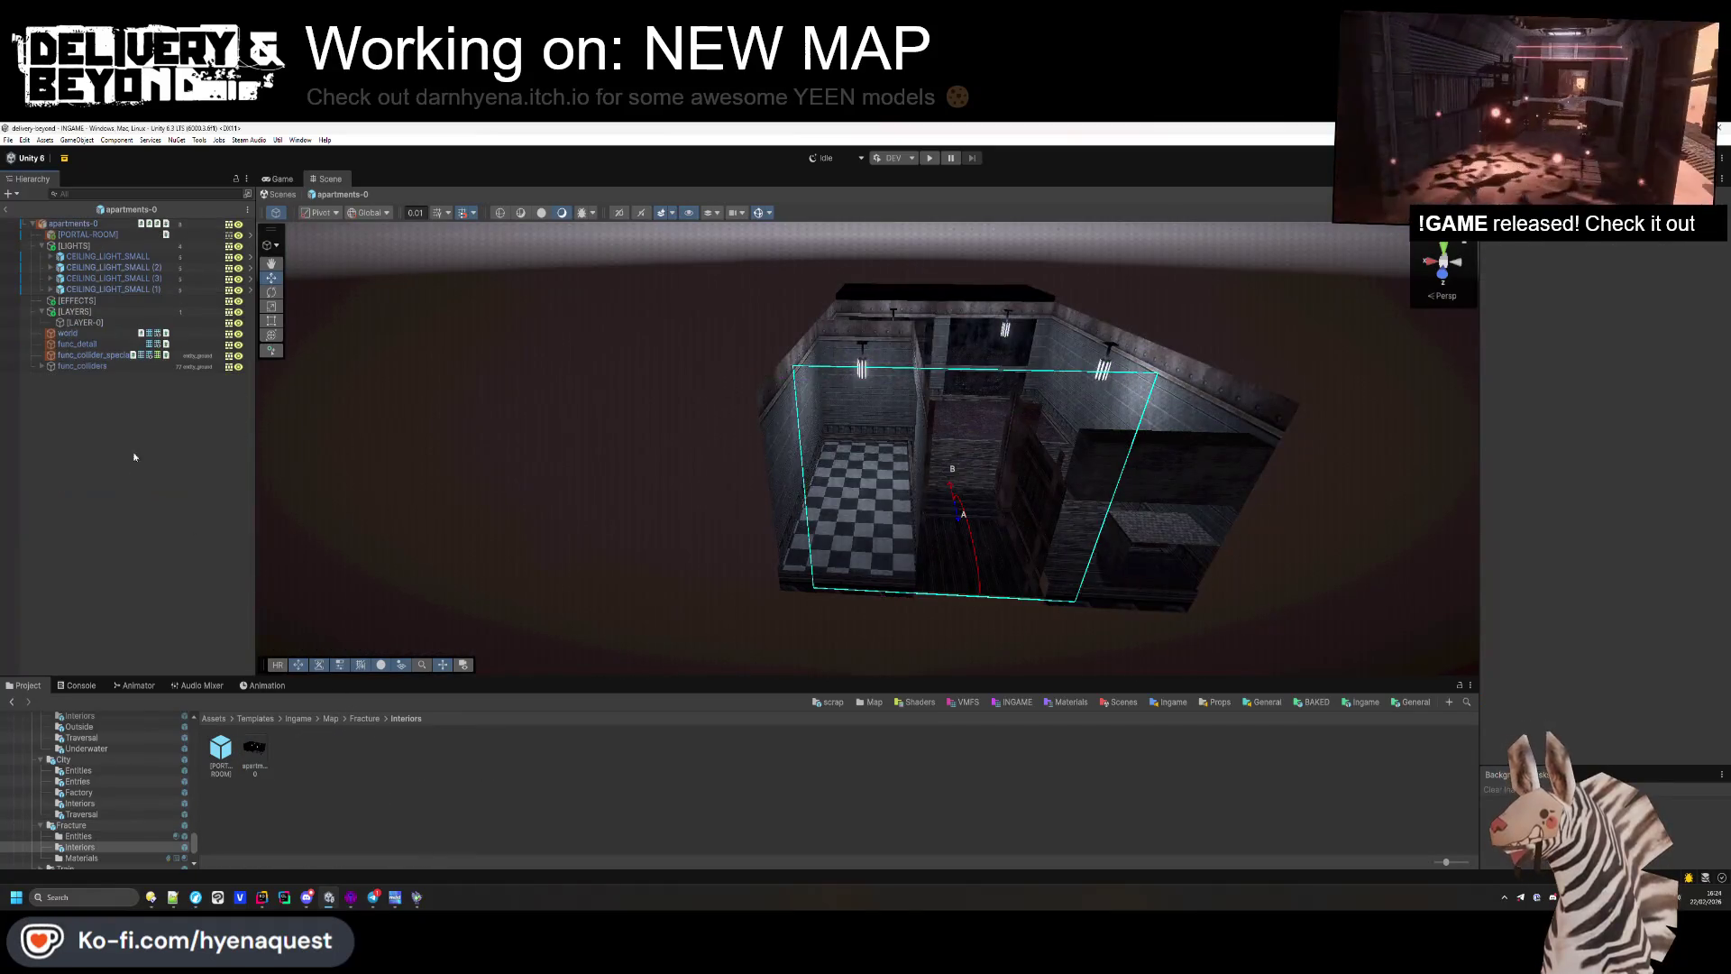
click(76, 300)
key(ctrl+d)
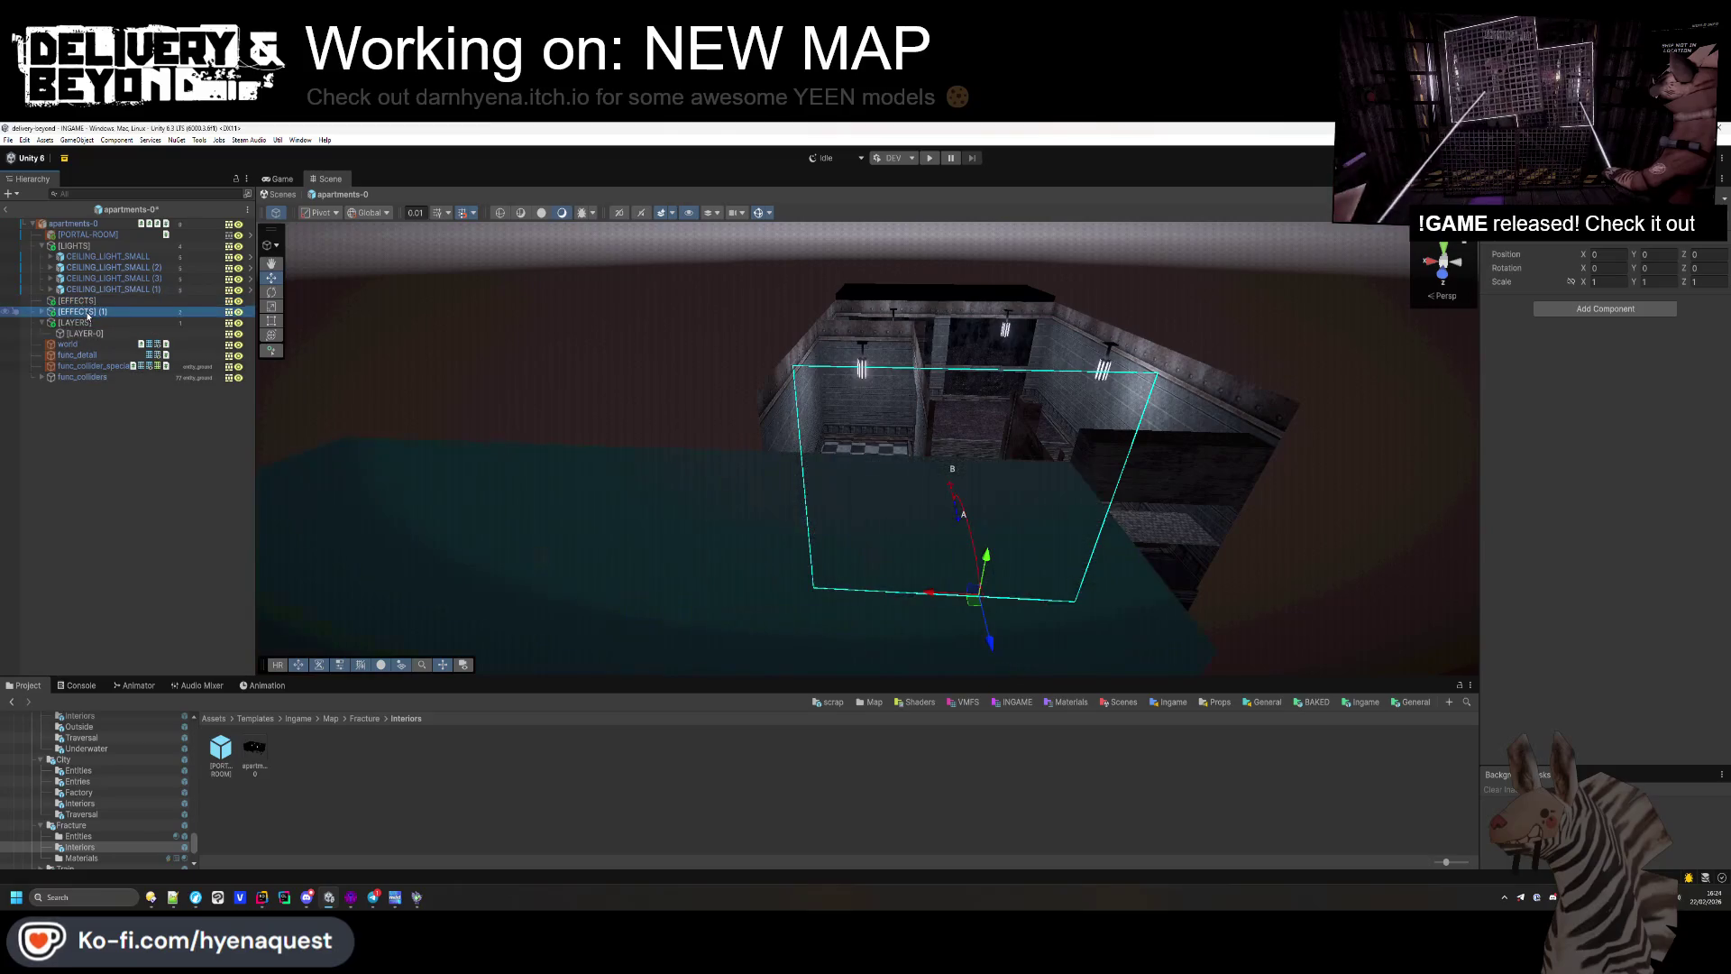
key(Delete)
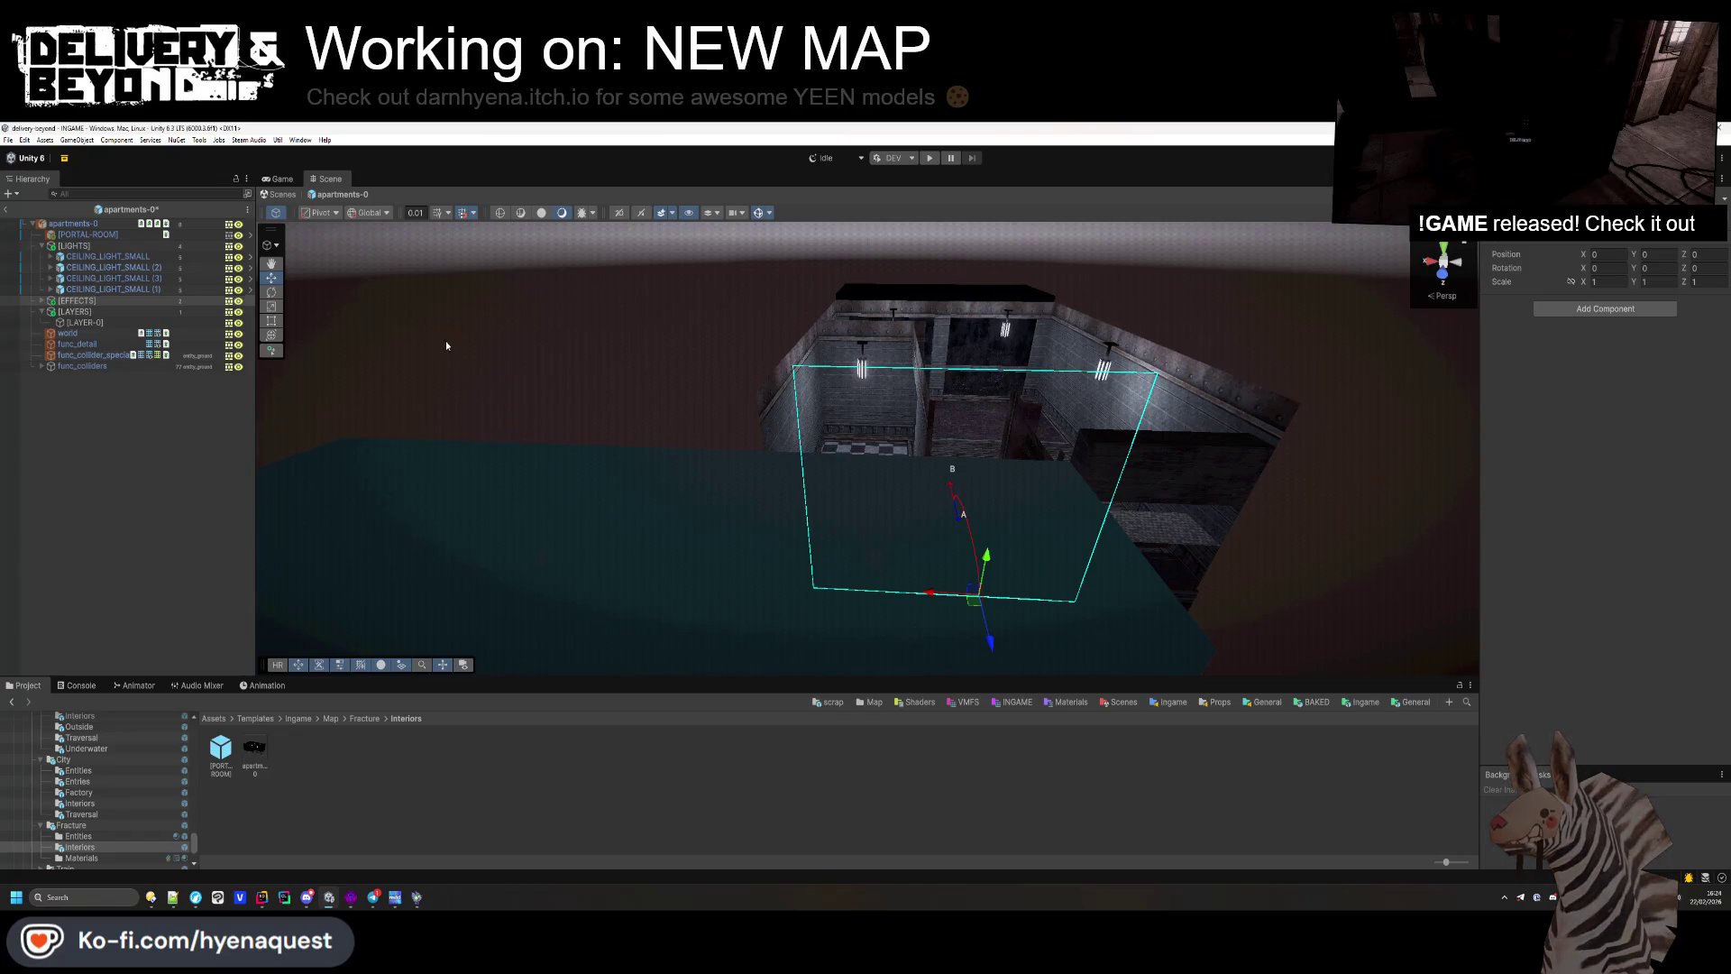
key(ctrl+z)
click(42, 301)
Step: Move WATER-VOLUME beside the building and stretch it to about 7.62 × 4.03 × 3.33
double_click(96, 311)
drag(766, 468, 861, 464)
mouse_move(715, 343)
mouse_down()
mouse_move(1120, 502)
mouse_move(1073, 515)
mouse_move(1163, 586)
mouse_move(1010, 554)
mouse_up()
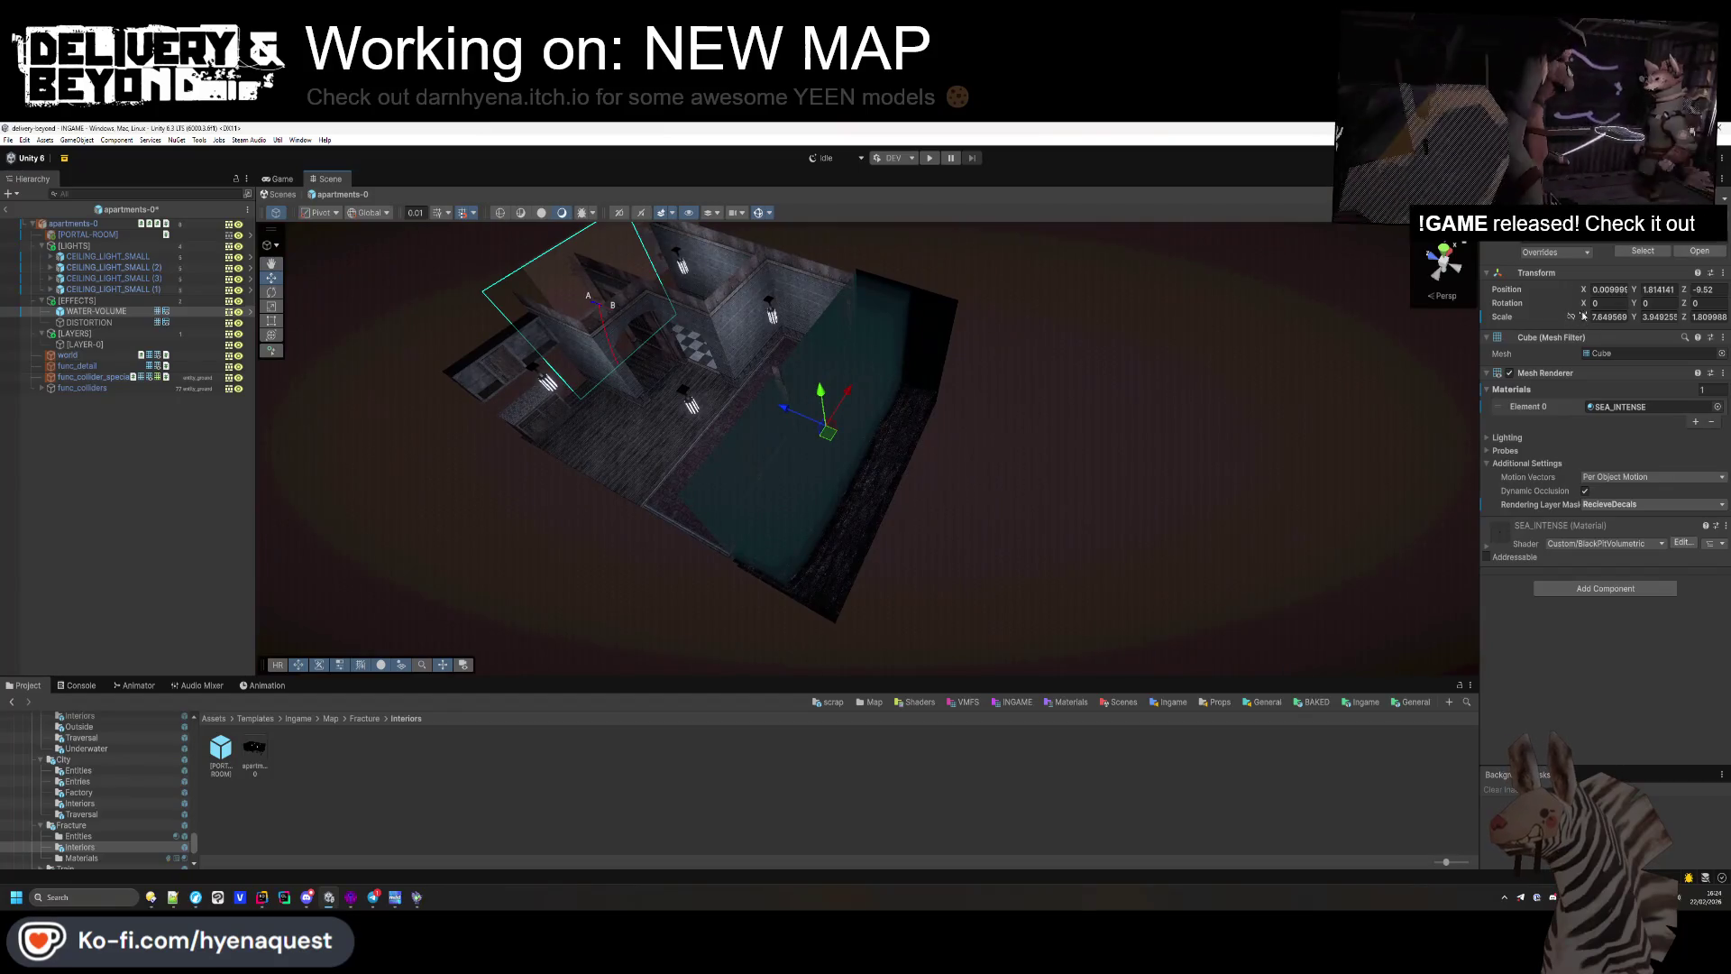
click(272, 320)
mouse_move(788, 586)
mouse_down()
mouse_move(839, 615)
mouse_move(793, 494)
mouse_move(769, 495)
mouse_move(900, 474)
mouse_move(765, 517)
mouse_move(842, 263)
mouse_move(787, 437)
mouse_move(764, 410)
mouse_move(781, 535)
mouse_move(469, 643)
mouse_move(571, 631)
mouse_move(563, 576)
mouse_up()
click(707, 436)
scroll(706, 436, down, 5)
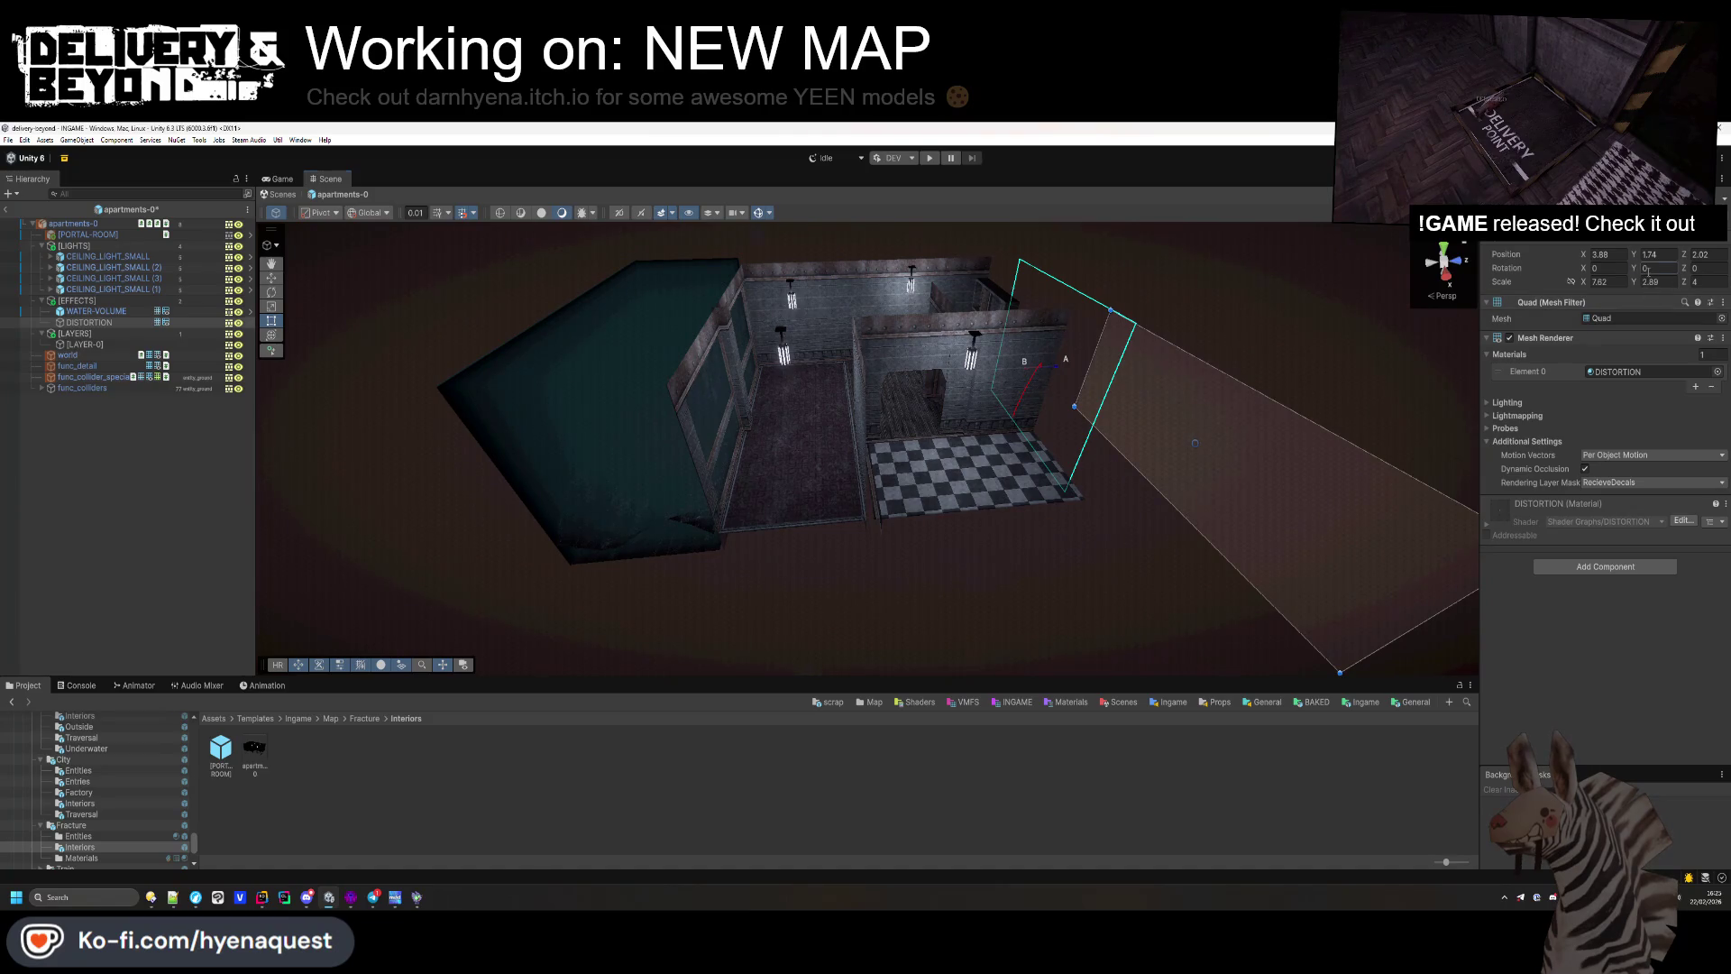
click(1648, 269)
text(180)
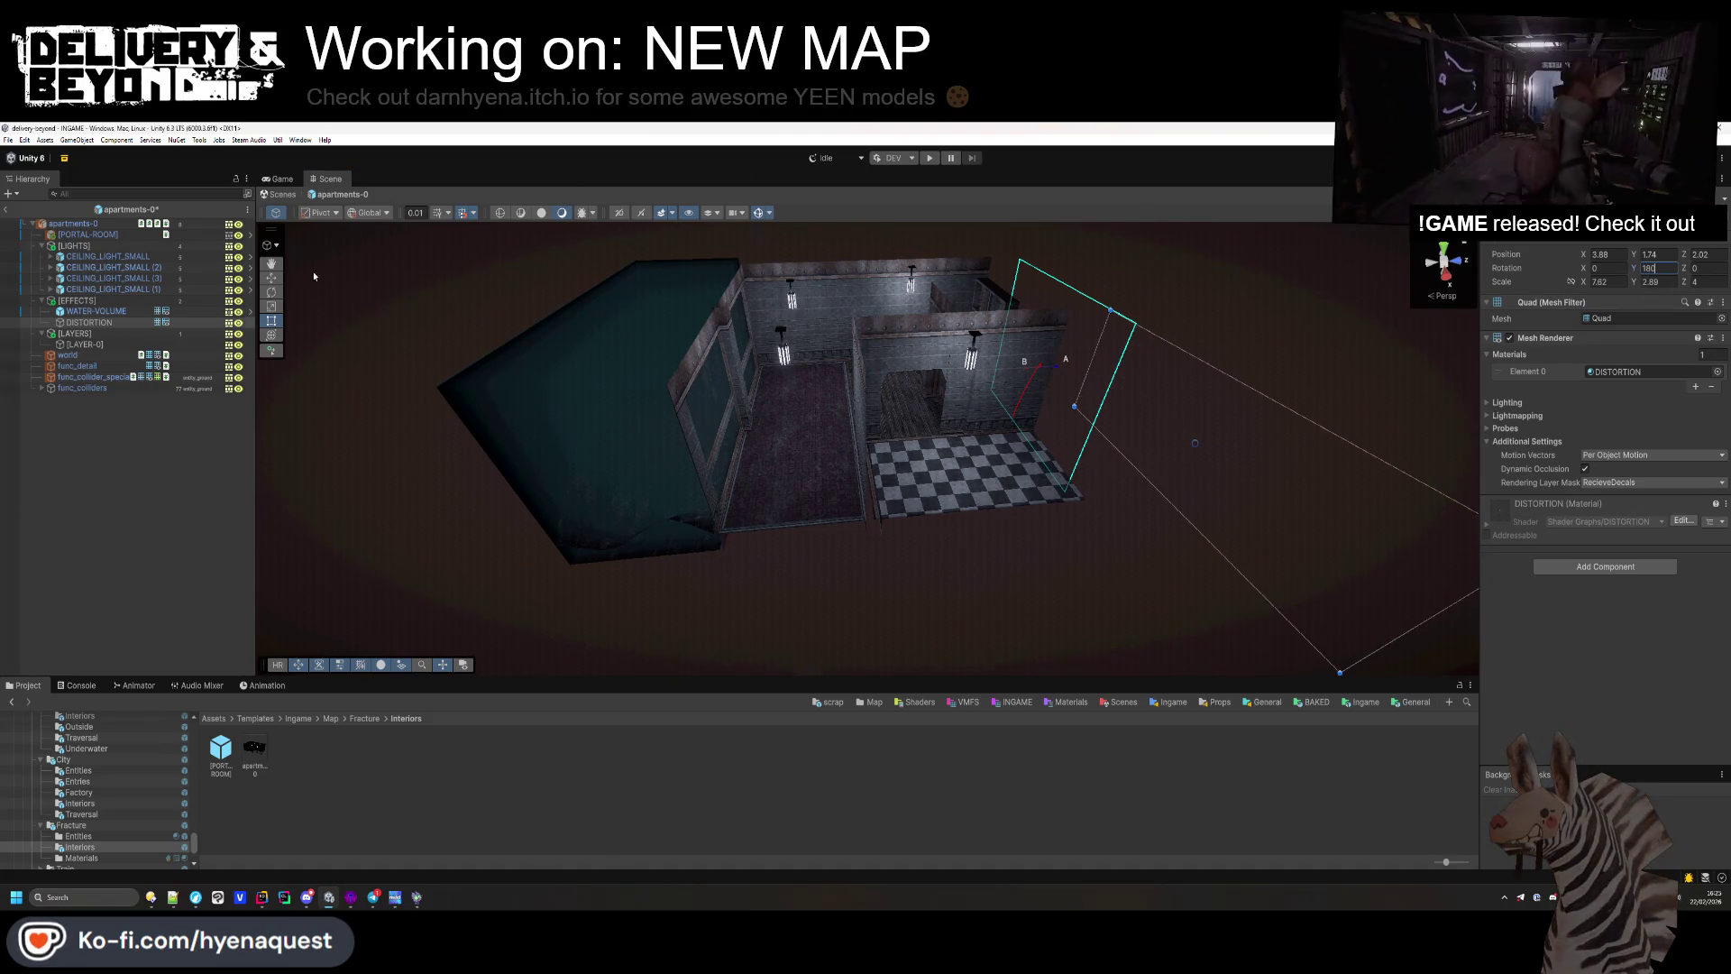
click(272, 277)
mouse_move(1244, 505)
mouse_down()
mouse_move(1036, 469)
mouse_move(678, 480)
mouse_up()
key(f)
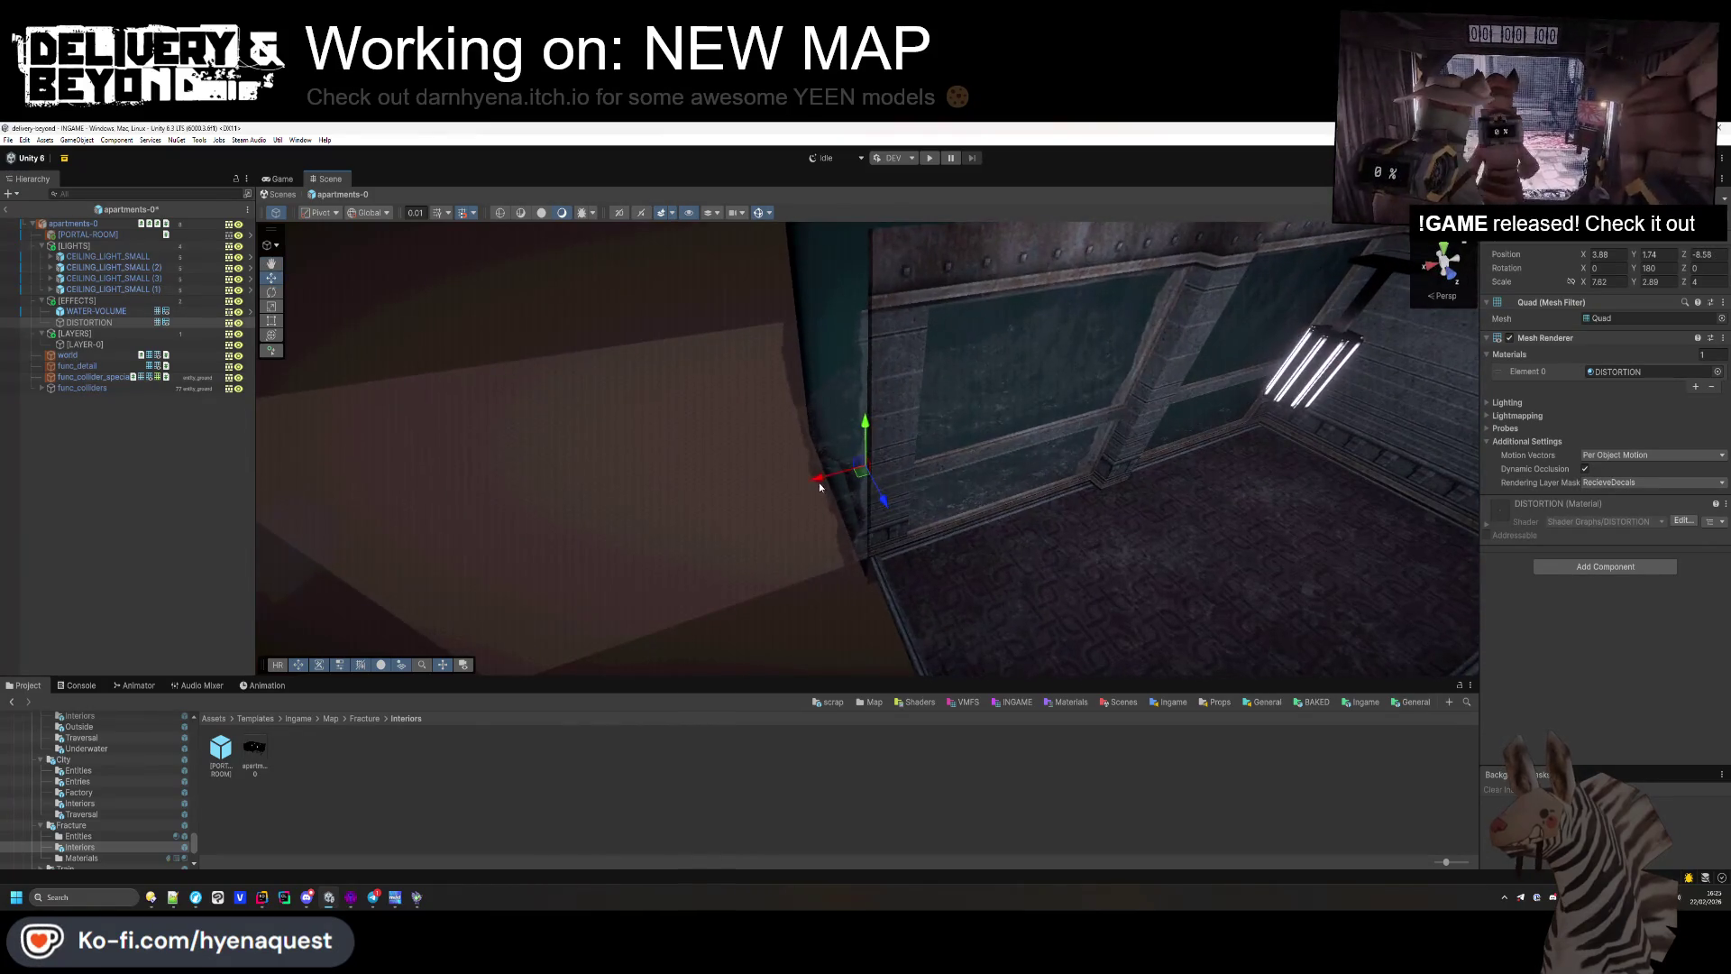
drag(819, 487, 1115, 442)
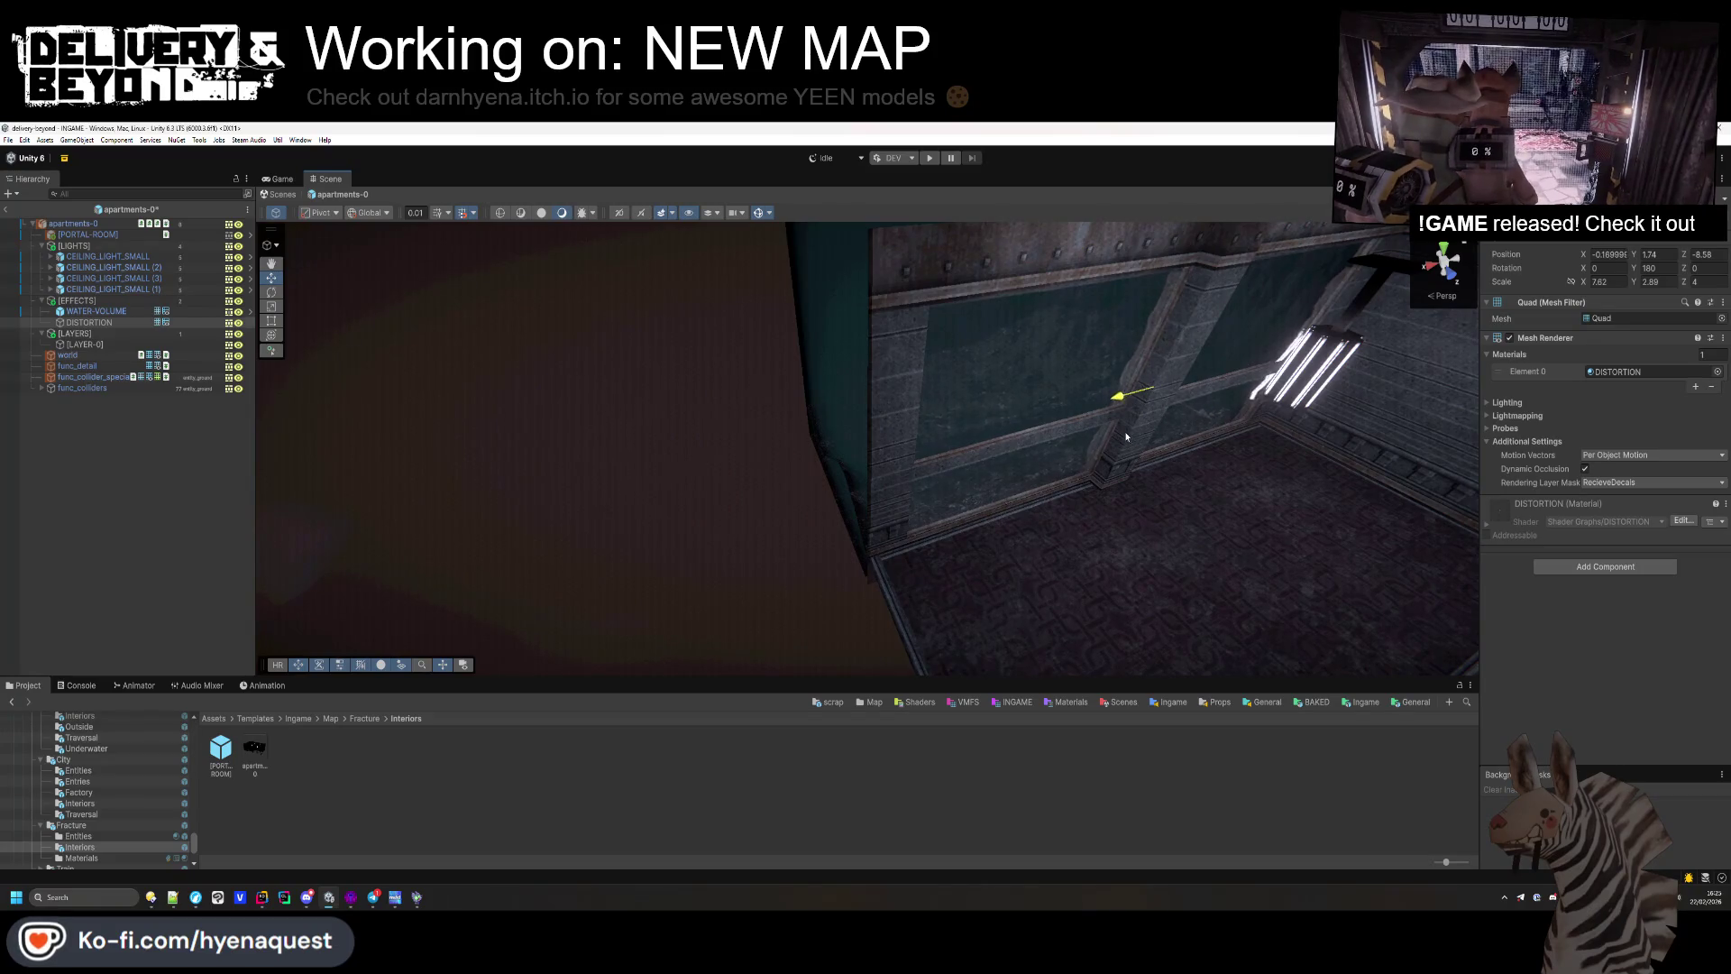
key(f)
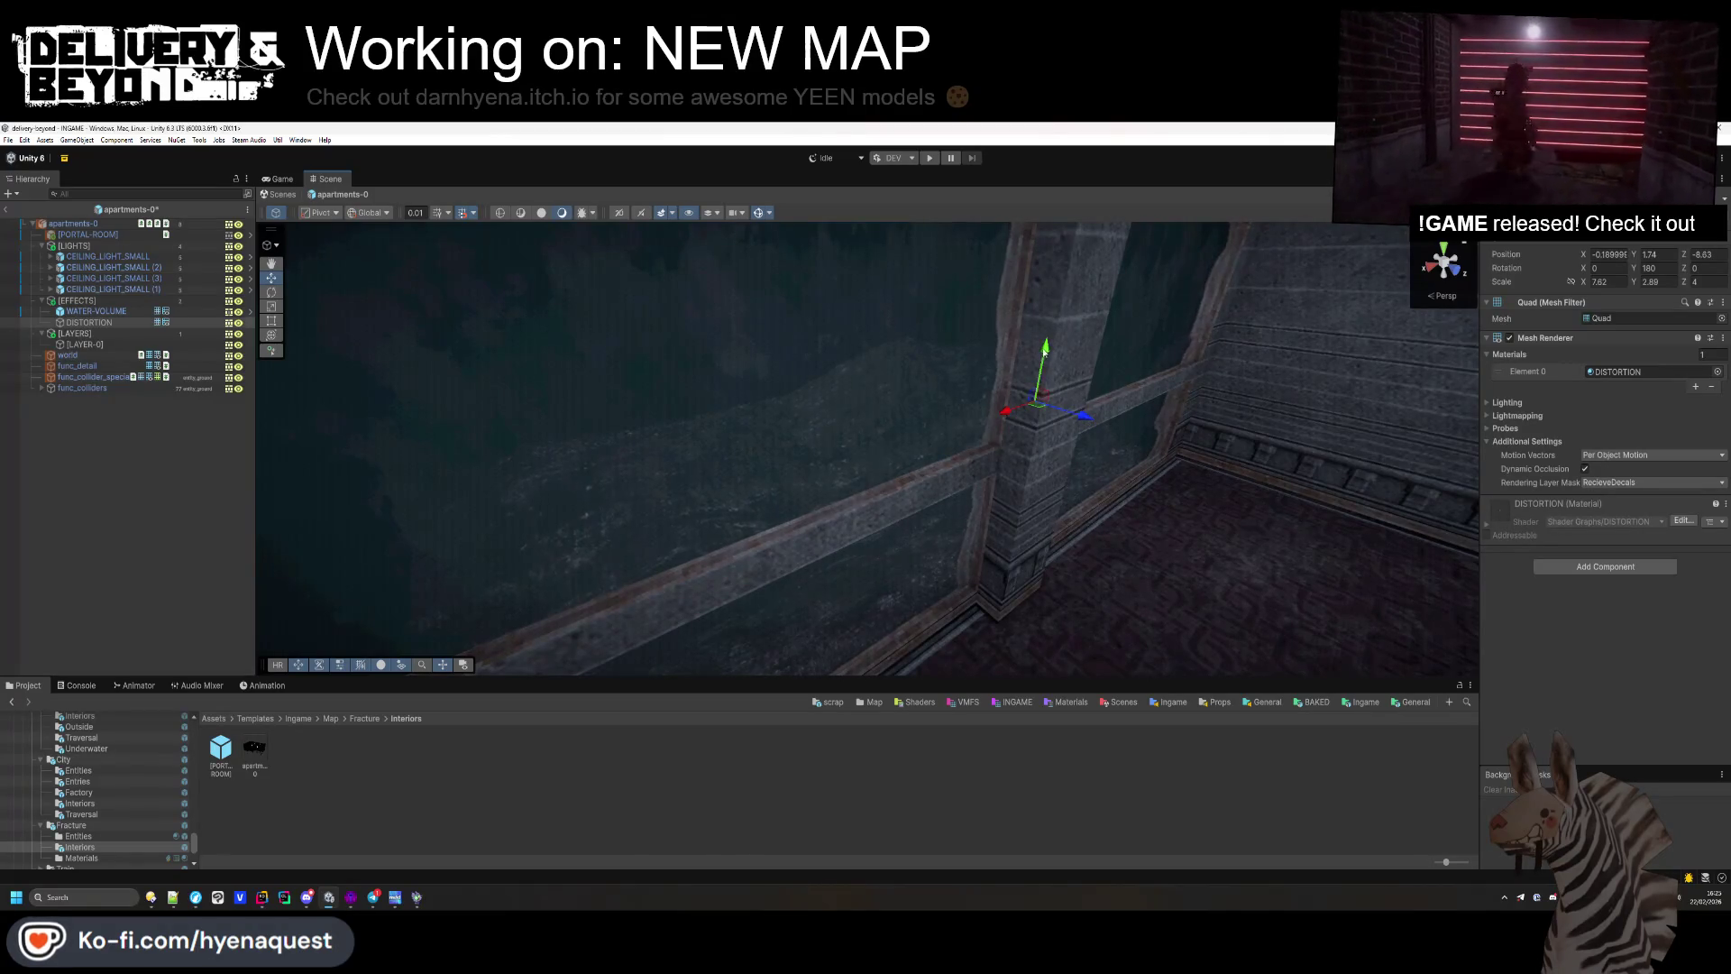
drag(1086, 362, 1039, 456)
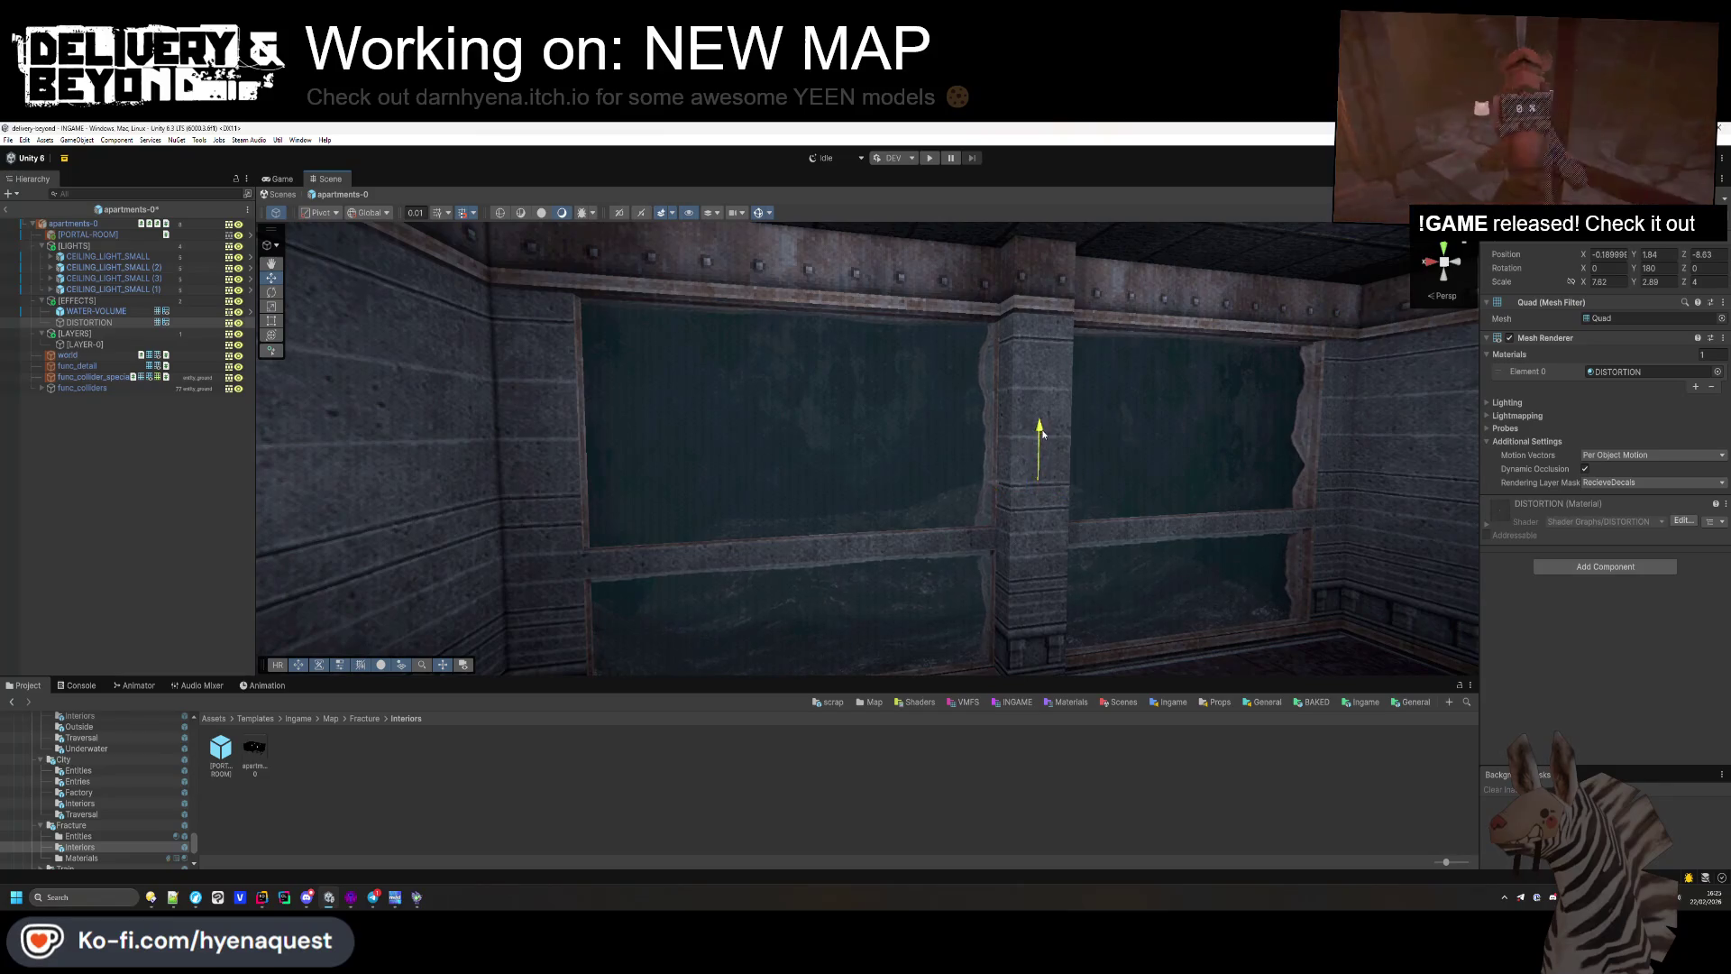
mouse_move(1046, 436)
mouse_down()
mouse_move(880, 490)
mouse_move(889, 544)
mouse_up()
scroll(889, 545, down, 10)
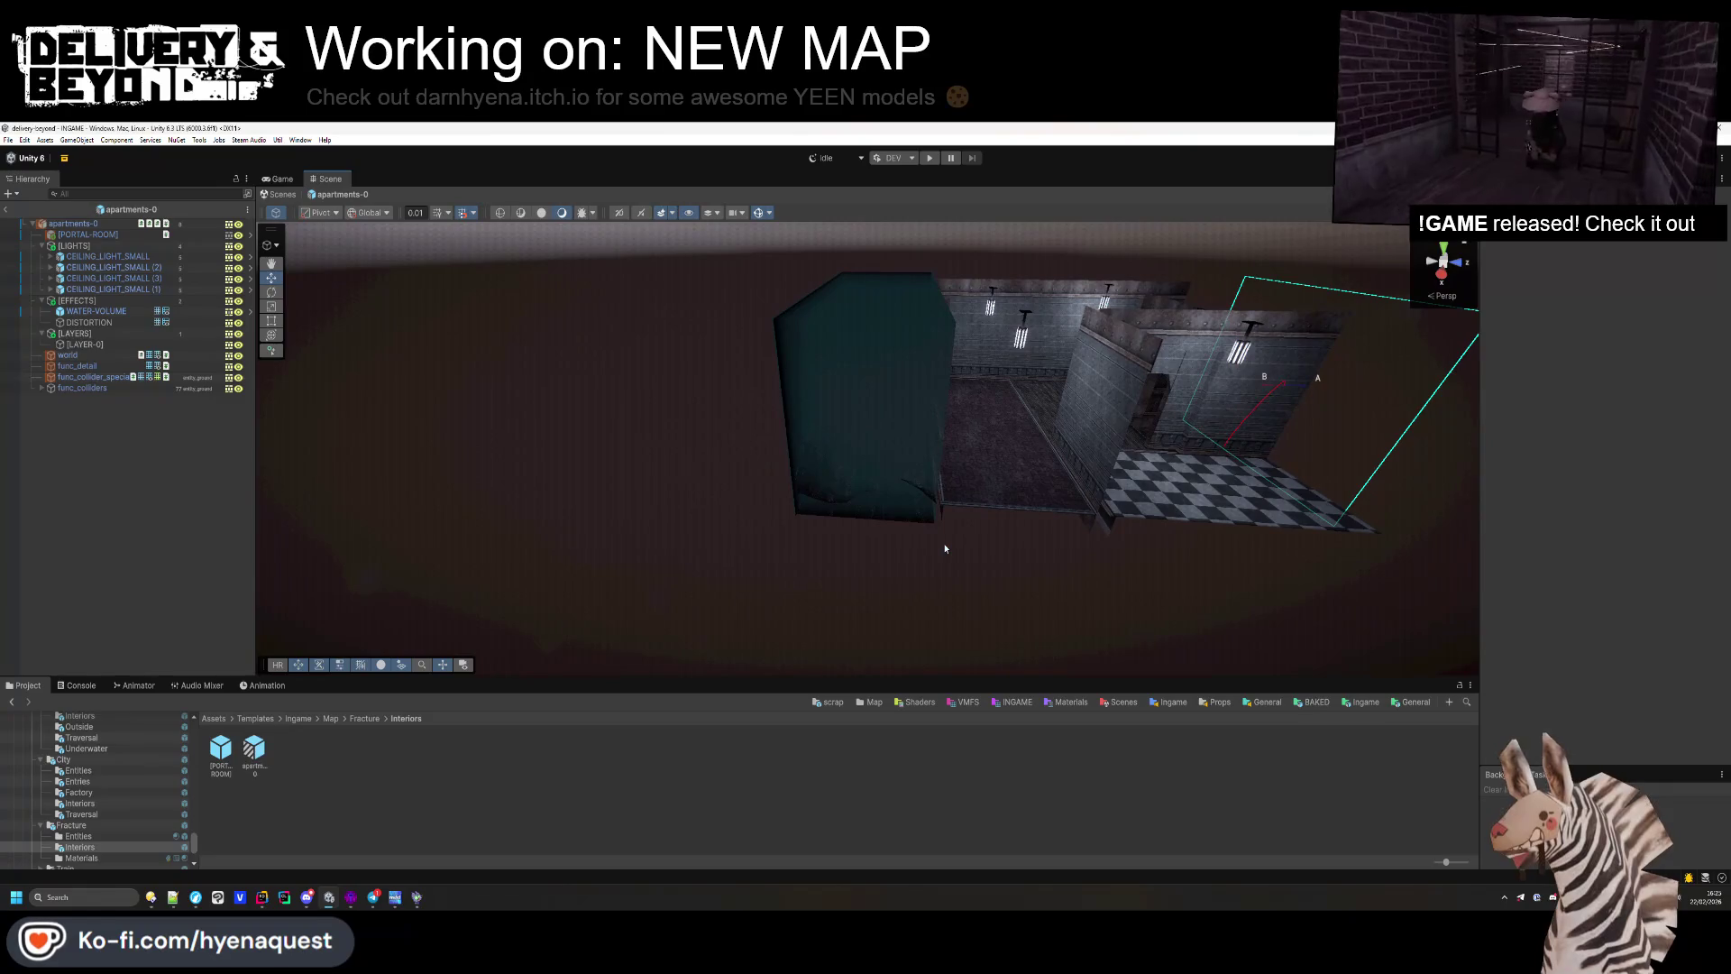
scroll(945, 548, up, 10)
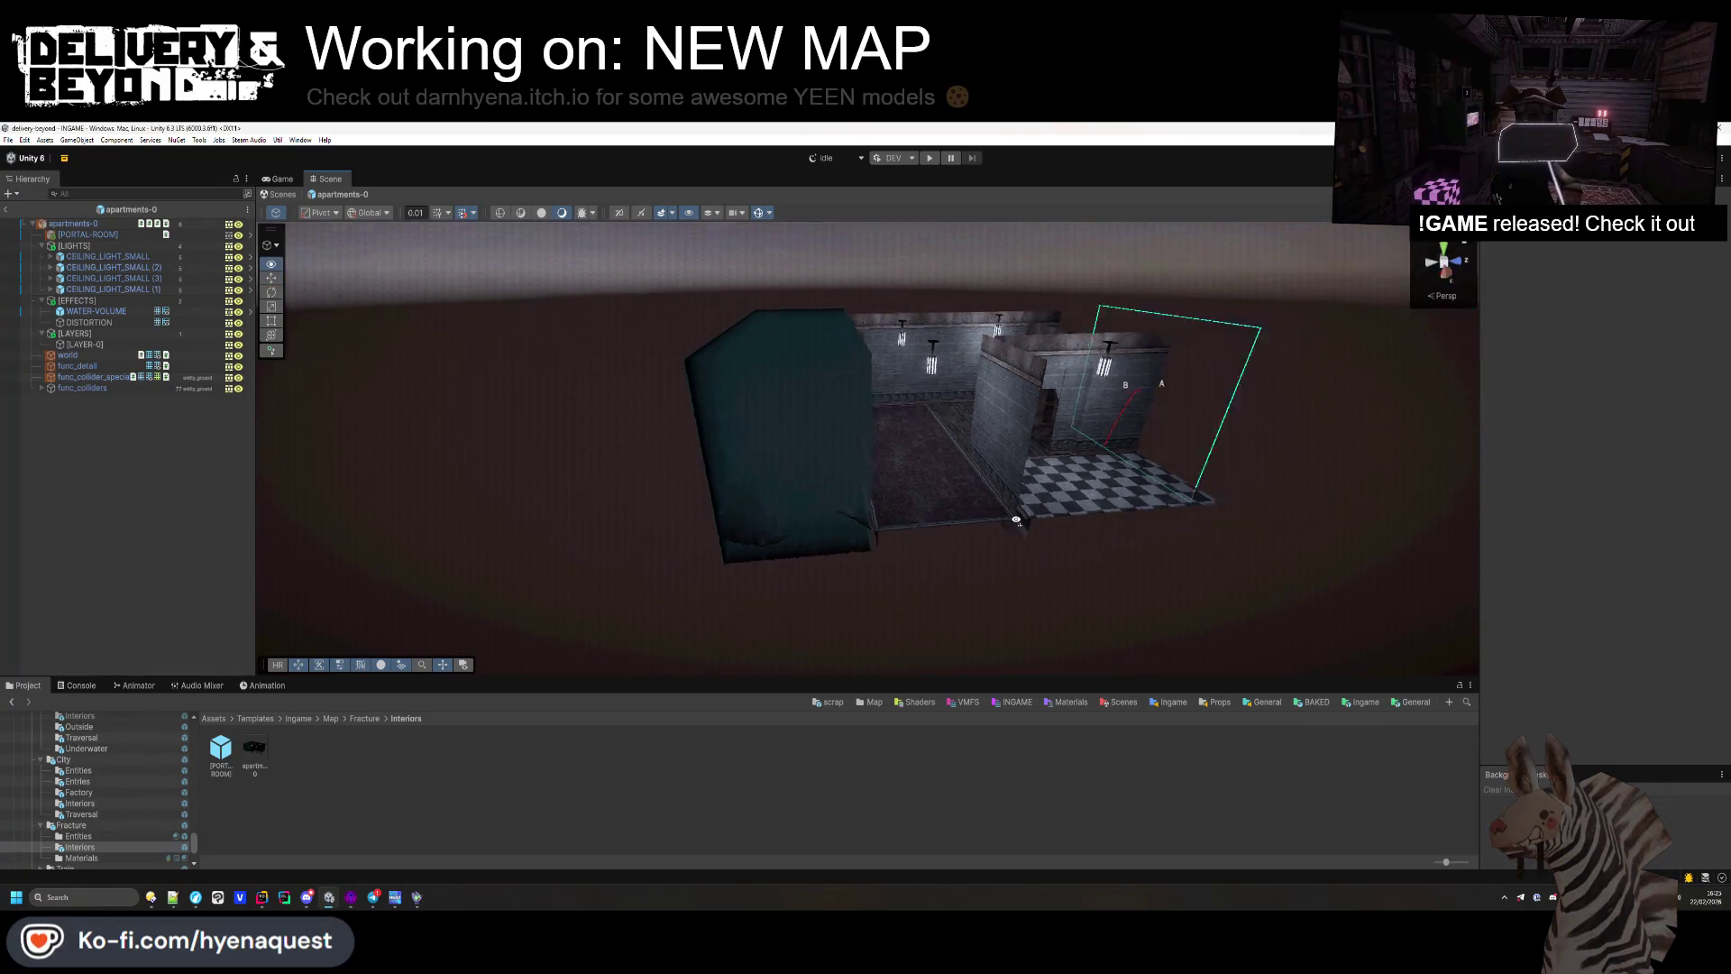
mouse_move(945, 548)
mouse_down()
mouse_move(1146, 394)
mouse_move(858, 458)
mouse_move(397, 418)
mouse_move(317, 541)
mouse_move(788, 359)
mouse_up()
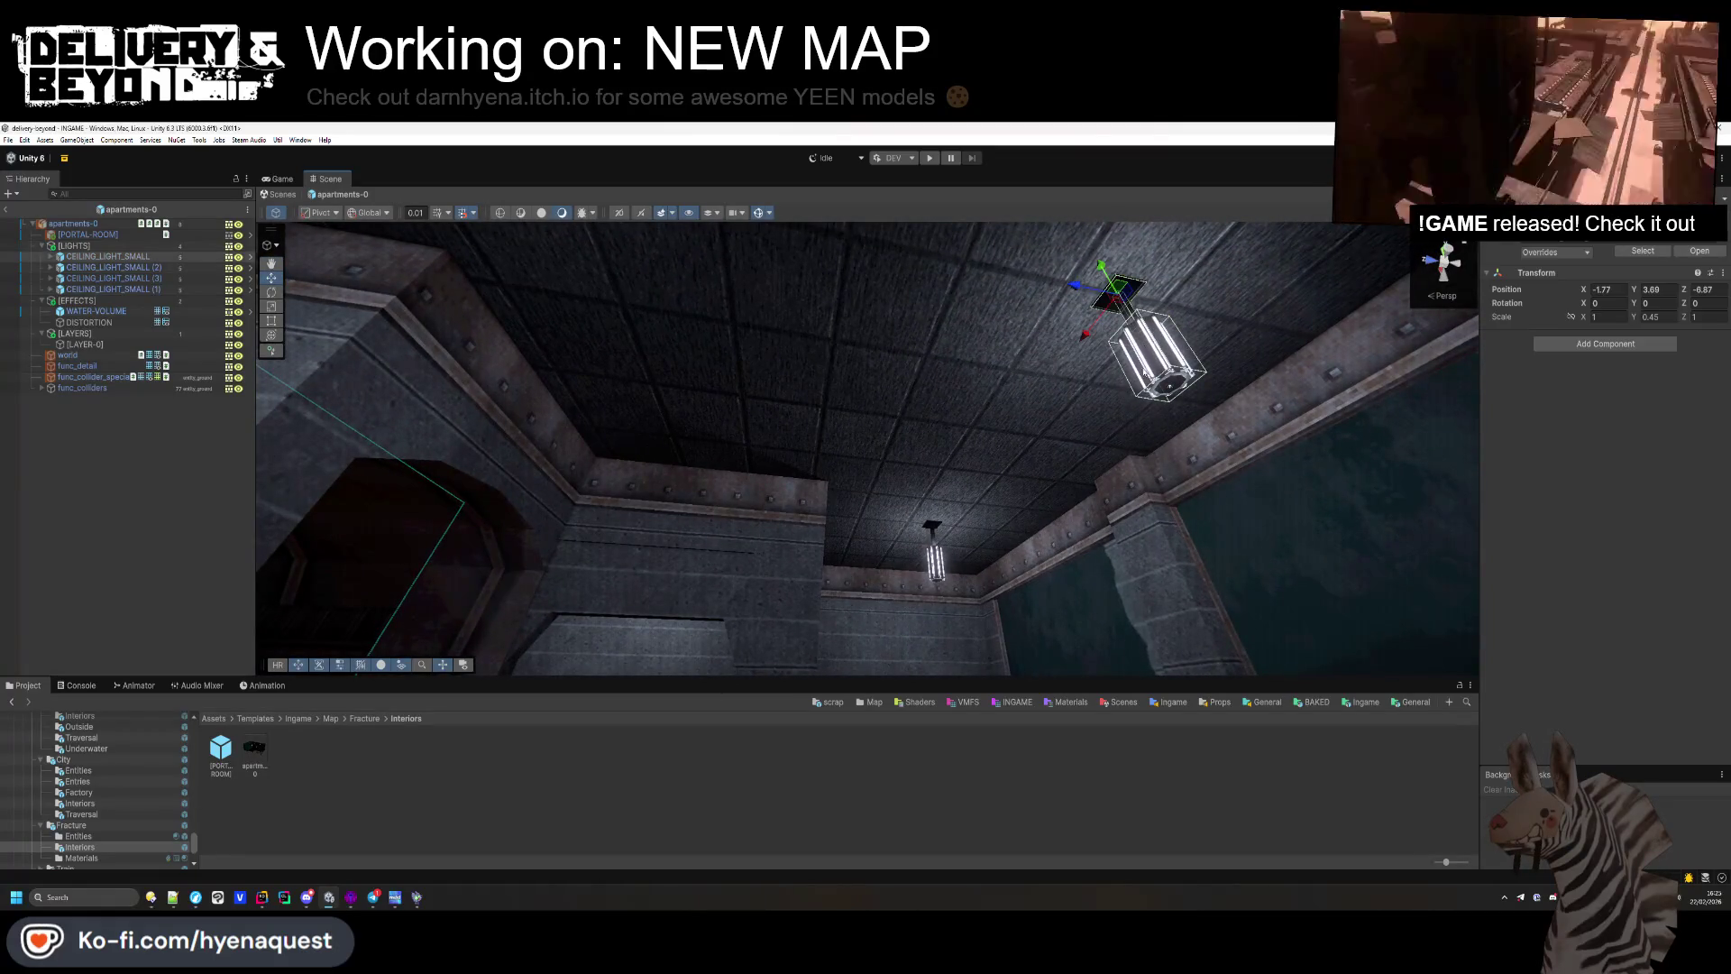
Step: Delete CEILING_LIGHT_SMALL (1), (2) and (3), leaving one small ceiling light under [LIGHTS]
mouse_move(1093, 298)
mouse_down()
mouse_move(1018, 352)
mouse_move(649, 375)
mouse_move(842, 362)
mouse_move(982, 384)
mouse_up()
mouse_move(889, 447)
mouse_down()
mouse_move(790, 417)
mouse_move(819, 425)
mouse_up()
drag(924, 412, 704, 397)
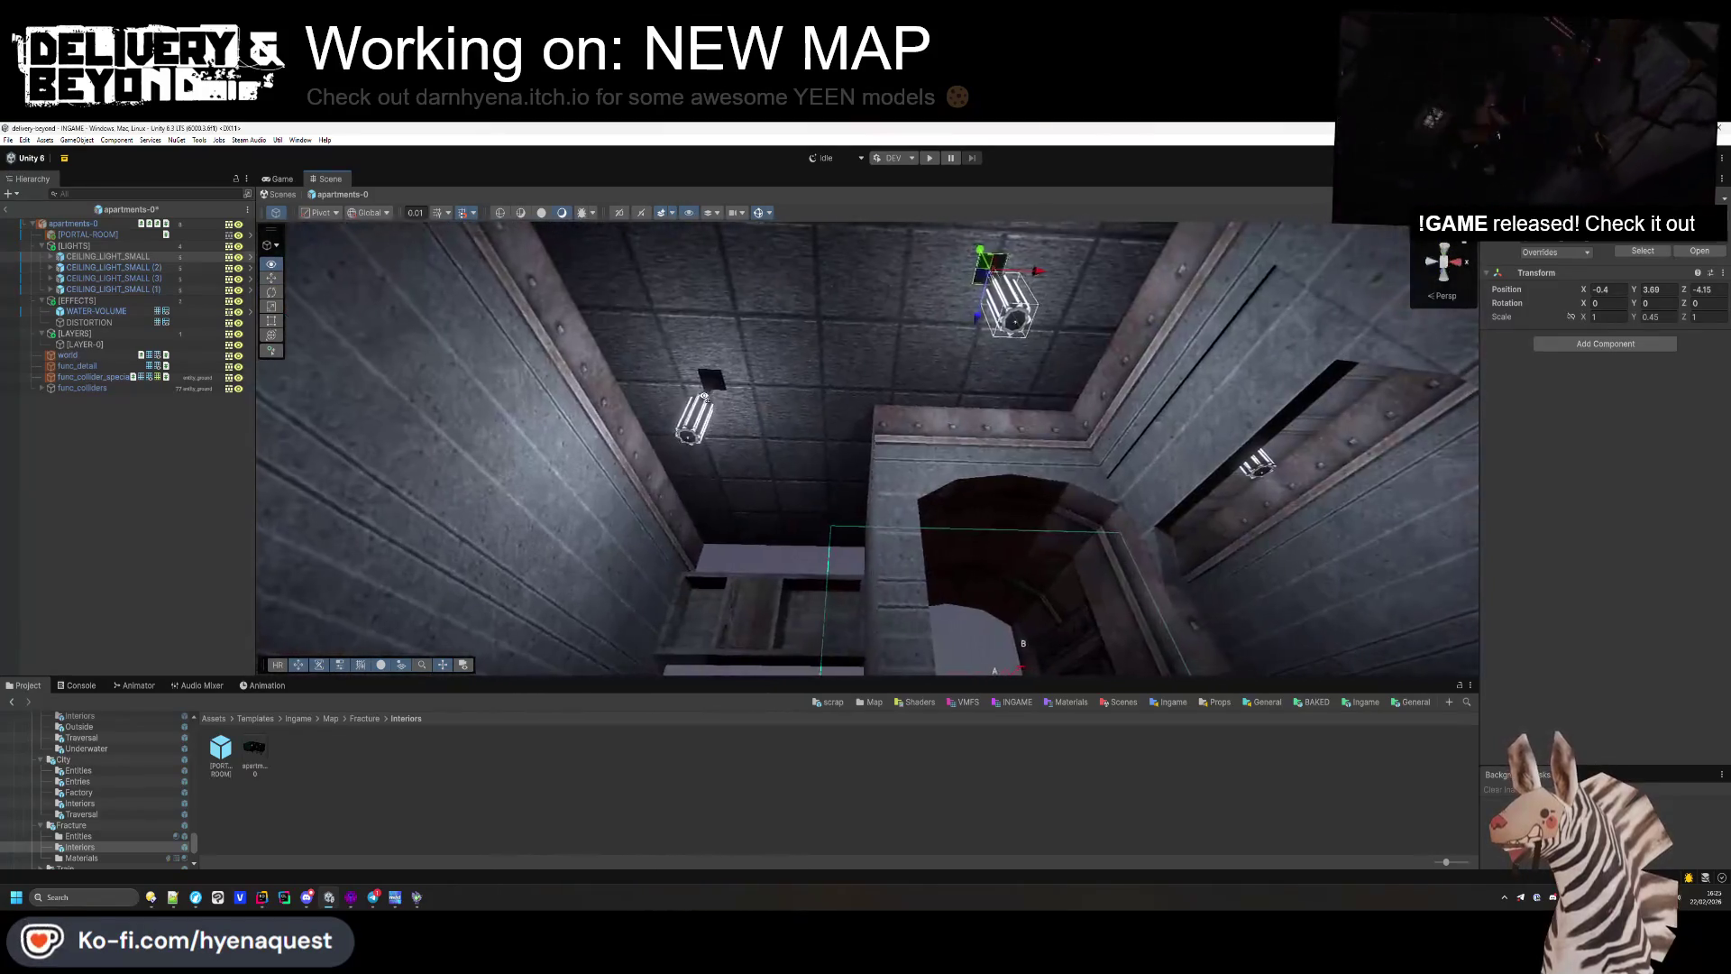
key(Delete)
drag(825, 399, 766, 415)
key(Delete)
mouse_move(903, 480)
mouse_down()
mouse_move(1151, 448)
mouse_move(1255, 355)
mouse_move(796, 355)
mouse_move(733, 430)
mouse_move(688, 529)
mouse_move(873, 389)
mouse_up()
key(Delete)
mouse_move(942, 443)
mouse_down()
mouse_move(865, 559)
mouse_move(793, 604)
mouse_move(919, 451)
mouse_move(932, 458)
mouse_move(919, 432)
mouse_up()
click(364, 718)
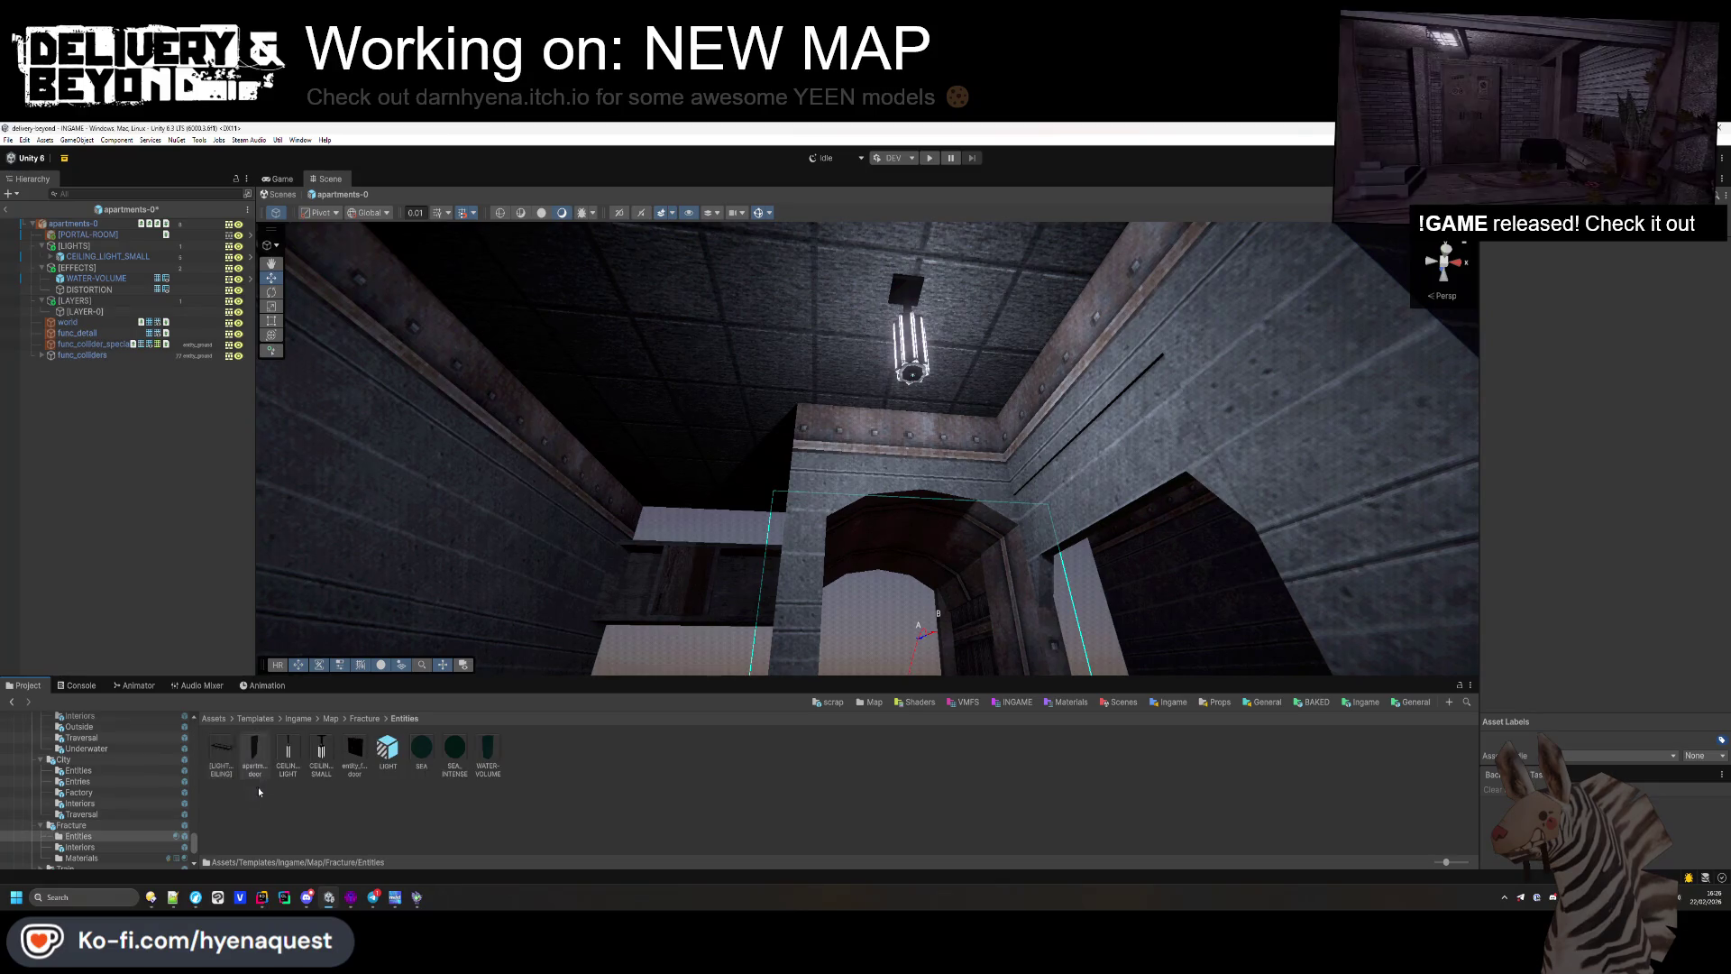
Step: Place a LIGHT-CEILING prefab in the room rotated X -90 and Y 90
drag(246, 745, 469, 564)
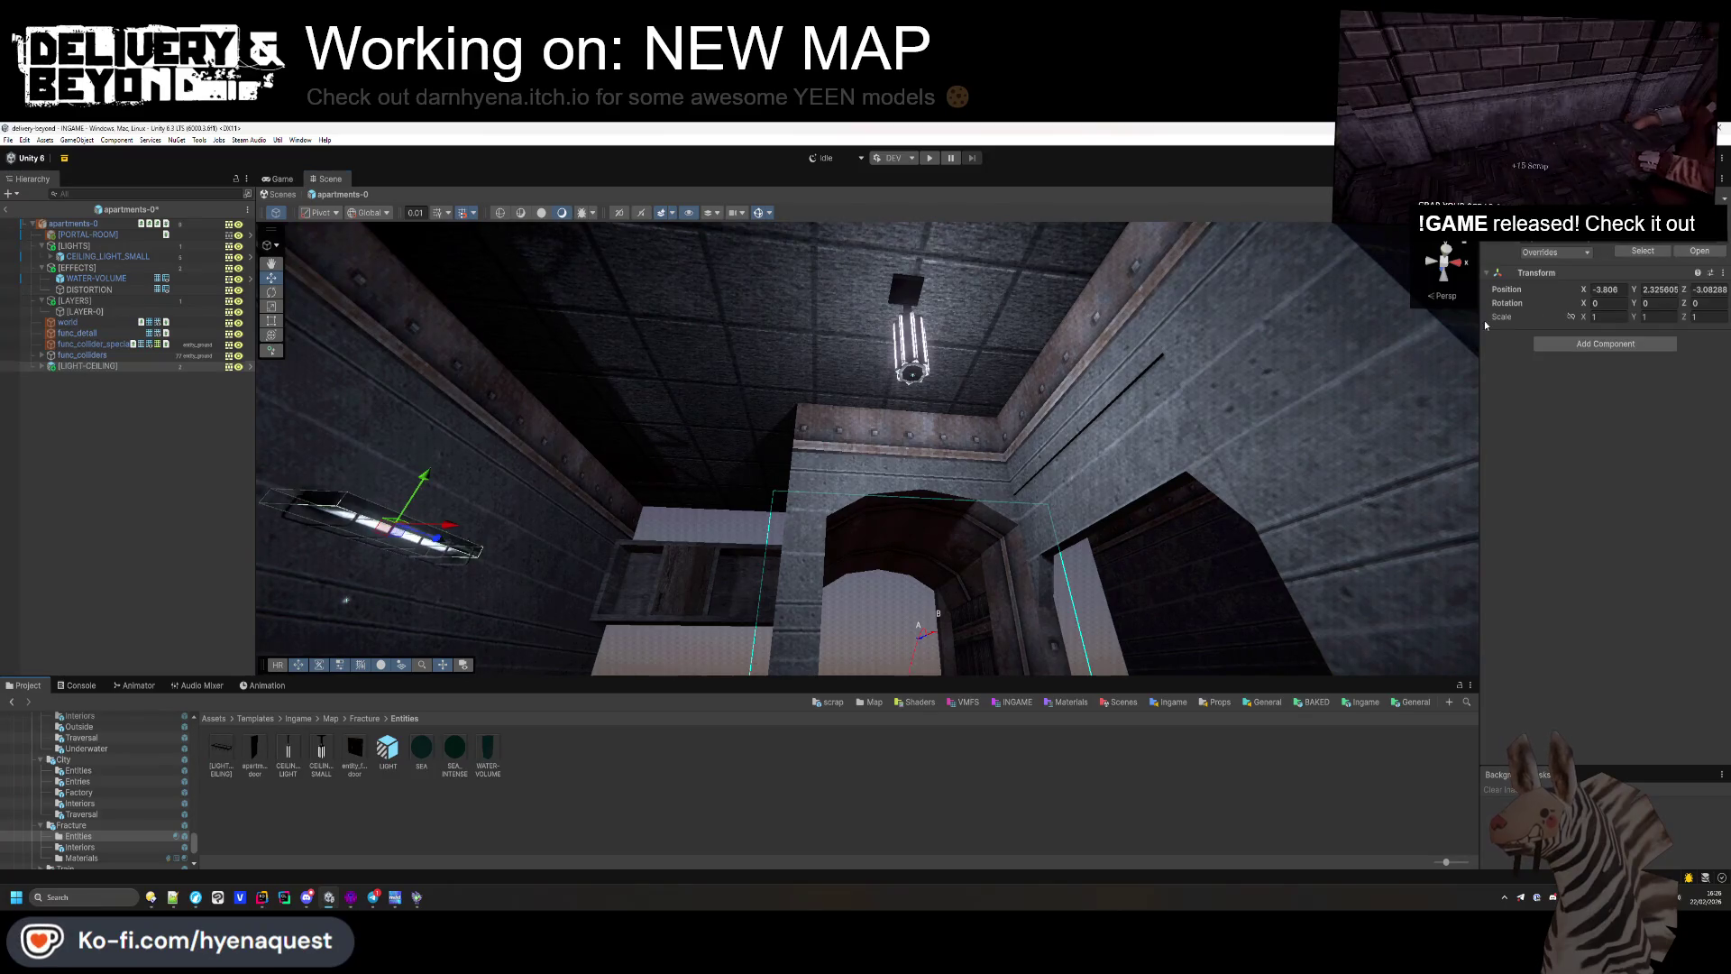
text(90)
key(shift+Tab)
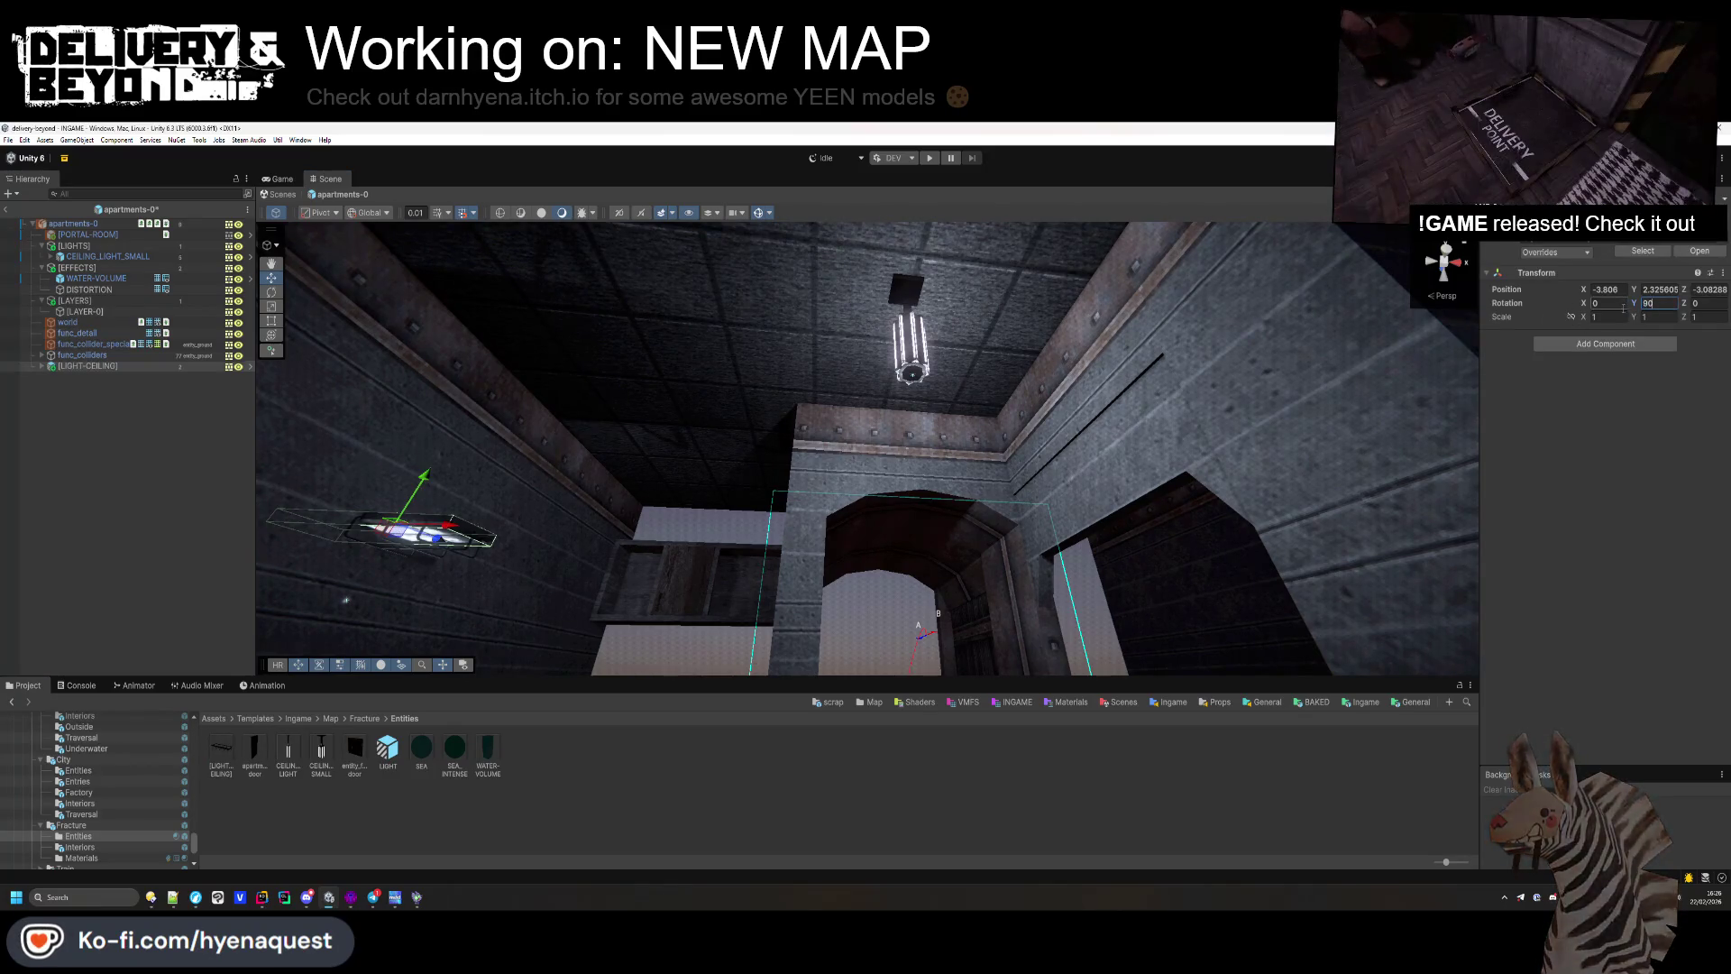
text(90-90)
key(Return)
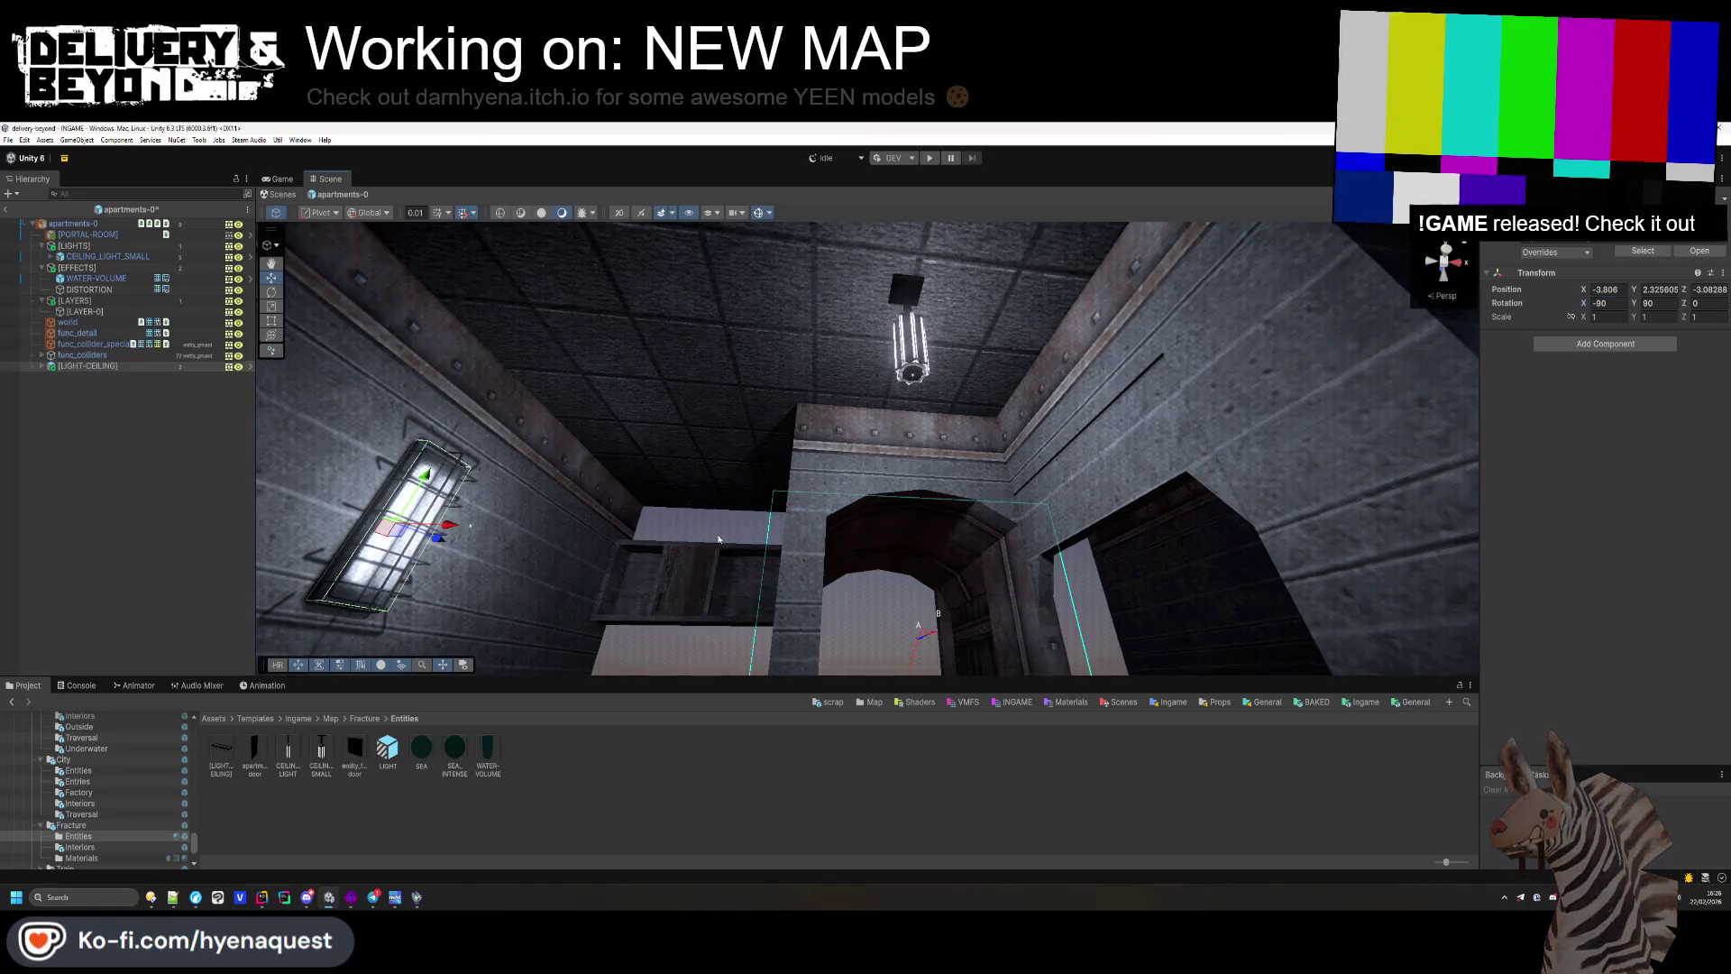
key(f)
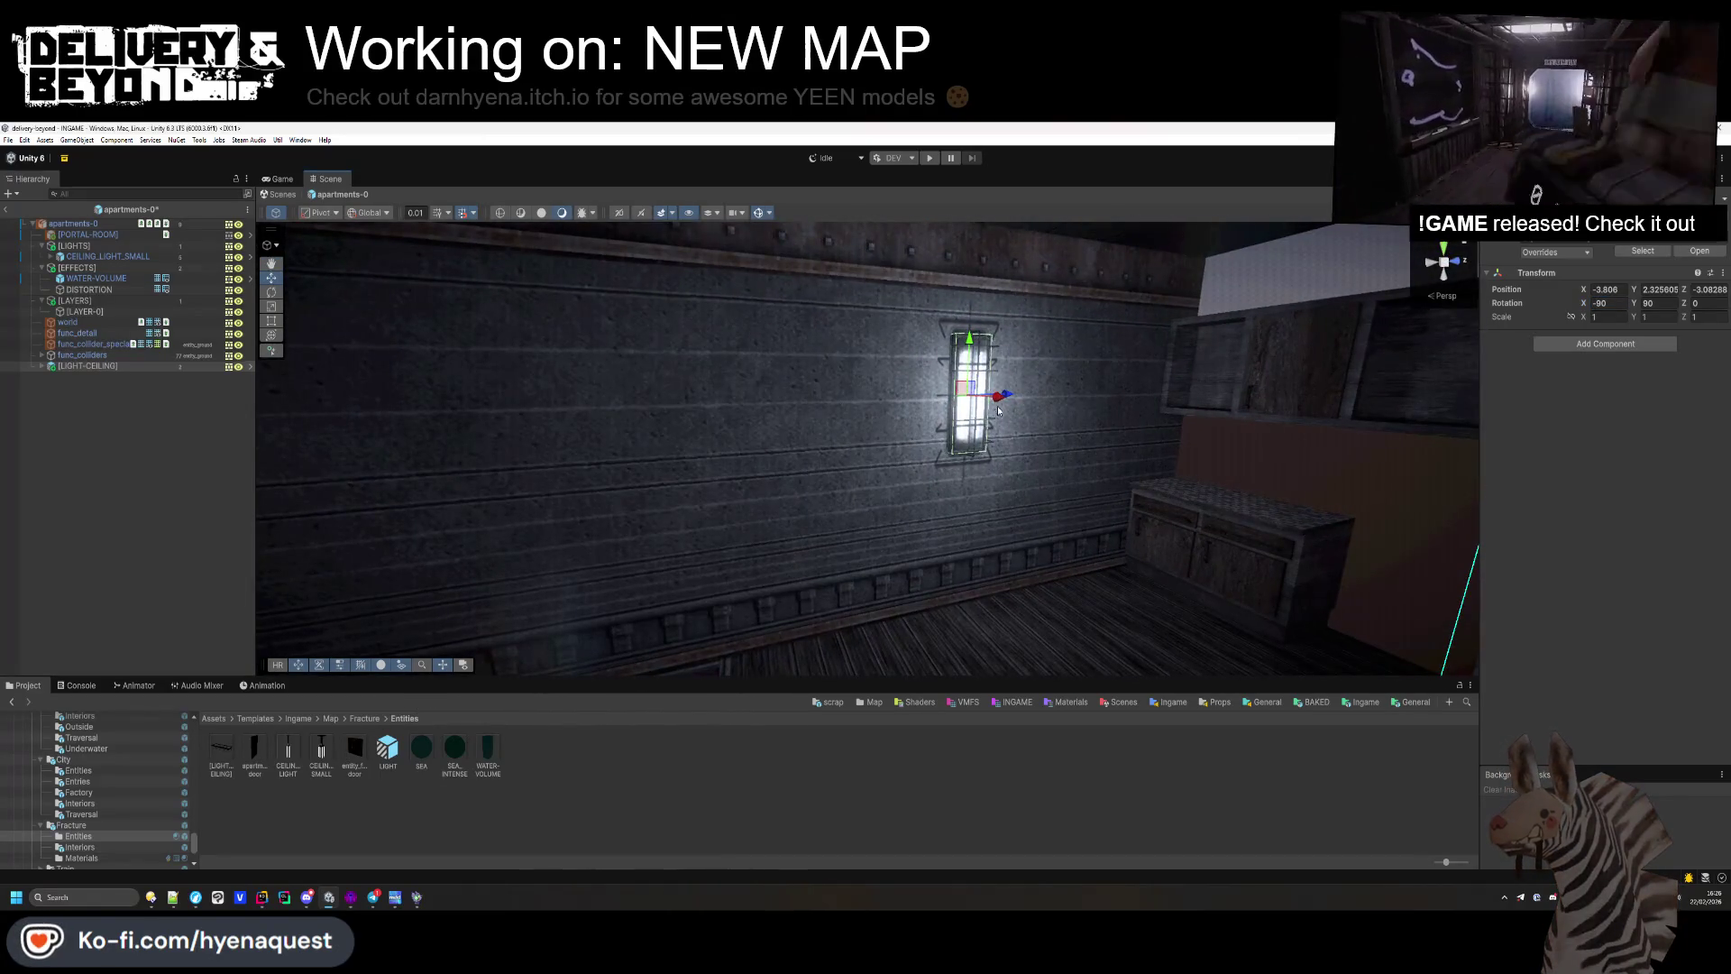
Step: Slide the light into place on the corridor wall, duplicate it, and switch back to Hammer
drag(1008, 401, 748, 401)
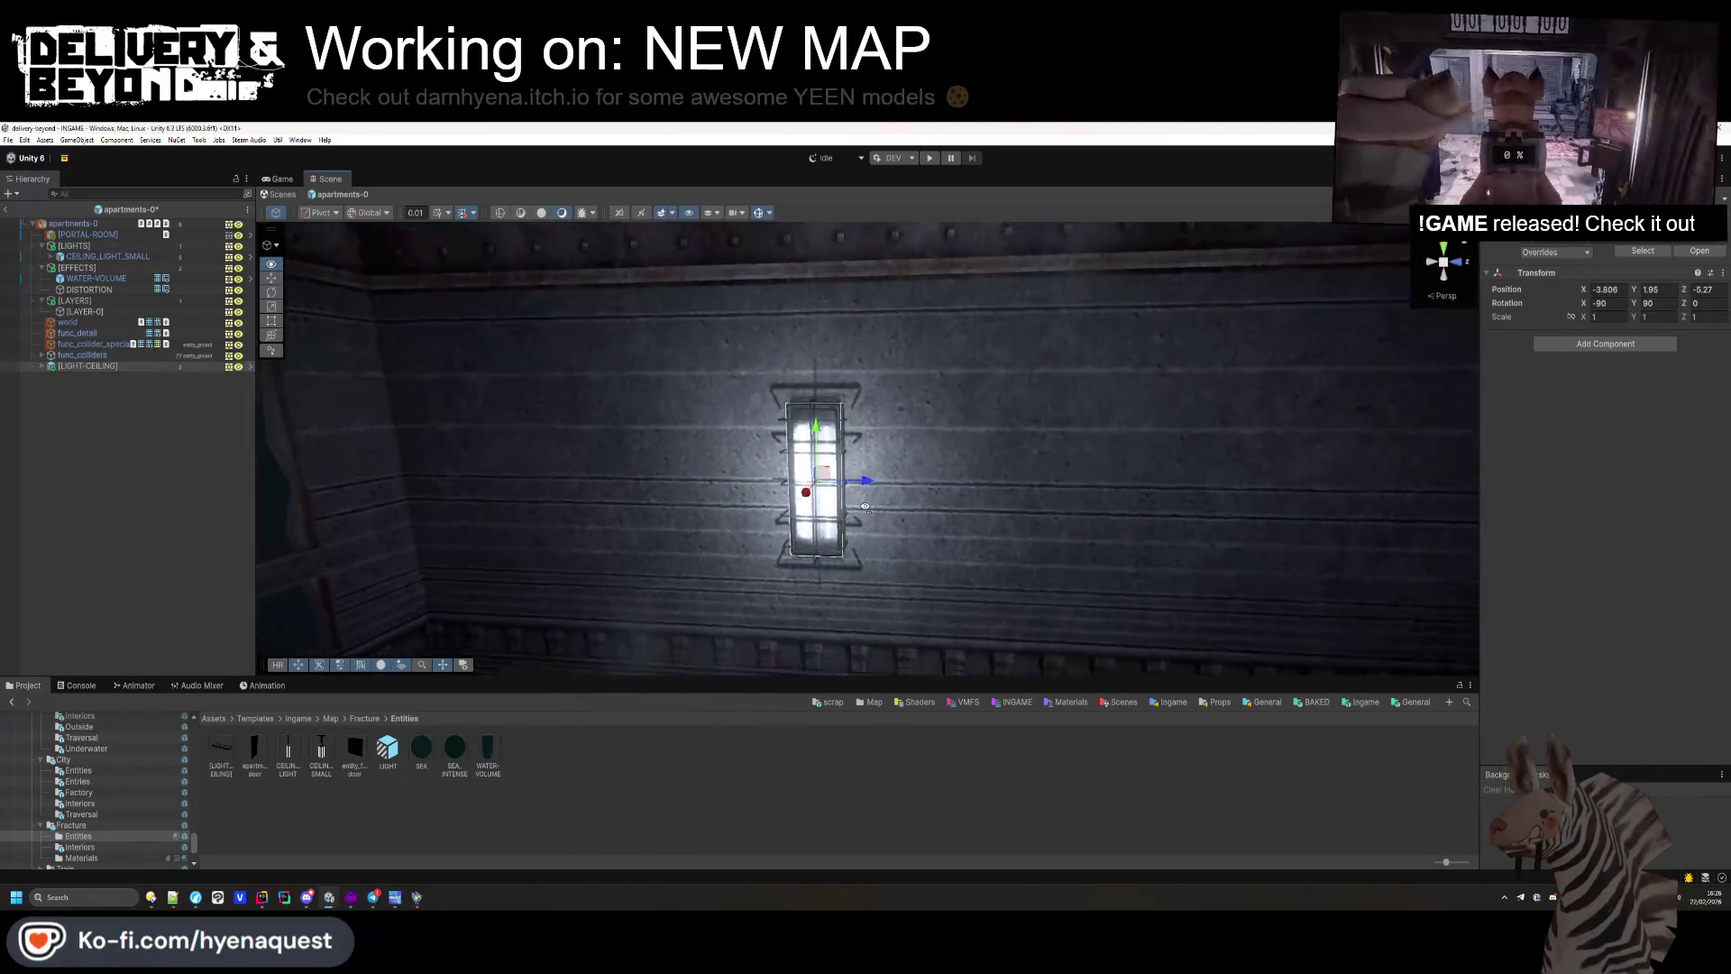
mouse_move(861, 451)
mouse_down()
mouse_move(1283, 478)
mouse_move(762, 472)
mouse_up()
key(ctrl+d)
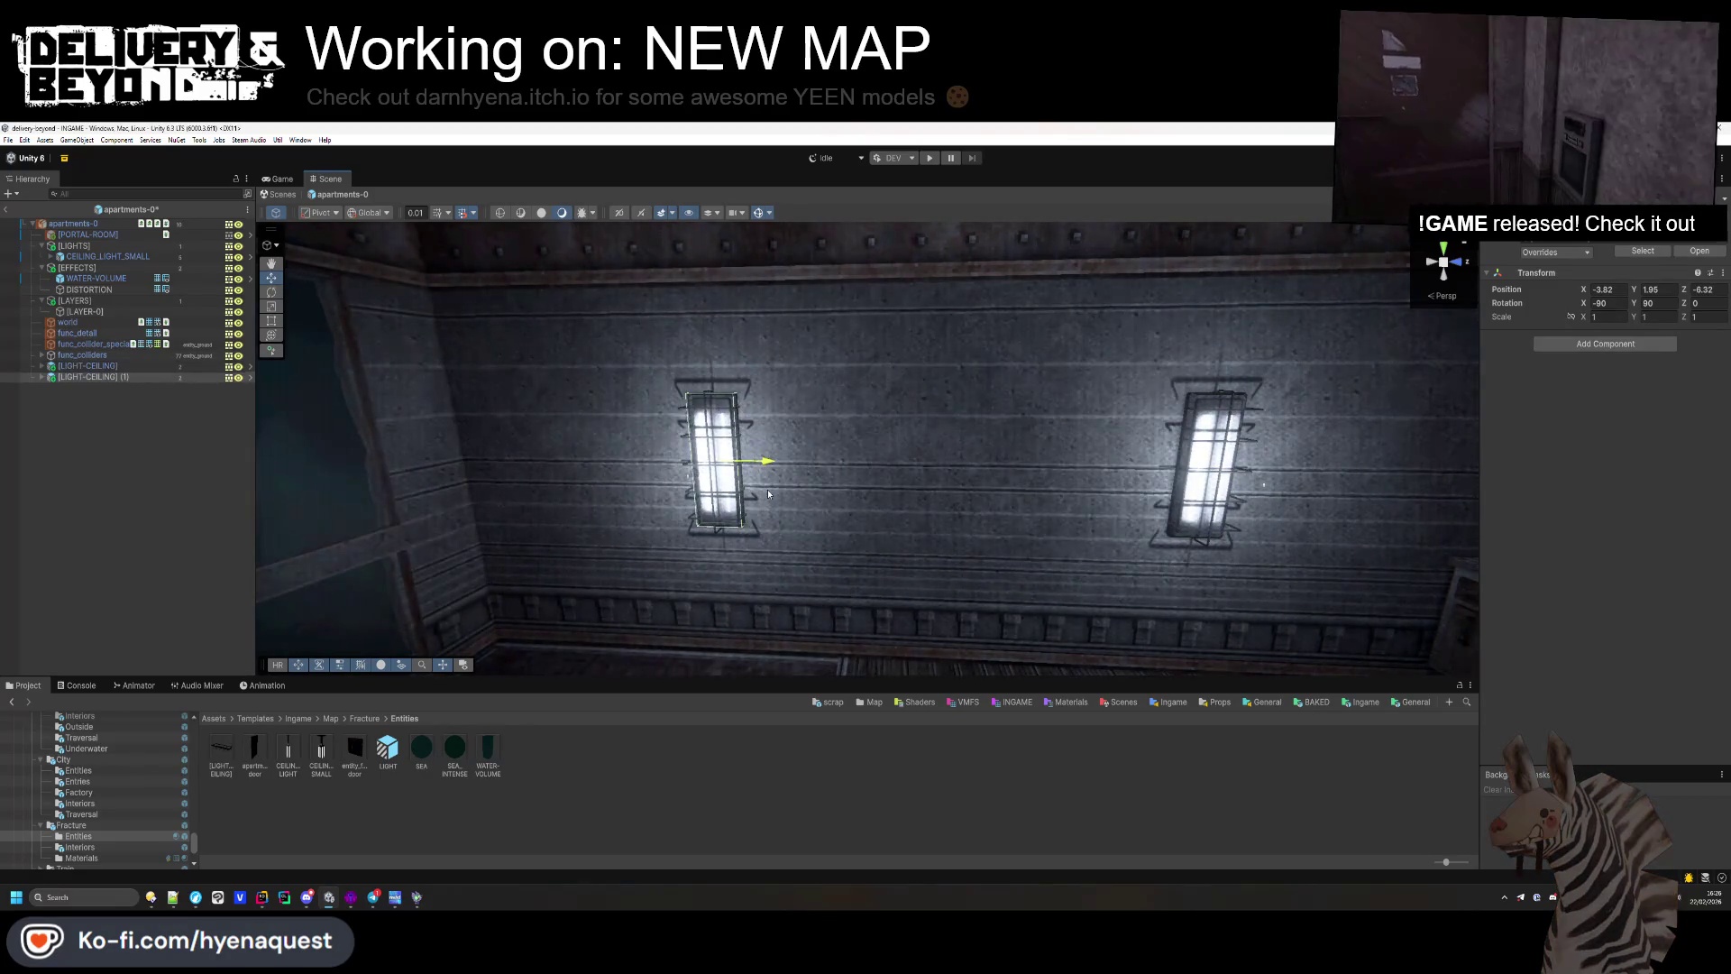
mouse_move(1138, 571)
mouse_down()
mouse_move(991, 522)
mouse_move(851, 530)
mouse_move(786, 445)
mouse_move(792, 550)
mouse_up()
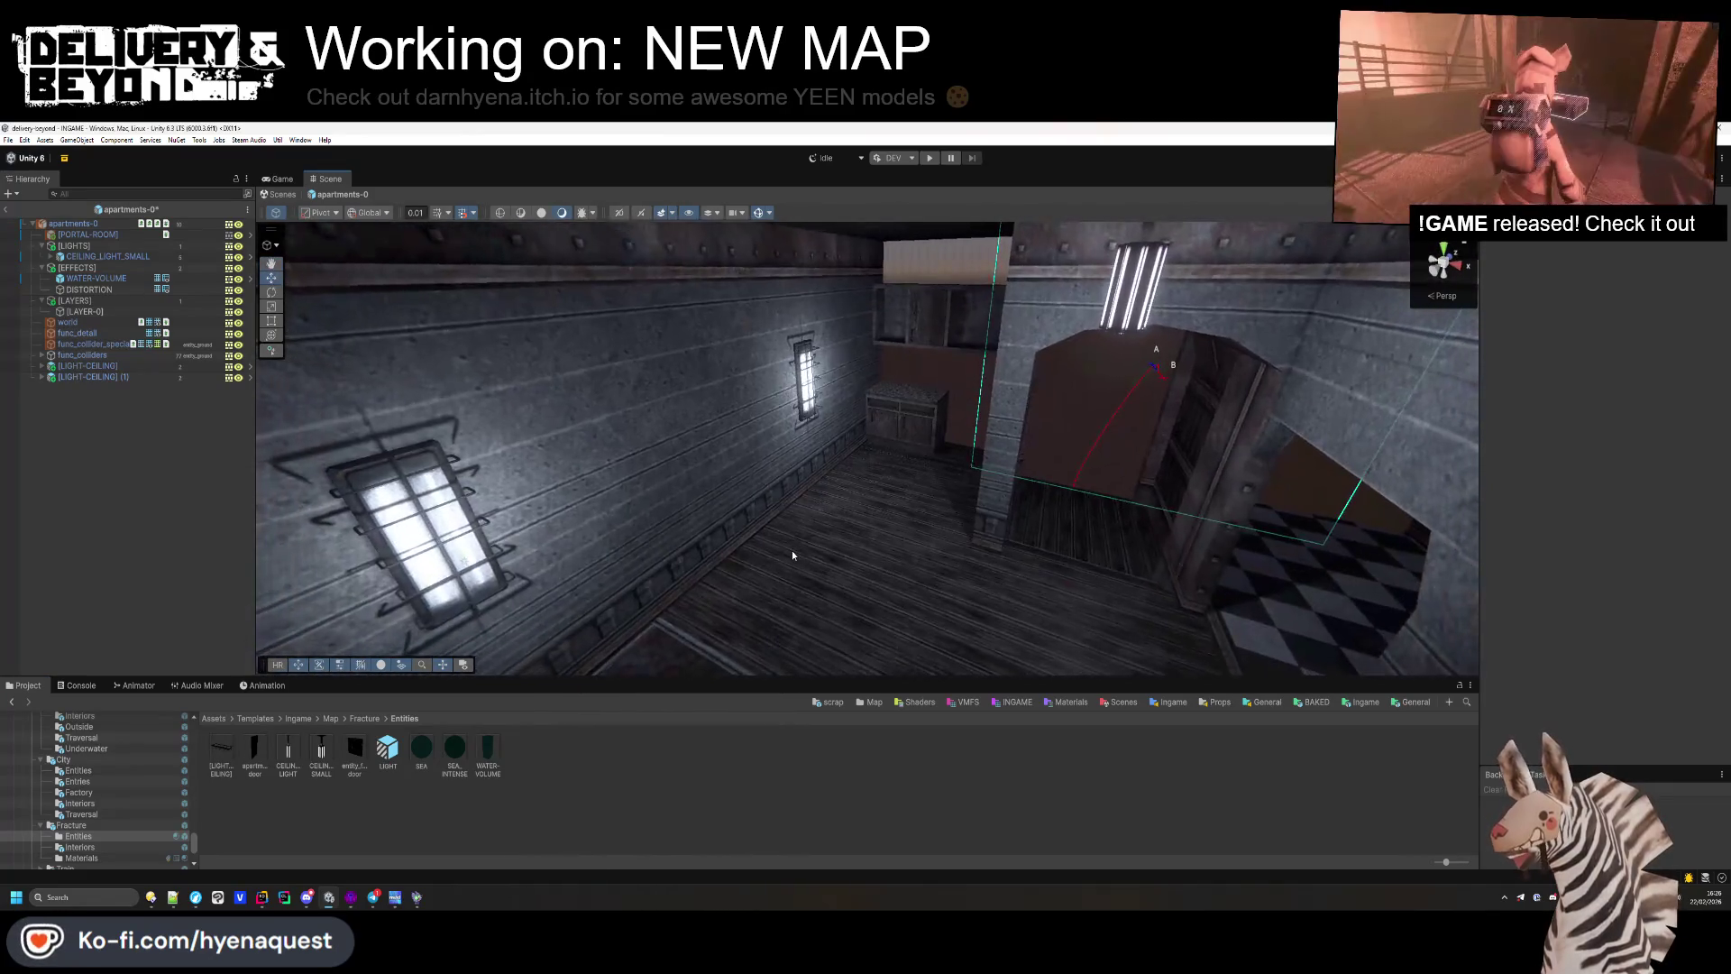
click(350, 897)
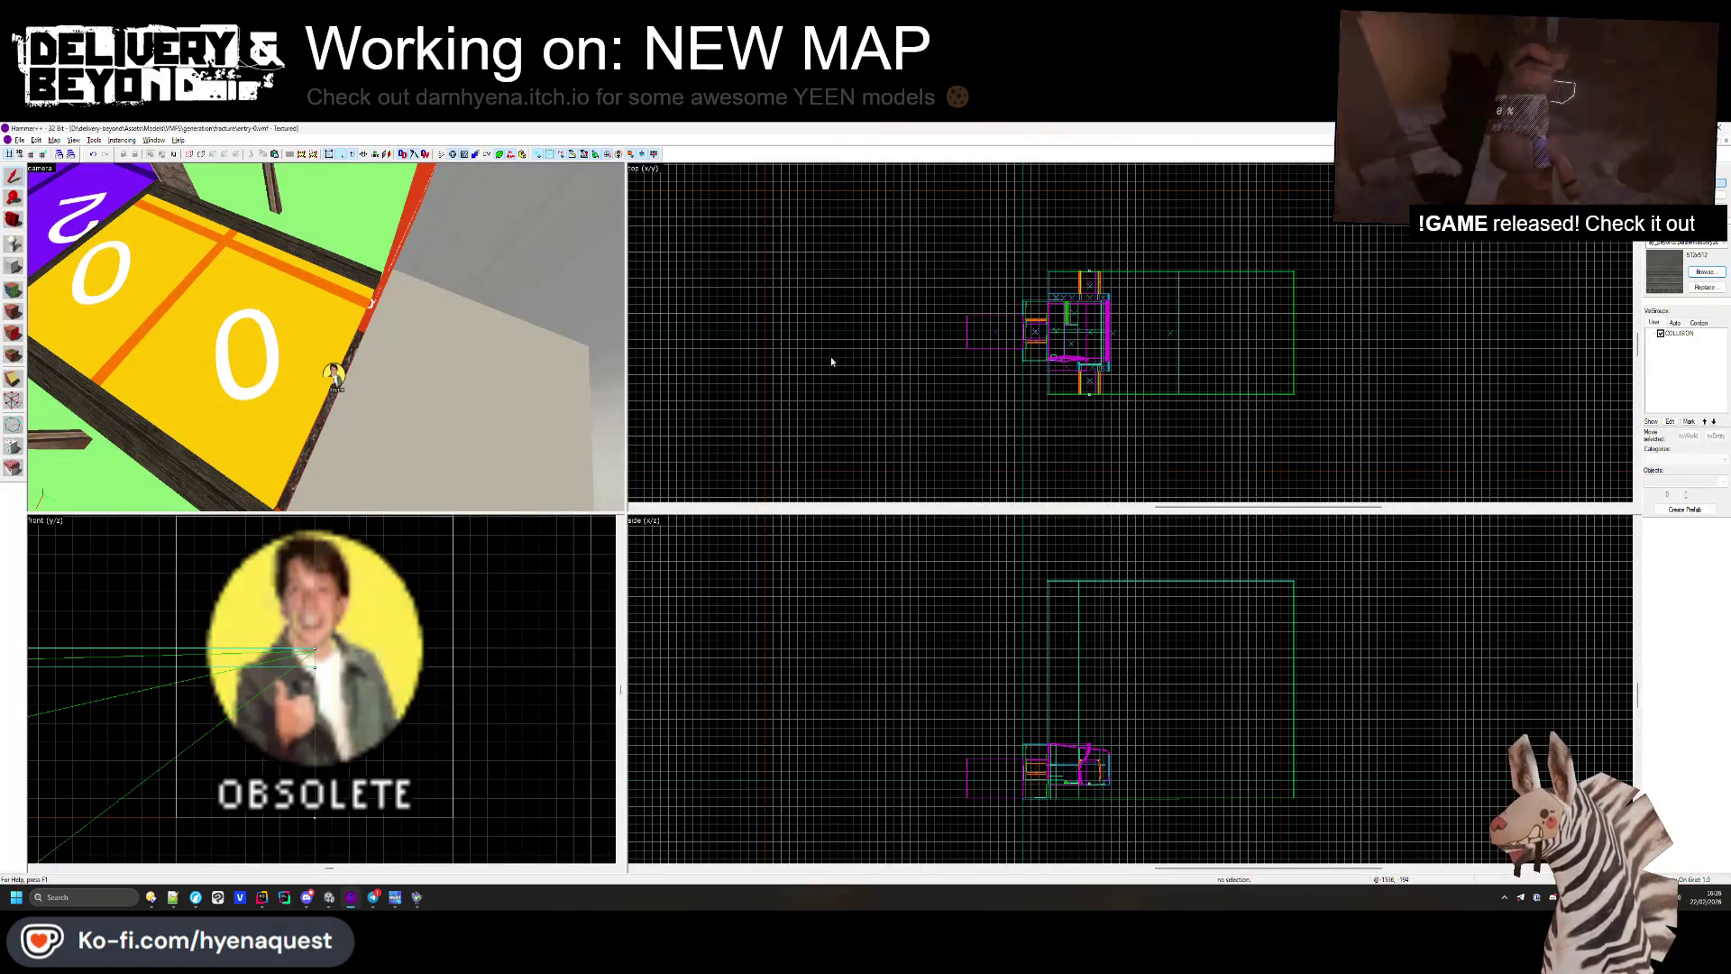
Step: Close the current map and open the apartments .vmf file
drag(505, 352, 327, 341)
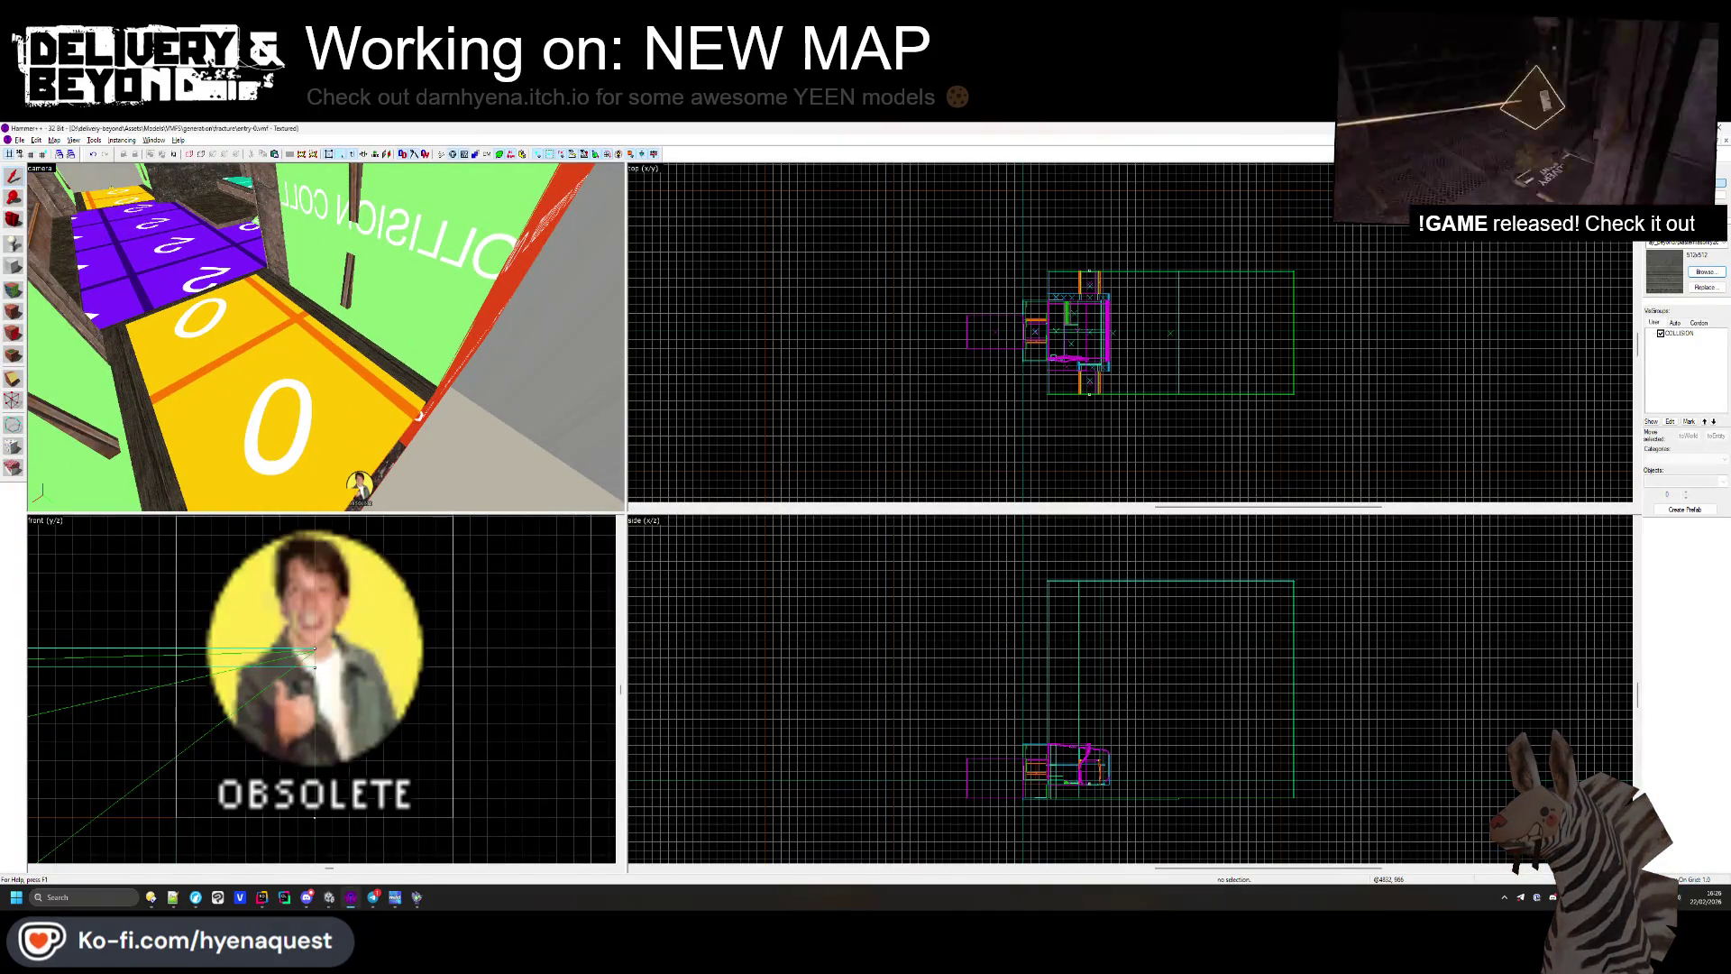
click(1724, 142)
click(1726, 142)
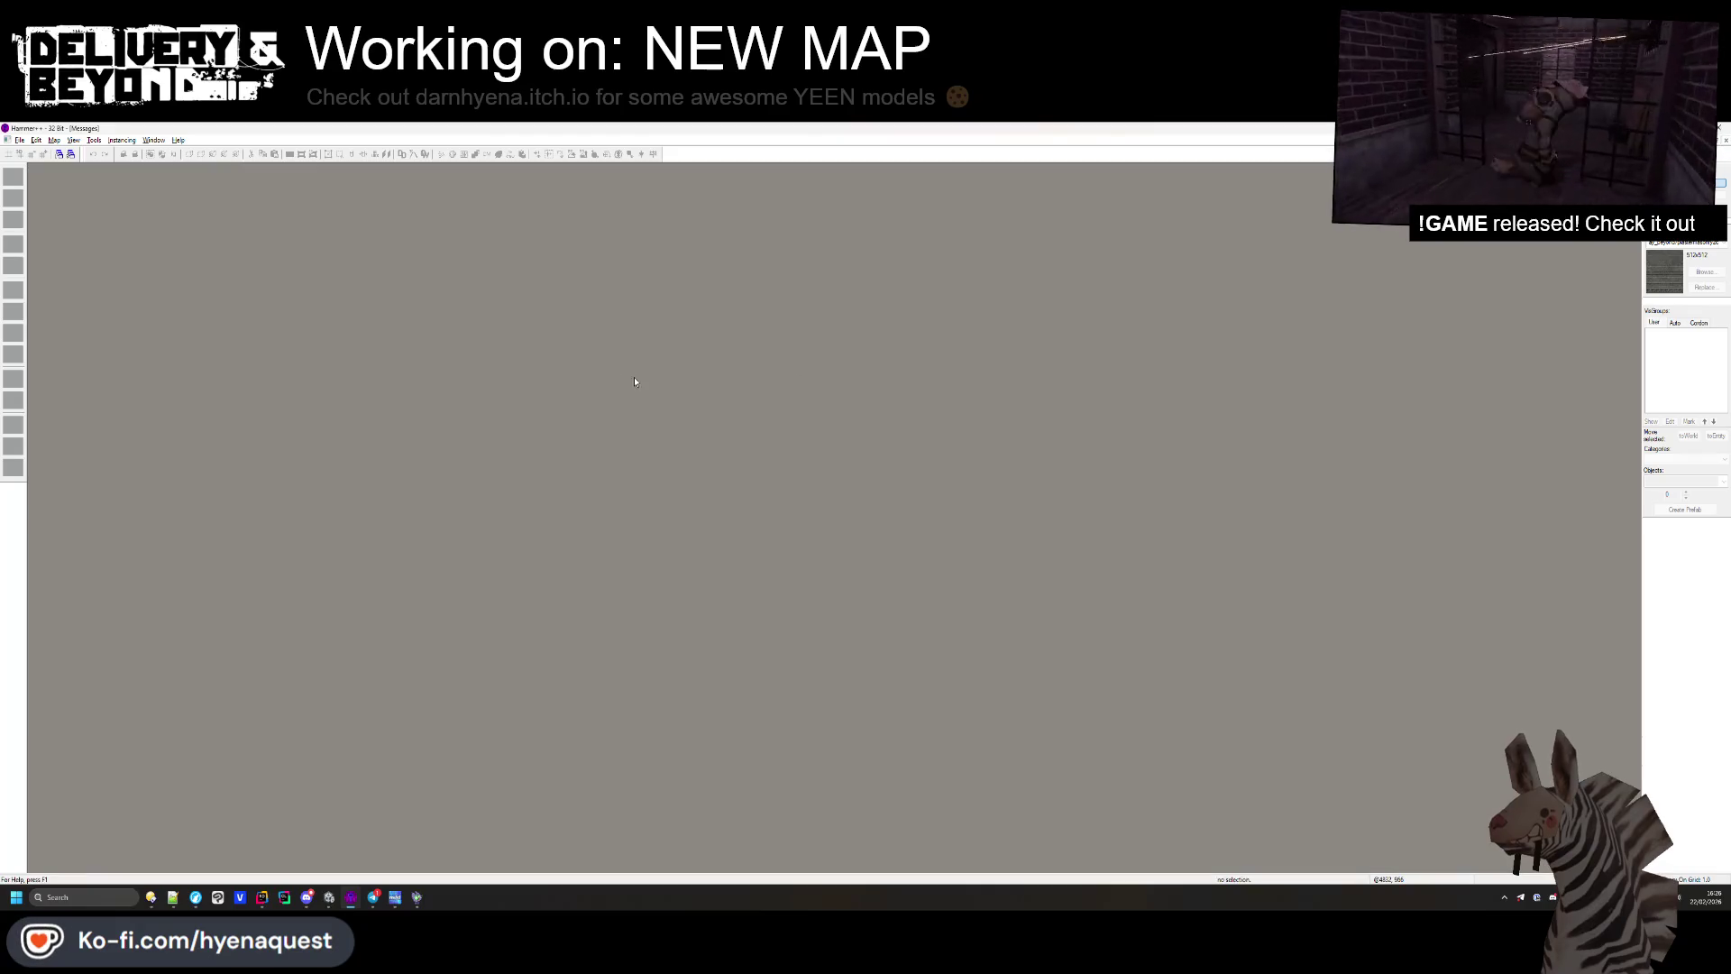
click(40, 164)
double_click(126, 244)
Step: Draw a thin block against the corridor wall and create it as a pillar brush
key(z)
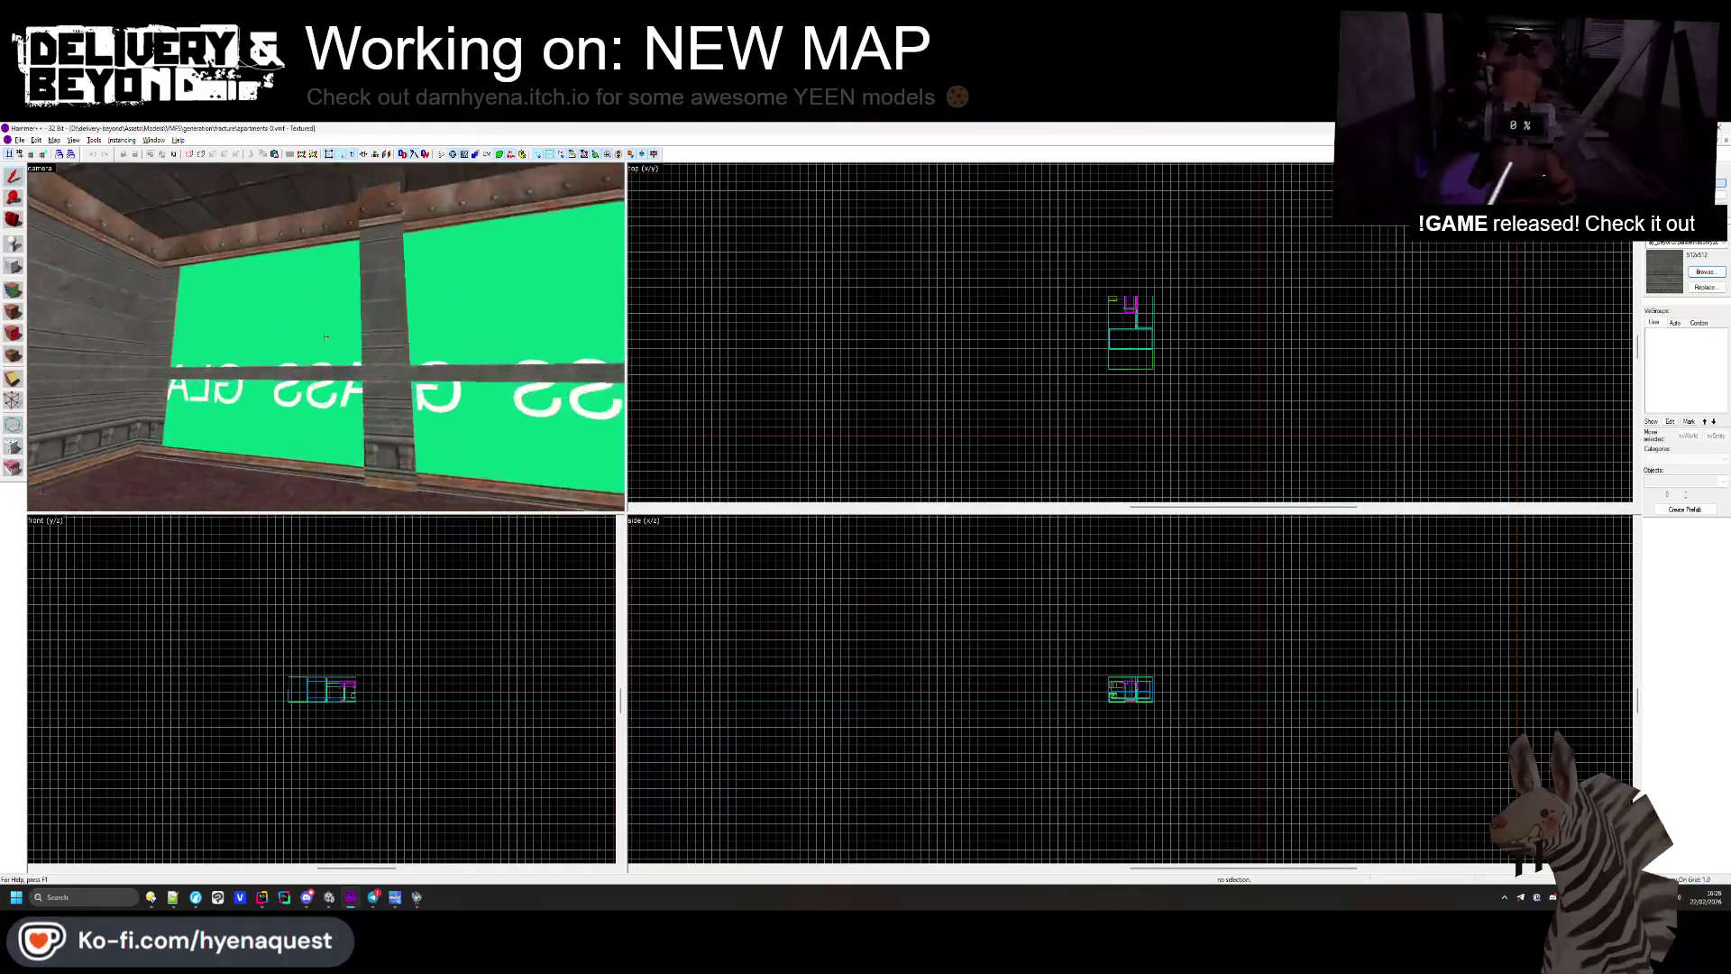
key(z)
click(204, 333)
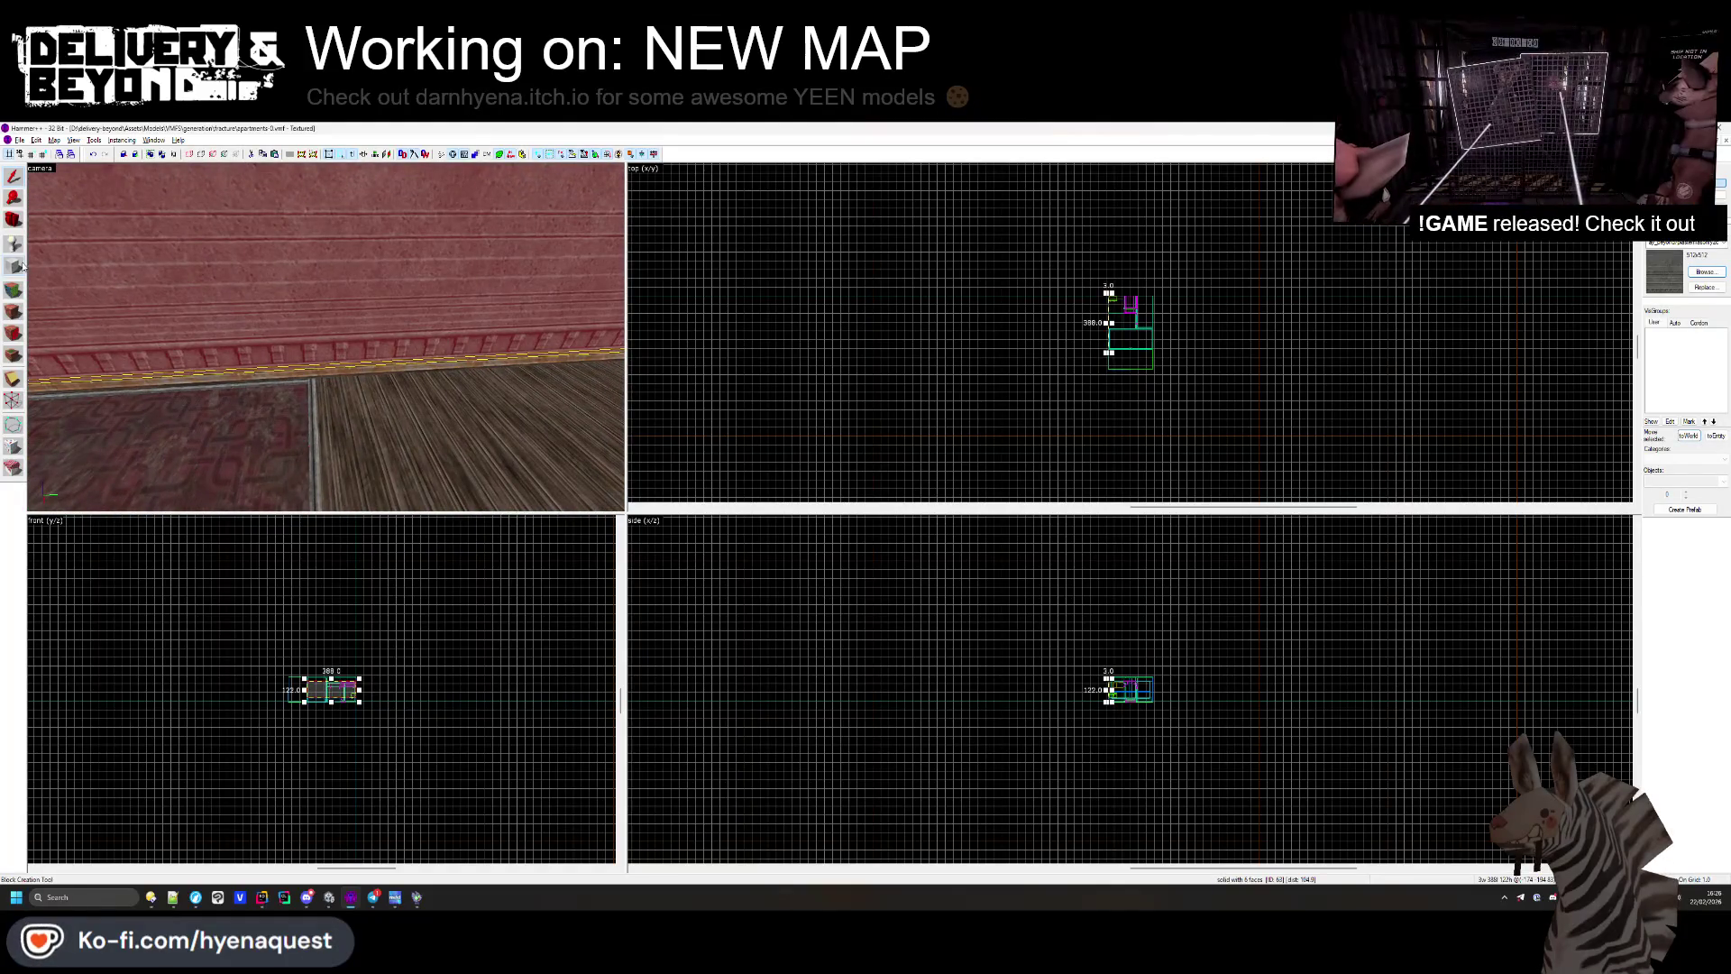
scroll(1098, 358, down, 5)
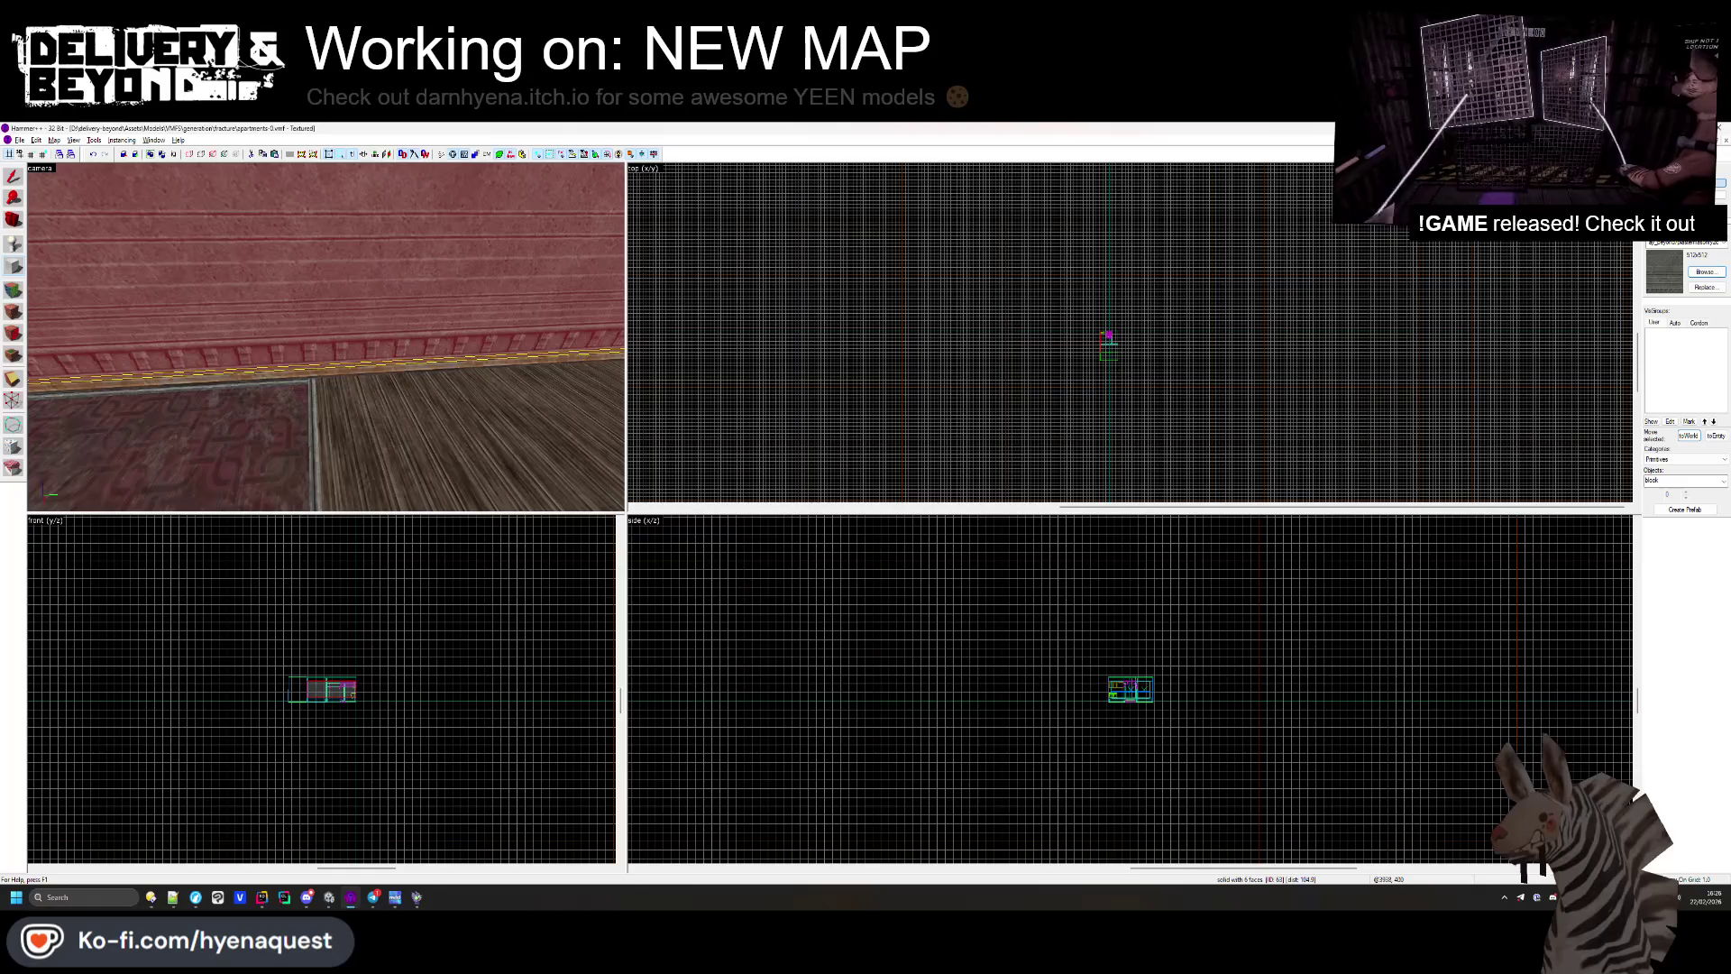
scroll(991, 333, up, 4)
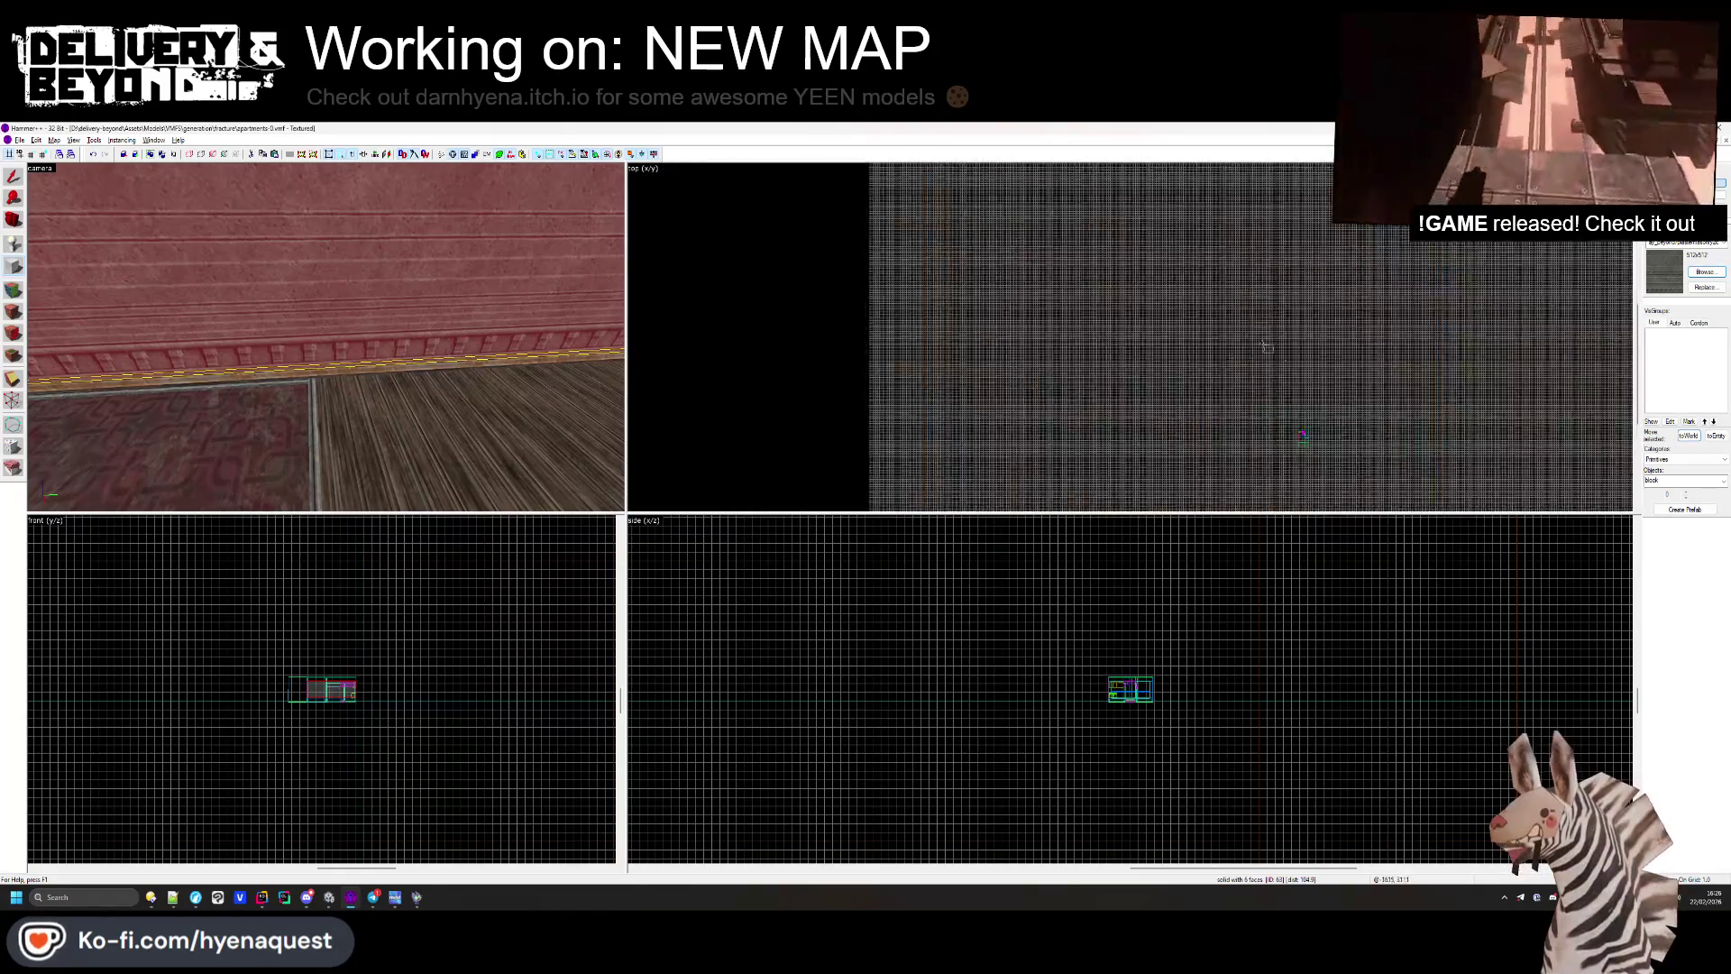
scroll(1165, 205, up, 6)
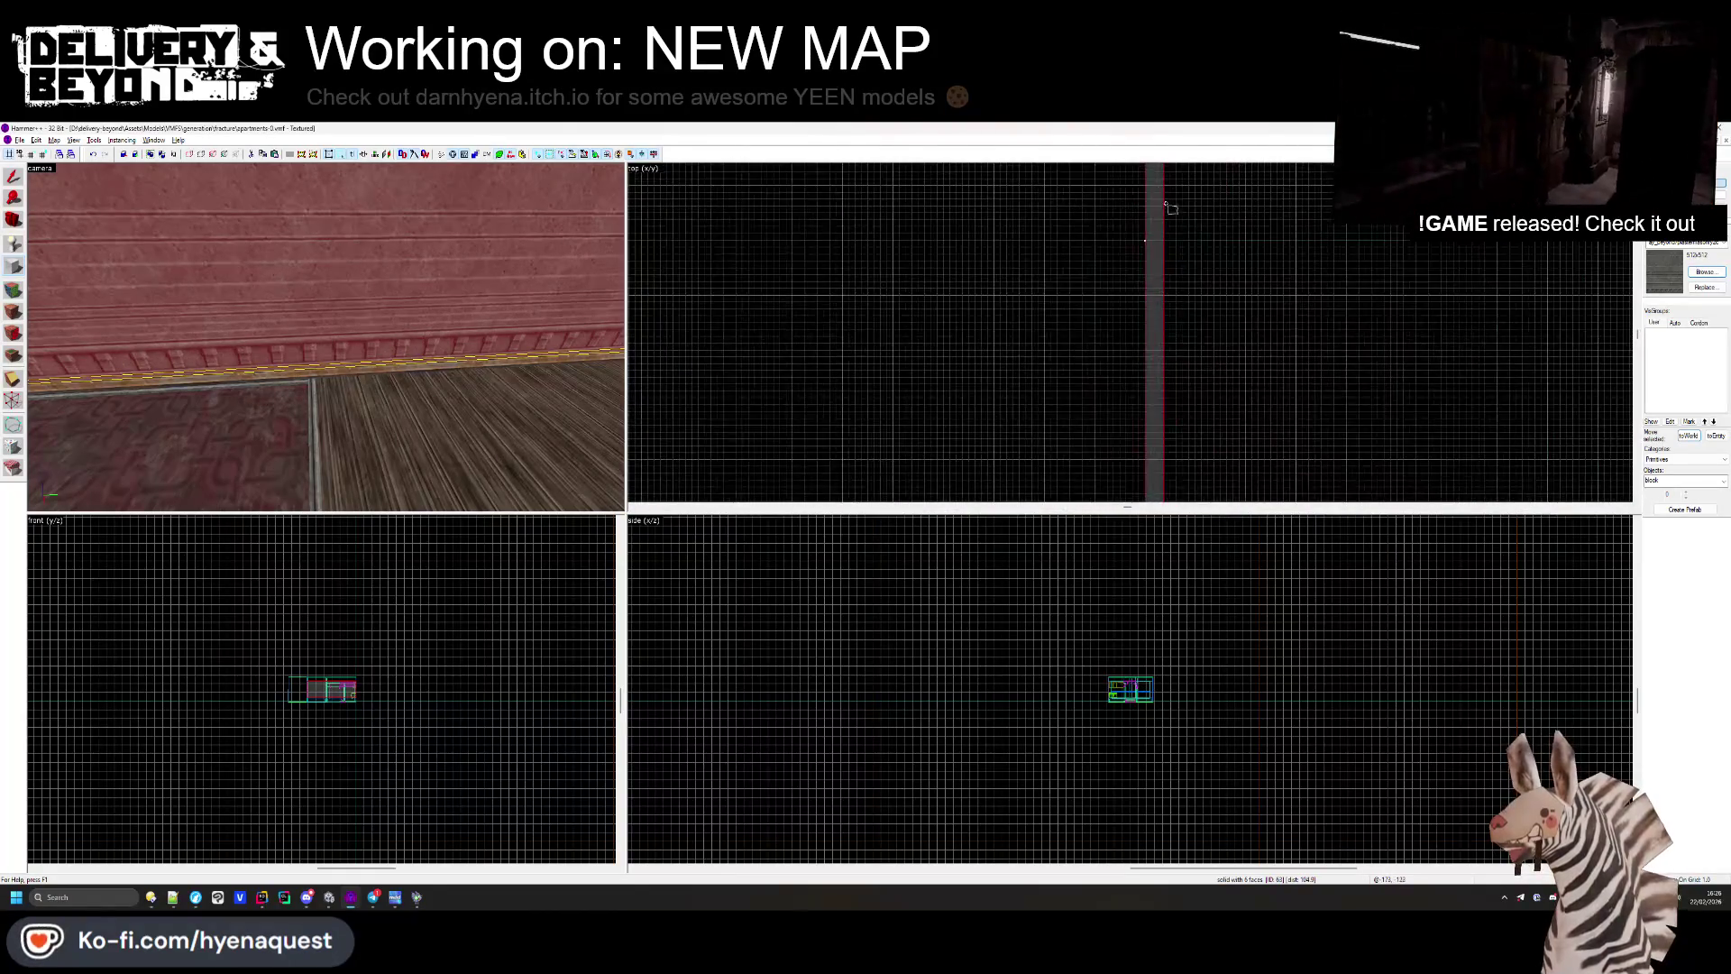
scroll(1115, 705, up, 6)
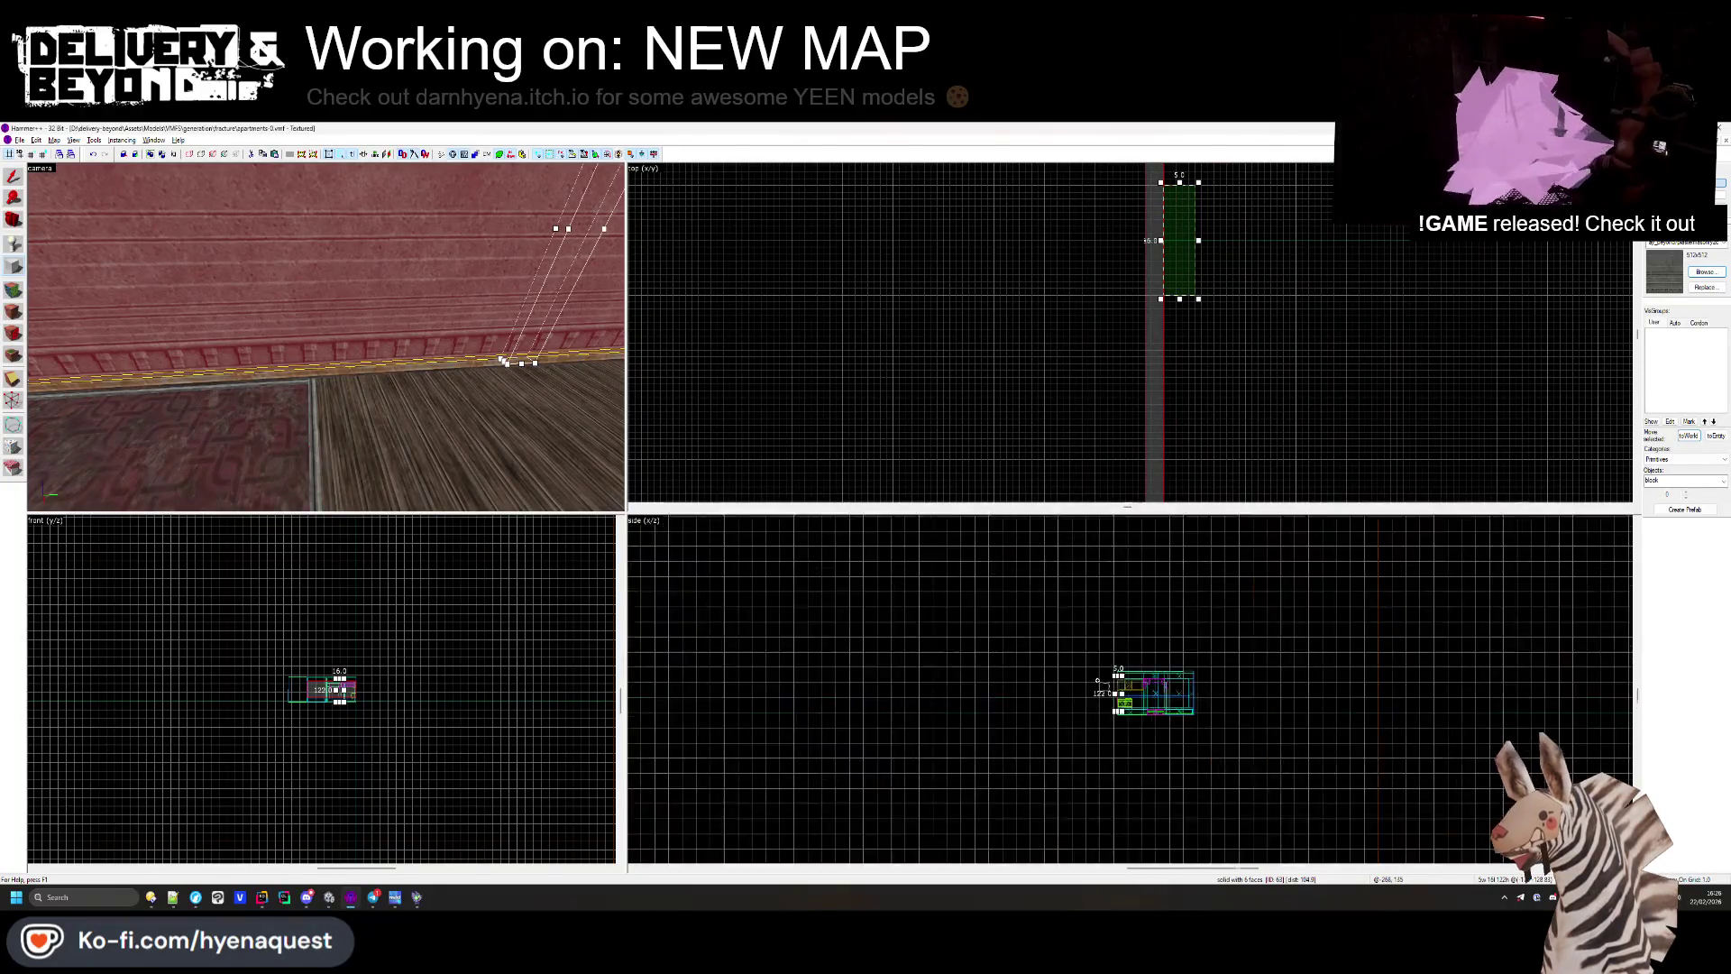
scroll(1115, 705, up, 2)
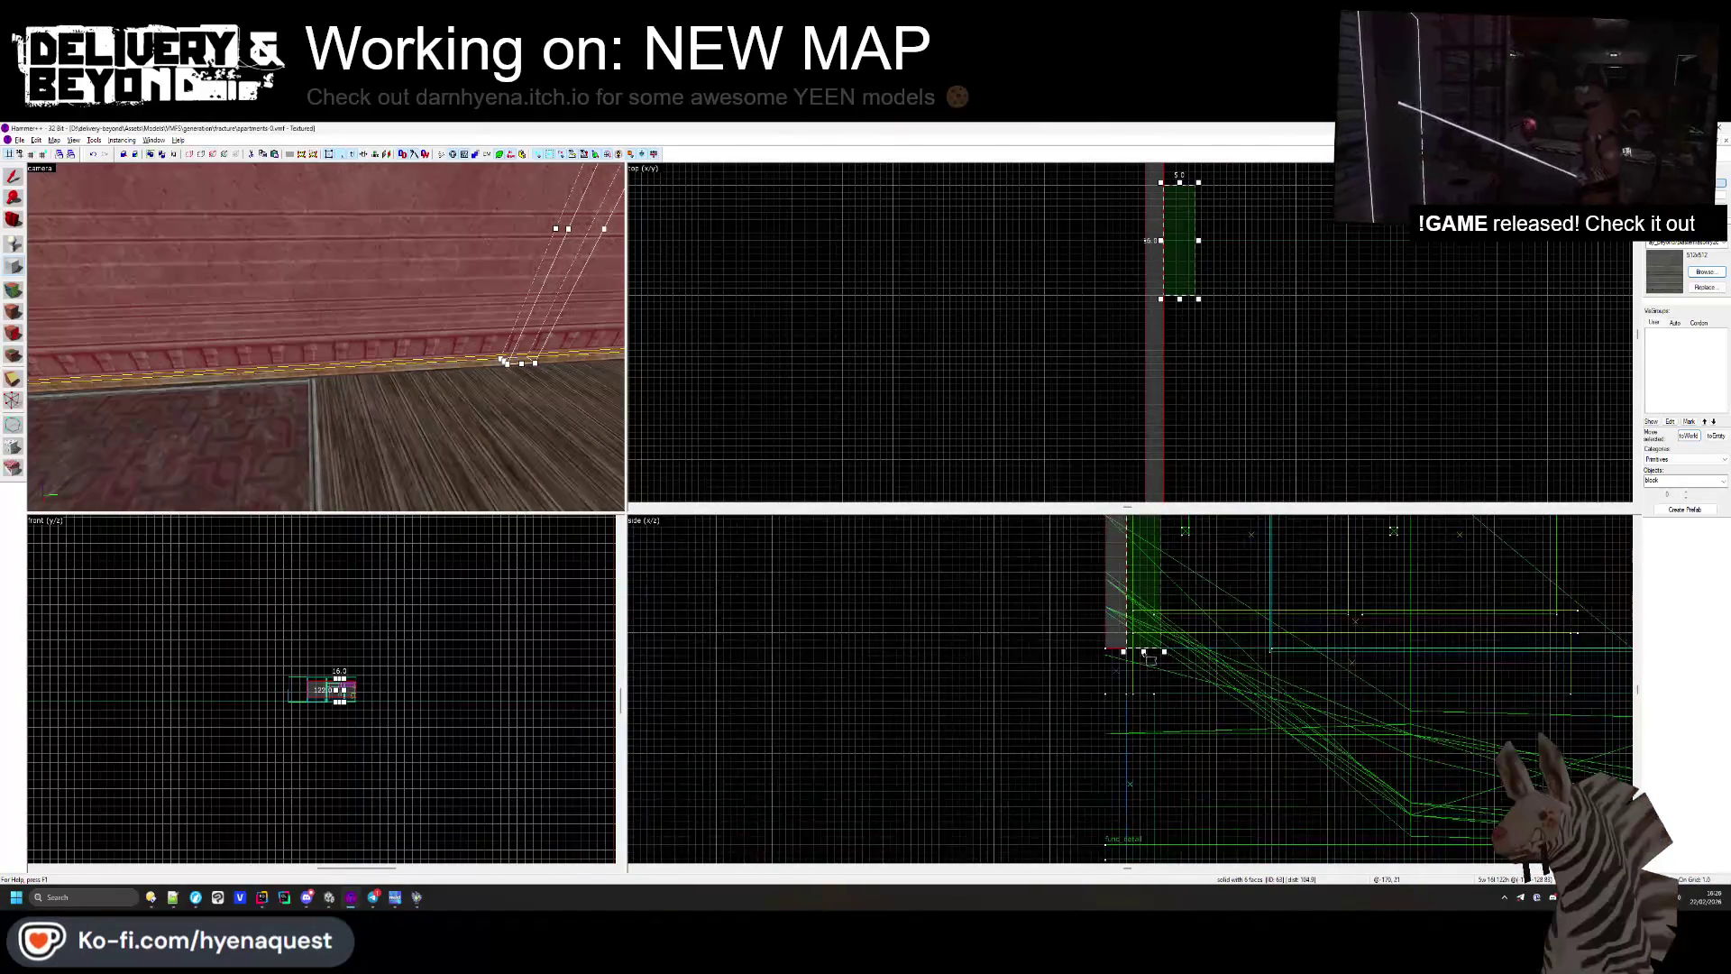
key(Return)
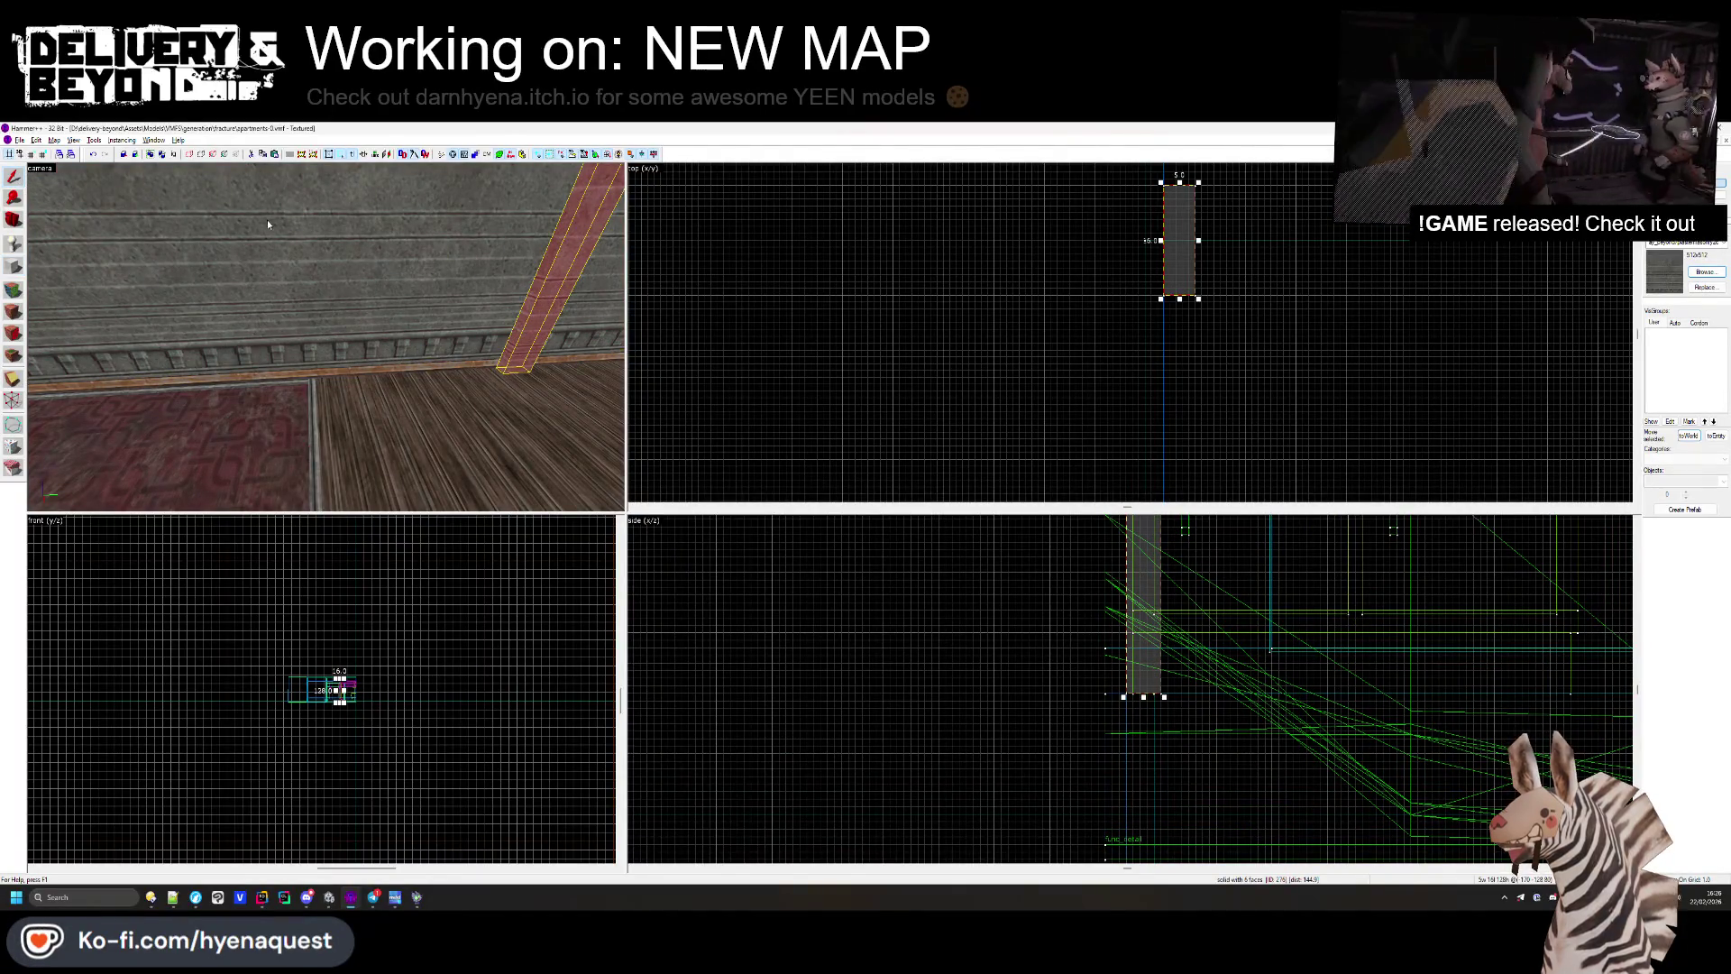
Step: Look up at the new pillar brush beneath the rusty ledge and check it by selecting it
key(z)
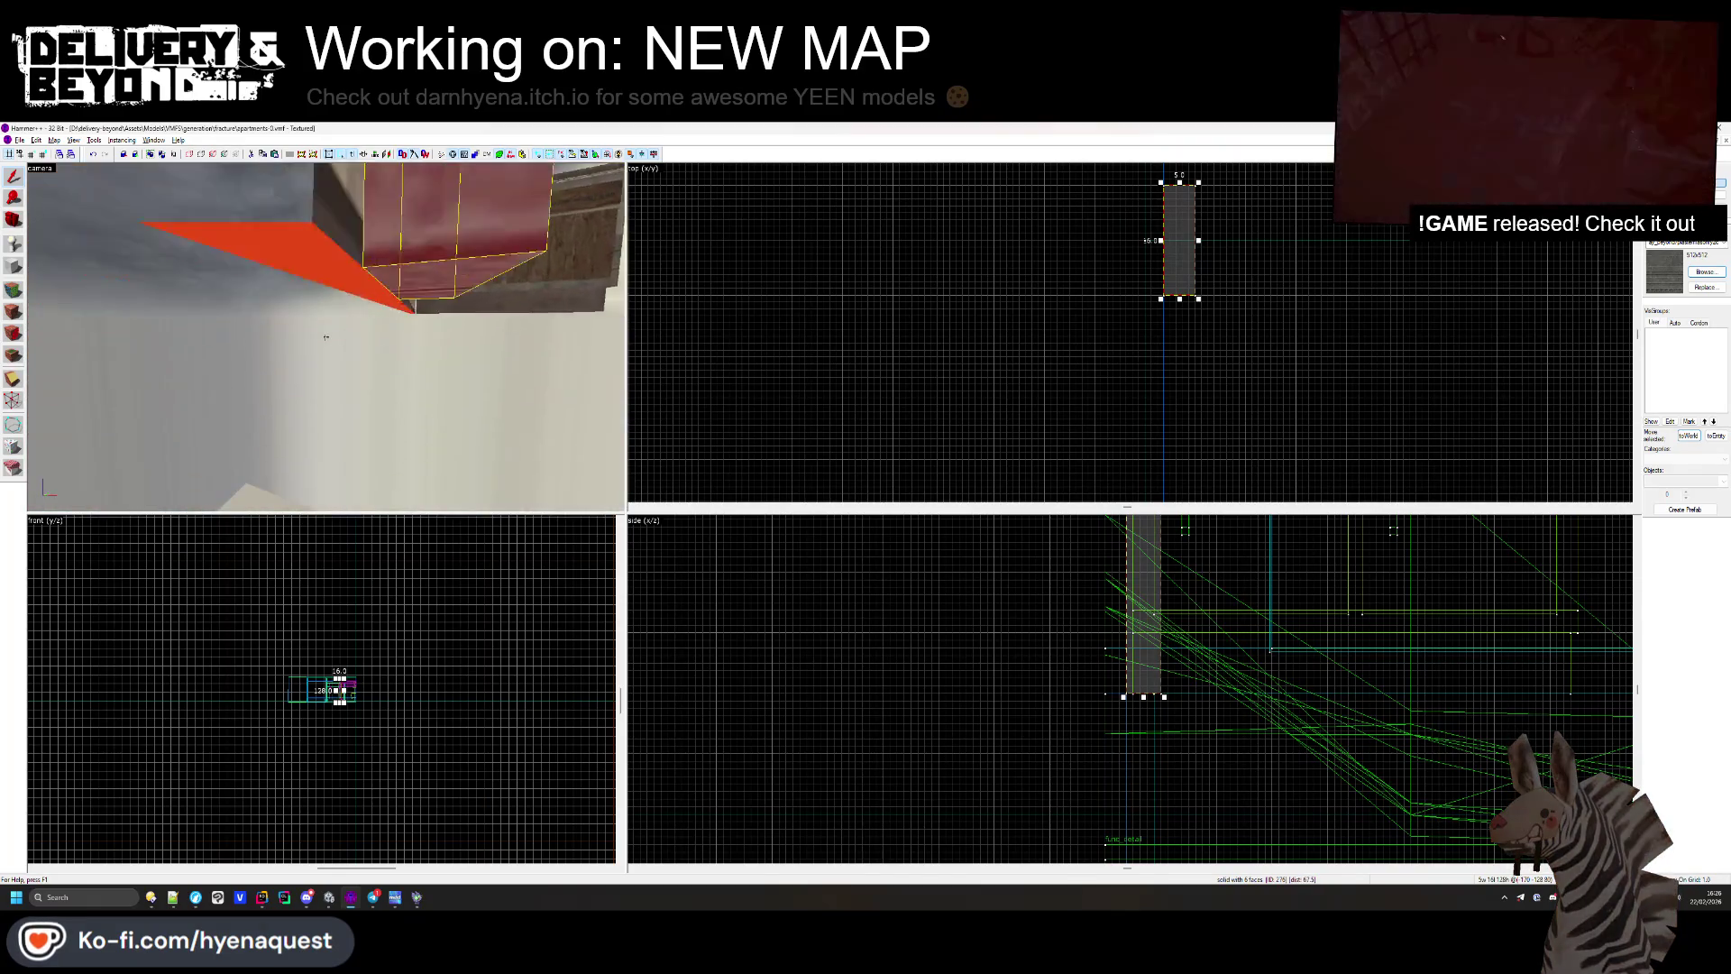
key(z)
scroll(976, 790, down, 1)
scroll(976, 790, down, 2)
scroll(999, 831, up, 4)
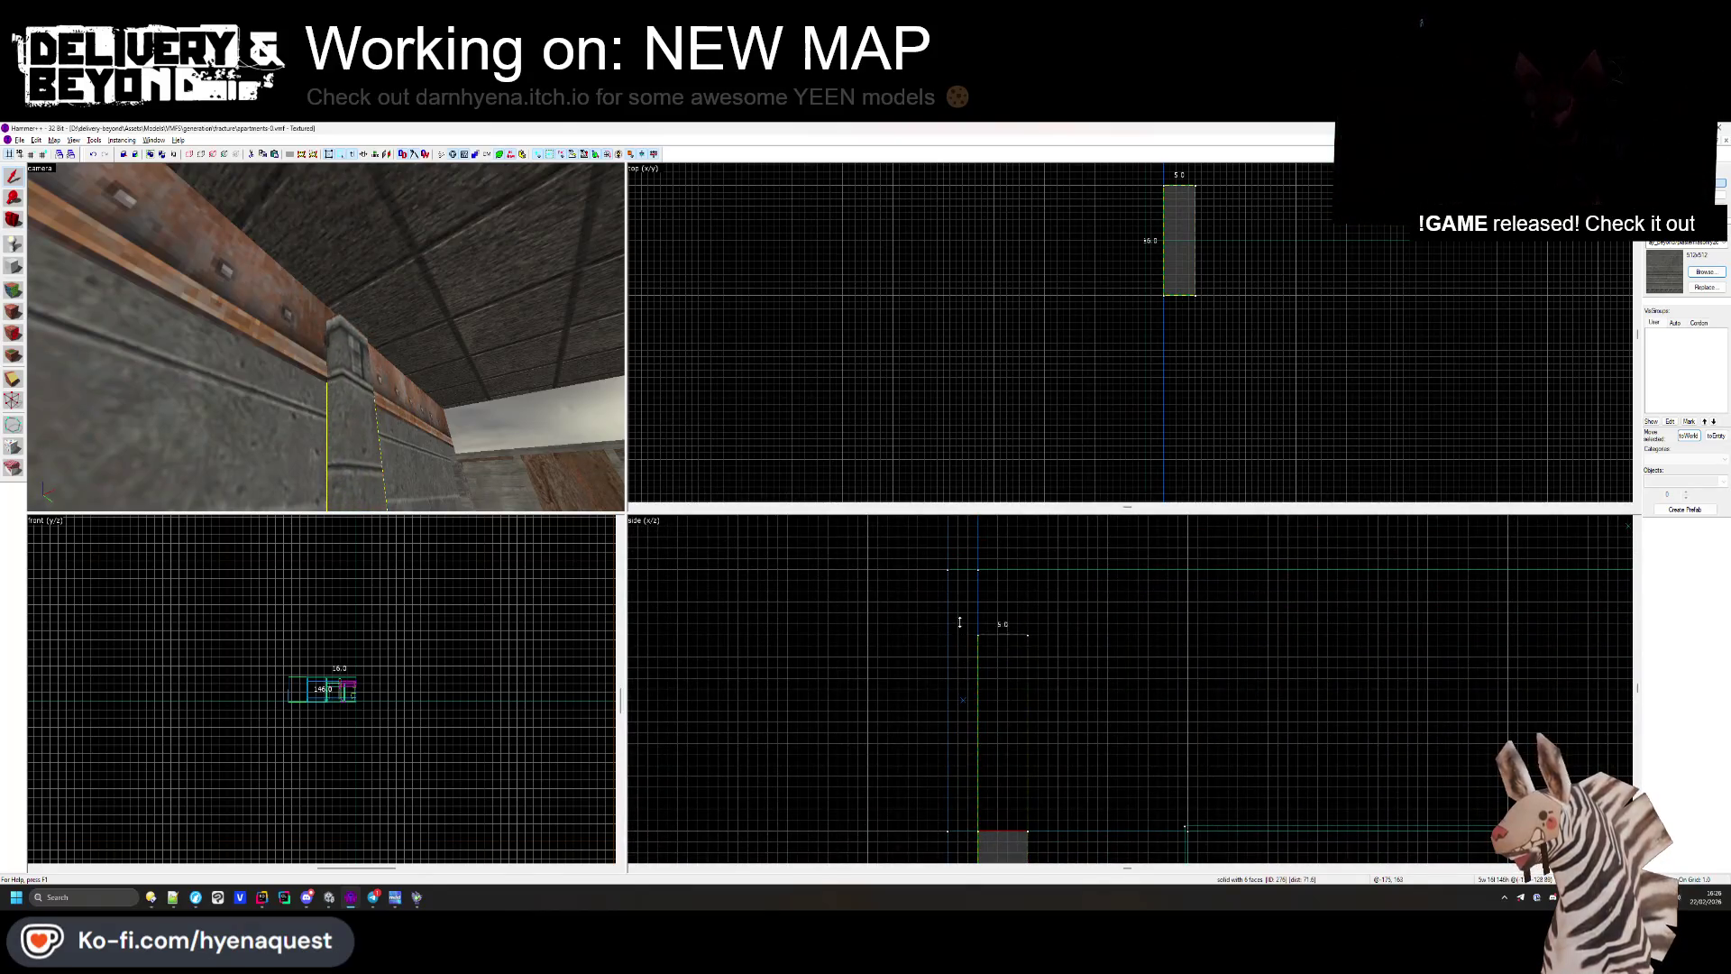
click(1005, 673)
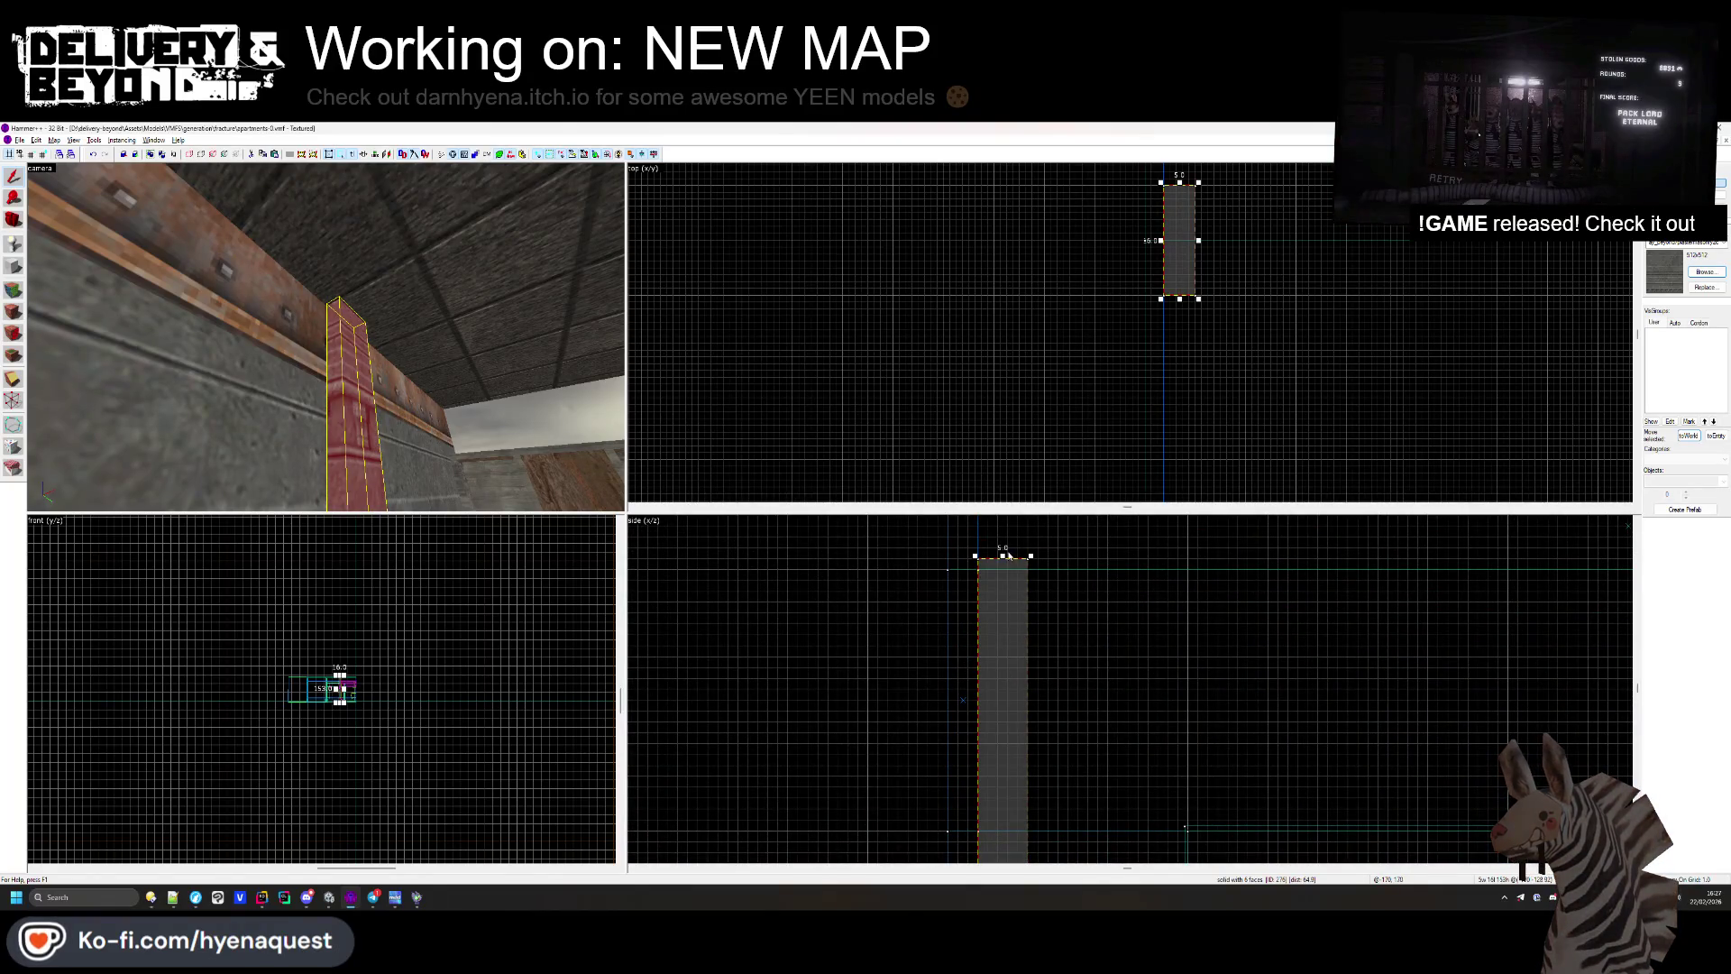
key(Escape)
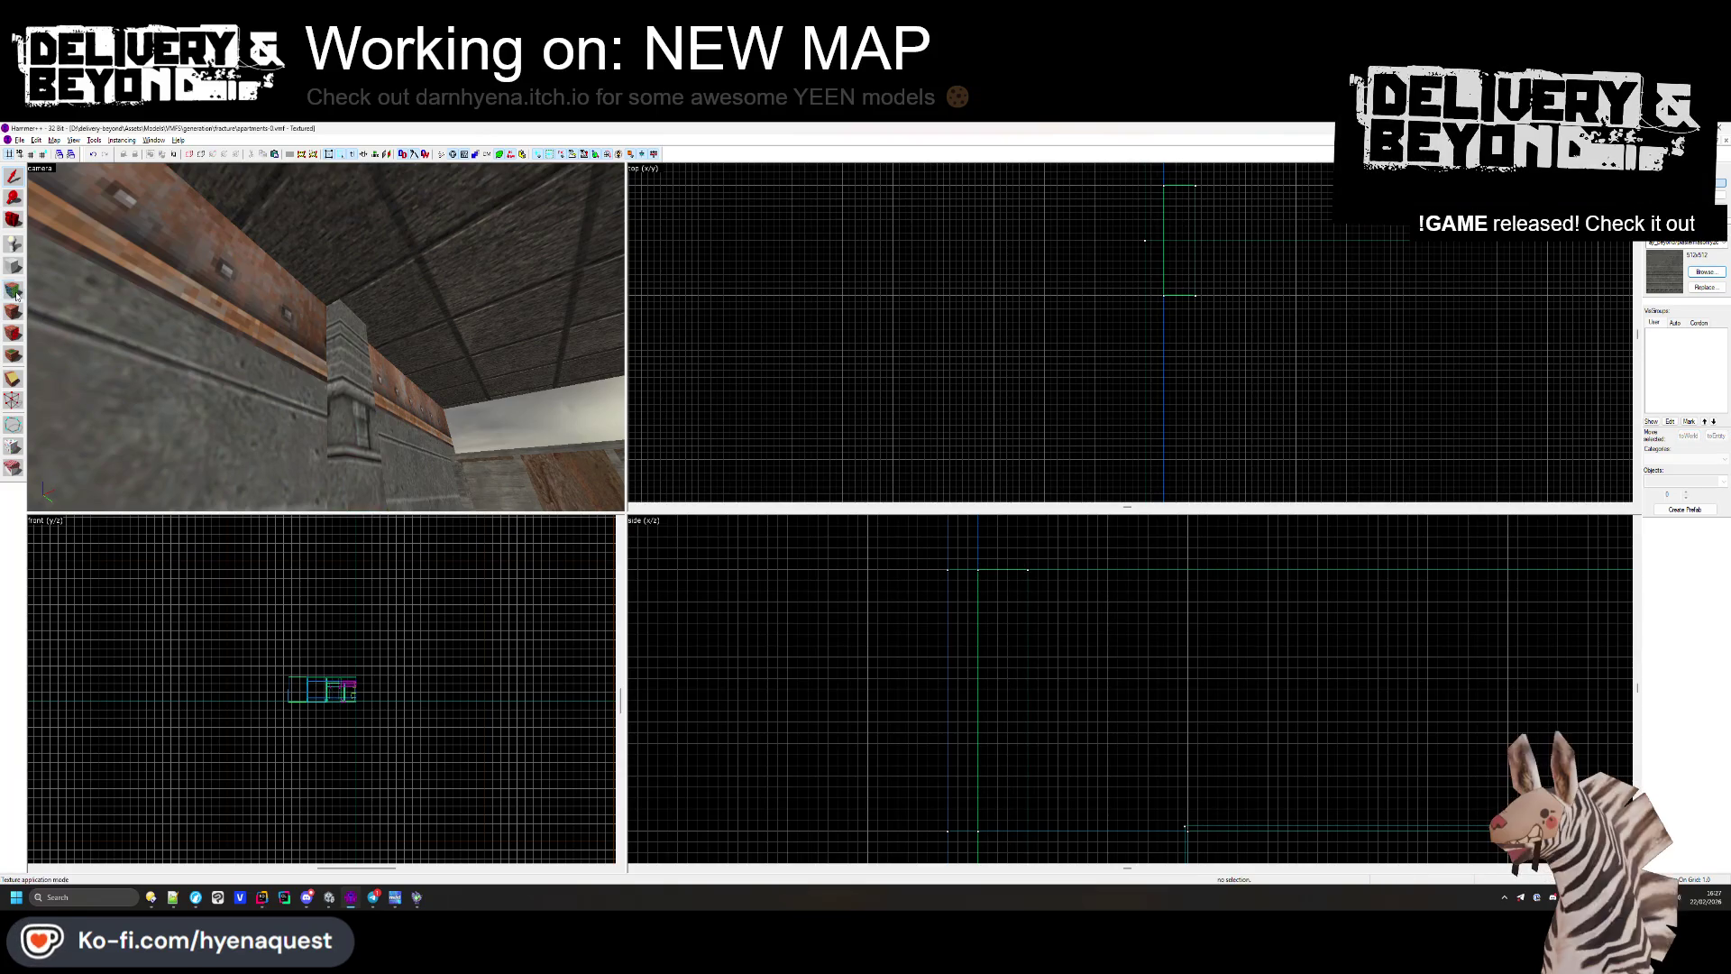
Step: Select the new pillar brush in the wall corner
click(15, 293)
key(Left)
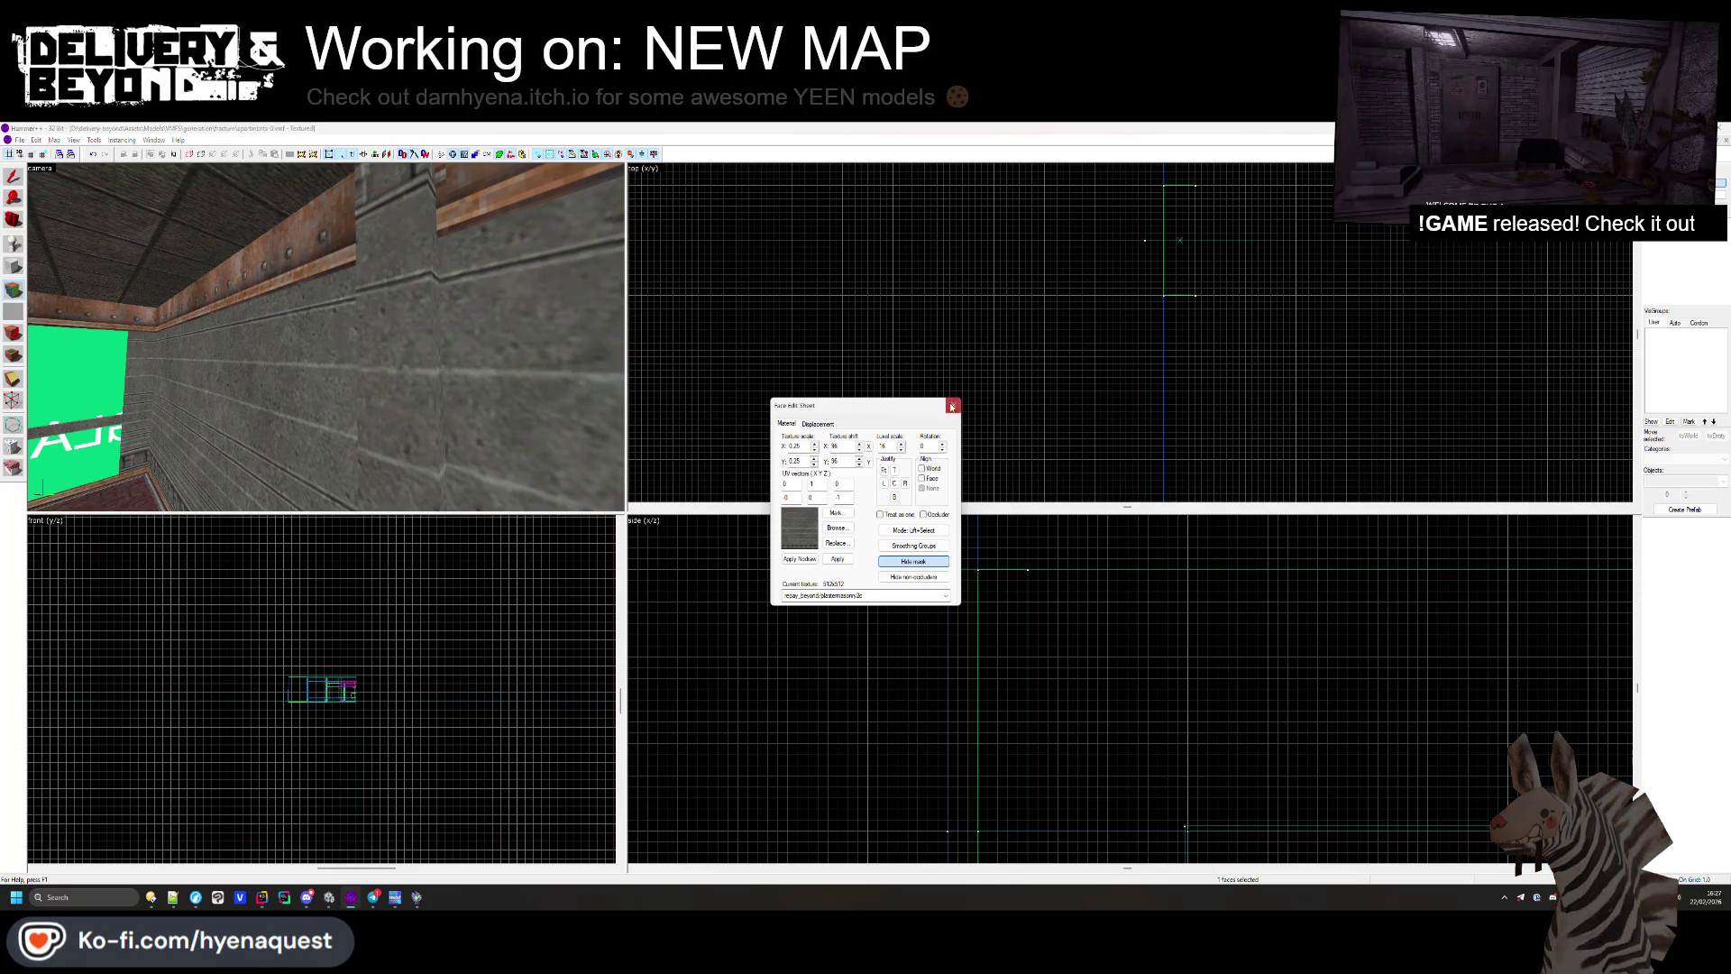
key(shift+s)
click(406, 307)
scroll(1008, 712, up, 3)
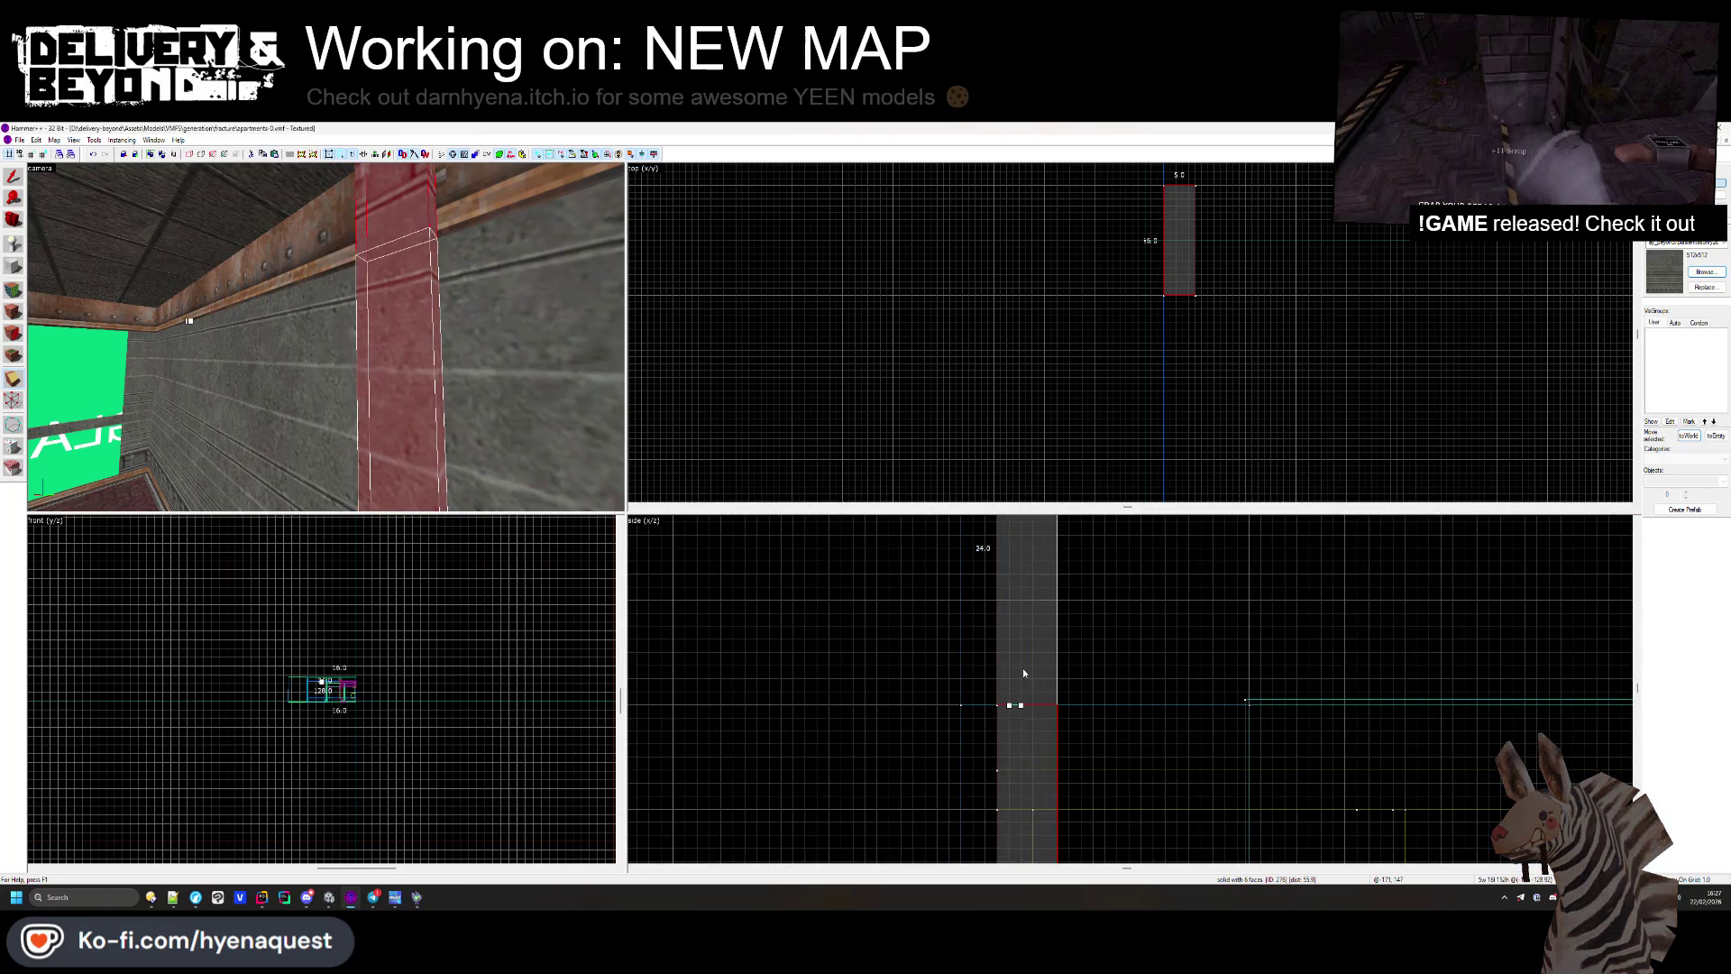
scroll(1022, 667, down, 5)
scroll(1012, 775, up, 5)
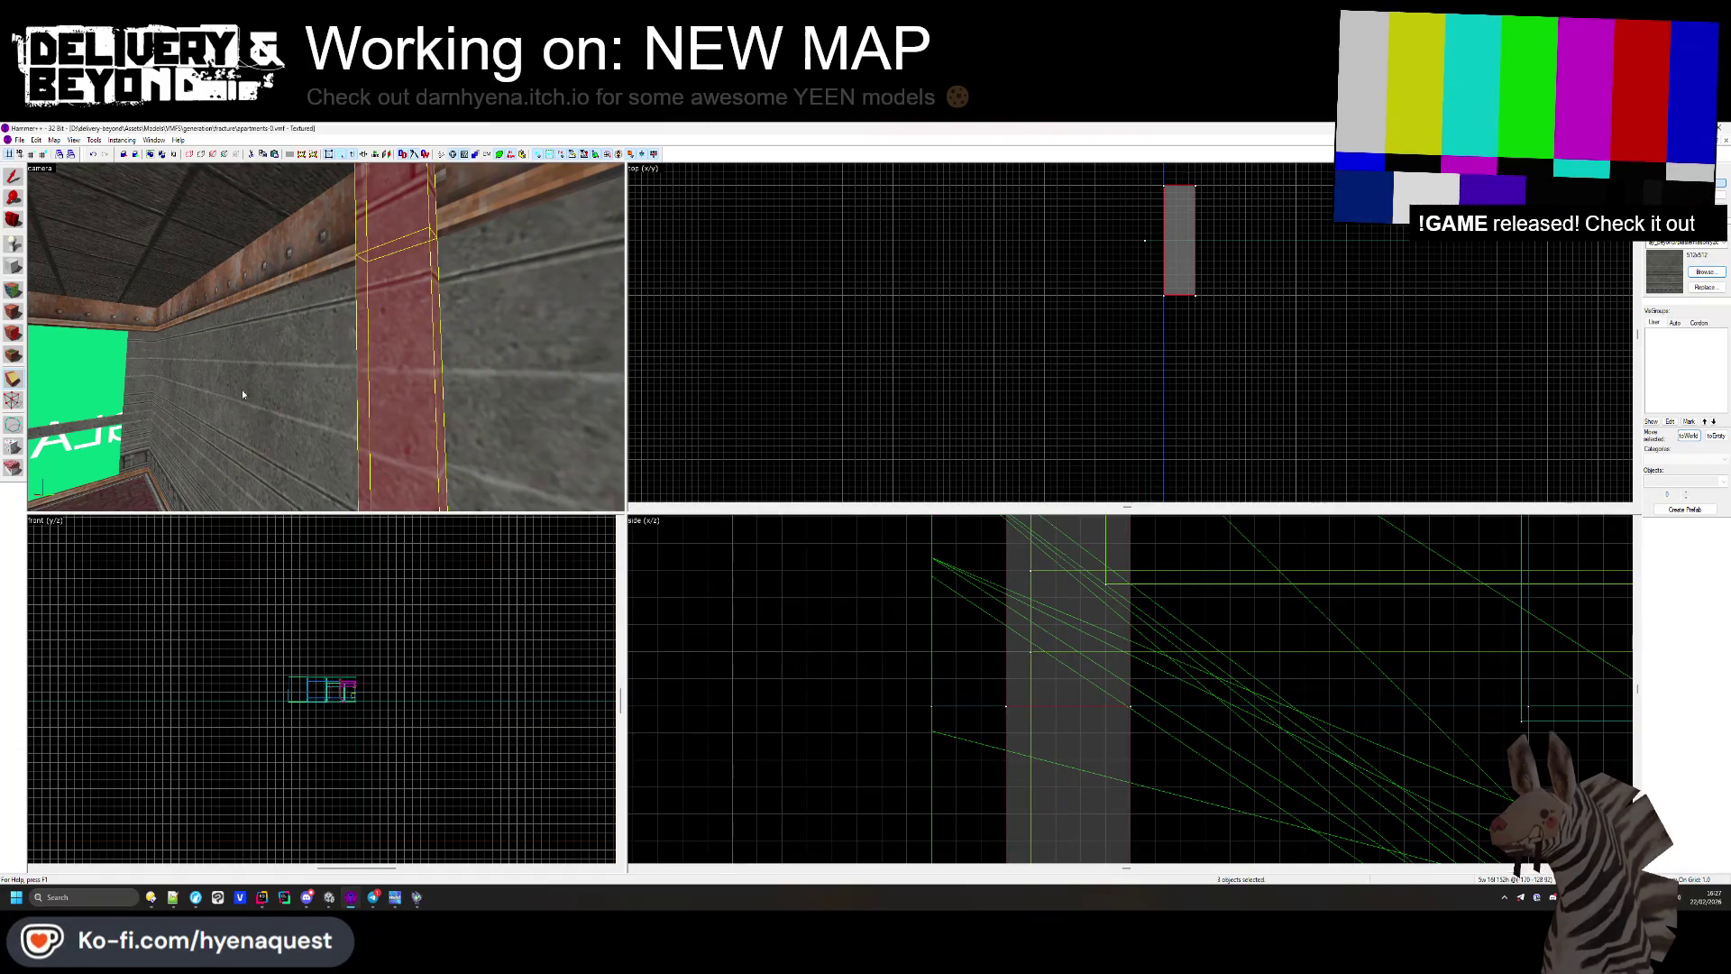
Step: Inspect the ceiling trim, floor trim and flat wall faces in the Face Edit Sheet
key(shift+a)
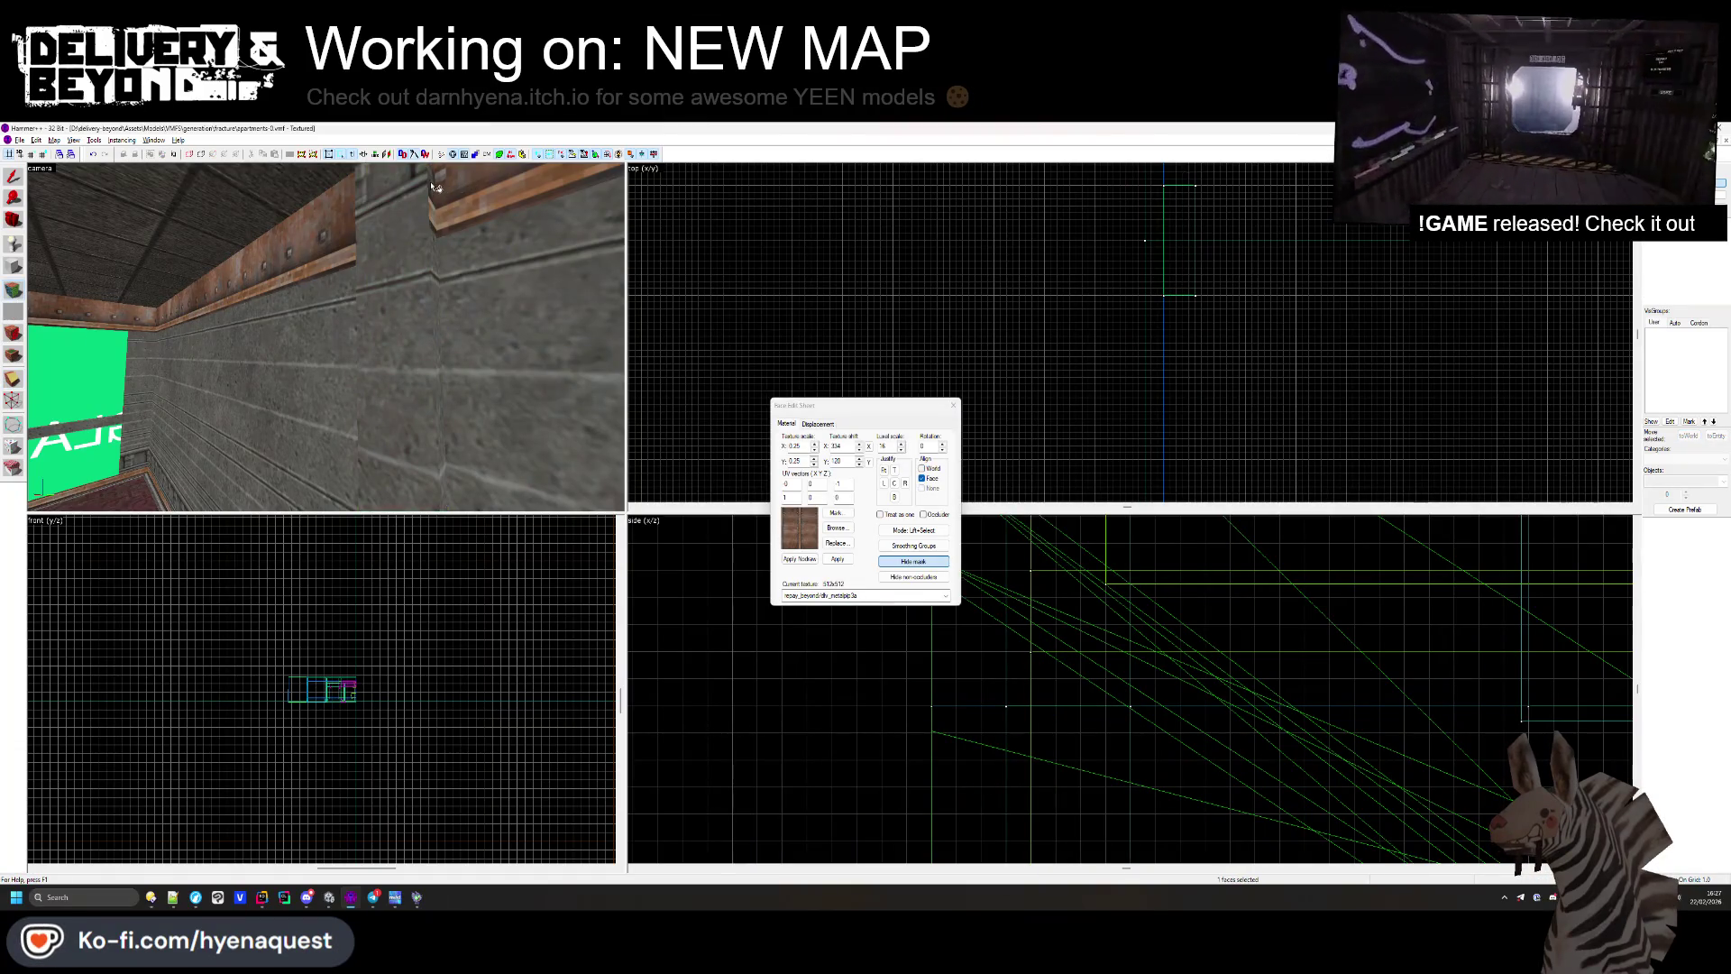
key(z)
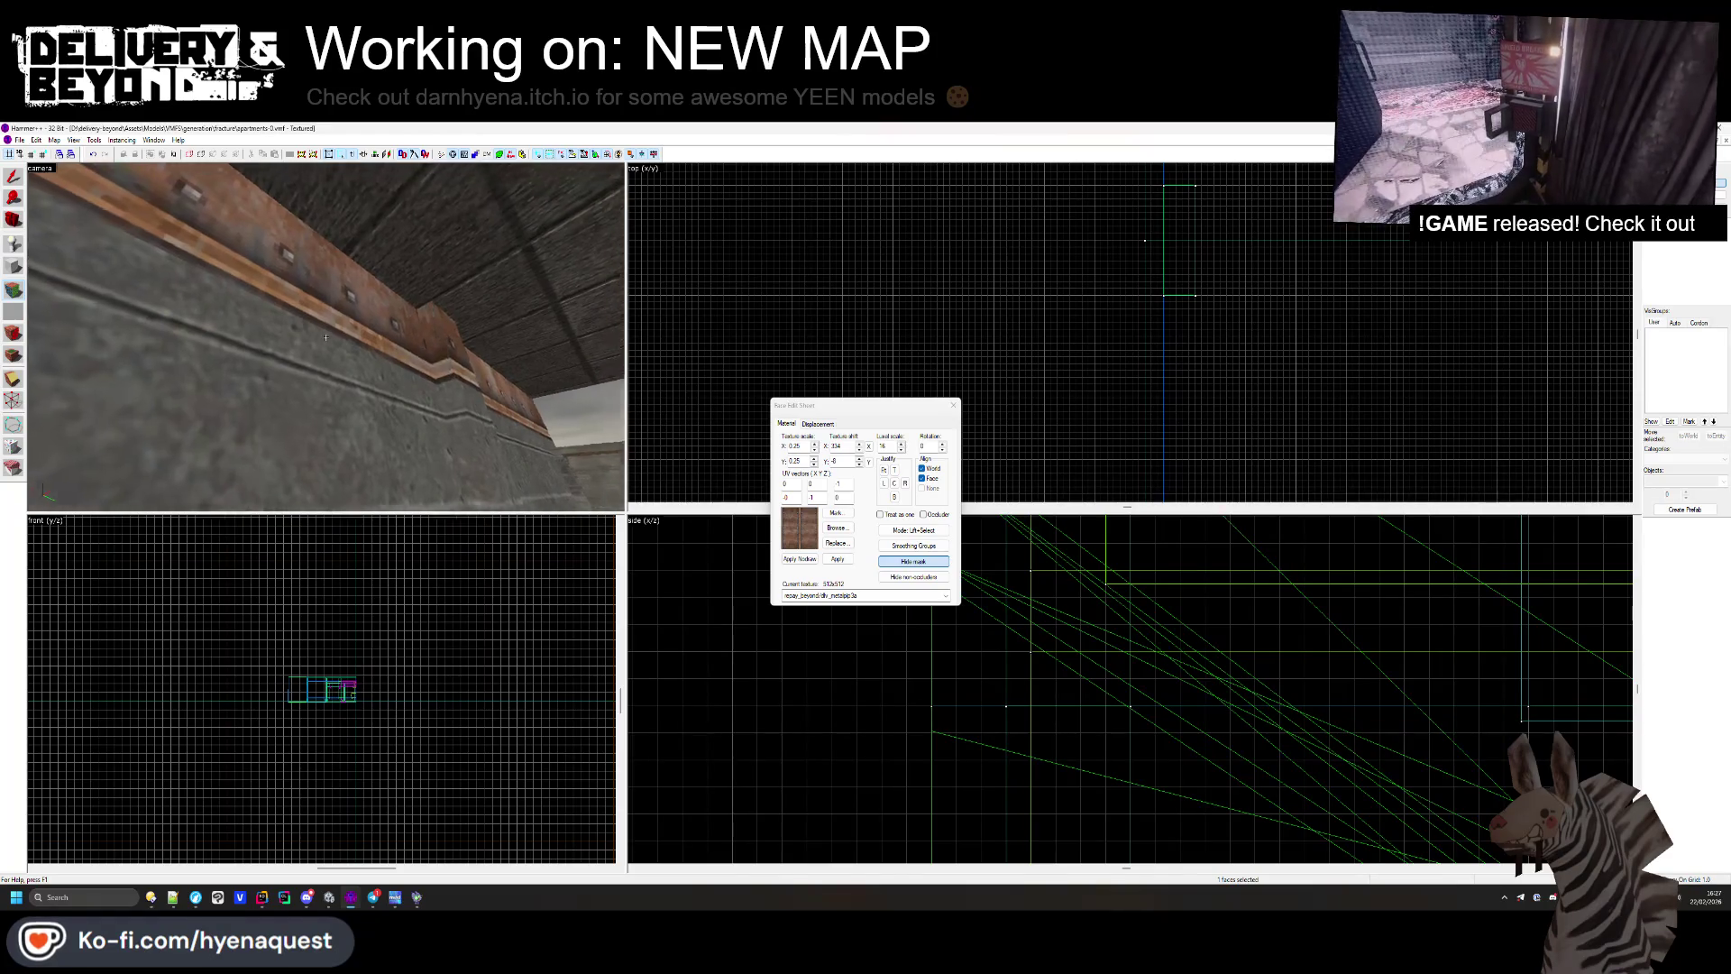
key(z)
click(334, 352)
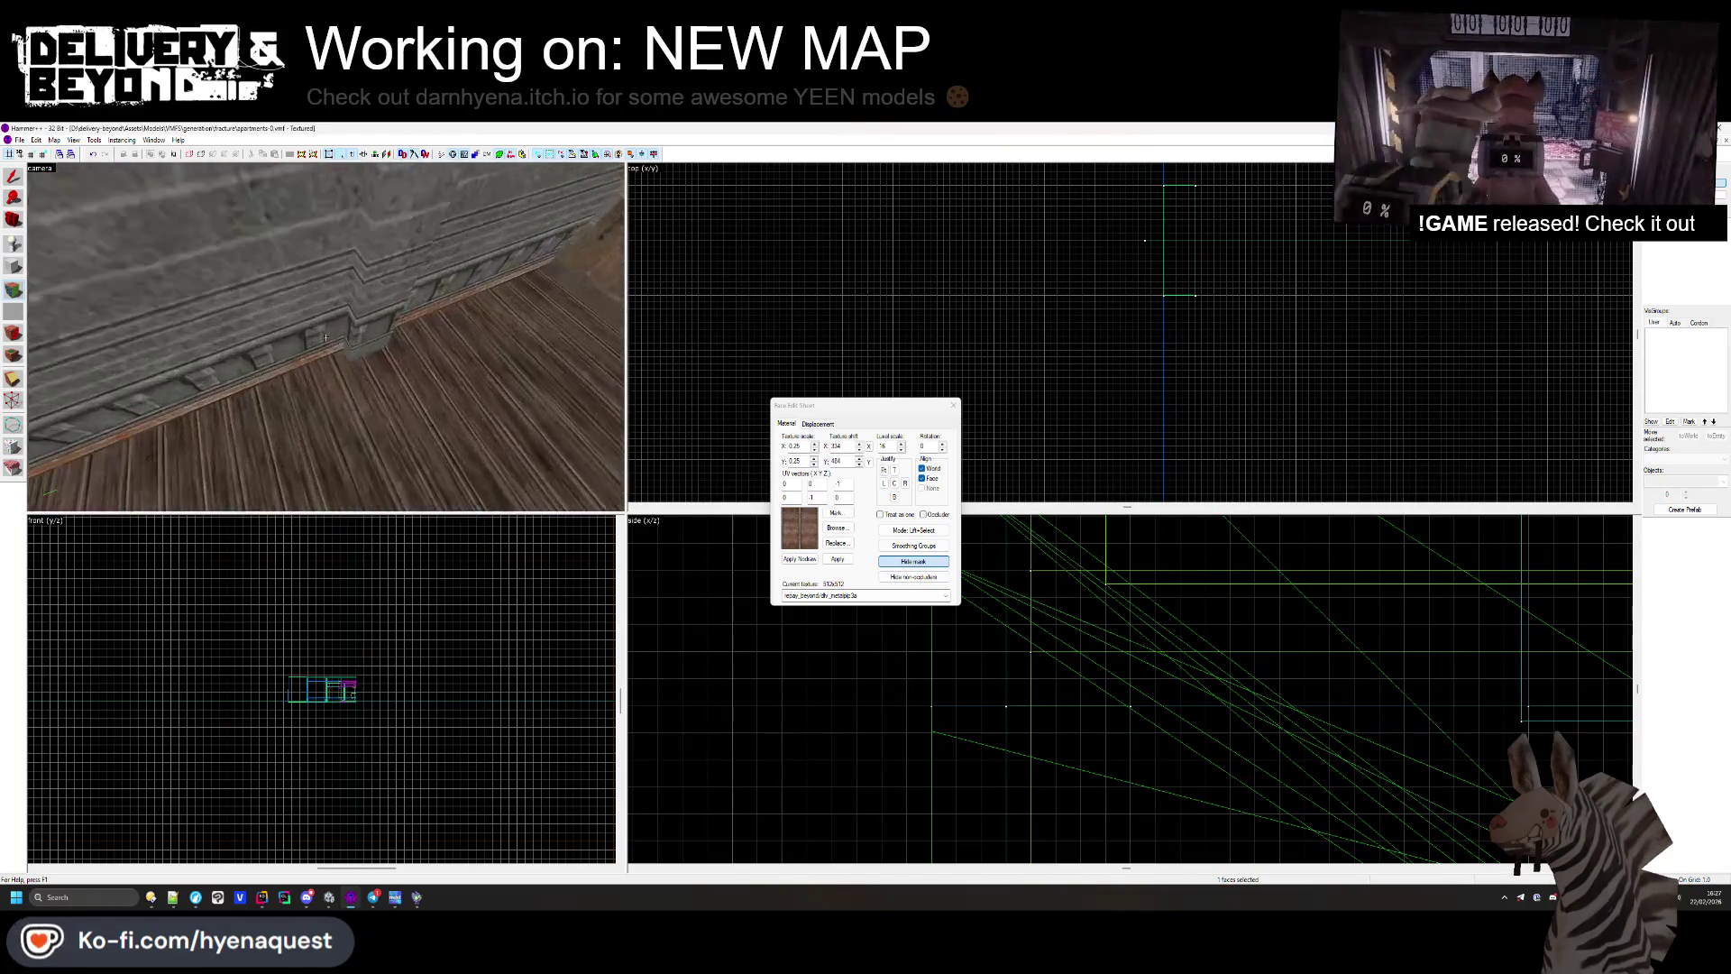
click(326, 424)
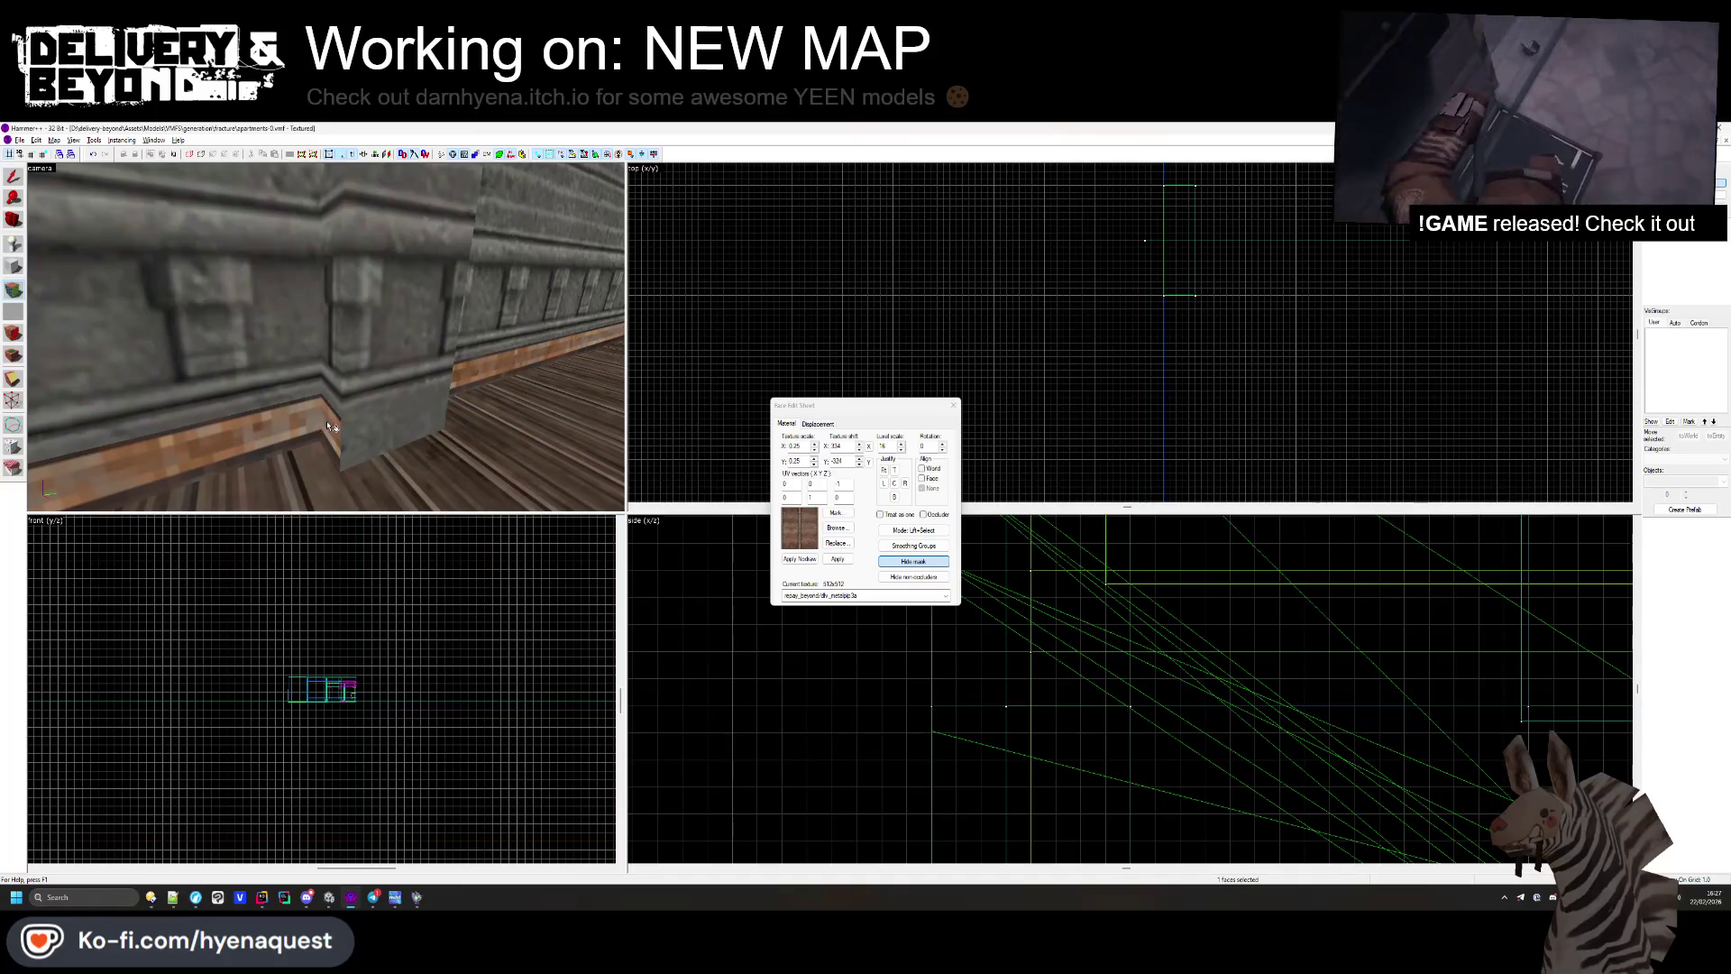
click(507, 385)
key(shift+s)
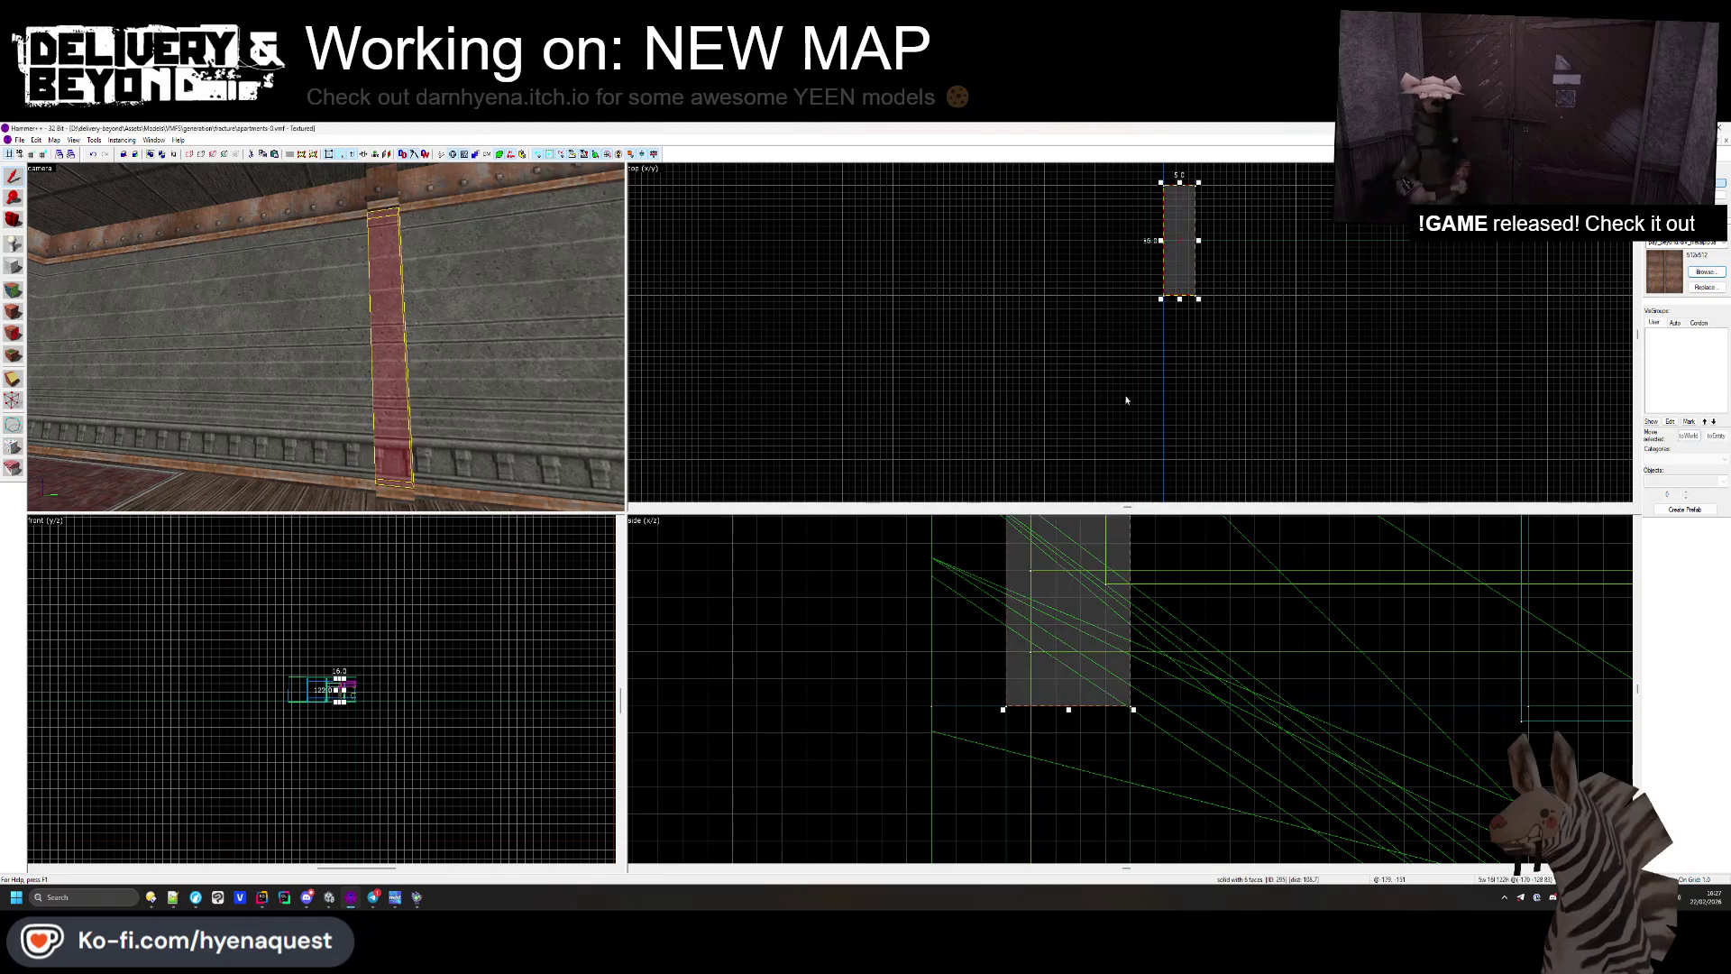
Step: Group the three pillar brushes into one with Ctrl+G and confirm the group selects together
ctrl+click(417, 356)
key(ctrl+g)
click(865, 316)
click(386, 301)
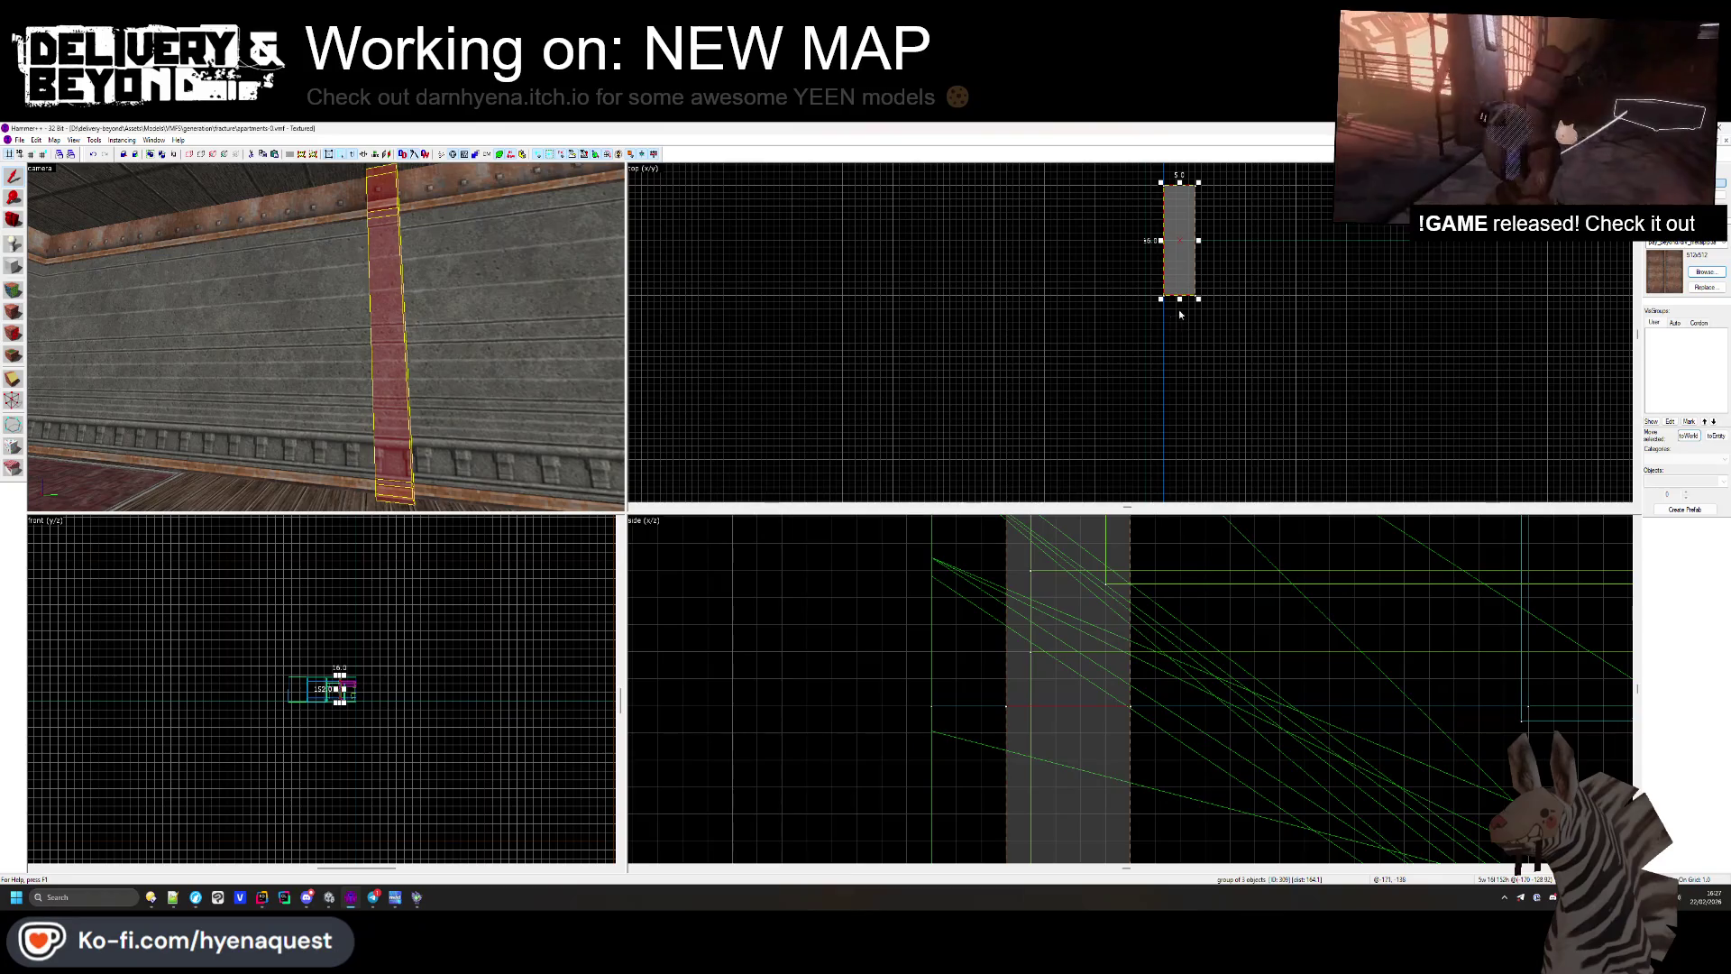
click(711, 411)
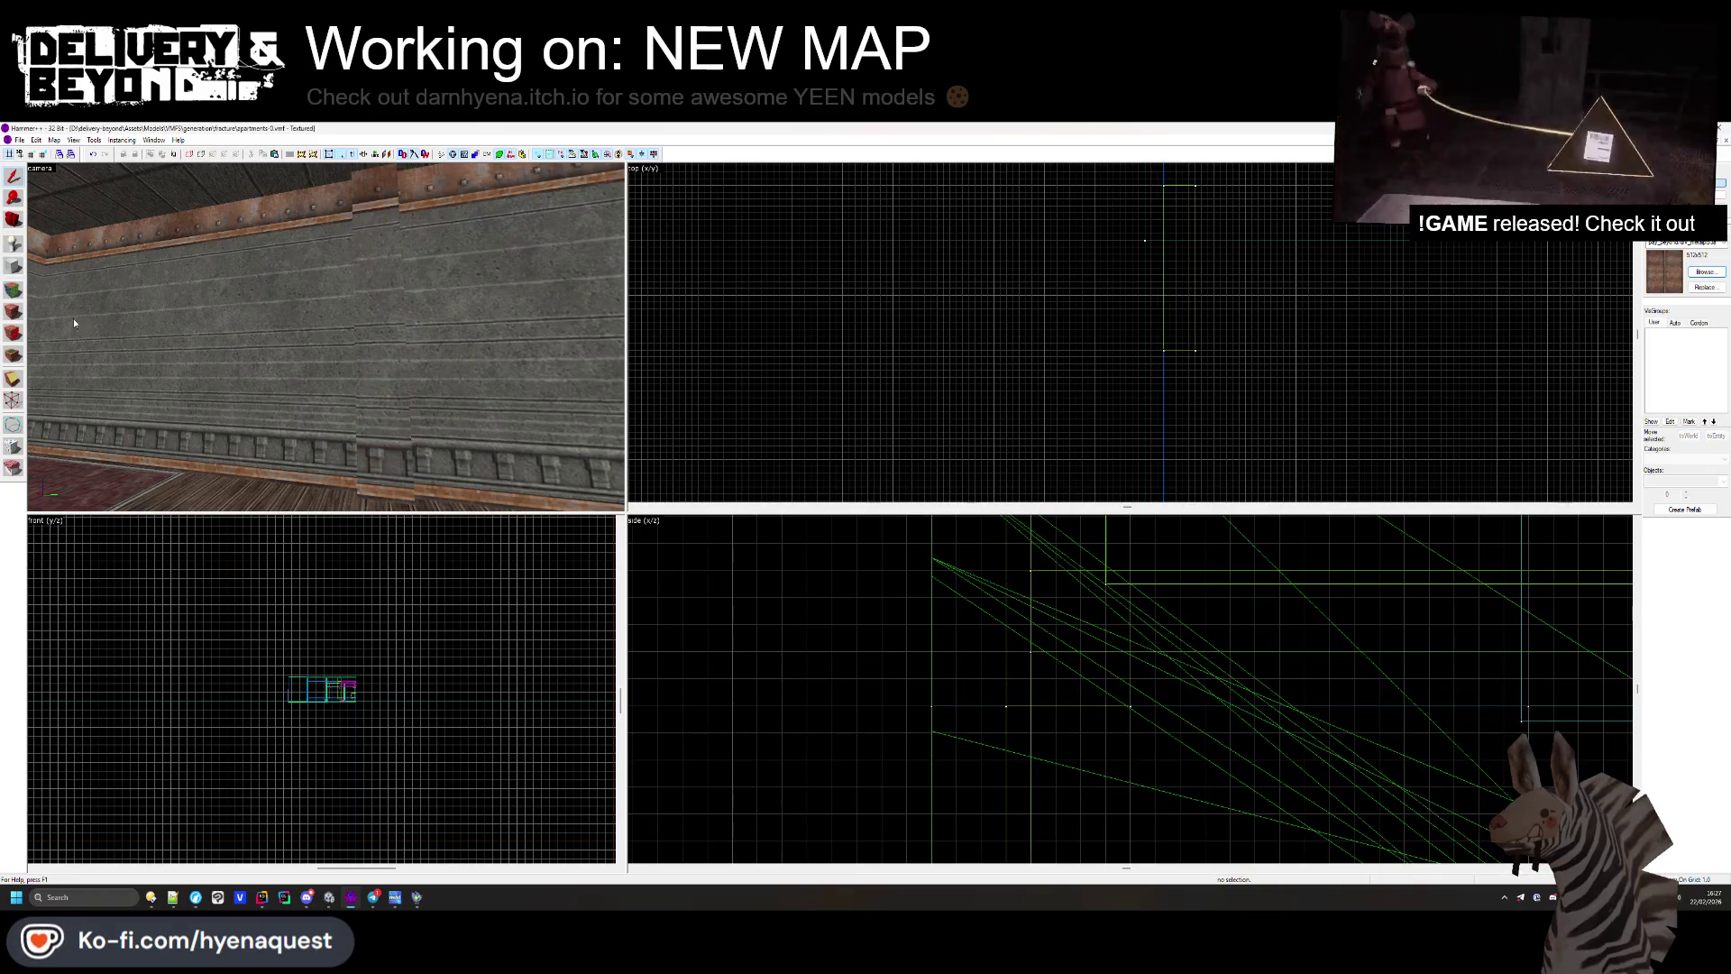
Step: Compare the wall and riveted ceiling trim faces close up, ending with the pillar selected
click(341, 348)
mouse_move(323, 338)
mouse_down()
mouse_move(345, 348)
mouse_move(369, 317)
mouse_move(332, 343)
mouse_up()
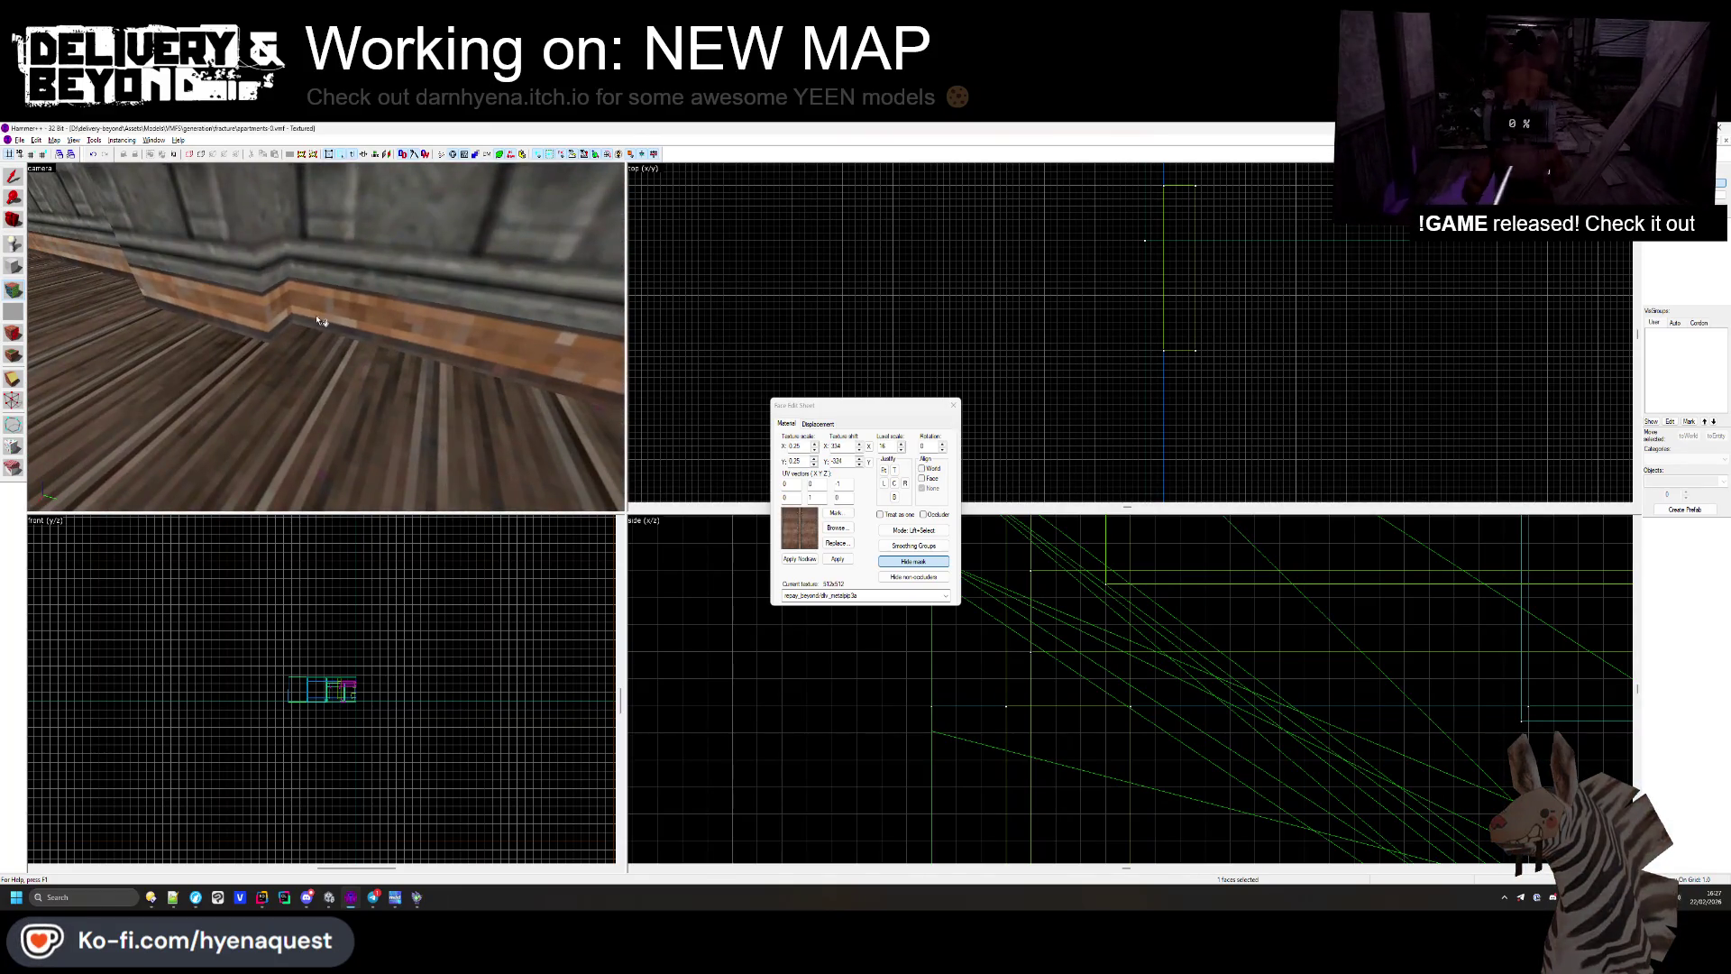
key(z)
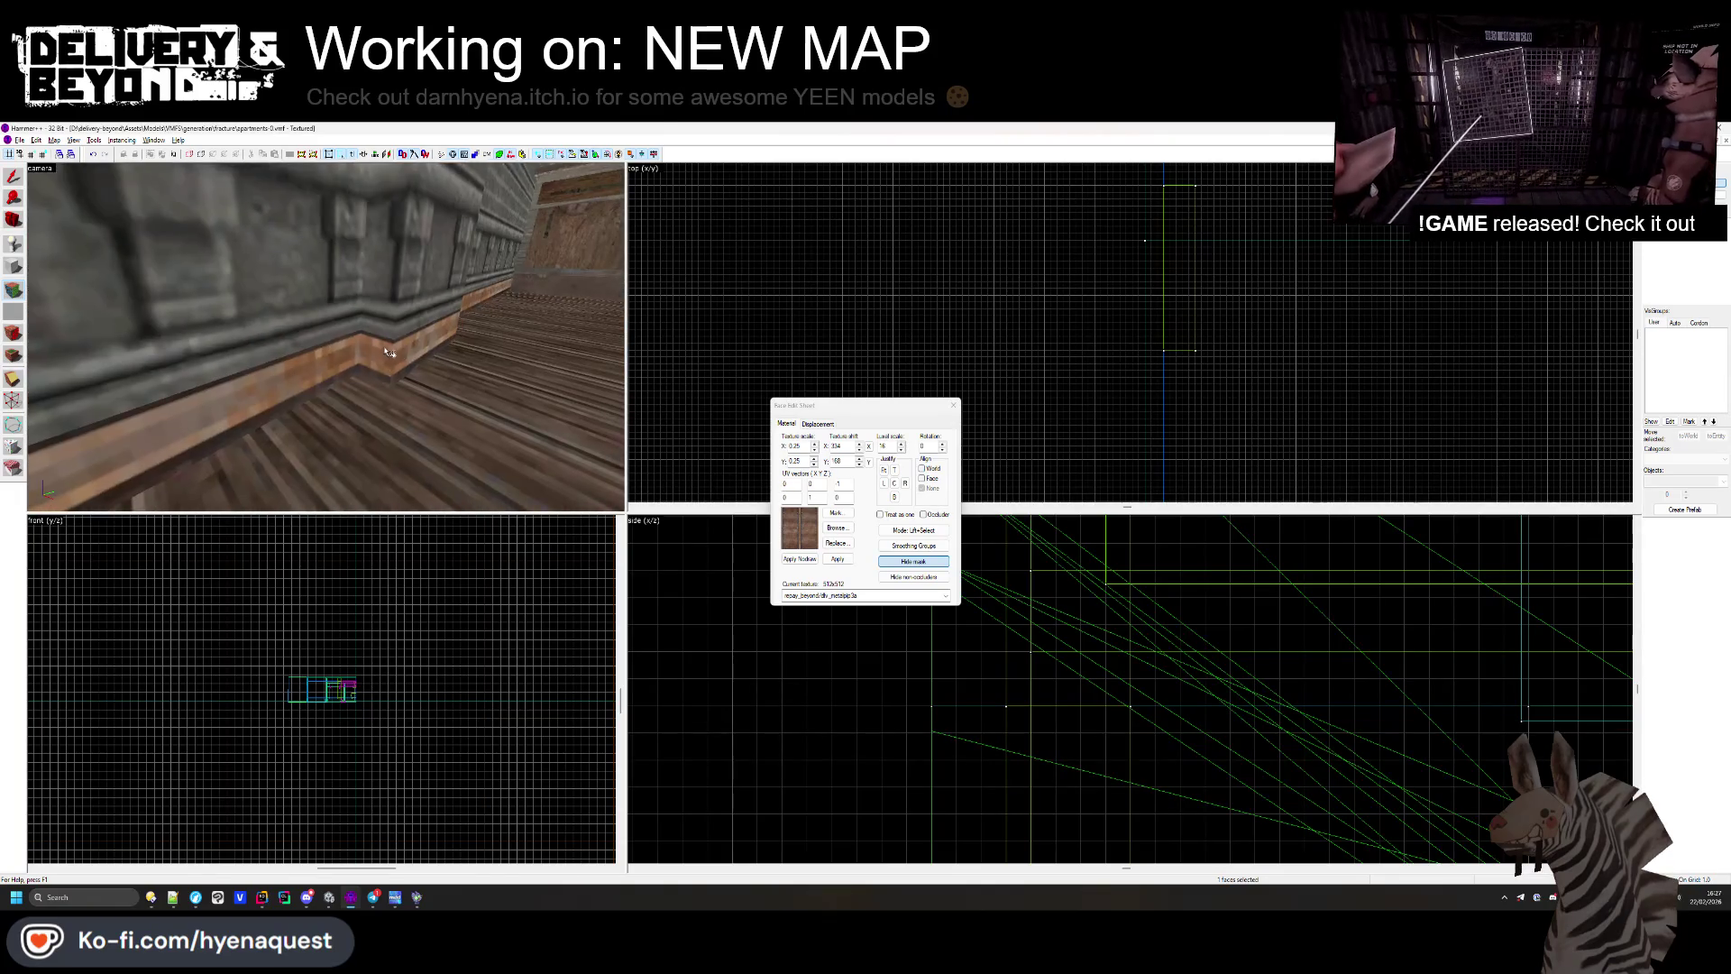
click(325, 337)
mouse_move(325, 337)
mouse_down()
mouse_move(335, 356)
mouse_move(365, 350)
mouse_move(351, 351)
mouse_up()
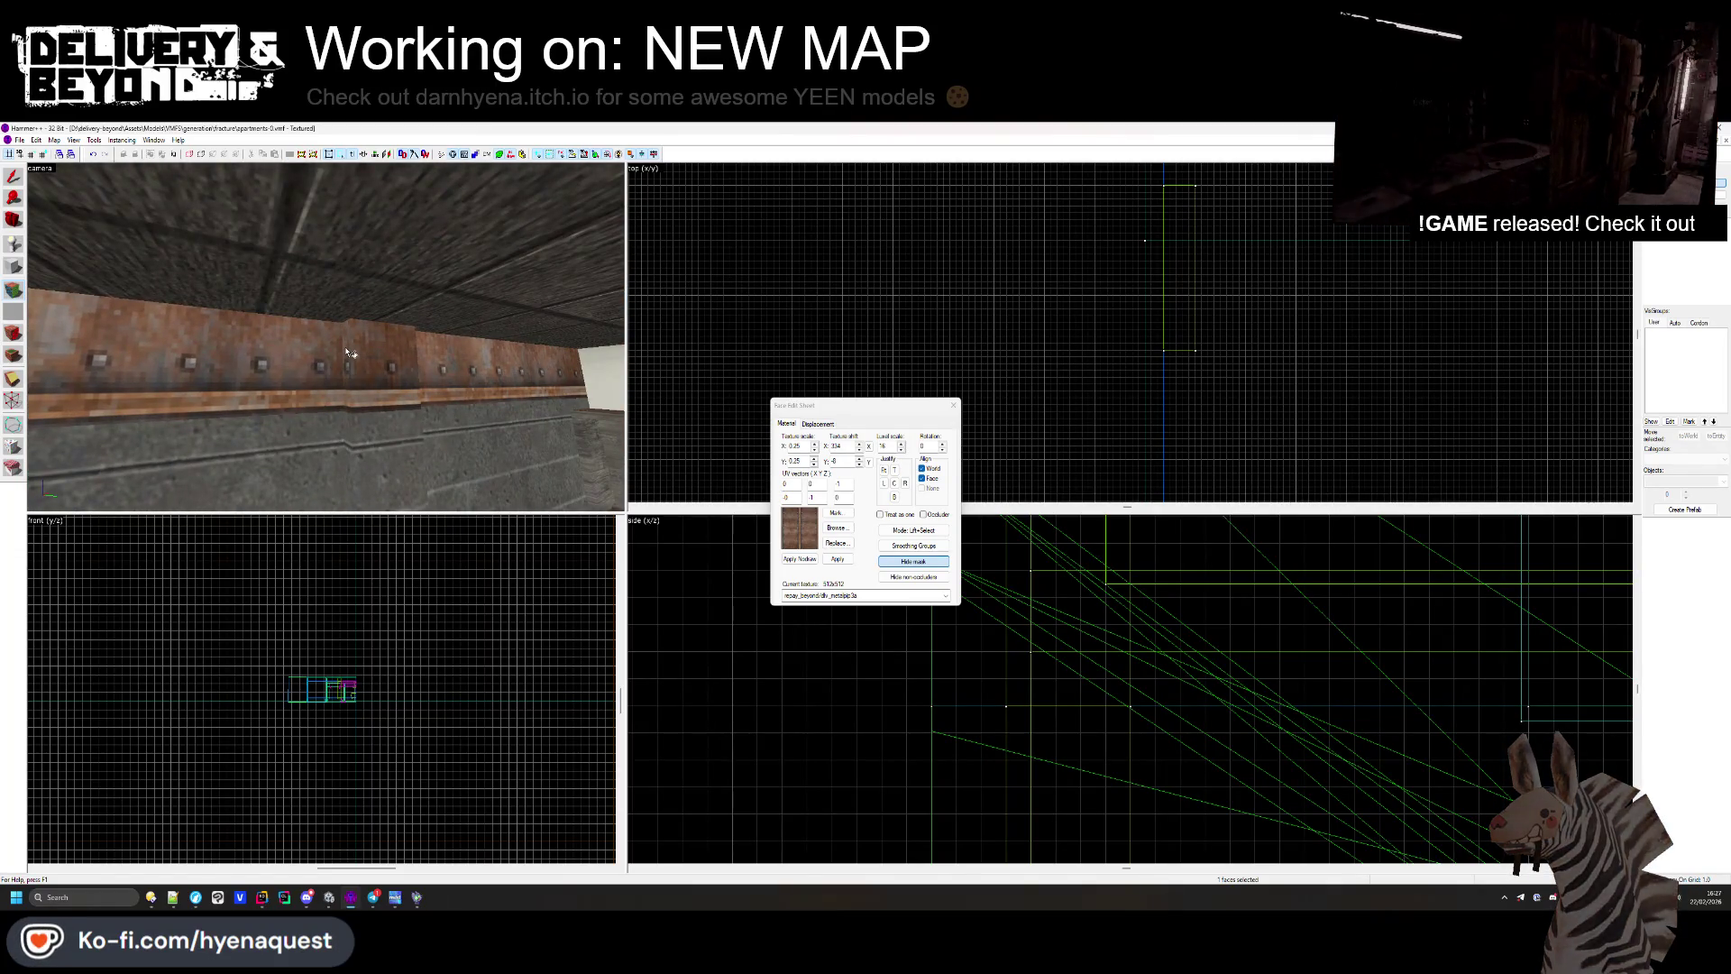
click(952, 405)
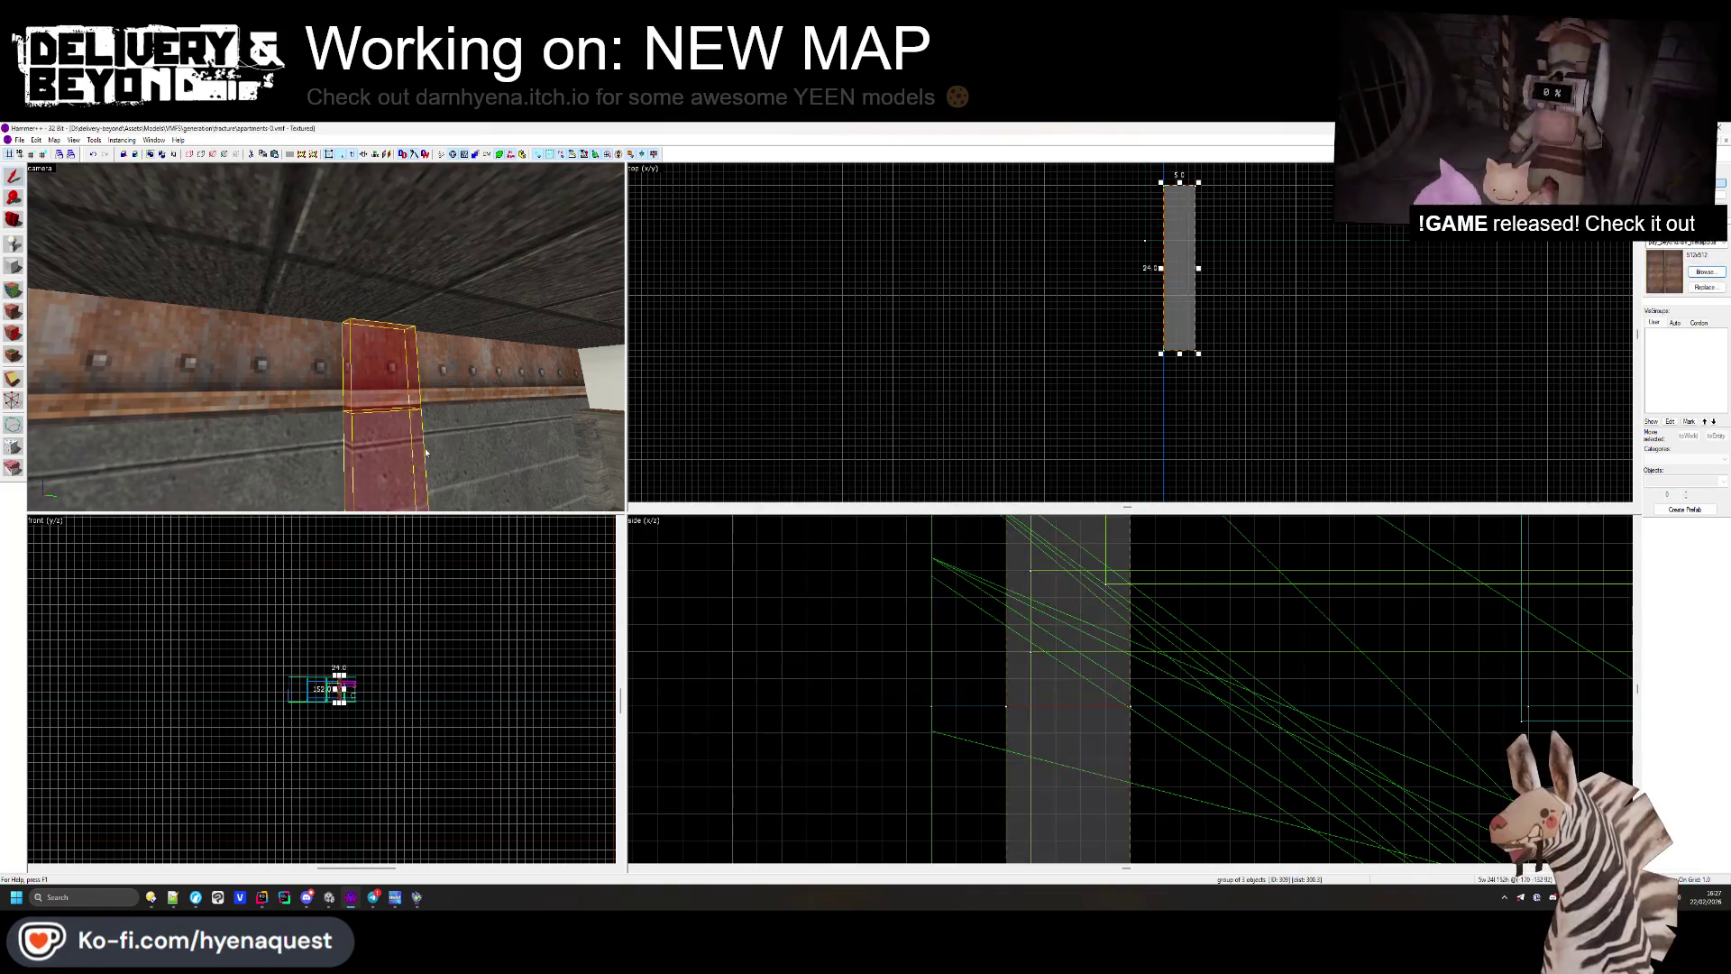
Step: Select the red pillar group and delete it from the map
scroll(1183, 285, down, 4)
scroll(1183, 285, up, 4)
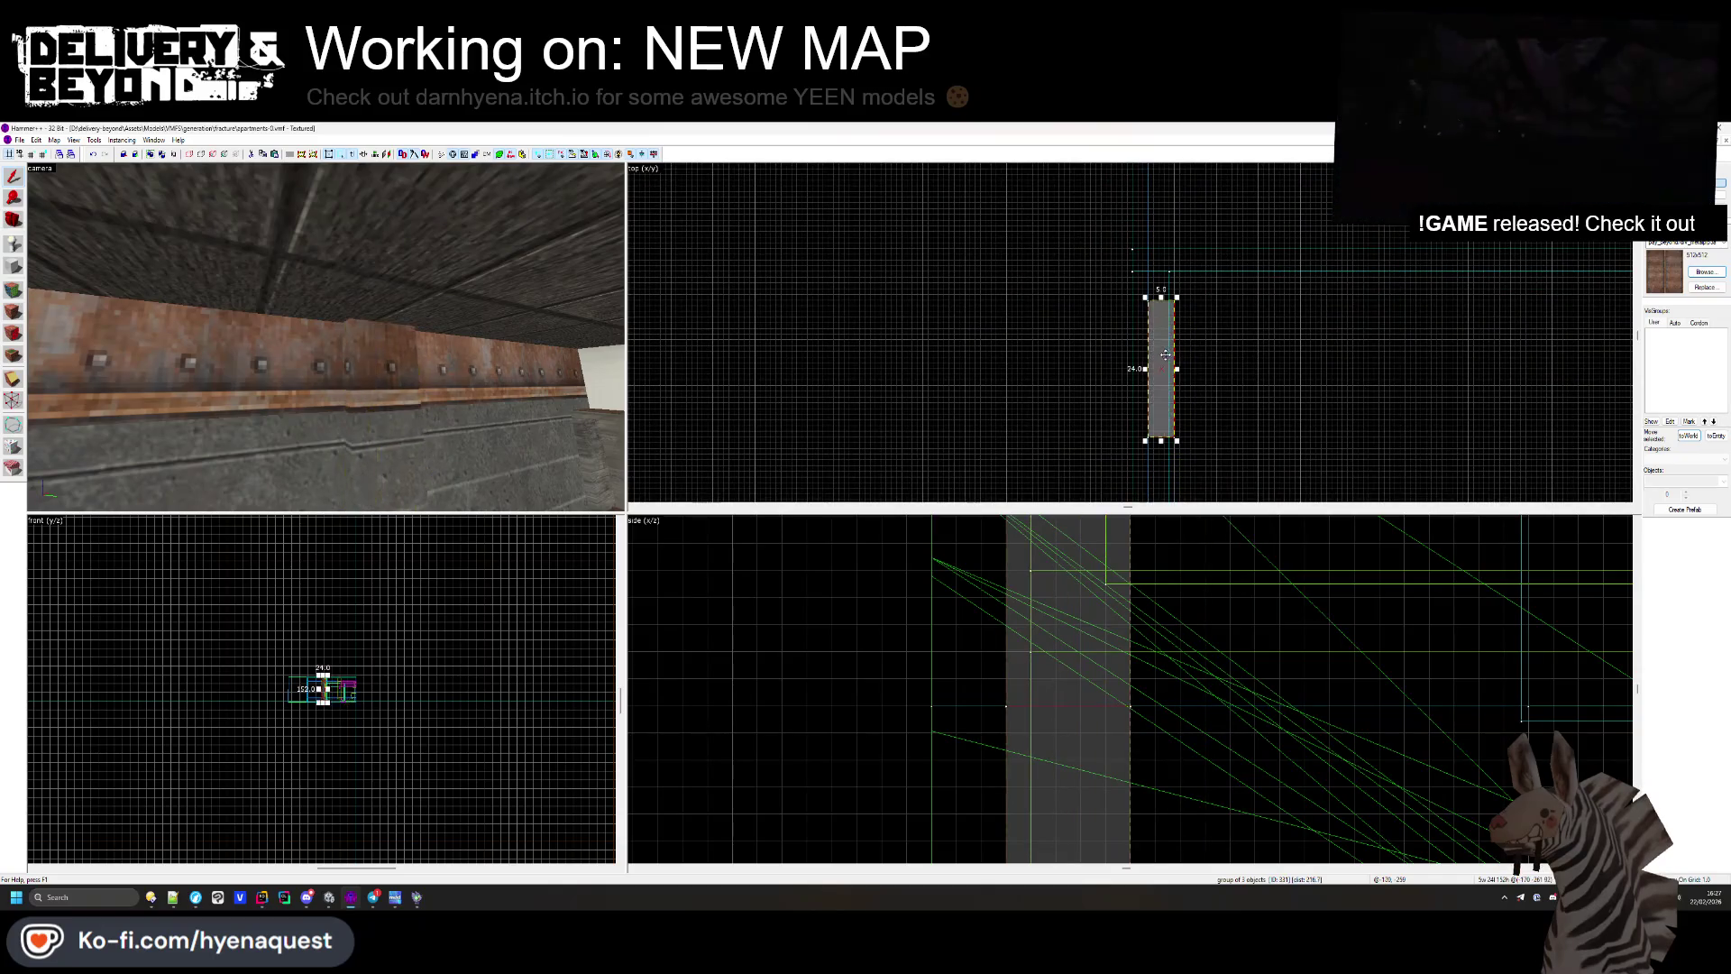
key(z)
key(z)
scroll(1079, 225, up, 2)
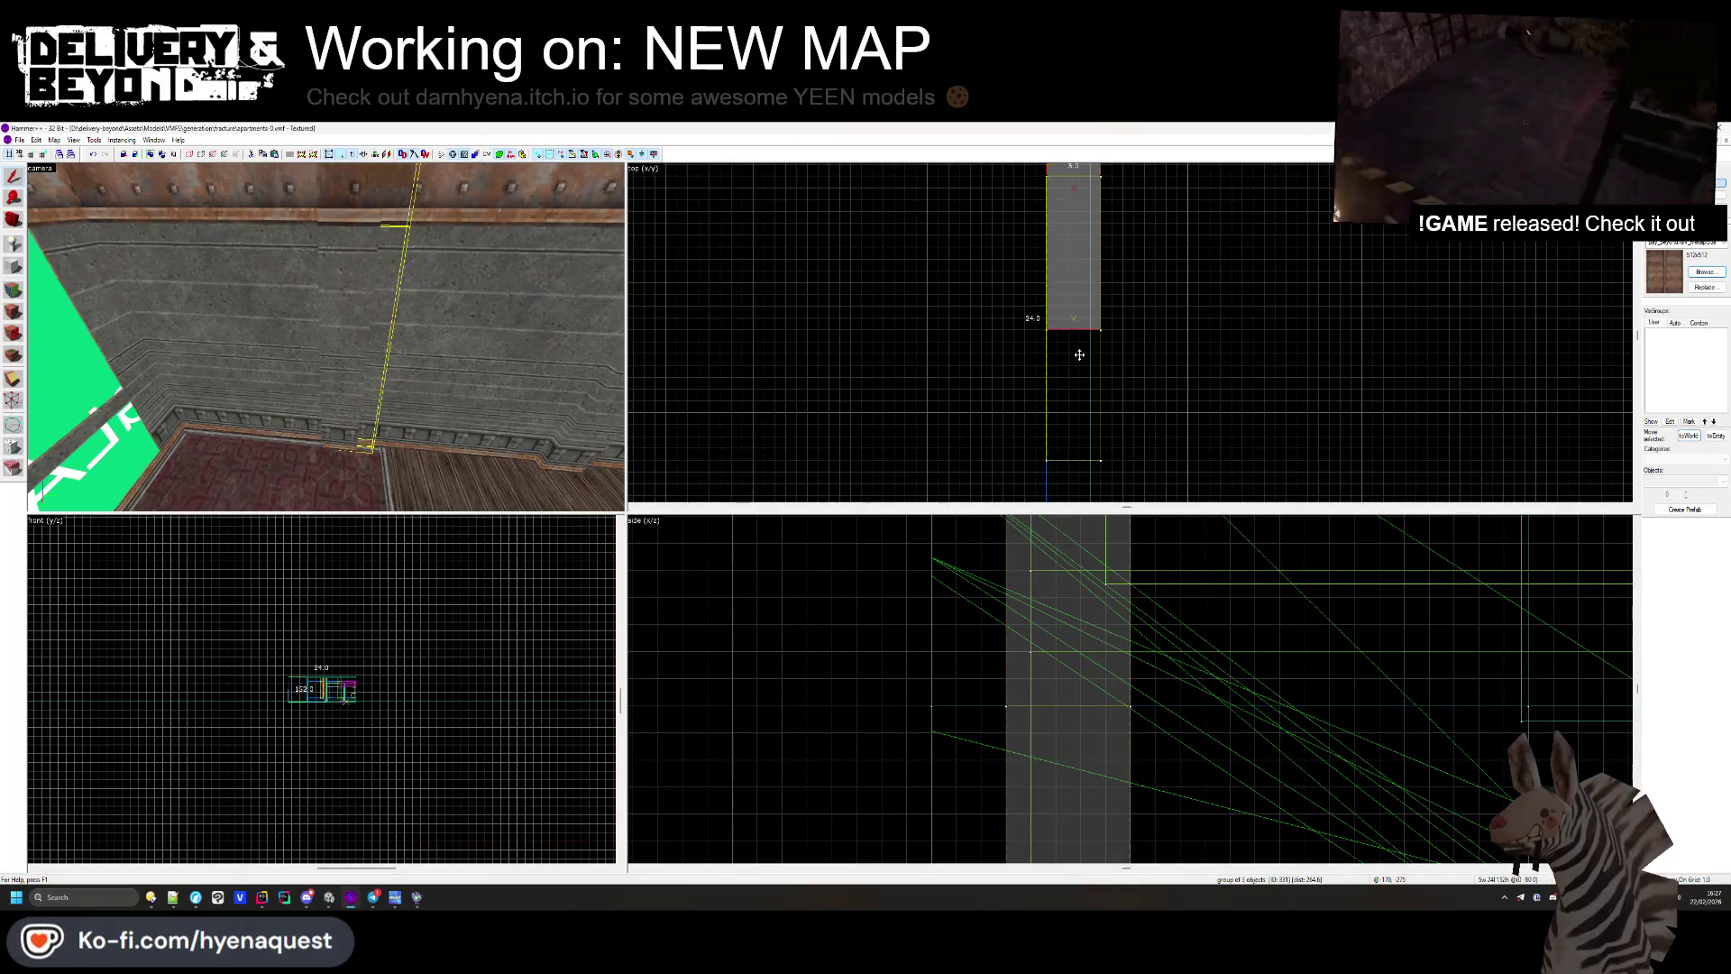
key(Escape)
key(z)
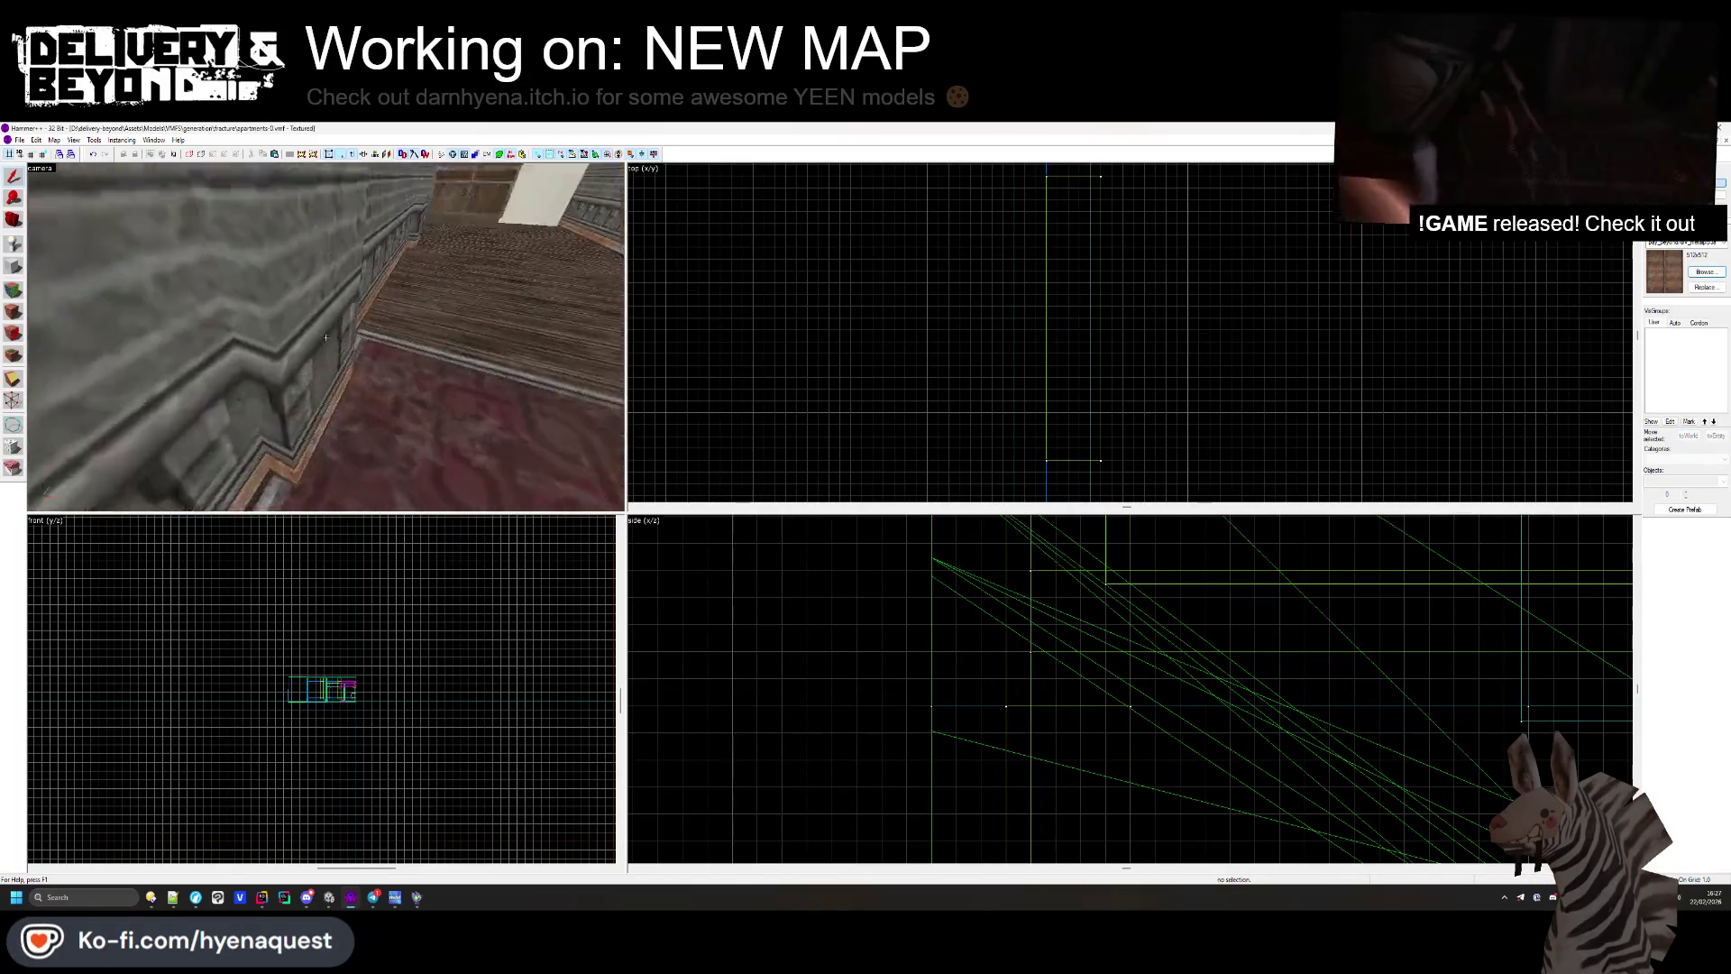
click(326, 337)
scroll(868, 727, up, 2)
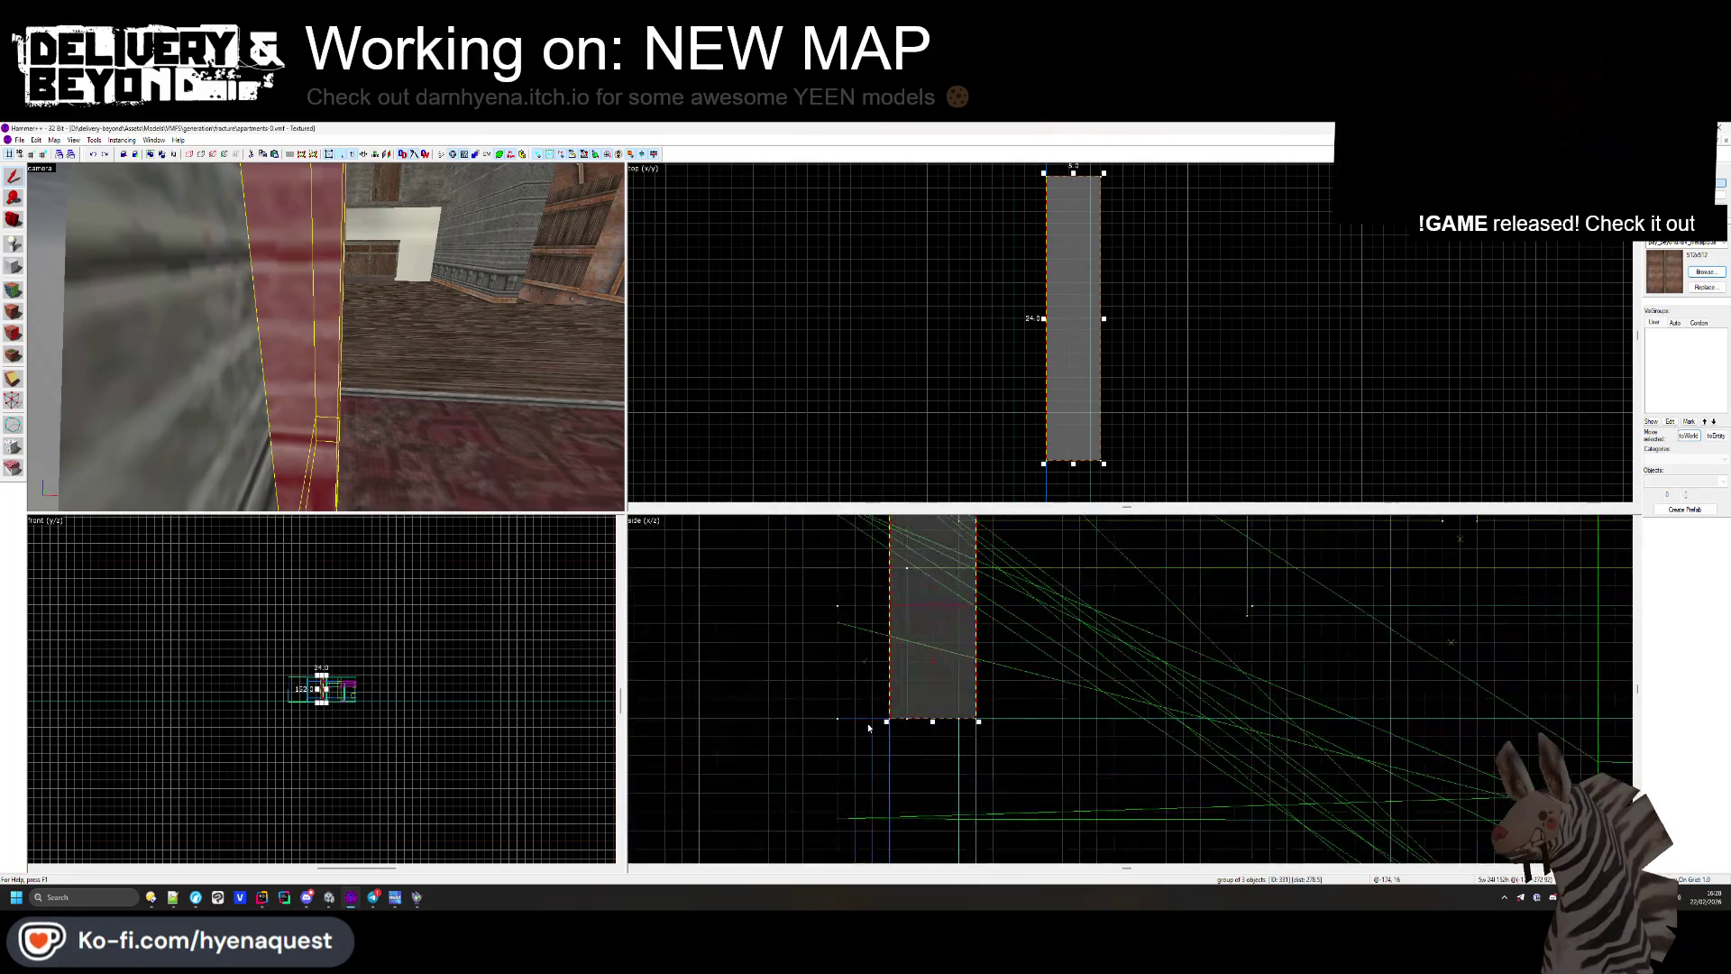
key(Delete)
Step: Compare the plaster, brown and grey wall face textures in face editing
key(shift+a)
click(279, 370)
click(442, 397)
mouse_move(407, 394)
mouse_down()
mouse_move(326, 339)
mouse_move(352, 340)
mouse_move(309, 389)
mouse_move(325, 337)
mouse_move(341, 343)
mouse_up()
click(308, 389)
click(326, 337)
click(955, 405)
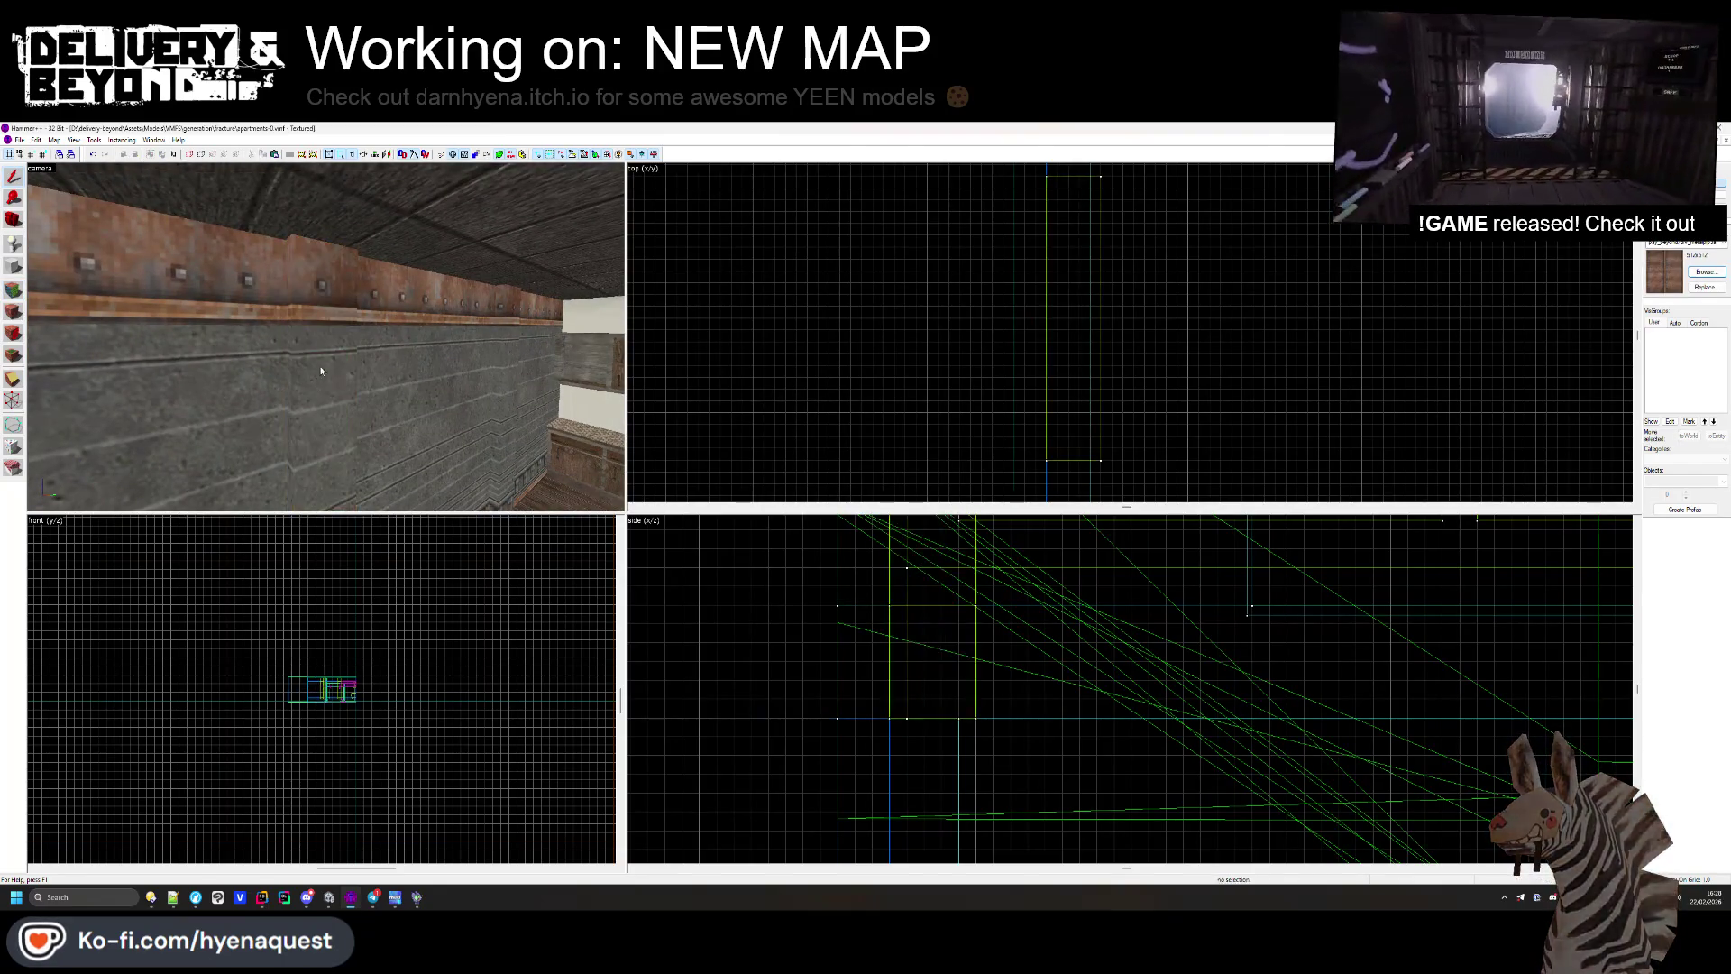
Step: Select the red pillar group by the wall and view it from several angles
click(319, 377)
key(z)
drag(325, 338, 333, 340)
scroll(1012, 306, down, 4)
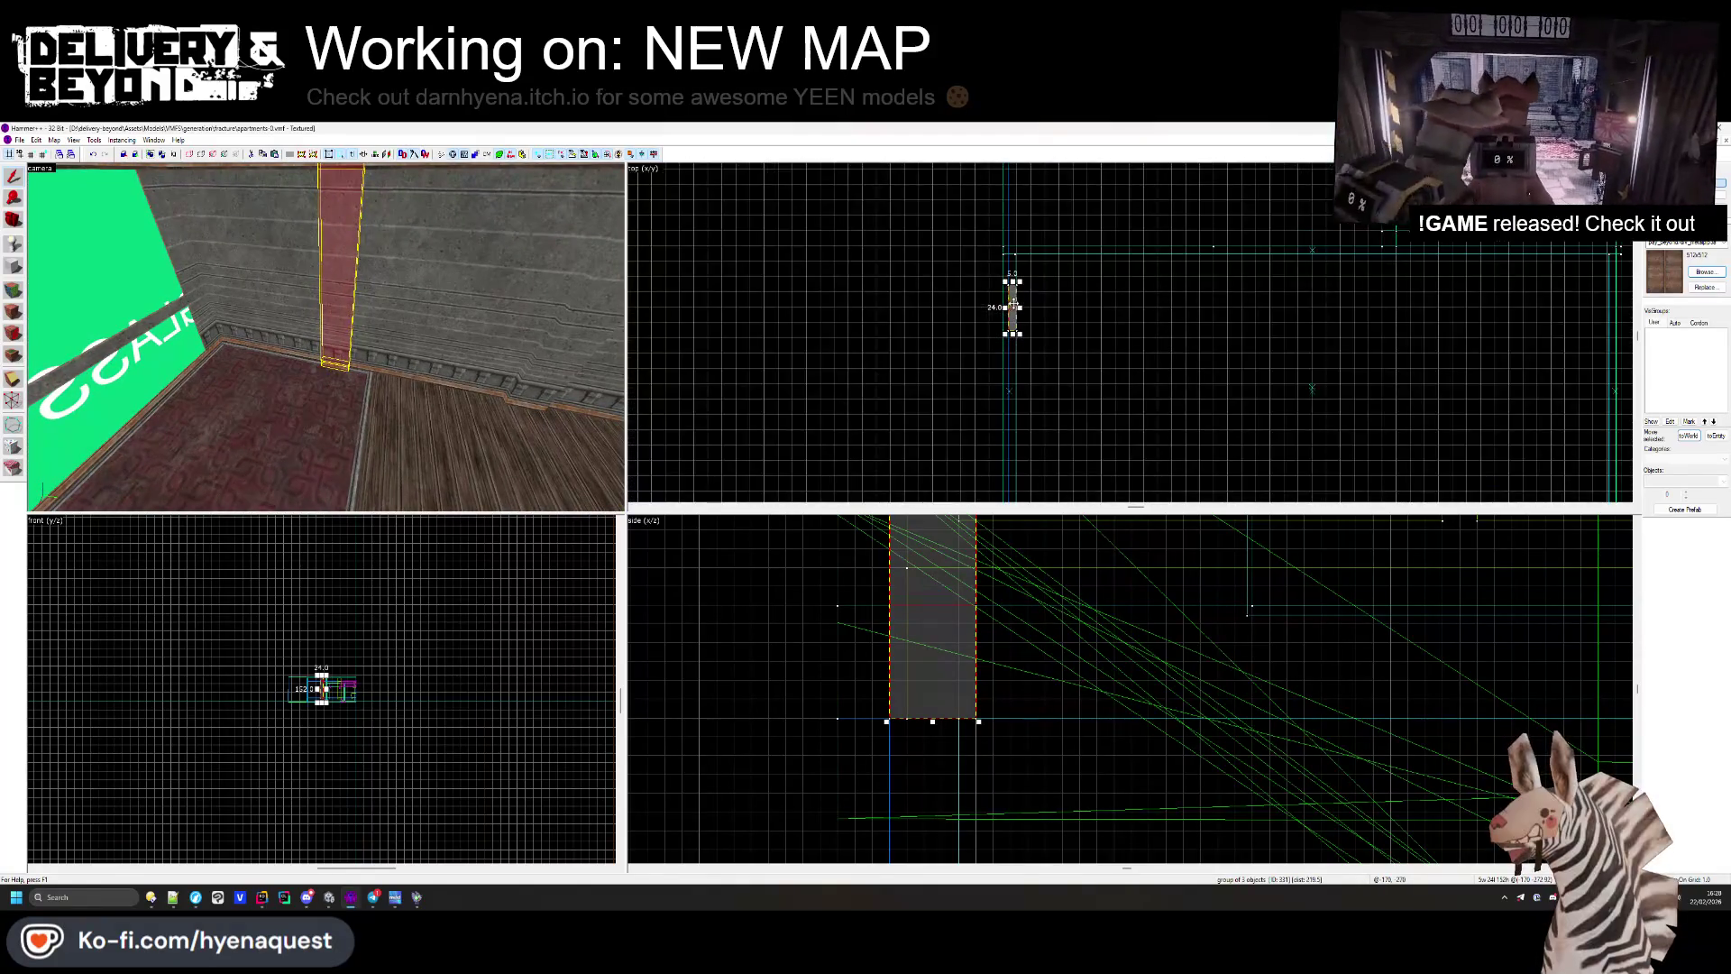
scroll(1594, 307, up, 2)
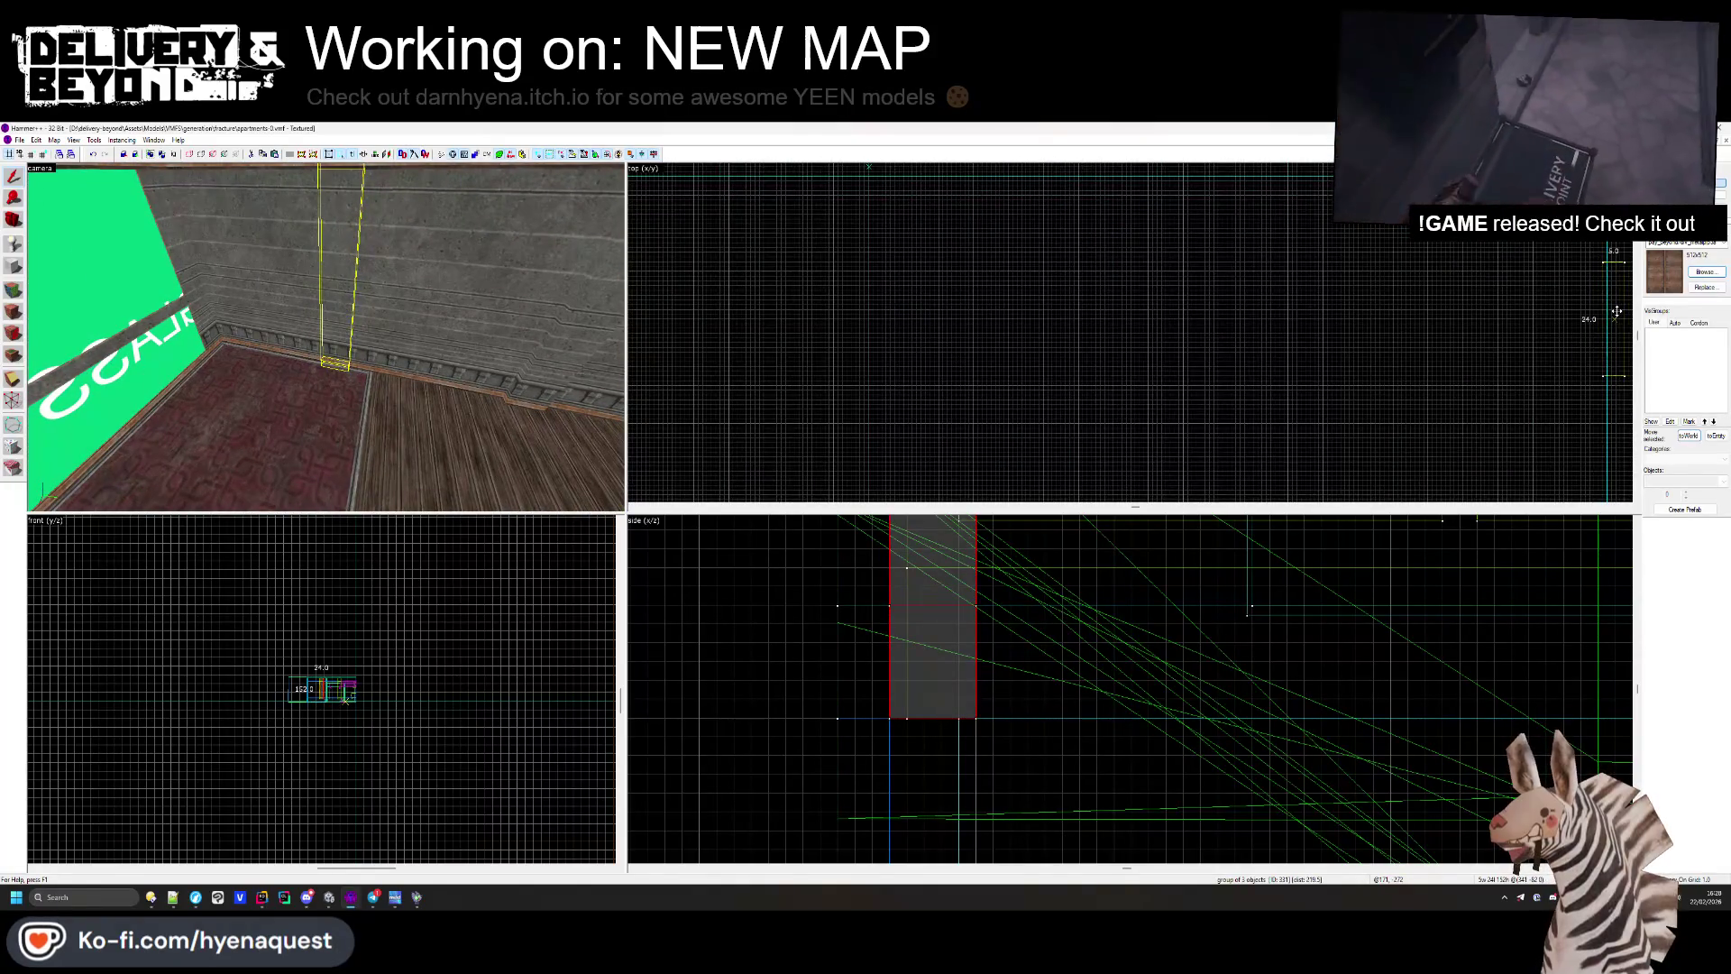
scroll(1055, 718, down, 5)
scroll(363, 712, up, 3)
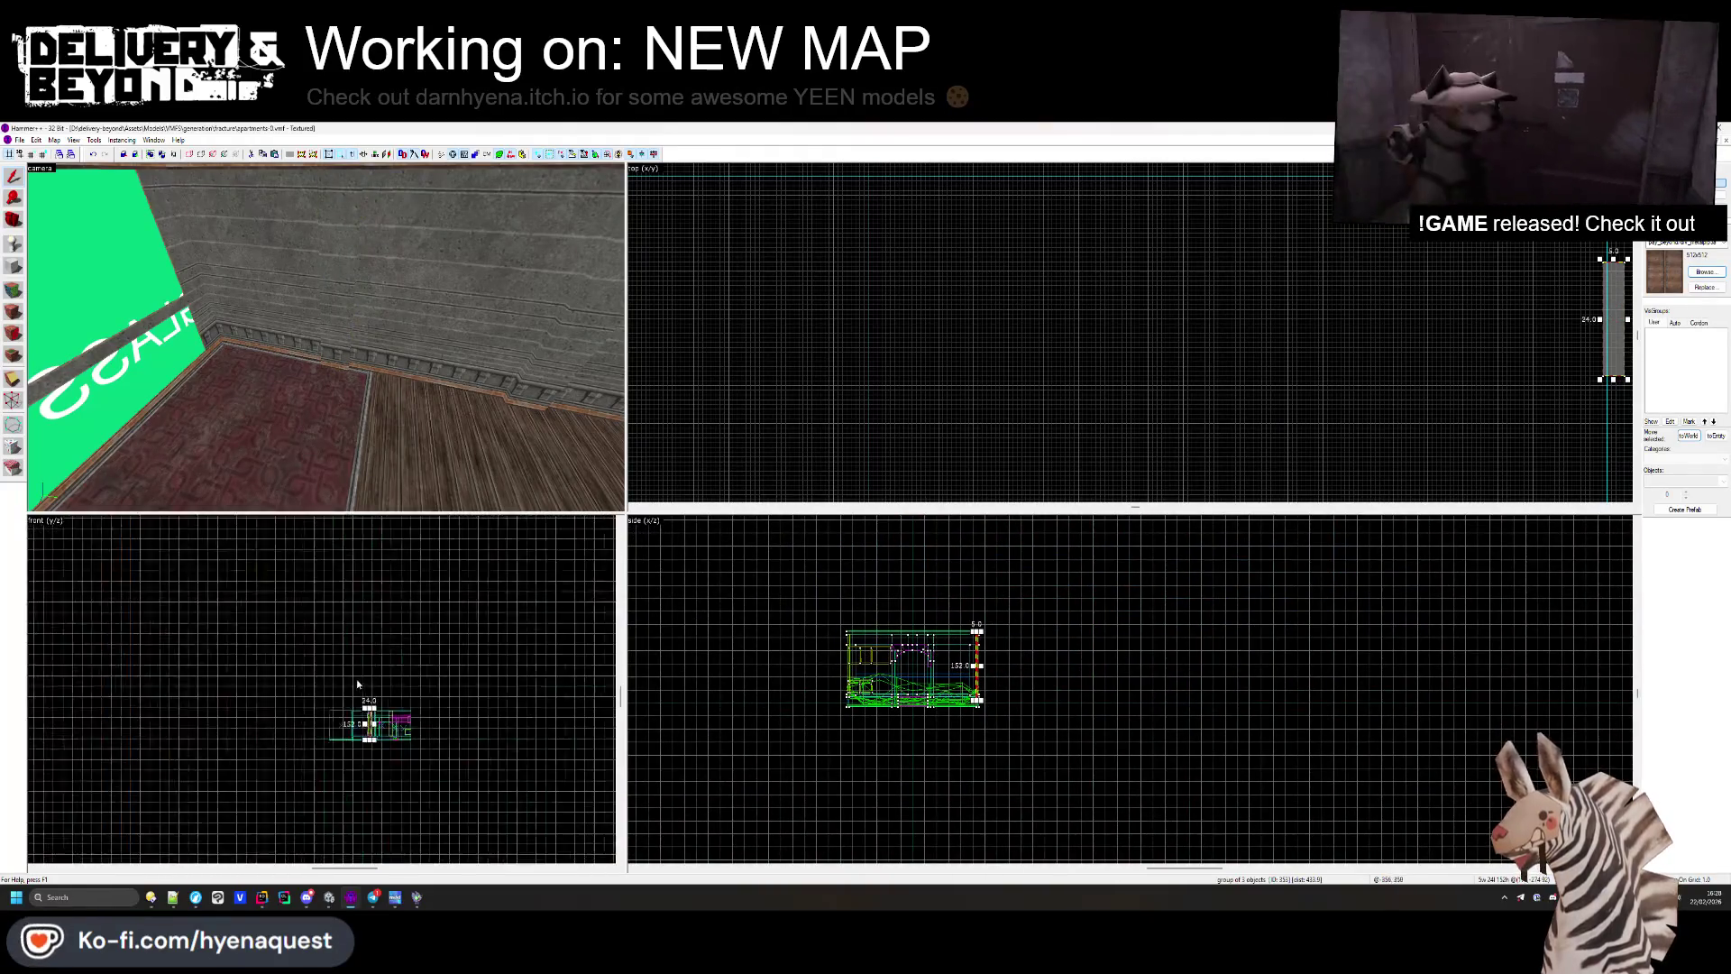
scroll(367, 694, up, 4)
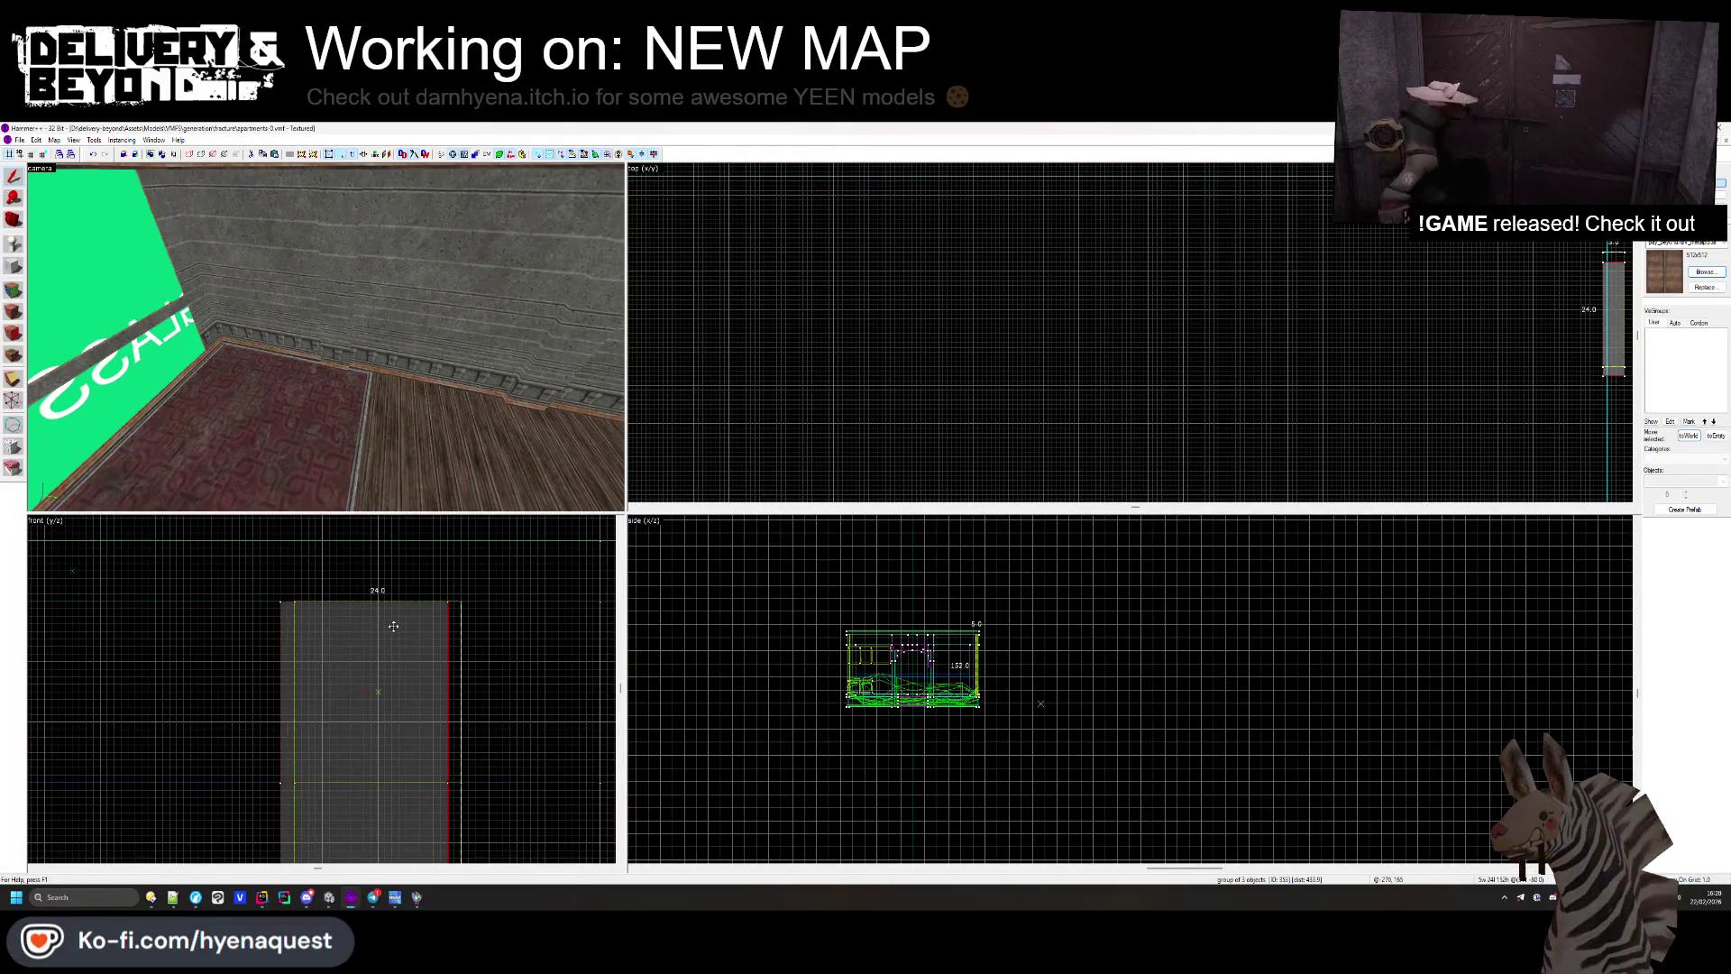
scroll(1172, 320, up, 2)
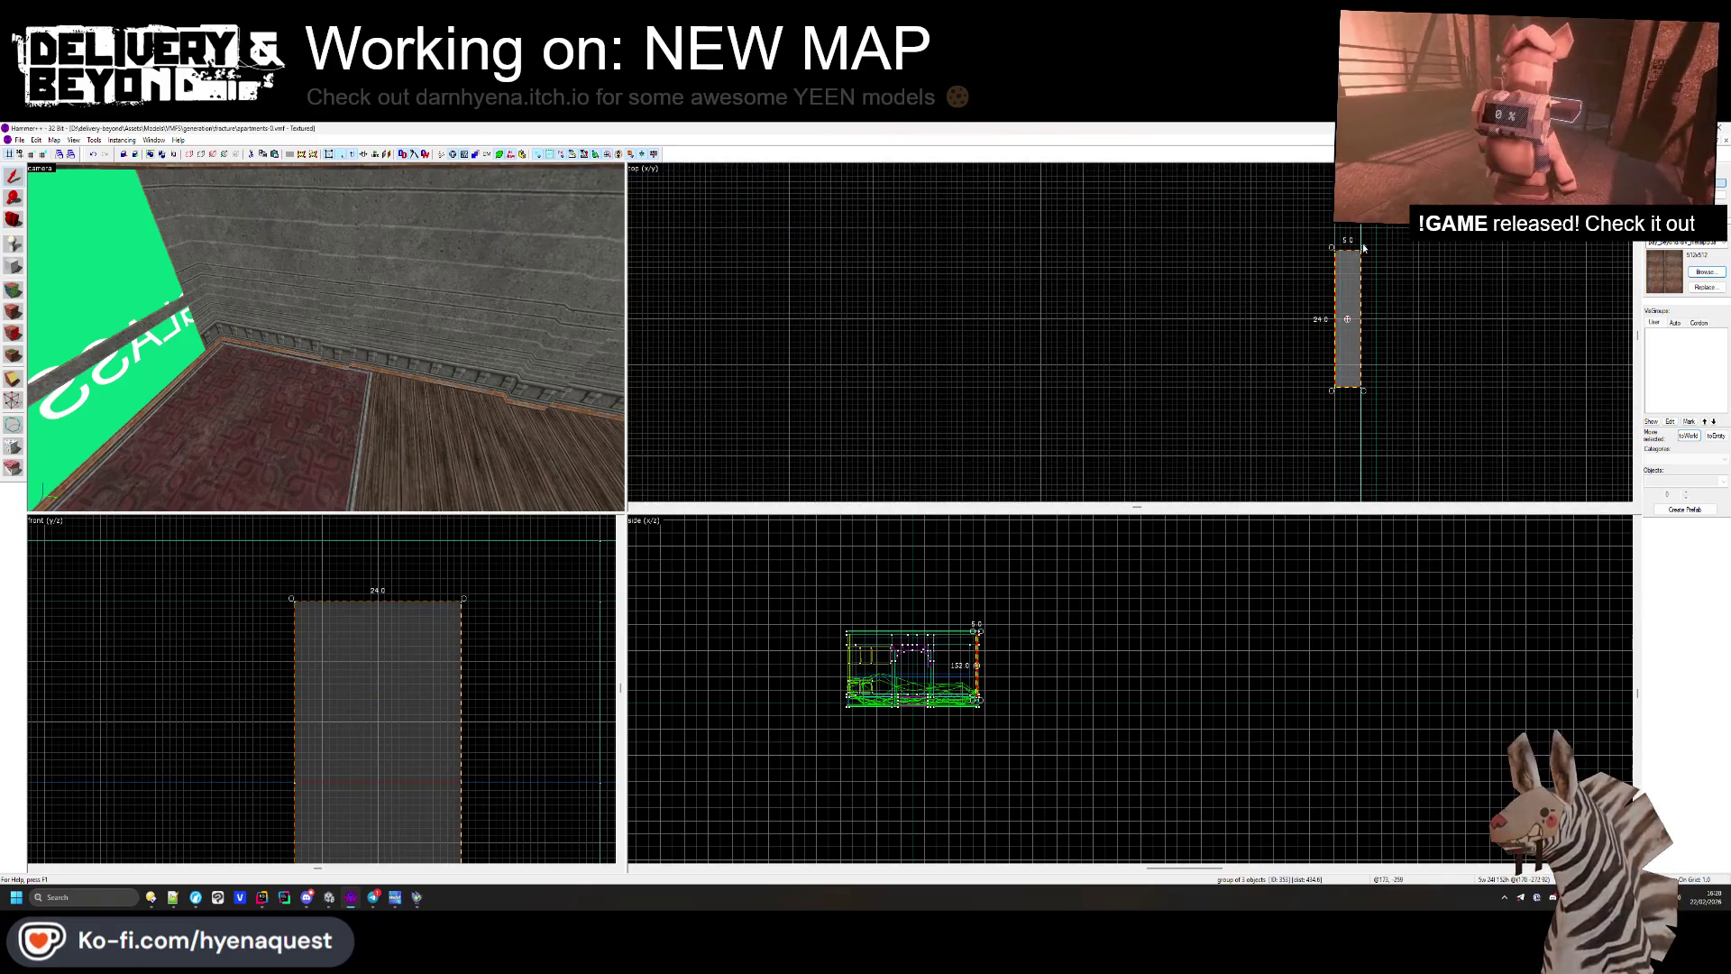
Step: Reopen the face texture settings on the wall trim
click(1329, 382)
key(z)
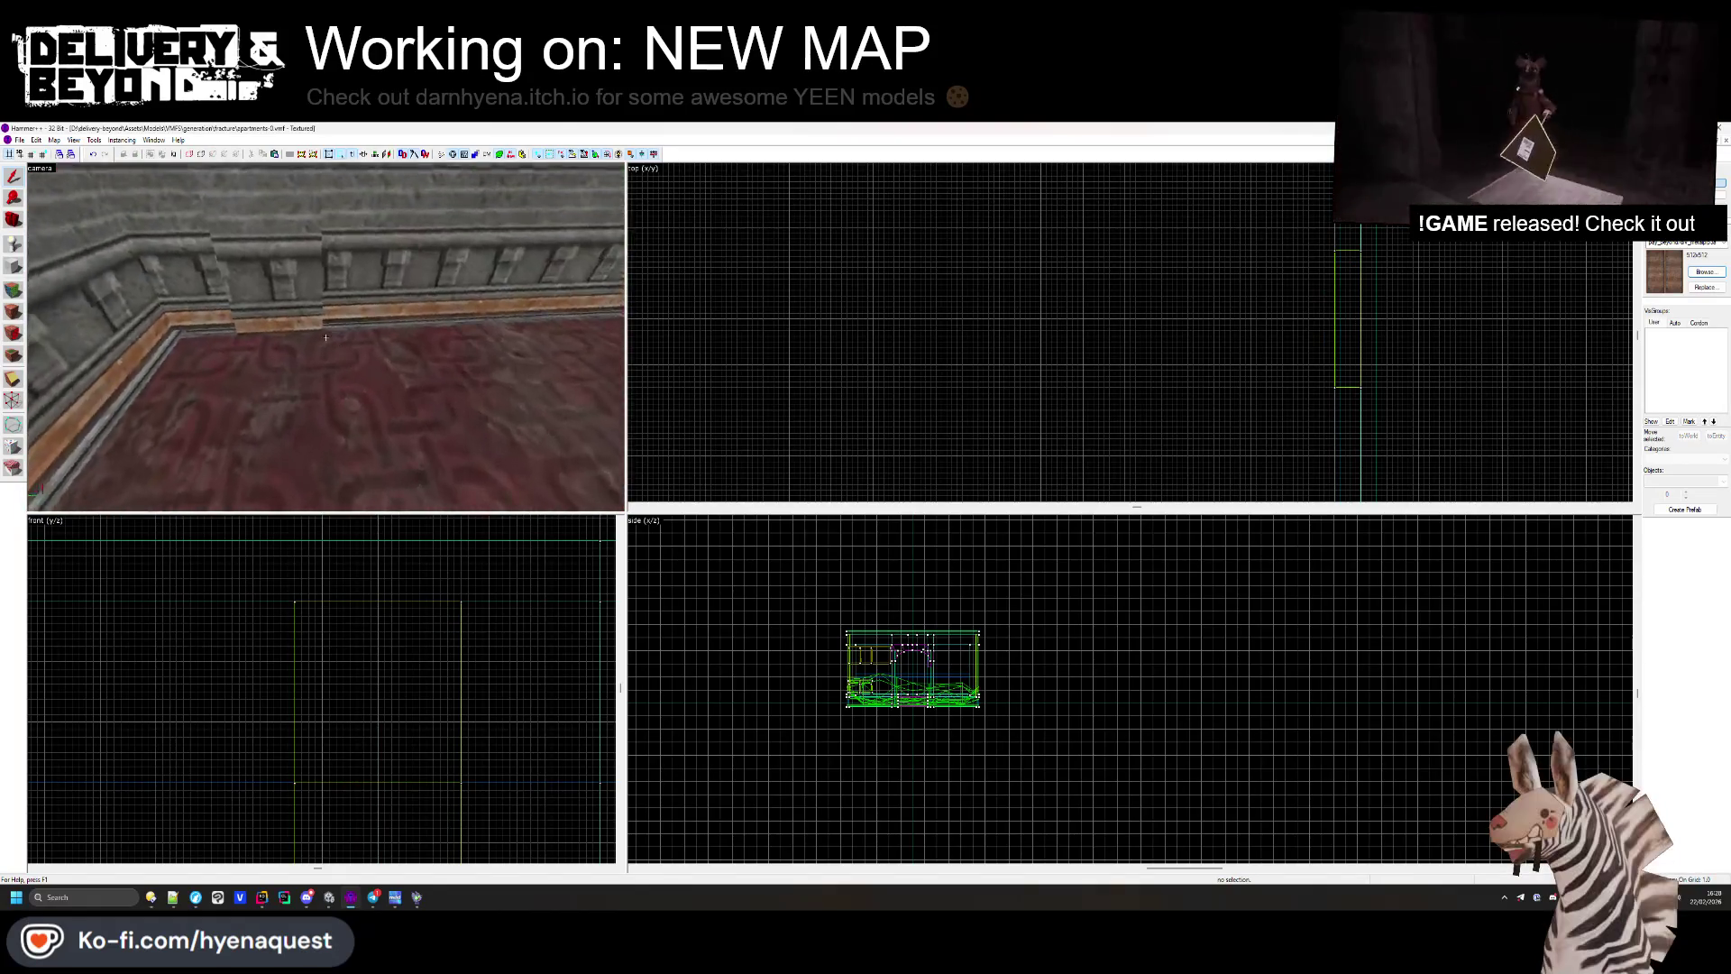
key(z)
click(13, 311)
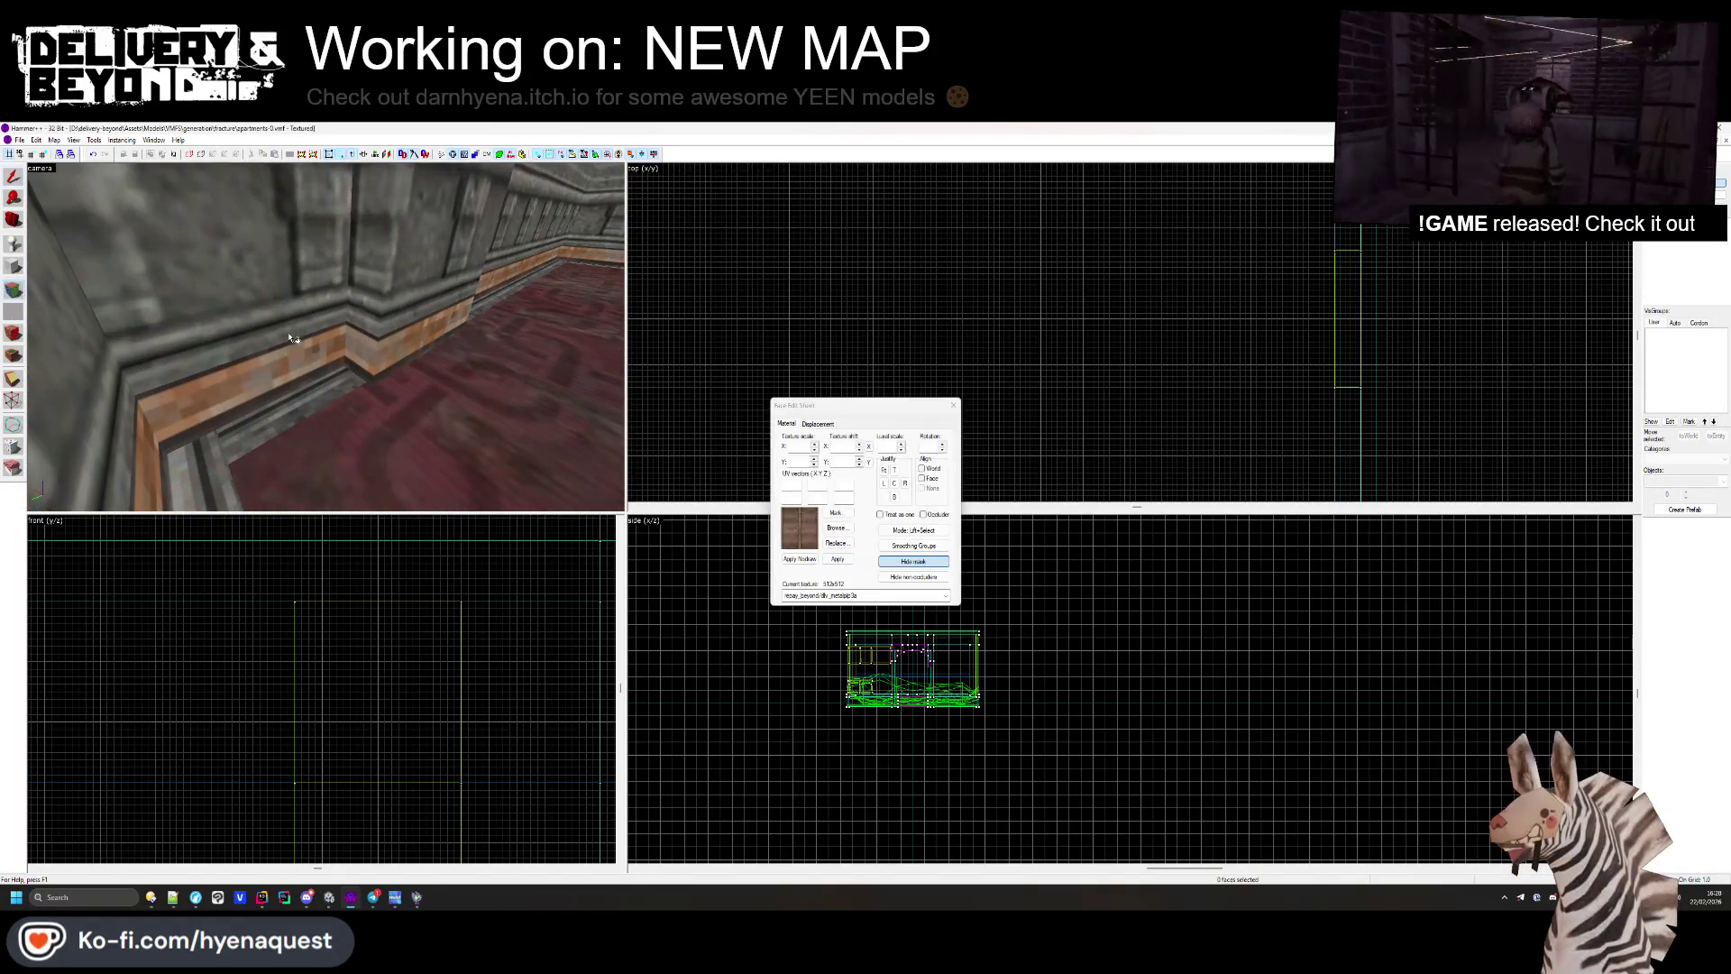
Step: Check the corner trim and the wall face above the red floor, then exit face editing with the pillar selected
drag(393, 359, 343, 352)
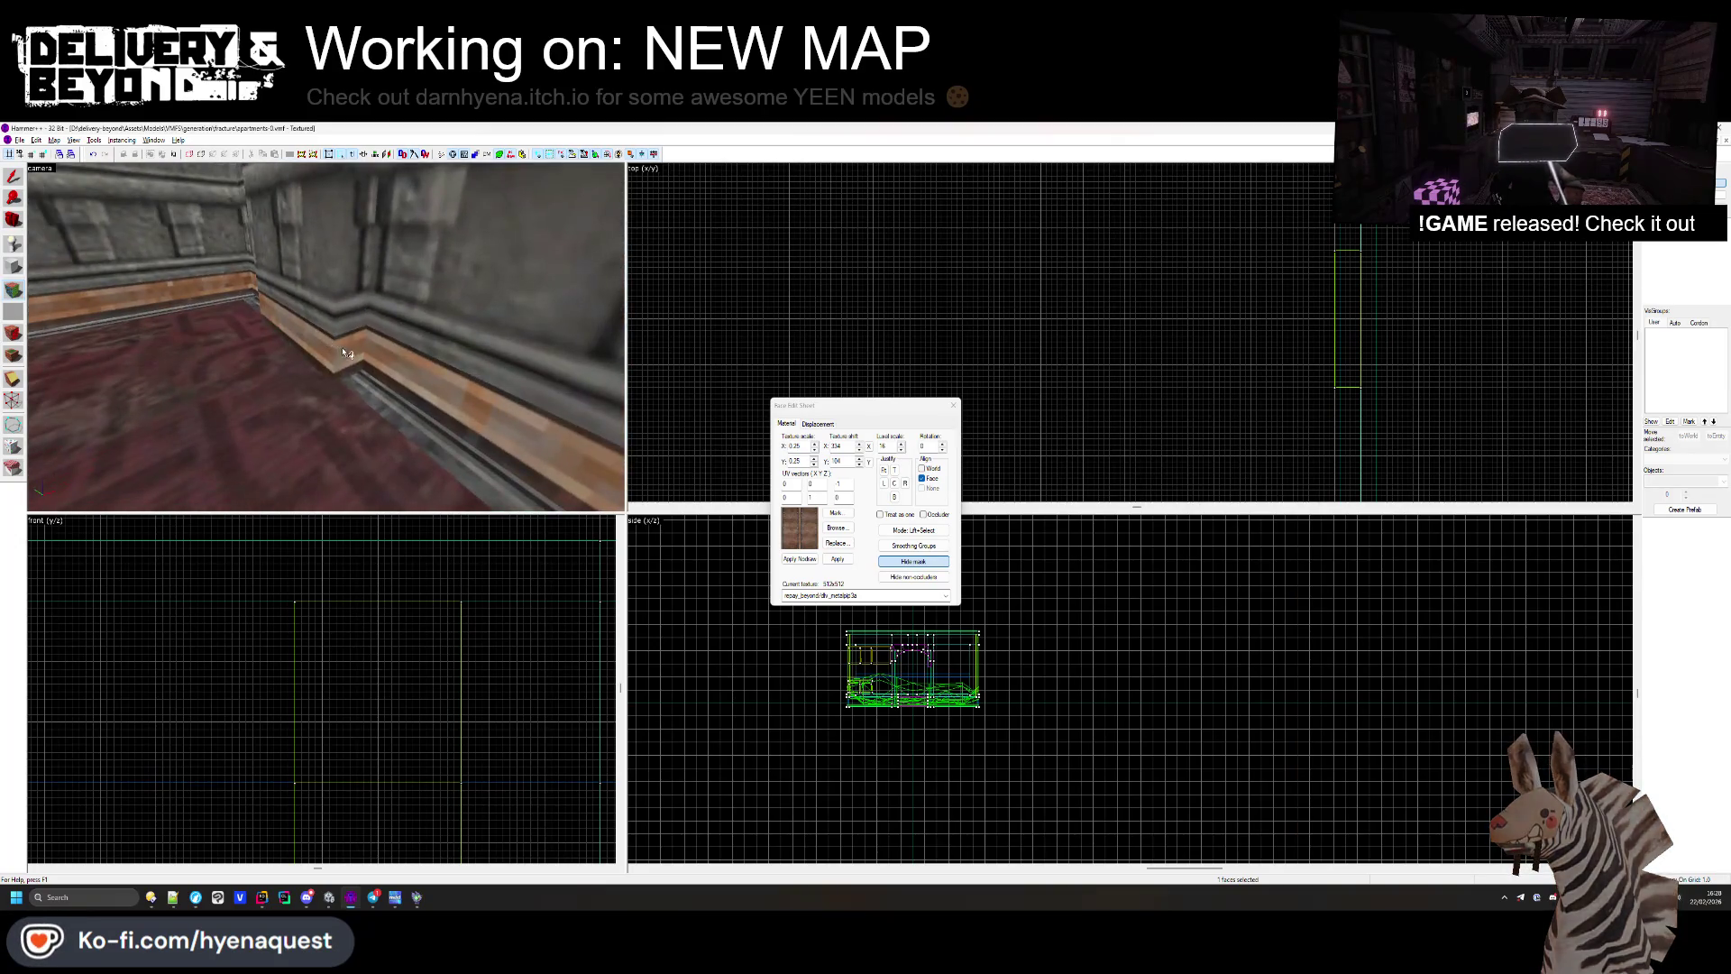
key(z)
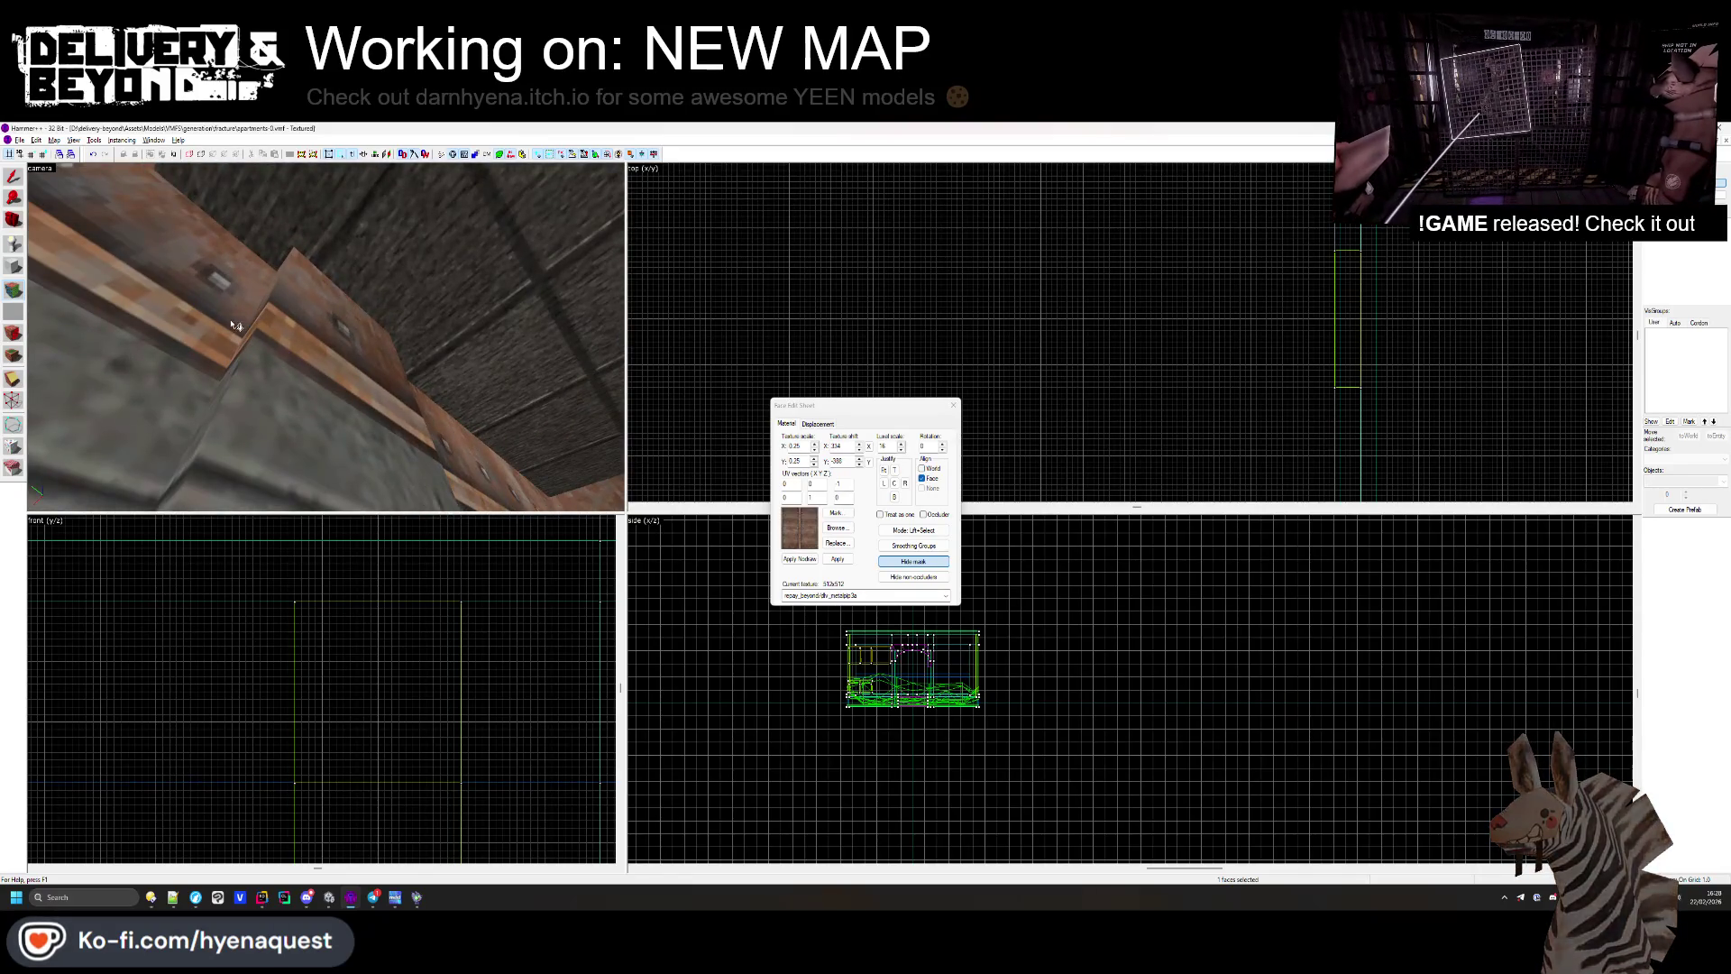
click(288, 326)
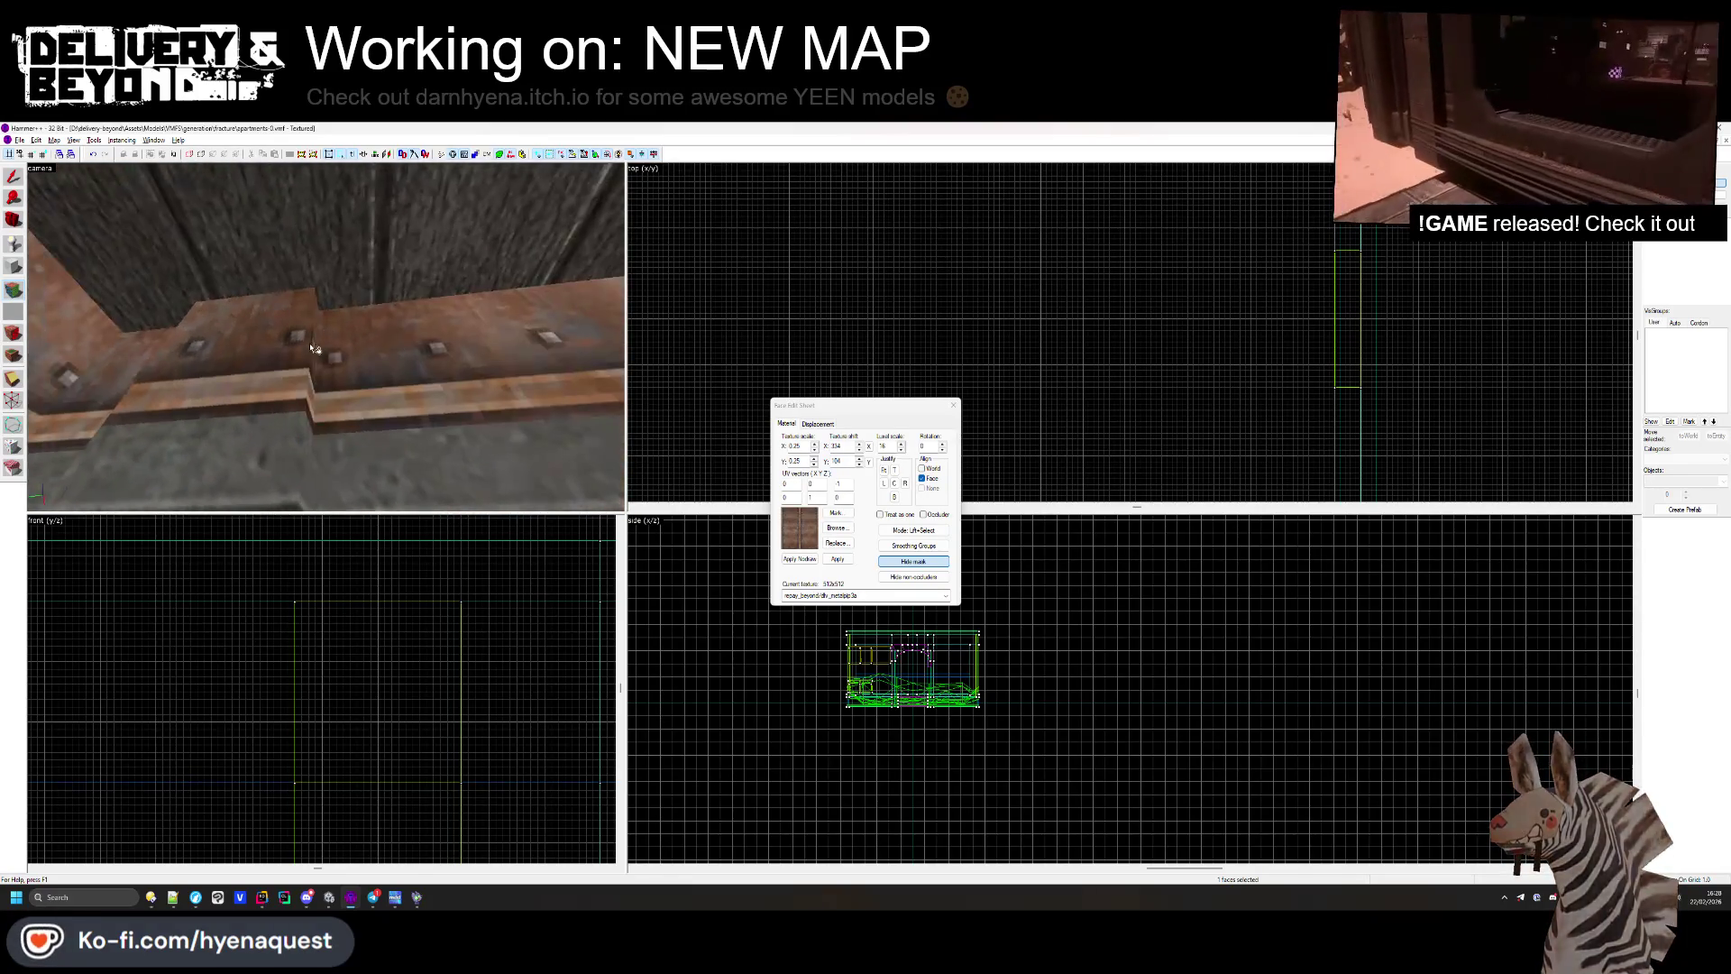
key(shift+s)
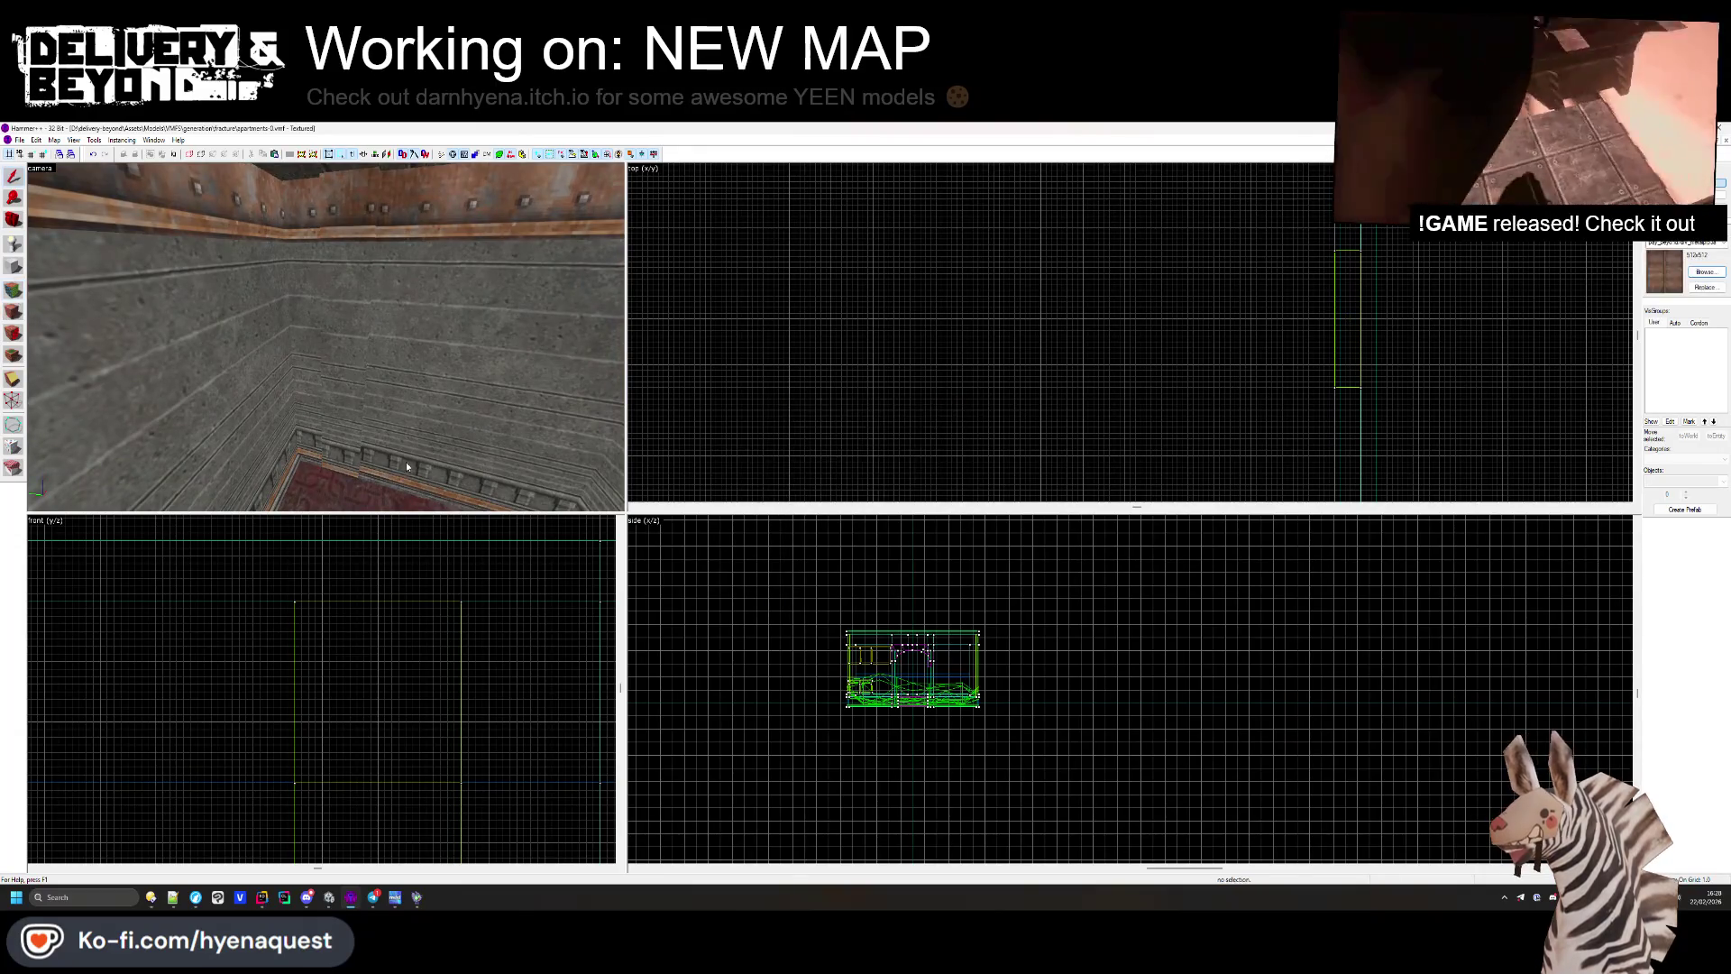
scroll(1224, 309, down, 2)
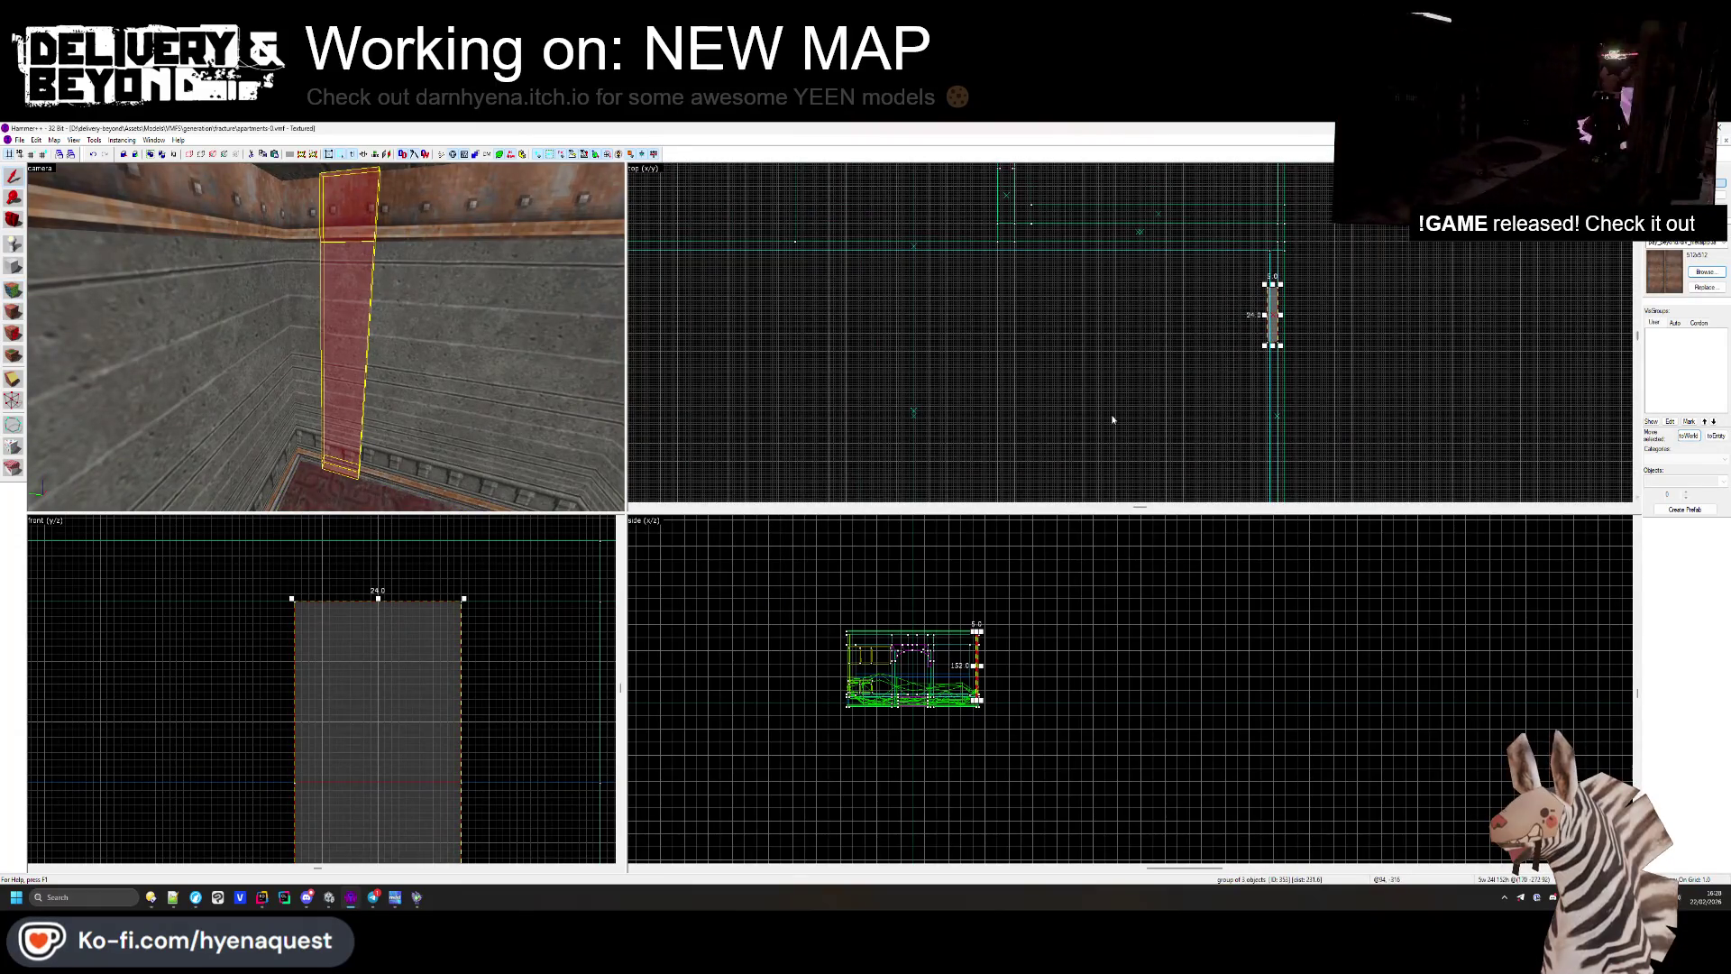
Step: Look around the room in the 3D view, briefly selecting then deselecting the strip pillar group
scroll(1277, 391, up, 5)
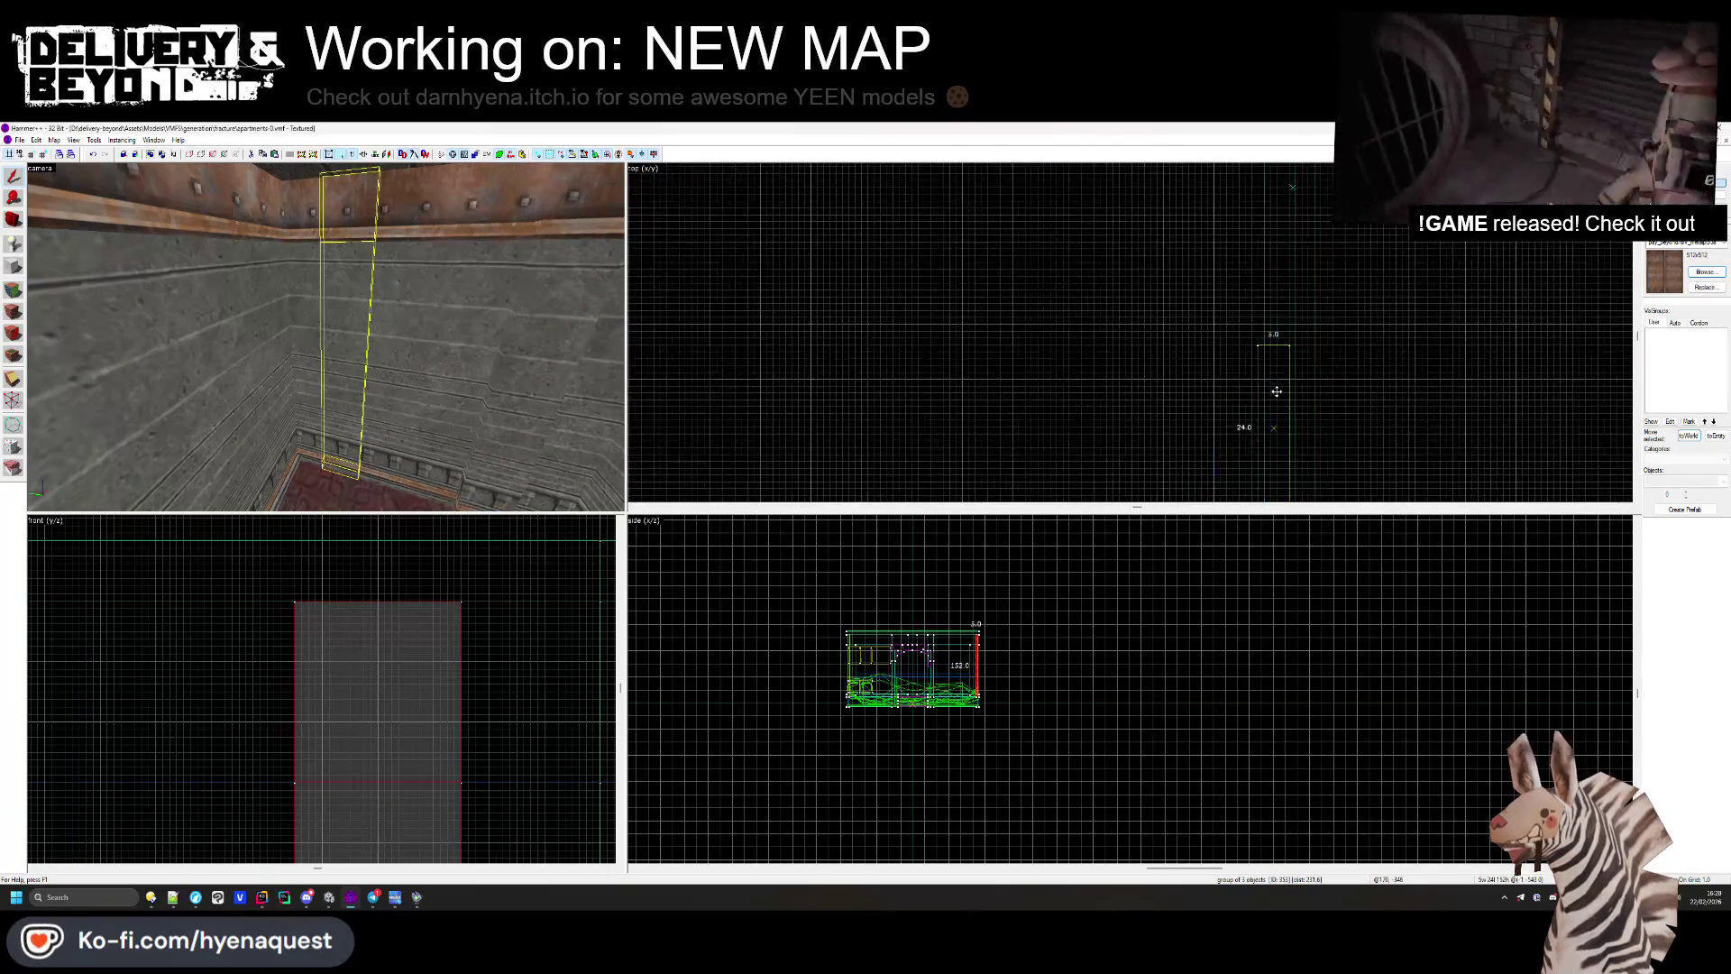
key(Escape)
key(z)
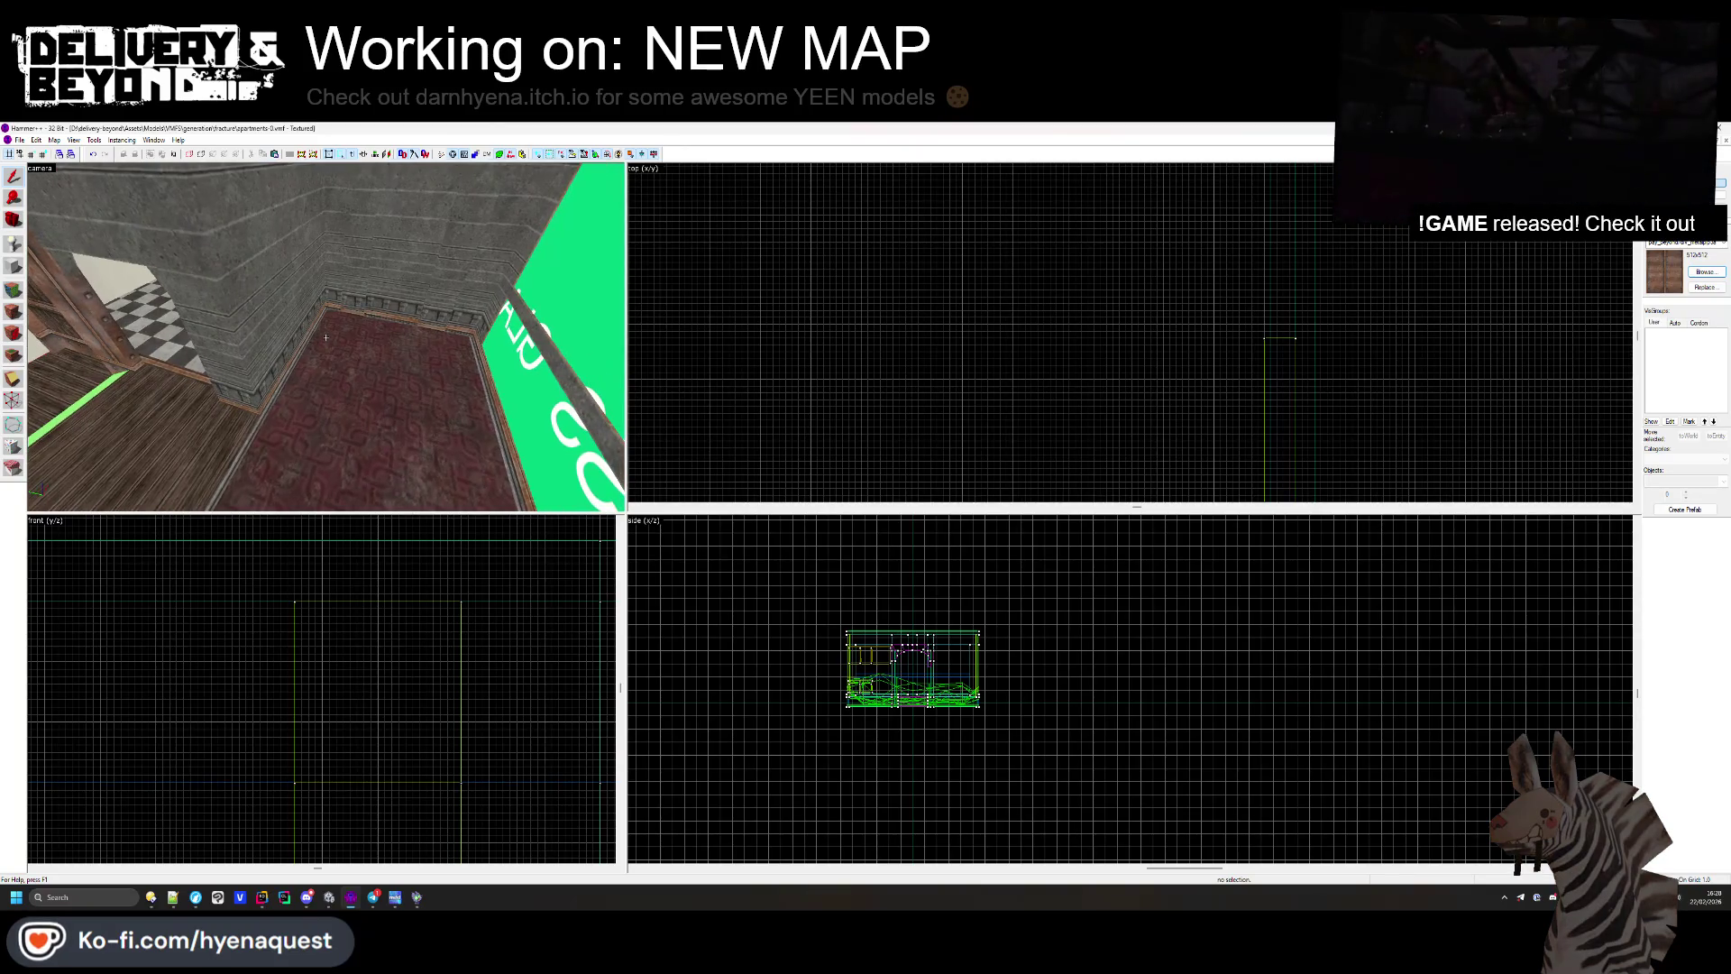
key(z)
click(333, 340)
key(Escape)
key(z)
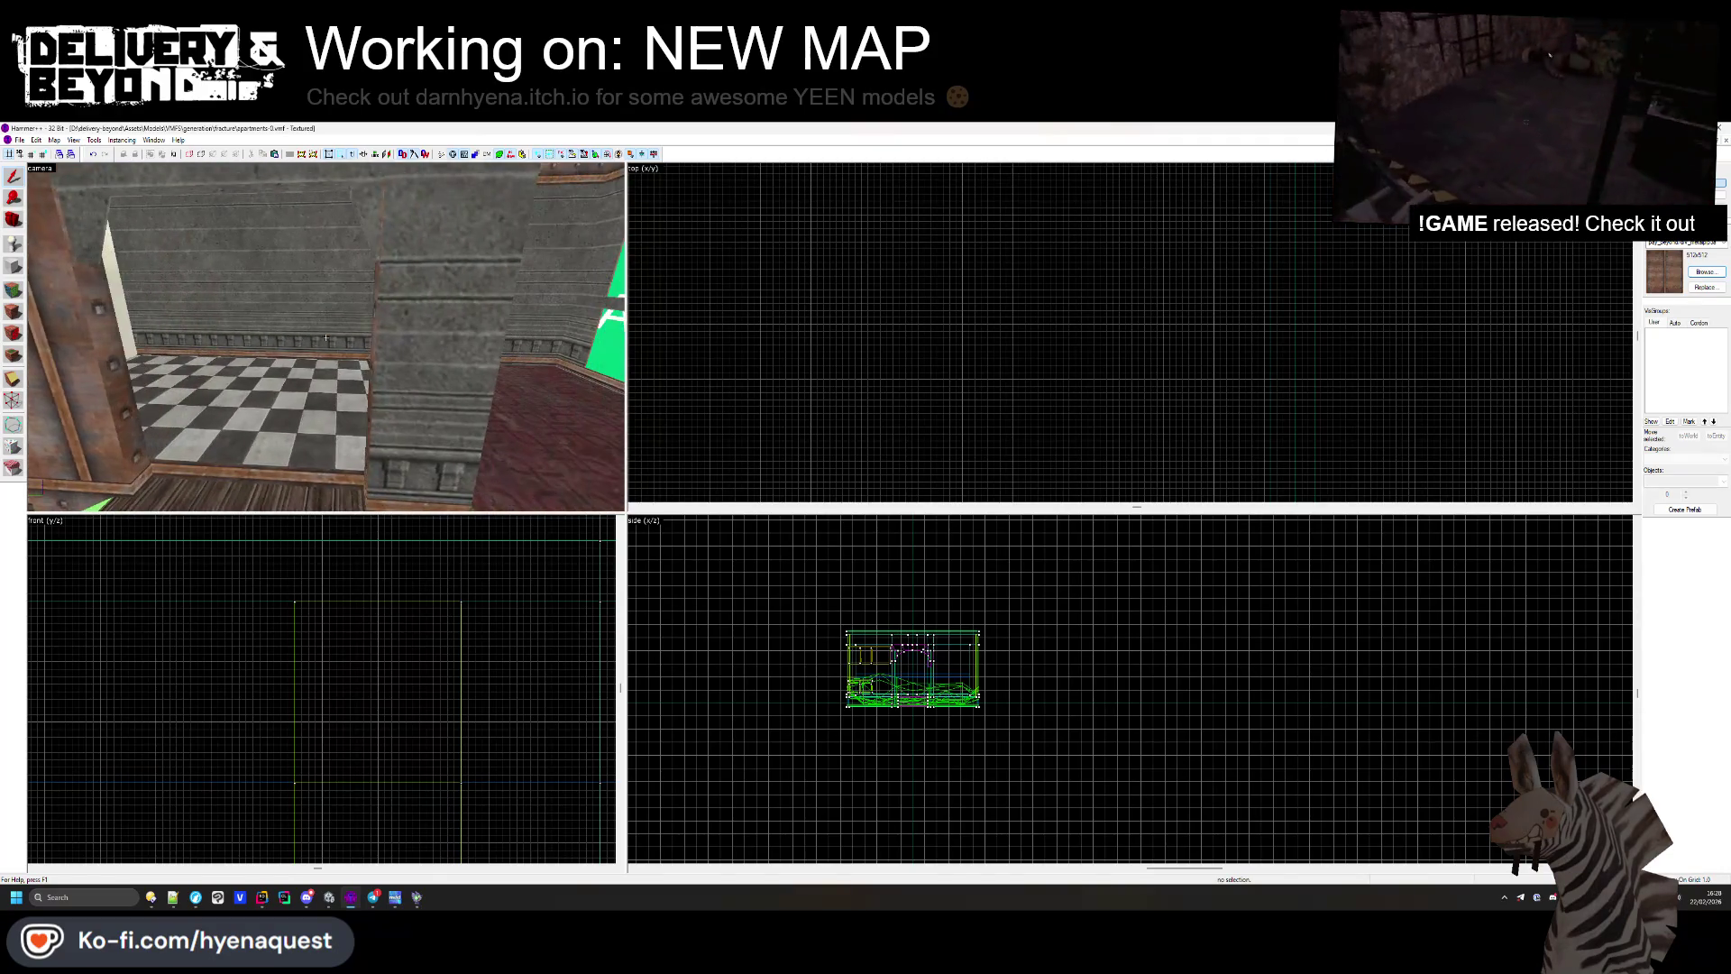
key(z)
Step: Nudge the red wall strip group slightly right in the Top view, deleting and restoring it
click(528, 298)
scroll(1107, 352, down, 4)
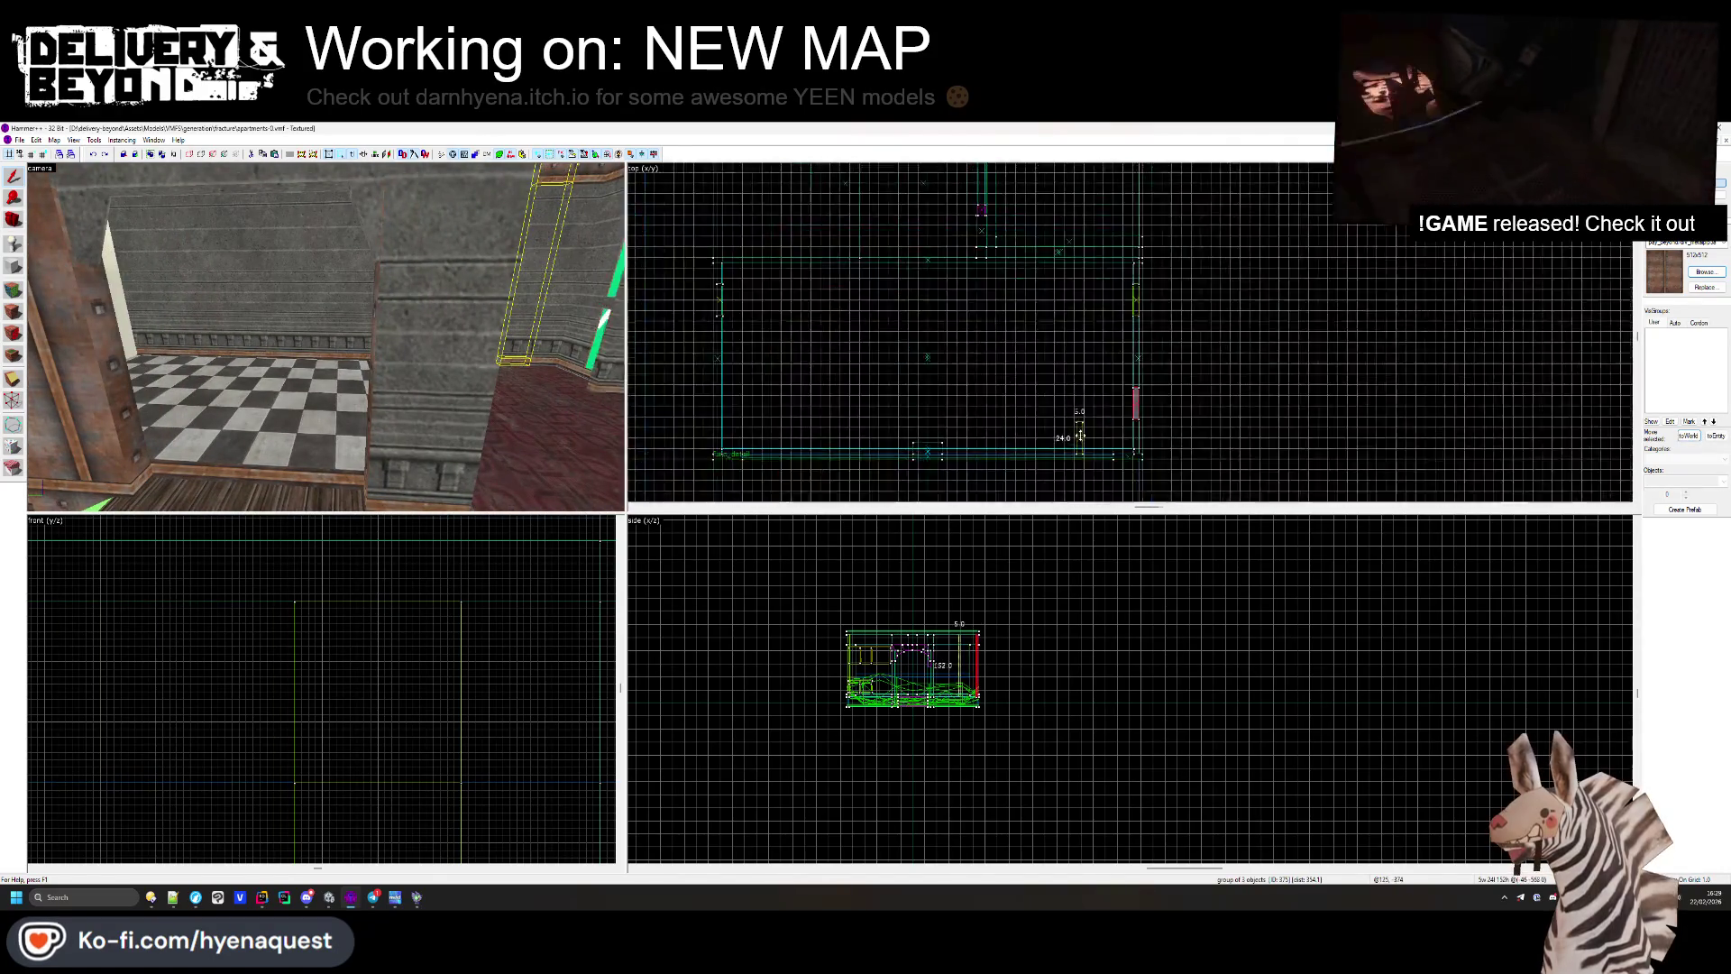
scroll(1107, 352, up, 4)
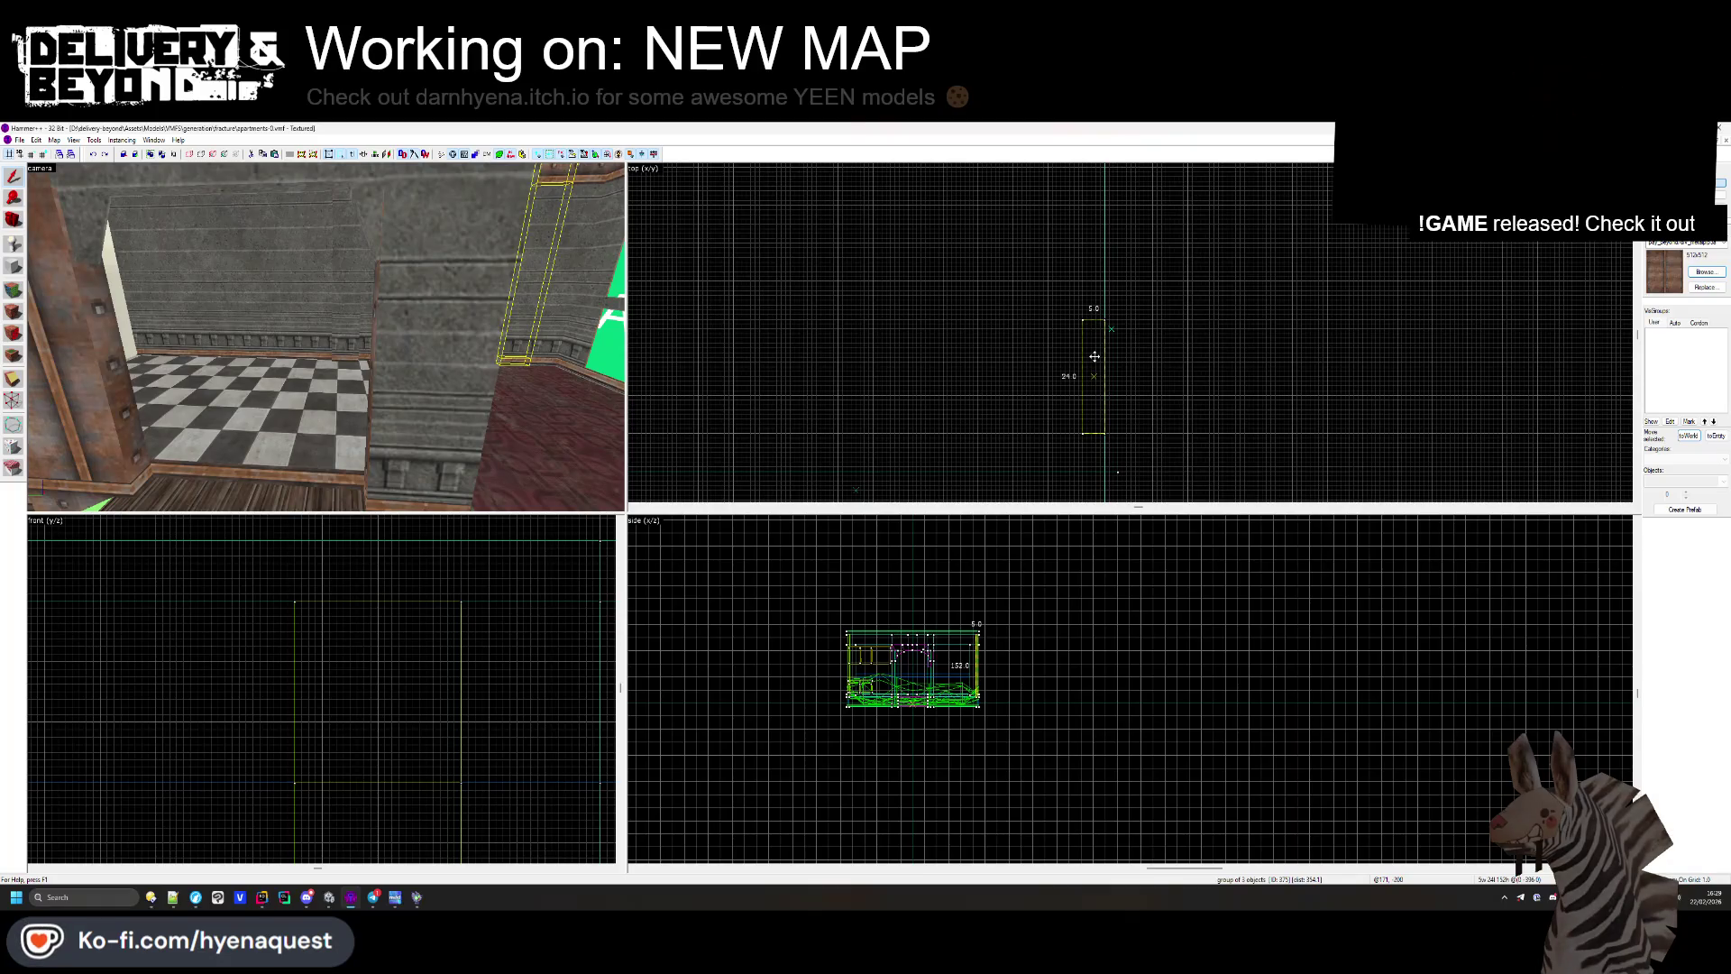
drag(1095, 356, 1097, 356)
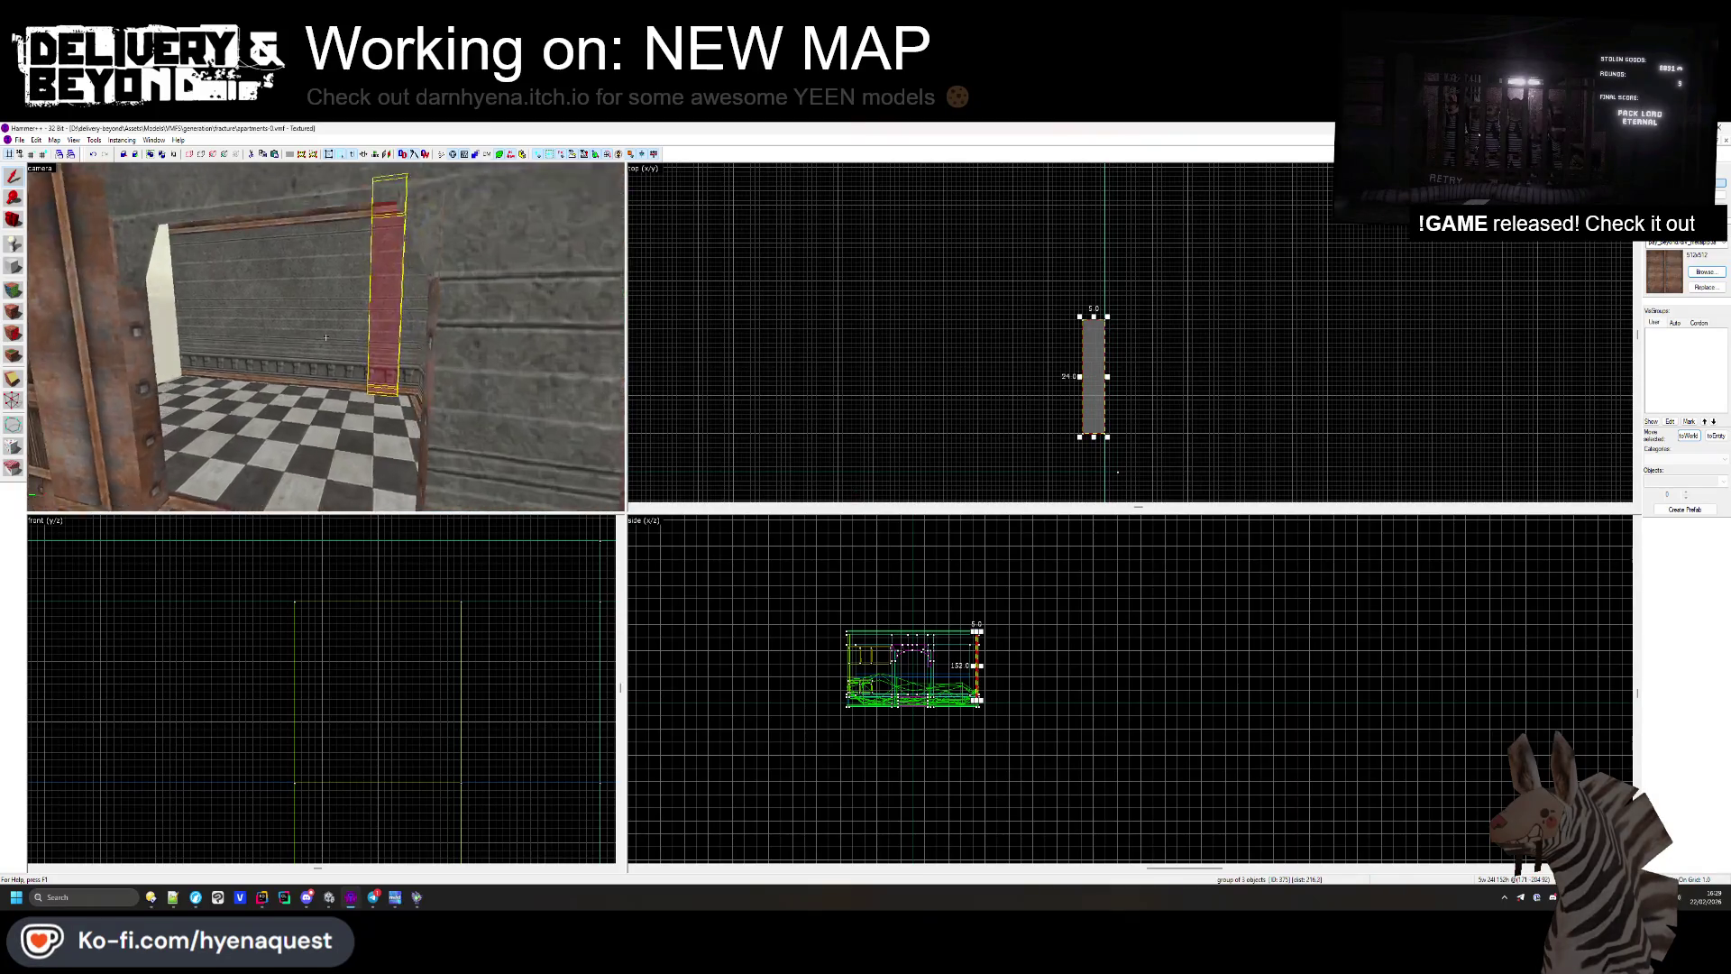
scroll(1114, 439, down, 2)
scroll(1114, 438, up, 3)
key(Delete)
key(ctrl+z)
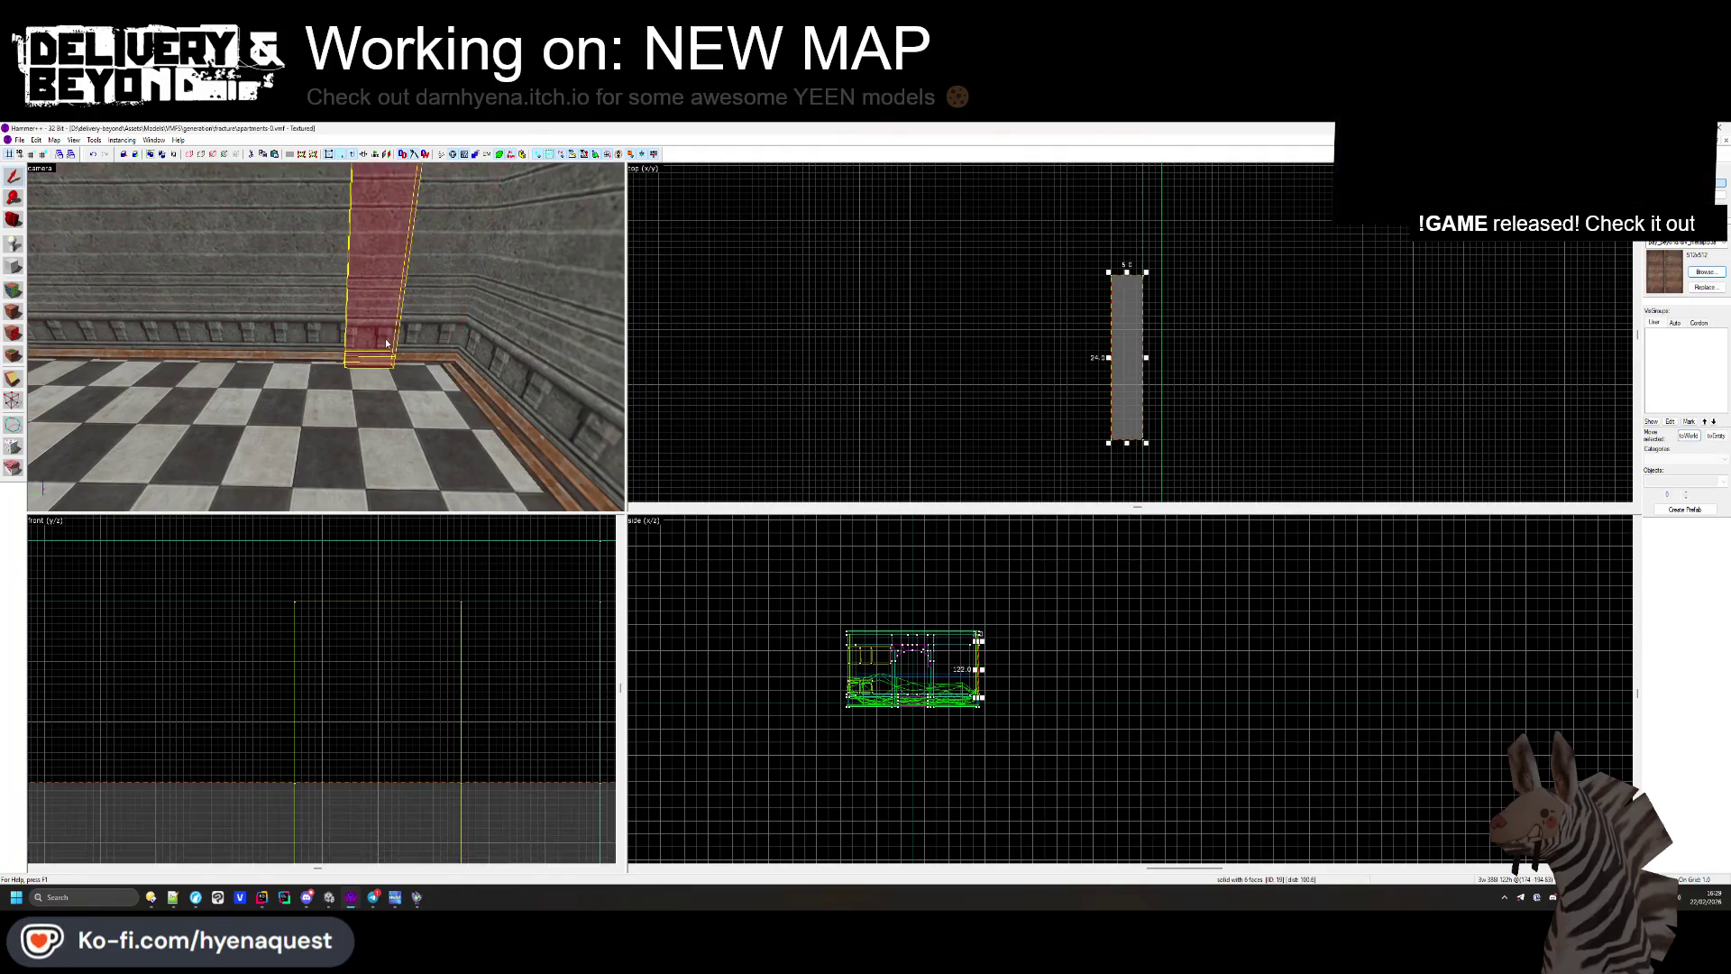
scroll(1031, 447, down, 4)
scroll(1064, 397, up, 5)
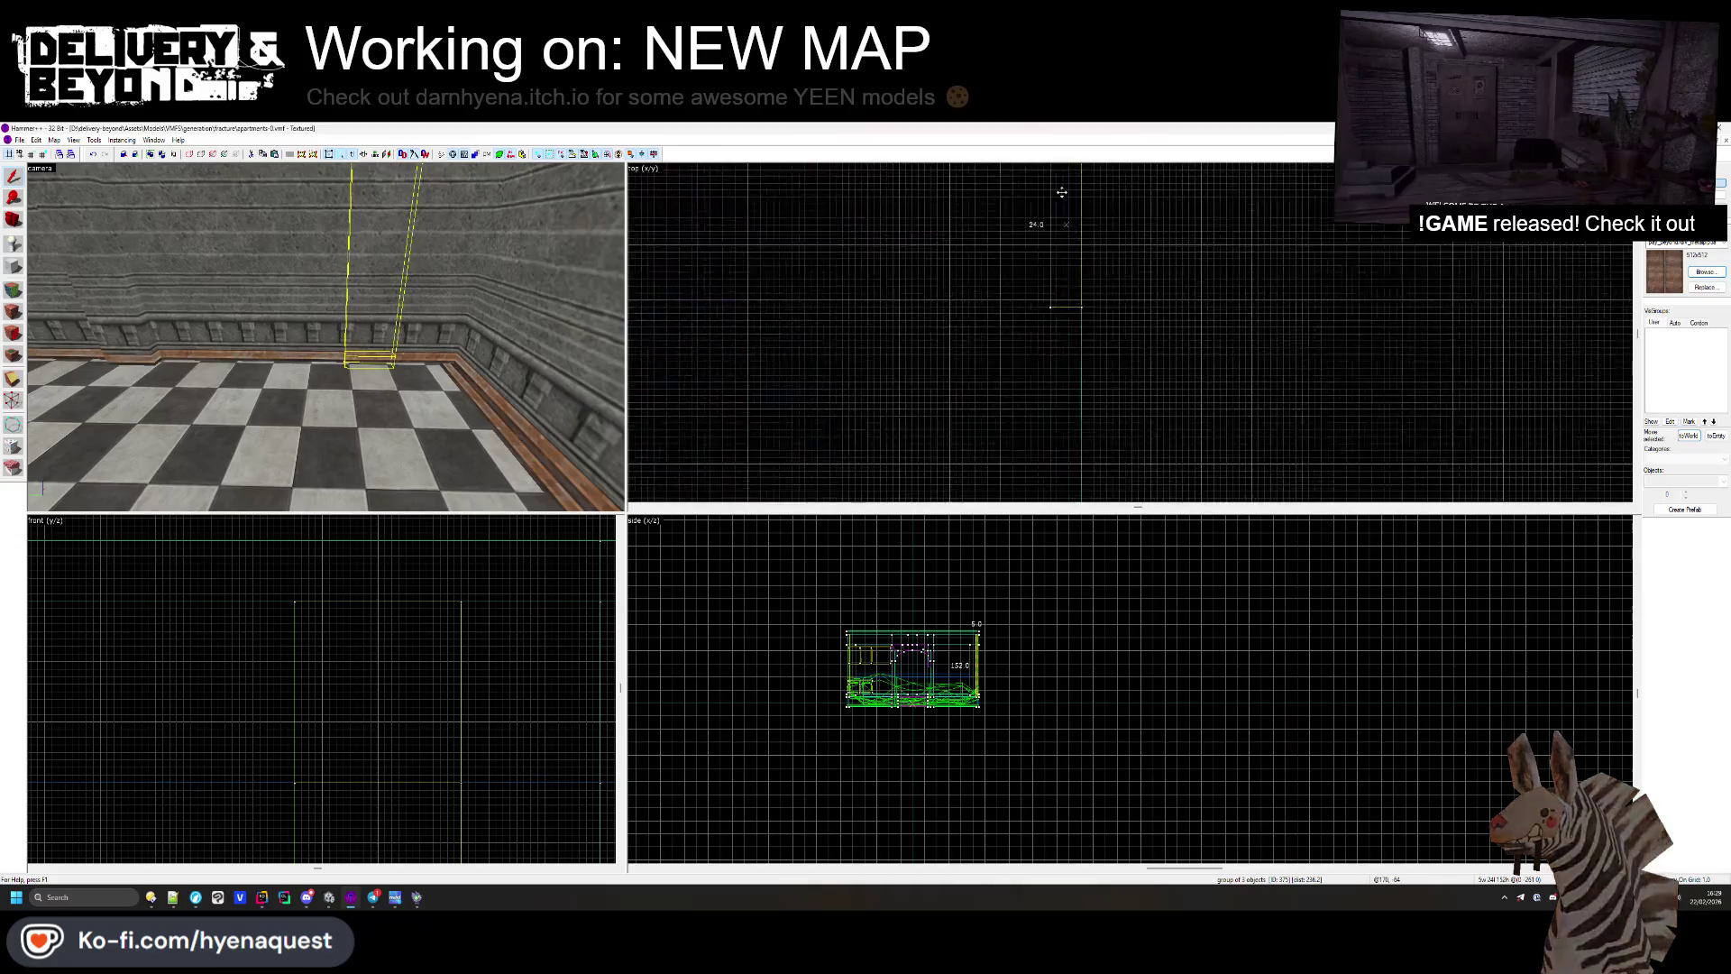
click(1183, 290)
Step: Open the Face Edit Sheet for the trimmed wall's faces and view the wall squarely
key(z)
key(w)
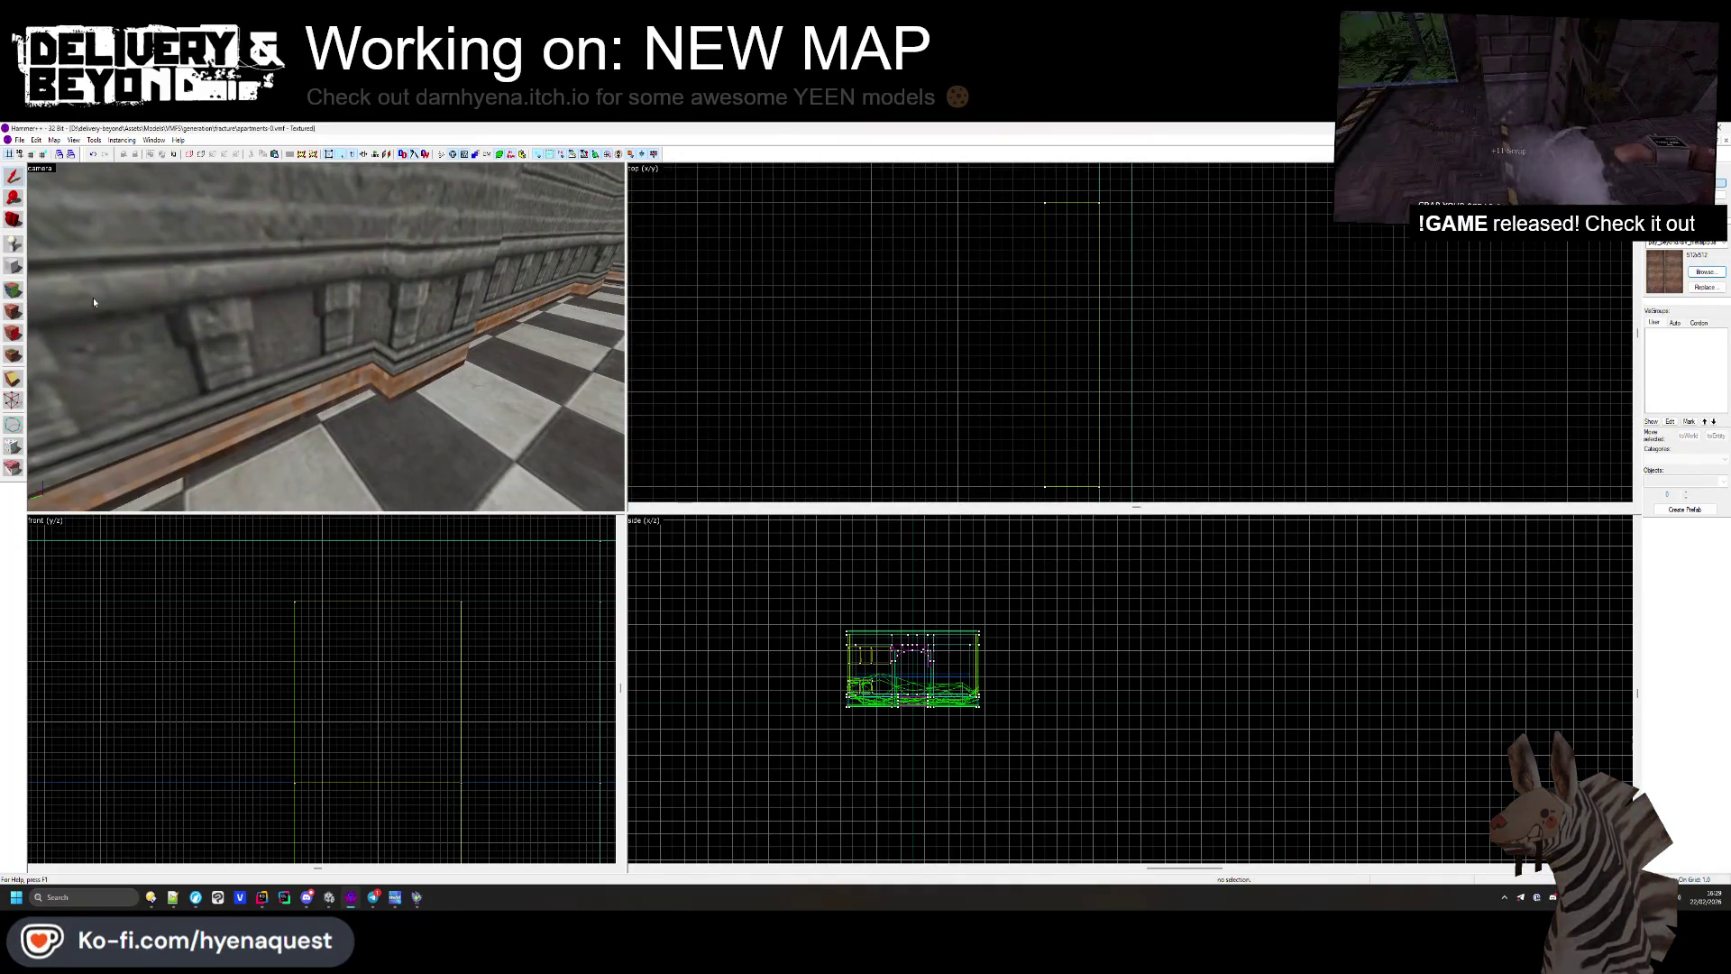
key(shift+a)
drag(389, 325, 356, 324)
key(z)
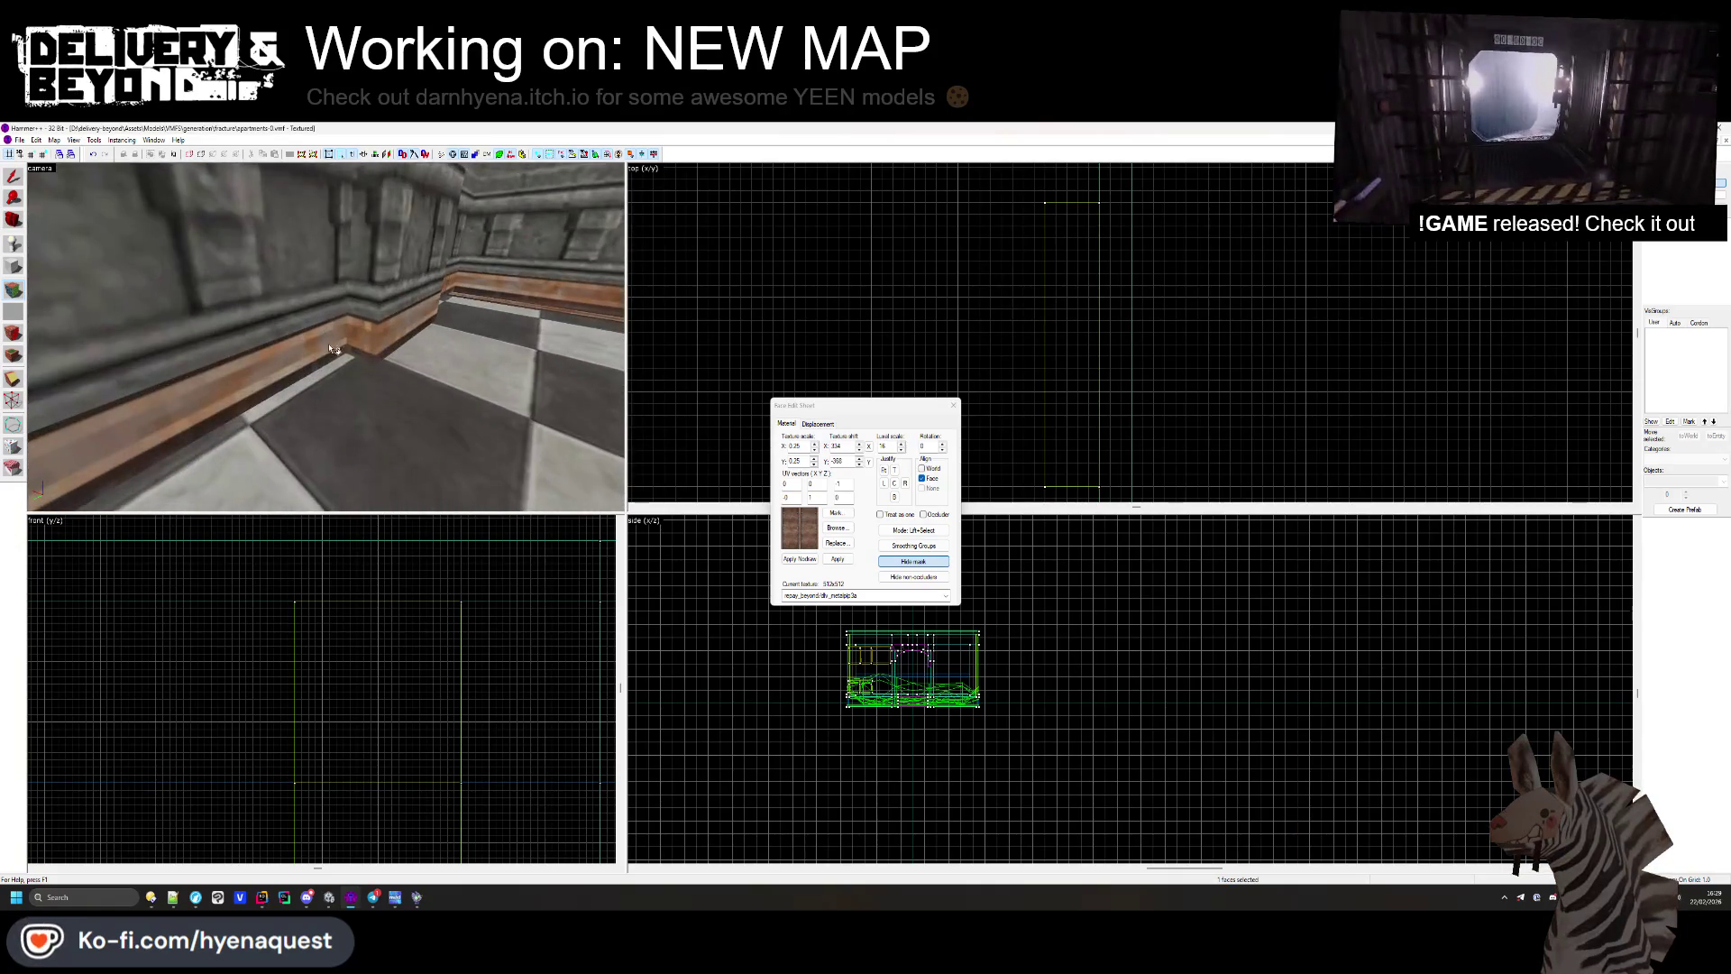
Step: Select the plaster masonry wall faces for texture editing, check the ceiling ledge, then close the Face Edit Sheet
click(326, 338)
click(326, 338)
key(z)
click(341, 298)
key(z)
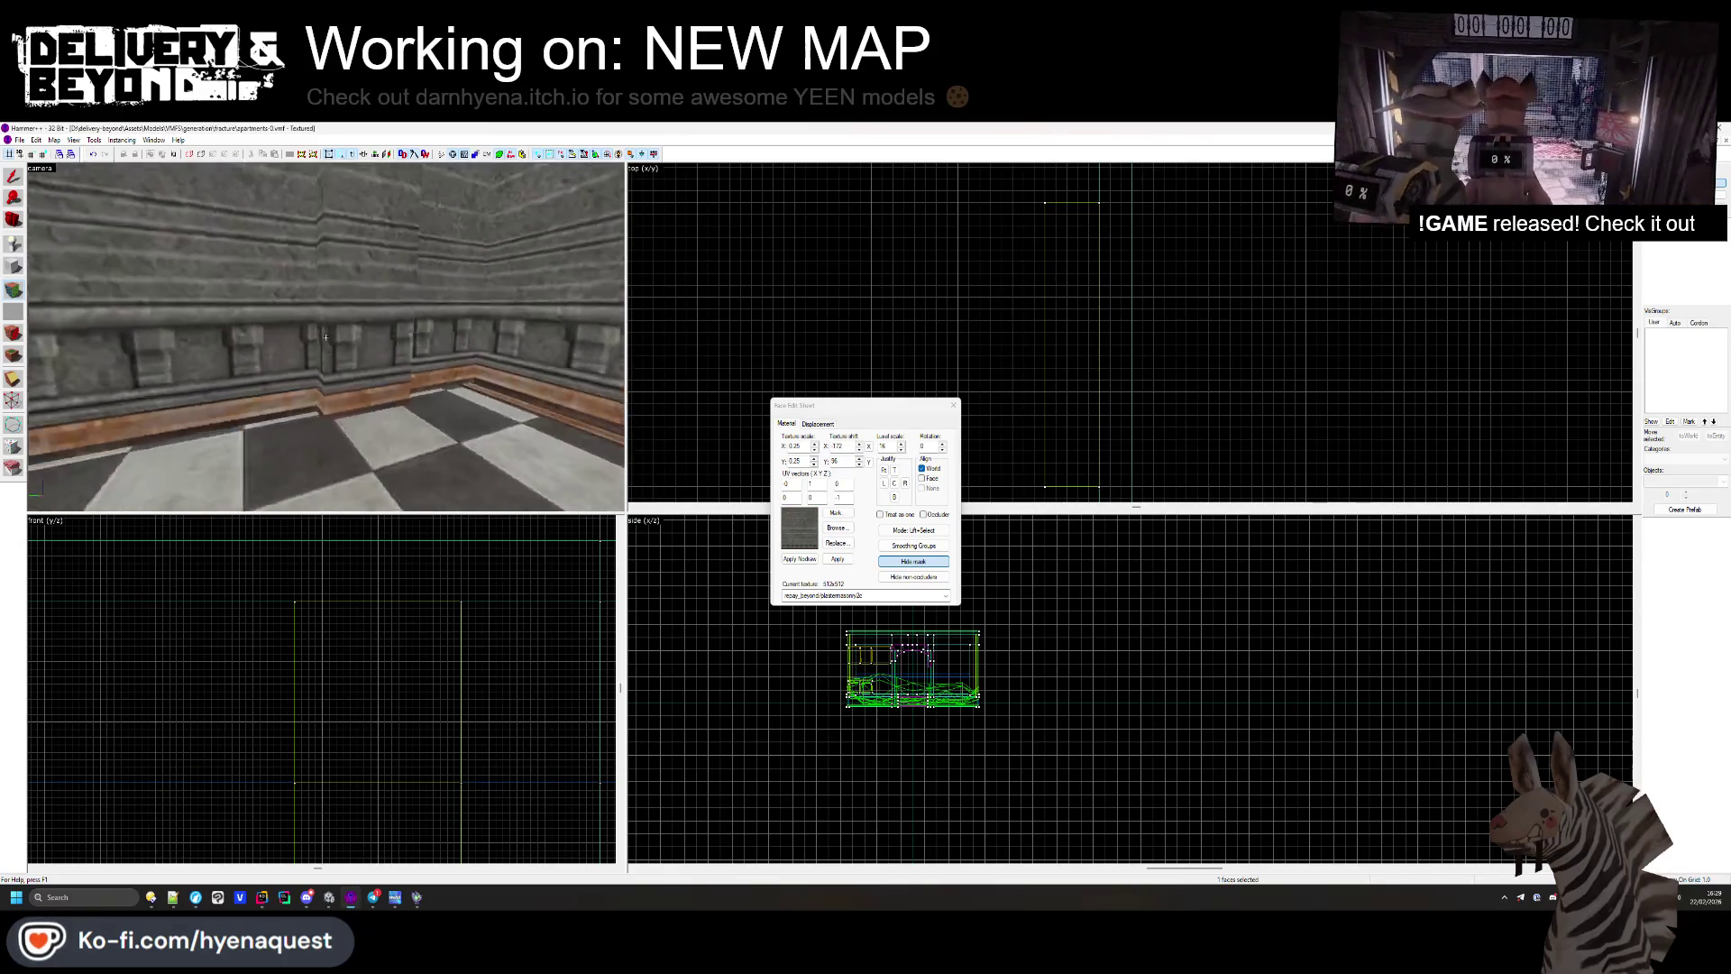
key(z)
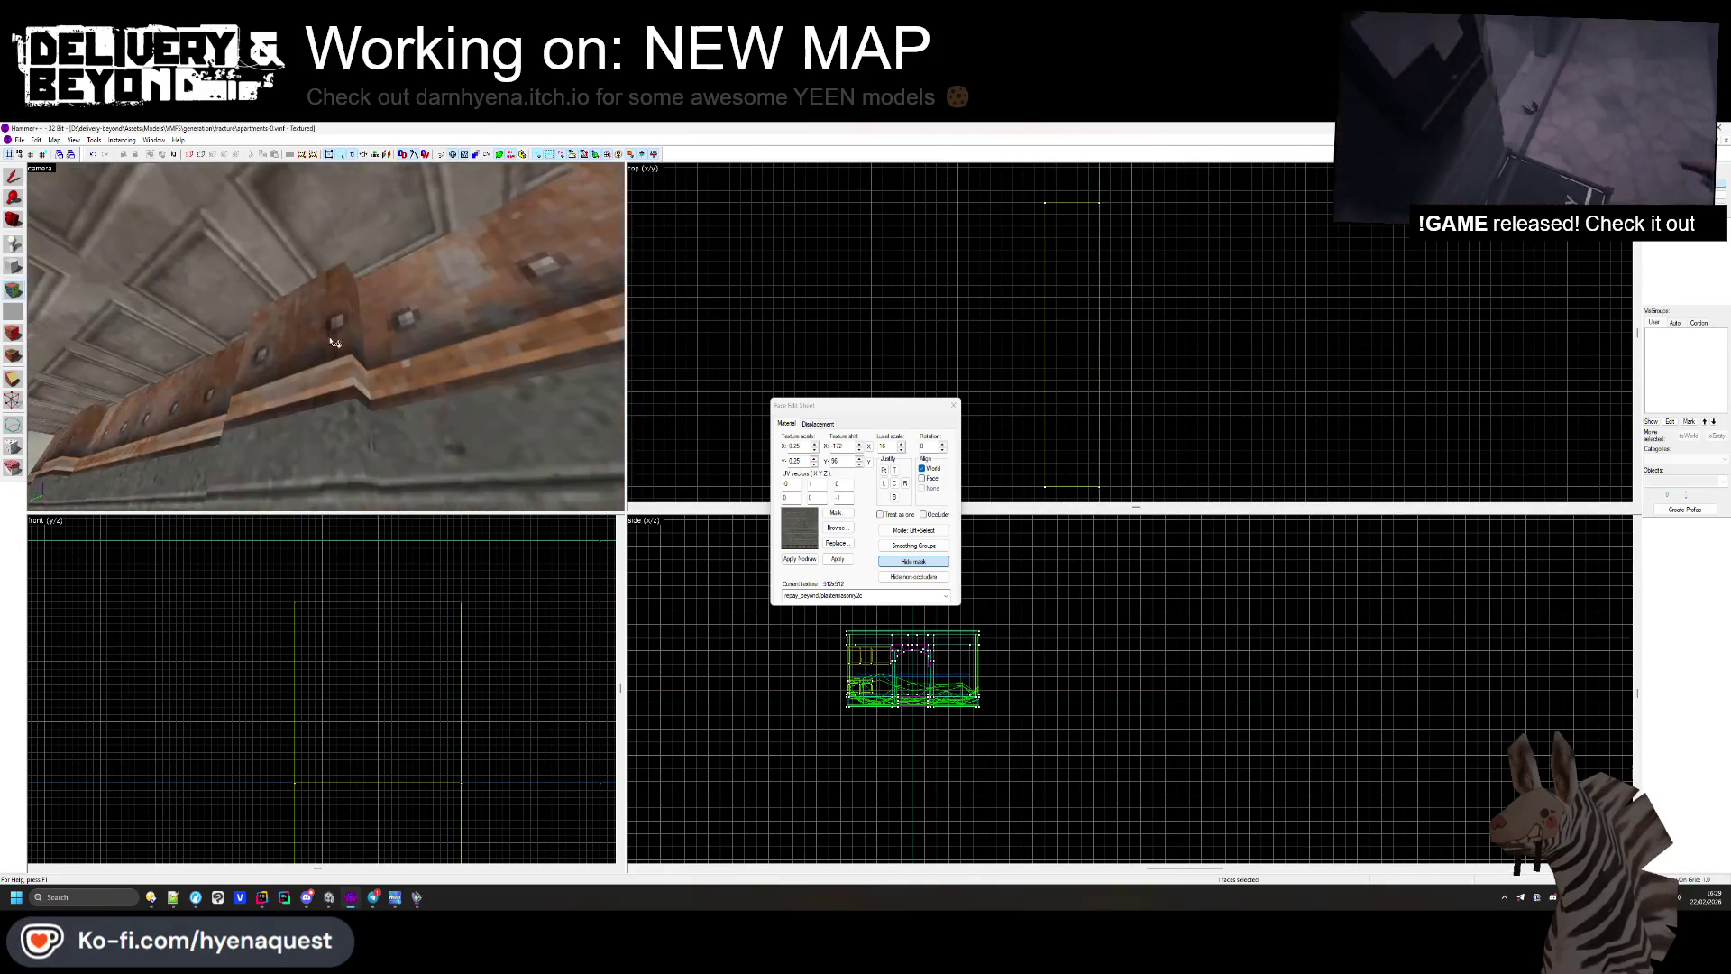
key(z)
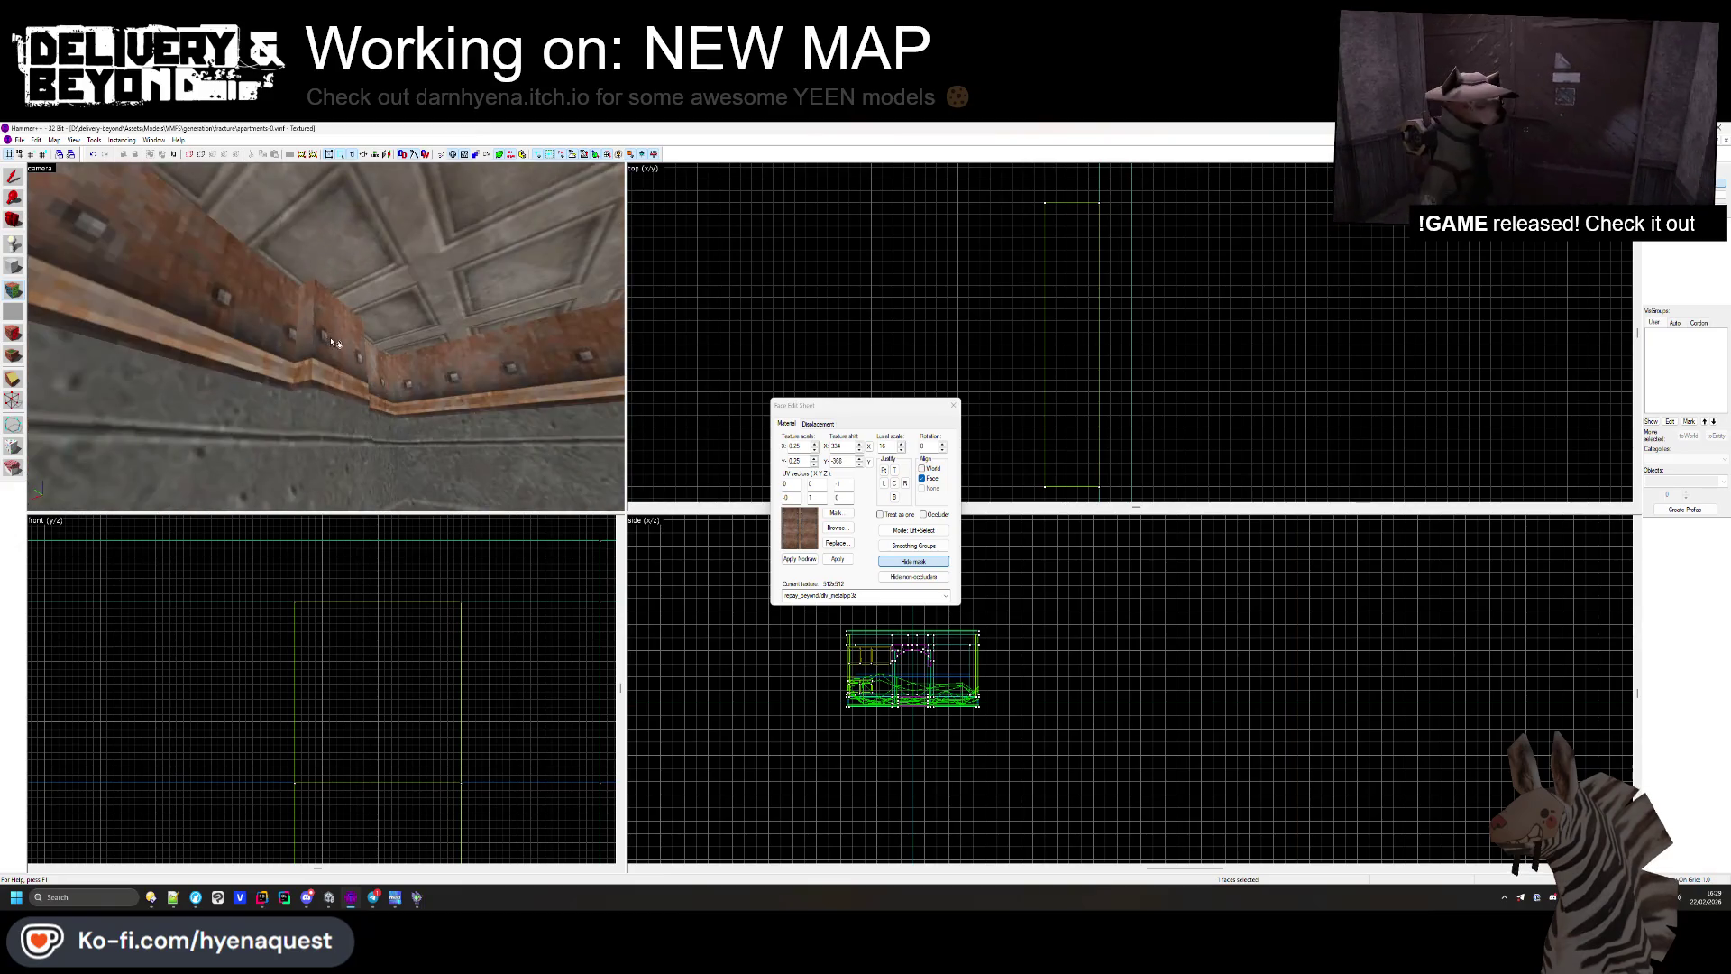
key(z)
key(z)
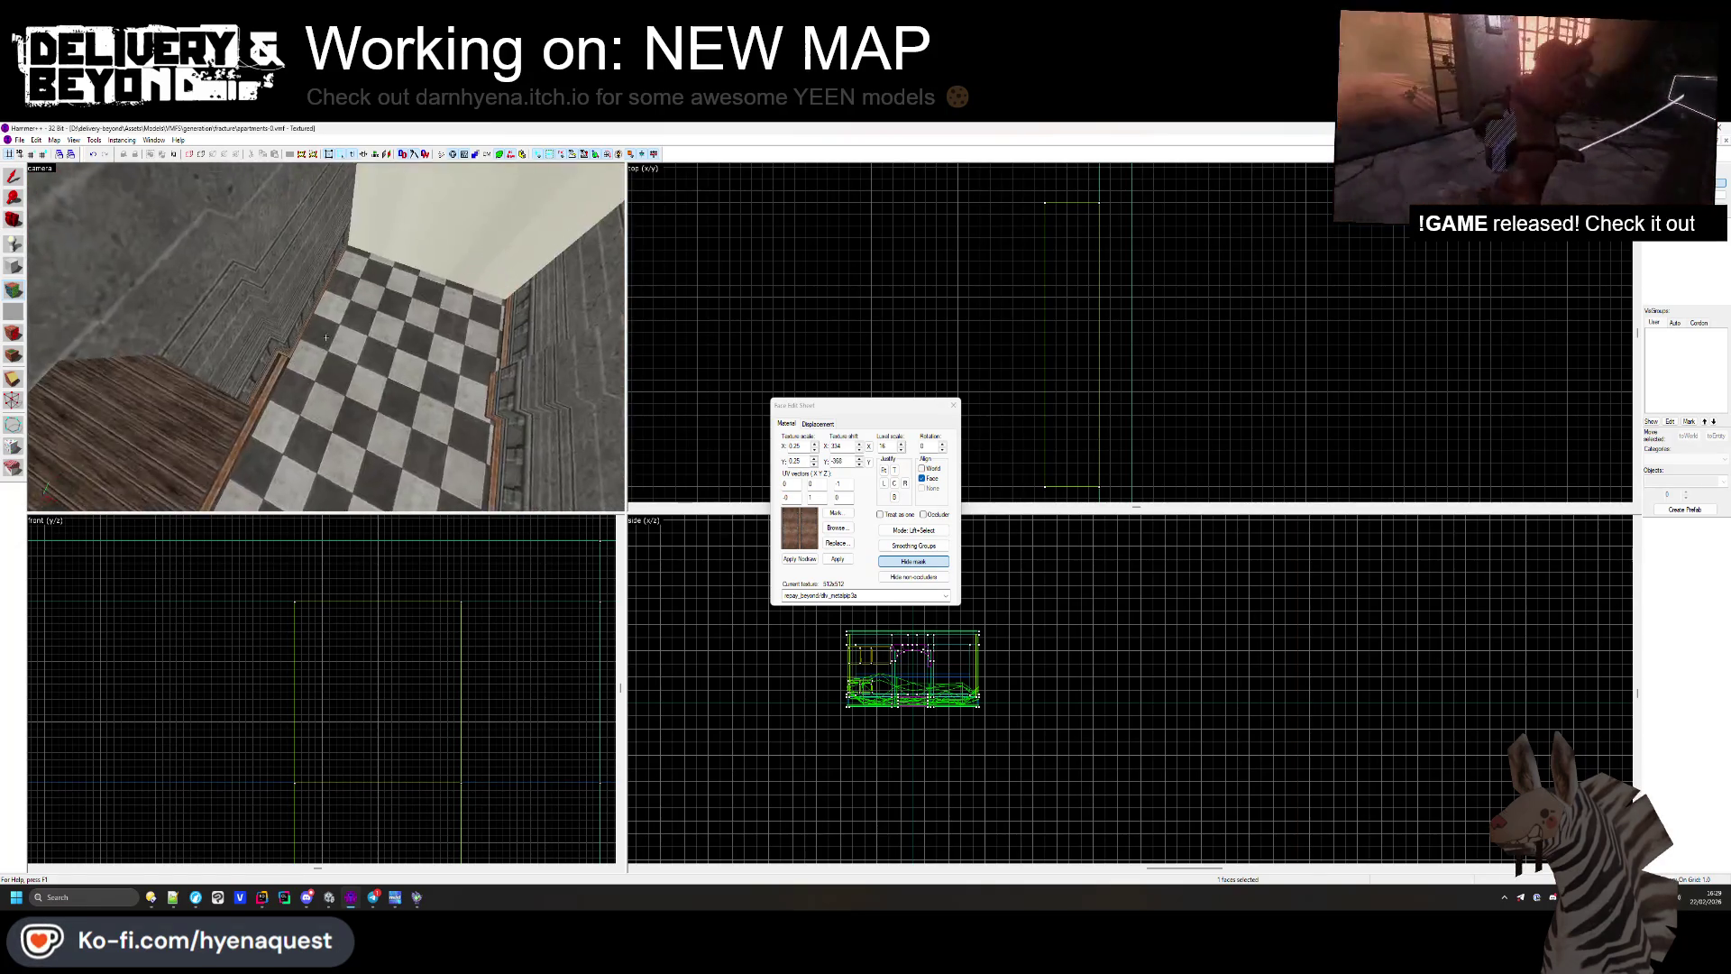
click(953, 406)
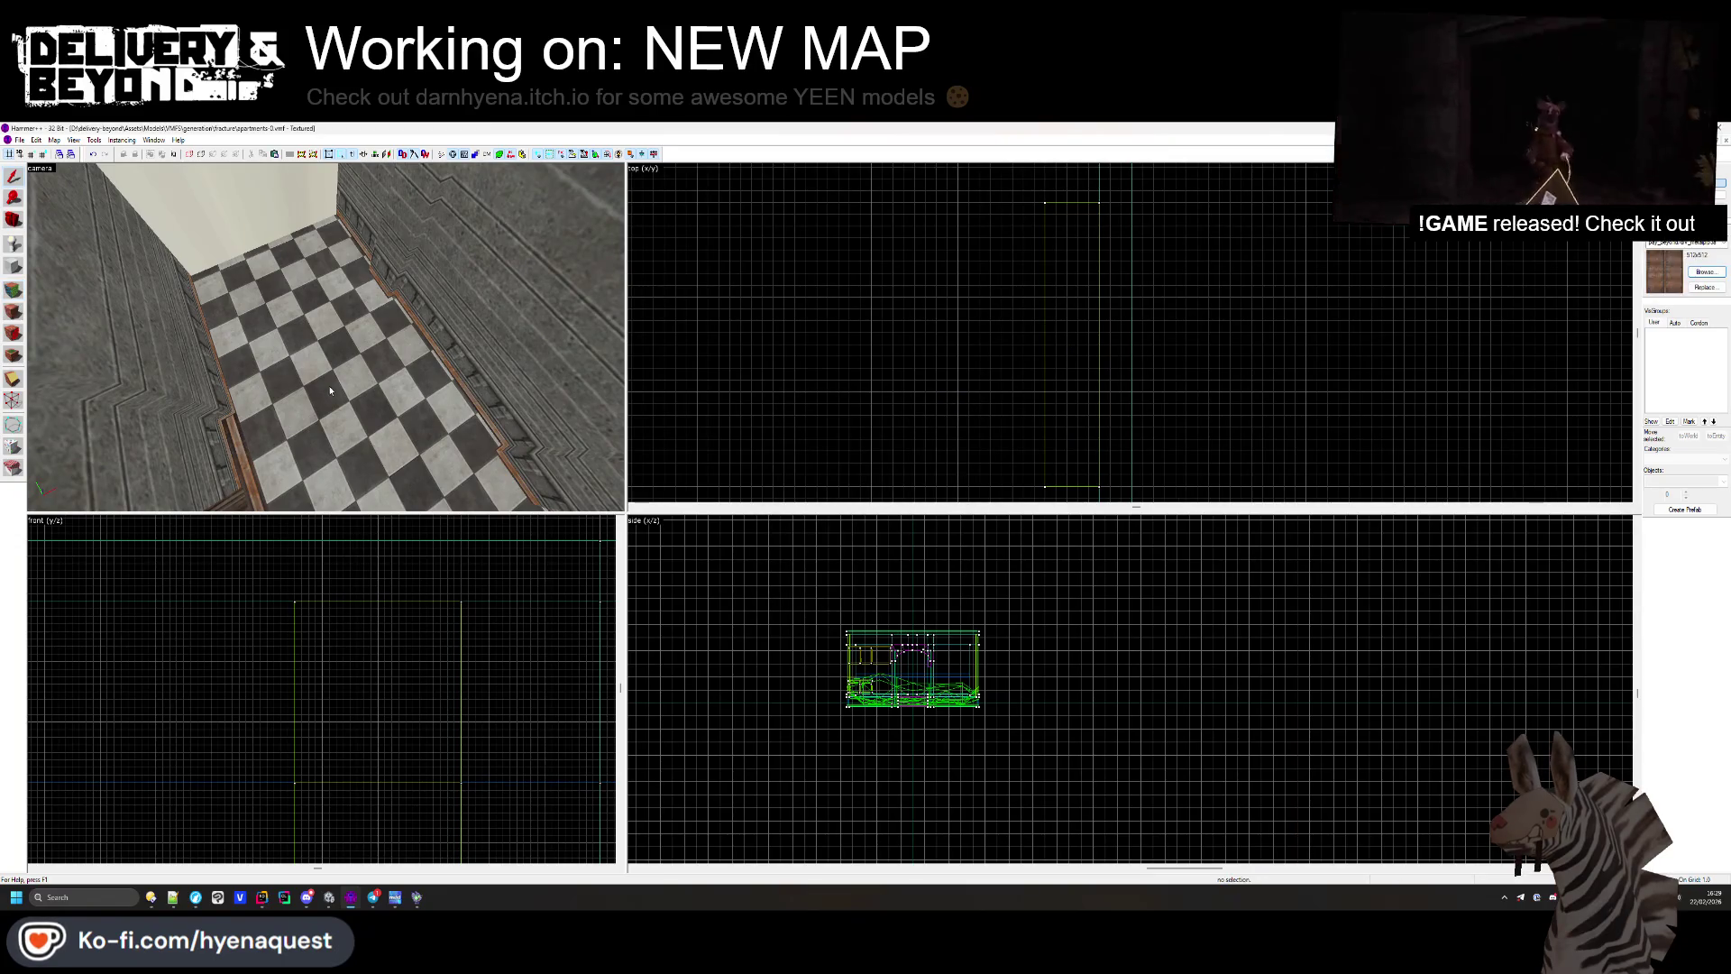
key(alt+Tab)
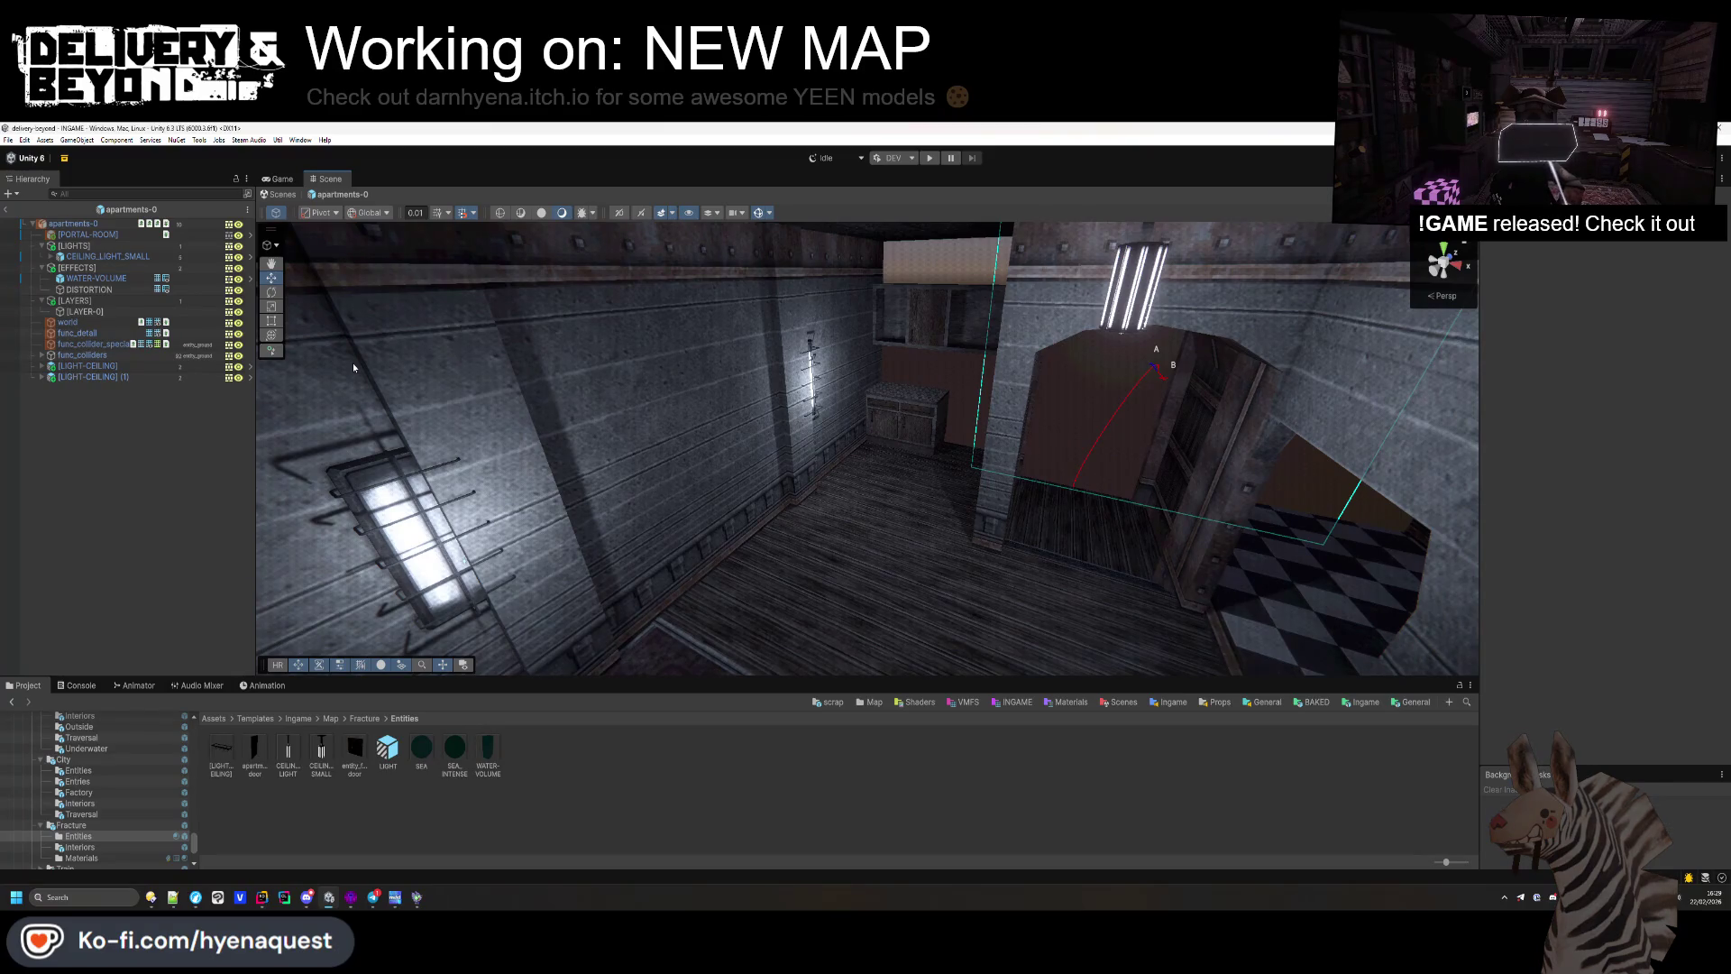
Step: Slide the two existing LIGHT-CEILING wall fixtures slightly along the wall
click(366, 514)
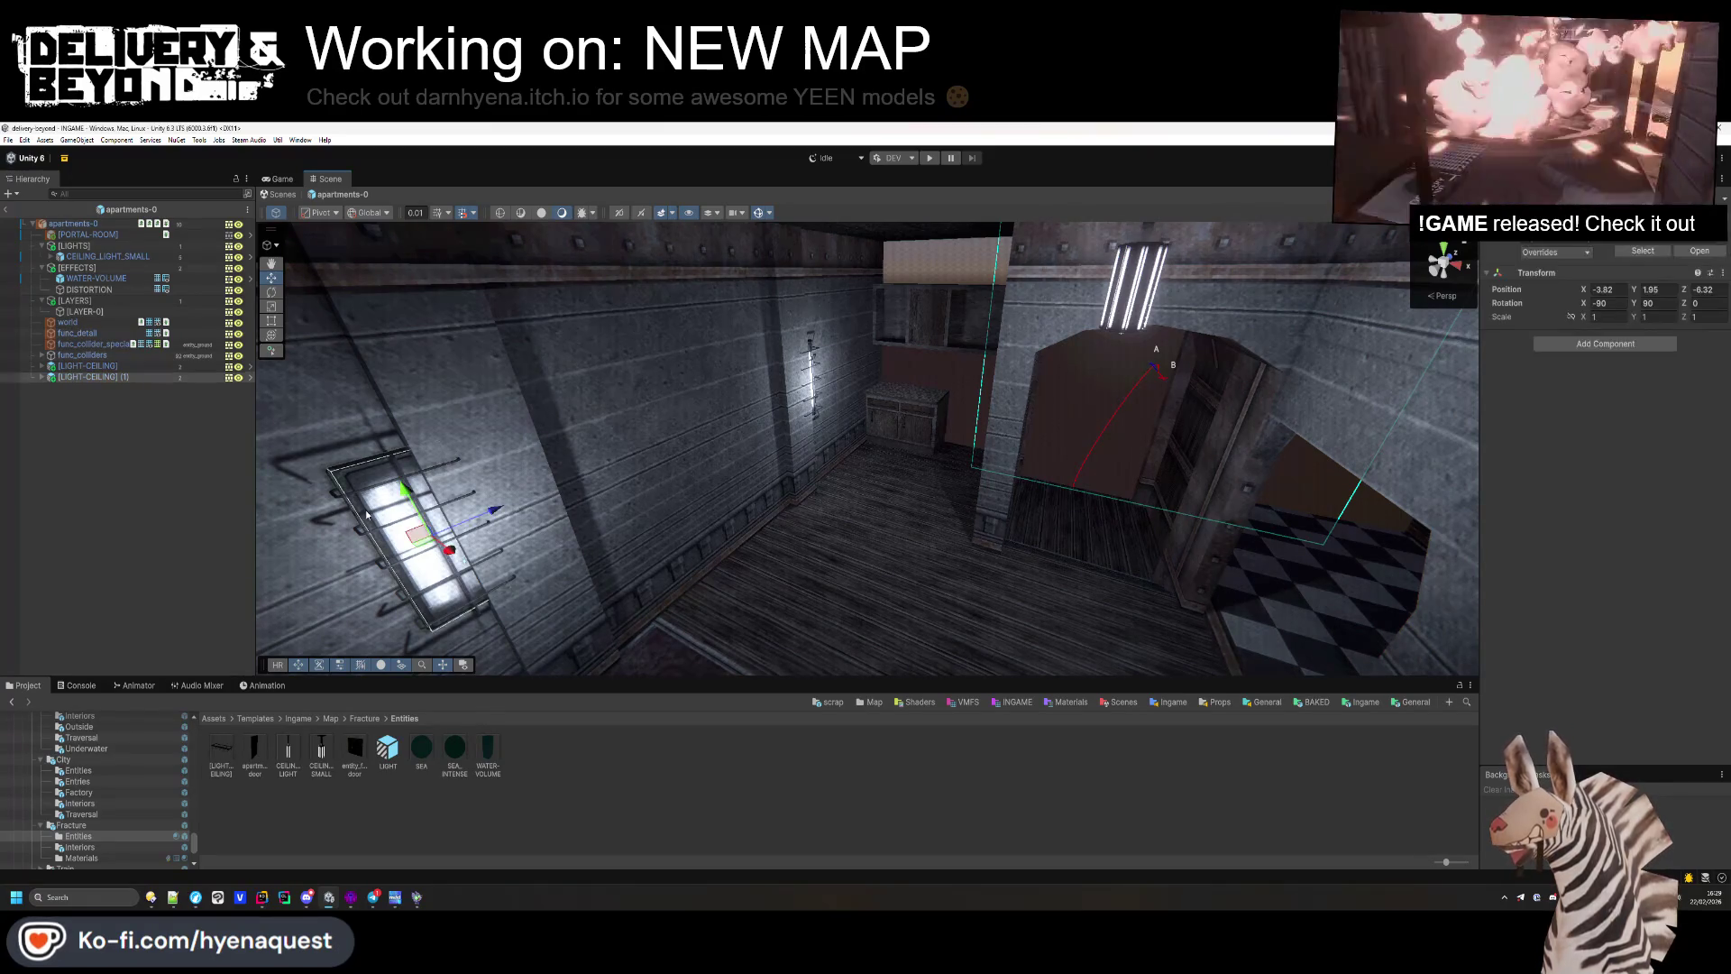
mouse_move(685, 450)
mouse_down()
mouse_move(753, 455)
mouse_move(720, 478)
mouse_up()
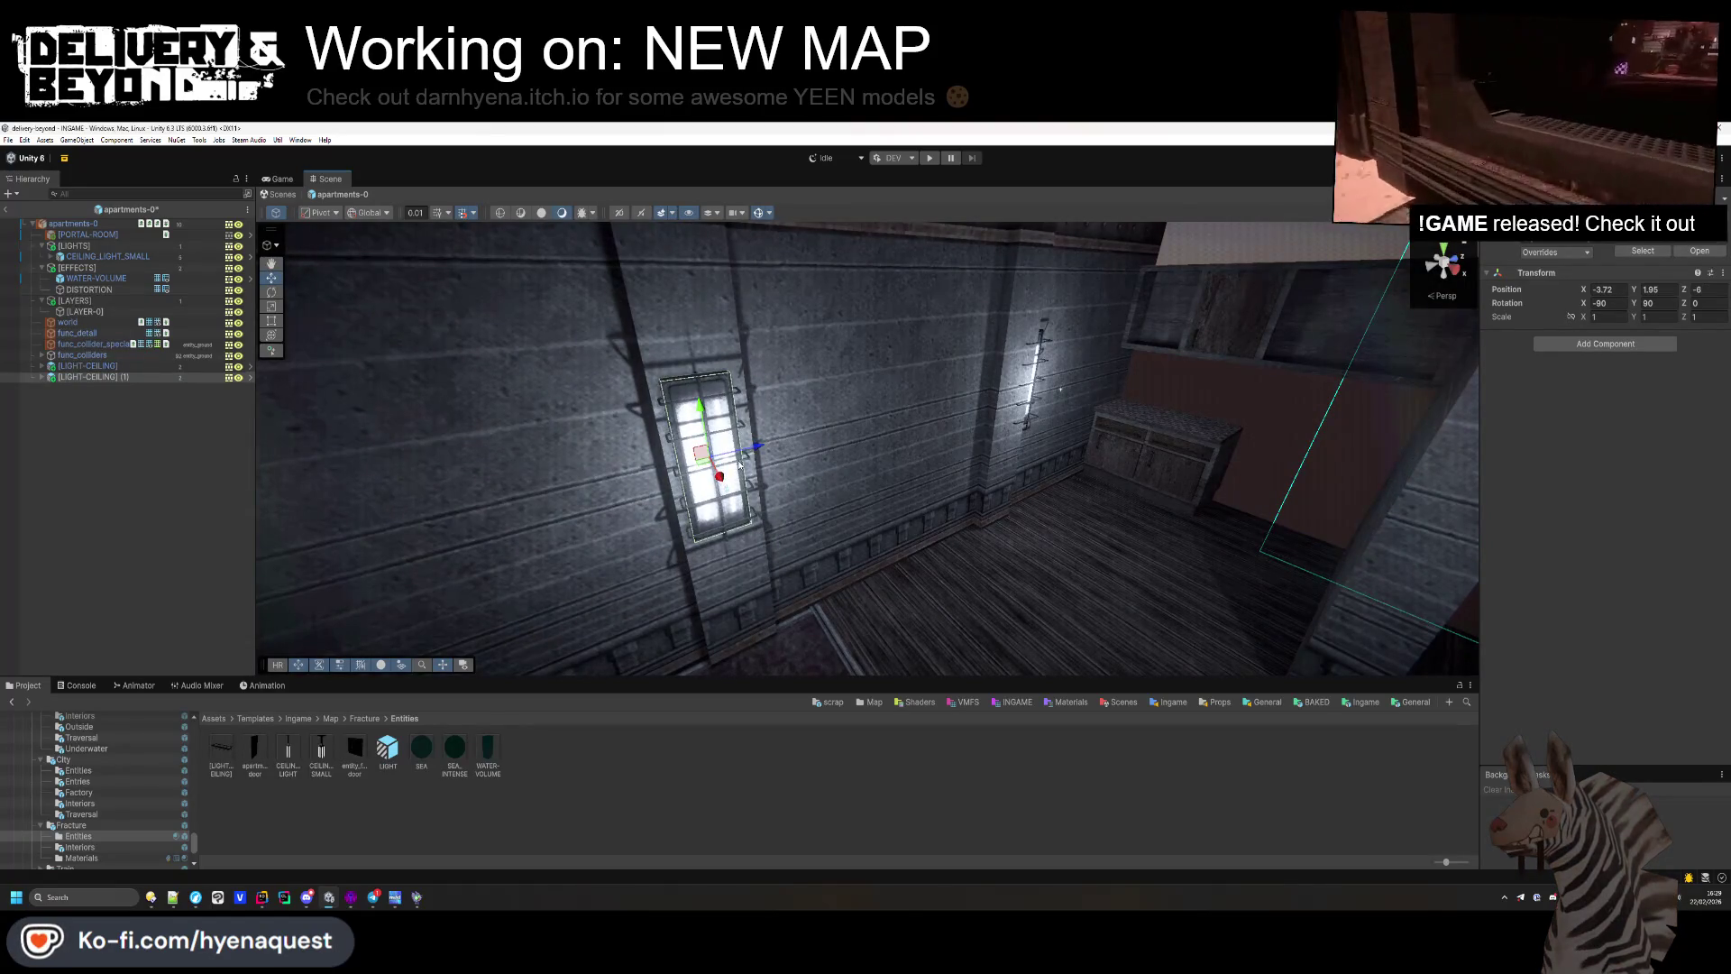
double_click(116, 368)
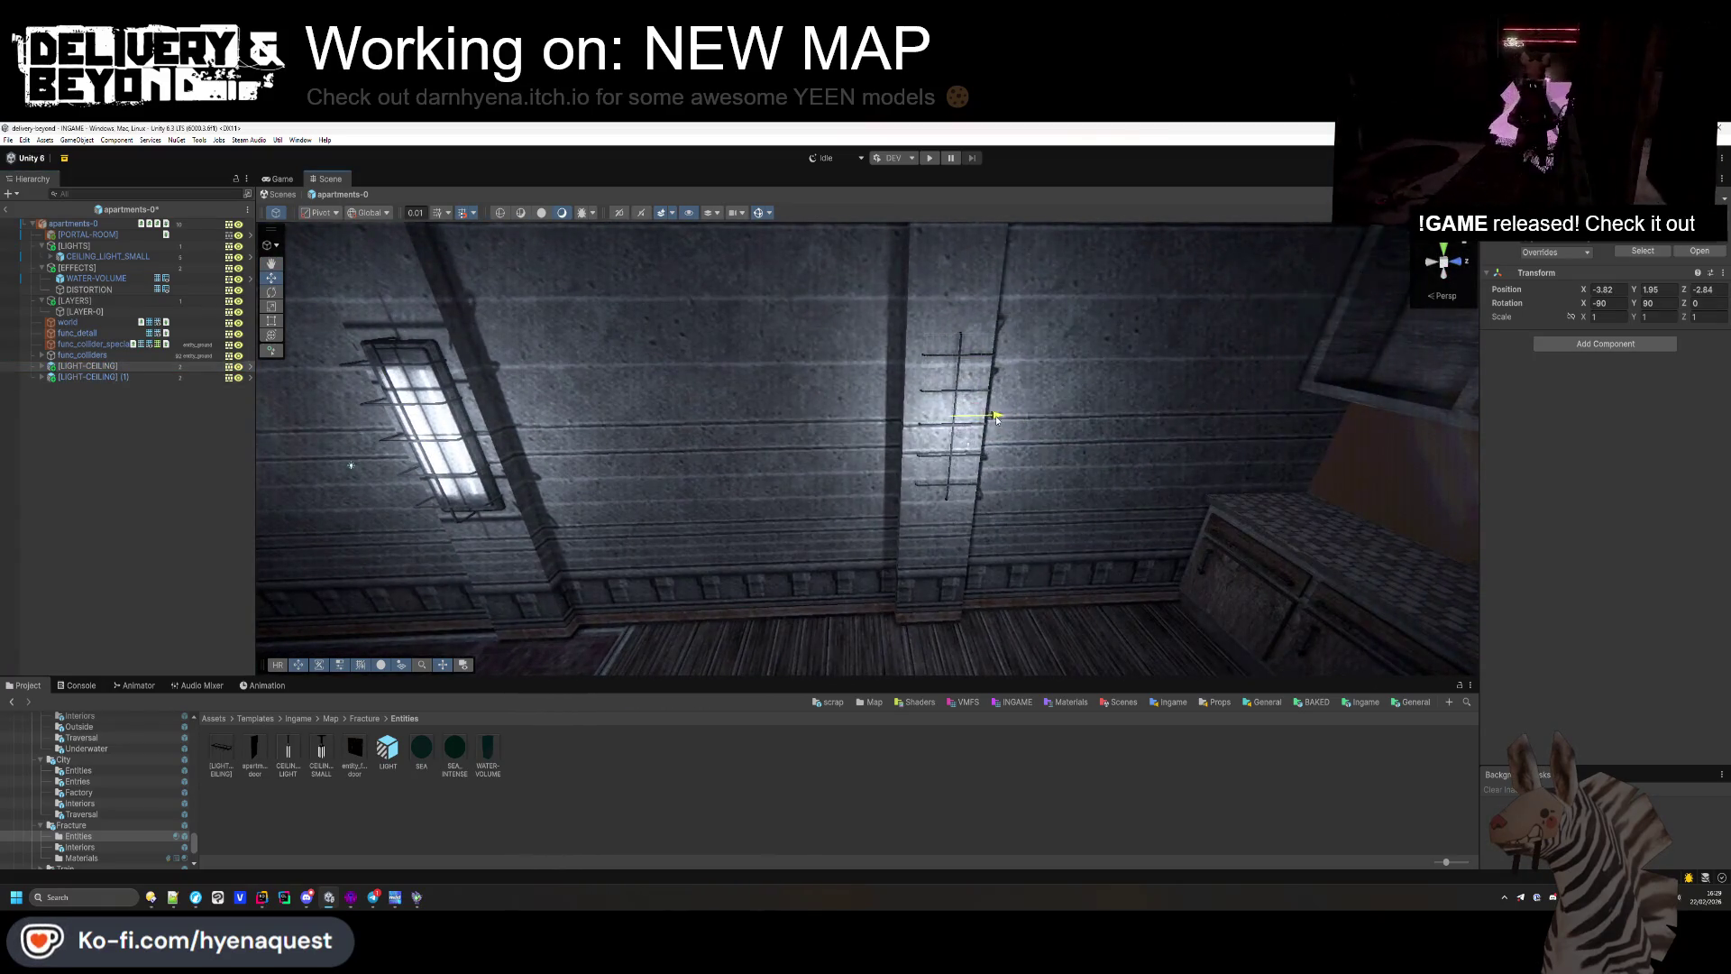
drag(952, 435, 957, 444)
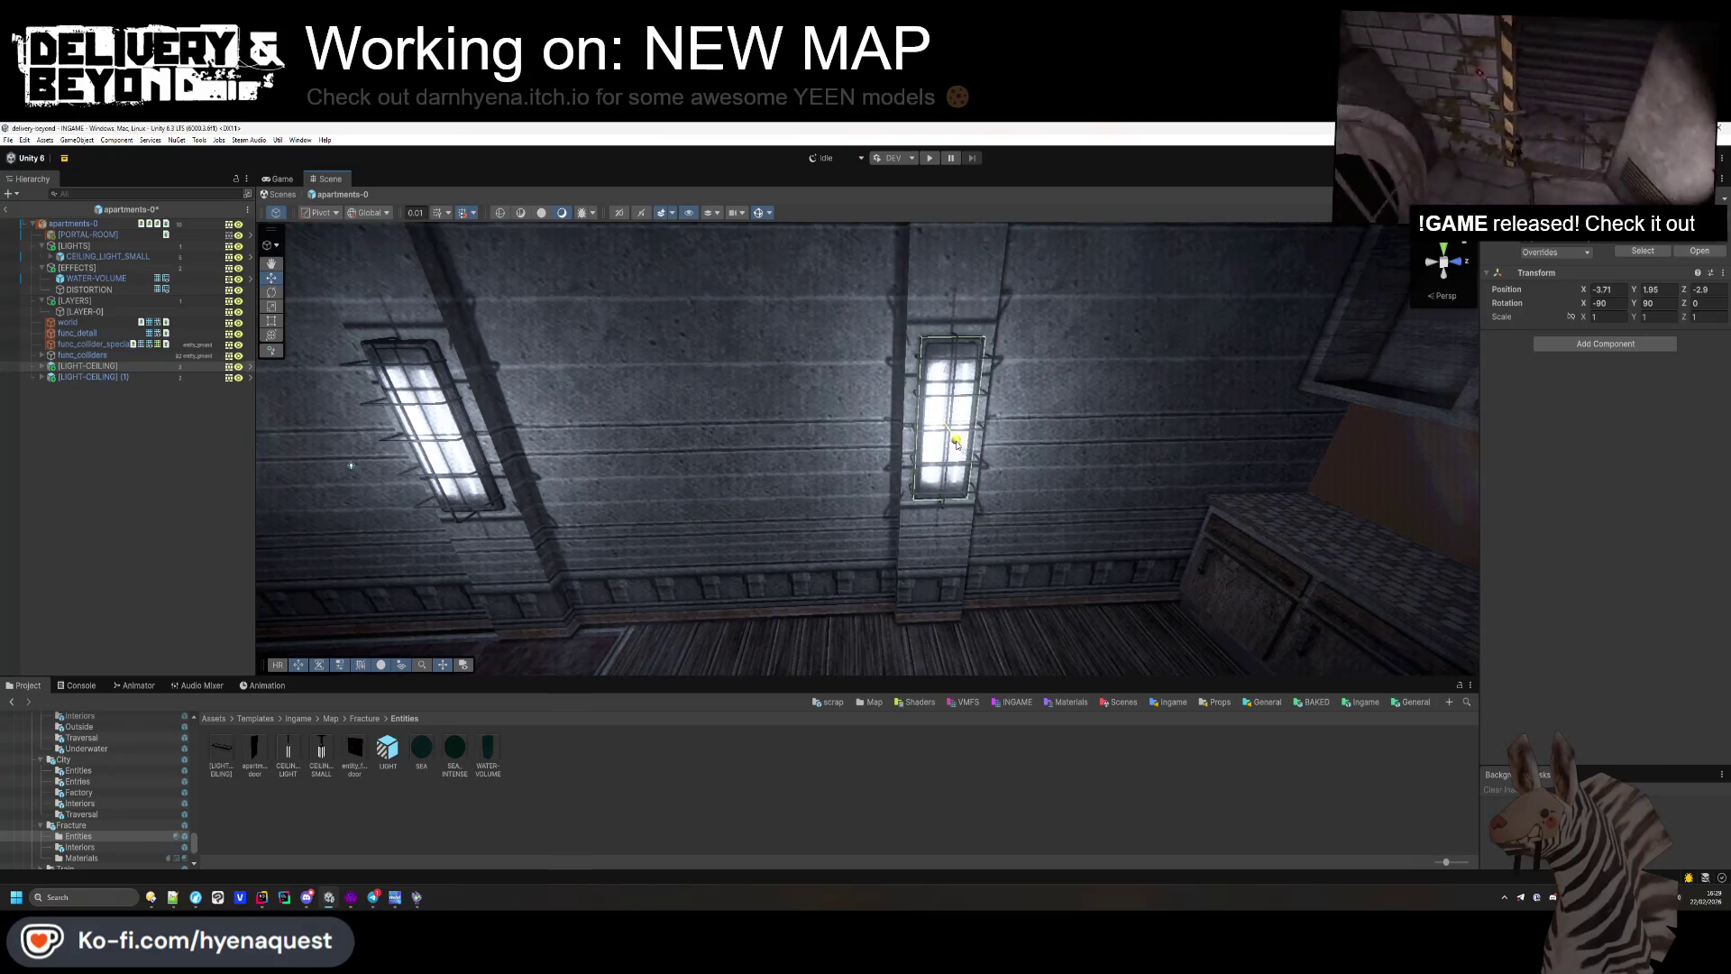
mouse_move(902, 631)
mouse_down()
mouse_move(1256, 564)
mouse_move(1379, 587)
mouse_move(1383, 606)
mouse_move(1262, 594)
mouse_up()
Step: Duplicate [LIGHT-CEILING] (1) as (2), set its Rotation X to 90, and nudge it into the corner
click(139, 379)
key(ctrl+d)
mouse_move(577, 468)
mouse_down()
mouse_move(655, 485)
mouse_move(1321, 421)
mouse_move(1415, 366)
mouse_up()
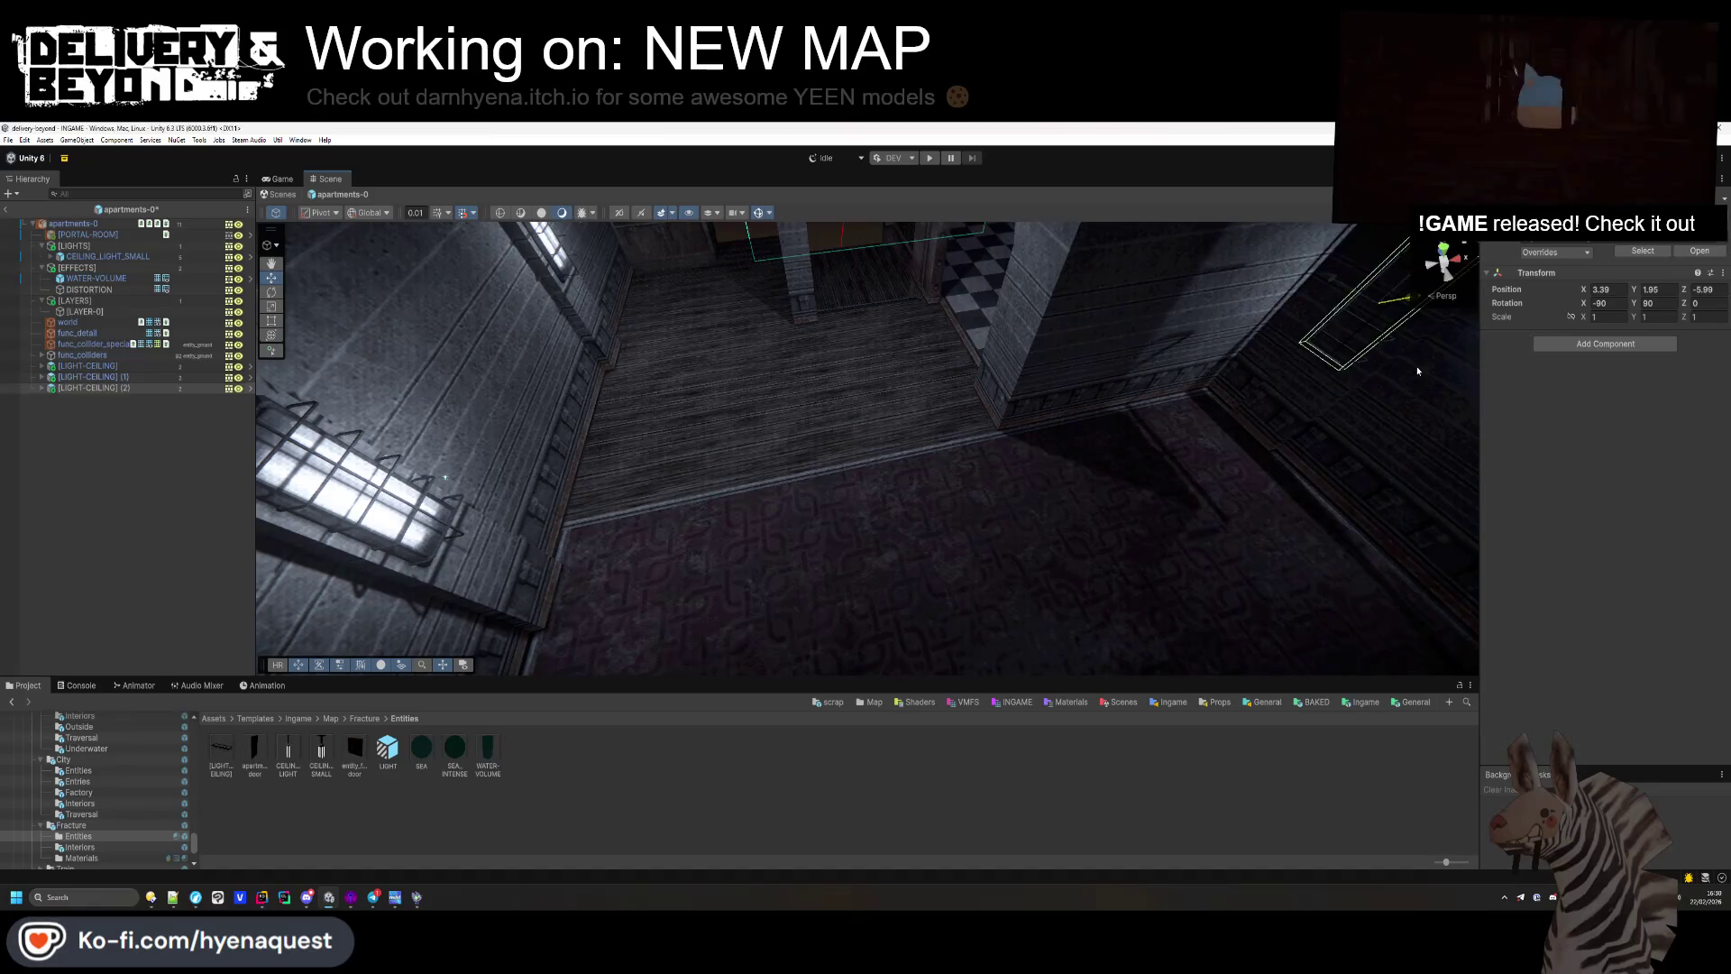
key(f)
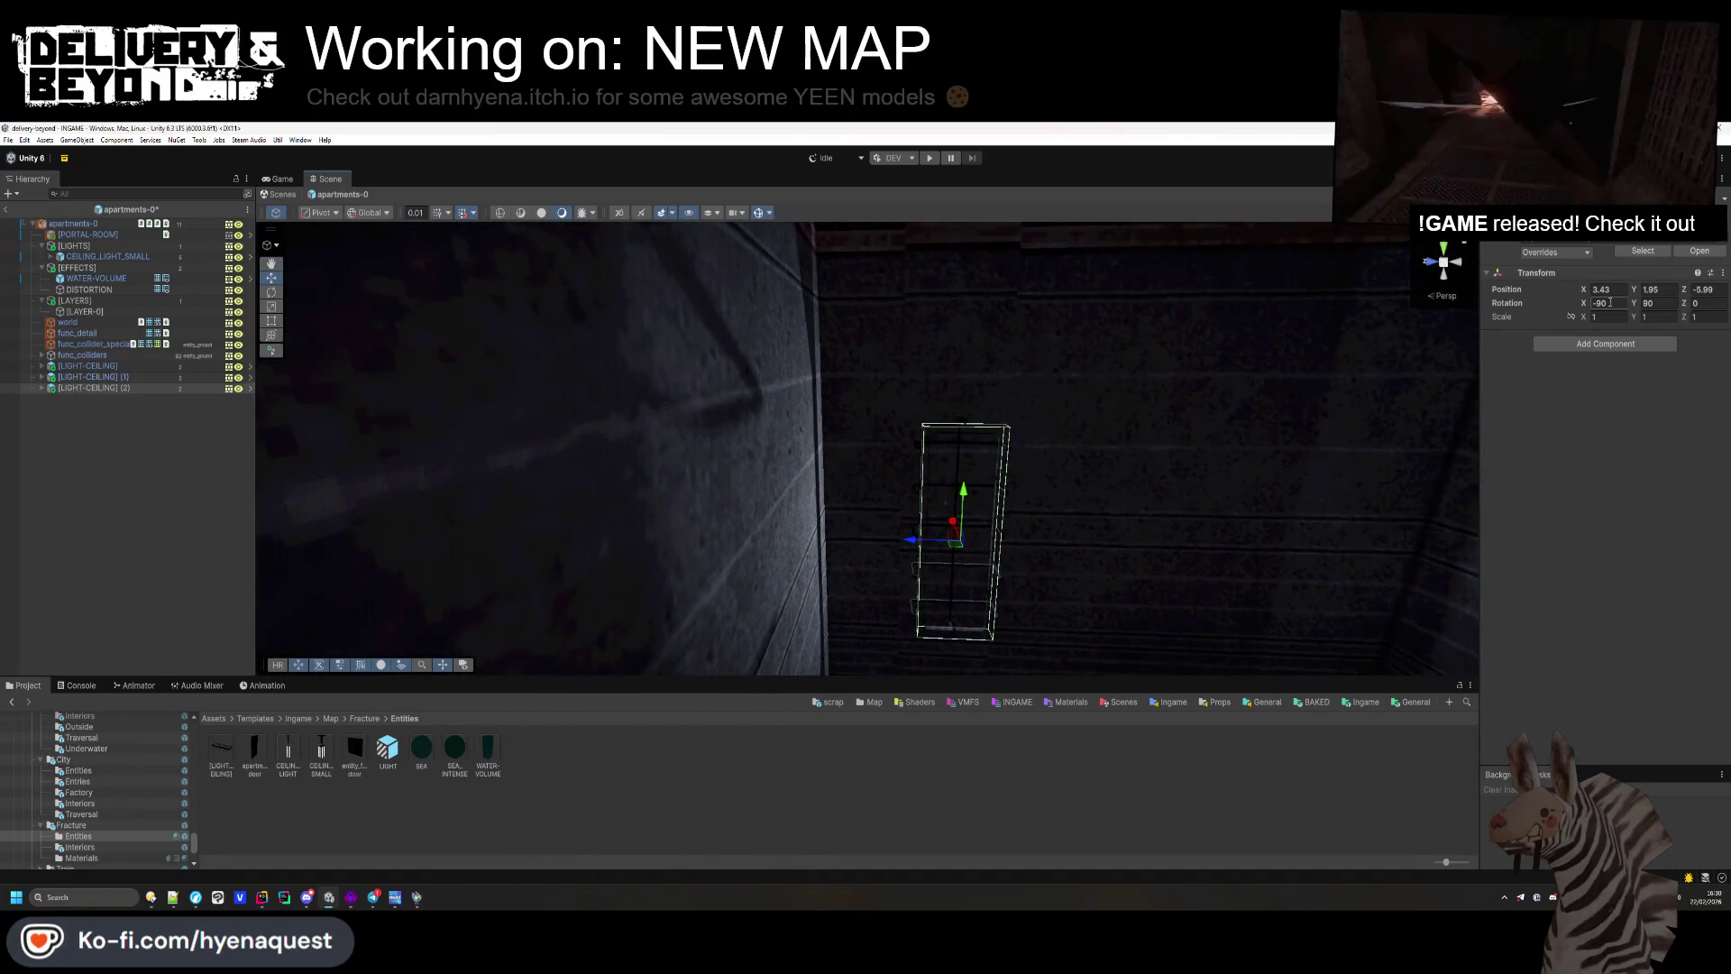
text(90)
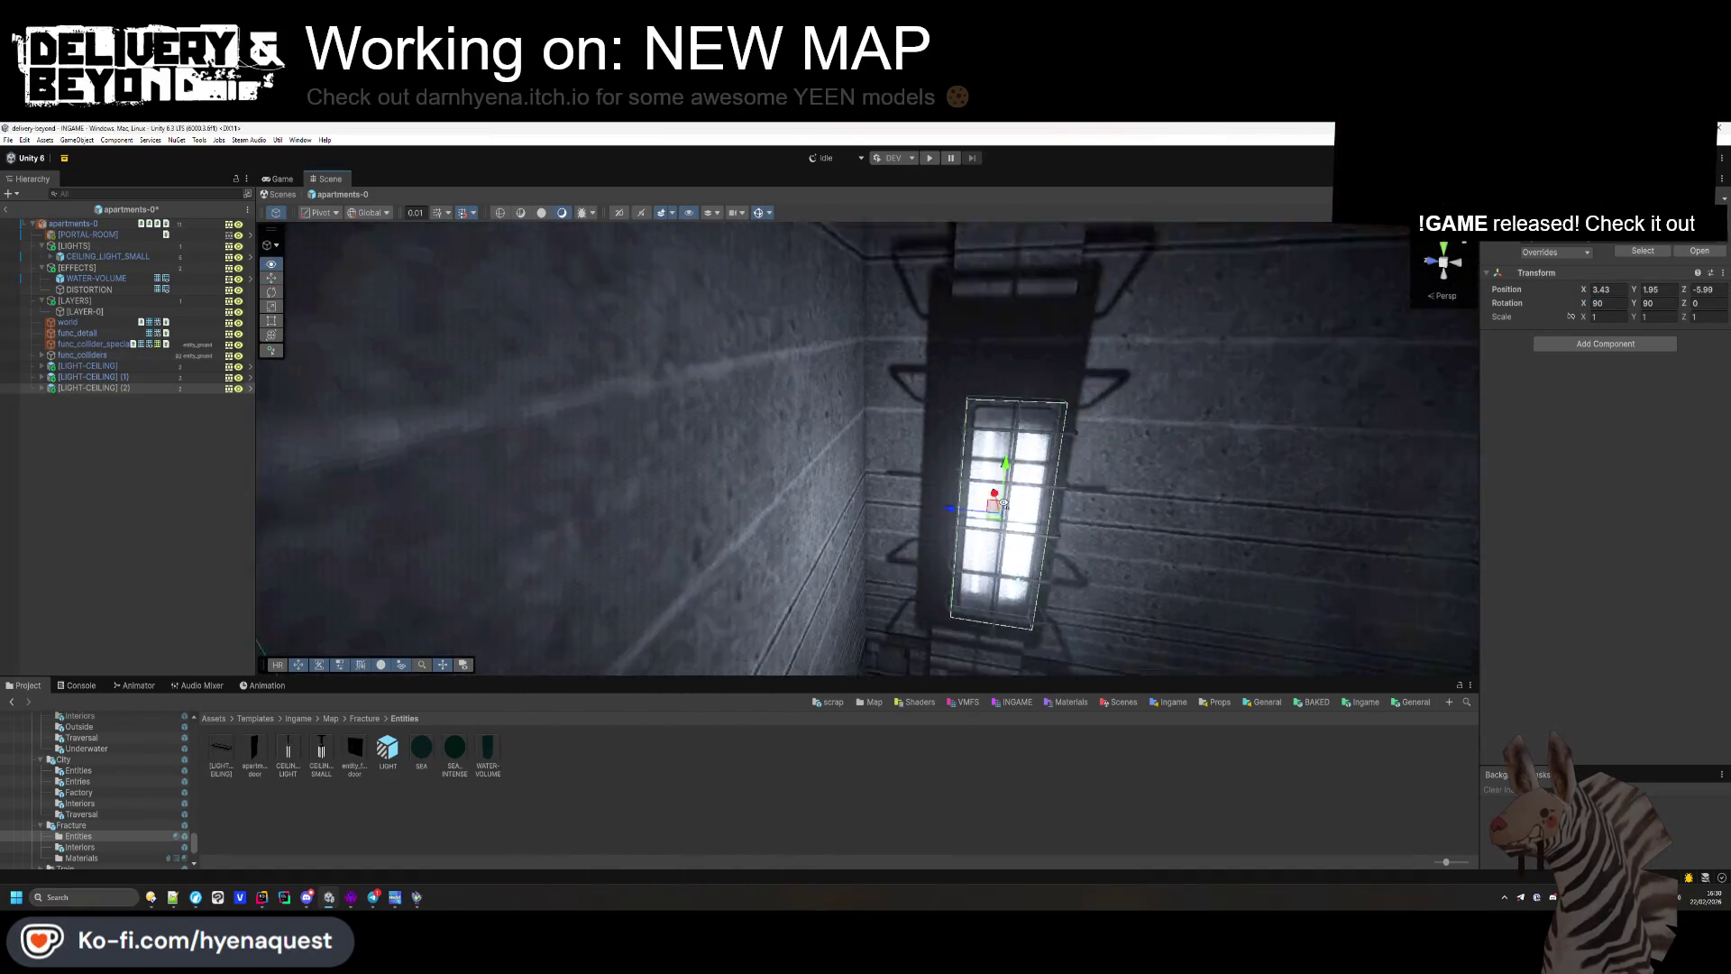
drag(969, 469, 999, 464)
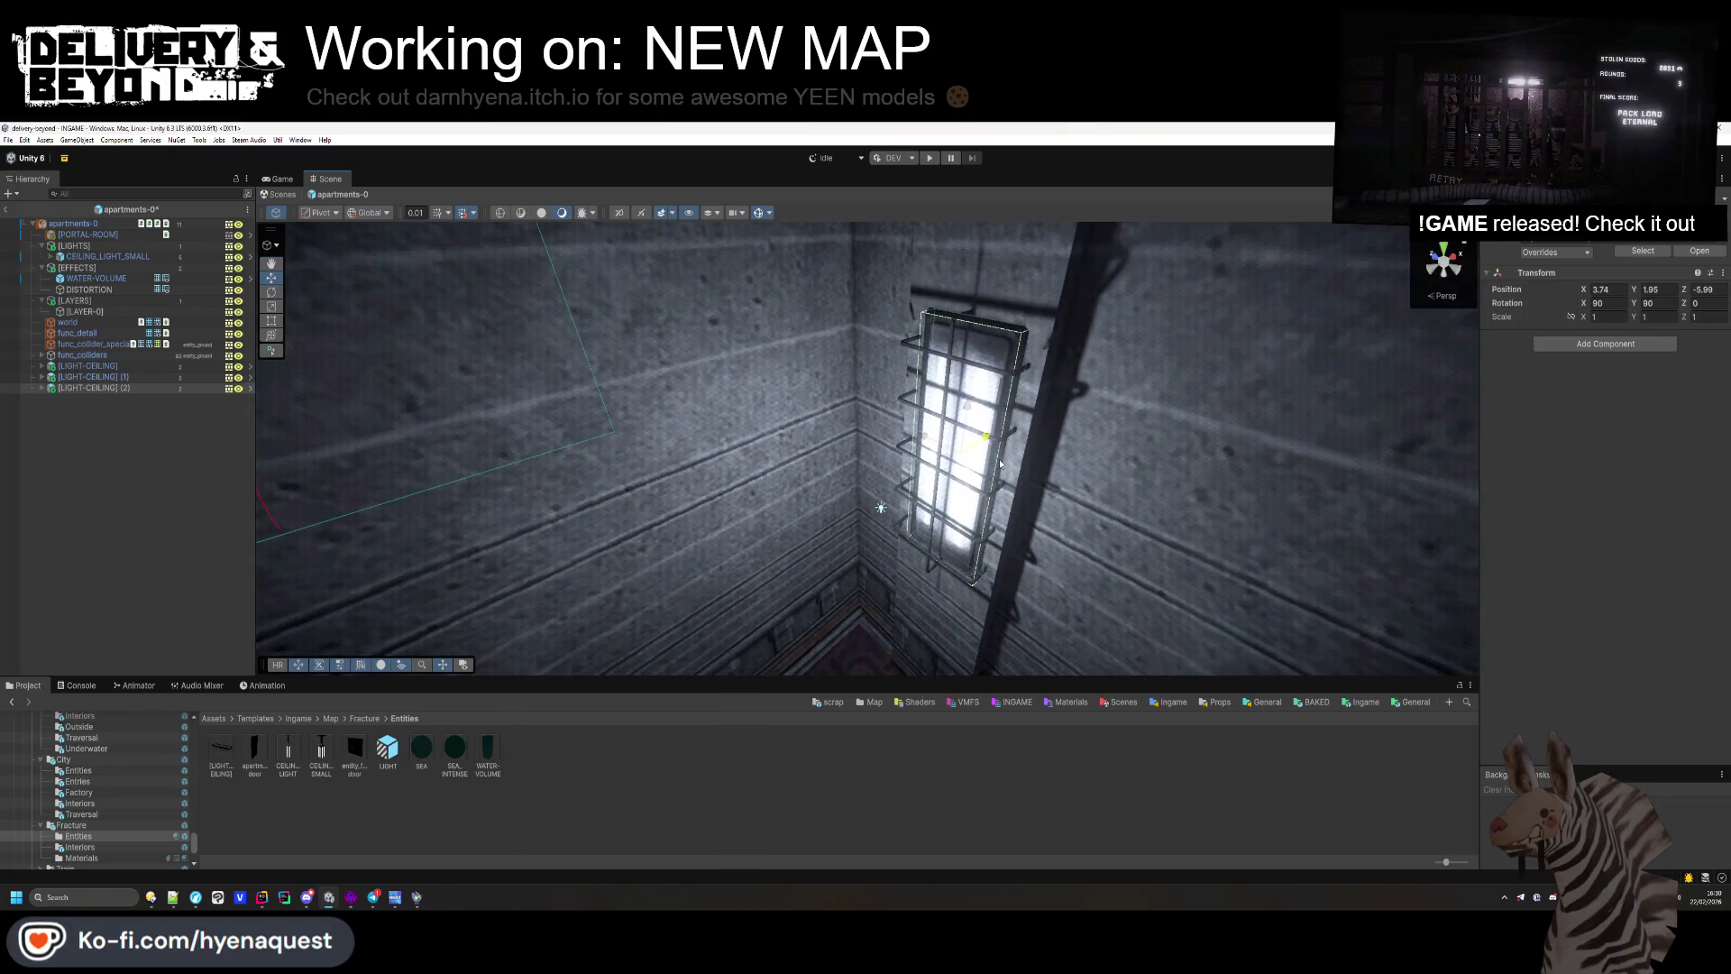
drag(912, 666, 1072, 436)
Step: Duplicate the light again as [LIGHT-CEILING] (3)
click(1073, 436)
key(ctrl+d)
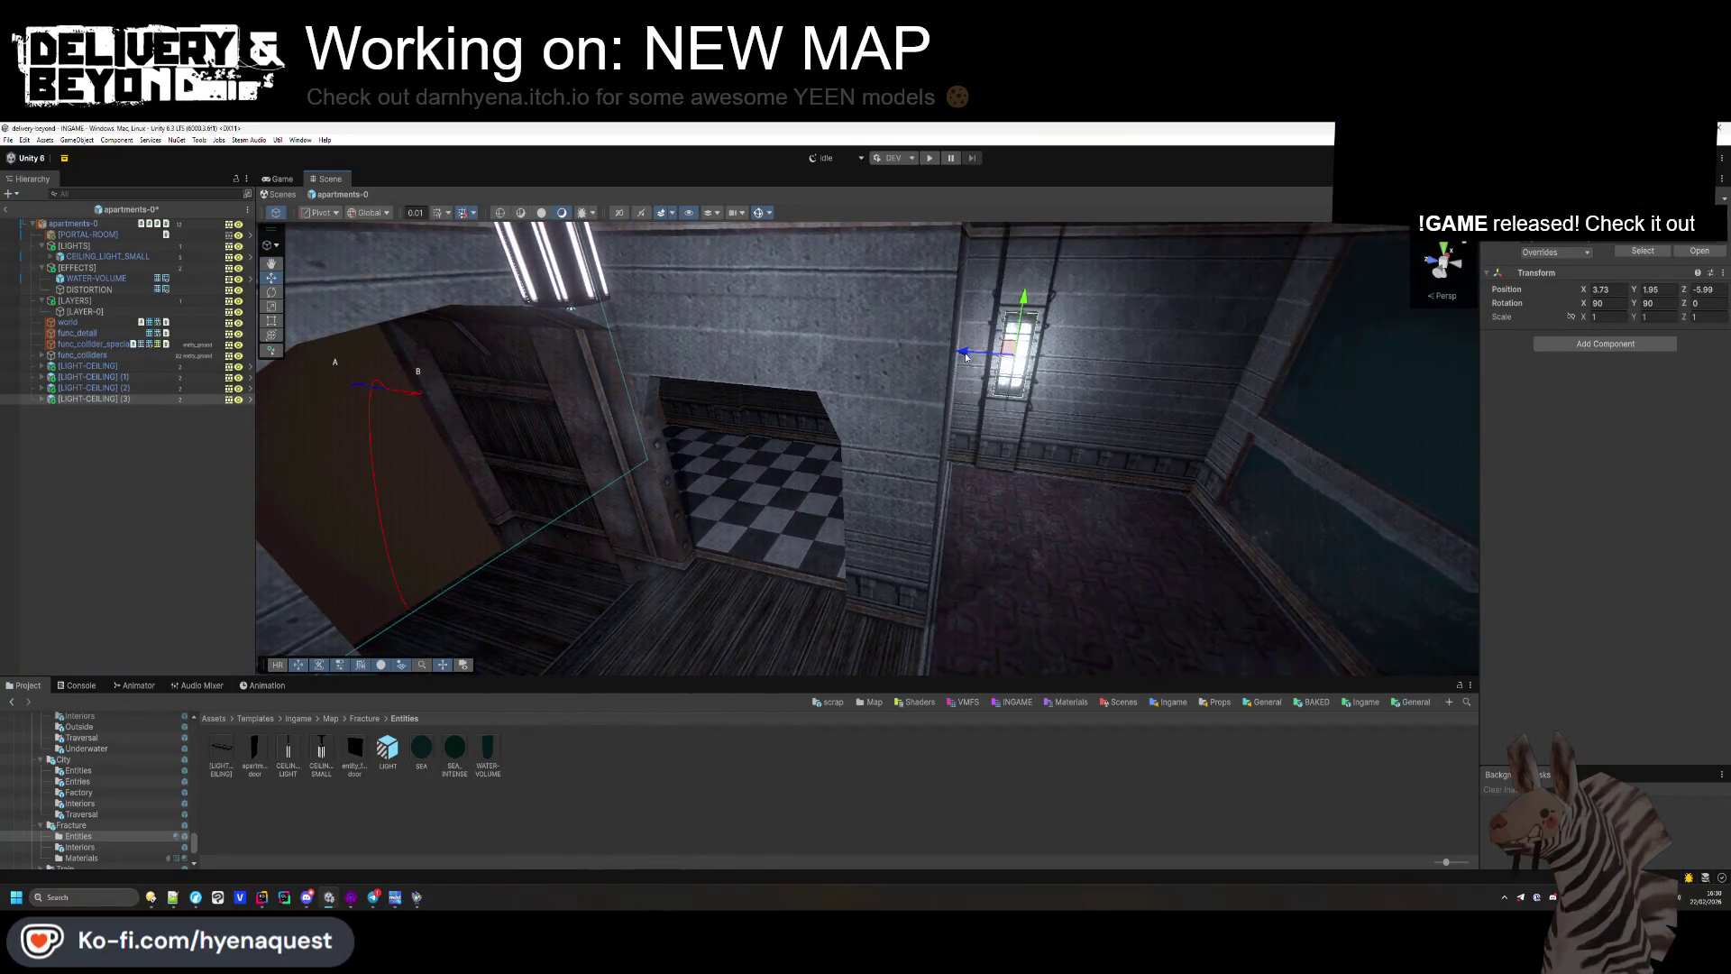
mouse_move(768, 418)
mouse_down()
mouse_move(826, 383)
mouse_move(1110, 446)
mouse_move(694, 451)
mouse_move(876, 453)
mouse_up()
Step: Move the tall beam brush to a new position in the Top view
key(alt+Tab)
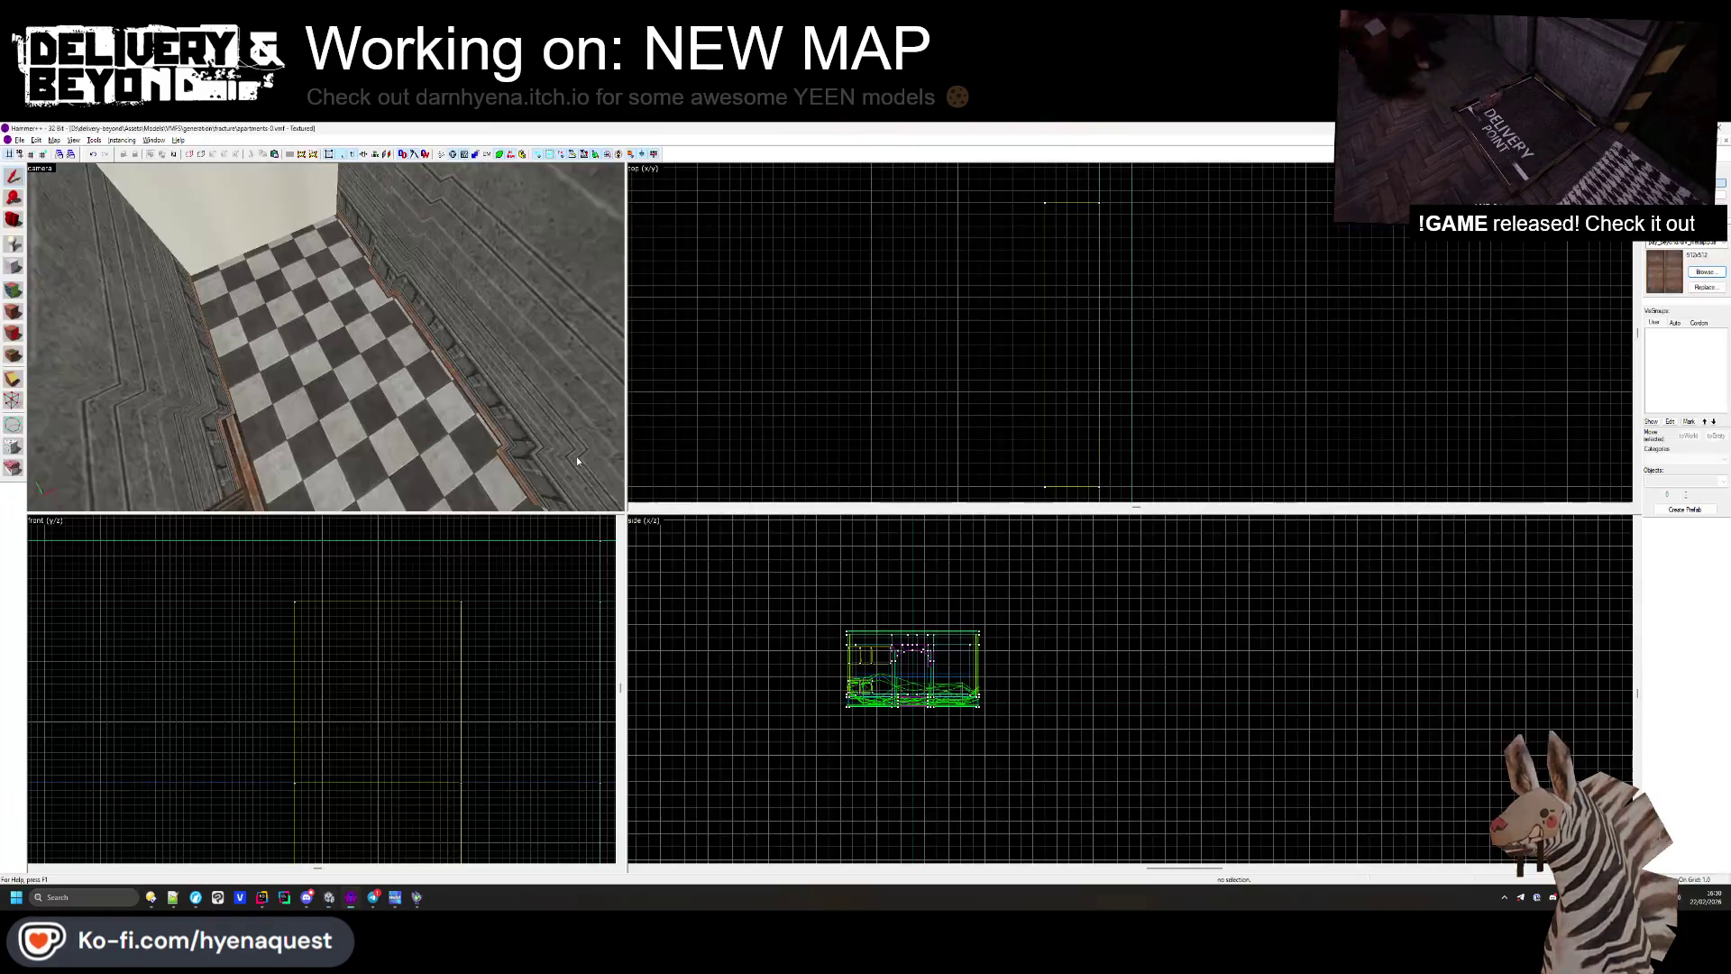
click(221, 426)
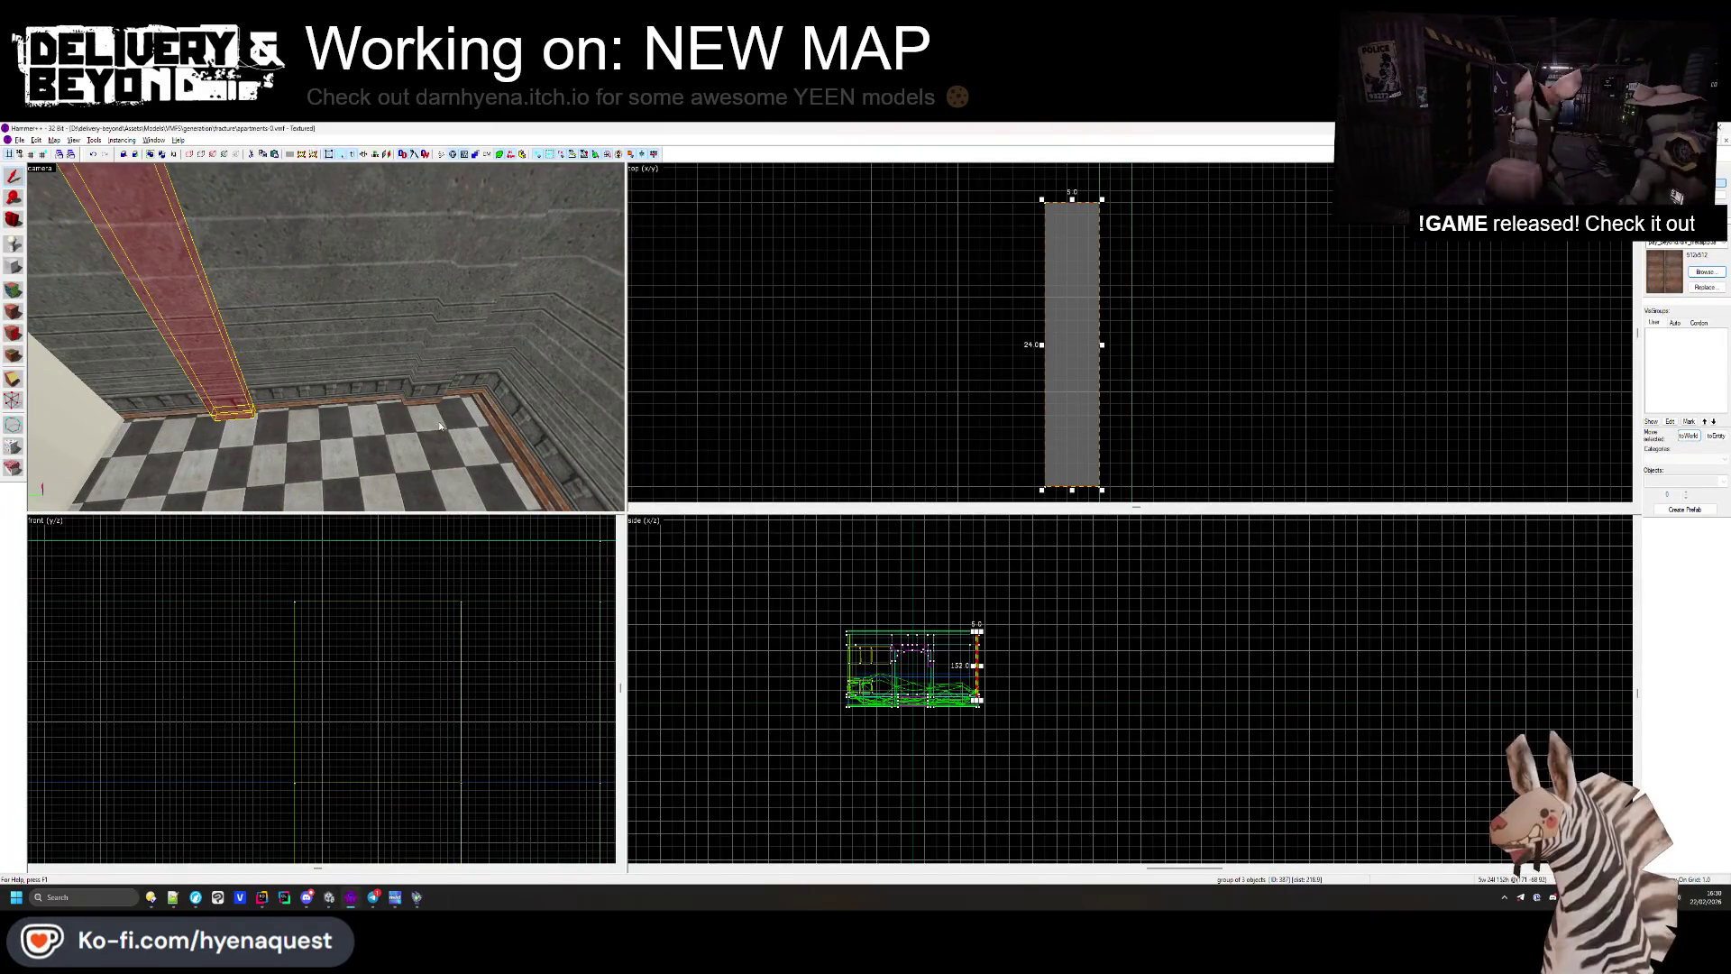
click(487, 297)
scroll(916, 409, up, 3)
scroll(1037, 419, down, 2)
scroll(1036, 419, up, 5)
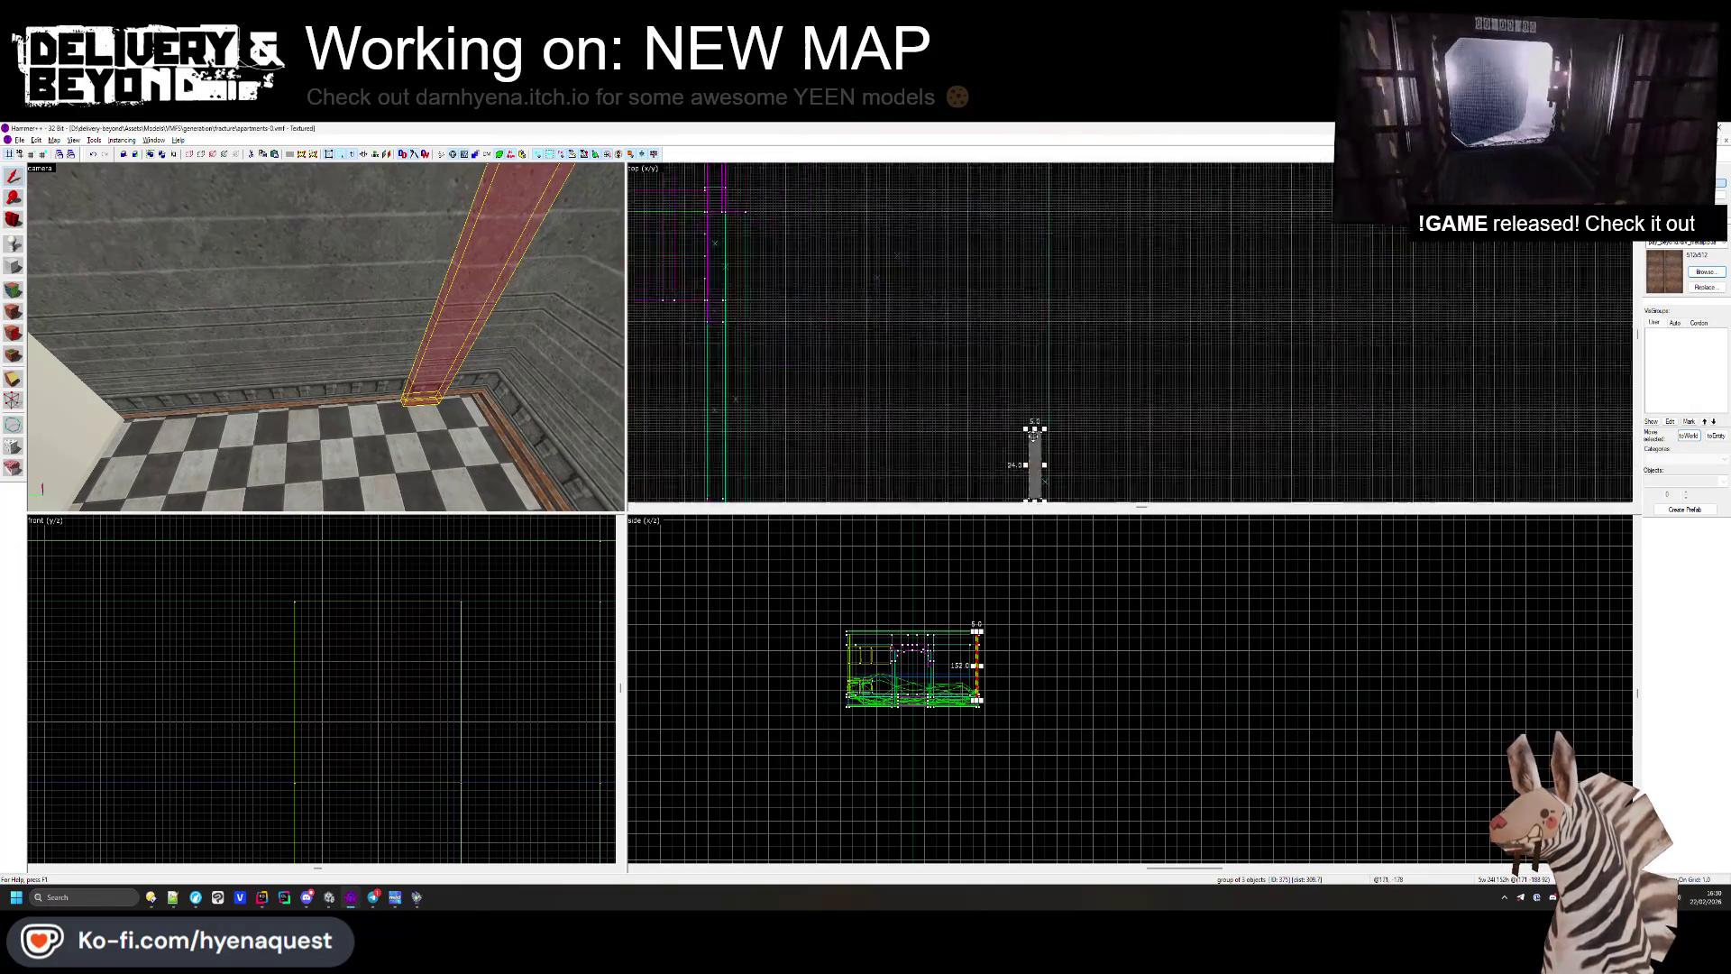
scroll(1035, 273, up, 2)
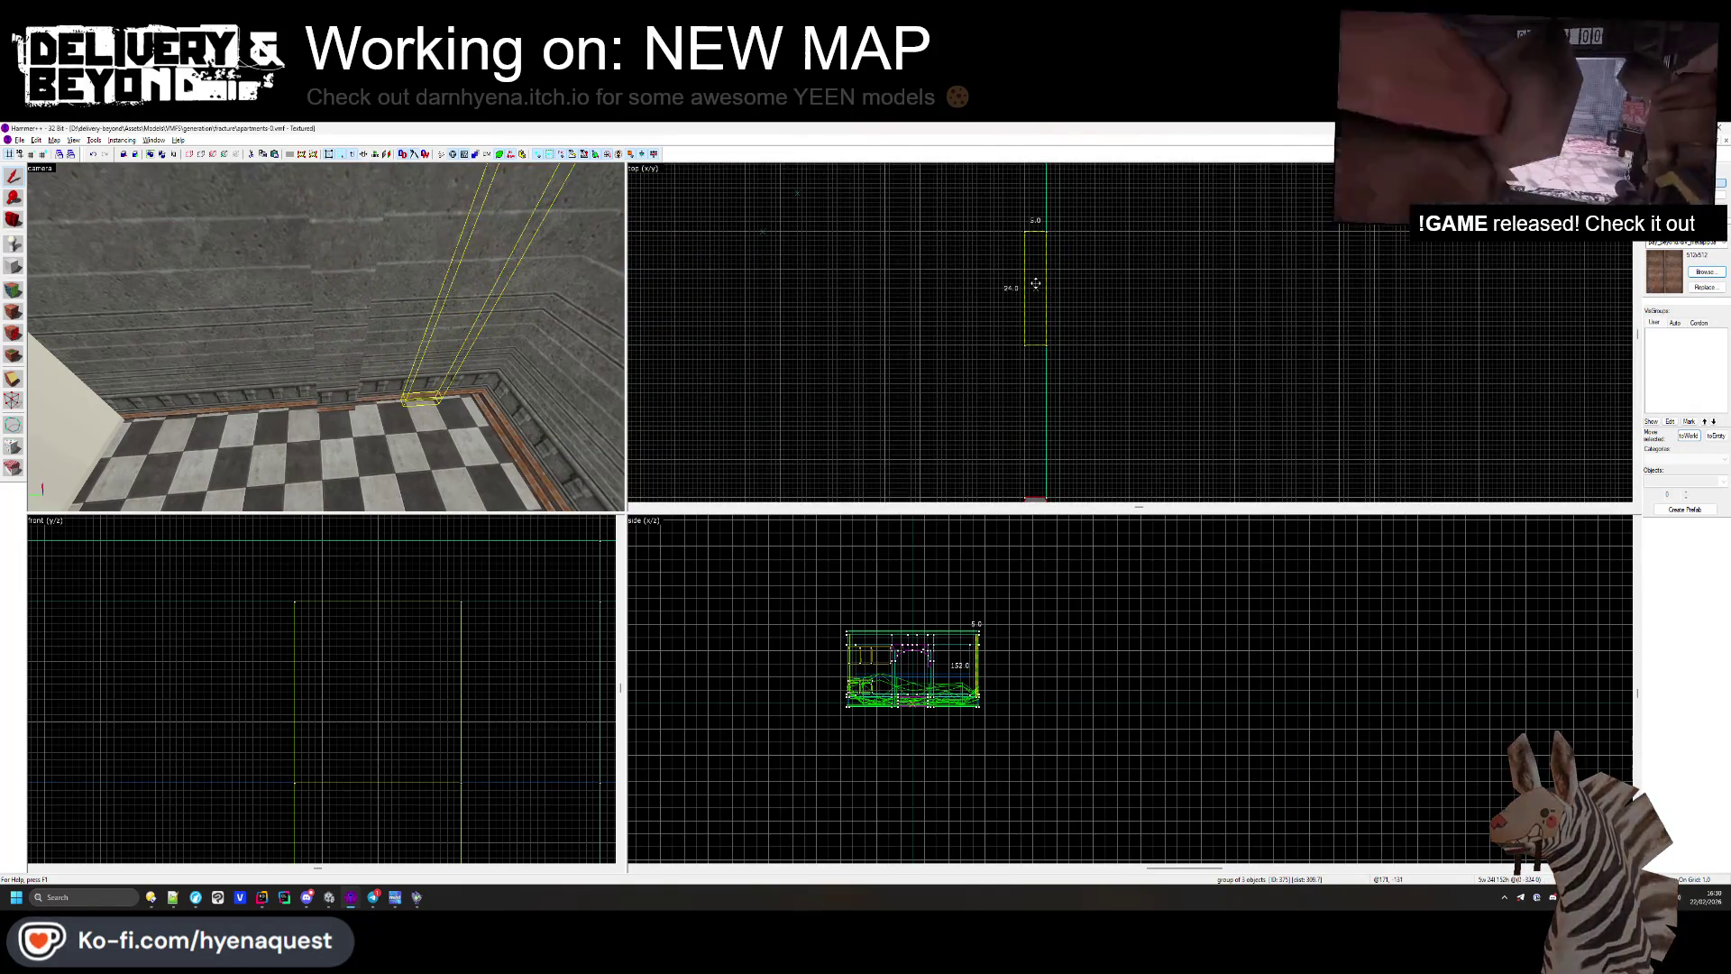
mouse_move(1035, 213)
mouse_down()
mouse_move(1038, 172)
mouse_move(1044, 290)
mouse_up()
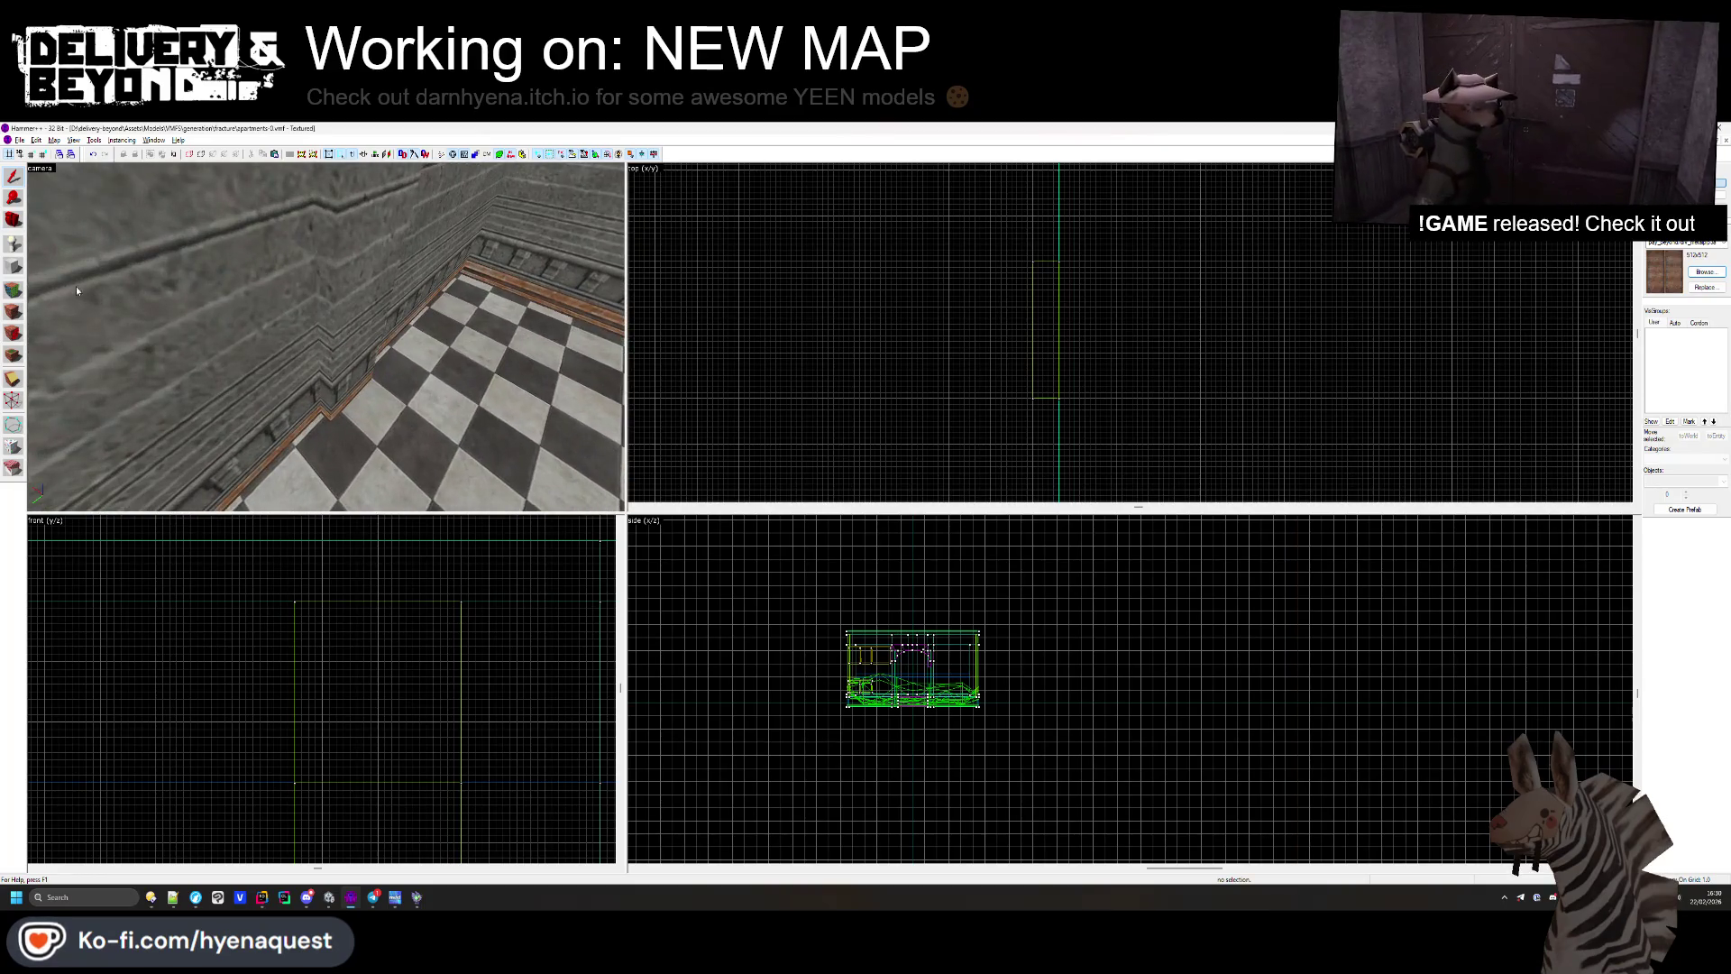
Step: Realign the brick wall face textures in the Face Edit Sheet, then close it
click(15, 290)
click(318, 388)
mouse_move(345, 382)
mouse_down()
mouse_move(295, 350)
mouse_move(326, 337)
mouse_move(361, 351)
mouse_move(334, 342)
mouse_up()
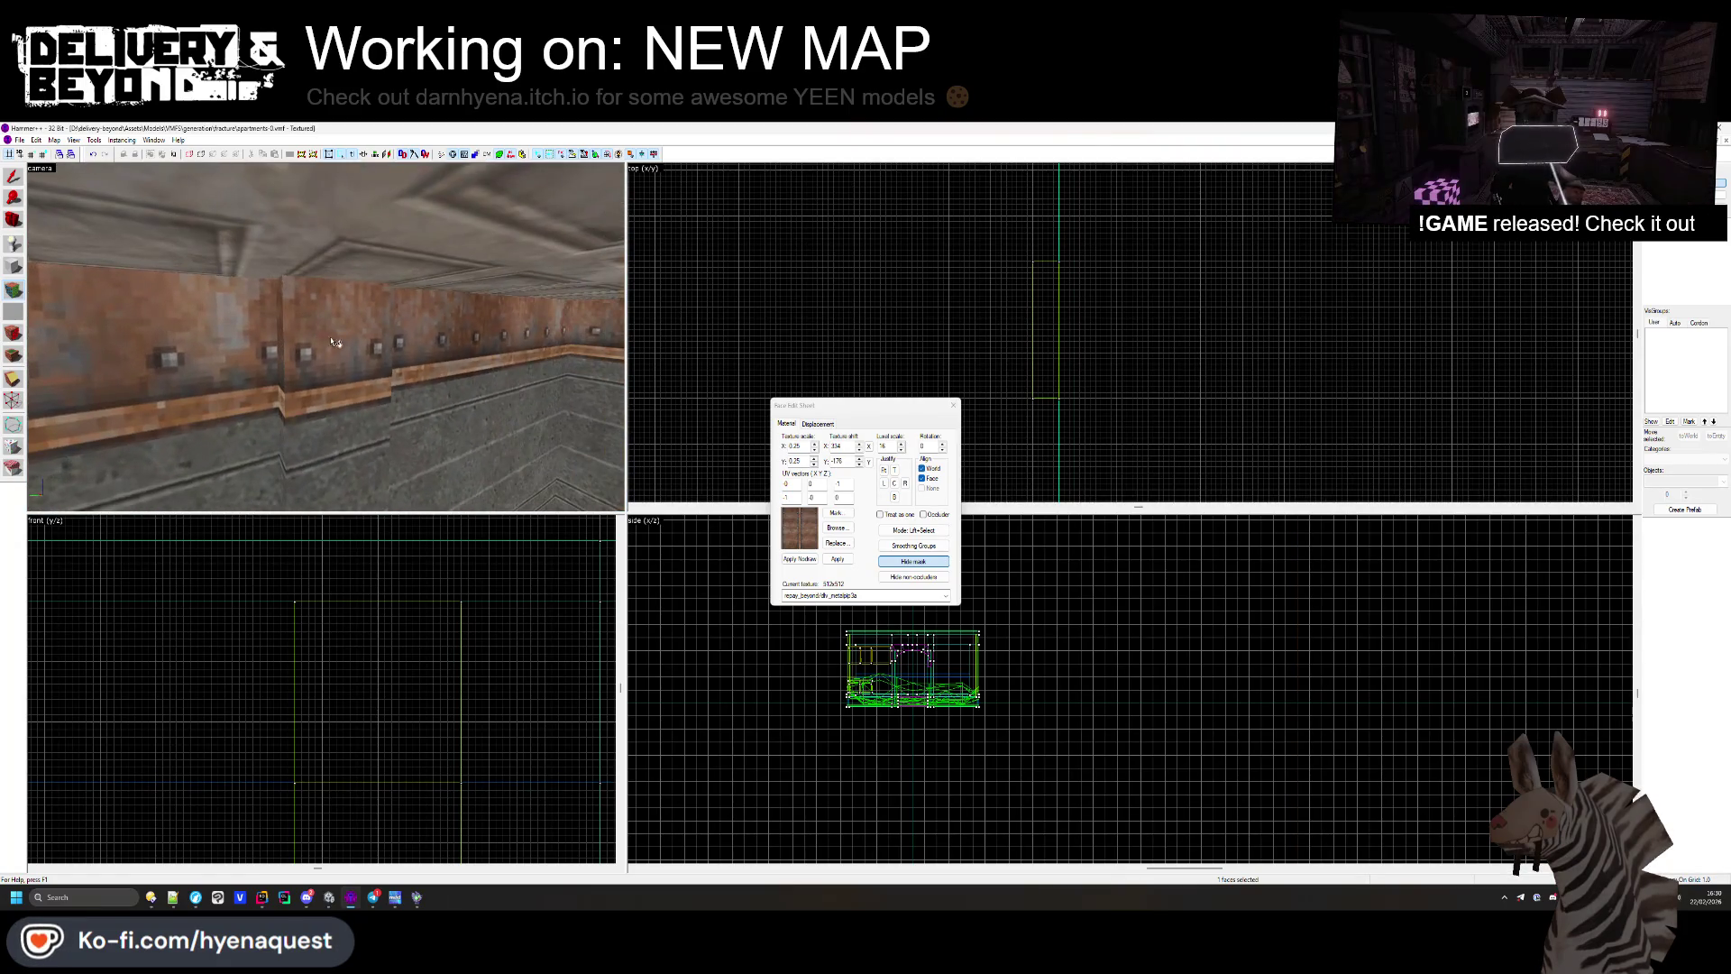
click(954, 405)
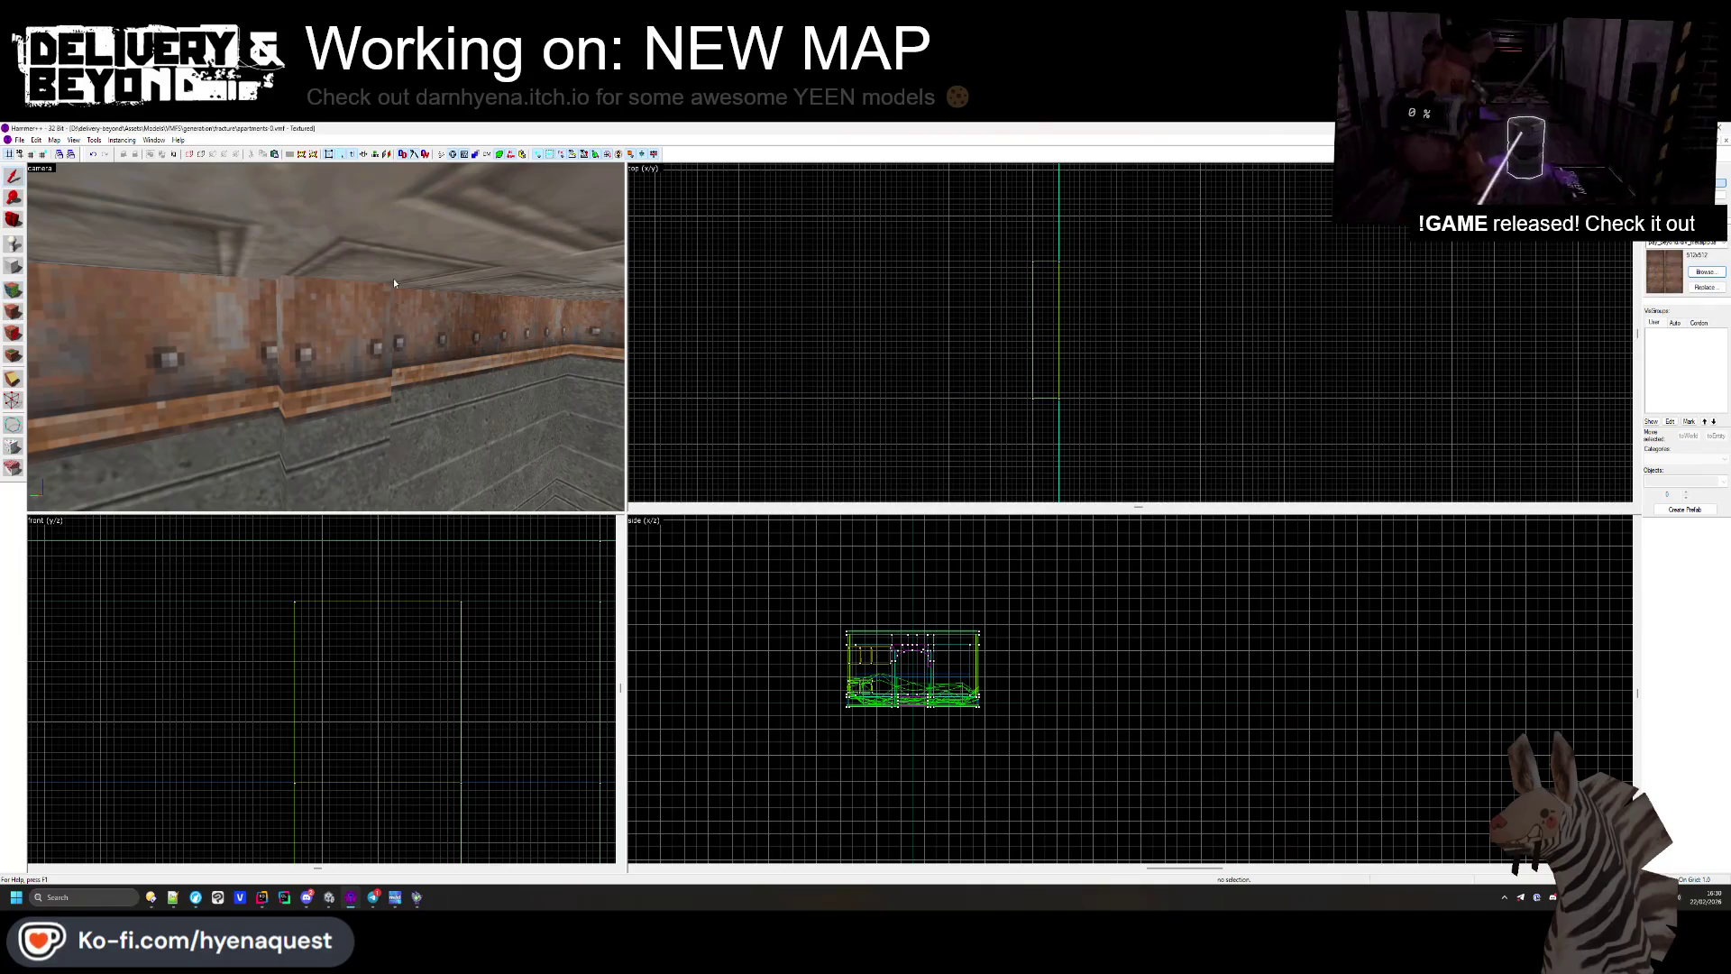
key(alt+Tab)
Step: Slide a ceiling light along Z, then parent the four LIGHT-CEILING objects under [LIGHTS]
drag(876, 411, 809, 415)
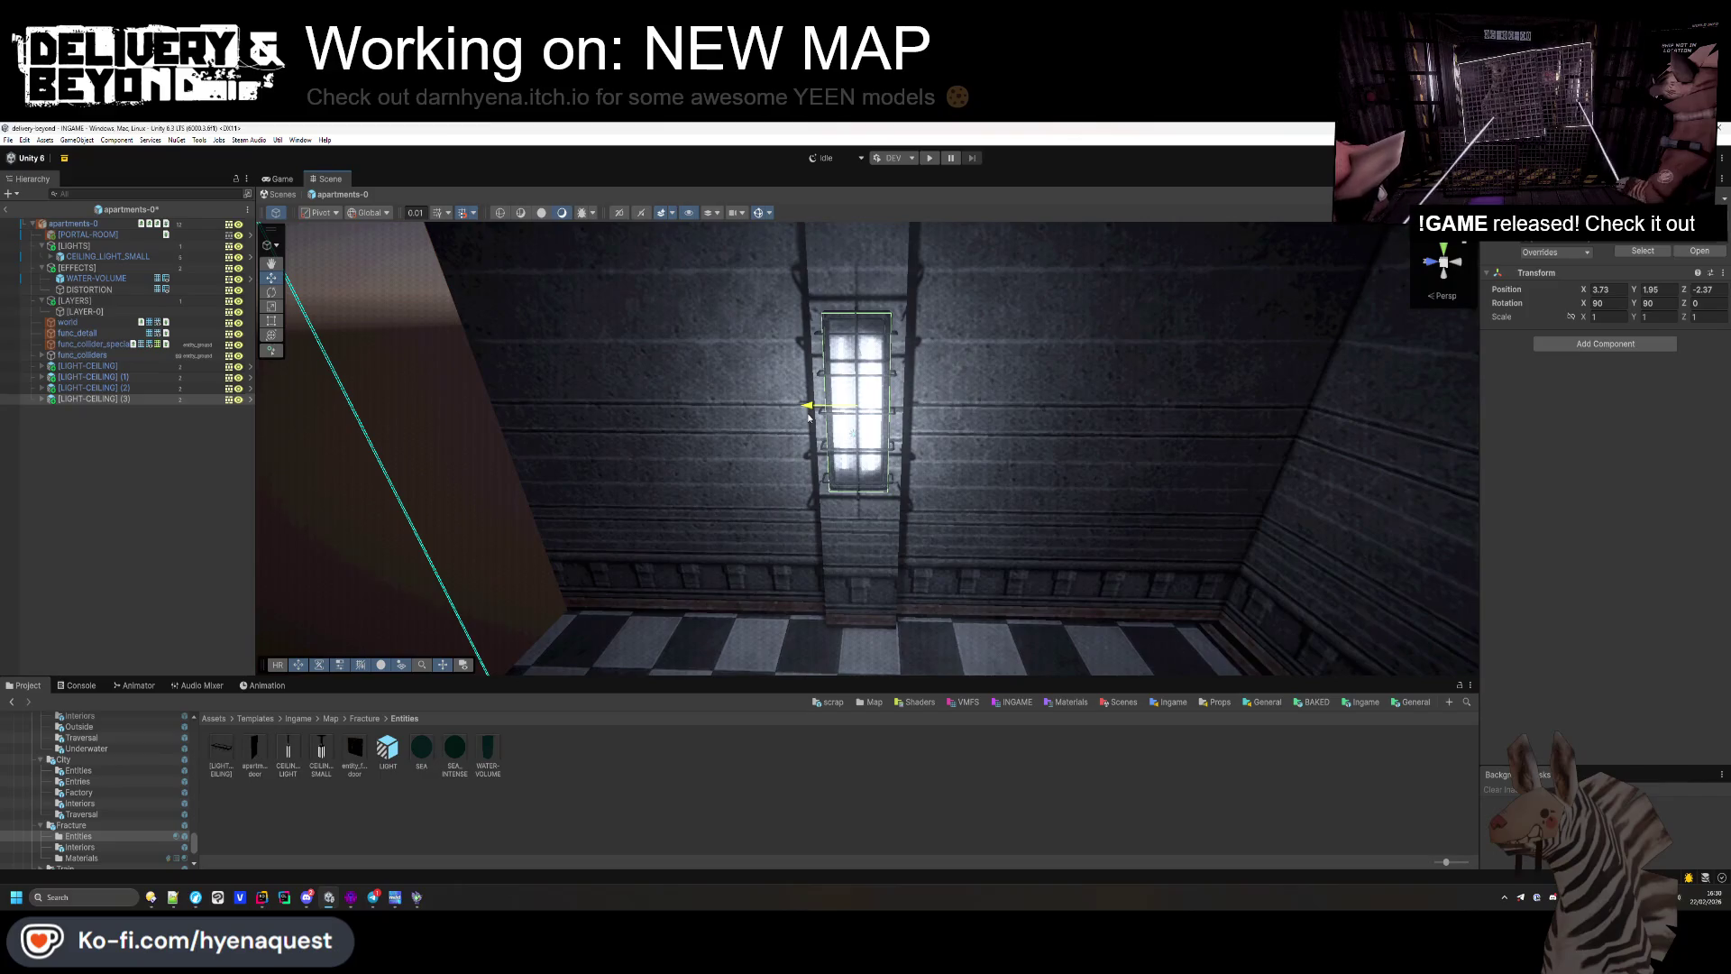
drag(709, 488, 423, 489)
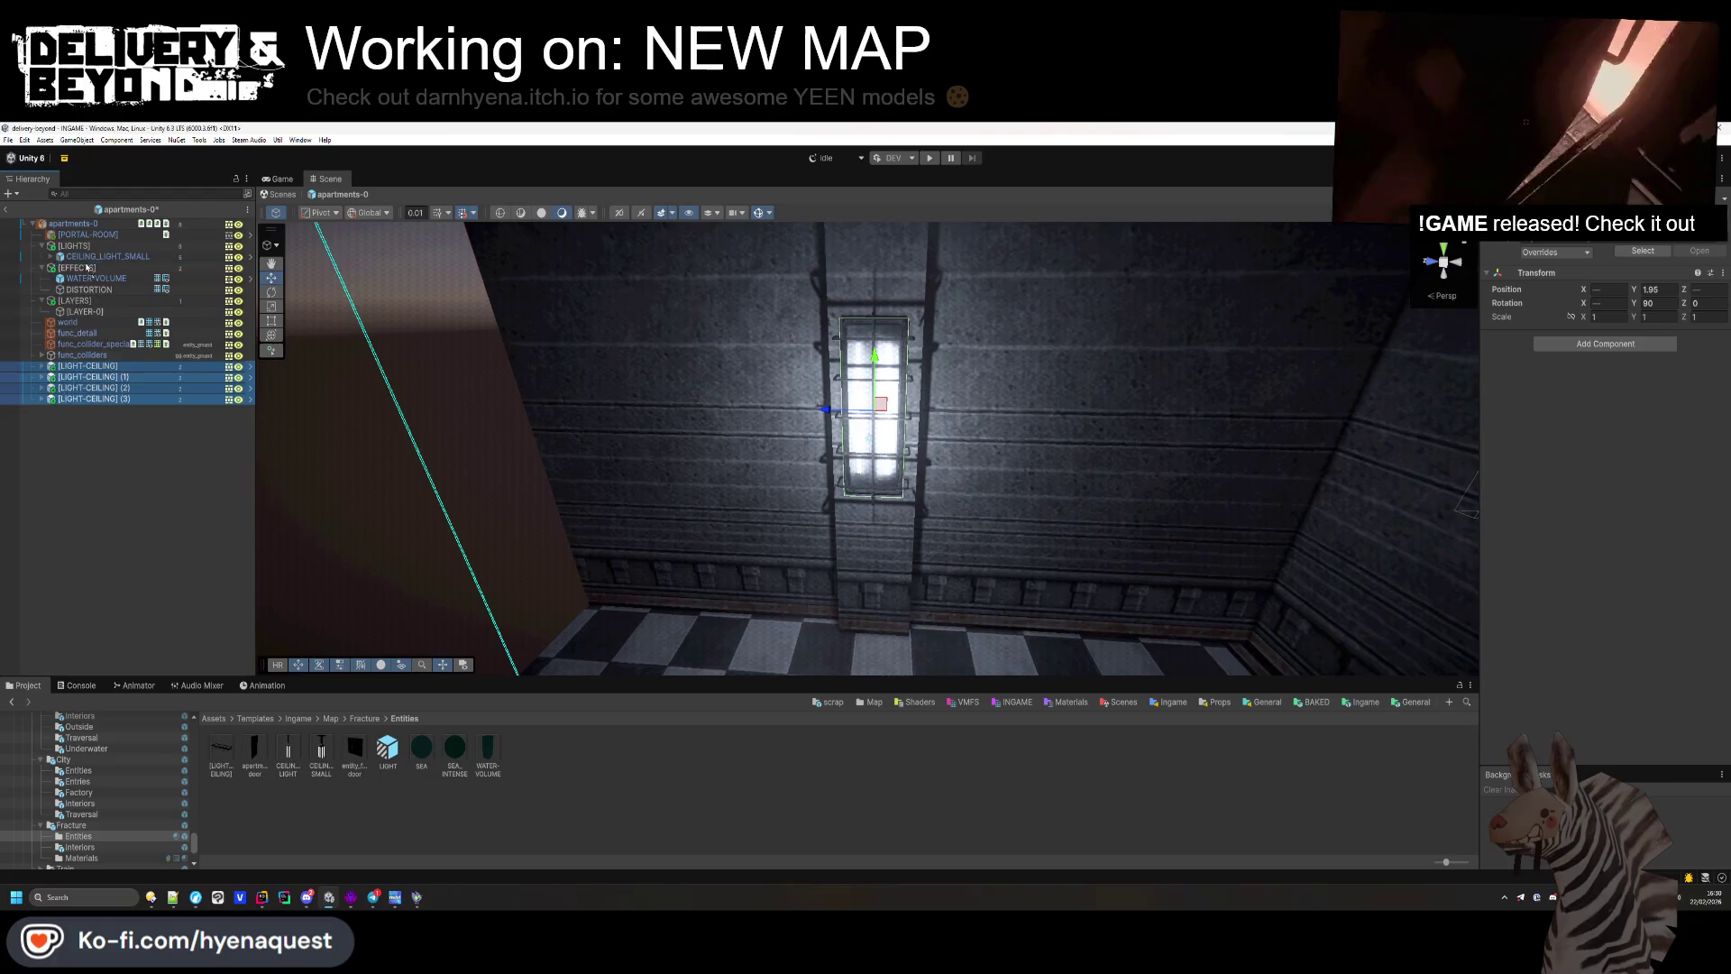
drag(86, 267, 87, 262)
mouse_move(541, 406)
mouse_down()
mouse_move(733, 367)
mouse_move(793, 378)
mouse_move(745, 387)
mouse_move(661, 481)
mouse_move(397, 467)
mouse_move(418, 471)
mouse_up()
Step: Select the floor solid and mark a clip line across it in the Top view
key(alt+Tab)
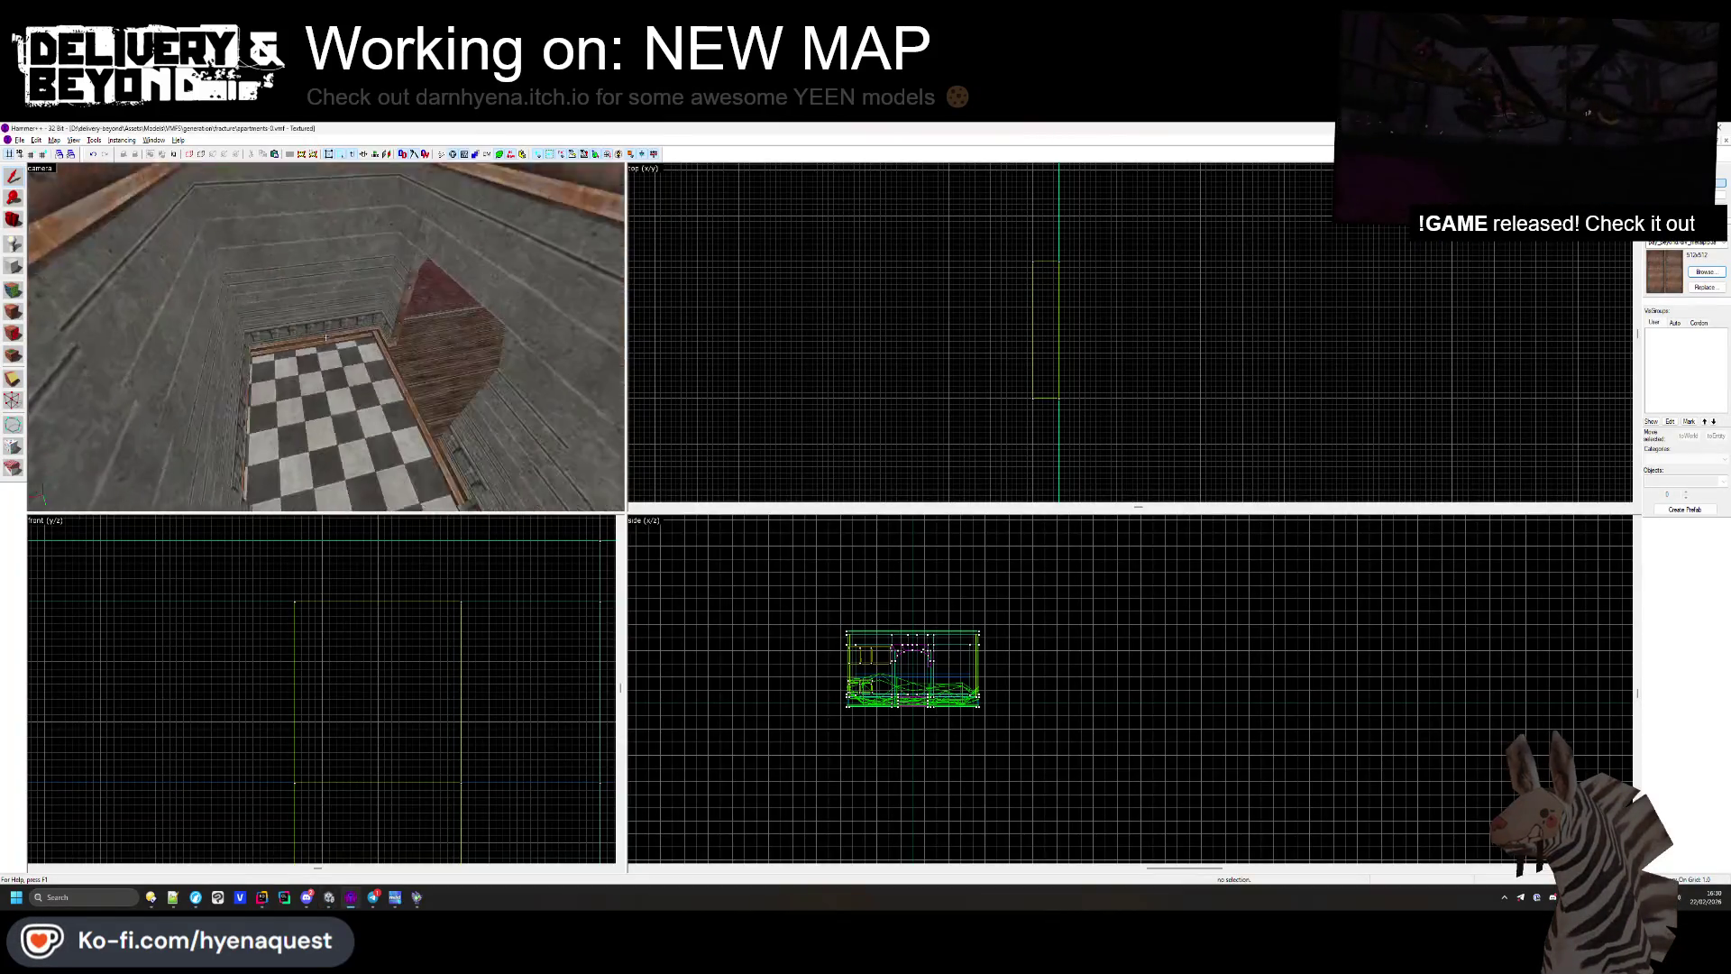
click(326, 338)
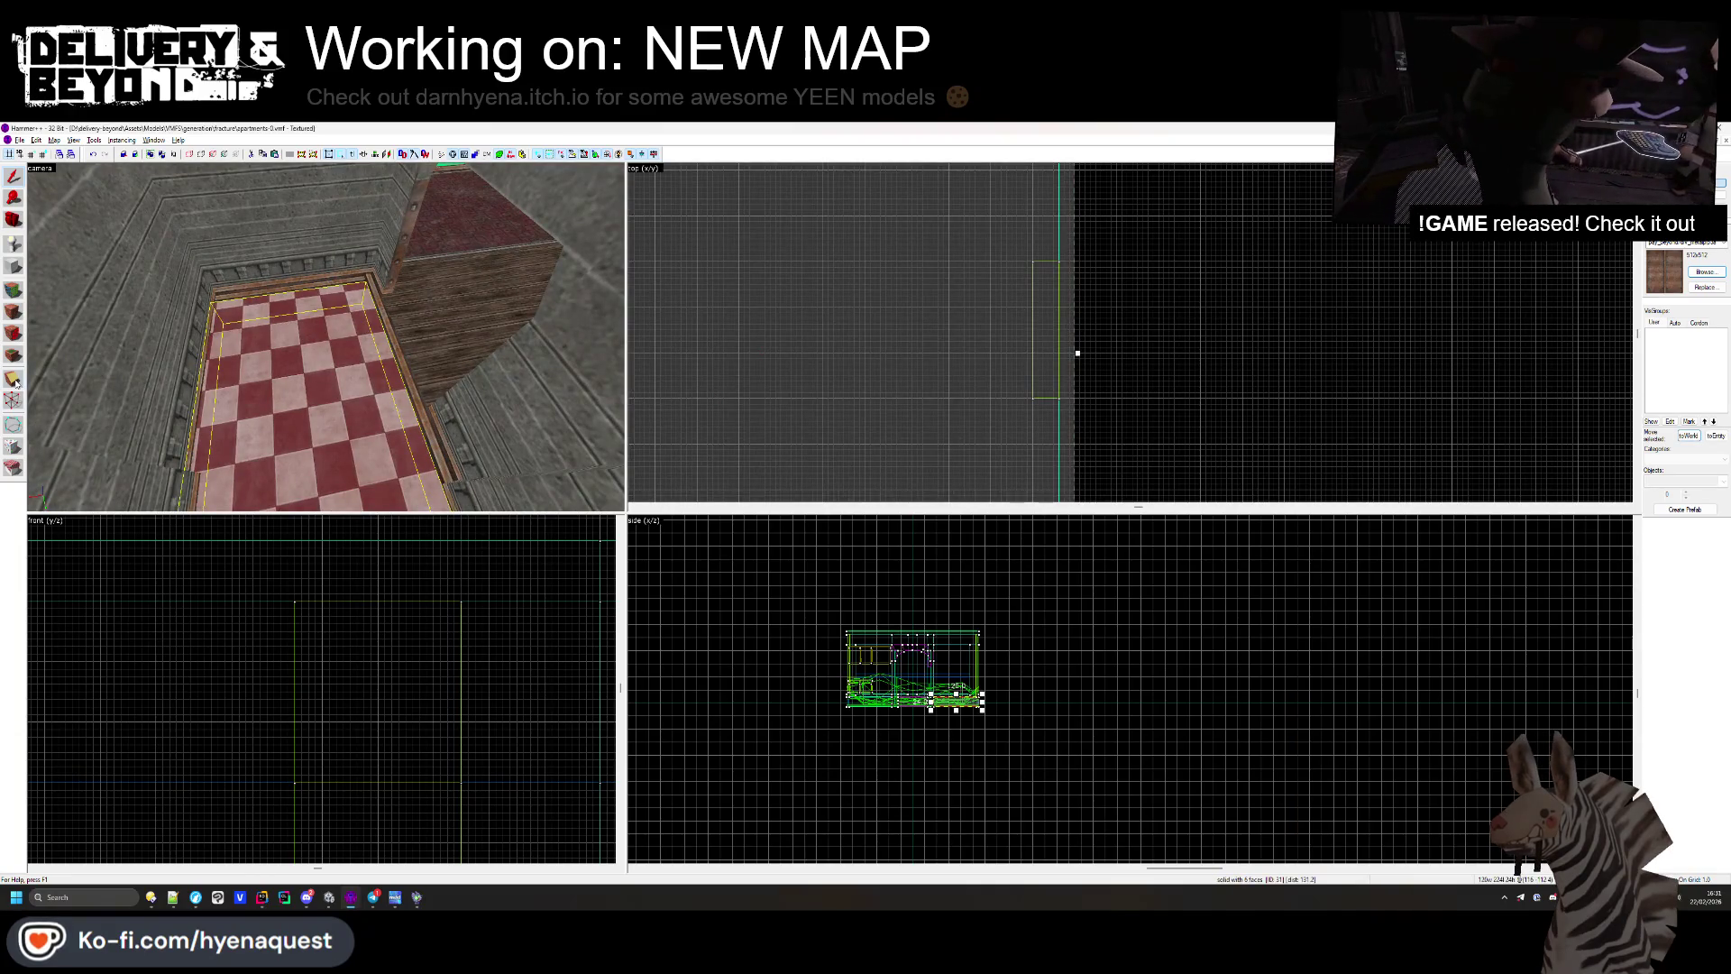
scroll(1137, 381, down, 3)
scroll(1112, 262, up, 5)
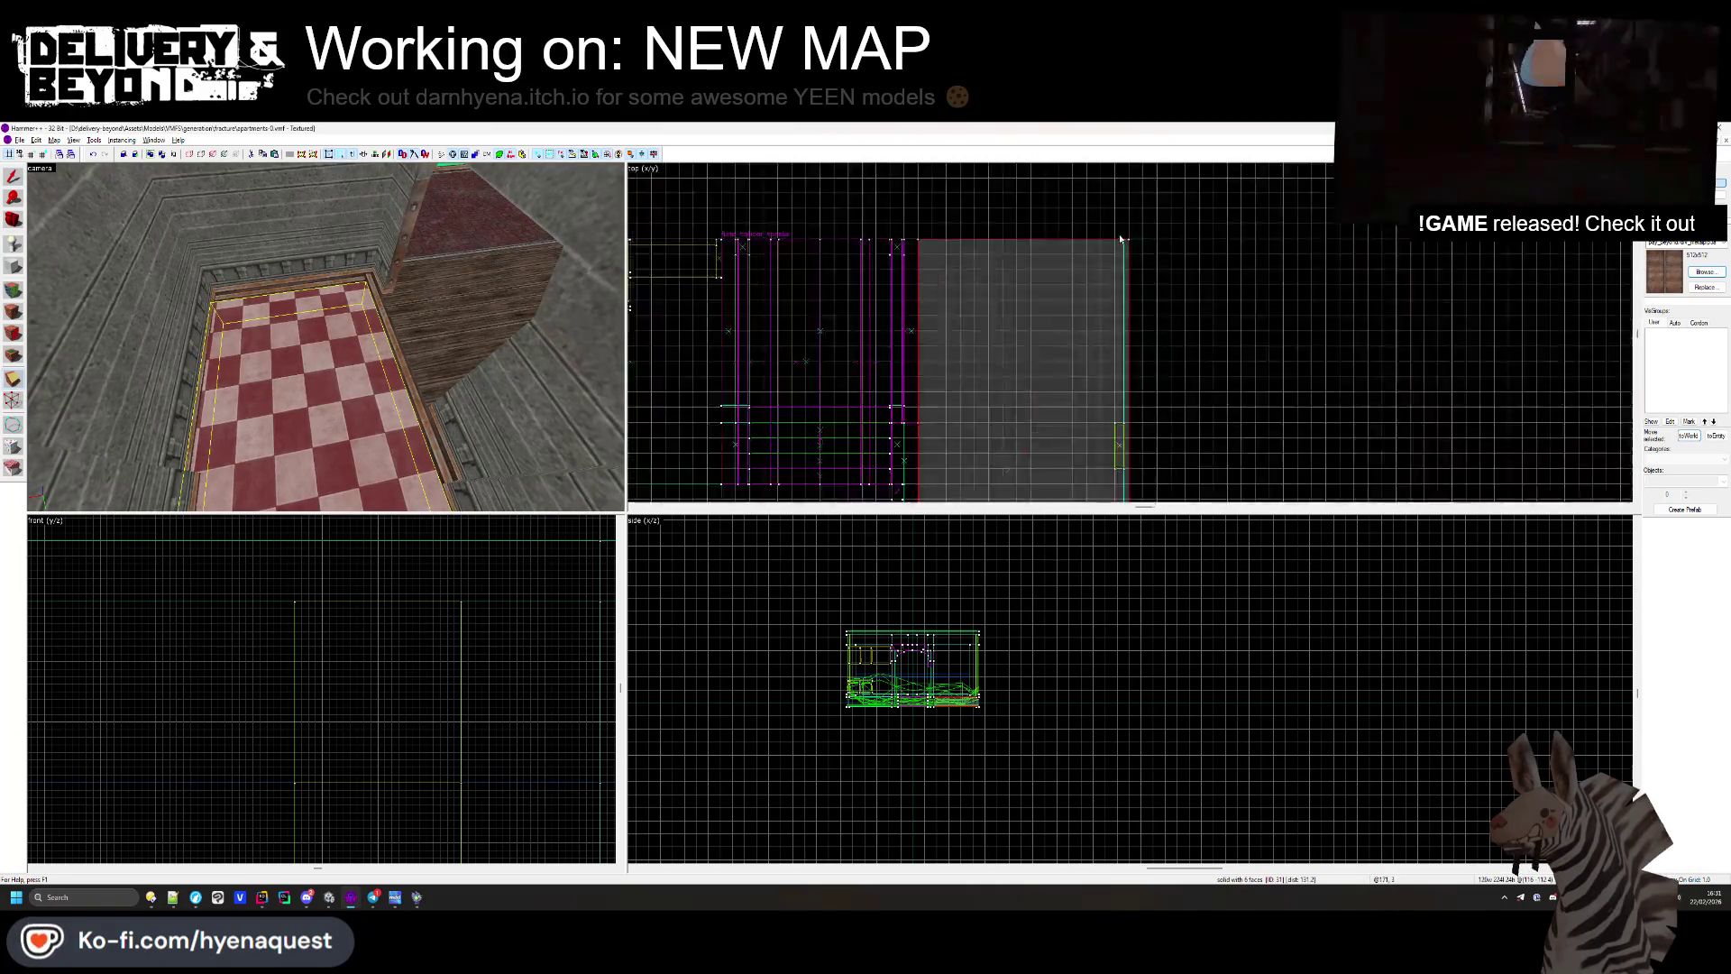
drag(1105, 348, 1107, 335)
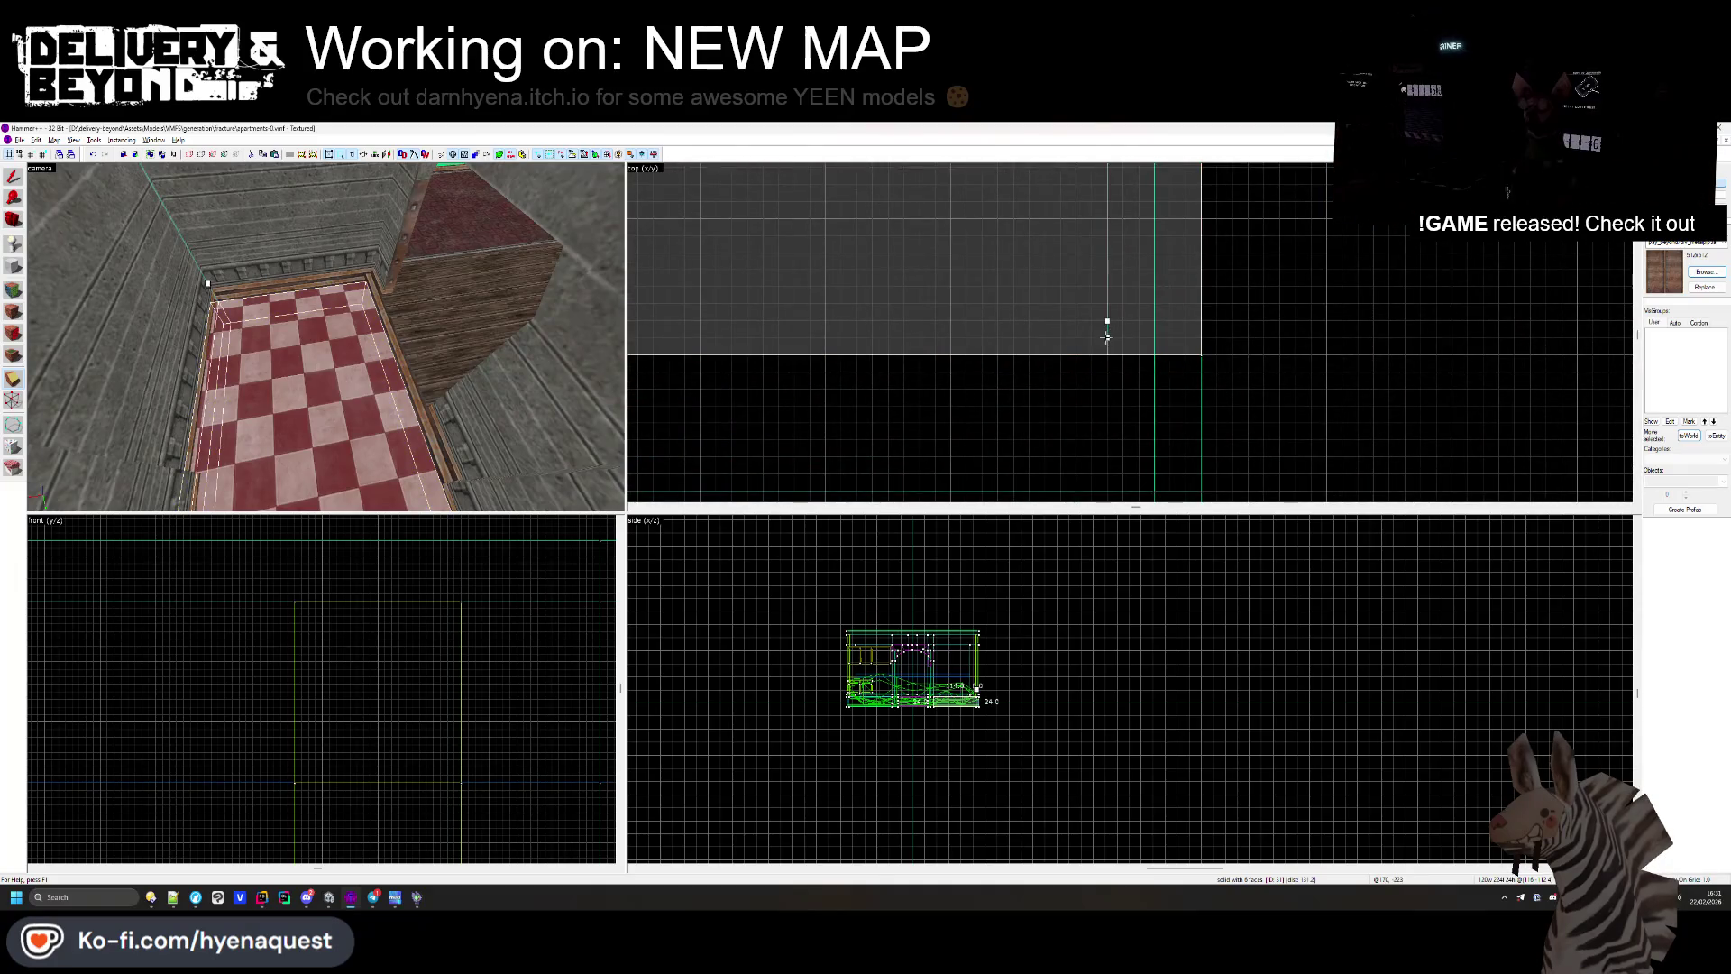
key(z)
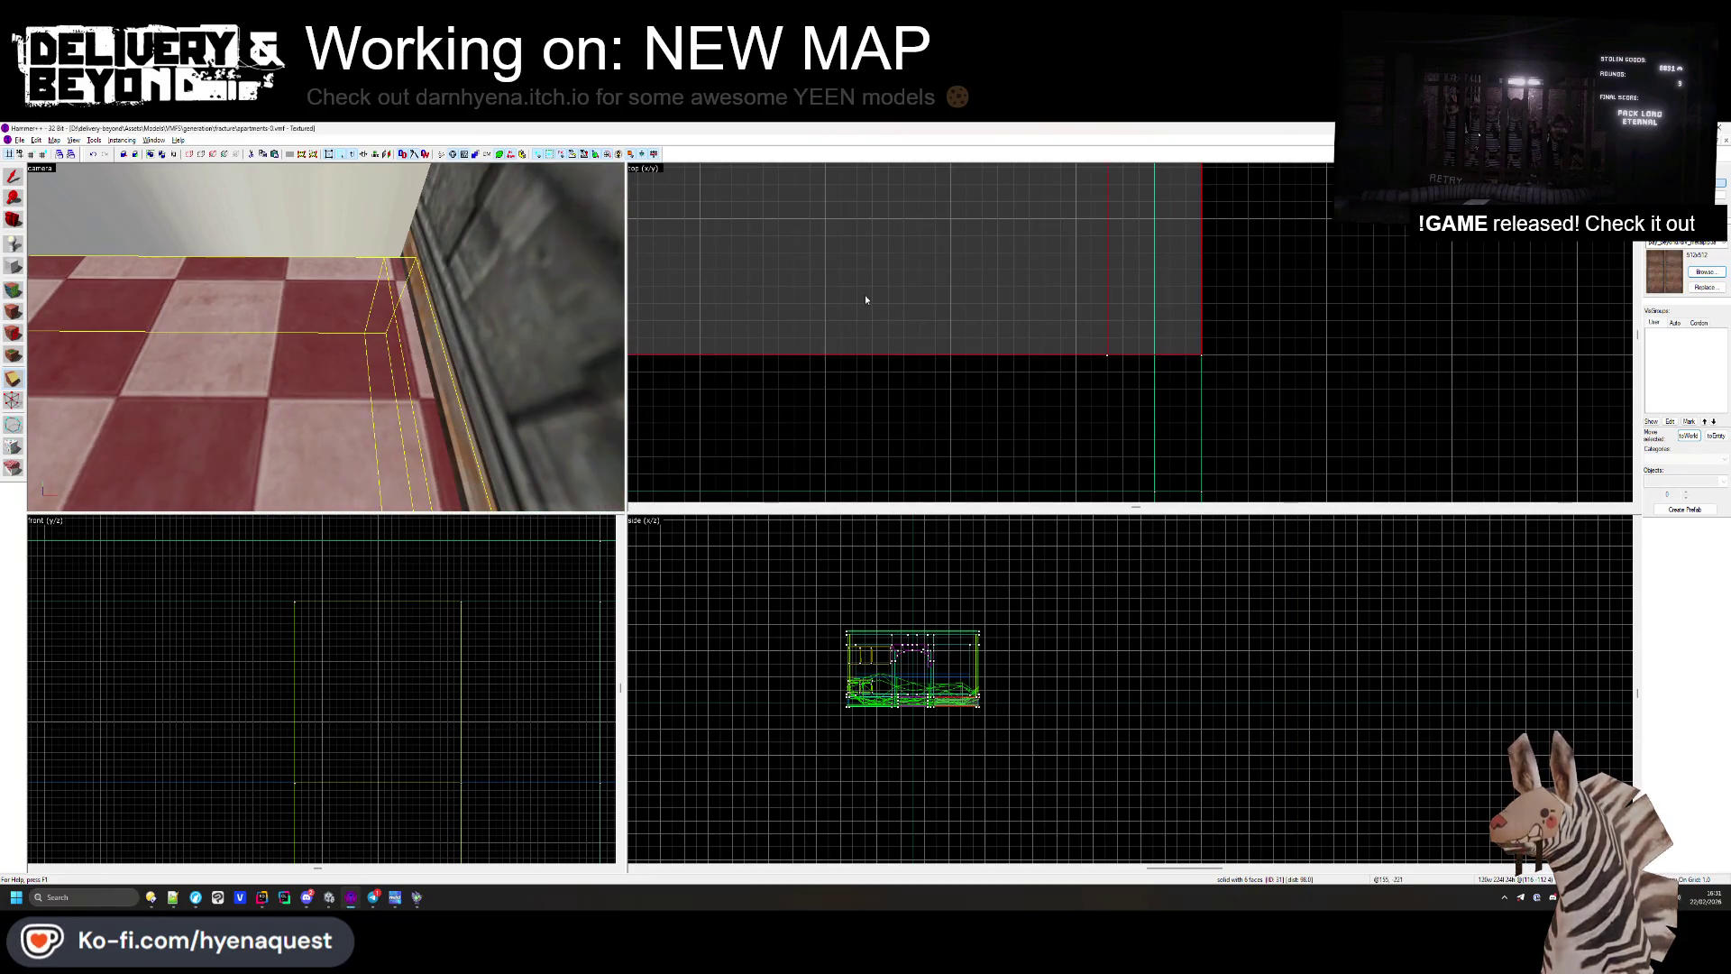
Step: Rotate the border trim face texture 90 degrees and centre it with Justify C
click(26, 292)
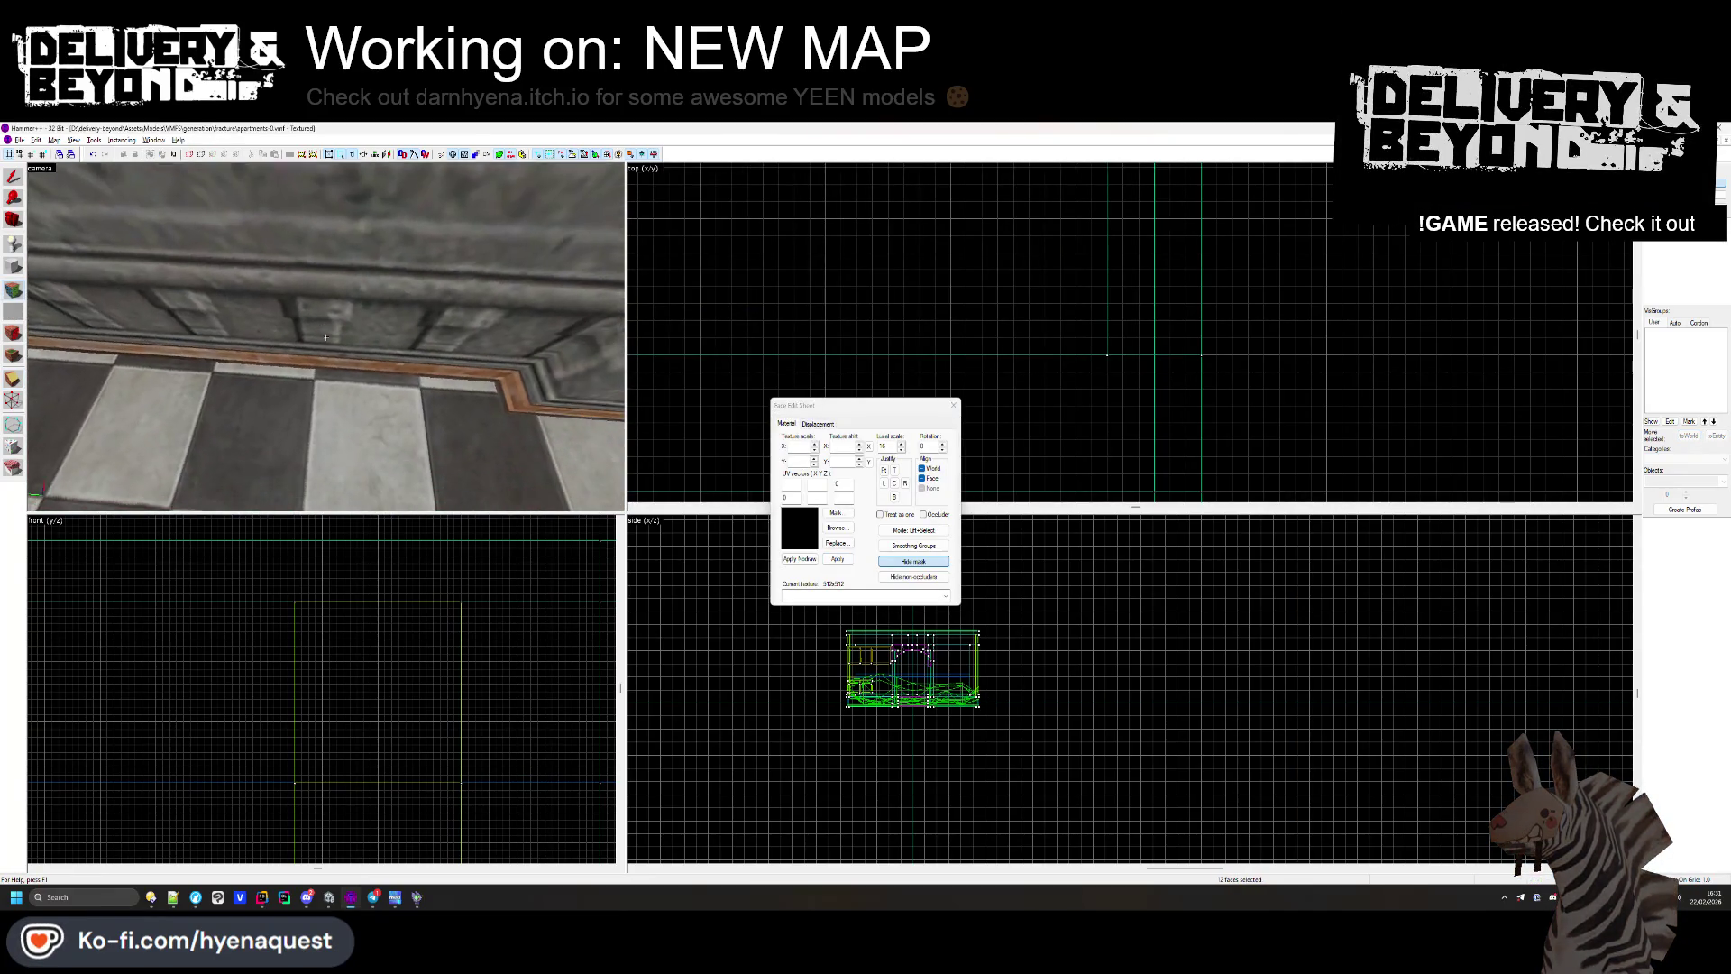
key(s)
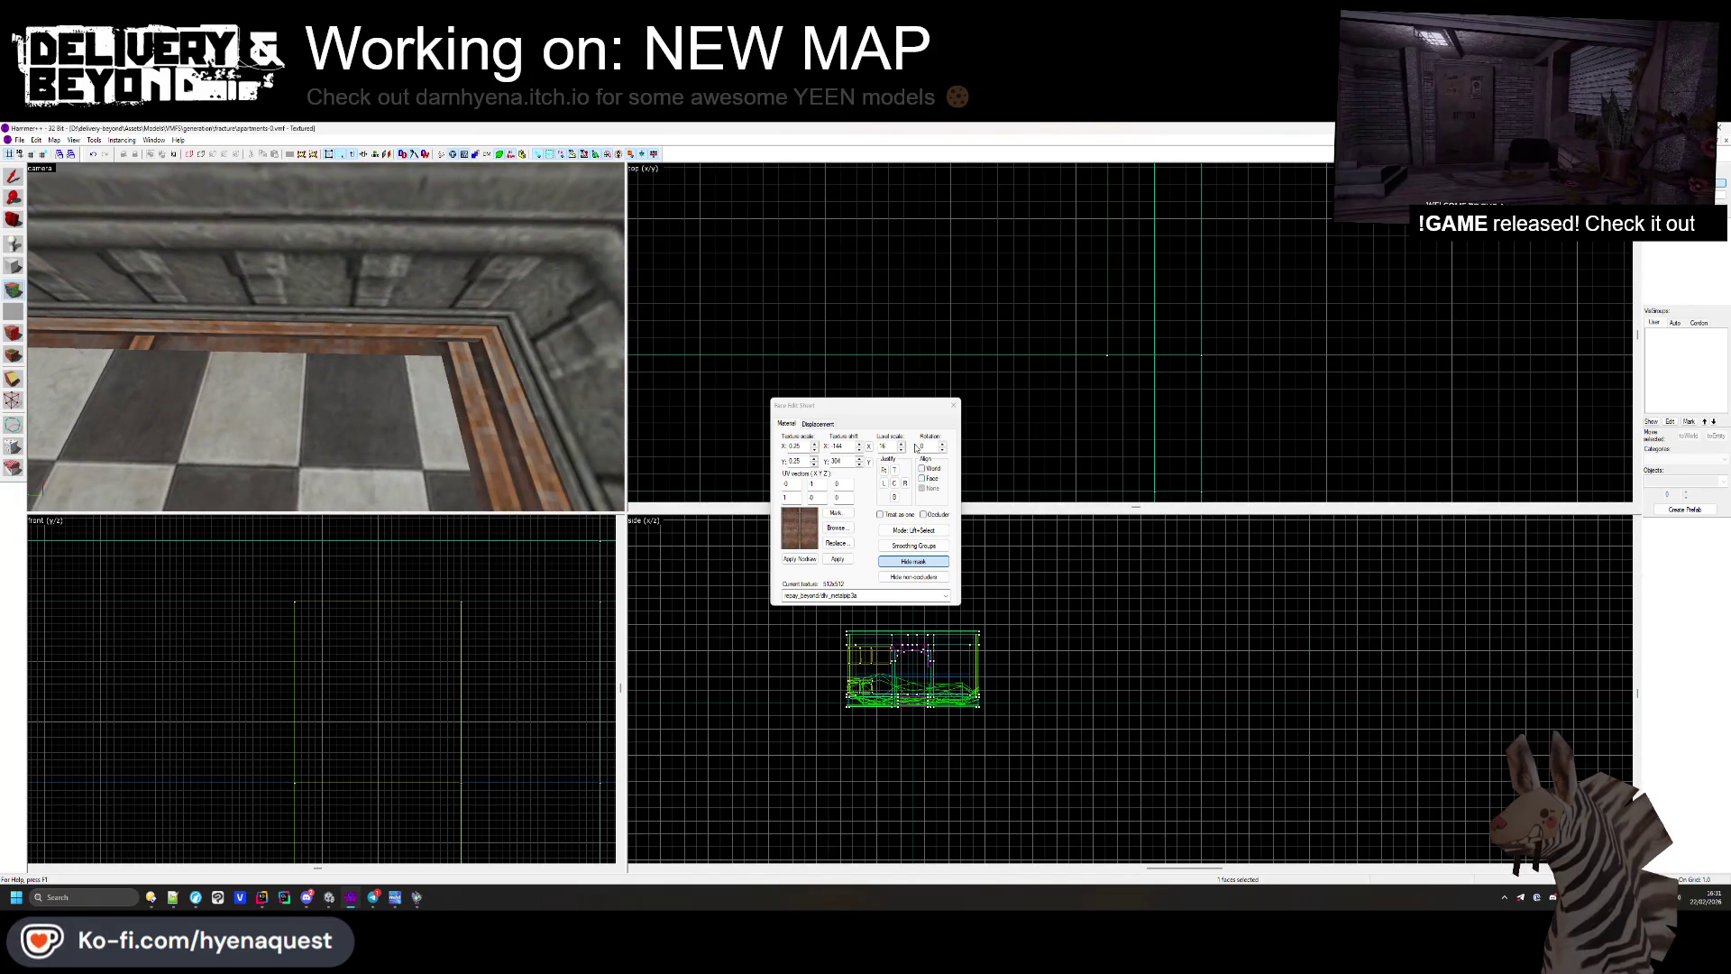
key(Return)
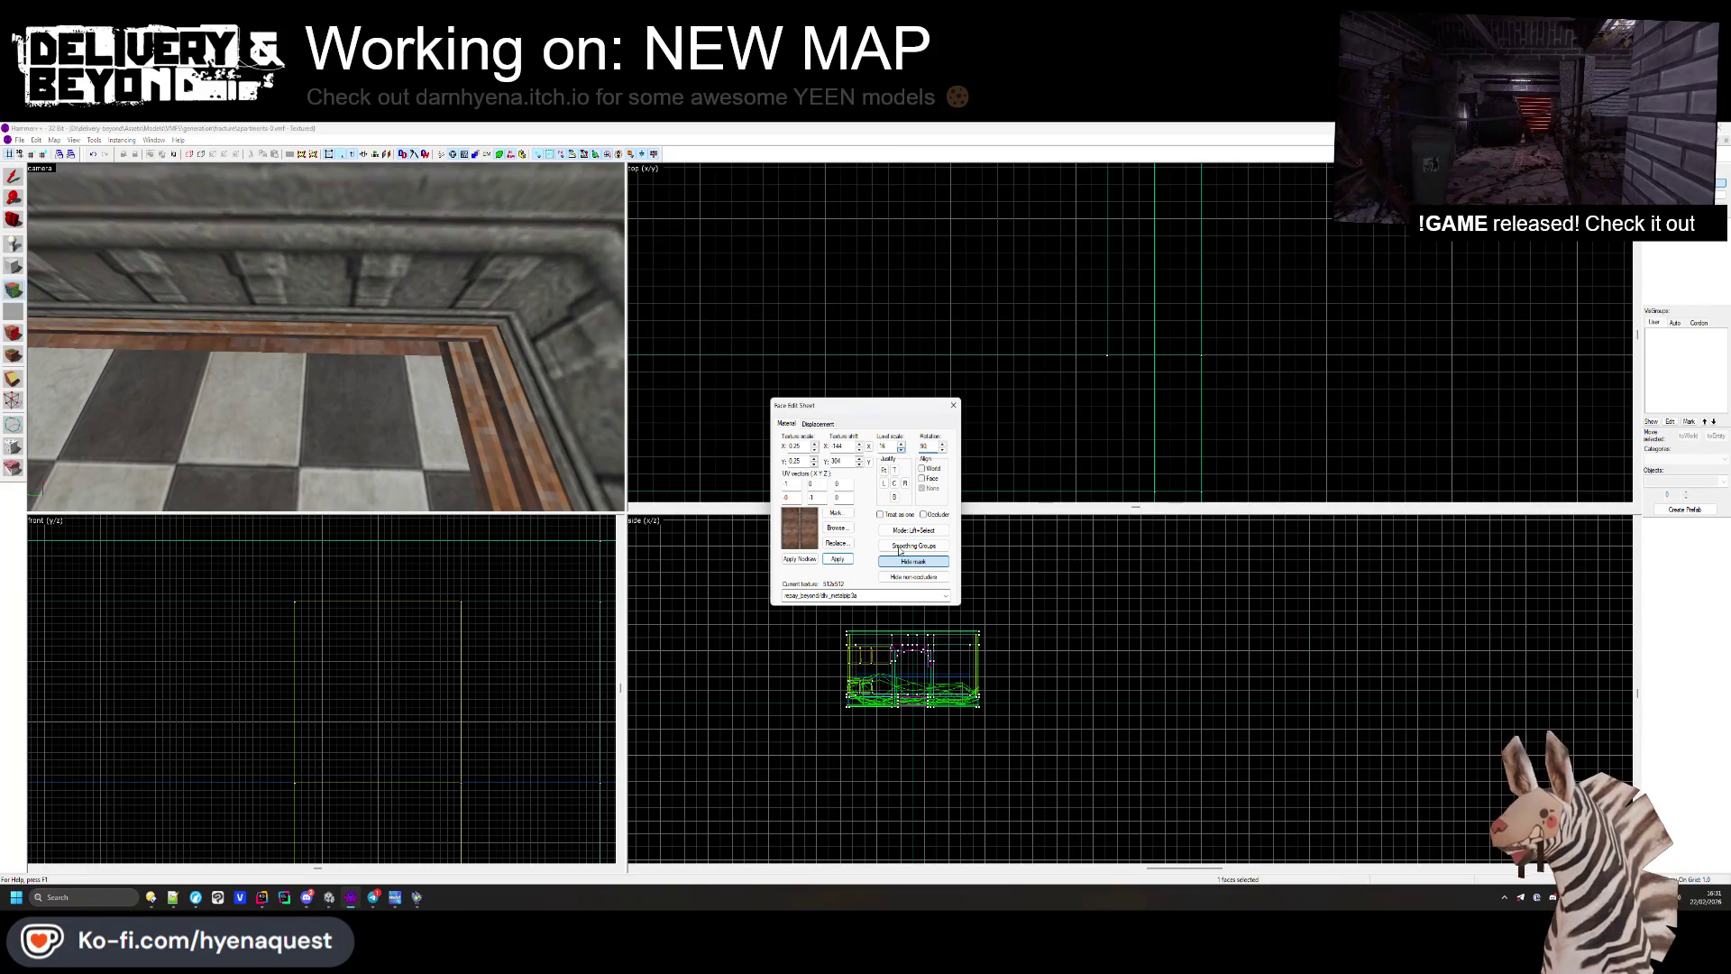
click(894, 484)
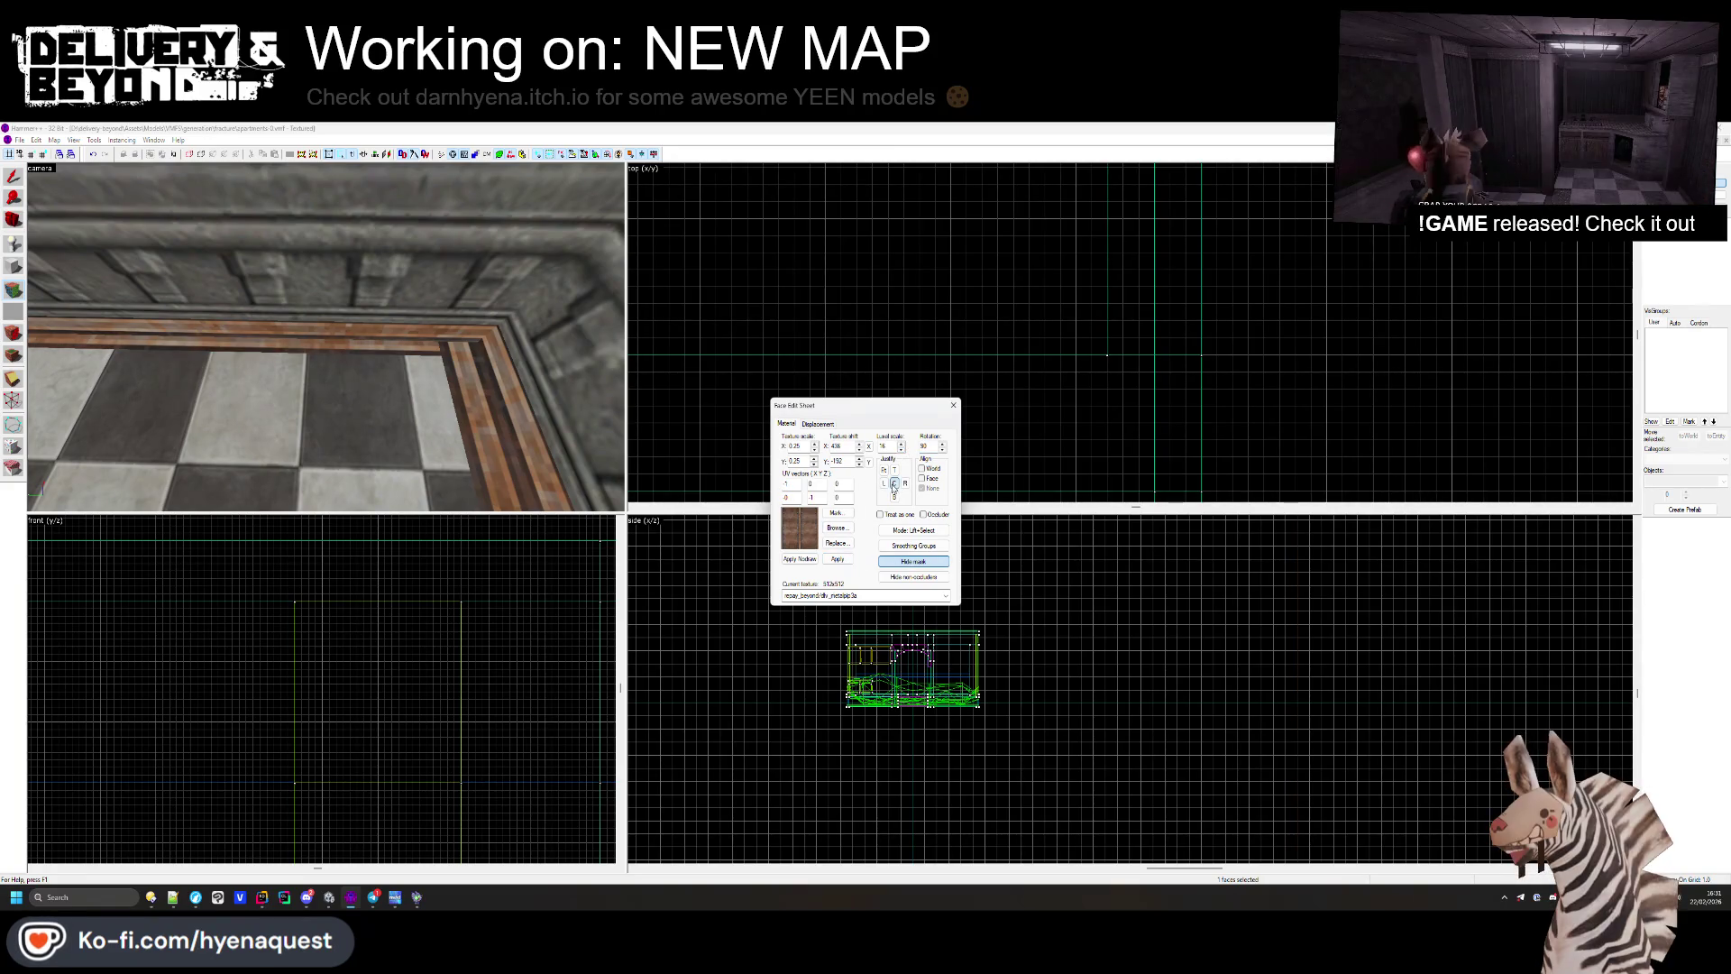
click(952, 406)
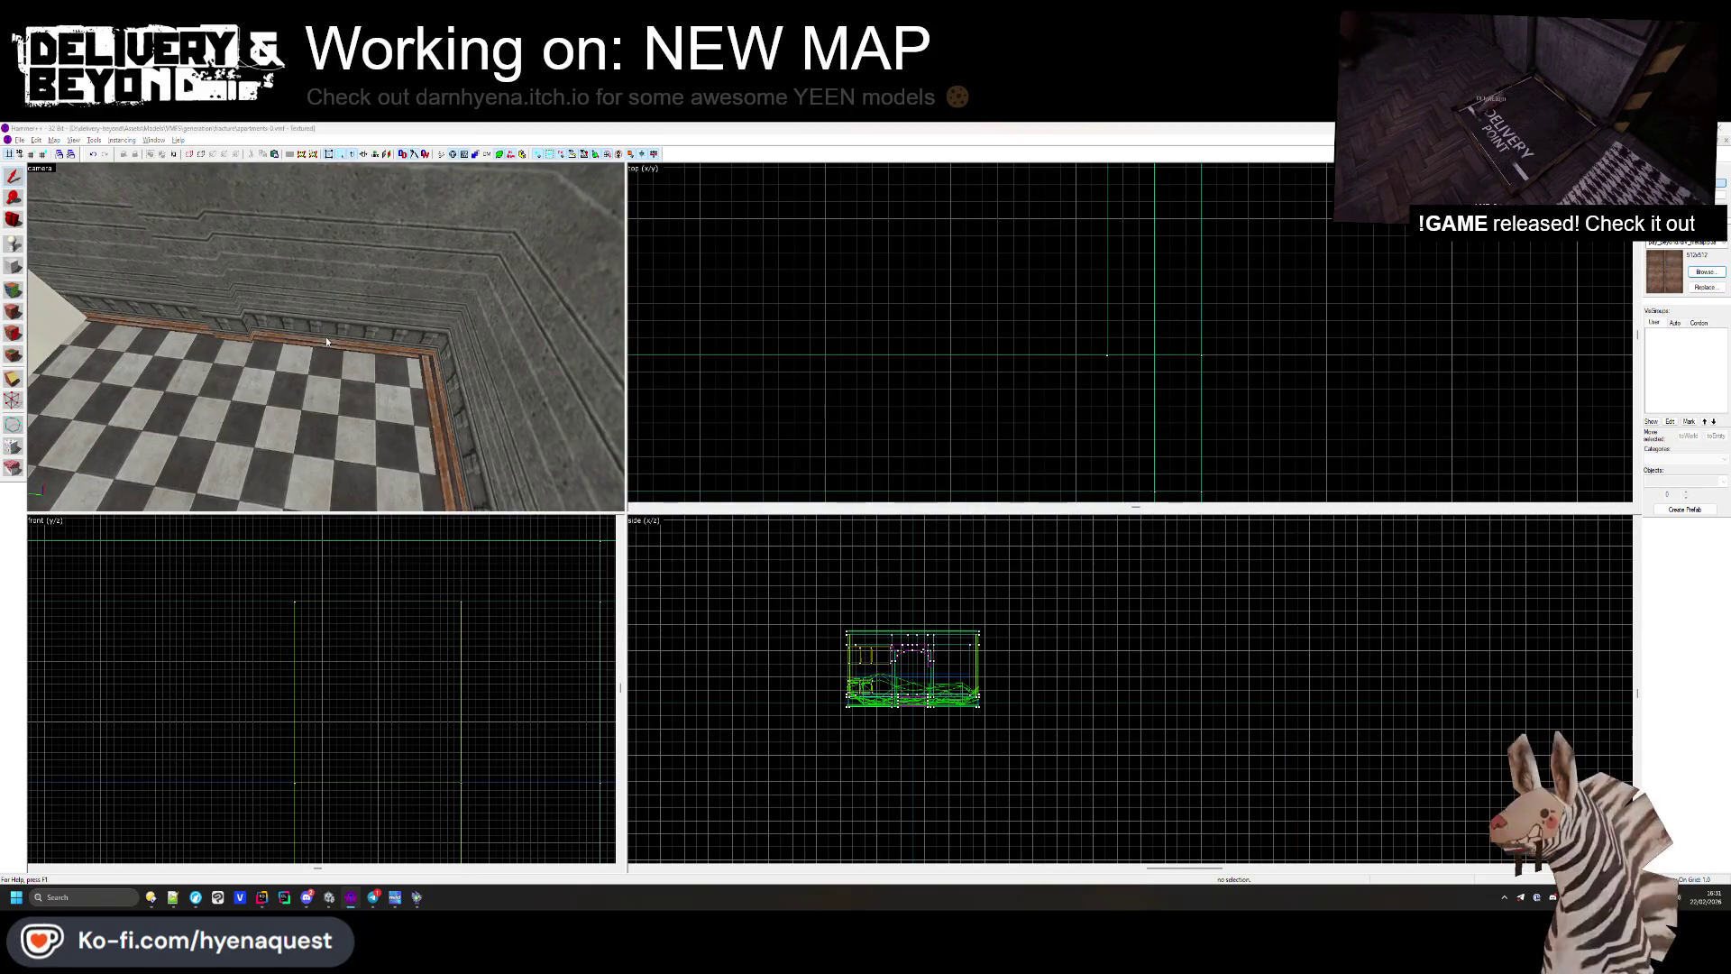
key(alt+Tab)
drag(752, 366, 861, 457)
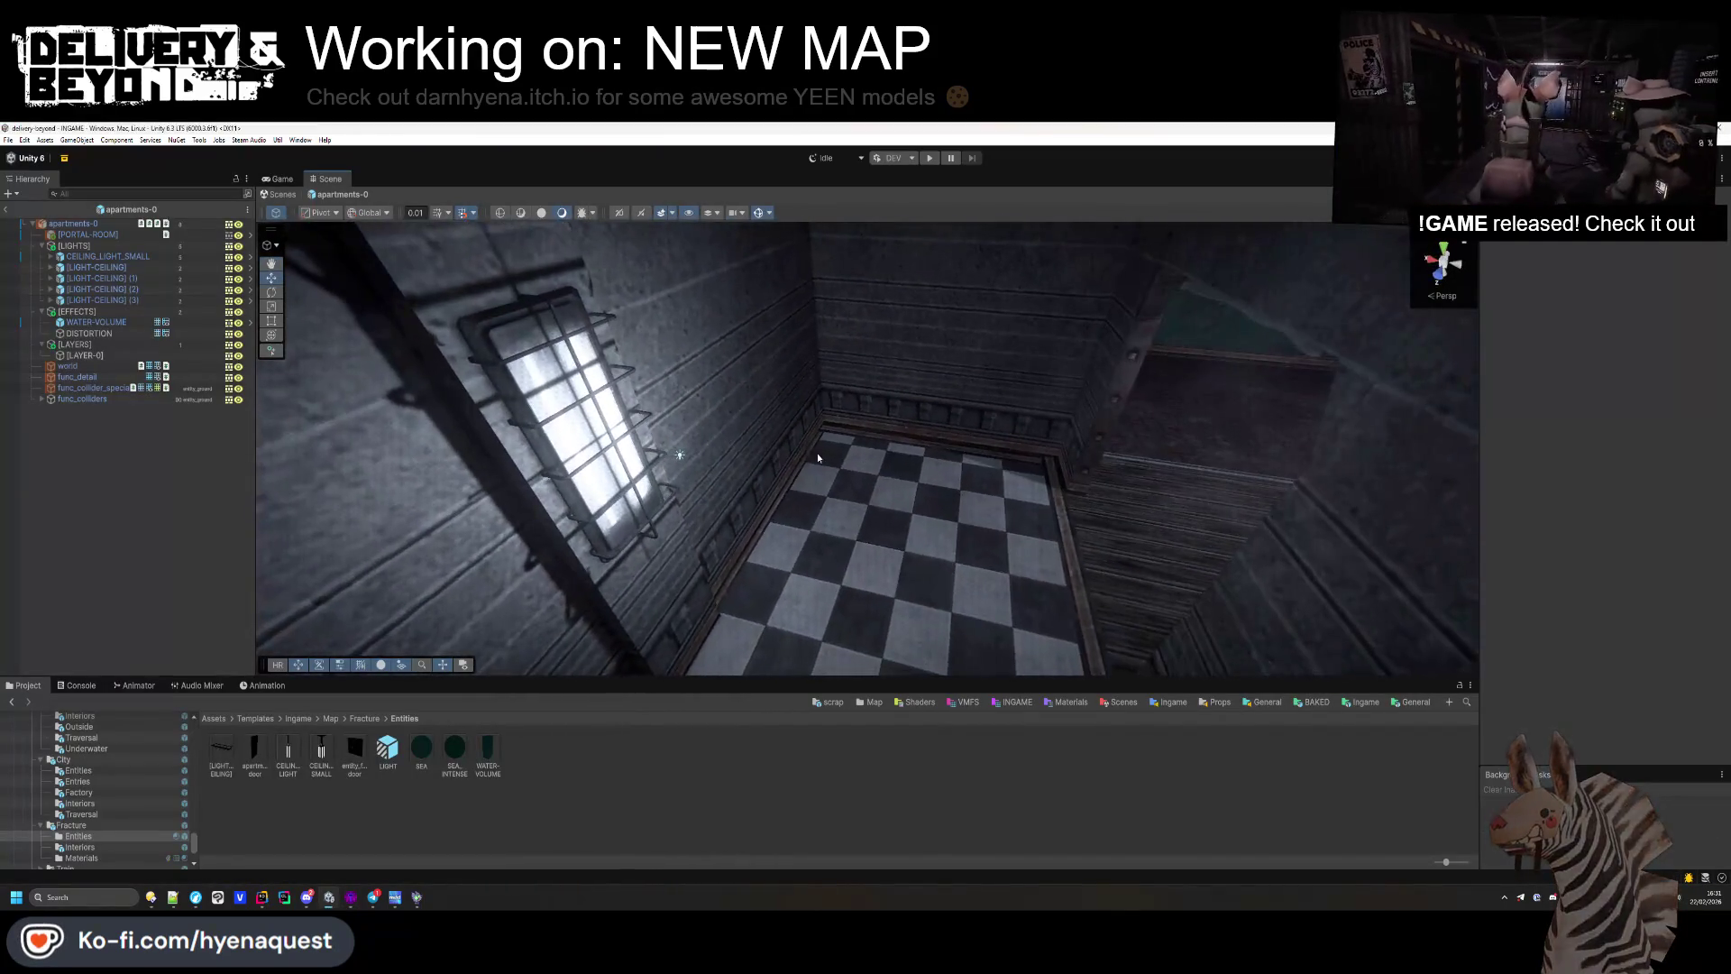
Step: Select [PORTAL-ROOM] to view its Entity_room_interior bounds, zoom out, then deselect it
click(113, 233)
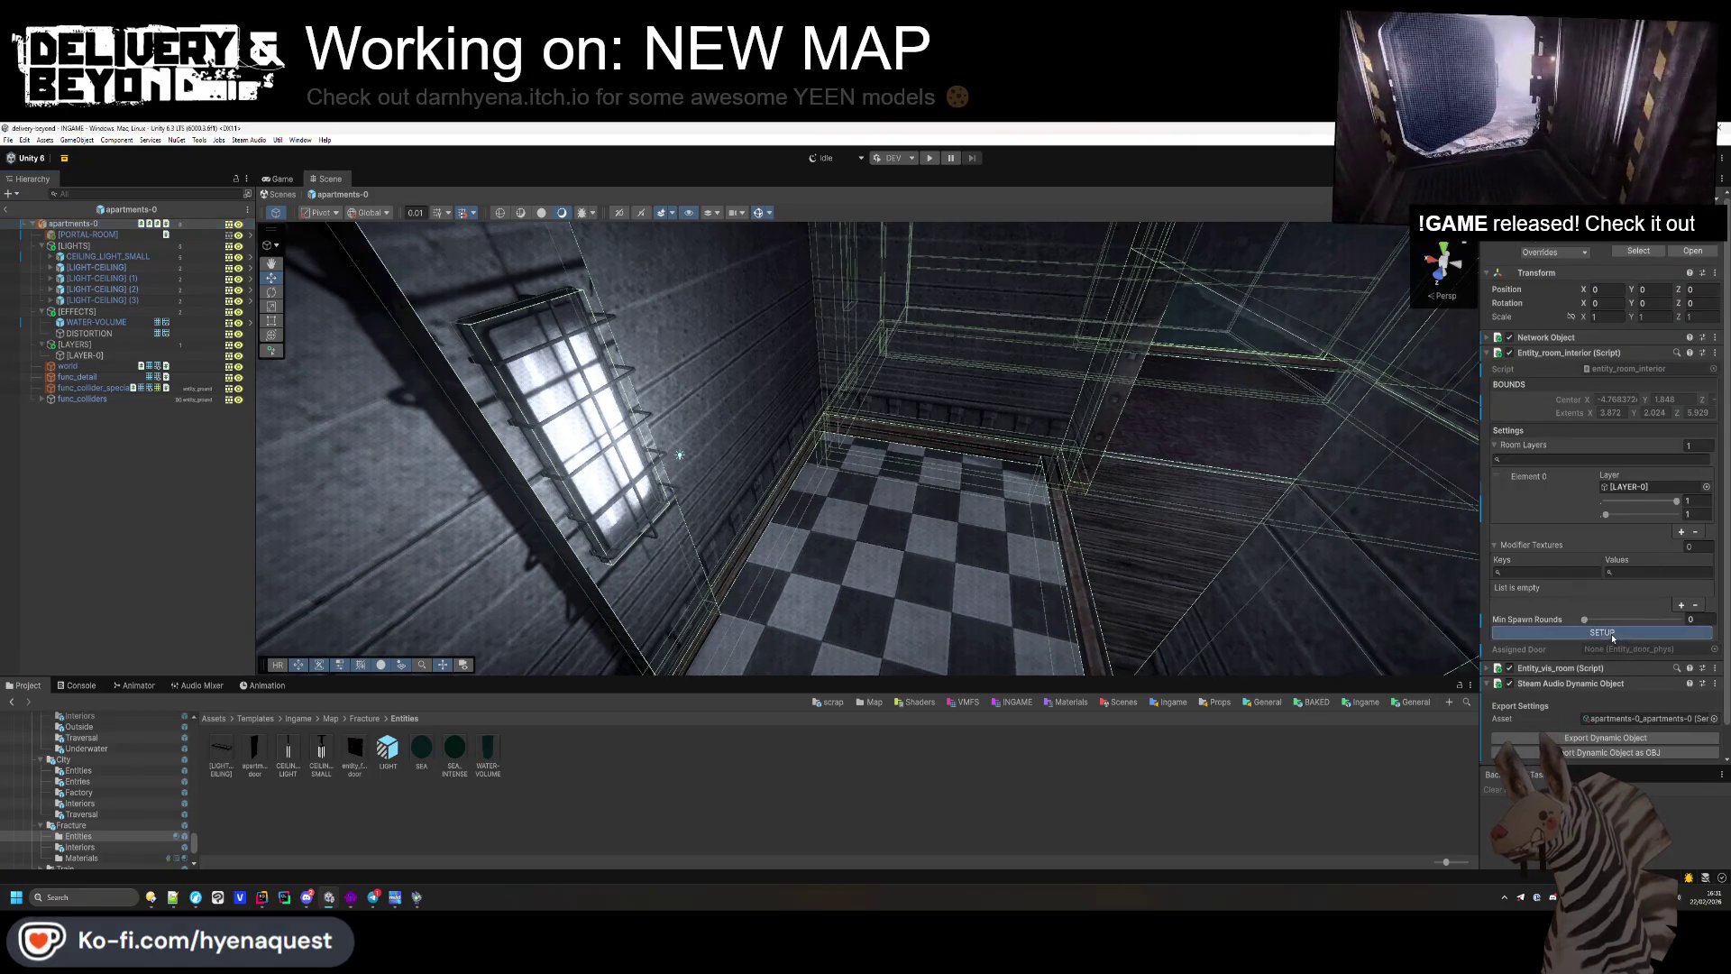
mouse_move(883, 505)
mouse_down()
mouse_move(830, 548)
mouse_move(737, 555)
mouse_move(776, 568)
mouse_move(752, 573)
mouse_move(769, 536)
mouse_up()
click(769, 535)
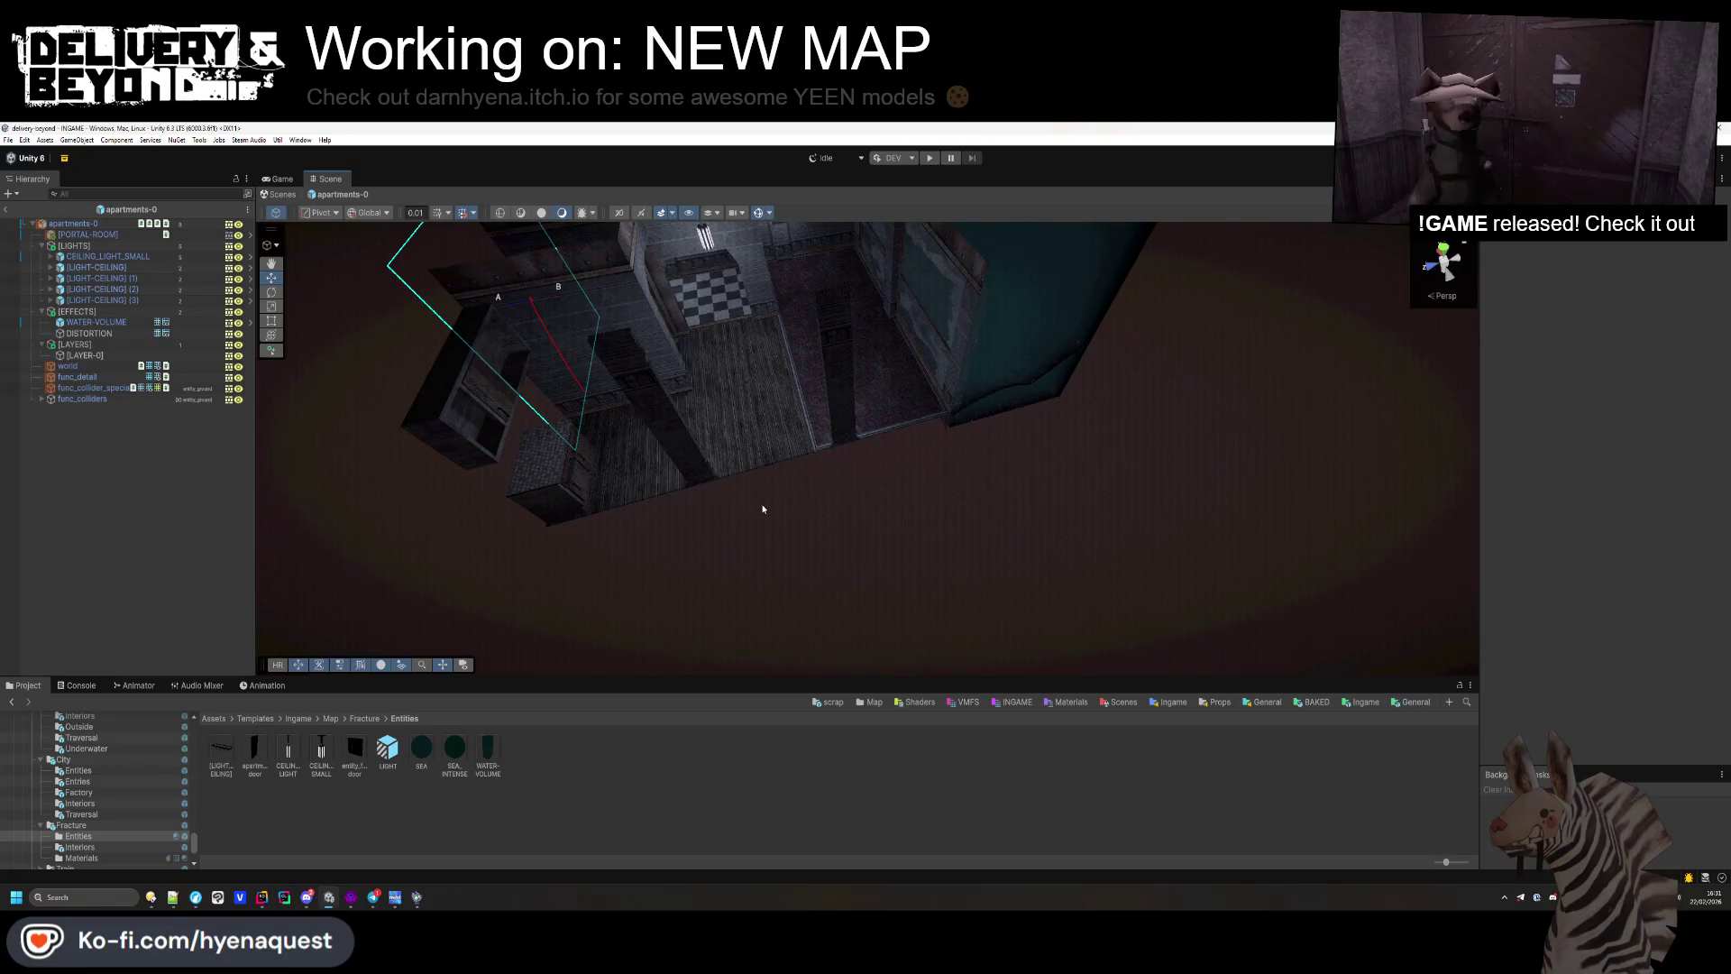
key(alt+Tab)
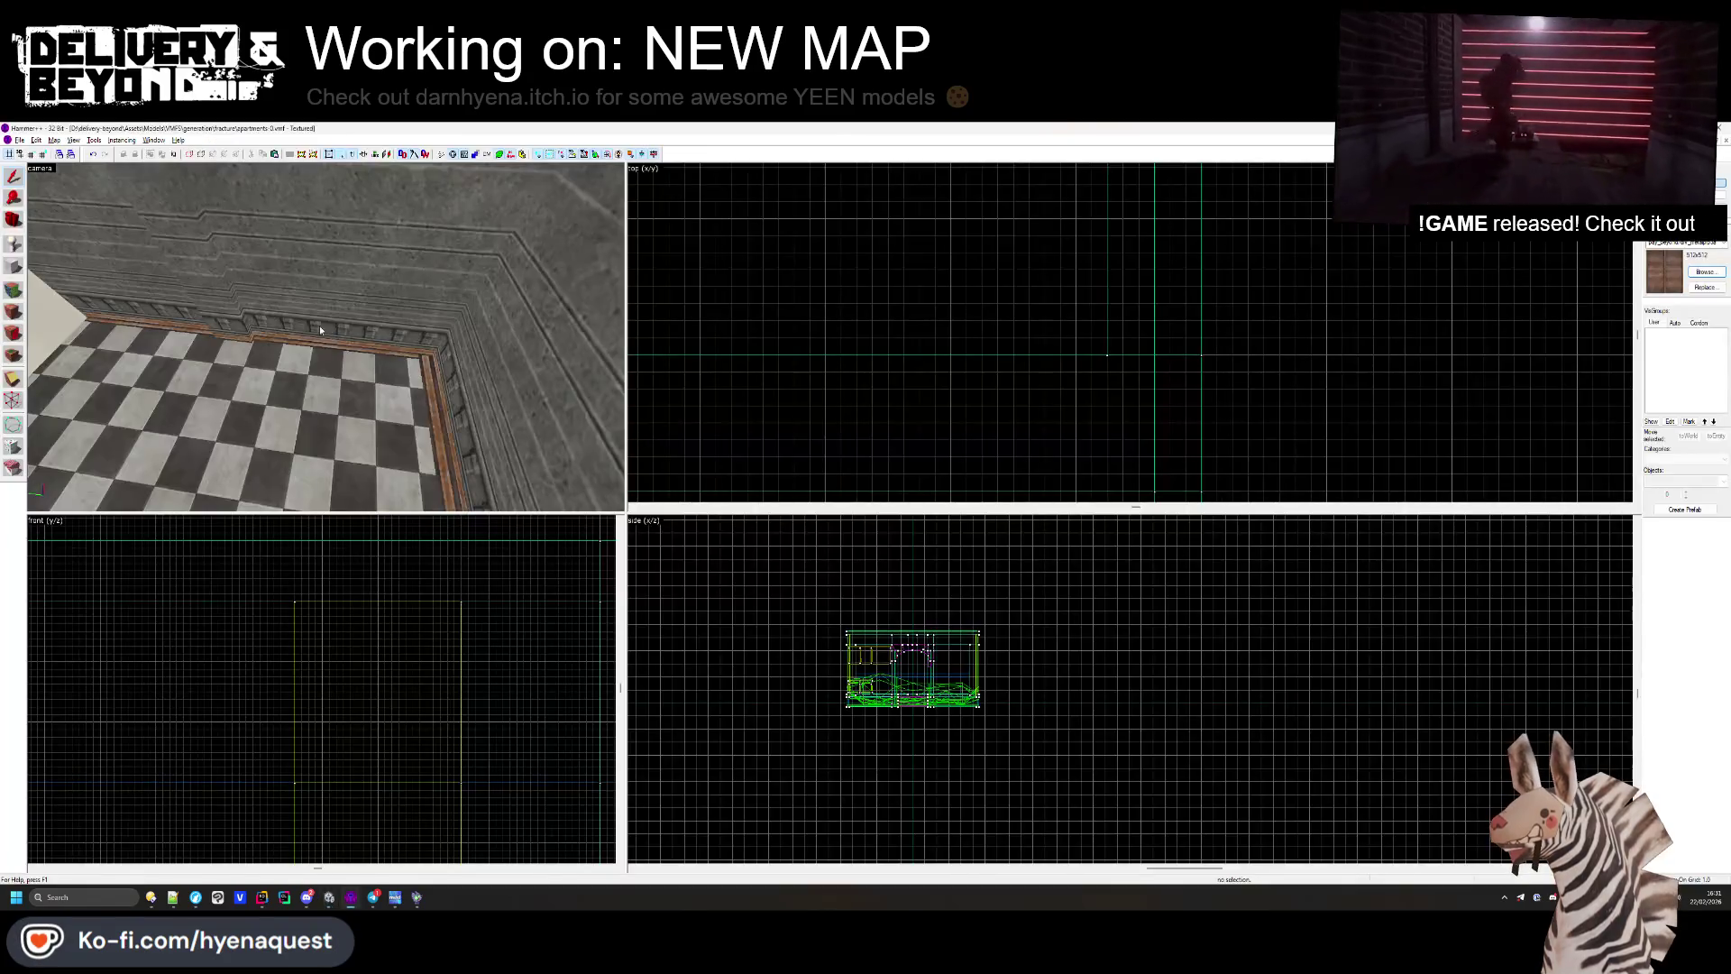
Step: Apply the OUTSIDE texture to the selected wall faces from the texture browser
key(shift+a)
click(910, 559)
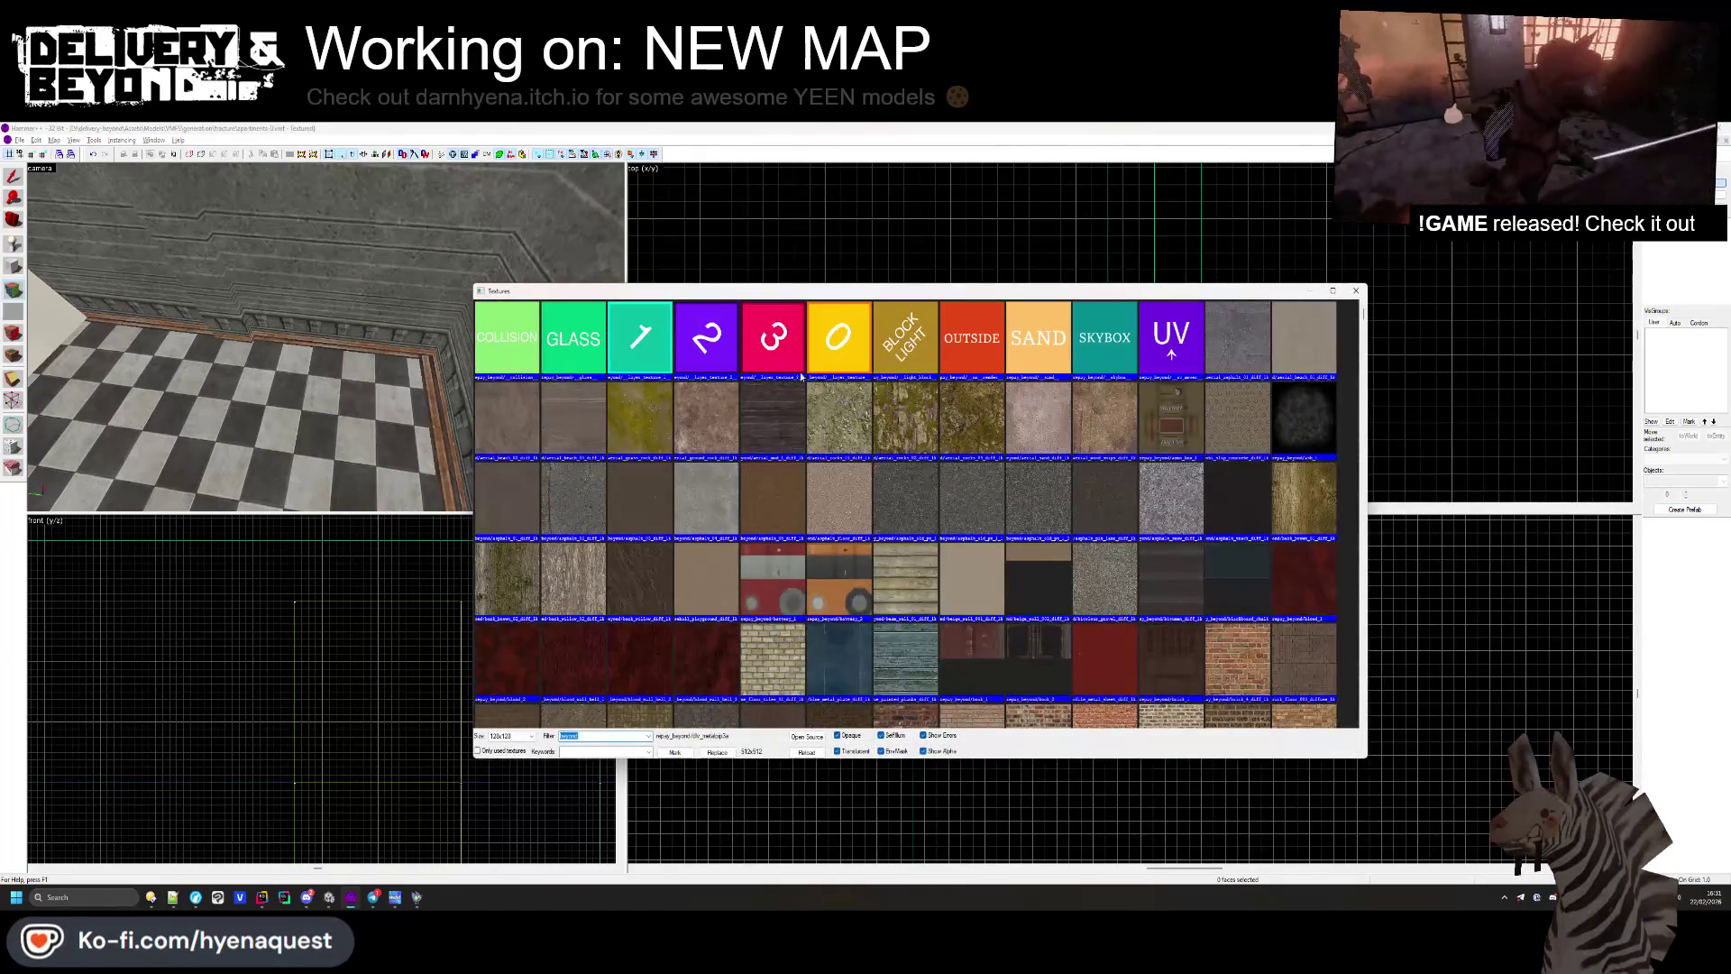
double_click(971, 338)
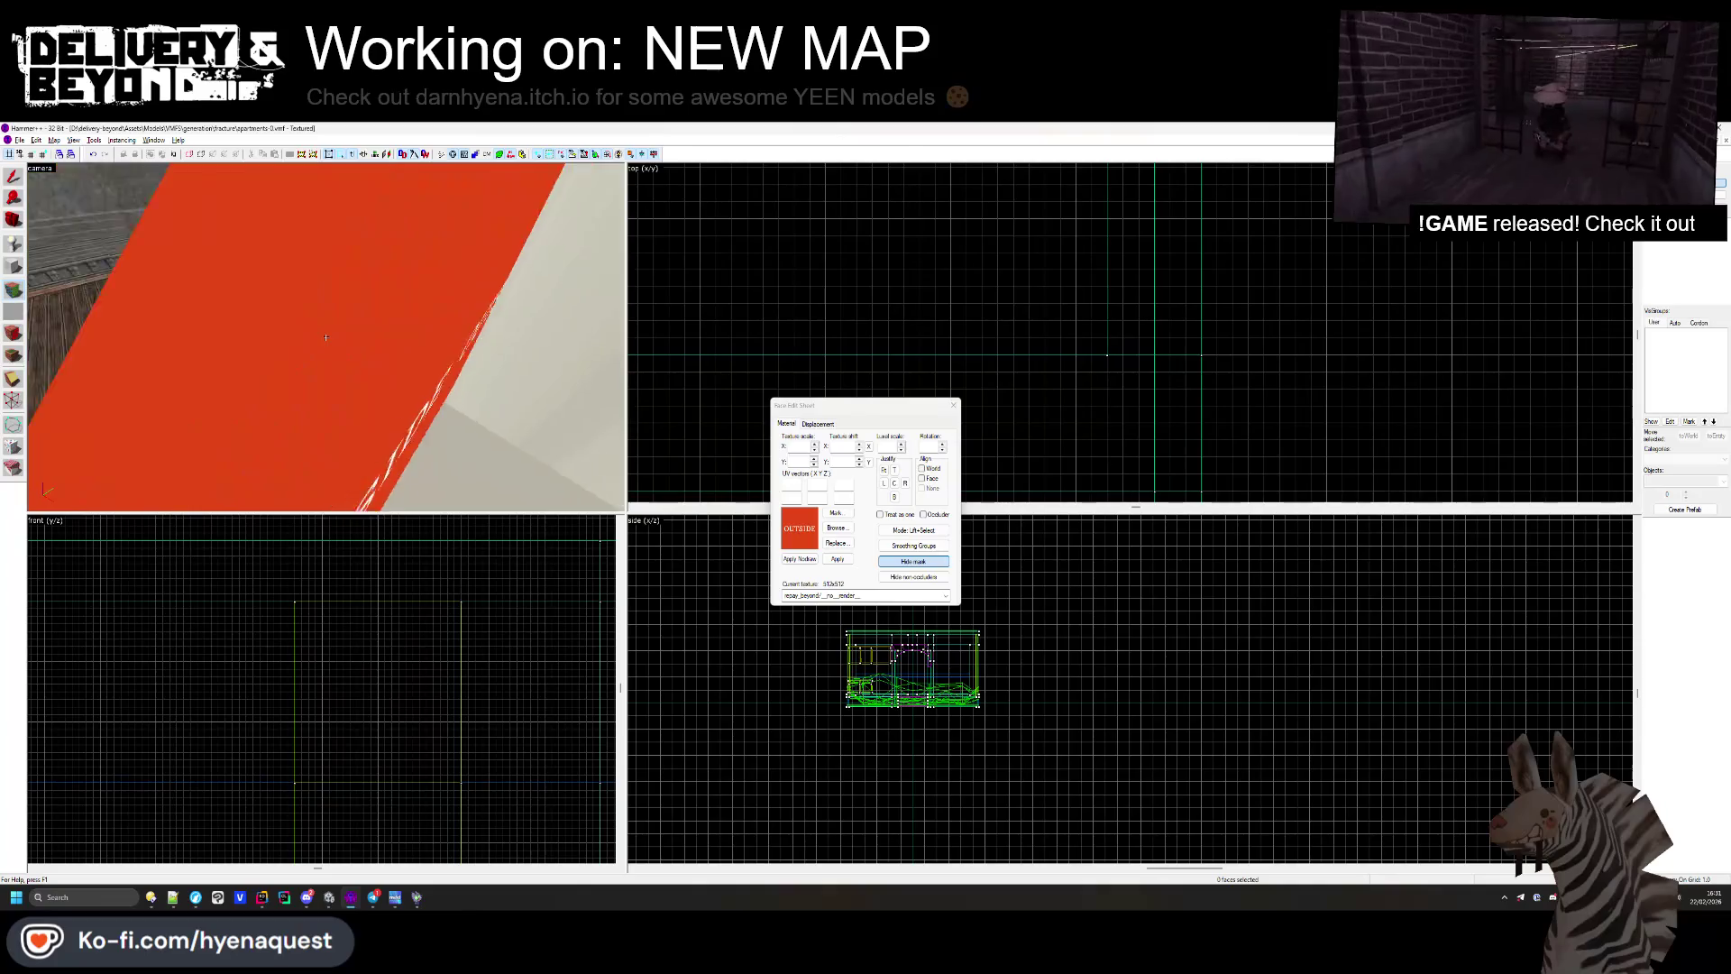
Step: Inspect the new OUTSIDE faces along the ledge and brick room, then close the Face Edit Sheet
drag(401, 335, 332, 343)
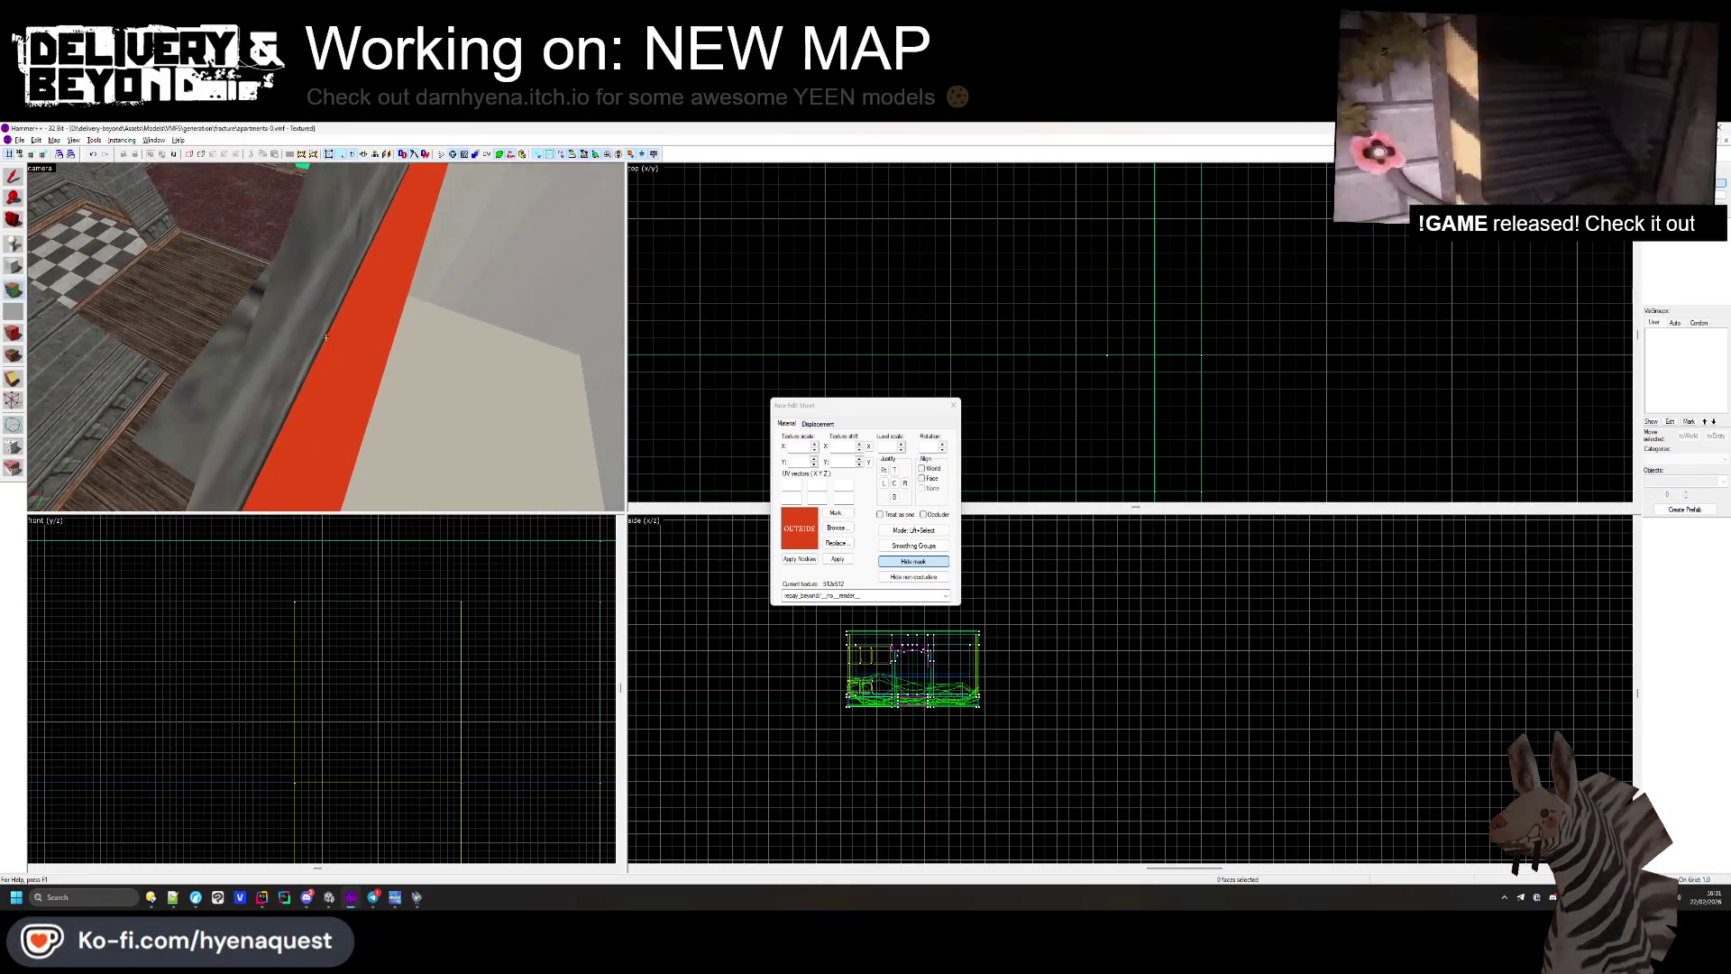
drag(326, 337, 327, 337)
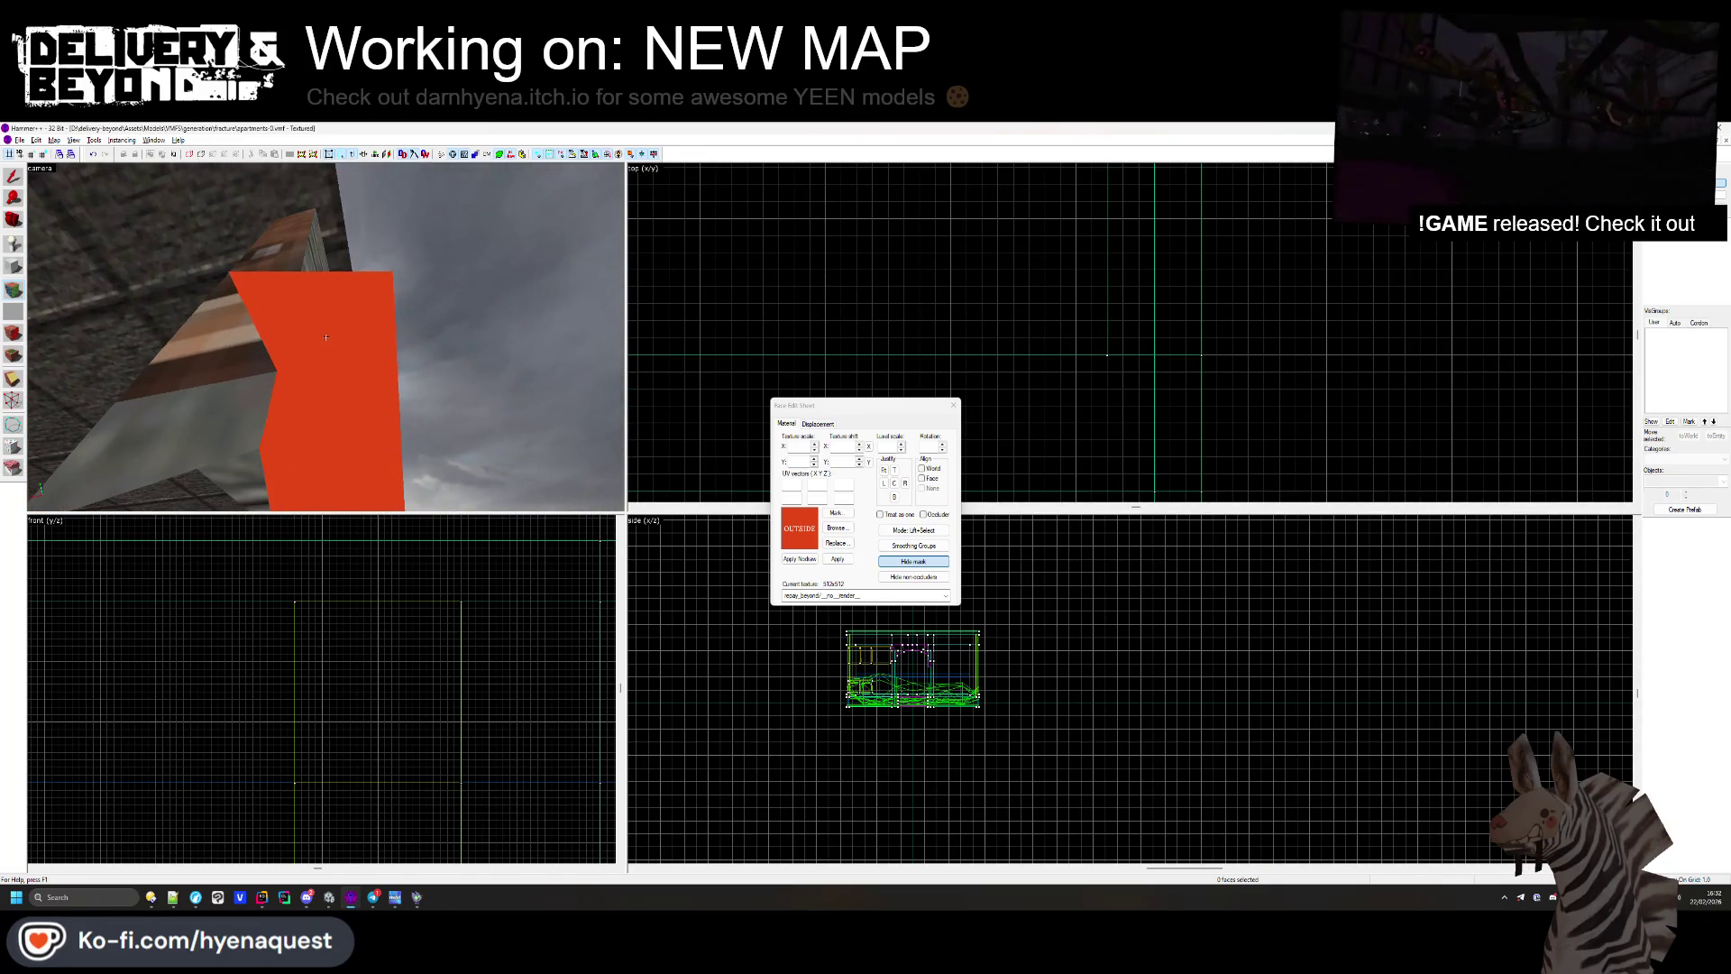
drag(325, 337, 326, 337)
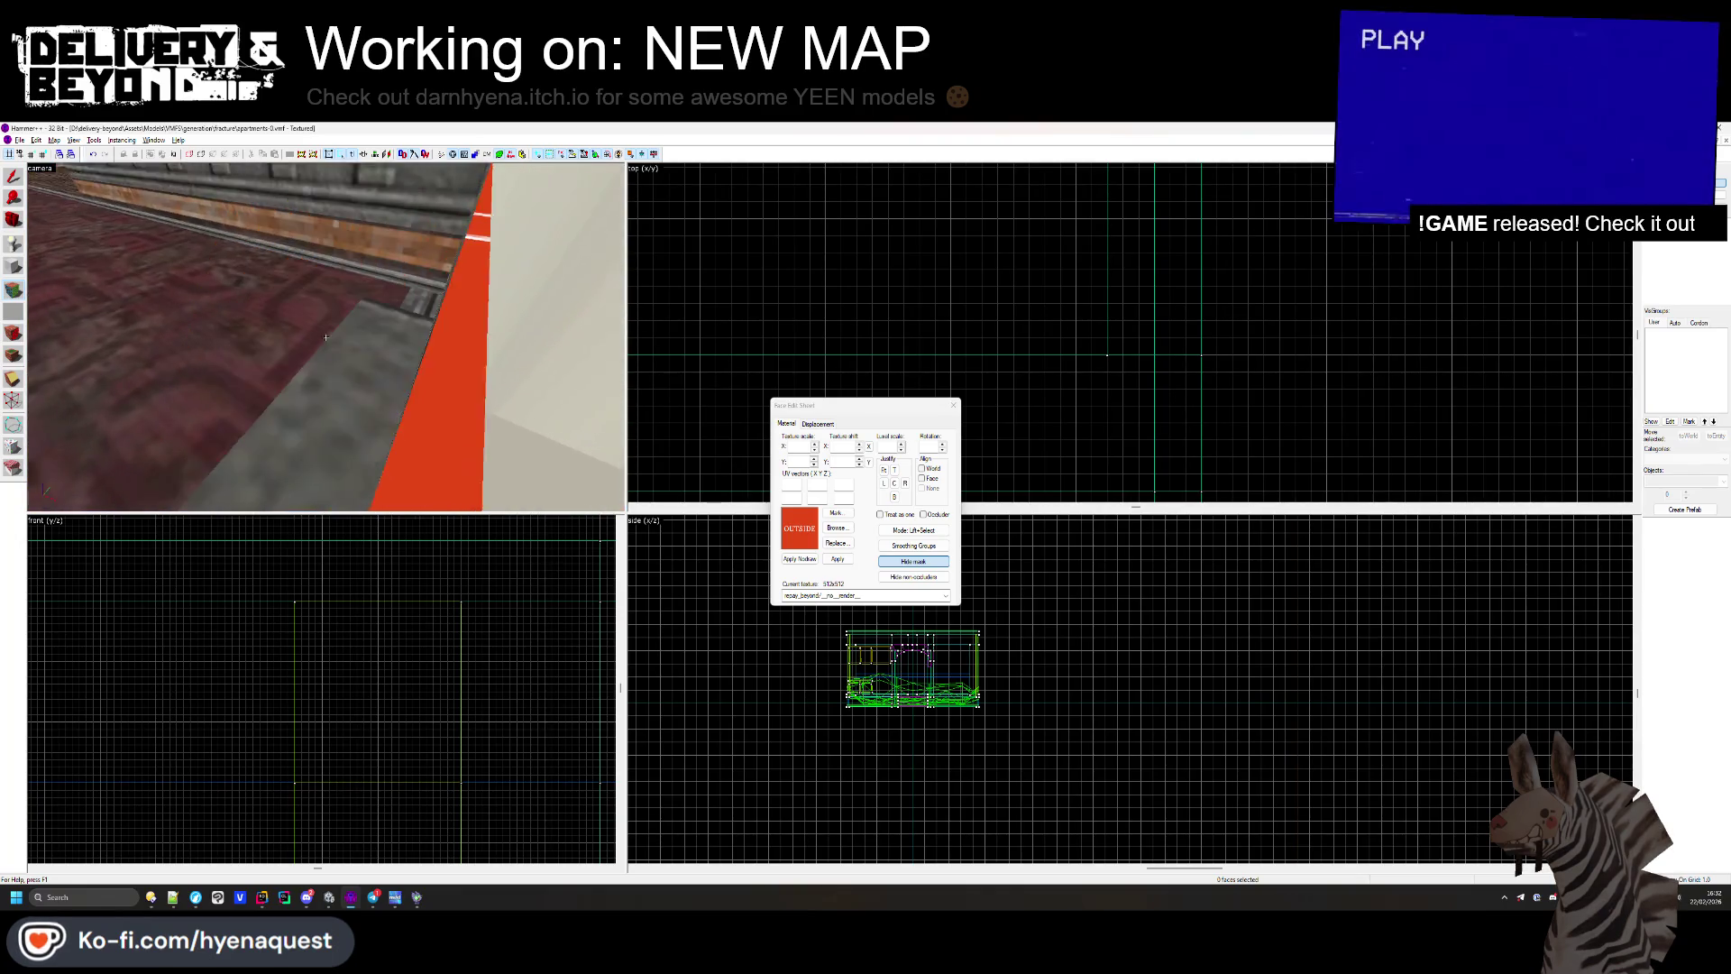
drag(326, 337, 325, 337)
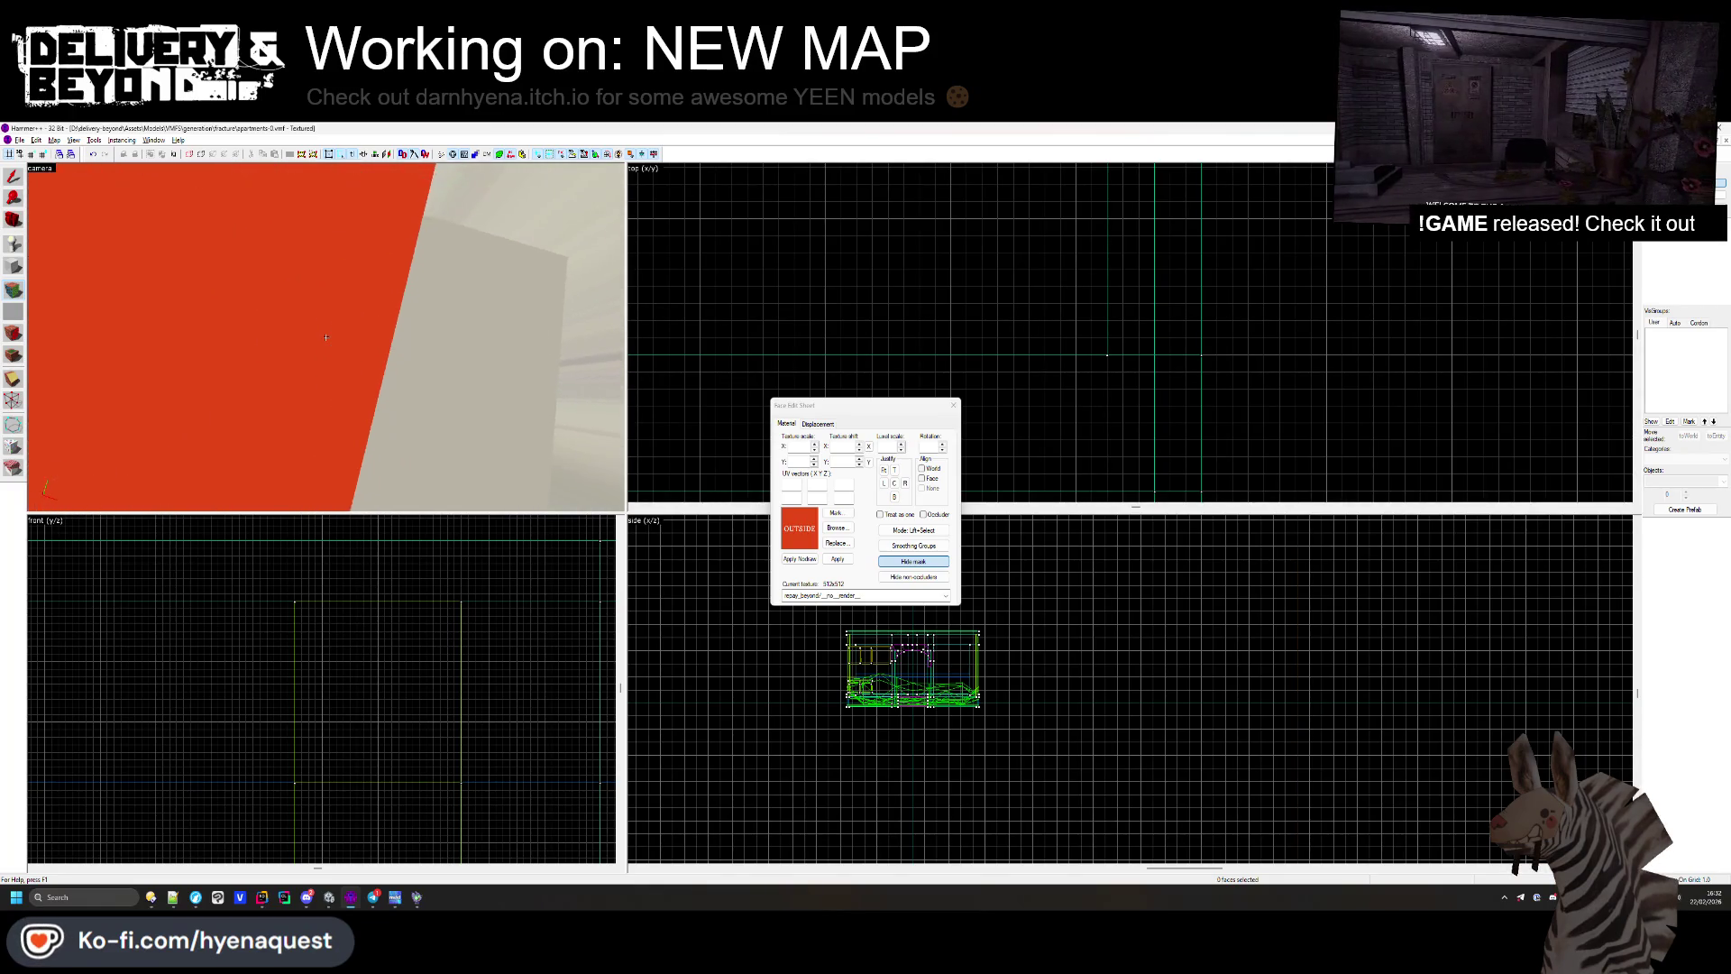
drag(330, 341, 325, 337)
click(954, 406)
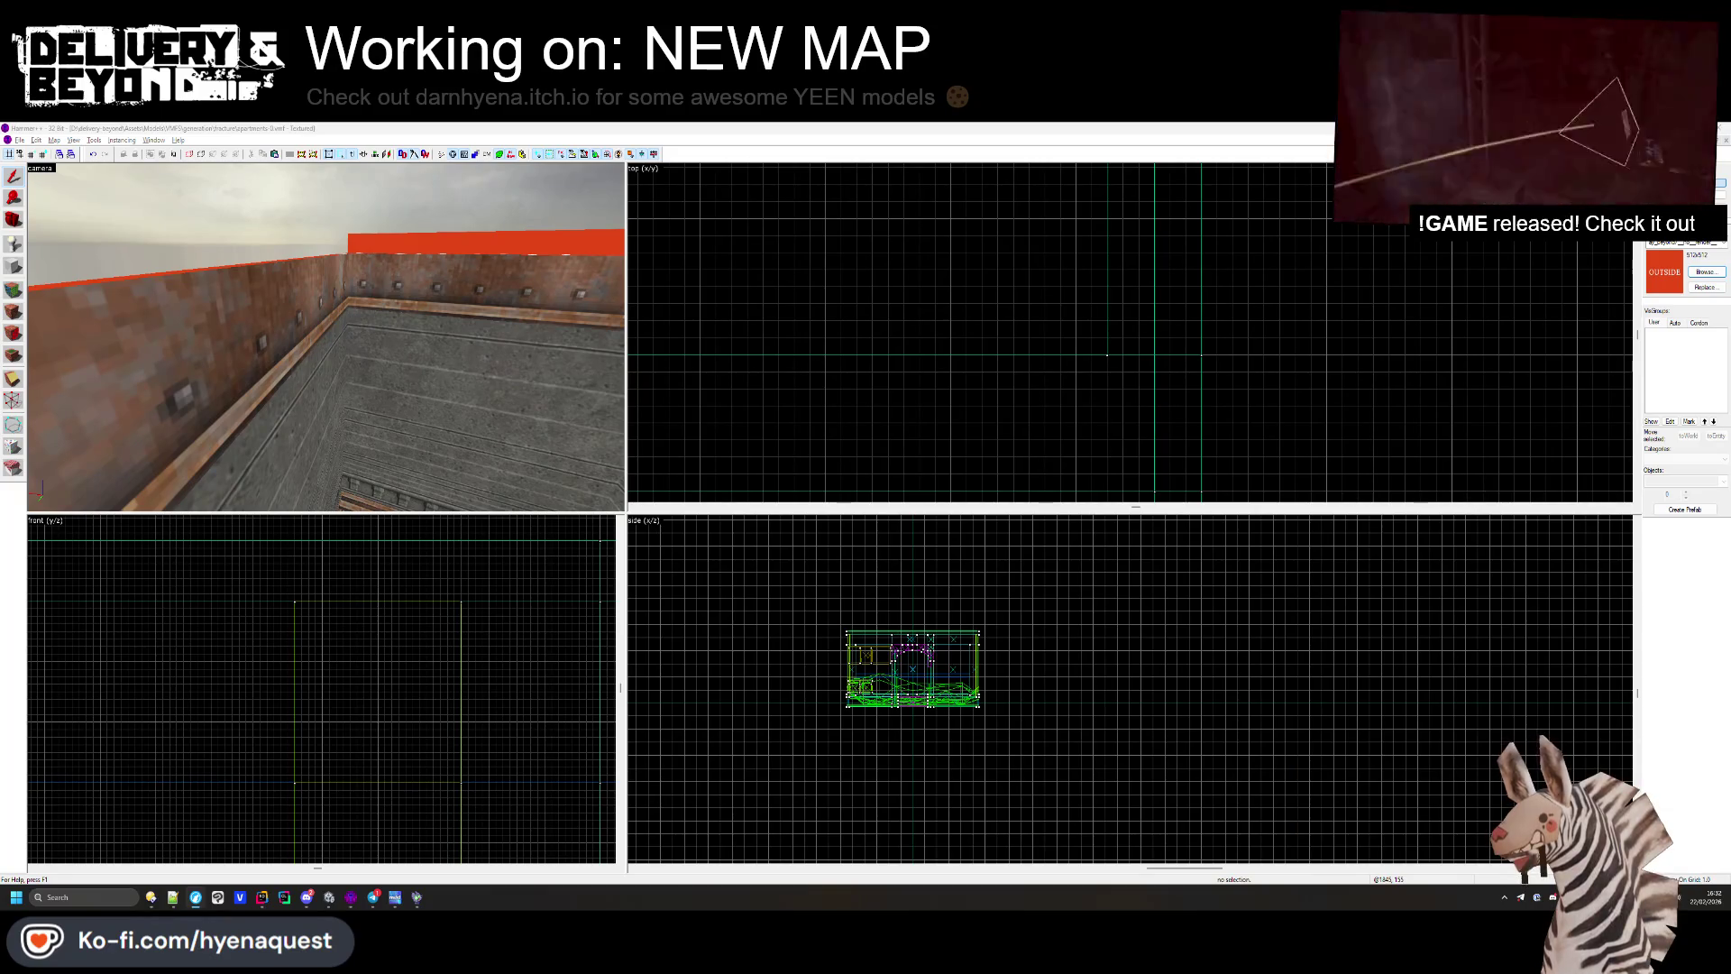
key(z)
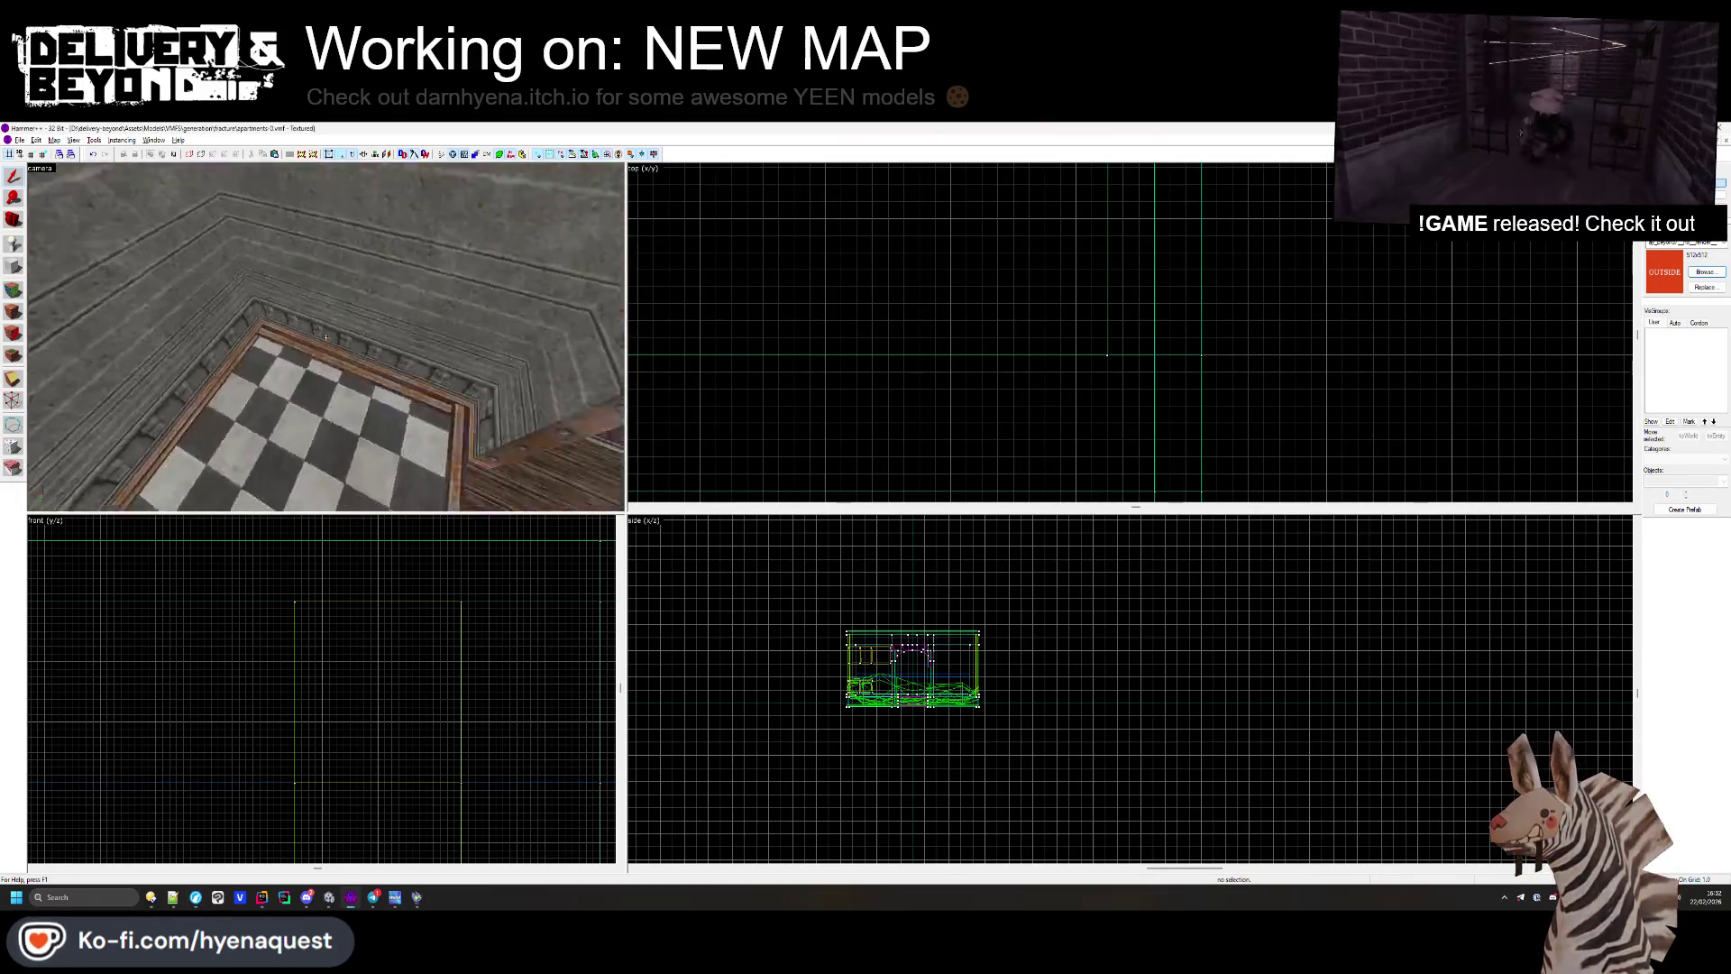
key(alt+Tab)
key(alt+Tab)
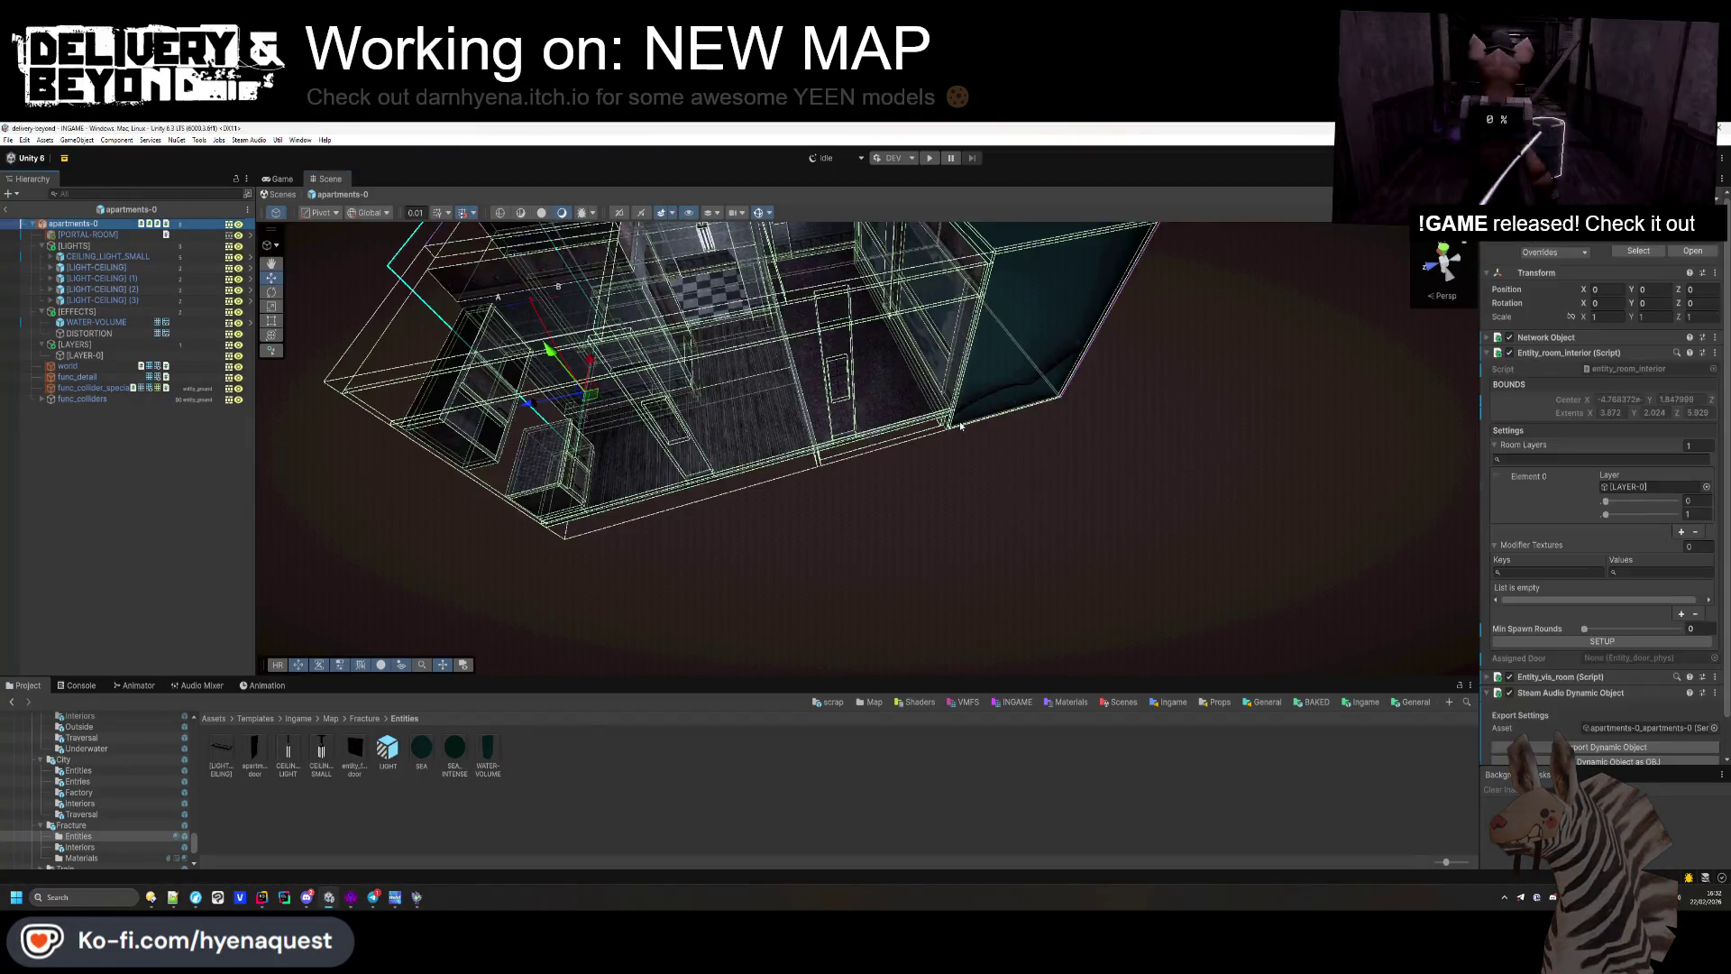
Step: Run SETUP in the Entity_room_interior inspector, deselect, and exit prefab mode back to INGAME
scroll(1533, 631, down, 1)
click(1610, 602)
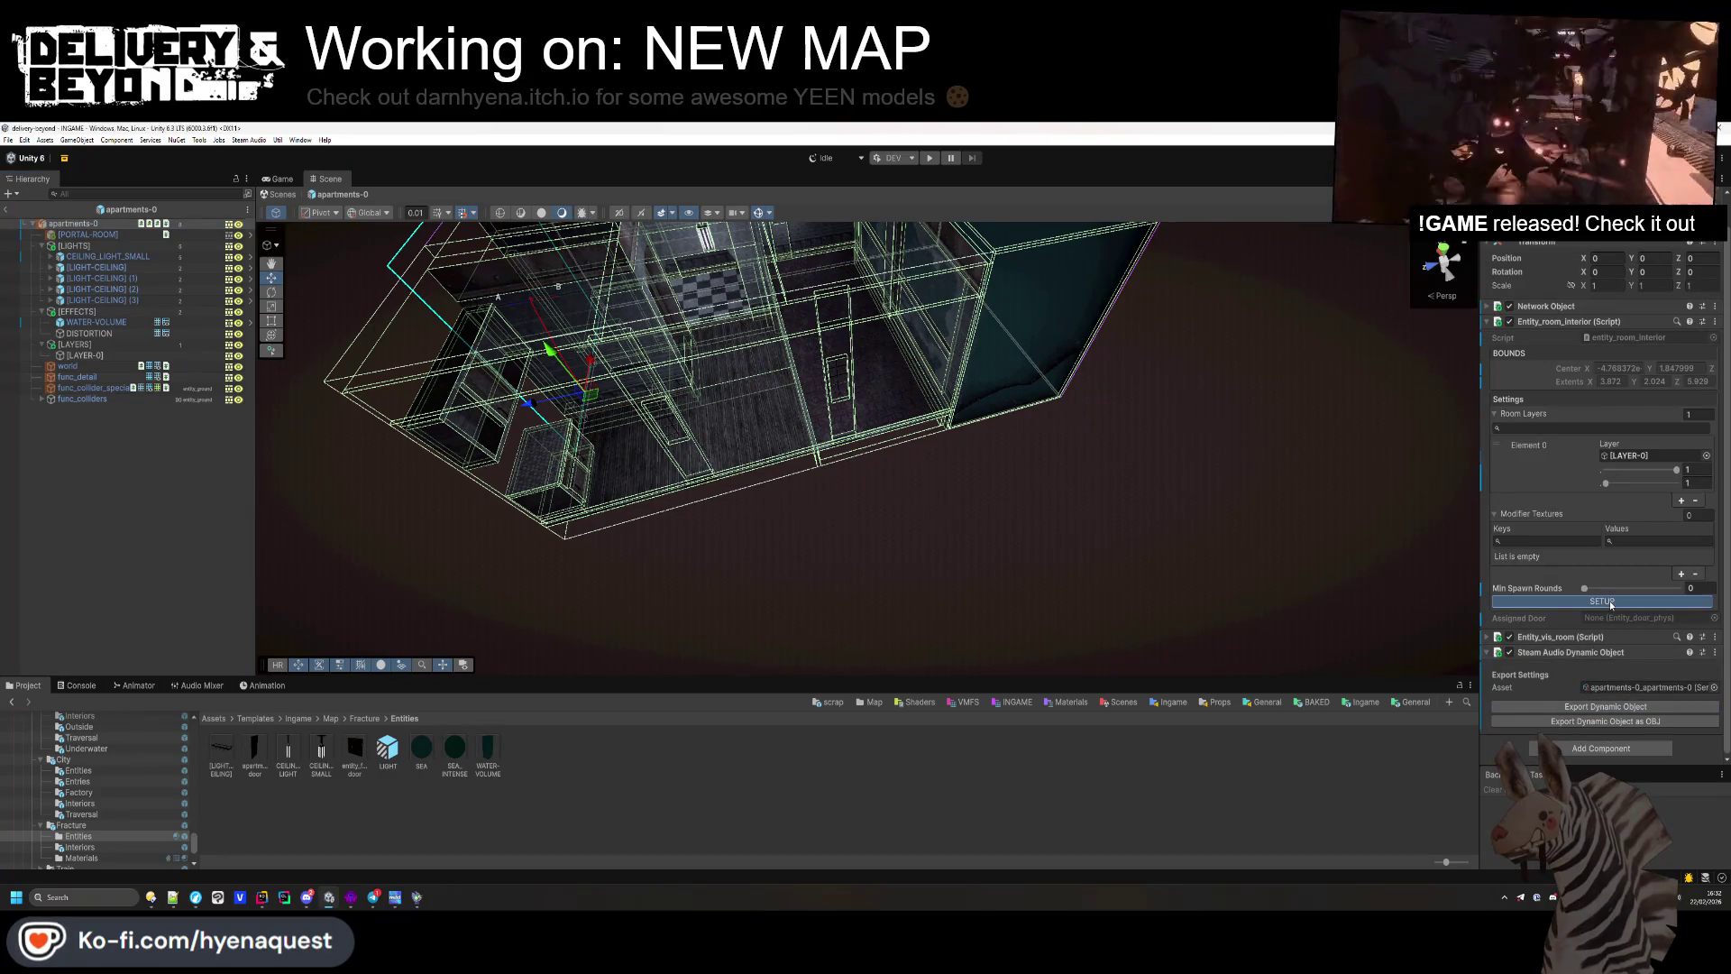
click(278, 548)
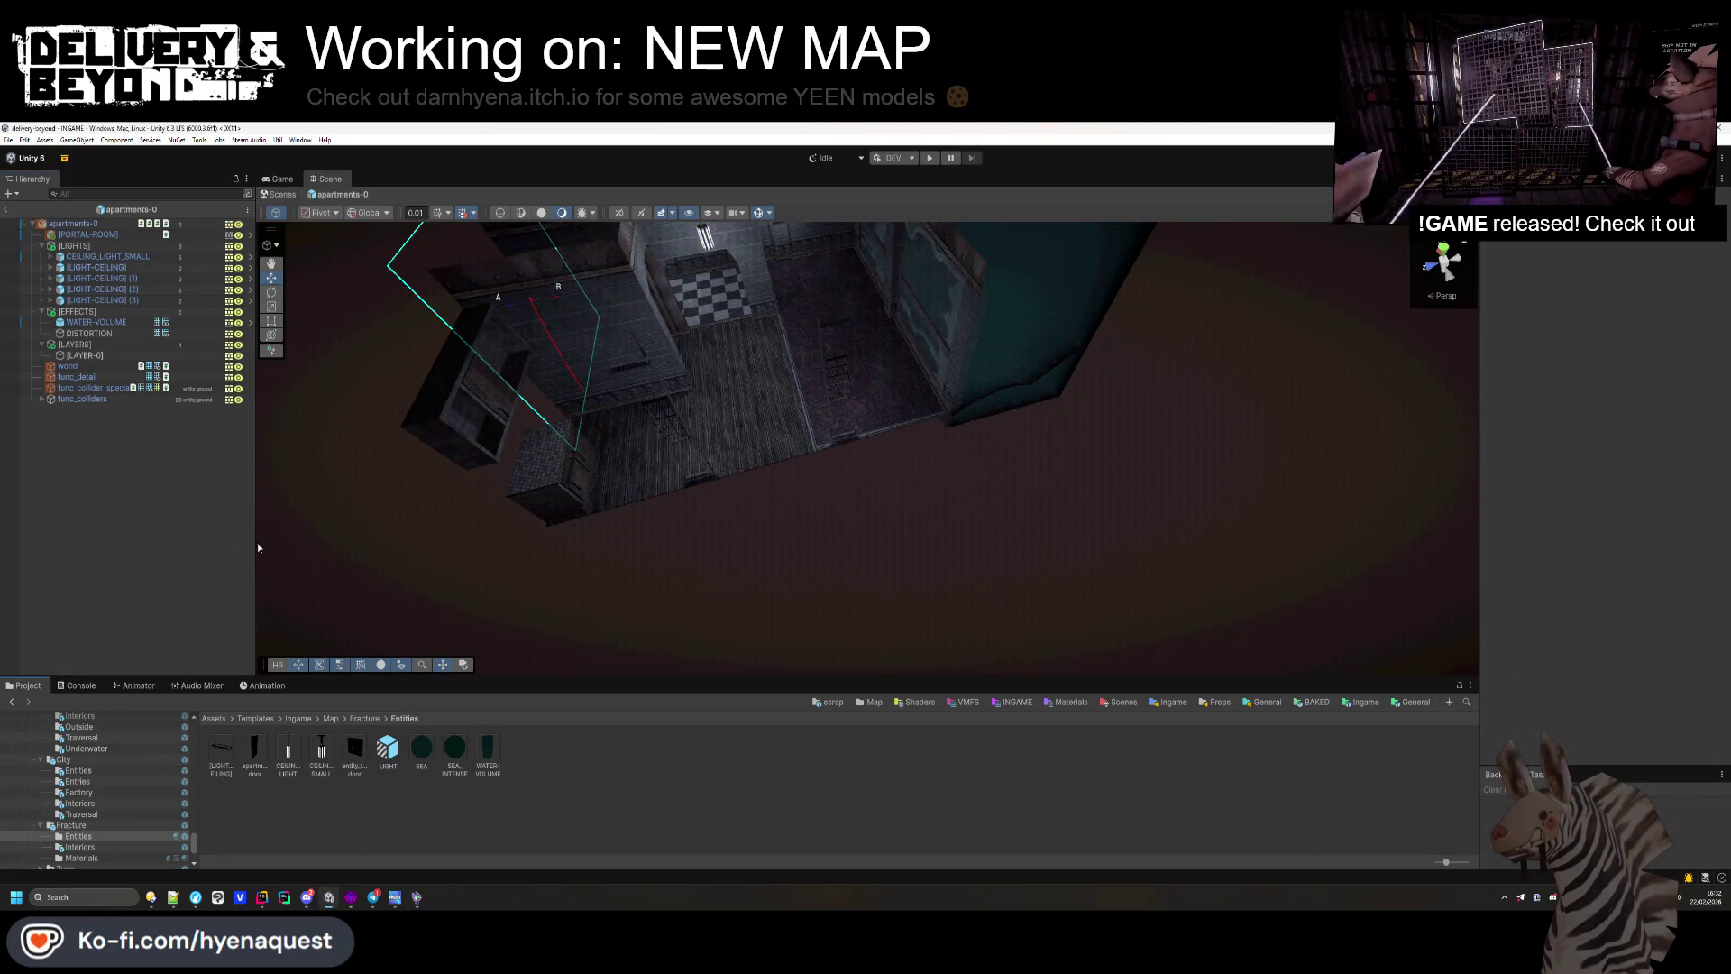
click(8, 210)
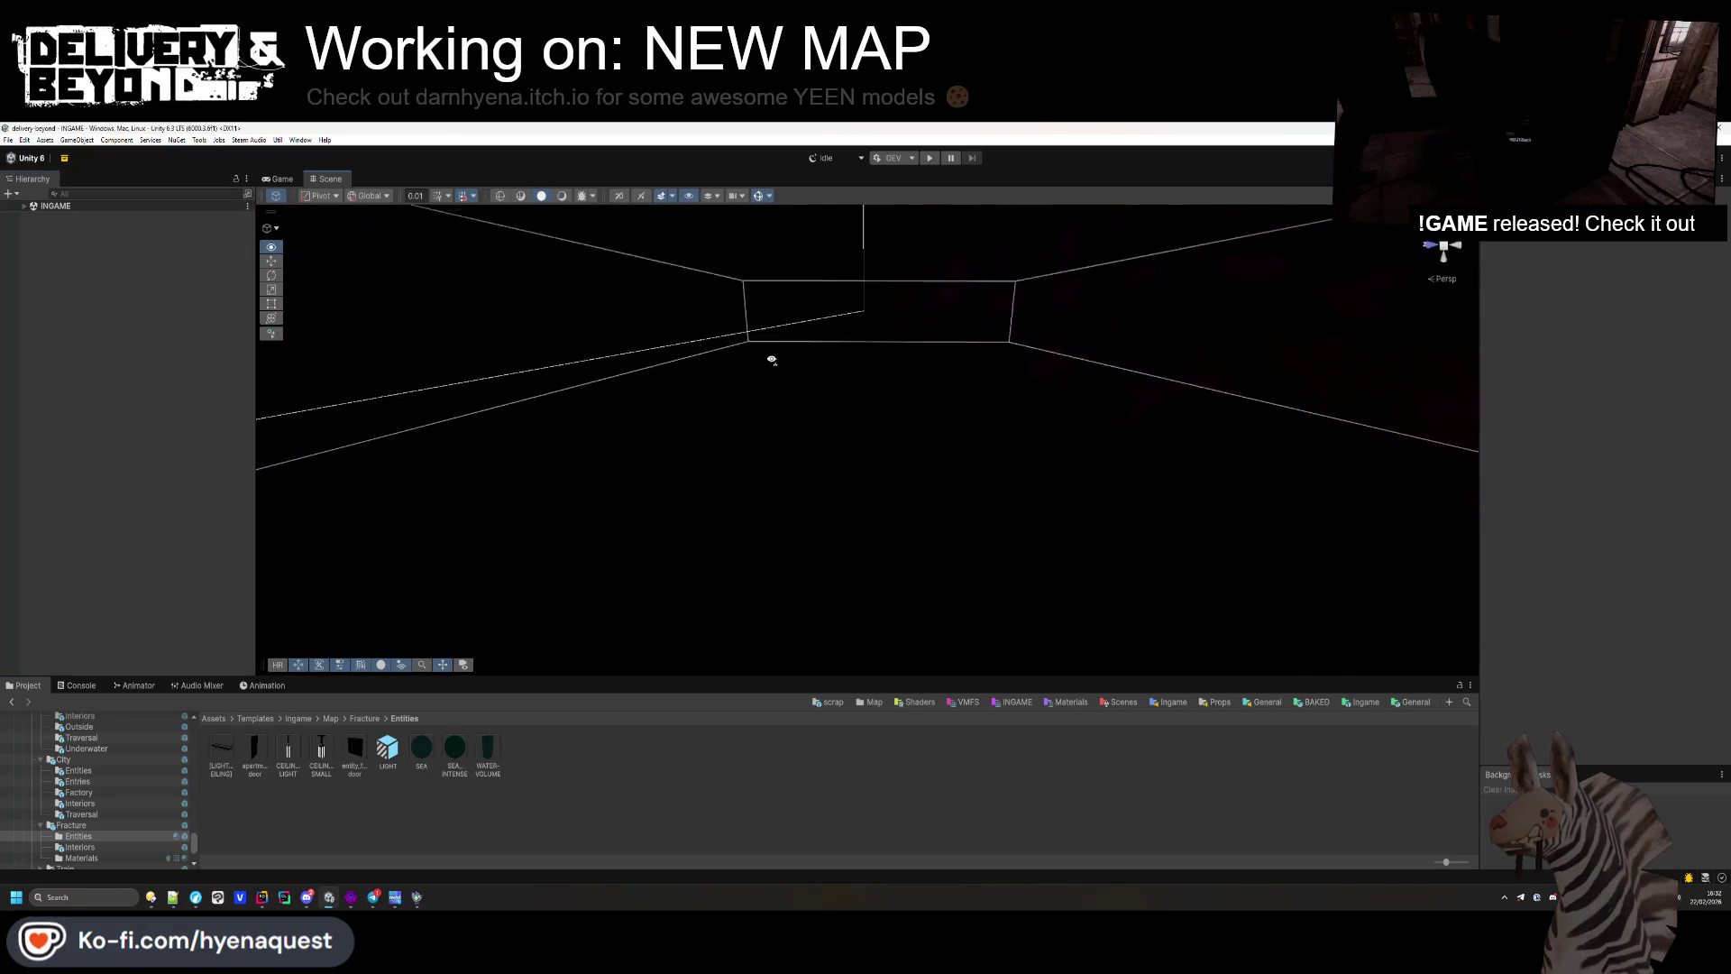
Step: Play the INGAME scene, generate a new world, and enlarge the game view to test the map
click(928, 159)
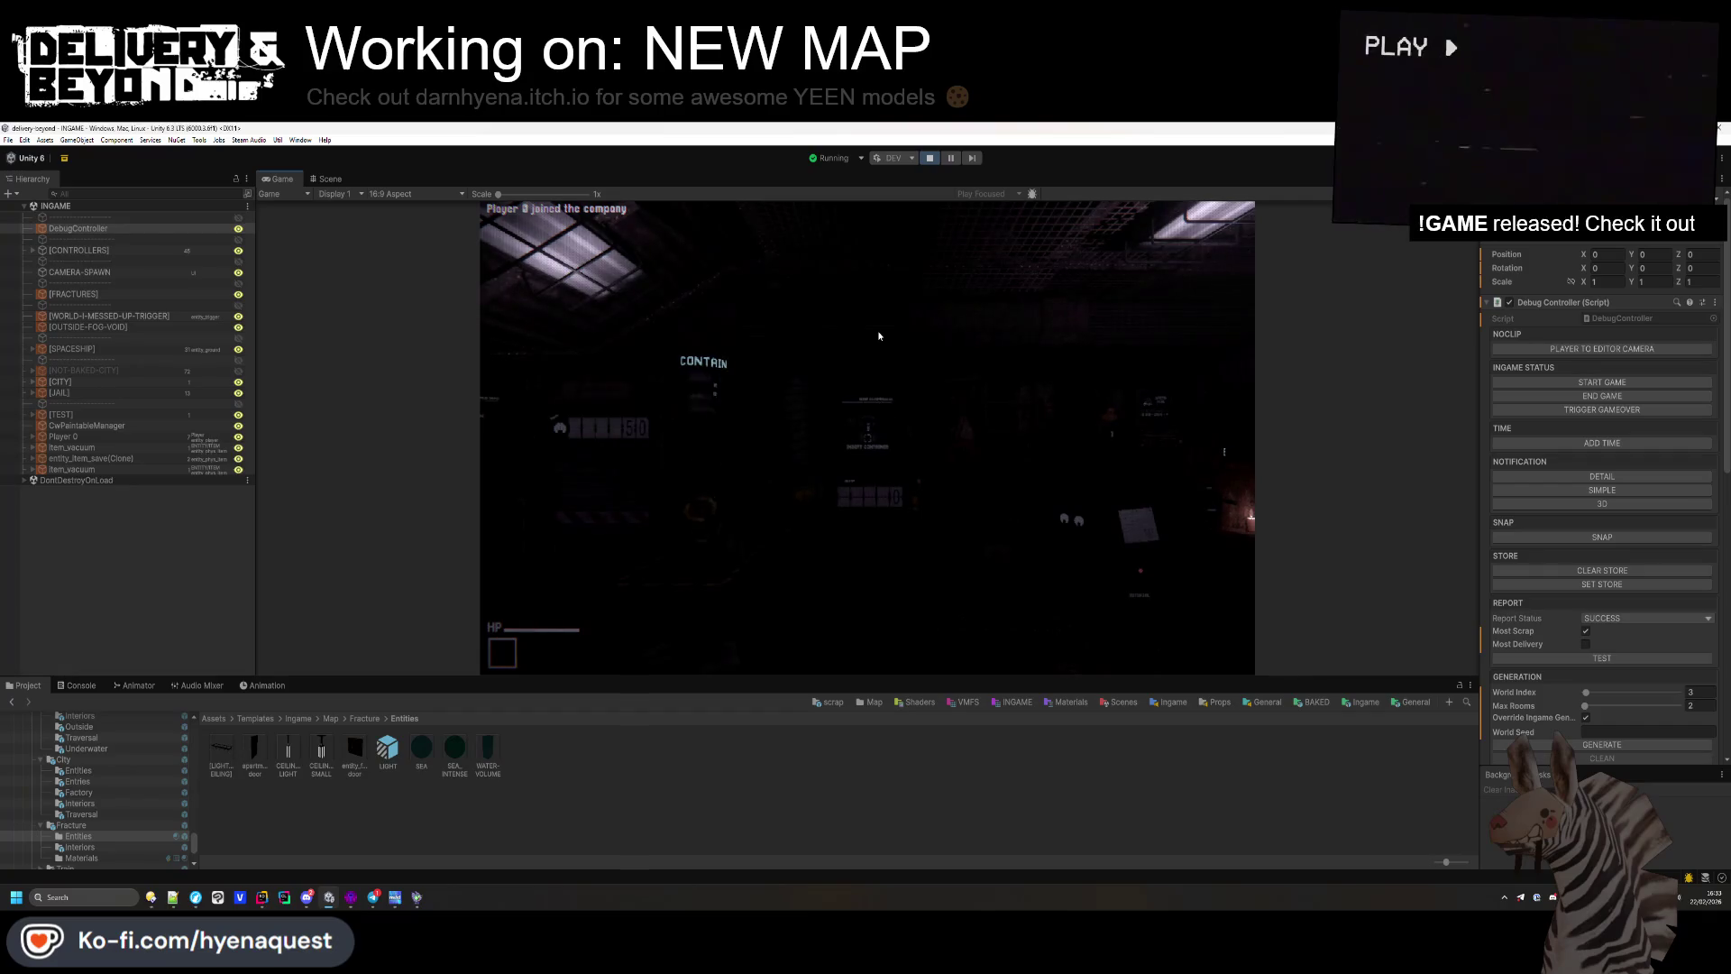
click(1630, 747)
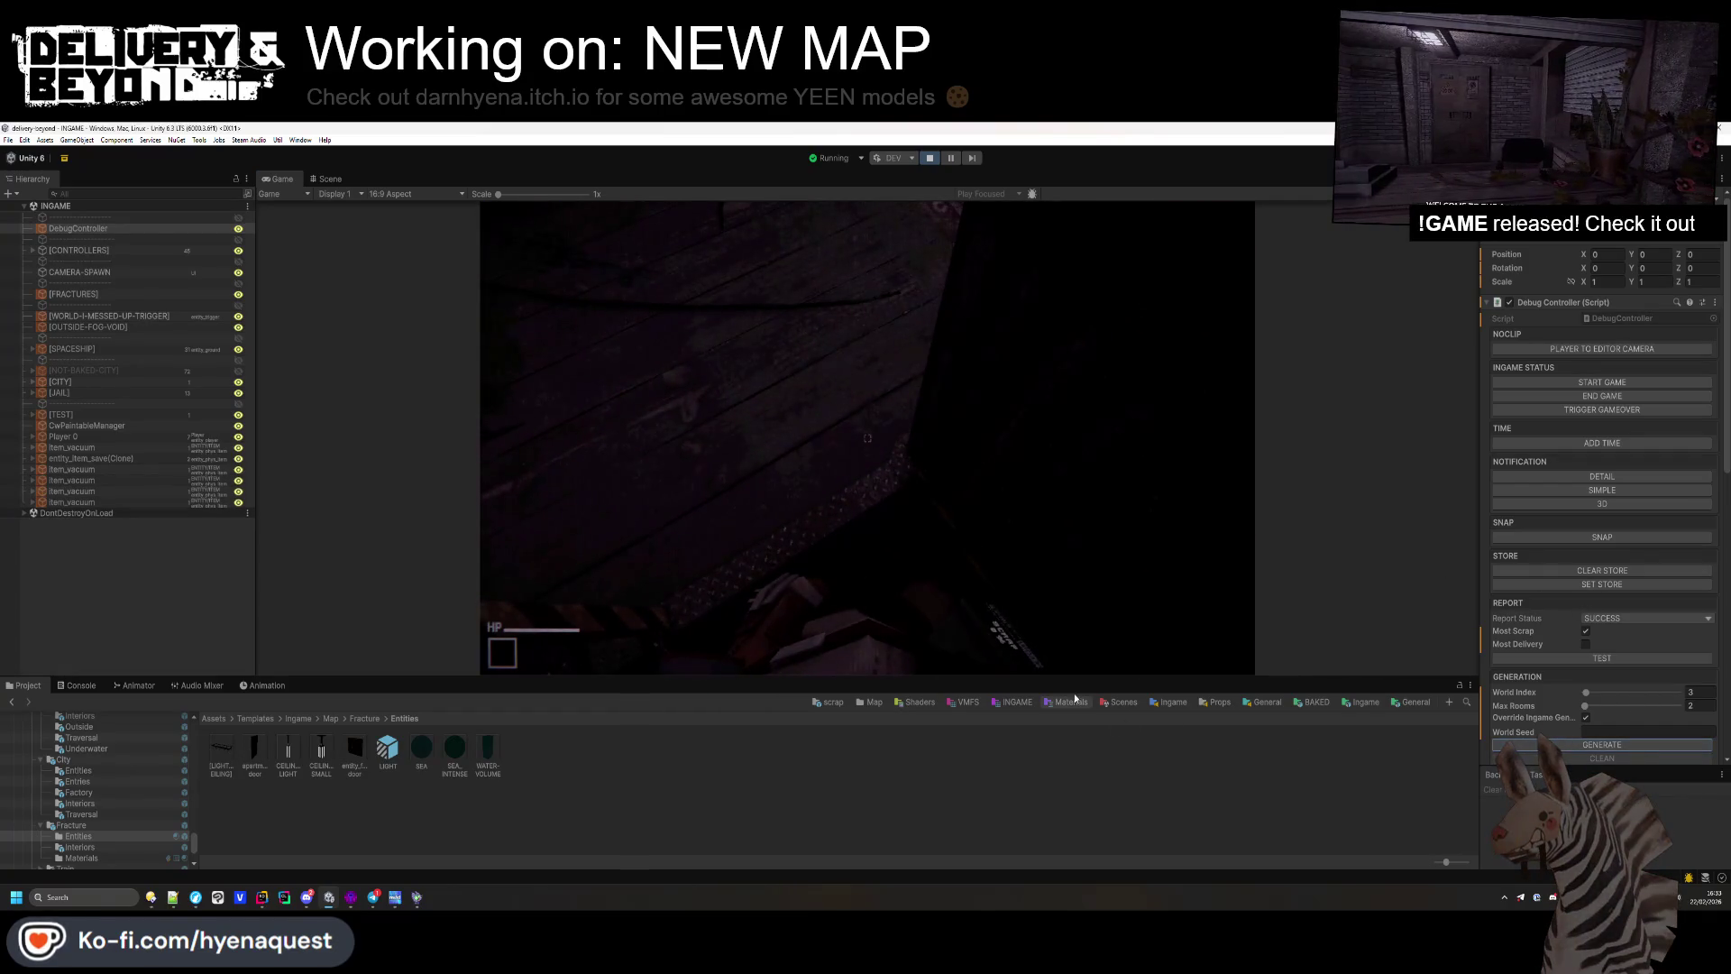
drag(1079, 676, 1078, 737)
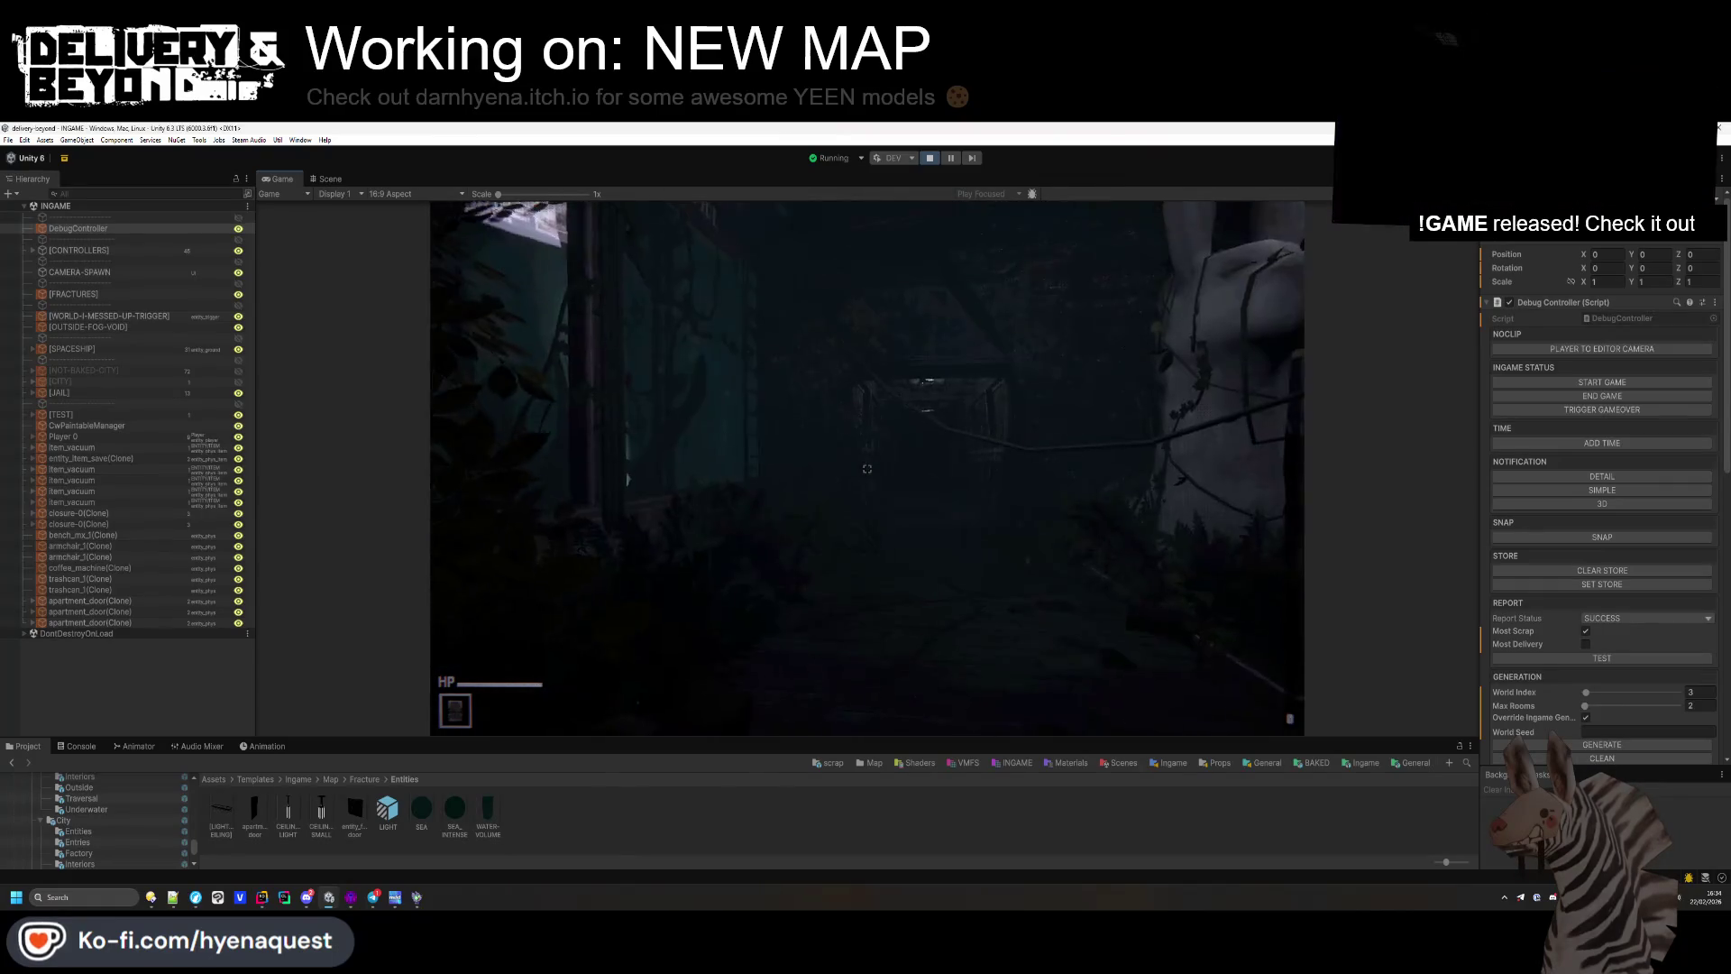
key(alt+Tab)
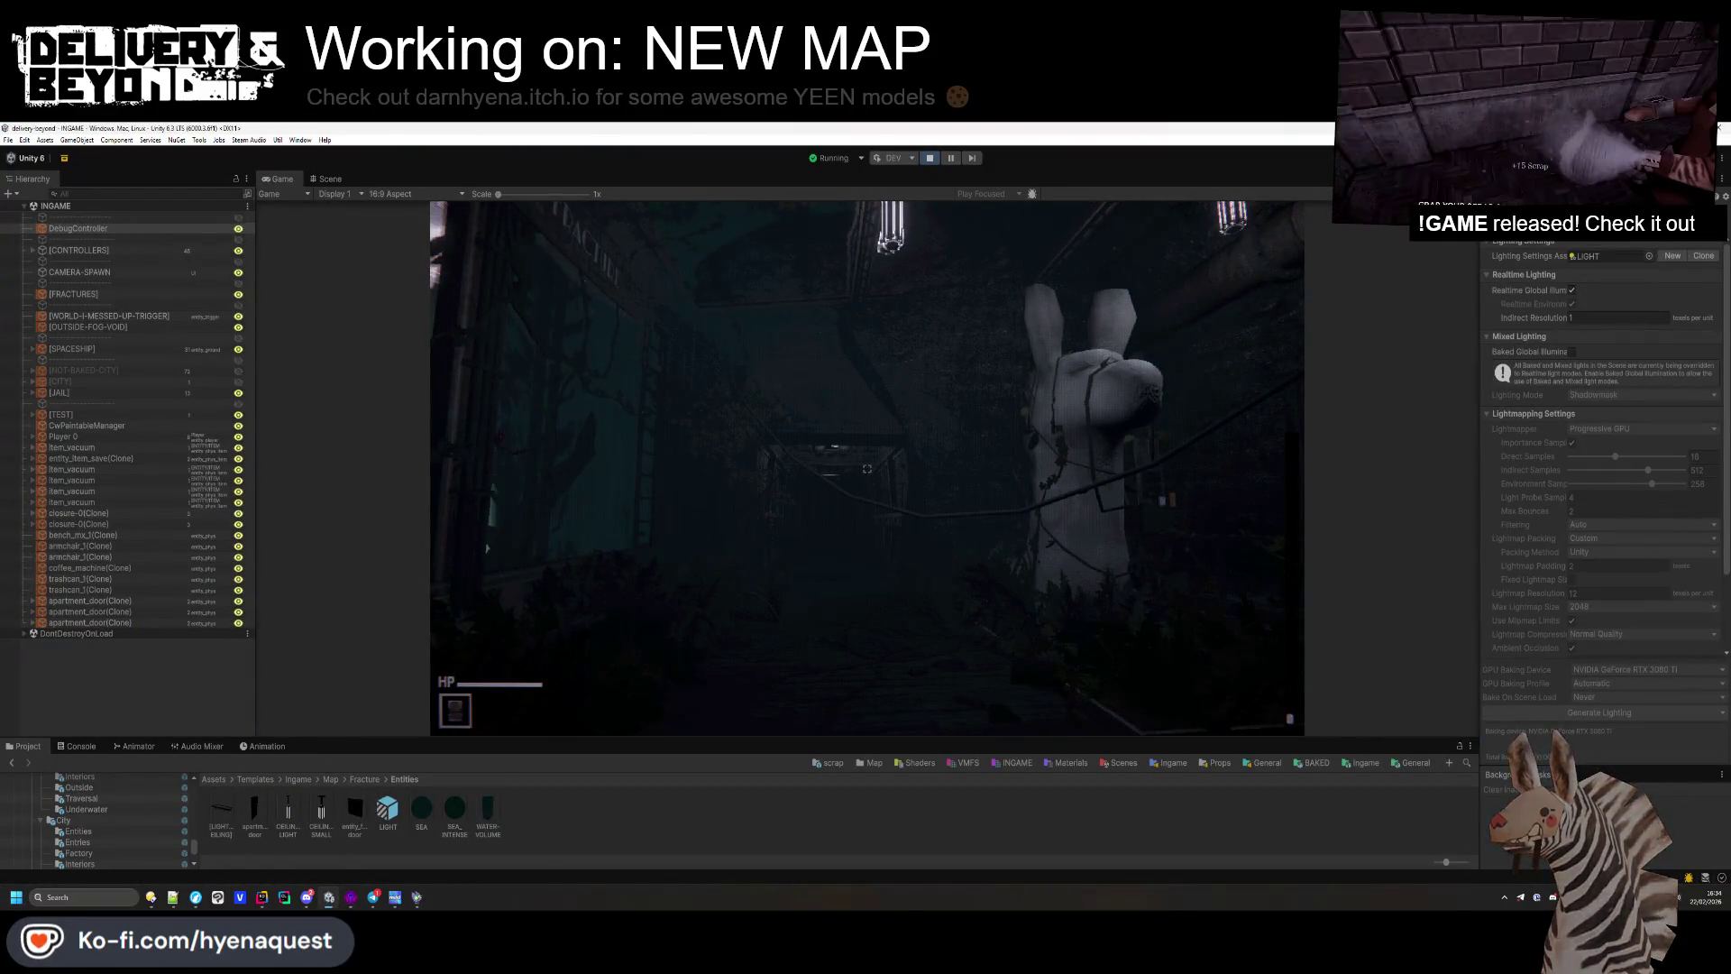
Step: Show the Lighting Environment settings and tint the fog a light cyan
click(1605, 230)
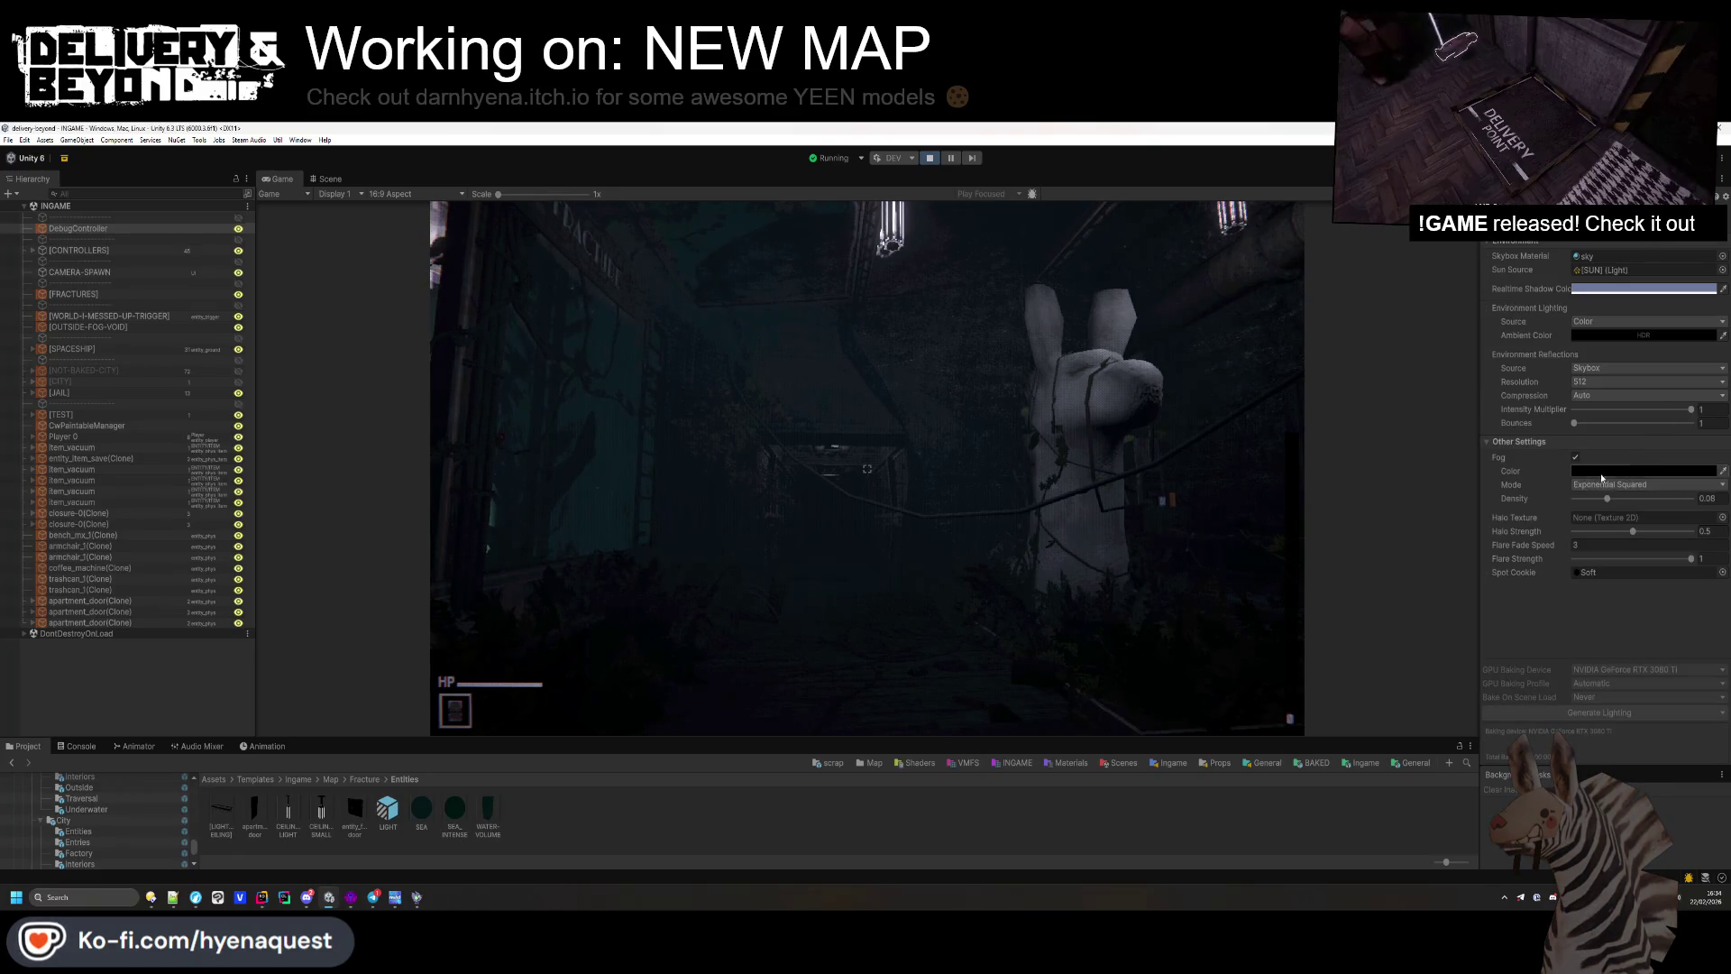
click(1643, 471)
mouse_move(1634, 523)
mouse_down()
mouse_move(1639, 464)
mouse_move(1695, 561)
mouse_move(1710, 554)
mouse_up()
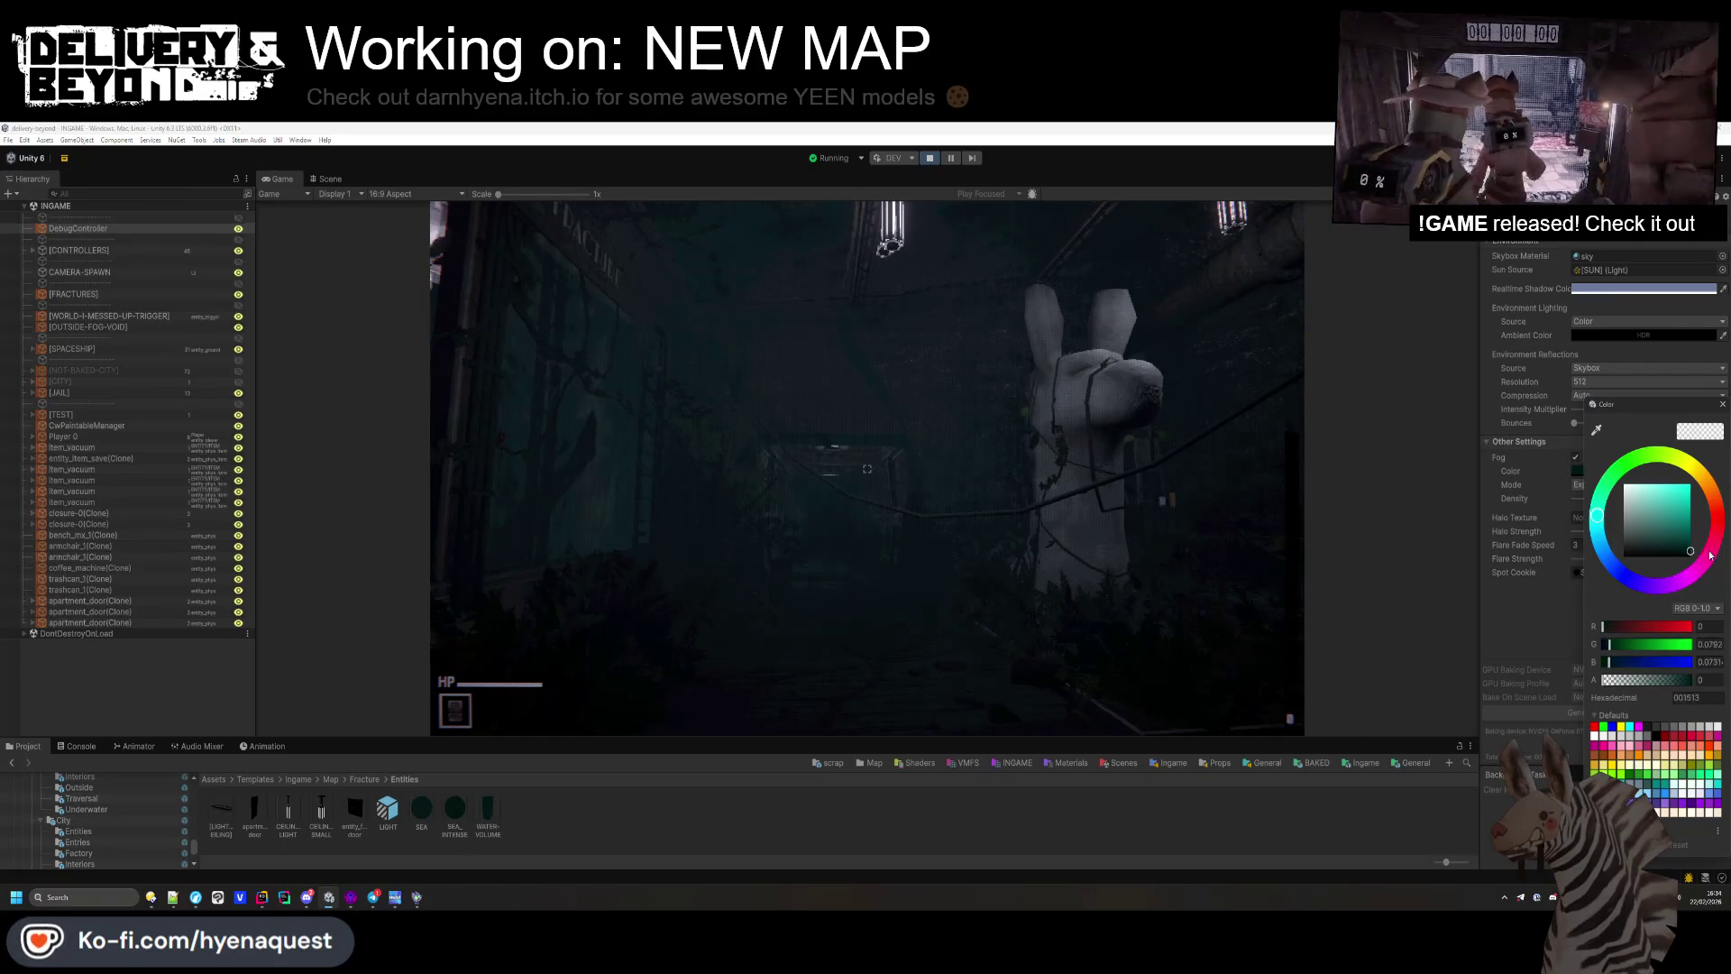
click(866, 469)
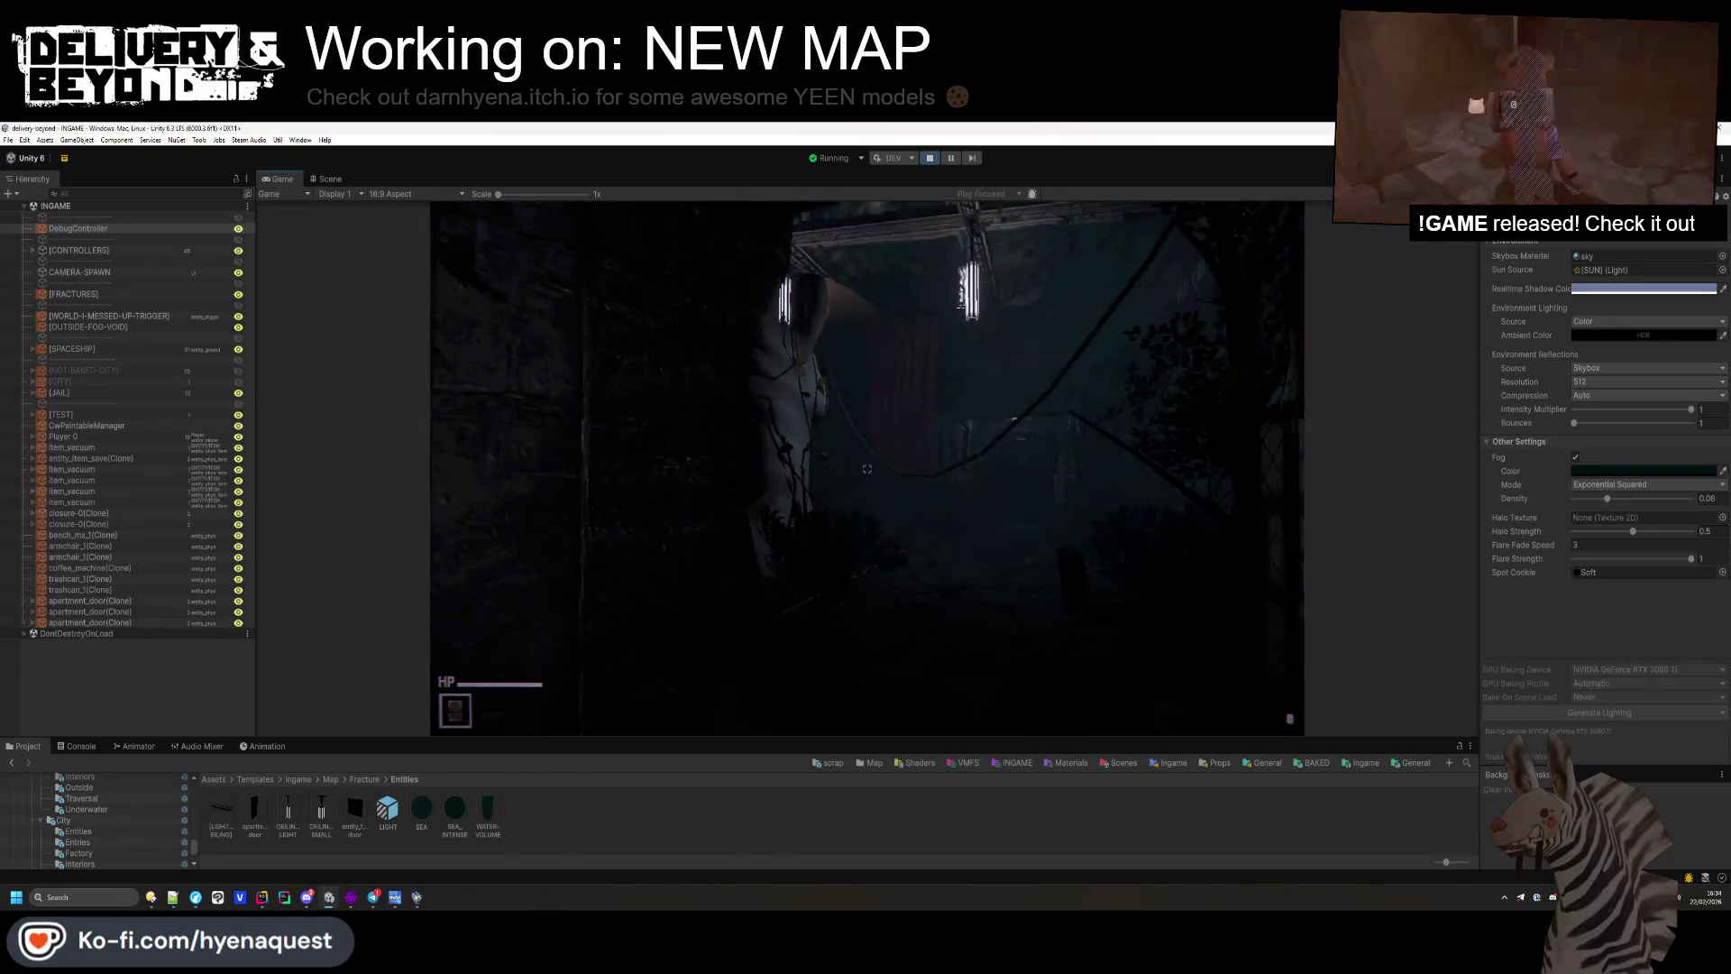
Step: Darken the fog colour back to near-black
click(1640, 471)
mouse_move(1690, 582)
mouse_down()
mouse_move(1692, 603)
mouse_move(1687, 566)
mouse_up()
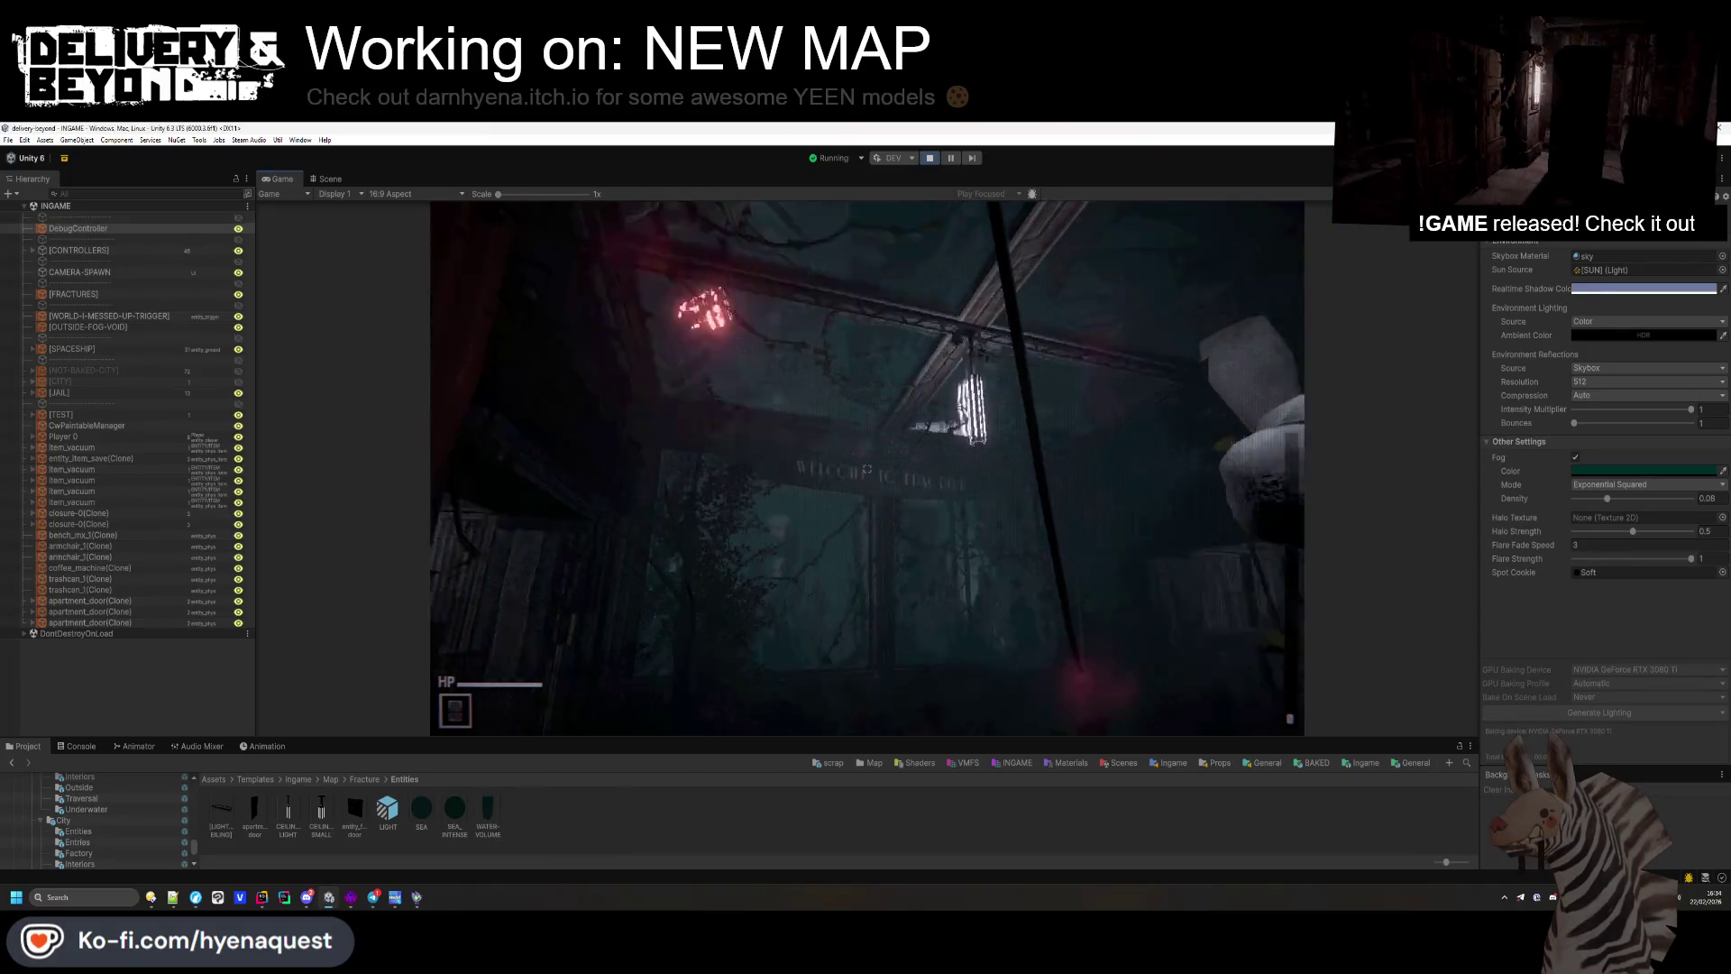
click(1641, 469)
mouse_move(1688, 575)
mouse_down()
mouse_move(1700, 595)
mouse_move(1714, 564)
mouse_move(1713, 596)
mouse_up()
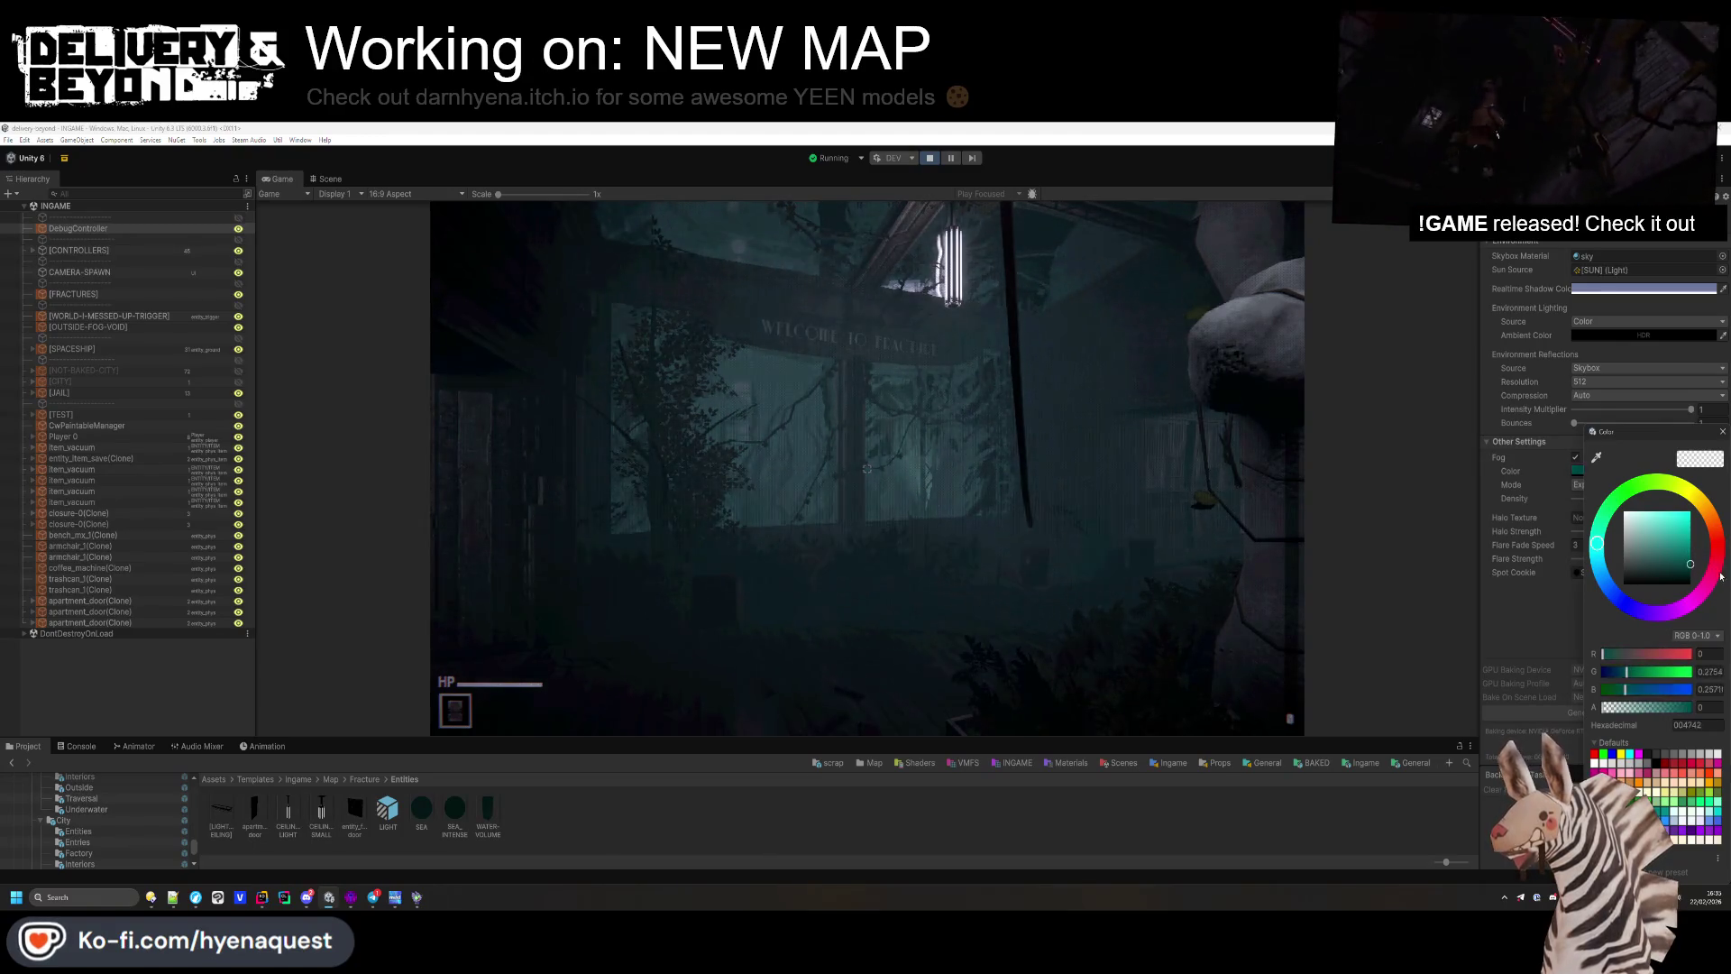
click(1540, 655)
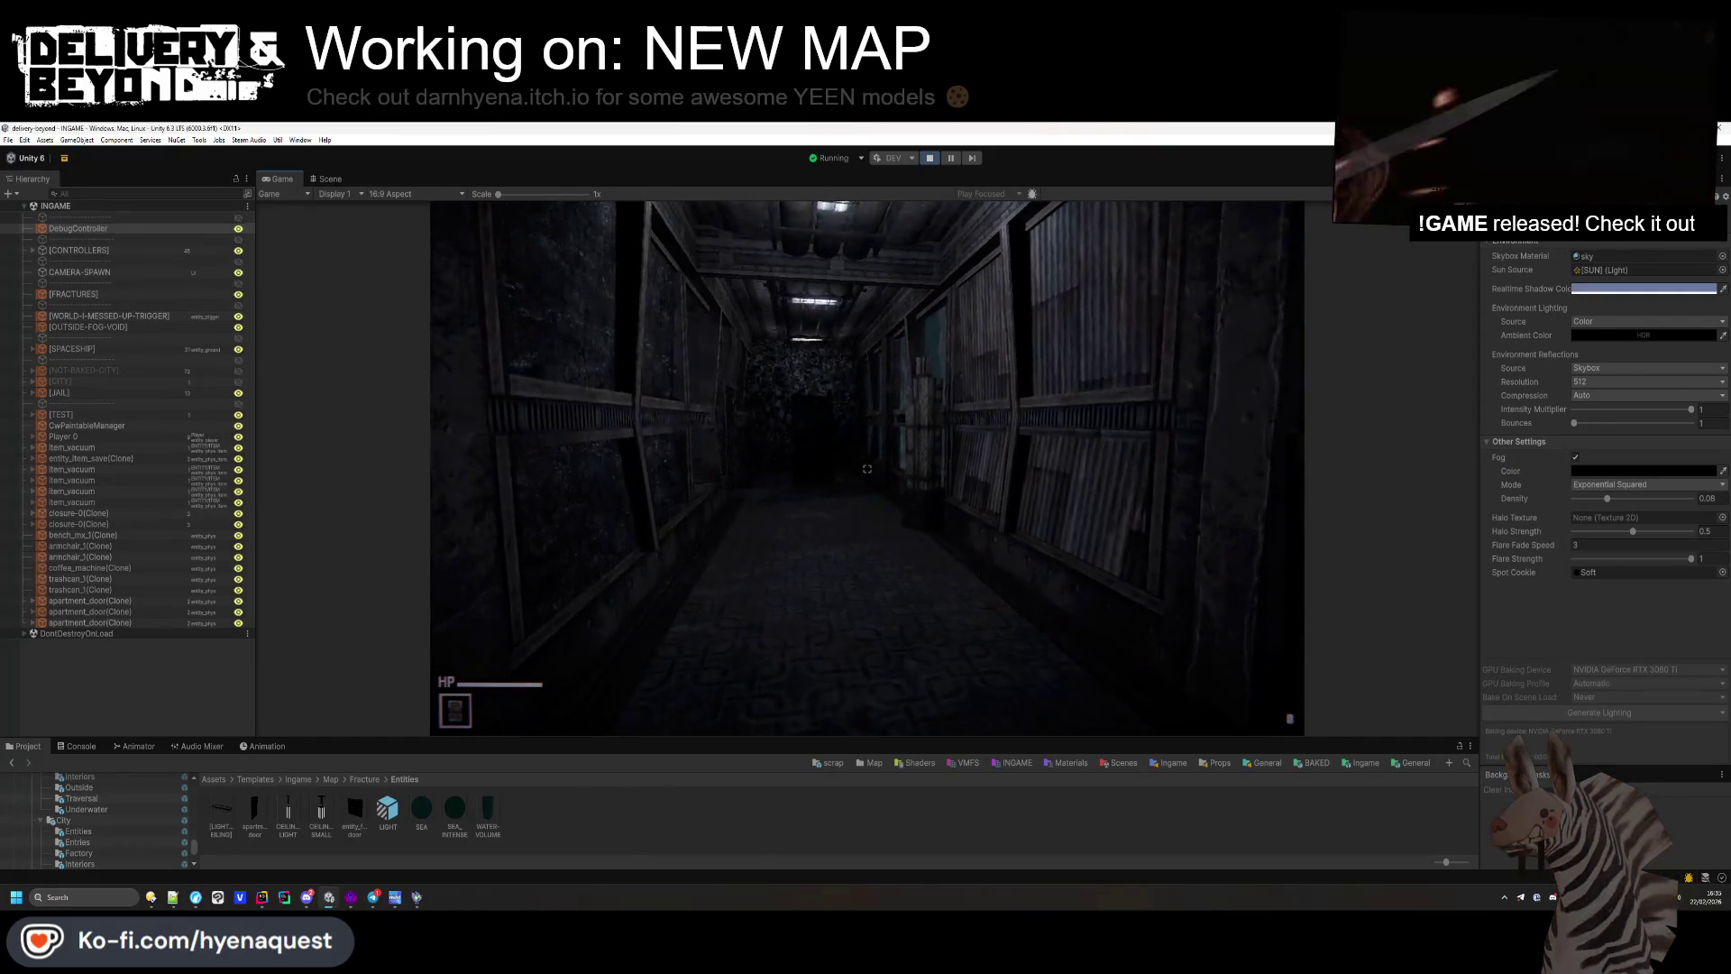
Step: Walk down the corridor toward the teal wall with the item raised, then return to Hammer++
key(w)
key(w)
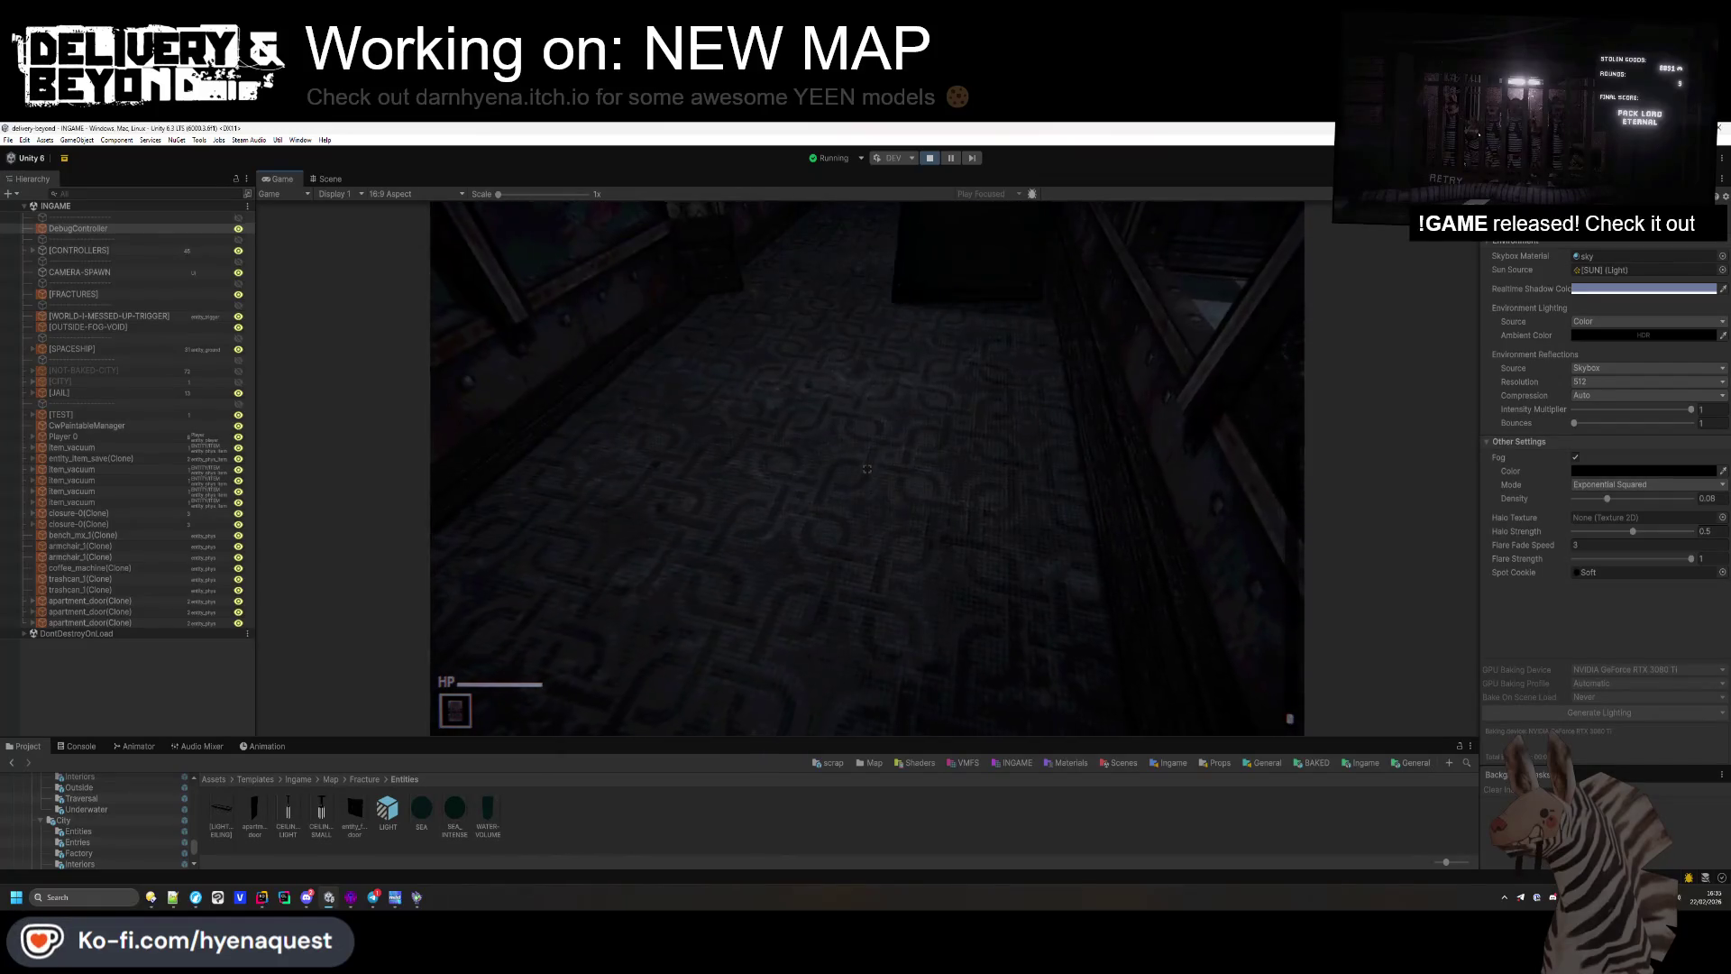
click(866, 469)
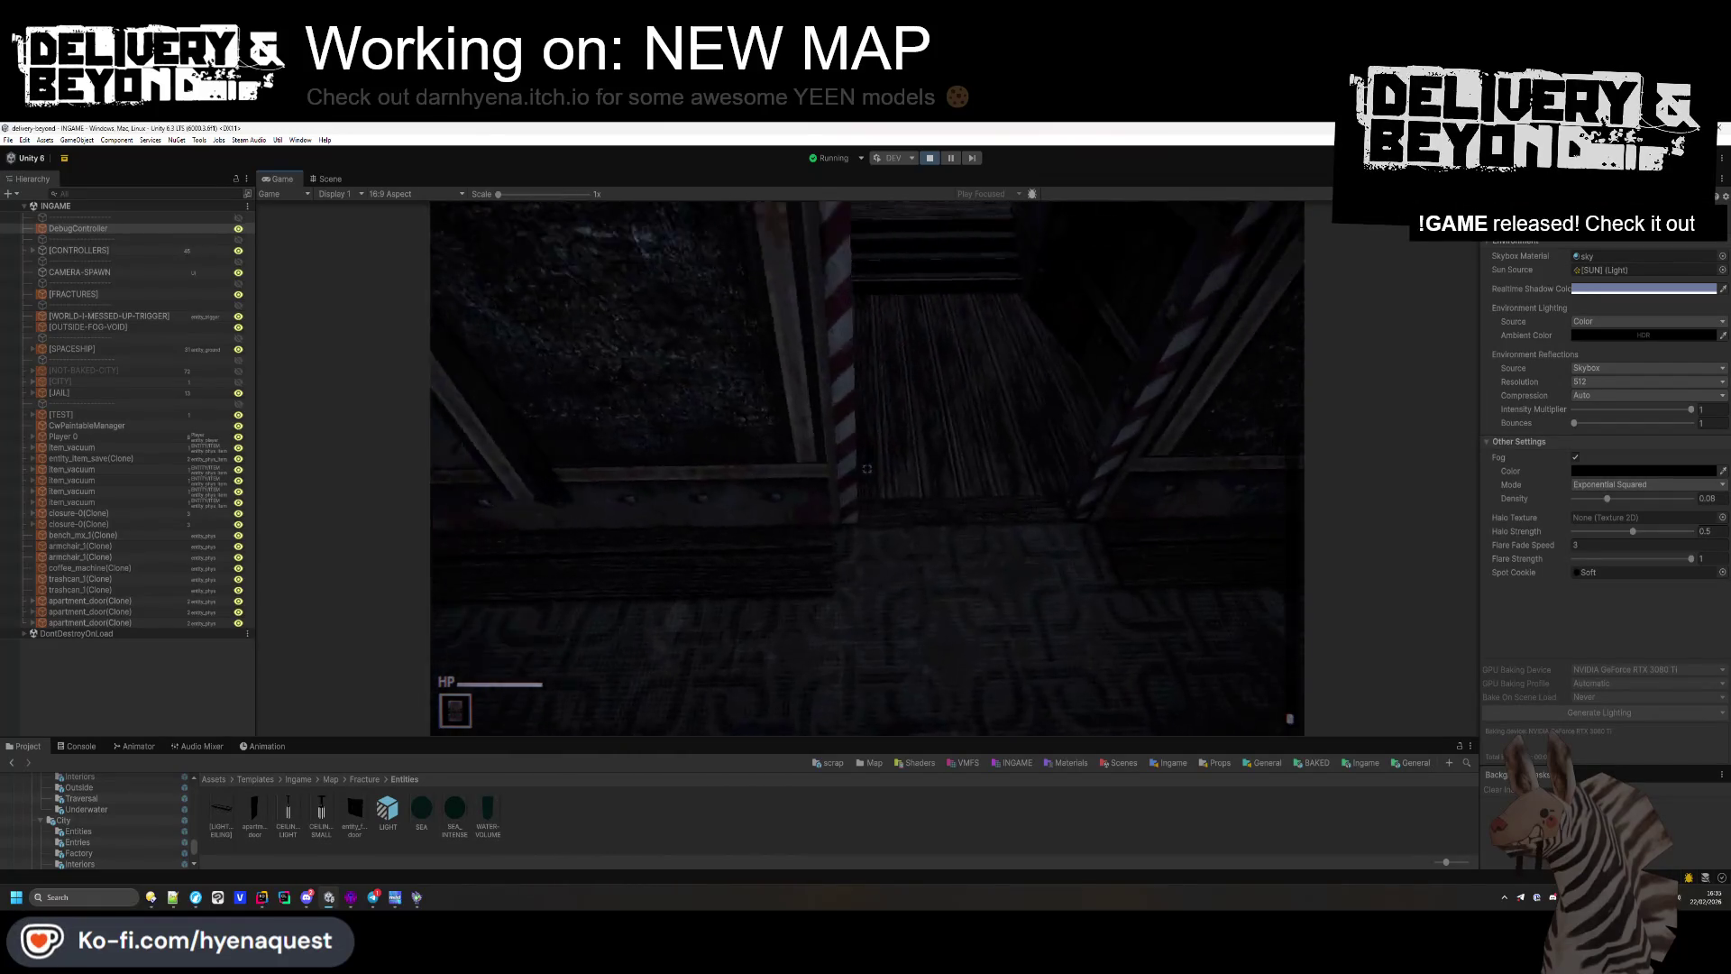
key(w)
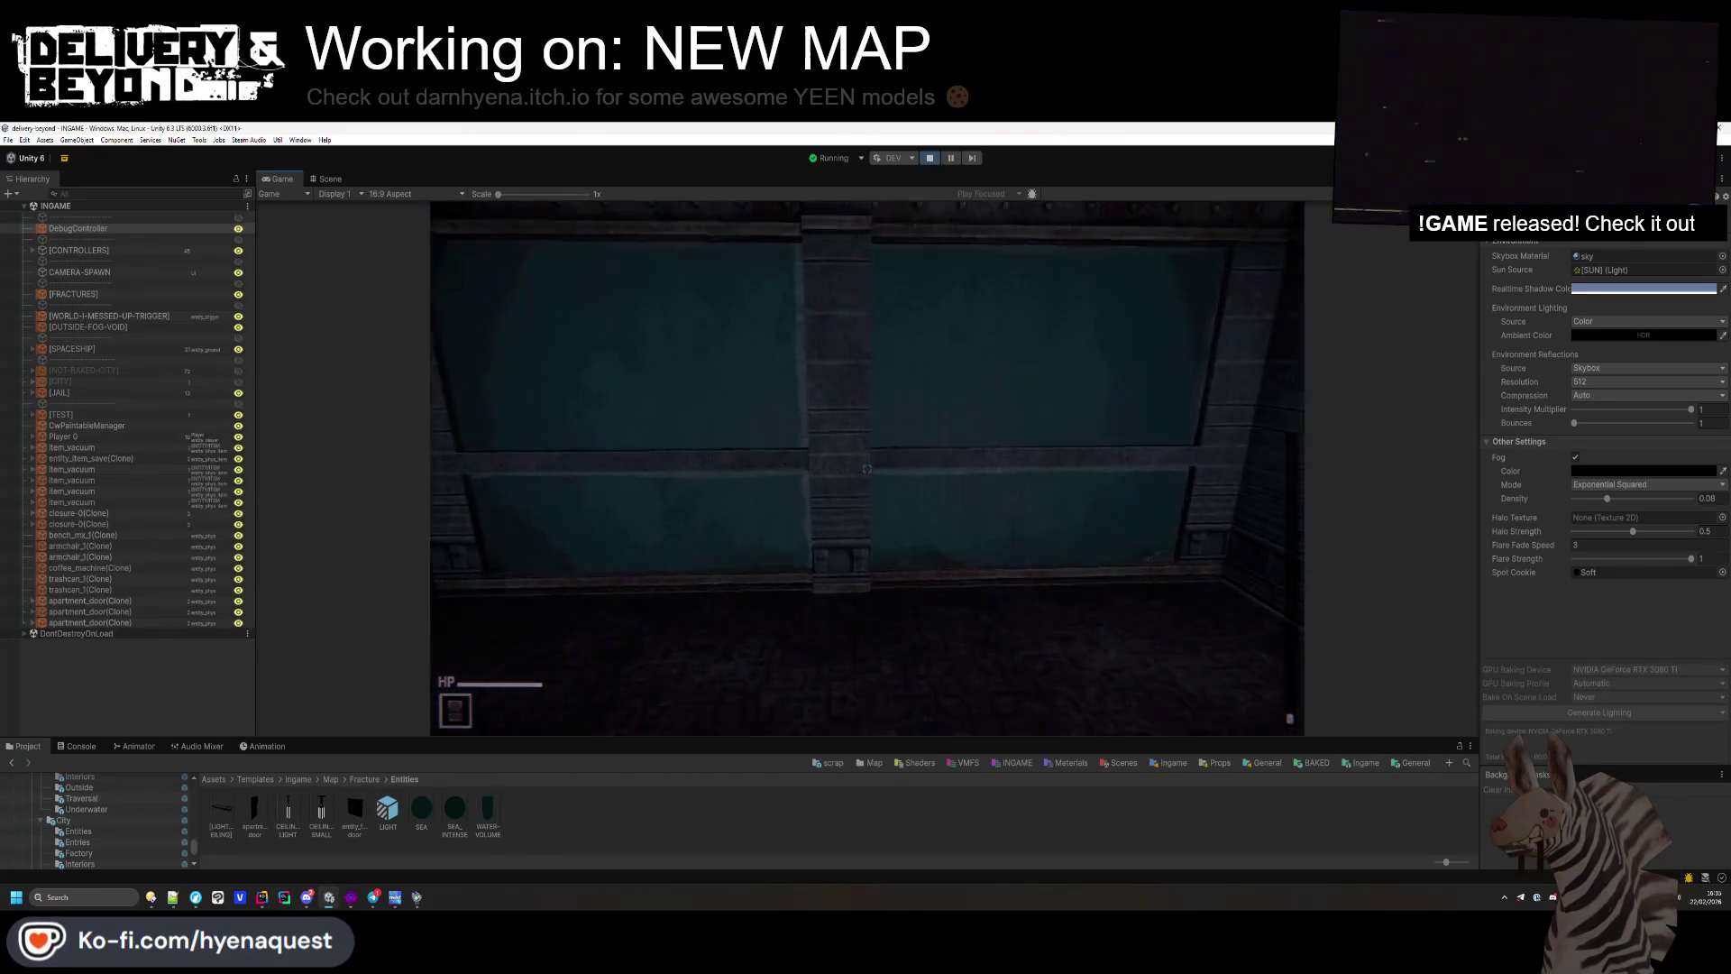
mouse_move(866, 468)
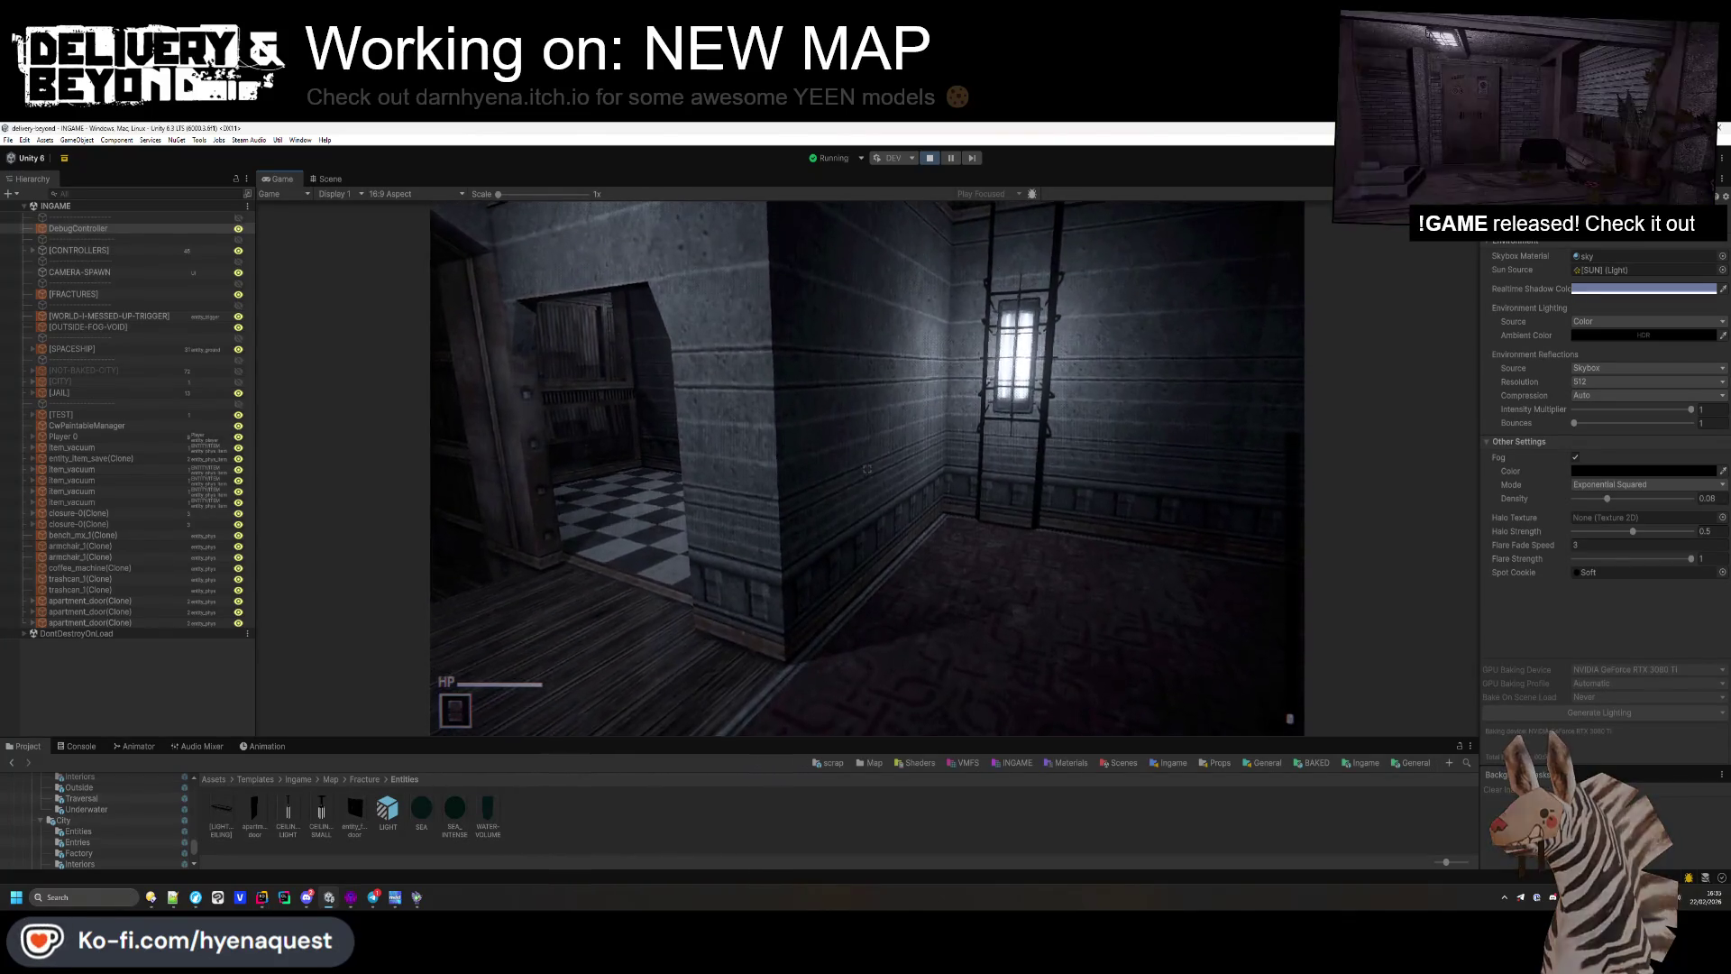
mouse_move(866, 468)
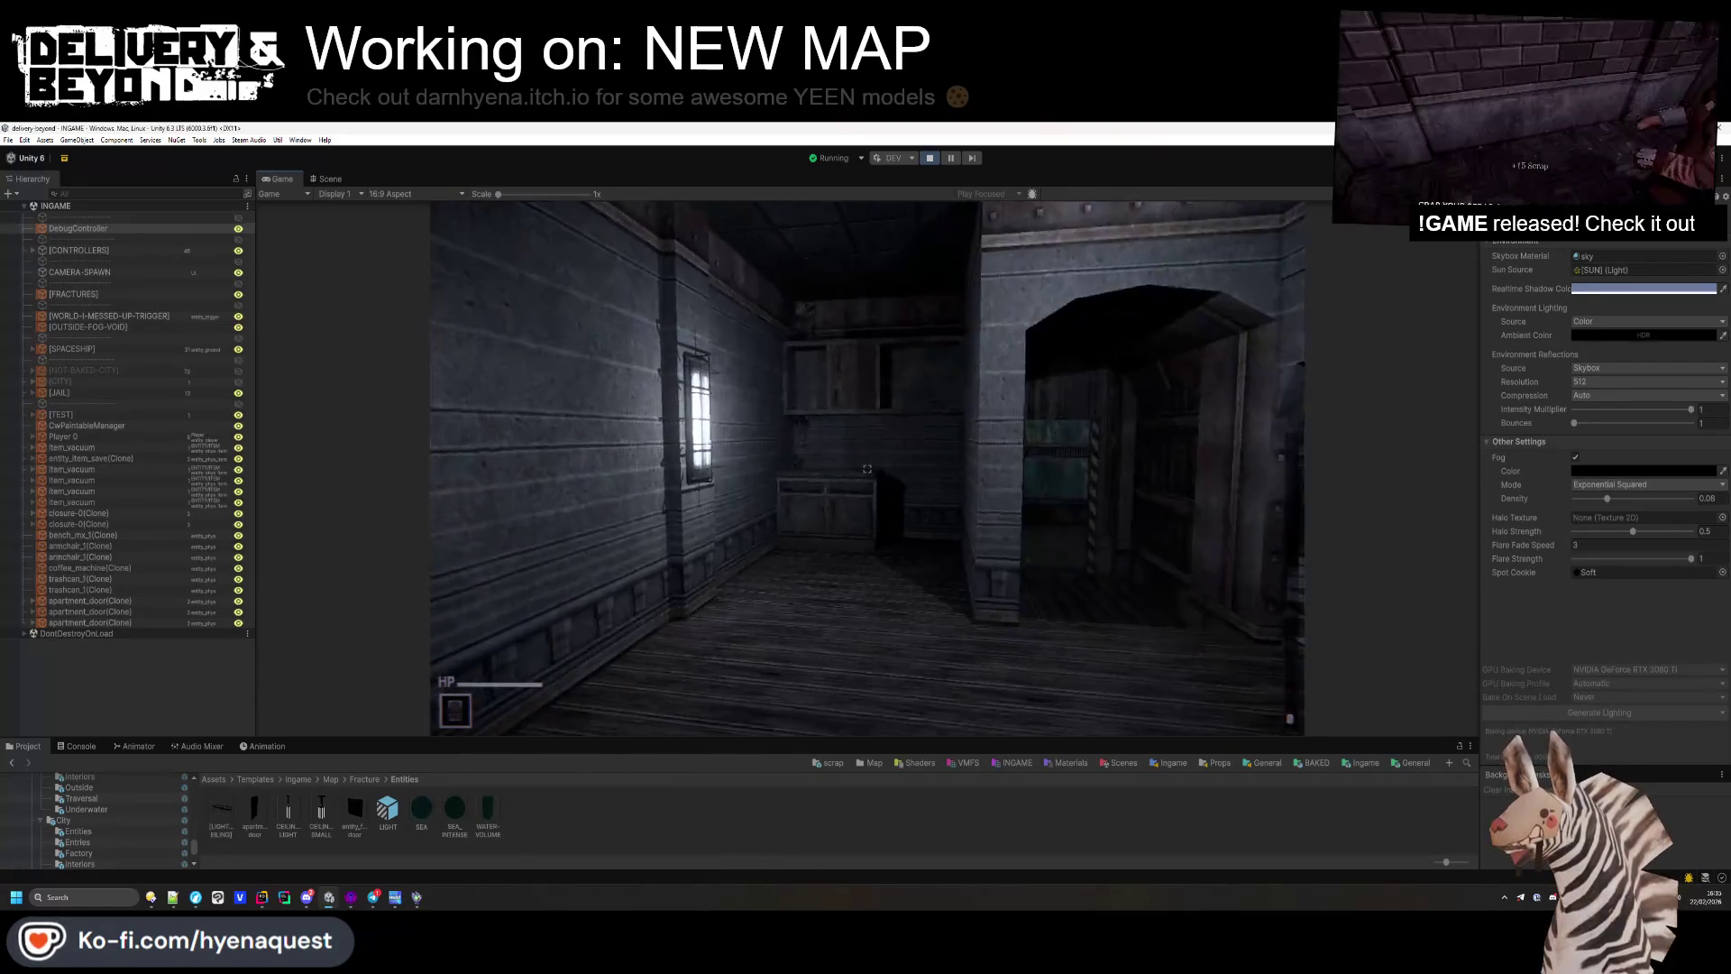
key(alt+Tab)
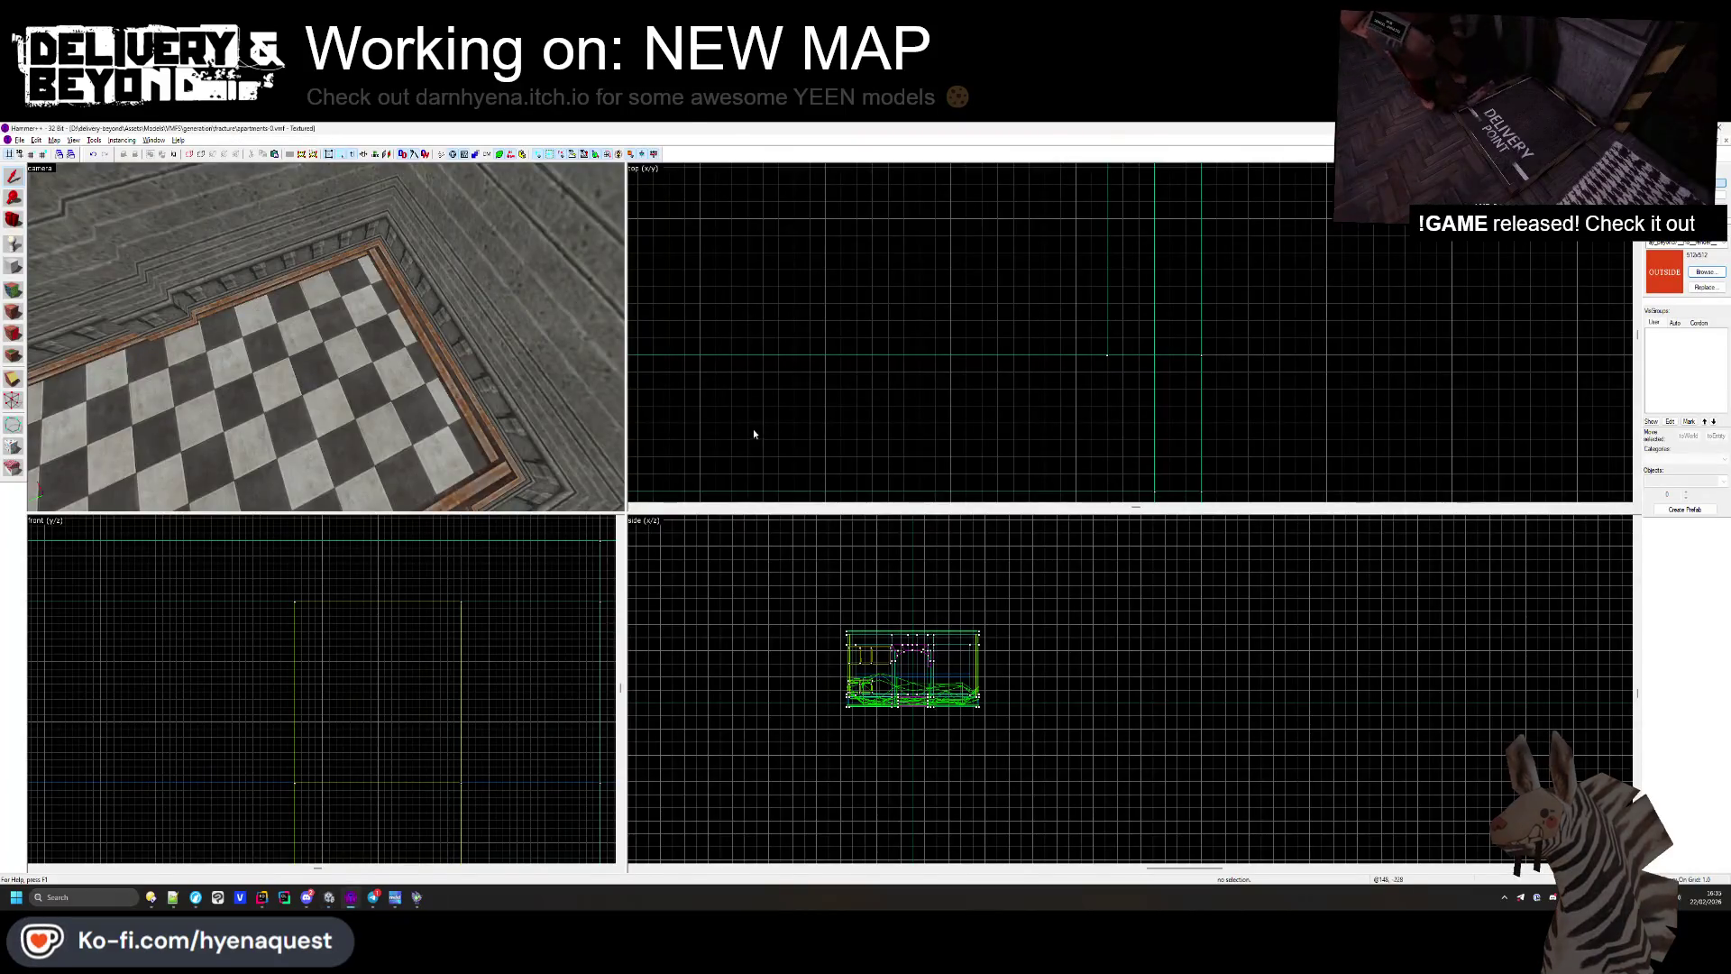
Step: Open the closure-0.vmf map in Hammer++
key(z)
mouse_move(325, 337)
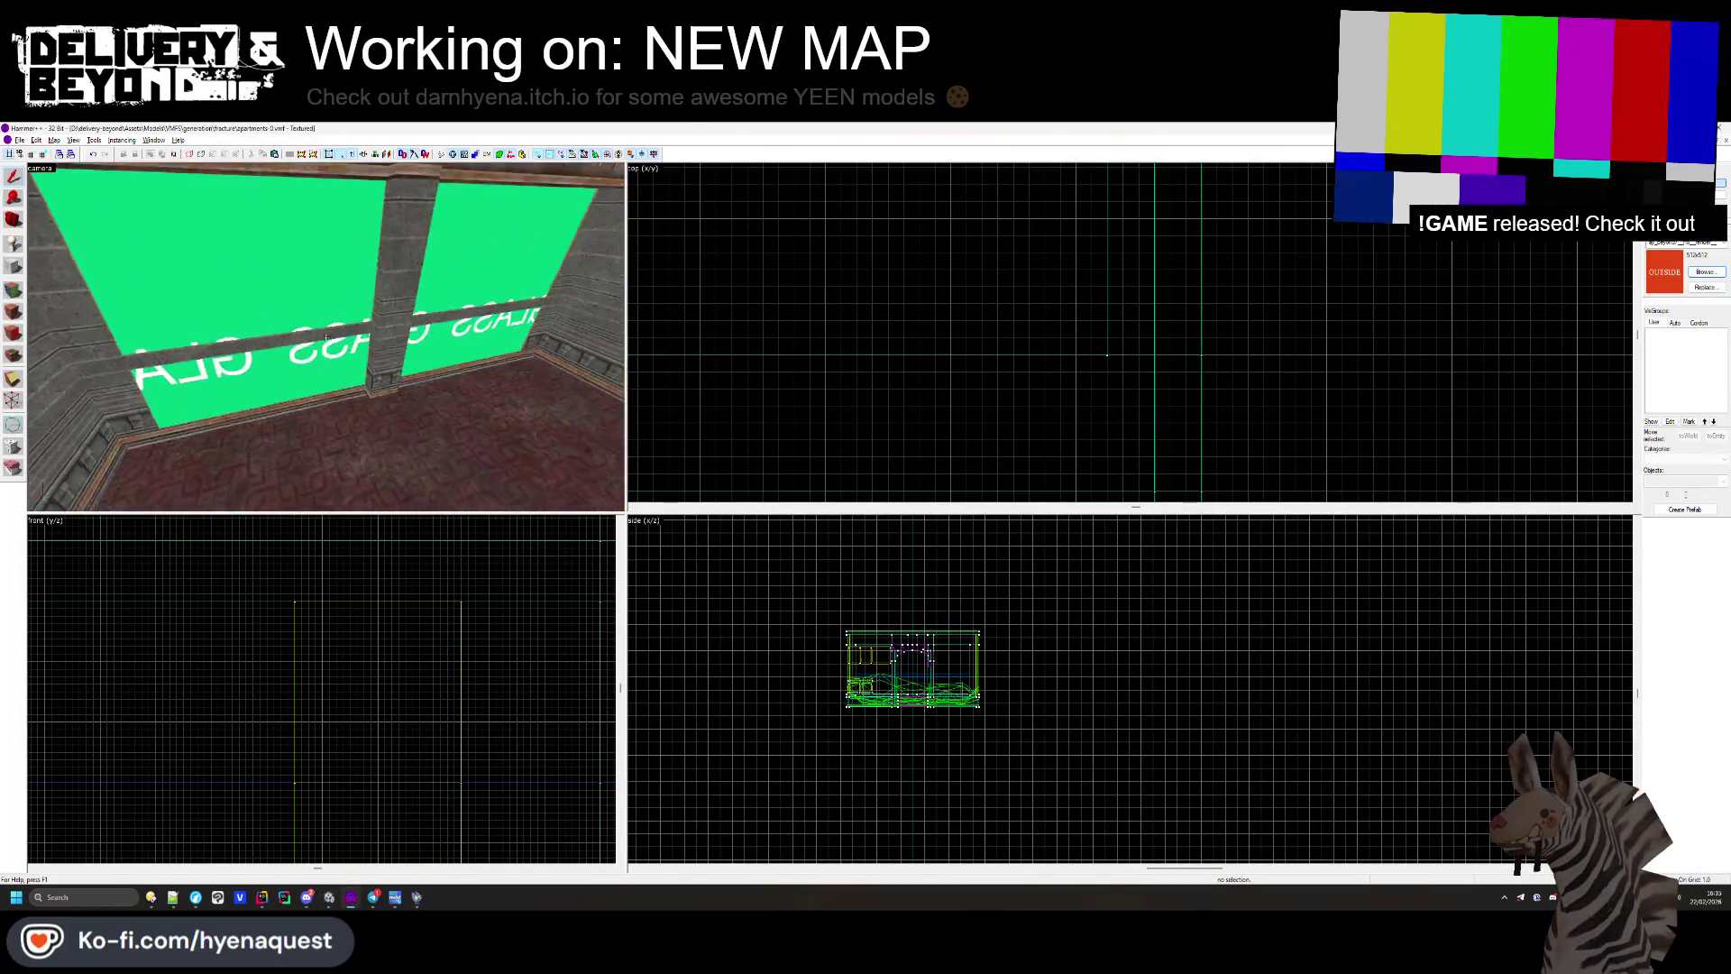
click(23, 141)
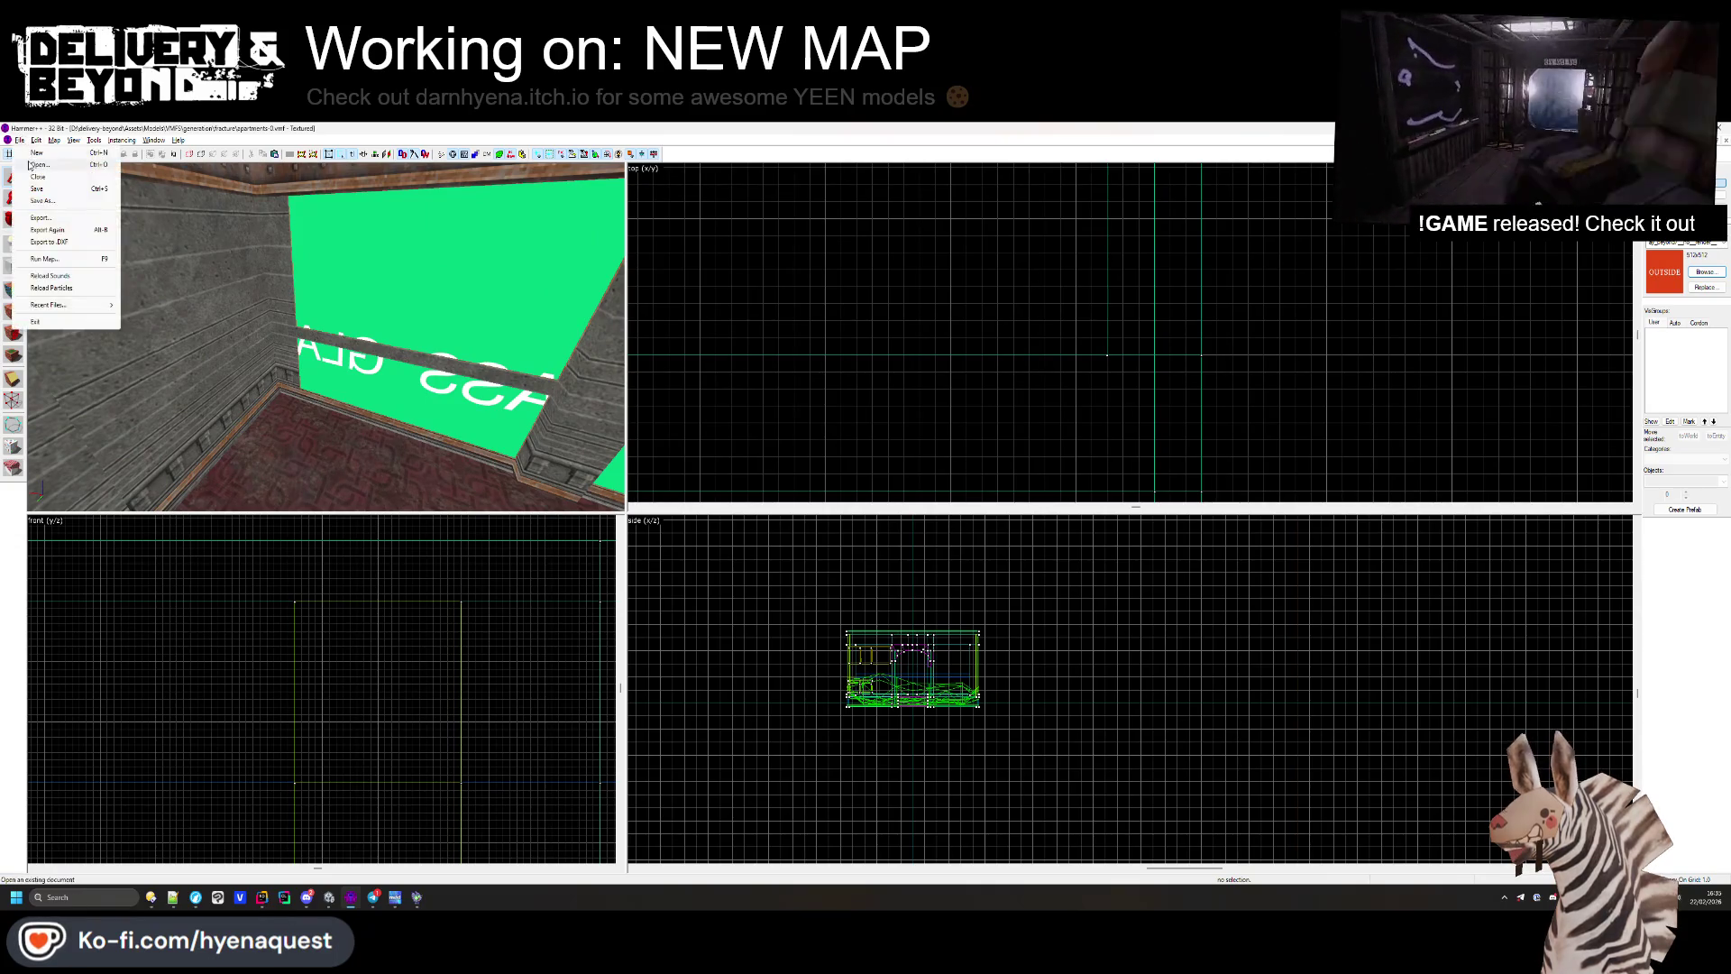
click(54, 165)
double_click(123, 255)
Step: Narrow the rock-textured brush by pulling its left edge inward in the Top view
click(355, 305)
key(ctrl+shift+e)
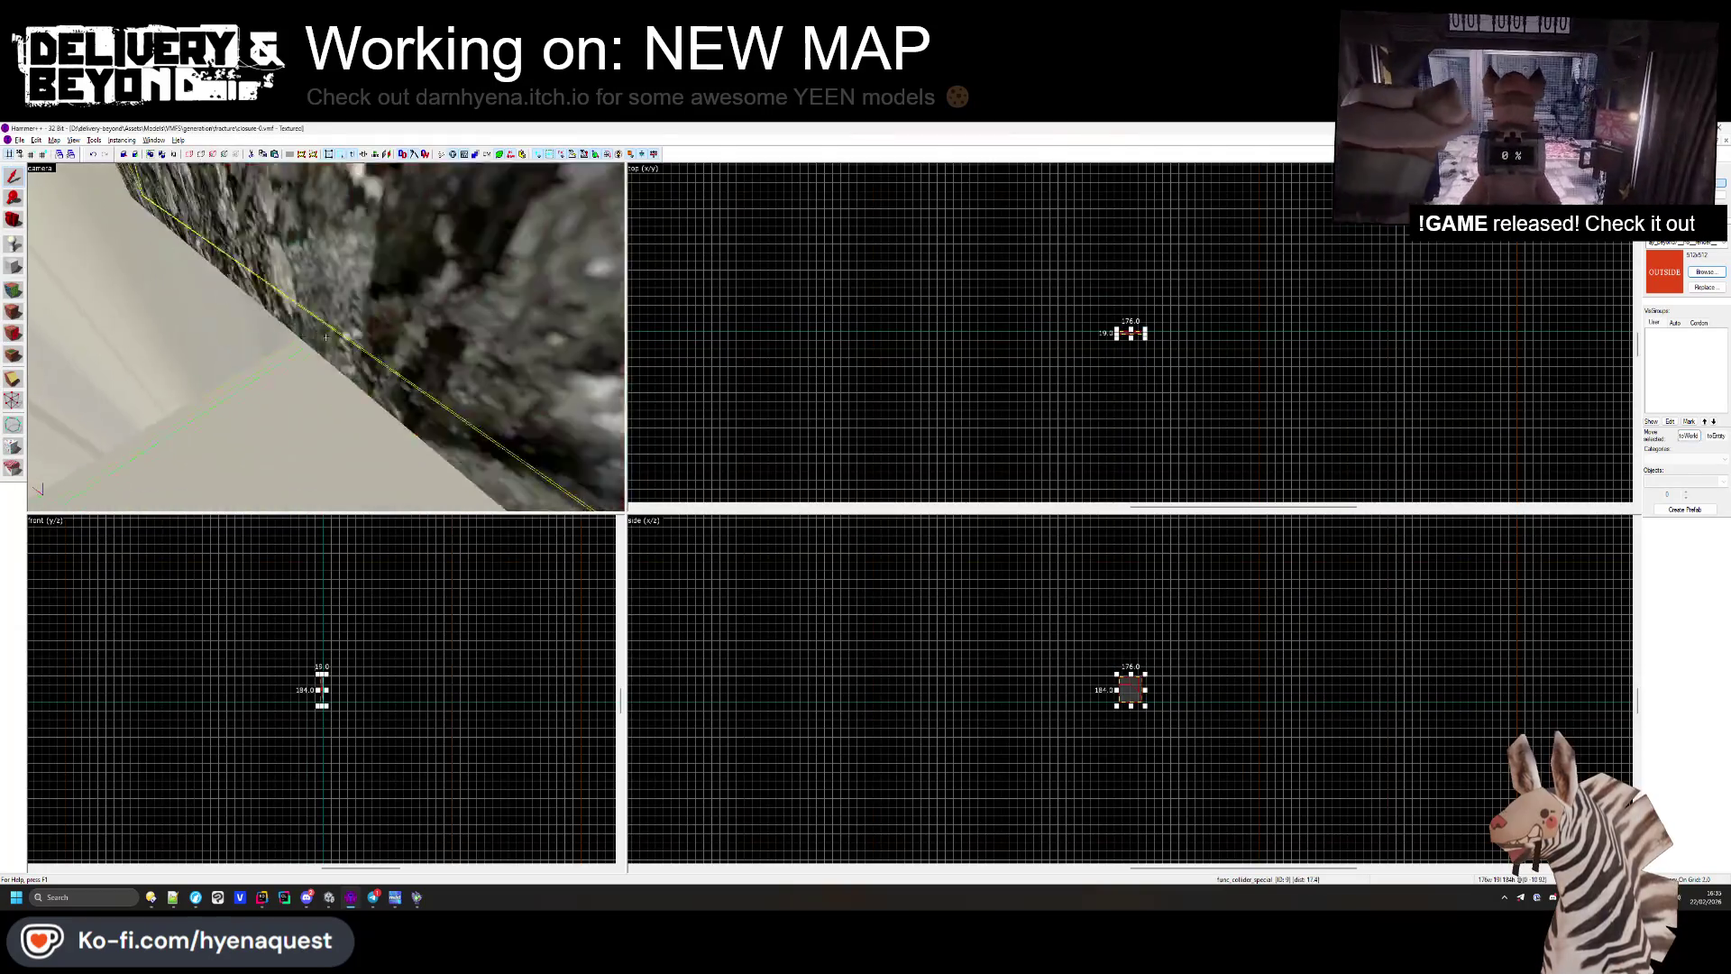
scroll(1122, 357, up, 5)
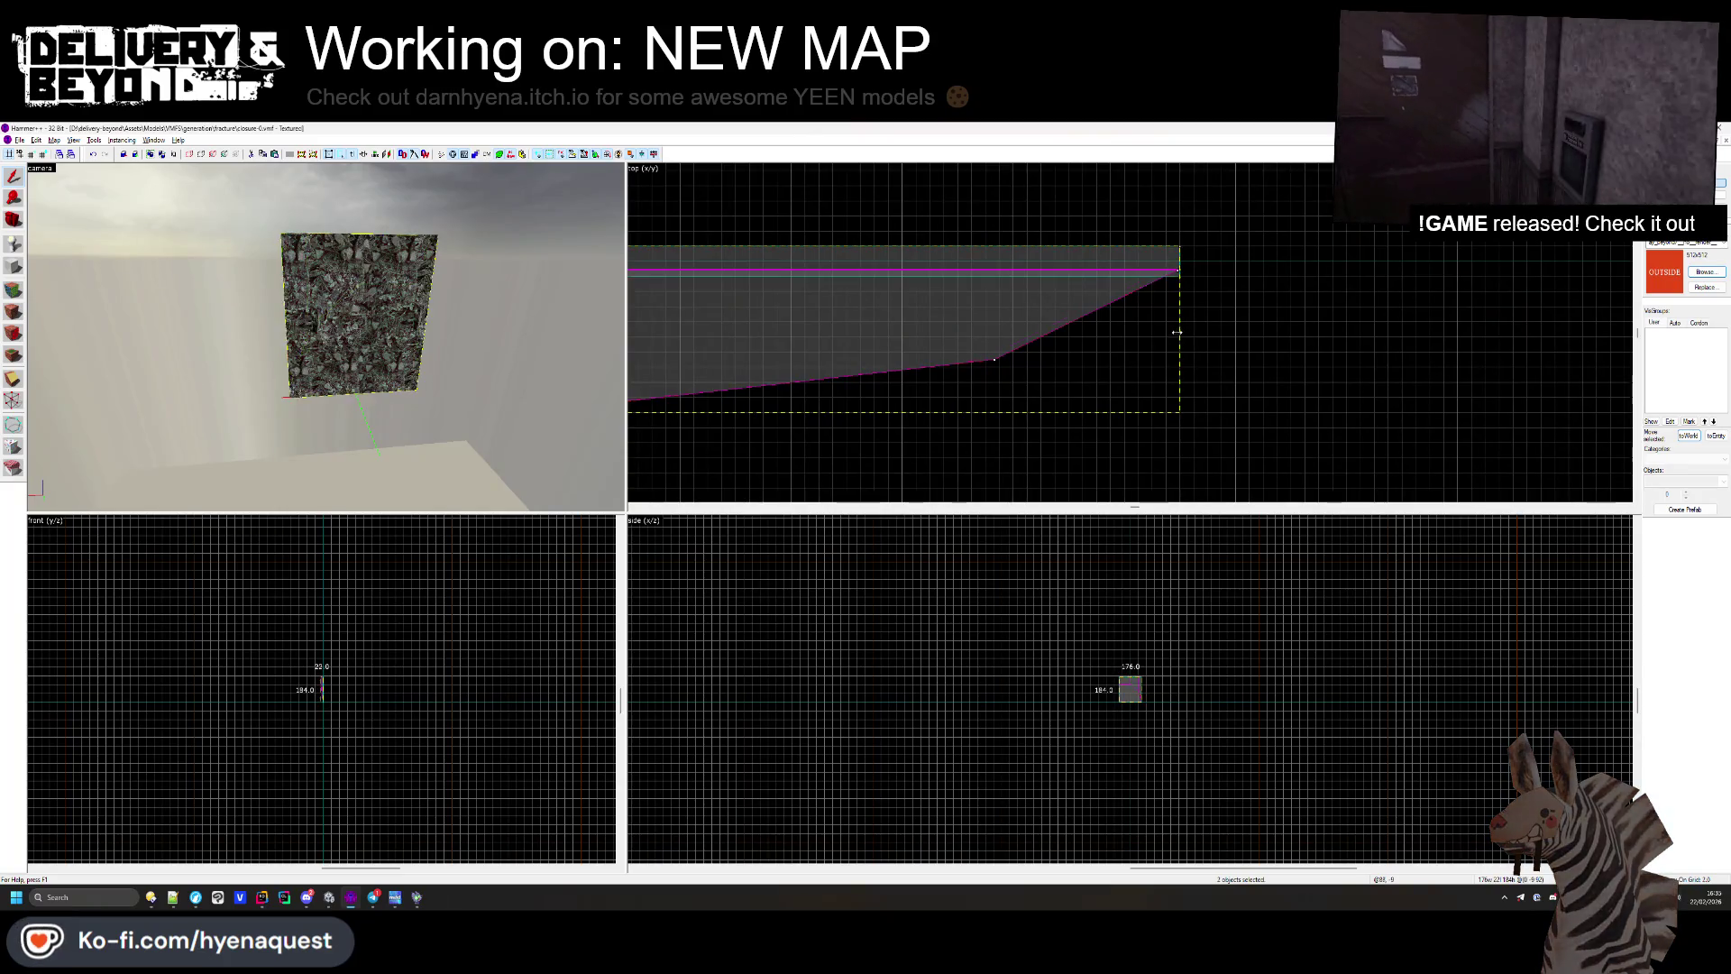
scroll(1273, 357, down, 5)
scroll(924, 340, up, 4)
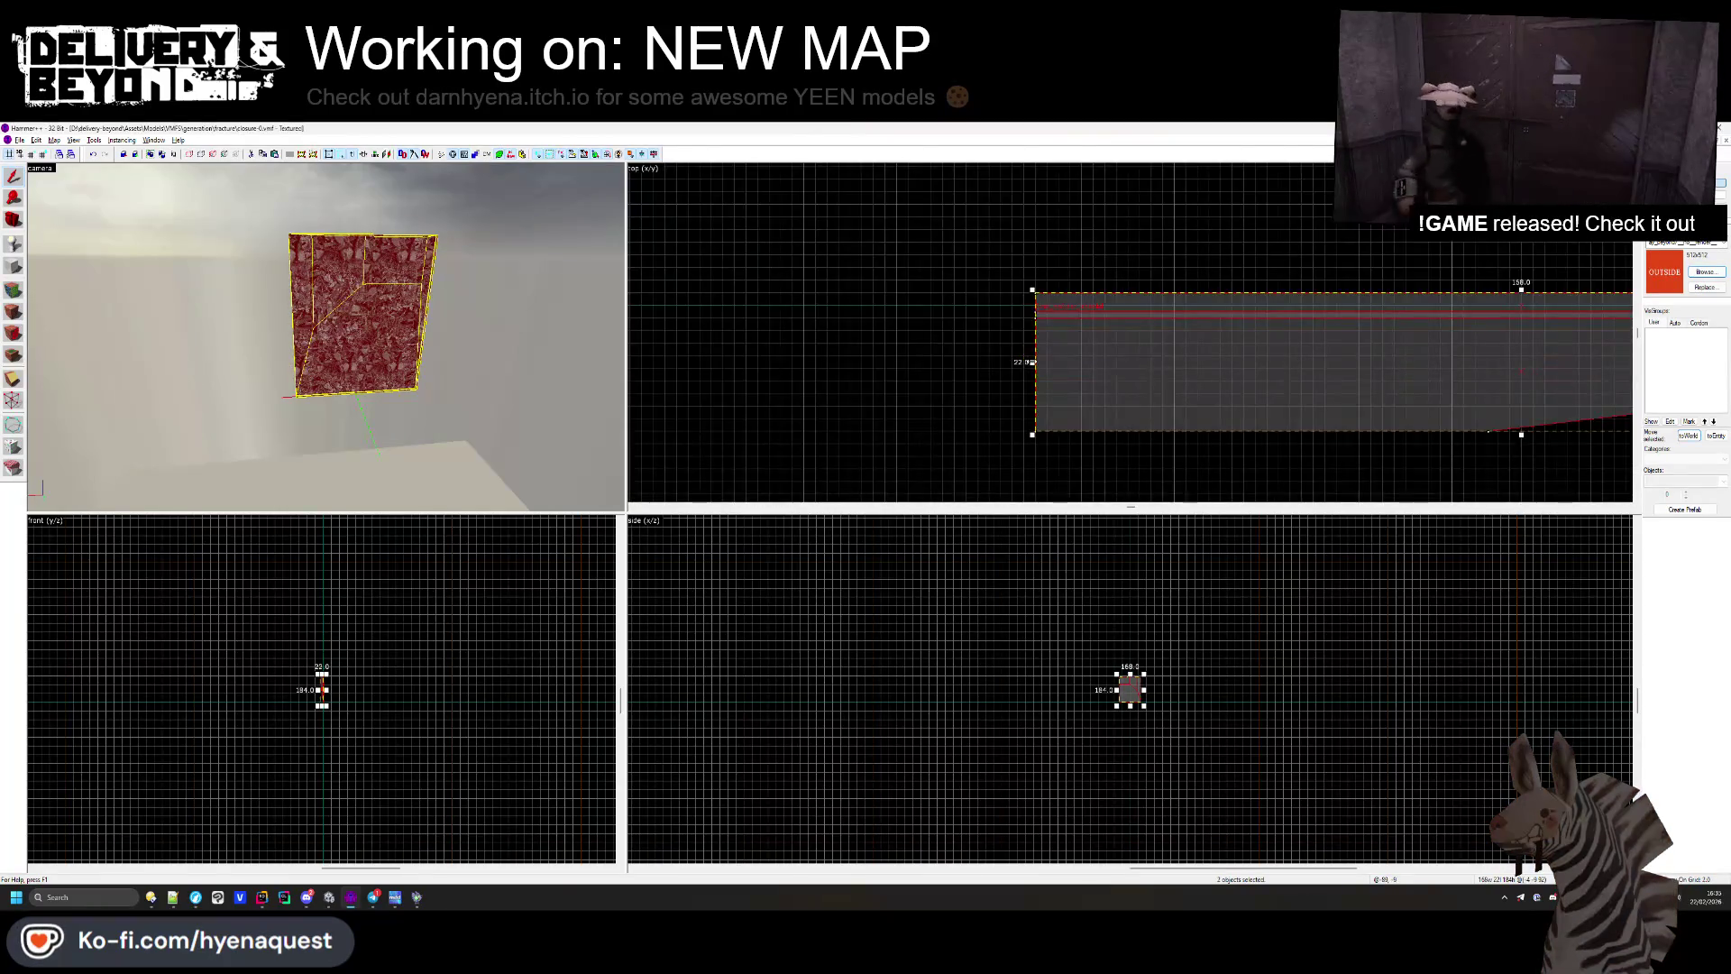
drag(1034, 361, 1081, 365)
key(Escape)
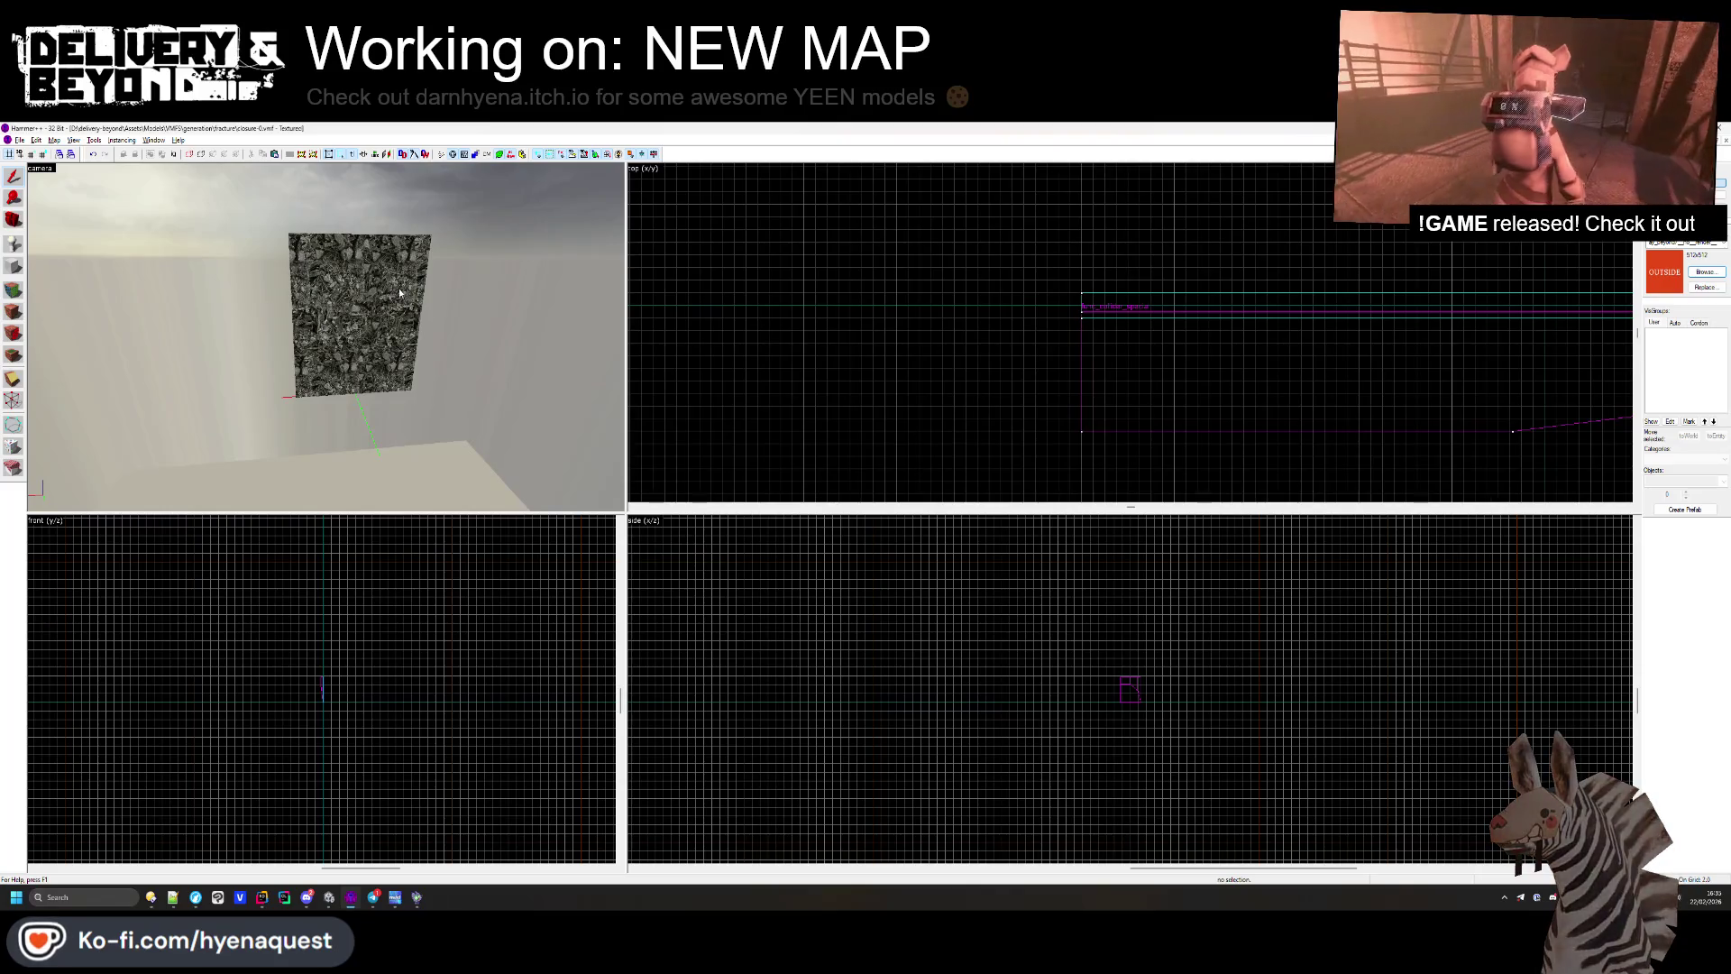
Step: Check the narrower brush at the doorway in the running game, delete a selection in Hammer++, and return to Unity
key(alt+Tab)
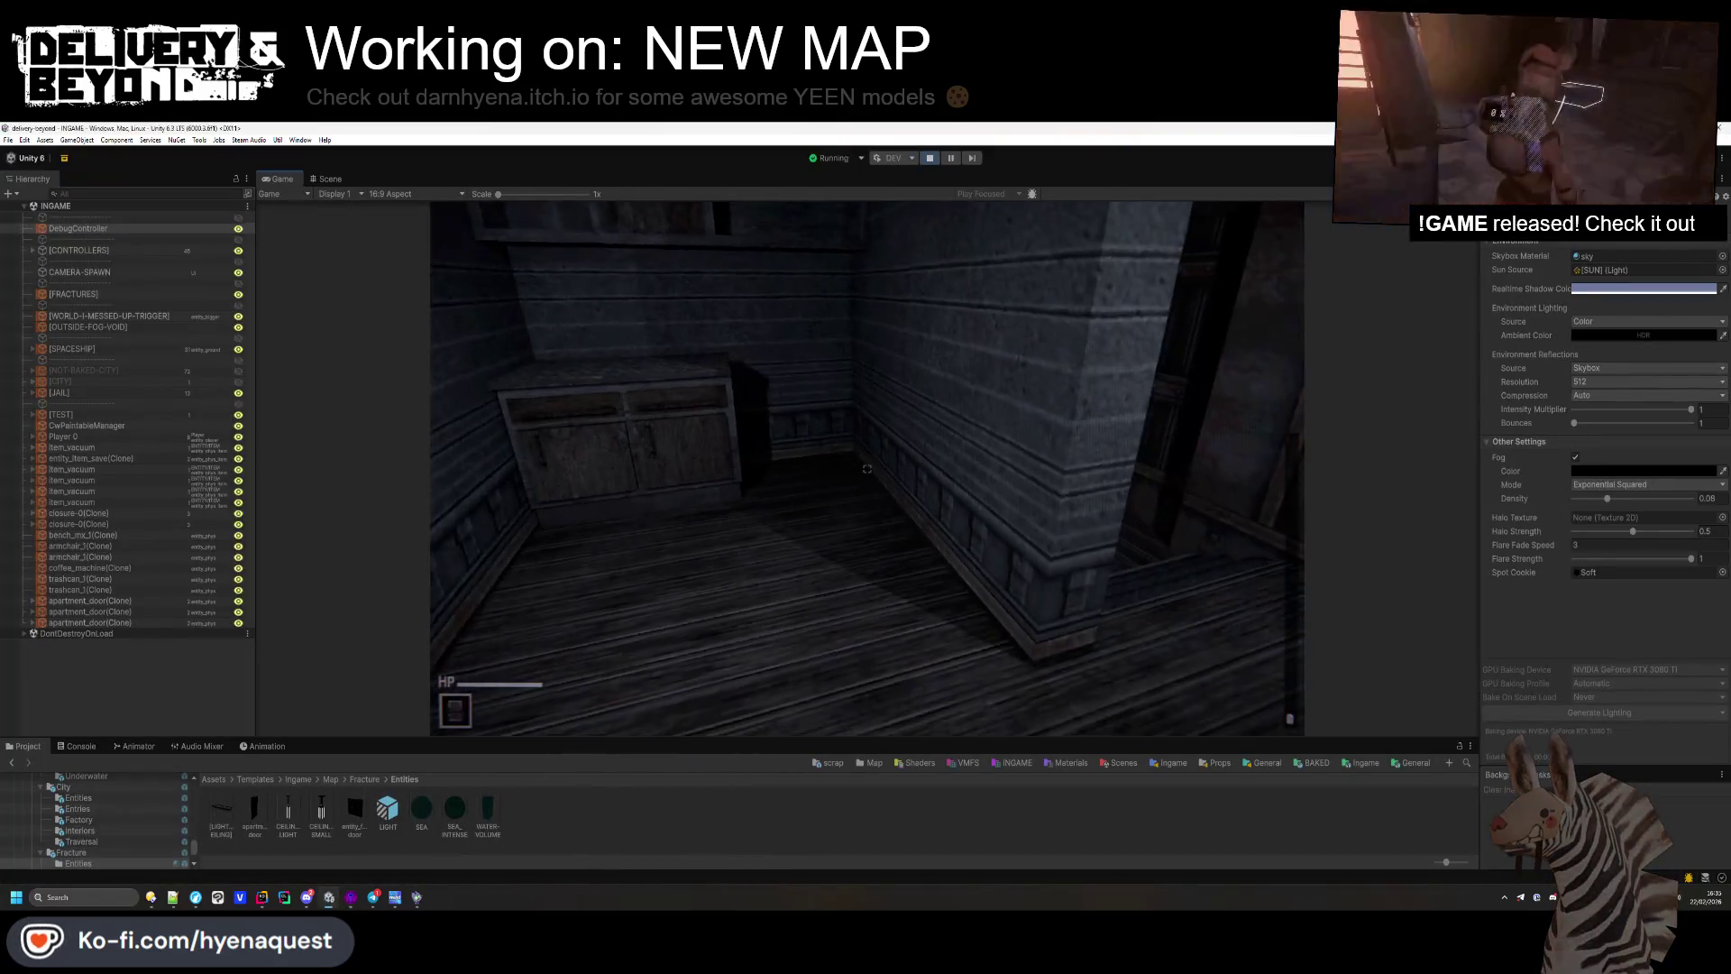
key(w)
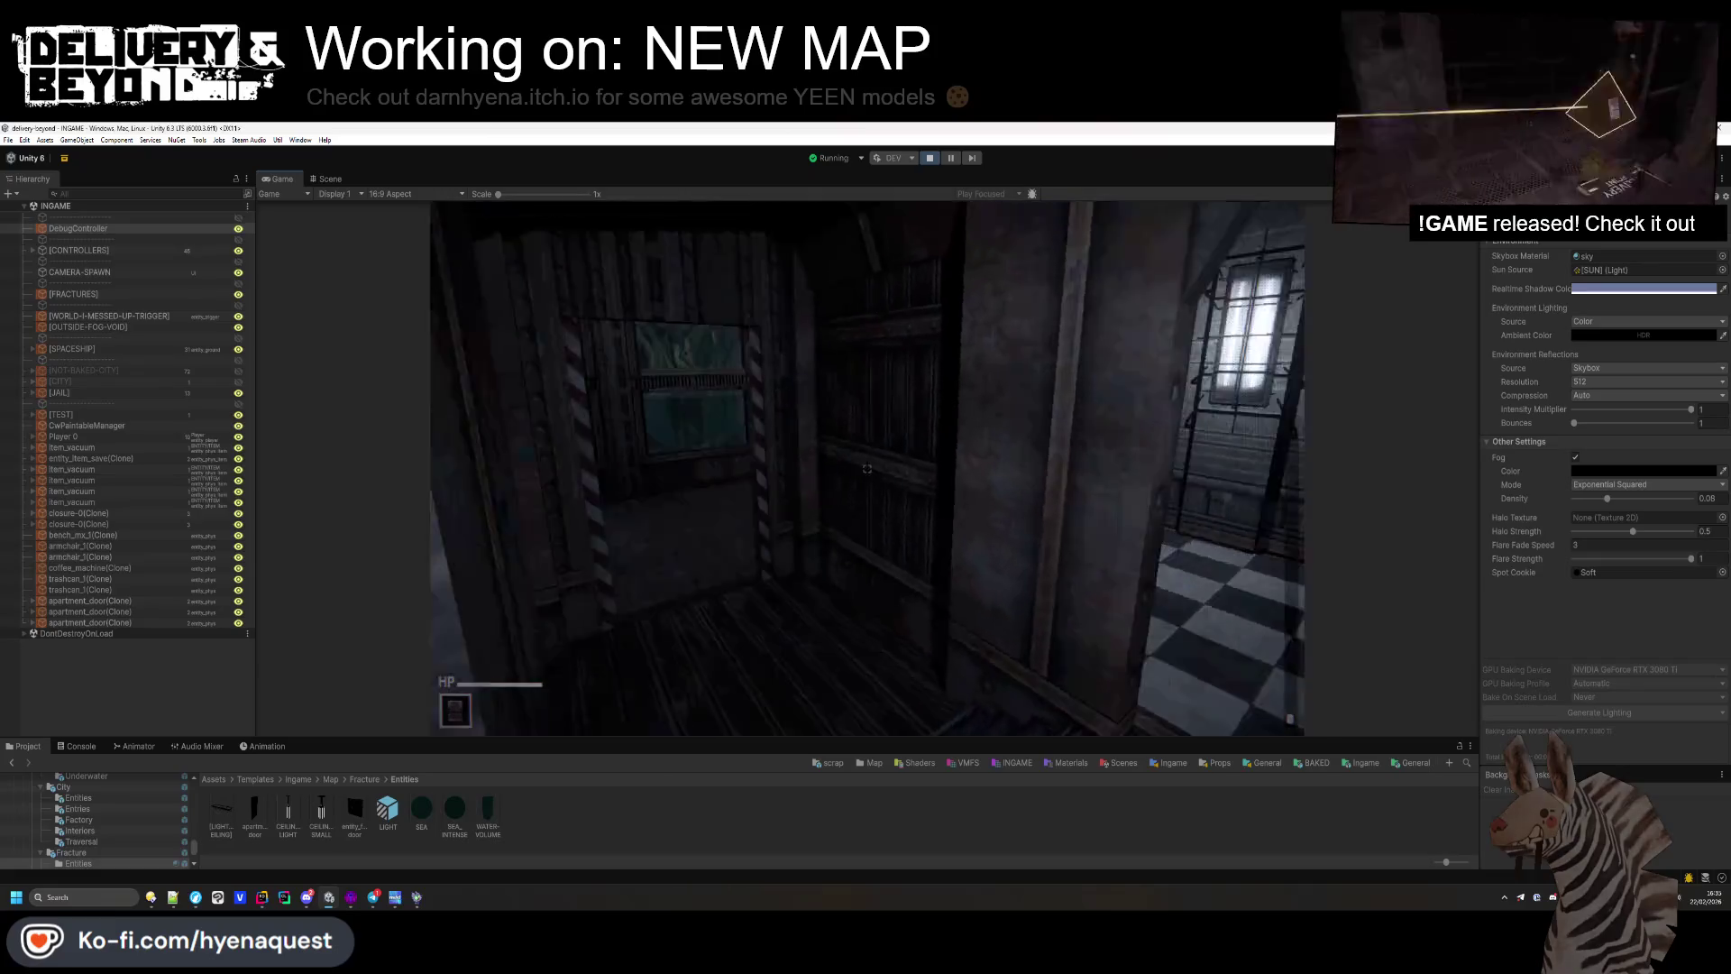
key(alt+Tab)
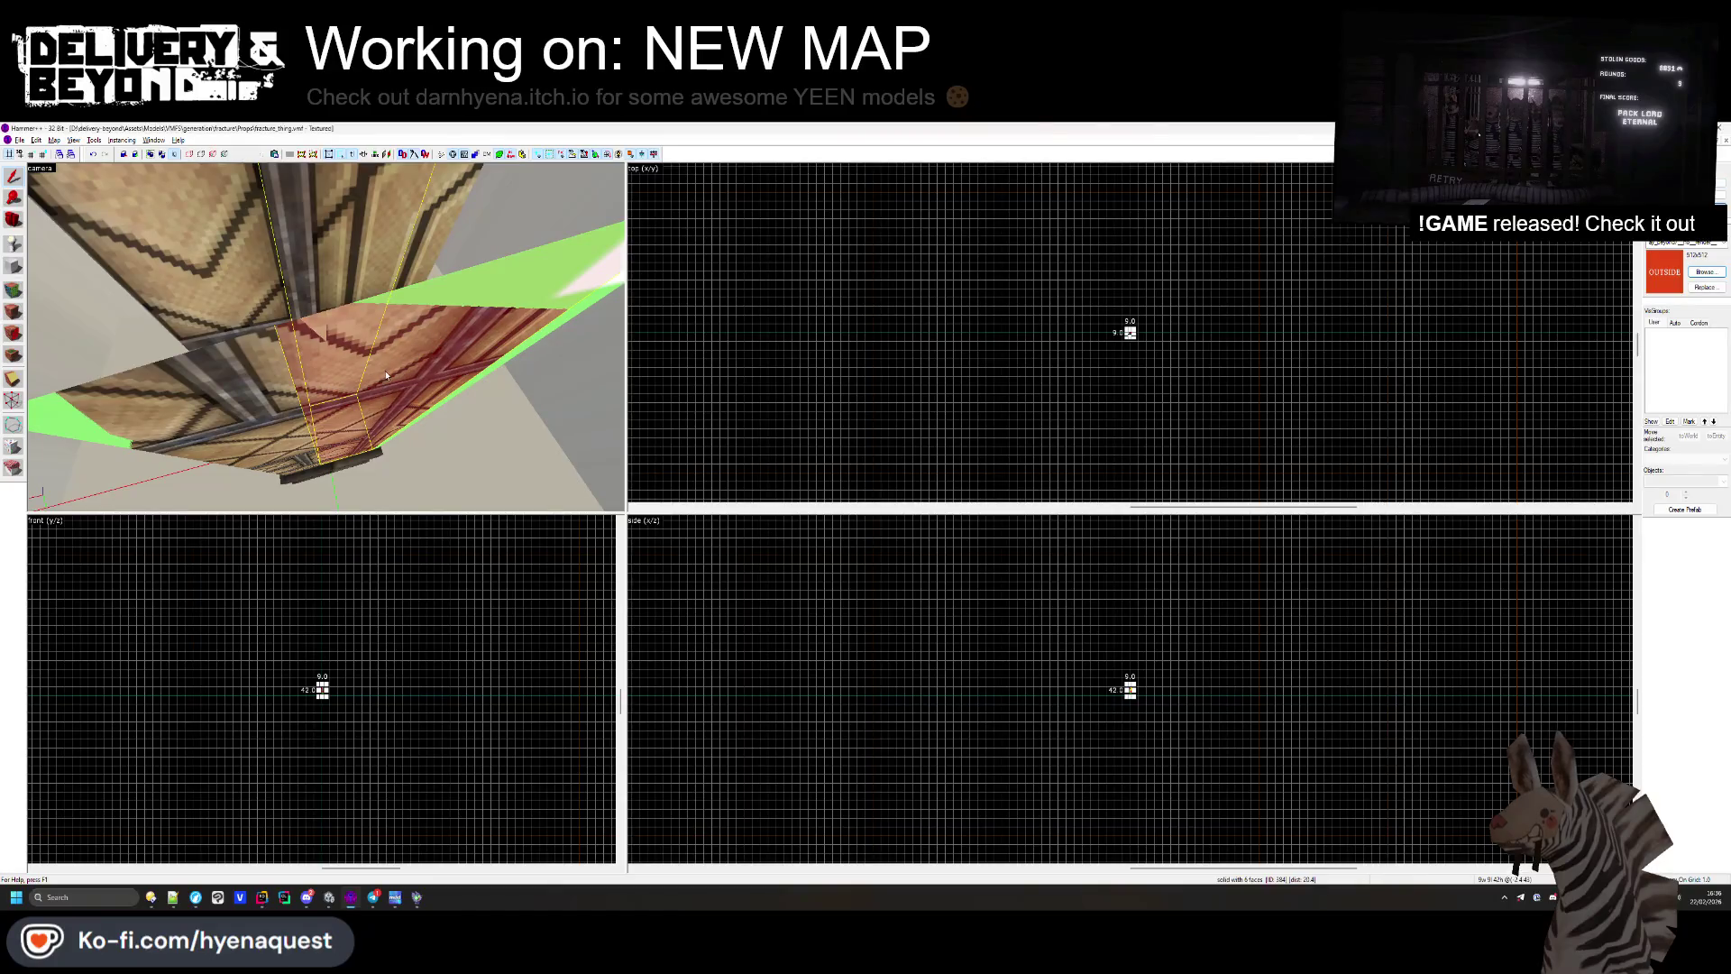
scroll(1162, 338, up, 10)
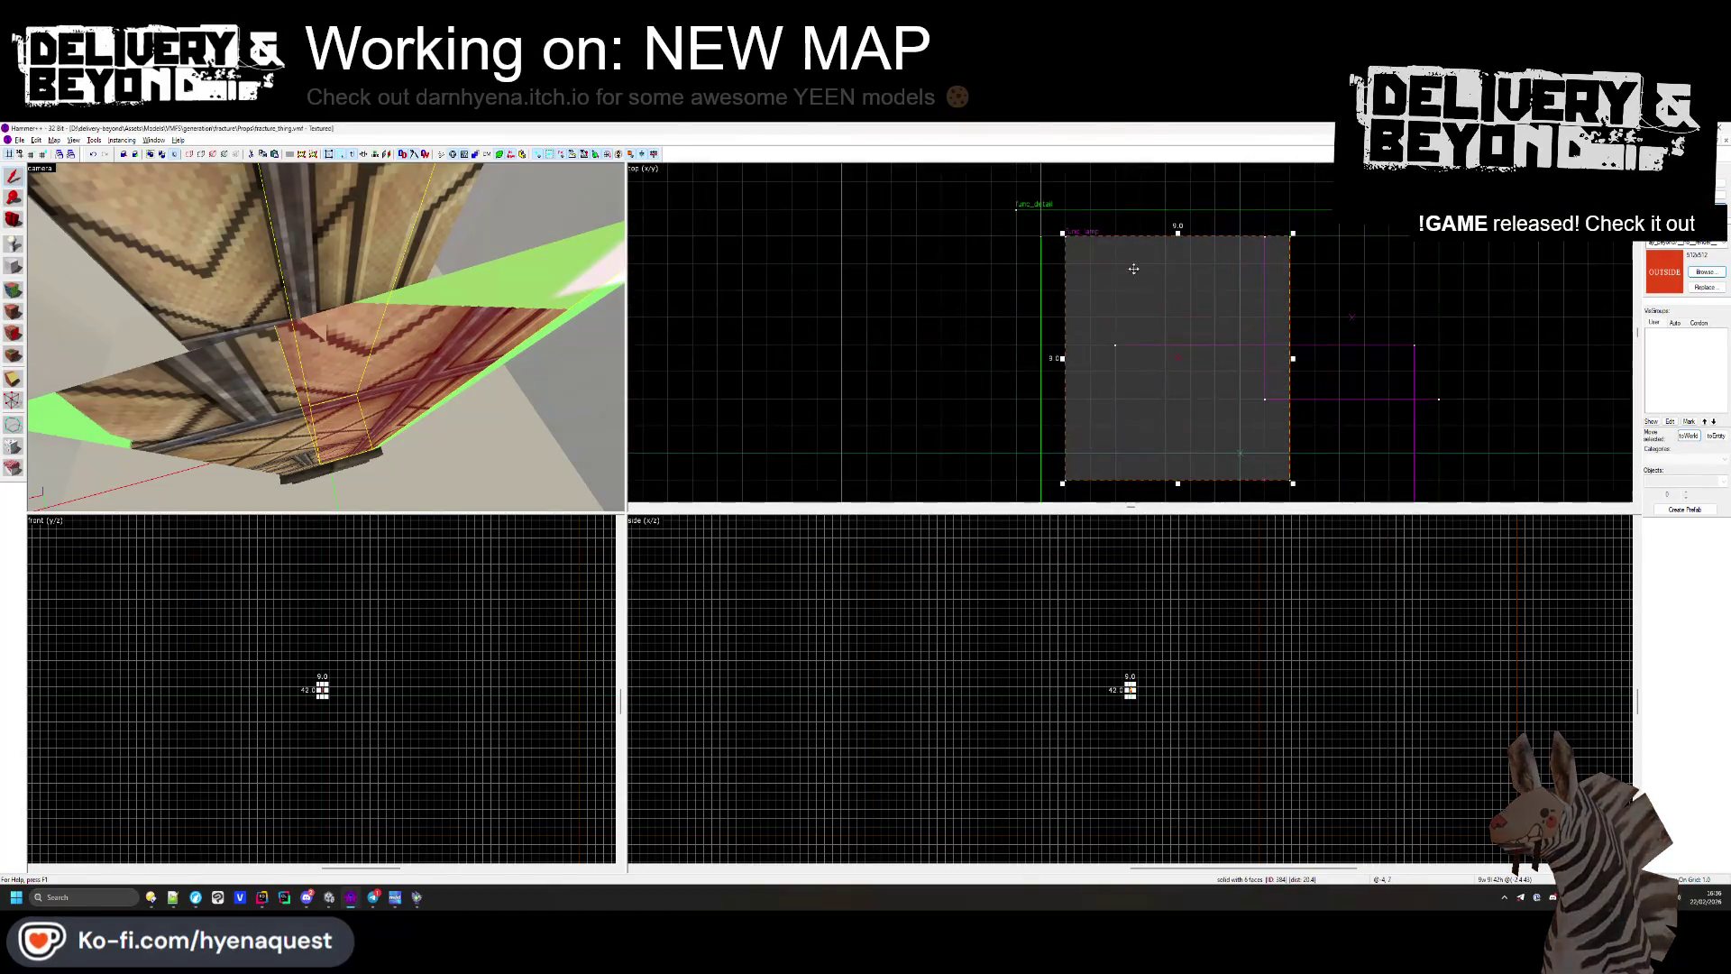
key(Delete)
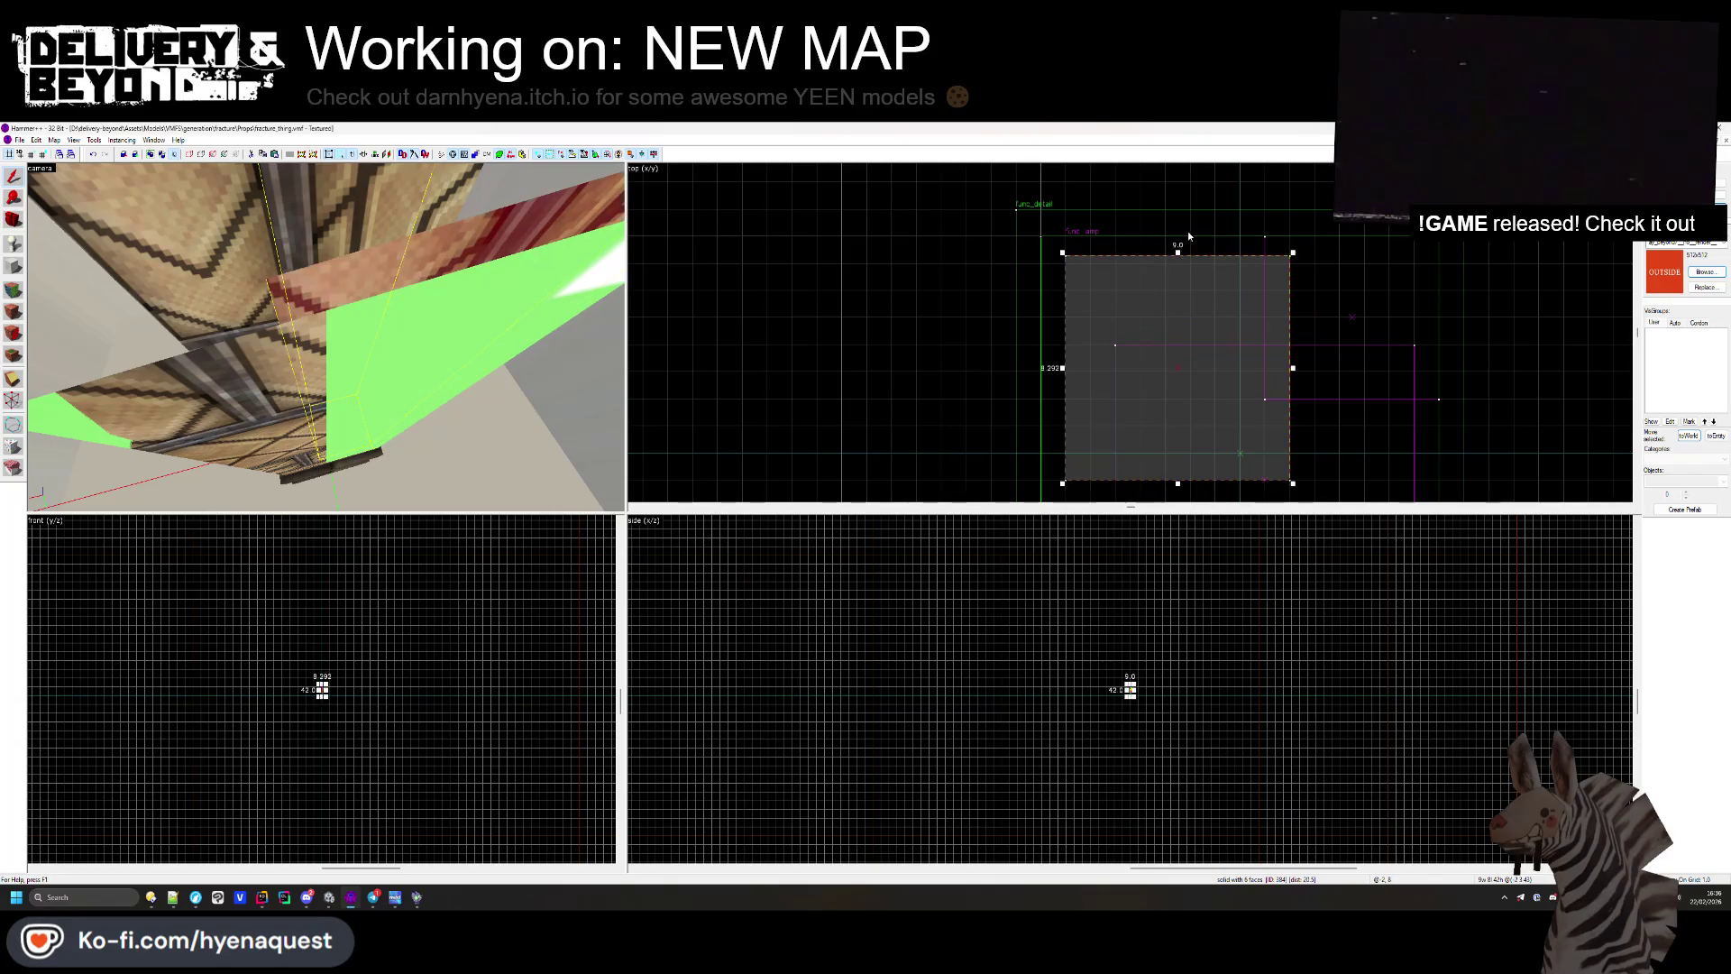
key(alt+Tab)
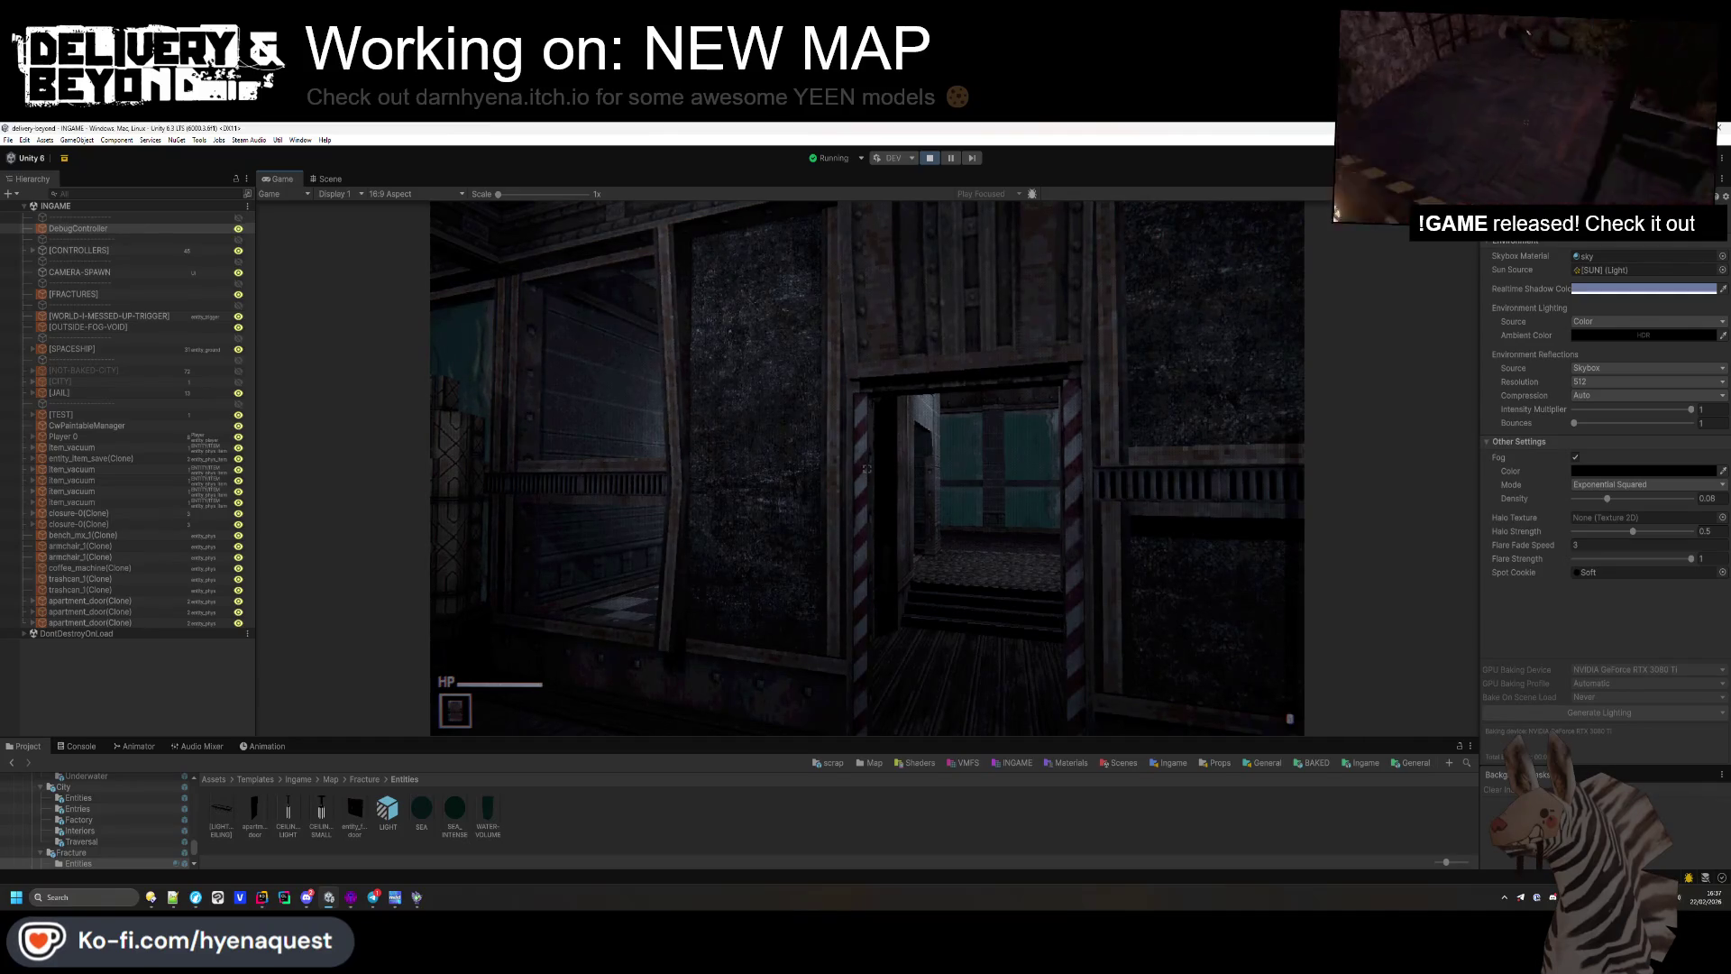
Step: Walk past the vent-grille wall out of the corridors into the dark, overgrown forest area
key(w)
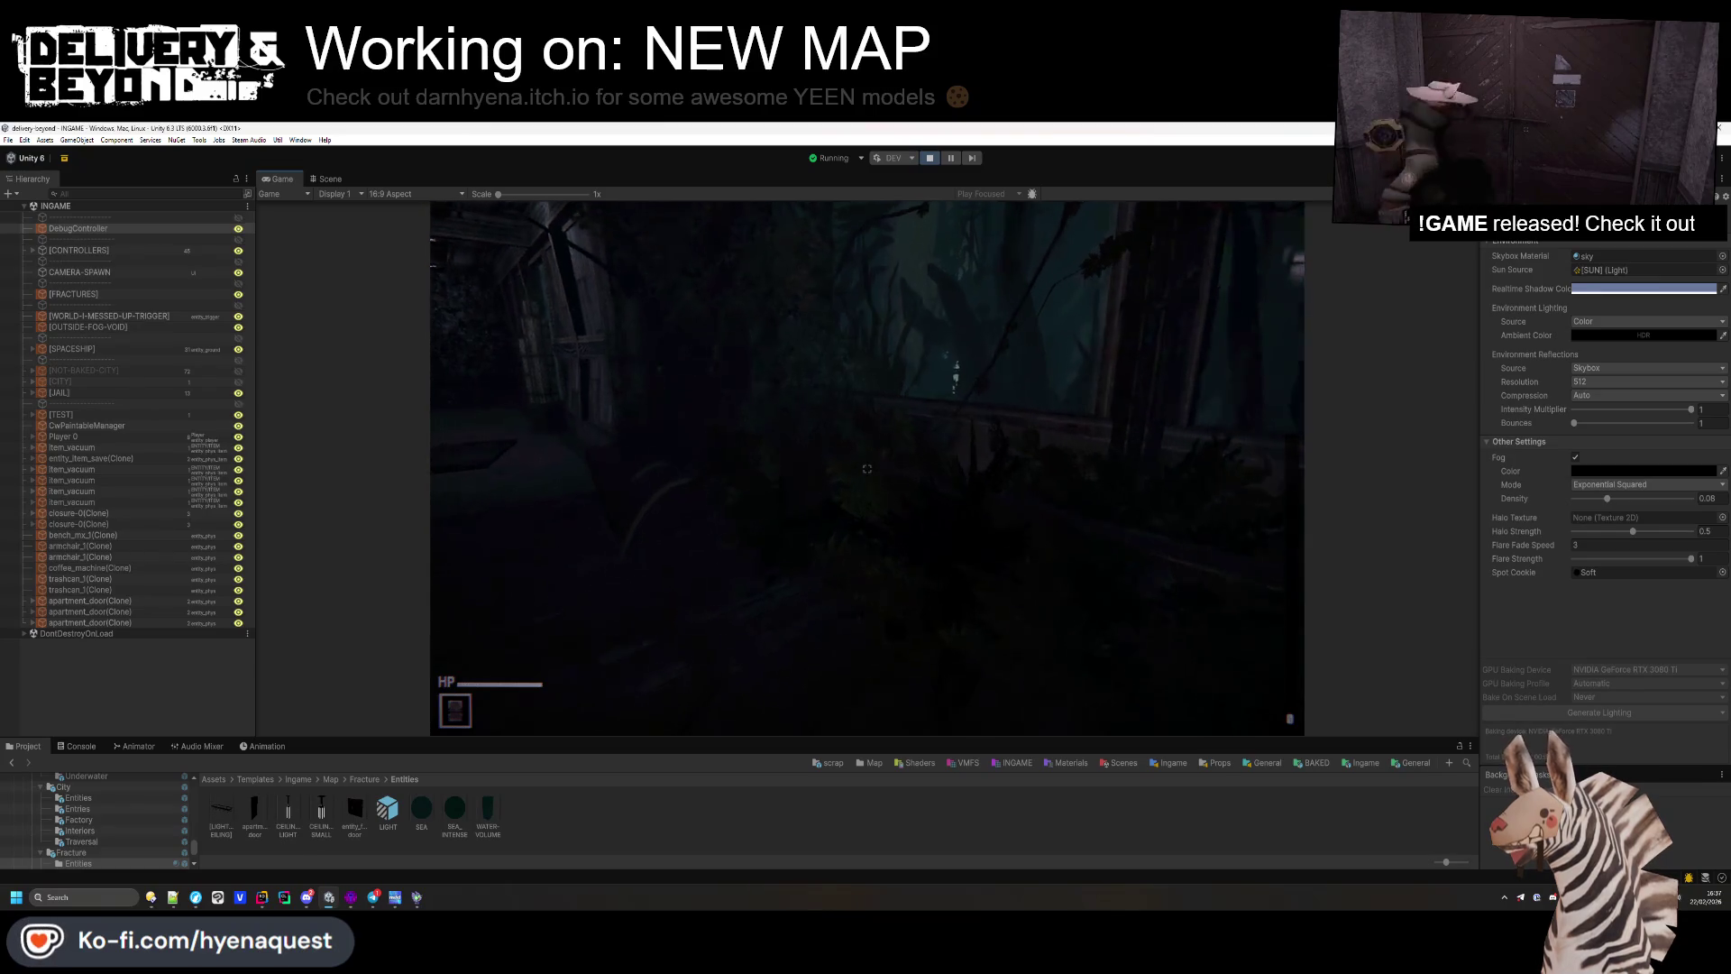
mouse_move(867, 468)
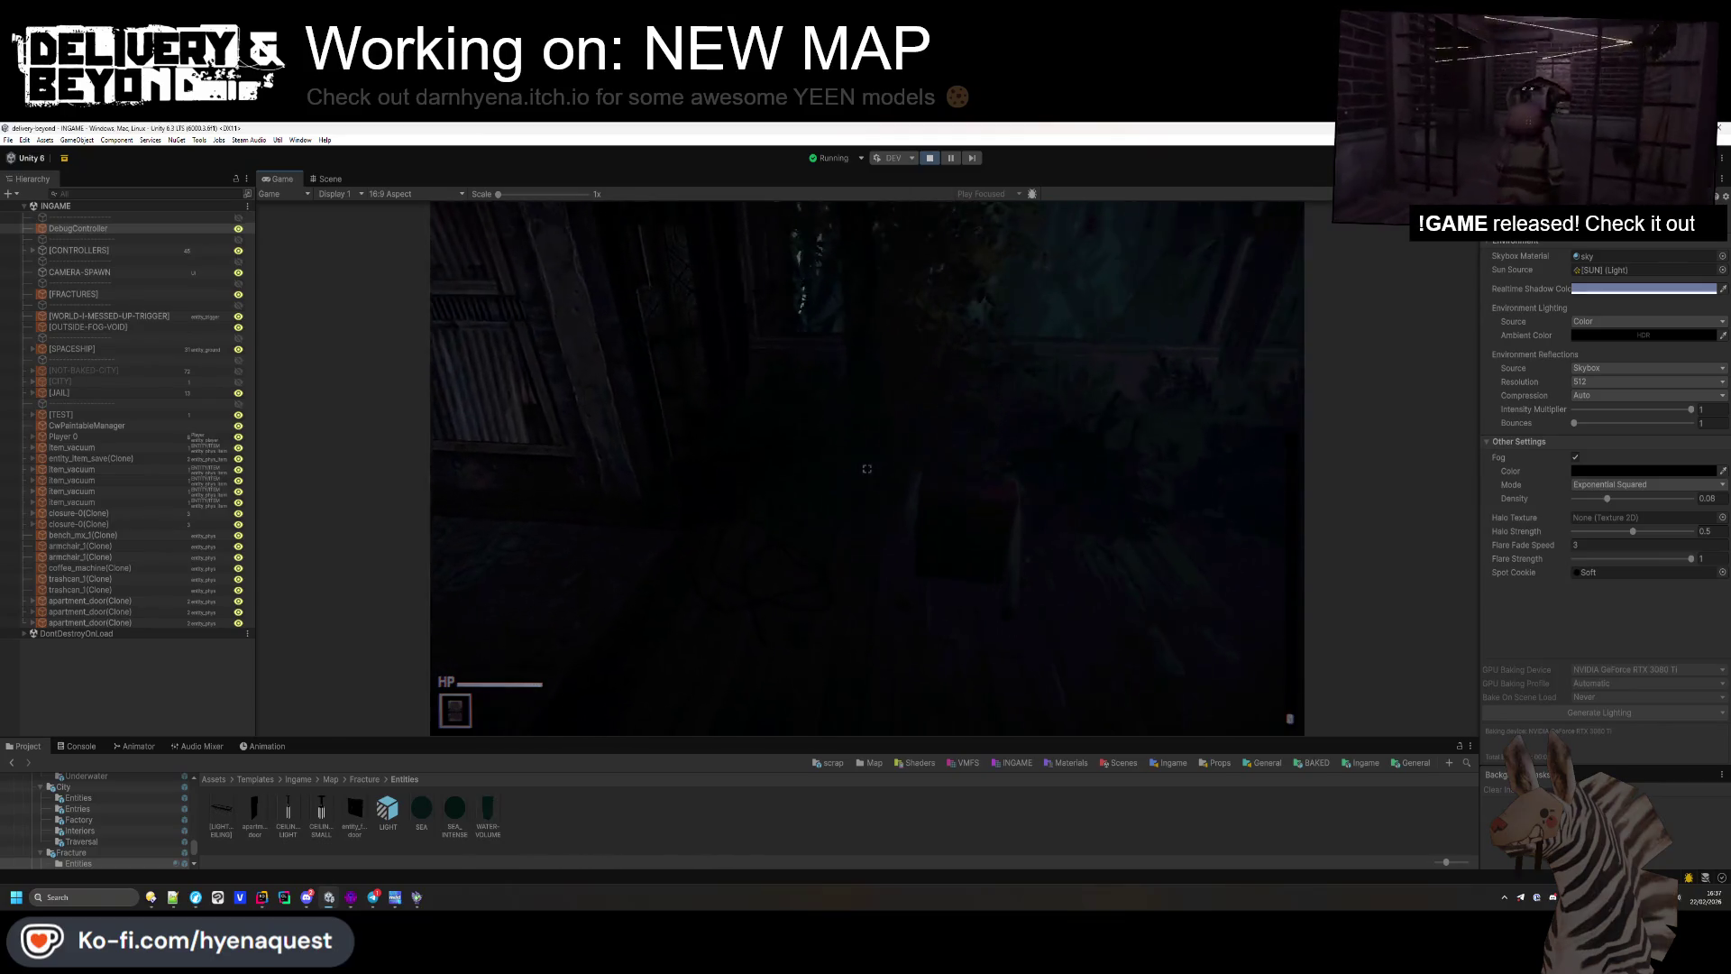
Step: Walk from the wooden room through the checker-floored room and out into the dark outdoor area
key(super)
key(super)
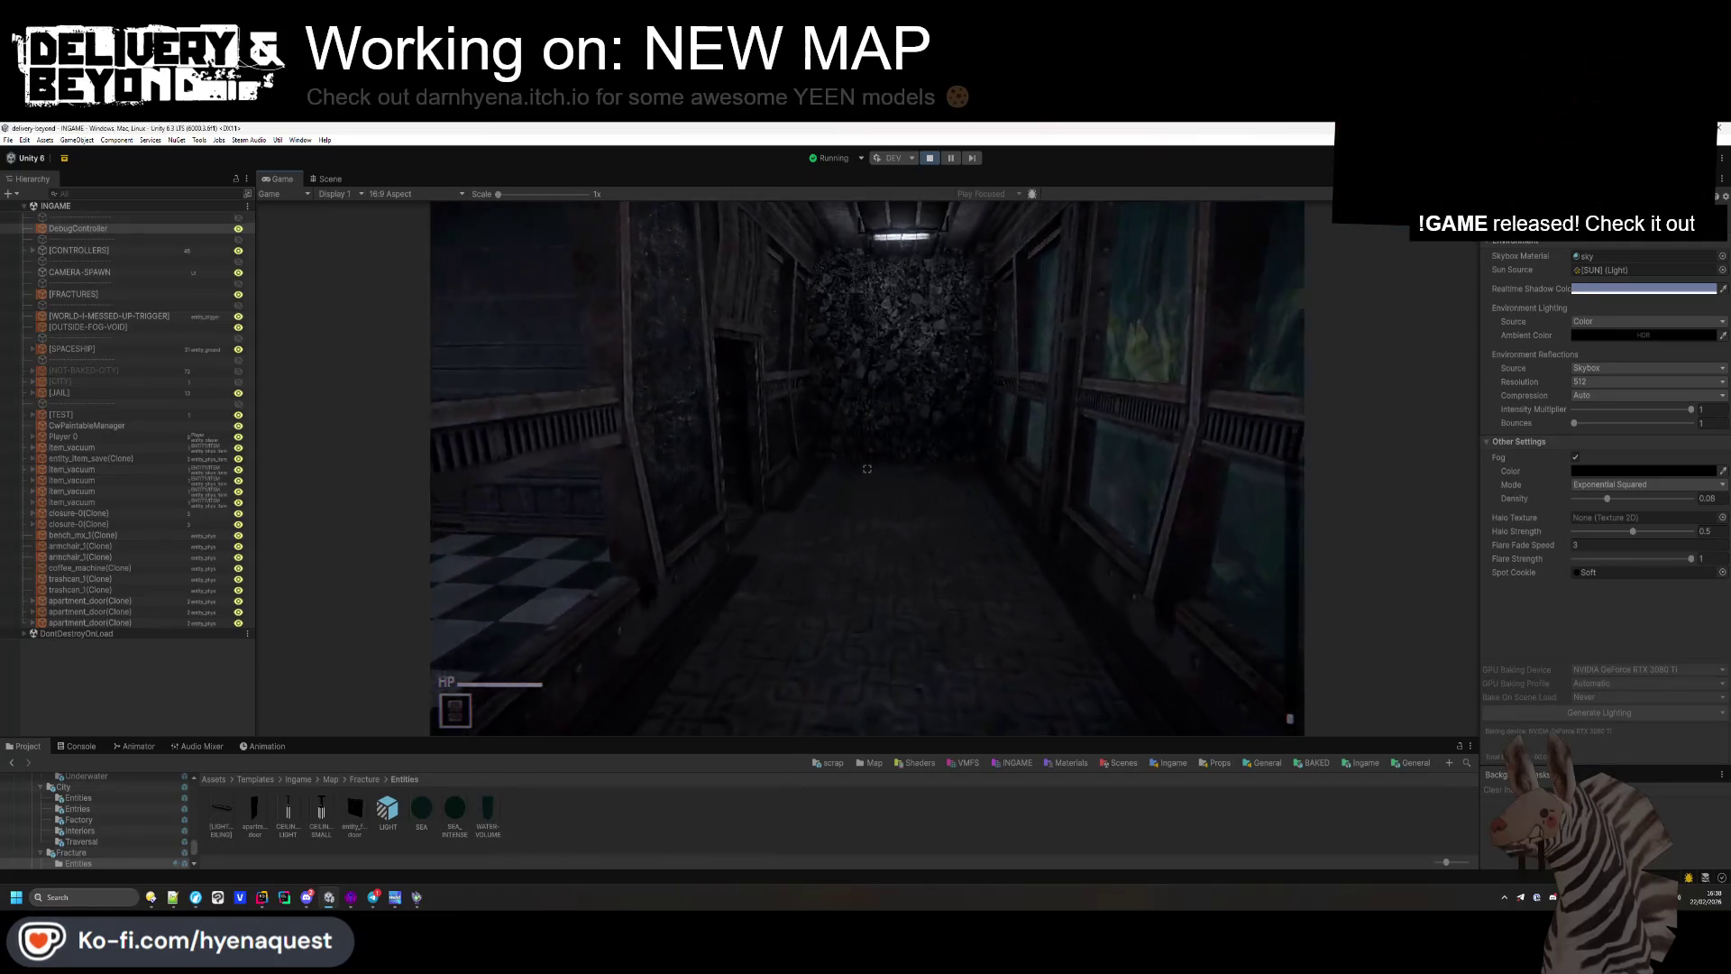
key(w)
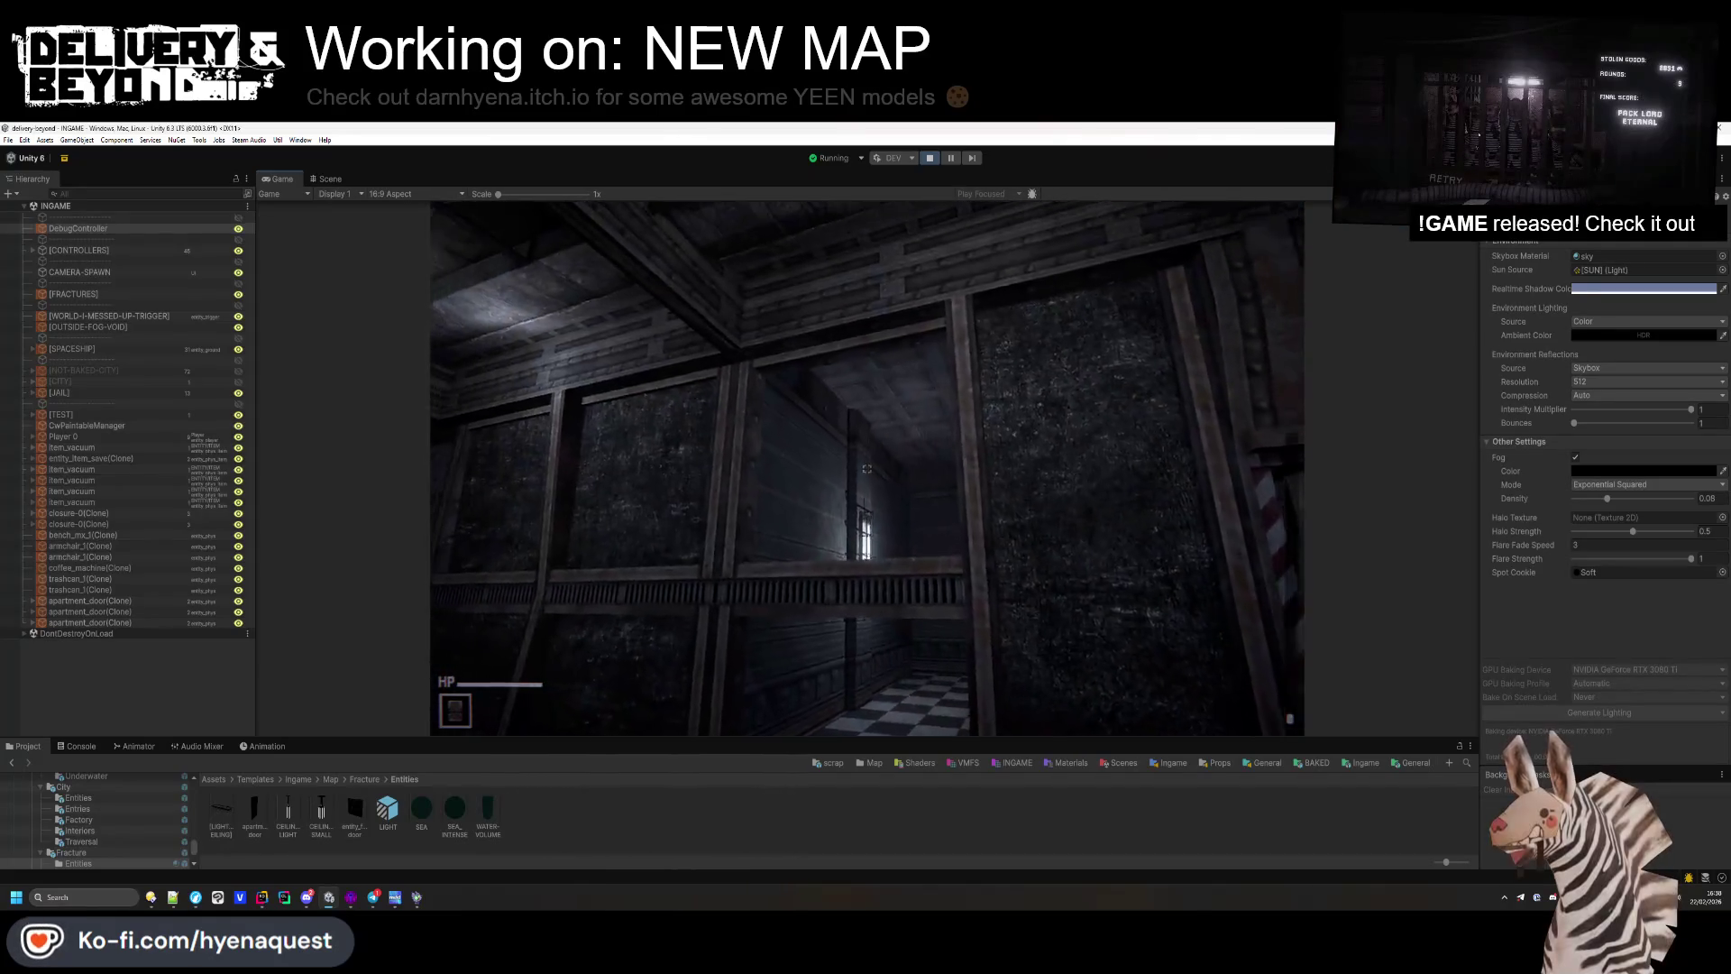
key(w)
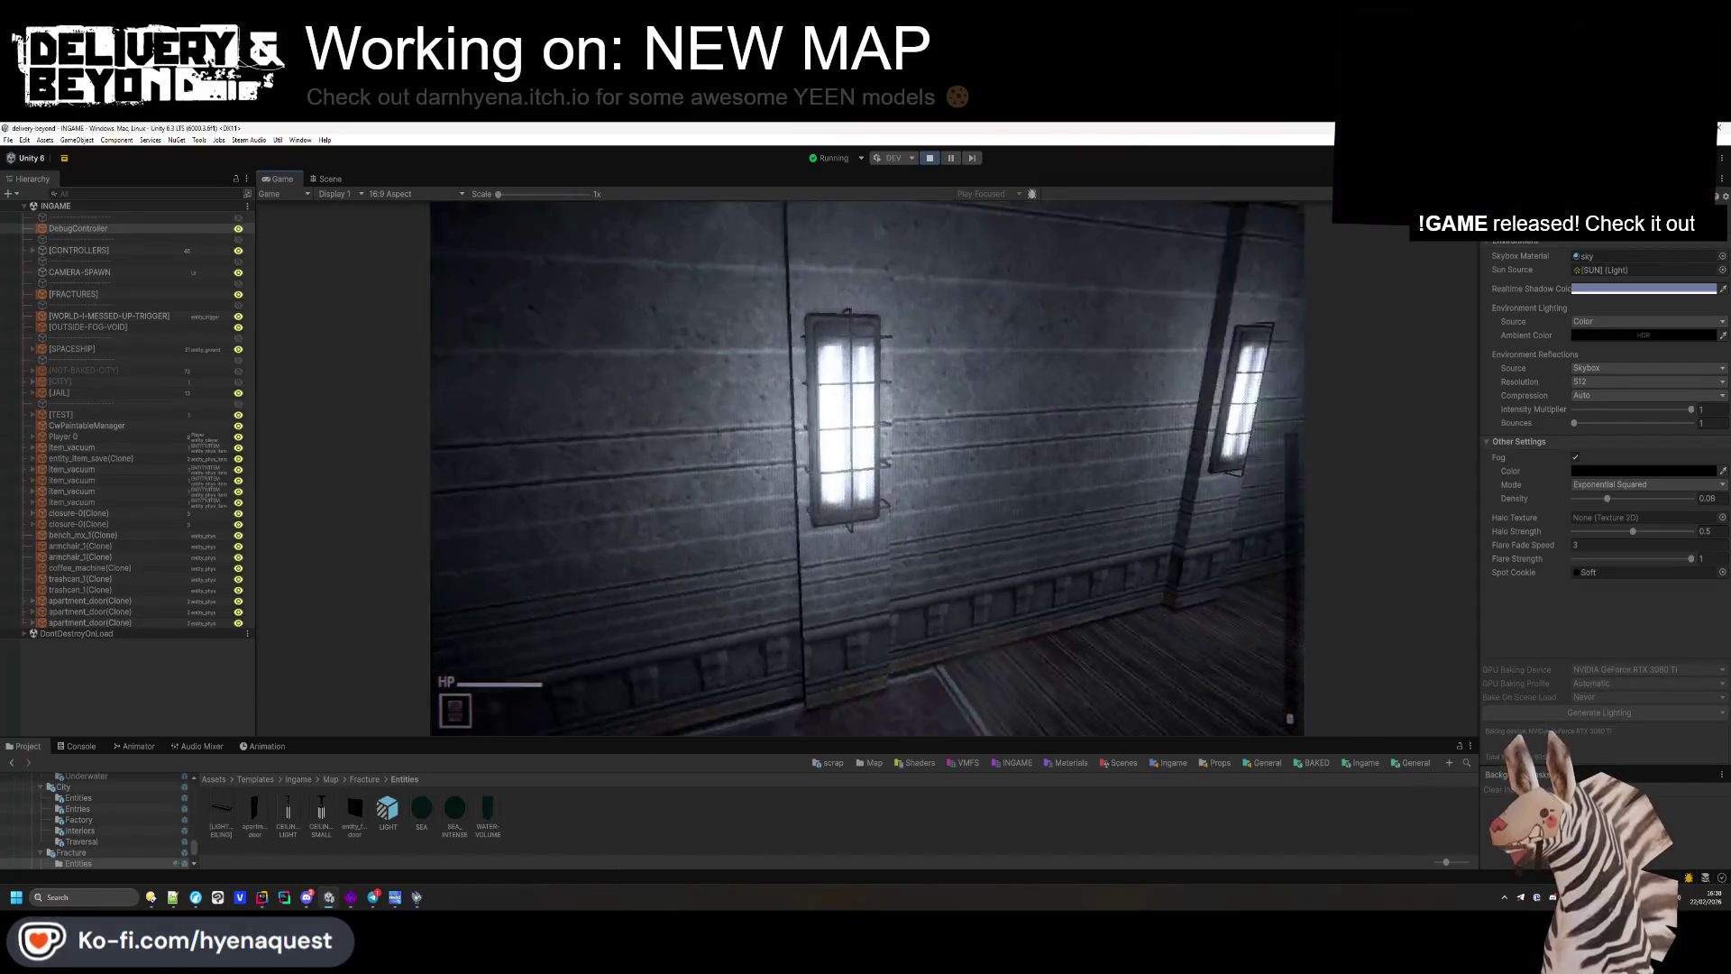
key(w)
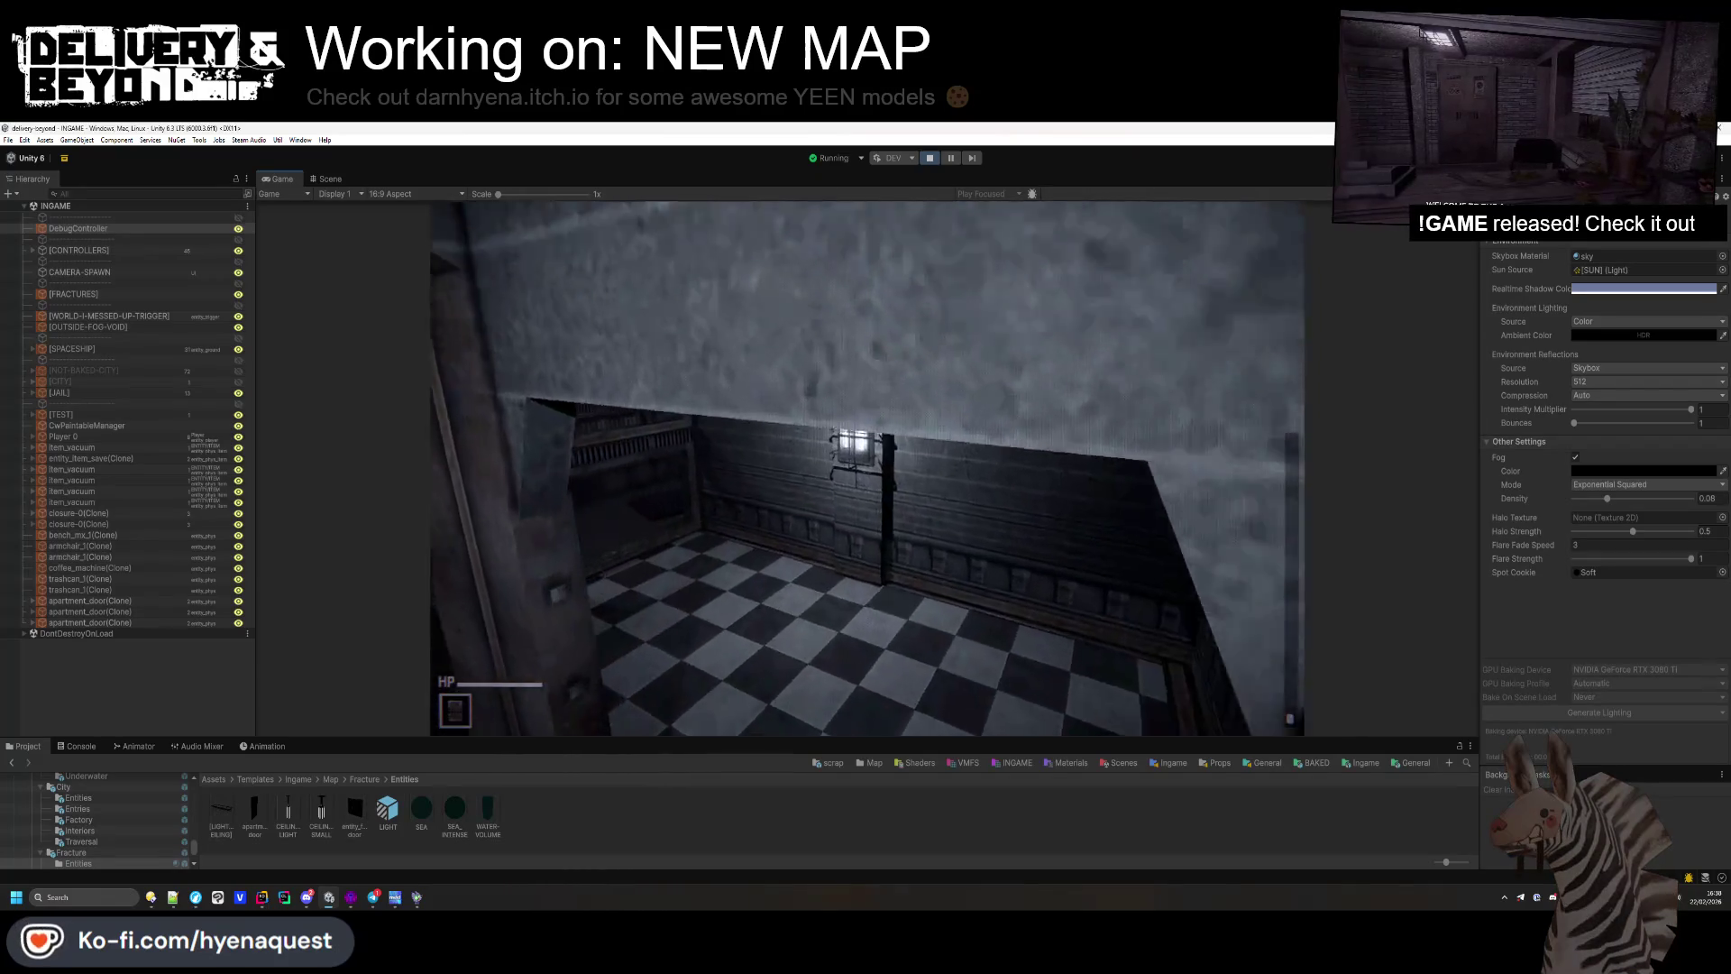
key(s)
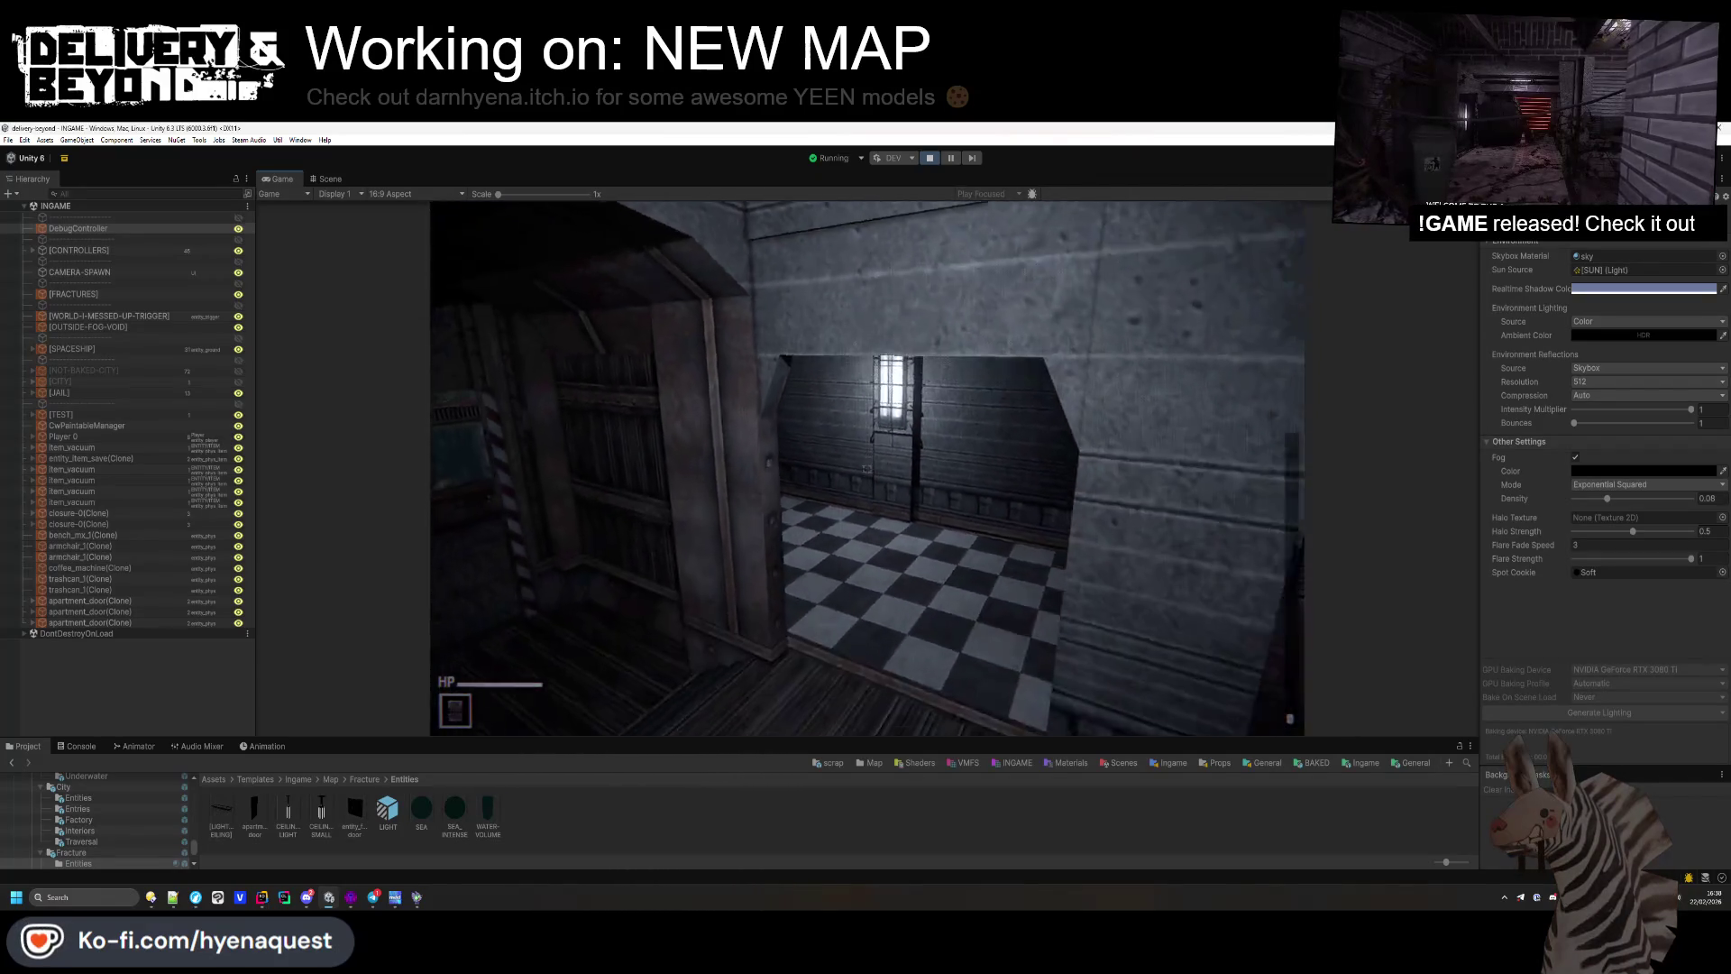
key(w)
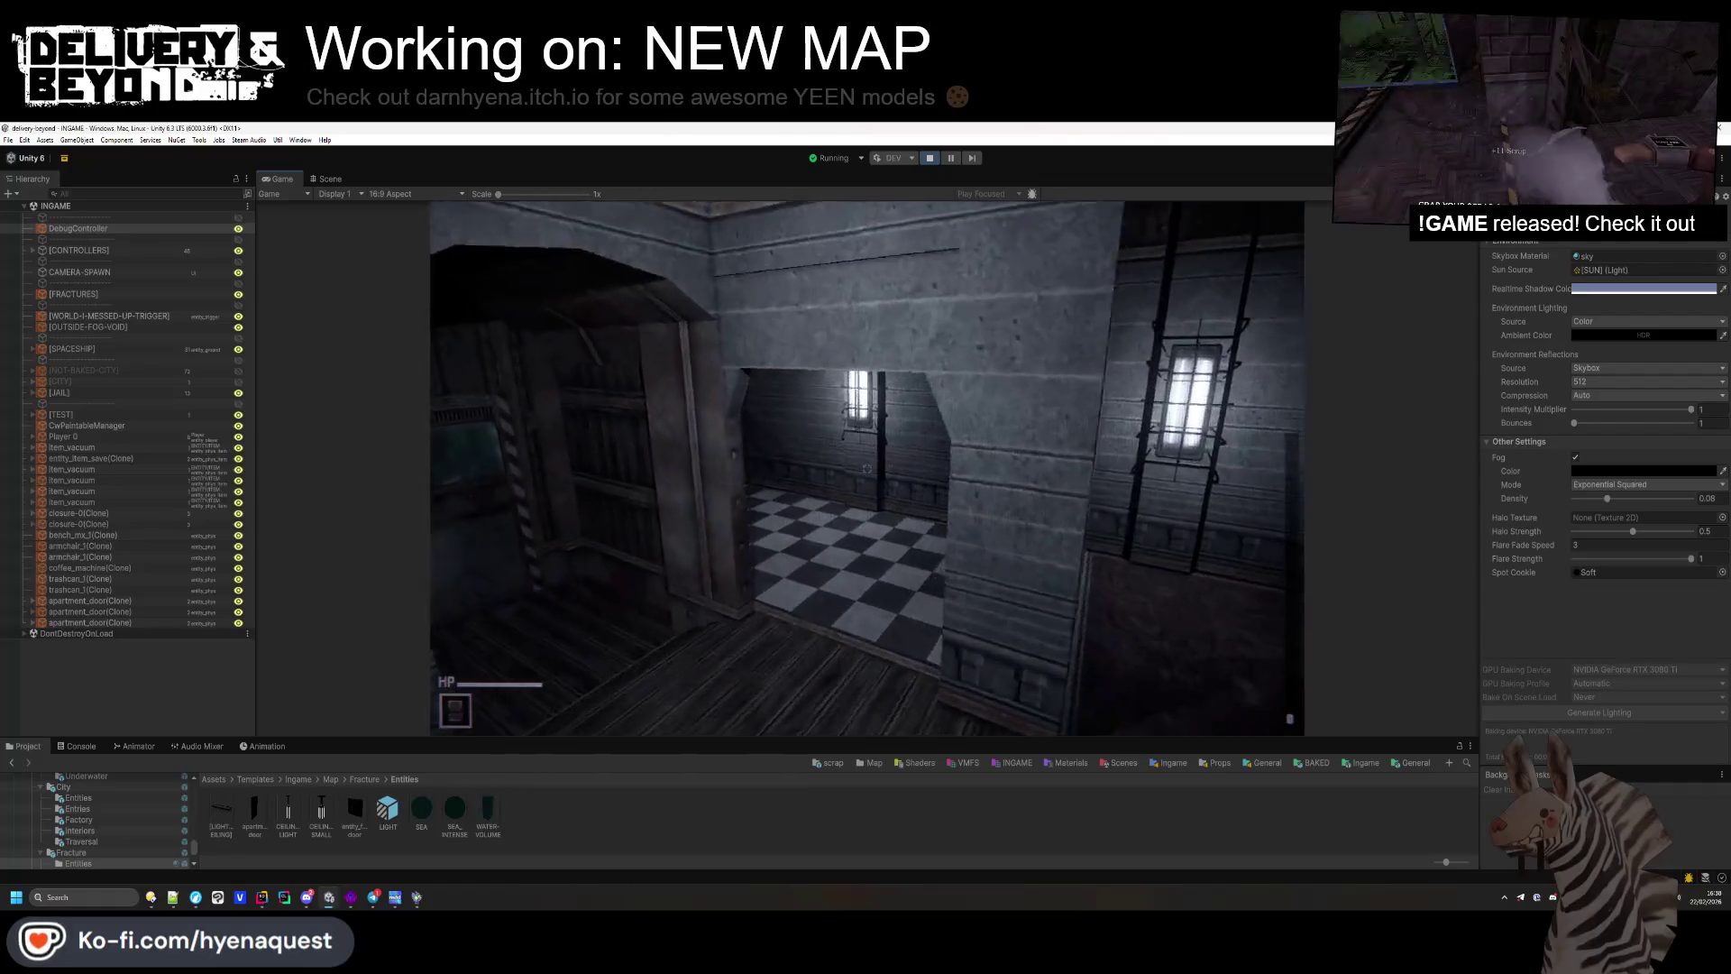
key(w)
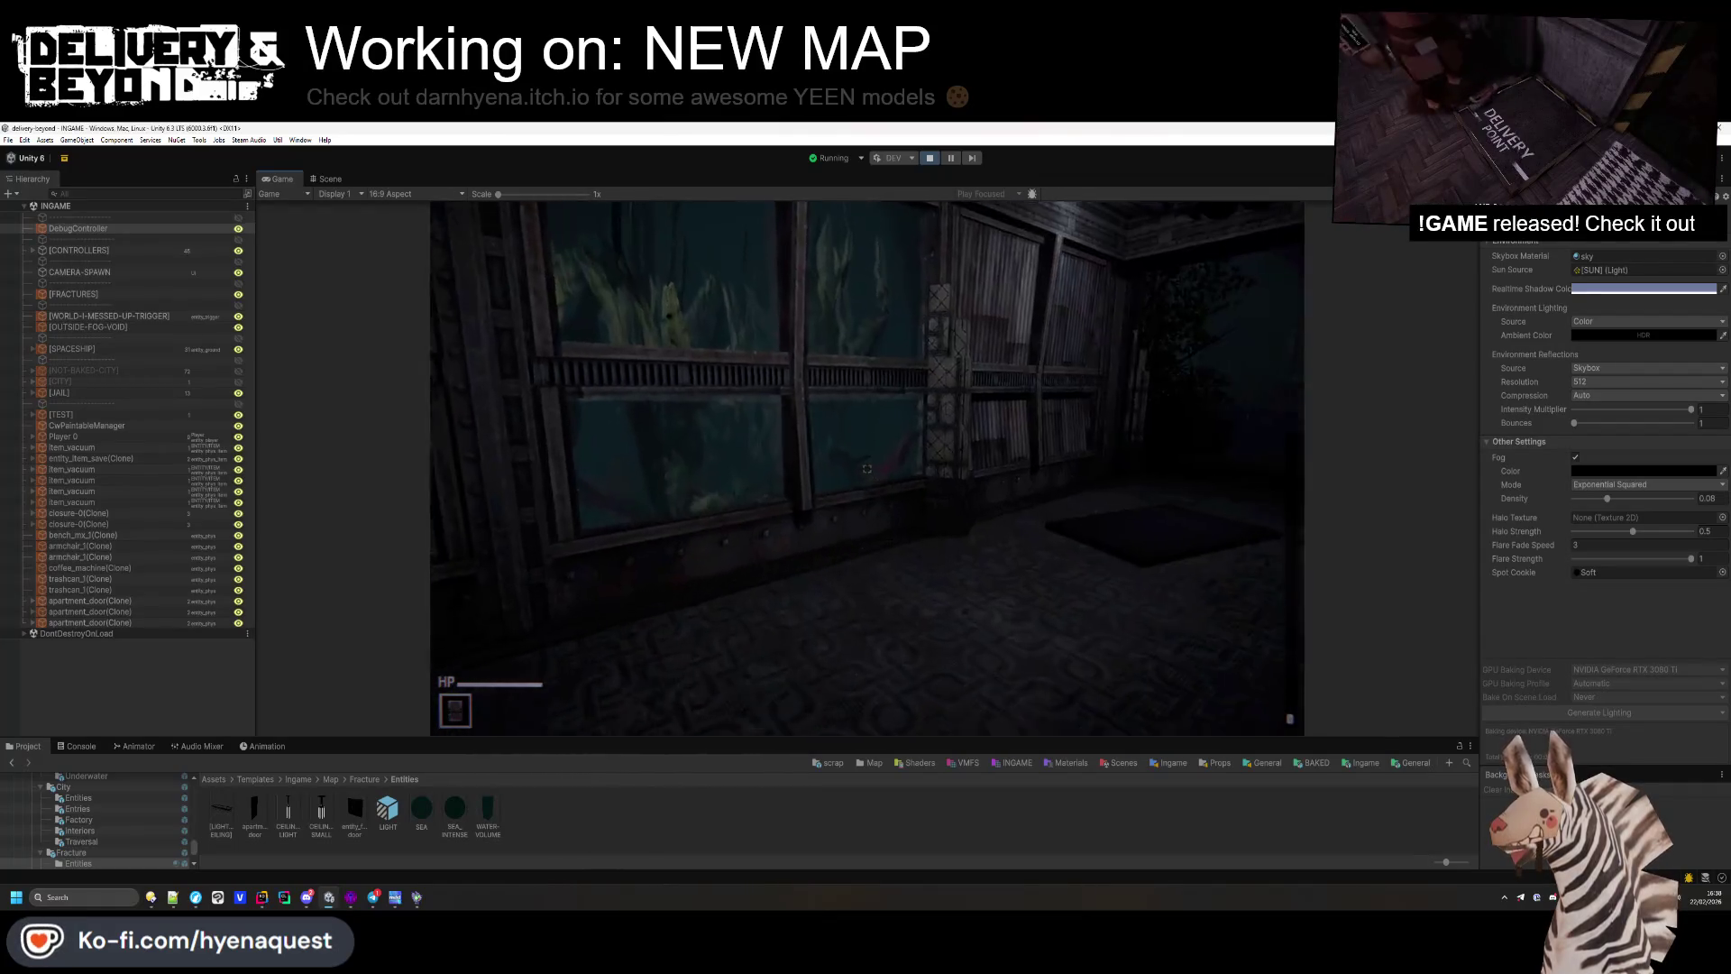
key(w)
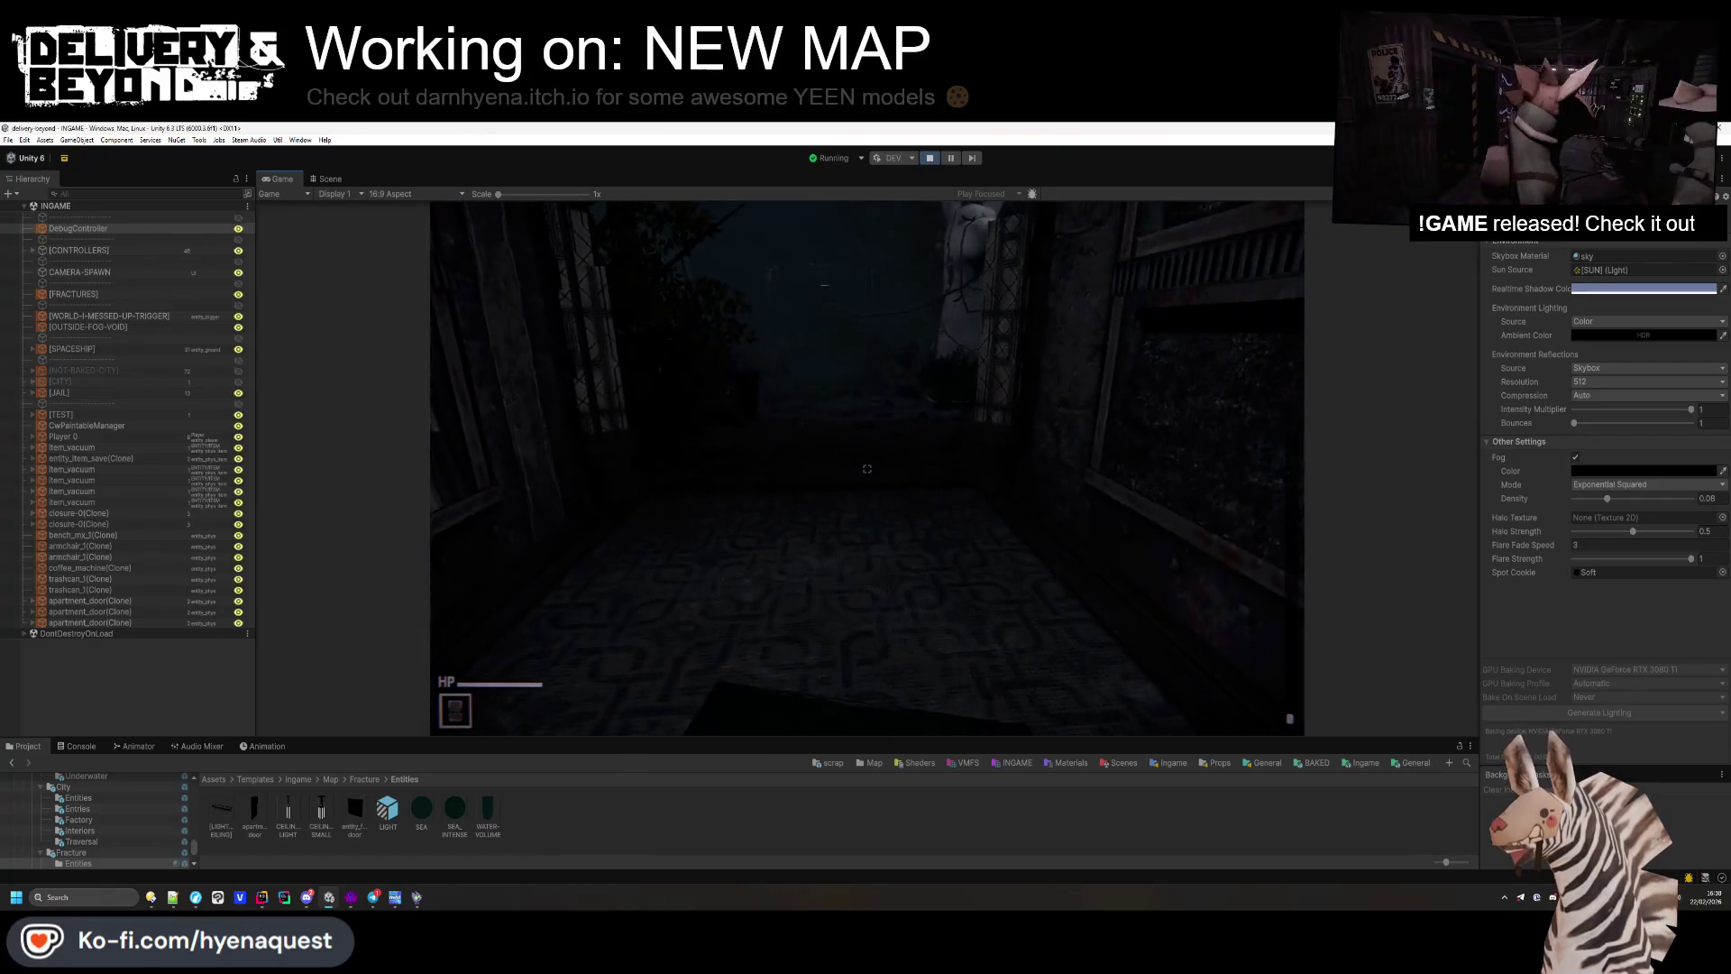
Step: Continue down the corridor past the rug to the HOTEL sign, pause into Settings, then go to Hammer++
key(w)
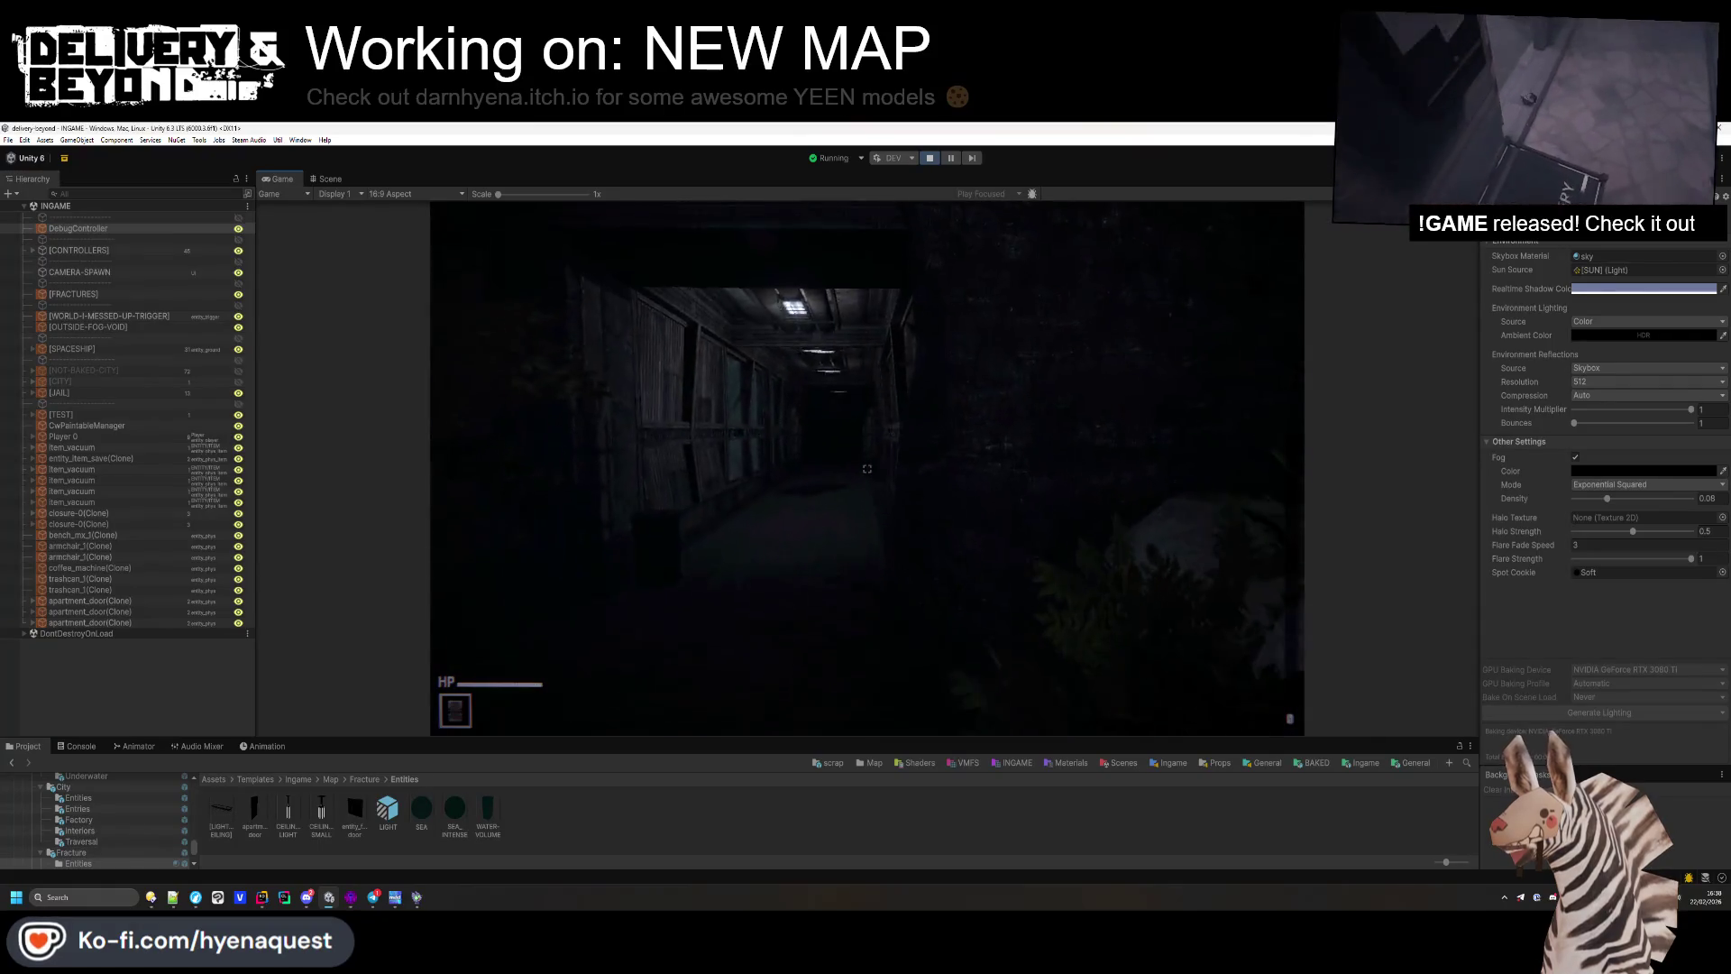
key(w)
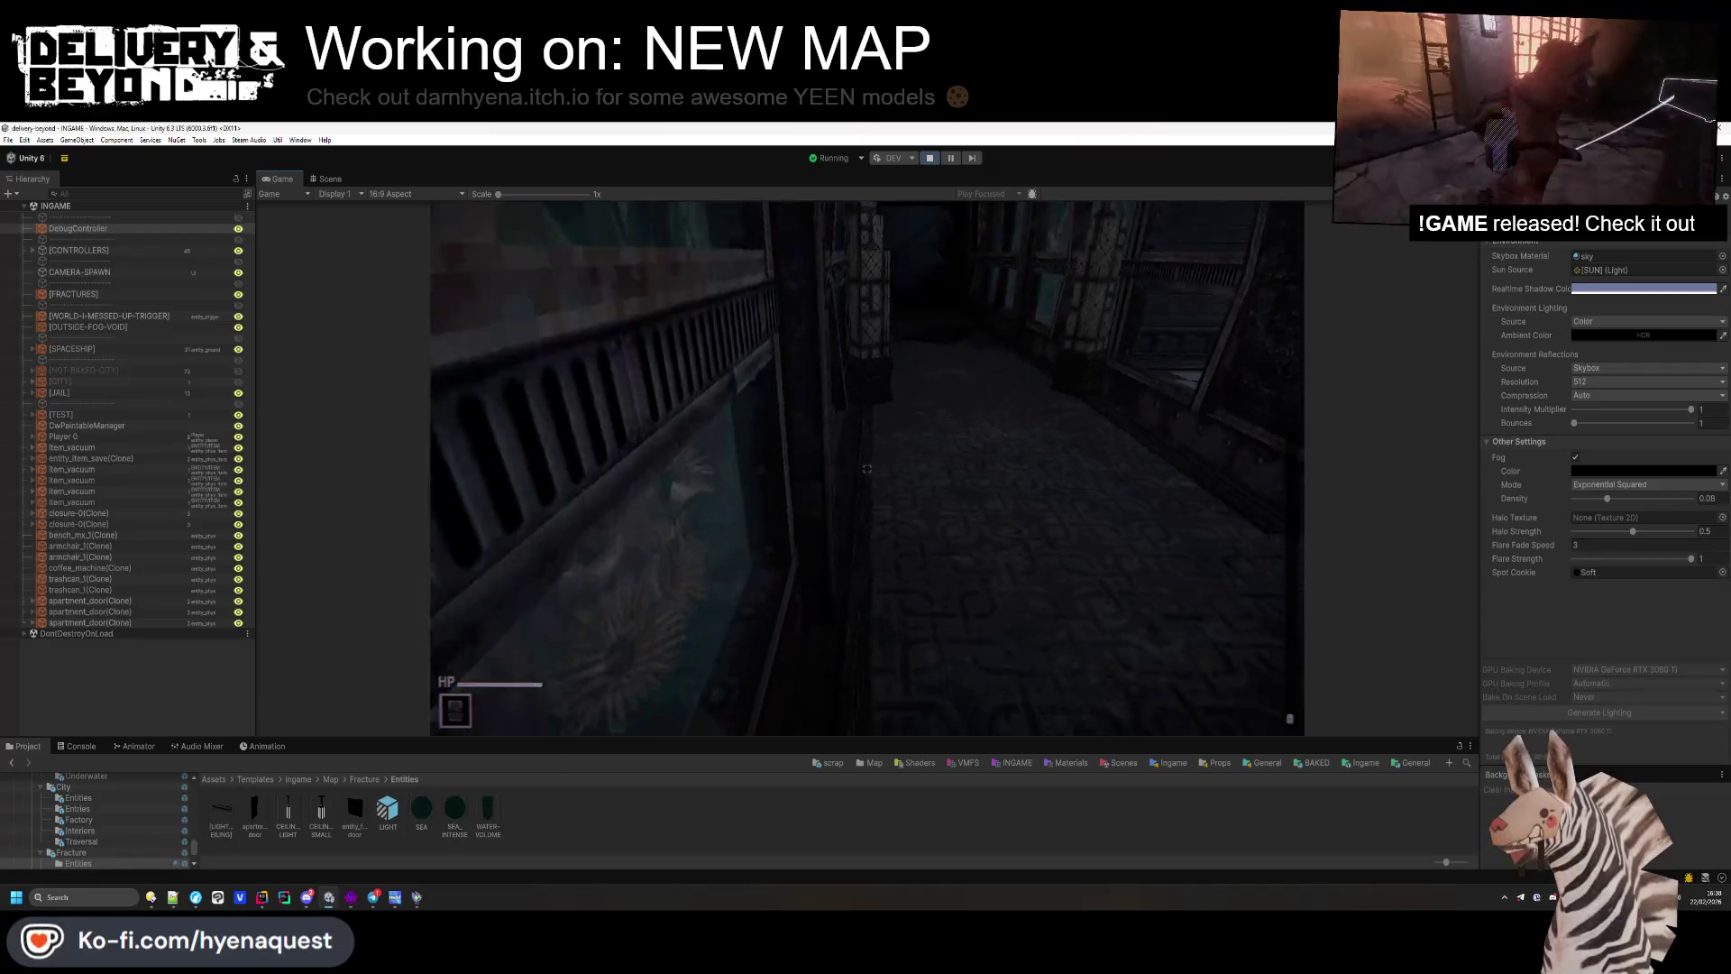
key(w)
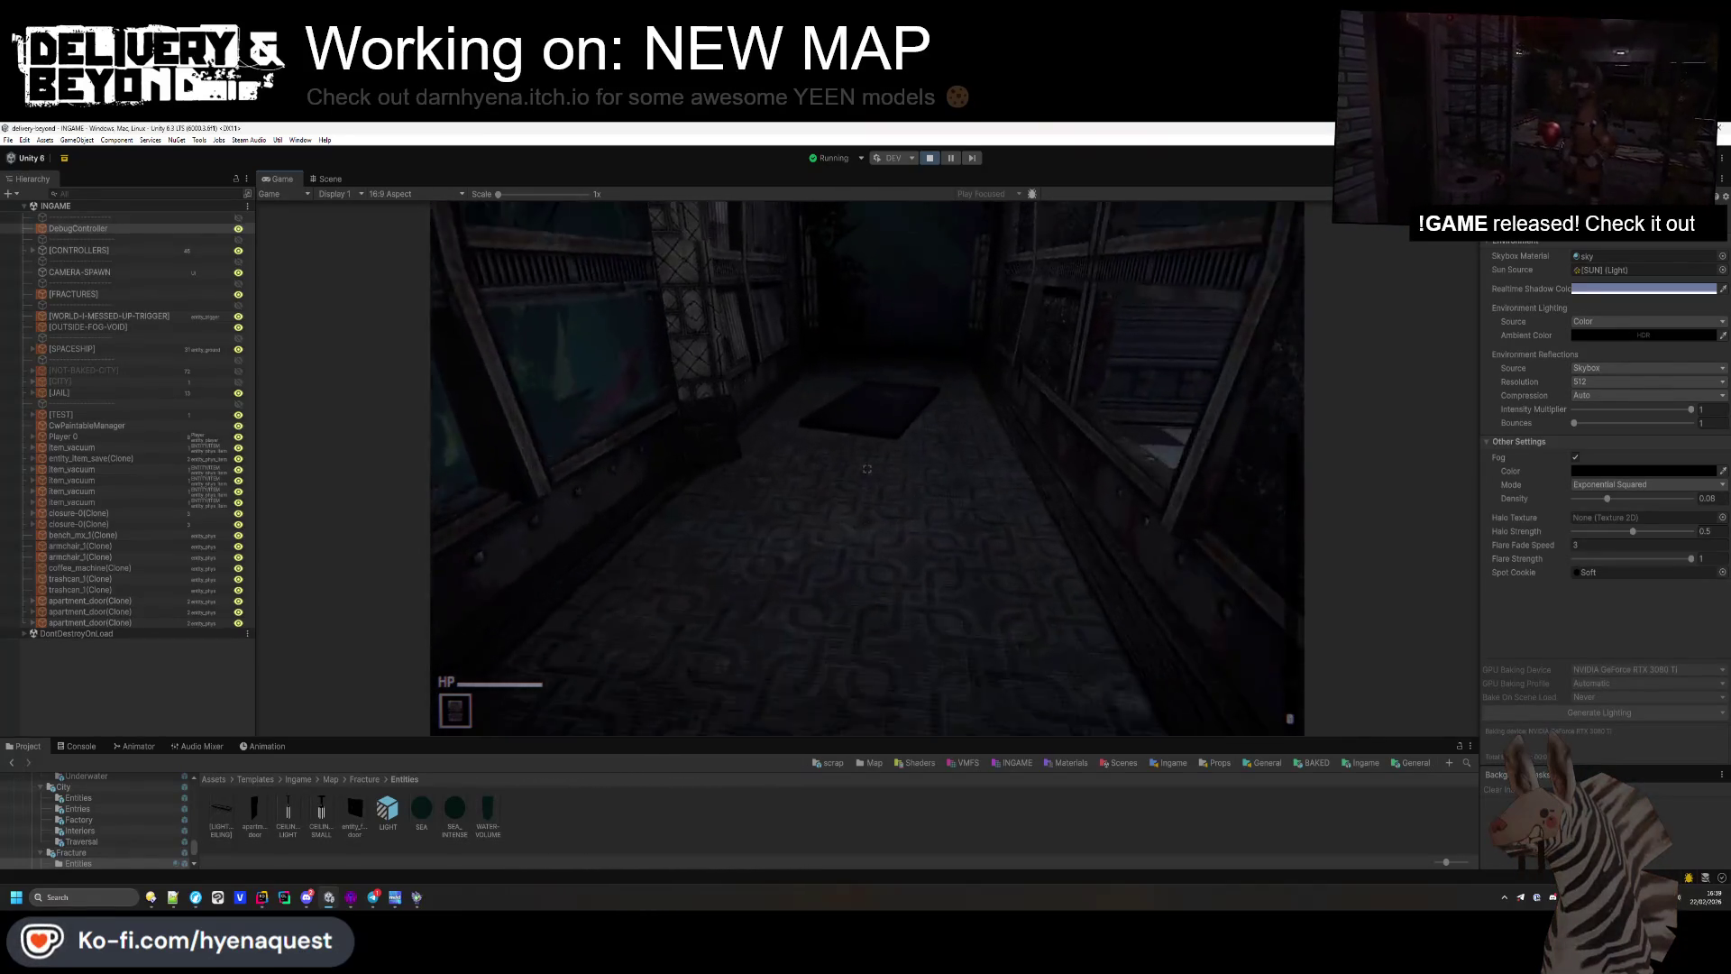
key(w)
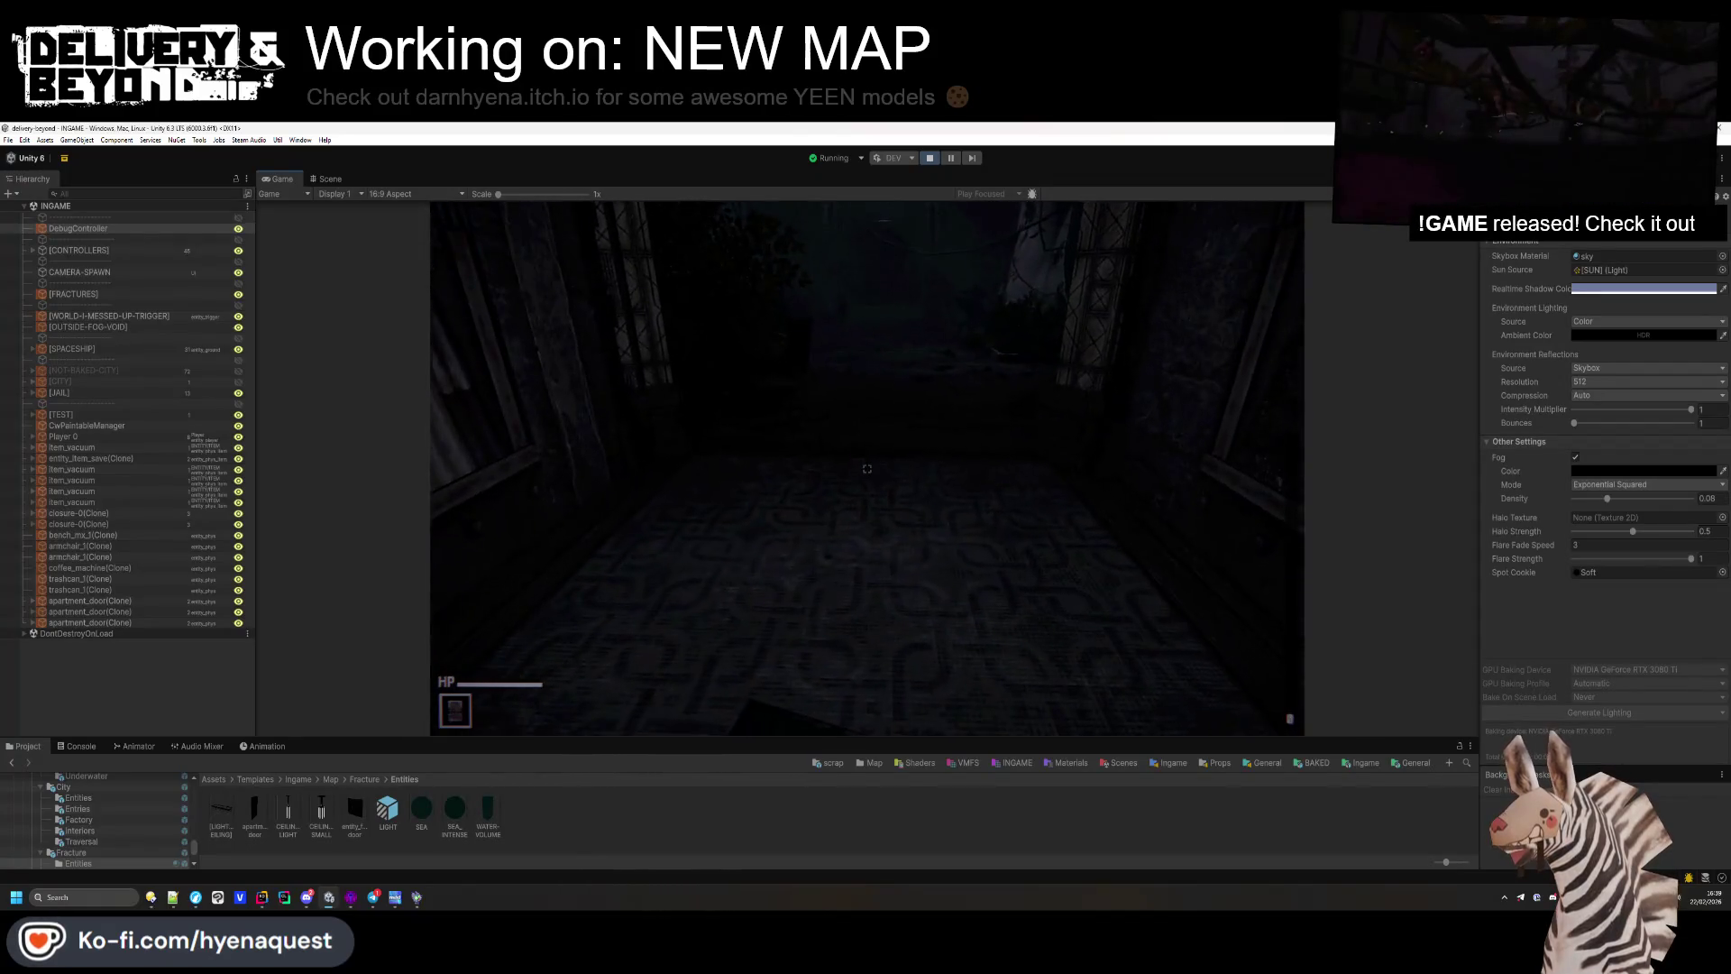
key(w)
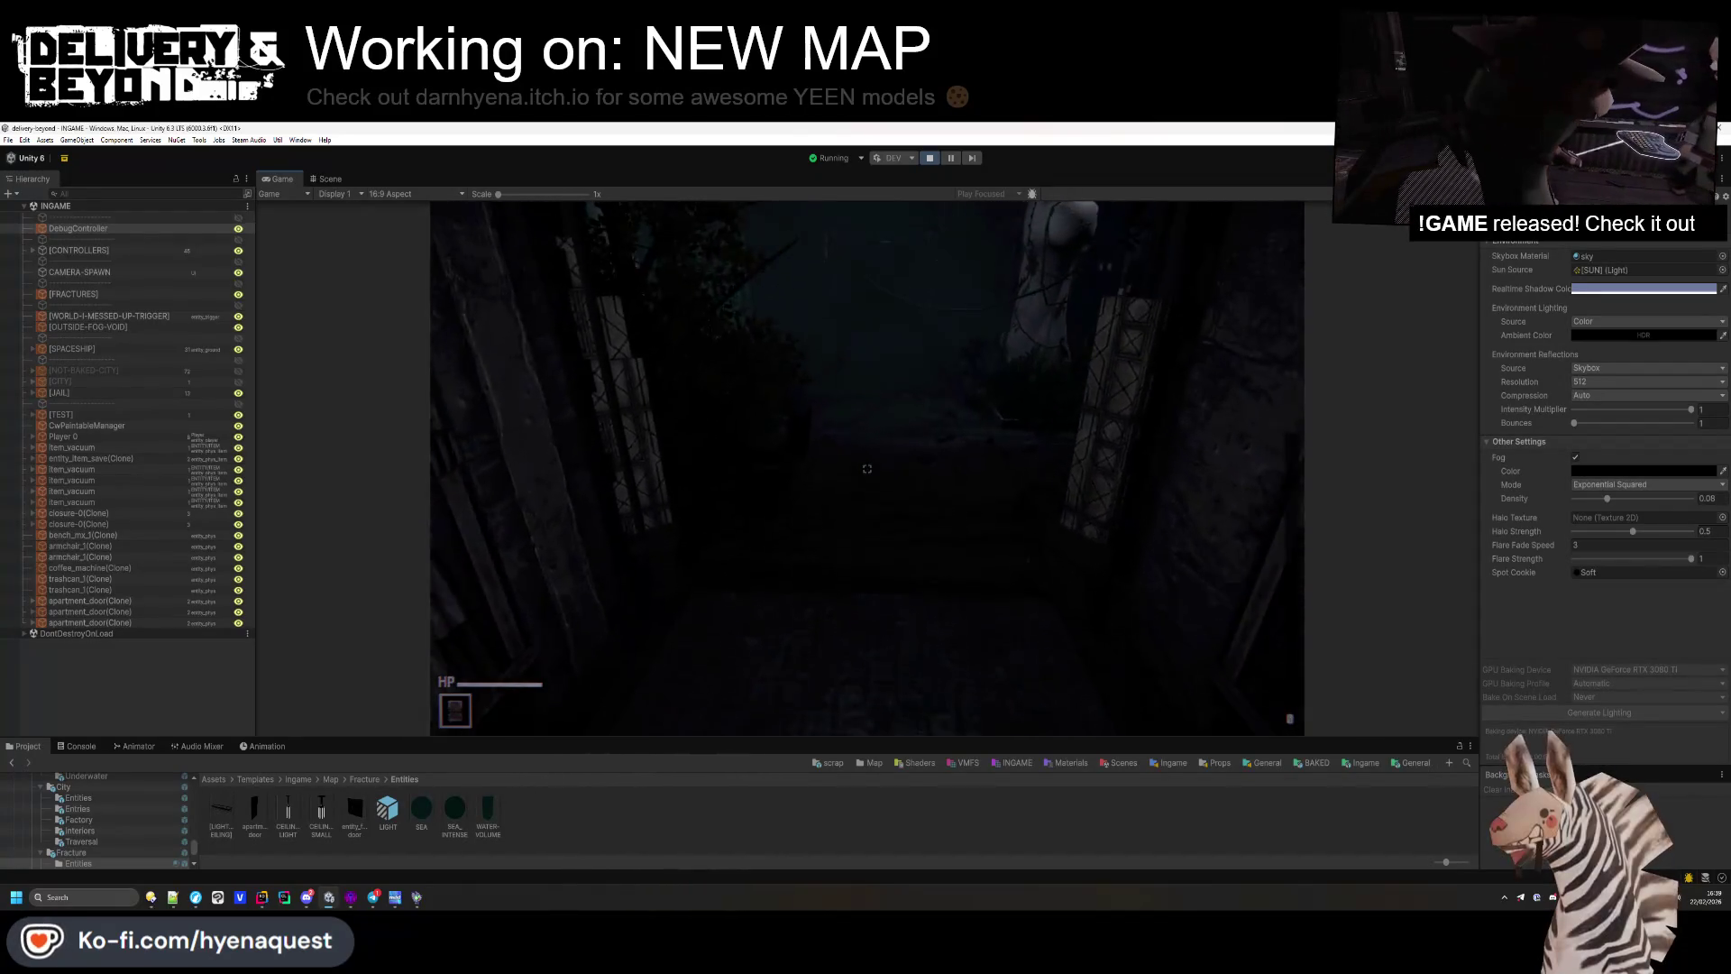
mouse_move(866, 469)
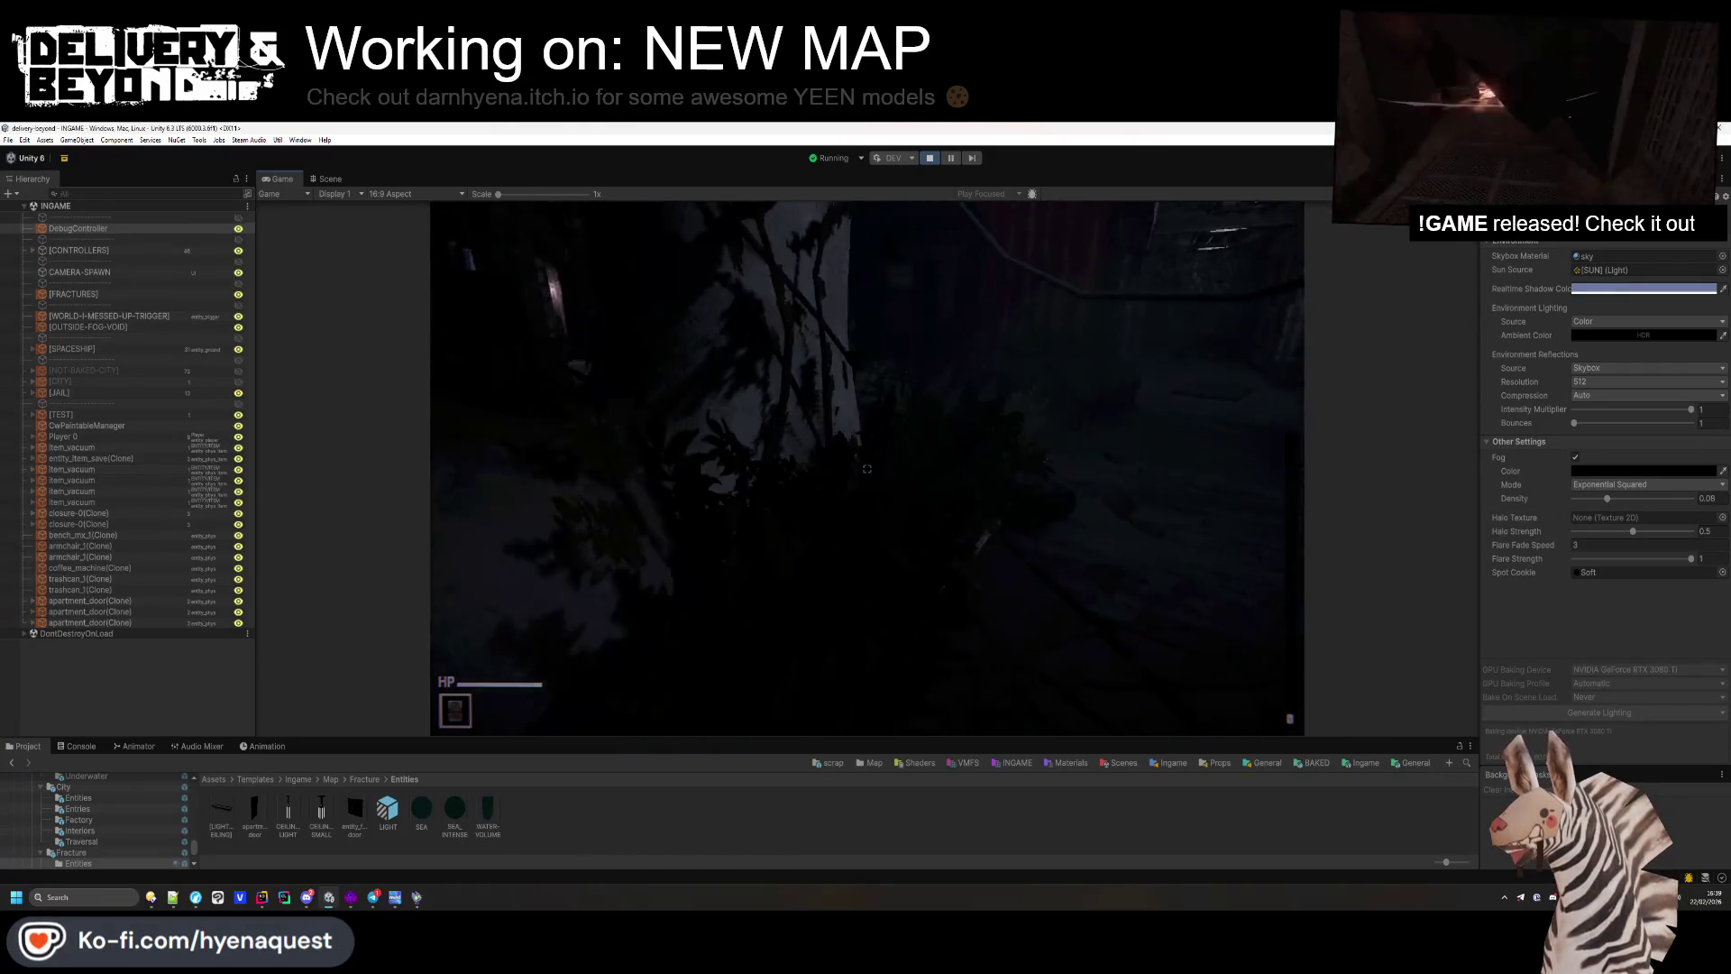
key(w)
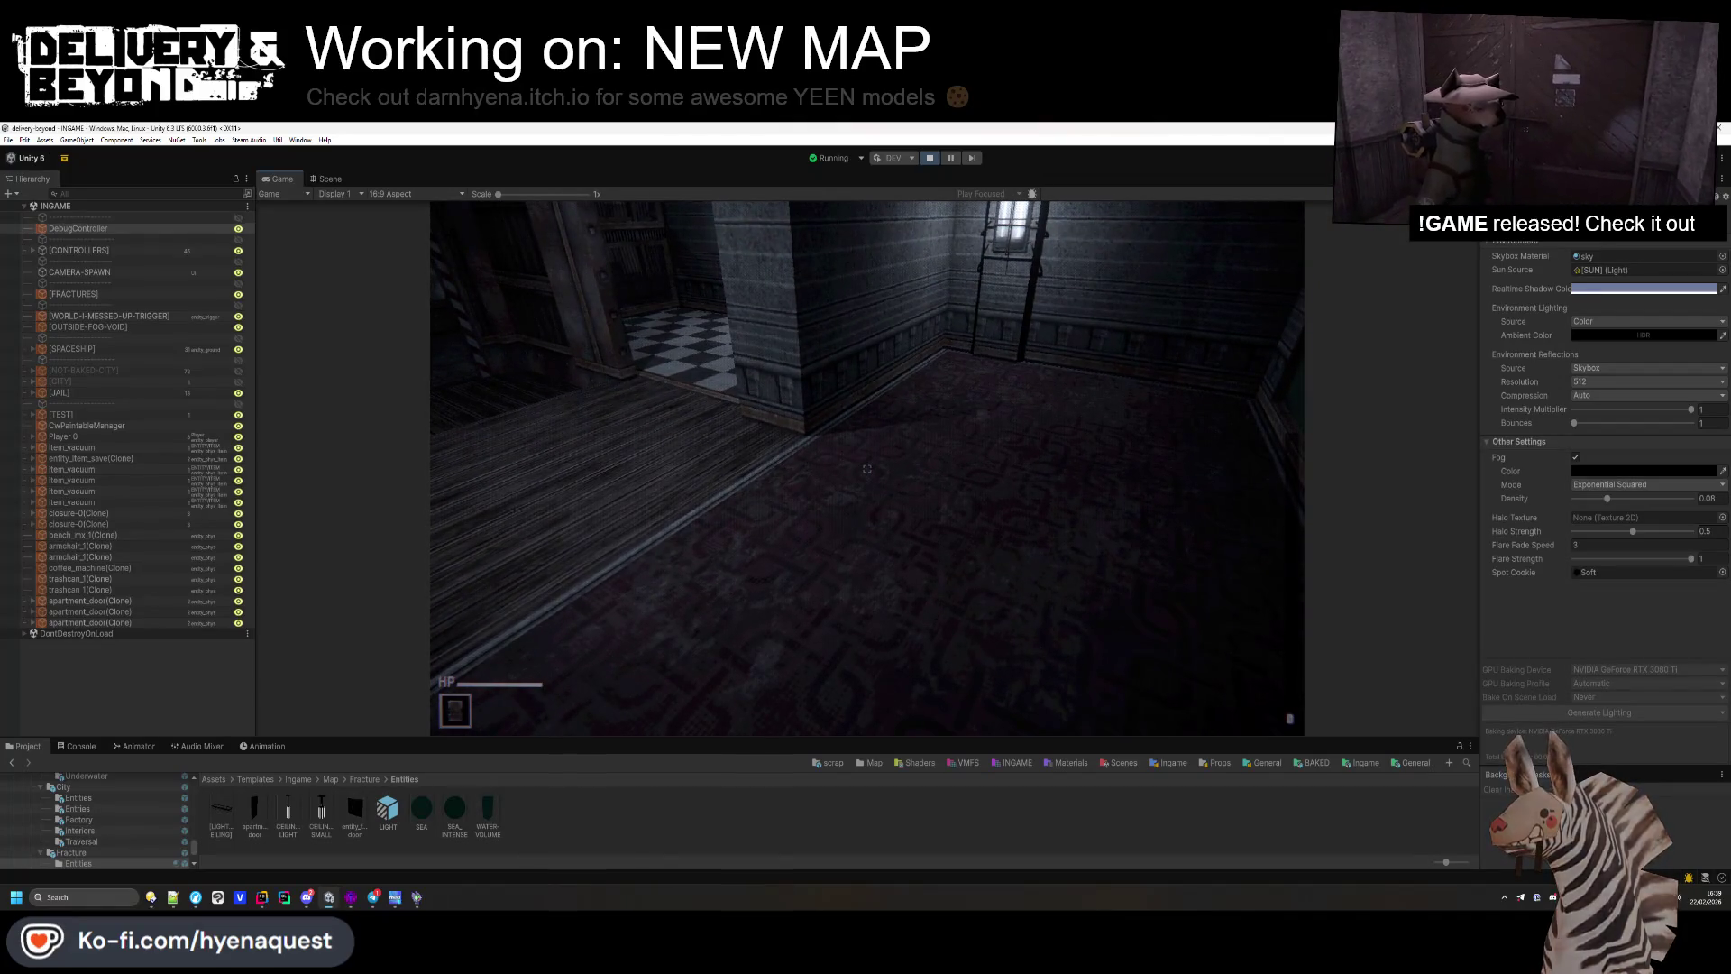
key(Escape)
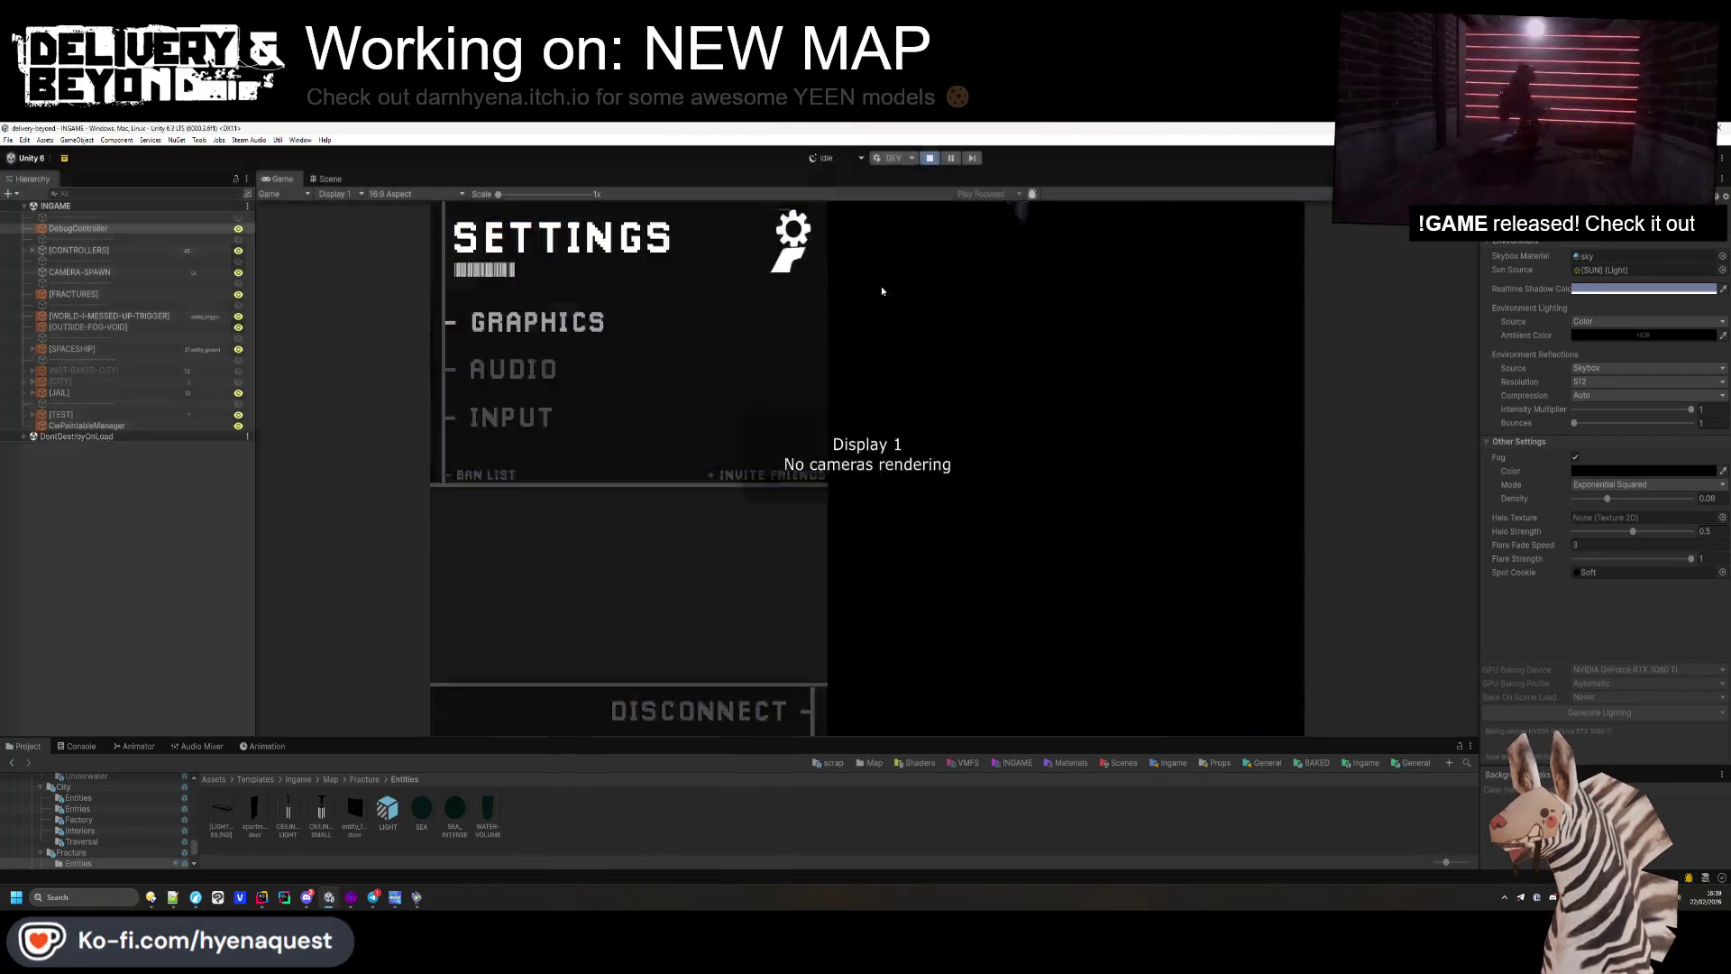
click(352, 897)
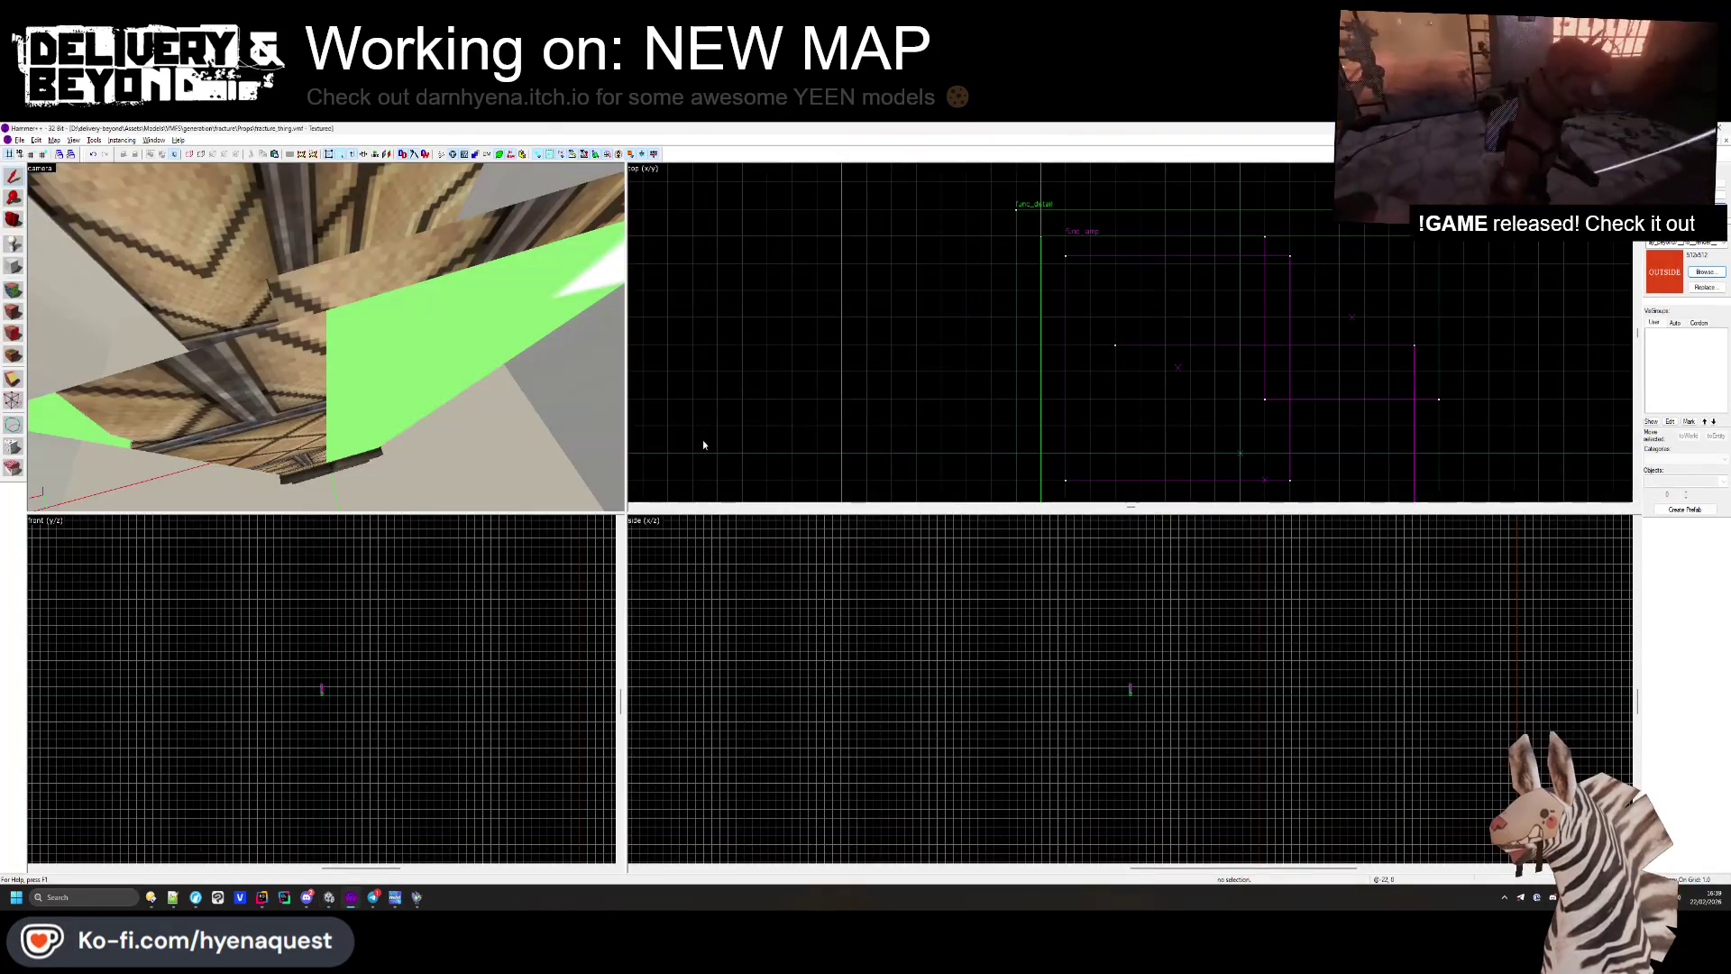
Step: Close the fracture and closure maps and apply layer_texture_0 to a floor face of the apartments map
click(1726, 142)
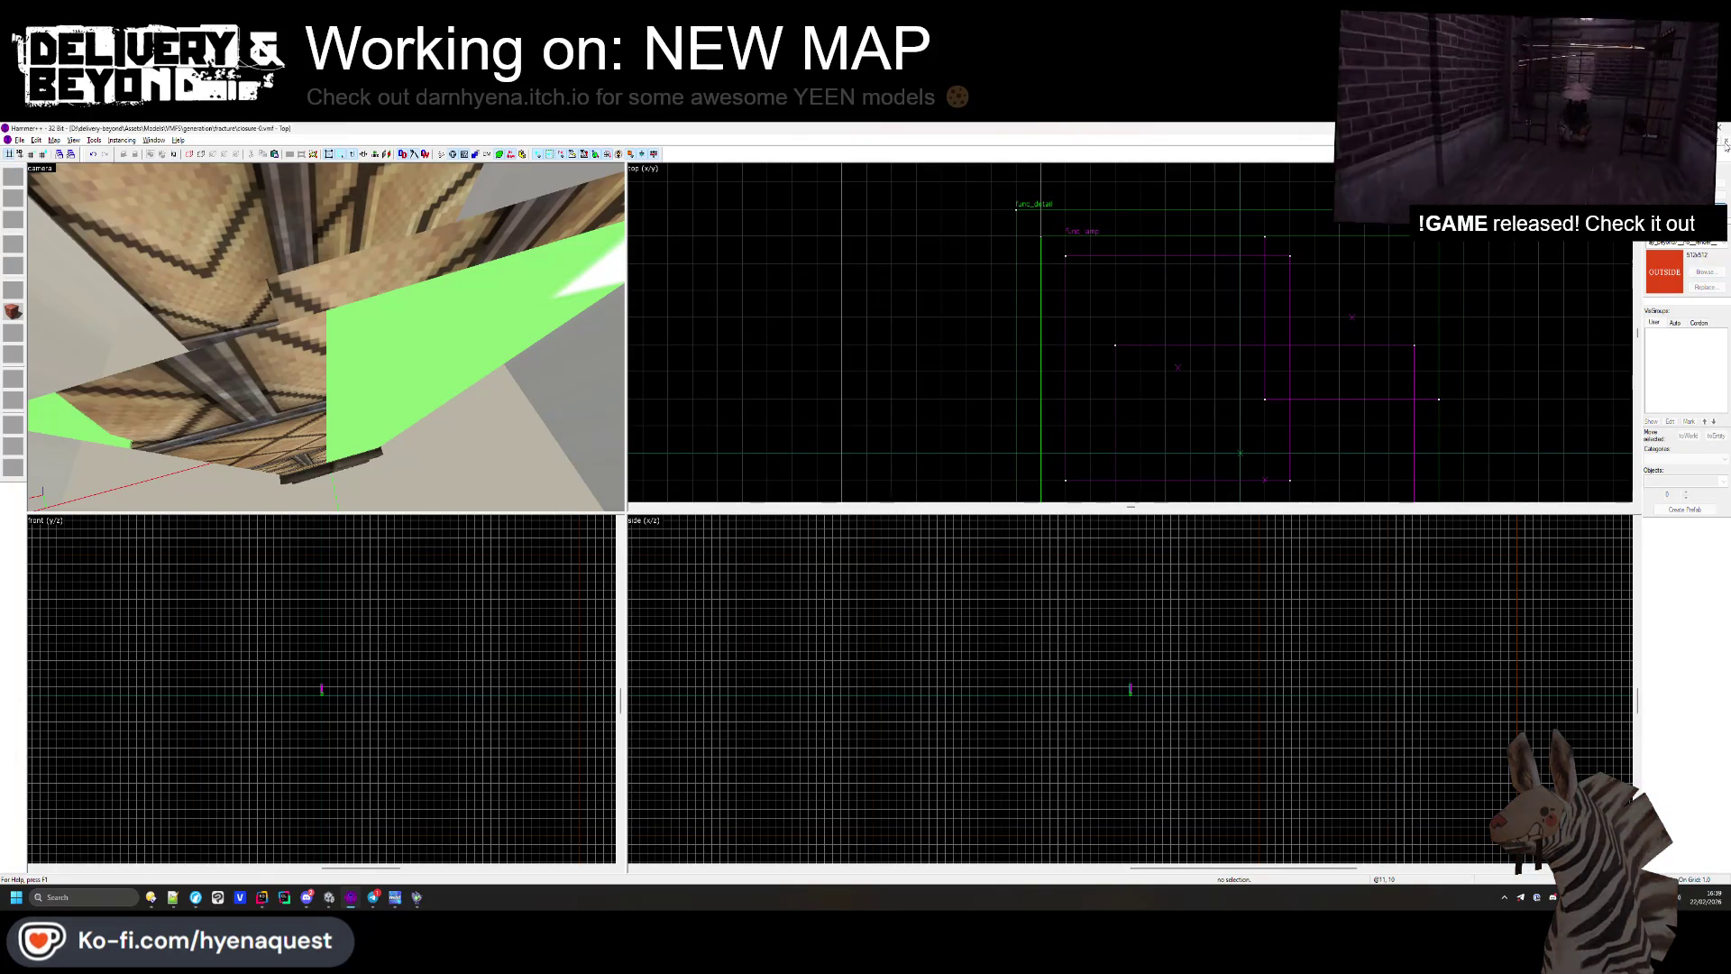
click(1725, 142)
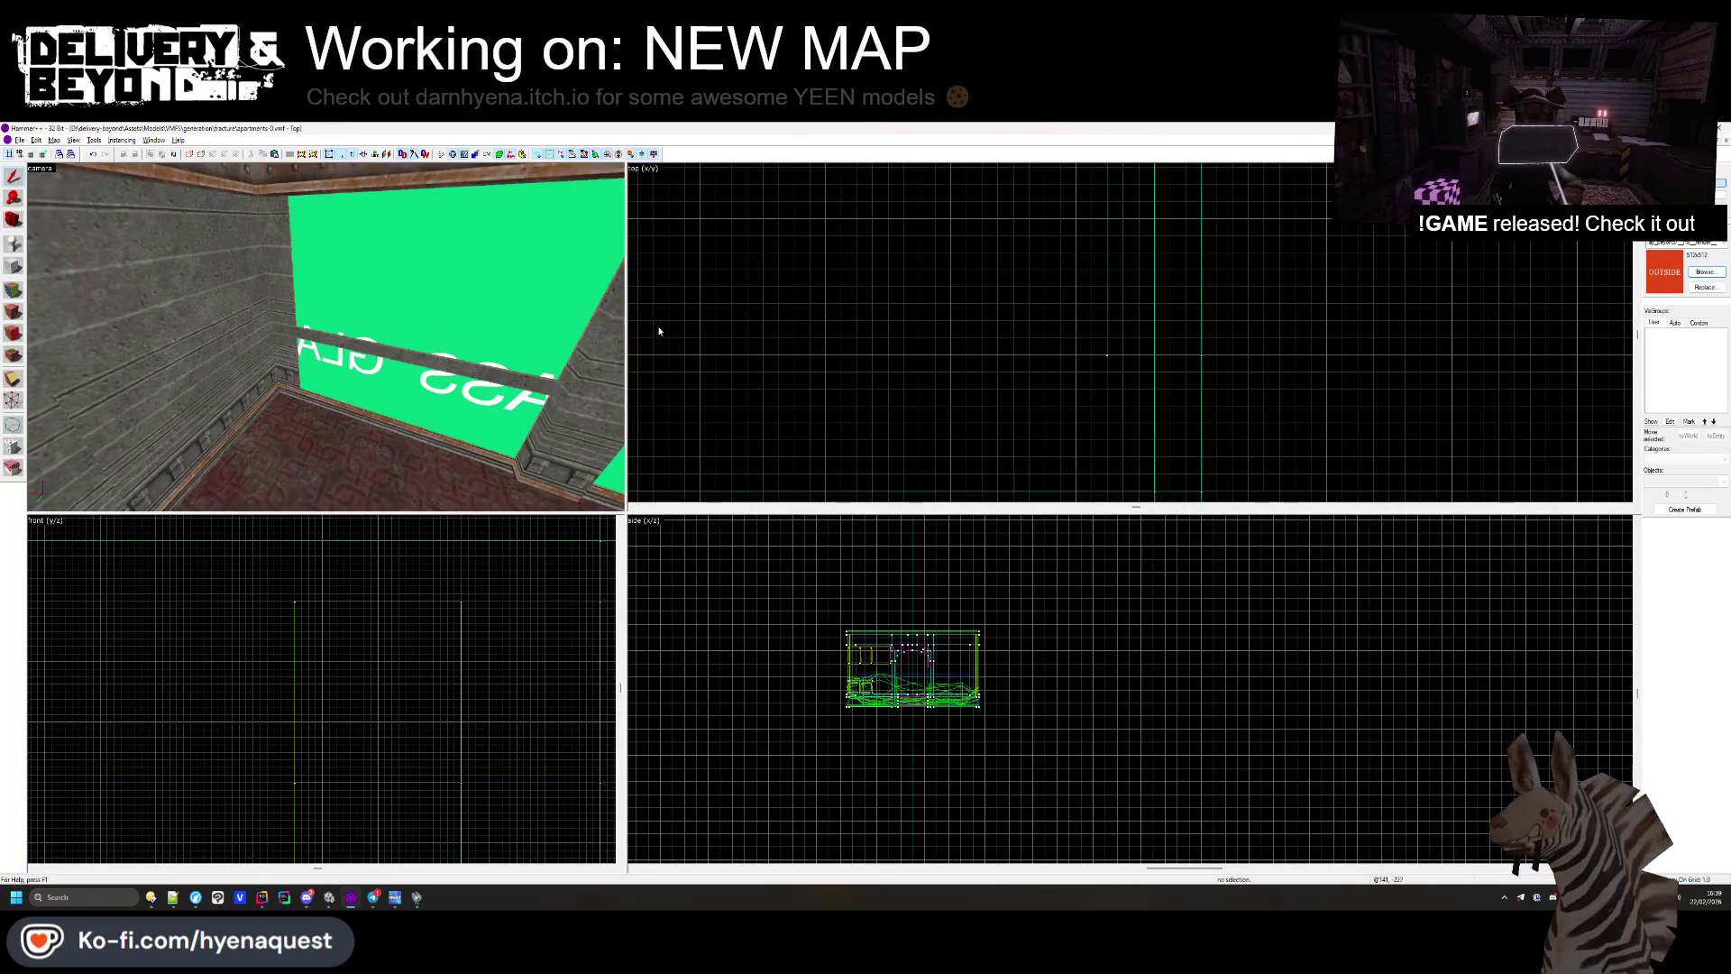
drag(379, 334, 345, 354)
key(shift+a)
click(345, 354)
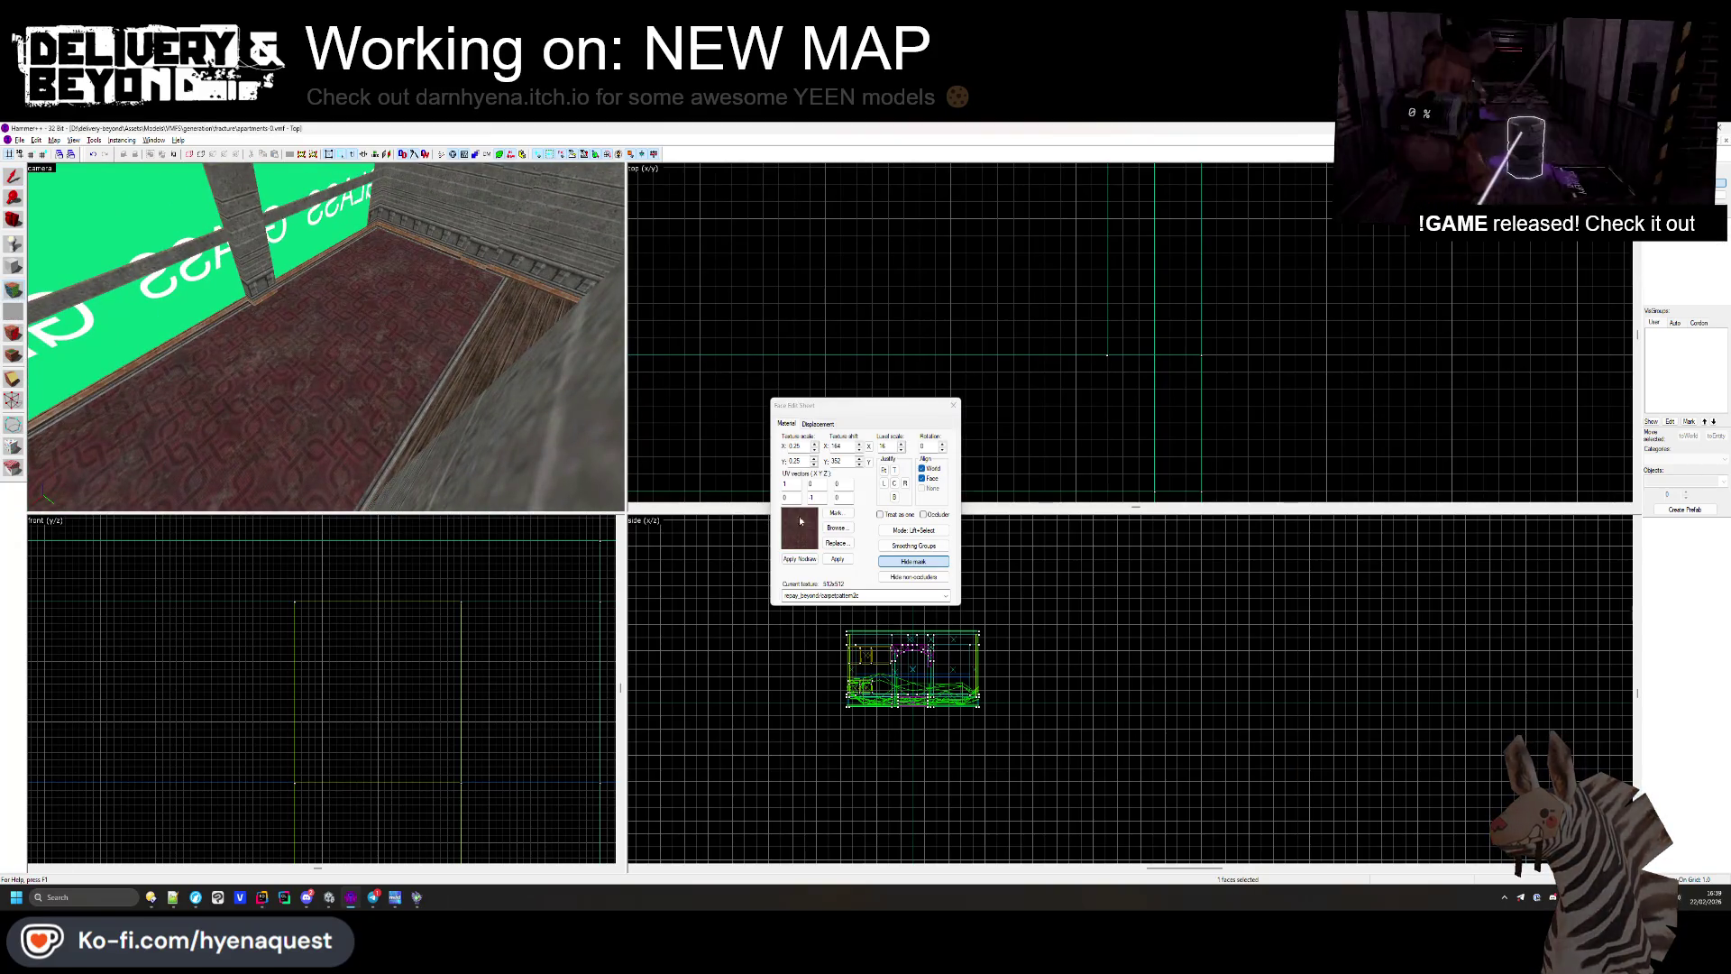
click(836, 527)
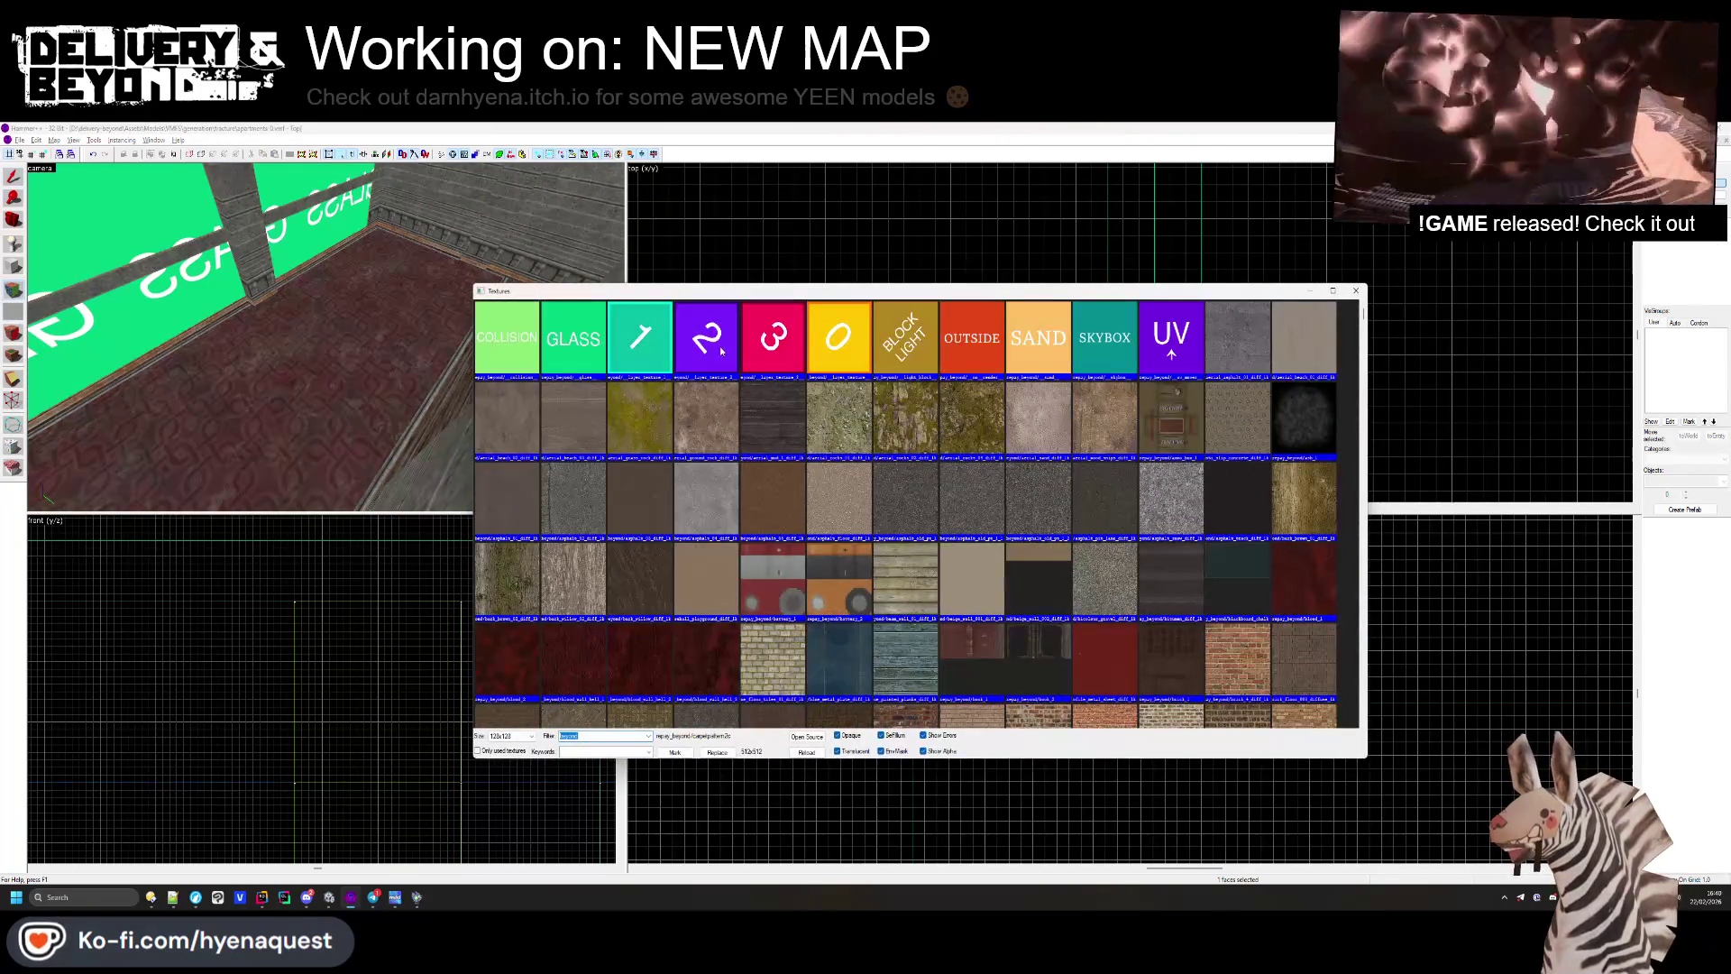
double_click(838, 338)
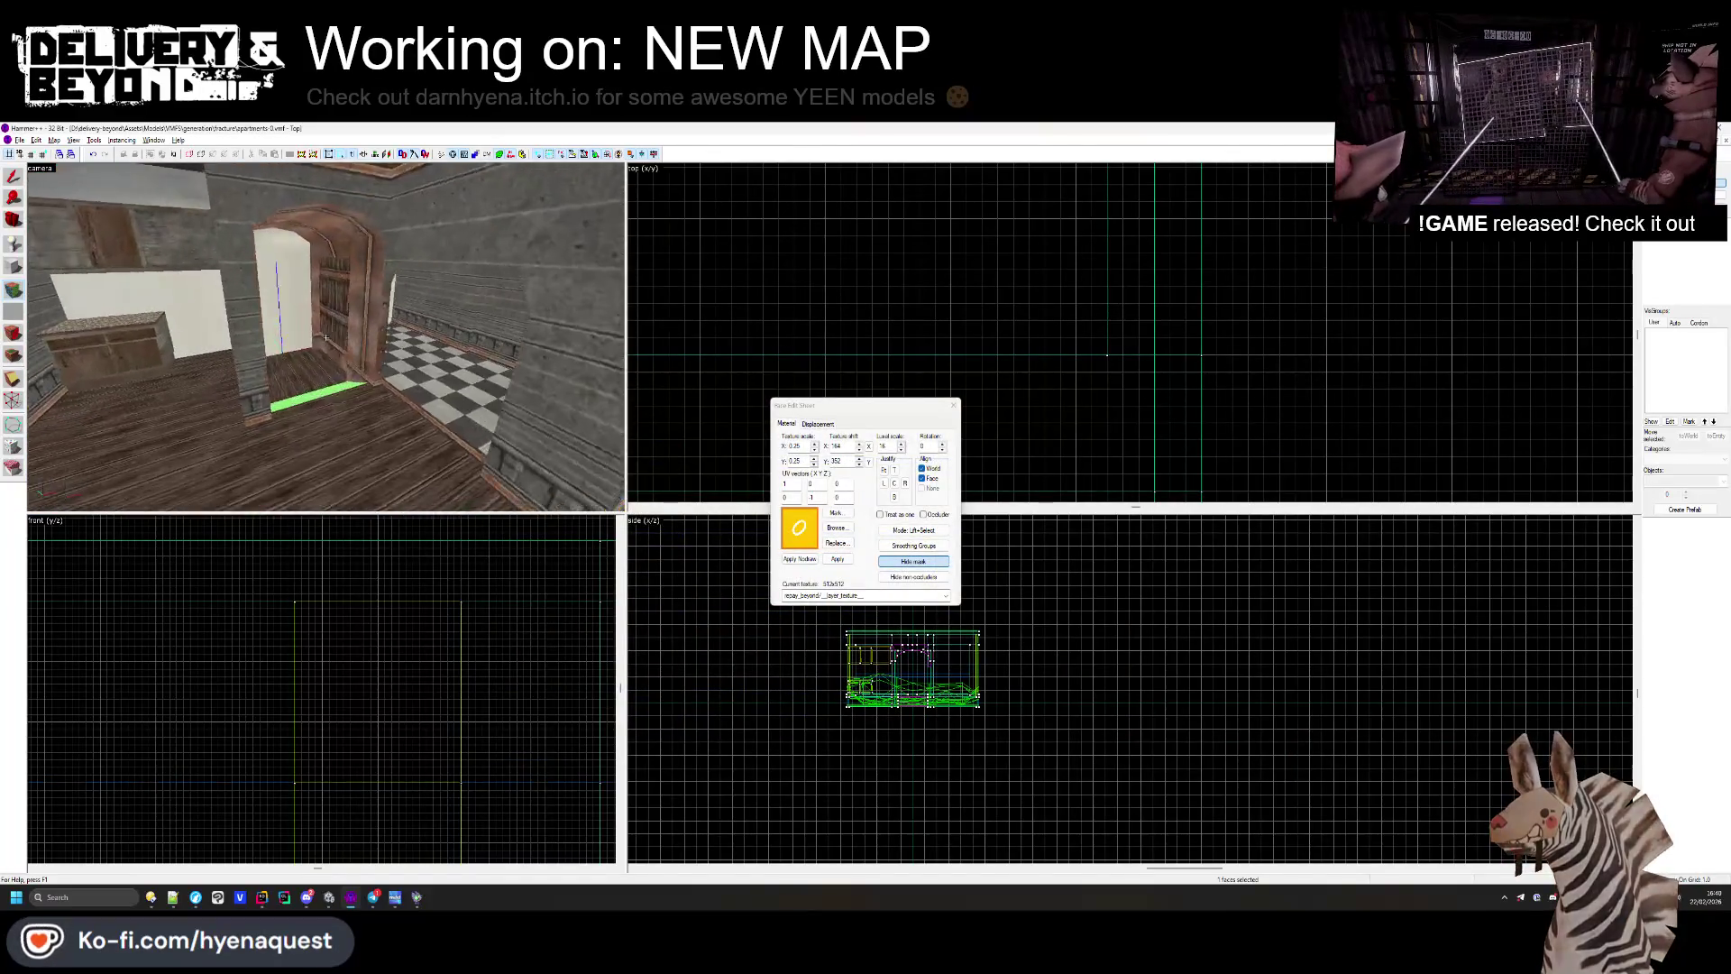
Step: Try layer_texture_1 and layer_texture_2, painting the purple 2 texture onto the wooden floor face
click(836, 527)
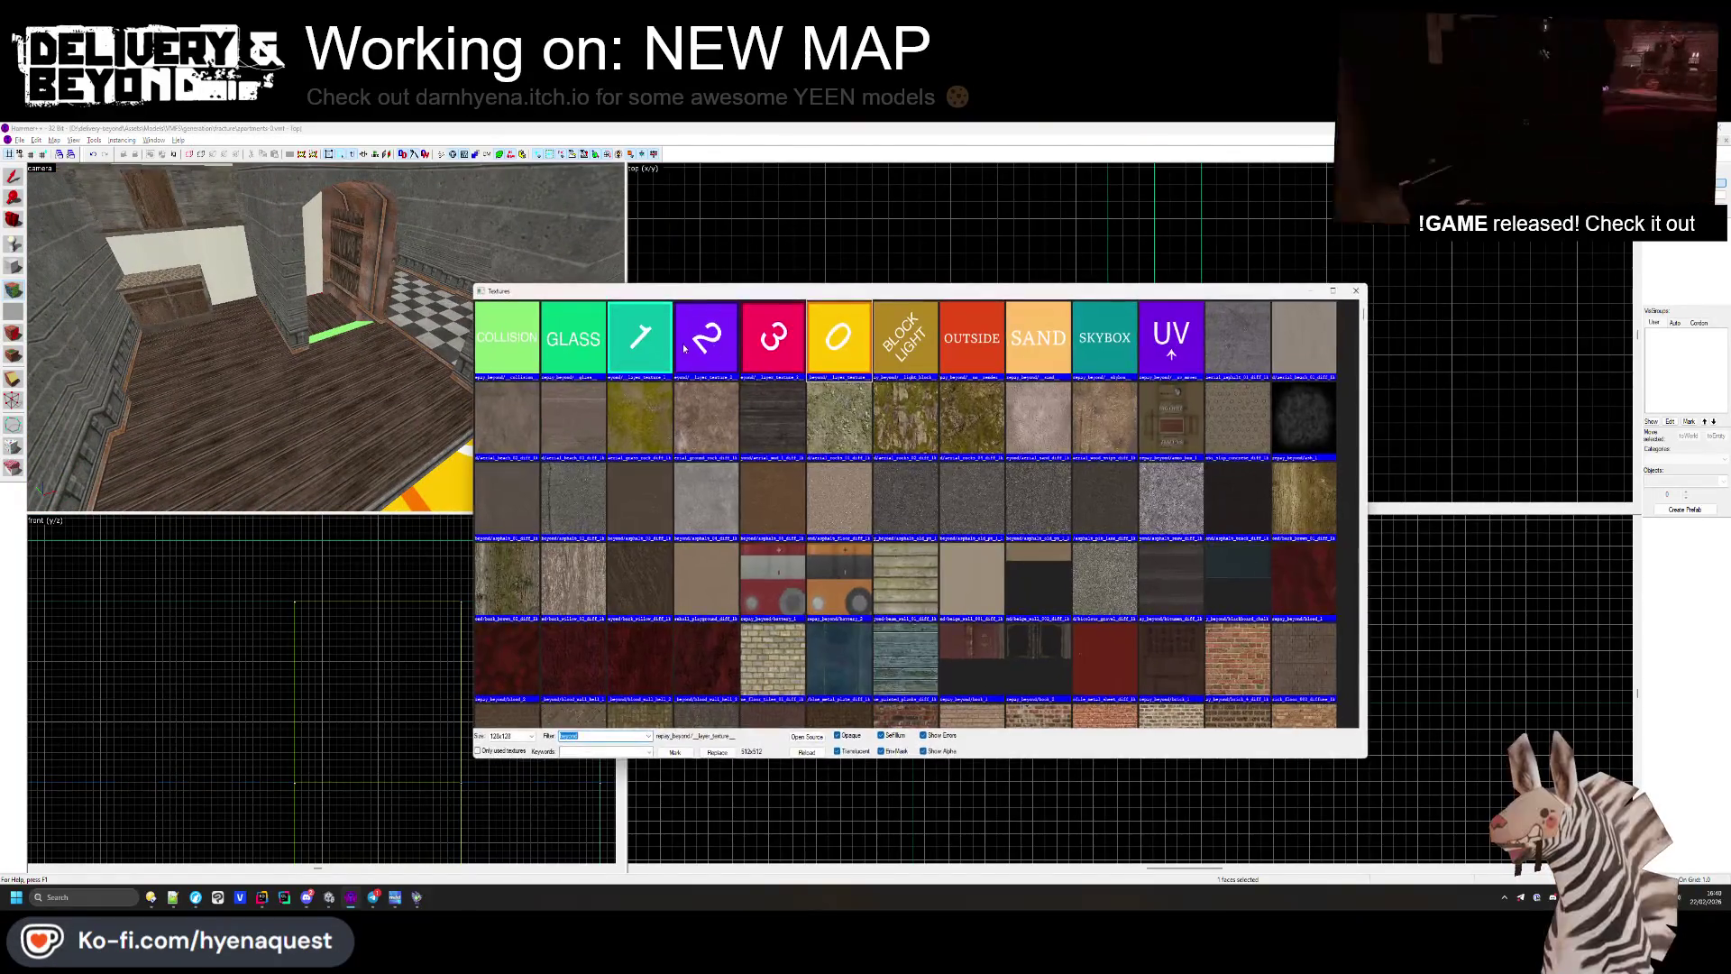
double_click(655, 347)
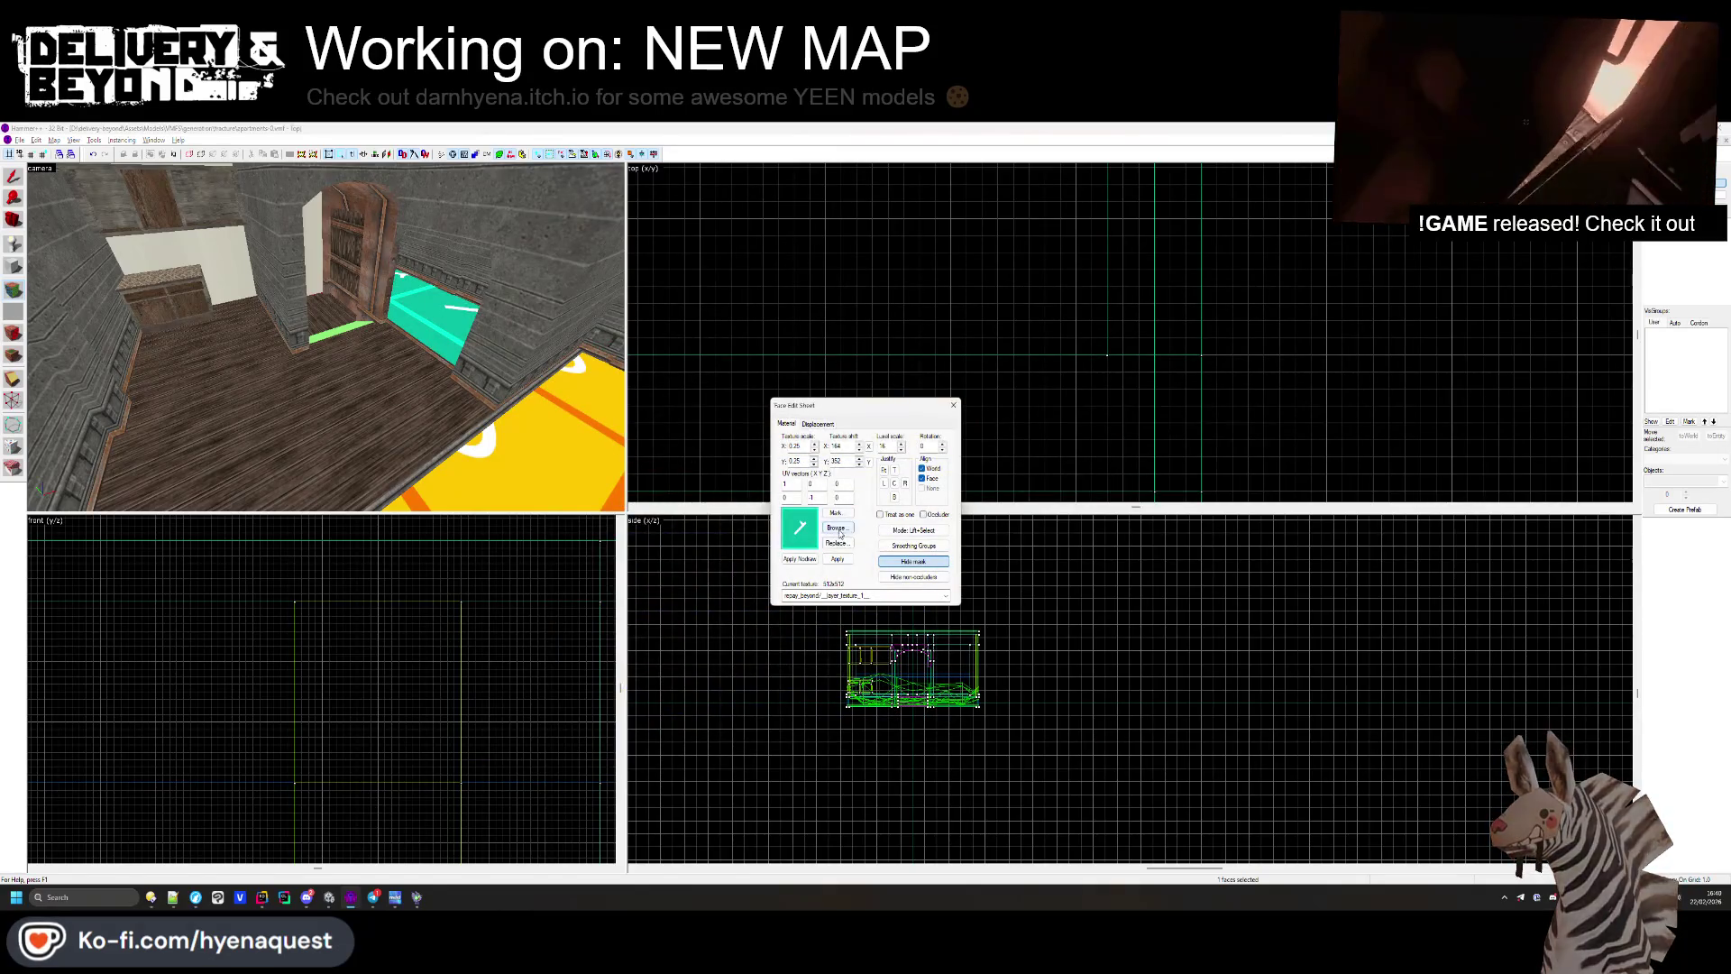
click(837, 527)
double_click(723, 347)
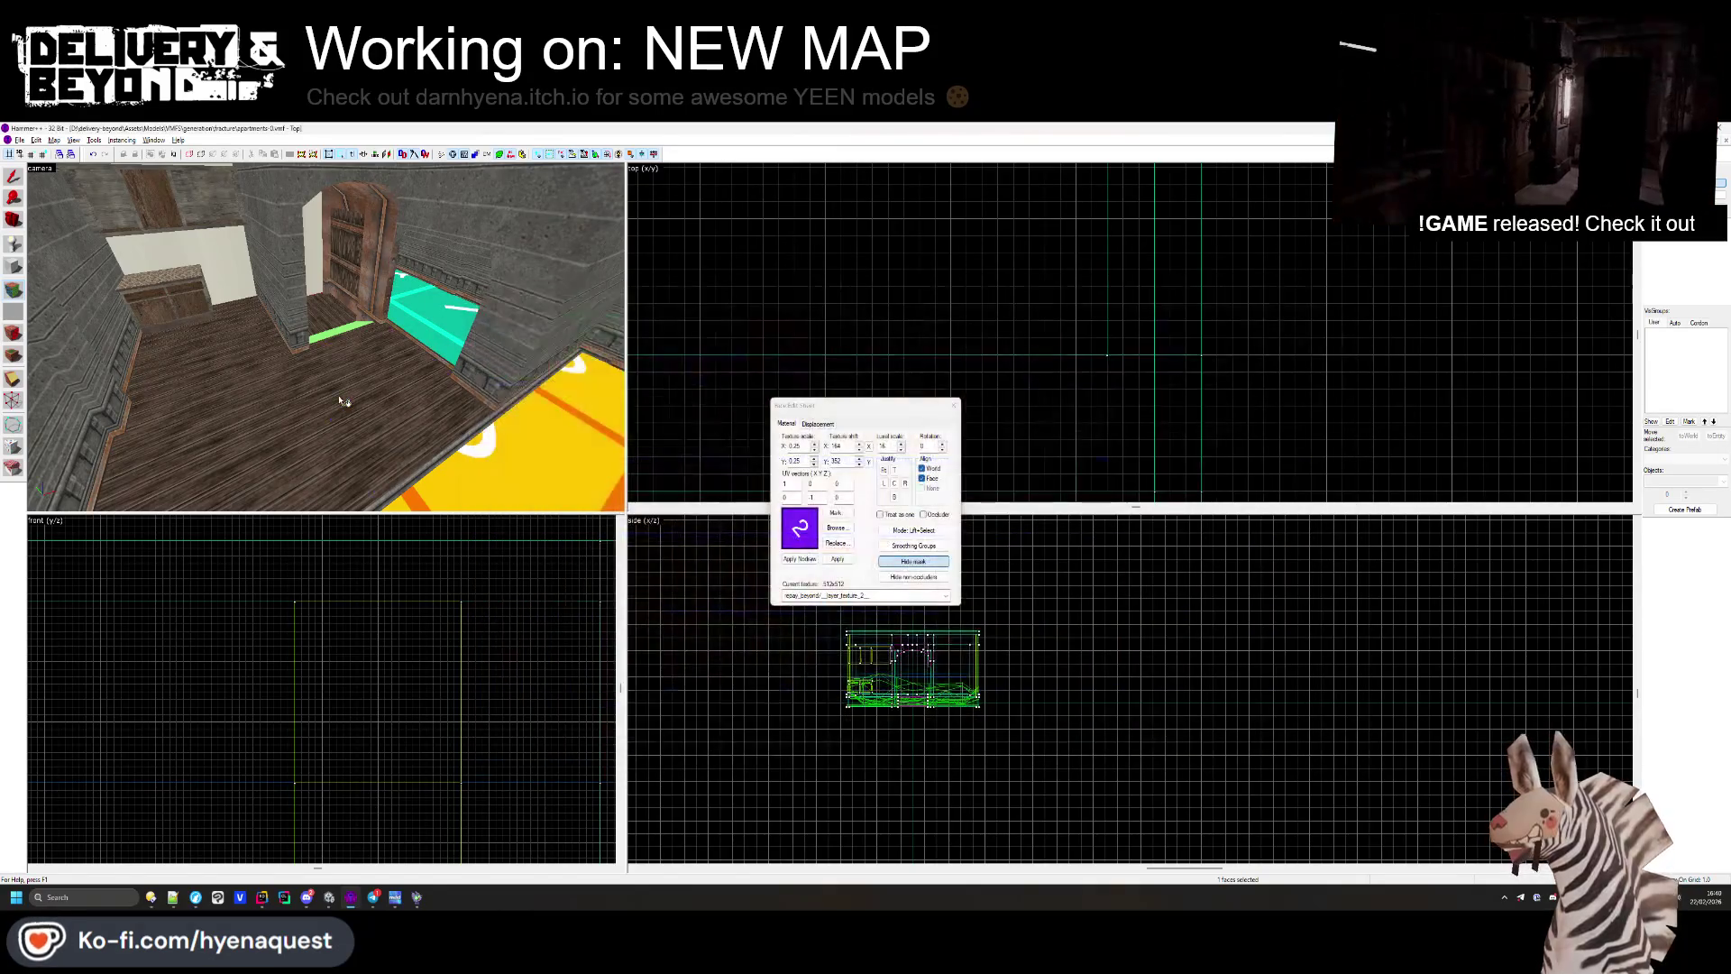
right_click(293, 423)
key(ctrl+z)
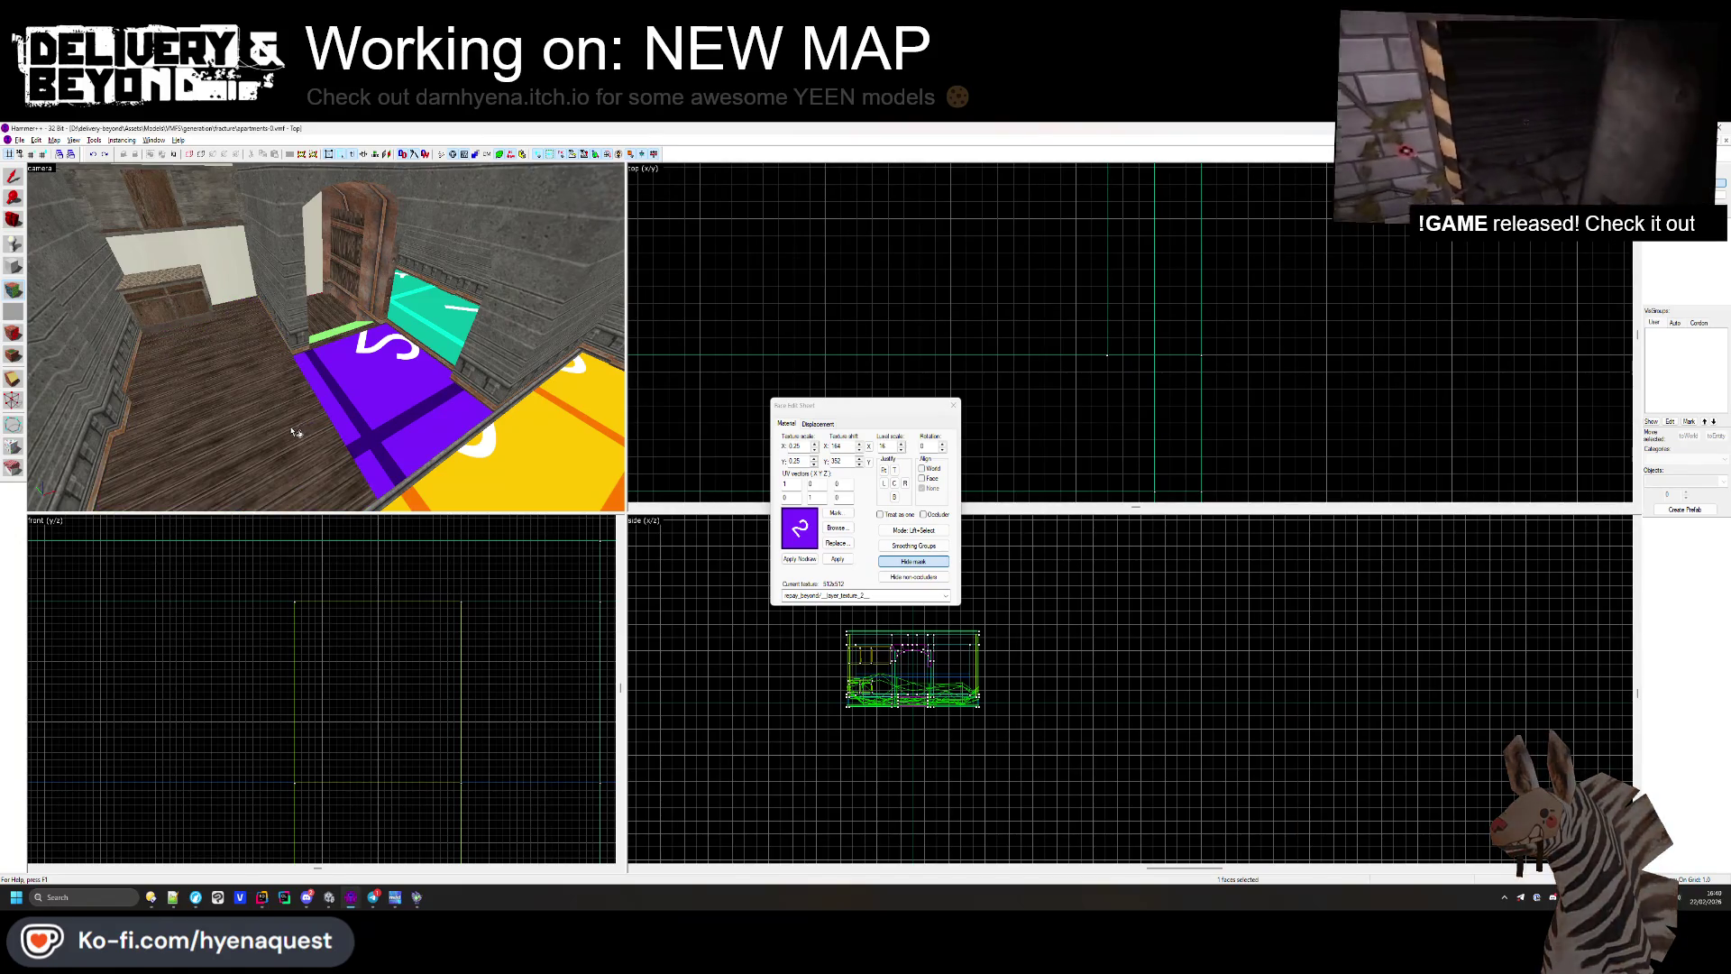
right_click(308, 428)
drag(333, 319, 722, 462)
Step: Test the pink layer_texture_3 on a concrete wall, undo it, and begin replacing plastermasonry2c
click(837, 527)
double_click(773, 335)
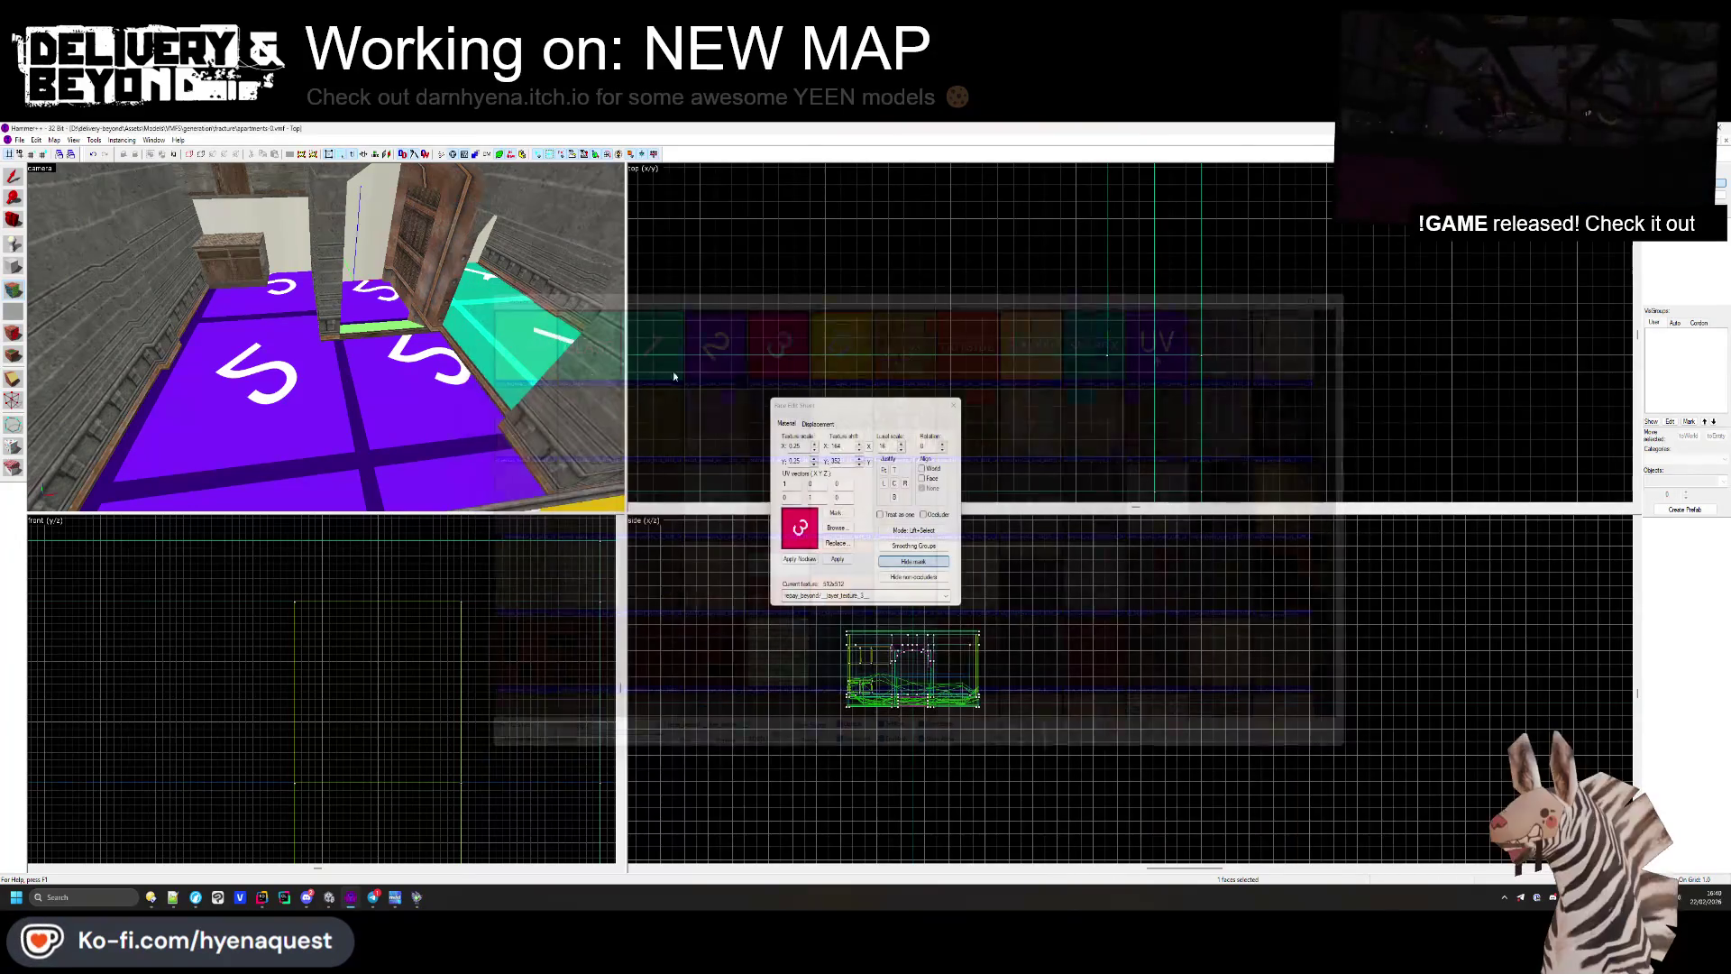
right_click(311, 392)
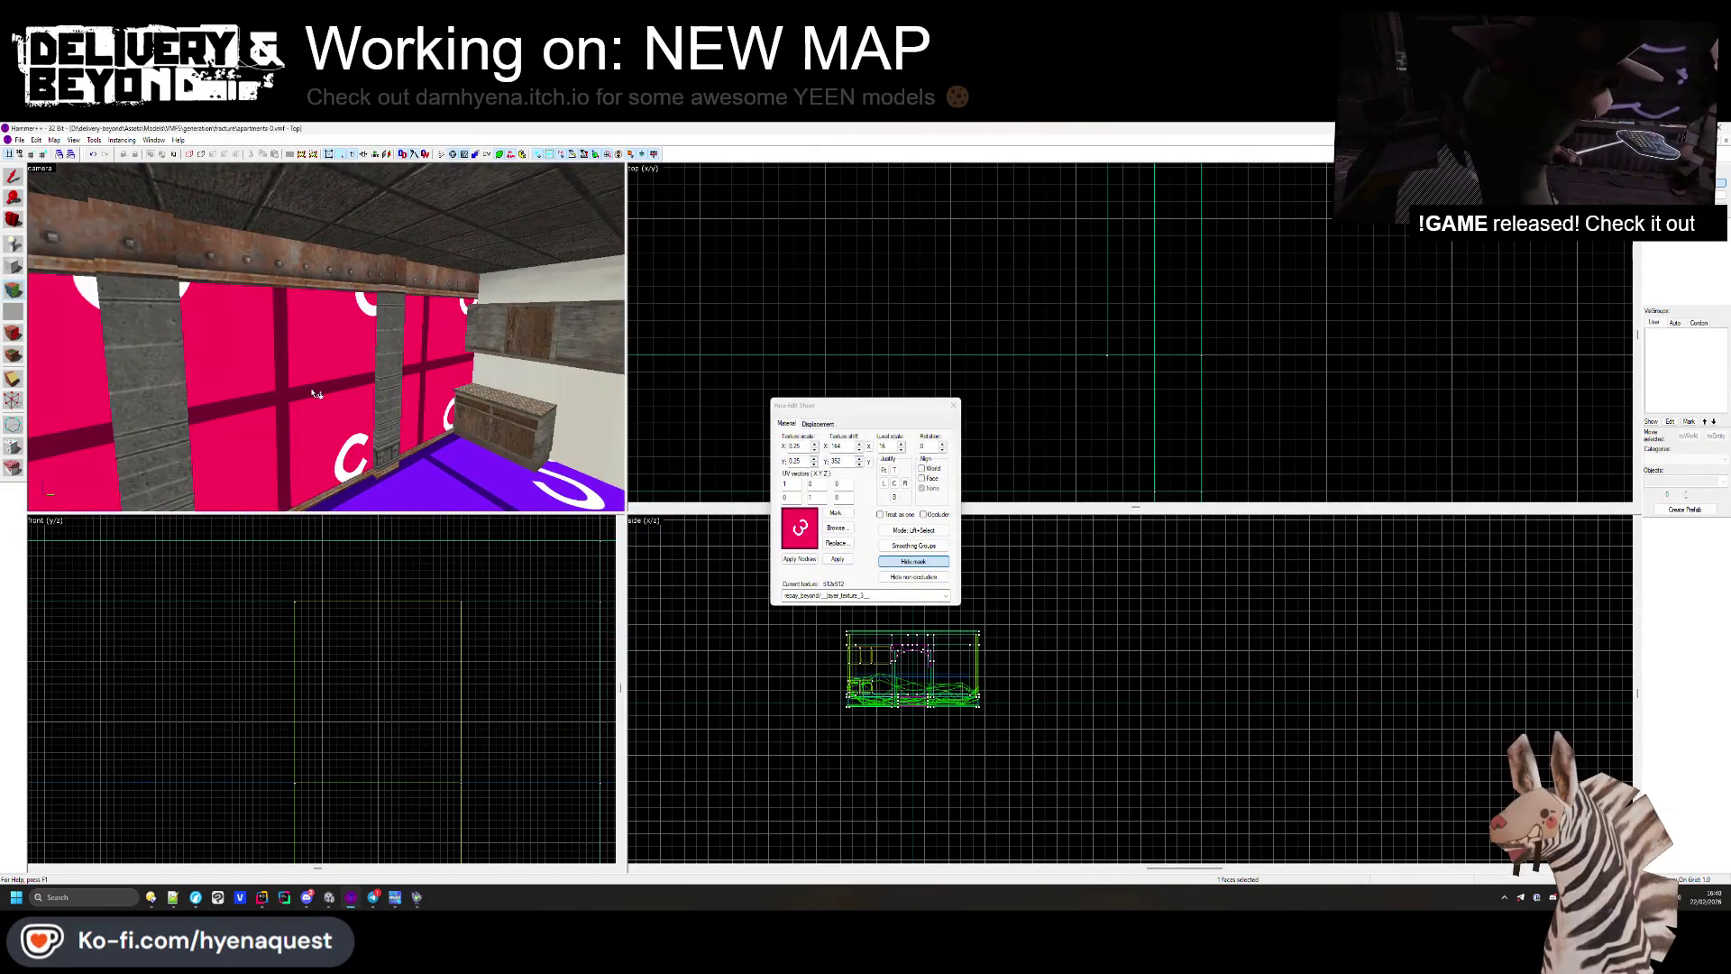
key(ctrl+z)
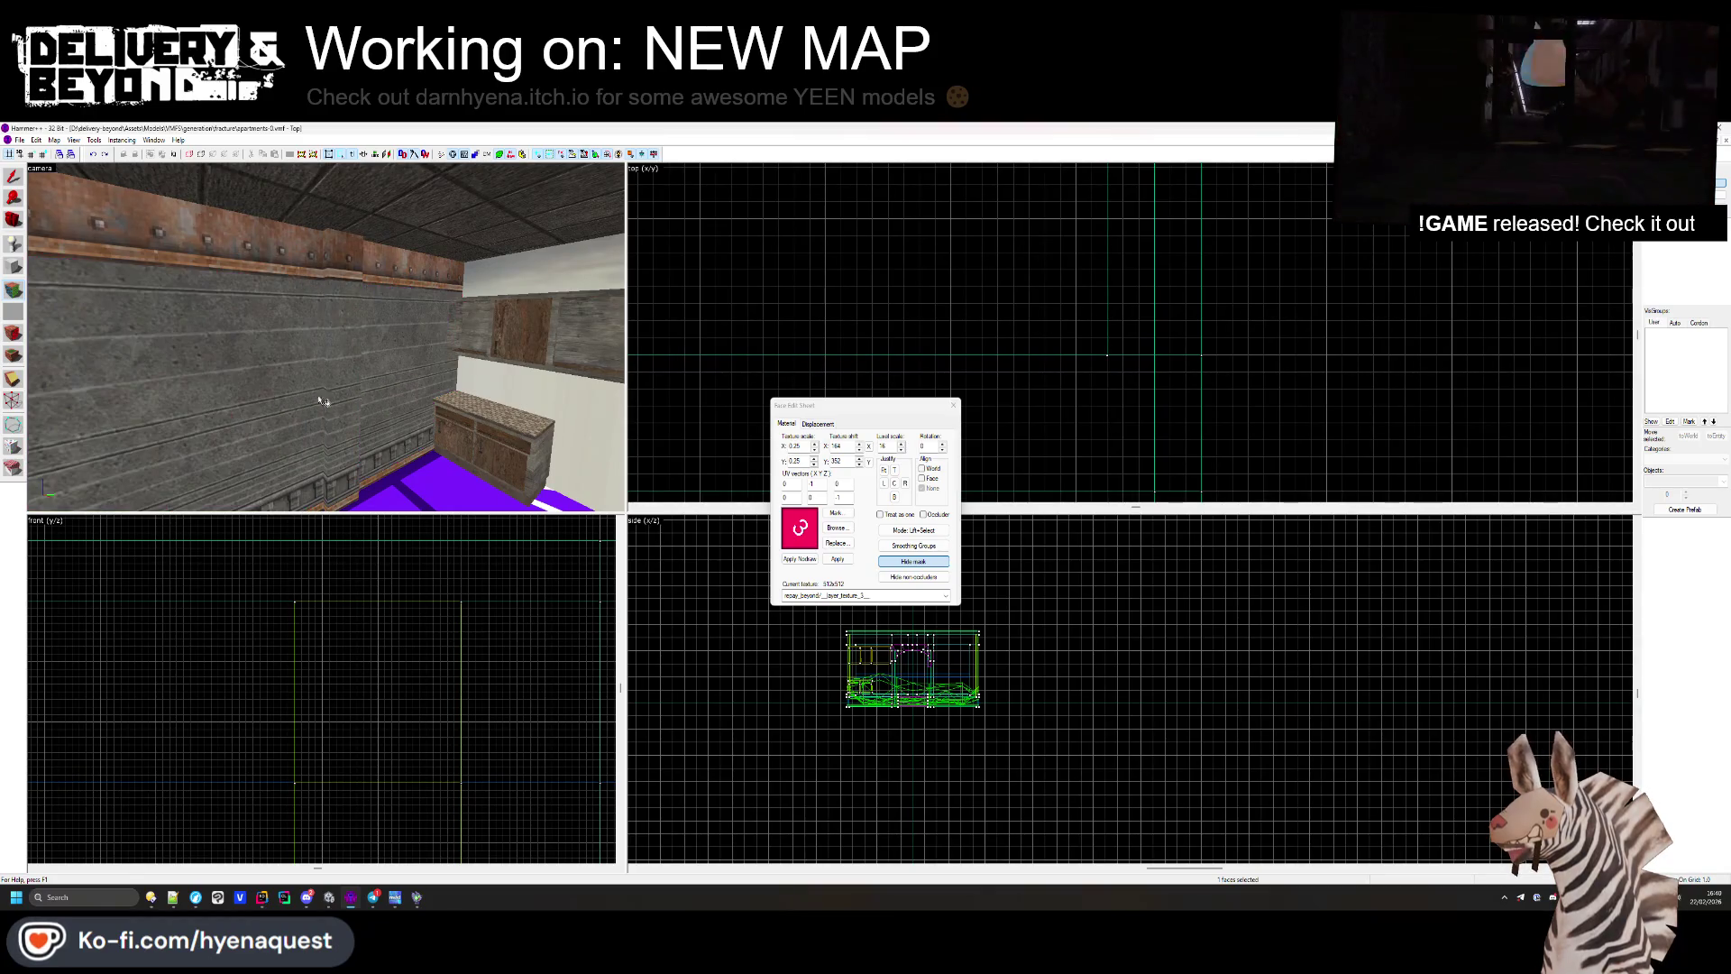
click(837, 528)
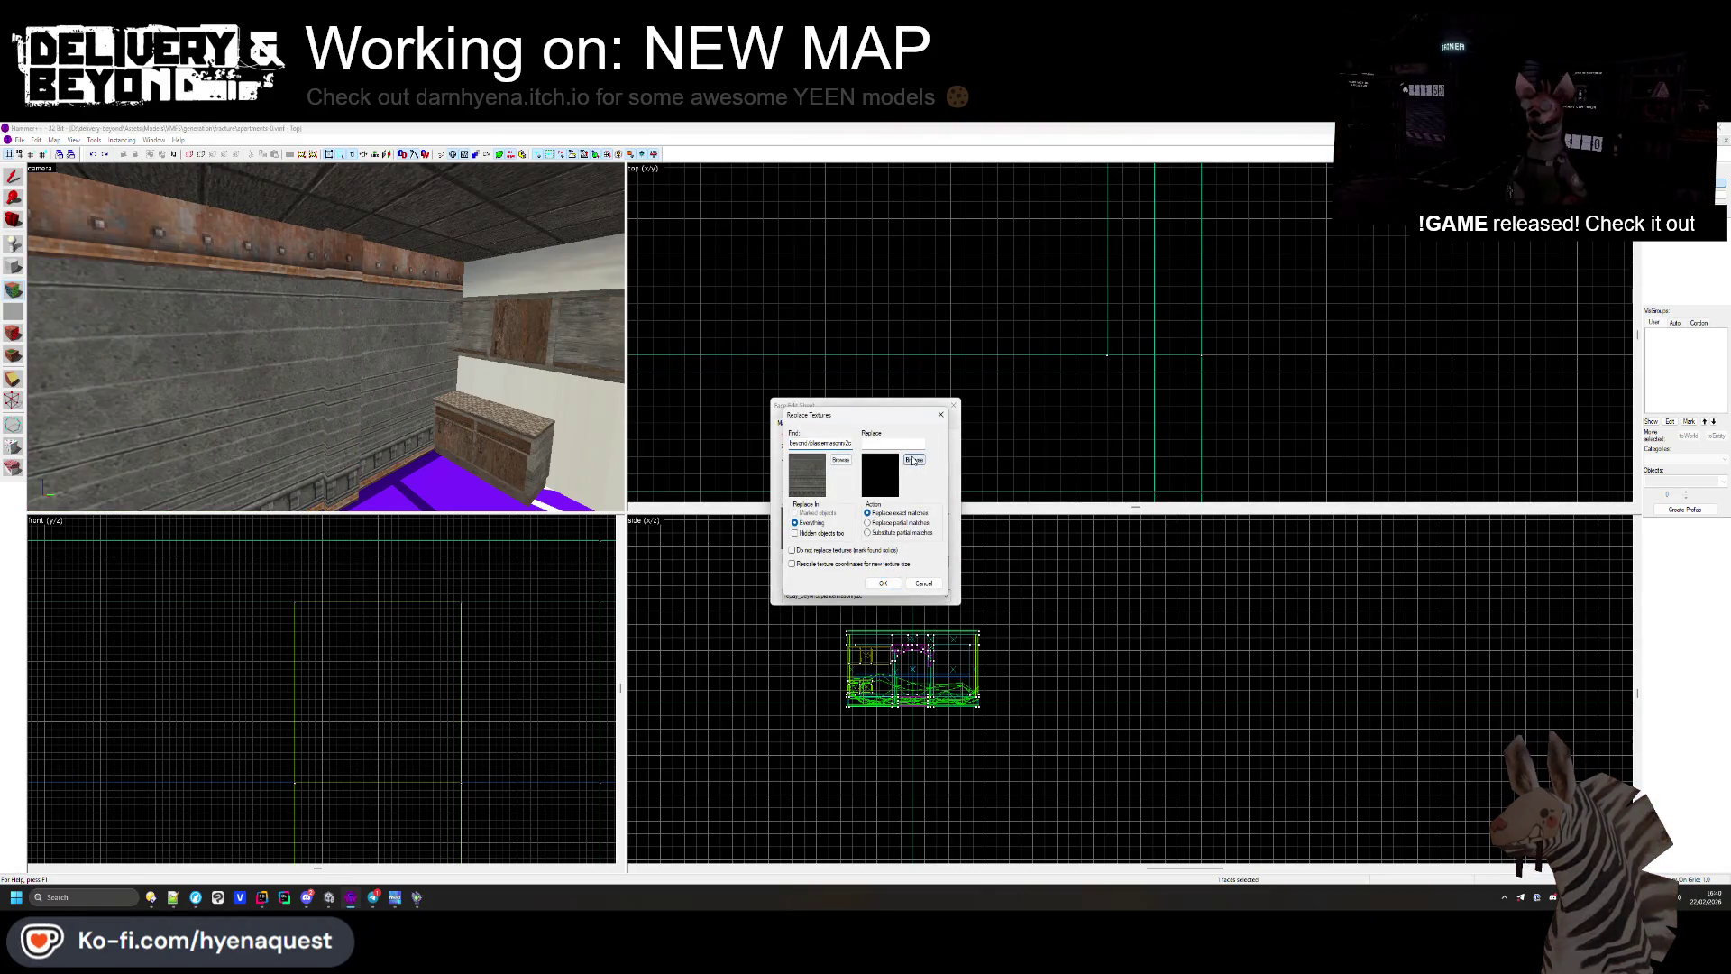
Step: Replace plastermasonry2c with layer_texture_3 across the map (79 replaced), look around, and return to Unity
double_click(773, 338)
click(883, 581)
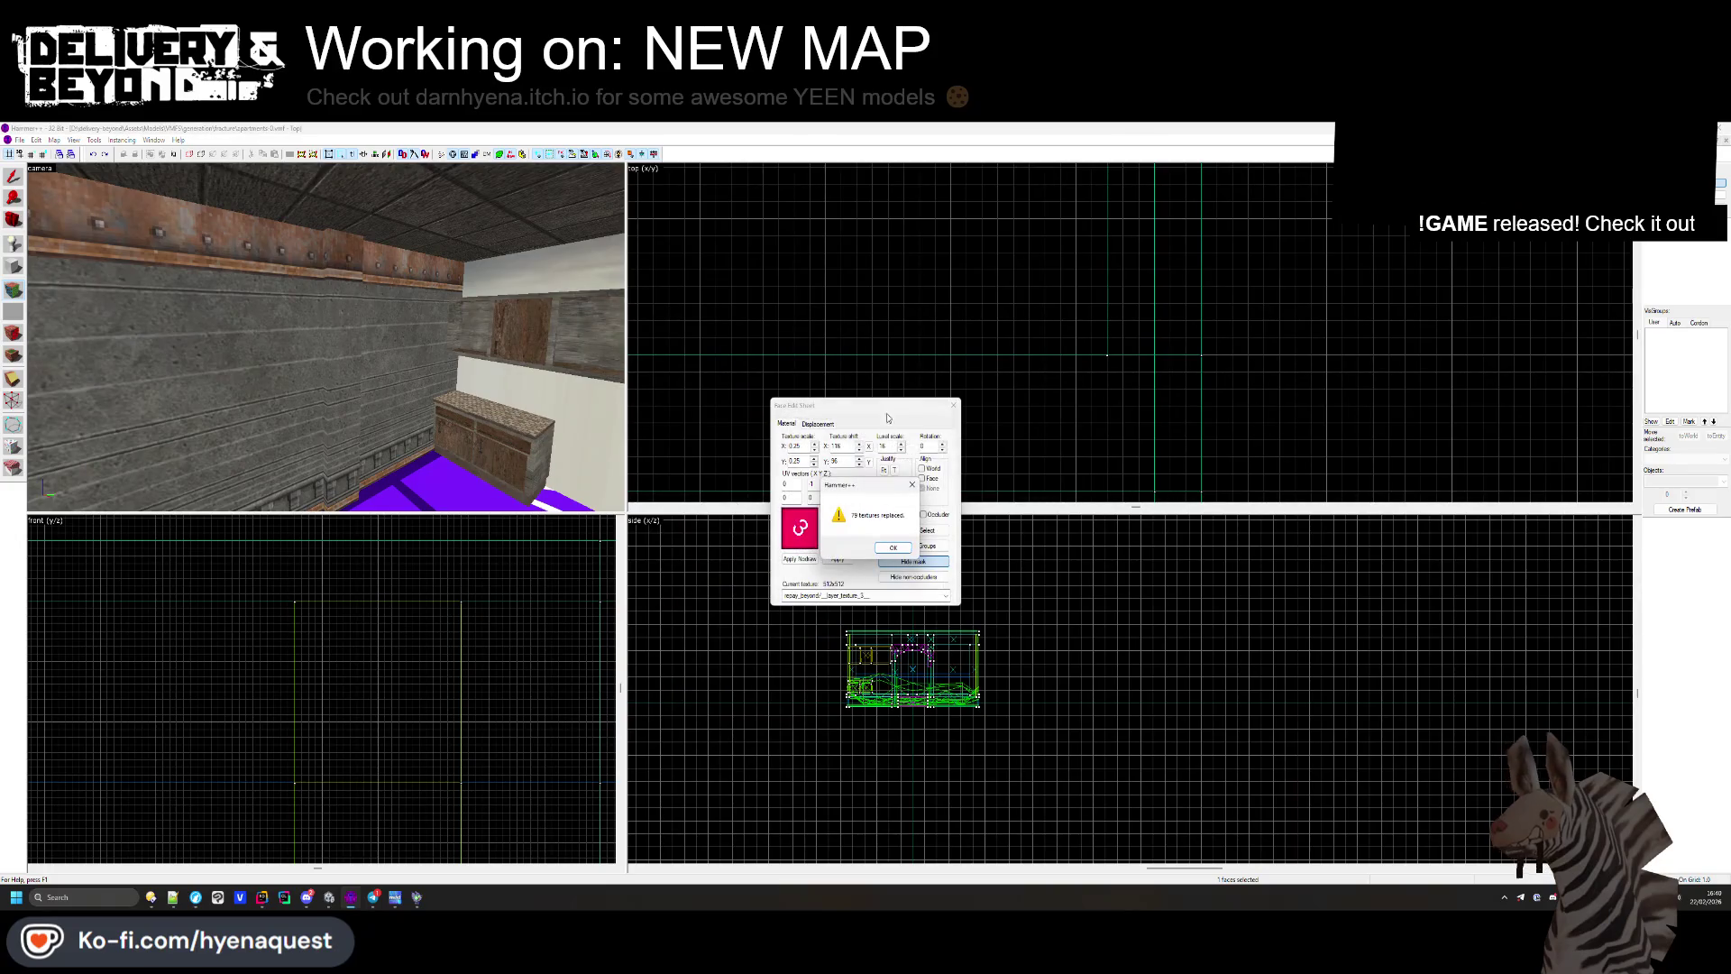
click(891, 547)
click(953, 405)
key(z)
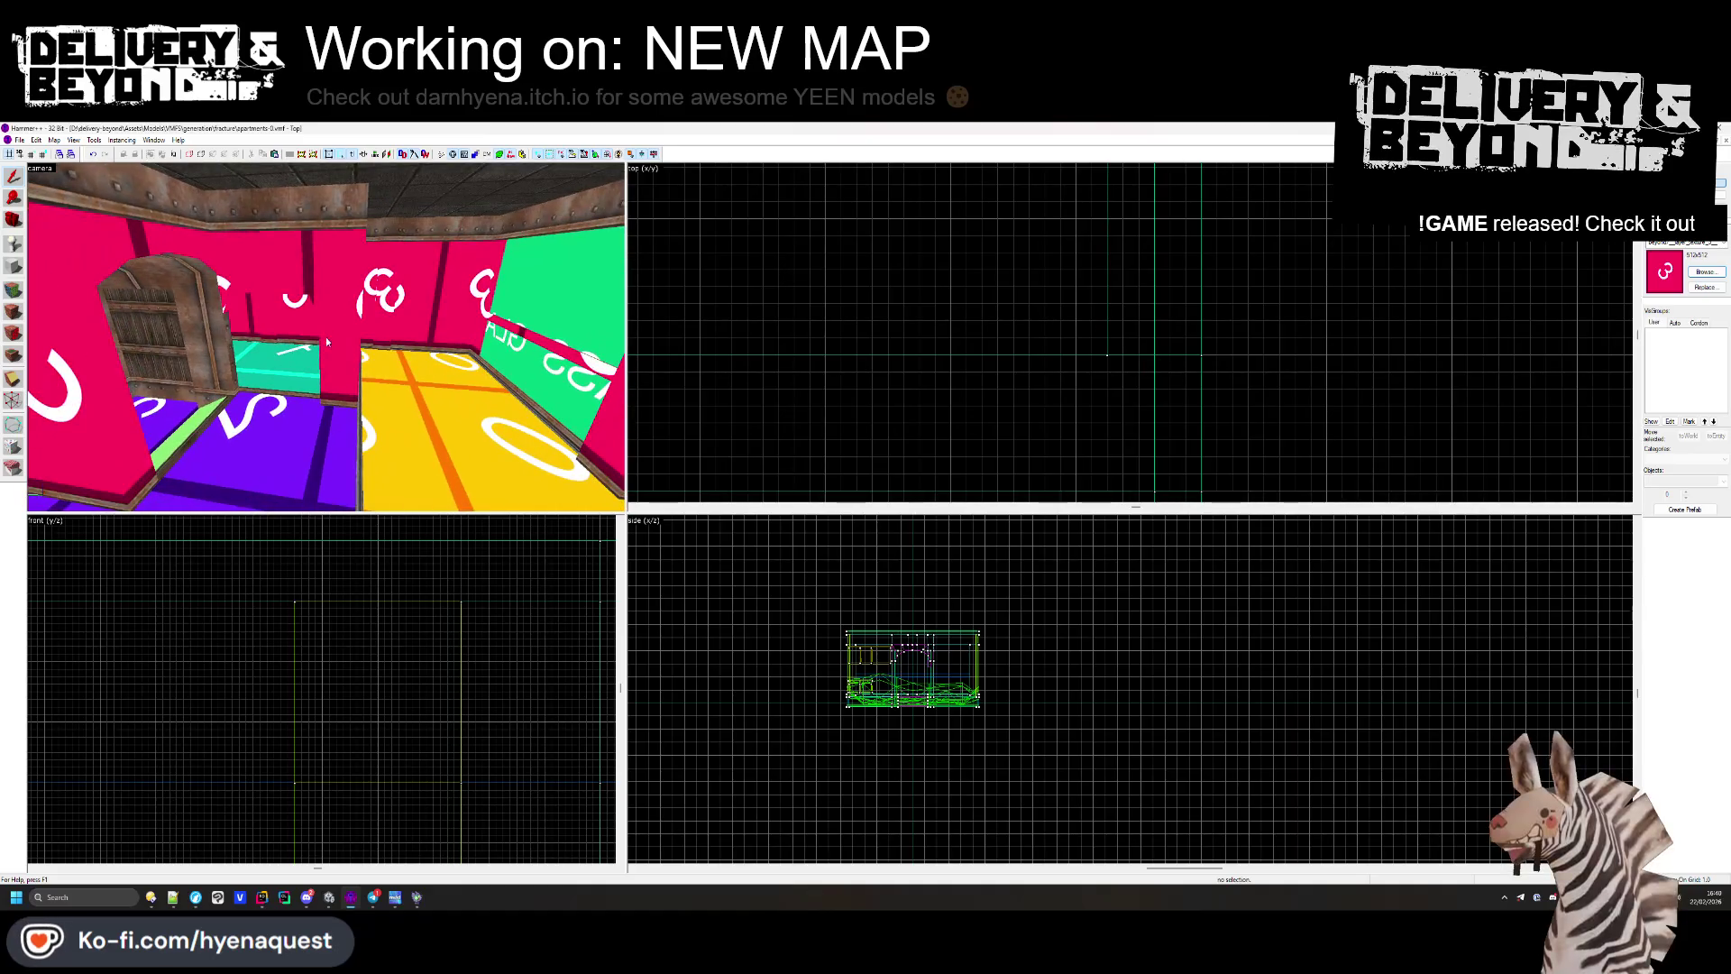
key(z)
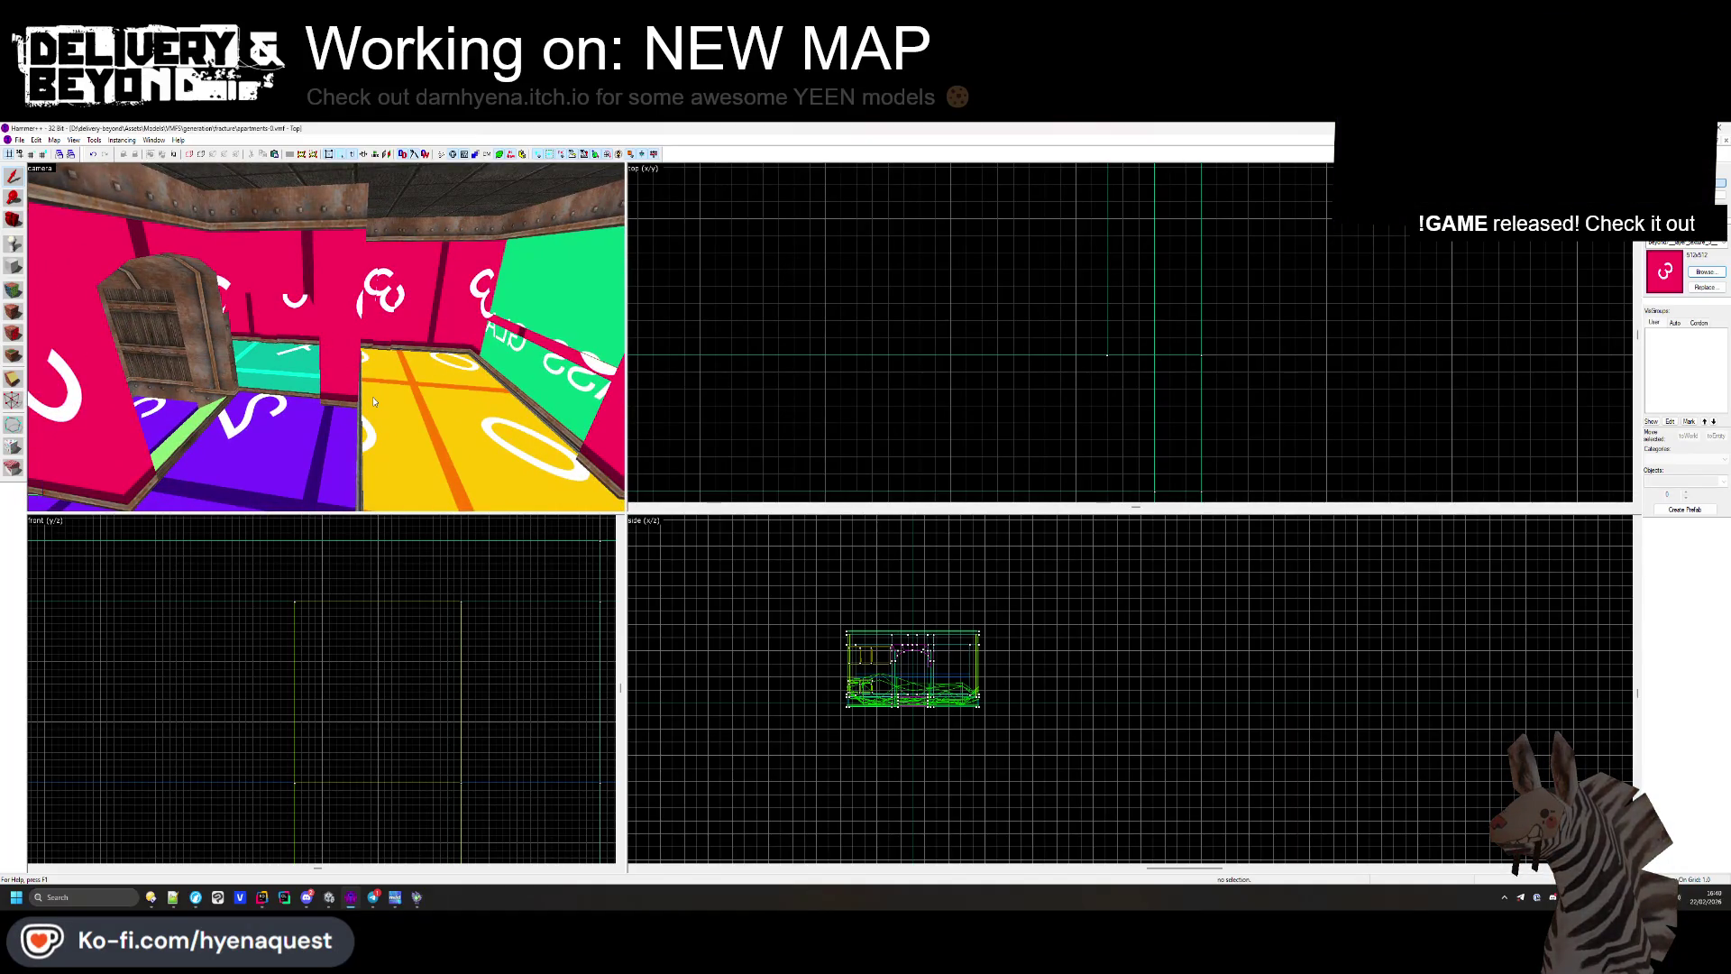
key(alt+Tab)
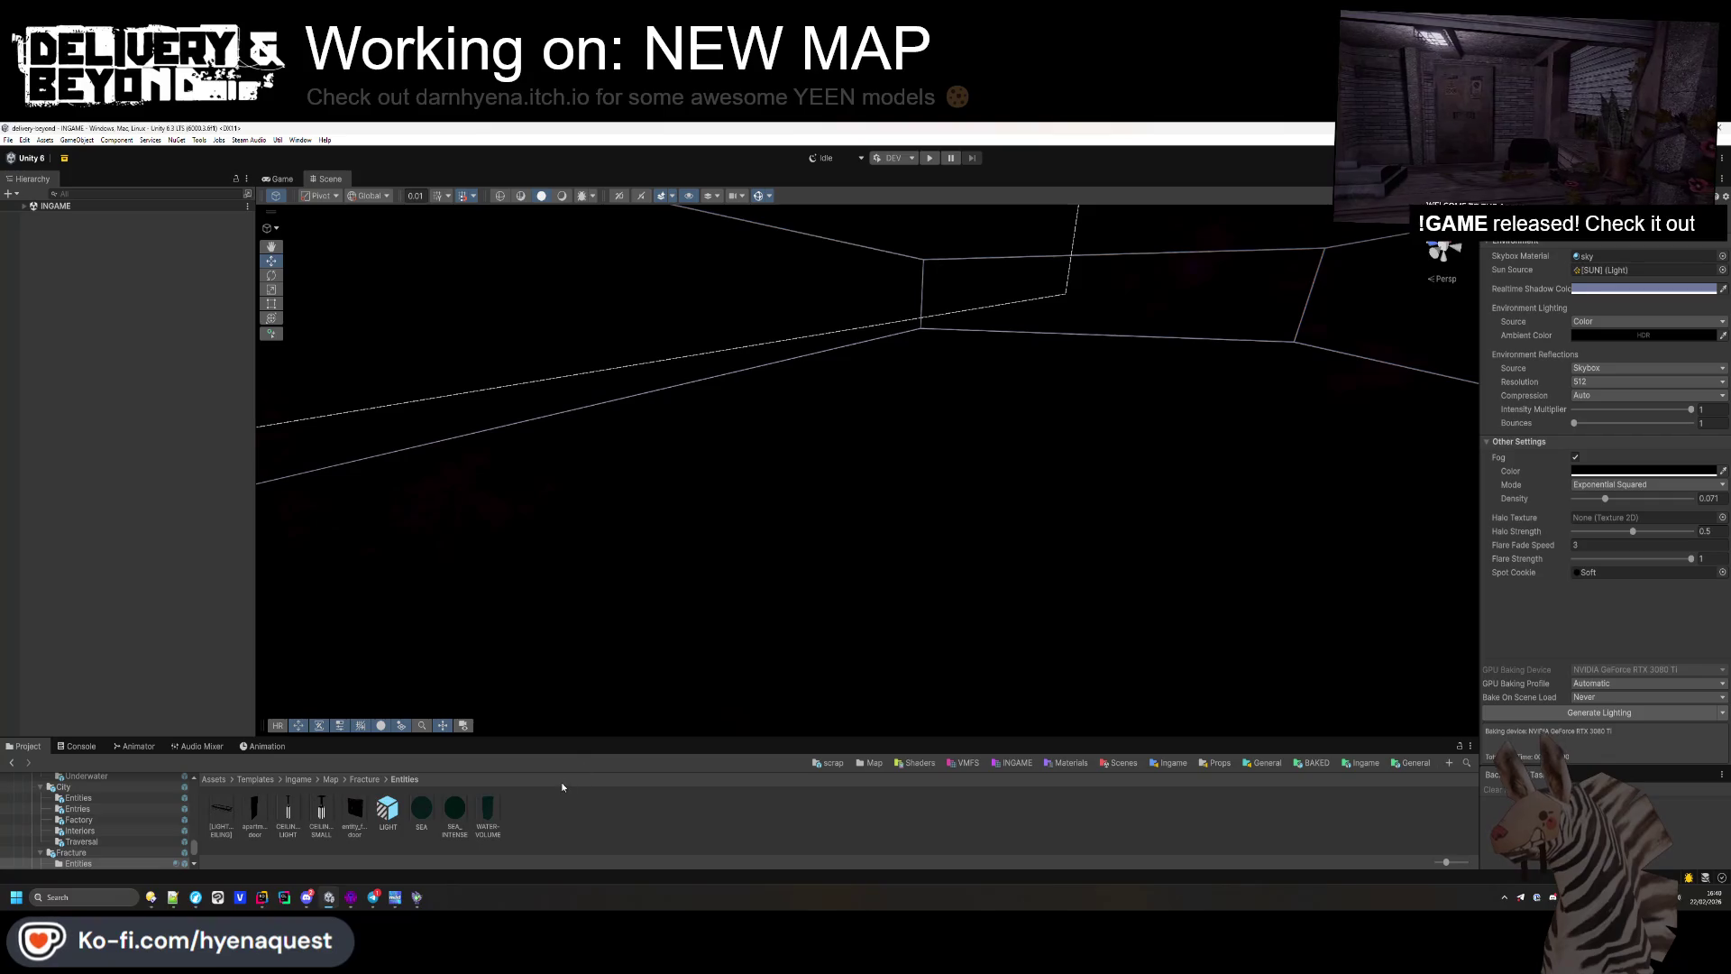
Step: Open the apartments-0 prefab from Fracture/Interiors and inspect the func_detail object's components
click(365, 779)
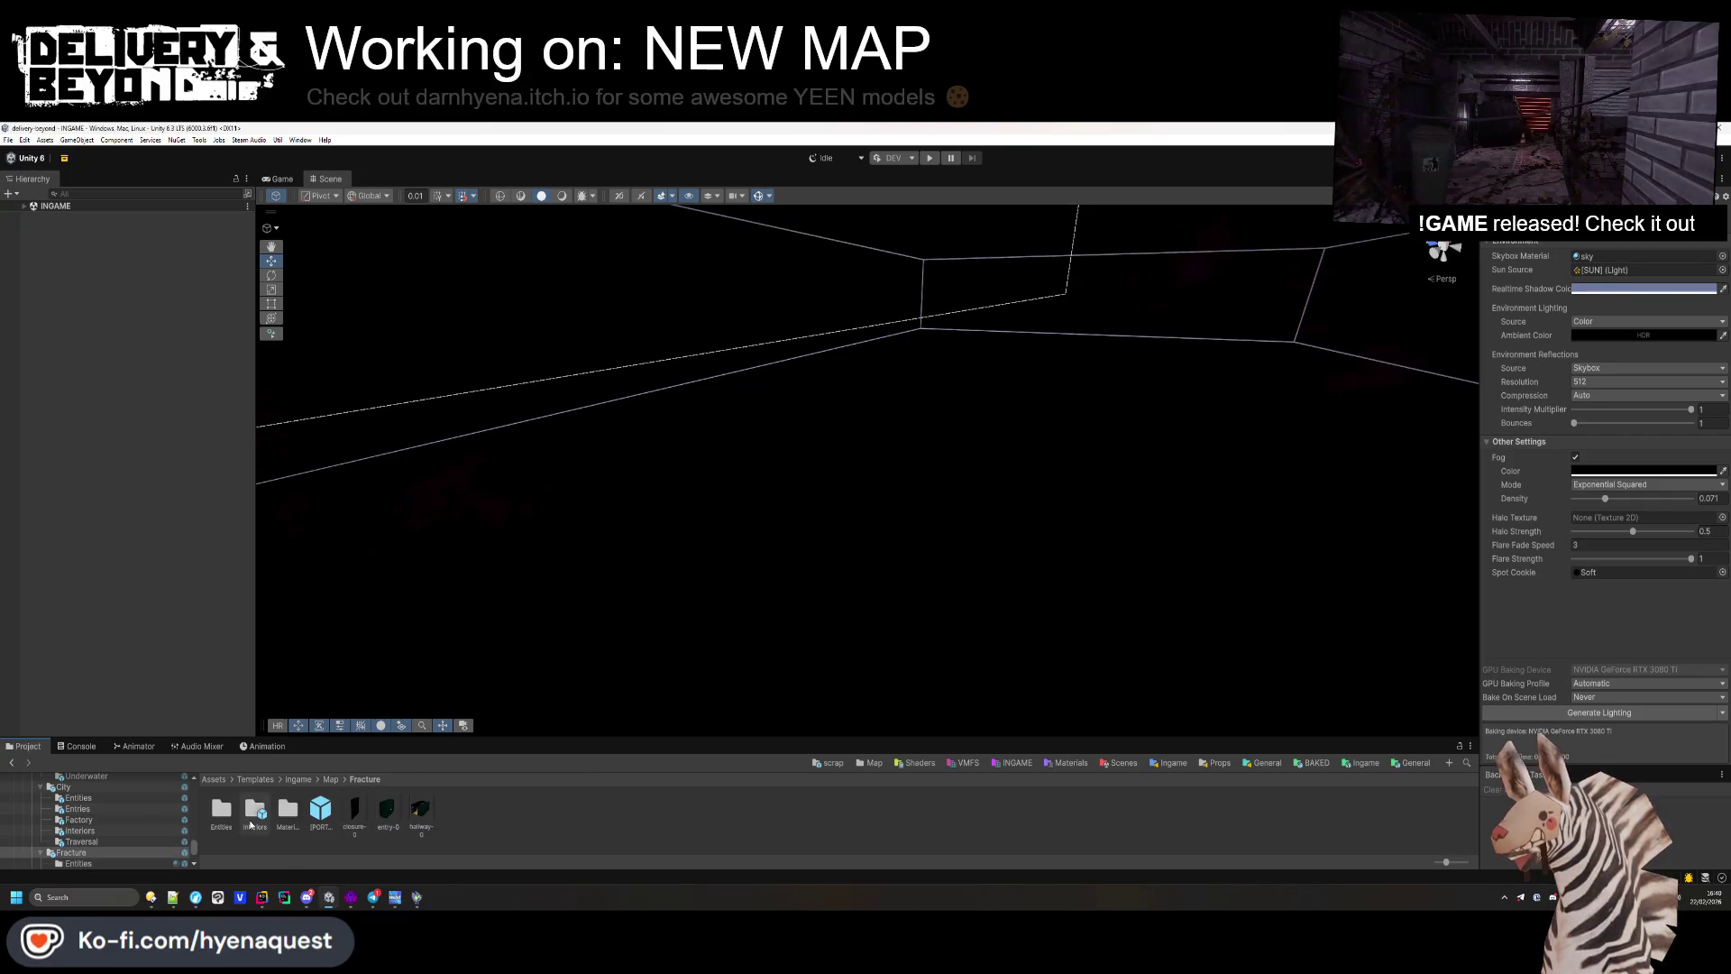
double_click(255, 808)
double_click(254, 808)
drag(688, 502, 658, 400)
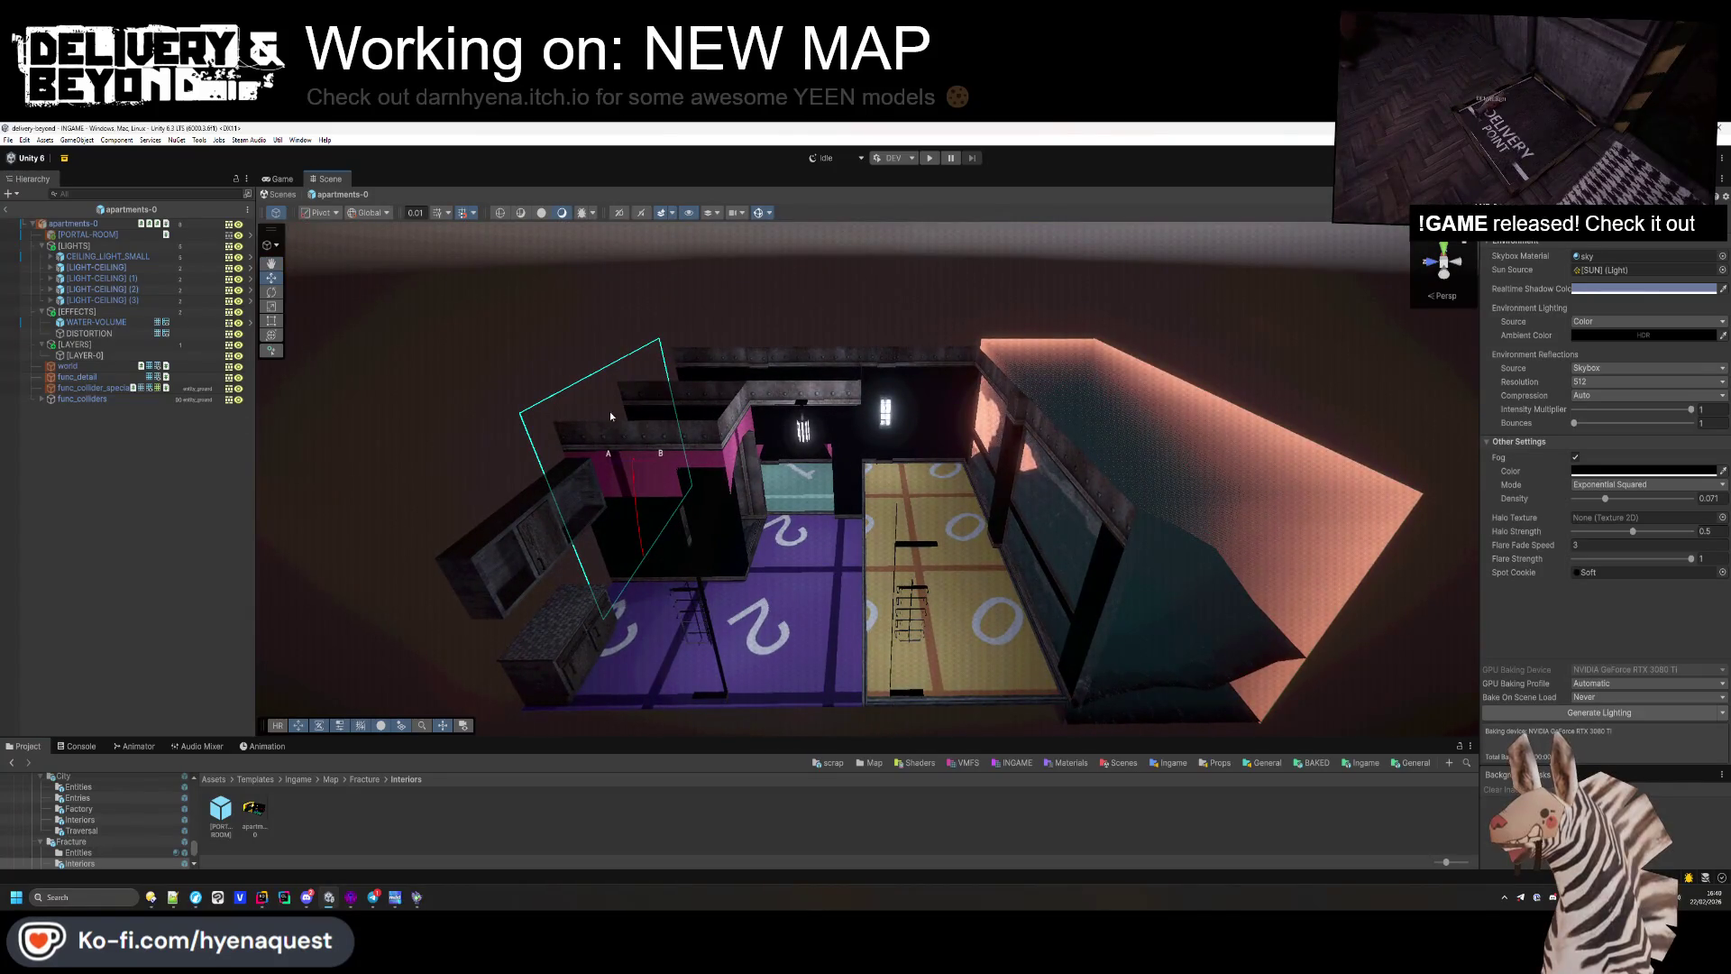
click(105, 377)
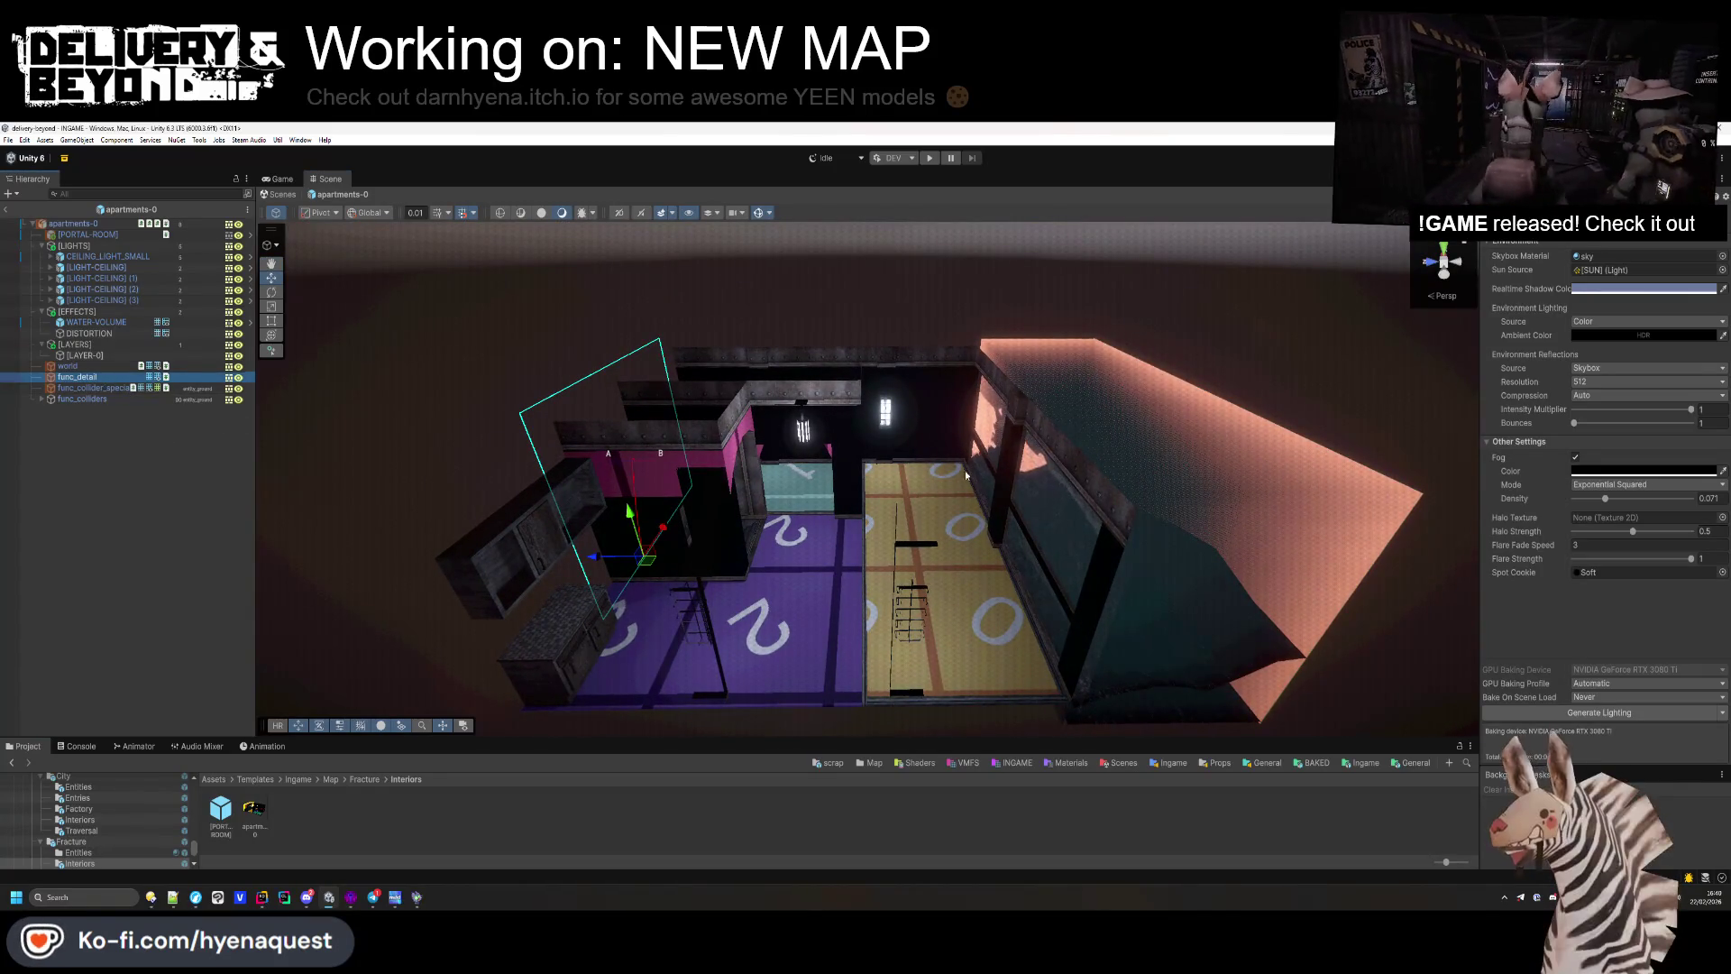
click(1532, 178)
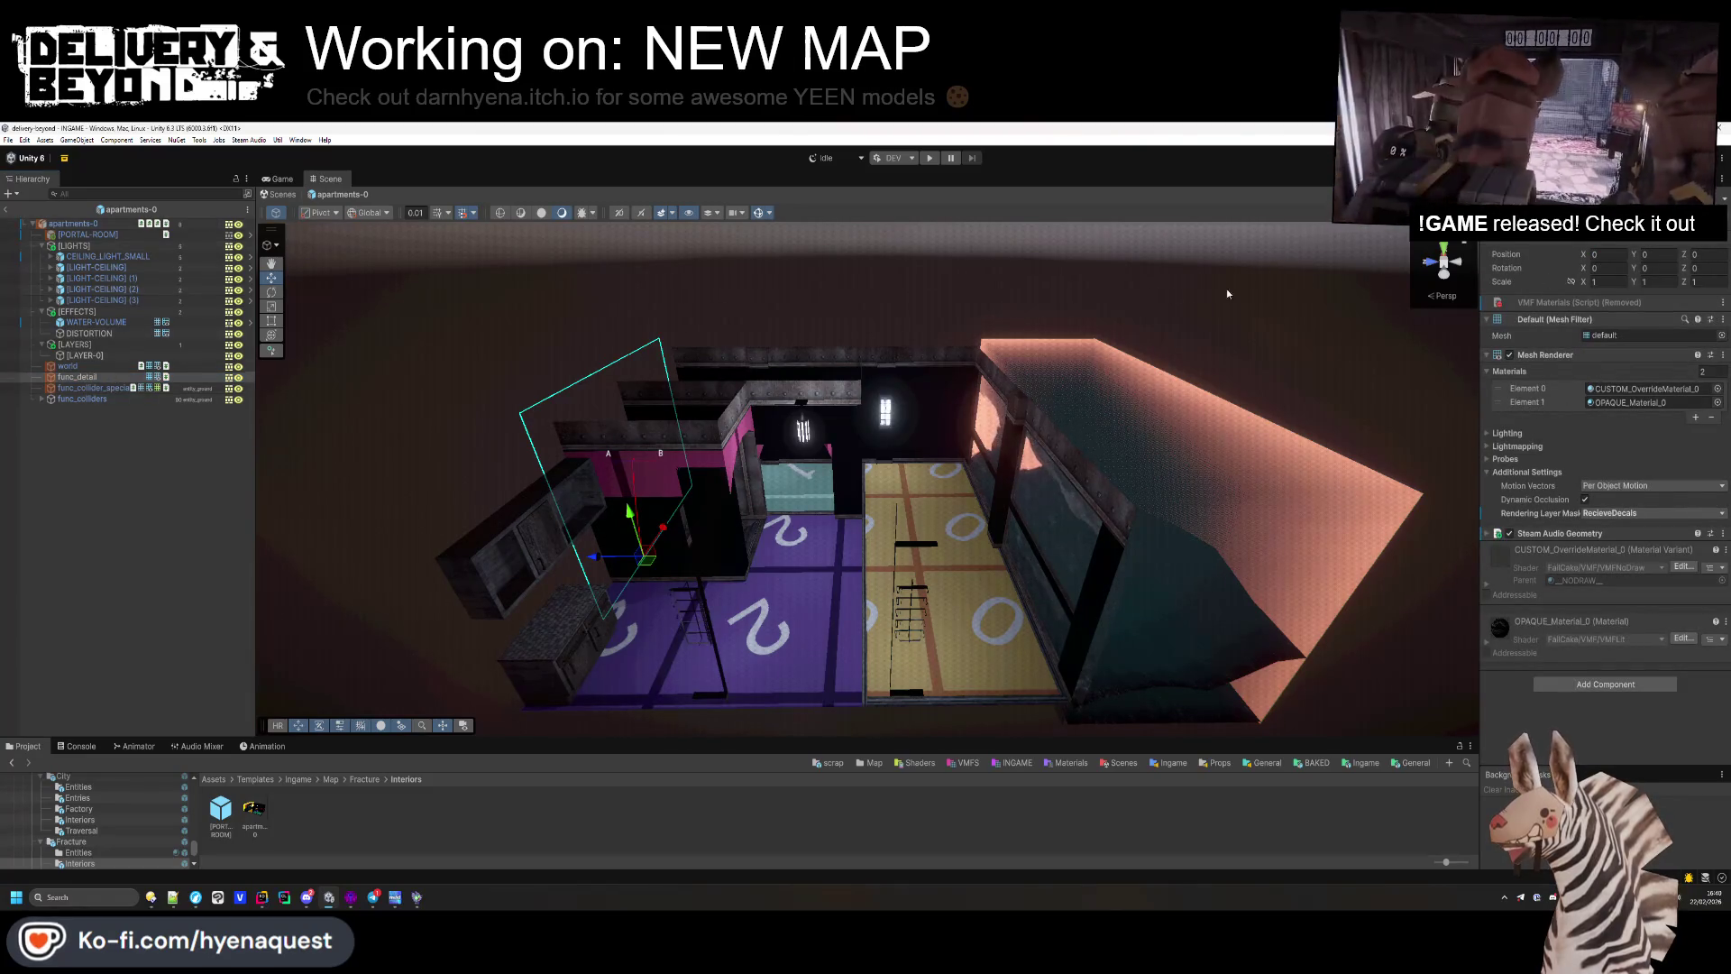
Step: Revert the Mesh Renderer overrides on world, func_detail and func_collider_special from the prefab root
click(96, 225)
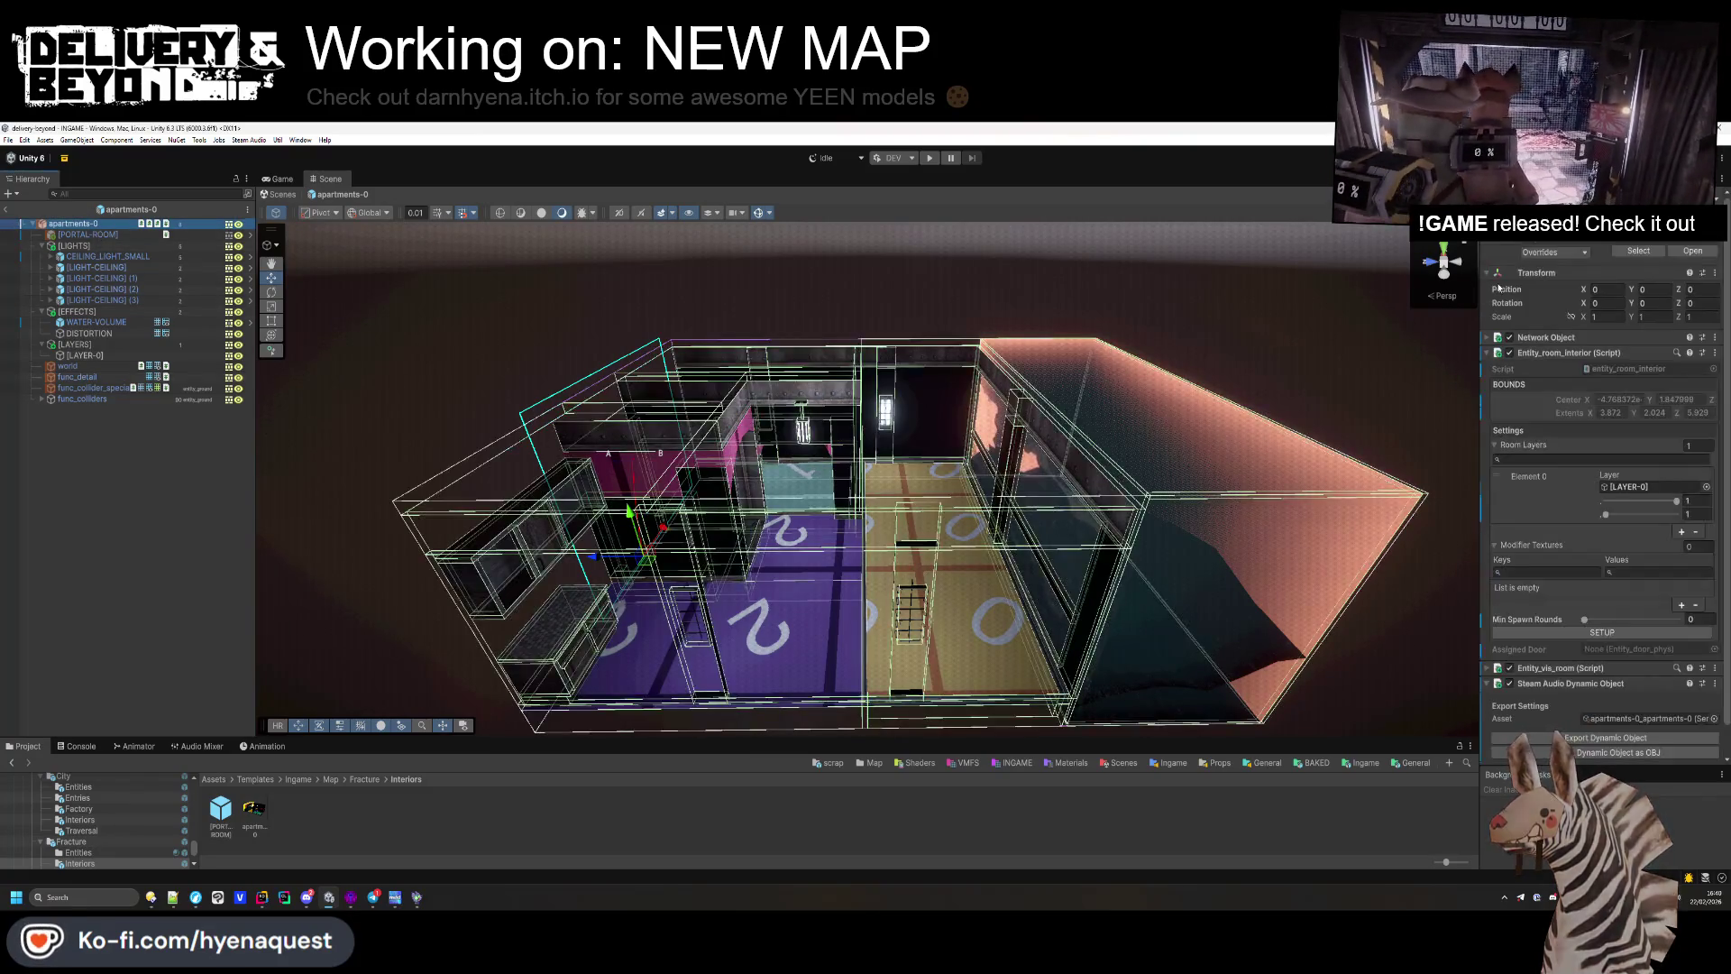
click(1534, 254)
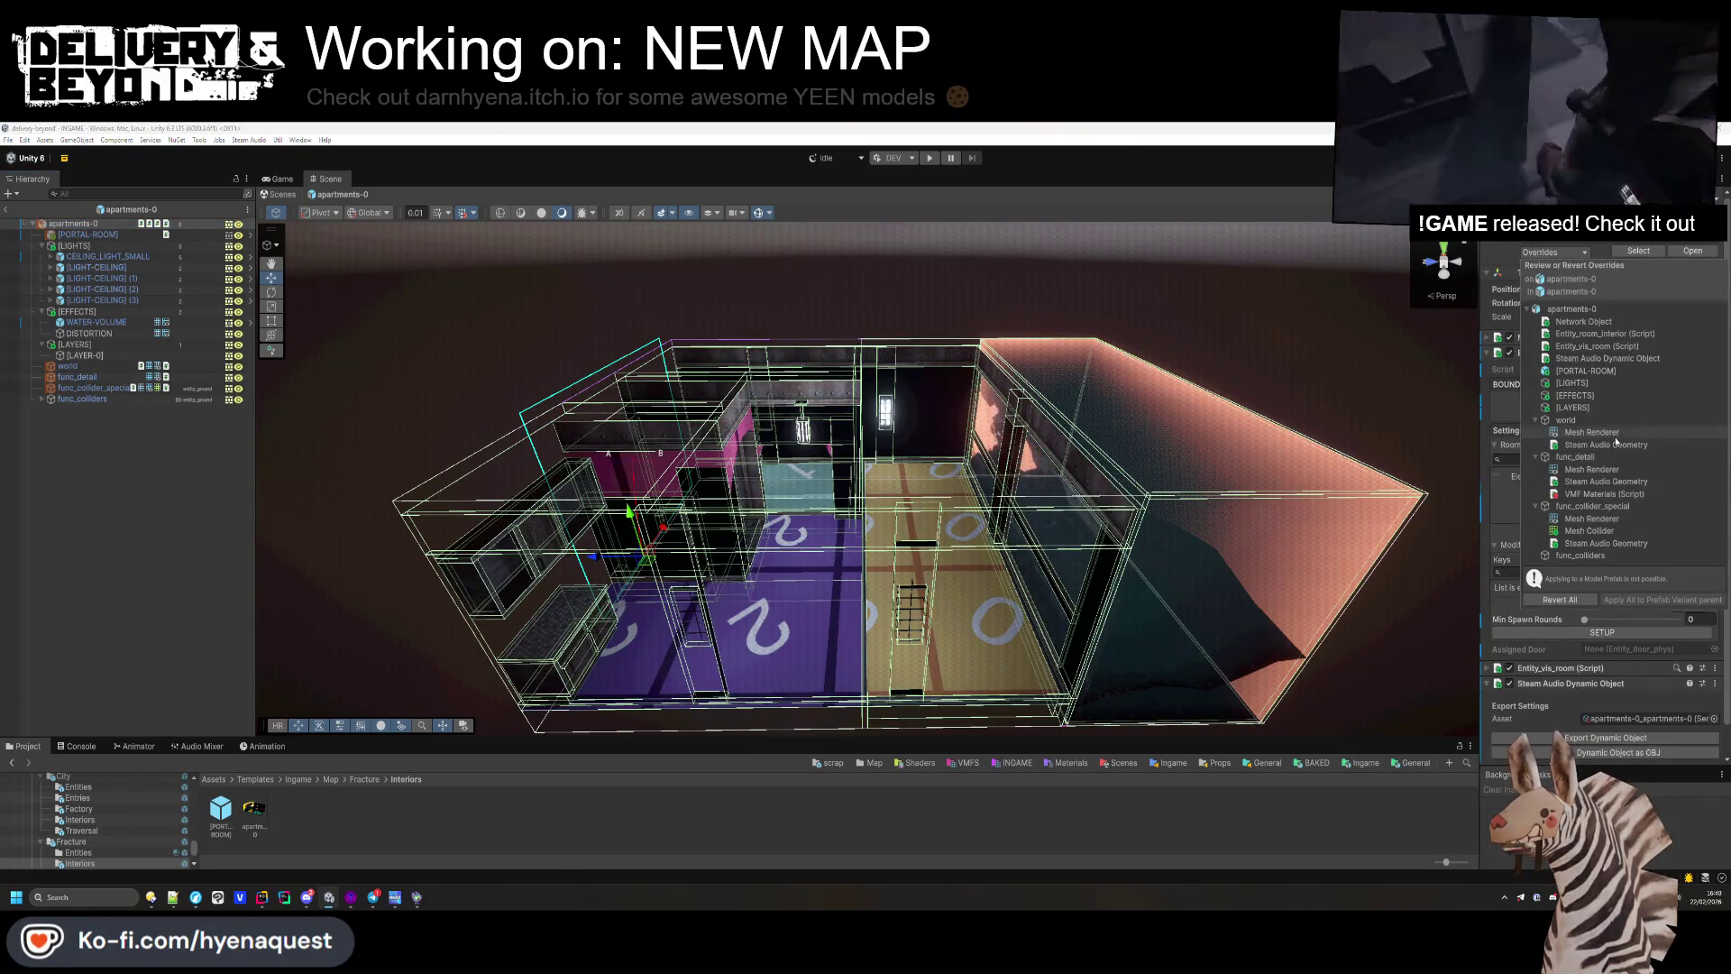
click(1592, 433)
click(1467, 435)
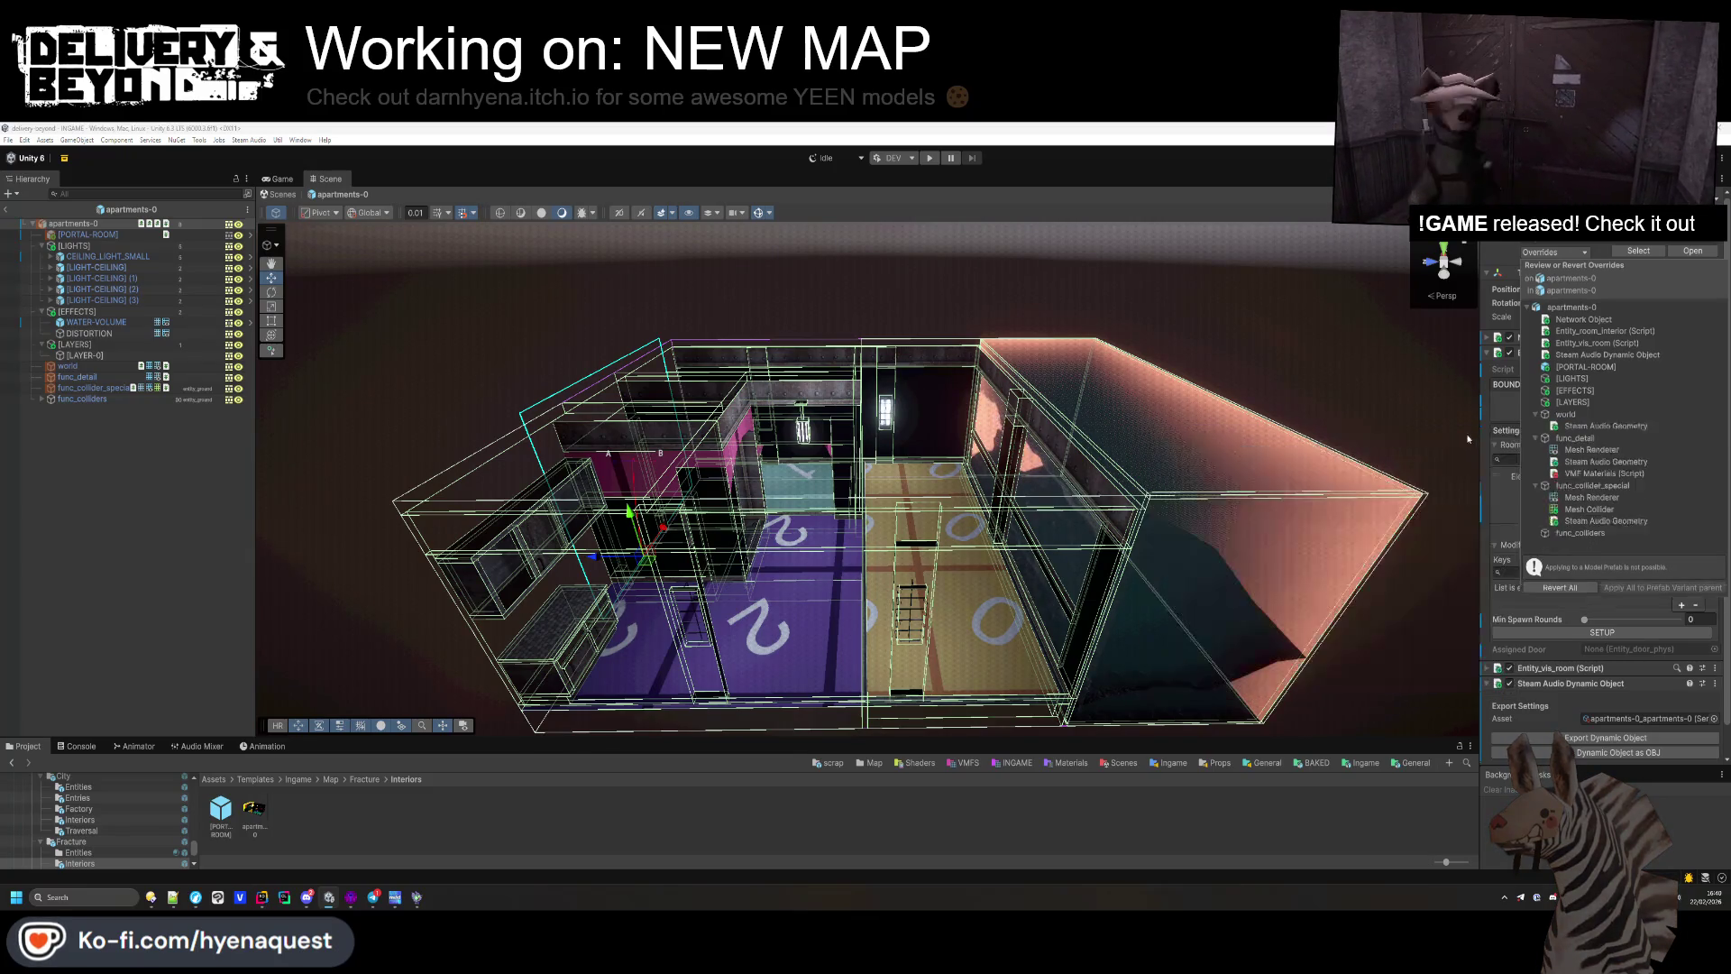
click(1587, 457)
click(1461, 461)
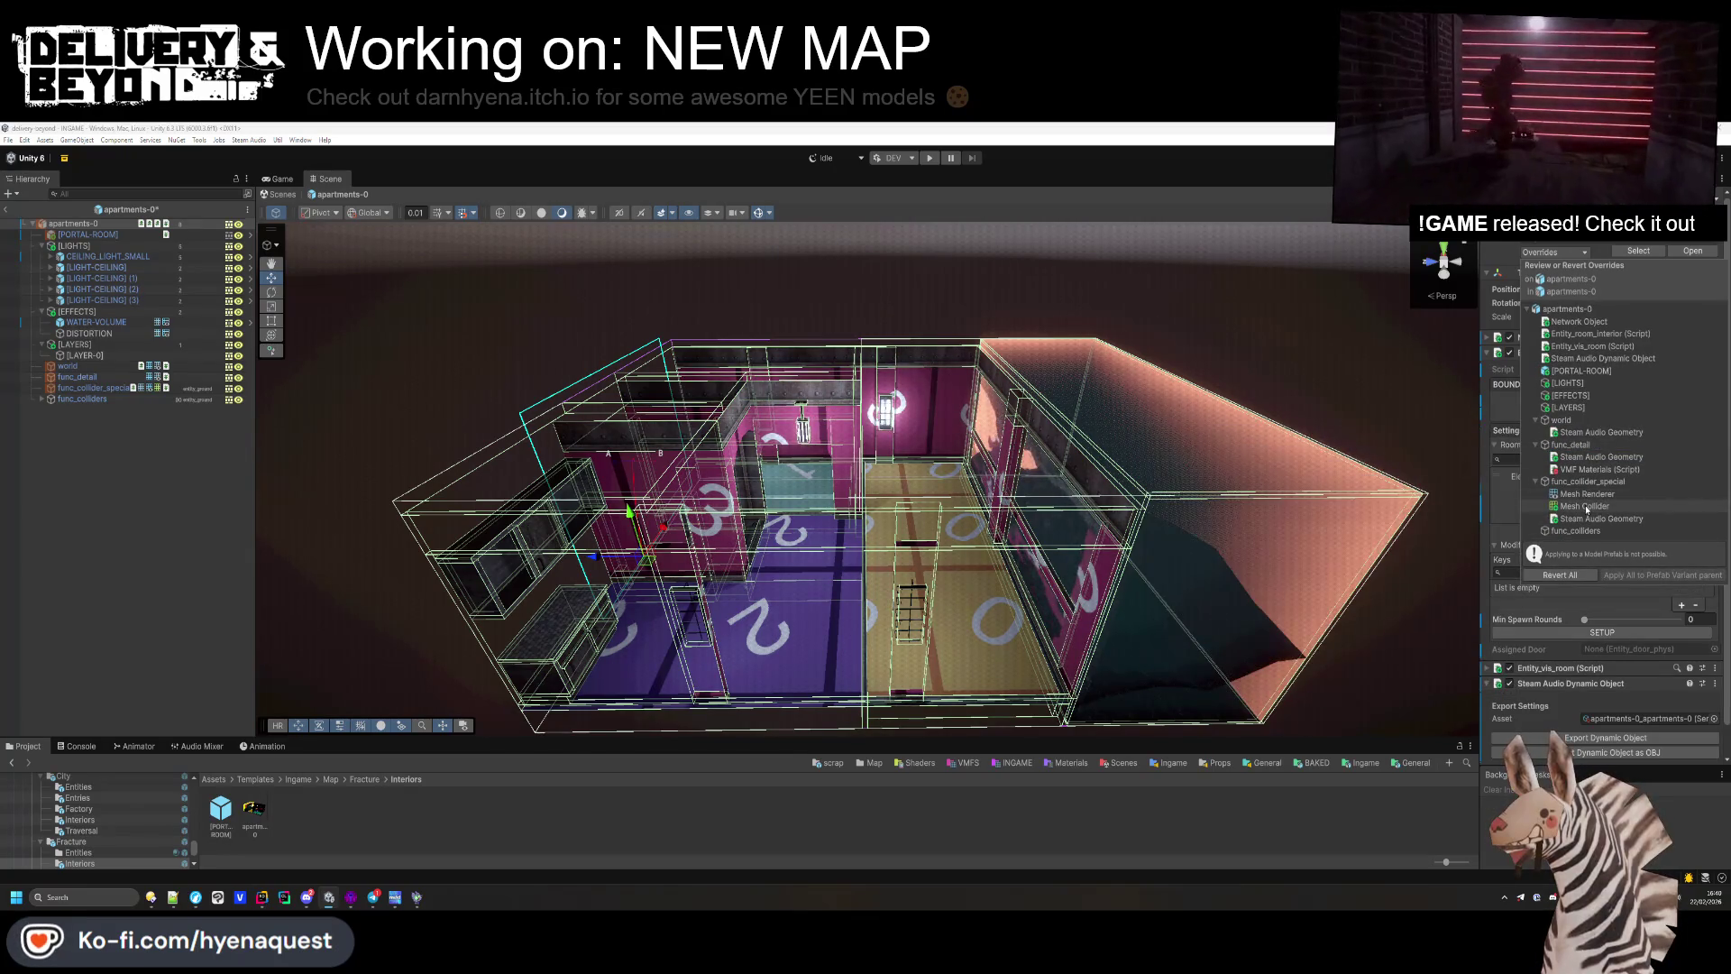
click(1602, 494)
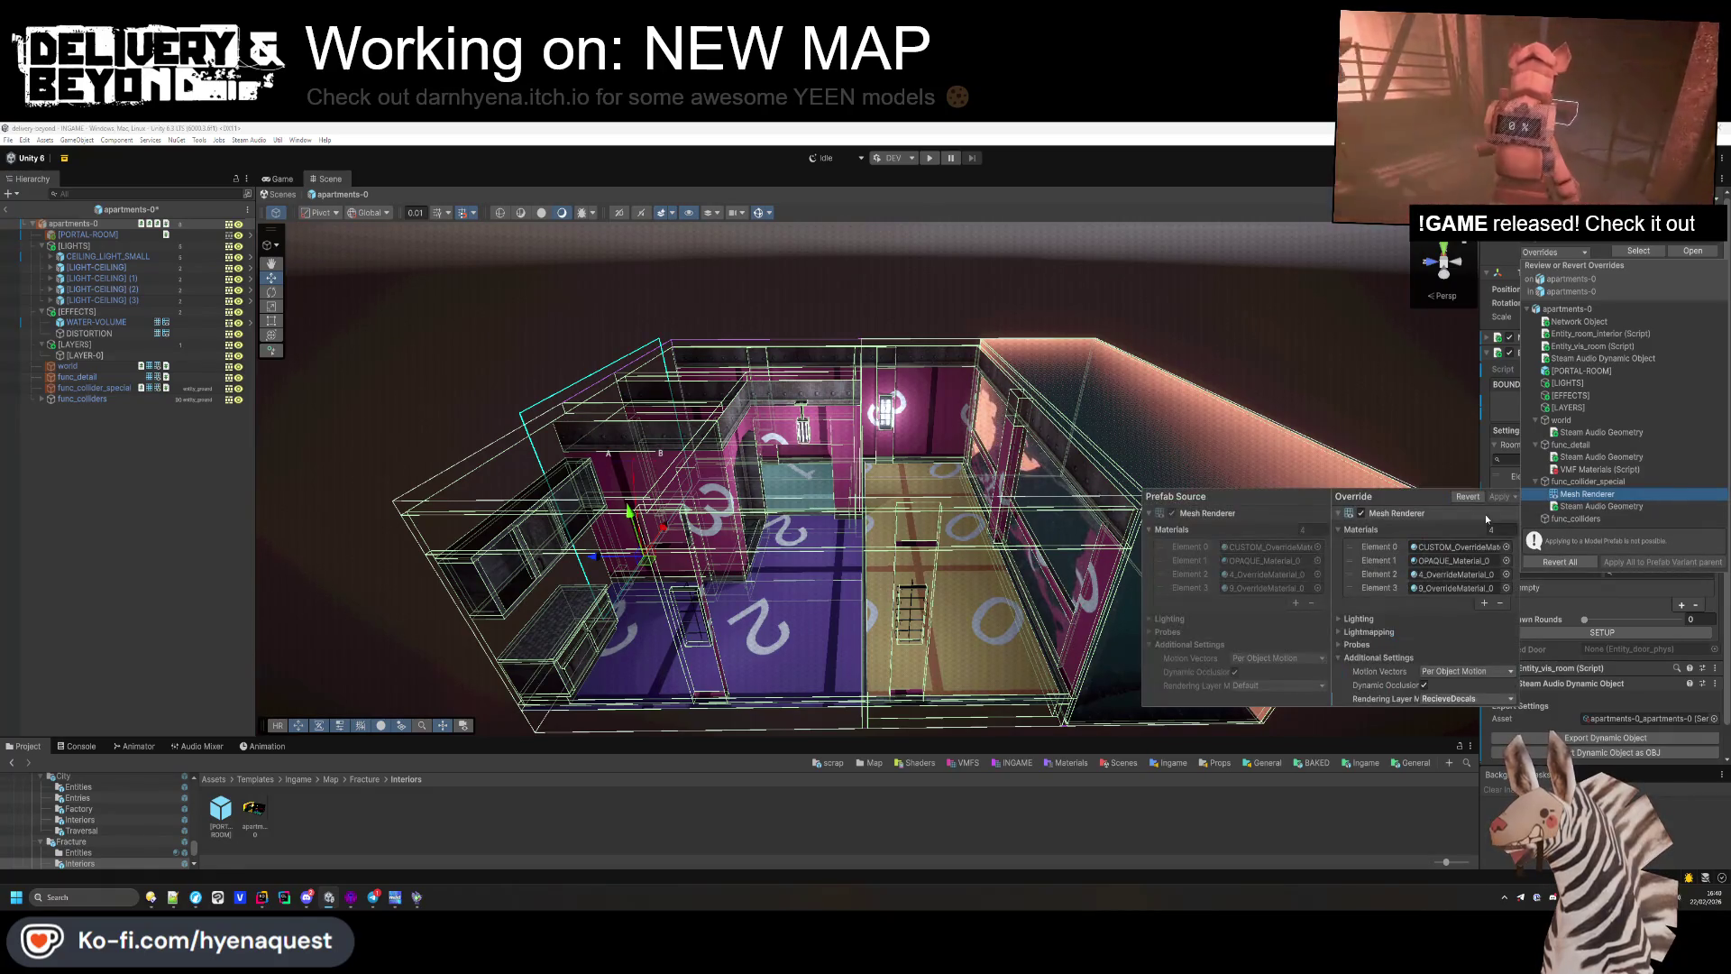
click(1464, 496)
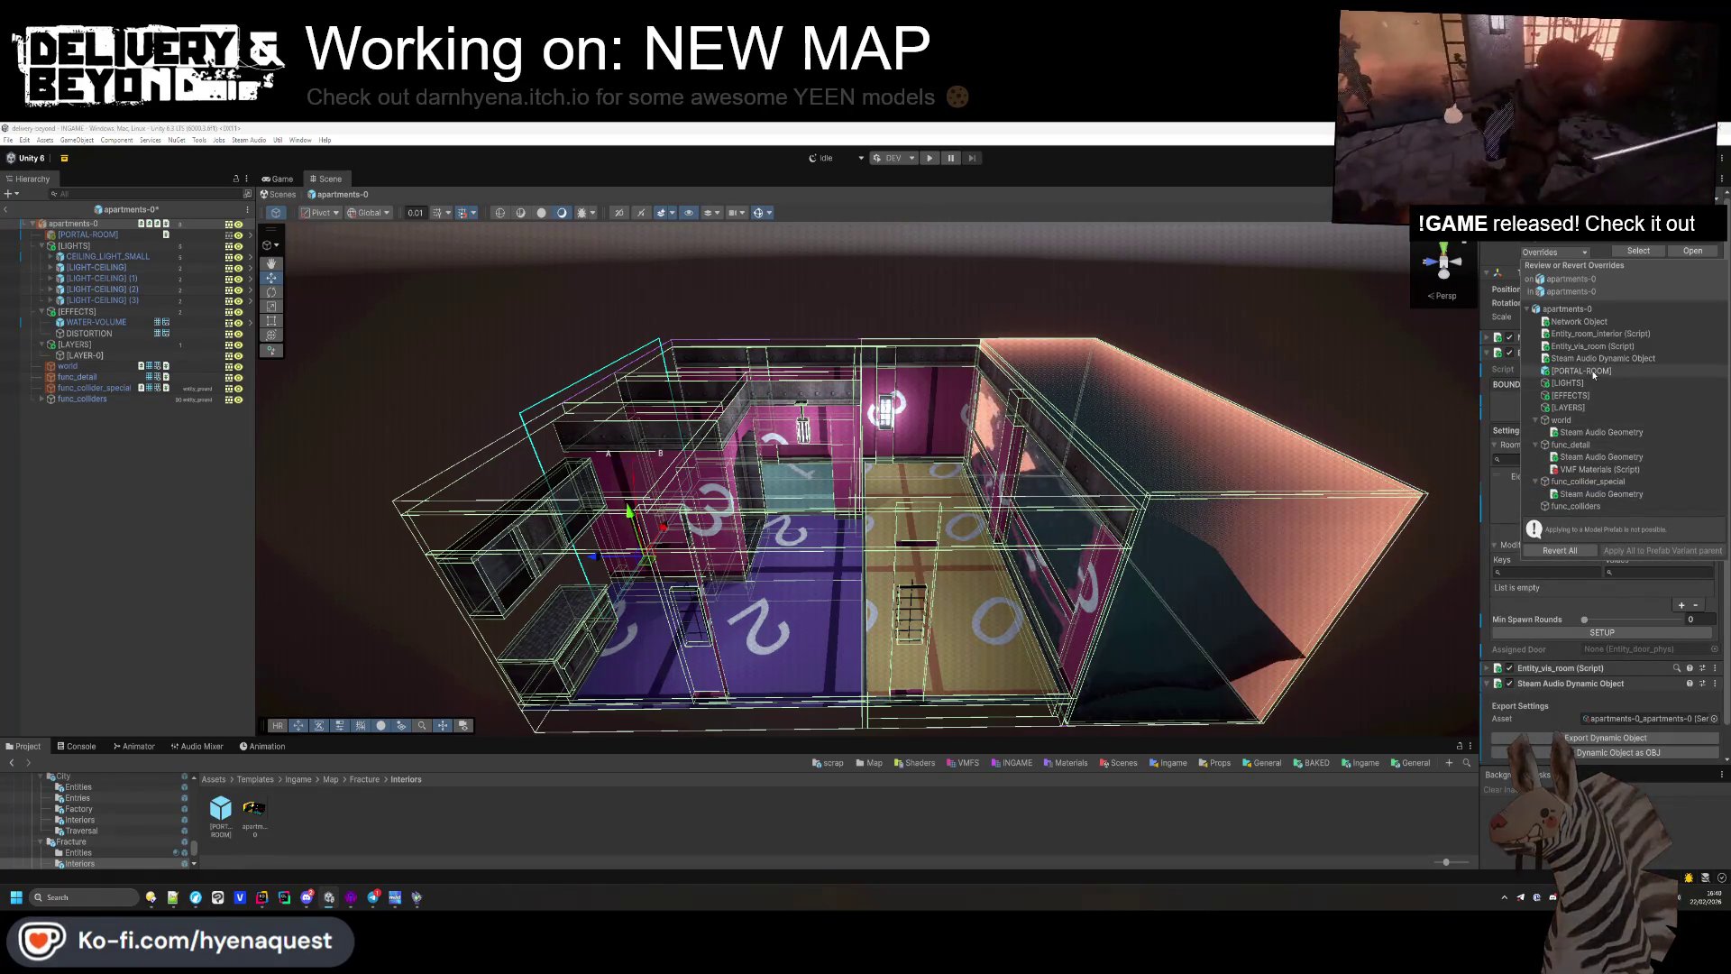
click(187, 470)
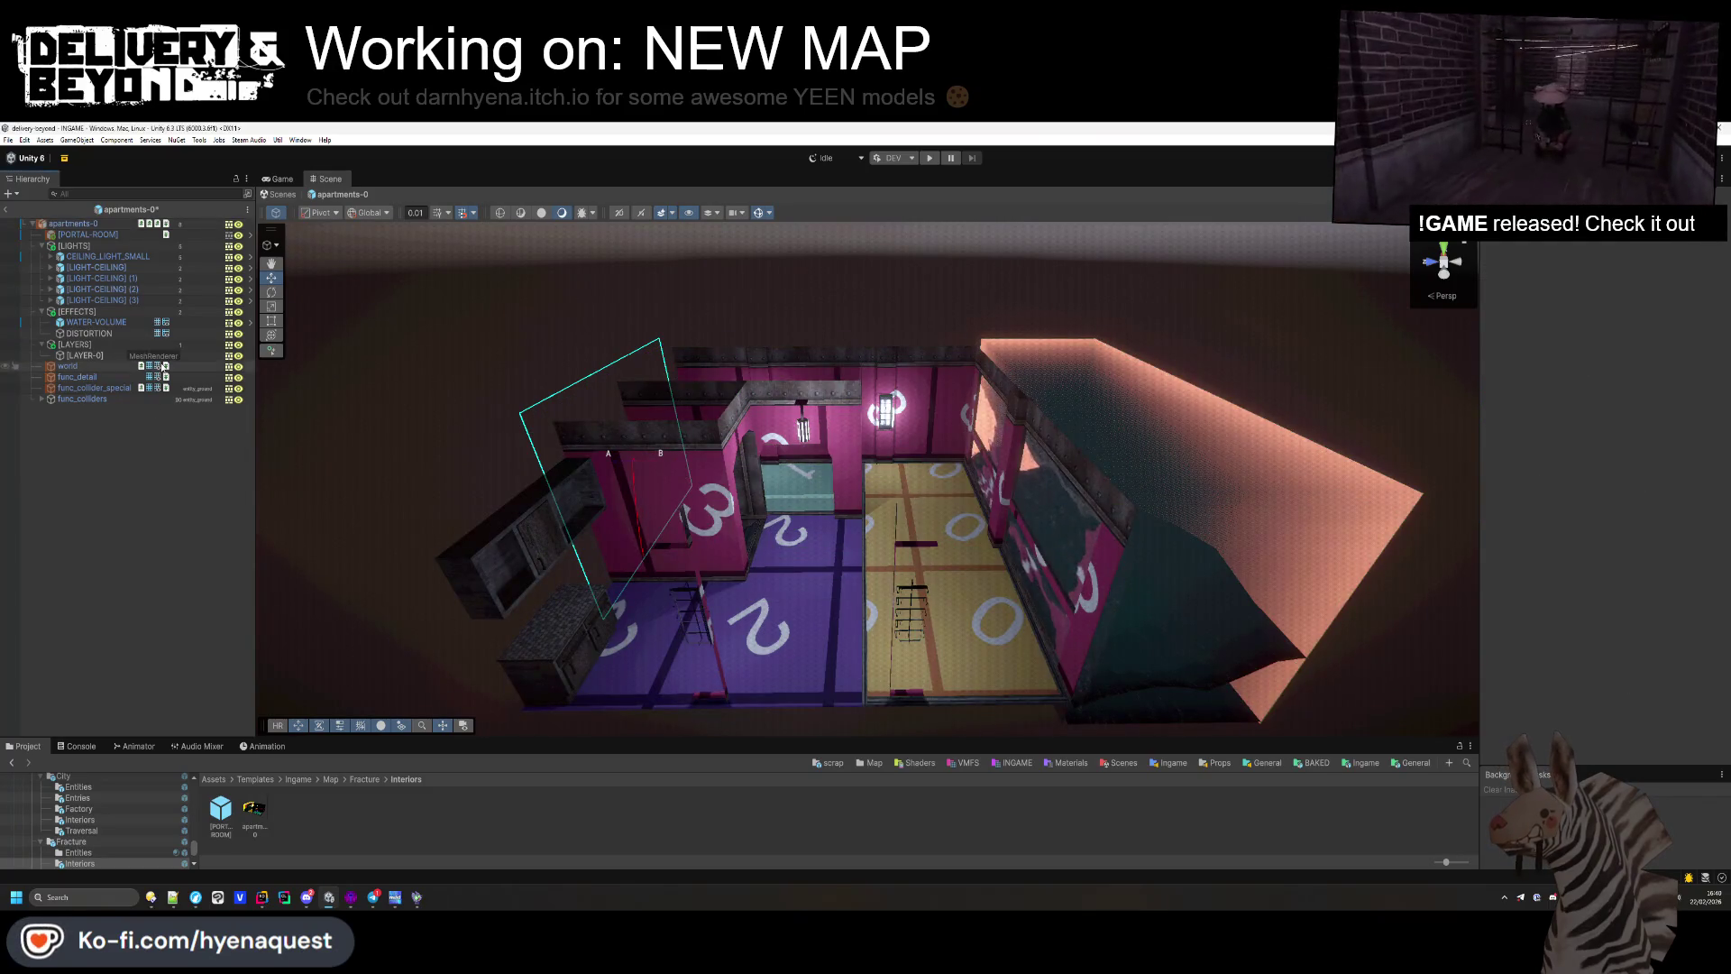
Step: Add a Mesh Collider component to func_collider_special
click(90, 388)
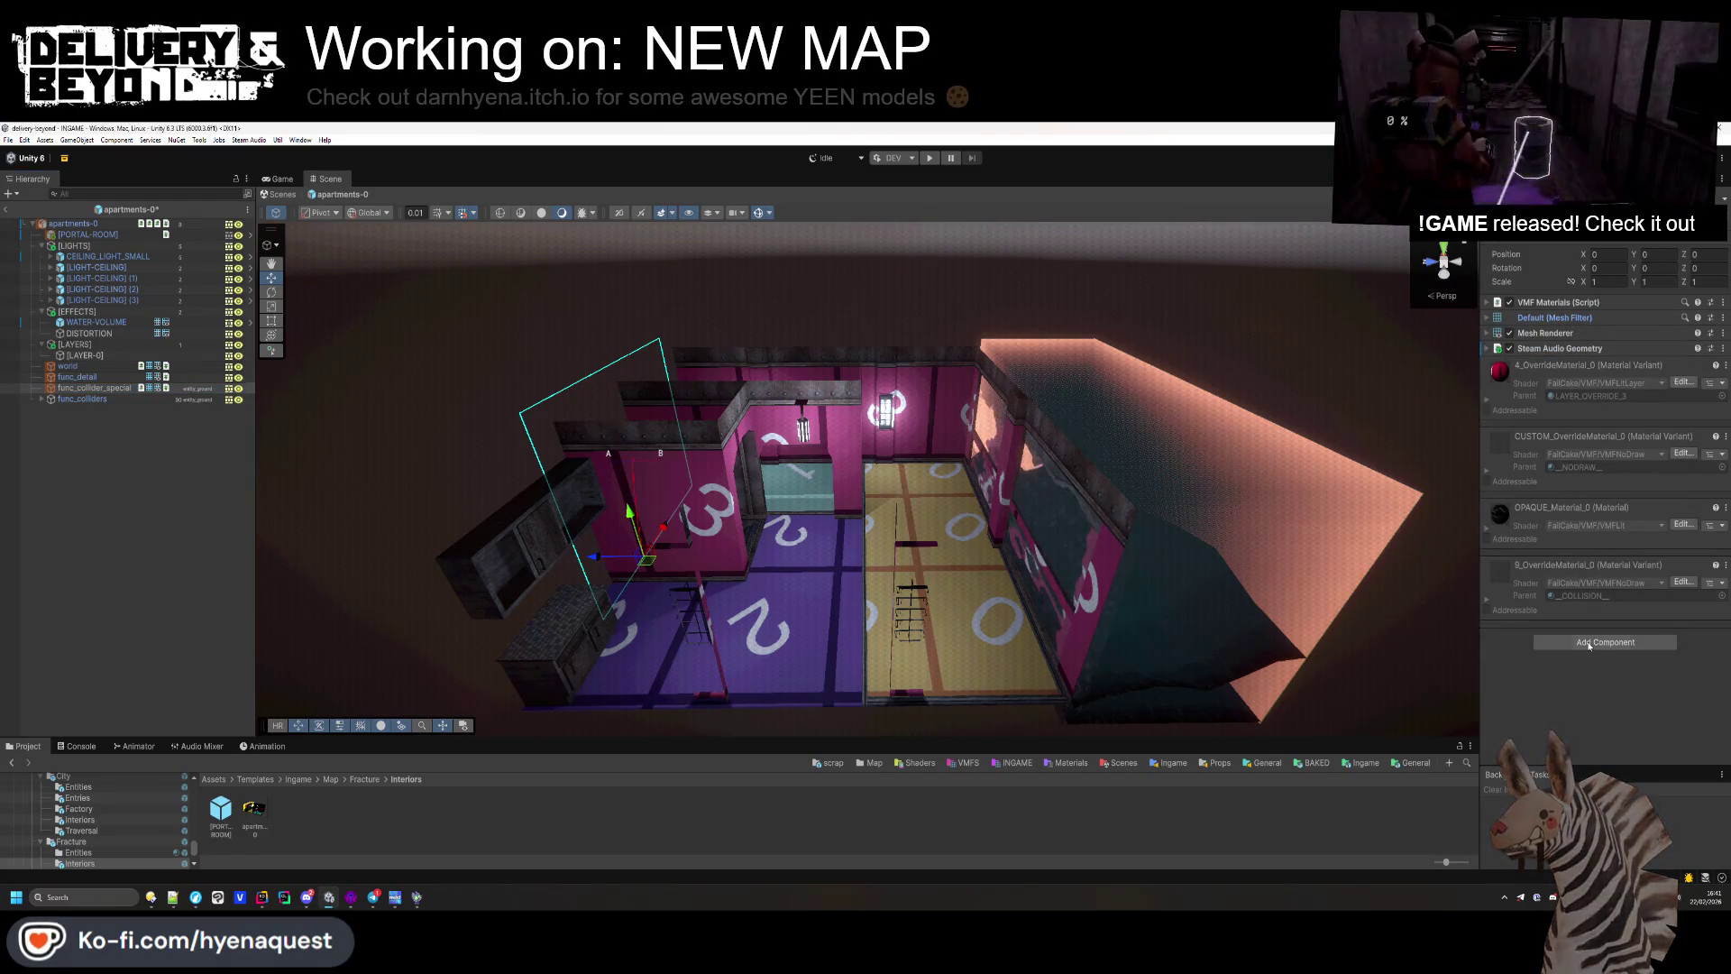
click(1585, 642)
text(mehscol)
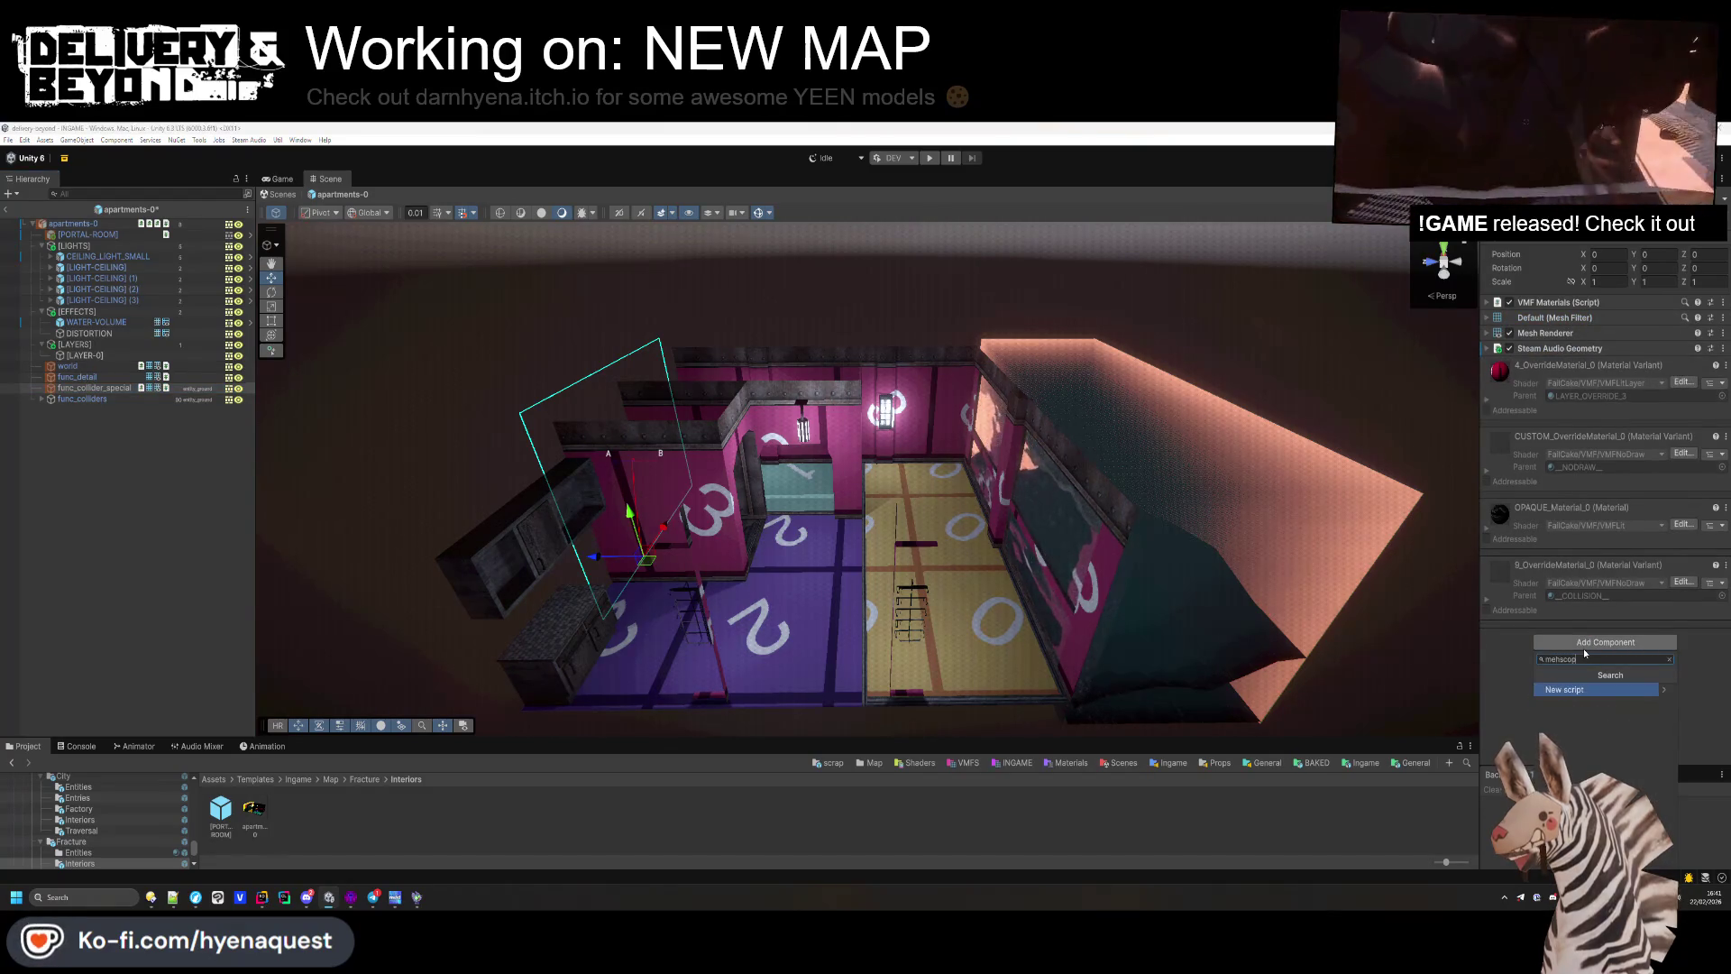
key(BackSpace)
key(BackSpace)
text(sh col)
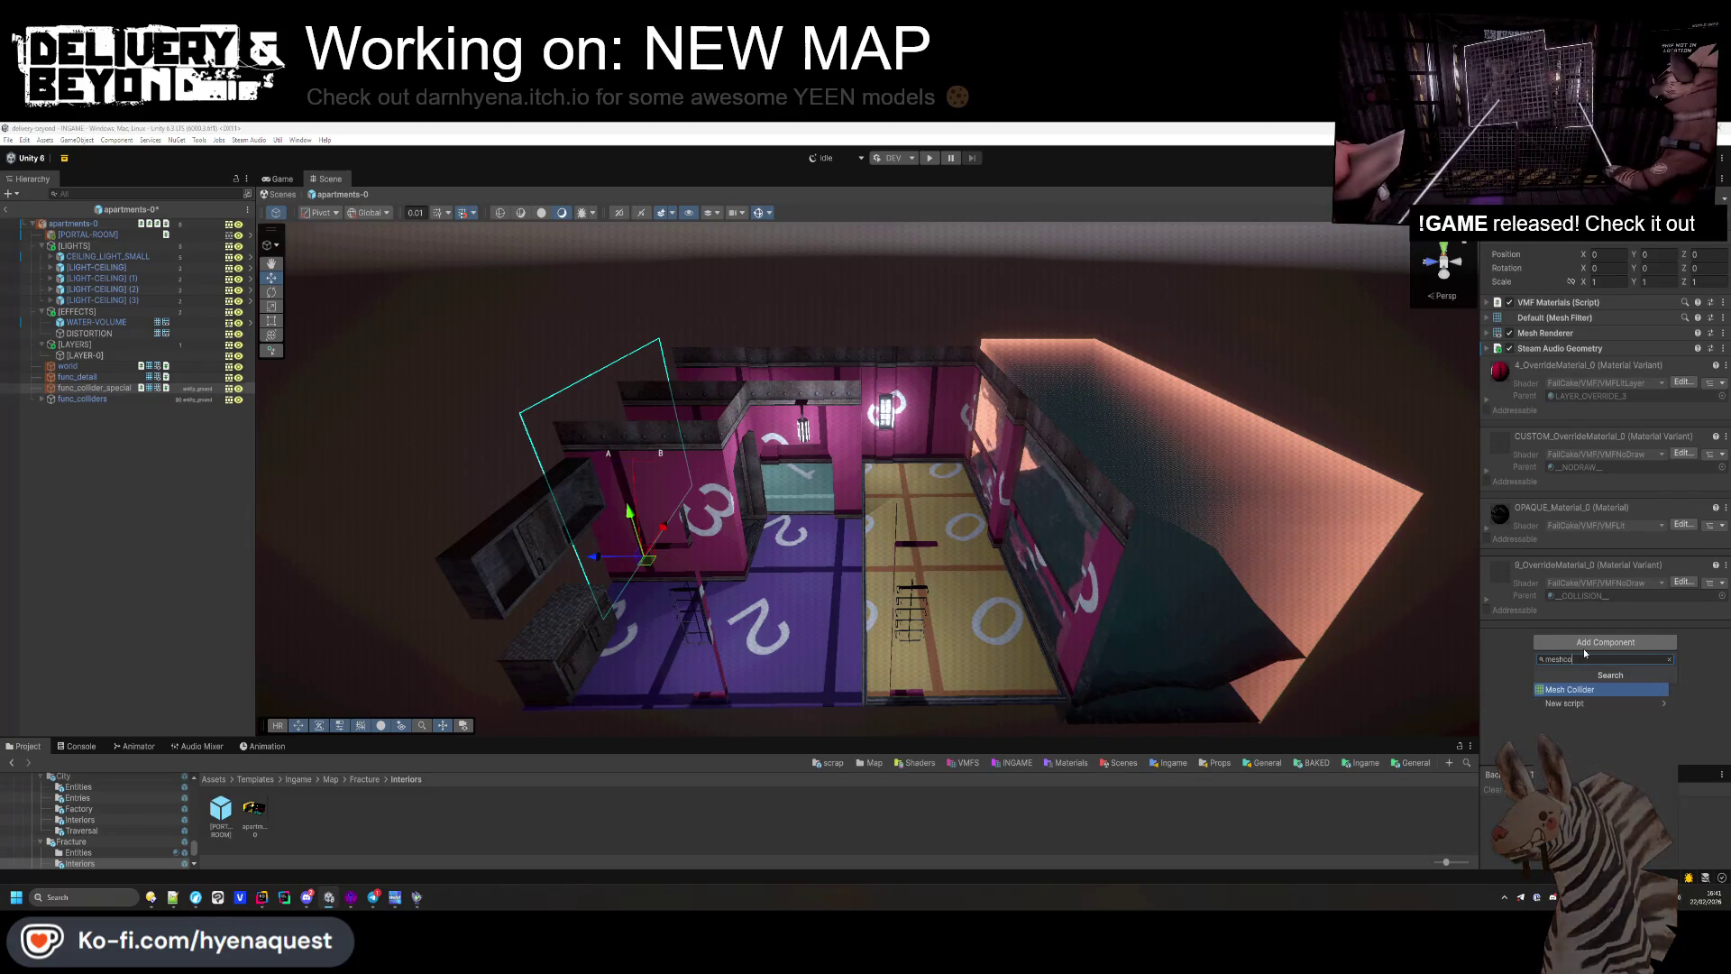
key(Return)
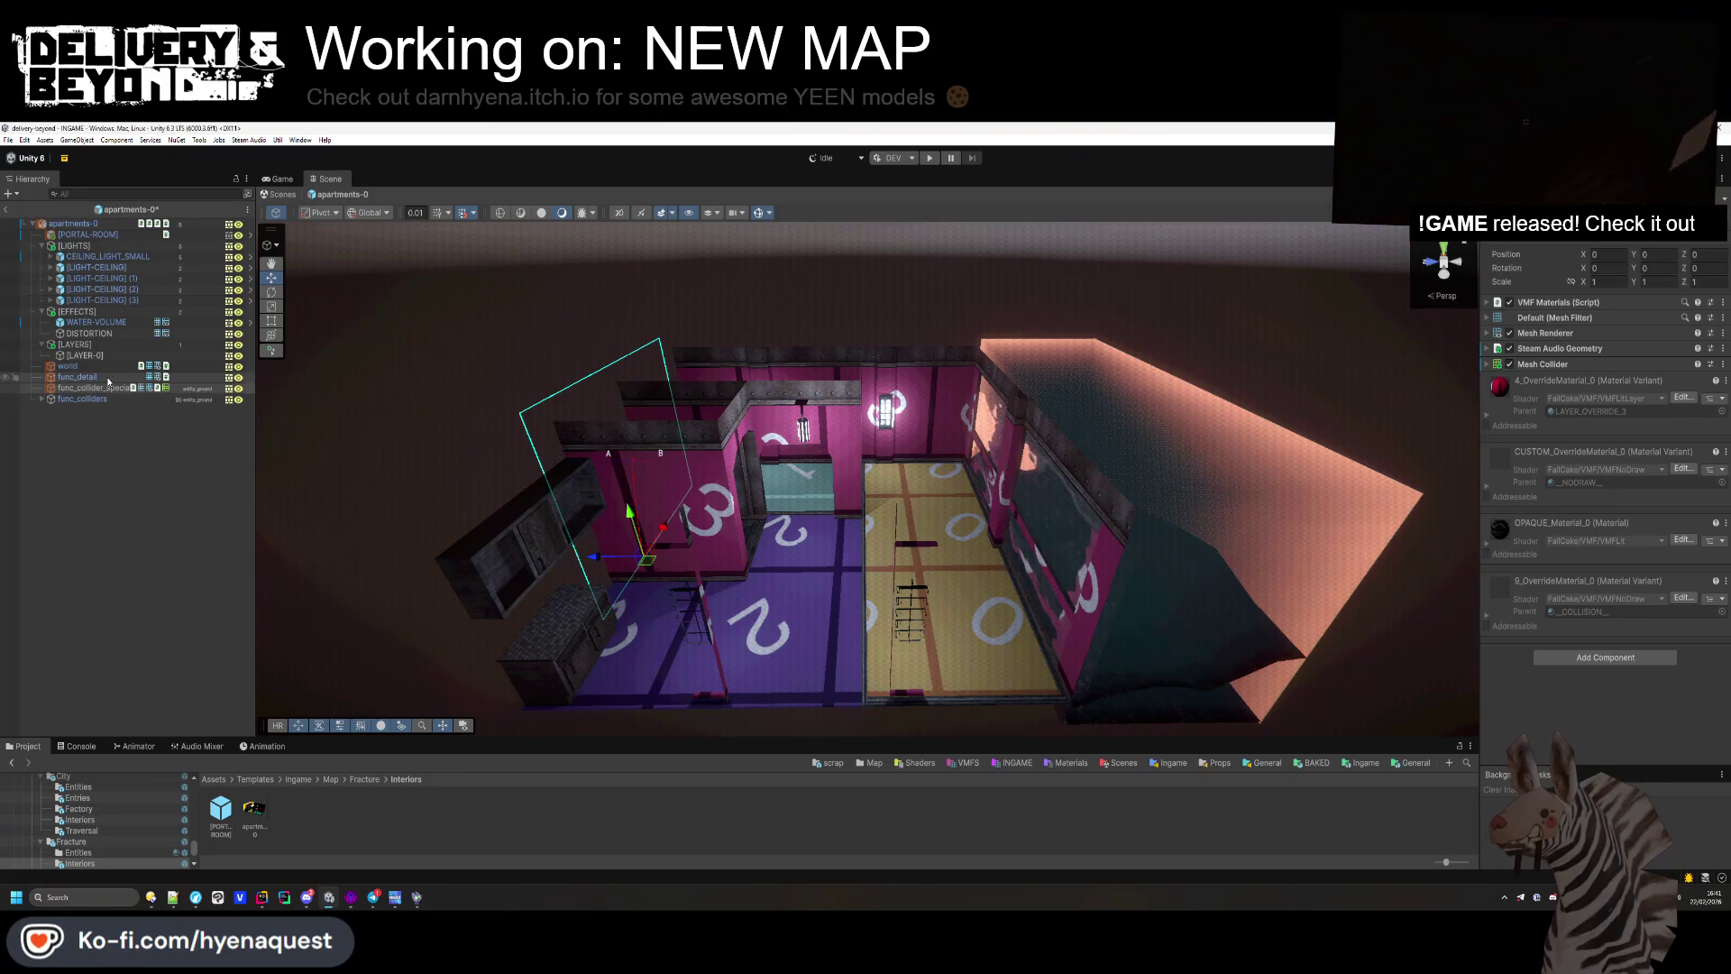
Step: Assign the UnderTheSea4k material to Element 6 of world's Mesh Renderer materials
click(68, 366)
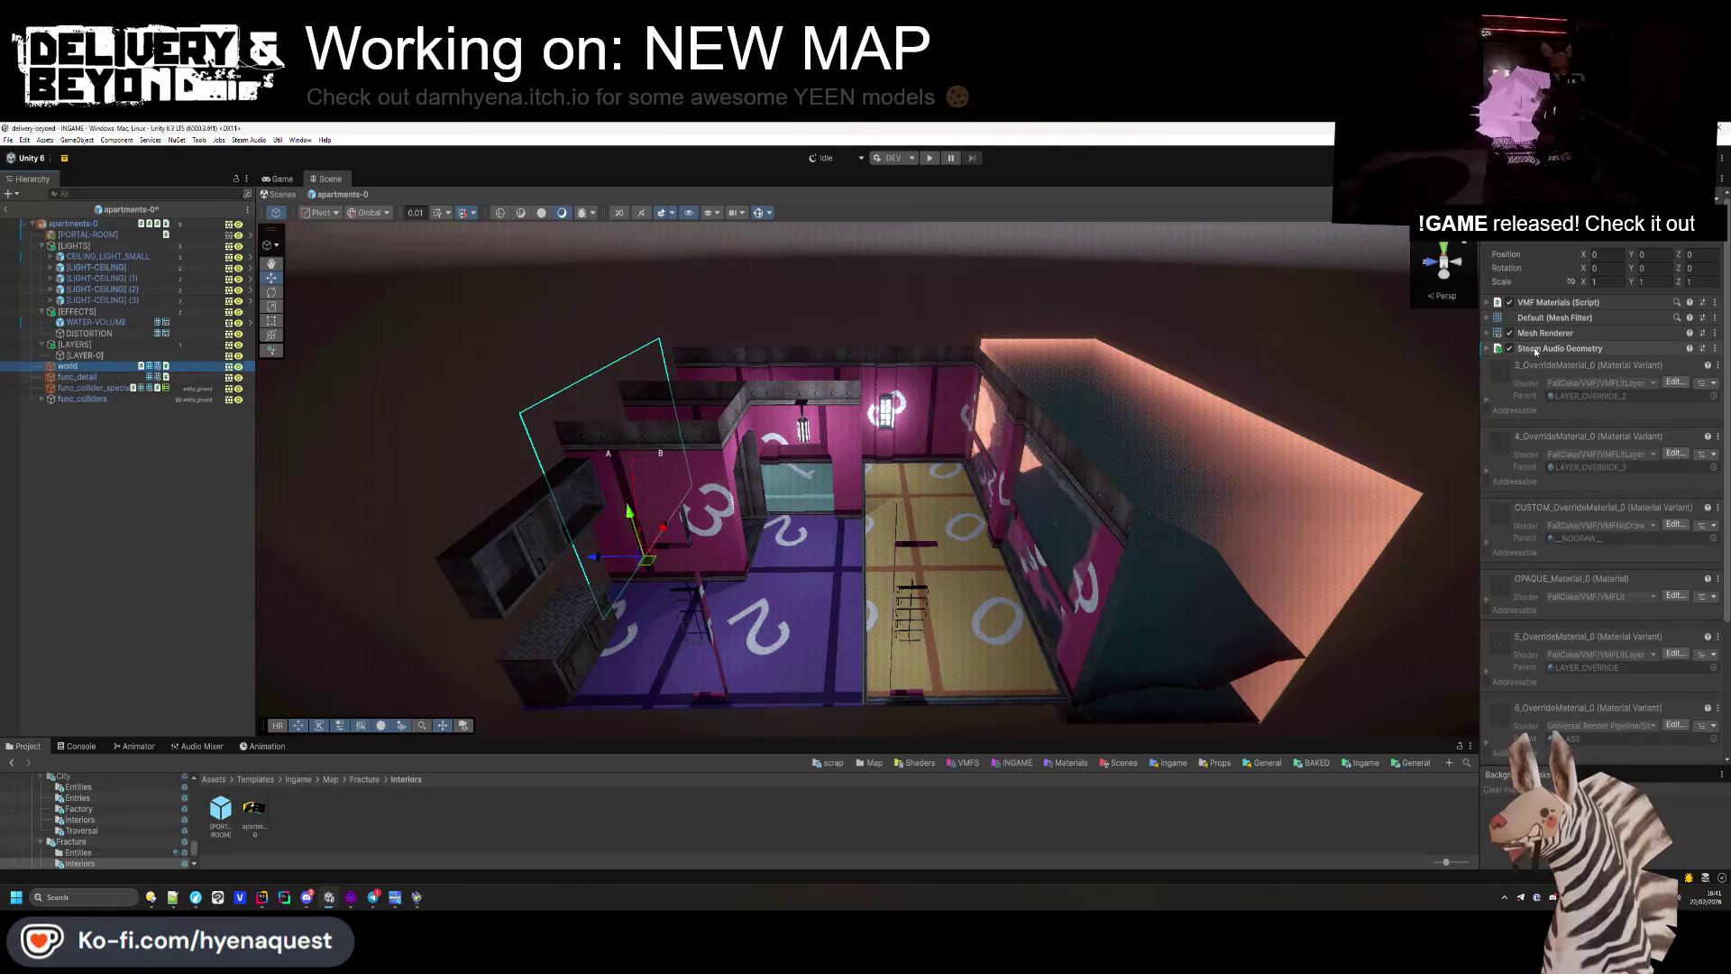
click(1605, 333)
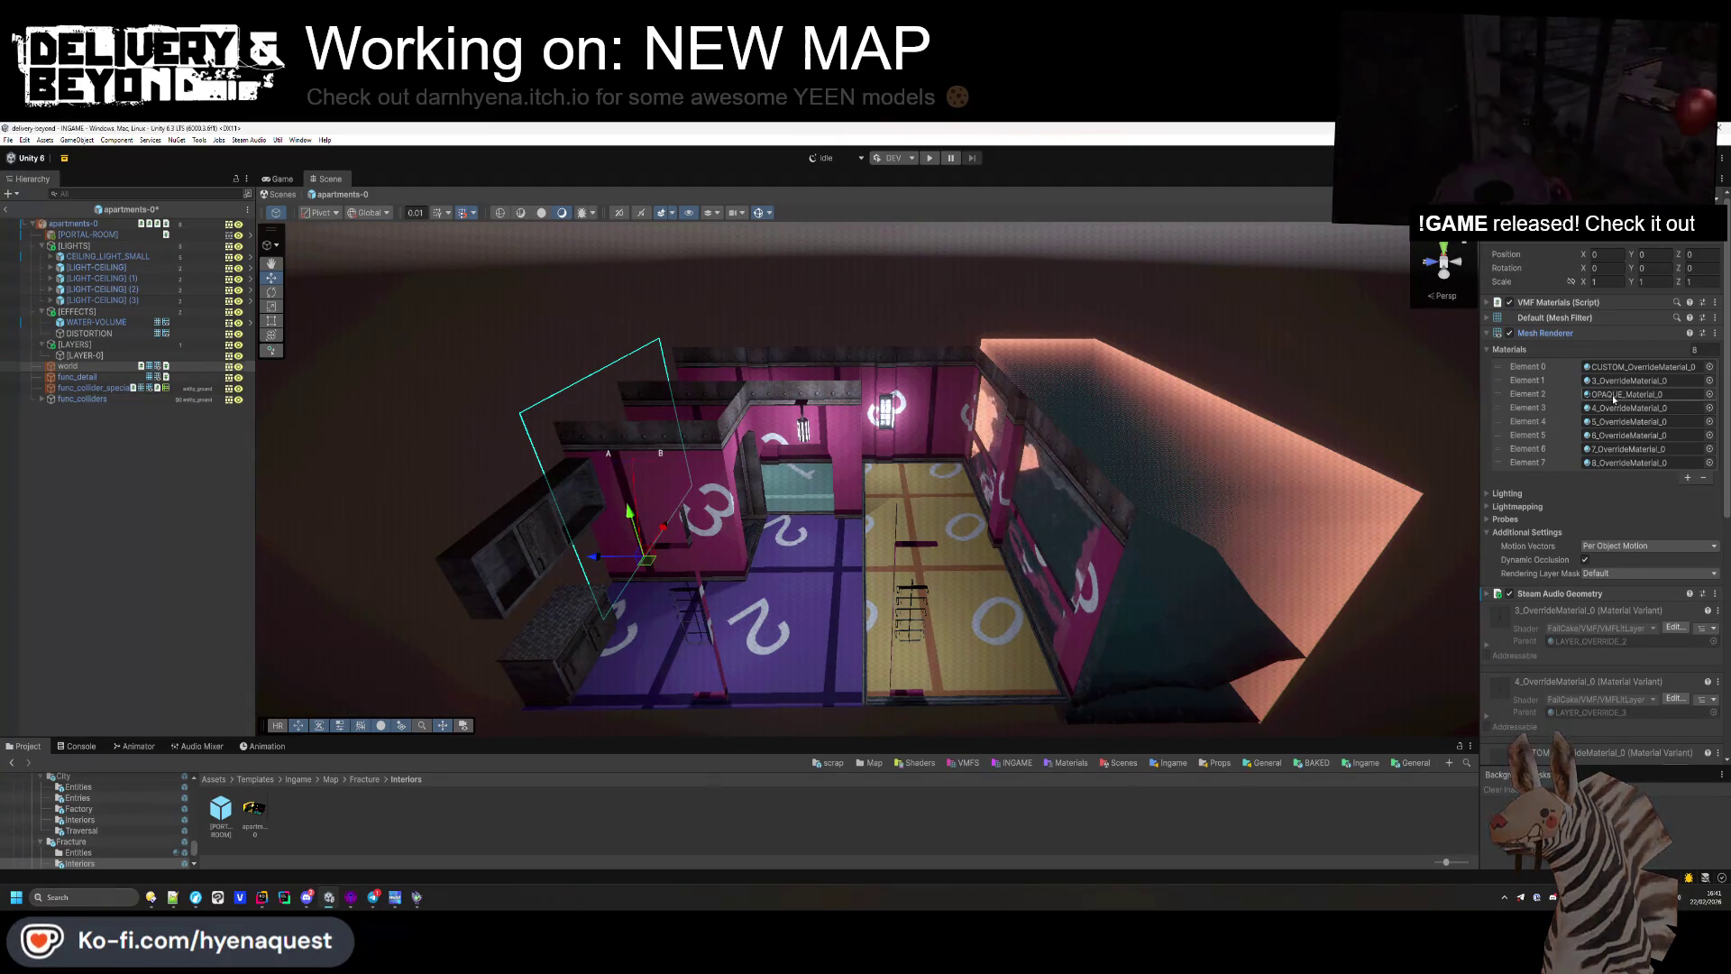
scroll(1579, 631, down, 10)
scroll(1593, 656, up, 10)
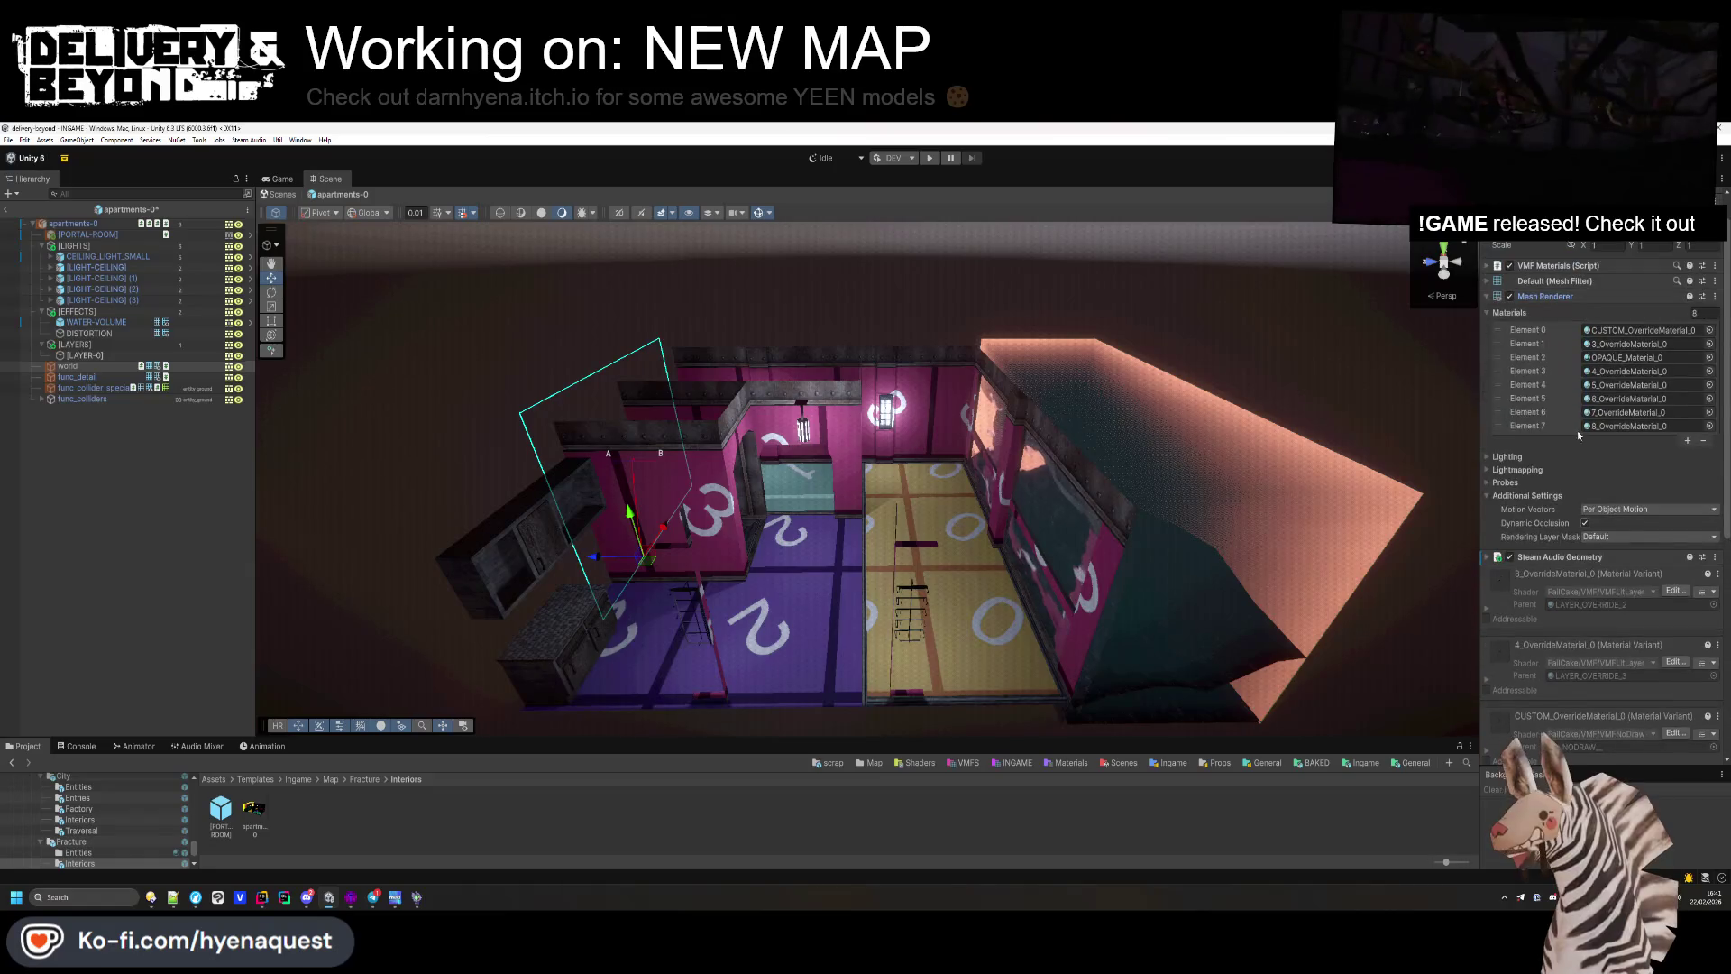
click(1627, 412)
click(1708, 412)
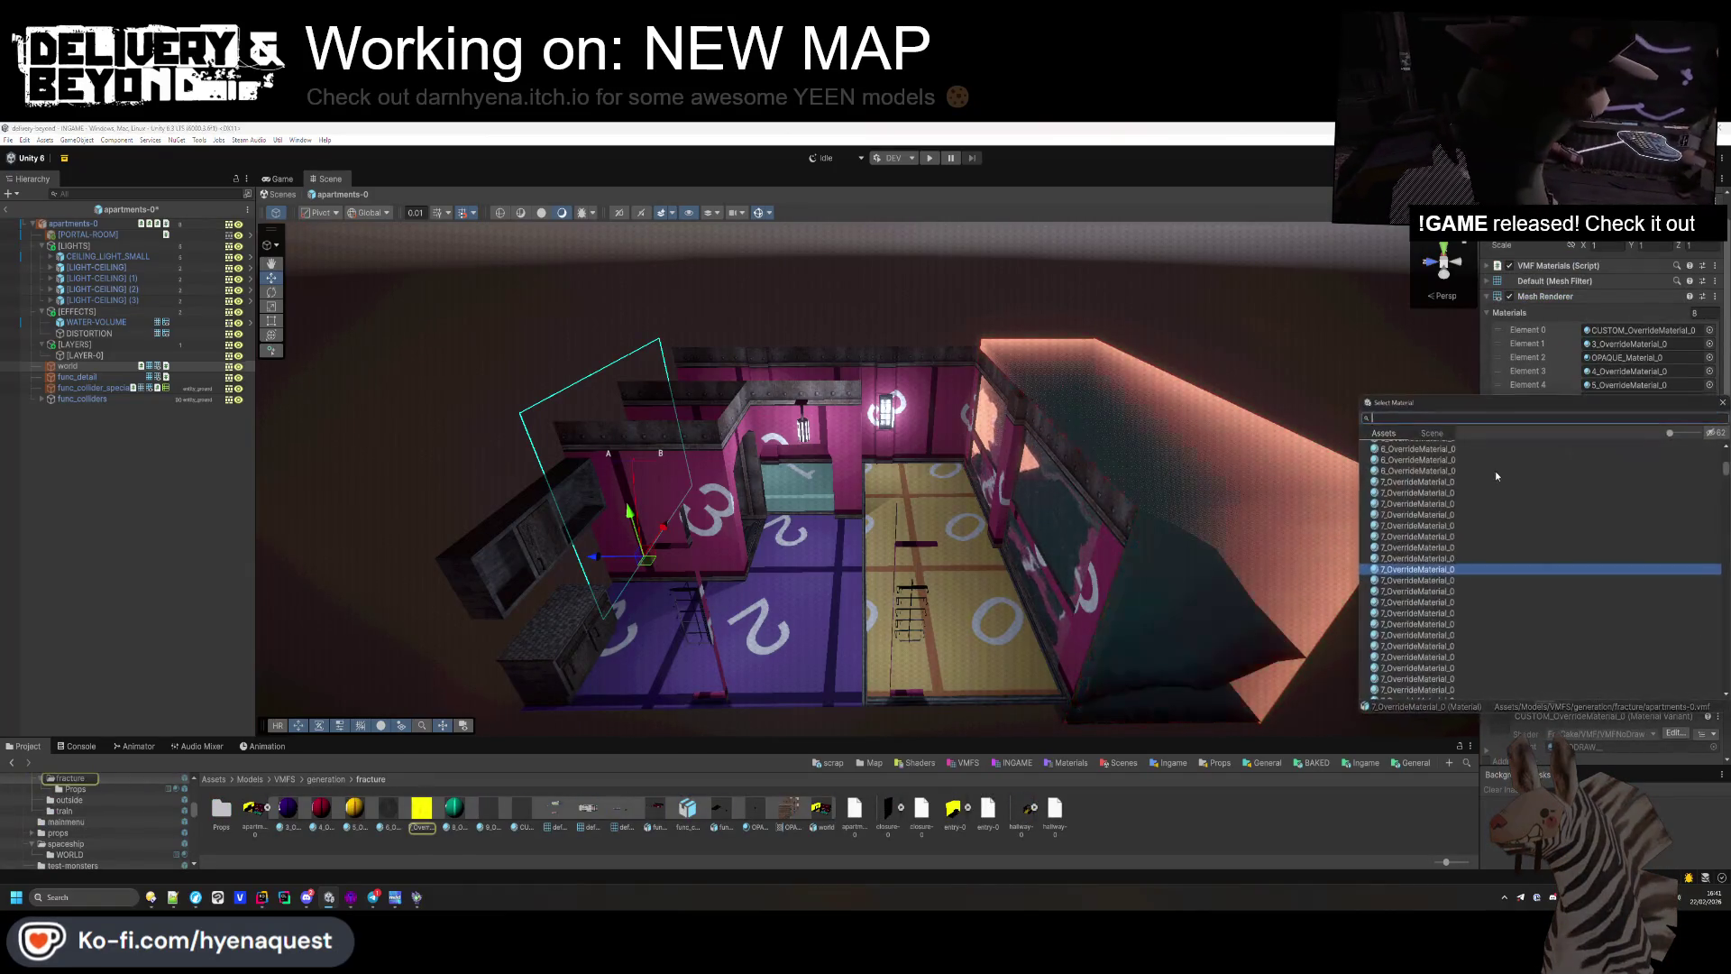
text(under)
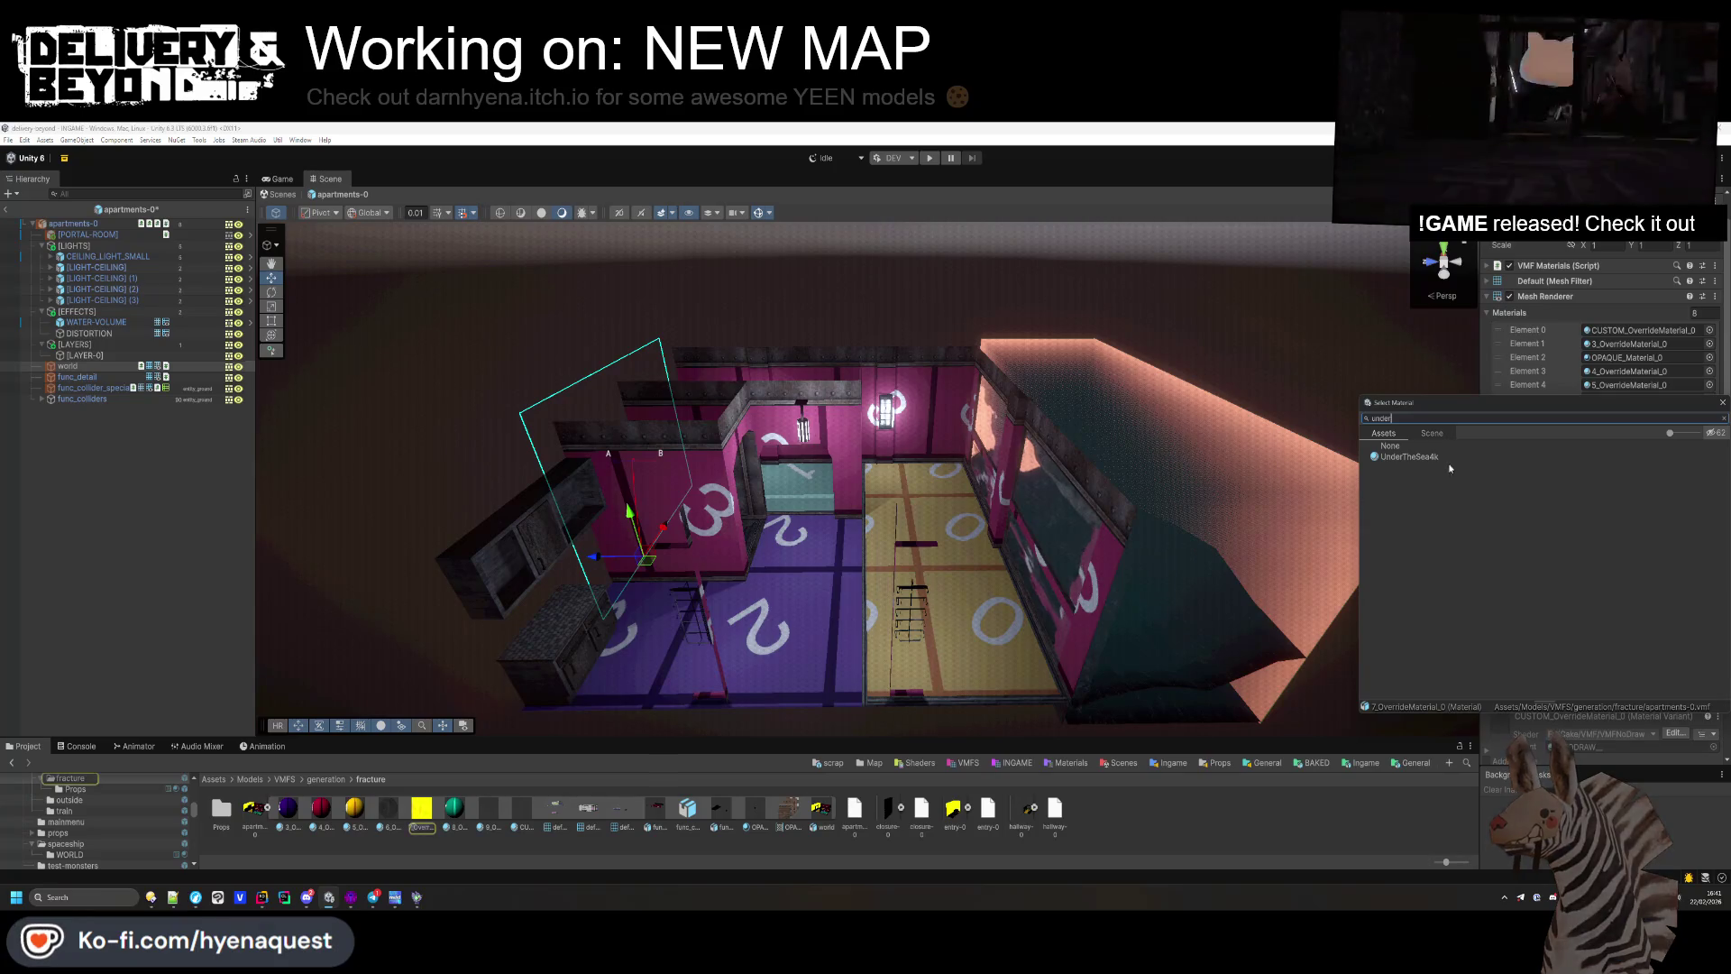
double_click(1442, 456)
click(151, 544)
scroll(898, 543, down, 1)
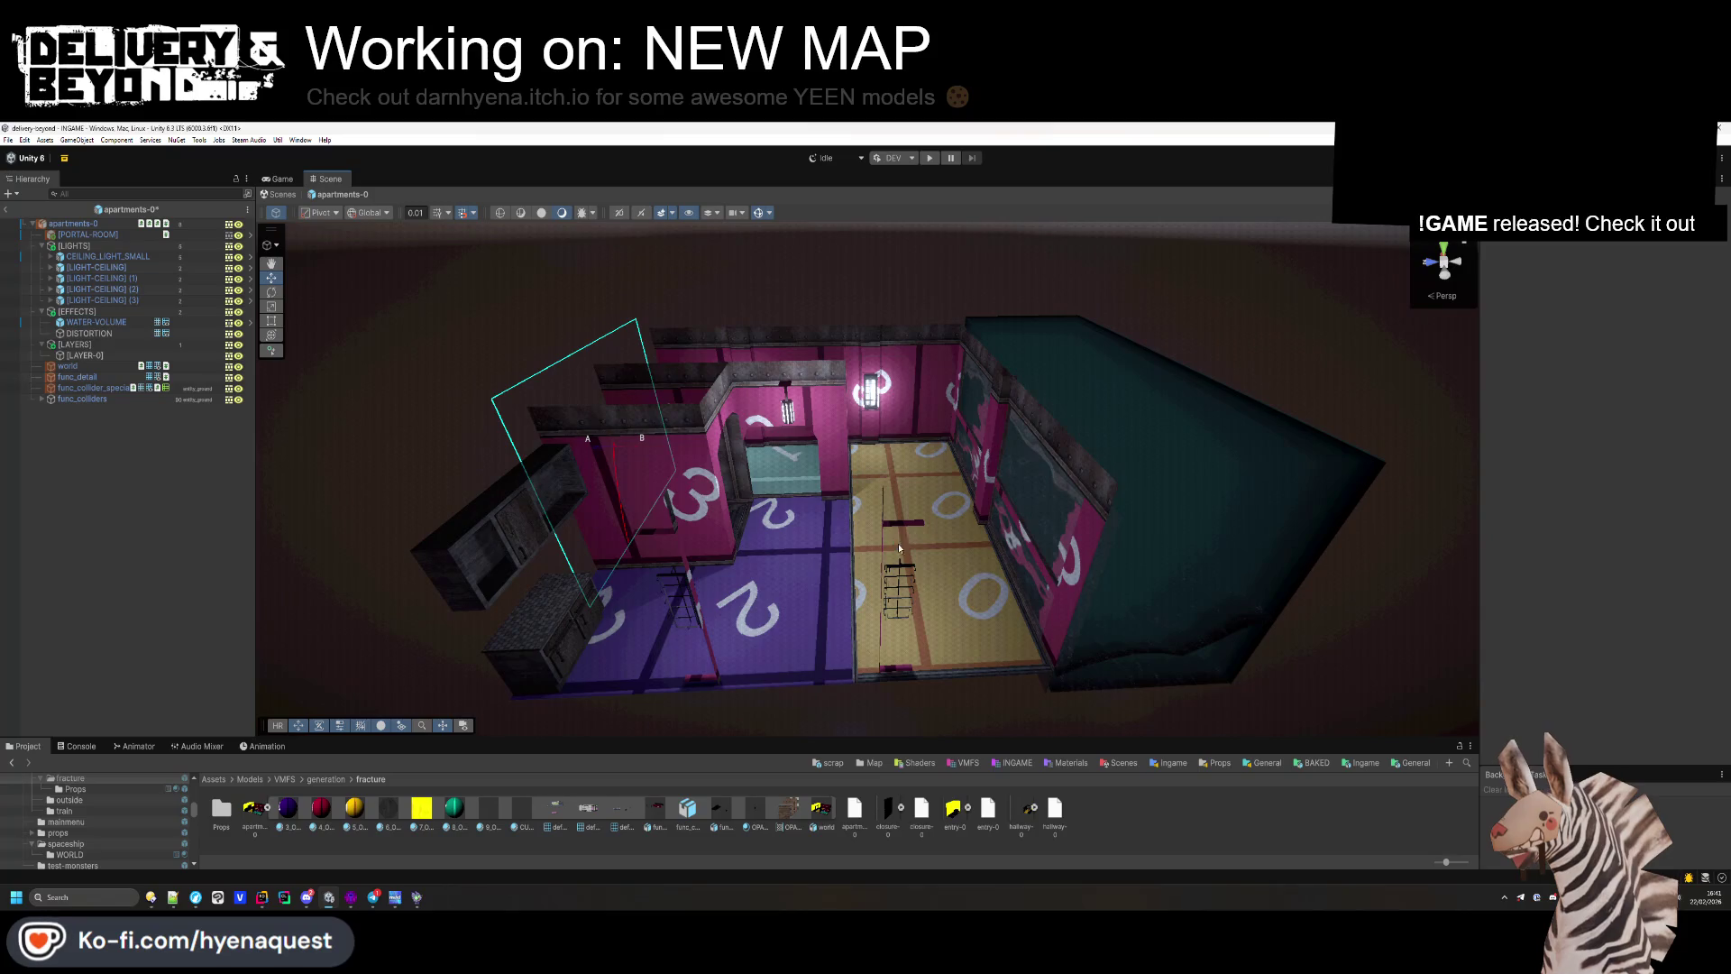
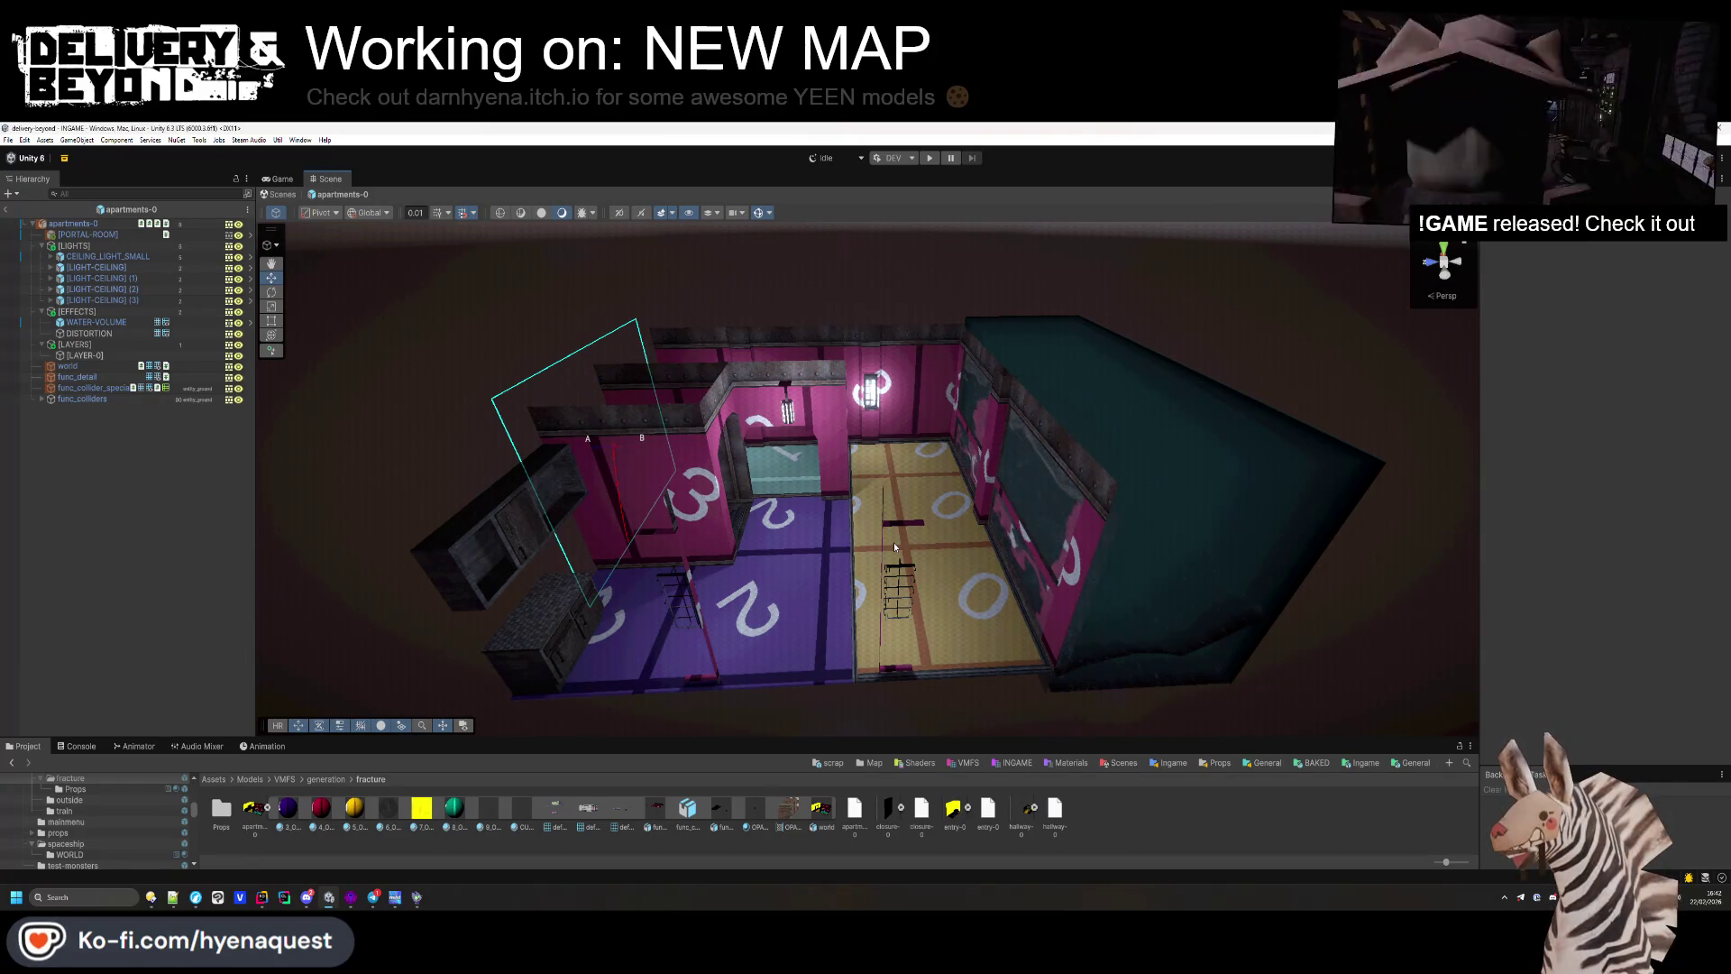
Step: Orbit into the apartment room, select the apartments-0 root and resize the Inspector panel
mouse_move(894, 542)
mouse_down()
mouse_move(815, 587)
mouse_move(366, 688)
mouse_up()
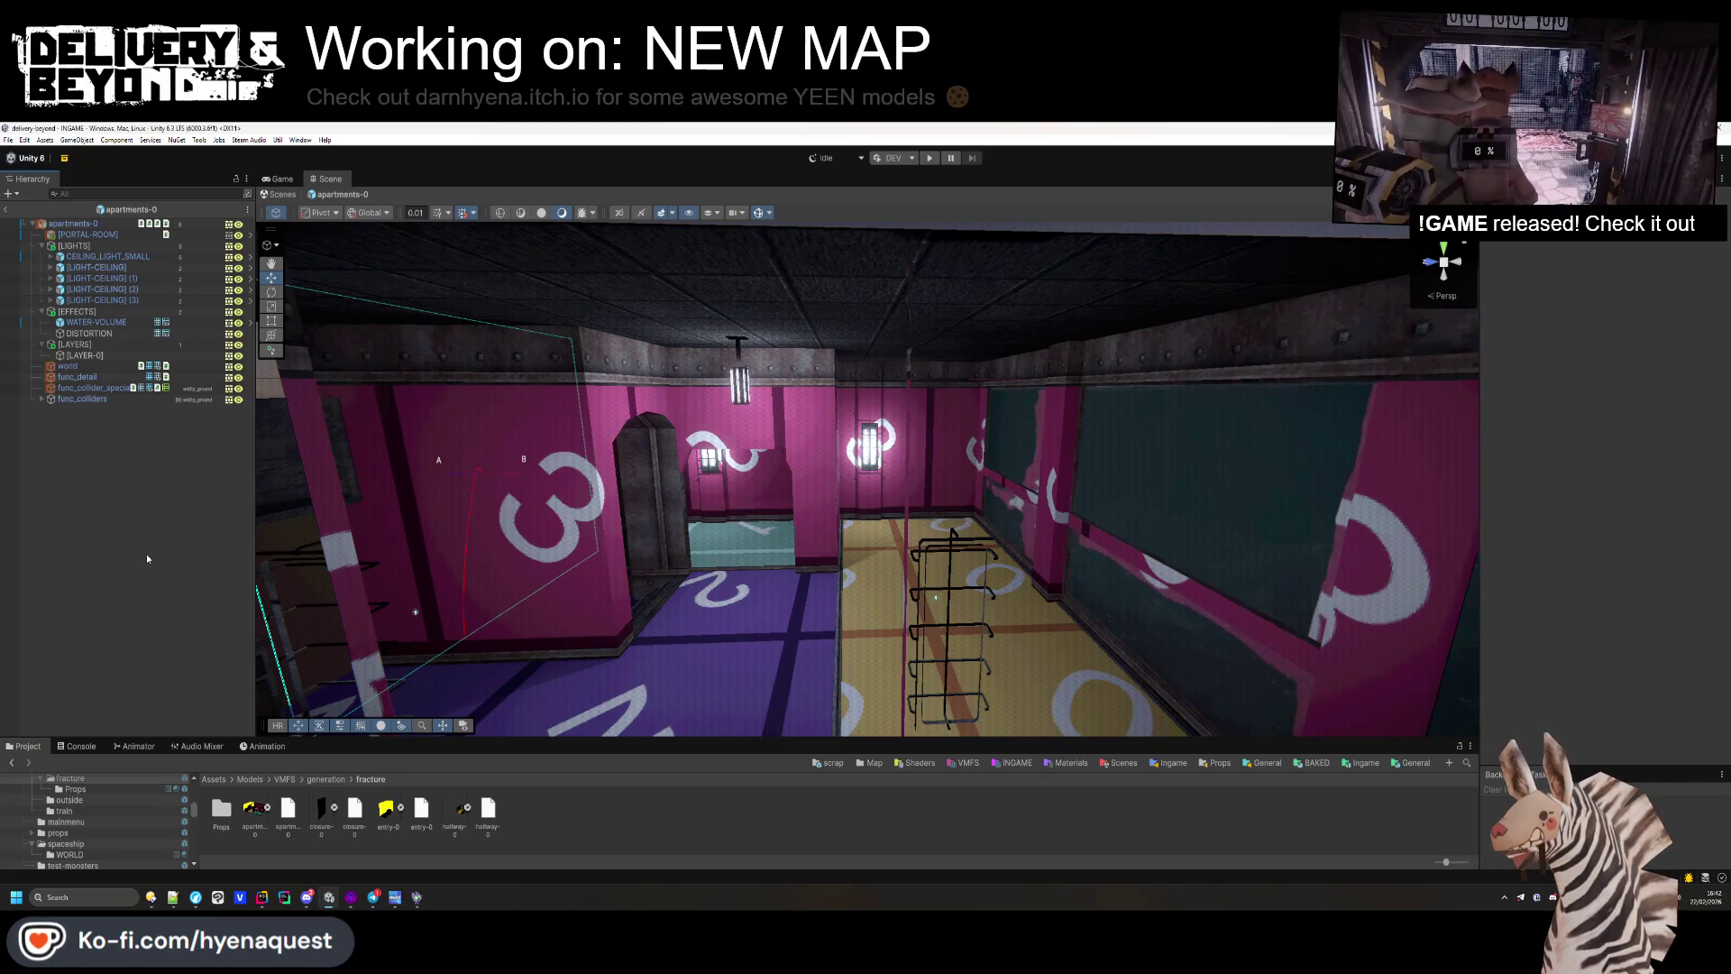
click(76, 223)
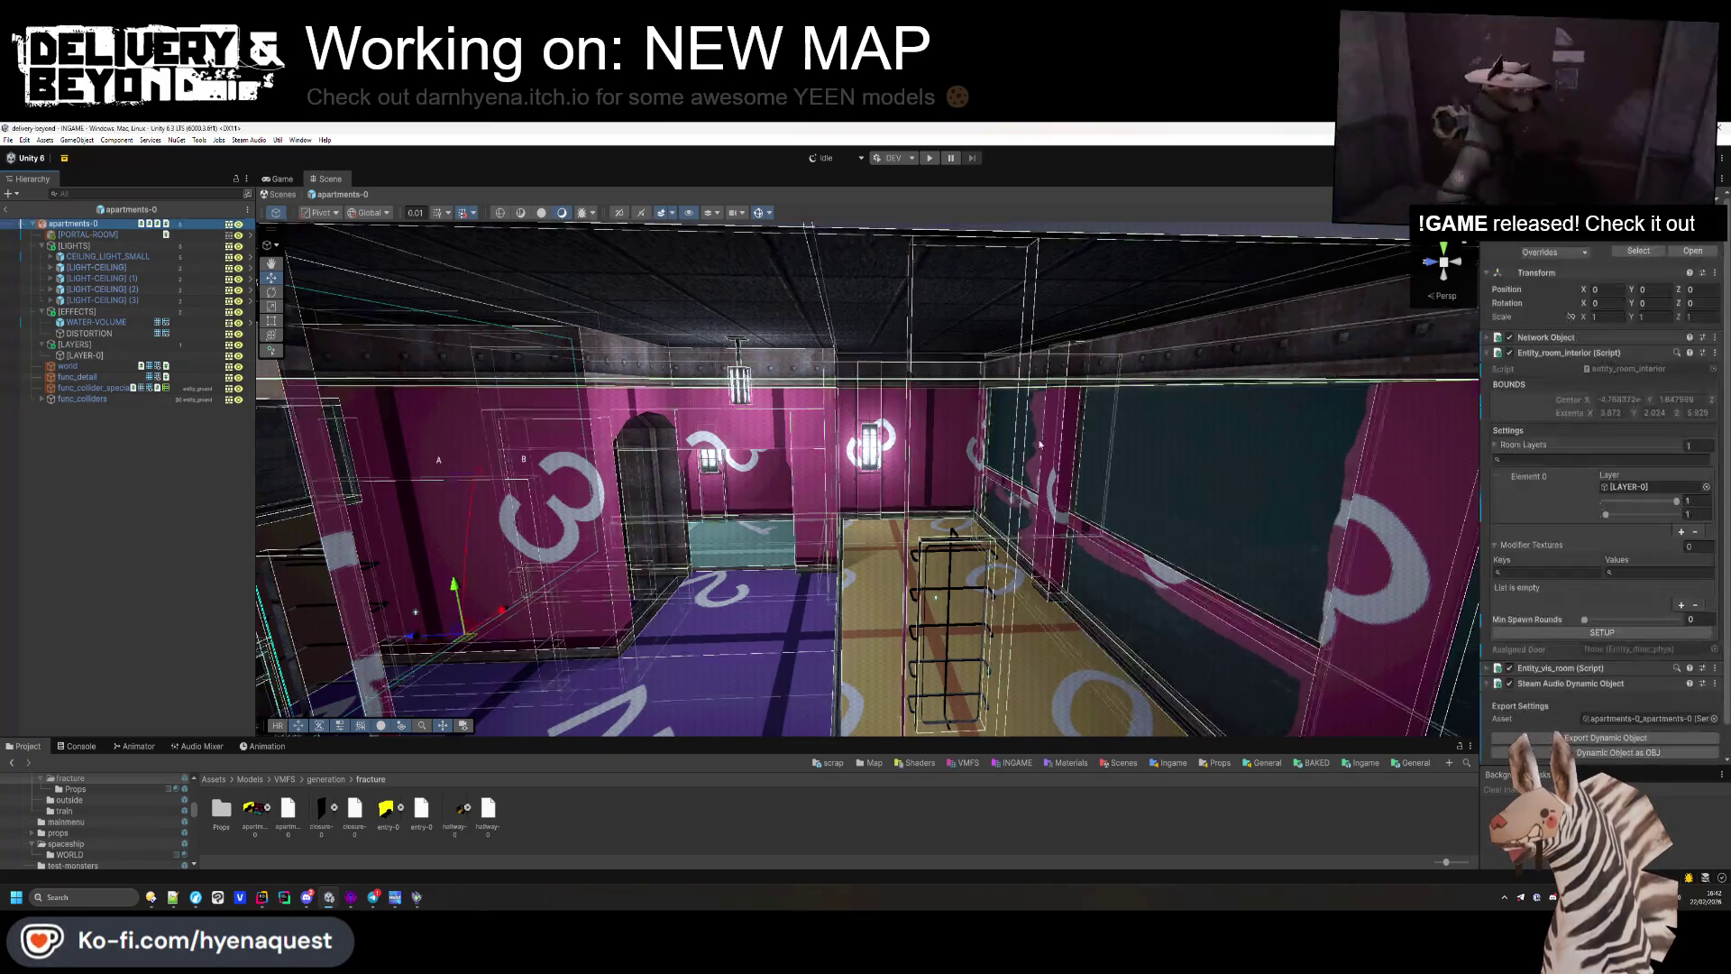
mouse_move(1481, 416)
mouse_down()
mouse_move(1291, 417)
mouse_move(1331, 416)
mouse_up()
click(644, 824)
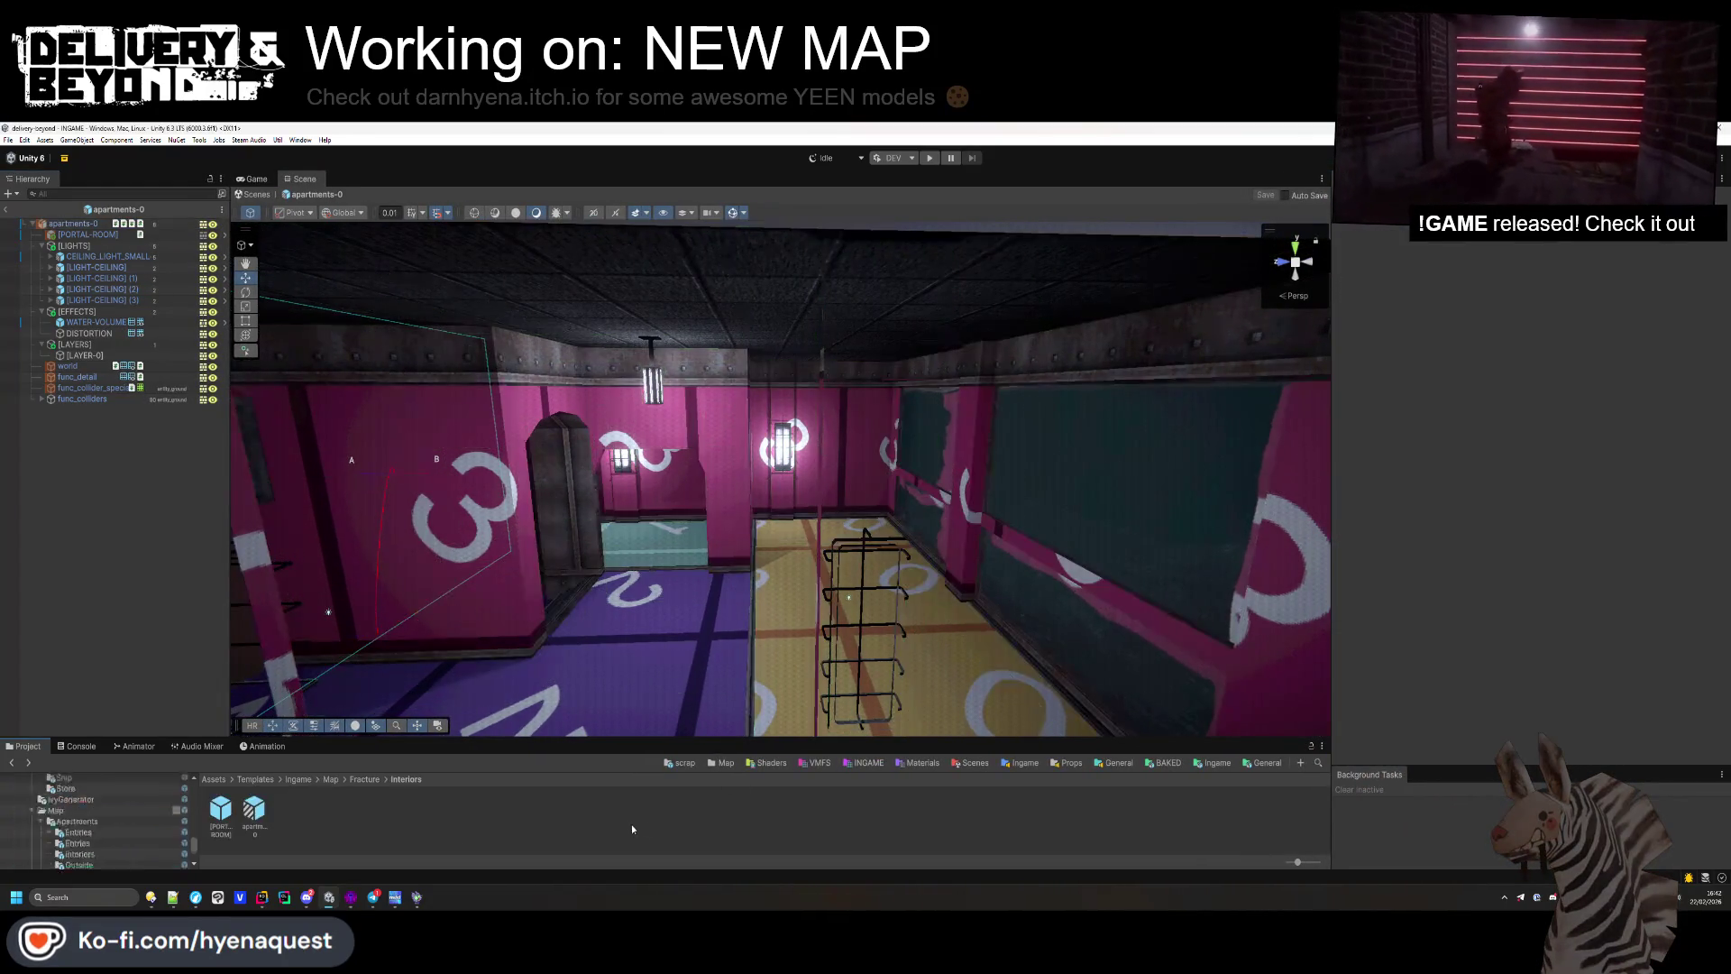
Step: Open the hallway-0 prefab and copy its root's Modifier Textures settings
click(366, 779)
double_click(431, 820)
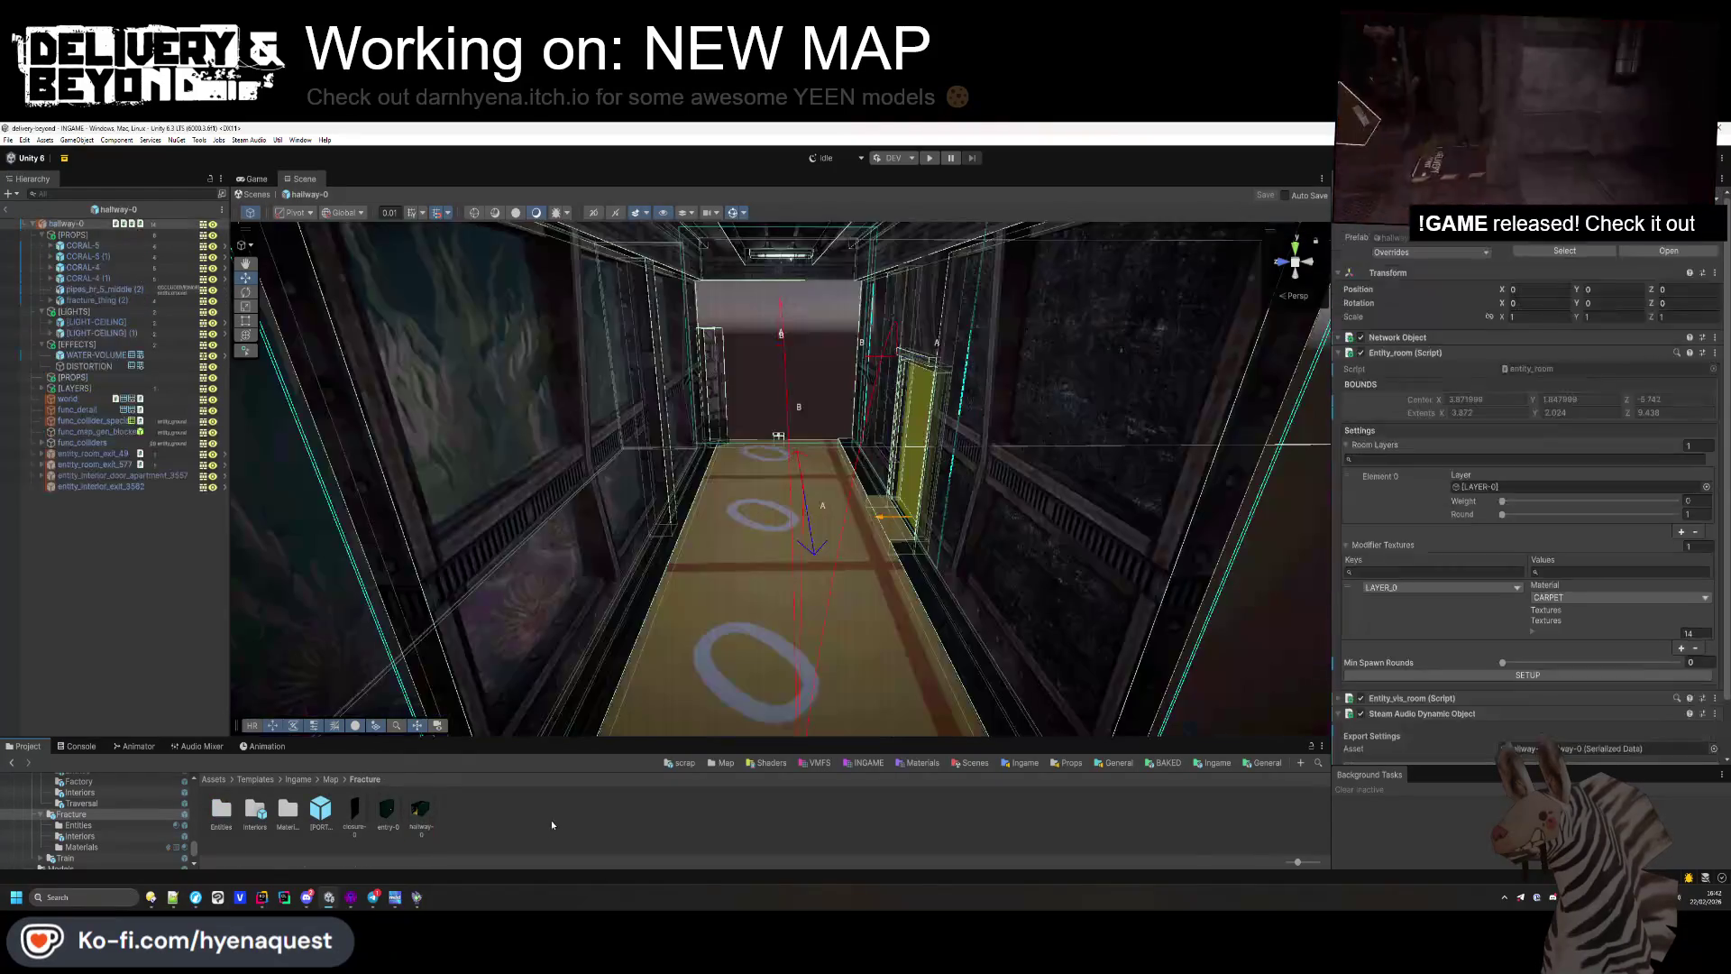
click(91, 224)
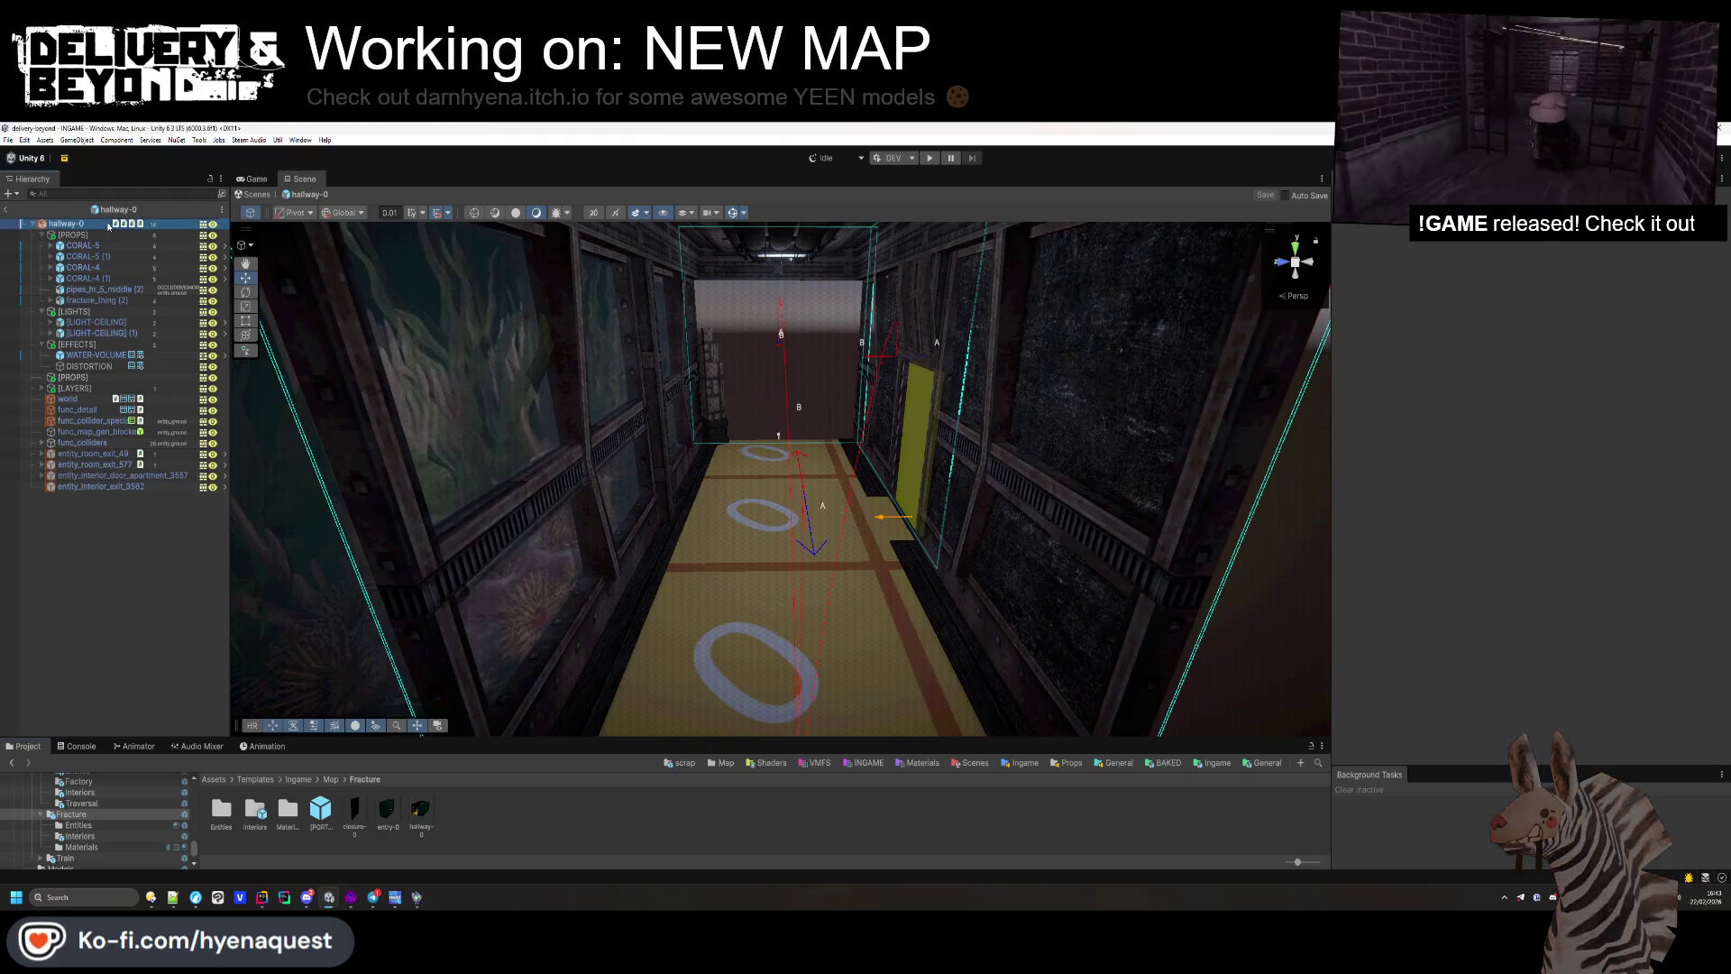
right_click(1396, 546)
click(1420, 573)
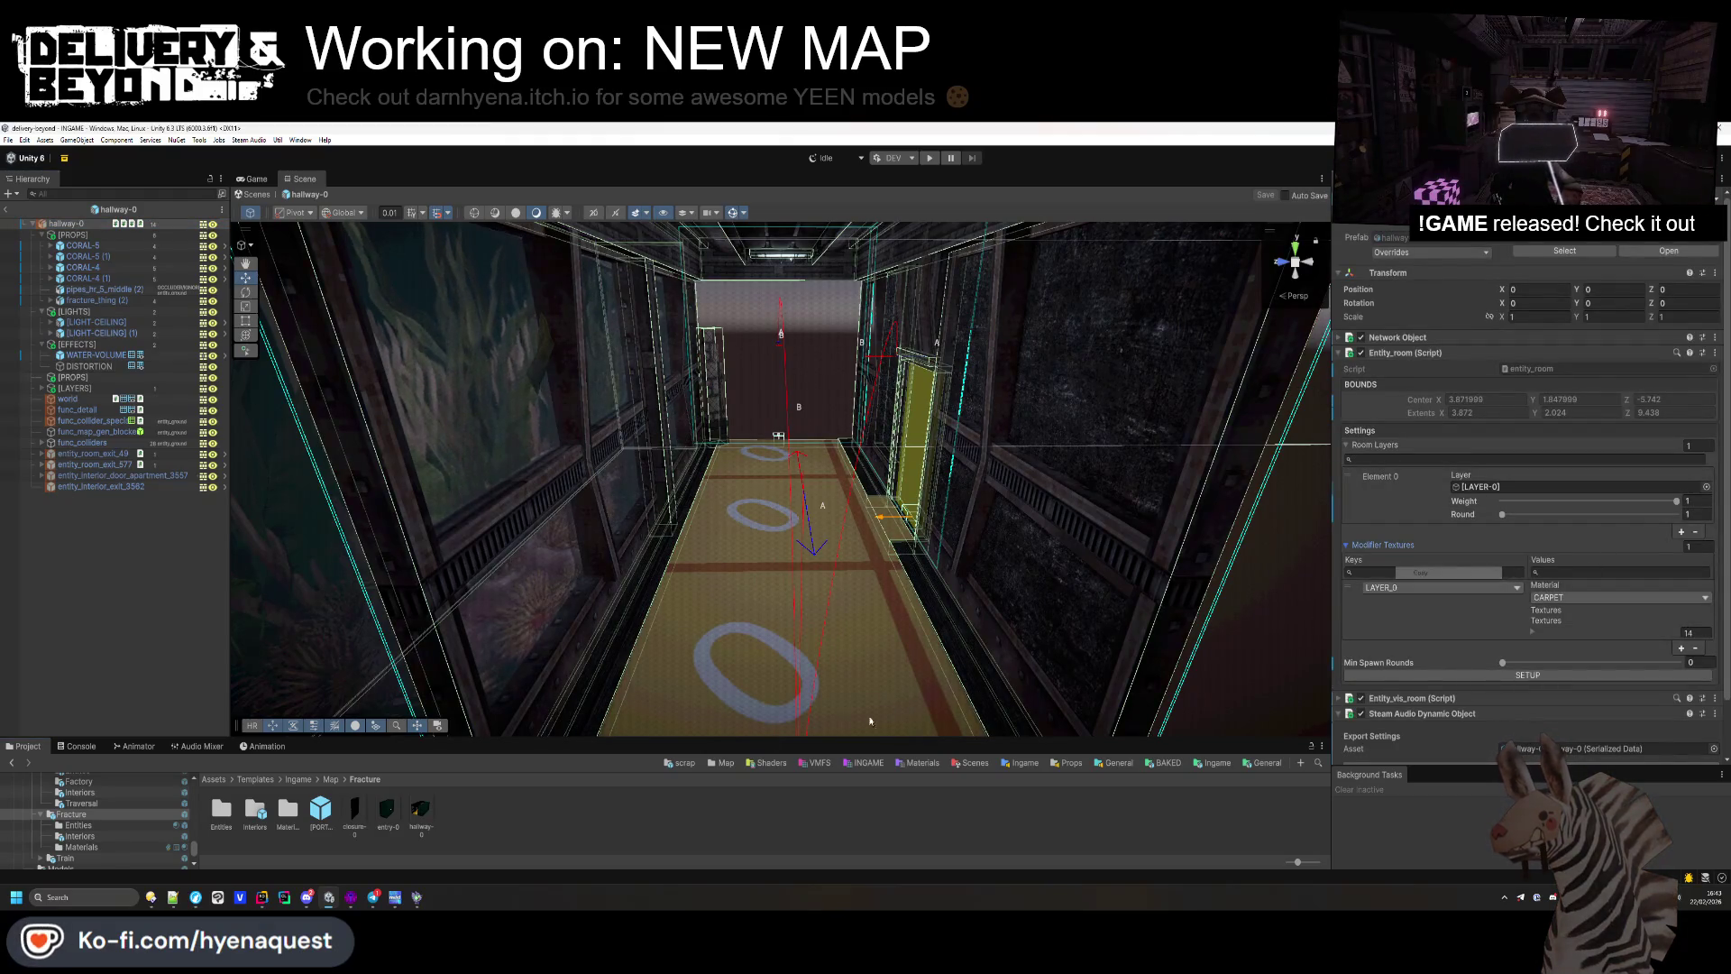
Step: Reopen apartments-0 and paste the copied Modifier Textures onto its root
double_click(255, 808)
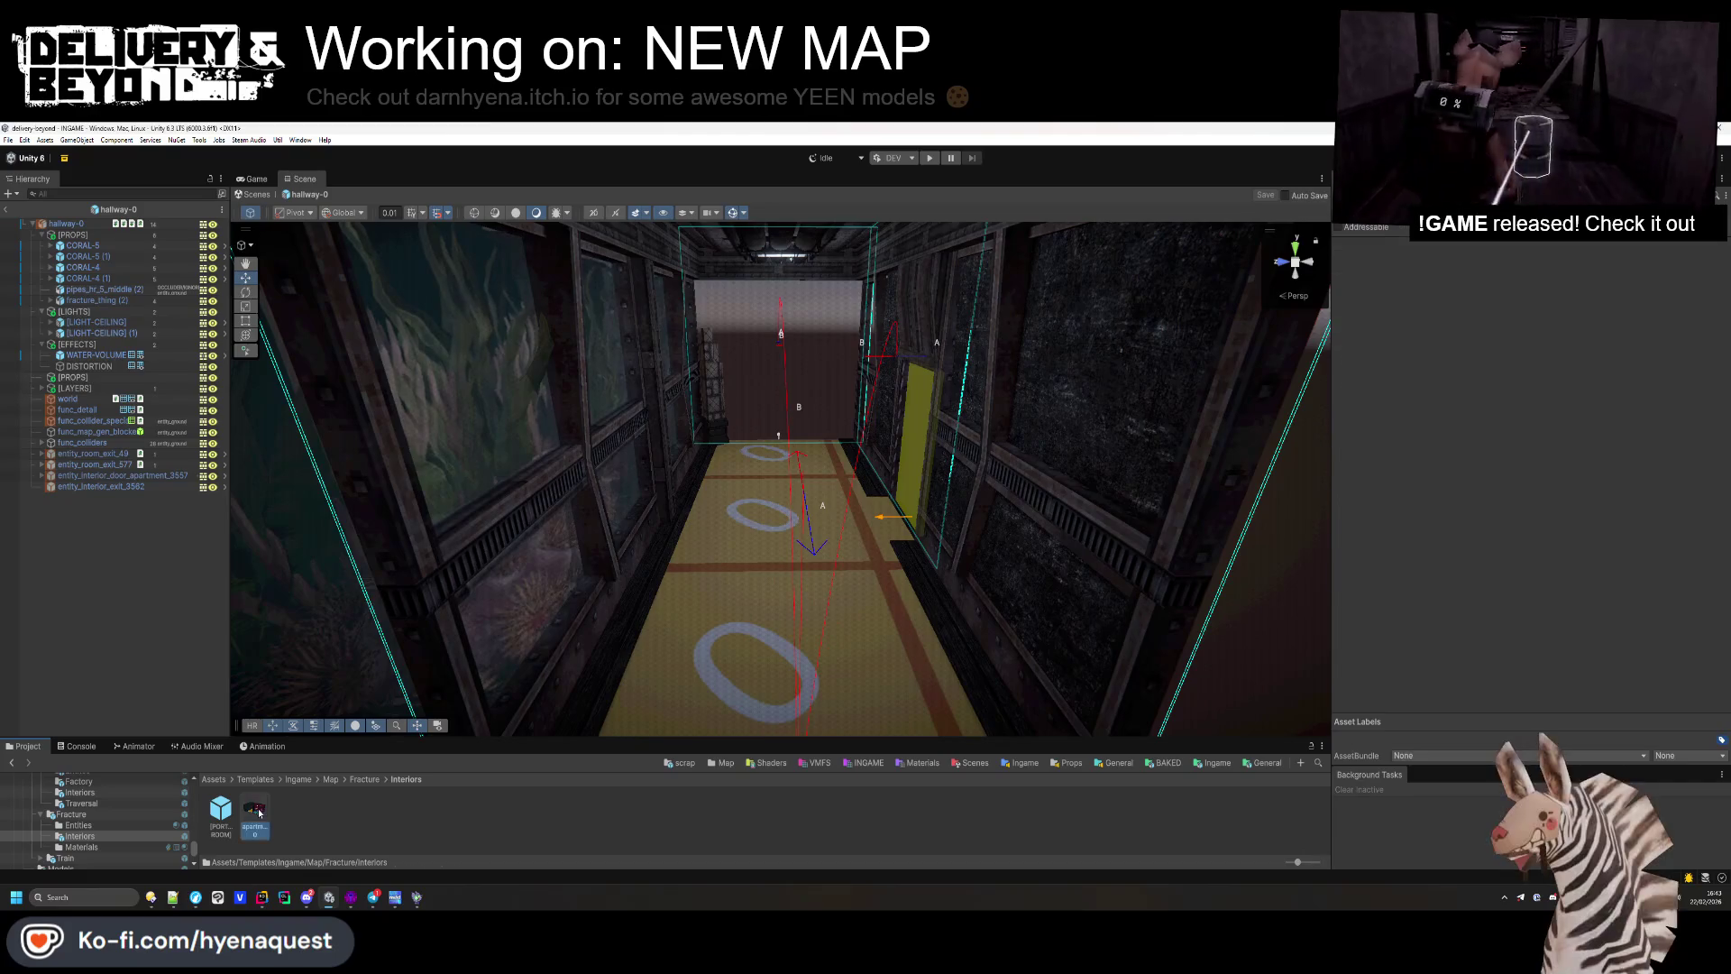
double_click(254, 809)
click(1084, 501)
click(82, 224)
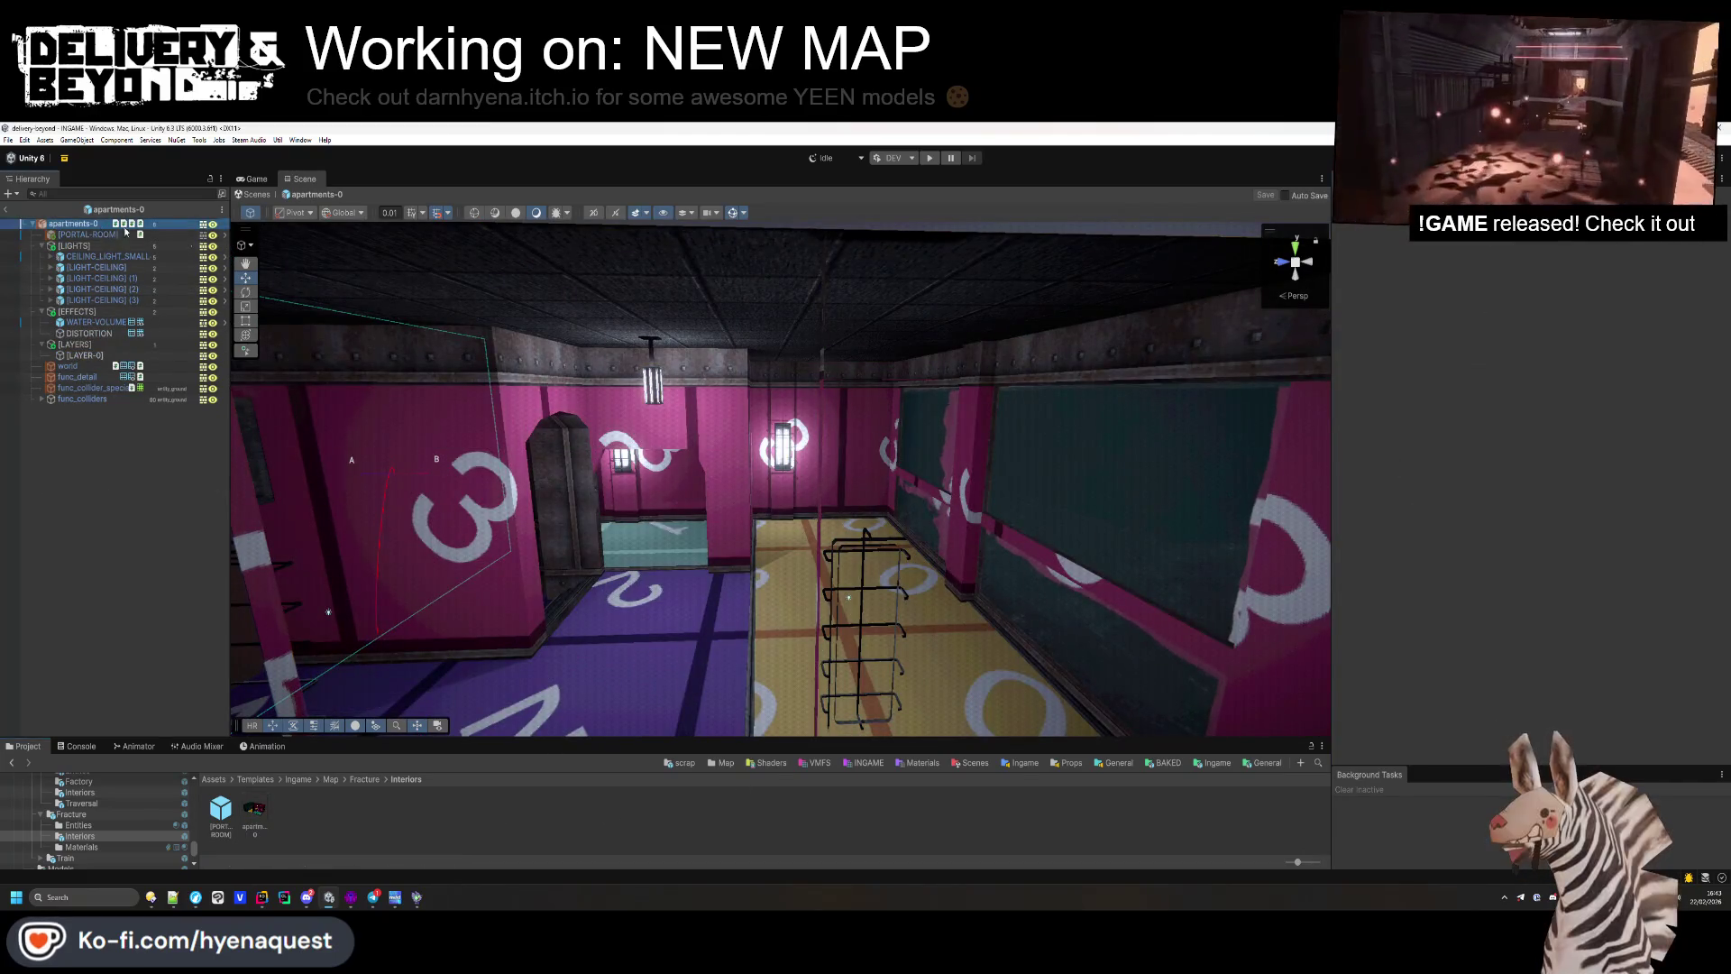
right_click(1421, 545)
click(1447, 579)
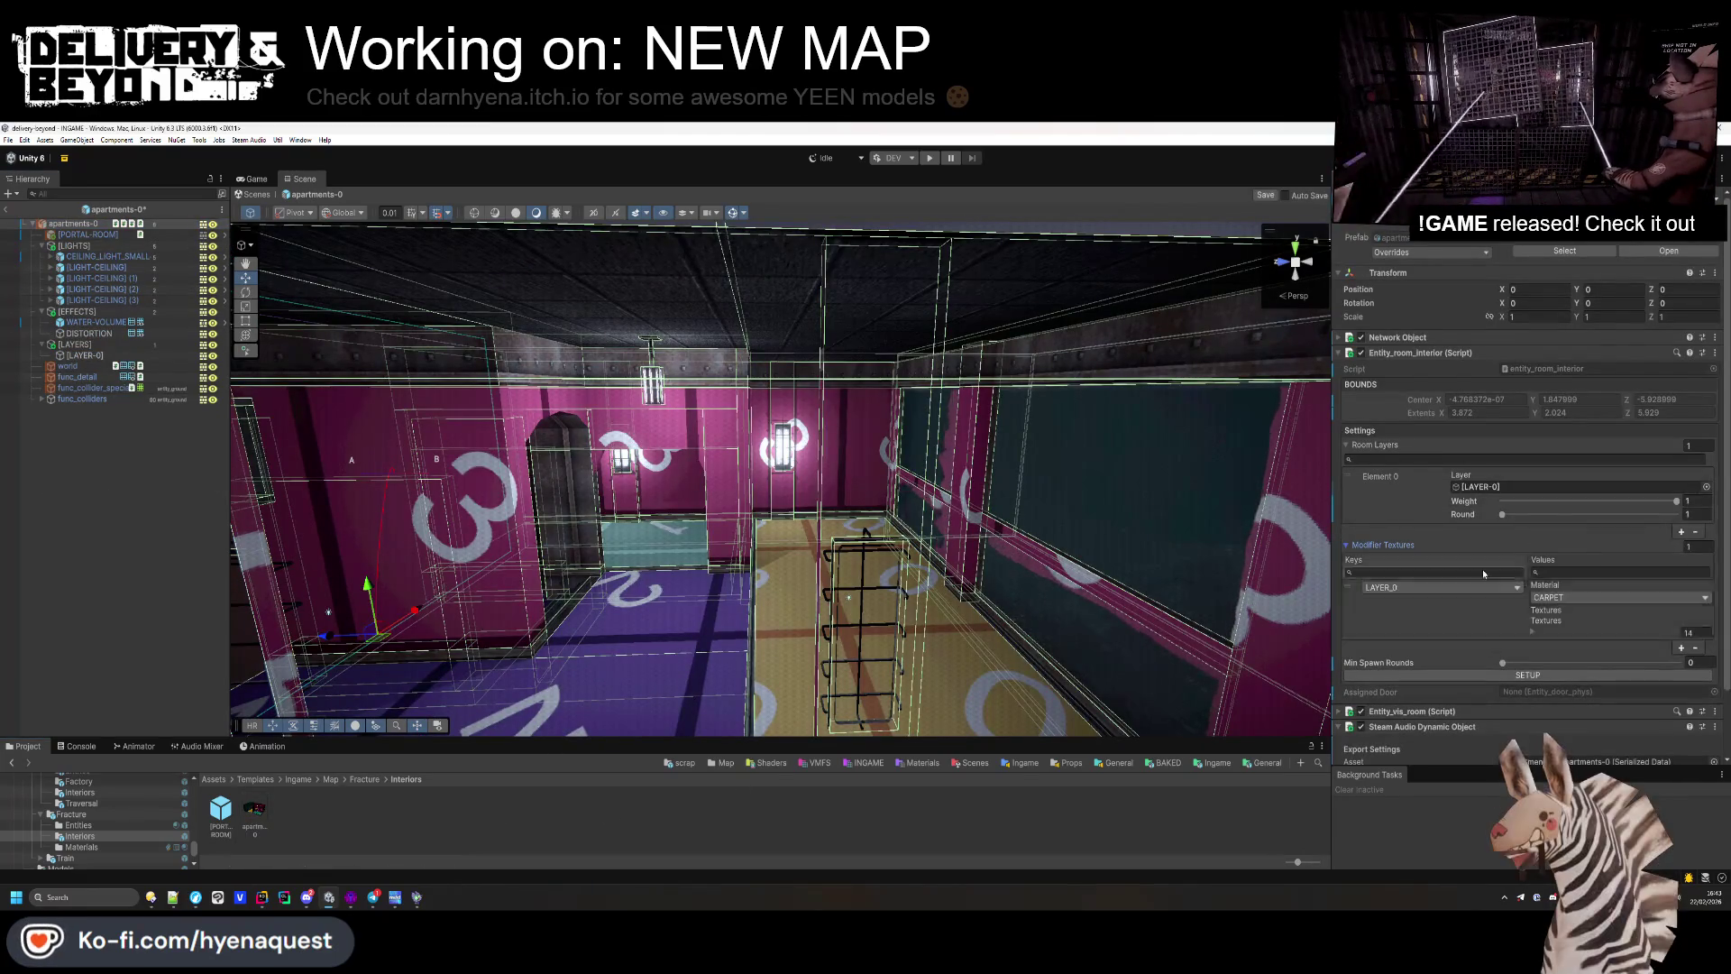
Step: Add a second Modifier Textures entry with key LAYER_1 and material TILE
drag(1001, 505, 829, 501)
click(1681, 649)
click(1689, 689)
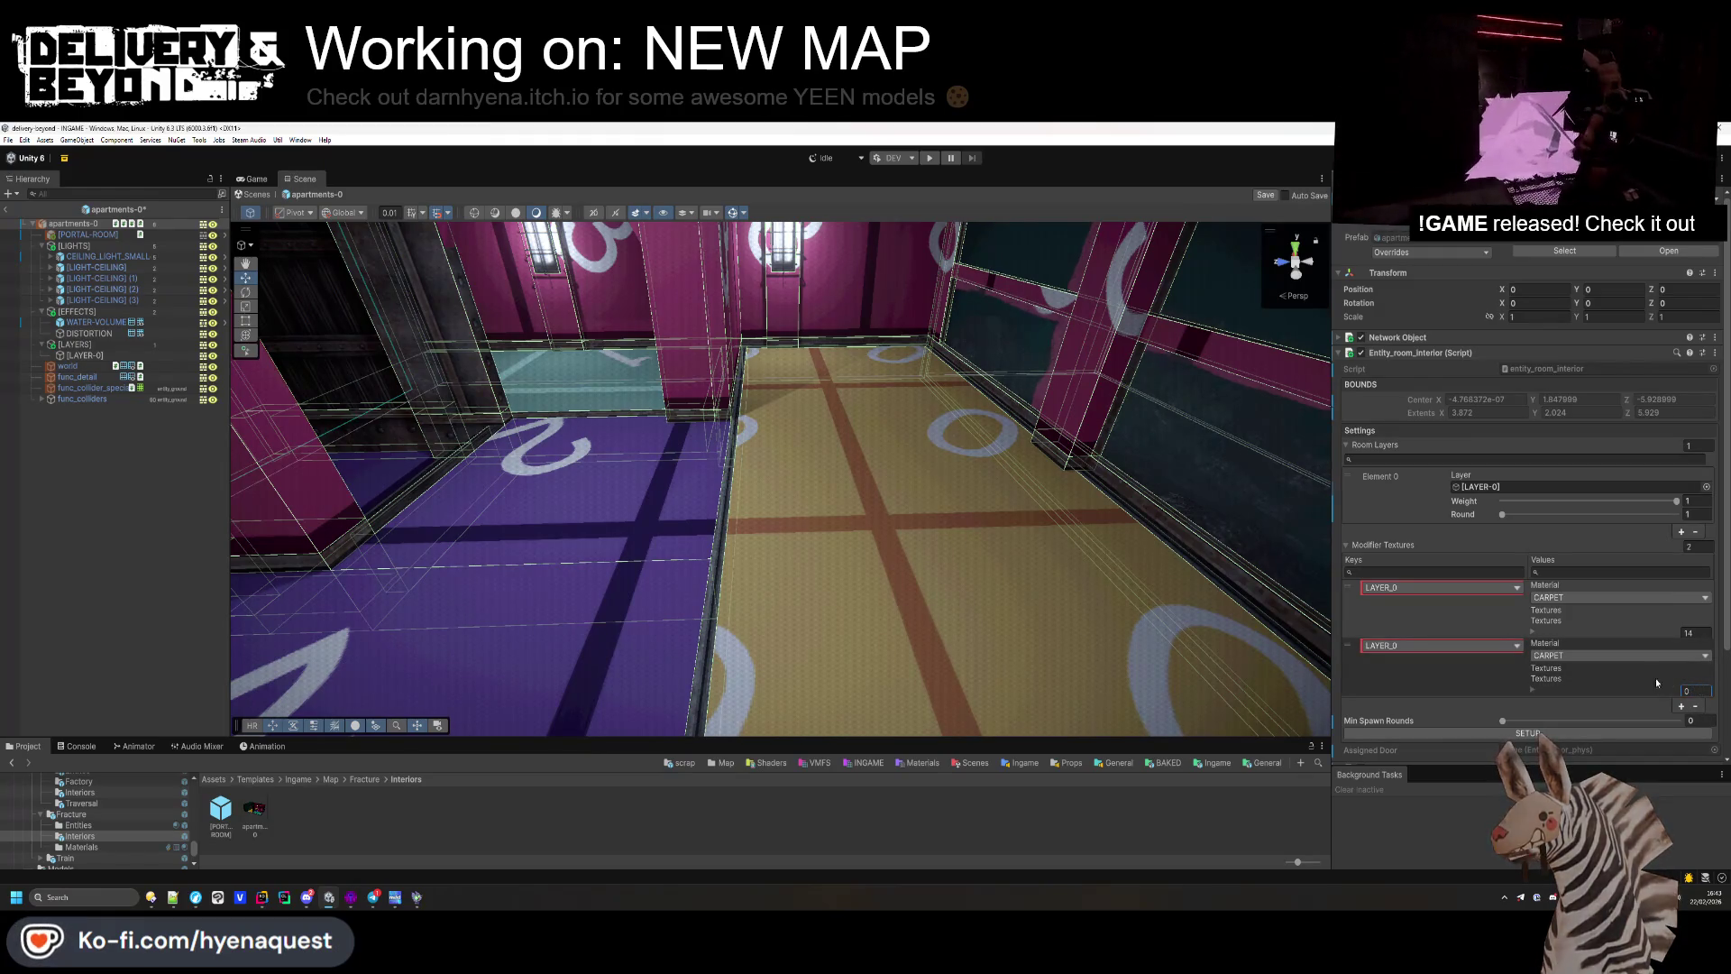
click(1442, 645)
click(1406, 689)
mouse_move(1256, 680)
mouse_down()
mouse_move(800, 445)
mouse_move(766, 453)
mouse_up()
click(1569, 656)
click(1549, 683)
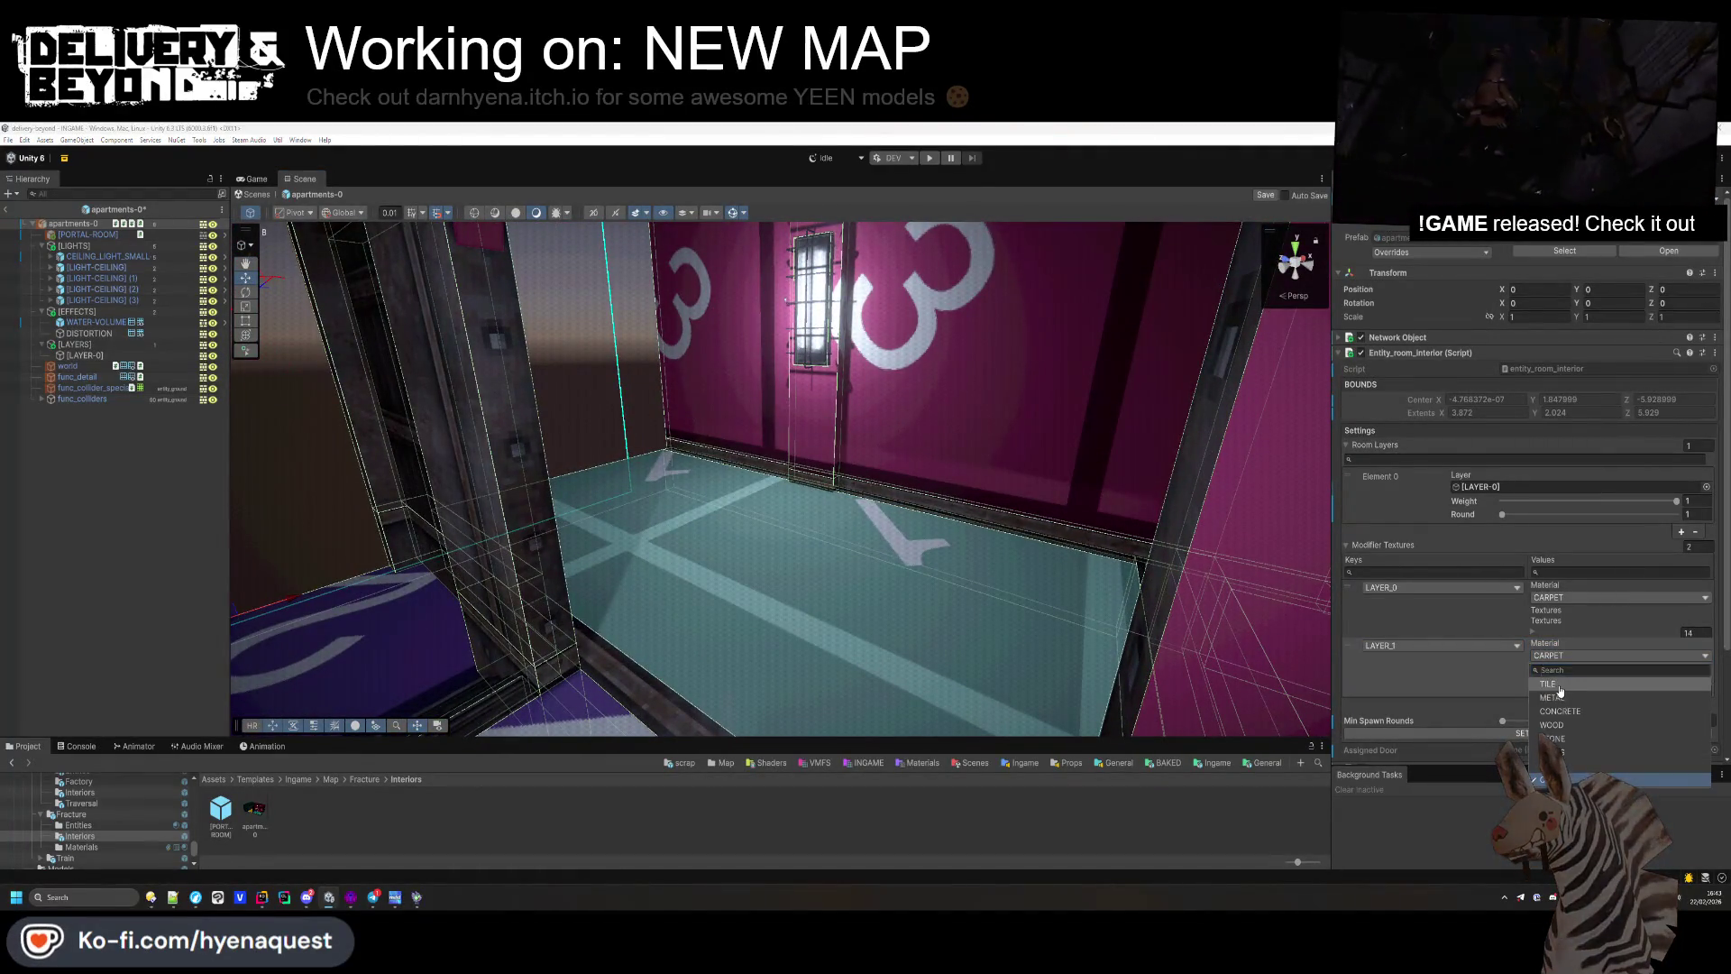
Step: Check LAYER_0's carpet_pt_1 texture in the Project panel and open the game's project folder
scroll(1556, 561, down, 3)
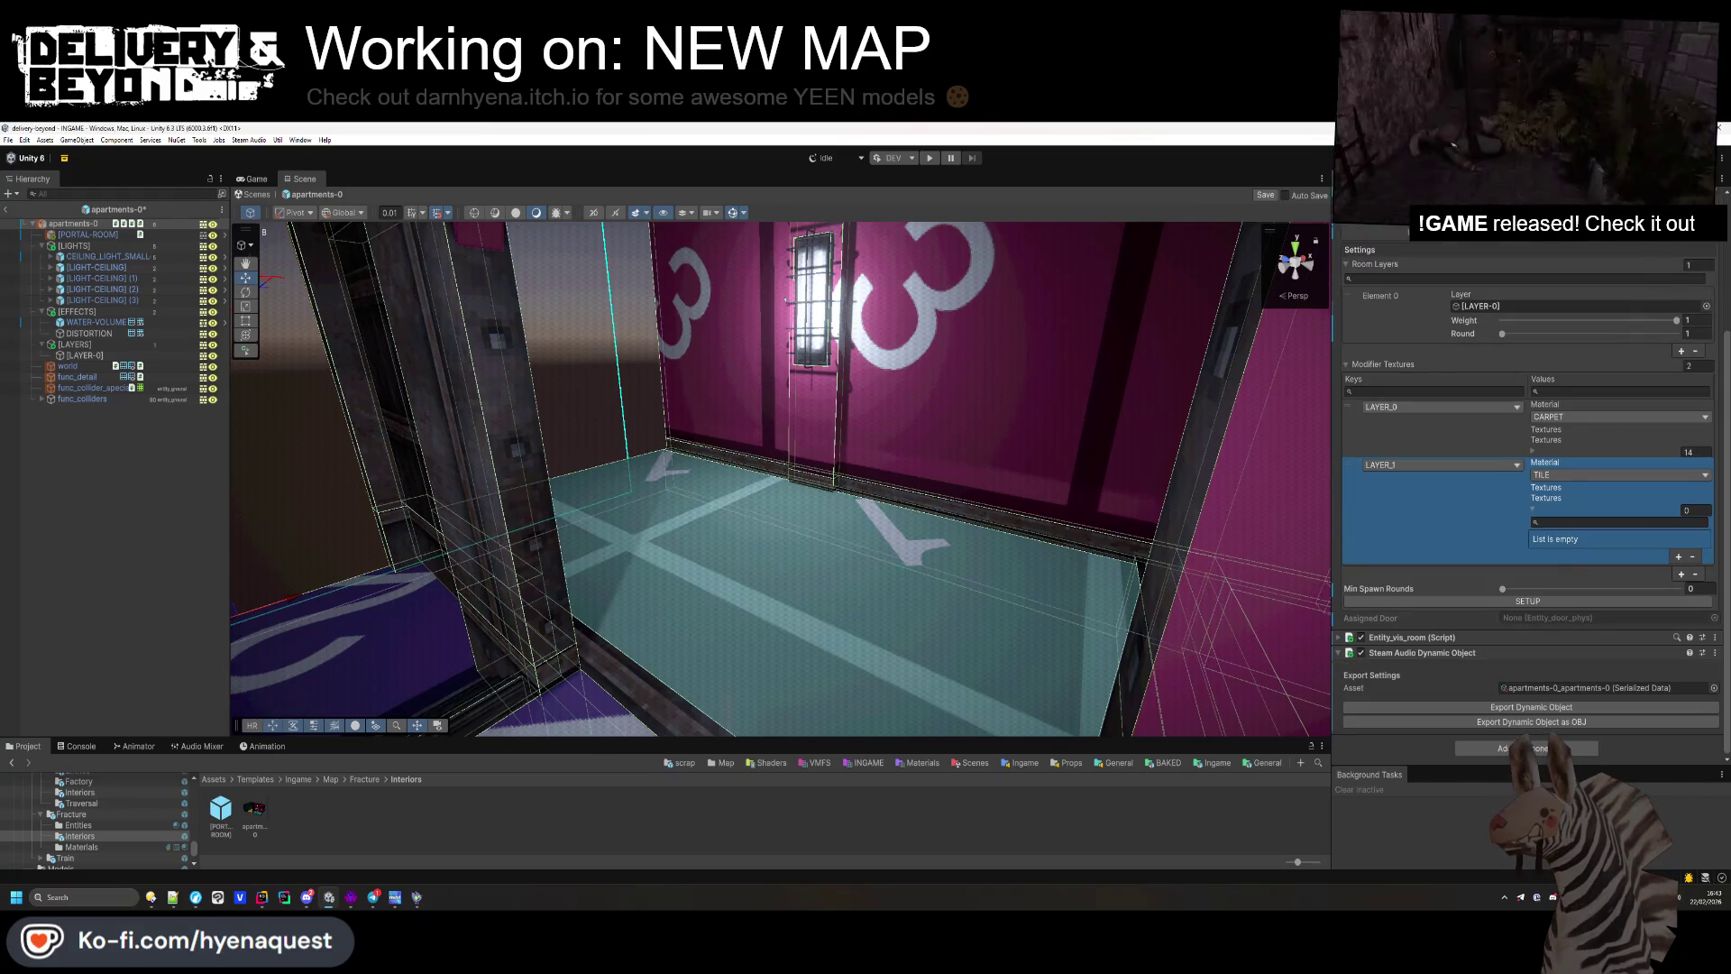
click(1032, 746)
drag(1031, 747, 1031, 631)
click(1533, 450)
click(1692, 483)
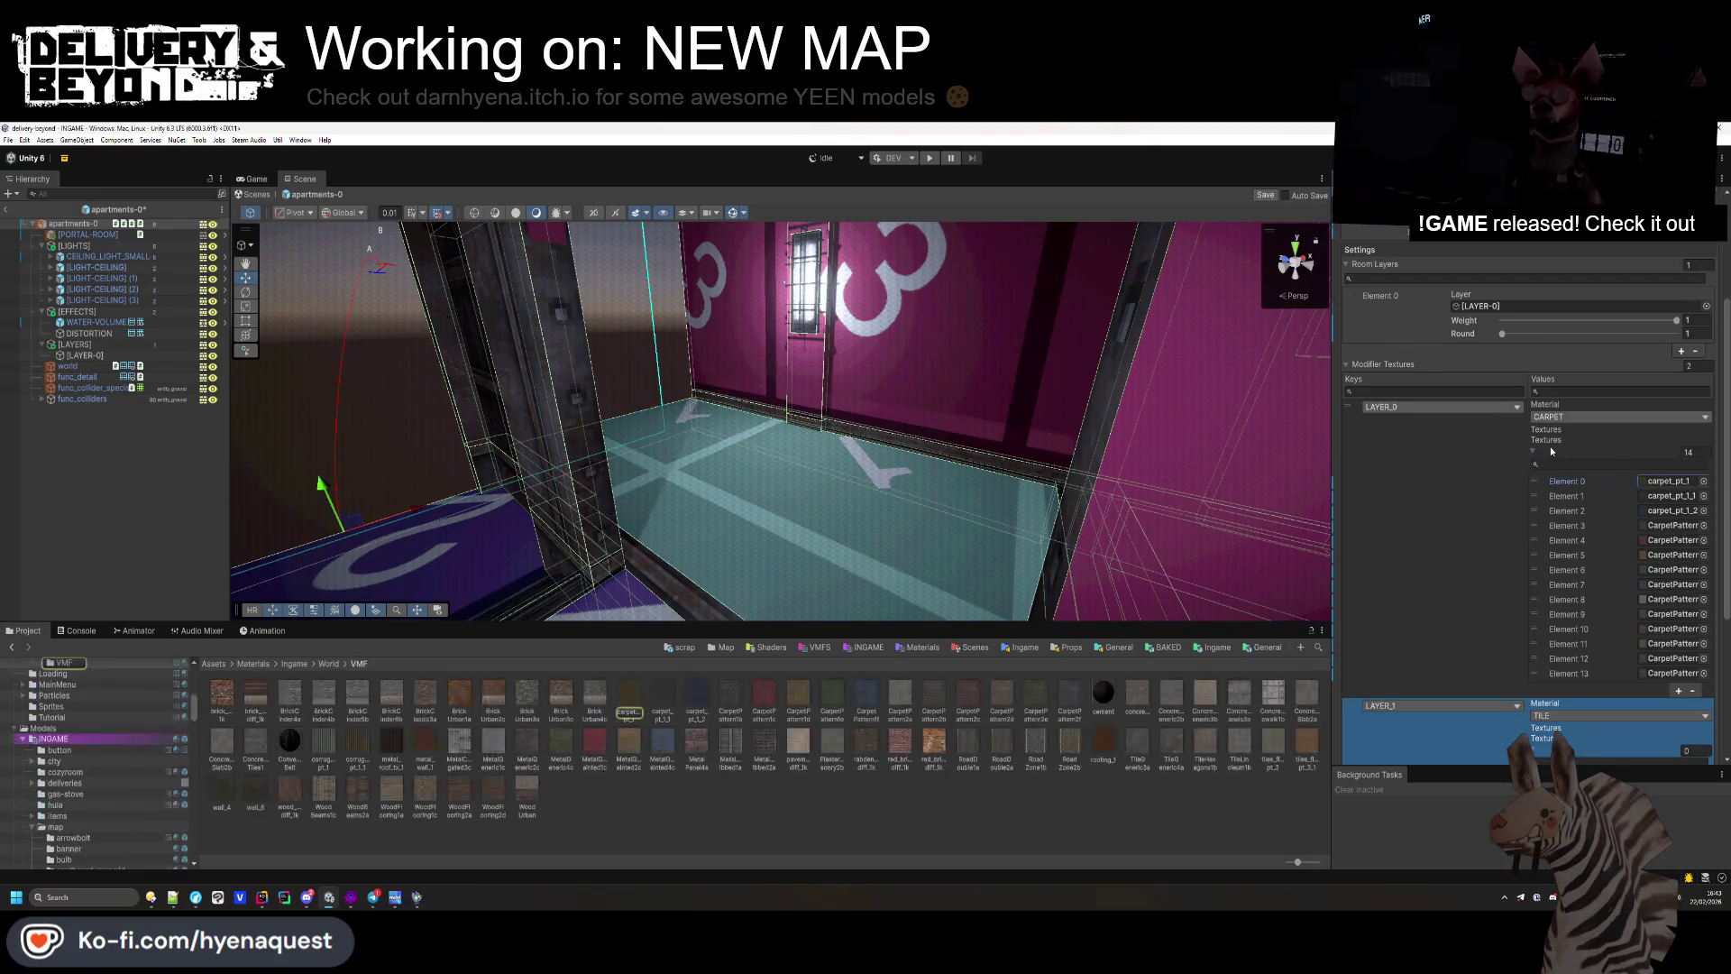
click(1534, 451)
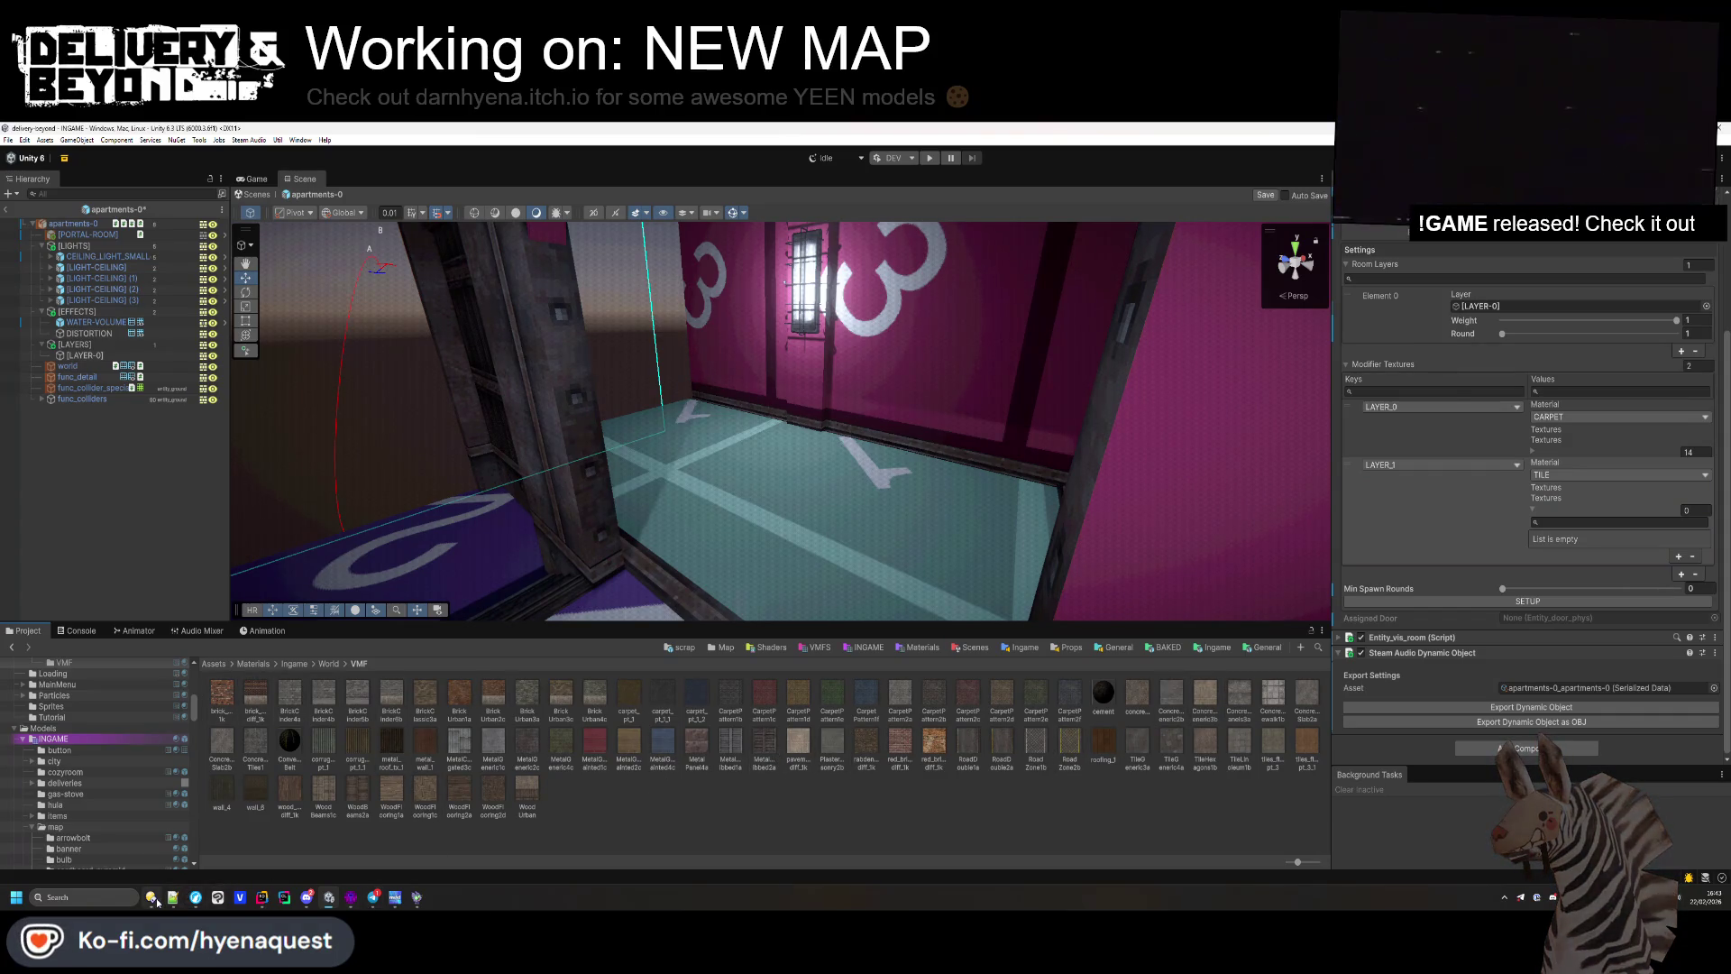
click(183, 890)
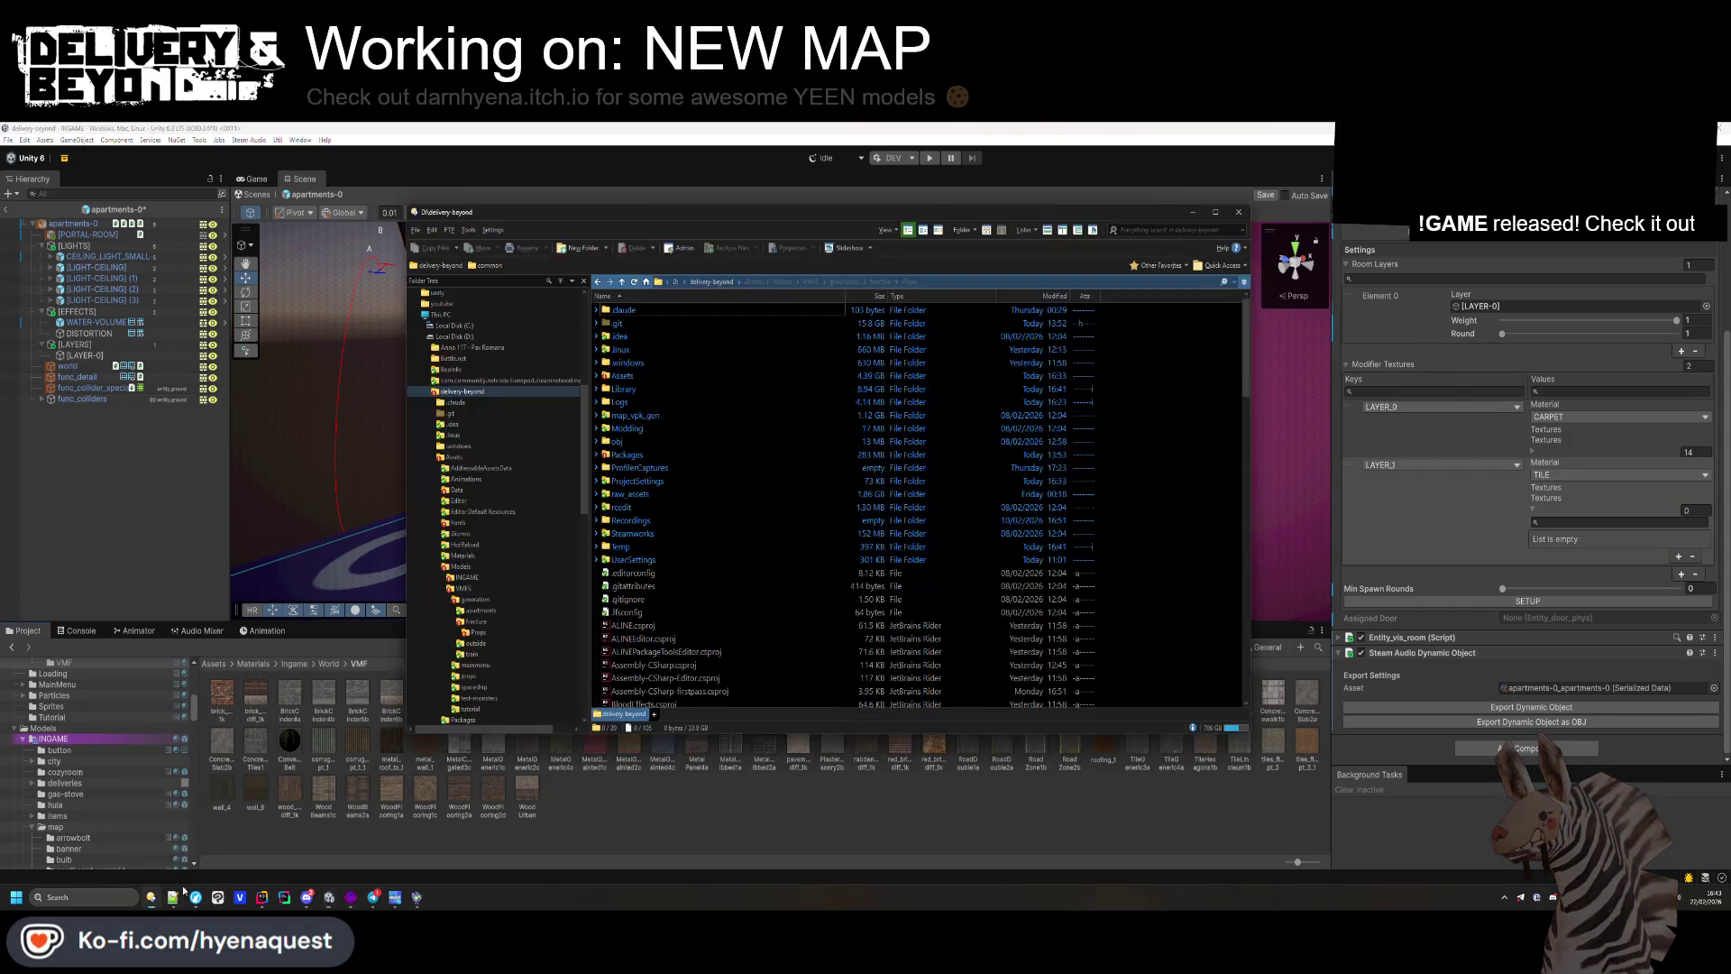
Step: Open map_vpk_gen's raw textures folder and scroll down to the Tile textures
double_click(645, 417)
double_click(620, 310)
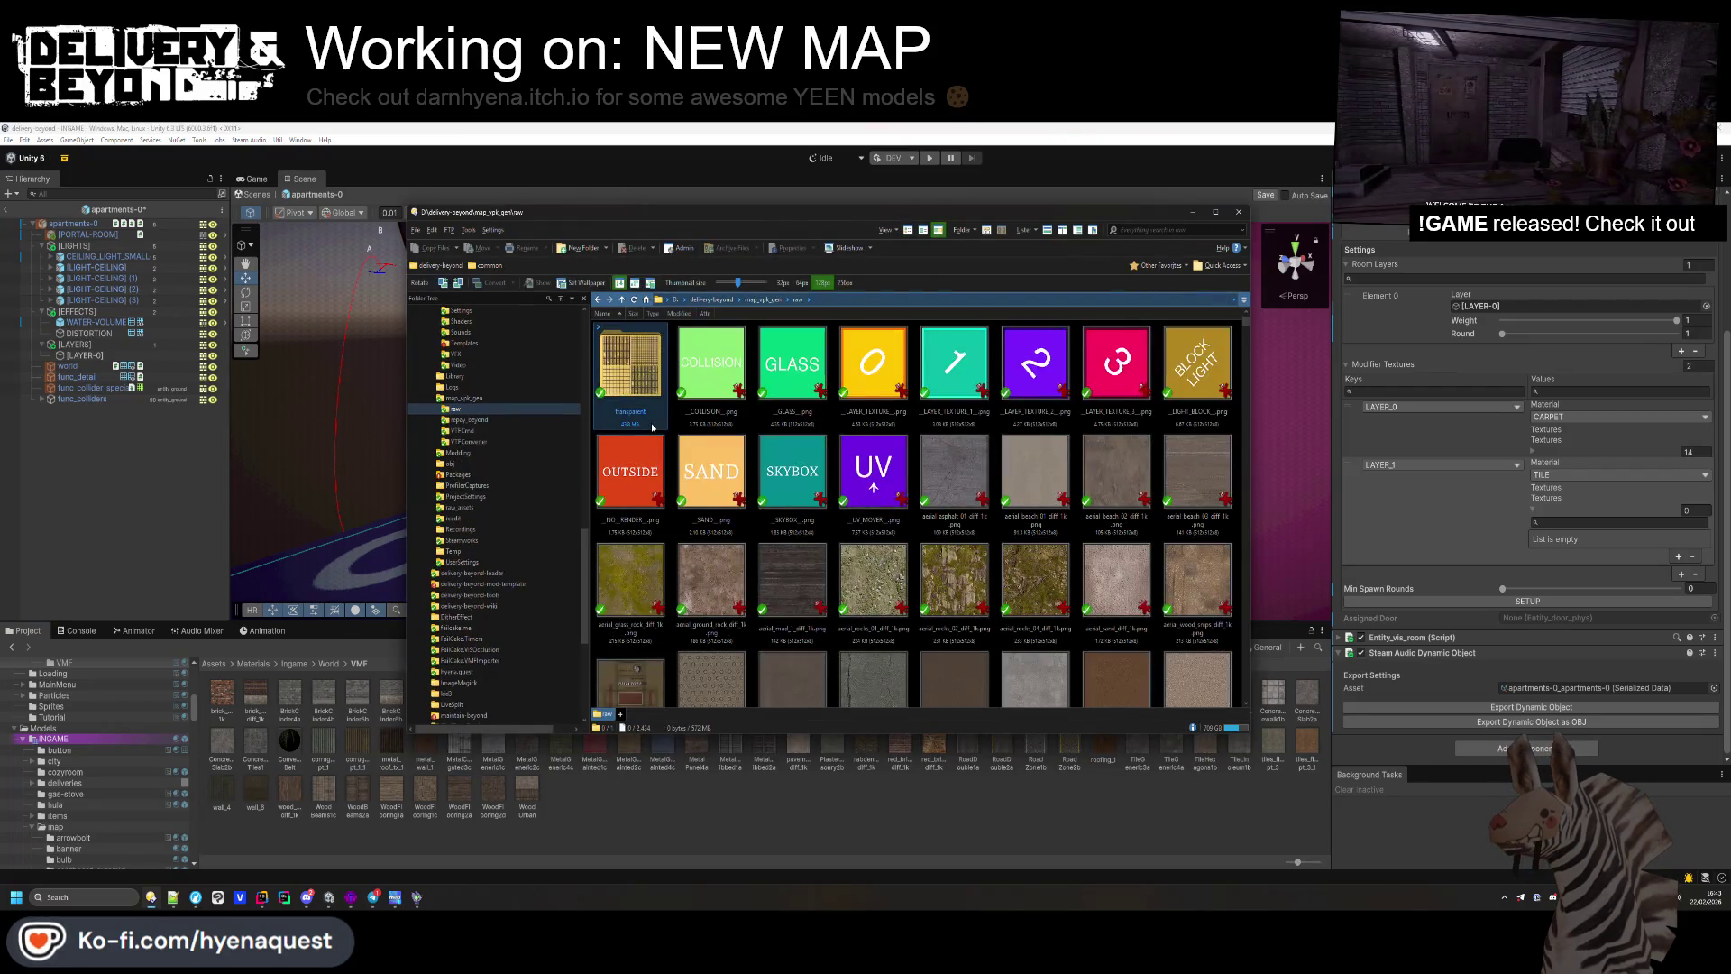
scroll(671, 426, down, 3)
scroll(670, 427, down, 10)
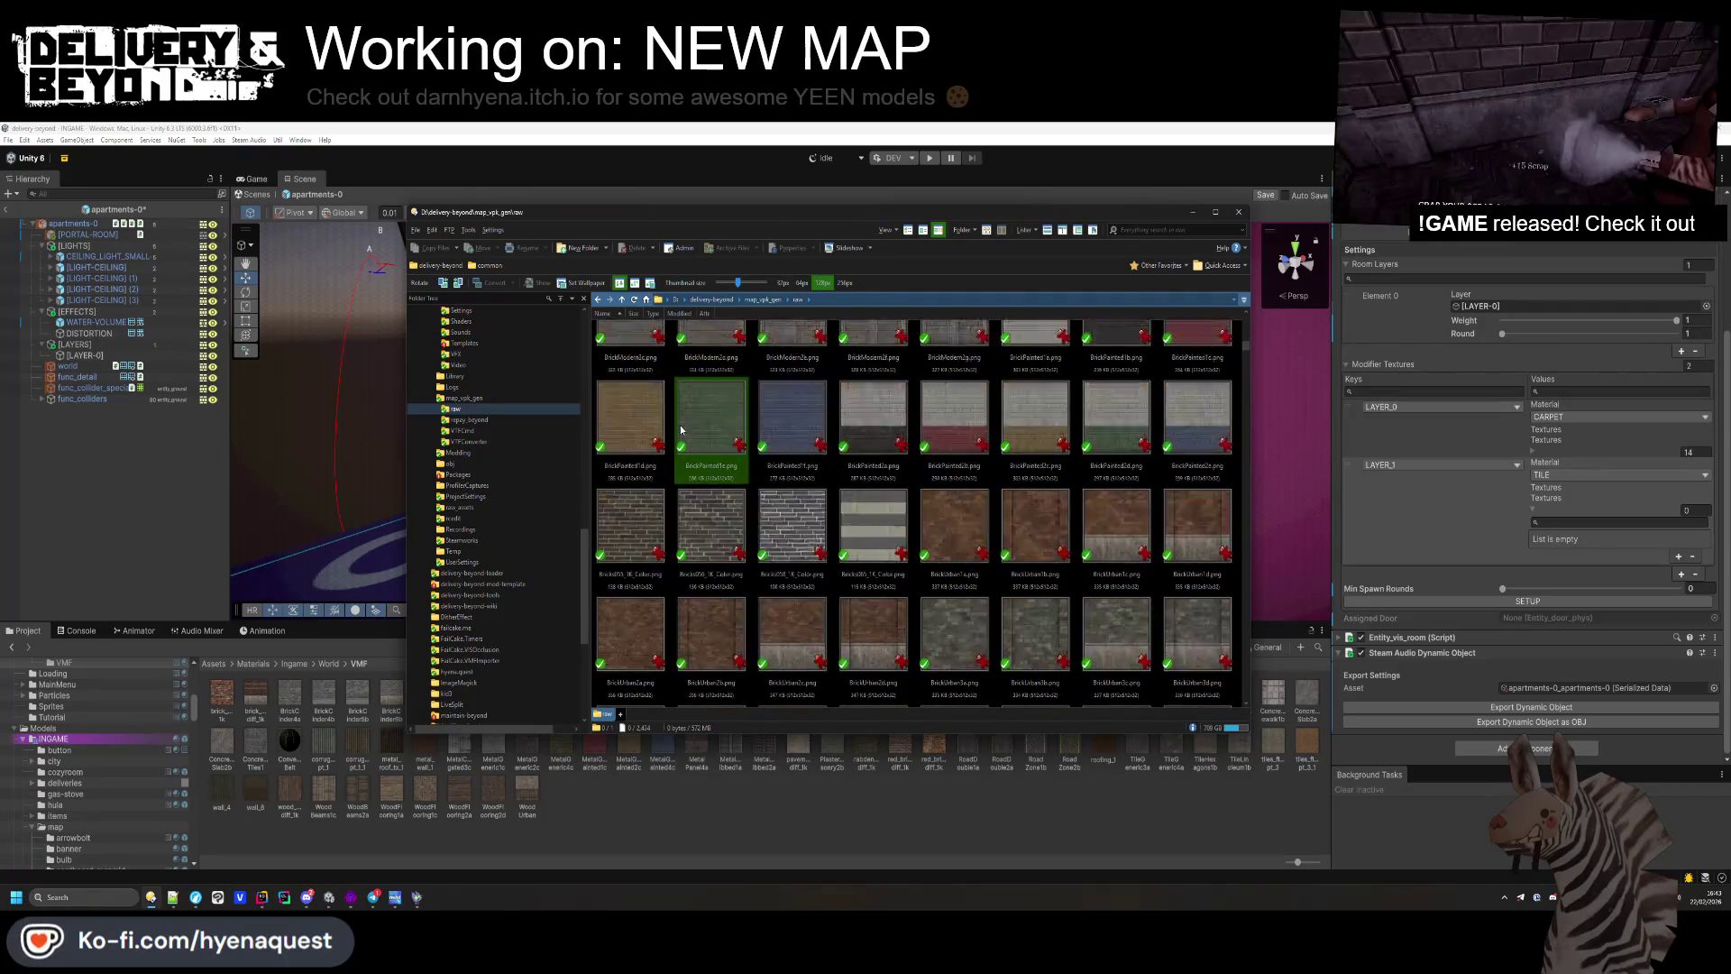
scroll(683, 430, down, 5)
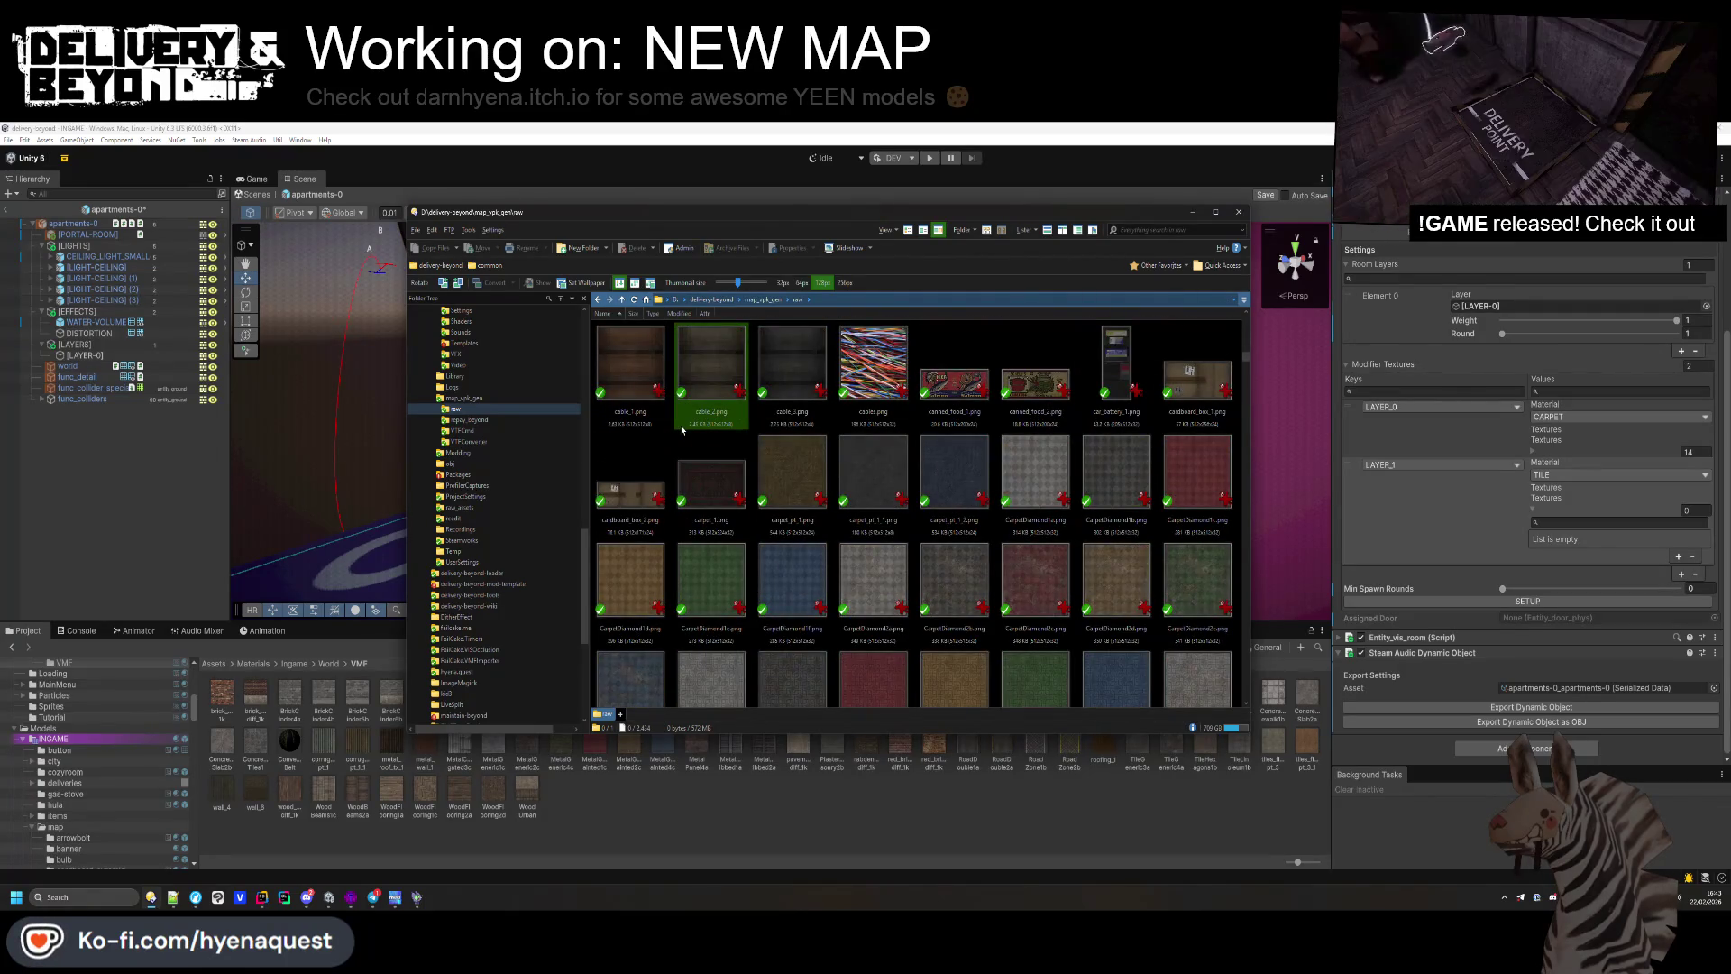
scroll(682, 430, down, 10)
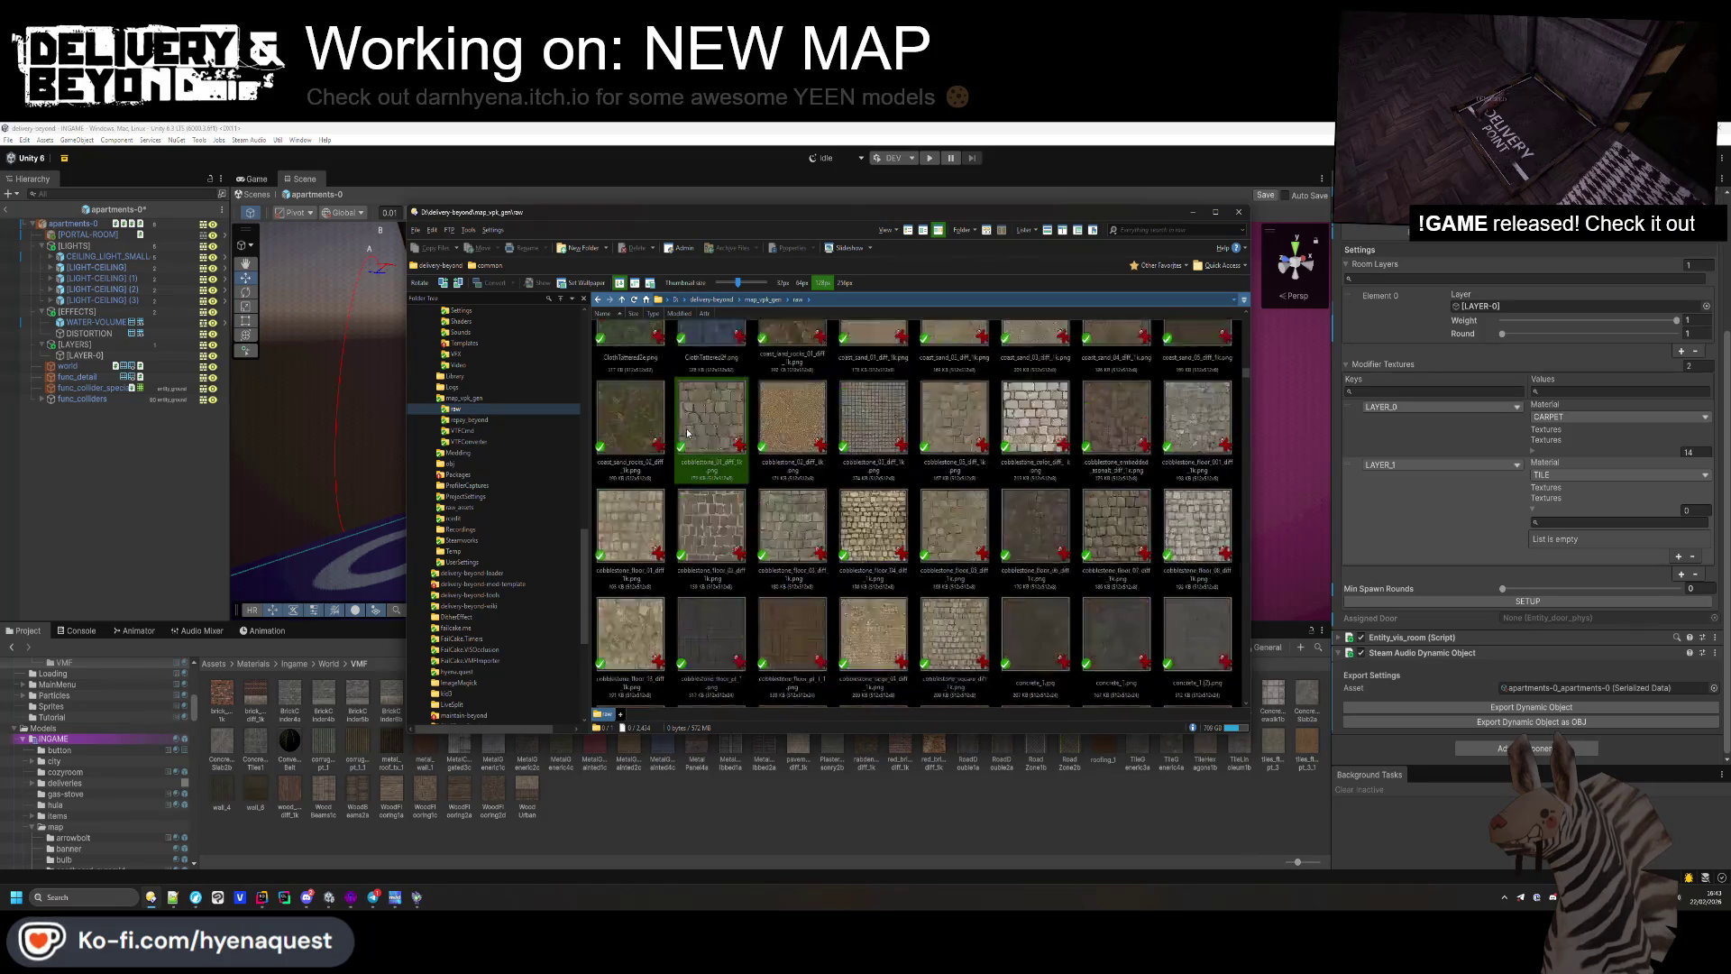
scroll(687, 433, down, 5)
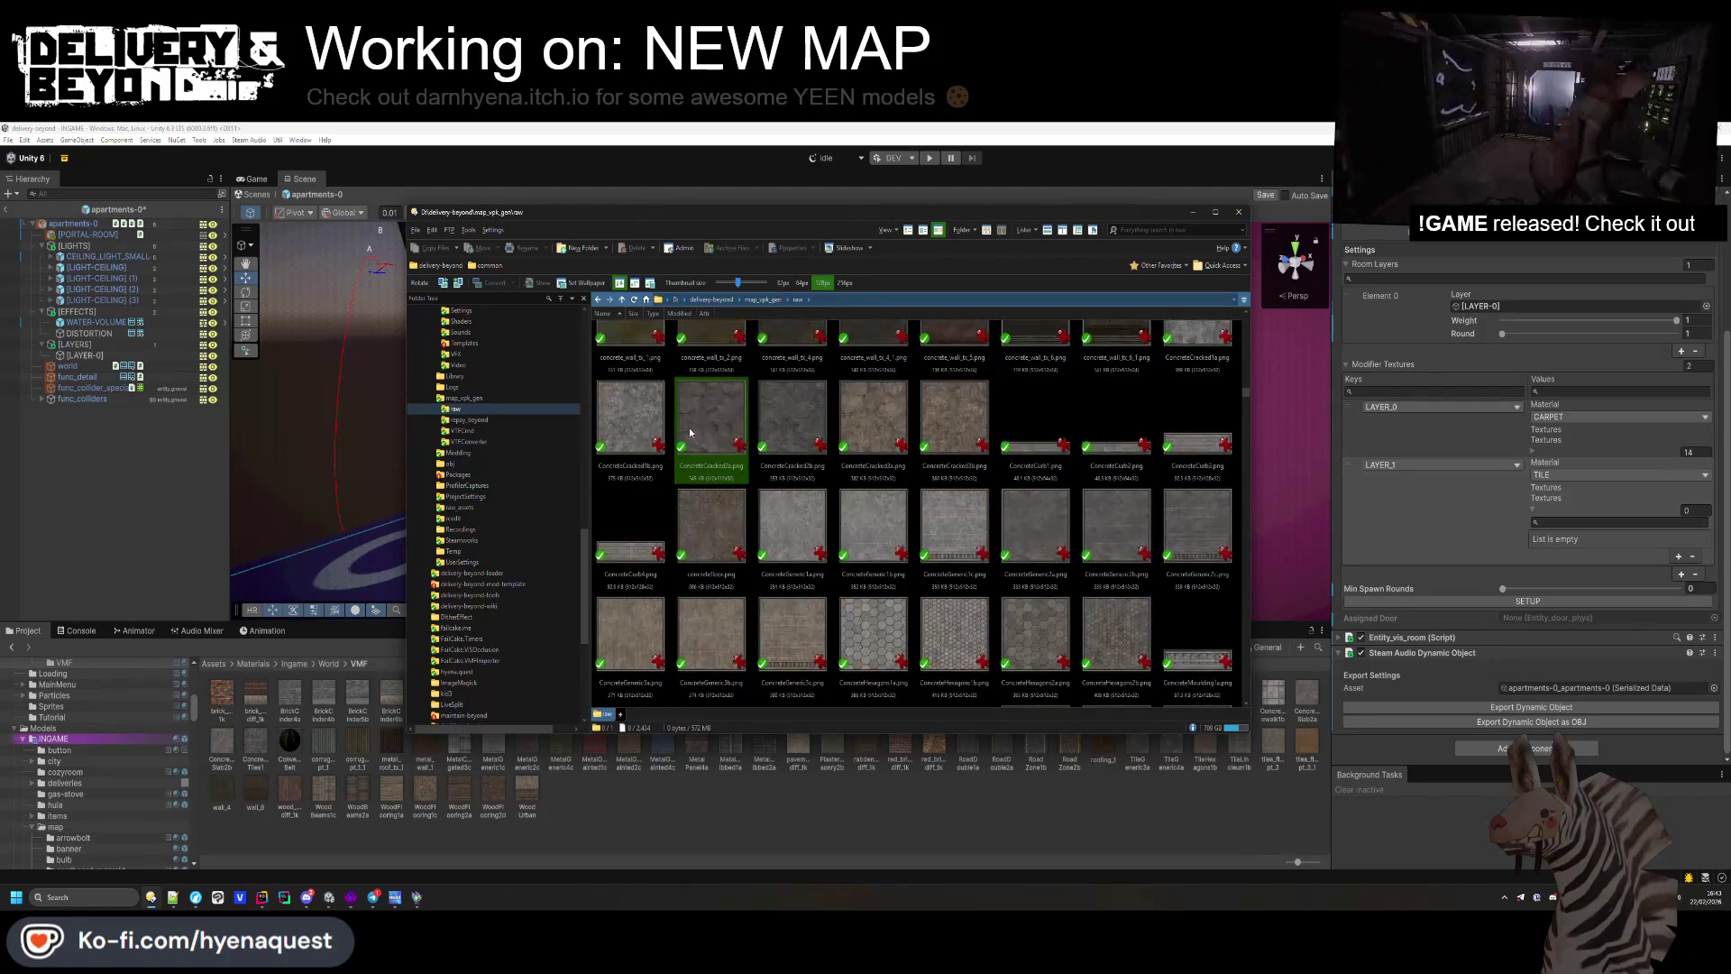
scroll(690, 425, down, 10)
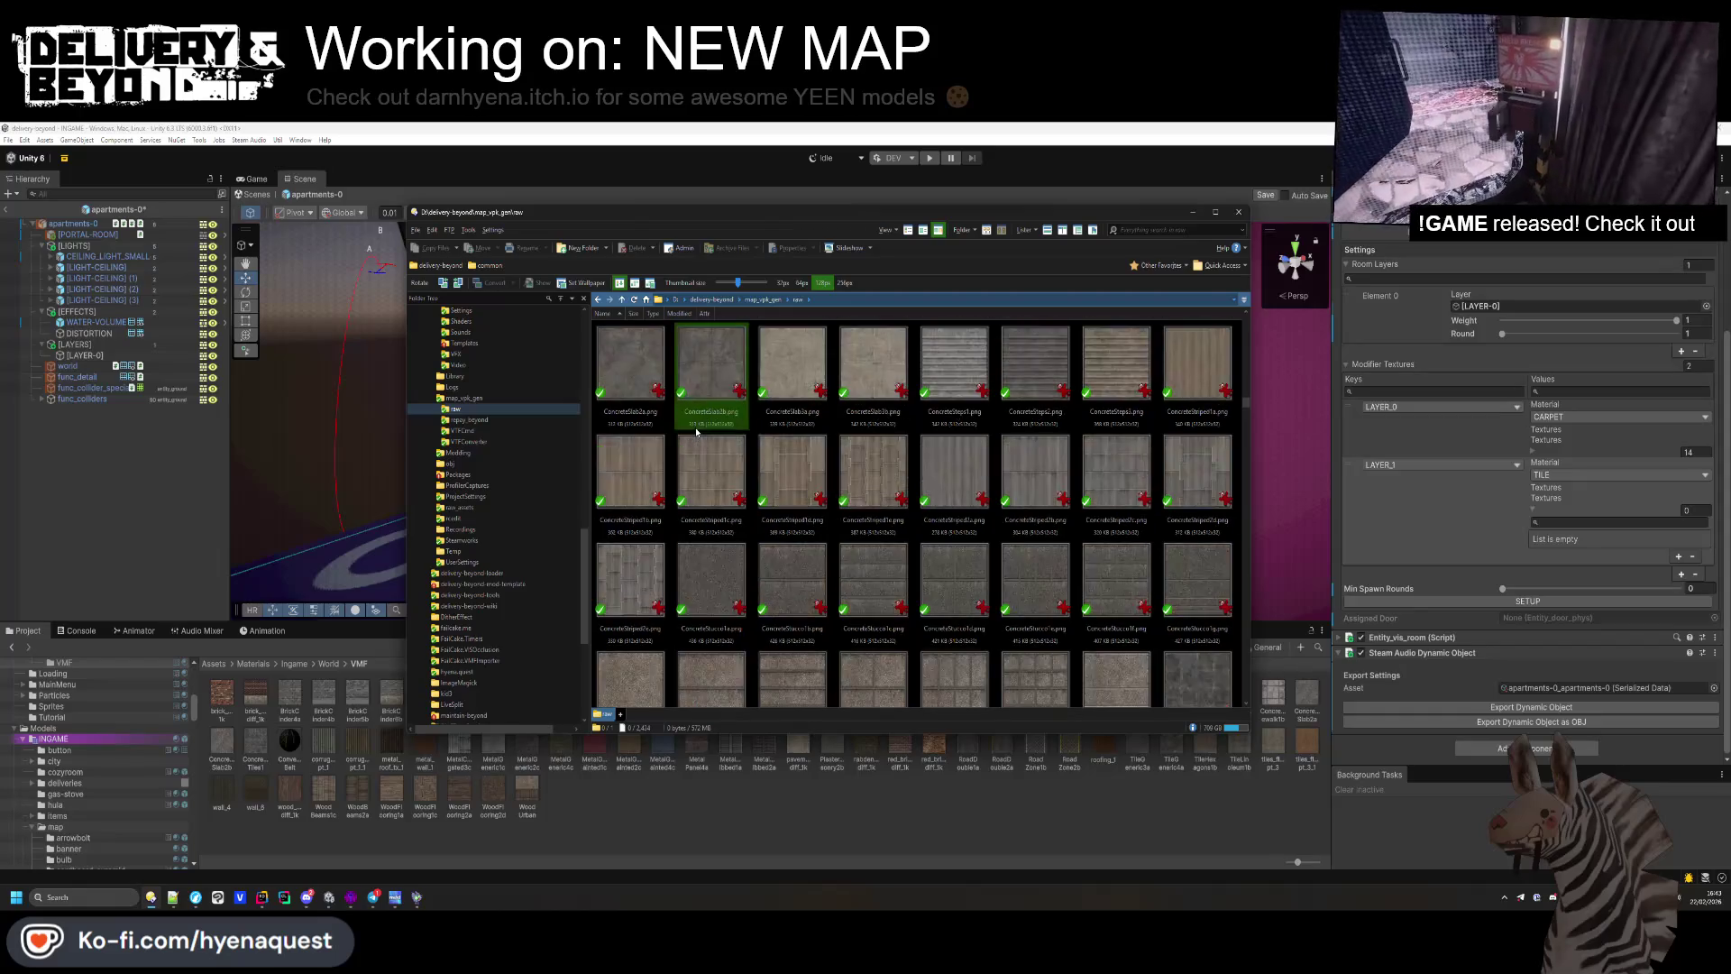
scroll(696, 432, down, 10)
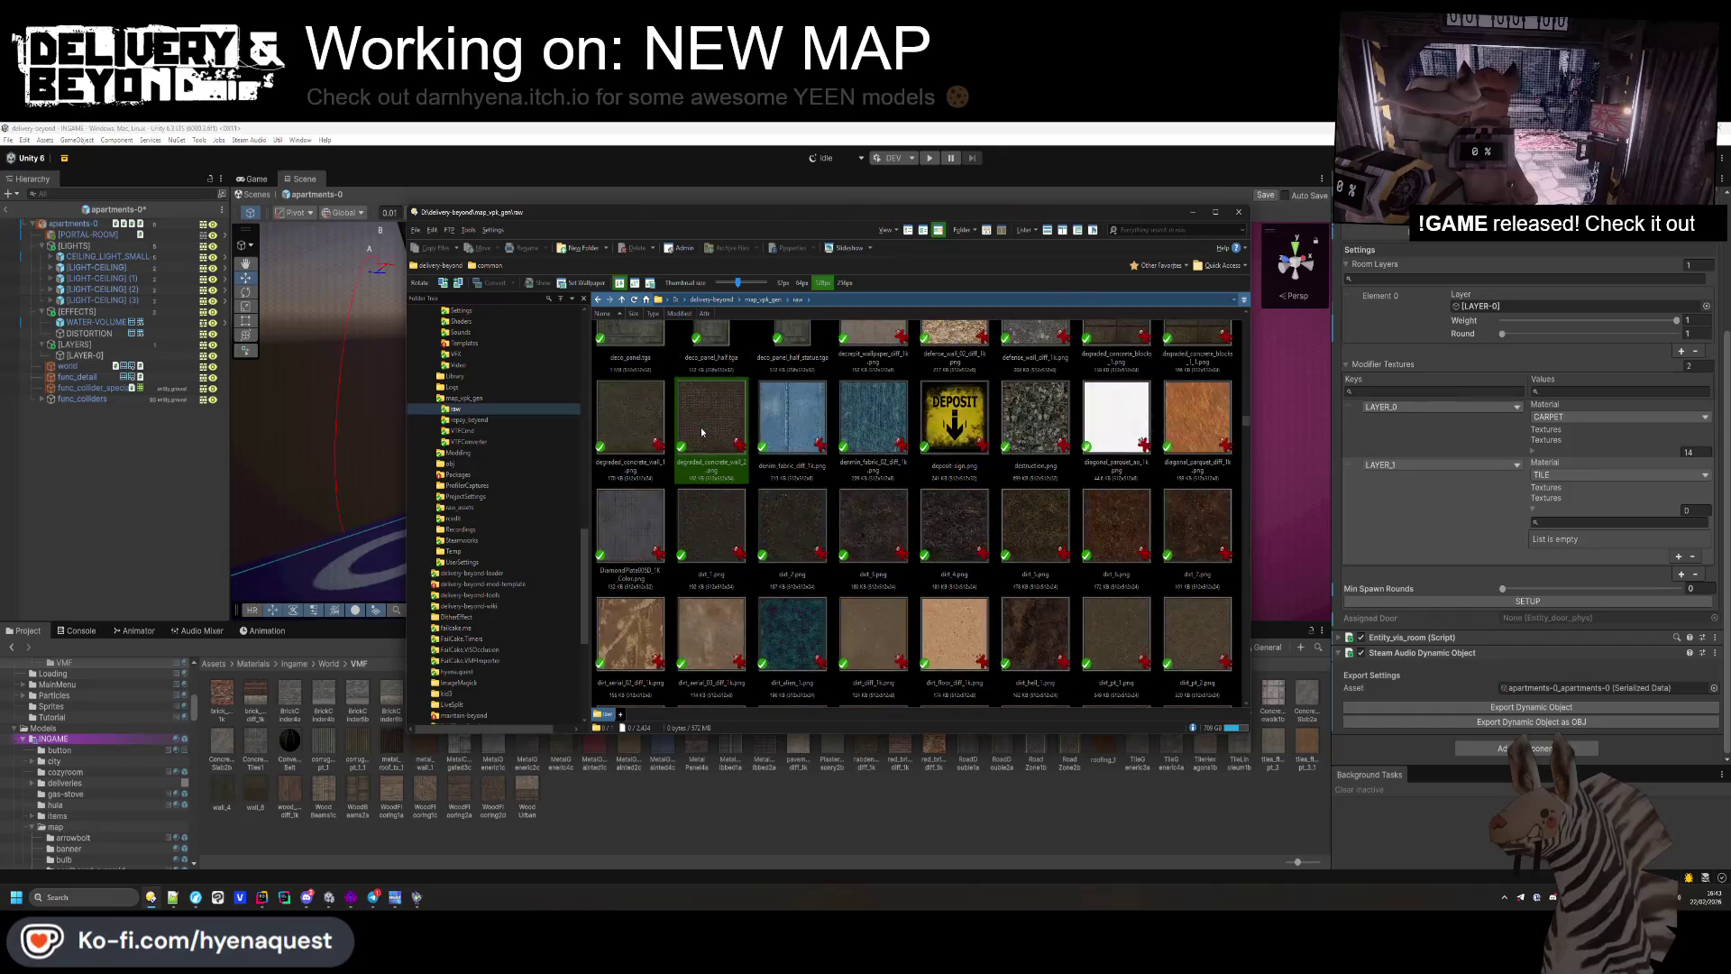
scroll(702, 432, down, 10)
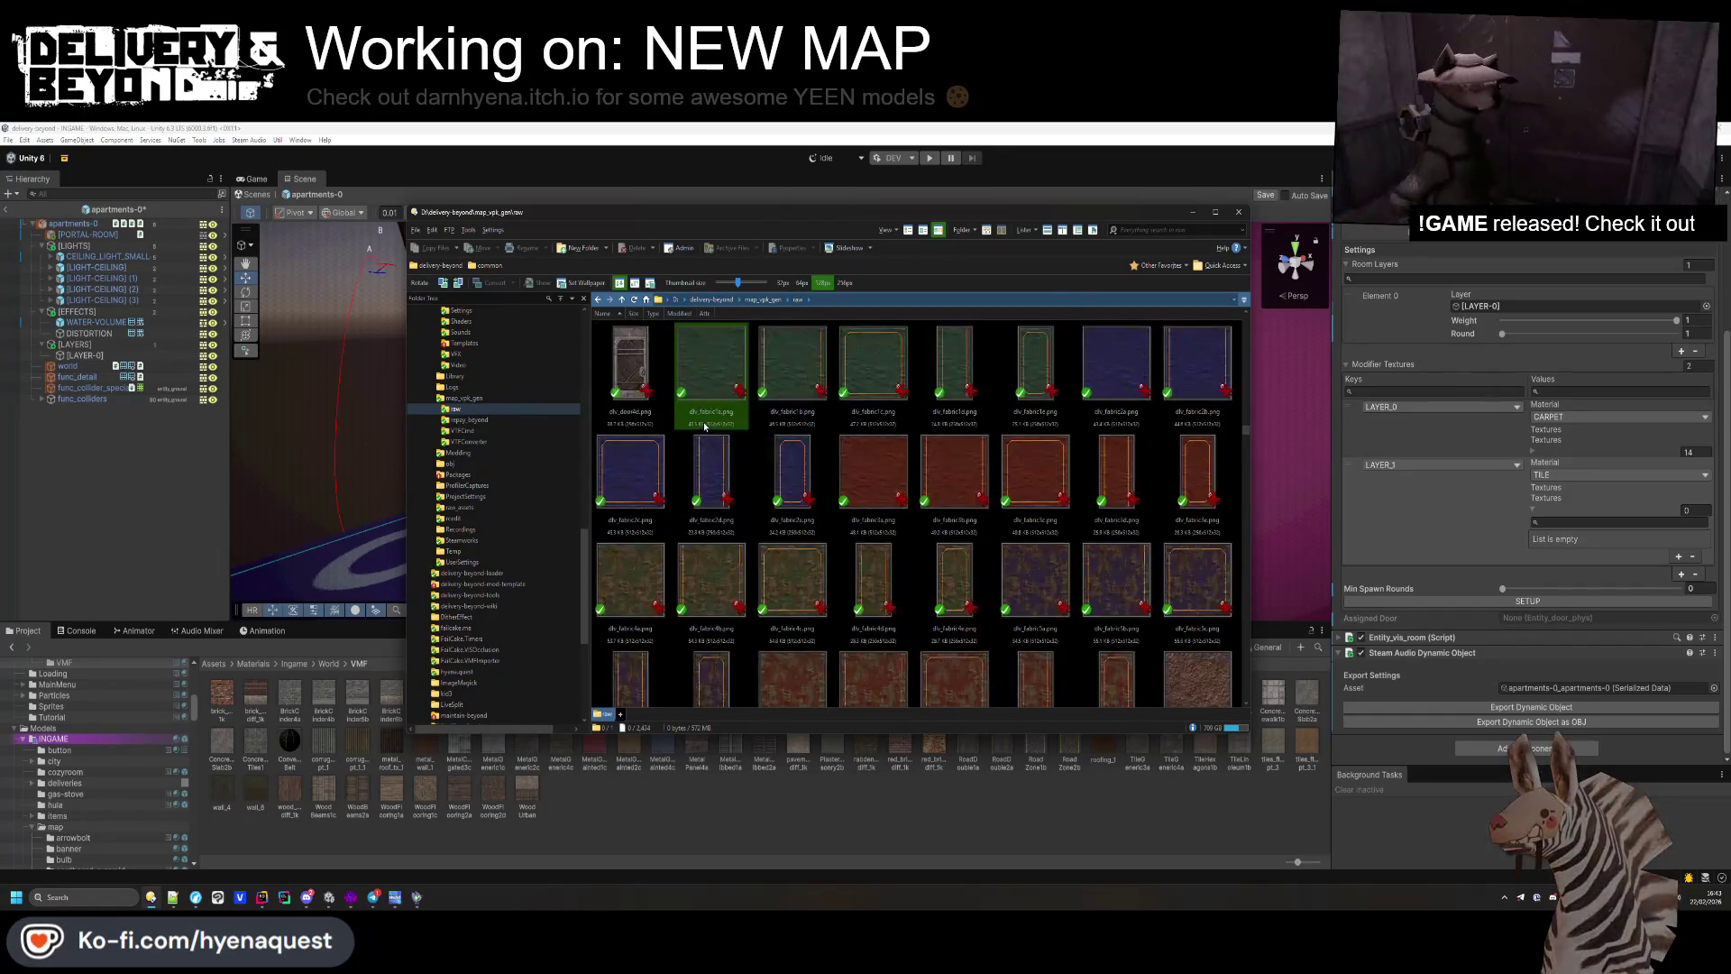
scroll(705, 429, down, 10)
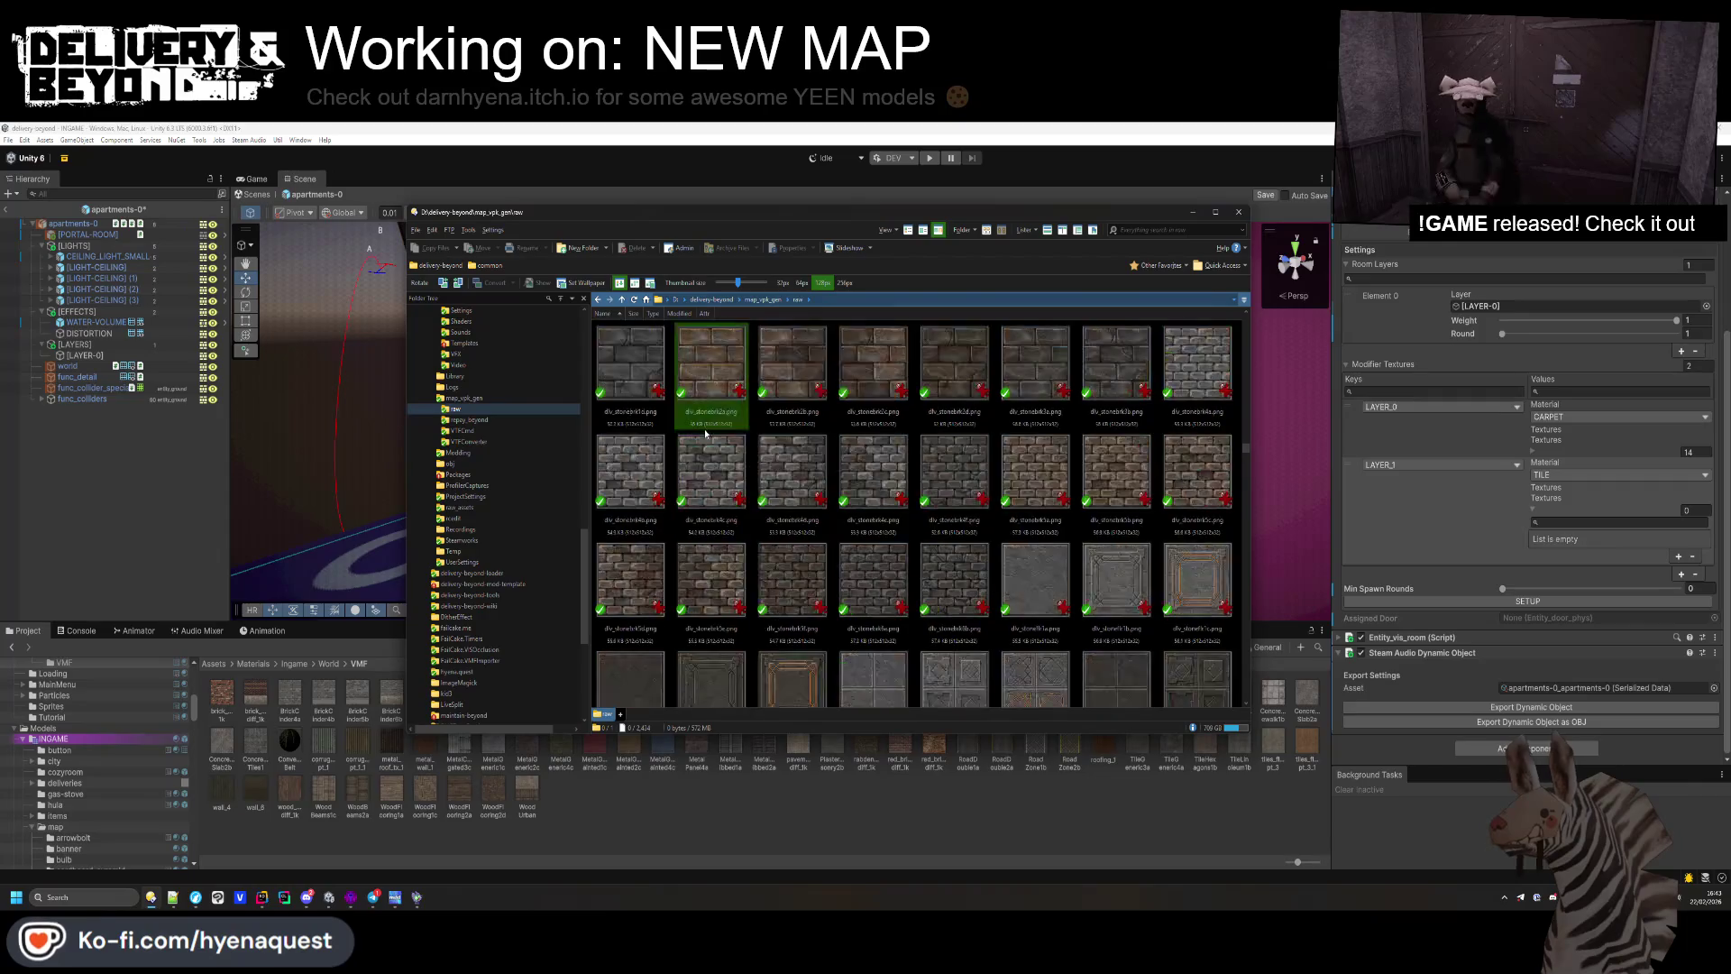
scroll(705, 430, down, 10)
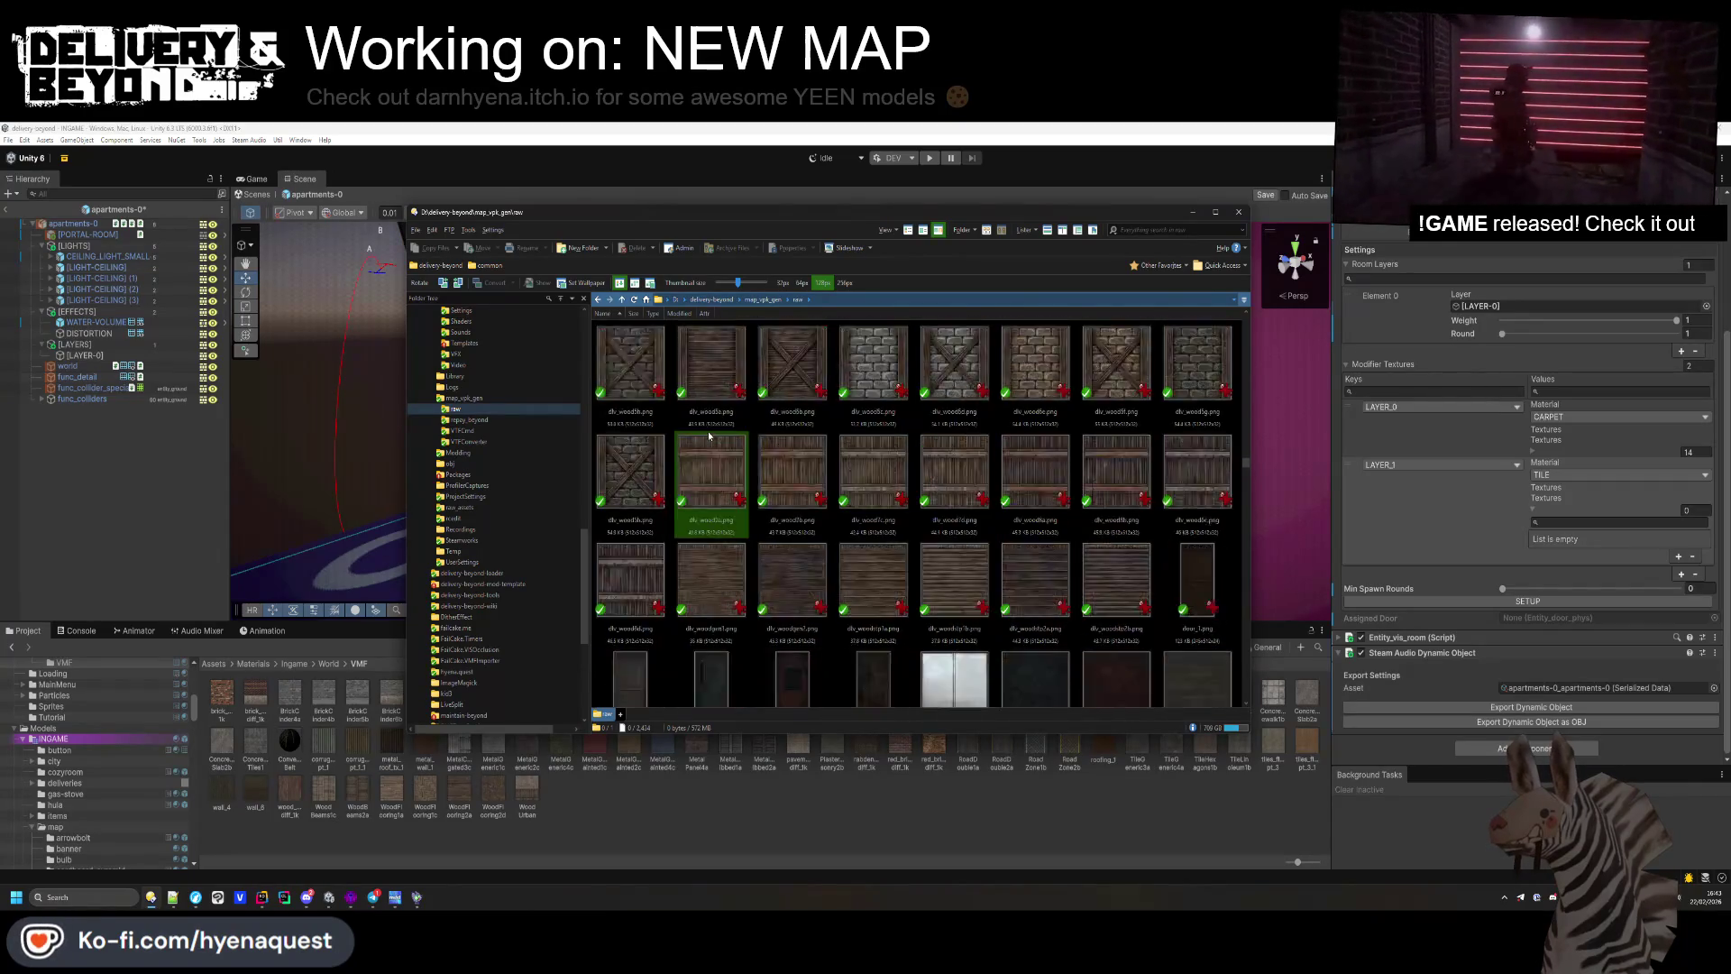
scroll(709, 439, down, 10)
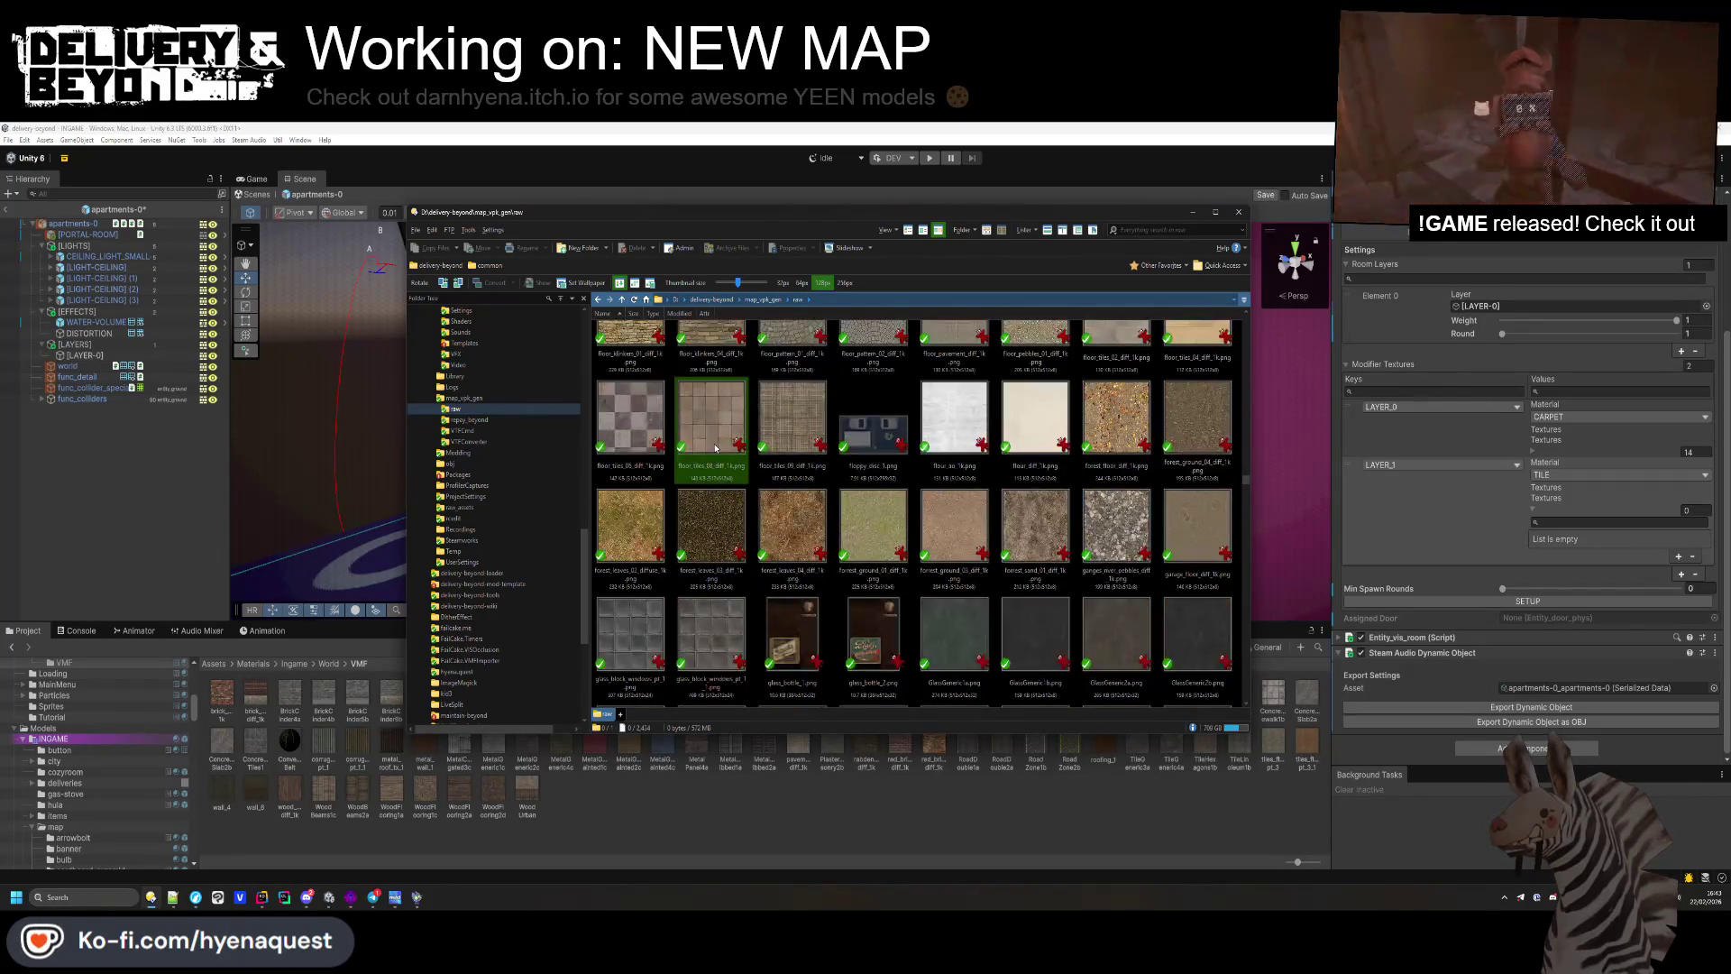
scroll(715, 446, down, 10)
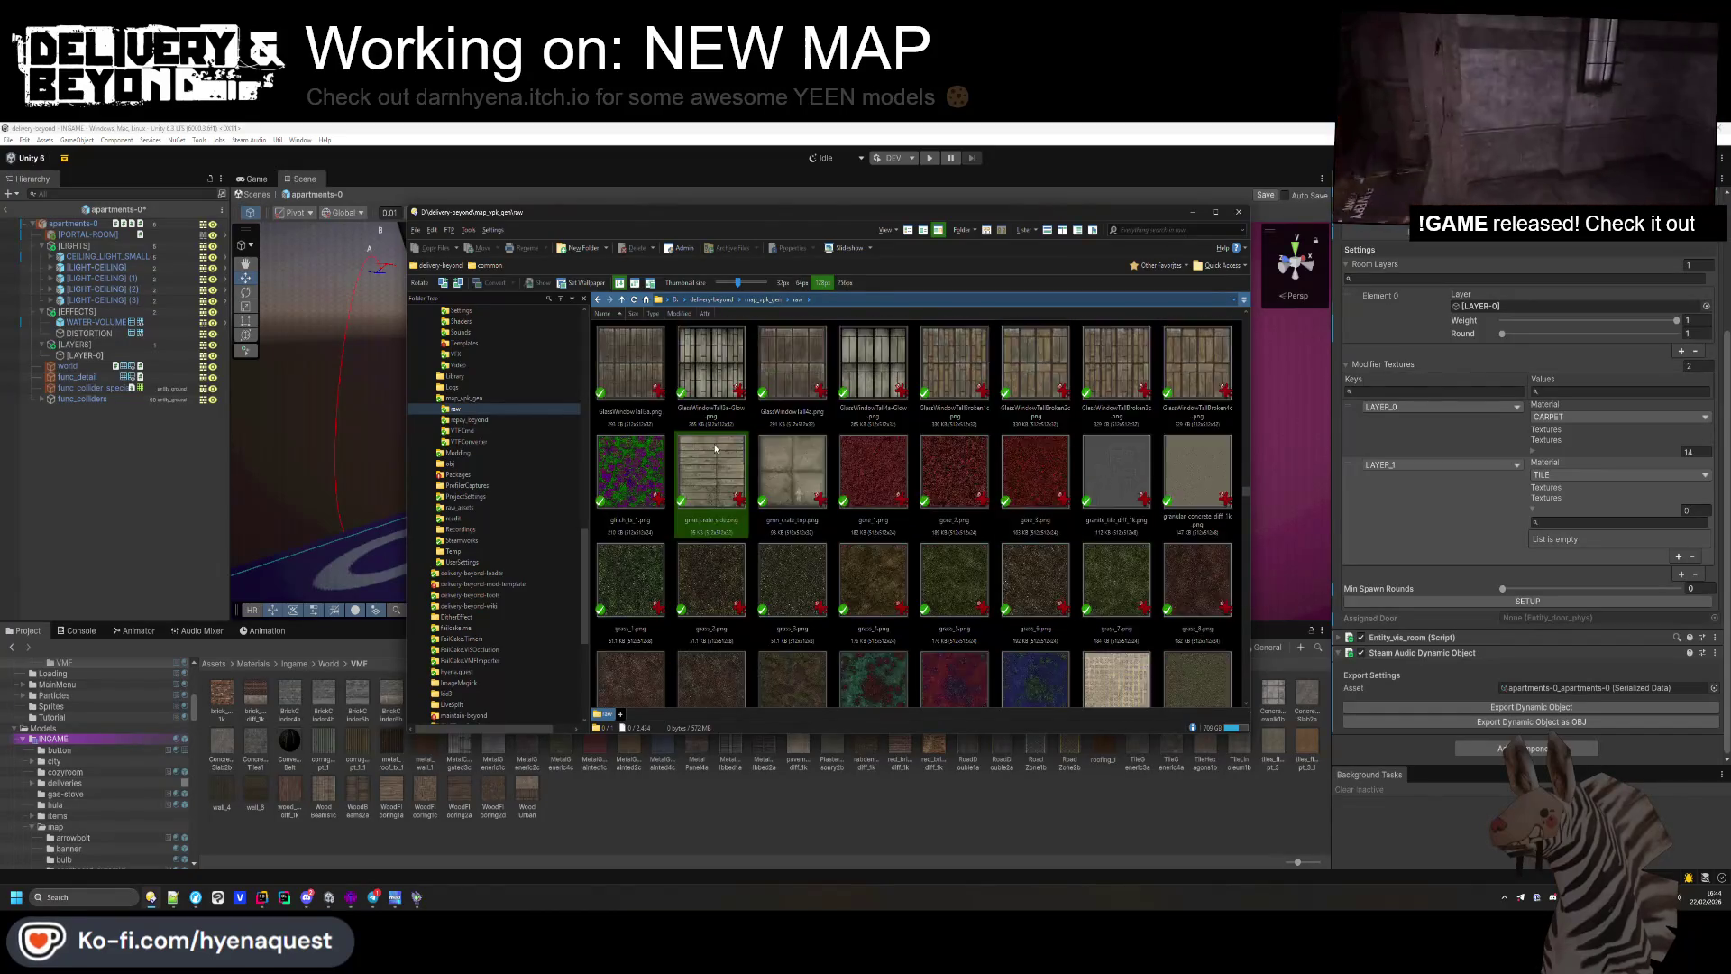
scroll(713, 448, down, 10)
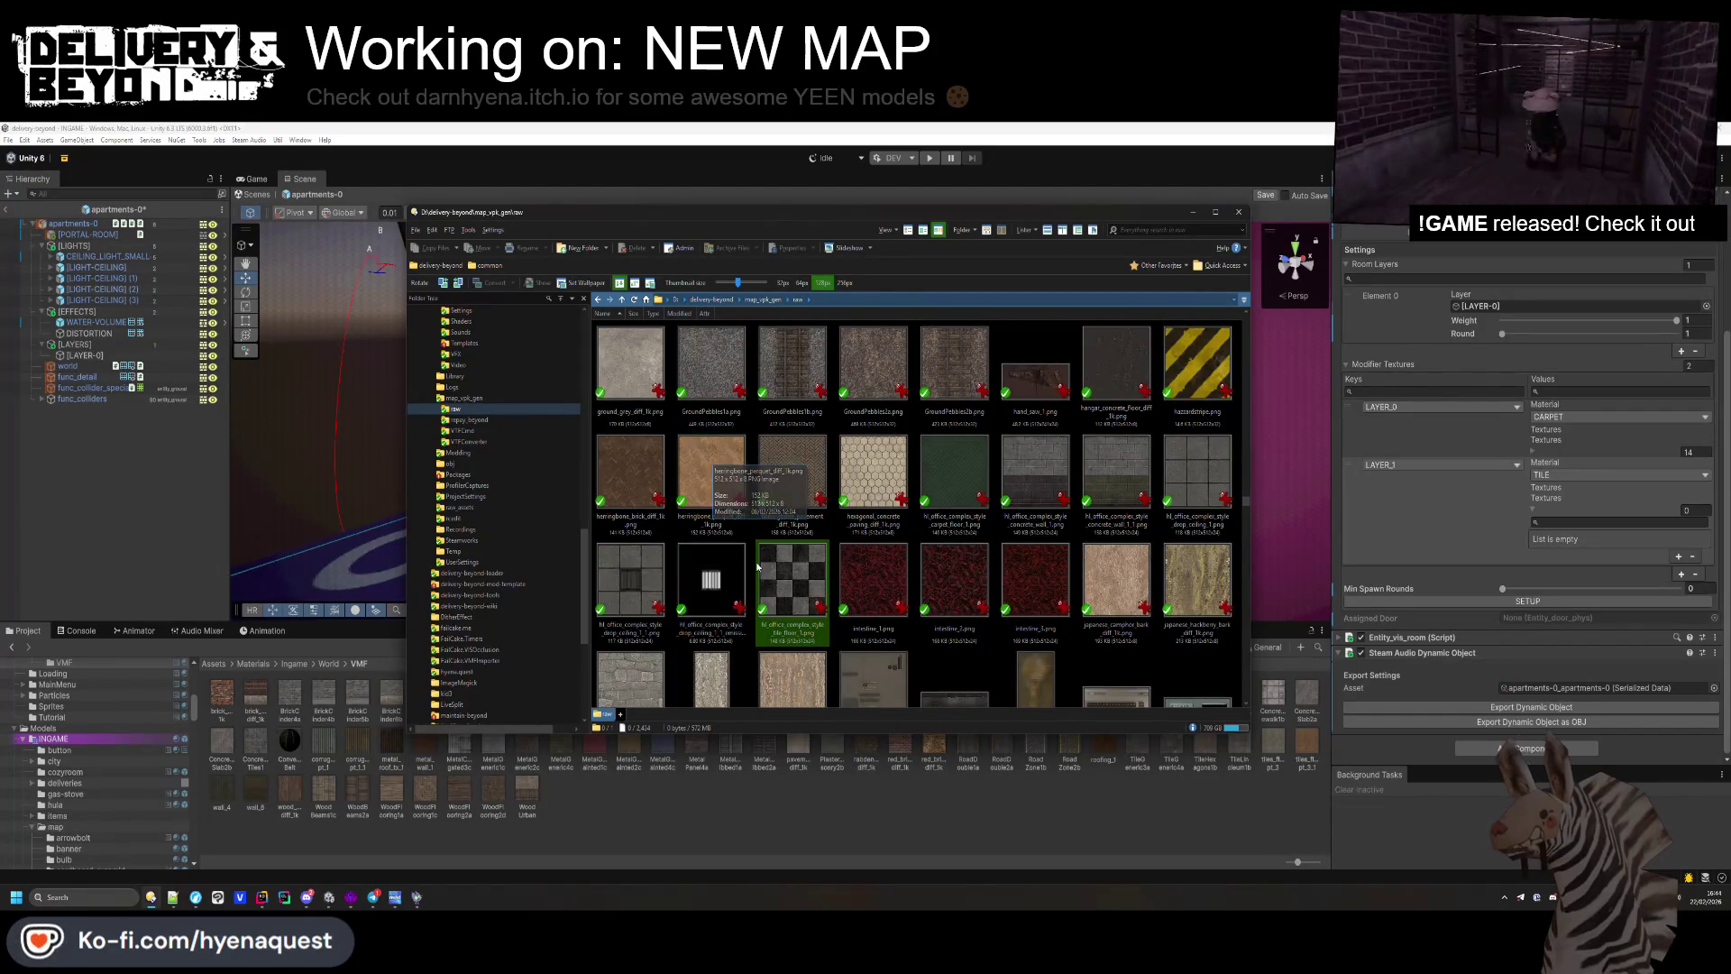
scroll(955, 461, down, 10)
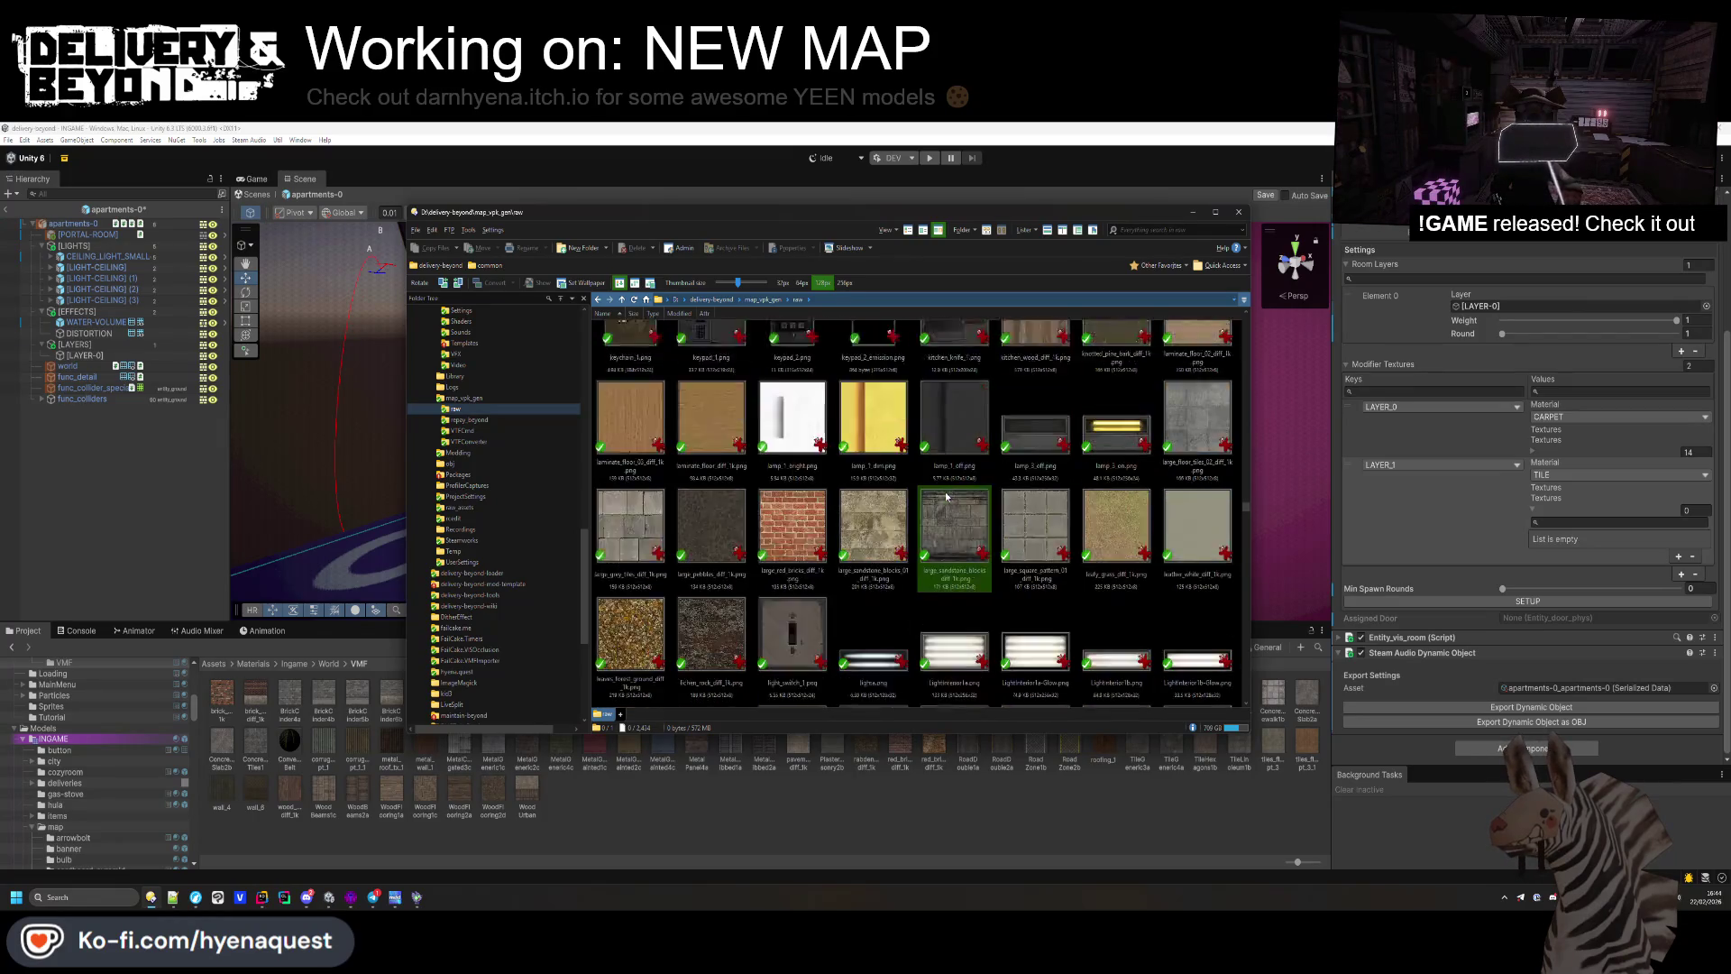
scroll(956, 461, down, 15)
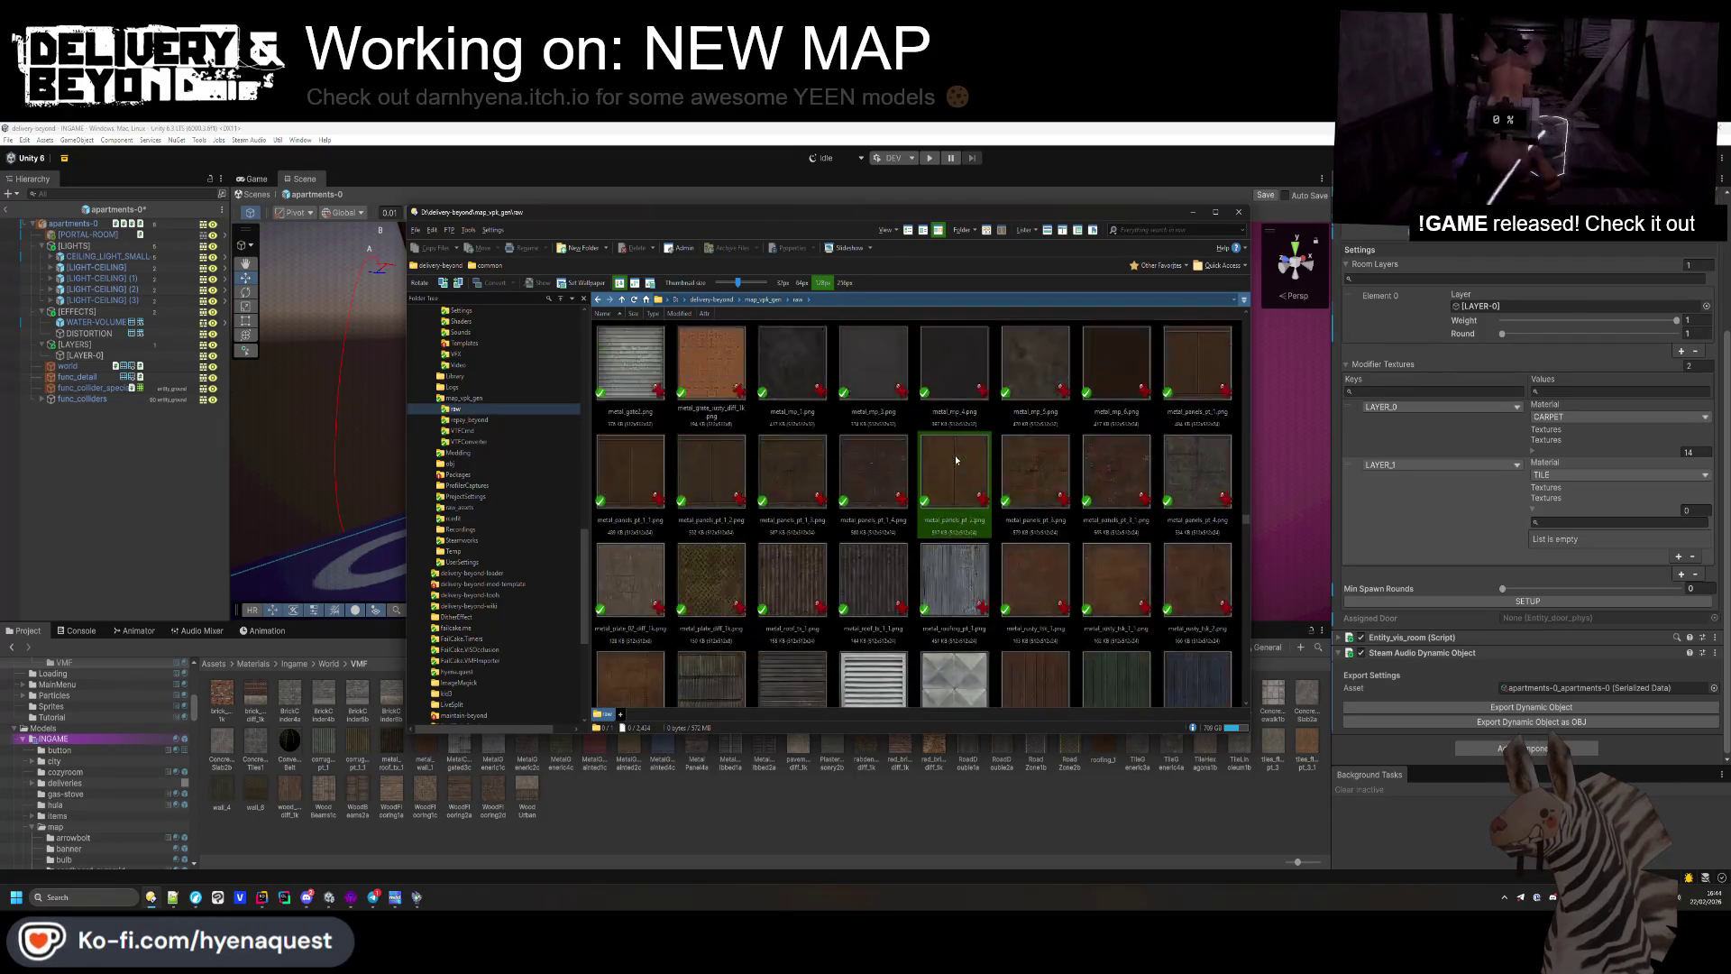
scroll(957, 459, down, 10)
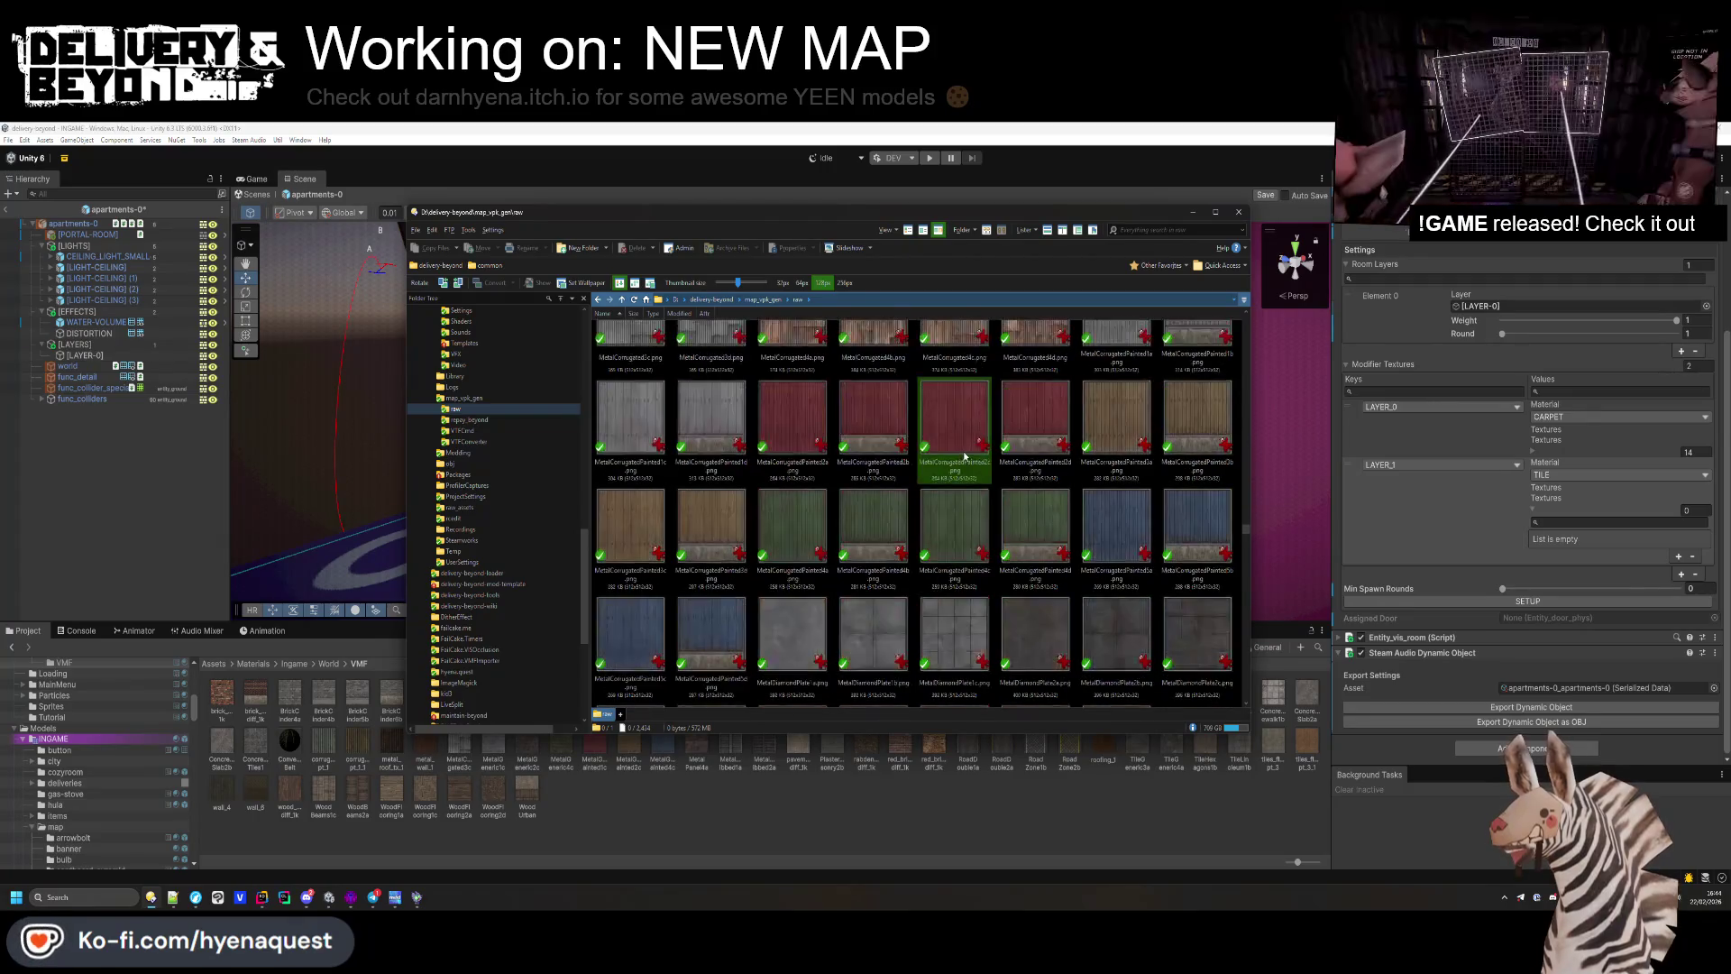
scroll(964, 457, down, 10)
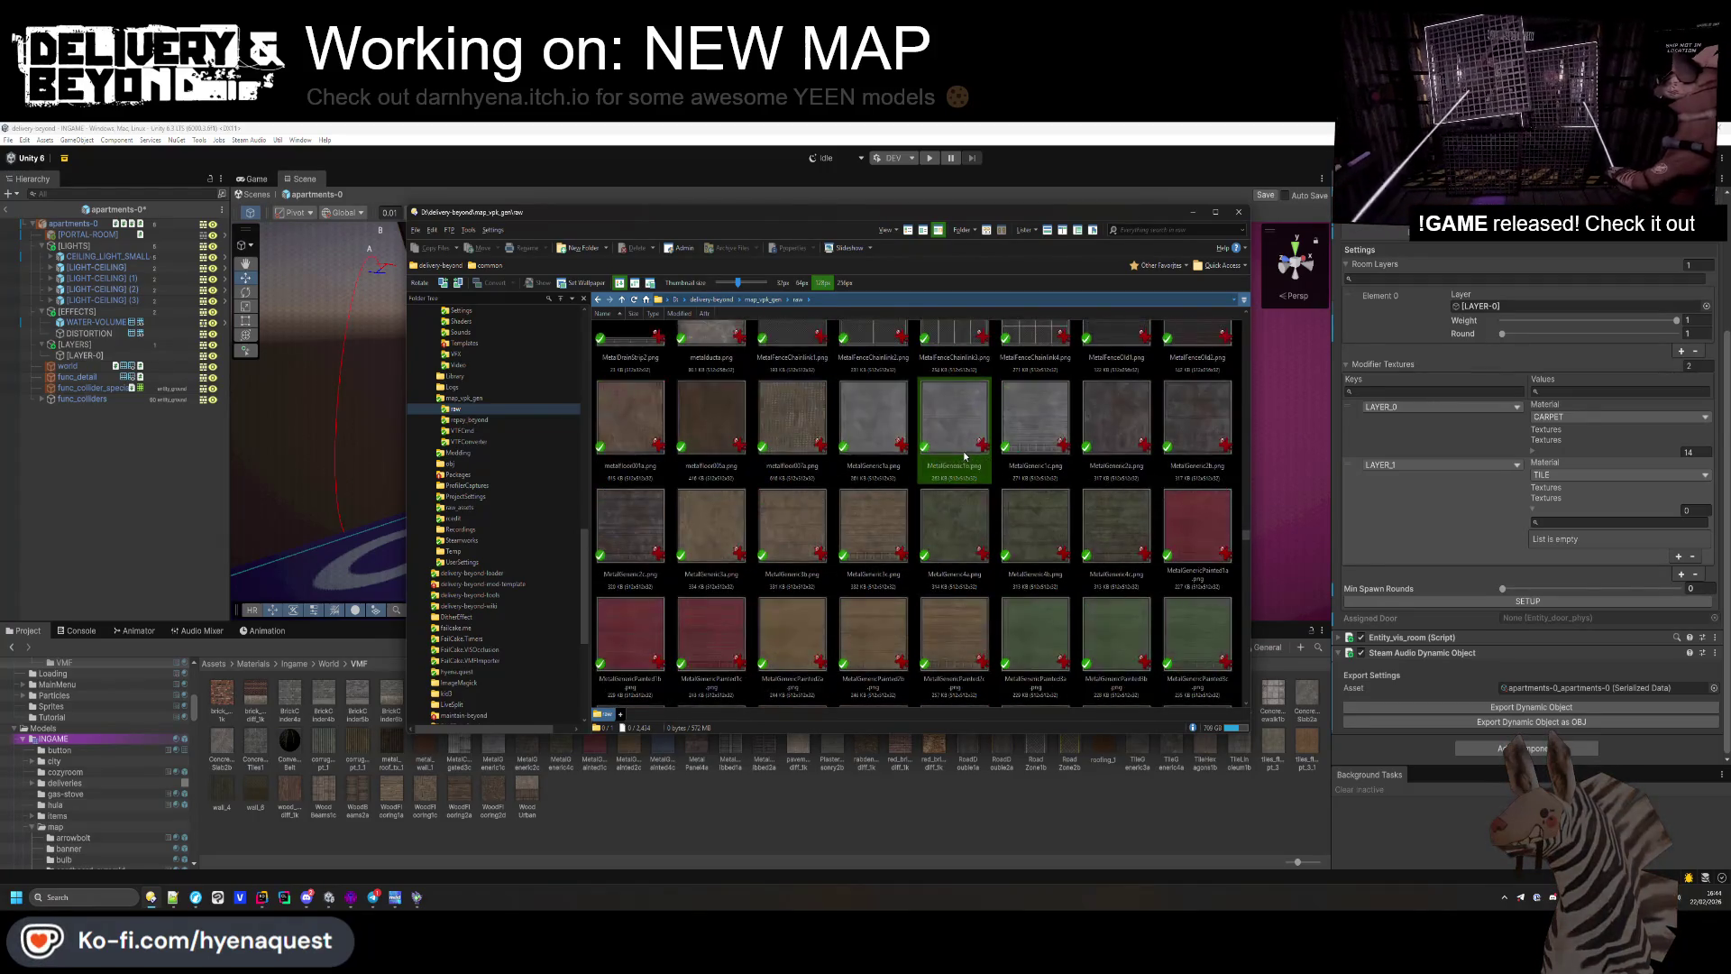
scroll(965, 454, down, 8)
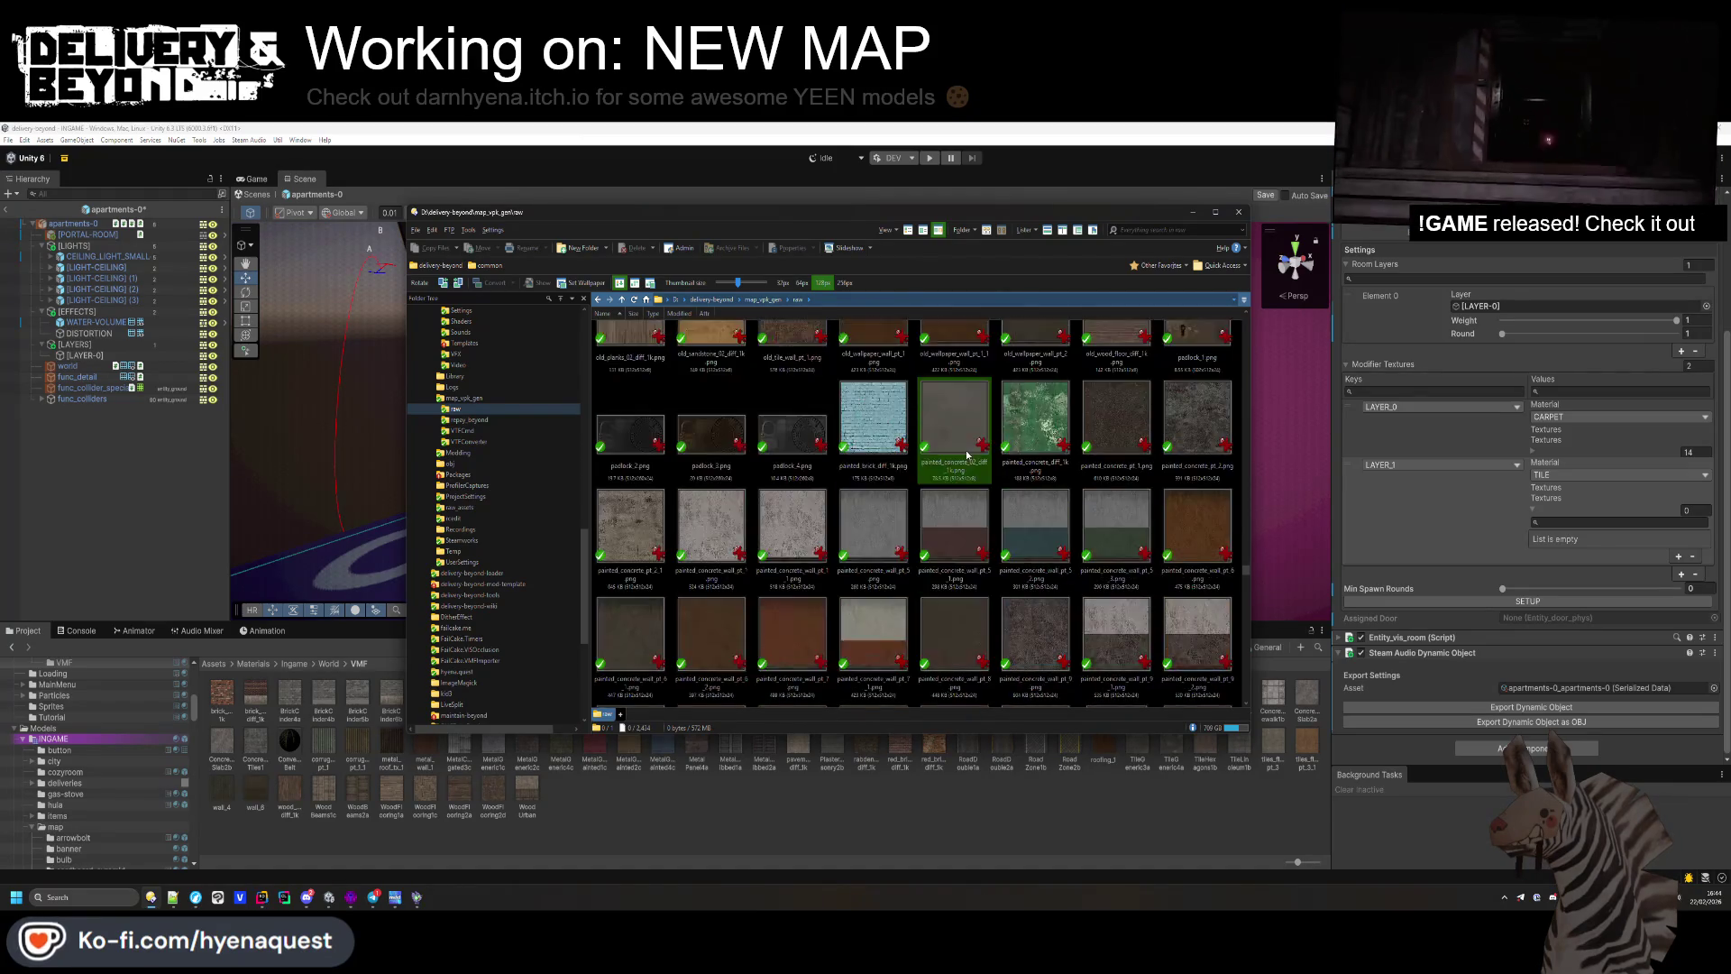
scroll(973, 455, down, 2)
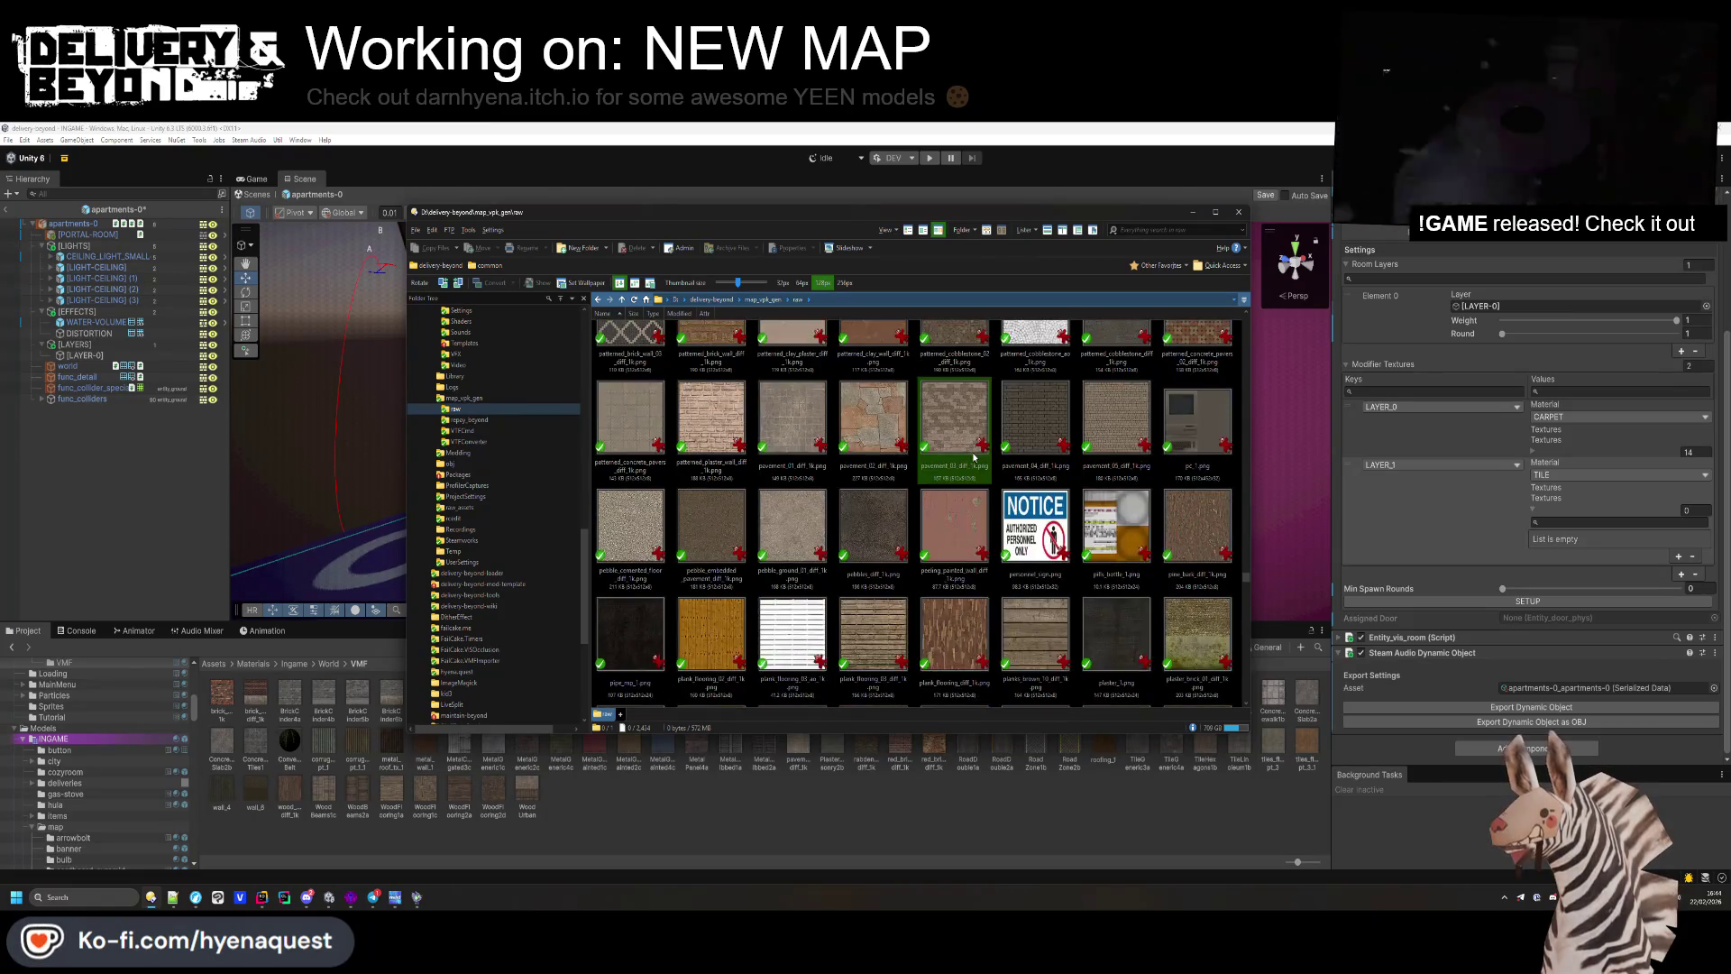
scroll(974, 456, down, 3)
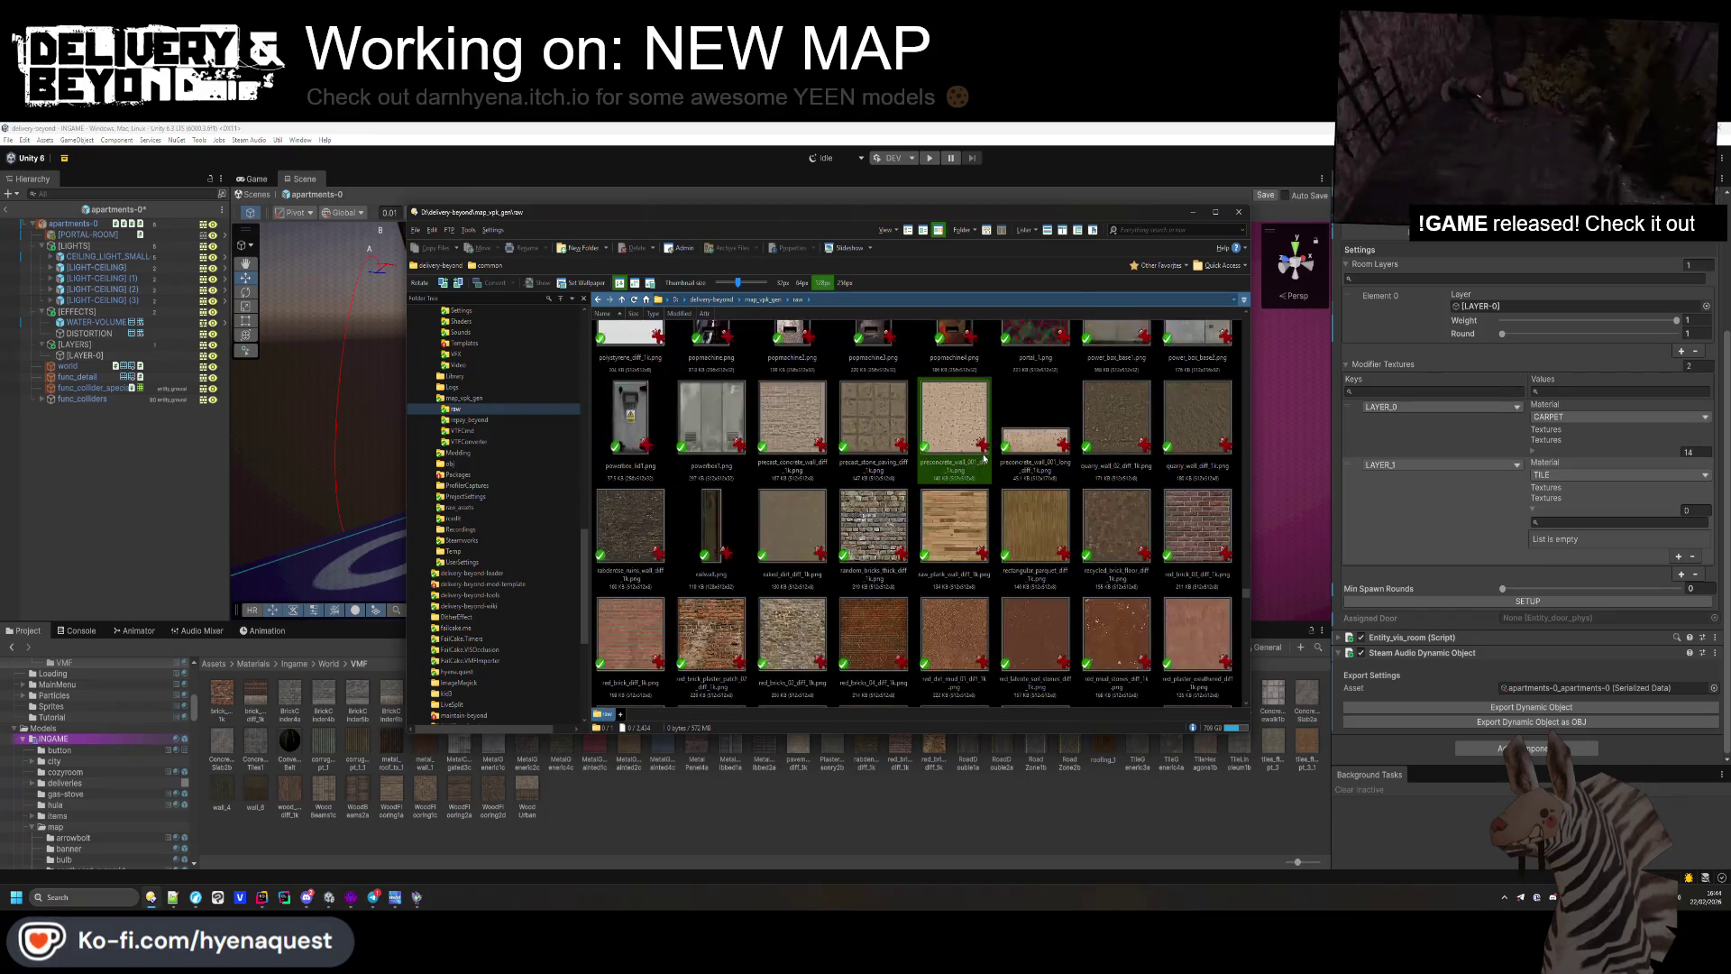
scroll(984, 458, down, 2)
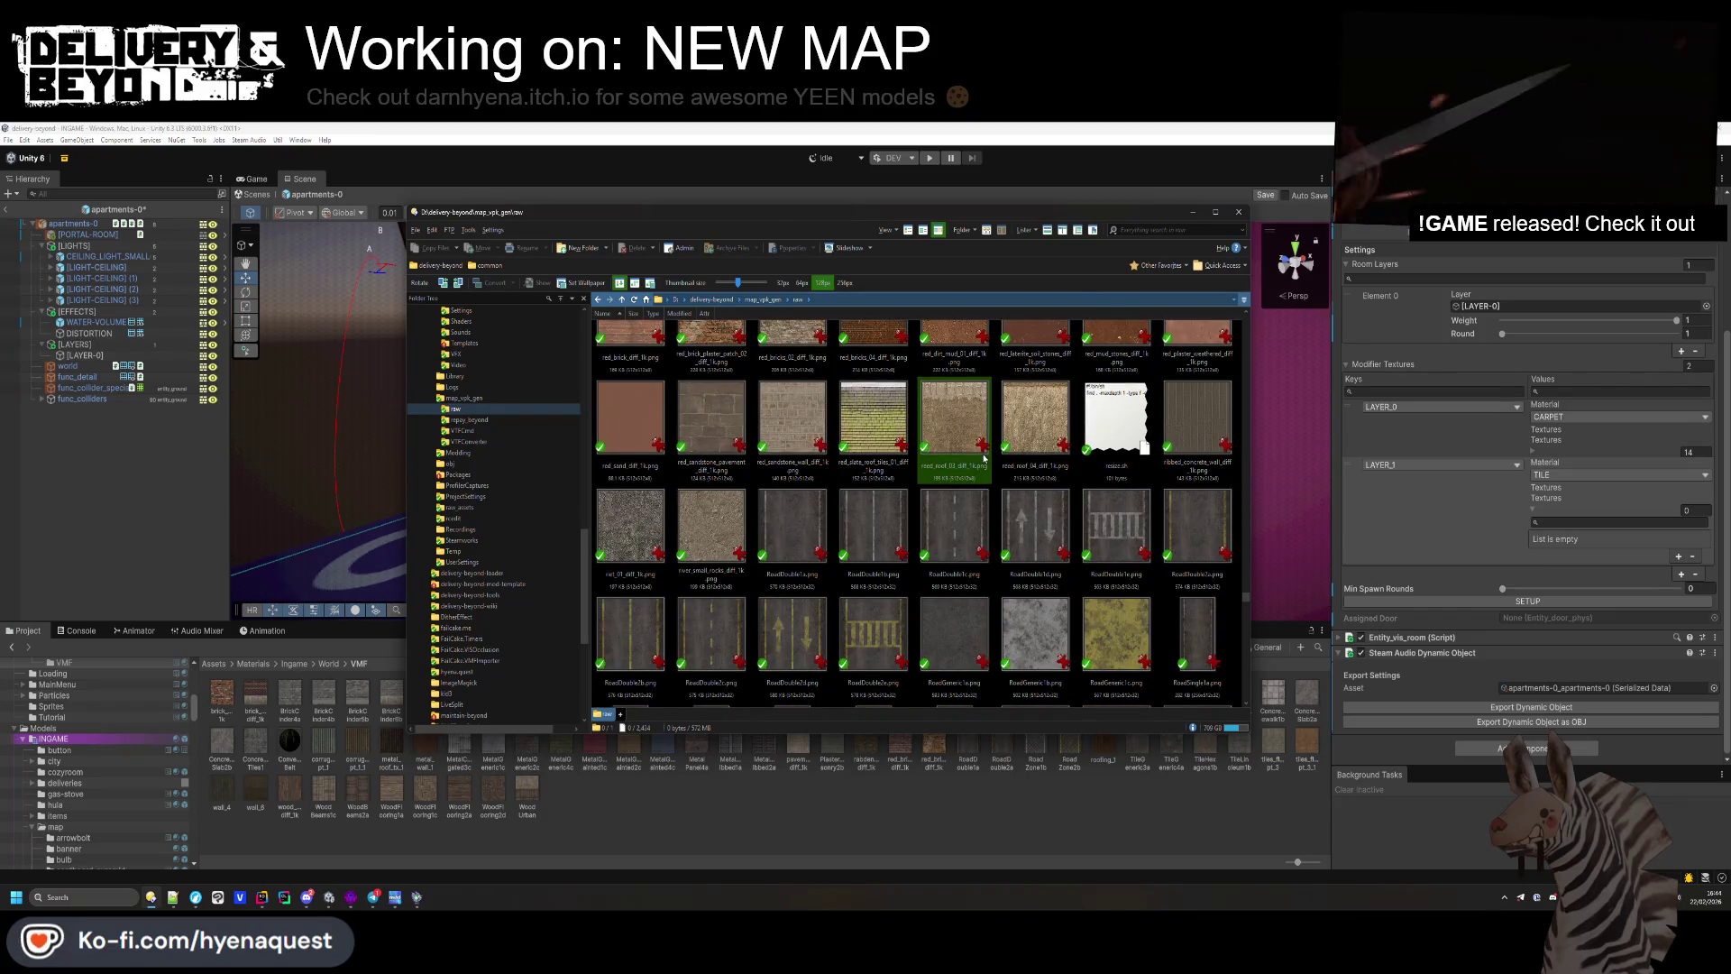
scroll(984, 458, down, 10)
scroll(986, 458, down, 10)
scroll(985, 458, down, 10)
scroll(983, 459, down, 10)
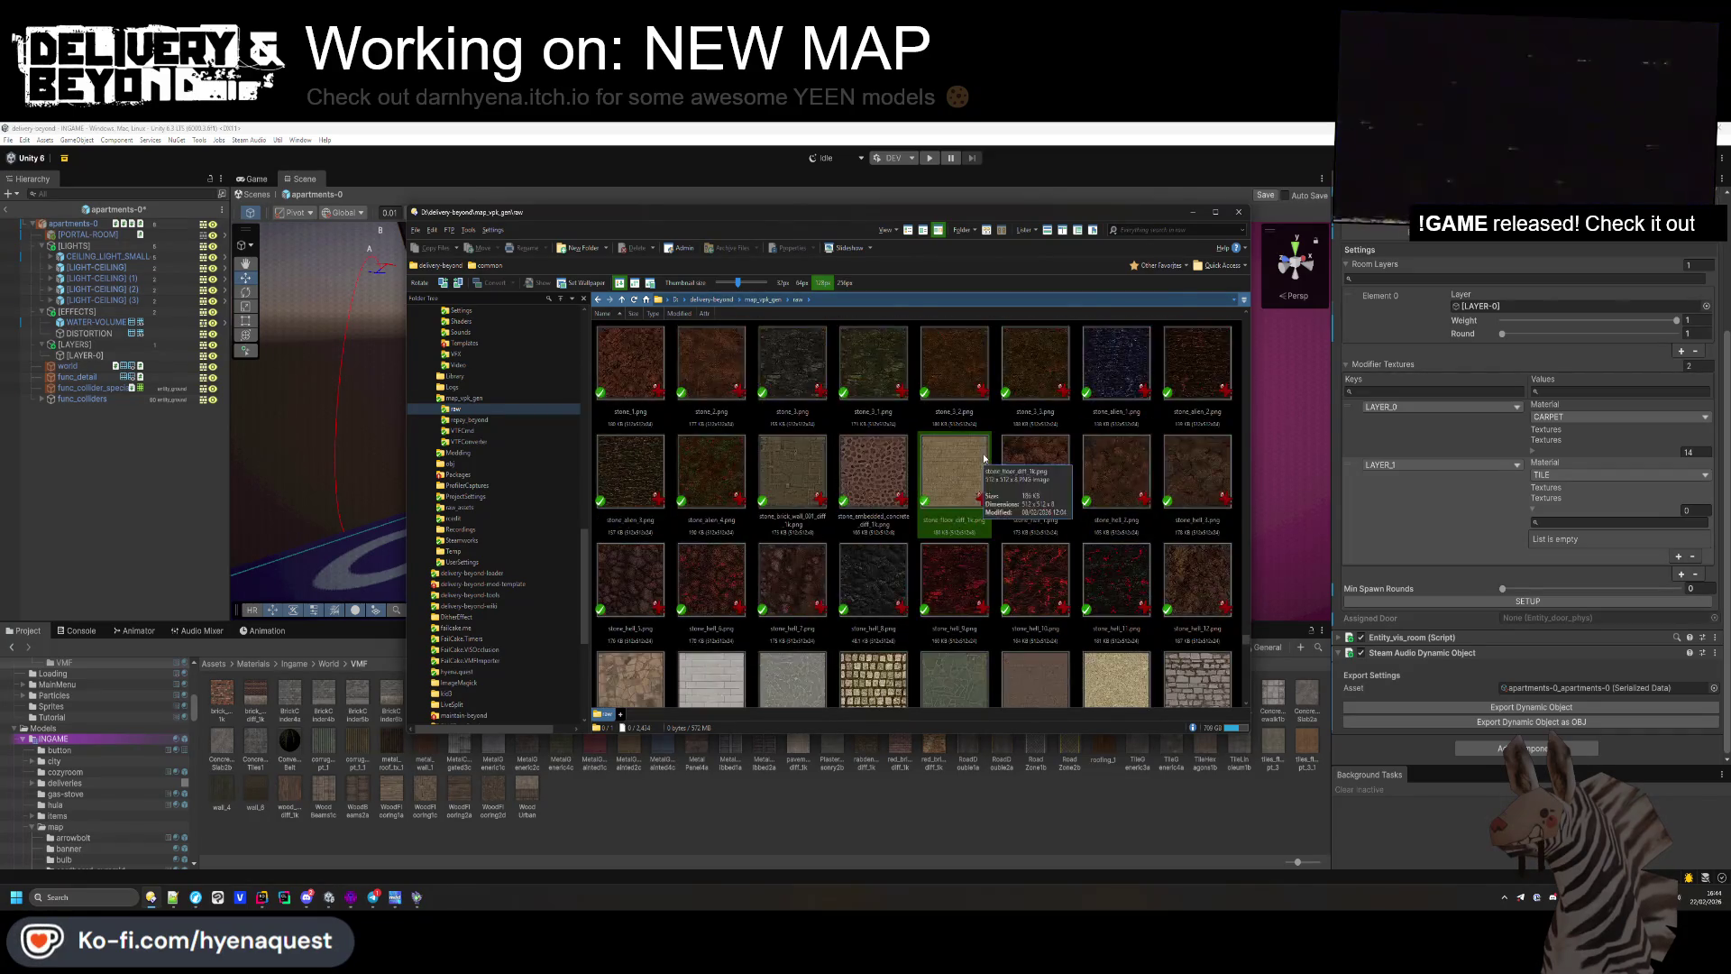
scroll(986, 458, down, 10)
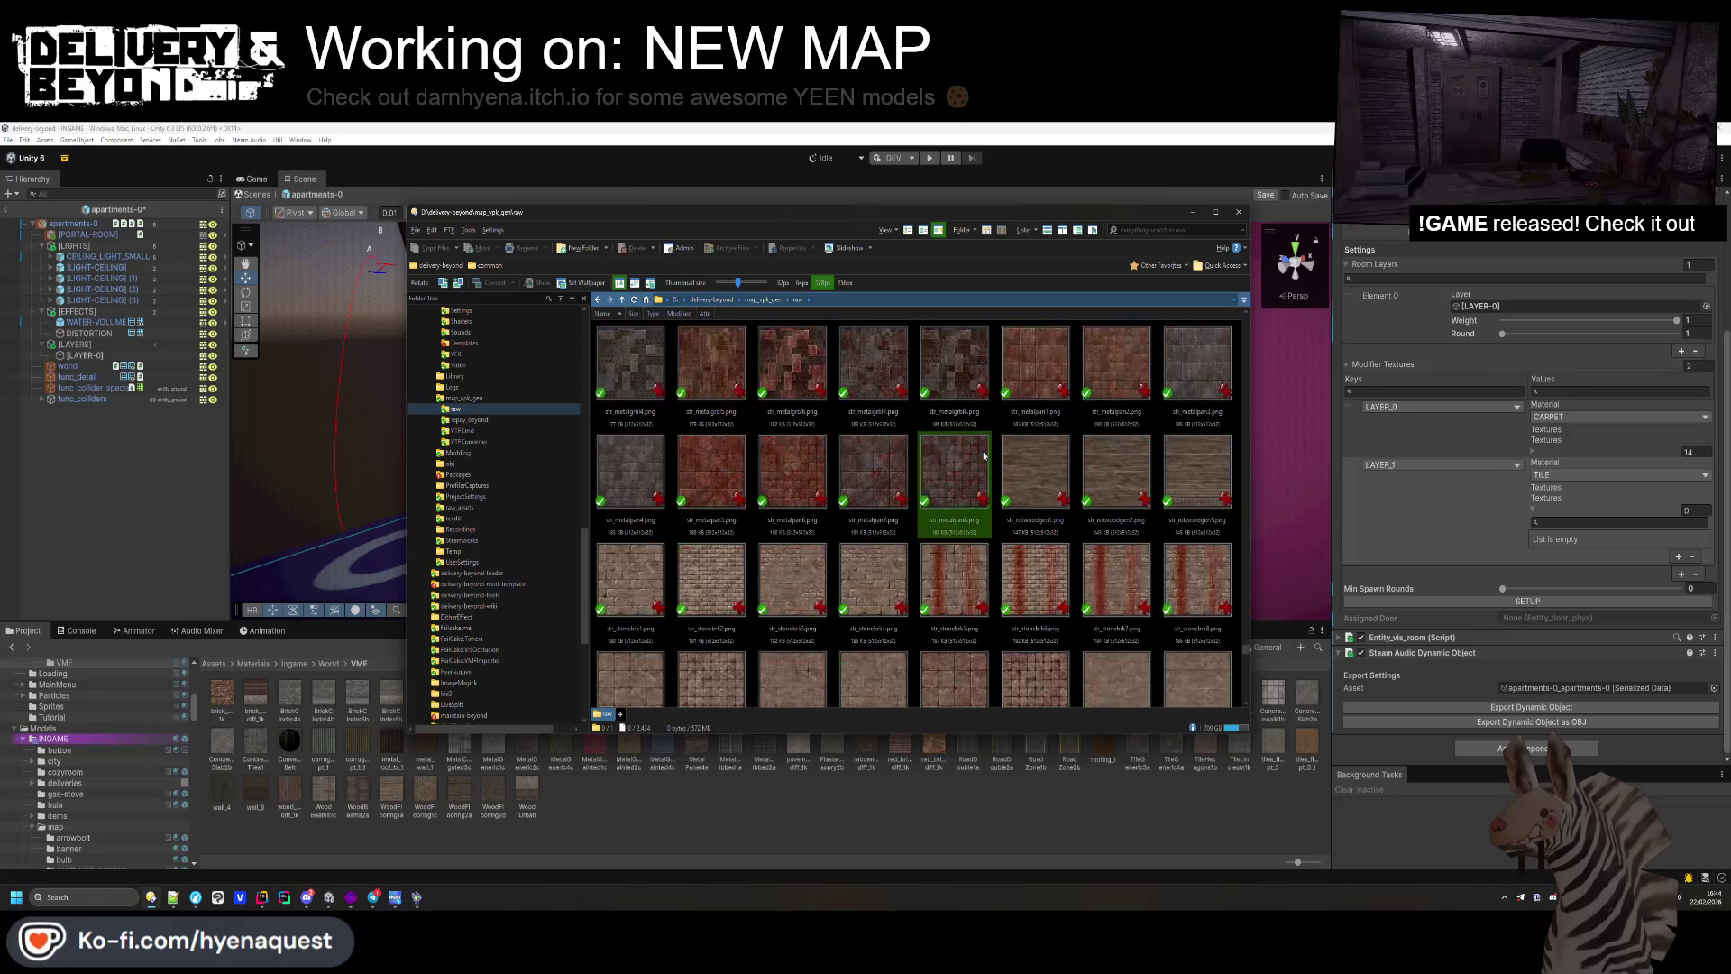
scroll(984, 456, down, 10)
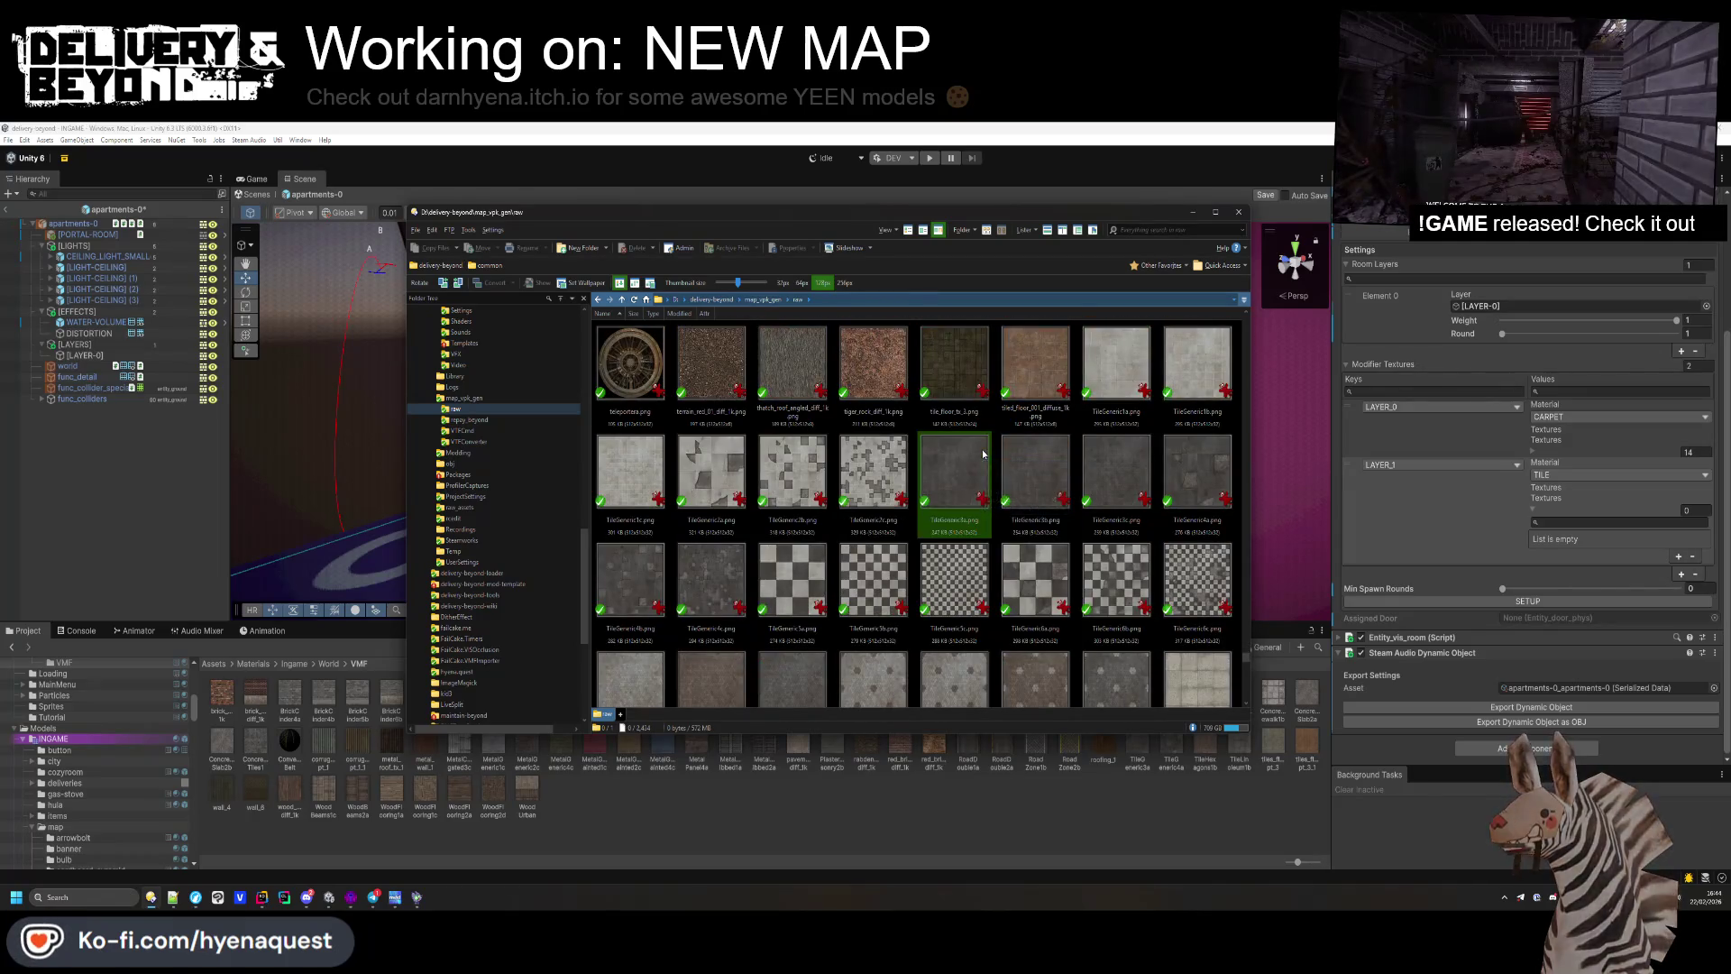
Step: Multi-select the marble textures TileMarble1a, 1c, 2a, 2c and the rest through 3c
click(806, 575)
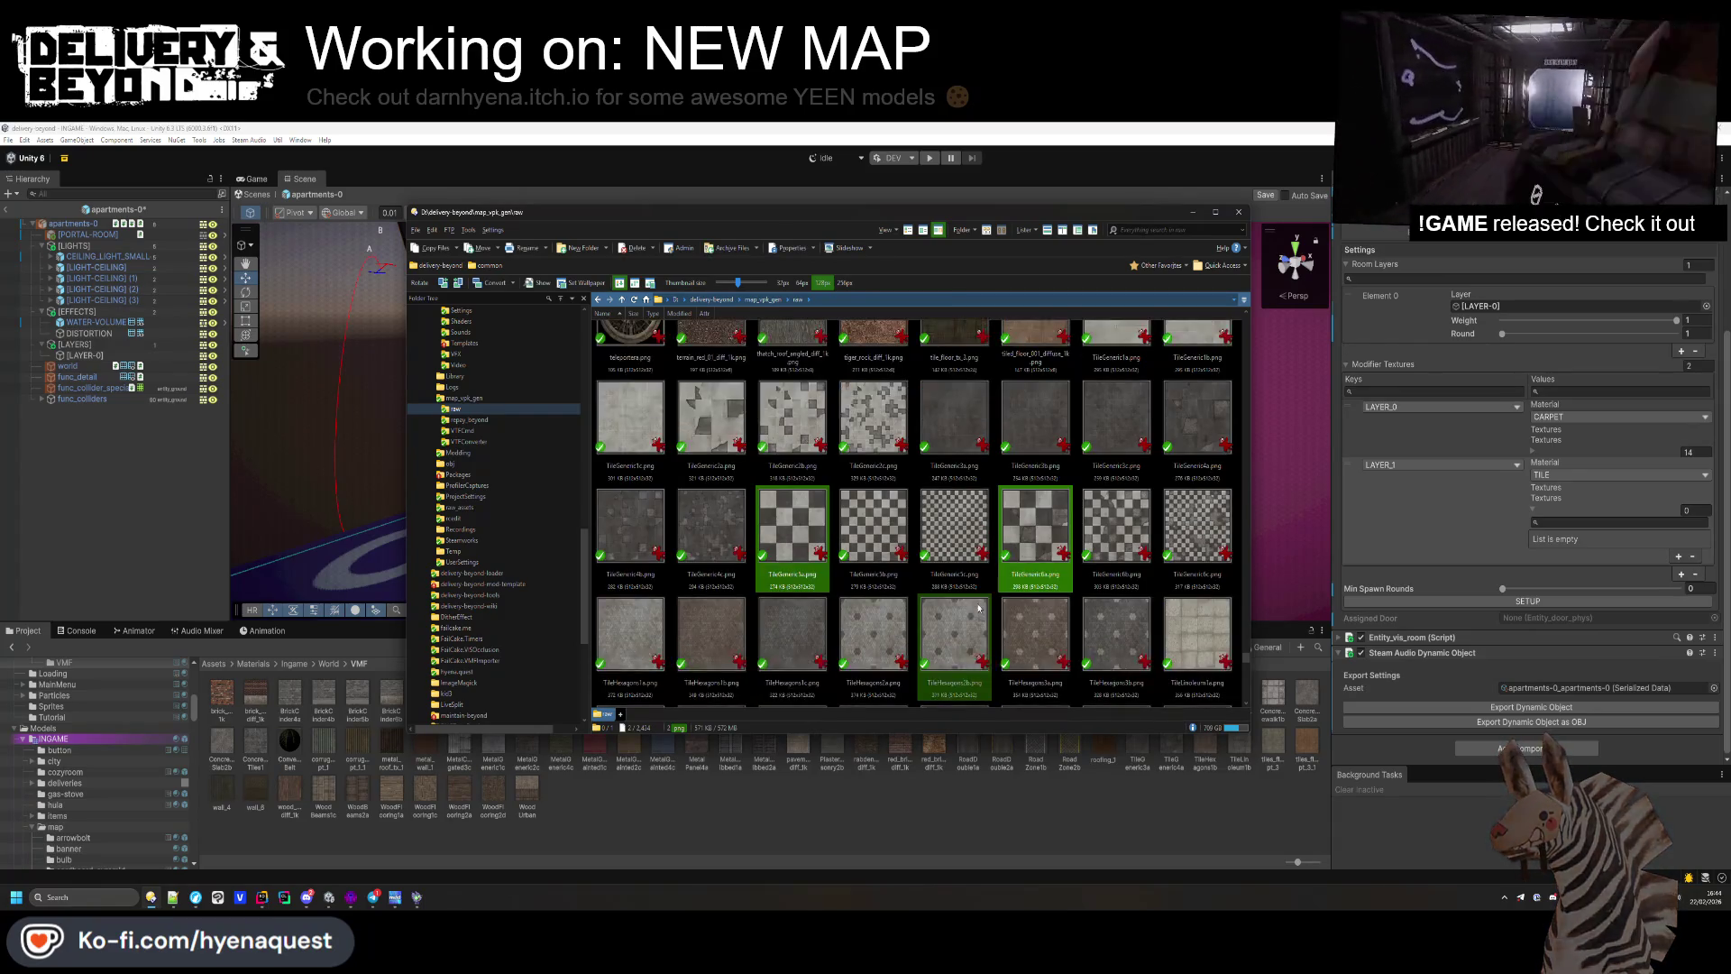
scroll(929, 559, down, 1)
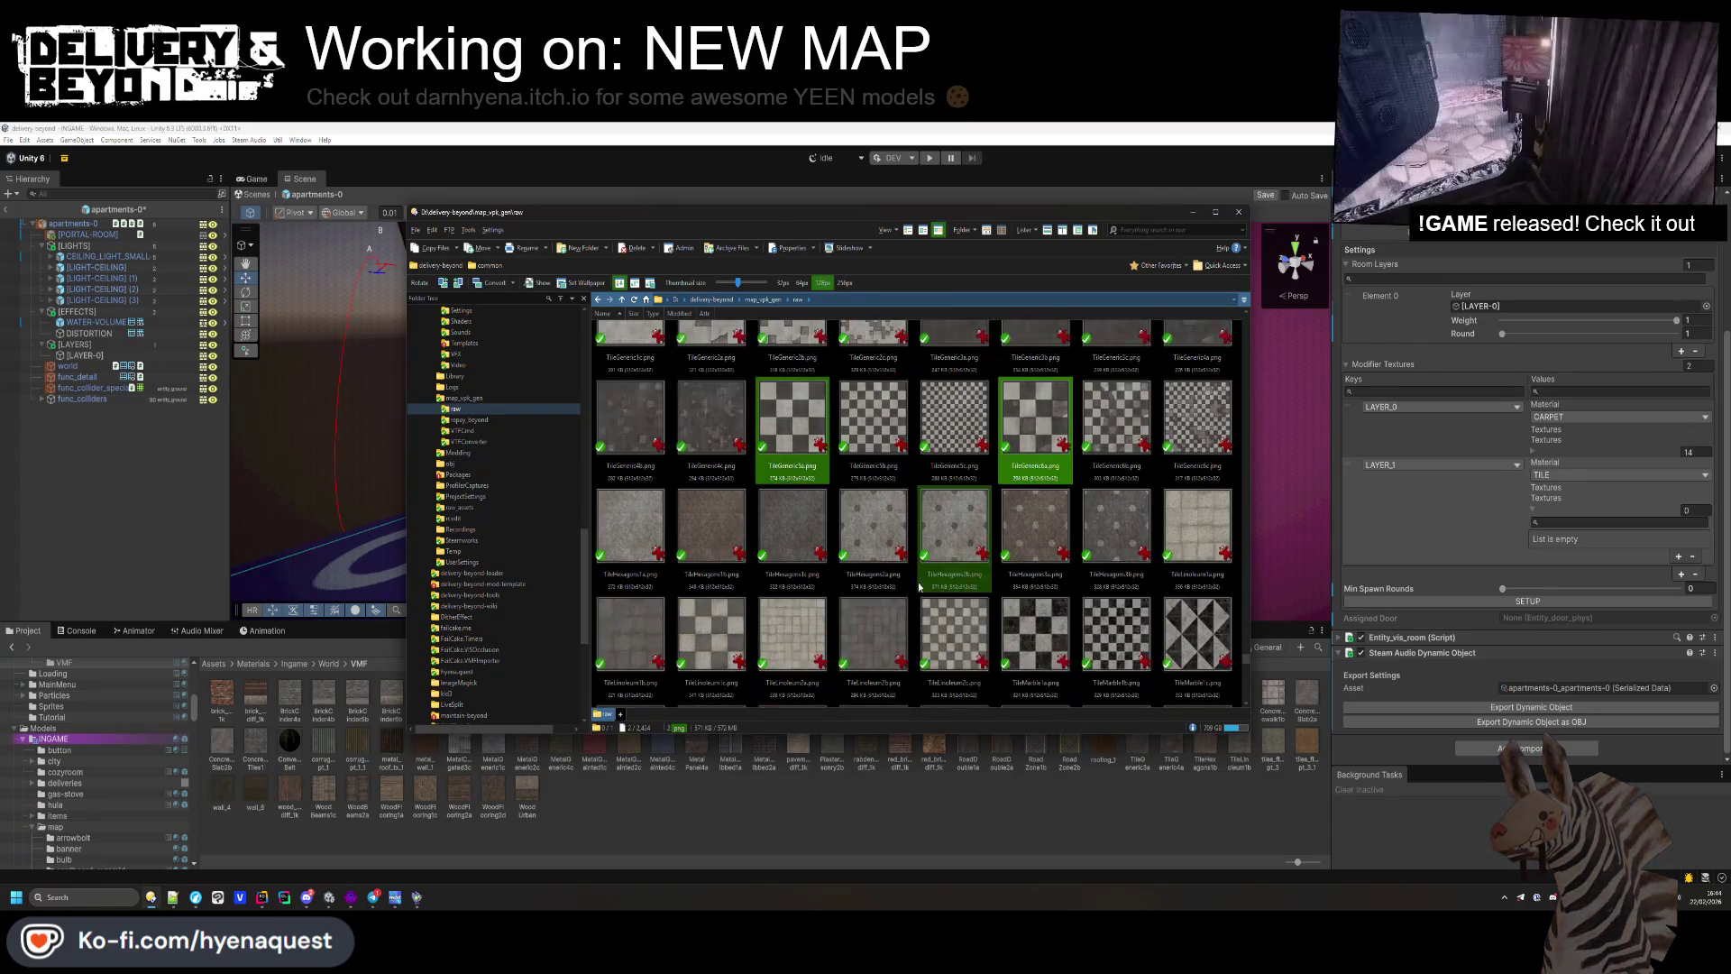
ctrl+click(1023, 637)
ctrl+click(1181, 646)
scroll(917, 603, down, 1)
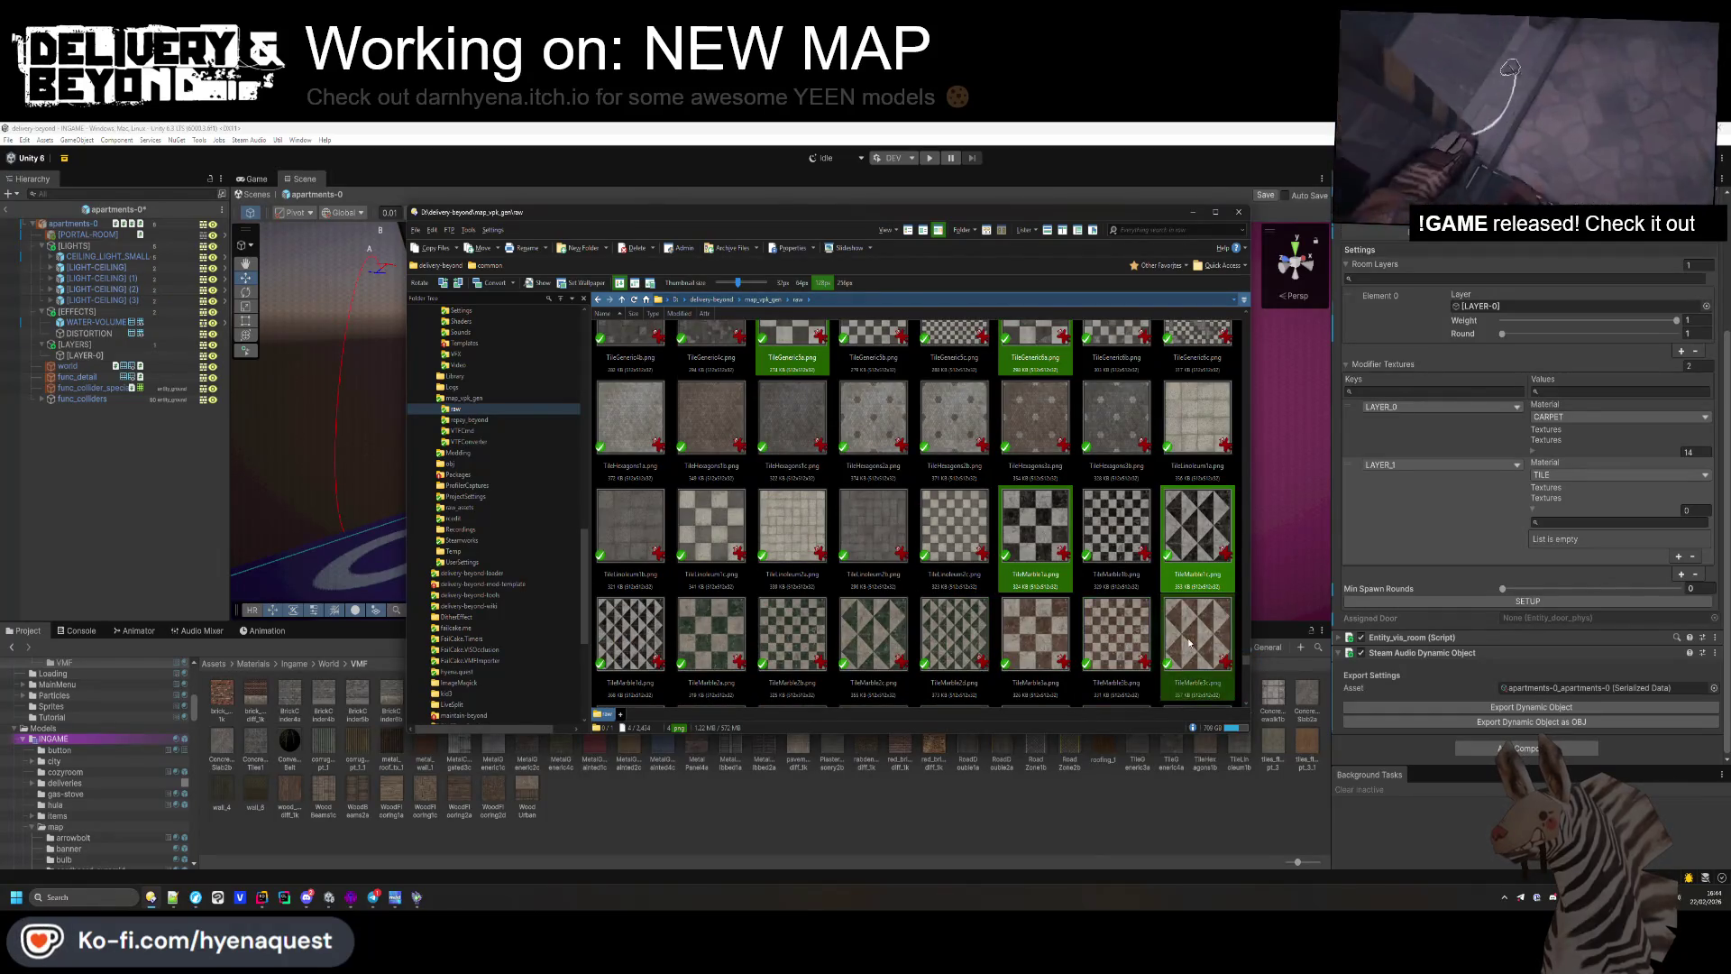
scroll(1037, 540, up, 1)
ctrl+click(987, 441)
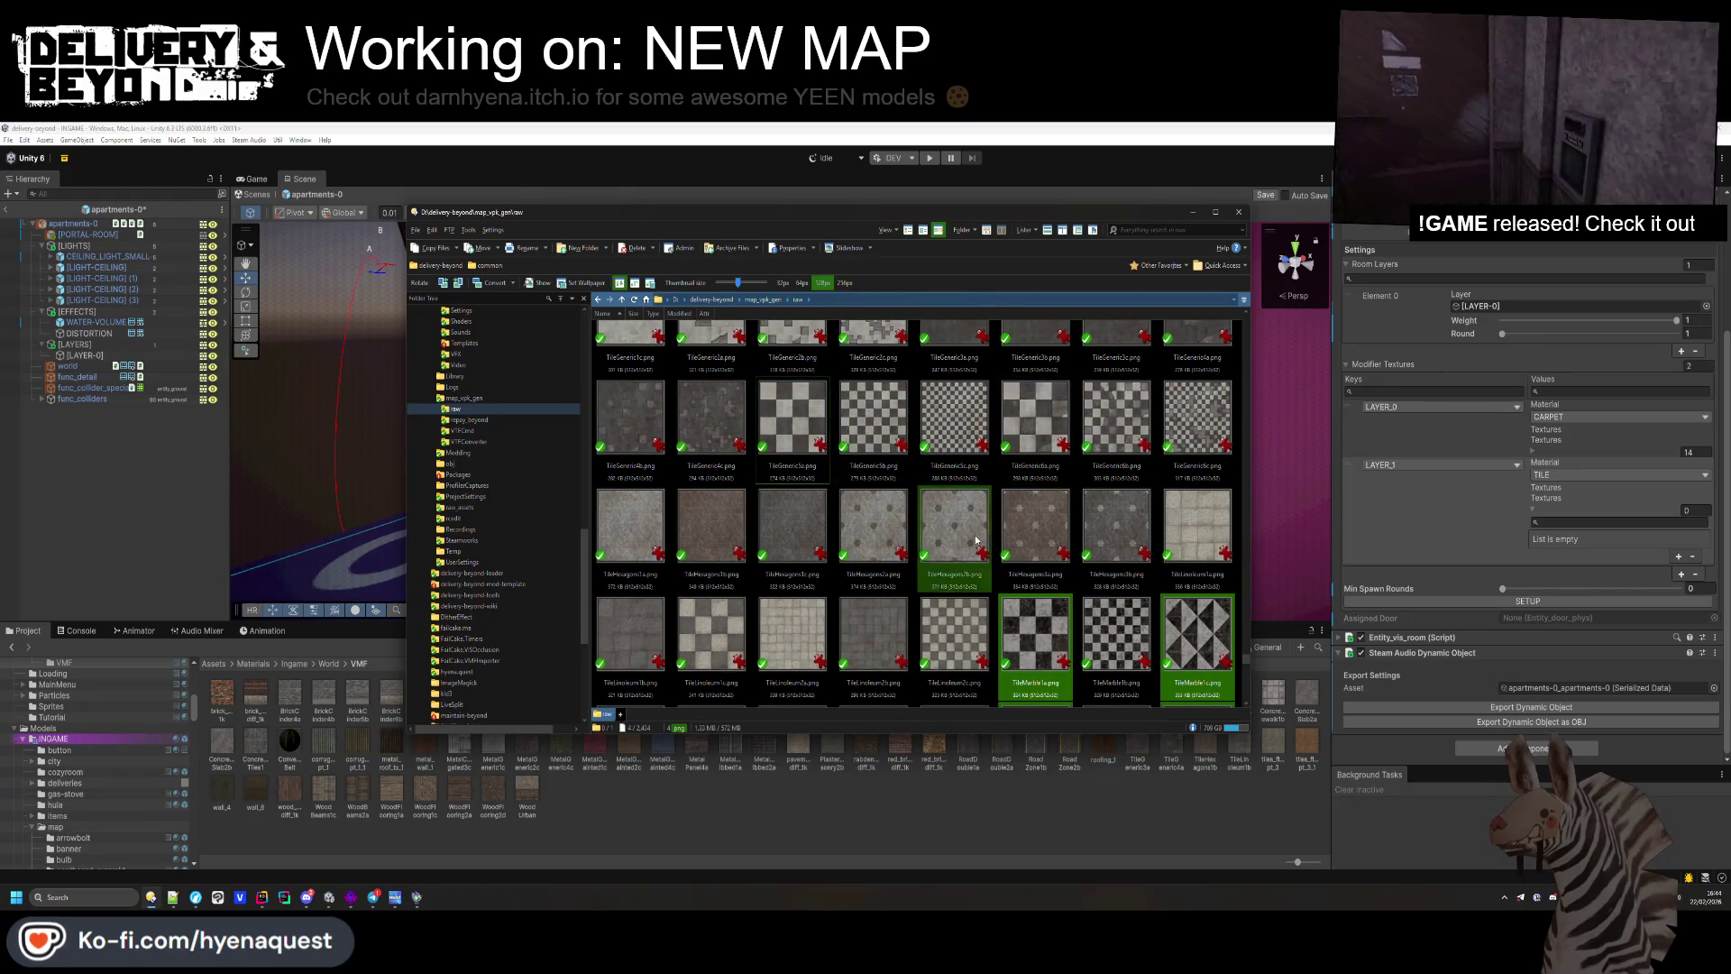
scroll(857, 522, down, 2)
ctrl+click(709, 595)
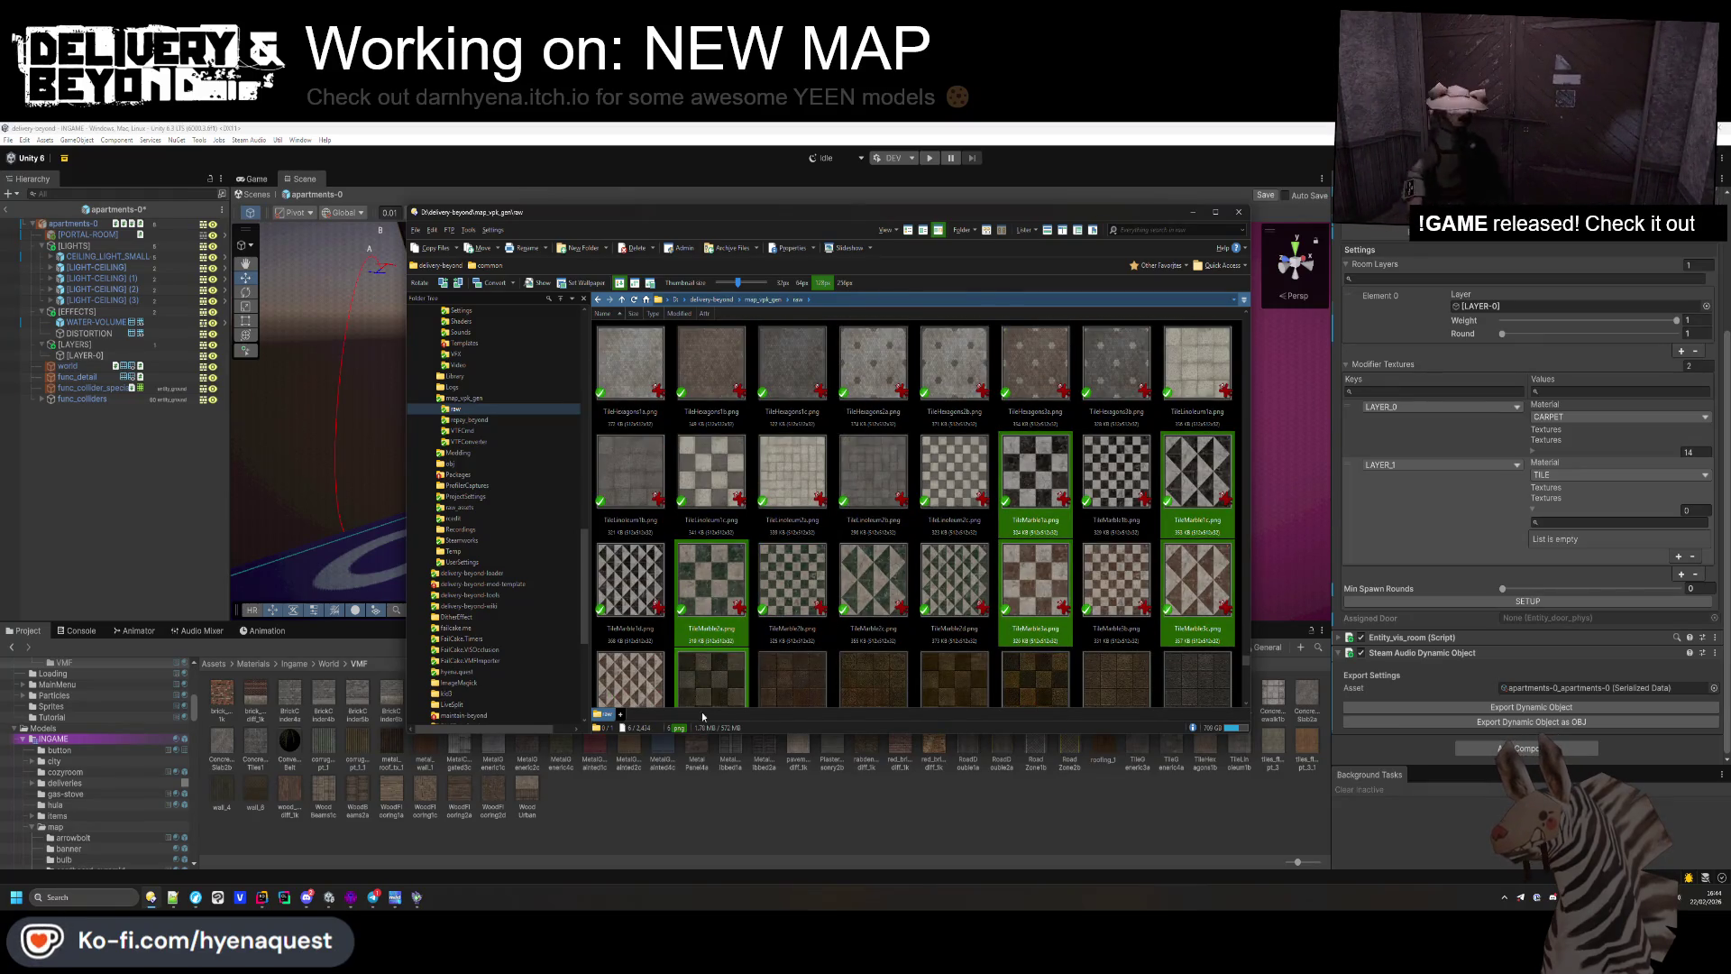
scroll(748, 611, down, 1)
ctrl+click(864, 479)
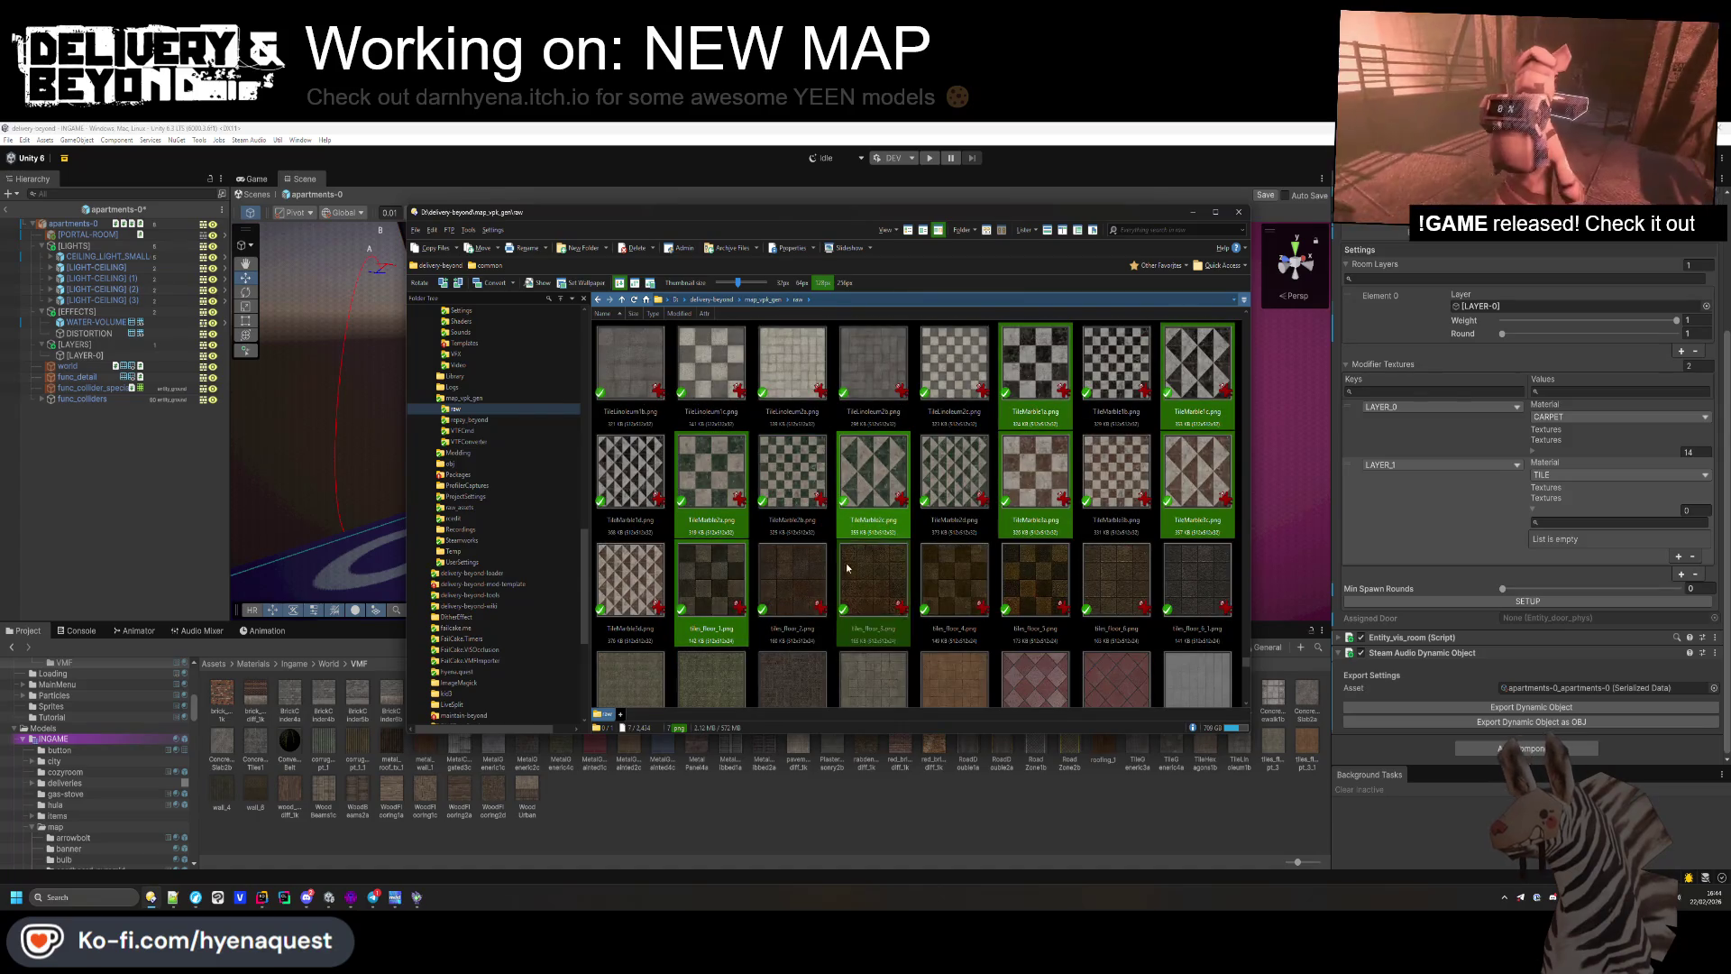
ctrl+click(743, 545)
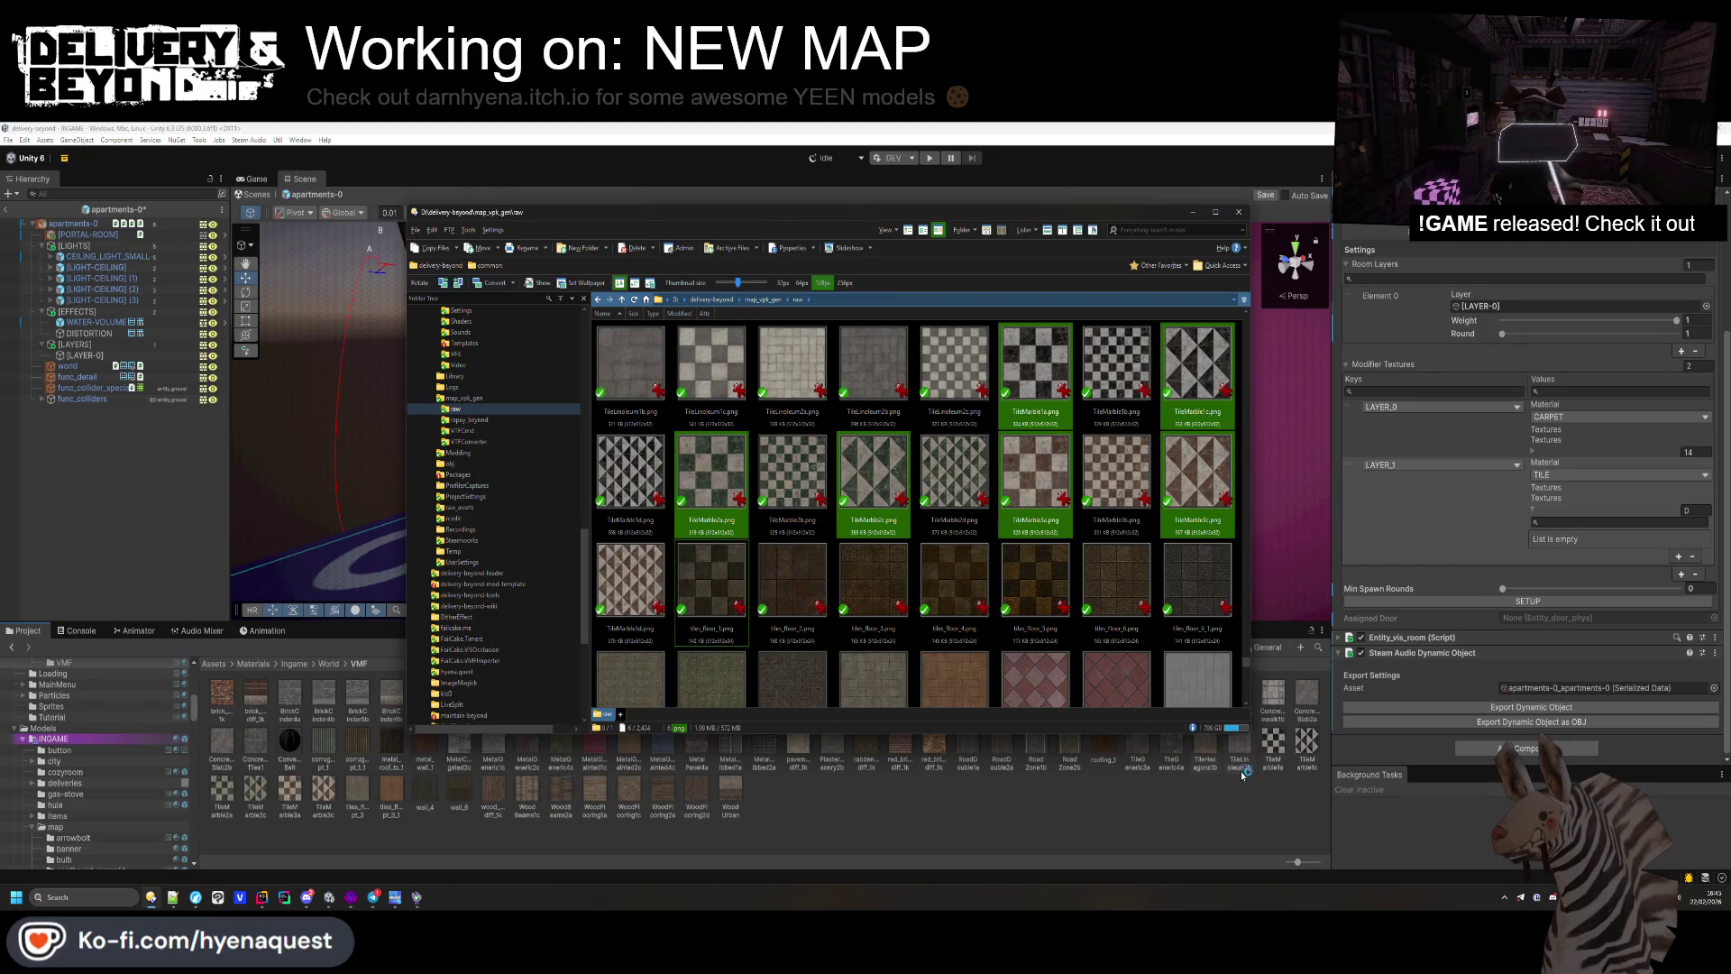
click(1279, 755)
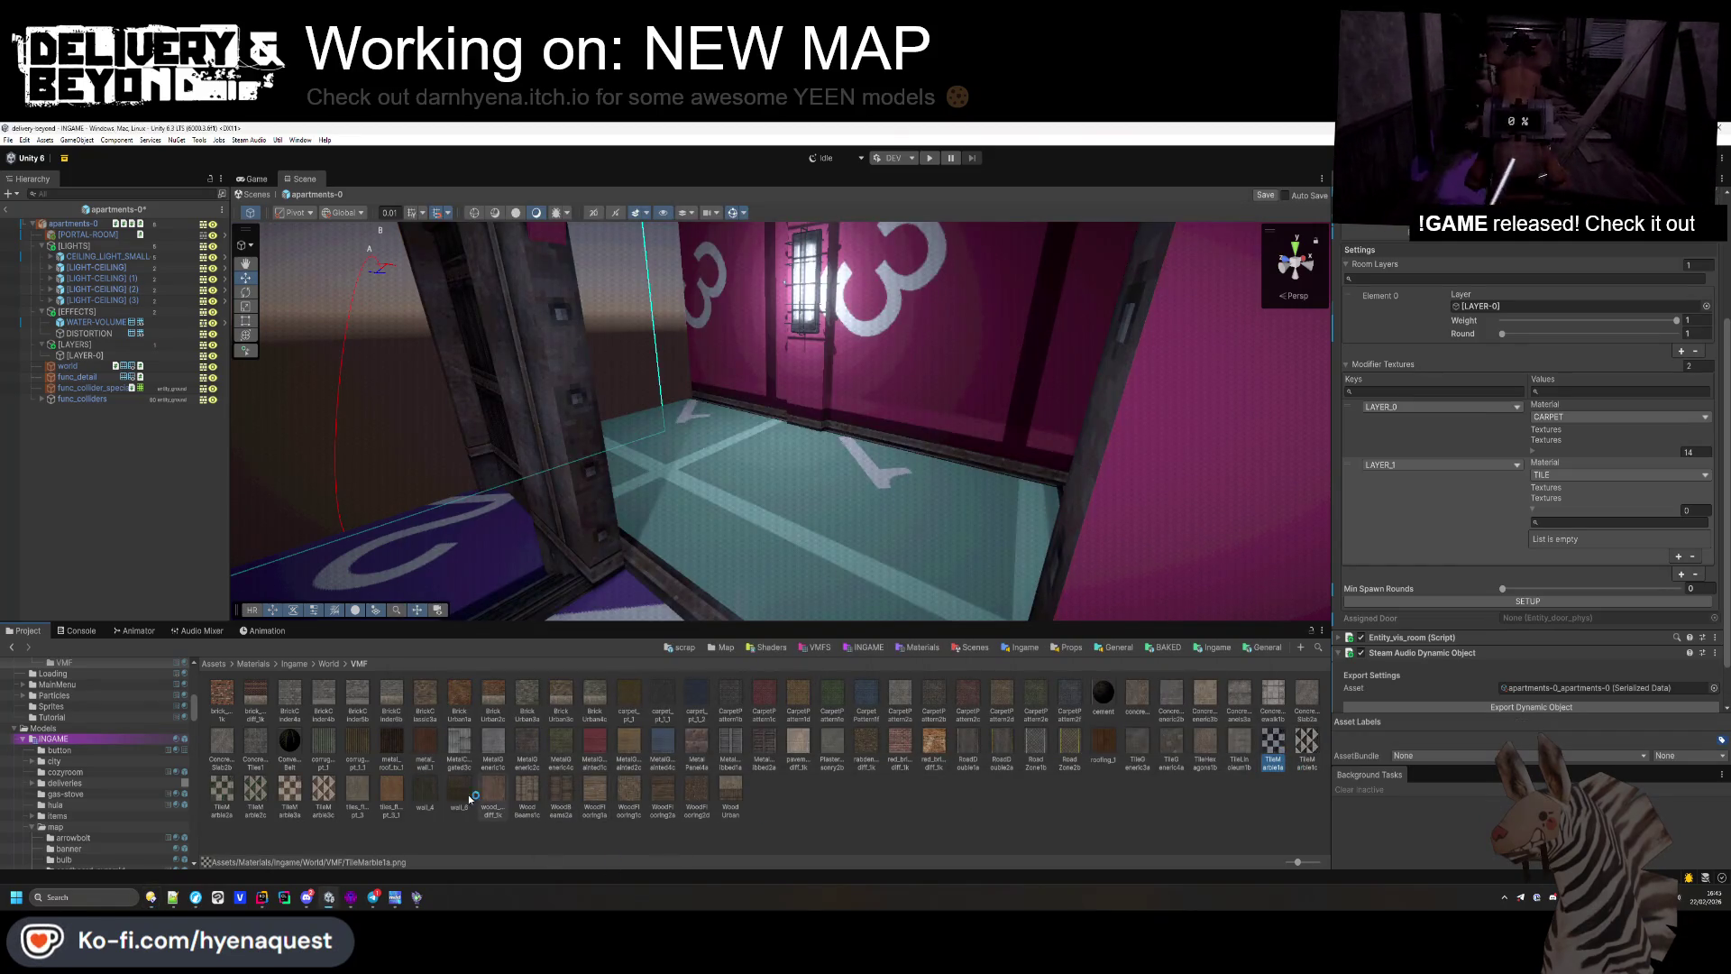
Step: Add LAYER_1 texture slots and assign TileMarble1a, 1c and 2a to them
drag(1278, 744, 1590, 520)
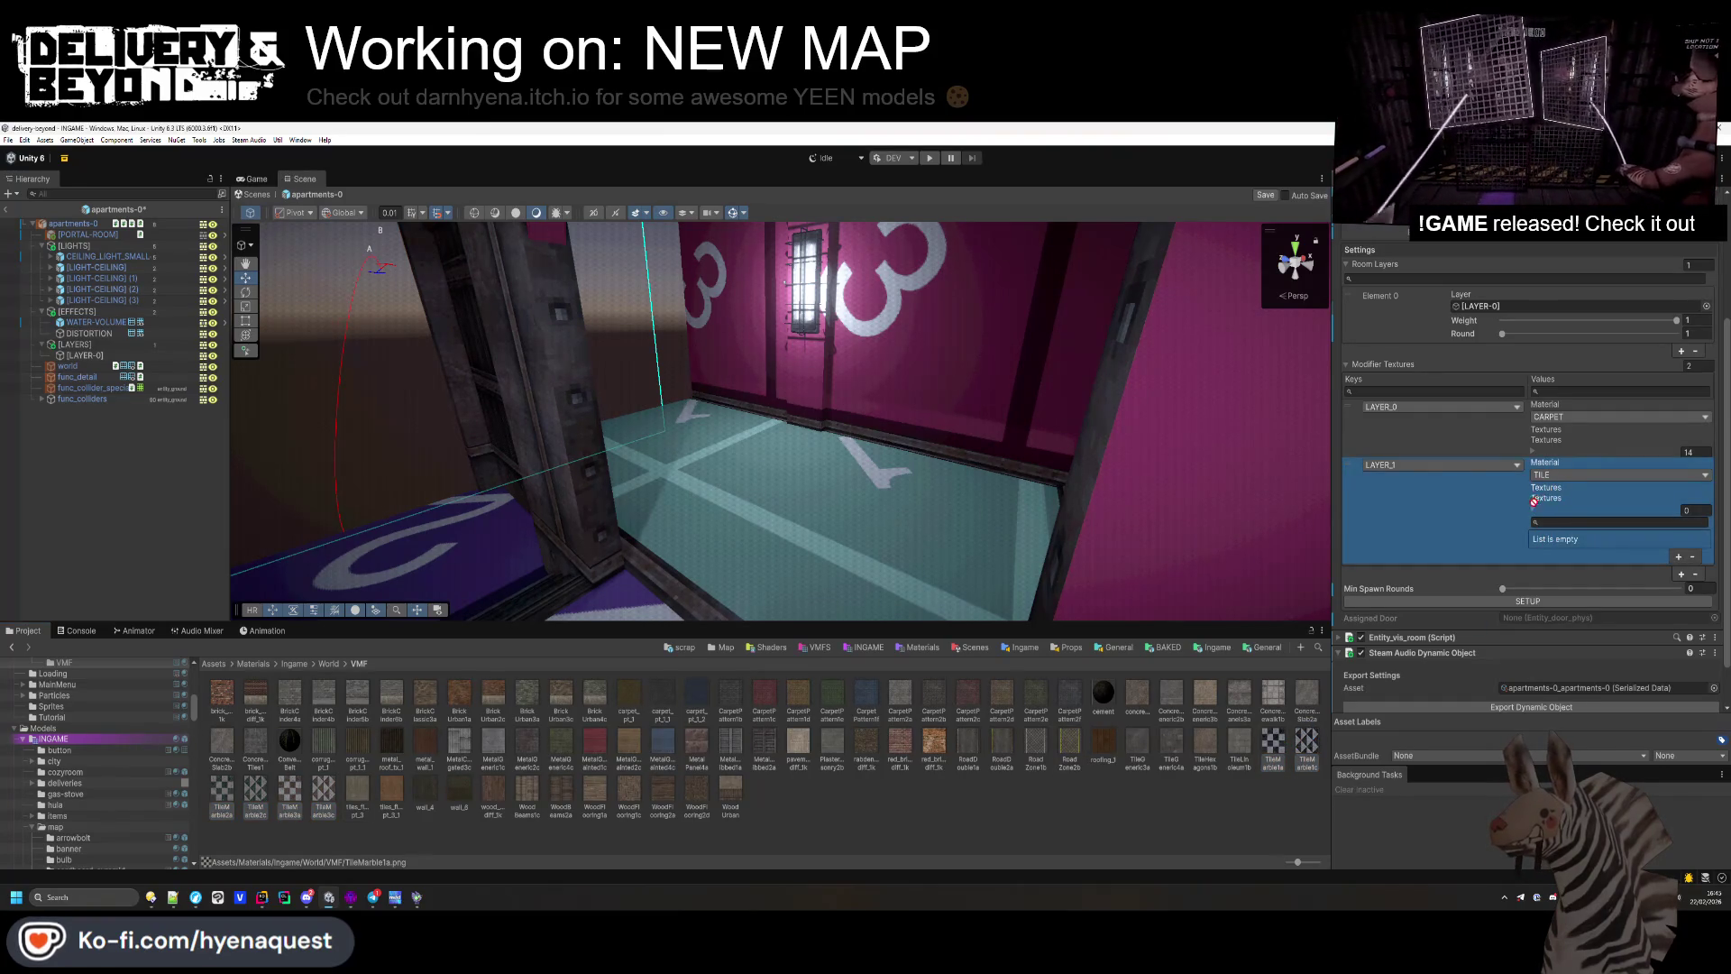
drag(1533, 498, 1551, 510)
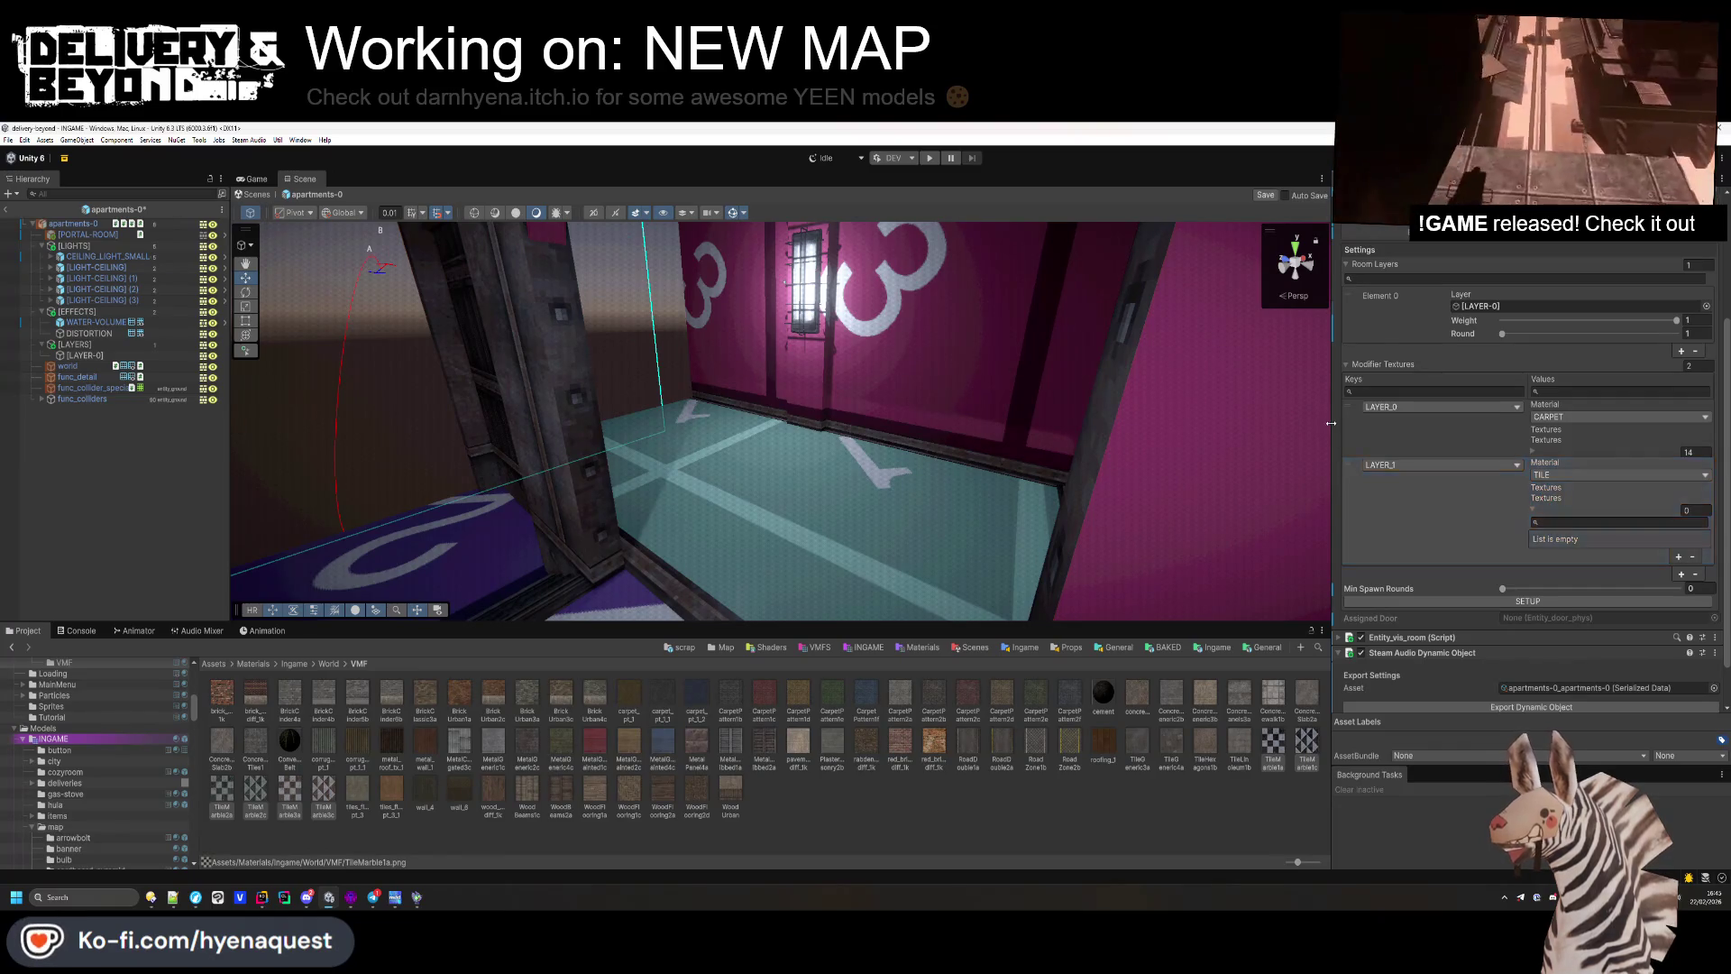
mouse_move(1332, 559)
mouse_down()
mouse_move(1229, 613)
mouse_move(1039, 657)
mouse_up()
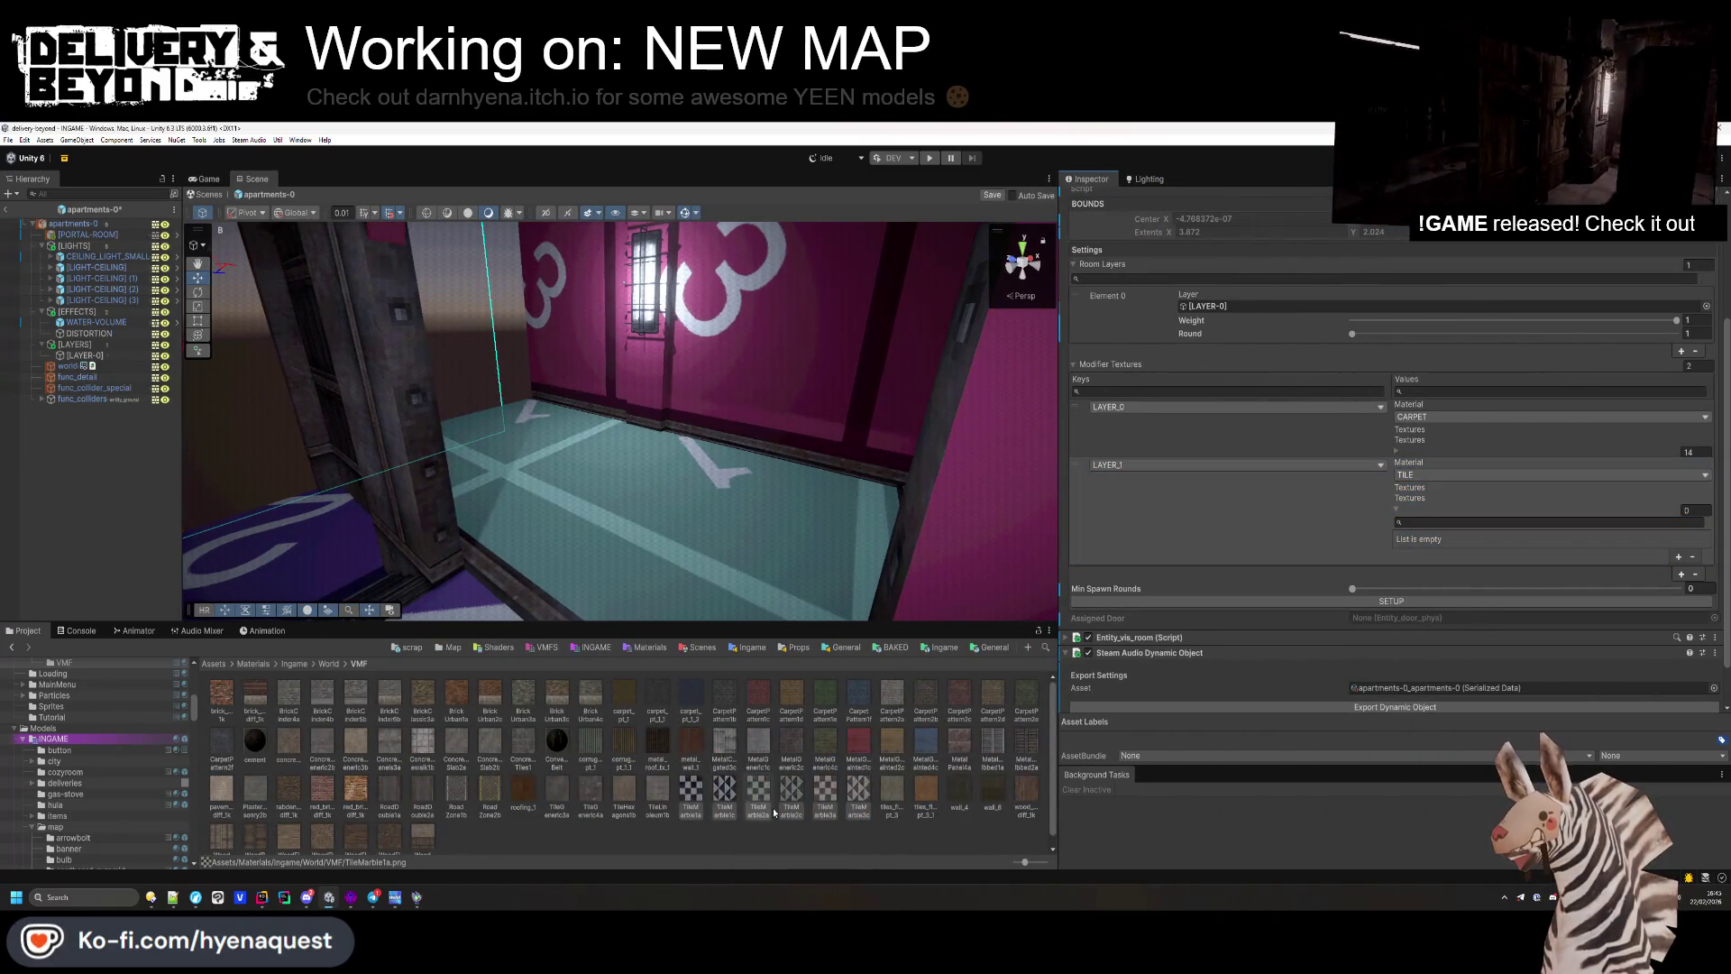
drag(726, 809, 1412, 503)
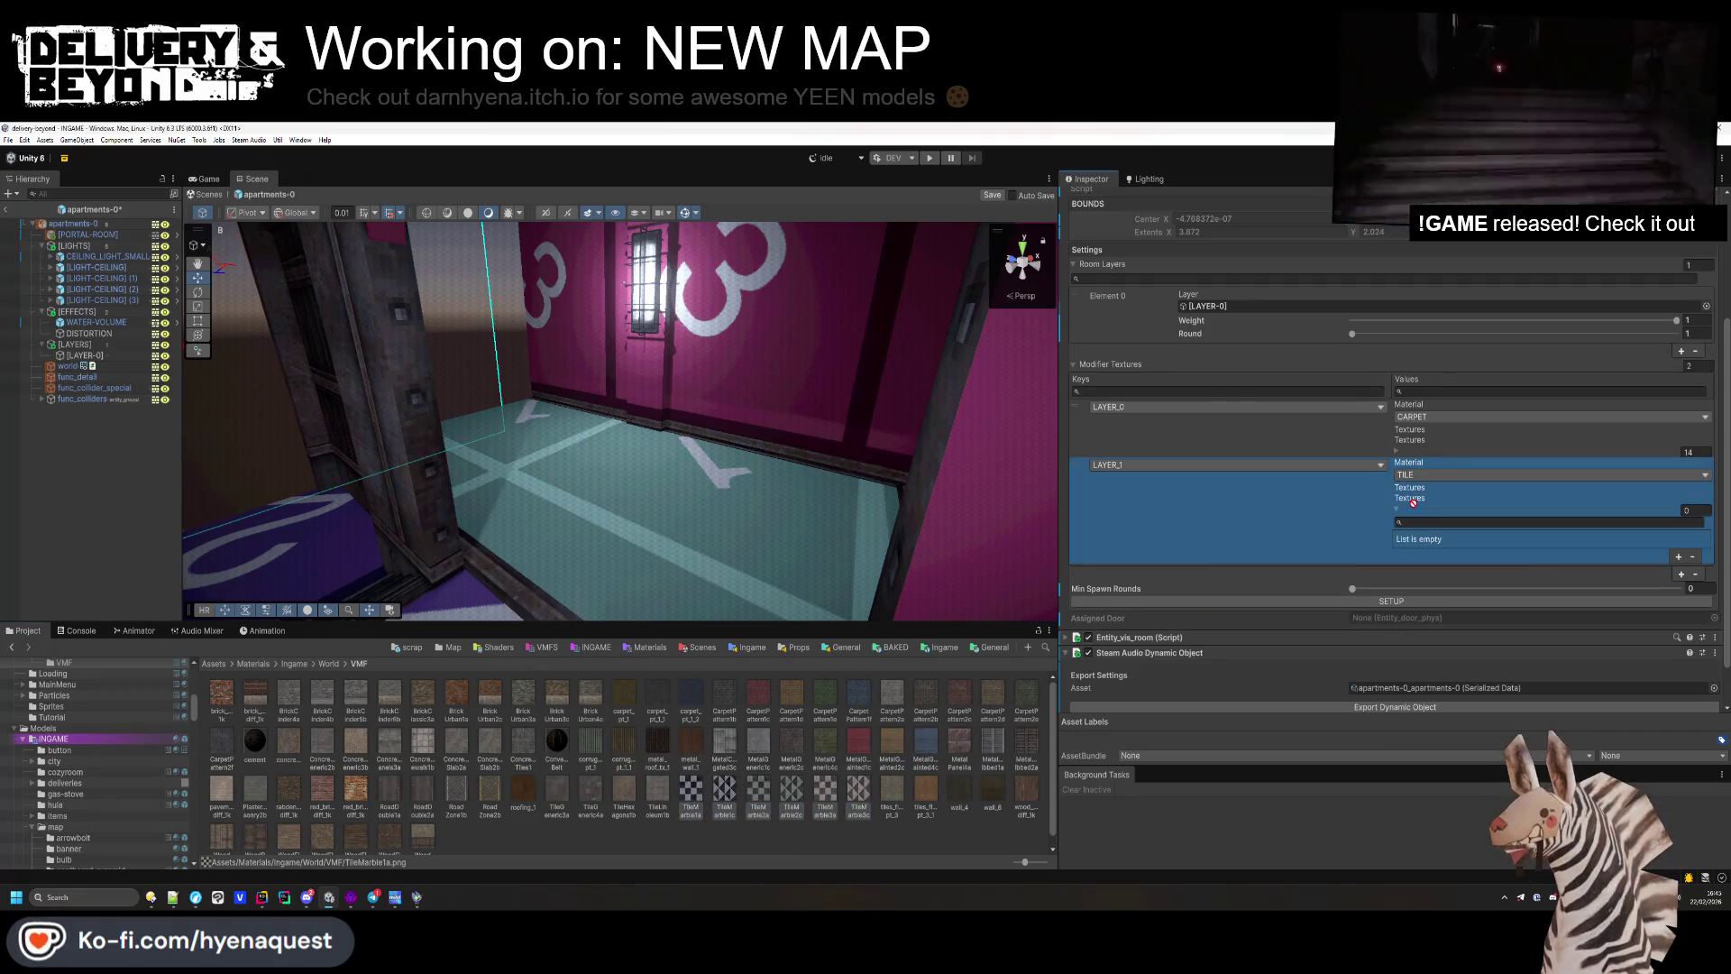
click(1676, 556)
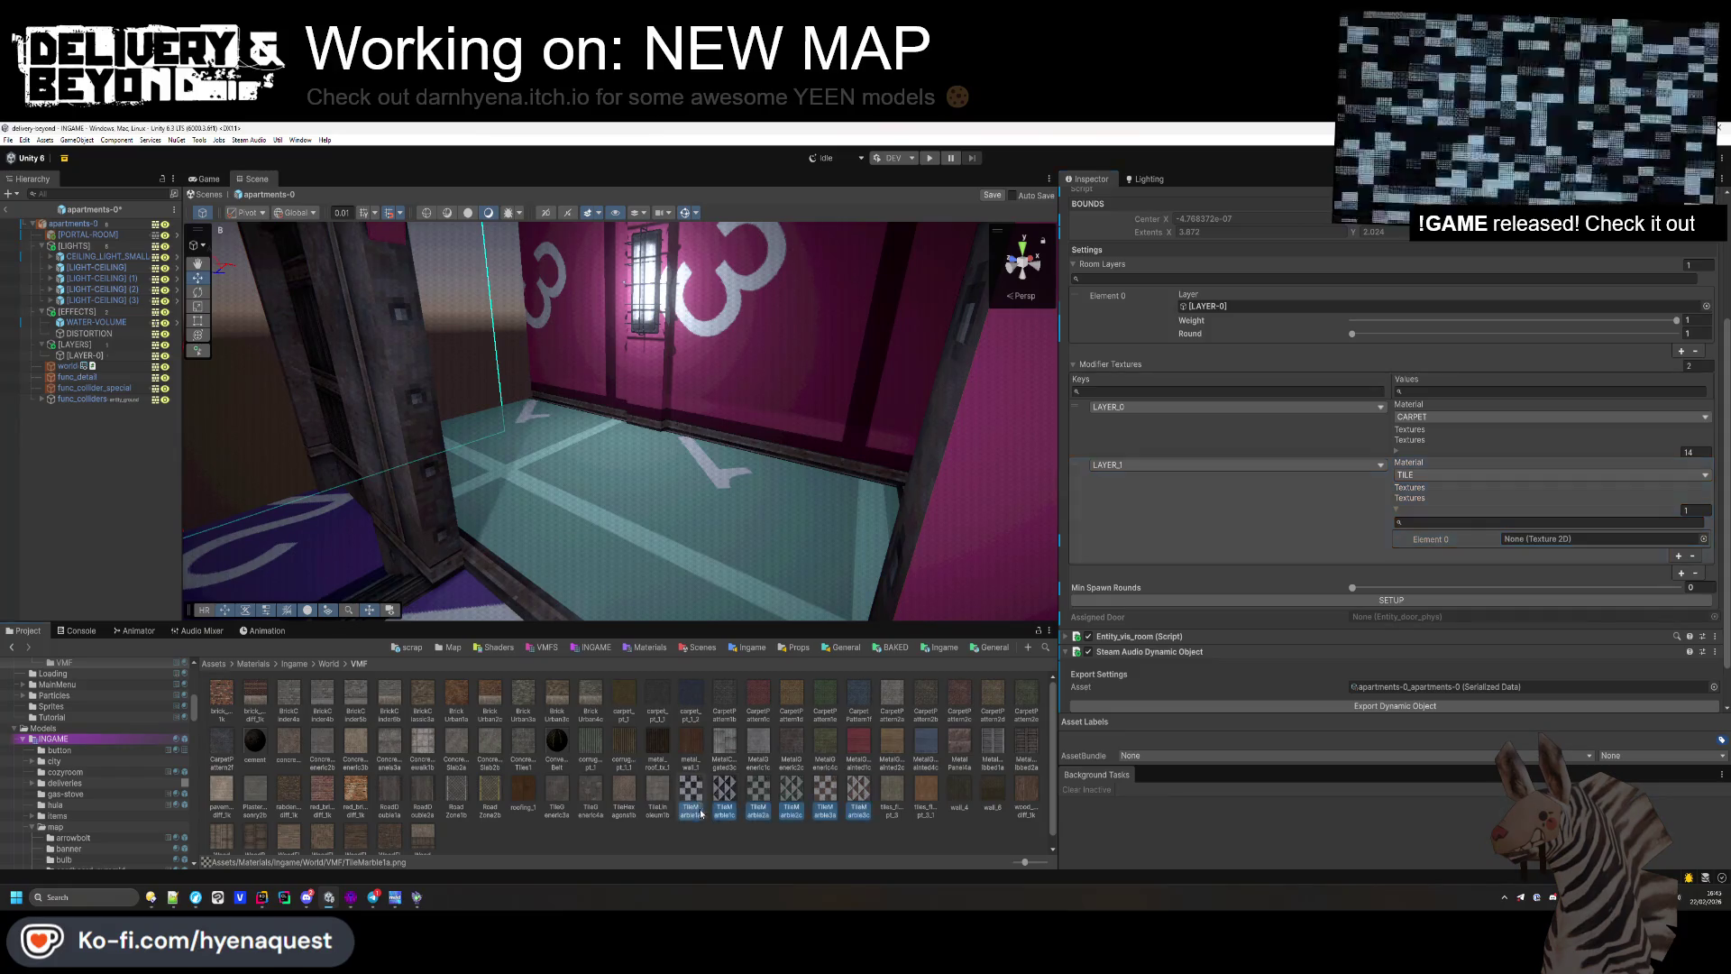
drag(694, 806, 1544, 544)
click(1678, 556)
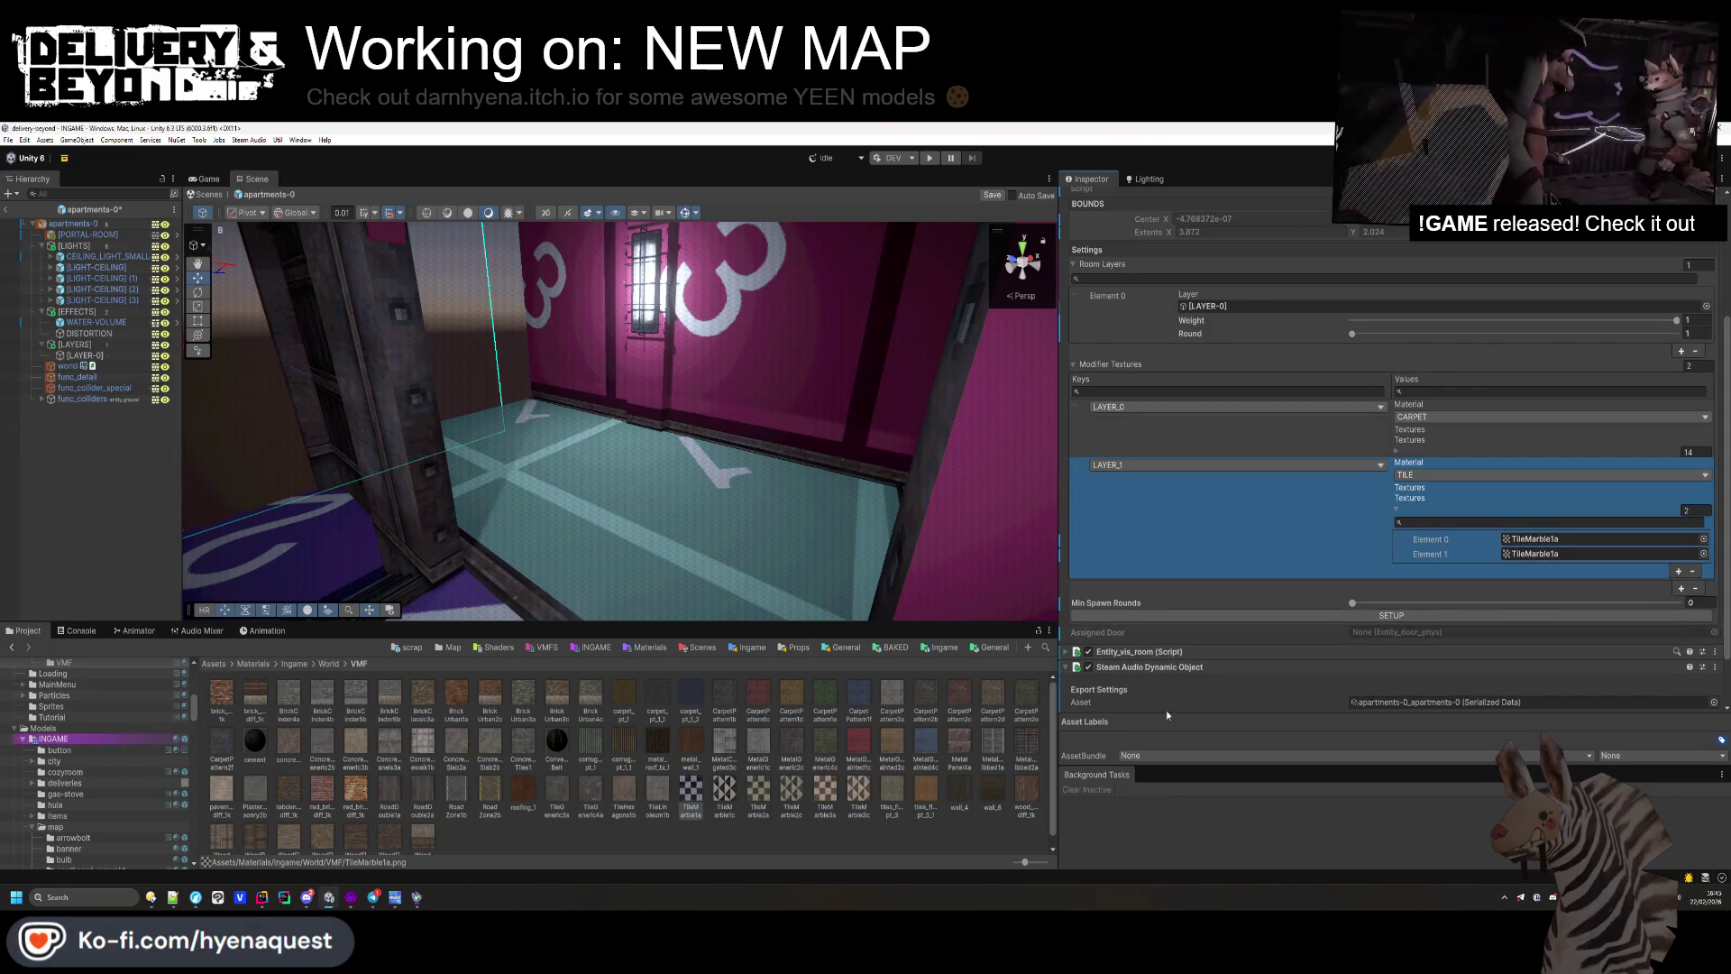
drag(757, 802, 1420, 618)
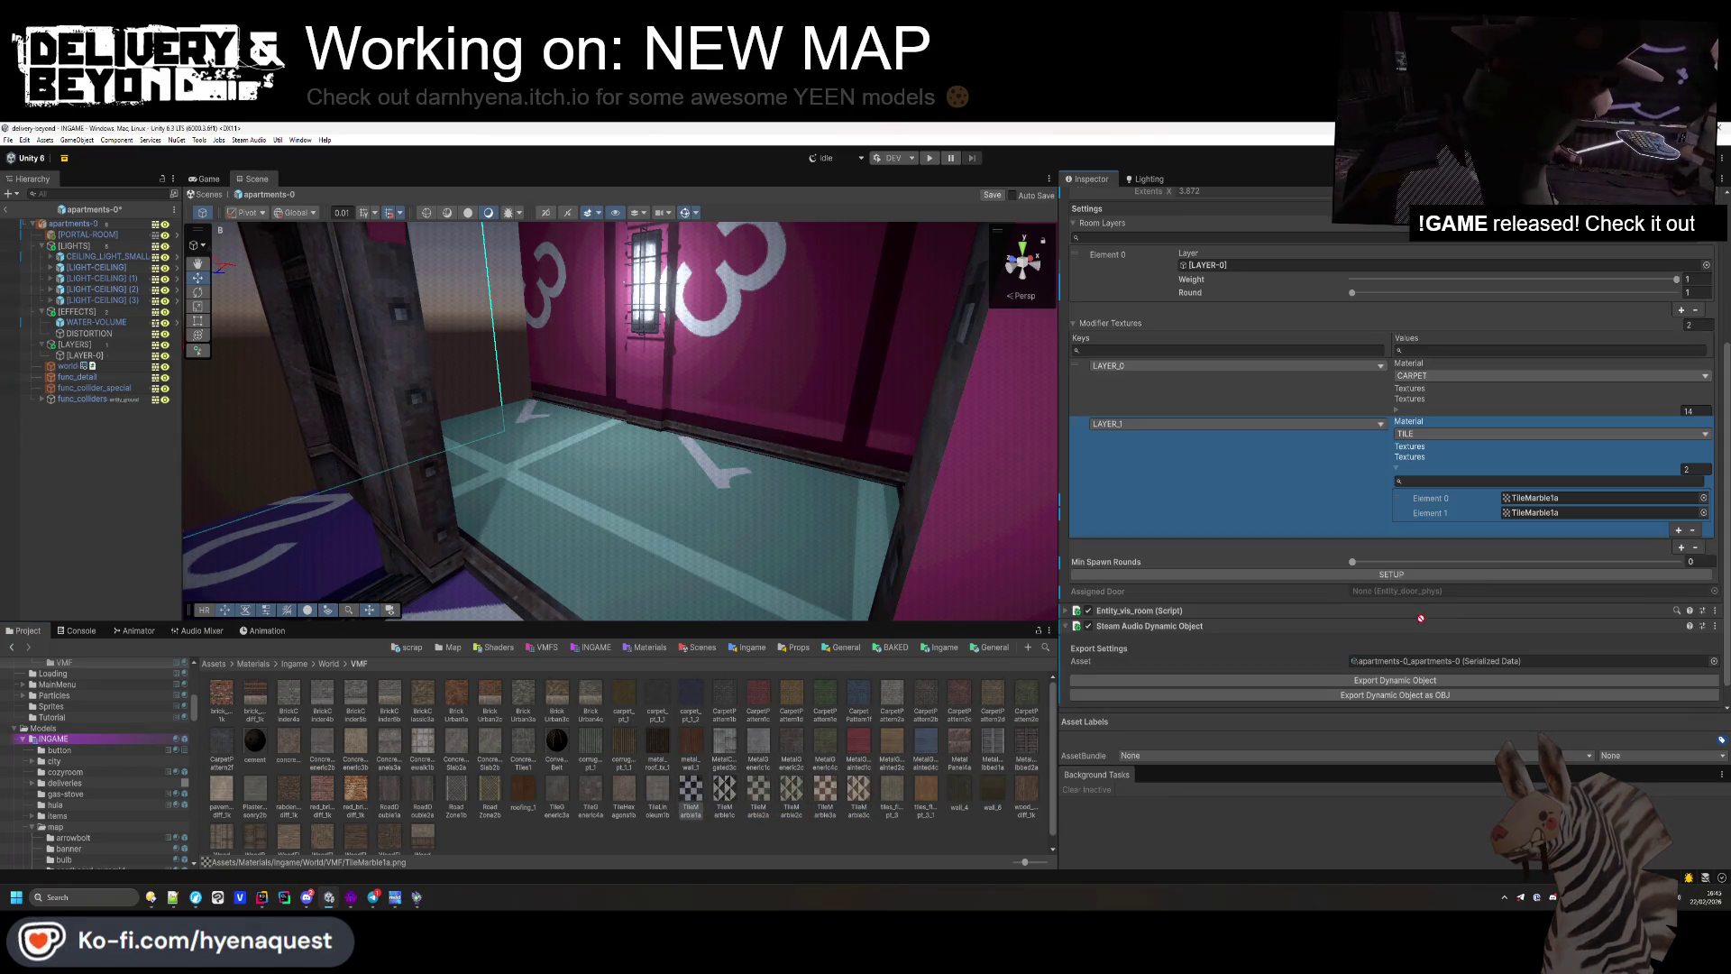
click(1678, 531)
drag(759, 793, 1556, 532)
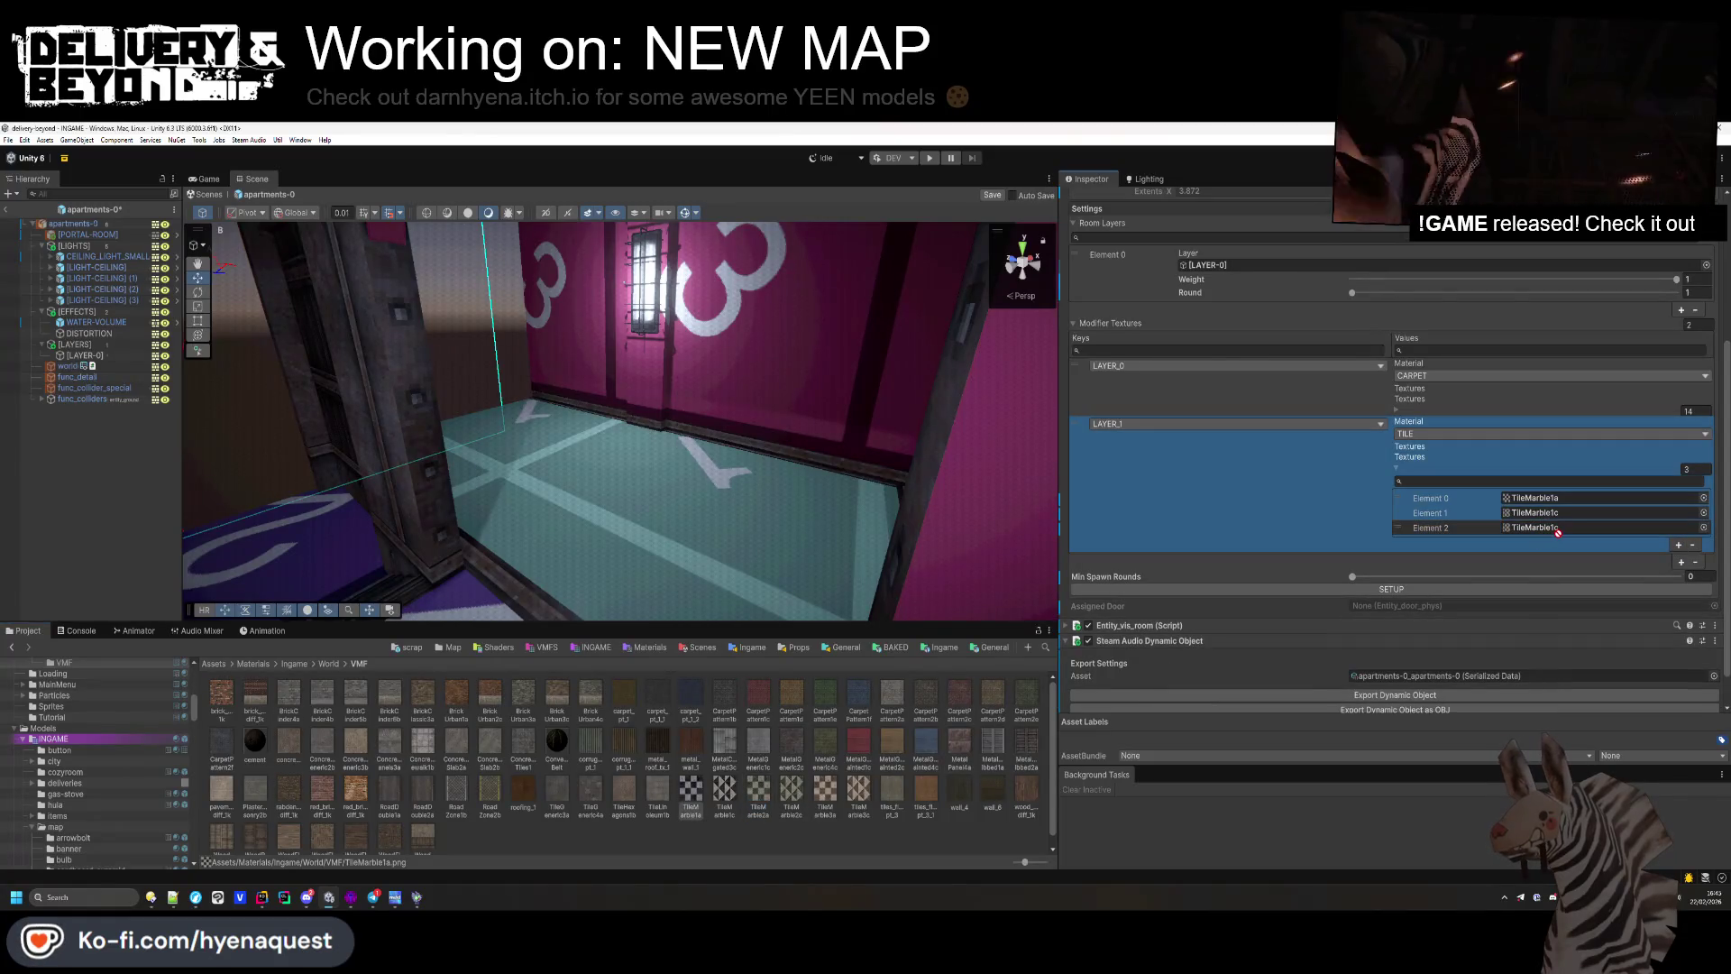
drag(1457, 552, 1522, 521)
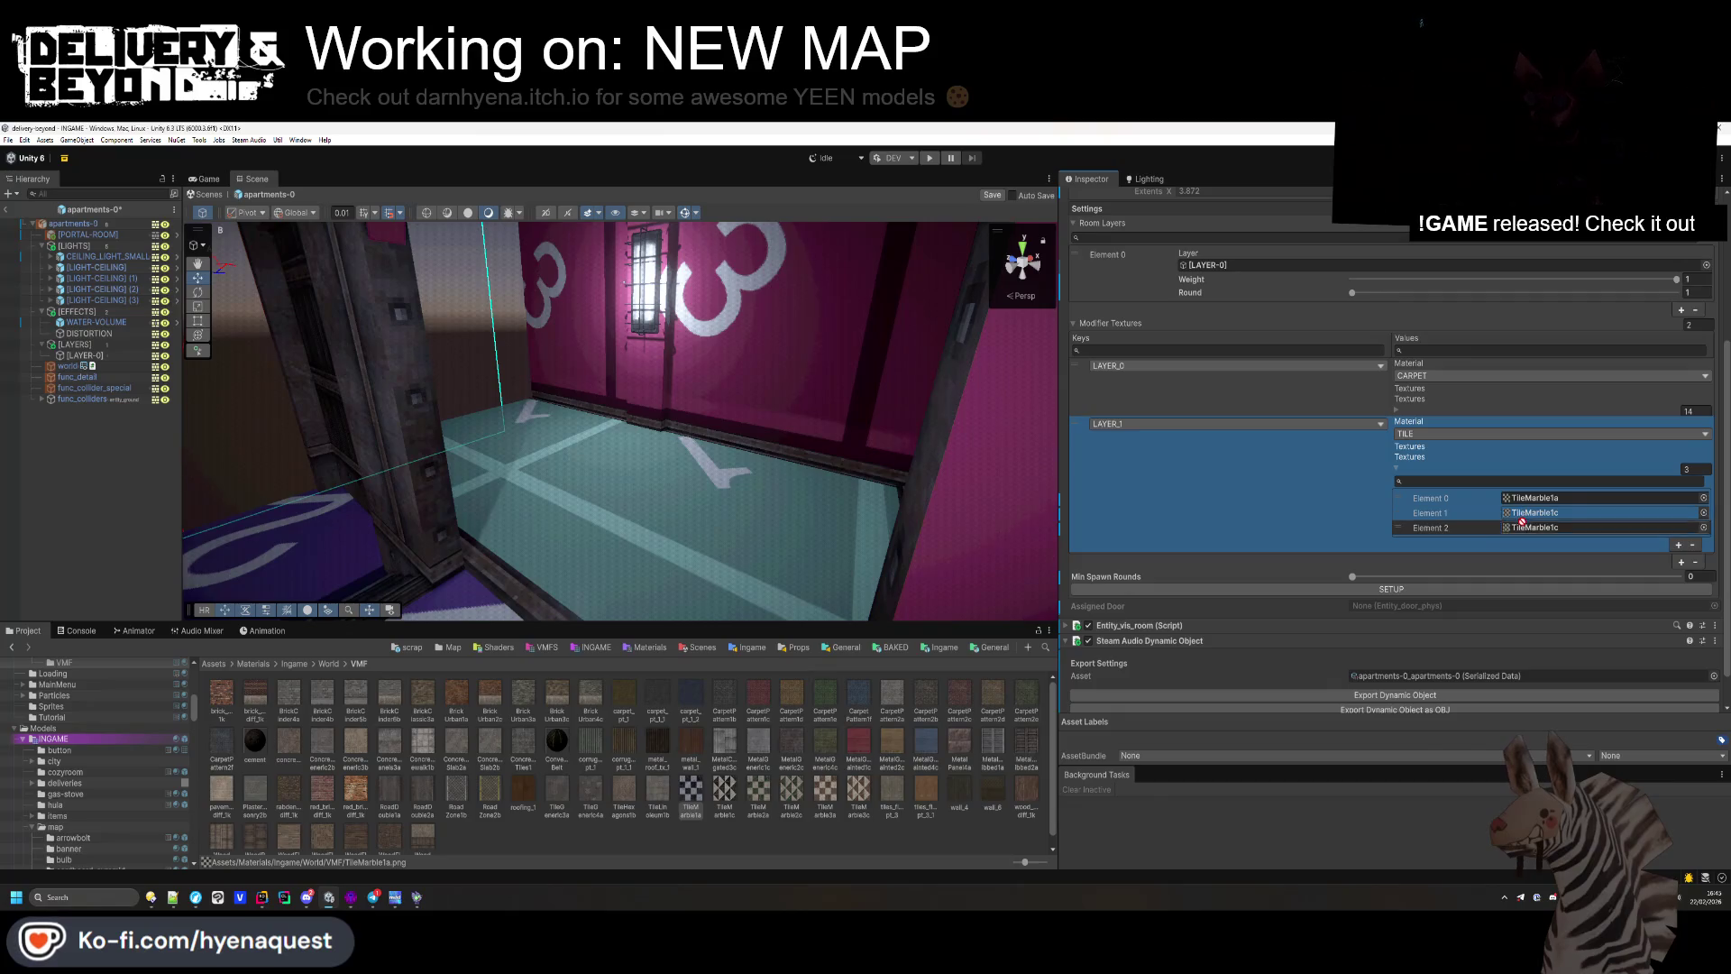
Step: Fill LAYER_1 slots four to six with TileMarble2c, 3a and 3c
click(1677, 545)
mouse_move(791, 791)
mouse_down()
mouse_move(1533, 532)
mouse_move(1556, 542)
mouse_up()
click(1678, 559)
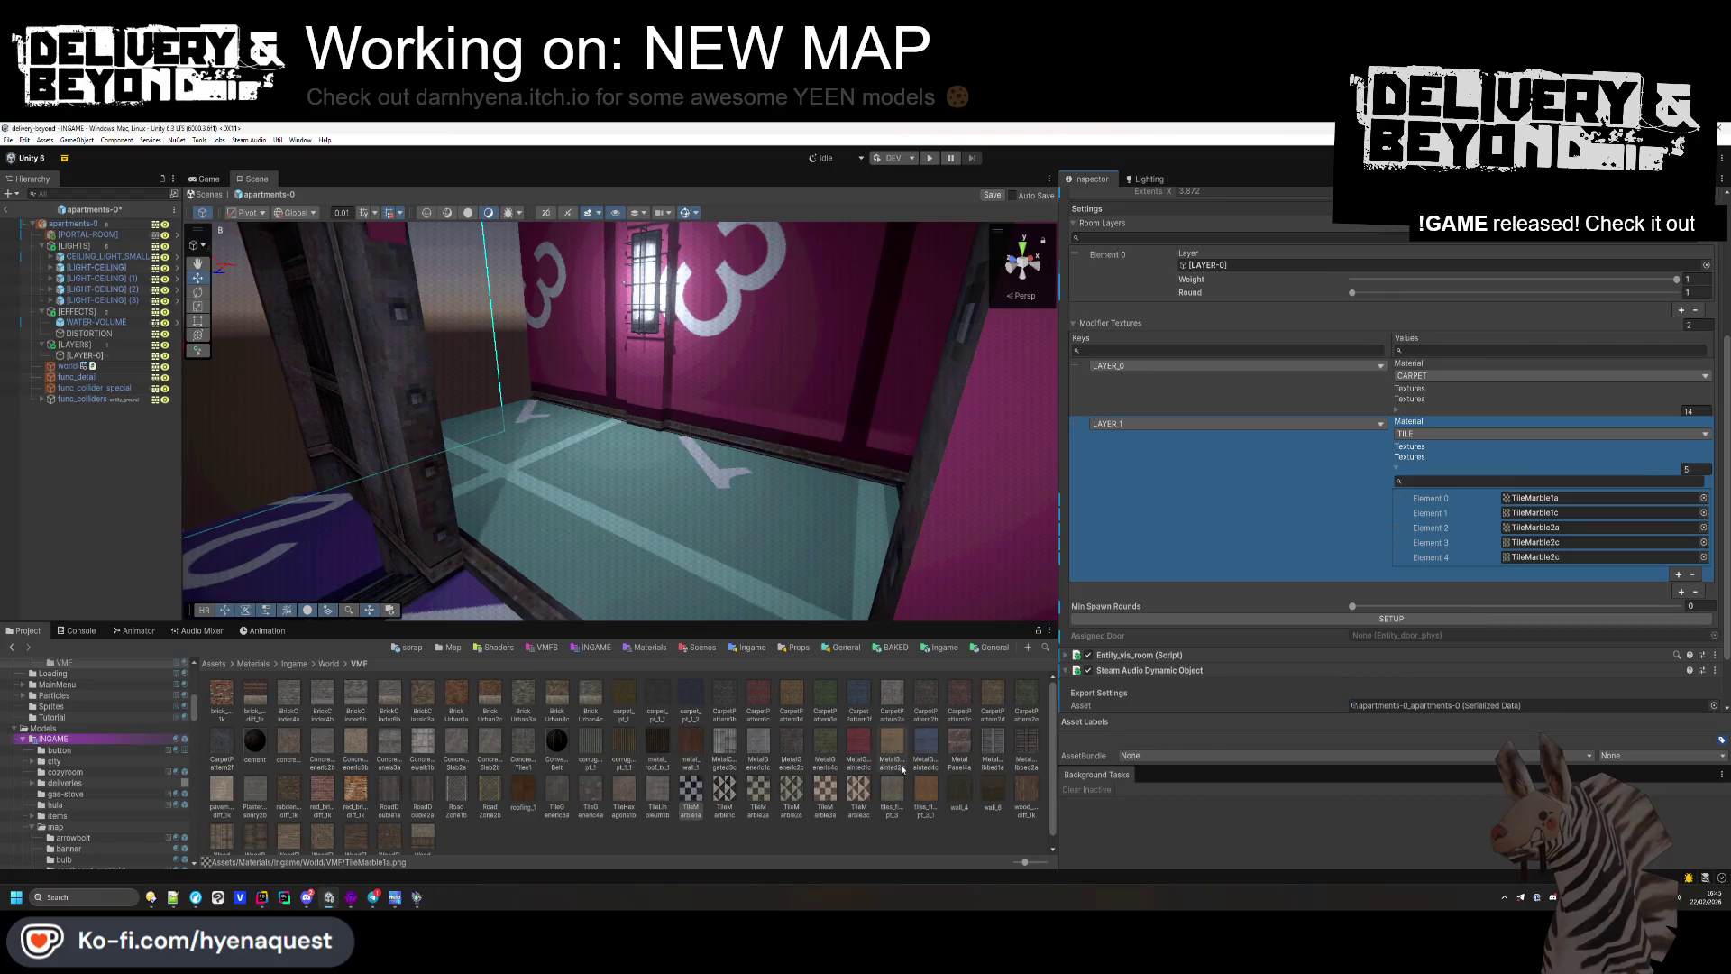
drag(821, 793, 1533, 556)
scroll(1605, 541, down, 2)
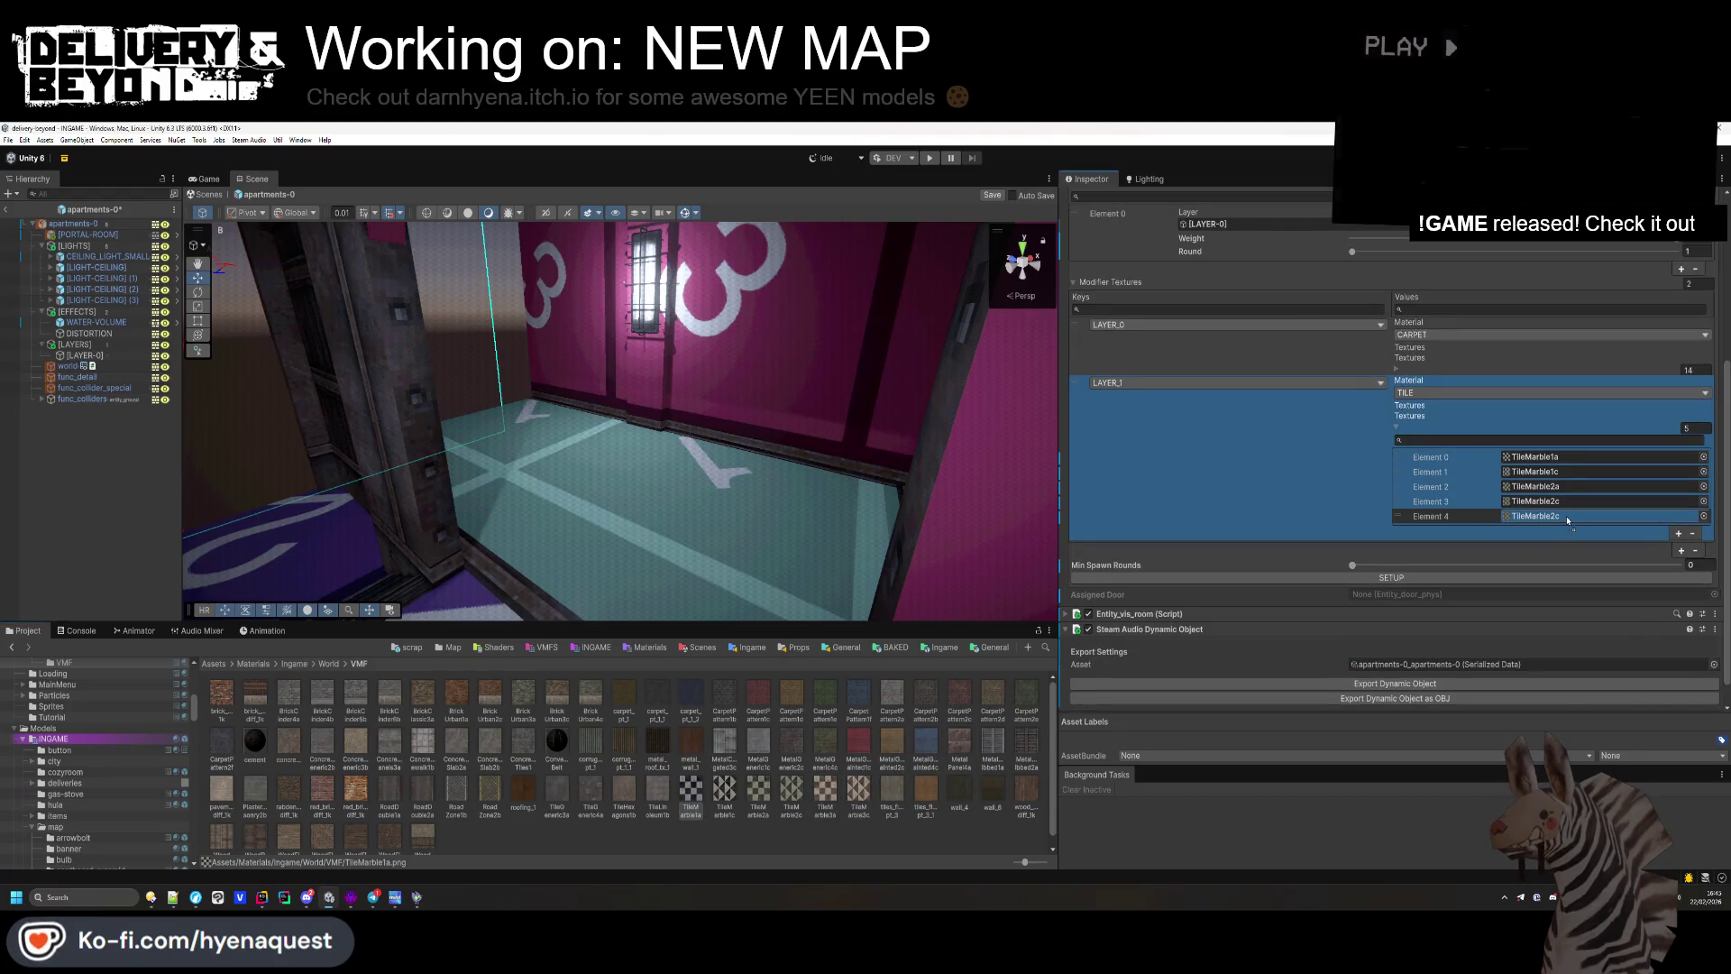
click(1678, 533)
drag(858, 792, 1532, 531)
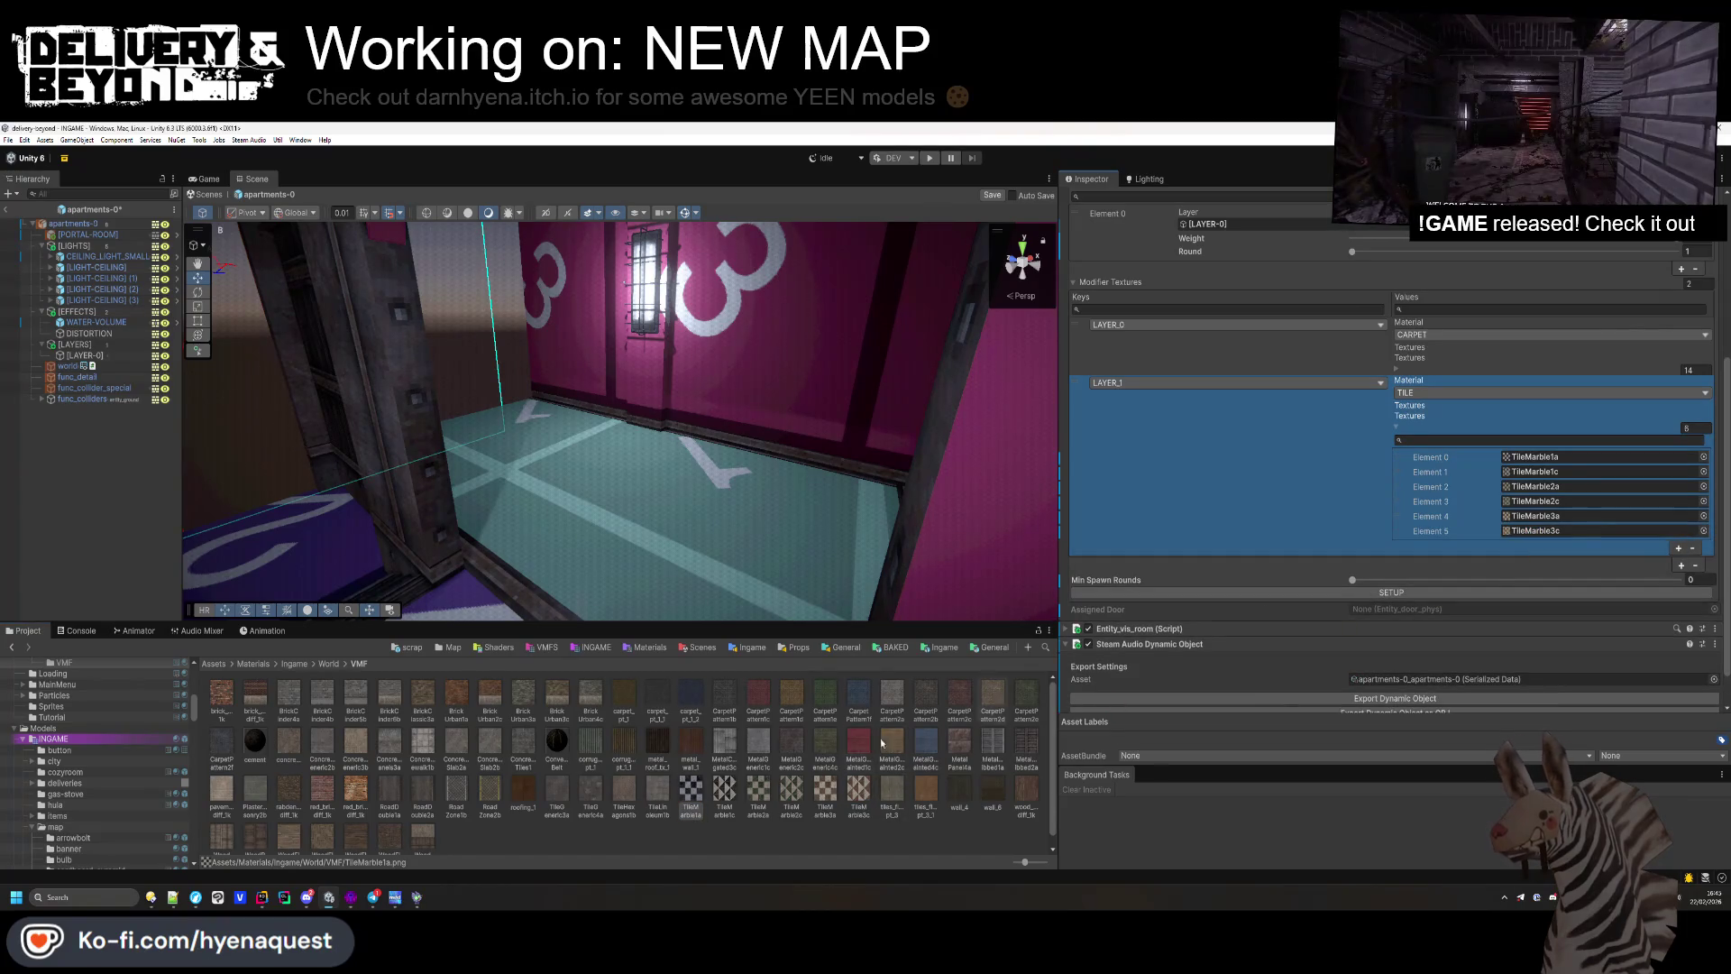
Step: Select all six TileMarble texture assets to show their shared import settings
click(695, 790)
shift+click(858, 791)
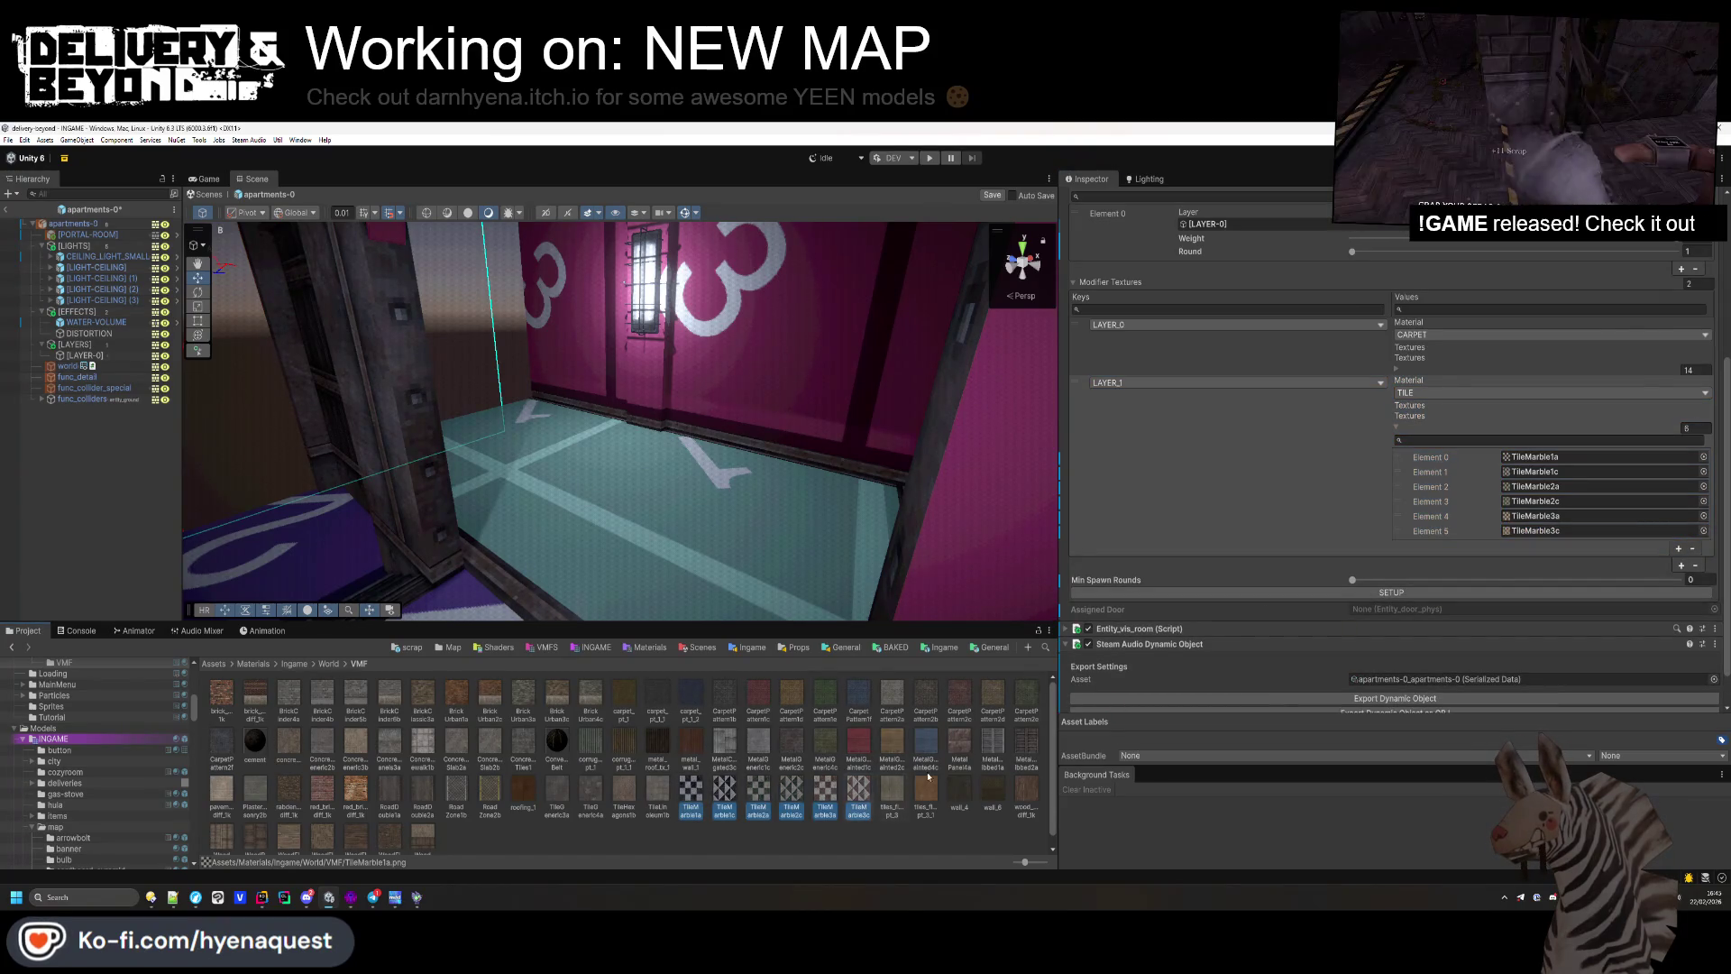
click(1710, 178)
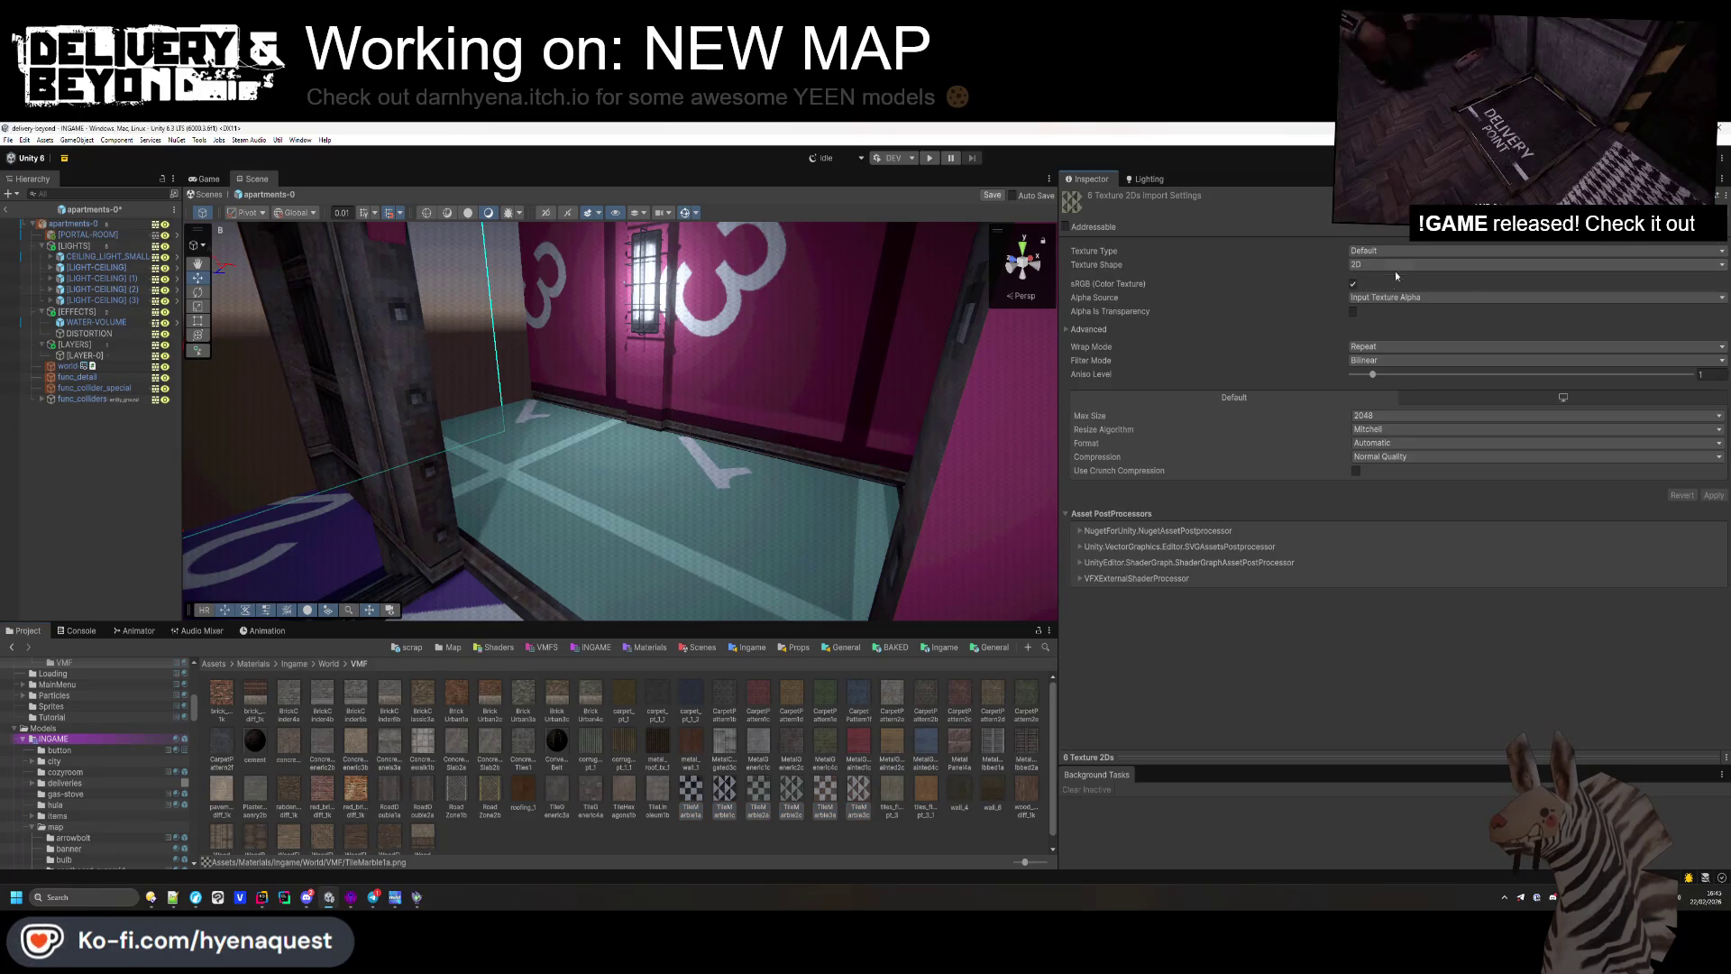
Step: Apply 512 max size, crunch compression and Point (no filter) to the textures, then reselect apartments-0
click(1373, 420)
click(1366, 475)
click(1355, 470)
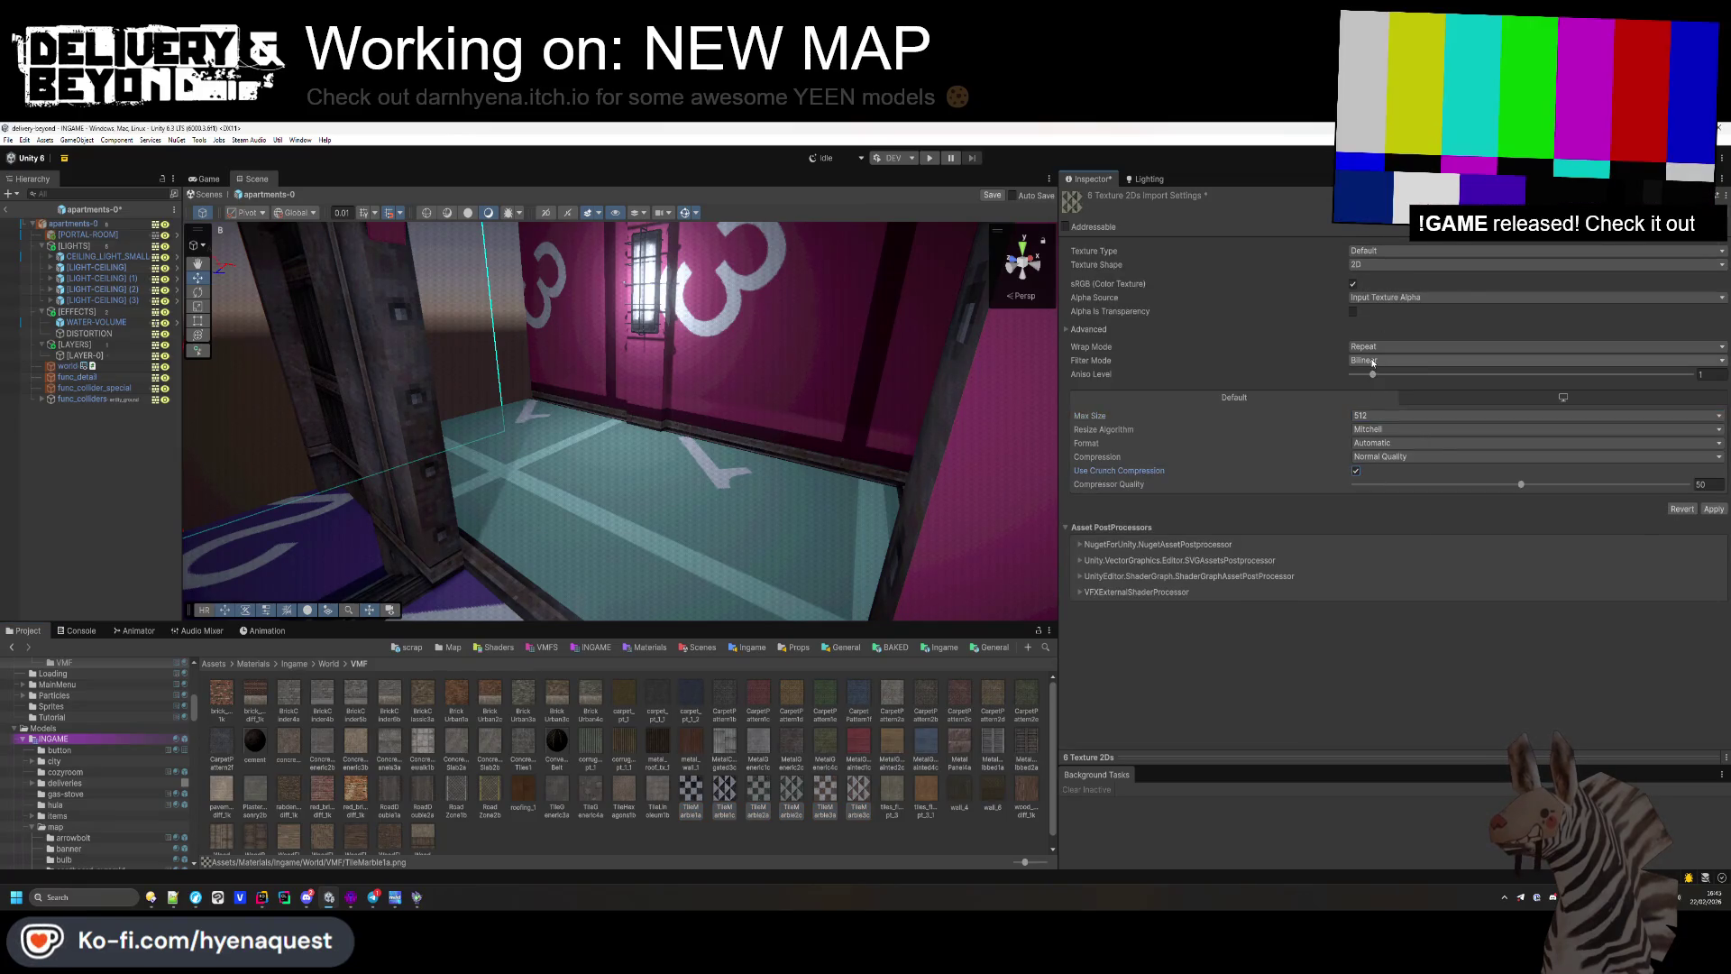
click(1375, 360)
click(1376, 374)
click(1713, 508)
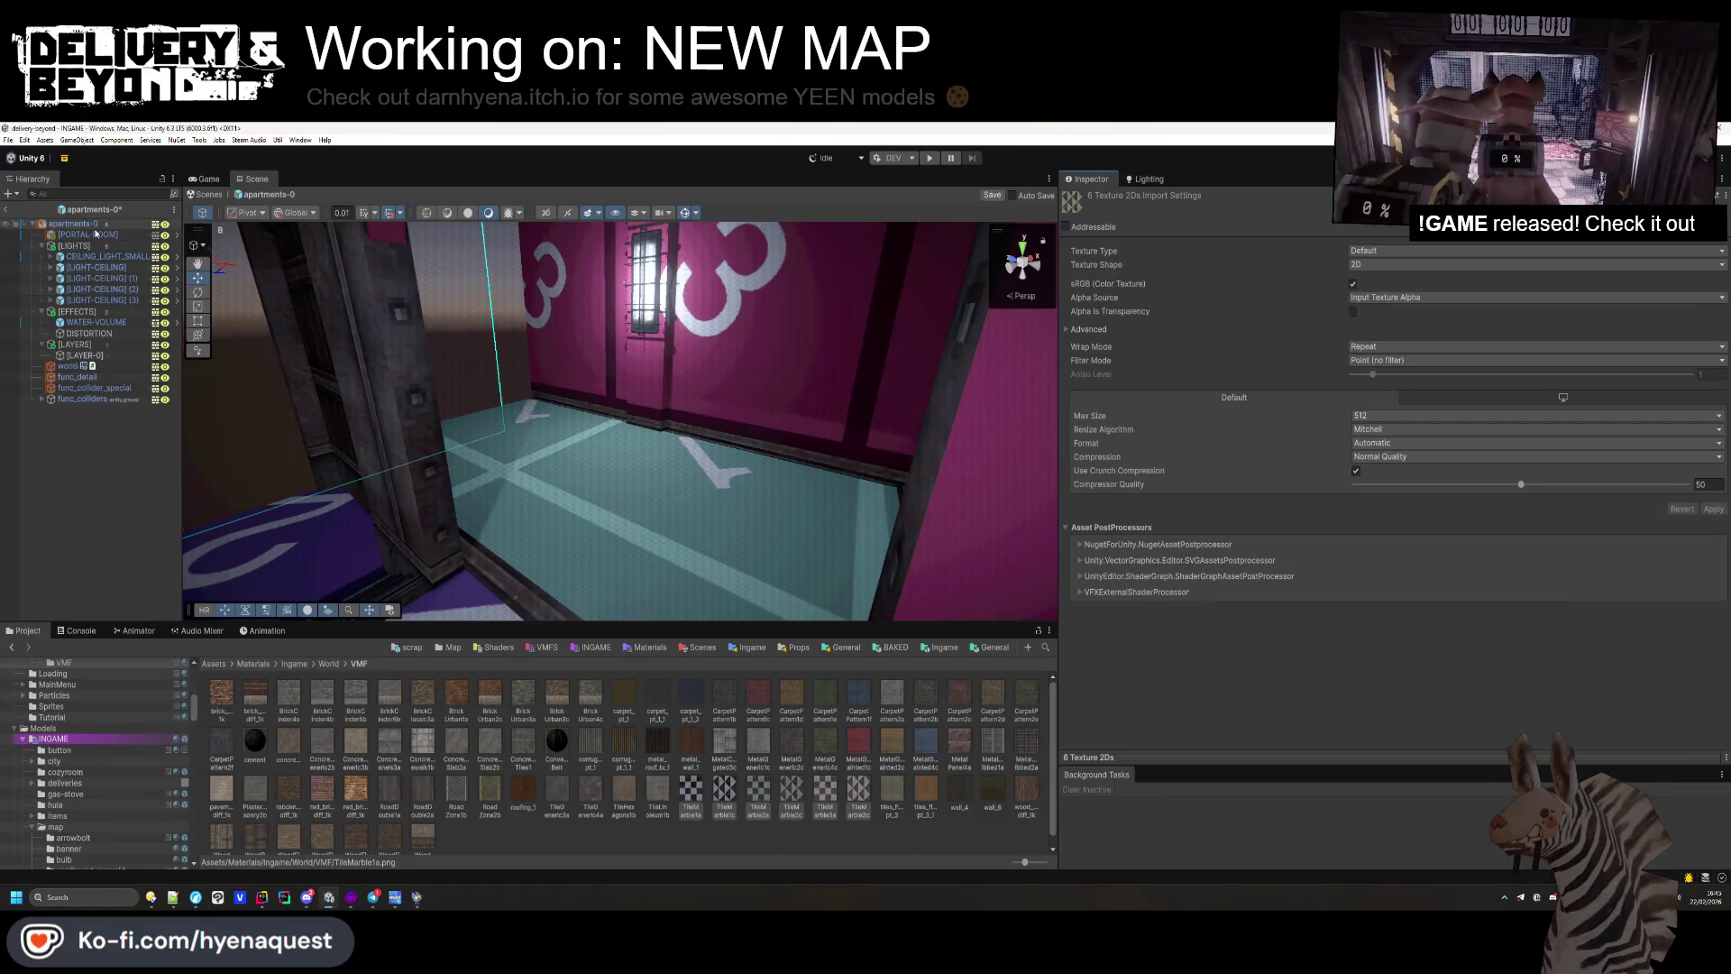
click(161, 226)
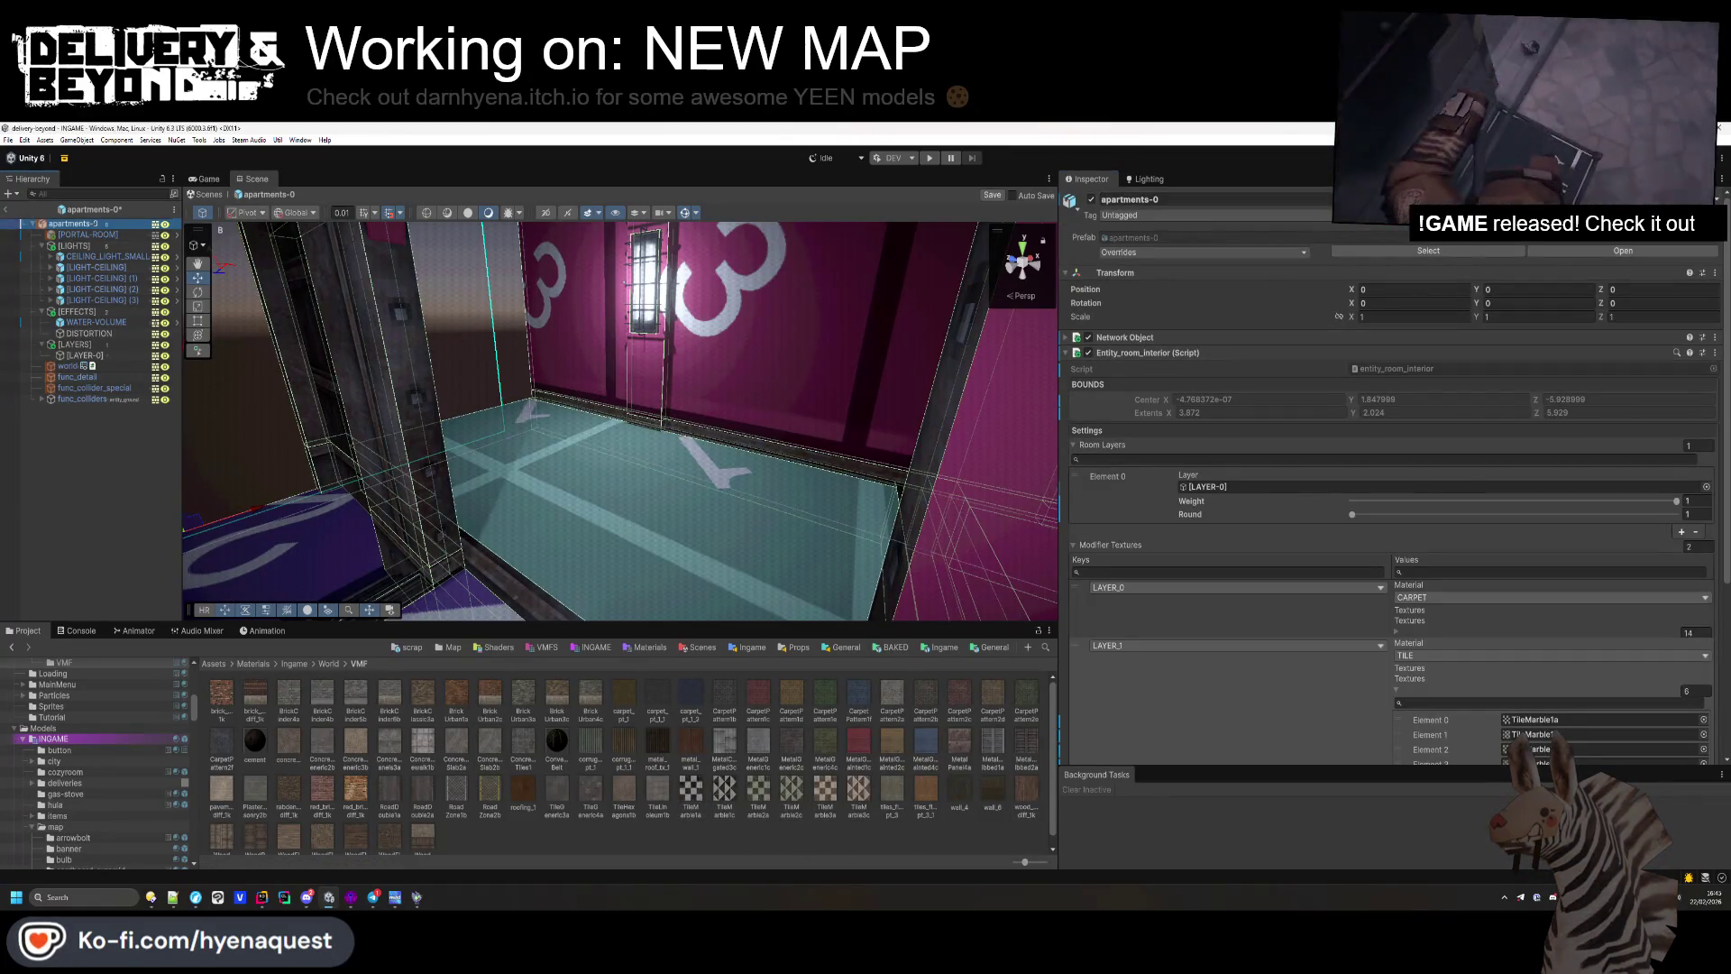
Step: Duplicate the LAYER_1 entry and change the copy to key LAYER_2 with WOOD material
click(1199, 657)
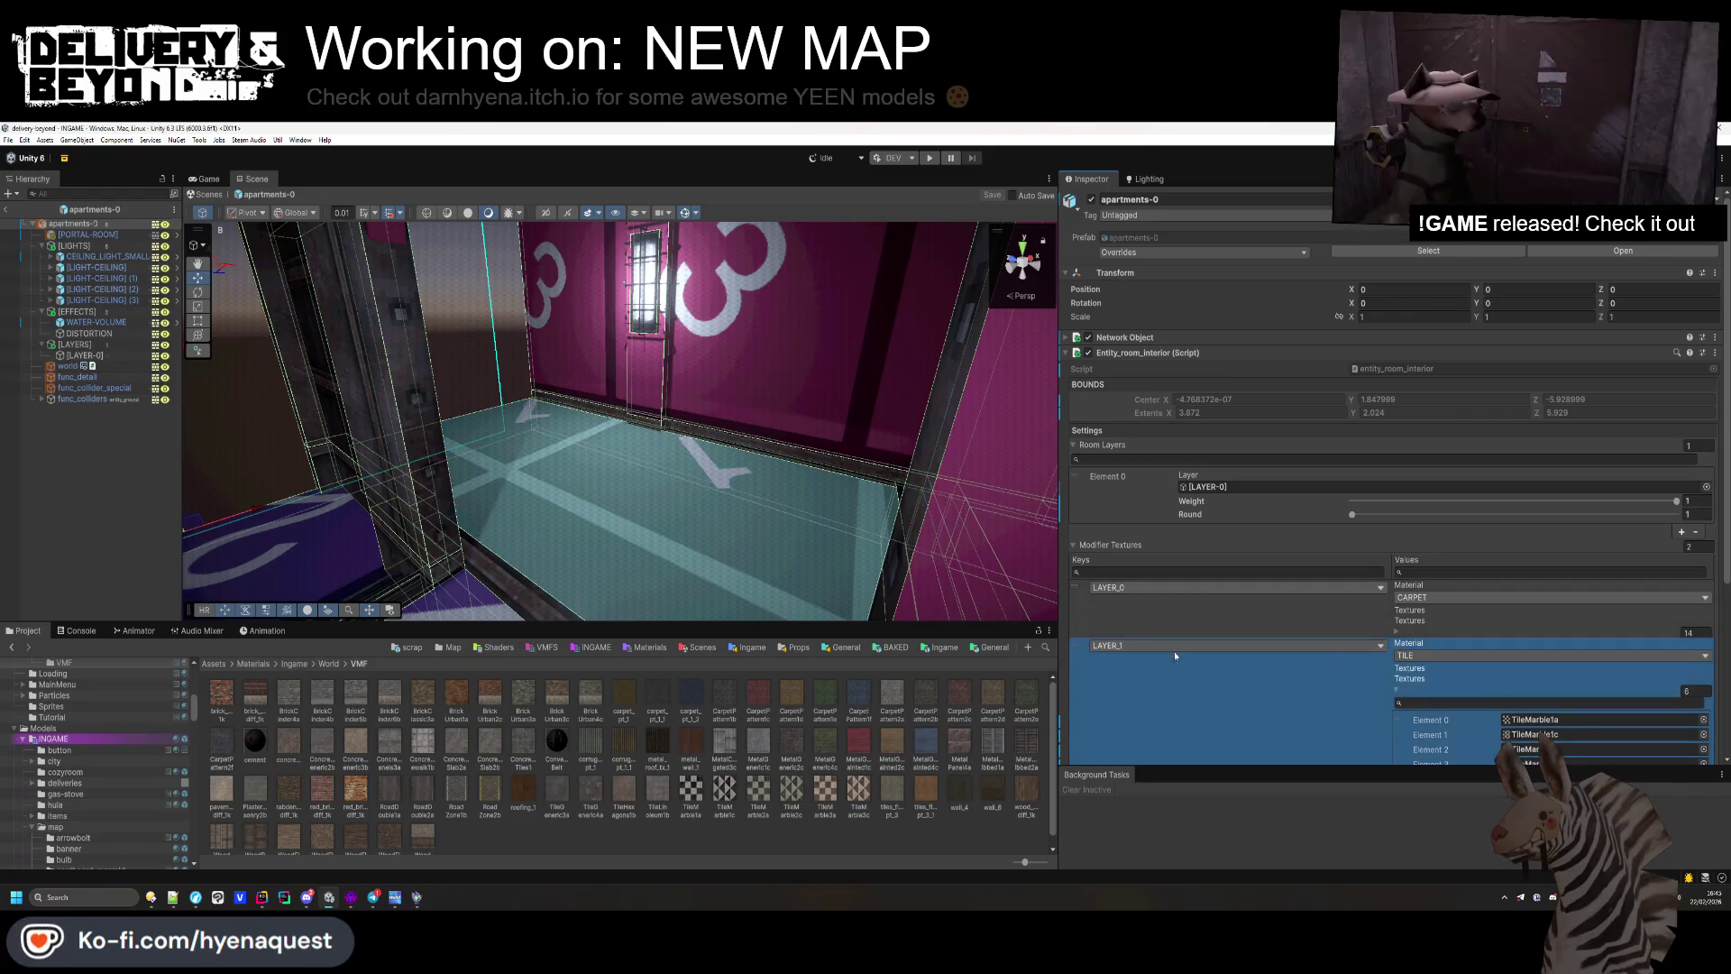
click(1399, 686)
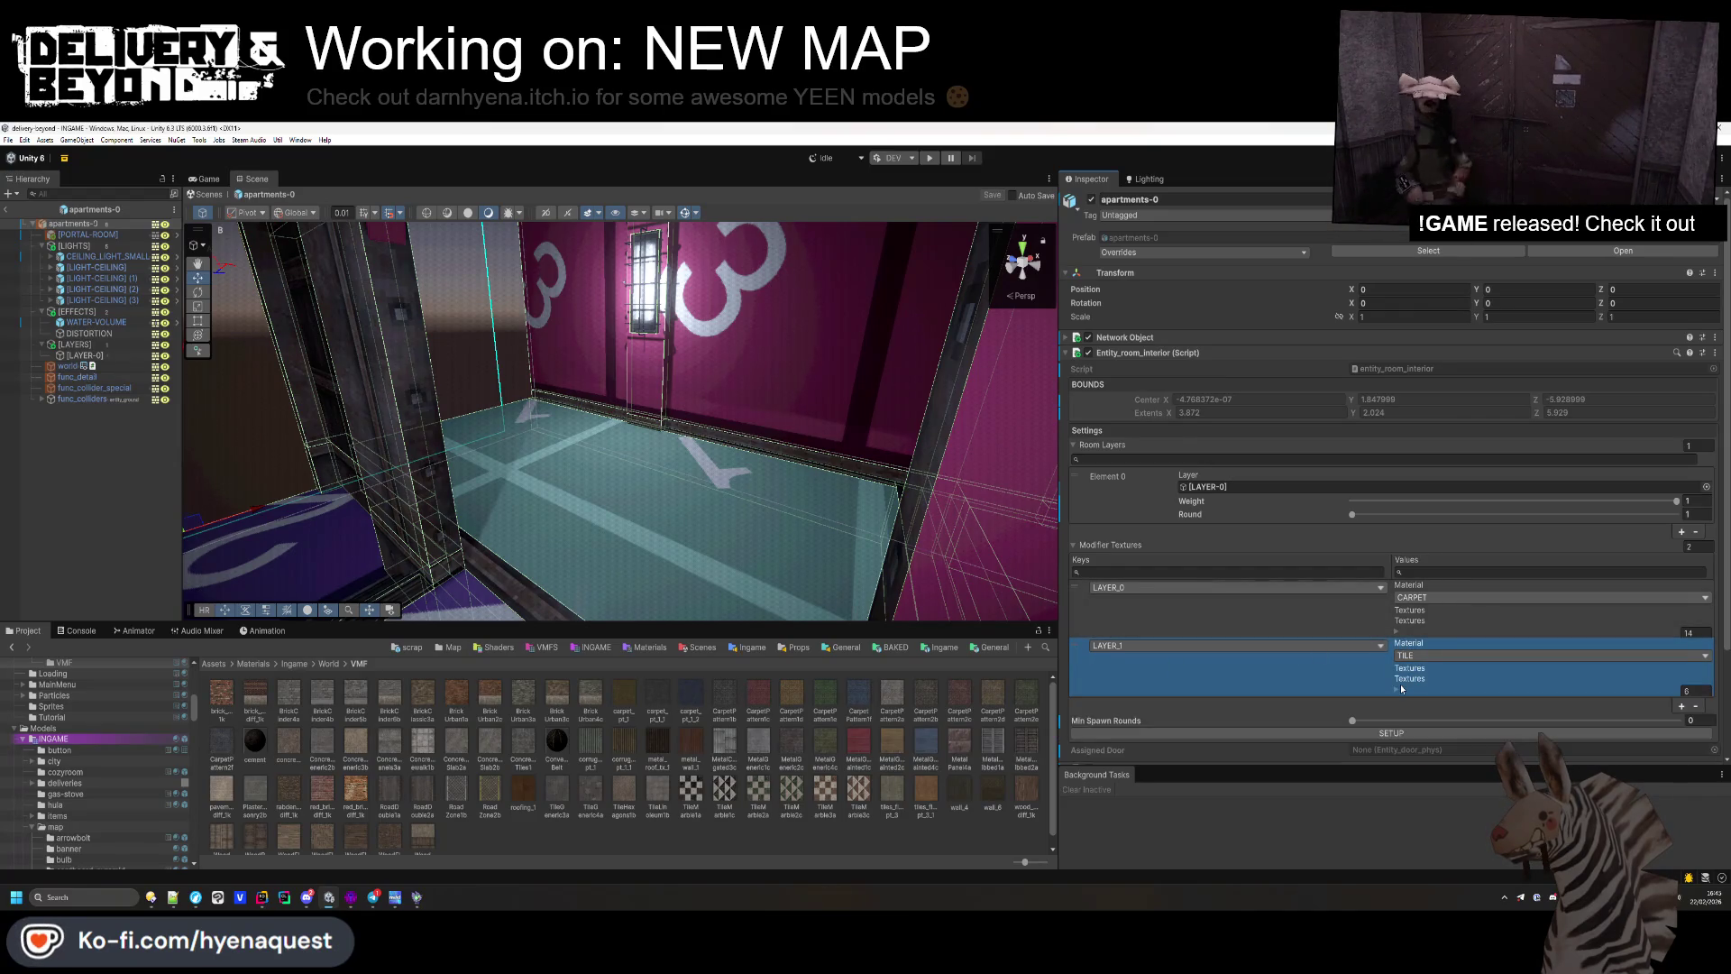
scroll(1399, 683, down, 2)
click(1681, 643)
click(1150, 657)
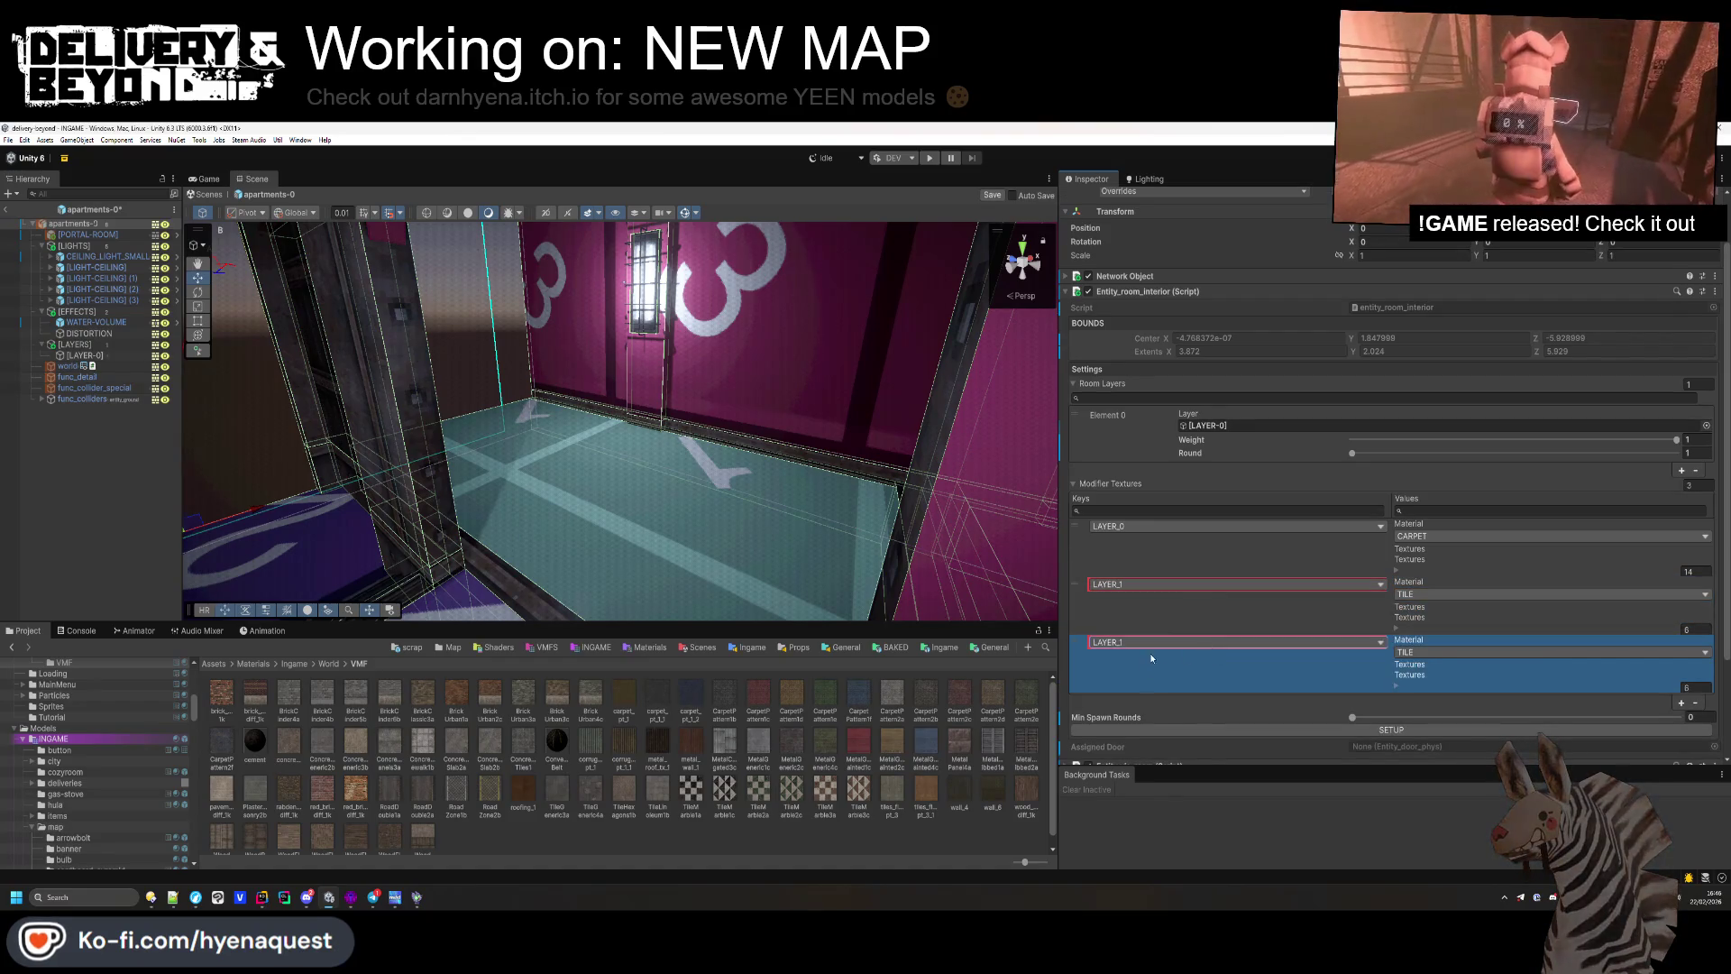
click(1147, 644)
click(1136, 700)
click(1422, 652)
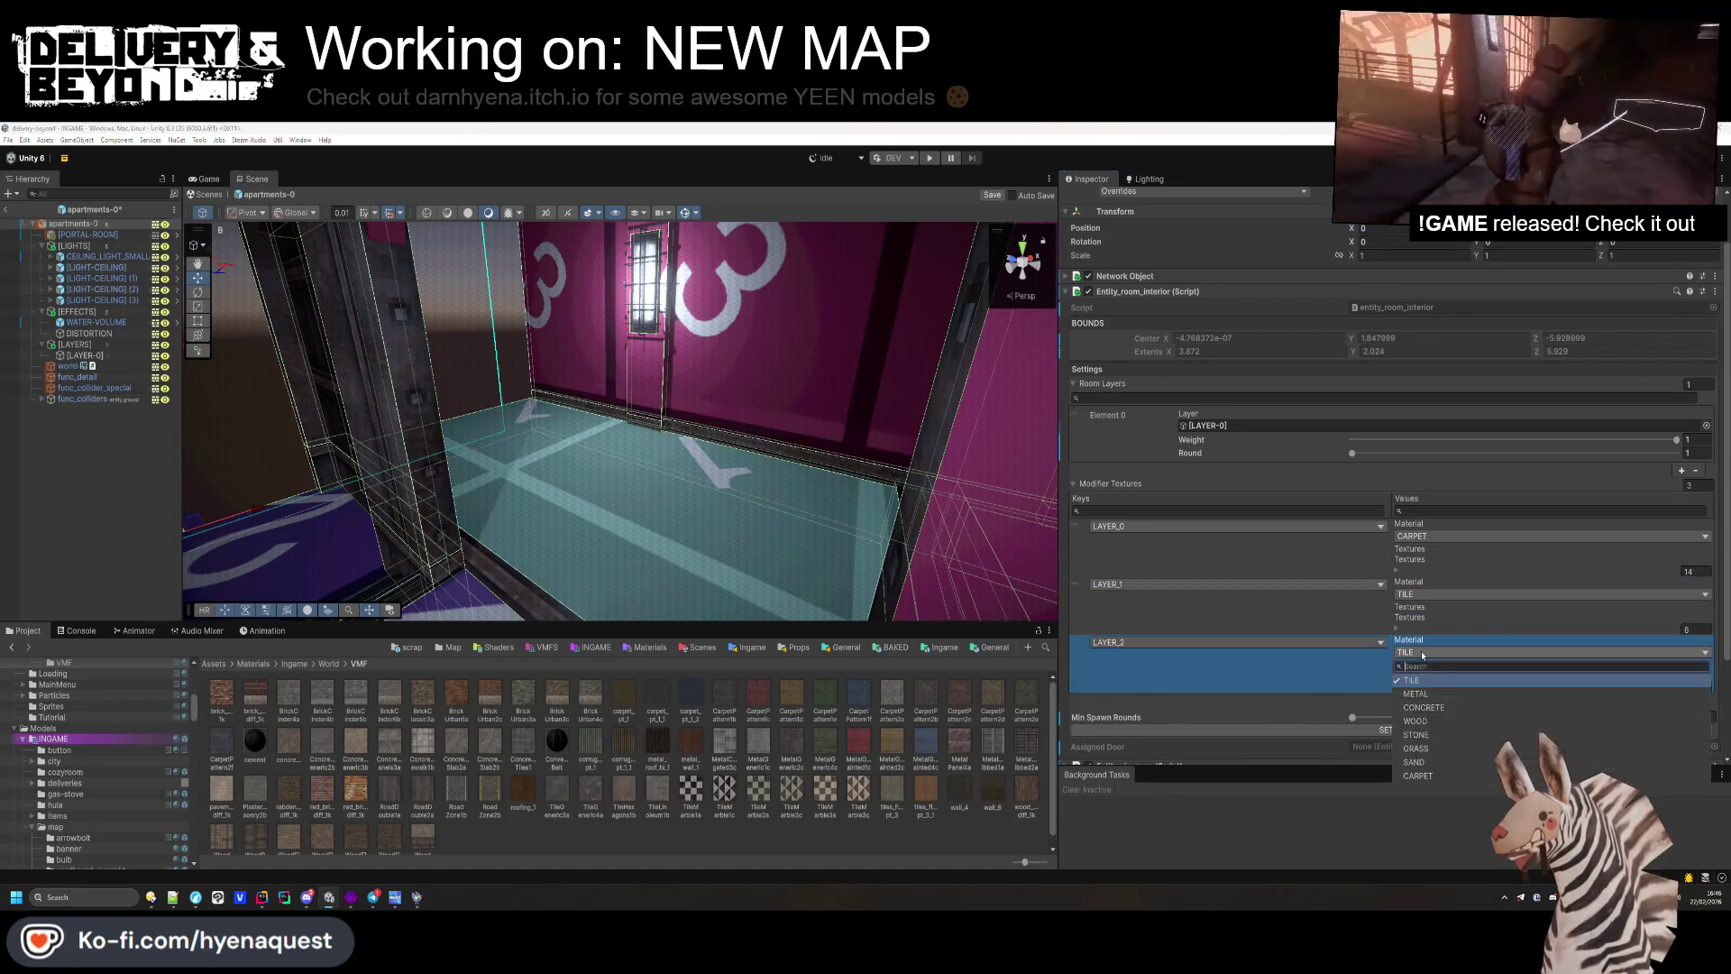
click(1415, 720)
Step: Empty LAYER_2's texture list to 0, then add one empty texture slot
text(0)
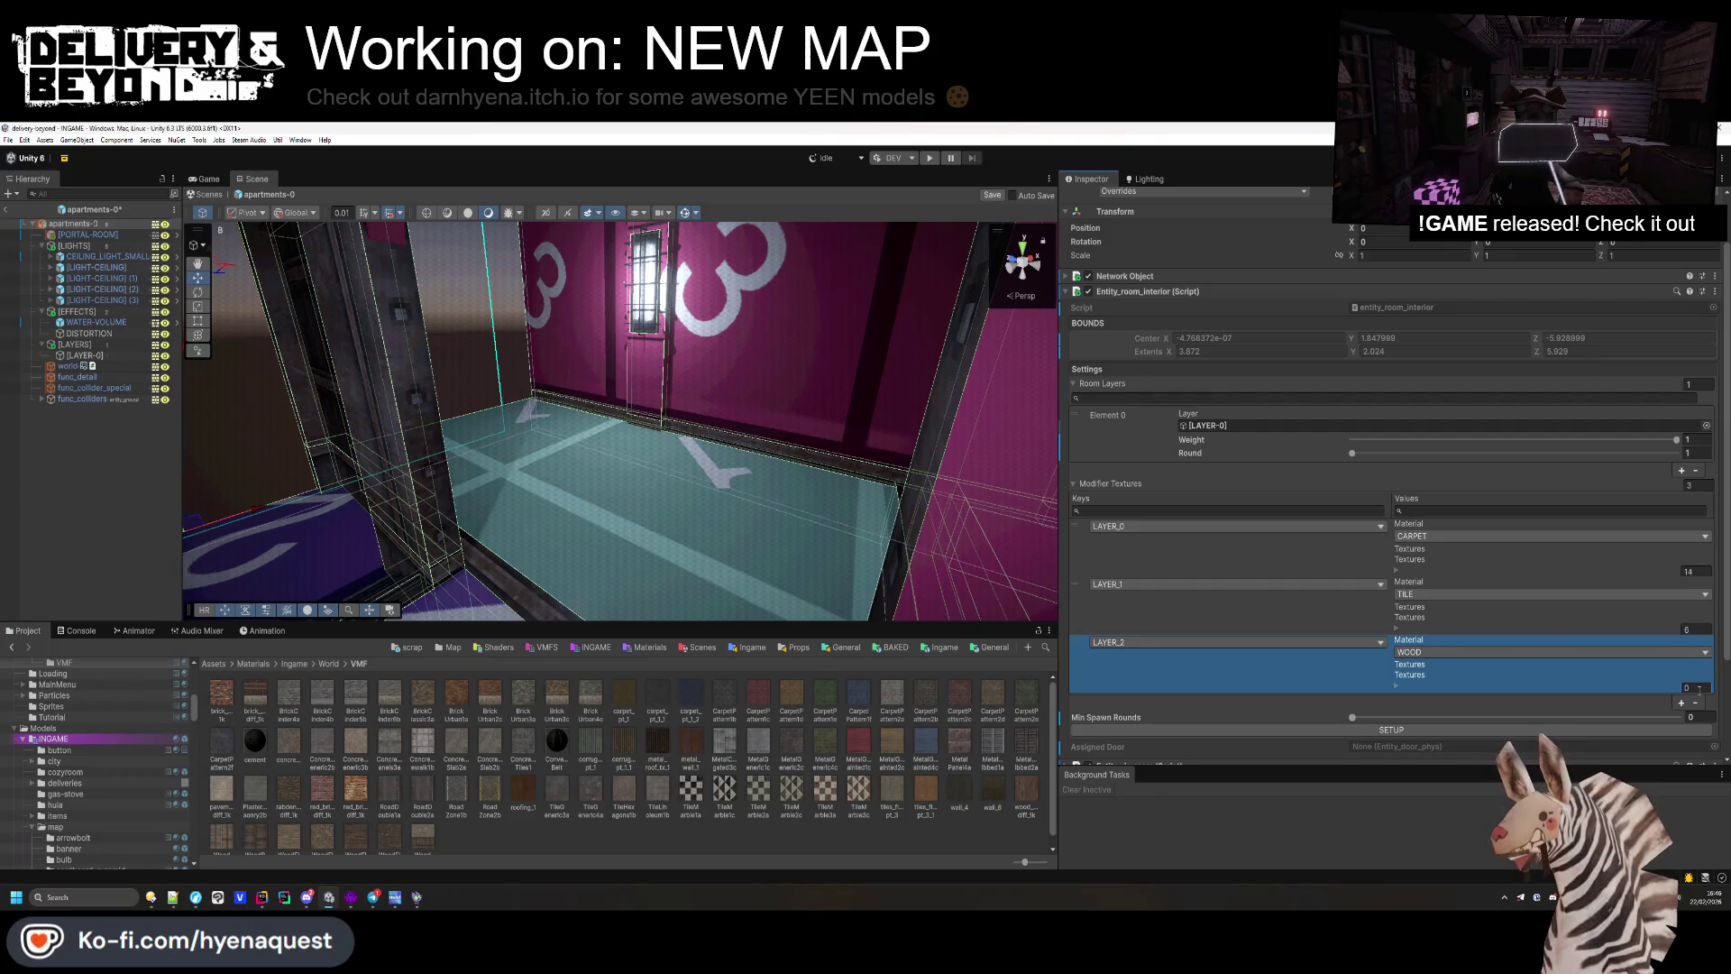
click(1400, 681)
scroll(1453, 675, down, 2)
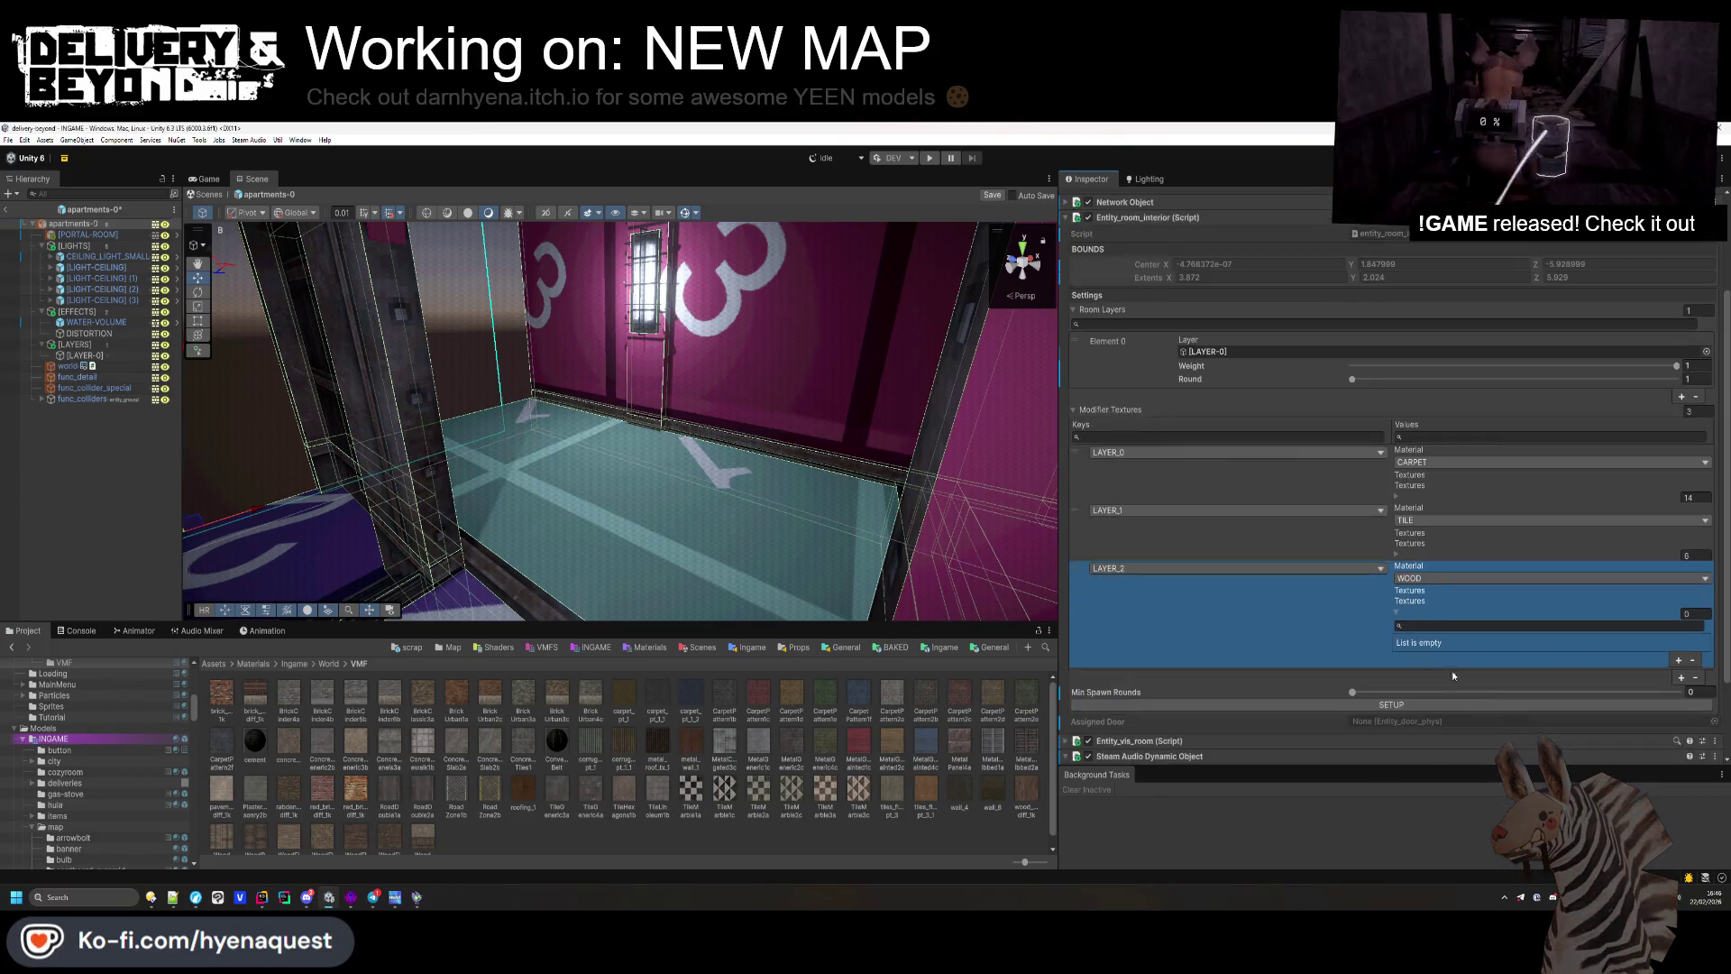
click(1678, 661)
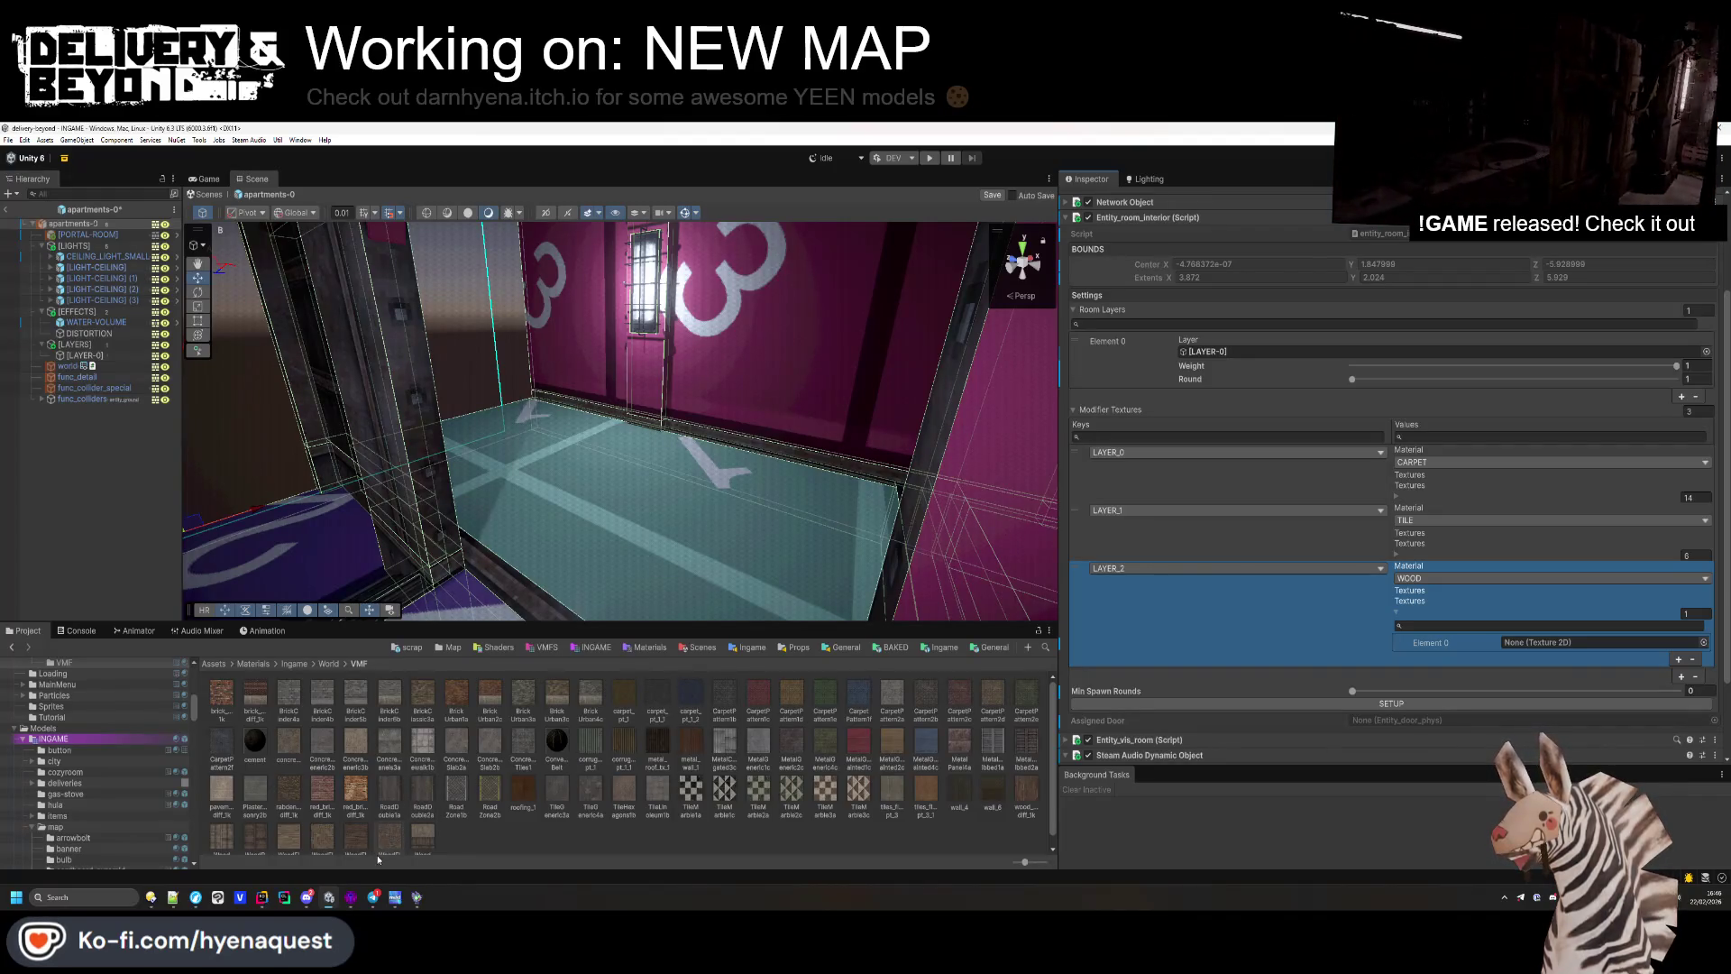
key(alt+Tab)
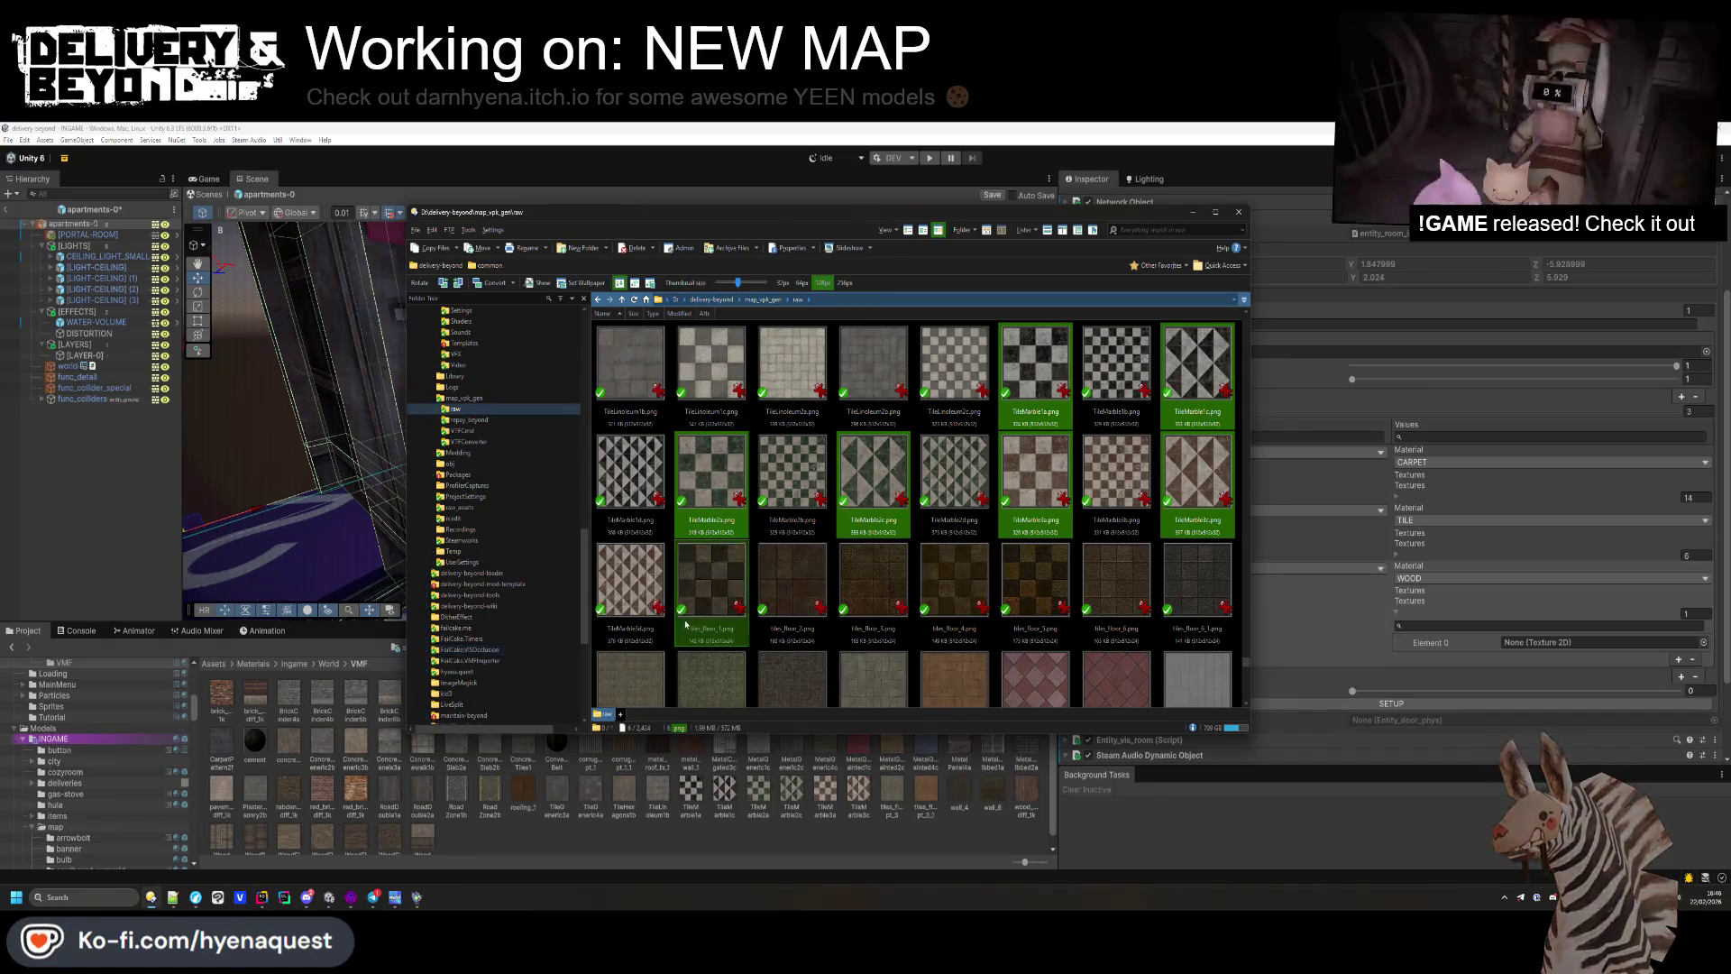
Step: Drag WoodFlooring2c and WoodFlooring2a into Unity's VMF materials folder
scroll(701, 578, down, 2)
scroll(701, 578, down, 10)
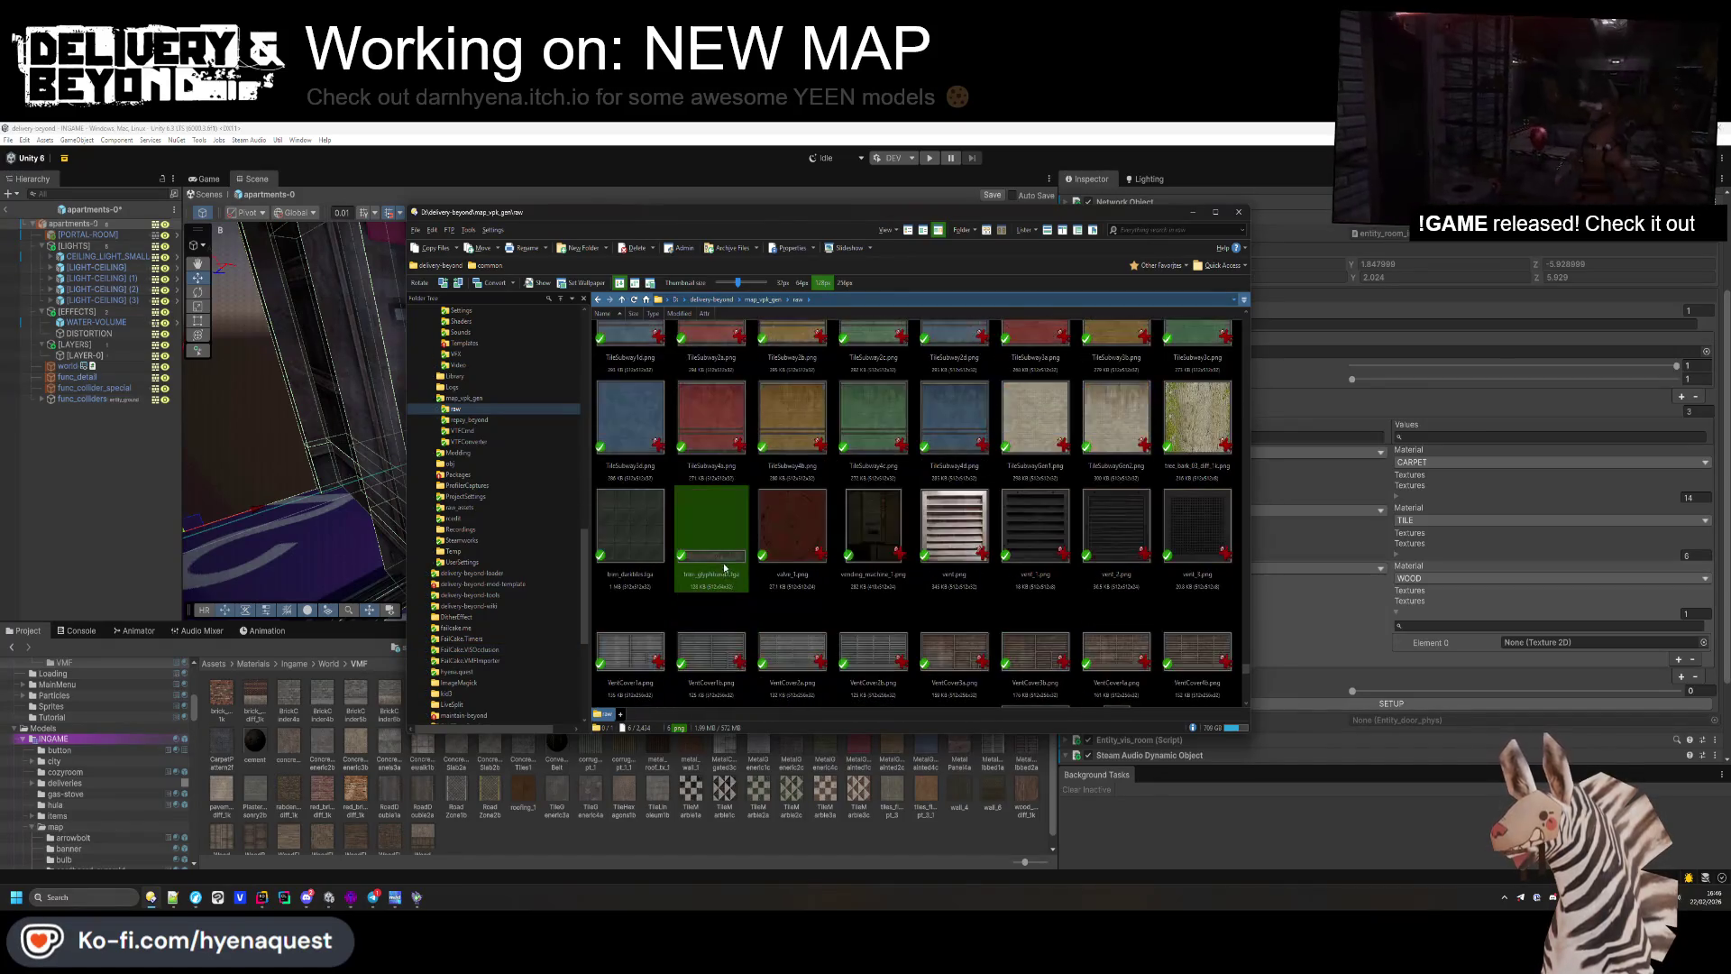
scroll(743, 550, down, 2)
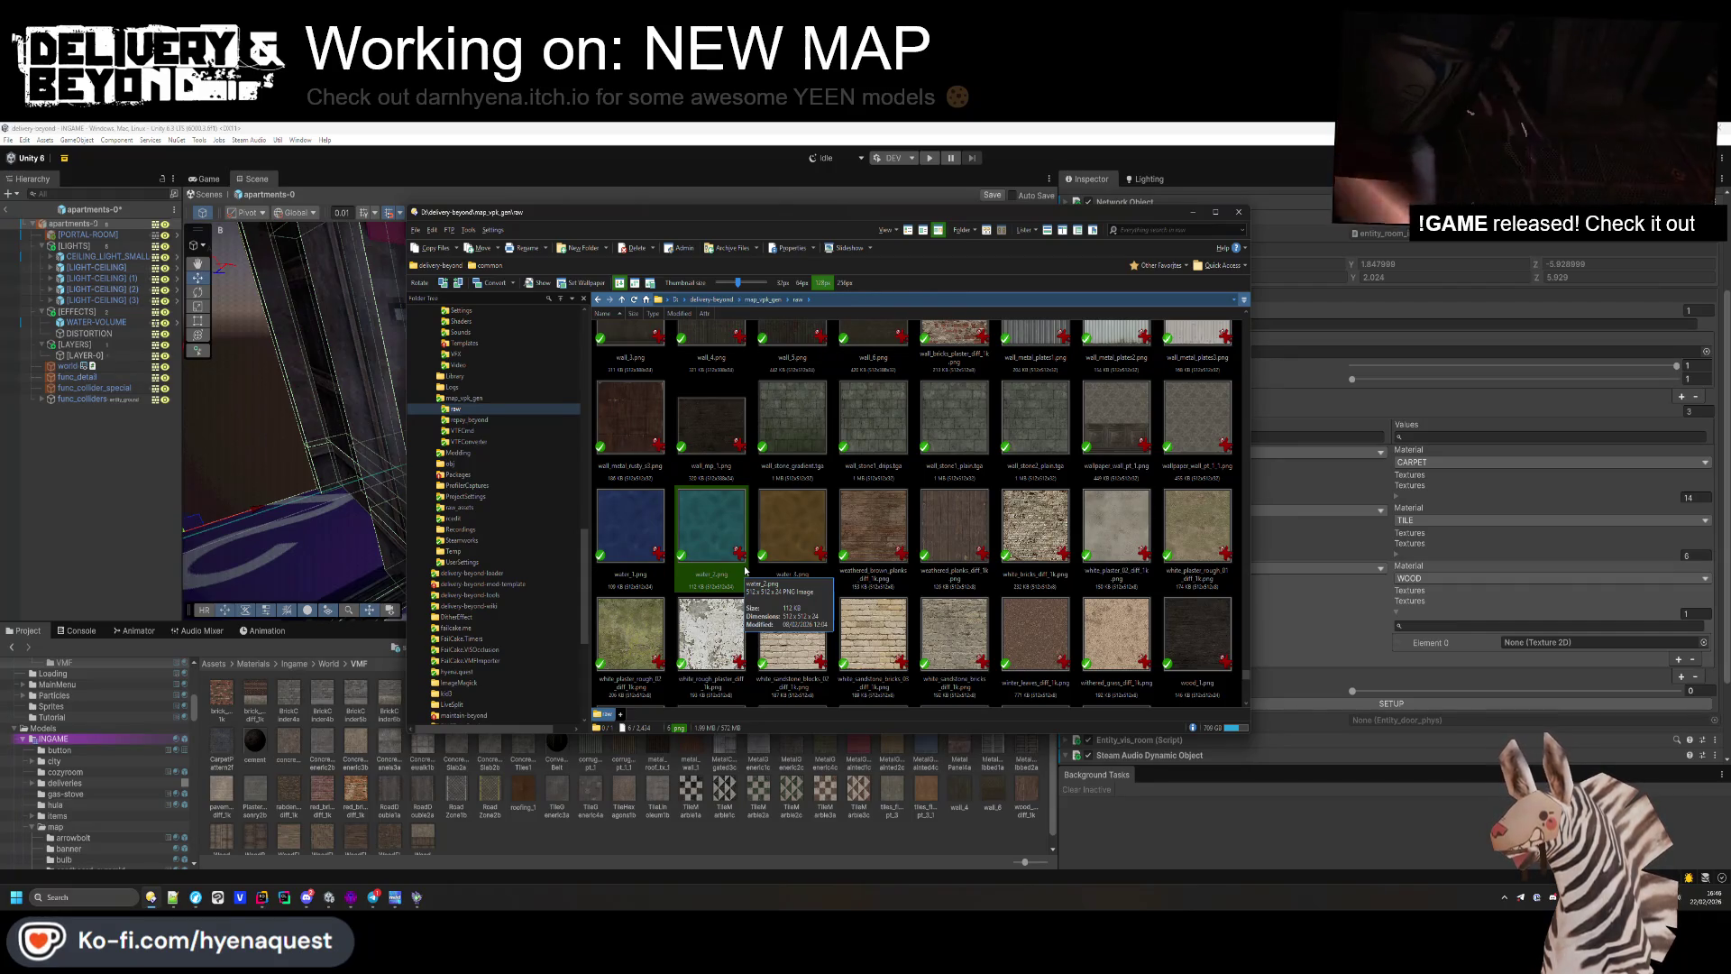
scroll(766, 545, down, 4)
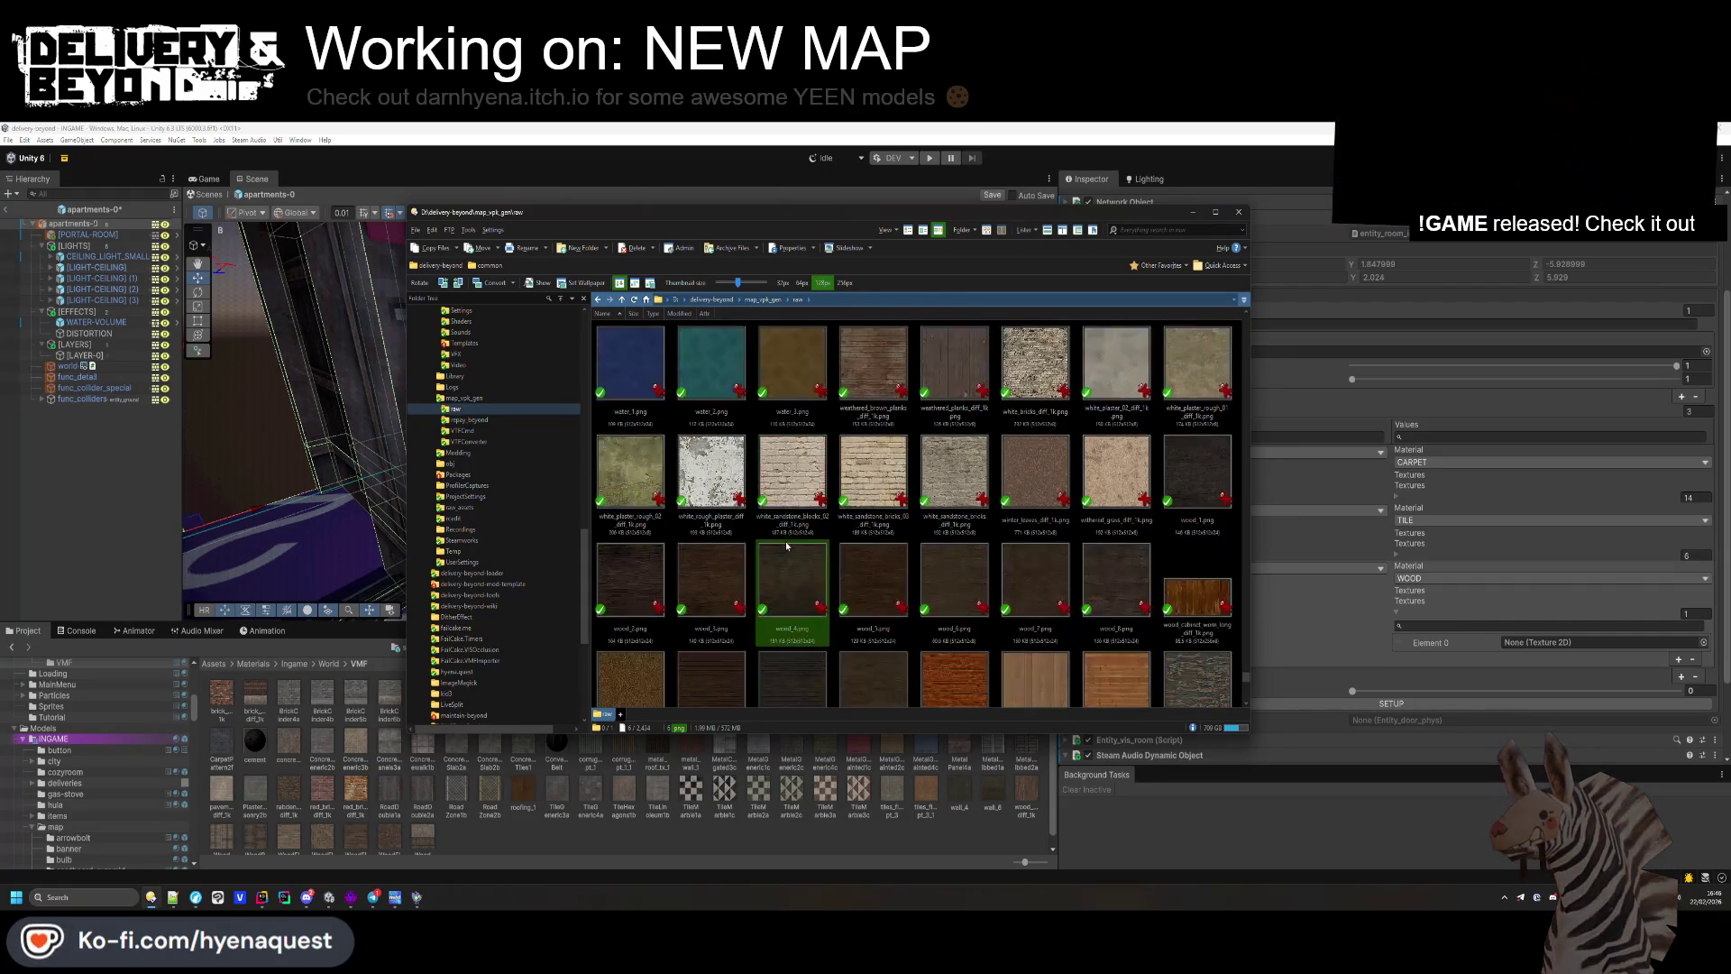
scroll(788, 525, down, 1)
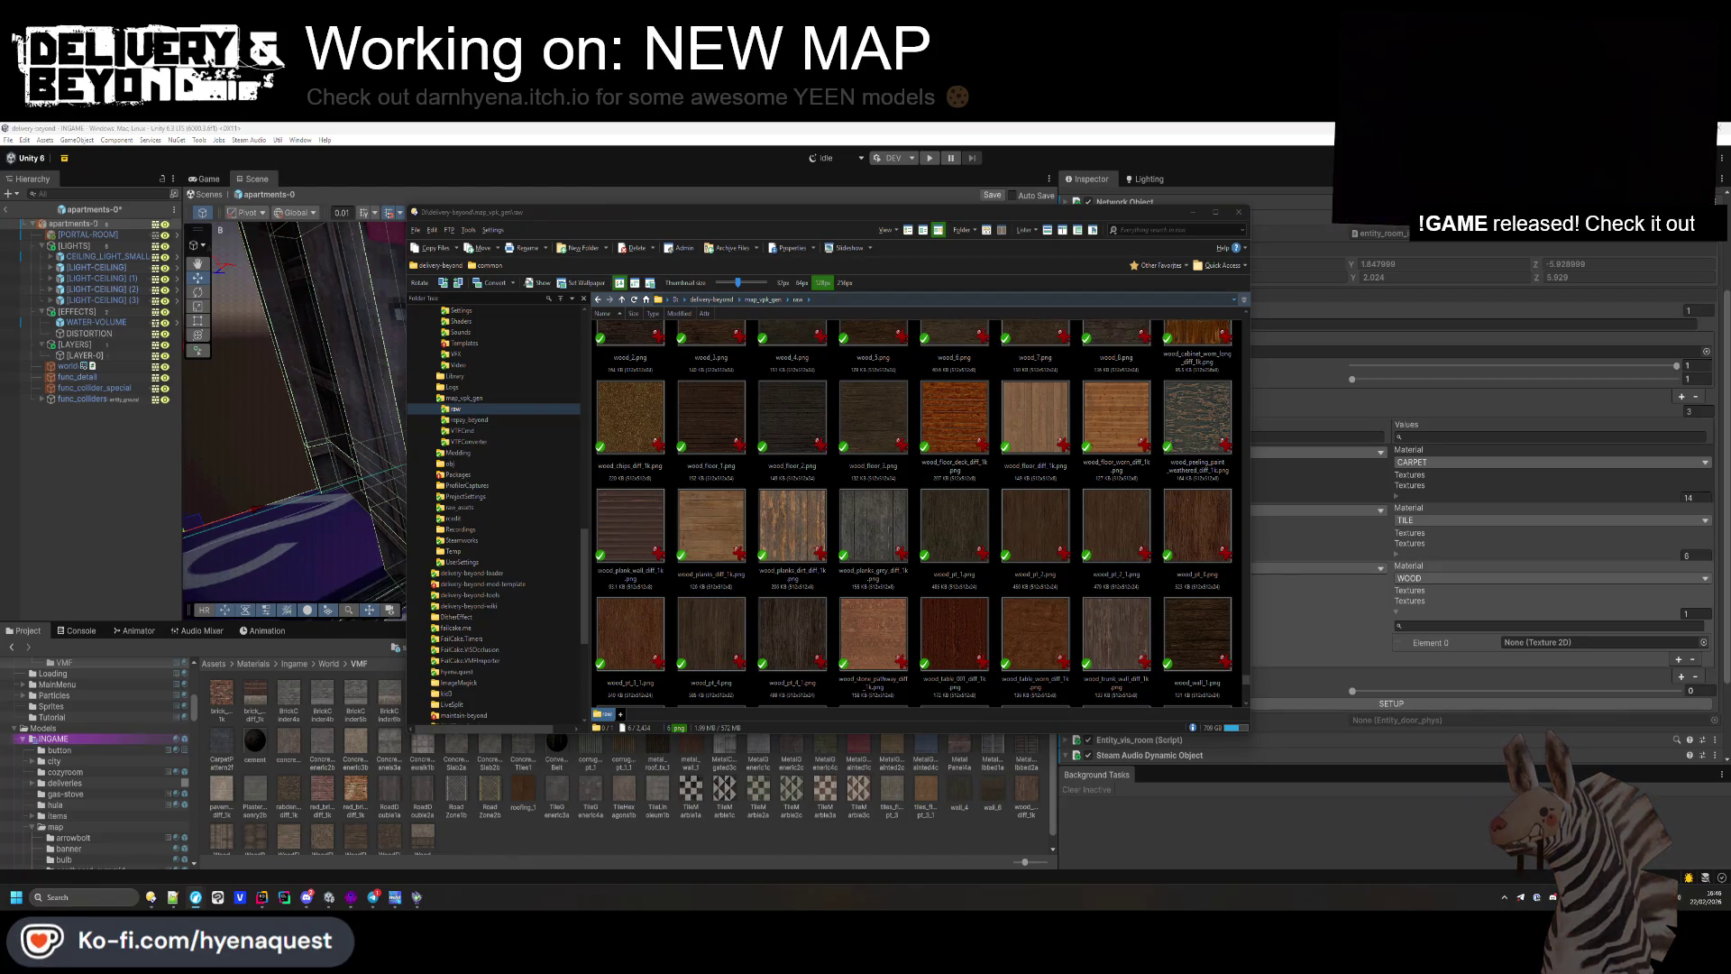
scroll(781, 564, down, 3)
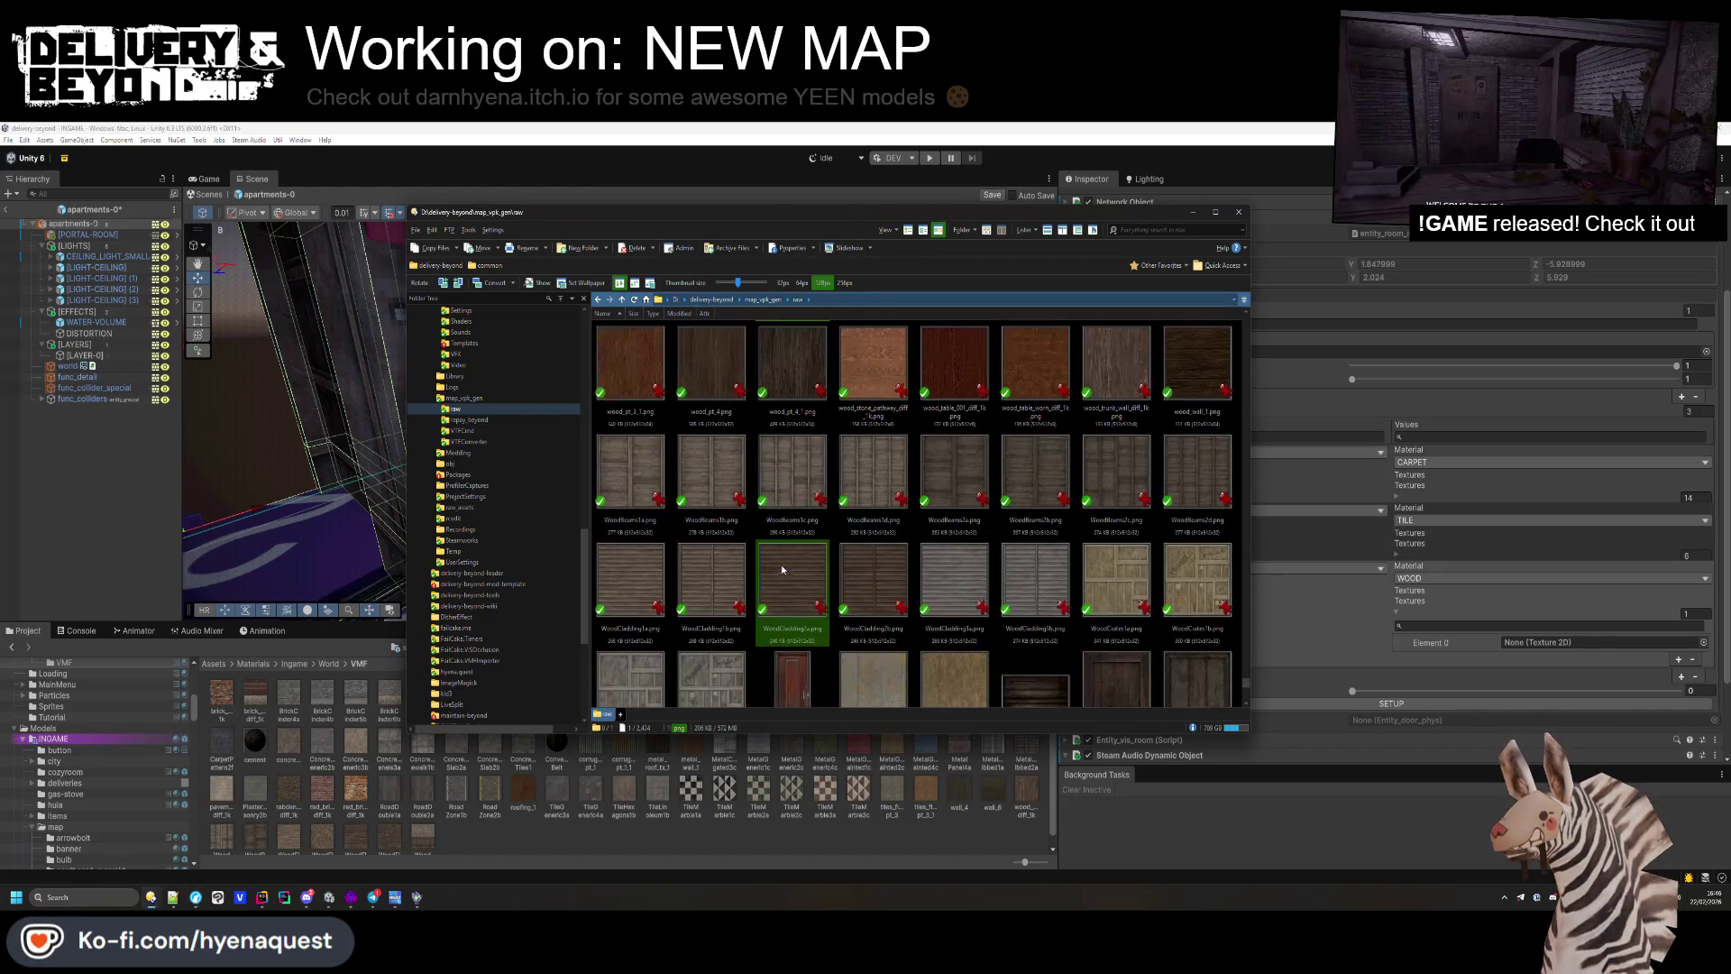
scroll(781, 556, down, 5)
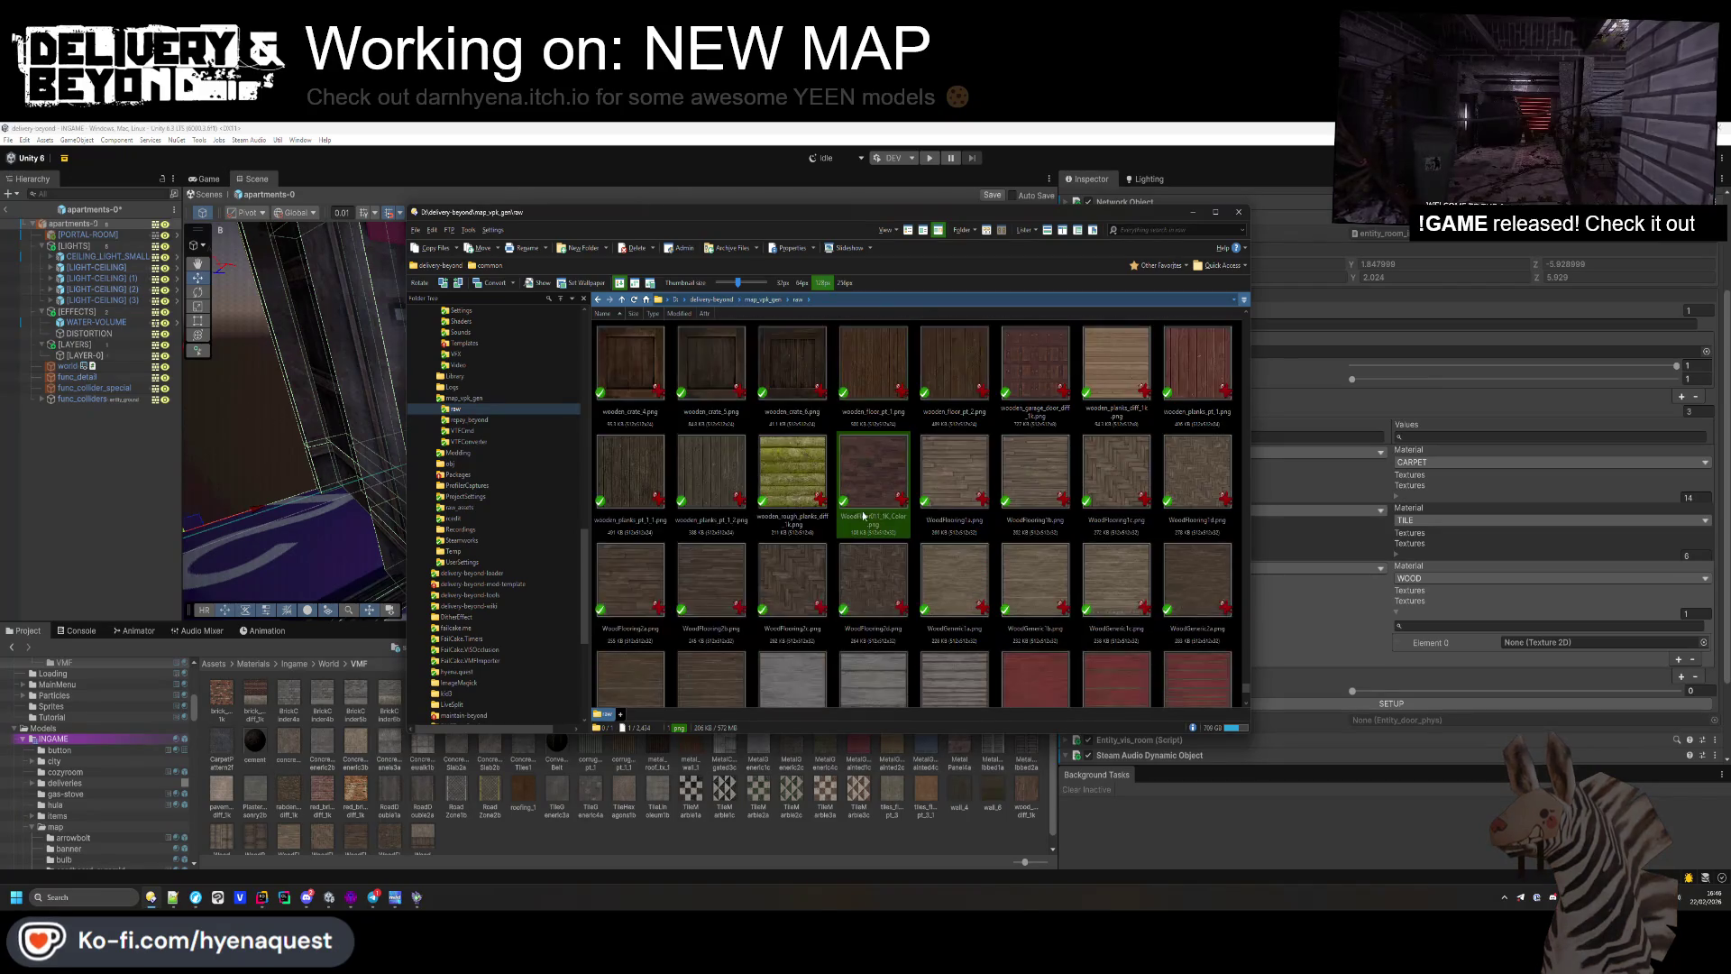
drag(769, 606, 746, 746)
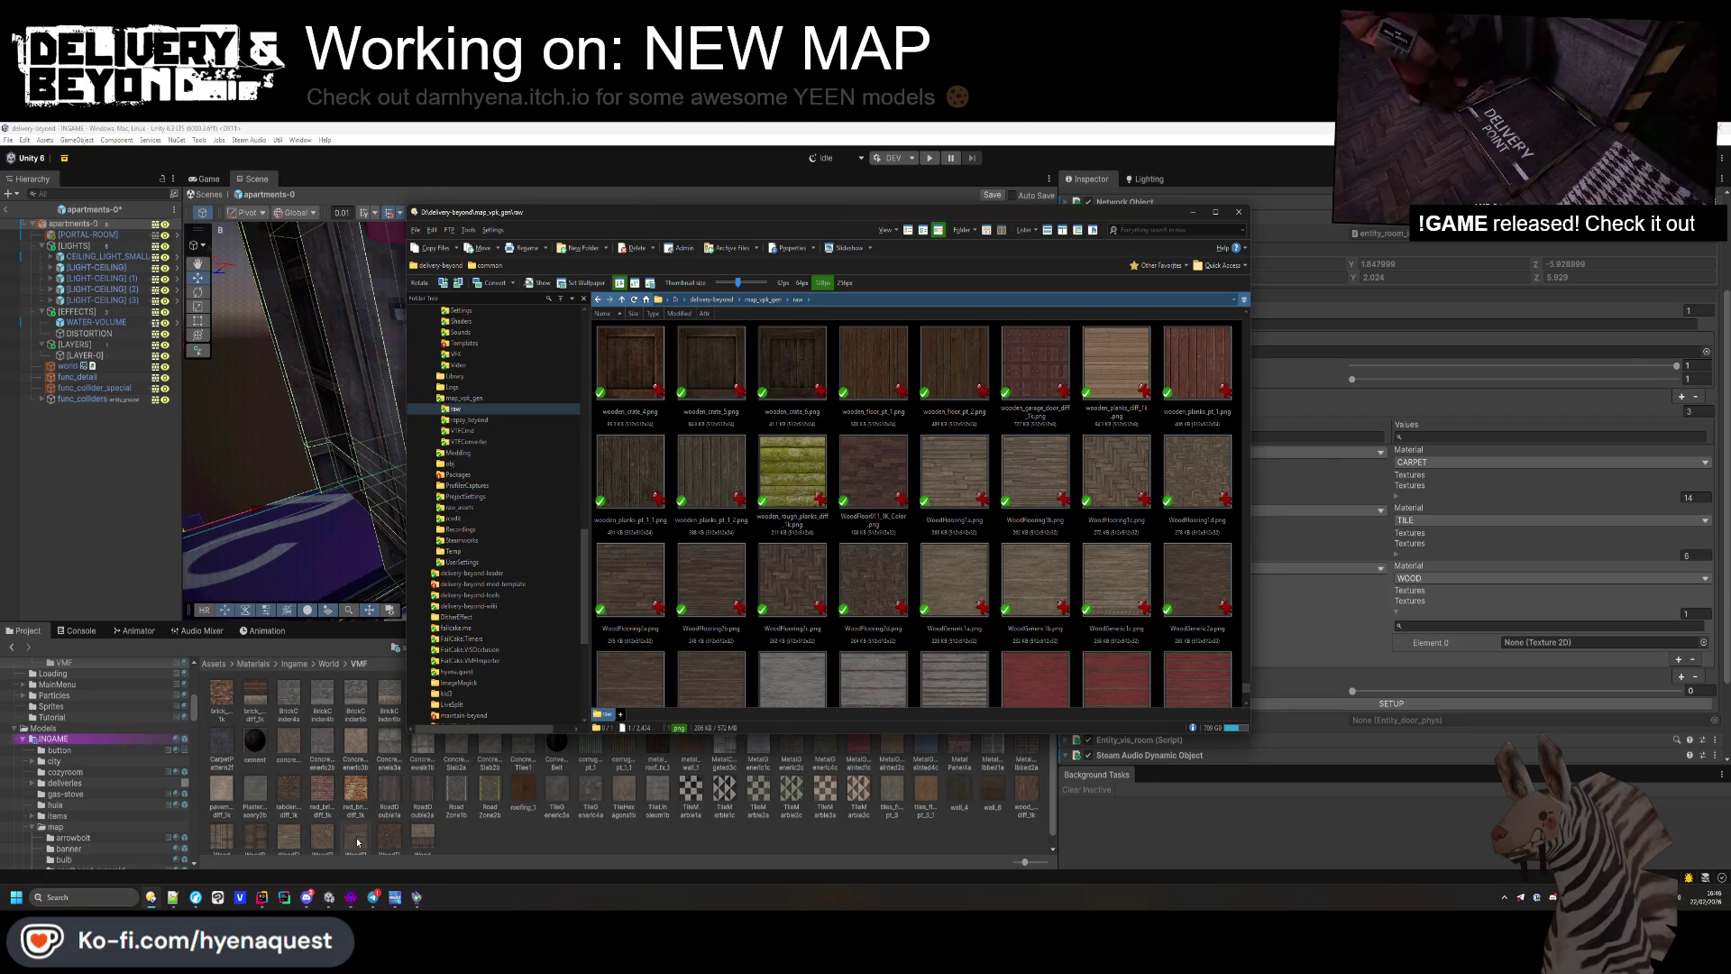
drag(356, 842, 356, 842)
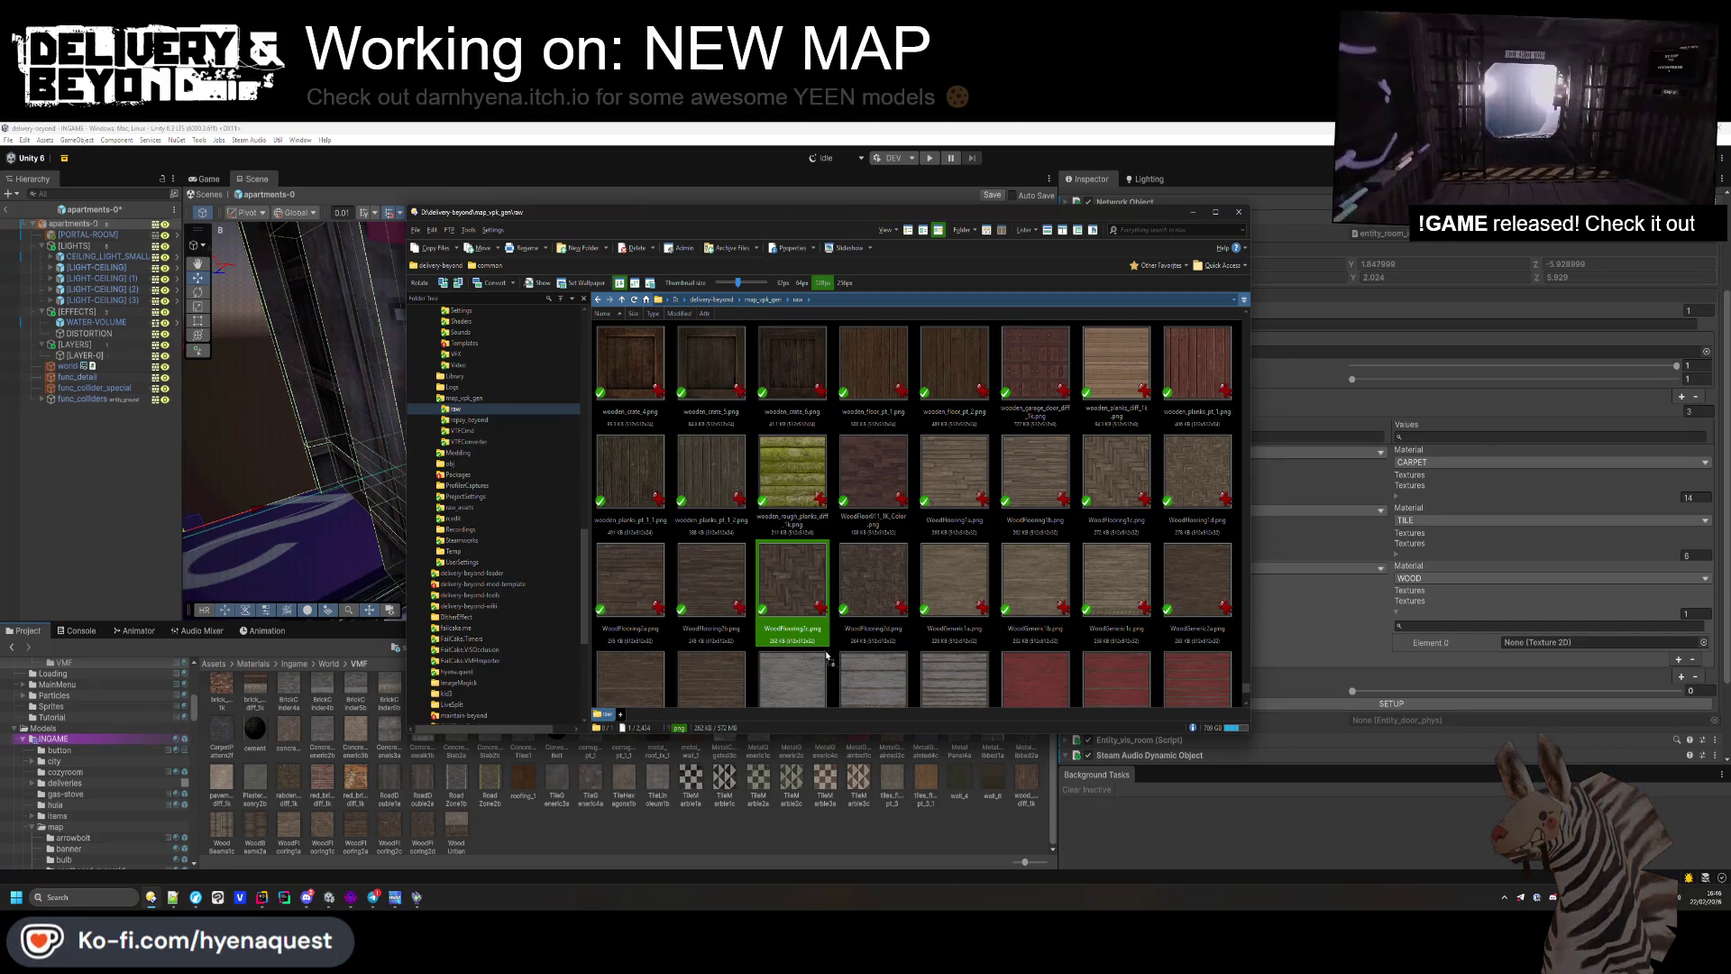
drag(624, 586, 532, 802)
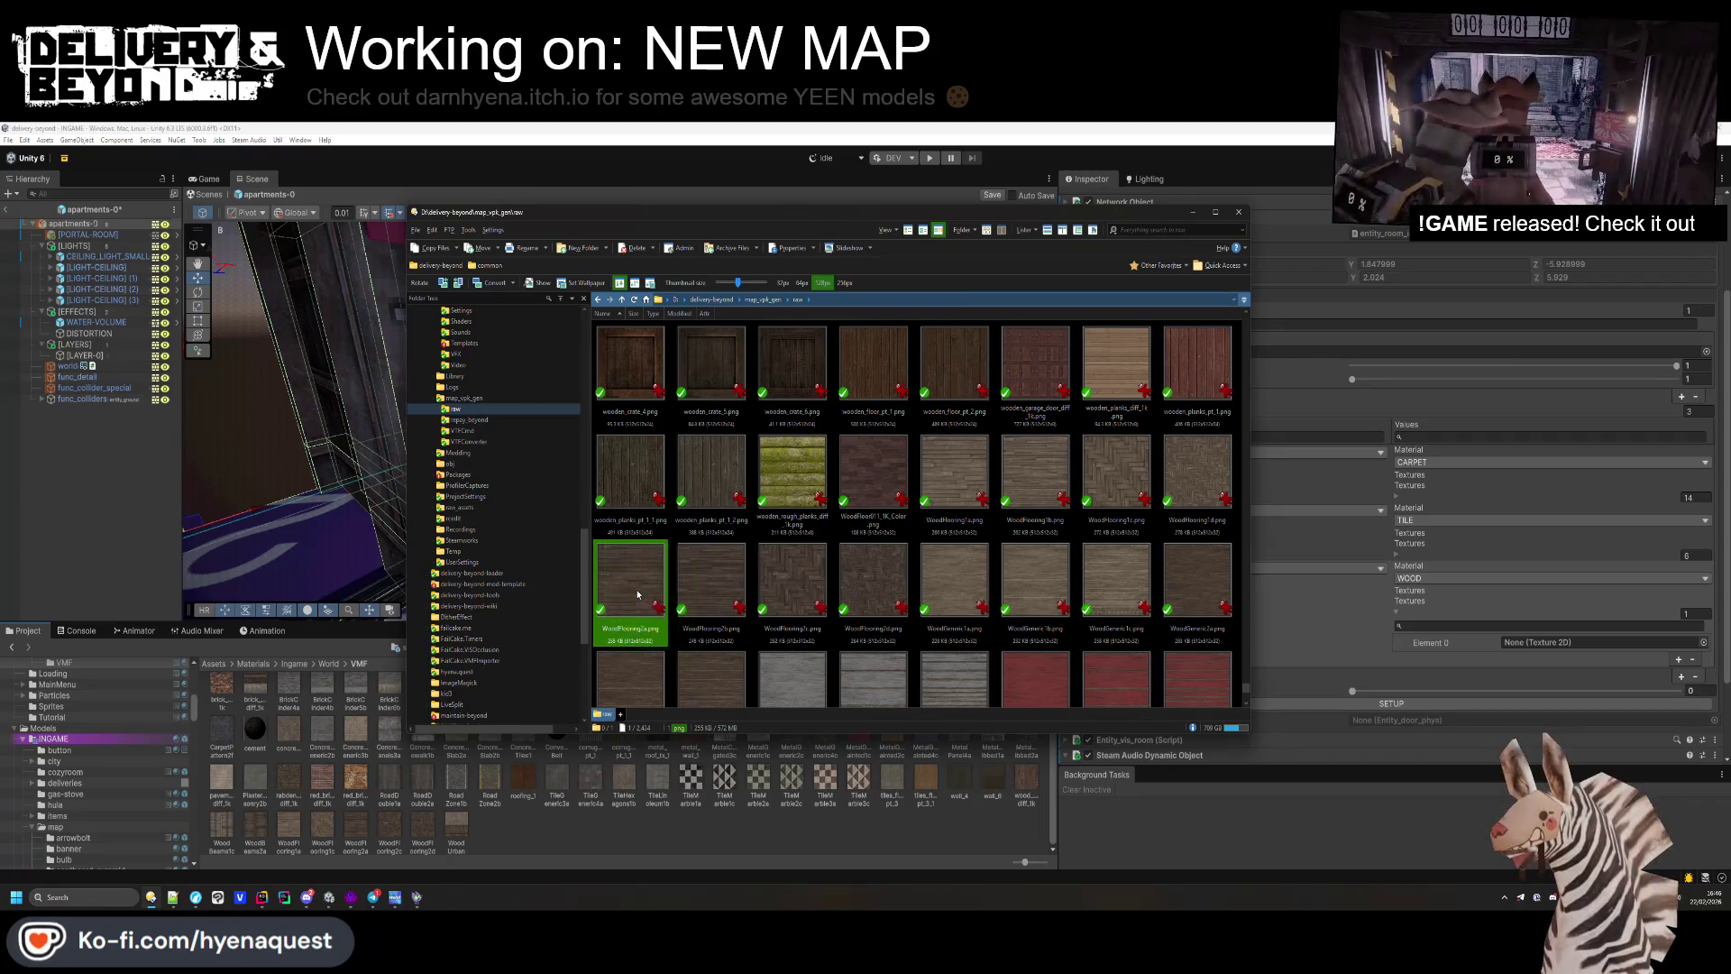
Step: Scroll back and select the WoodFlooring1a texture
scroll(1207, 565, down, 10)
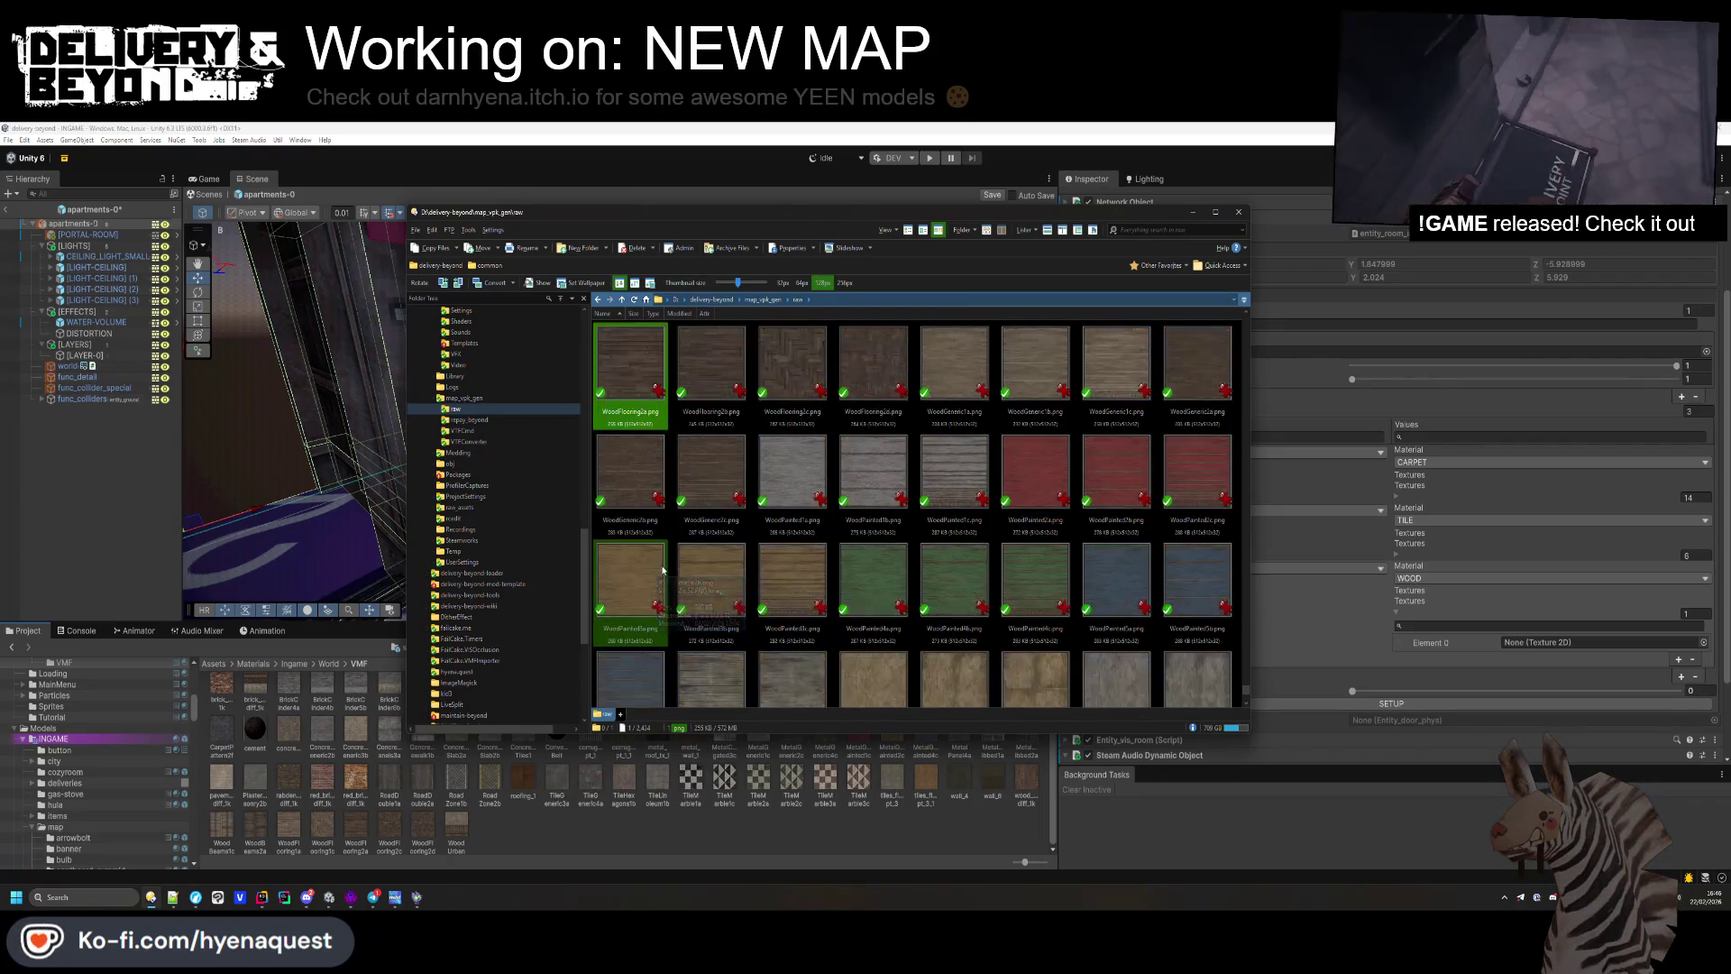
scroll(689, 574, up, 3)
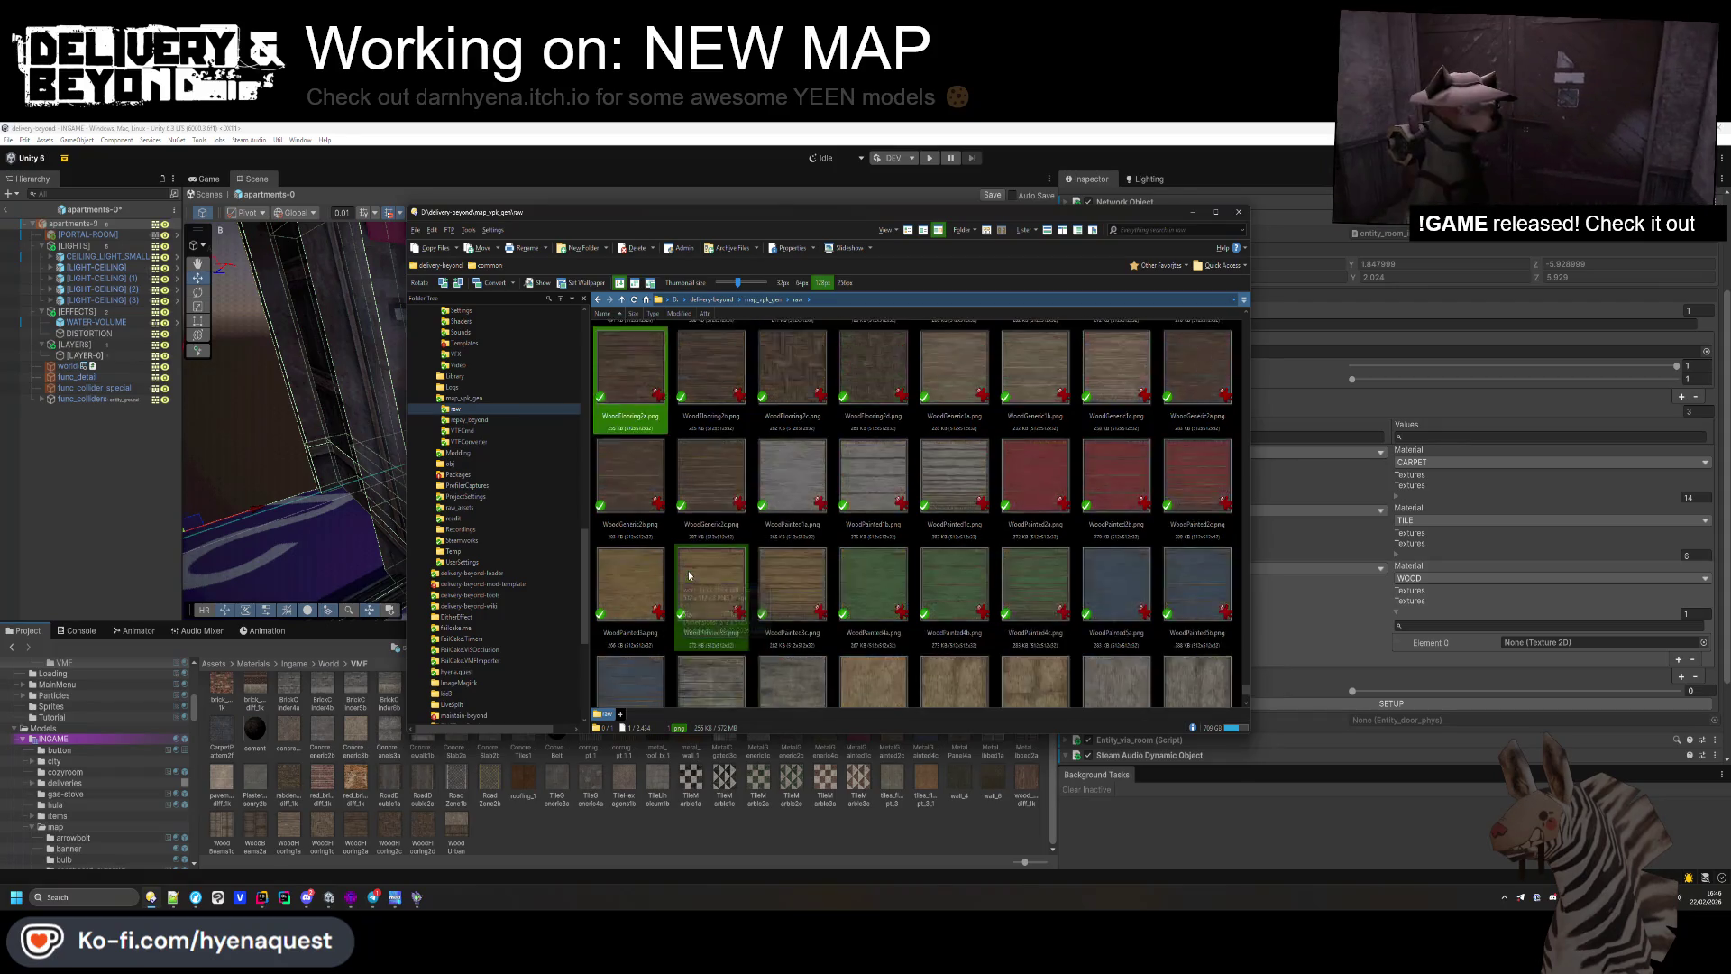
scroll(689, 570, up, 1)
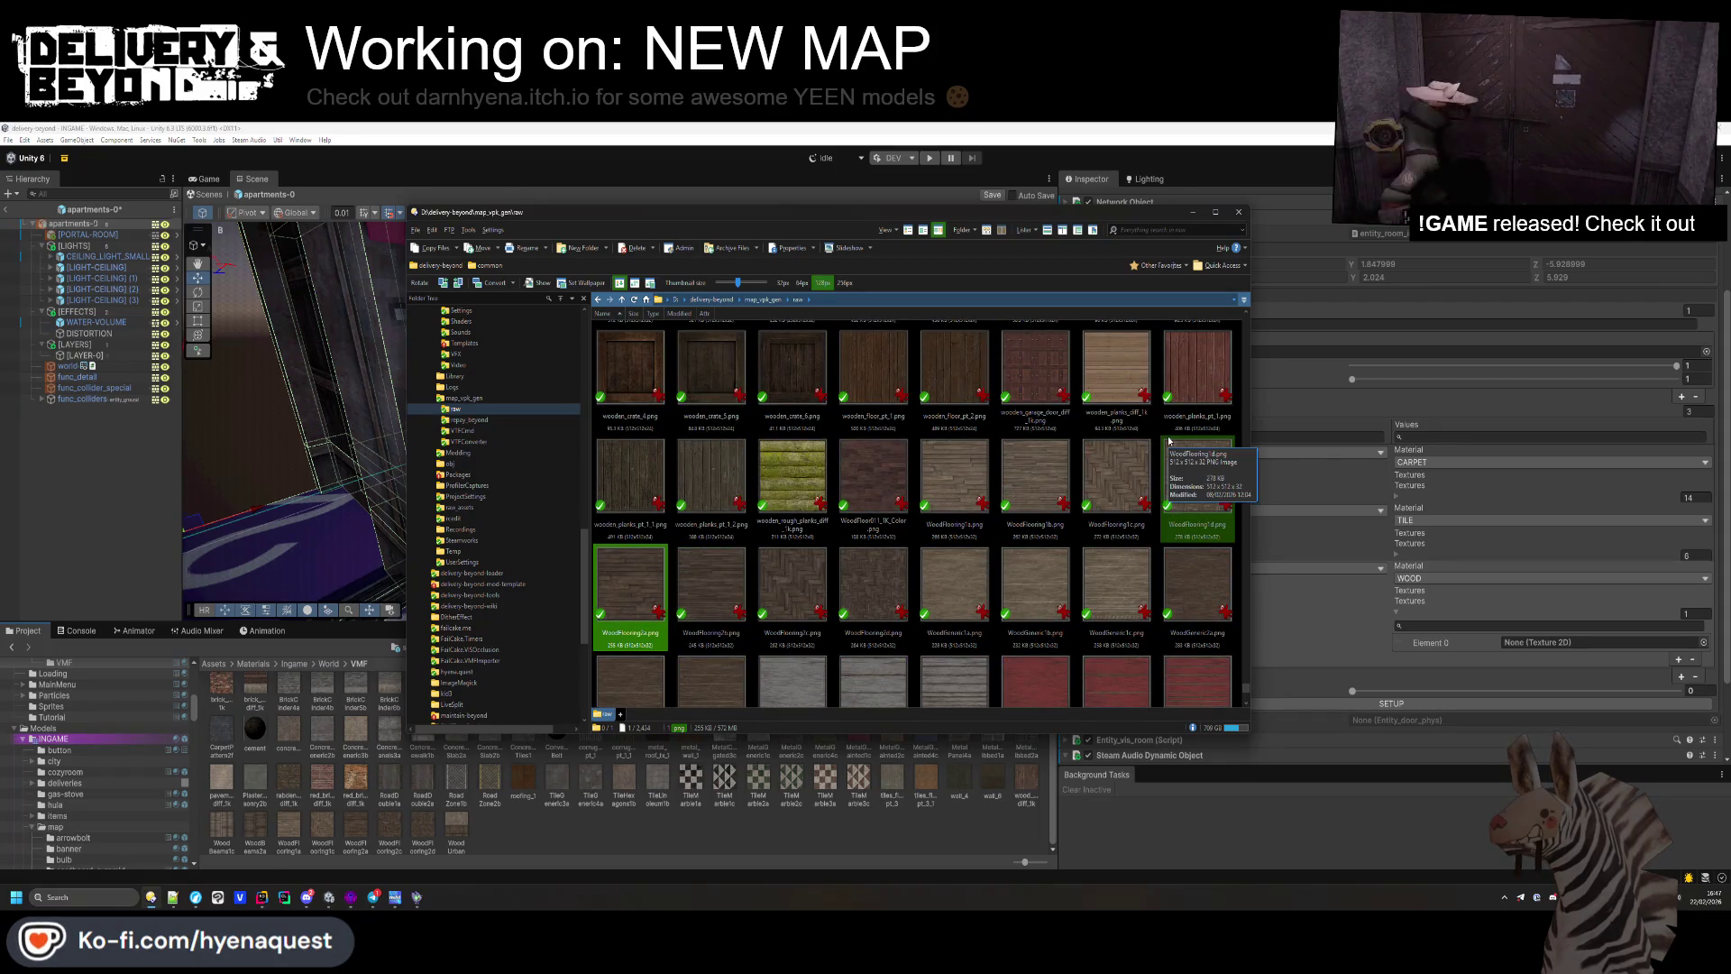
click(963, 477)
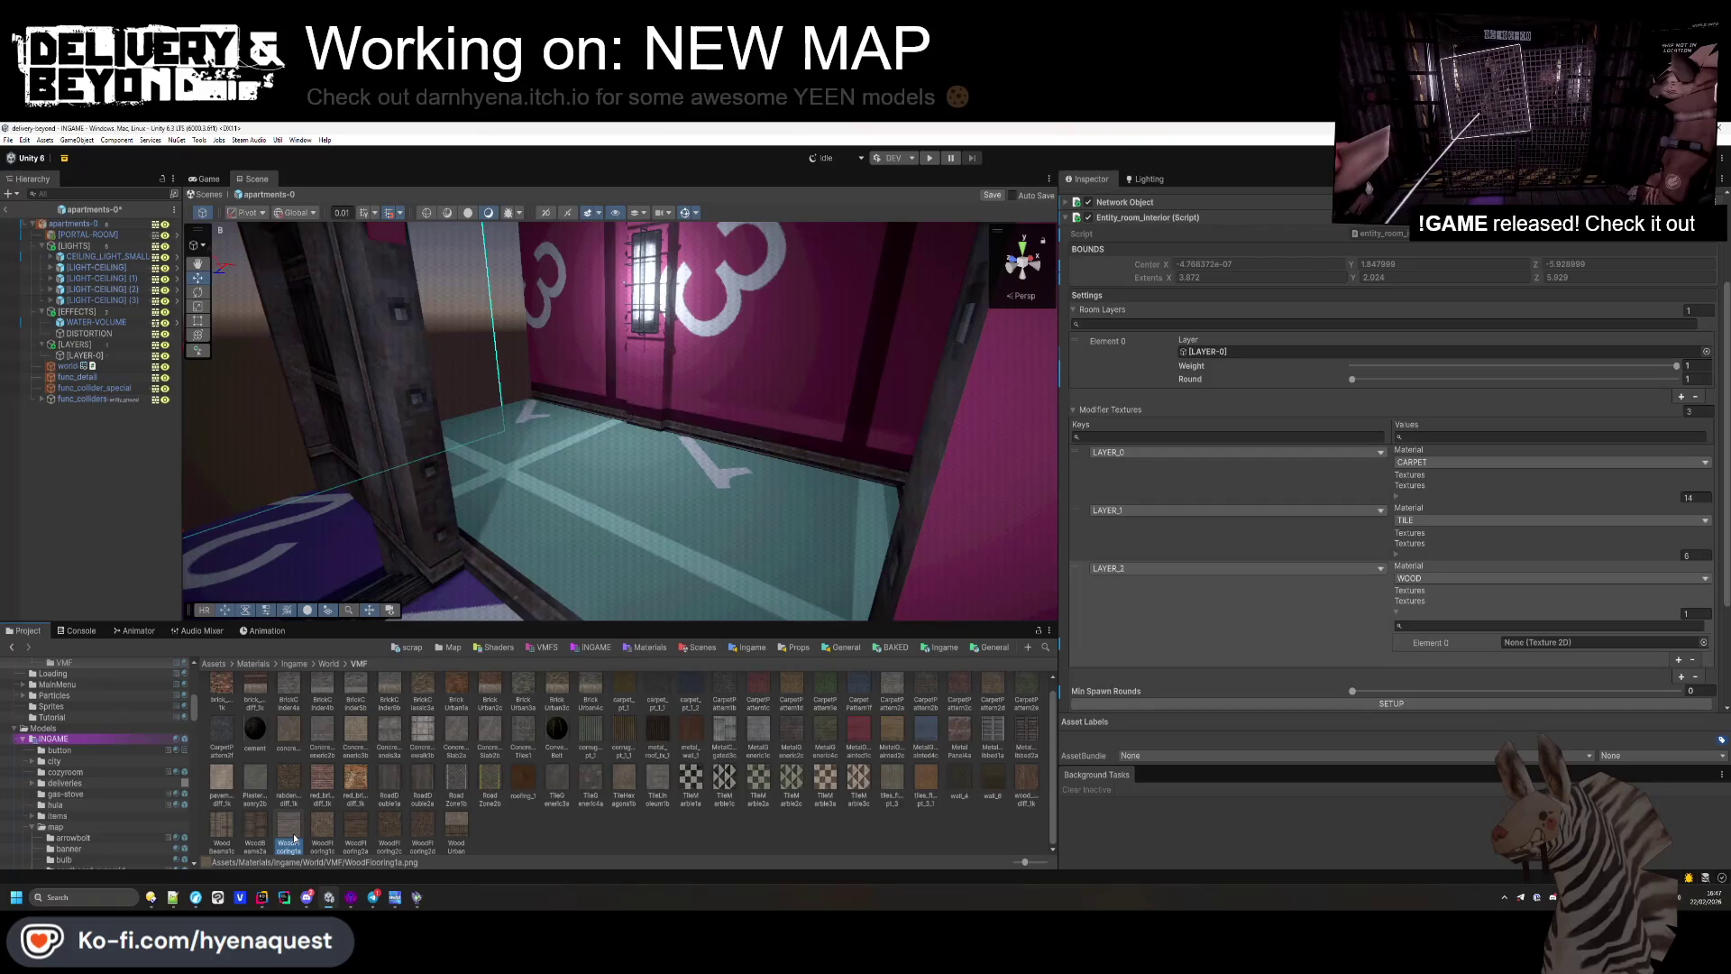
Step: Drag WoodFlooring1a onto Element 0 of LAYER_2's Textures list
mouse_move(294, 839)
mouse_down()
mouse_move(1262, 541)
mouse_move(1536, 523)
mouse_up()
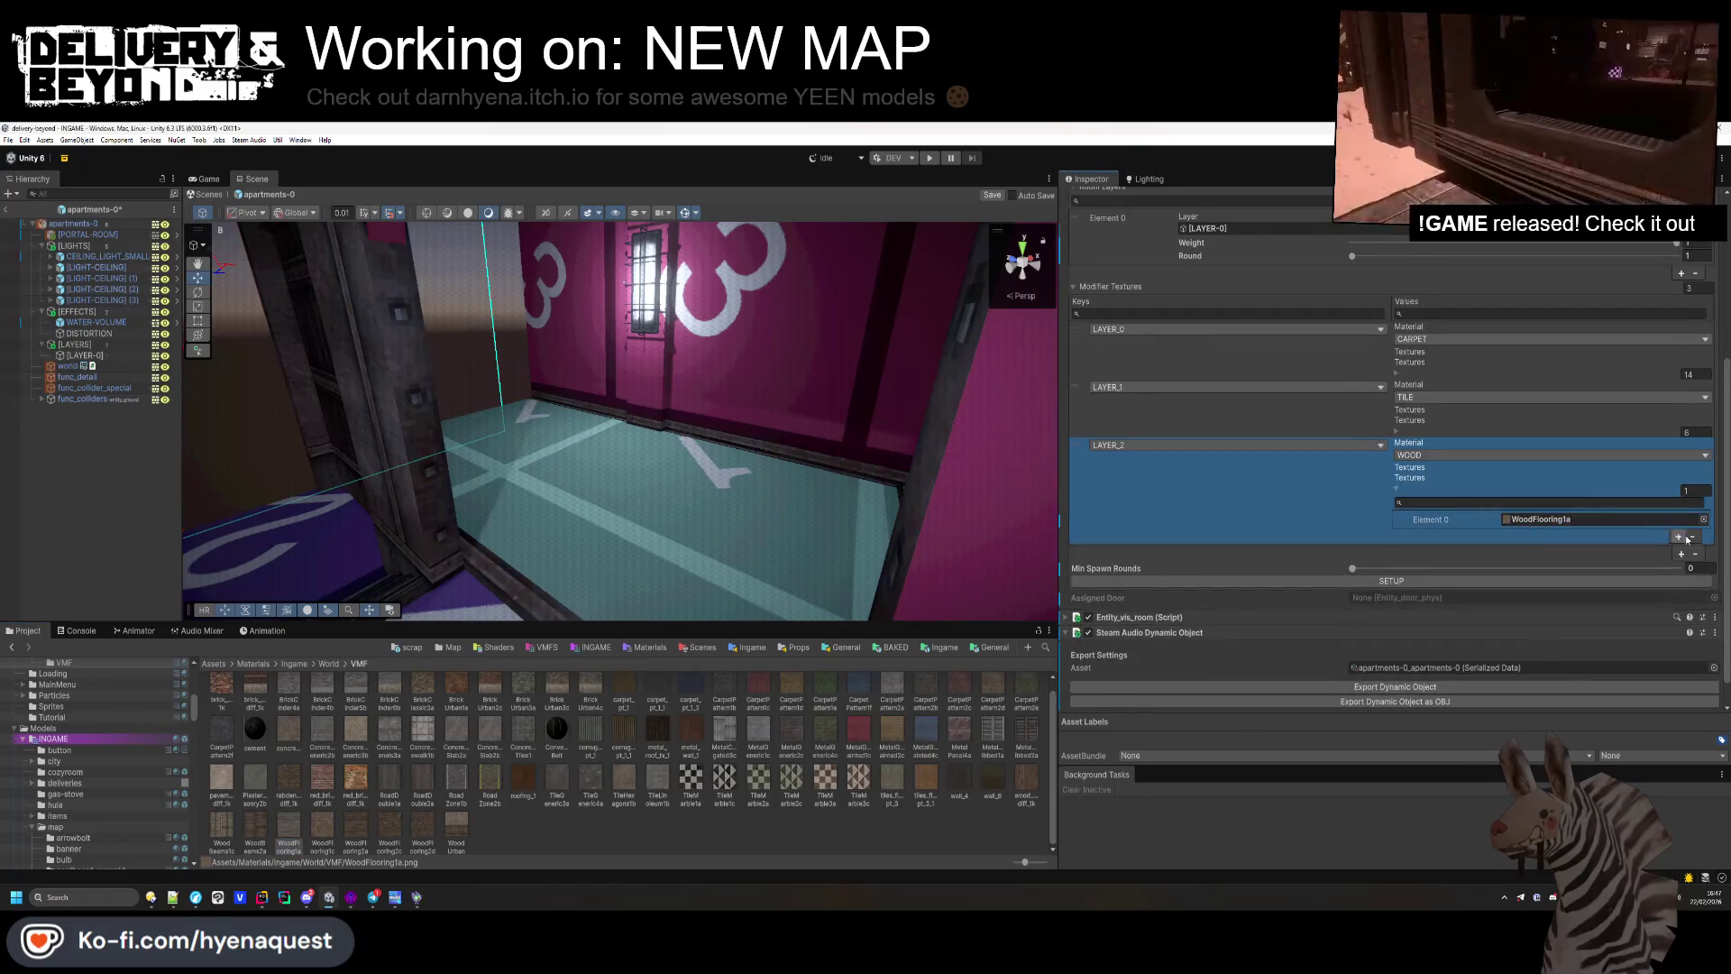
Step: Fill LAYER_2's first three texture slots with WoodFlooring1a, WoodFlooring1c and WoodFlooring2a
mouse_move(322, 829)
mouse_down()
mouse_move(1443, 504)
mouse_move(1541, 534)
mouse_up()
click(1678, 552)
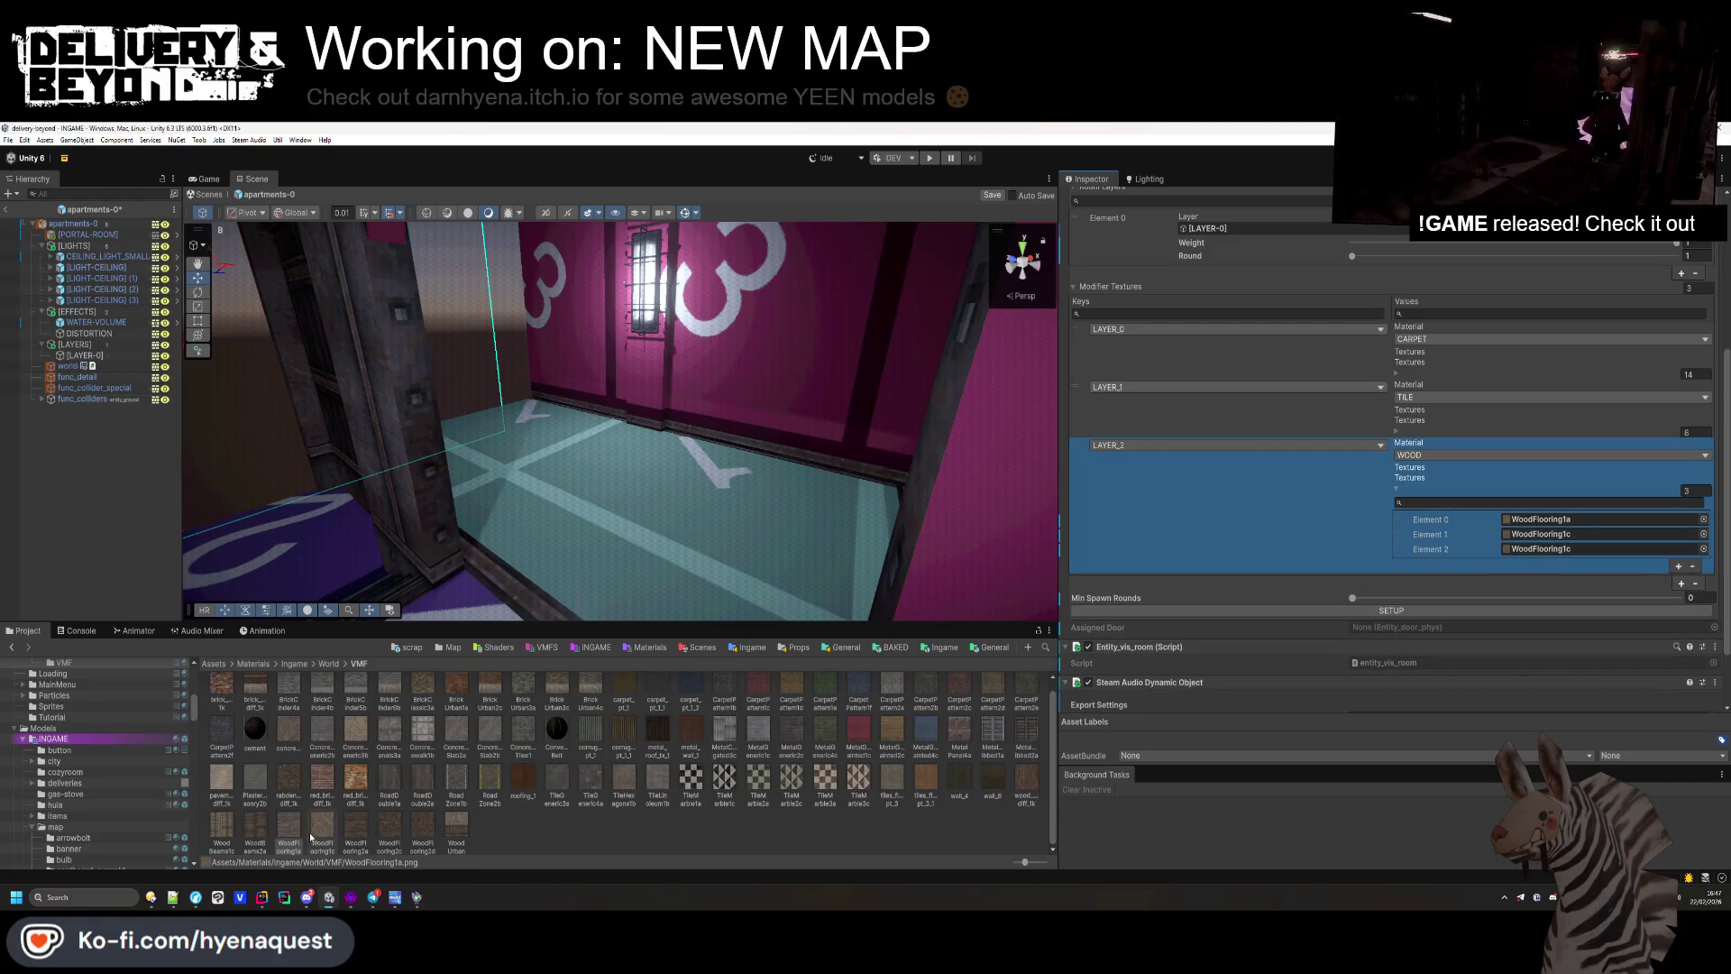
mouse_move(300, 834)
mouse_down()
mouse_move(1570, 542)
mouse_move(1541, 548)
mouse_move(1660, 579)
mouse_up()
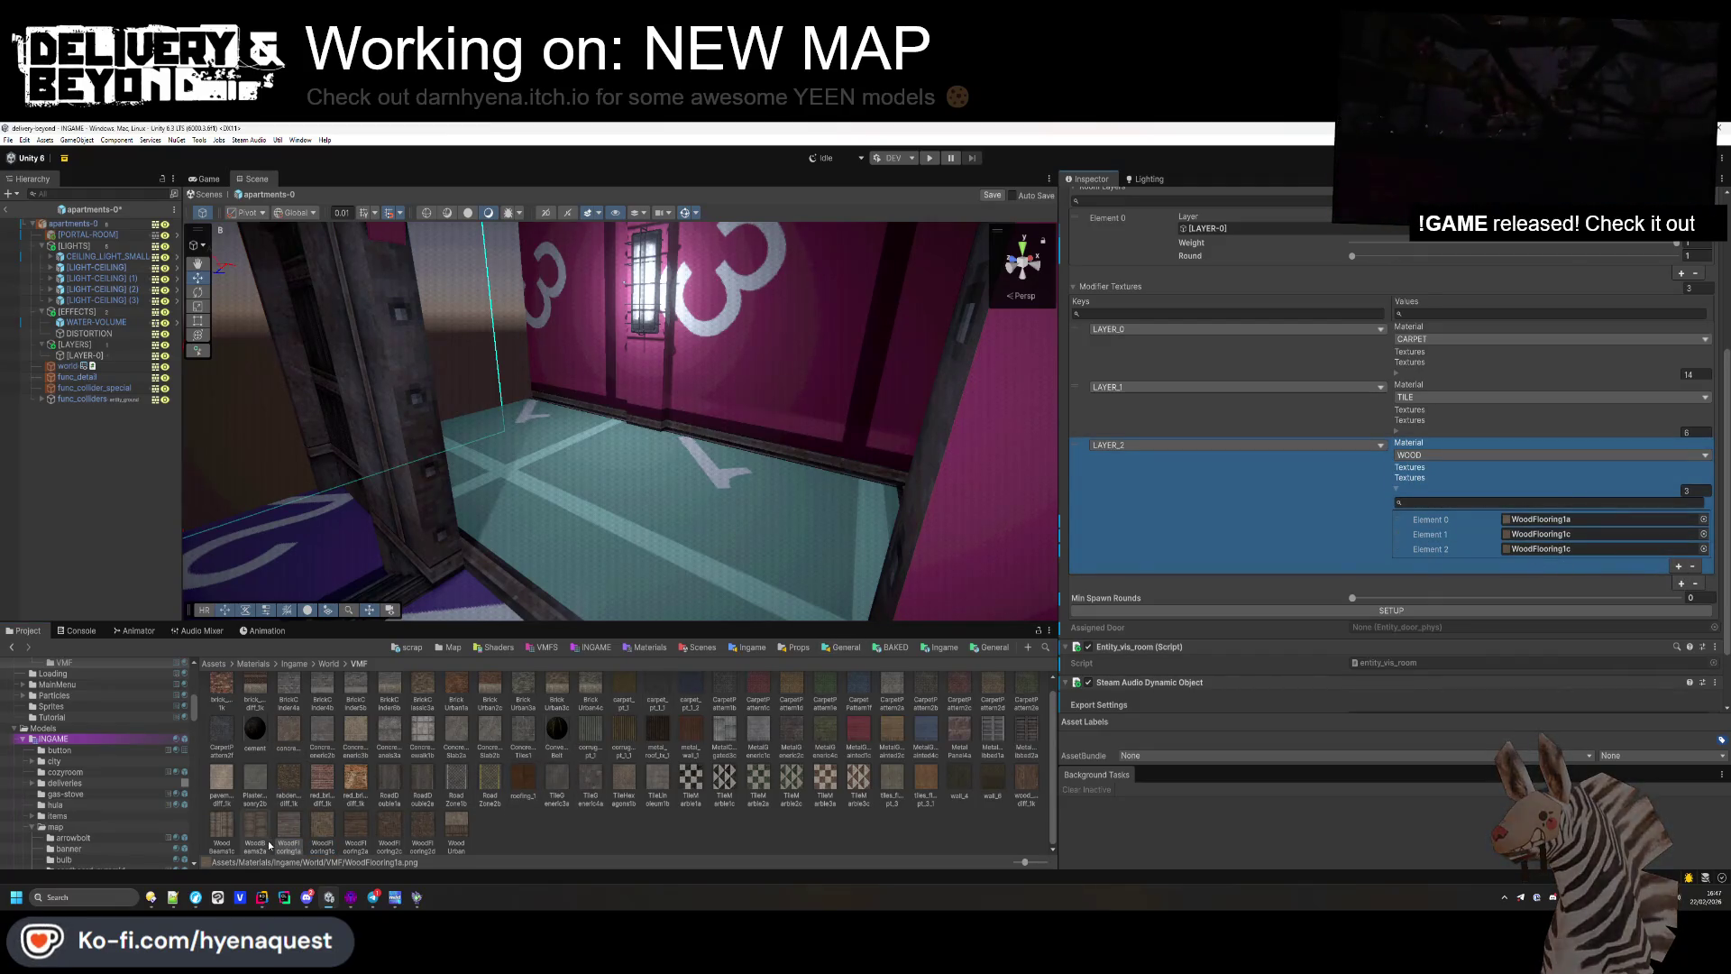
click(291, 836)
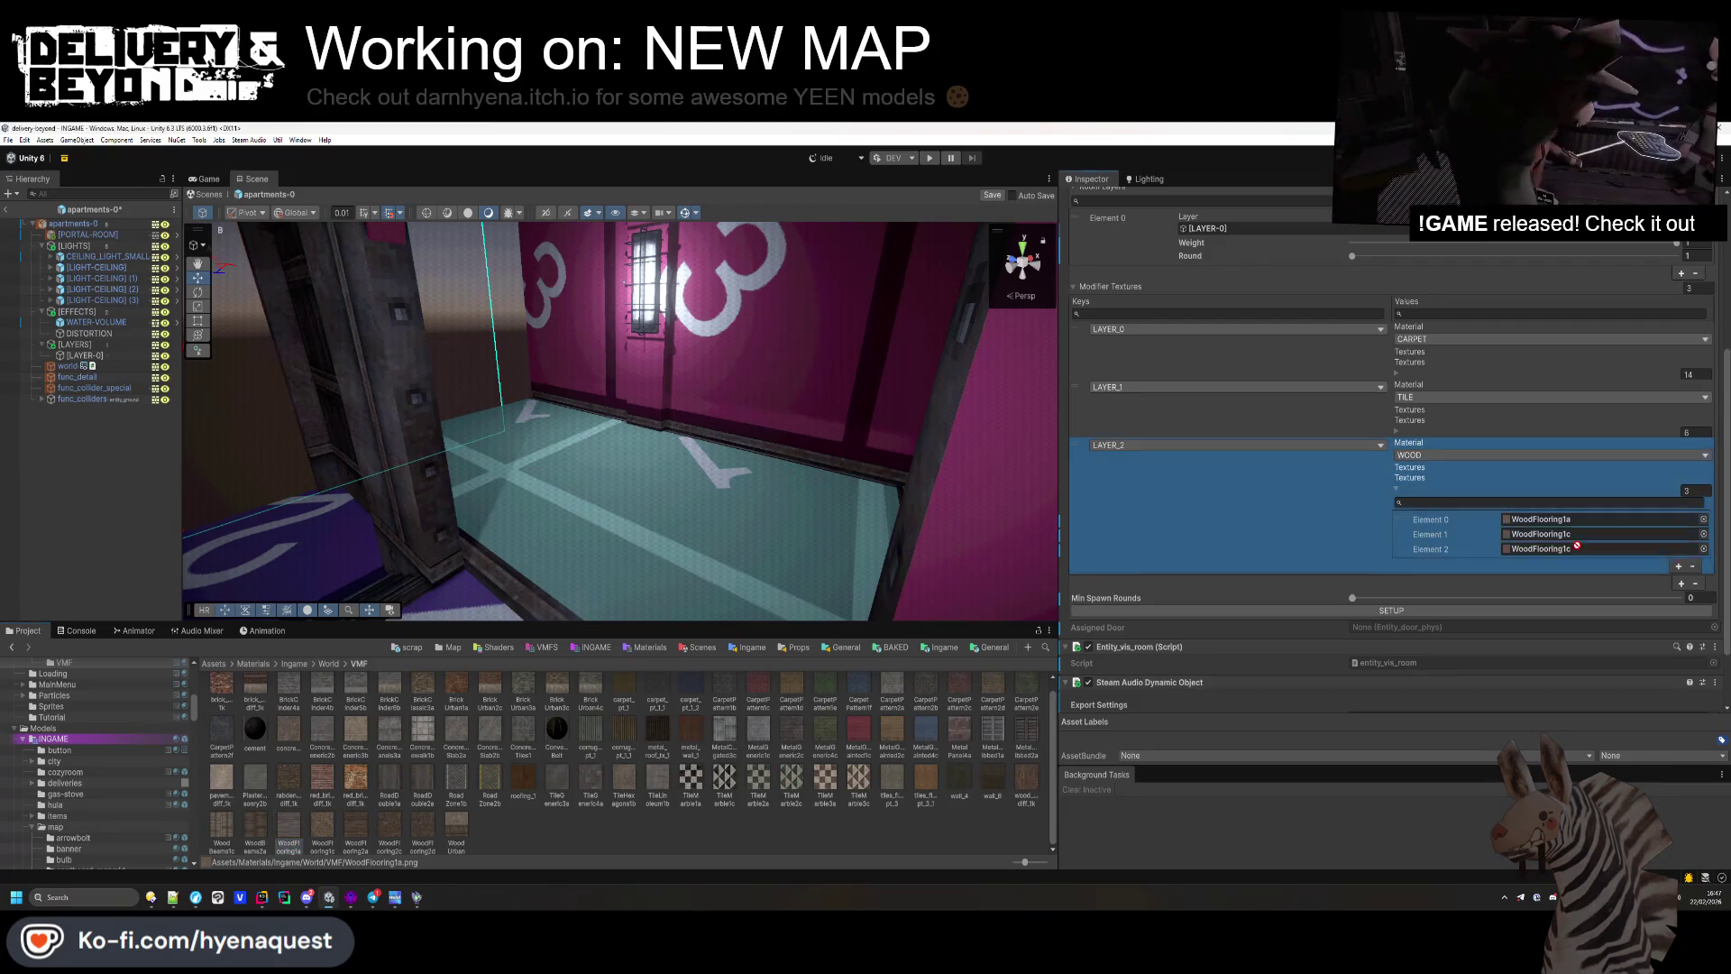
mouse_move(322, 829)
mouse_down()
mouse_move(992, 631)
mouse_move(1564, 523)
mouse_up()
click(356, 835)
mouse_move(356, 841)
mouse_down()
mouse_move(1037, 685)
mouse_move(1533, 505)
mouse_move(1564, 468)
mouse_up()
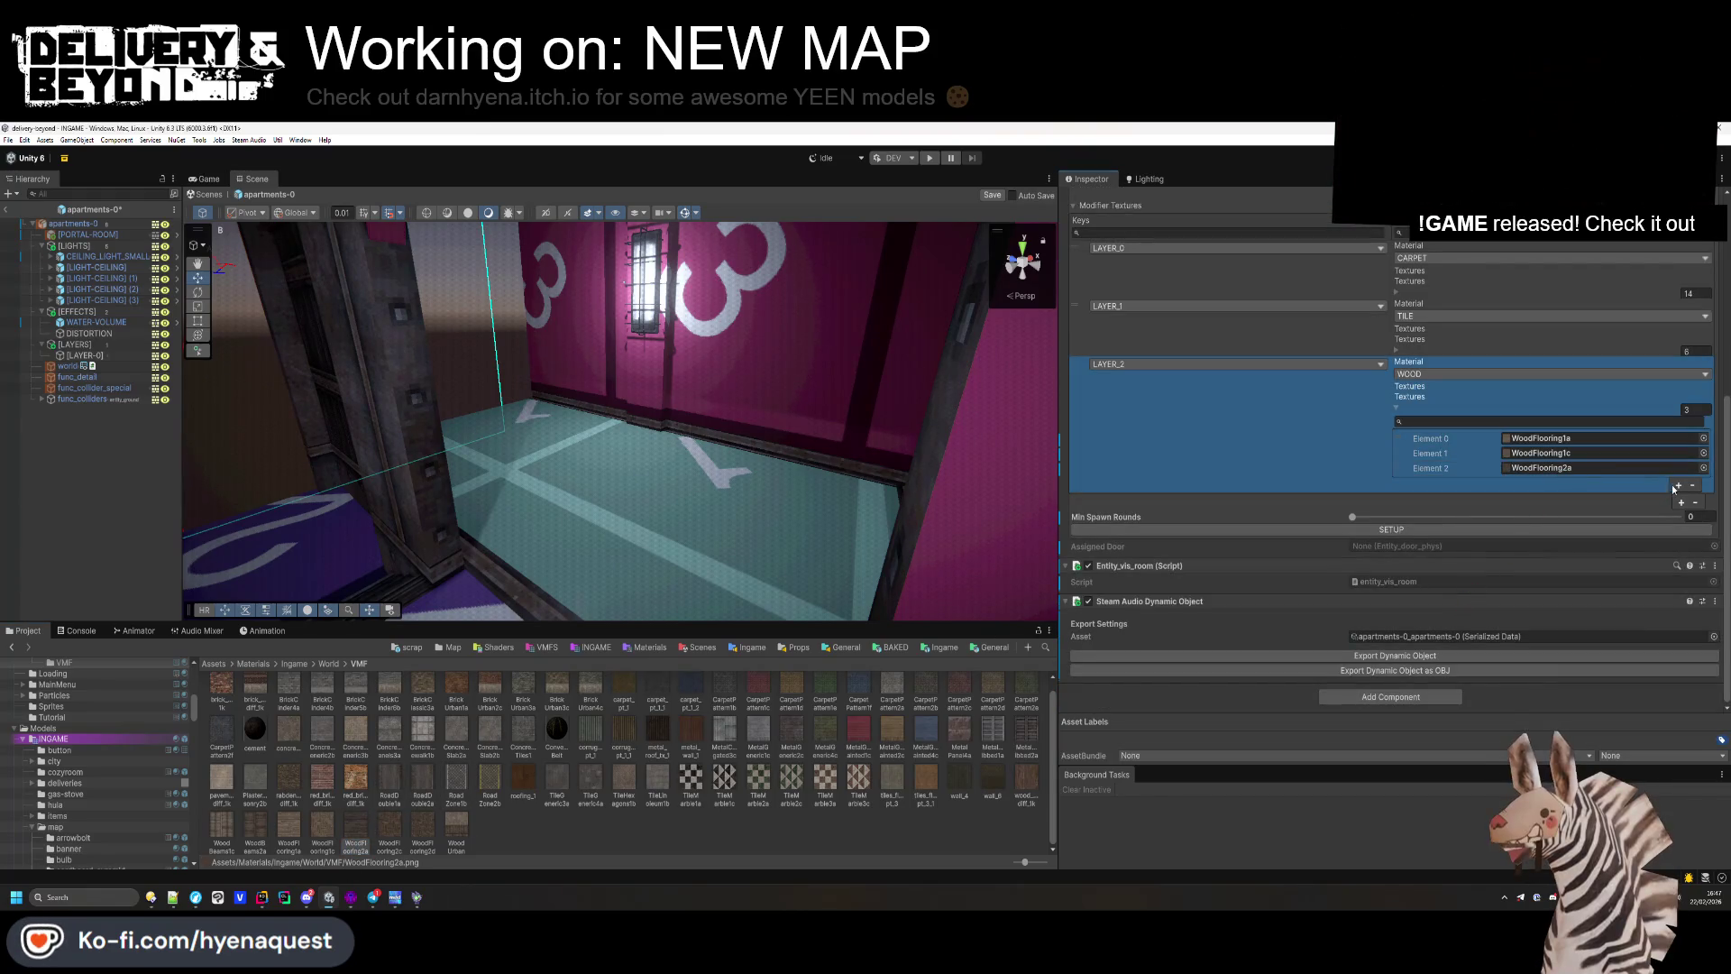
Step: Add two more LAYER_2 slots holding WoodFlooring2c and WoodFlooring2d, then save the scene
click(1678, 485)
drag(1415, 538, 1550, 483)
click(1677, 499)
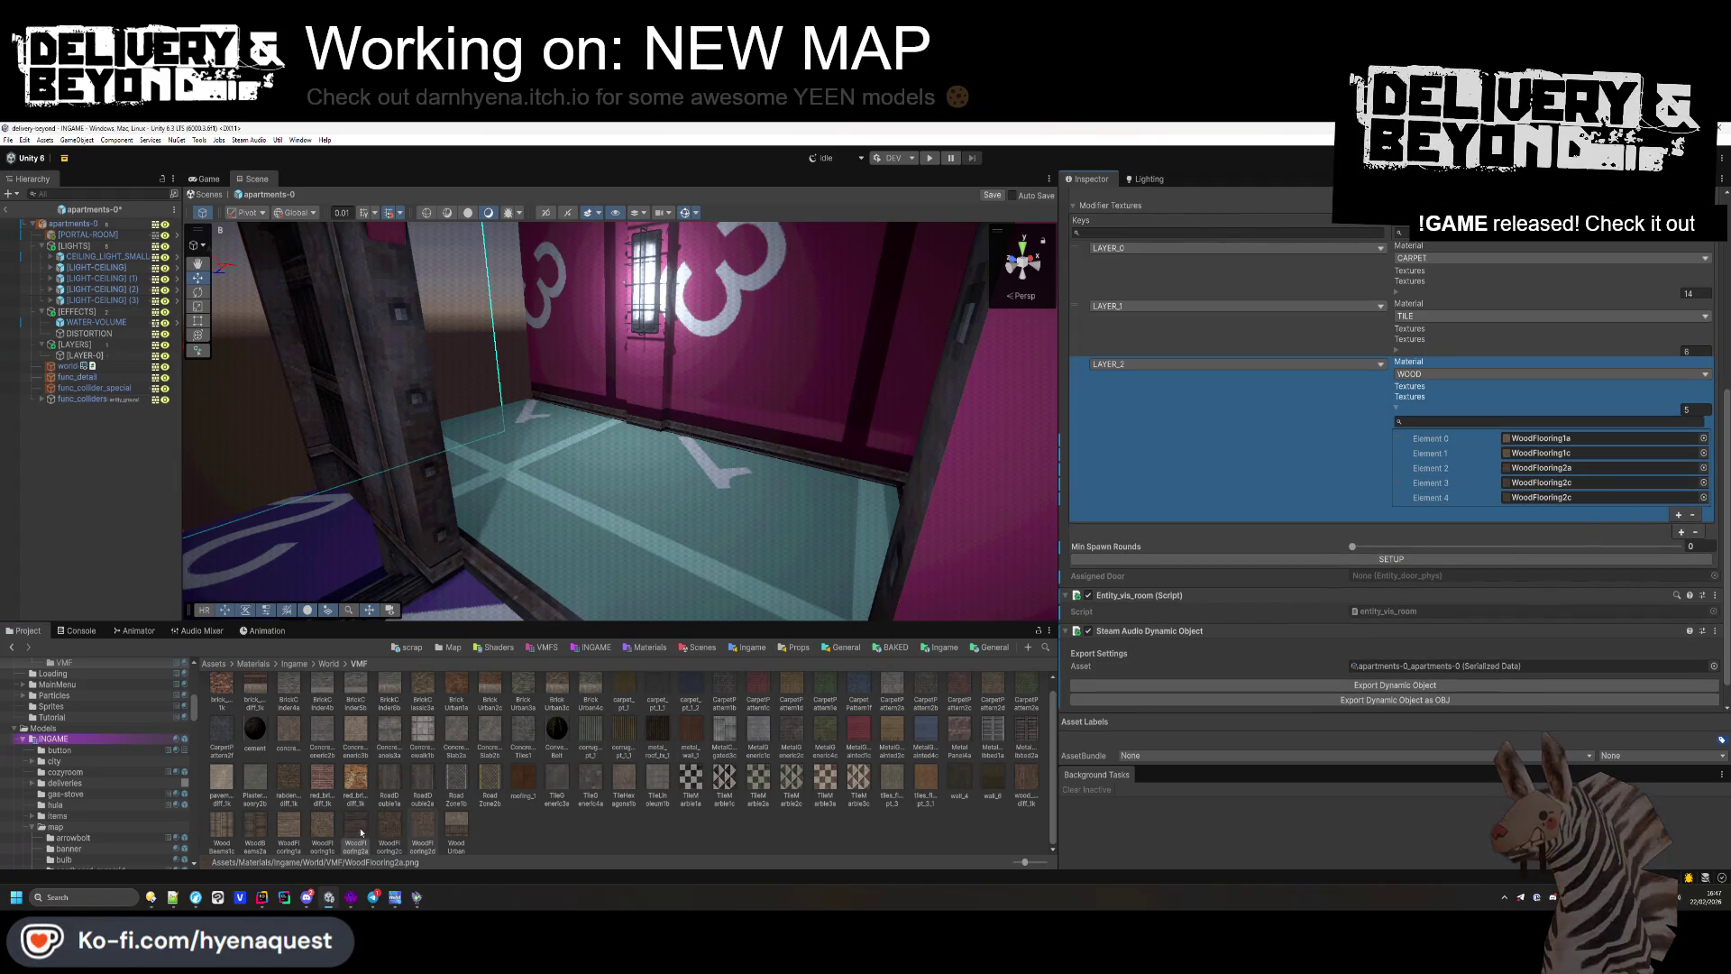
click(421, 832)
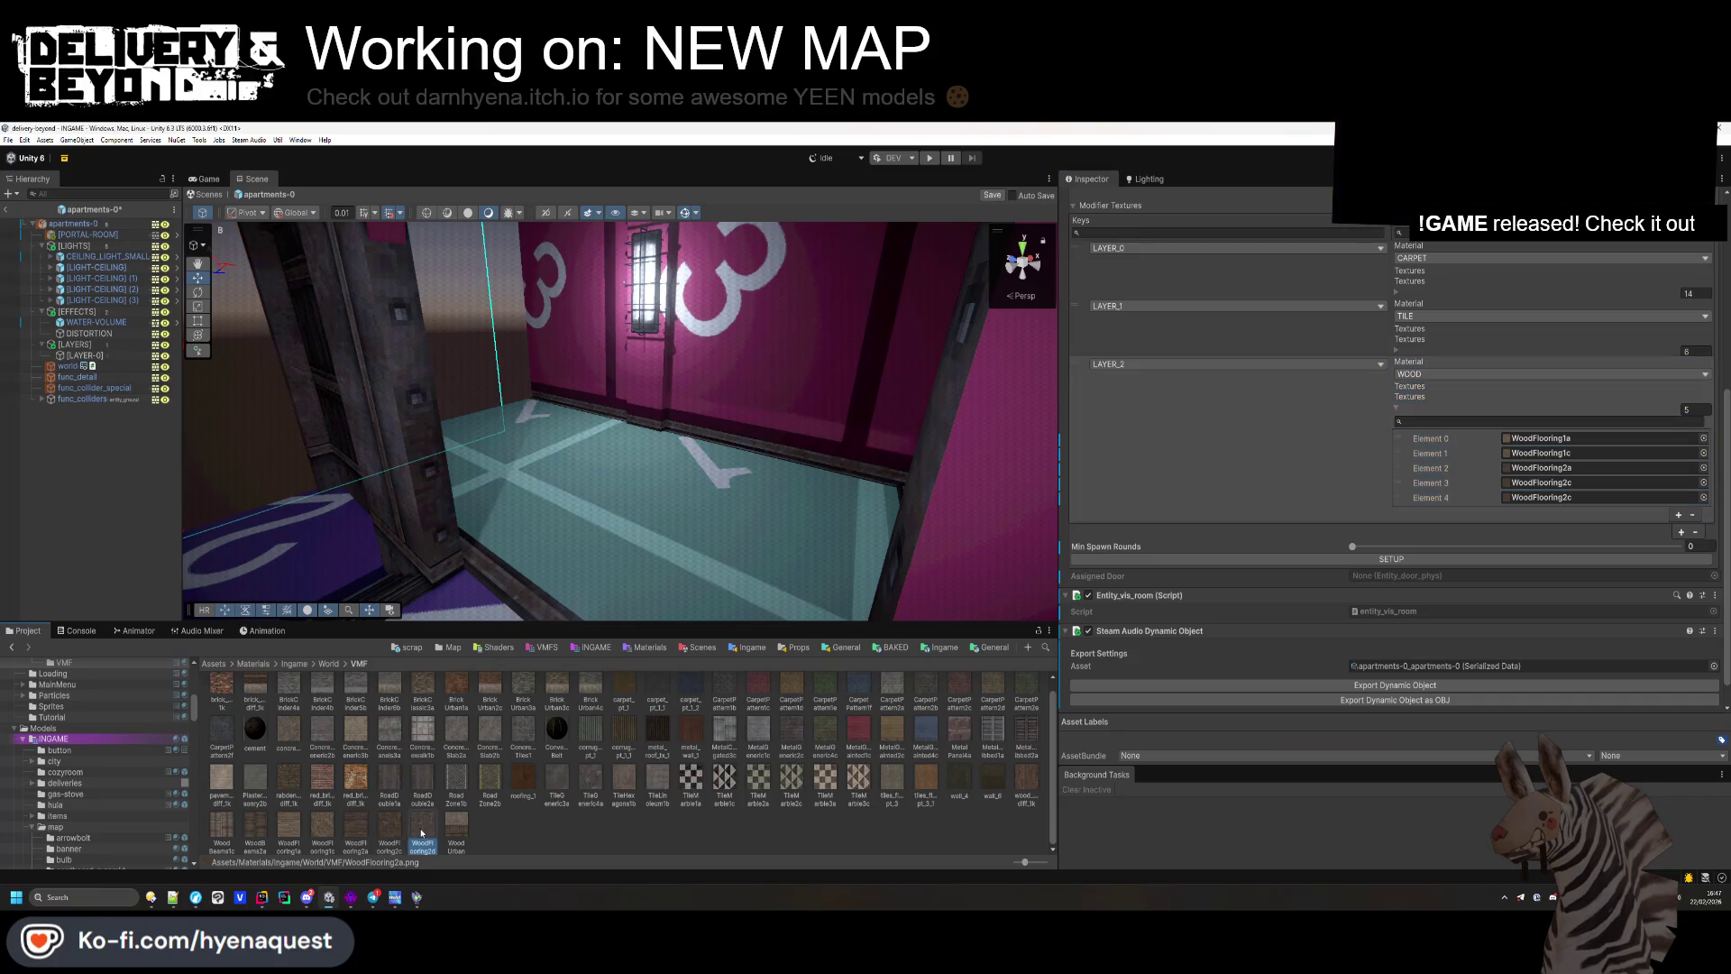
drag(421, 832, 1551, 497)
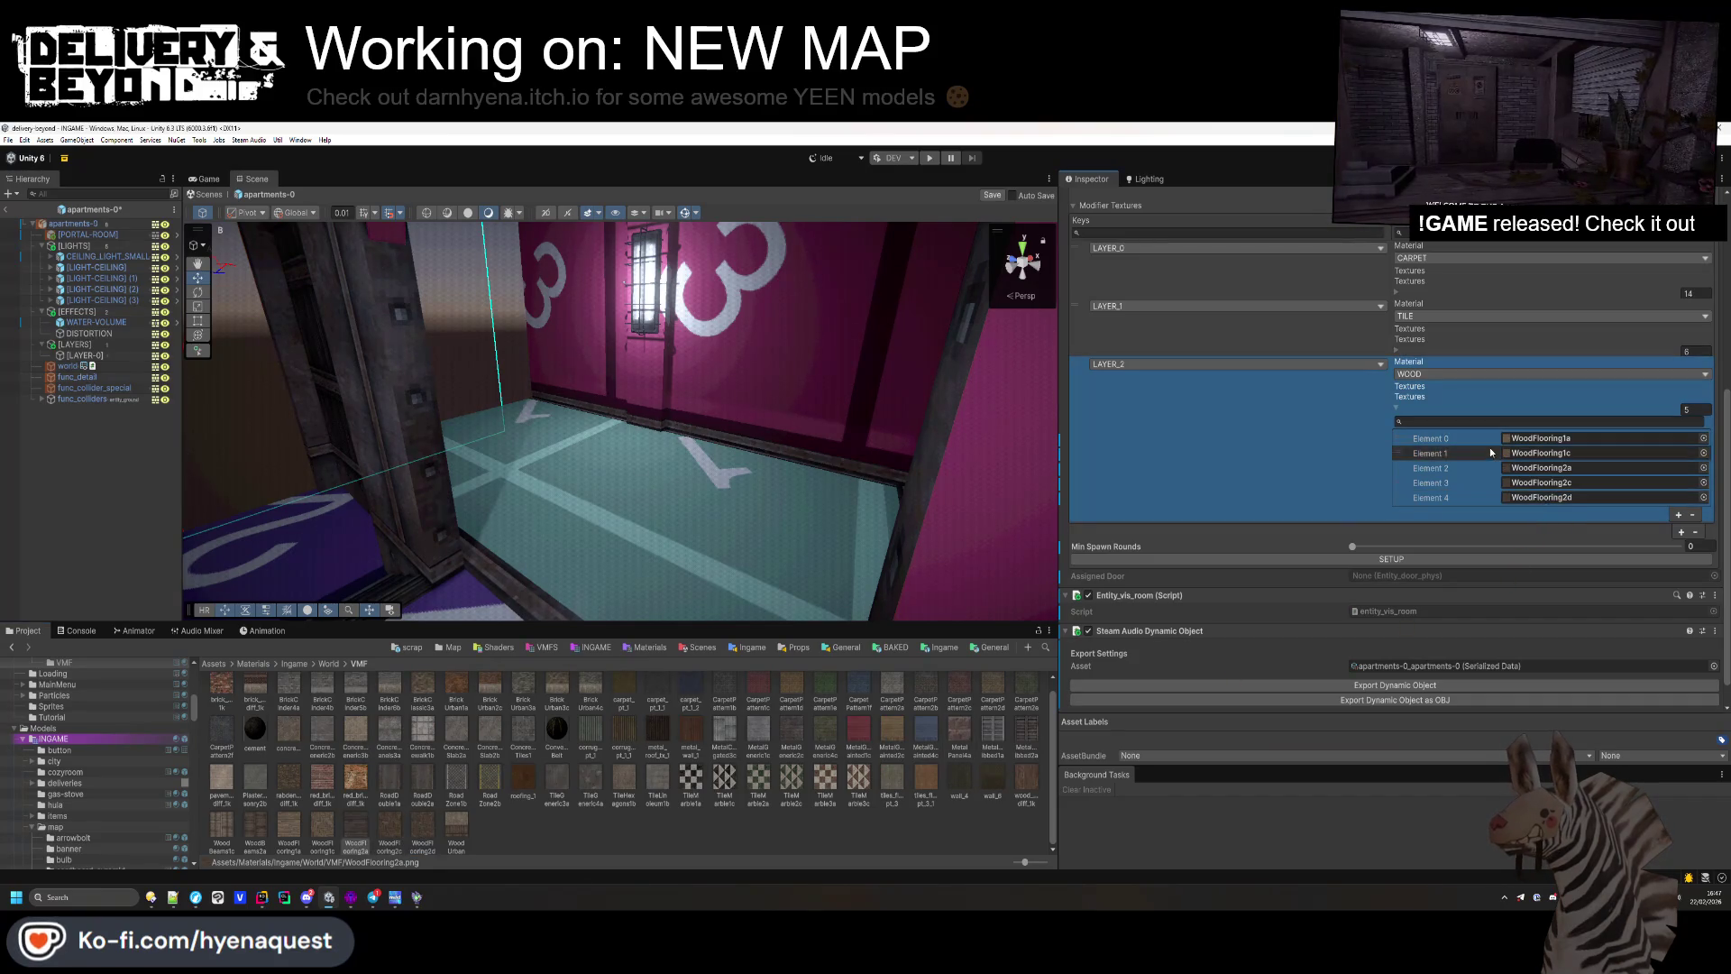
key(ctrl+s)
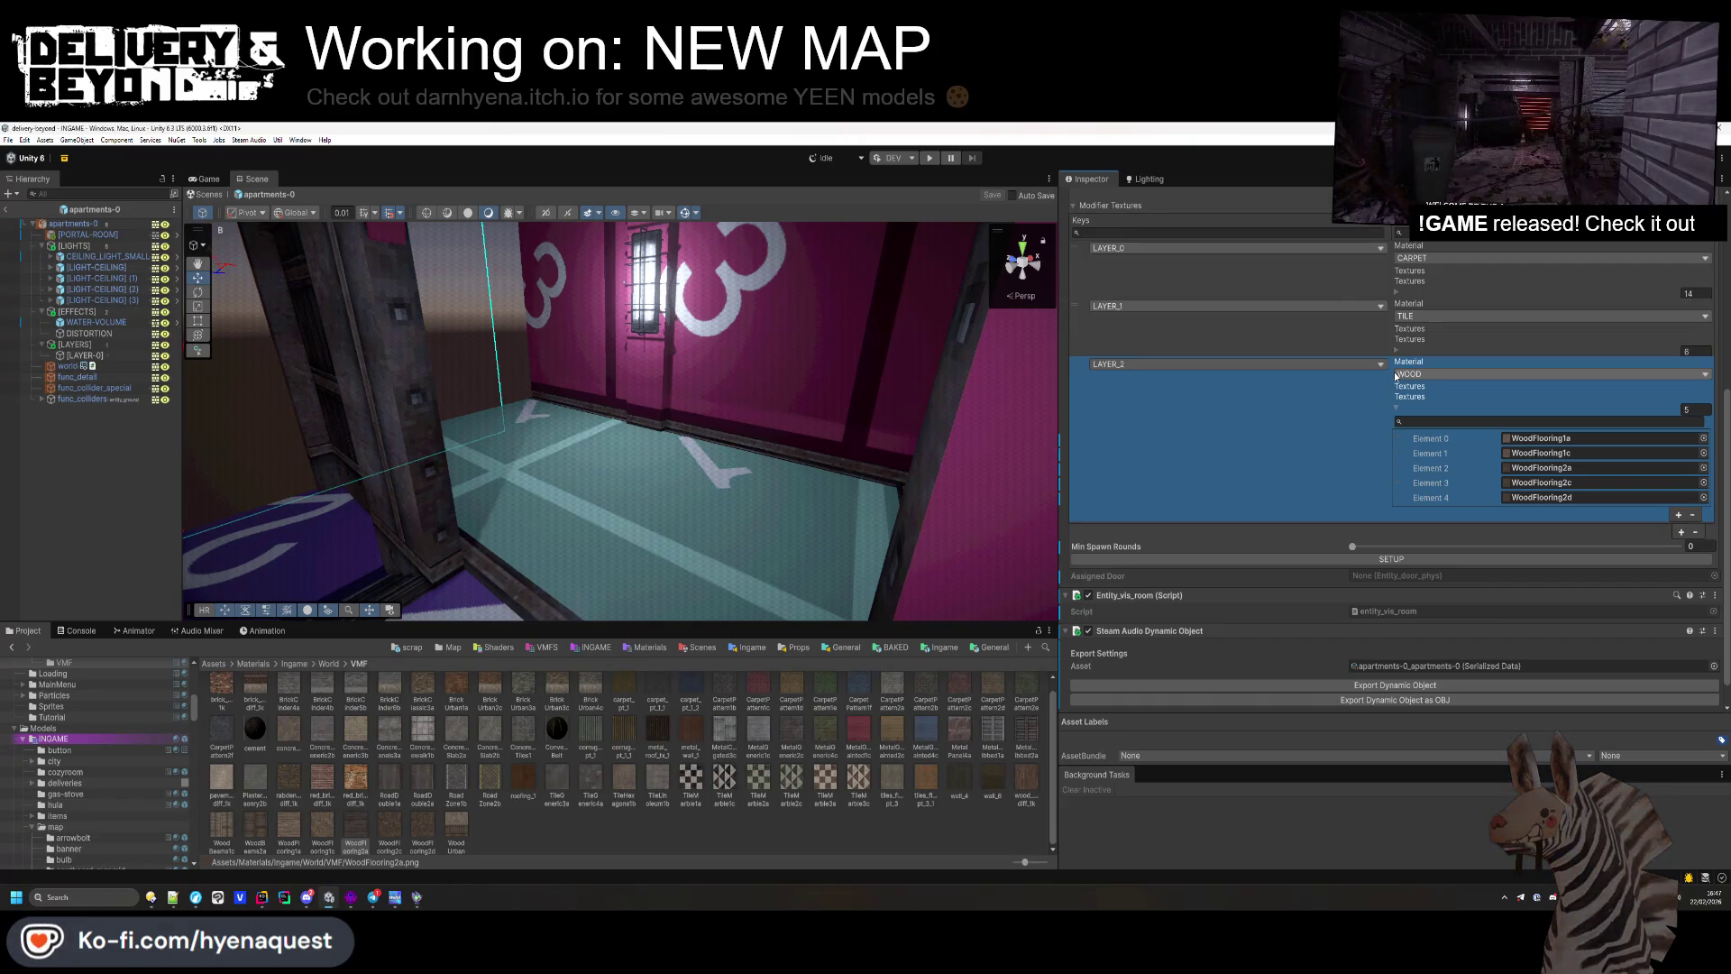
Step: Duplicate the LAYER_2 modifier entry and set the new entry's key to LAYER_3
click(1680, 532)
scroll(1442, 585, up, 3)
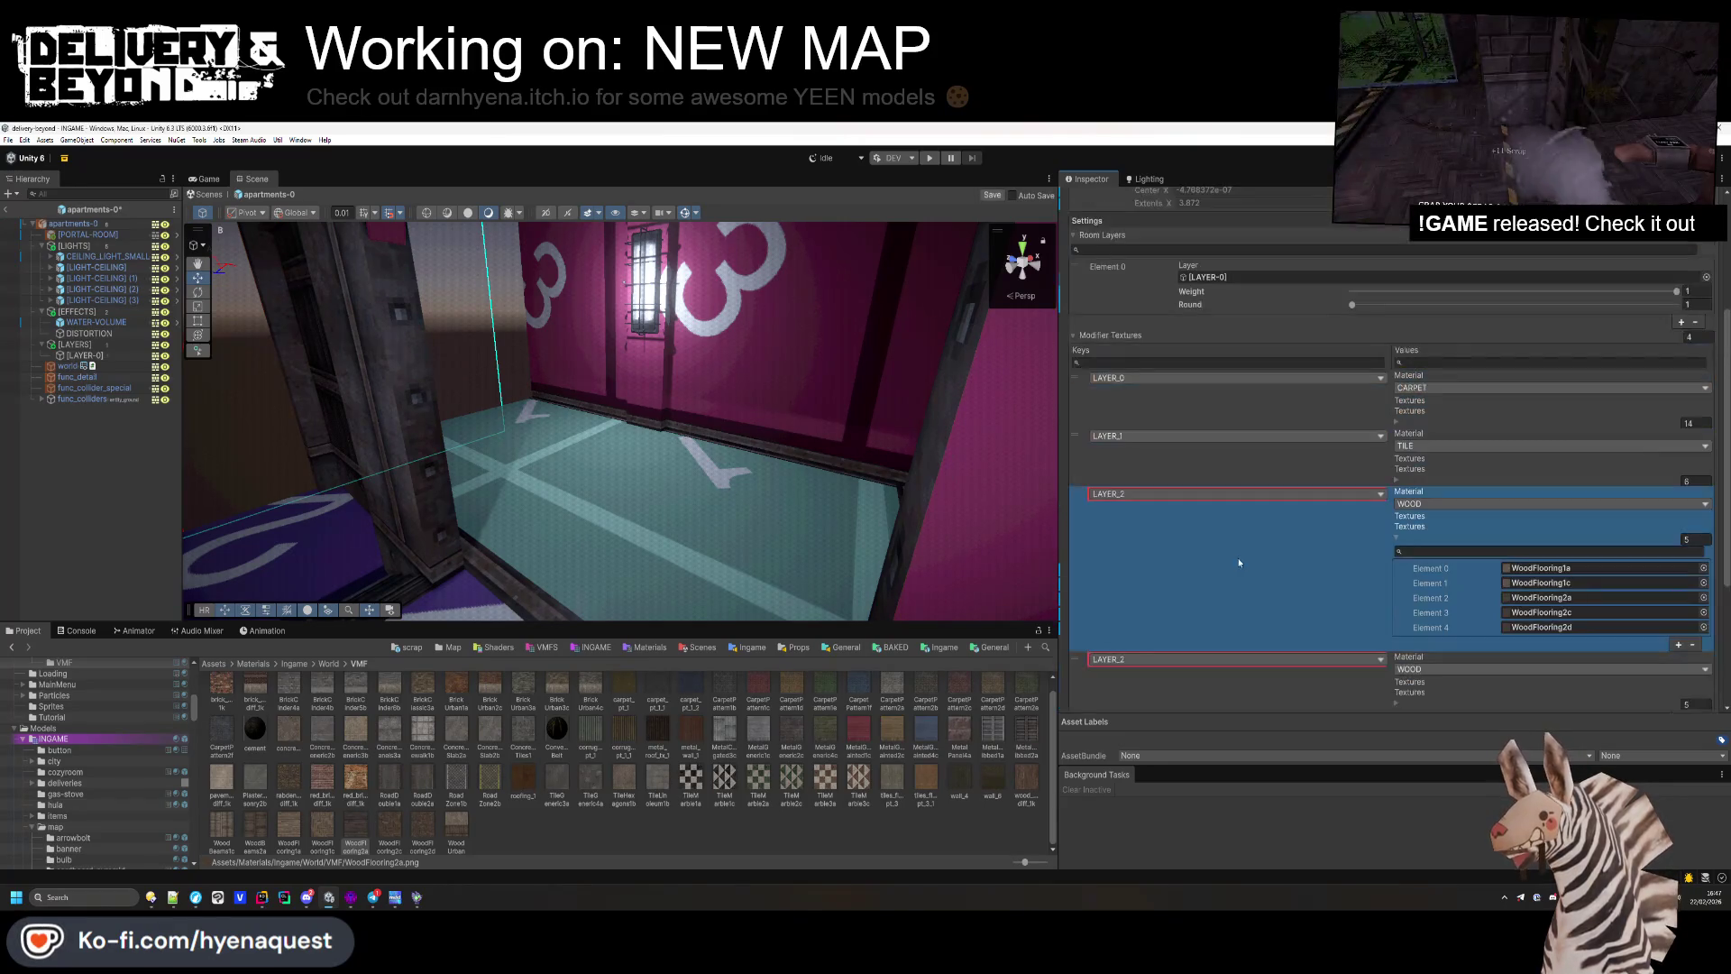
click(1151, 662)
click(1115, 728)
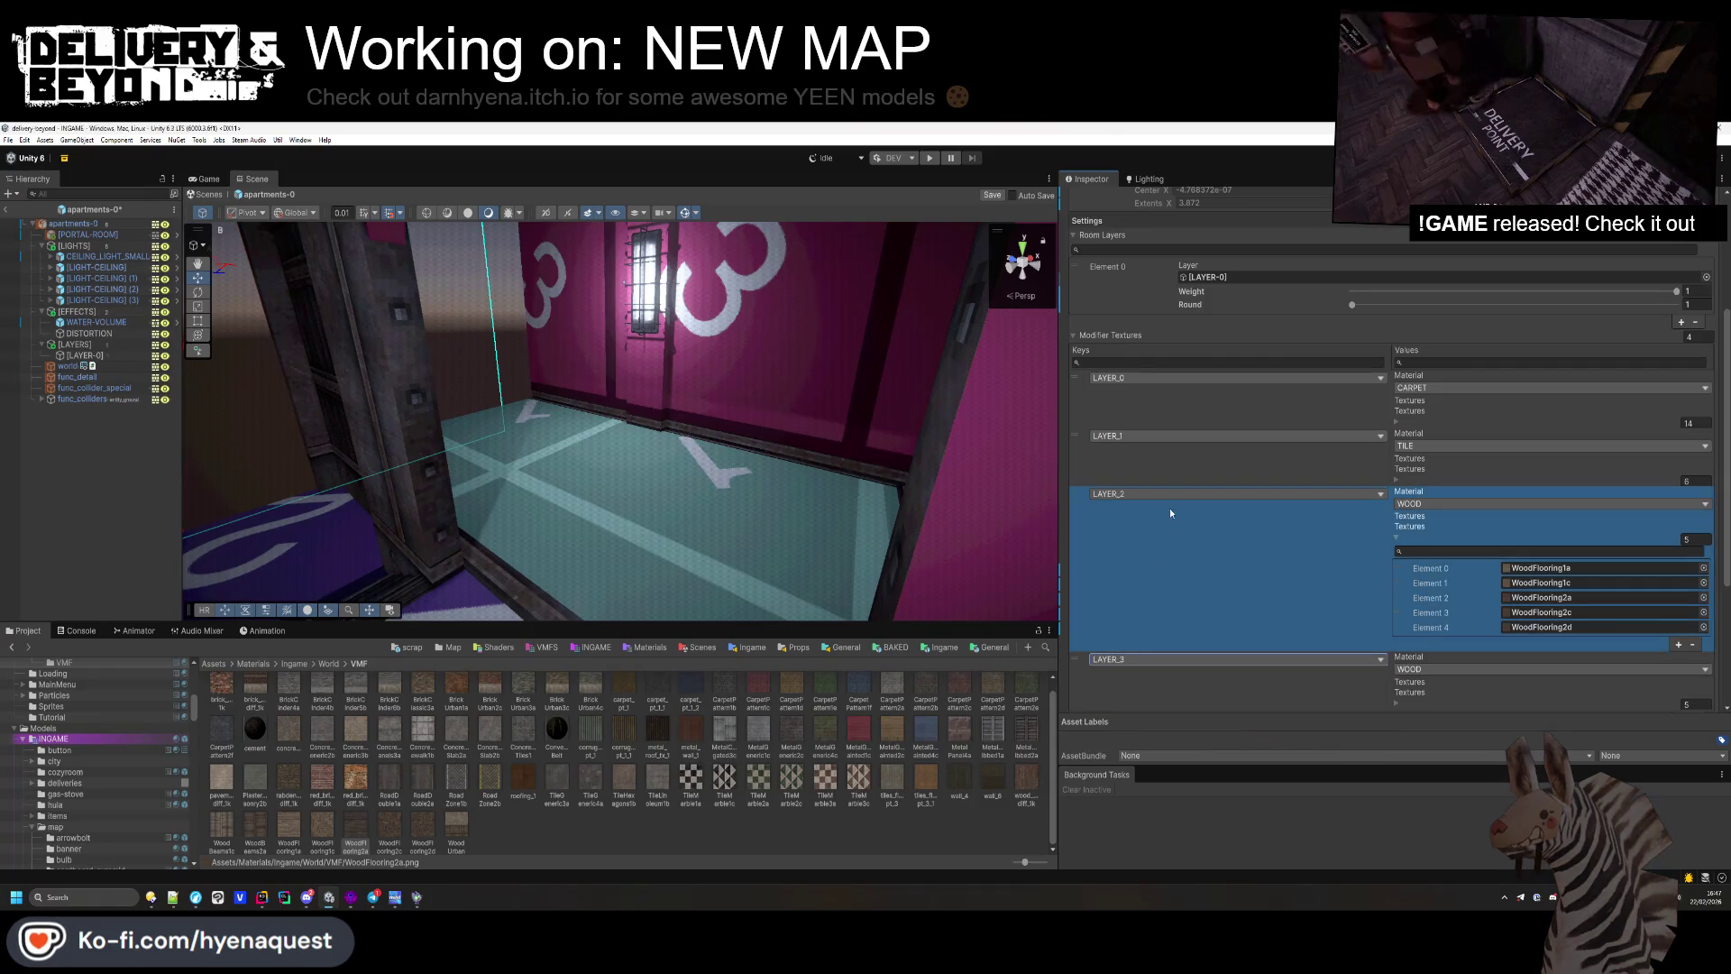
scroll(1112, 494, down, 3)
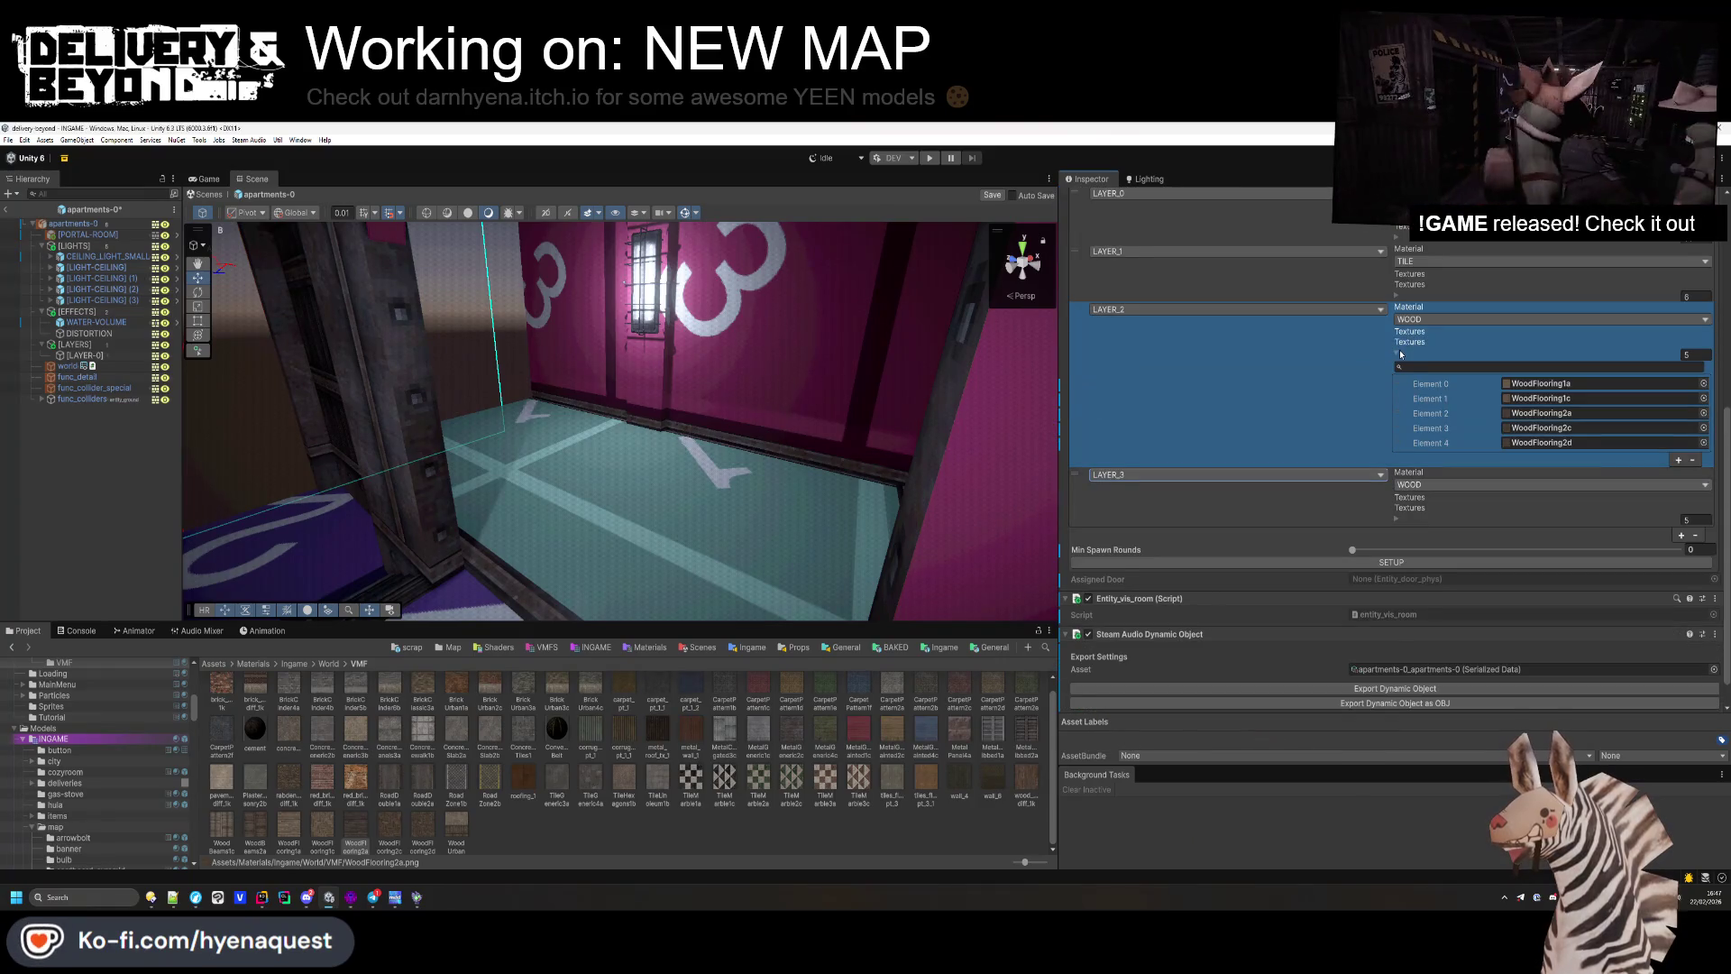
Step: Change LAYER_3's material from WOOD to STONE and expand its empty Textures list
click(1396, 354)
click(1699, 486)
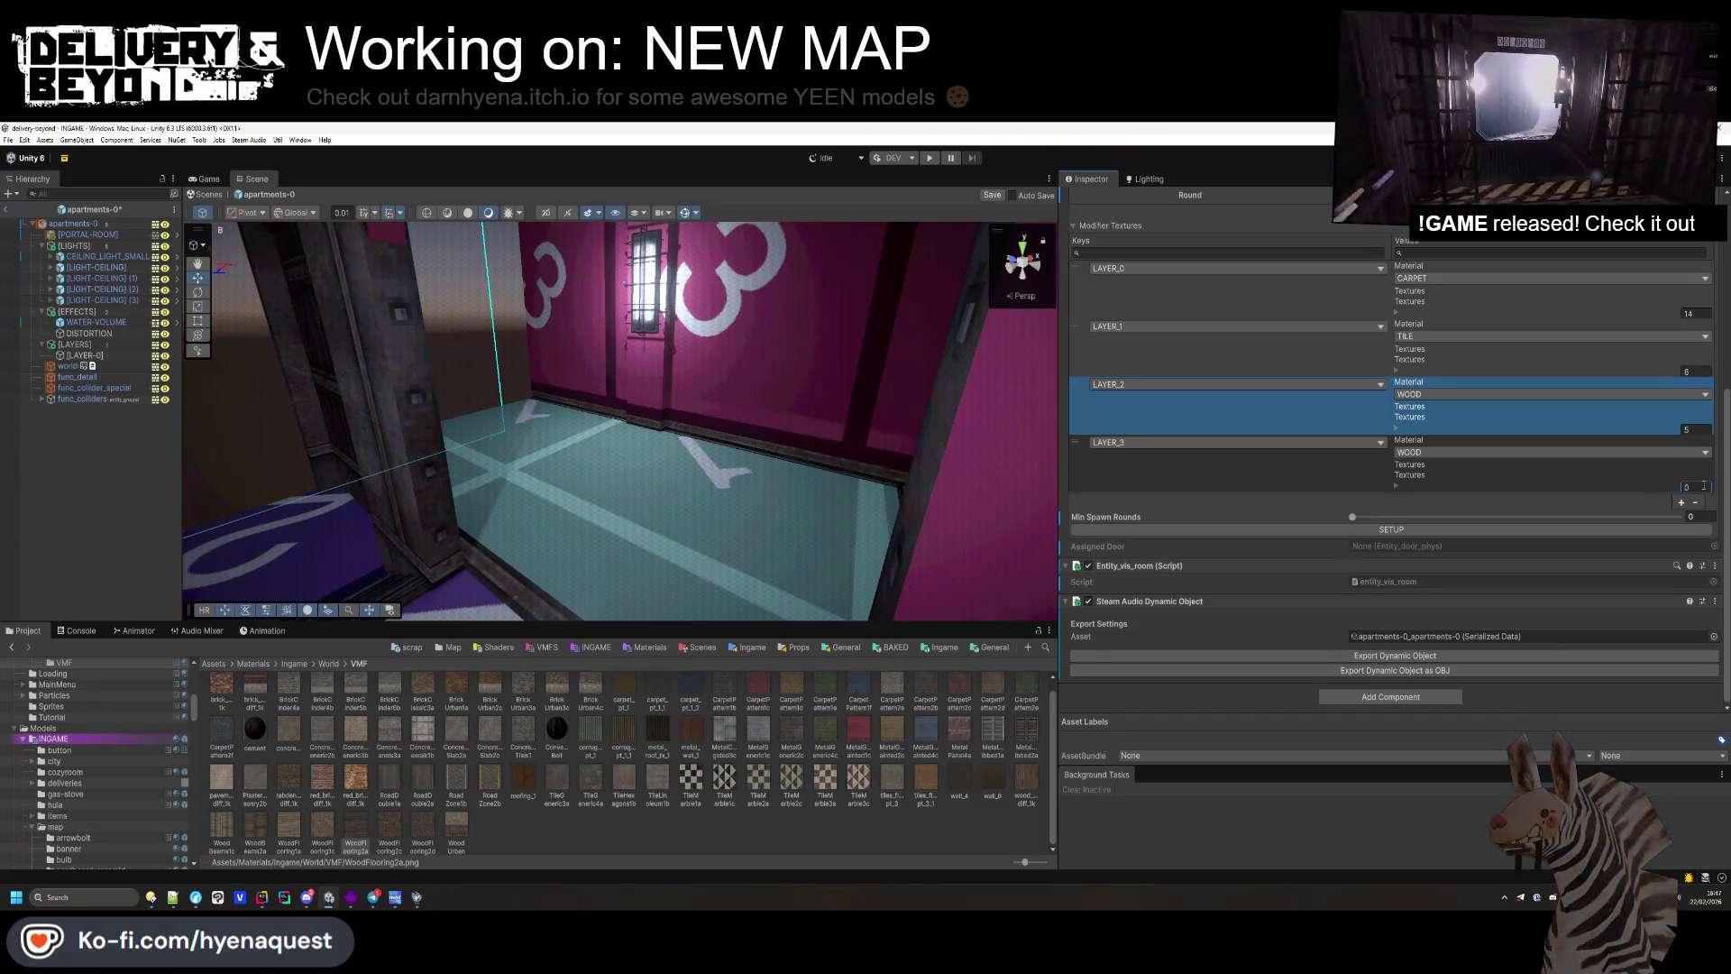
click(1503, 453)
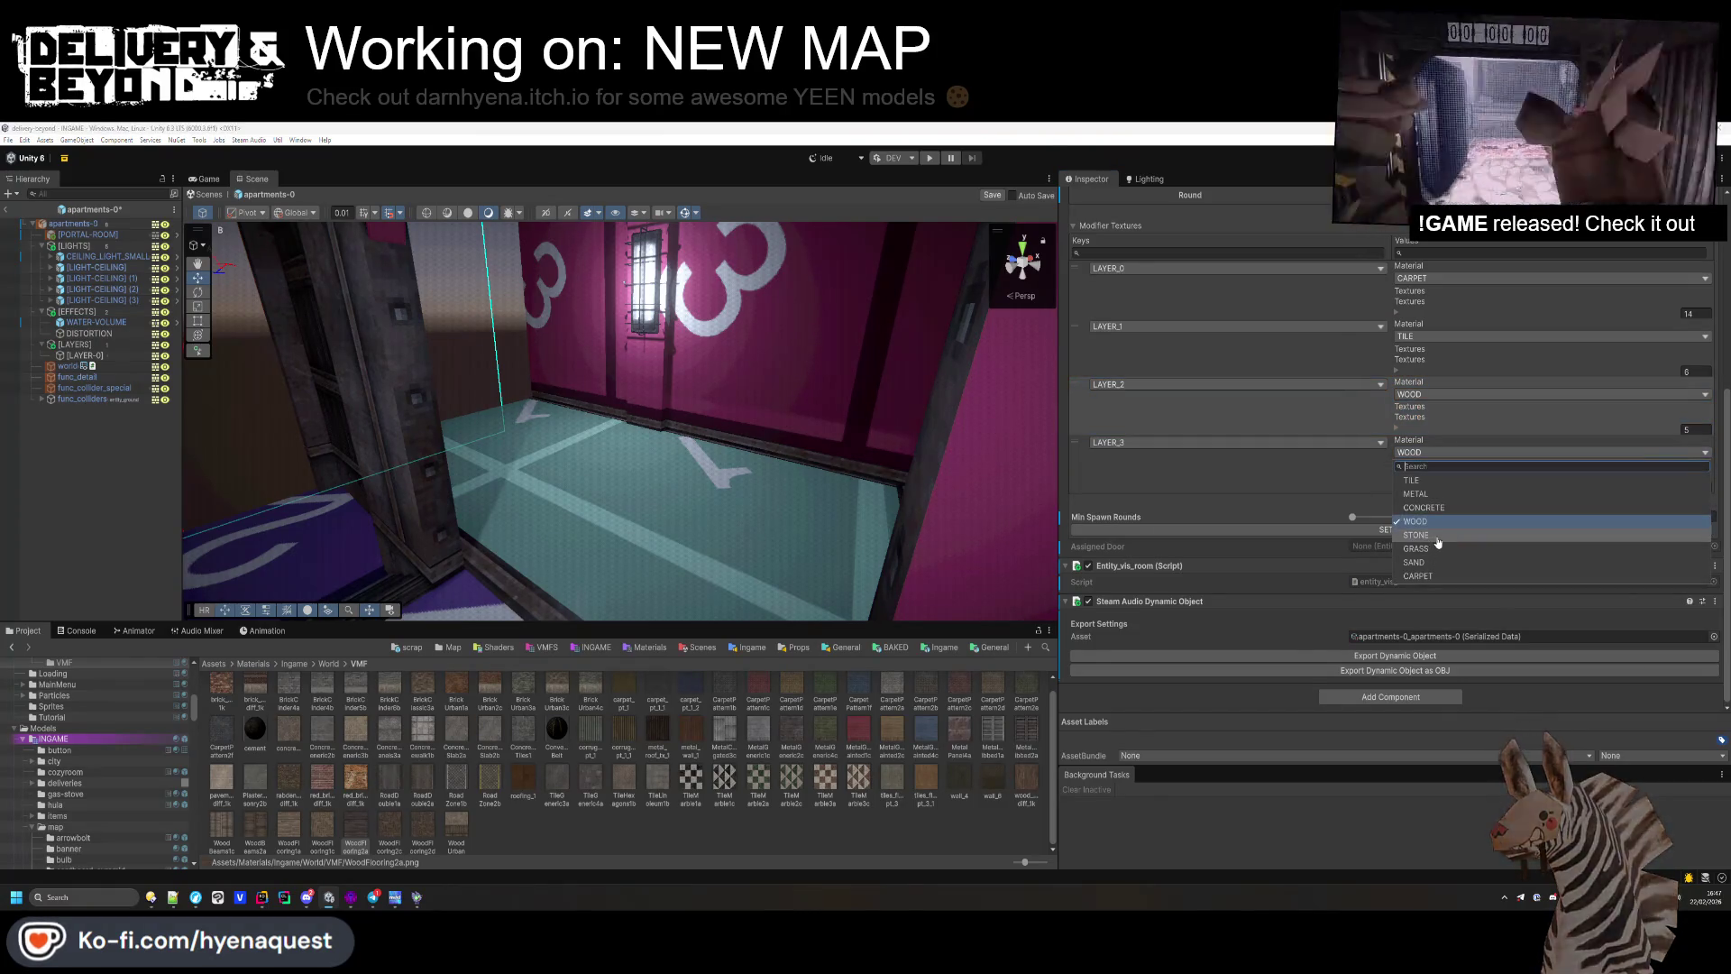
click(1434, 537)
click(1396, 486)
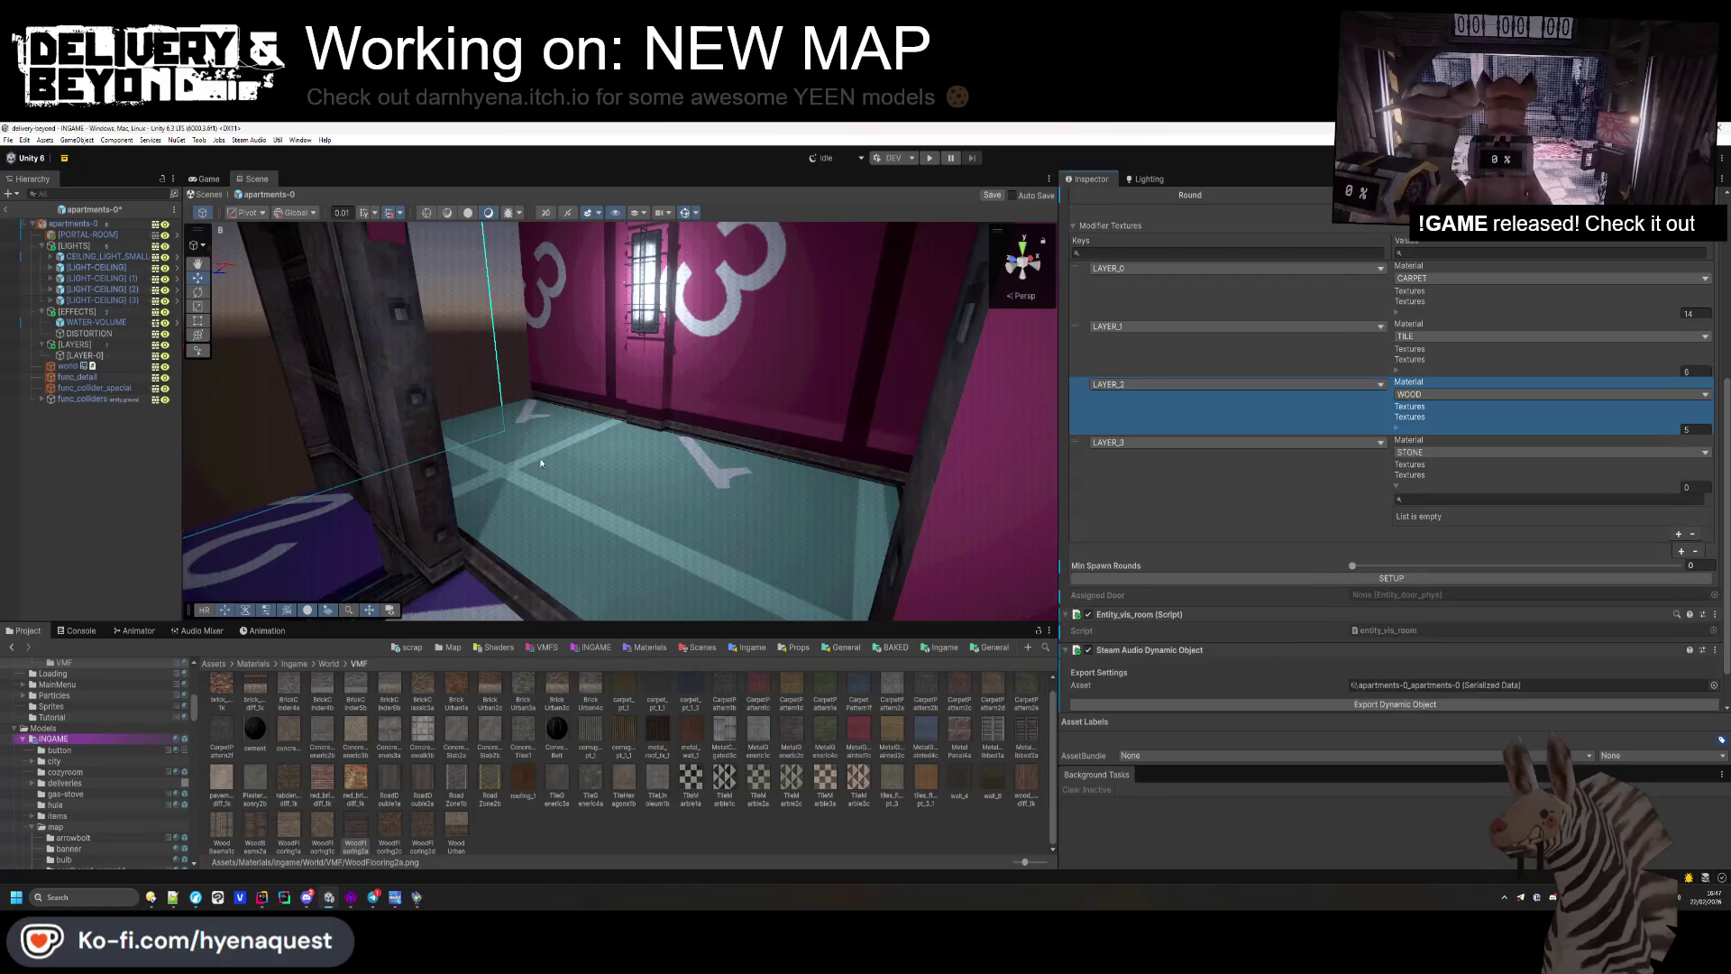
click(370, 895)
key(shift+a)
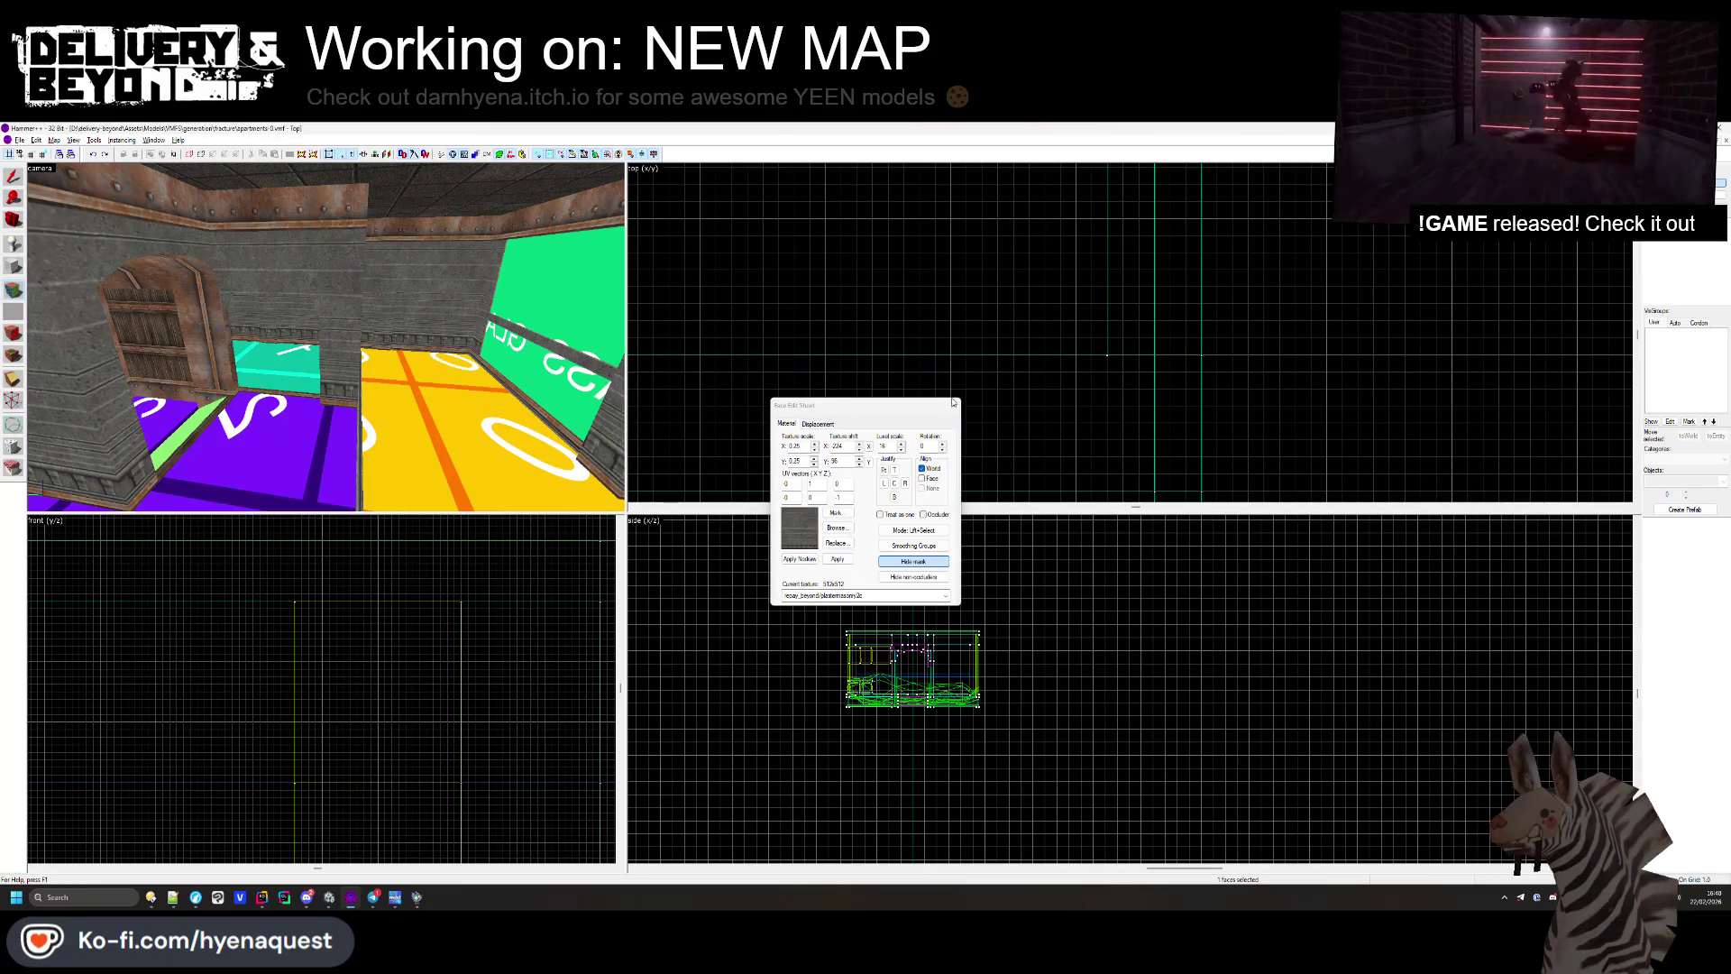
Step: Undo the accidental stone wall texture, open Replace Textures, then switch to Directory Opus
click(106, 155)
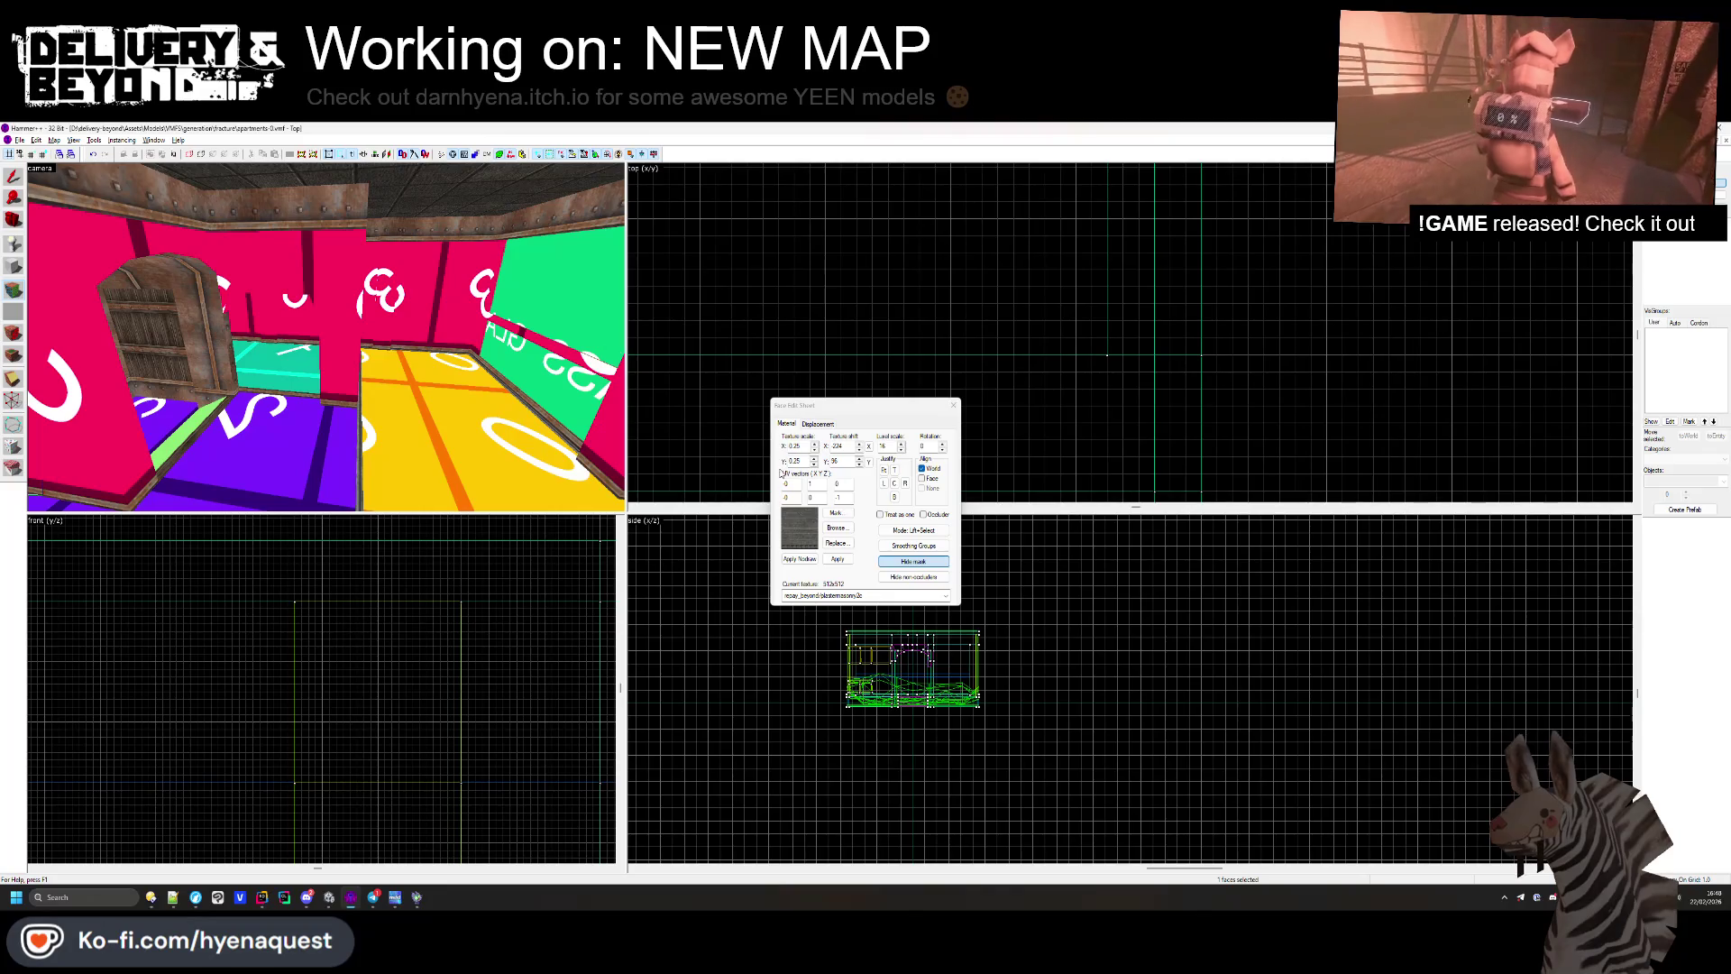
click(834, 543)
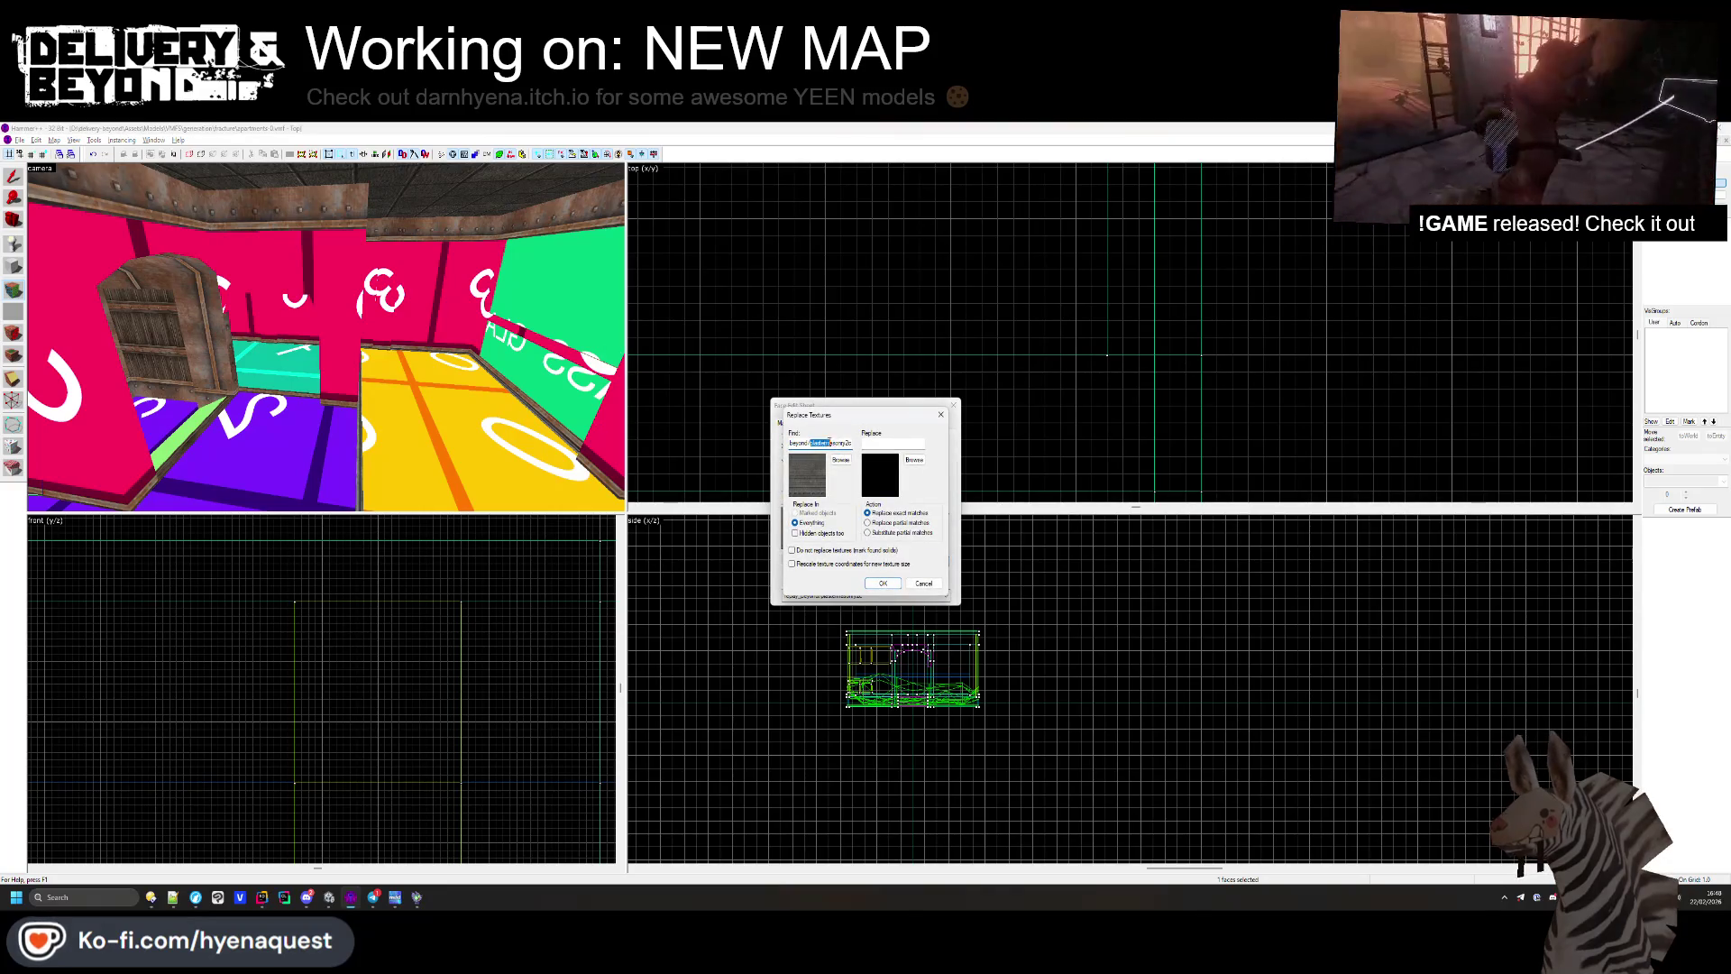
key(alt+Tab)
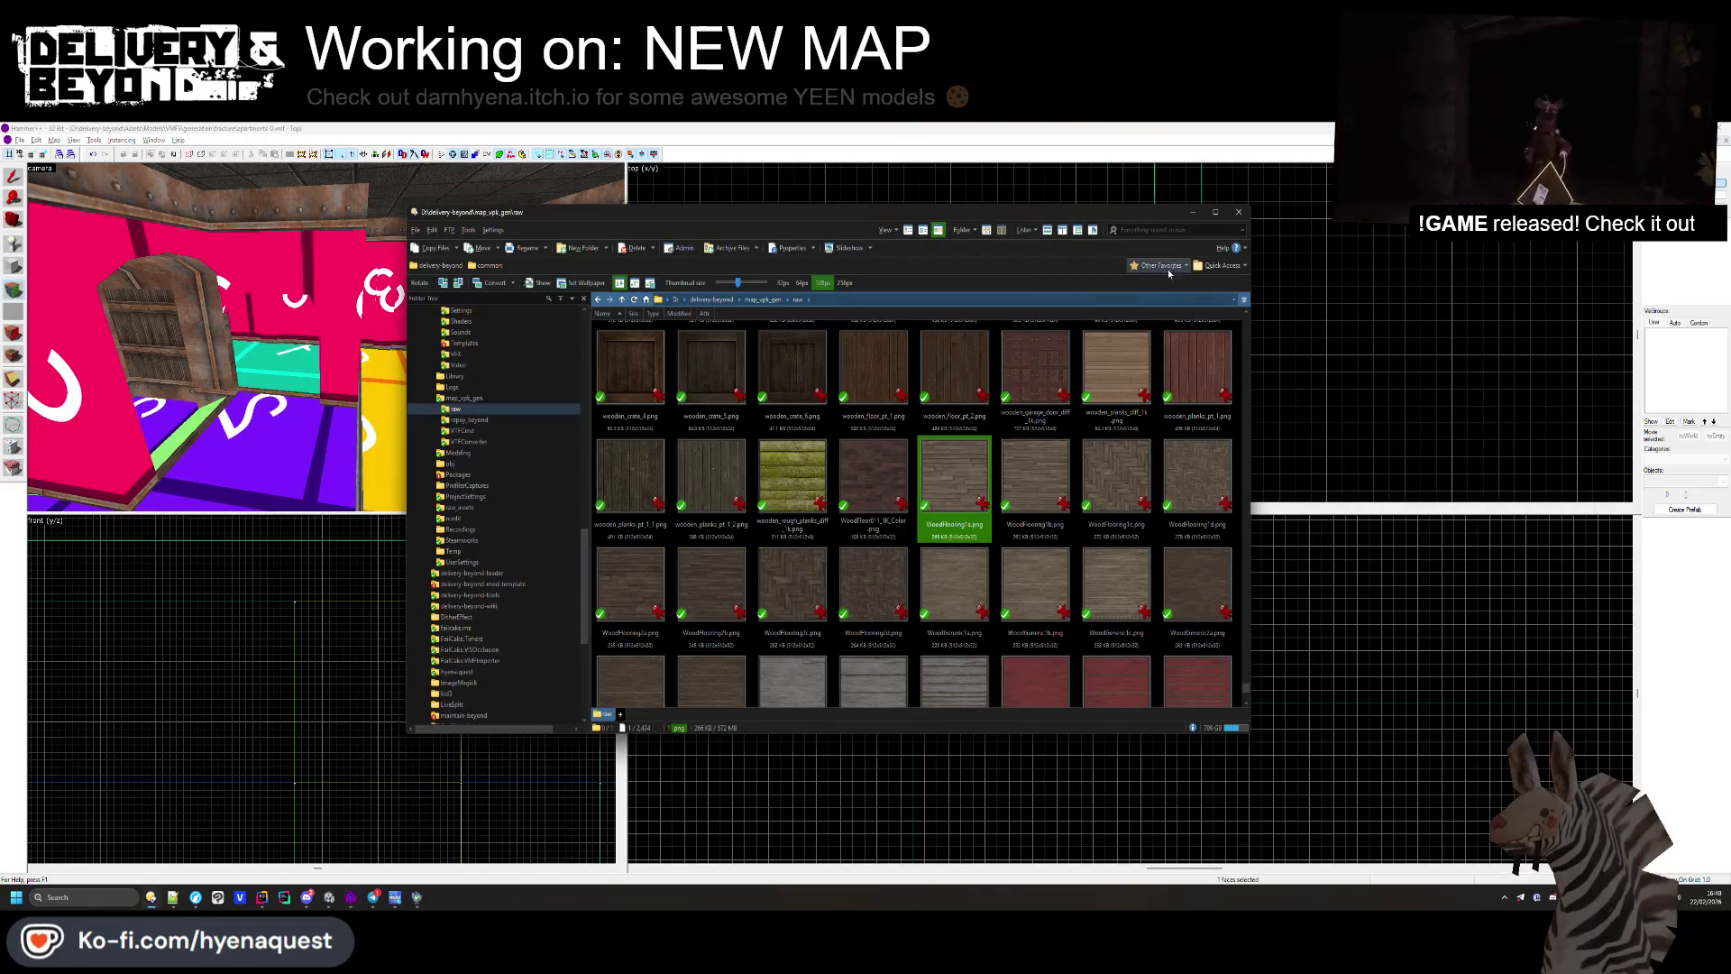
Step: Search for plastermasonry2c and import PlasterMasonry2c.png into Unity's VMF texture folder
key(Return)
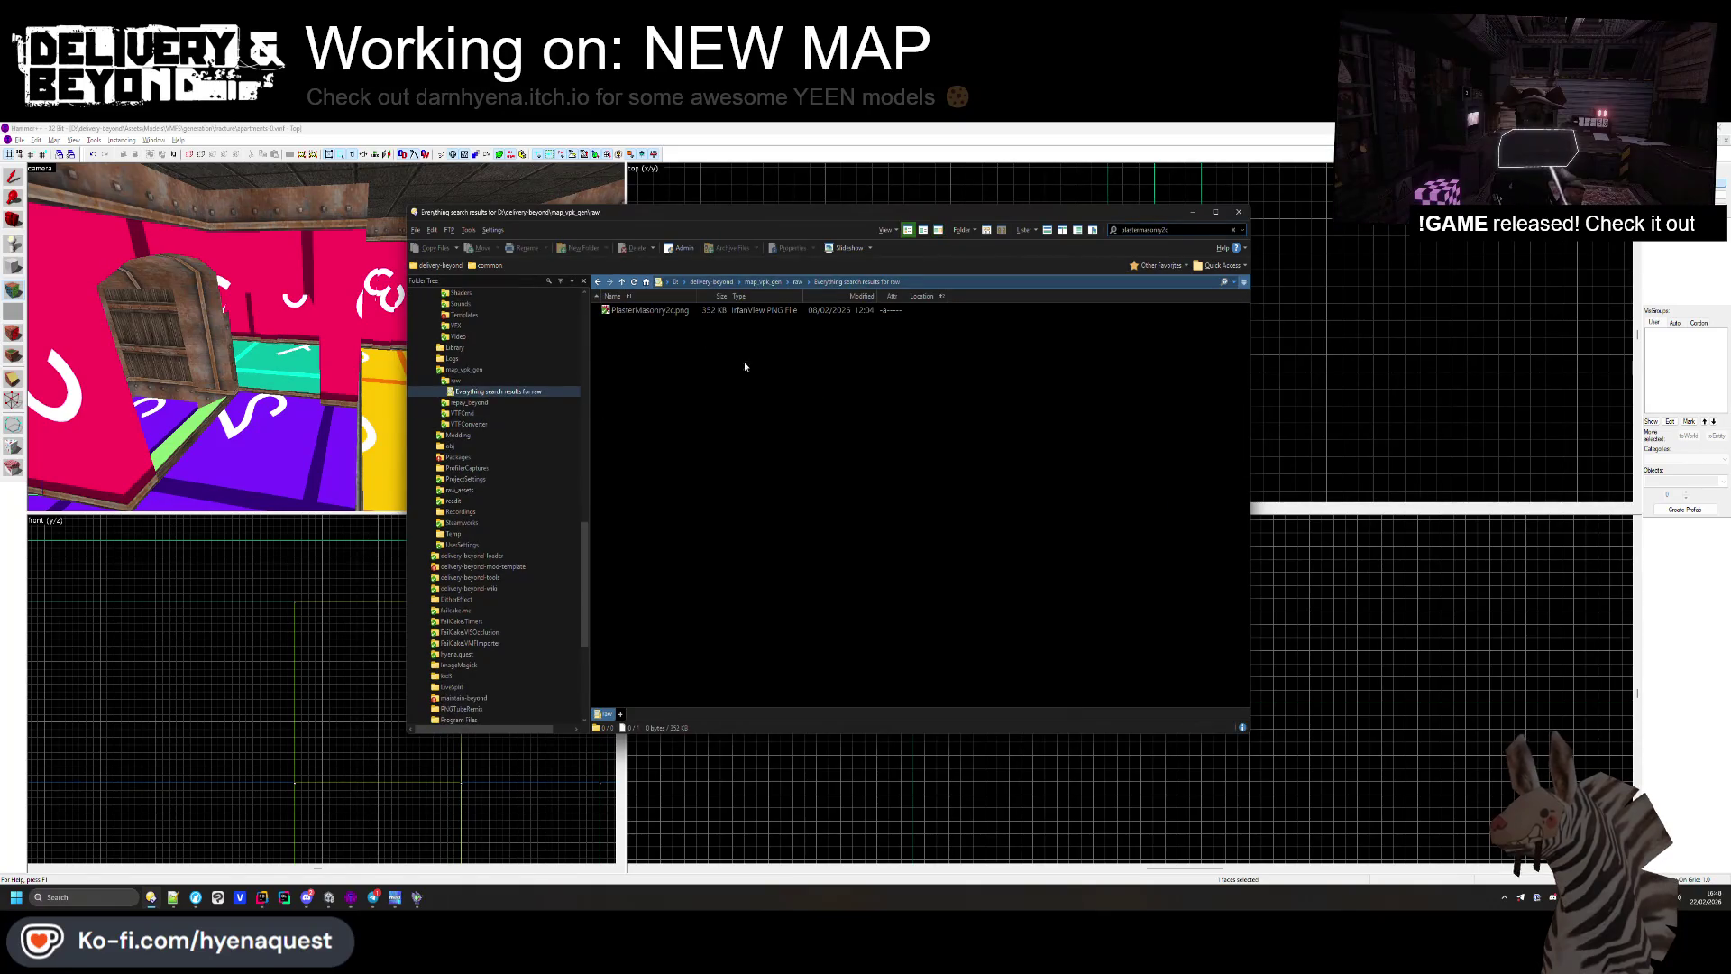
key(alt+Tab)
key(alt+Tab)
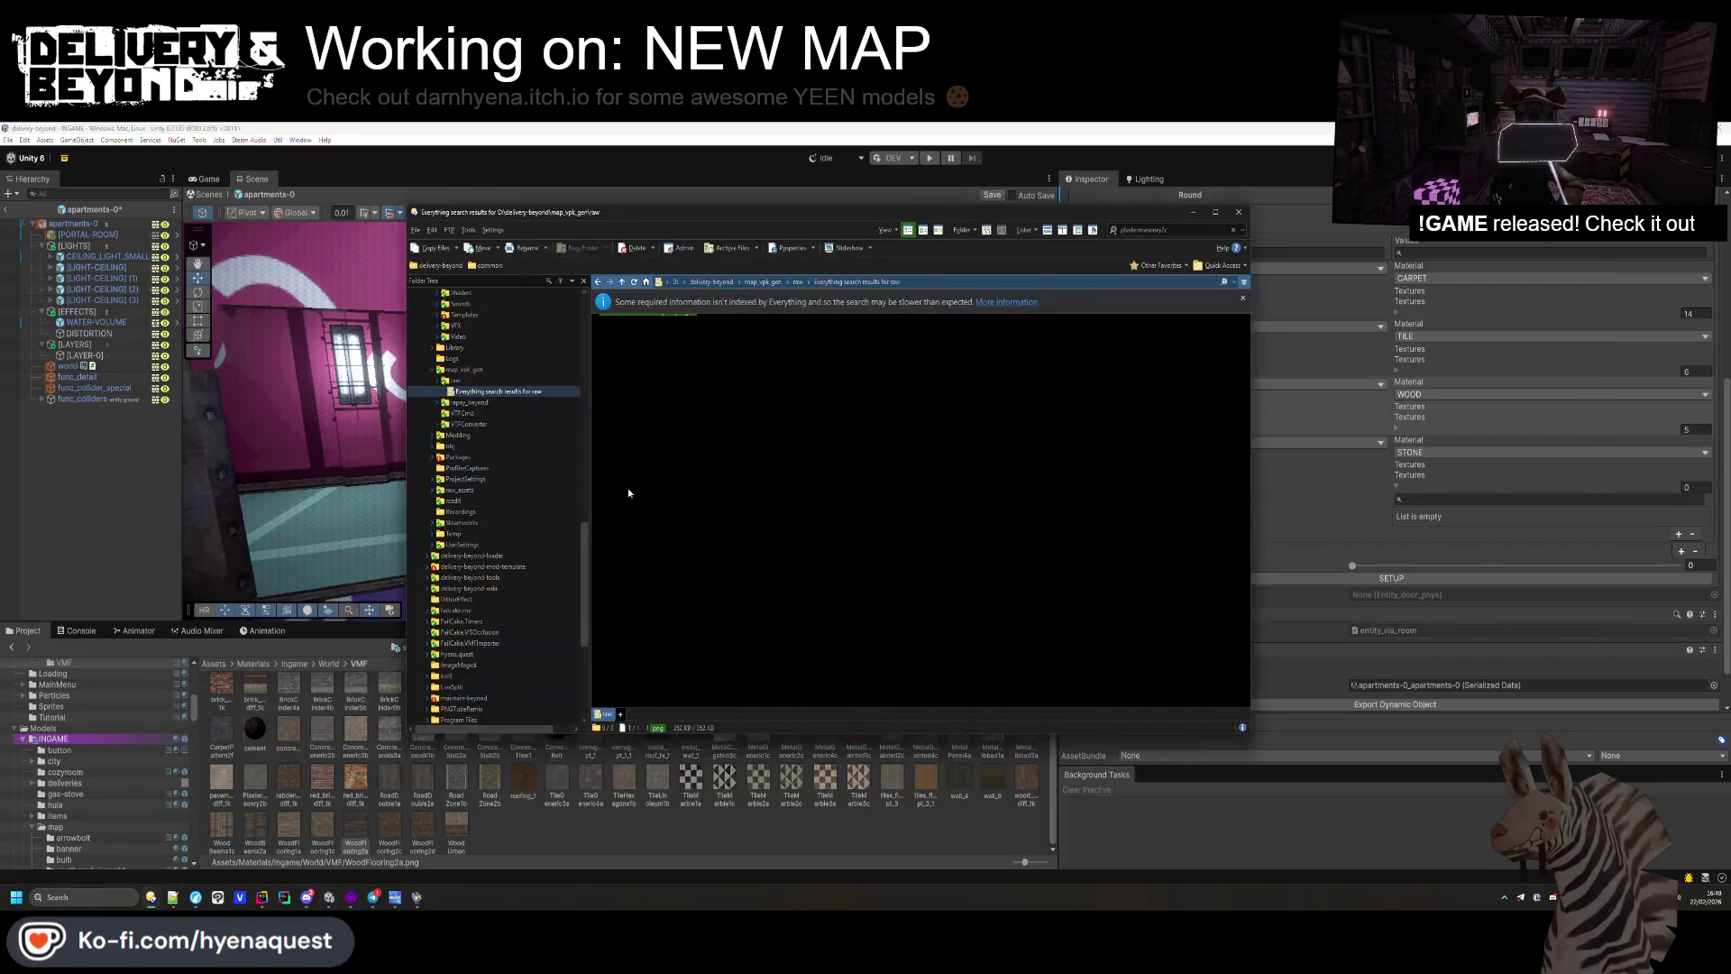
drag(693, 376, 528, 833)
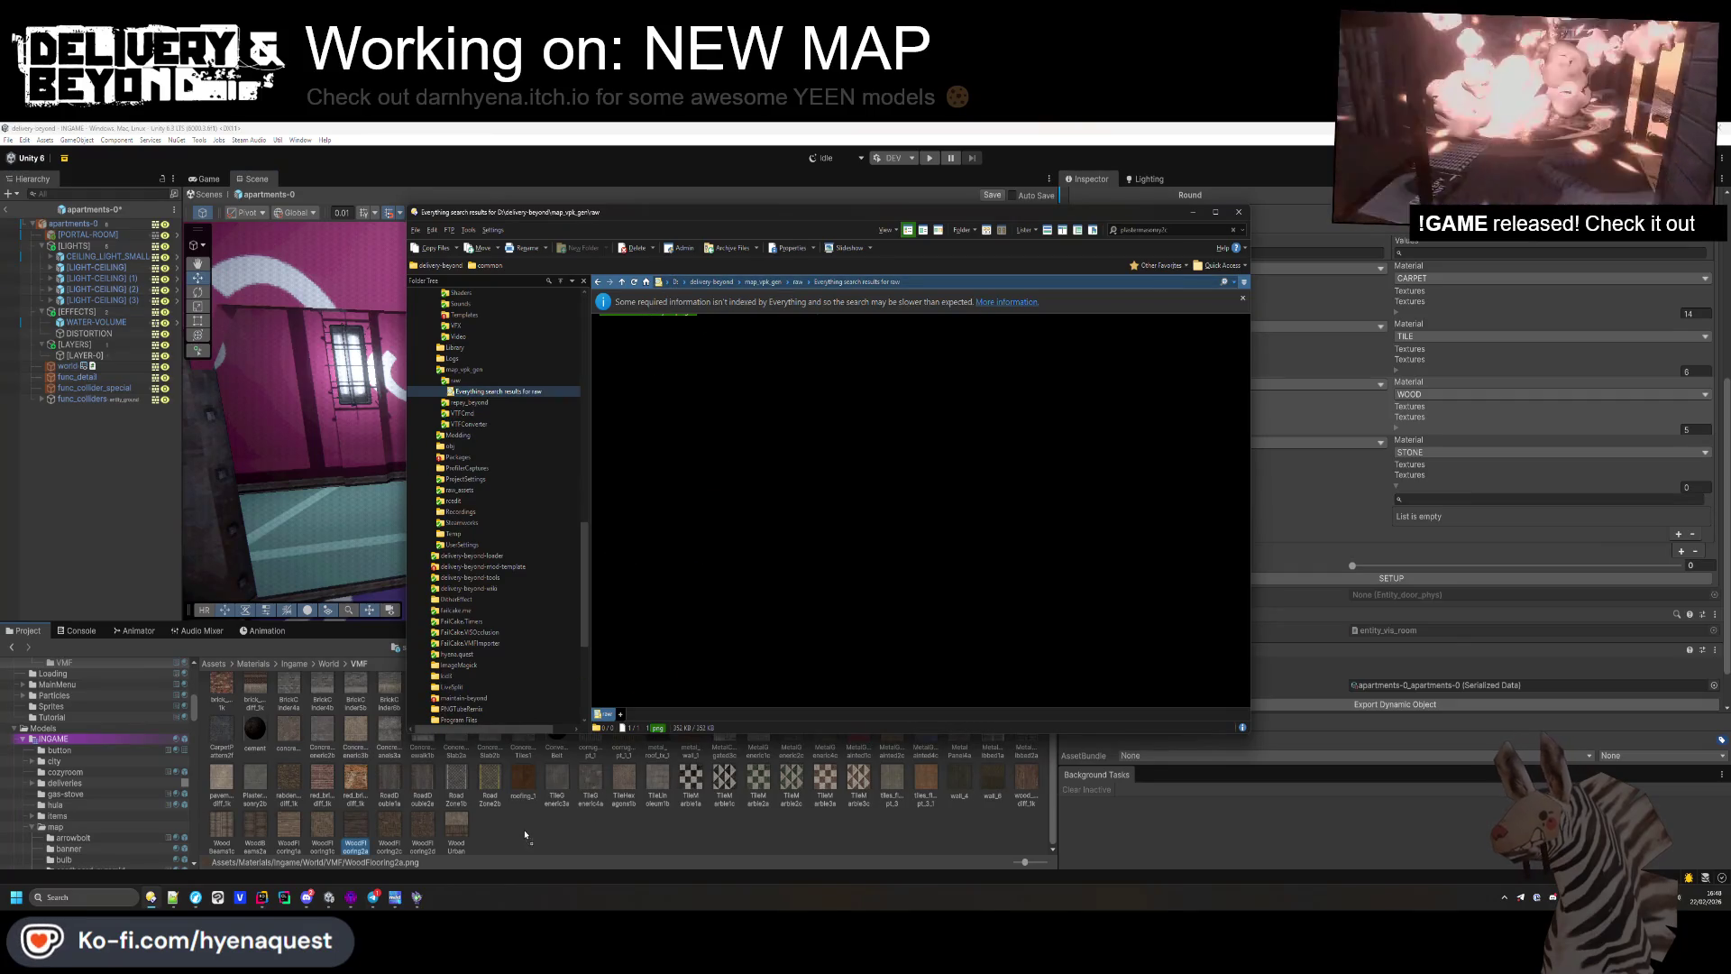
click(1242, 298)
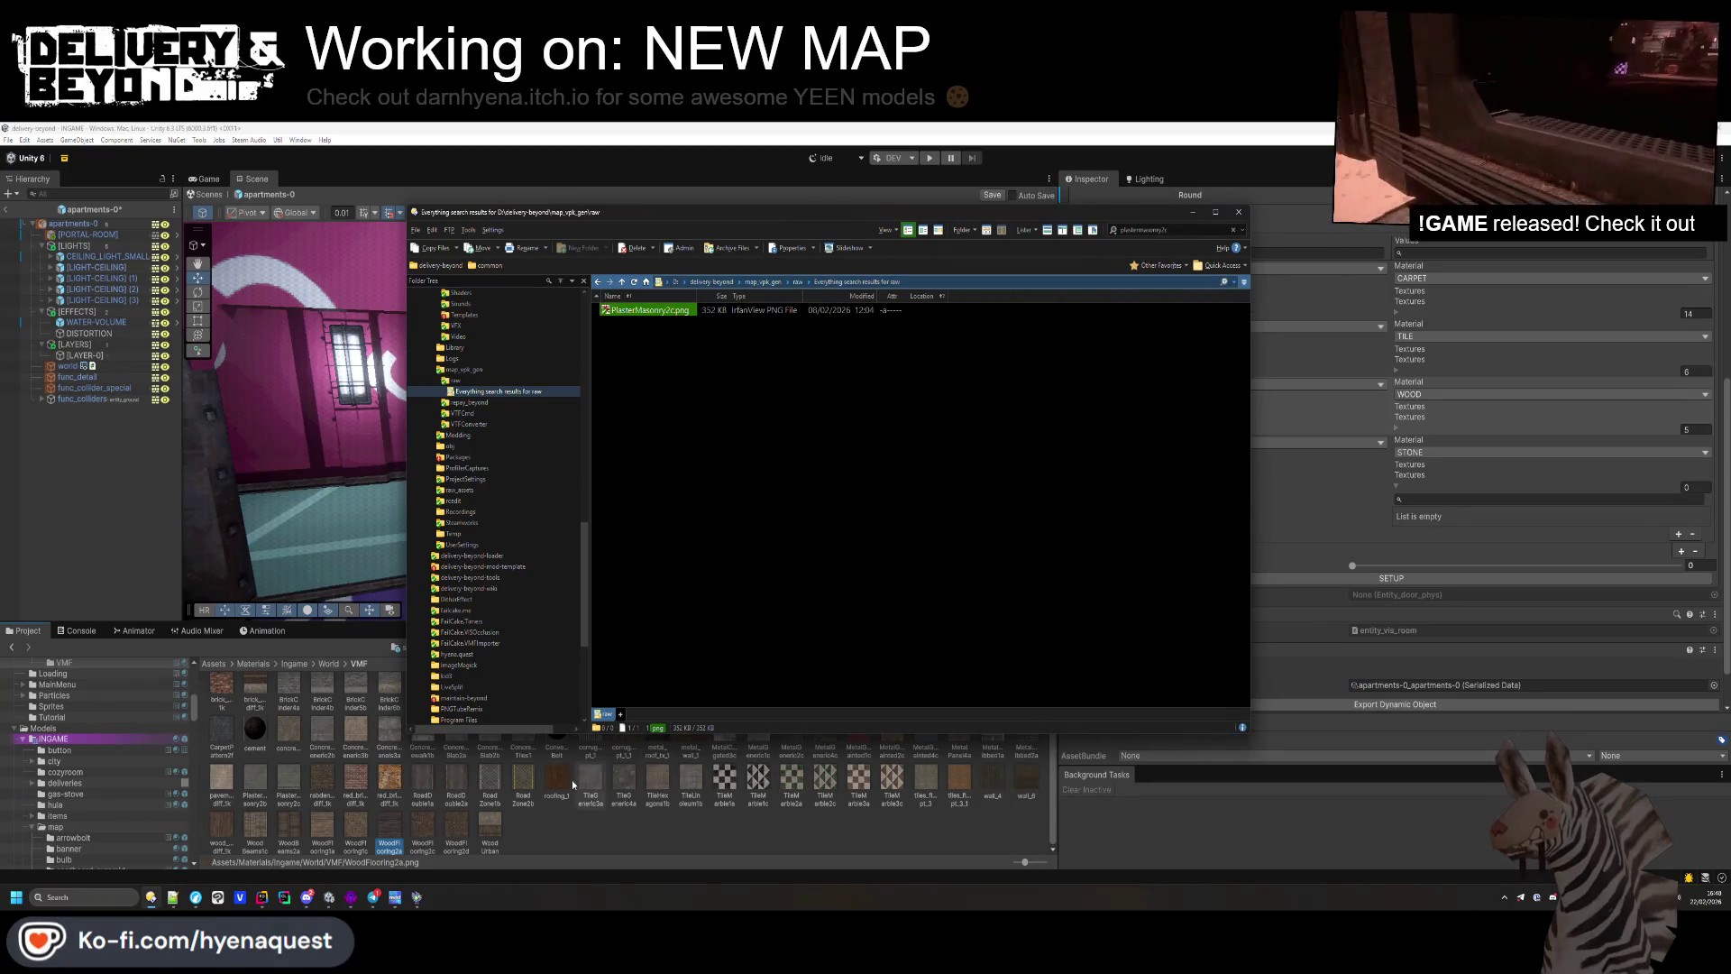
click(532, 826)
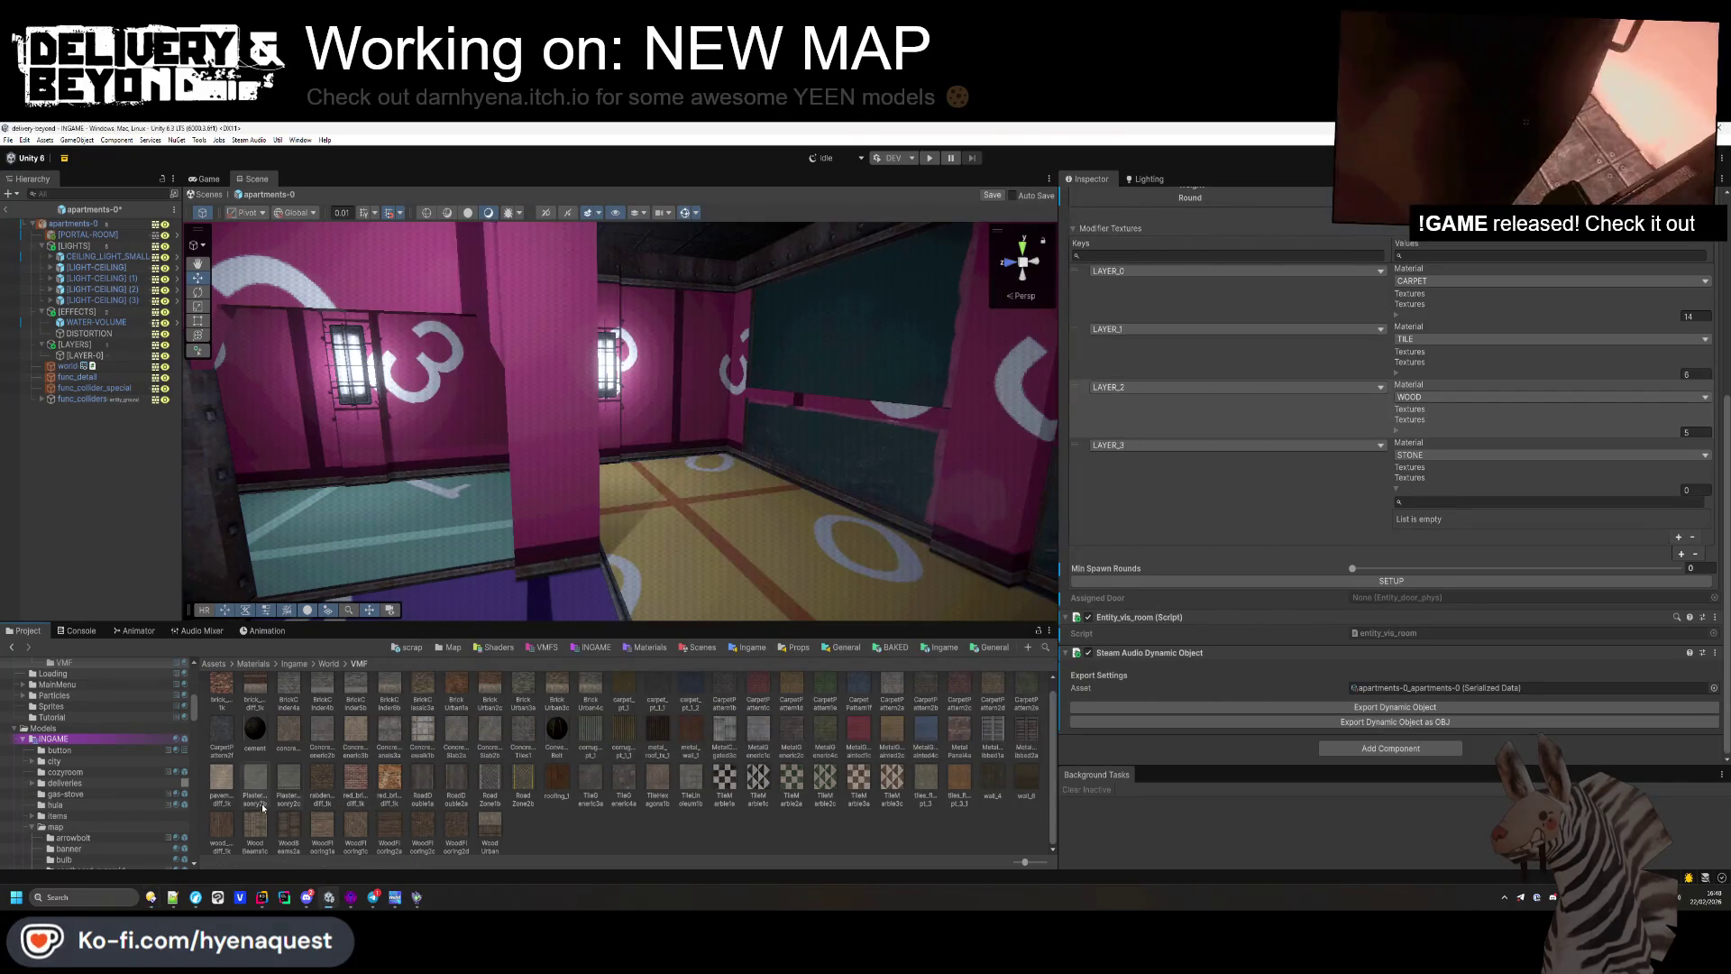
Step: Add a LAYER_3 texture slot and set Element 0 to PlasterMasonry2c
click(291, 784)
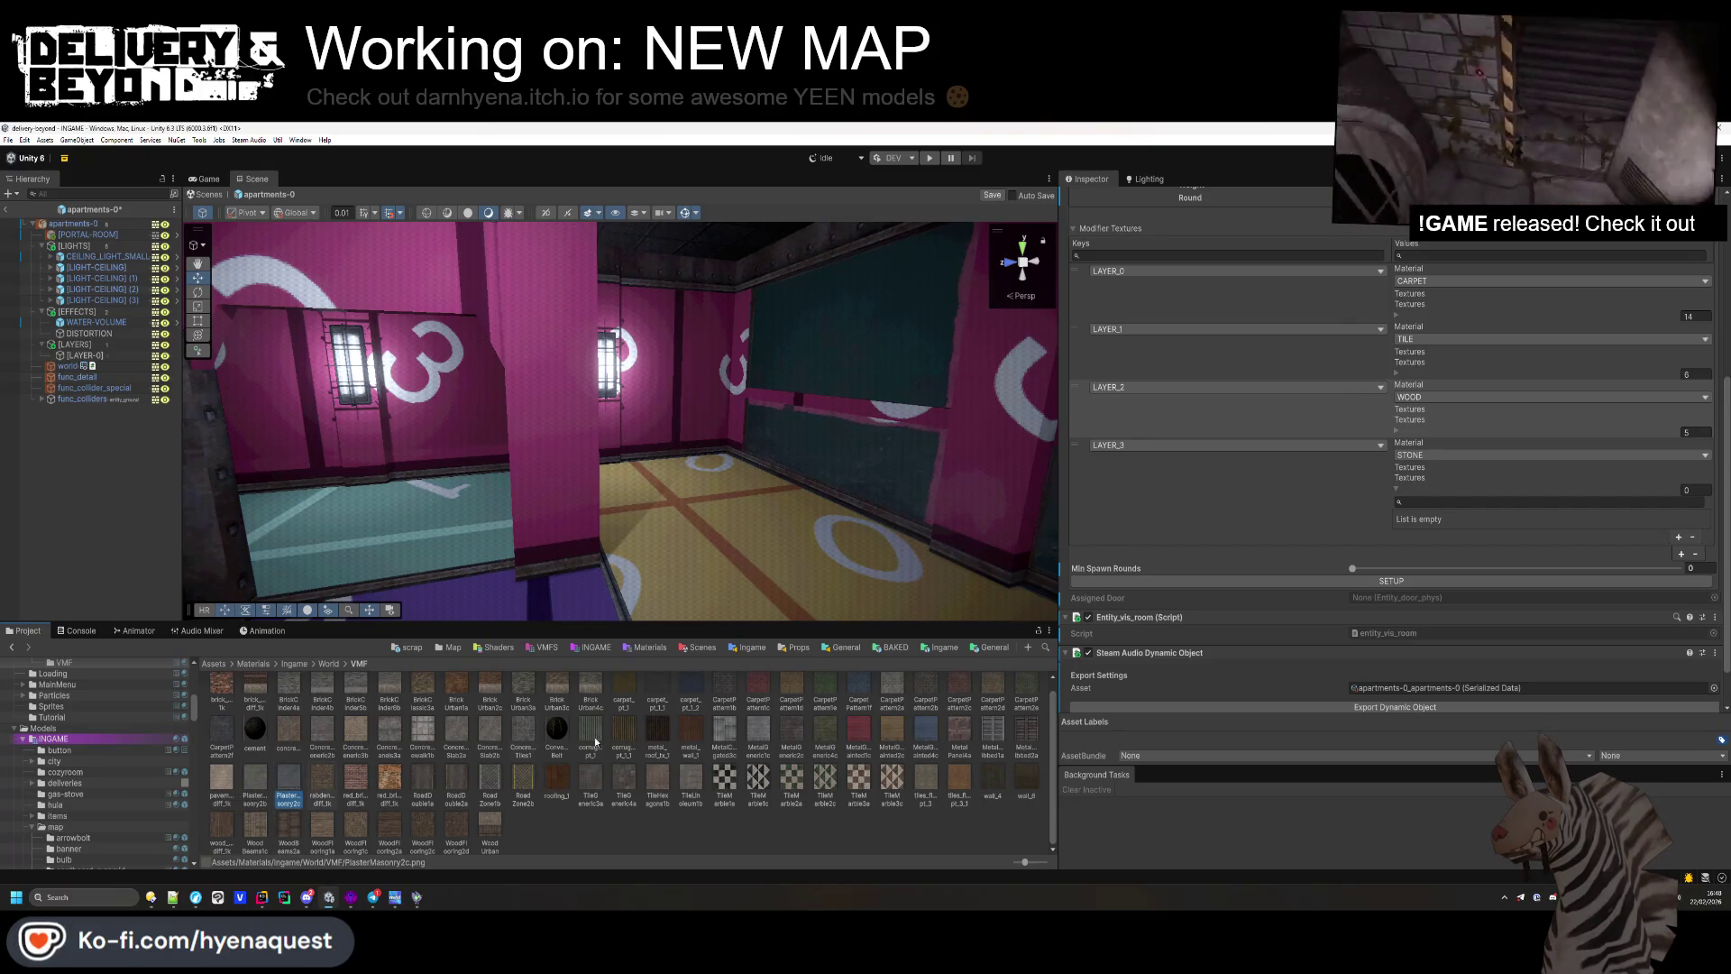
click(1679, 536)
click(1217, 405)
mouse_move(289, 784)
mouse_down()
mouse_move(1487, 505)
mouse_move(1599, 521)
mouse_up()
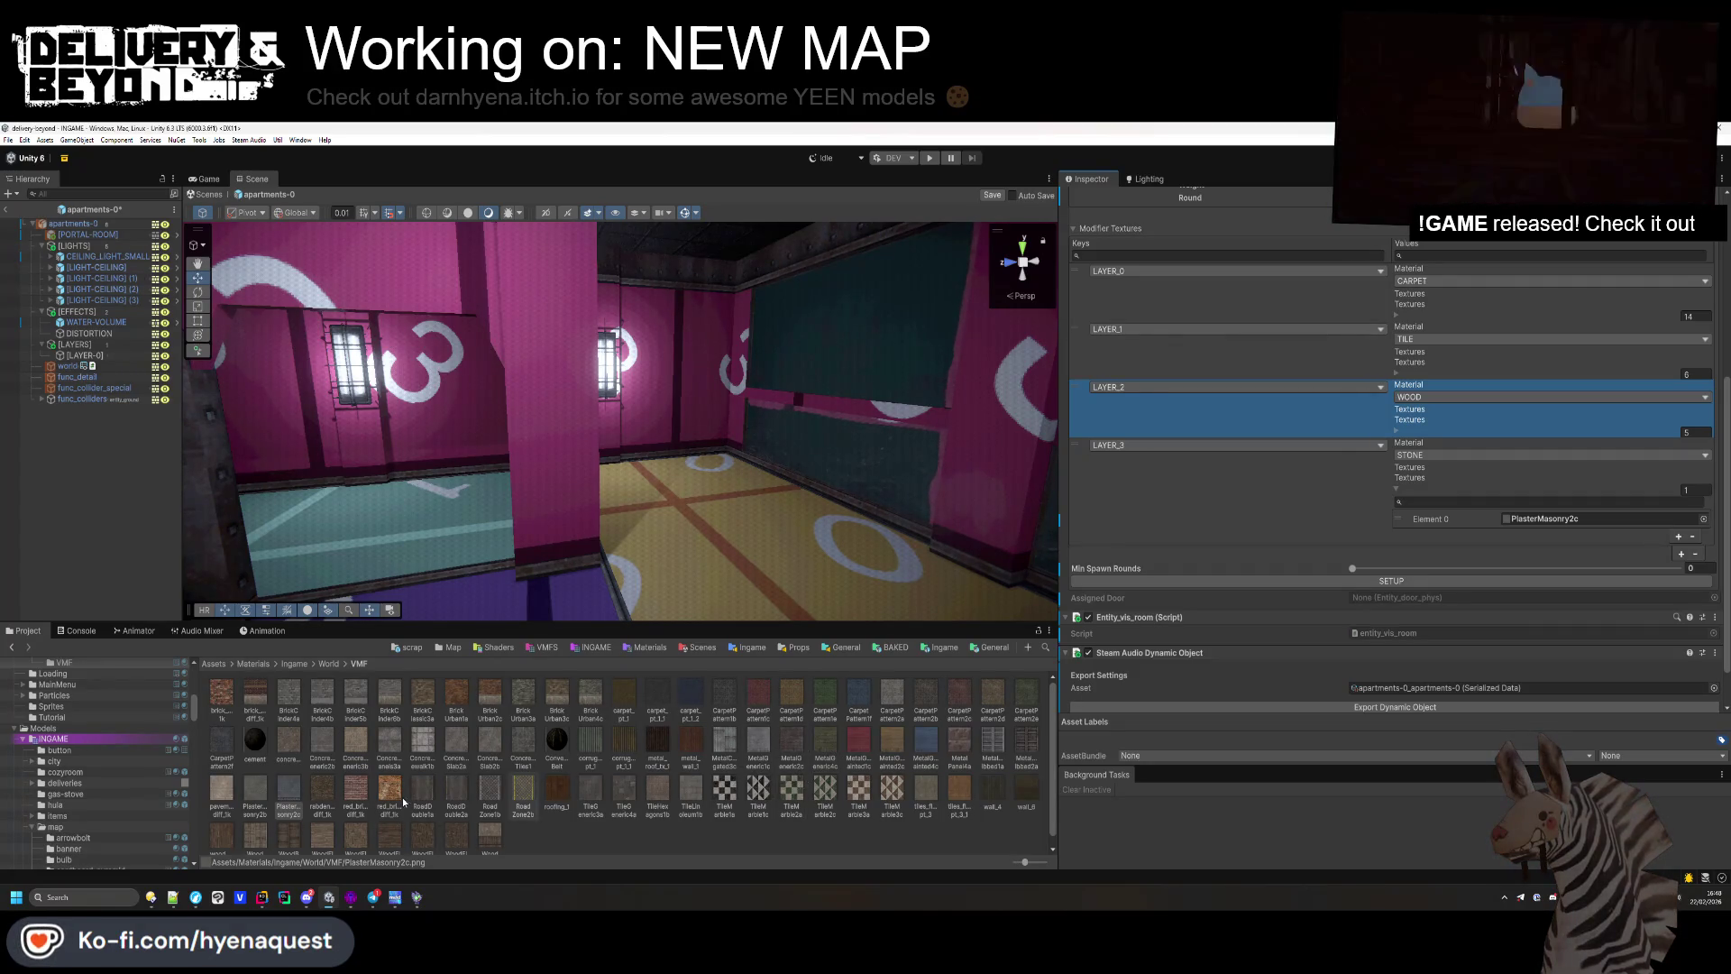
click(307, 897)
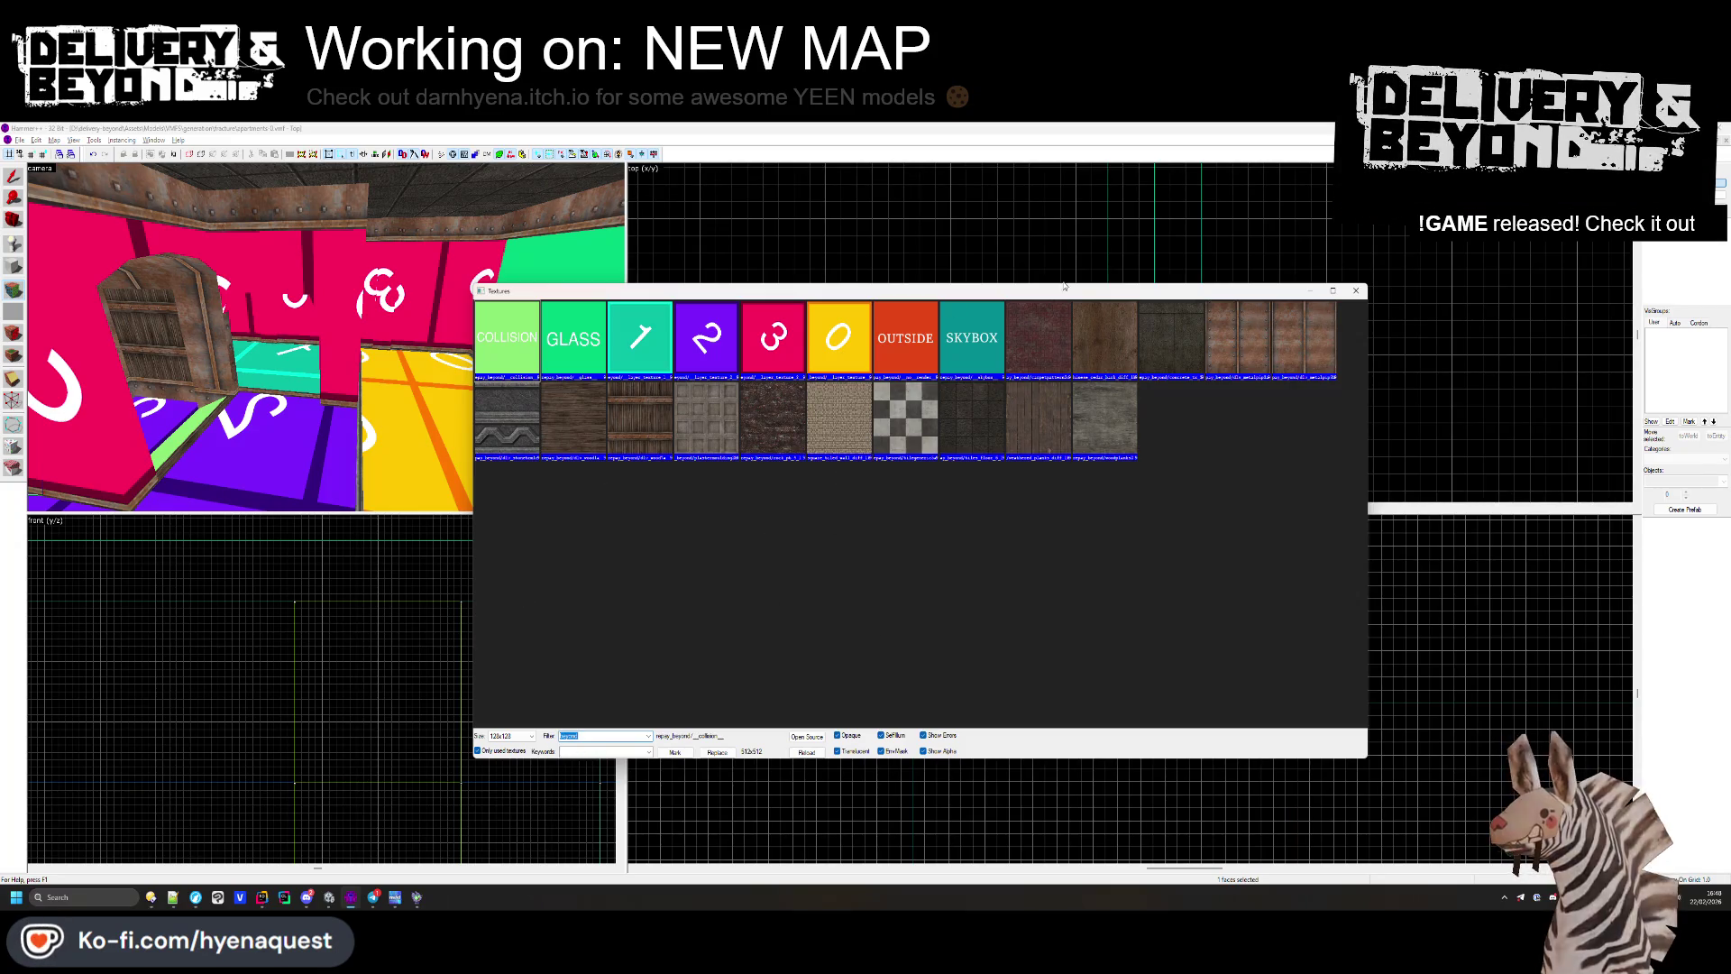
Step: Close Hammer's texture browser and pick plastermasonry1c as the face texture to replace
click(1356, 290)
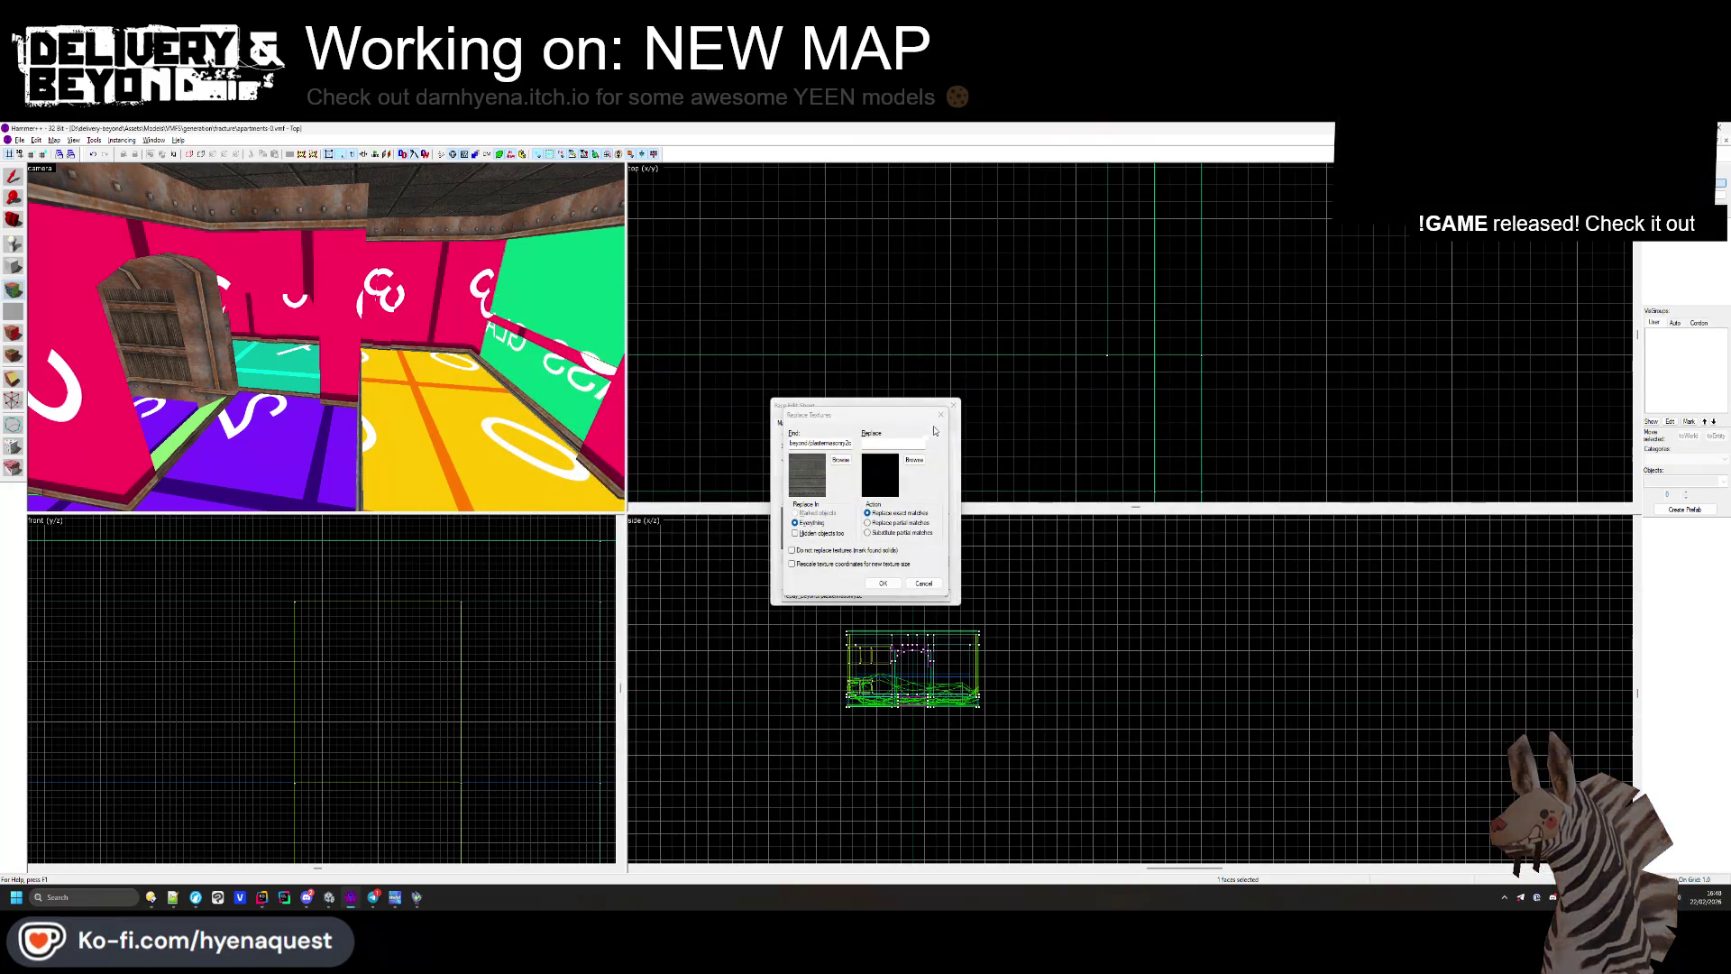
click(941, 414)
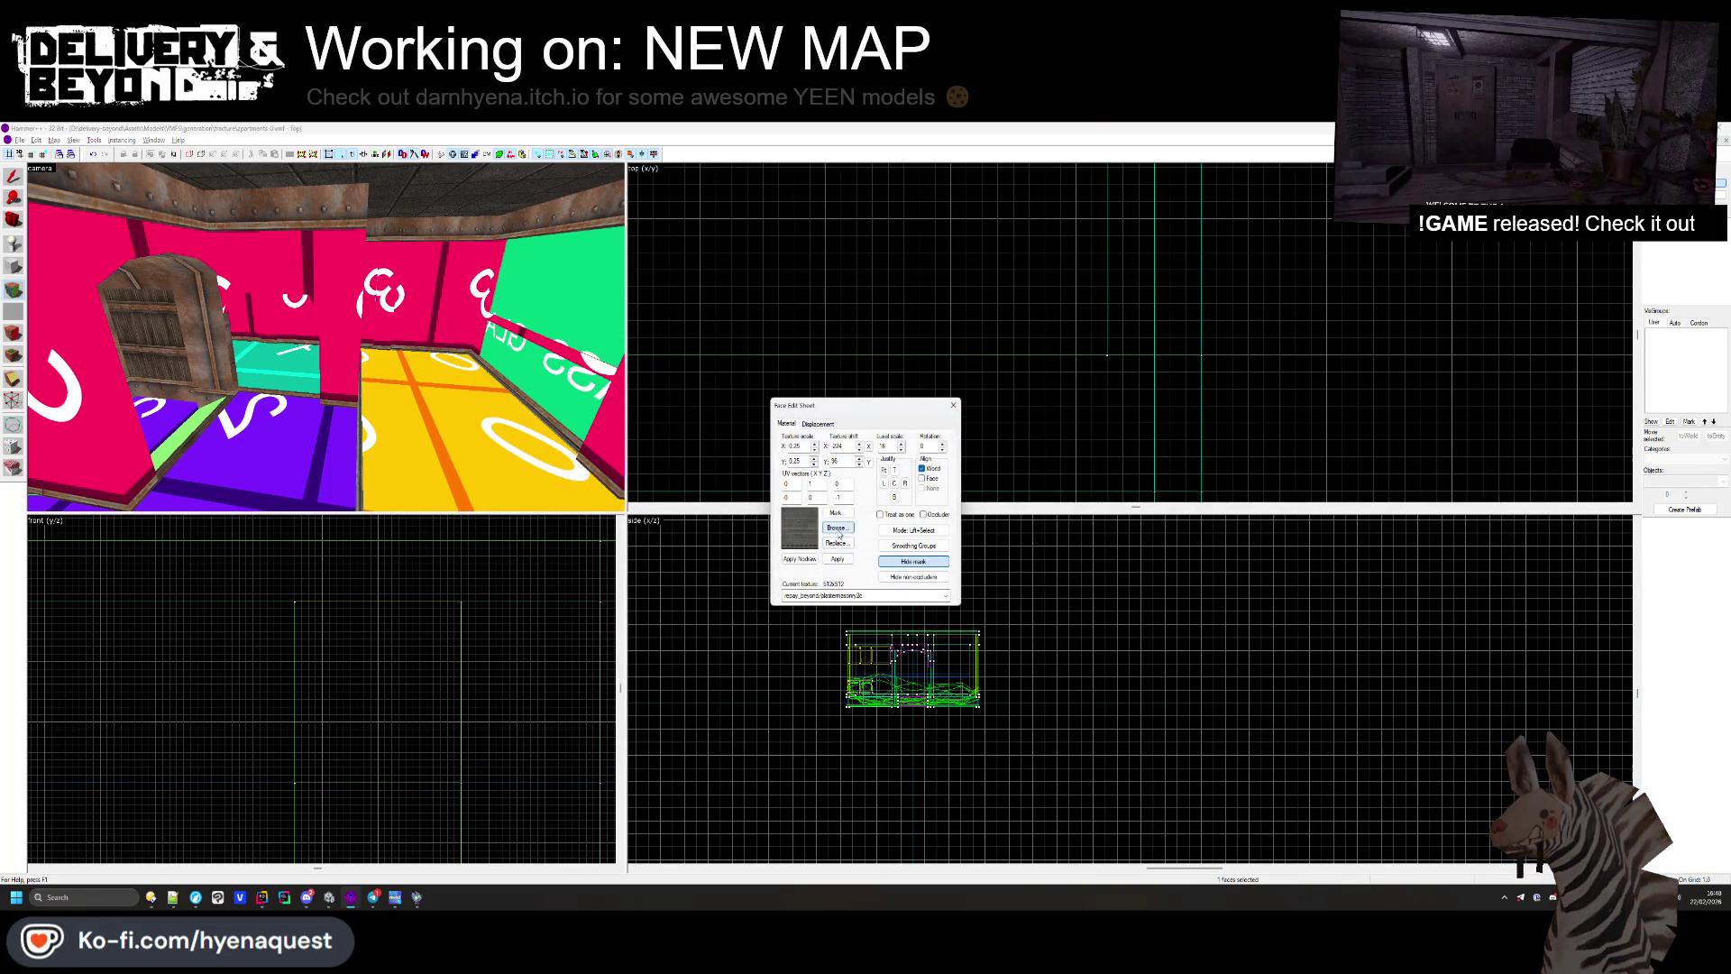
click(835, 528)
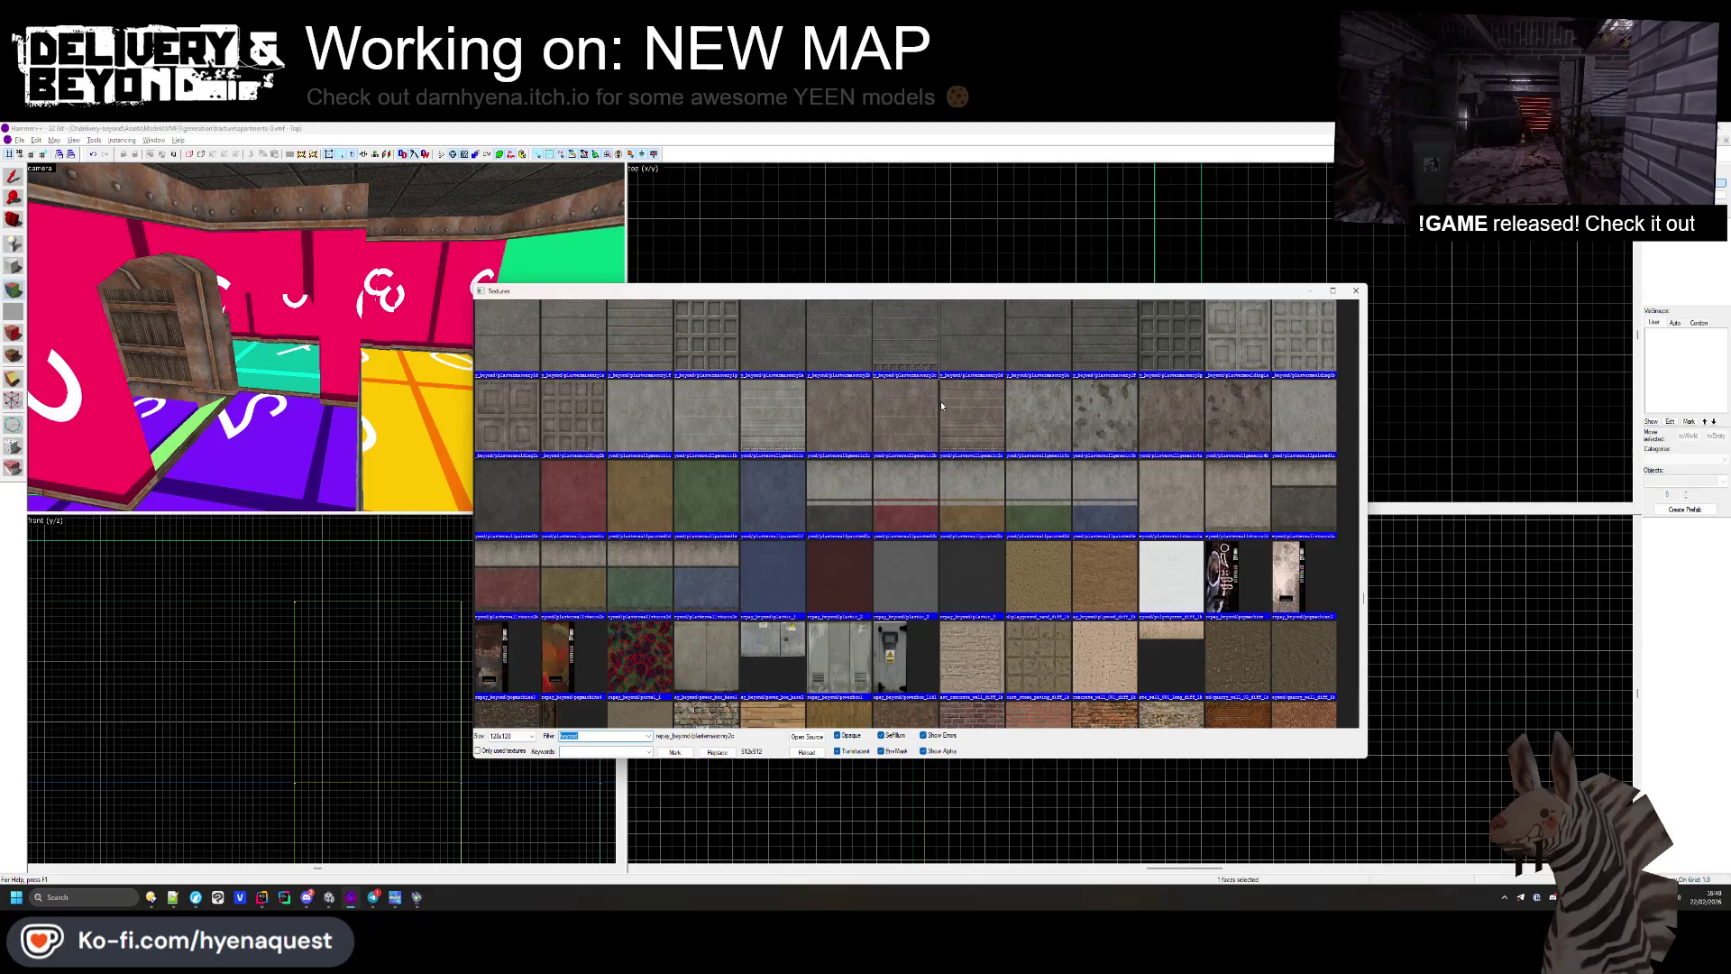
scroll(991, 415, up, 2)
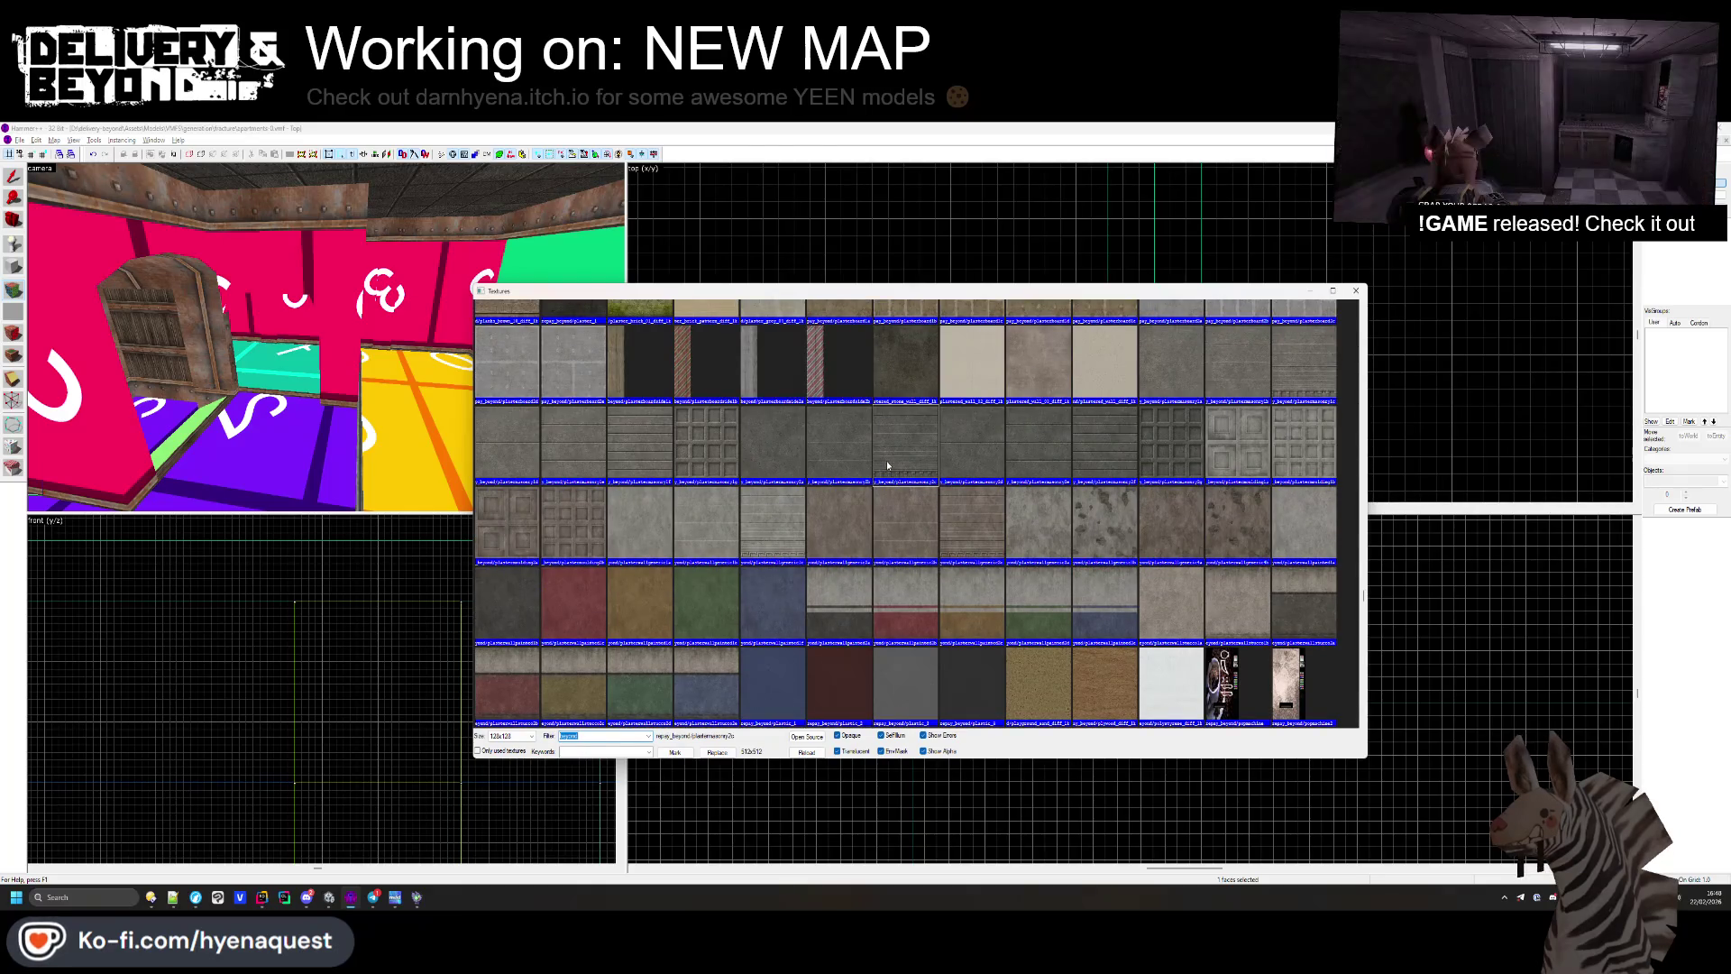
click(1298, 407)
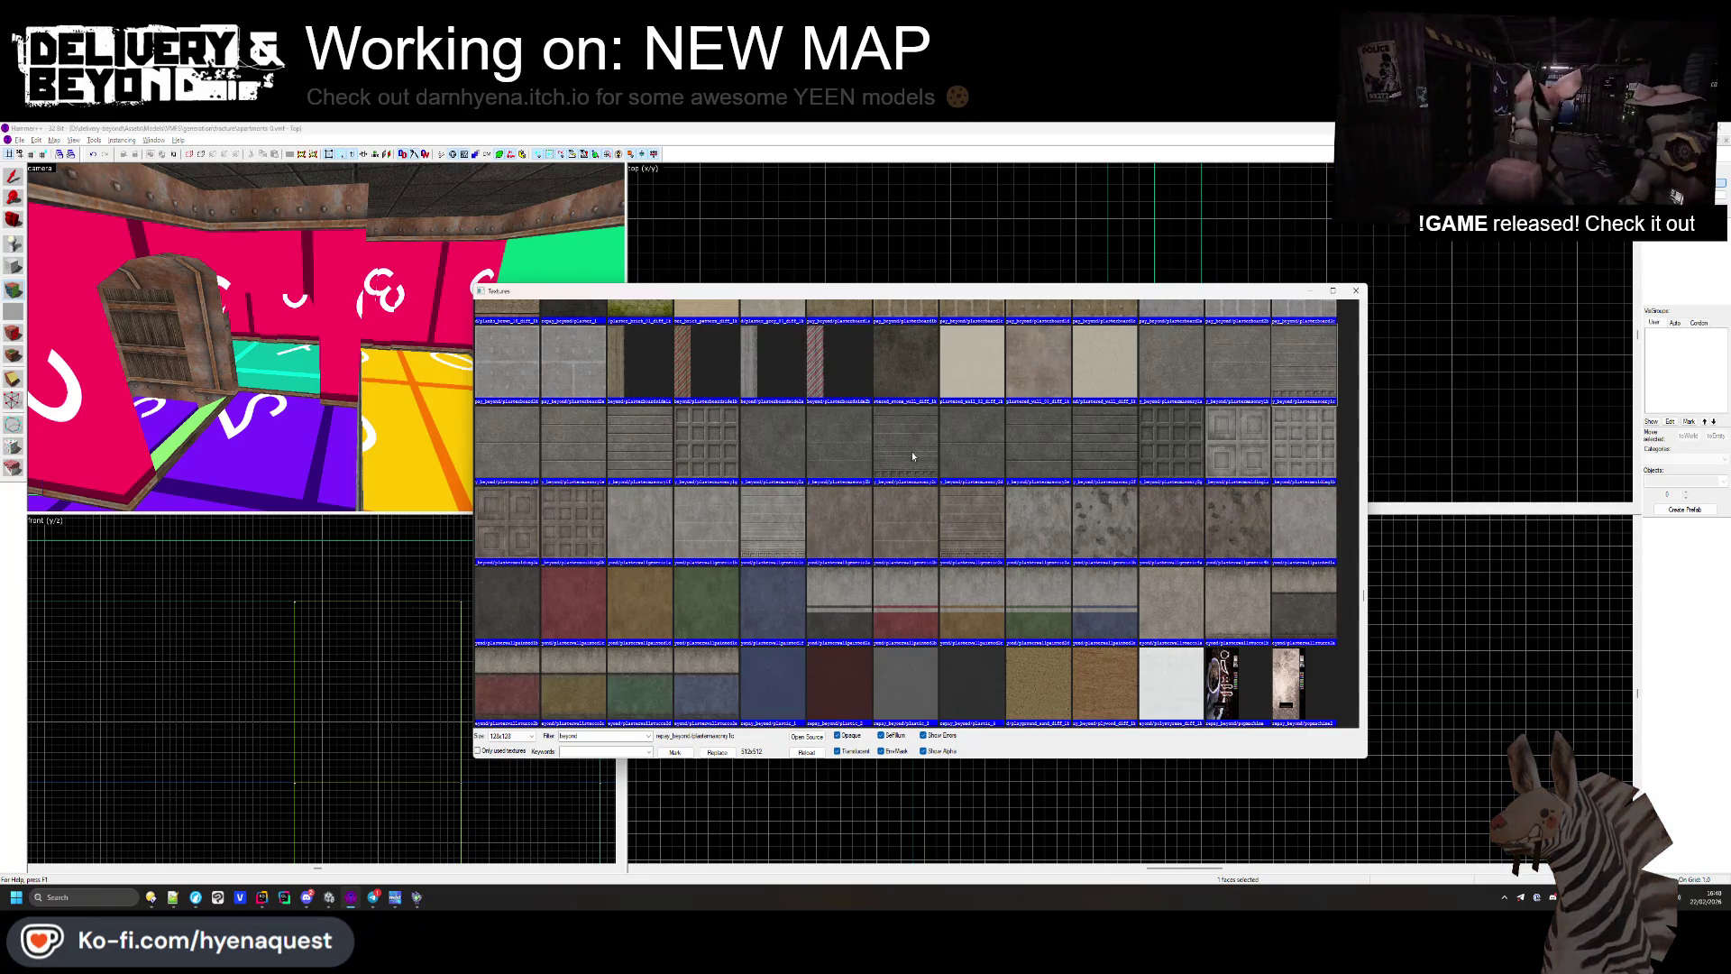
double_click(1300, 357)
click(837, 542)
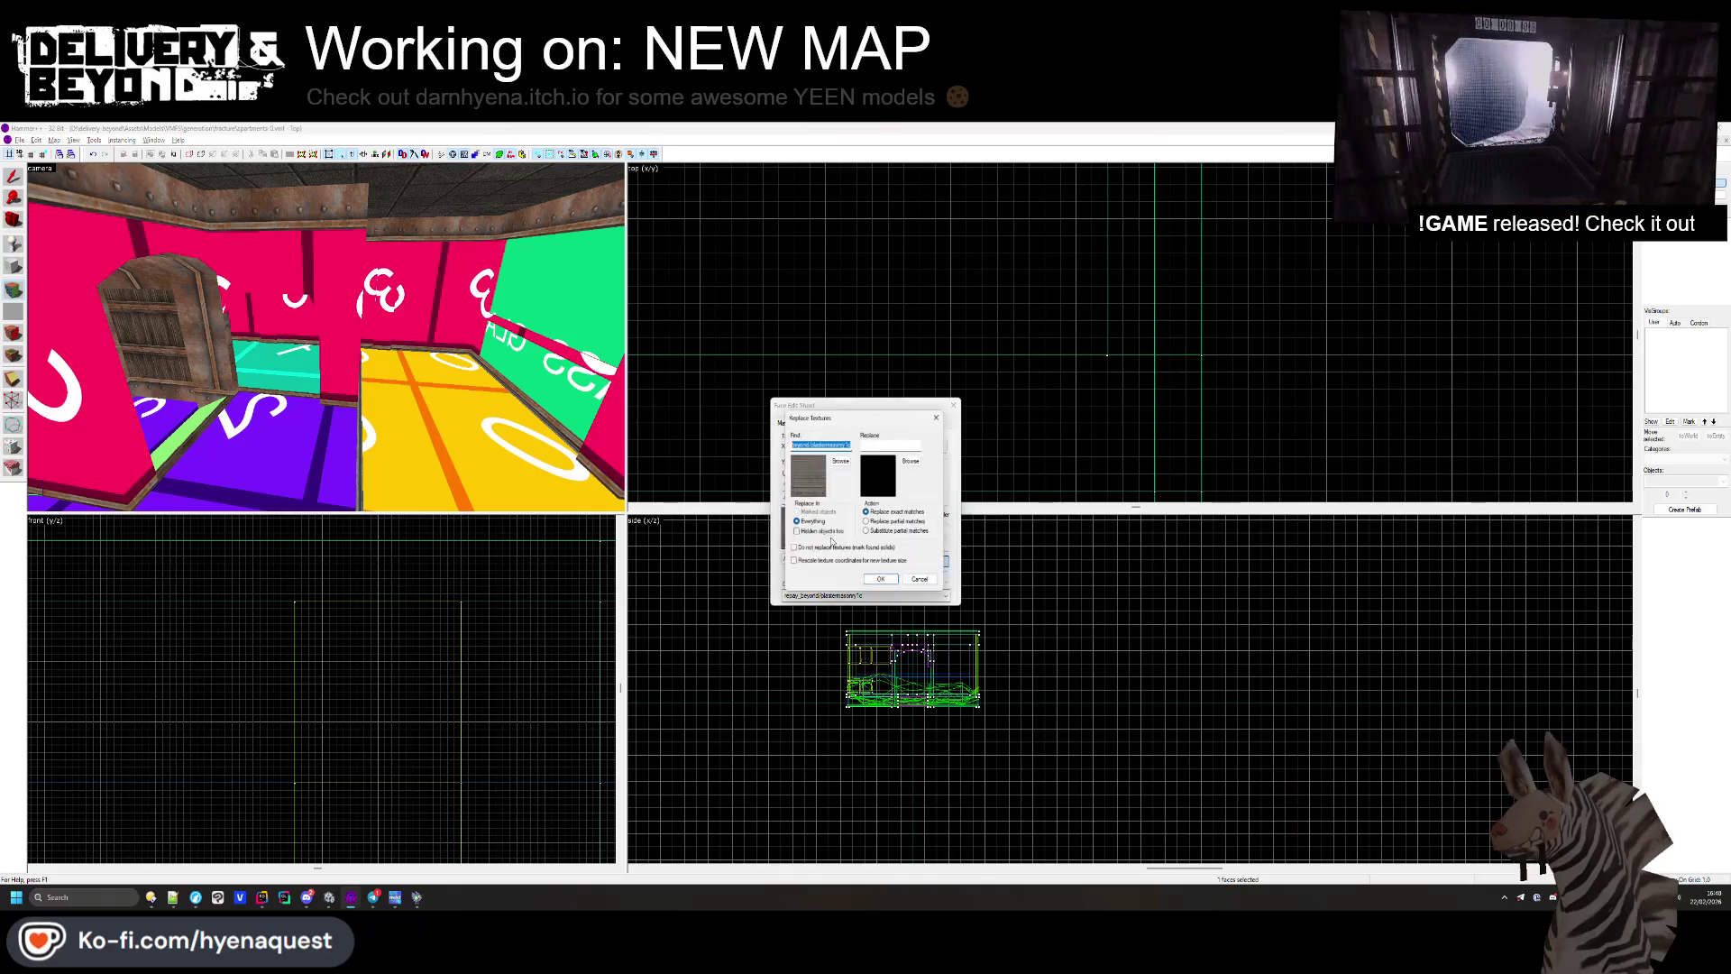
Step: Search for plastermasonry1c and import PlasterMasonry1c.png into Unity's VMF texture folder
key(alt+Tab)
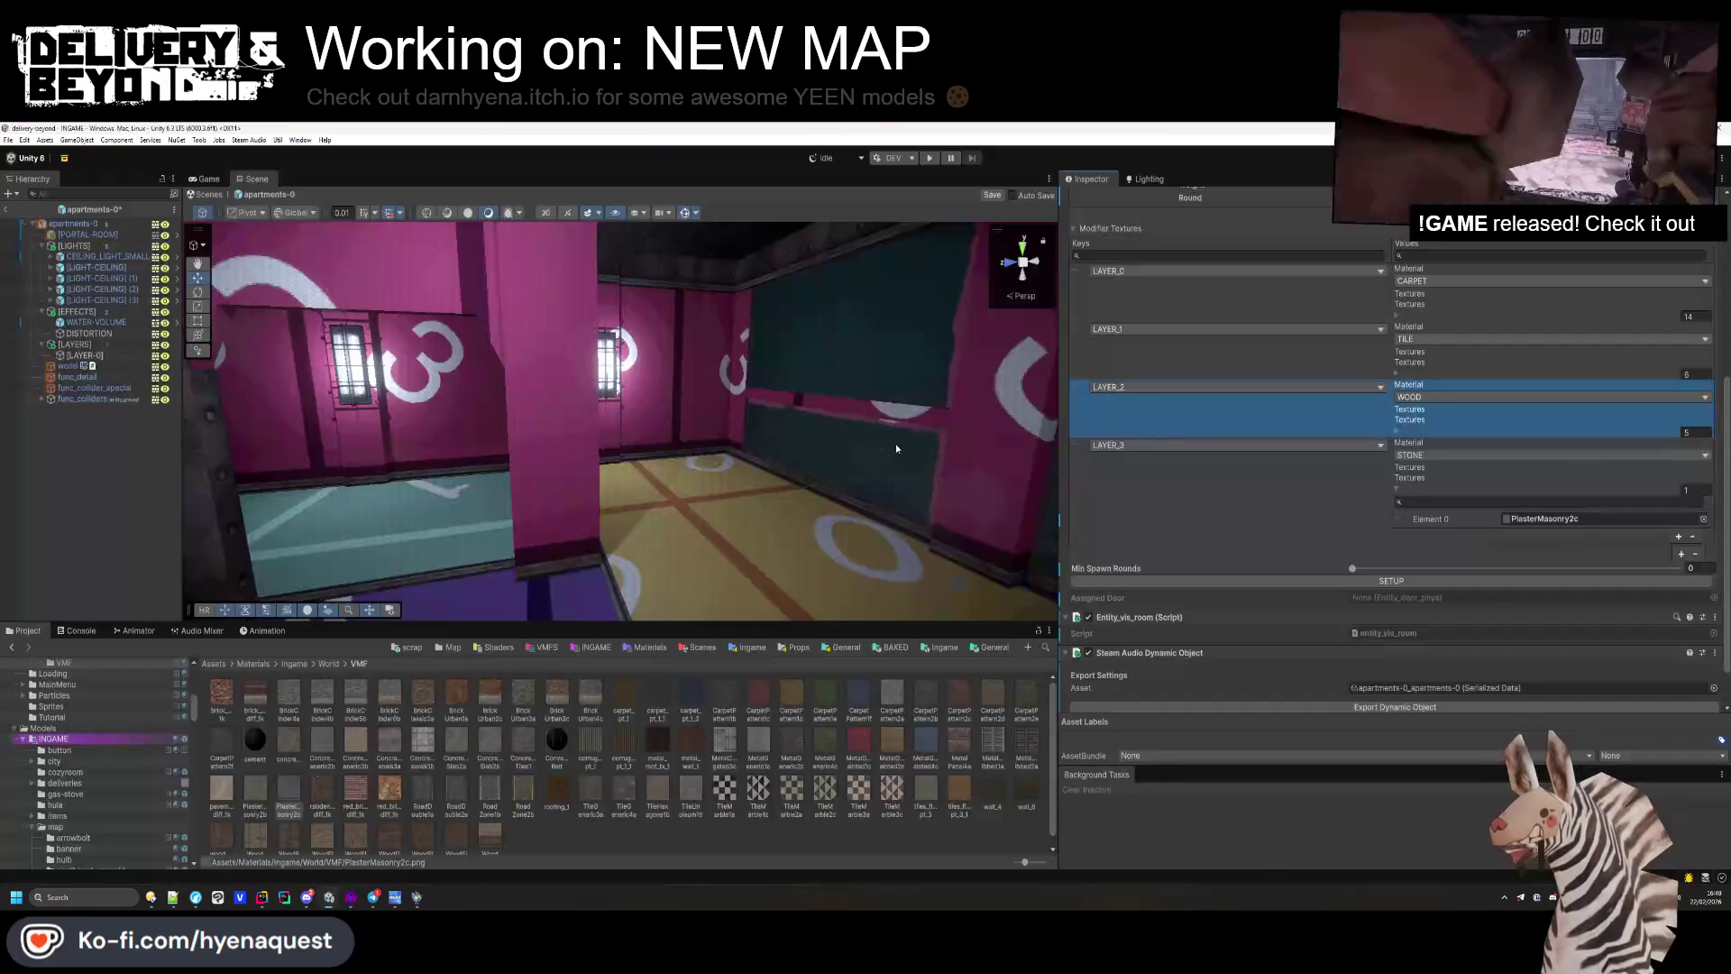
key(alt+Tab)
click(721, 473)
click(1189, 232)
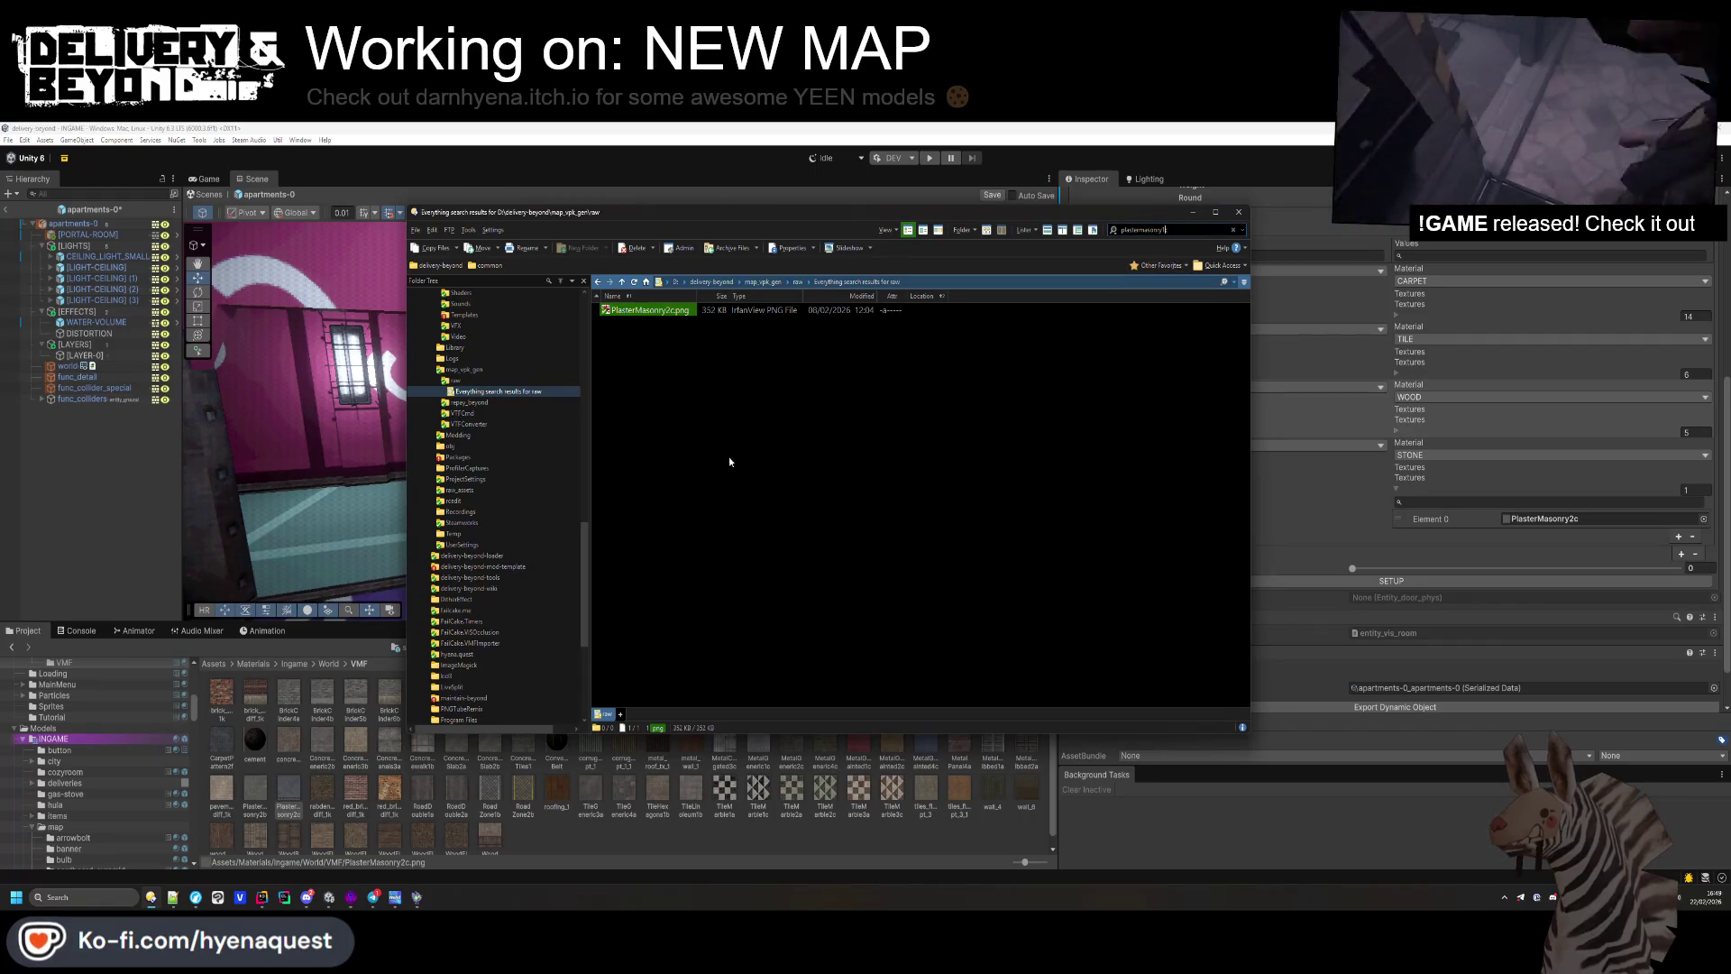
key(BackSpace)
key(BackSpace)
text(1c)
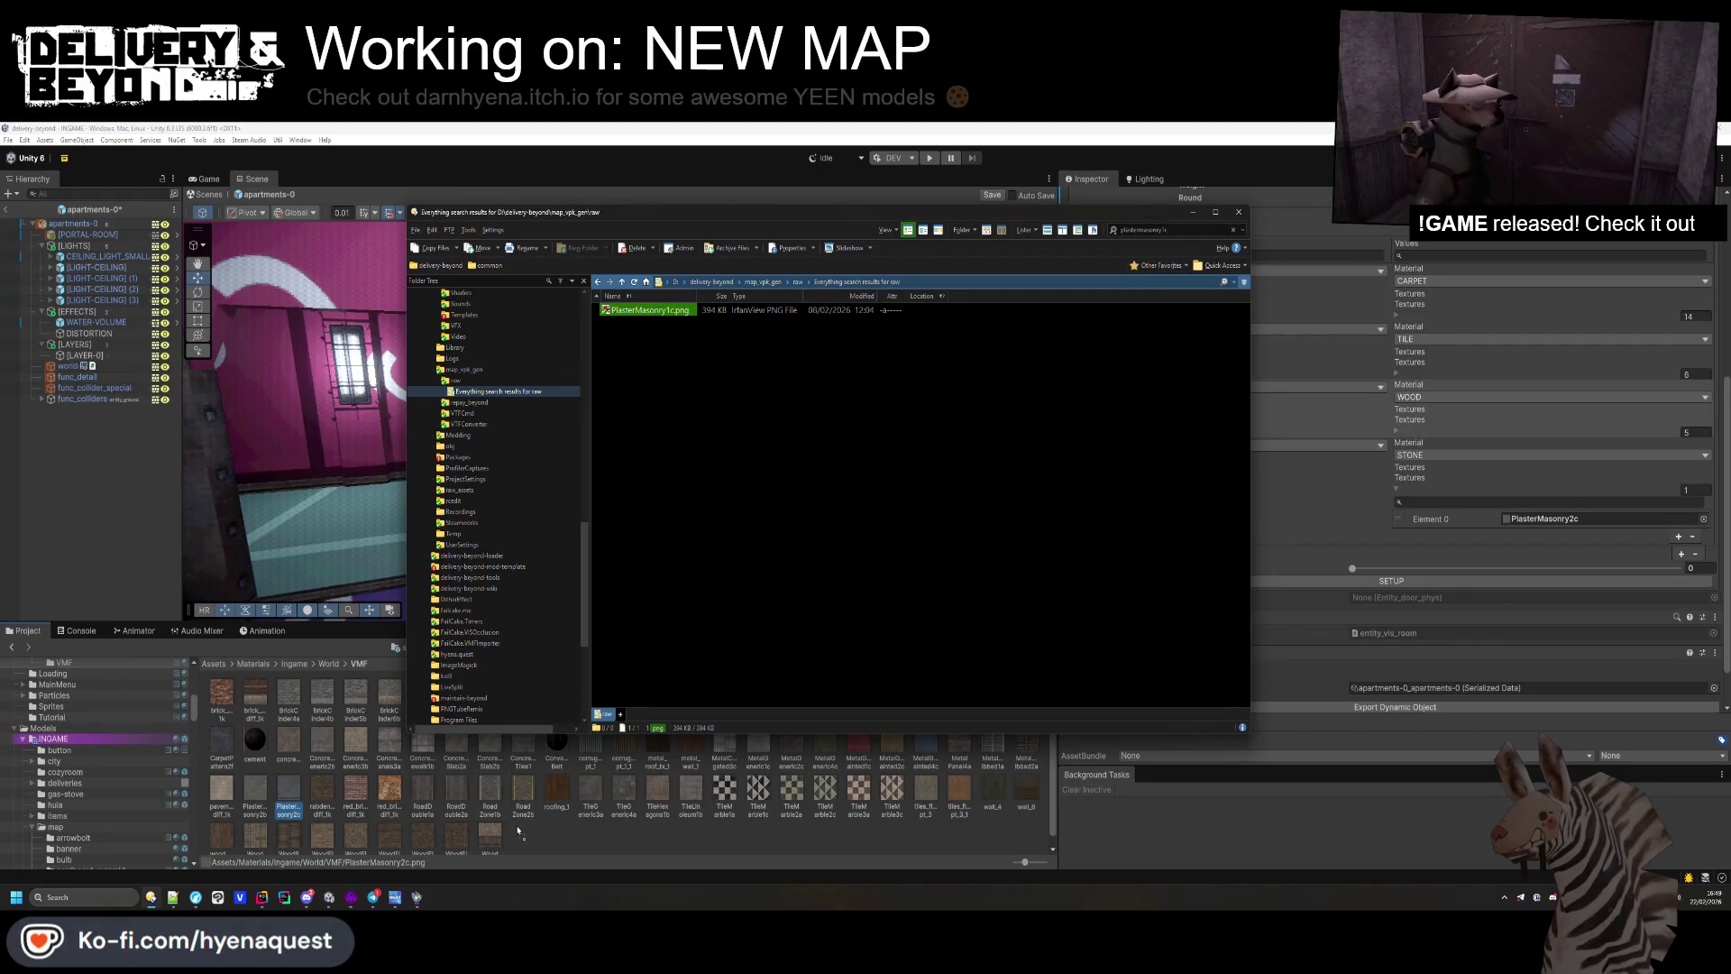
drag(518, 832, 530, 842)
click(251, 805)
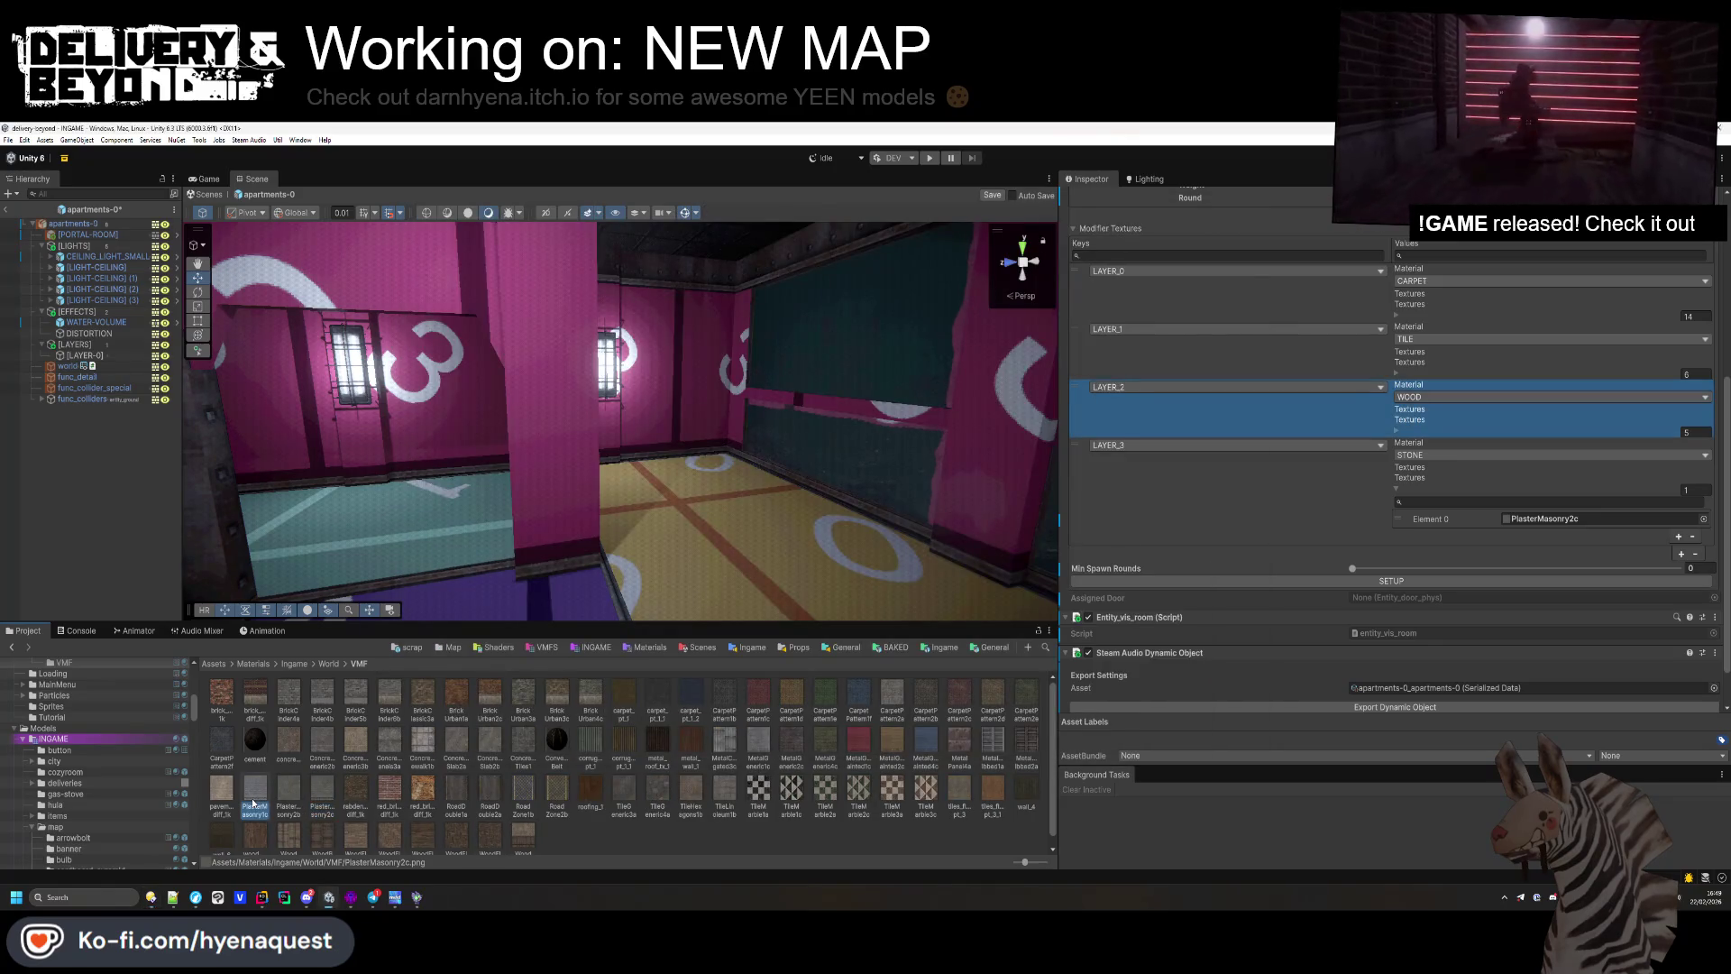
Step: Add PlasterMasonry1c and MetalGeneric2c as LAYER_3's second and third textures
click(1678, 536)
mouse_move(268, 795)
mouse_down()
mouse_move(1503, 768)
mouse_move(1549, 534)
mouse_up()
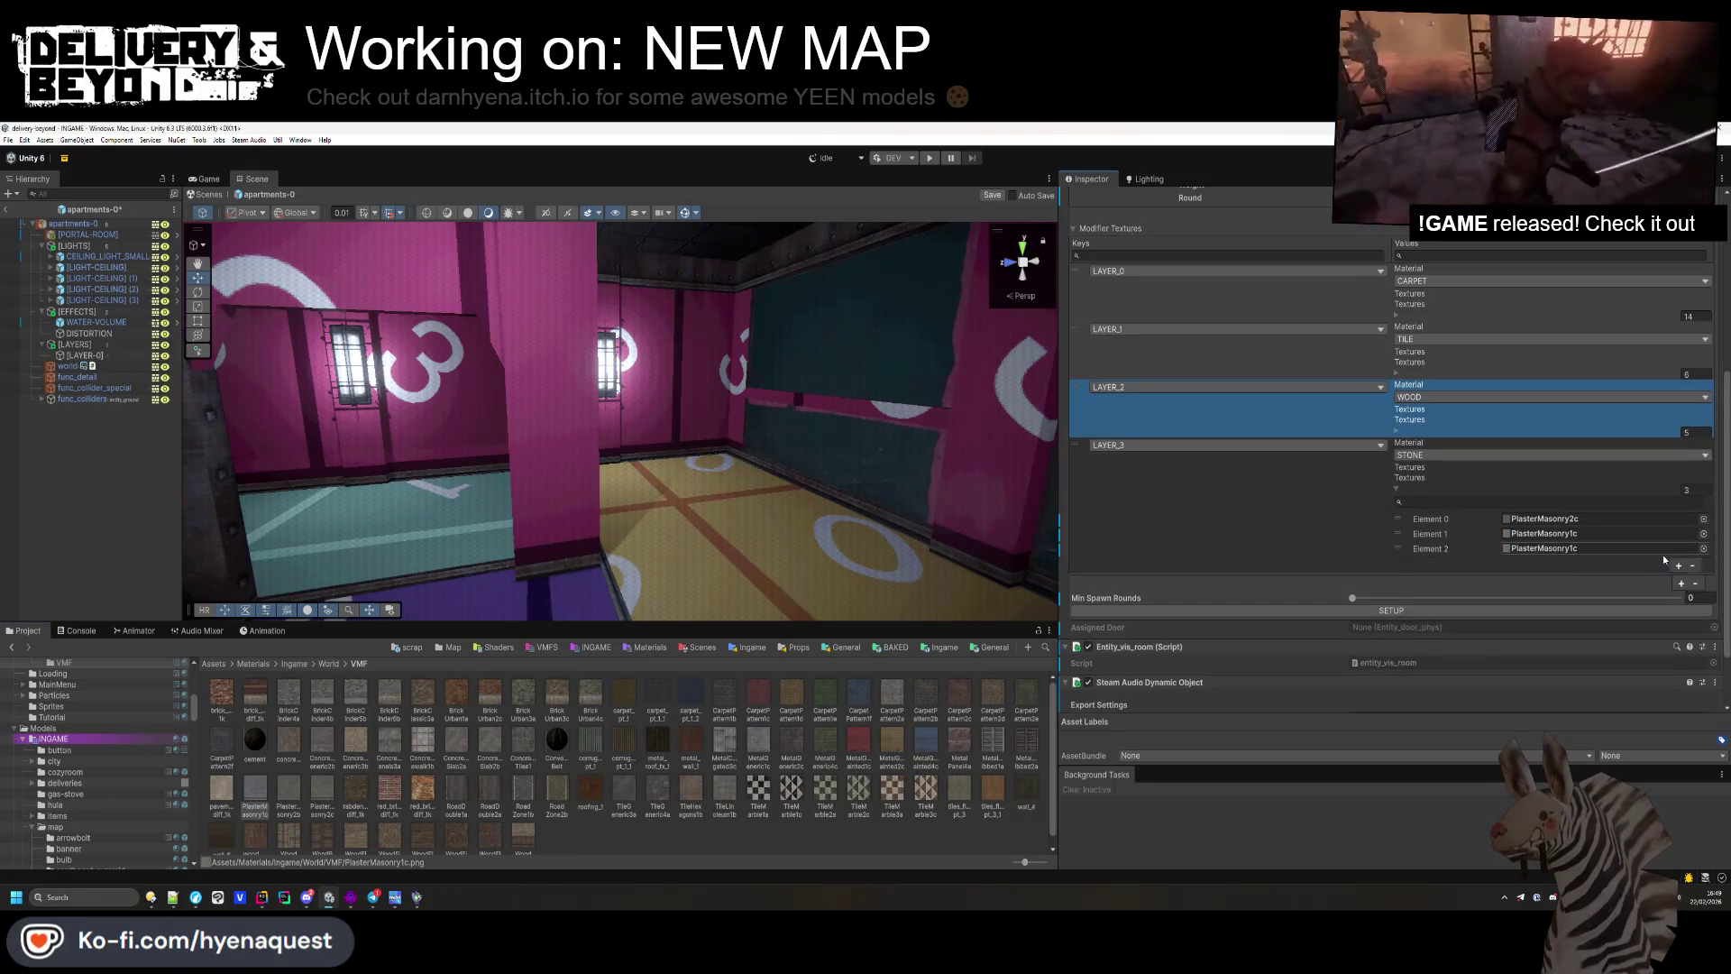
click(1677, 550)
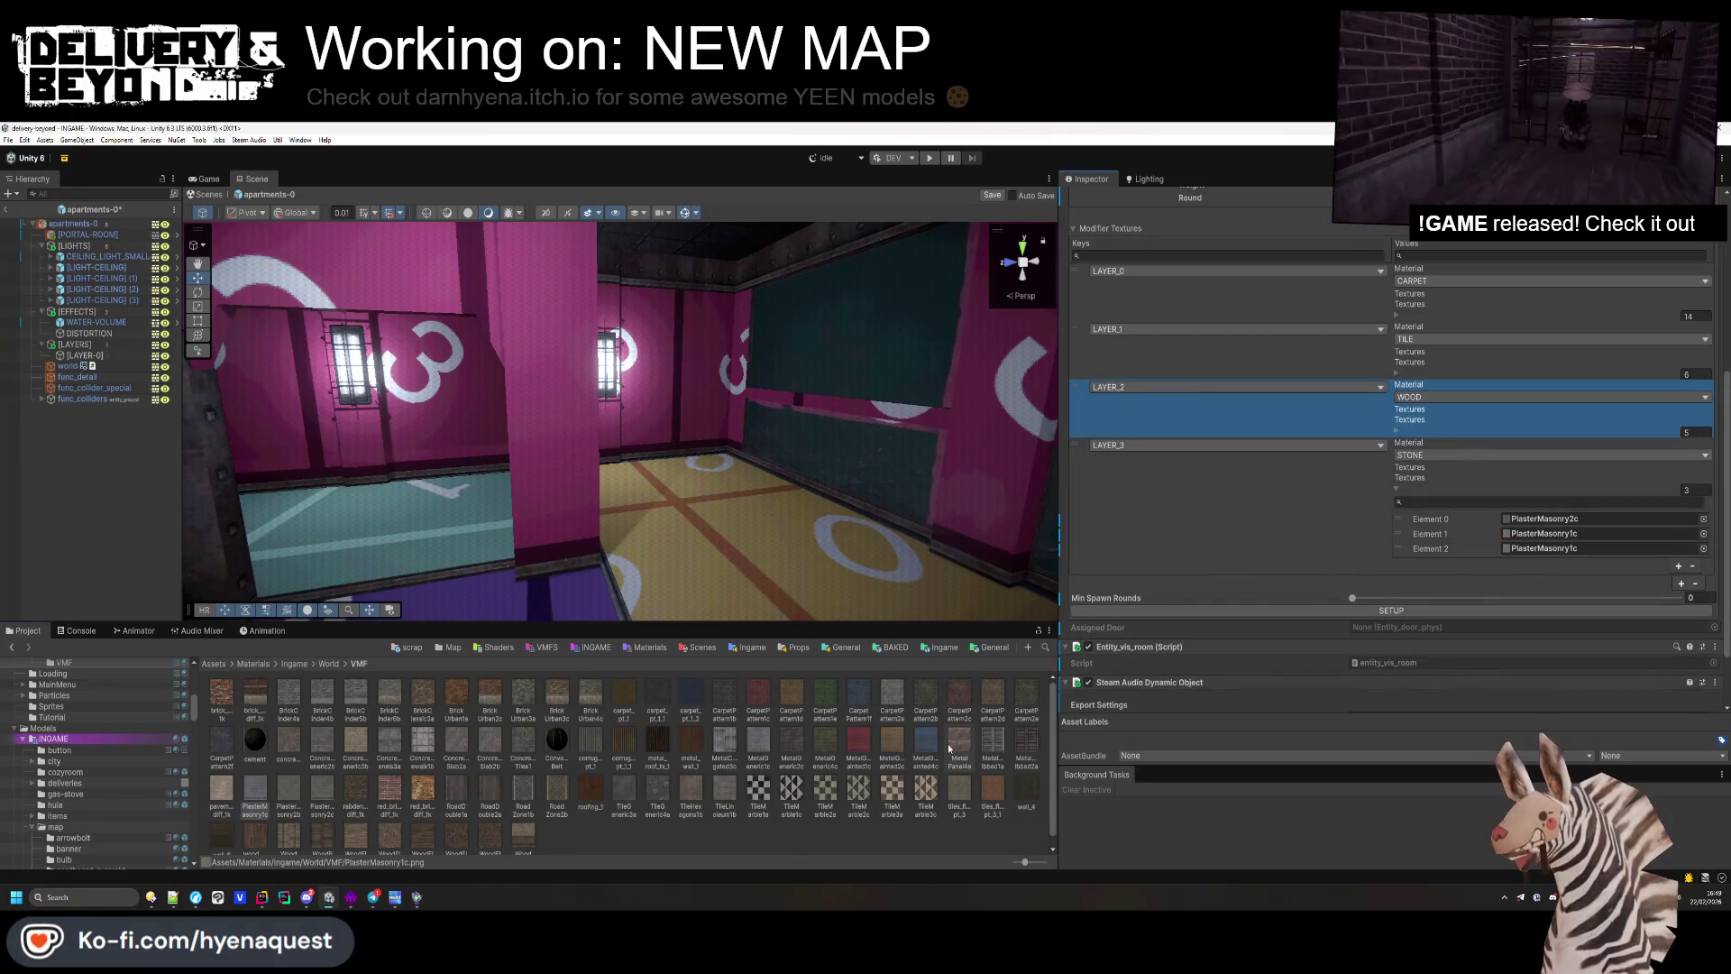
click(1556, 552)
drag(1556, 552, 1556, 552)
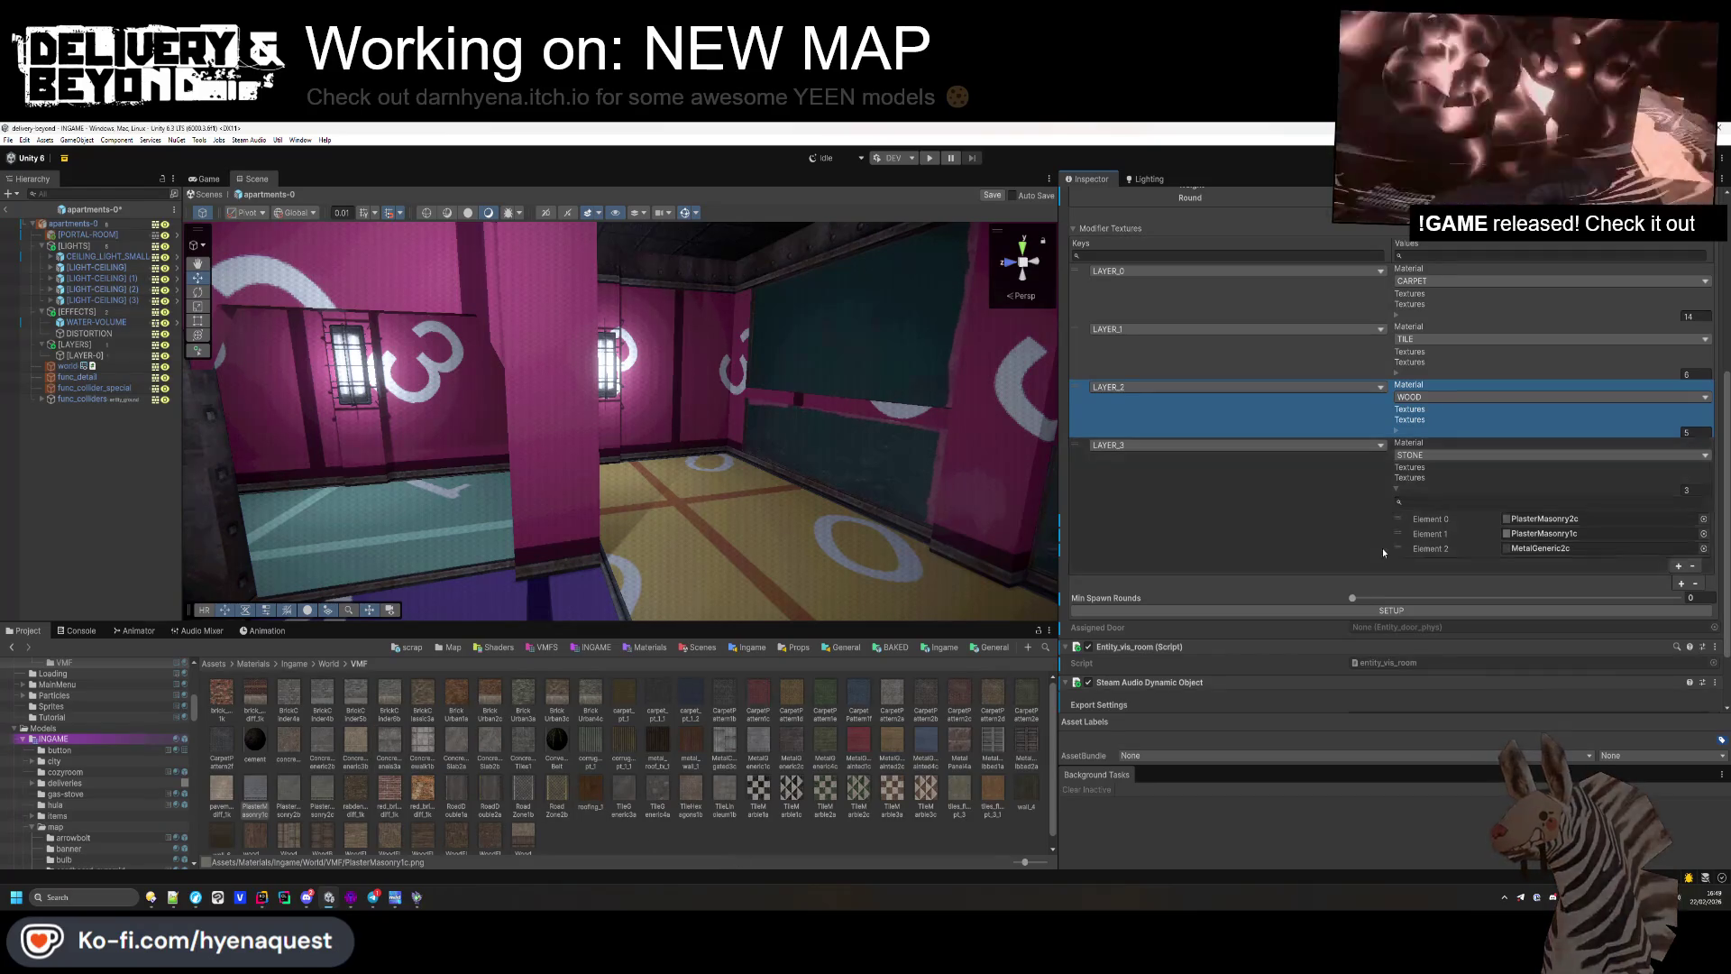
click(1451, 455)
click(1296, 510)
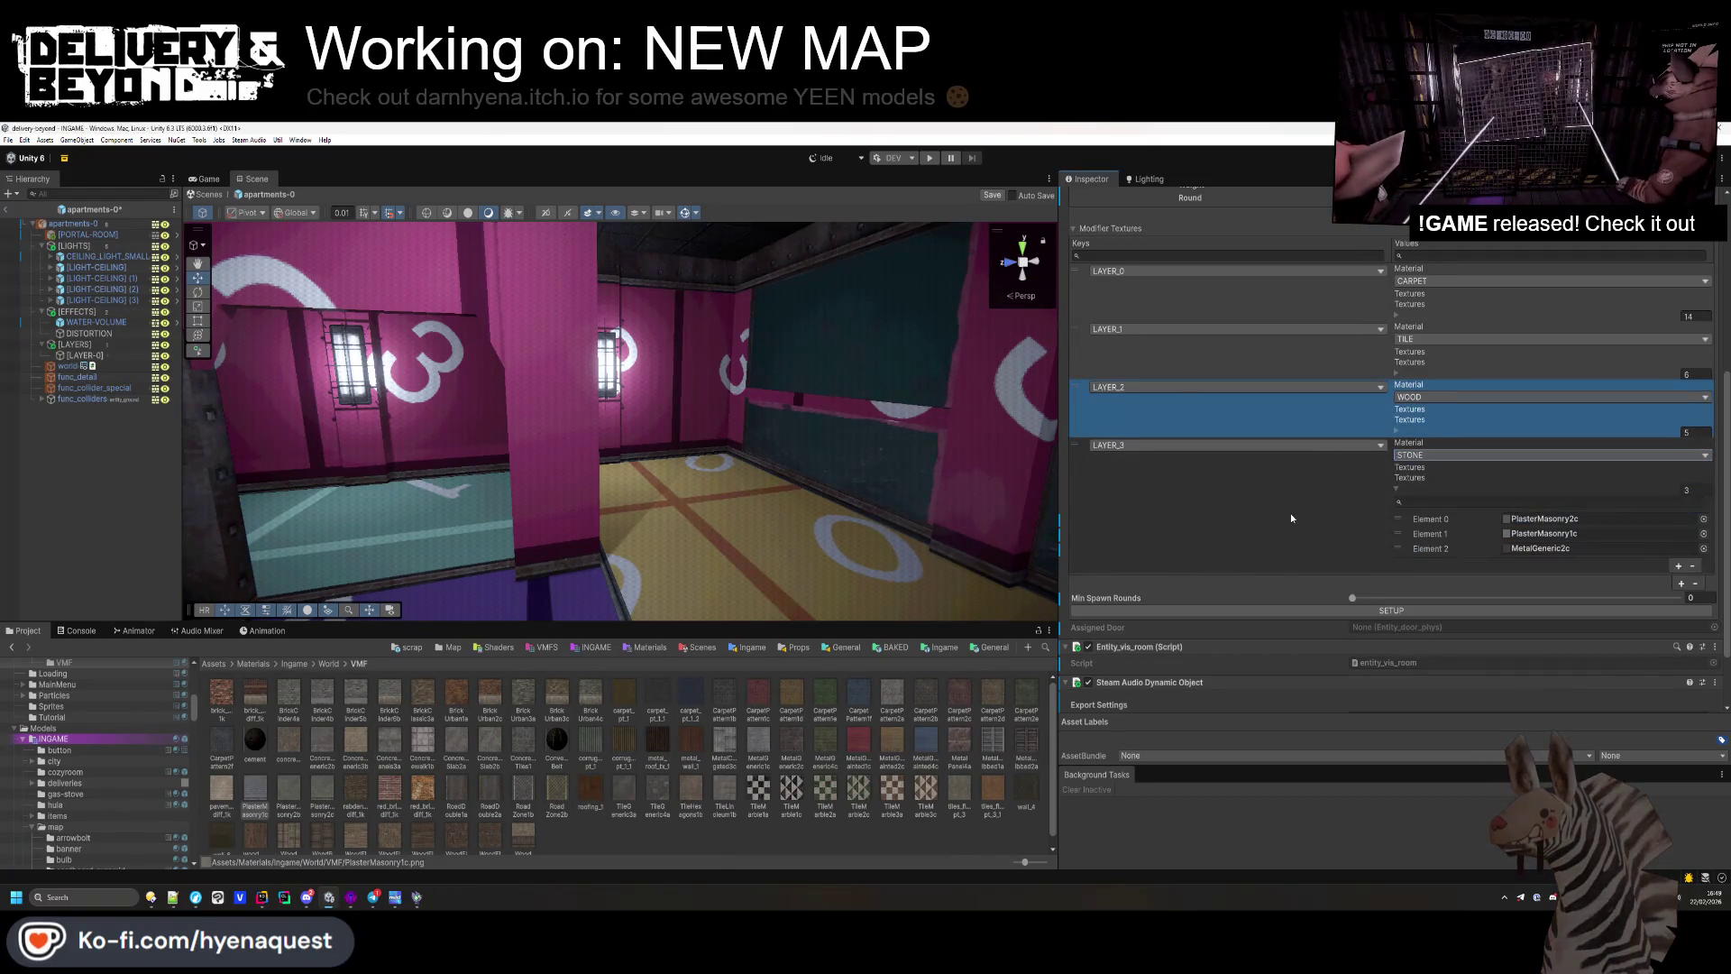
Step: Select every texture in the VMF folder to edit their import settings together
scroll(1532, 551, up, 3)
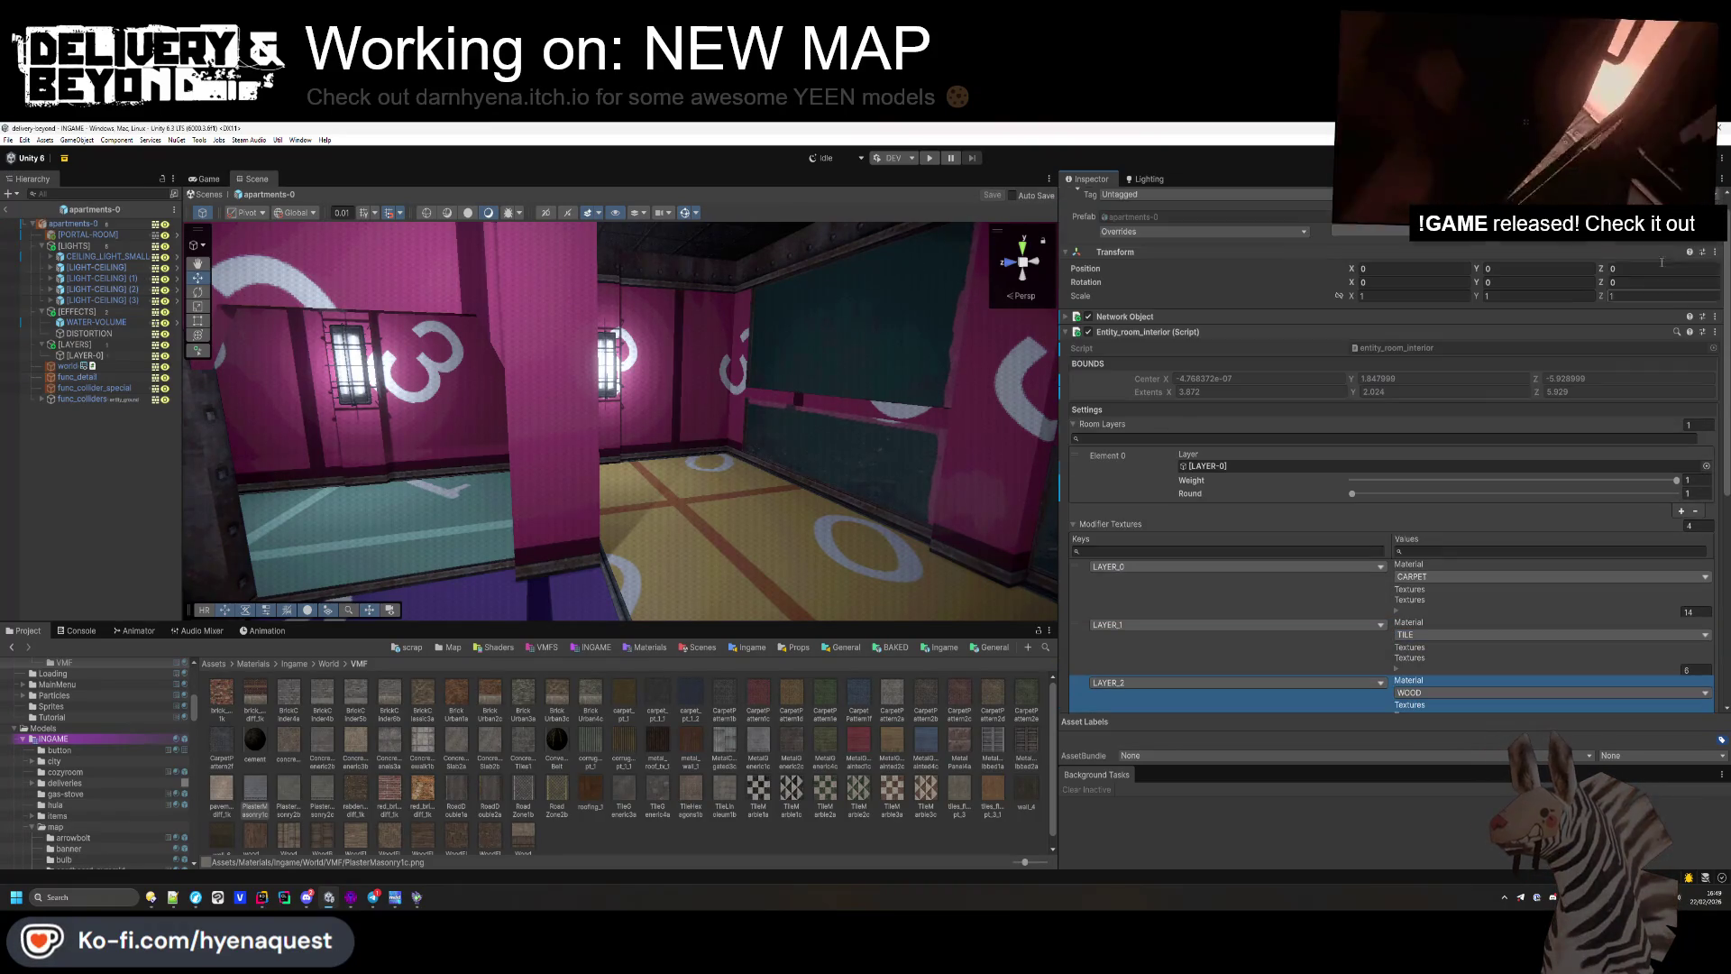
double_click(1543, 645)
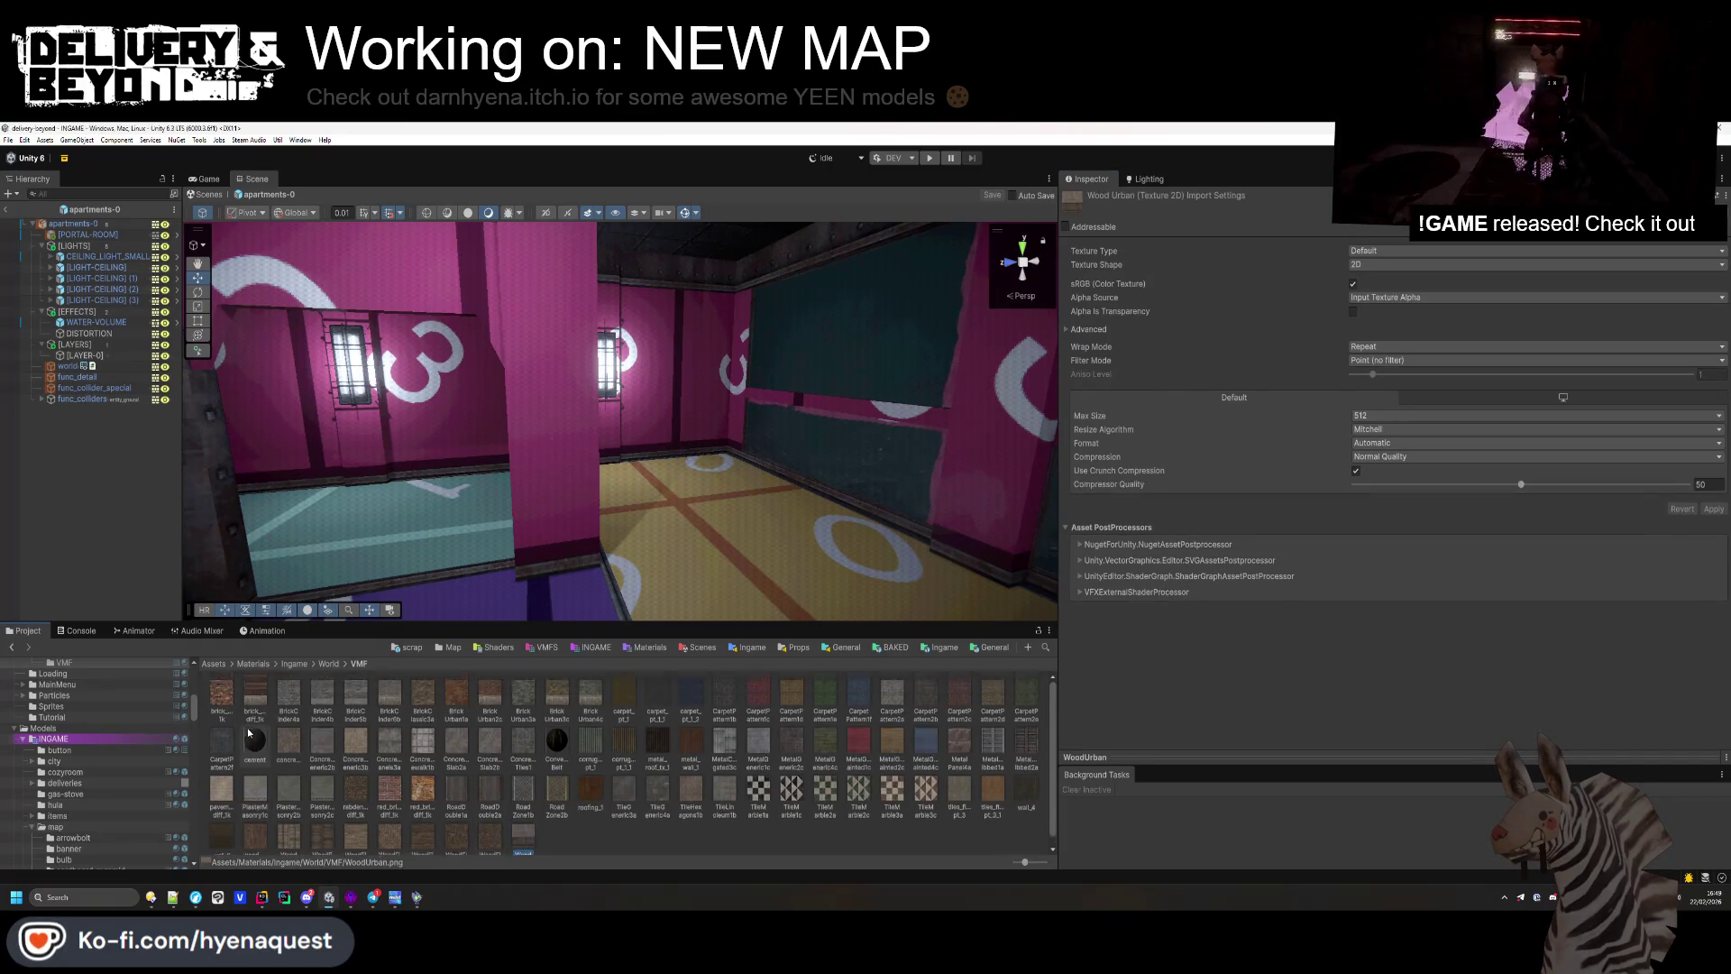
key(ctrl+a)
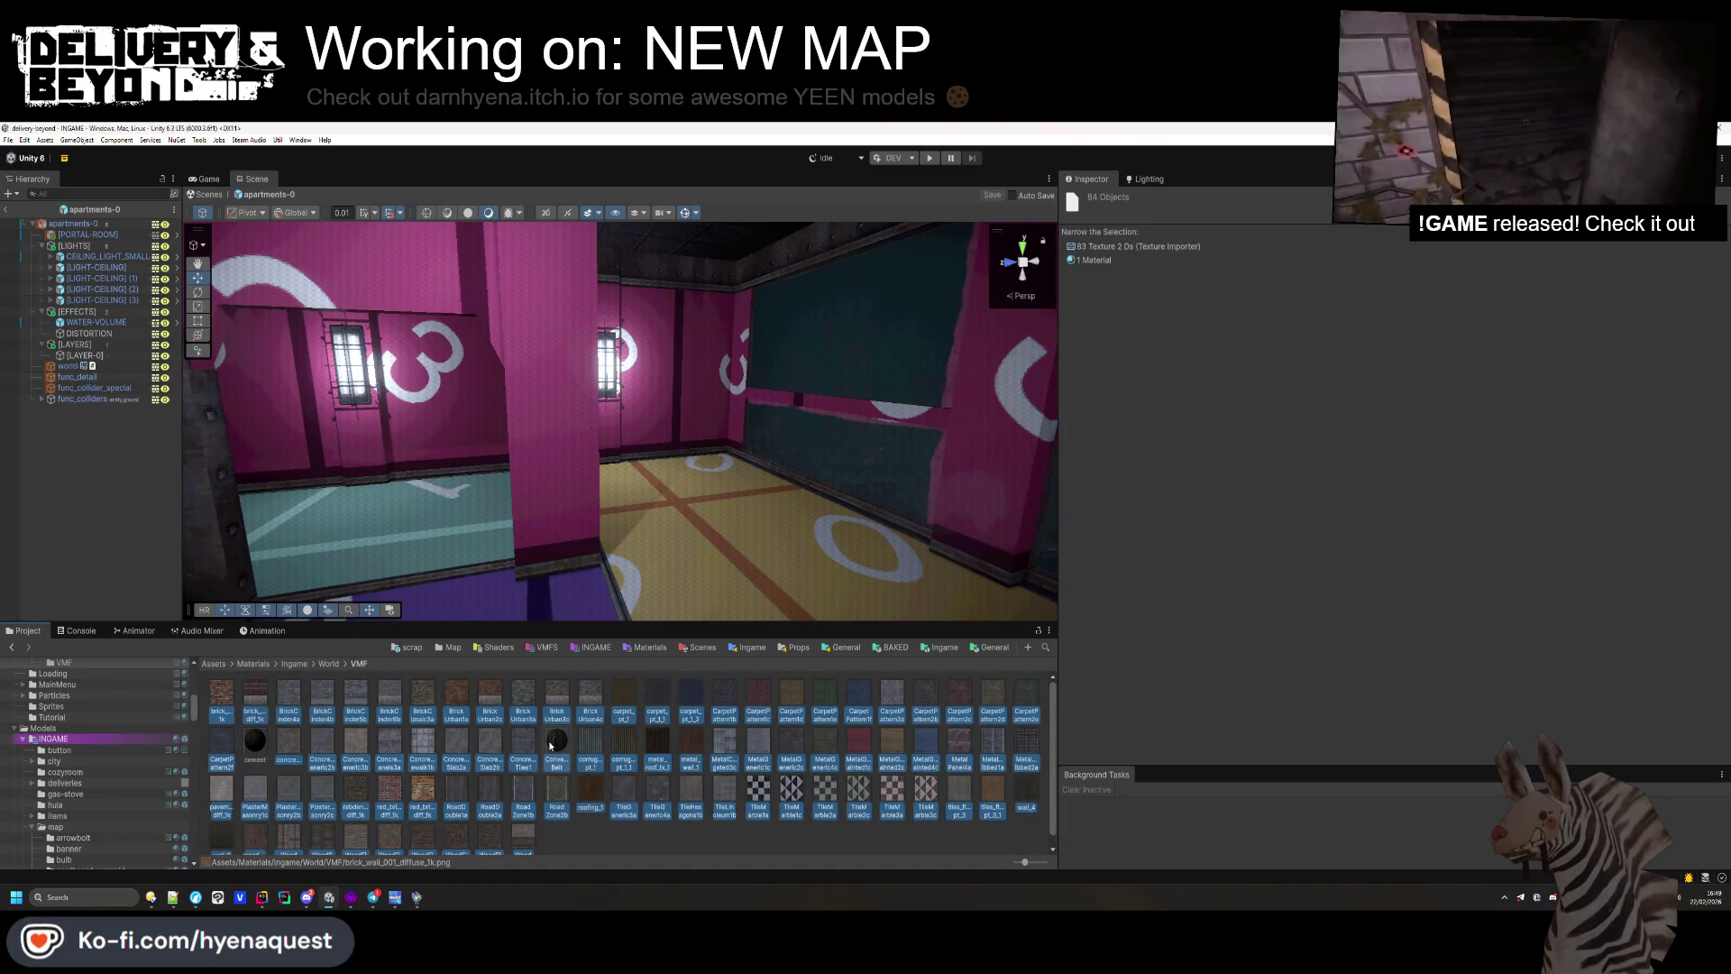
Step: Apply Max Size 512, Point (no filter) filtering and crunch compression to all 83 textures
ctrl+click(550, 745)
click(1371, 416)
click(1374, 476)
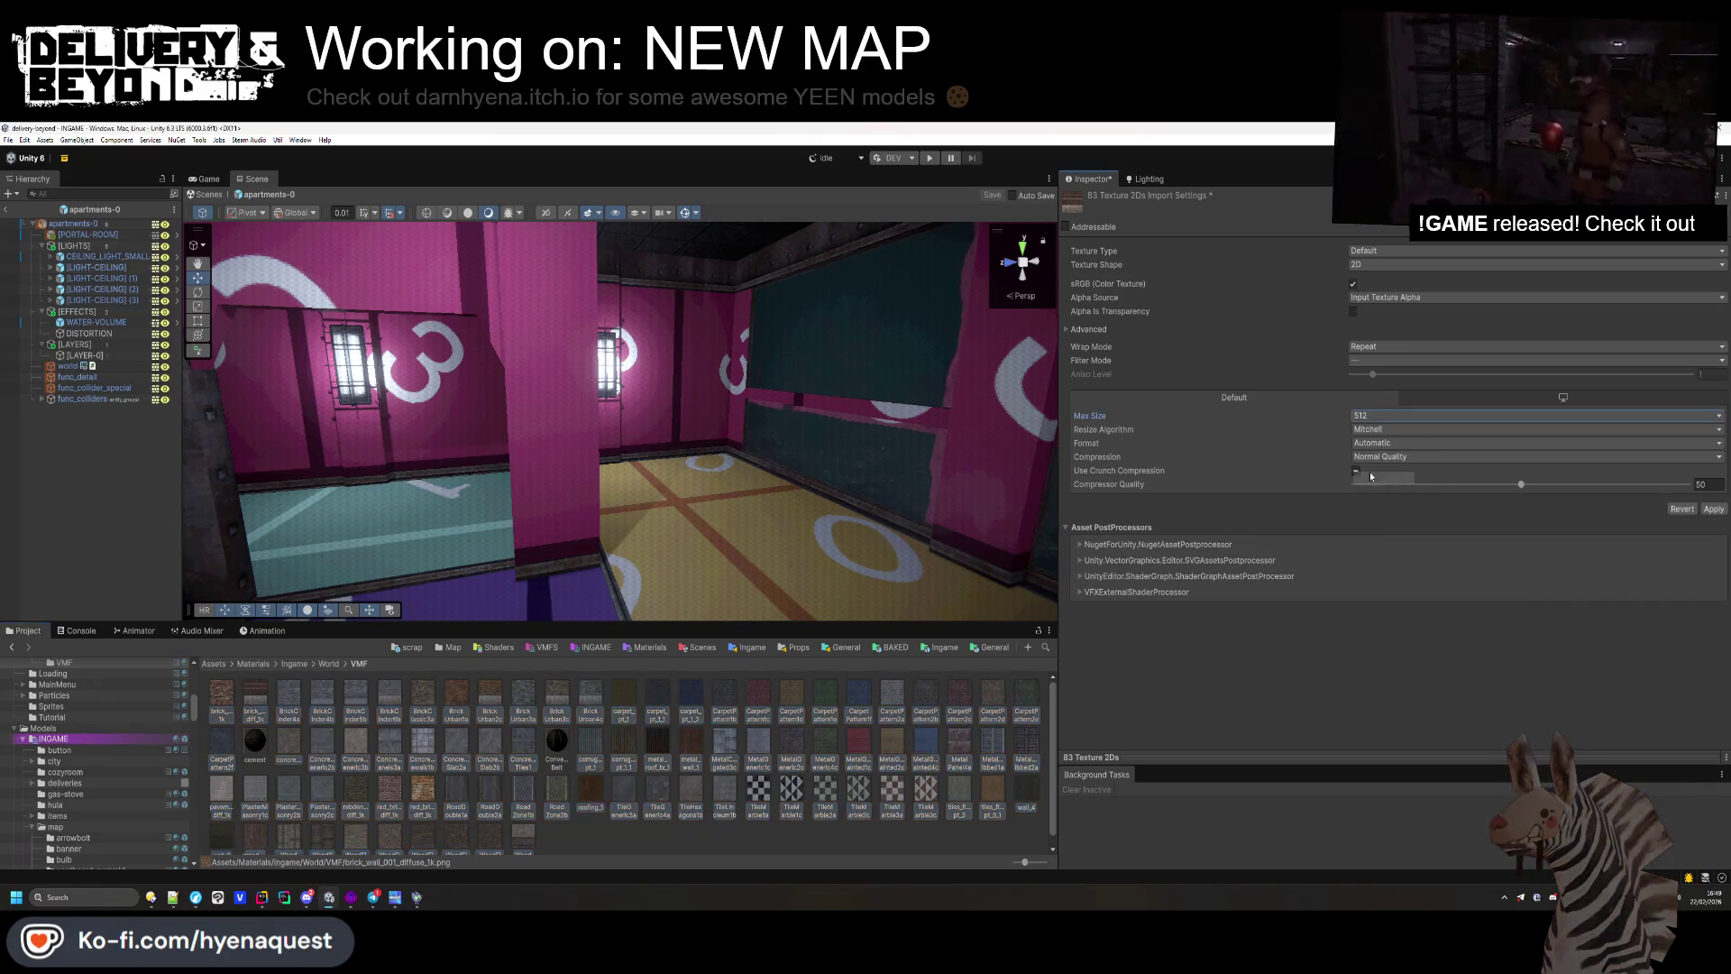
click(1355, 470)
click(1372, 359)
click(1388, 372)
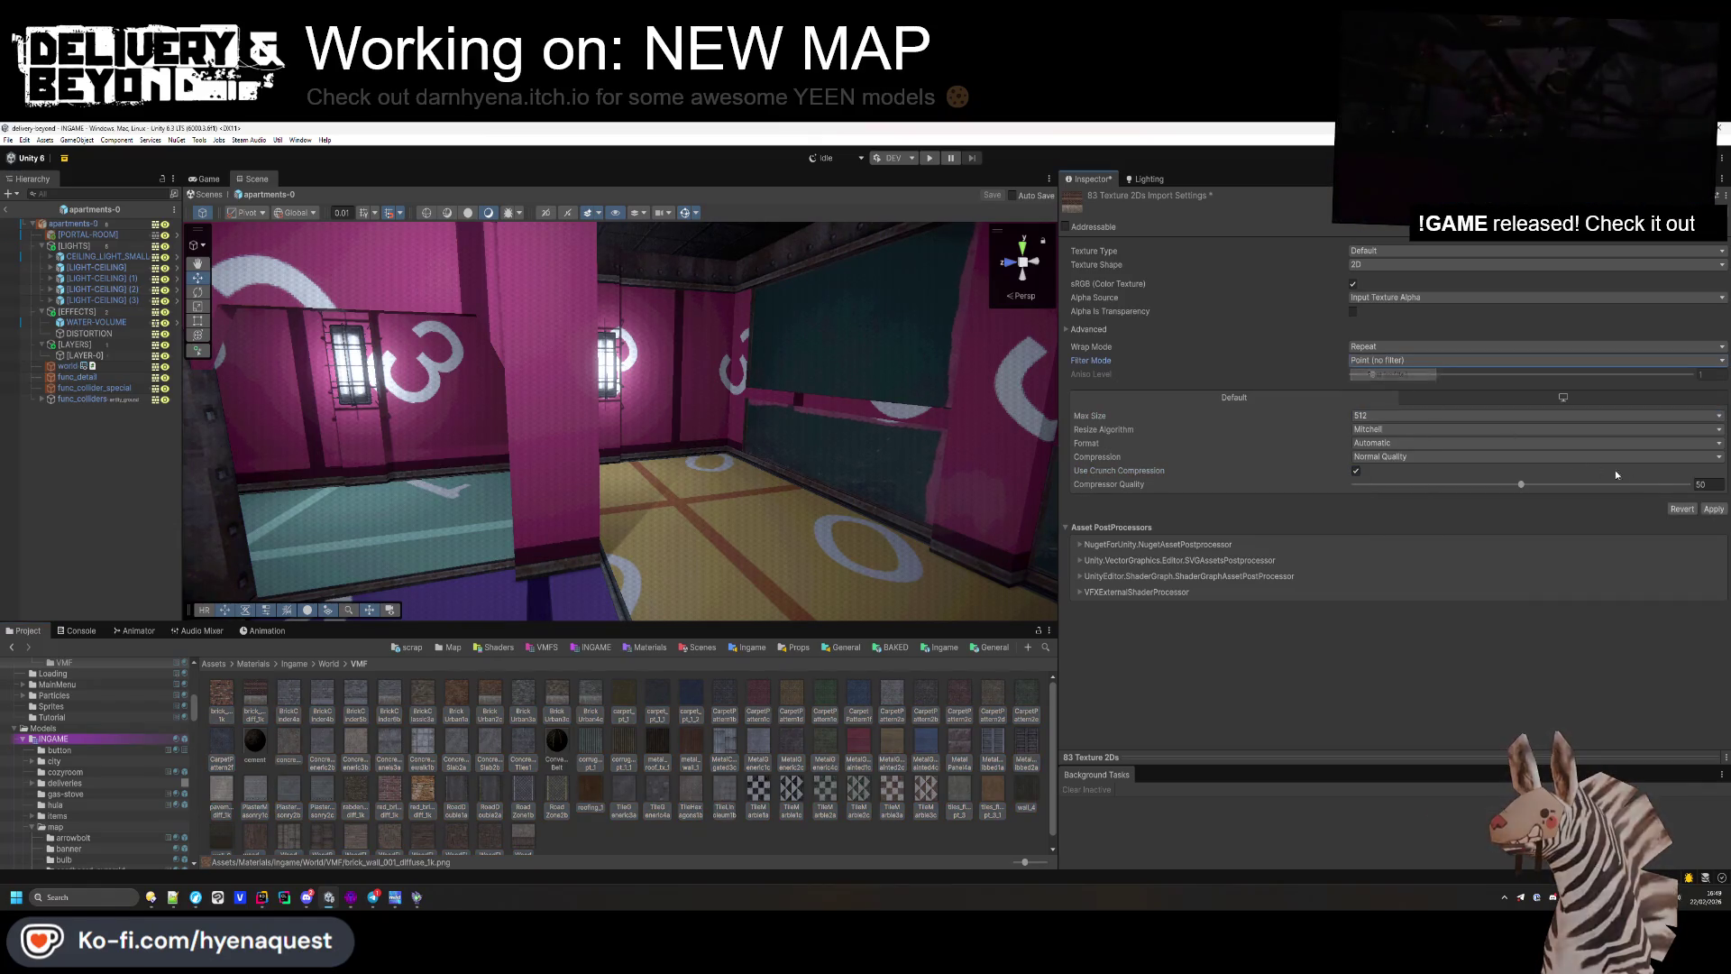
click(1714, 510)
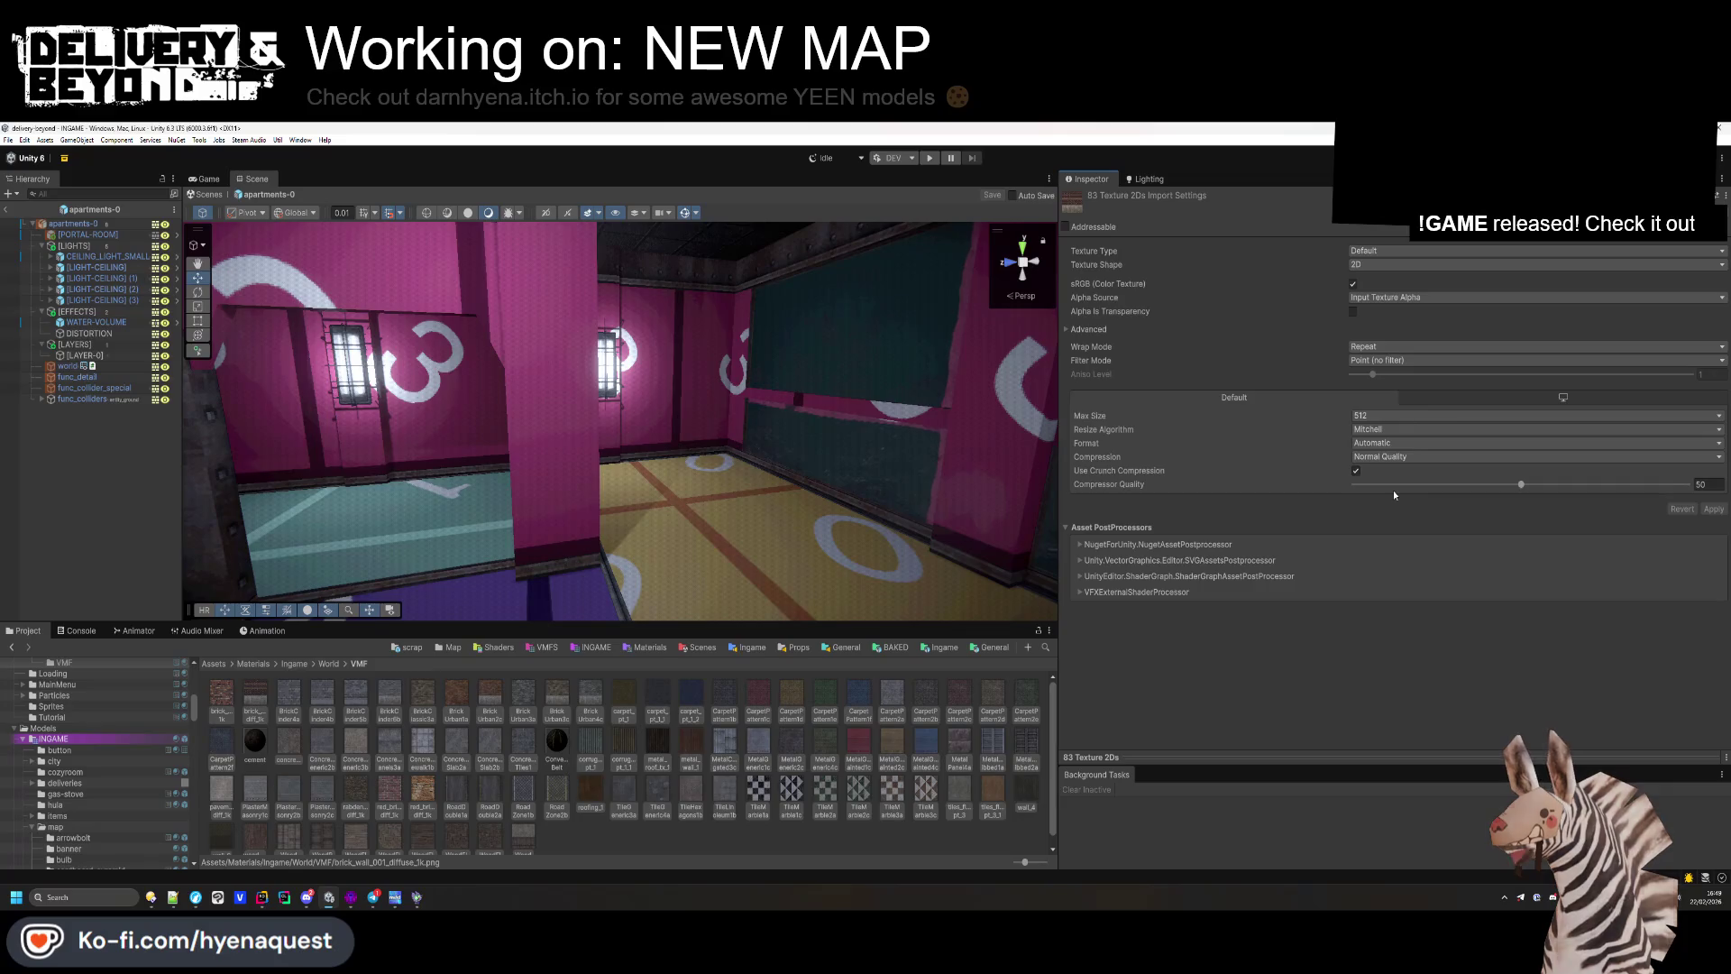
click(690, 818)
mouse_move(559, 433)
mouse_down()
mouse_move(494, 499)
mouse_move(231, 559)
mouse_up()
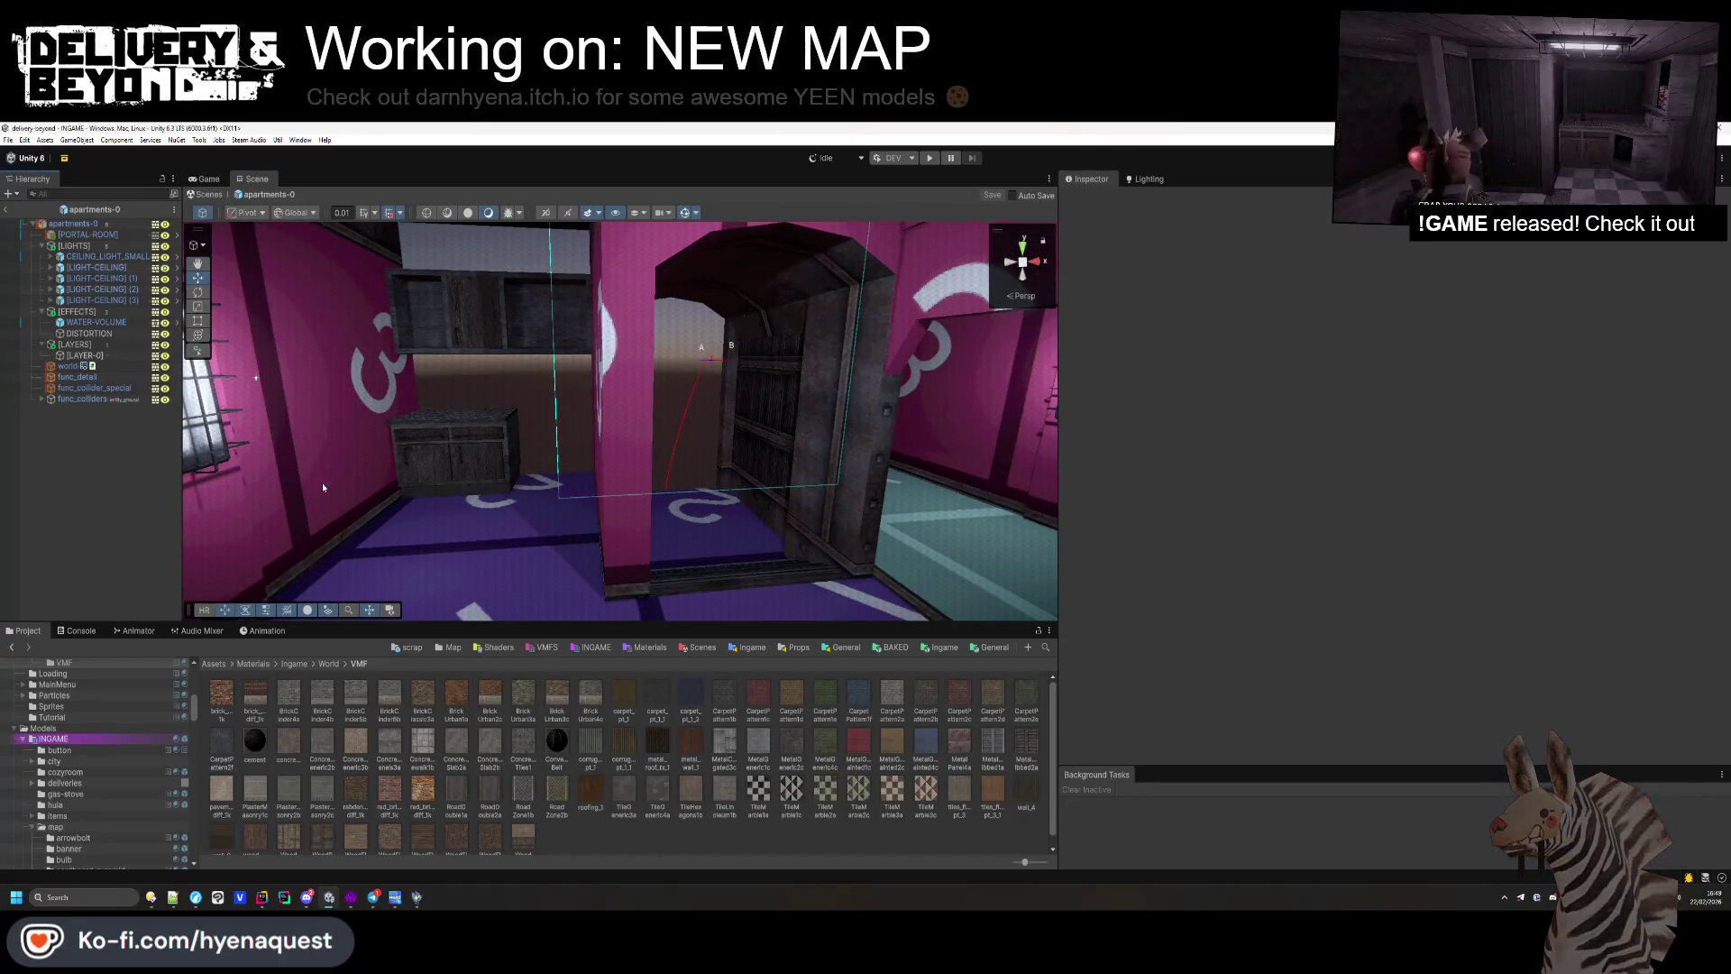
Step: Collapse the [LAYERS] and [LIGHTS] groups, rerun SETUP on Entity_room_interior, and save the prefab
click(42, 343)
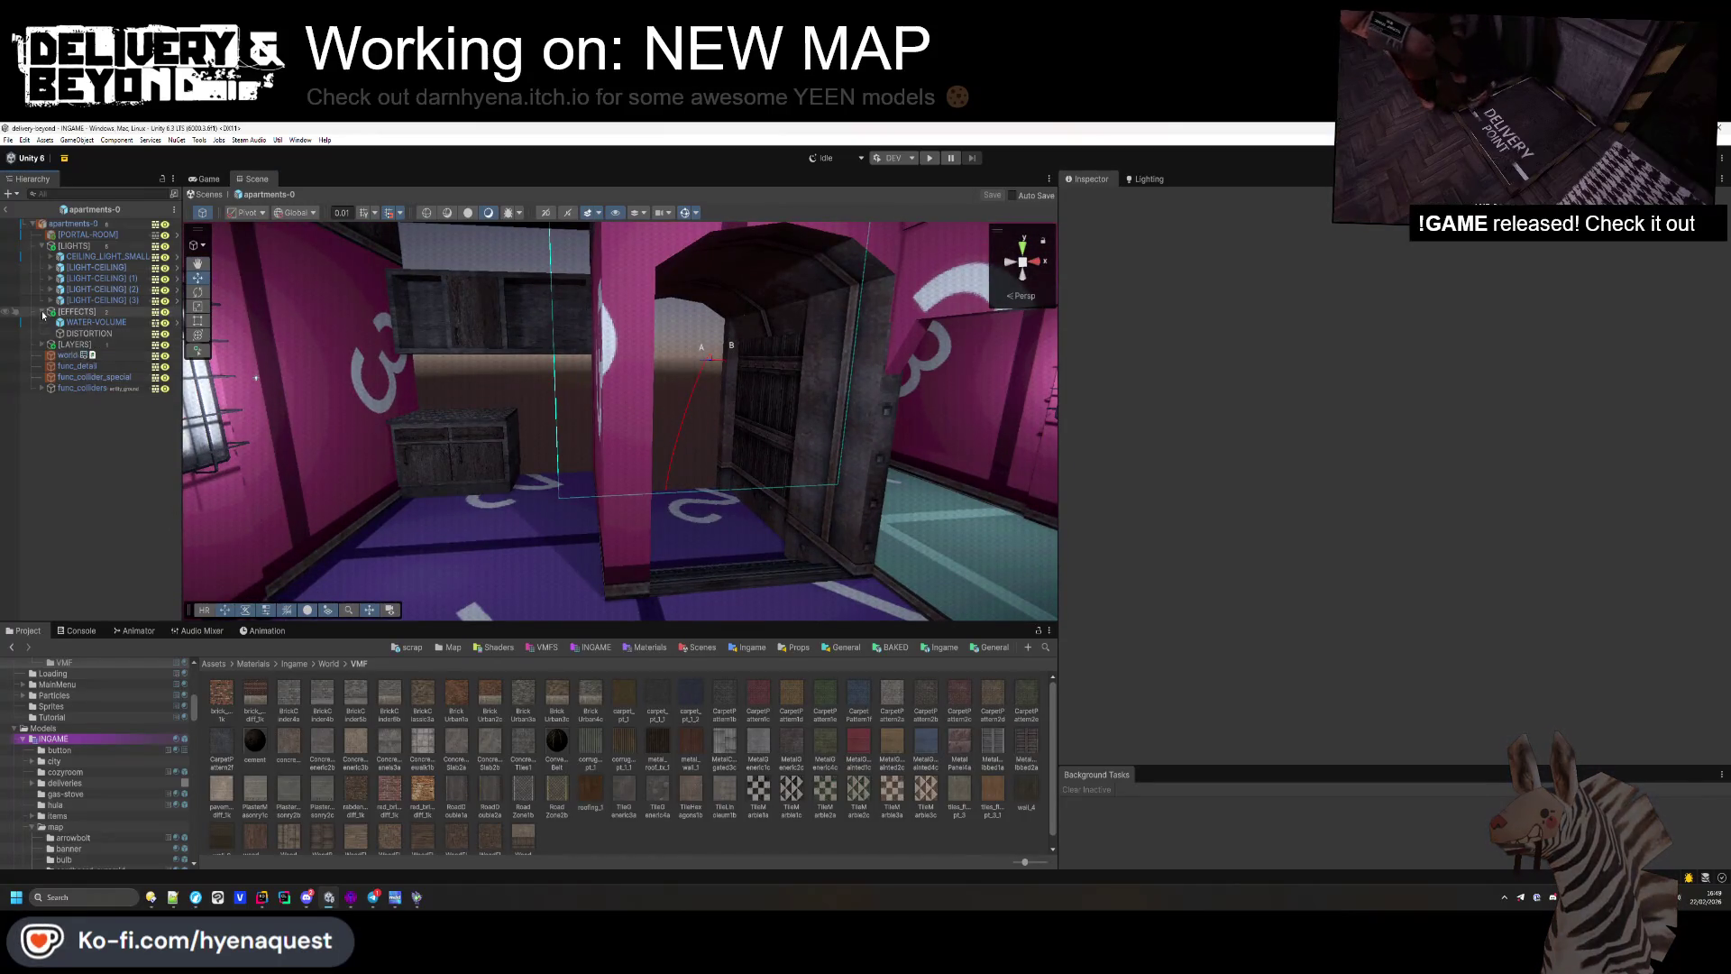
click(44, 245)
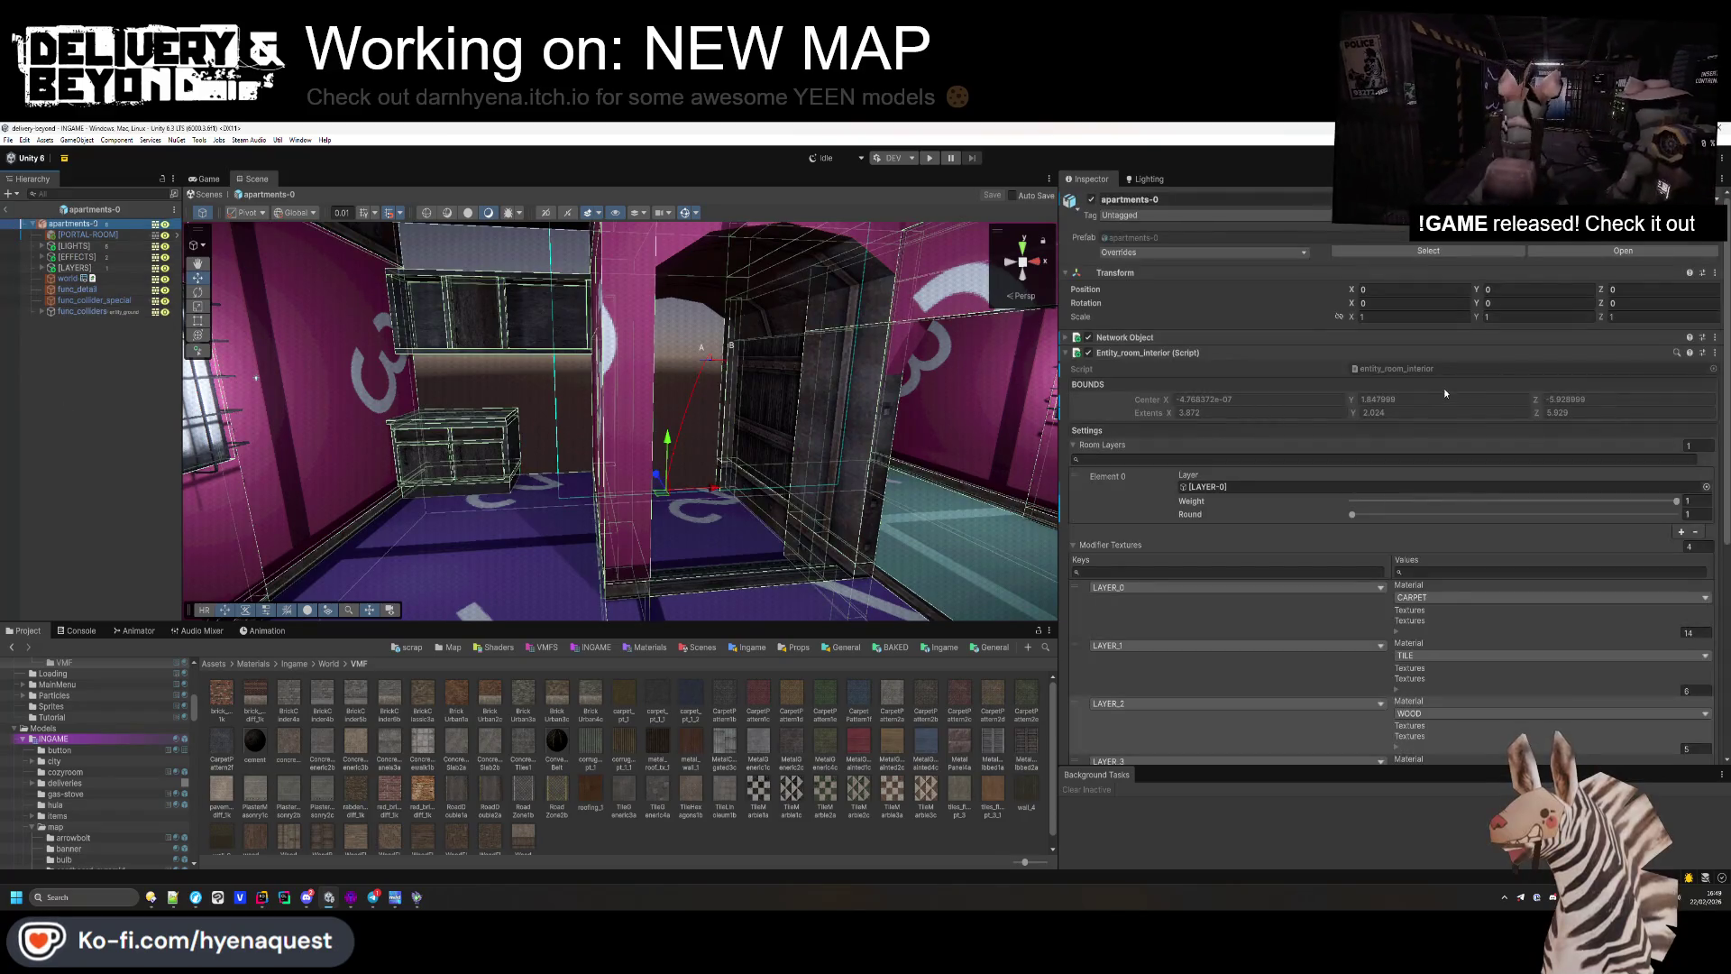
click(1106, 545)
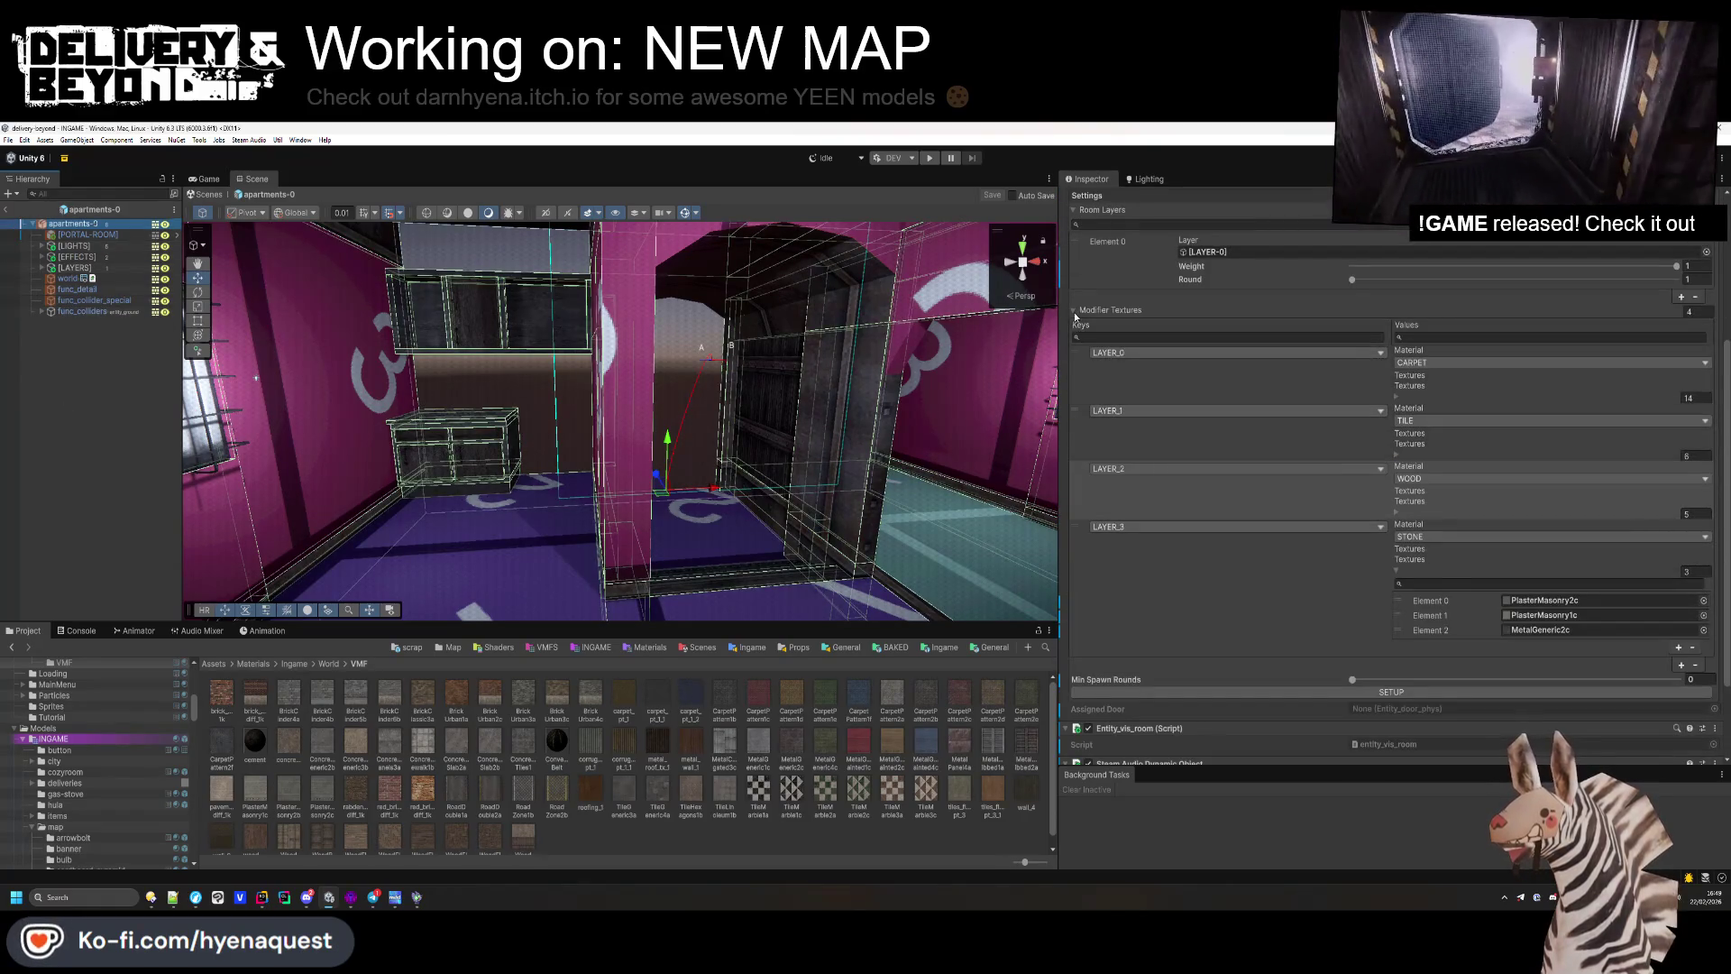
click(1356, 573)
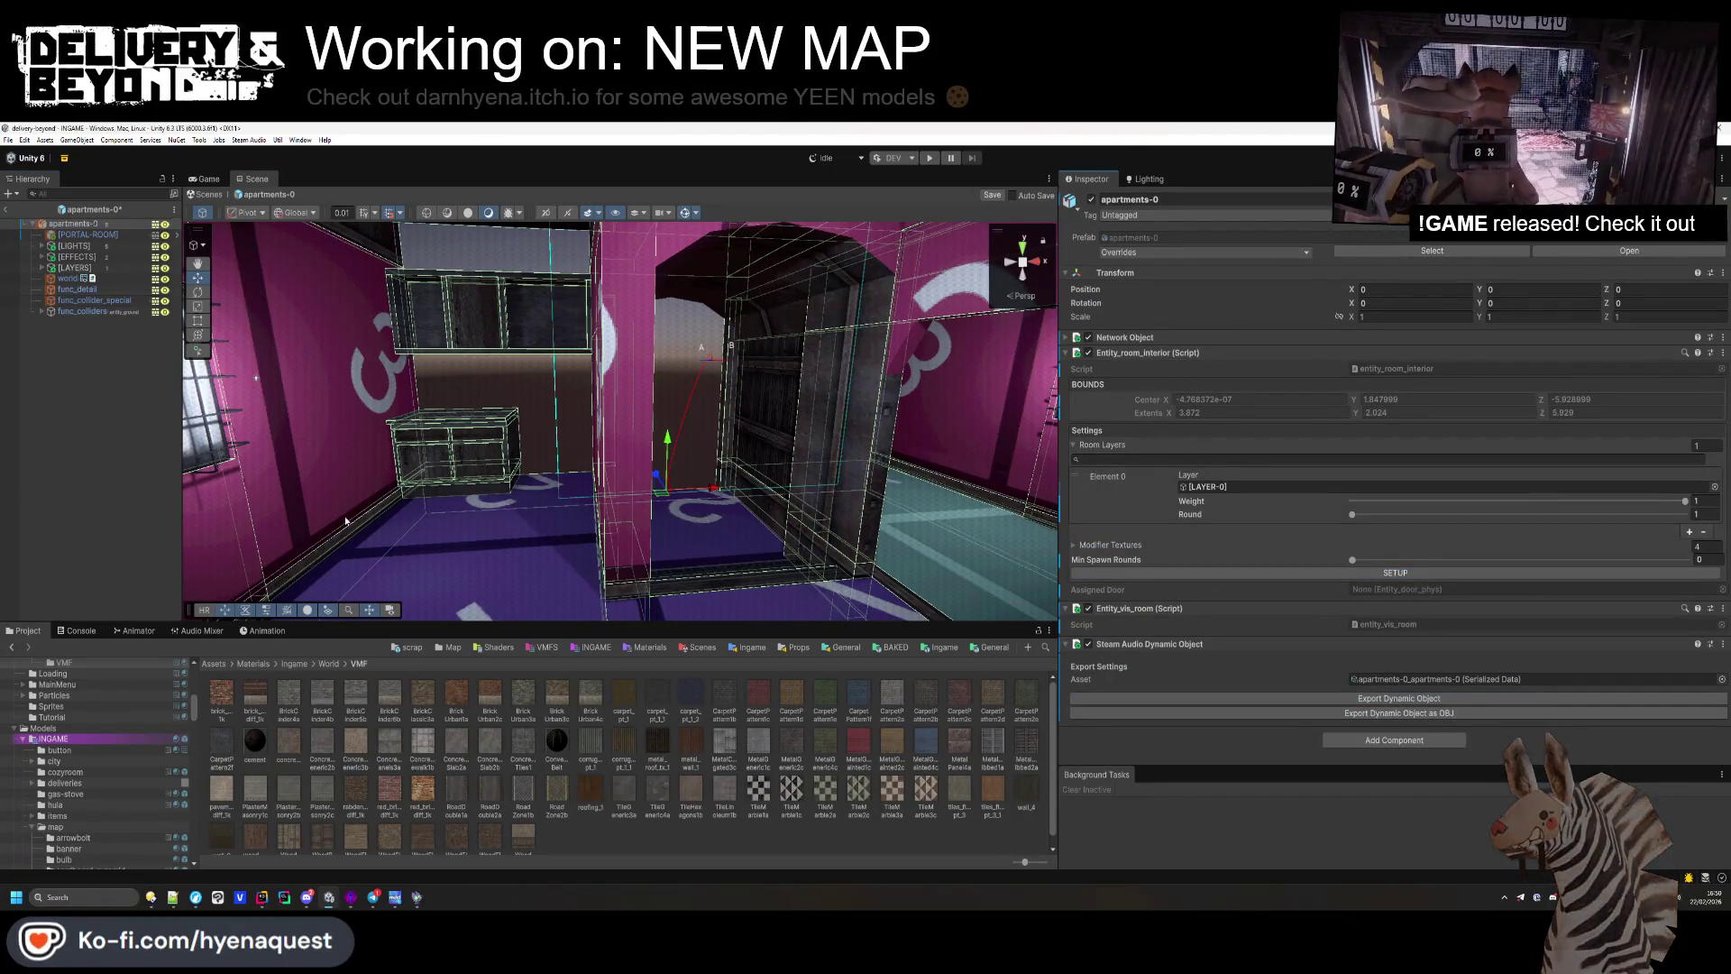
key(ctrl+s)
scroll(725, 505, down, 5)
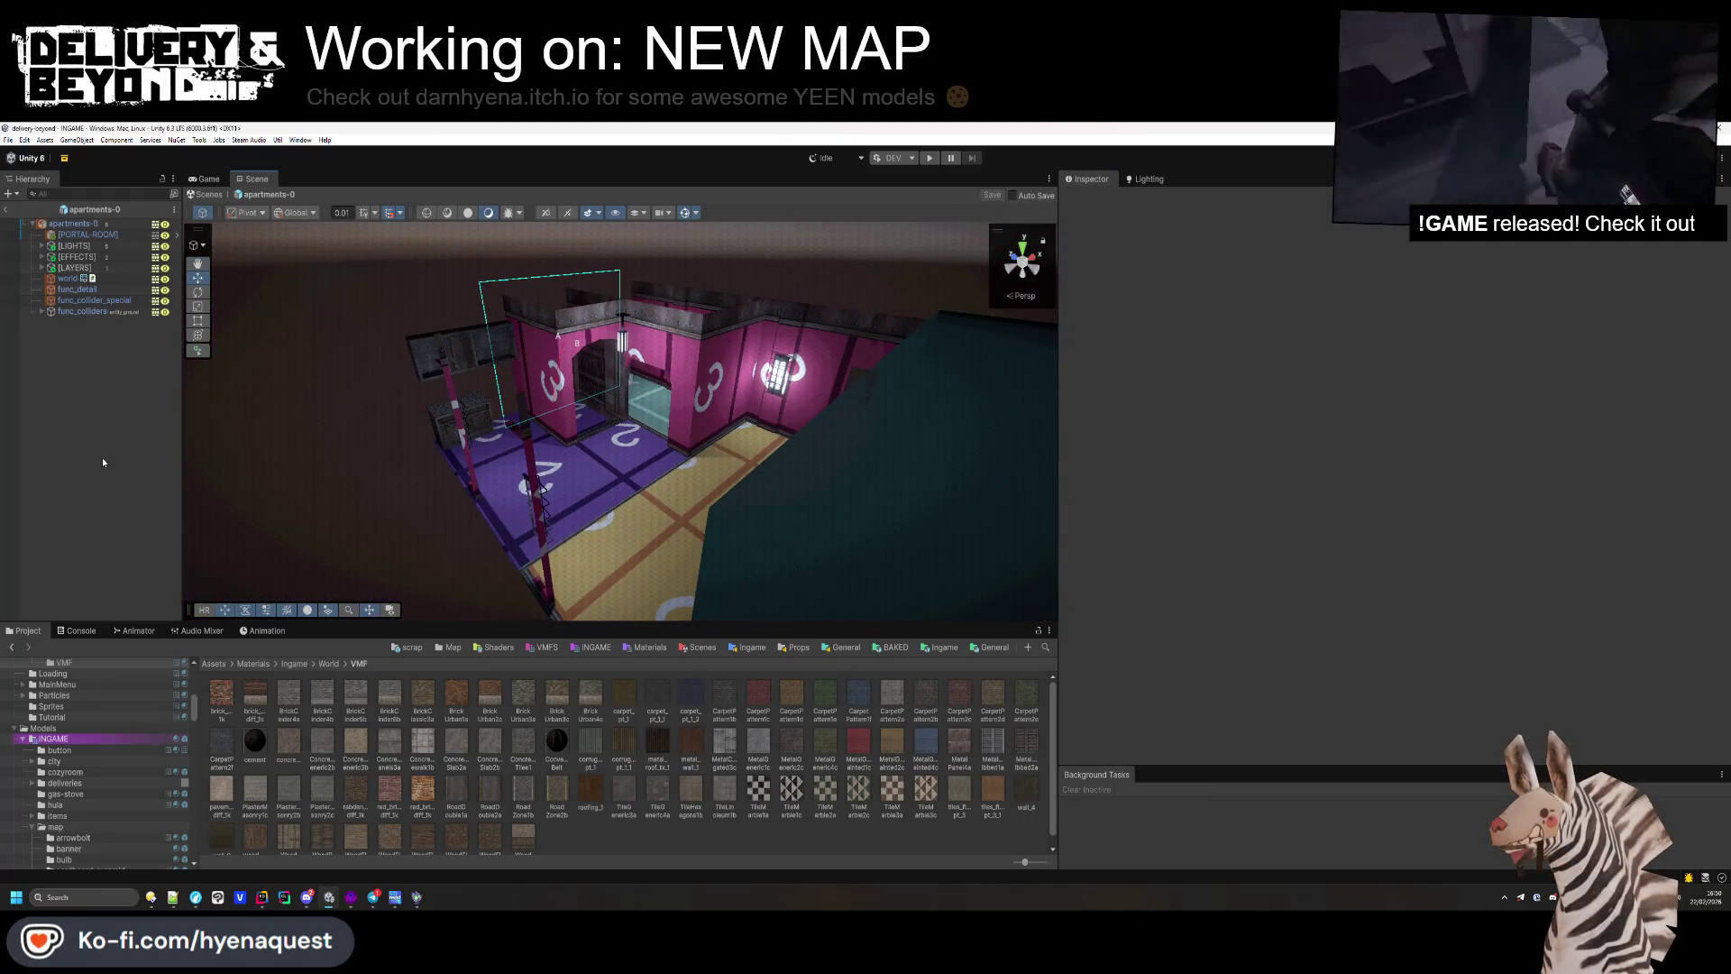
mouse_move(622, 397)
mouse_down()
mouse_move(637, 413)
mouse_move(584, 409)
mouse_move(650, 469)
mouse_move(577, 290)
mouse_up()
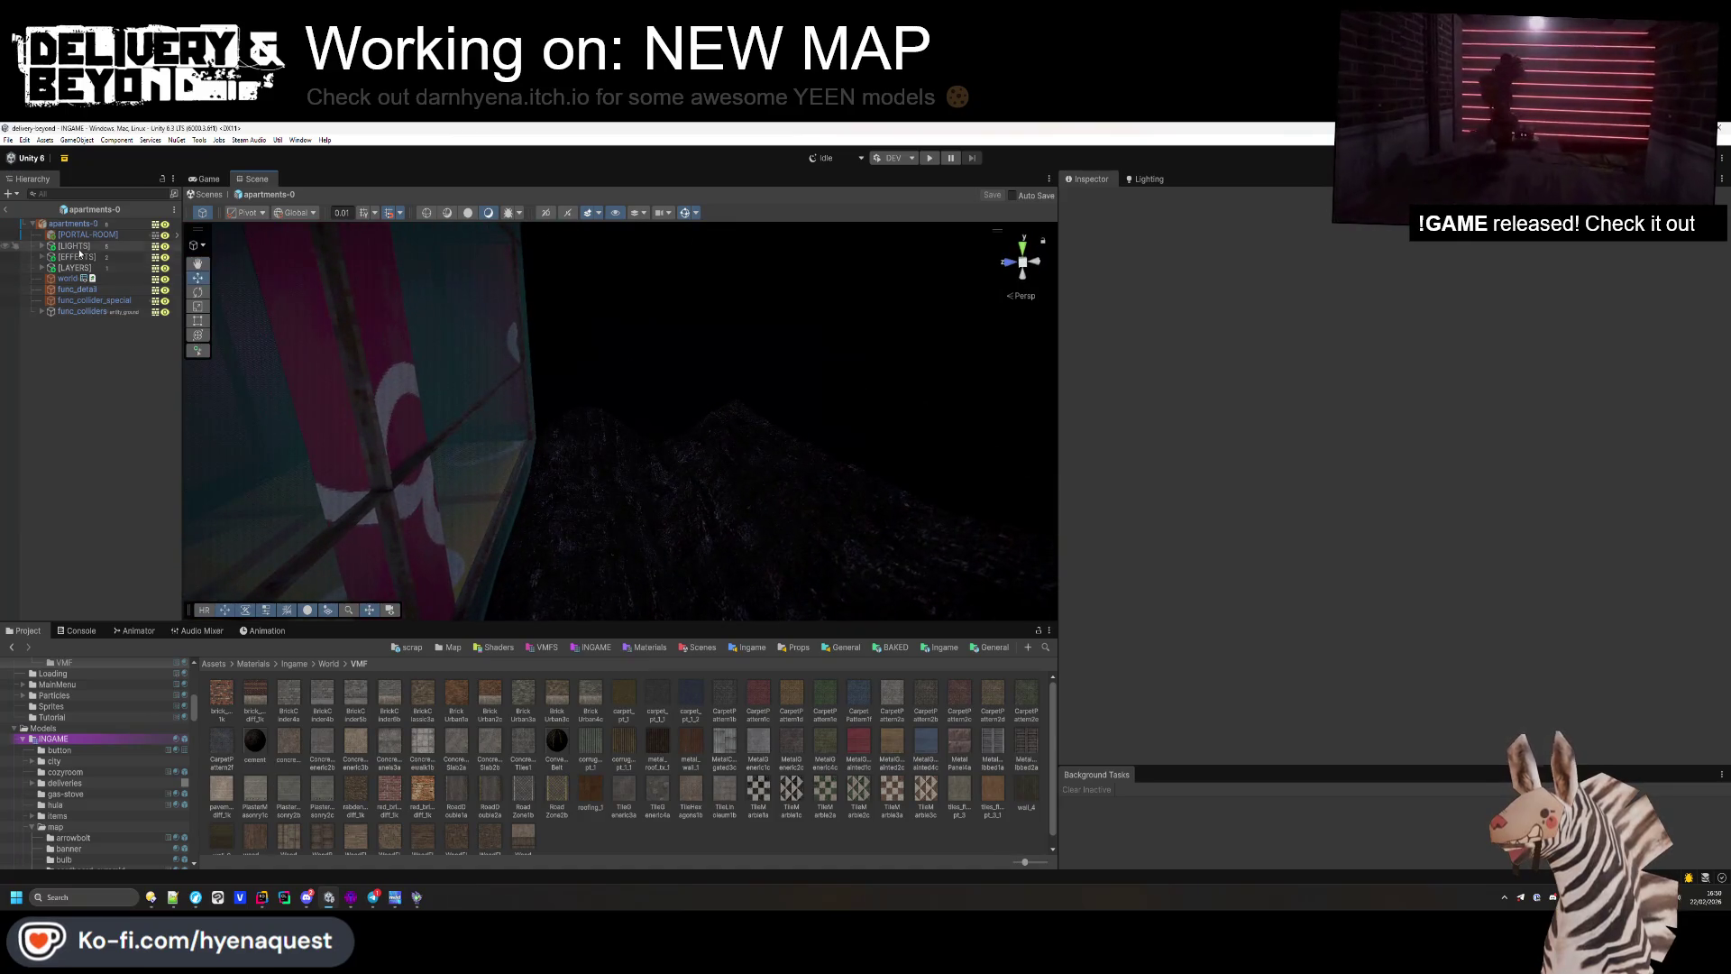
Step: Create an empty [PROPS] object near the top and move [PORTAL-ROOM] to the hierarchy's bottom
right_click(73, 375)
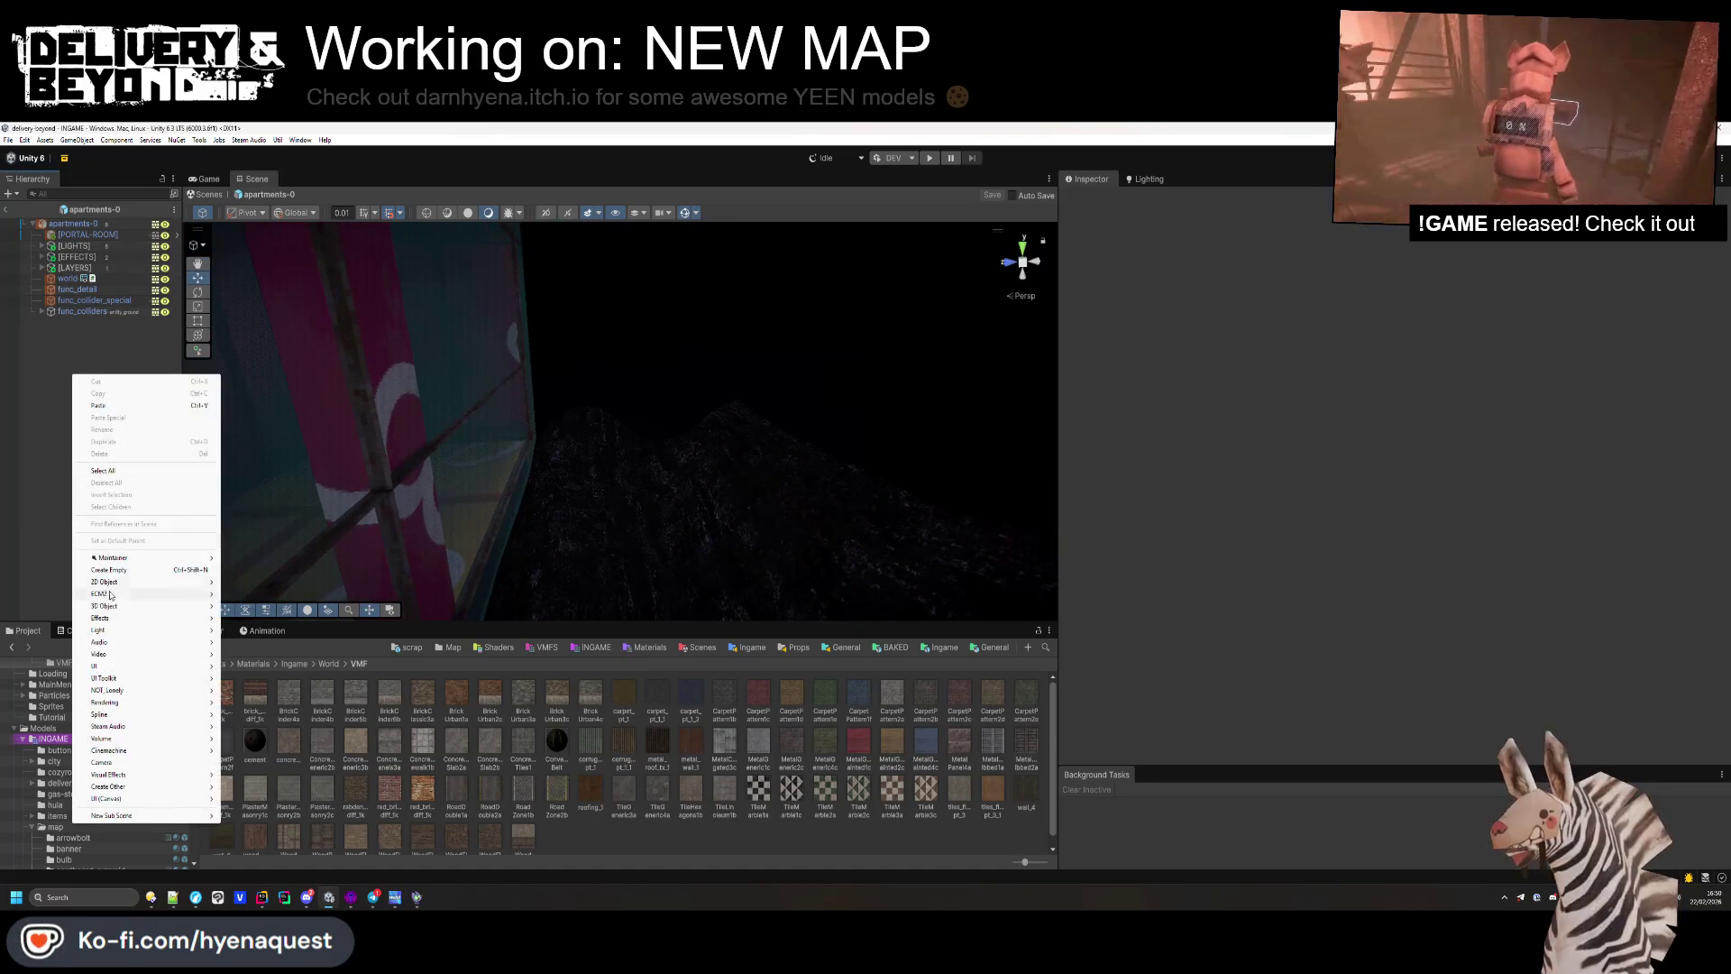
click(110, 570)
text([PROPS)
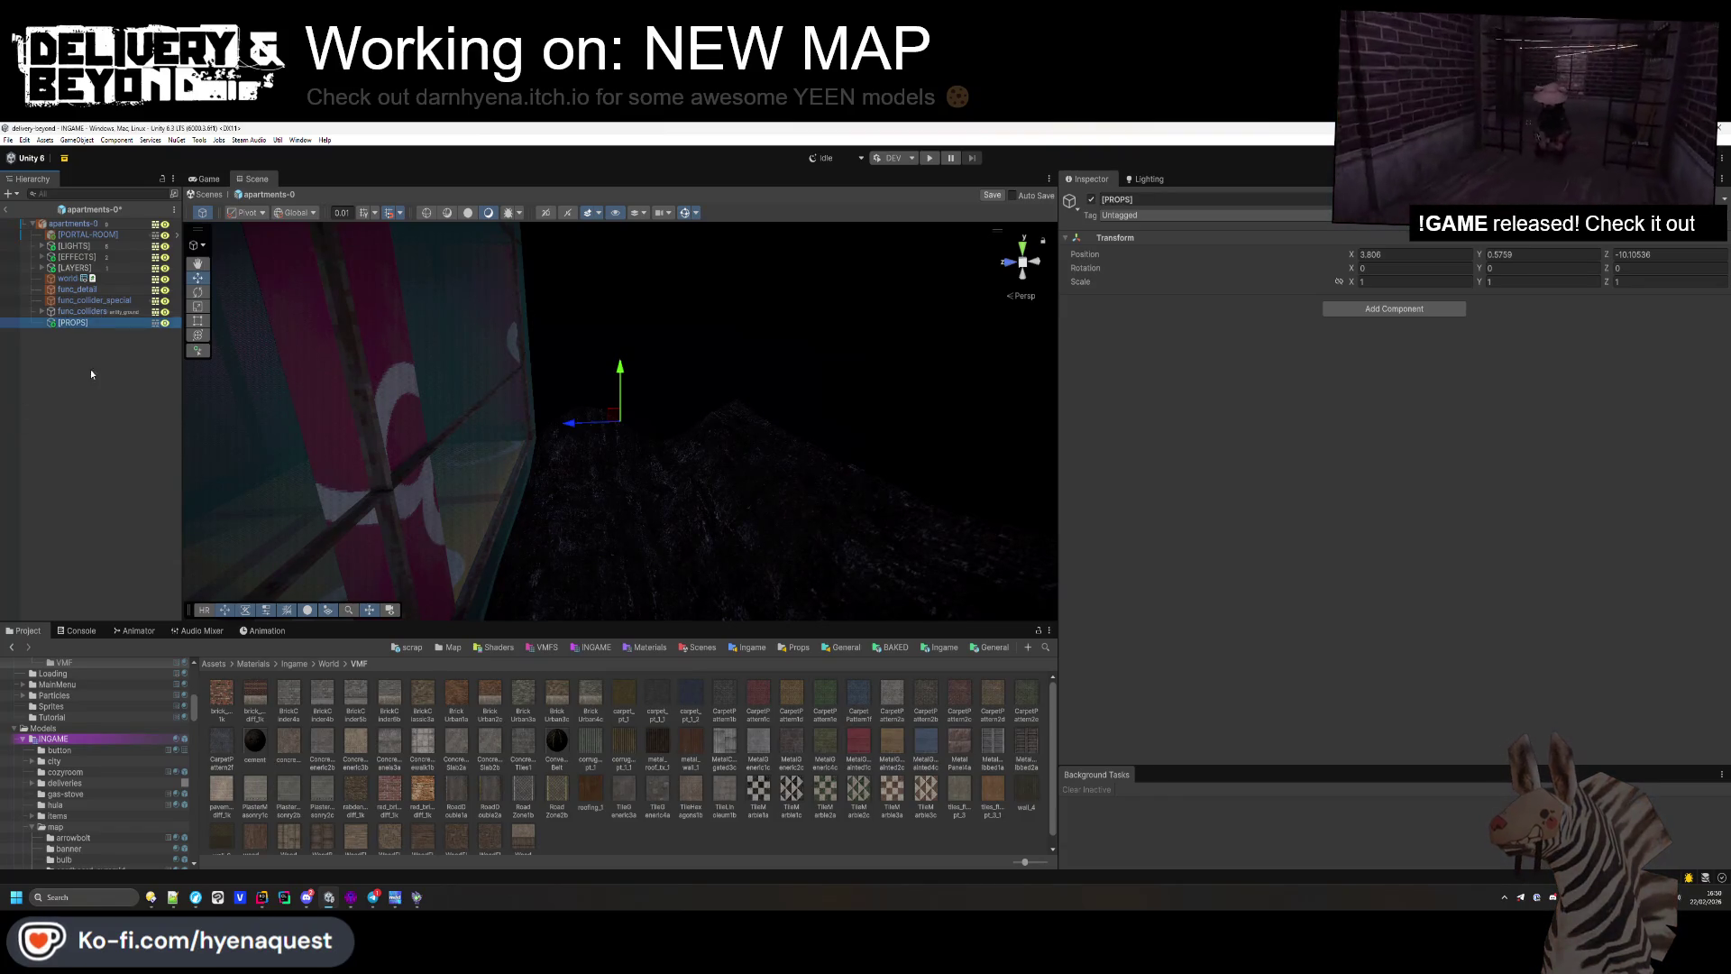
drag(81, 246, 80, 248)
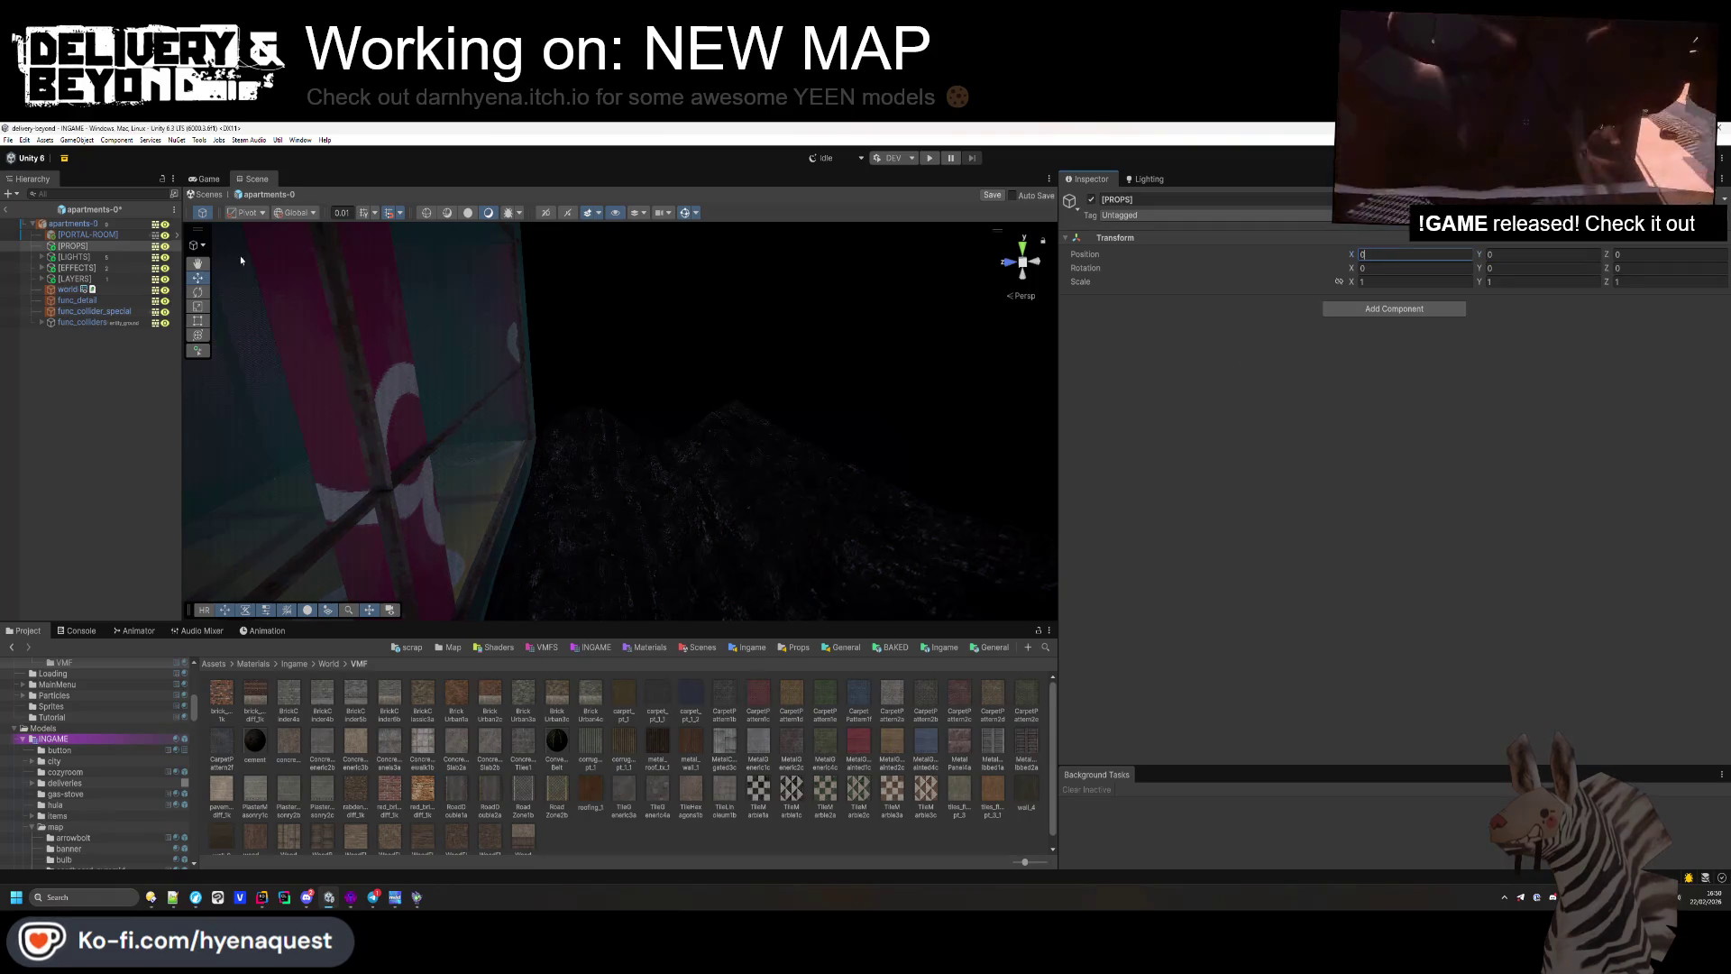
drag(90, 289, 69, 331)
Step: Widen the scene view toward the floor and wall, then open the Assets/Templates/Ingame/Map folder
drag(1060, 317, 1411, 322)
drag(1095, 358, 1059, 441)
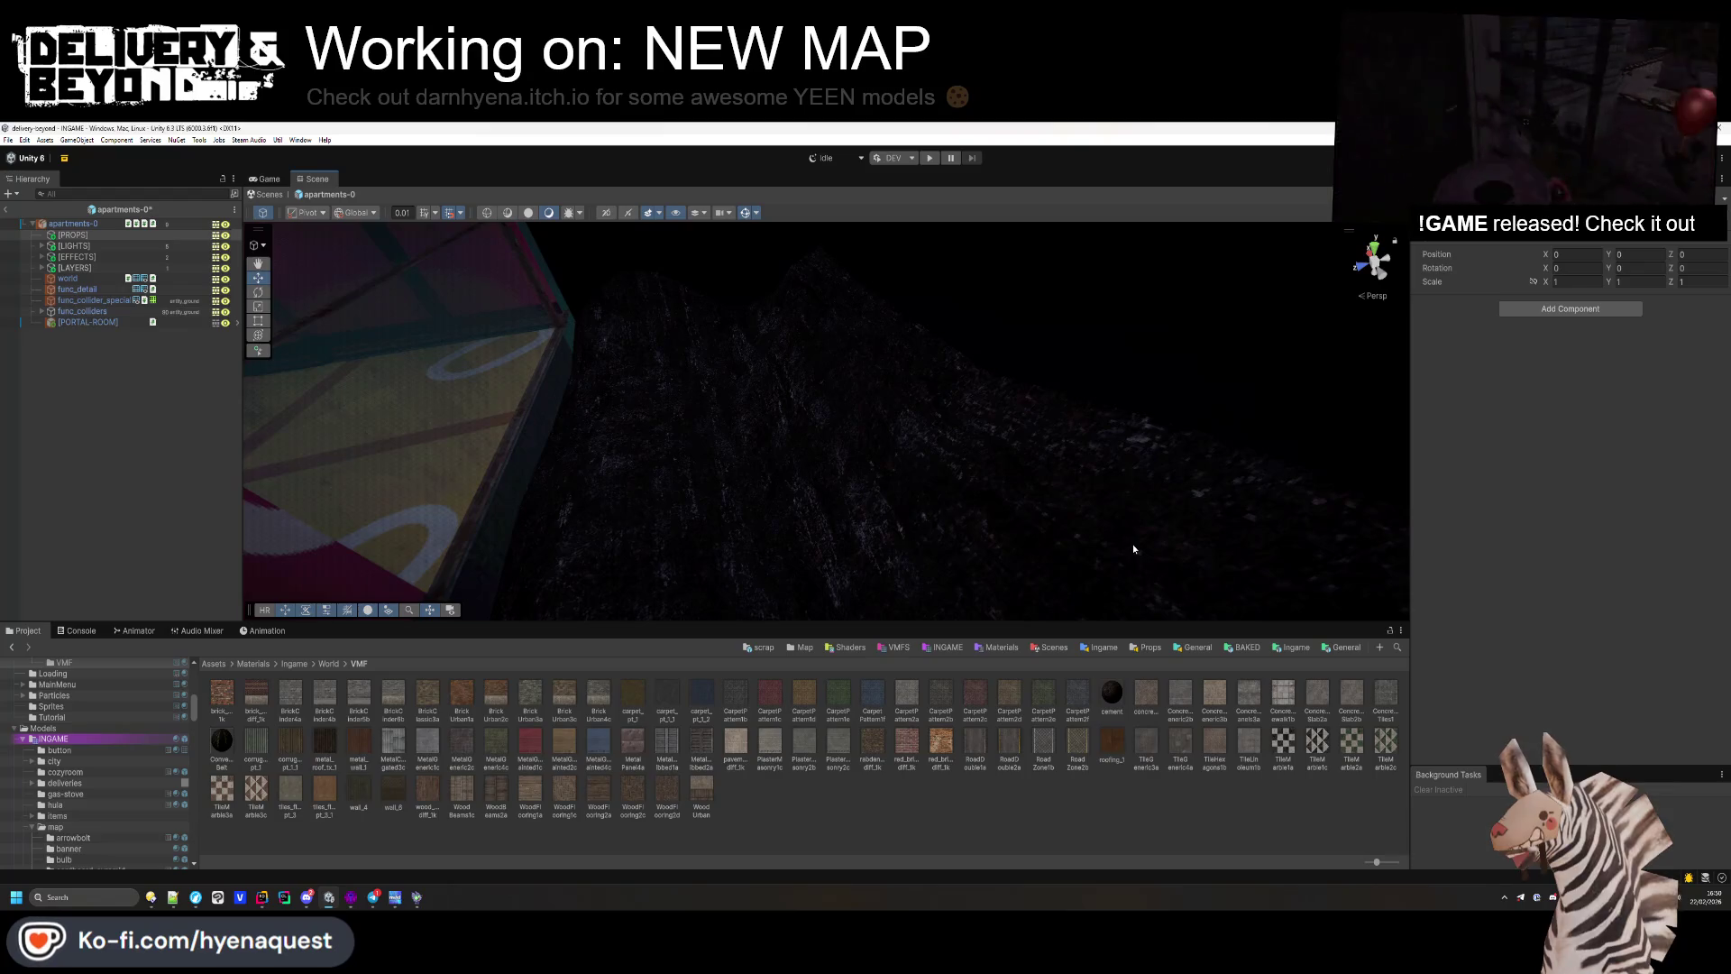
mouse_move(1133, 548)
mouse_down()
mouse_move(916, 355)
mouse_move(850, 340)
mouse_move(734, 355)
mouse_move(654, 415)
mouse_move(962, 352)
mouse_move(931, 483)
mouse_move(688, 456)
mouse_move(567, 413)
mouse_move(668, 514)
mouse_move(958, 510)
mouse_up()
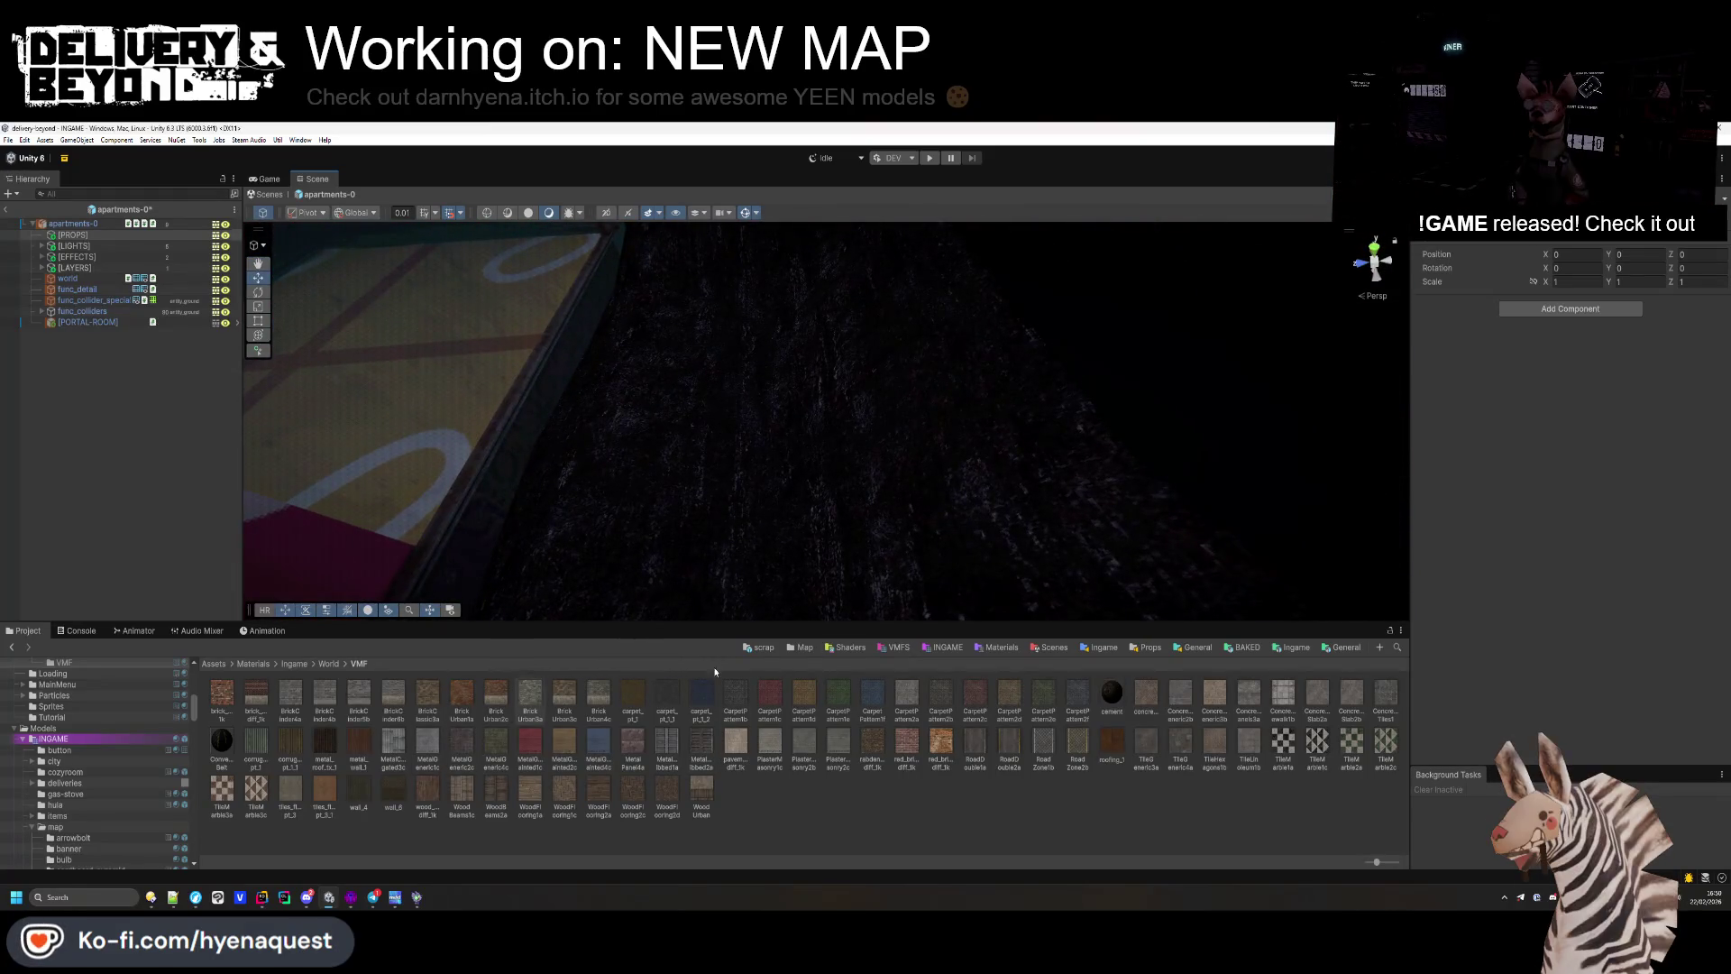
click(803, 647)
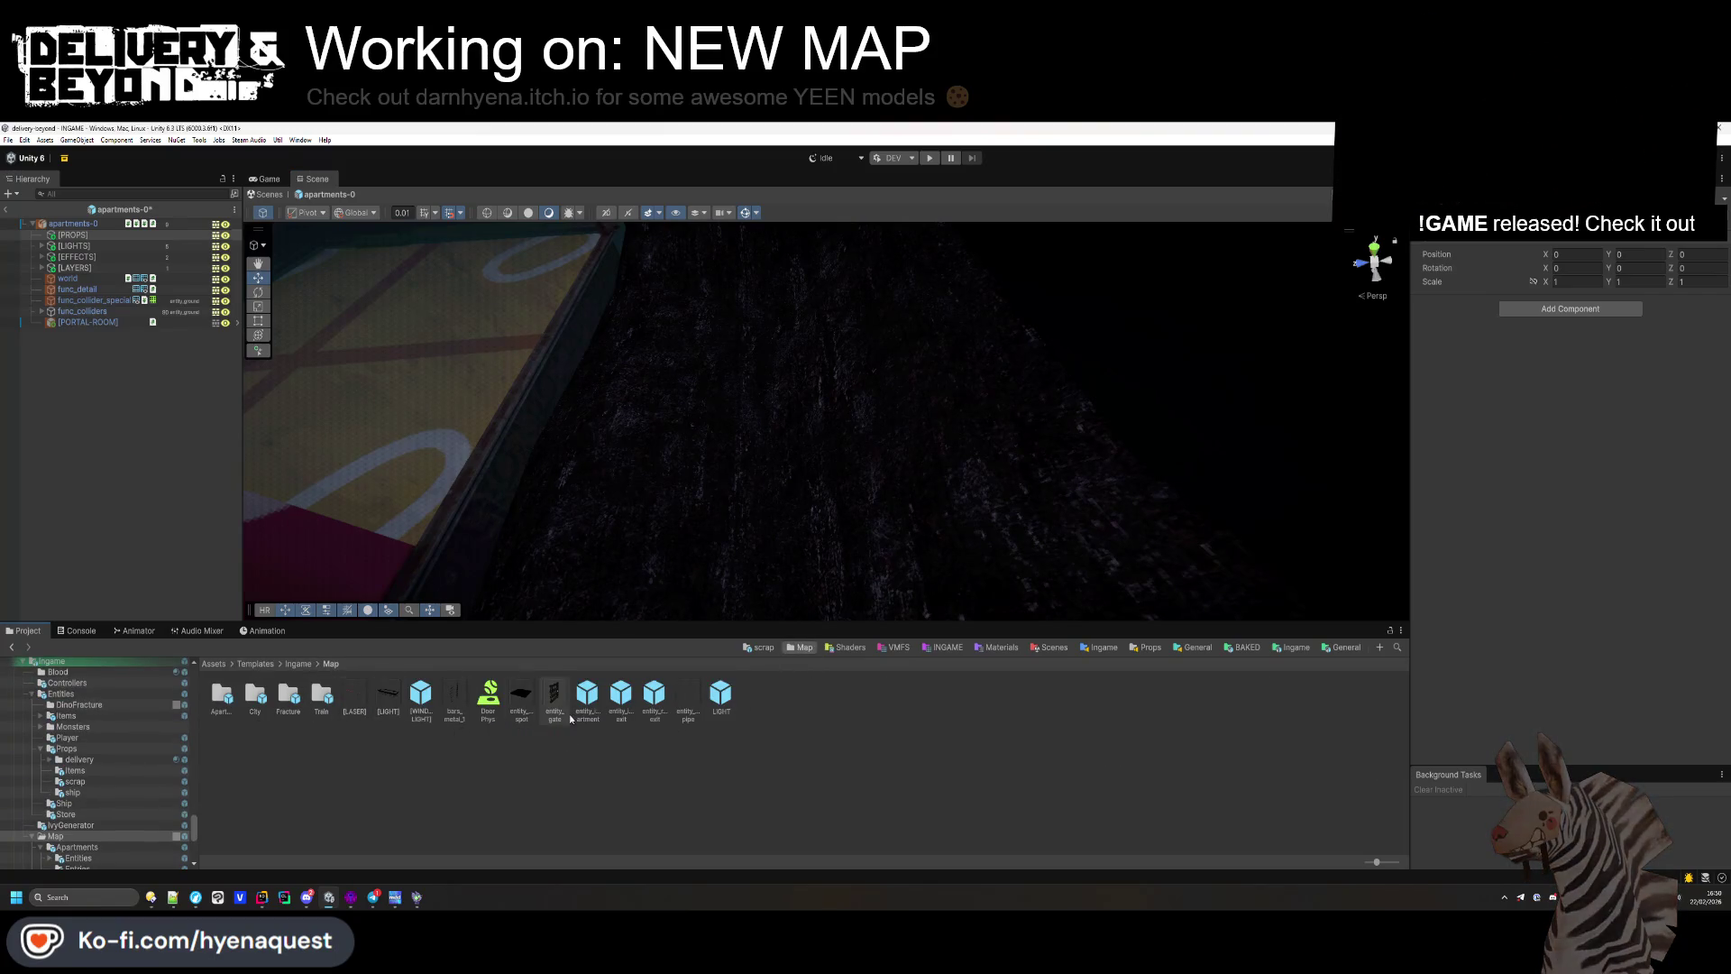
Step: Open the hallway-0 prefab from Fracture and set CORAL-5's X scale to 1.82
click(1113, 648)
click(51, 407)
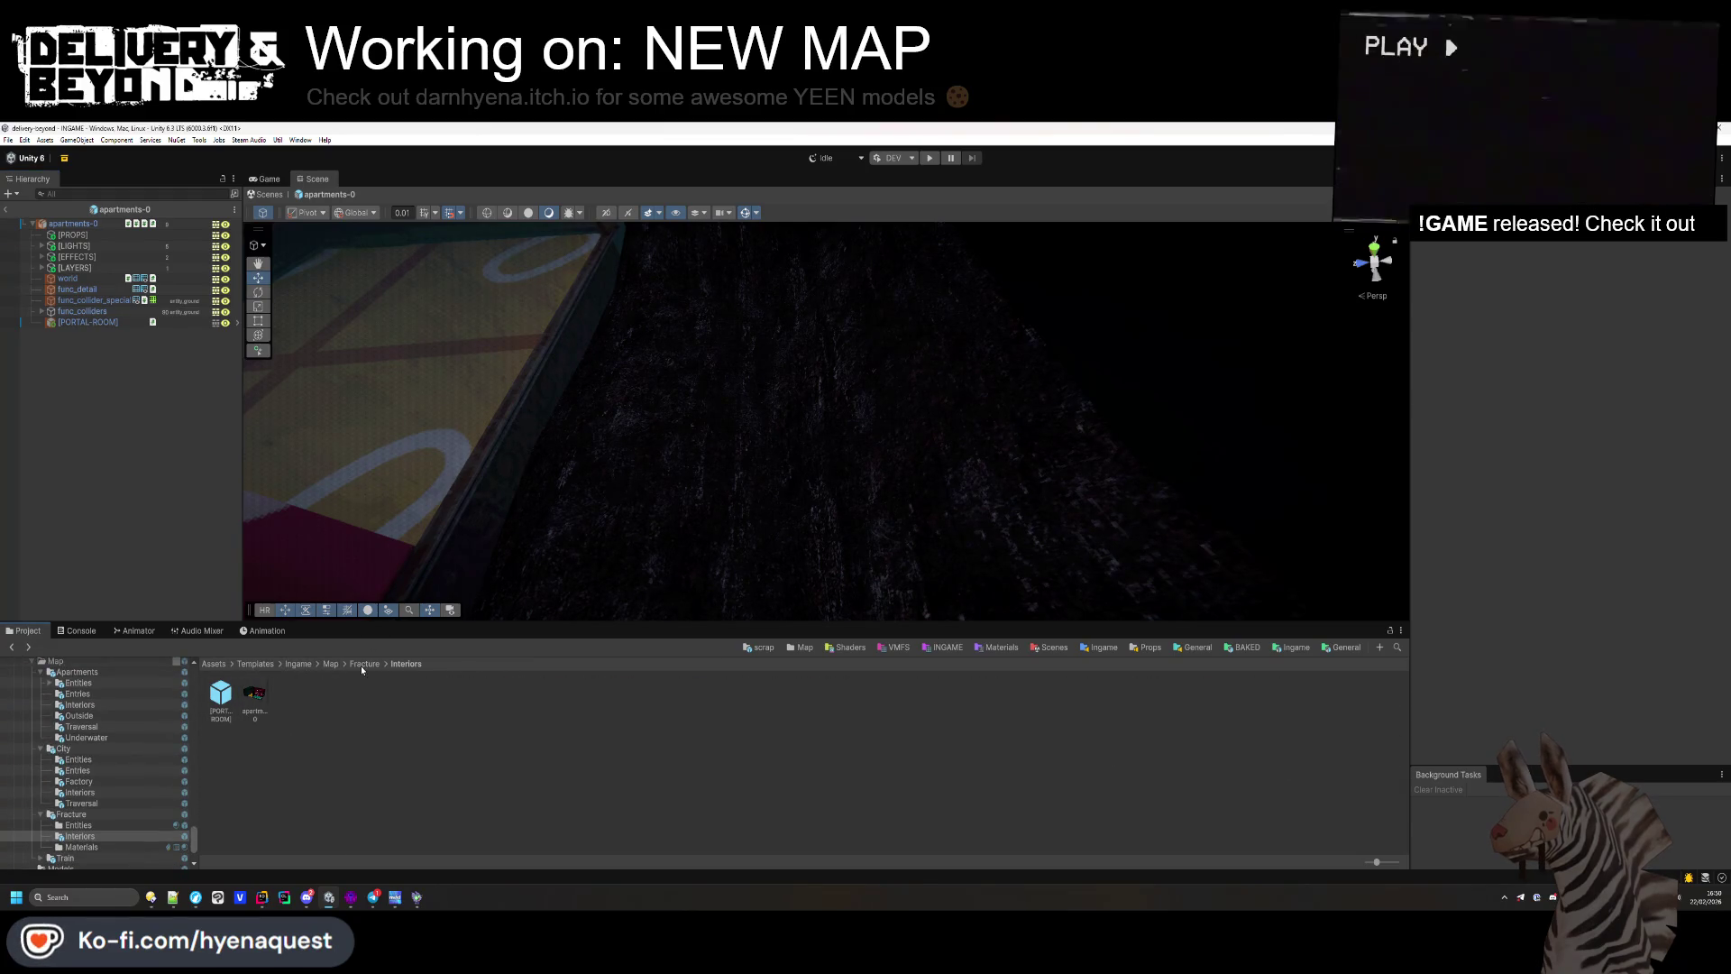
click(364, 664)
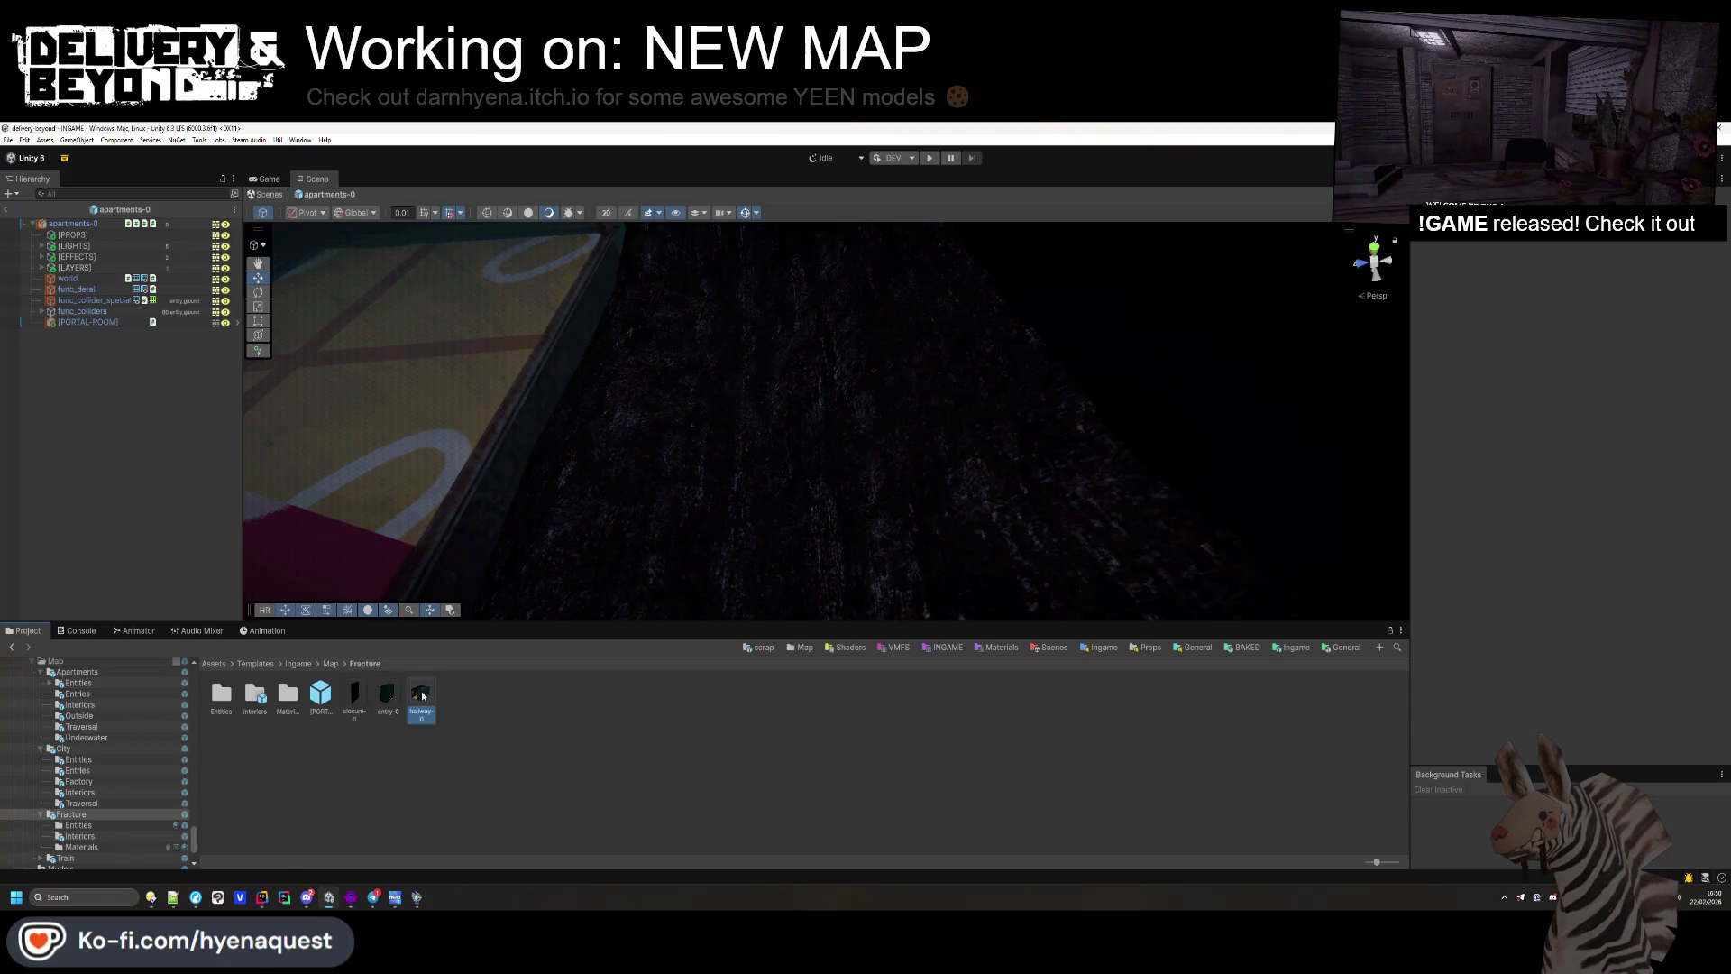
double_click(420, 694)
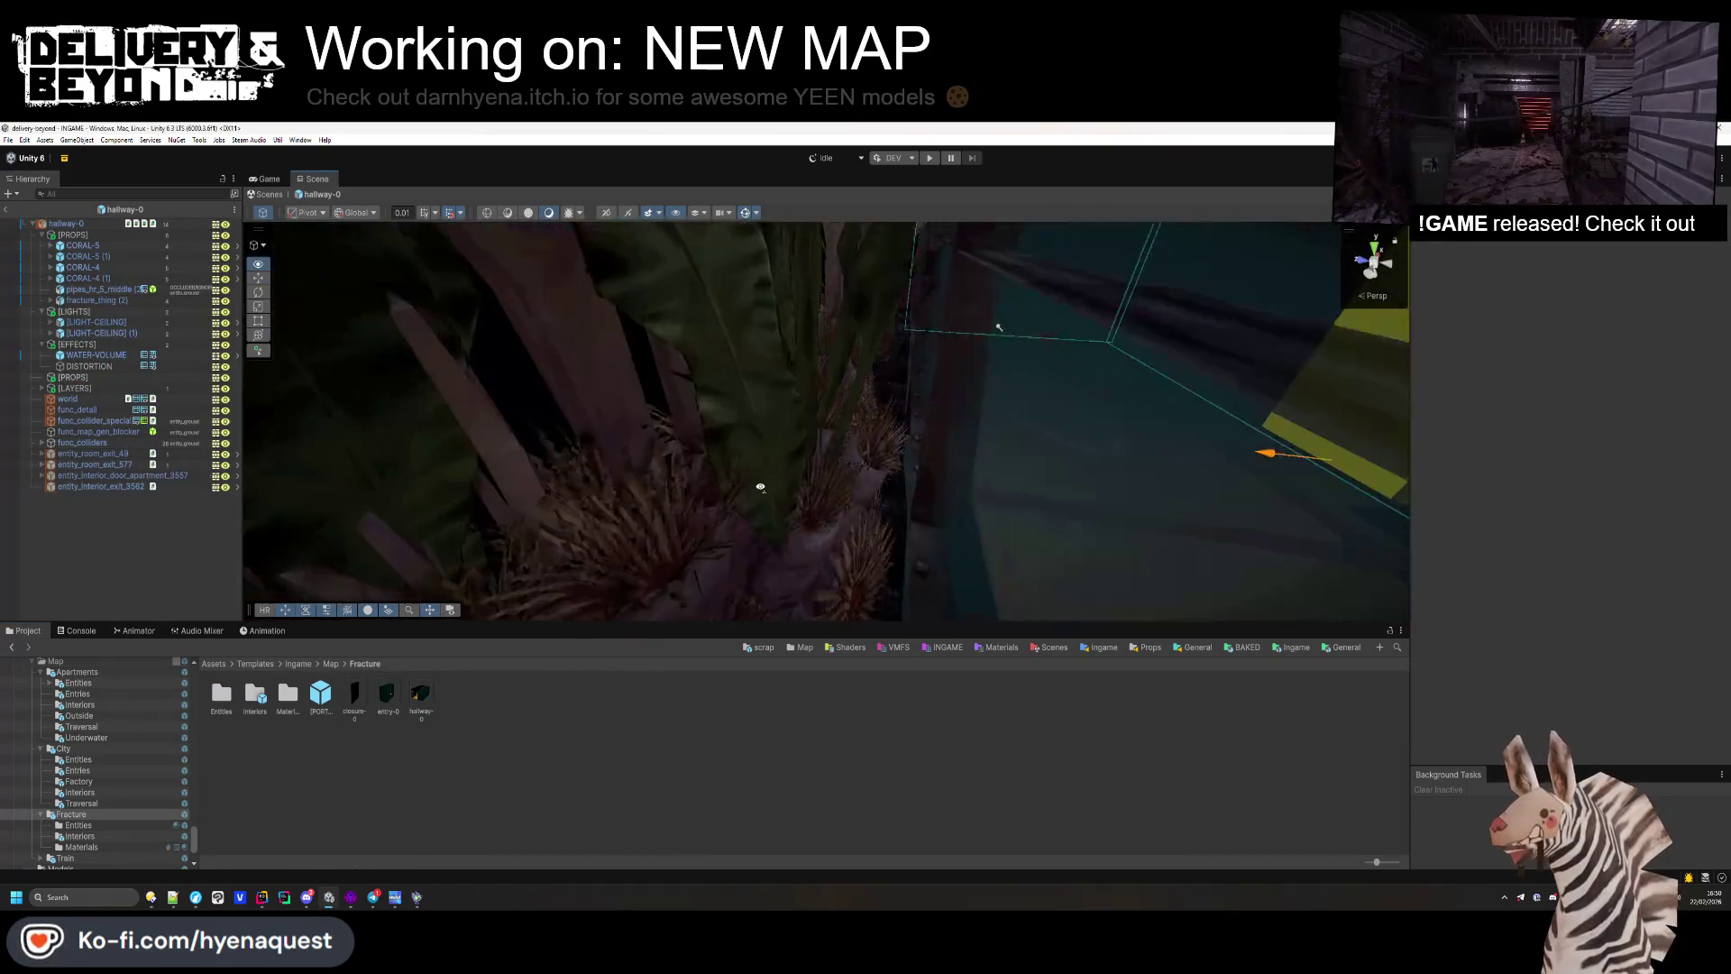
click(854, 525)
mouse_move(854, 525)
mouse_down()
mouse_move(792, 495)
mouse_move(812, 486)
mouse_move(581, 405)
mouse_move(418, 495)
mouse_move(505, 469)
mouse_up()
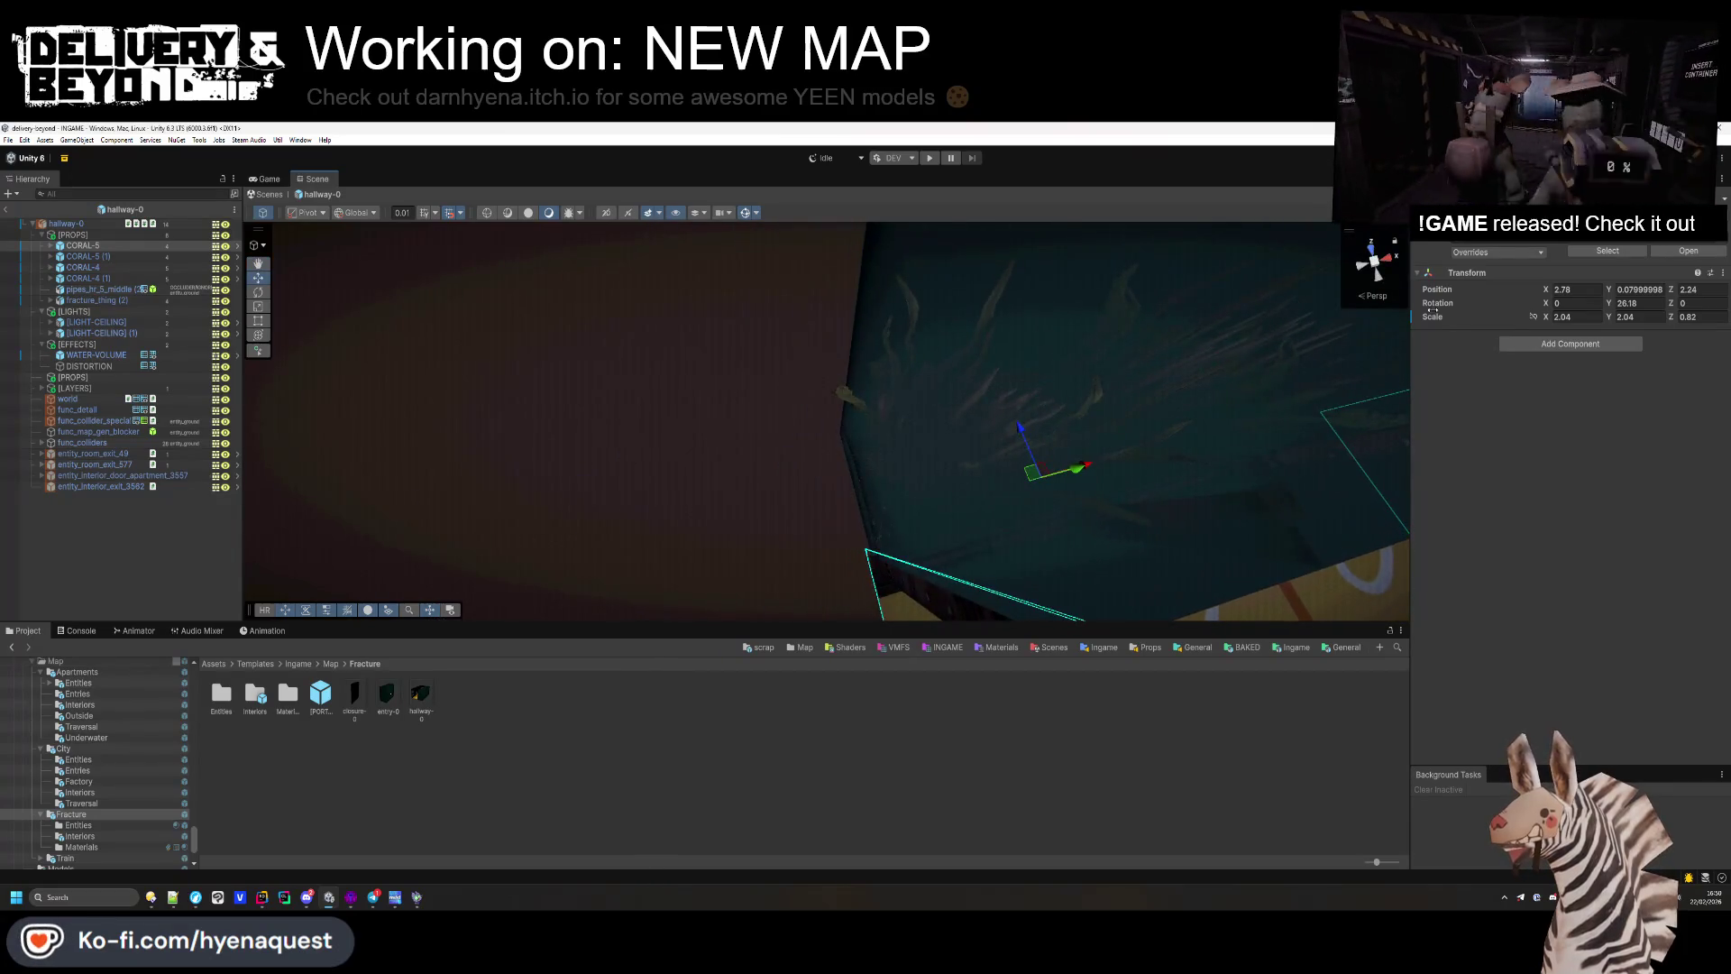
drag(1542, 322, 1536, 321)
mouse_move(1037, 450)
mouse_down()
mouse_move(772, 456)
mouse_move(1438, 280)
mouse_up()
Step: Reopen apartments-0 from Fracture/Interiors, answering the unsaved hallway-0 changes prompt
click(1608, 251)
click(417, 698)
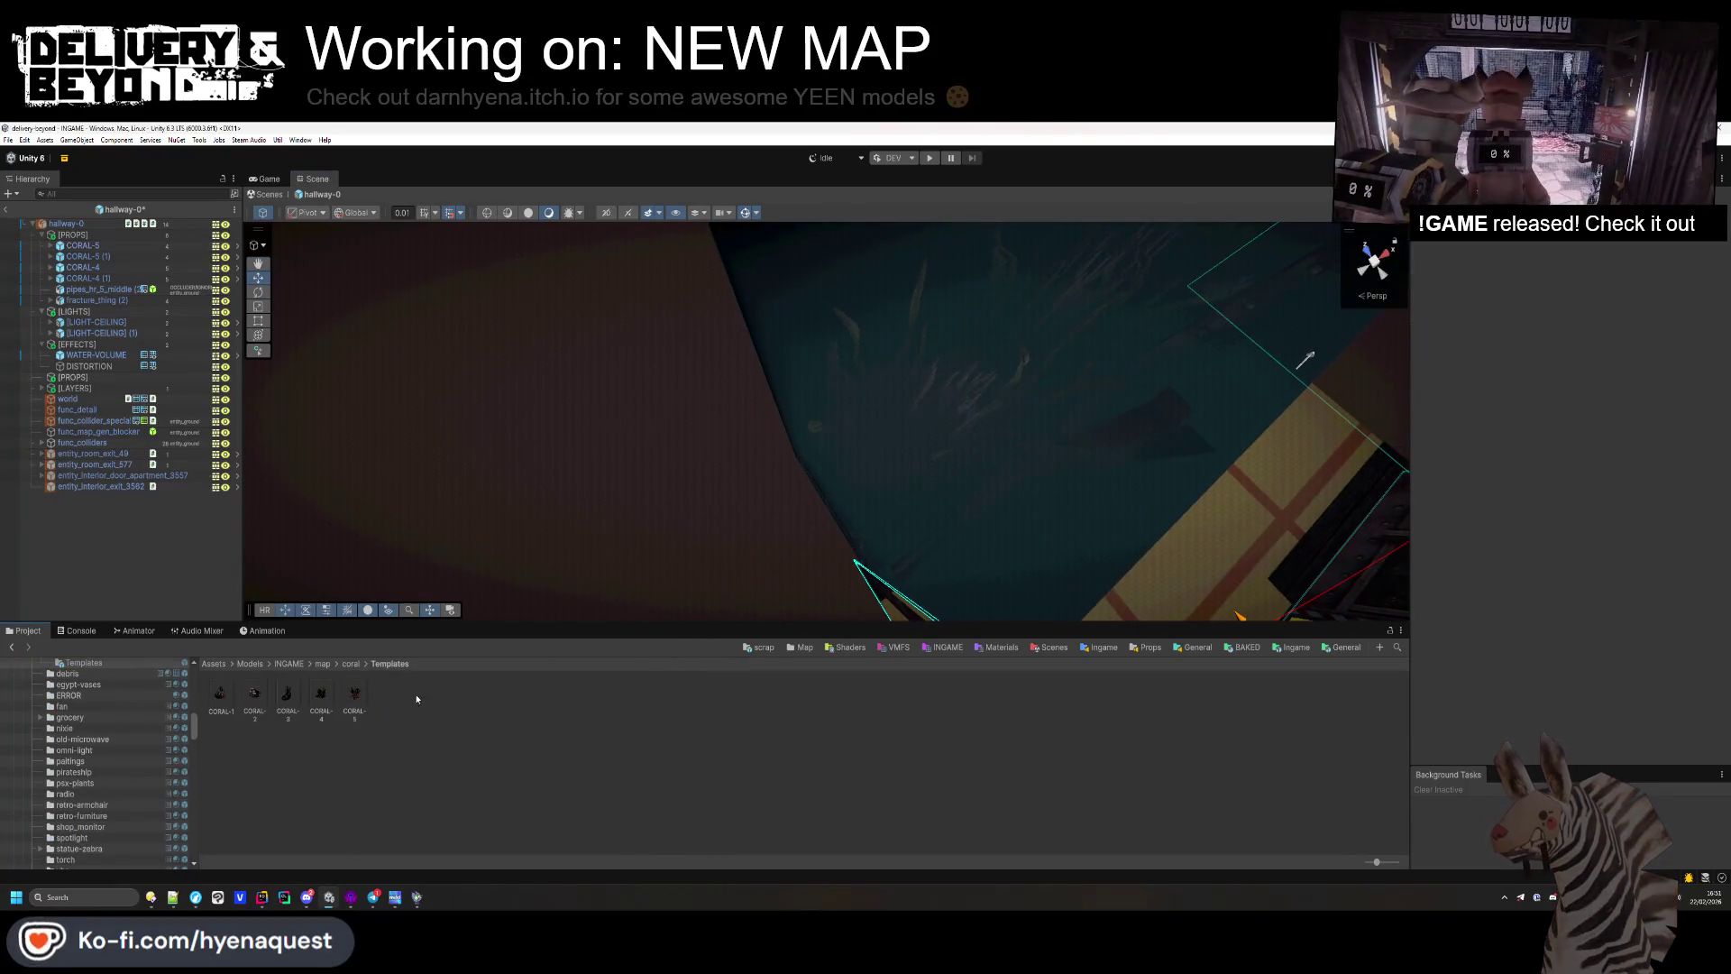
click(365, 696)
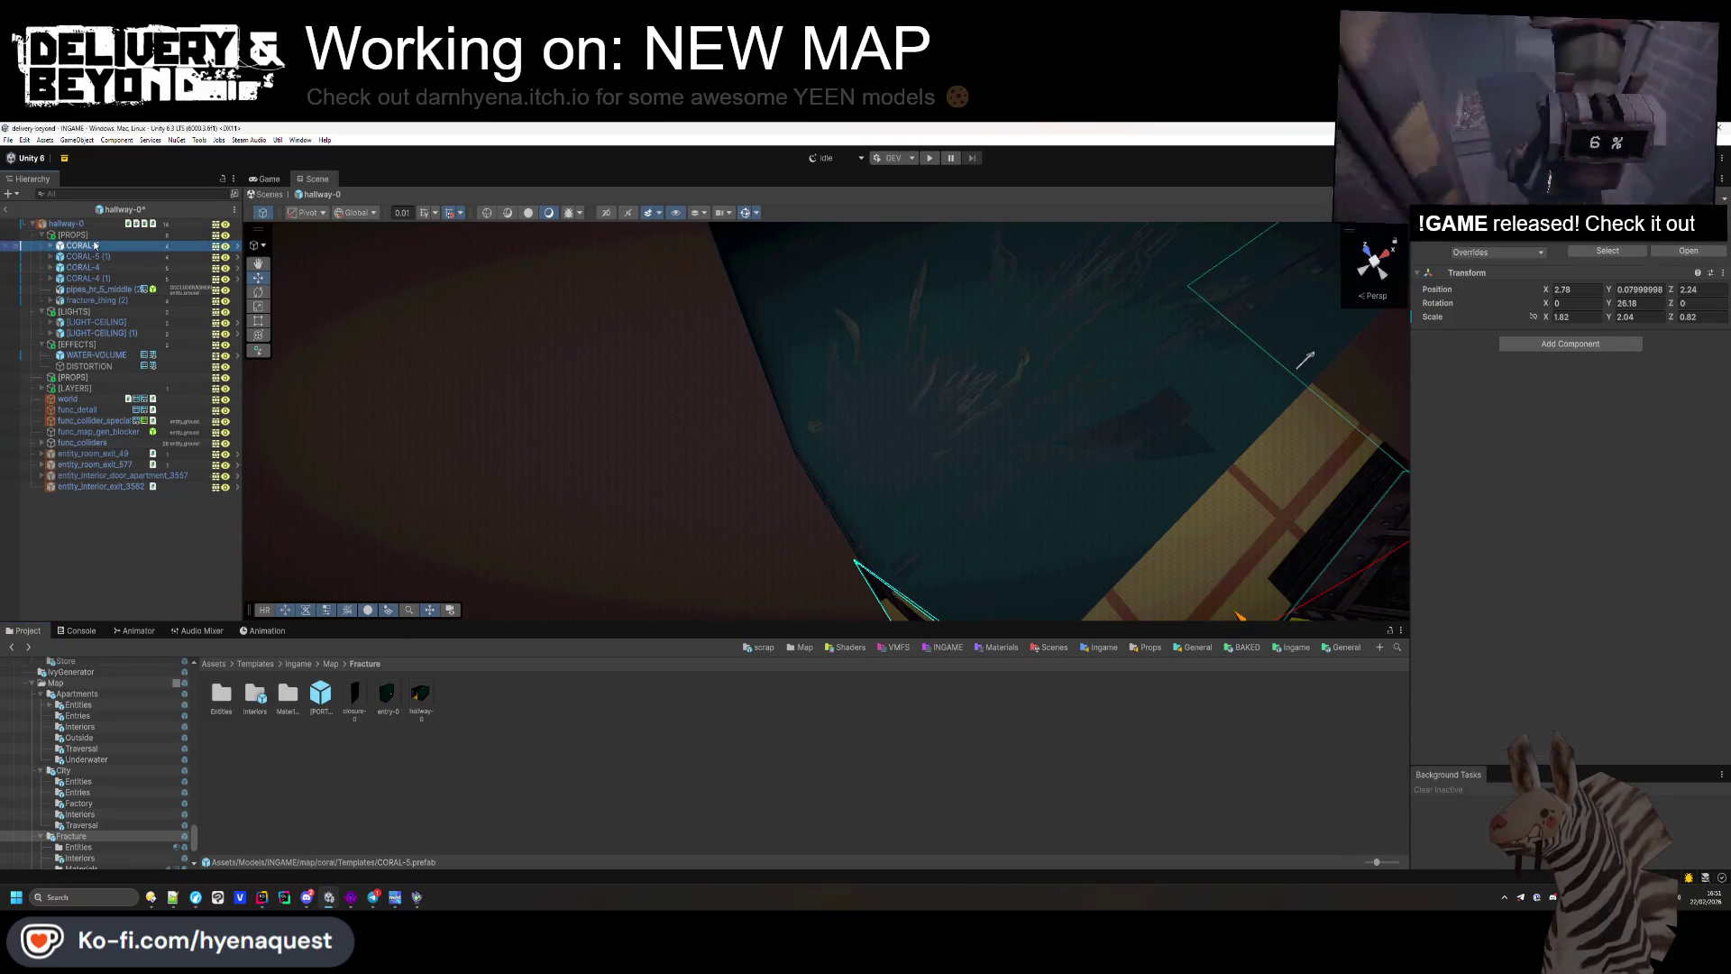
click(442, 713)
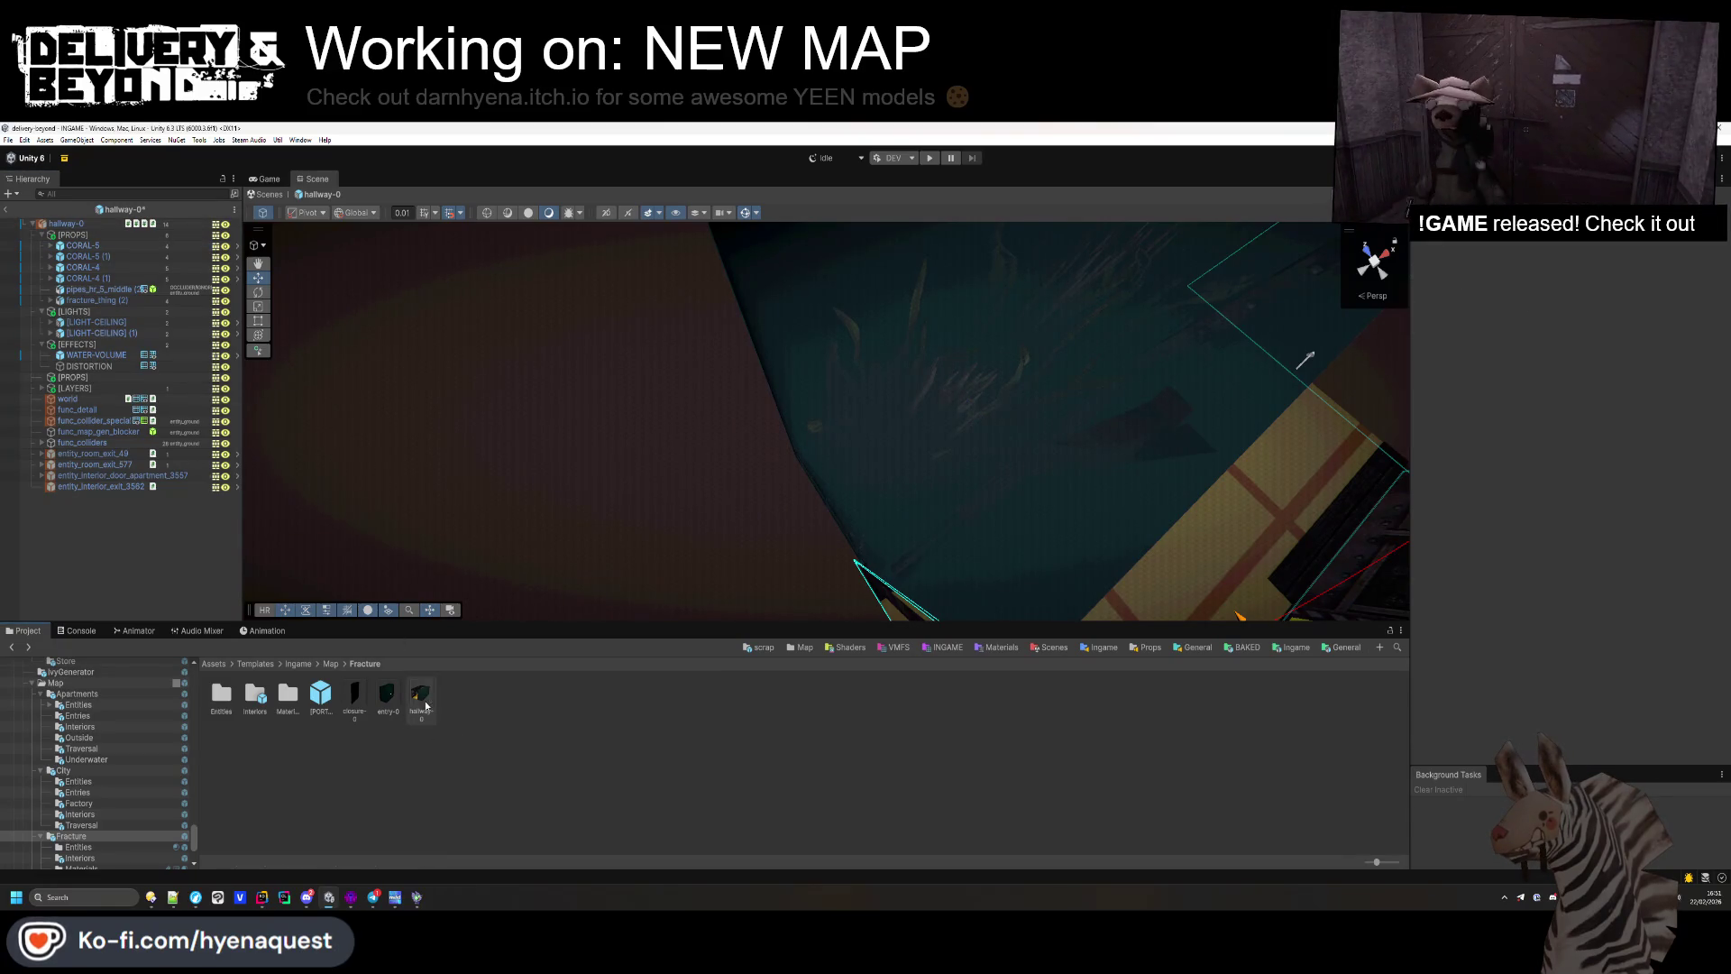
double_click(255, 695)
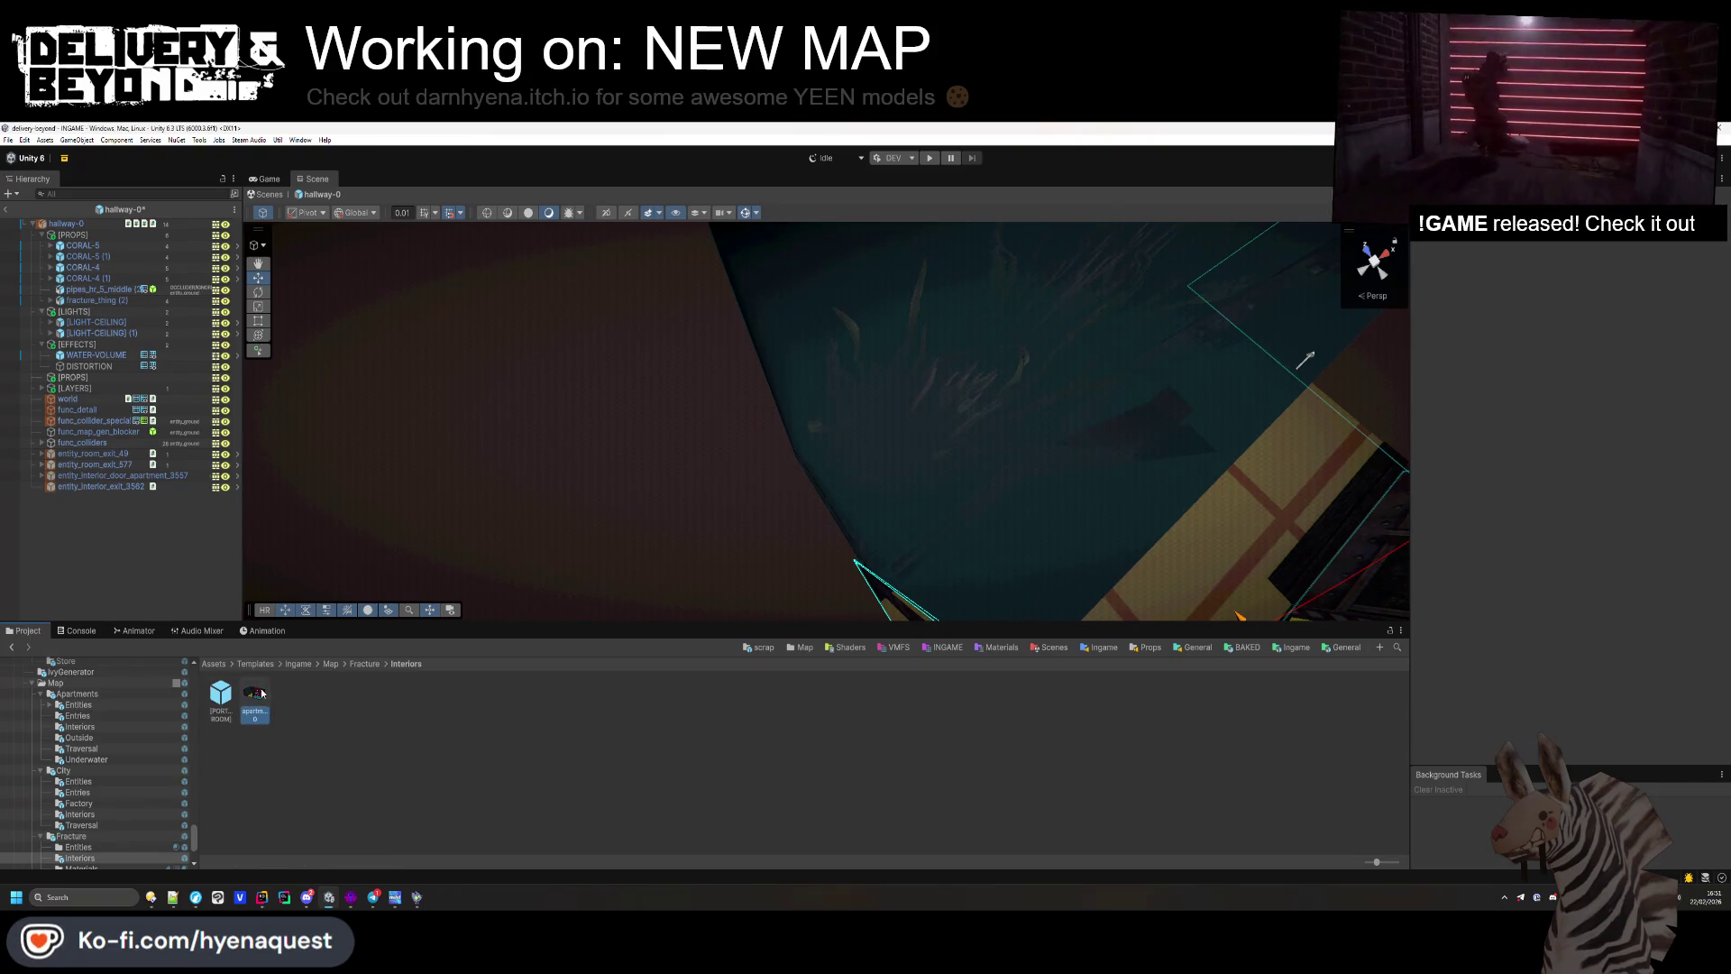
double_click(256, 693)
click(836, 527)
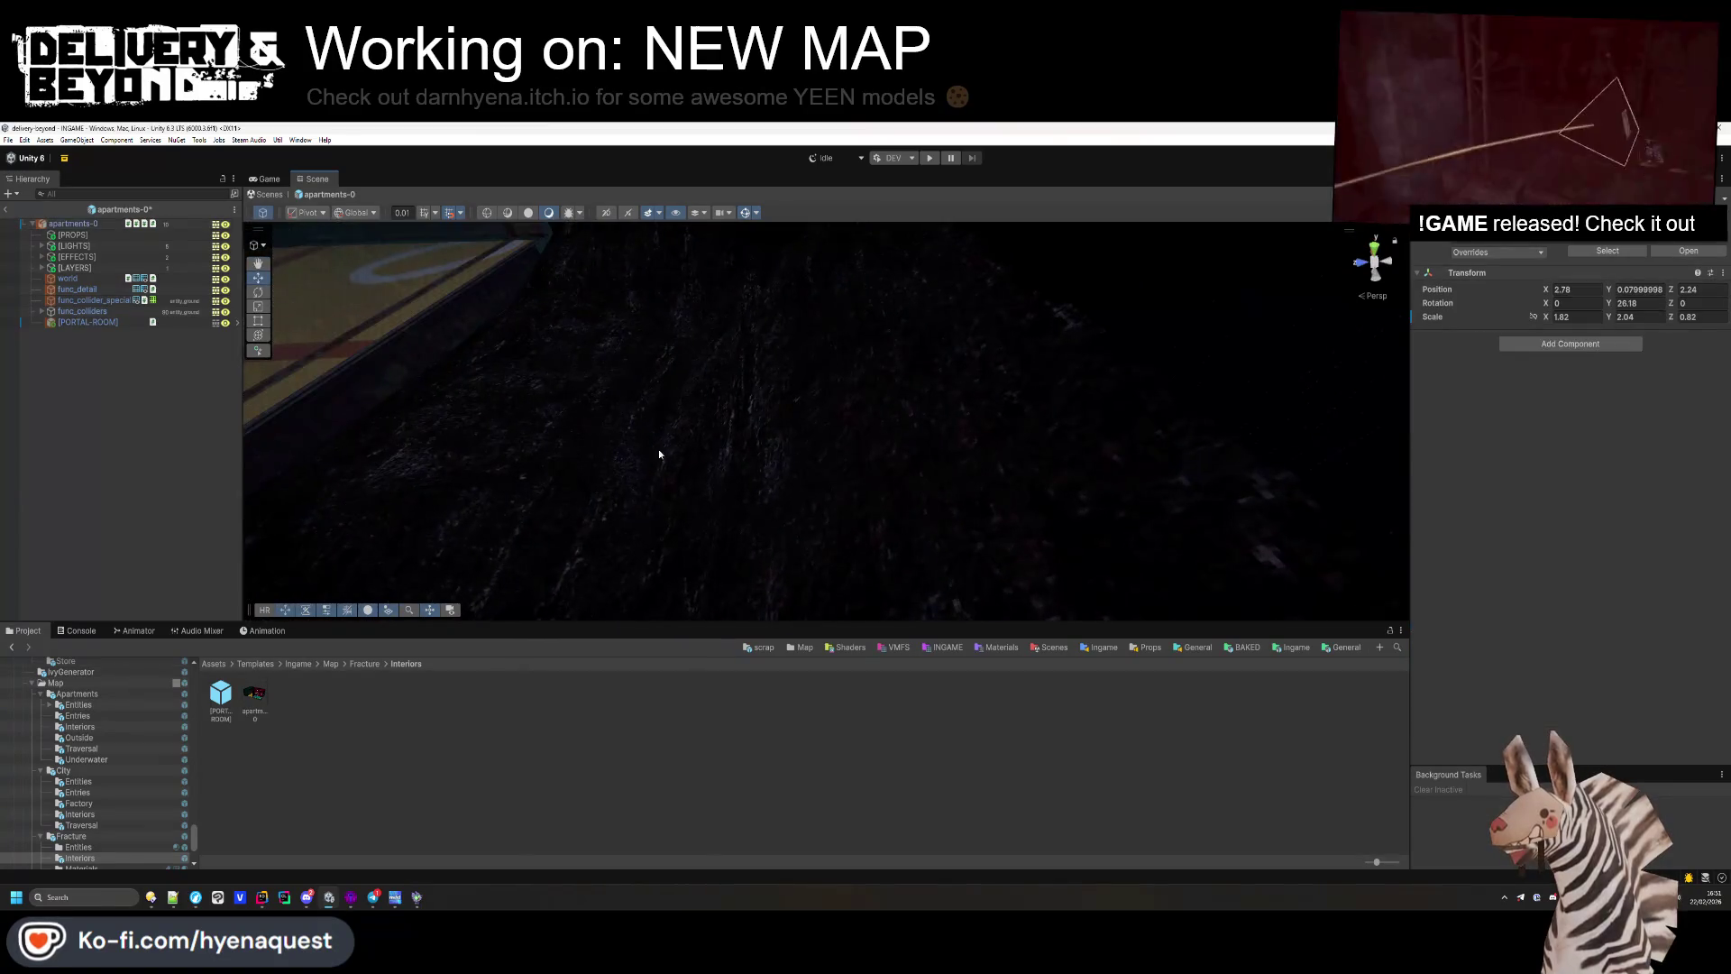
Step: Drop CORAL-5 into [PROPS], stretch its Z scale to 1.78, and place it behind the window wall
drag(82, 248, 82, 249)
mouse_move(712, 423)
mouse_down()
mouse_move(749, 448)
mouse_move(922, 427)
mouse_up()
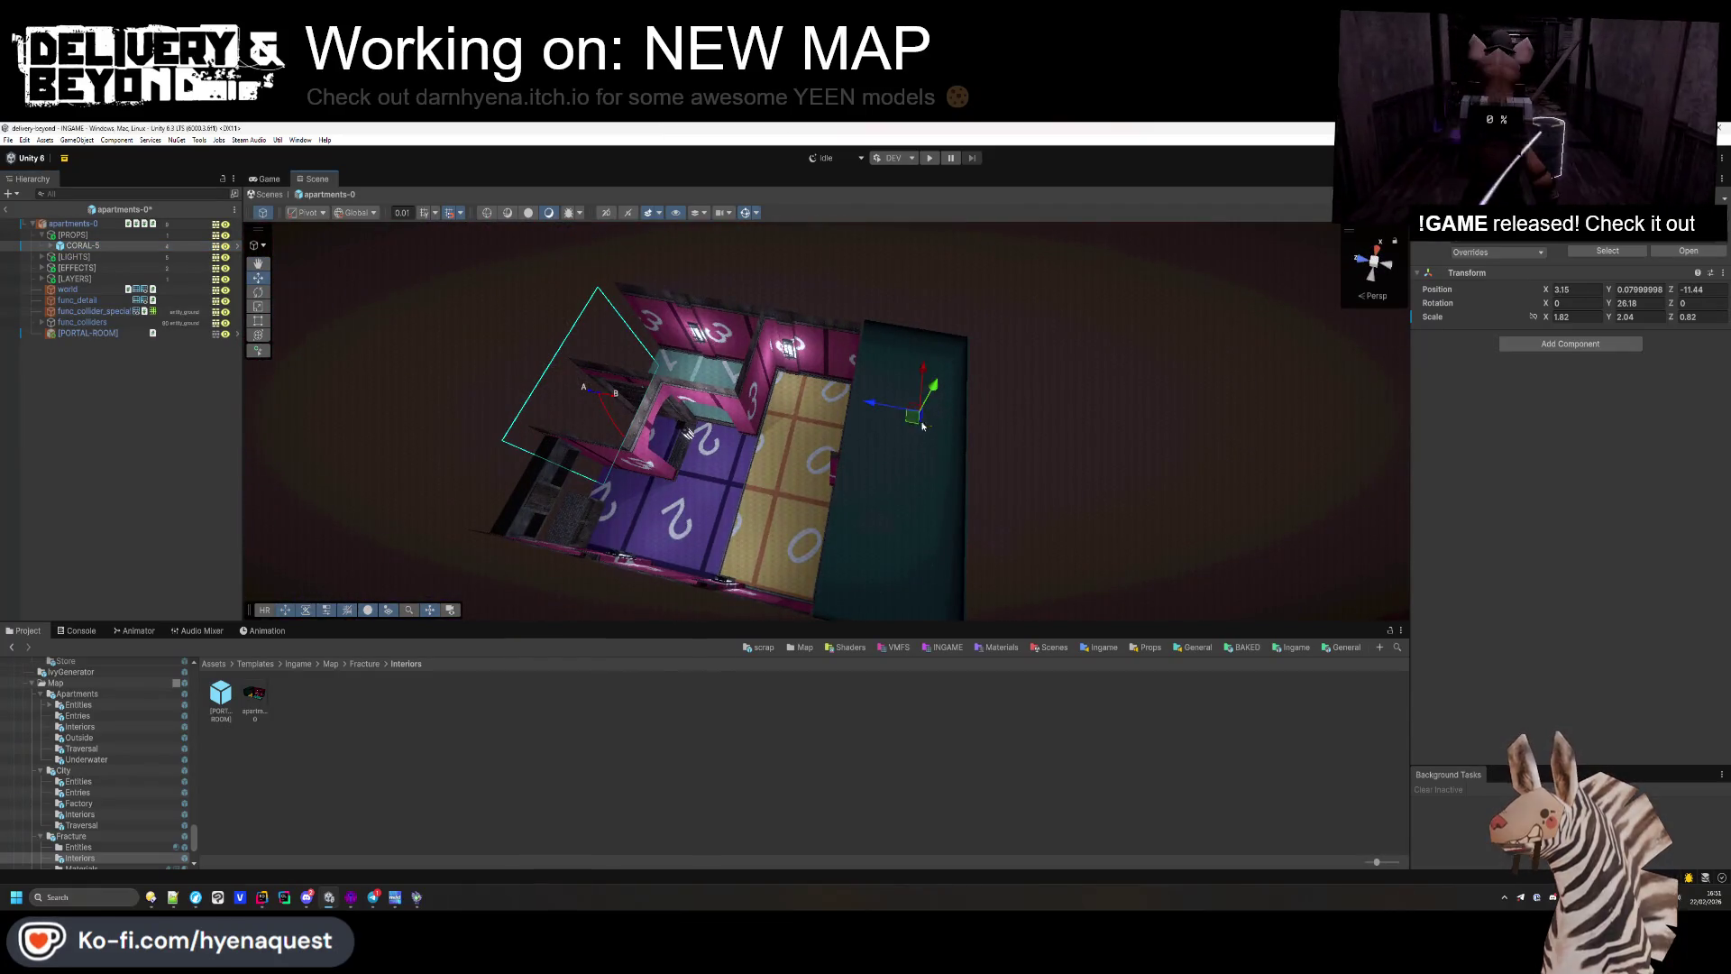
scroll(922, 427, up, 10)
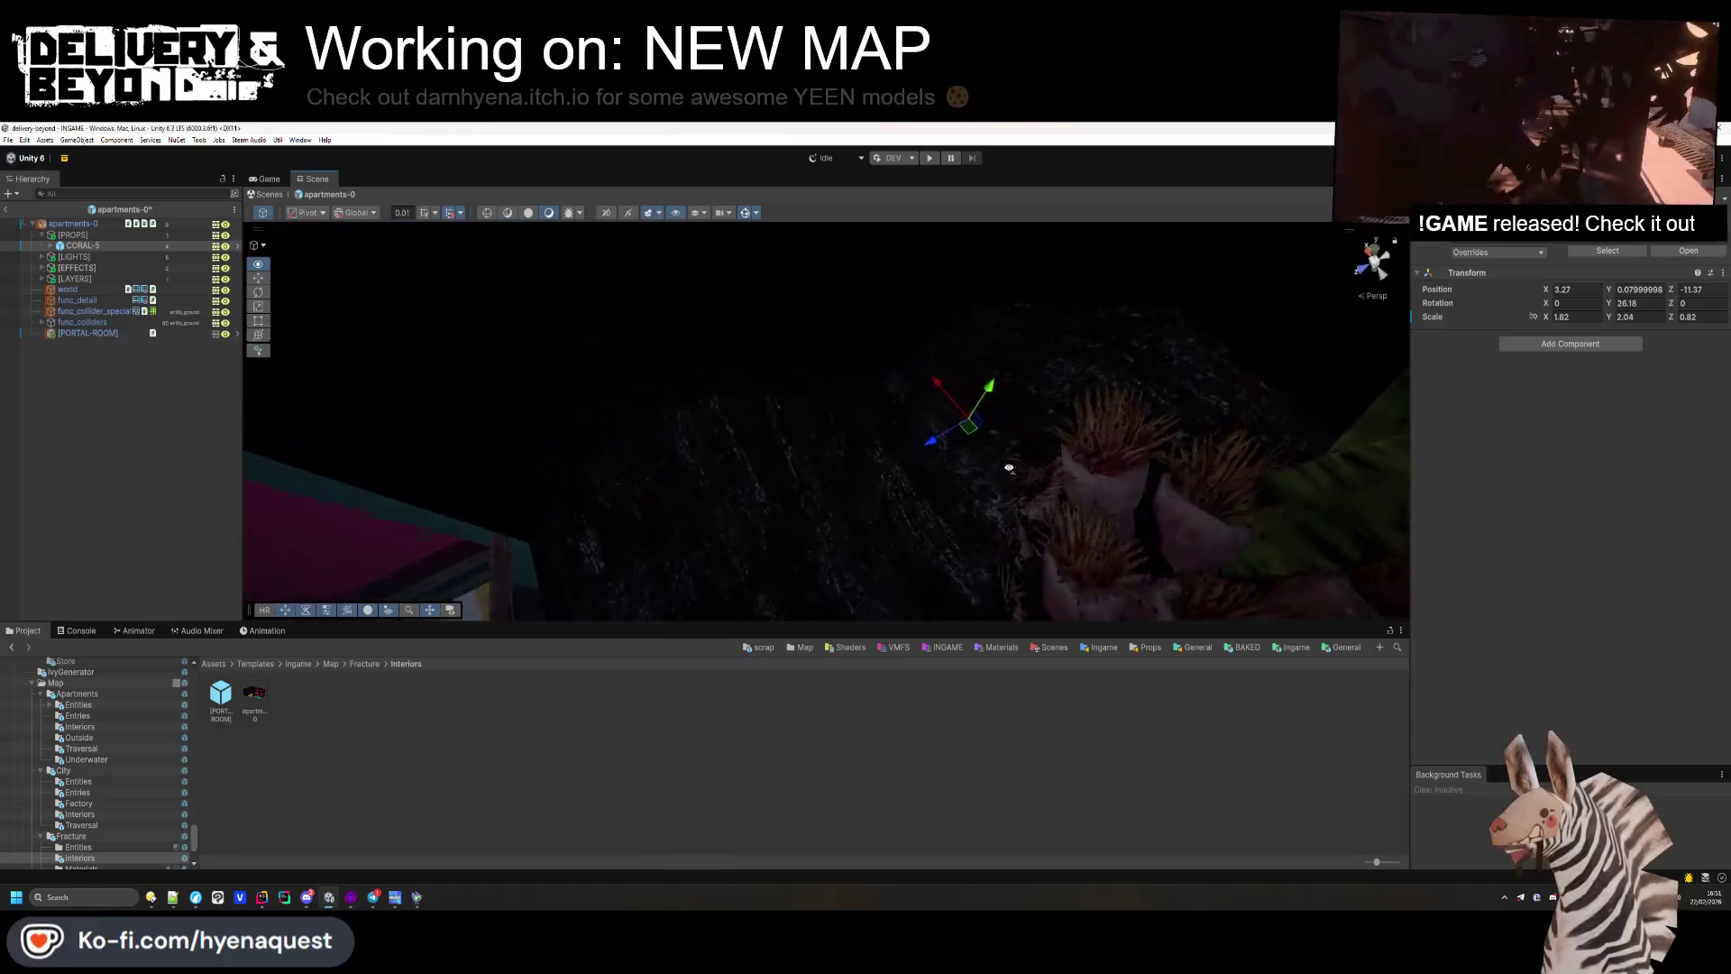
mouse_move(1009, 468)
mouse_down()
mouse_move(1190, 490)
mouse_move(849, 372)
mouse_move(770, 410)
mouse_move(716, 531)
mouse_move(637, 279)
mouse_move(811, 379)
mouse_move(1082, 361)
mouse_up()
click(797, 365)
key(ctrl+z)
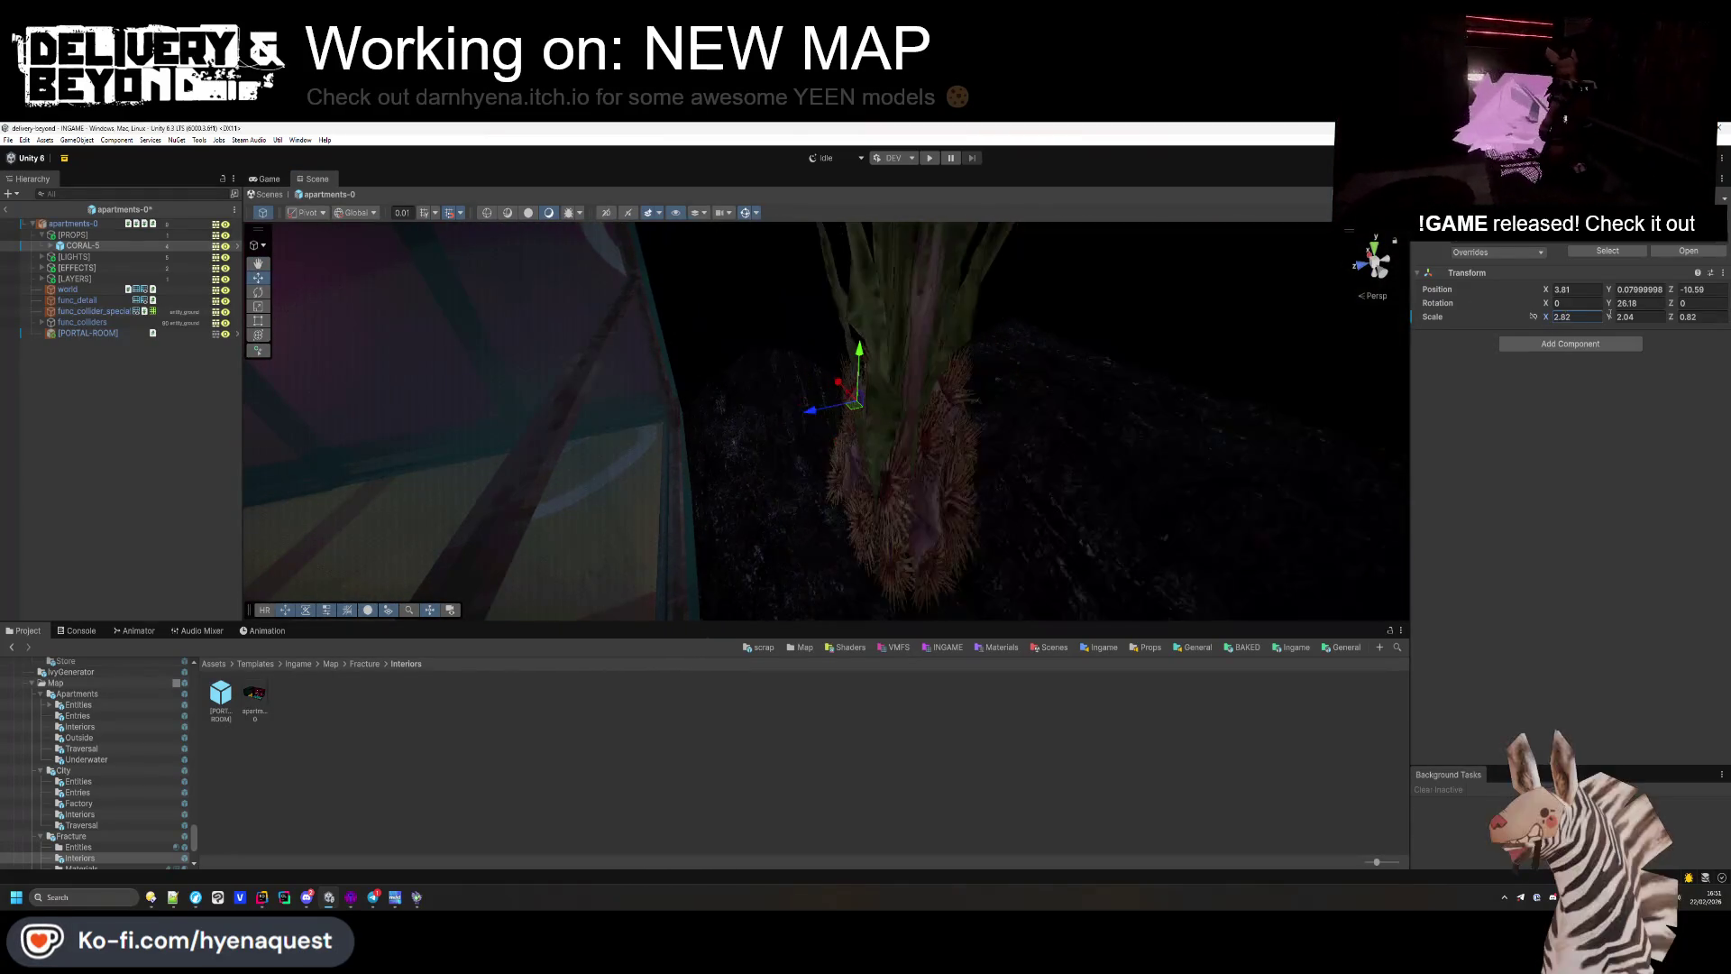
drag(1674, 318, 1717, 318)
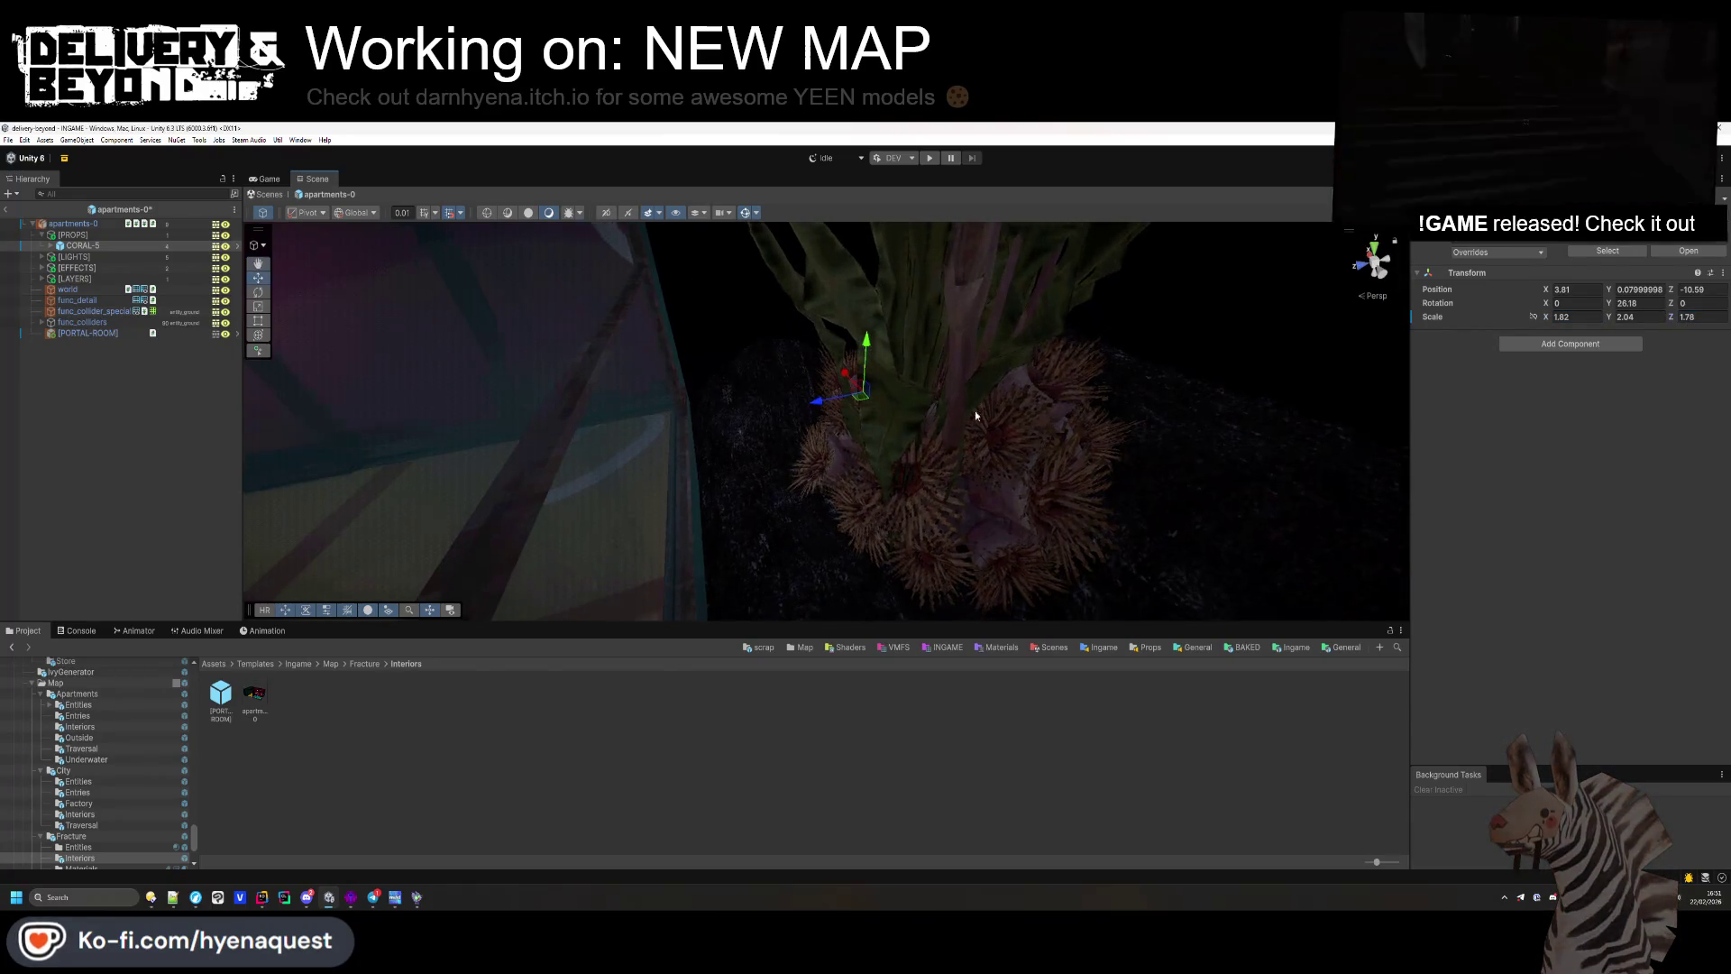
mouse_move(873, 341)
mouse_down()
mouse_move(910, 387)
mouse_move(1032, 462)
mouse_move(960, 387)
mouse_up()
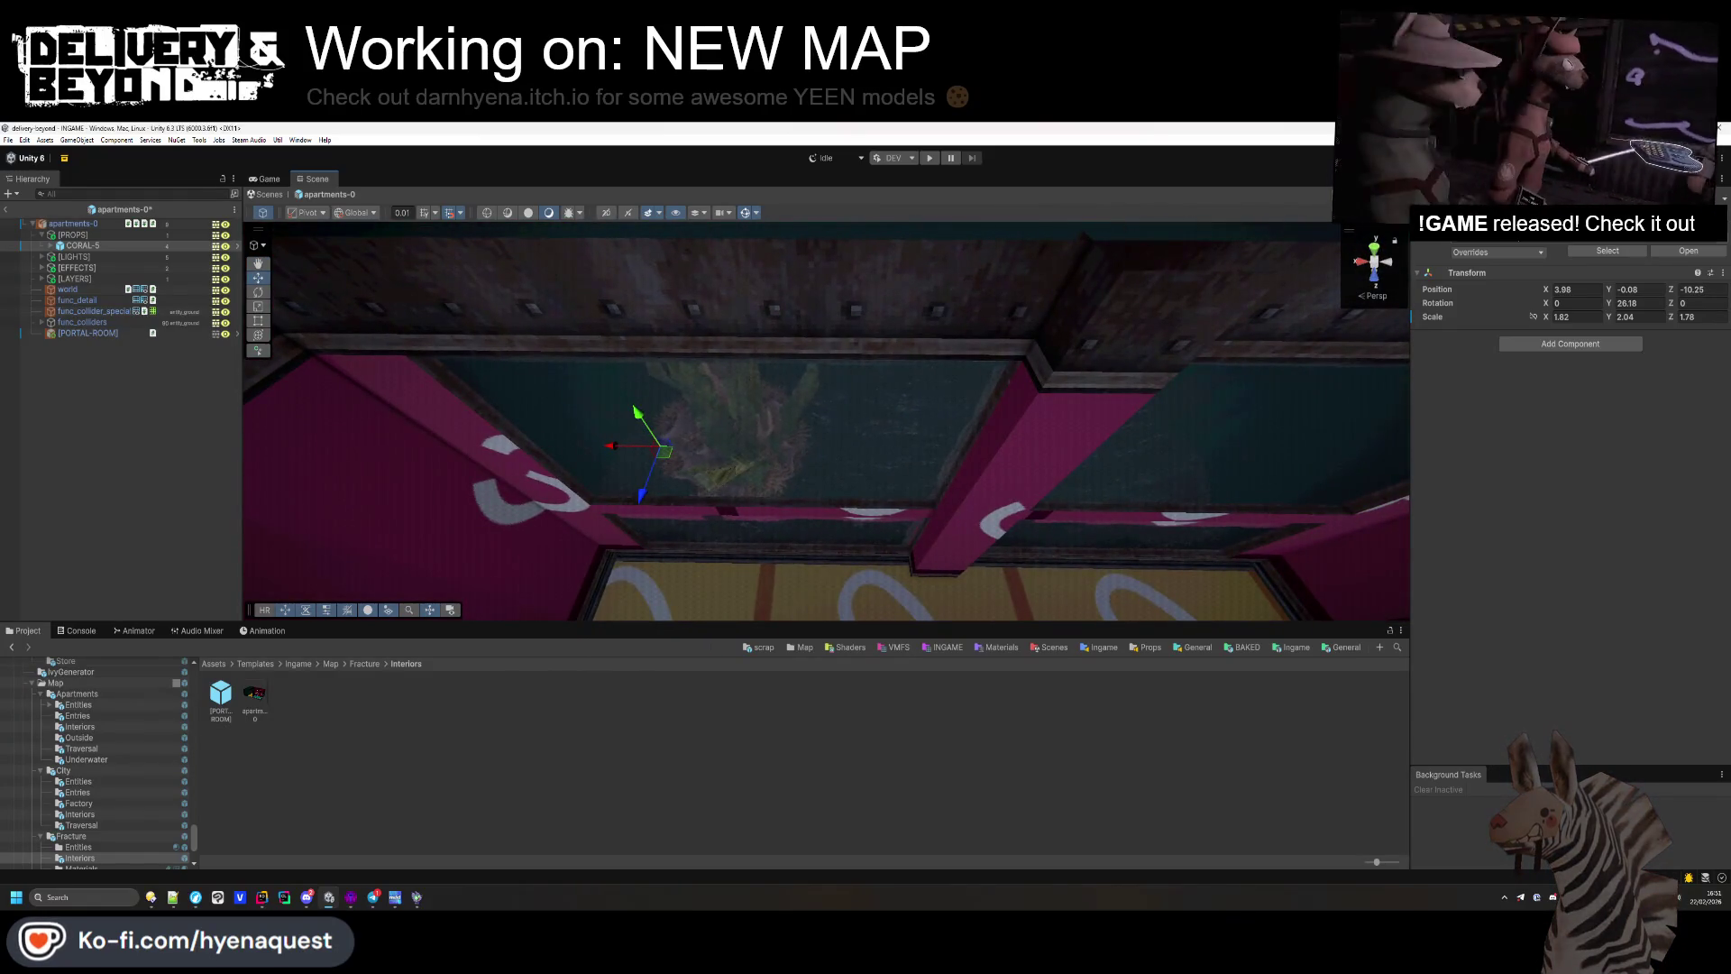
Step: Place a CORAL-1 coral in the room at uniform scale 1.43
key(f)
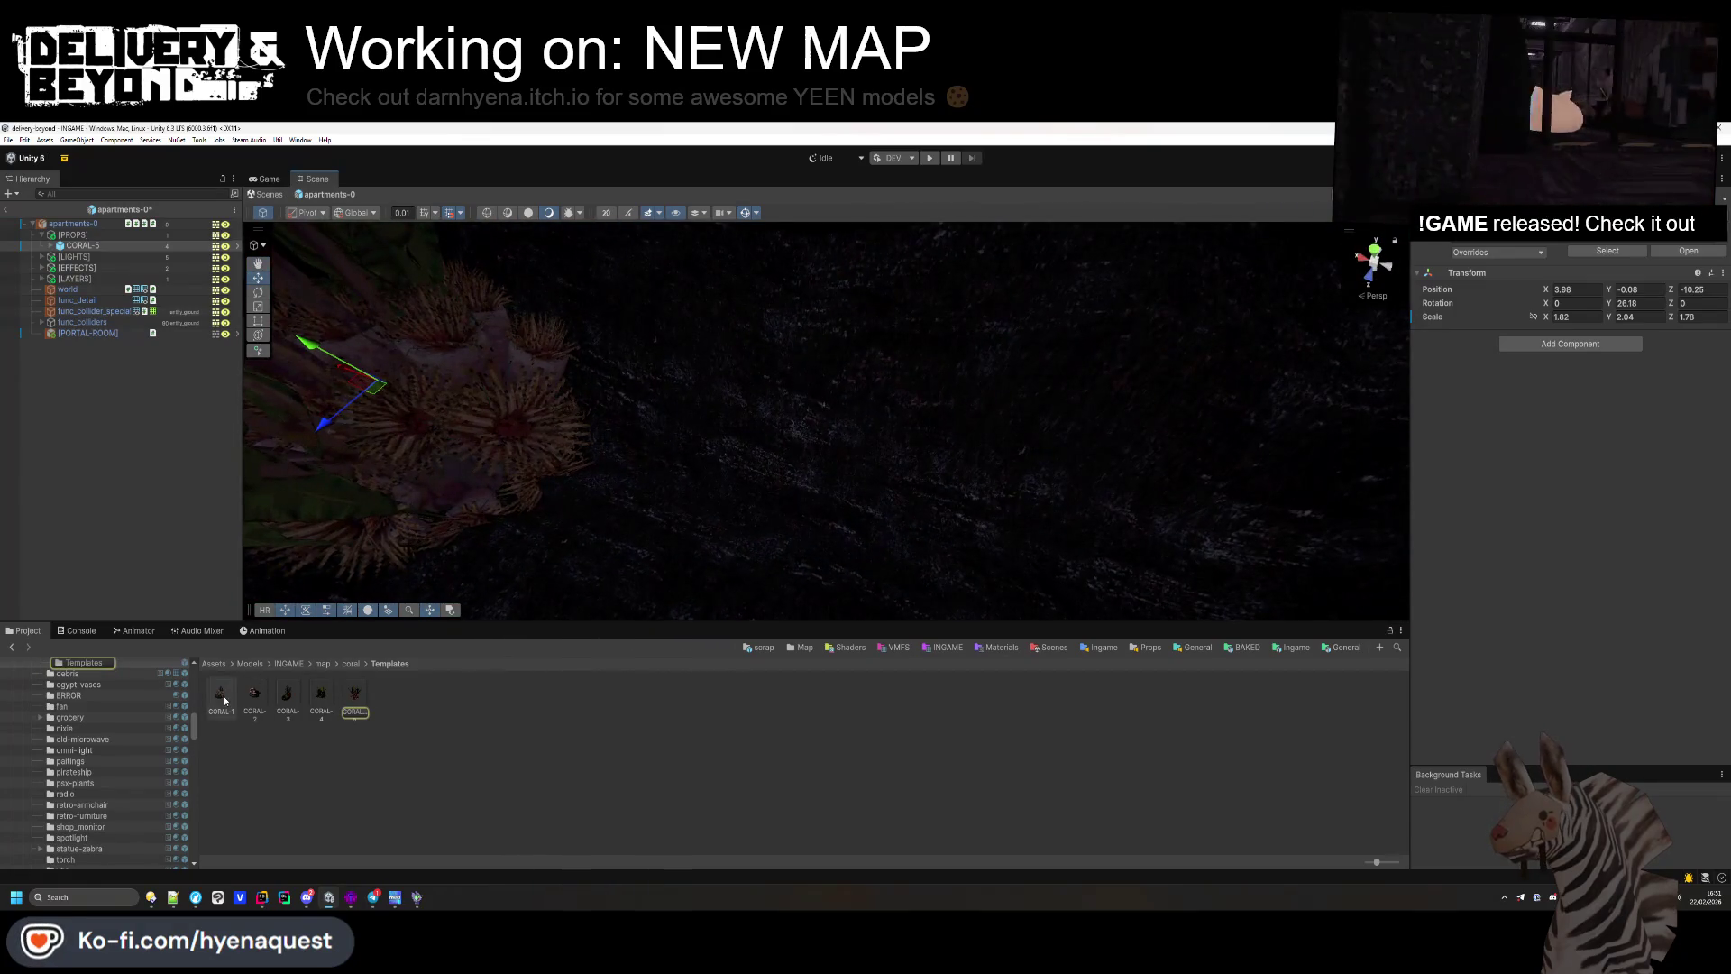
mouse_move(807, 538)
mouse_down()
mouse_move(831, 498)
mouse_move(969, 506)
mouse_move(774, 521)
mouse_move(774, 419)
mouse_move(777, 446)
mouse_up()
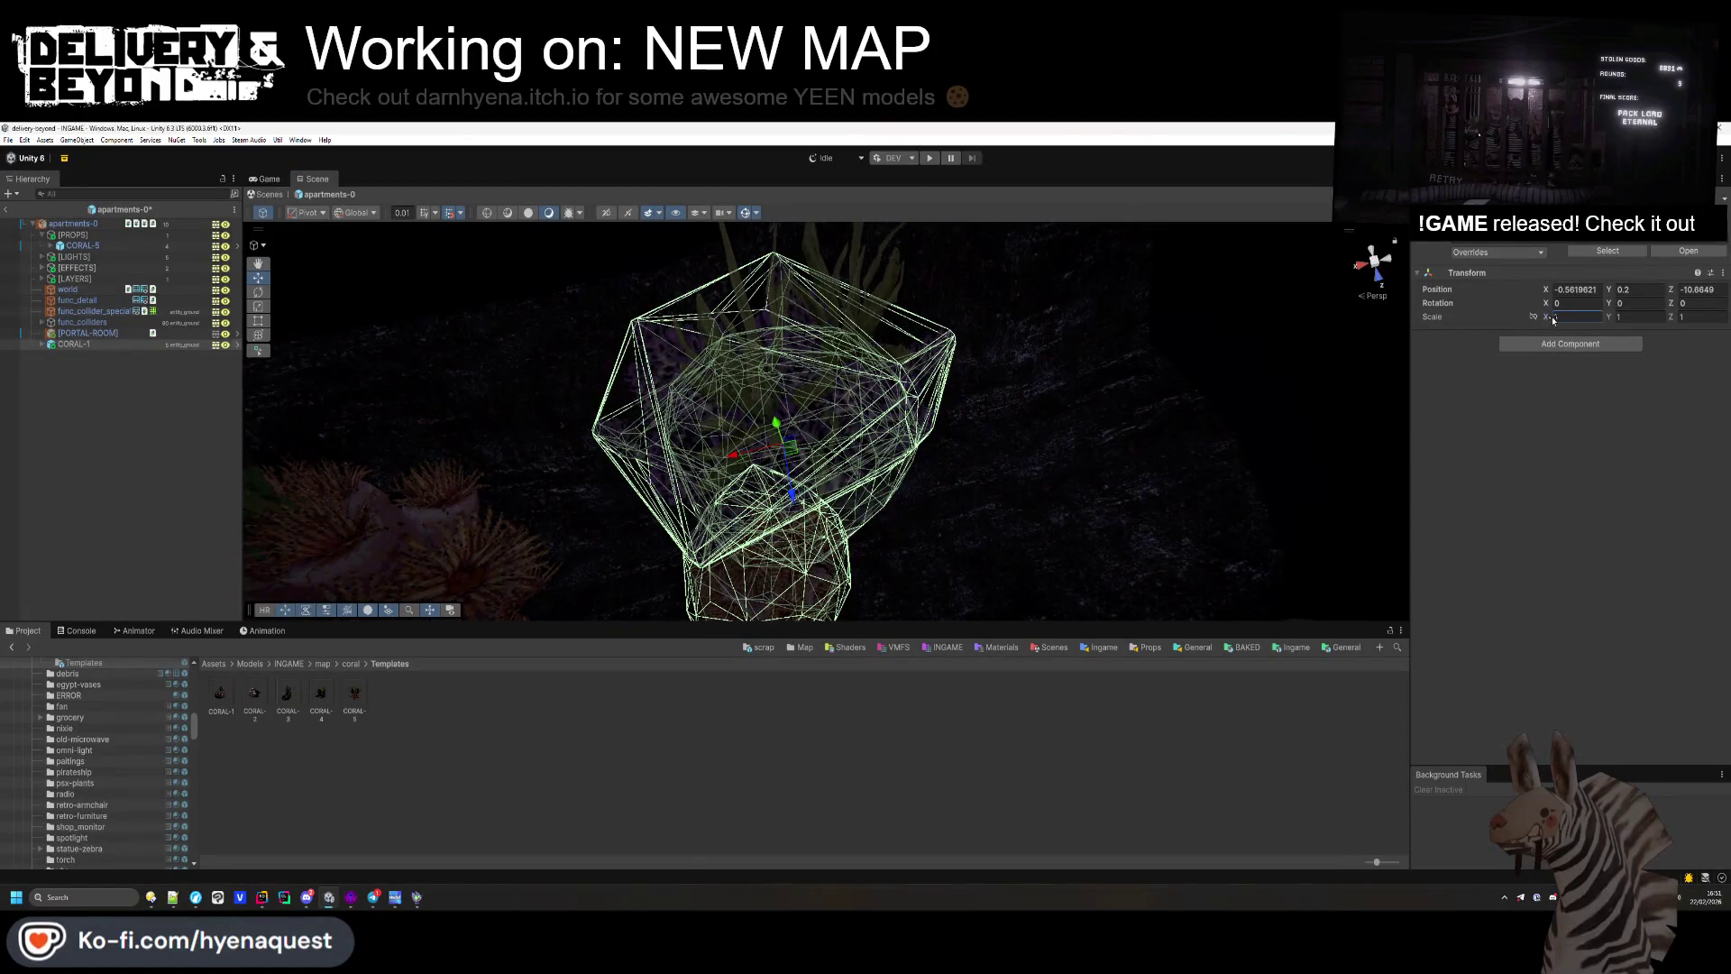
text(1.43)
key(Return)
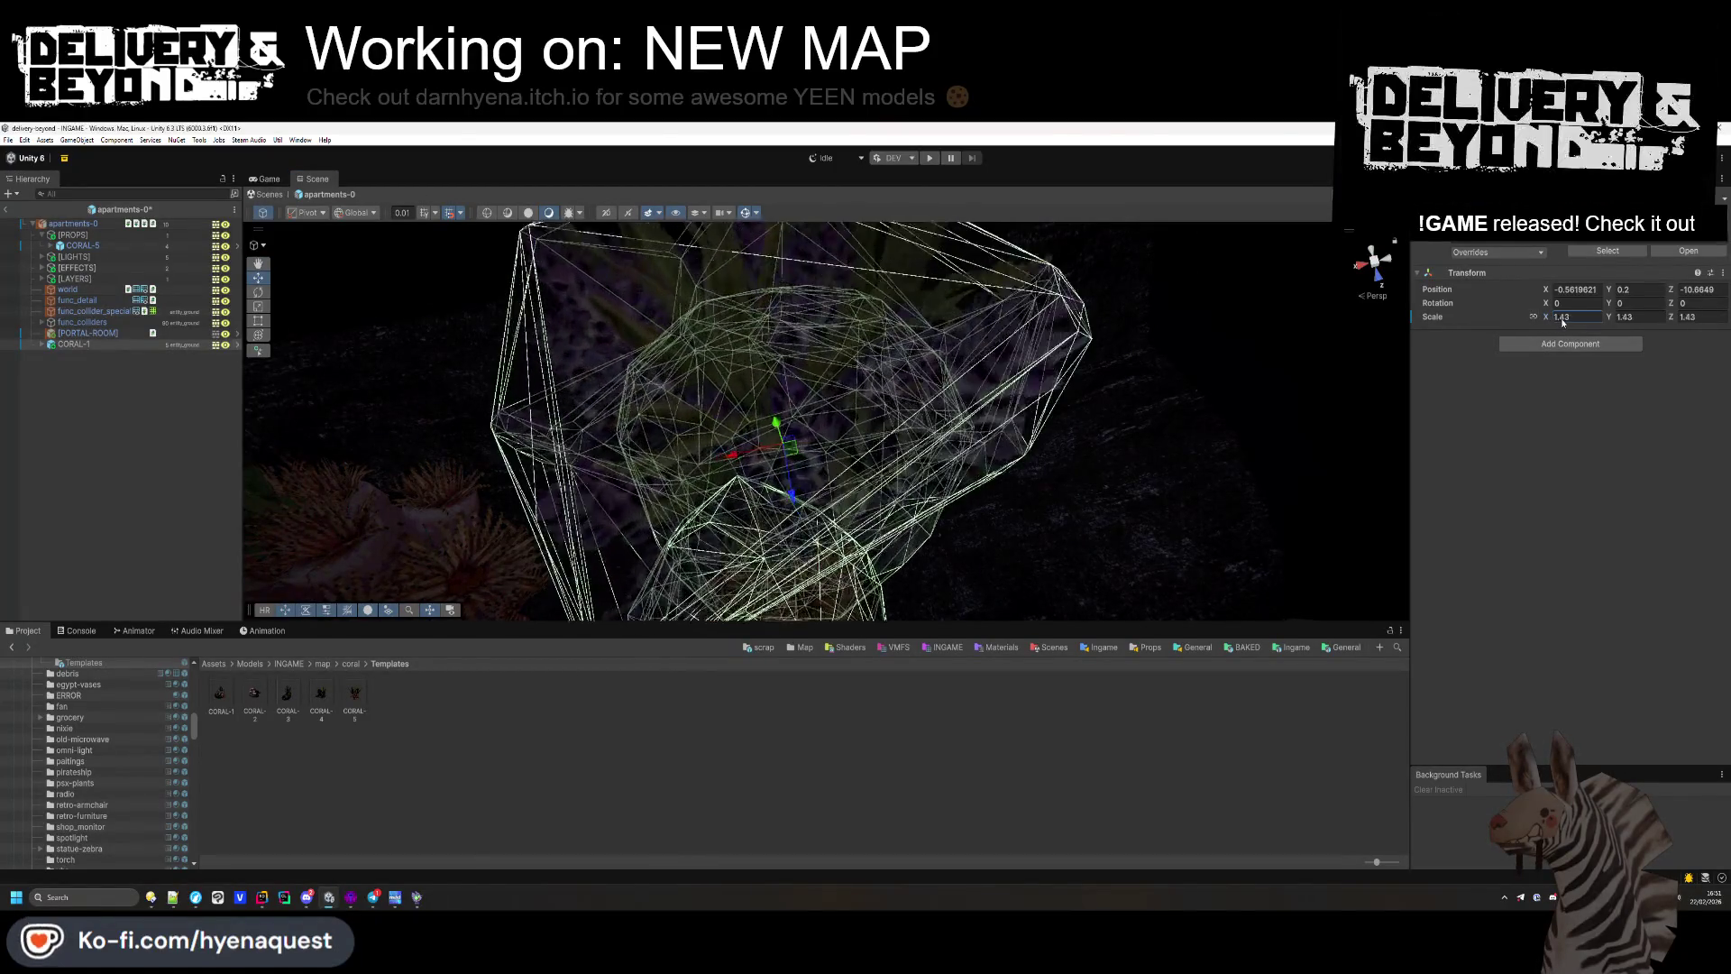
Step: Remove the Mesh Collider from all of CORAL-1's child meshes
click(79, 355)
shift+click(117, 397)
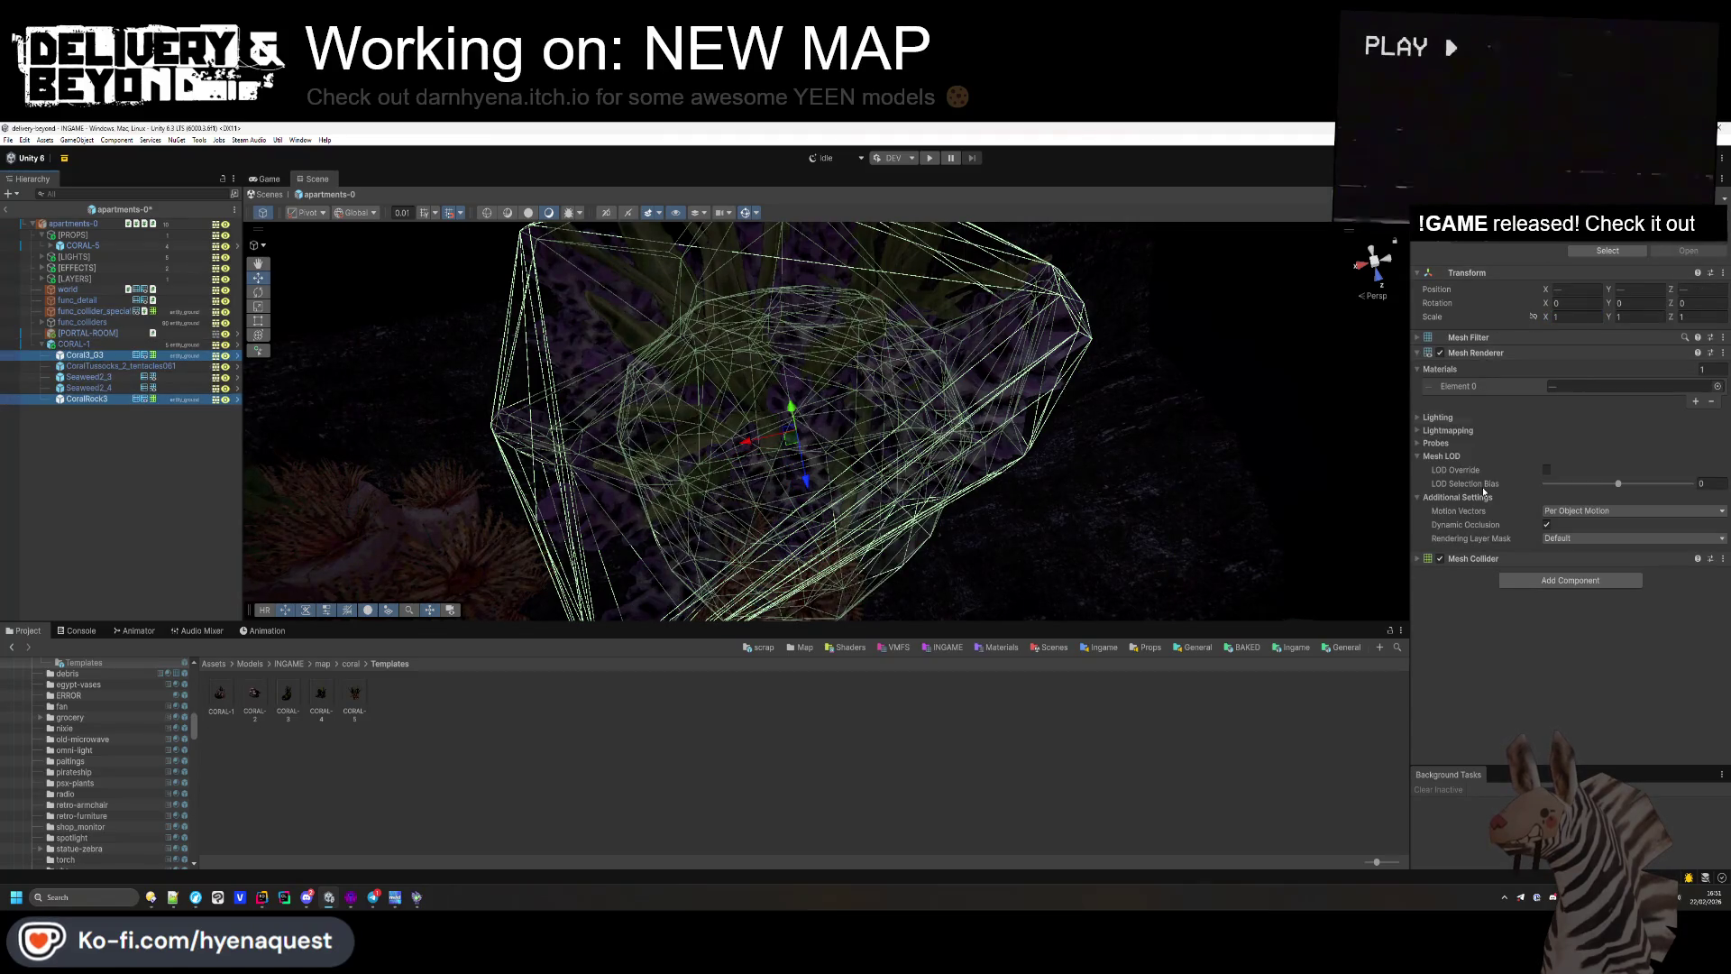
right_click(1473, 559)
click(1515, 585)
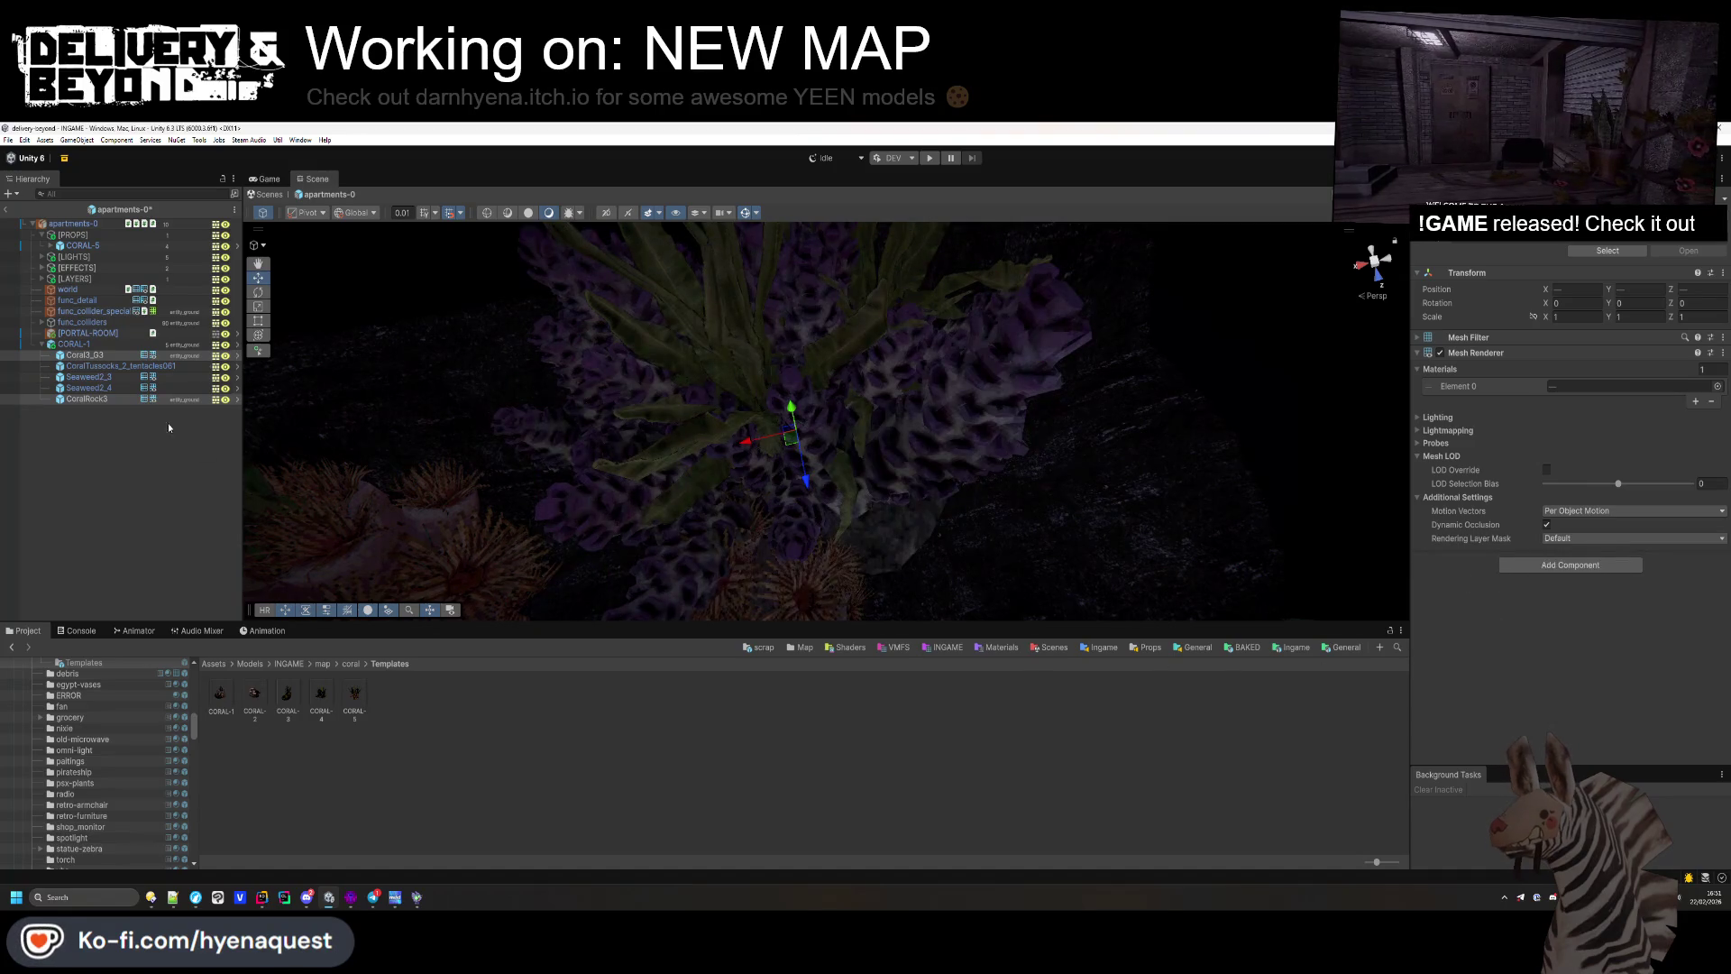
Step: Put CORAL-1 and its children on the Default layer
click(107, 344)
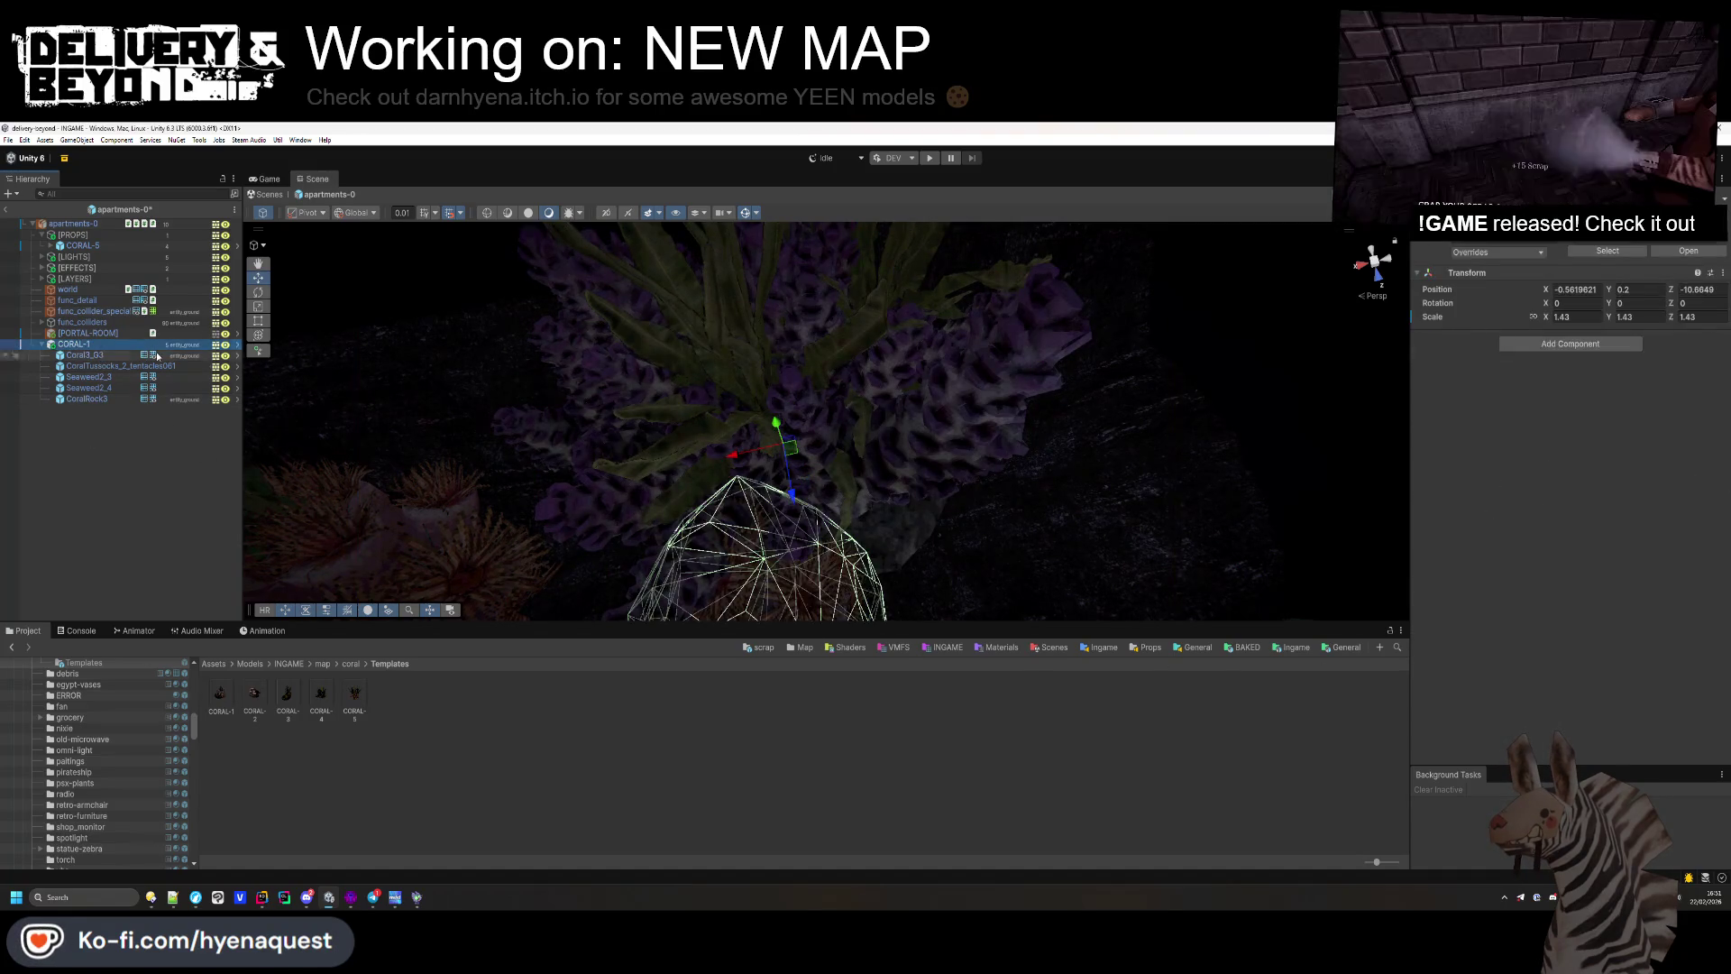
click(1668, 237)
click(1649, 269)
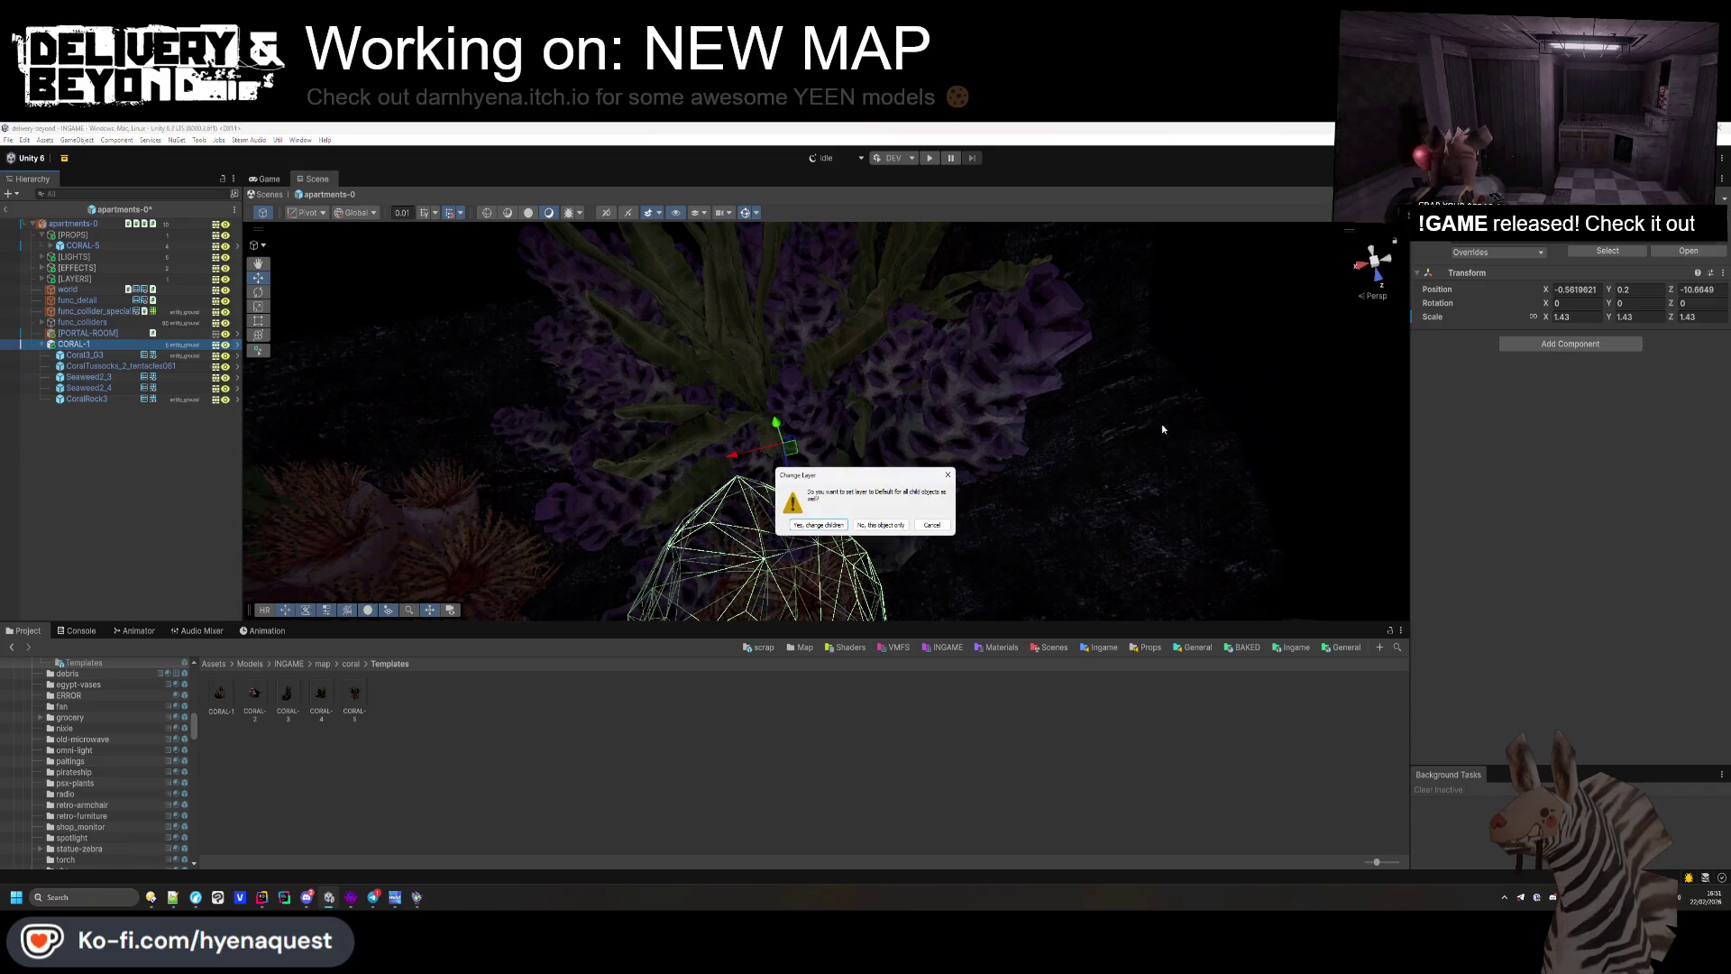
click(844, 525)
click(78, 461)
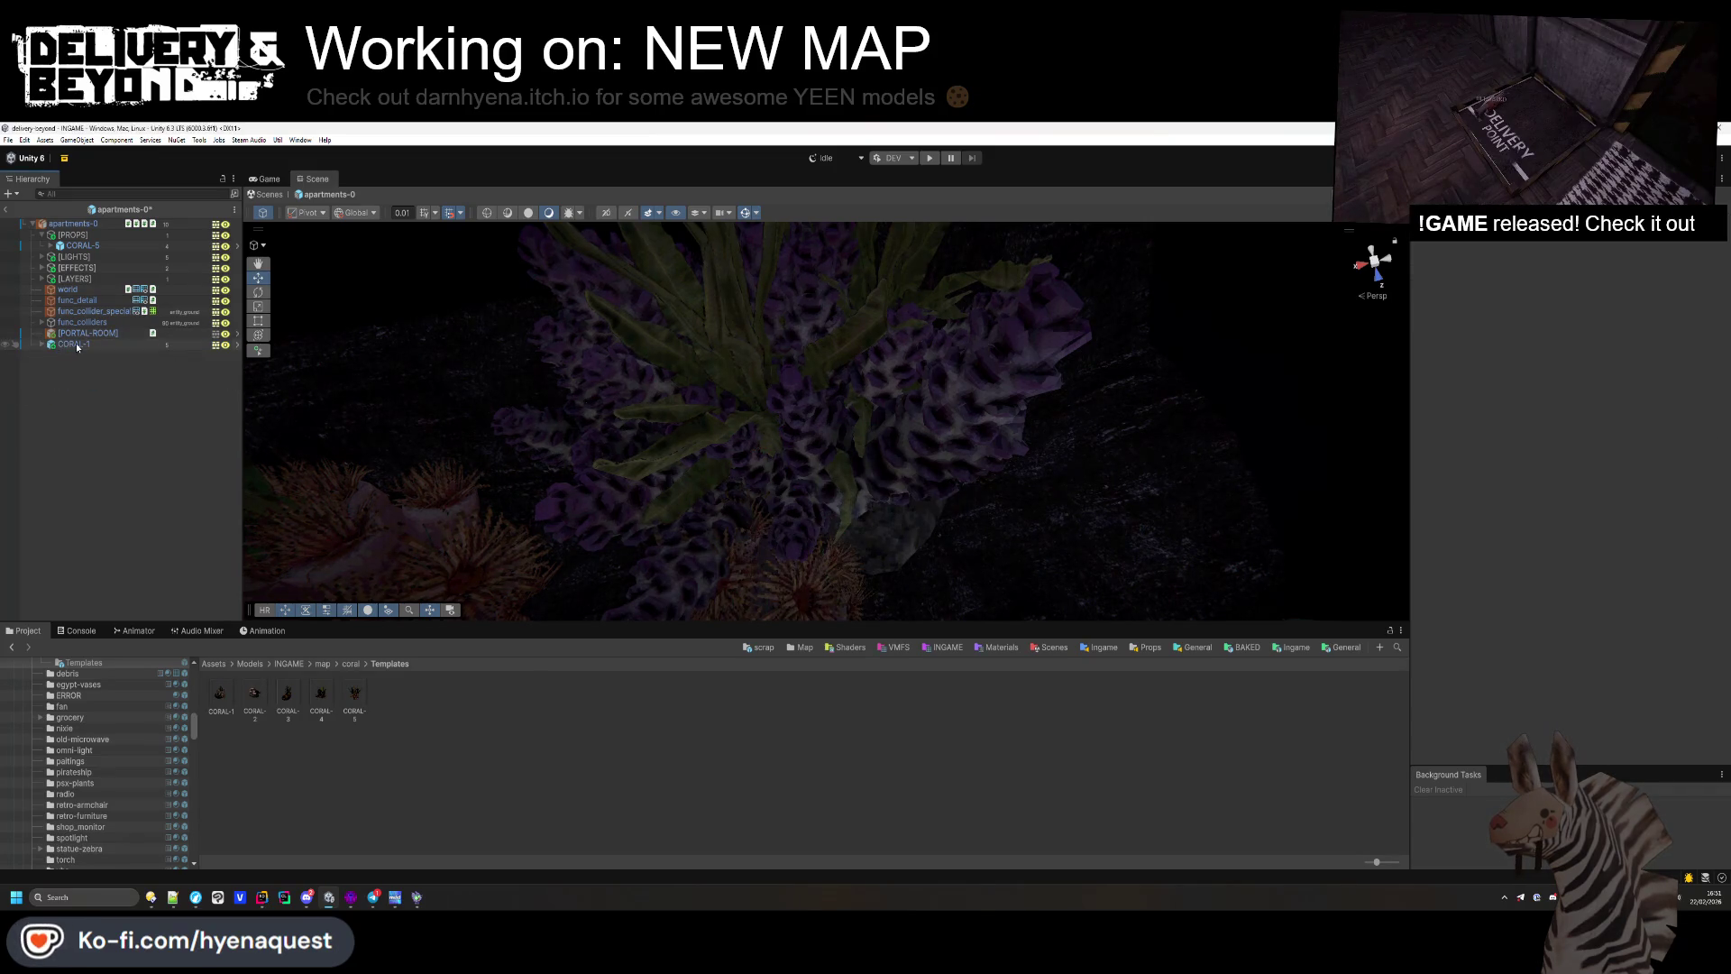
drag(75, 255, 75, 252)
Step: File CORAL-1 below CORAL-5 under [PROPS] and add a CORAL-4 coral scaled to about 2.03
mouse_move(504, 379)
mouse_down()
mouse_move(599, 262)
mouse_move(706, 340)
mouse_move(838, 369)
mouse_up()
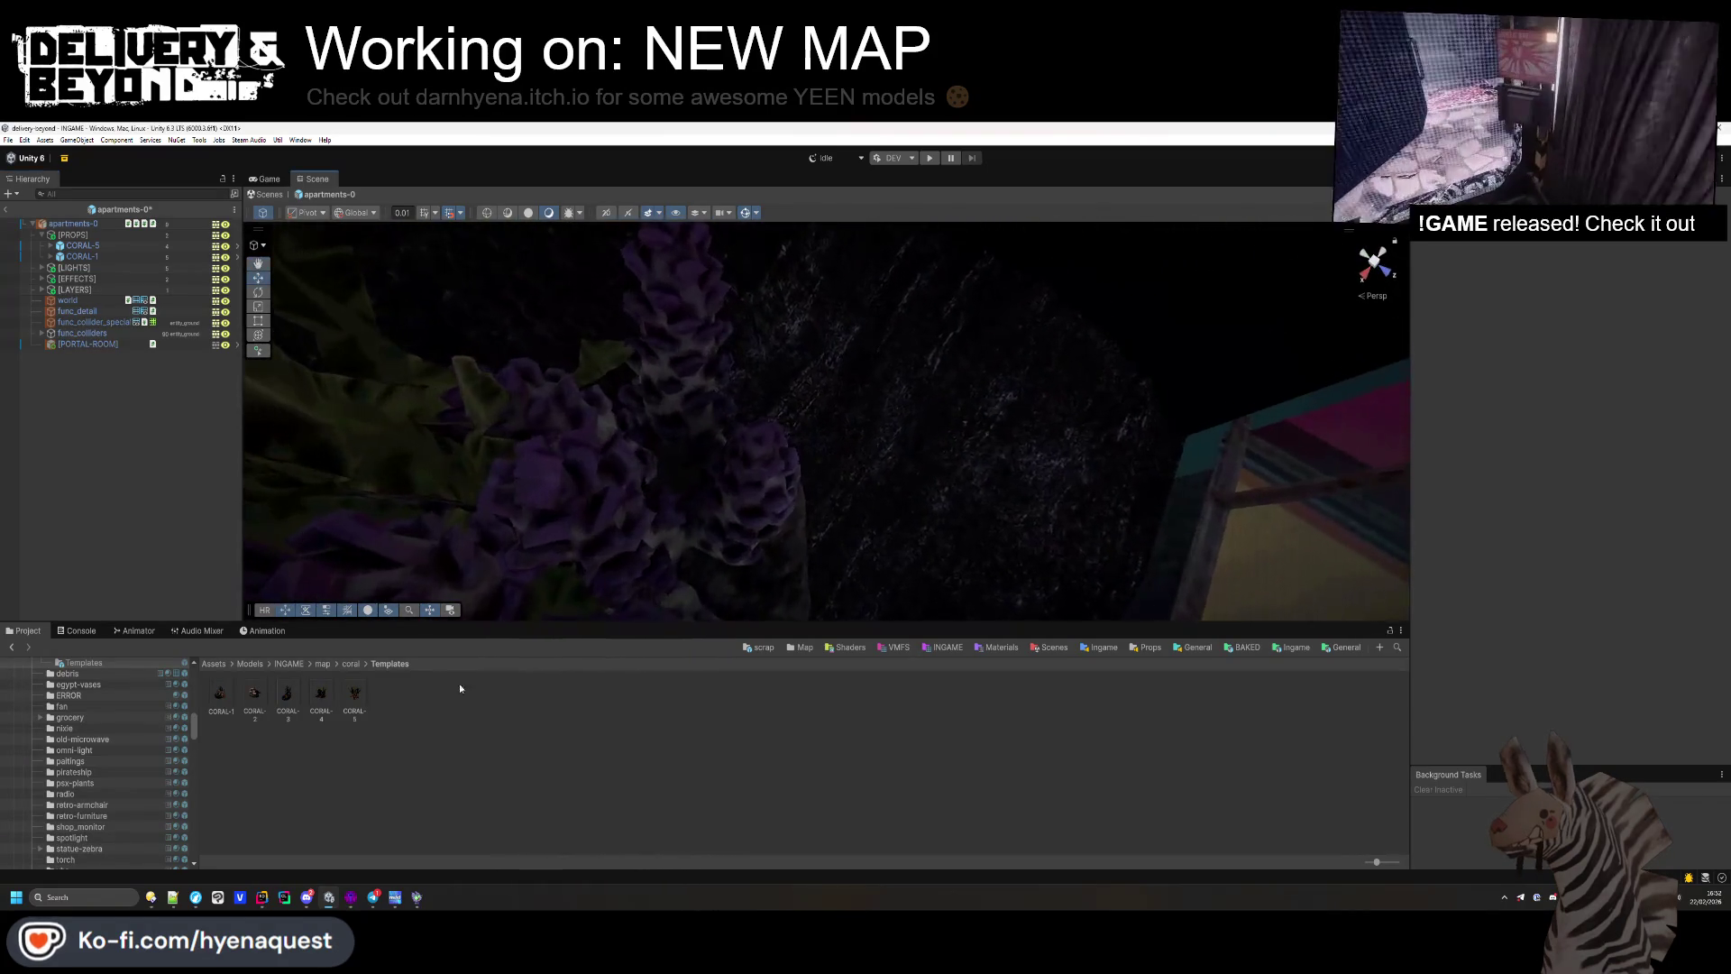
mouse_move(323, 694)
mouse_down()
mouse_move(873, 413)
mouse_move(879, 496)
mouse_up()
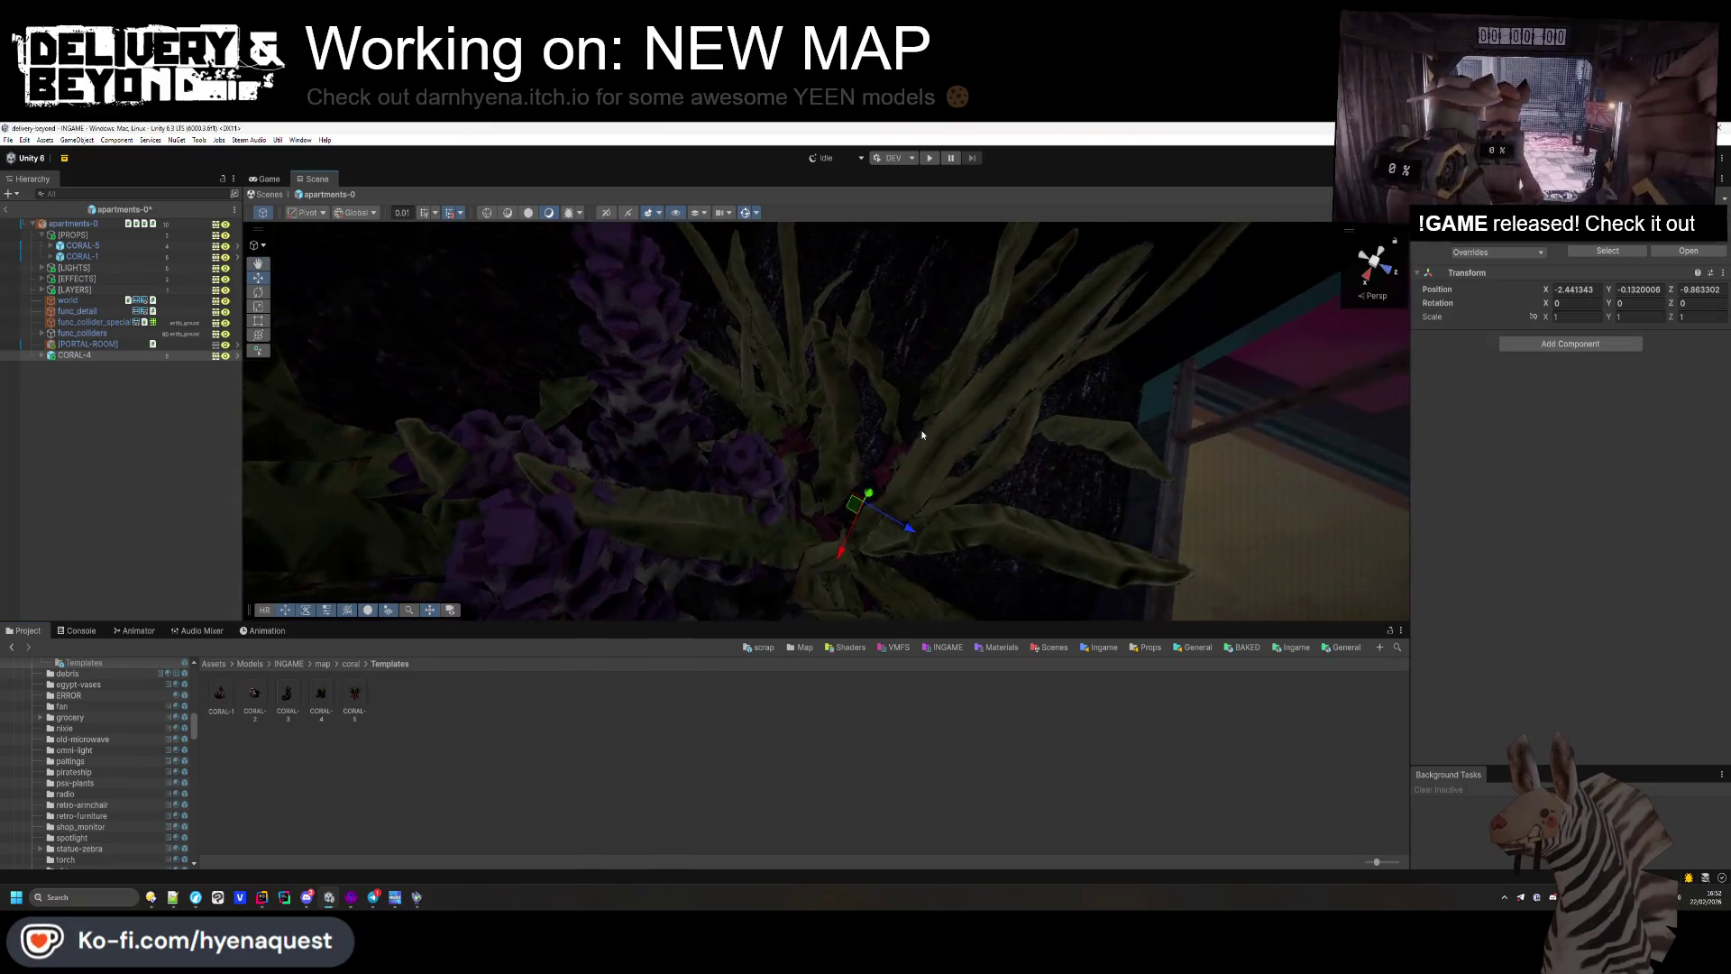
mouse_move(929, 432)
mouse_down()
mouse_move(932, 474)
mouse_move(838, 278)
mouse_move(852, 297)
mouse_up()
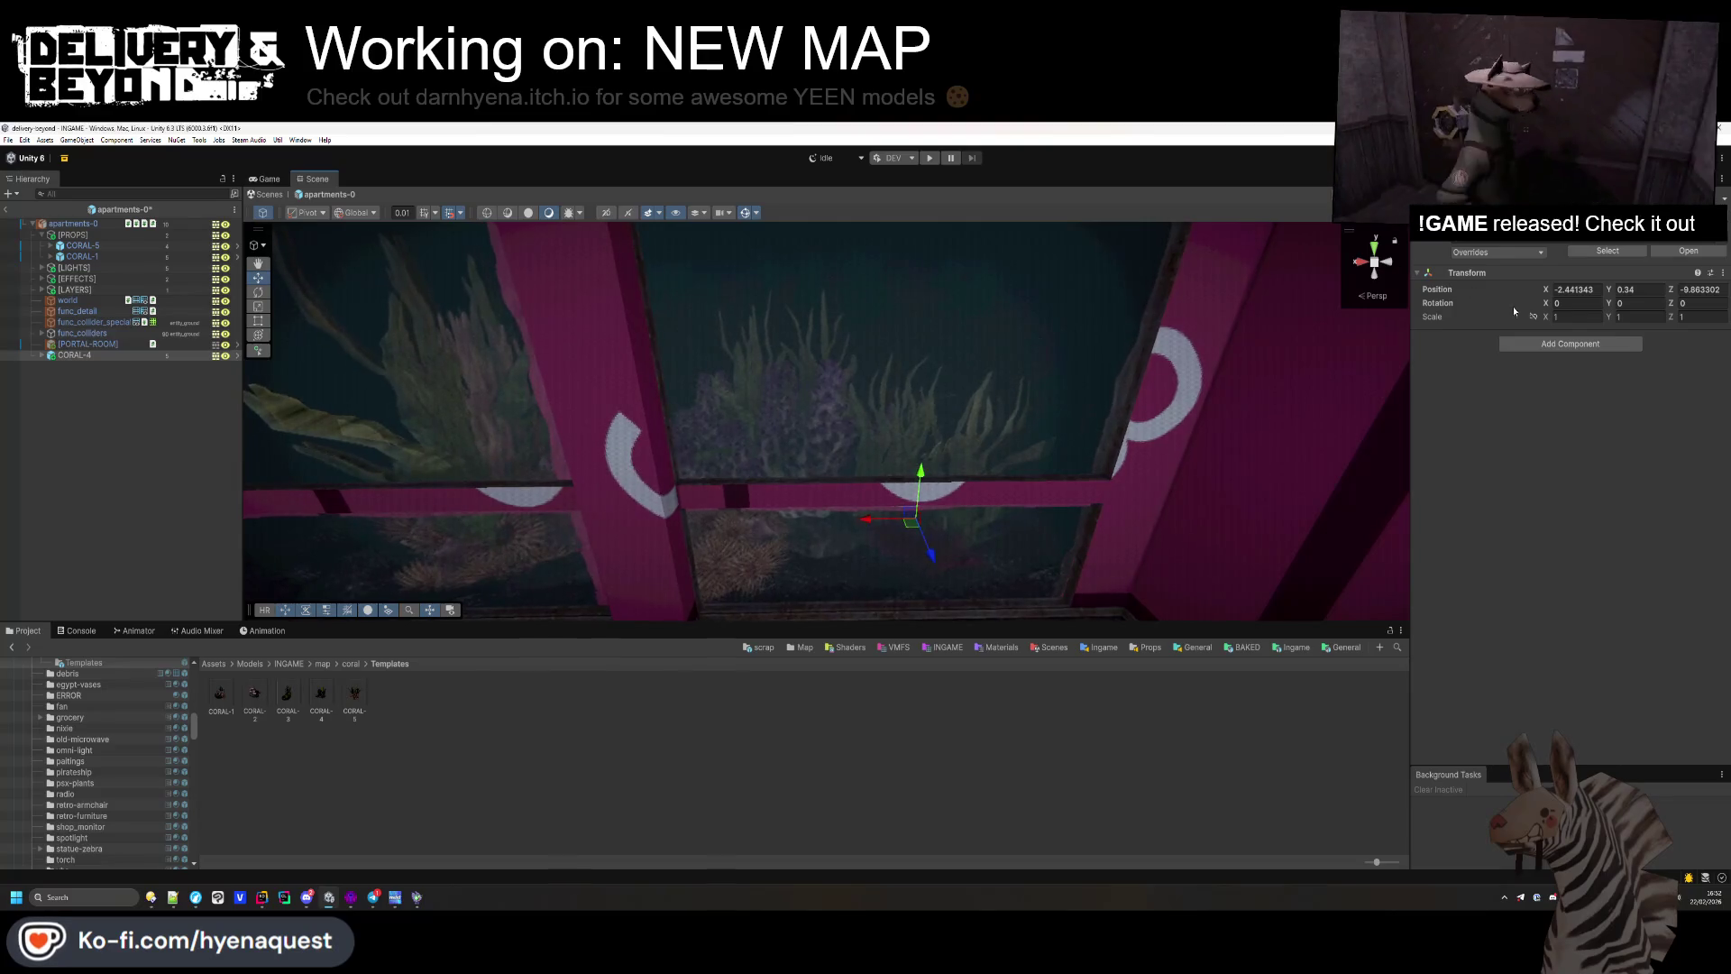
drag(1538, 317, 1587, 317)
mouse_move(902, 406)
mouse_down()
mouse_move(929, 466)
mouse_move(881, 417)
mouse_up()
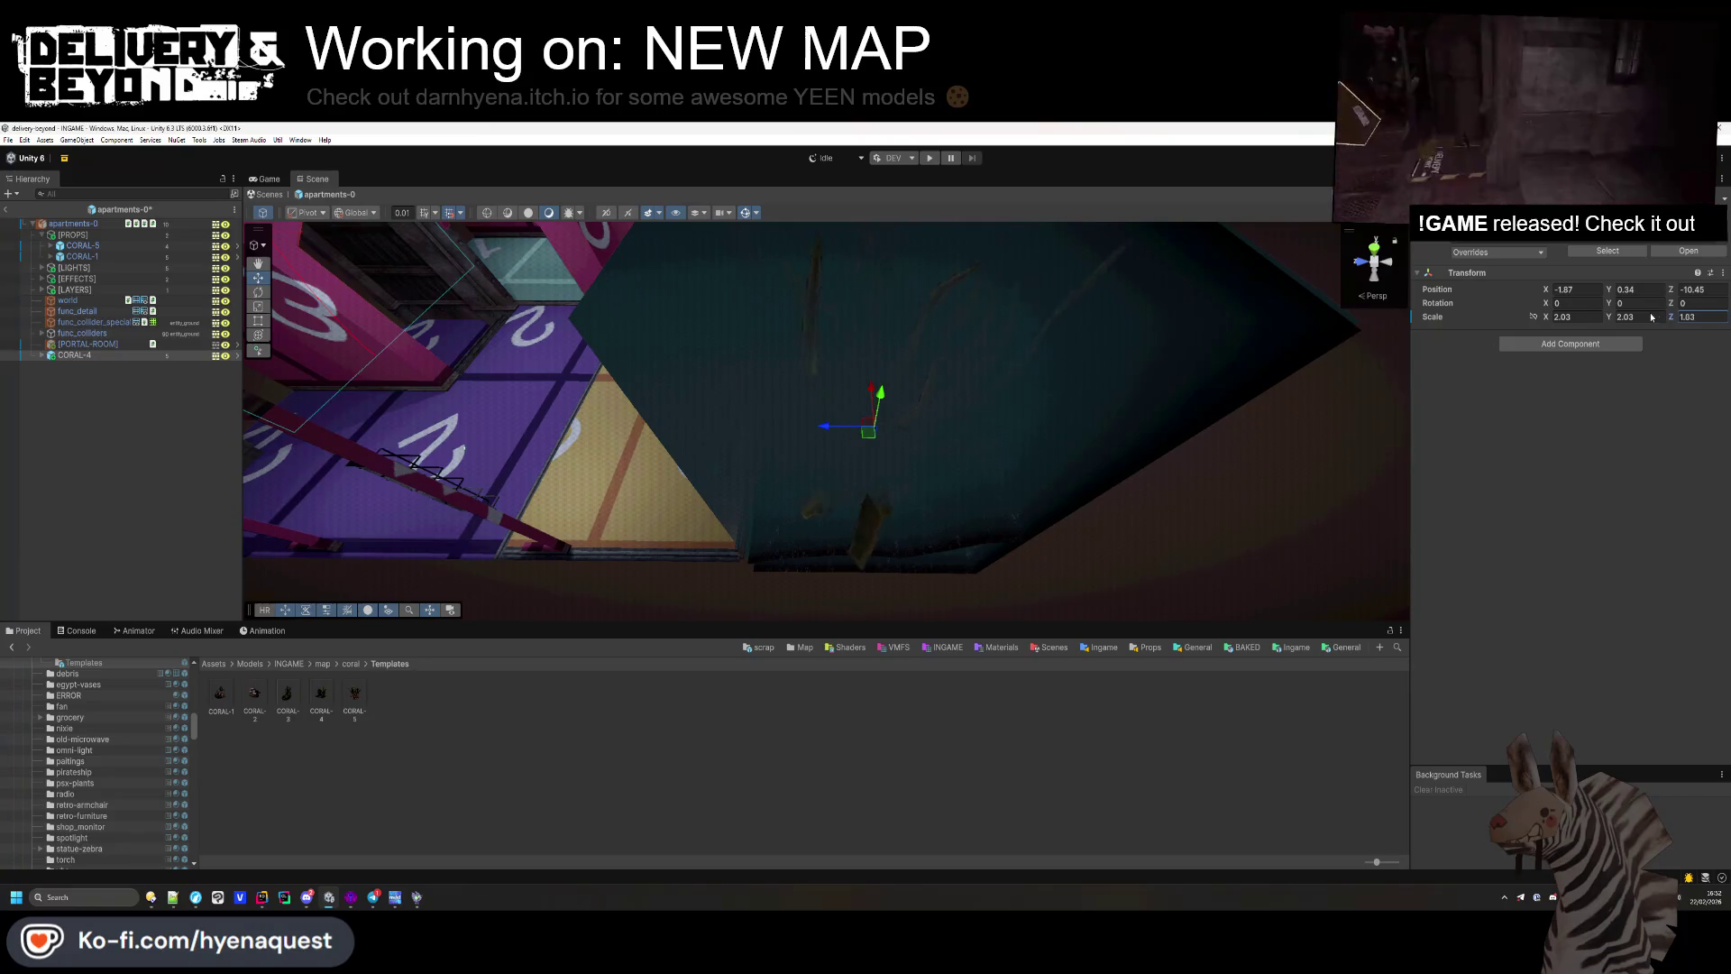
Step: Check CORAL-4's place behind the tank windows, then duplicate it
mouse_move(881, 416)
mouse_down()
mouse_move(1325, 452)
mouse_move(811, 442)
mouse_move(857, 526)
mouse_move(992, 317)
mouse_move(982, 237)
mouse_move(721, 451)
mouse_up()
click(702, 471)
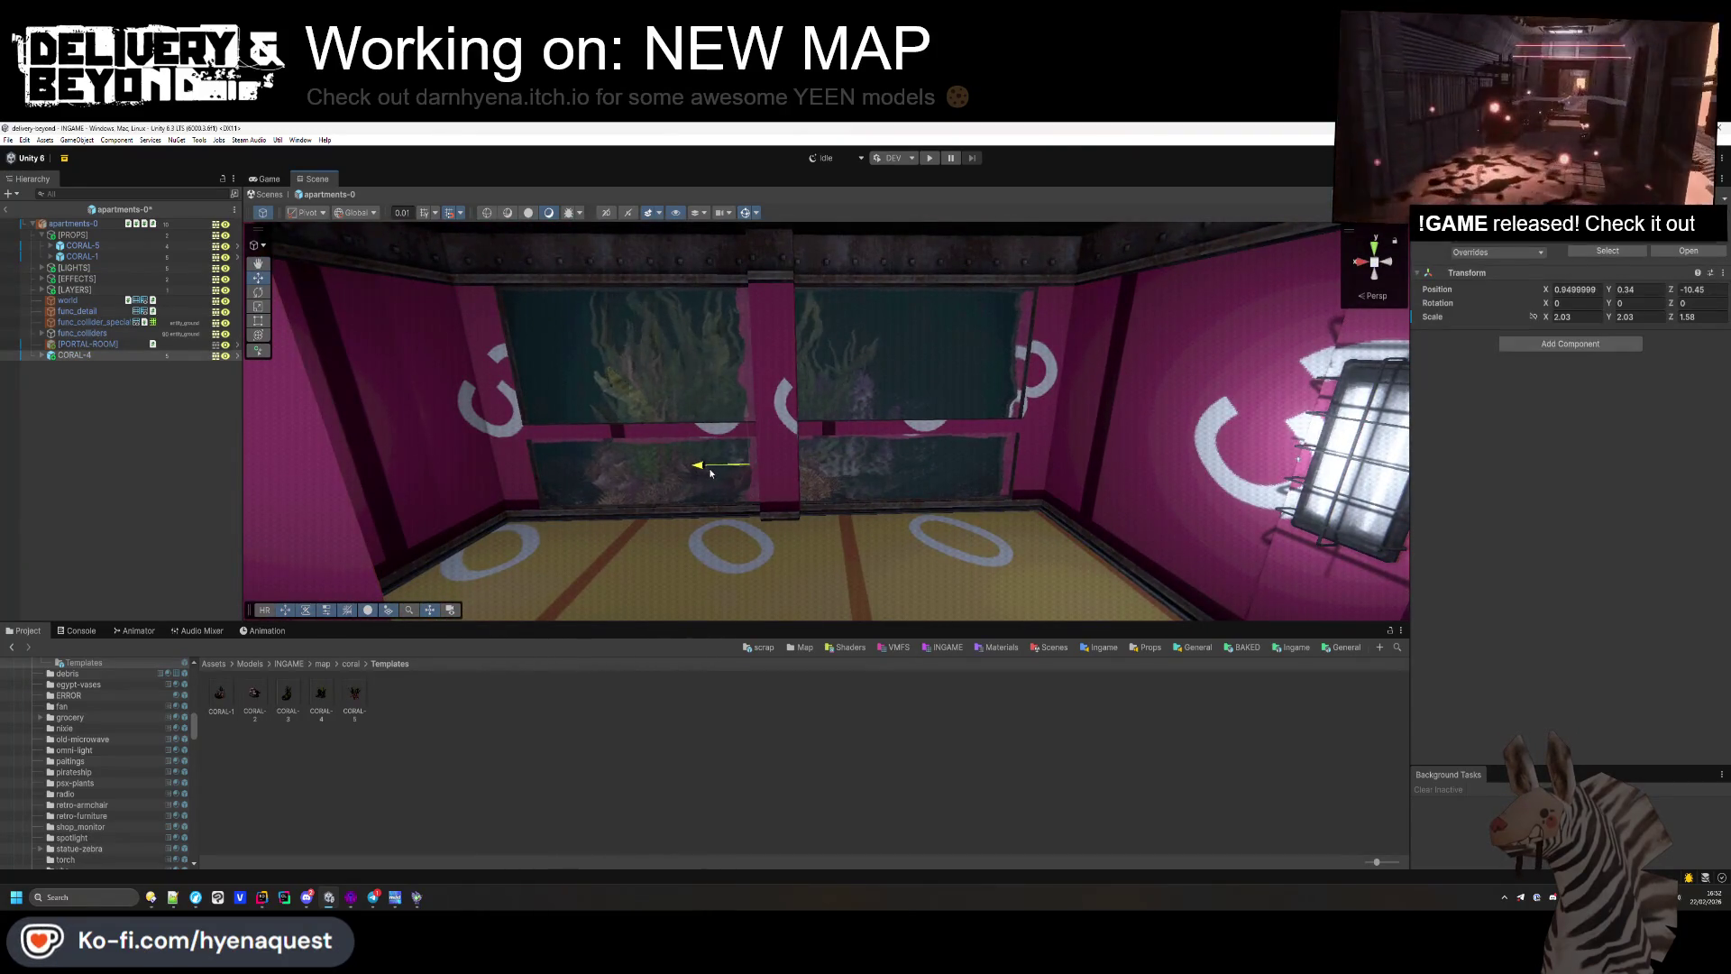
click(81, 356)
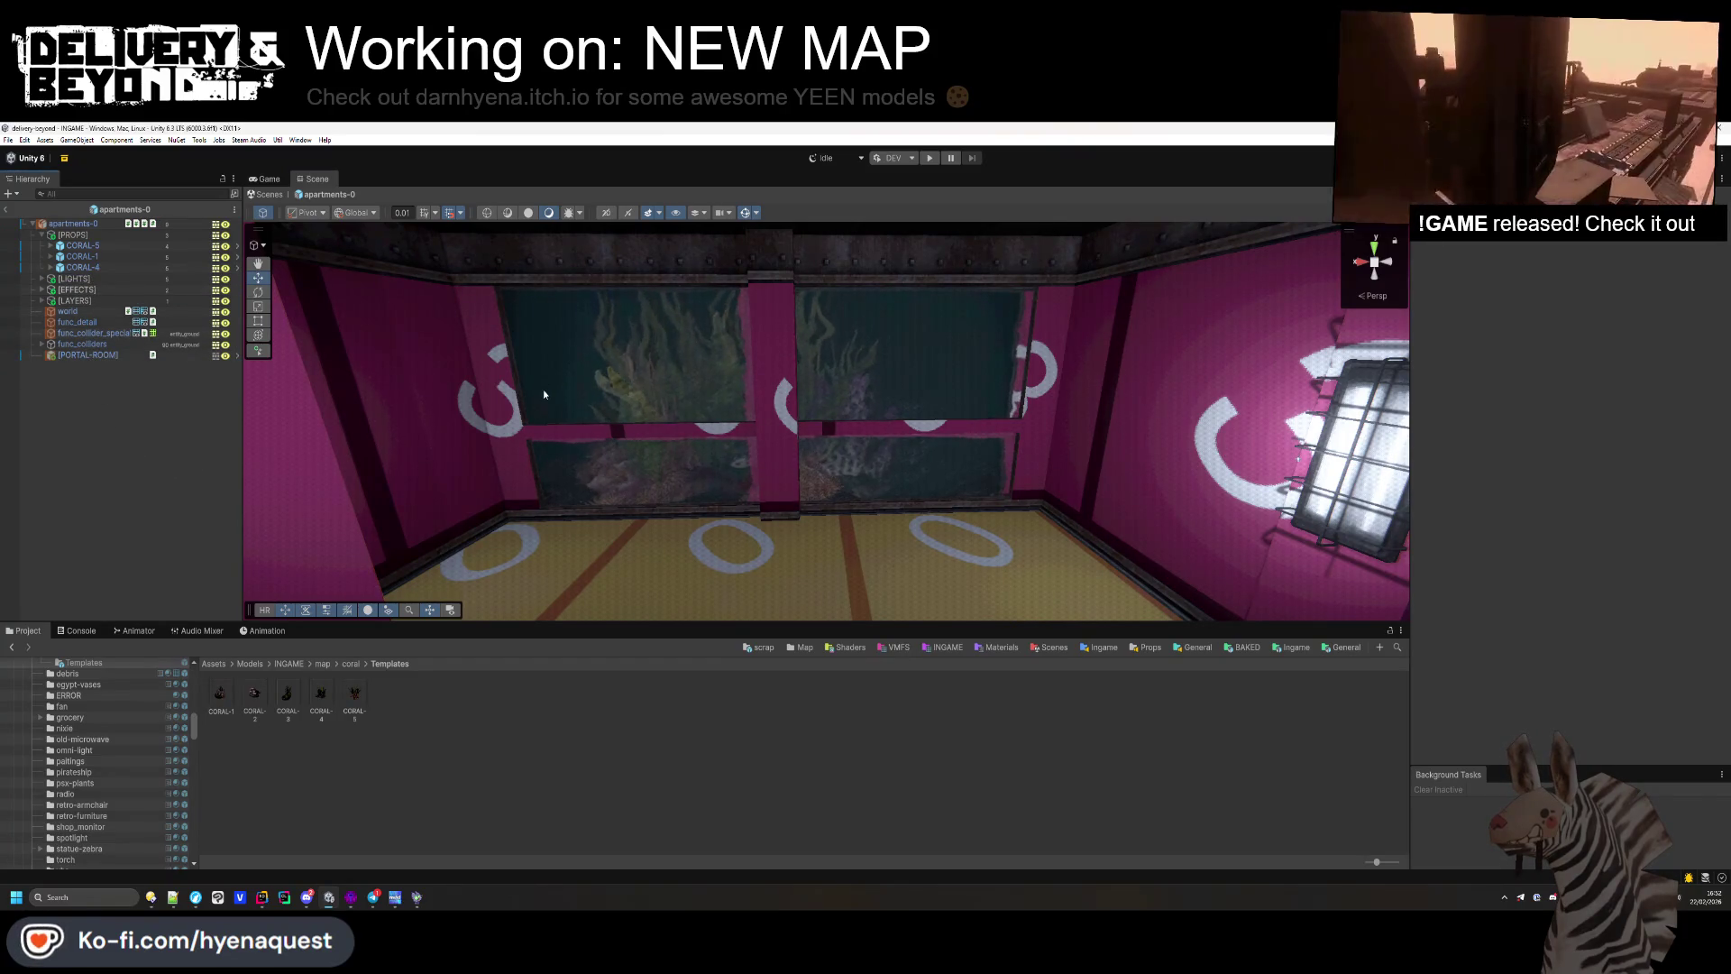
drag(818, 466, 858, 454)
key(s)
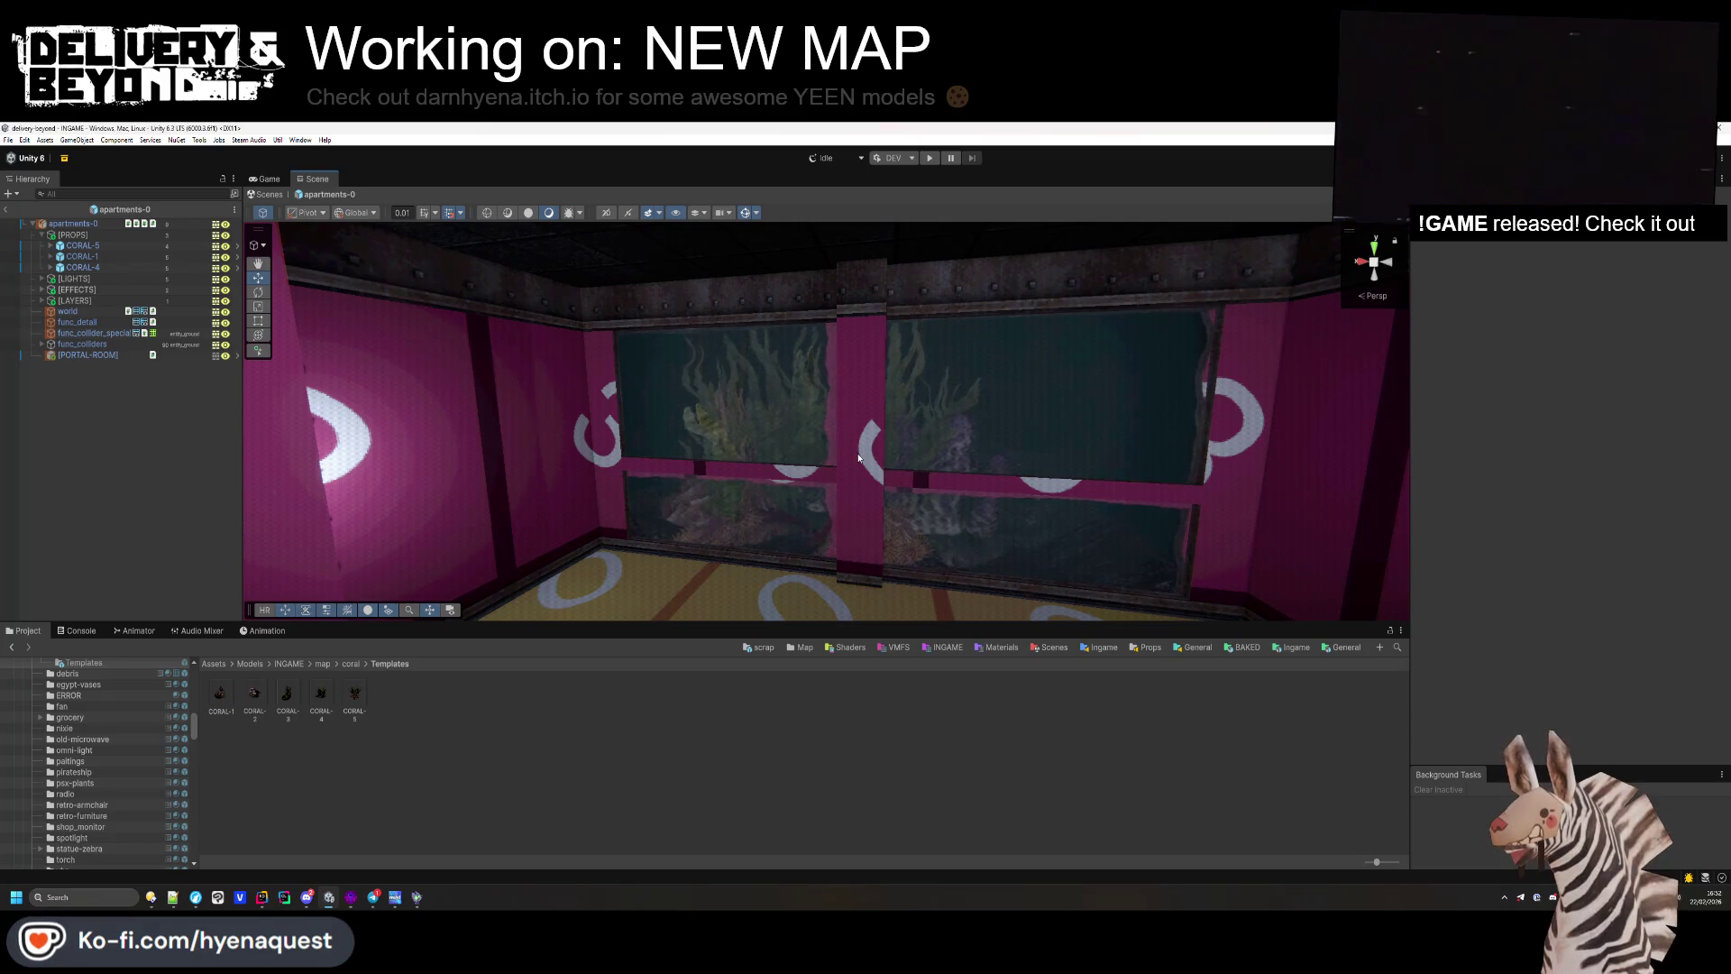
click(106, 268)
key(ctrl+d)
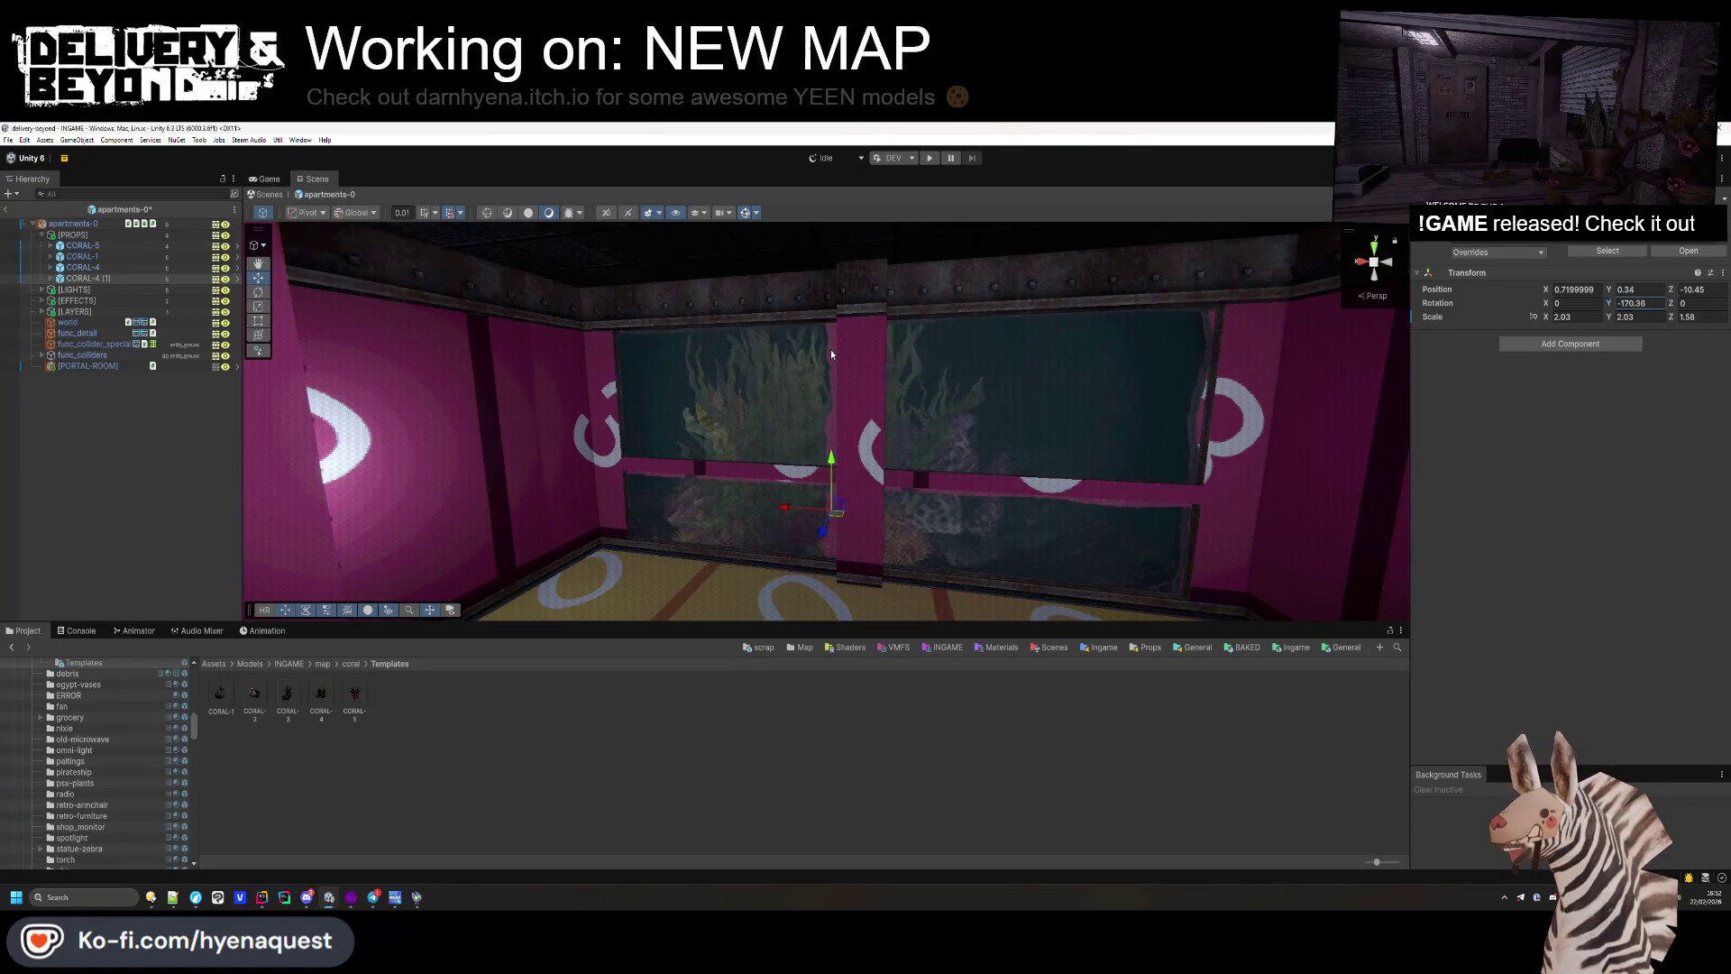
Step: Turn the CORAL-4 copy to 180.6 on Y and move it to -2.46, 0.34, -10.93
text(-266.08)
drag(769, 520, 991, 505)
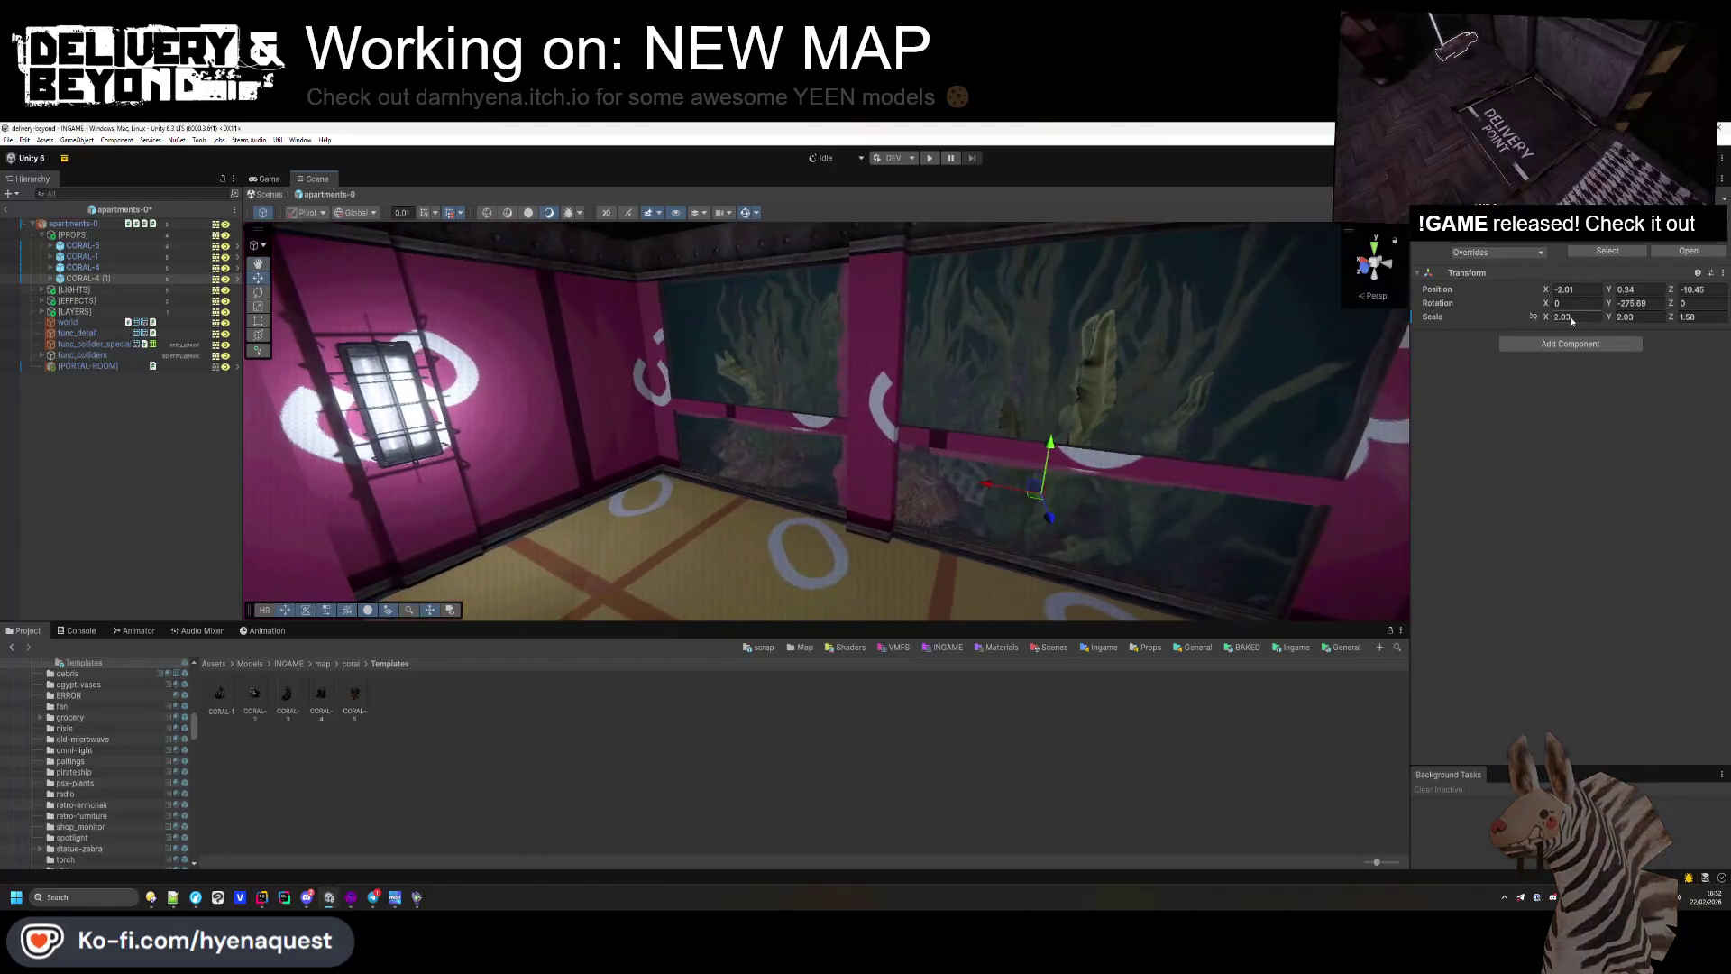
mouse_move(1608, 303)
mouse_down()
mouse_move(267, 429)
mouse_move(613, 377)
mouse_move(552, 378)
mouse_up()
mouse_move(1047, 513)
mouse_down()
mouse_move(1015, 478)
mouse_move(1012, 430)
mouse_move(1093, 479)
mouse_move(1037, 464)
mouse_up()
mouse_move(802, 445)
mouse_down()
mouse_move(788, 441)
mouse_move(869, 472)
mouse_move(857, 418)
mouse_move(878, 377)
mouse_move(883, 443)
mouse_move(866, 403)
mouse_move(868, 424)
mouse_up()
Step: Narrow the DISTORTION plane's X scale to 6.8, then deactivate it with Alt+Shift+A
click(868, 427)
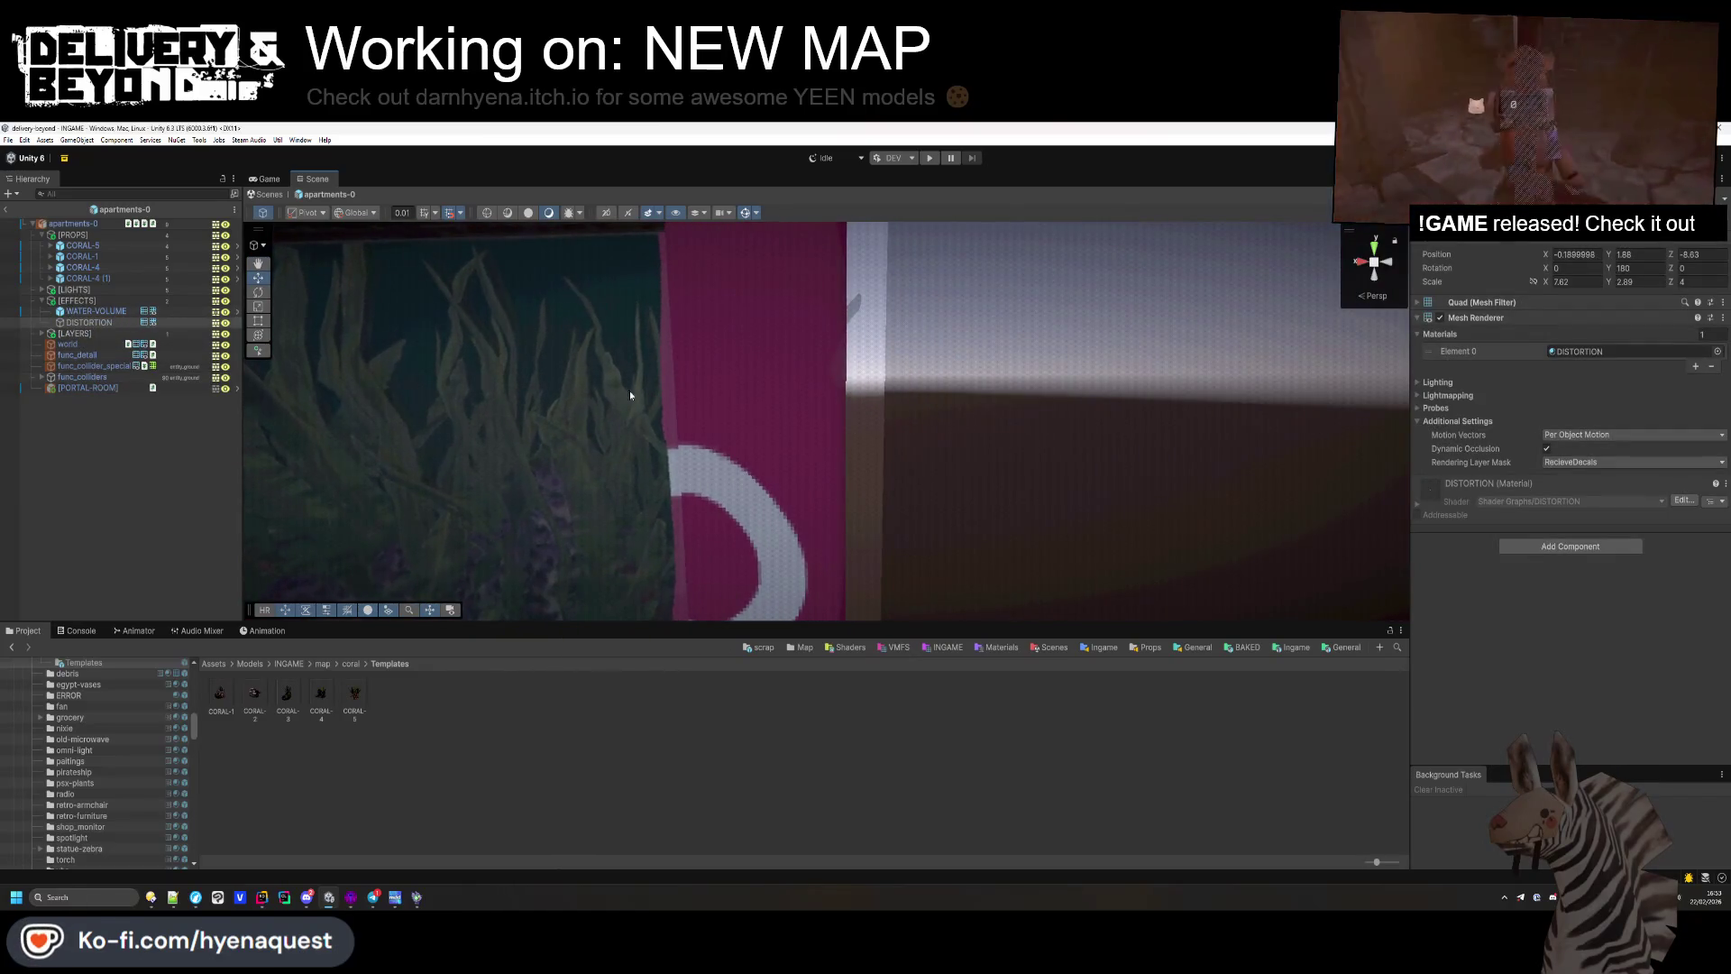
key(f)
drag(1549, 282, 1545, 282)
mouse_move(1357, 350)
mouse_down()
mouse_move(889, 498)
mouse_move(1016, 444)
mouse_move(941, 523)
mouse_move(1065, 441)
mouse_move(1094, 386)
mouse_move(997, 397)
mouse_move(1017, 443)
mouse_move(794, 432)
mouse_up()
key(alt+shift+a)
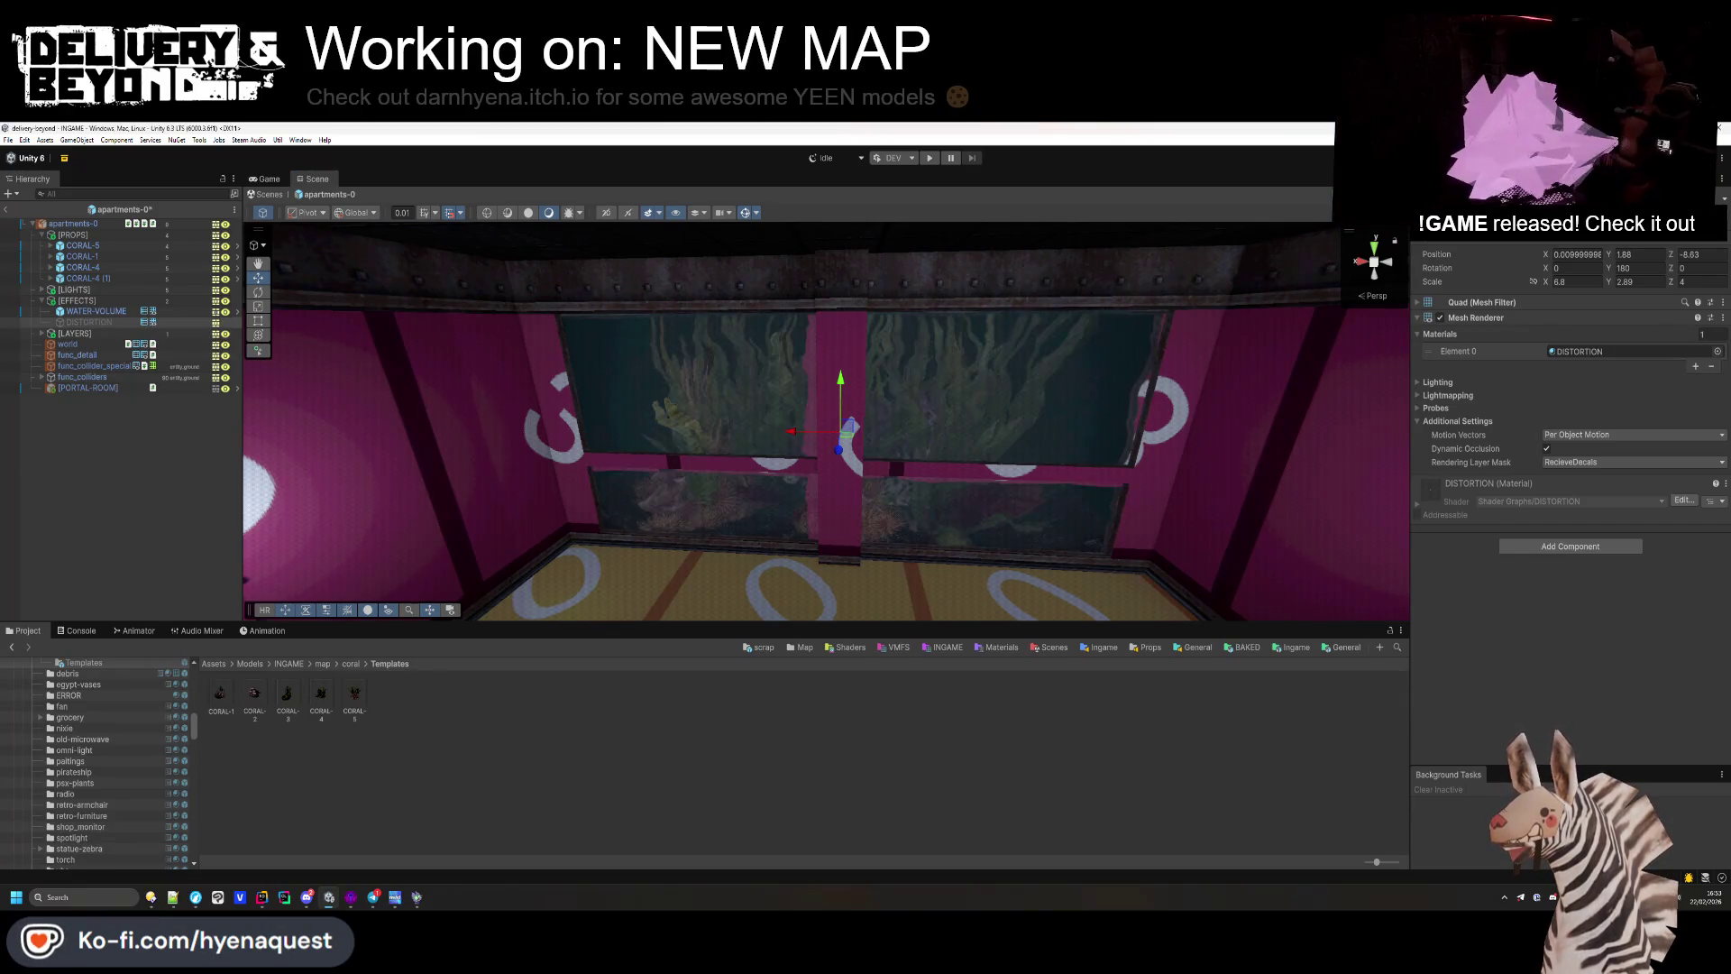
click(186, 509)
drag(451, 469, 729, 469)
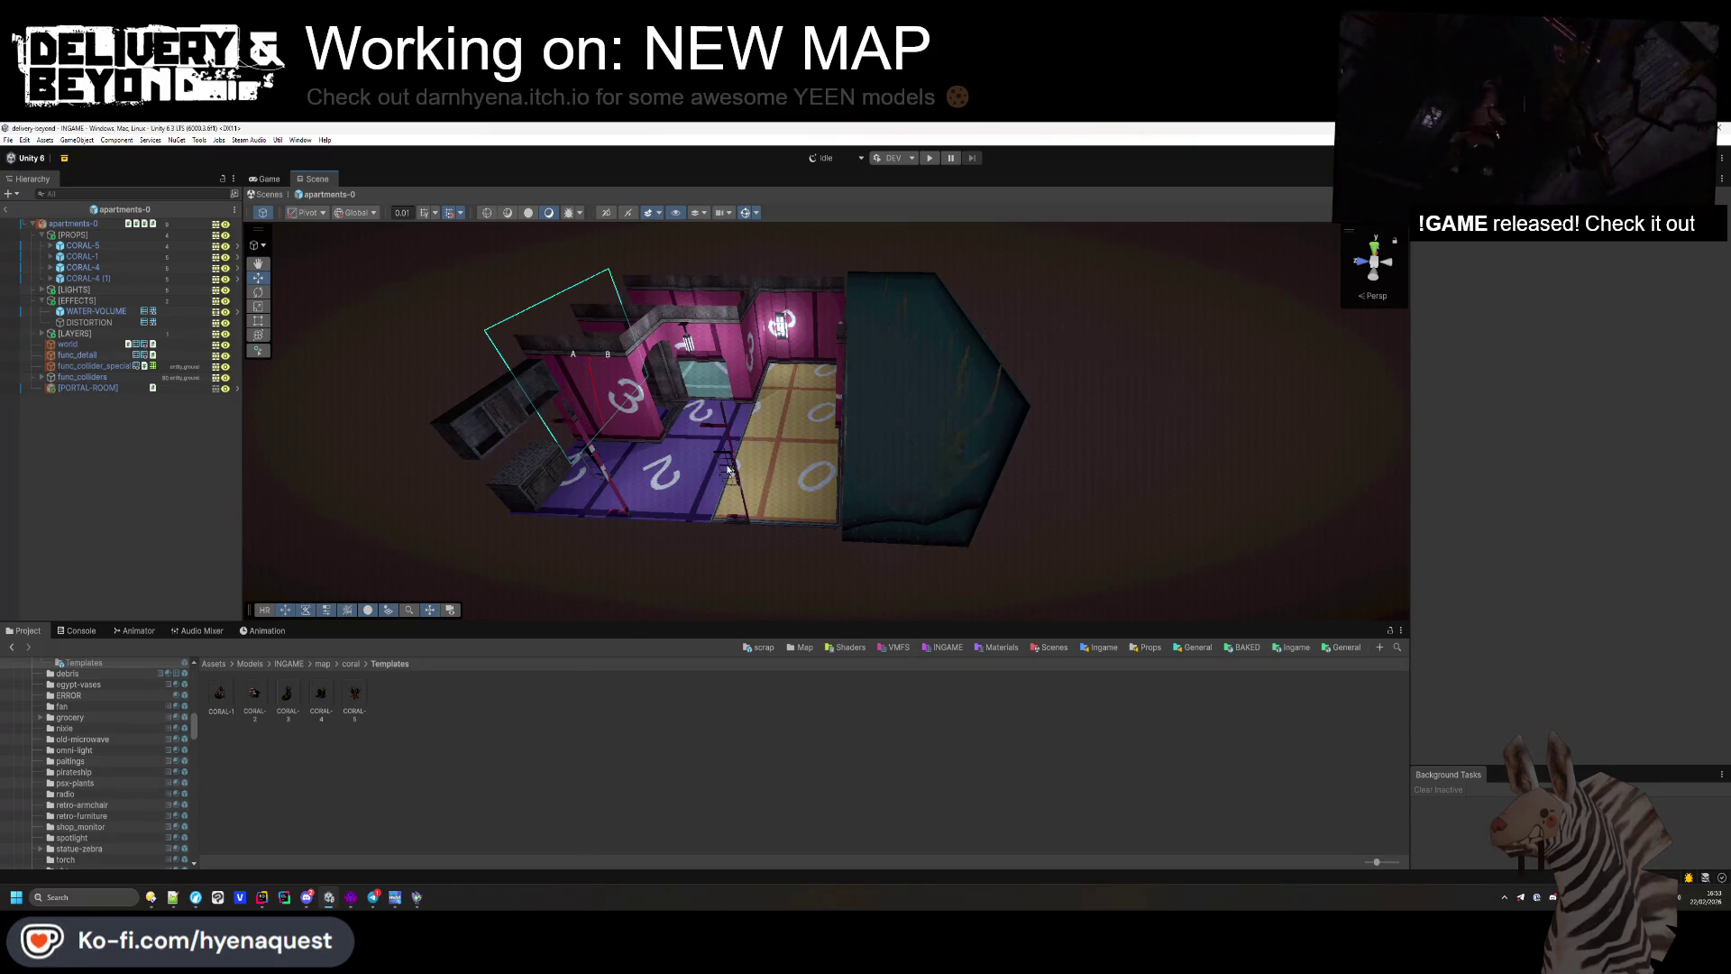
Step: Move the view into the pink and yellow room toward the aquarium window
drag(728, 469, 832, 390)
scroll(832, 390, up, 6)
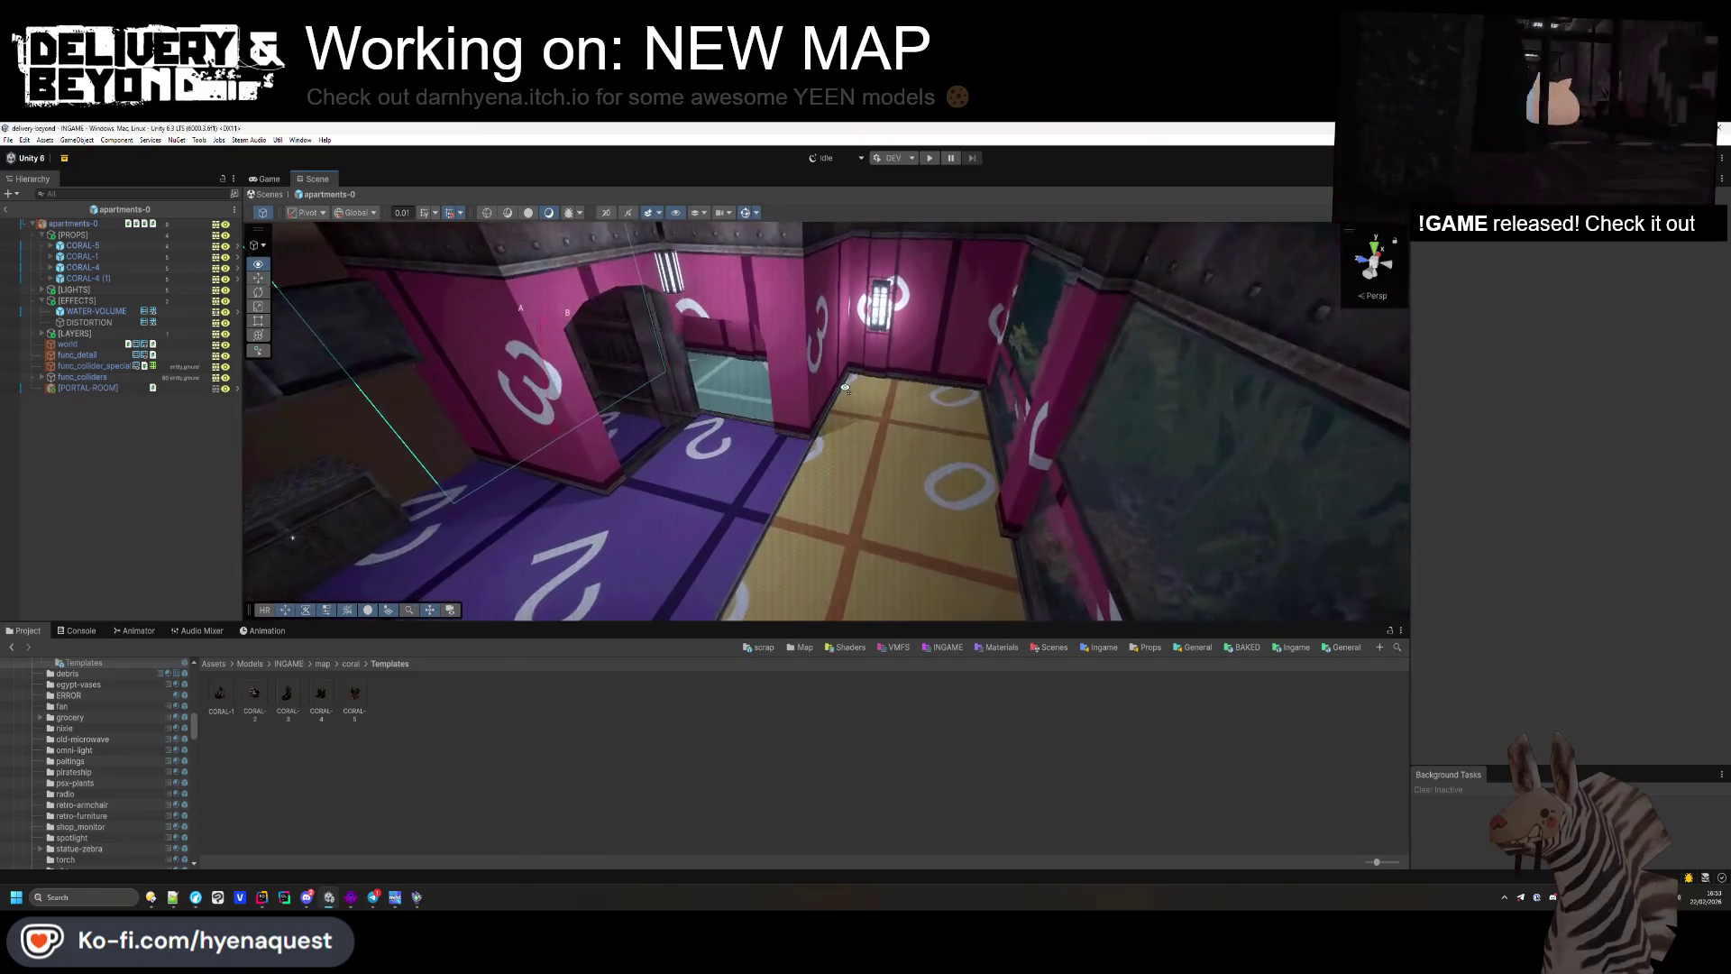
mouse_move(845, 388)
mouse_down()
mouse_move(906, 397)
mouse_move(911, 433)
mouse_move(937, 451)
mouse_up()
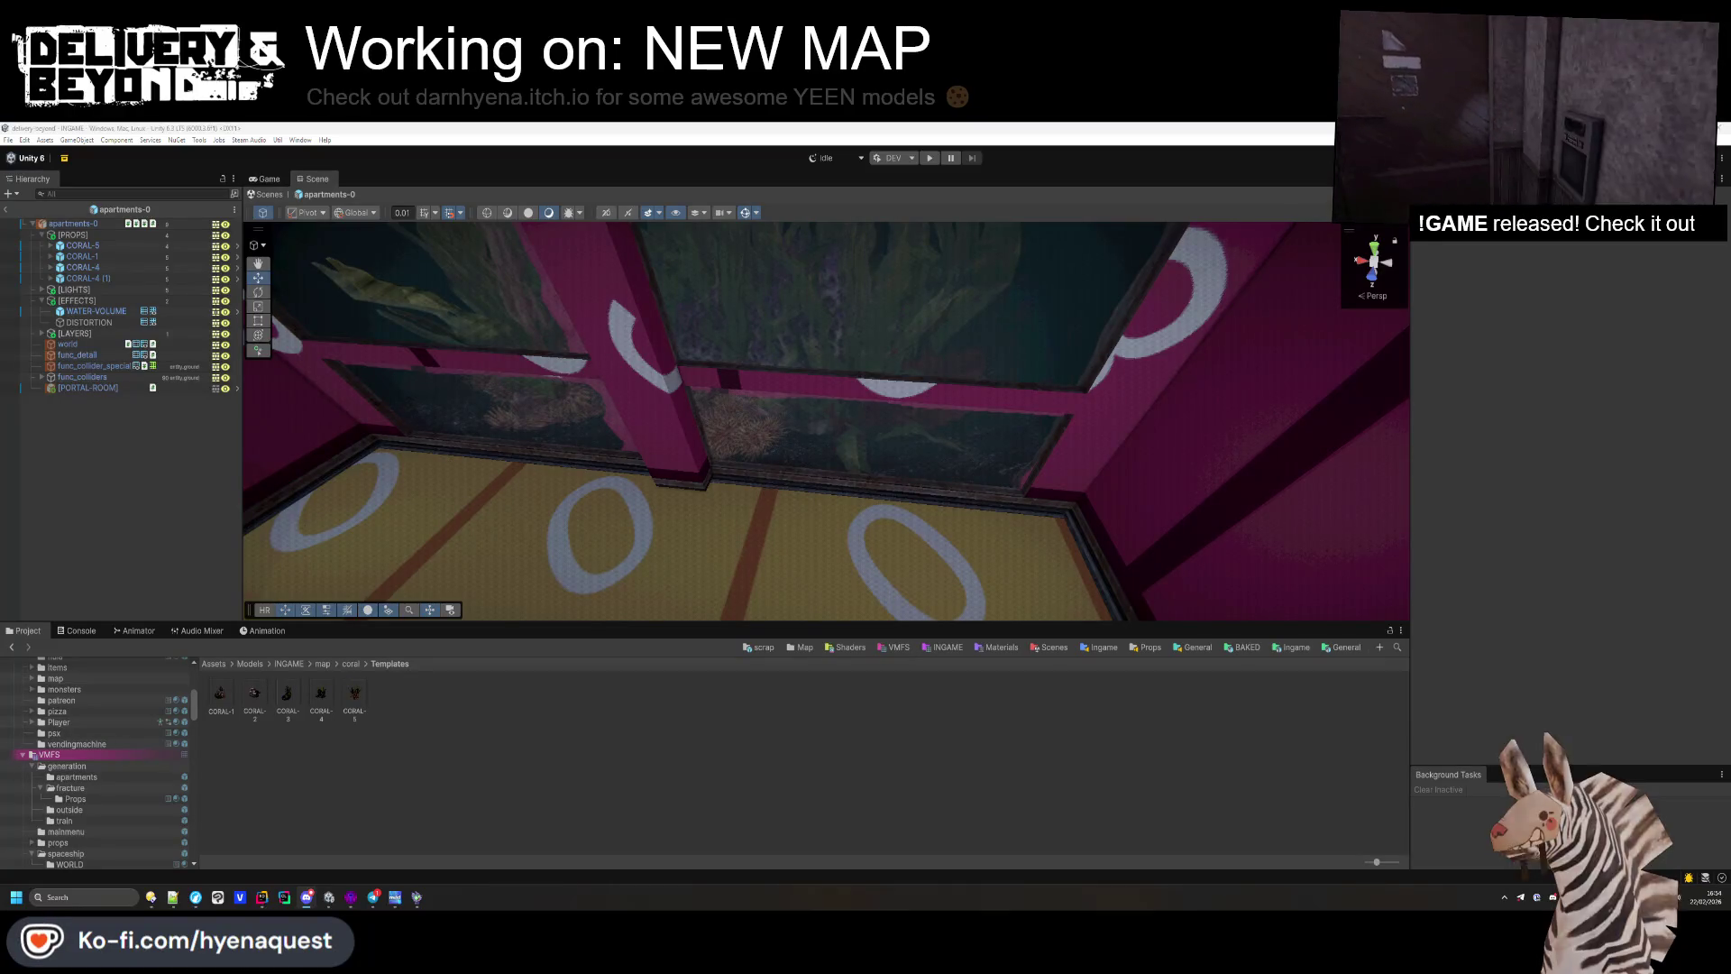
mouse_move(960, 495)
mouse_down()
mouse_move(932, 511)
mouse_move(923, 498)
mouse_up()
scroll(121, 745, down, 5)
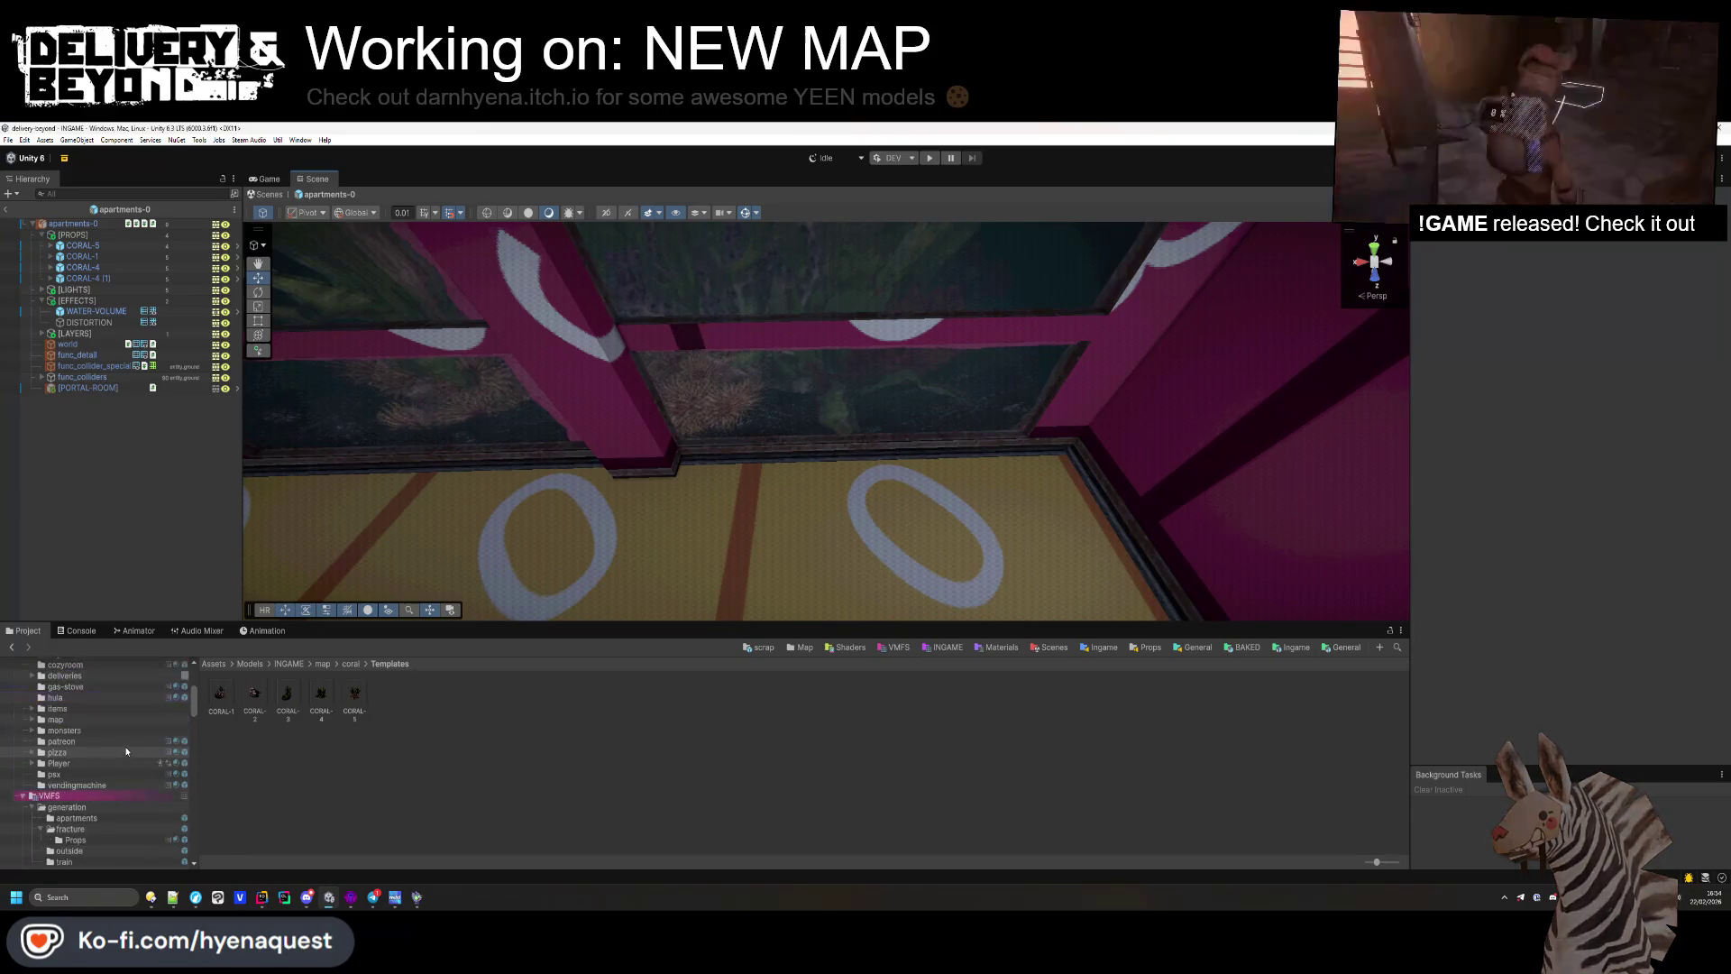
scroll(106, 767, down, 6)
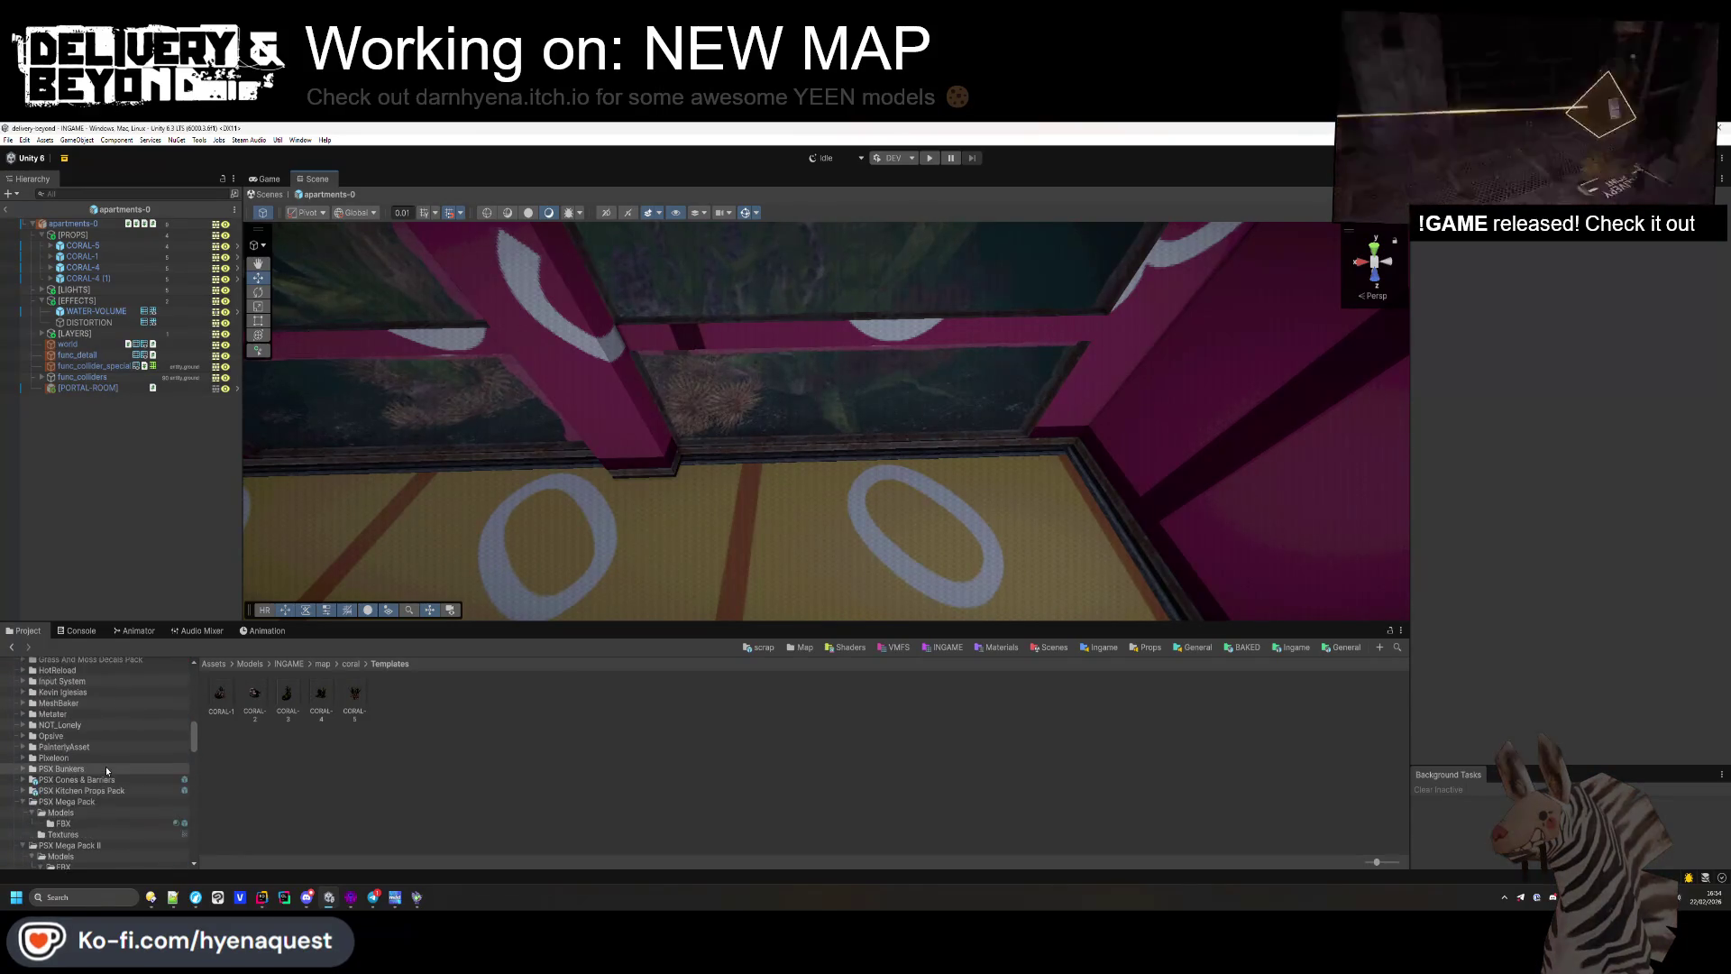
Step: Browse the PSX Mega Pack FBX models and drop a toy_brick_1_1 into the scene
click(78, 823)
scroll(455, 787, down, 3)
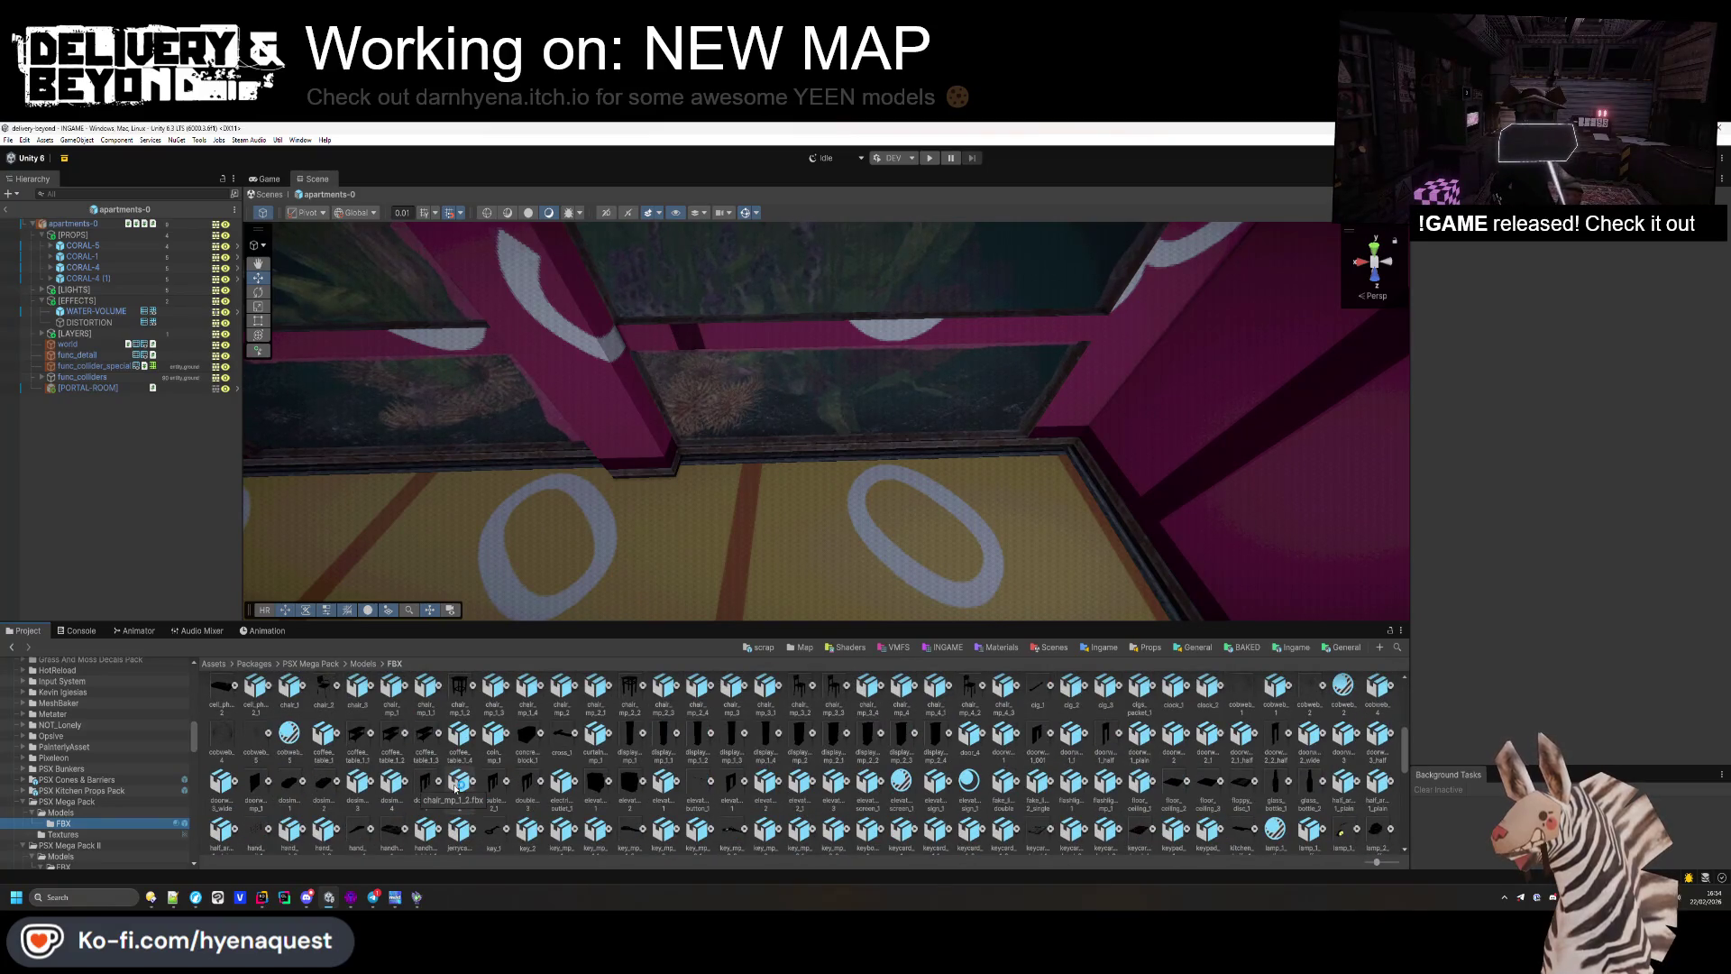
scroll(456, 787, up, 3)
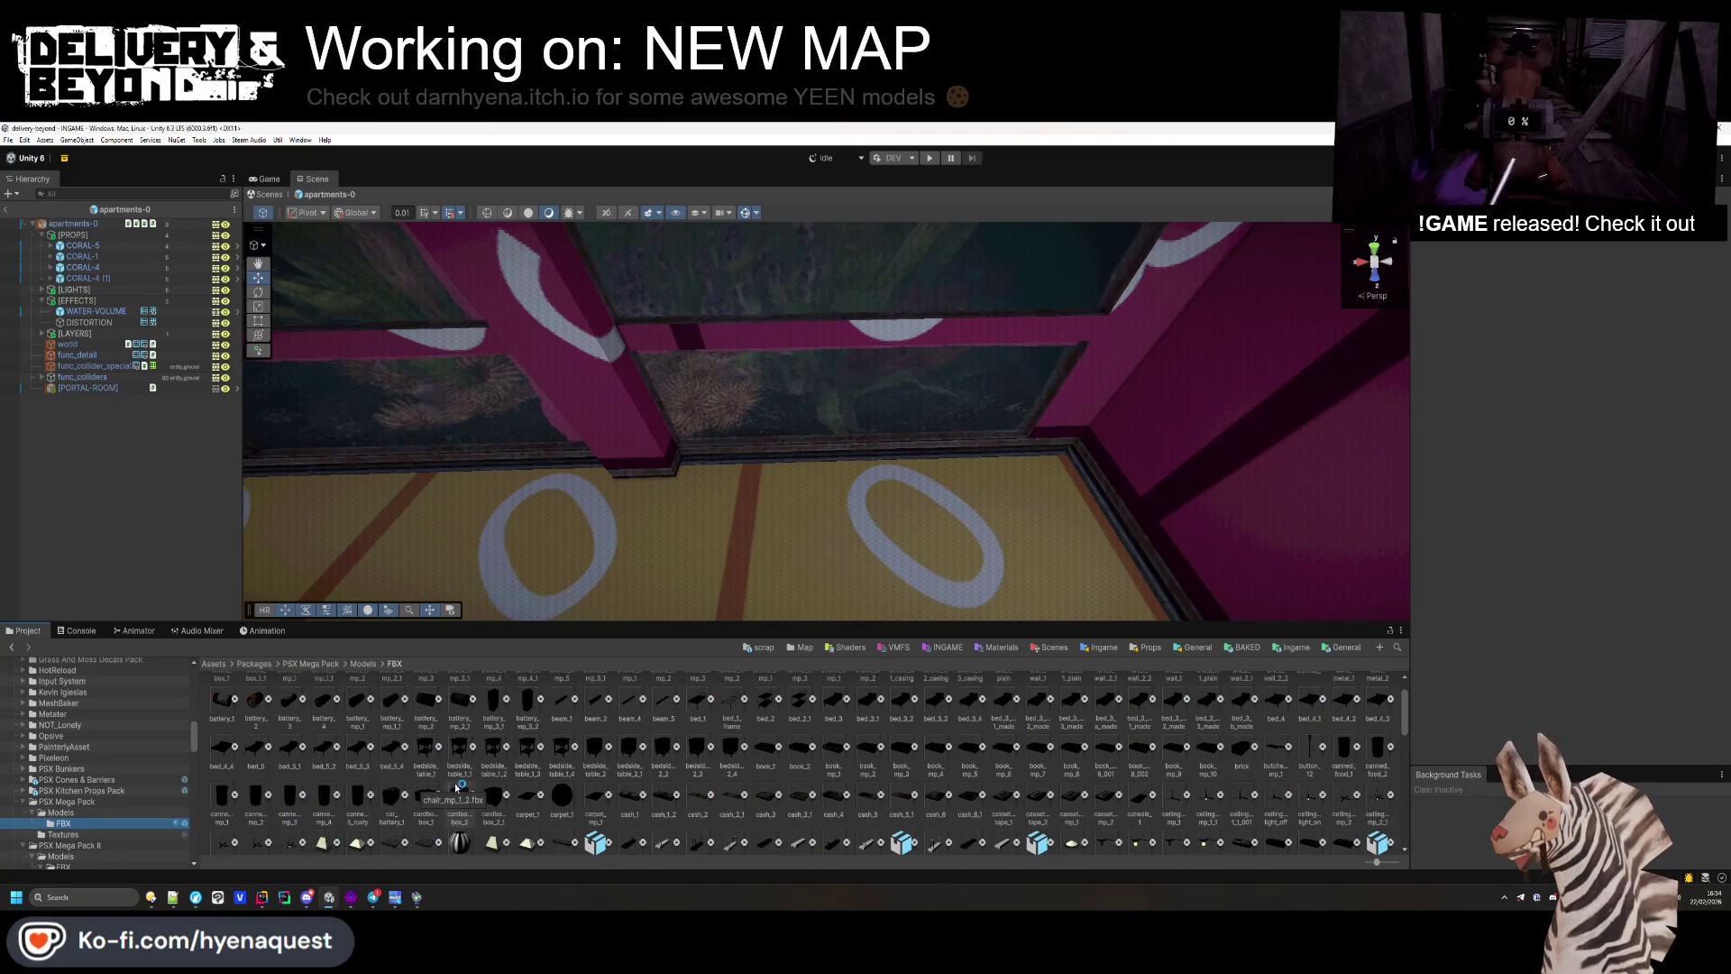
scroll(457, 784, down, 5)
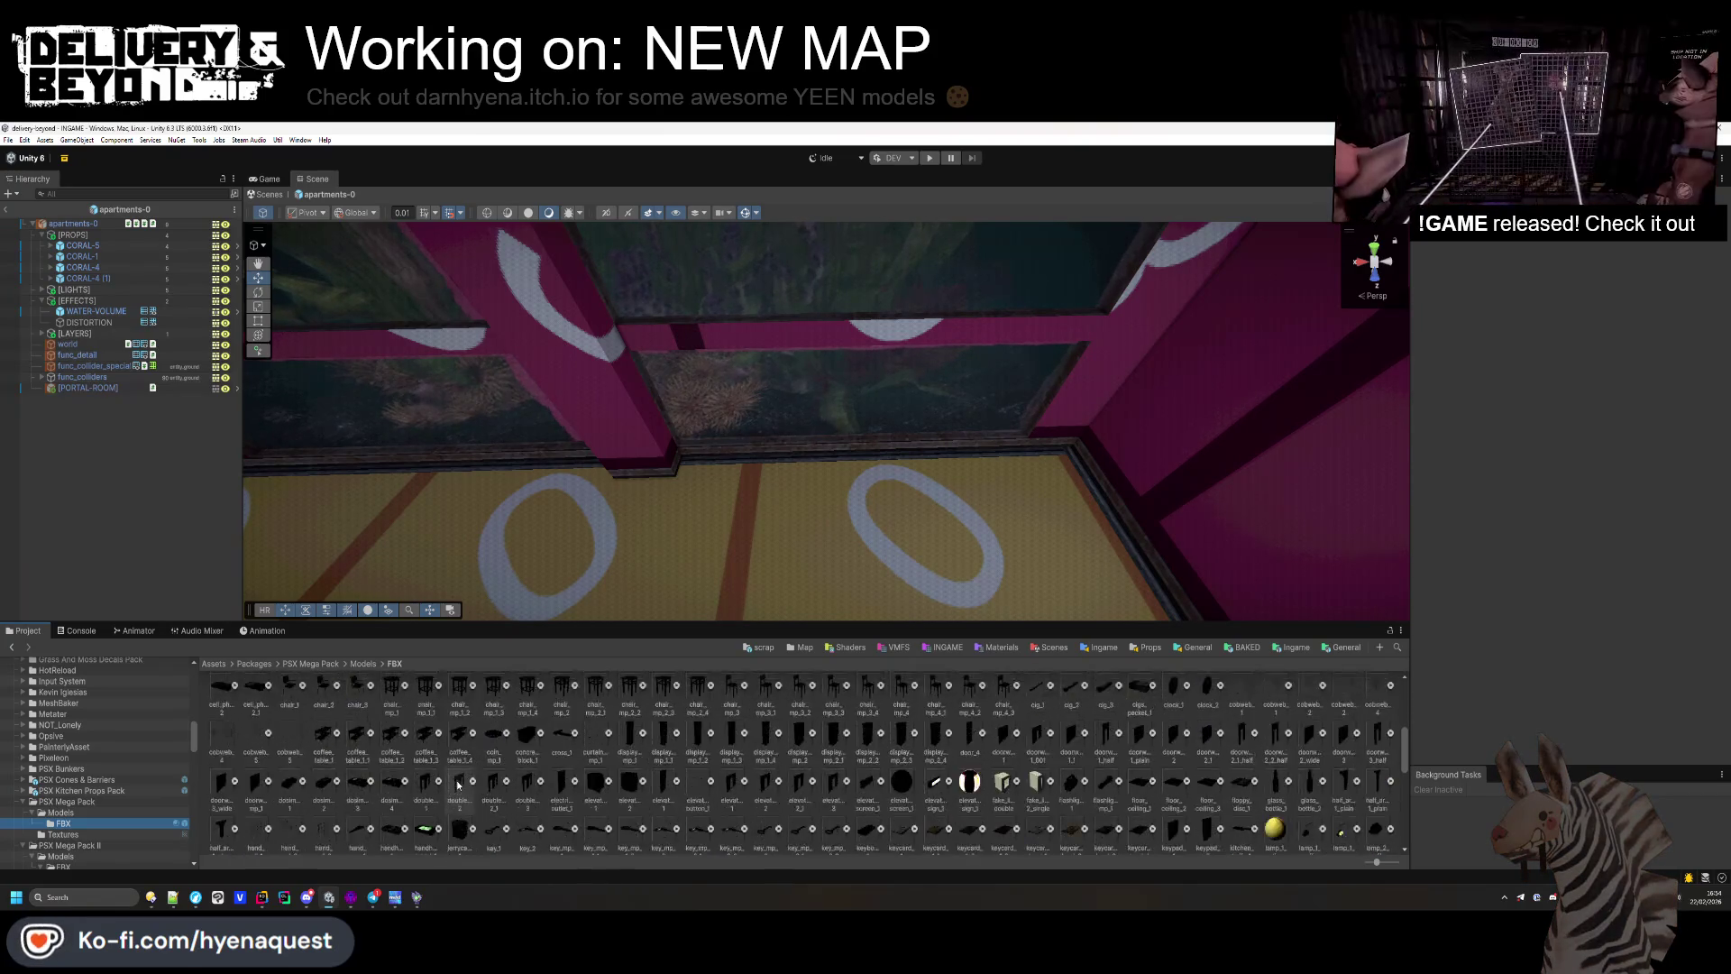
scroll(457, 777, down, 5)
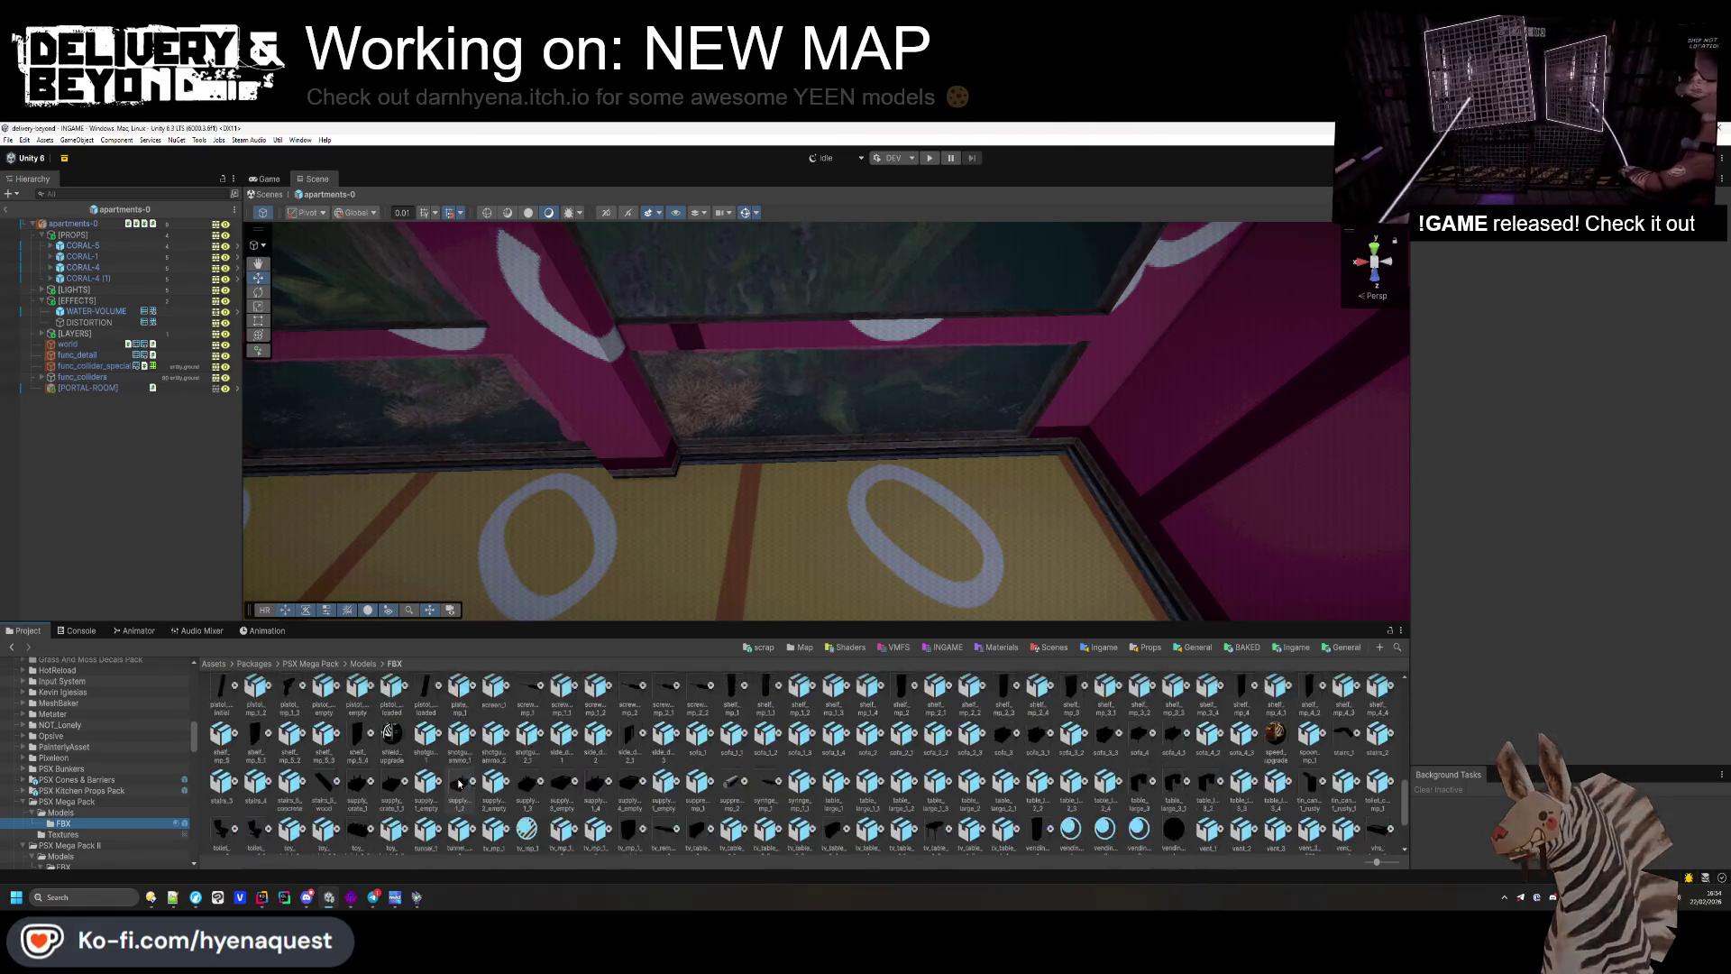
scroll(464, 779, up, 1)
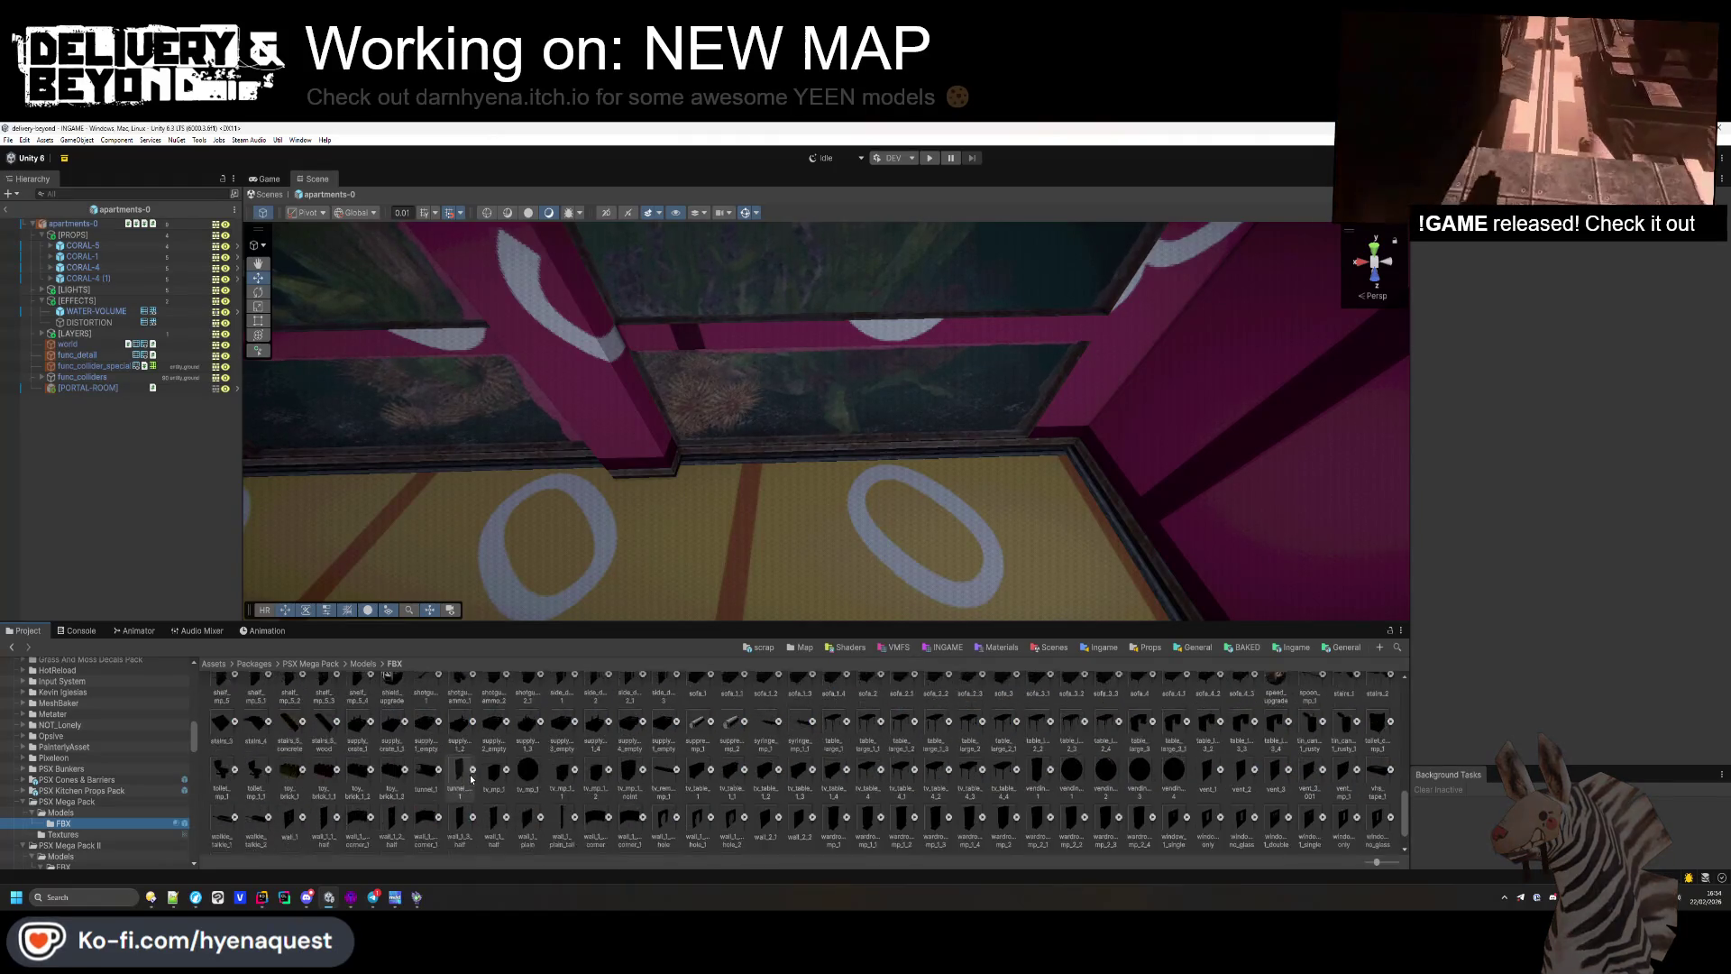
mouse_move(709, 585)
mouse_down()
mouse_move(530, 561)
mouse_move(1012, 526)
mouse_move(823, 467)
mouse_move(766, 485)
mouse_move(1091, 477)
mouse_up()
Step: Try the toy brick and a tunnel_1 model in the scene, deleting each
key(f)
key(Delete)
scroll(1092, 477, down, 5)
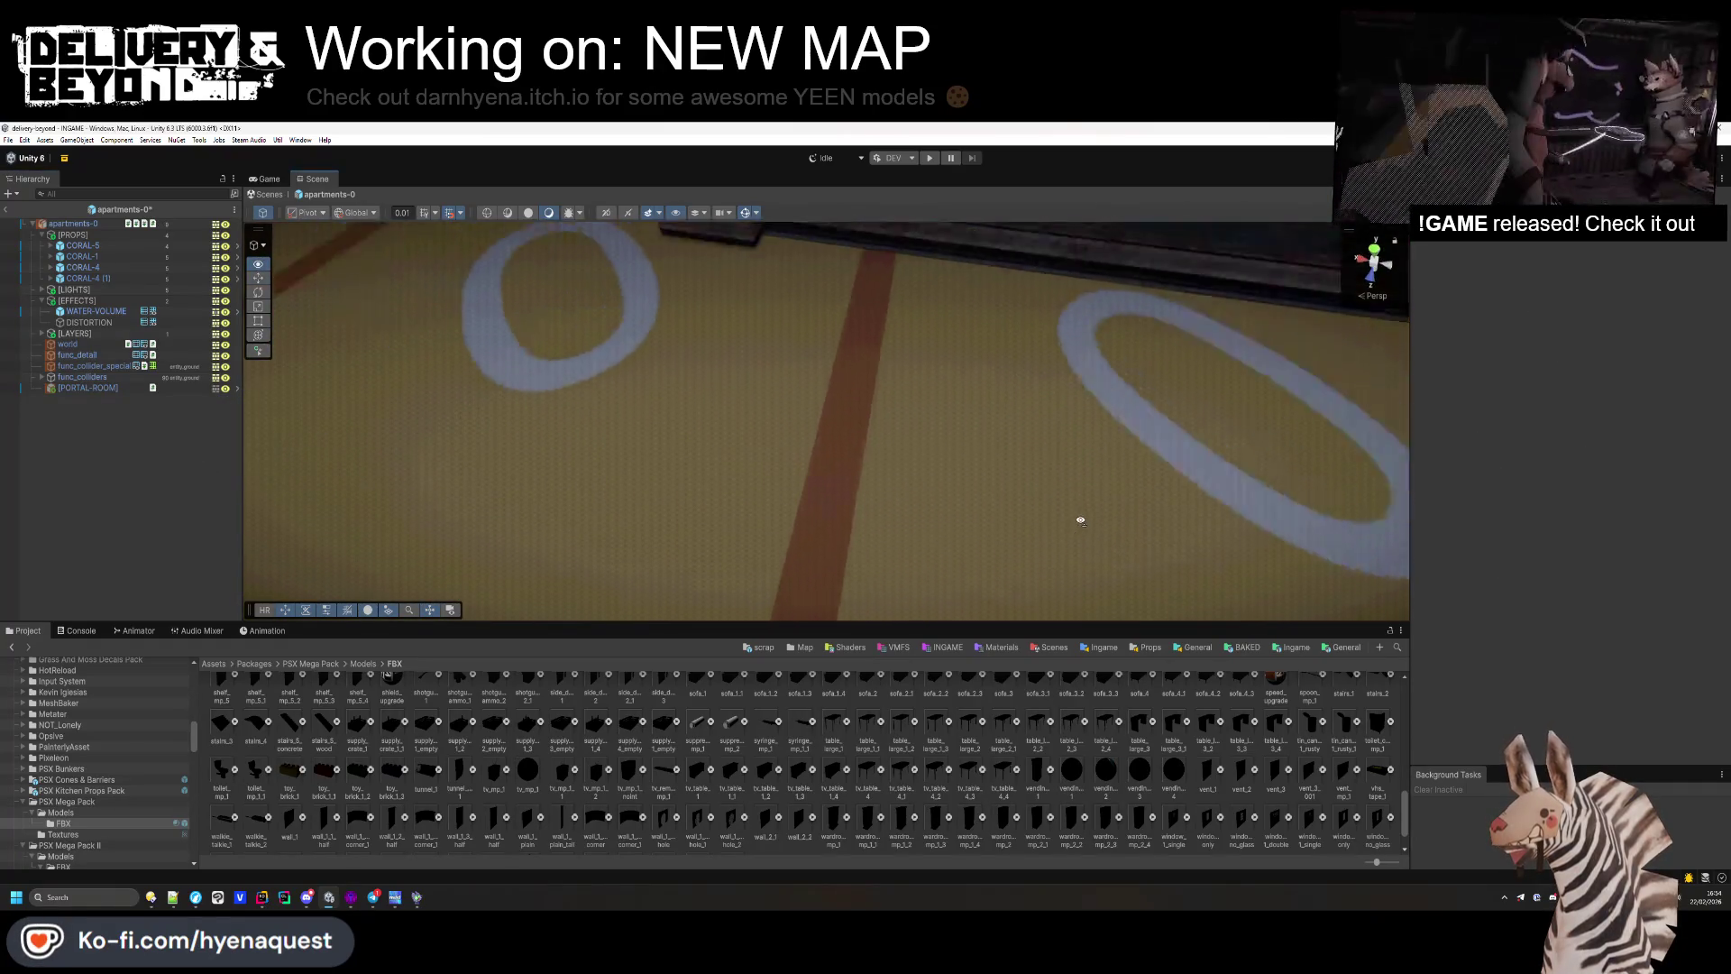
mouse_move(595, 451)
mouse_down()
mouse_move(619, 436)
mouse_move(606, 425)
mouse_move(776, 456)
mouse_move(818, 541)
mouse_move(784, 576)
mouse_up()
mouse_move(426, 768)
mouse_down()
mouse_move(836, 469)
mouse_move(1030, 508)
mouse_move(769, 499)
mouse_move(776, 363)
mouse_move(439, 349)
mouse_move(685, 432)
mouse_up()
click(35, 442)
click(72, 398)
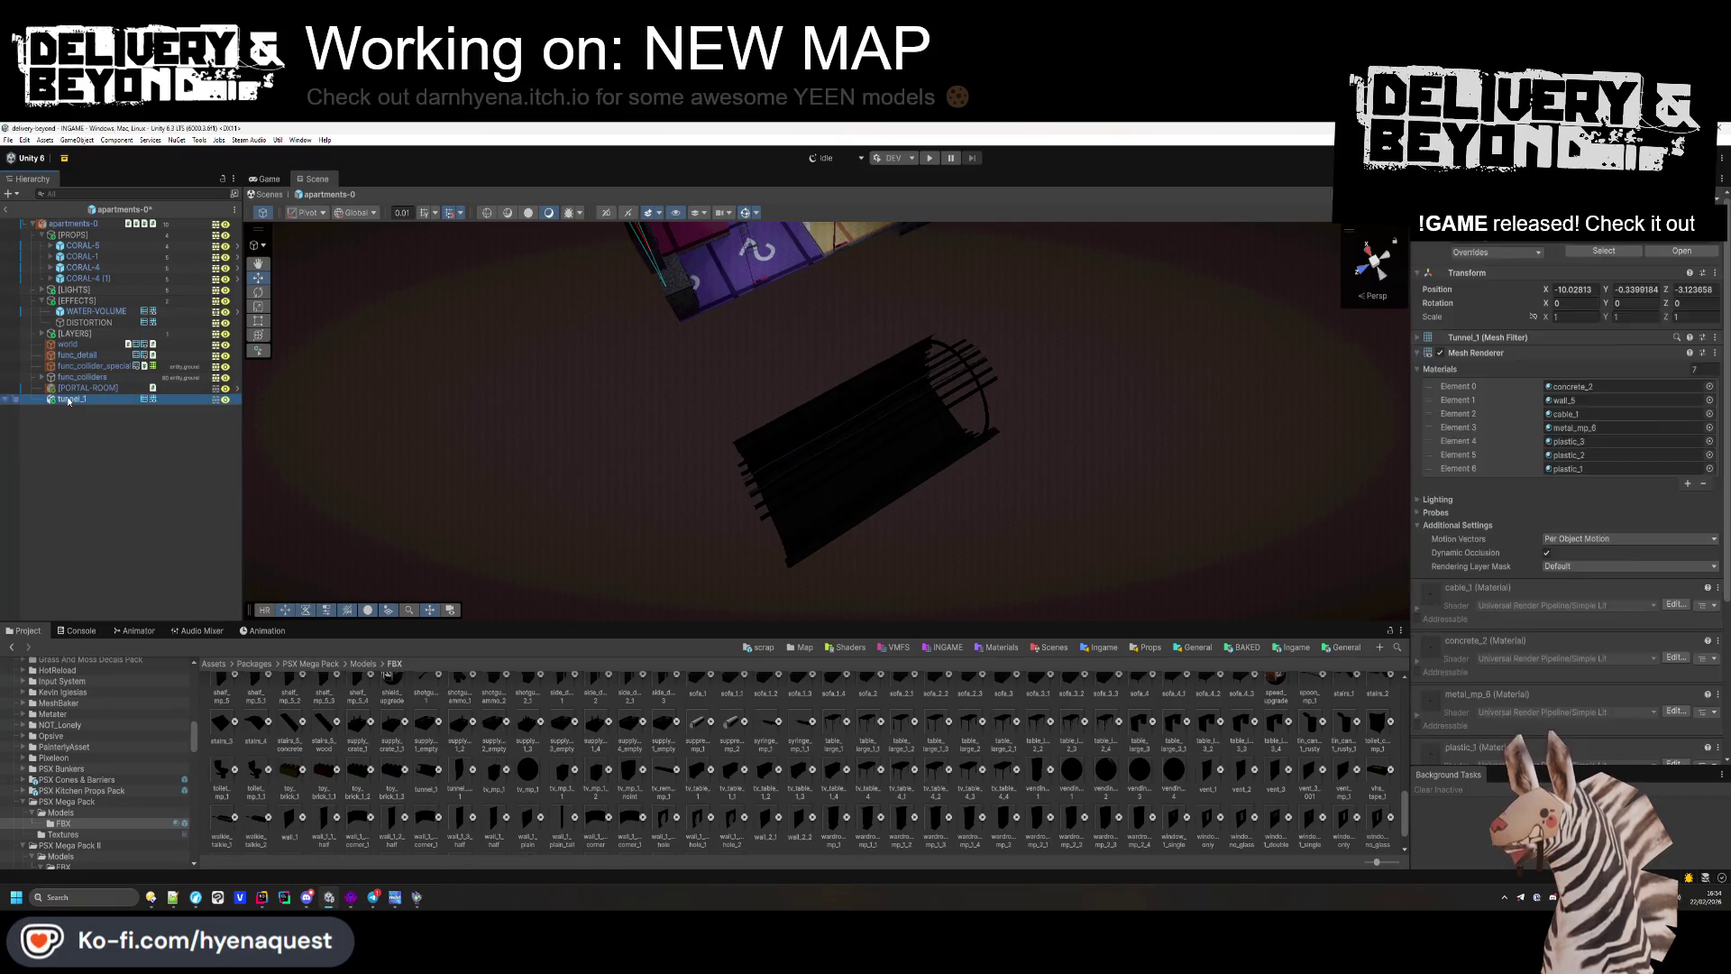
key(Delete)
Step: Bring window_metal_bars_double onto a wall of the yellow-floored room
mouse_move(858, 491)
mouse_down()
mouse_move(858, 317)
mouse_move(667, 432)
mouse_up()
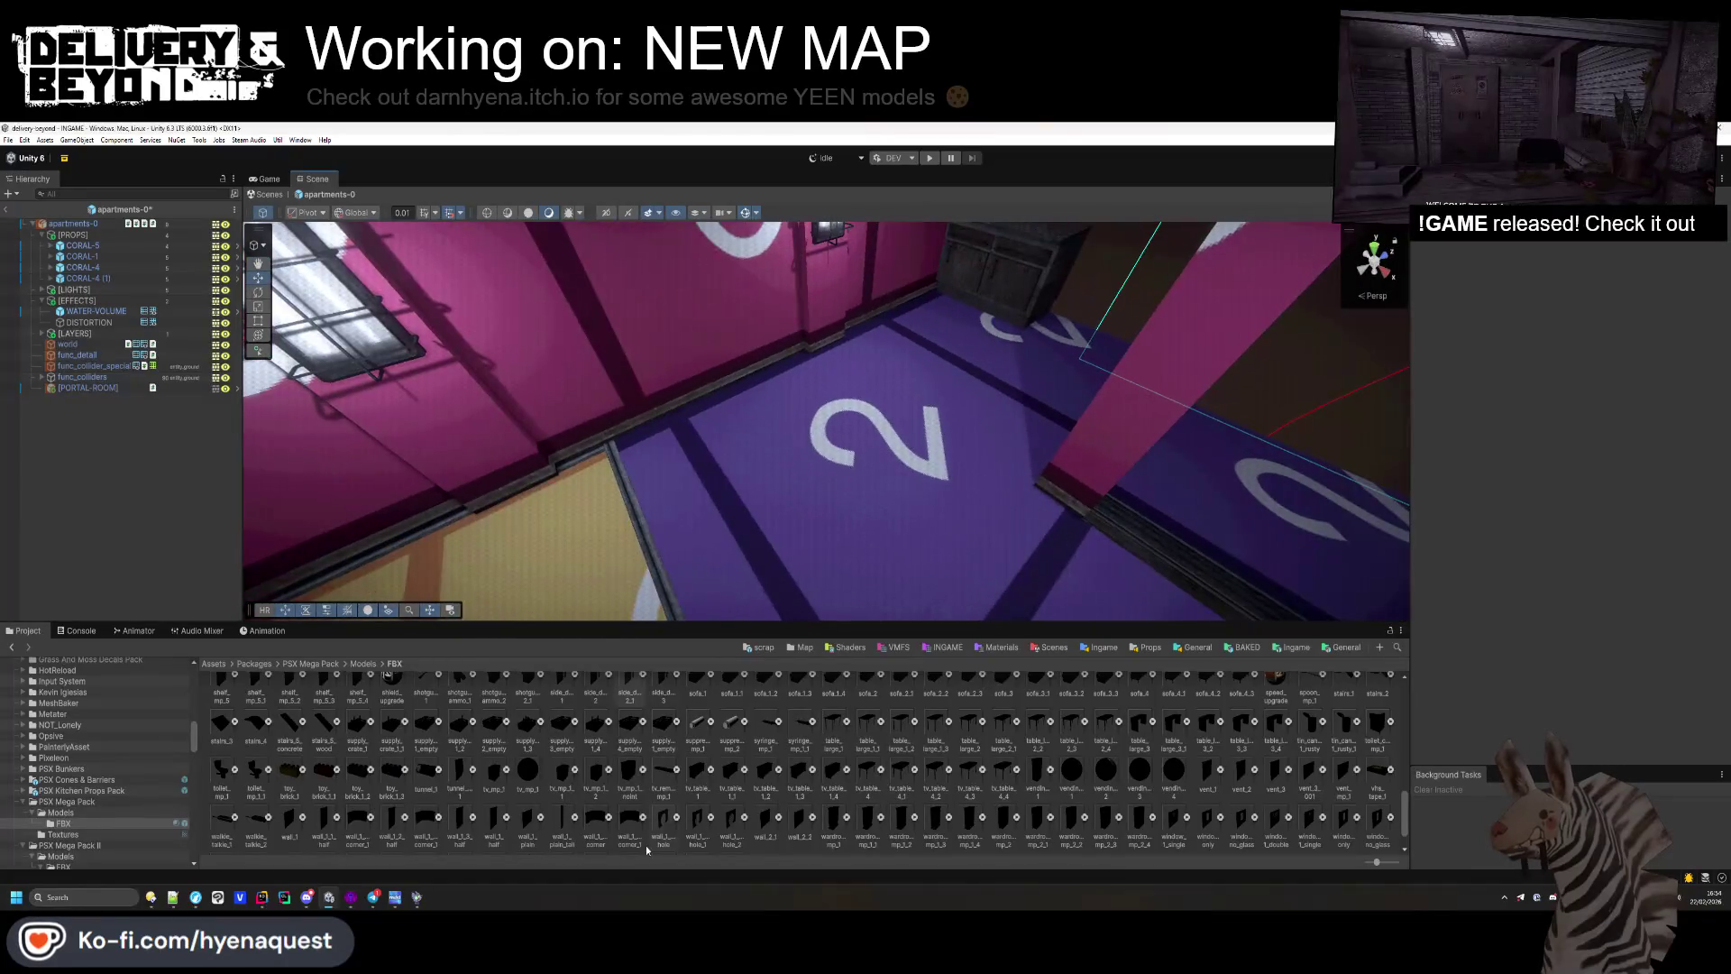
scroll(522, 780, down, 1)
mouse_move(831, 578)
mouse_down()
mouse_move(670, 523)
mouse_move(756, 557)
mouse_up()
key(f)
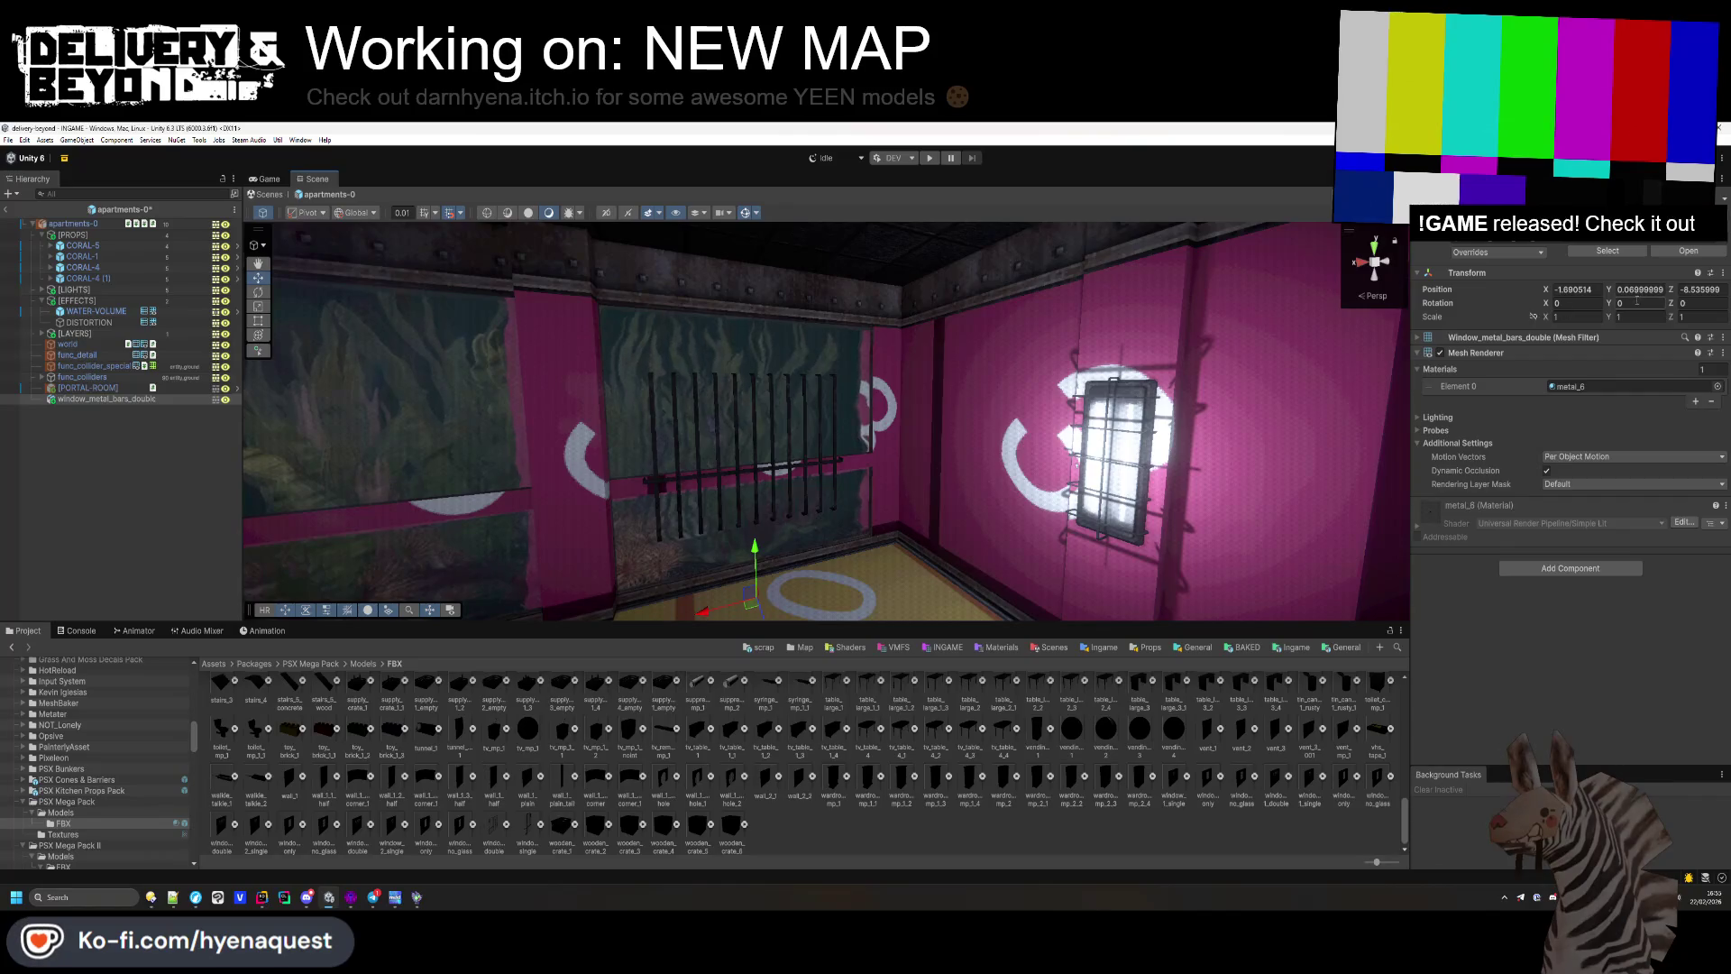
Step: Turn the window bars 180 degrees, set their scale to 1.71, and lower them slightly
text(180)
key(Return)
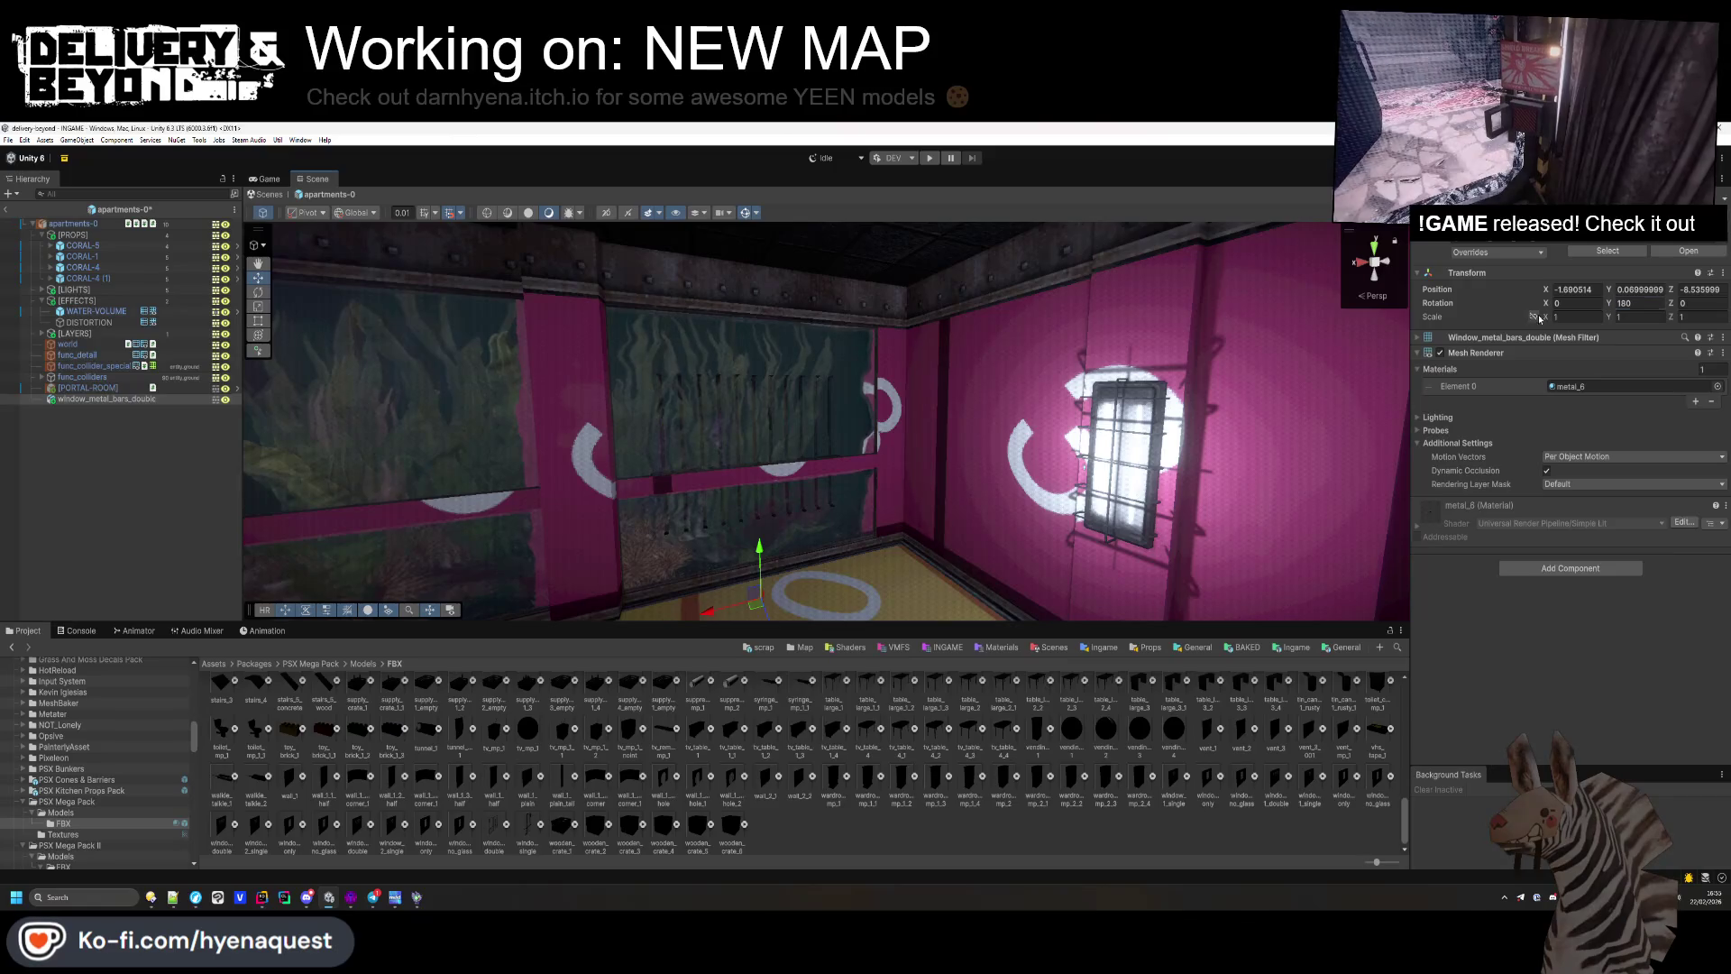
text(1.71)
key(Return)
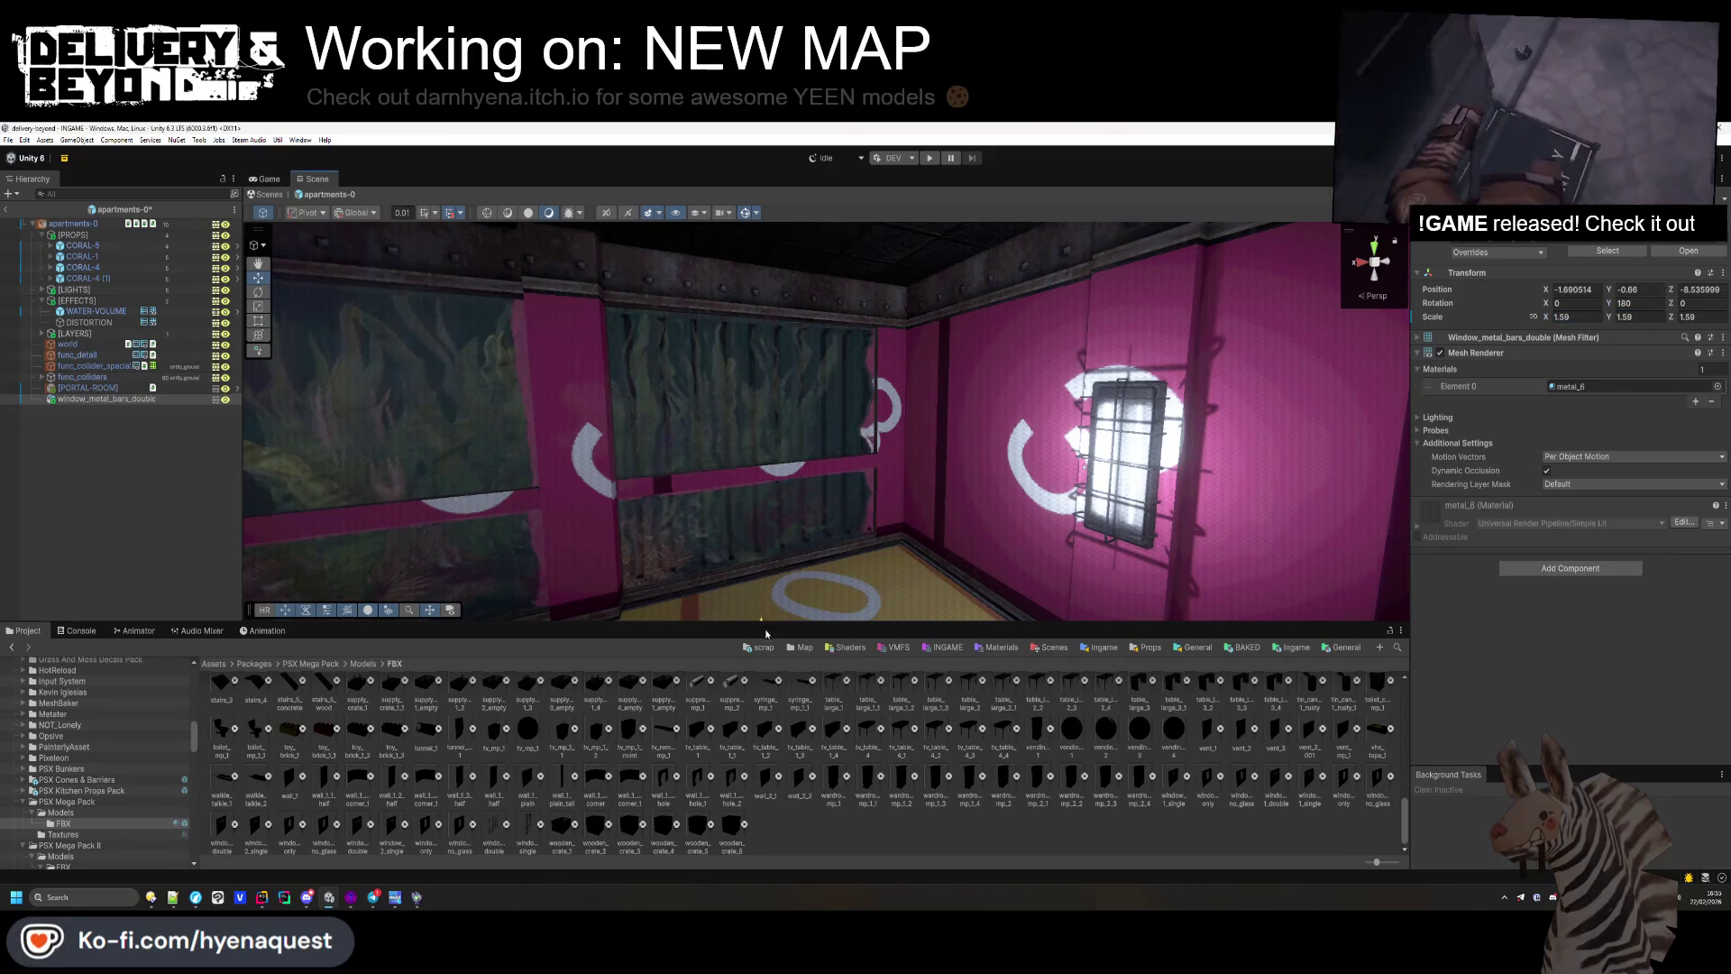
drag(770, 626, 770, 630)
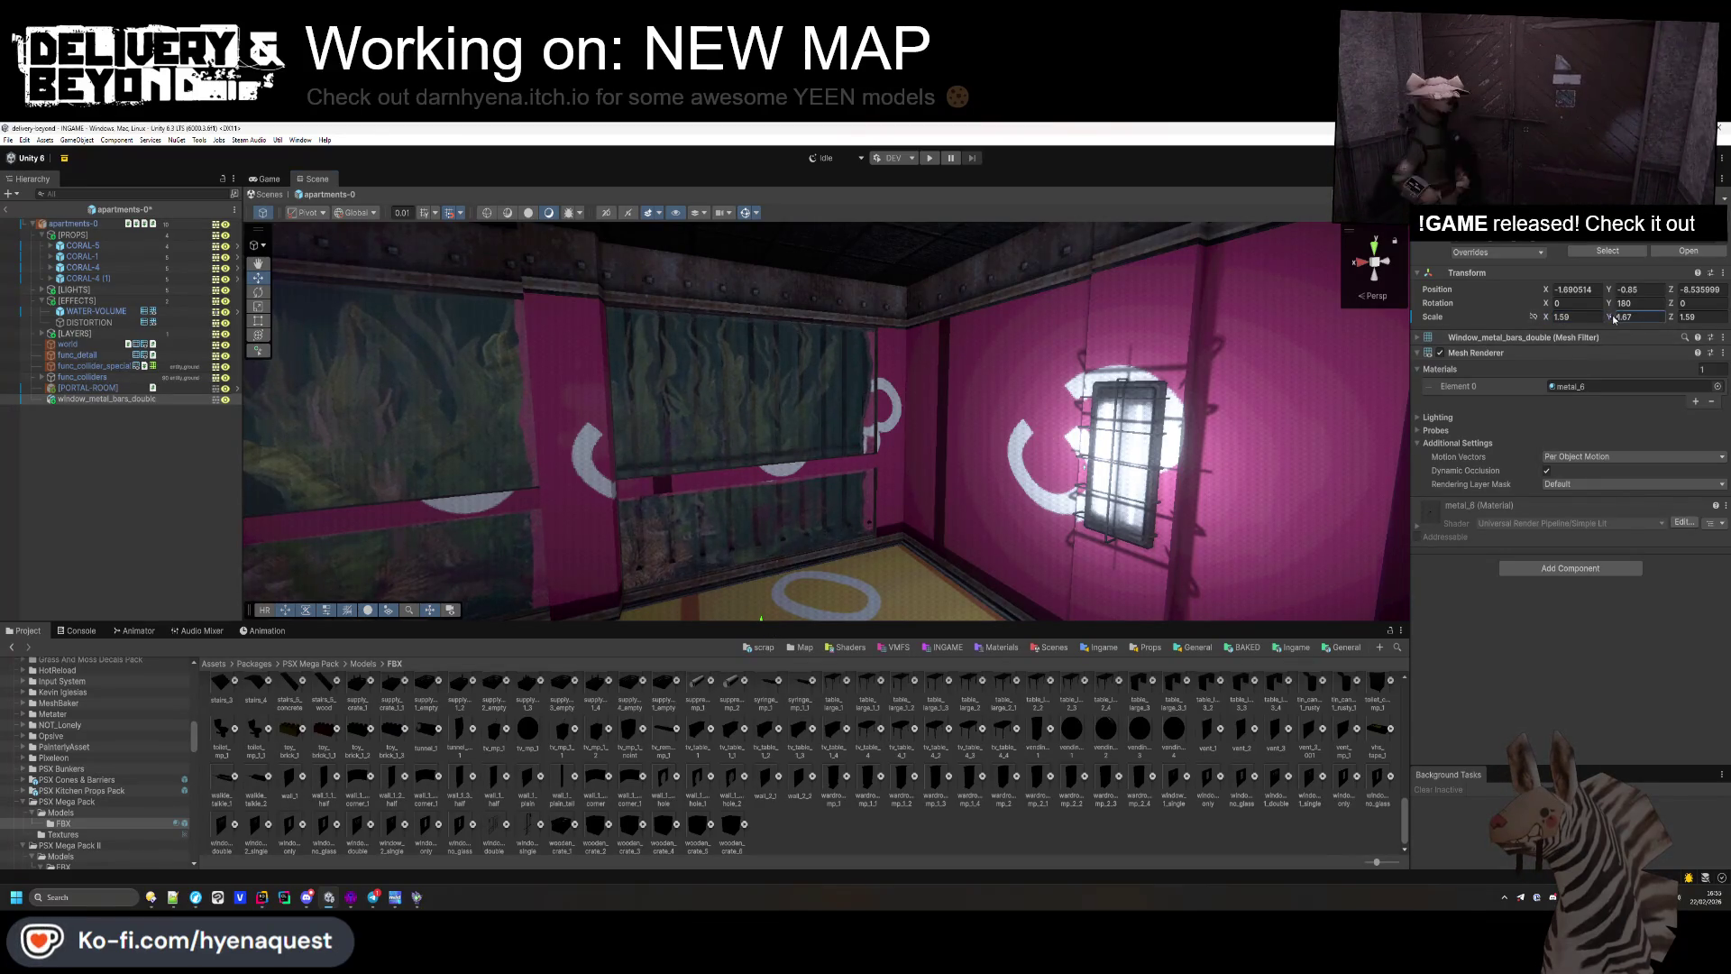
Step: Slide a copy of the window bars over to the second tank window
scroll(790, 547, up, 2)
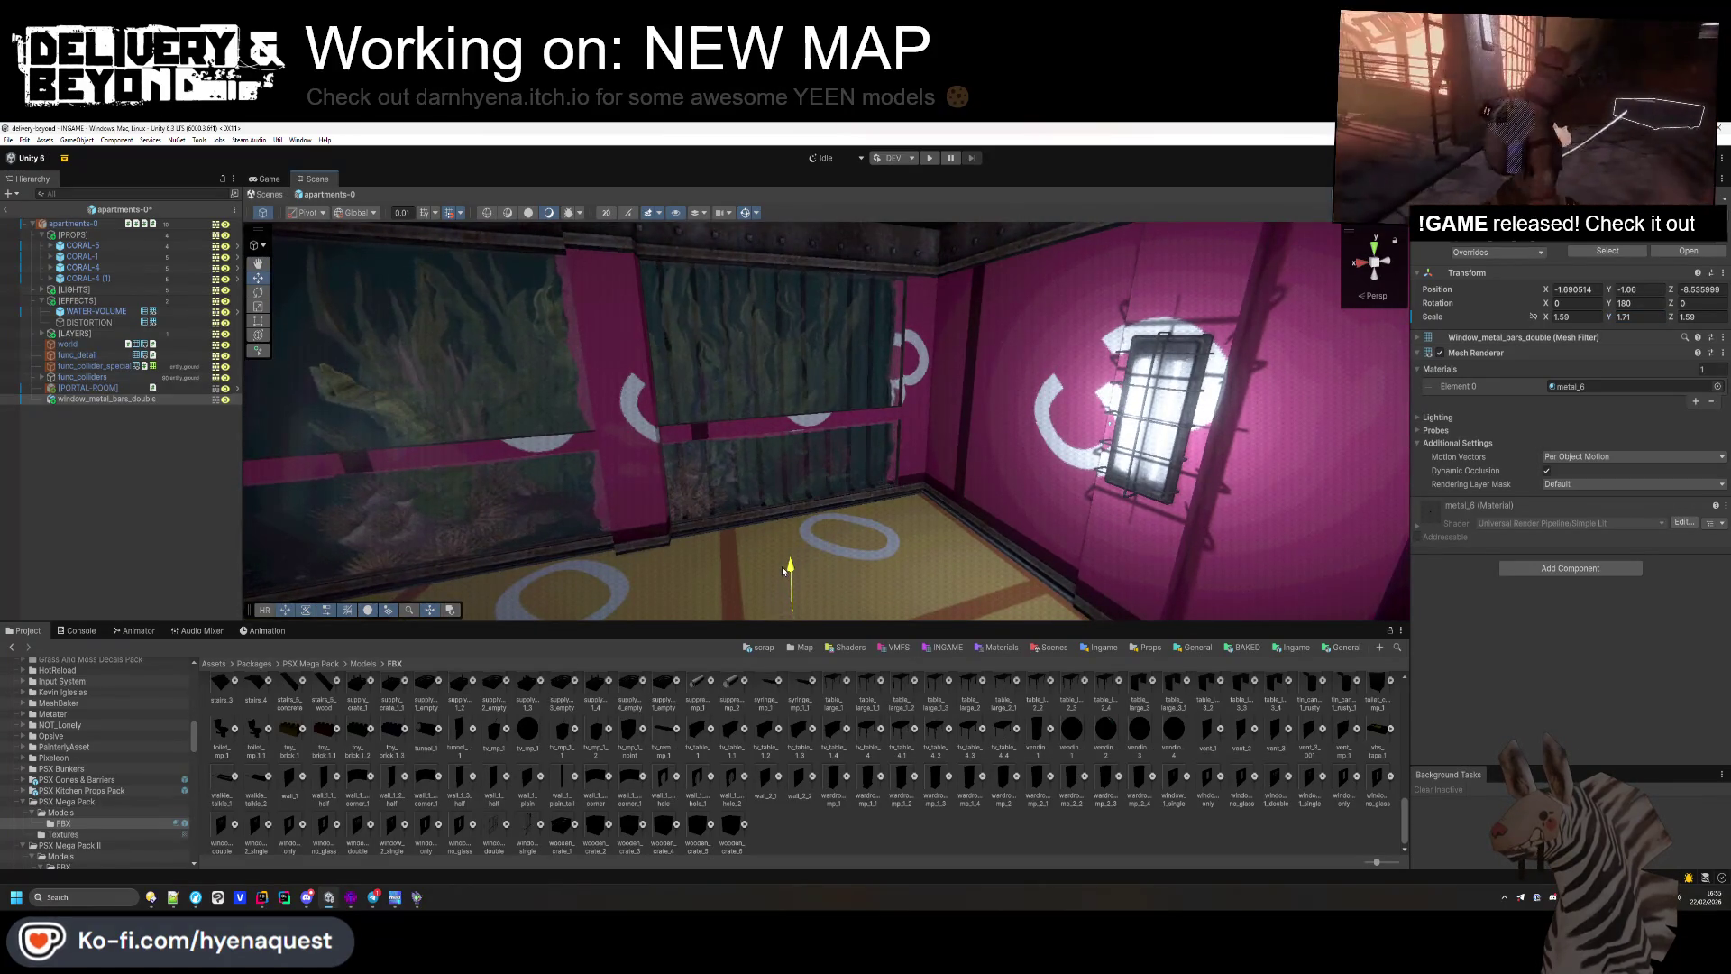
drag(785, 571, 759, 571)
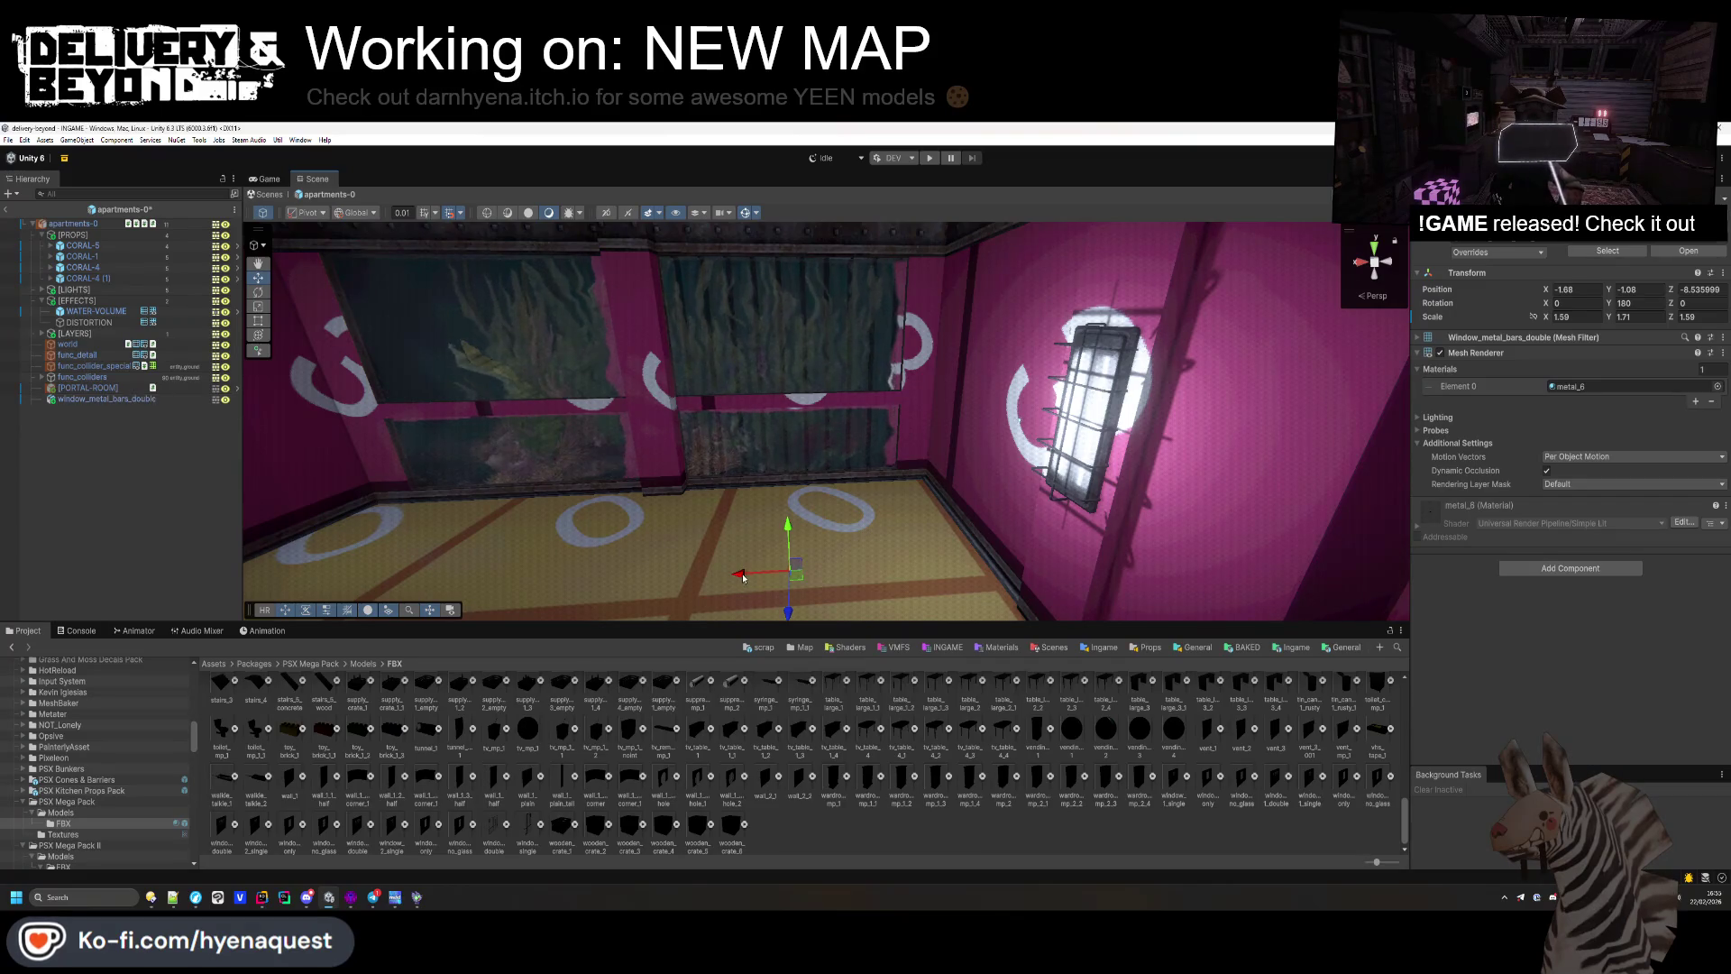
mouse_move(573, 591)
mouse_down()
mouse_move(523, 580)
mouse_move(561, 540)
mouse_move(606, 530)
mouse_move(591, 540)
mouse_move(657, 600)
mouse_up()
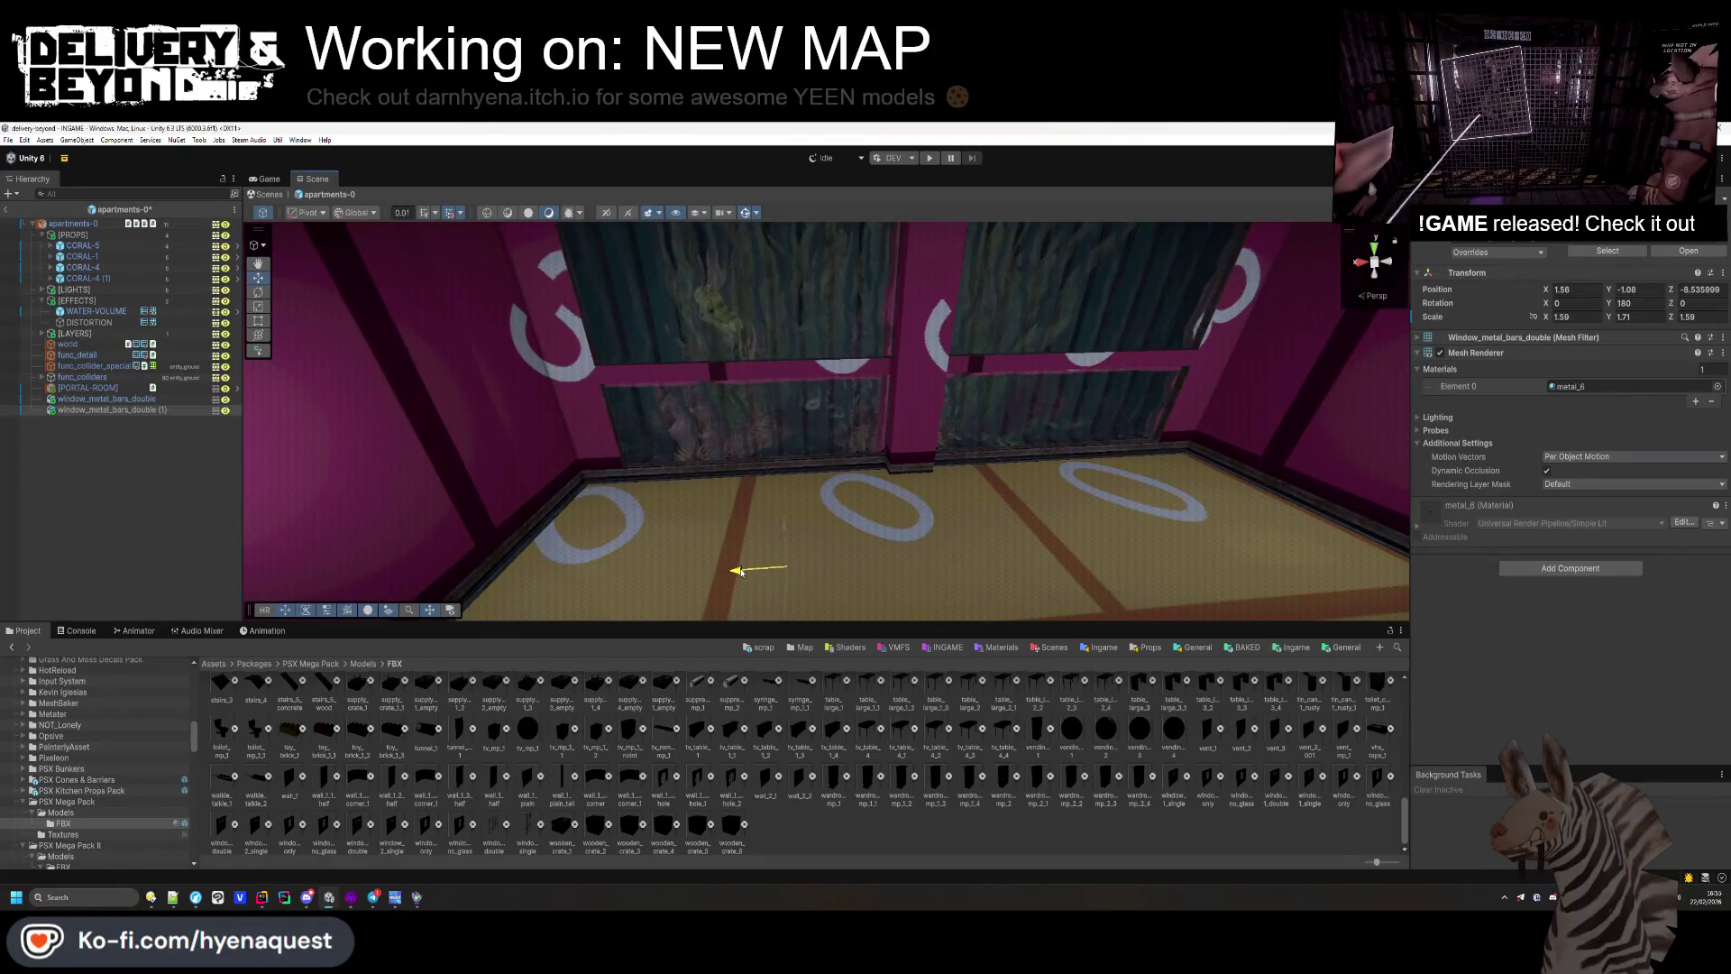
drag(793, 554, 1035, 571)
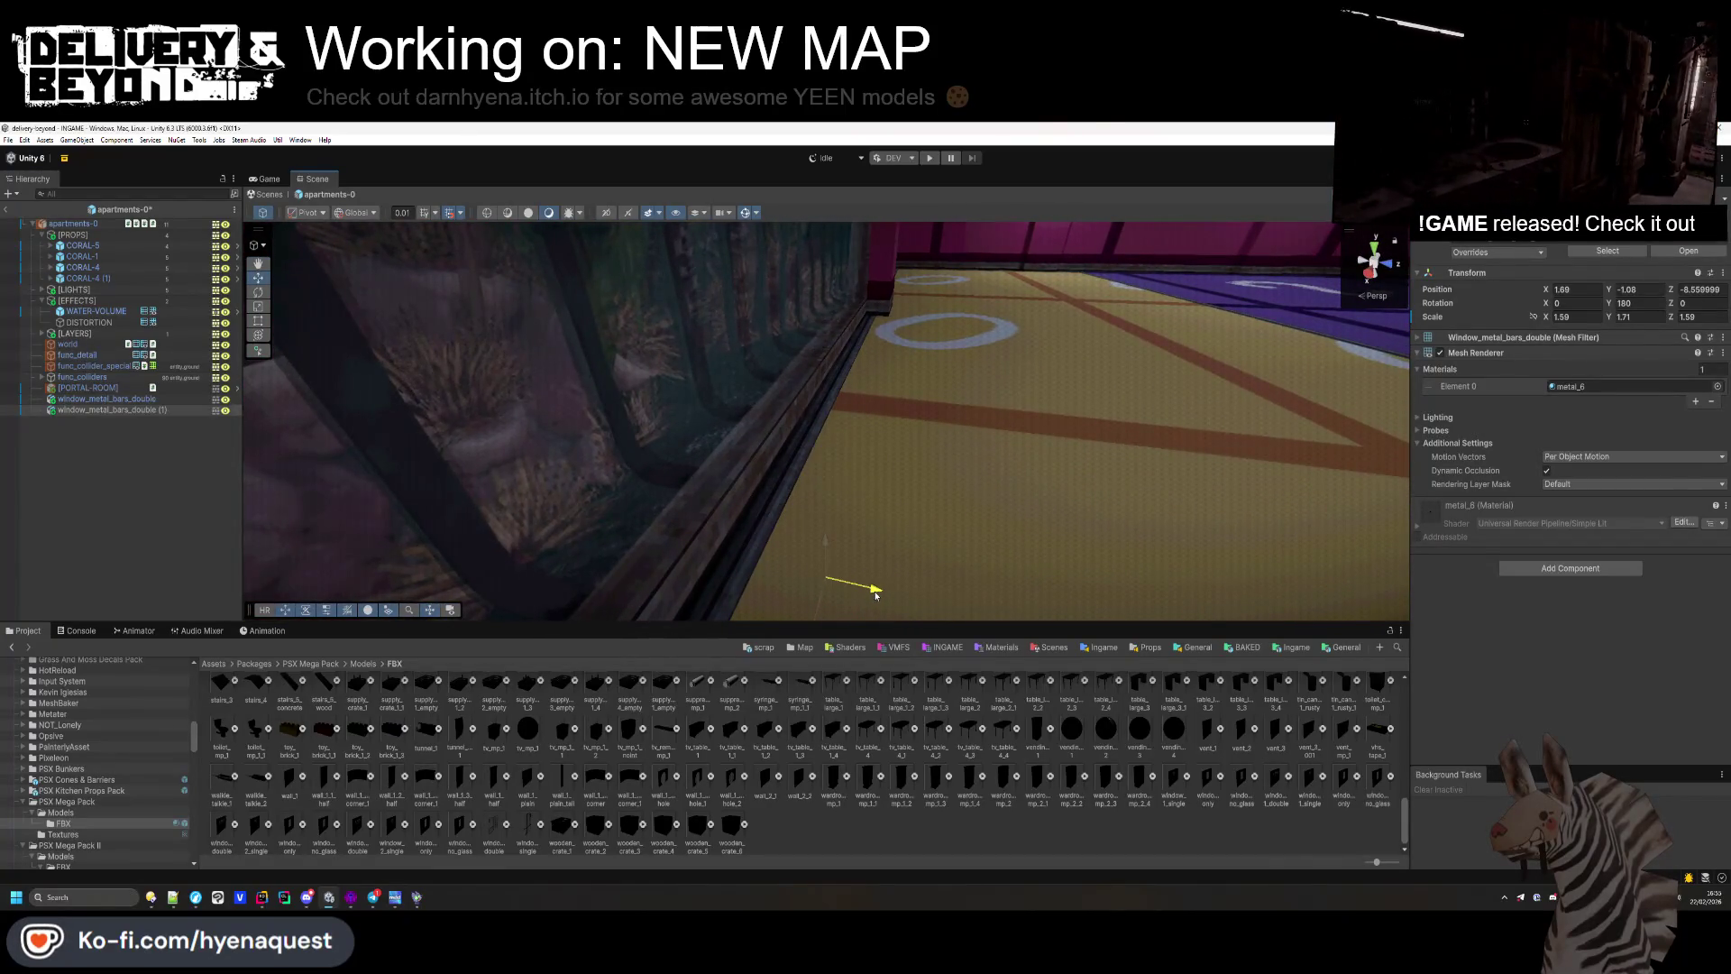
double_click(134, 398)
mouse_move(877, 475)
mouse_down()
mouse_move(884, 437)
mouse_move(880, 546)
mouse_up()
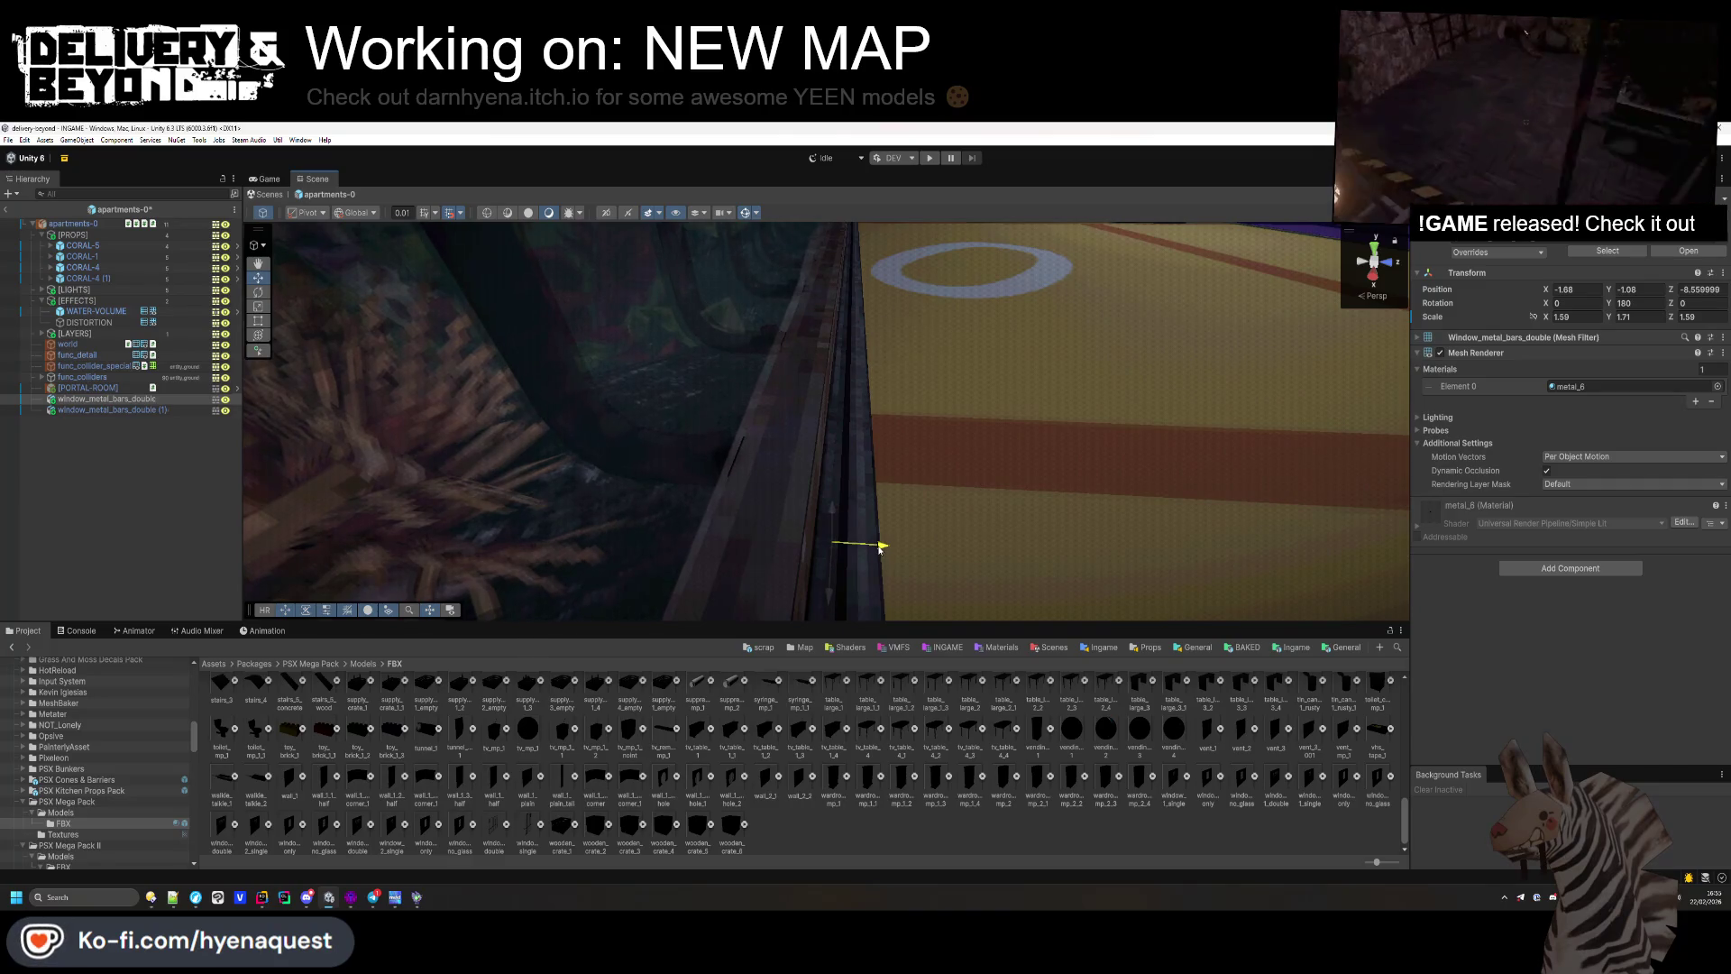
mouse_move(881, 545)
mouse_down()
mouse_move(672, 436)
mouse_move(271, 422)
mouse_up()
Step: File both window_metal_bars_double objects under [PROPS]
click(107, 399)
shift+click(117, 410)
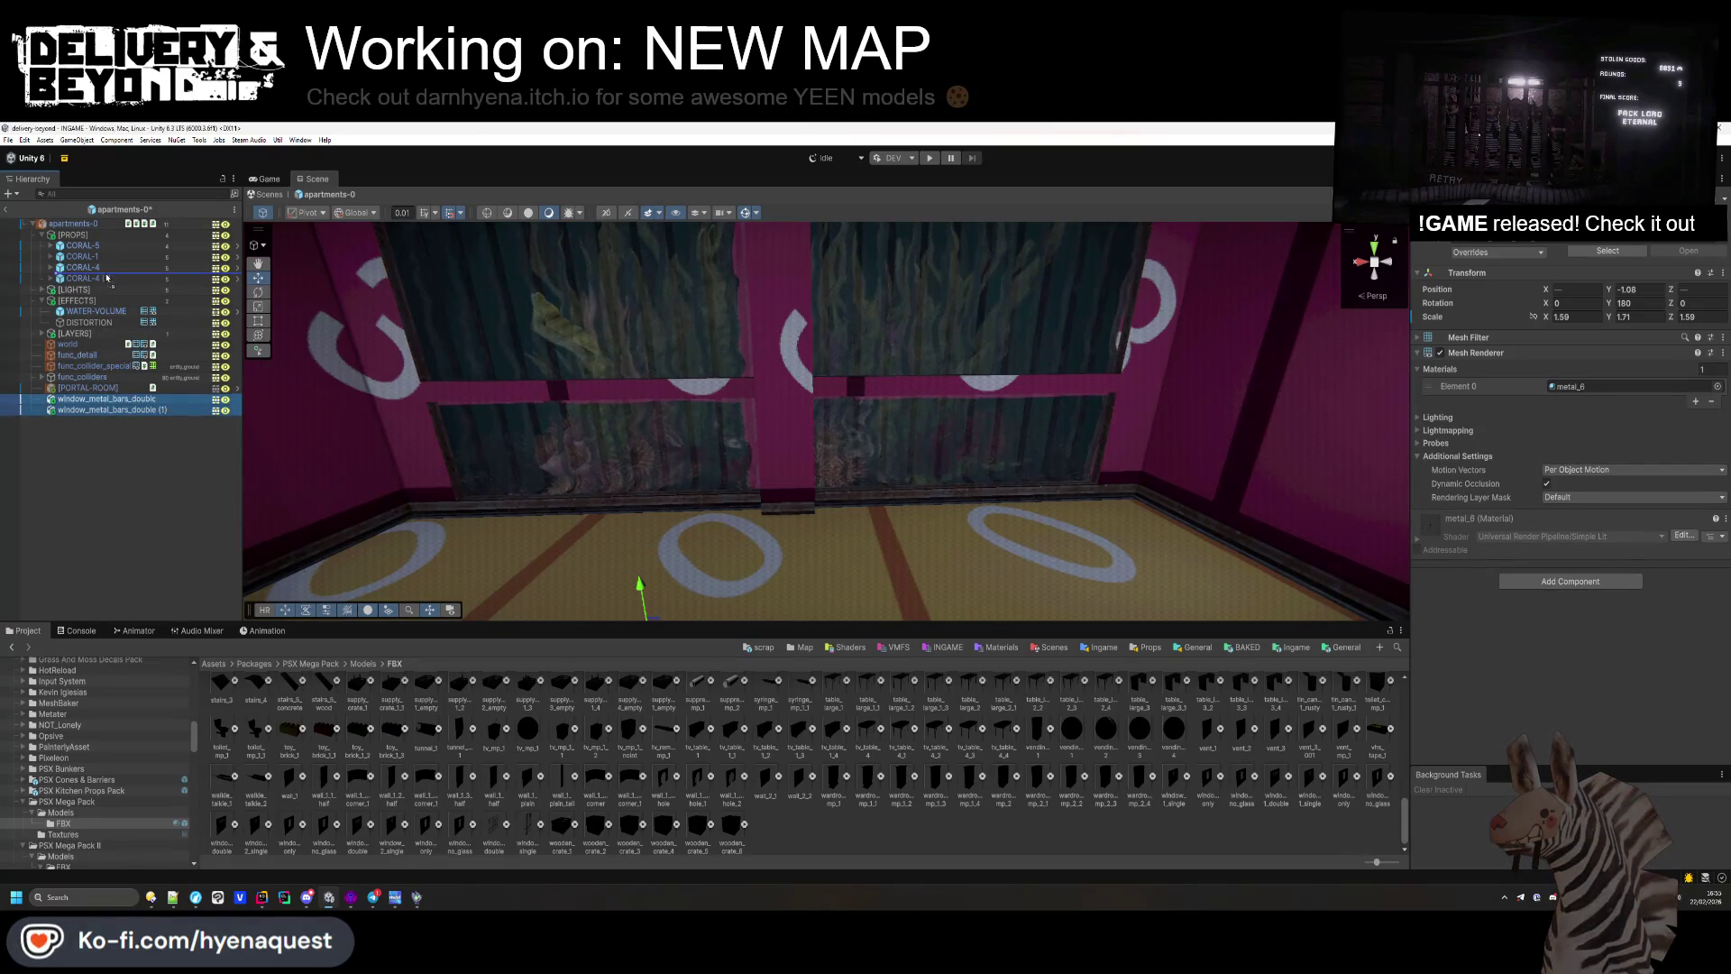
drag(113, 248, 113, 242)
click(110, 480)
drag(630, 432, 811, 412)
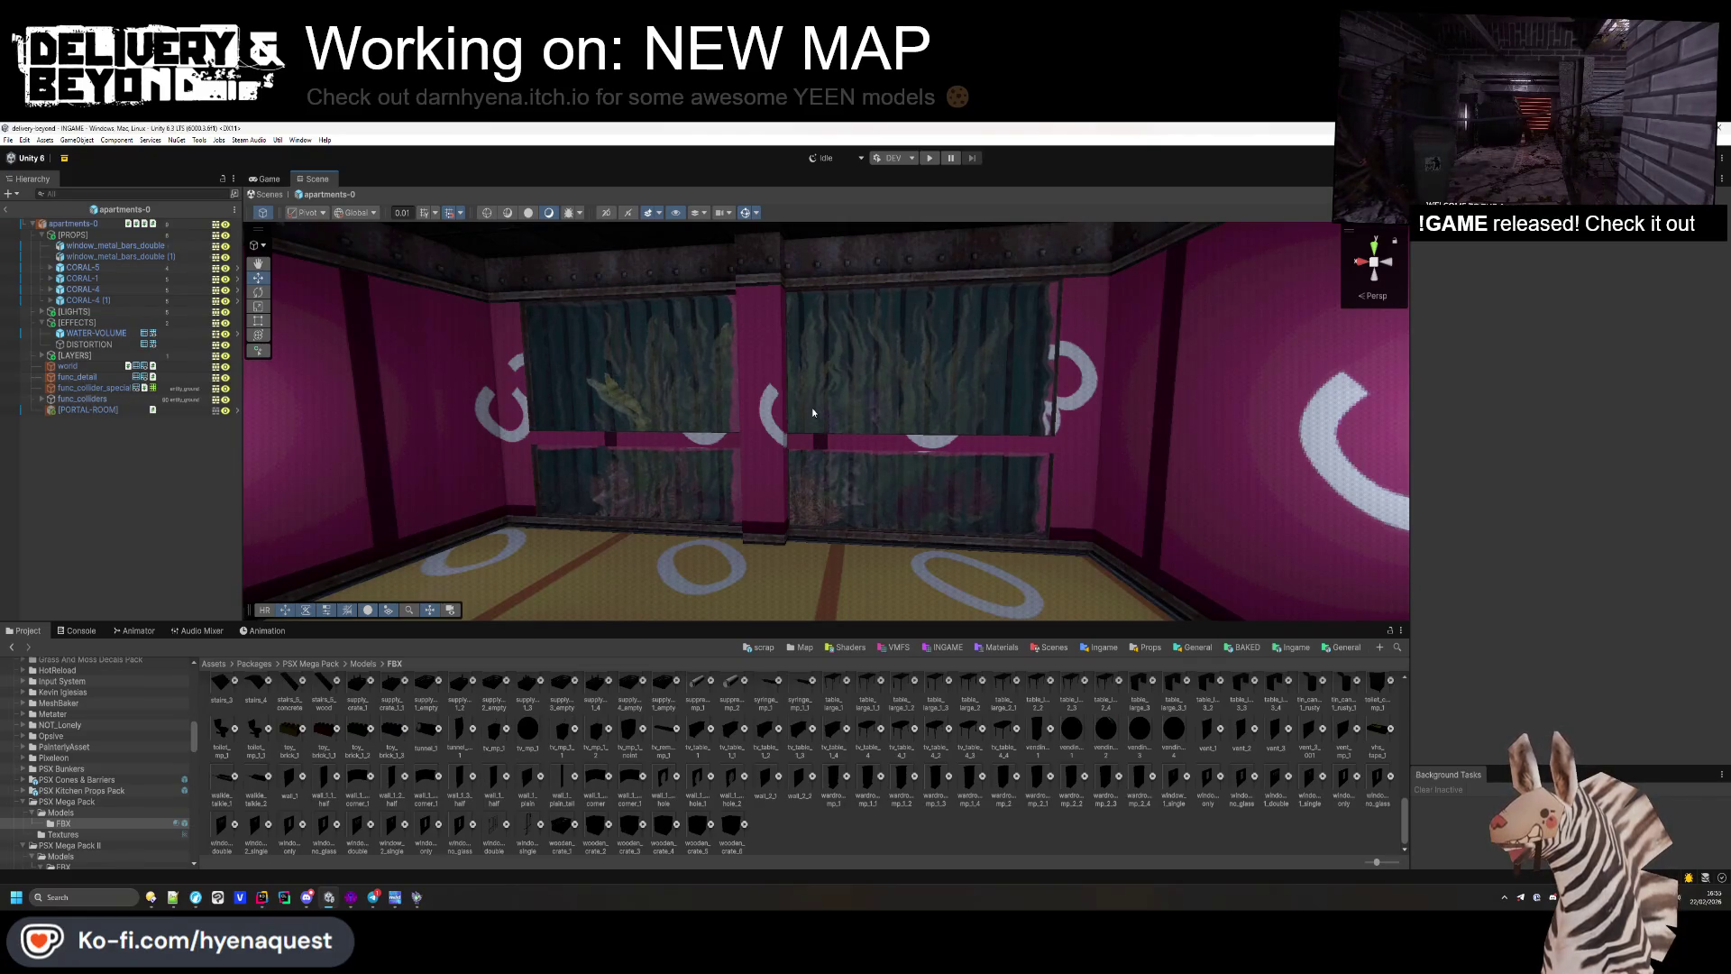
mouse_move(811, 412)
mouse_down()
mouse_move(718, 331)
mouse_move(657, 436)
mouse_move(598, 808)
mouse_up()
mouse_move(681, 760)
mouse_down()
mouse_move(766, 433)
mouse_move(797, 478)
mouse_up()
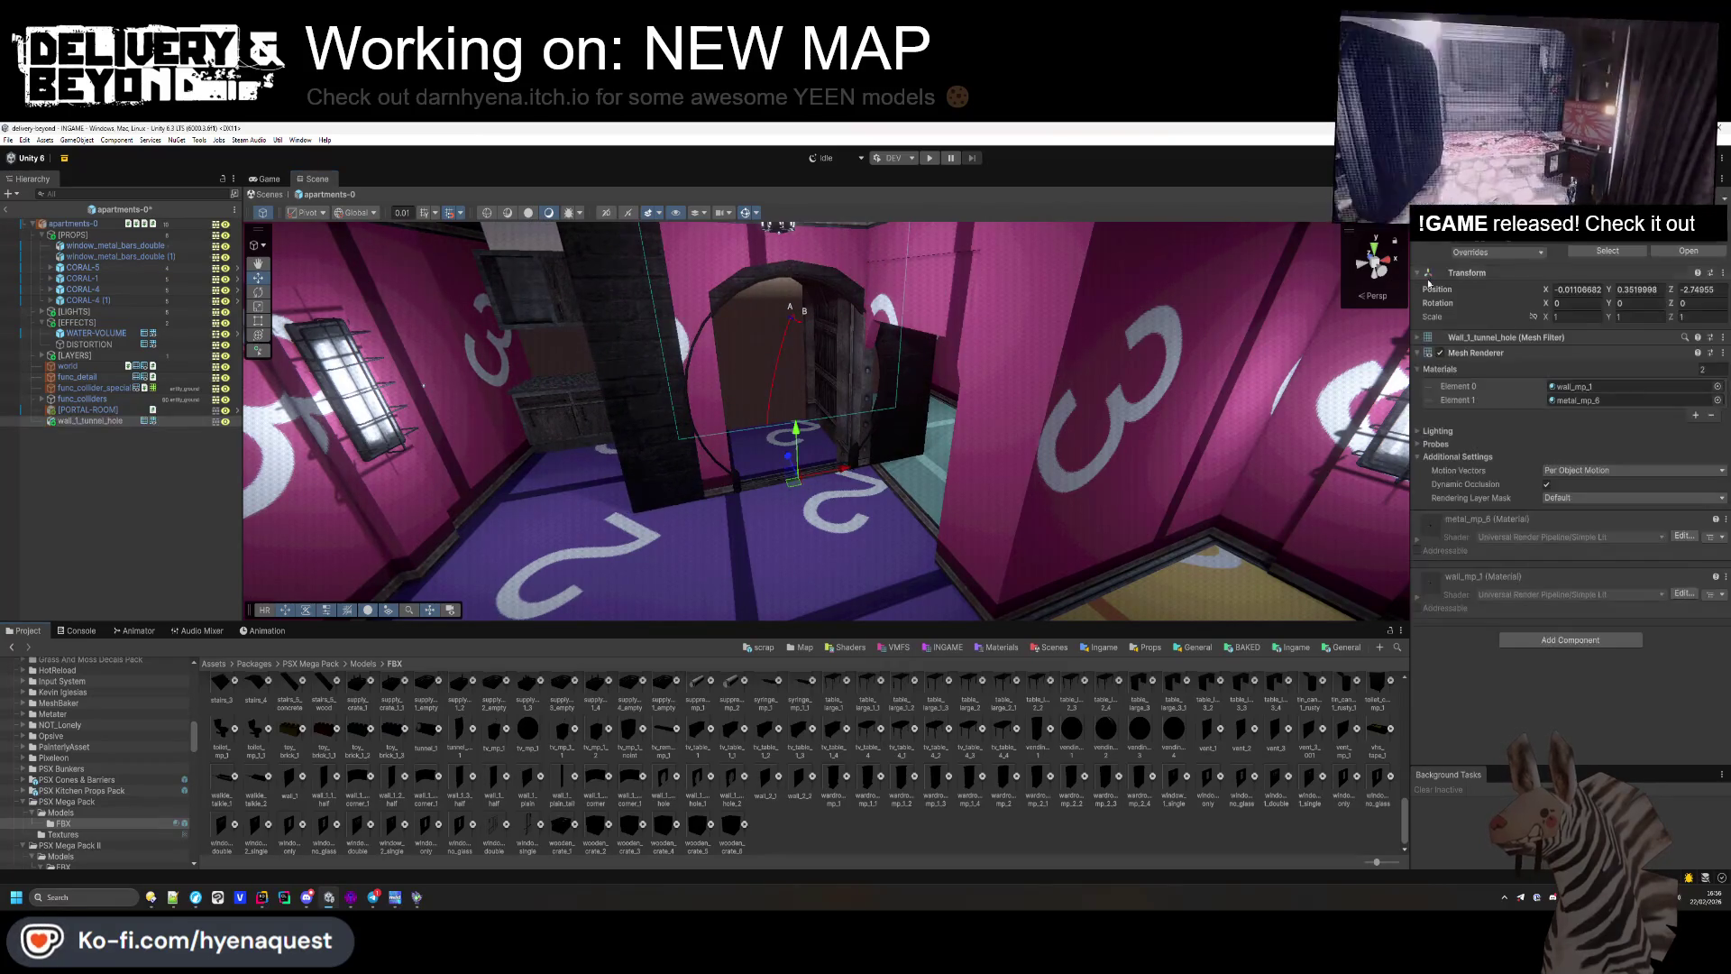
drag(1544, 321, 1535, 320)
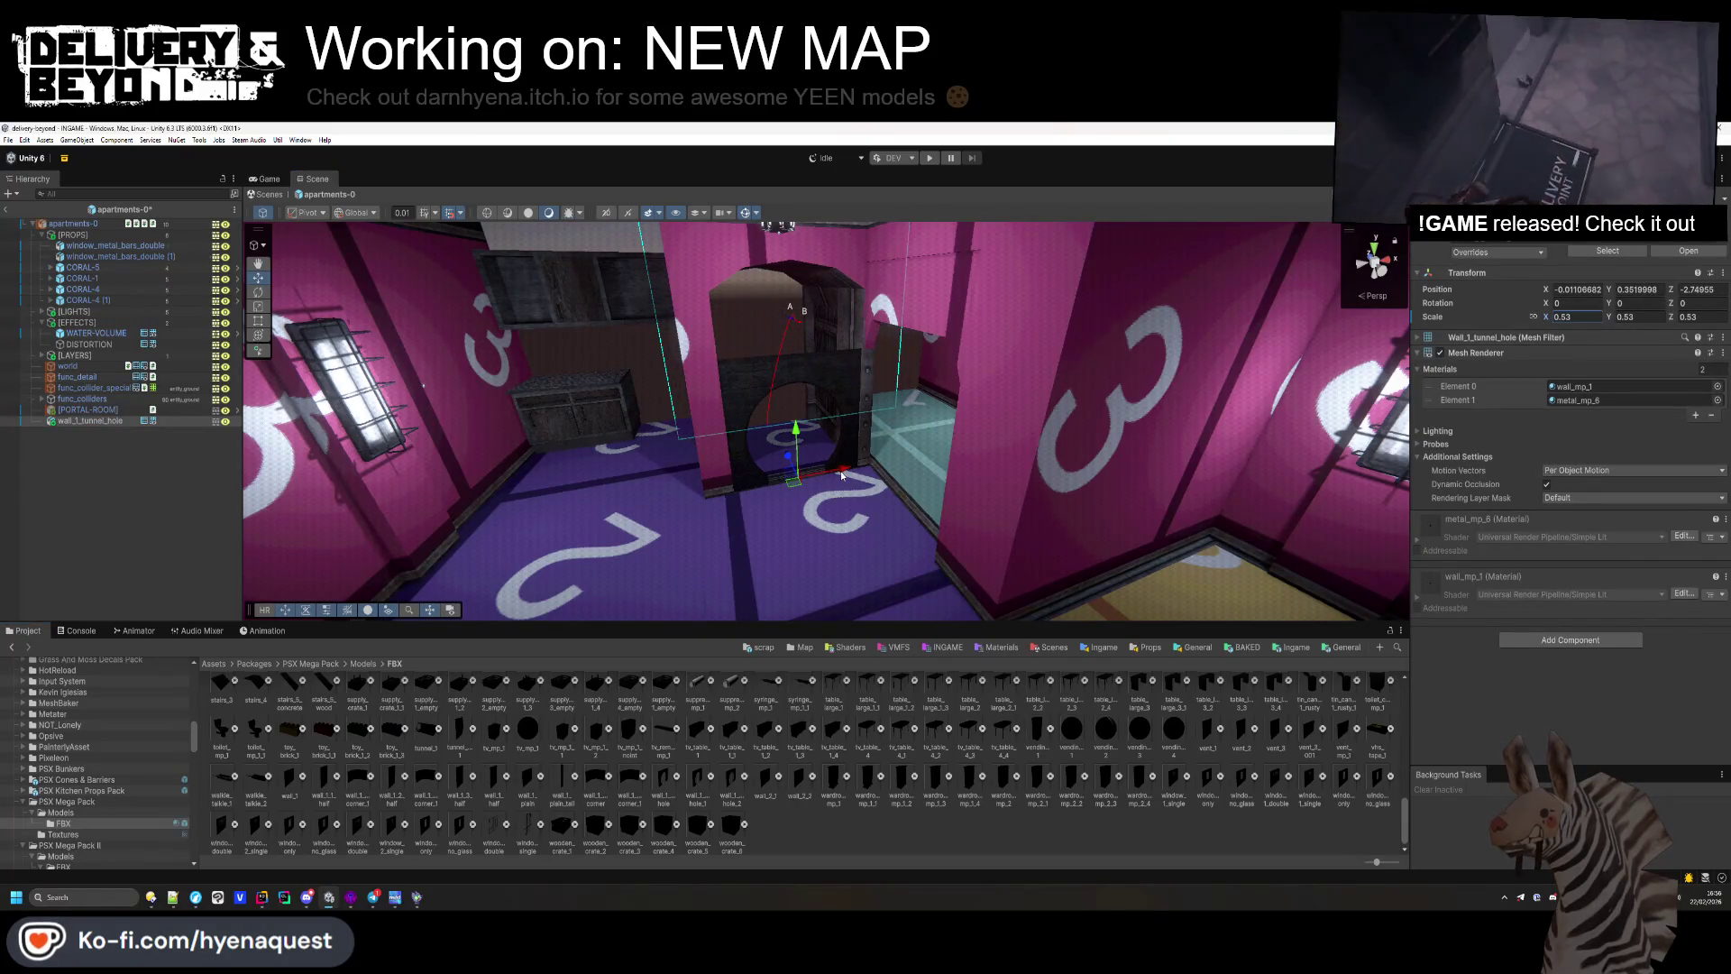
key(w)
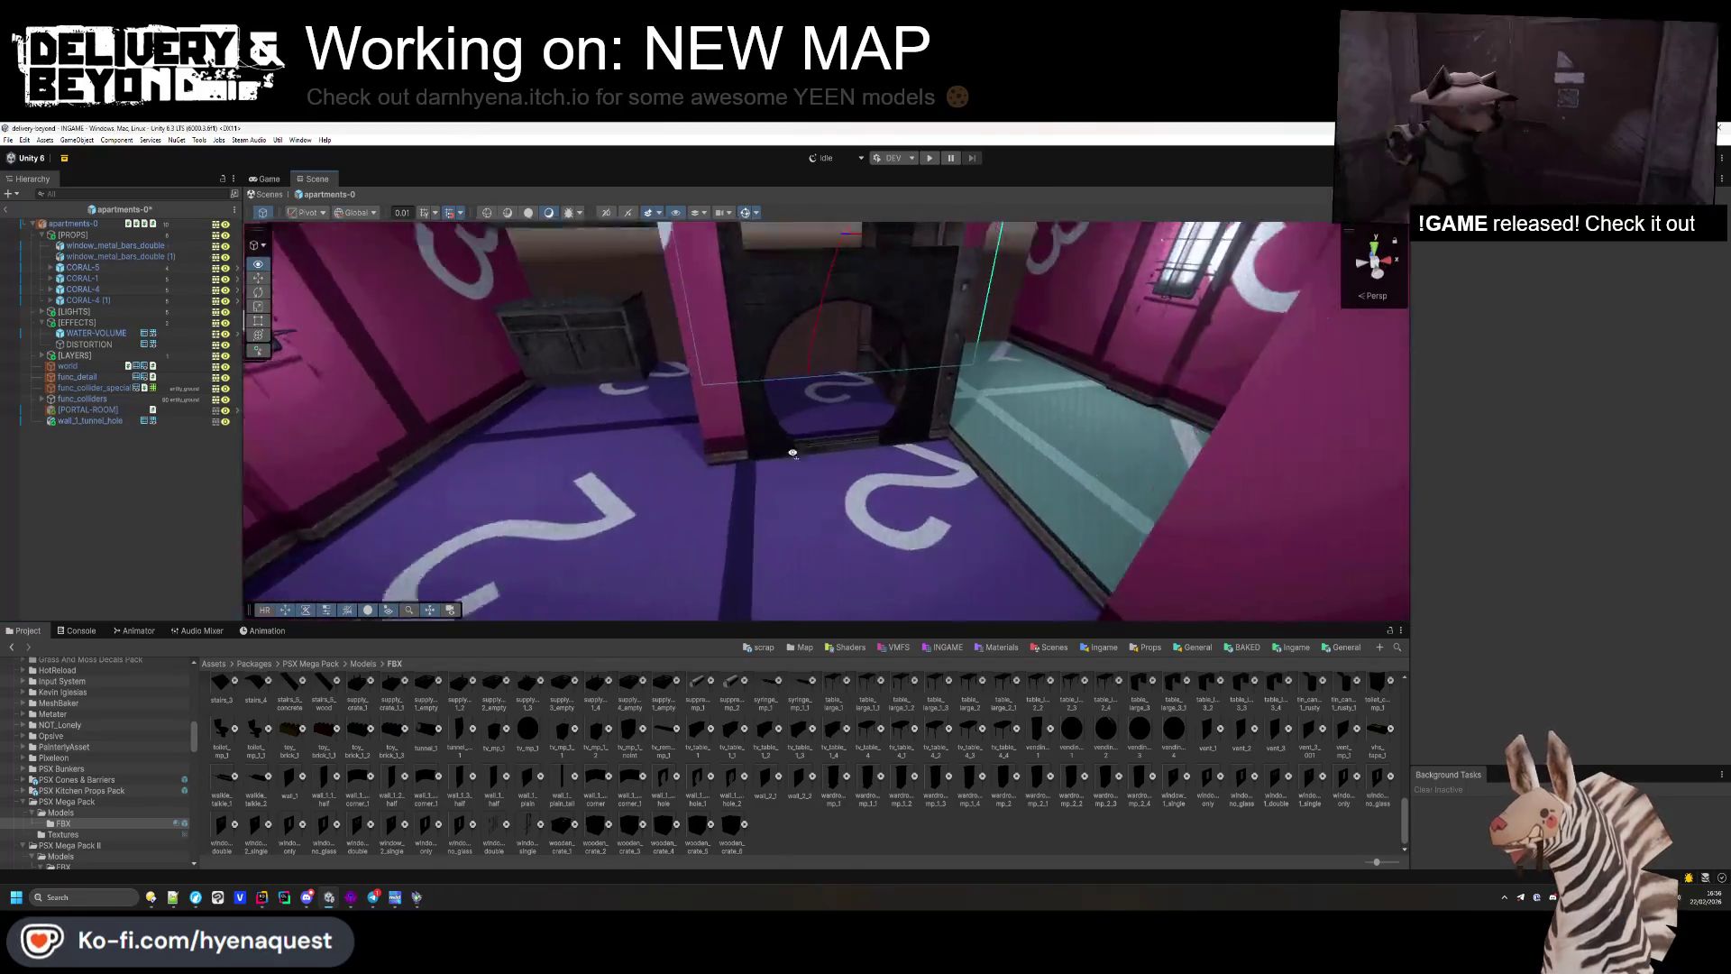
key(w)
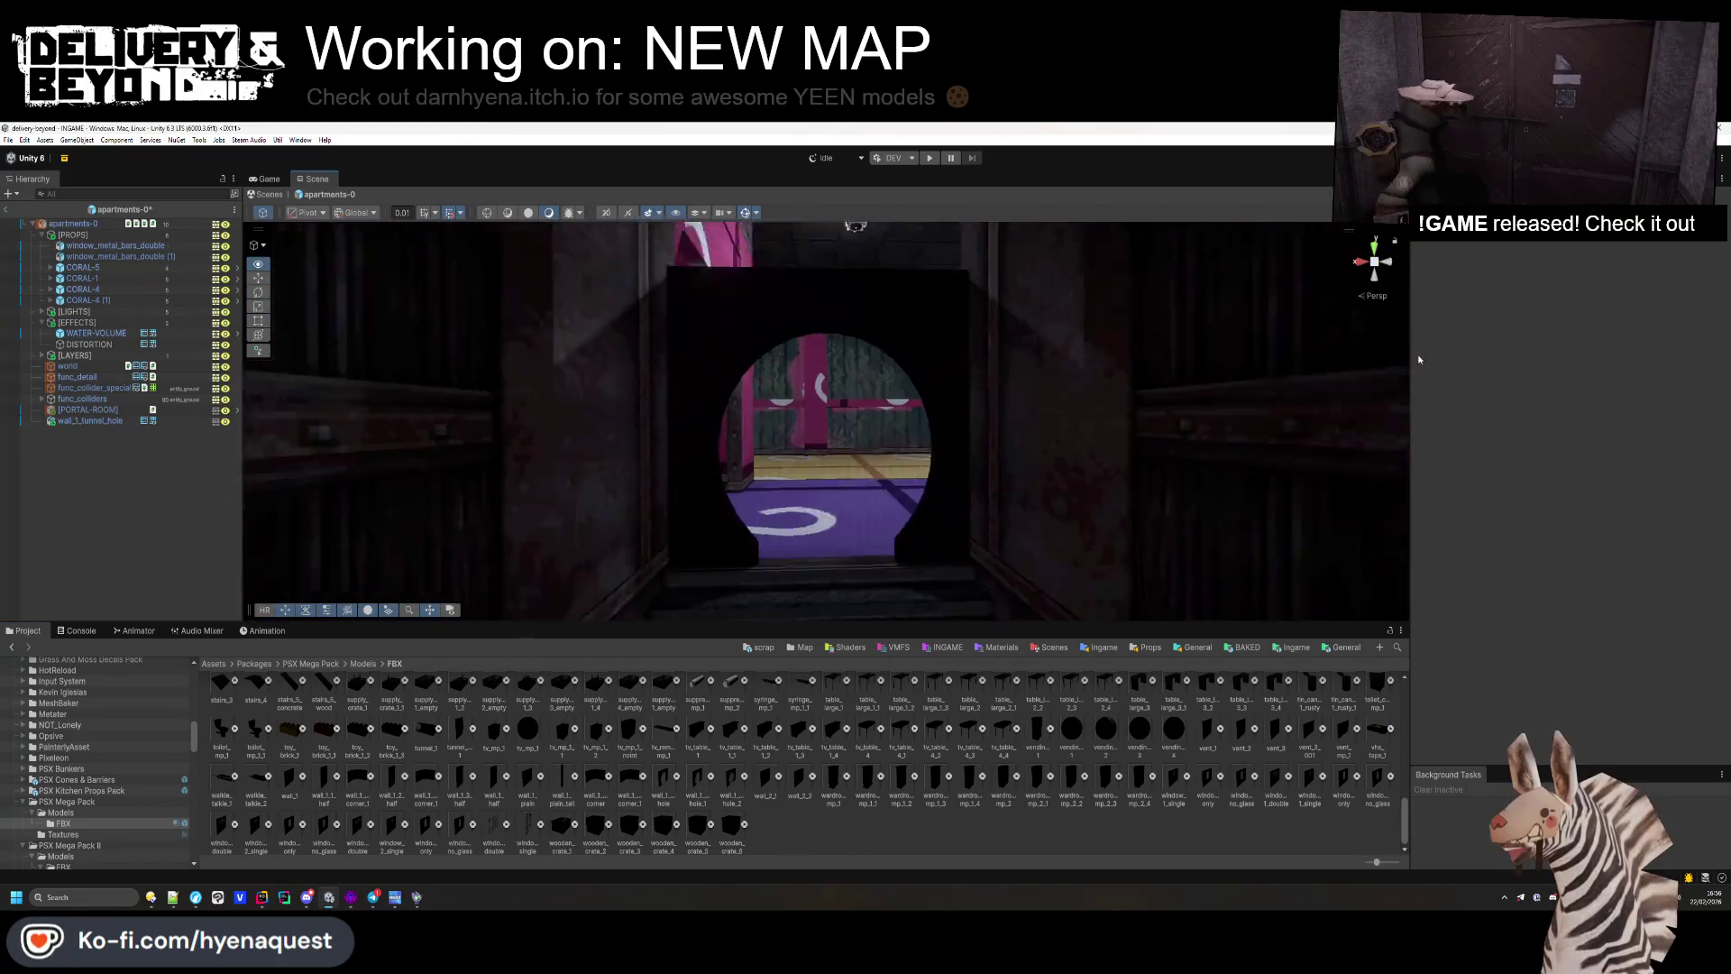
key(s)
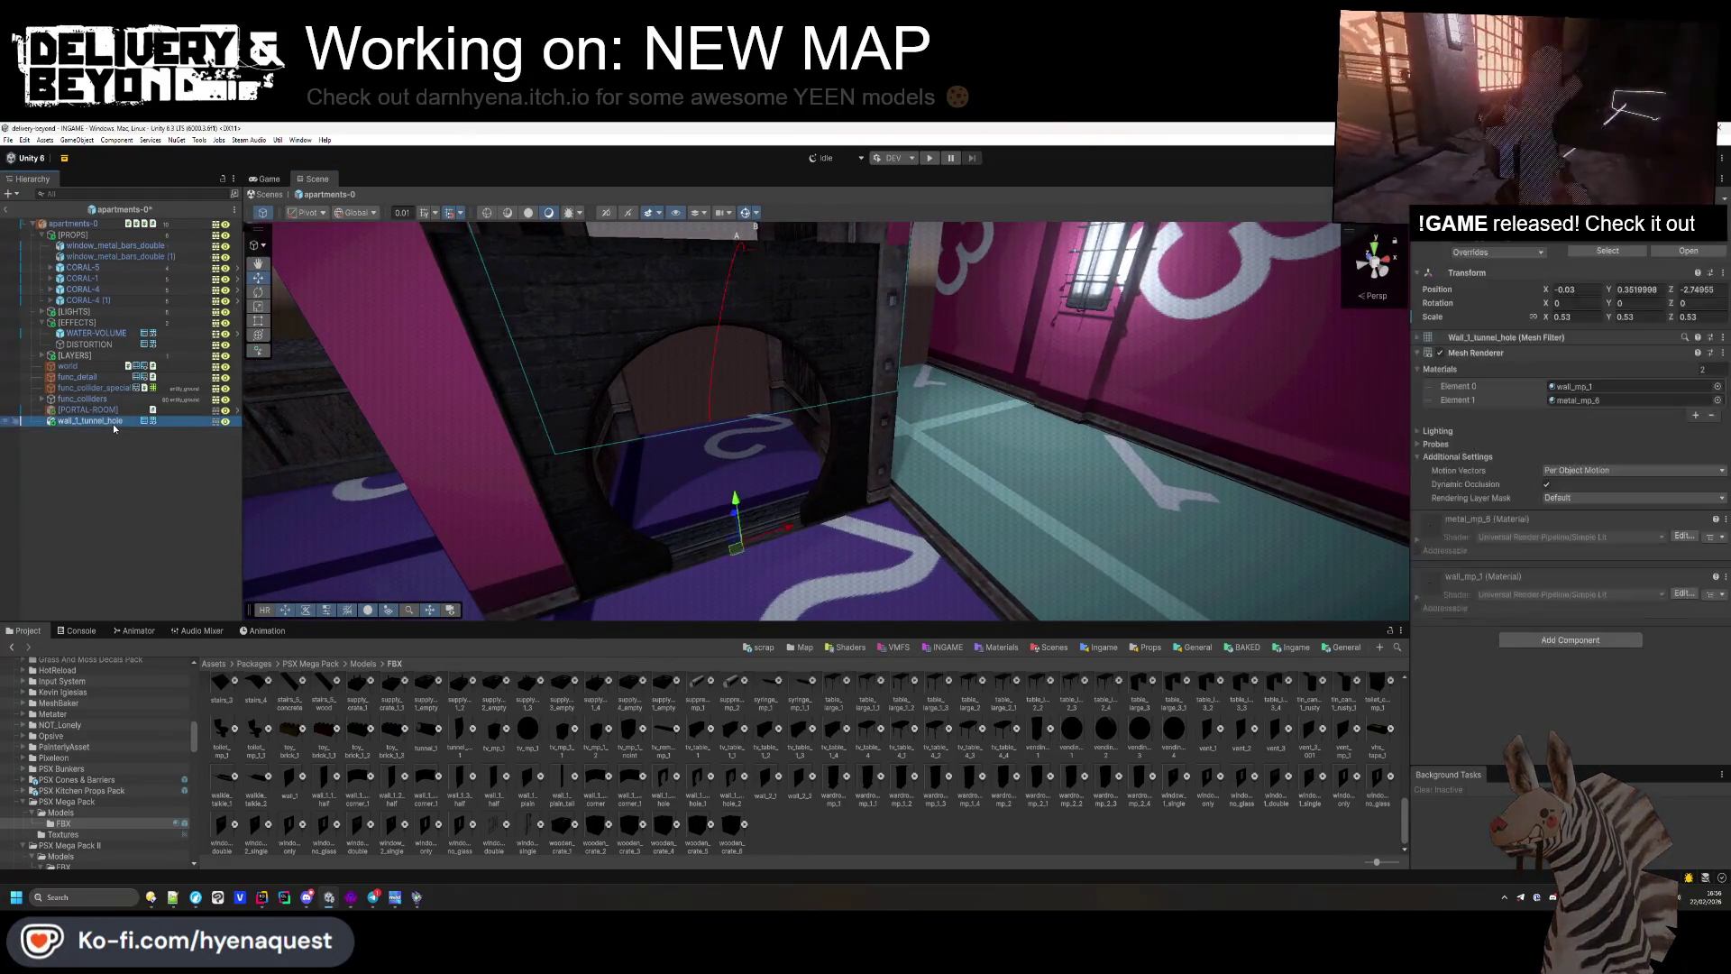
key(Delete)
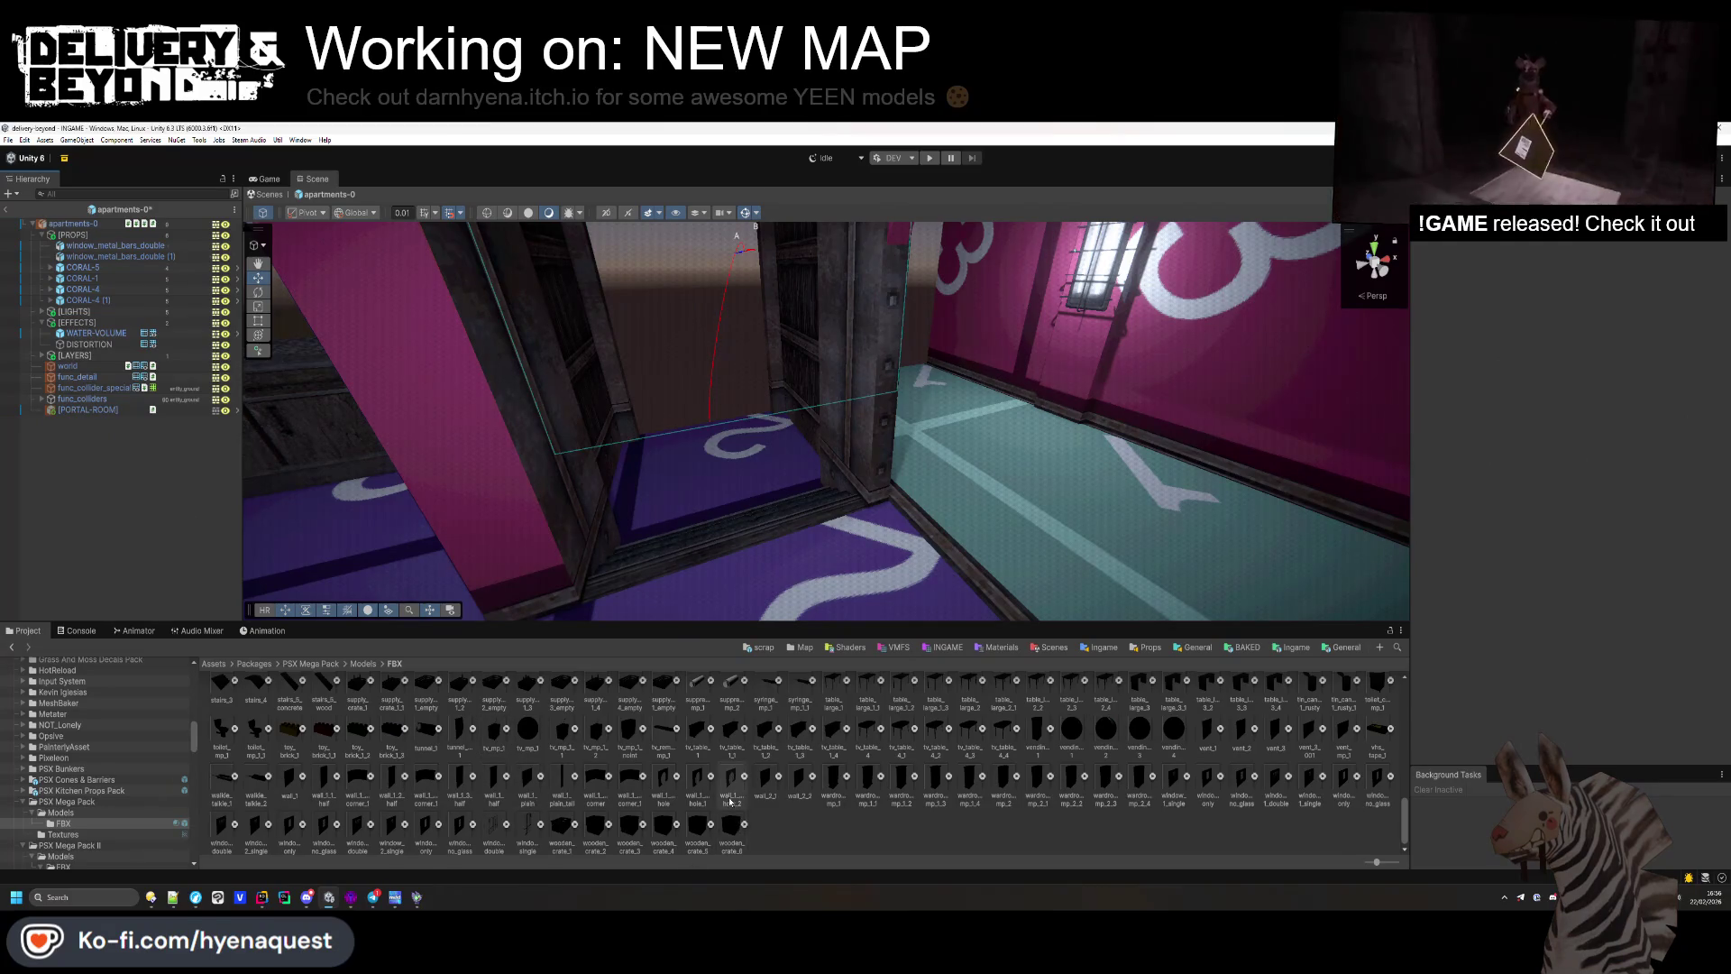
Step: Open the Modular Props folder and bring a pipe in near the coral plants
scroll(728, 800, up, 5)
scroll(802, 802, up, 10)
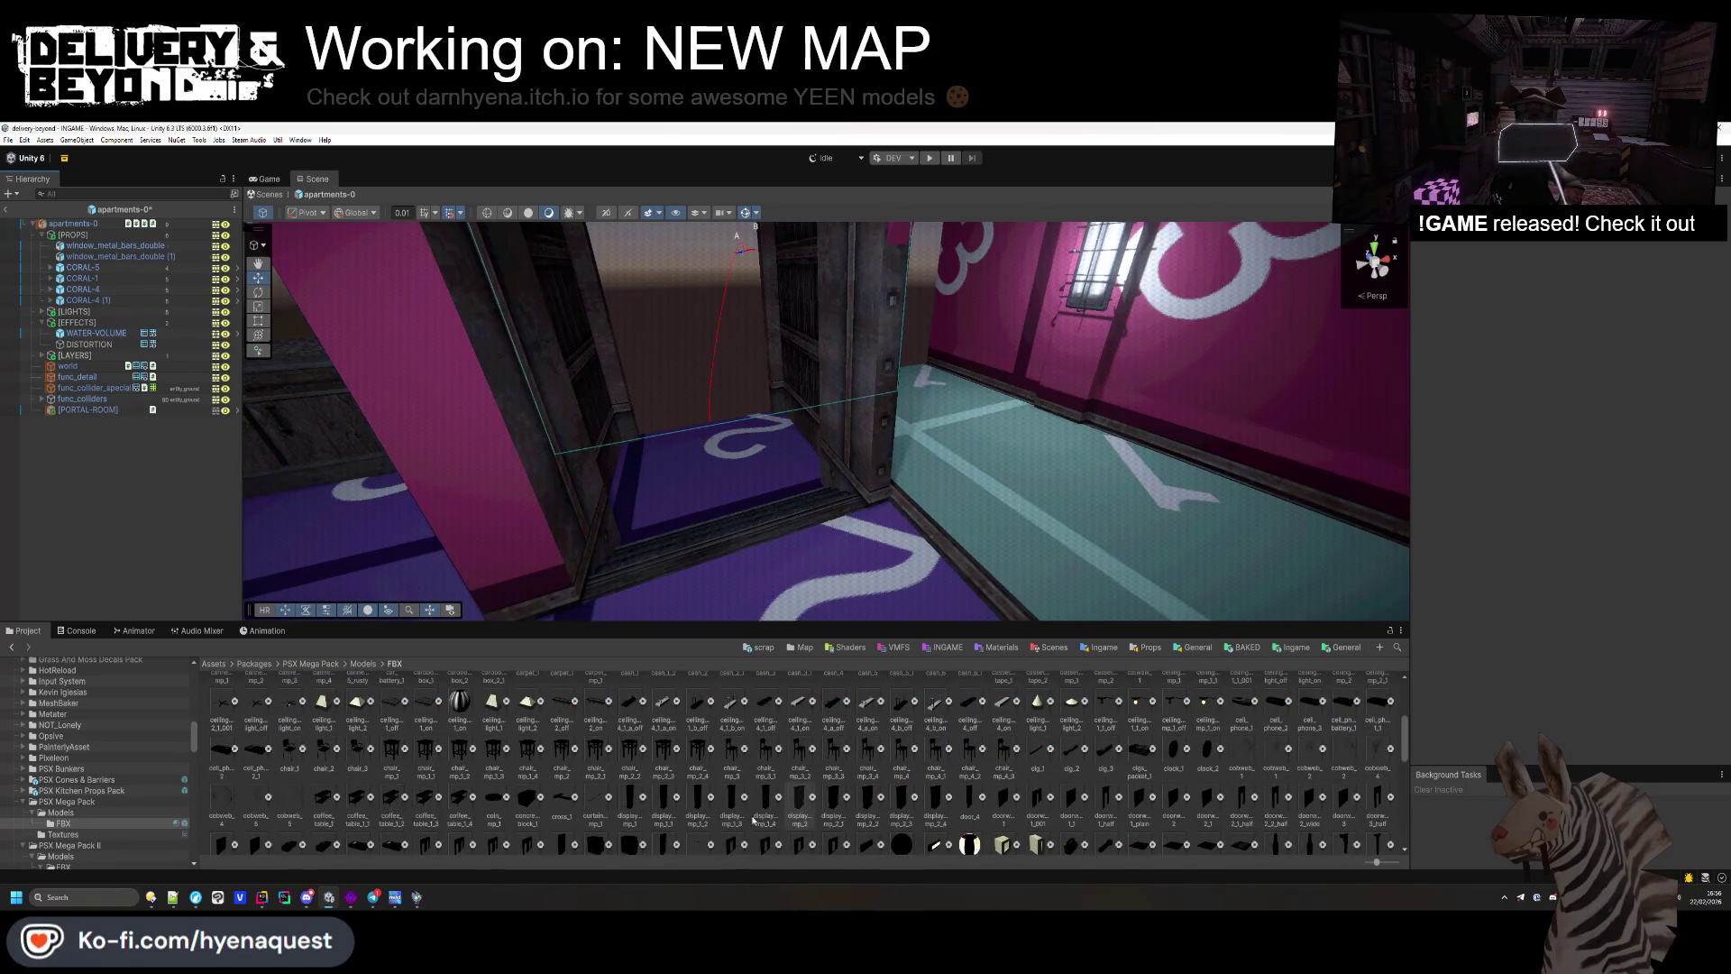
scroll(135, 775, down, 6)
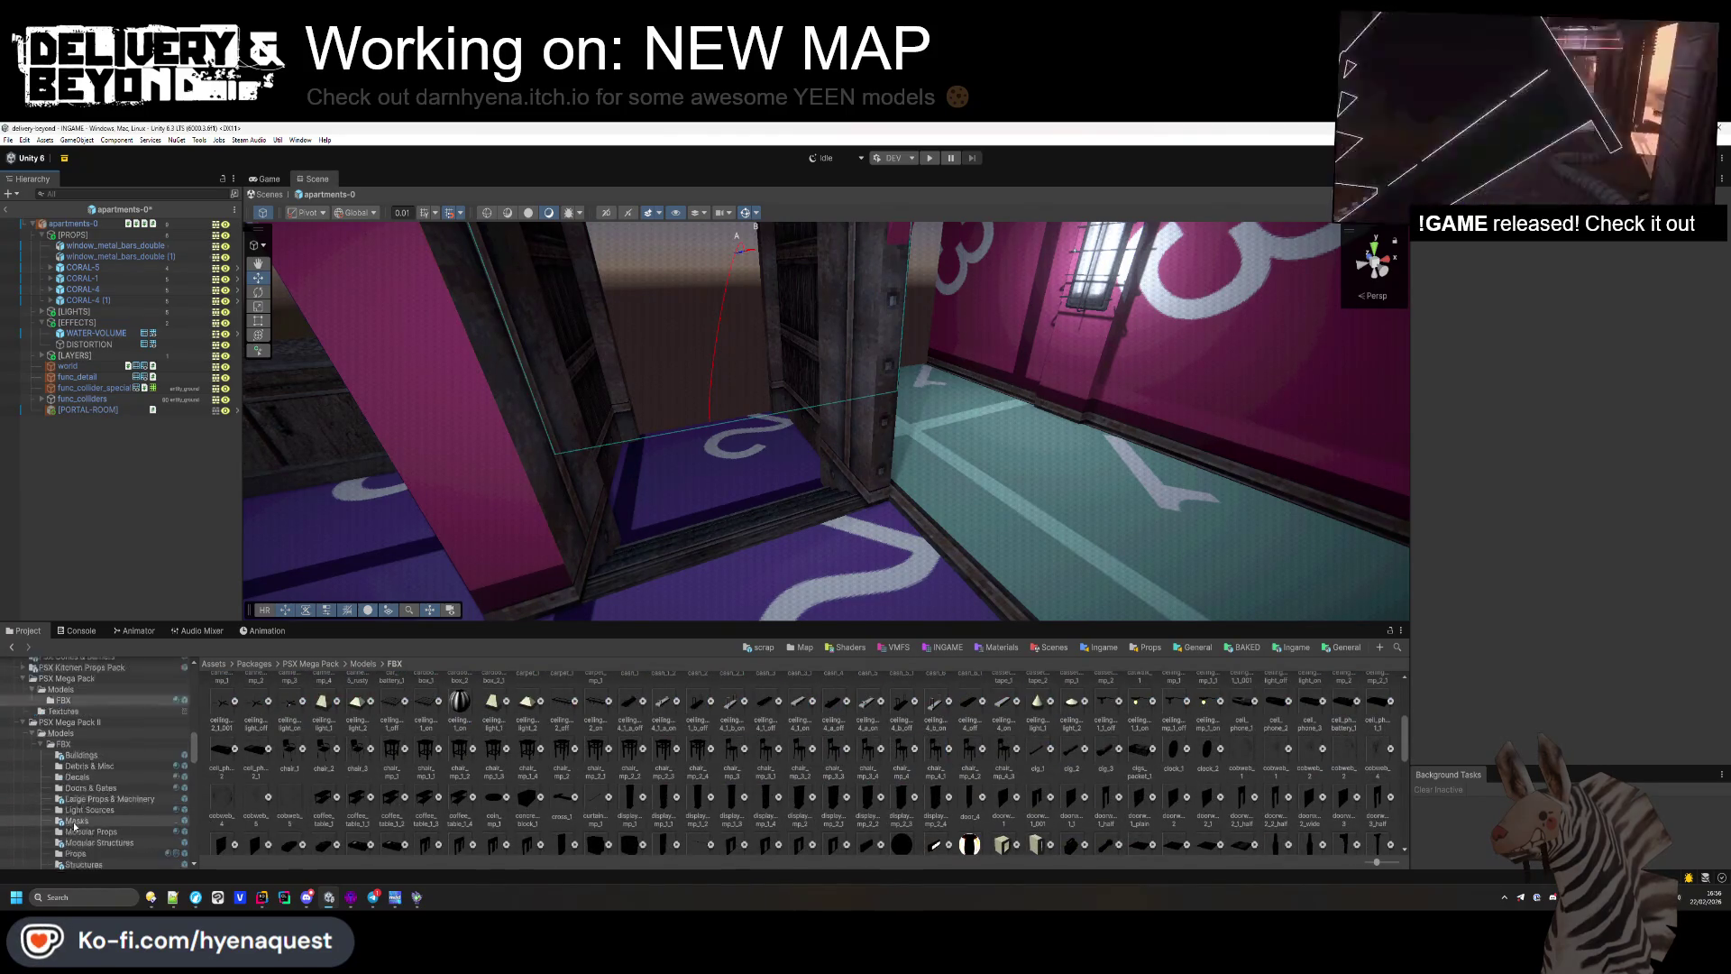
click(97, 790)
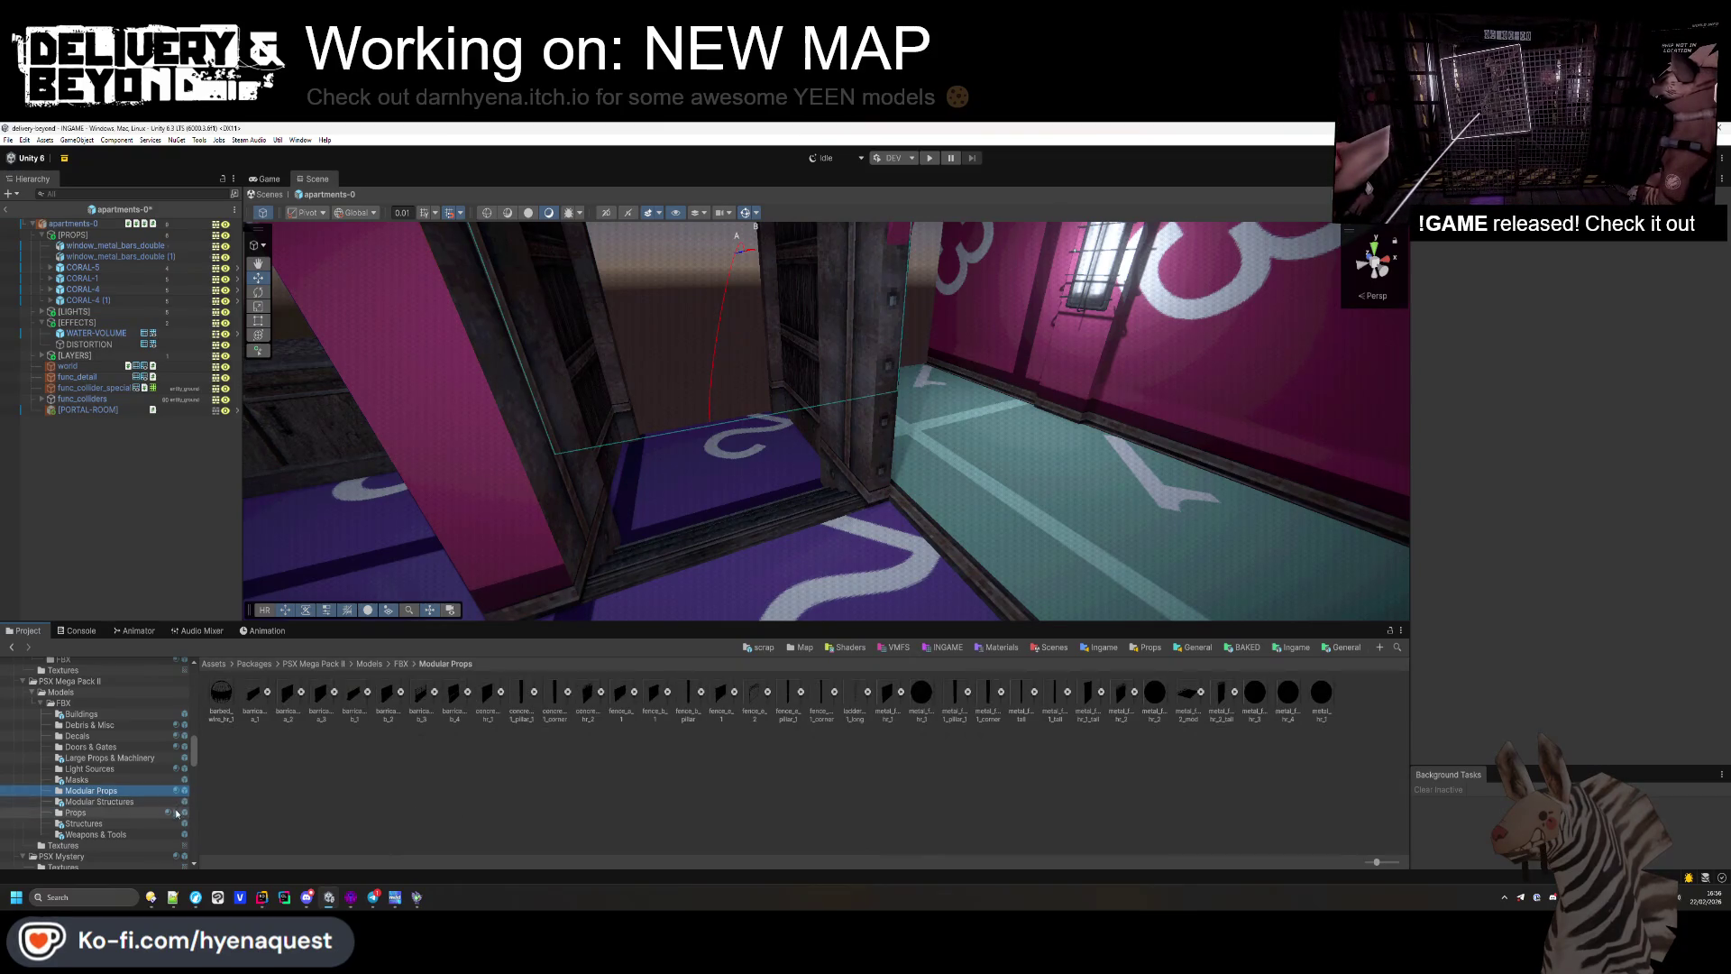
mouse_move(902, 532)
mouse_down()
mouse_move(960, 542)
mouse_move(912, 801)
mouse_move(828, 601)
mouse_move(871, 354)
mouse_up()
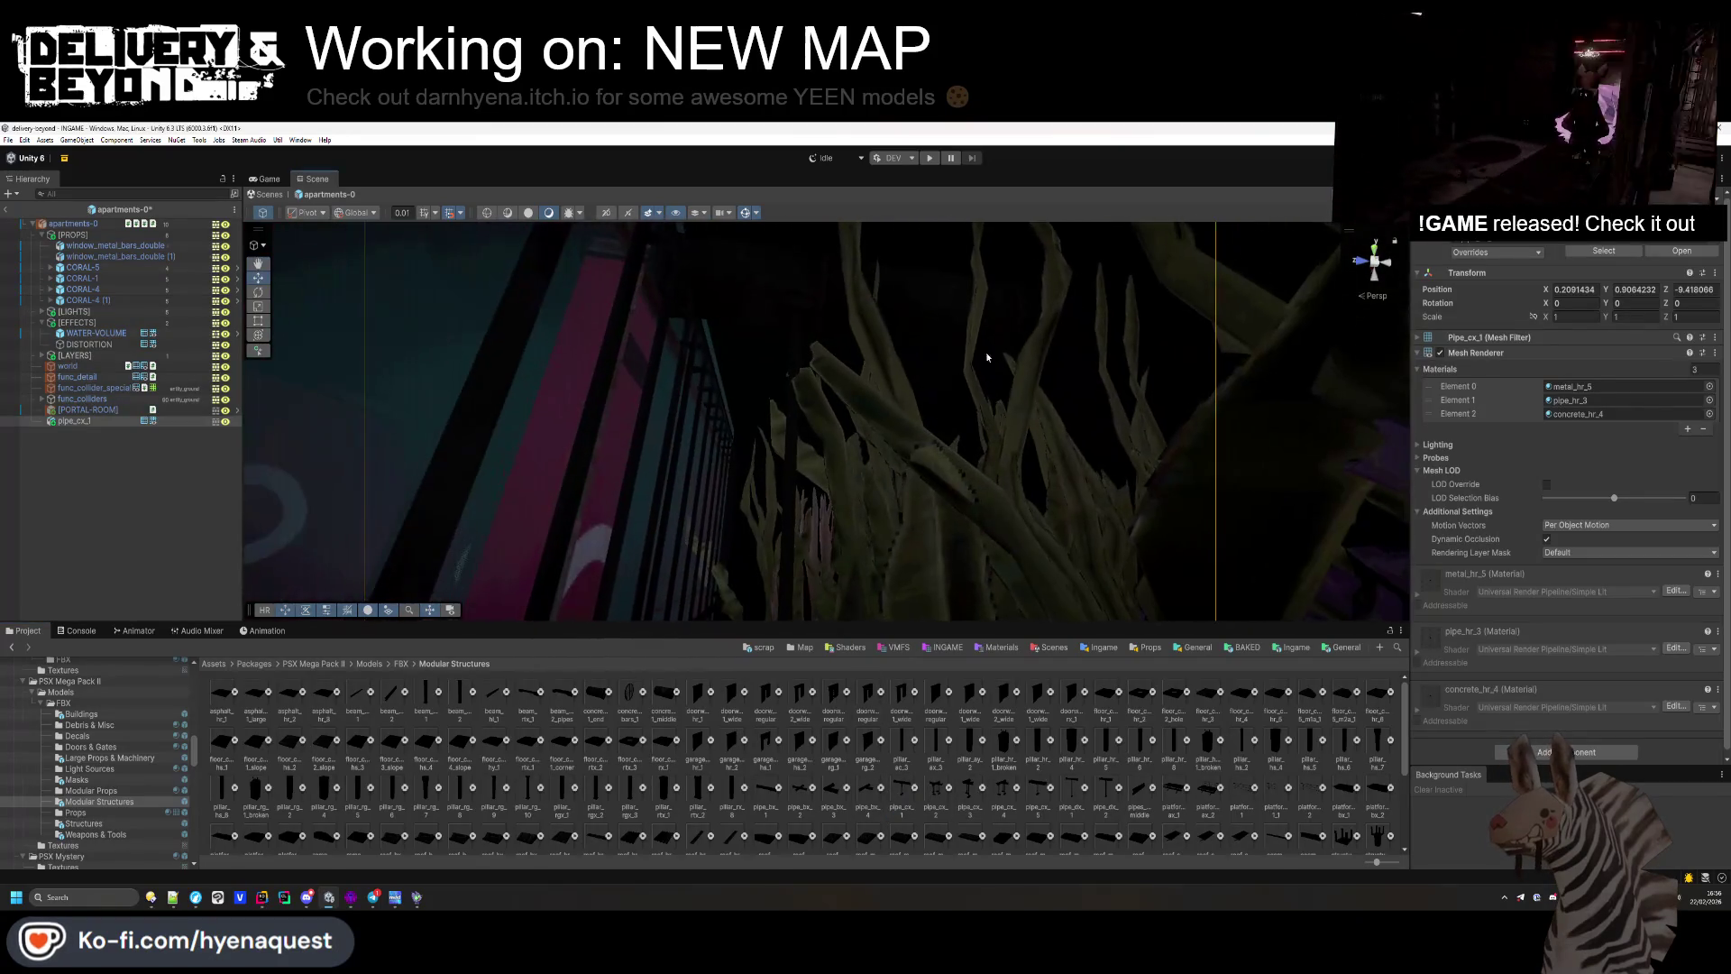
text(90)
Step: Turn the pipe 90° on Y, then lower it and shift it along X among the coral
key(Return)
key(f)
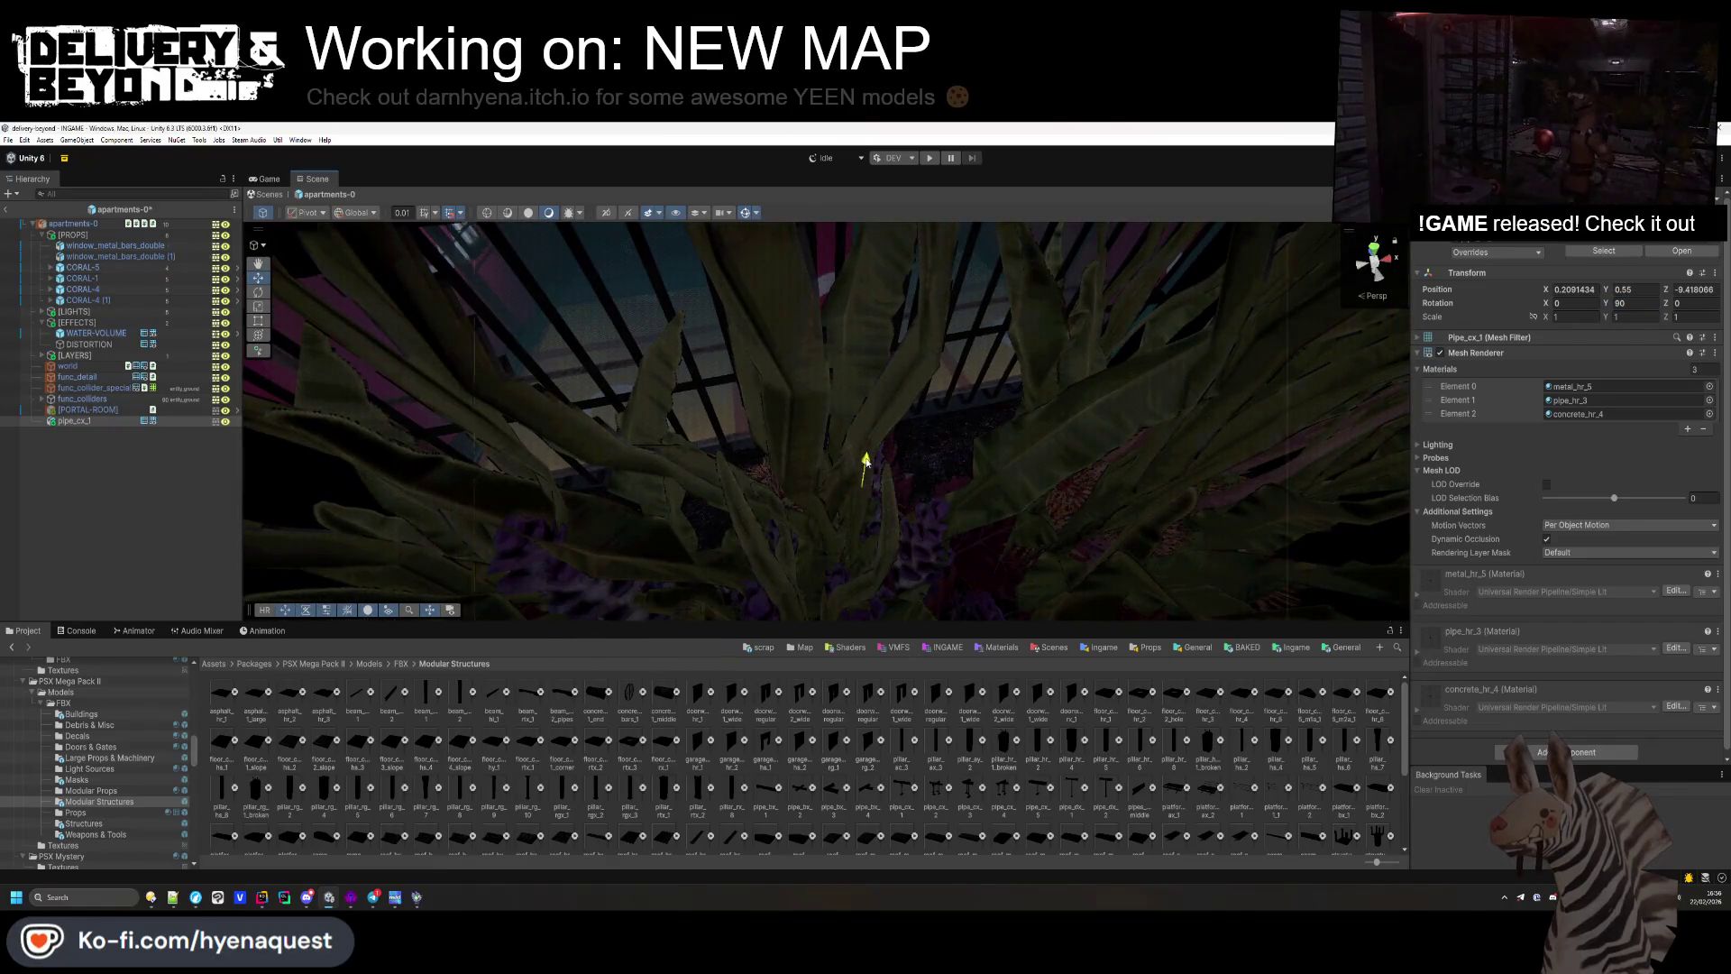
drag(865, 460, 939, 484)
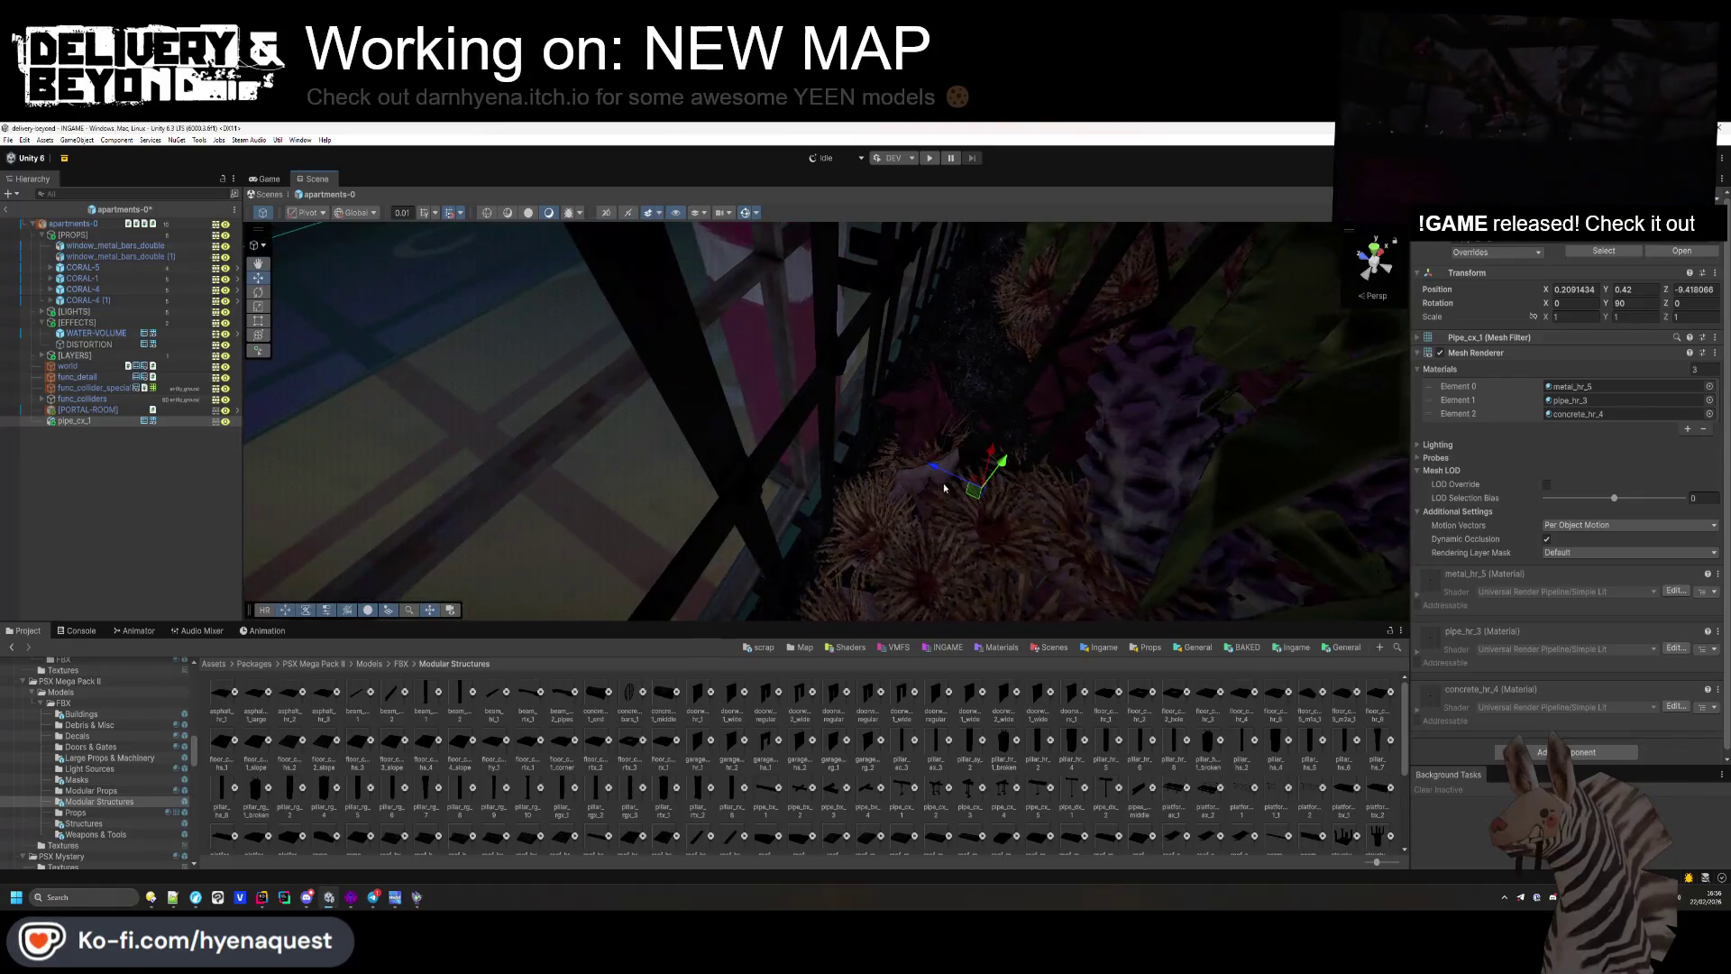
mouse_move(1014, 493)
mouse_down()
mouse_move(1024, 375)
mouse_move(784, 442)
mouse_move(1042, 480)
mouse_up()
mouse_move(780, 541)
mouse_down()
mouse_move(765, 472)
mouse_move(791, 577)
mouse_move(1039, 545)
mouse_up()
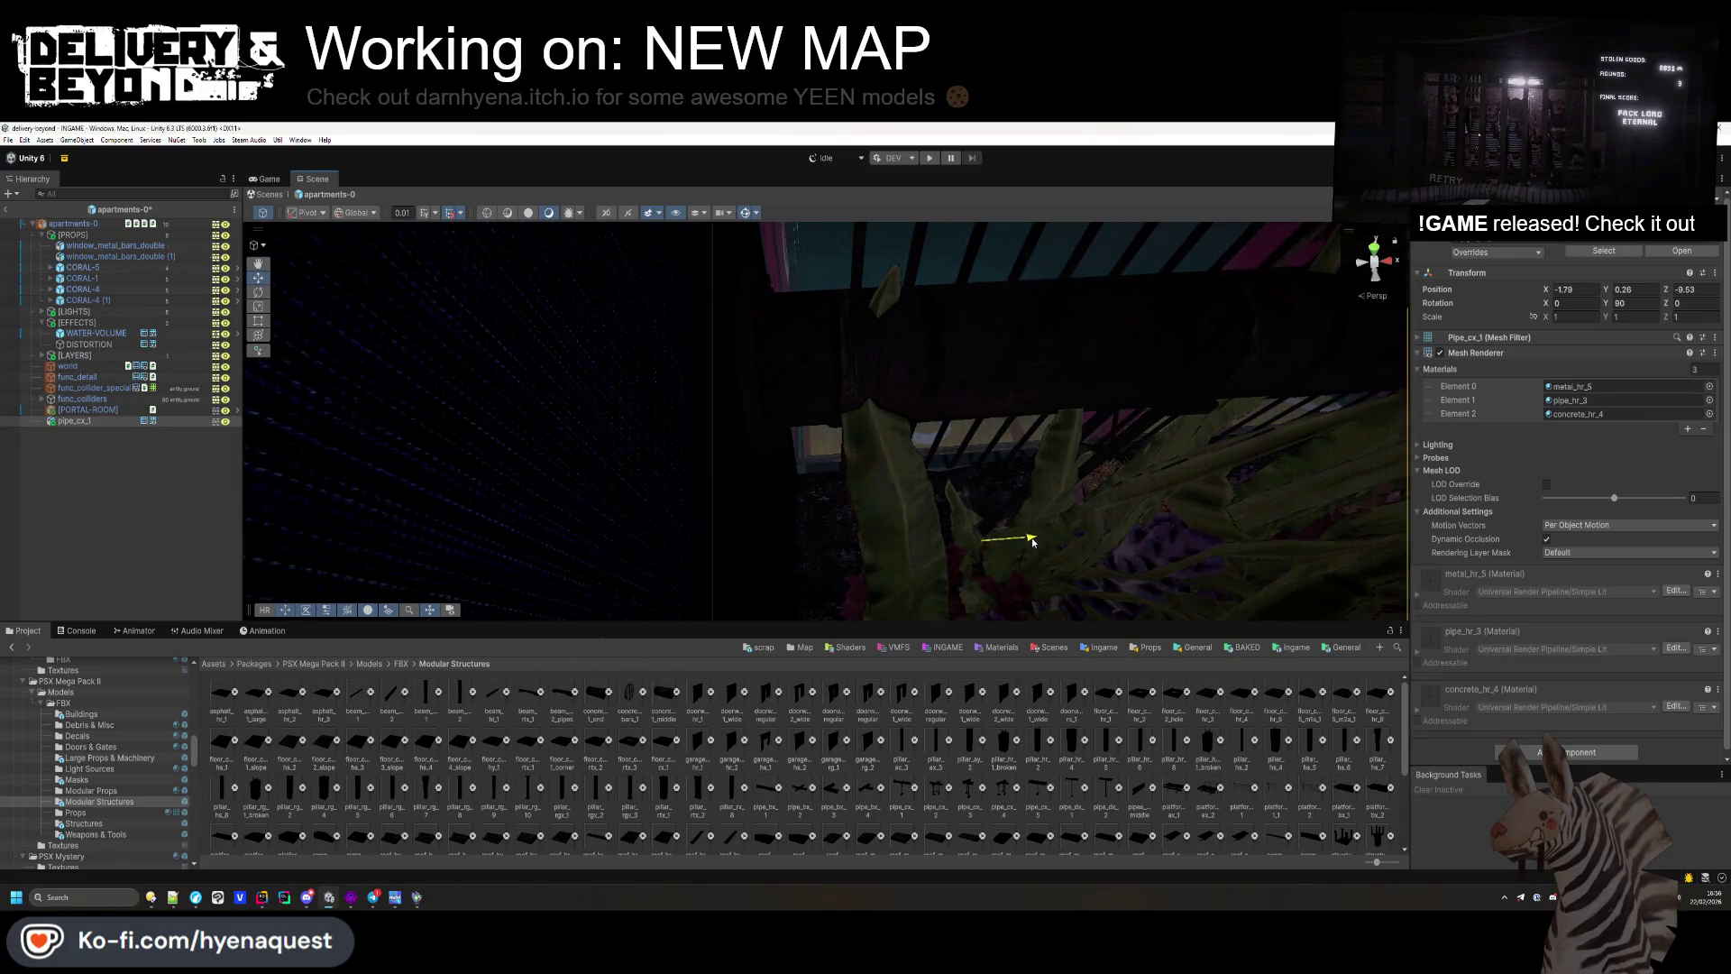
mouse_move(1042, 530)
mouse_down()
mouse_move(715, 375)
mouse_move(672, 436)
mouse_move(692, 420)
mouse_up()
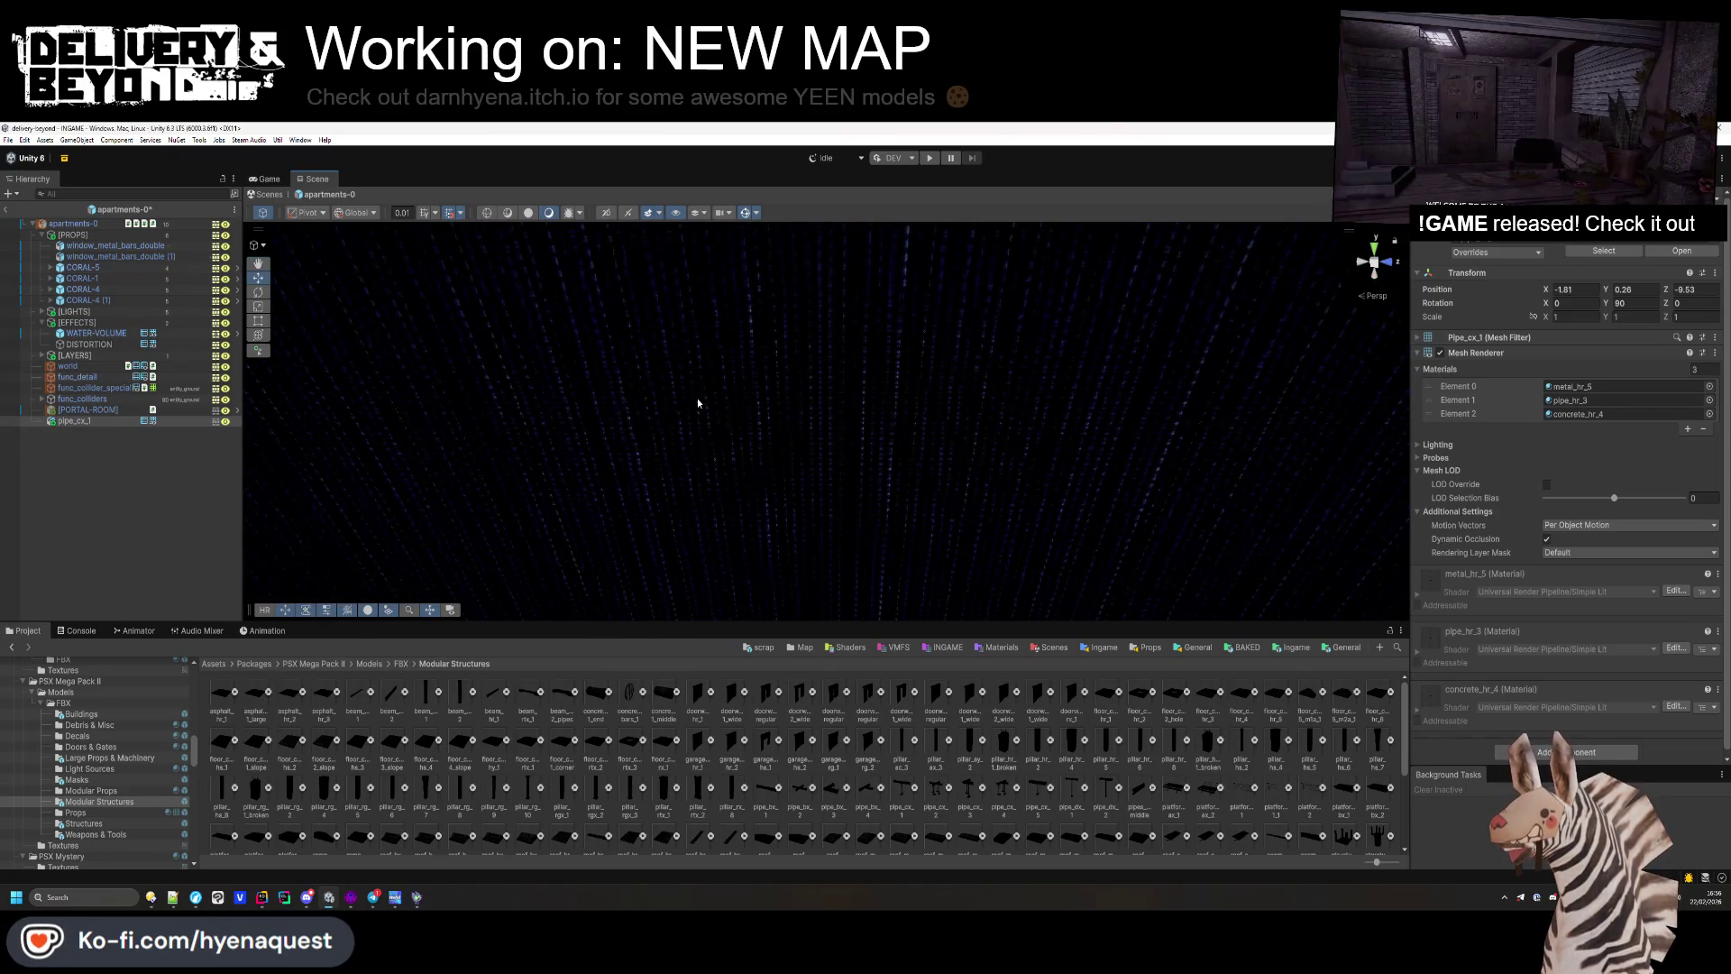
mouse_move(730, 379)
alt+mouse_down()
mouse_move(854, 279)
mouse_move(863, 350)
mouse_move(815, 398)
mouse_move(962, 502)
mouse_move(1035, 514)
mouse_move(915, 530)
mouse_move(808, 490)
mouse_move(663, 520)
mouse_move(680, 468)
mouse_move(664, 367)
mouse_move(595, 337)
mouse_move(599, 321)
mouse_move(645, 336)
mouse_move(681, 394)
mouse_move(866, 475)
mouse_move(888, 390)
mouse_move(942, 389)
mouse_move(1047, 471)
mouse_move(1490, 644)
mouse_move(1394, 670)
alt+mouse_up()
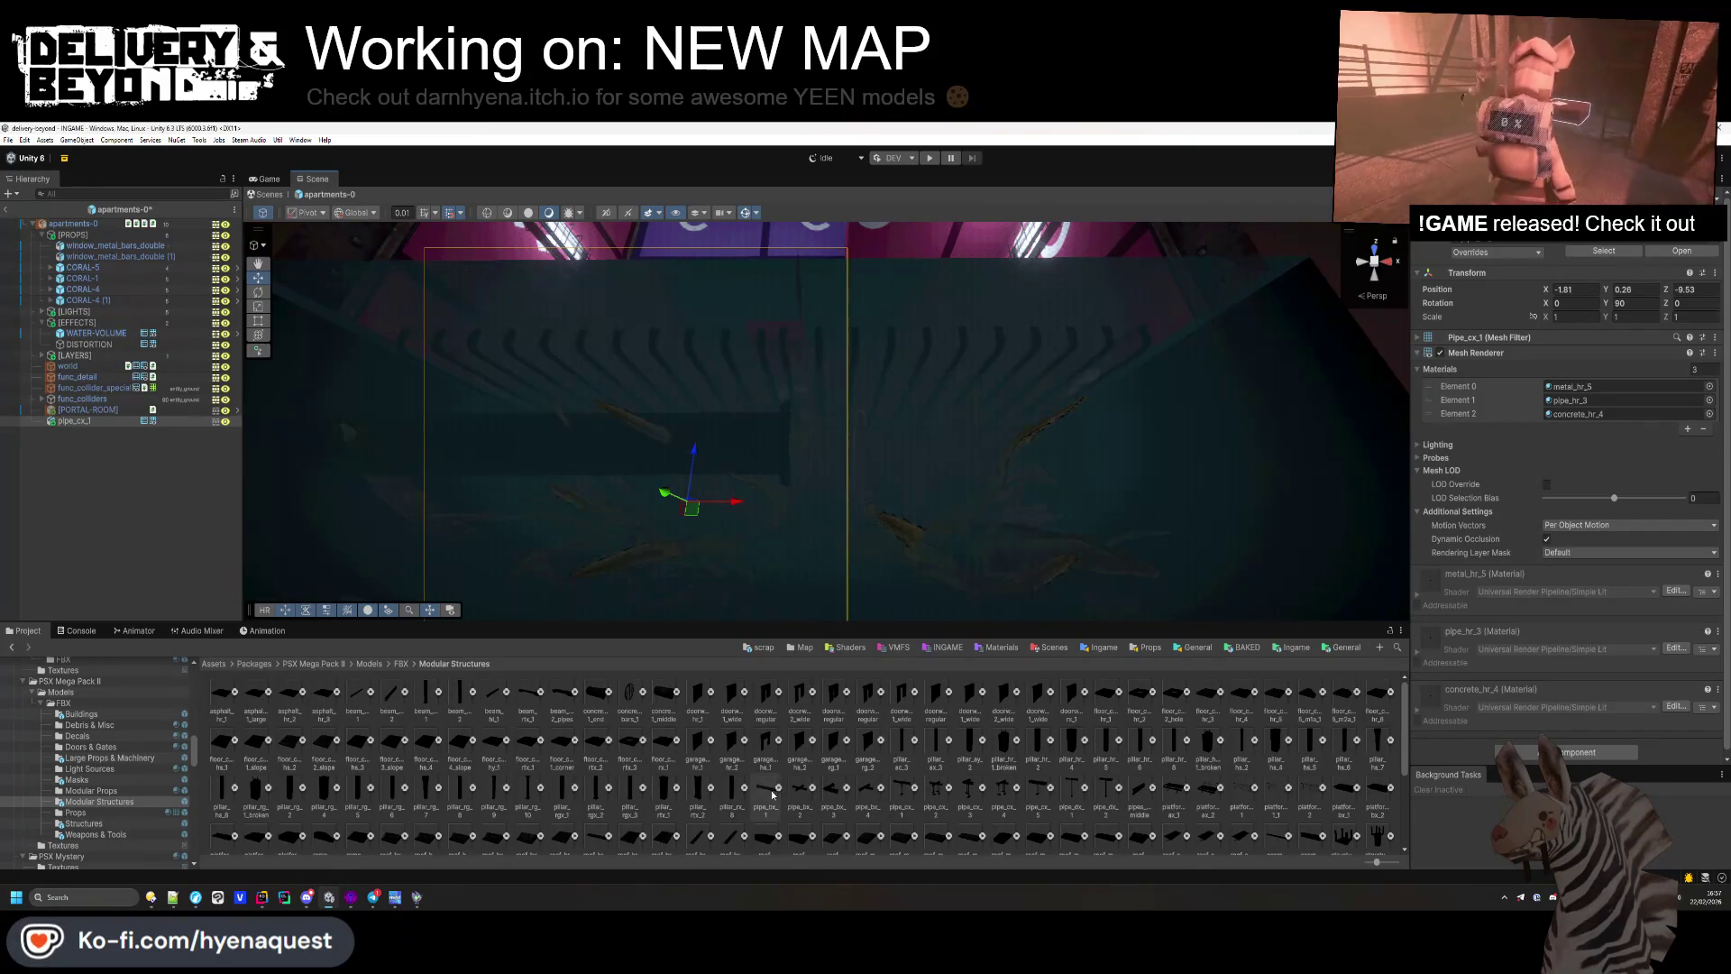
Step: Add a second pipe, give it the first pipe's world transform, and slide it right
drag(203, 471, 139, 450)
click(745, 371)
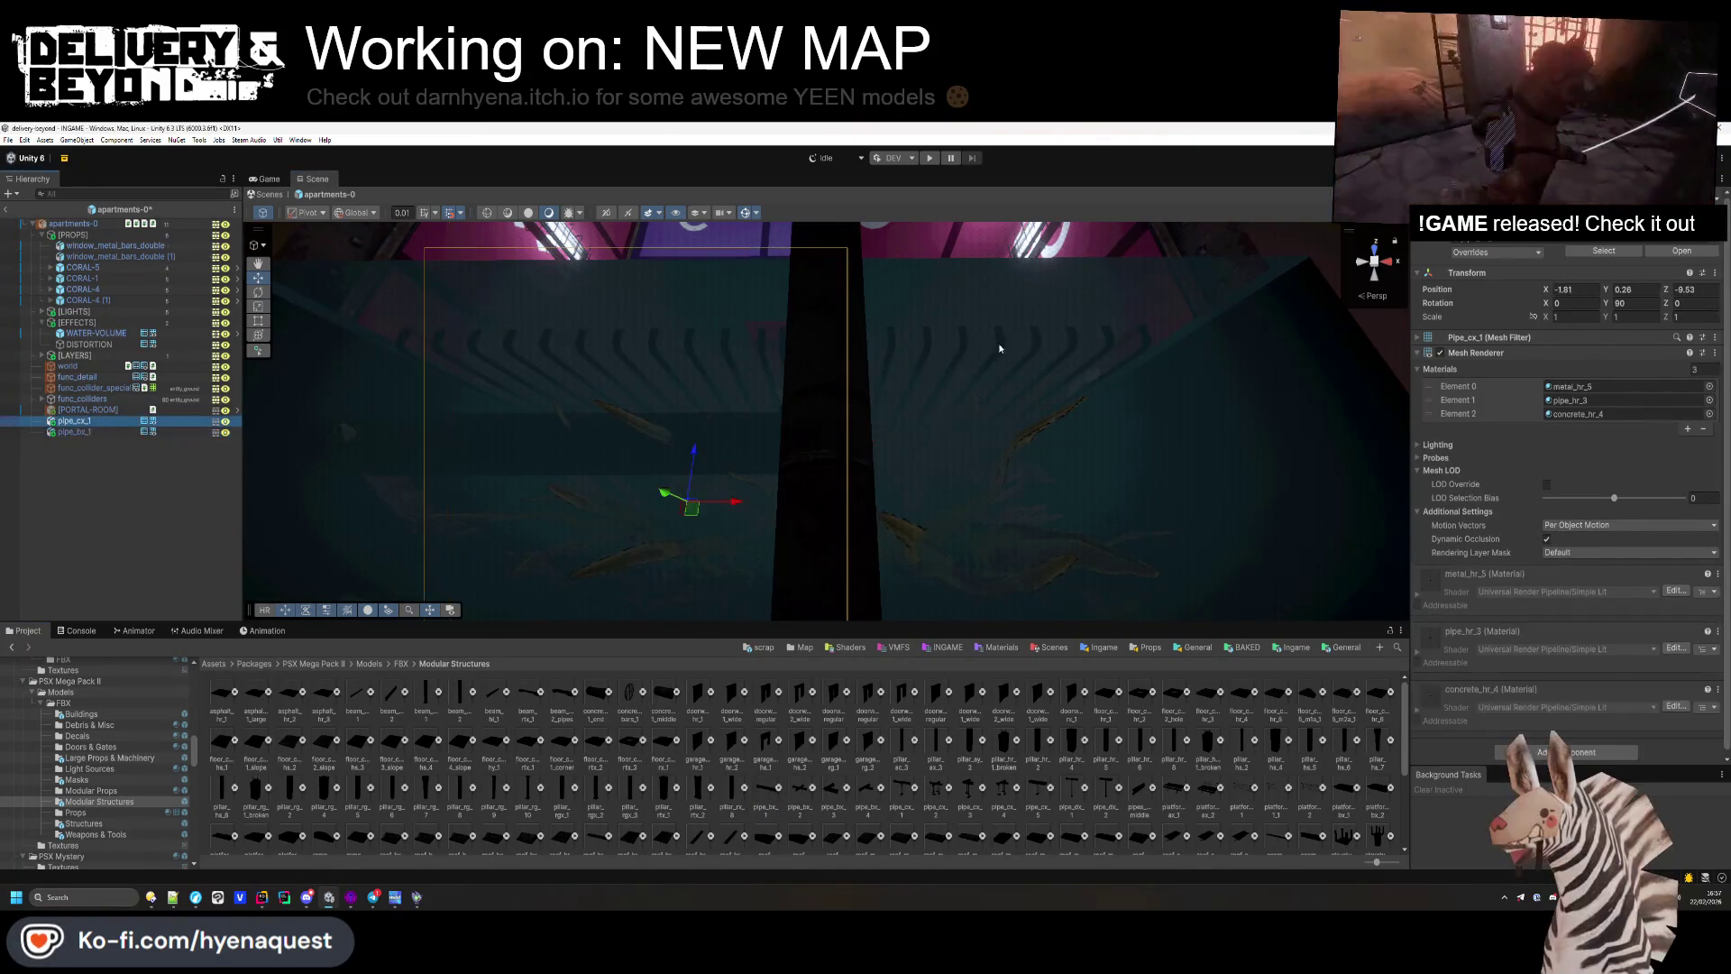
right_click(1504, 284)
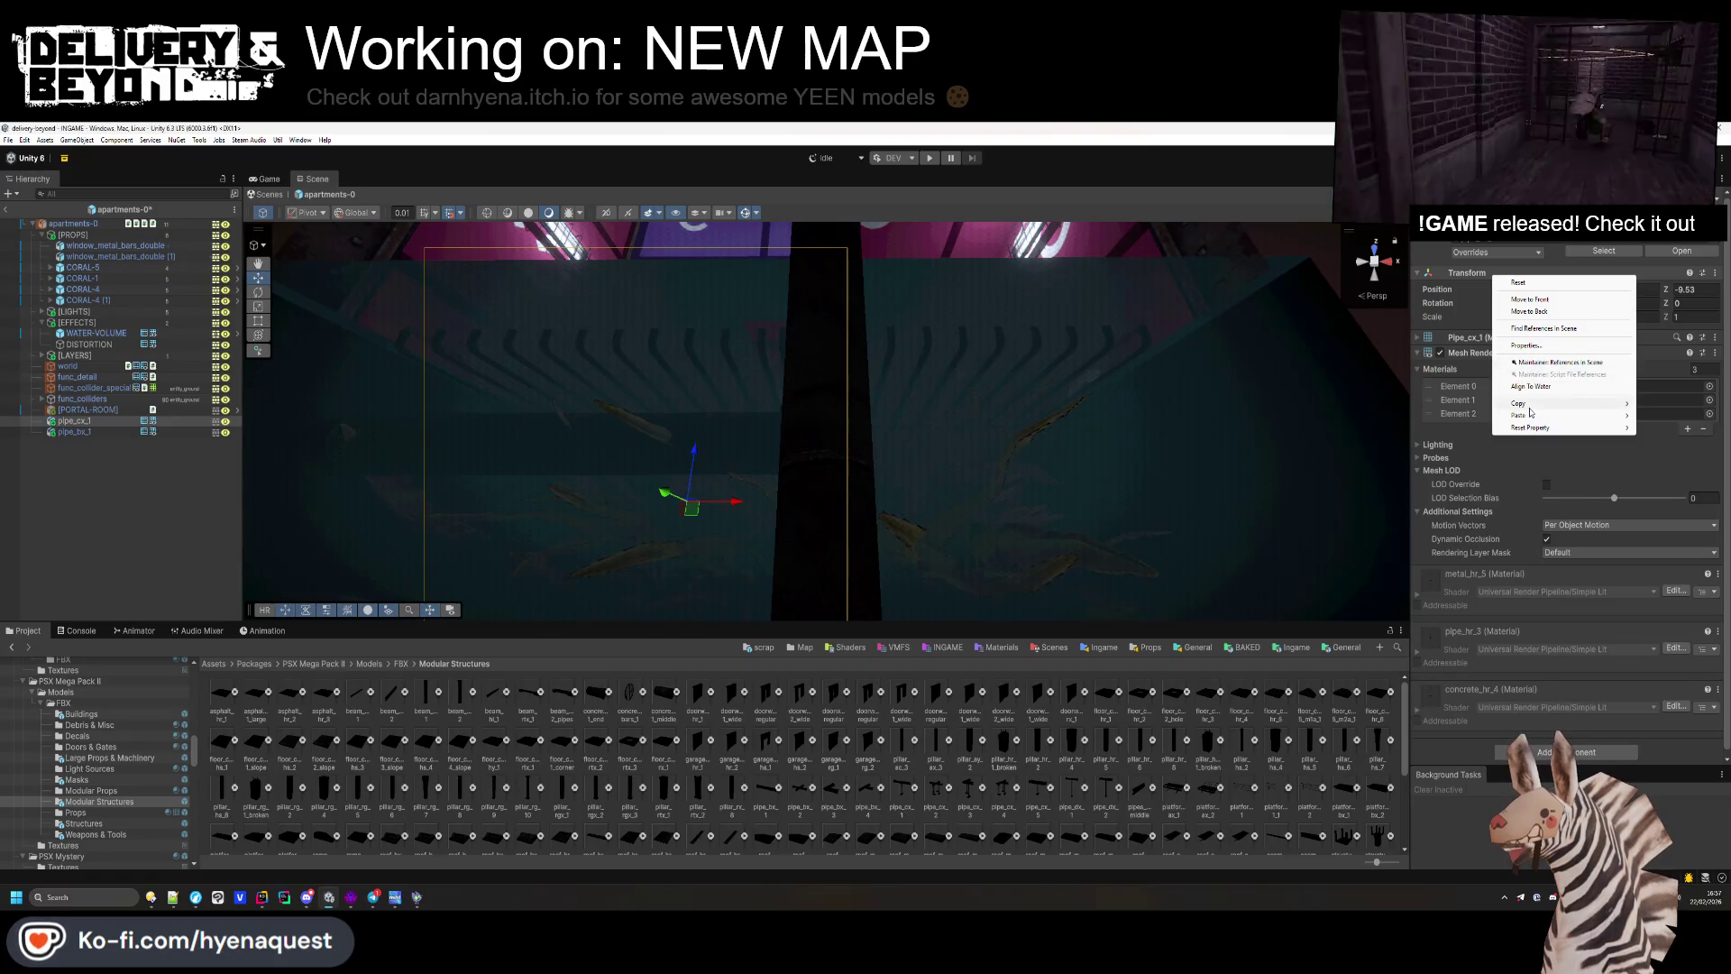
mouse_move(1530, 415)
click(1675, 444)
click(130, 432)
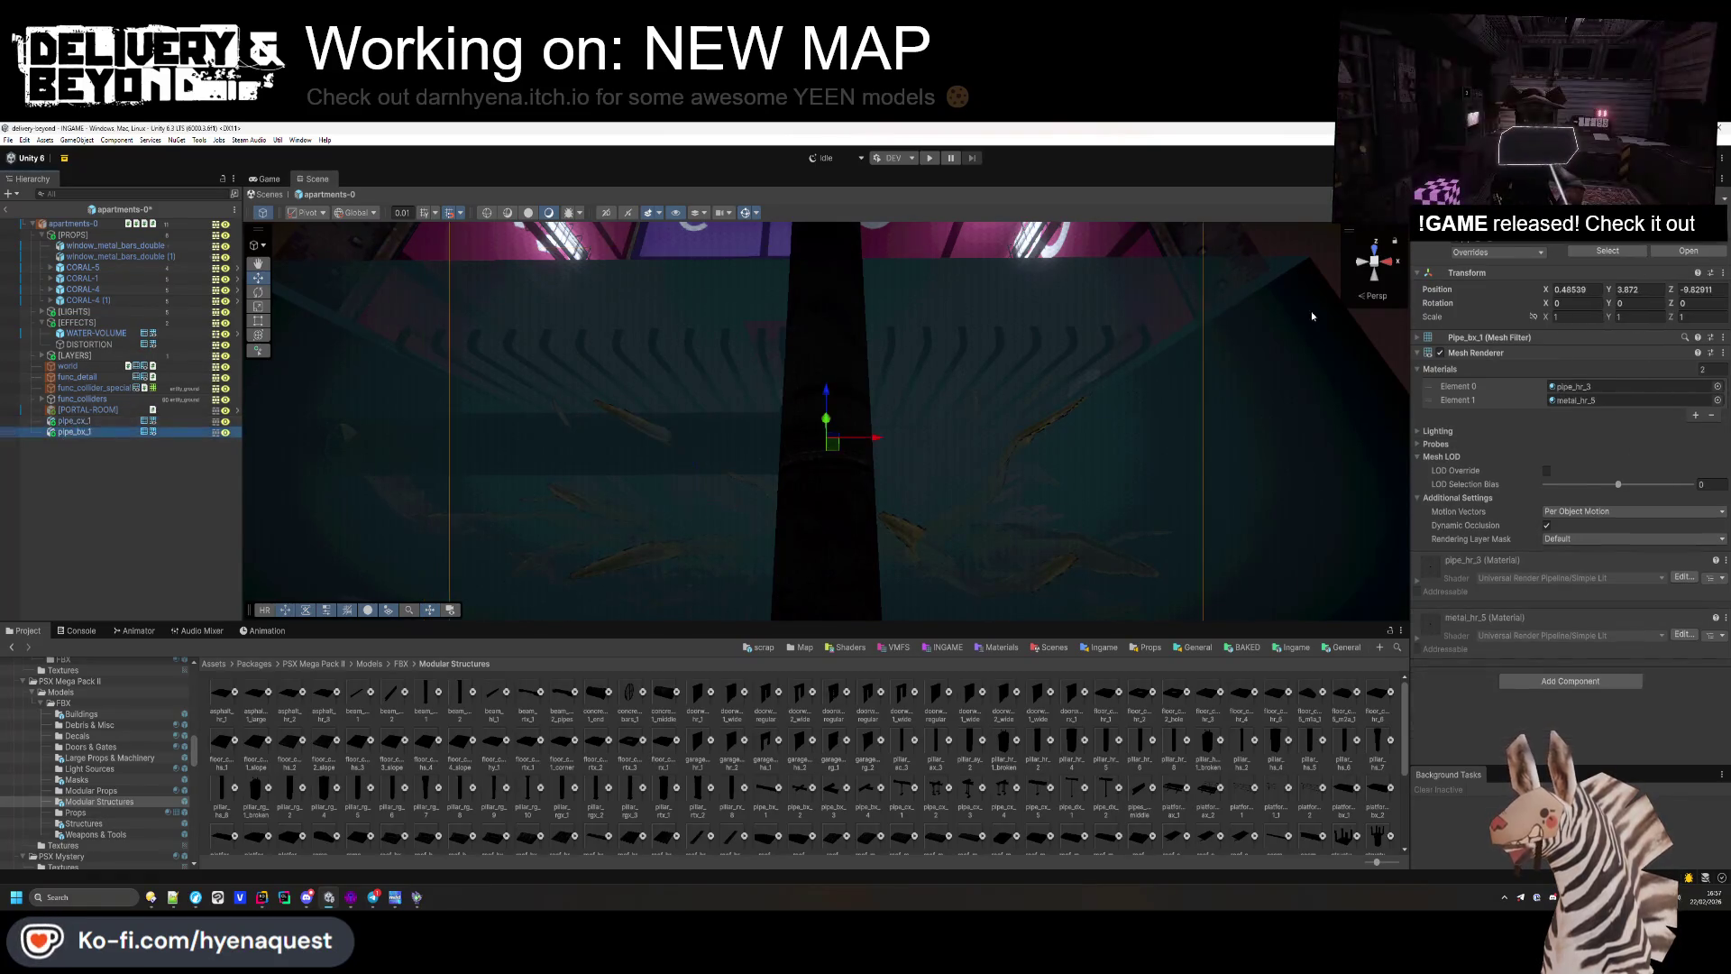
right_click(1484, 273)
mouse_move(1531, 415)
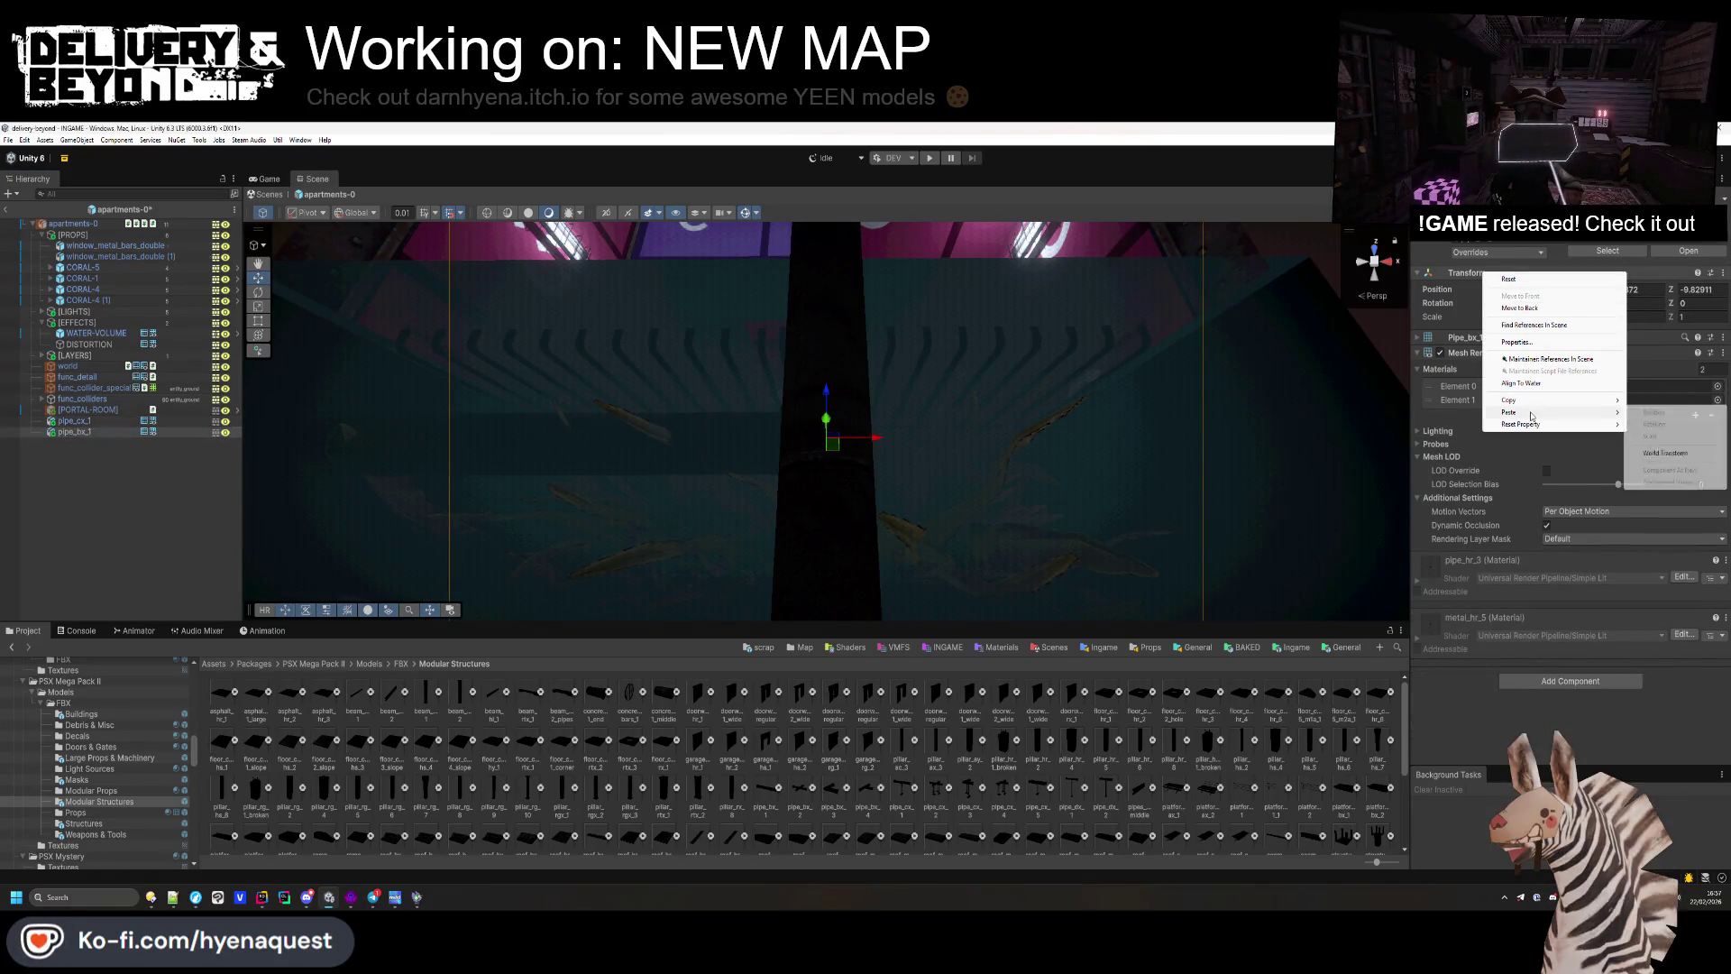
click(1667, 454)
mouse_move(790, 458)
mouse_down()
mouse_move(984, 484)
mouse_move(963, 405)
mouse_move(977, 343)
mouse_move(1062, 434)
mouse_up()
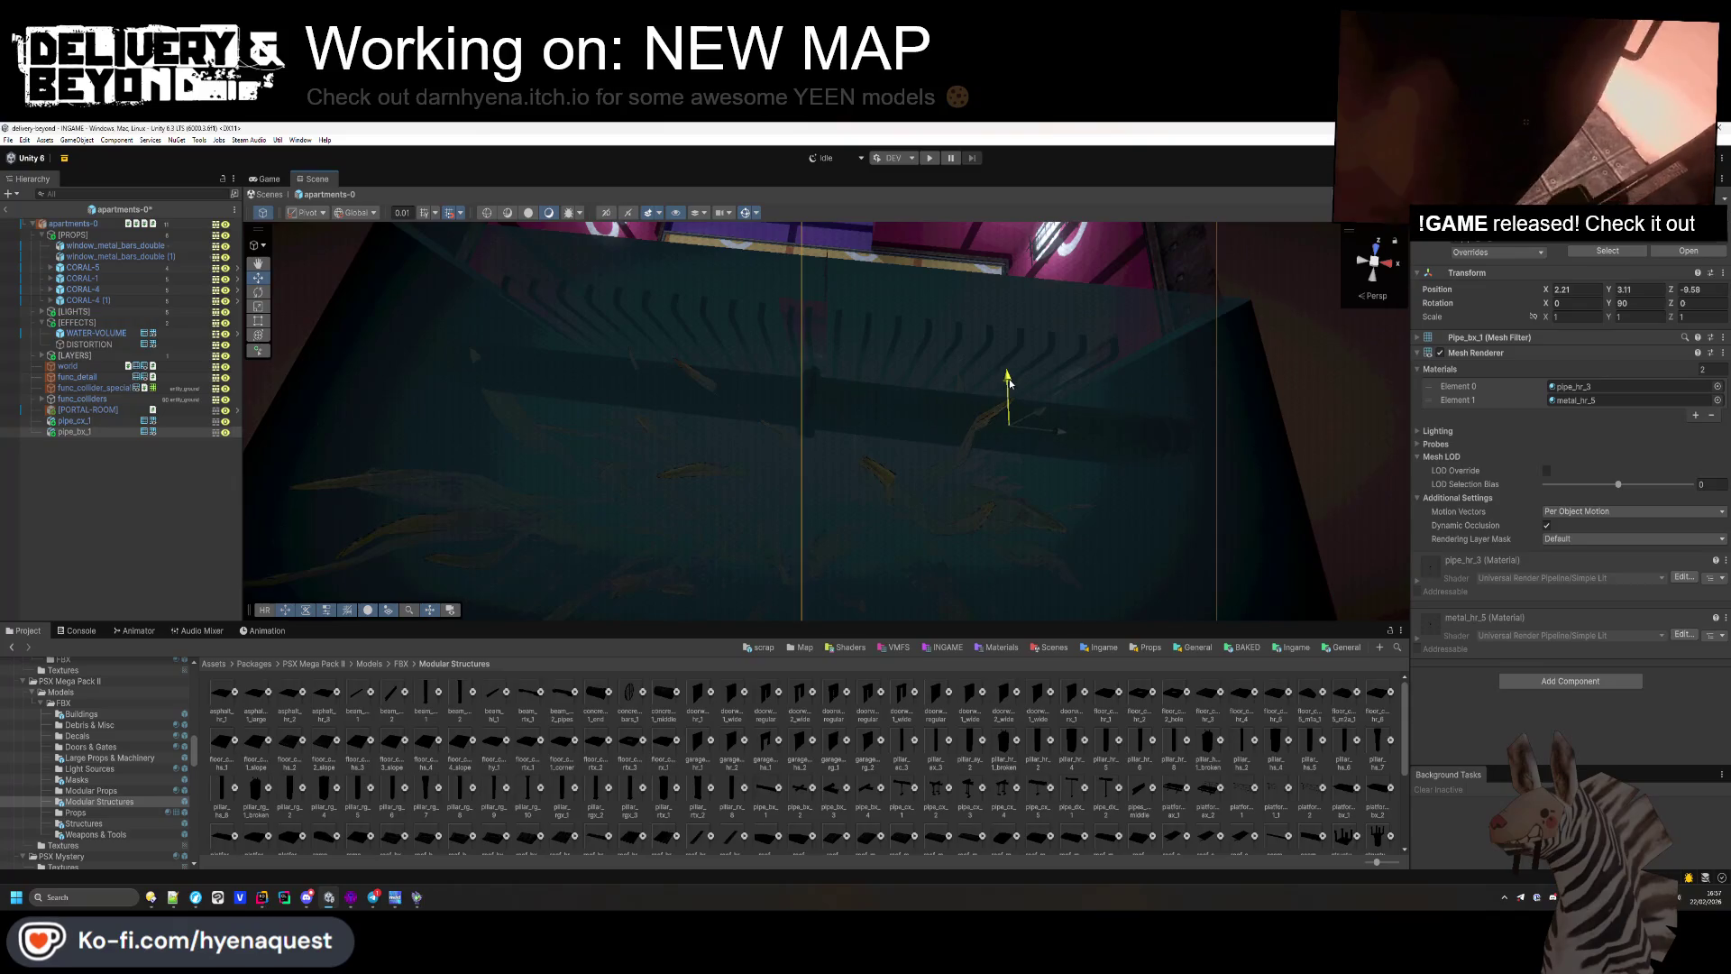
Step: Shorten pipe_lo_1 to Z scale 0.92 and slide it on X to 2.03, 2.91, -9.53
mouse_move(920, 416)
mouse_down()
mouse_move(842, 452)
mouse_move(1024, 332)
mouse_move(1003, 290)
mouse_up()
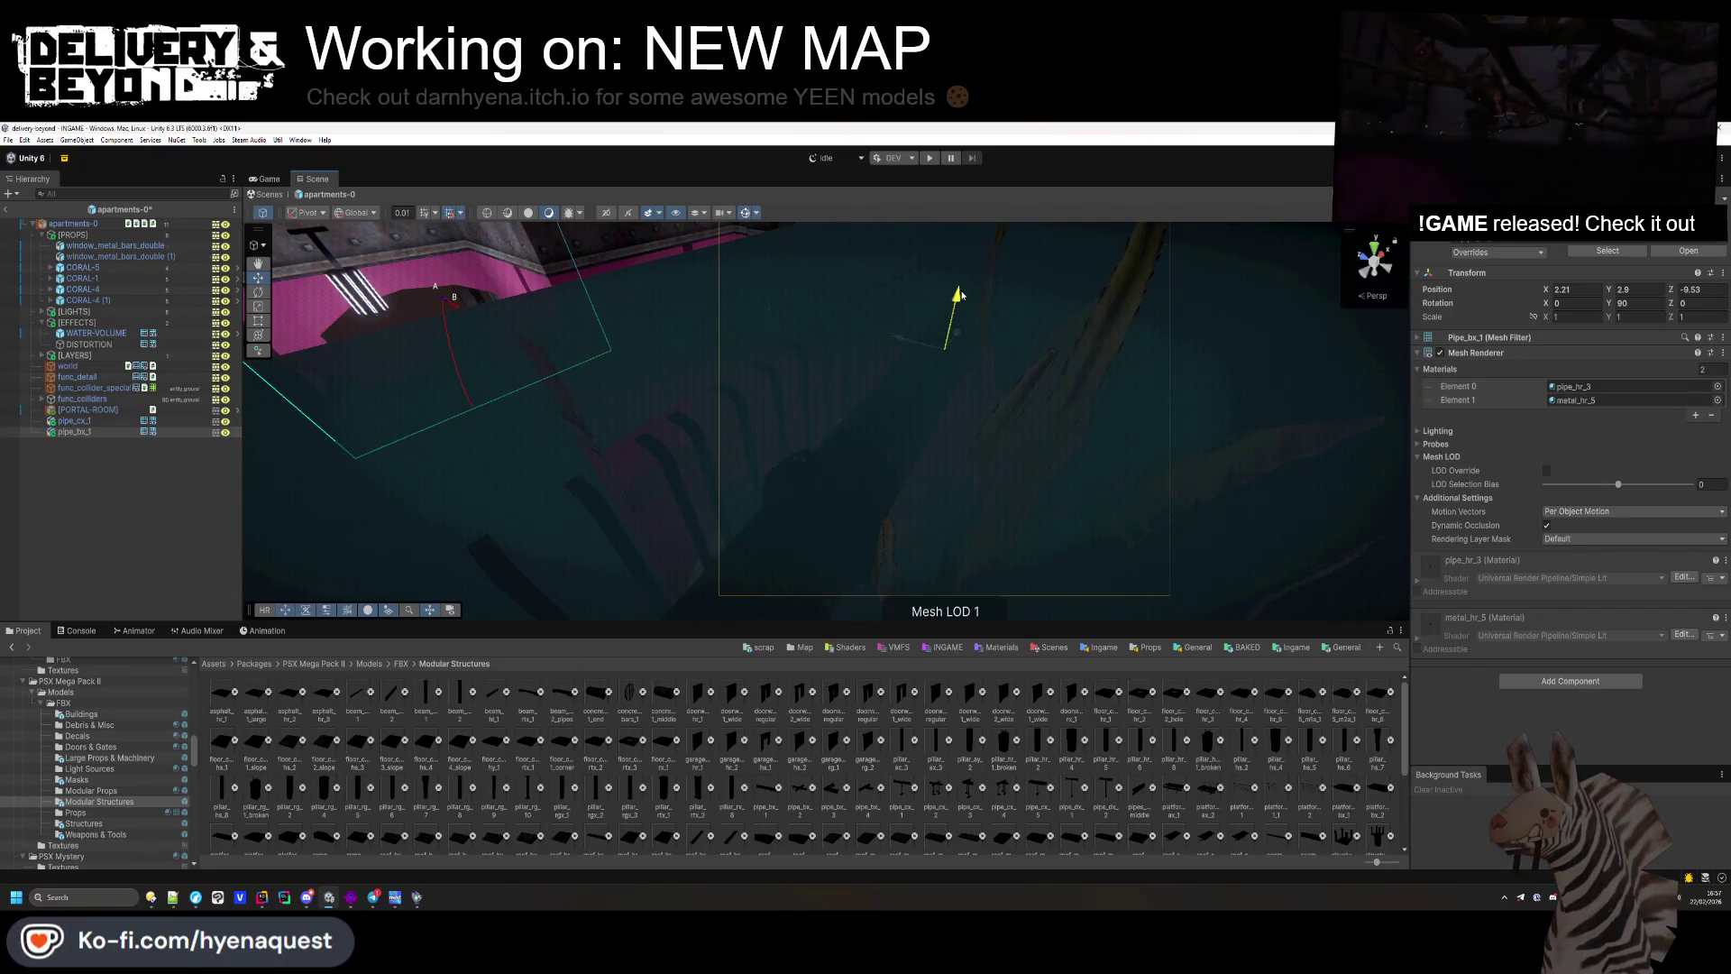
mouse_move(957, 309)
mouse_down()
mouse_move(784, 394)
mouse_move(803, 240)
mouse_move(1138, 414)
mouse_up()
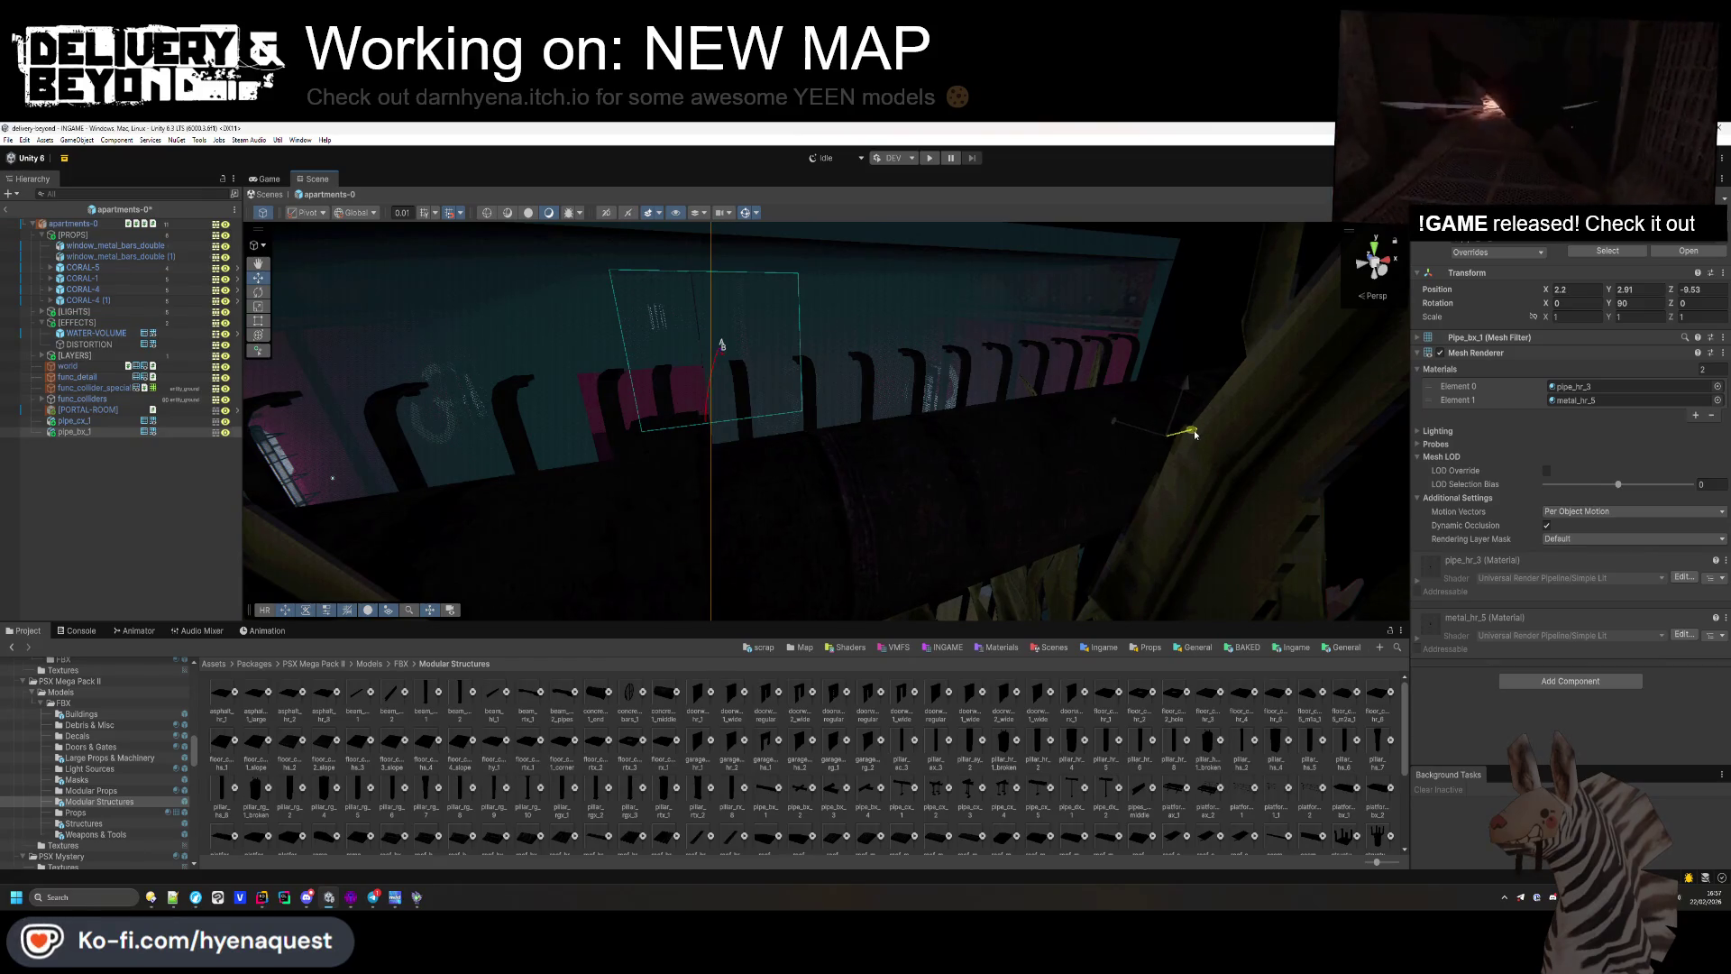
mouse_move(1015, 455)
mouse_down()
mouse_move(1043, 495)
mouse_move(1187, 412)
mouse_move(1361, 459)
mouse_up()
key(f)
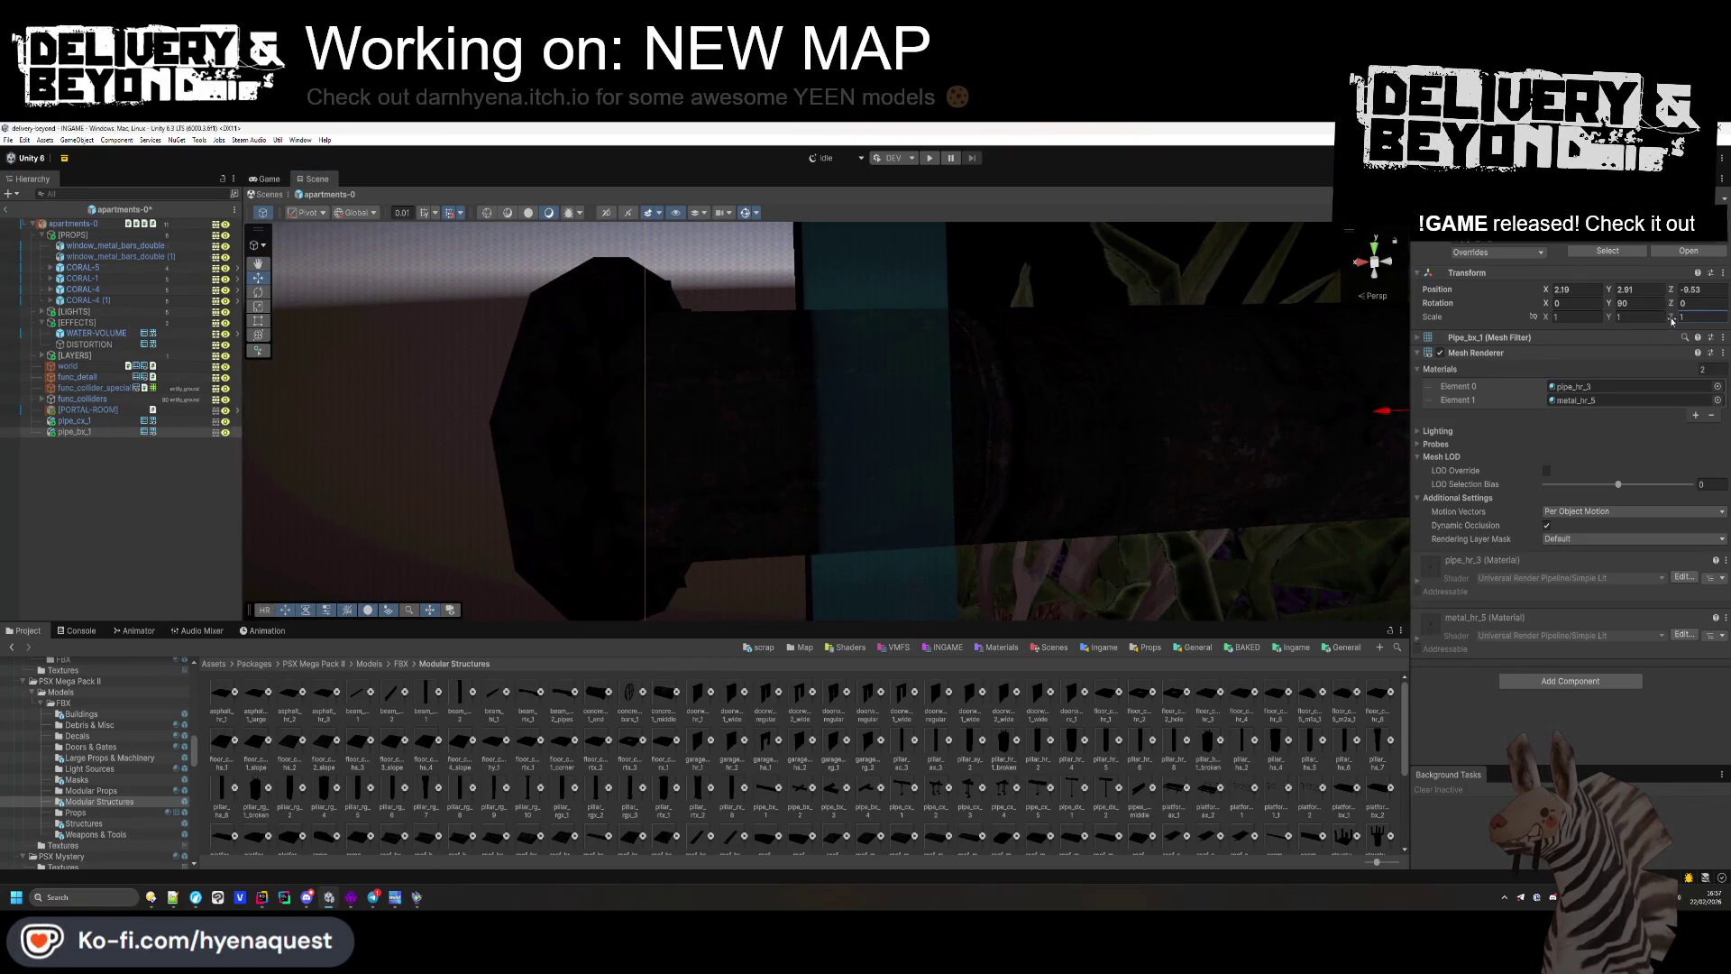
drag(1672, 320, 1669, 320)
mouse_move(955, 378)
mouse_down()
mouse_move(1014, 318)
mouse_move(660, 353)
mouse_up()
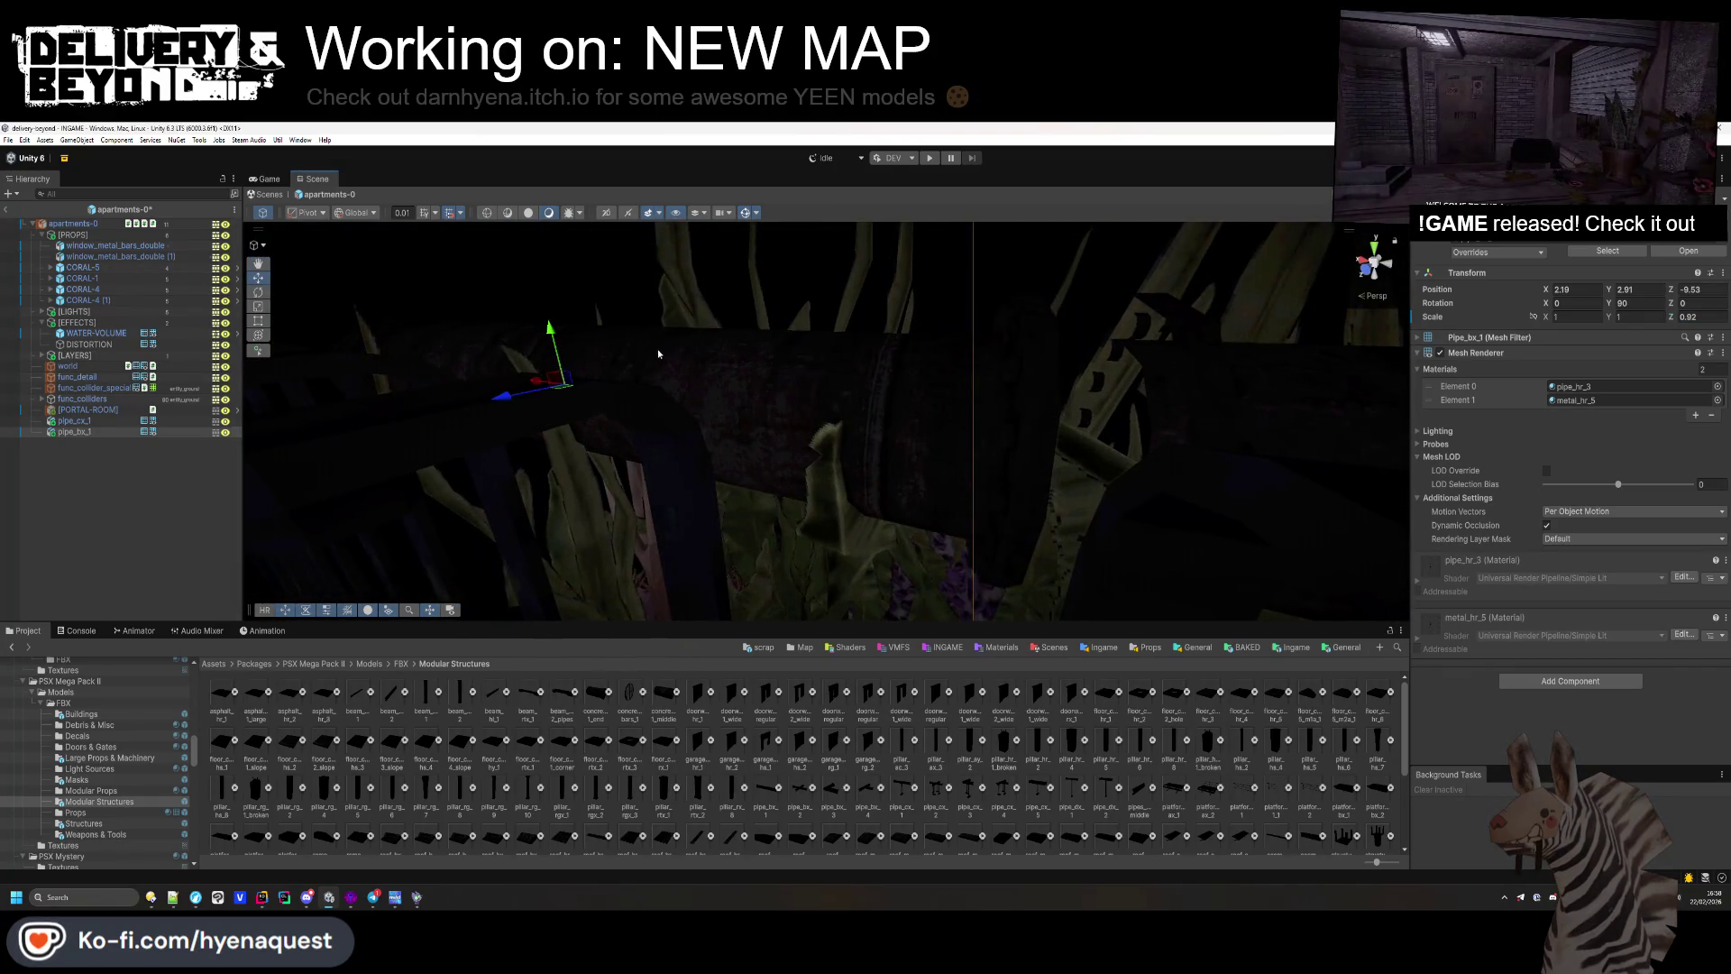
mouse_move(540, 383)
mouse_down()
mouse_move(646, 343)
mouse_move(657, 367)
mouse_move(657, 353)
mouse_move(760, 348)
mouse_up()
Step: Move both pipe pieces, pipe_lo_1 and pipe_lo_2, into the [PROPS] group
ctrl+click(74, 420)
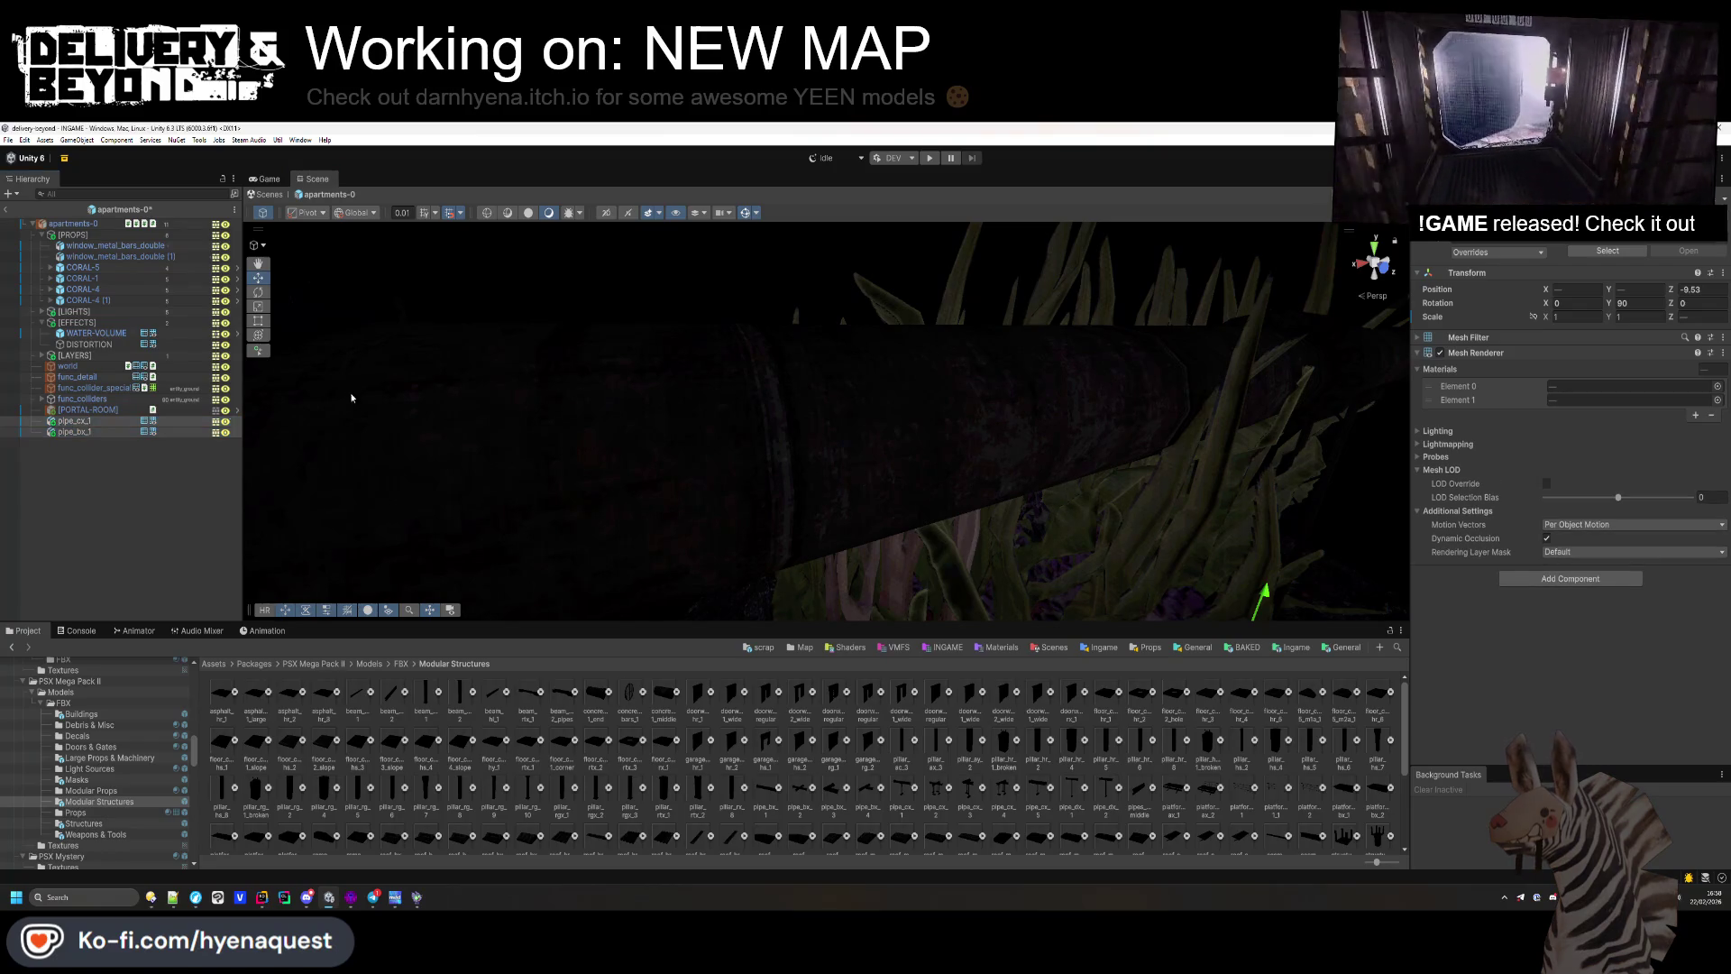
drag(90, 313, 91, 306)
drag(726, 315, 577, 329)
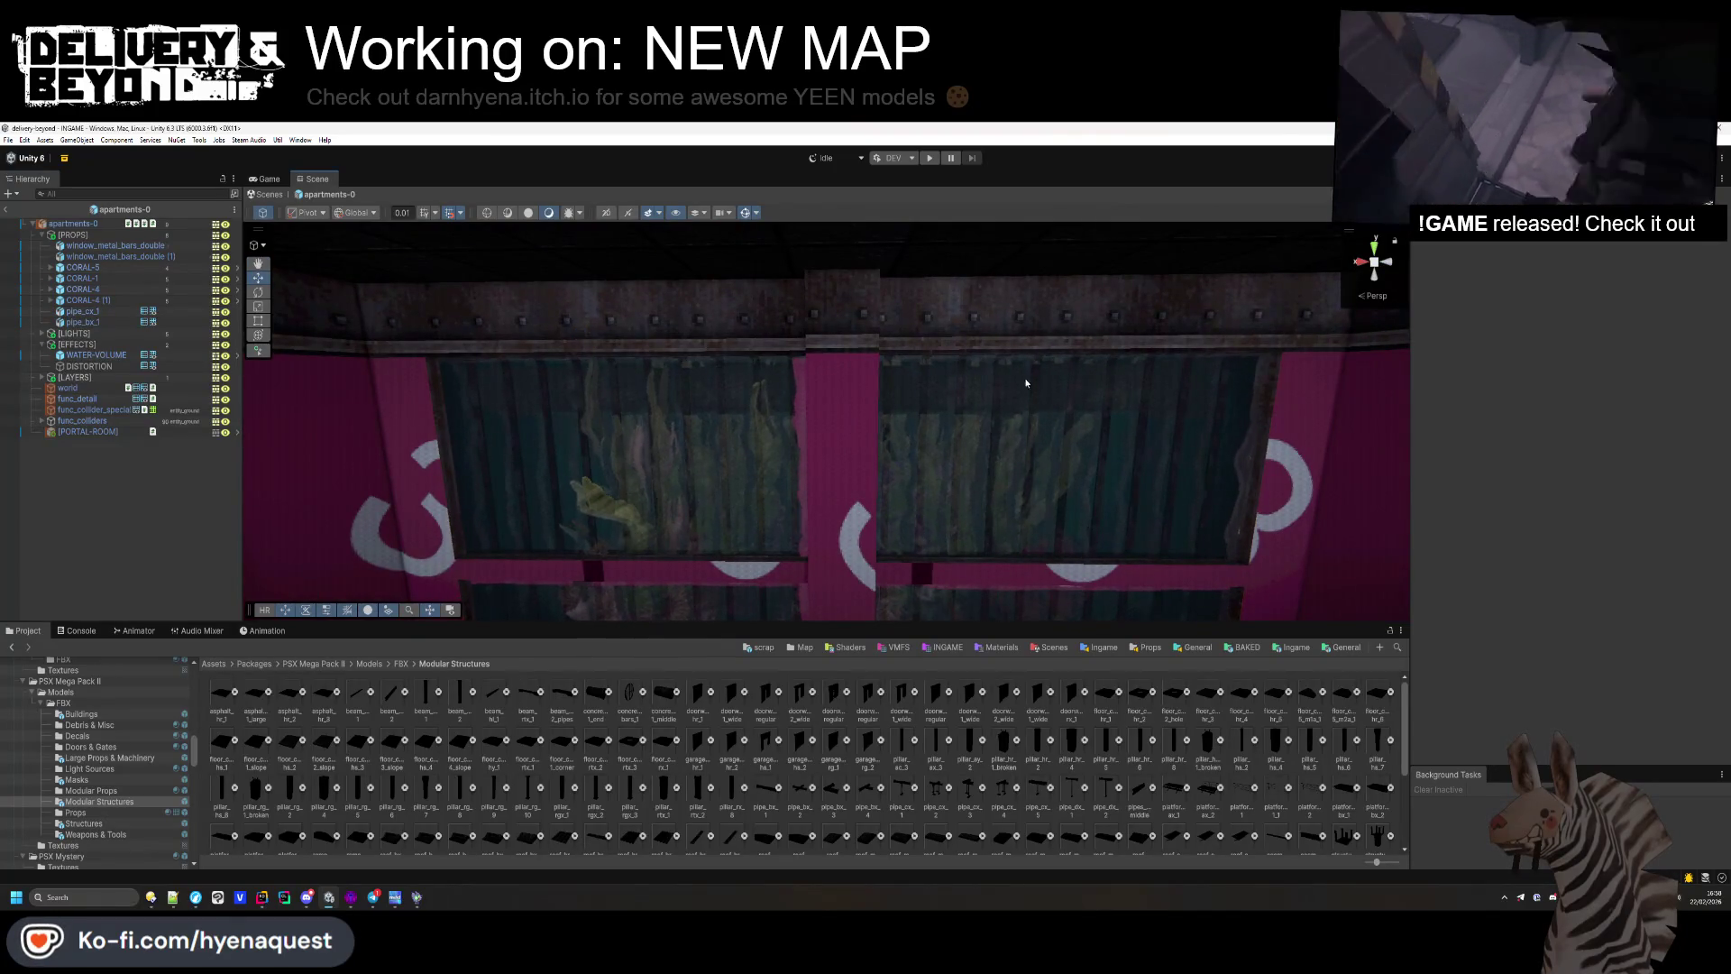
Step: Copy BUBBLE and [GODRAY] from entry-0's [EFFECTS] group, then open apartments-0 from Interiors
drag(1034, 389, 991, 442)
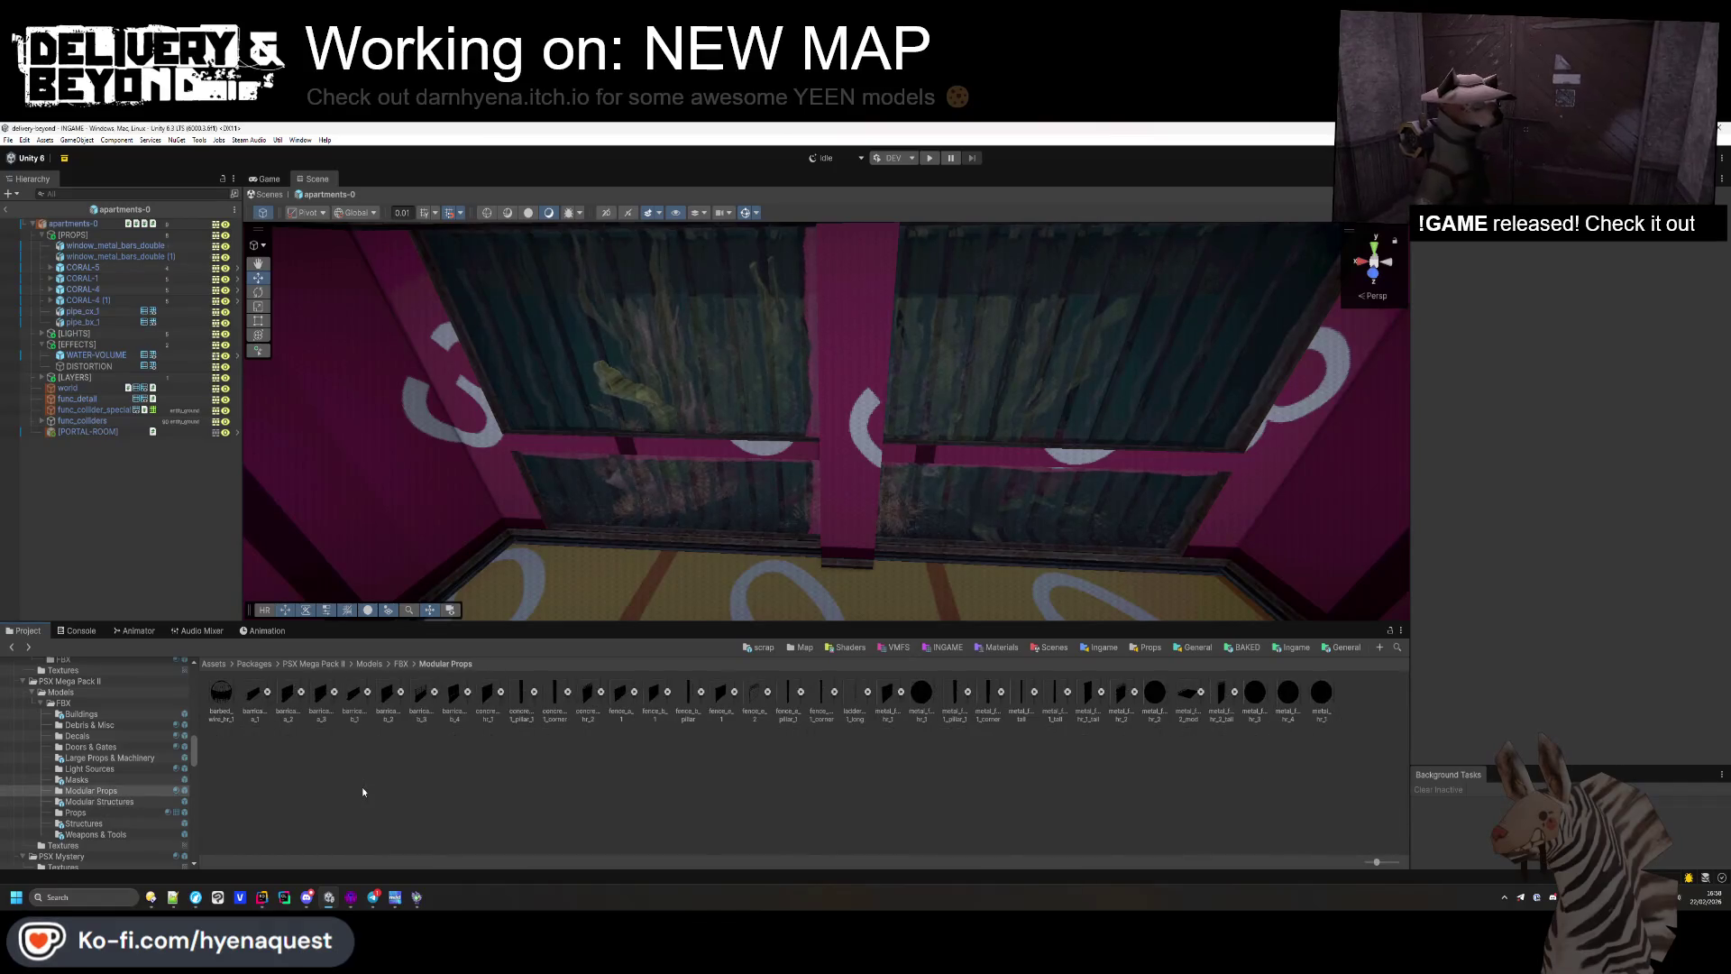
key(BackSpace)
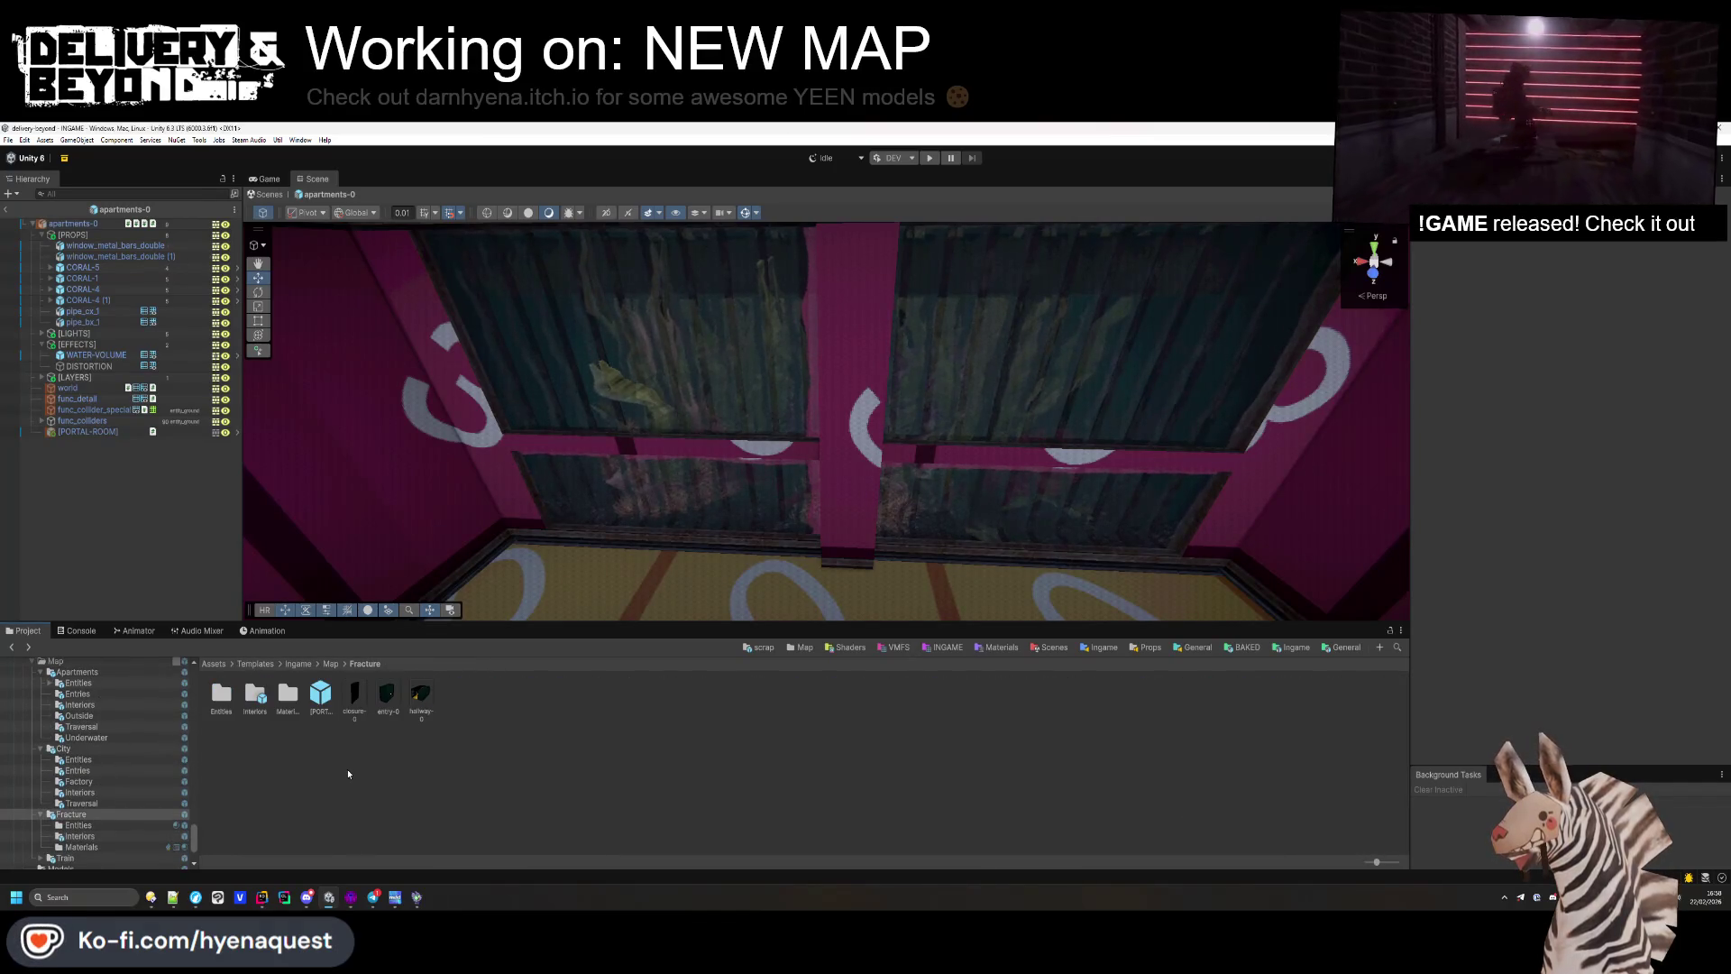
double_click(389, 696)
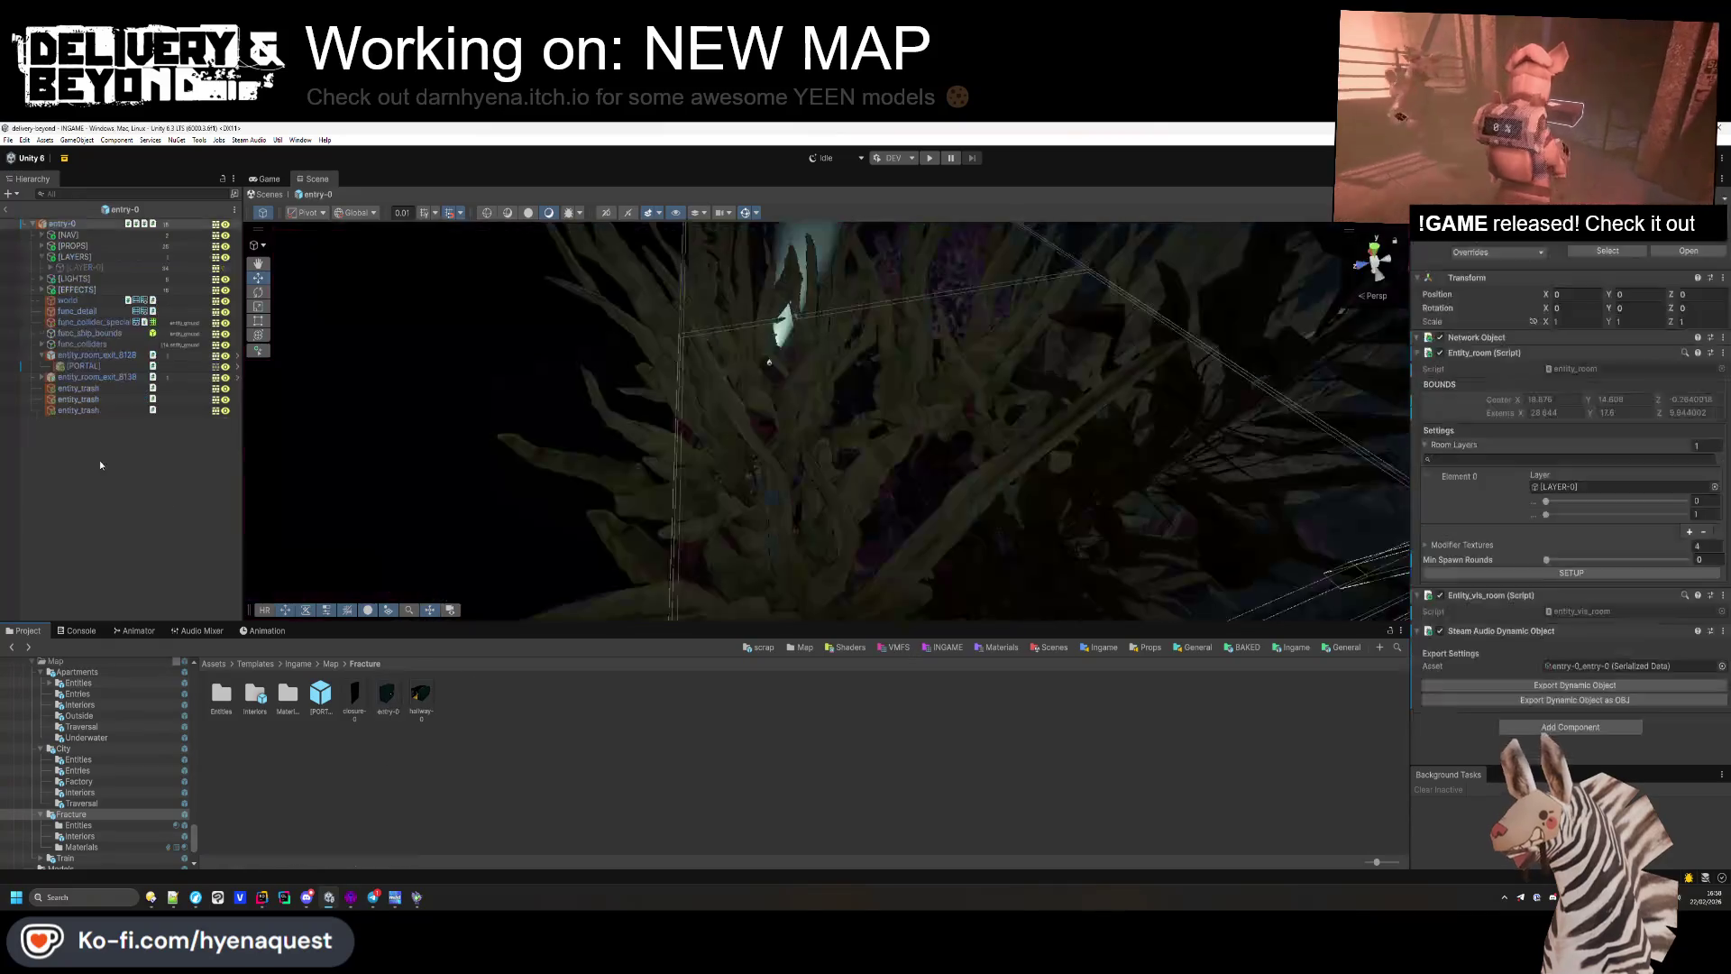
click(43, 290)
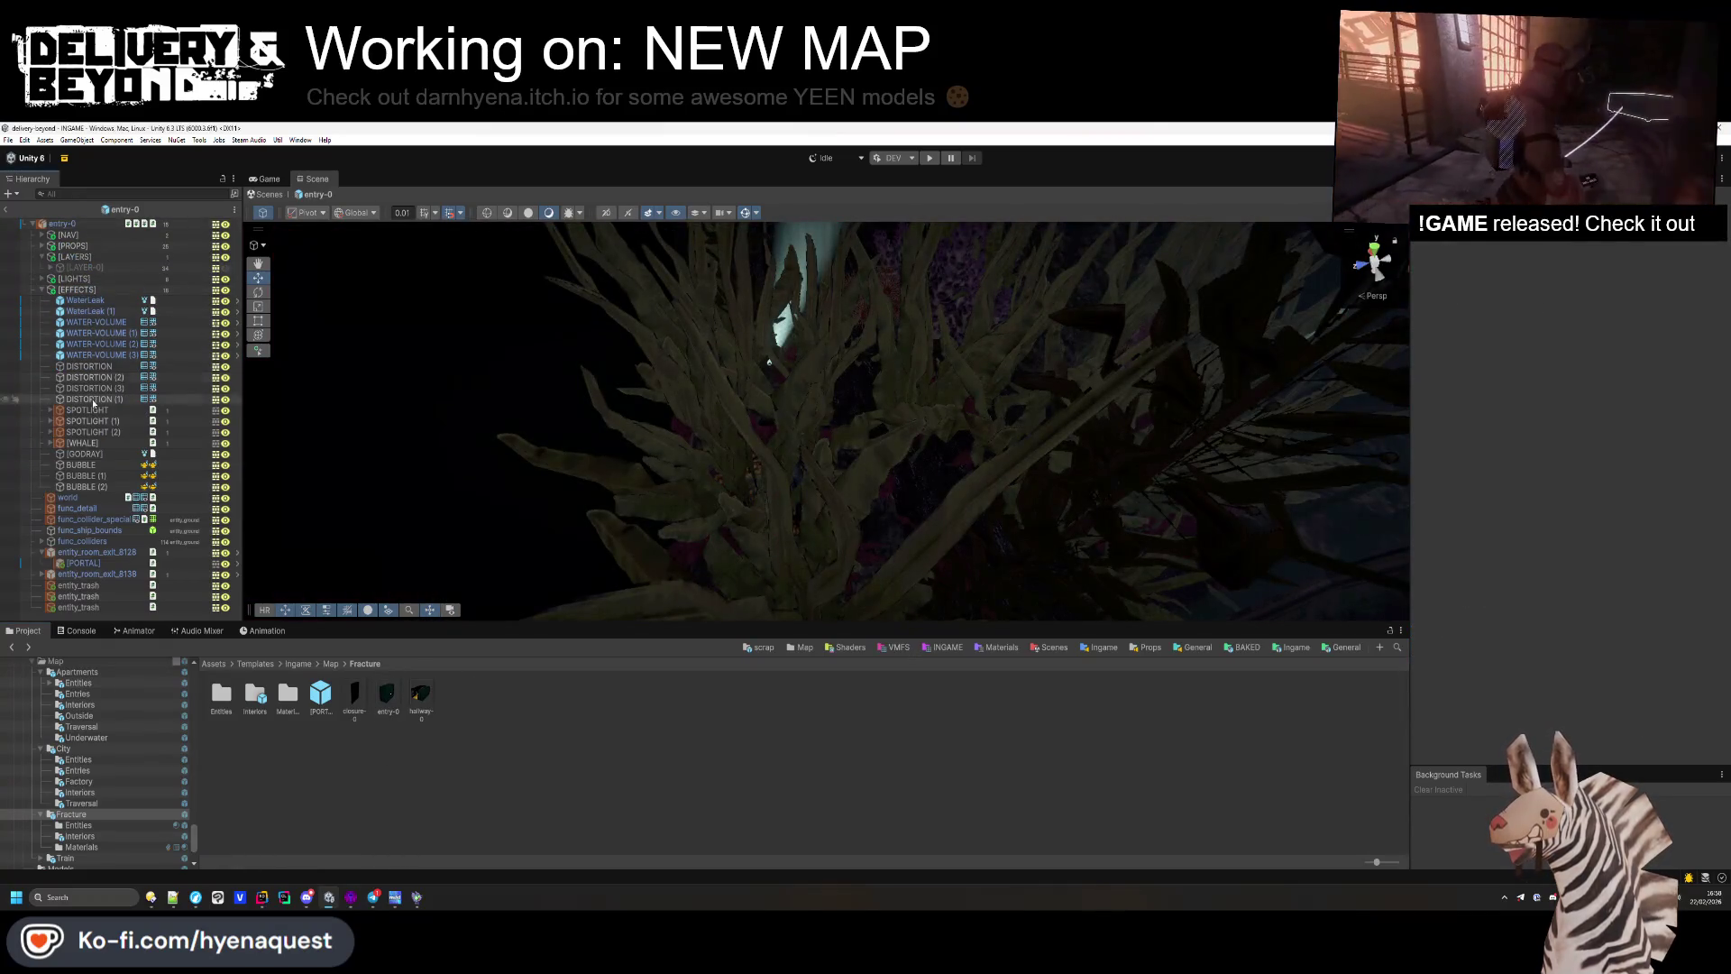
click(80, 464)
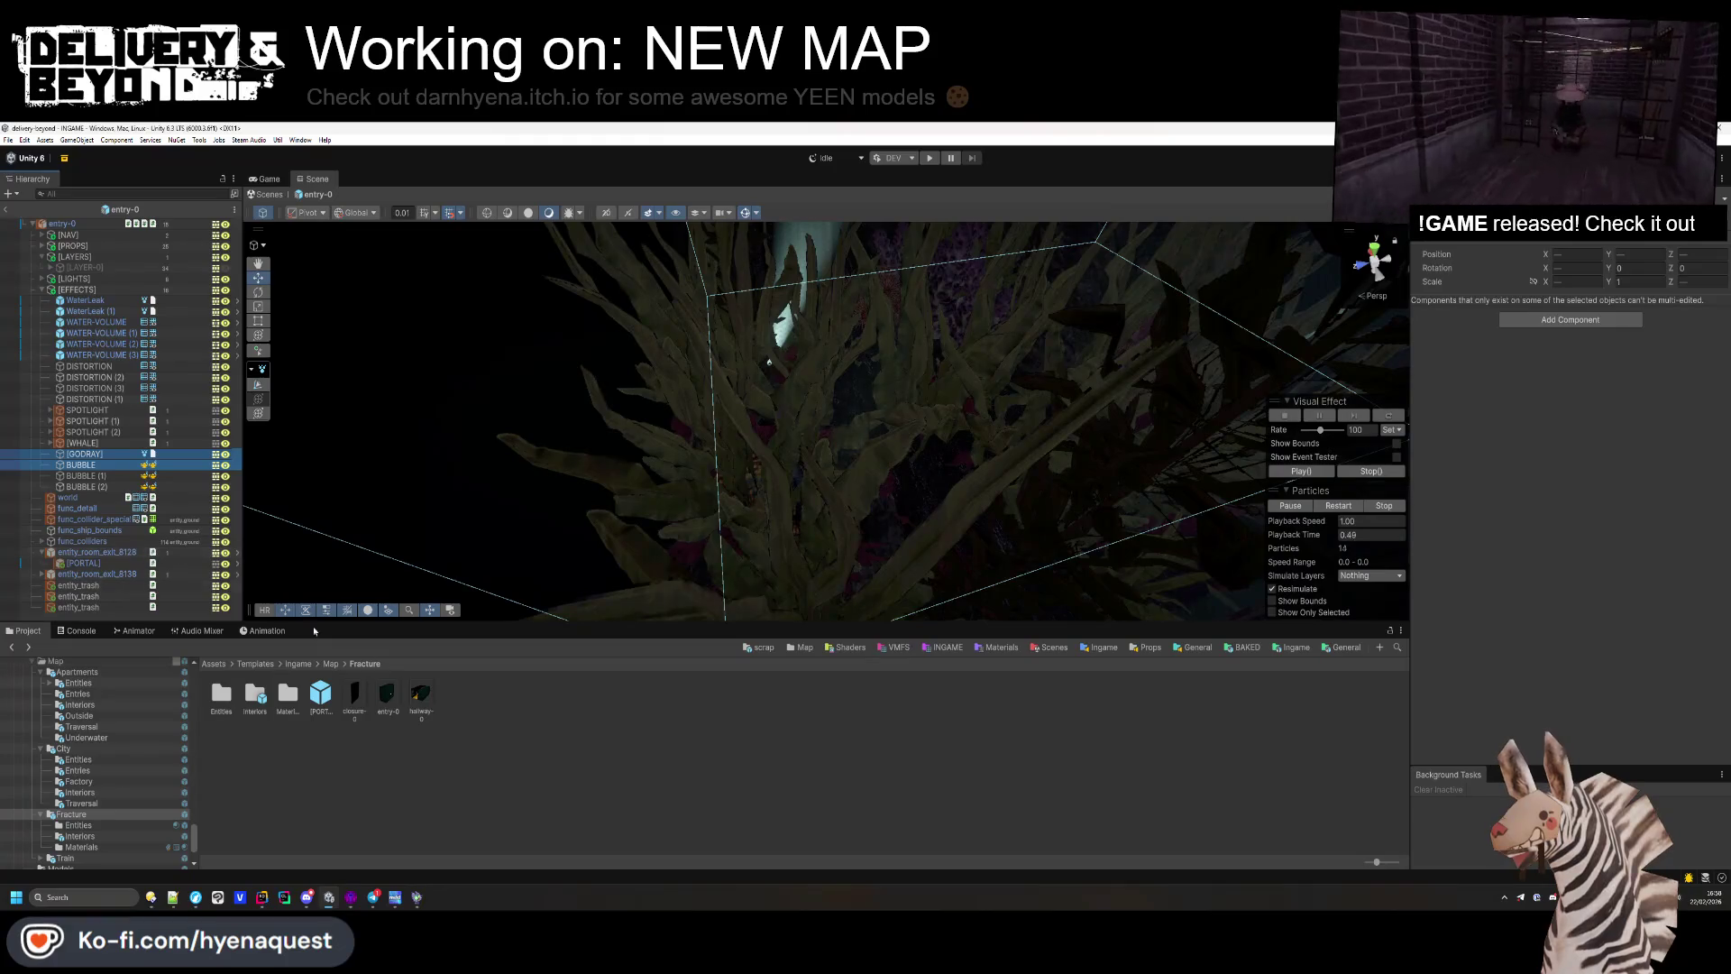
click(400, 732)
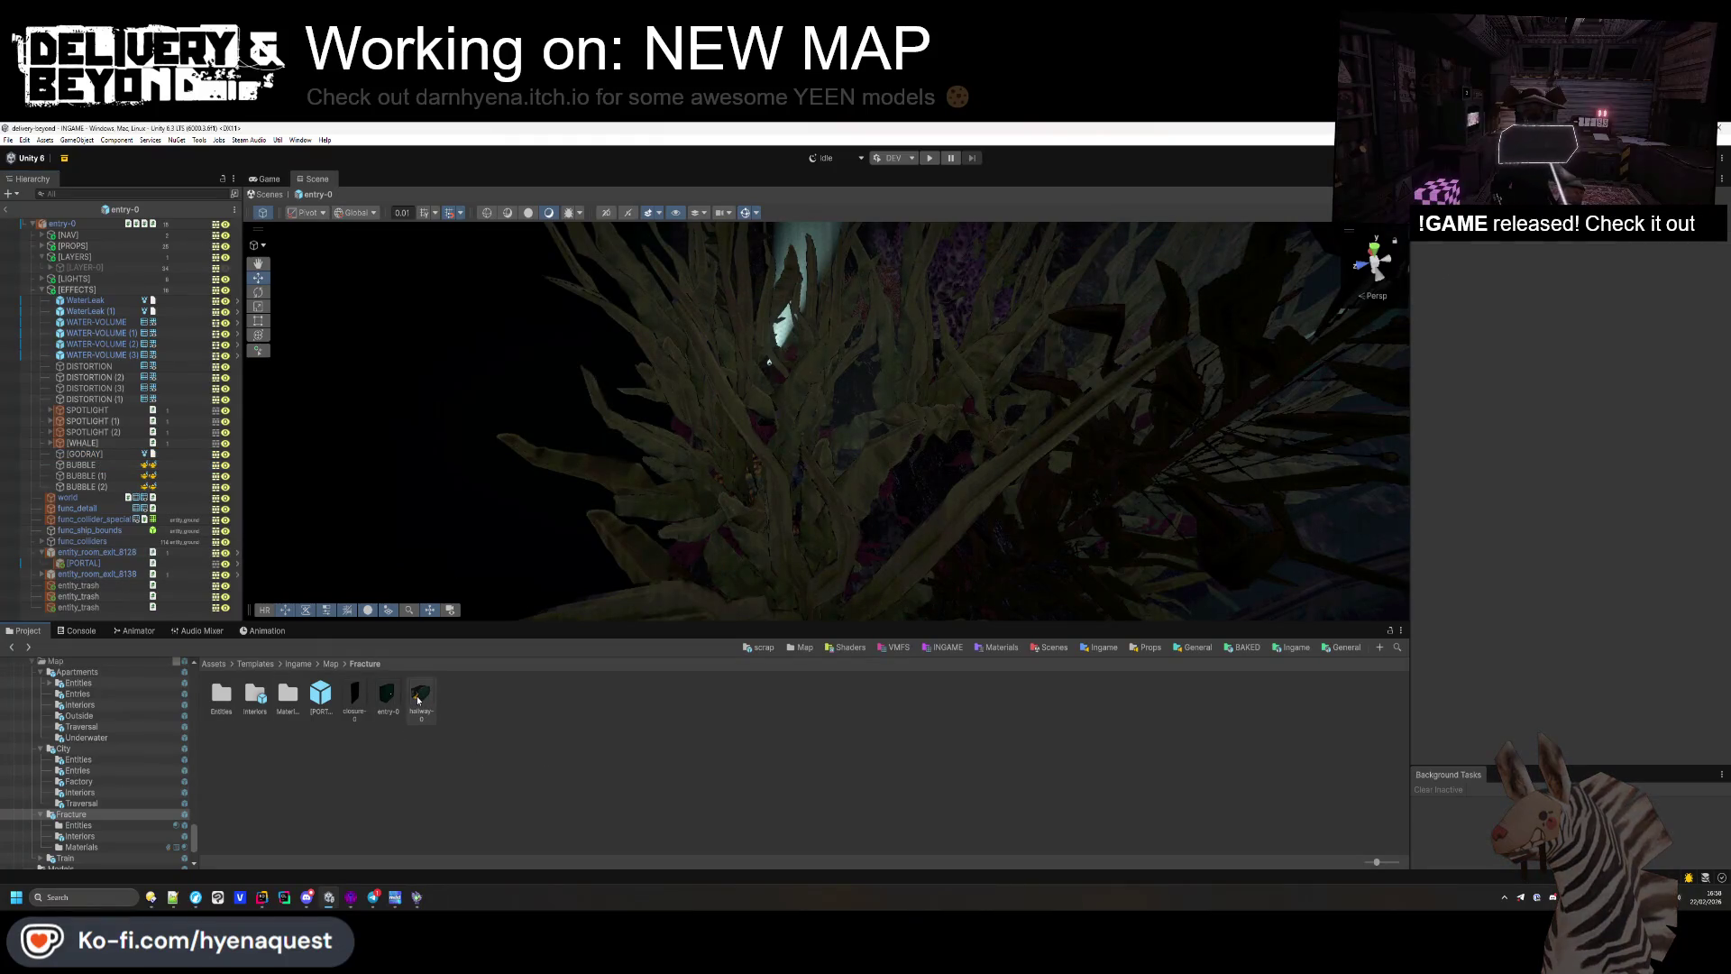
double_click(253, 700)
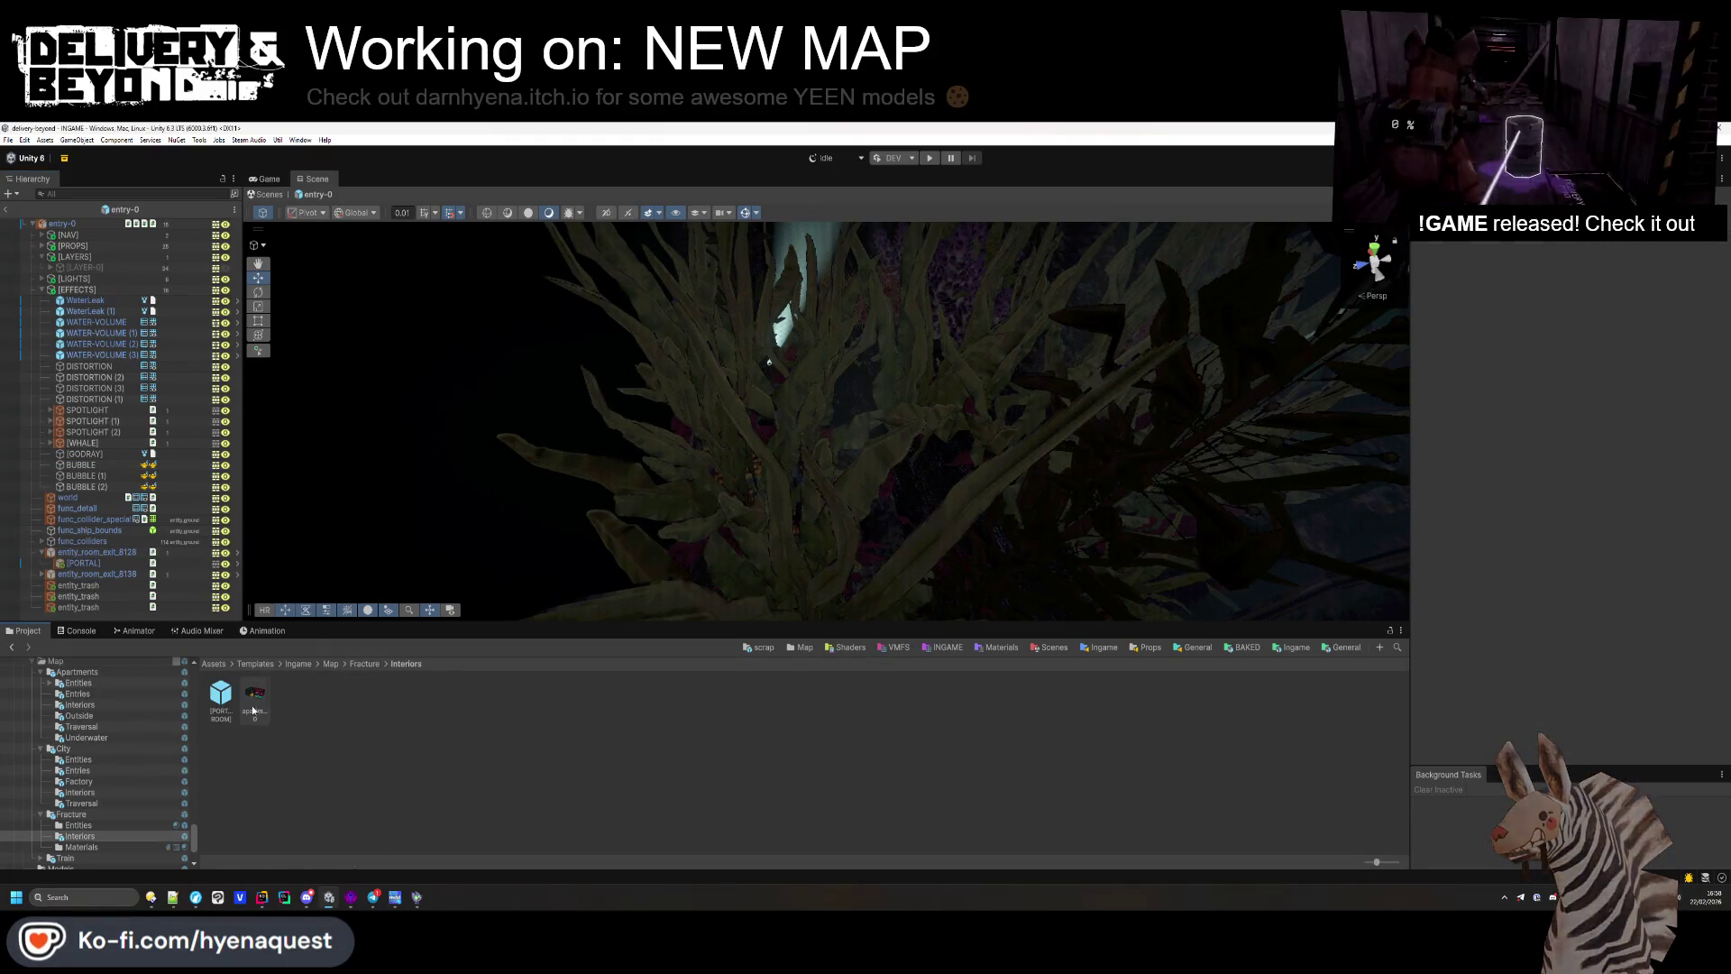
double_click(255, 694)
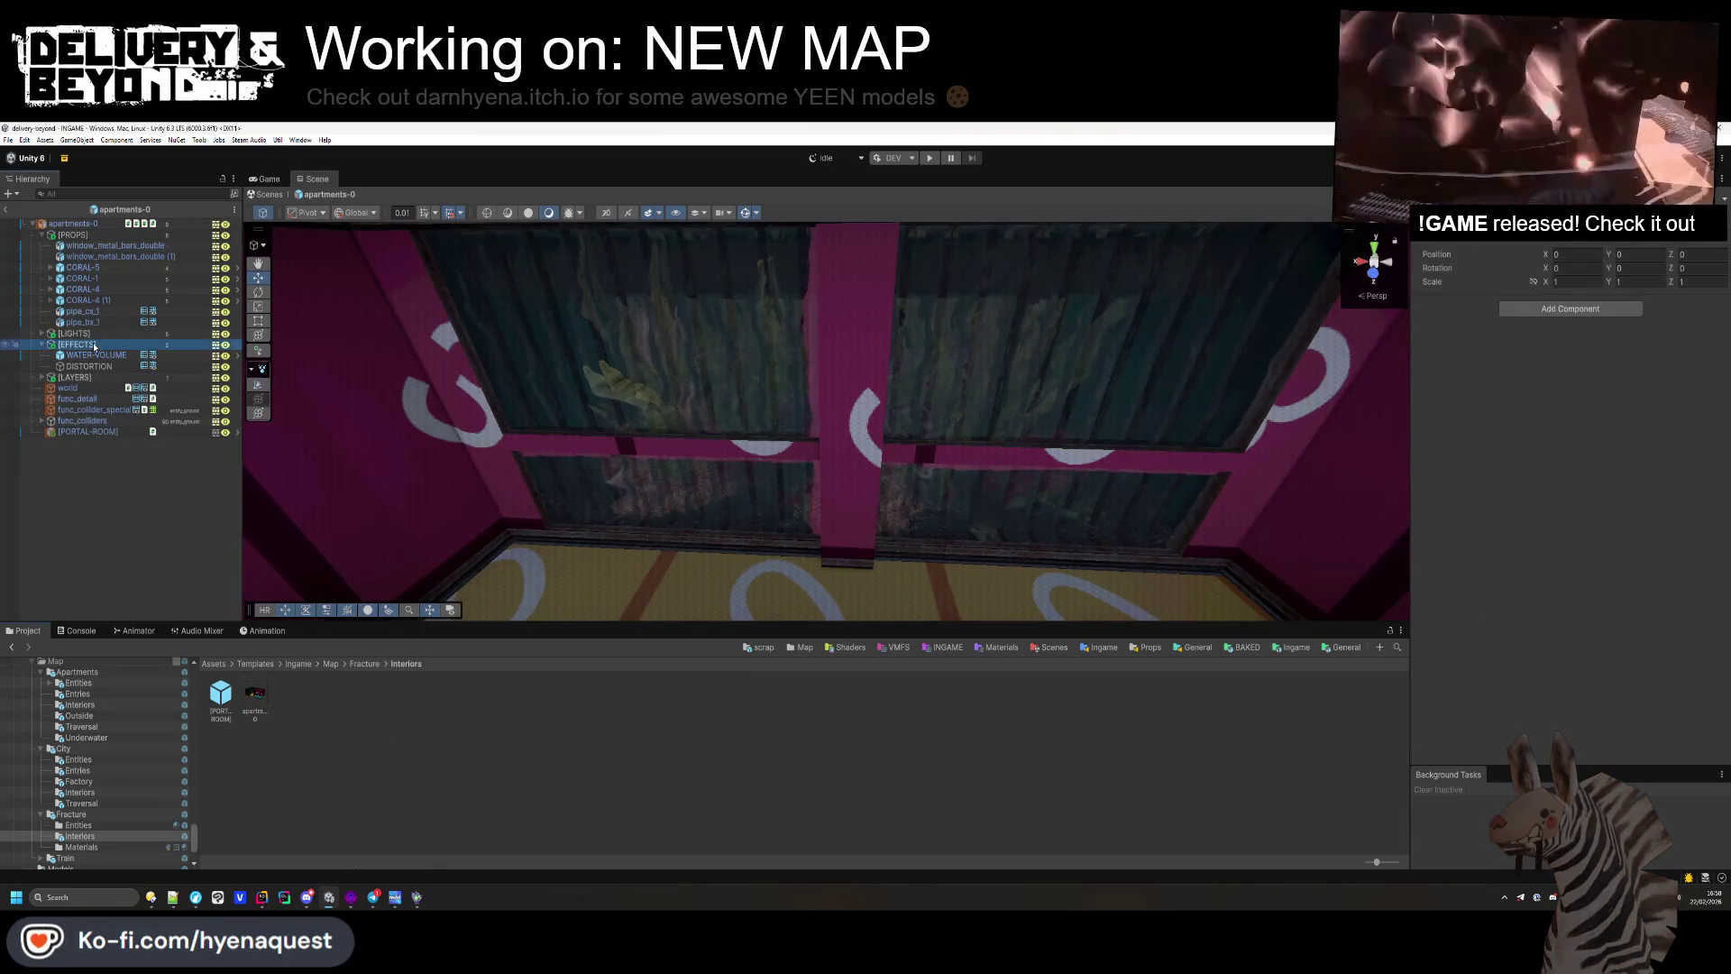
Step: Paste GODRAY and BUBBLE into [EFFECTS] and duplicate BUBBLE as a second bubble over the coral
key(ctrl+v)
click(81, 387)
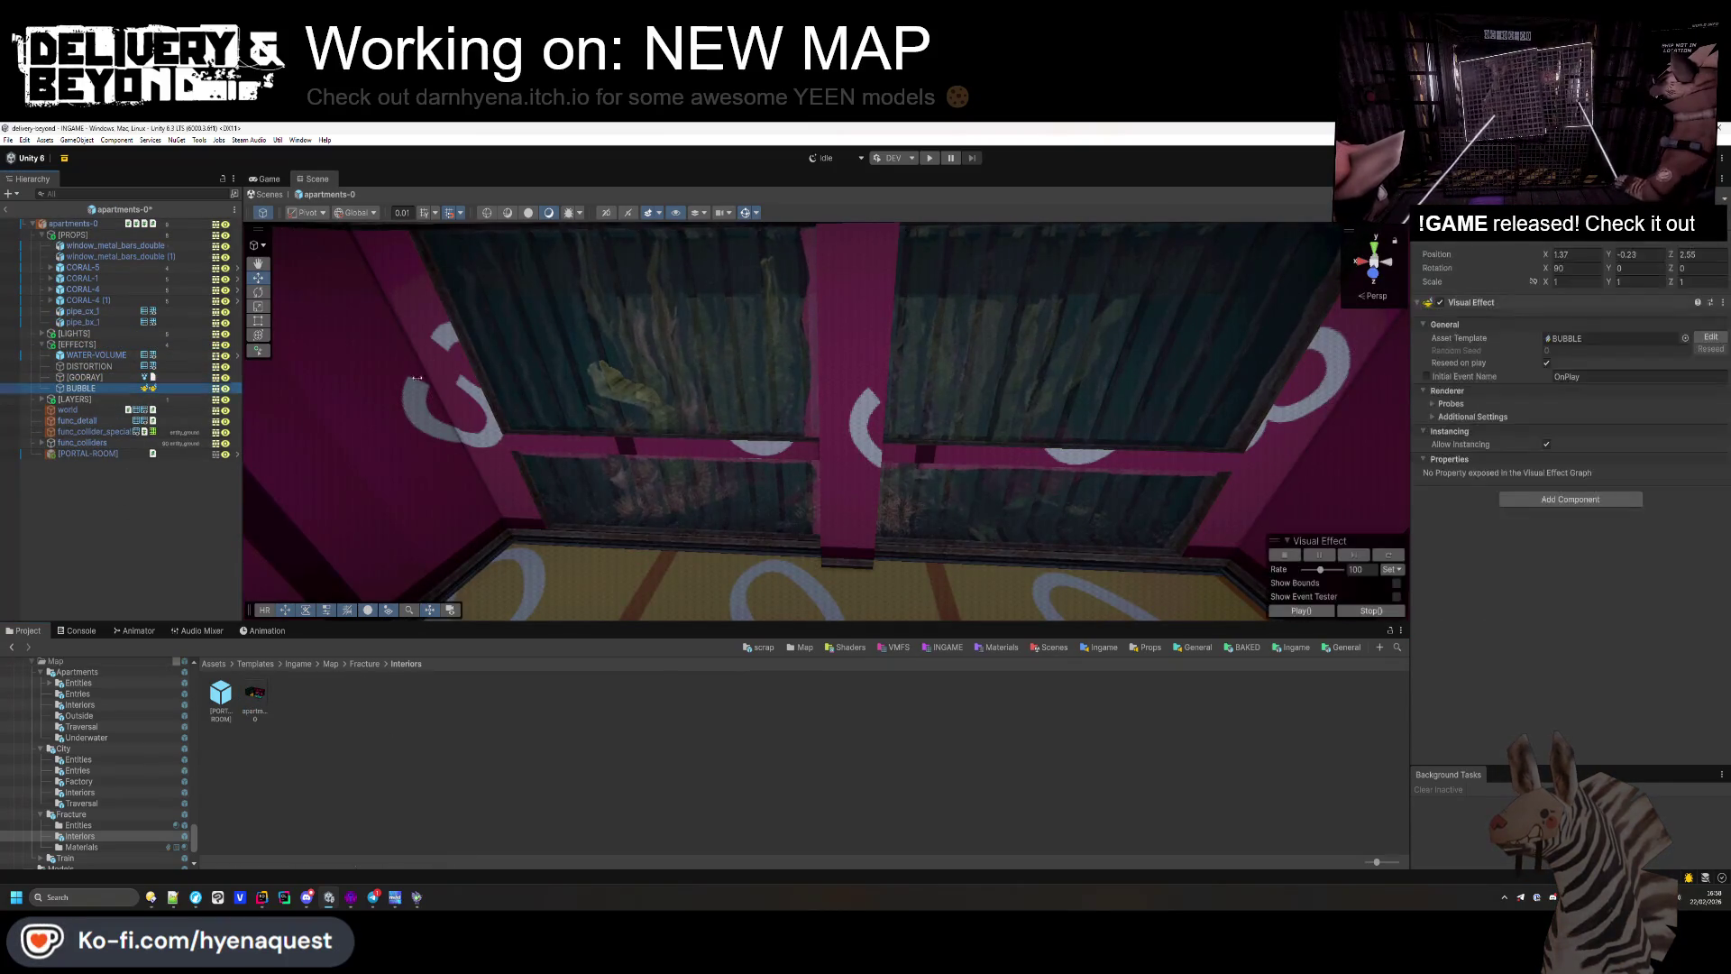
key(f)
drag(940, 525, 1011, 469)
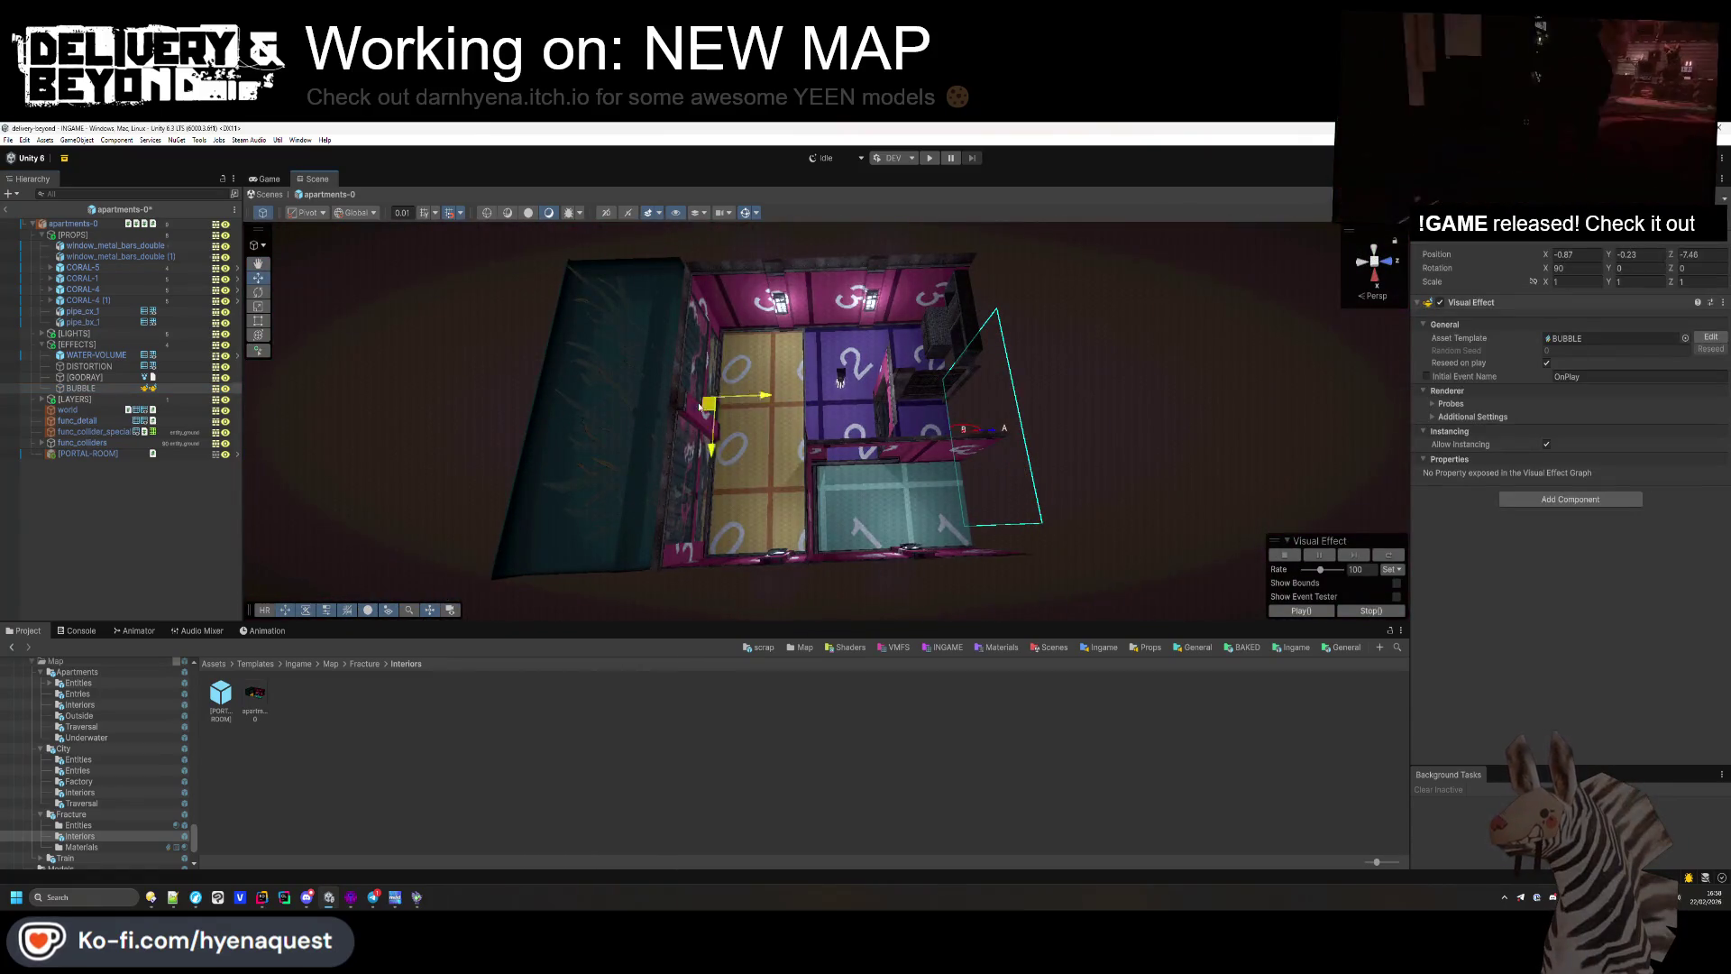
scroll(685, 386, up, 10)
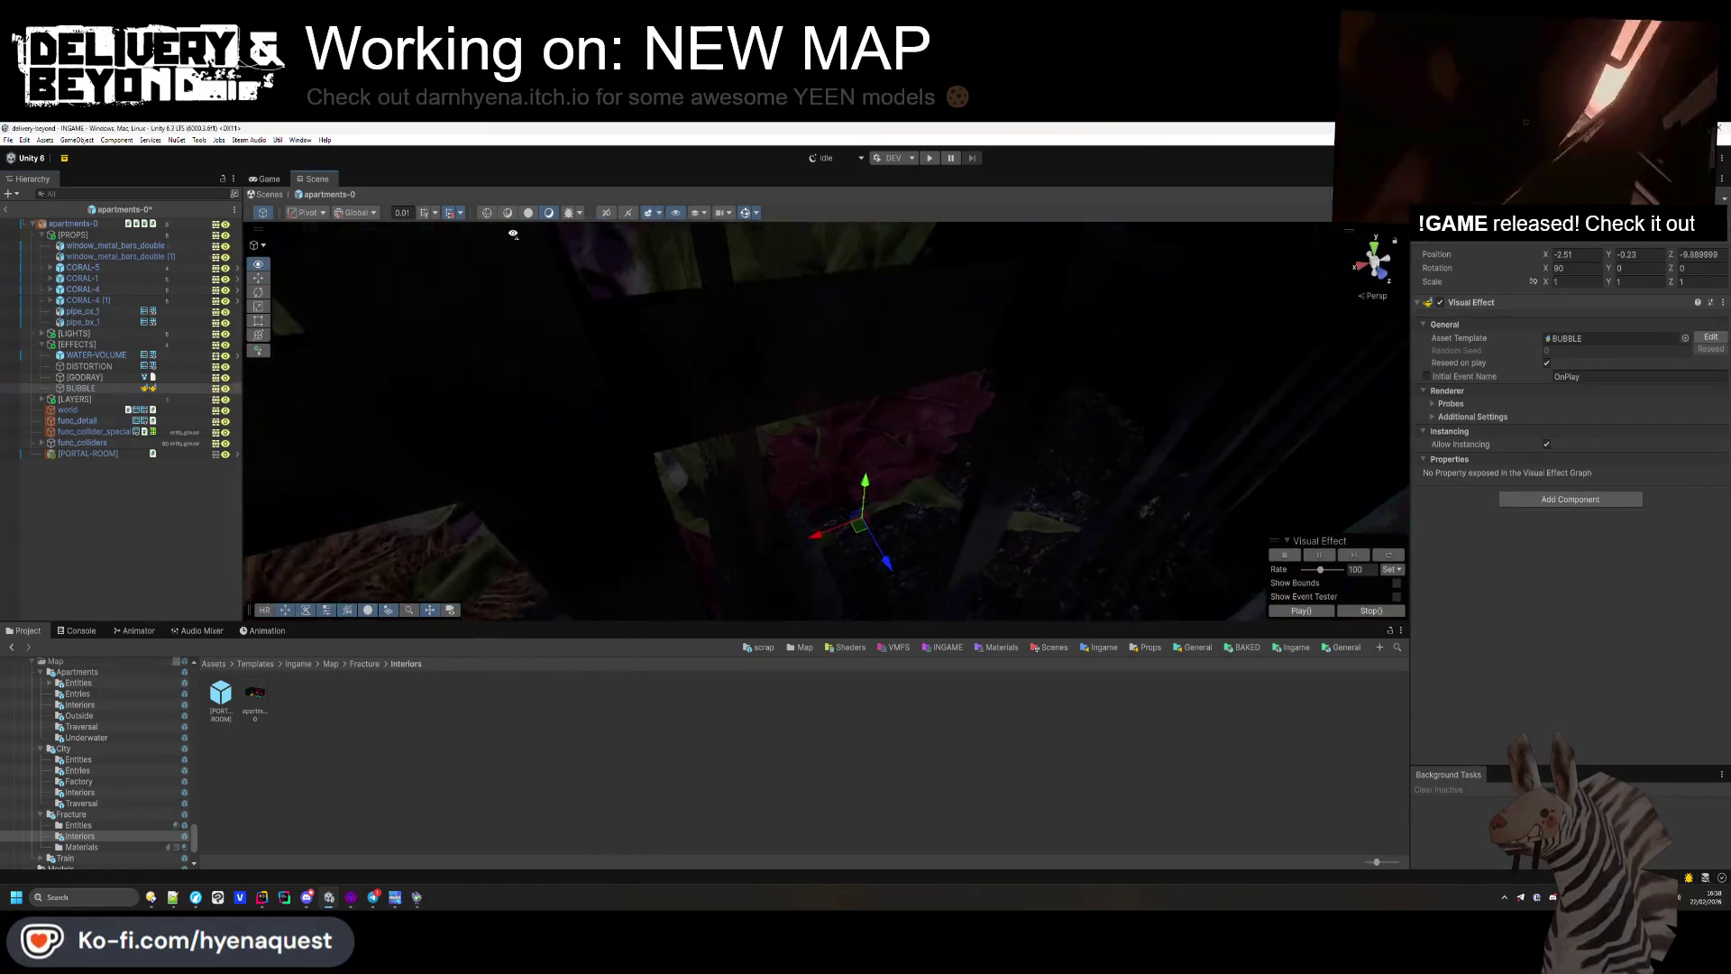
mouse_move(864, 494)
mouse_down()
mouse_move(865, 453)
mouse_move(373, 454)
mouse_move(457, 424)
mouse_move(666, 574)
mouse_up()
scroll(844, 483, down, 10)
key(ctrl+d)
key(f)
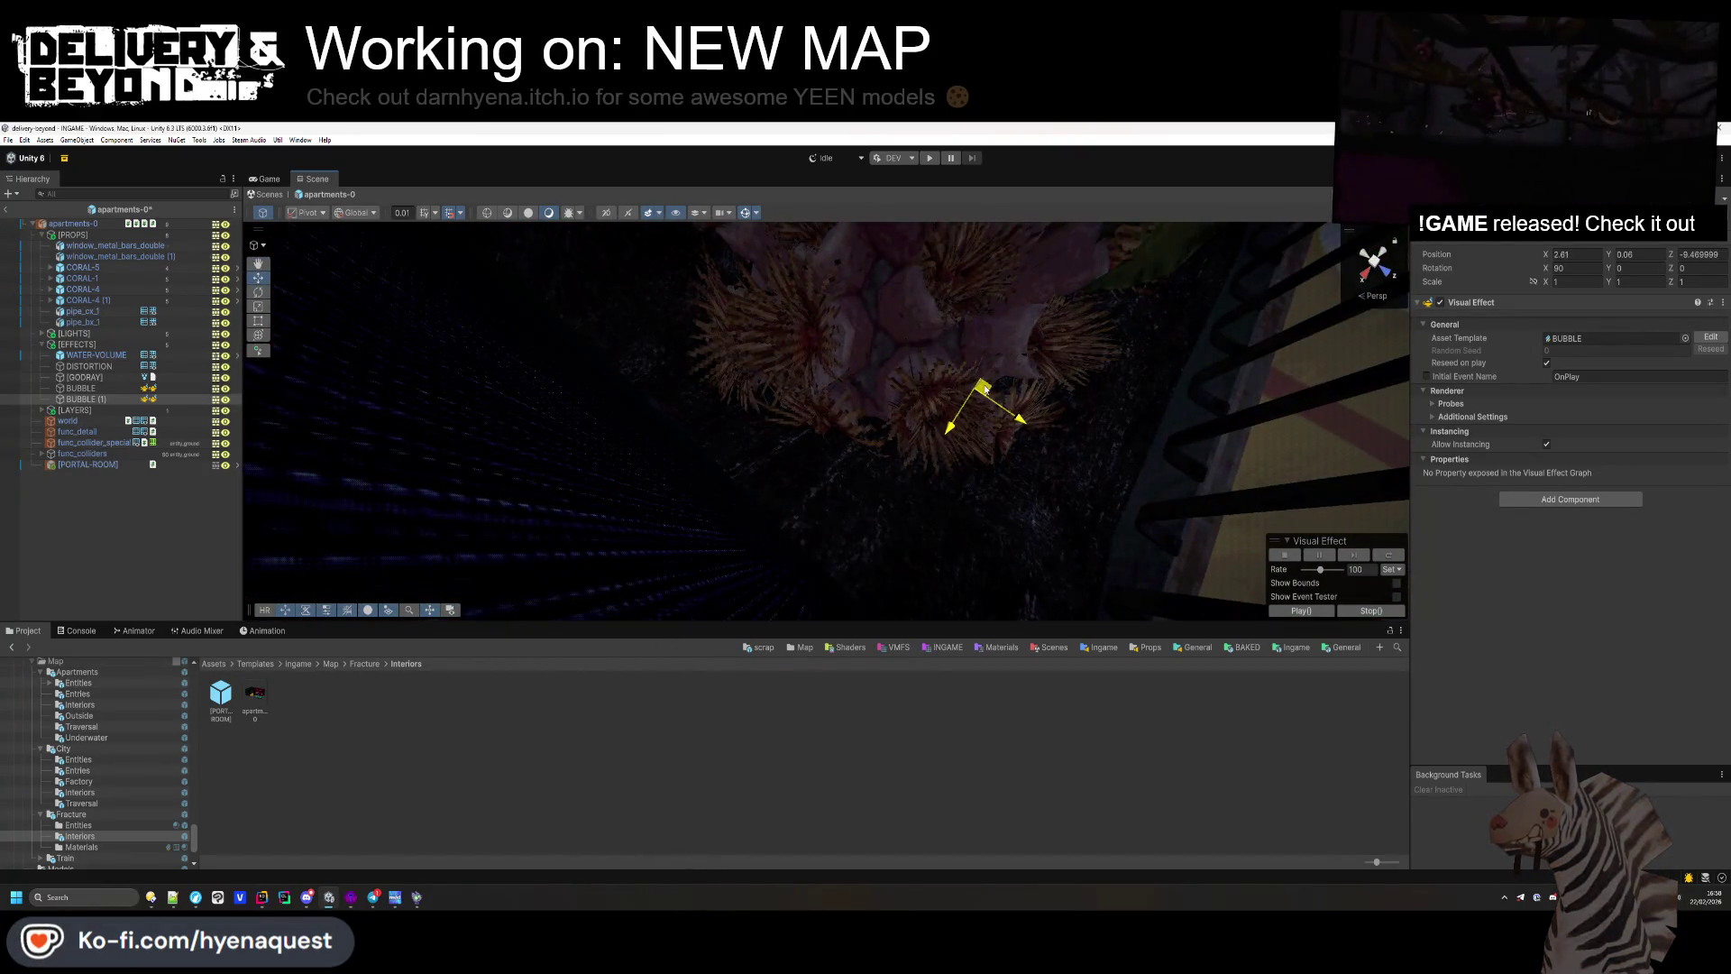
key(f)
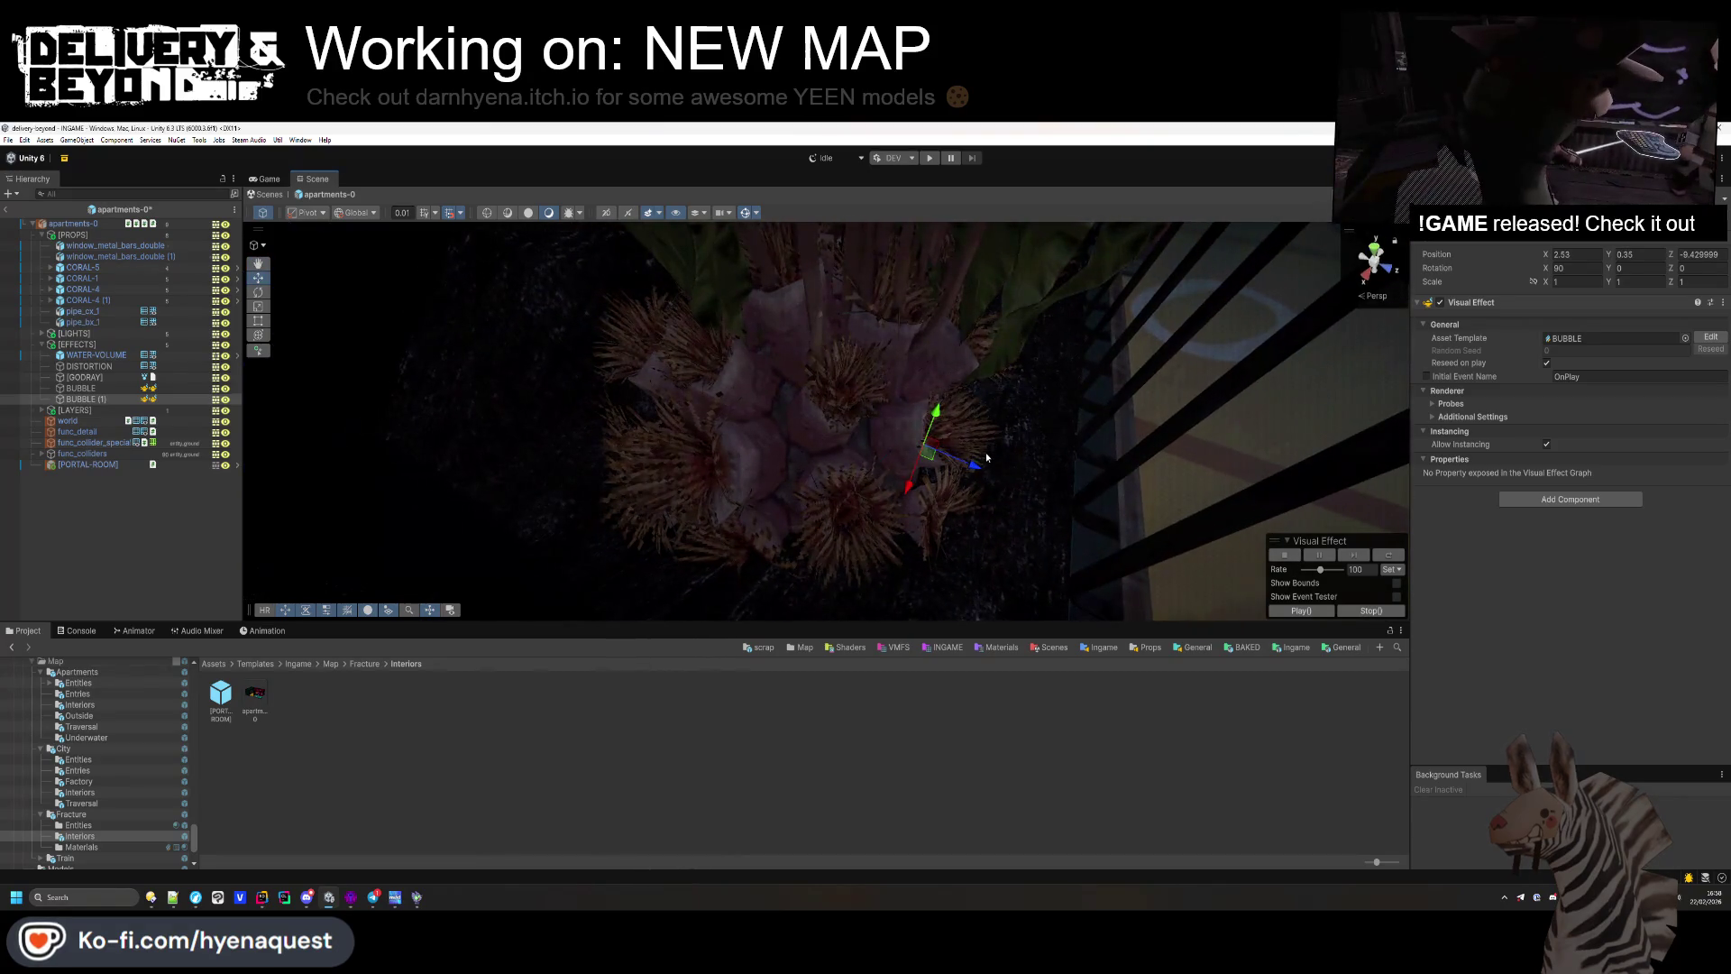
Step: Rotate the [GODRAY] volume to 90 degrees on Y
click(84, 376)
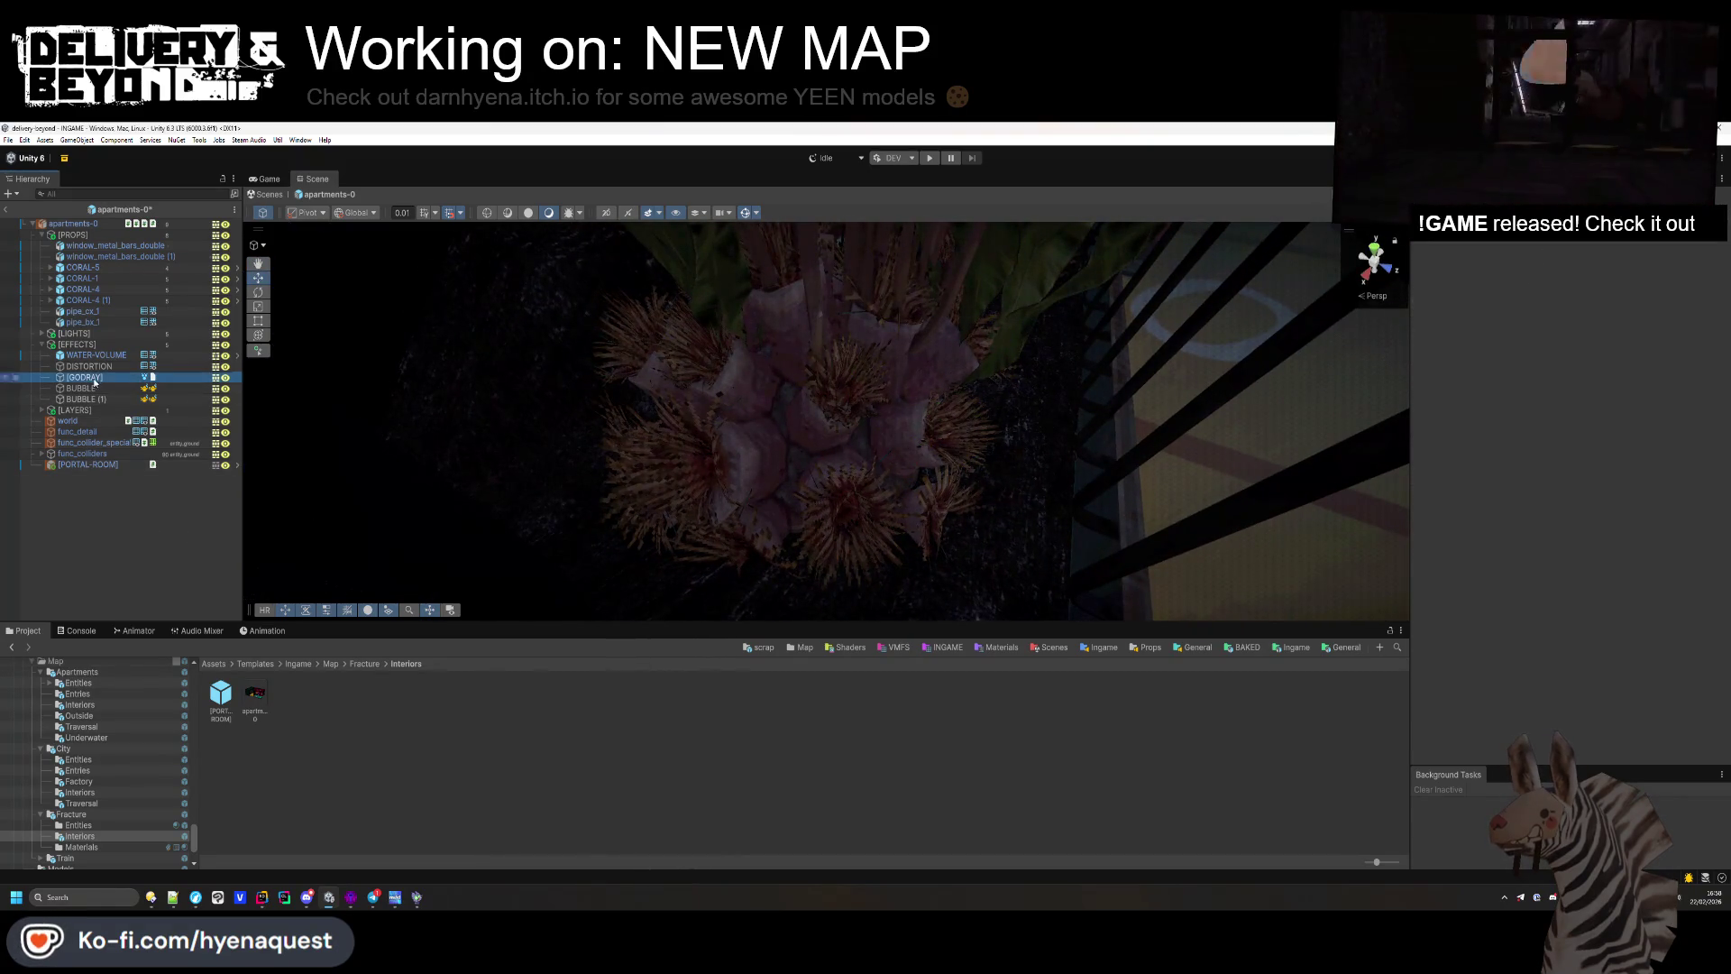
key(f)
mouse_move(905, 388)
mouse_down()
mouse_move(1121, 348)
mouse_move(1236, 375)
mouse_move(1141, 413)
mouse_move(826, 417)
mouse_move(610, 386)
mouse_move(657, 344)
mouse_move(713, 338)
mouse_up()
text(90)
key(Return)
mouse_move(1316, 290)
mouse_down()
mouse_move(856, 360)
mouse_move(842, 552)
mouse_move(838, 246)
mouse_up()
Step: Reshape GODRAY to a thin slab scaled 0.91, 0.18, 2.14 at about -0.02, 2.01, -10.19
key(f)
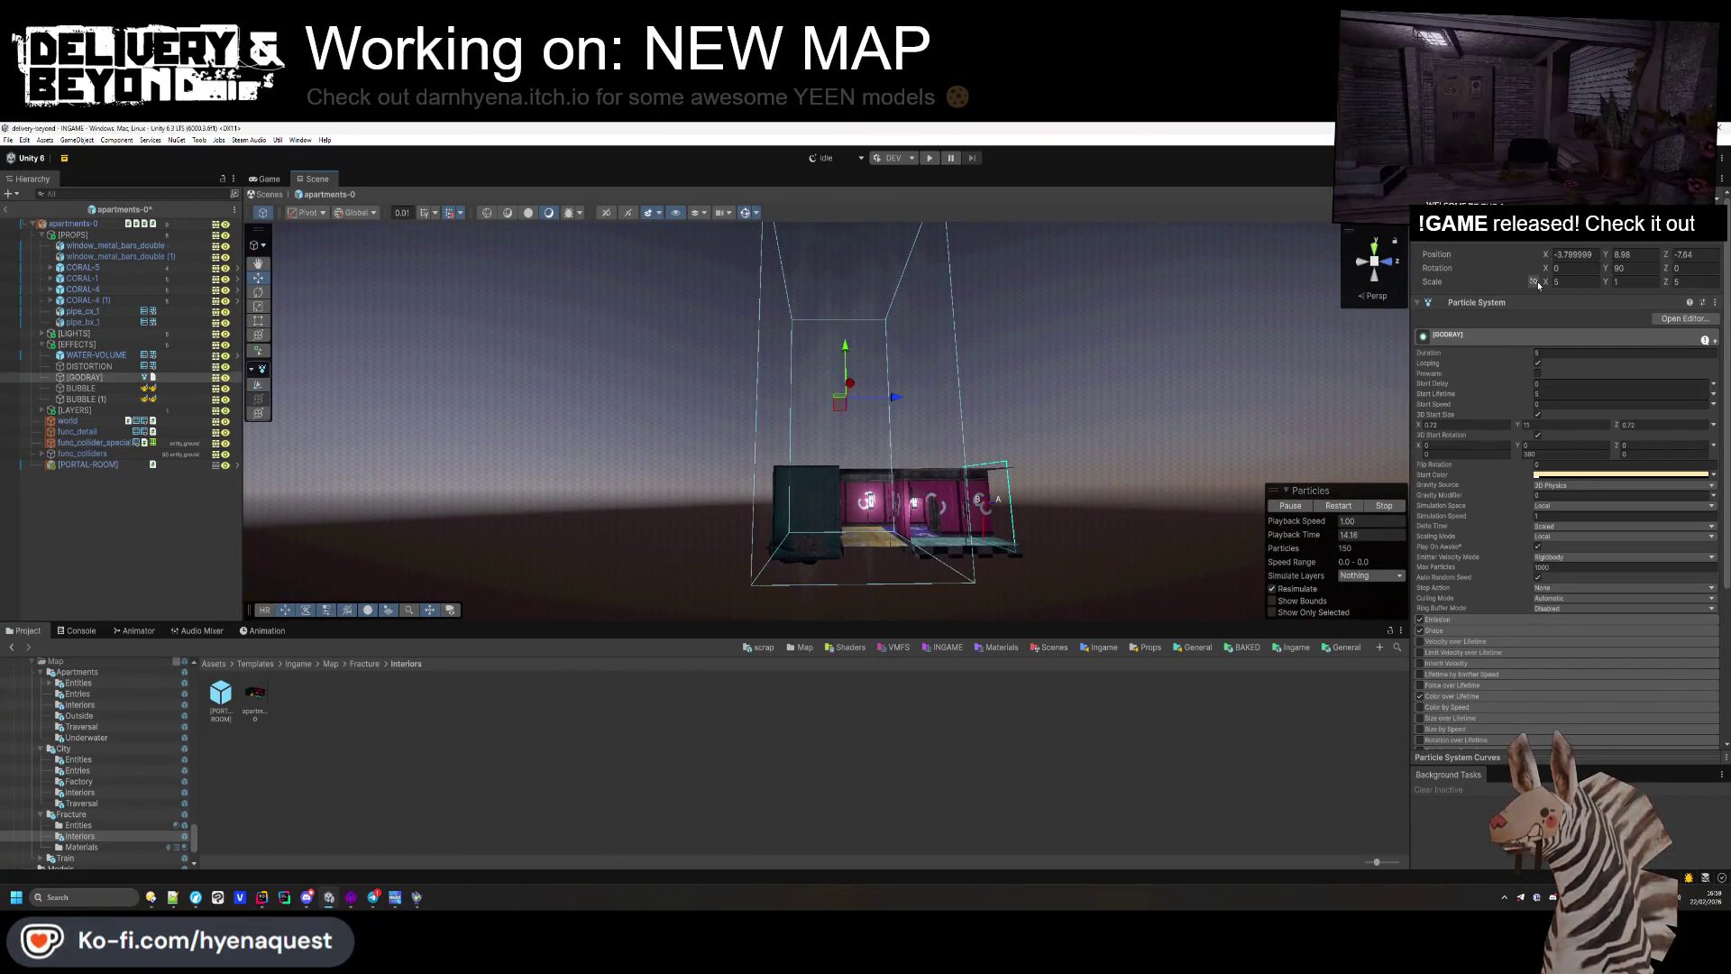
drag(1547, 282, 1458, 290)
drag(892, 396, 854, 397)
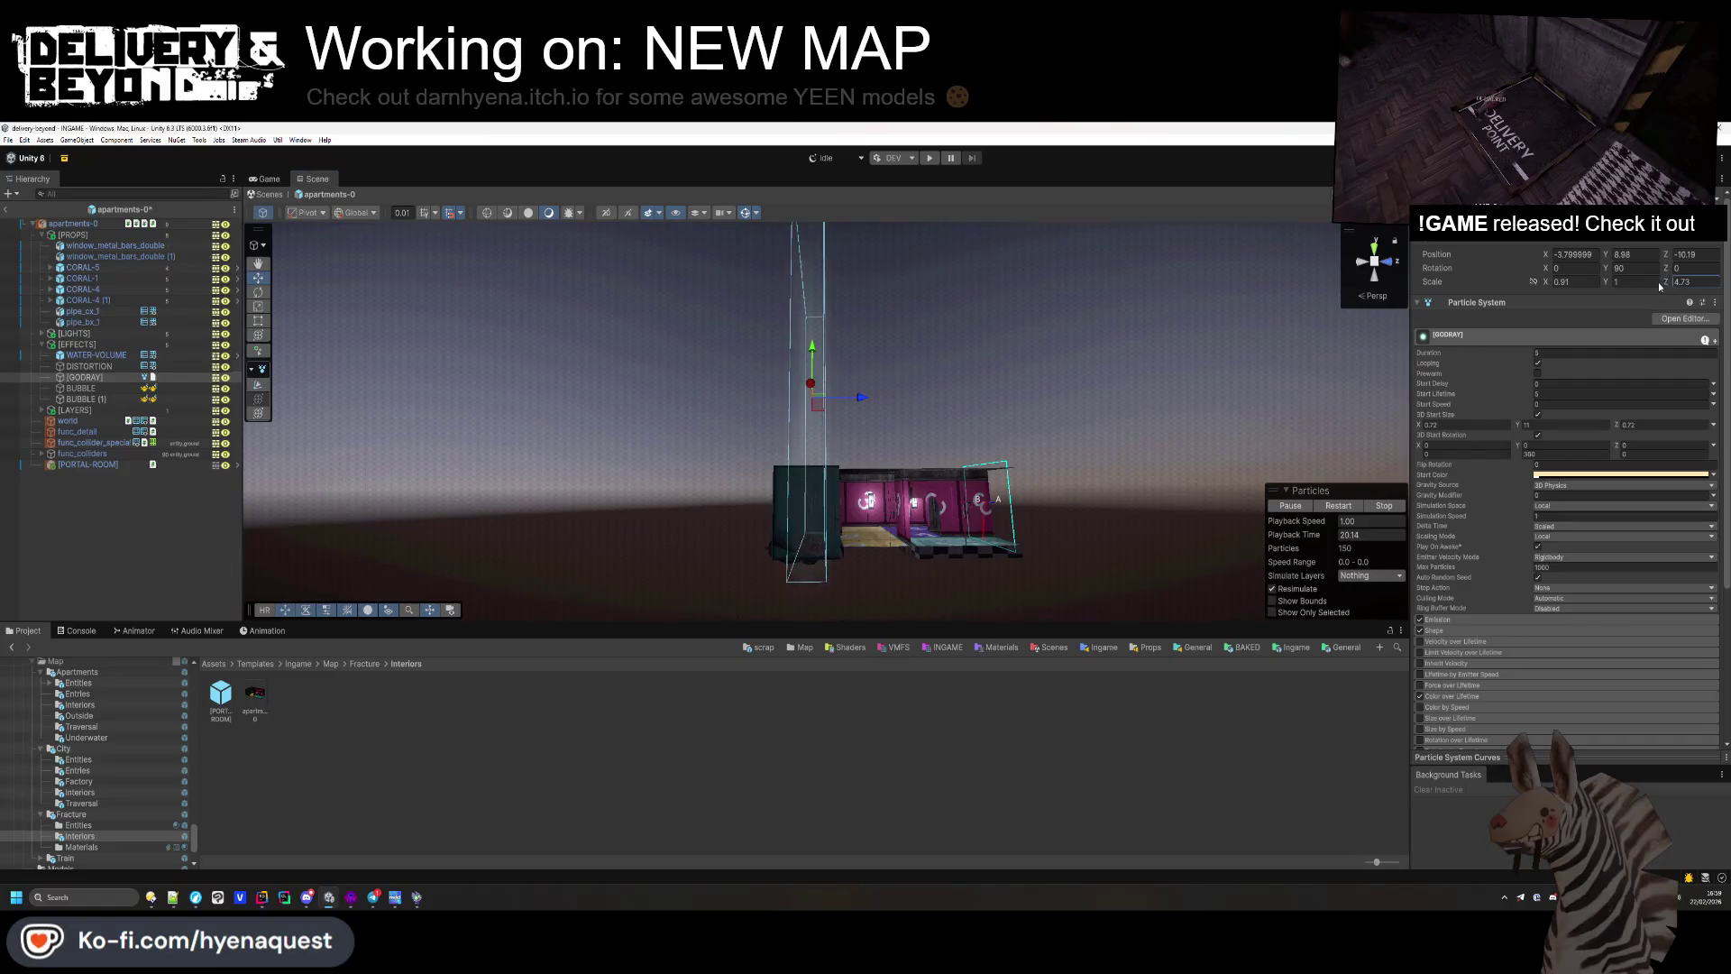
drag(1657, 286, 1676, 286)
mouse_move(1244, 423)
mouse_down()
mouse_move(1302, 458)
mouse_move(1388, 469)
mouse_up()
drag(1665, 282, 1637, 280)
drag(810, 328, 880, 340)
drag(1605, 281, 1597, 283)
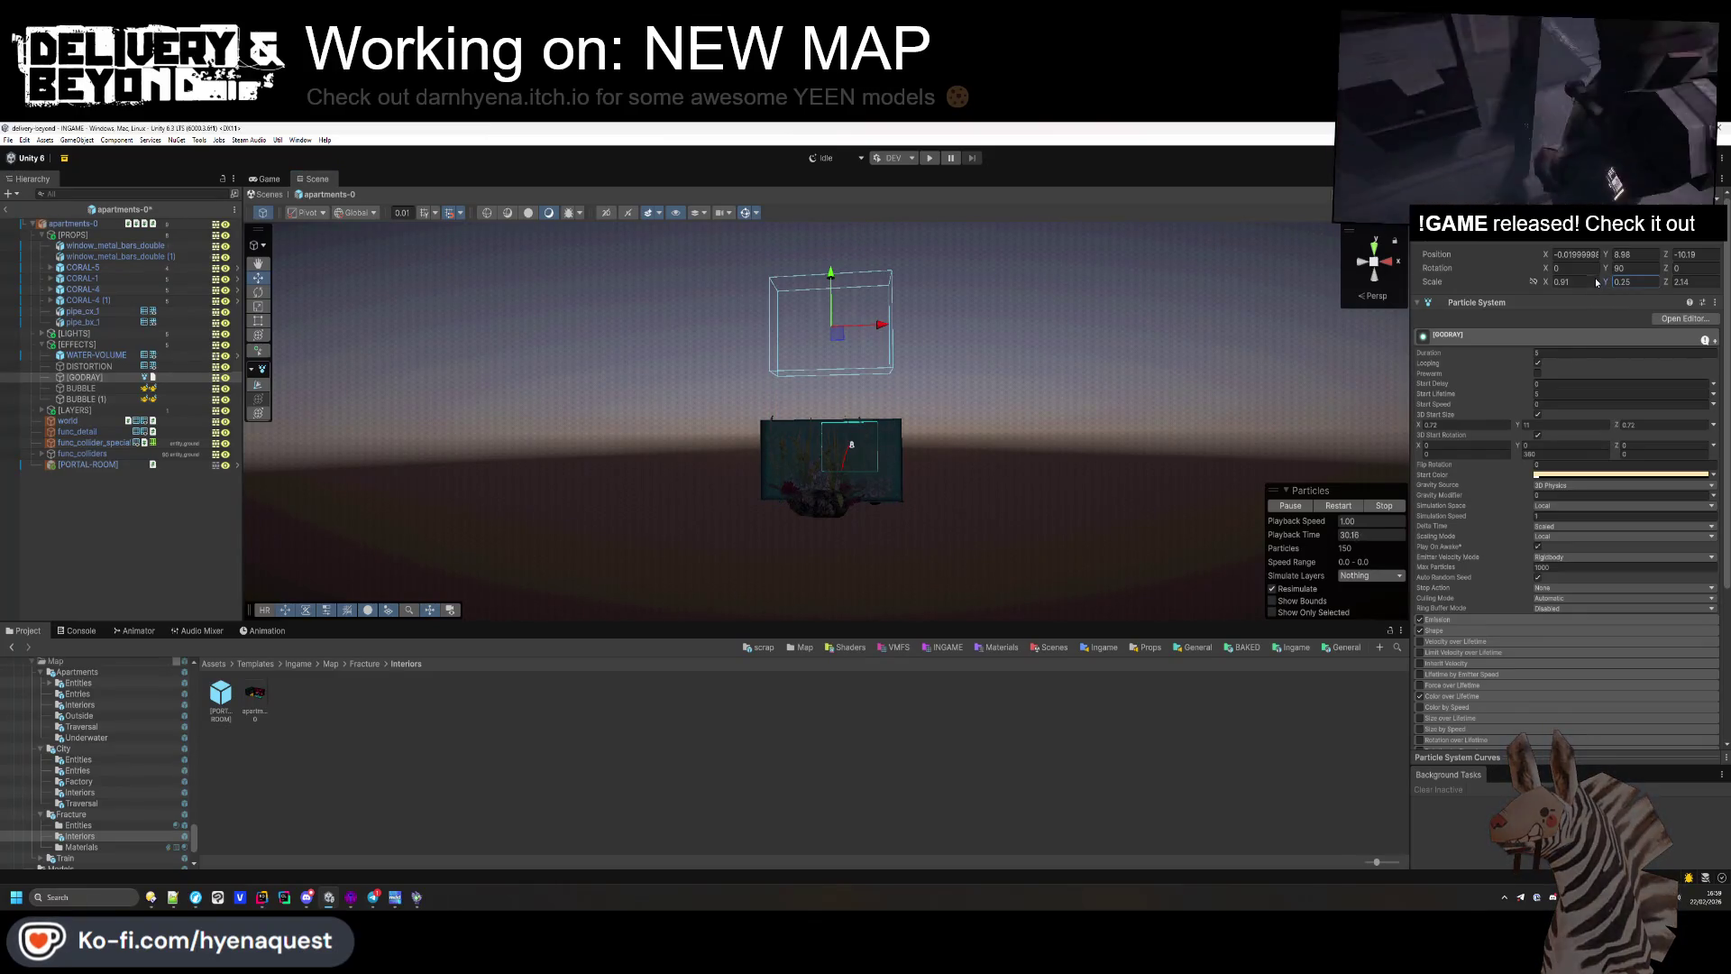
drag(836, 413, 839, 417)
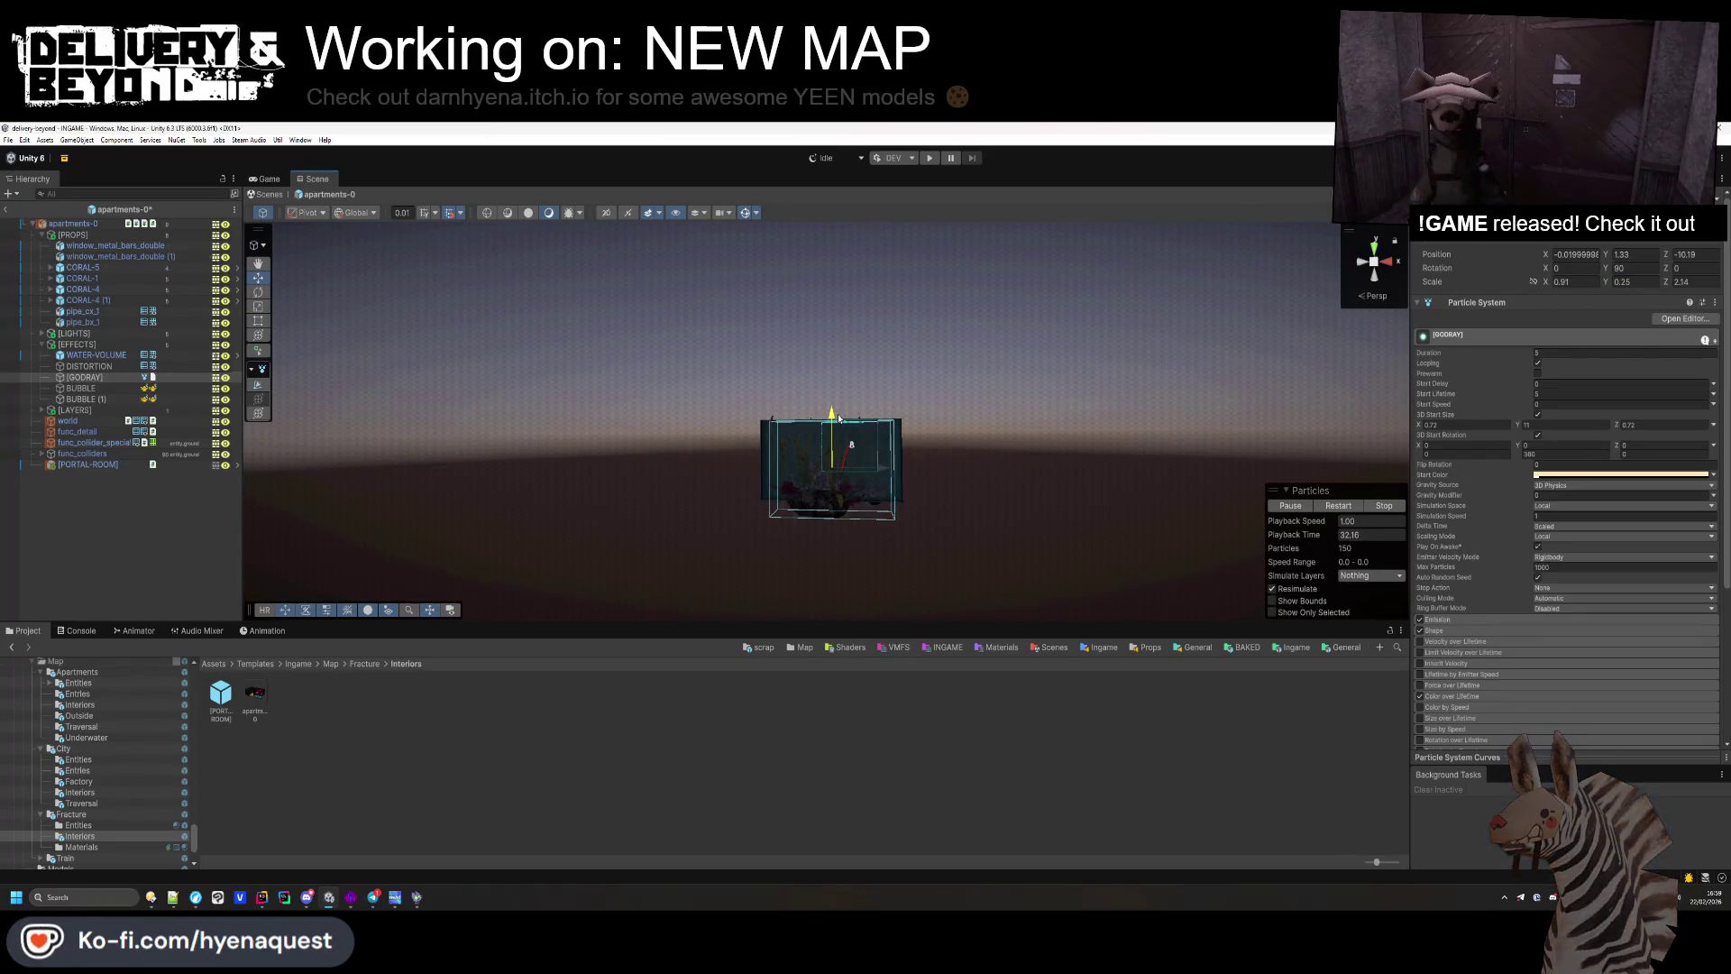
drag(1604, 285, 1598, 282)
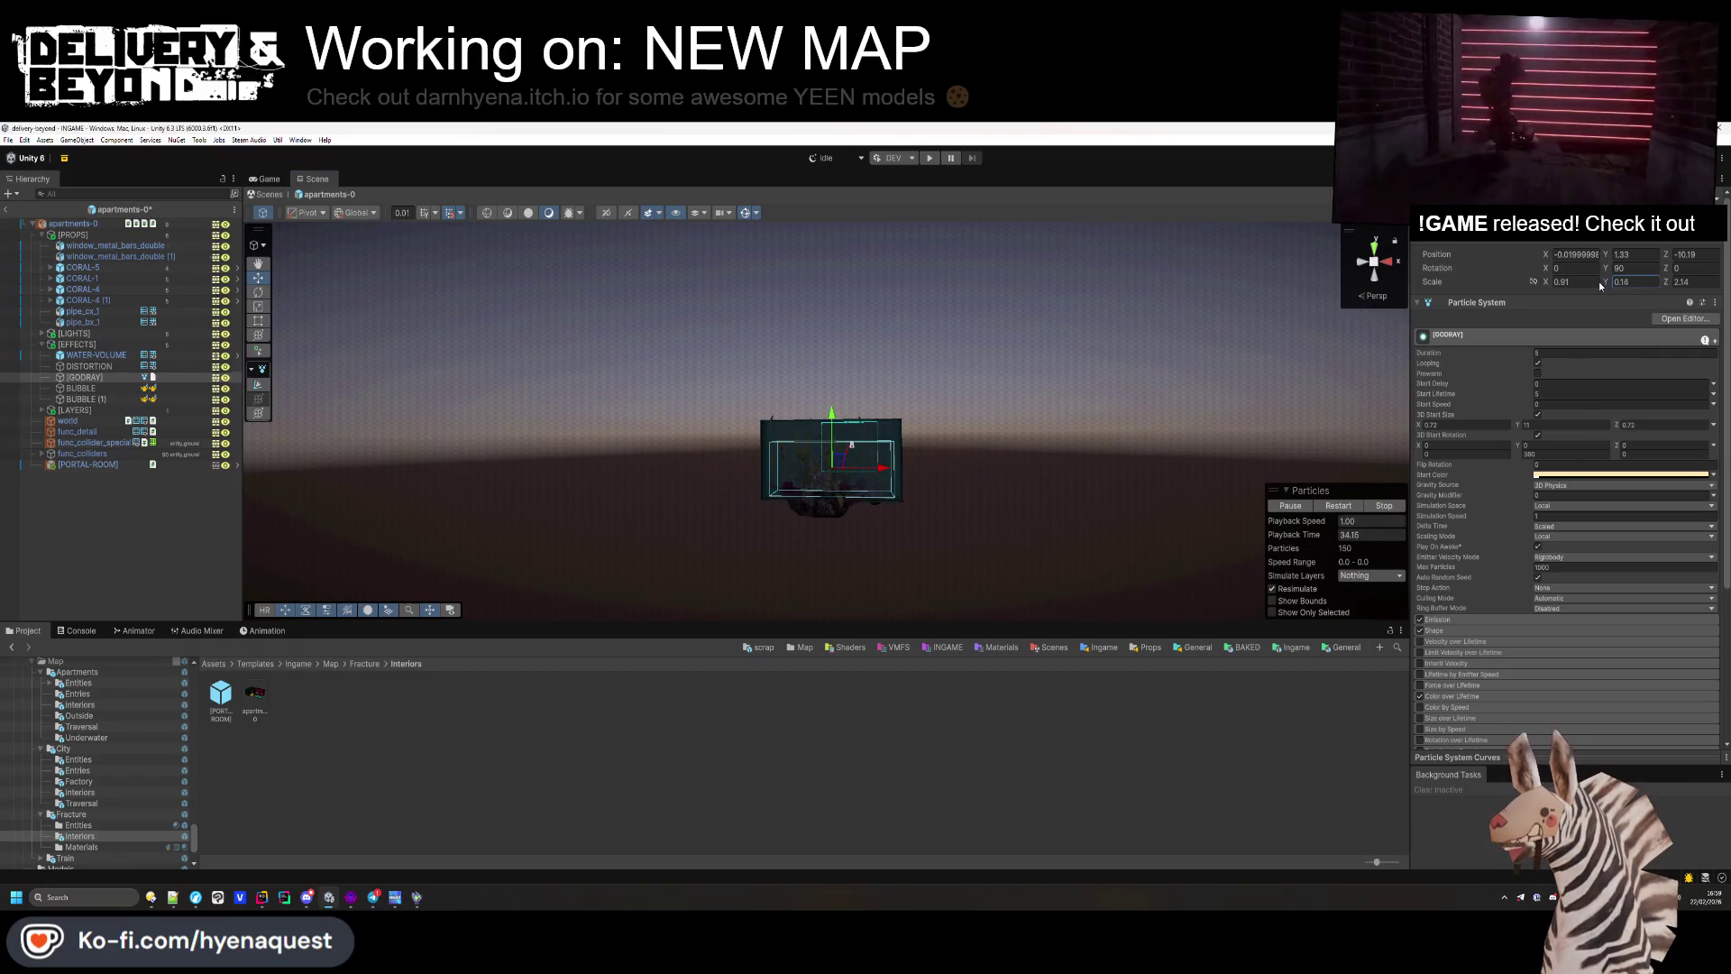
drag(832, 417, 837, 405)
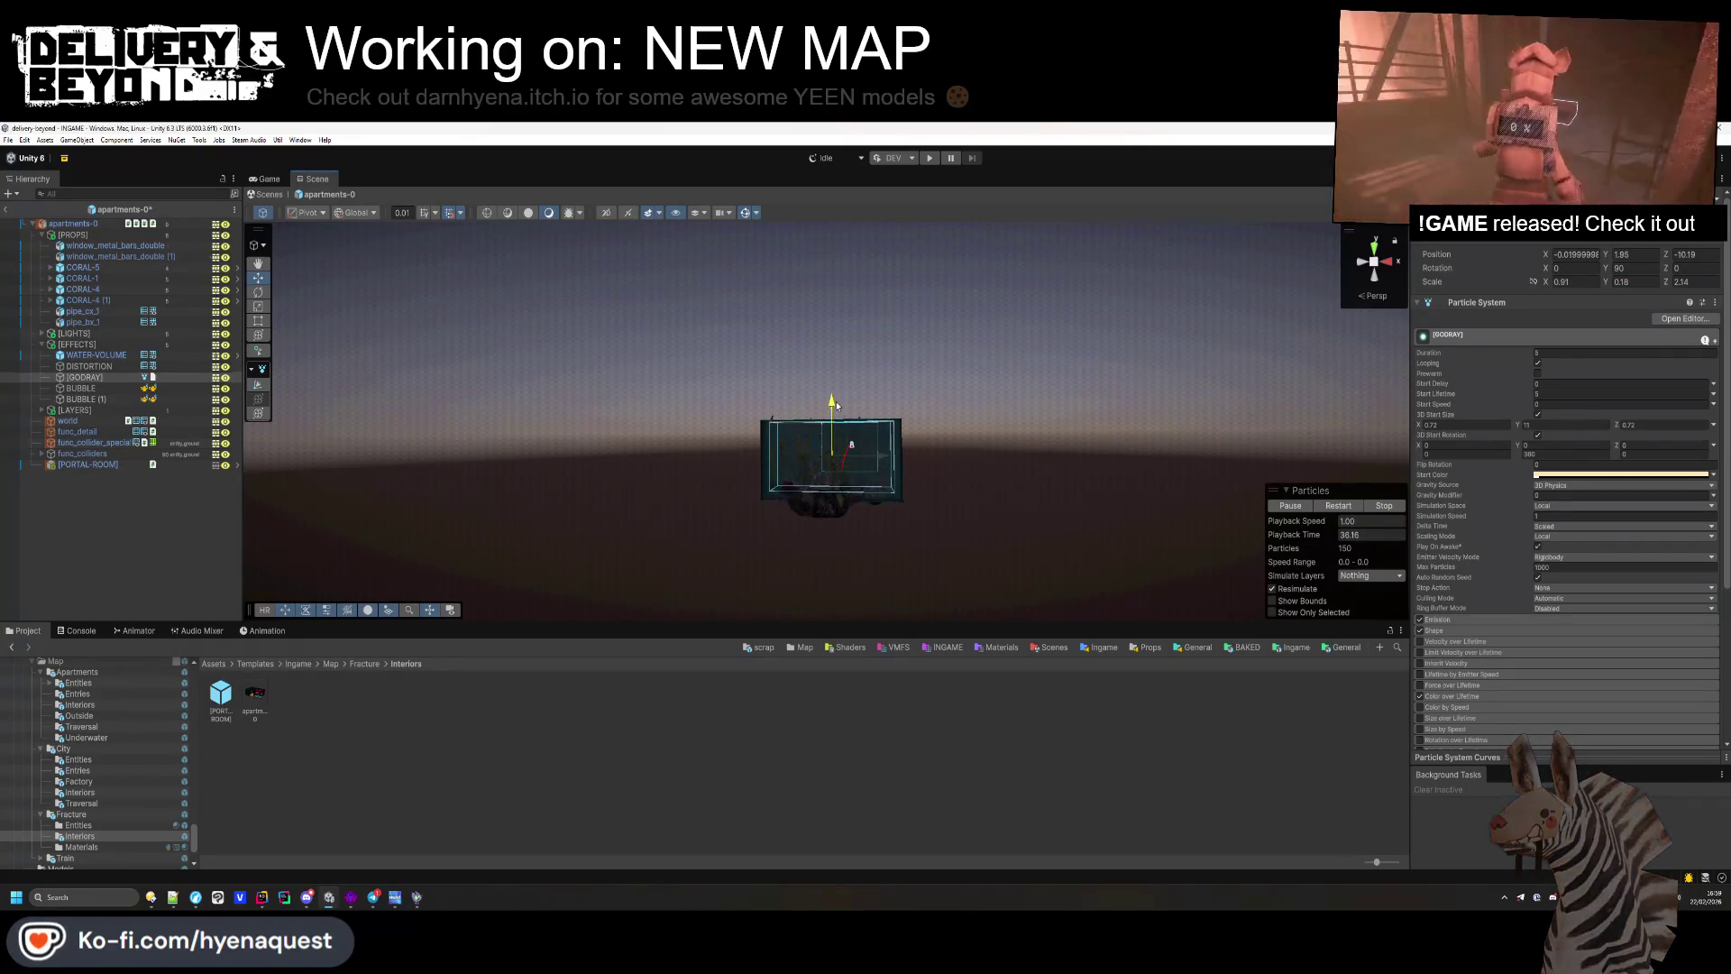
mouse_move(1001, 439)
mouse_down()
mouse_move(999, 551)
mouse_move(902, 669)
mouse_up()
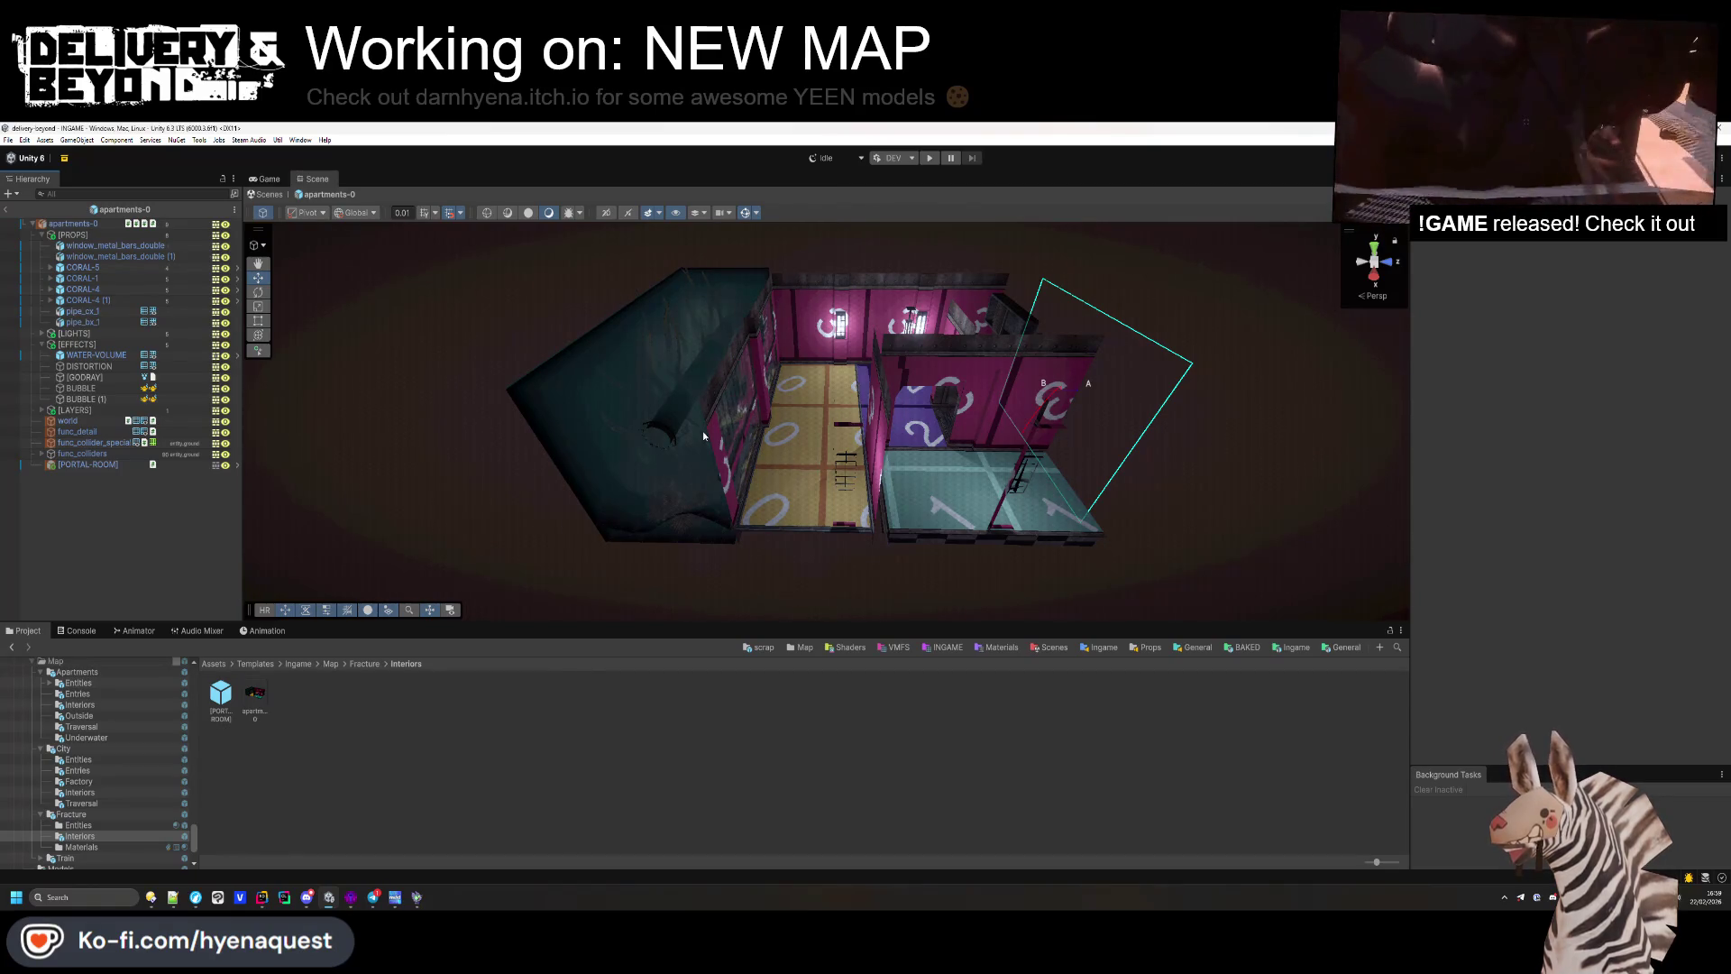
scroll(1058, 365, up, 2)
mouse_move(1058, 365)
mouse_down()
mouse_move(1024, 502)
mouse_move(1052, 431)
mouse_up()
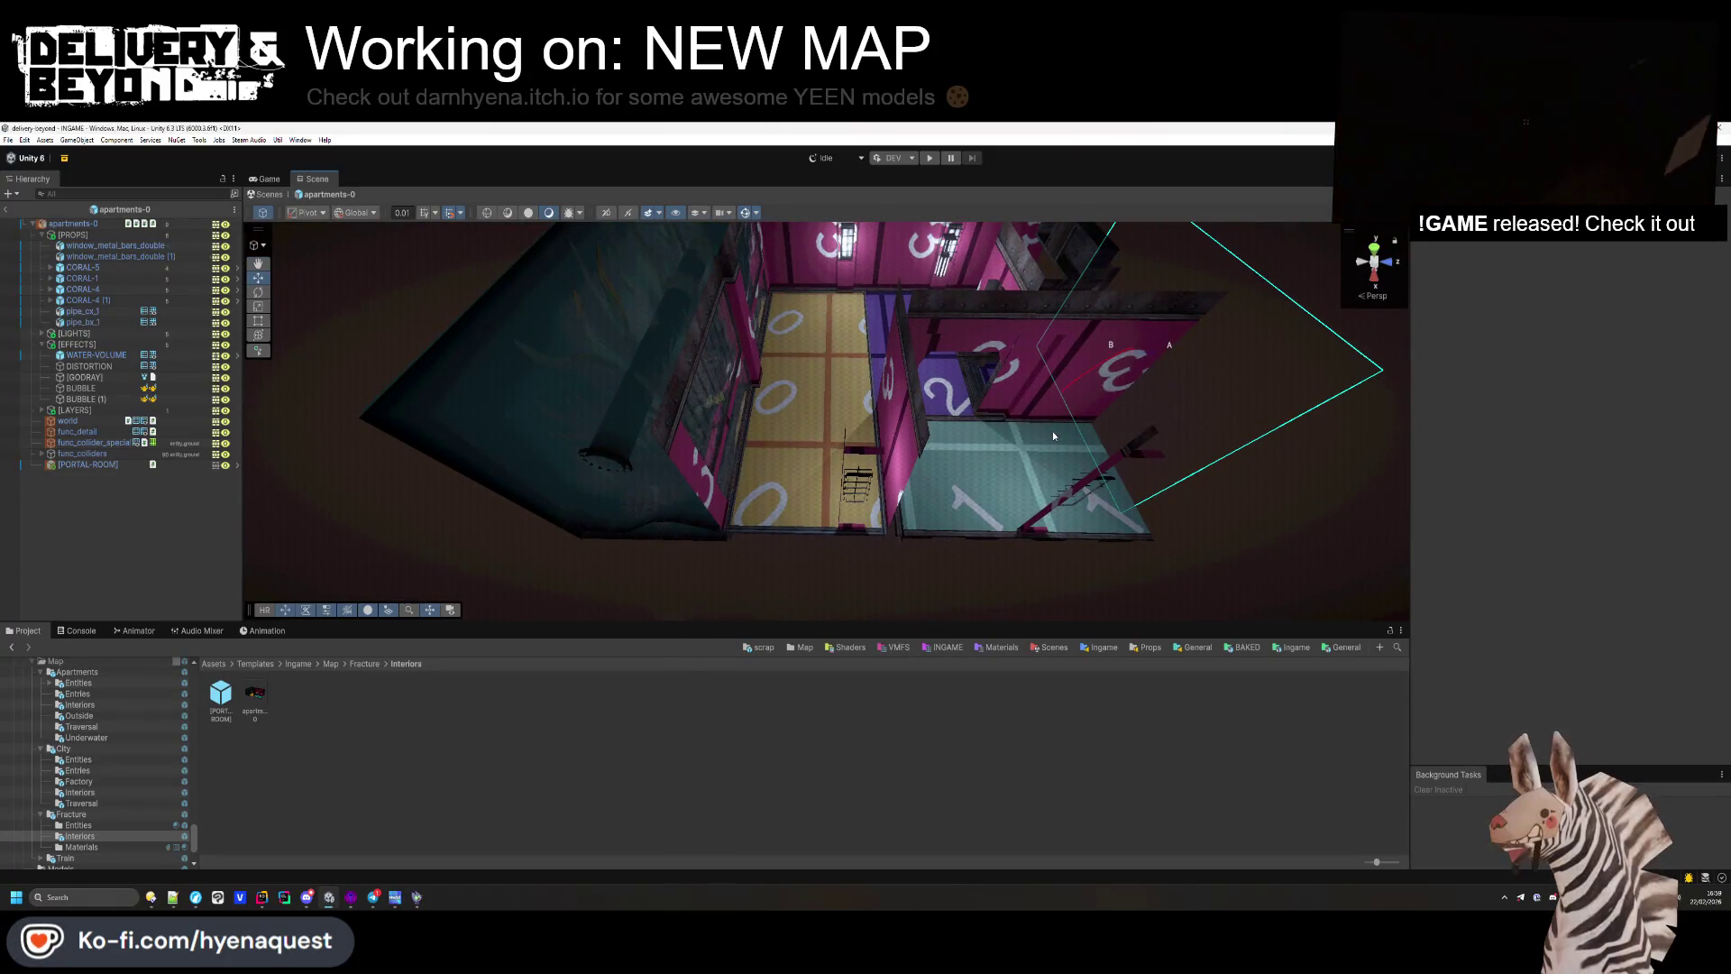
drag(1052, 435, 1036, 468)
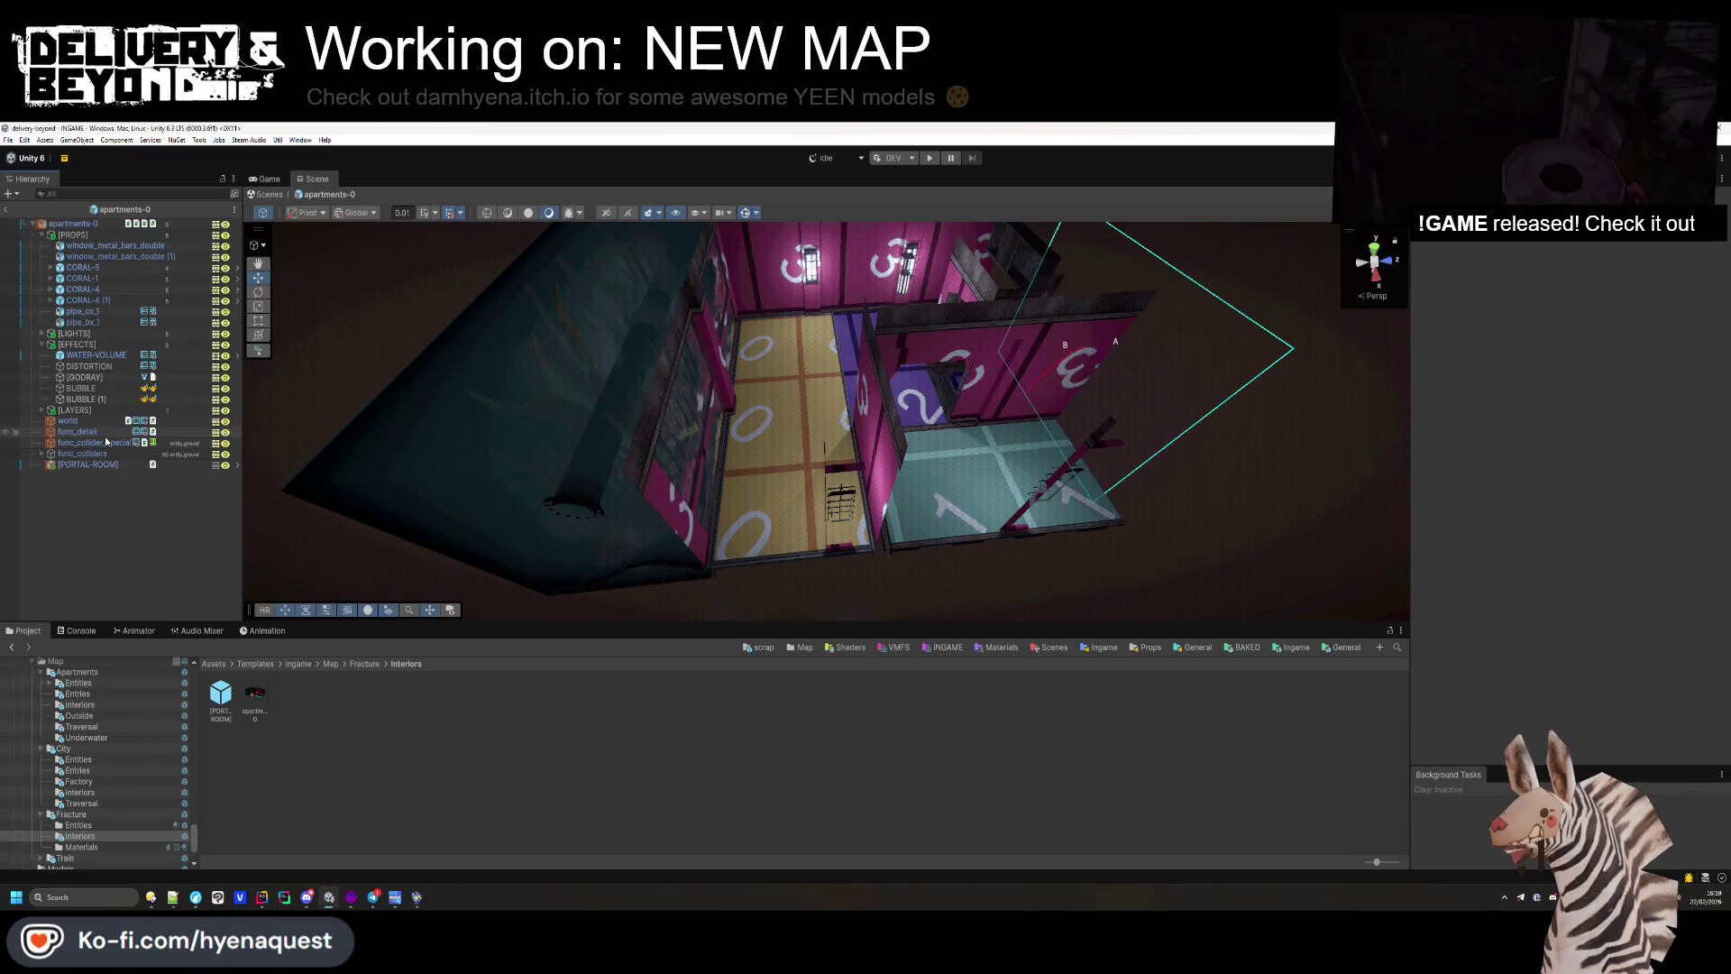
double_click(389, 701)
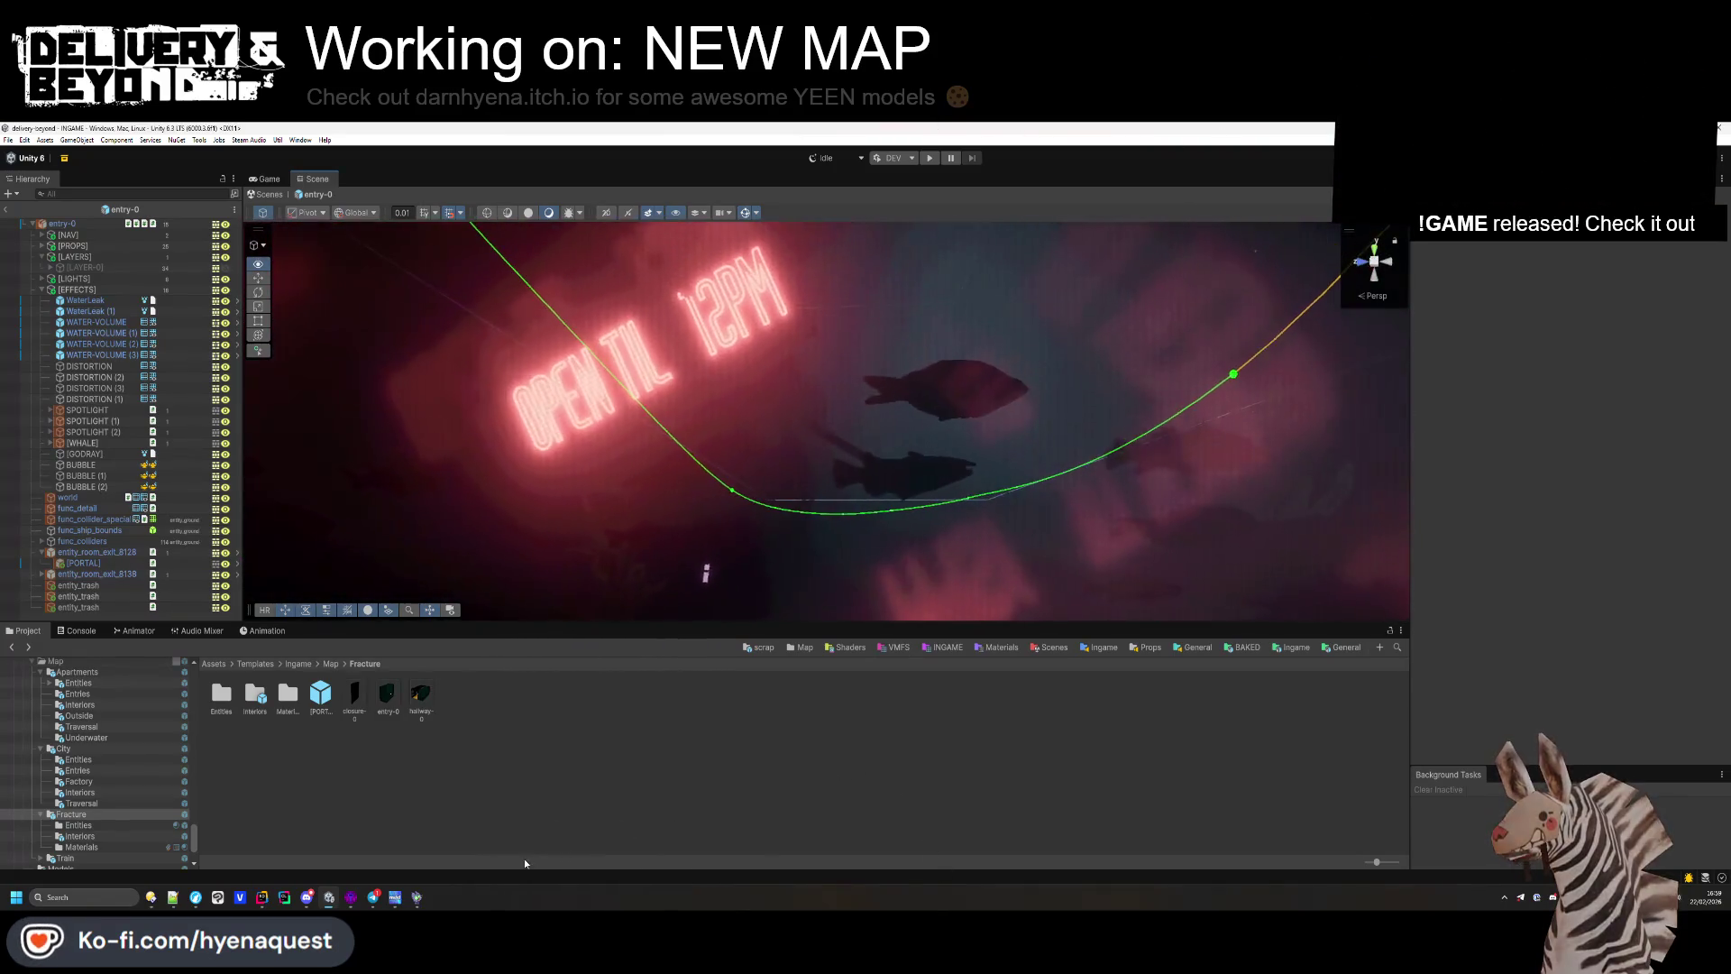
click(990, 397)
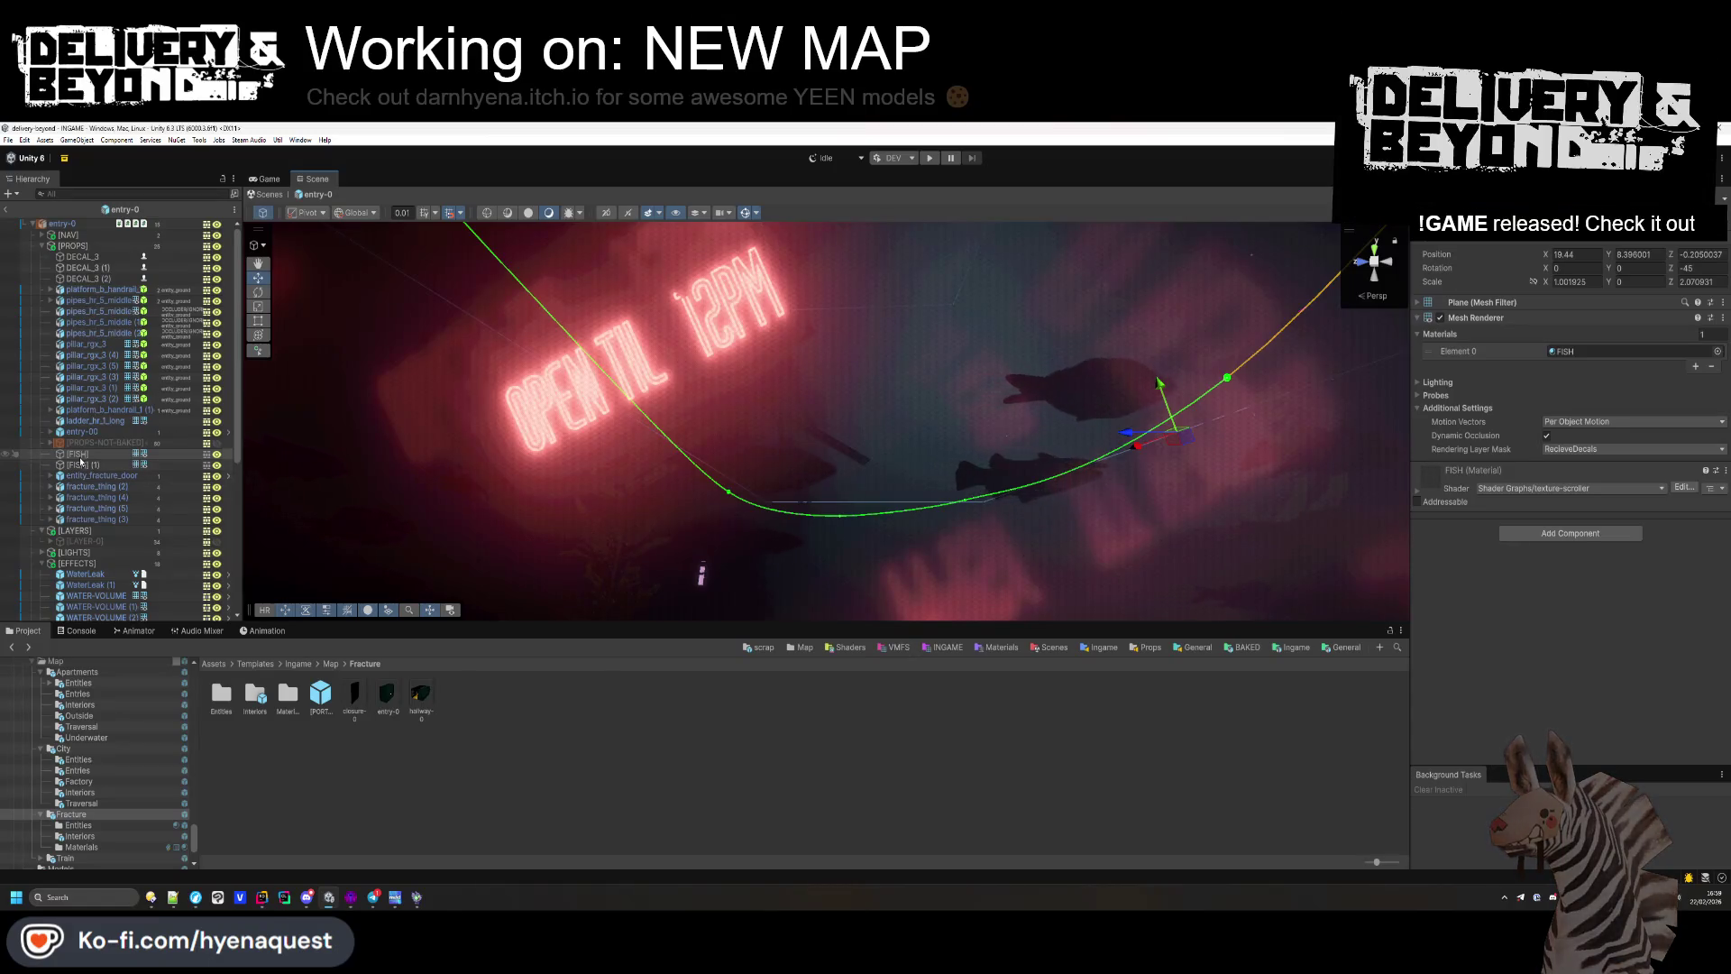
click(415, 778)
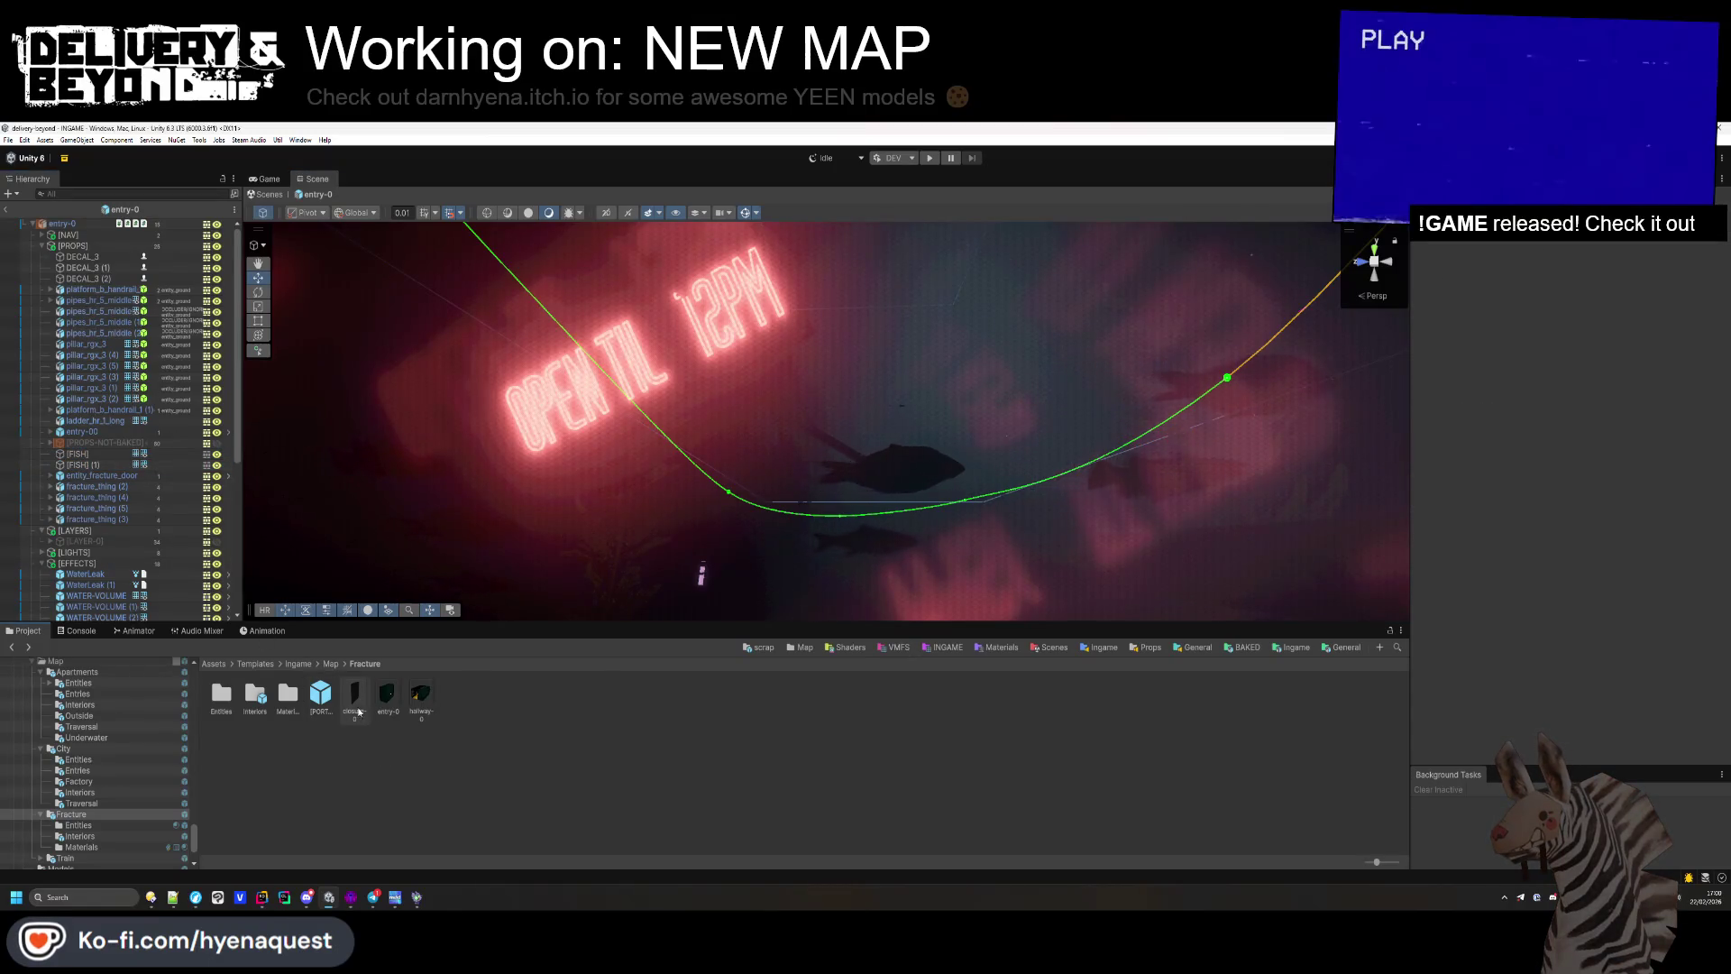
double_click(255, 694)
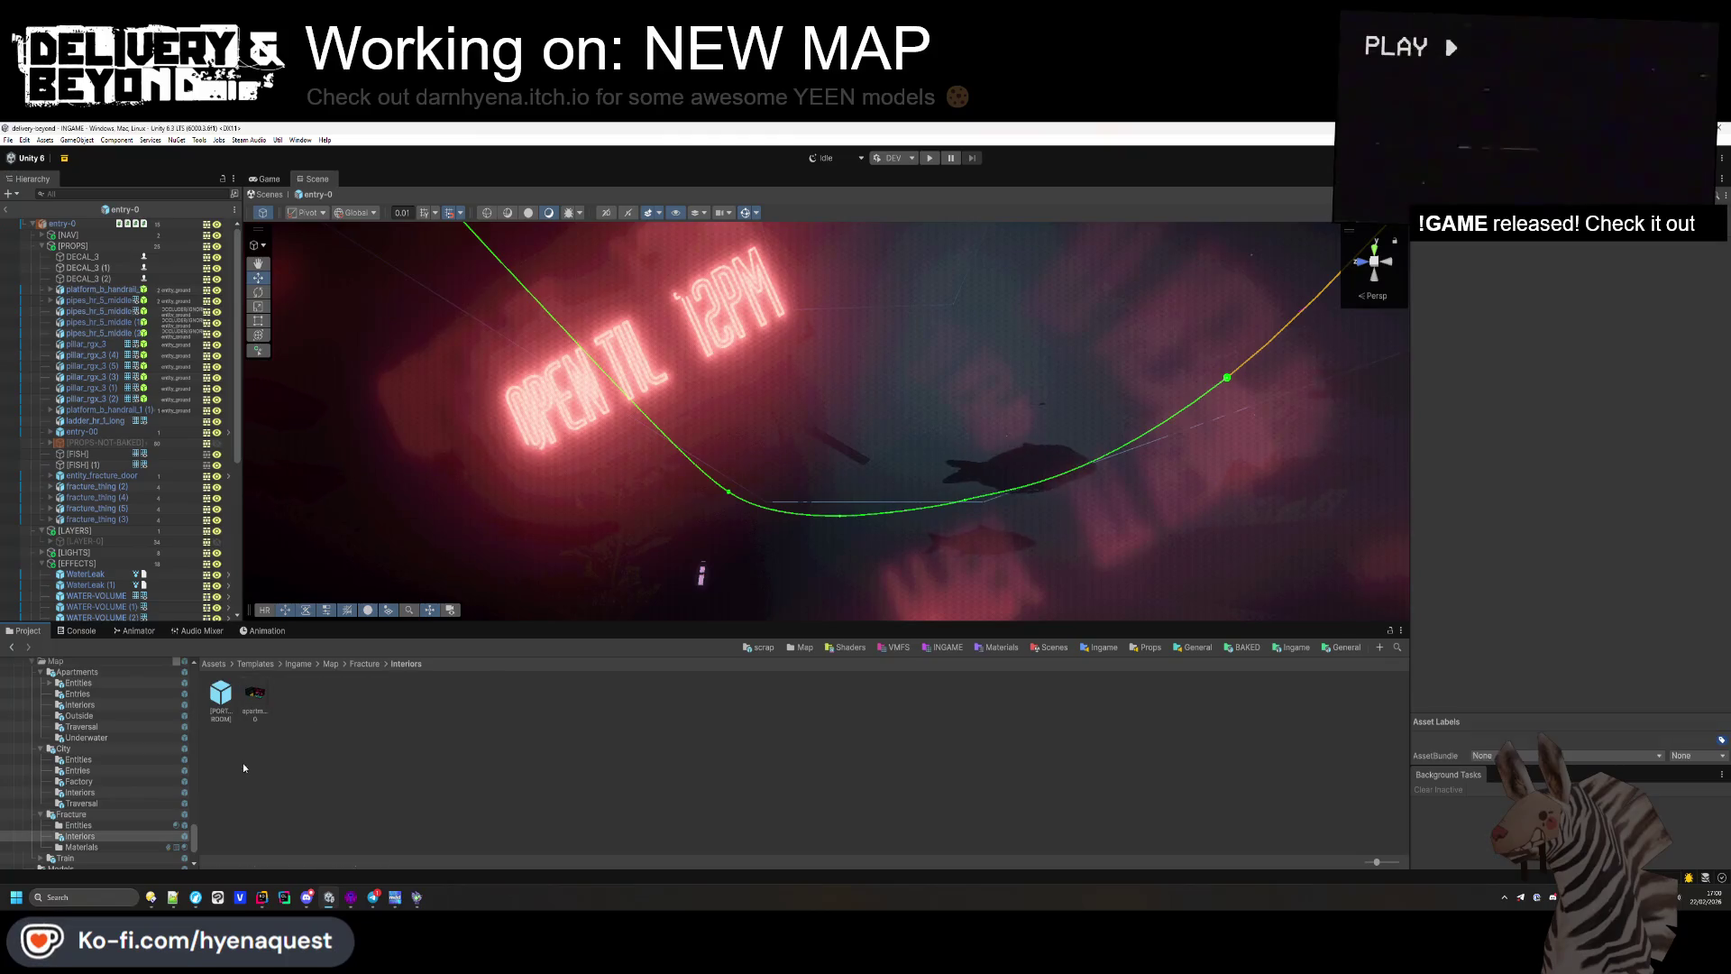
double_click(255, 694)
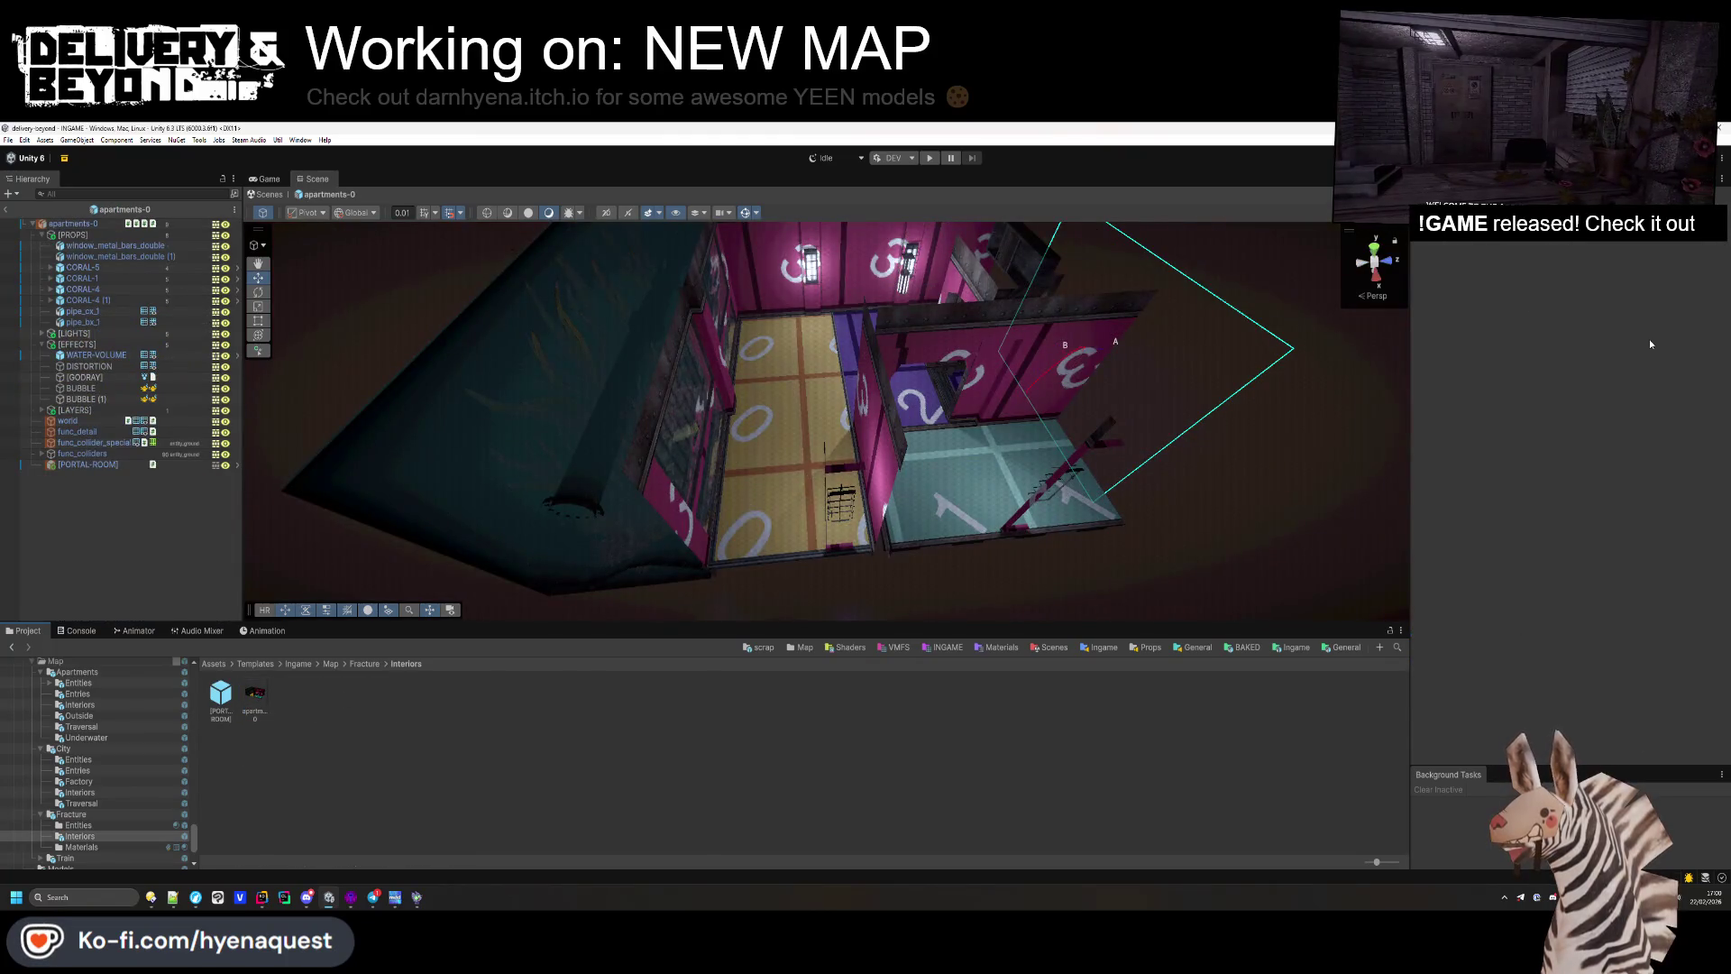
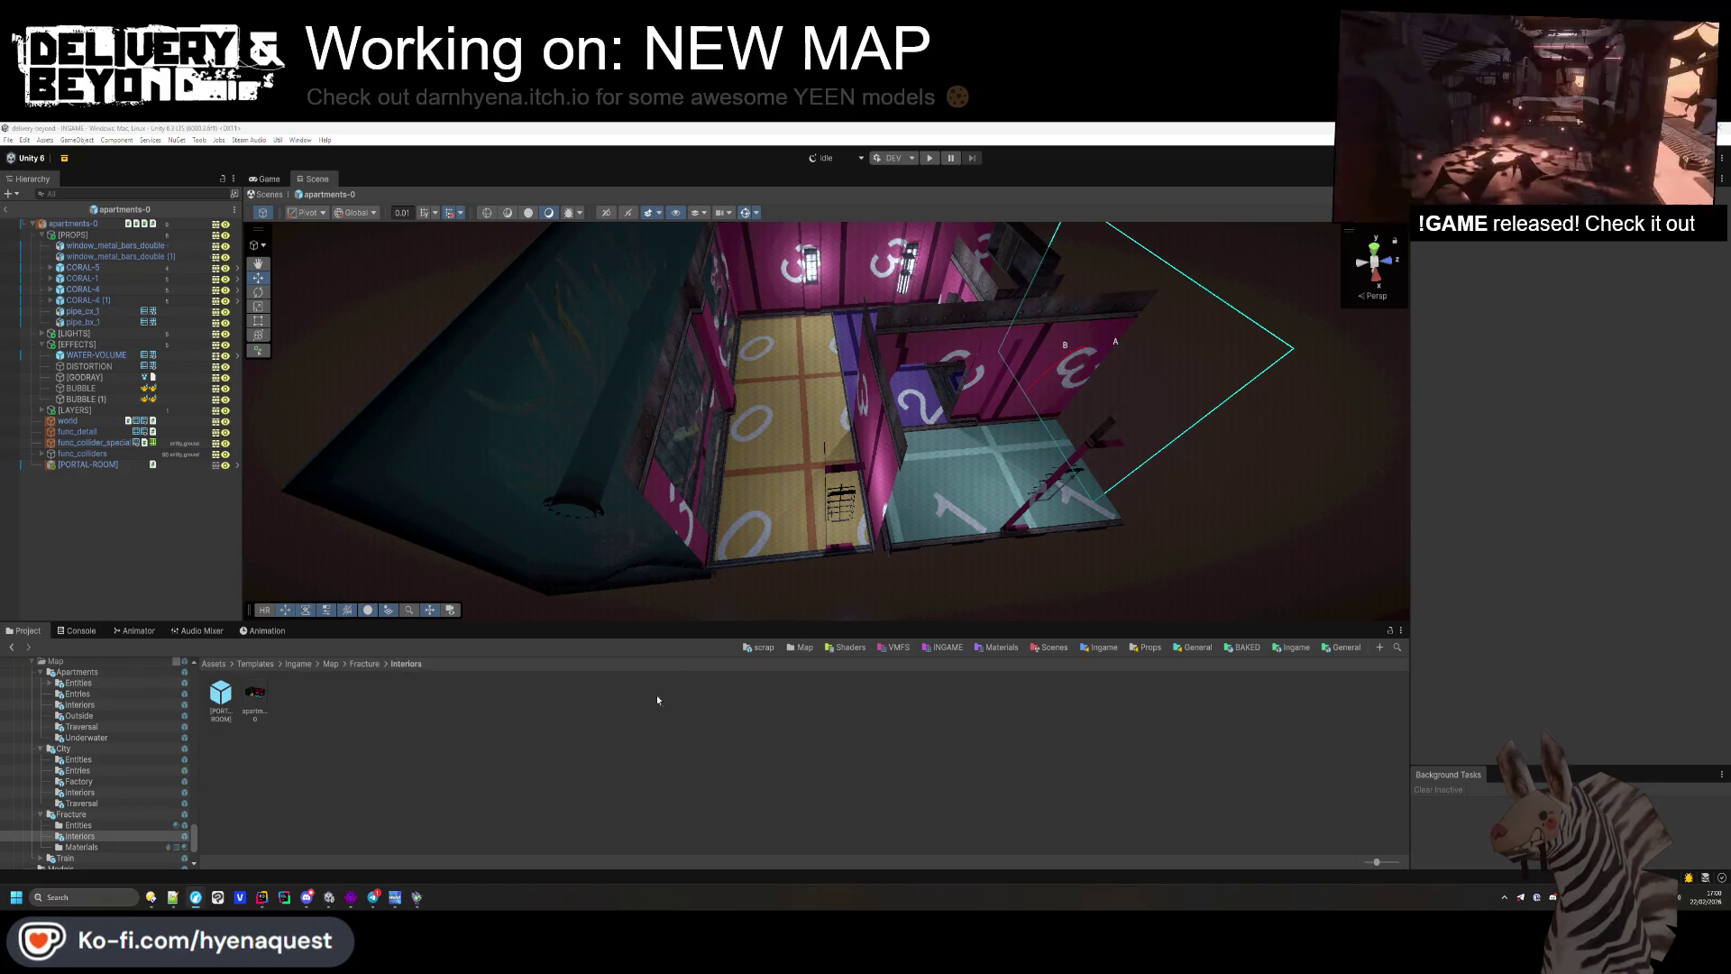
Step: Paste the FISH effect into the room's EFFECTS group and frame it in the scene
click(77, 343)
key(ctrl+shift+v)
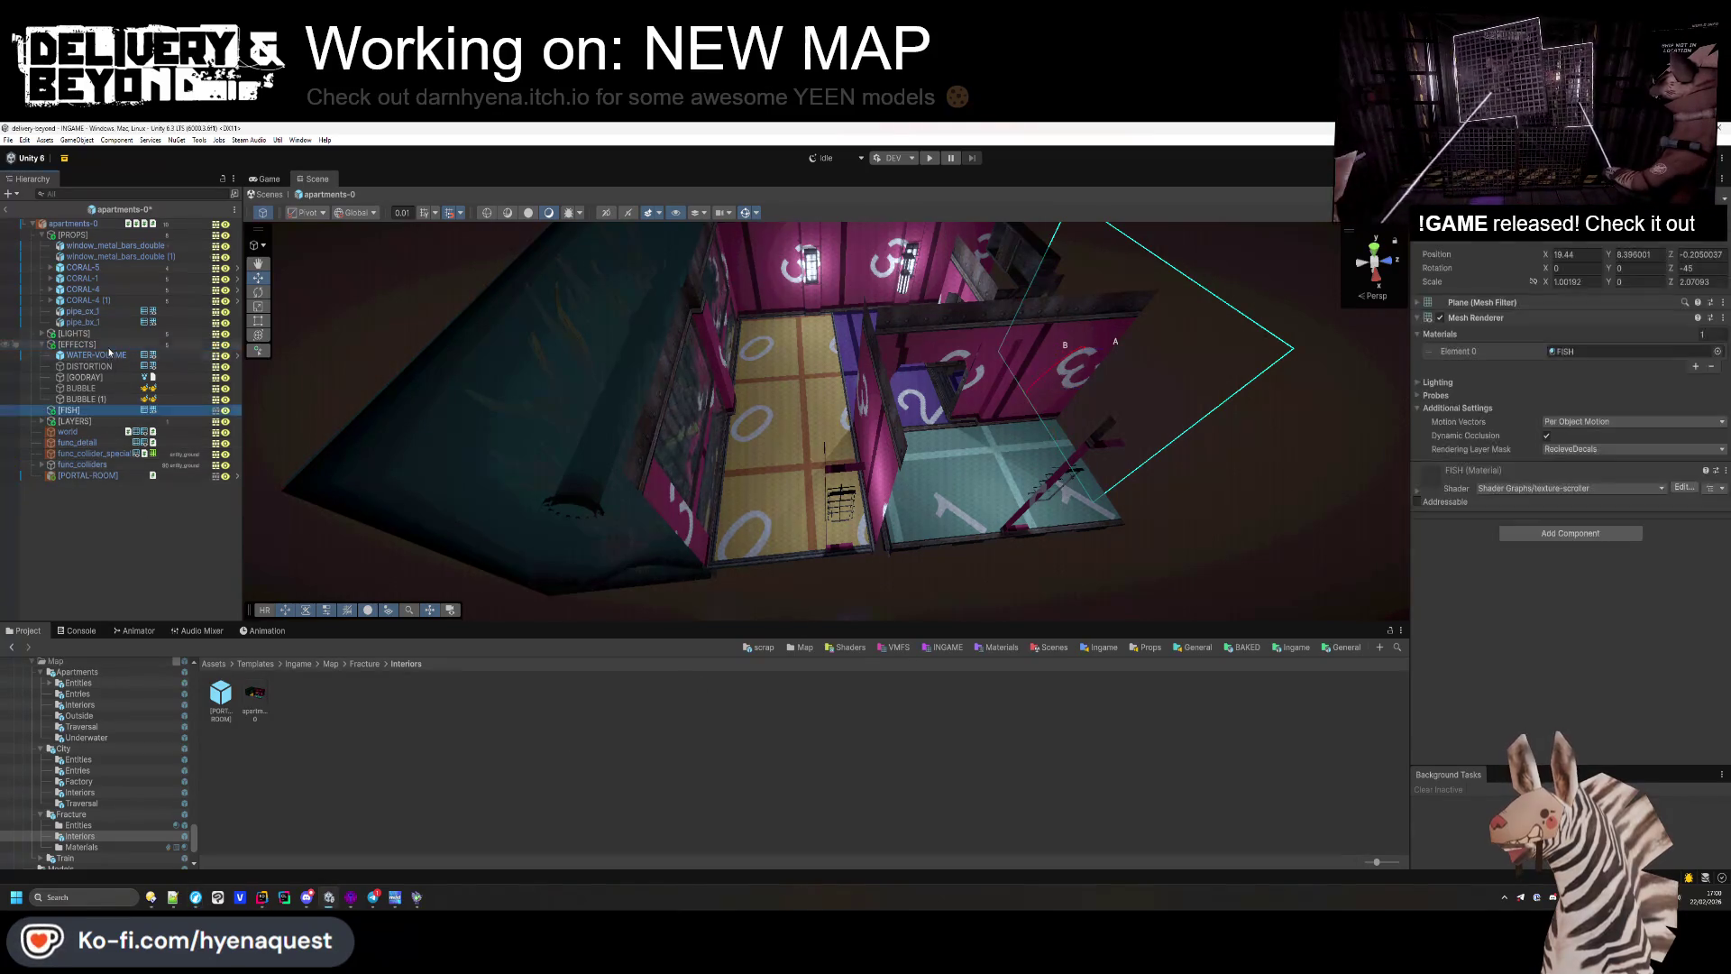
double_click(114, 408)
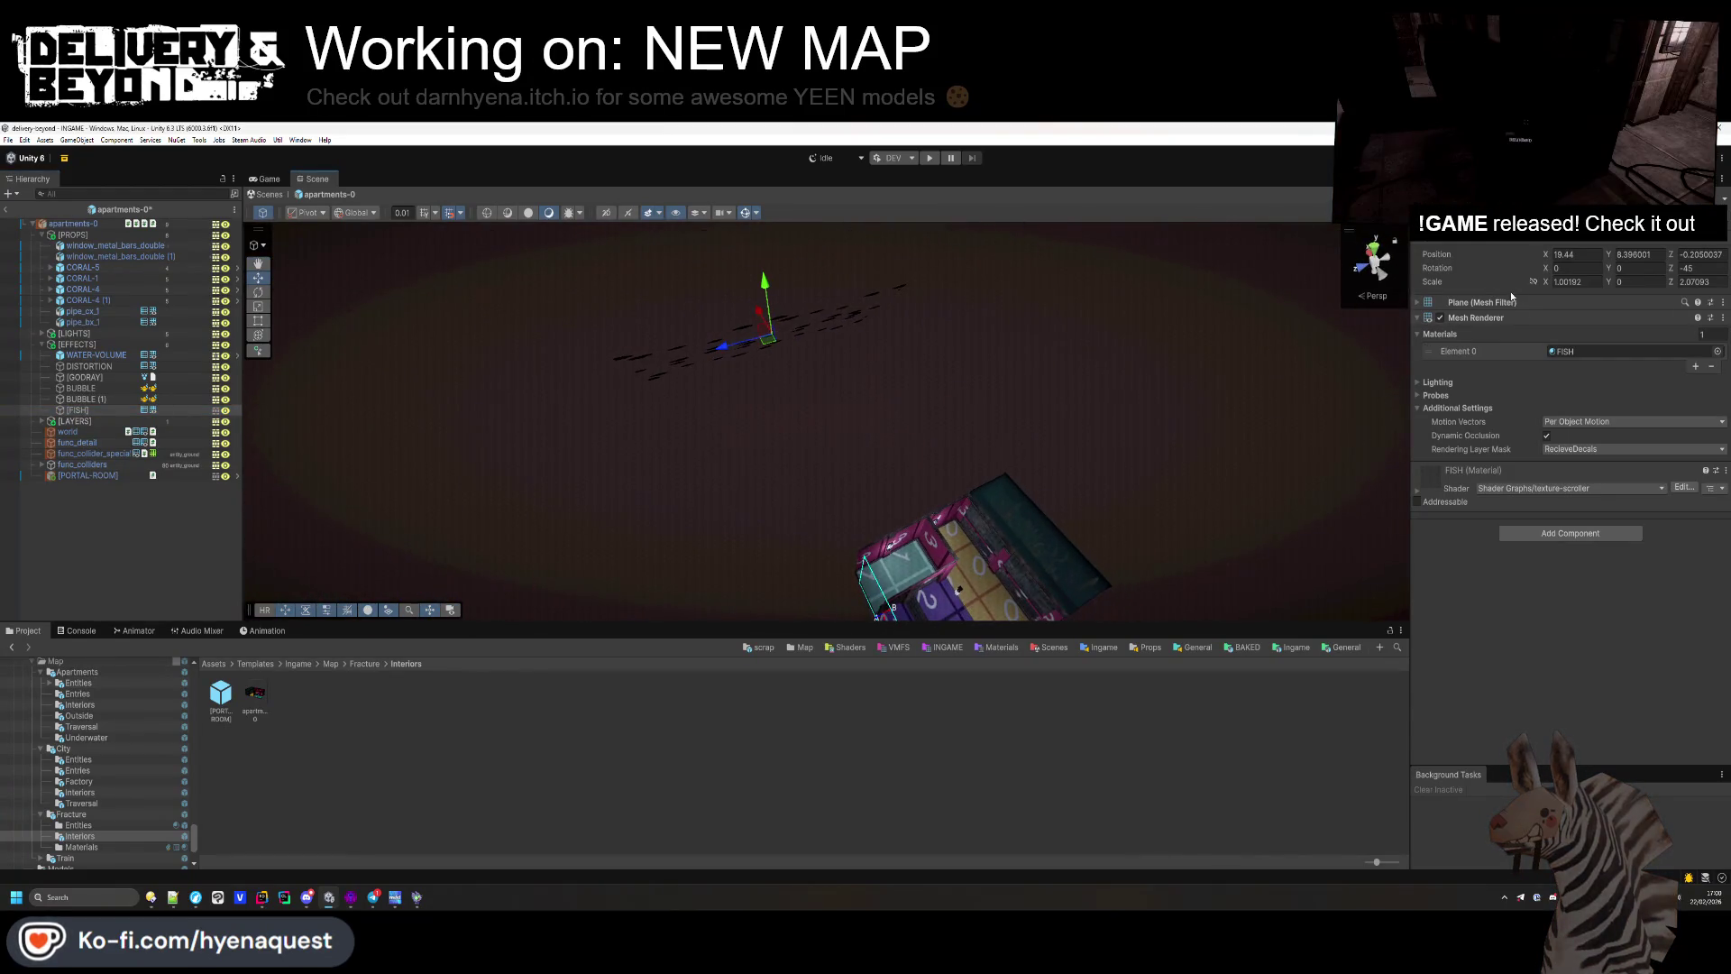
Step: Set the fish school's rotation to X 0, Y 90, Z -90
click(1678, 268)
text(0)
key(Return)
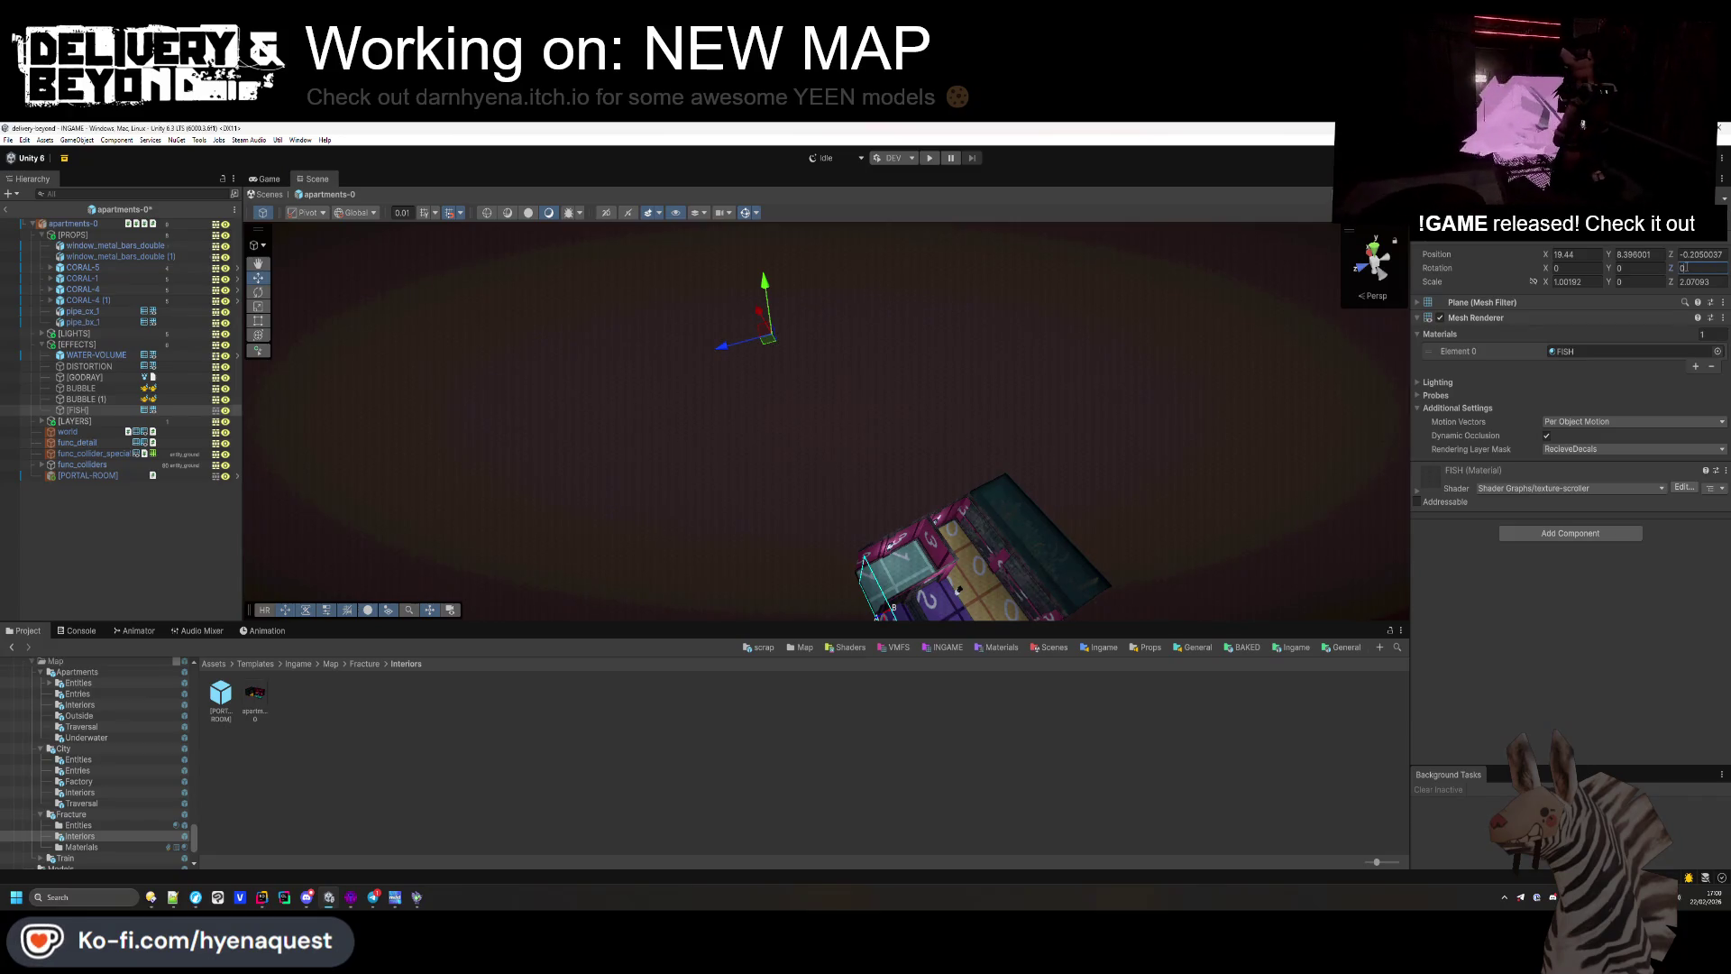
mouse_move(719, 340)
mouse_down()
mouse_move(560, 340)
mouse_move(586, 226)
mouse_move(641, 906)
mouse_up()
click(1695, 268)
text(90)
key(Home)
text(-)
click(1634, 268)
text(90)
mouse_move(1171, 505)
mouse_down()
mouse_move(1028, 506)
mouse_move(1259, 539)
mouse_move(1260, 501)
mouse_up()
Step: Reset the fish school's X and Z scale to 1
click(1568, 282)
text(1)
key(Tab)
key(Tab)
text(1)
Step: Move the fish school down over the water tank, ending at Z scale 0.85 and X -0.02
mouse_move(800, 338)
mouse_down()
mouse_move(803, 537)
mouse_move(929, 568)
mouse_move(789, 423)
mouse_up()
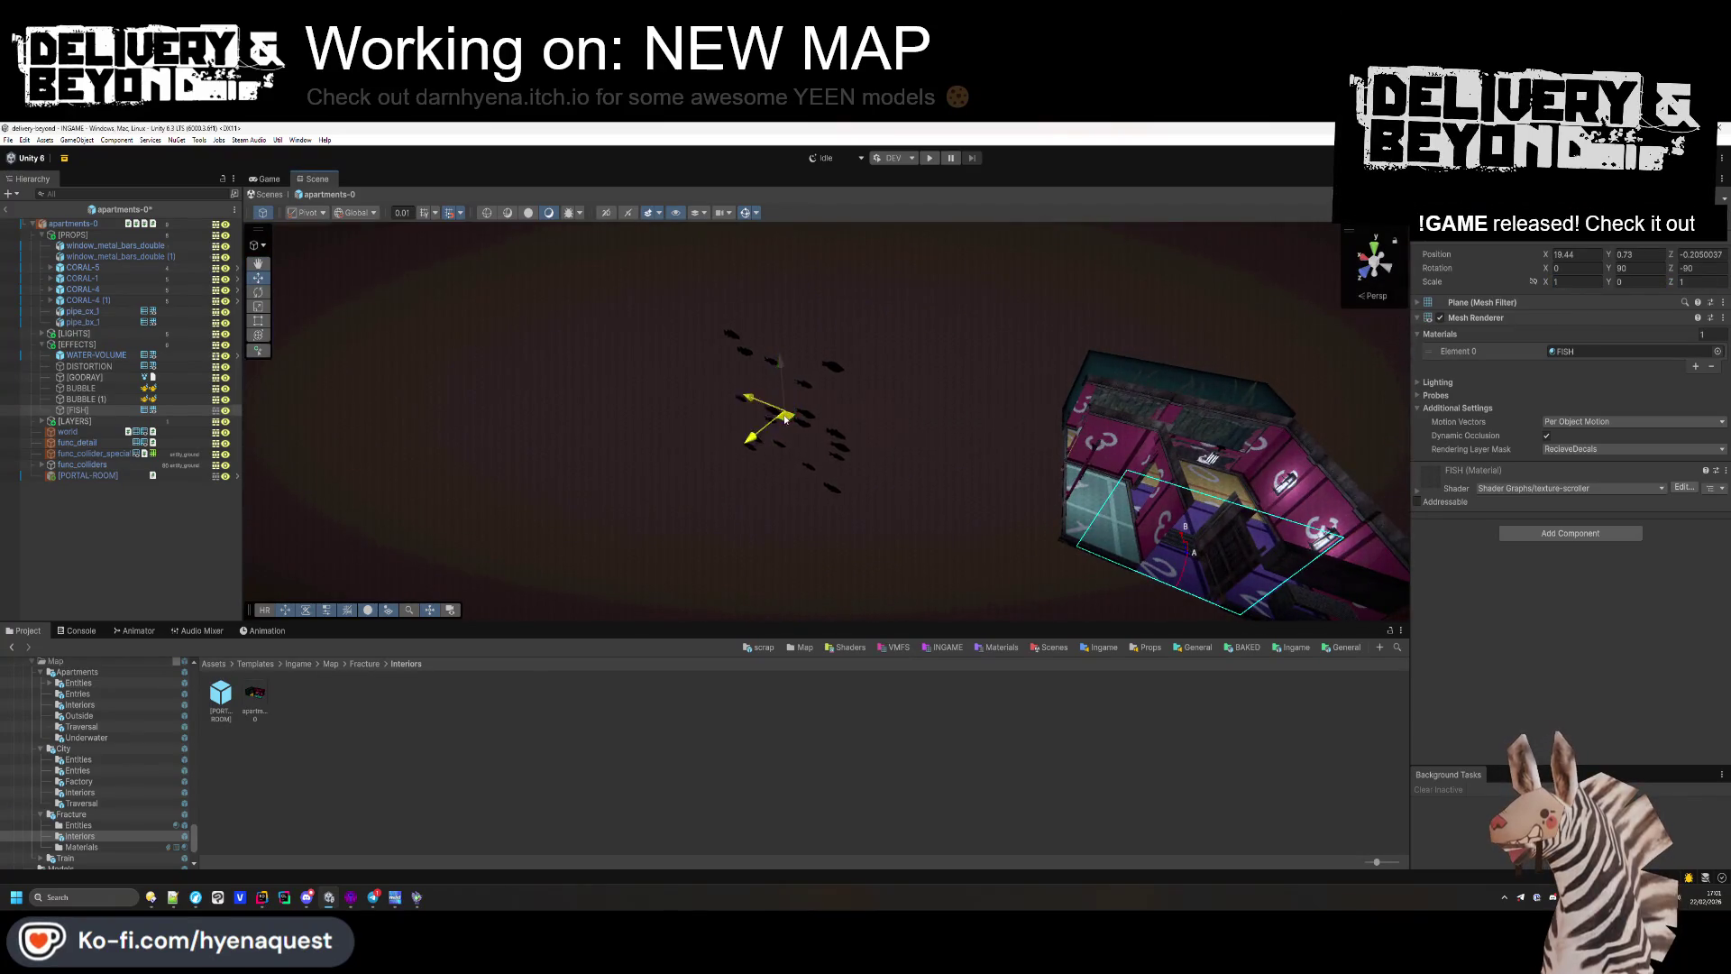
mouse_move(1143, 417)
mouse_down()
mouse_move(1404, 310)
mouse_move(1533, 409)
mouse_move(1027, 542)
mouse_up()
mouse_move(945, 494)
mouse_down()
mouse_move(969, 503)
mouse_move(825, 458)
mouse_up()
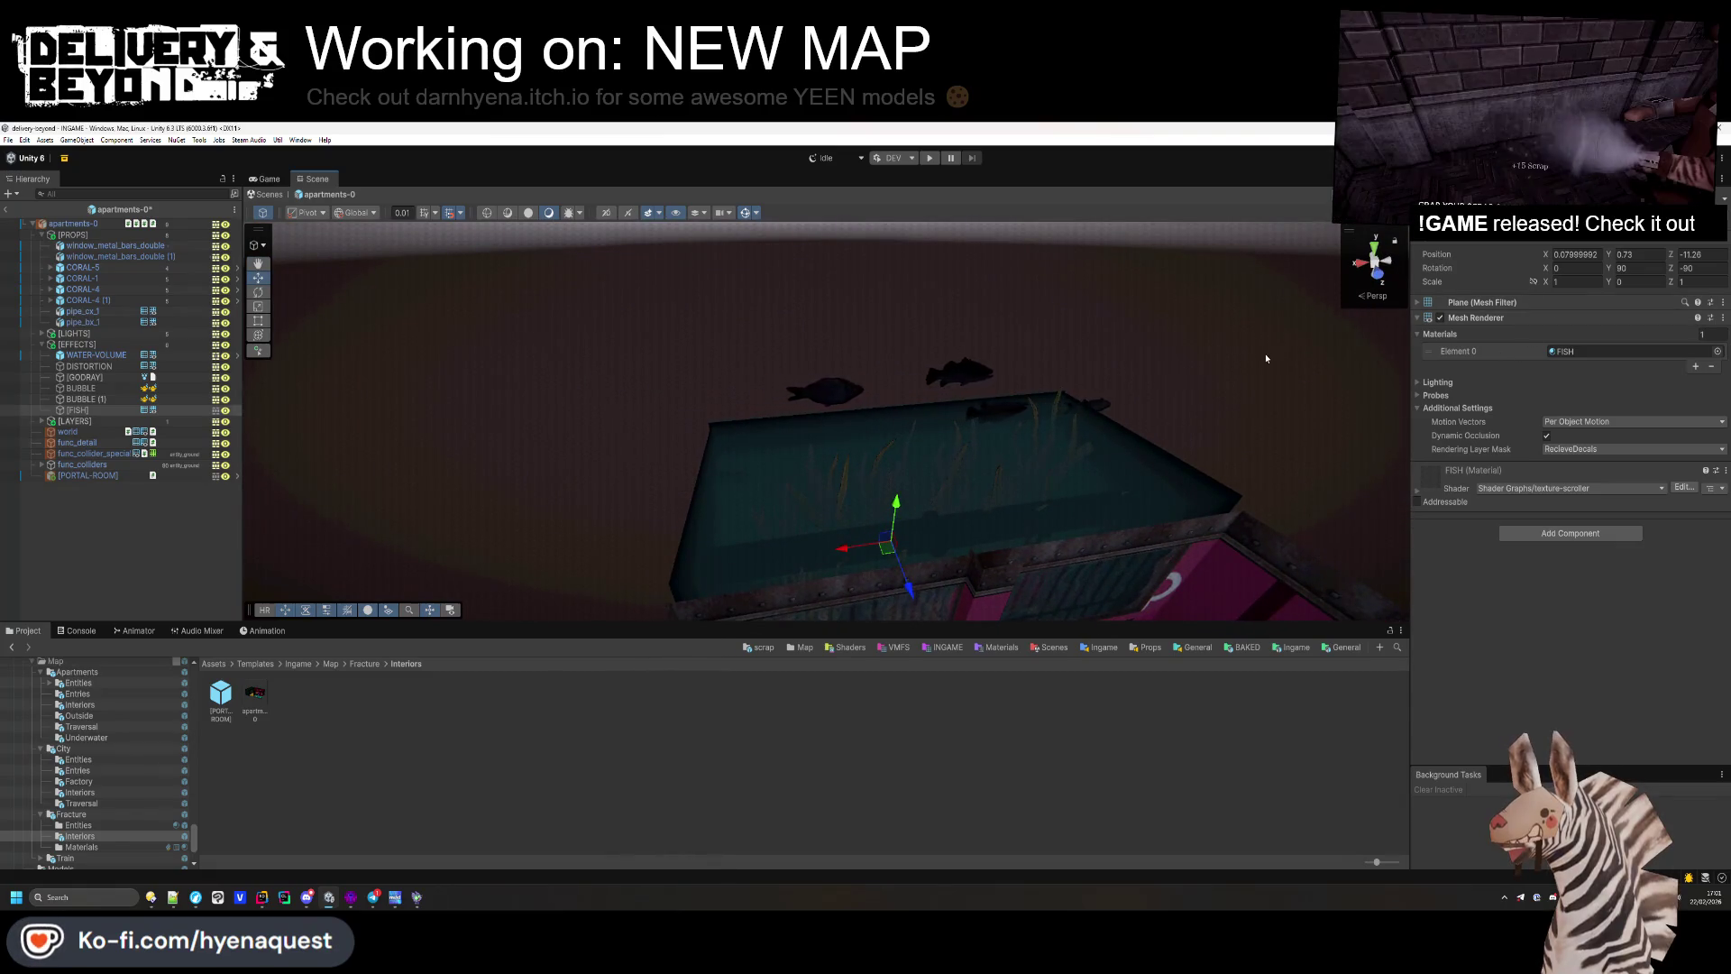
mouse_move(1547, 282)
mouse_down()
mouse_move(1570, 286)
mouse_move(1533, 281)
mouse_up()
mouse_move(1074, 367)
mouse_down()
mouse_move(872, 407)
mouse_move(872, 352)
mouse_up()
drag(1554, 282, 1533, 282)
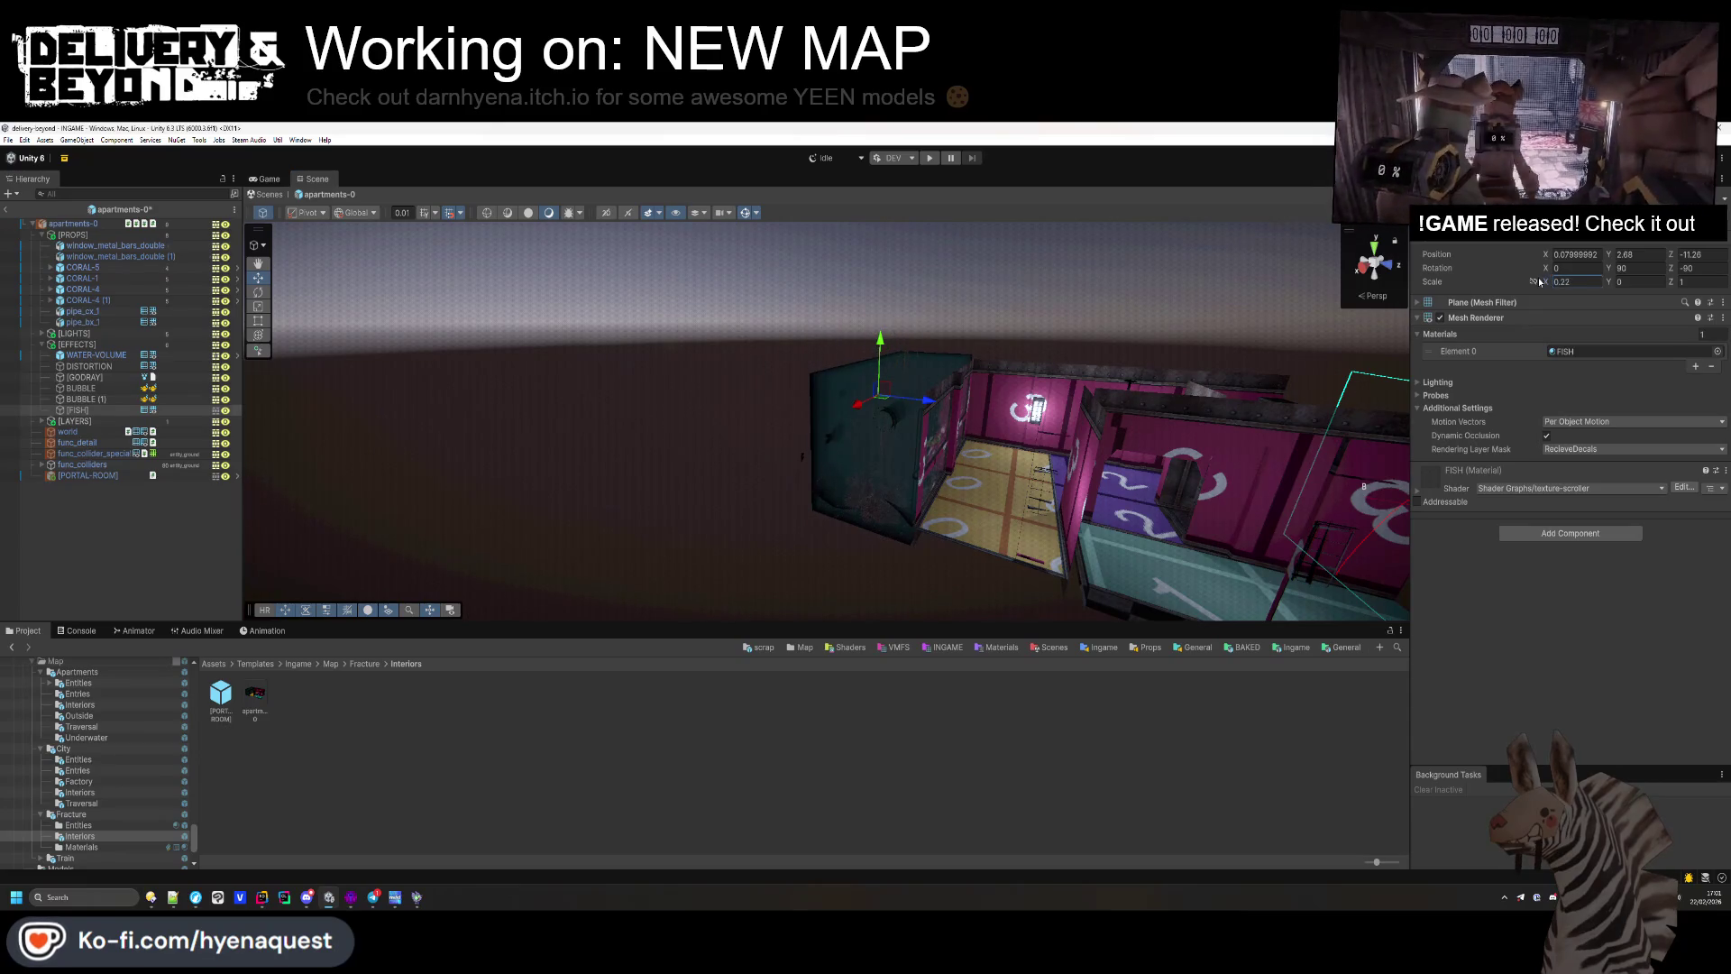
mouse_move(897, 373)
mouse_down()
mouse_move(770, 448)
mouse_move(835, 370)
mouse_move(865, 490)
mouse_move(782, 485)
mouse_move(854, 580)
mouse_move(879, 577)
mouse_up()
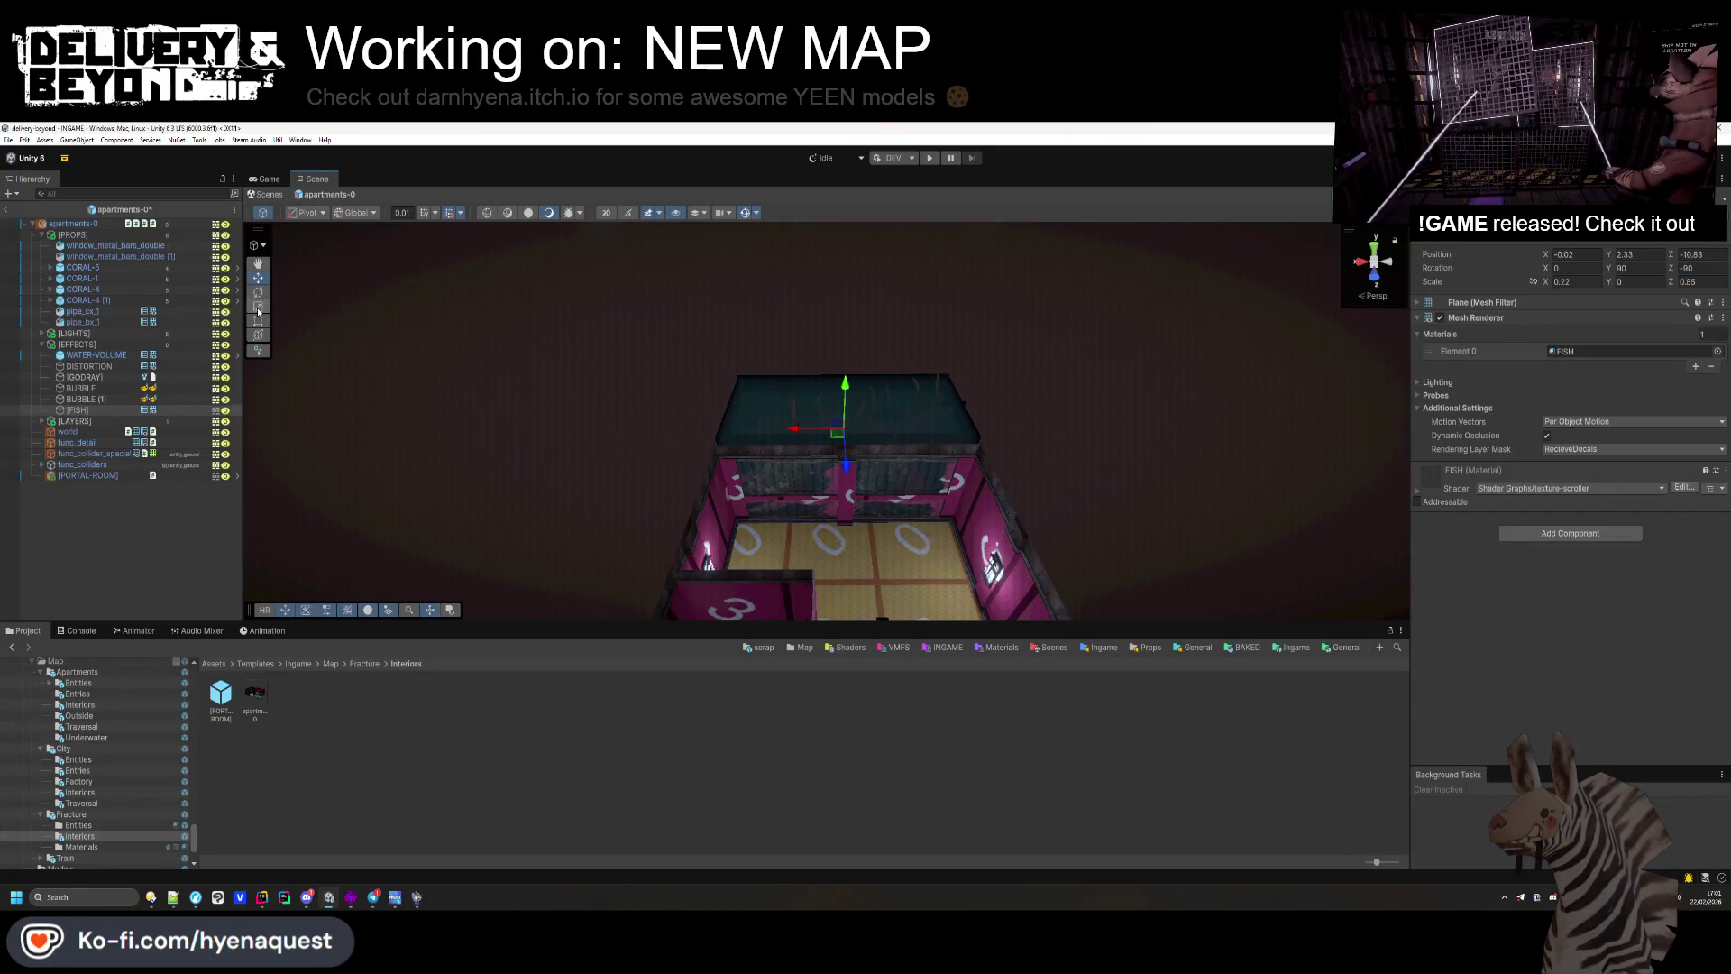
Step: Deselect FISH and save the apartments-0 prefab, then frame apartments-0 and save again
drag(725, 387, 815, 396)
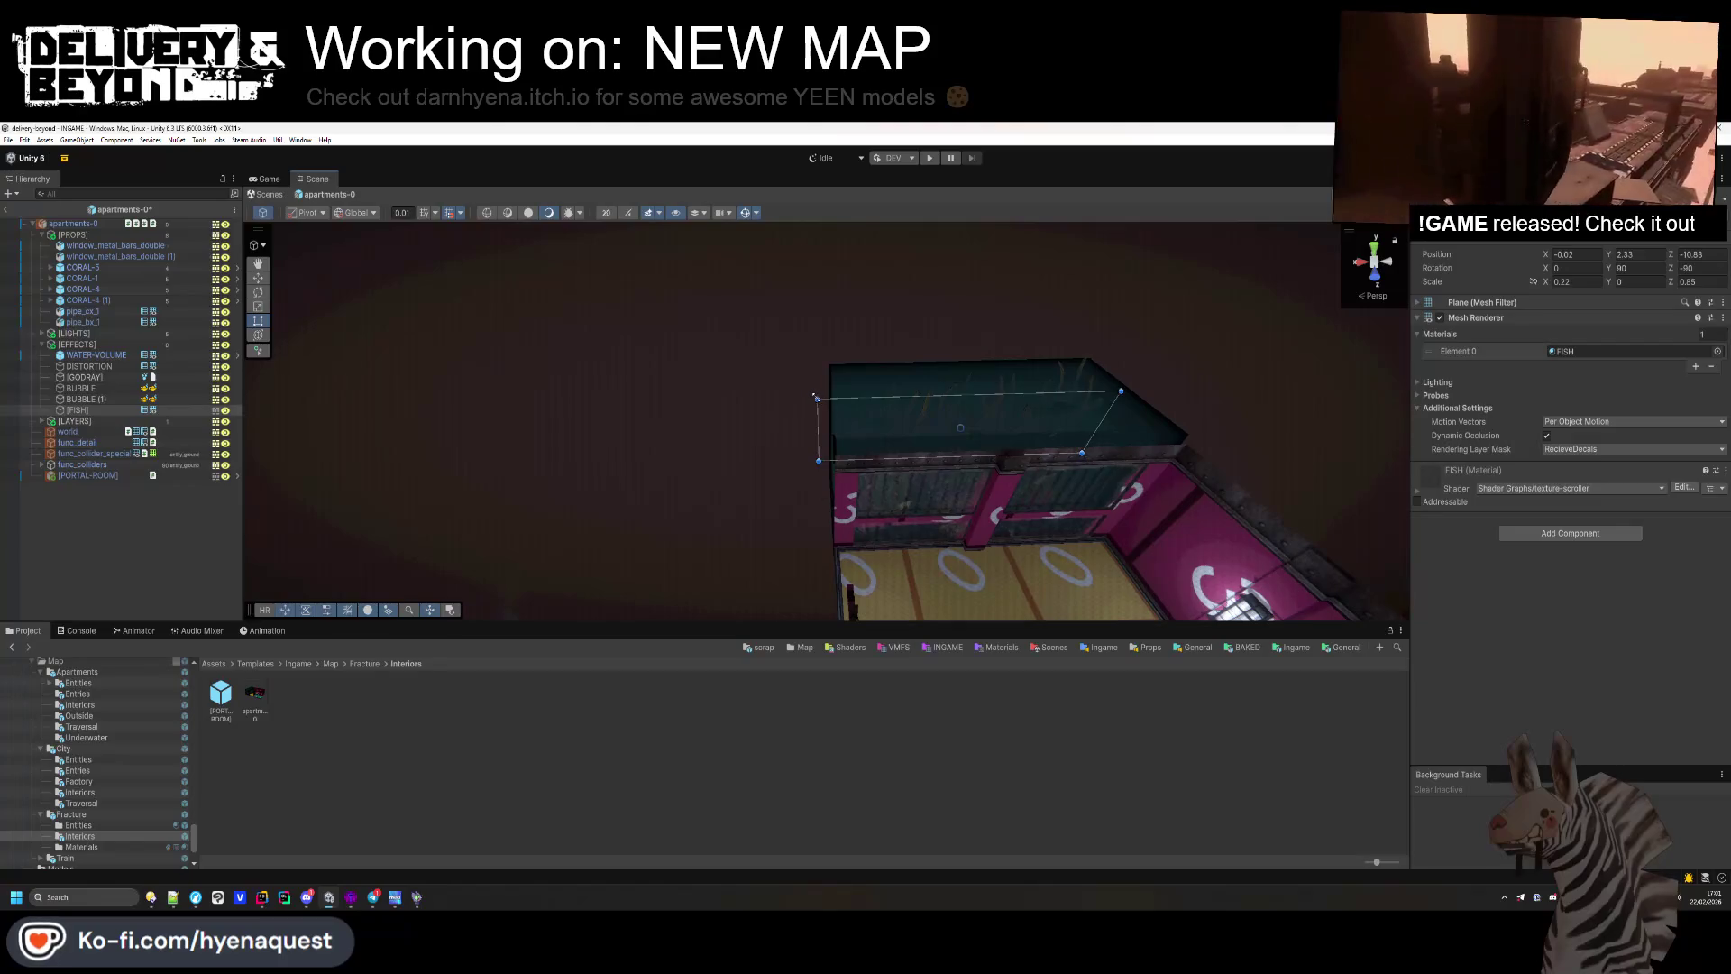
mouse_move(937, 398)
mouse_down()
mouse_move(979, 406)
mouse_move(881, 439)
mouse_move(1018, 264)
mouse_up()
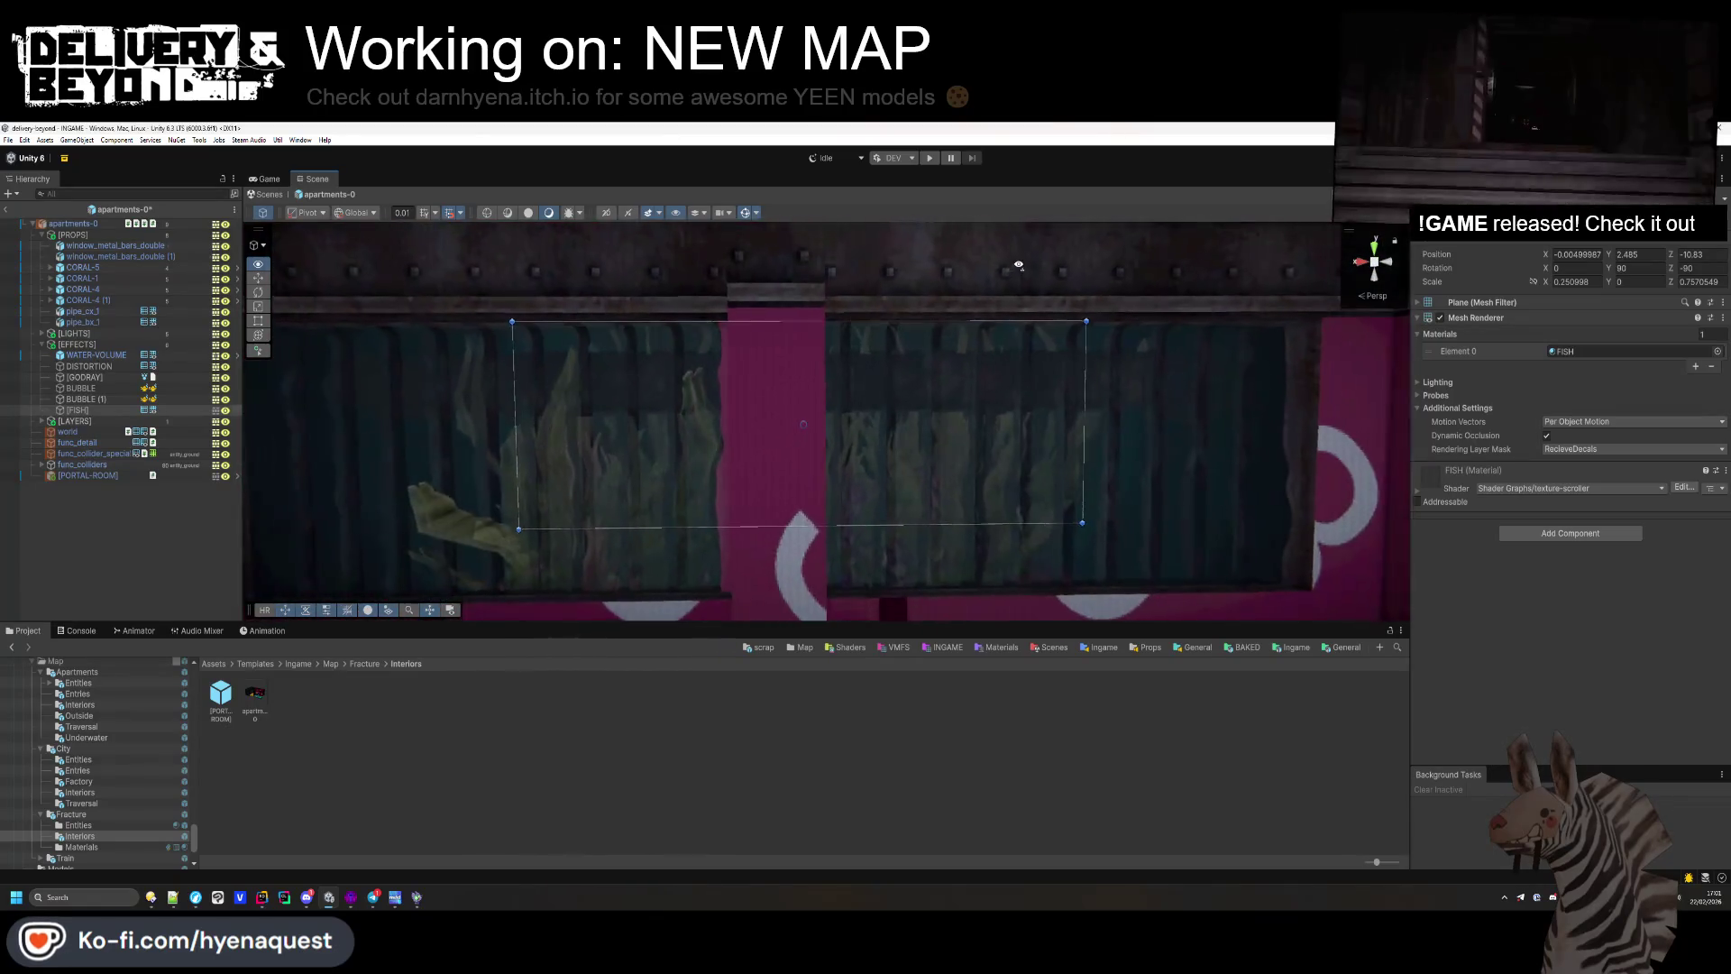
click(111, 523)
key(ctrl+s)
drag(469, 532, 744, 467)
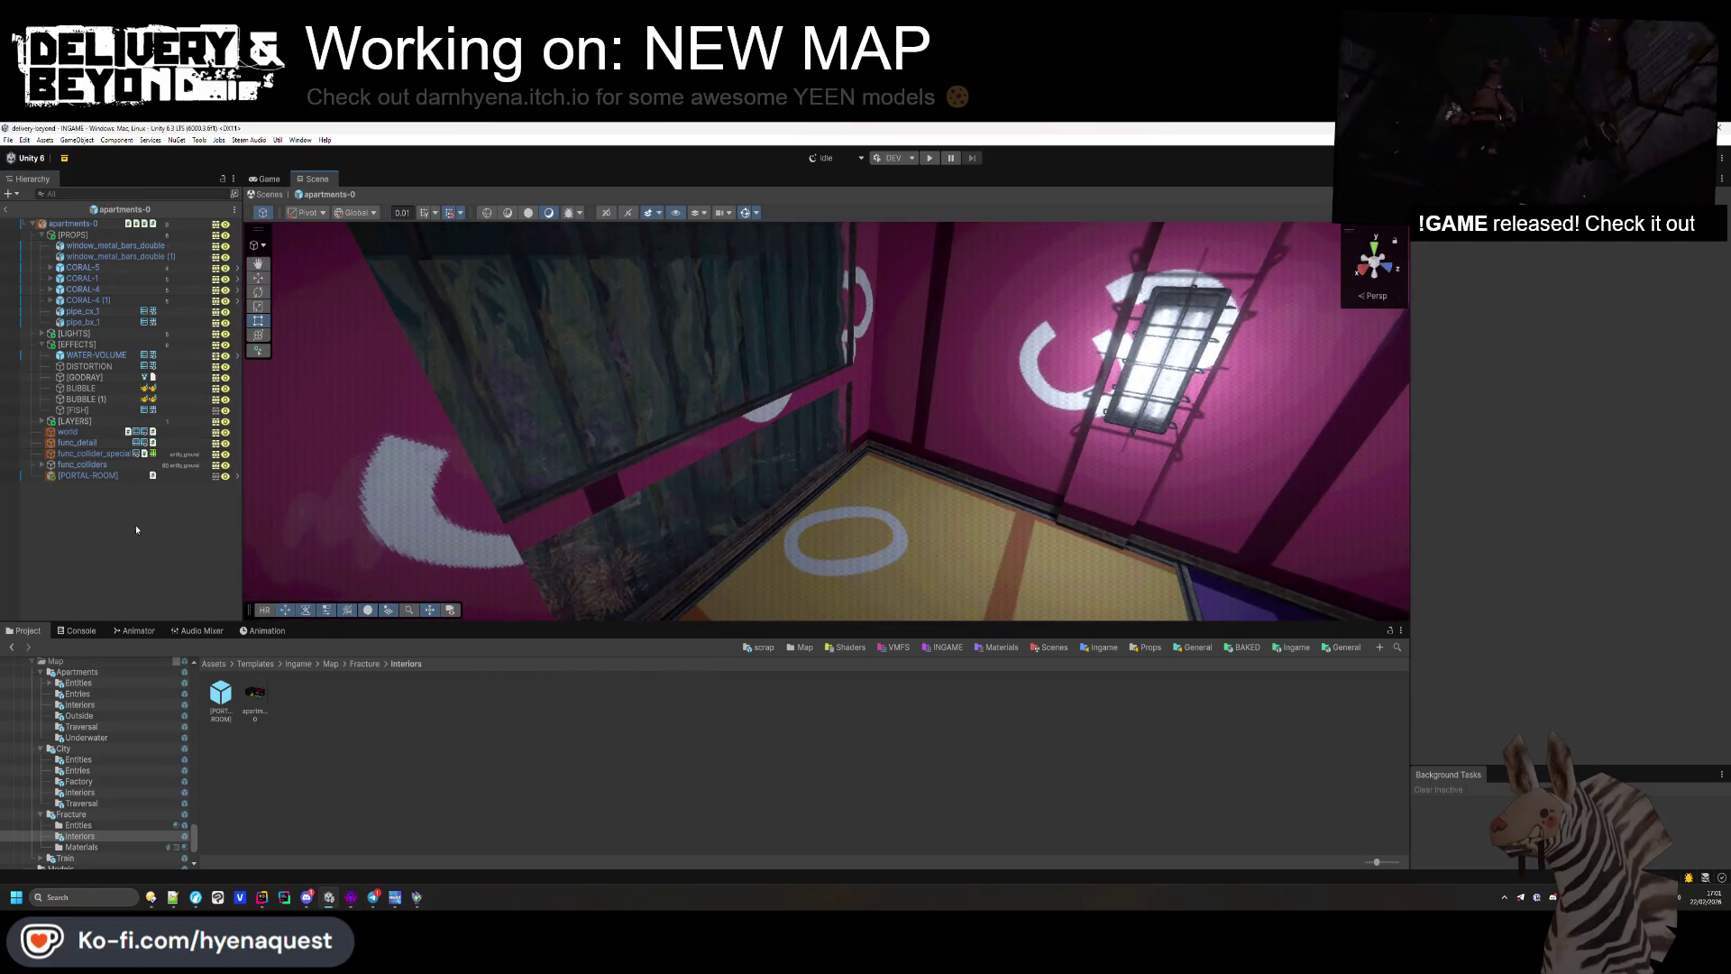
click(902, 541)
click(1585, 572)
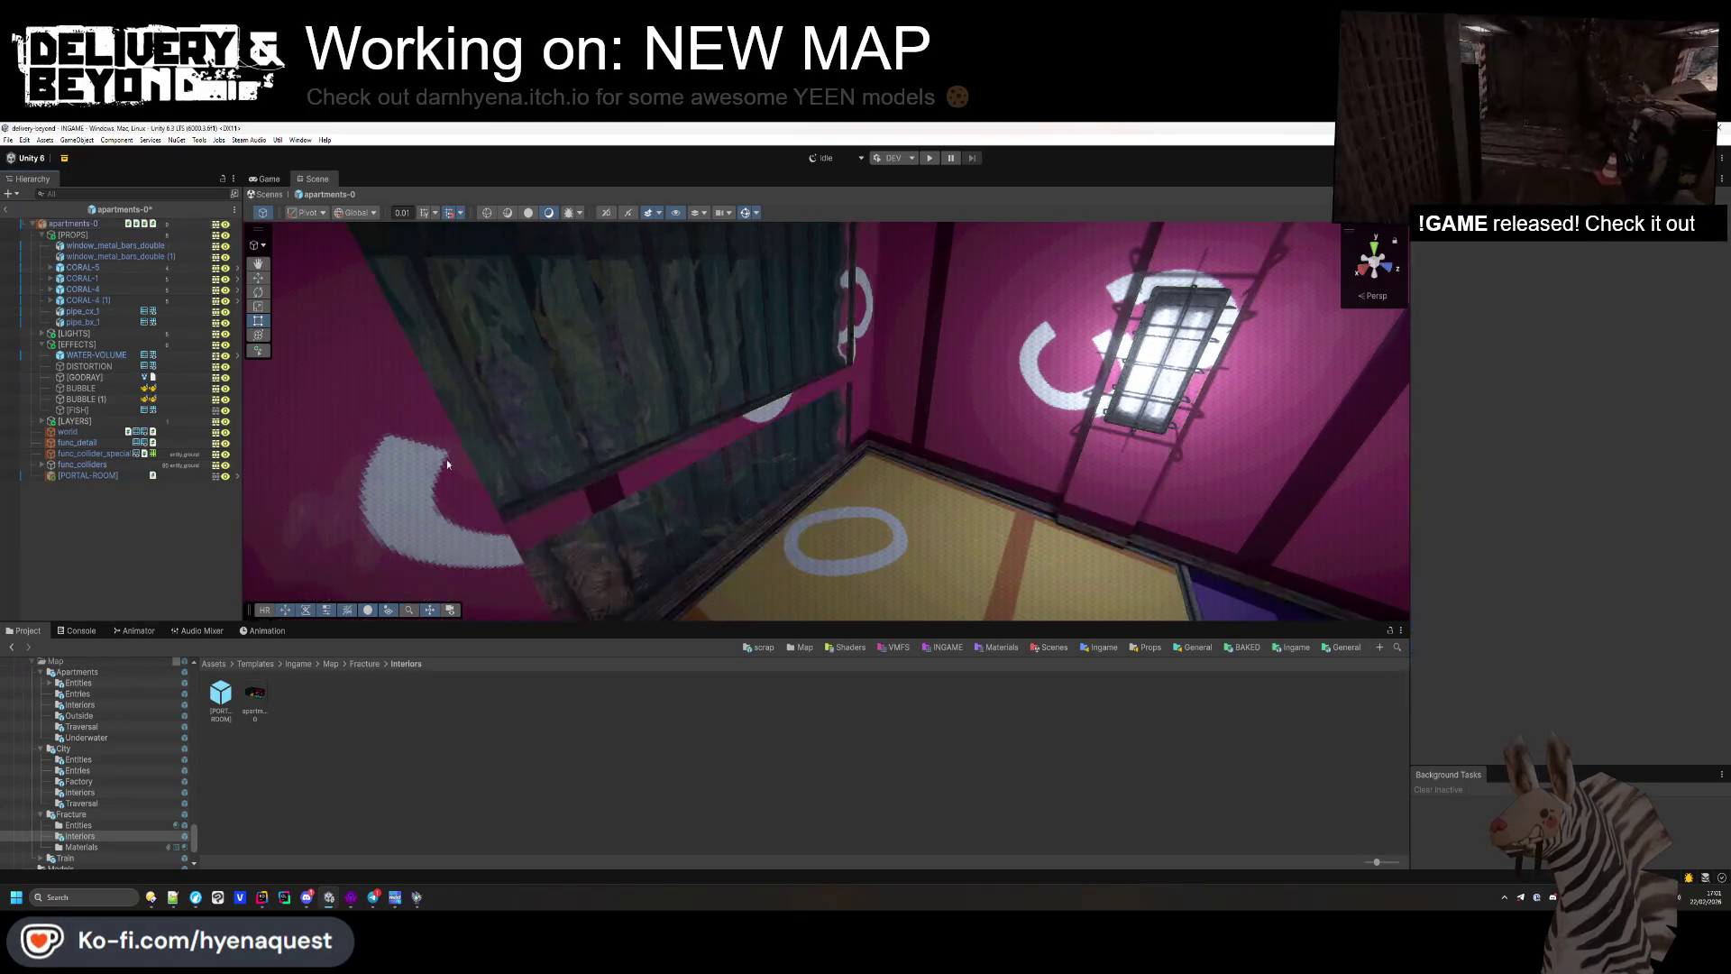
double_click(93, 225)
key(ctrl+s)
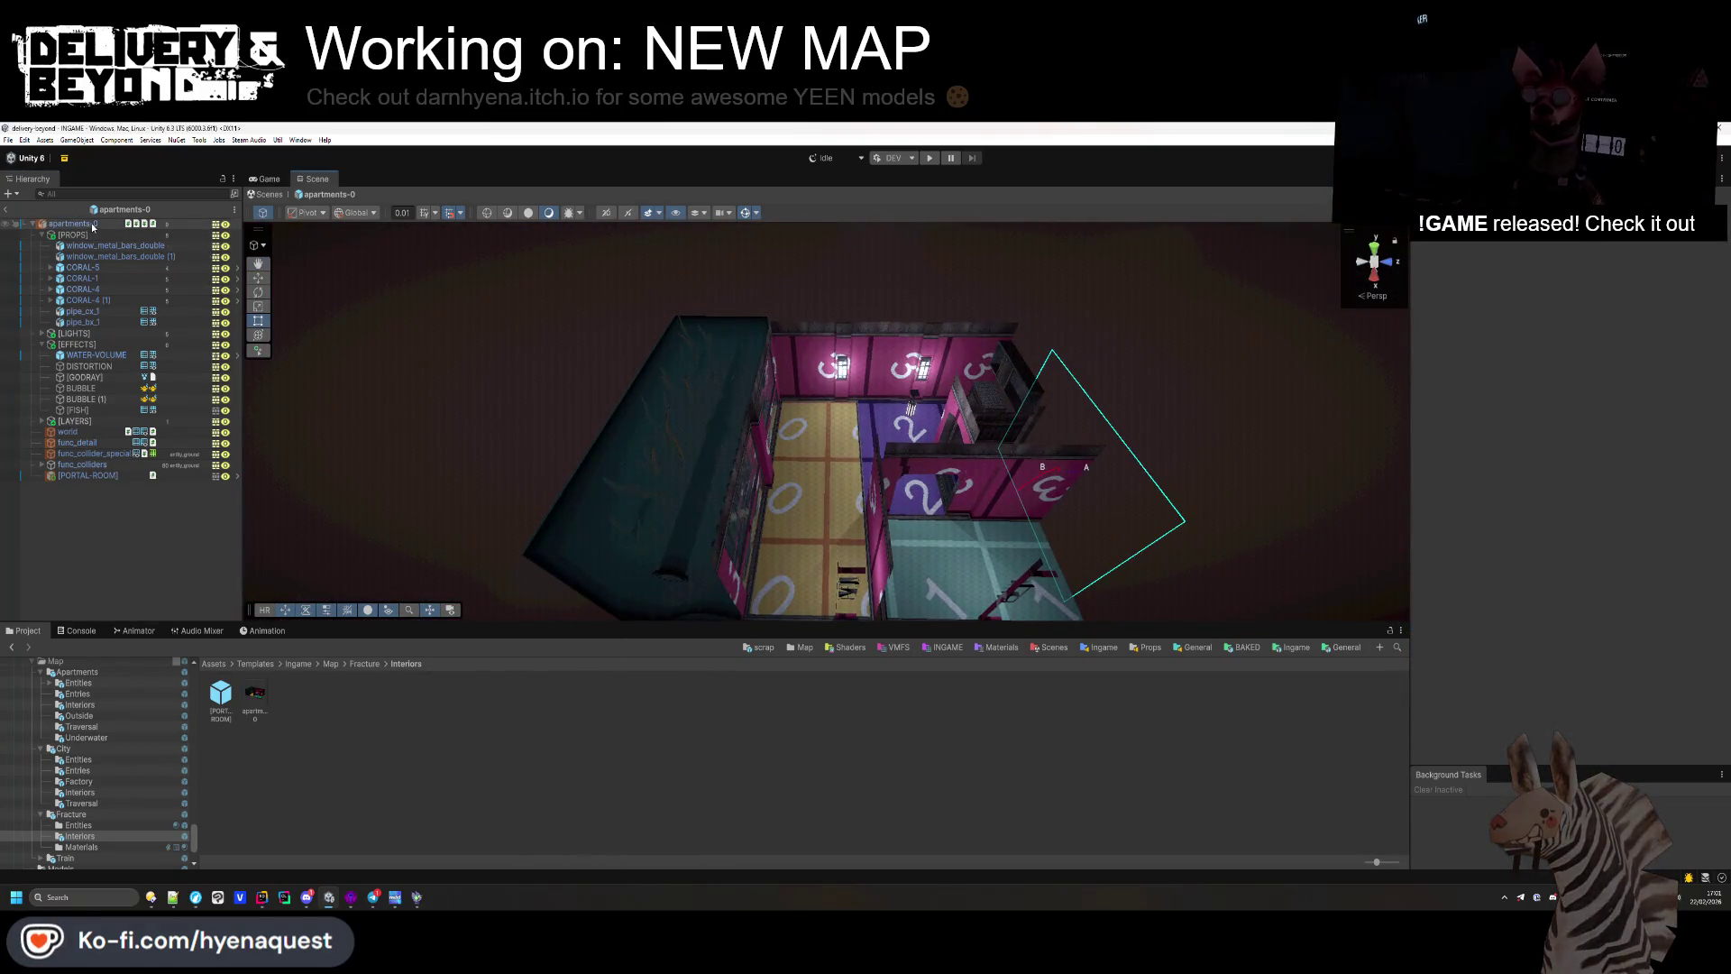
click(93, 225)
scroll(810, 455, up, 5)
Step: Switch to Hammer++, close the Replace Textures dialog and enable face texture editing
mouse_move(809, 455)
mouse_down()
mouse_move(670, 225)
mouse_move(683, 296)
mouse_move(760, 281)
mouse_up()
key(alt+Tab)
key(Tab)
key(Tab)
key(Tab)
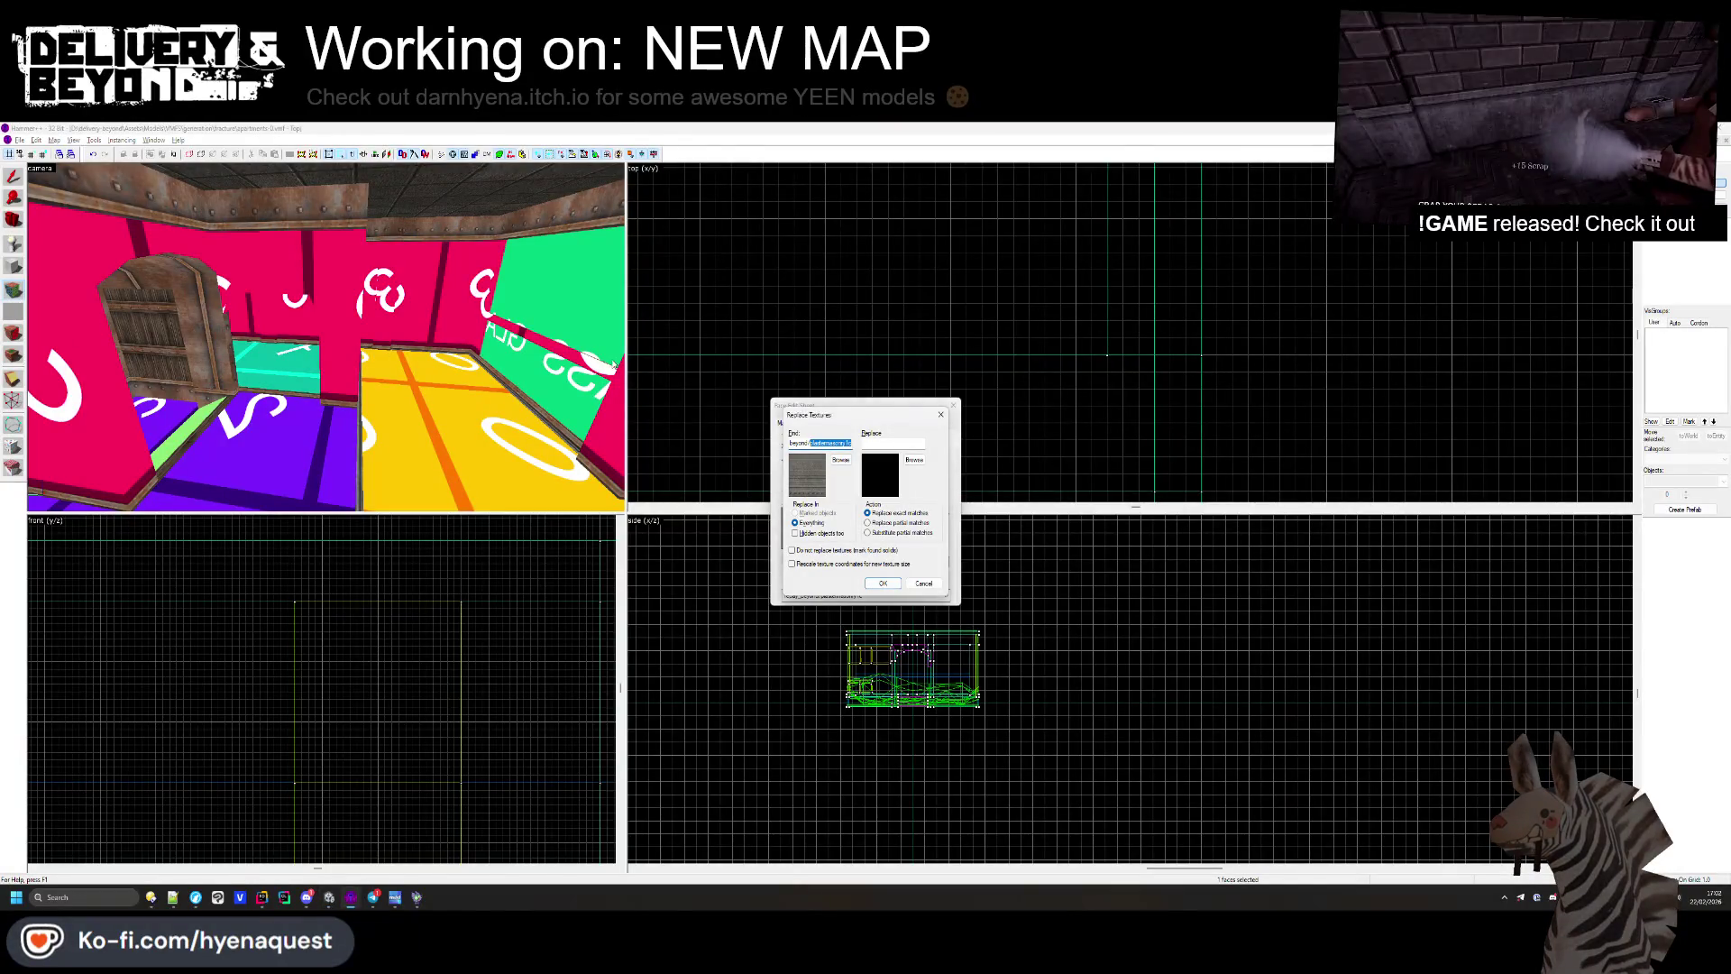
key(Escape)
key(Escape)
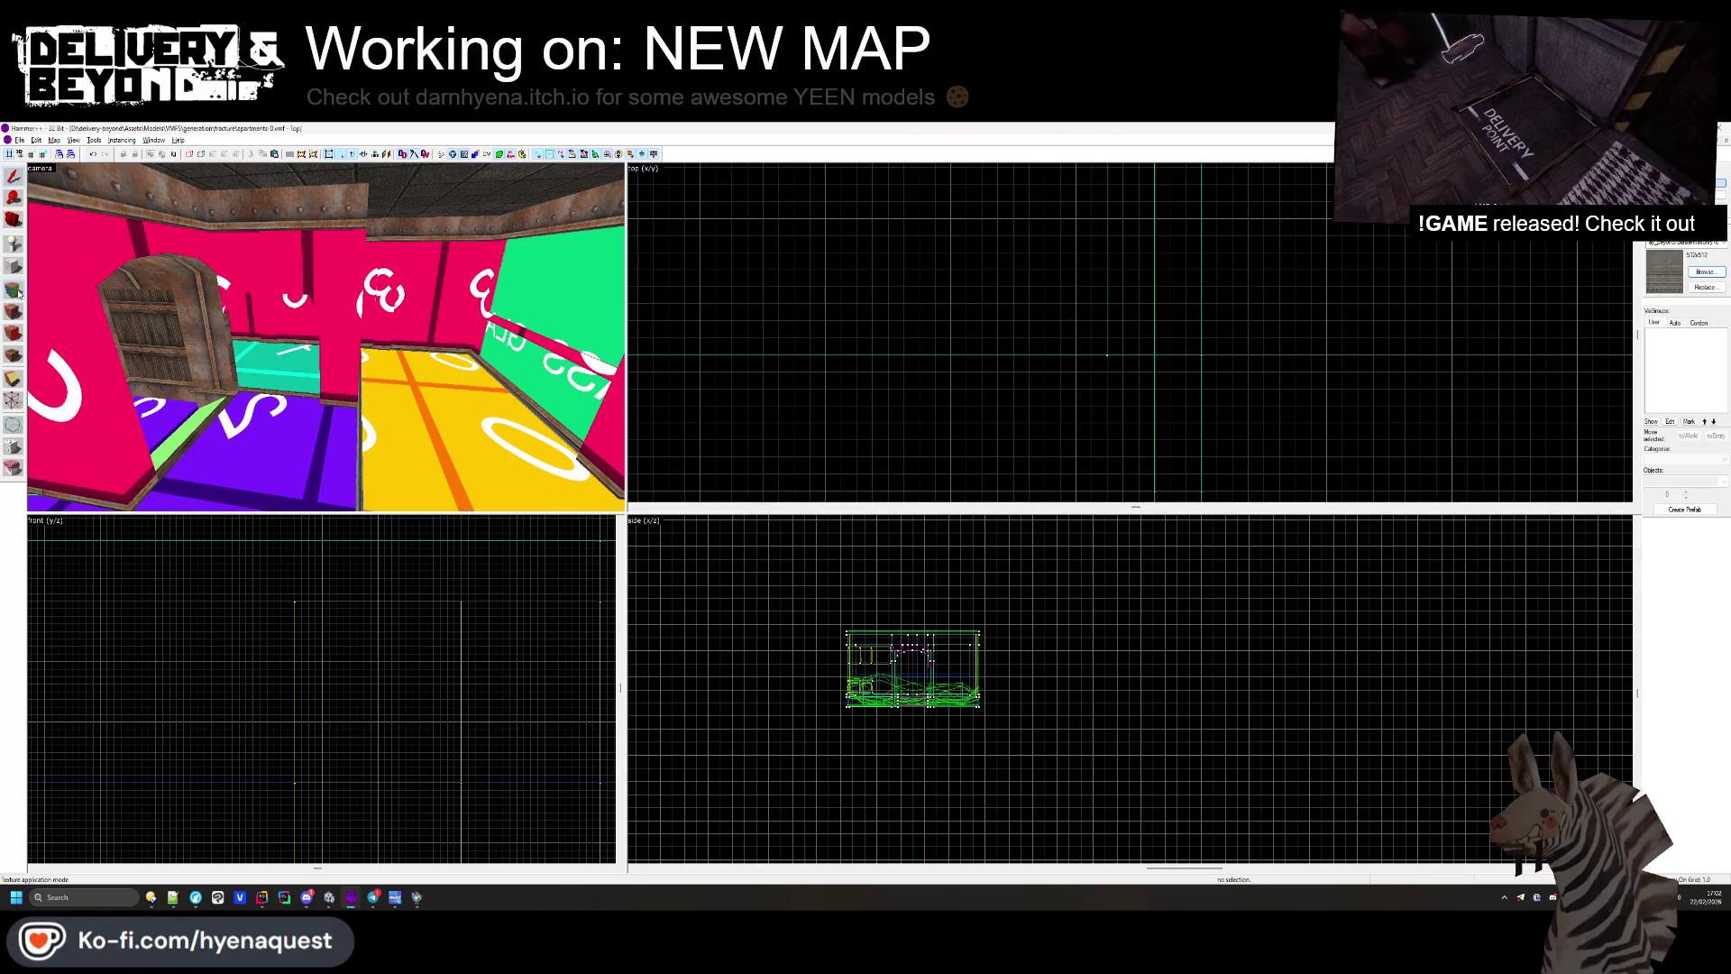
key(shift+a)
key(z)
Step: Apply the teal layer texture to the orange OUTSIDE floor face, then return to Unity
click(326, 337)
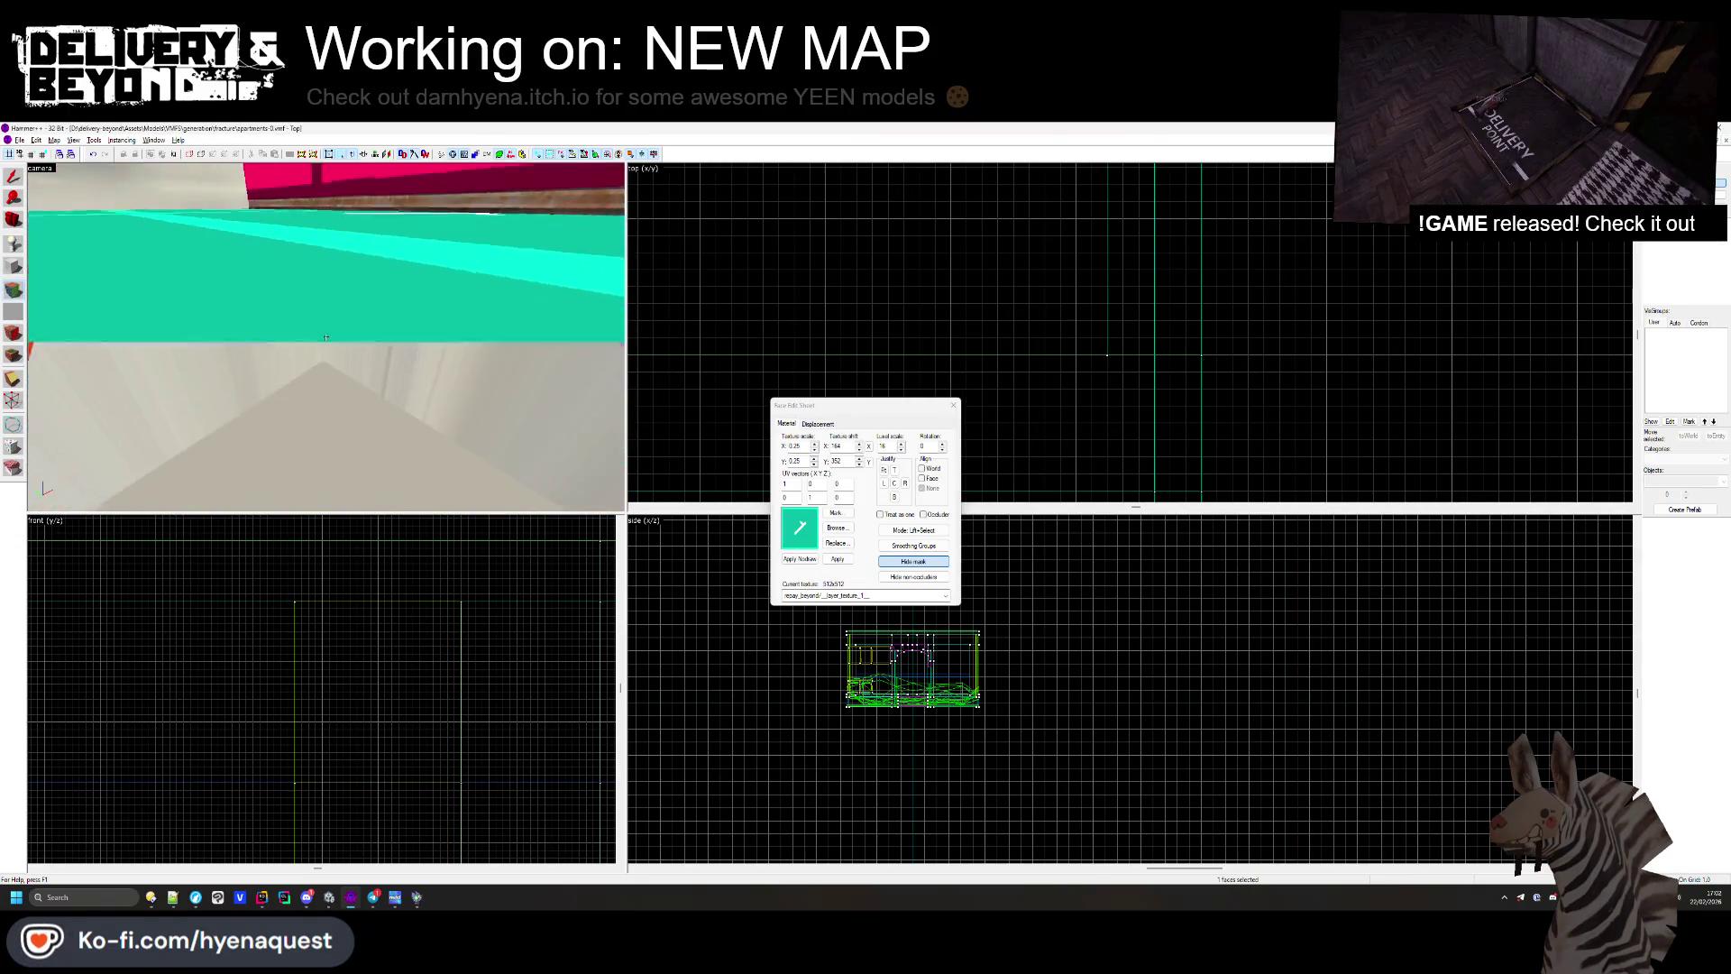
click(326, 337)
right_click(354, 340)
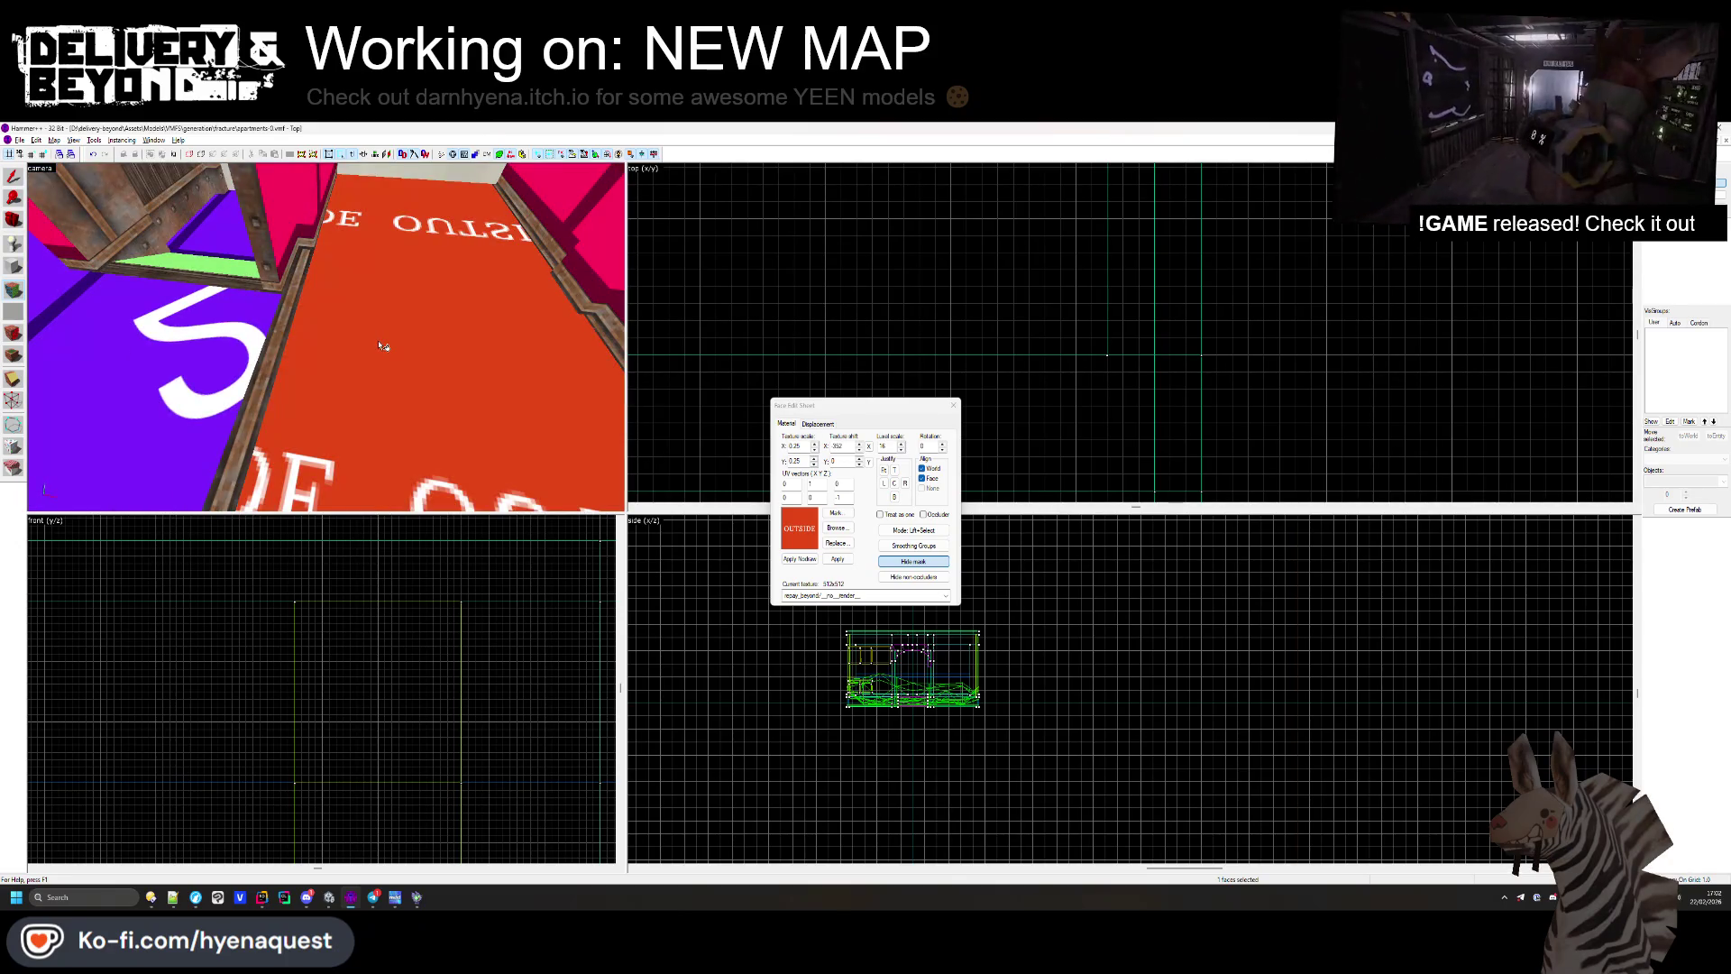
click(839, 528)
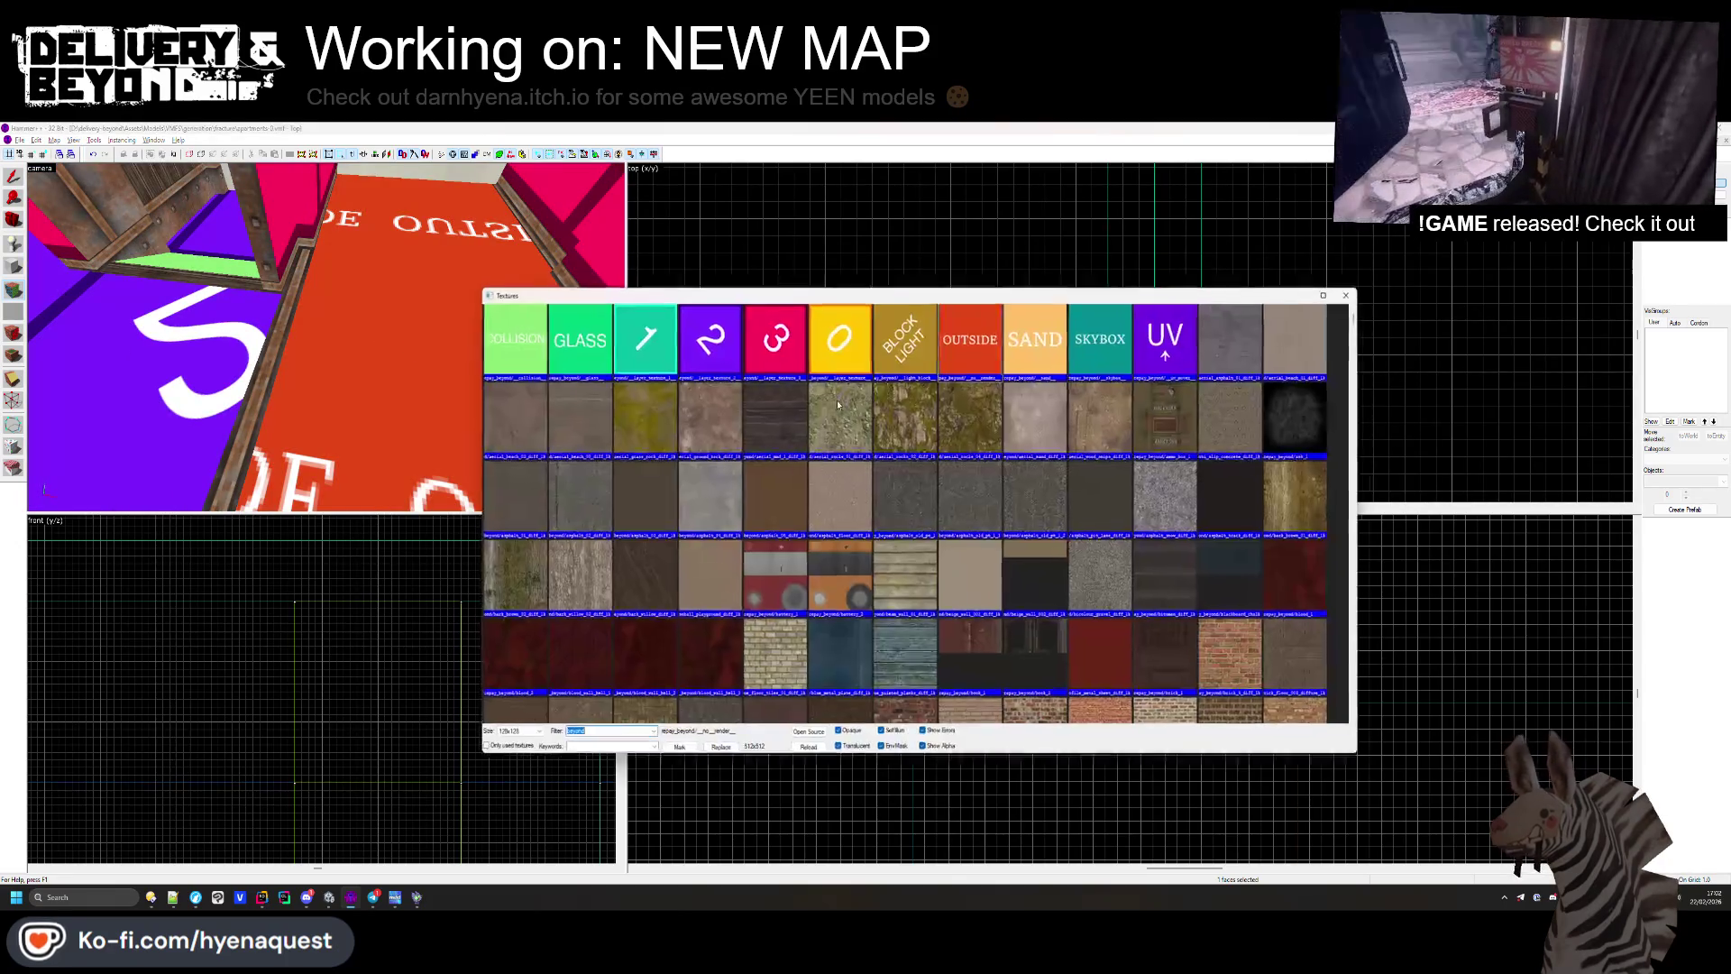
double_click(715, 337)
click(955, 412)
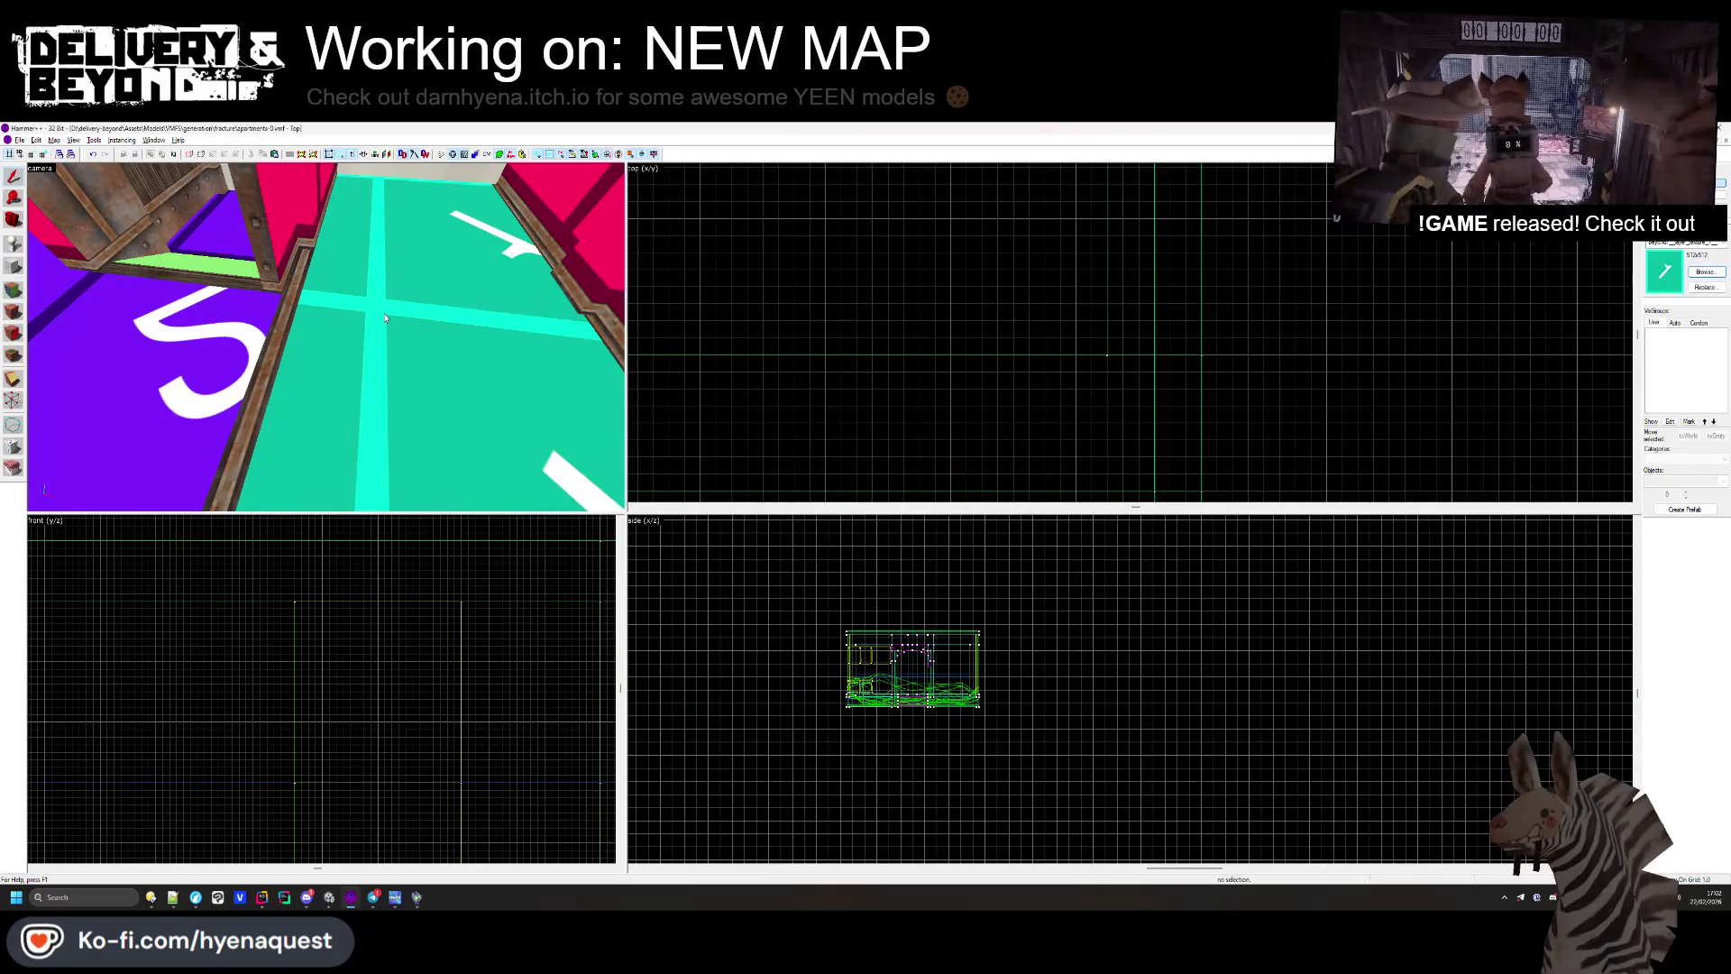
key(alt+Tab)
mouse_move(879, 530)
mouse_down()
mouse_move(854, 463)
mouse_move(919, 429)
mouse_move(846, 411)
mouse_move(796, 495)
mouse_move(696, 464)
mouse_up()
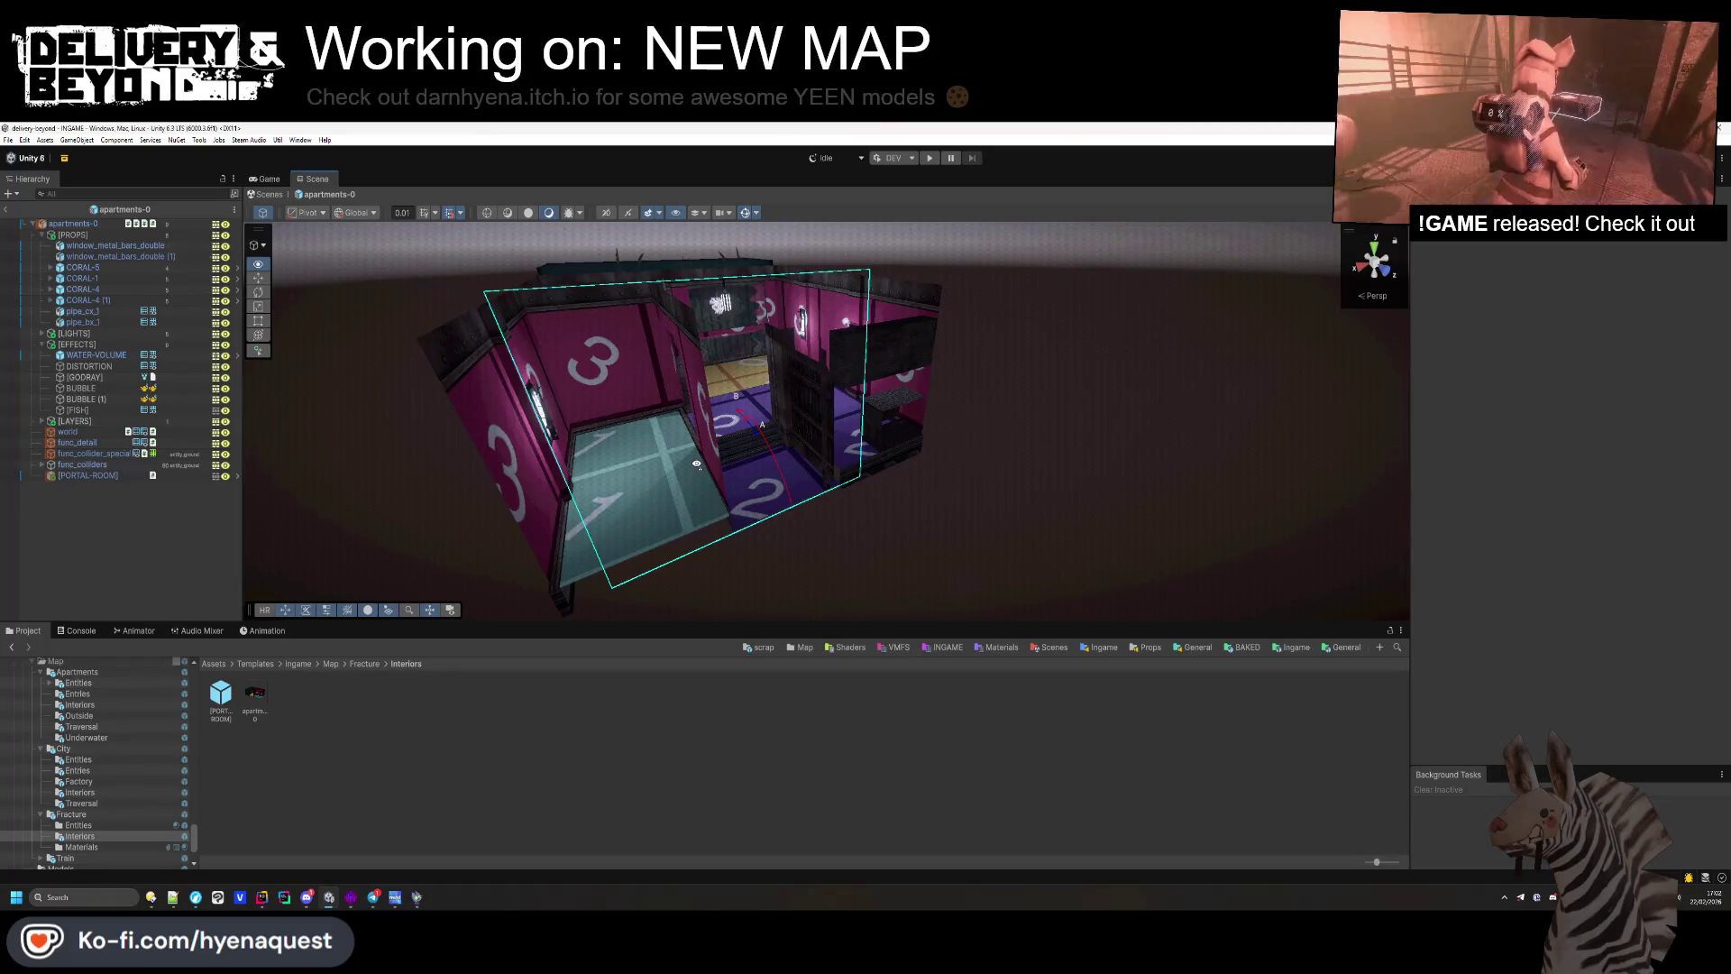
Step: Reopen the apartments-0 prefab from the main scene and inspect its [GODRAY] effect
click(7, 213)
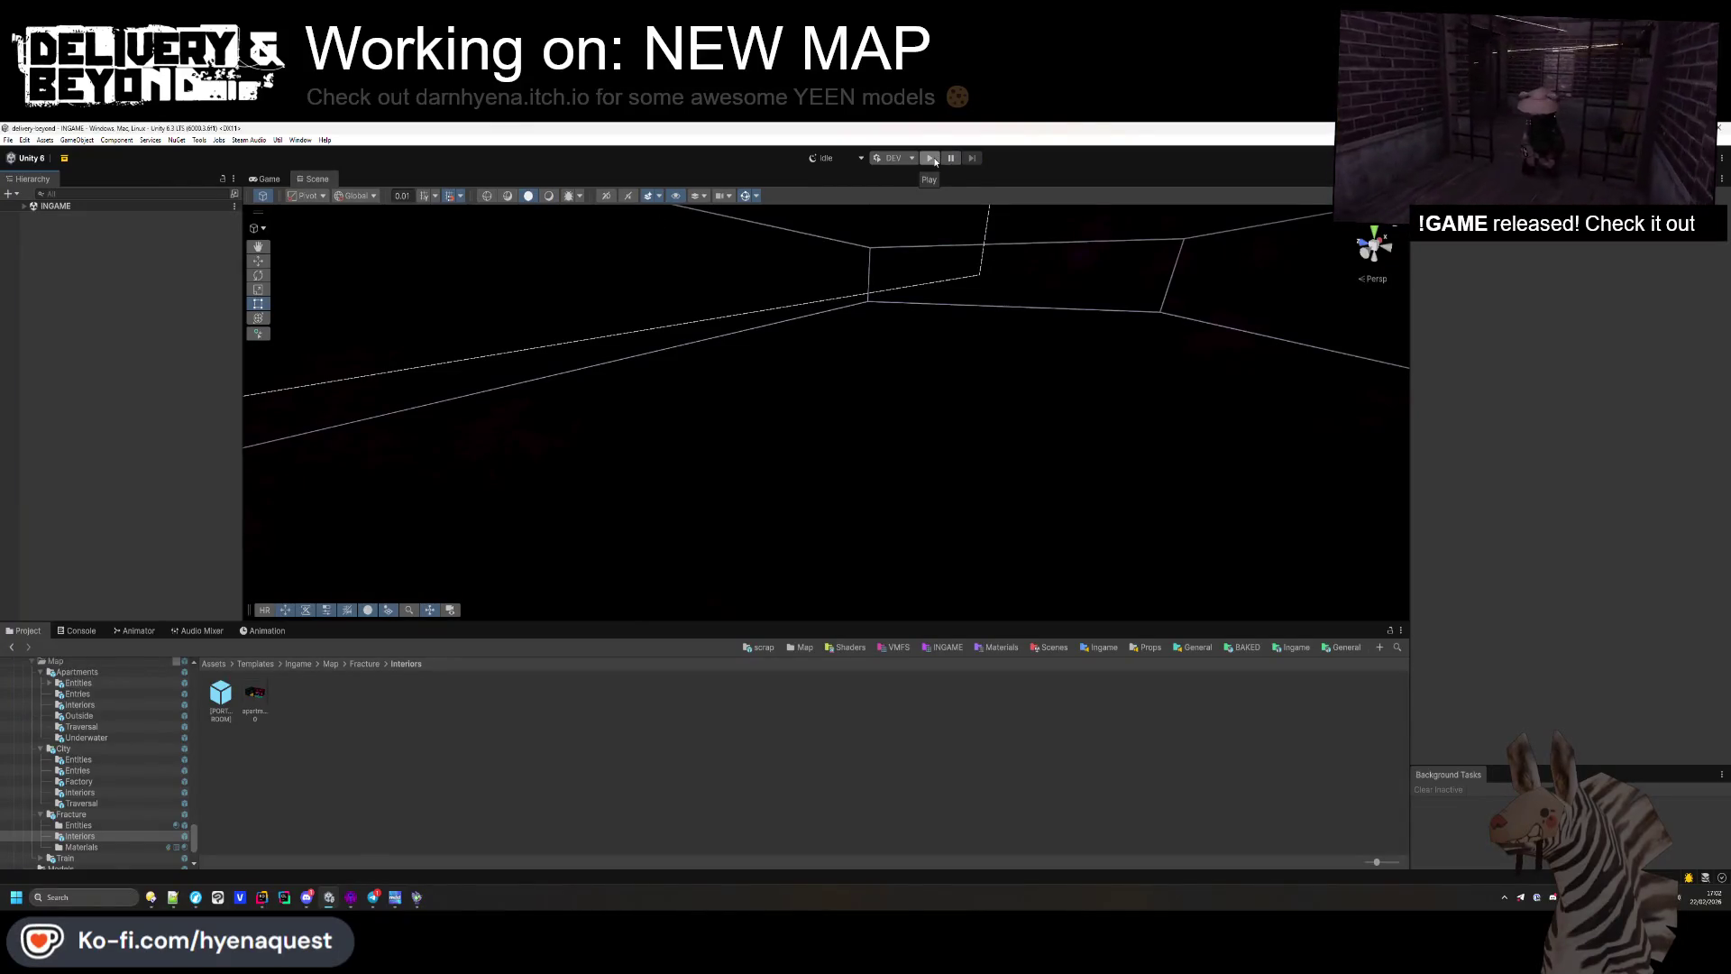
double_click(255, 692)
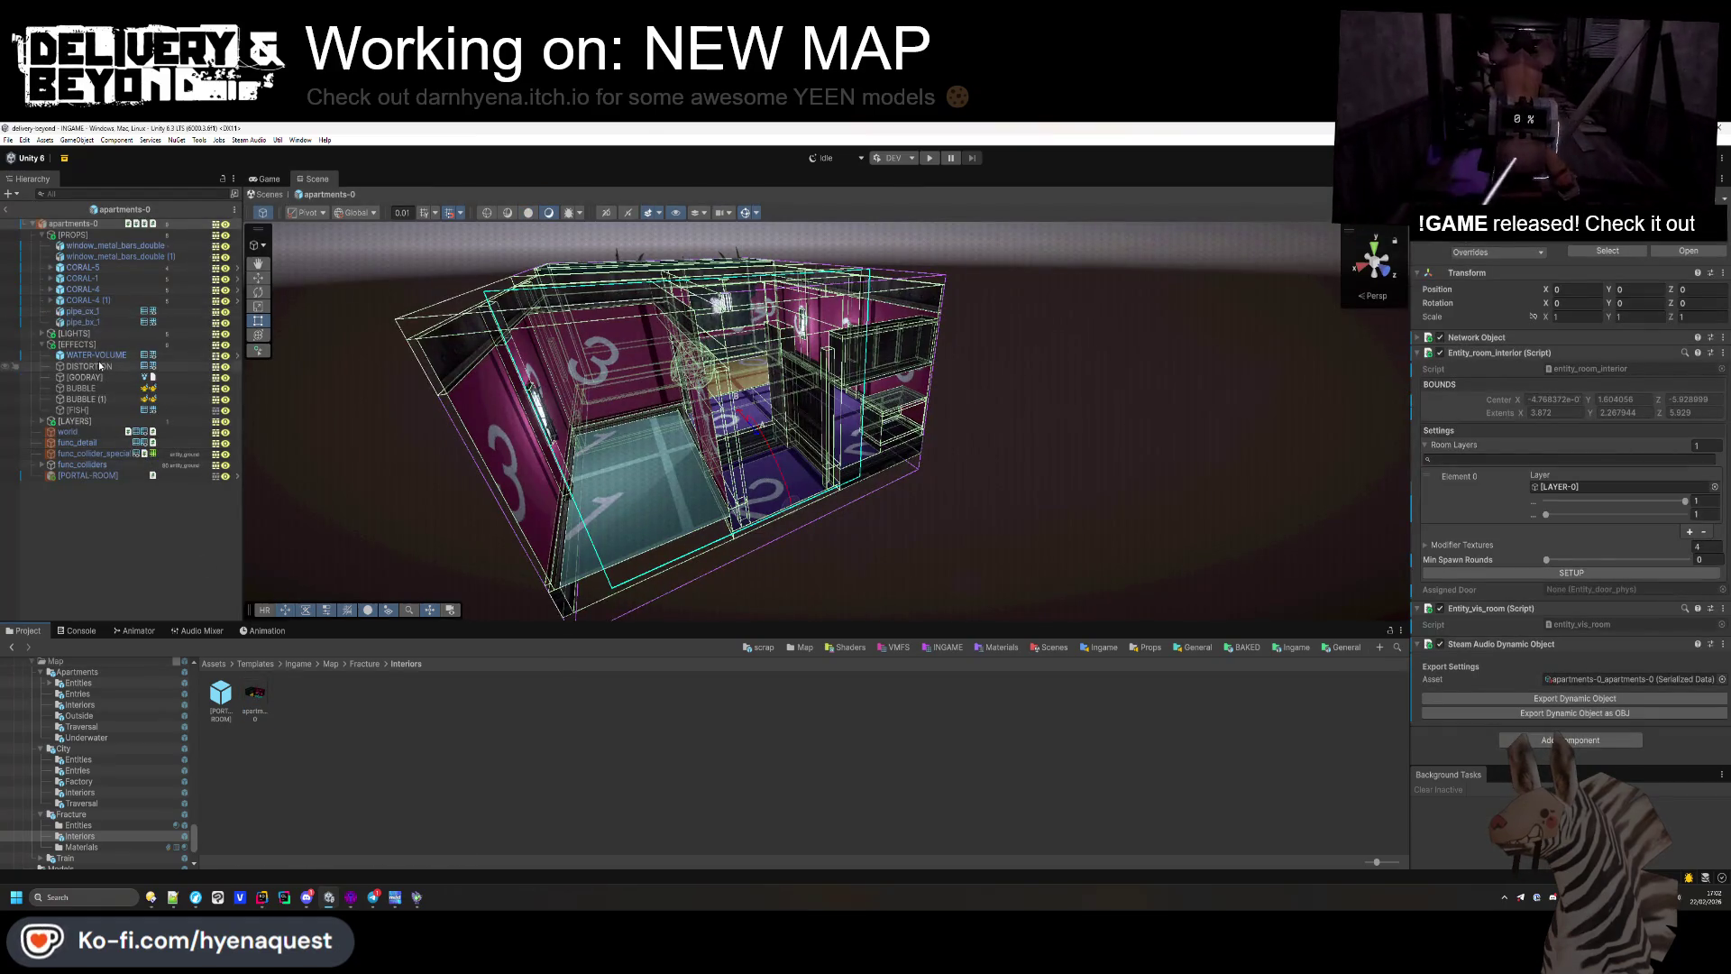
click(99, 377)
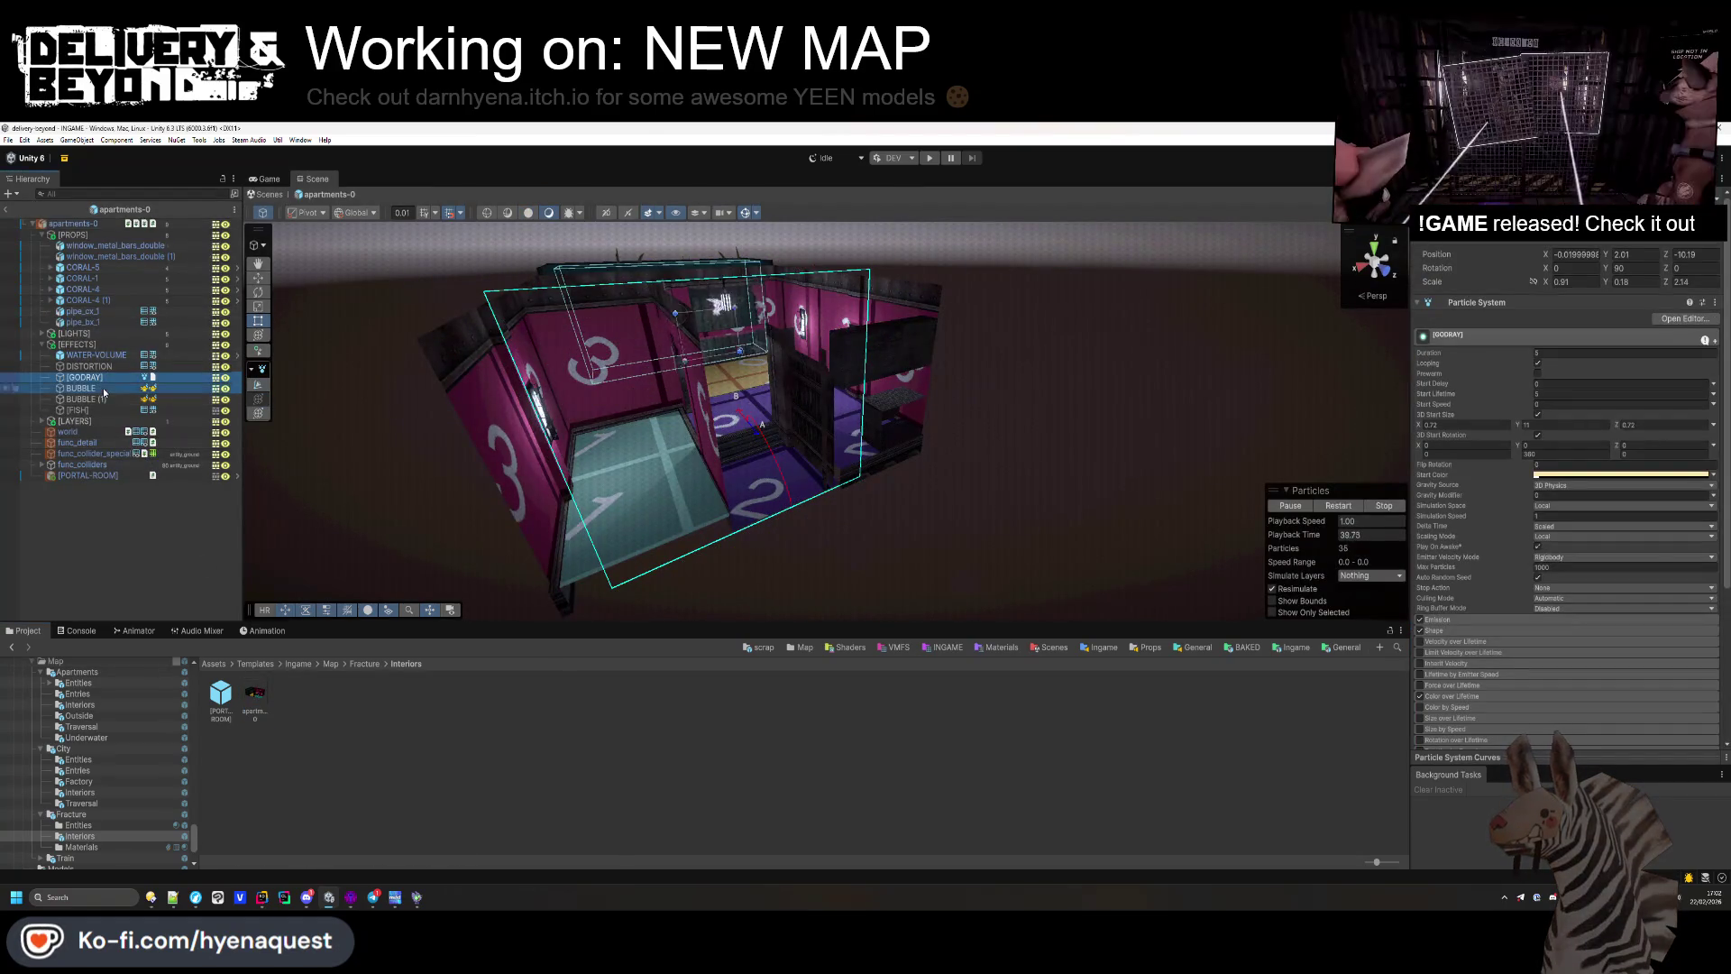
click(146, 596)
Step: Open the hallway-0 prefab and paste [GODRAY] and BUBBLES into its effects group
key(BackSpace)
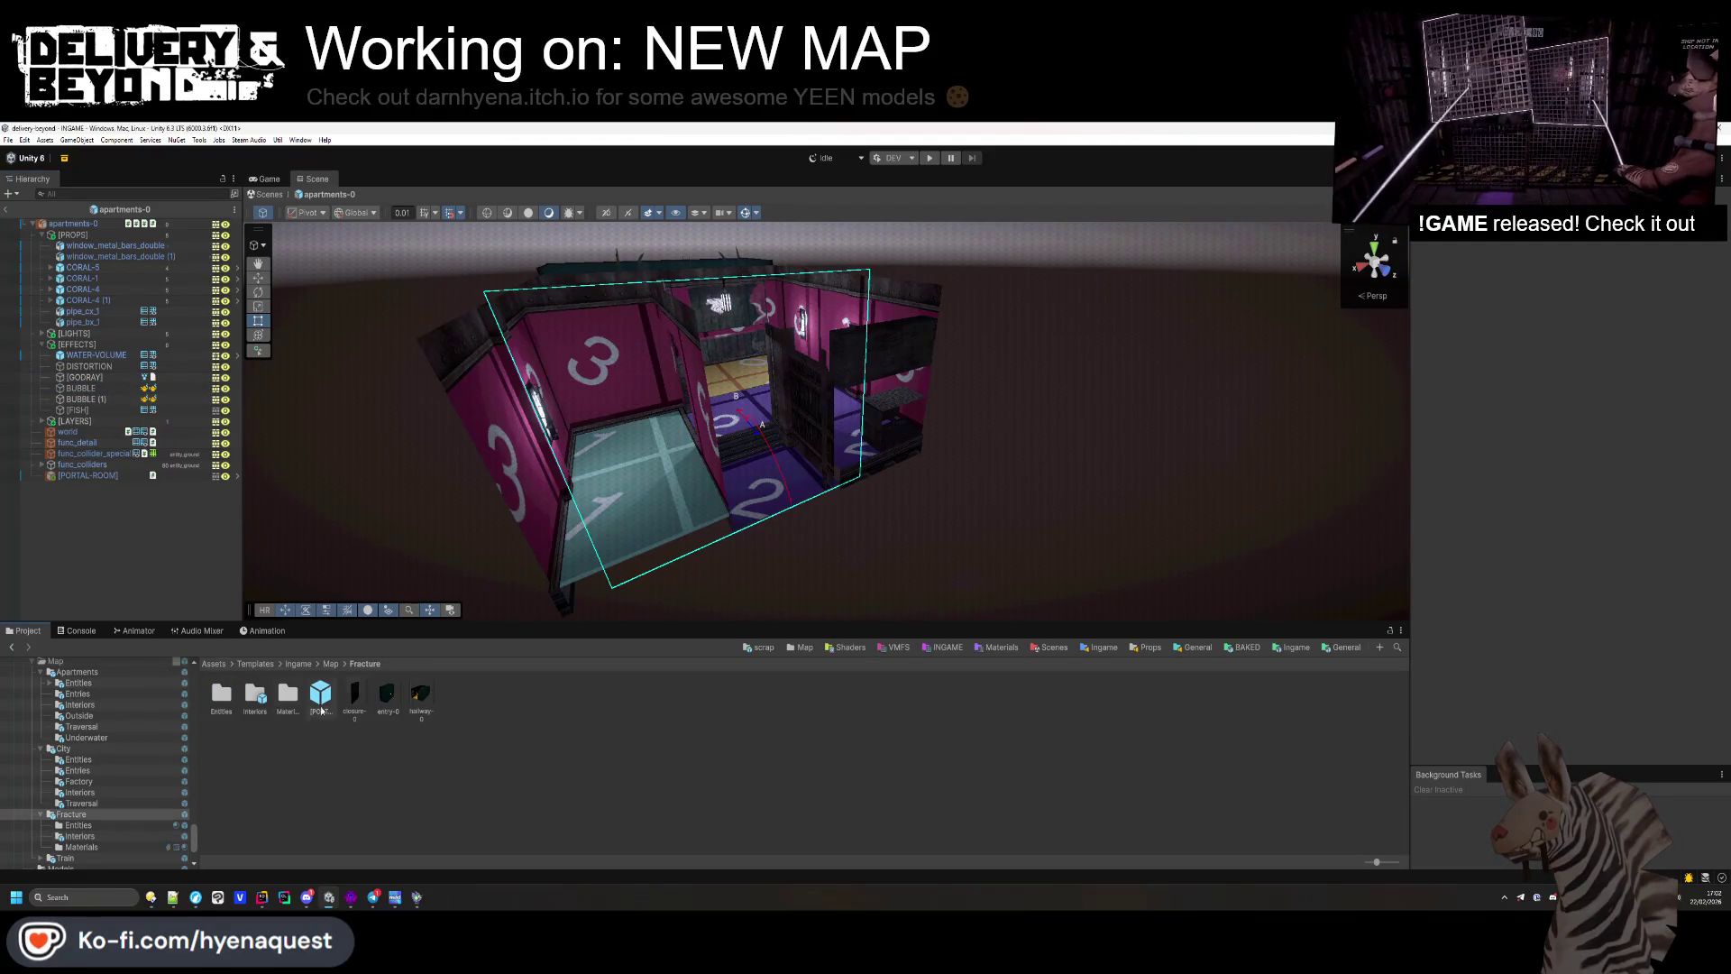
double_click(419, 694)
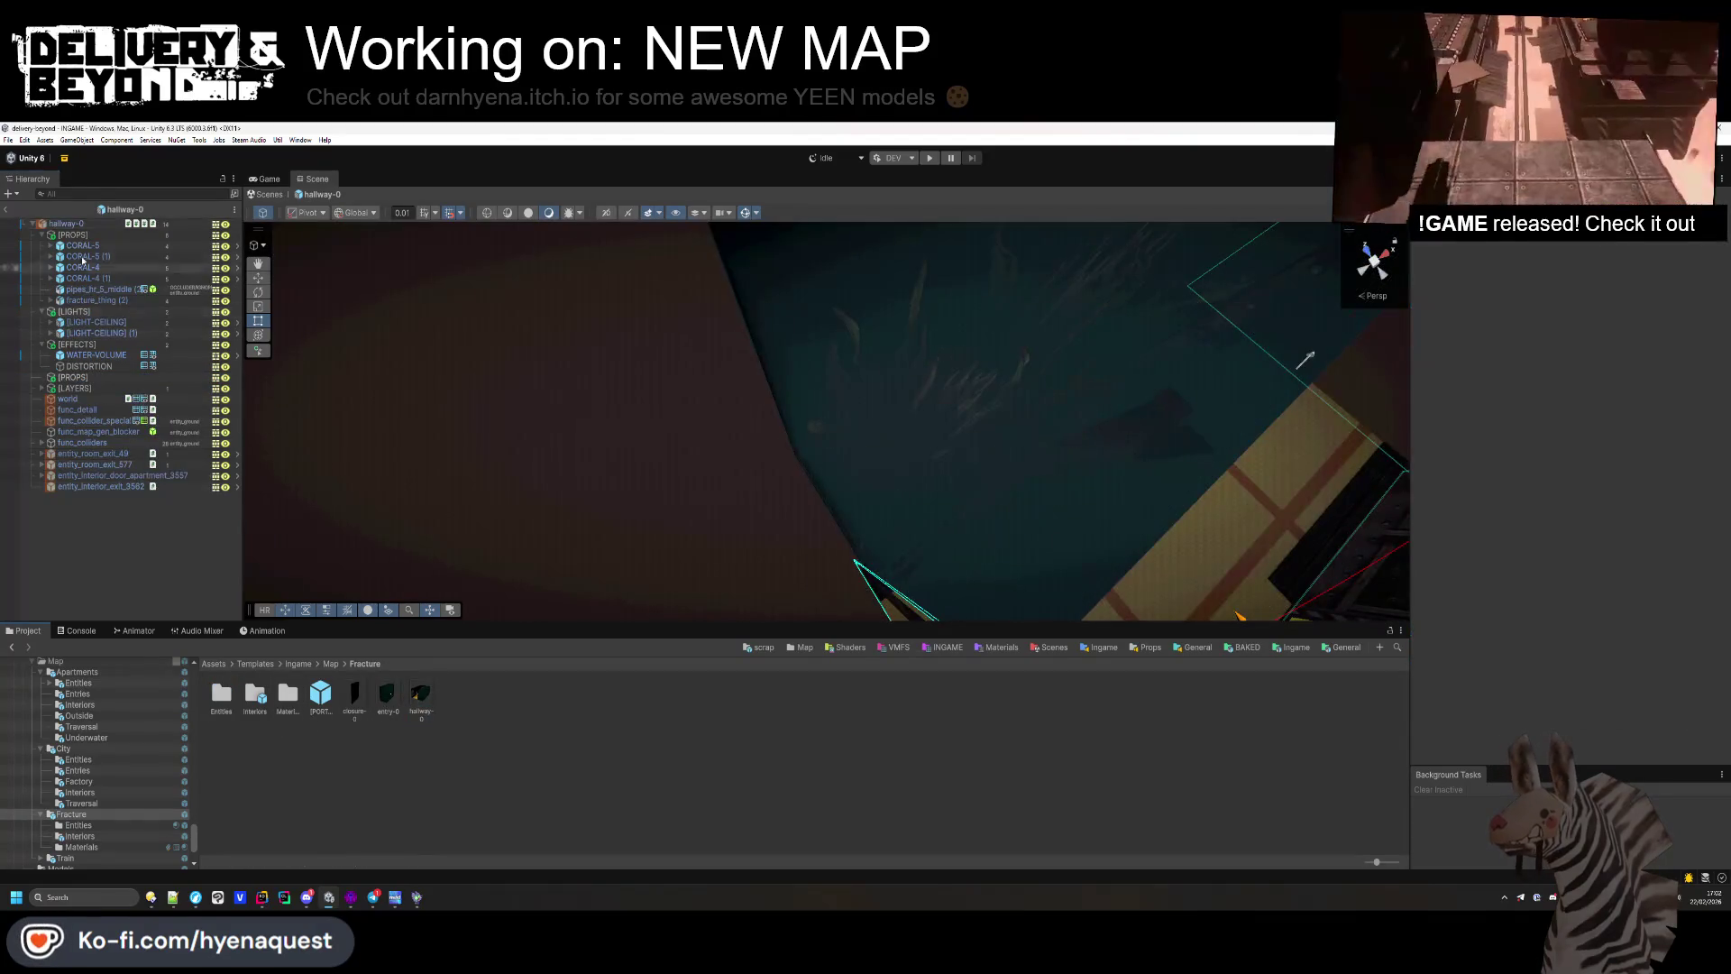
click(77, 343)
key(ctrl+shift+v)
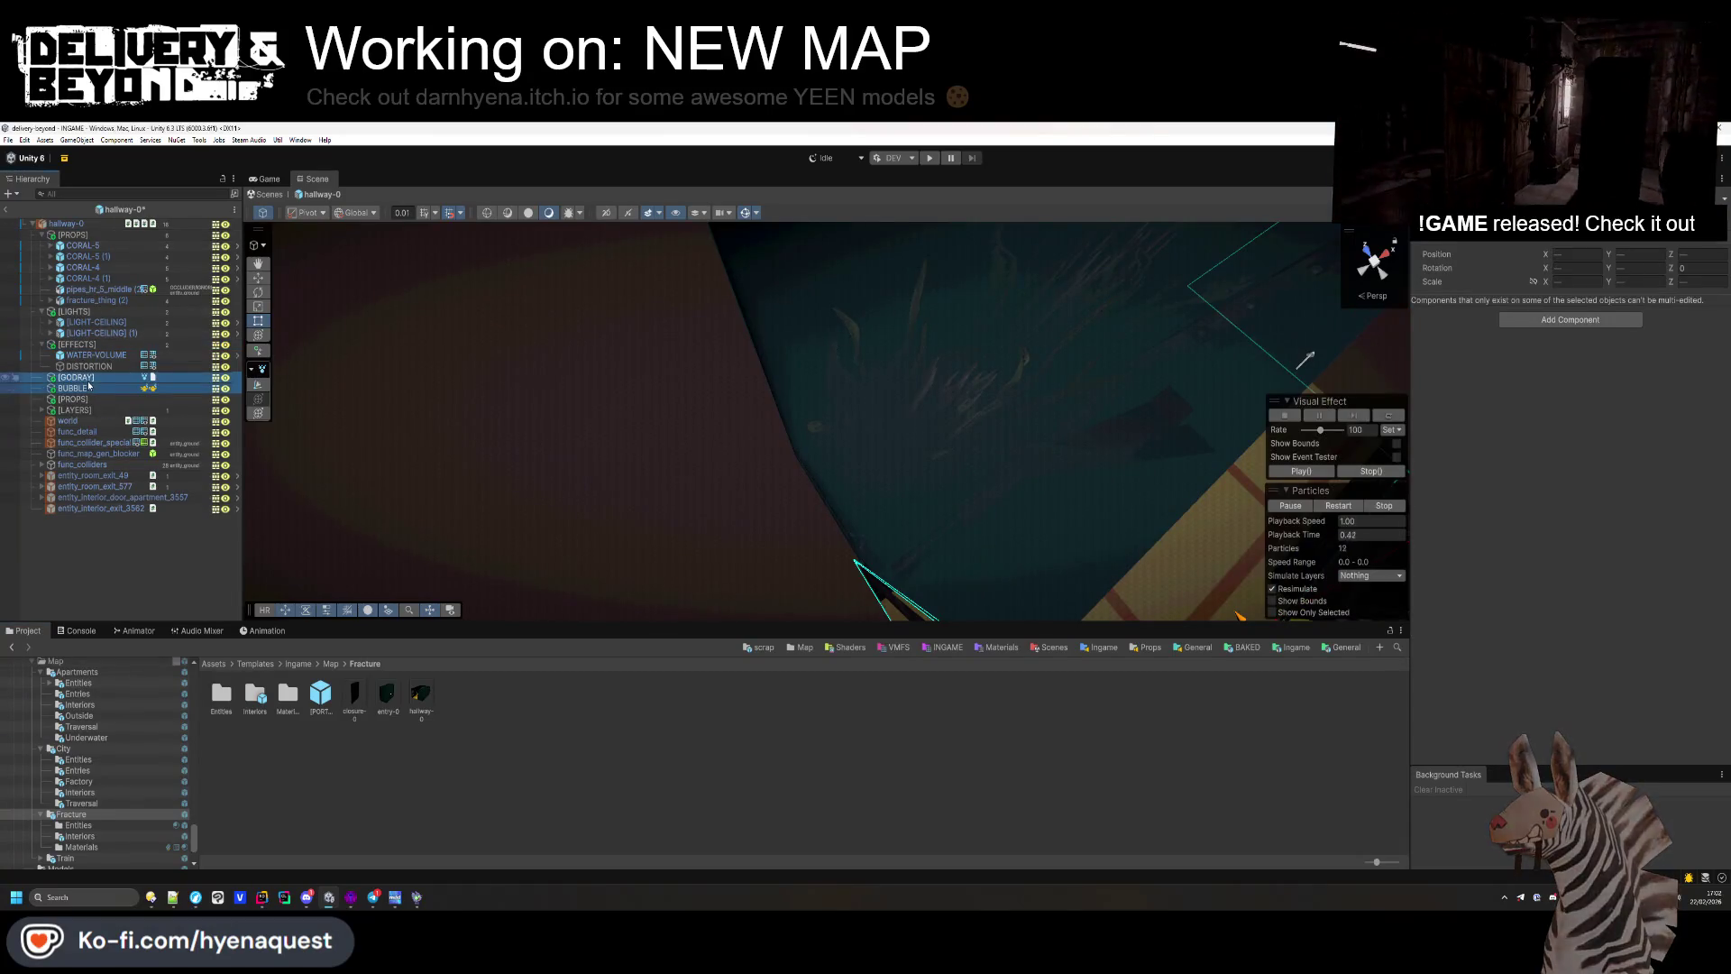
Step: Frame the pasted [GODRAY] box in the hallway with the Move tool active
click(85, 378)
key(f)
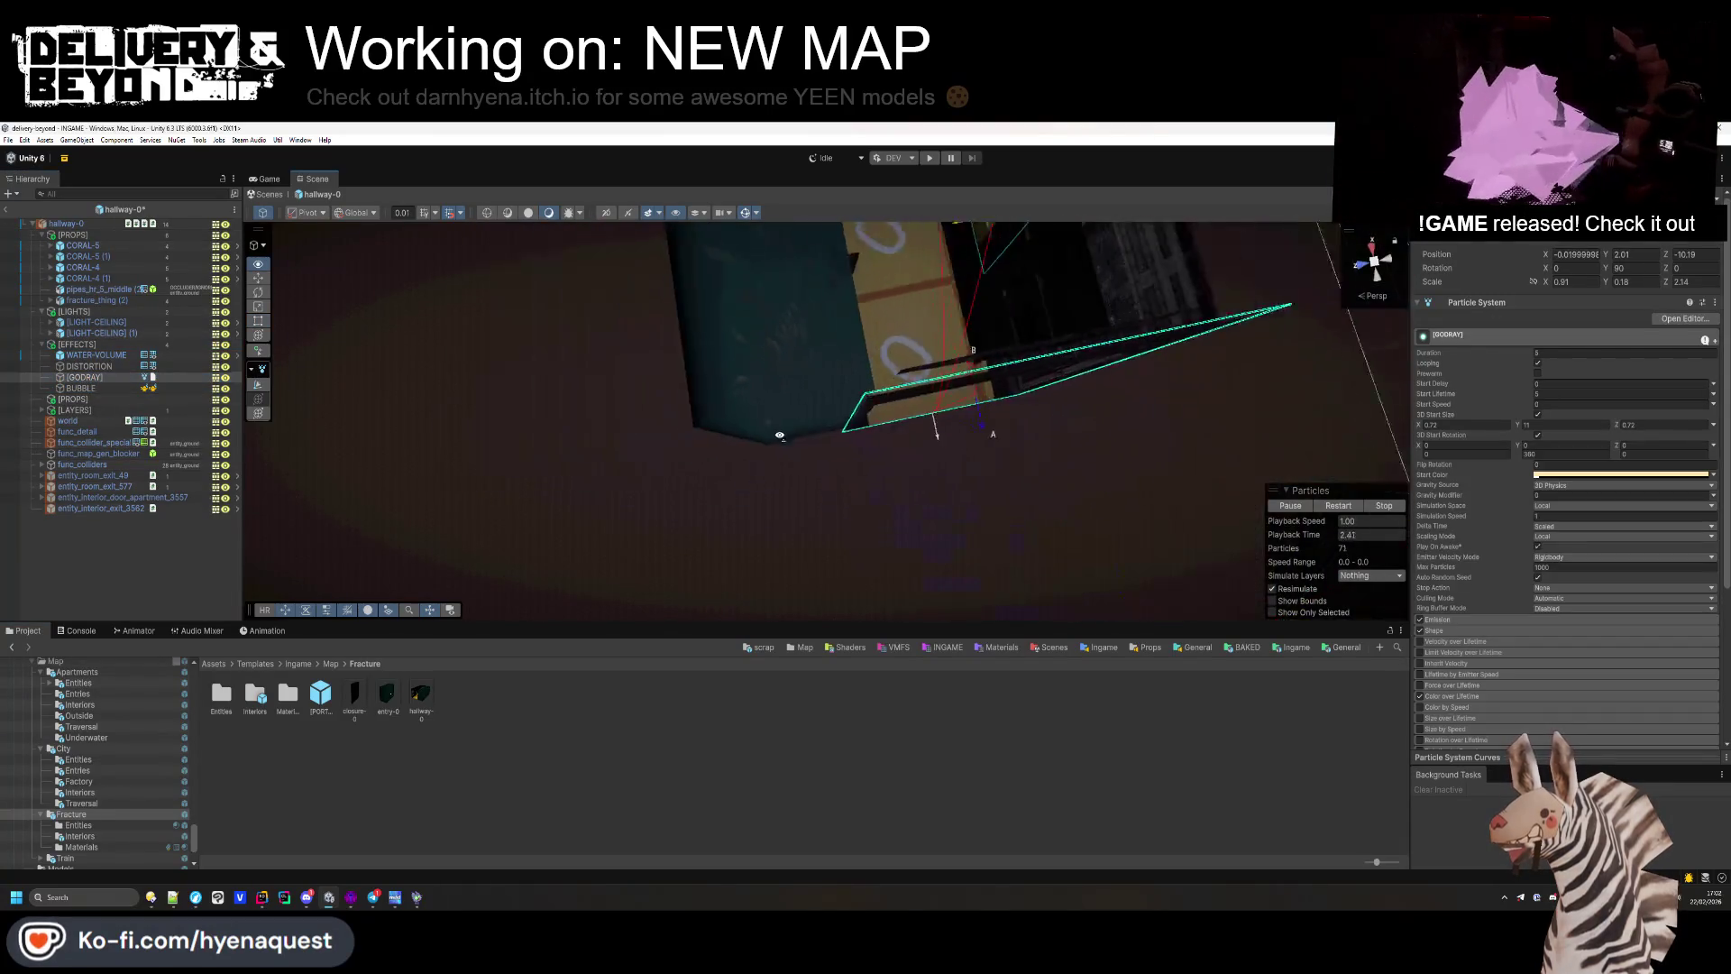
key(w)
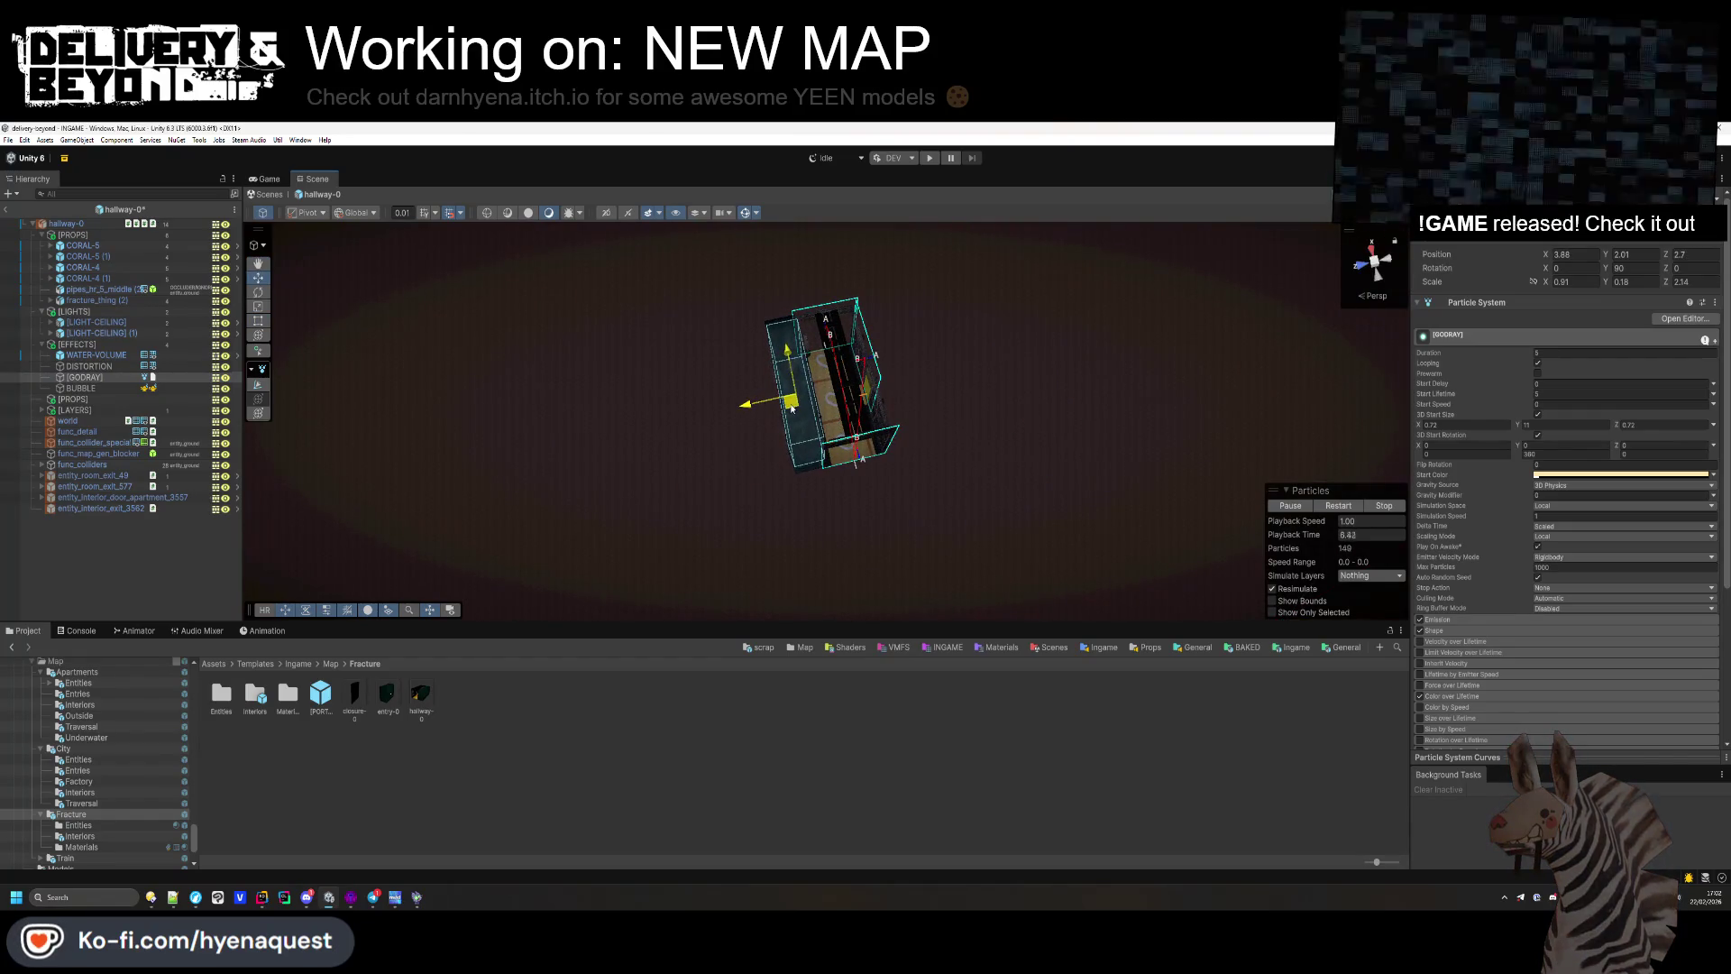
drag(823, 414, 793, 371)
drag(776, 382, 1175, 401)
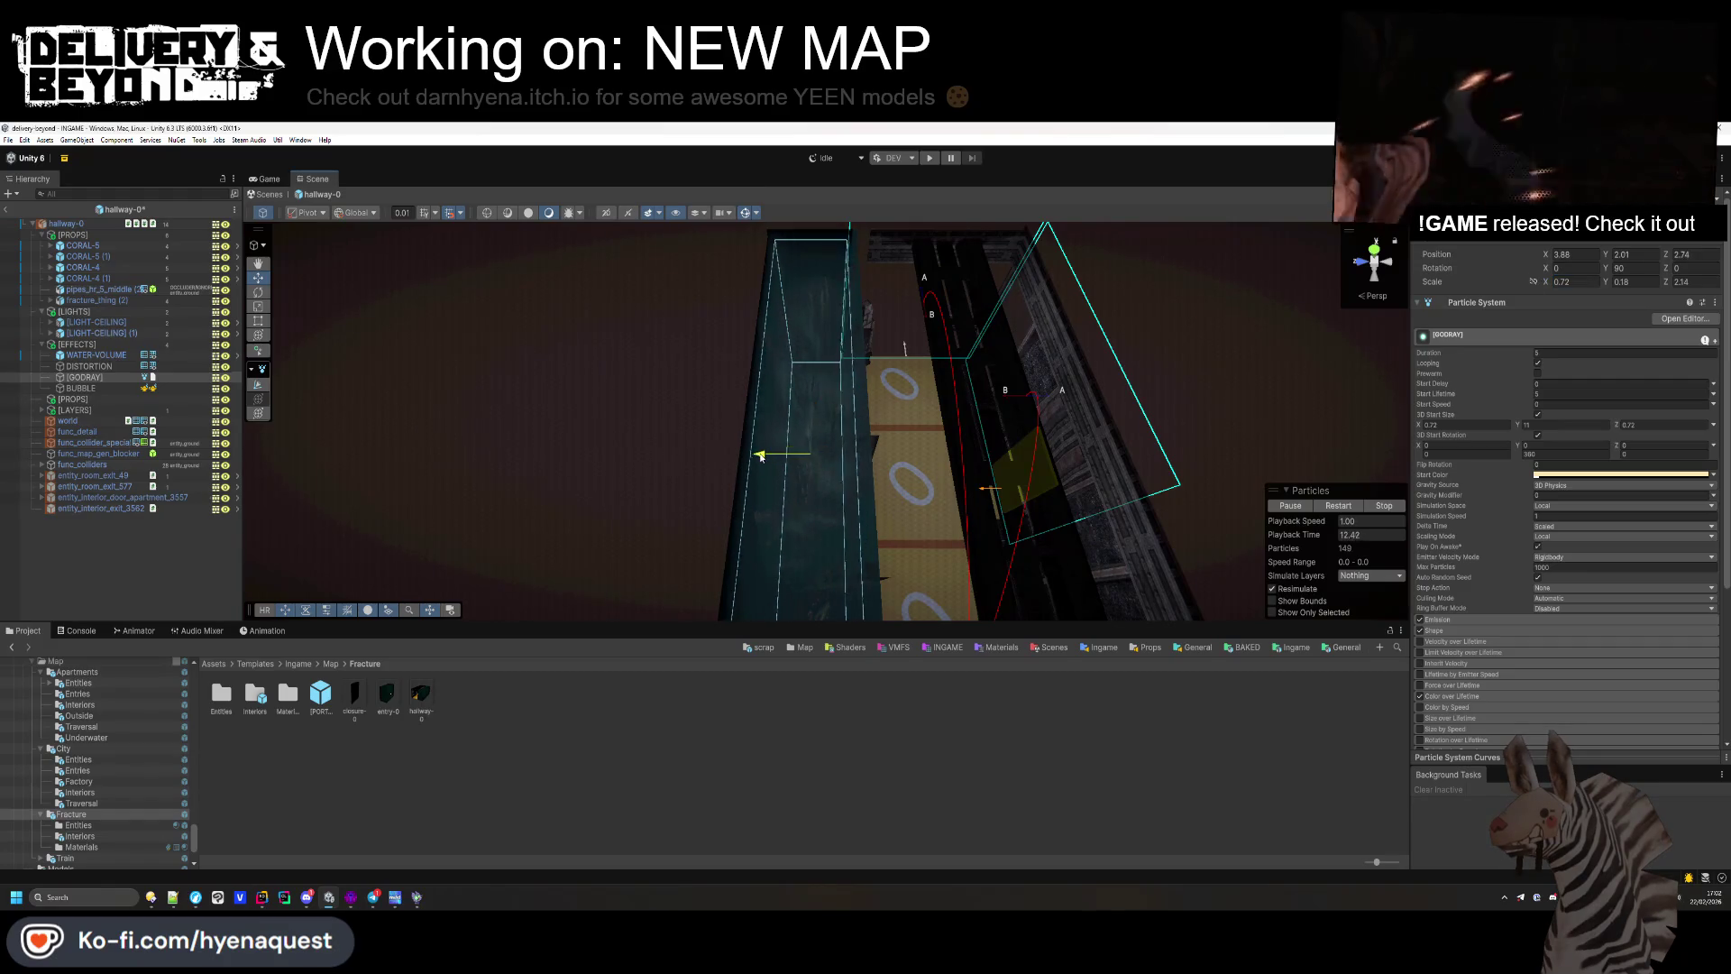
drag(758, 455, 1035, 418)
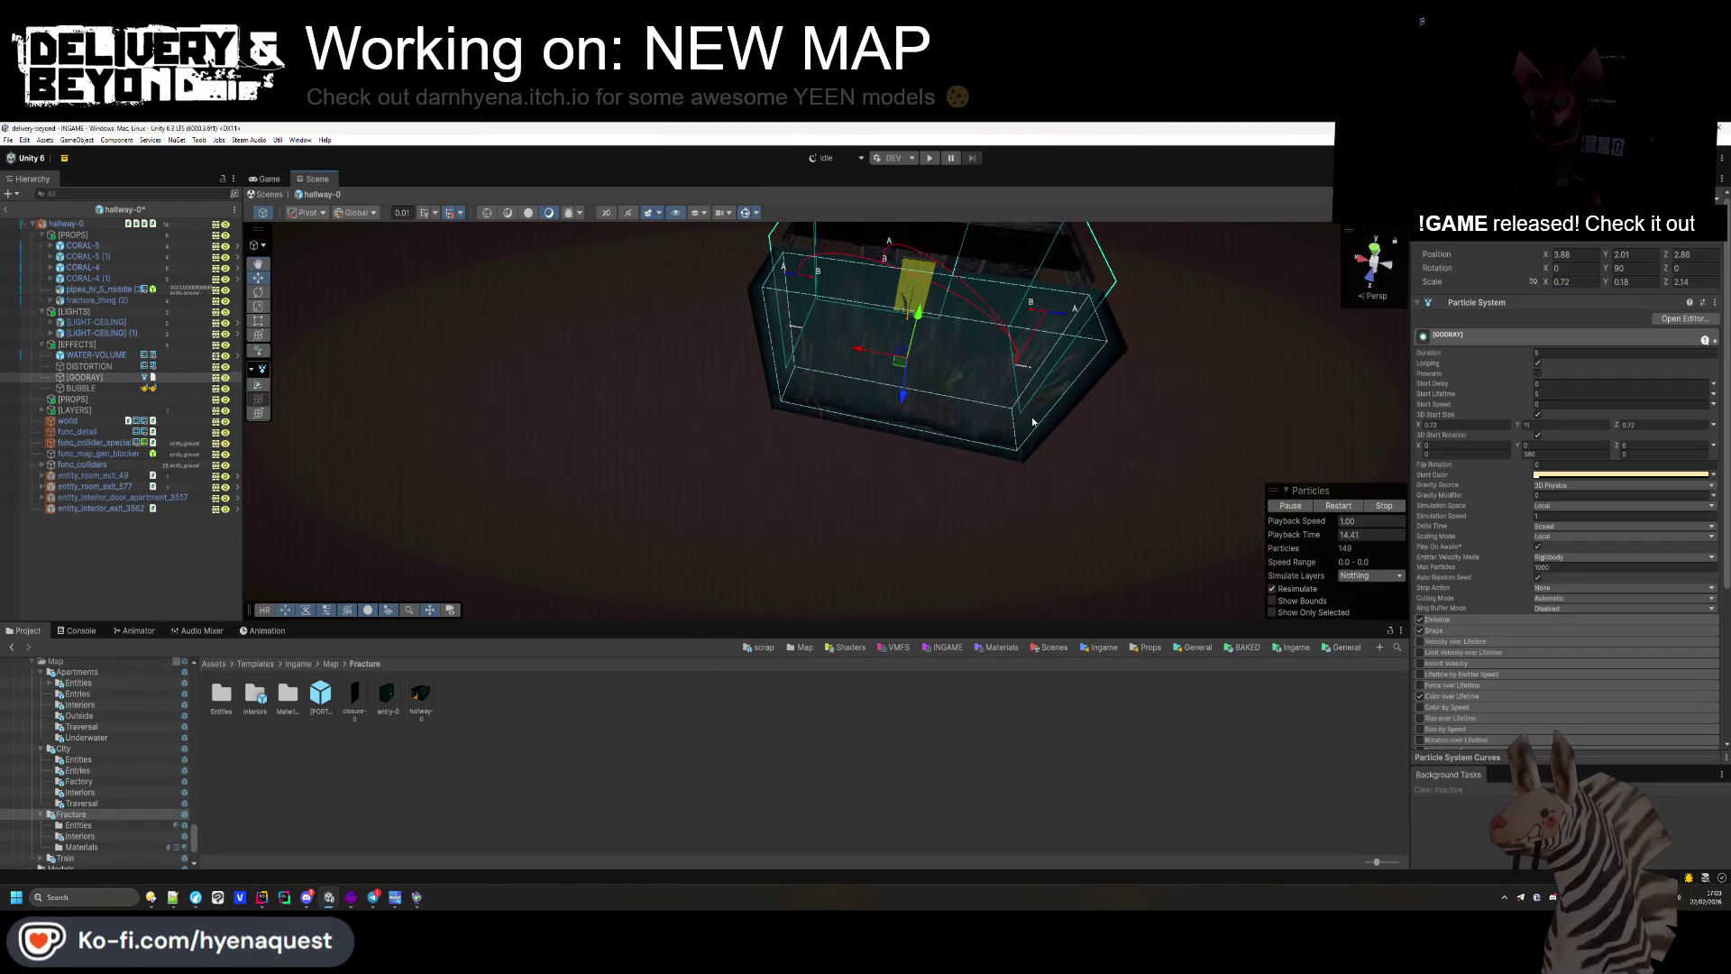
Step: Frame the BUBBLE effect and duplicate it as BUBBLE (1) along the tank windows
click(81, 388)
key(f)
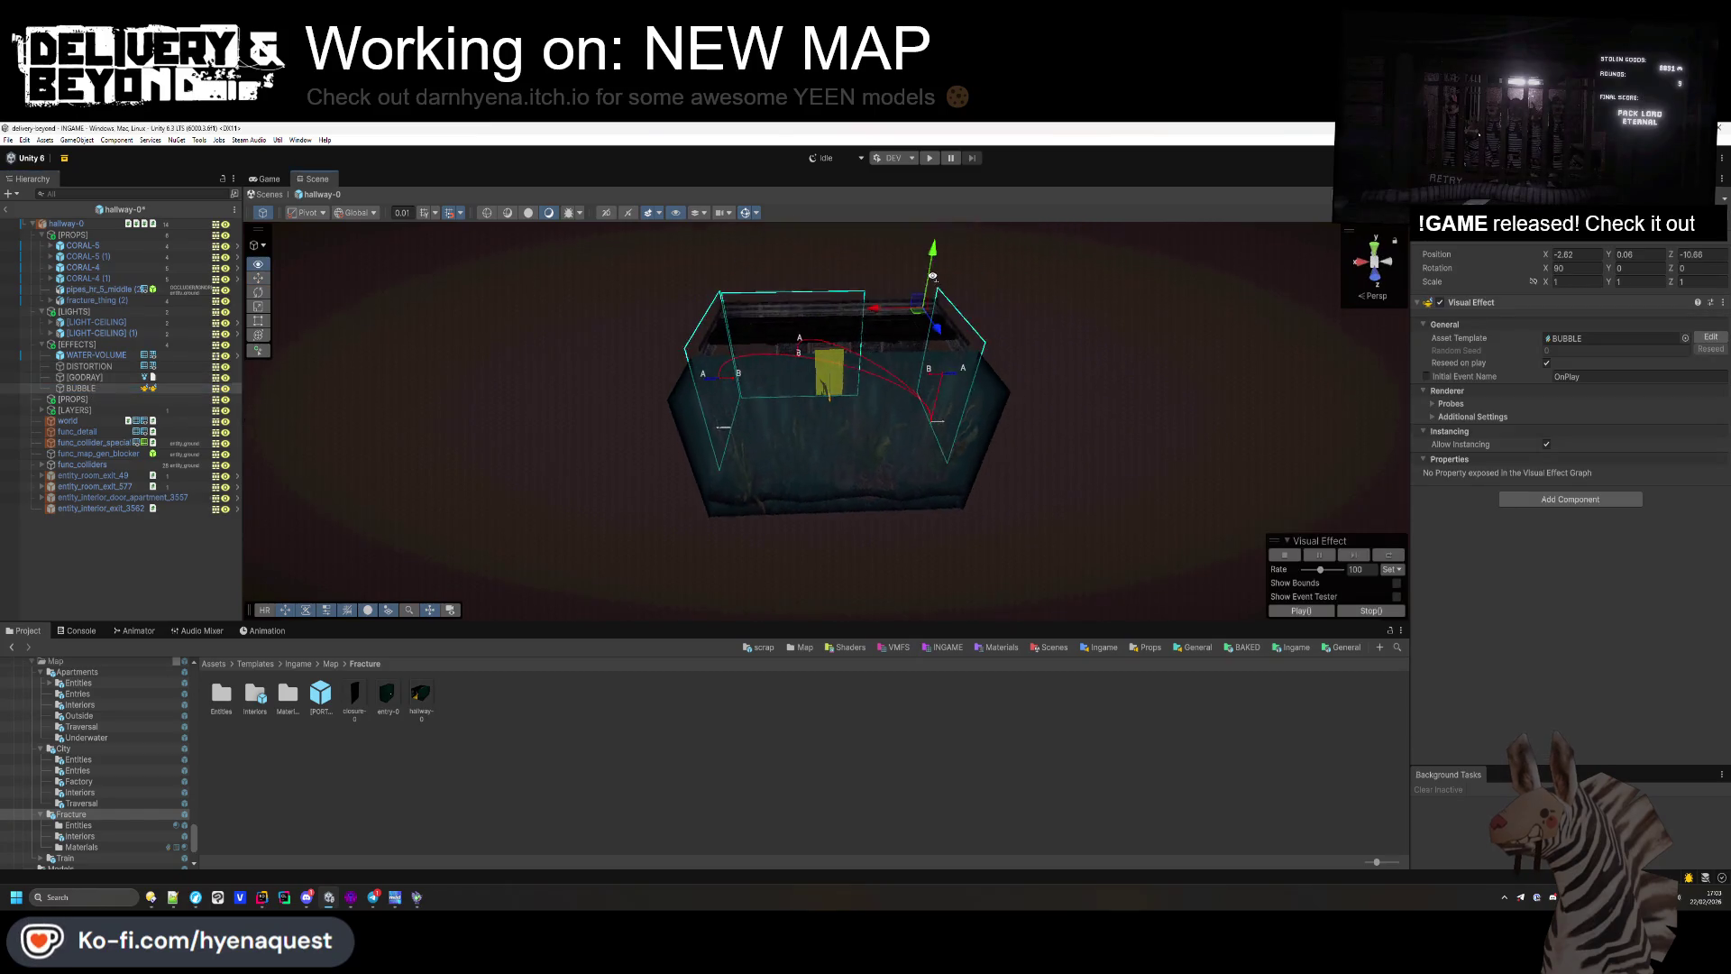
mouse_move(870, 477)
mouse_down()
mouse_move(555, 318)
mouse_move(797, 419)
mouse_move(794, 379)
mouse_up()
scroll(794, 378, down, 5)
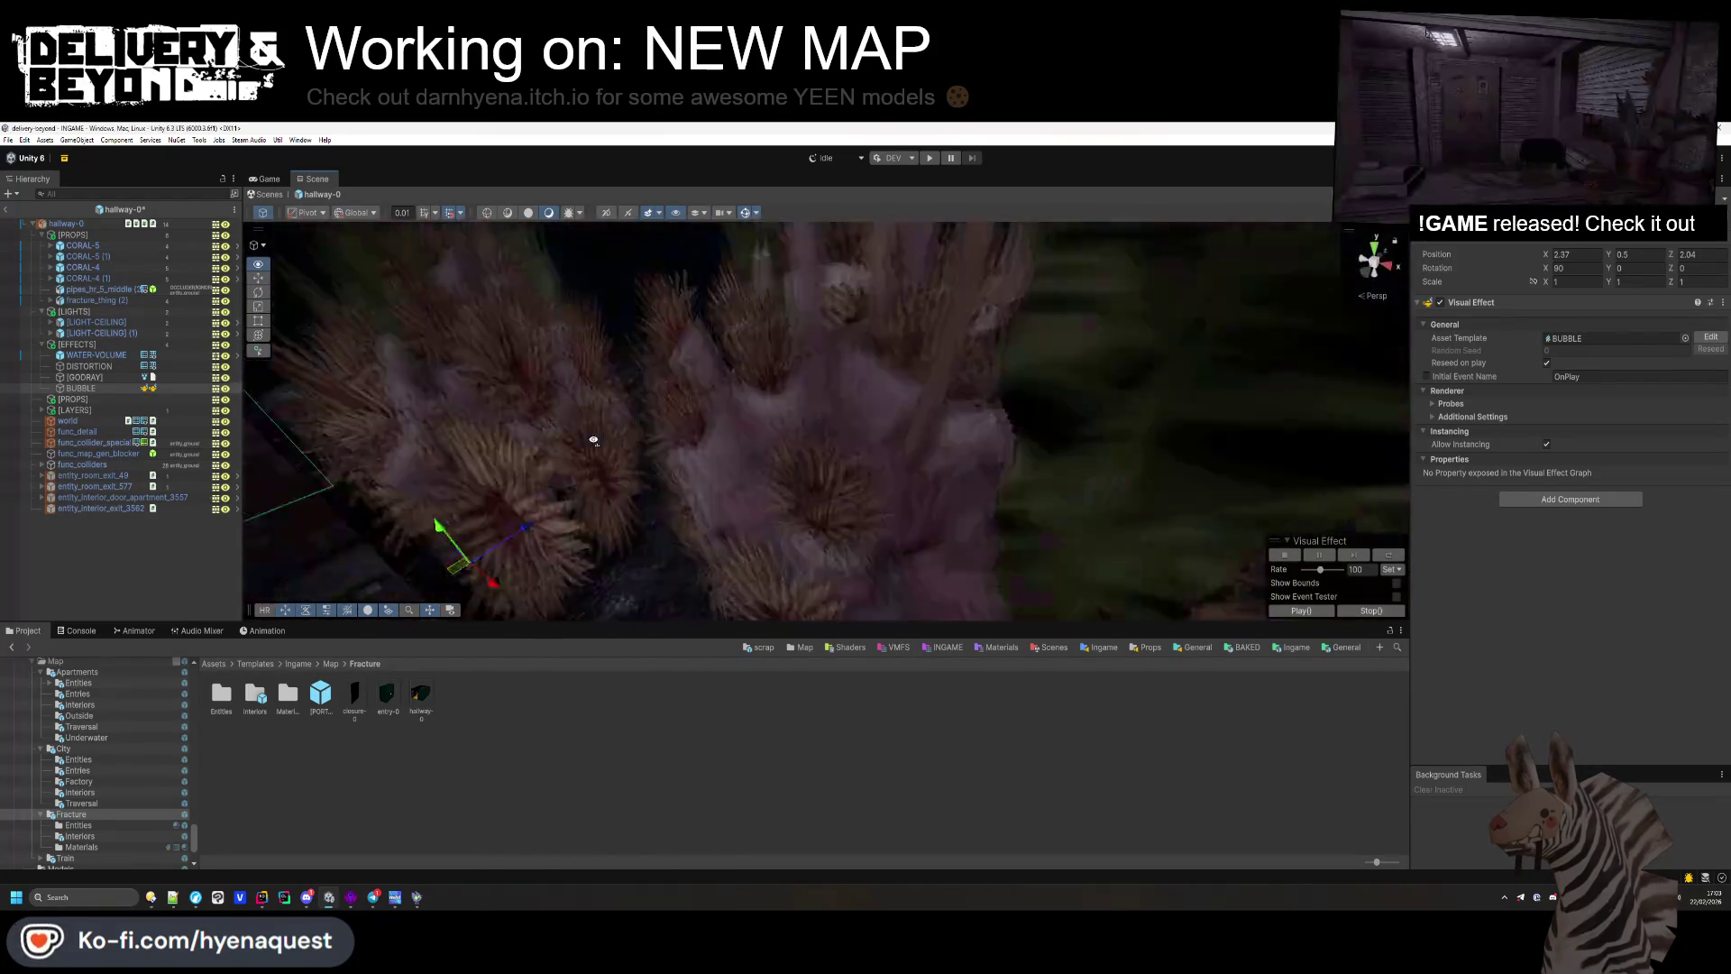
mouse_move(728, 443)
mouse_down()
mouse_move(737, 413)
mouse_move(760, 428)
mouse_up()
key(ctrl+d)
mouse_move(1278, 602)
mouse_down()
mouse_move(996, 413)
mouse_move(450, 446)
mouse_up()
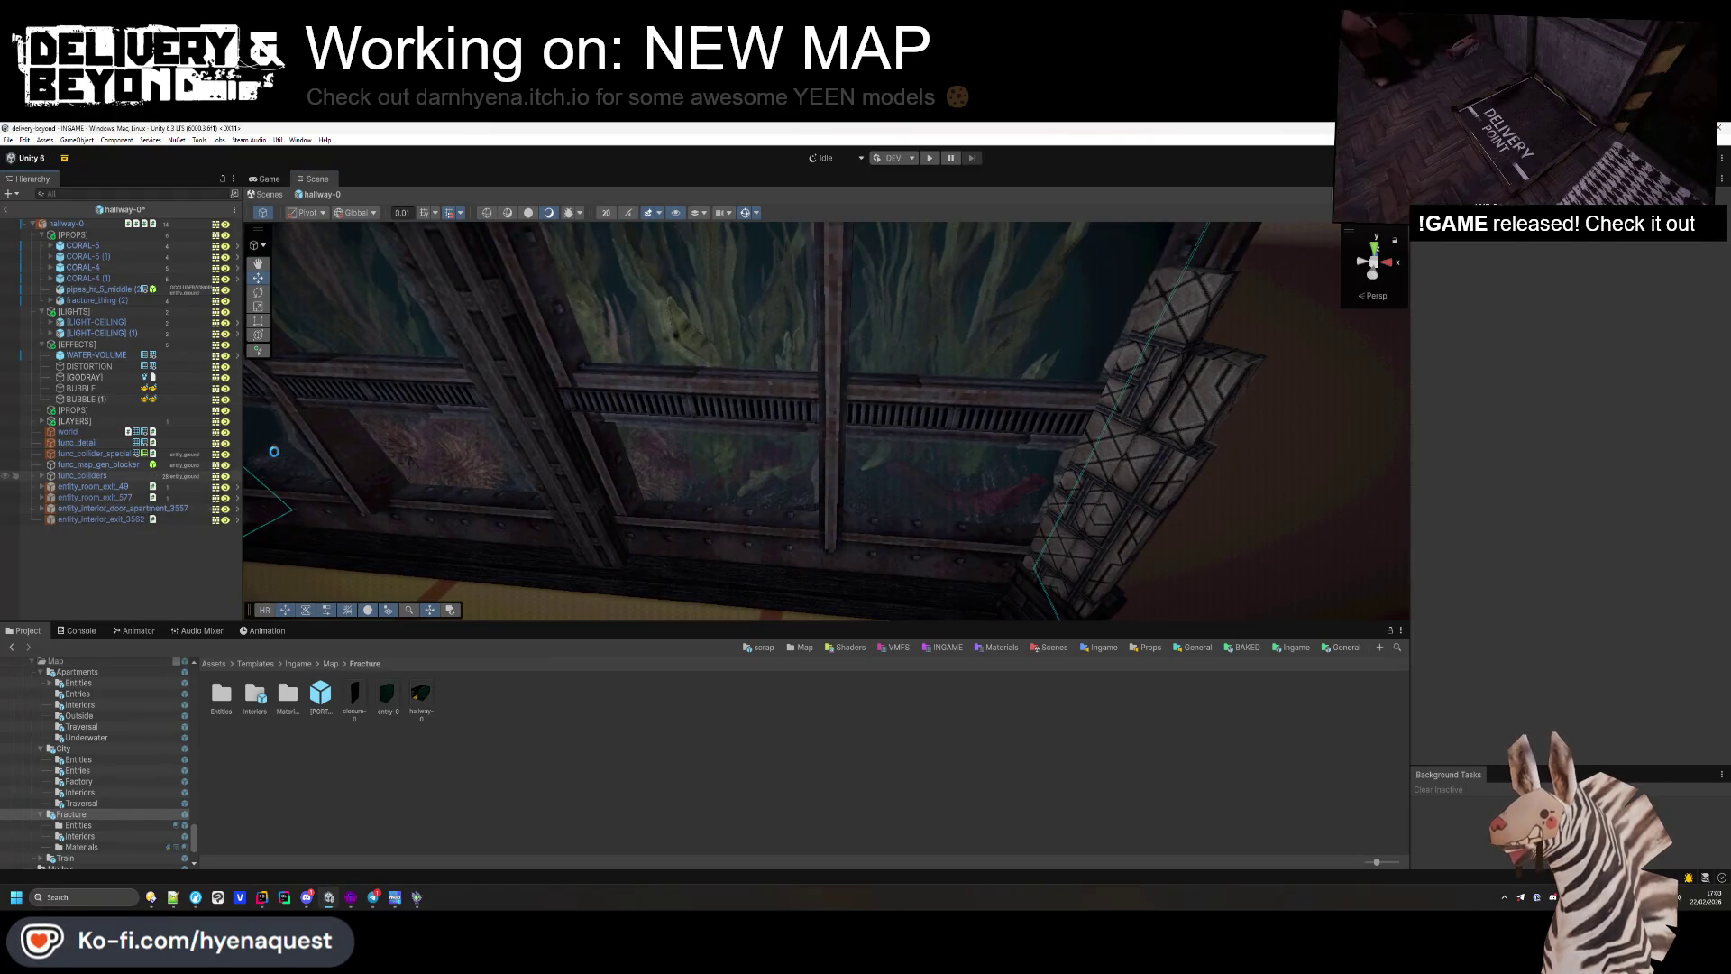
Step: Look along the hallway's window wall, then exit hallway-0 back to the INGAME scene
mouse_move(853, 382)
mouse_down()
mouse_move(881, 360)
mouse_move(865, 324)
mouse_move(857, 352)
mouse_move(664, 426)
mouse_move(688, 527)
mouse_up()
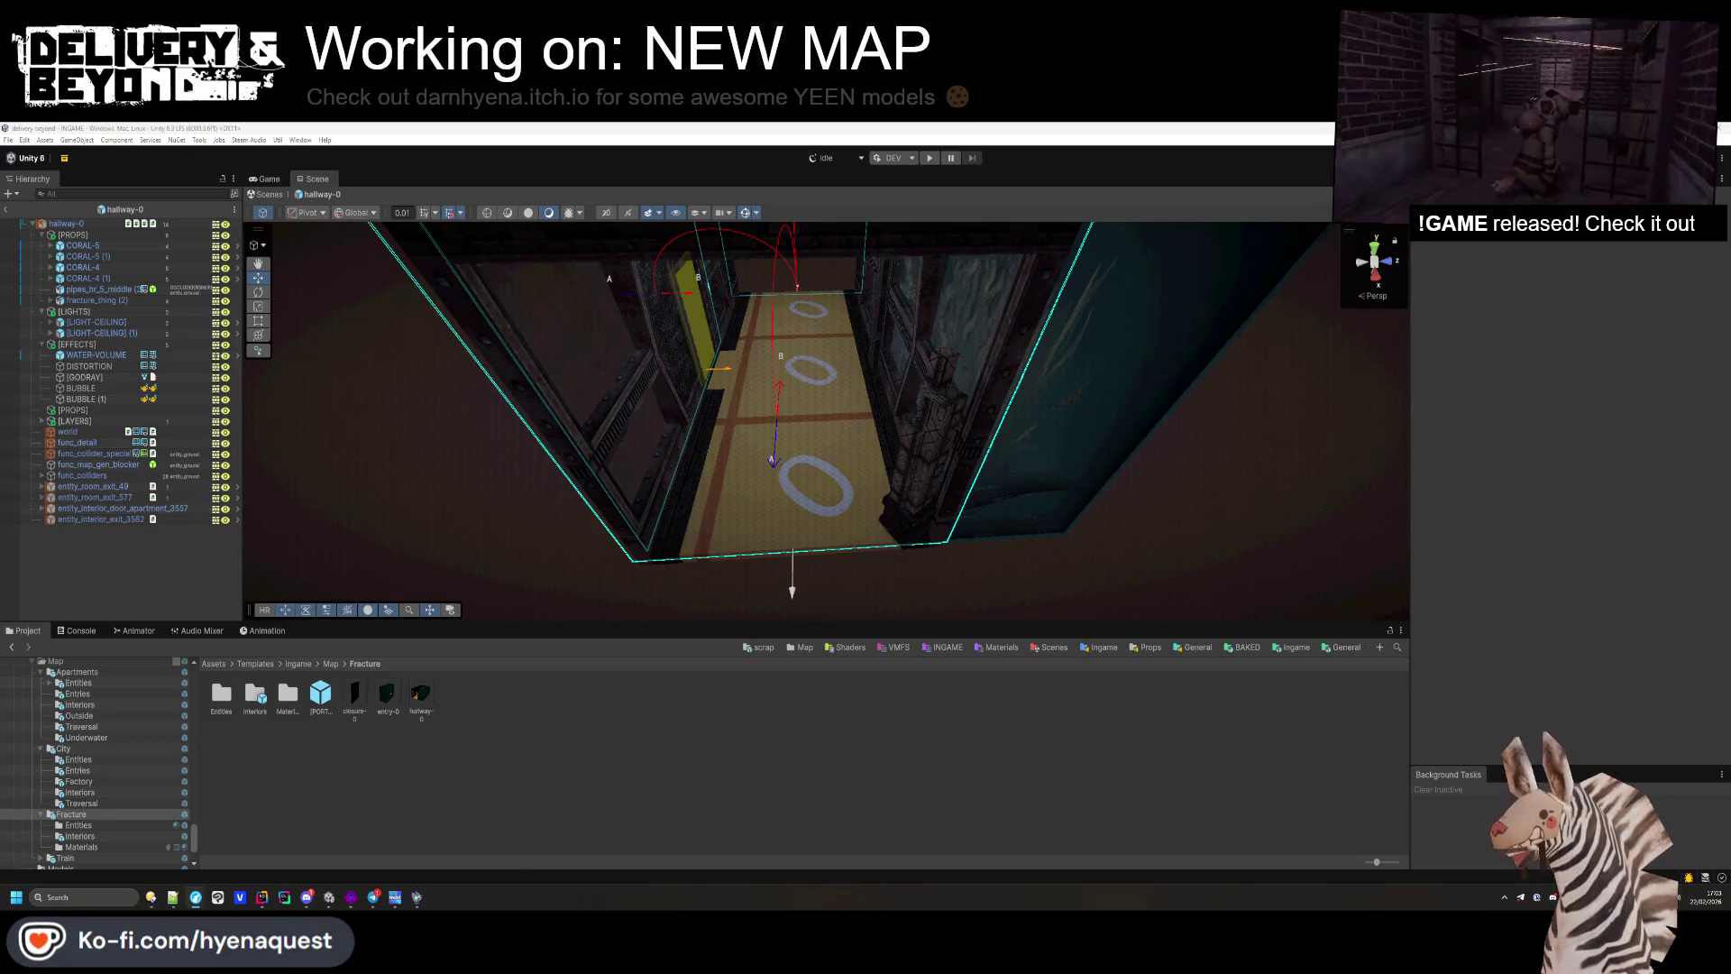
mouse_move(703, 415)
mouse_down()
mouse_move(677, 386)
mouse_move(458, 455)
mouse_move(696, 487)
mouse_move(689, 378)
mouse_move(1024, 447)
mouse_move(390, 464)
mouse_up()
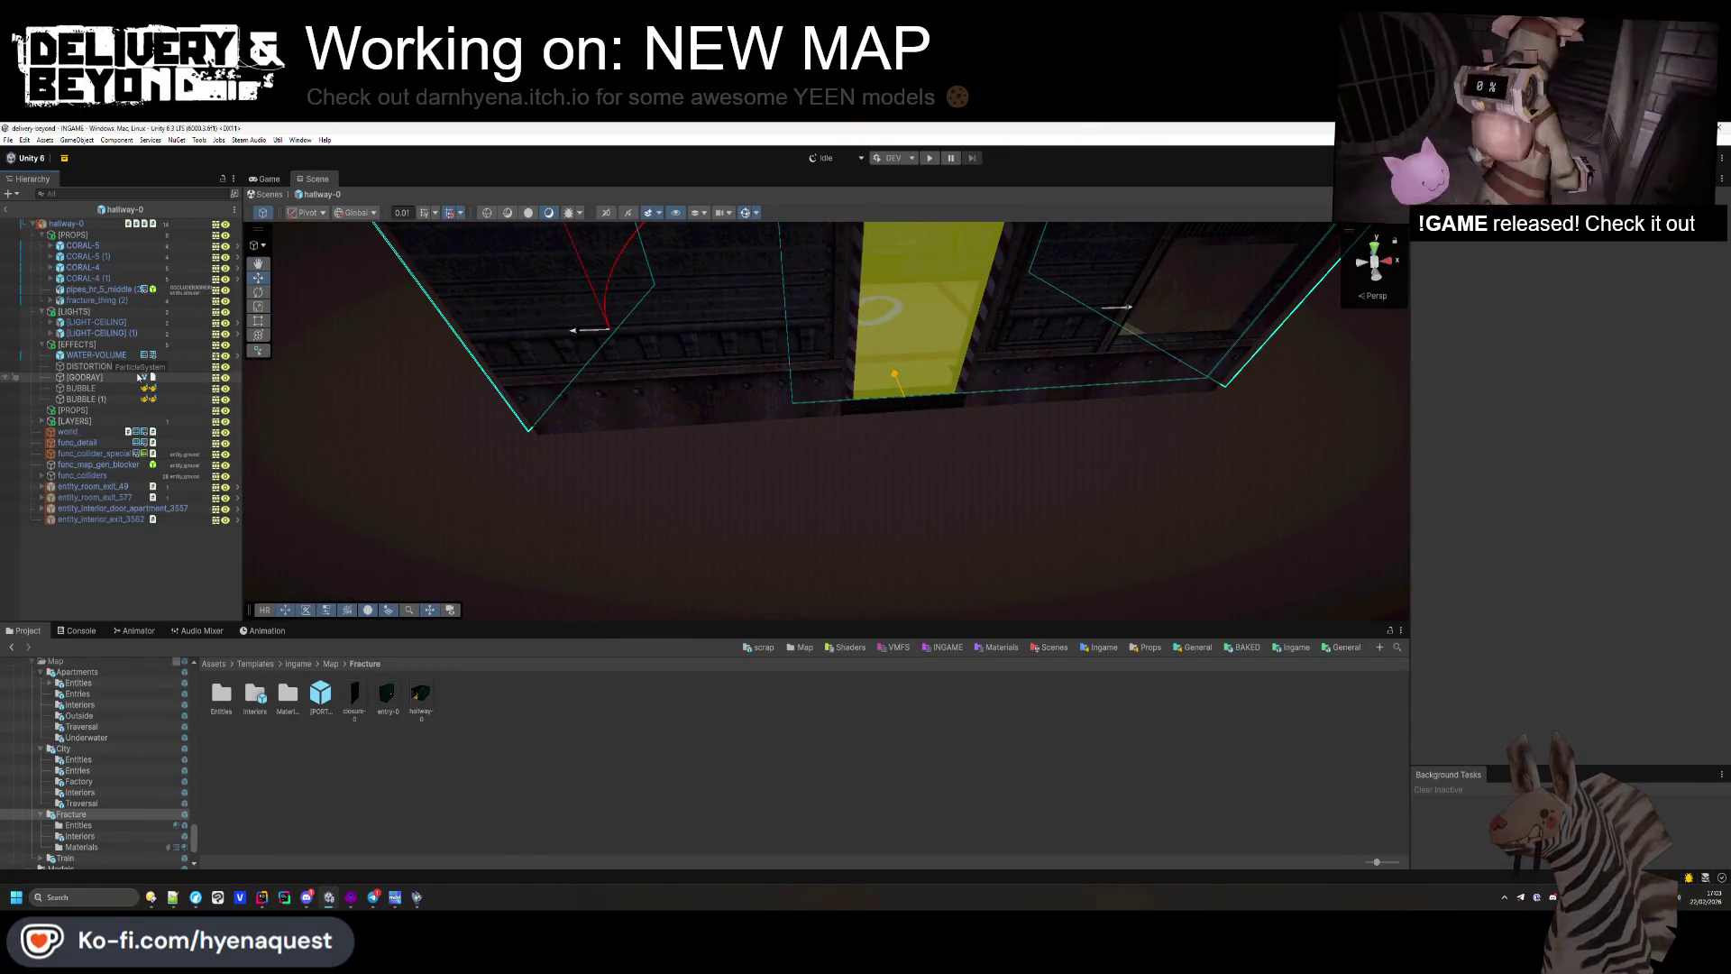
click(9, 210)
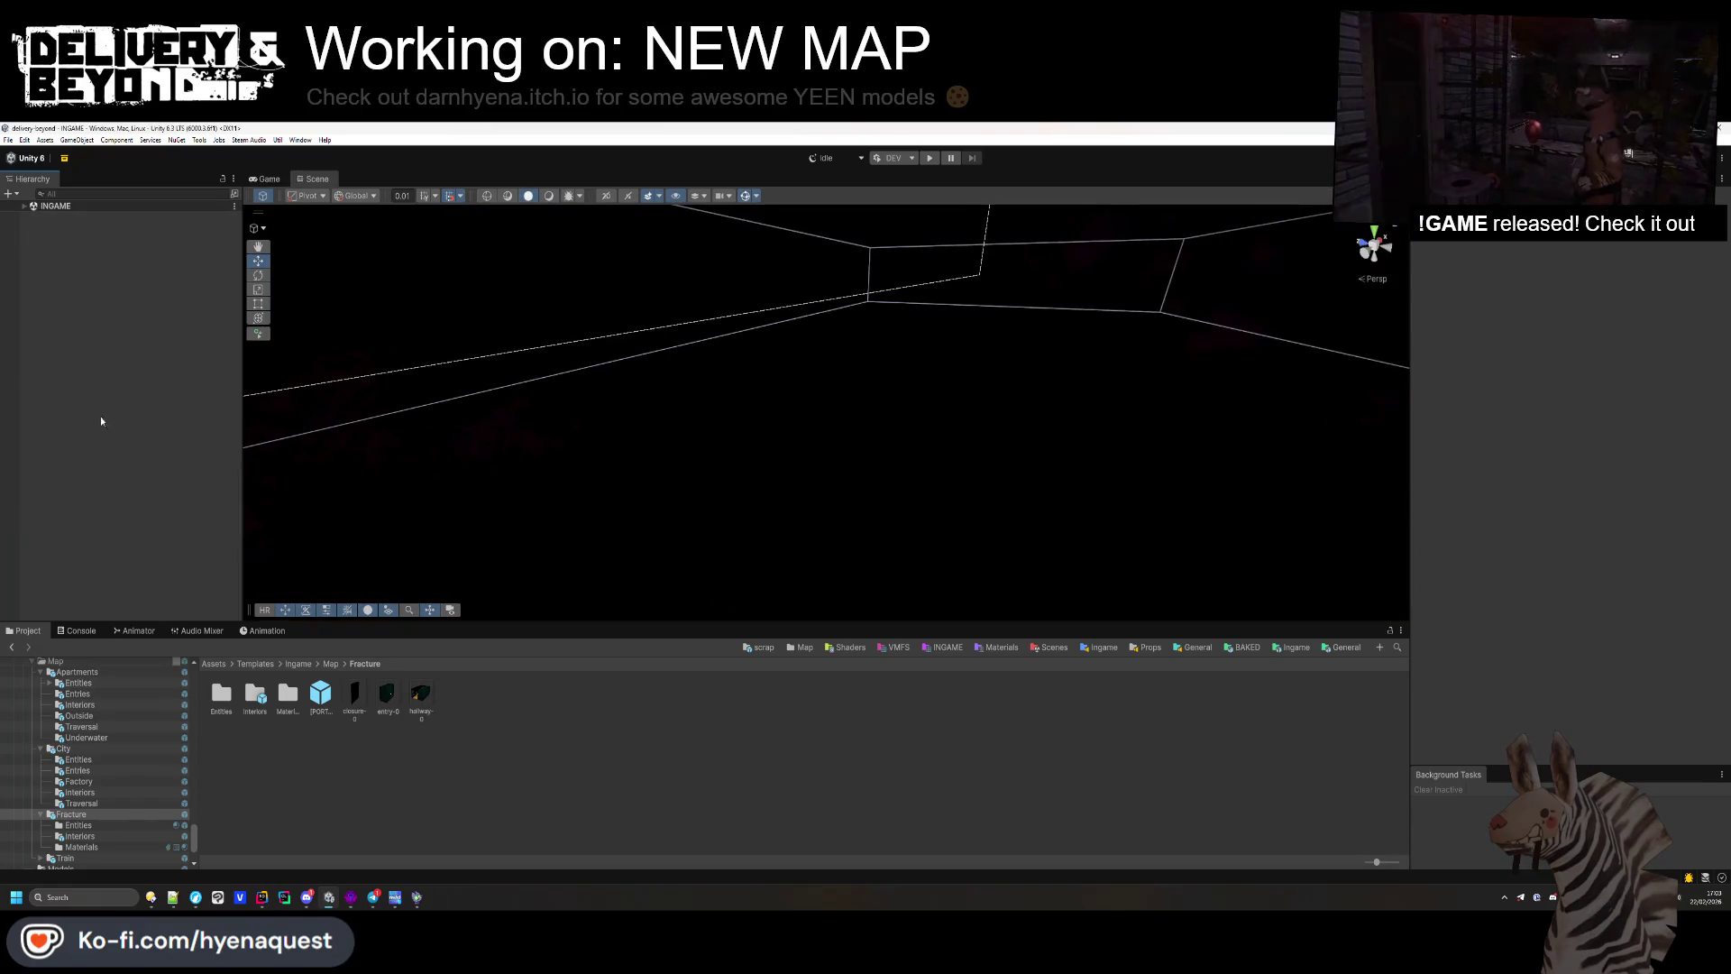
Step: Enter Play mode and make the Game view taller to walk the generated level
click(930, 163)
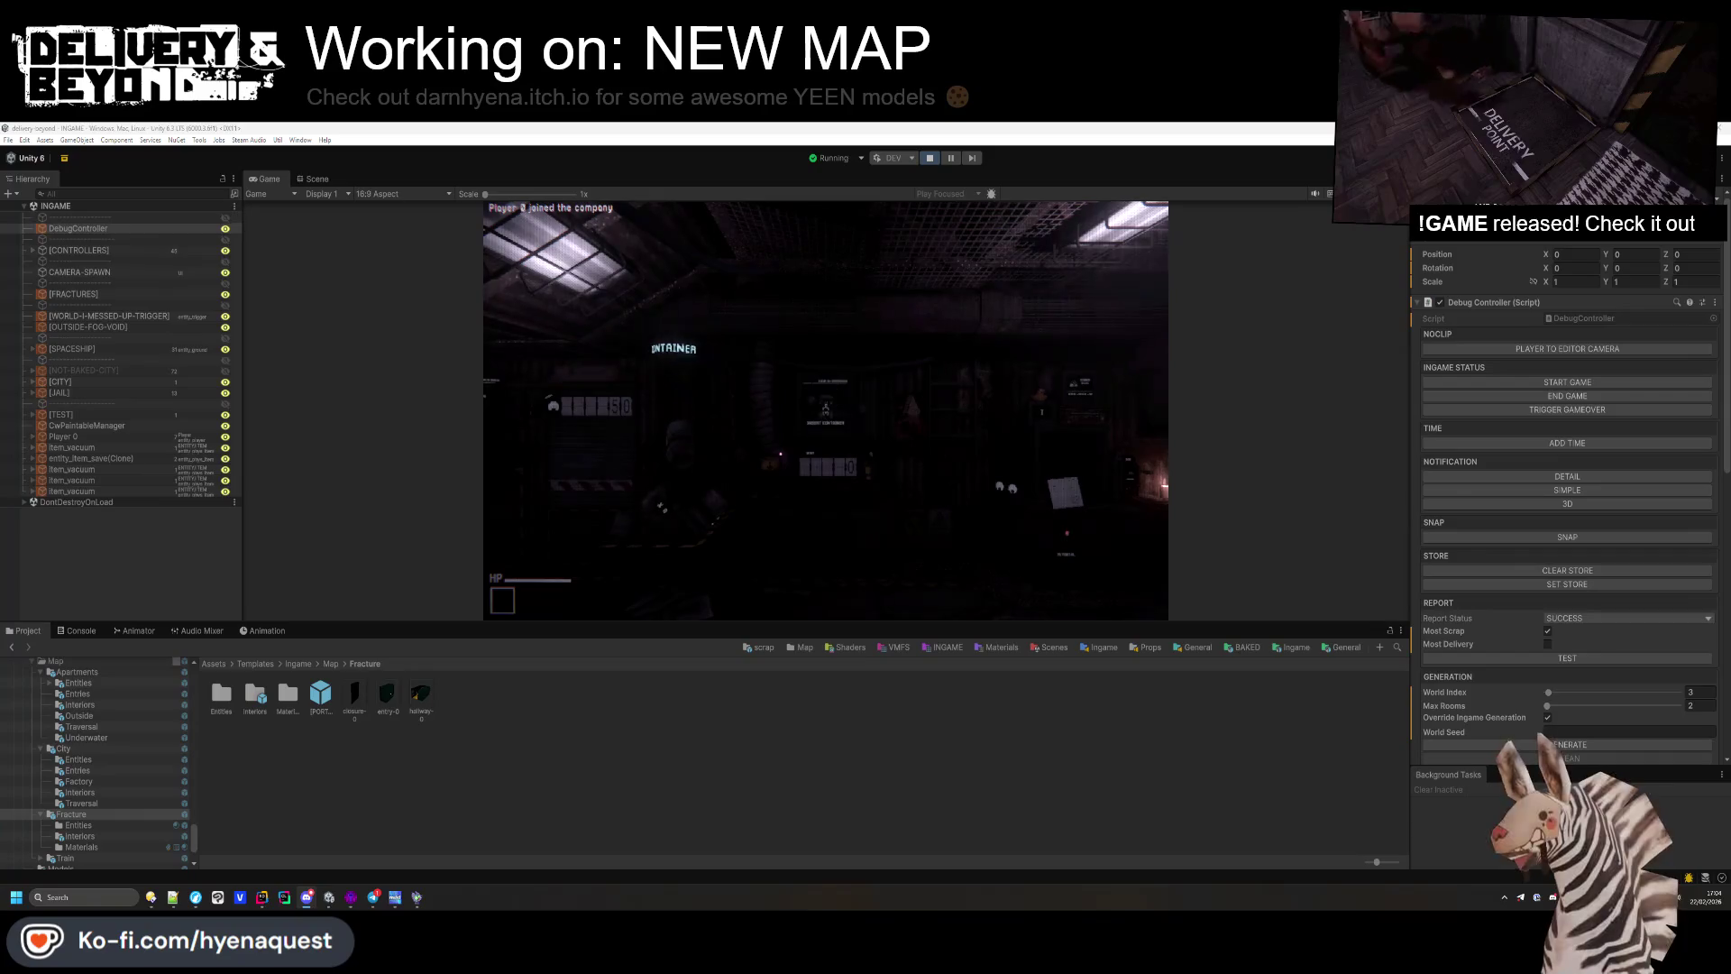
drag(786, 660, 786, 819)
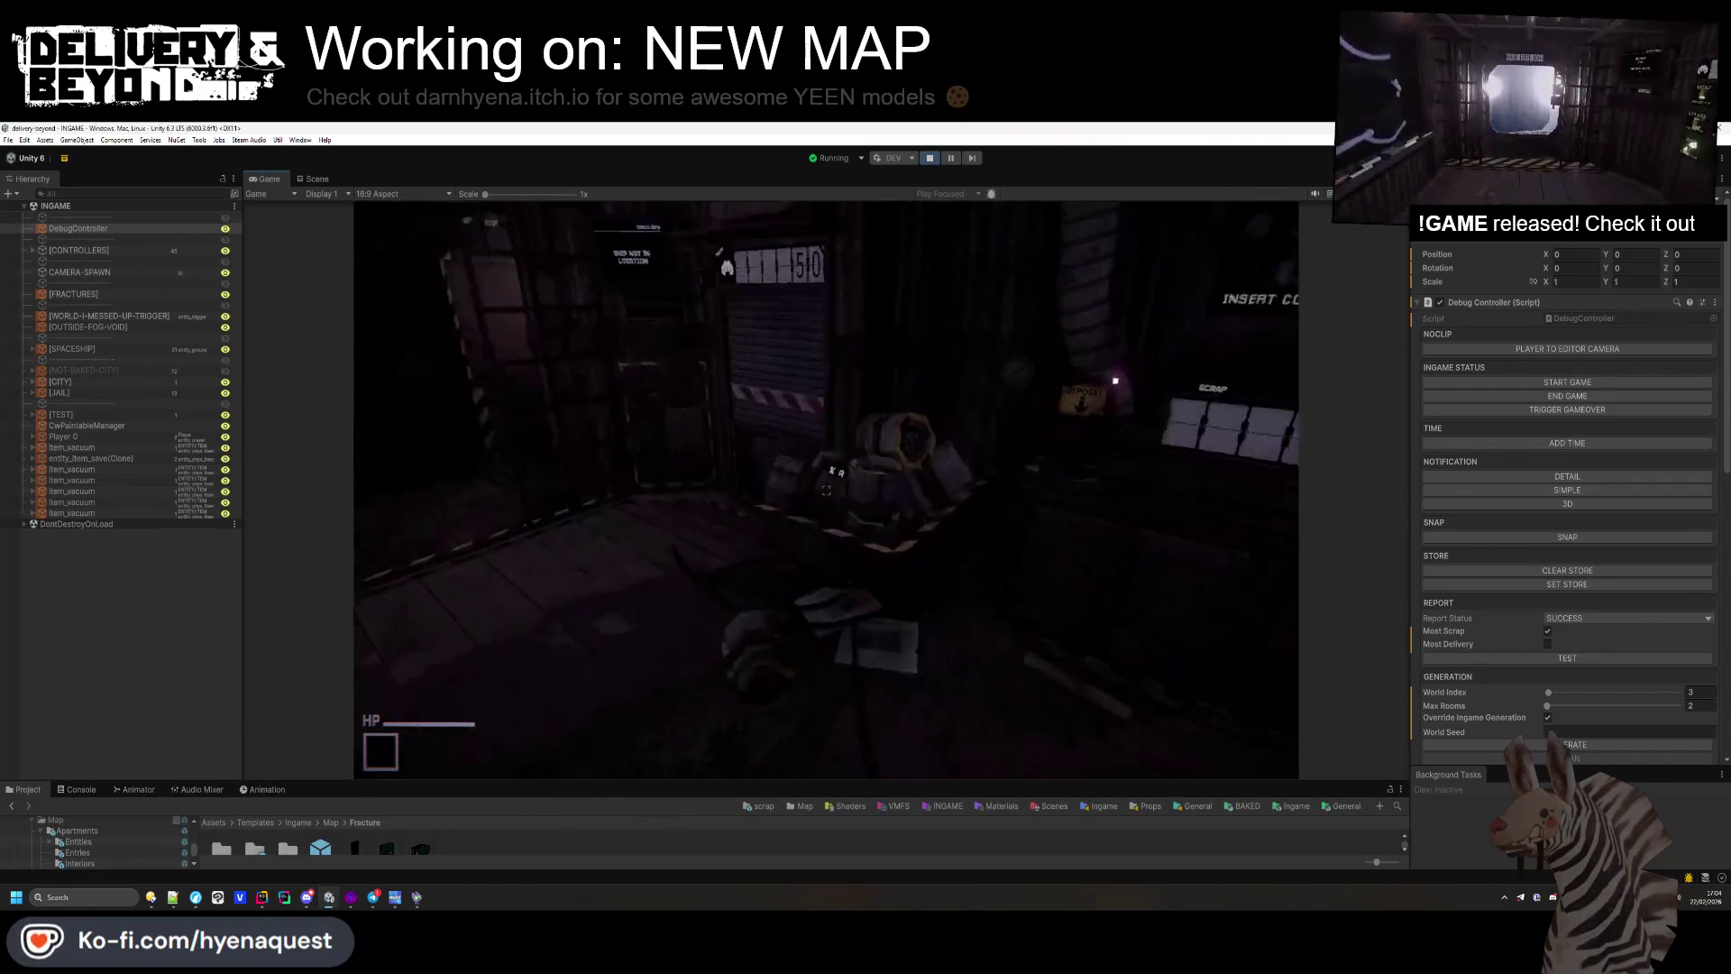
key(super)
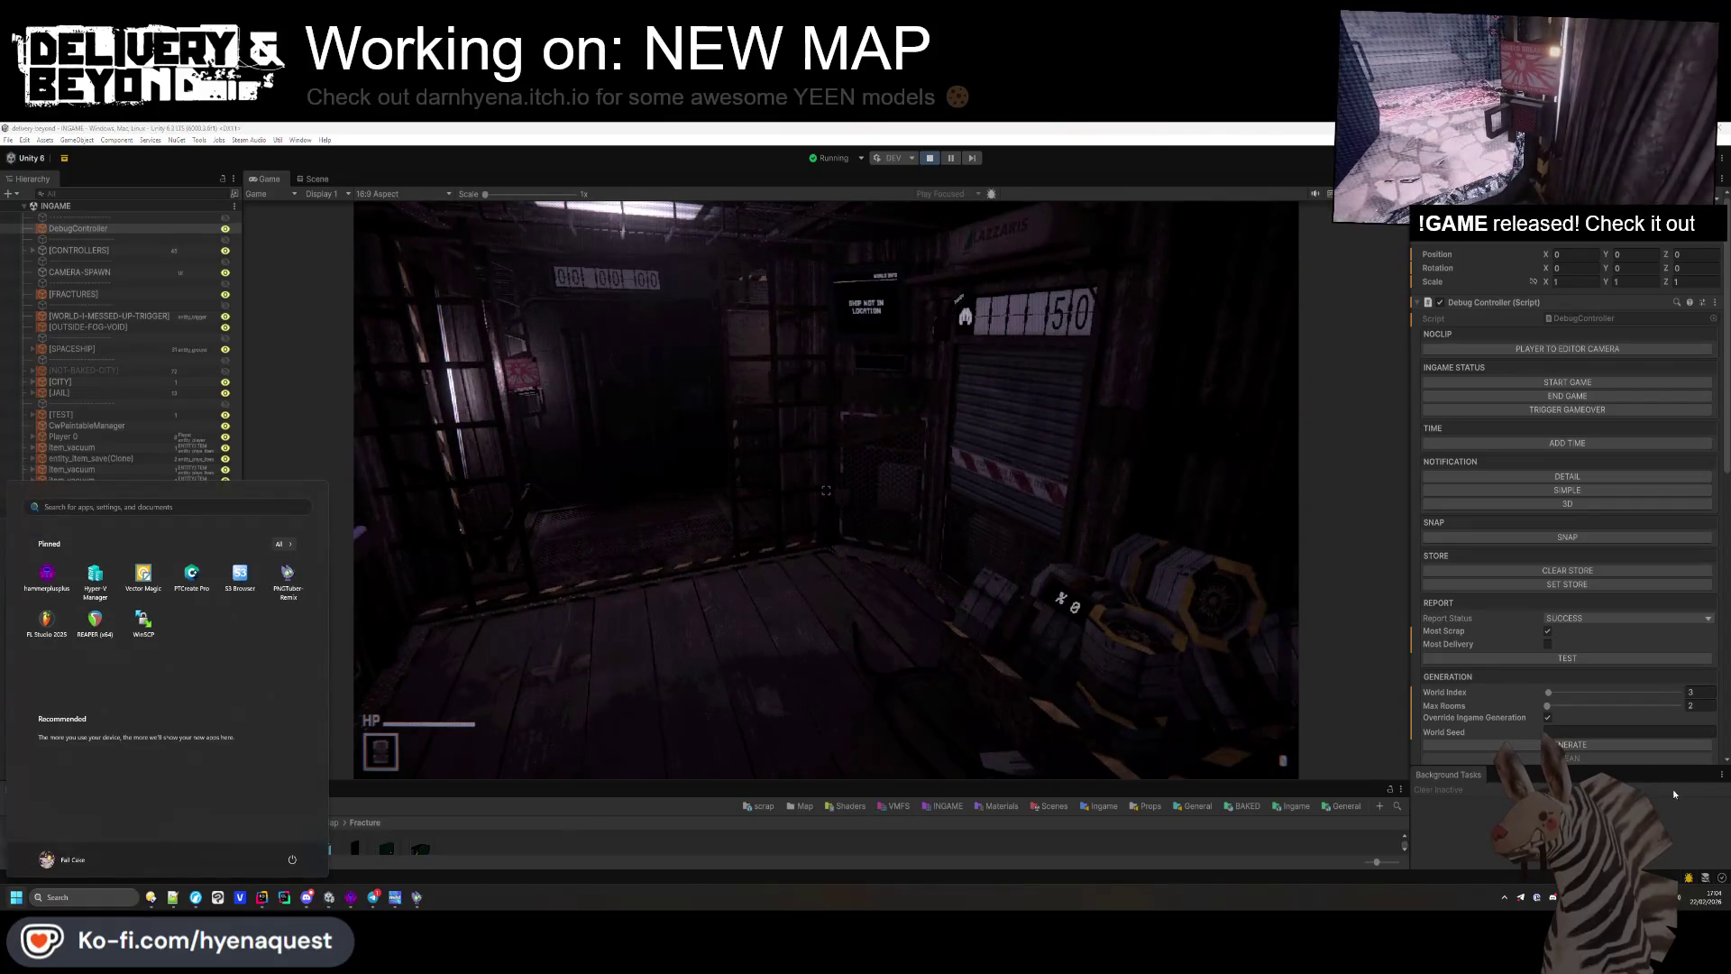
key(super)
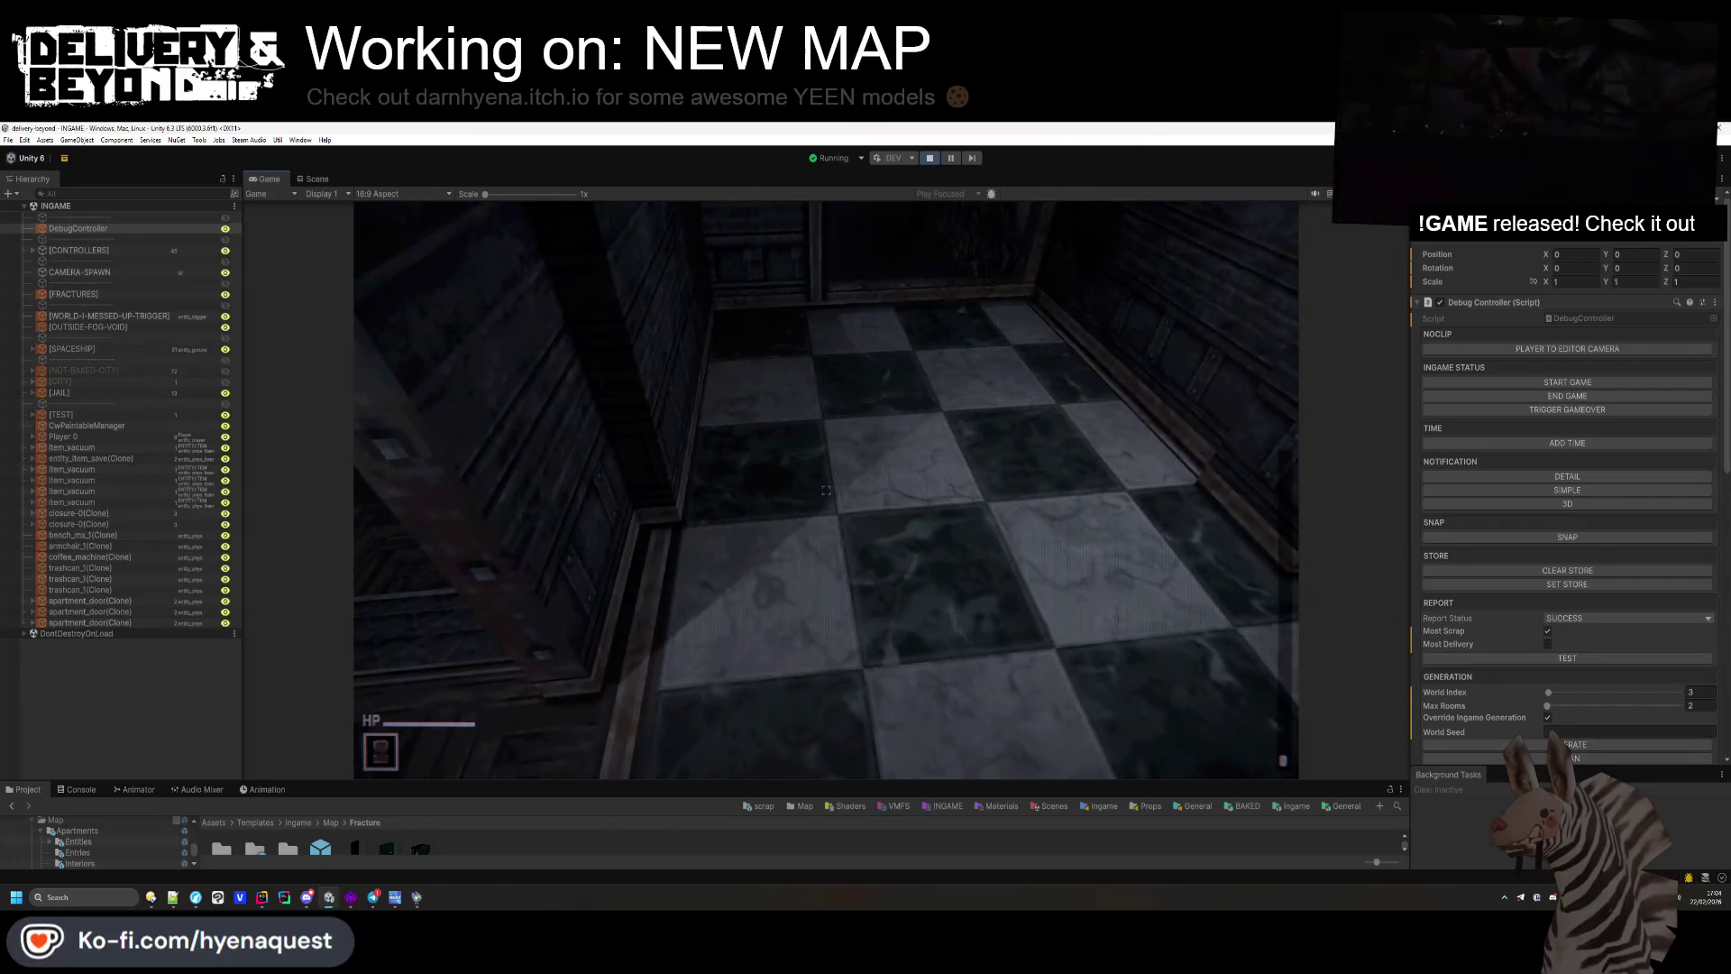
Step: Adjust the floor face's texture scale in Hammer++ and return to the running game
key(alt+Tab)
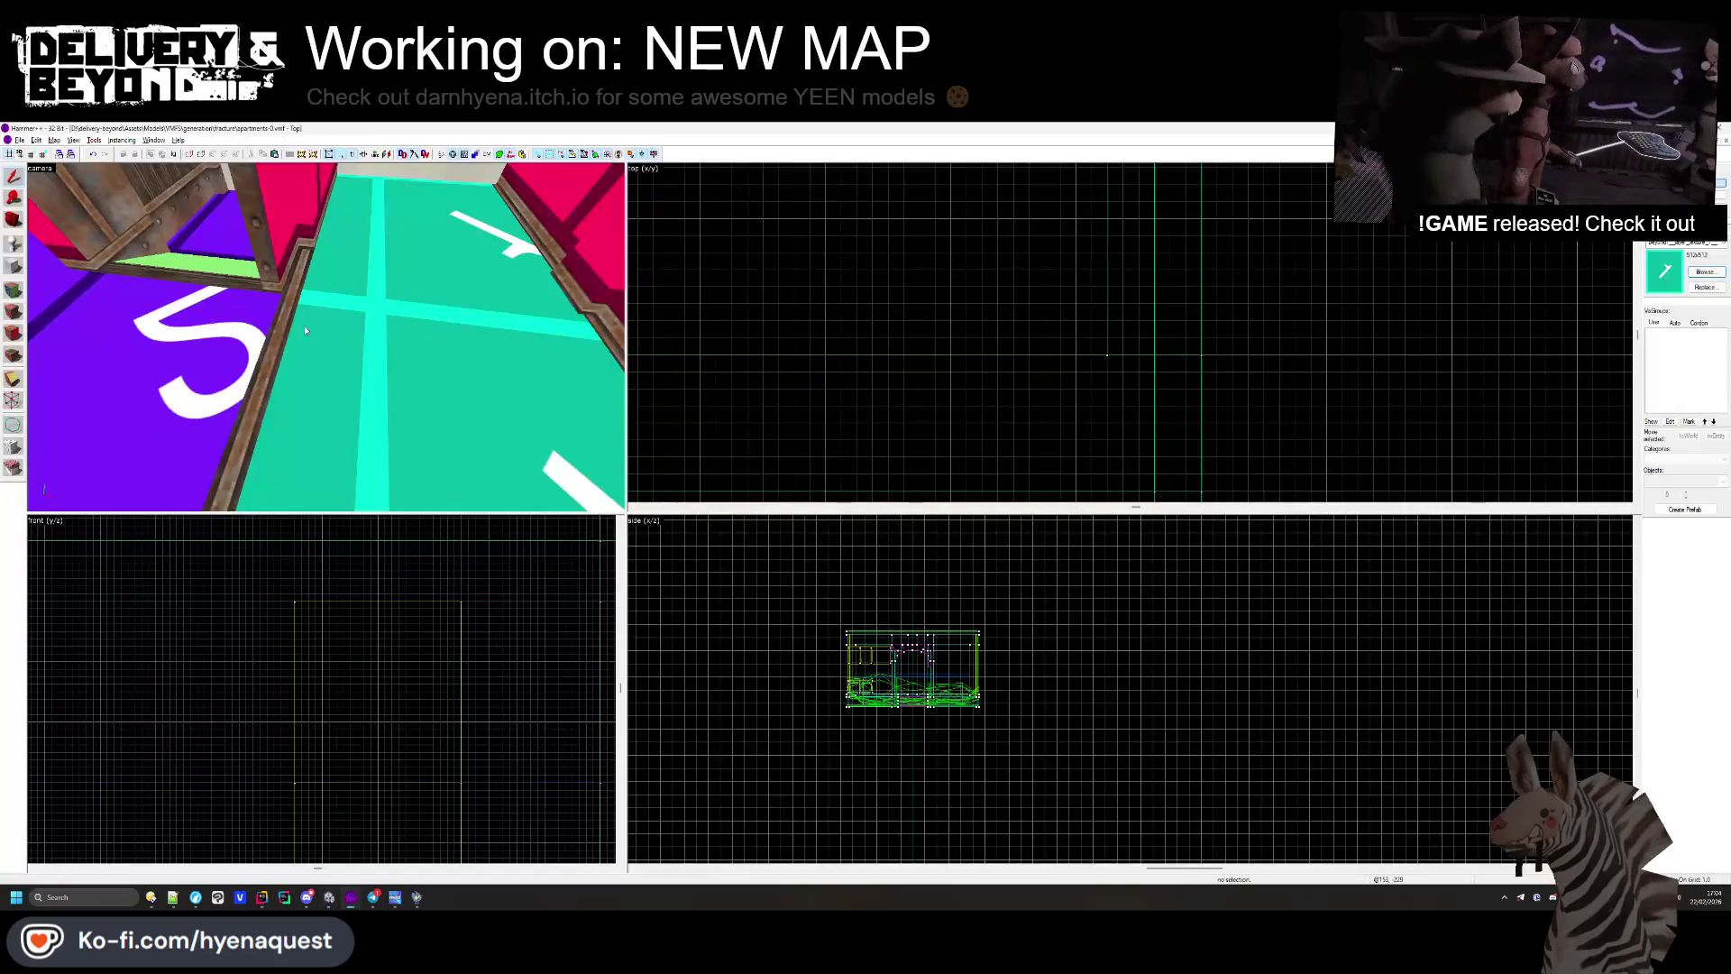
click(13, 289)
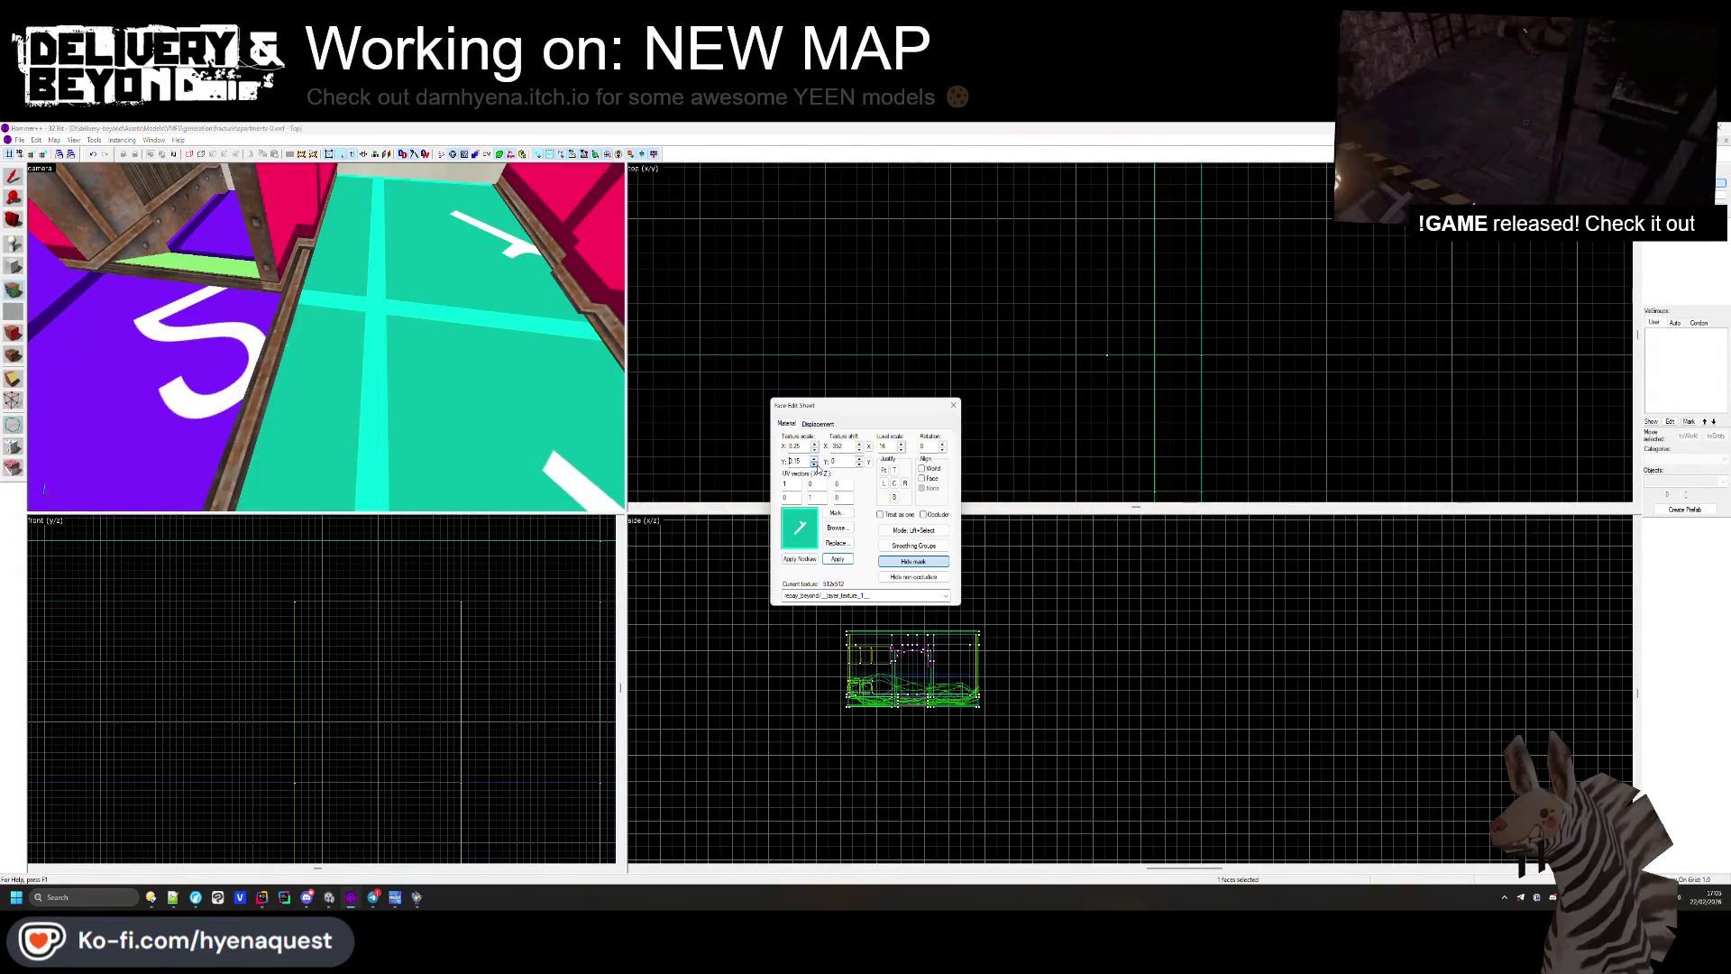
click(814, 449)
key(alt+Tab)
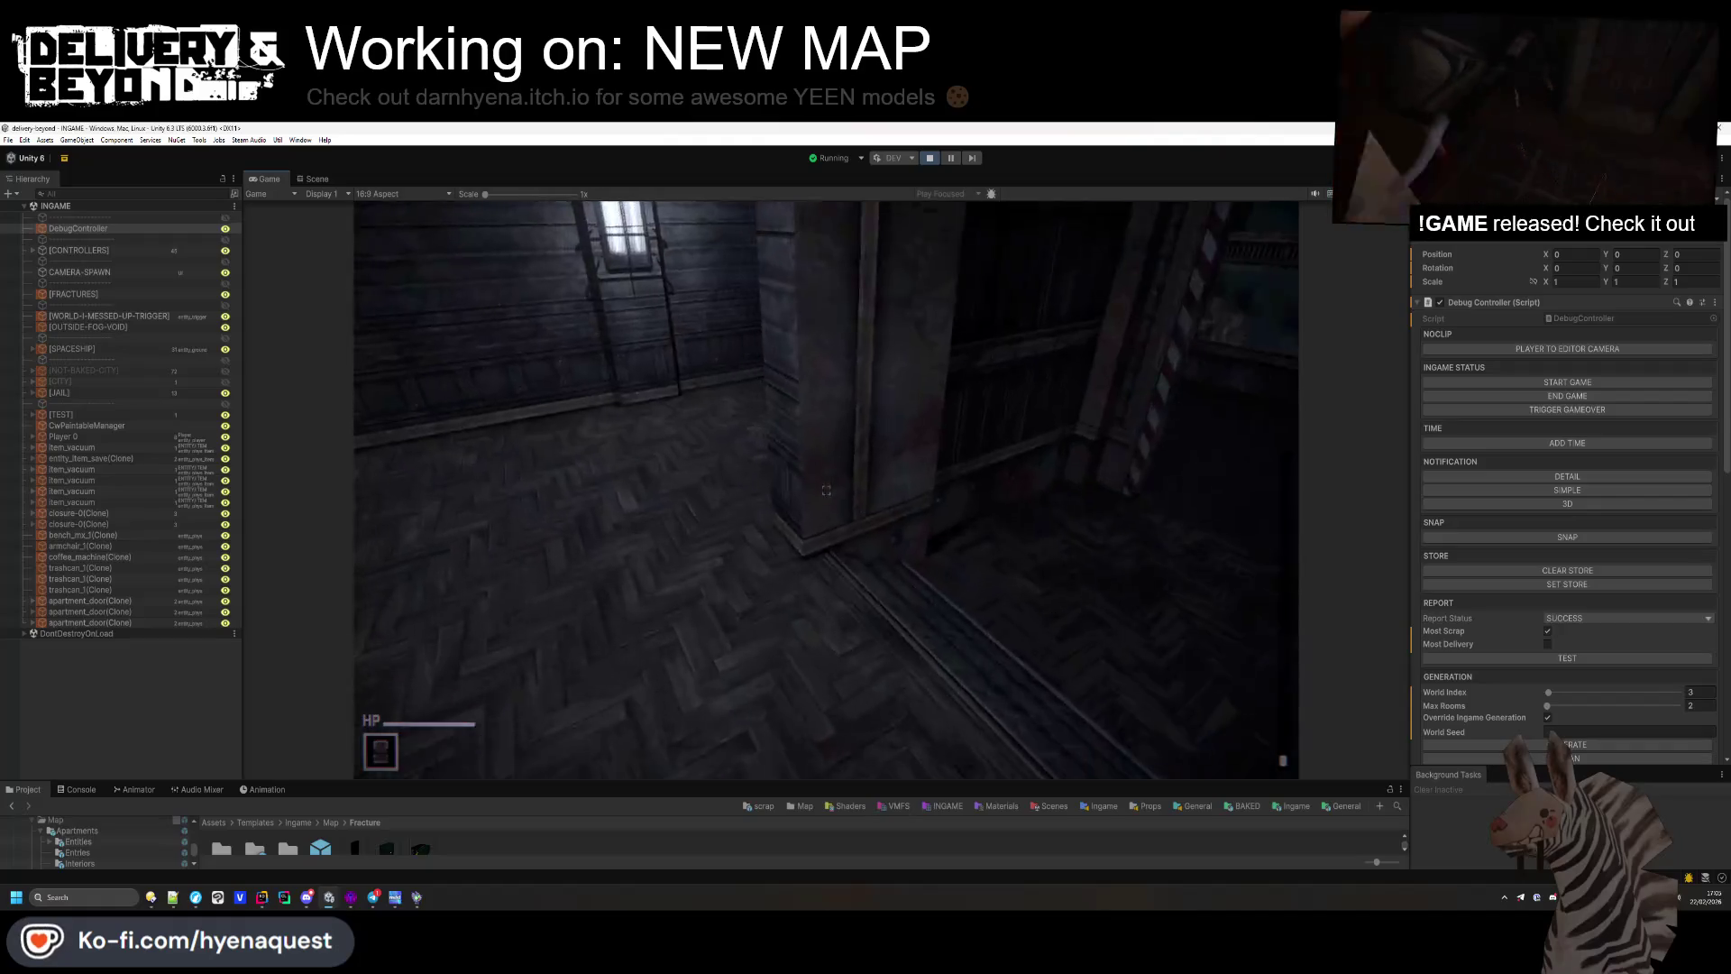
Step: Walk through the herringbone, checkered and corridor rooms, then stop the playtest
key(w)
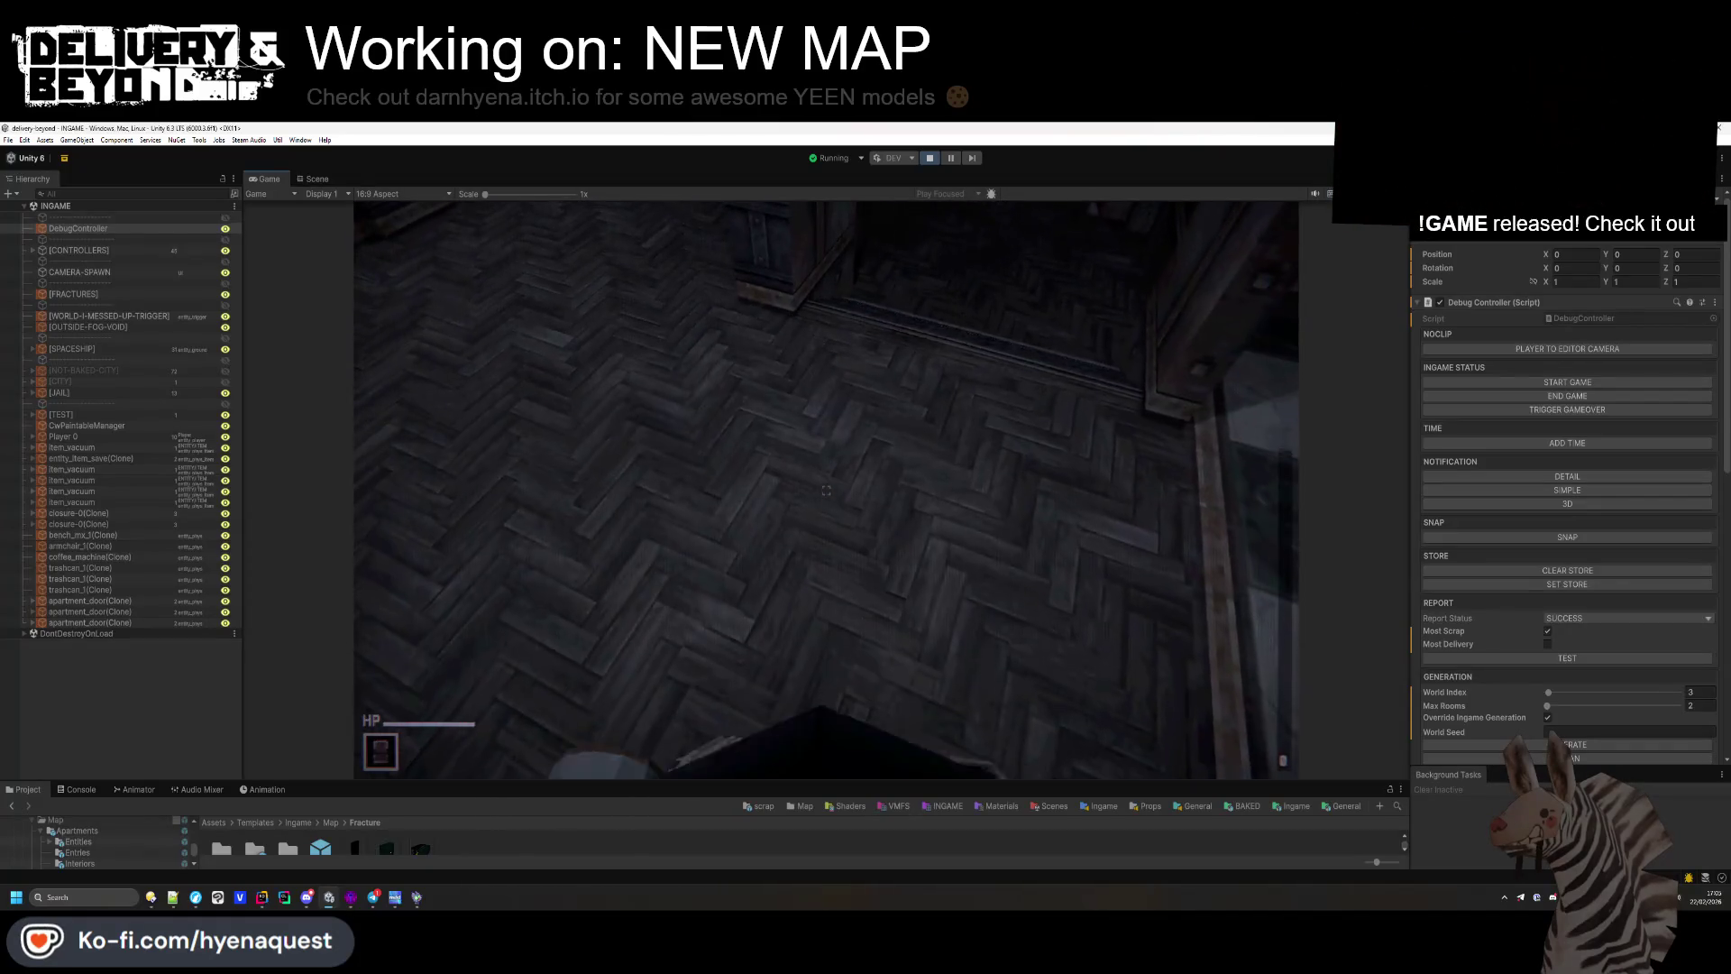
key(w)
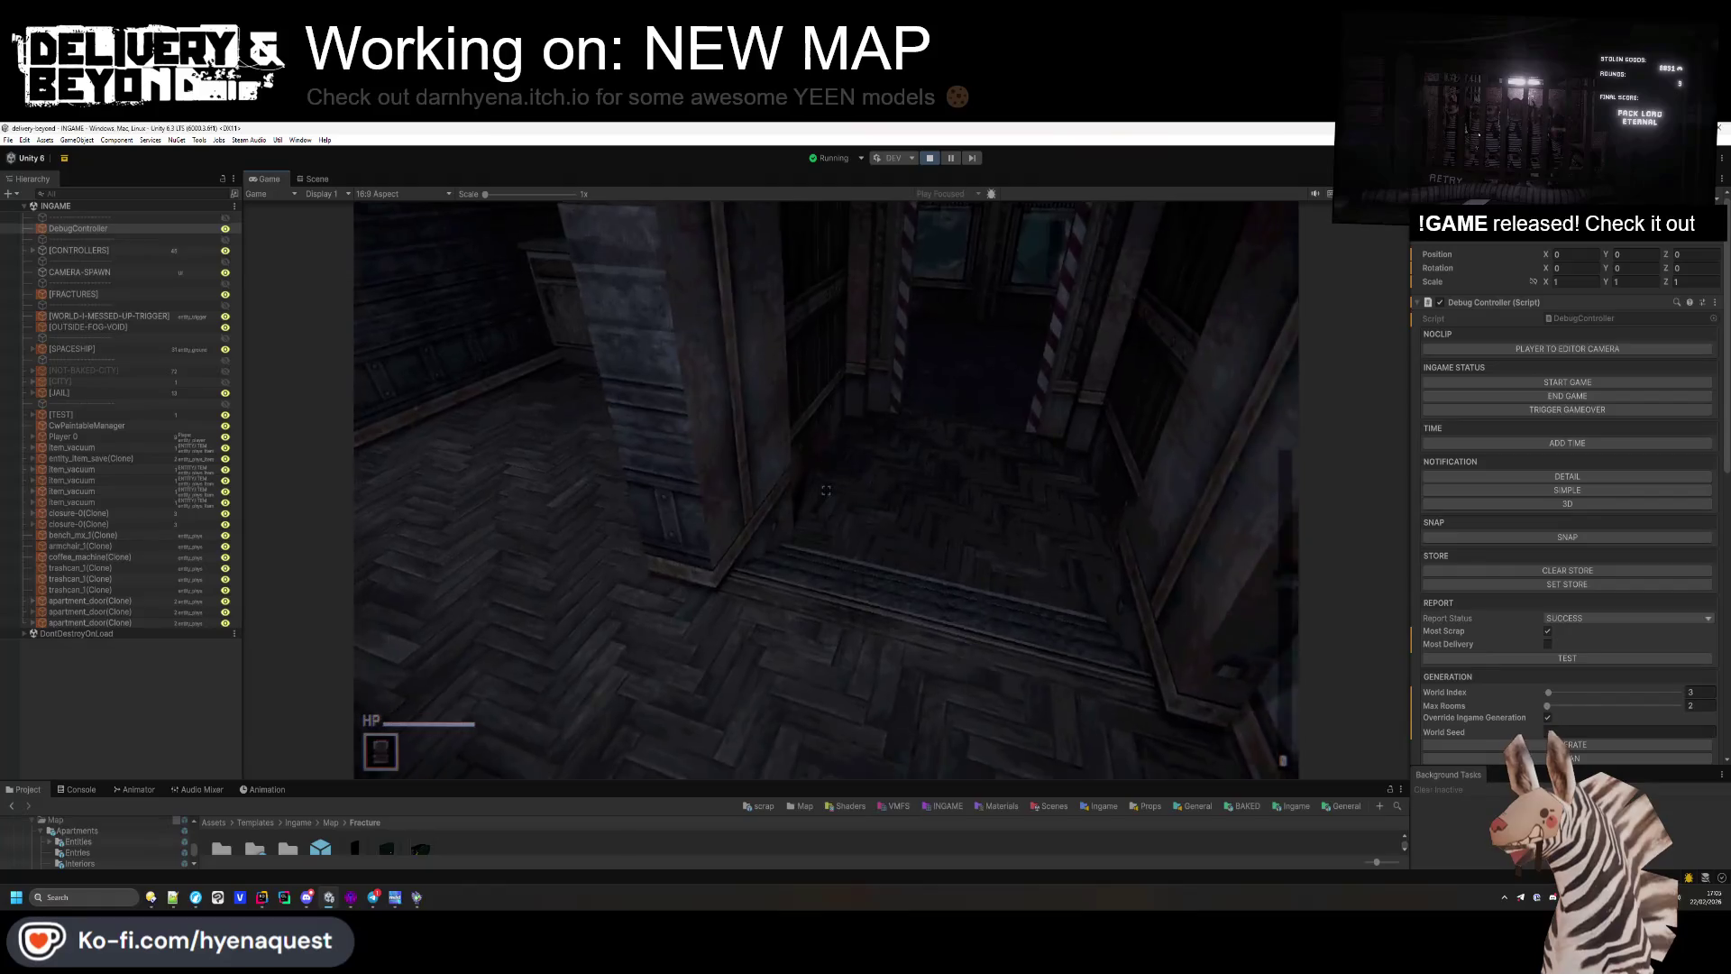
key(w)
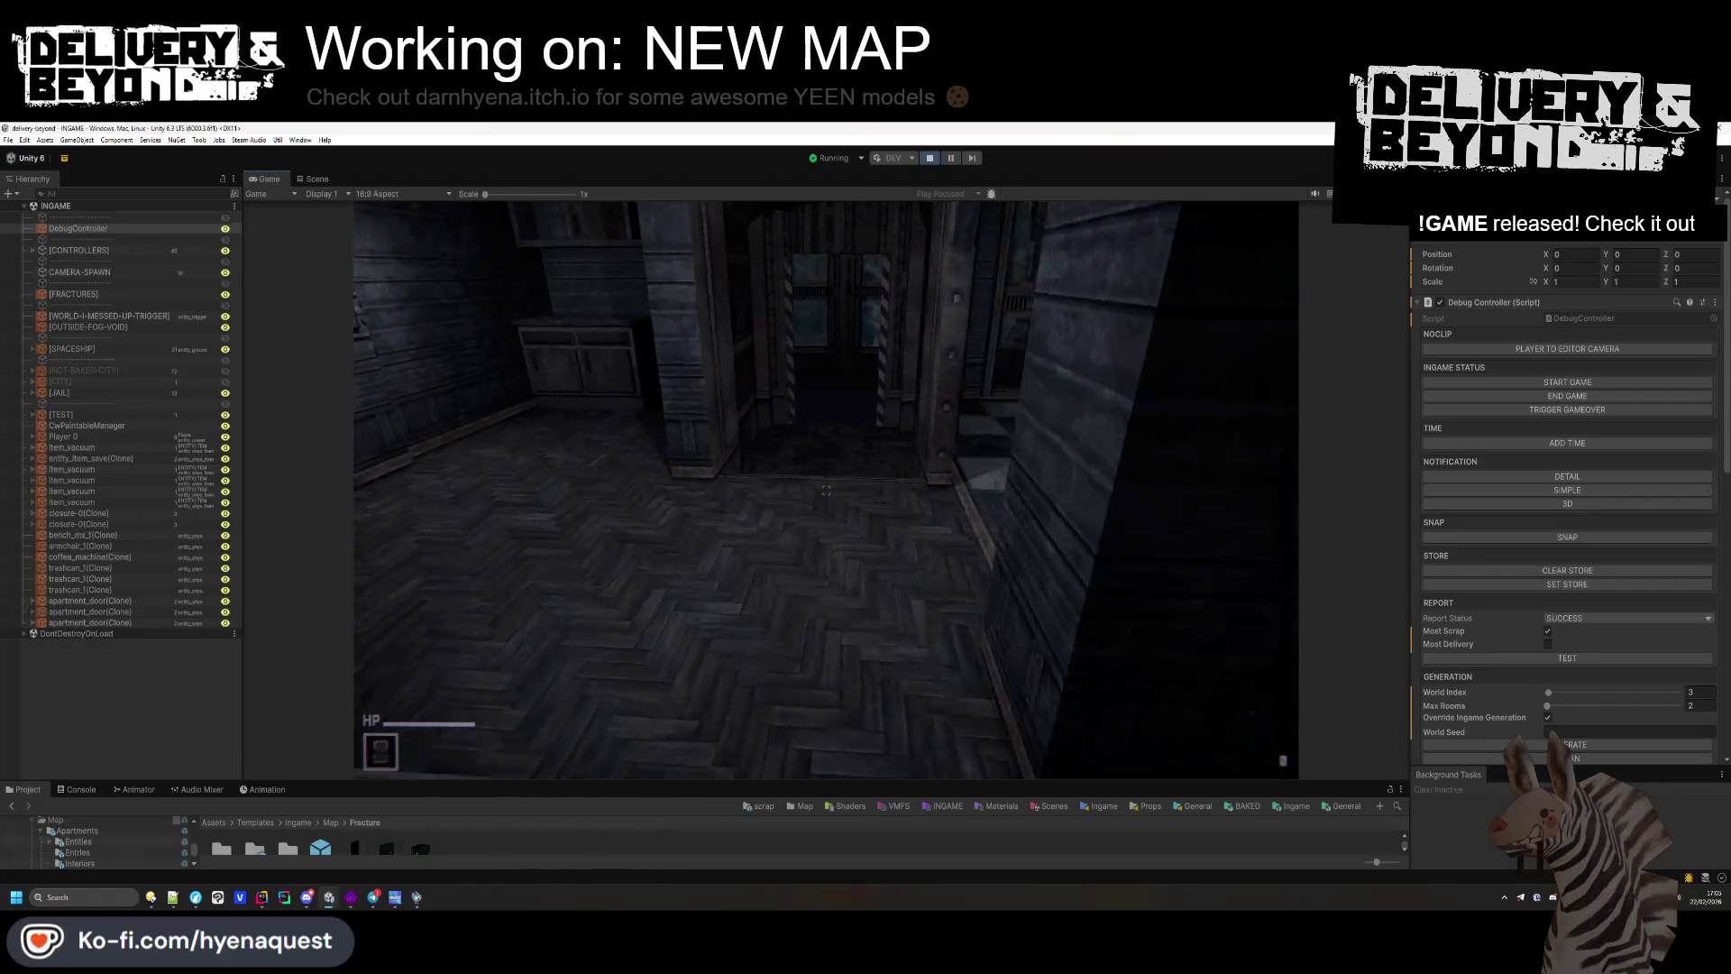
key(w)
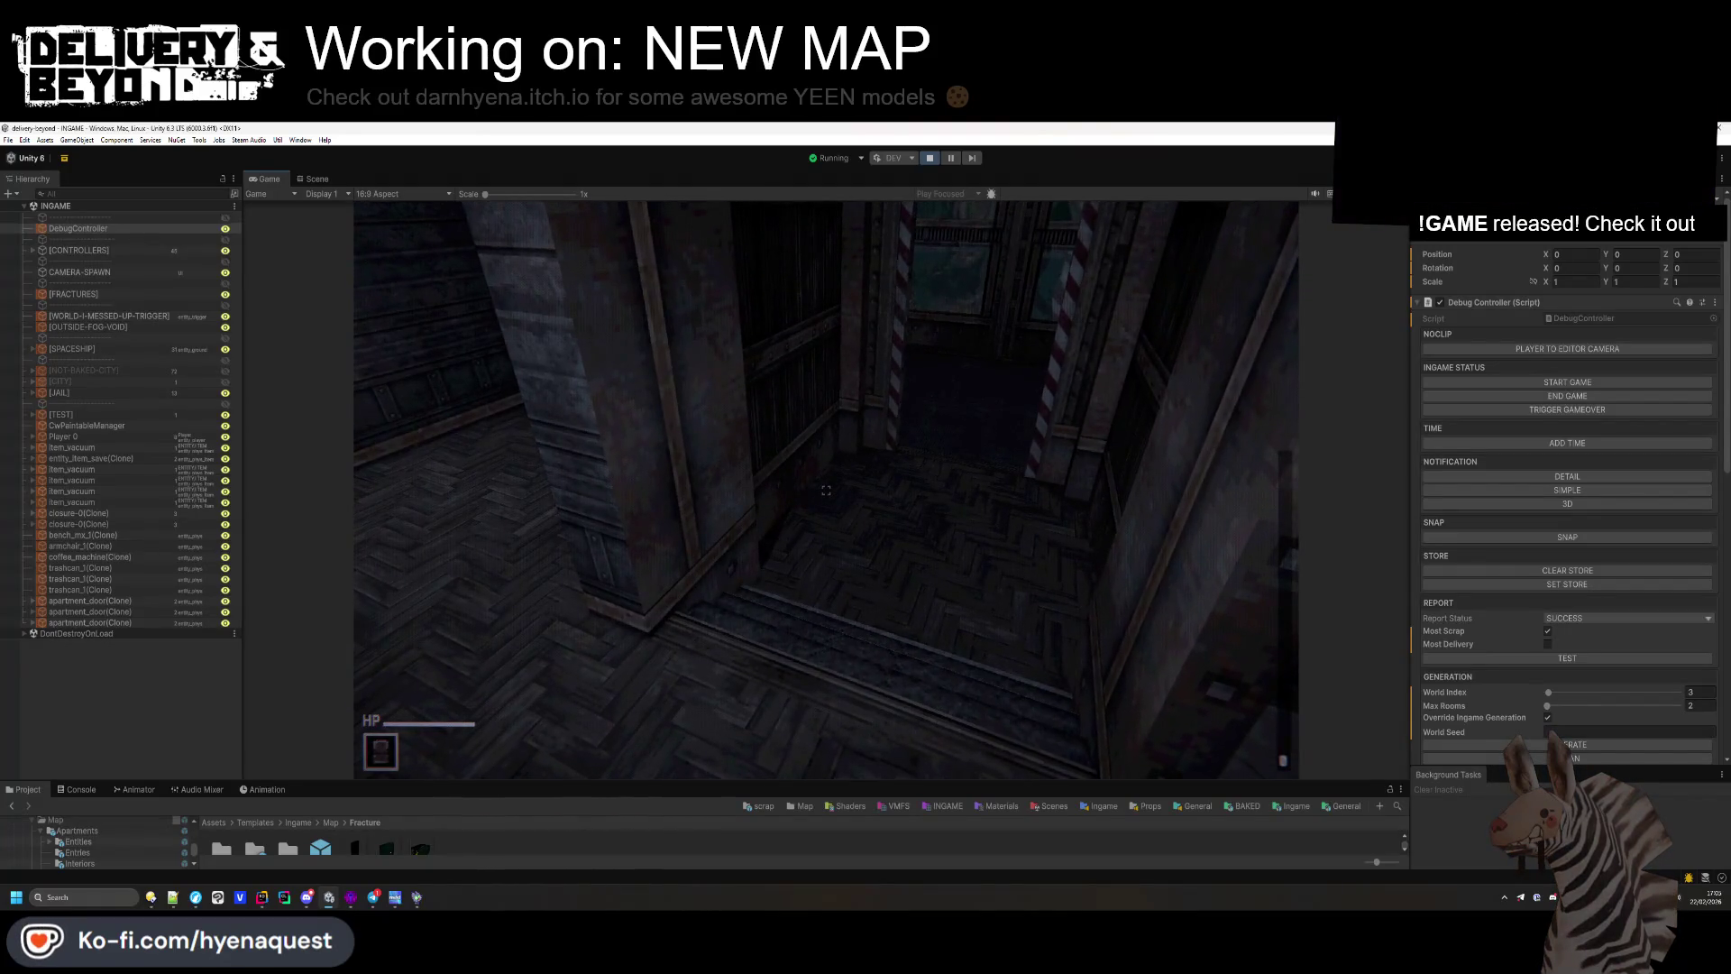
key(w)
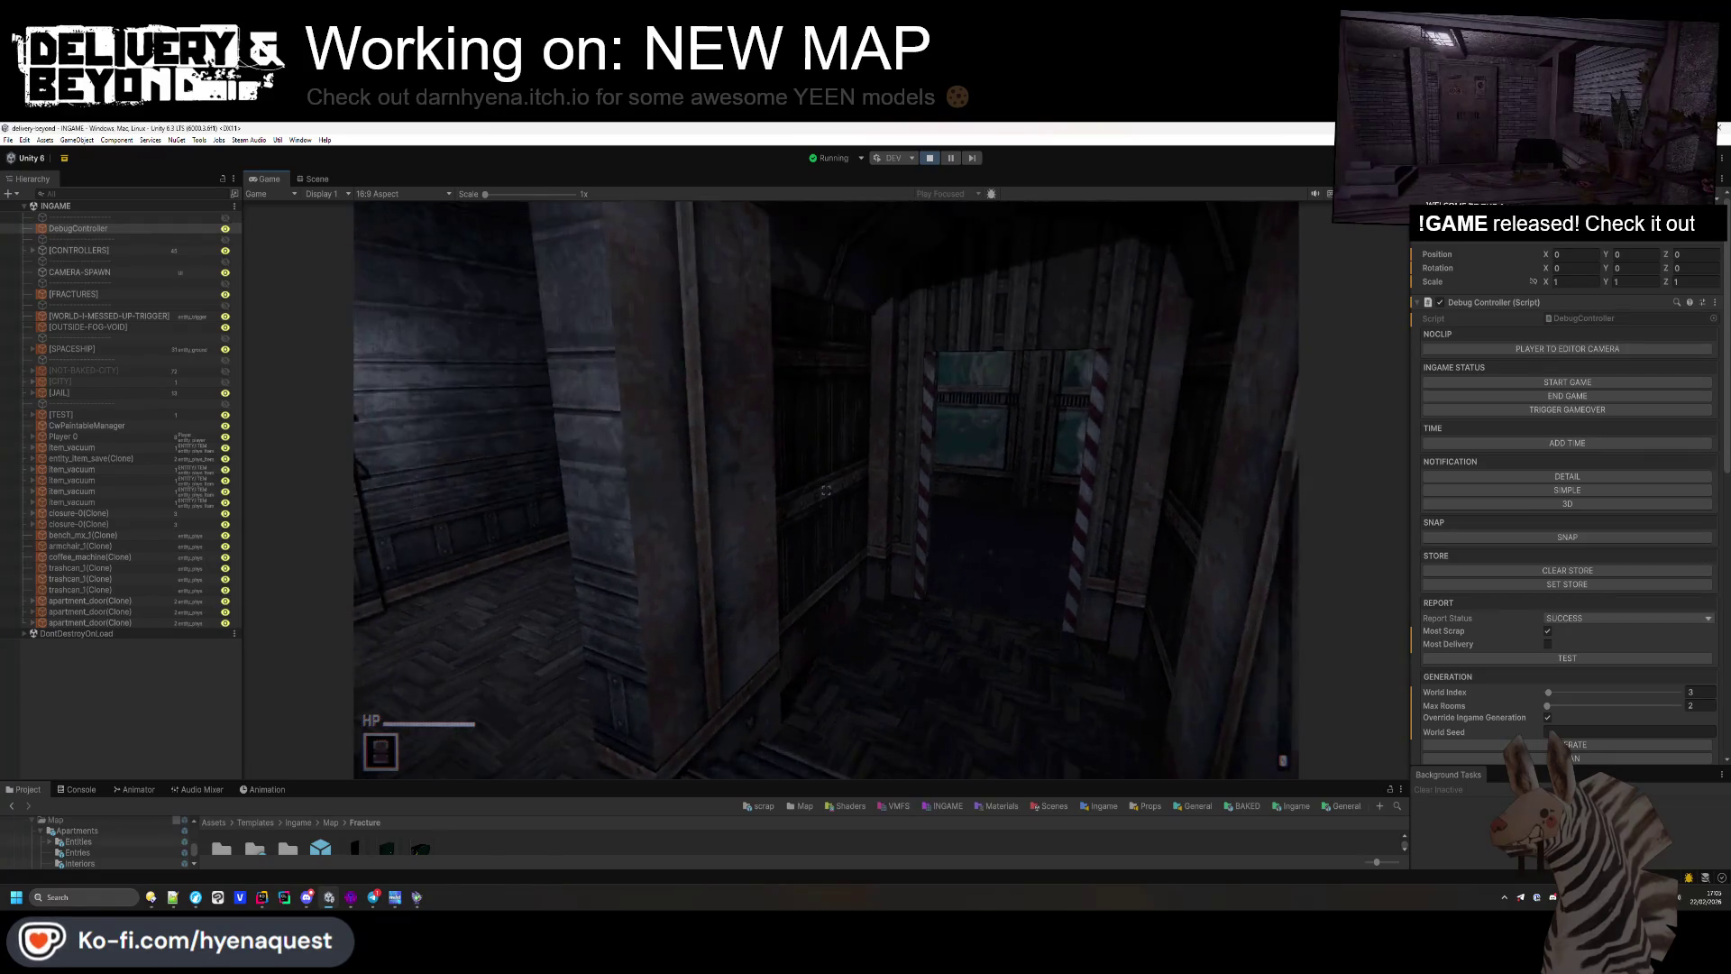
key(w)
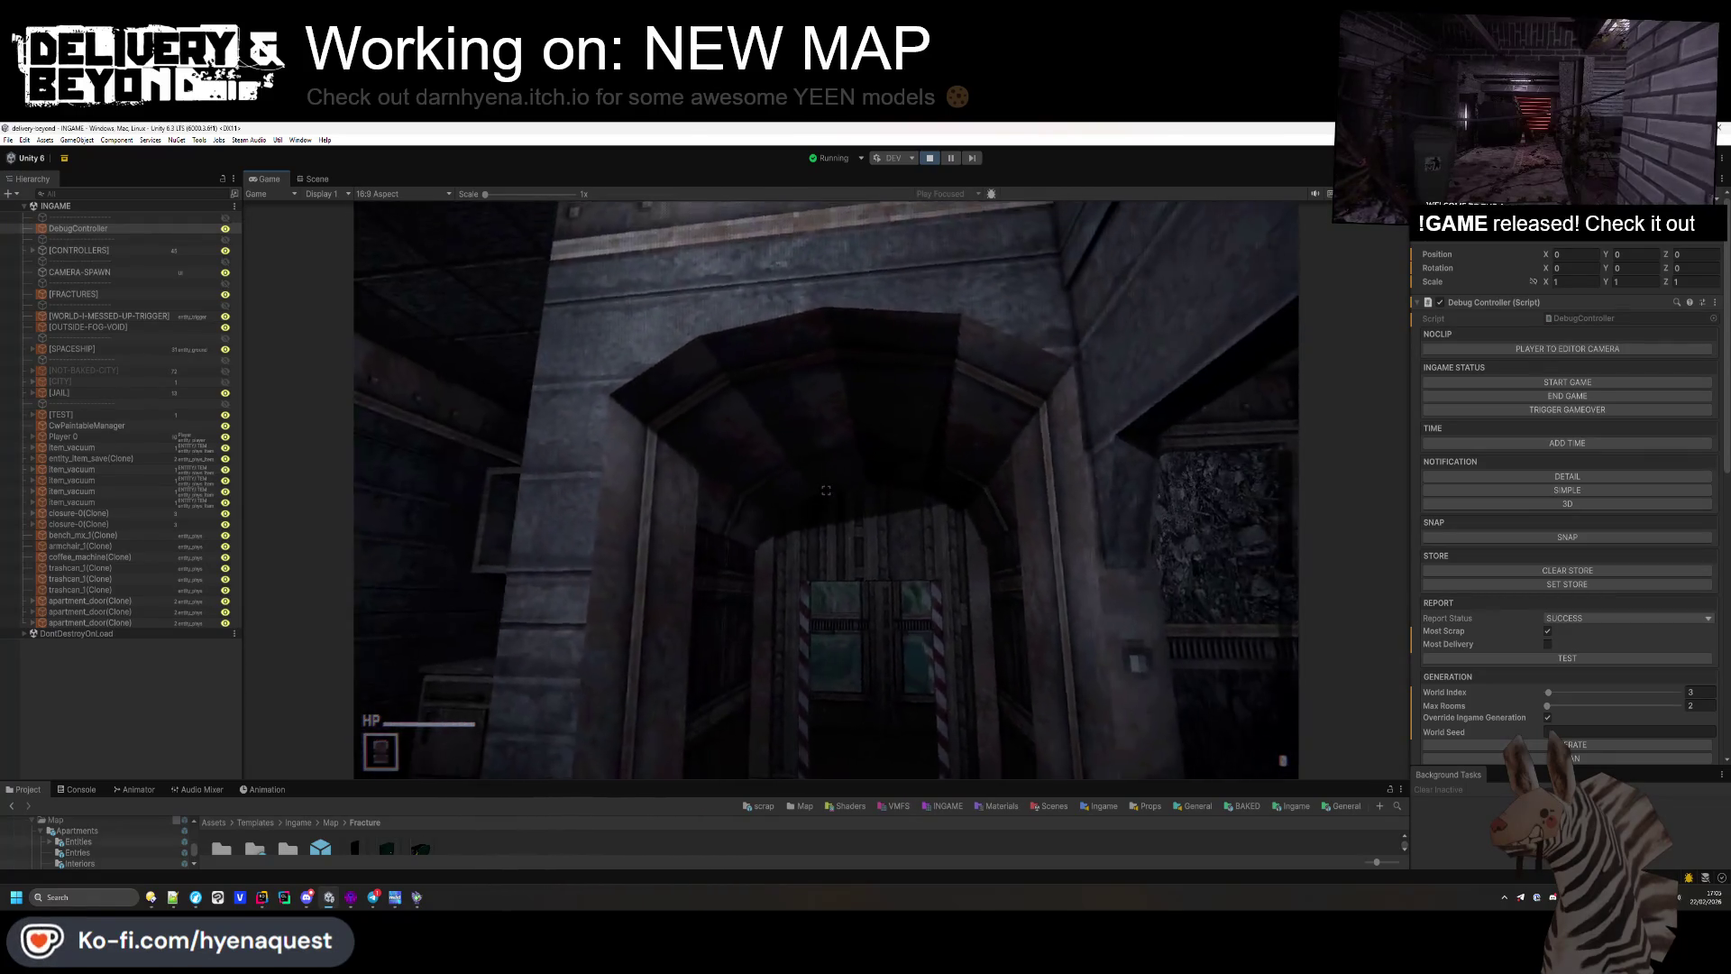
key(w)
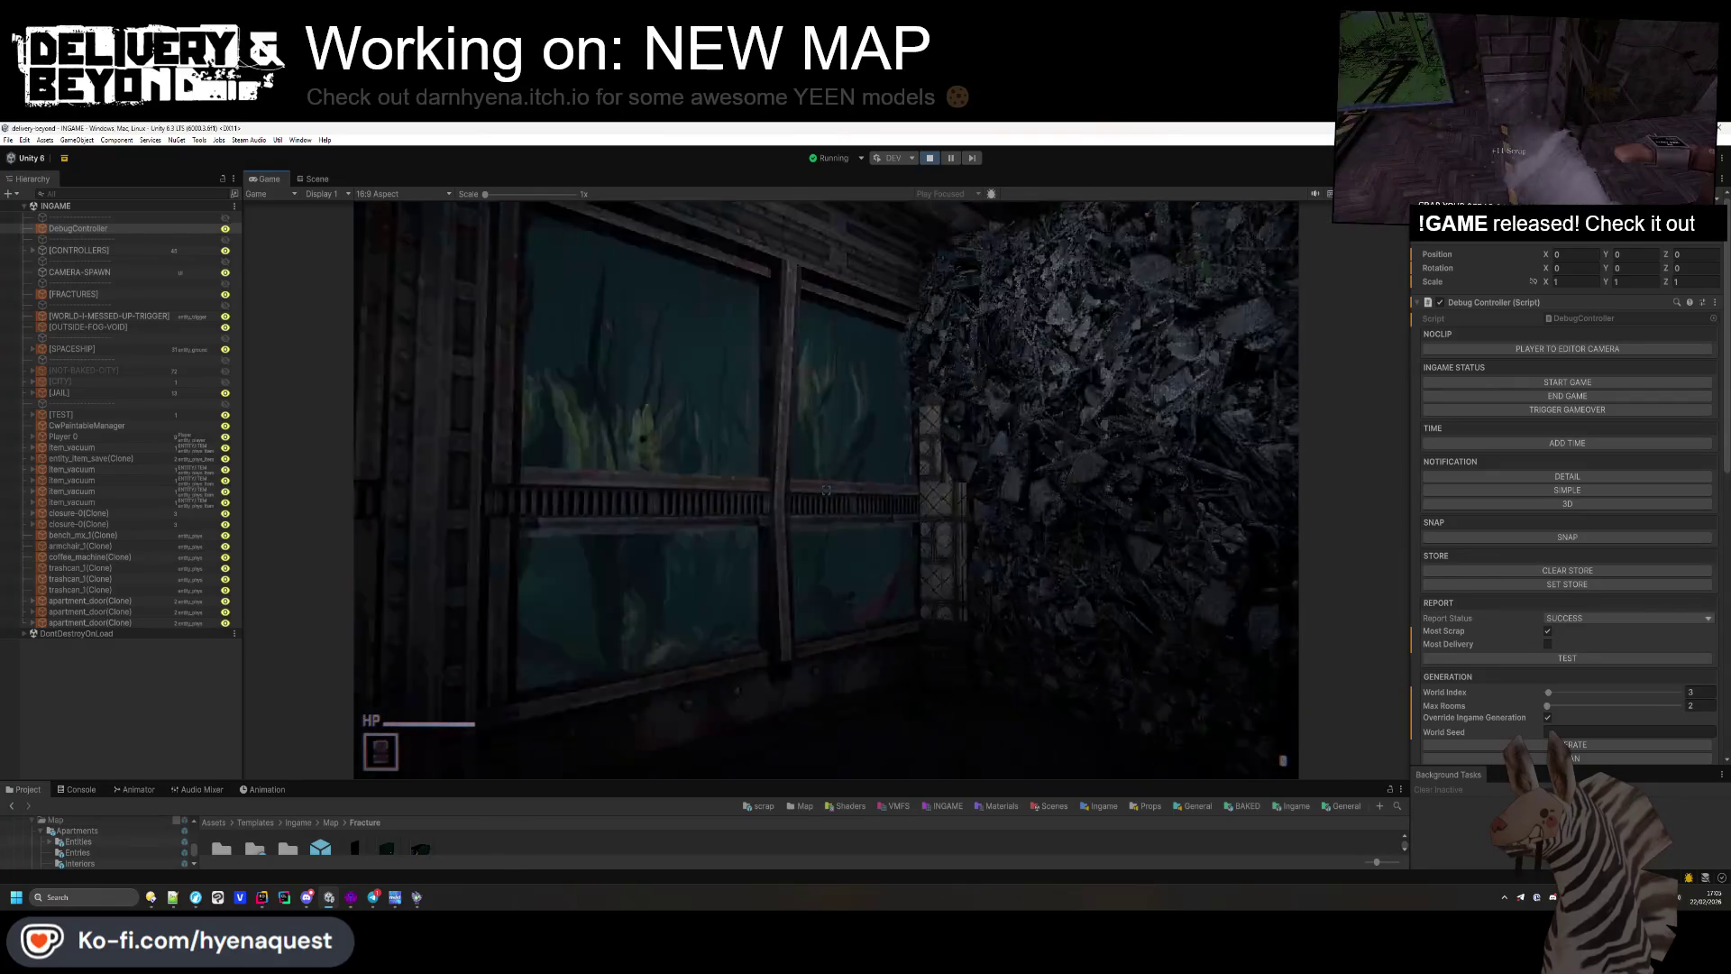
key(w)
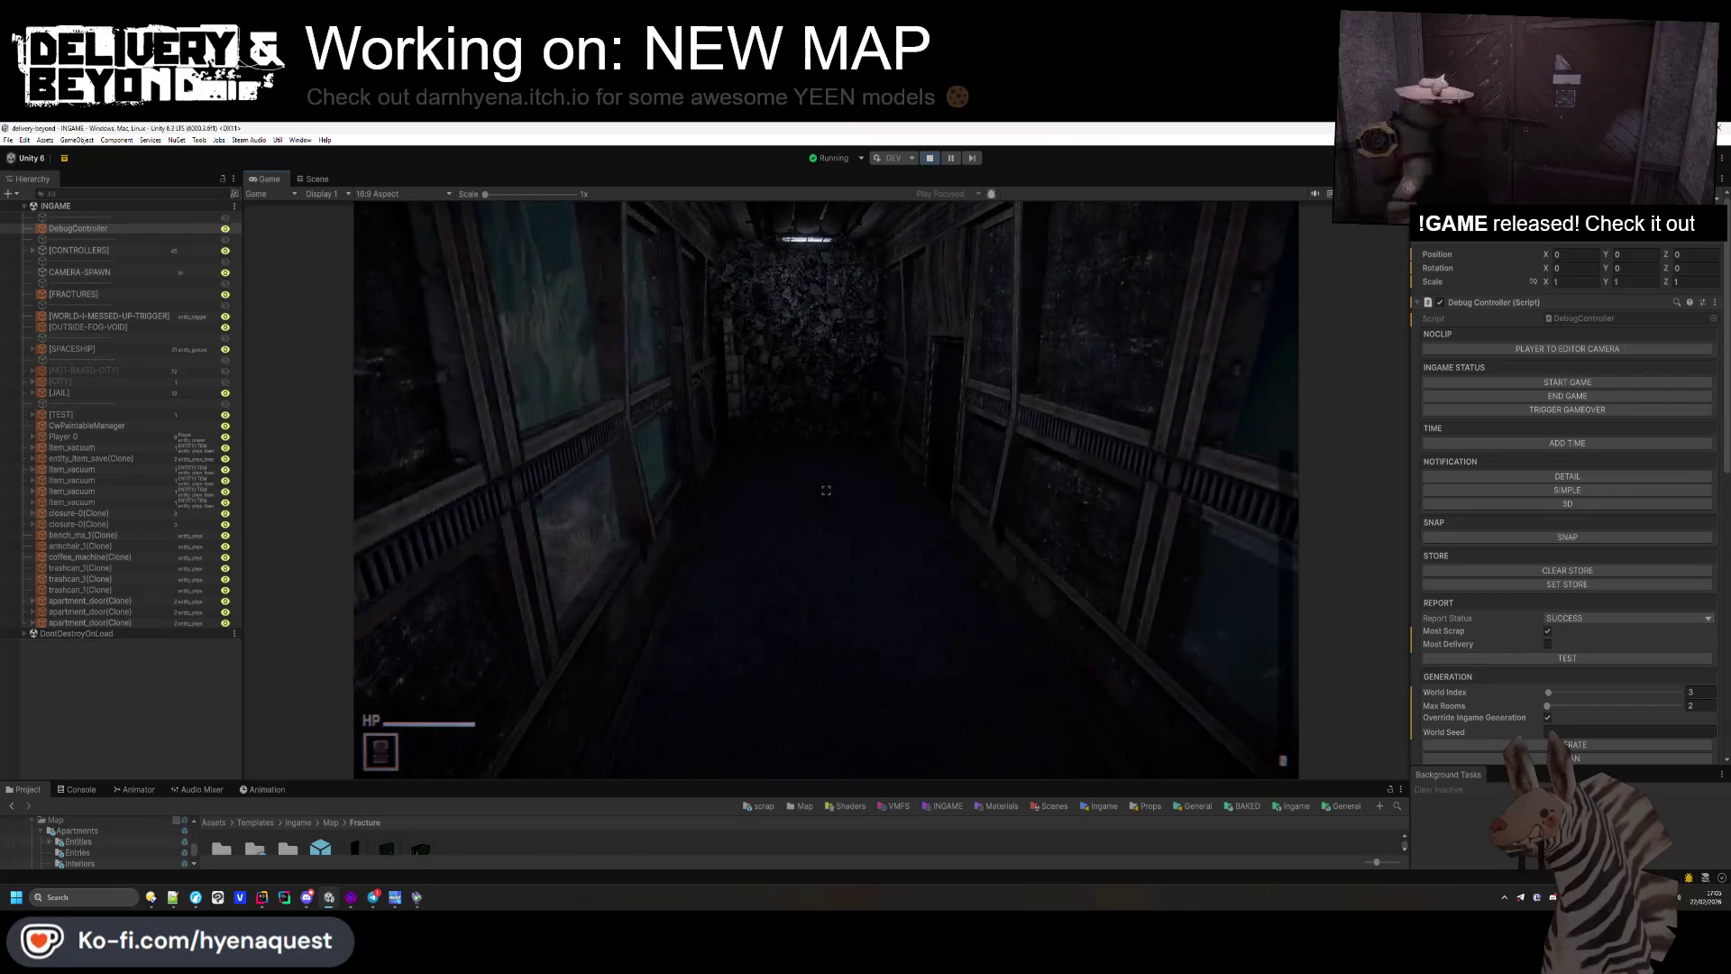
key(w)
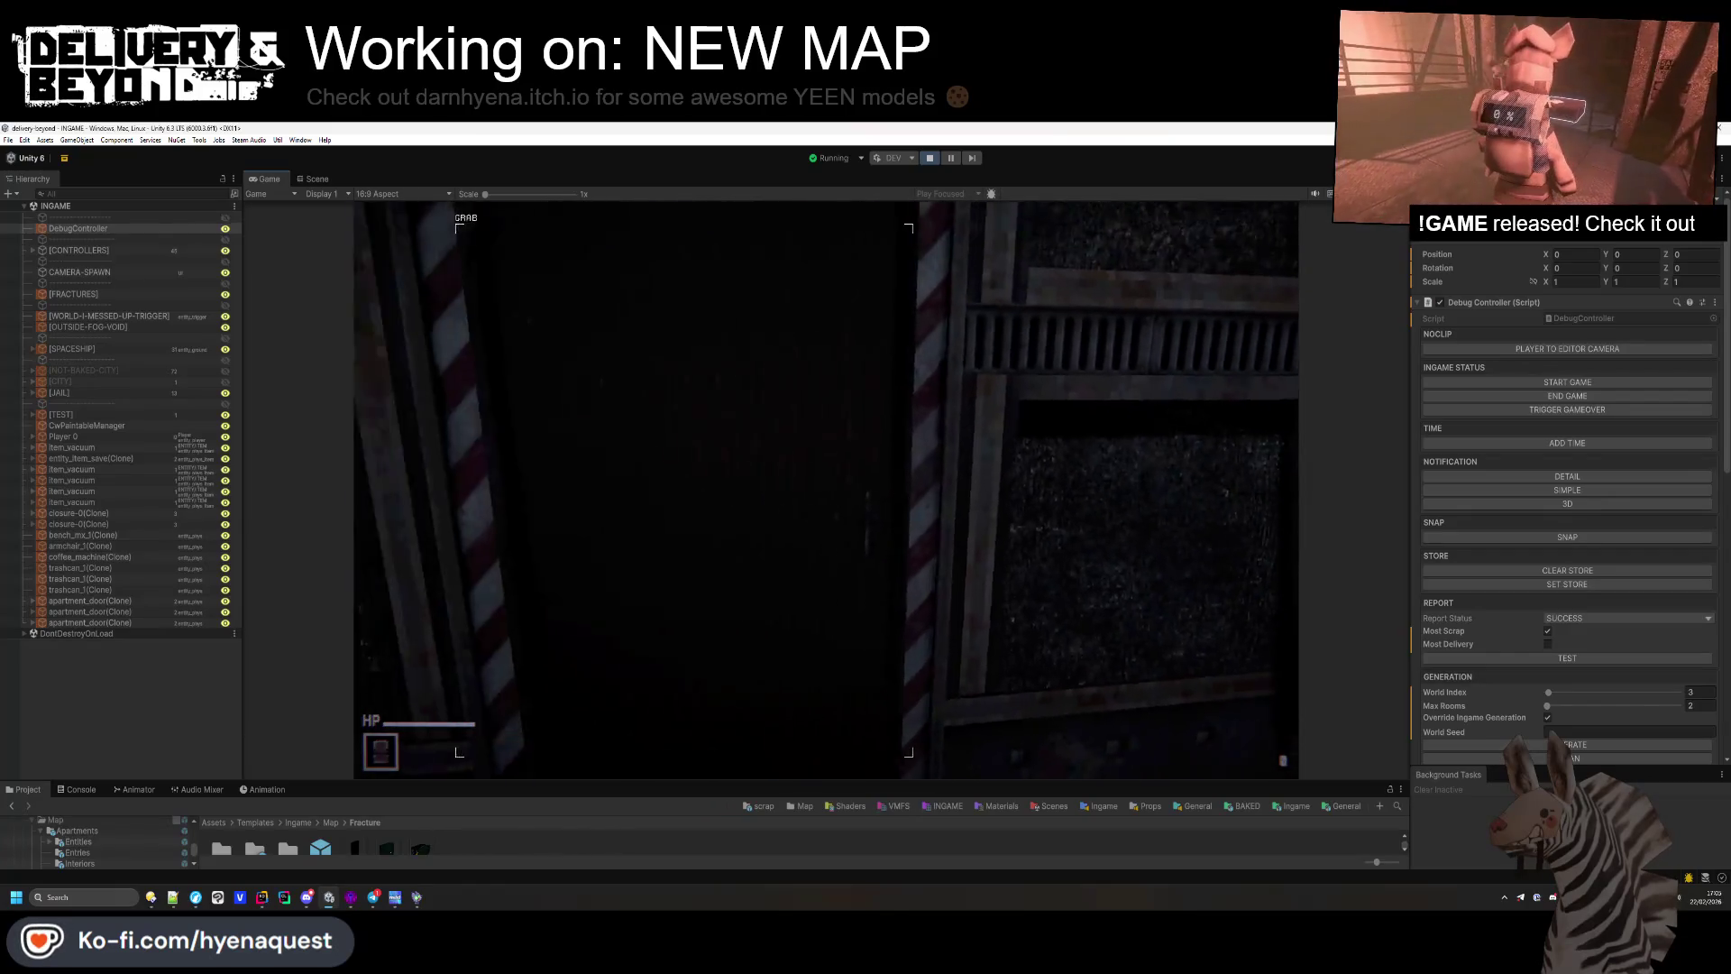
key(w)
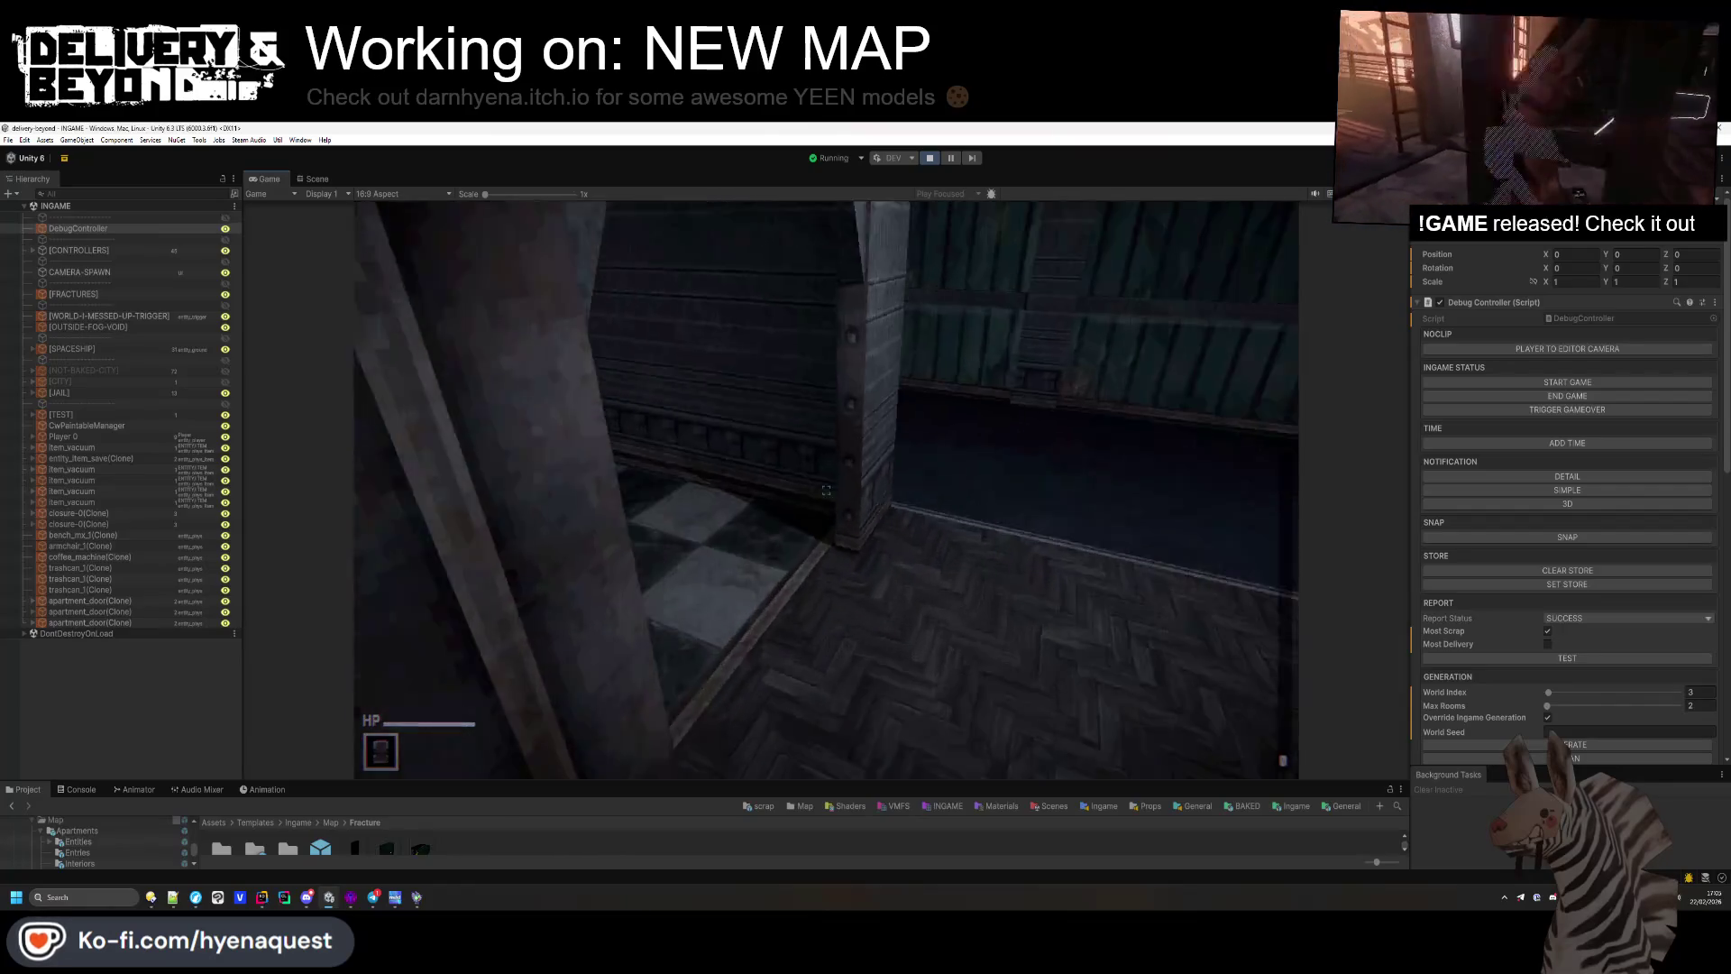
key(w)
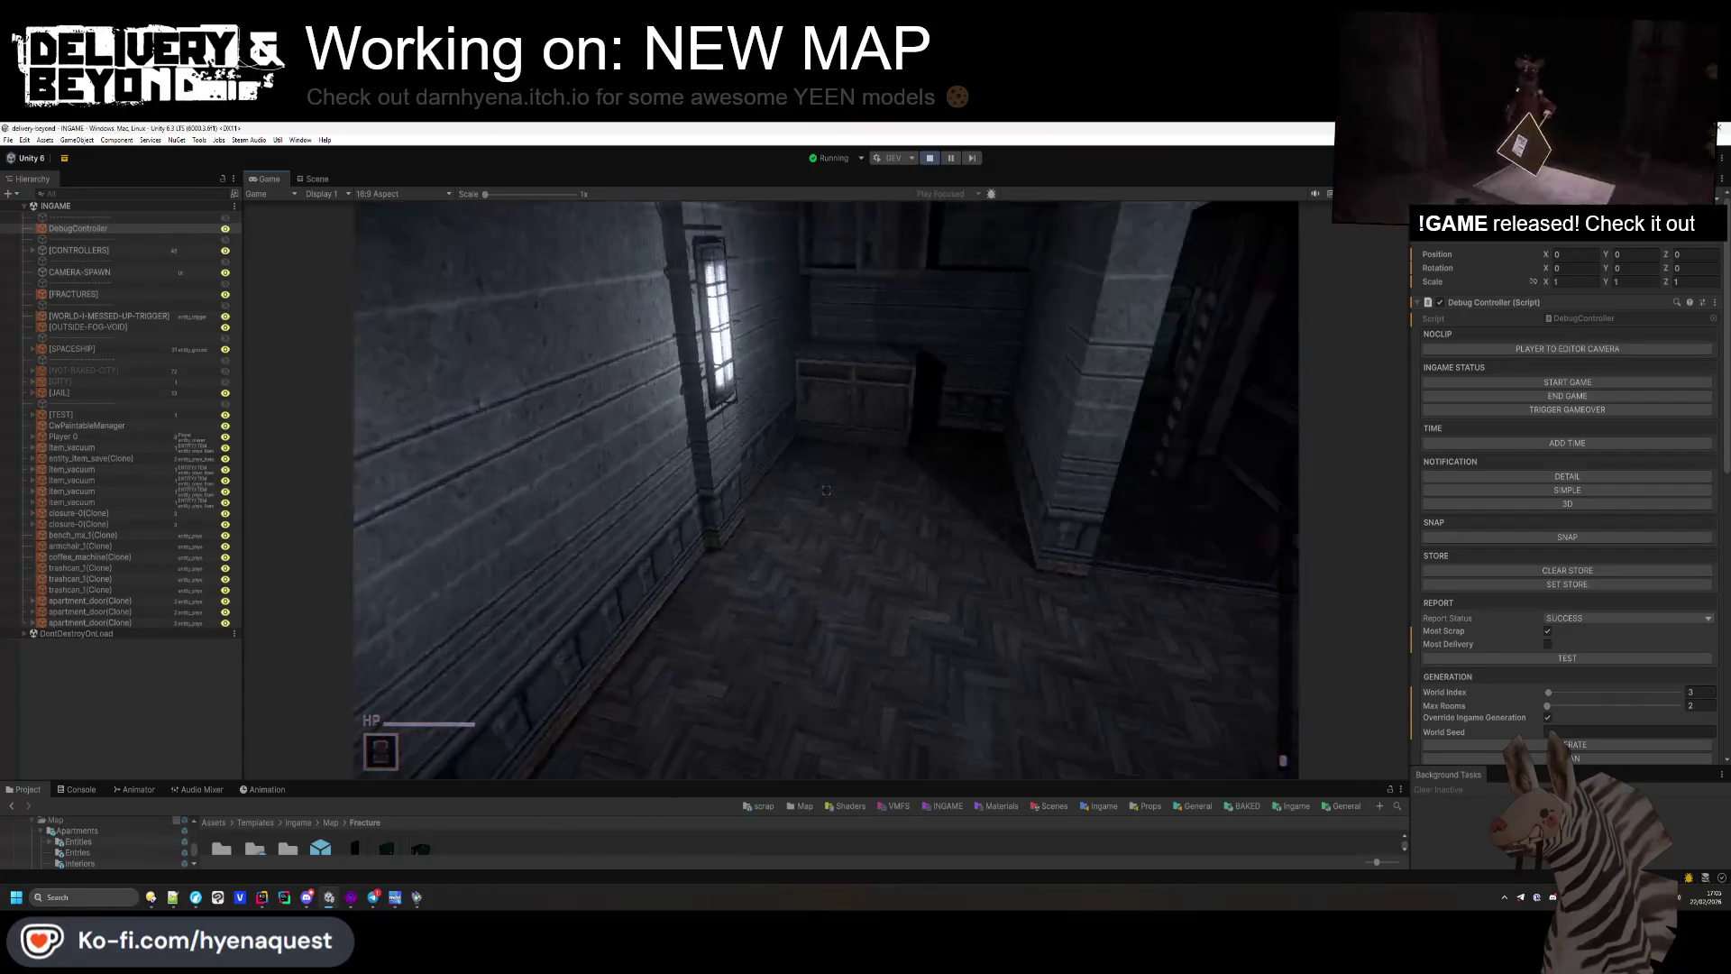
key(w)
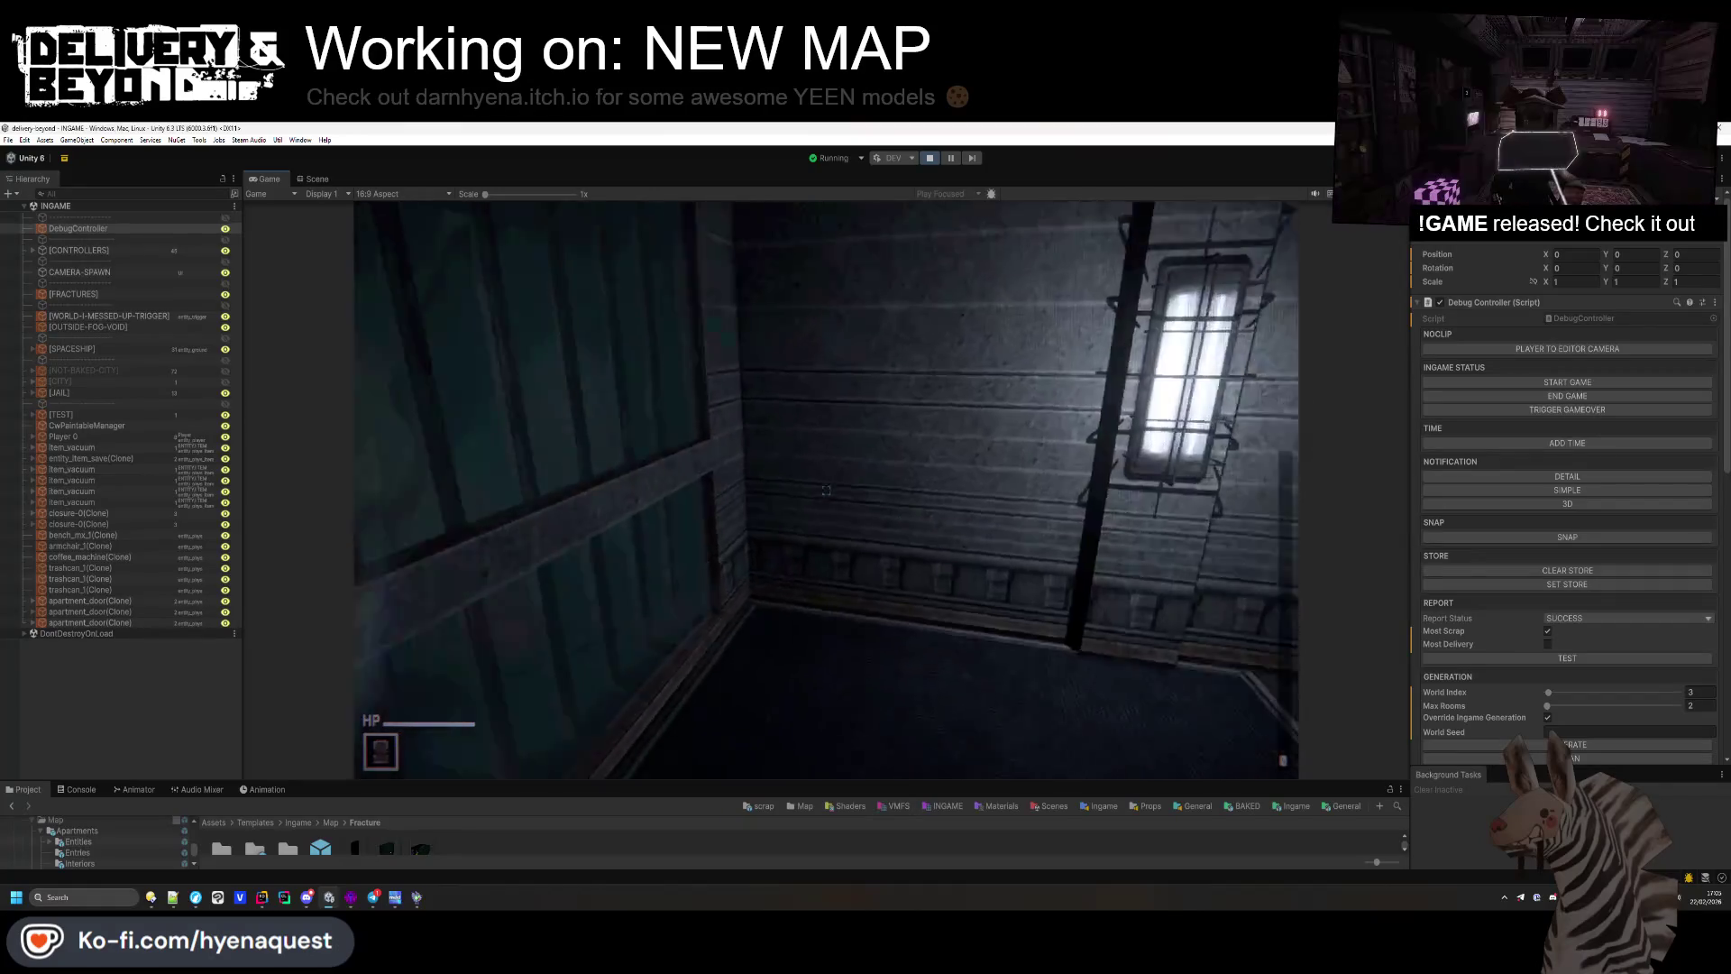
key(w)
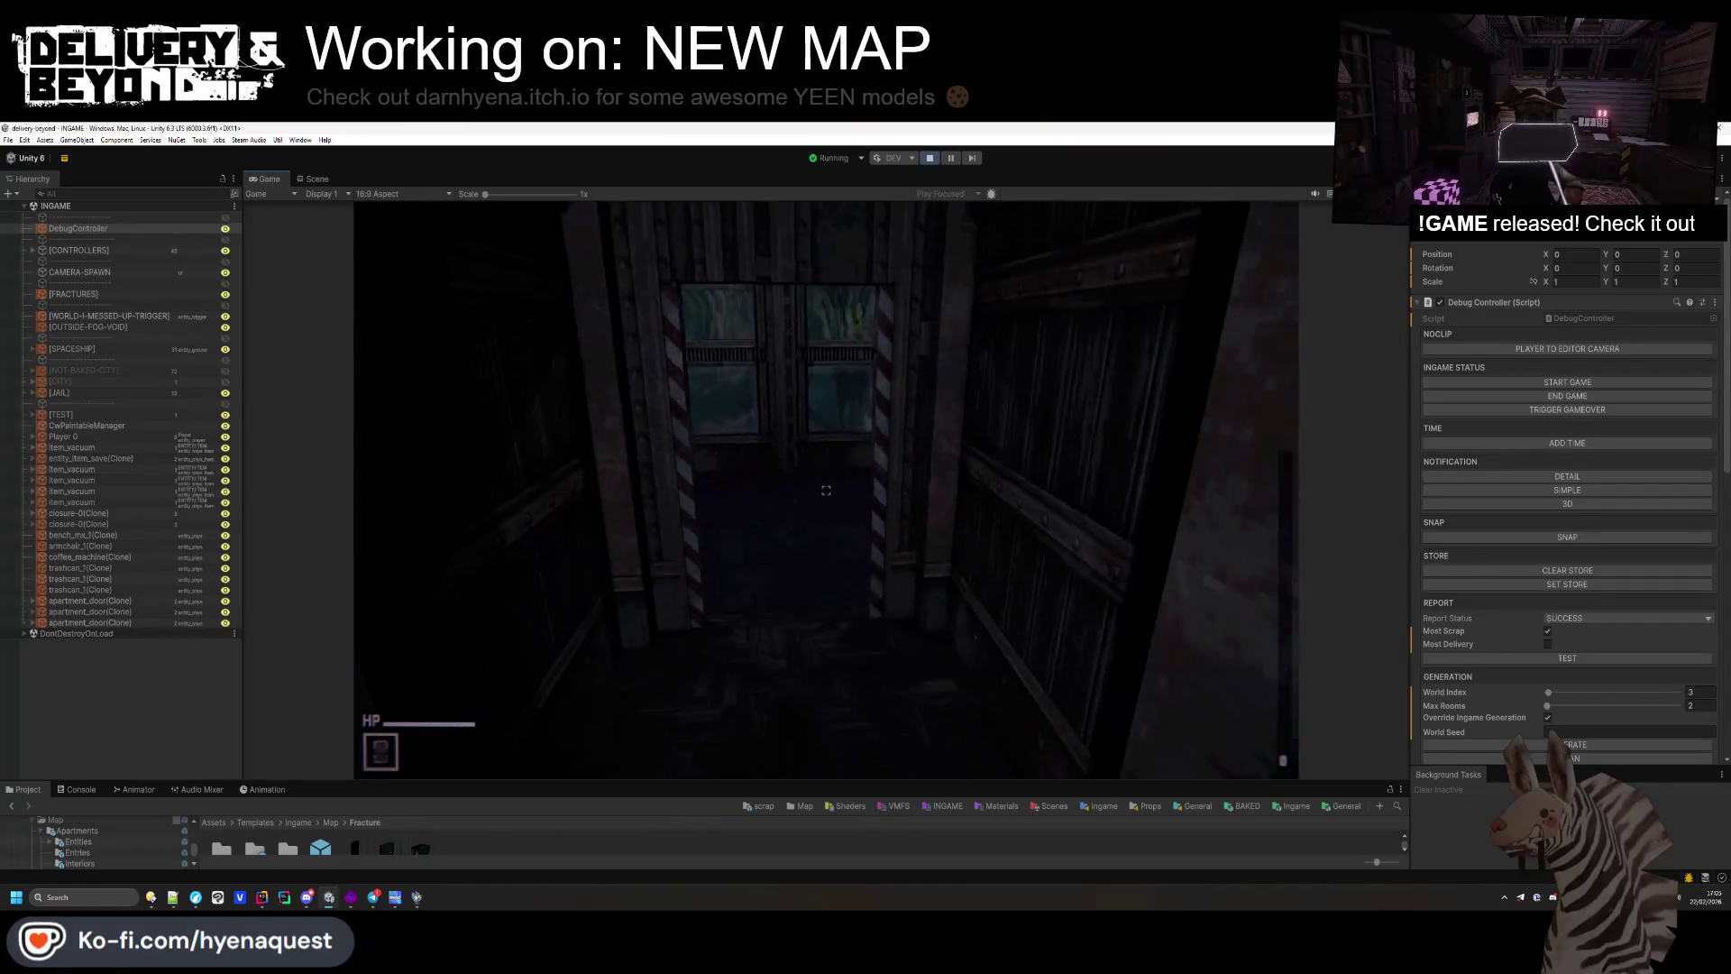
key(w)
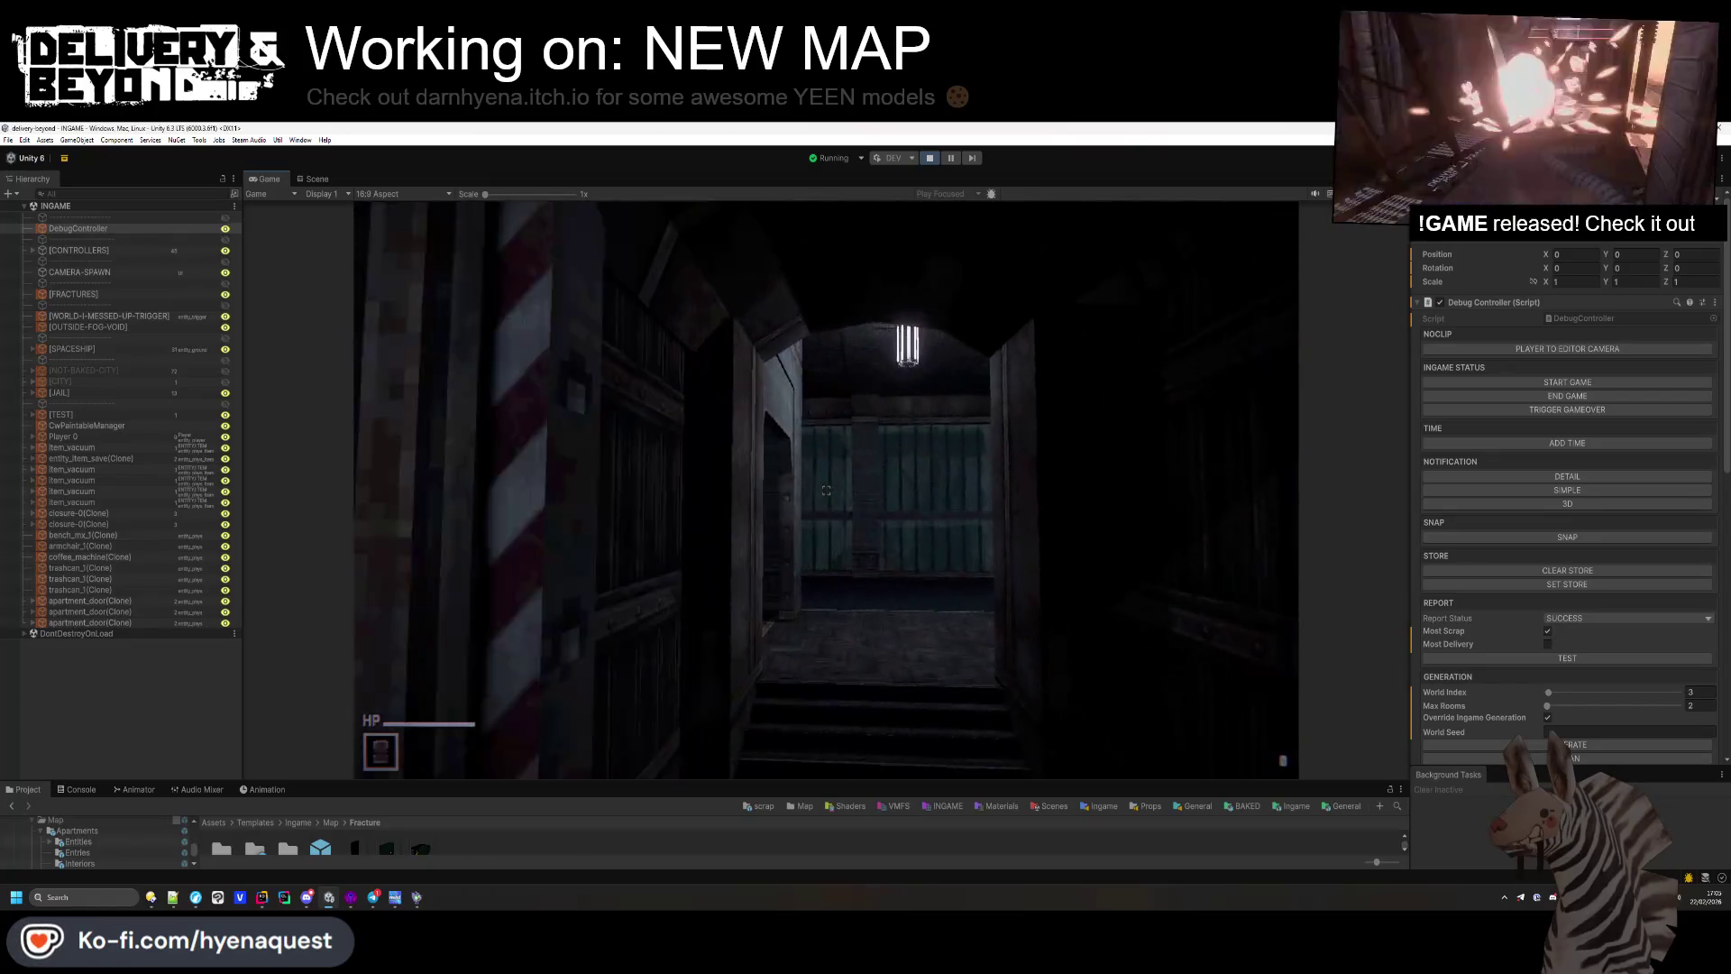
key(w)
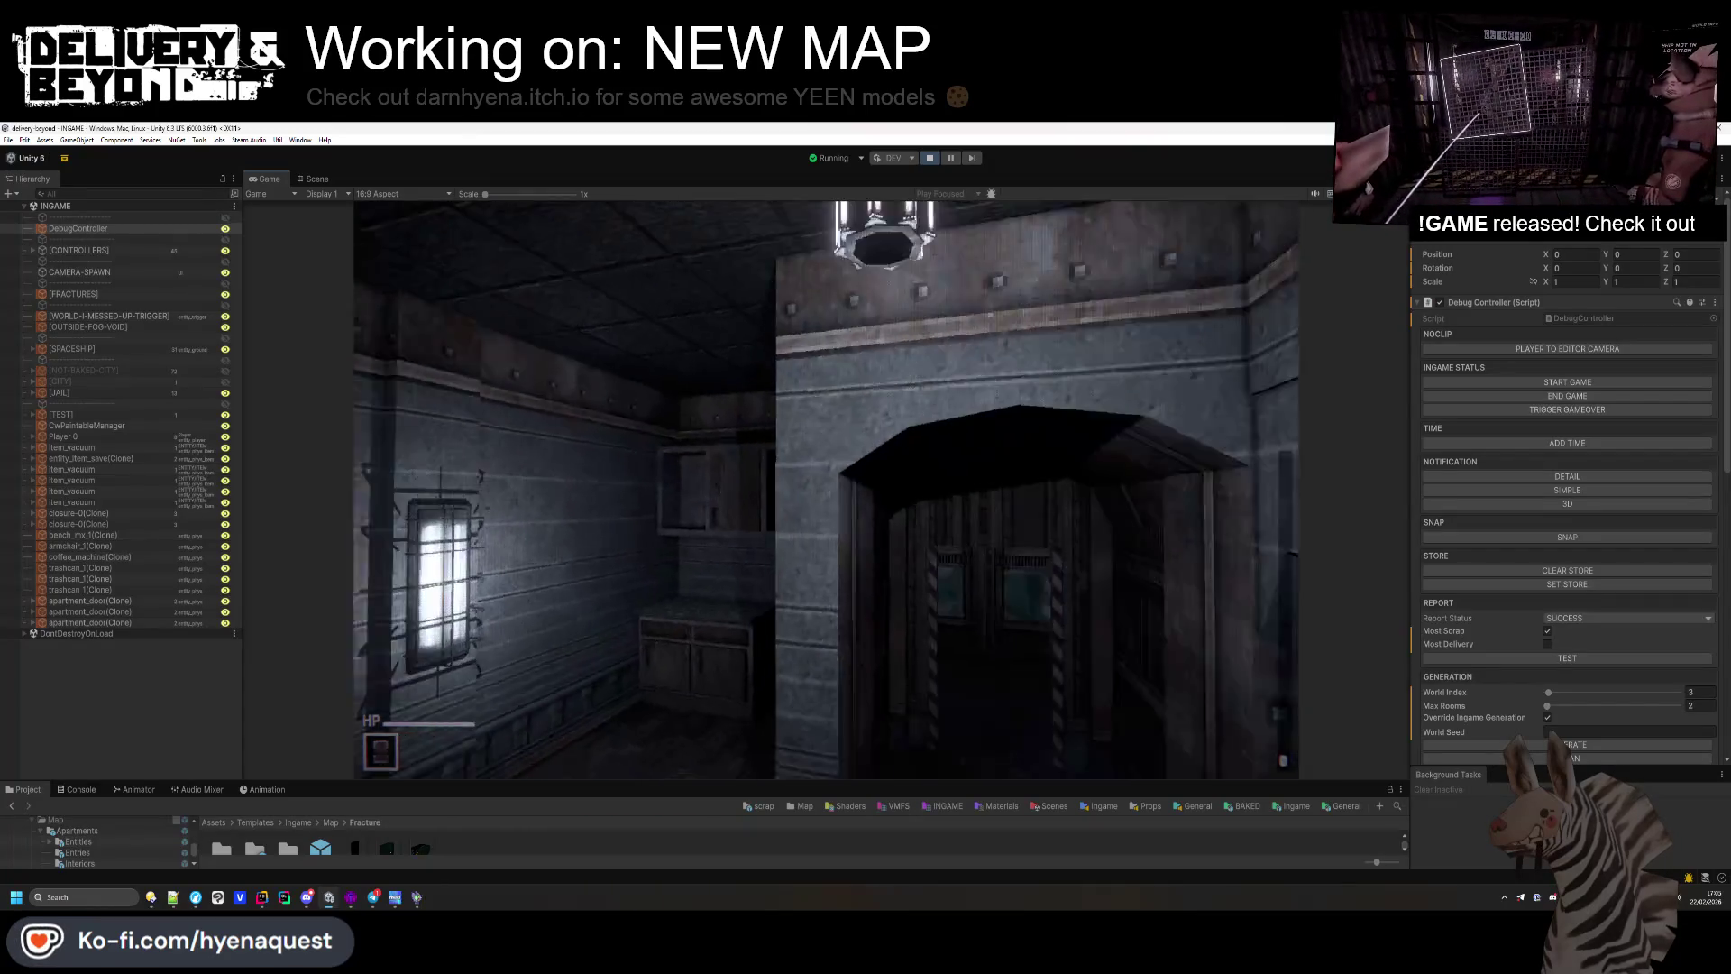
key(w)
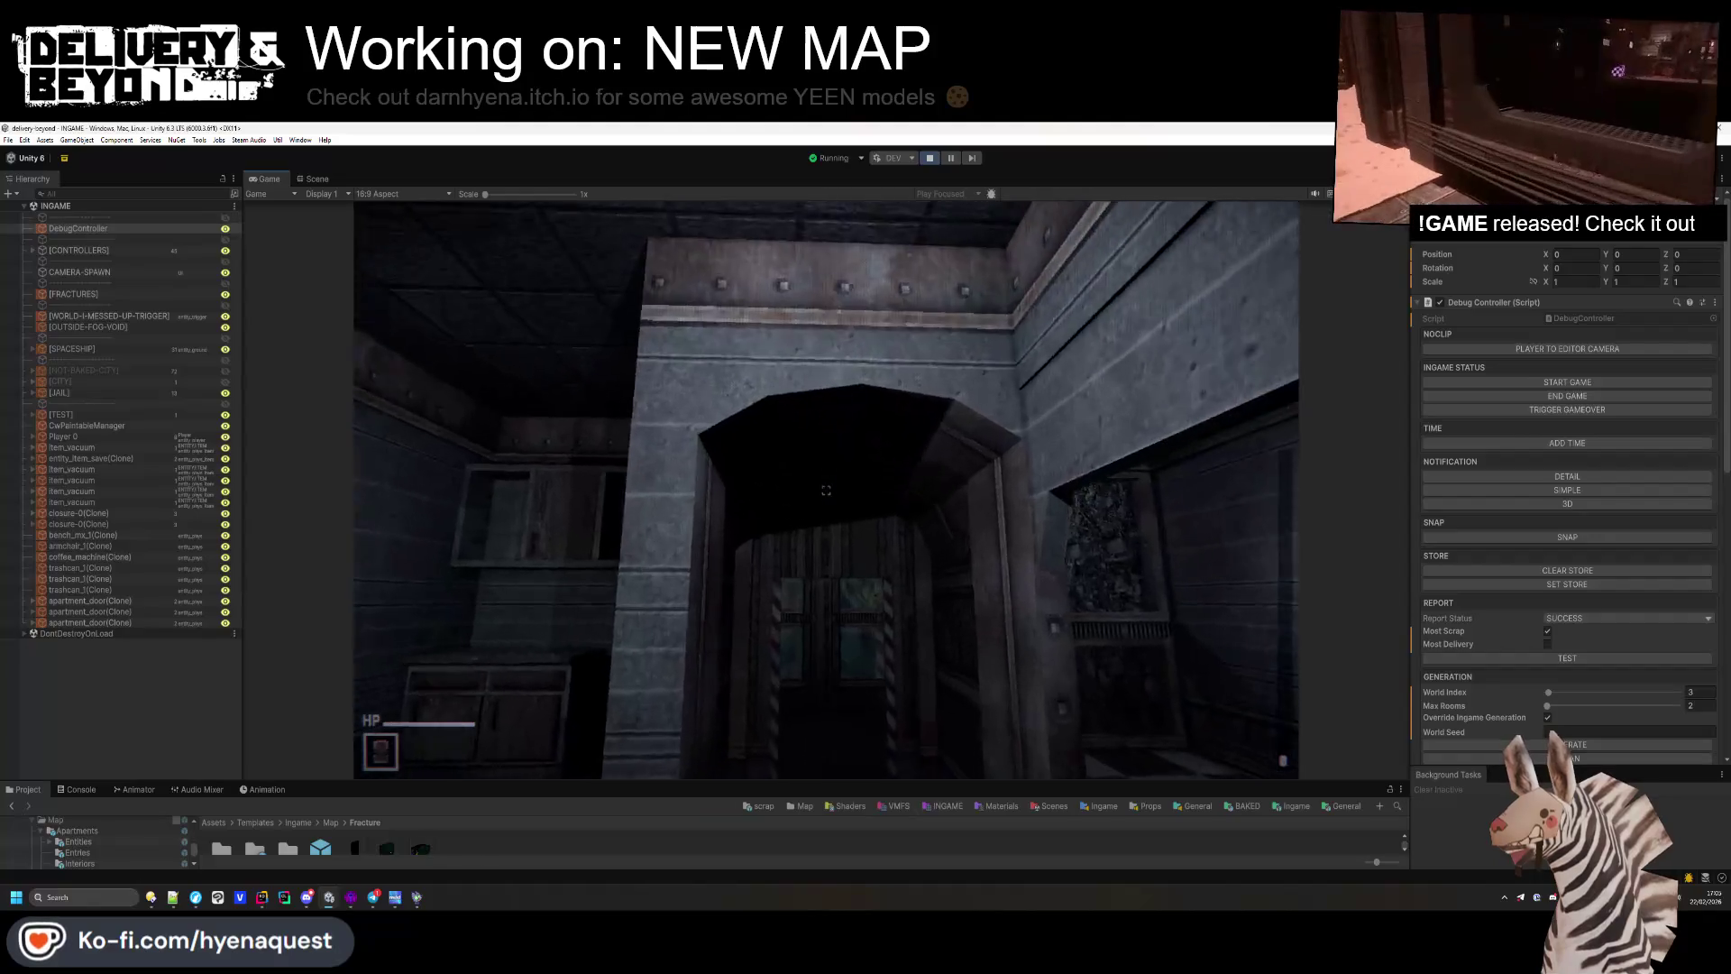
key(w)
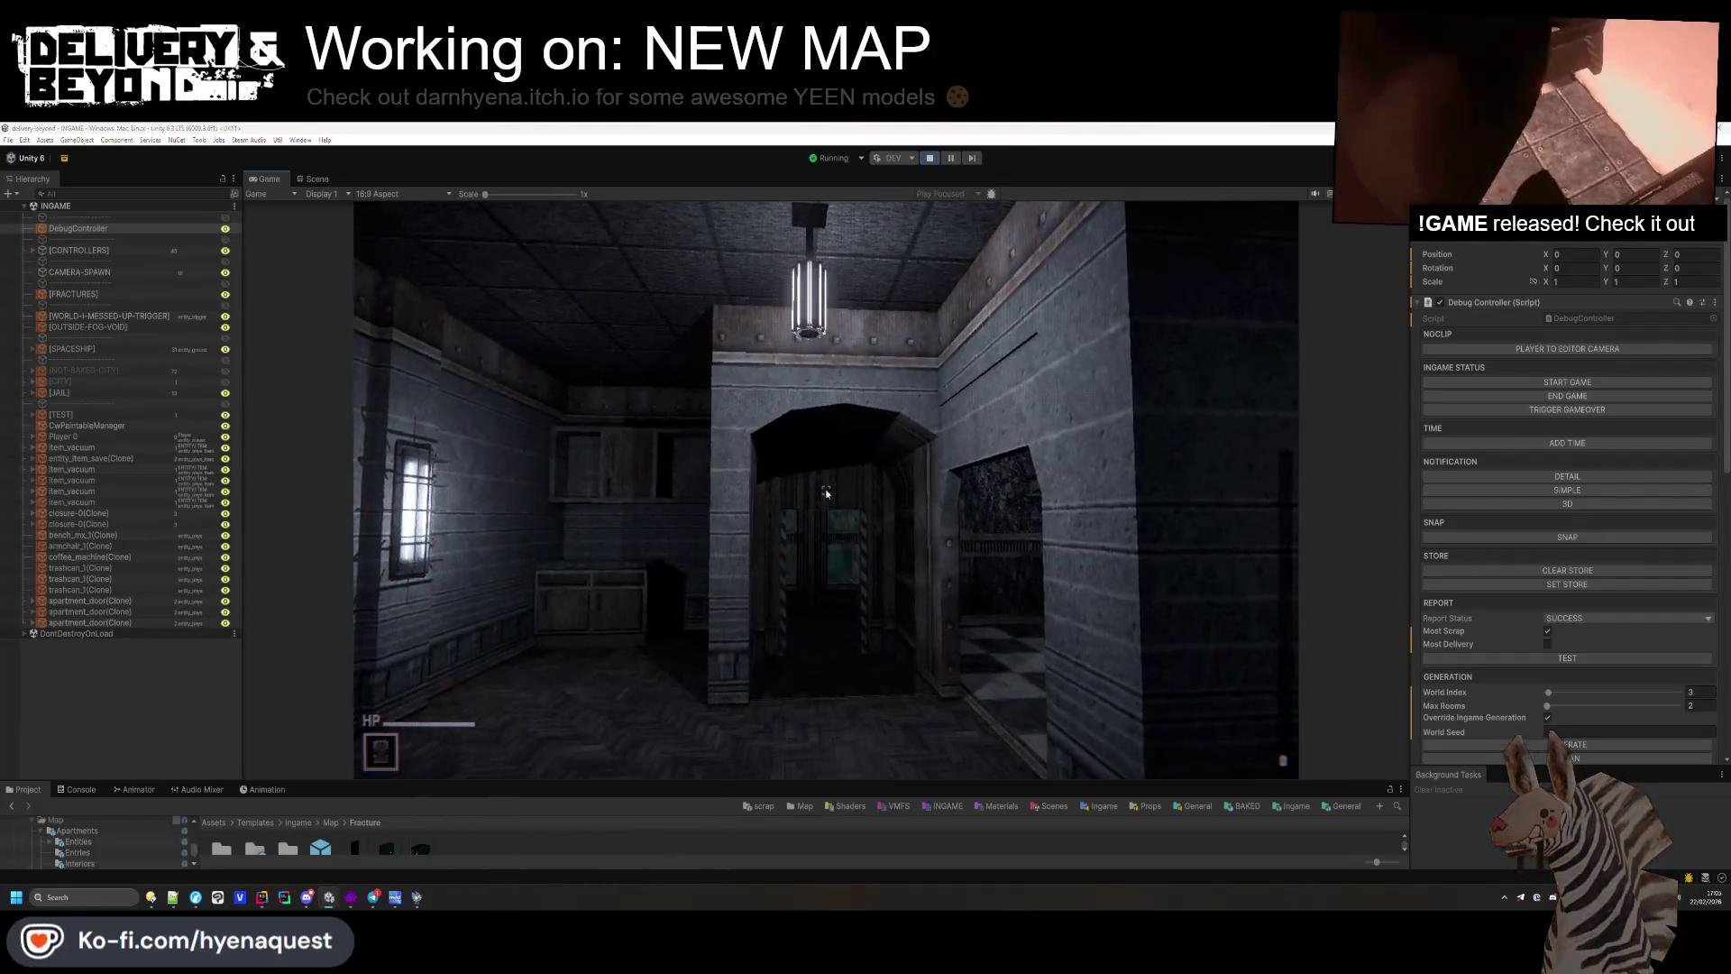
key(alt+Tab)
key(alt+Tab)
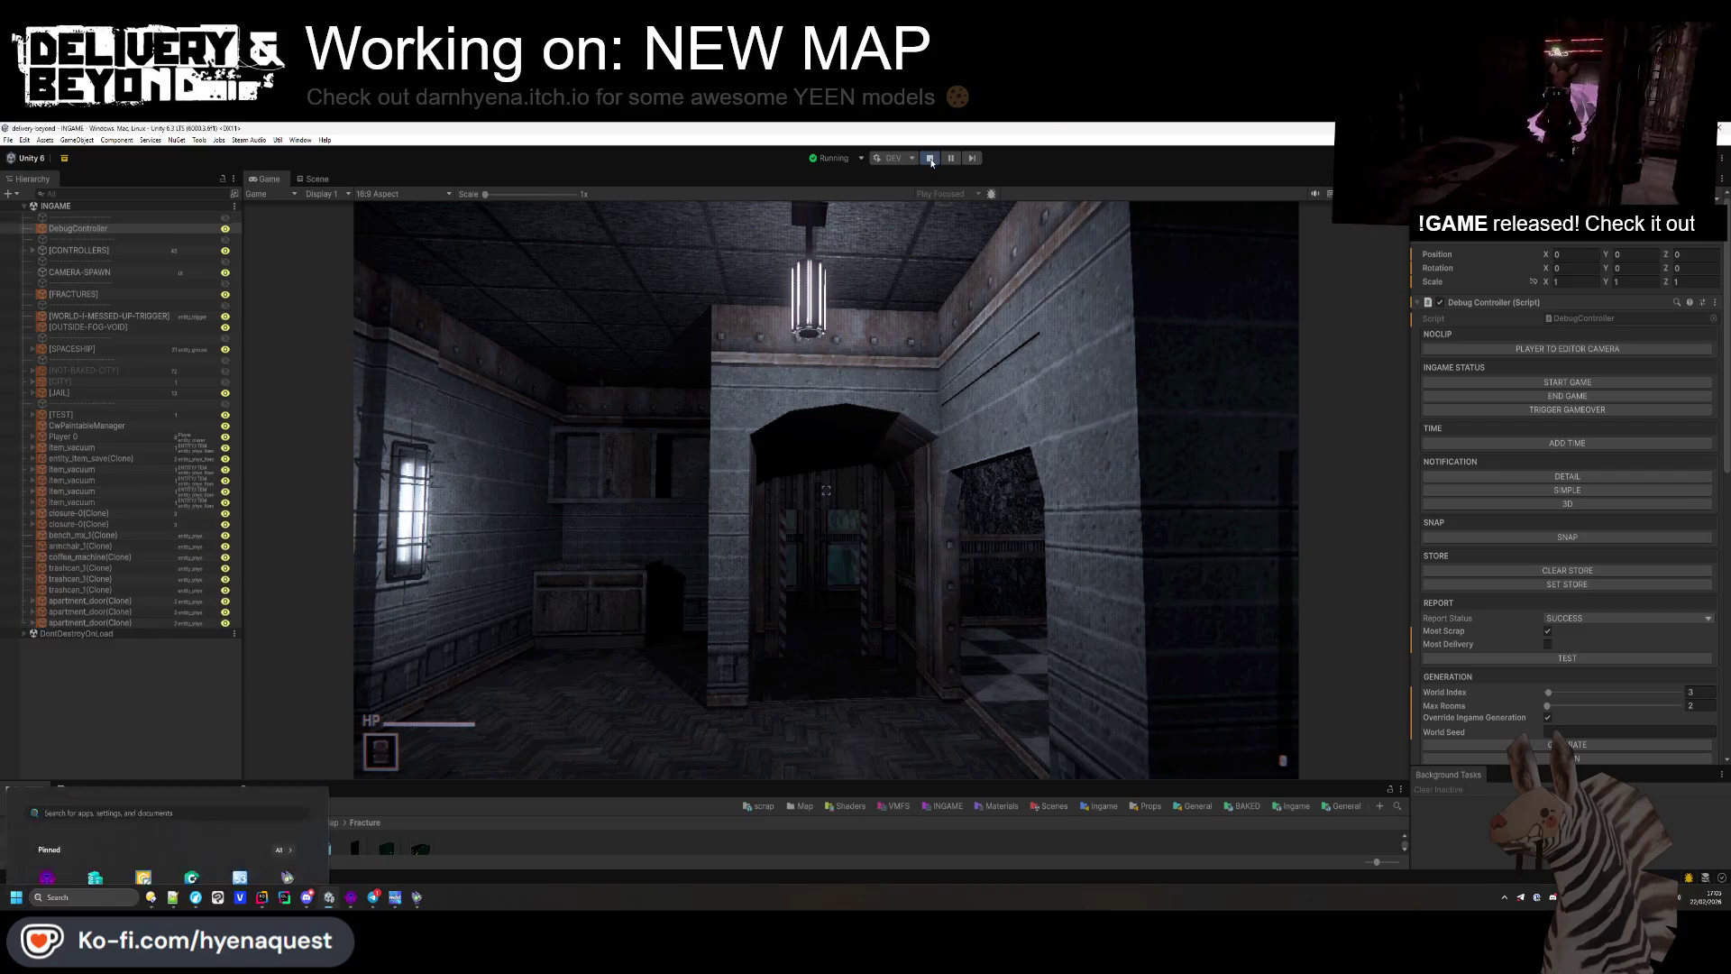
key(ctrl+1)
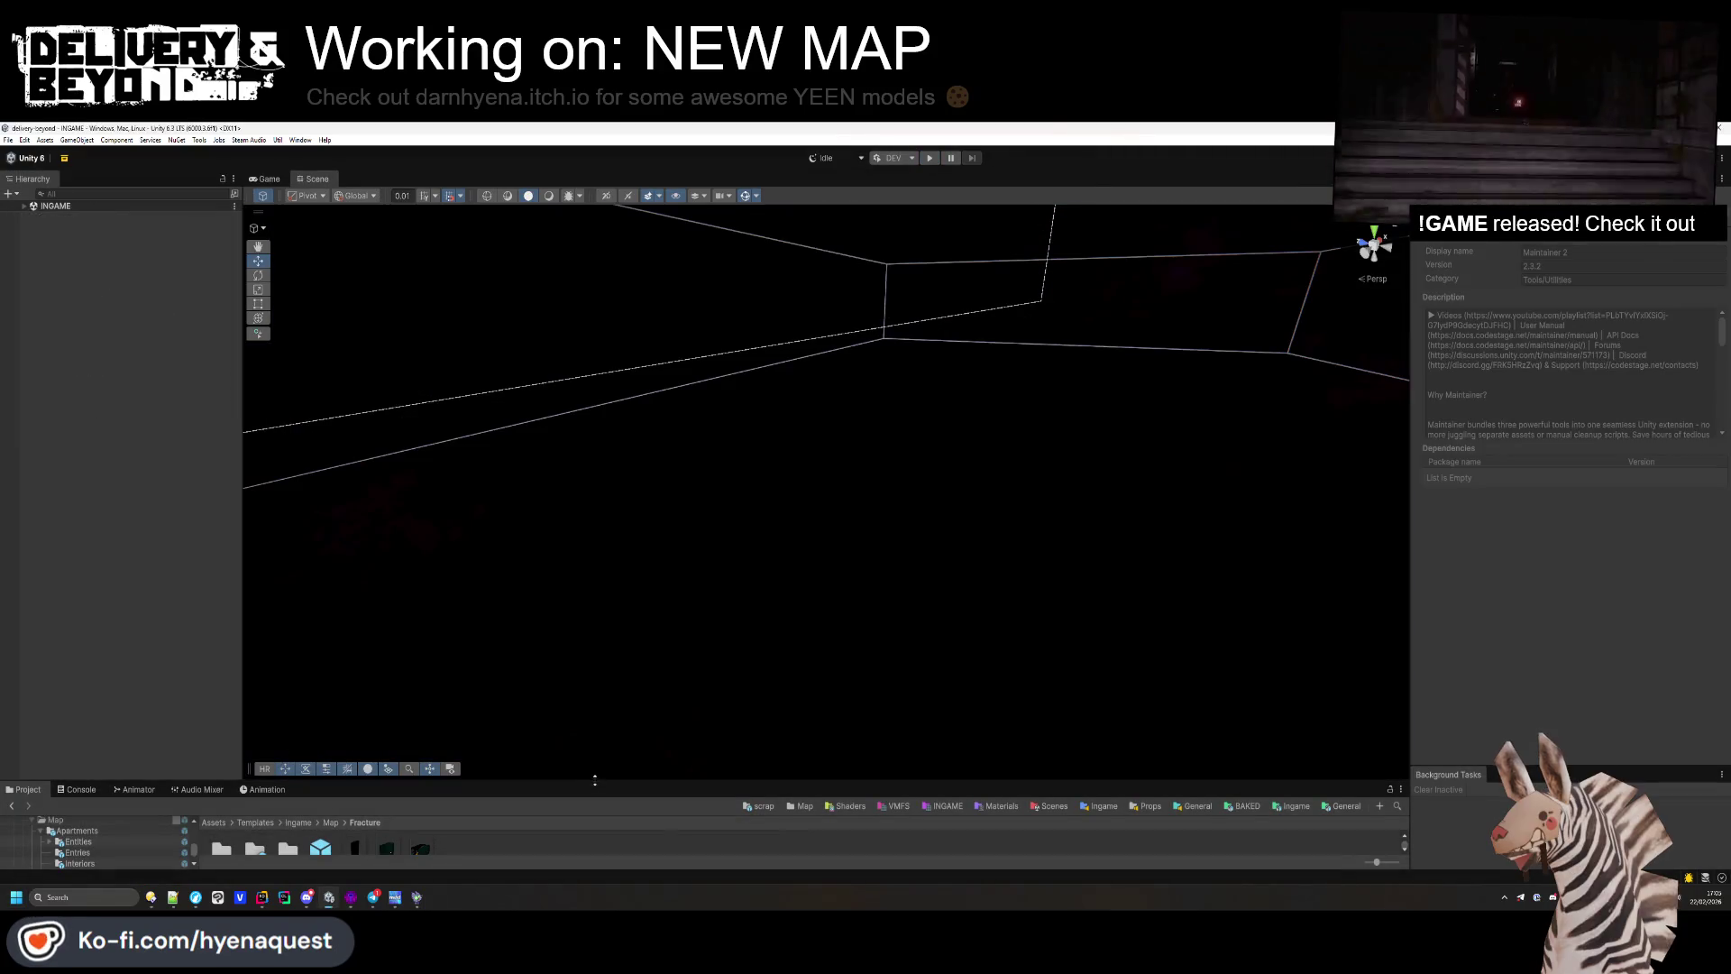
Step: Open the apartments-0 prefab from Fracture/Interiors and close Hammer++'s face texture editor
drag(592, 777, 559, 696)
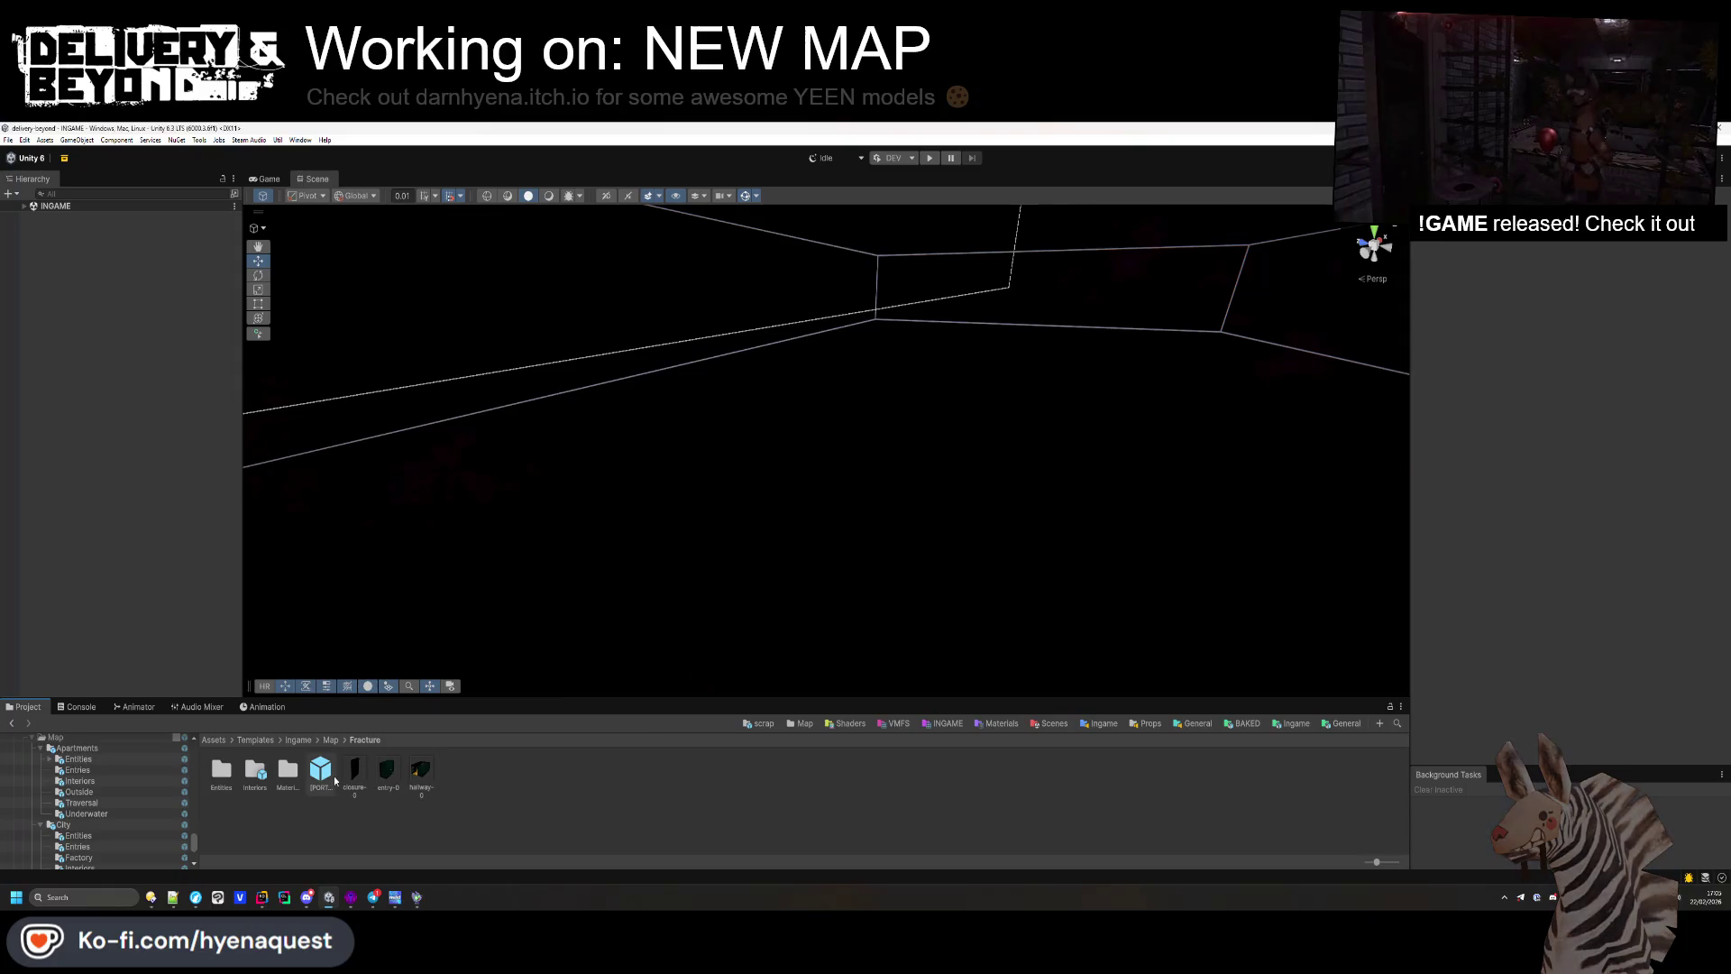
double_click(256, 771)
click(256, 774)
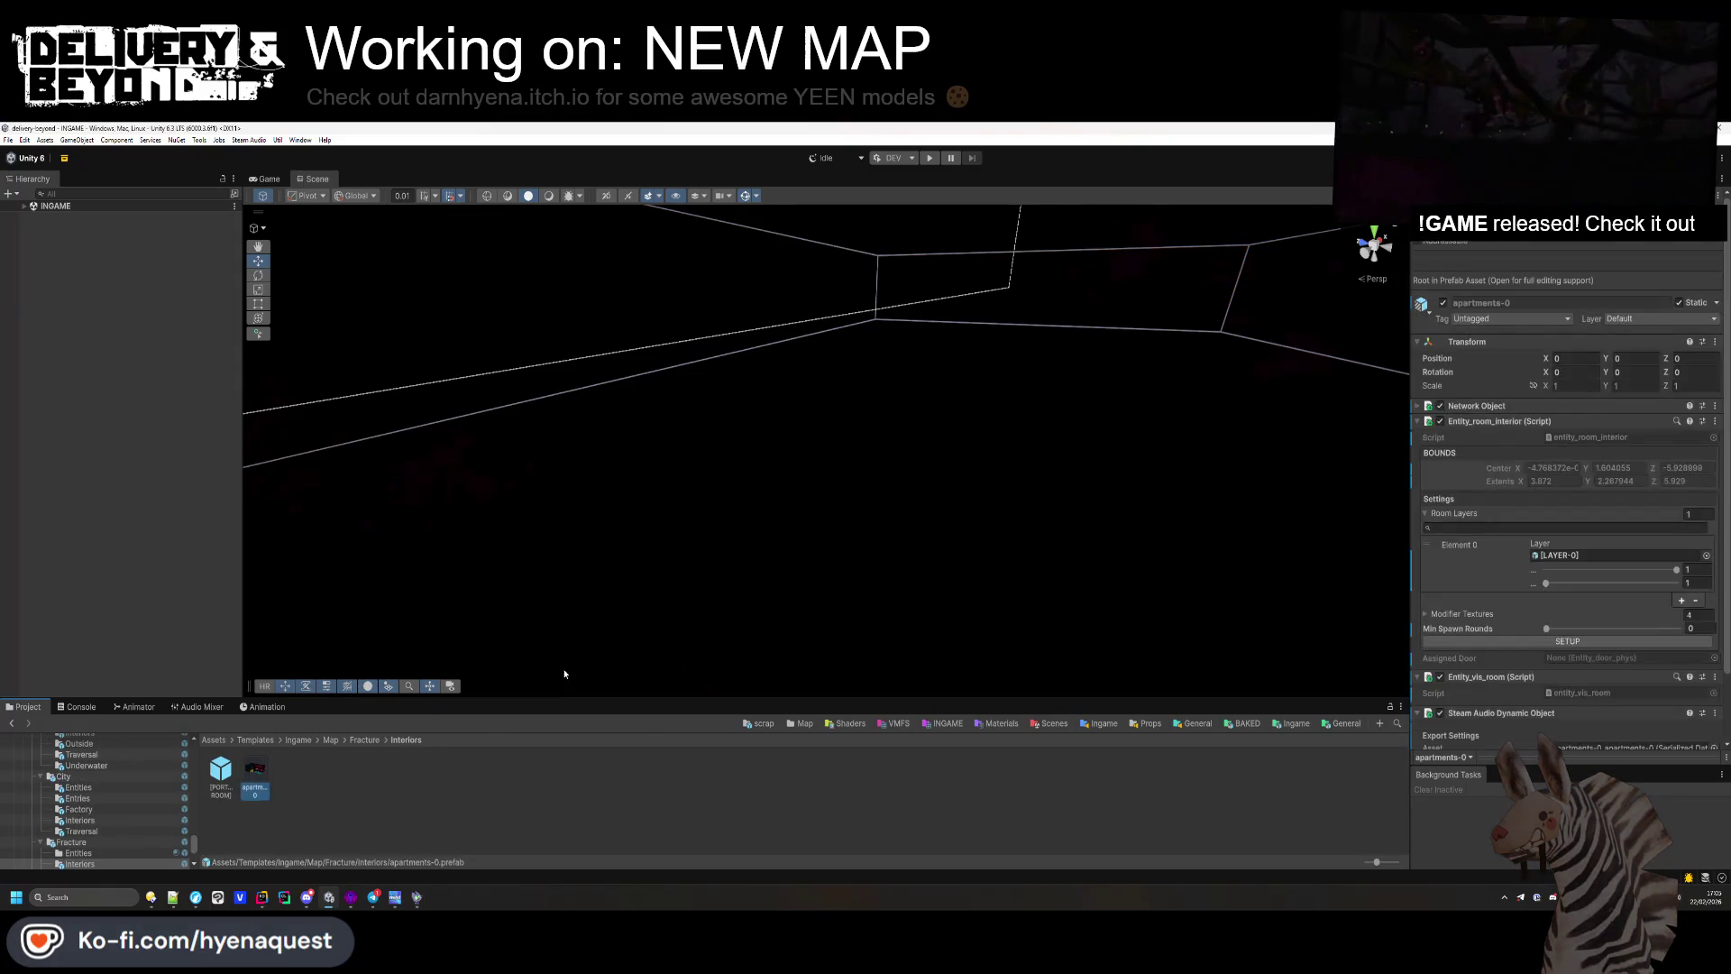
key(alt+Tab)
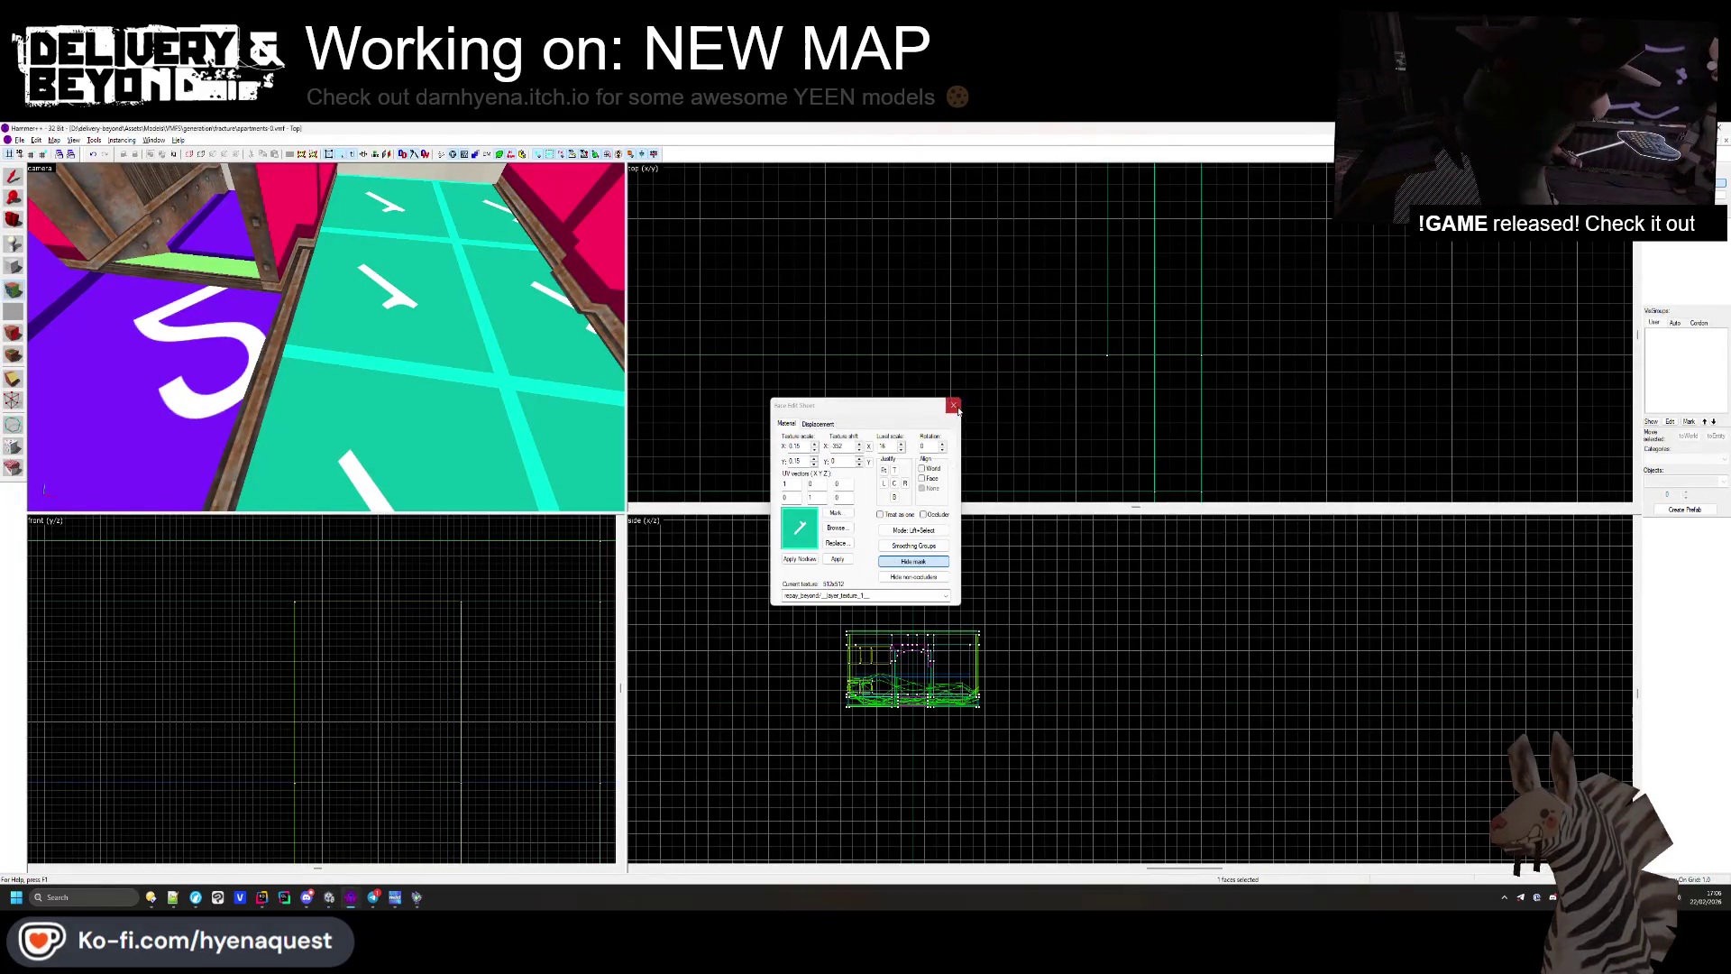
click(957, 410)
key(alt+Tab)
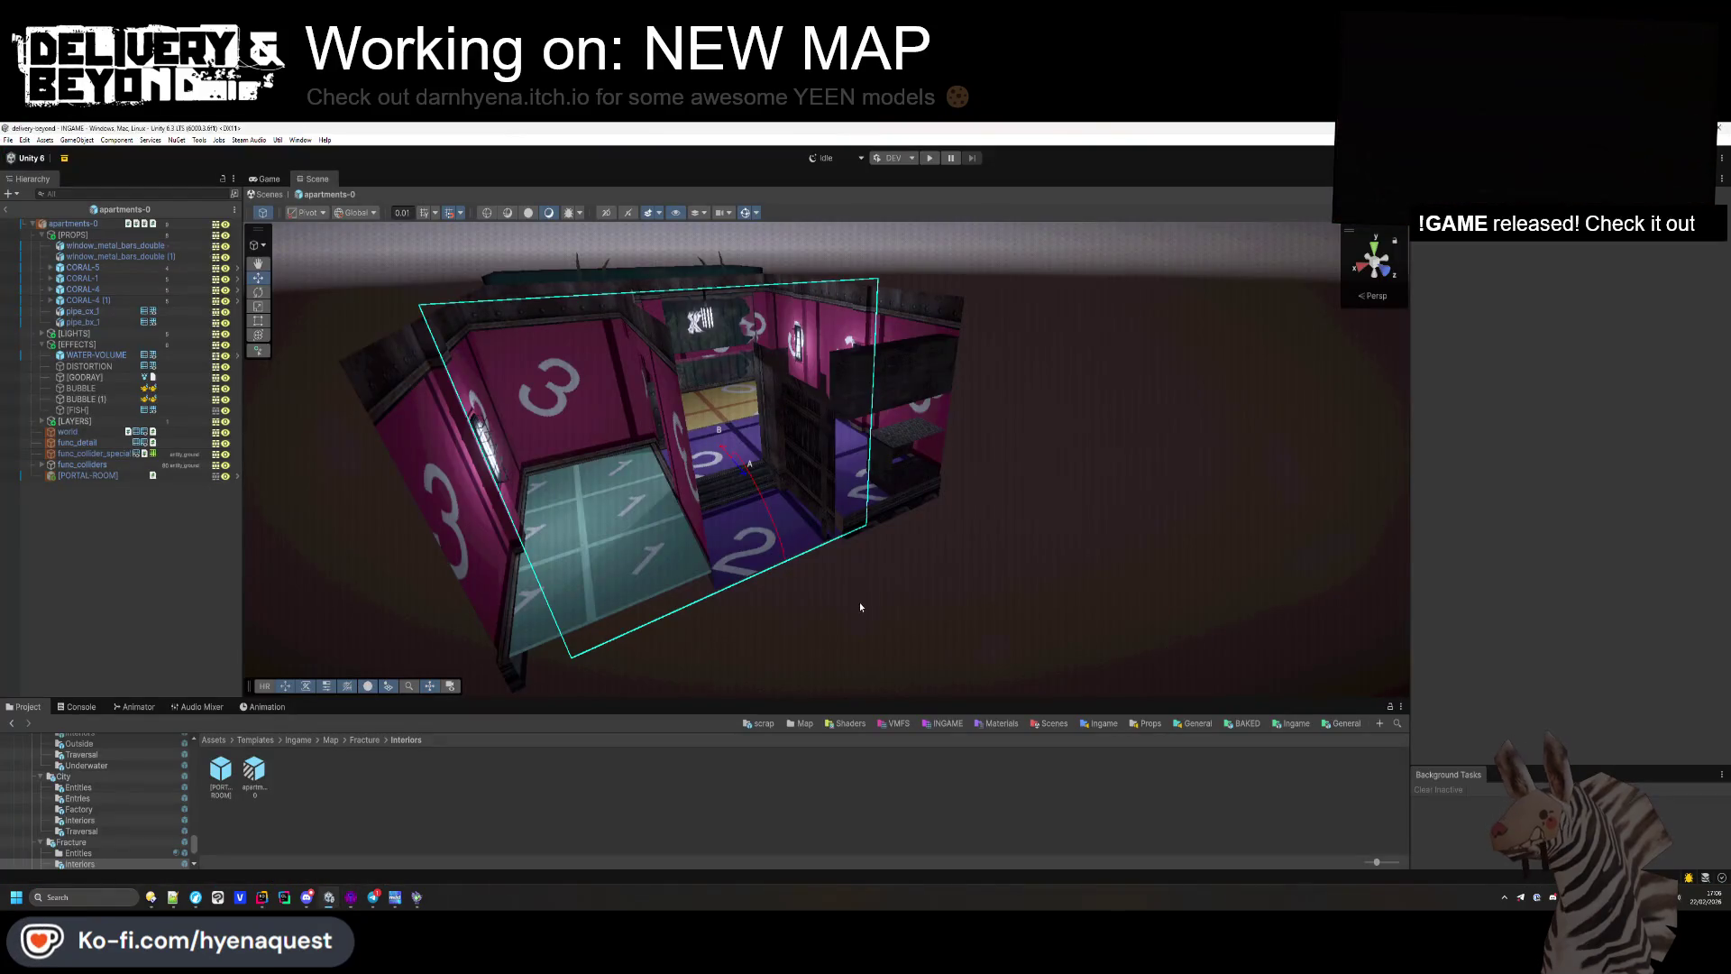
Step: Move CEILING_LIGHT_SMALL to centre it in the arched passage at Y 2.8663
mouse_move(862, 572)
mouse_down()
mouse_move(781, 473)
mouse_move(685, 487)
mouse_move(599, 551)
mouse_move(860, 372)
mouse_move(631, 401)
mouse_move(712, 423)
mouse_move(753, 378)
mouse_move(739, 443)
mouse_move(768, 532)
mouse_up()
click(771, 424)
key(f)
mouse_move(886, 586)
mouse_down()
mouse_move(870, 586)
mouse_move(1109, 485)
mouse_up()
mouse_move(845, 505)
mouse_down()
mouse_move(786, 565)
mouse_move(1061, 452)
mouse_up()
mouse_move(539, 578)
mouse_down()
mouse_move(922, 739)
mouse_move(1072, 710)
mouse_move(1077, 679)
mouse_move(424, 494)
mouse_up()
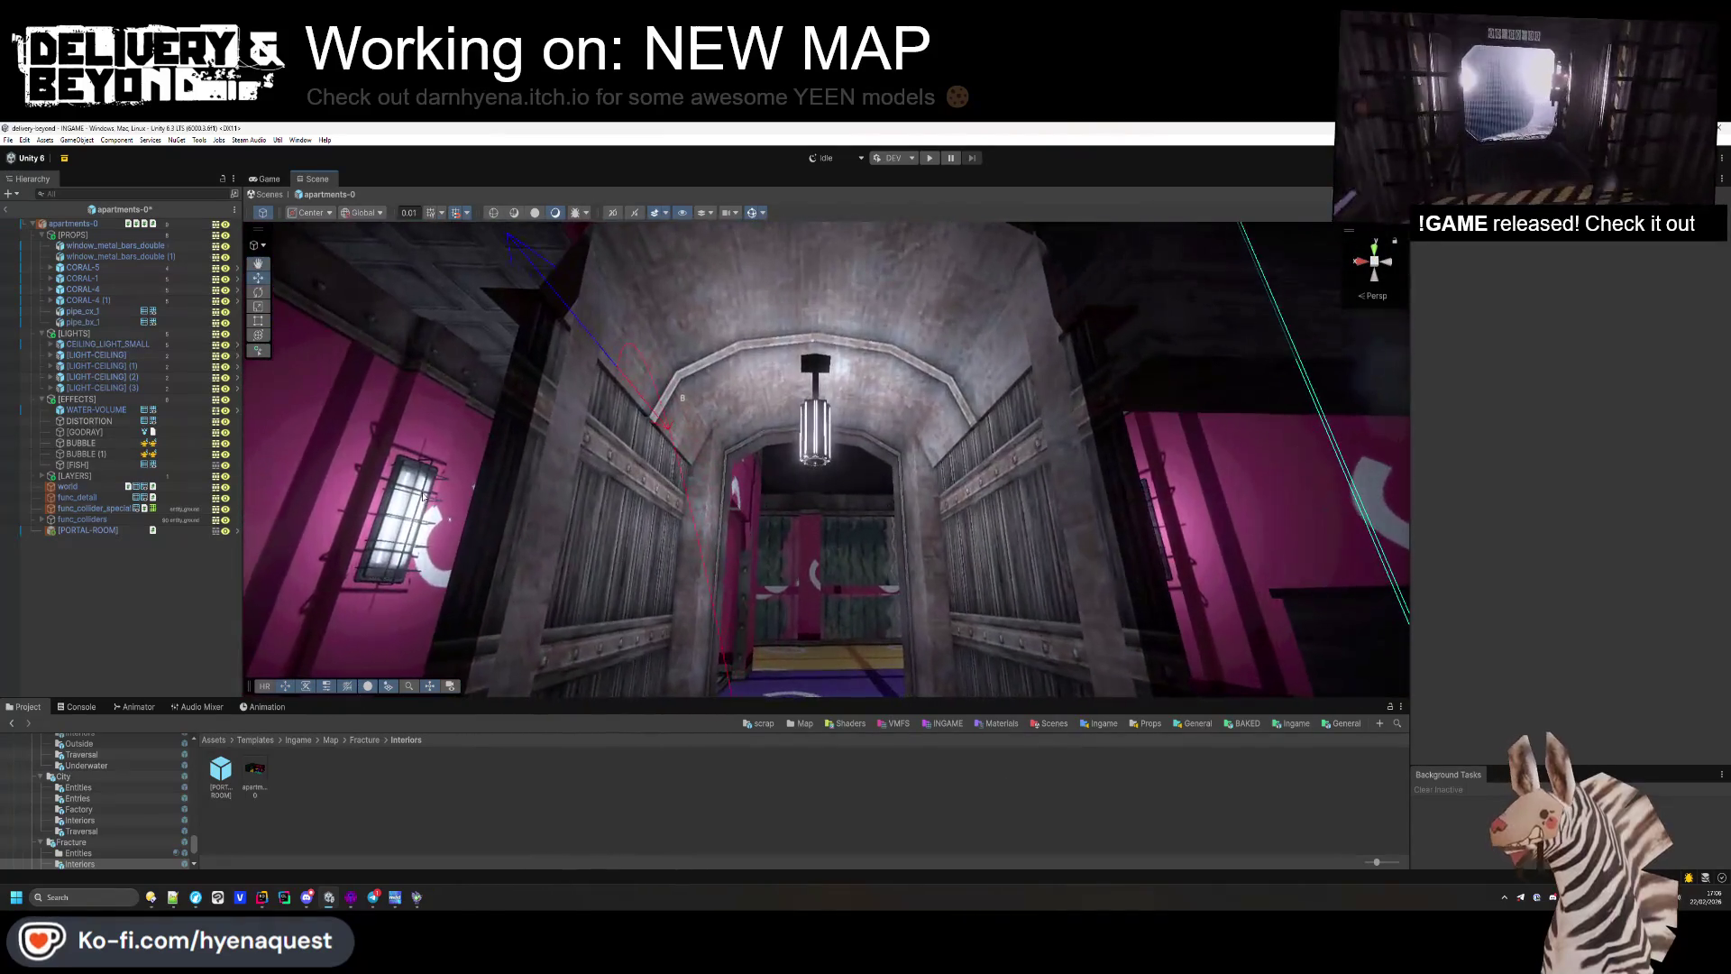
Step: Lower the lamp LIGHT's intensity, set Range to 2.13 and Shadow Type to No Shadows
click(50, 343)
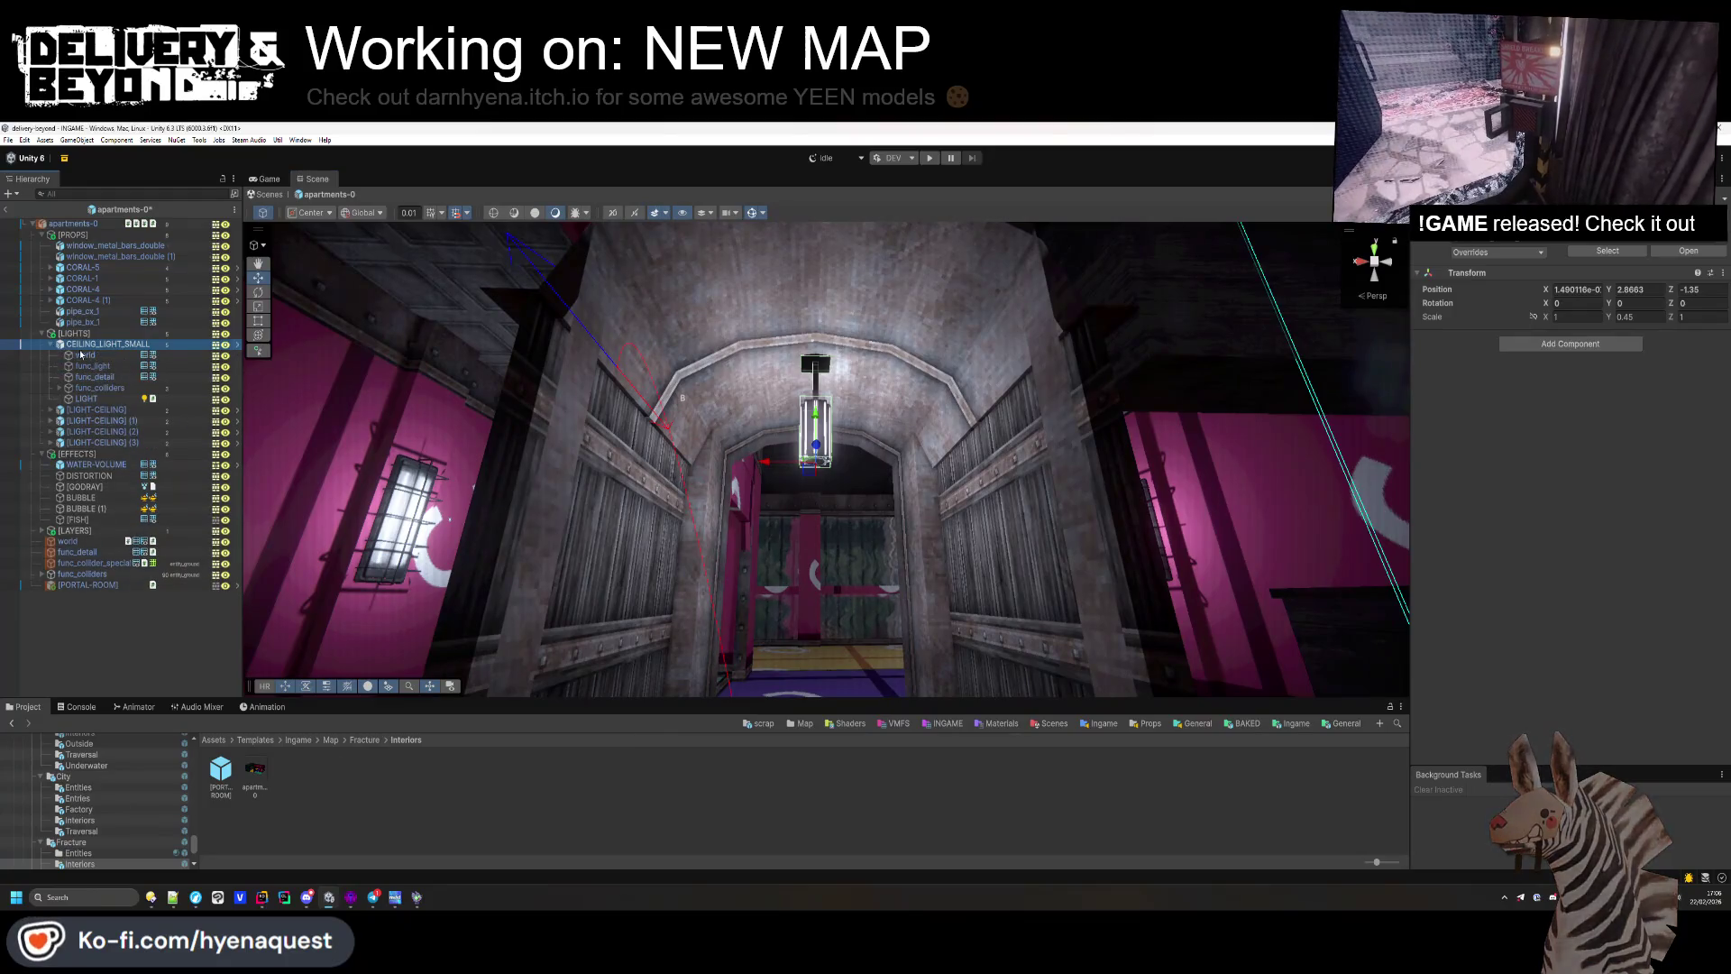
click(85, 398)
drag(1523, 406, 1379, 424)
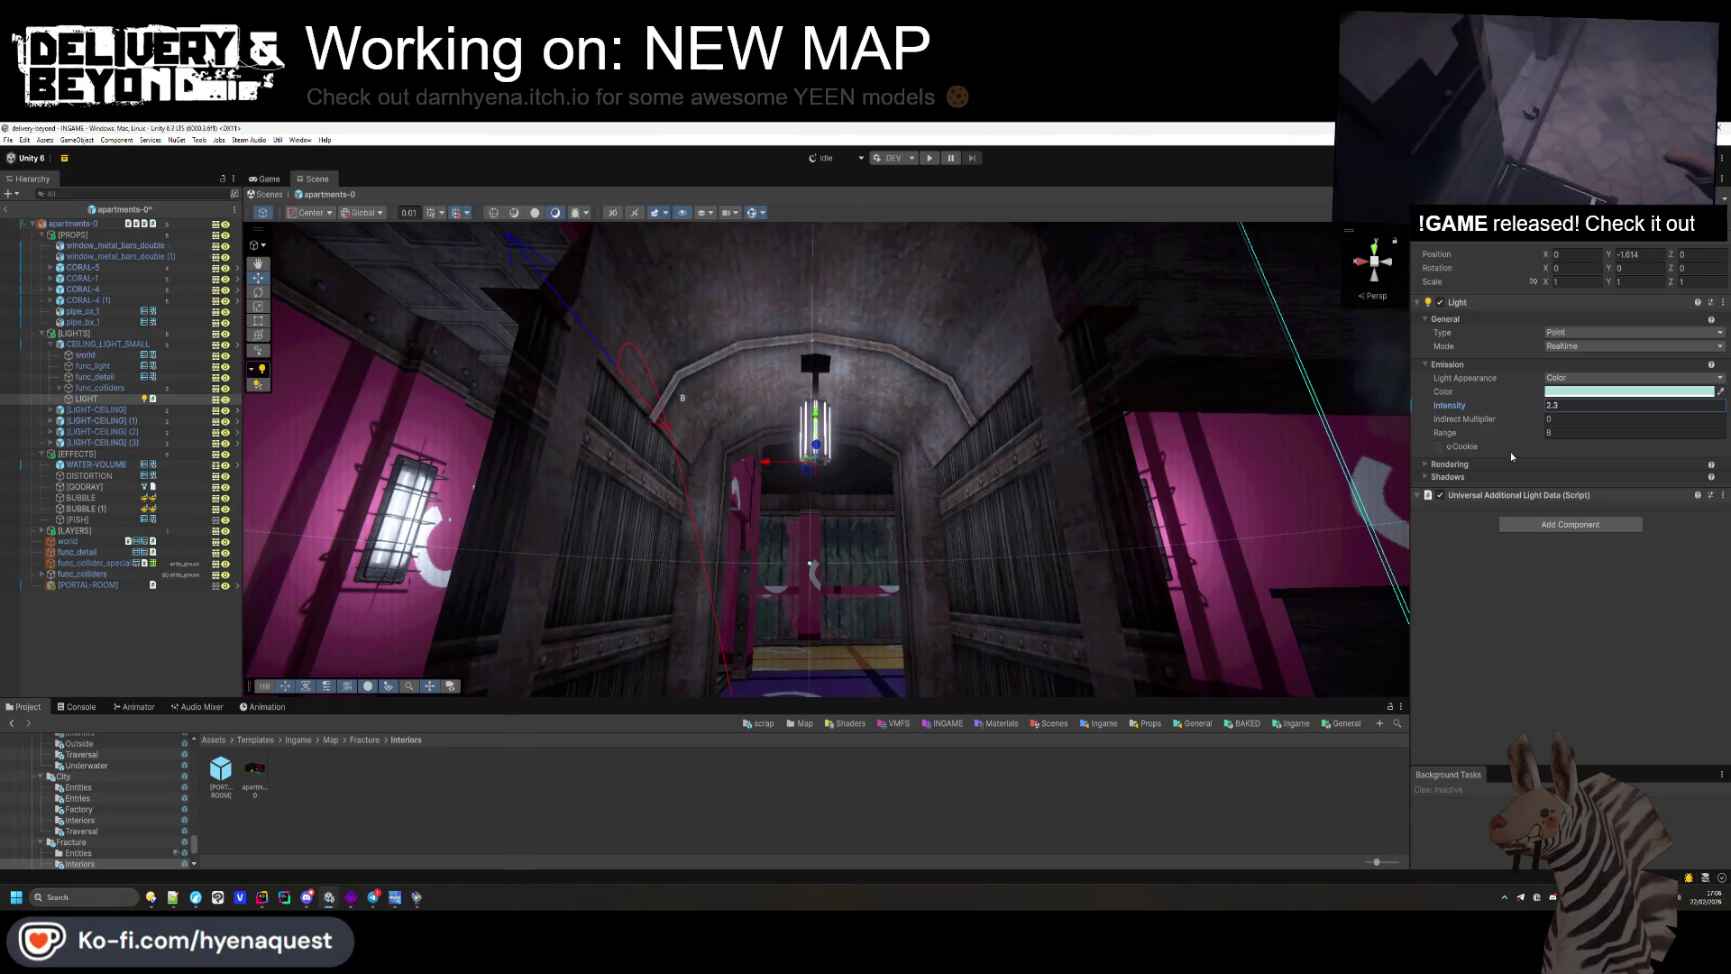
drag(1507, 439, 1447, 465)
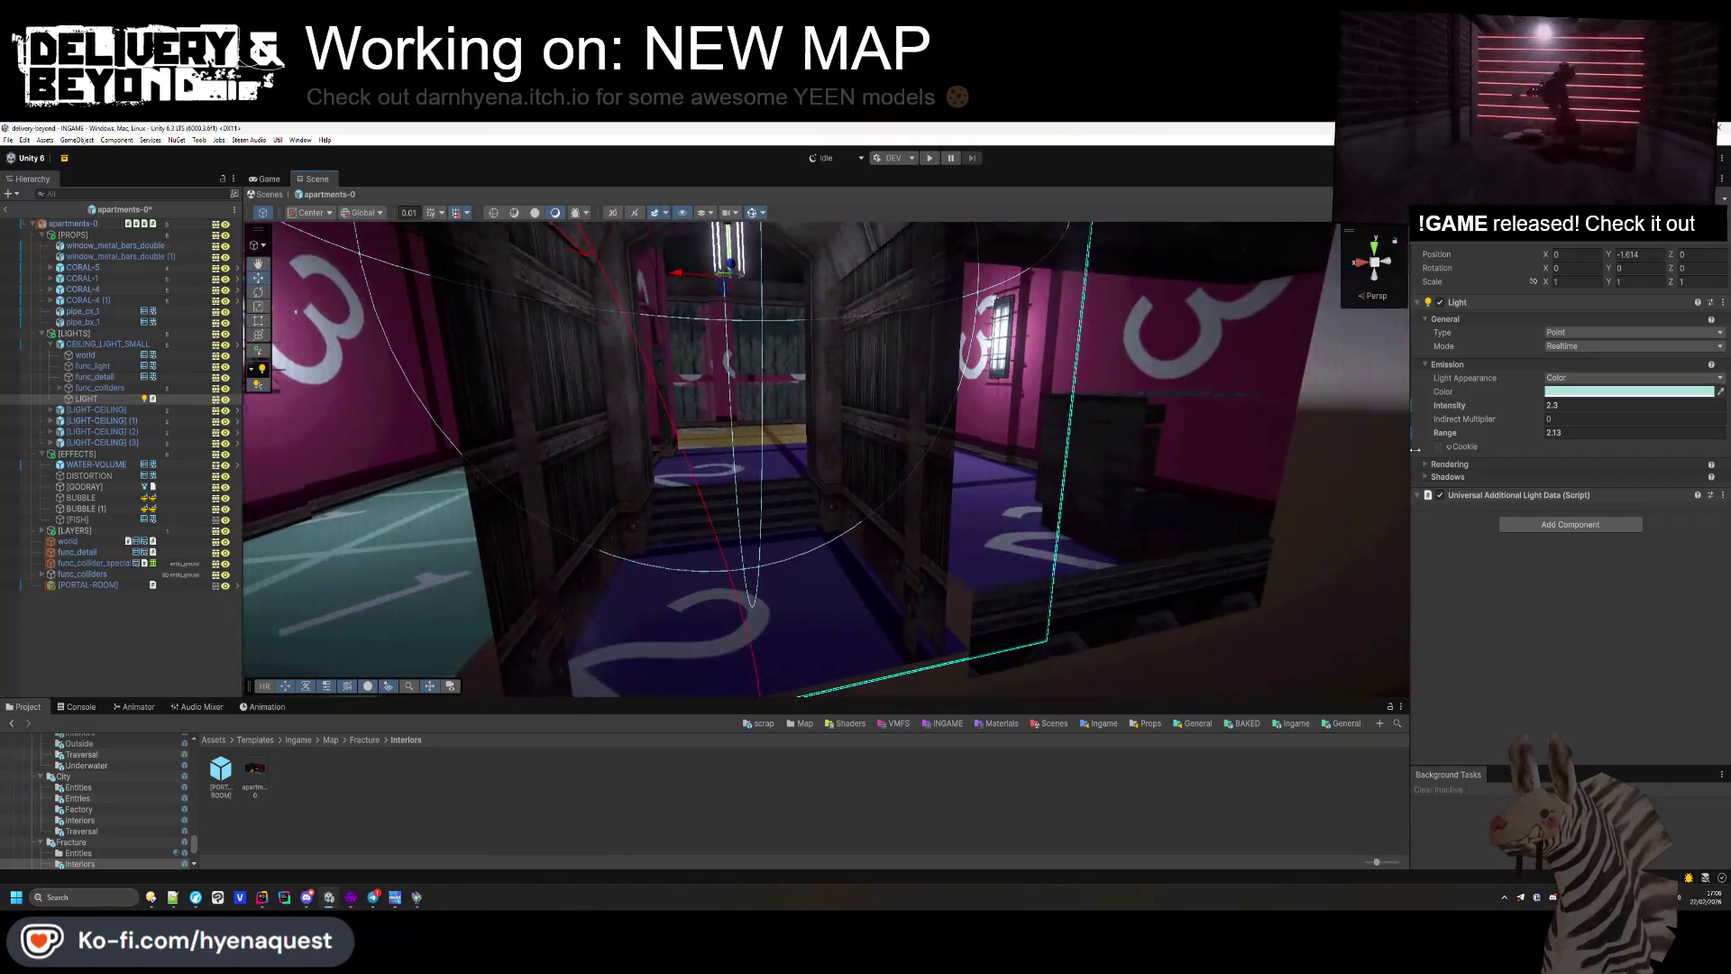
click(1448, 477)
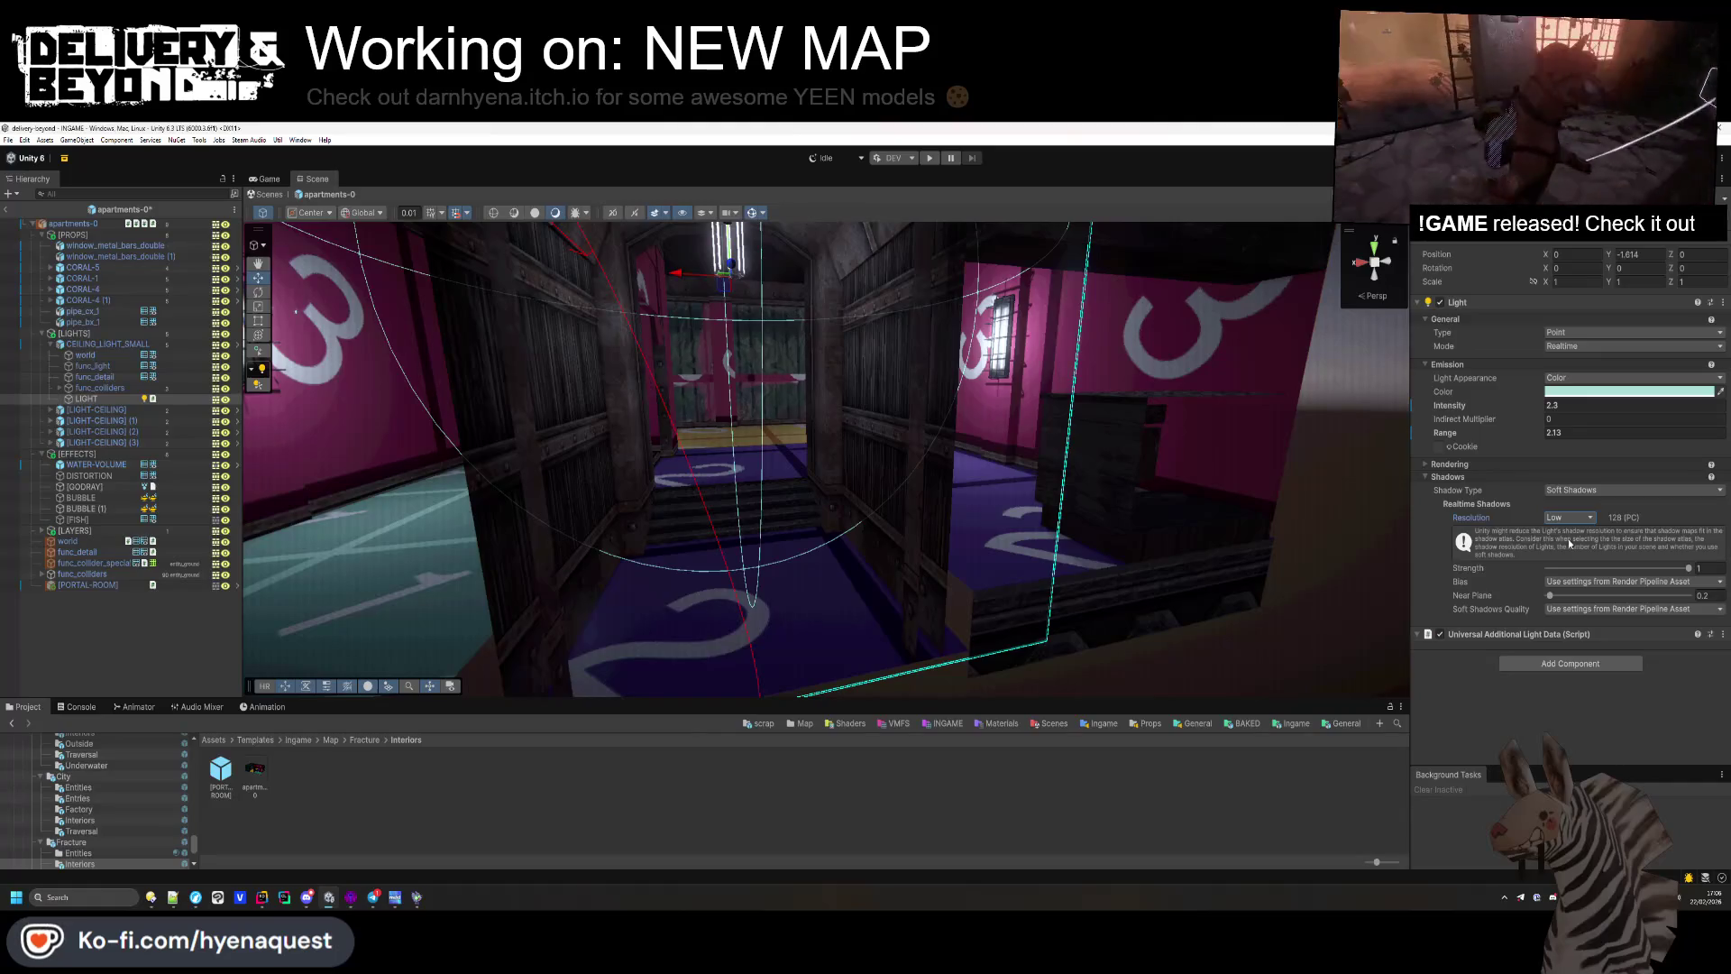
click(1564, 504)
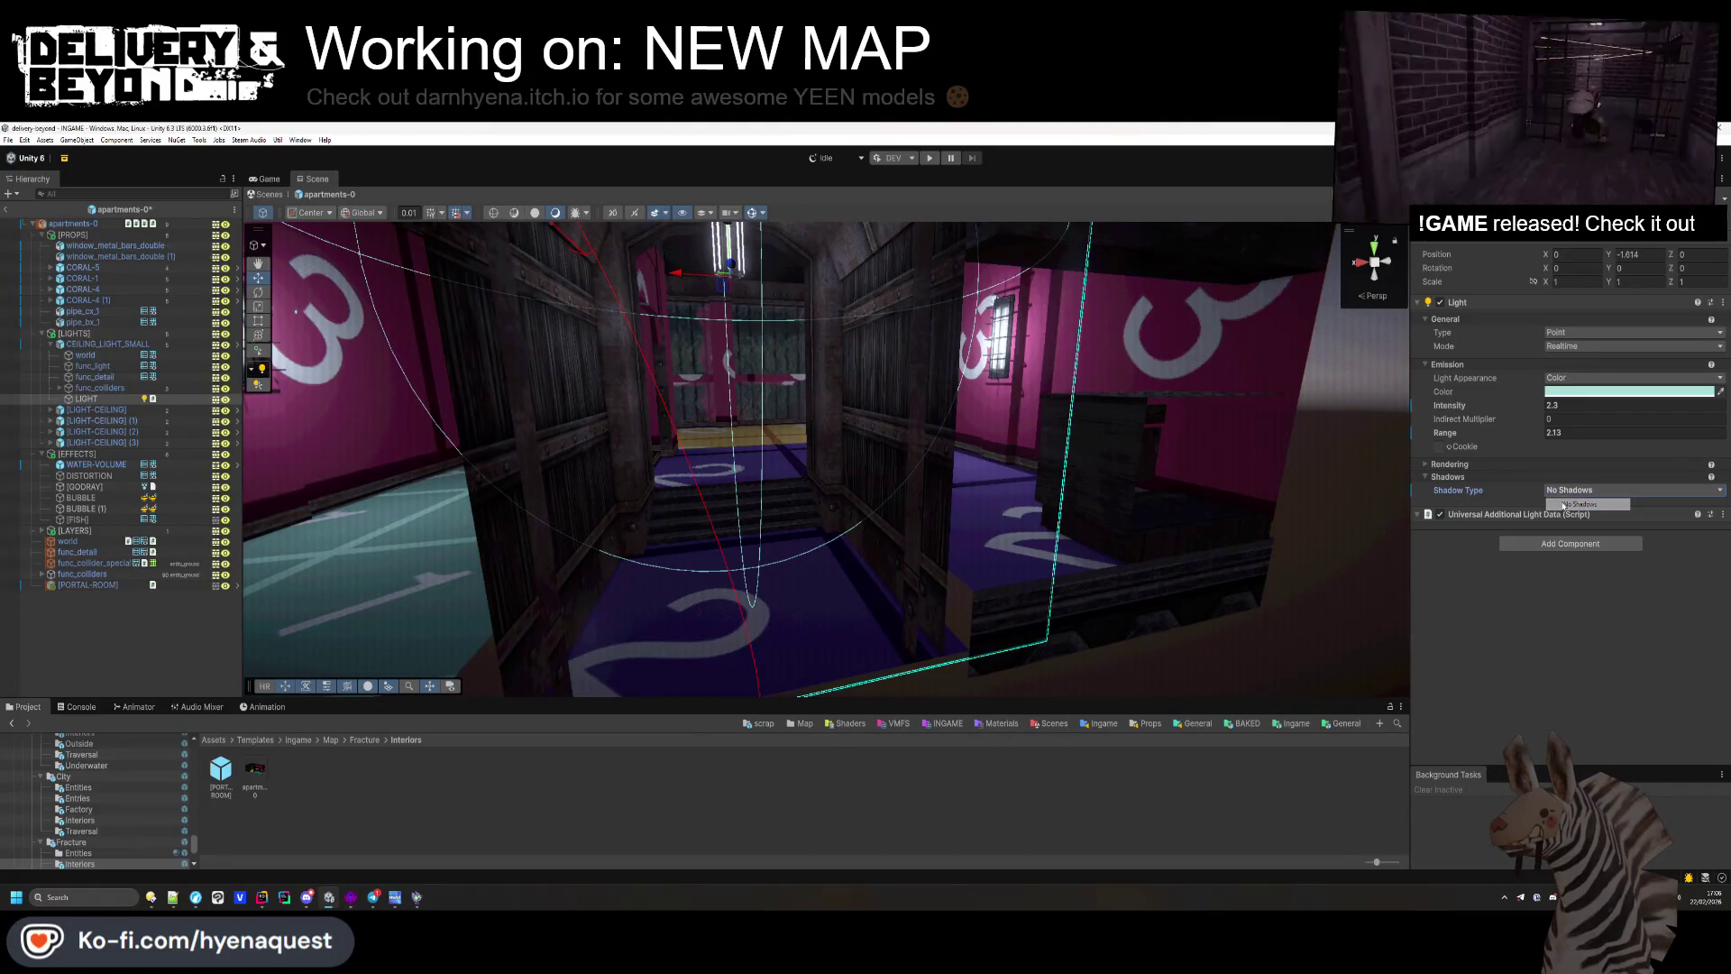
Step: Select both window_metal_bars_double objects in the Hierarchy
click(823, 544)
mouse_move(824, 545)
mouse_down()
mouse_move(487, 475)
mouse_move(742, 455)
mouse_move(534, 442)
mouse_up()
click(116, 245)
shift+click(142, 256)
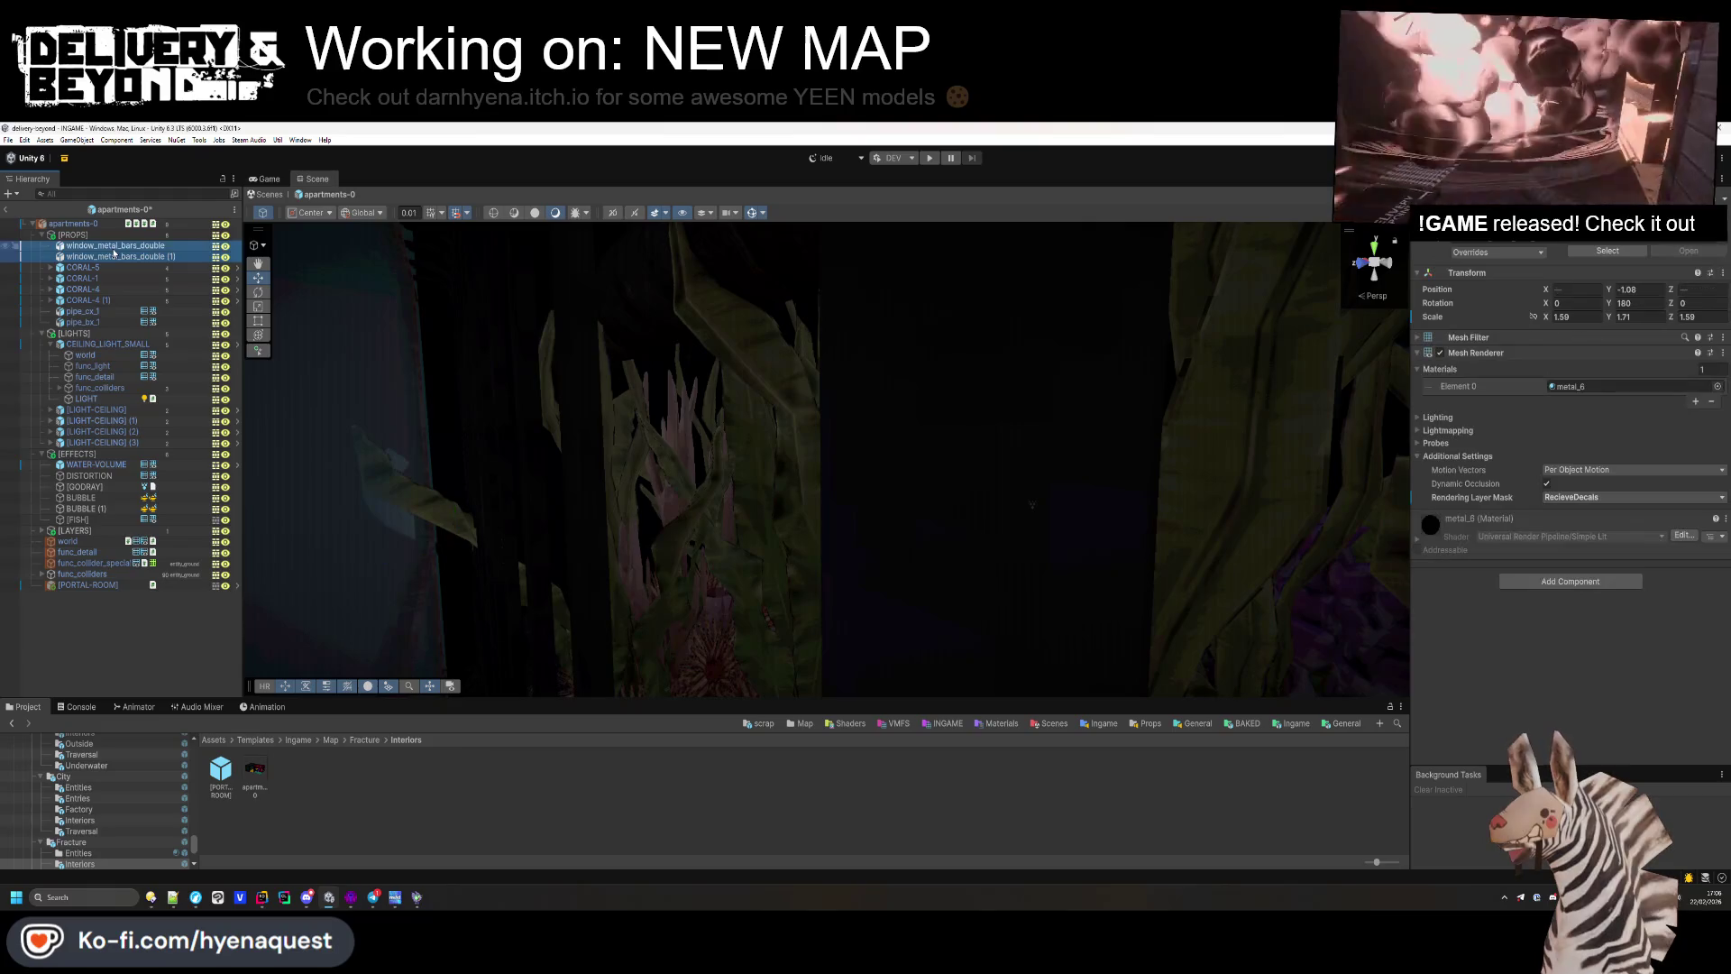
Step: Delete the two window_metal_bars_double objects, check the tank walls, and switch to Hammer++
key(Delete)
mouse_move(602, 389)
mouse_down()
mouse_move(718, 375)
mouse_move(748, 397)
mouse_up()
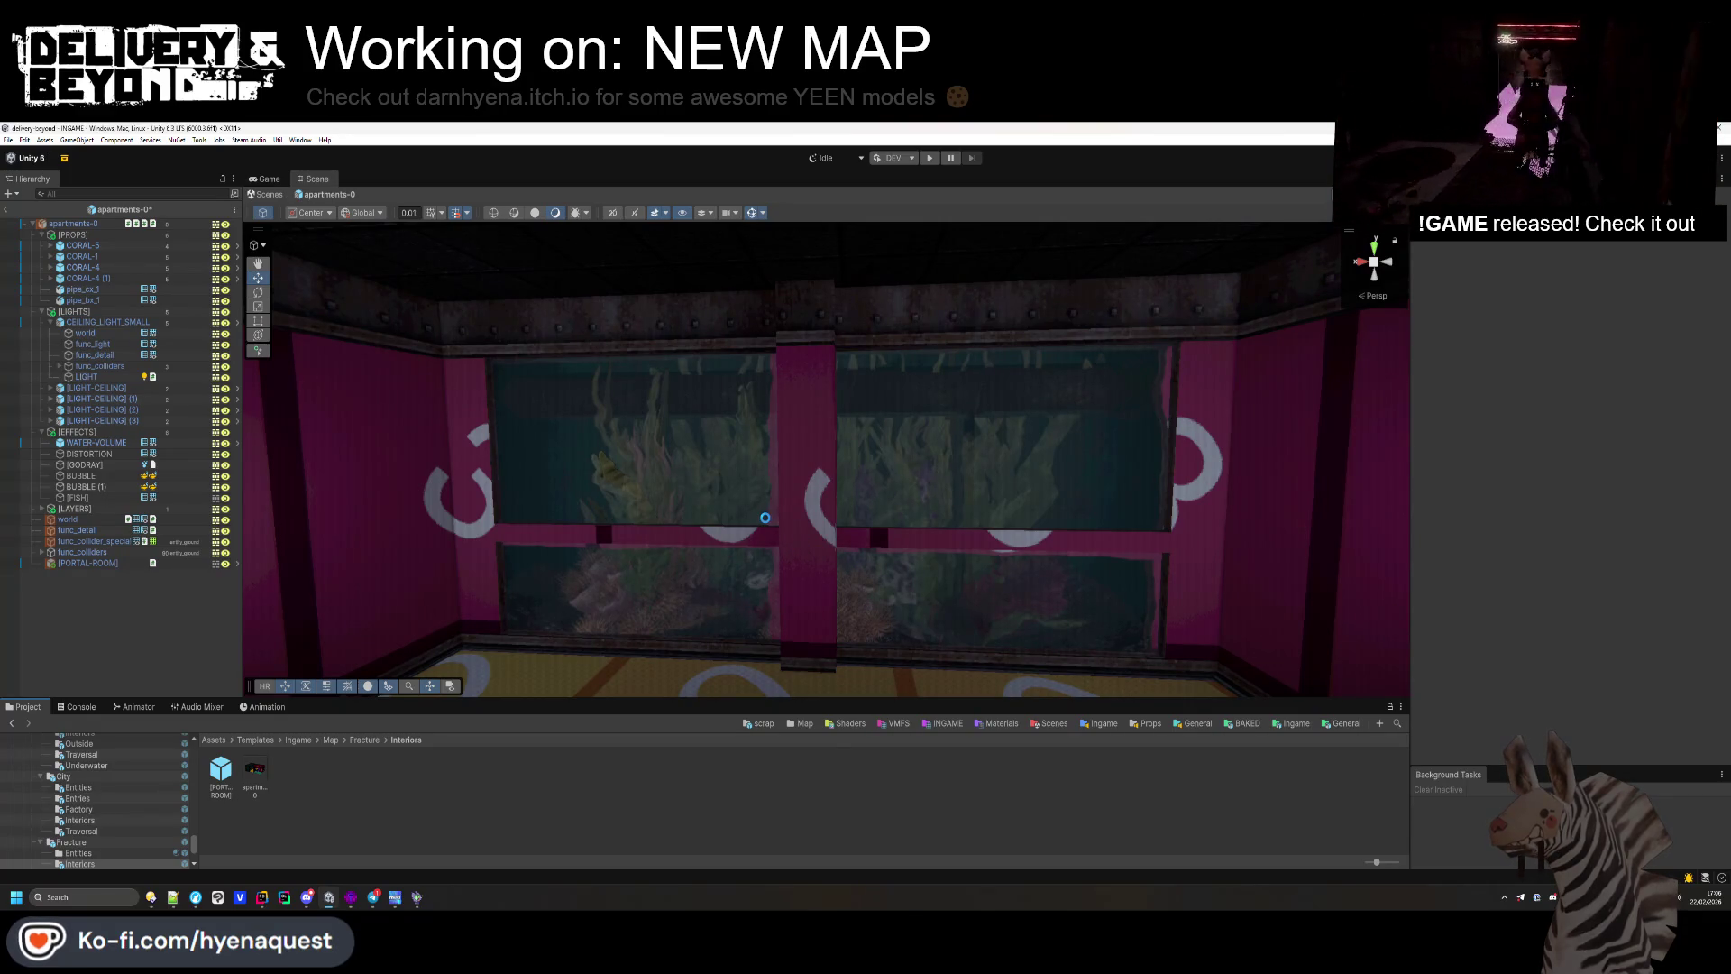
right_click(766, 522)
drag(879, 477, 896, 484)
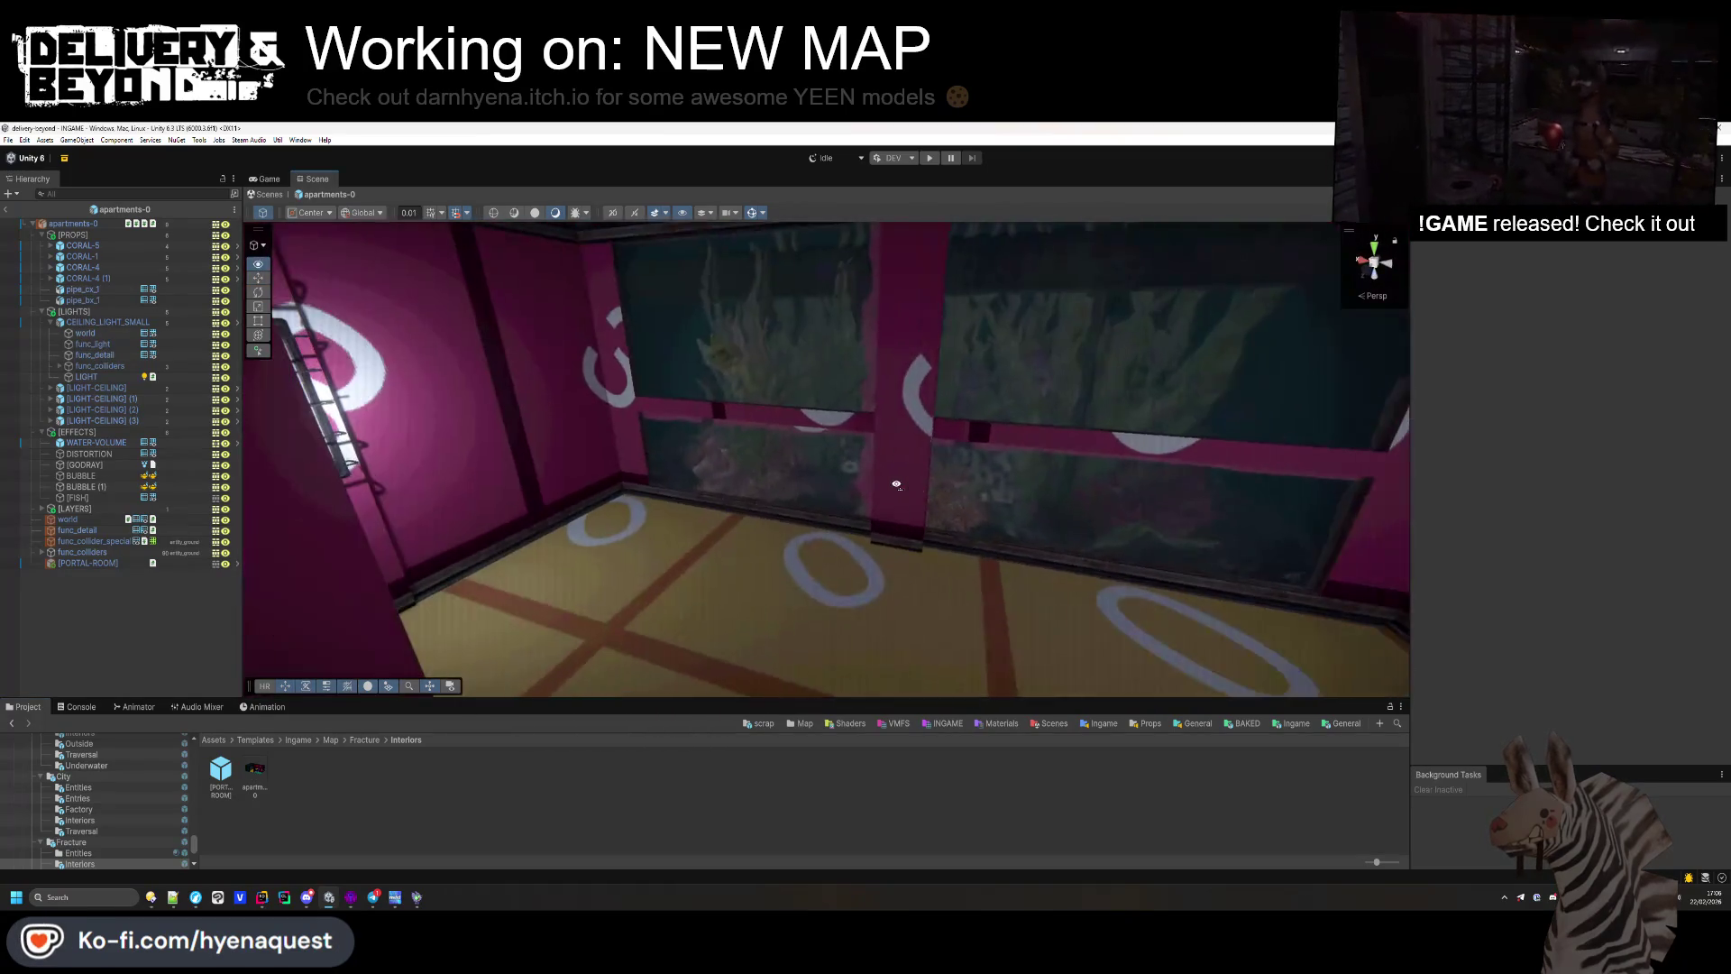
mouse_move(848, 410)
mouse_down()
mouse_move(859, 399)
mouse_move(493, 418)
mouse_move(688, 372)
mouse_move(571, 547)
mouse_move(881, 390)
mouse_move(838, 405)
mouse_up()
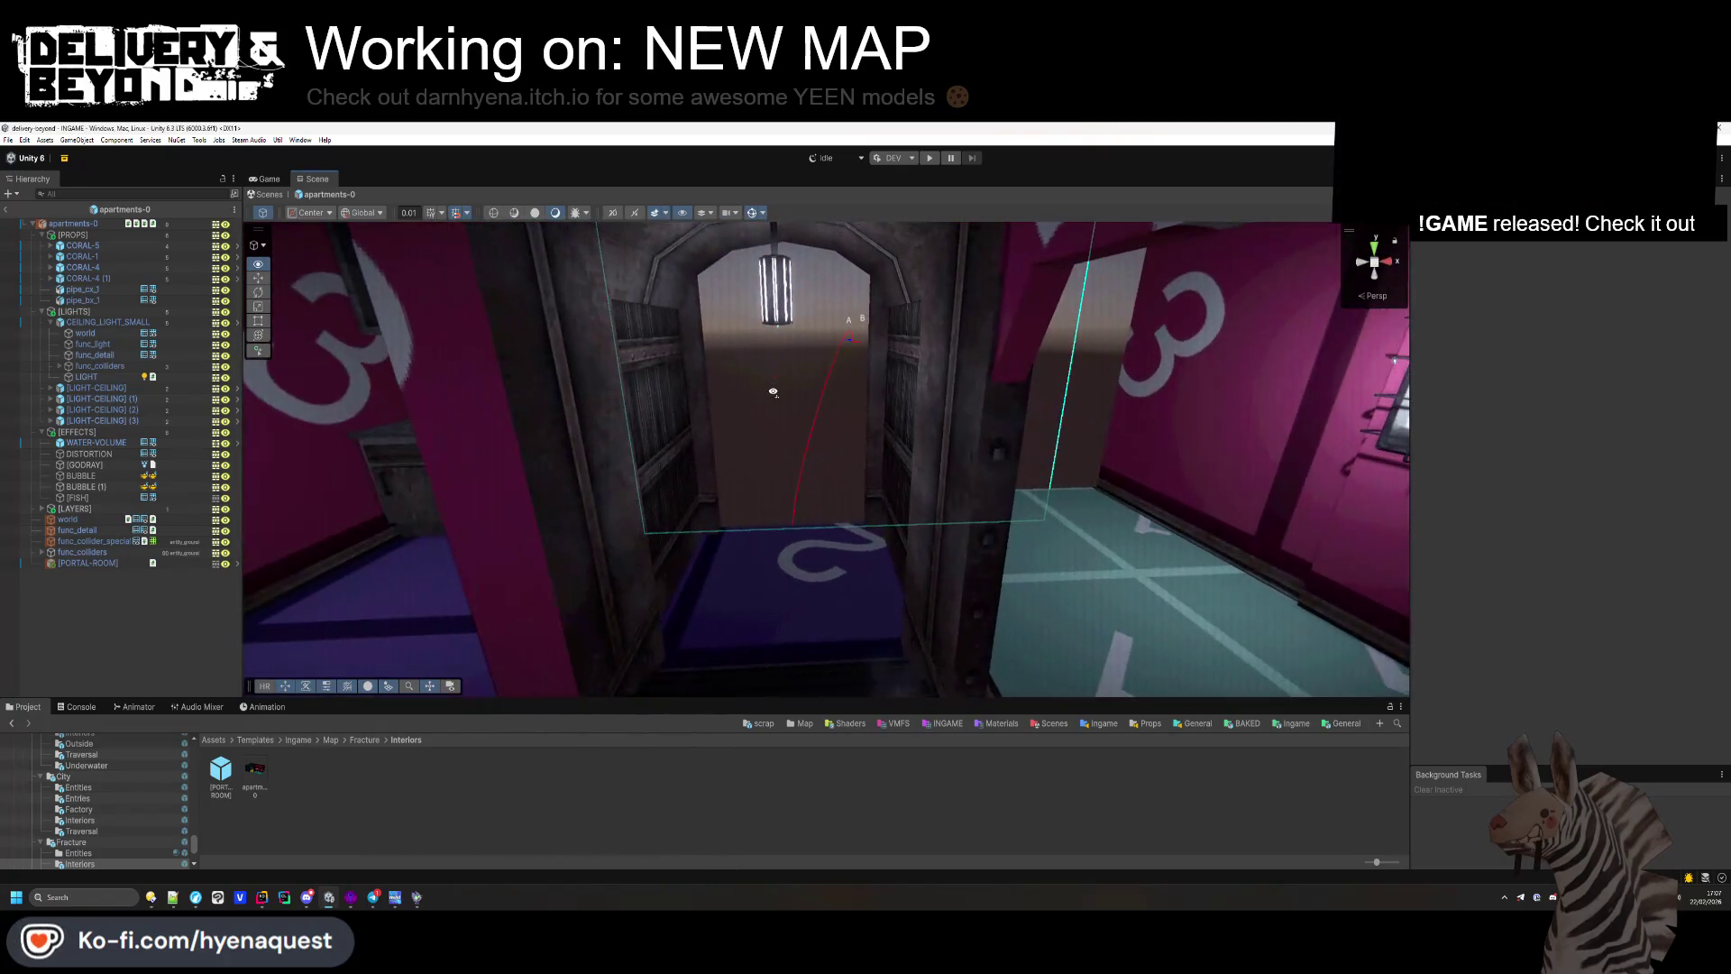
key(alt+Tab)
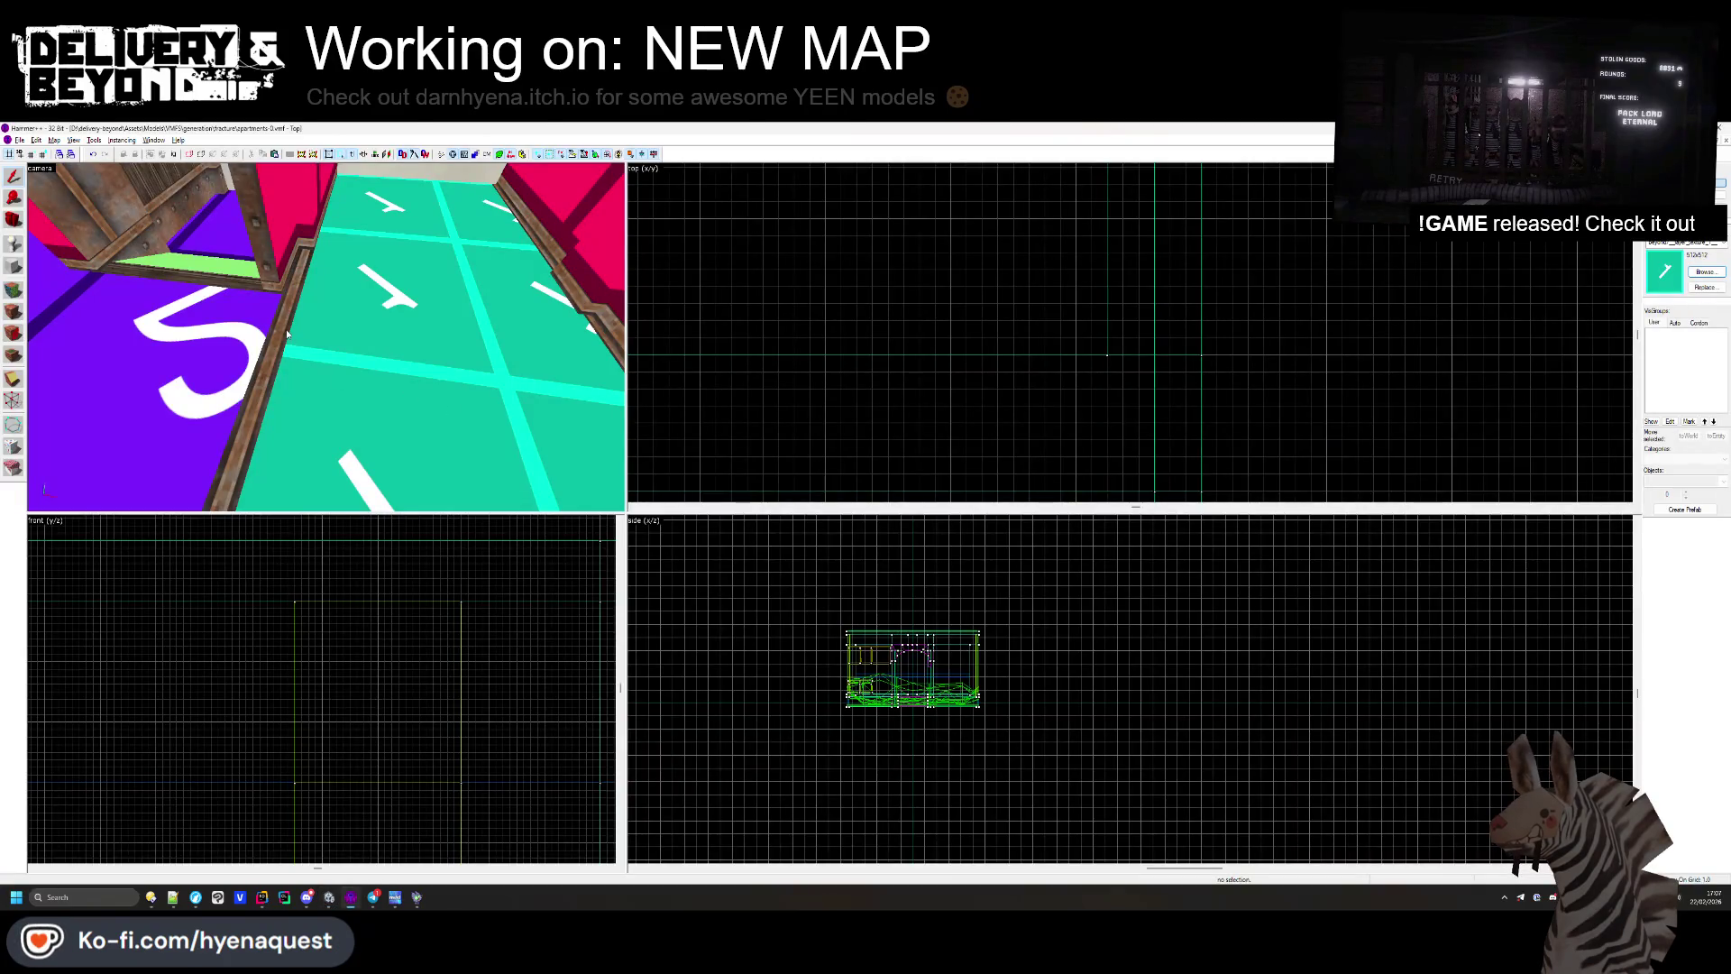
Step: Realign the numbered wall texture on the doorway and adjacent wall faces in Hammer's face editor
click(14, 311)
mouse_move(304, 377)
mouse_down()
mouse_move(314, 316)
mouse_move(327, 337)
mouse_move(454, 354)
mouse_move(326, 337)
mouse_up()
ctrl+click(511, 369)
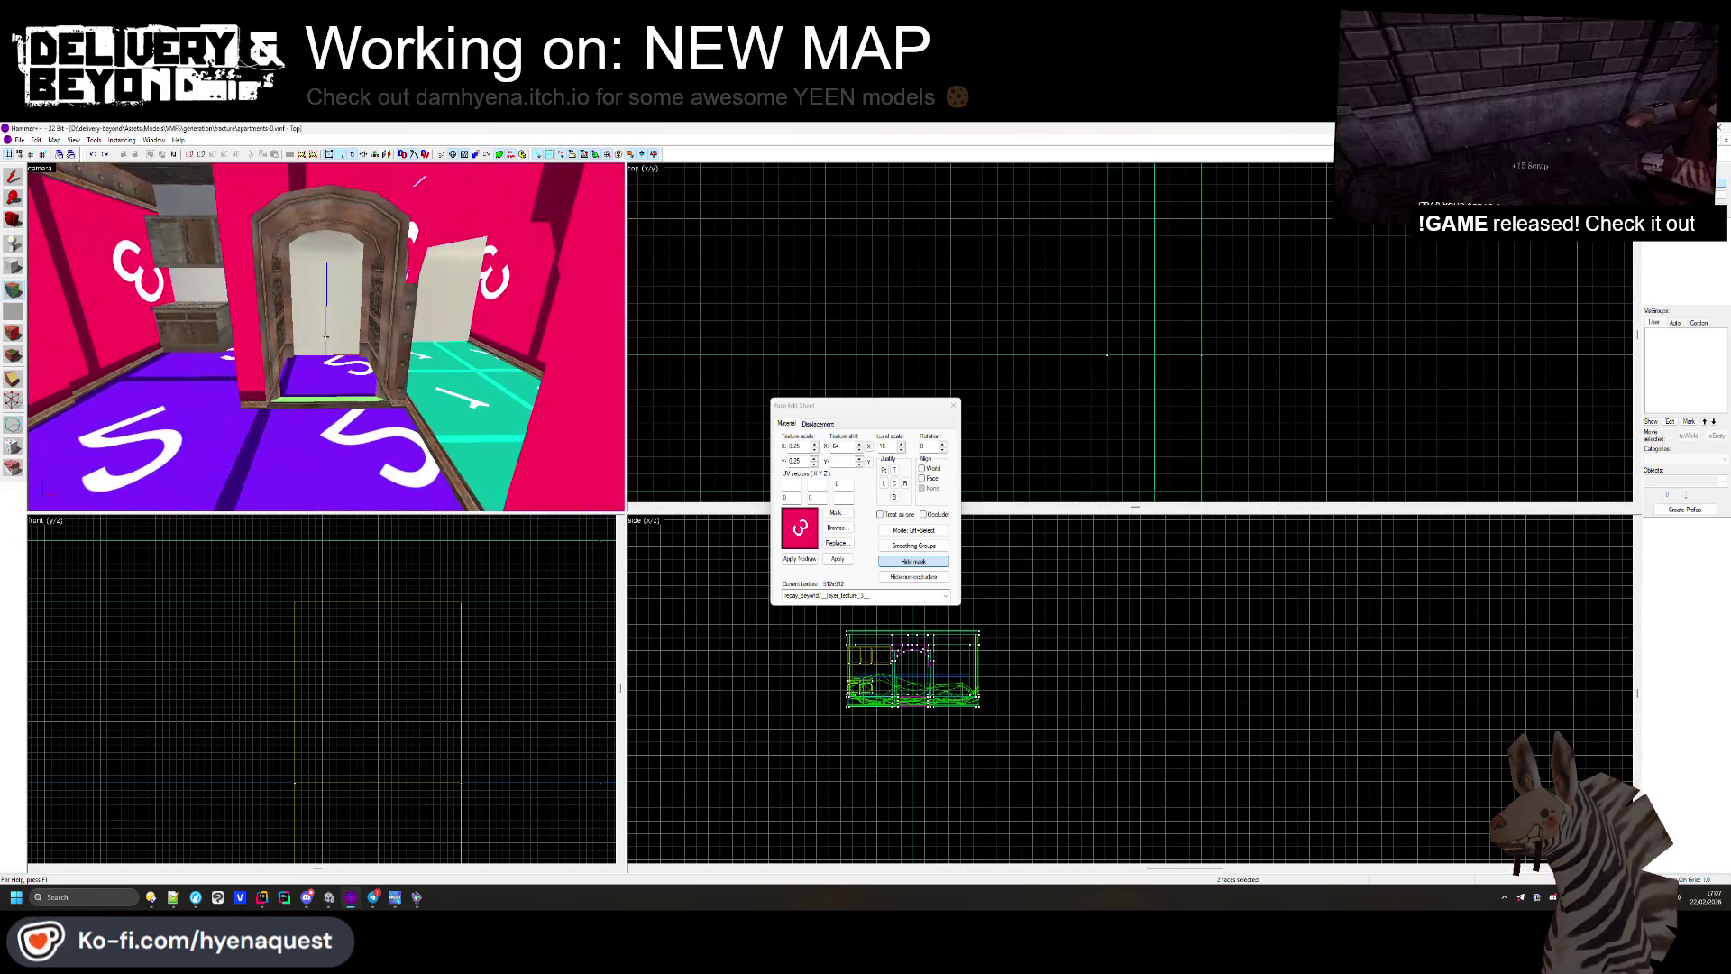
click(953, 405)
Step: Return to Unity, fly back to the arched doorway, and go up to the Fracture templates folder
key(alt+Tab)
mouse_move(663, 422)
mouse_down()
mouse_move(831, 405)
mouse_move(1171, 437)
mouse_move(1217, 387)
mouse_move(1263, 373)
mouse_move(1268, 463)
mouse_move(852, 547)
mouse_move(588, 432)
mouse_move(514, 522)
mouse_move(521, 684)
mouse_up()
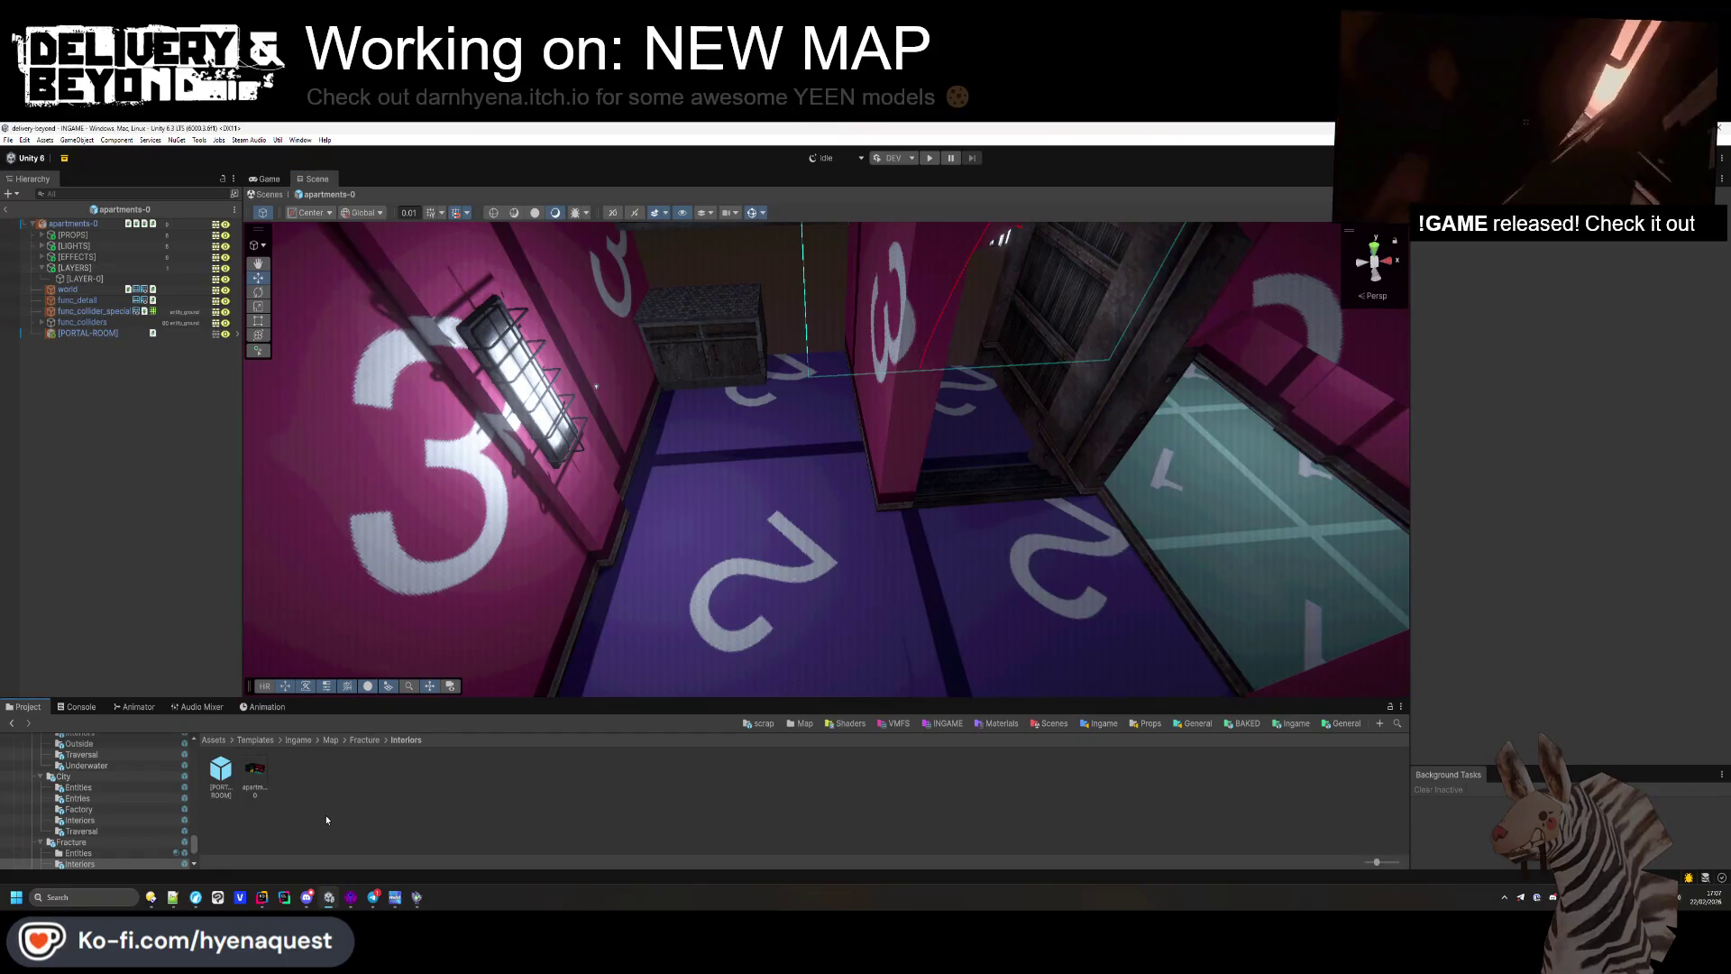
key(BackSpace)
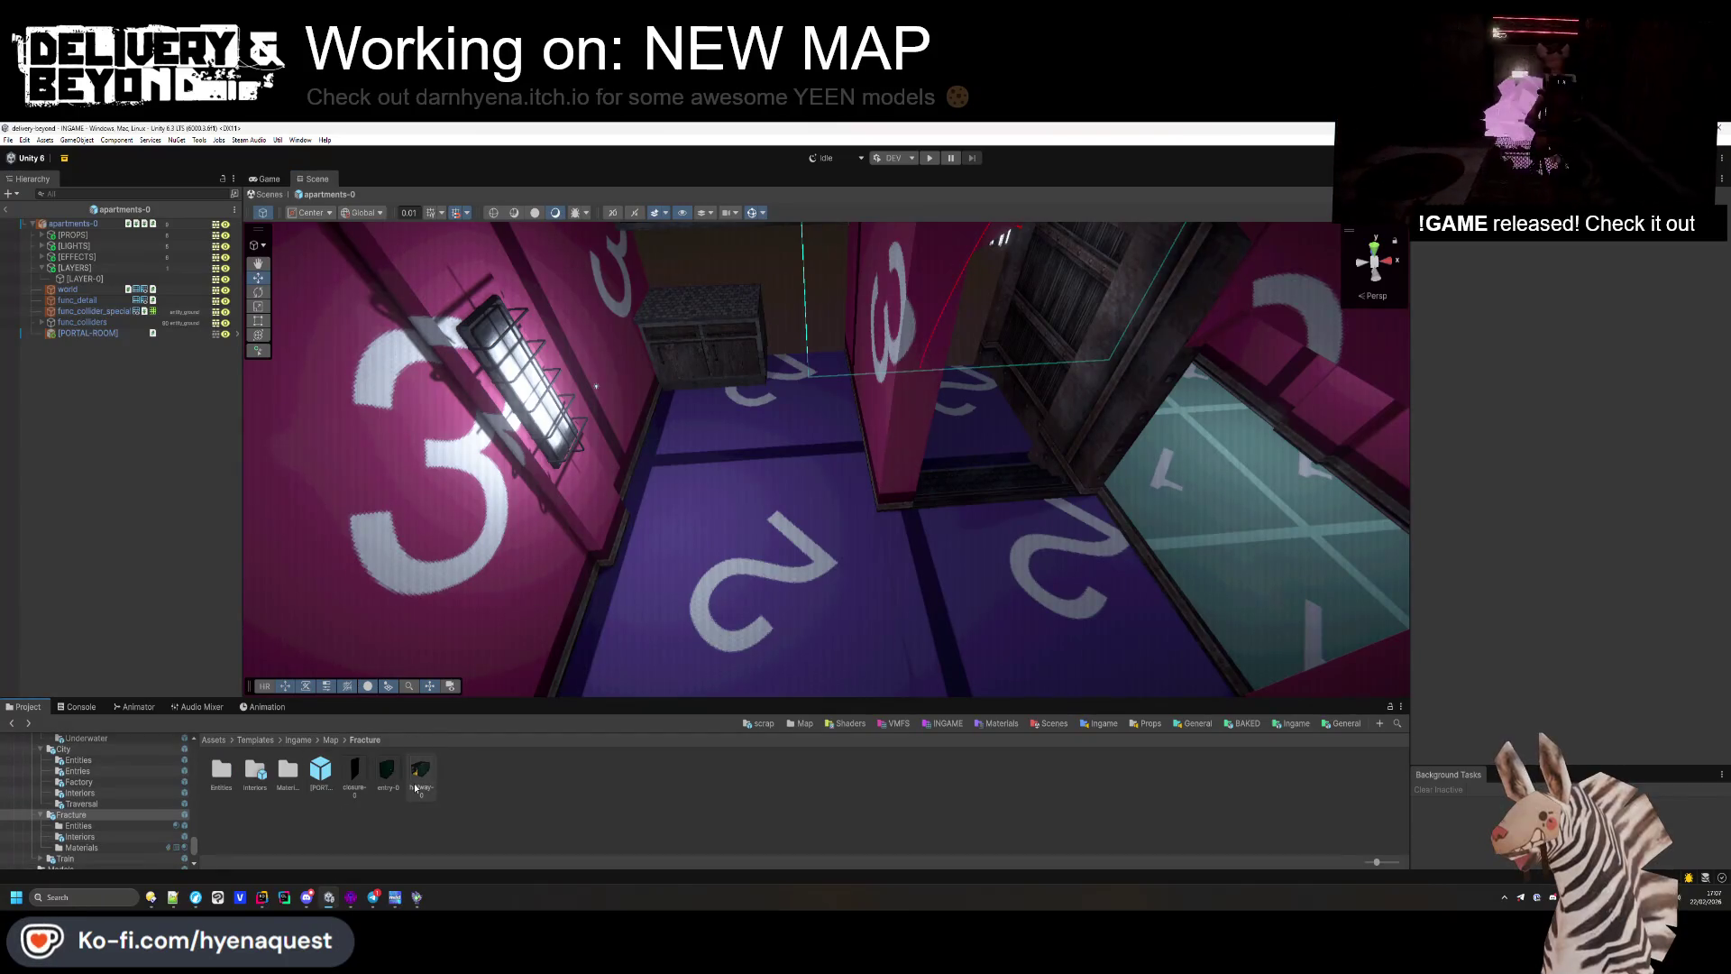
Step: Open the entry-0 prefab and inspect DECAL_3 and the network template entity under [LAYER-0]
double_click(388, 769)
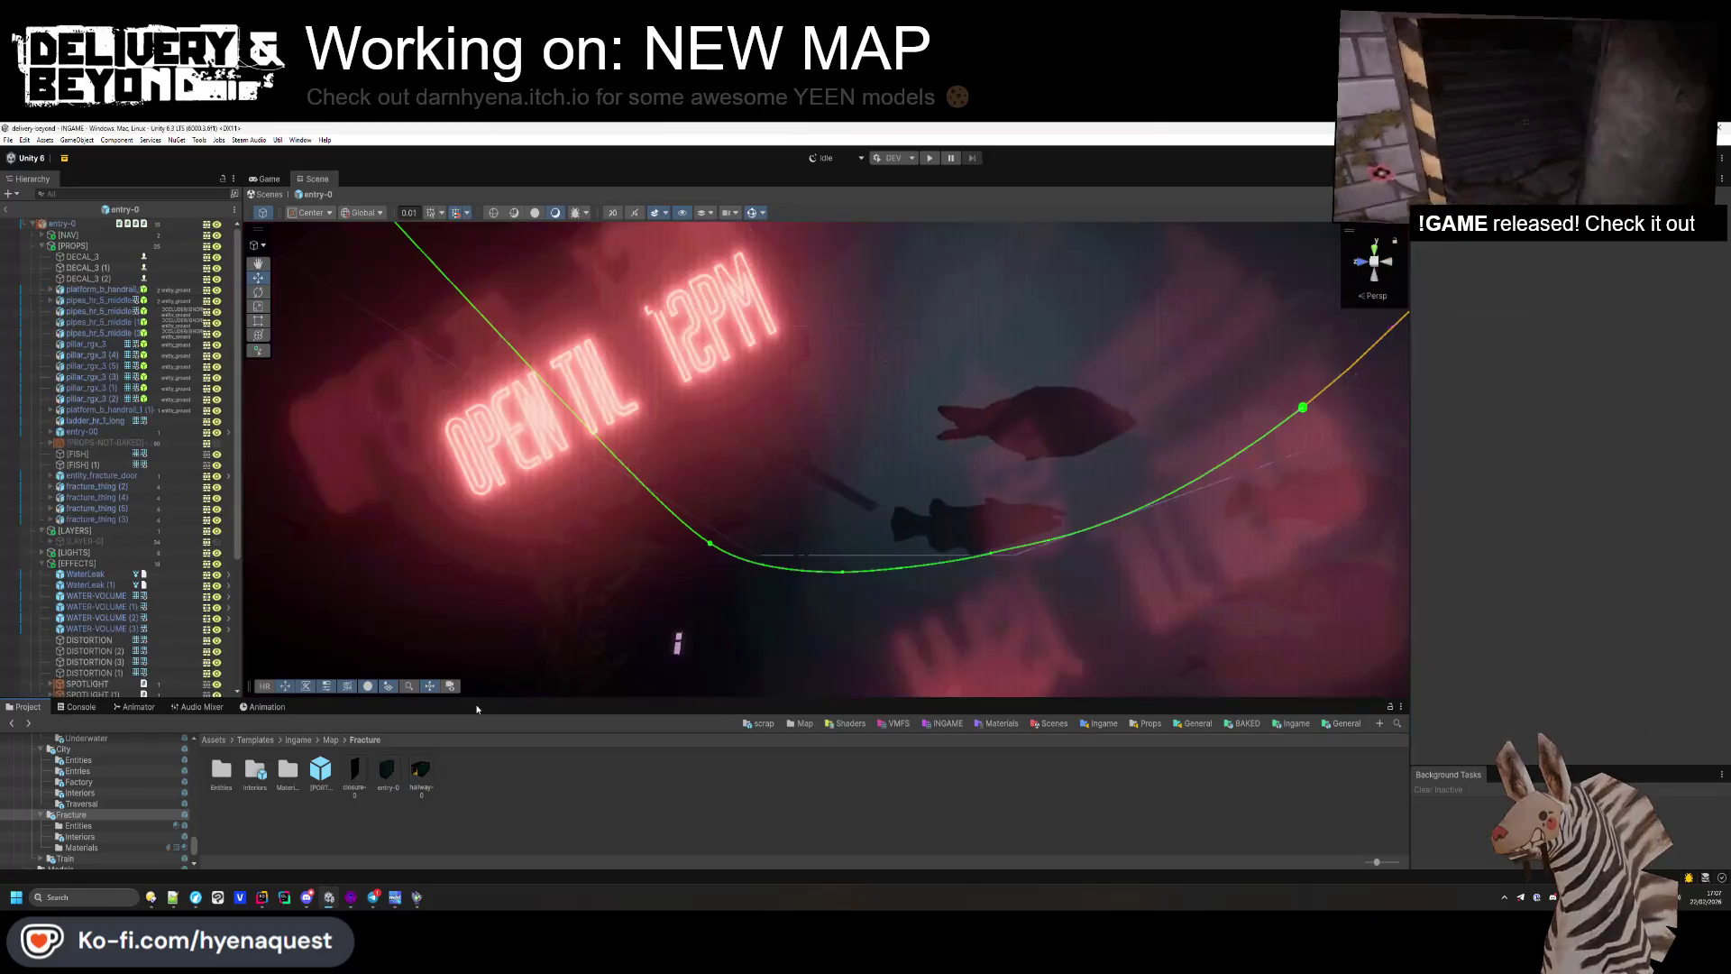
click(107, 260)
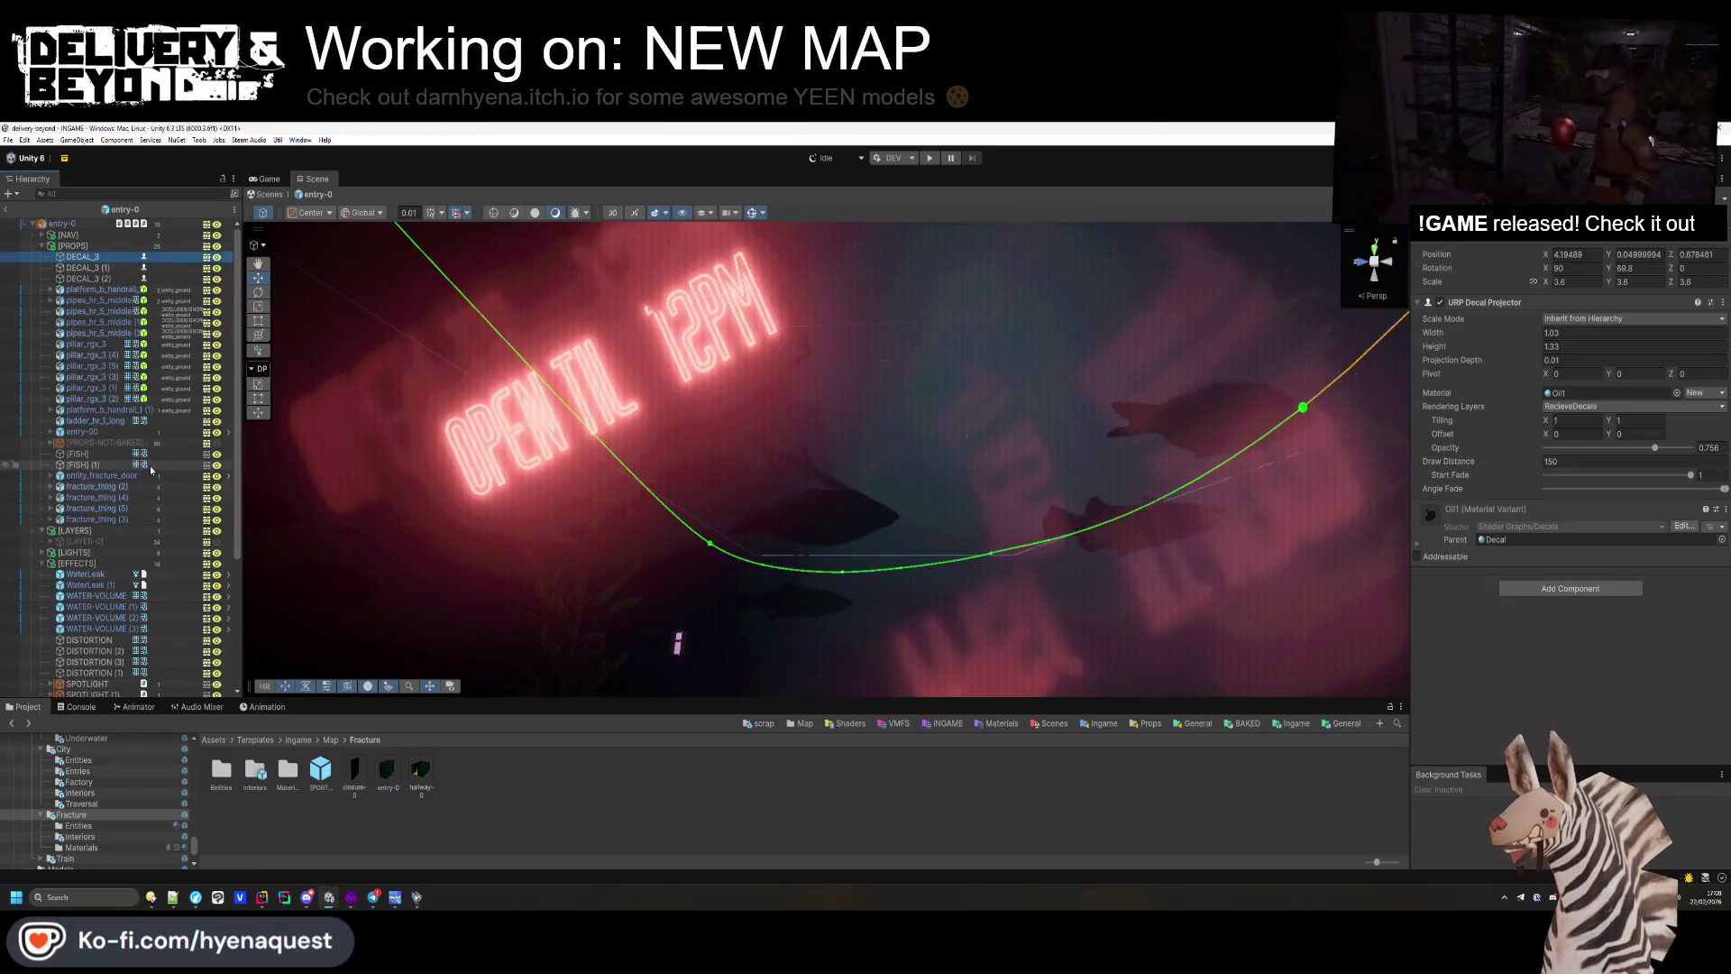
scroll(153, 476, down, 3)
scroll(88, 383, down, 3)
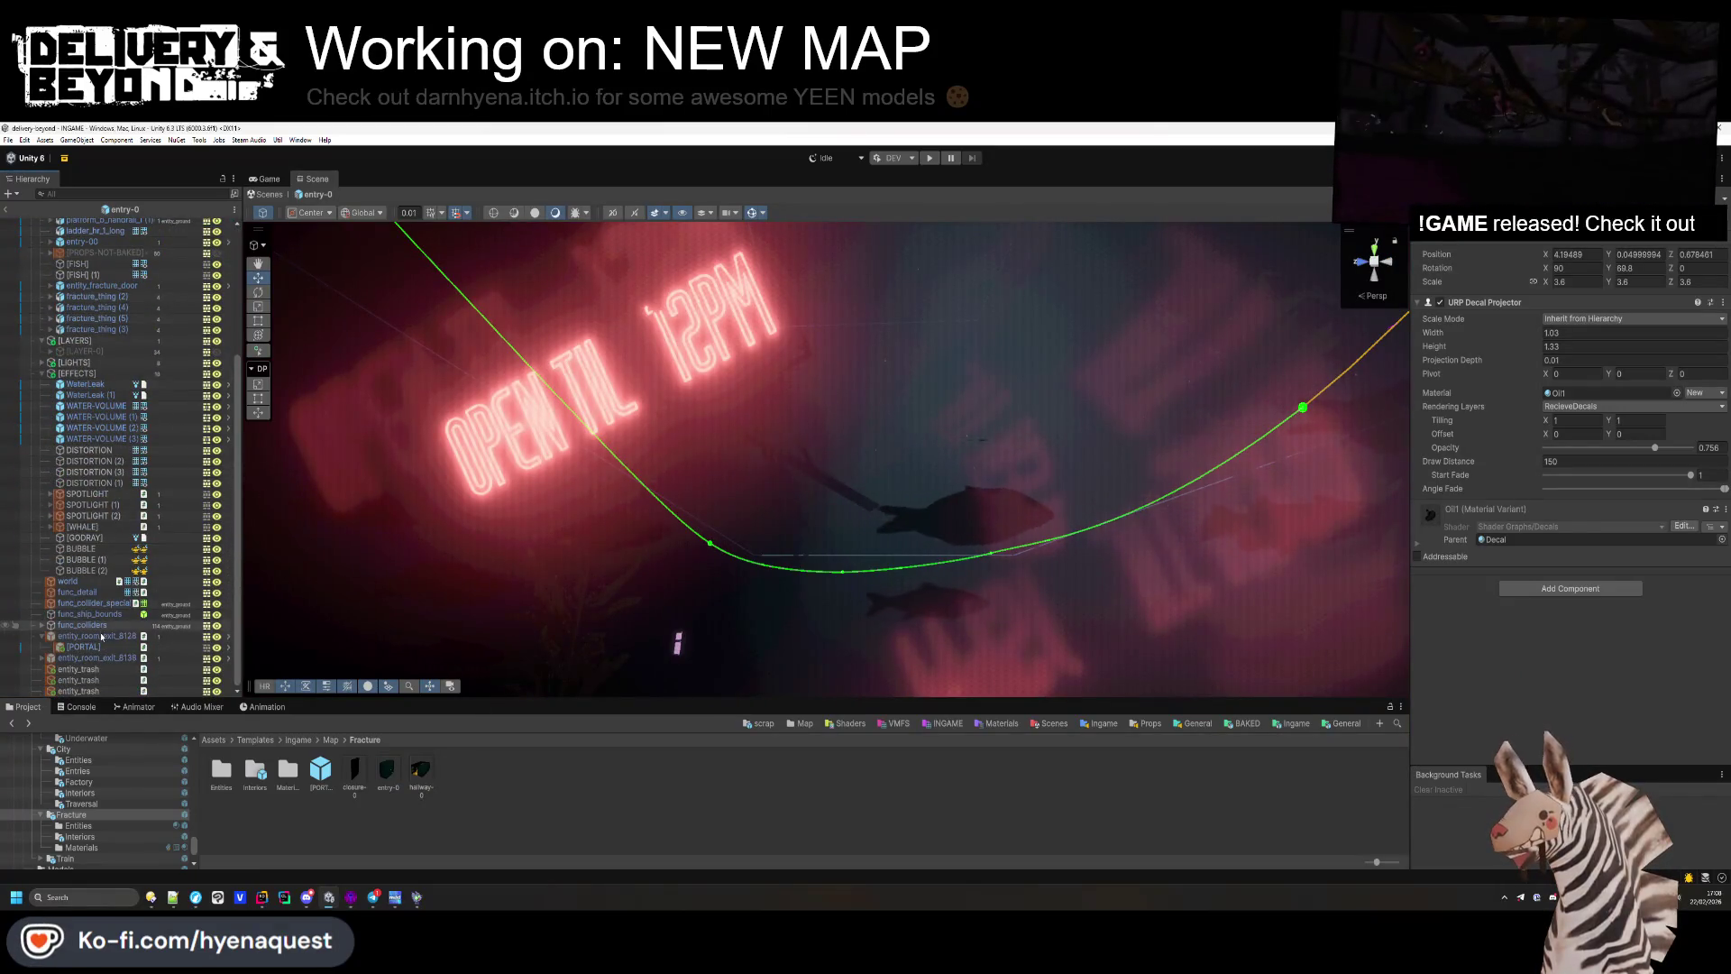
scroll(112, 487, up, 5)
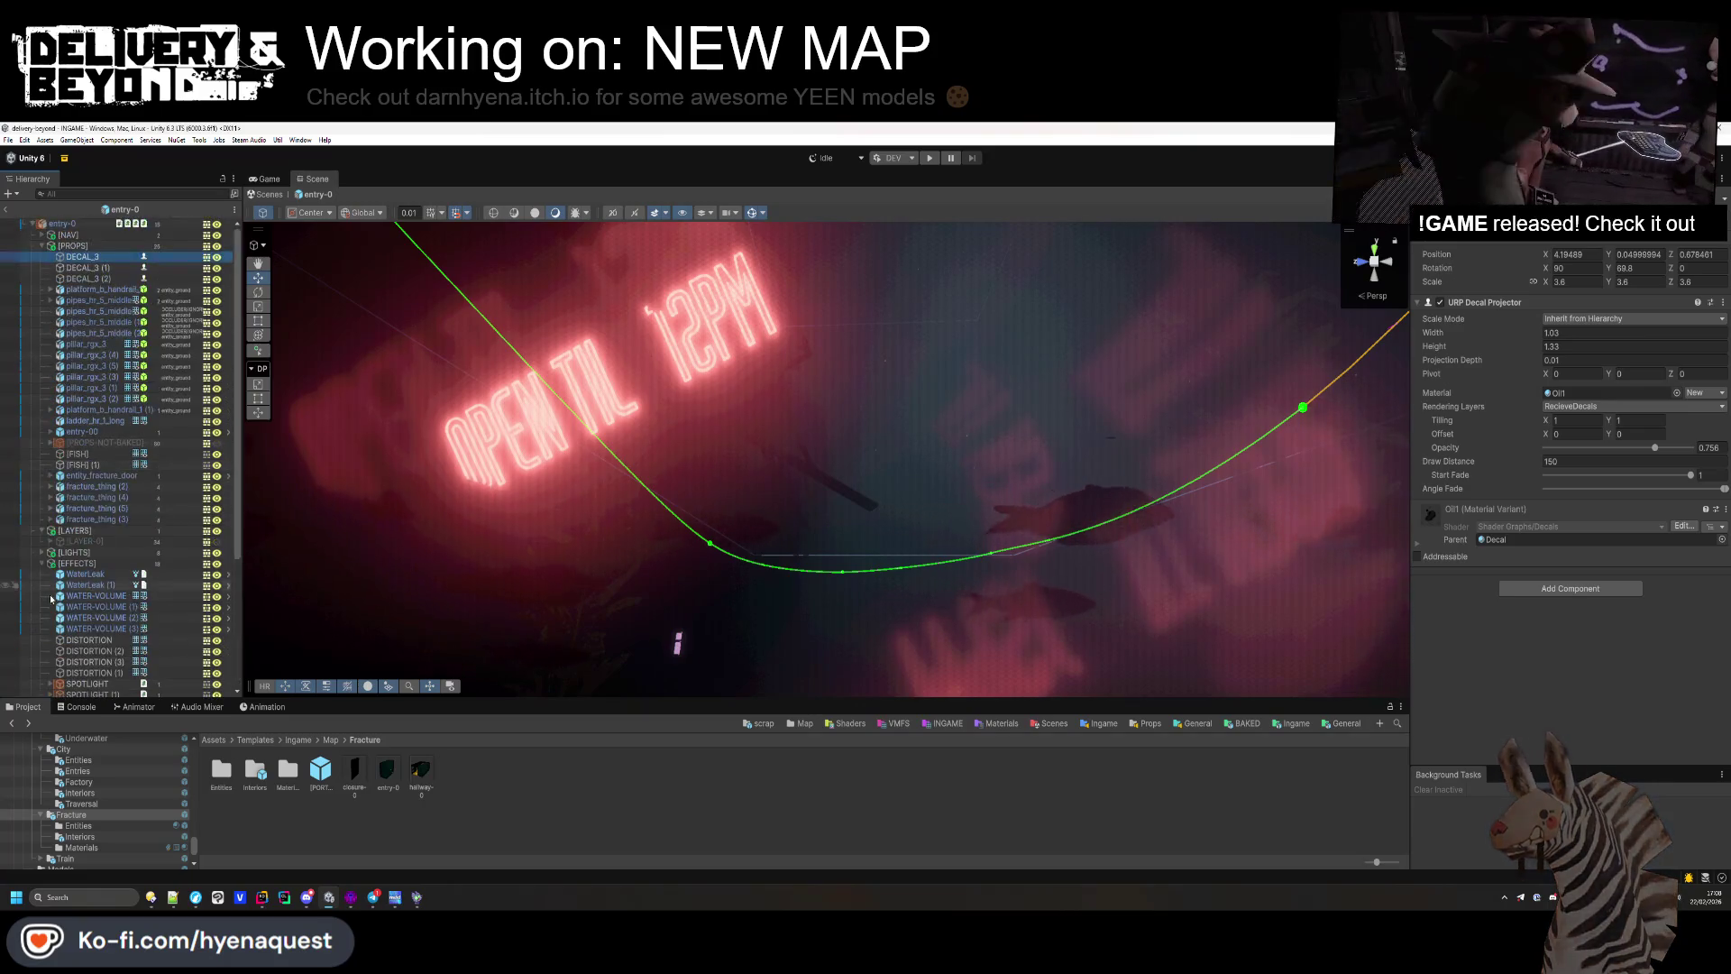
click(50, 541)
scroll(108, 450, down, 5)
ctrl+click(103, 460)
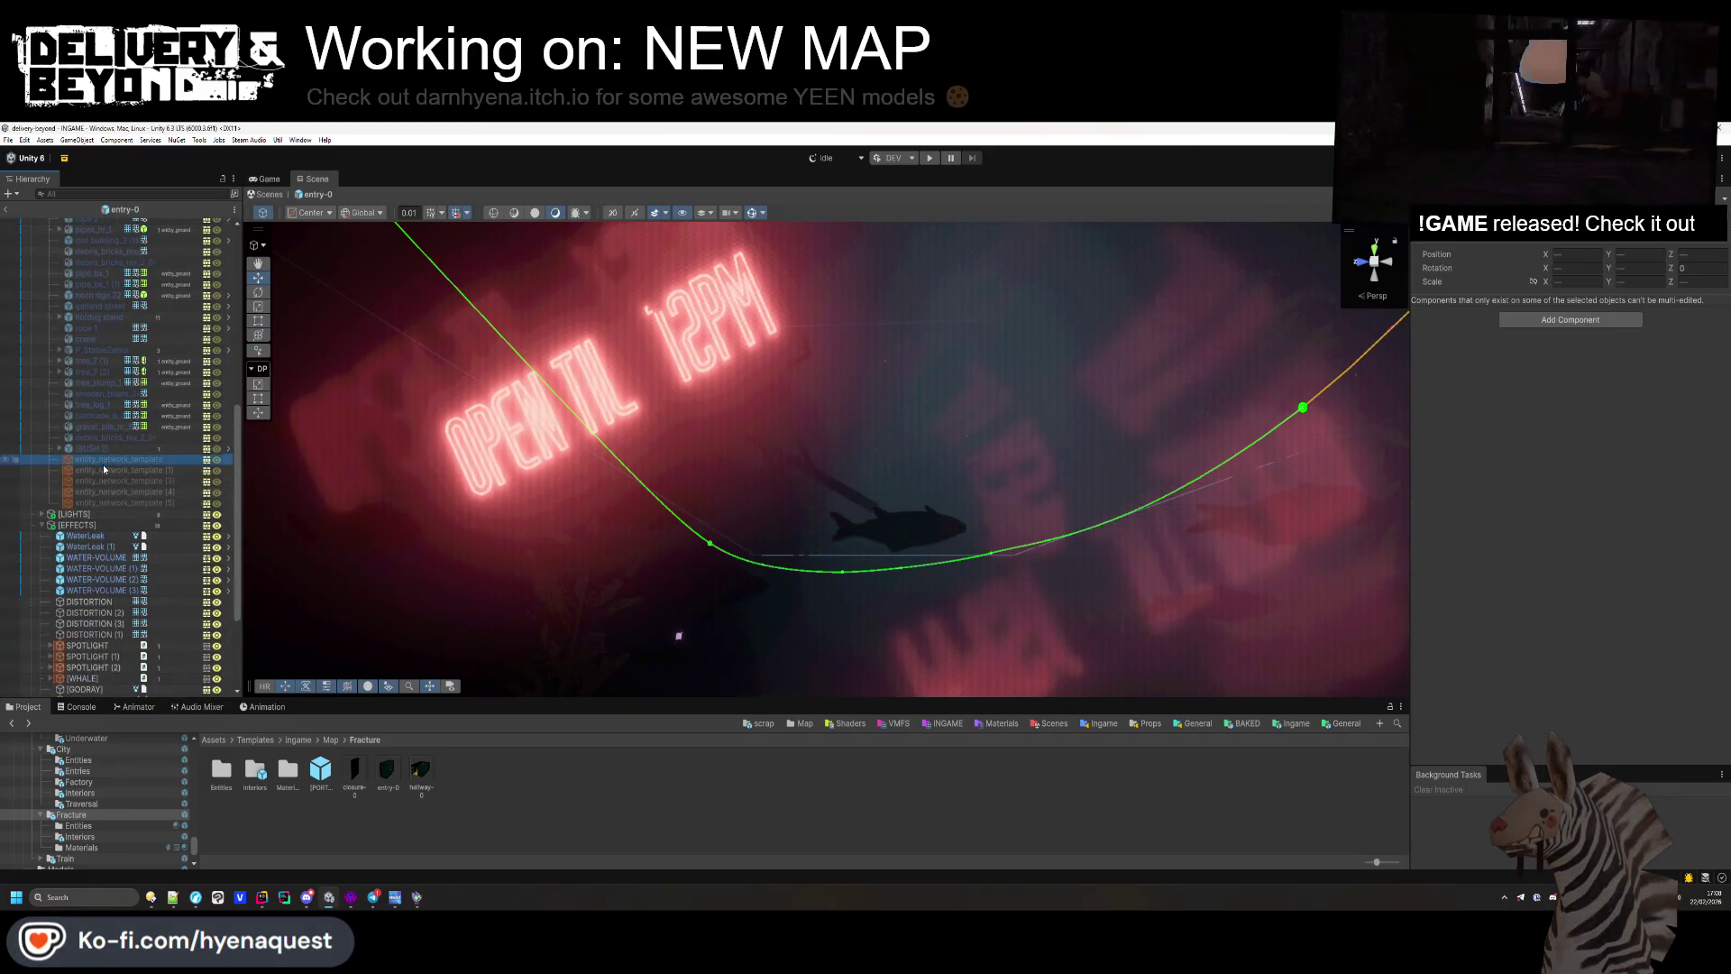
Step: Clear the selection and collapse the [LAYER-0], [LAYERS], [EFFECTS] and [PROPS] groups
click(441, 799)
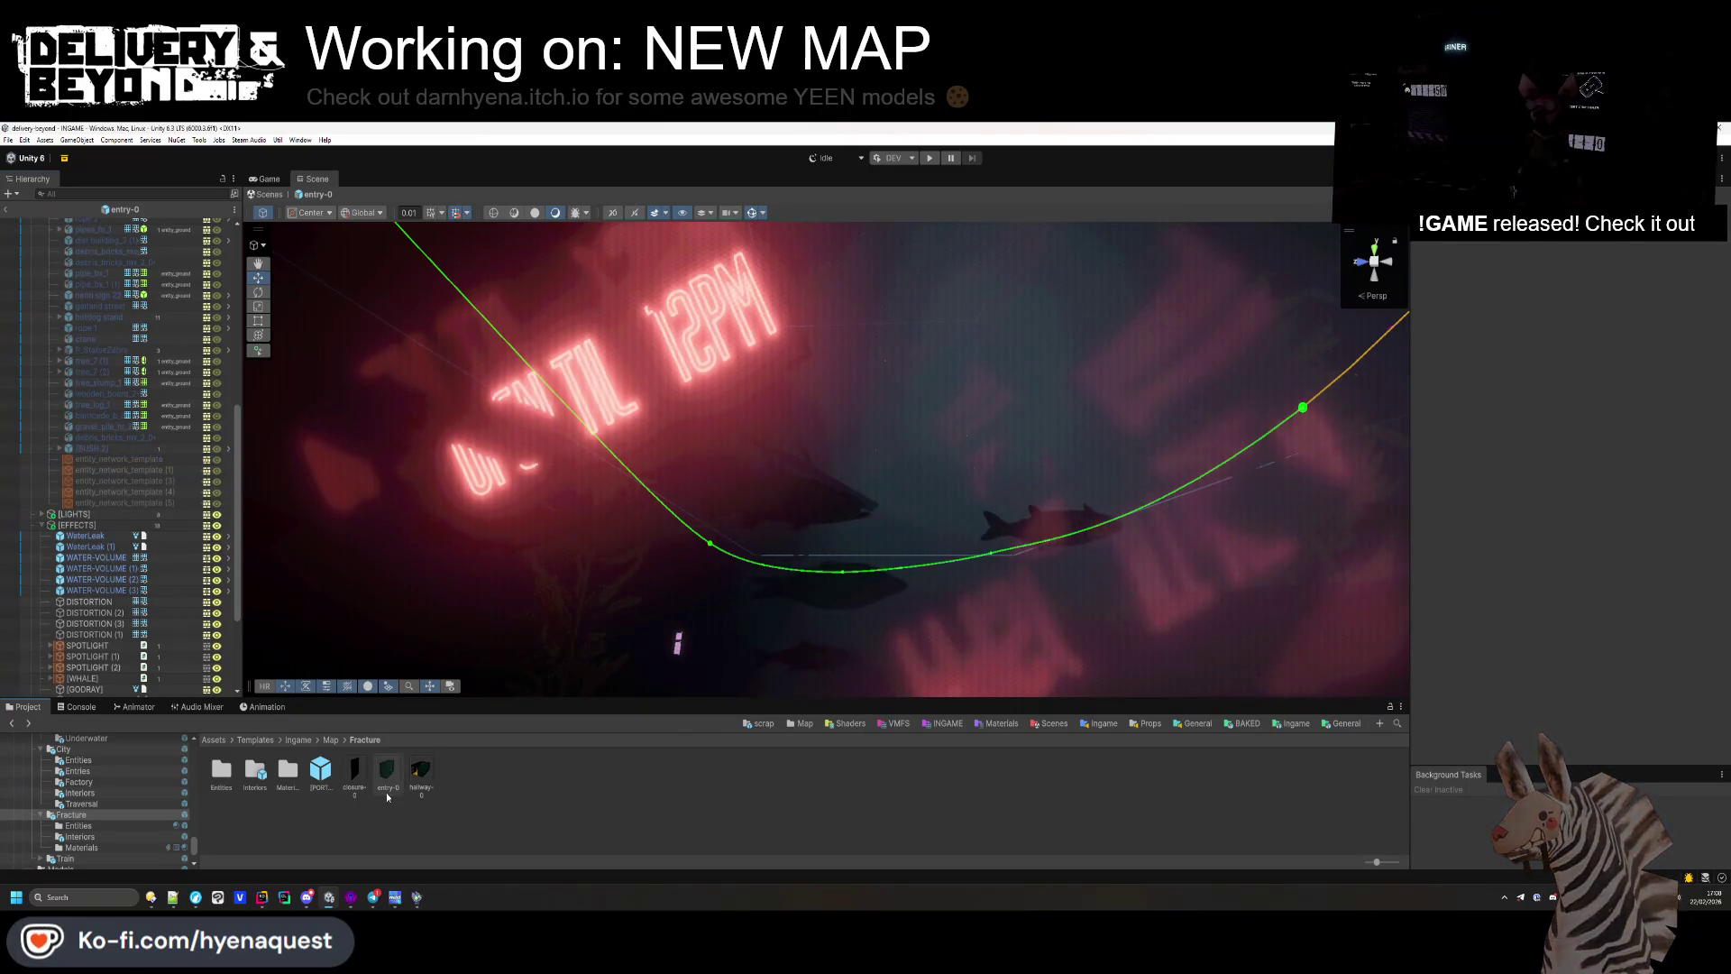
click(49, 533)
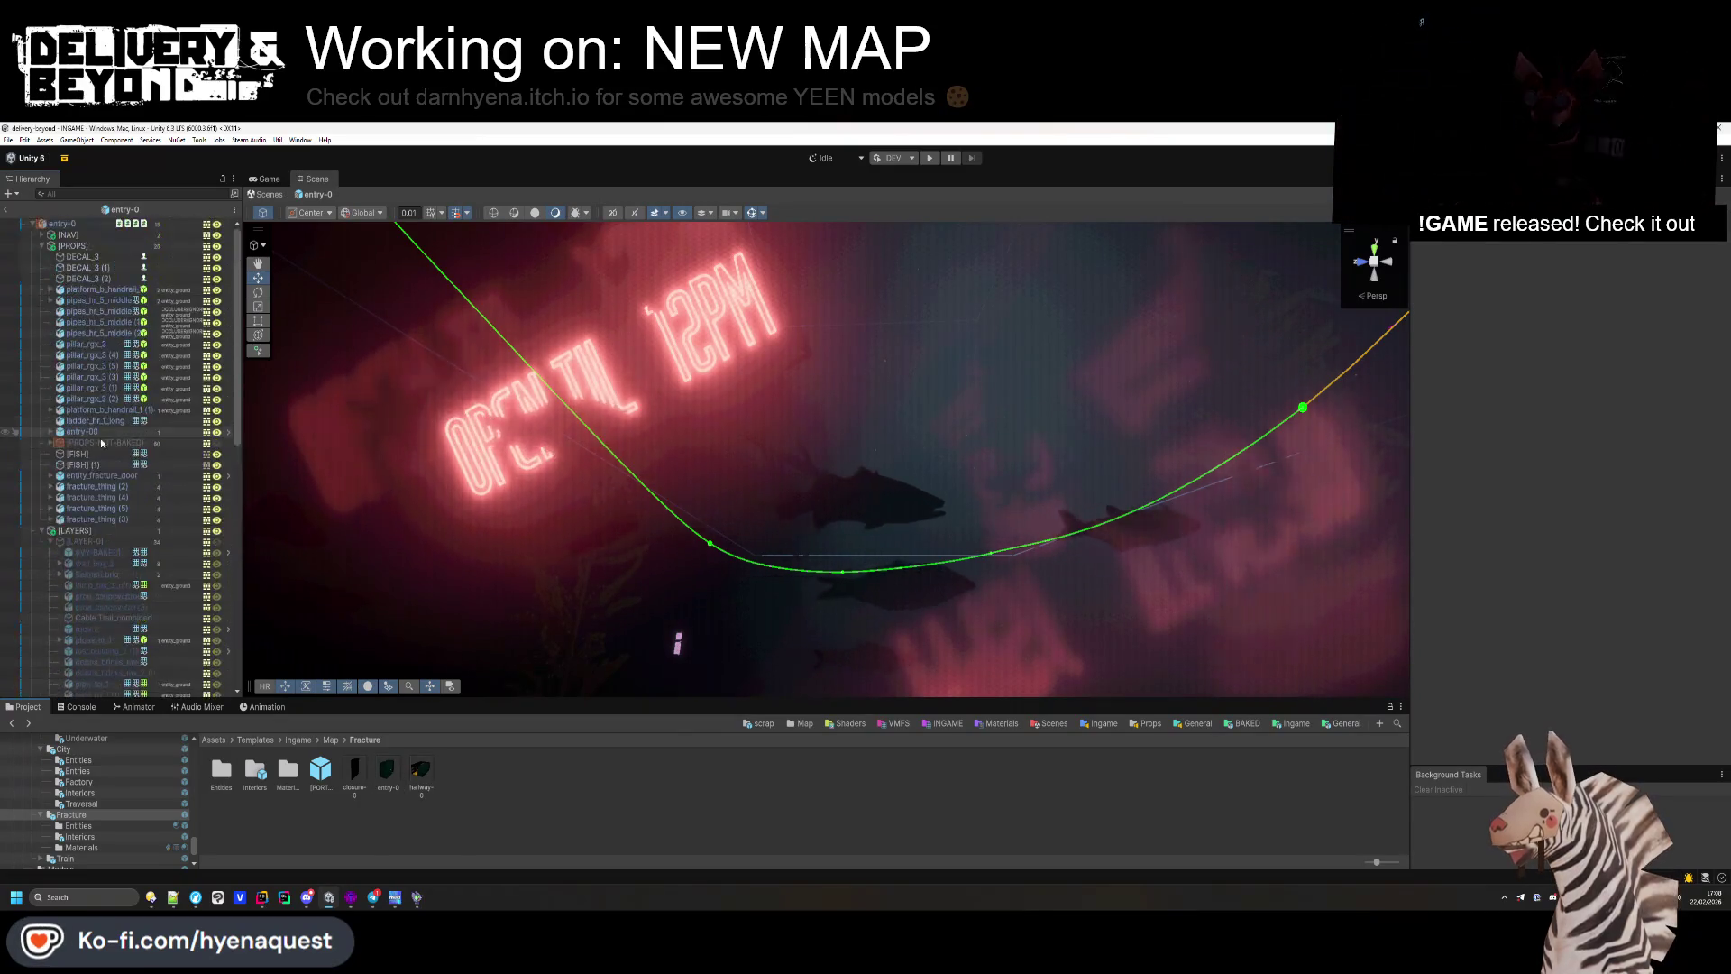
click(49, 532)
click(47, 531)
click(52, 553)
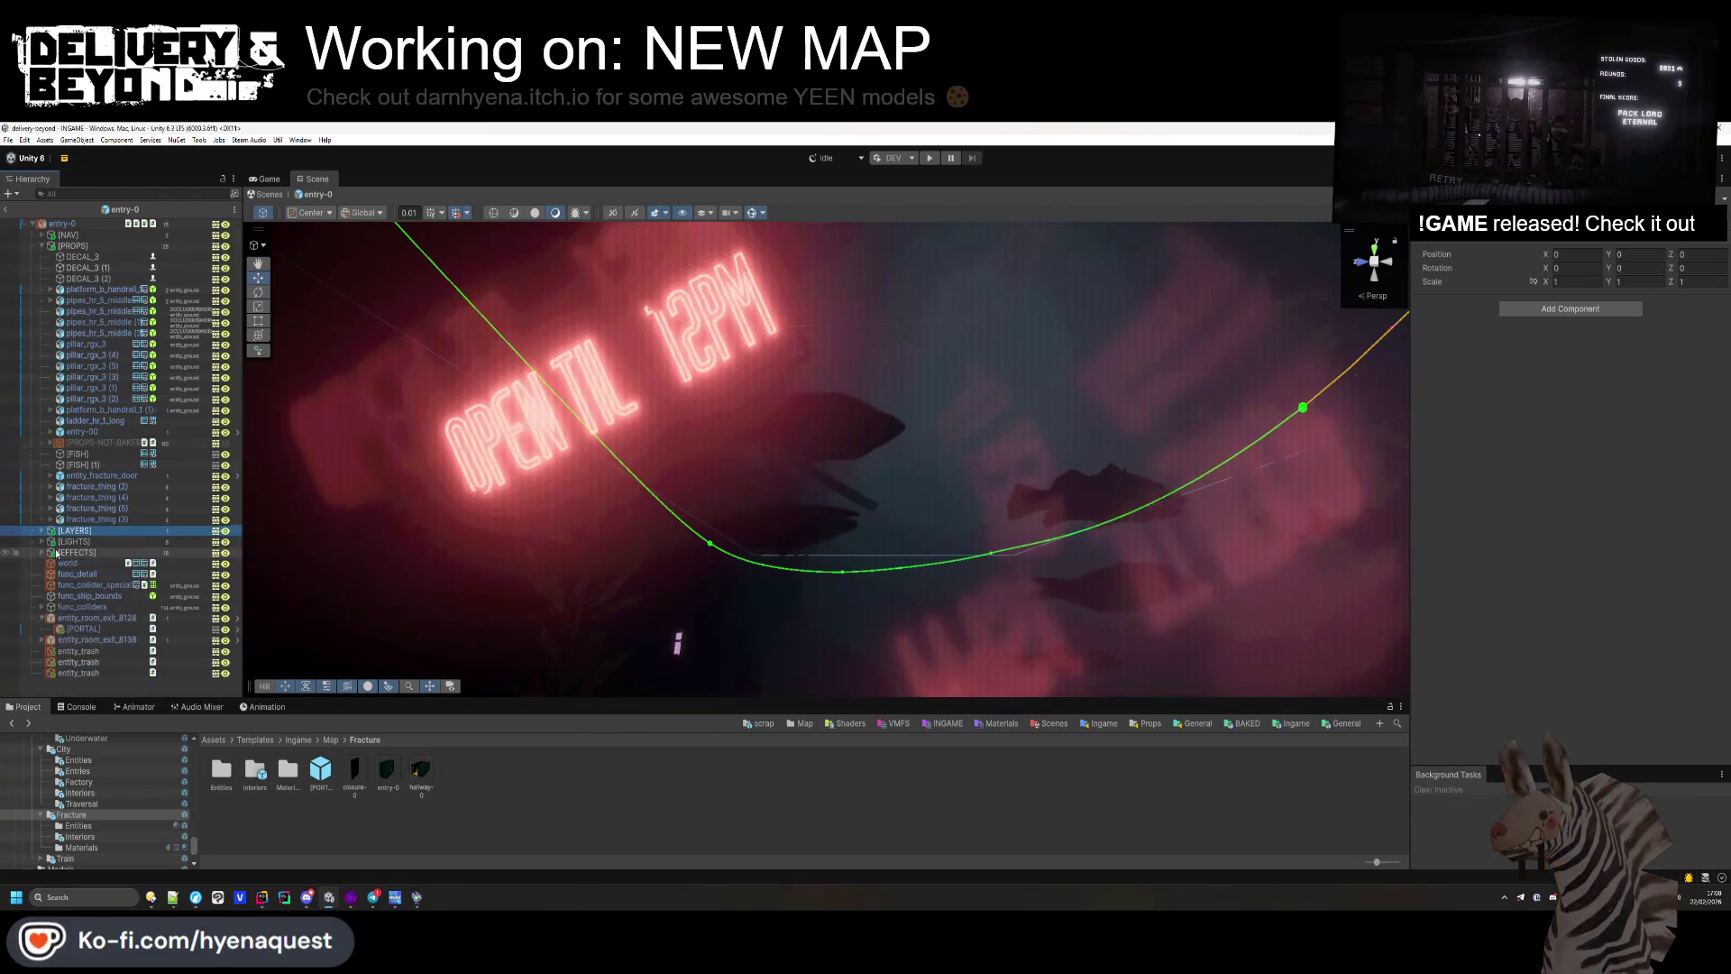
click(42, 246)
Step: Find the extra moss decal DECAL_3 (2) on the teal floor and delete it
mouse_move(713, 505)
mouse_down()
mouse_move(713, 575)
mouse_move(545, 616)
mouse_up()
drag(864, 512, 314, 362)
drag(597, 479, 1331, 614)
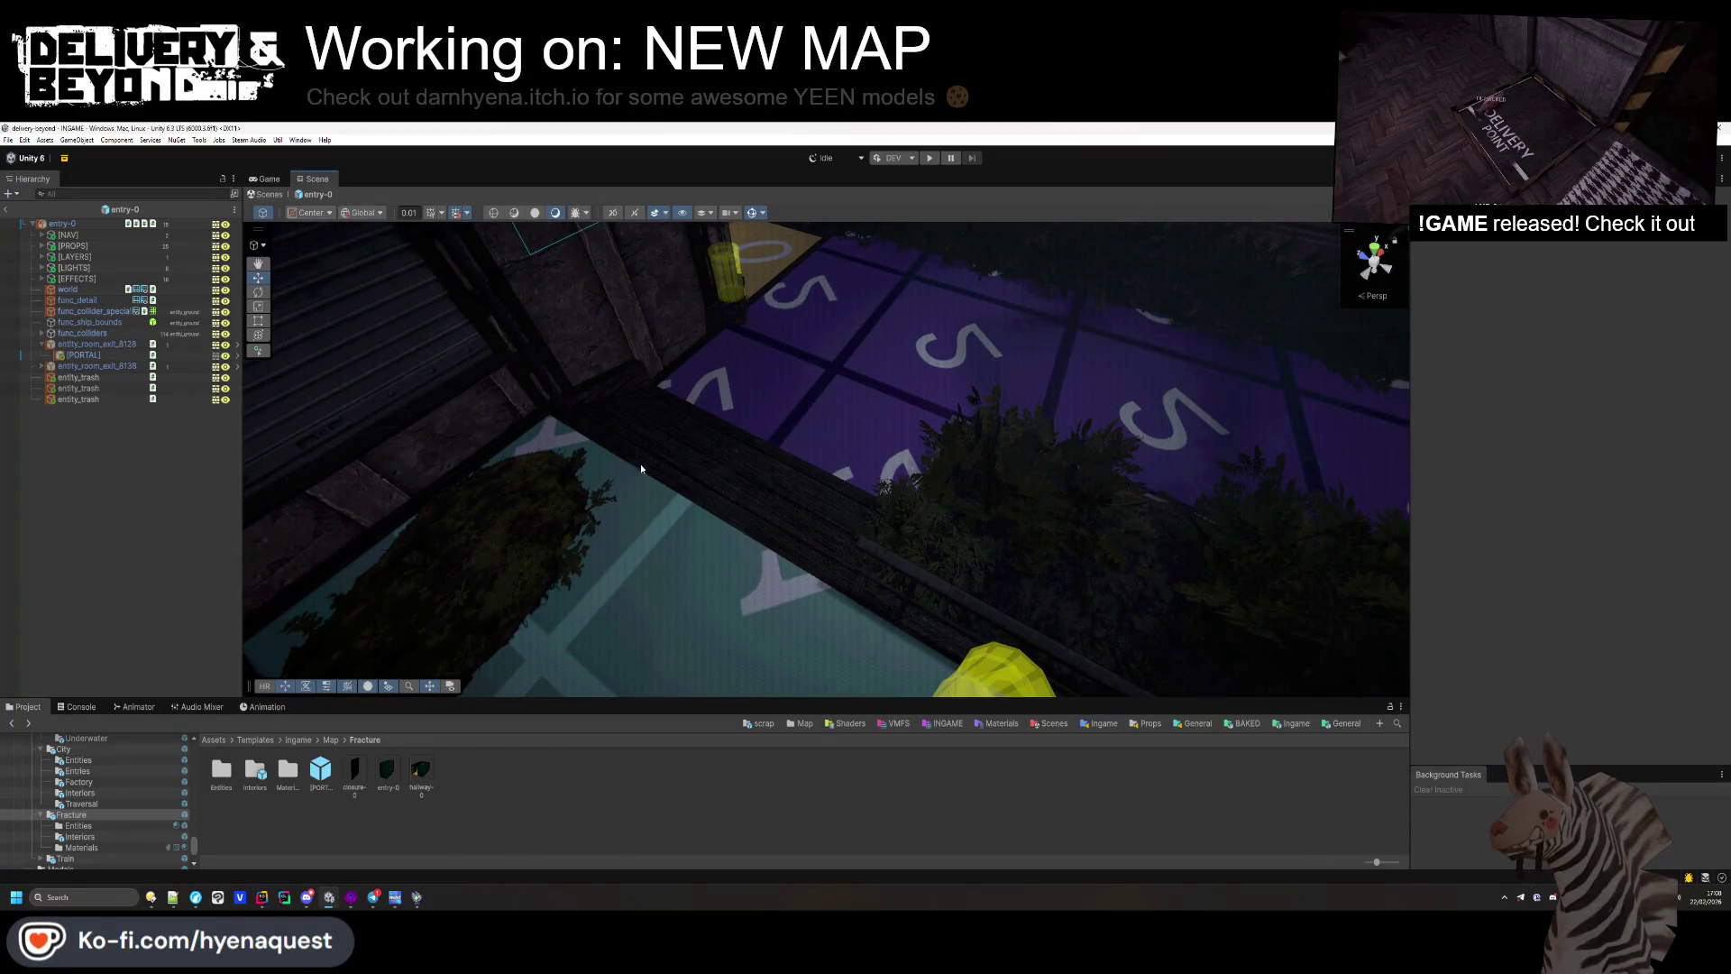
mouse_move(572, 526)
mouse_down()
mouse_move(386, 494)
mouse_move(568, 386)
mouse_move(629, 409)
mouse_up()
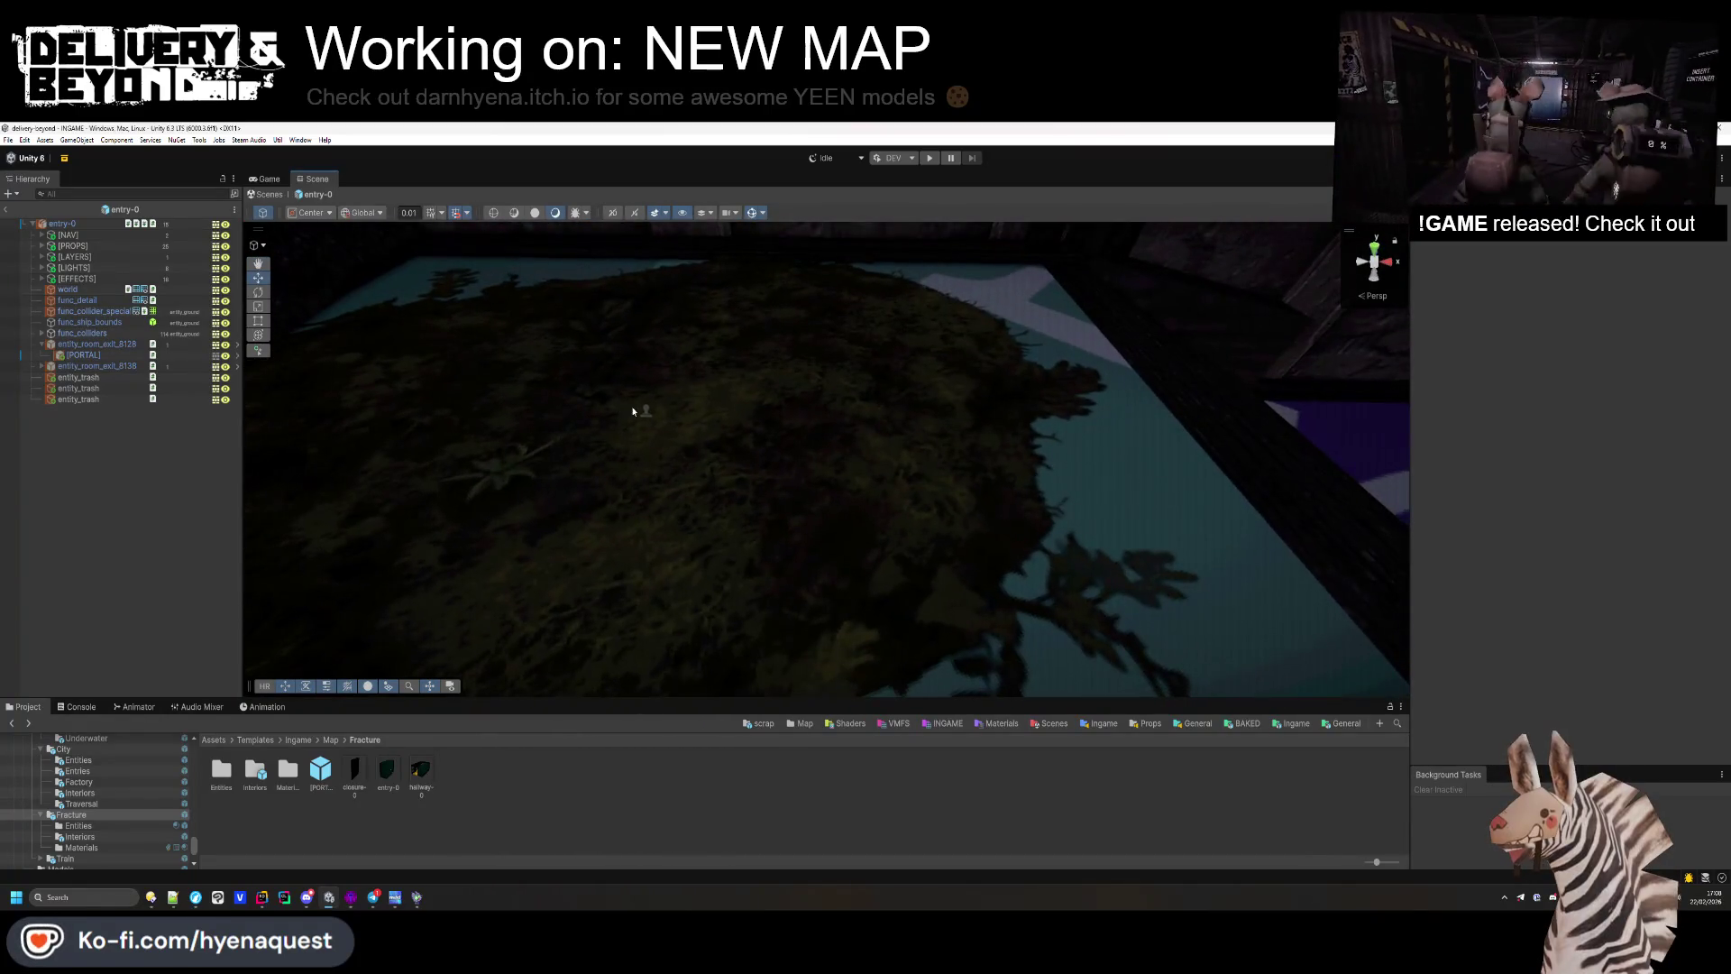
click(644, 410)
key(f)
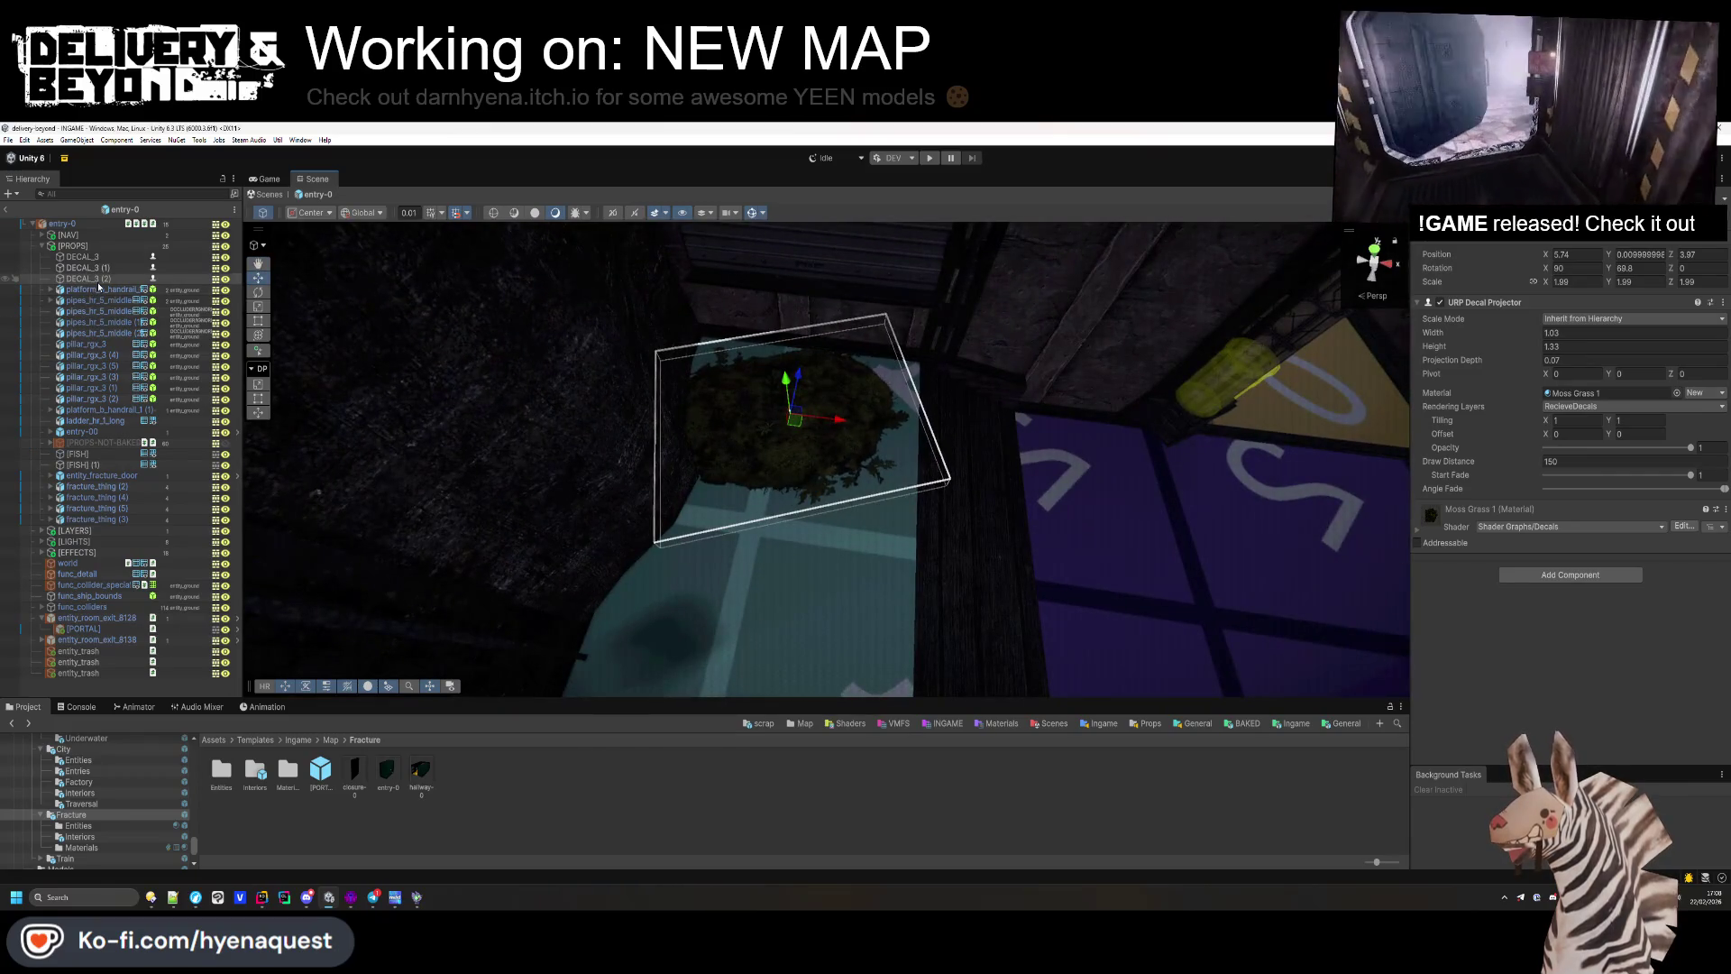
click(42, 531)
key(Delete)
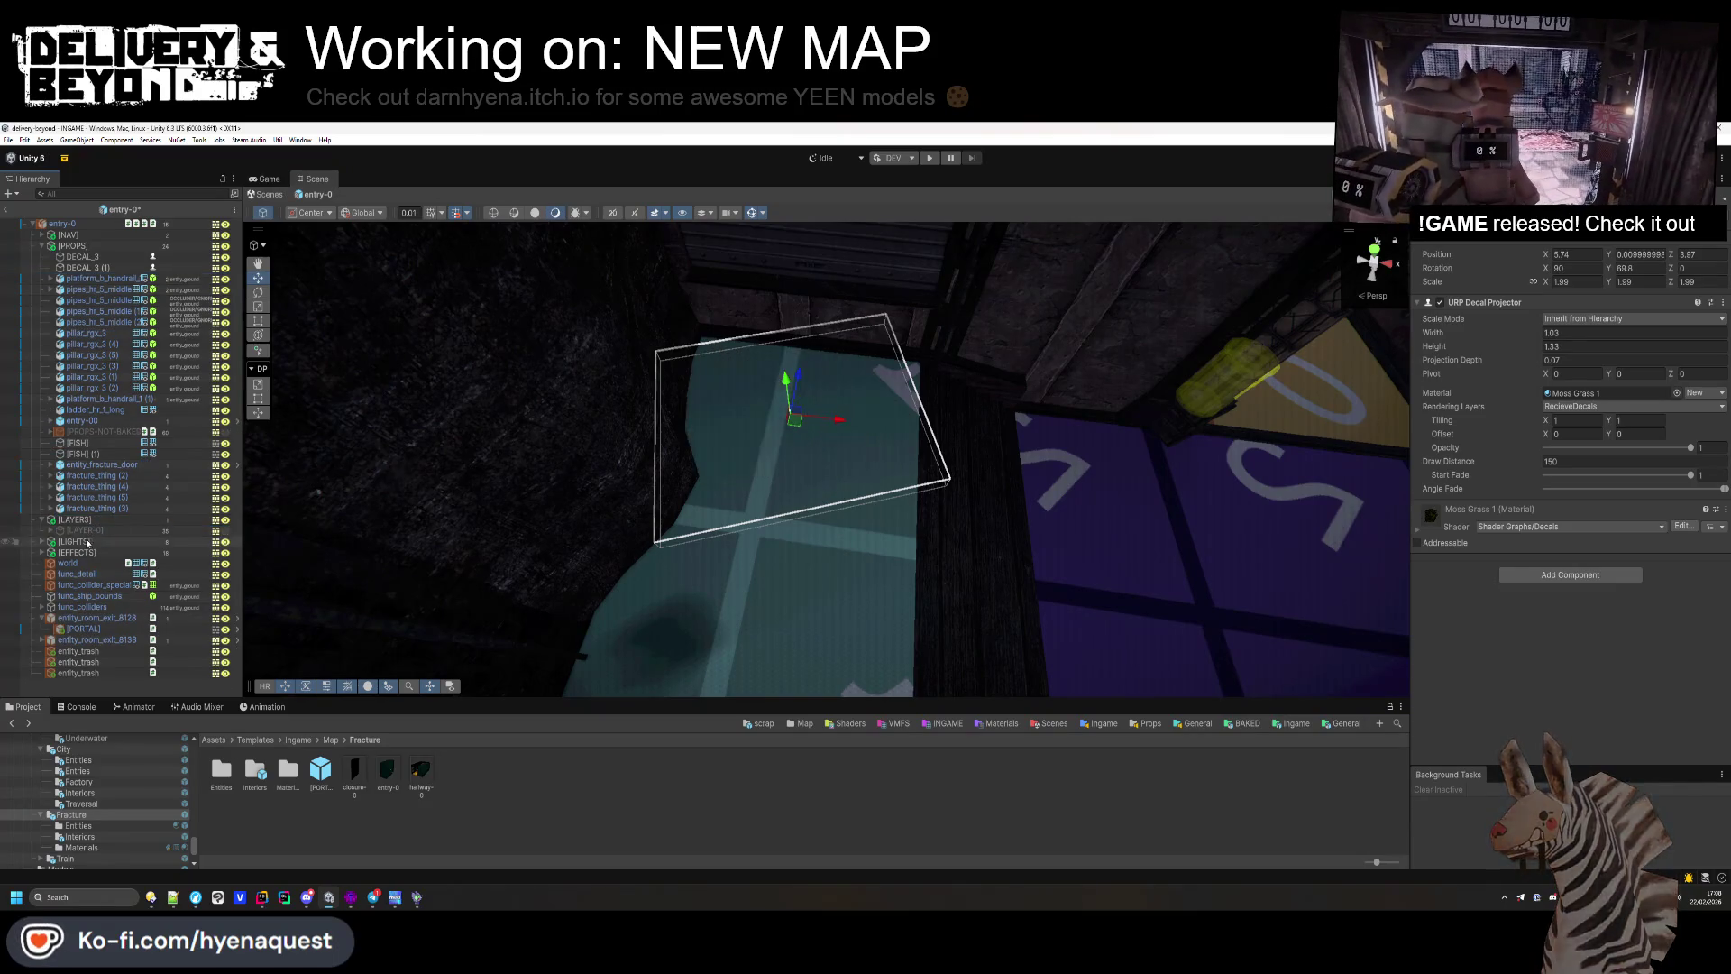
click(40, 246)
drag(631, 406, 782, 365)
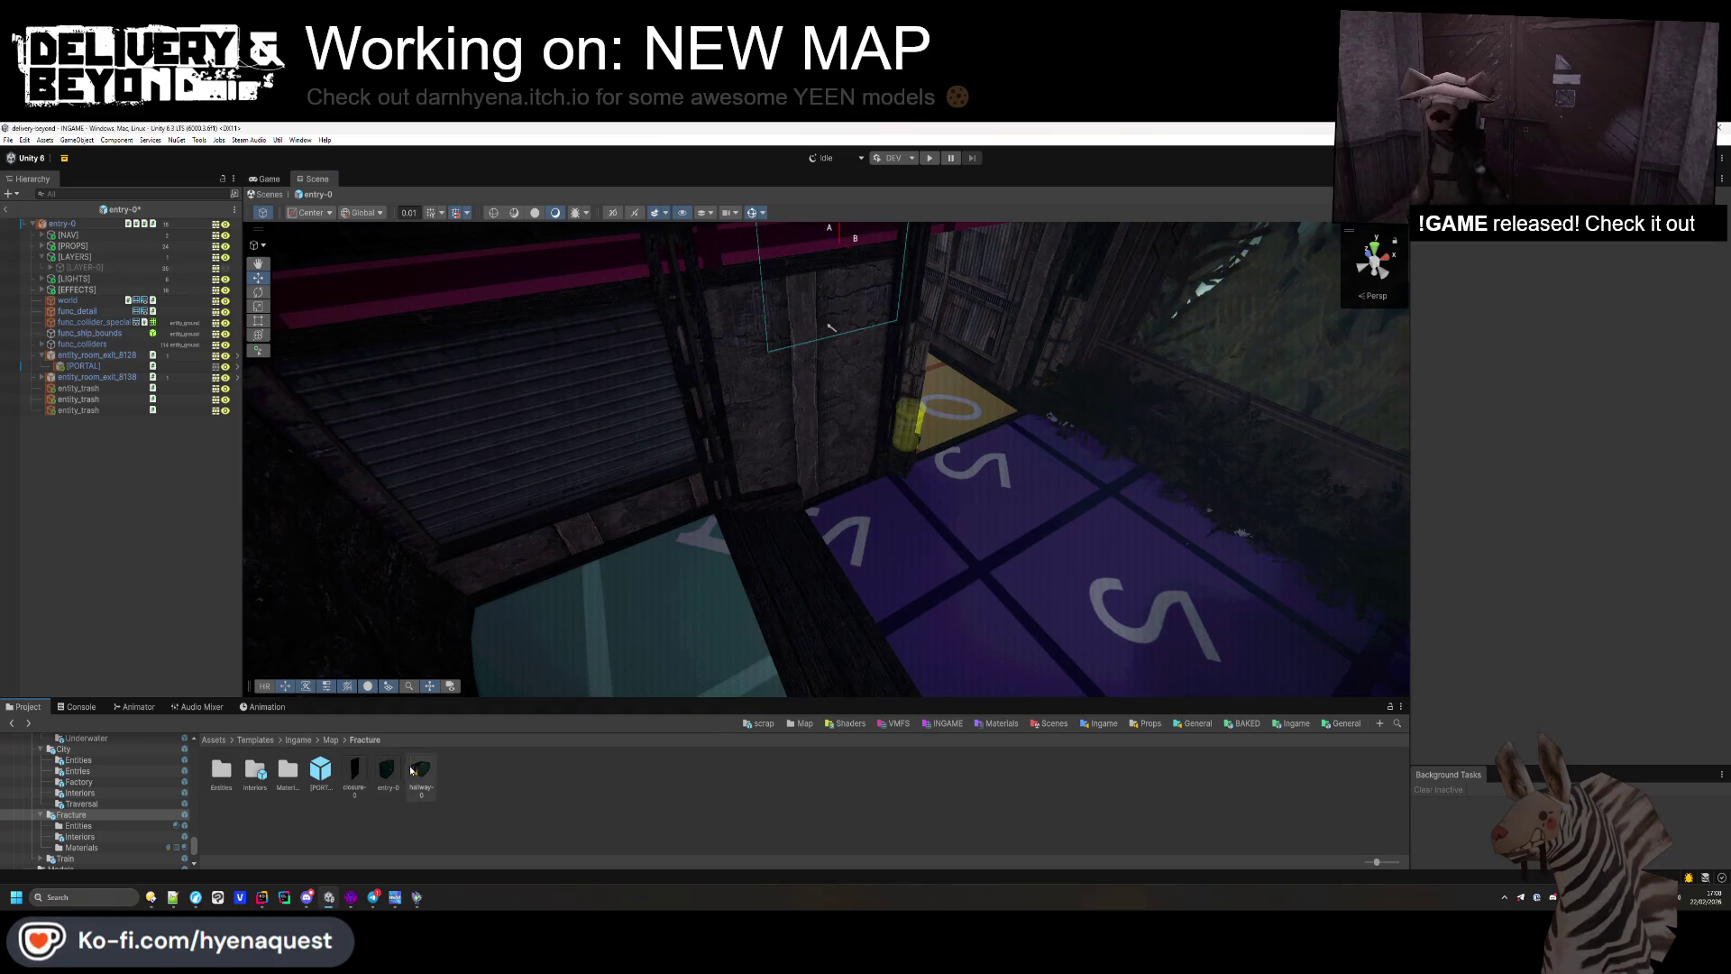
double_click(255, 771)
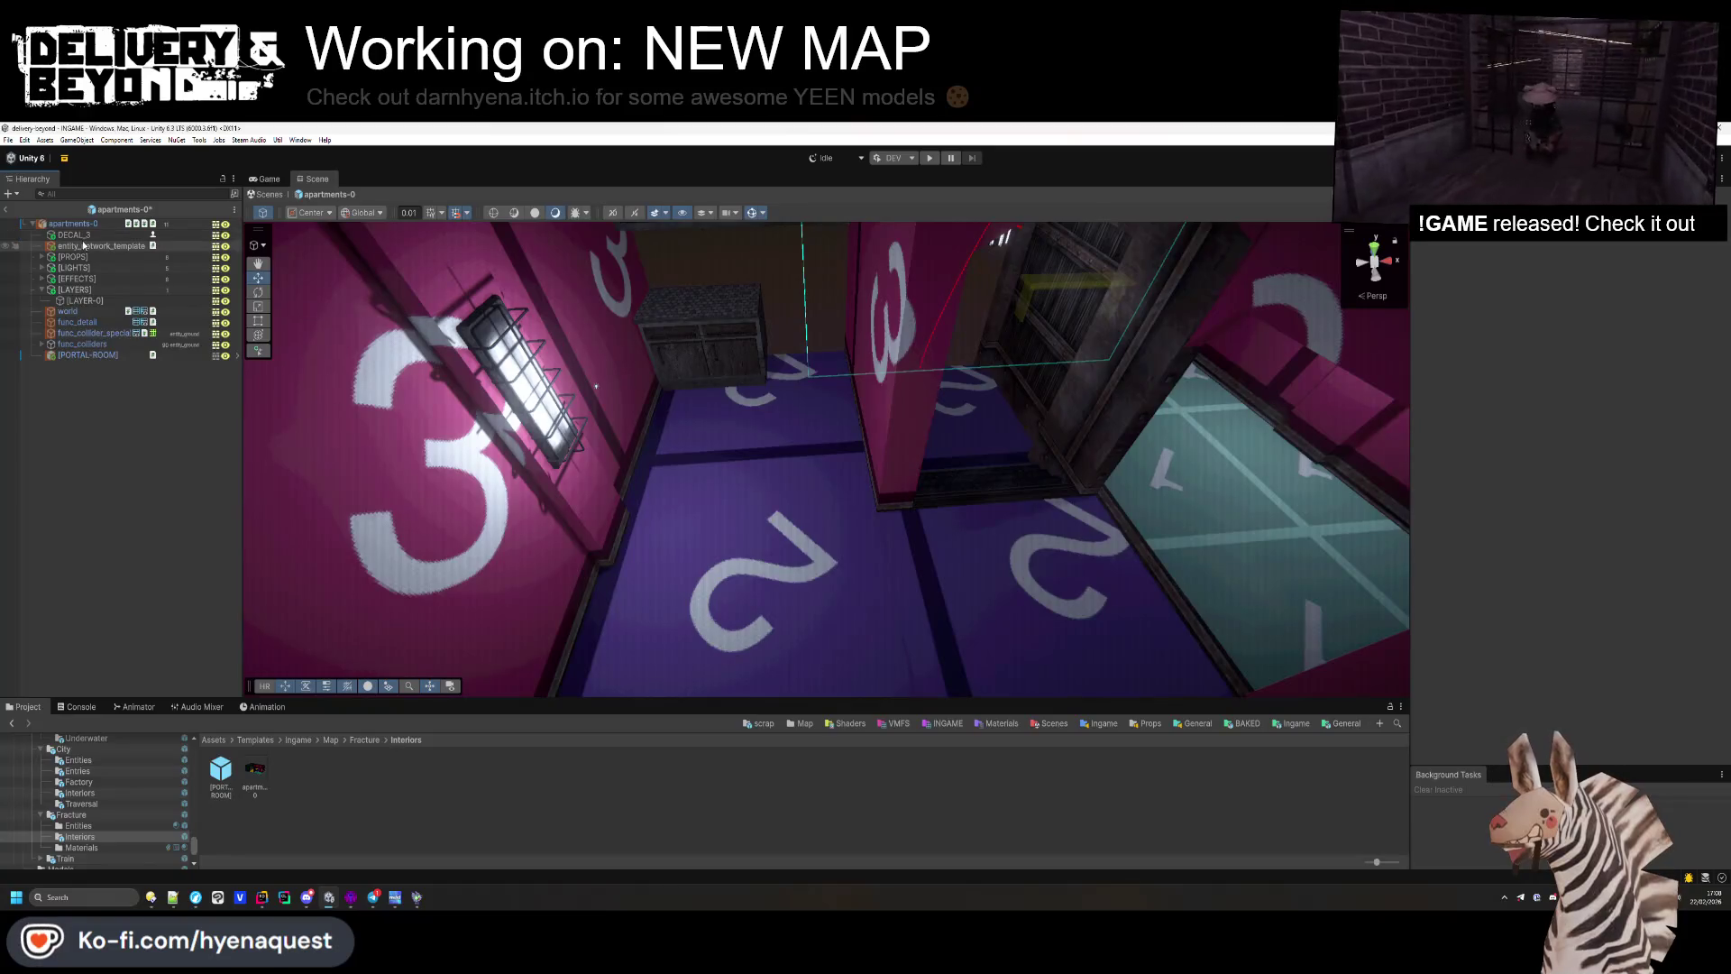
Step: Place DECAL_3 on the yellow floor, then add a duplicate elsewhere on the floor, rotated 151.1 degrees
click(84, 237)
mouse_move(1121, 334)
mouse_down()
mouse_move(1108, 575)
mouse_move(1154, 469)
mouse_move(1123, 549)
mouse_move(1133, 611)
mouse_move(1163, 588)
mouse_up()
key(f)
key(ctrl+d)
drag(839, 395, 1127, 636)
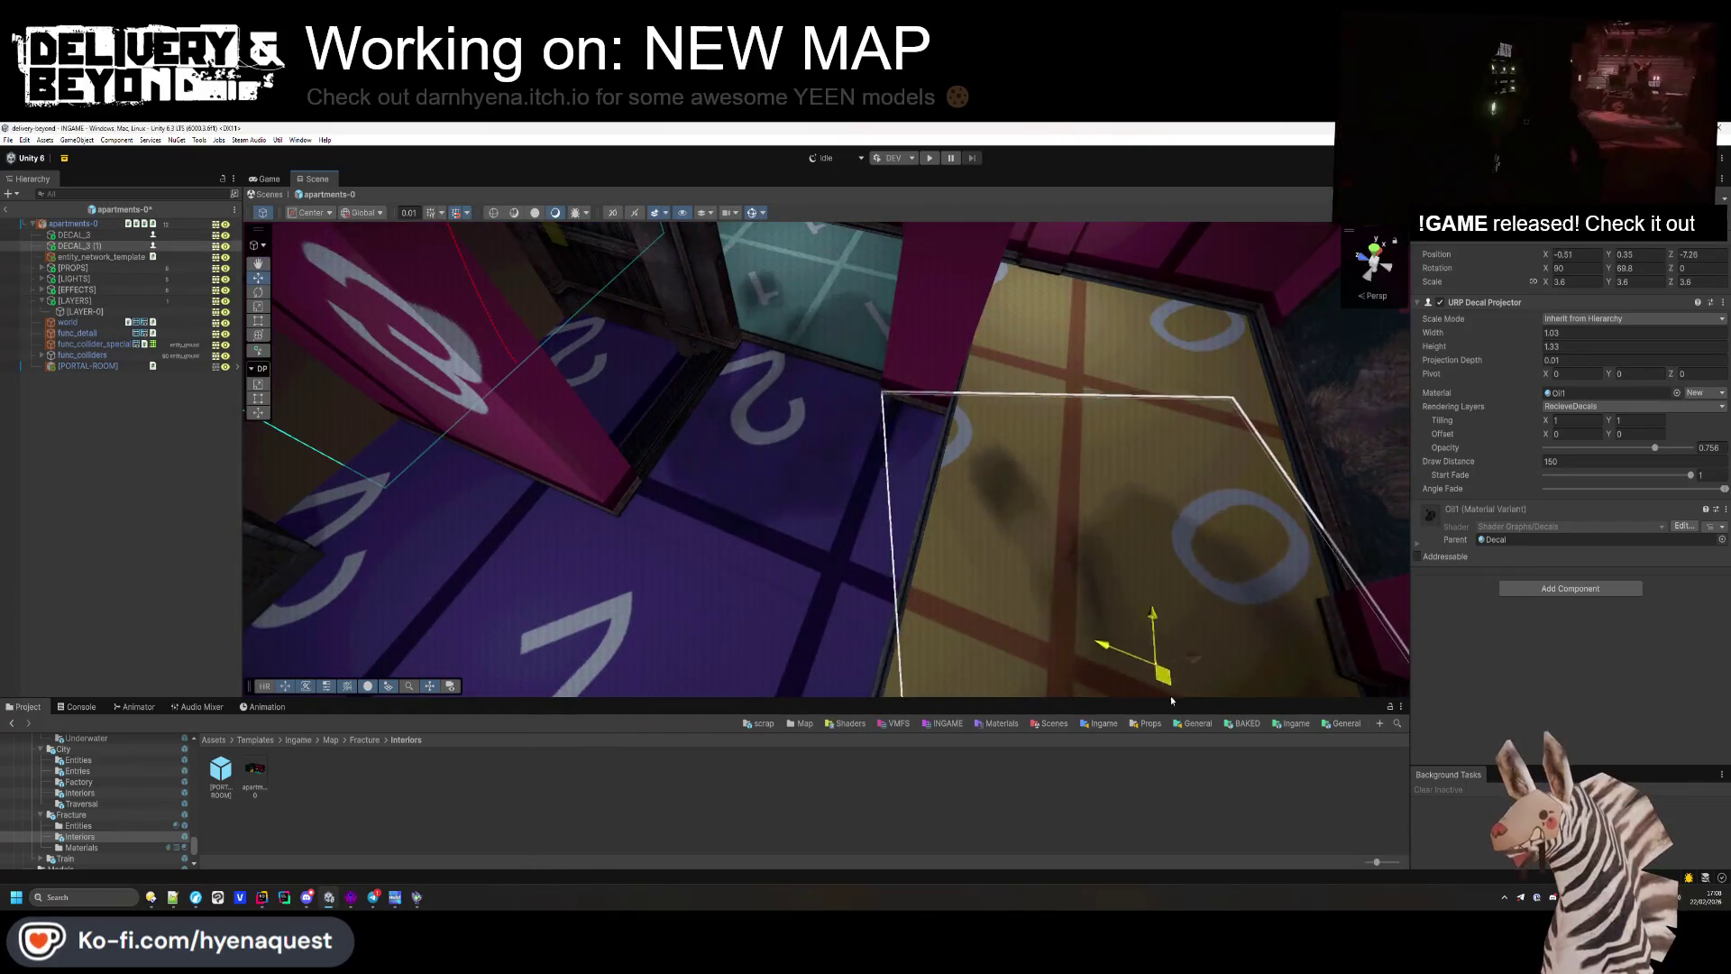
key(f)
mouse_move(1609, 267)
mouse_down()
mouse_move(1677, 268)
mouse_move(494, 326)
mouse_up()
mouse_move(917, 465)
mouse_down()
mouse_move(978, 622)
mouse_move(982, 605)
mouse_move(856, 559)
mouse_up()
mouse_move(972, 506)
mouse_down()
mouse_move(896, 472)
mouse_move(946, 469)
mouse_up()
click(75, 491)
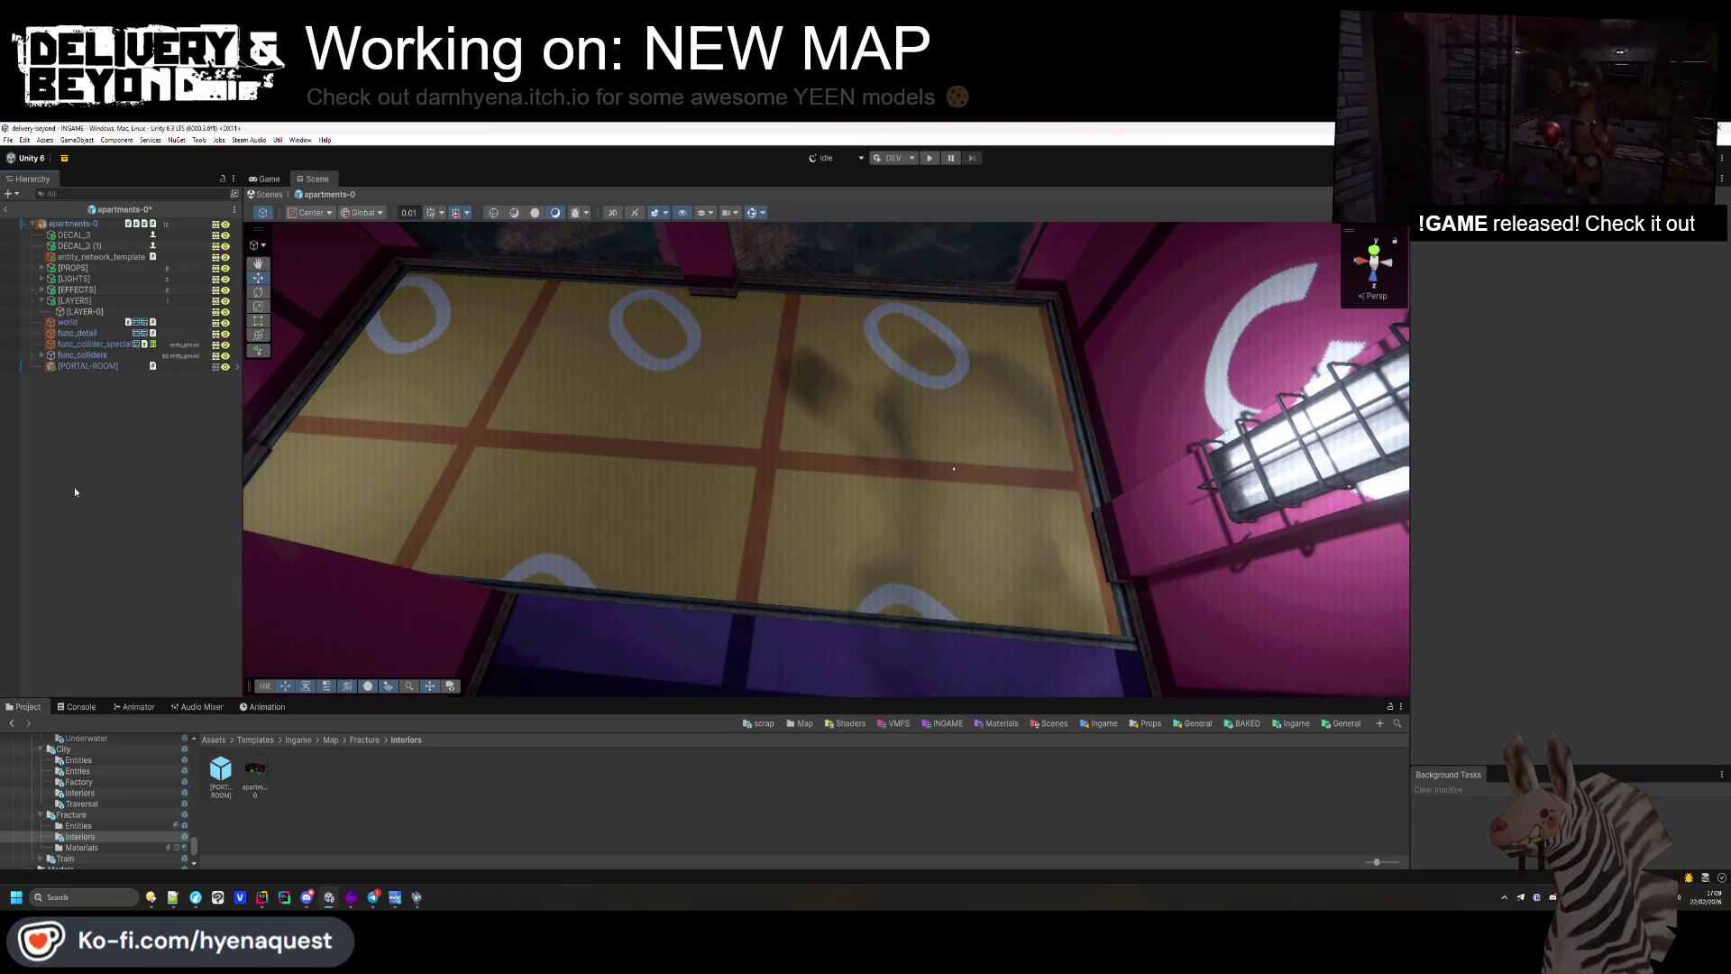
Step: Move DECAL_3 and DECAL_3 (1) into the [PROPS] group and collapse it
shift+click(85, 237)
mouse_move(85, 237)
mouse_down()
mouse_move(72, 299)
mouse_move(82, 269)
mouse_up()
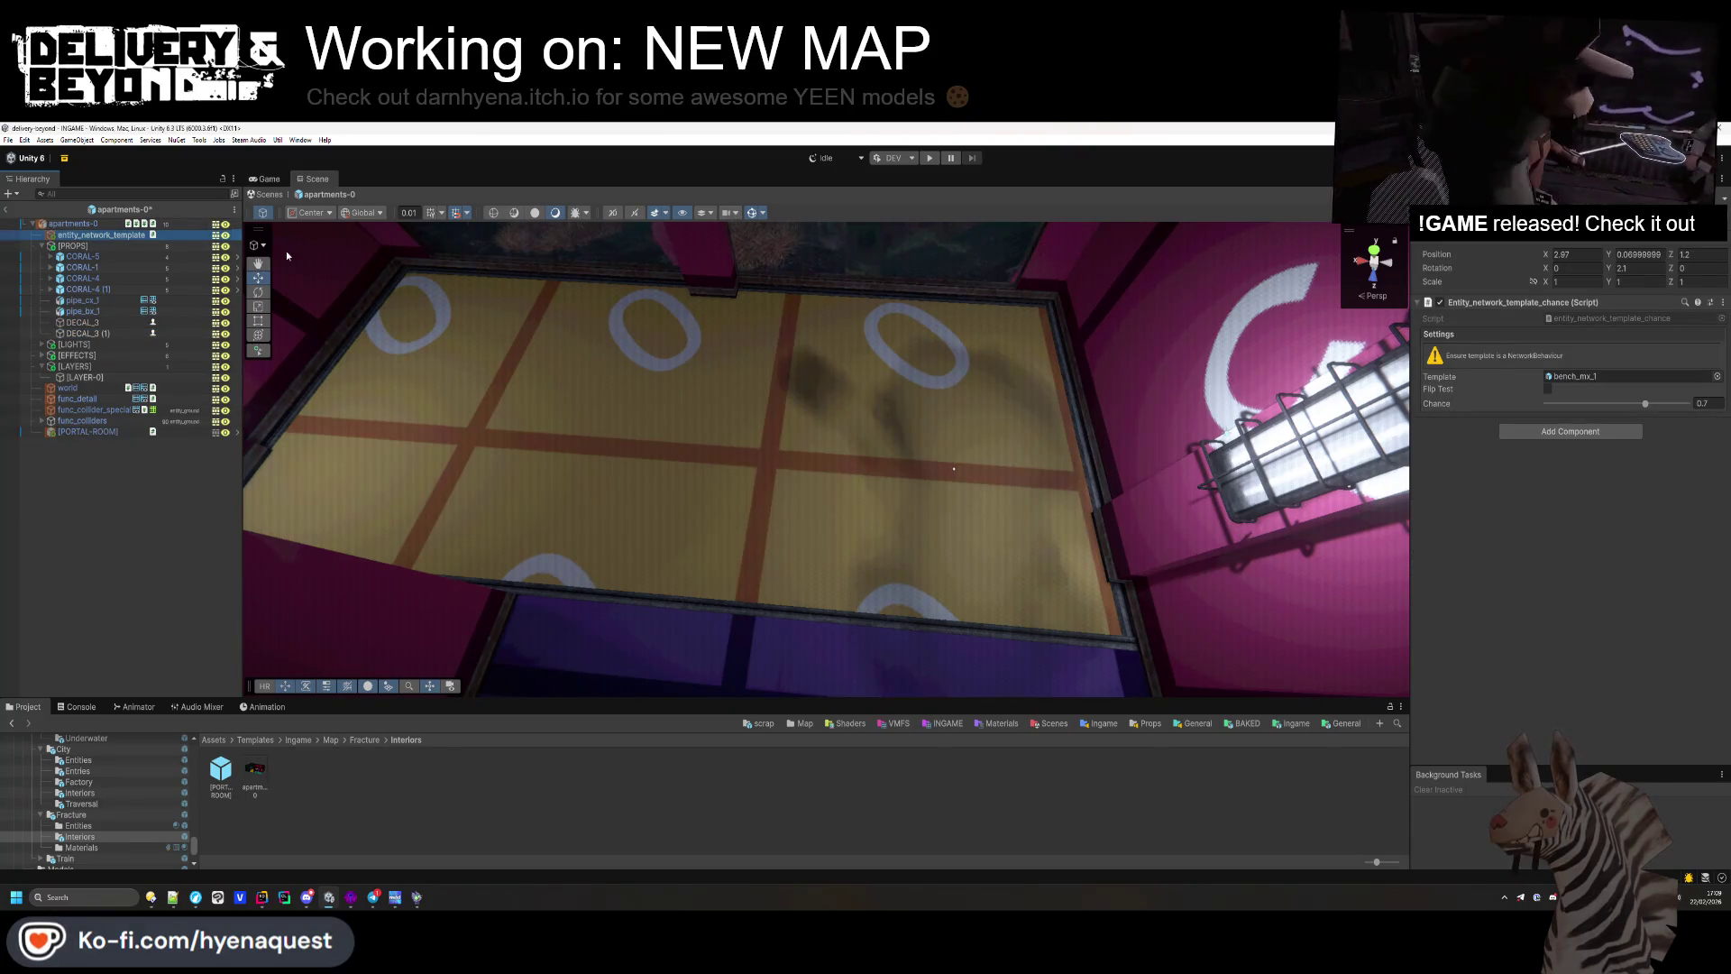
click(41, 245)
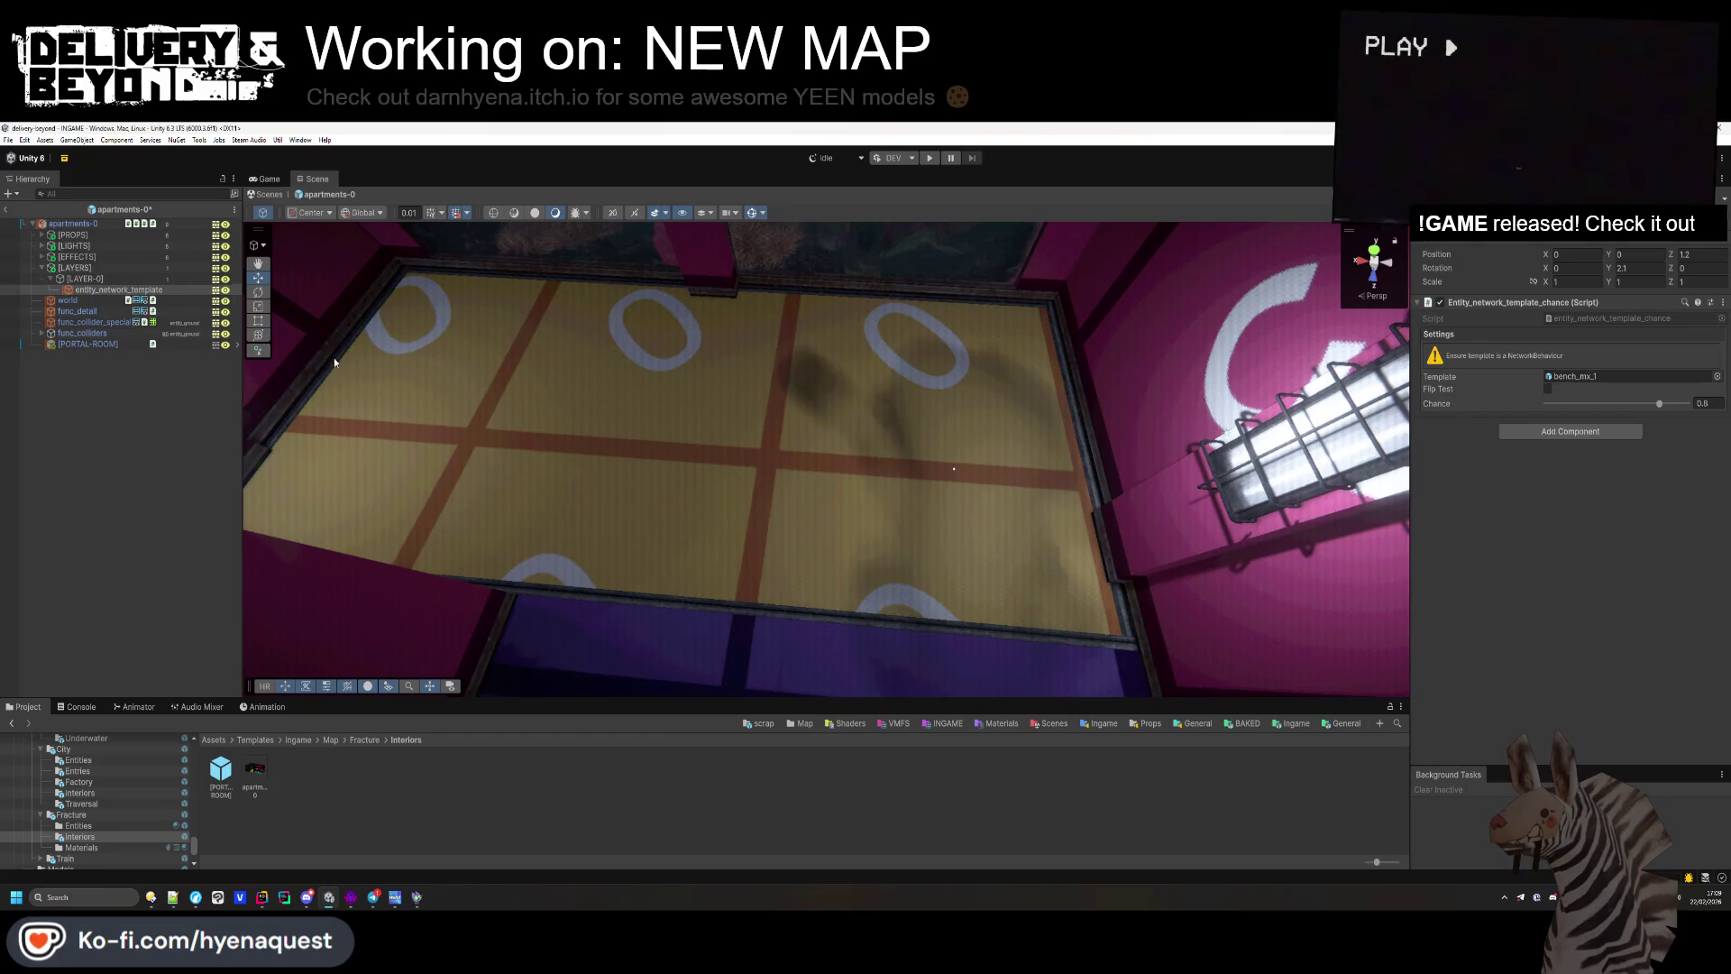
Step: Place the bench network template on the floor in front of the cabinet
drag(307, 358, 899, 440)
mouse_move(756, 314)
mouse_down()
mouse_move(754, 386)
mouse_move(618, 386)
mouse_move(559, 503)
mouse_move(453, 441)
mouse_move(830, 487)
mouse_move(833, 454)
mouse_up()
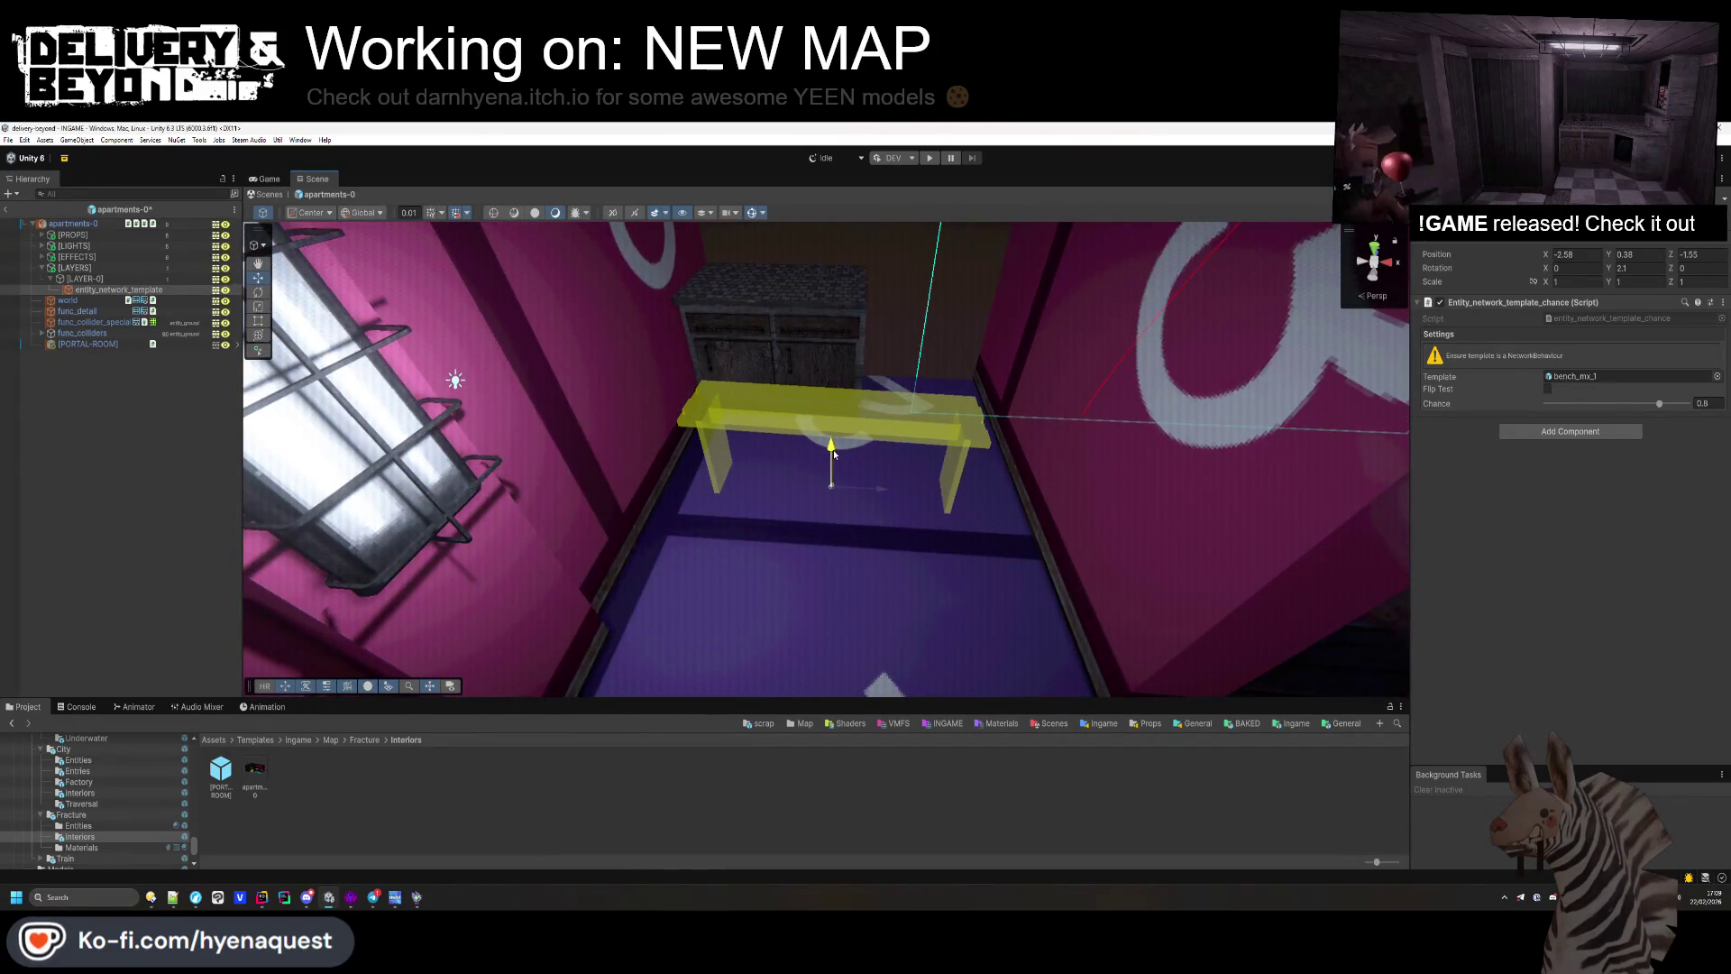
click(1632, 268)
Step: Set the bench's Y rotation to 0 and swap its template to the Fridge asset
text(0)
click(1636, 378)
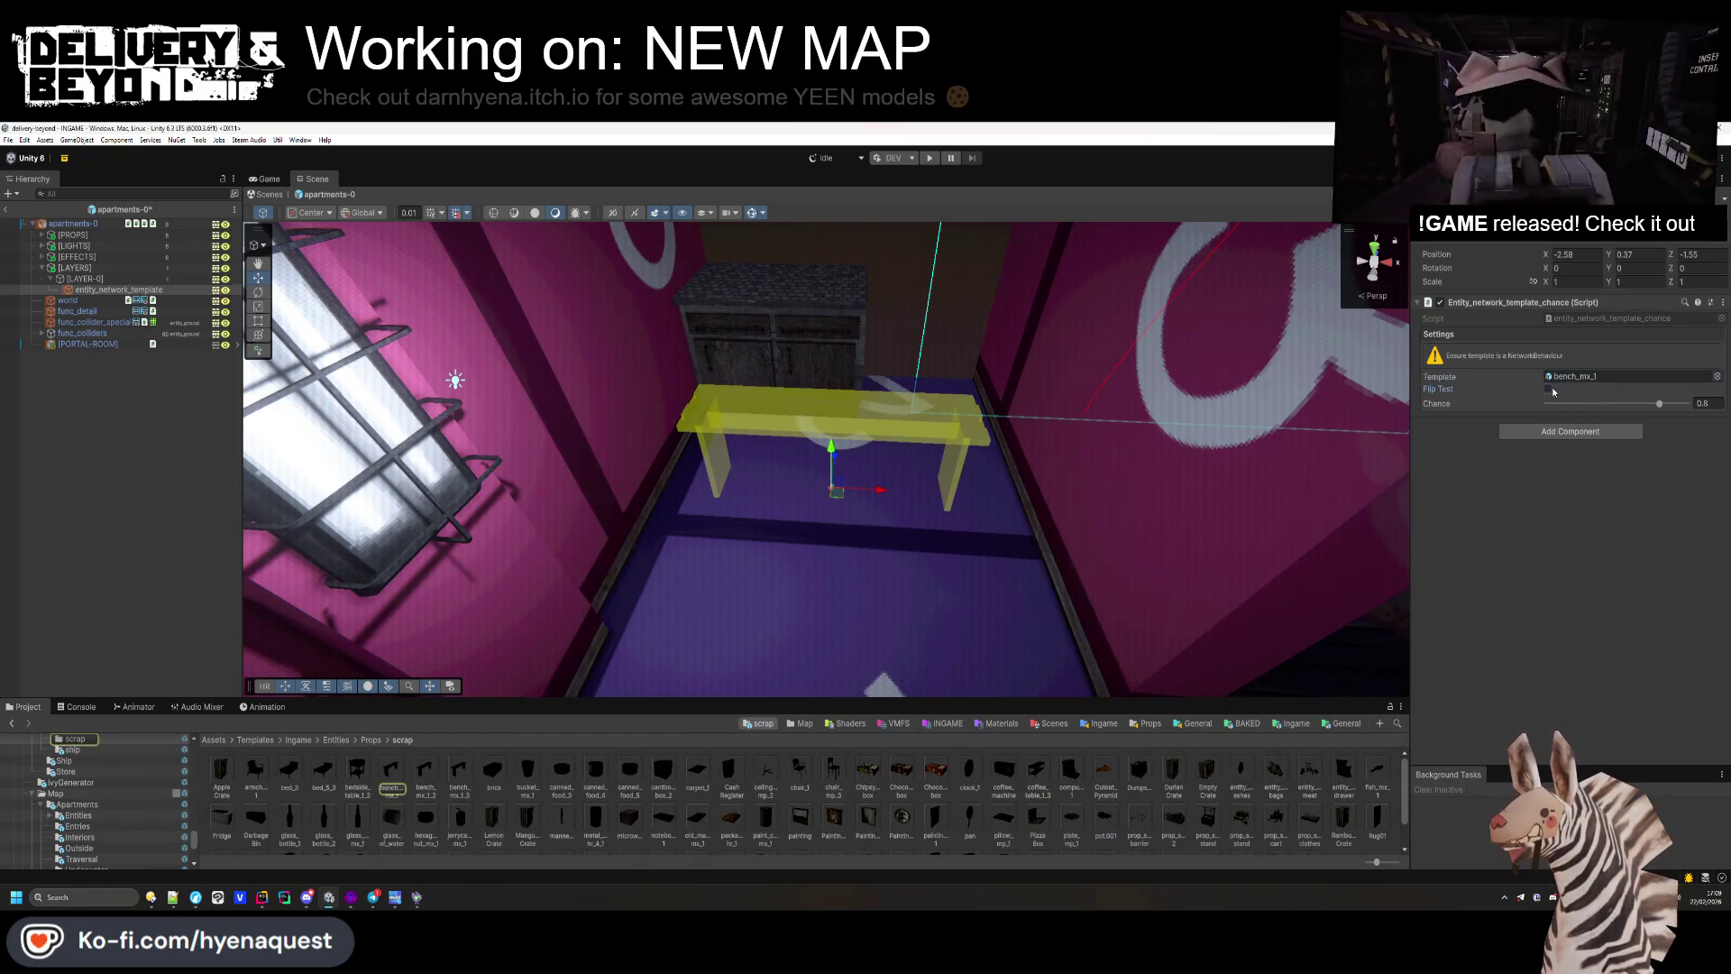
scroll(812, 816, down, 1)
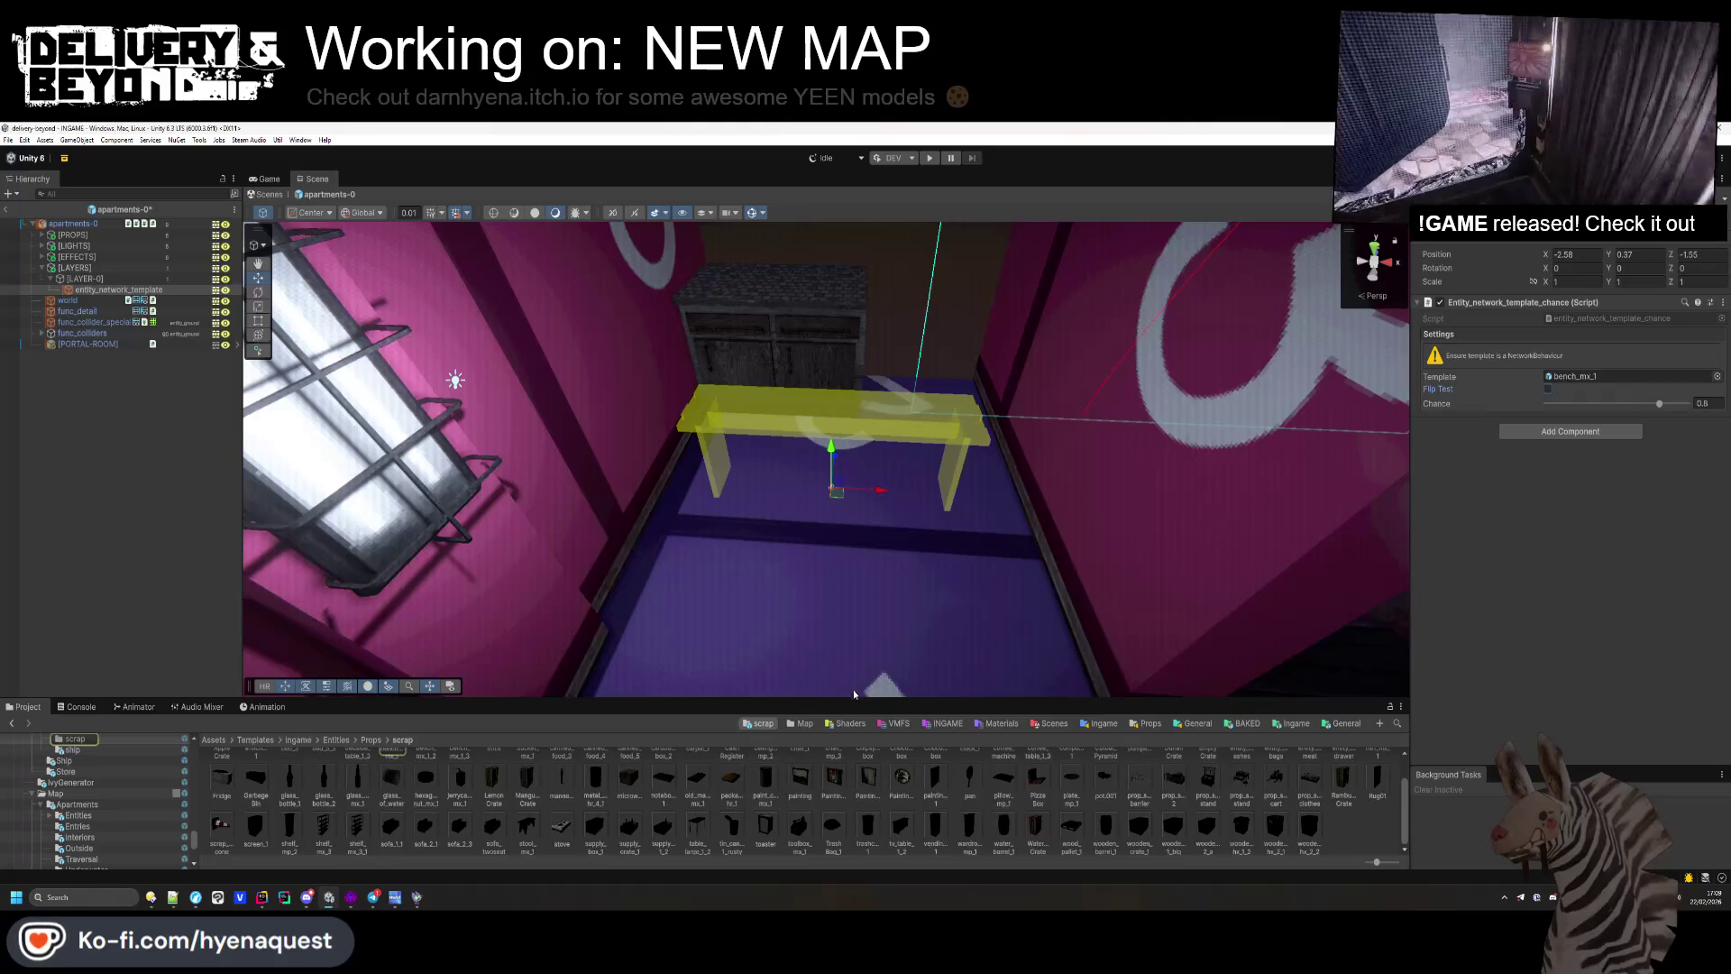
drag(852, 701, 855, 656)
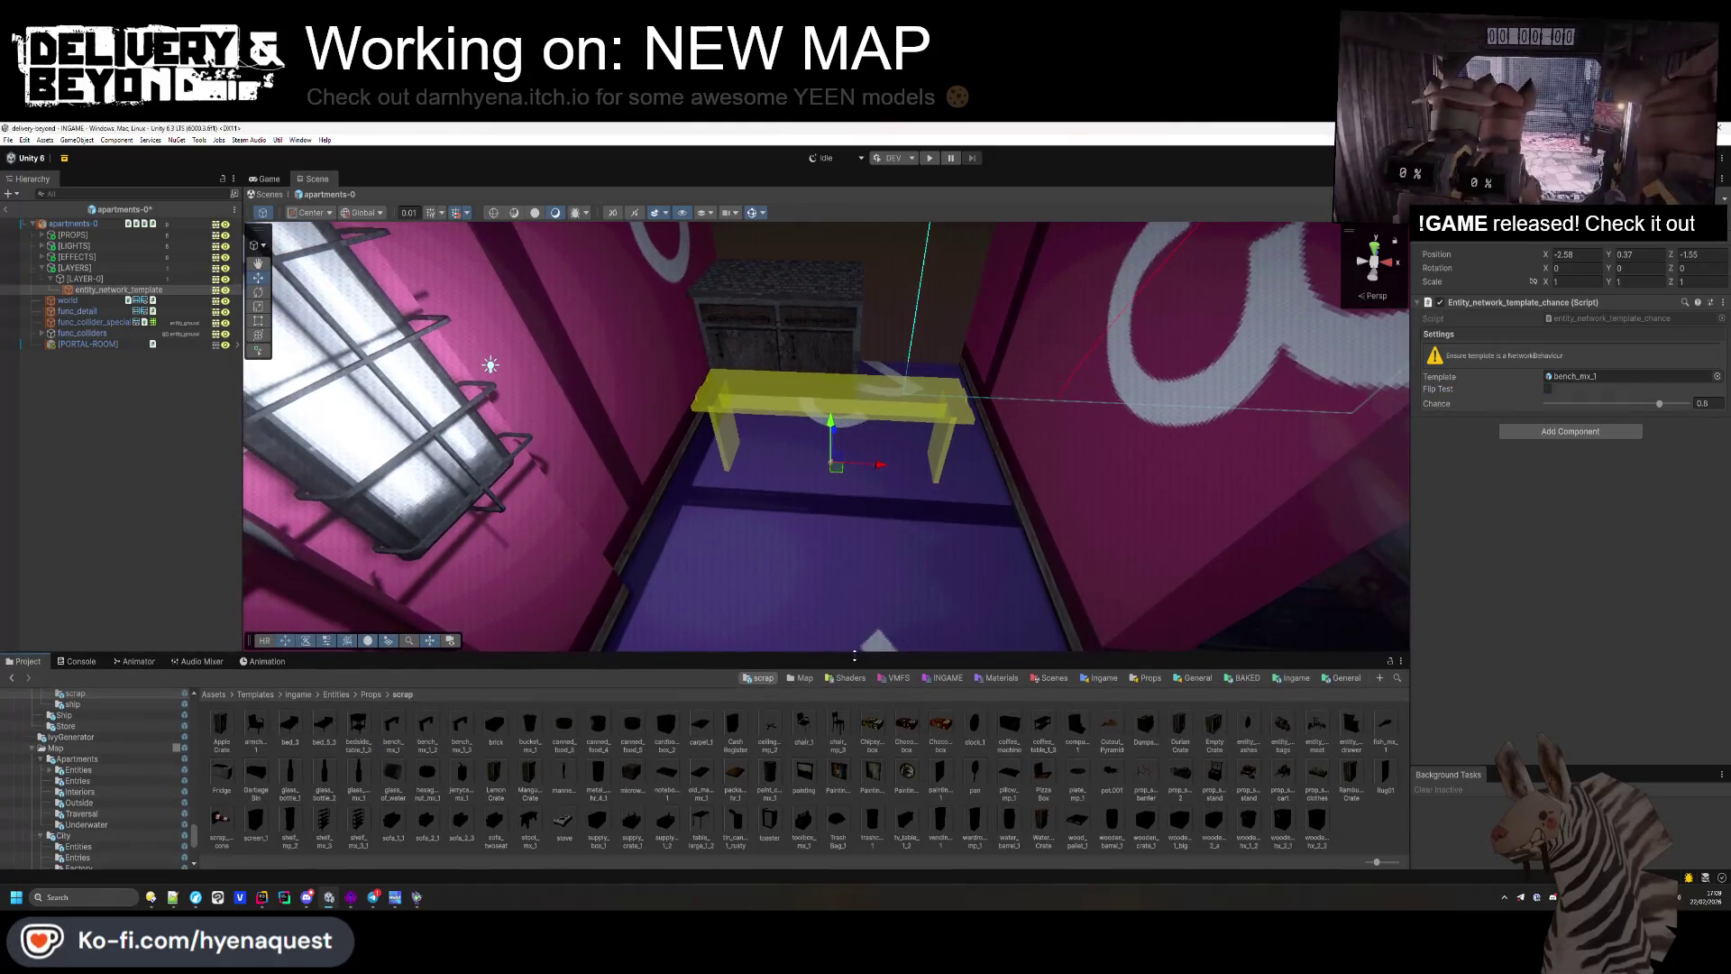
drag(1376, 863, 1384, 865)
mouse_move(639, 789)
mouse_down()
mouse_move(1262, 478)
mouse_move(1587, 376)
mouse_up()
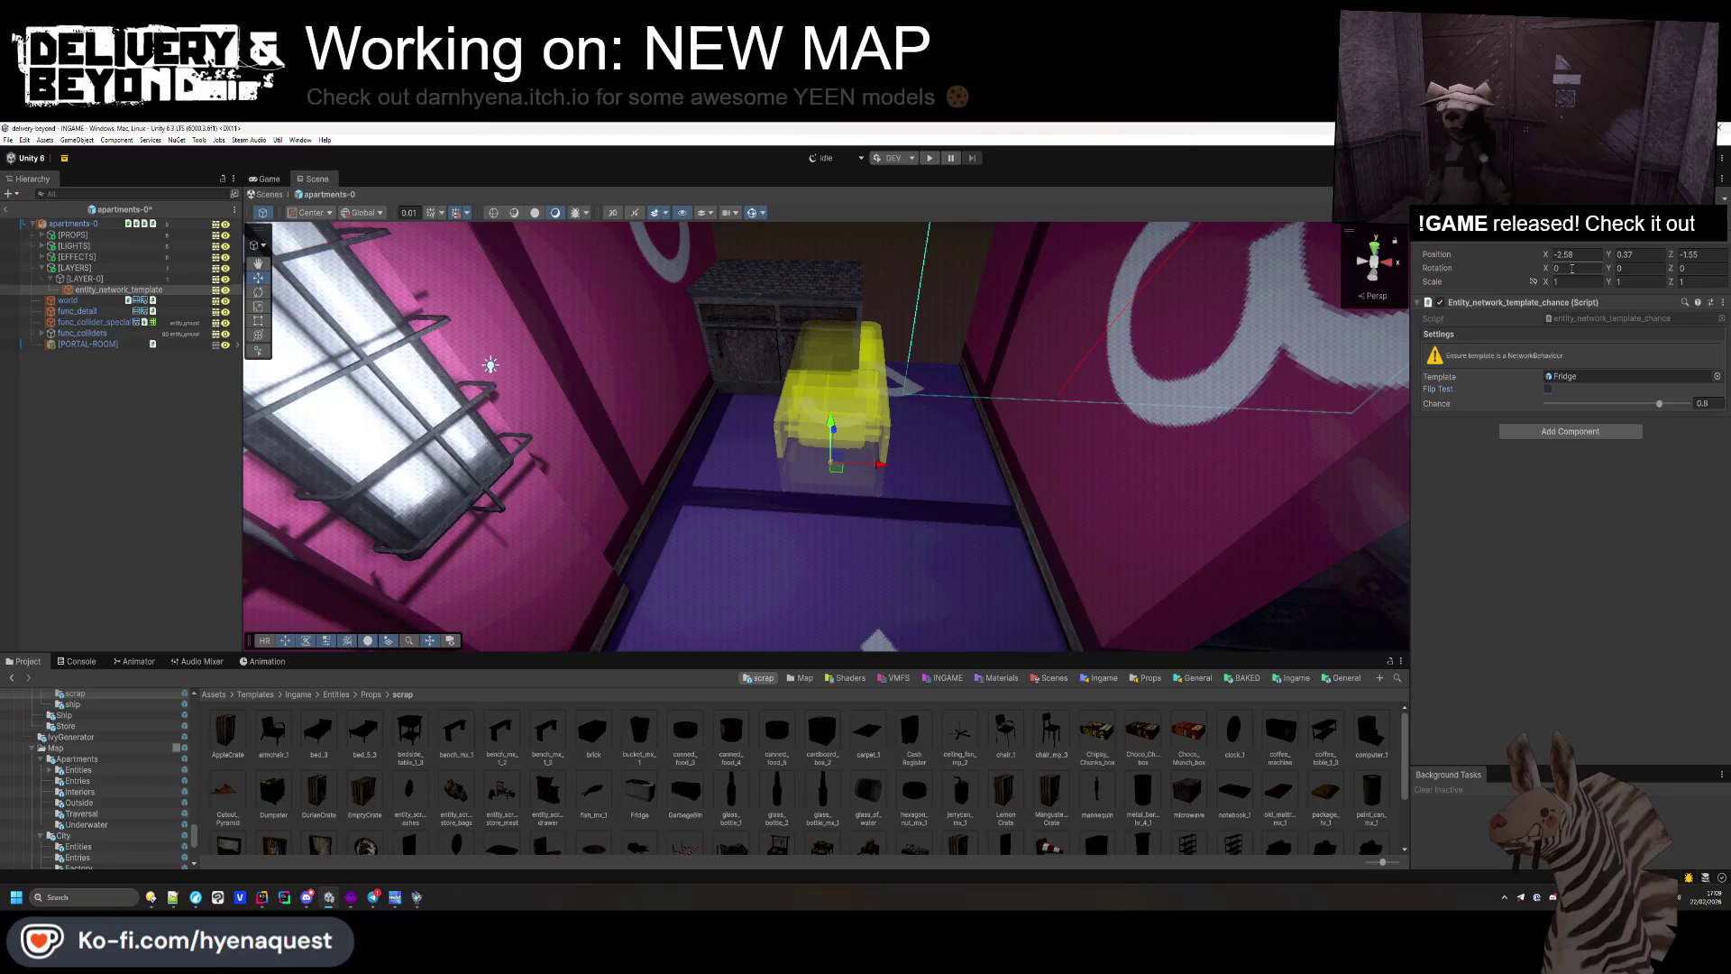
Step: Rotate the fridge to -90, 0, 180 and stand it beside the cabinet at -1.82, 0.37, -0.36
text(90)
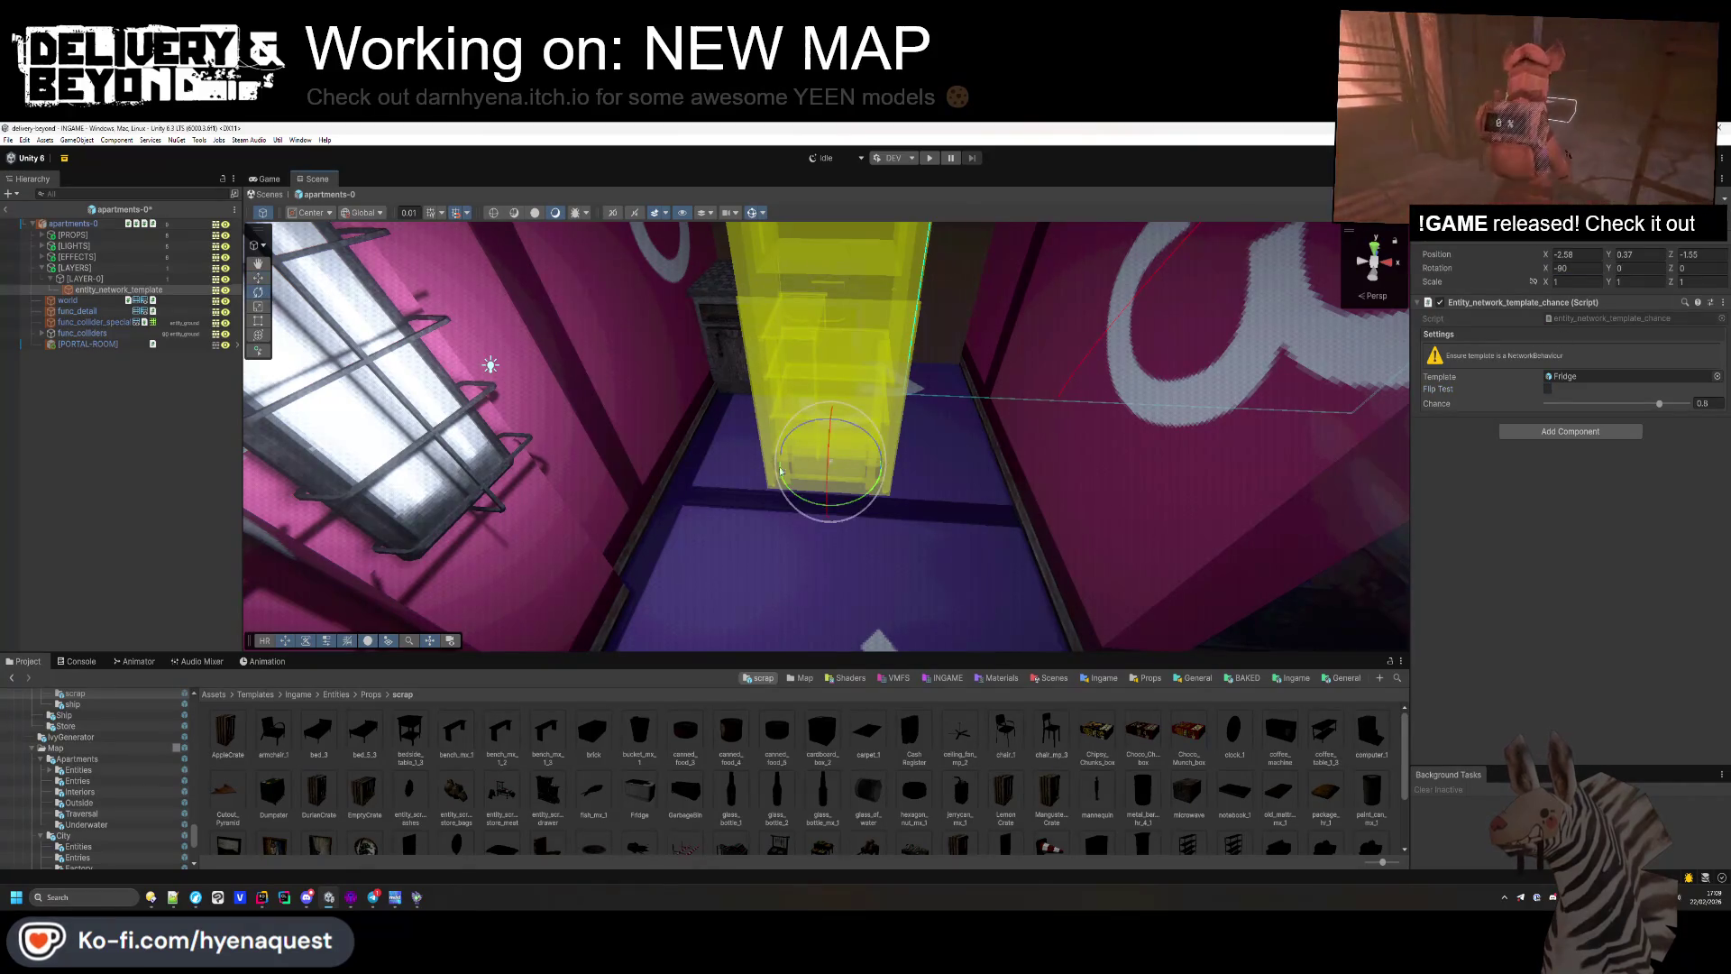
drag(837, 510, 502, 438)
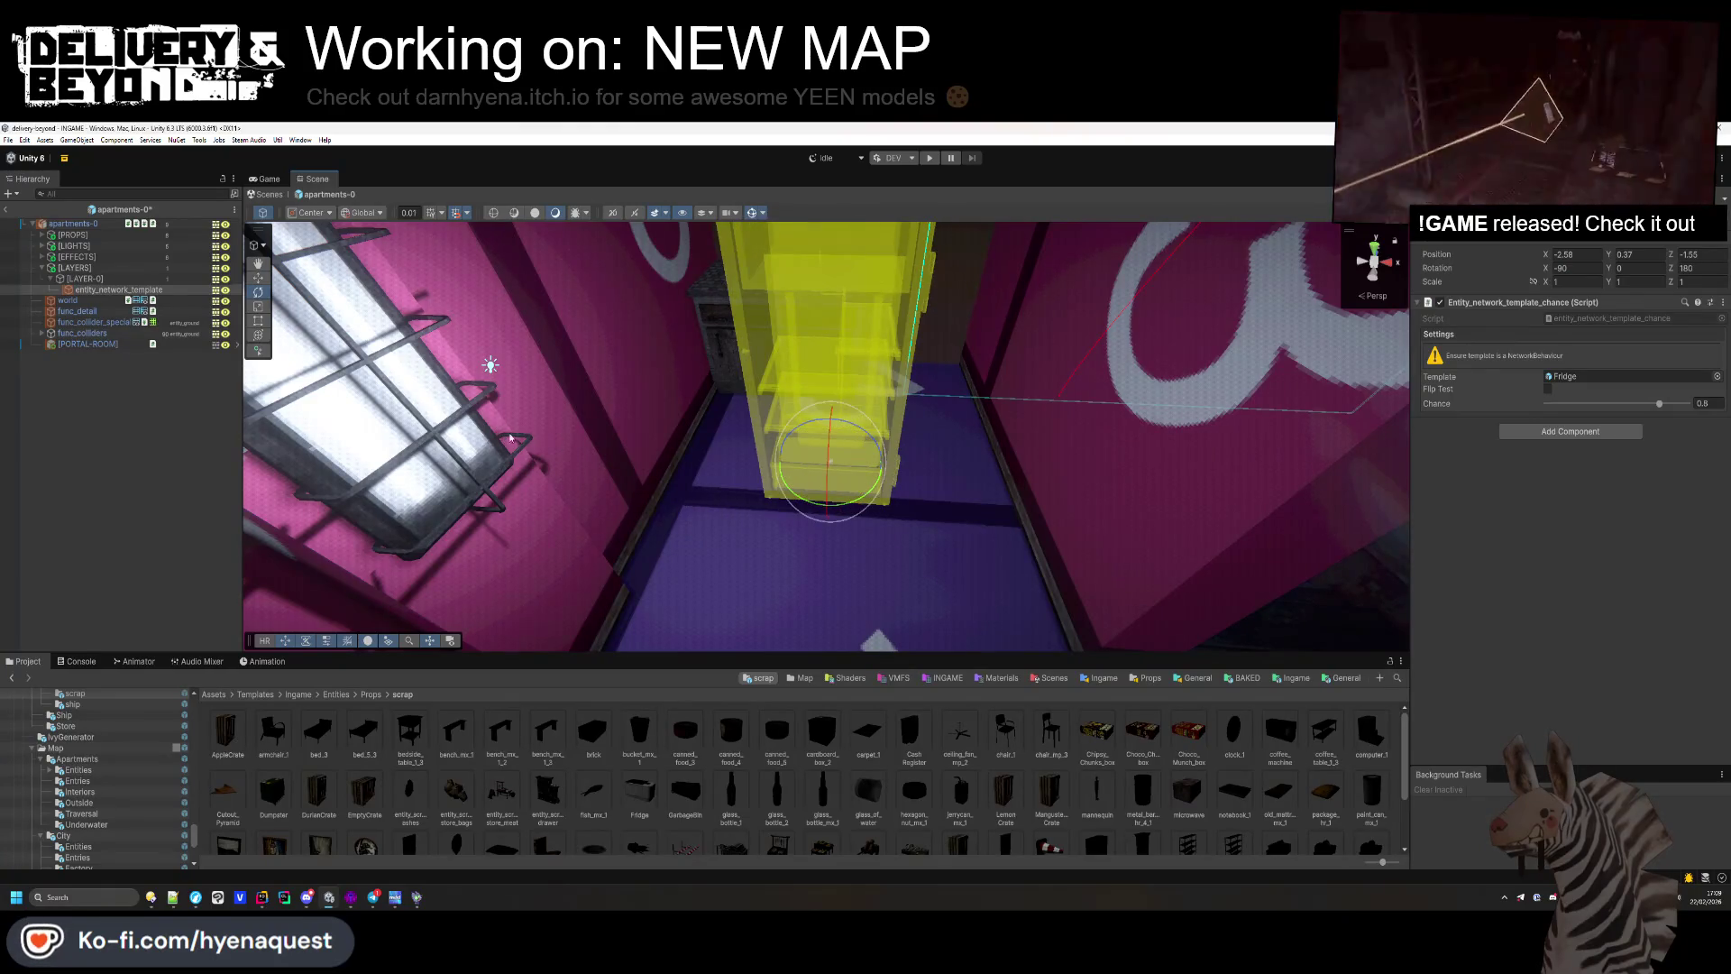
mouse_move(817, 466)
mouse_down()
mouse_move(942, 289)
mouse_move(896, 262)
mouse_move(1038, 493)
mouse_up()
mouse_move(924, 495)
mouse_down()
mouse_move(804, 451)
mouse_move(657, 316)
mouse_move(593, 318)
mouse_up()
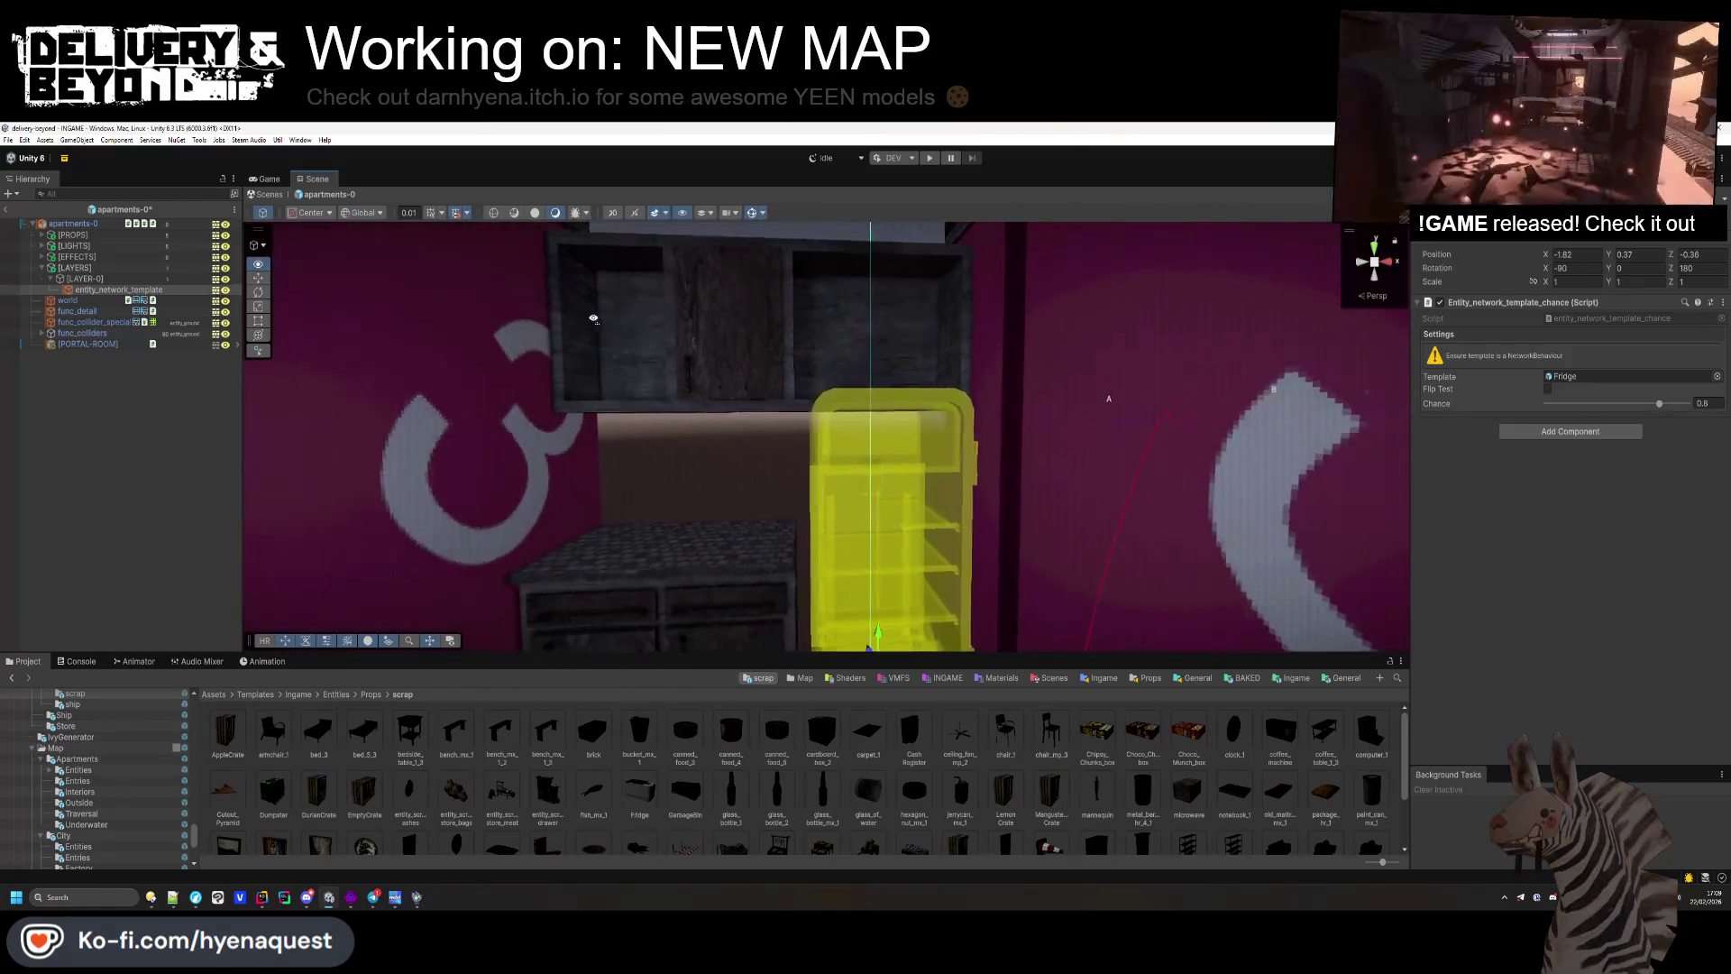
key(alt+Tab)
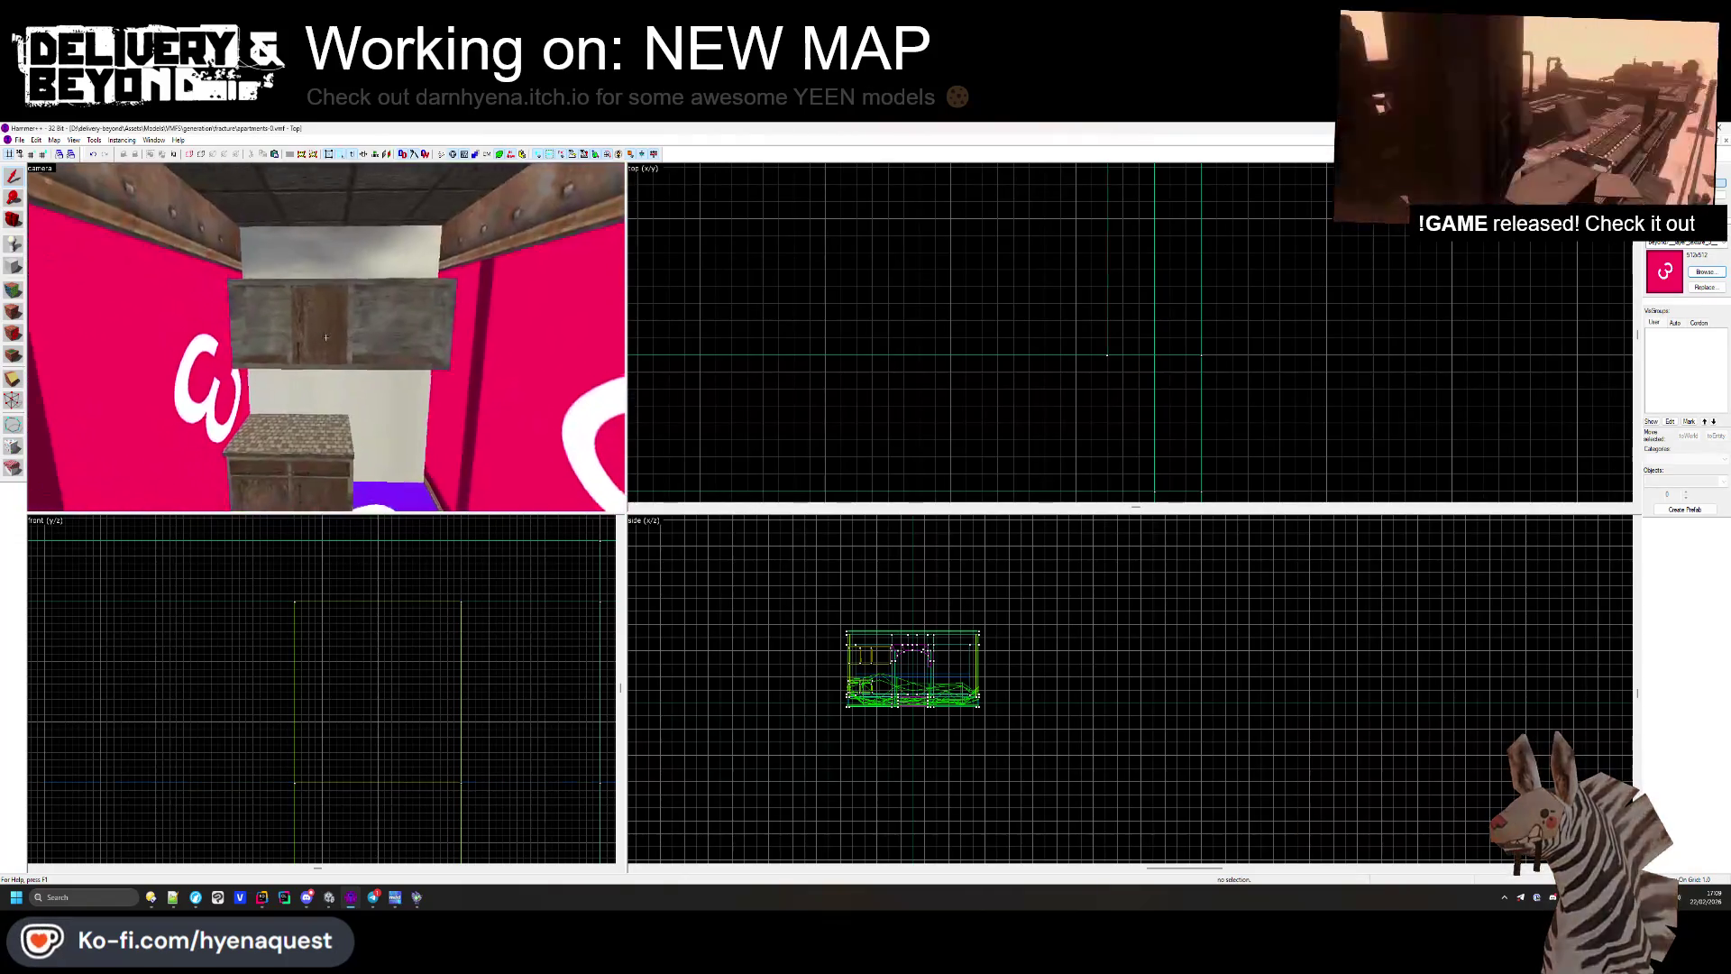
Step: Select the wall shelf above the counter in Hammer++ and inspect it closely in 3D
click(325, 375)
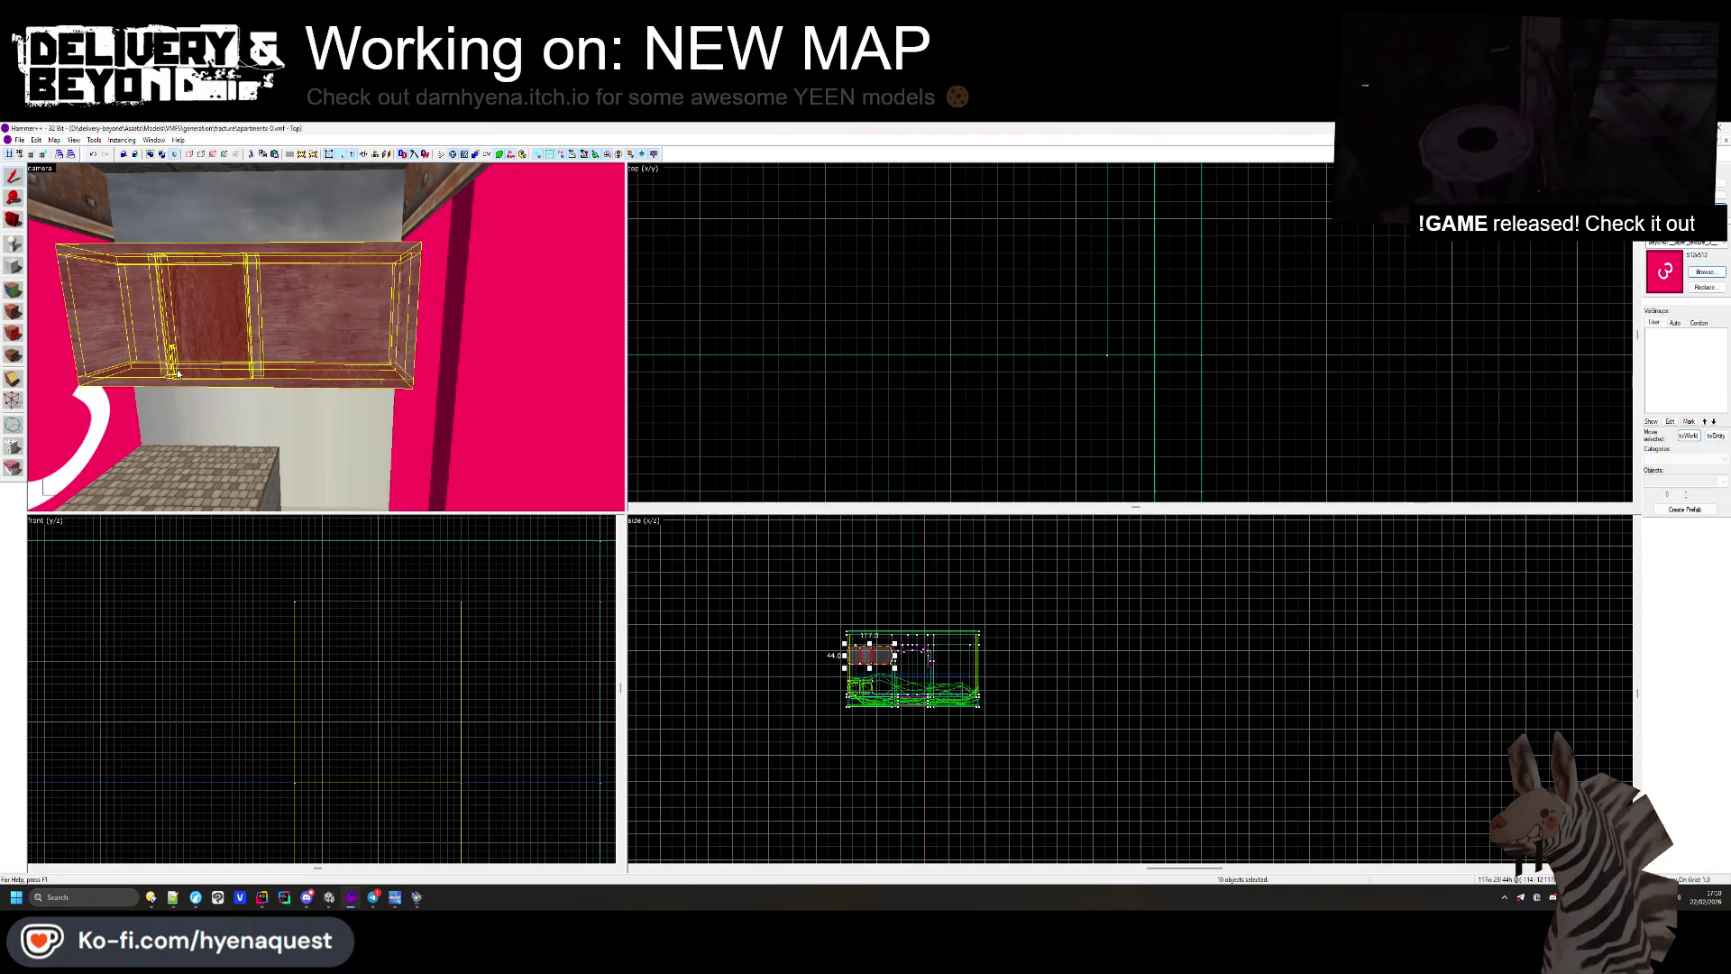
key(z)
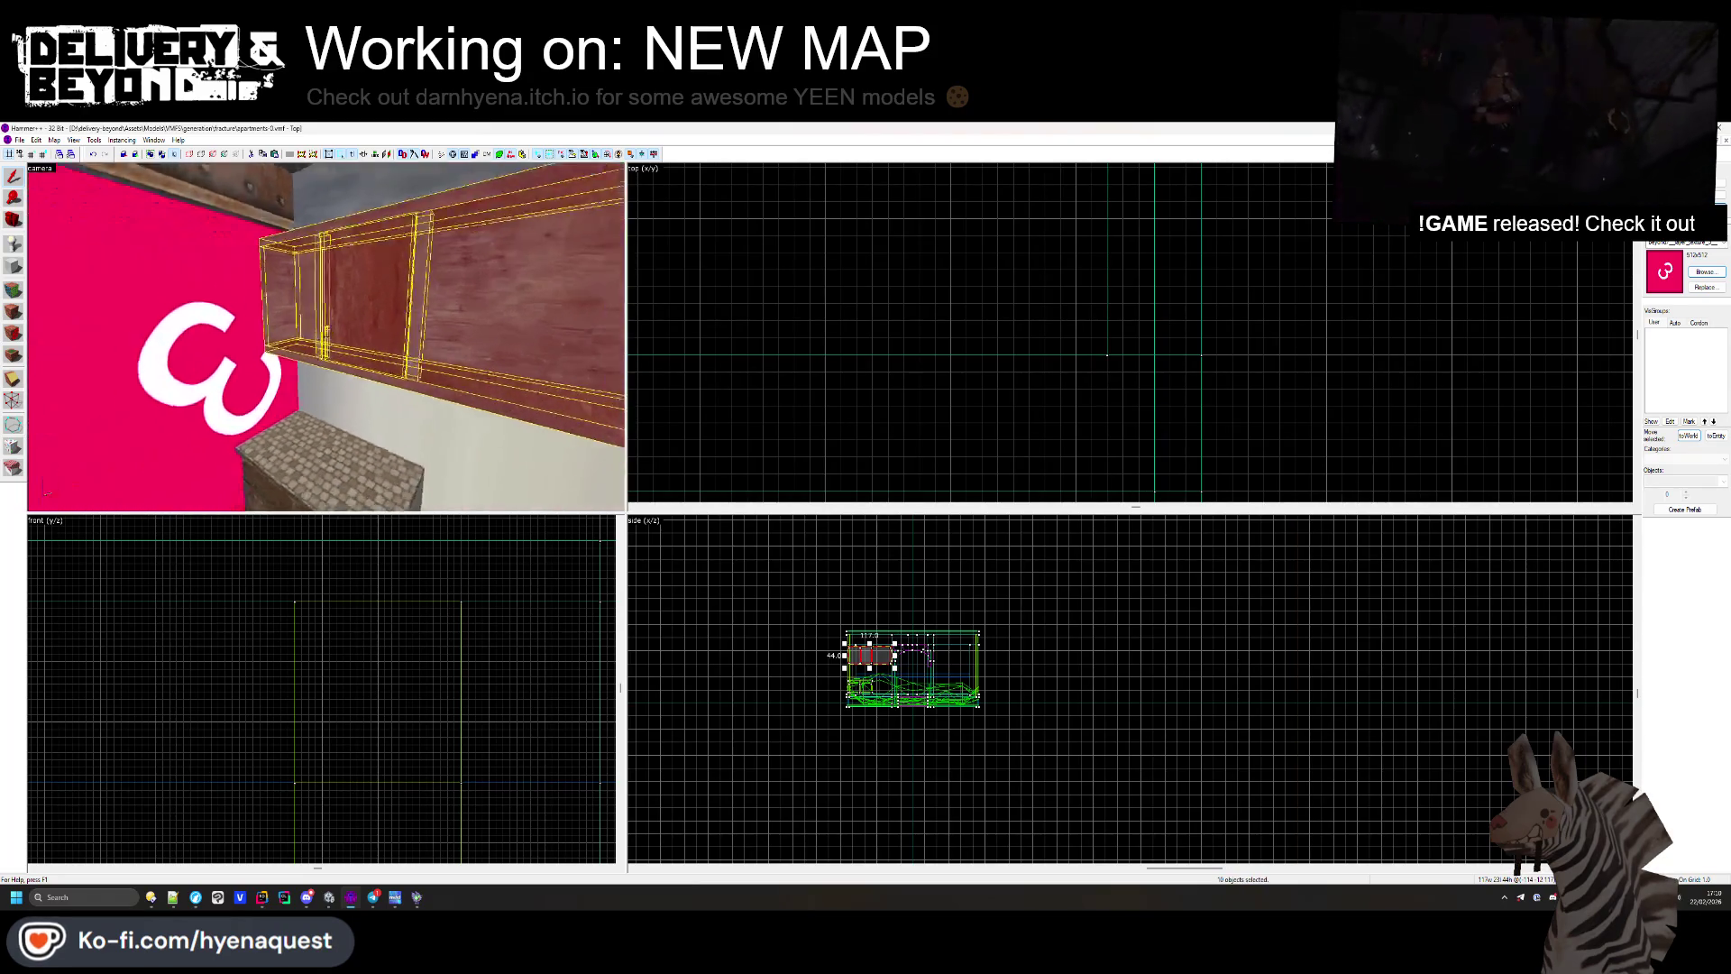
scroll(482, 779, up, 5)
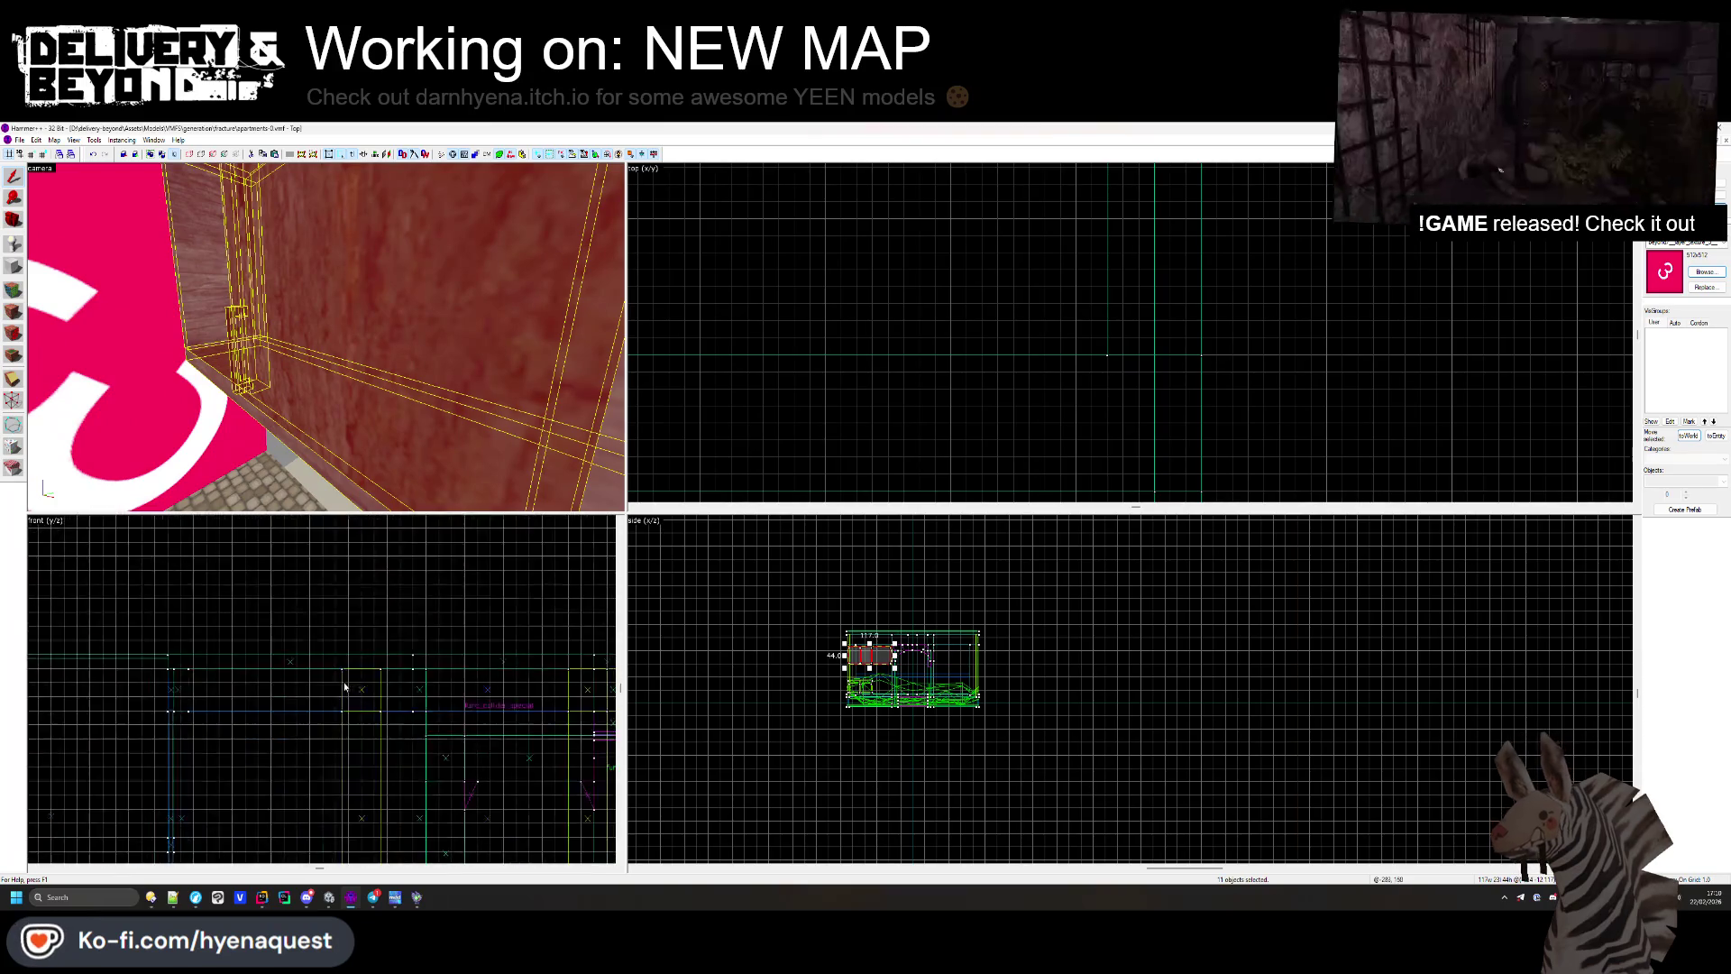
key(z)
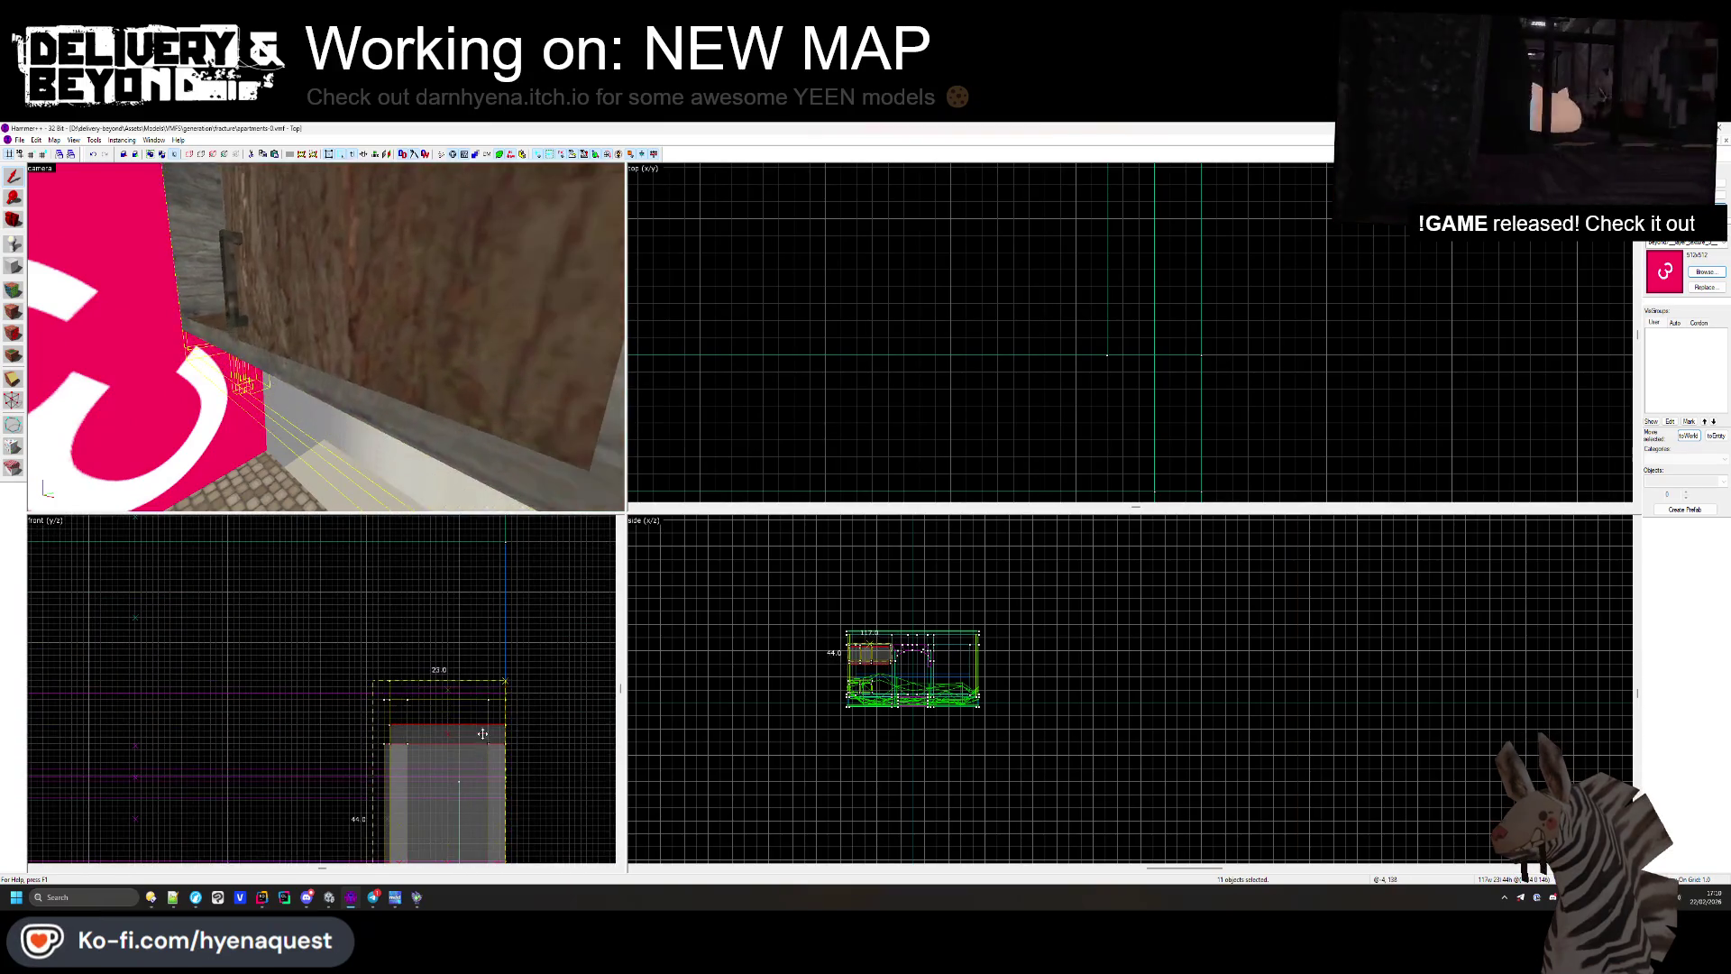
key(Escape)
key(s)
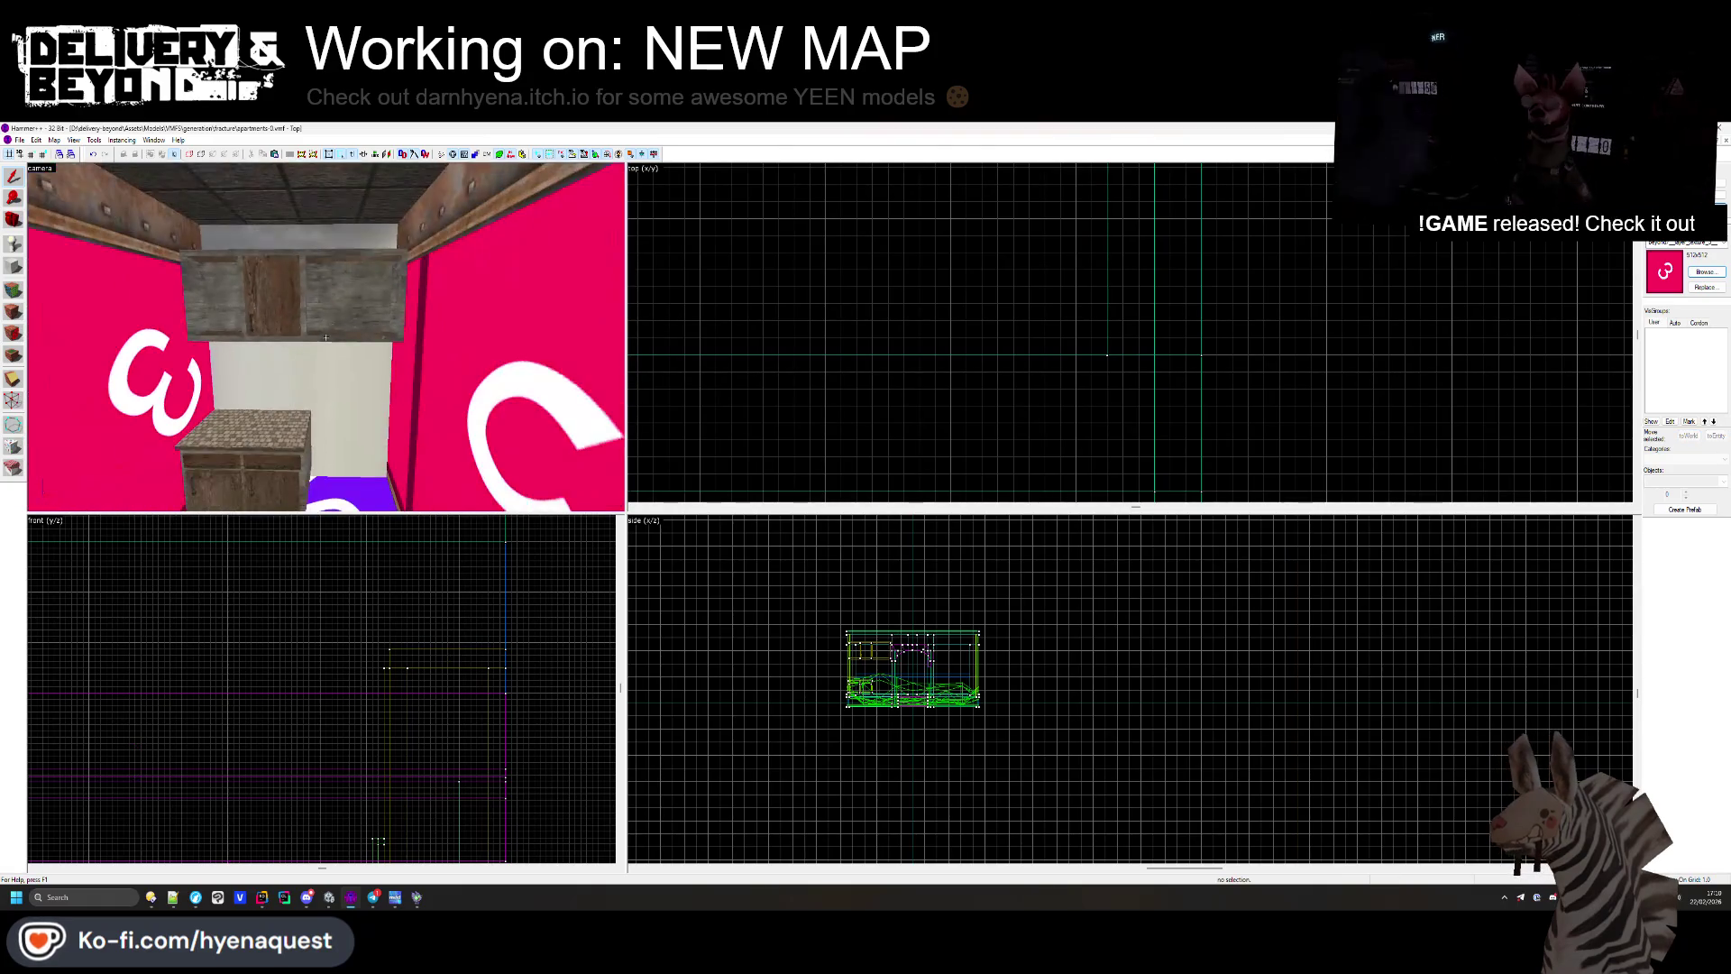
Step: Compare with the fridge in Unity, clear the Hammer++ brush selection, and return to Unity
key(alt+Tab)
mouse_move(326, 337)
mouse_down()
mouse_move(838, 500)
mouse_move(845, 409)
mouse_up()
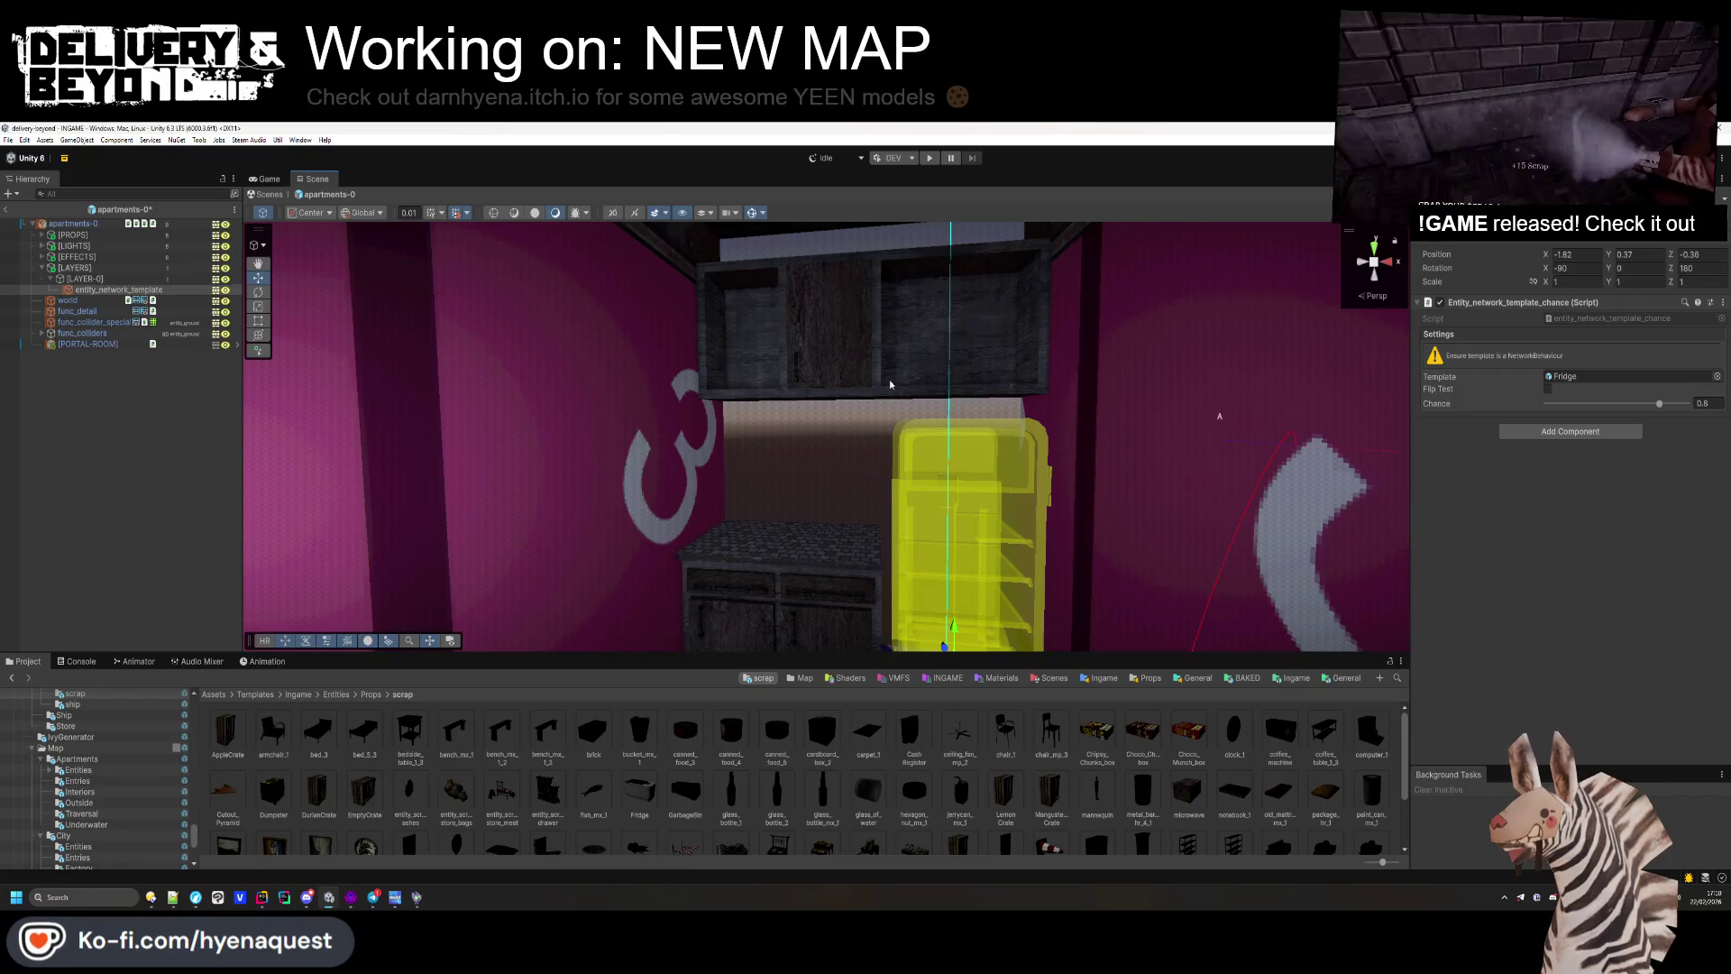
key(alt+Tab)
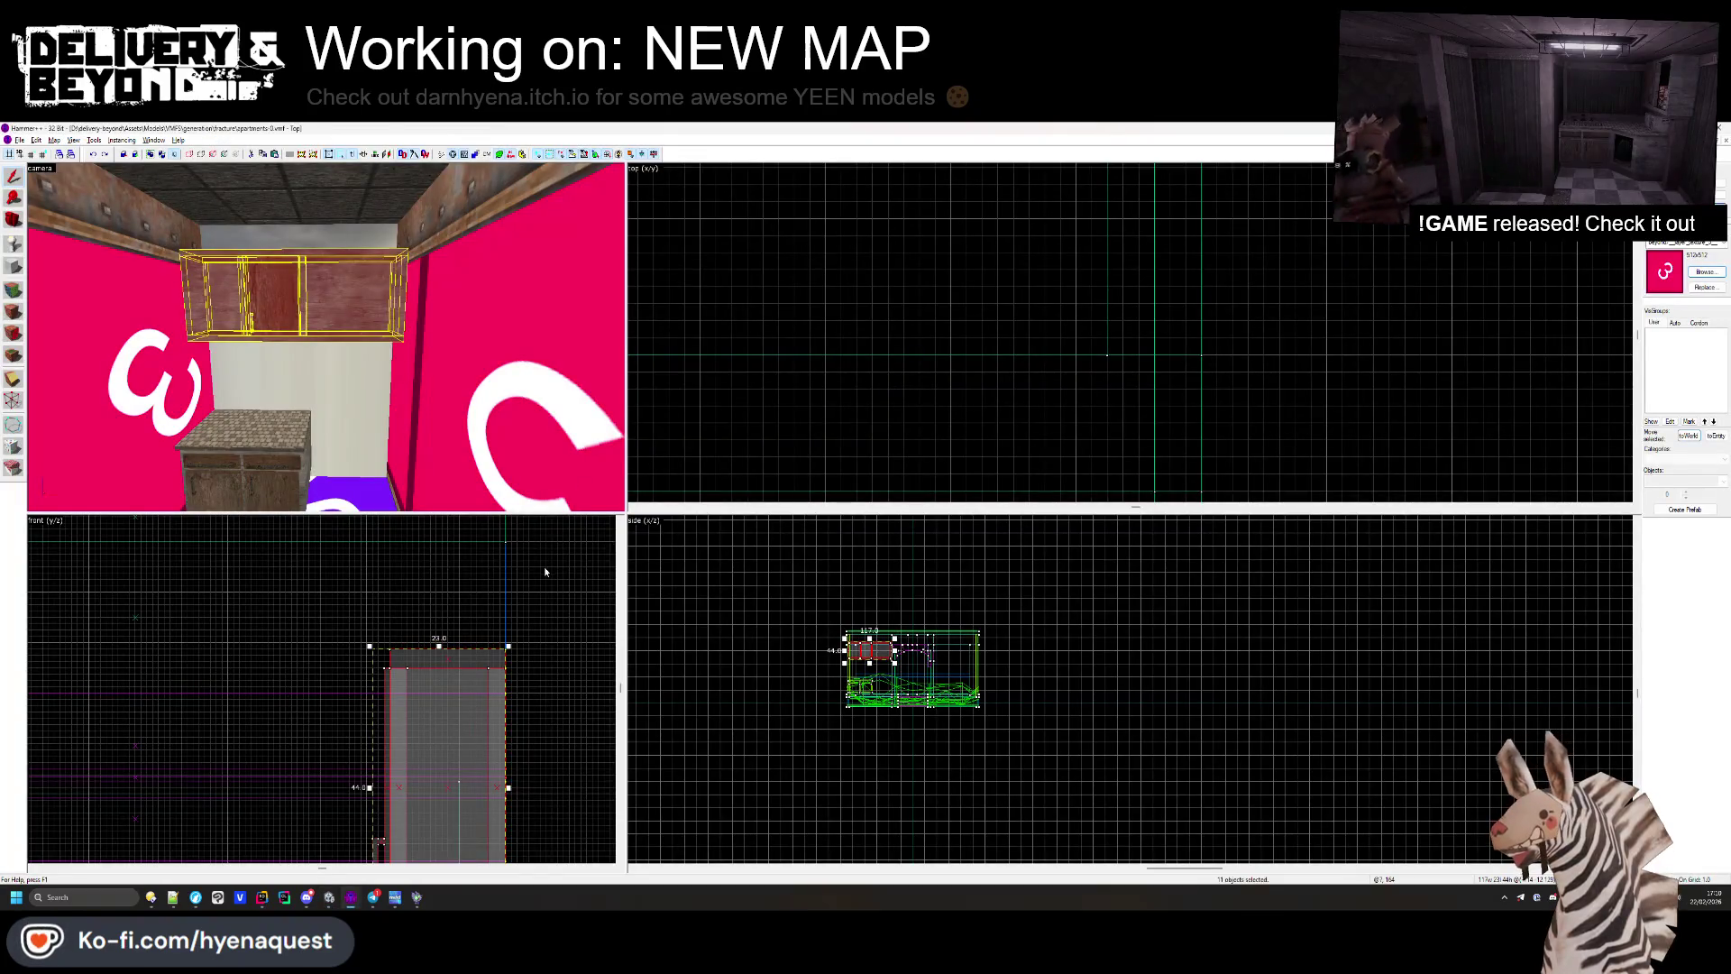
scroll(462, 651, up, 3)
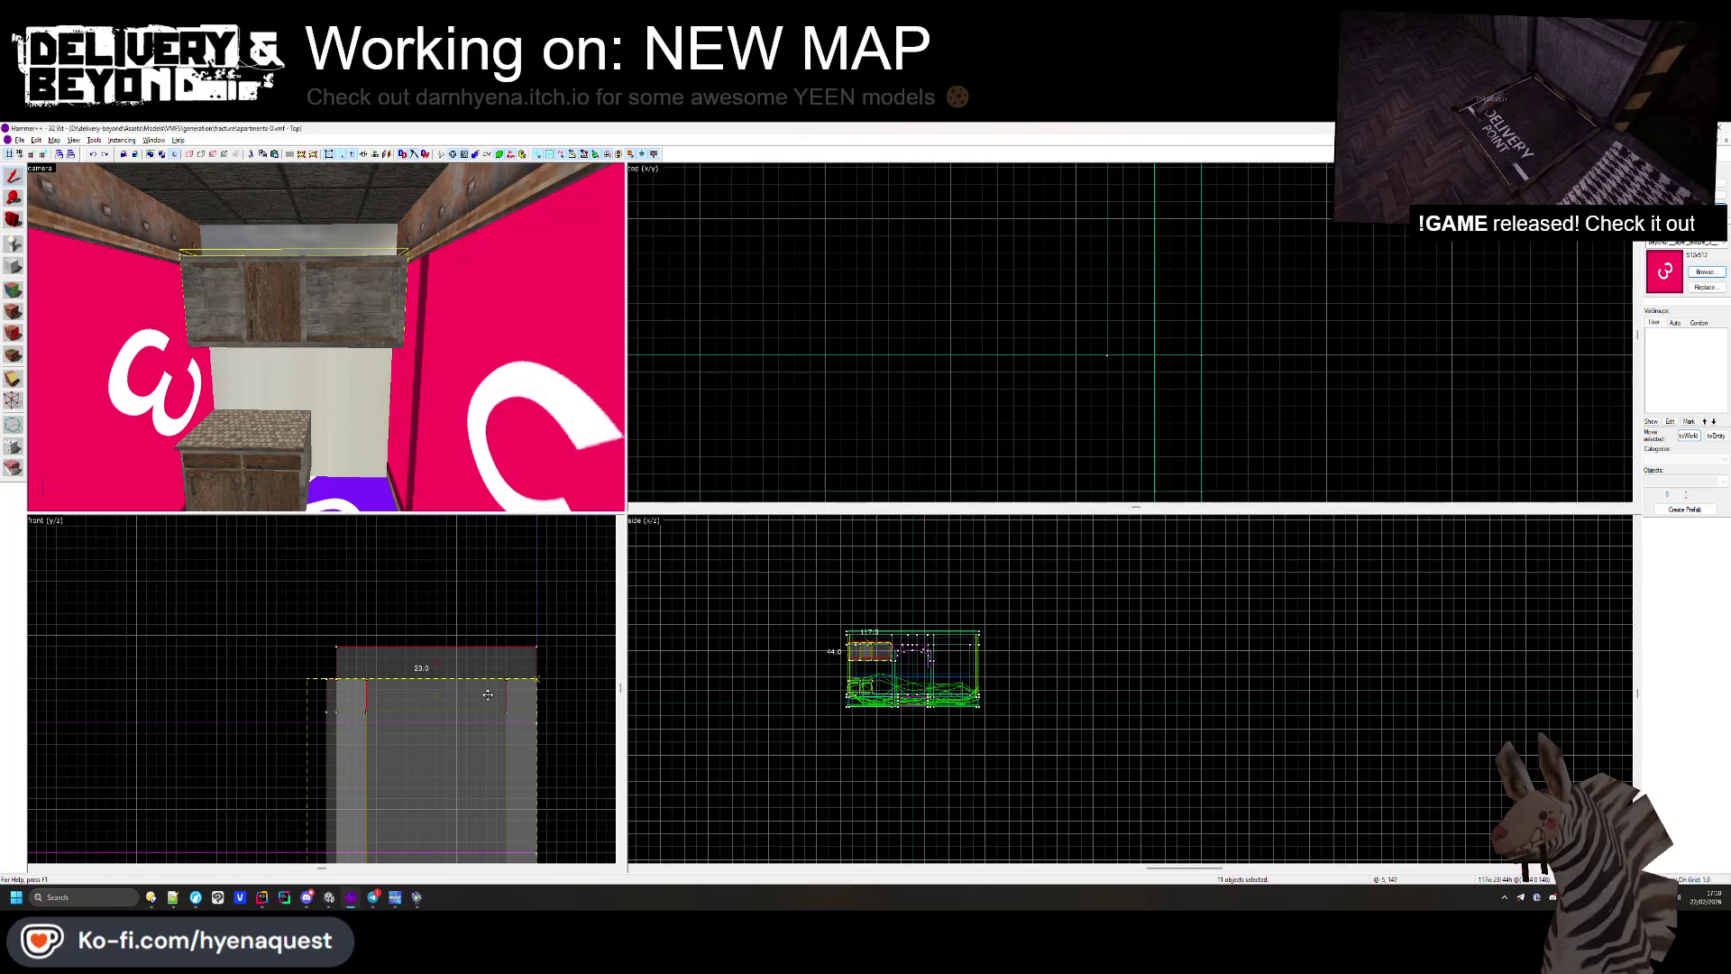
click(494, 637)
key(alt+Tab)
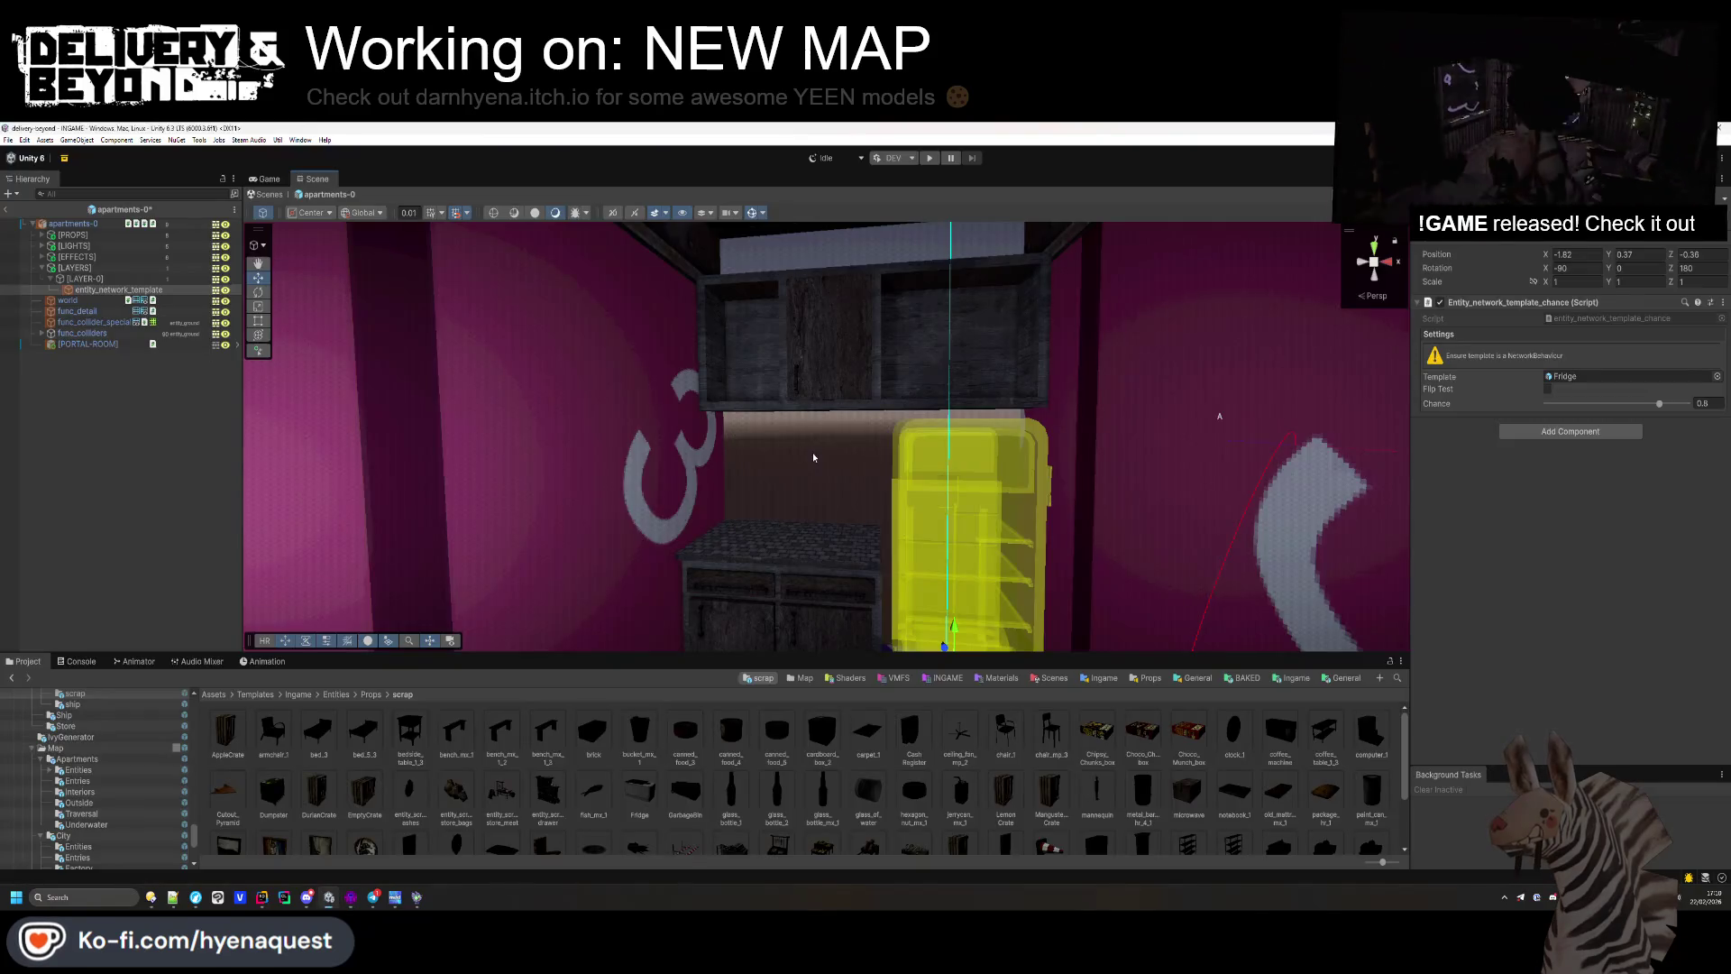
key(alt+Tab)
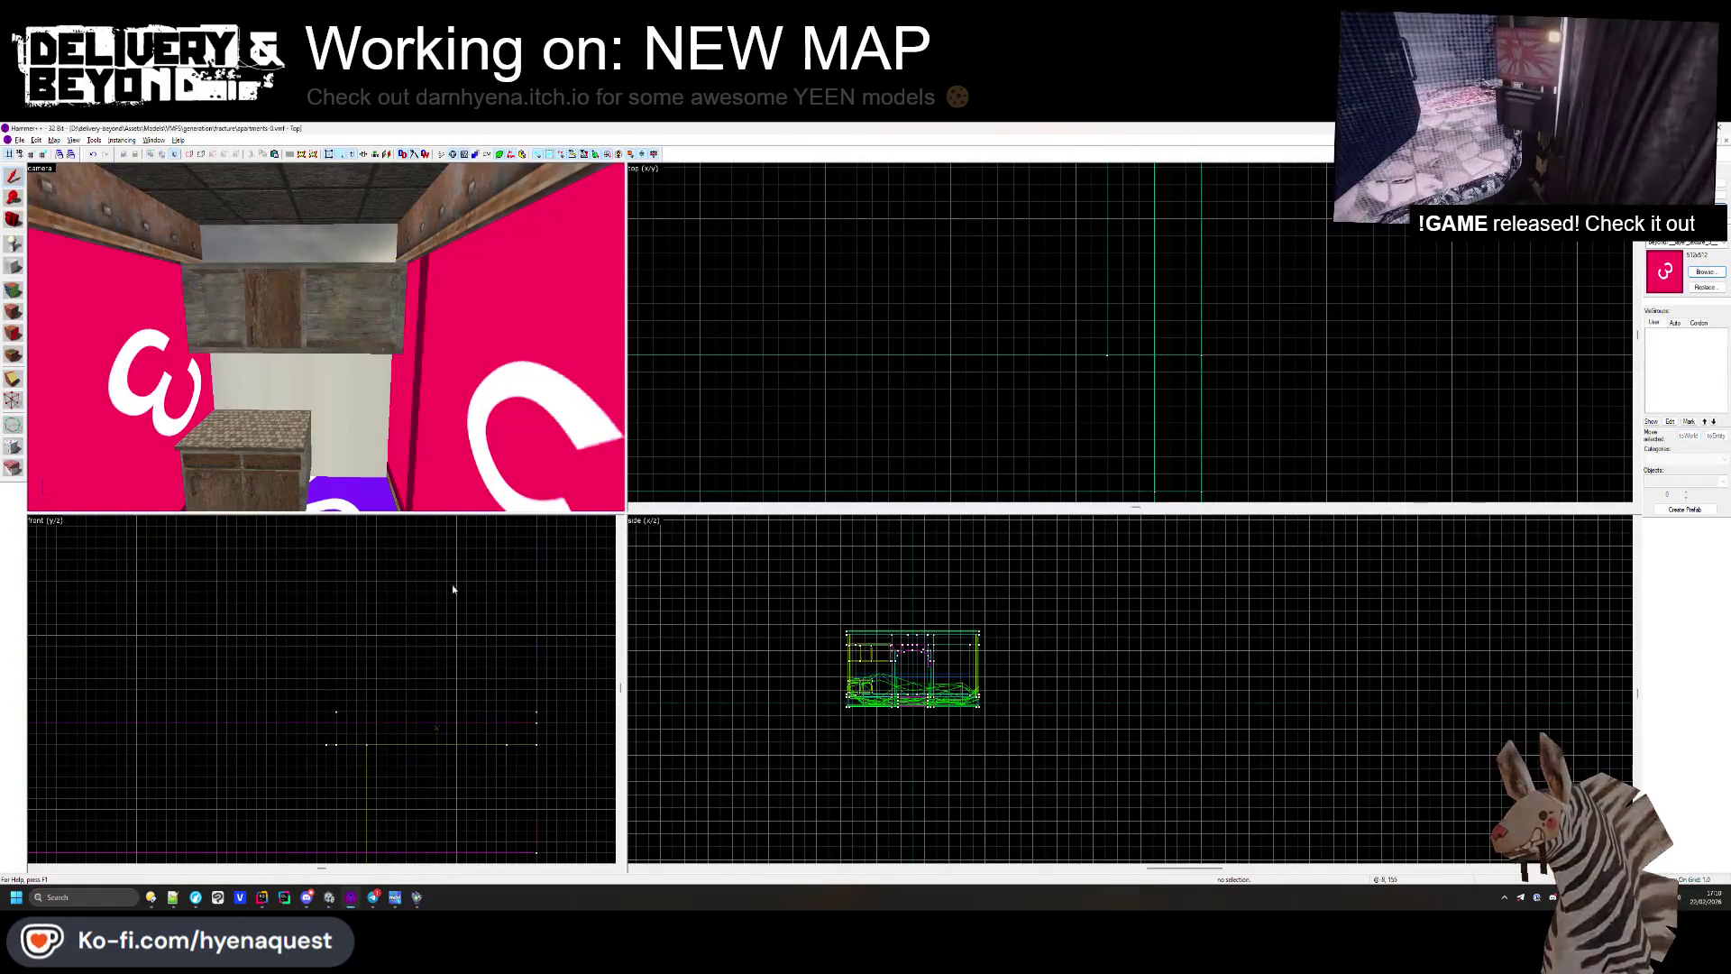
key(alt+Tab)
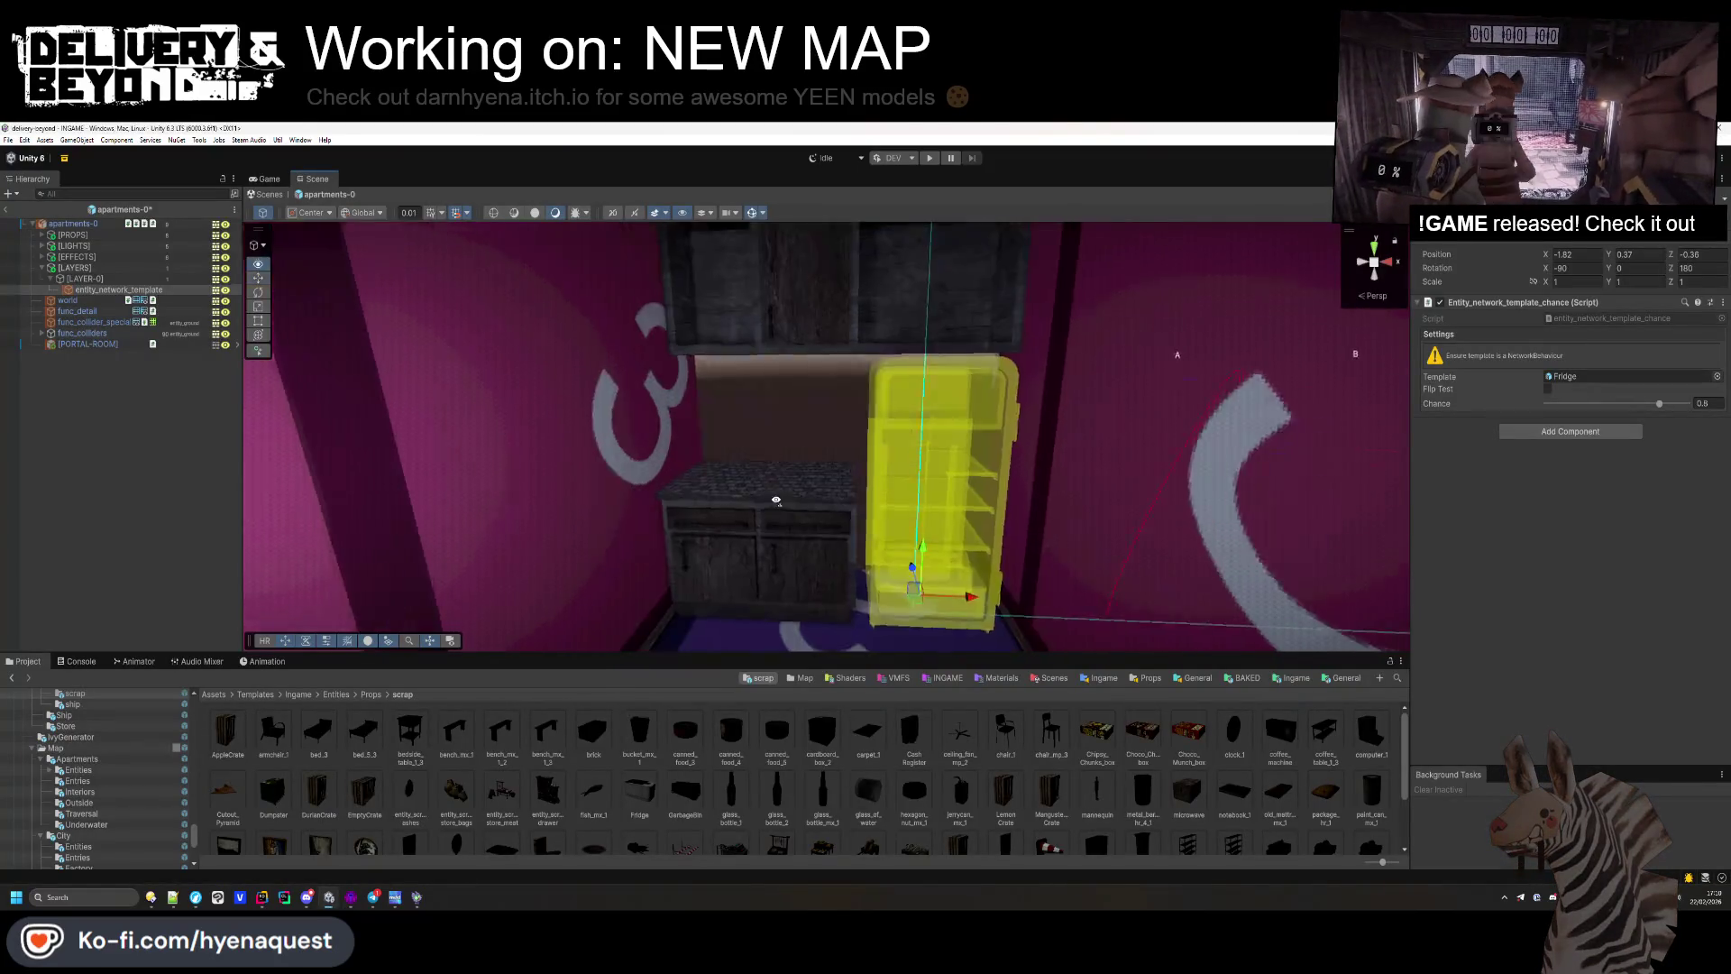
Step: Duplicate the fridge template, make it a toaster, and place it turned around on the shelf
click(171, 441)
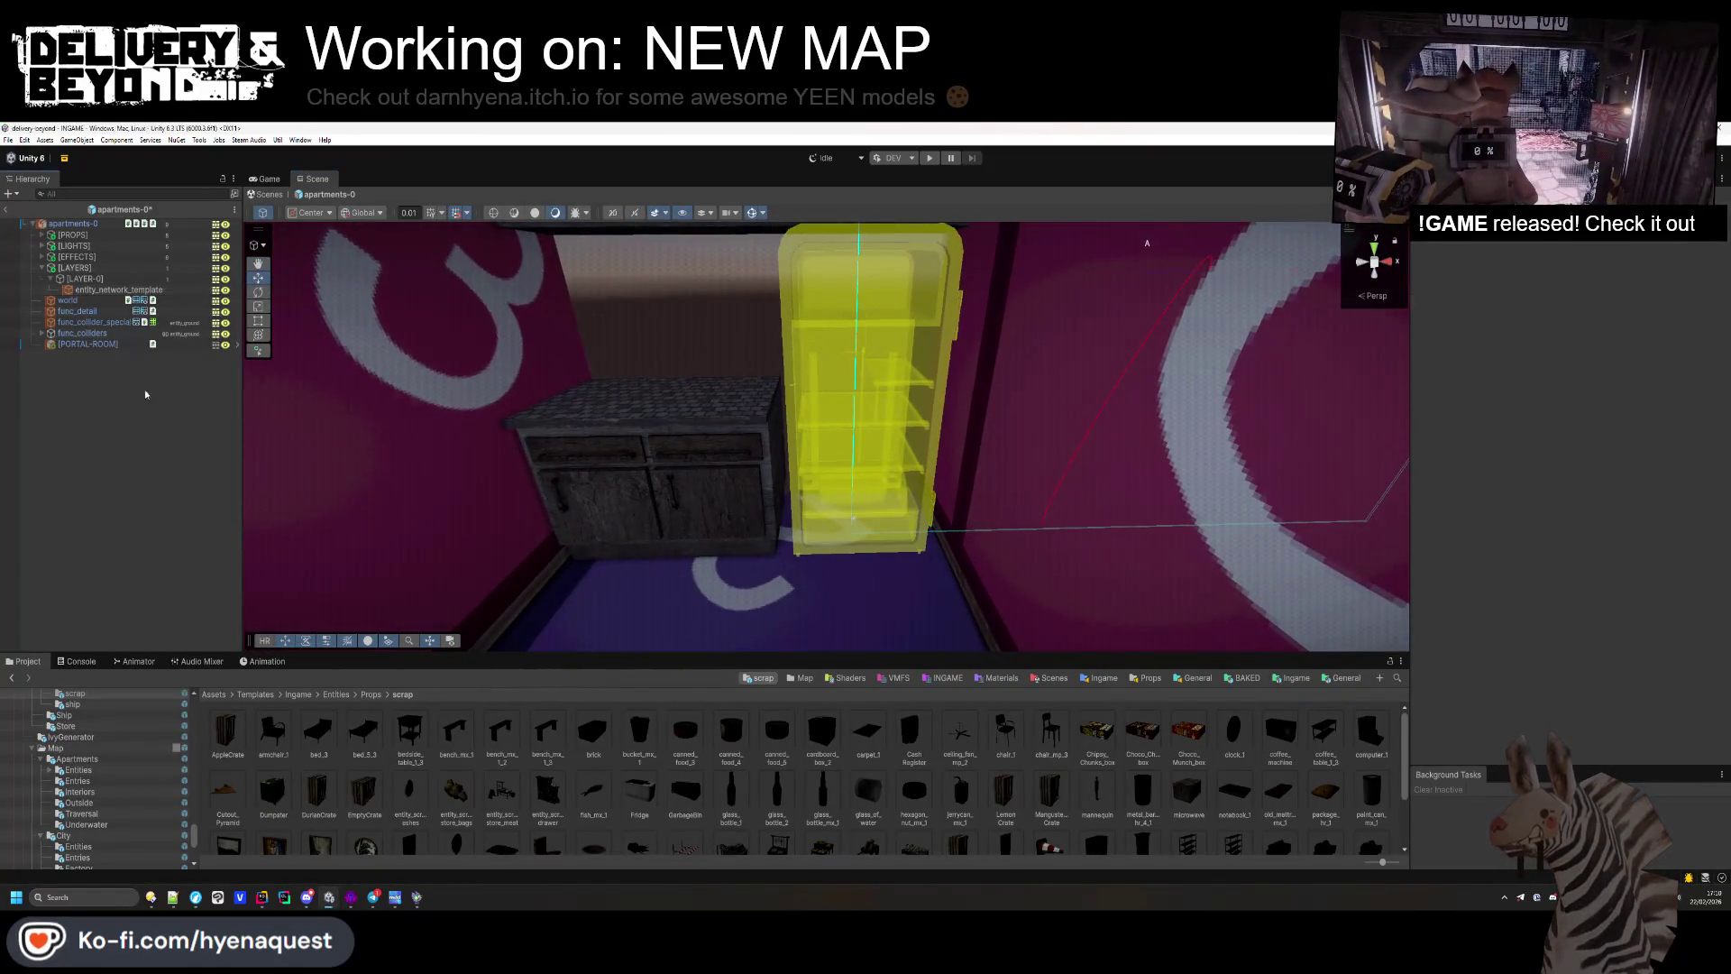
click(119, 291)
key(ctrl+d)
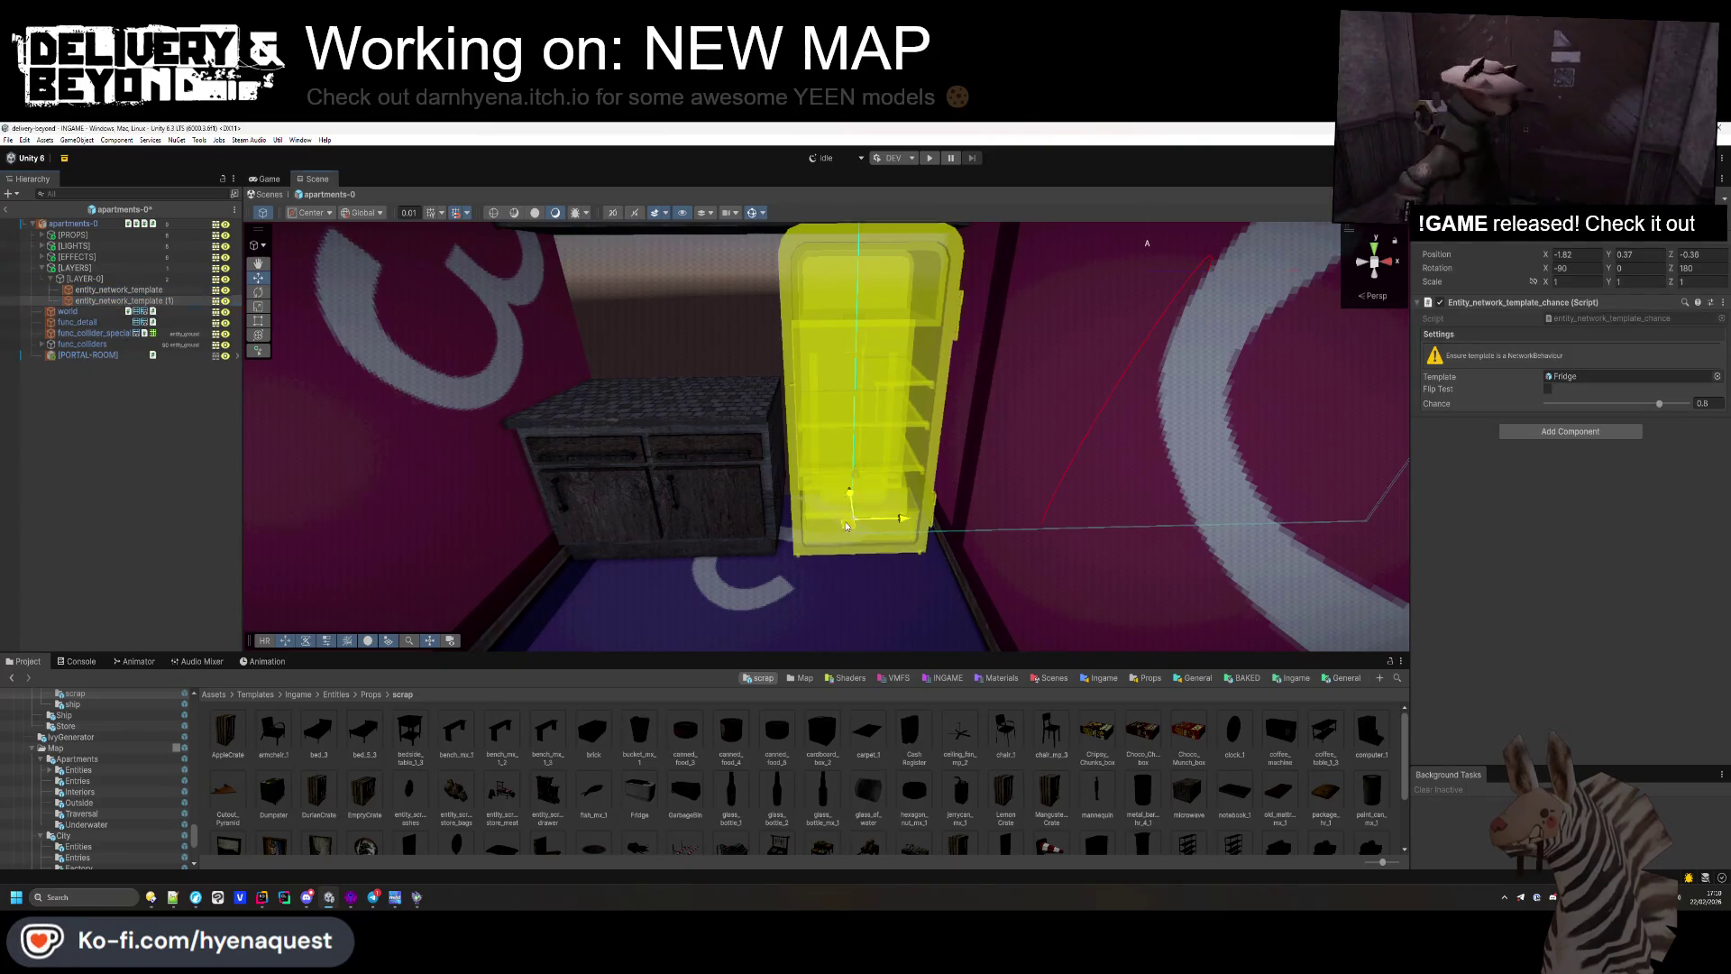
drag(848, 524, 777, 467)
scroll(766, 785, down, 2)
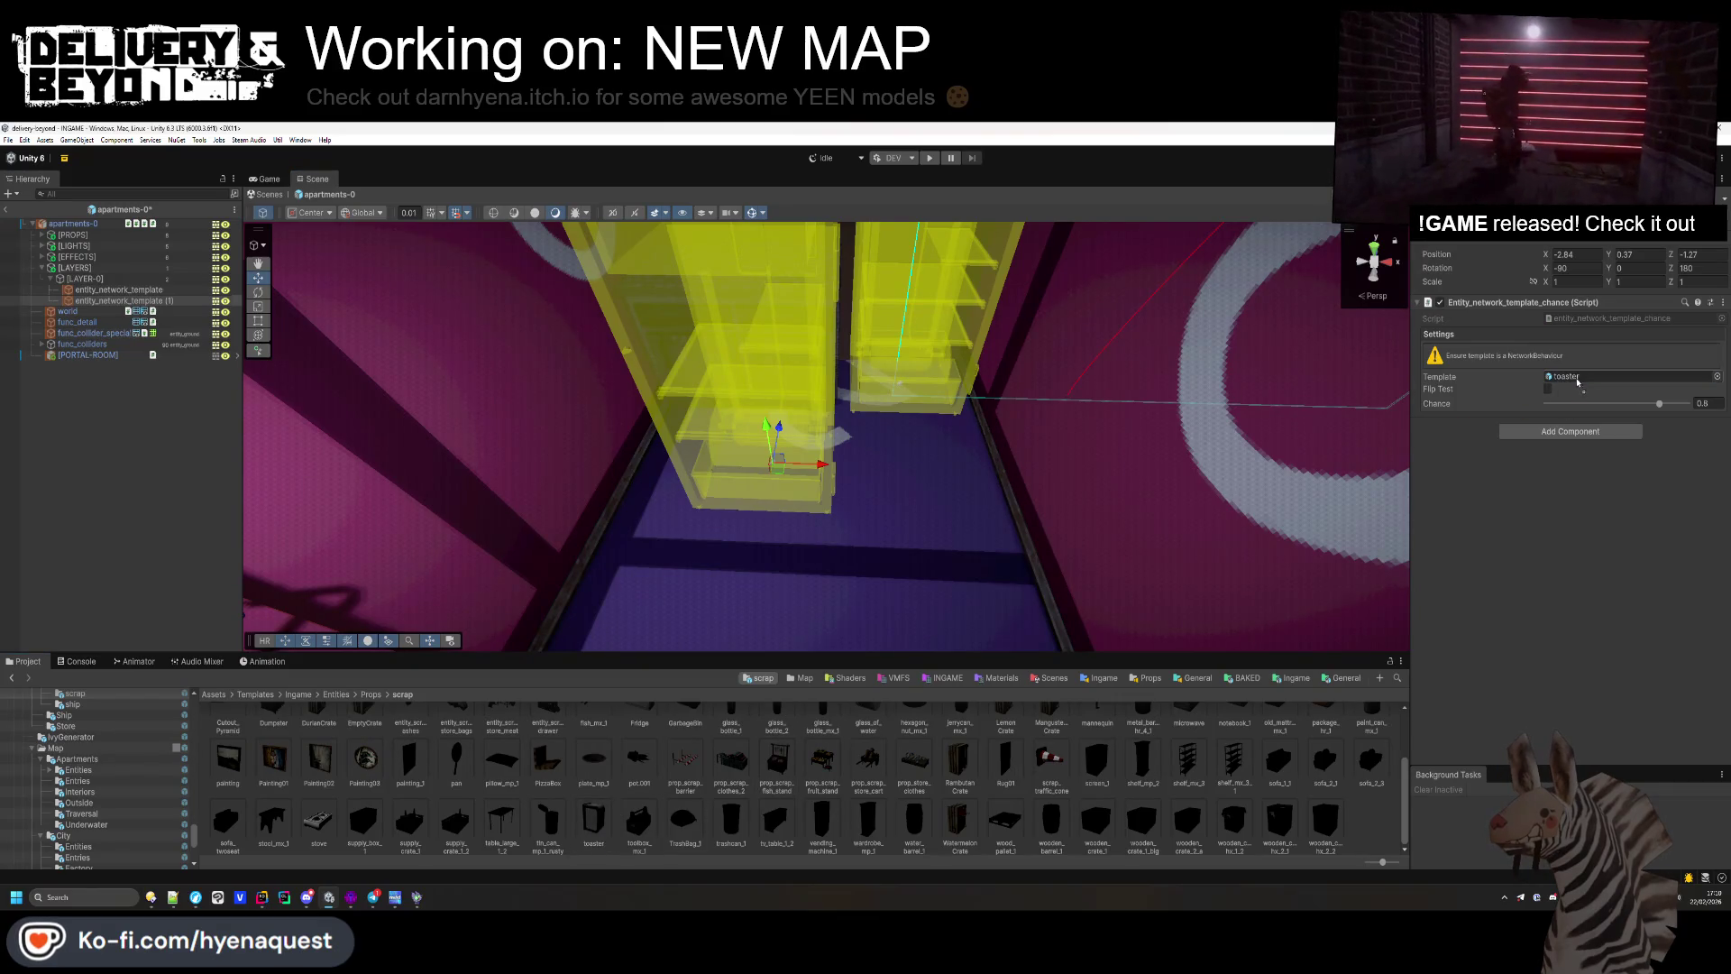
drag(1579, 383, 1579, 382)
mouse_move(765, 430)
mouse_down()
mouse_move(761, 361)
mouse_move(793, 302)
mouse_up()
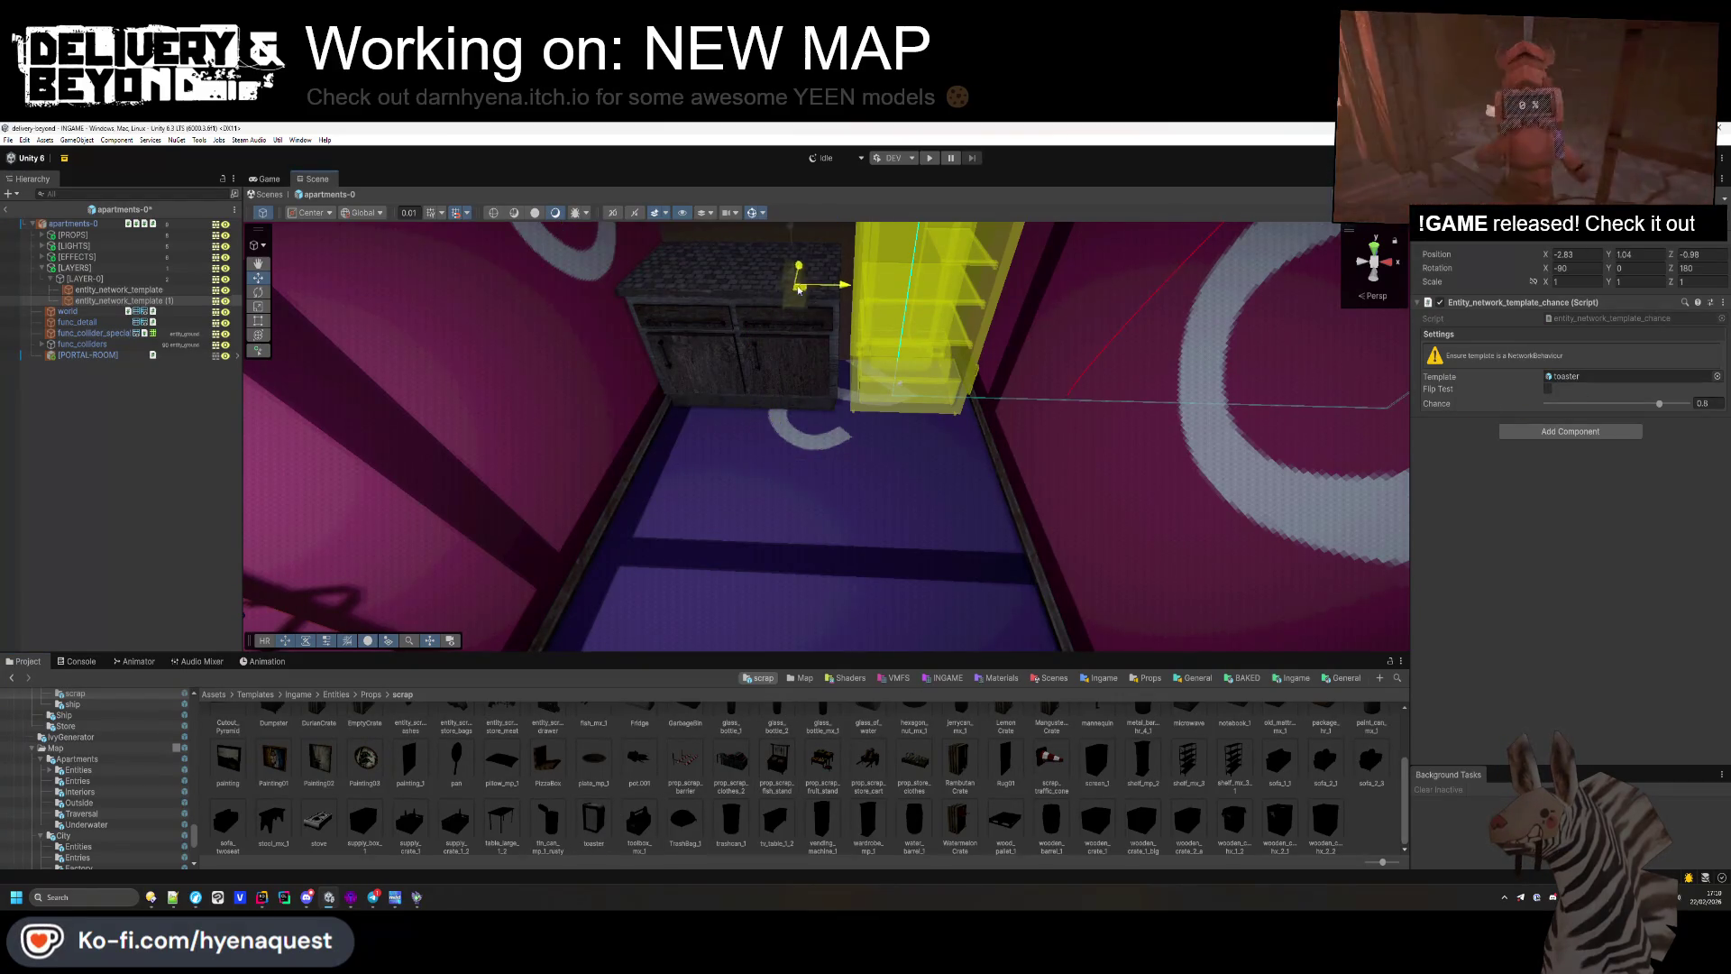
drag(775, 197, 777, 184)
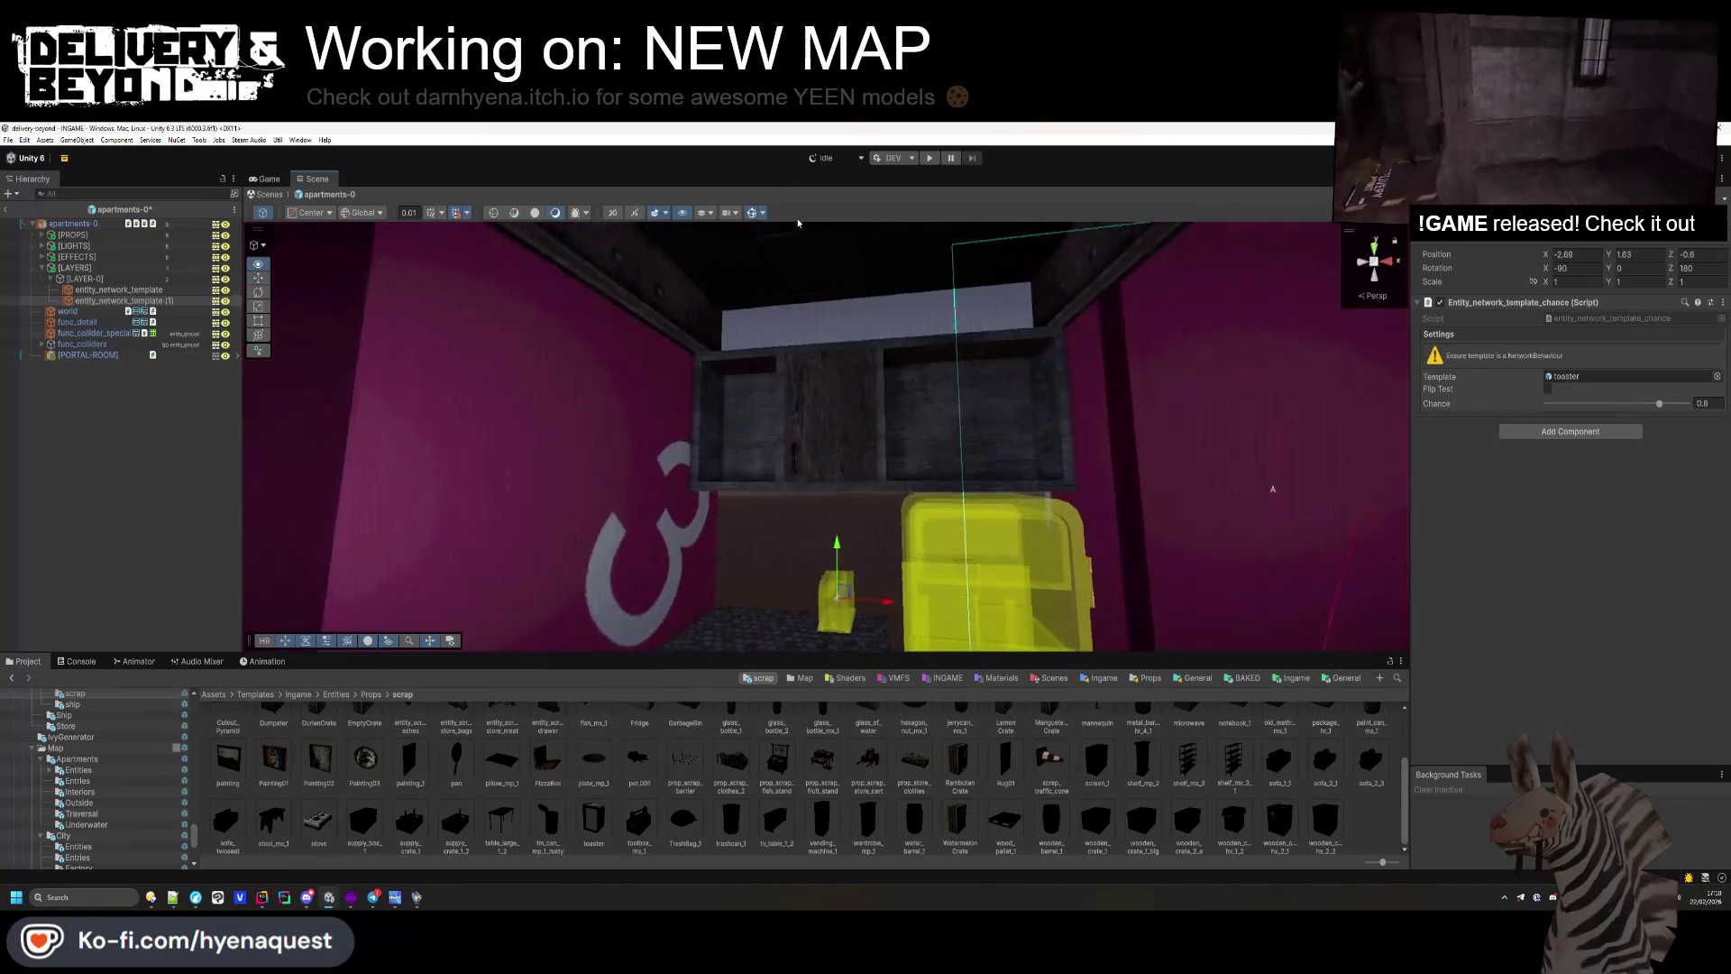
mouse_move(872, 527)
mouse_down()
mouse_move(792, 541)
mouse_move(734, 523)
mouse_move(728, 332)
mouse_up()
key(f)
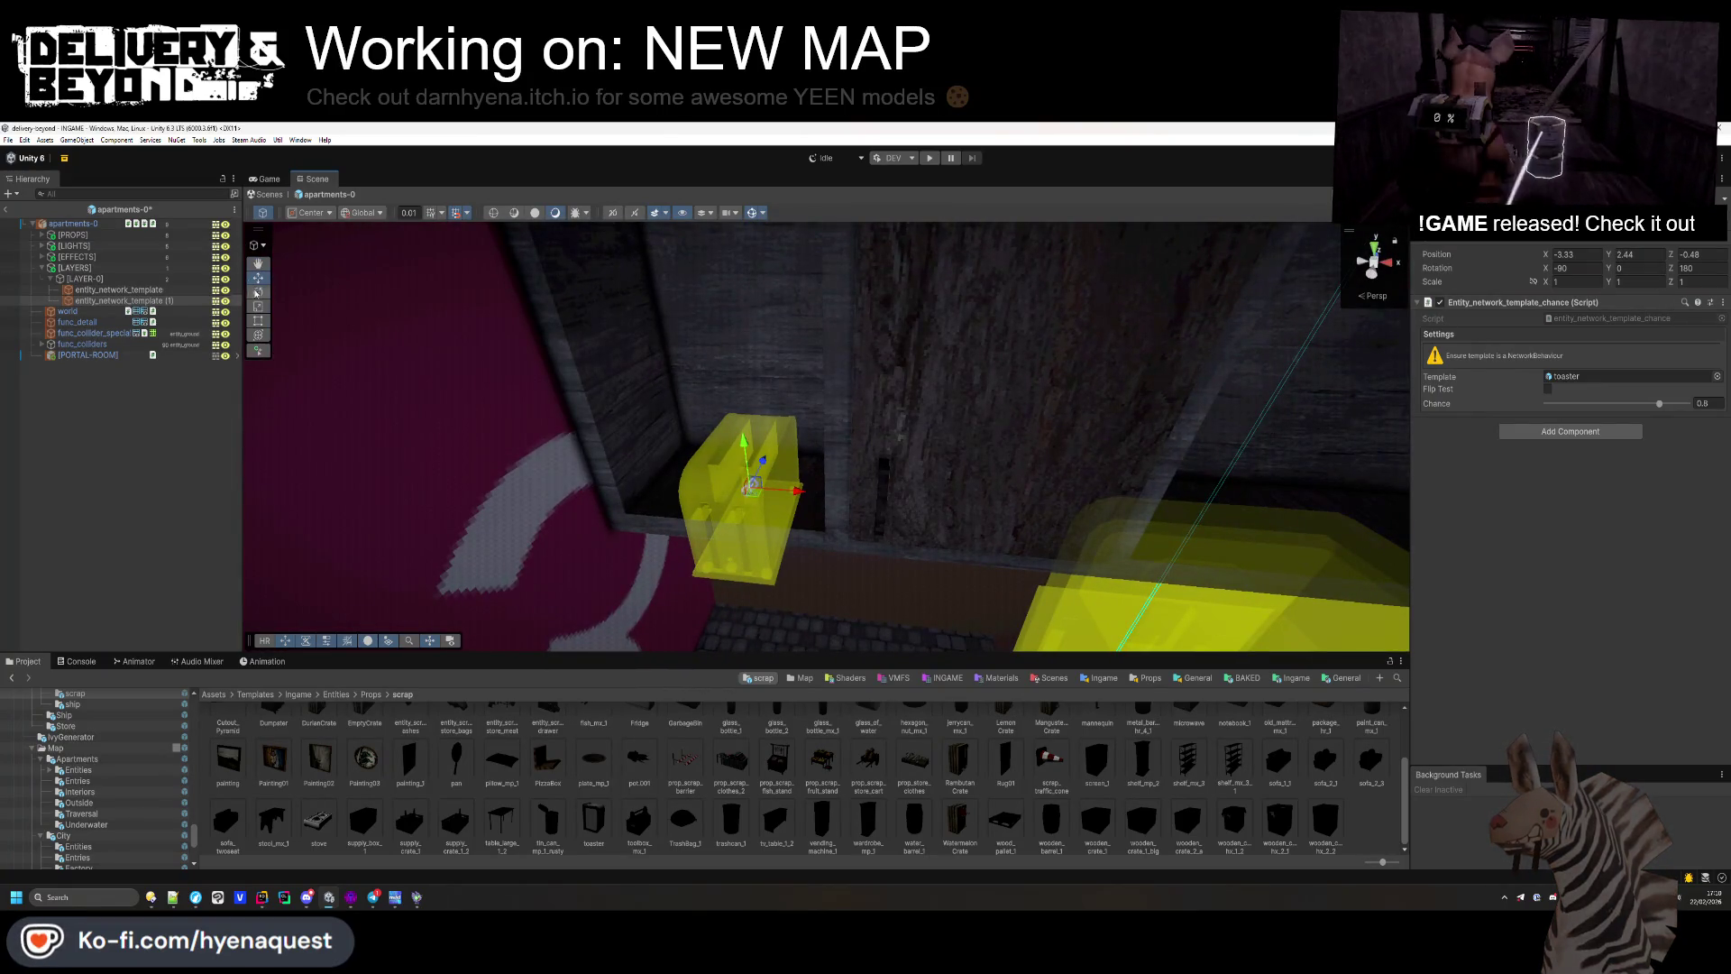
drag(762, 515, 403, 275)
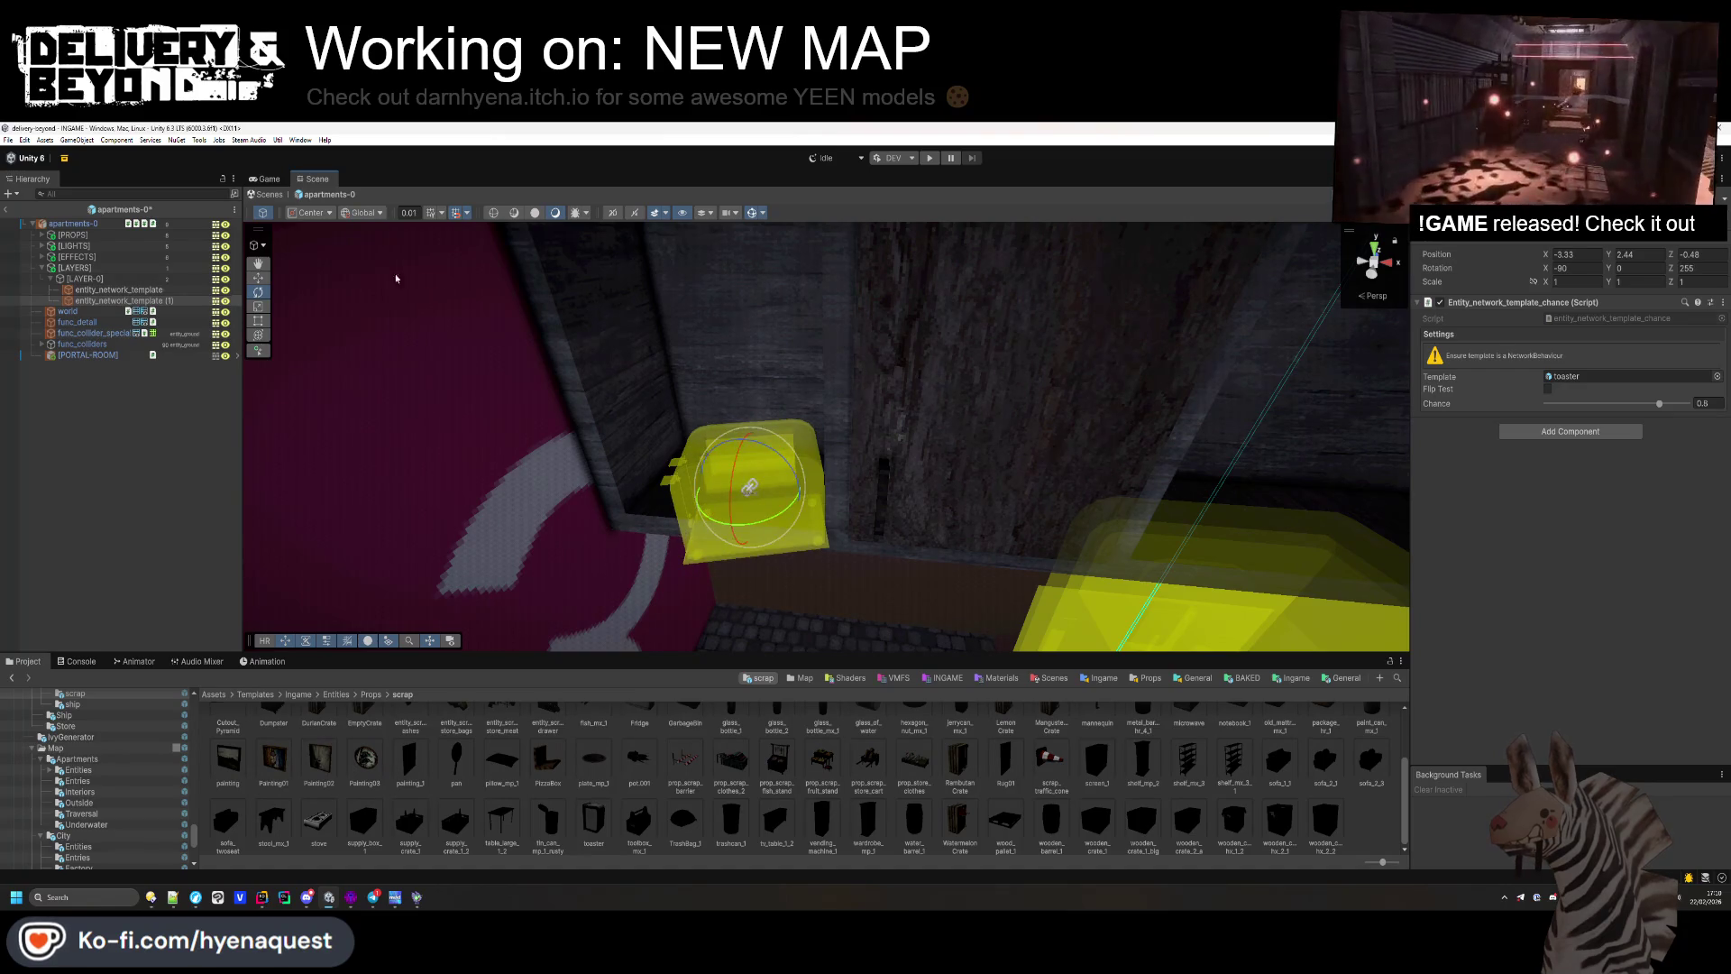
click(259, 277)
mouse_move(753, 494)
mouse_down()
mouse_move(722, 408)
mouse_move(741, 450)
mouse_up()
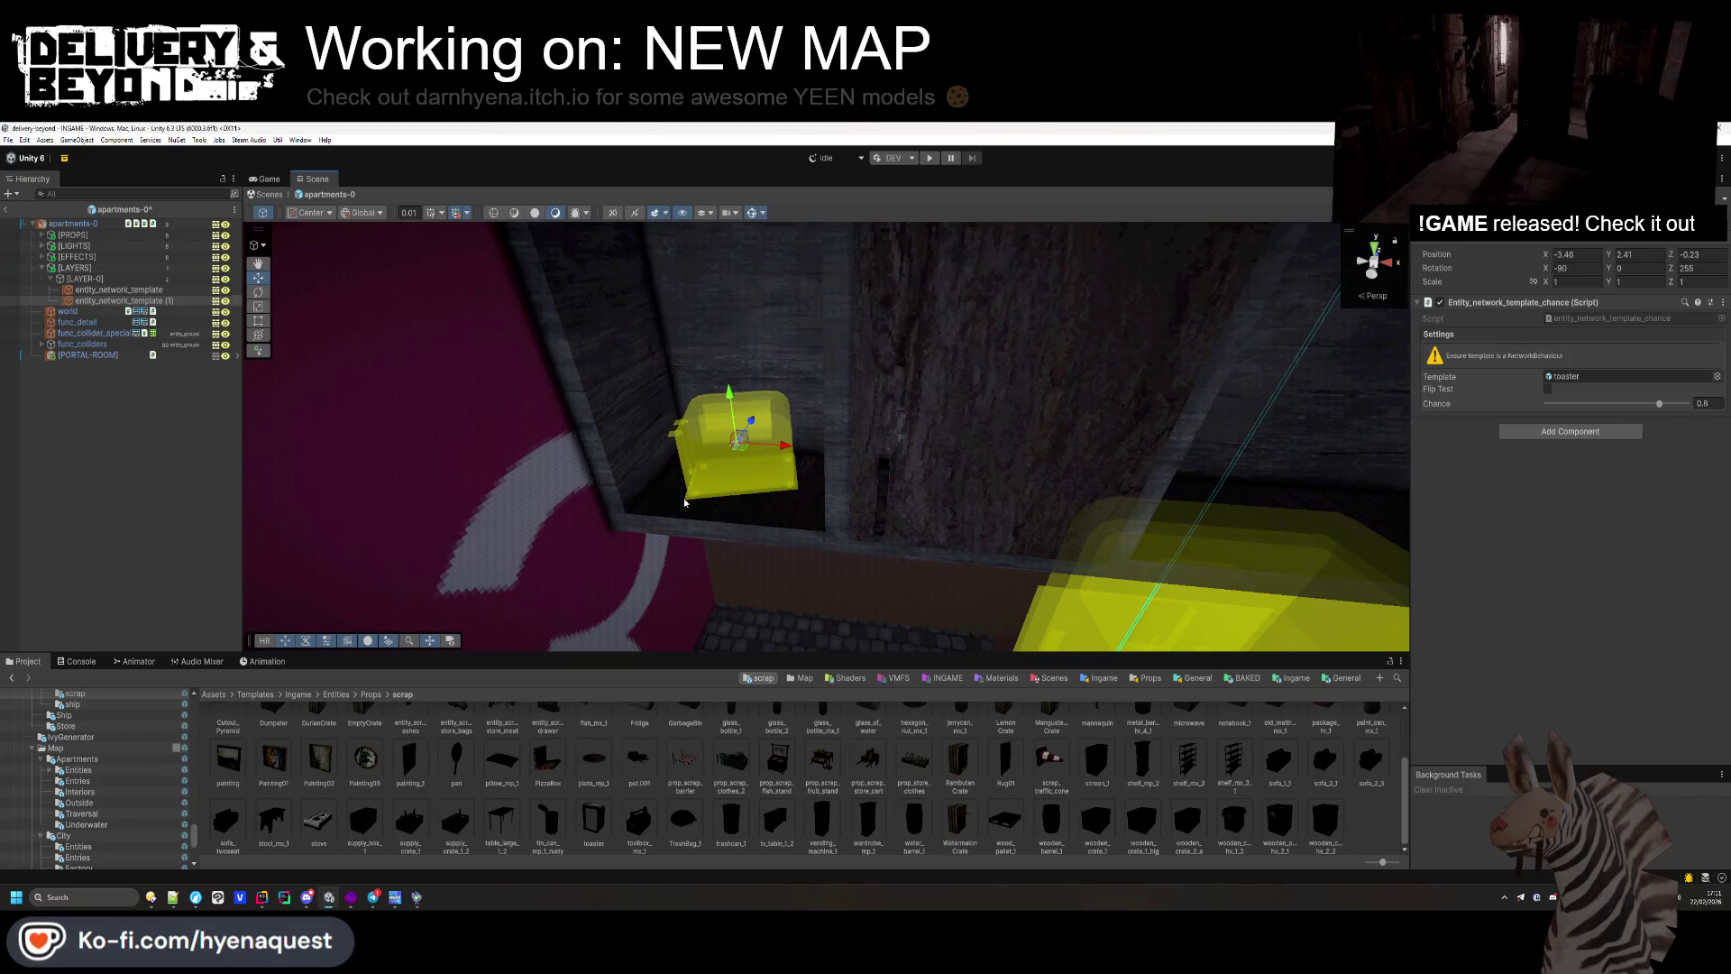
Step: Add a supply_crate_1_2 copy further right along the shelf with Z rotation 0
key(ctrl+d)
mouse_move(738, 455)
mouse_down()
mouse_move(1154, 500)
mouse_move(1275, 484)
mouse_up()
key(f)
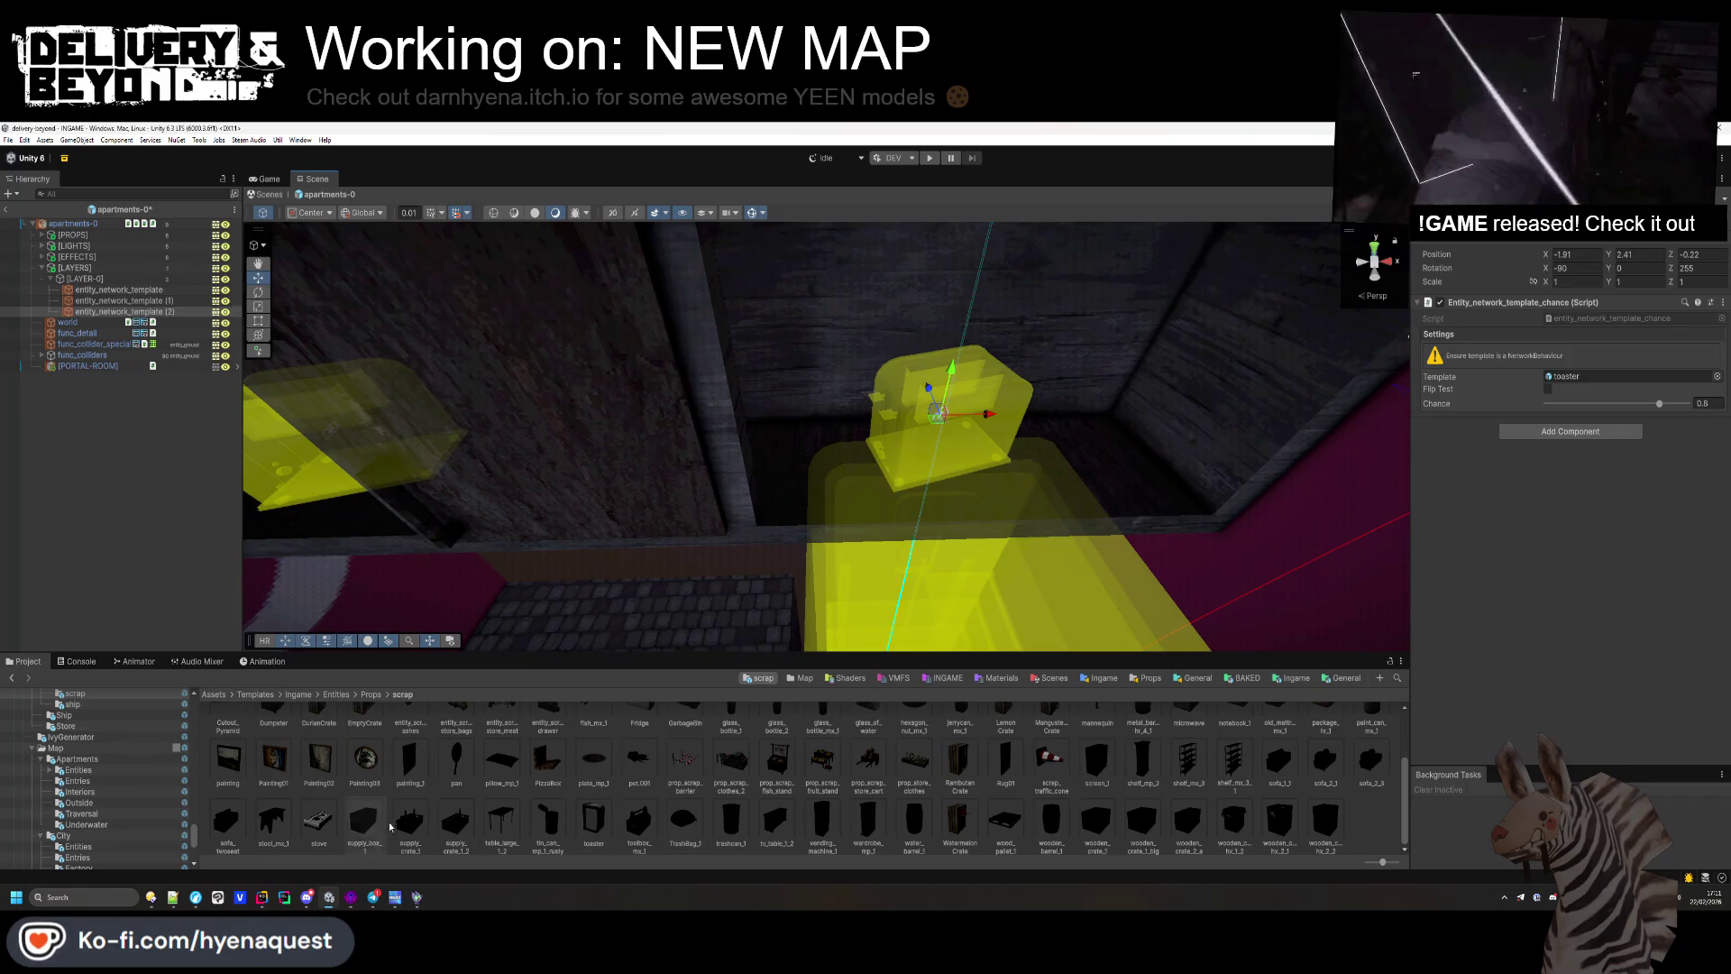
drag(455, 825, 1614, 377)
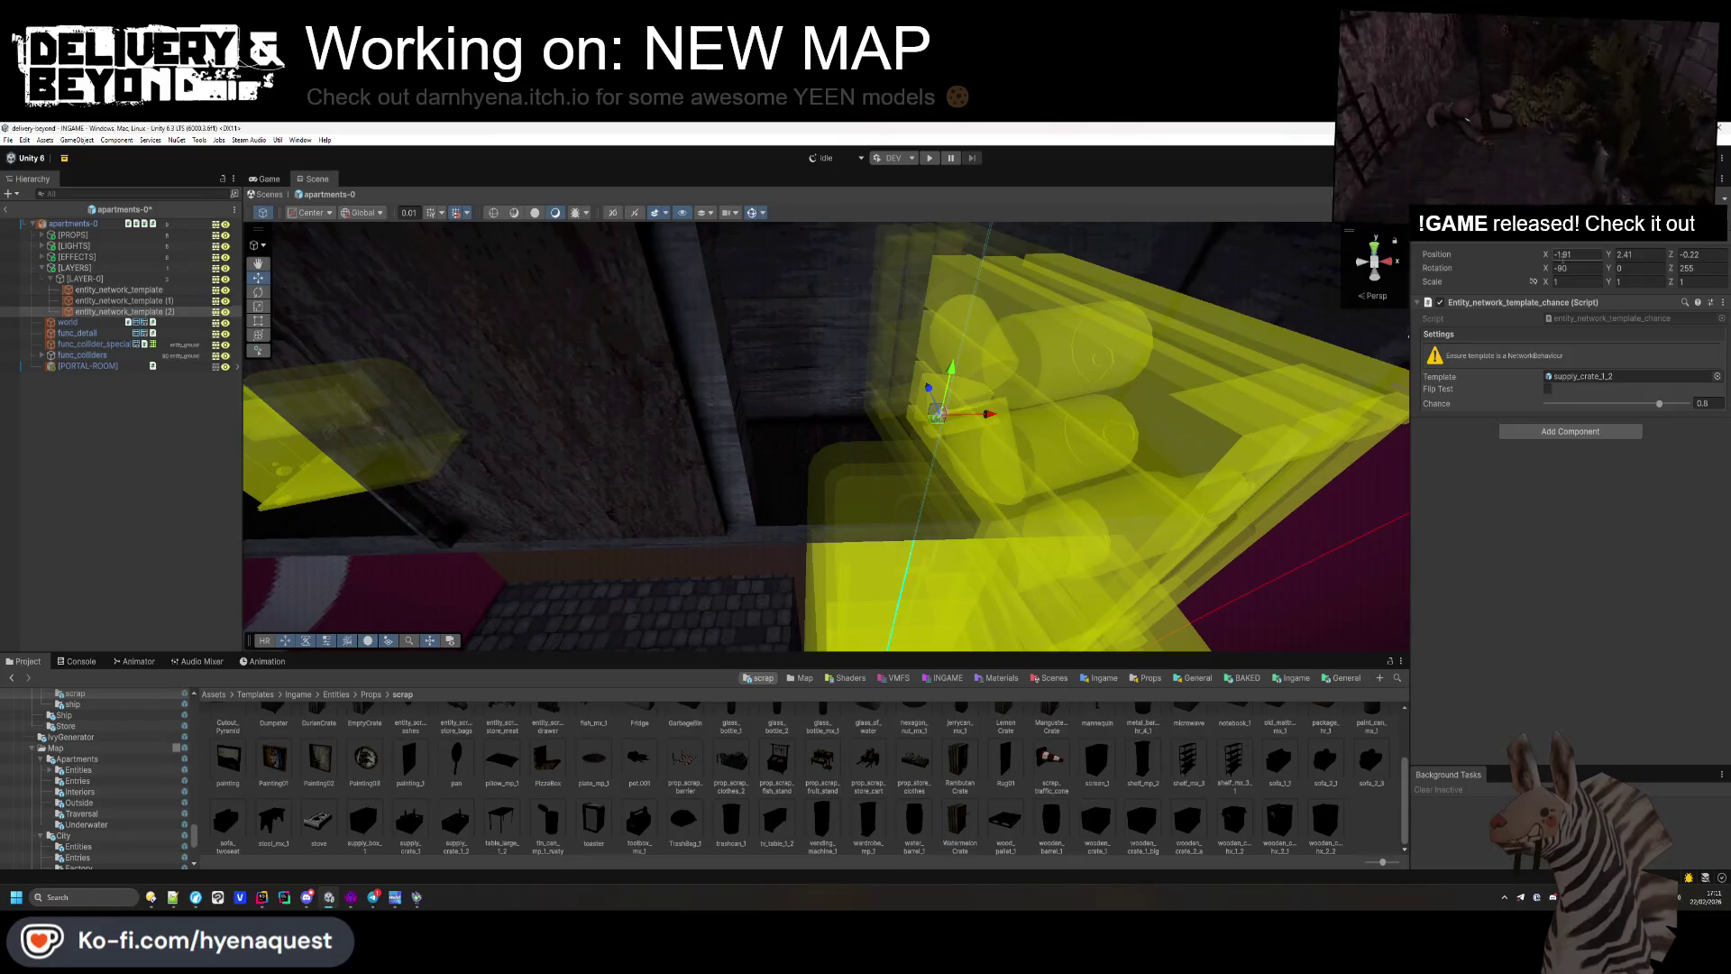
text(0.)
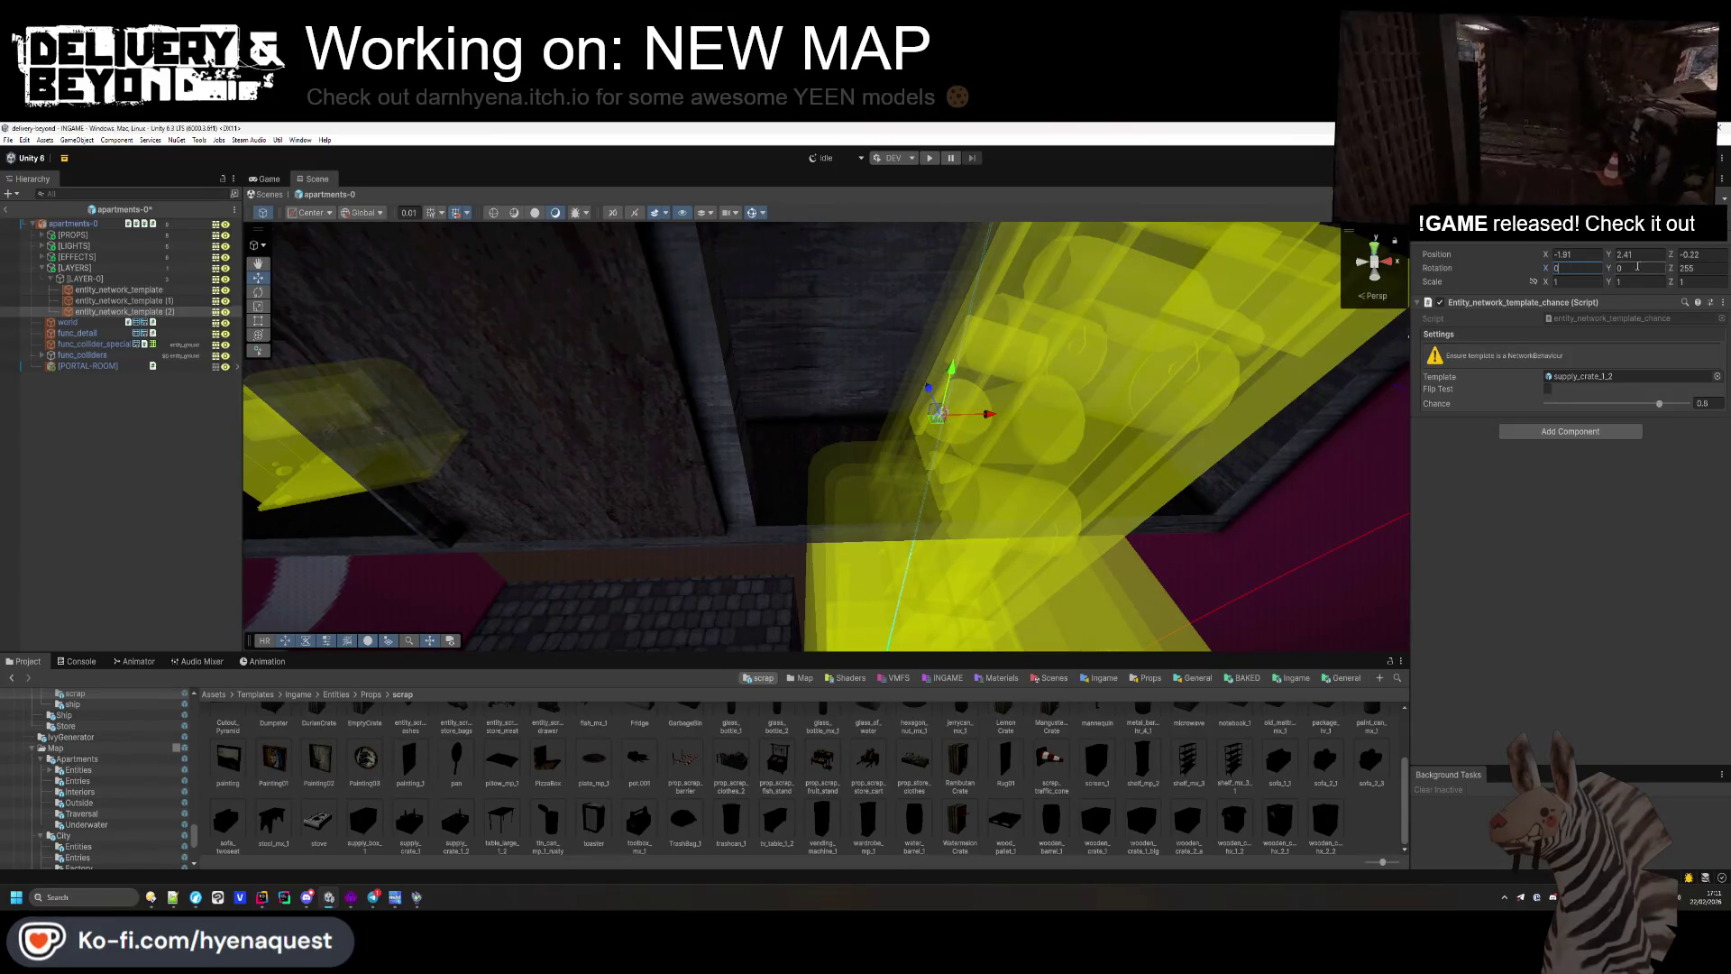
text(0)
mouse_move(1064, 424)
mouse_down()
mouse_move(1093, 437)
mouse_move(1082, 413)
mouse_move(1391, 402)
mouse_up()
key(f)
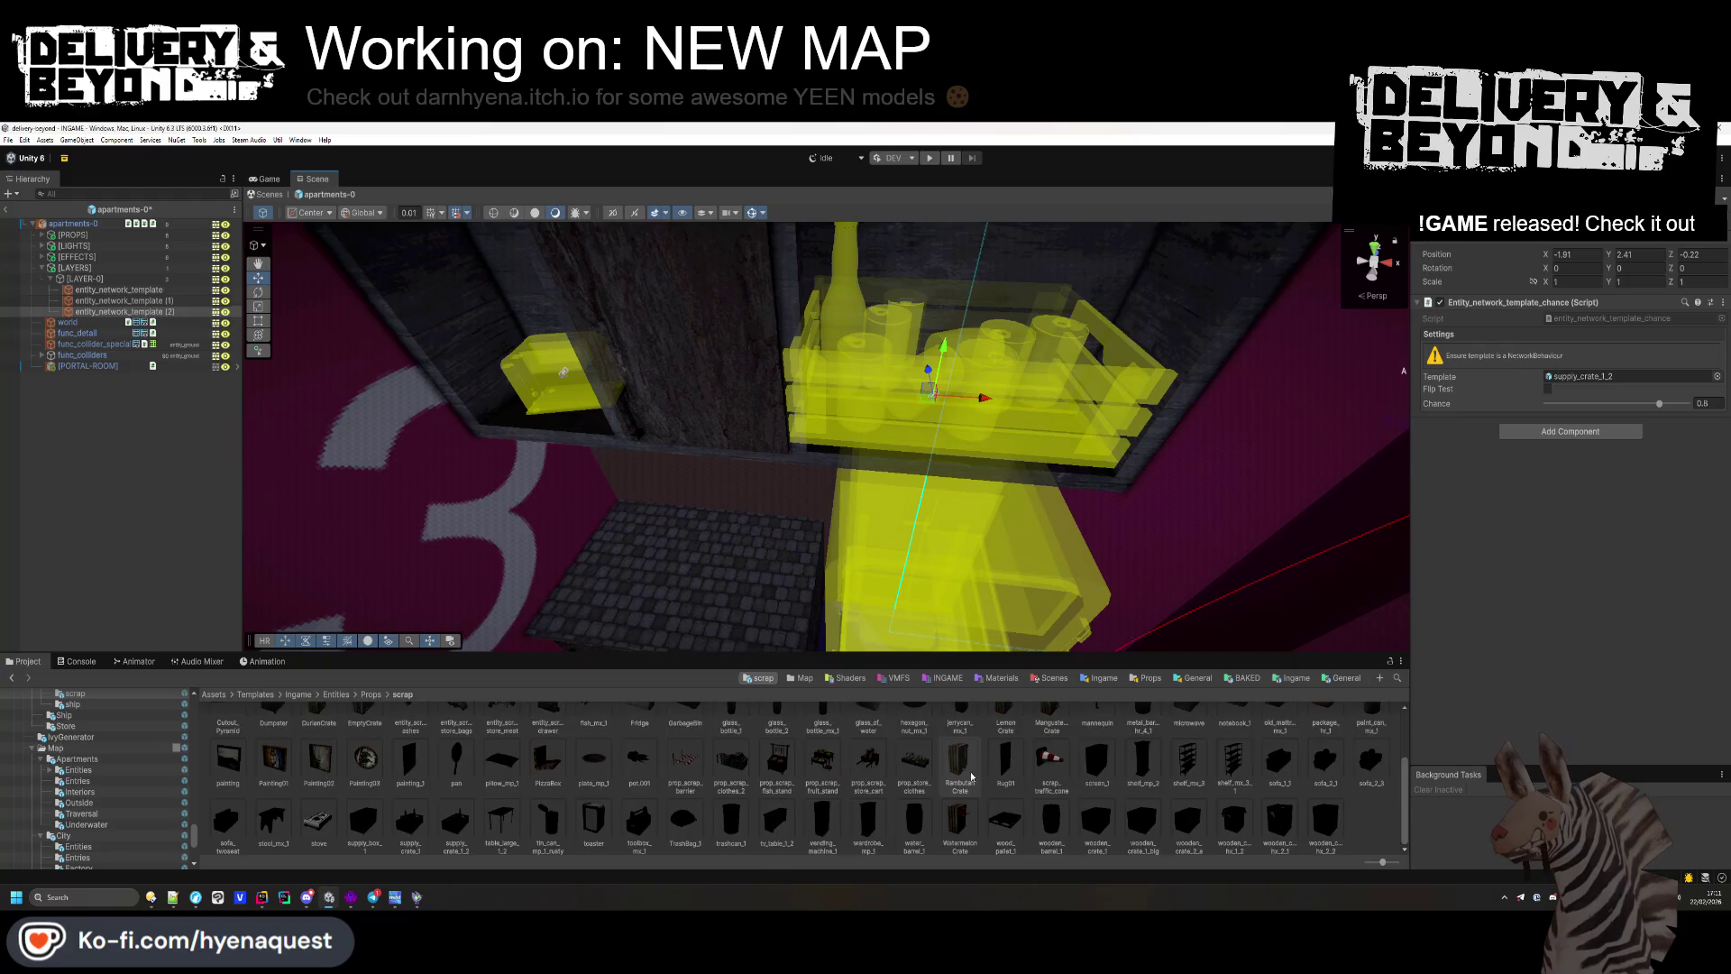
scroll(960, 767, up, 2)
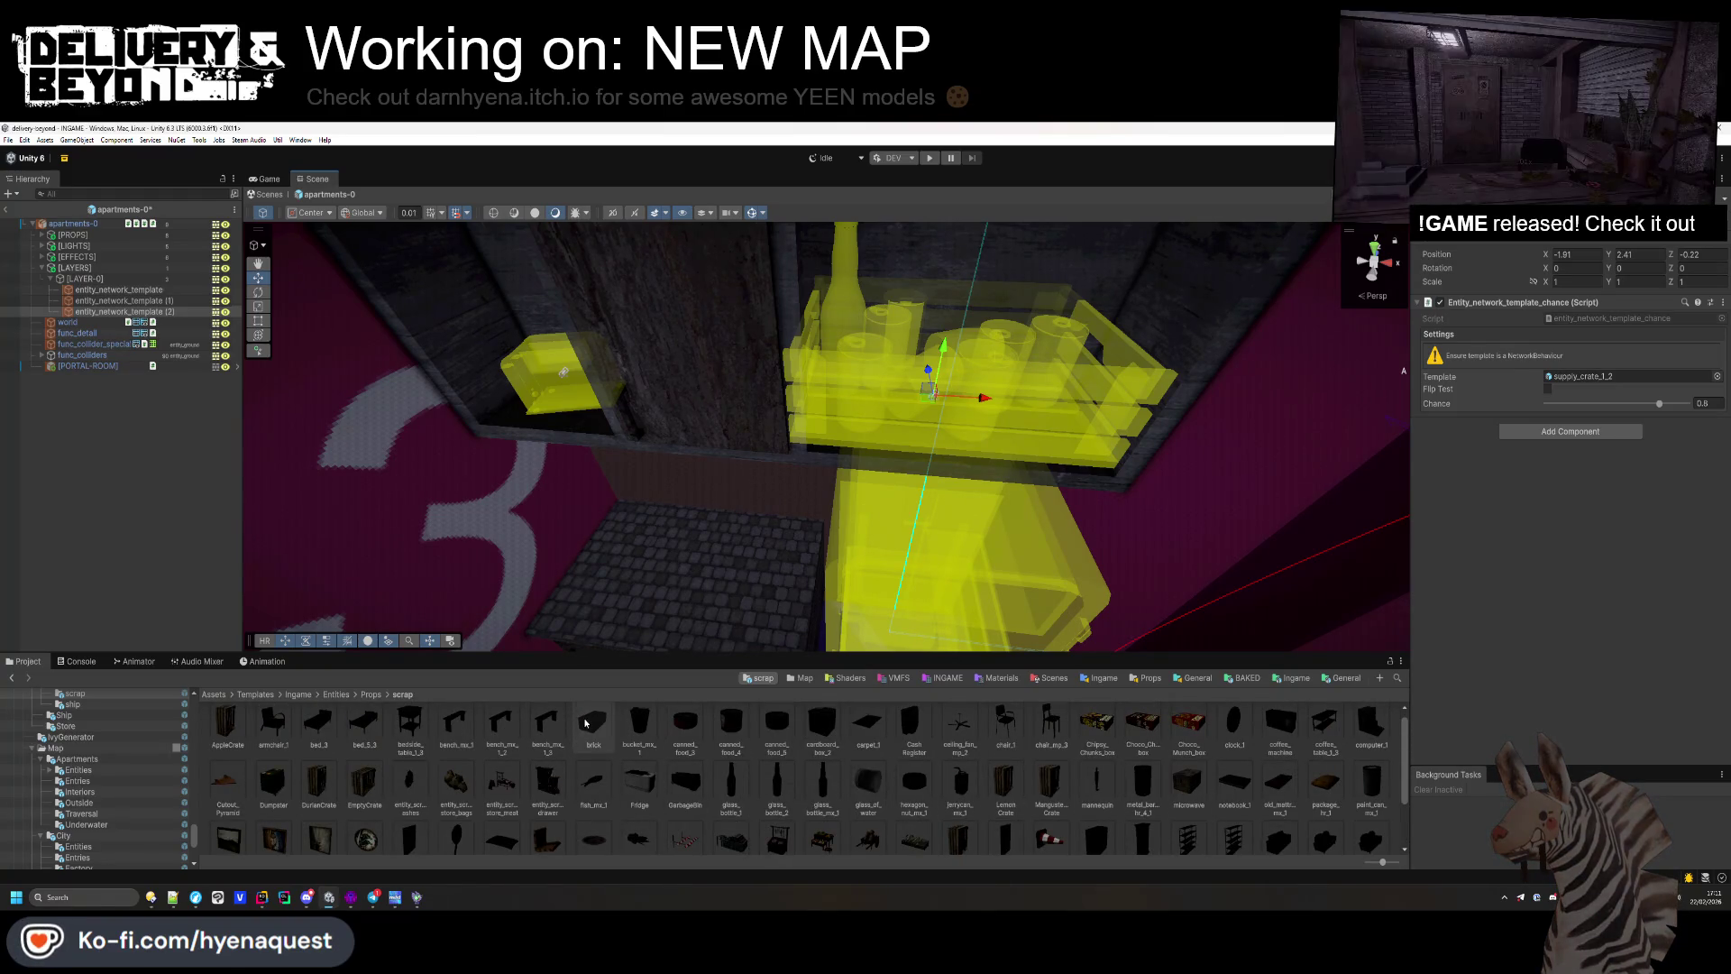
Step: Add a bucket_mx_1 template on the shelf, plus a brick copy rotated 11.5 degrees on Y
drag(647, 729, 1622, 377)
mouse_move(934, 409)
mouse_down()
mouse_move(1035, 420)
mouse_move(1057, 392)
mouse_move(846, 521)
mouse_move(1259, 490)
mouse_move(874, 501)
mouse_move(603, 455)
mouse_up()
key(ctrl+d)
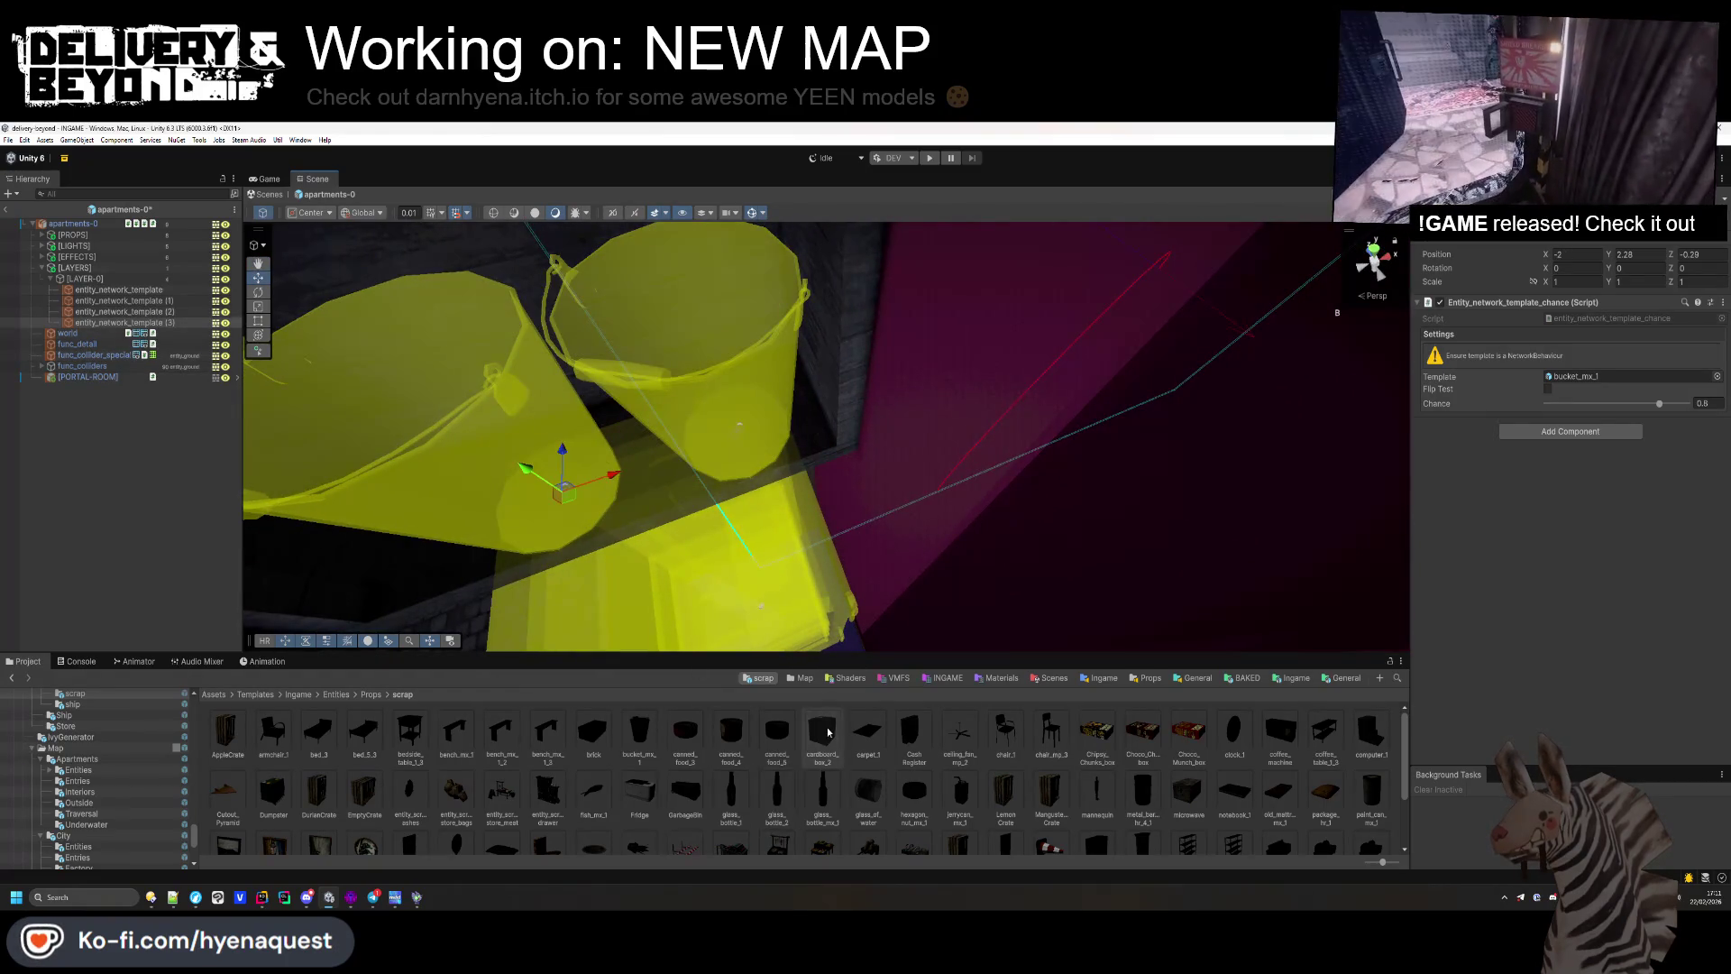
click(1573, 378)
drag(1573, 382, 1573, 383)
mouse_move(811, 431)
mouse_down()
mouse_move(685, 343)
mouse_move(898, 434)
mouse_move(981, 397)
mouse_move(986, 439)
mouse_move(901, 405)
mouse_up()
click(1636, 267)
text(11.5)
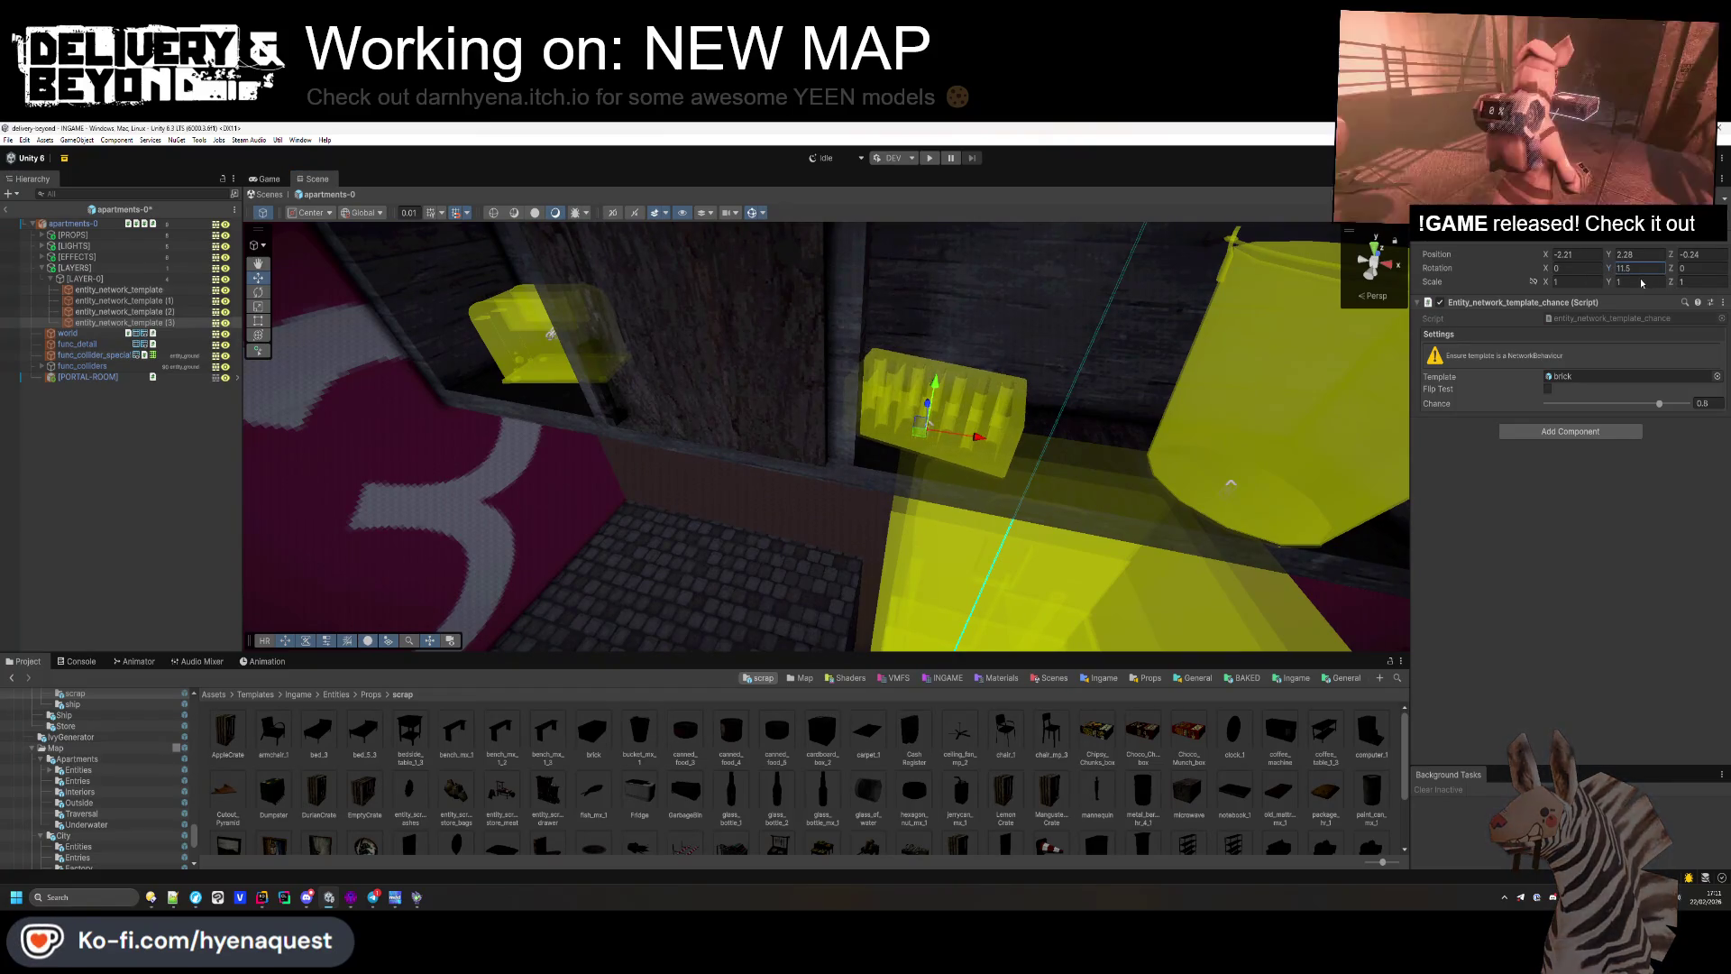
Step: Duplicate the brick and stack the copy slightly higher on the shelf
click(179, 322)
key(ctrl+d)
drag(922, 368, 1032, 314)
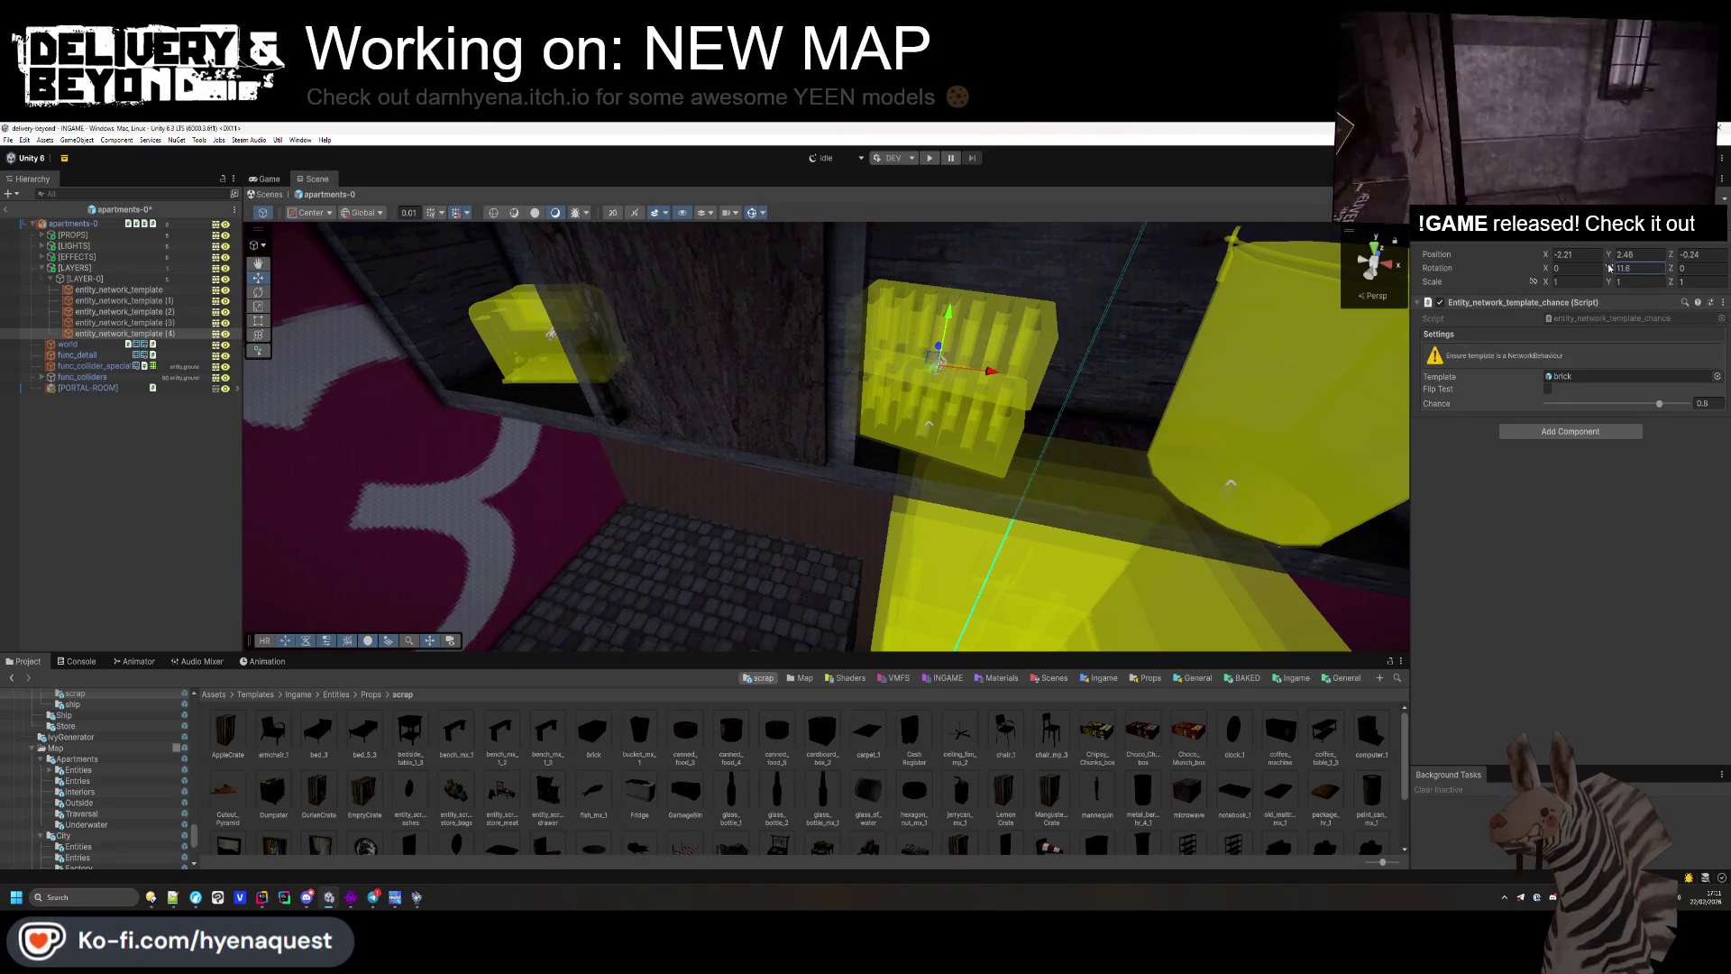
click(178, 436)
drag(541, 451, 663, 491)
Step: Turn another brick copy into a stove template resting on the counter at -2.88, 1.73, -0.46
click(135, 333)
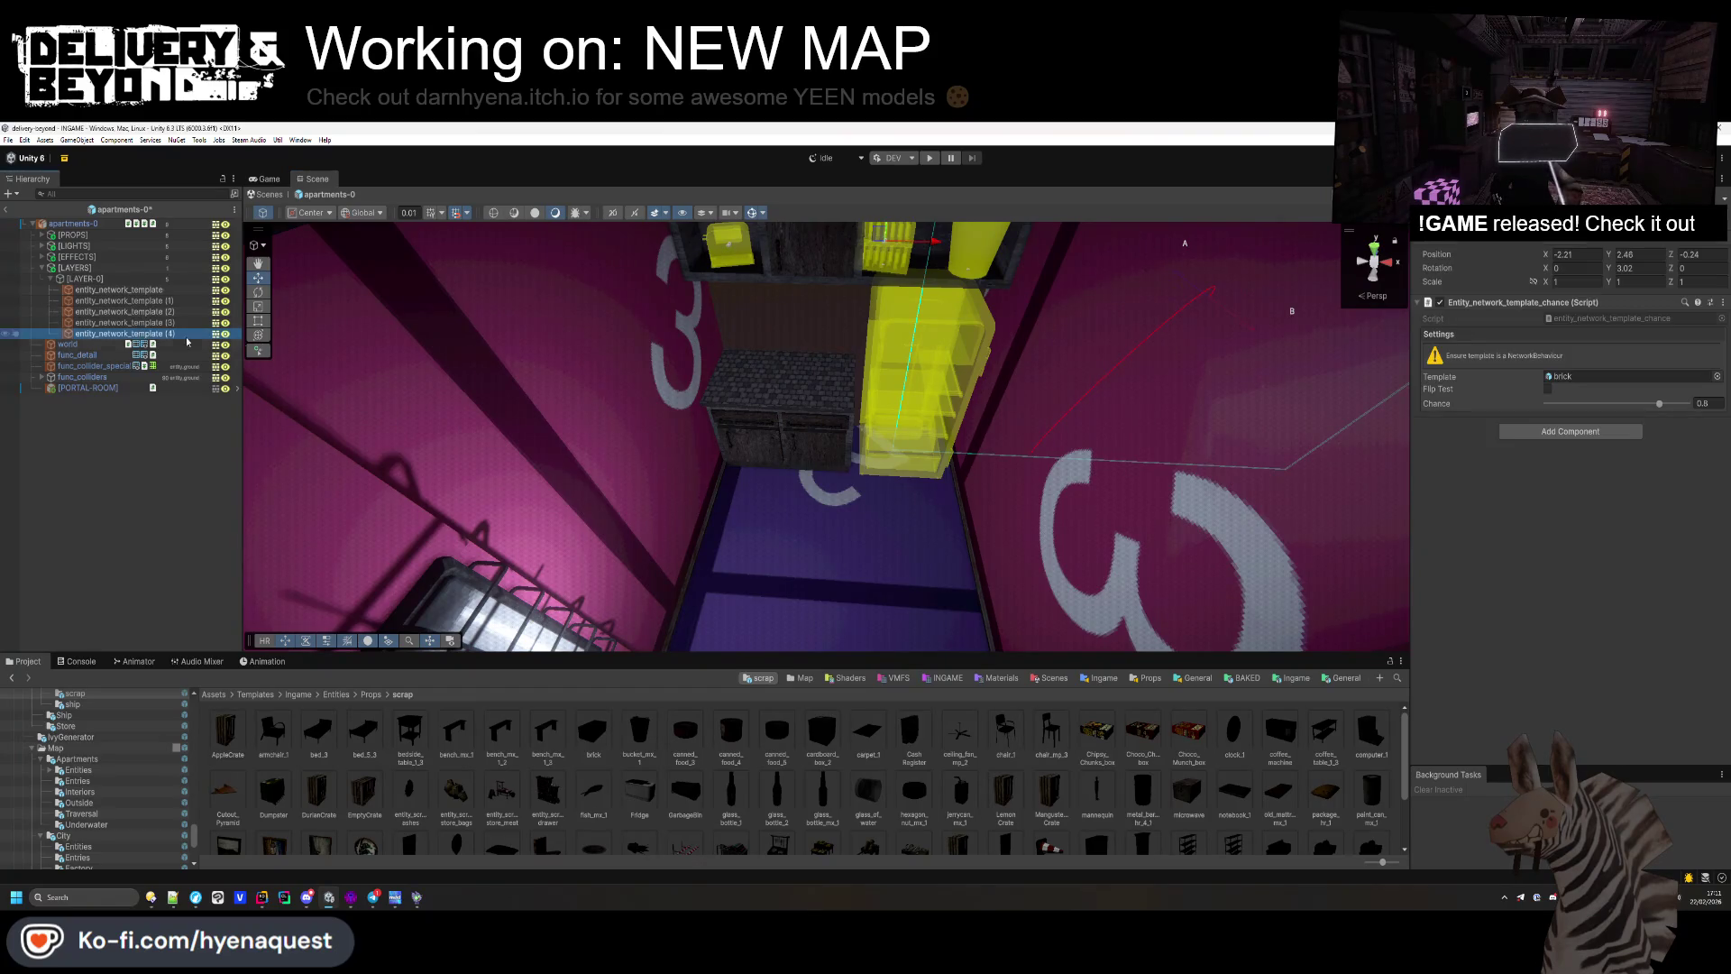
key(ctrl+d)
scroll(880, 248, down, 3)
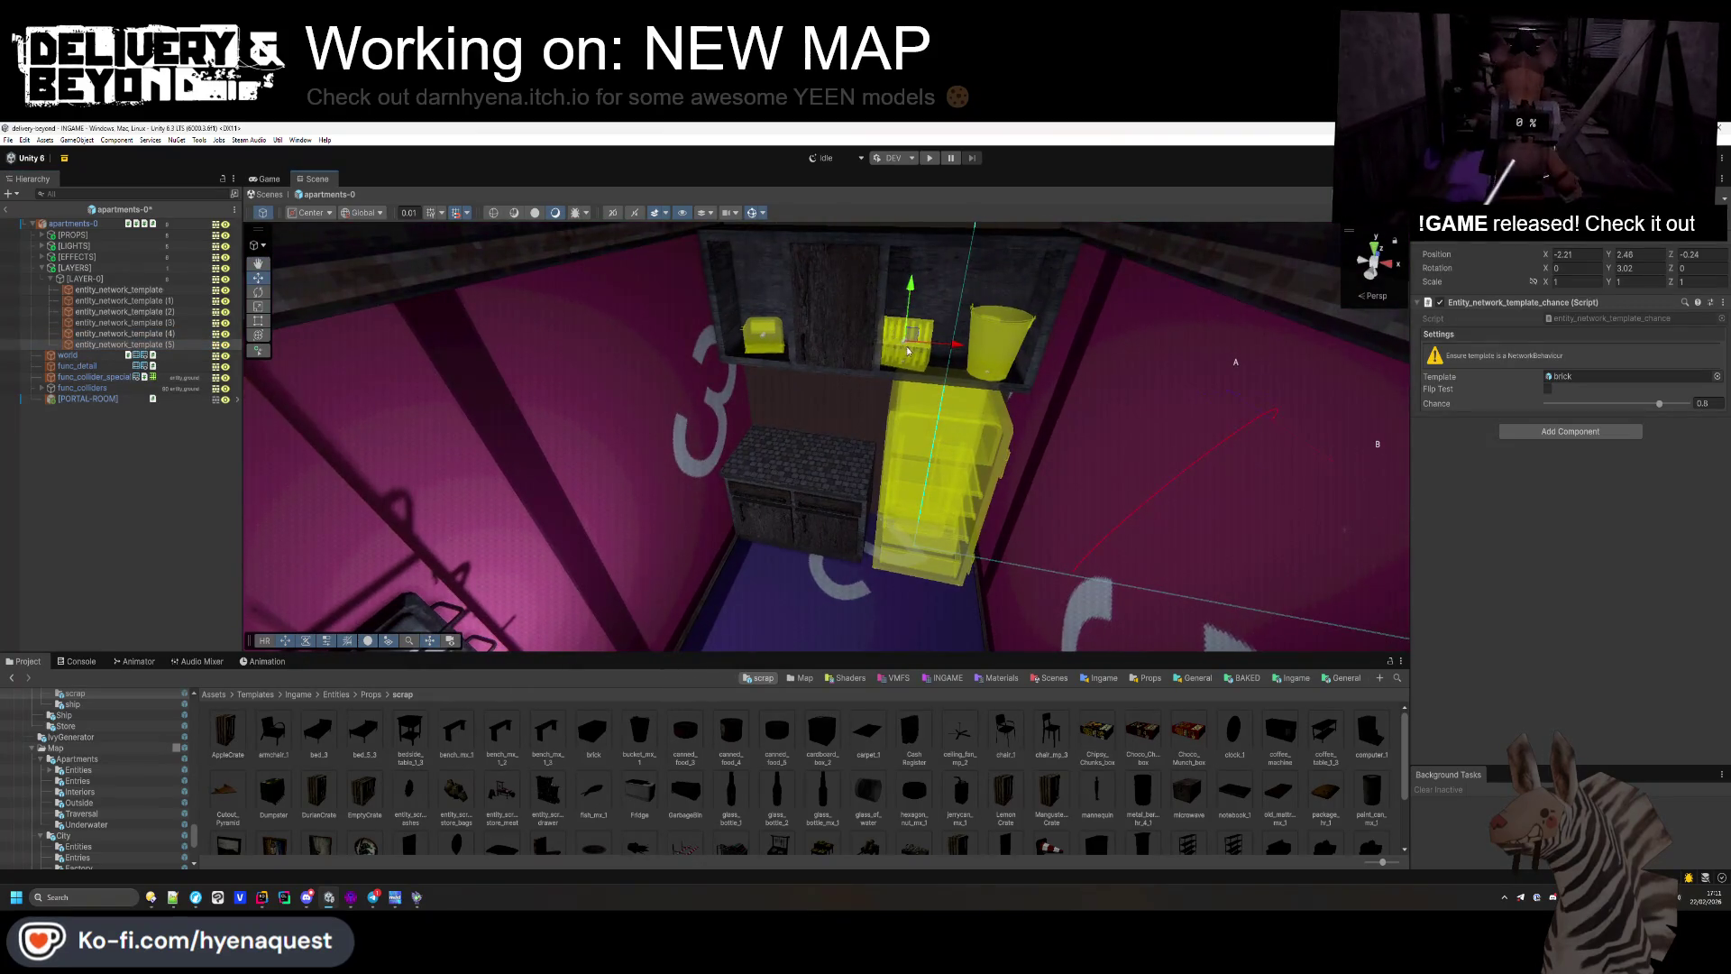
drag(913, 343, 1041, 583)
mouse_move(1156, 546)
mouse_down()
mouse_move(892, 441)
mouse_move(1083, 411)
mouse_up()
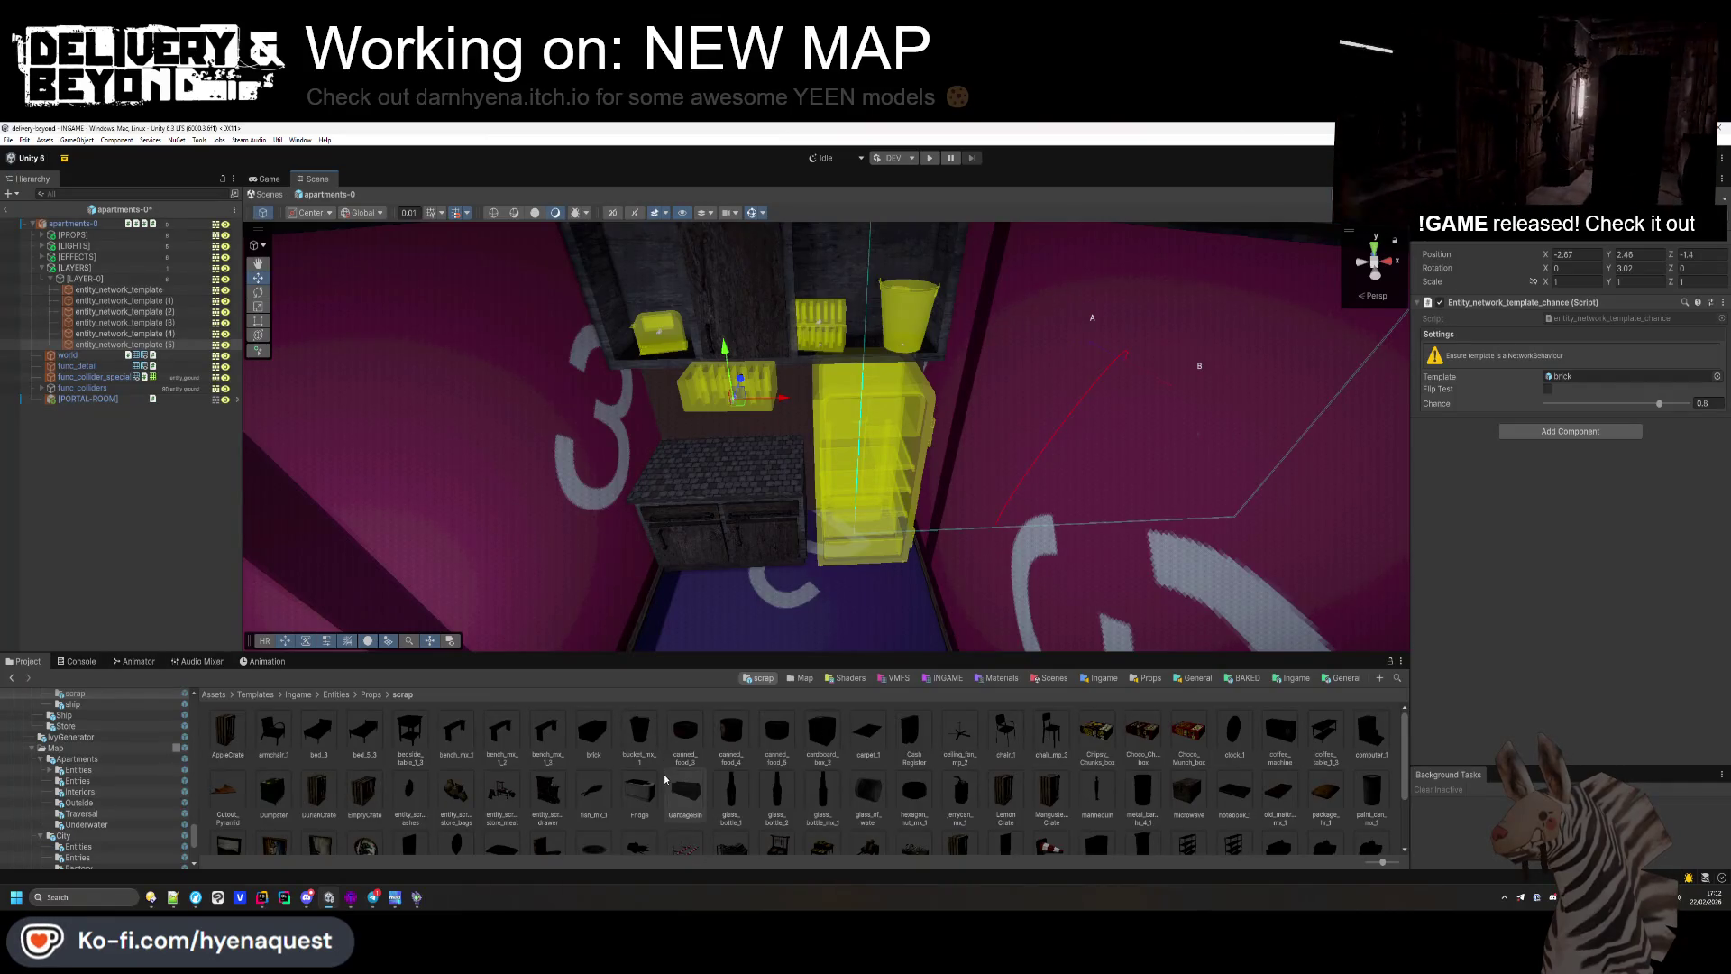
scroll(665, 778, down, 2)
drag(323, 814, 1622, 376)
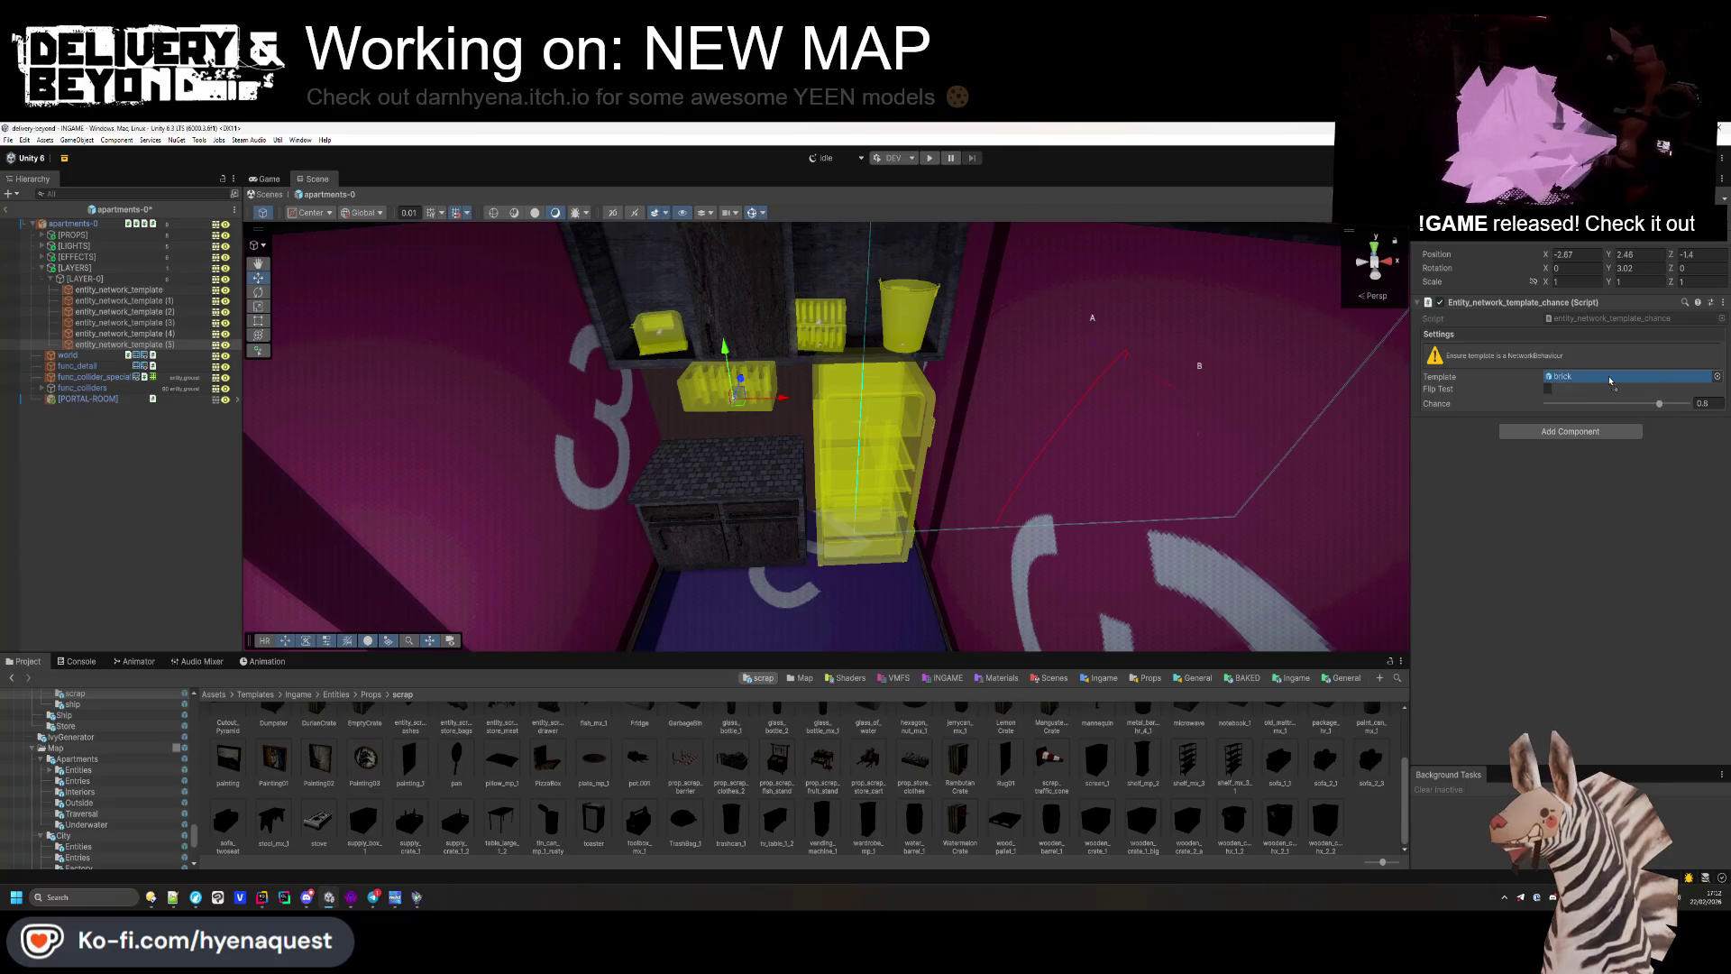
mouse_move(737, 389)
mouse_down()
mouse_move(746, 525)
mouse_move(724, 463)
mouse_up()
key(f)
mouse_move(838, 496)
mouse_down()
mouse_move(991, 532)
mouse_move(881, 415)
mouse_move(881, 450)
mouse_move(919, 506)
mouse_move(773, 412)
mouse_move(793, 387)
mouse_move(726, 369)
mouse_move(729, 335)
mouse_up()
mouse_move(880, 409)
mouse_down()
mouse_move(630, 572)
mouse_move(823, 406)
mouse_move(795, 393)
mouse_move(827, 399)
mouse_move(631, 410)
mouse_up()
key(ctrl+d)
Step: Make the stove copy a pan rotated -90 on X, set on the stove top with lower spawn chance
drag(753, 399, 752, 371)
scroll(1003, 765, up, 2)
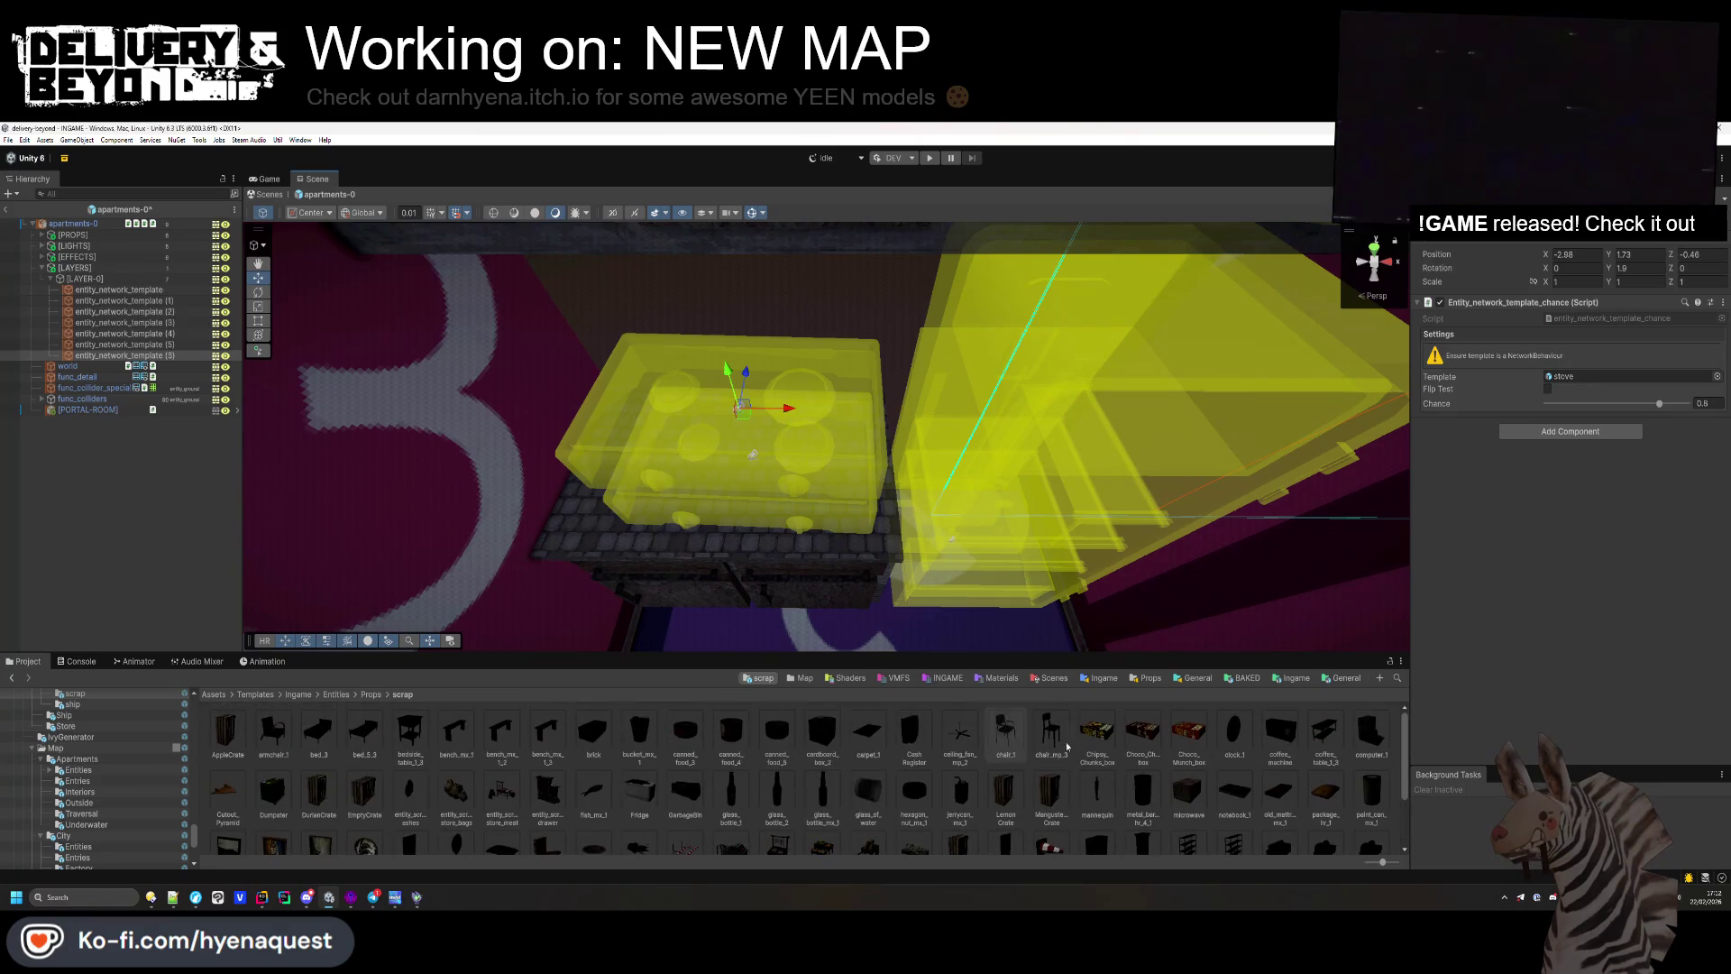
scroll(1252, 737, down, 2)
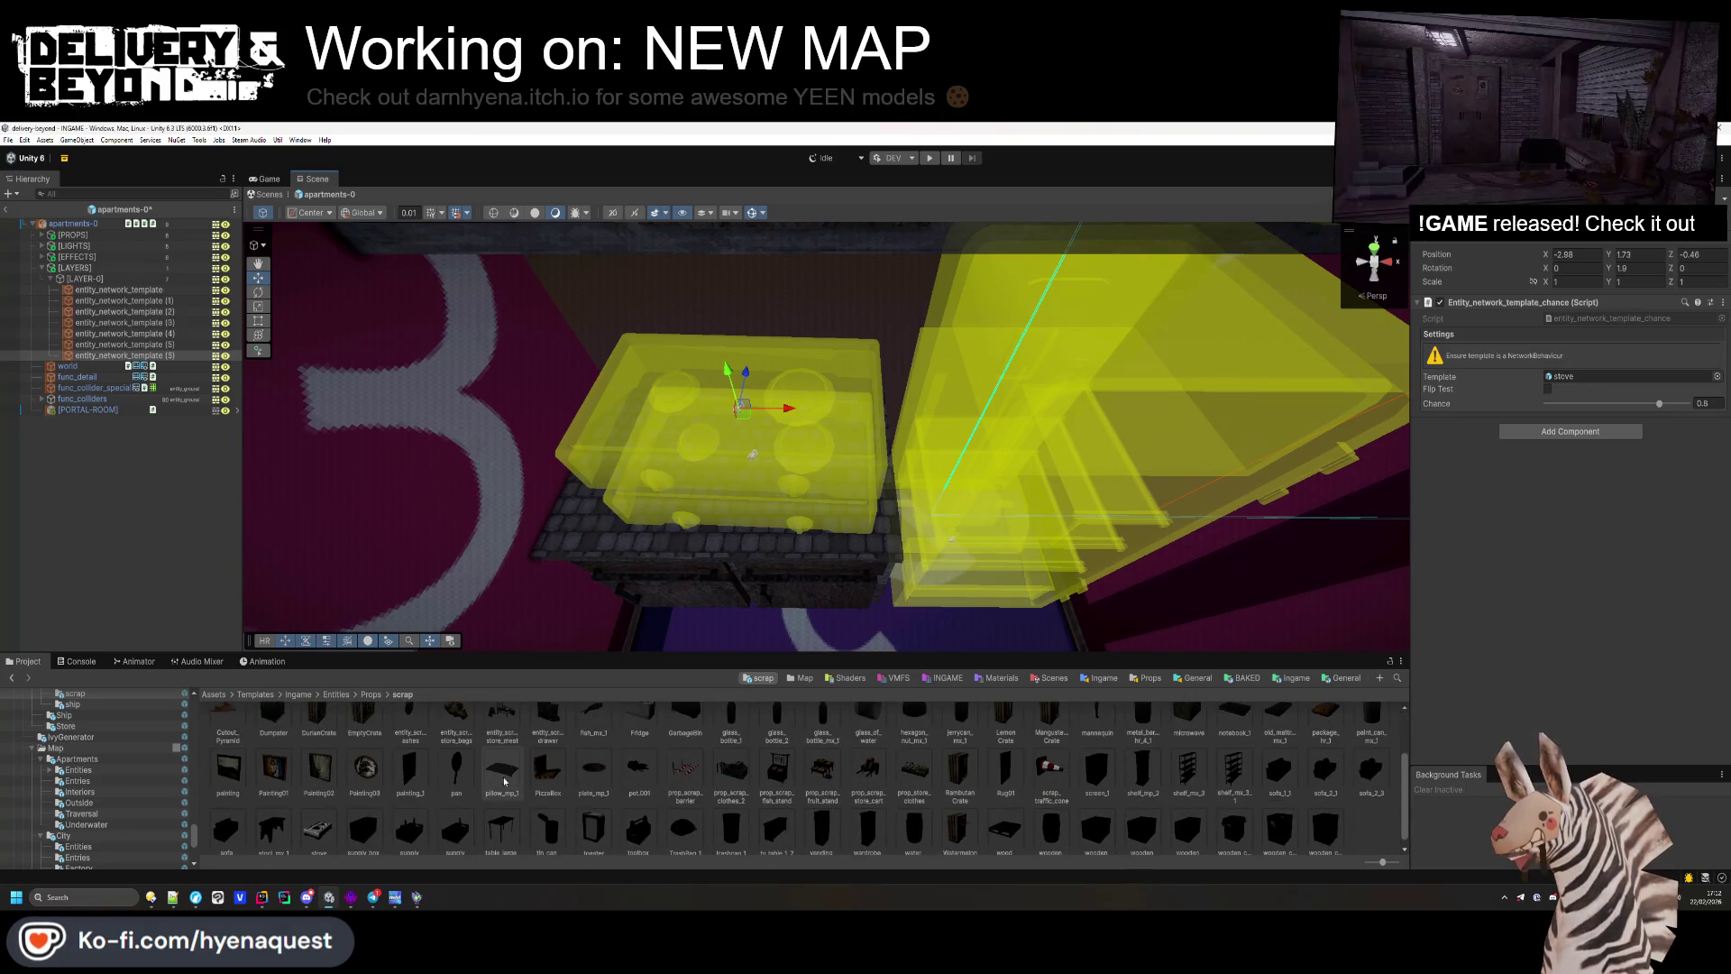
drag(1495, 397, 1573, 377)
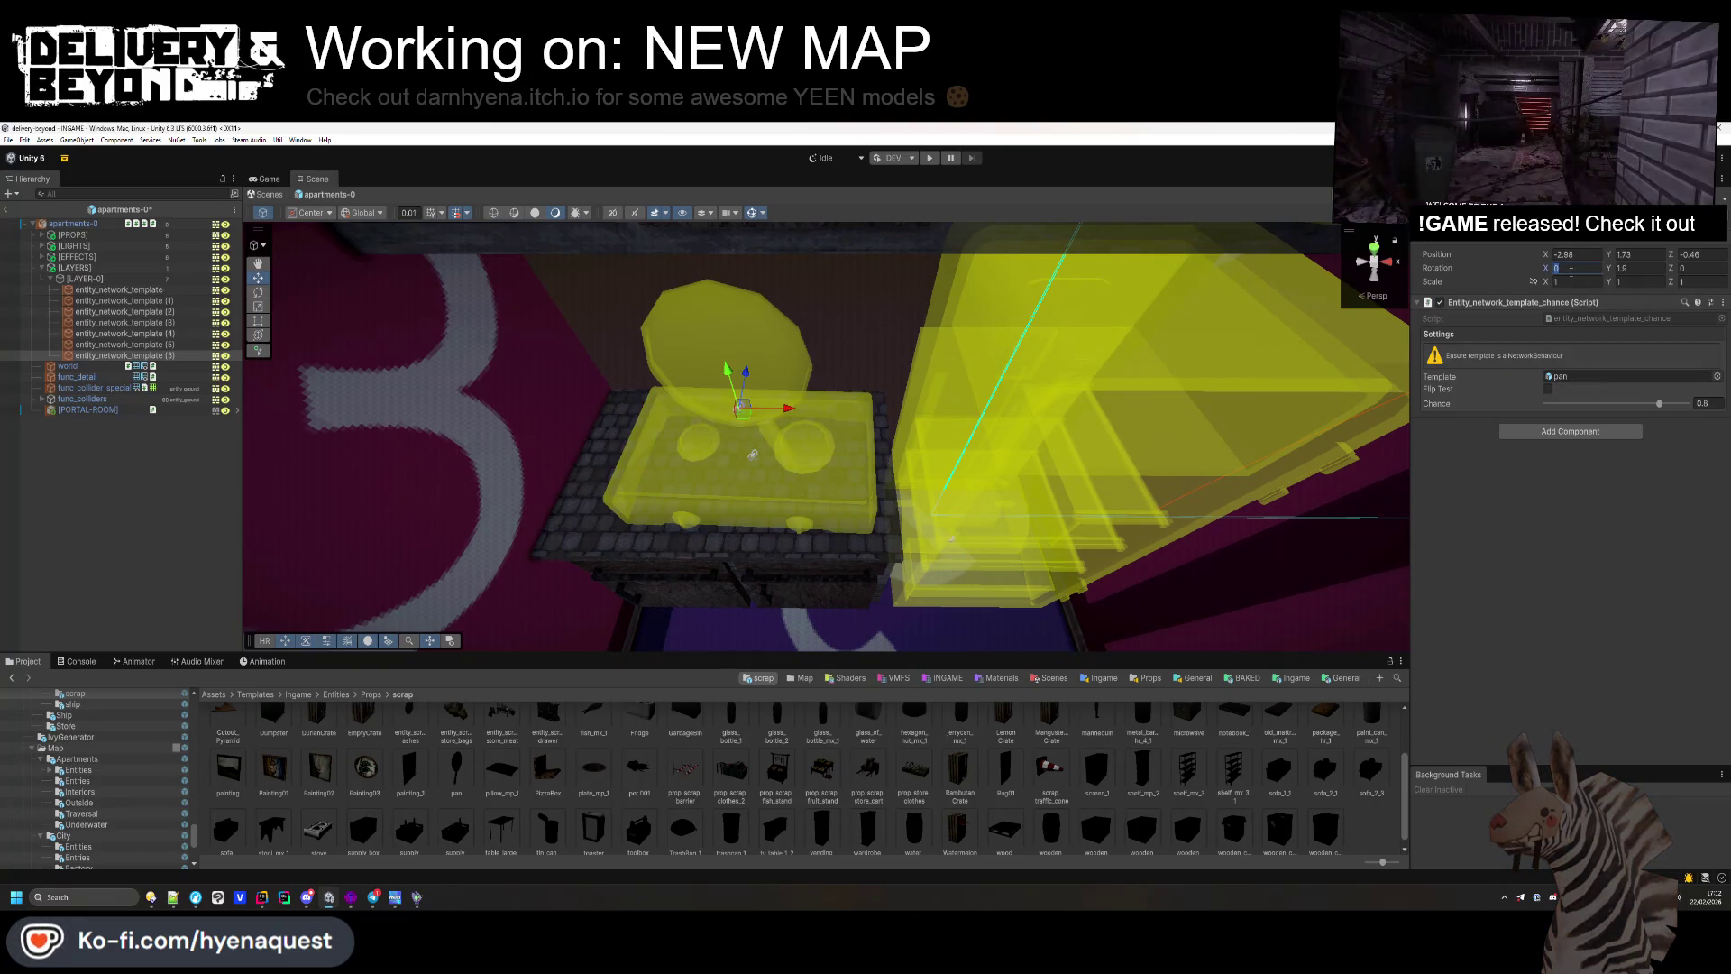
text(90)
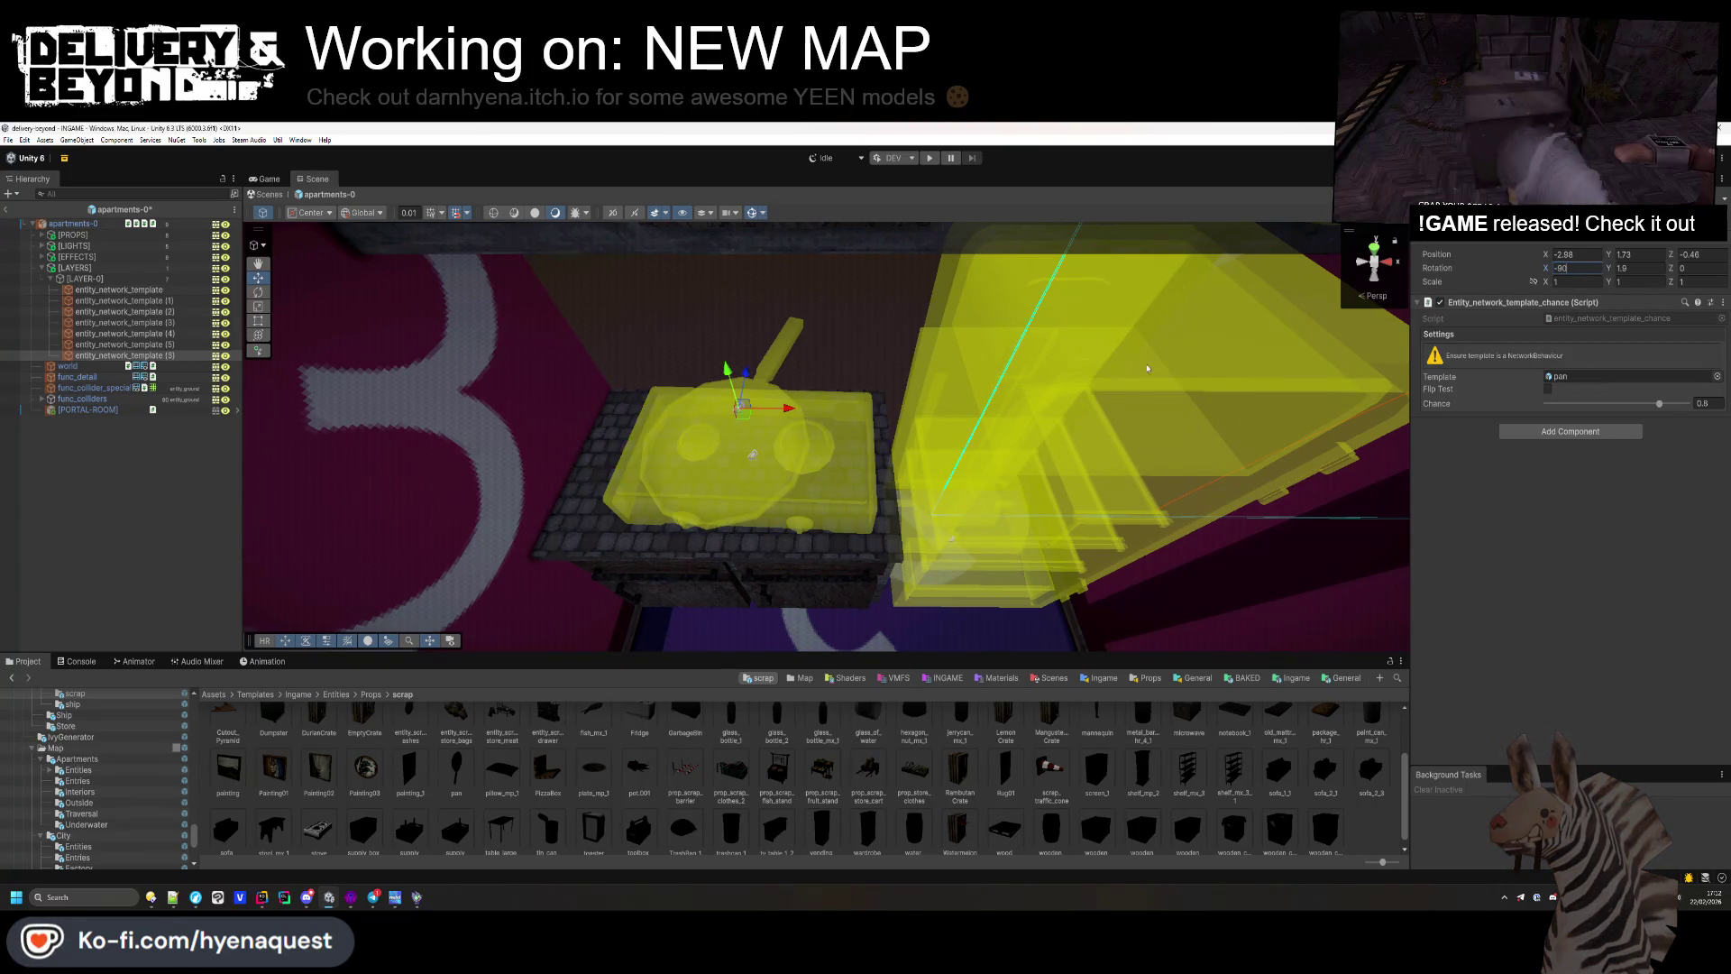
drag(1567, 274, 1327, 373)
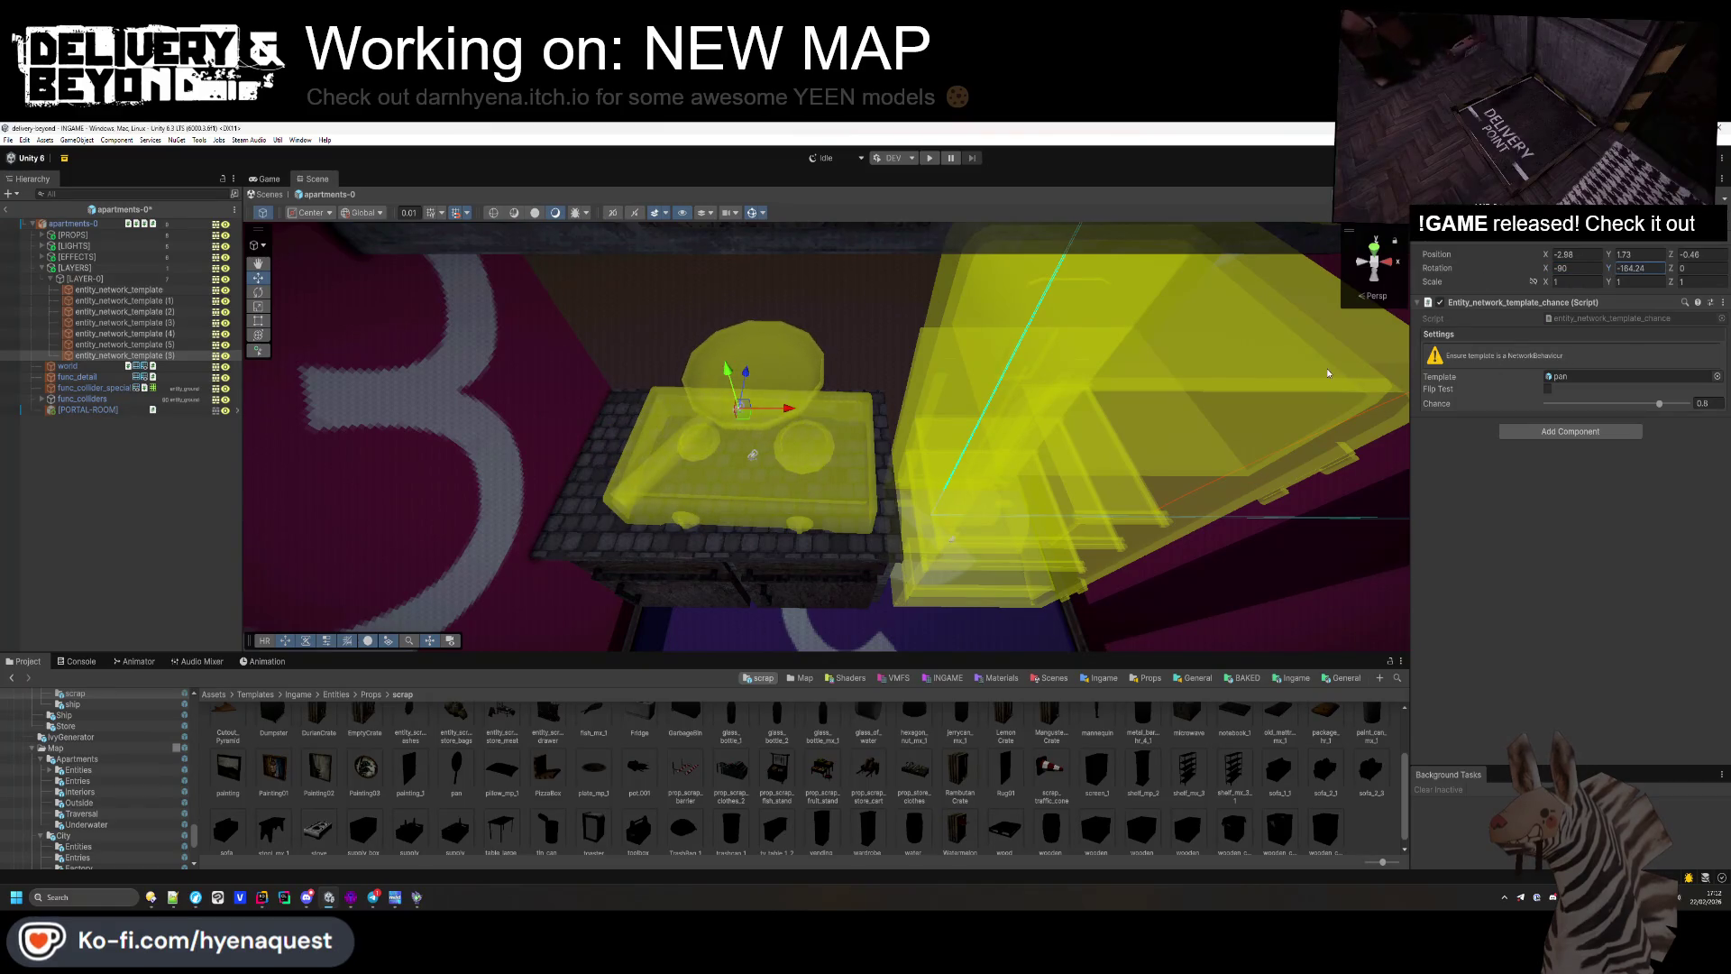
mouse_move(762, 421)
mouse_down()
mouse_move(801, 424)
mouse_move(858, 315)
mouse_move(879, 487)
mouse_up()
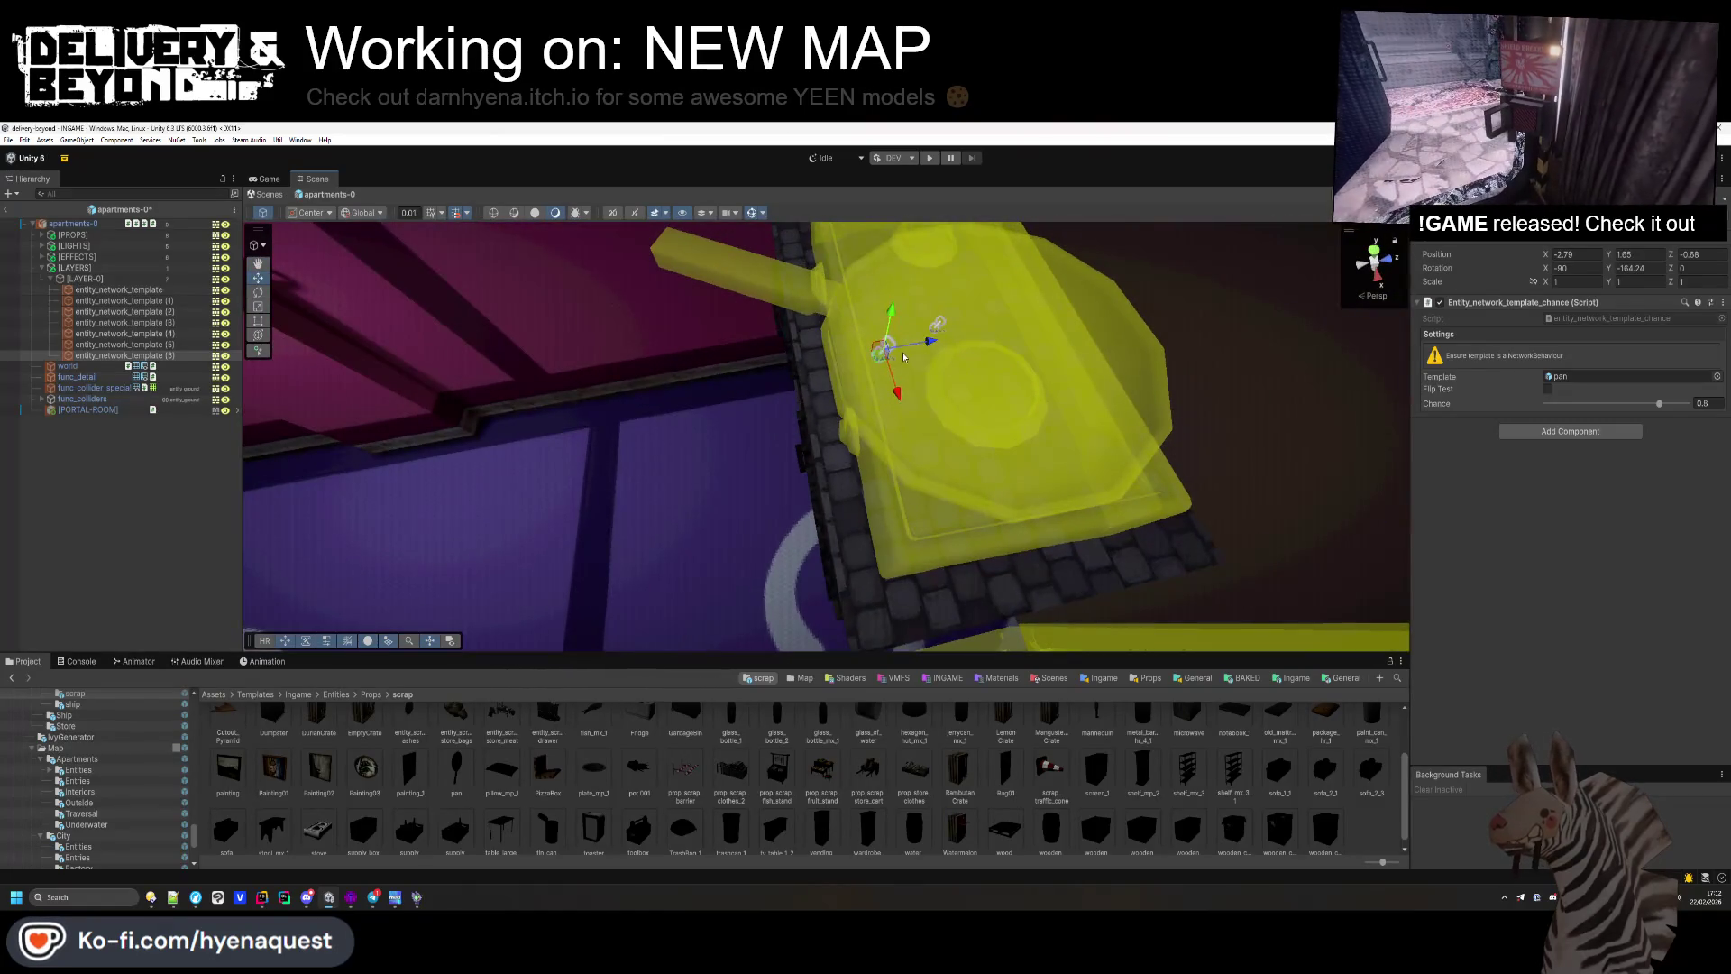
drag(898, 355, 908, 354)
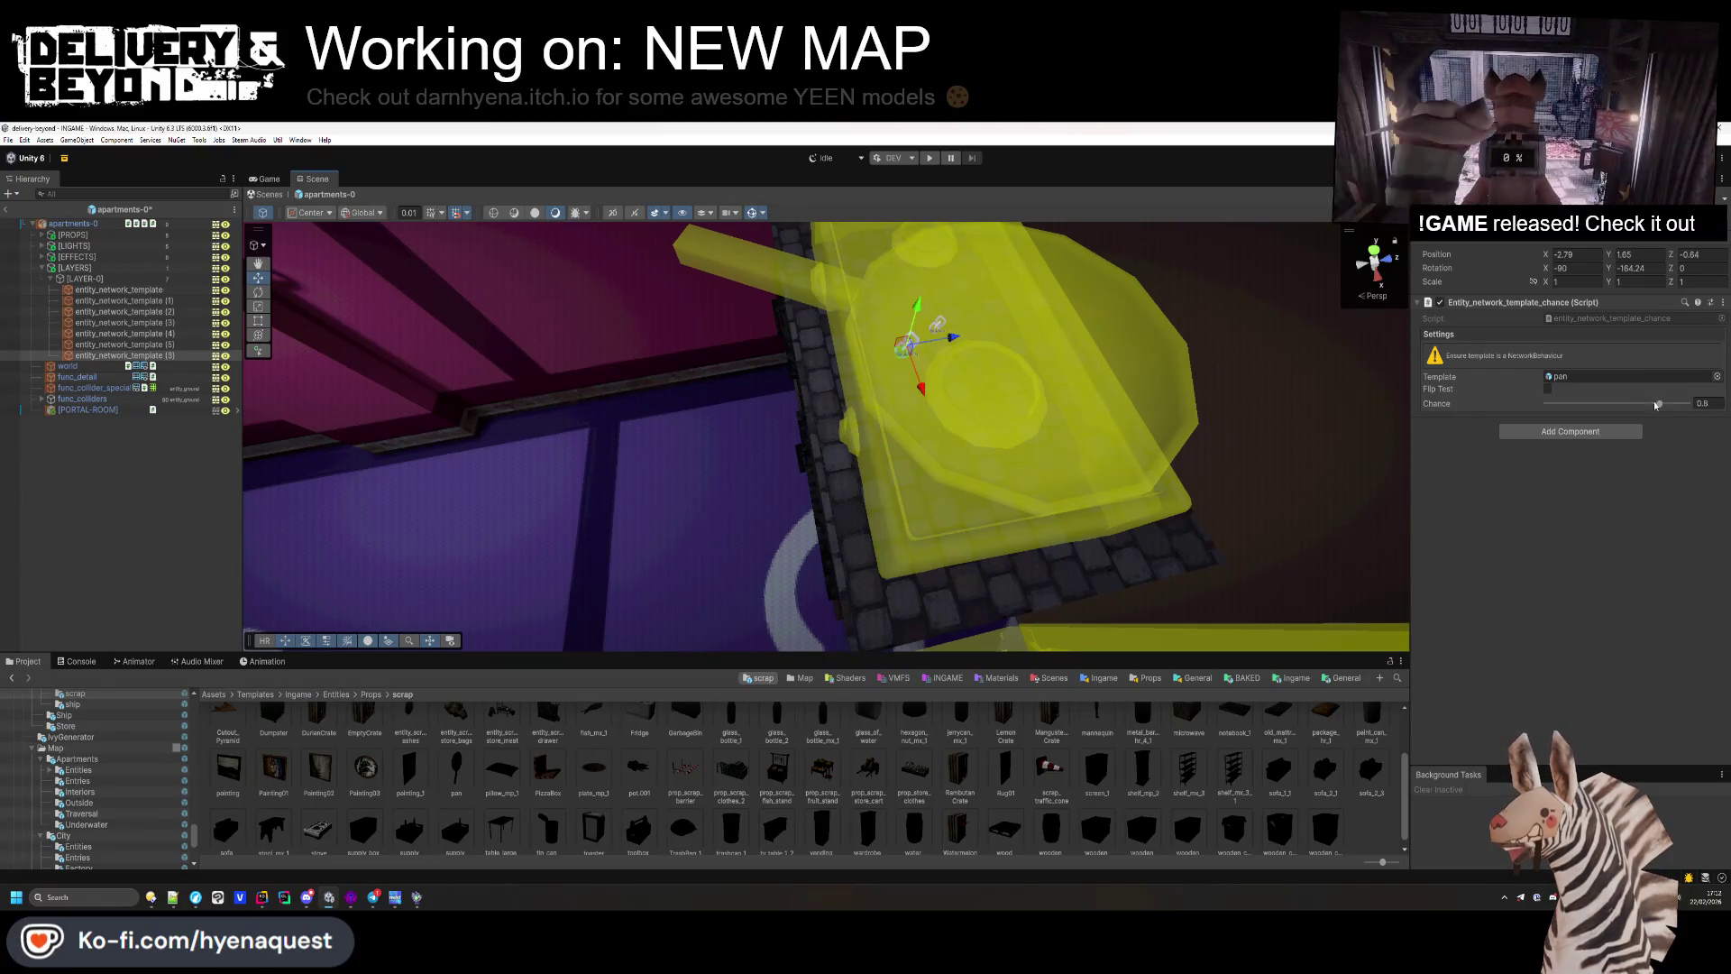
drag(1655, 405, 1646, 406)
drag(901, 396, 1018, 389)
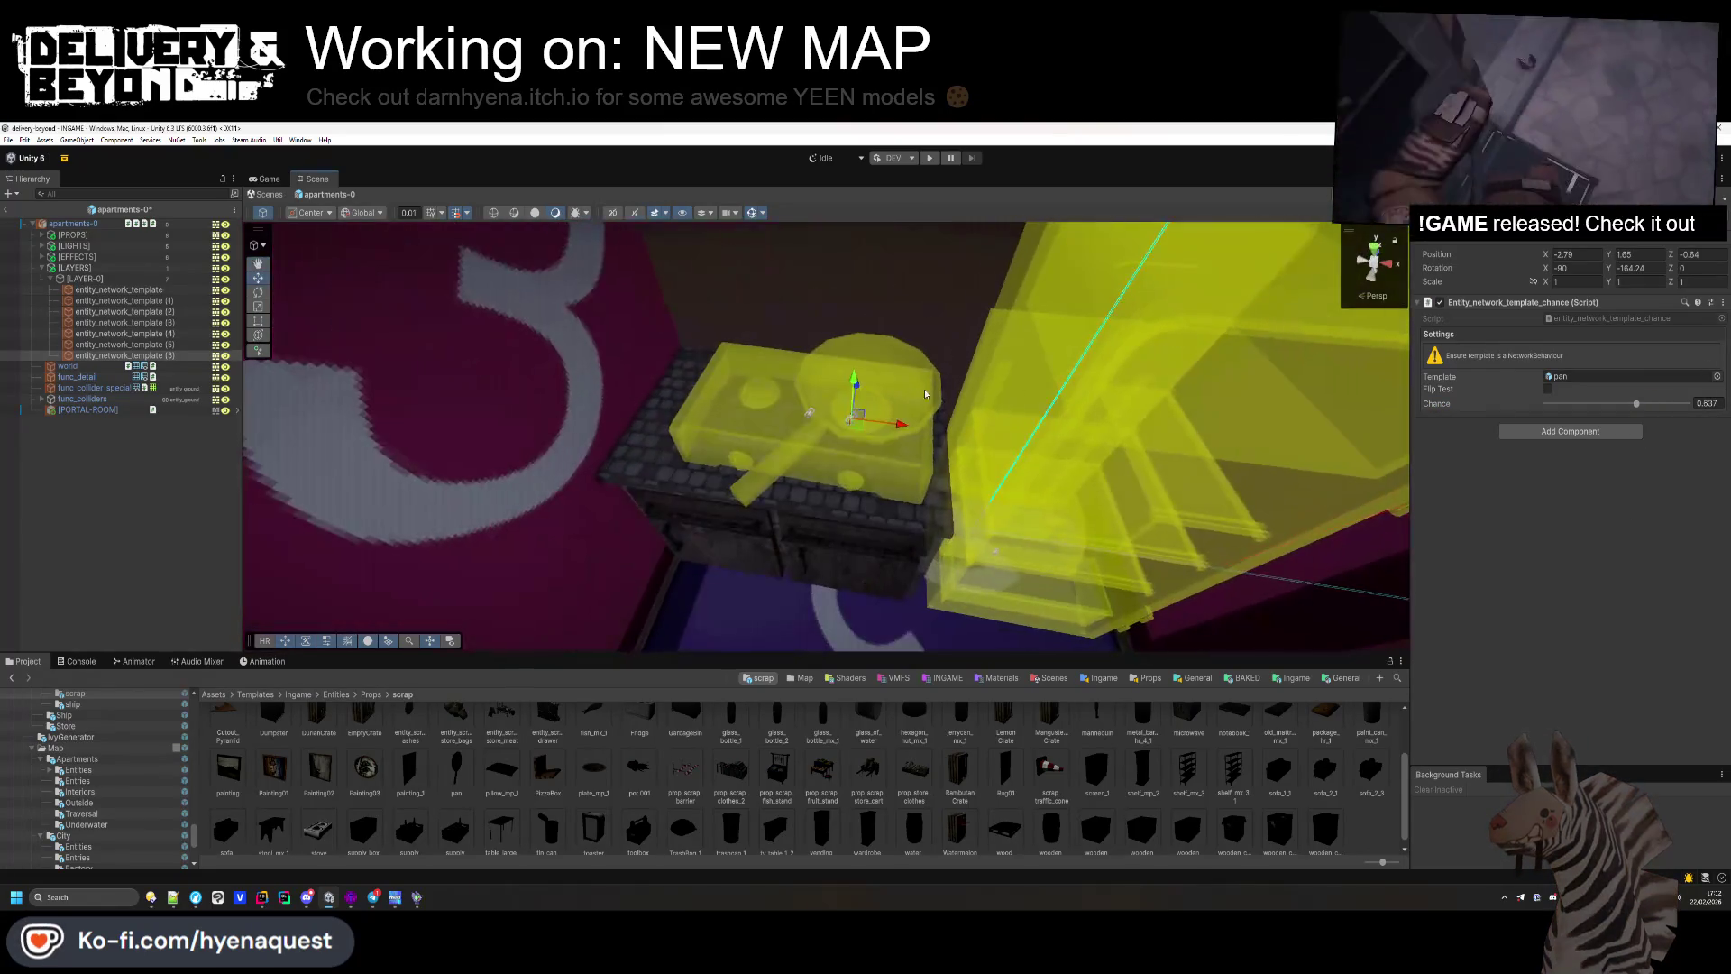
Step: Duplicate the stove in front of the counter and change its template to table_large_1_2
click(170, 345)
key(ctrl+d)
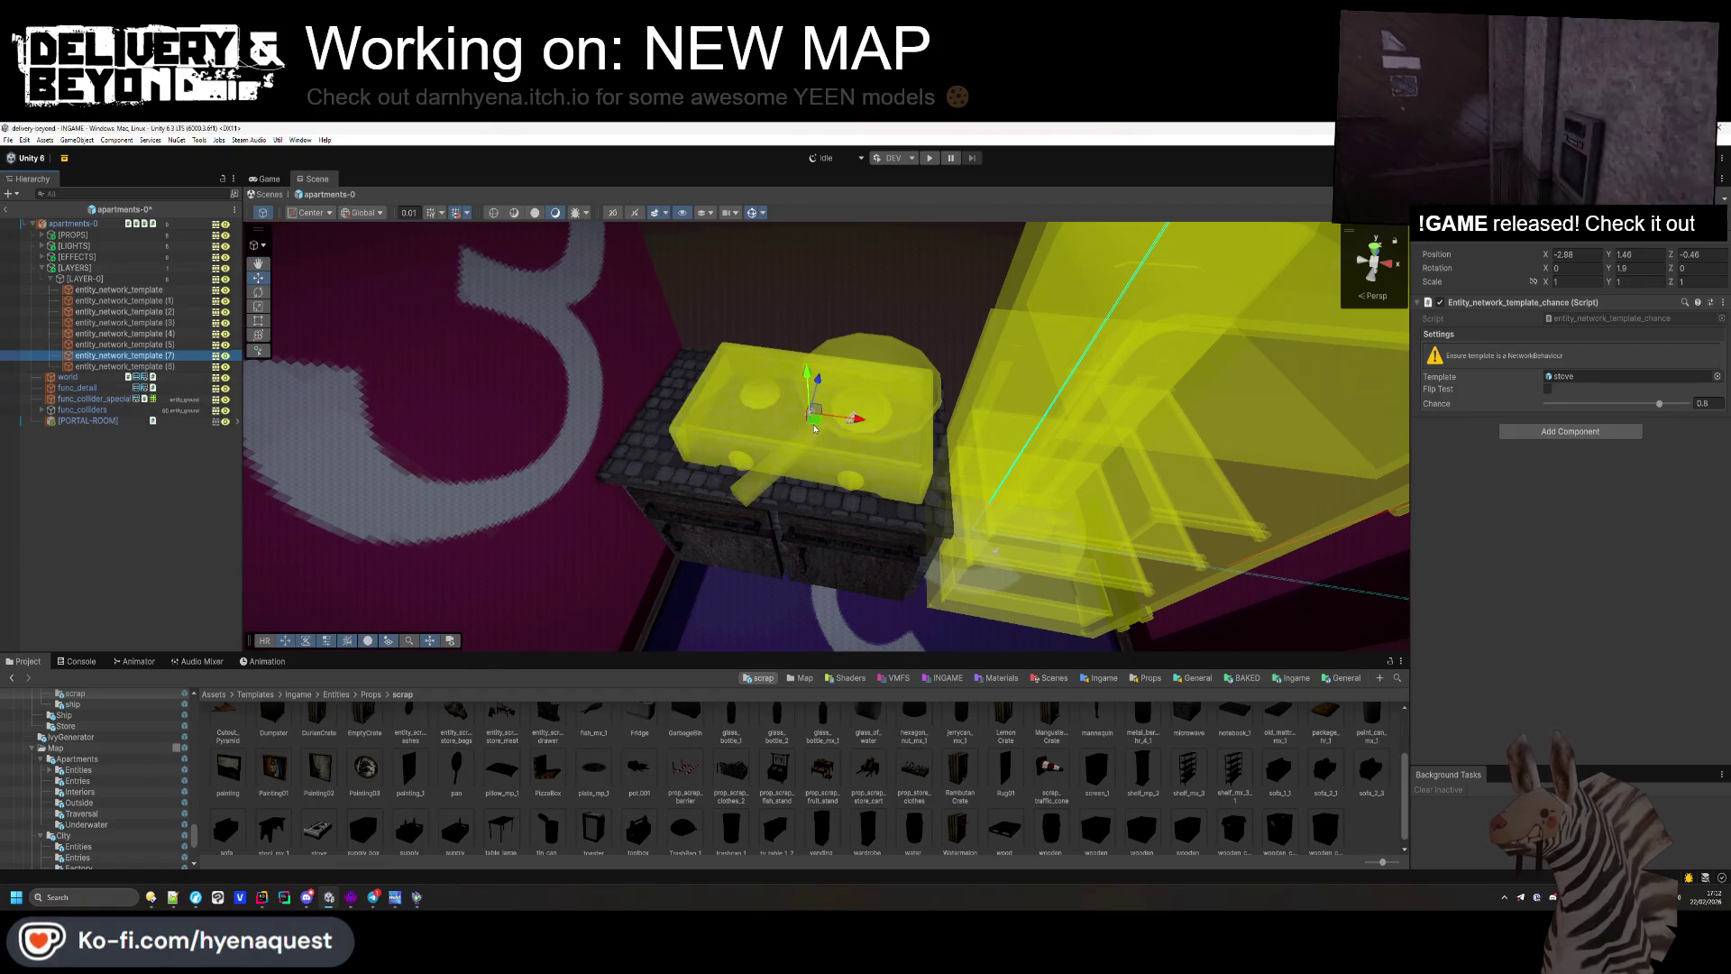
drag(838, 419, 737, 676)
key(f)
scroll(819, 792, down, 1)
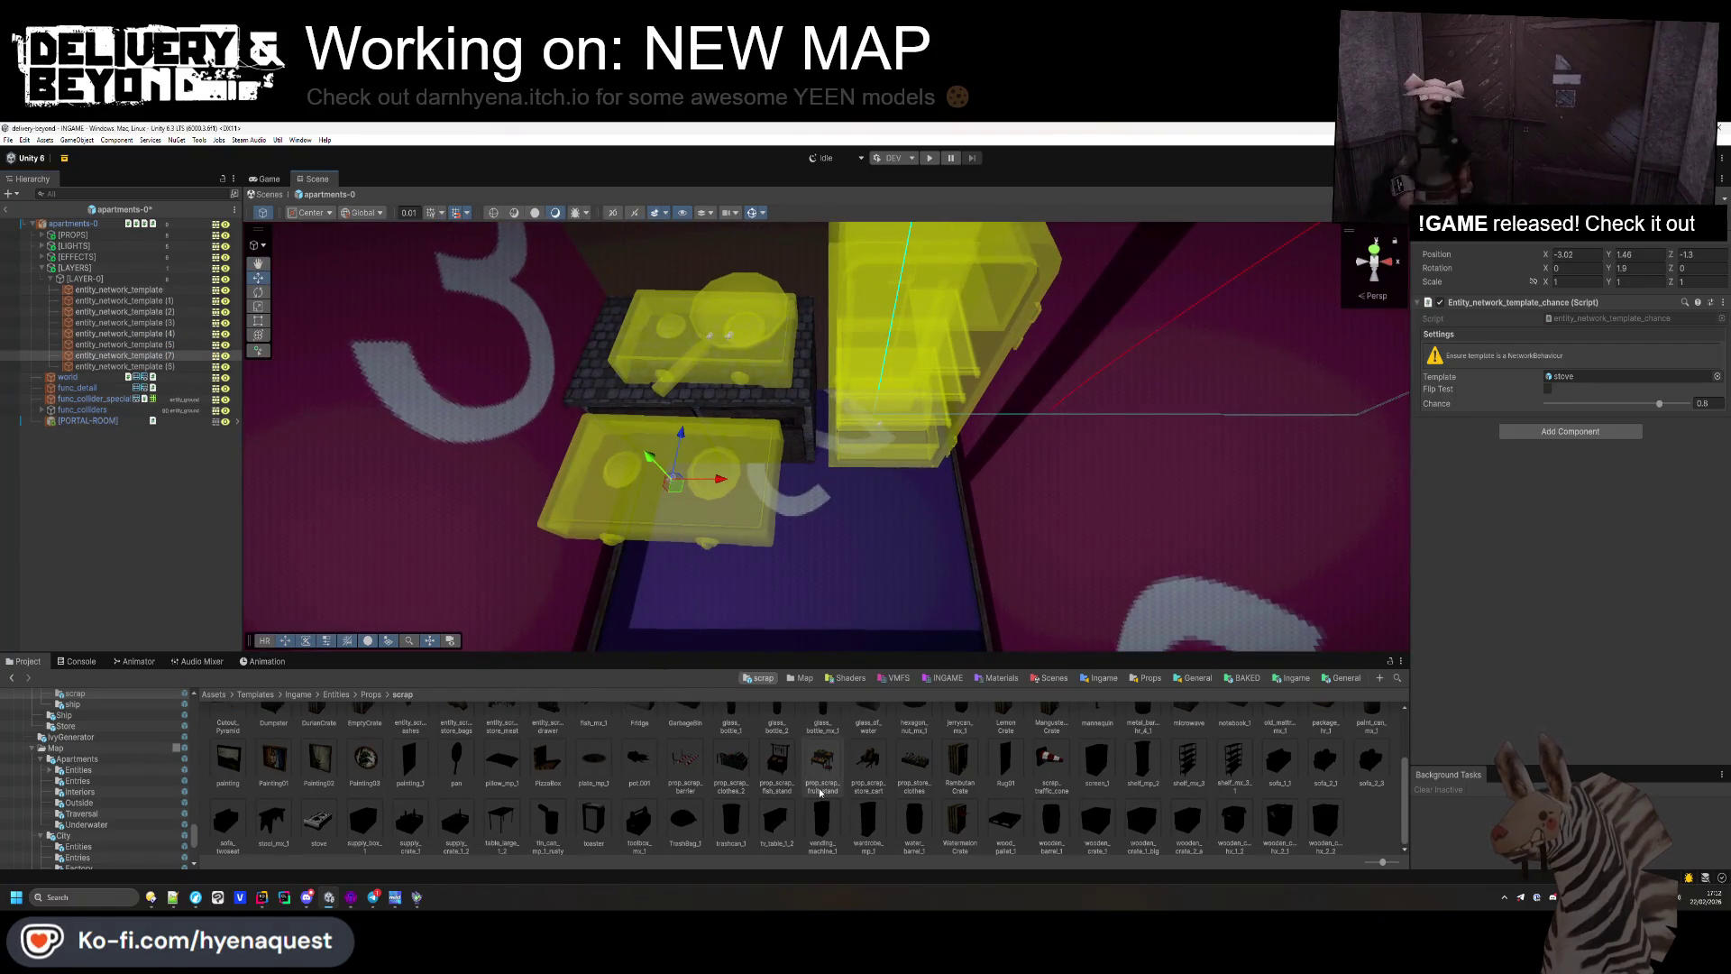
scroll(1090, 802, up, 2)
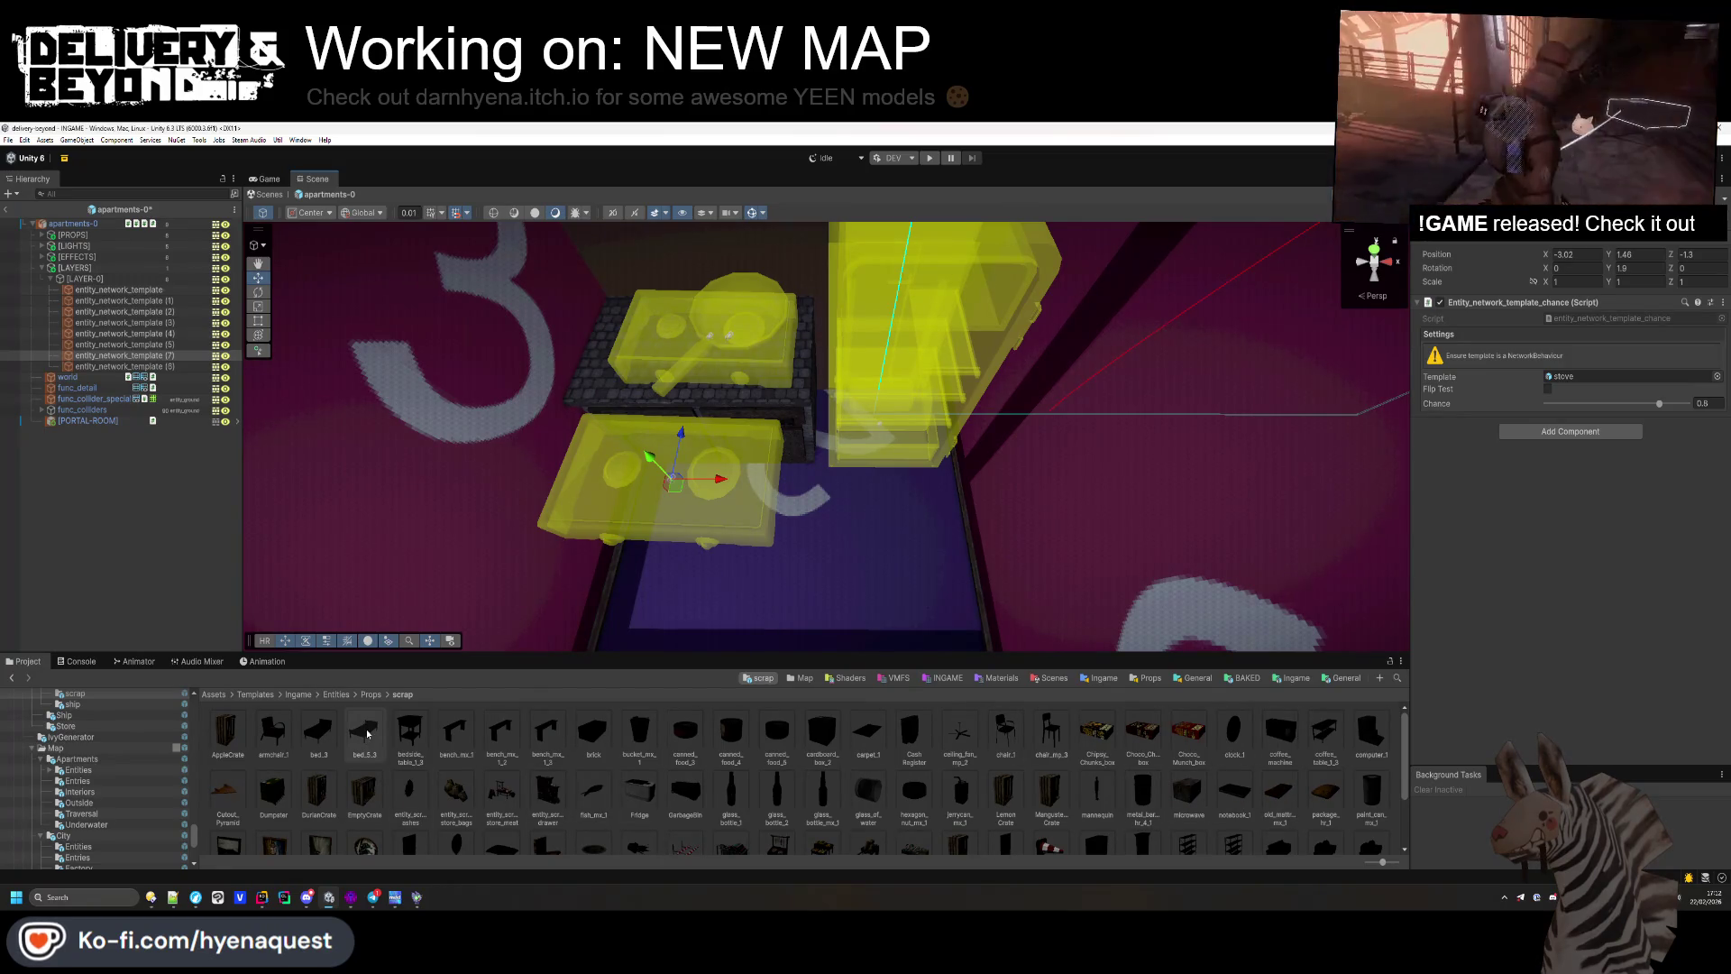
scroll(368, 734, down, 2)
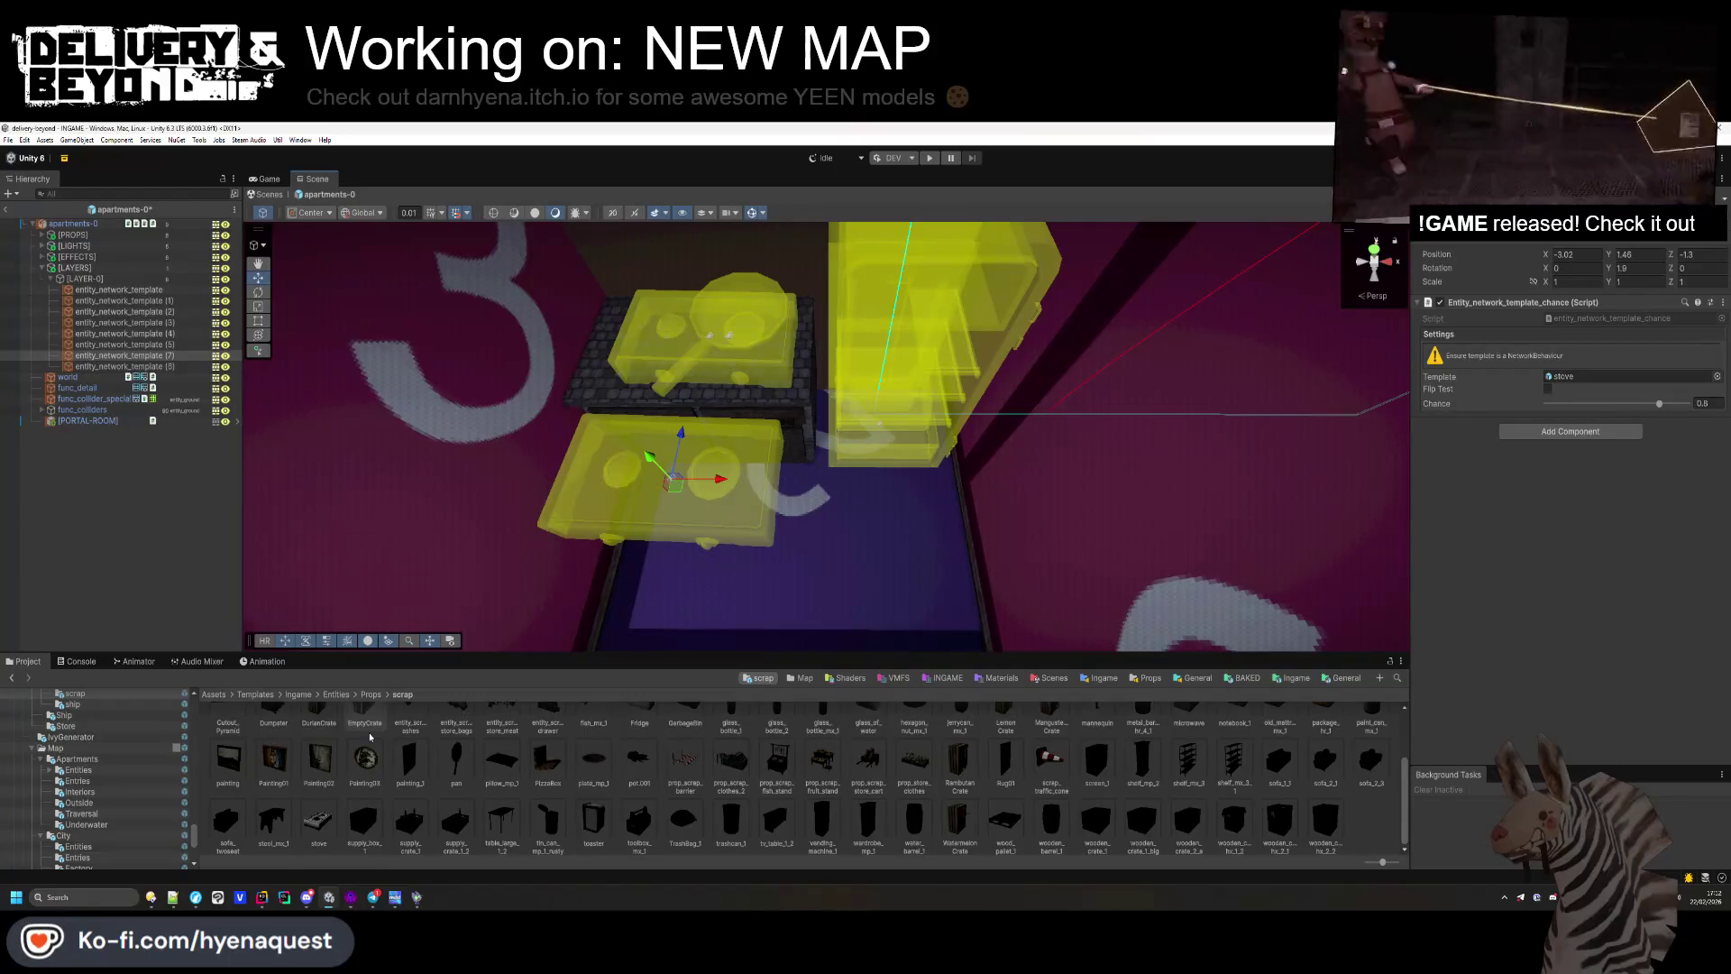
drag(502, 816, 1623, 376)
Step: Switch the template to table_large_1_2 and lower the table onto the floor
mouse_move(1016, 463)
mouse_down()
mouse_move(714, 296)
mouse_move(793, 342)
mouse_up()
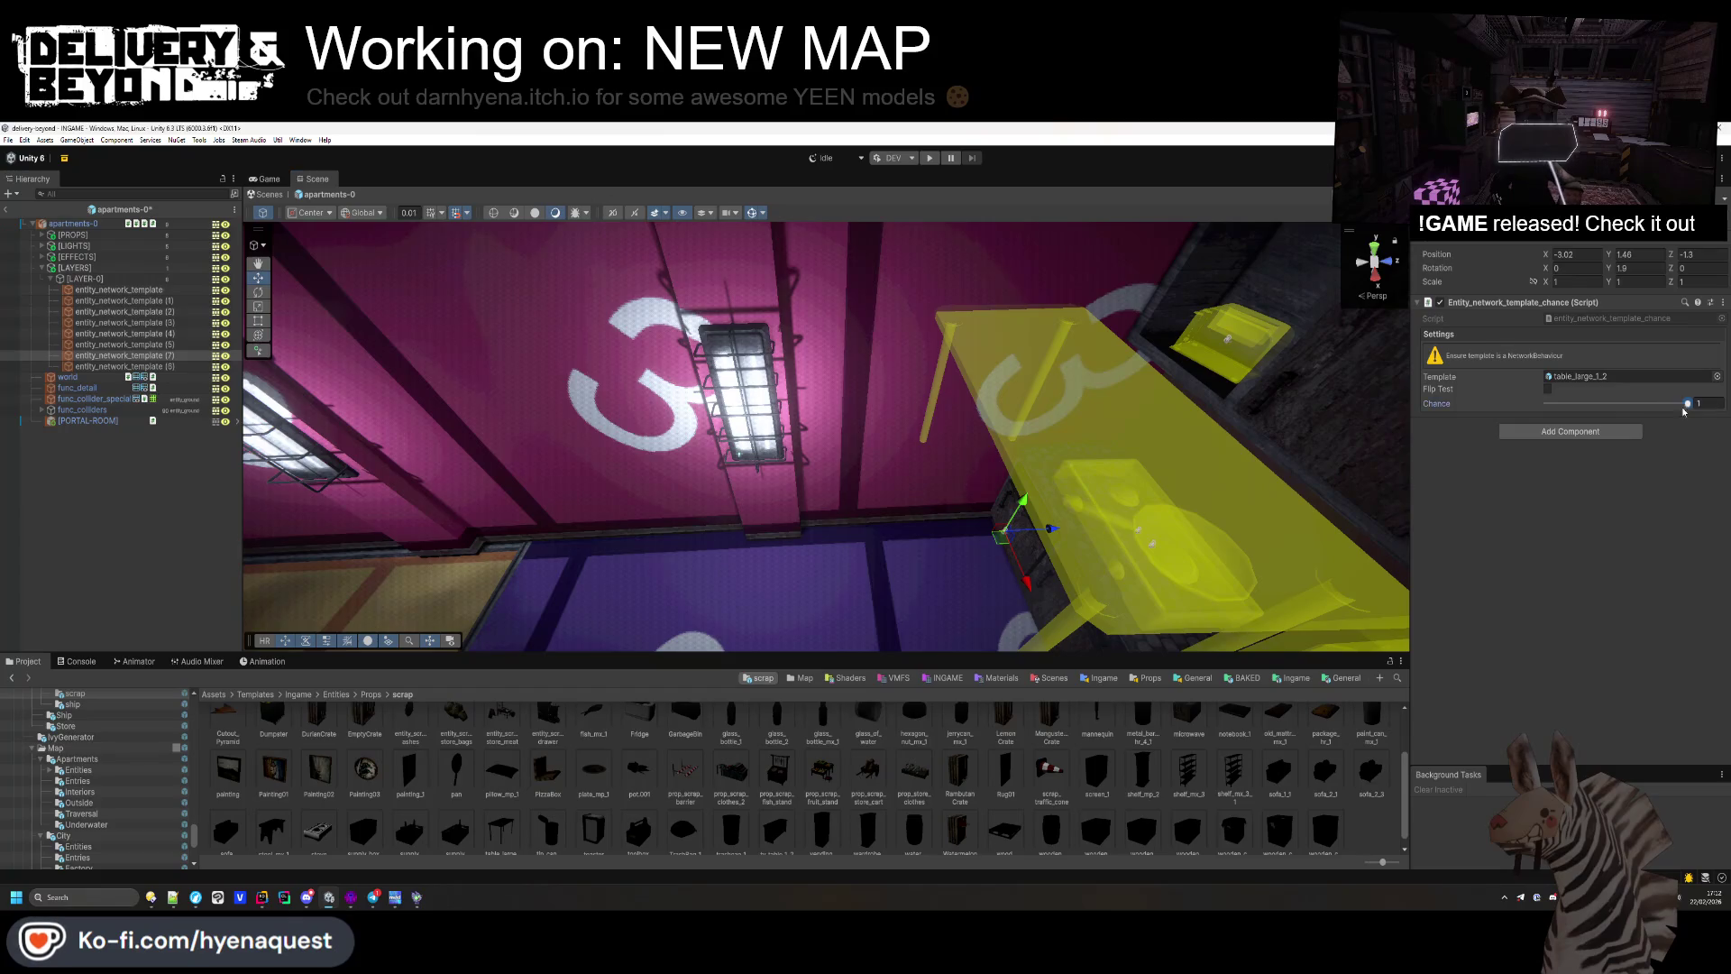
mouse_move(1024, 507)
mouse_down()
mouse_move(996, 611)
mouse_move(901, 541)
mouse_move(699, 509)
mouse_up()
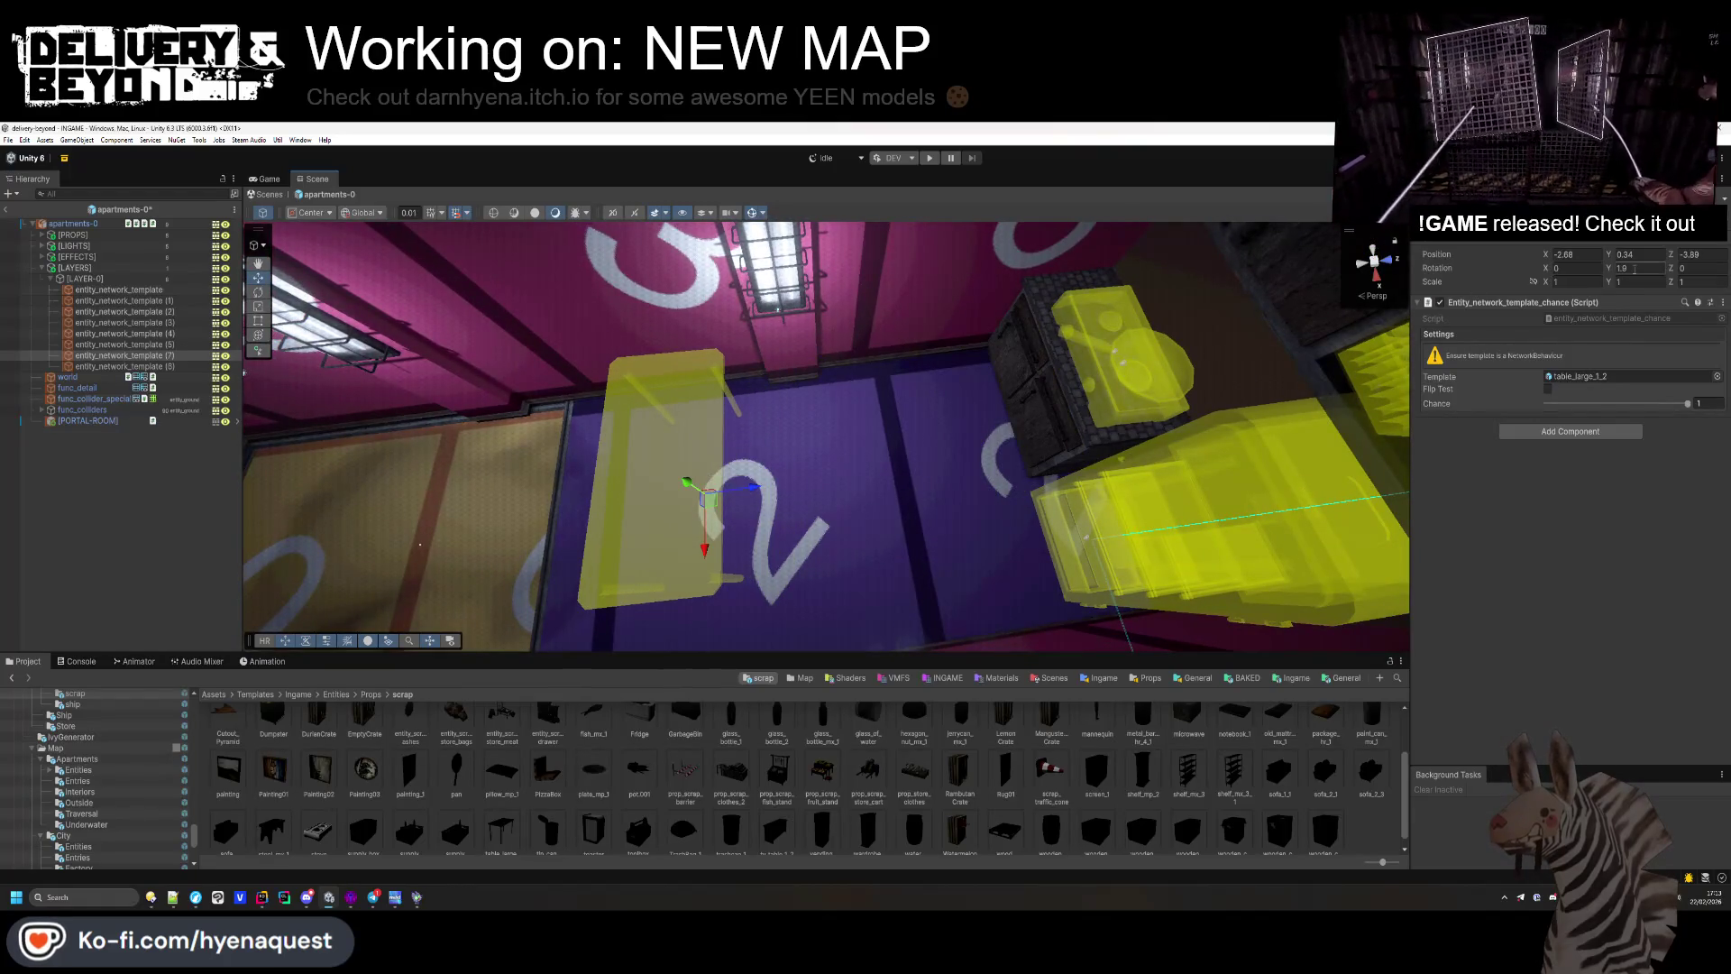
mouse_move(1181, 276)
mouse_down()
mouse_move(1108, 373)
mouse_move(928, 518)
mouse_move(622, 574)
mouse_move(1070, 514)
mouse_move(834, 436)
mouse_move(951, 388)
mouse_move(931, 402)
mouse_move(955, 444)
mouse_move(874, 475)
mouse_move(765, 440)
mouse_move(881, 496)
mouse_move(870, 483)
mouse_move(809, 497)
mouse_move(903, 591)
mouse_up()
Step: Duplicate the table, turn the copy into chair_mp_3, and rotate it beside the table
key(ctrl+d)
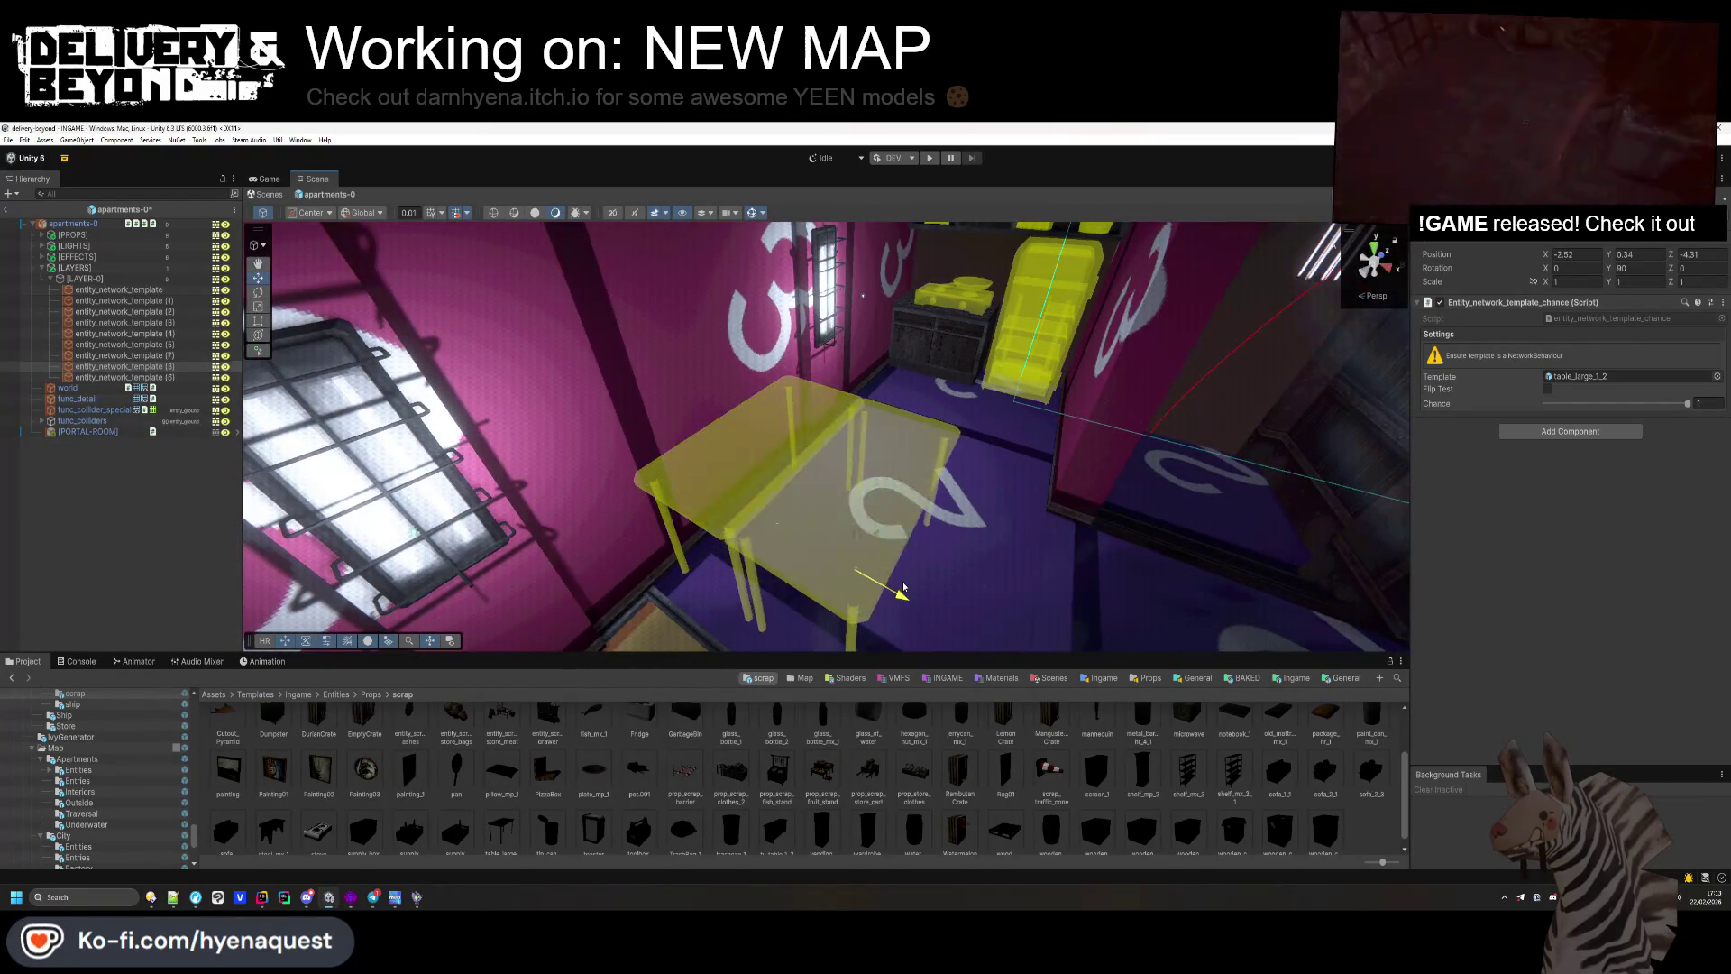
scroll(760, 808, up, 2)
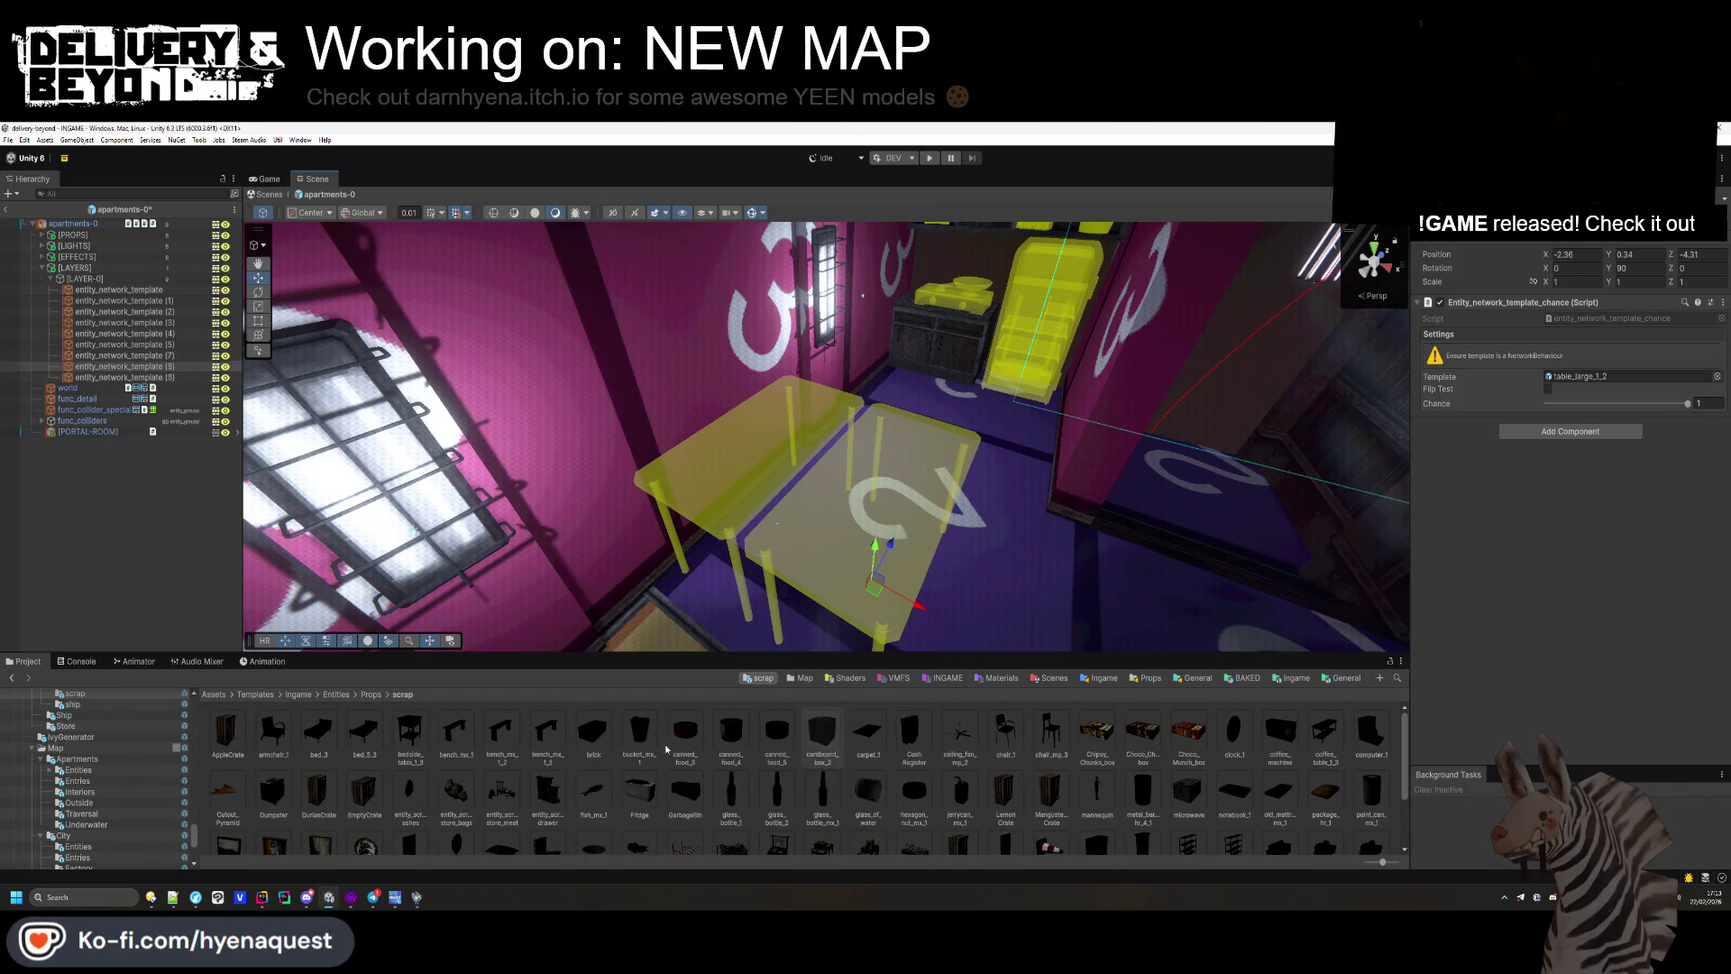
drag(1050, 732, 1604, 376)
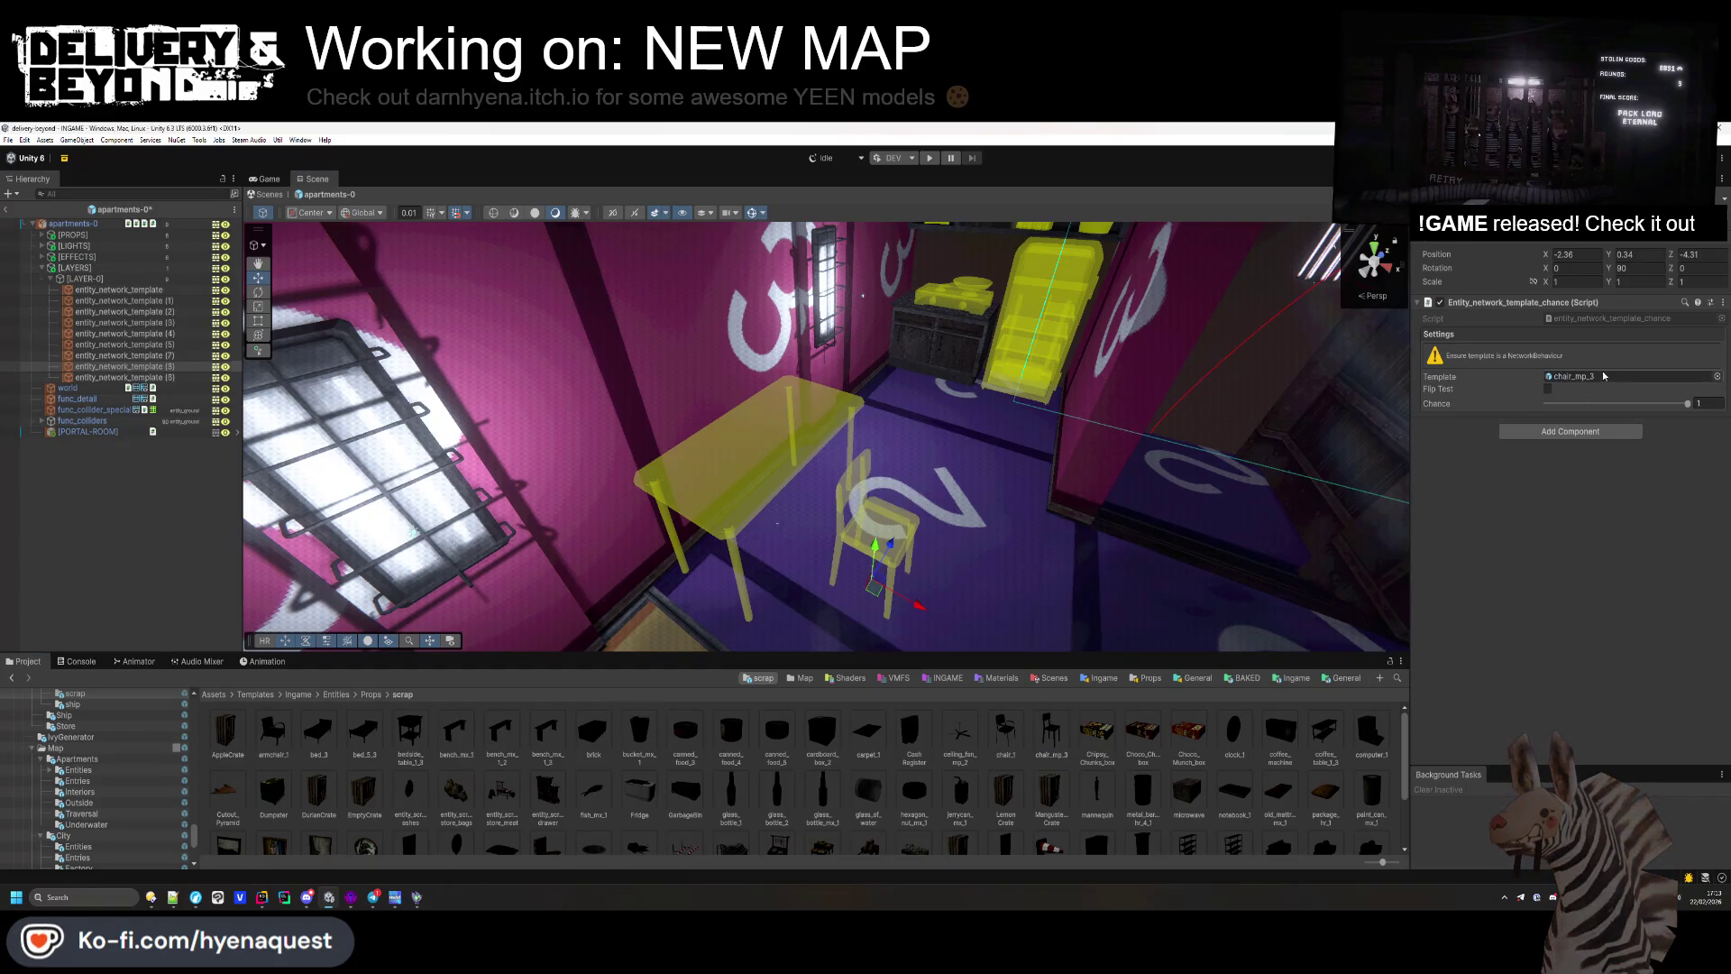
drag(1608, 268, 1291, 283)
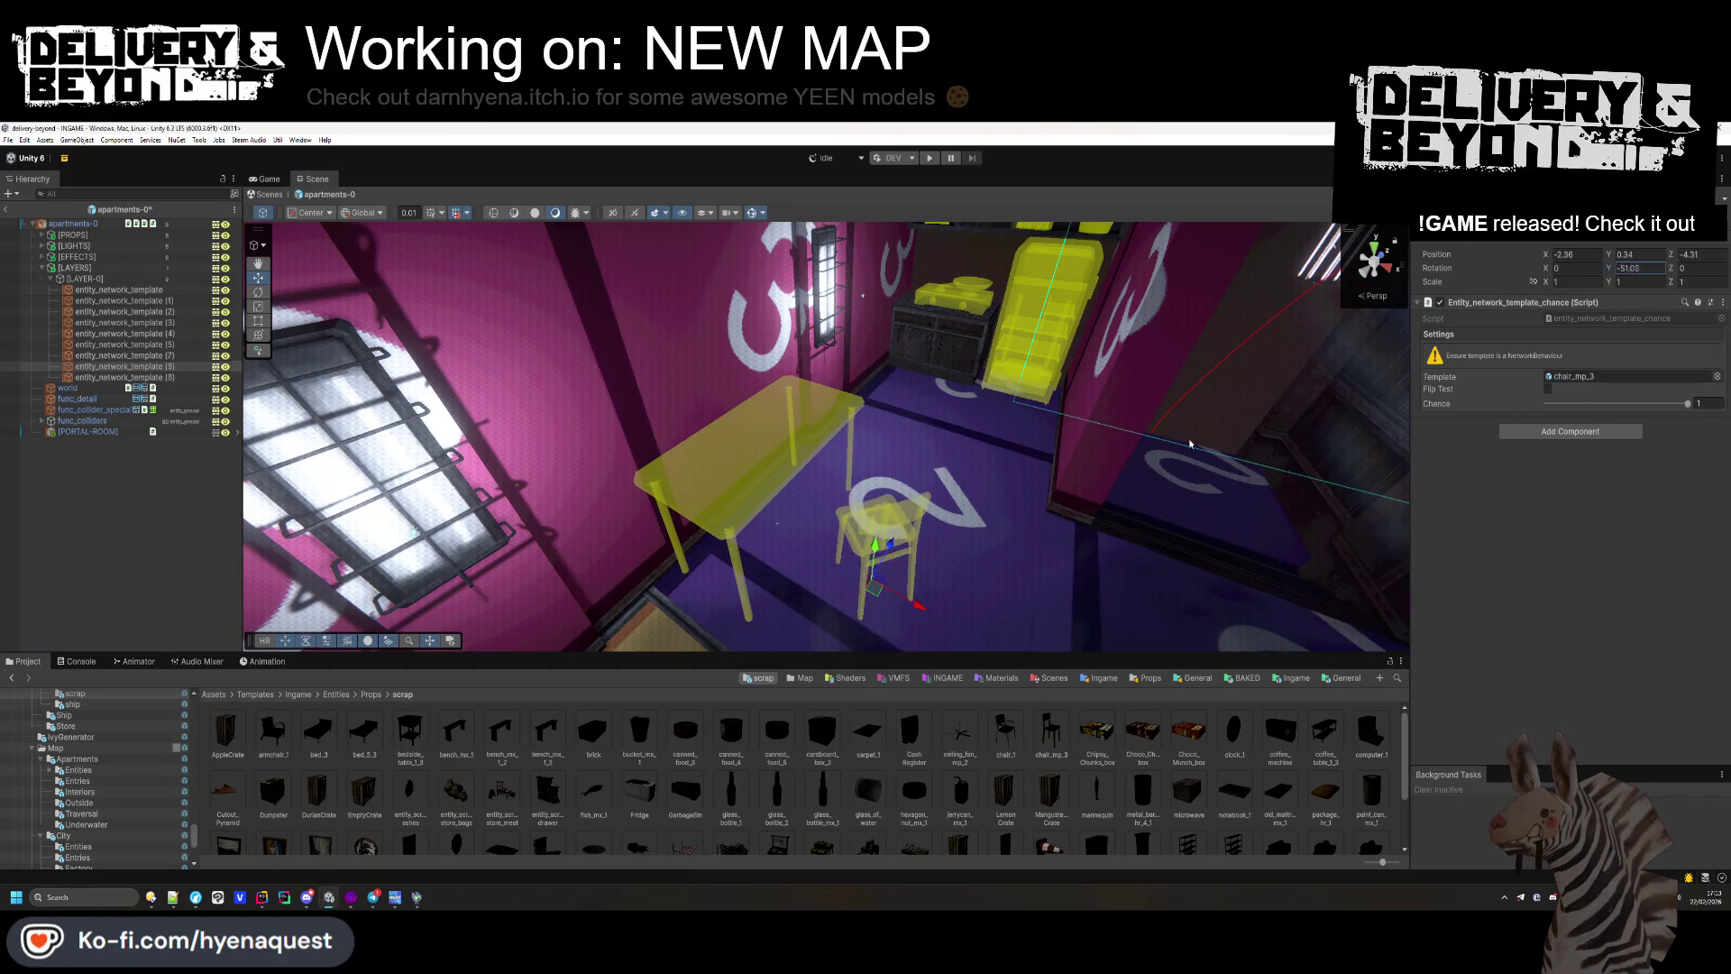
drag(500, 485, 580, 458)
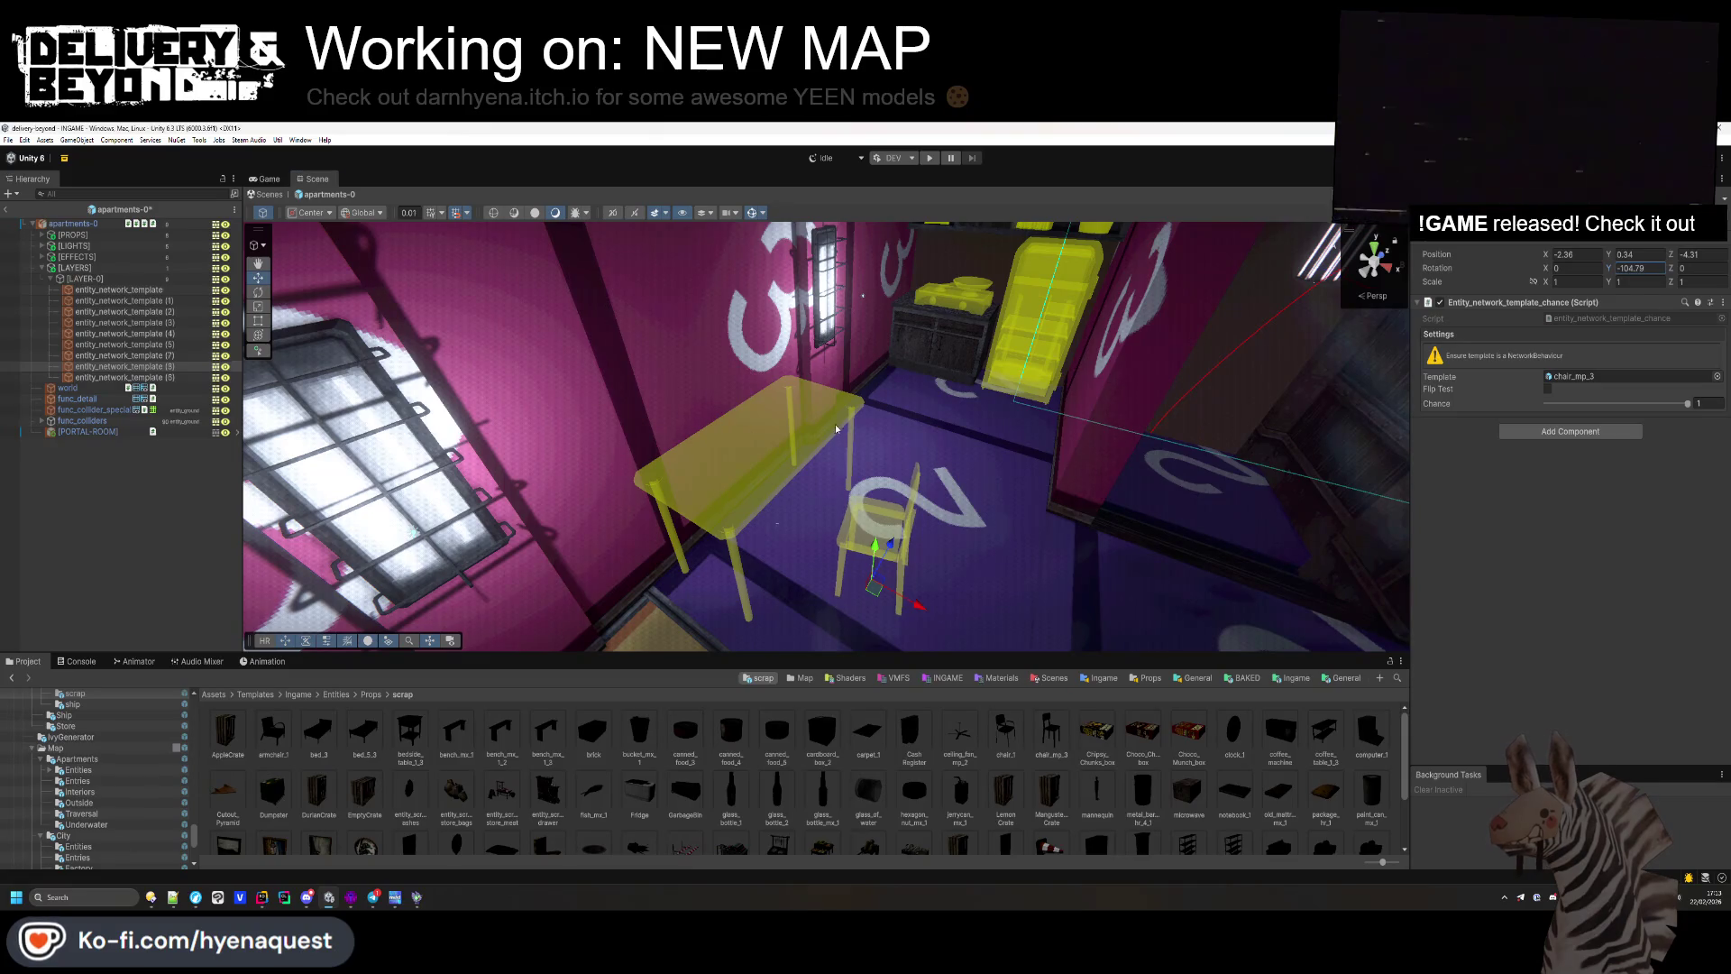
mouse_move(807, 576)
mouse_down()
mouse_move(885, 585)
mouse_move(802, 559)
mouse_up()
Step: Add a second chair alongside the table and edit its spawn chance
key(ctrl+d)
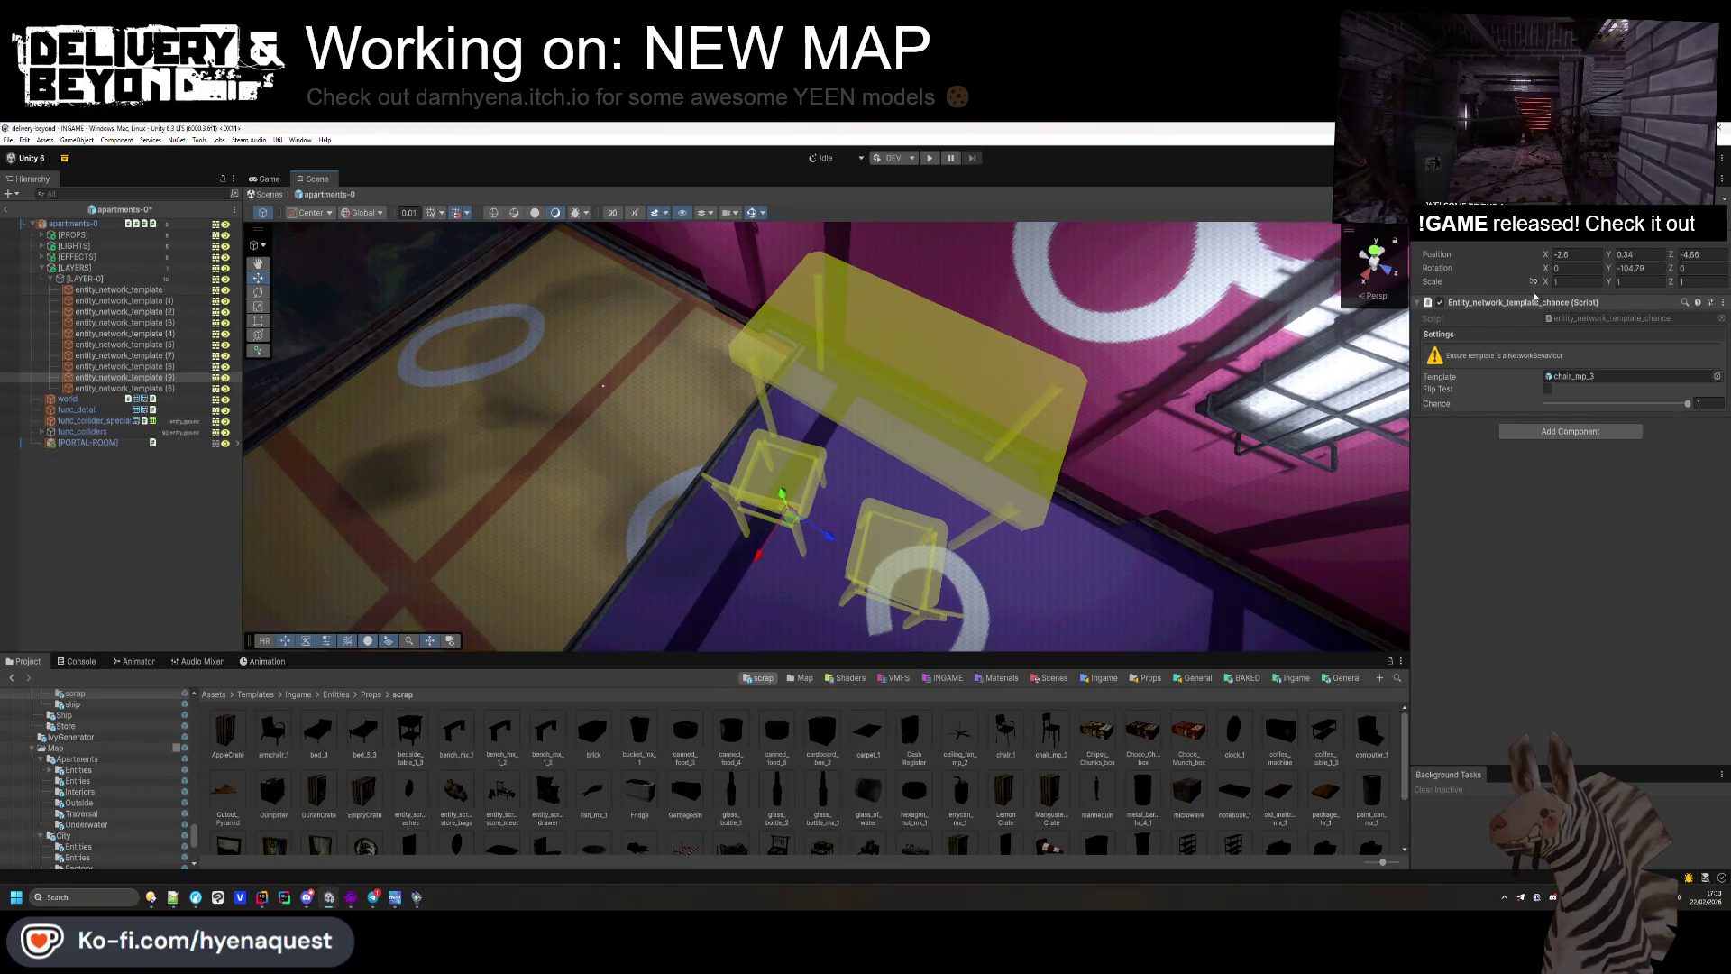
click(1699, 403)
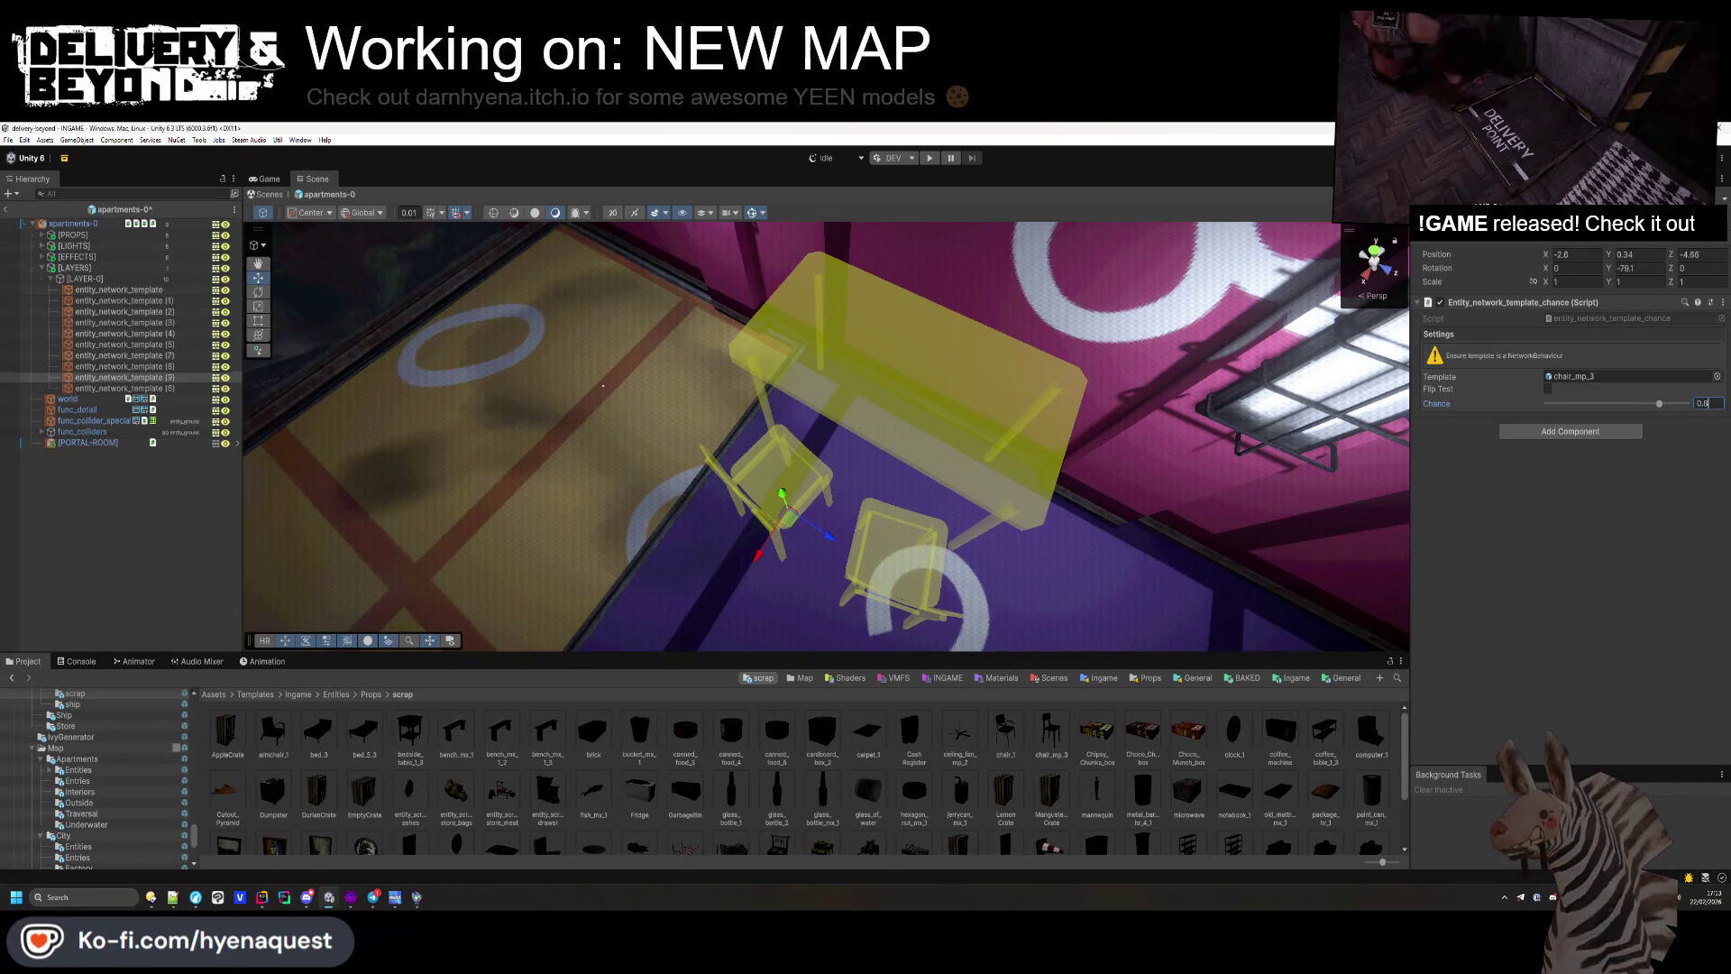
click(376, 424)
drag(376, 424, 307, 405)
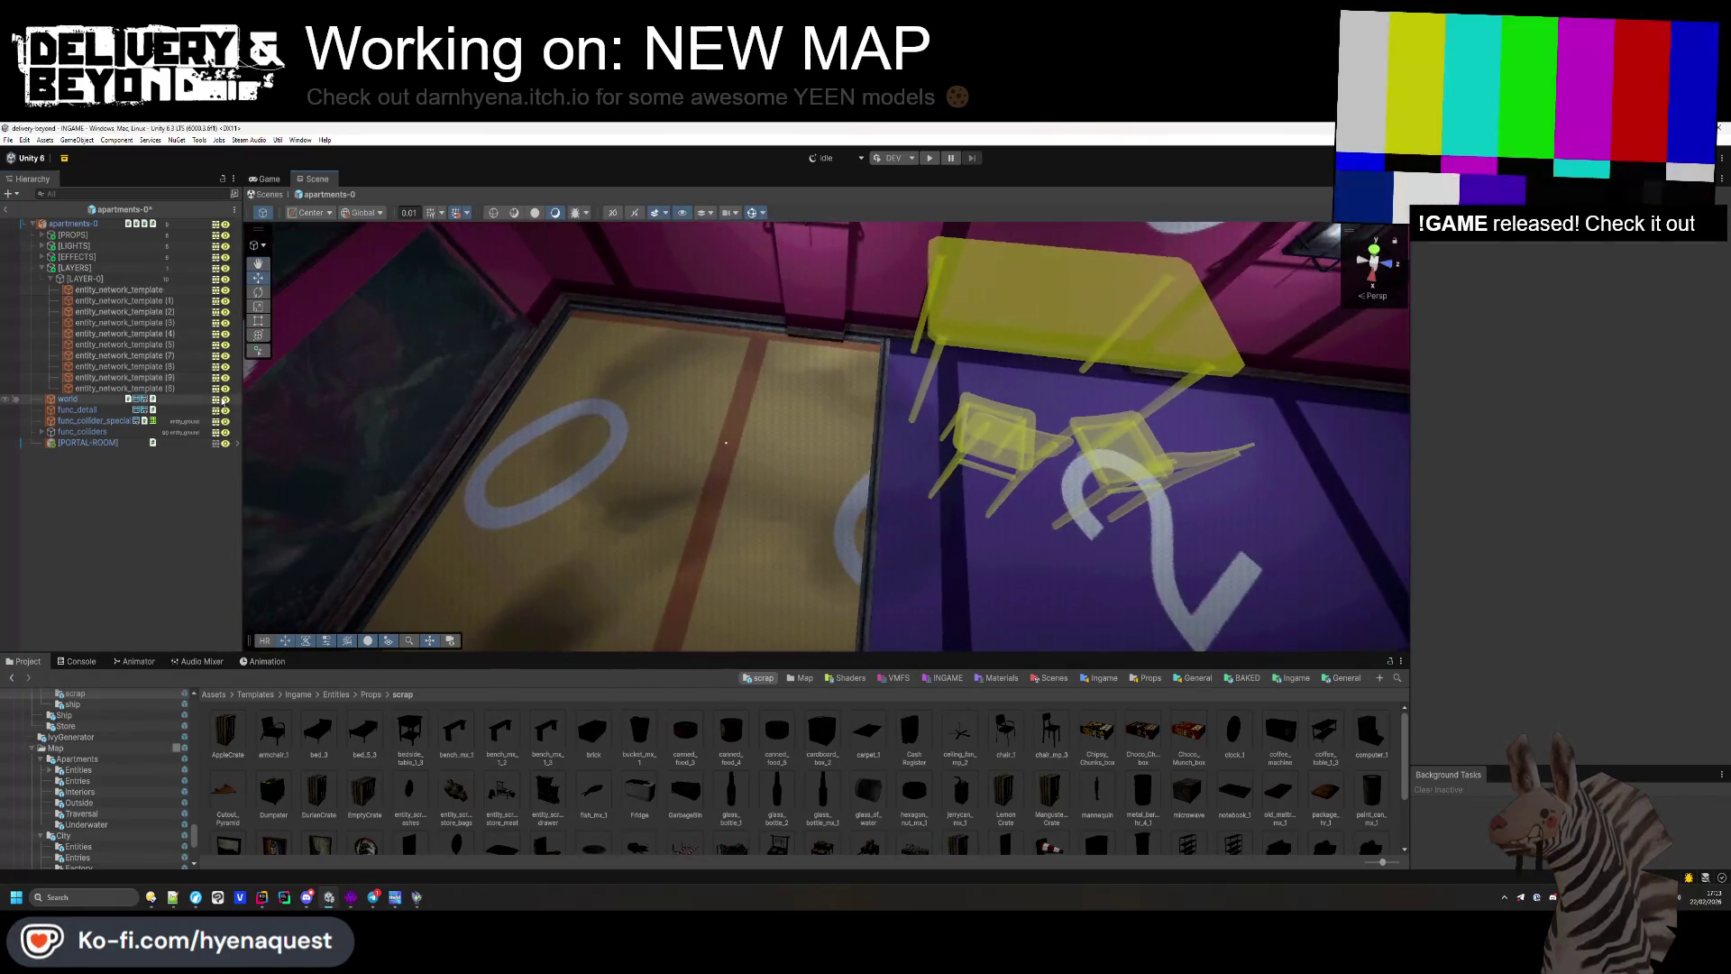
click(179, 387)
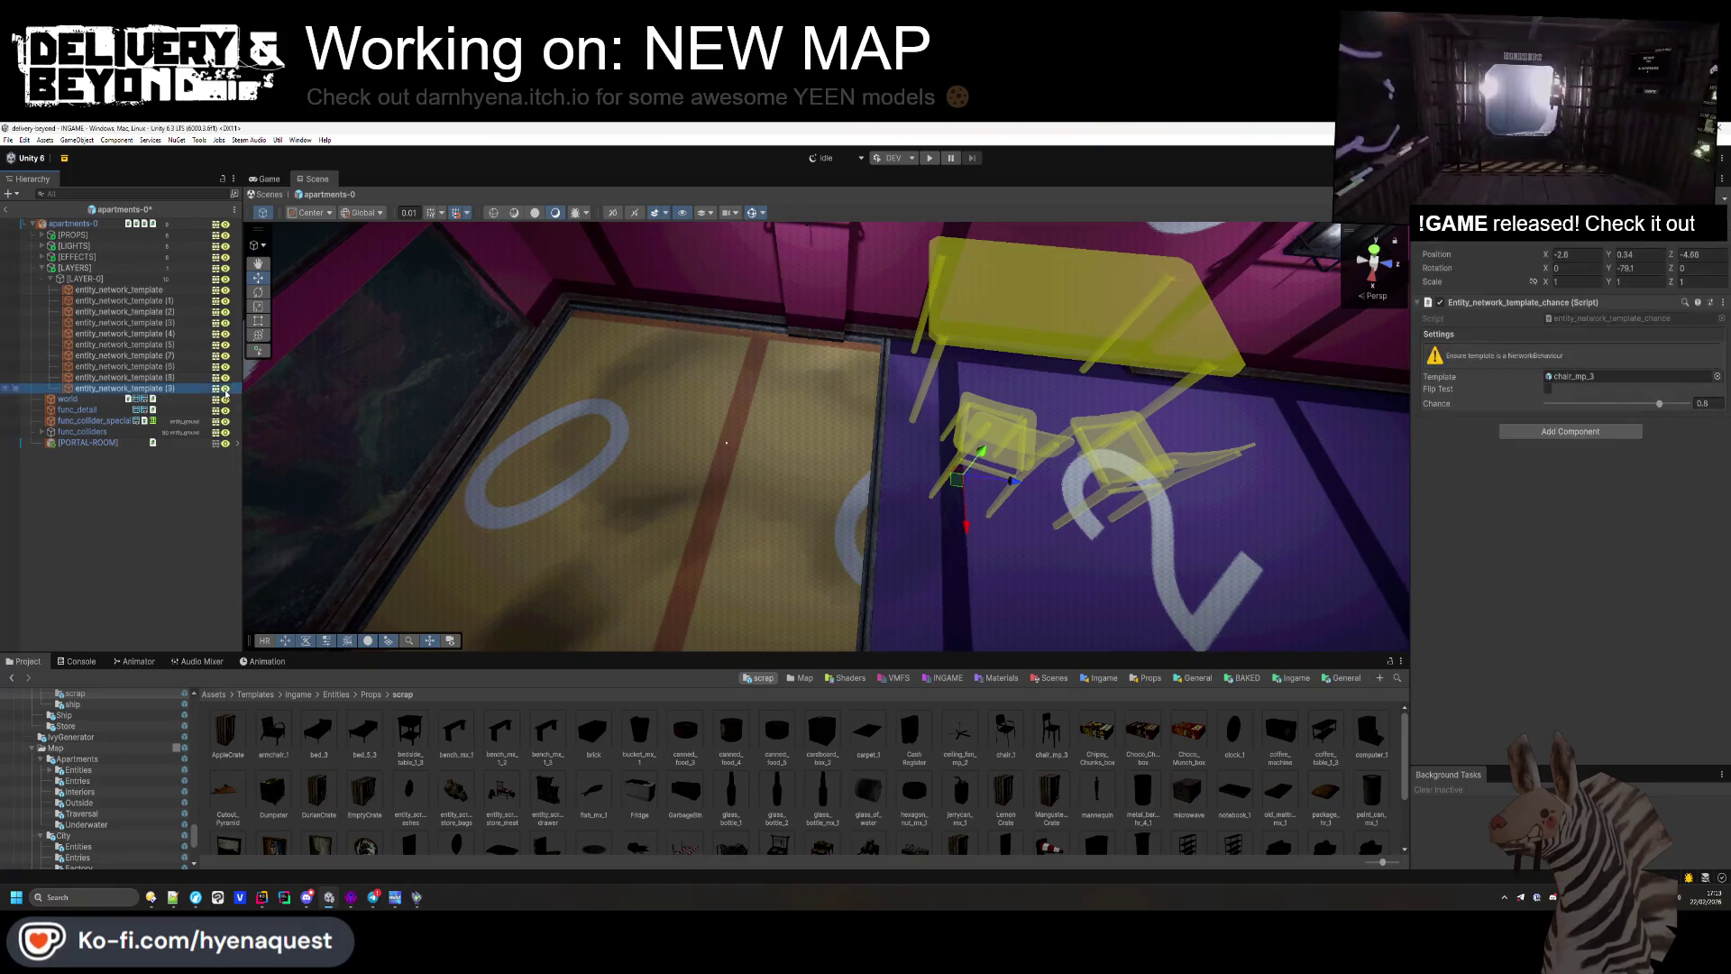
key(f)
Step: Copy a chair into the orange room and swap it to bed_5_3
key(ctrl+d)
drag(879, 434, 600, 438)
key(f)
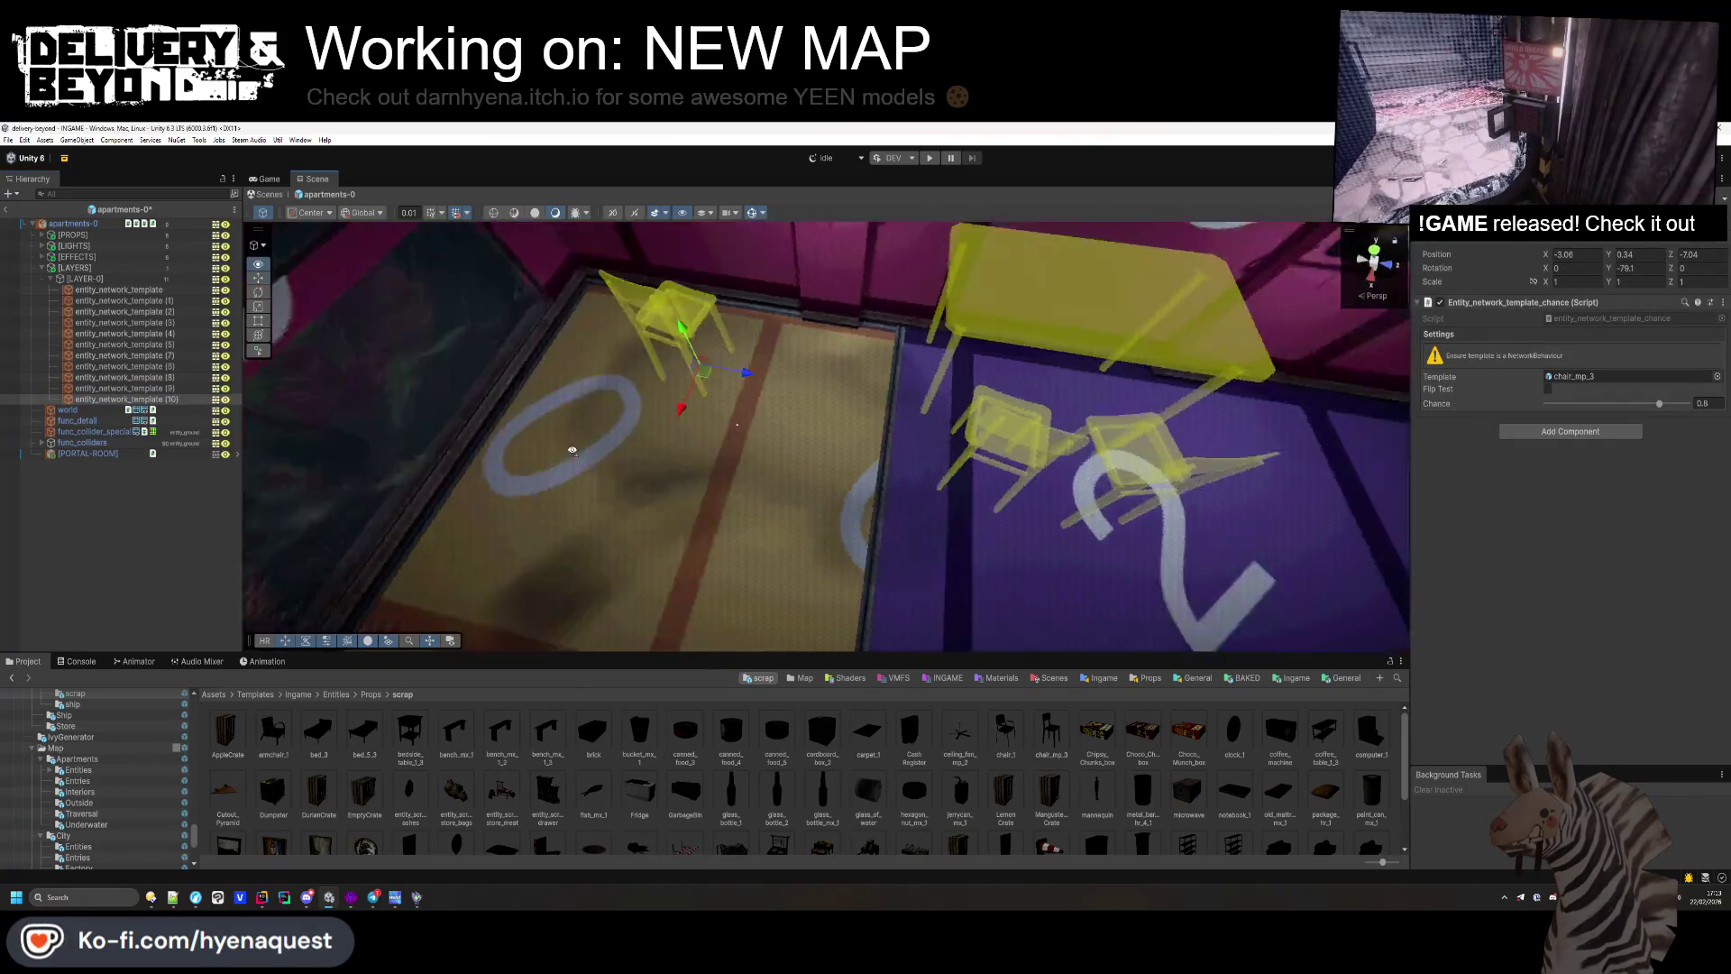
scroll(652, 765, down, 1)
scroll(652, 766, down, 1)
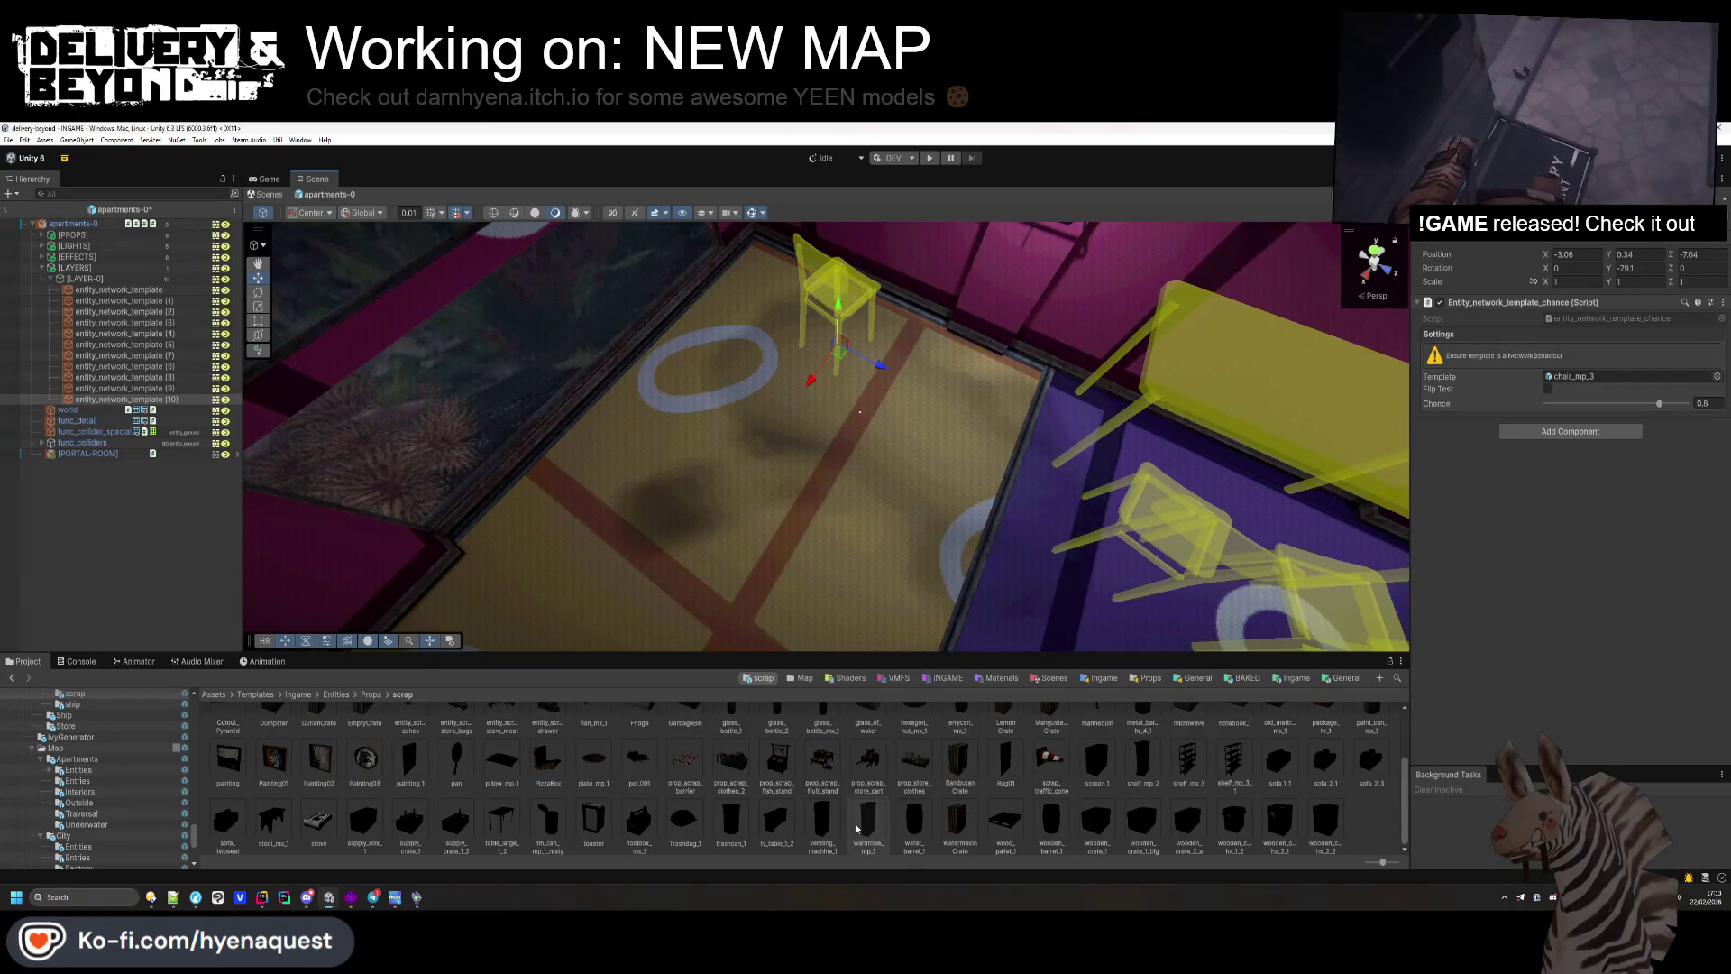
scroll(706, 799, up, 2)
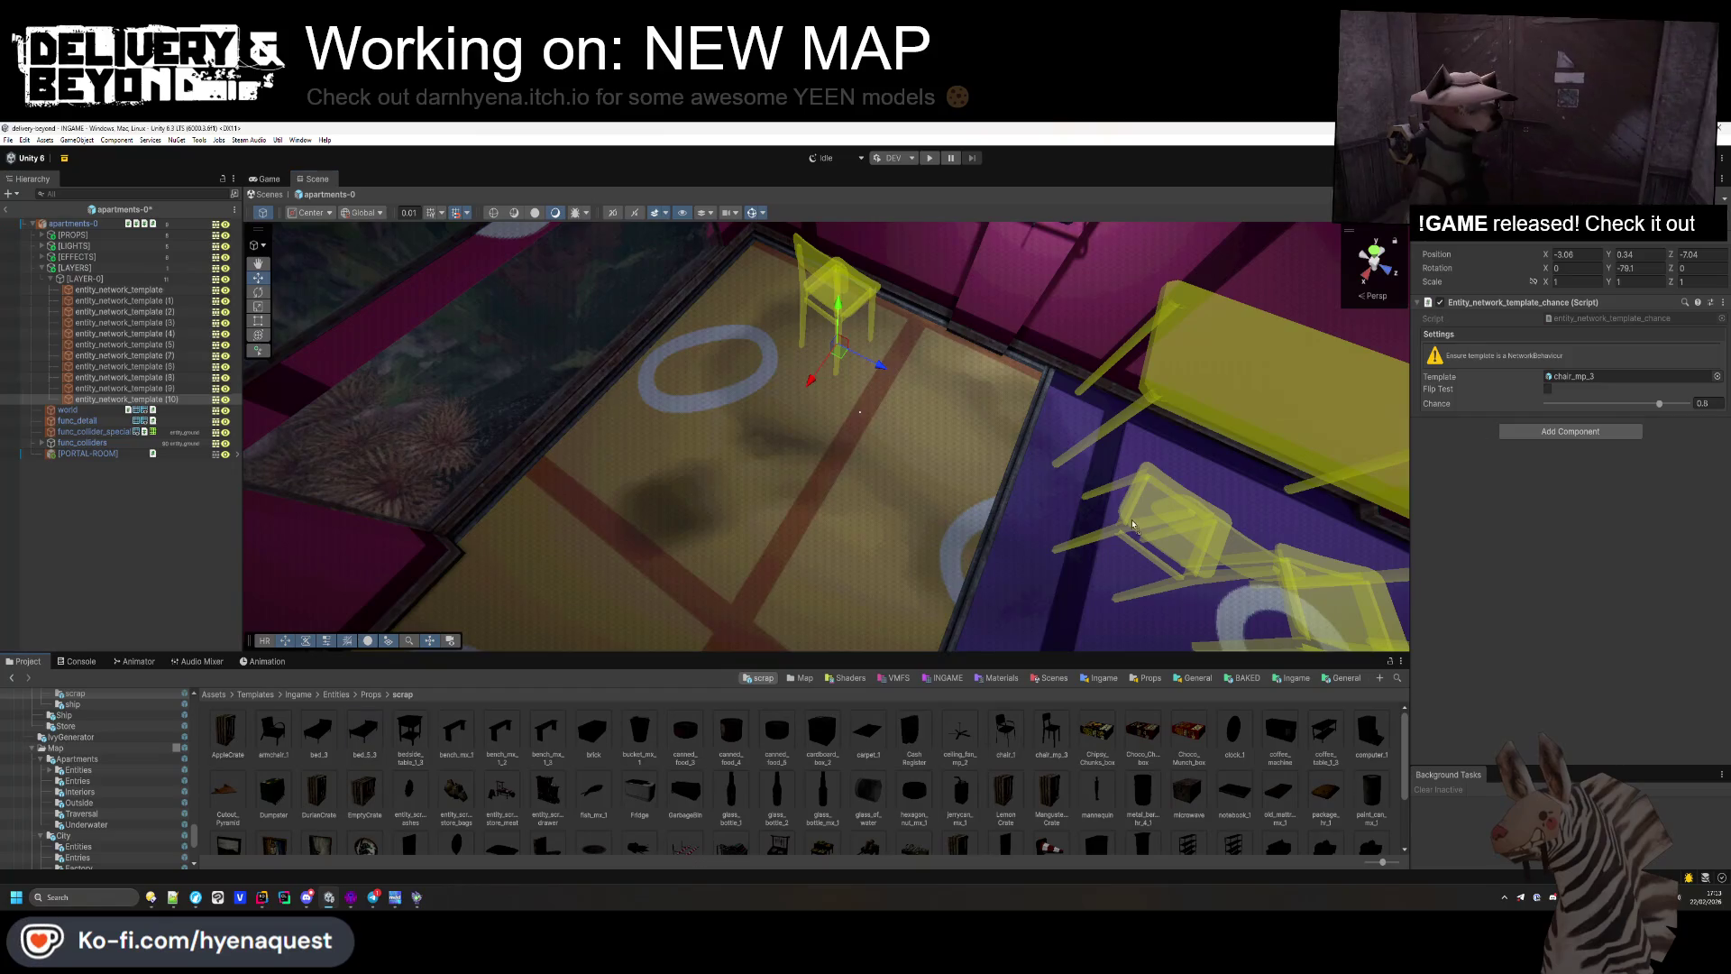
drag(1597, 382, 1597, 381)
Step: Rotate the bed to -90 on Y and slide it against the wall
key(f)
mouse_move(955, 451)
mouse_down()
mouse_move(760, 527)
mouse_move(939, 490)
mouse_move(707, 365)
mouse_up()
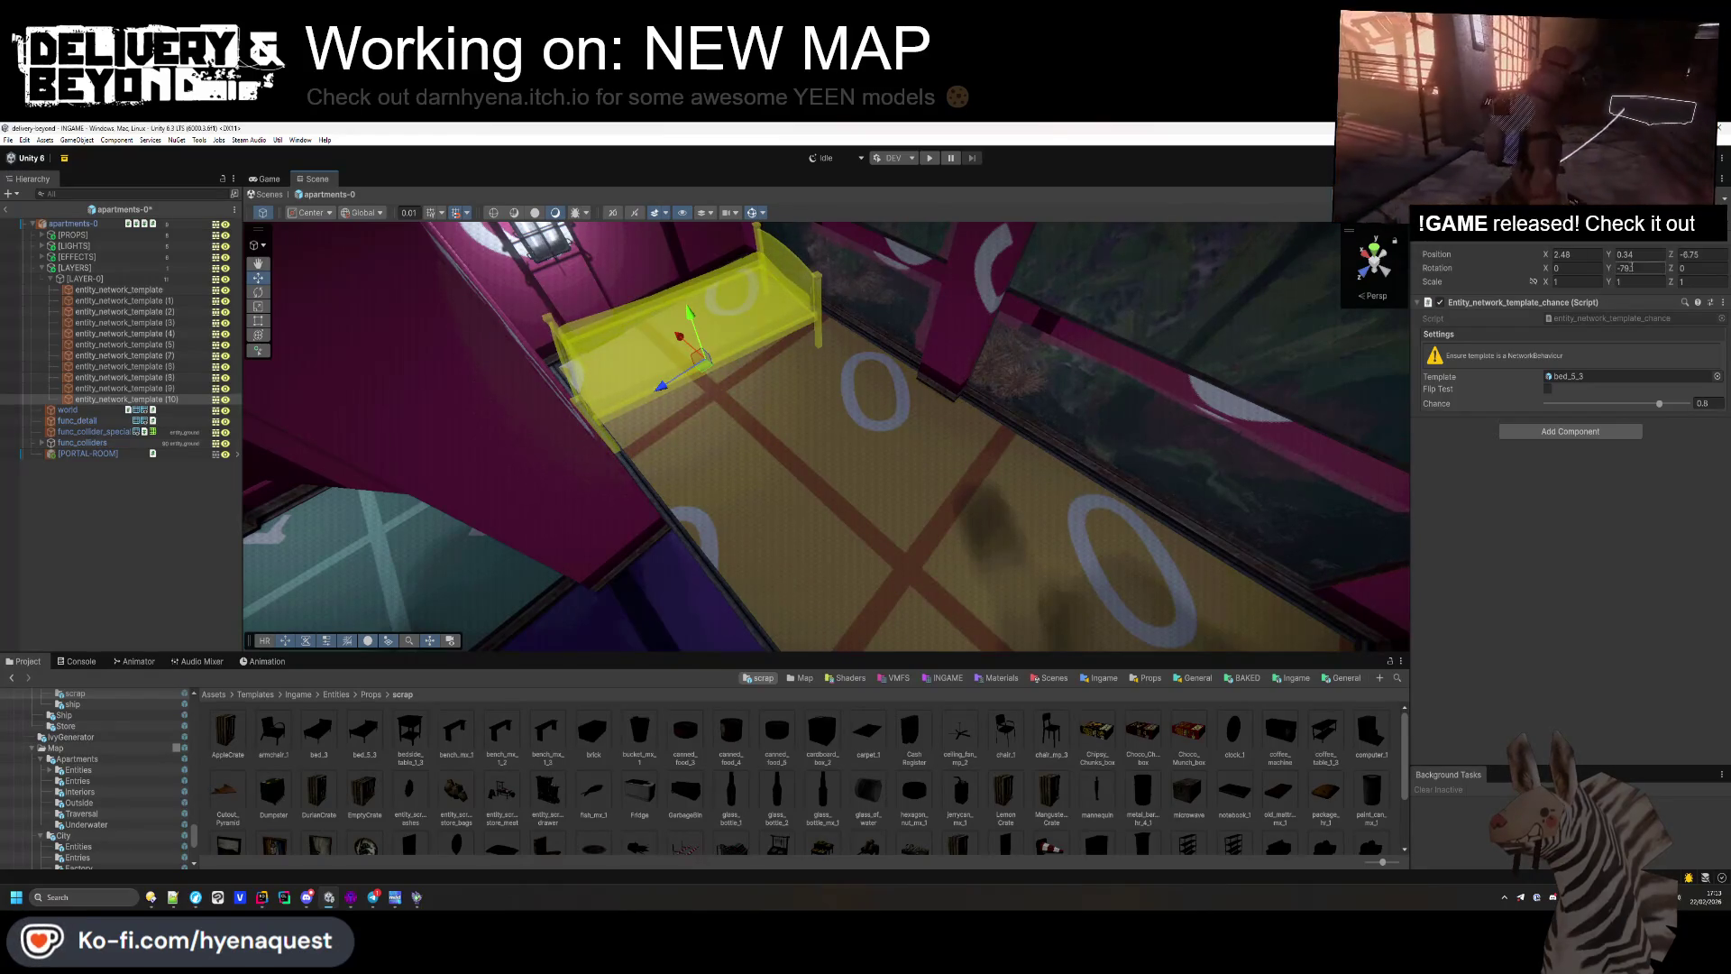
text(90)
key(Return)
drag(991, 505, 1075, 543)
drag(856, 496, 793, 441)
mouse_move(793, 441)
mouse_down()
mouse_move(628, 360)
mouse_move(920, 390)
mouse_move(951, 368)
mouse_move(746, 475)
mouse_move(839, 414)
mouse_move(856, 430)
mouse_move(649, 464)
mouse_move(957, 402)
mouse_move(862, 394)
mouse_up()
Step: Duplicate the bed for a second one beside it and set its spawn chance to 1
key(ctrl+d)
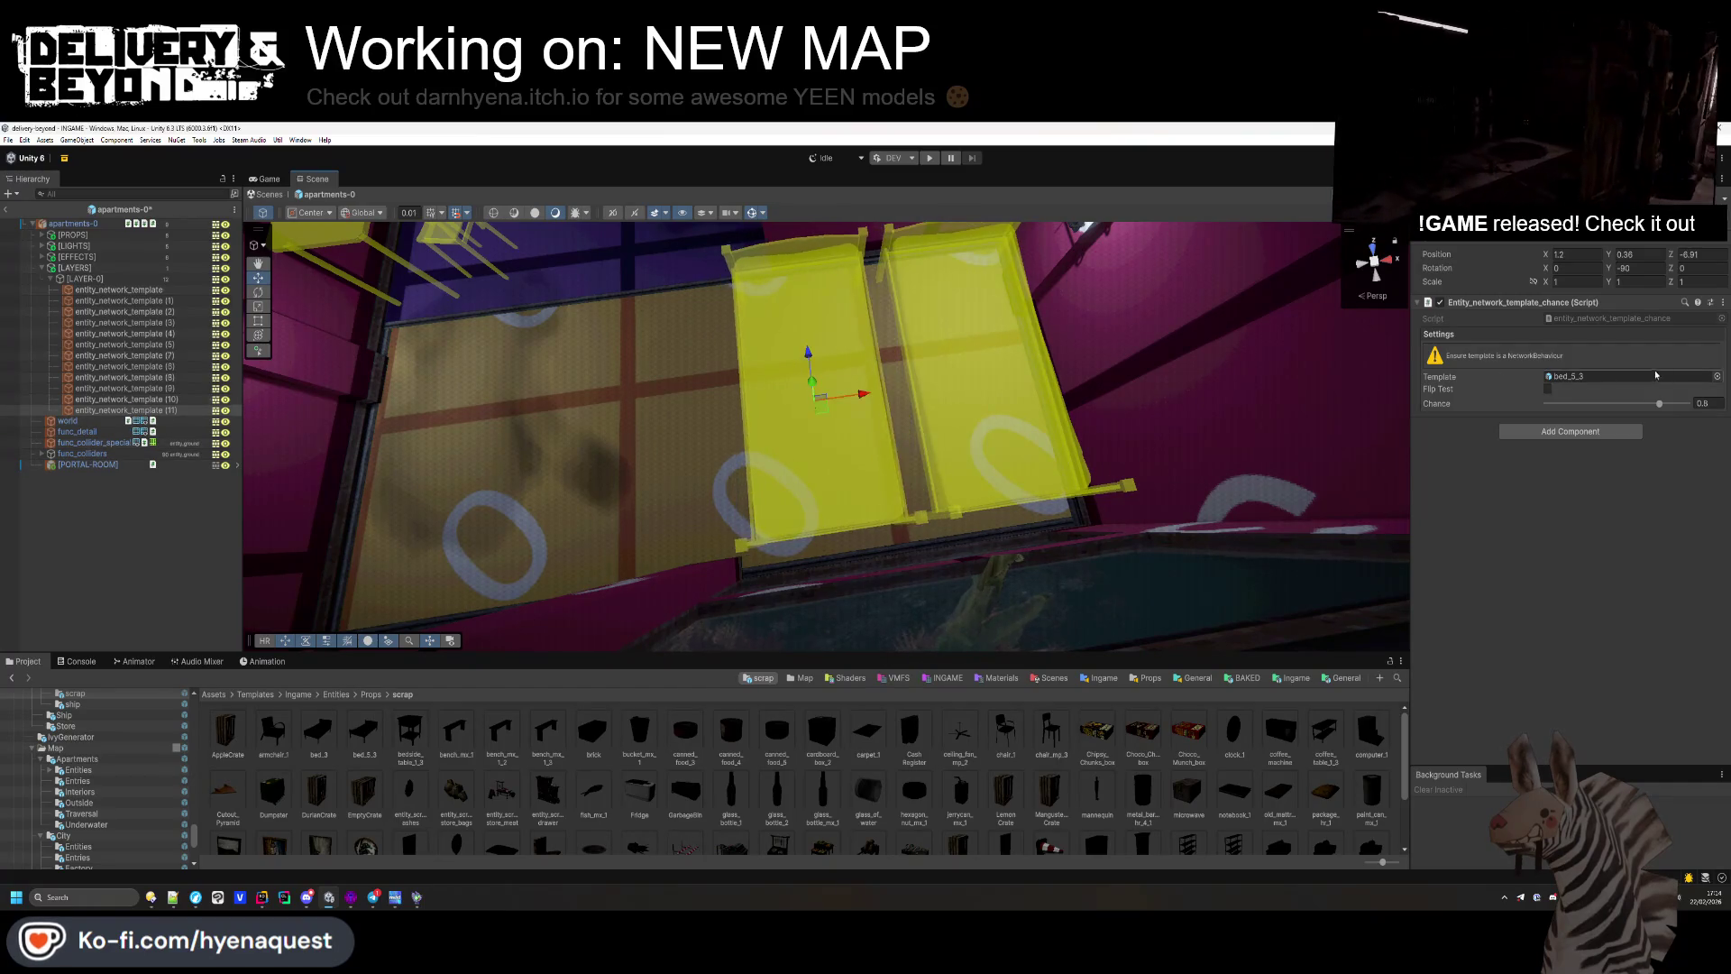
click(132, 398)
drag(1659, 402, 1695, 403)
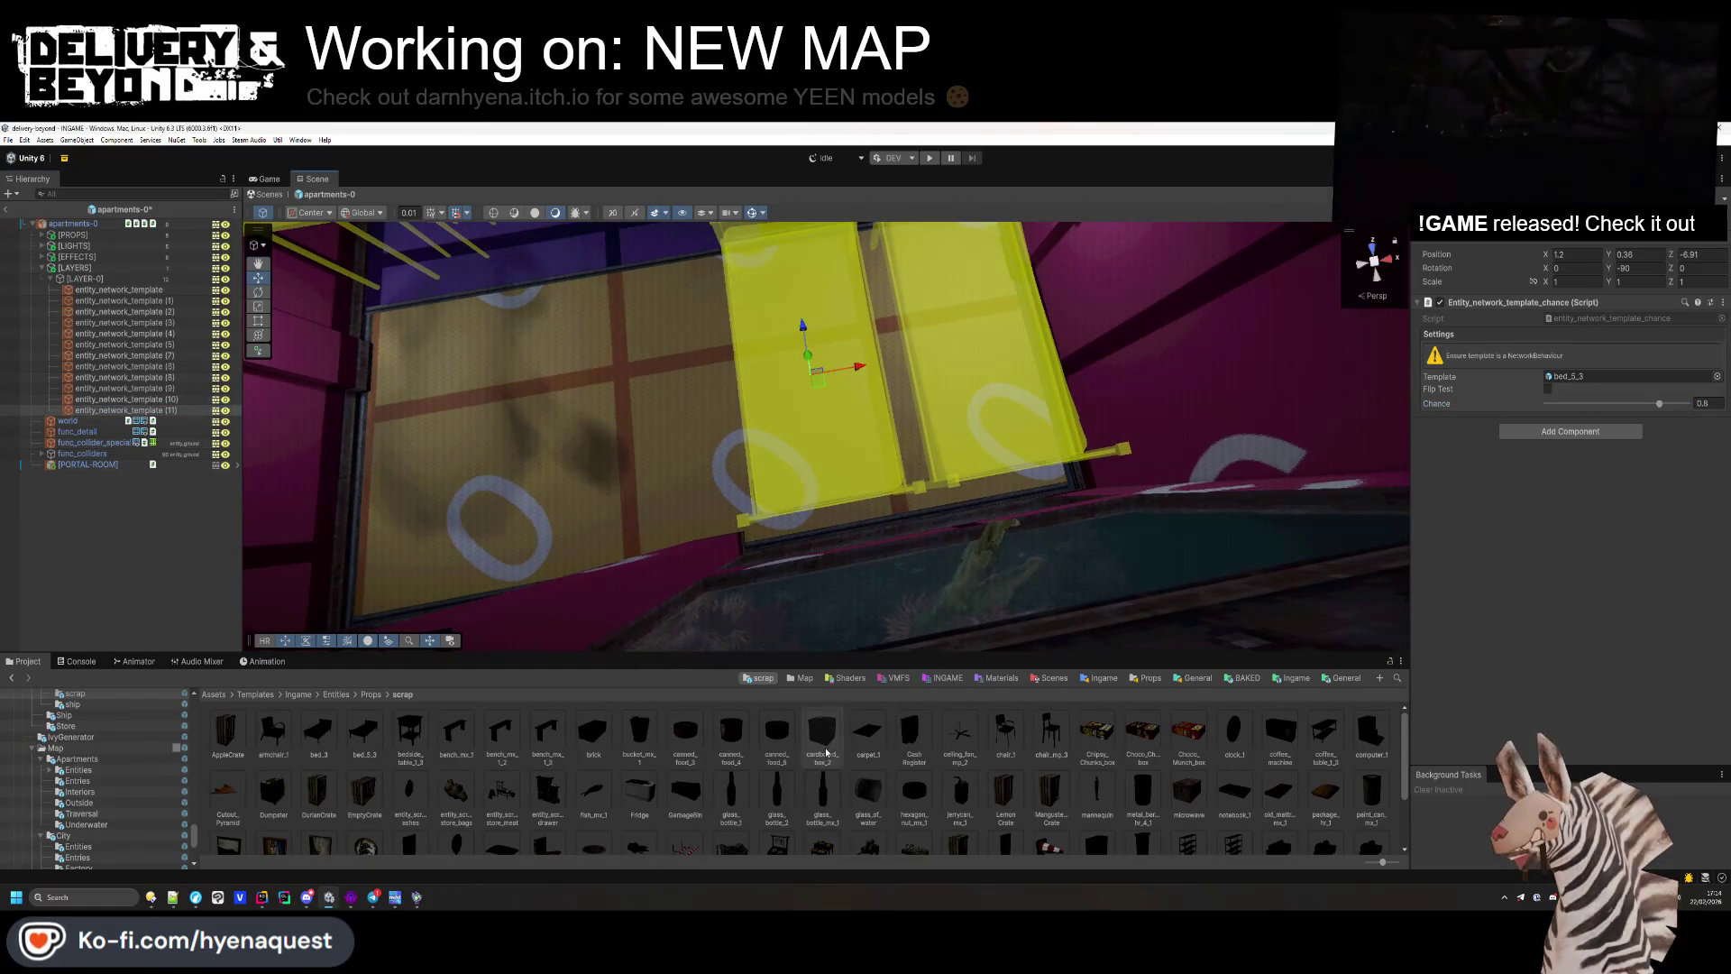
scroll(1258, 777, down, 1)
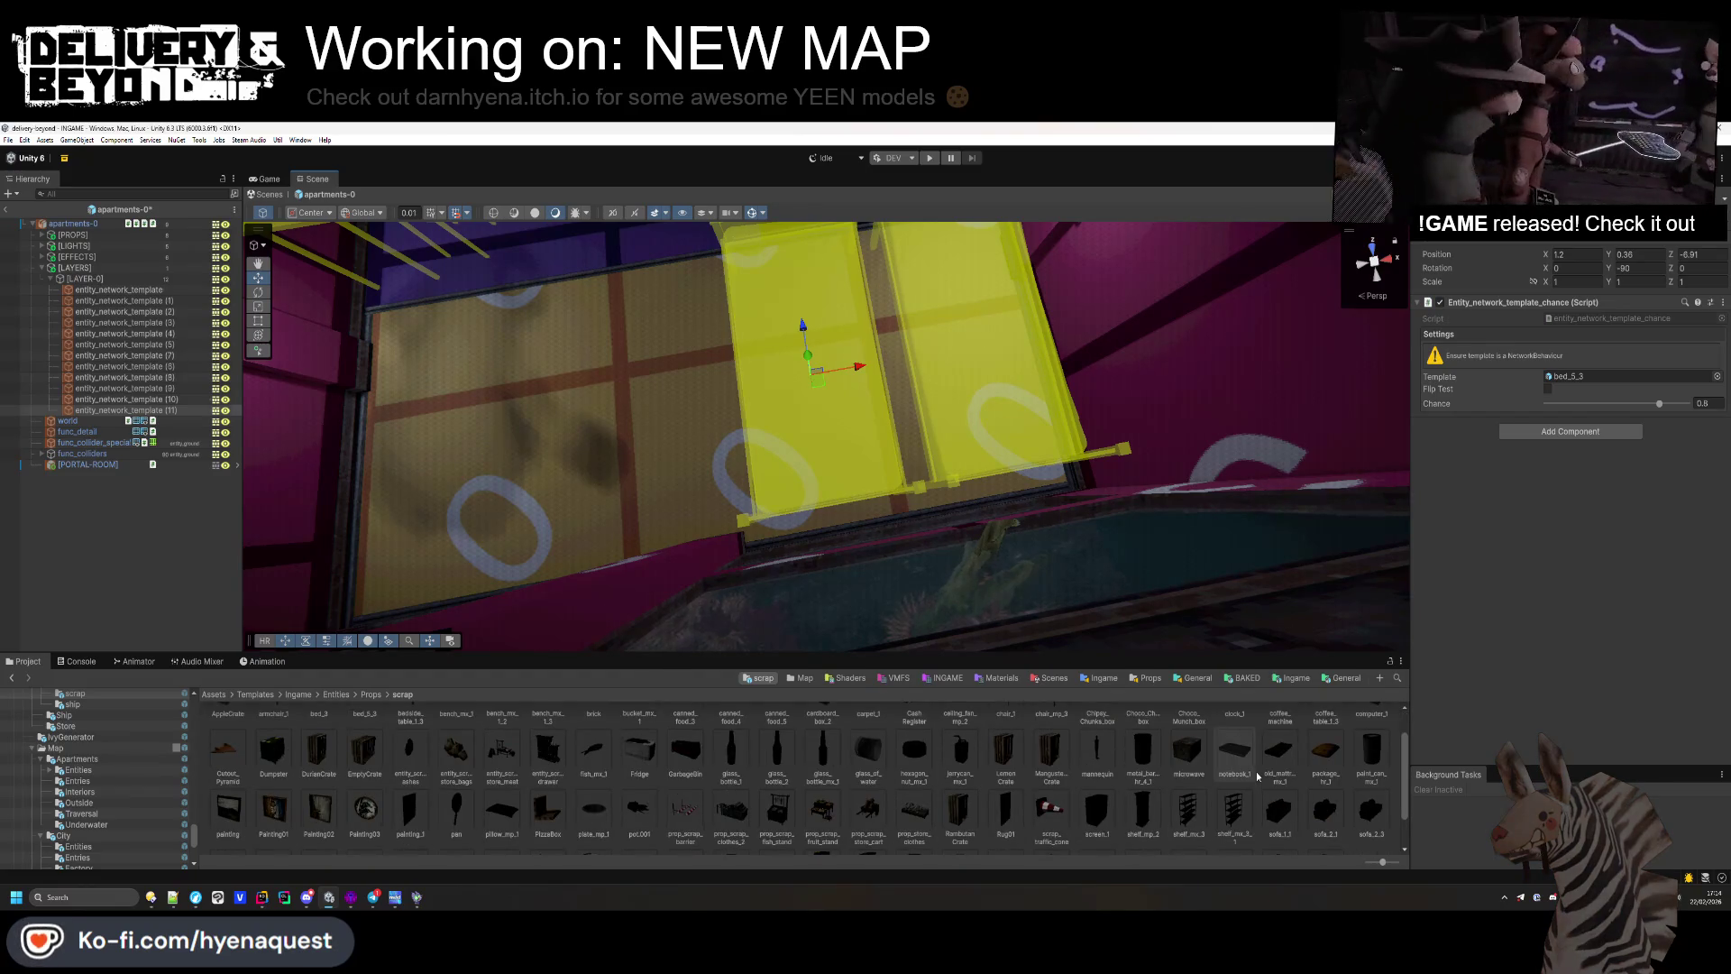
scroll(369, 805, up, 1)
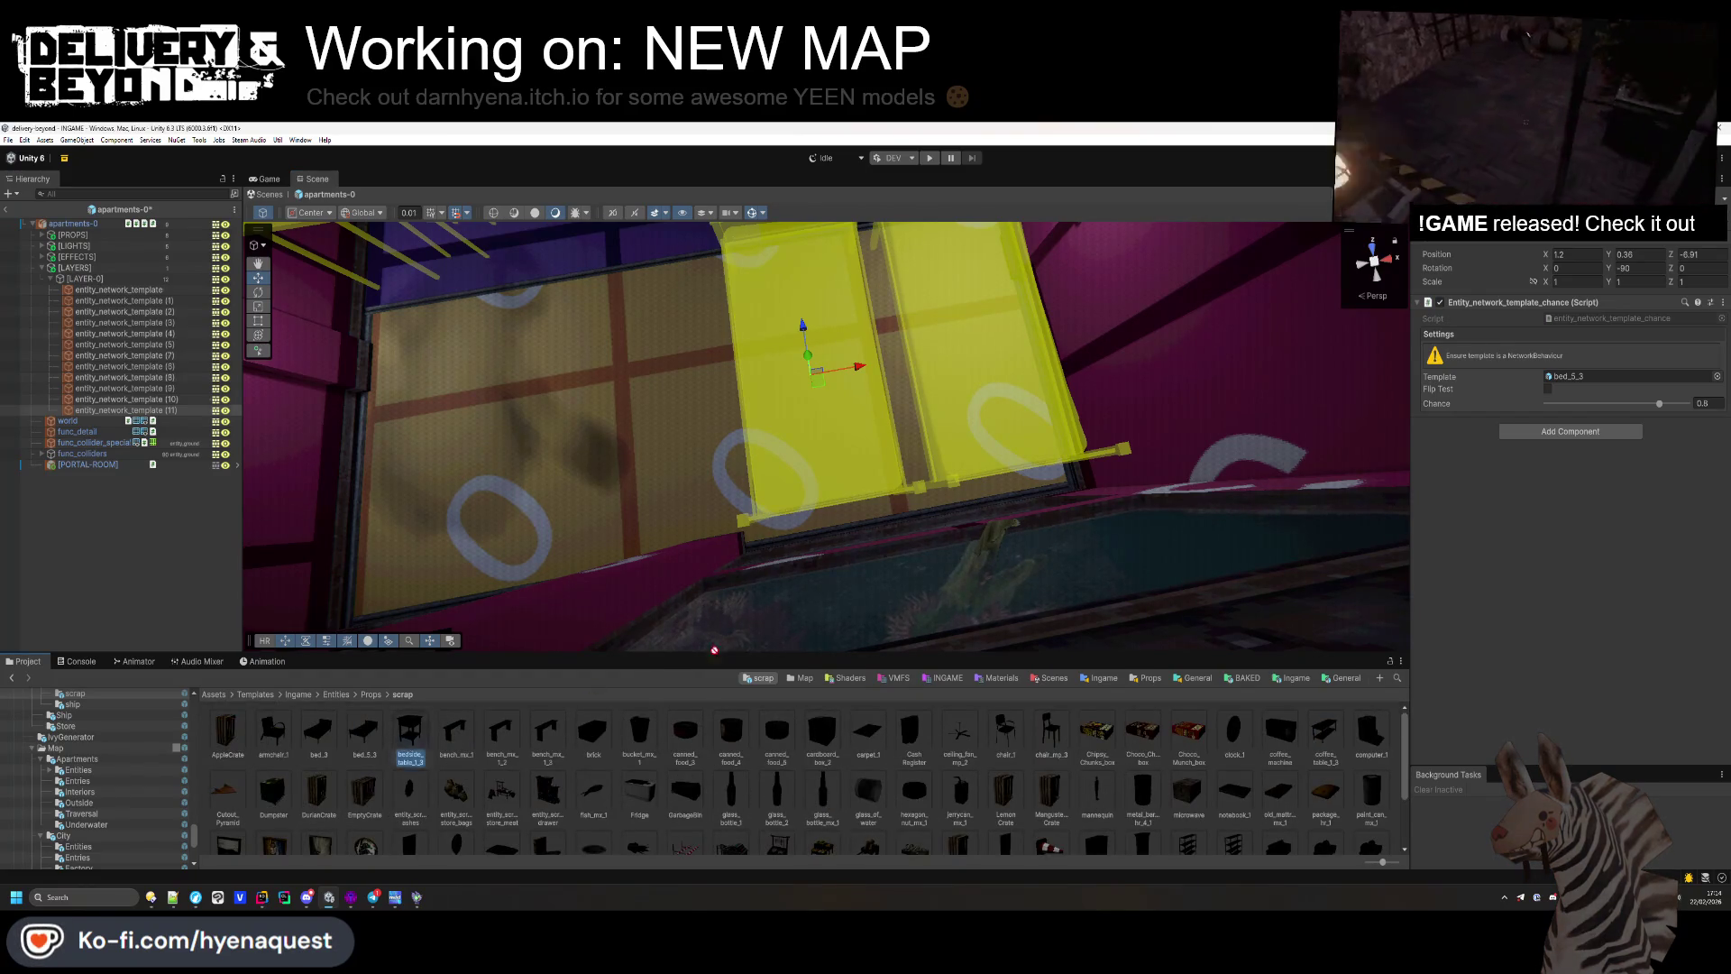
Step: Turn a bed copy into bedside_table_1_3 and rotate it to face the bed
drag(1564, 361, 1573, 378)
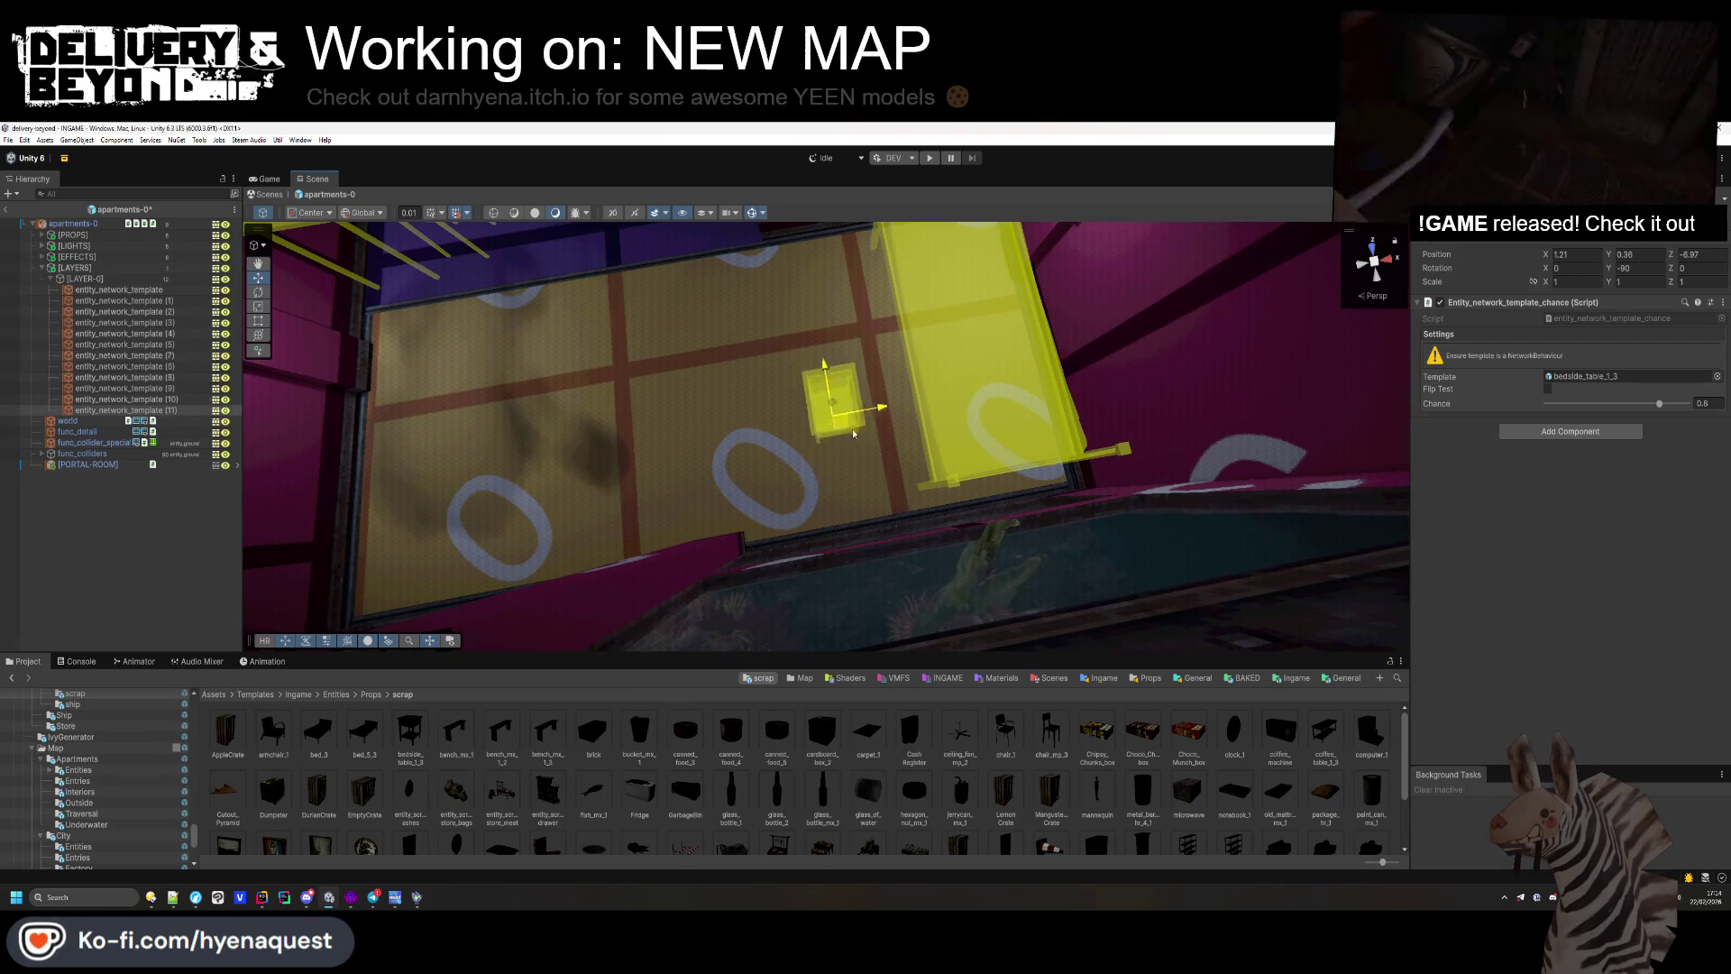
drag(764, 418, 1307, 323)
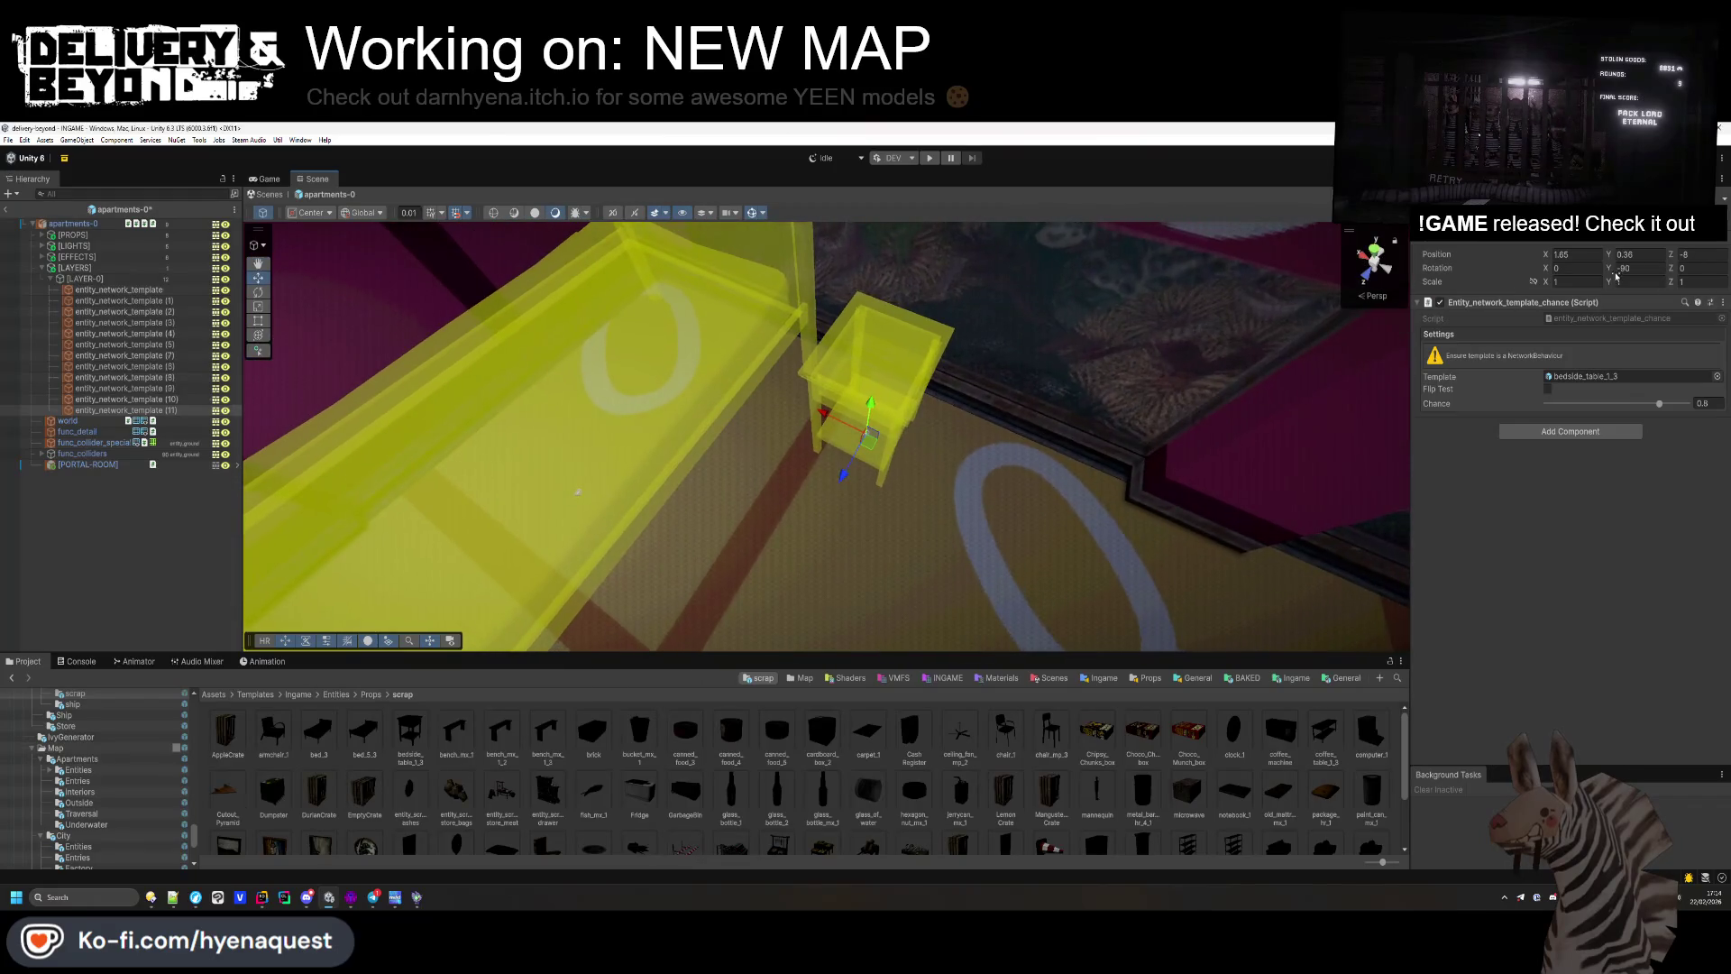
mouse_move(1607, 268)
mouse_down()
mouse_move(1417, 295)
mouse_move(64, 316)
mouse_up()
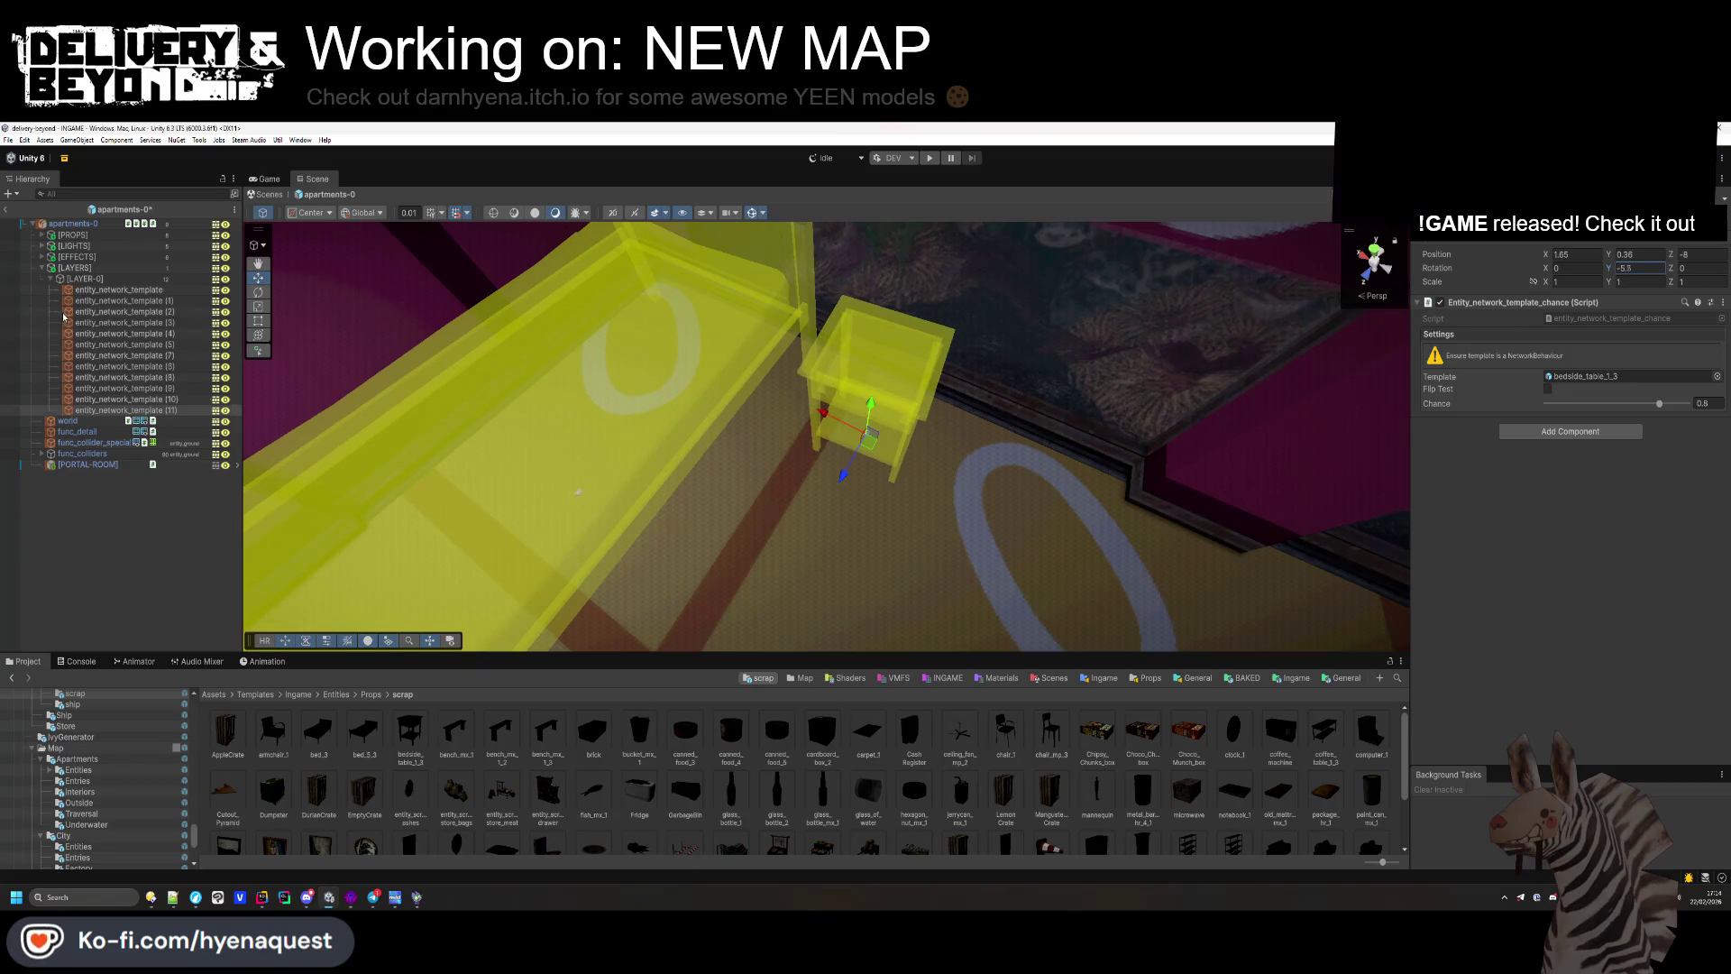
click(852, 395)
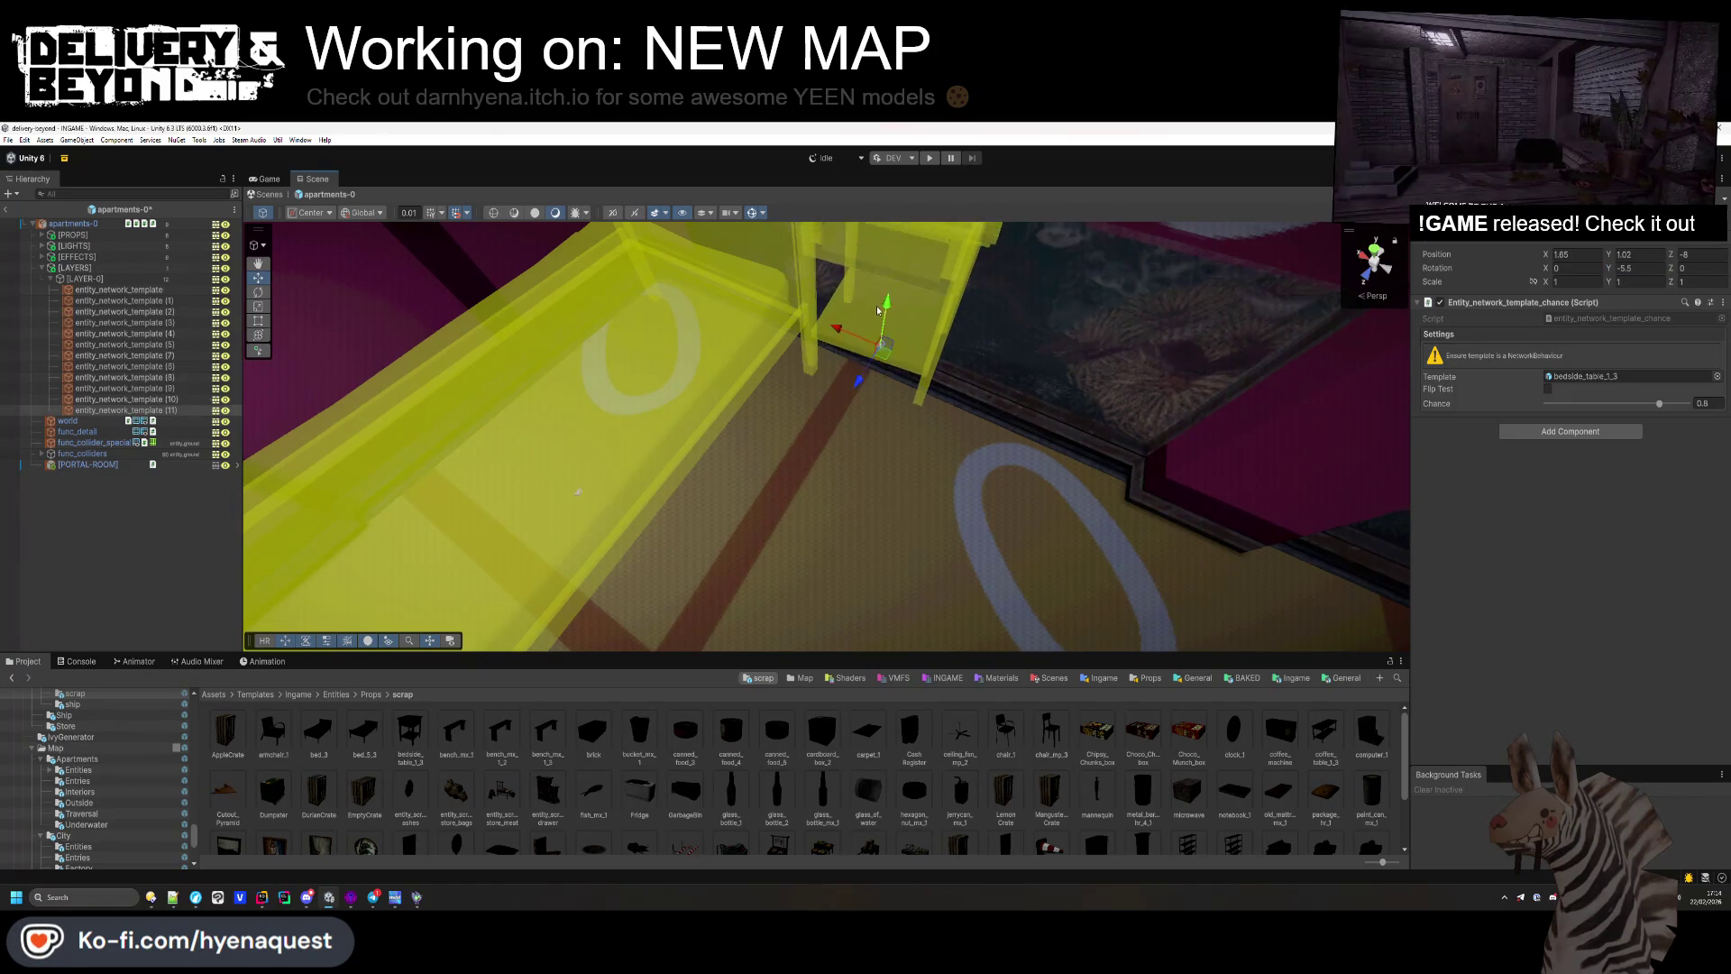
Step: Stack a copy on the bedside table and swap it to paint_can_mx_1
key(ctrl+d)
drag(866, 396, 887, 292)
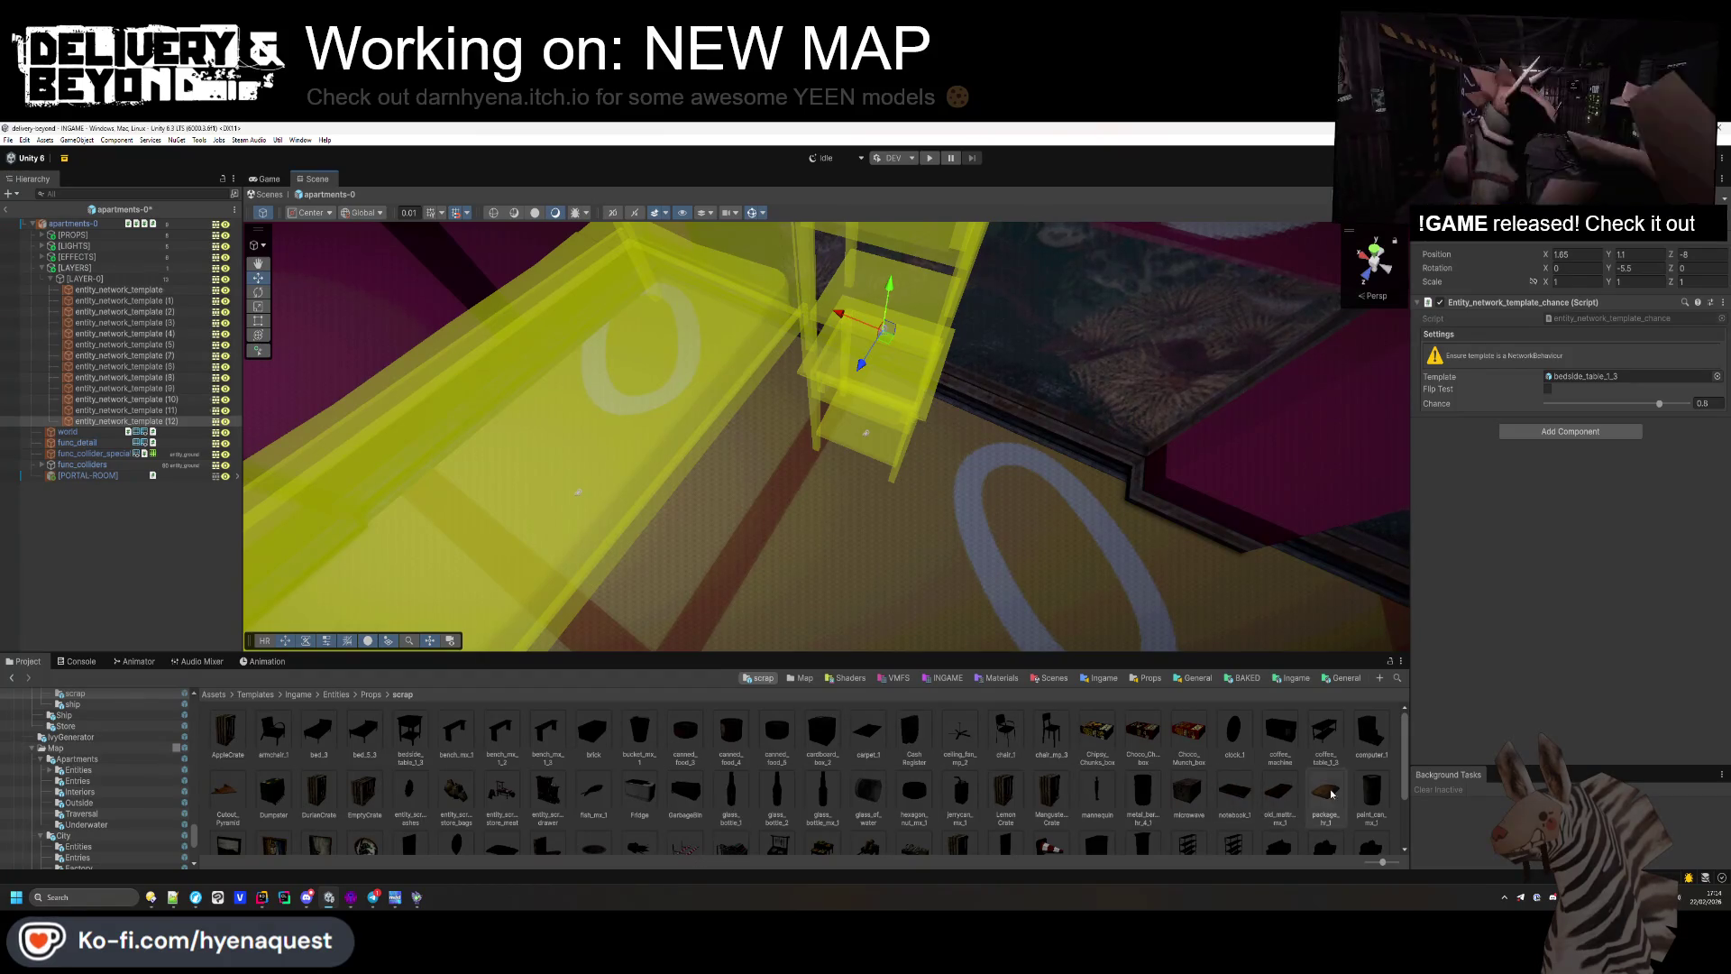
drag(1376, 797, 1622, 375)
mouse_move(753, 566)
mouse_down()
mouse_move(823, 463)
mouse_move(823, 356)
mouse_move(943, 436)
mouse_move(838, 394)
mouse_move(869, 333)
mouse_up()
scroll(881, 308, up, 5)
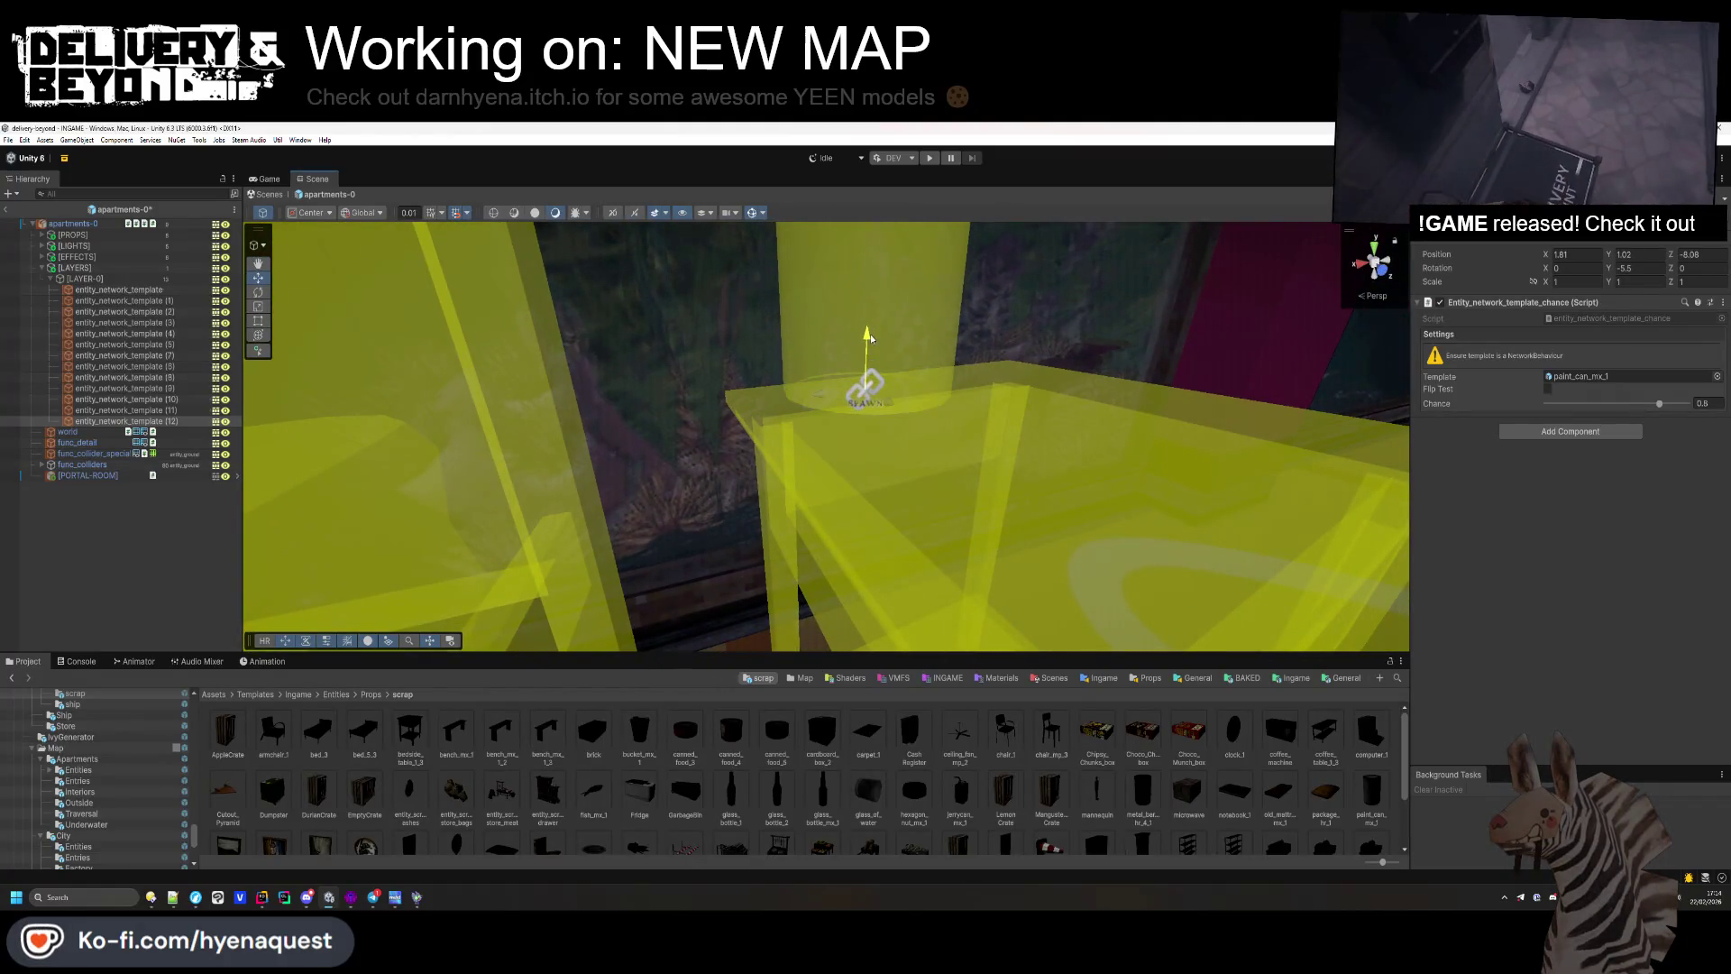
scroll(908, 383, down, 10)
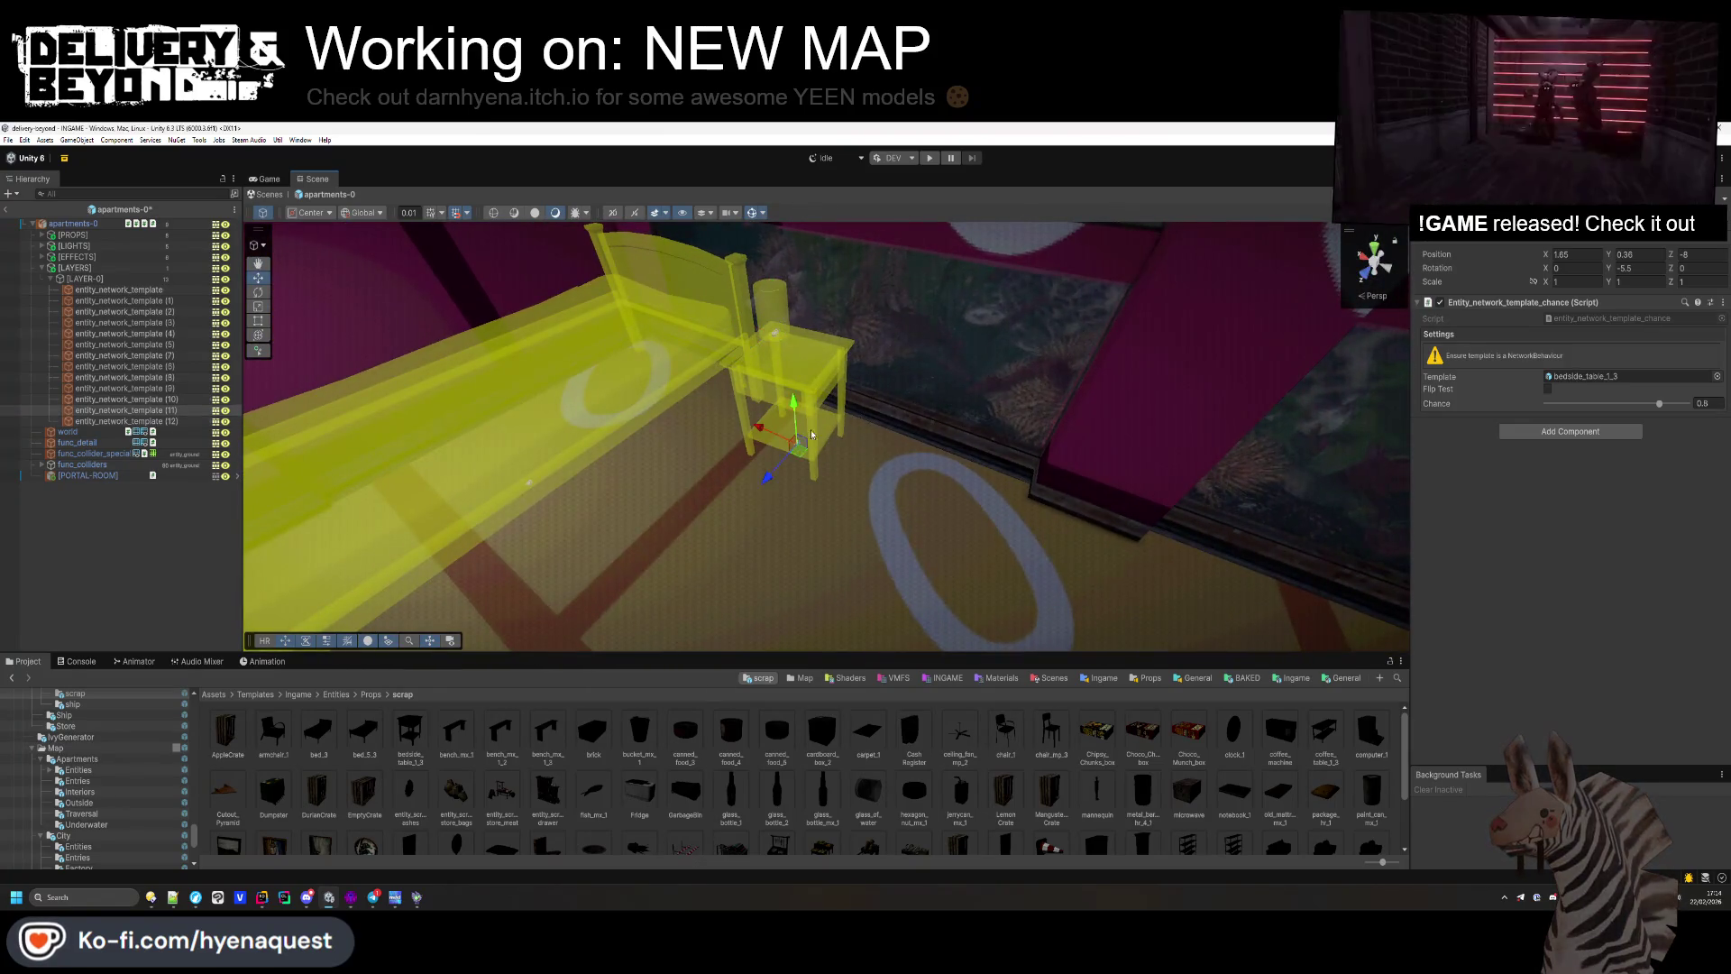
Step: Duplicate the bedside table, slide it along the bed, and swap it to carpet_1
key(ctrl+d)
drag(797, 427, 632, 476)
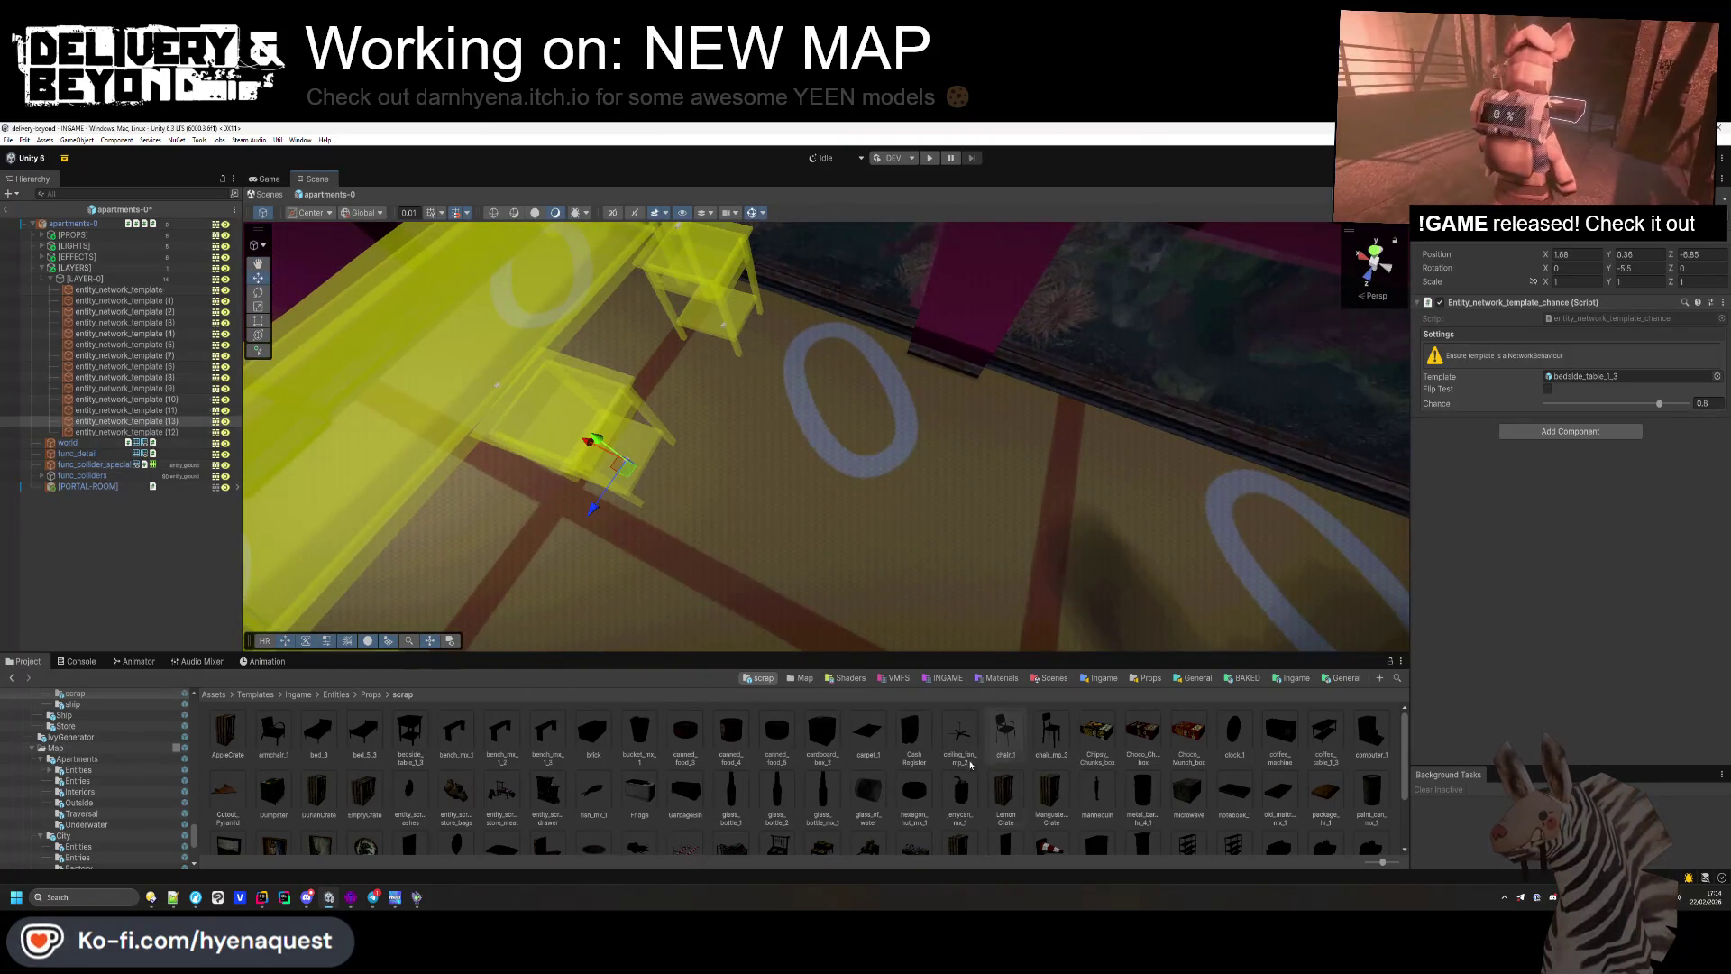
drag(1585, 383, 1586, 383)
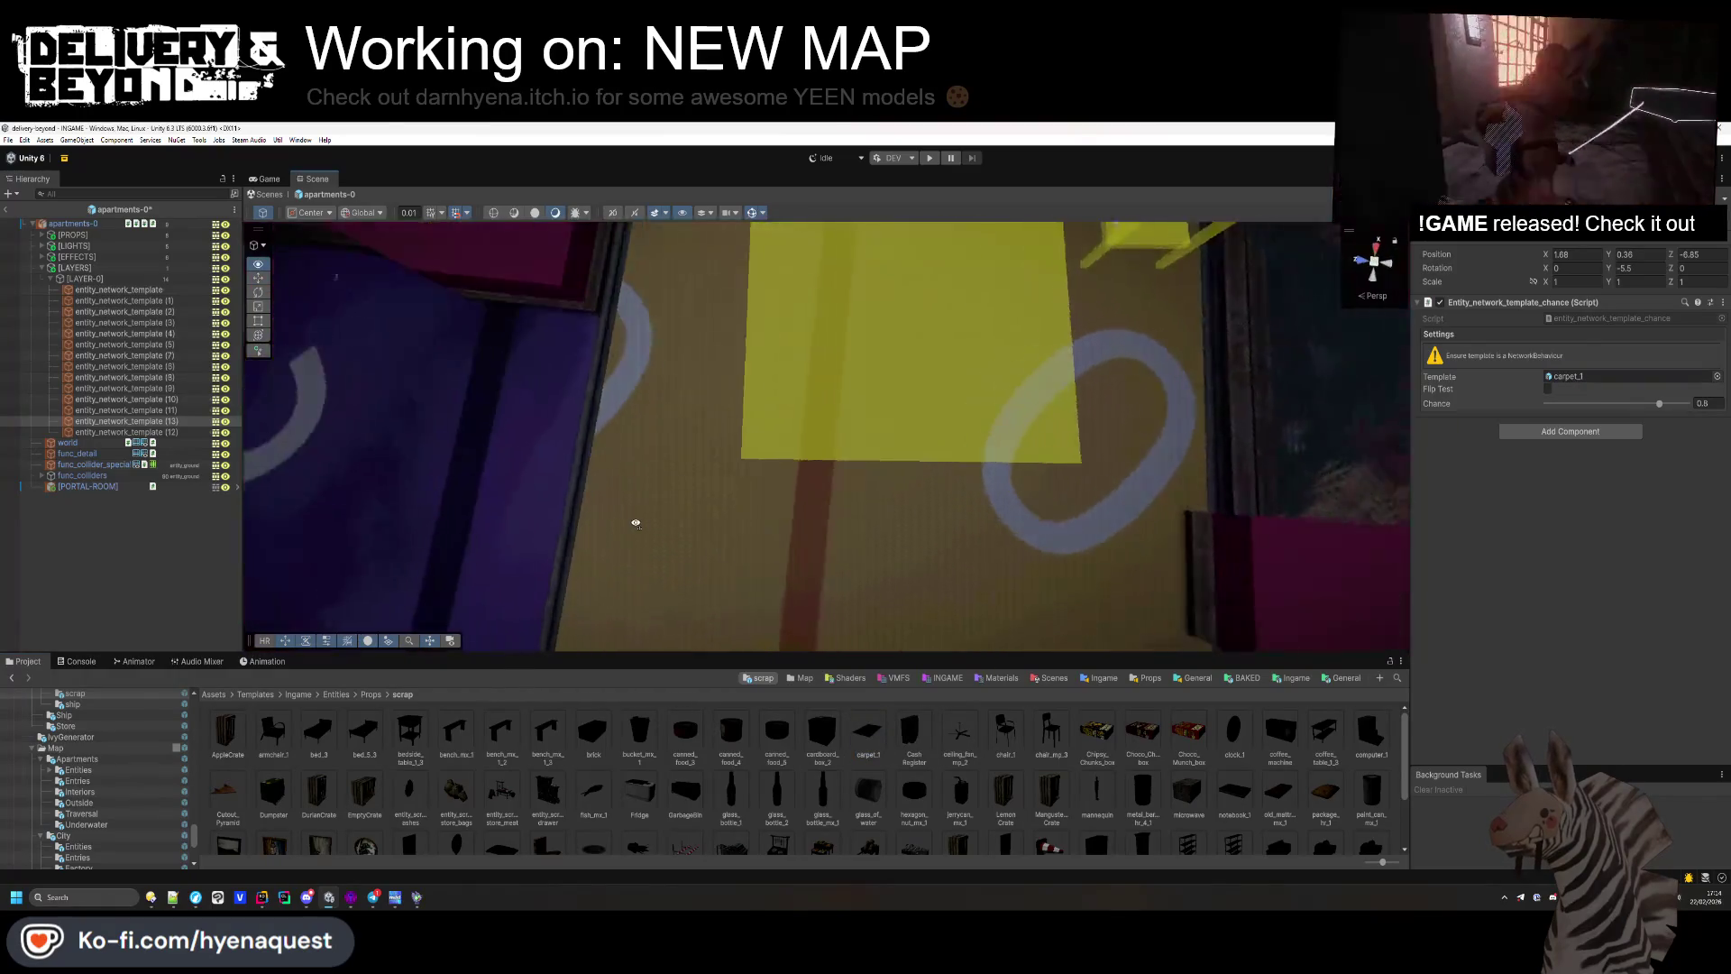
Step: Turn the carpet to about -87 degrees and nudge it into place
drag(1608, 267, 1420, 294)
key(f)
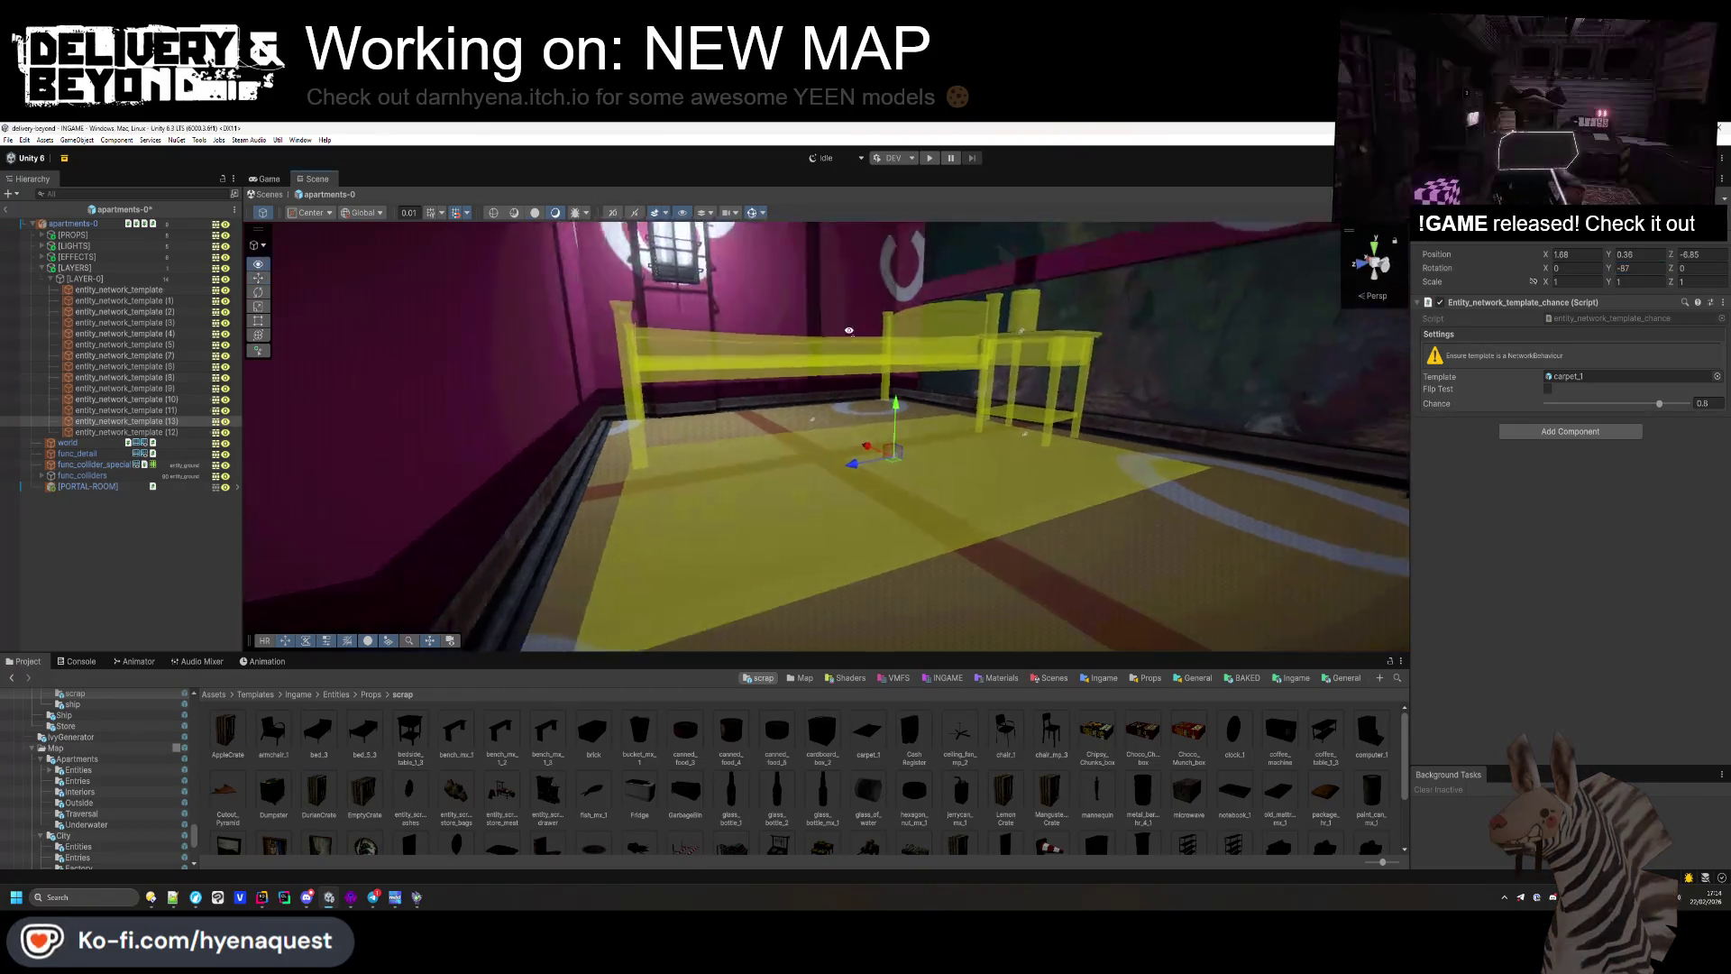
drag(938, 338, 770, 538)
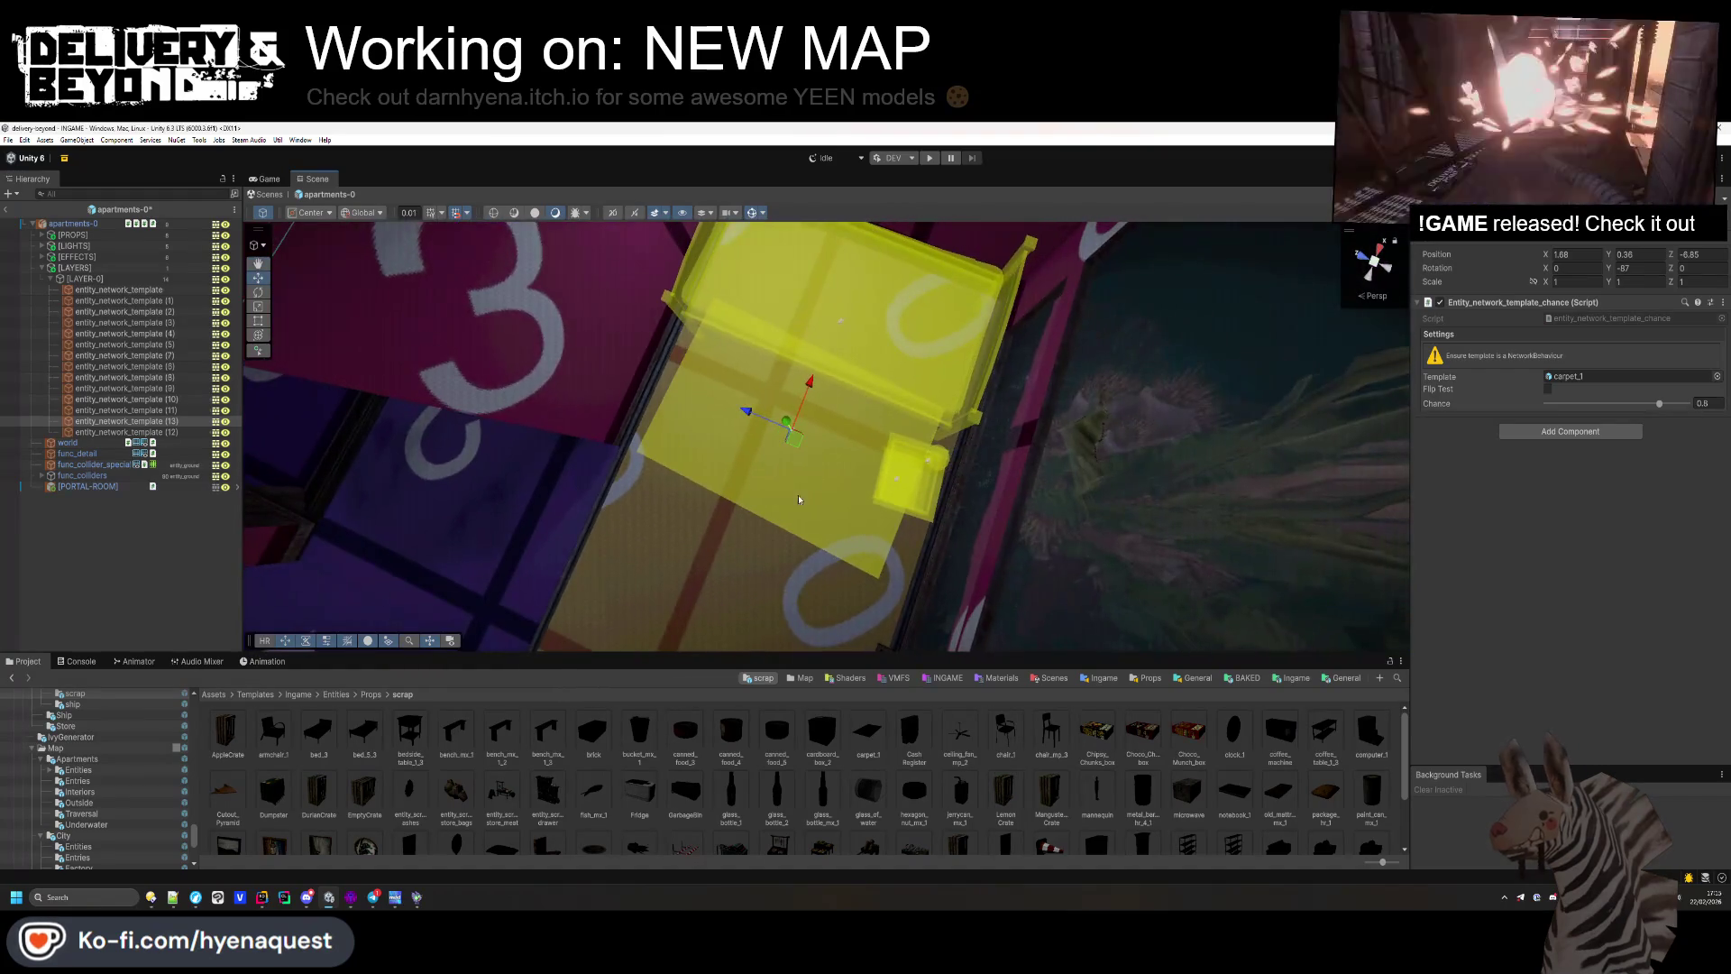
drag(505, 505, 631, 451)
Step: Duplicate the paint can template and move the copy to X 0.3, Y 1.02
click(998, 423)
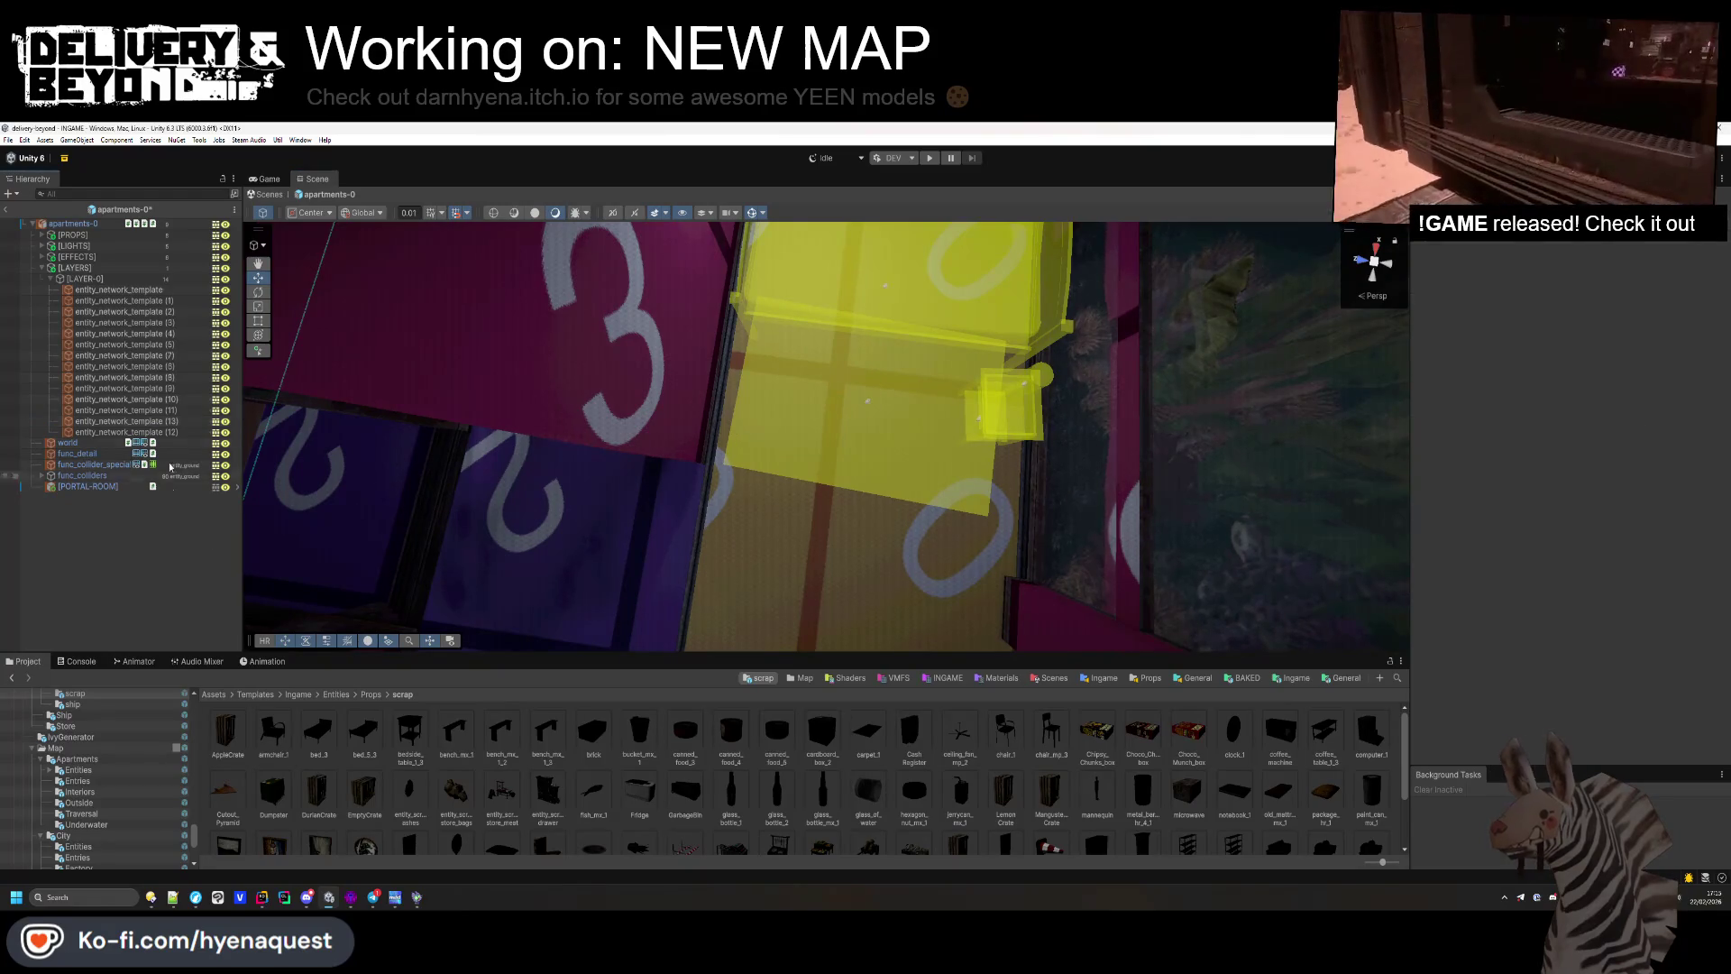
key(ctrl+d)
drag(996, 430, 912, 436)
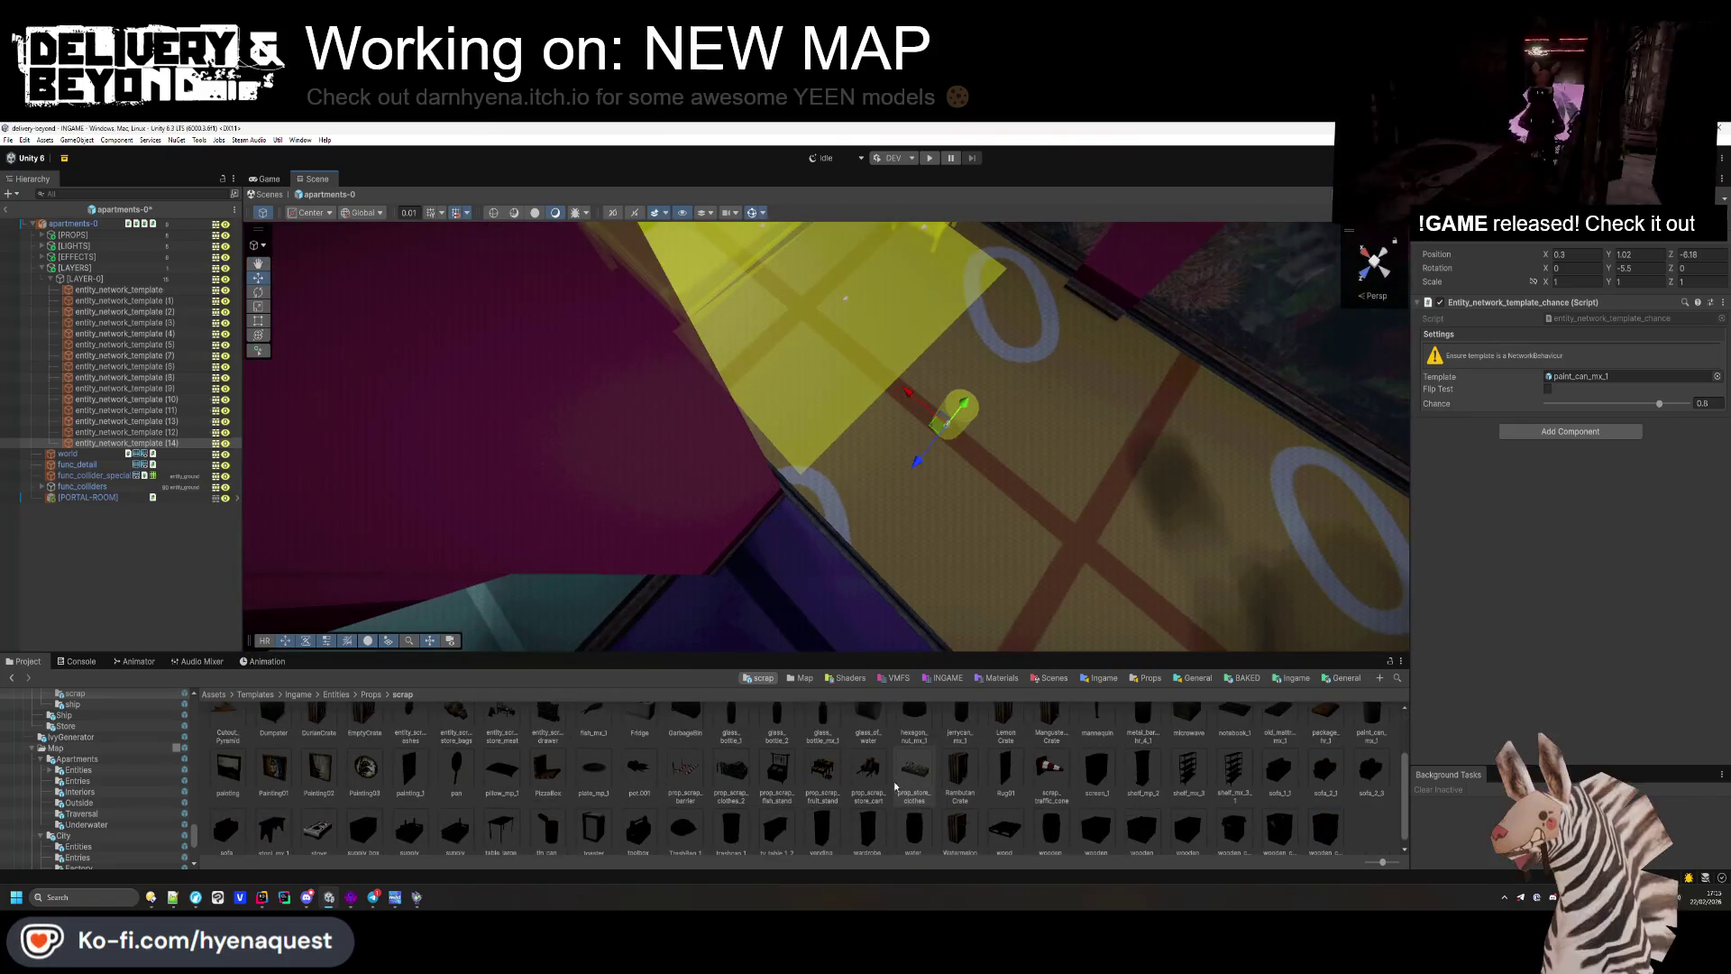
scroll(854, 796, down, 2)
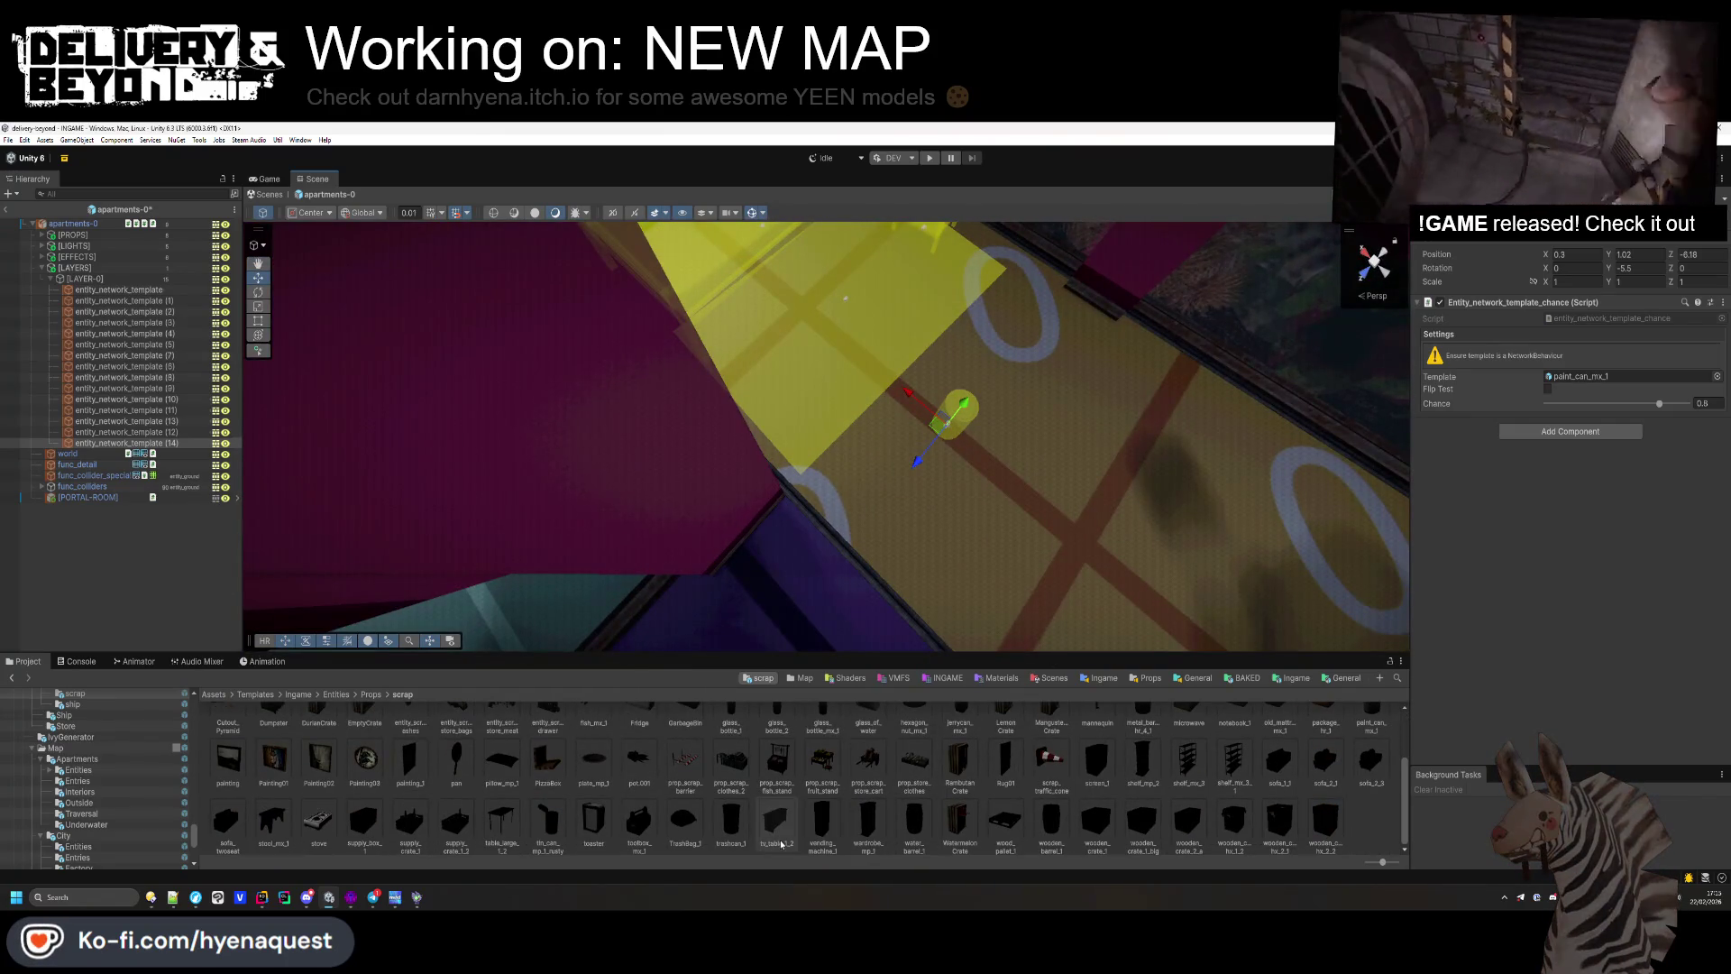
key(f)
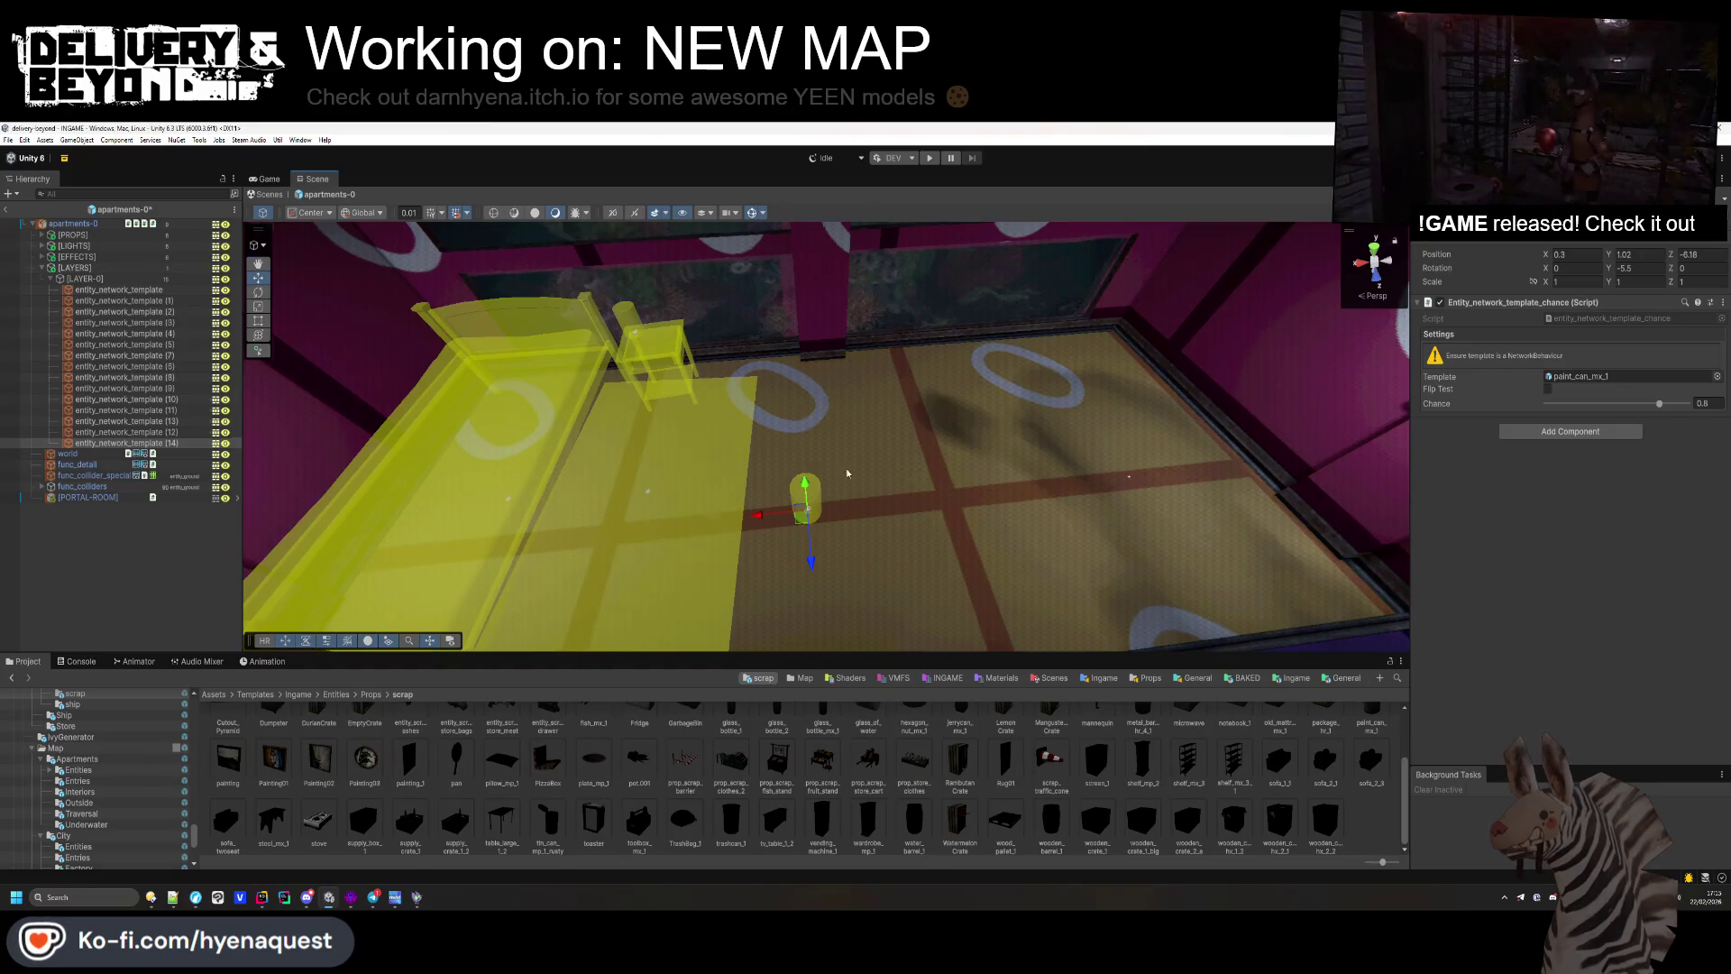
drag(847, 473, 986, 405)
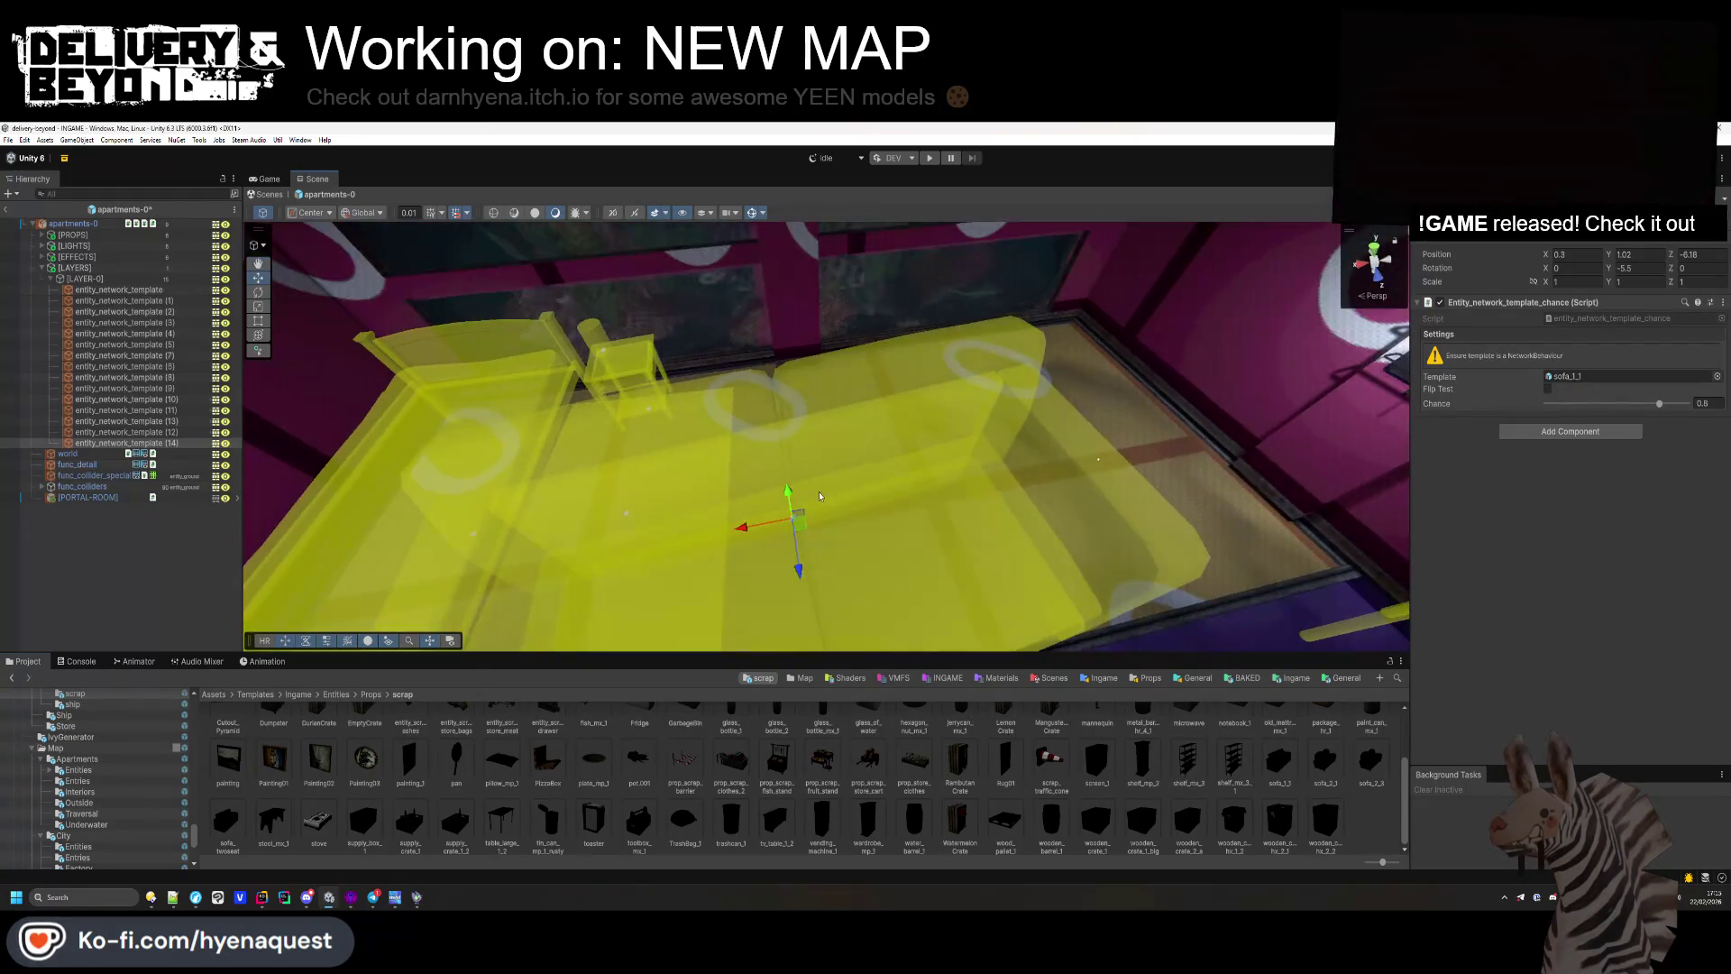
Step: Turn the sofa_1_1 template 180 degrees and position it on the floor
click(960, 326)
drag(960, 326, 977, 374)
drag(1612, 272, 109, 297)
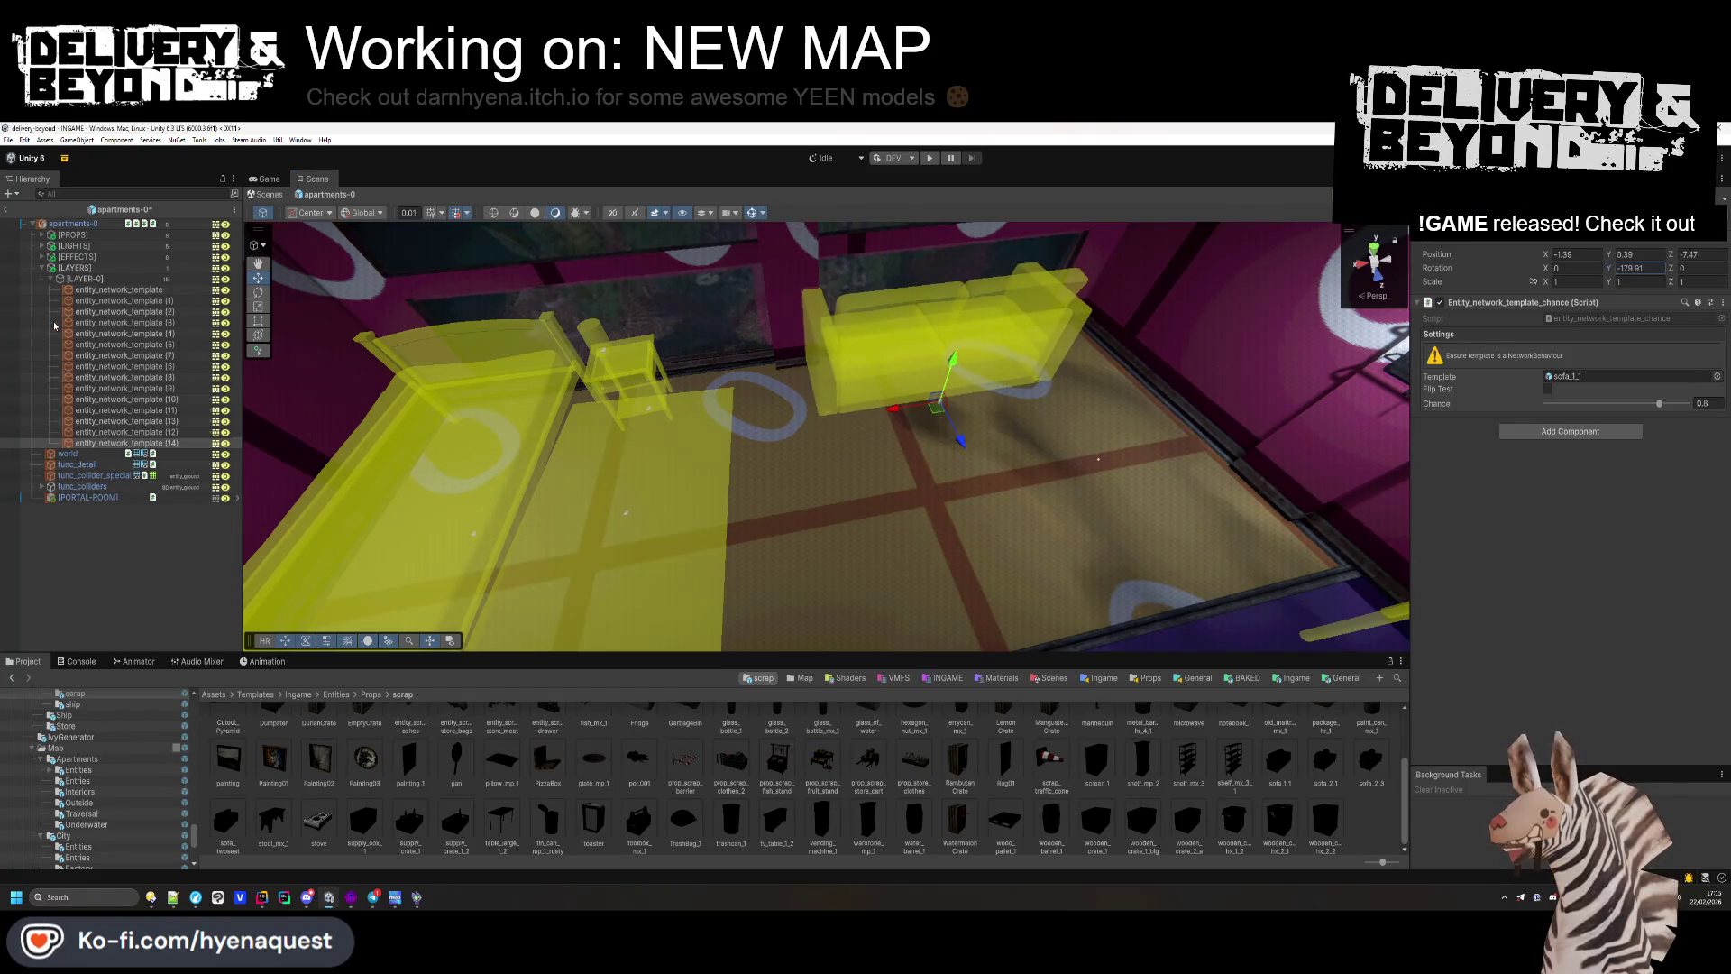
drag(958, 439, 991, 496)
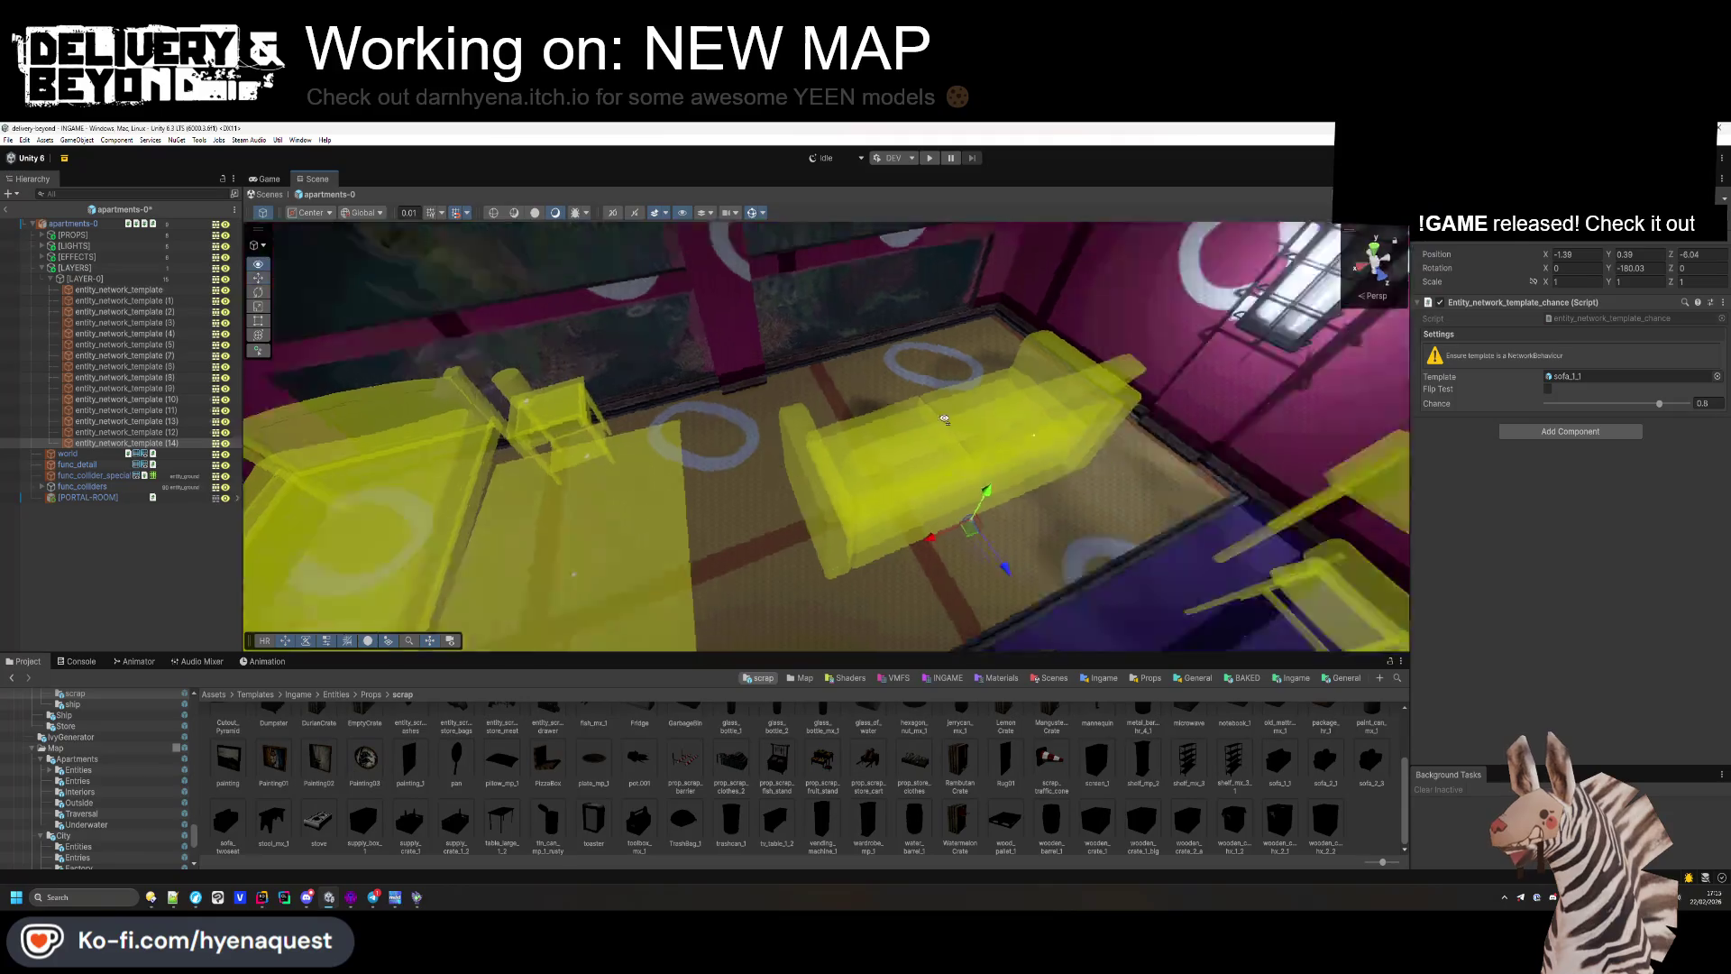
mouse_move(839, 405)
mouse_down()
mouse_move(797, 391)
mouse_move(908, 503)
mouse_move(774, 397)
mouse_up()
Step: Duplicate the sofa, swap the copy to tv_table_1_2, and turn it to face the sofa
key(ctrl+d)
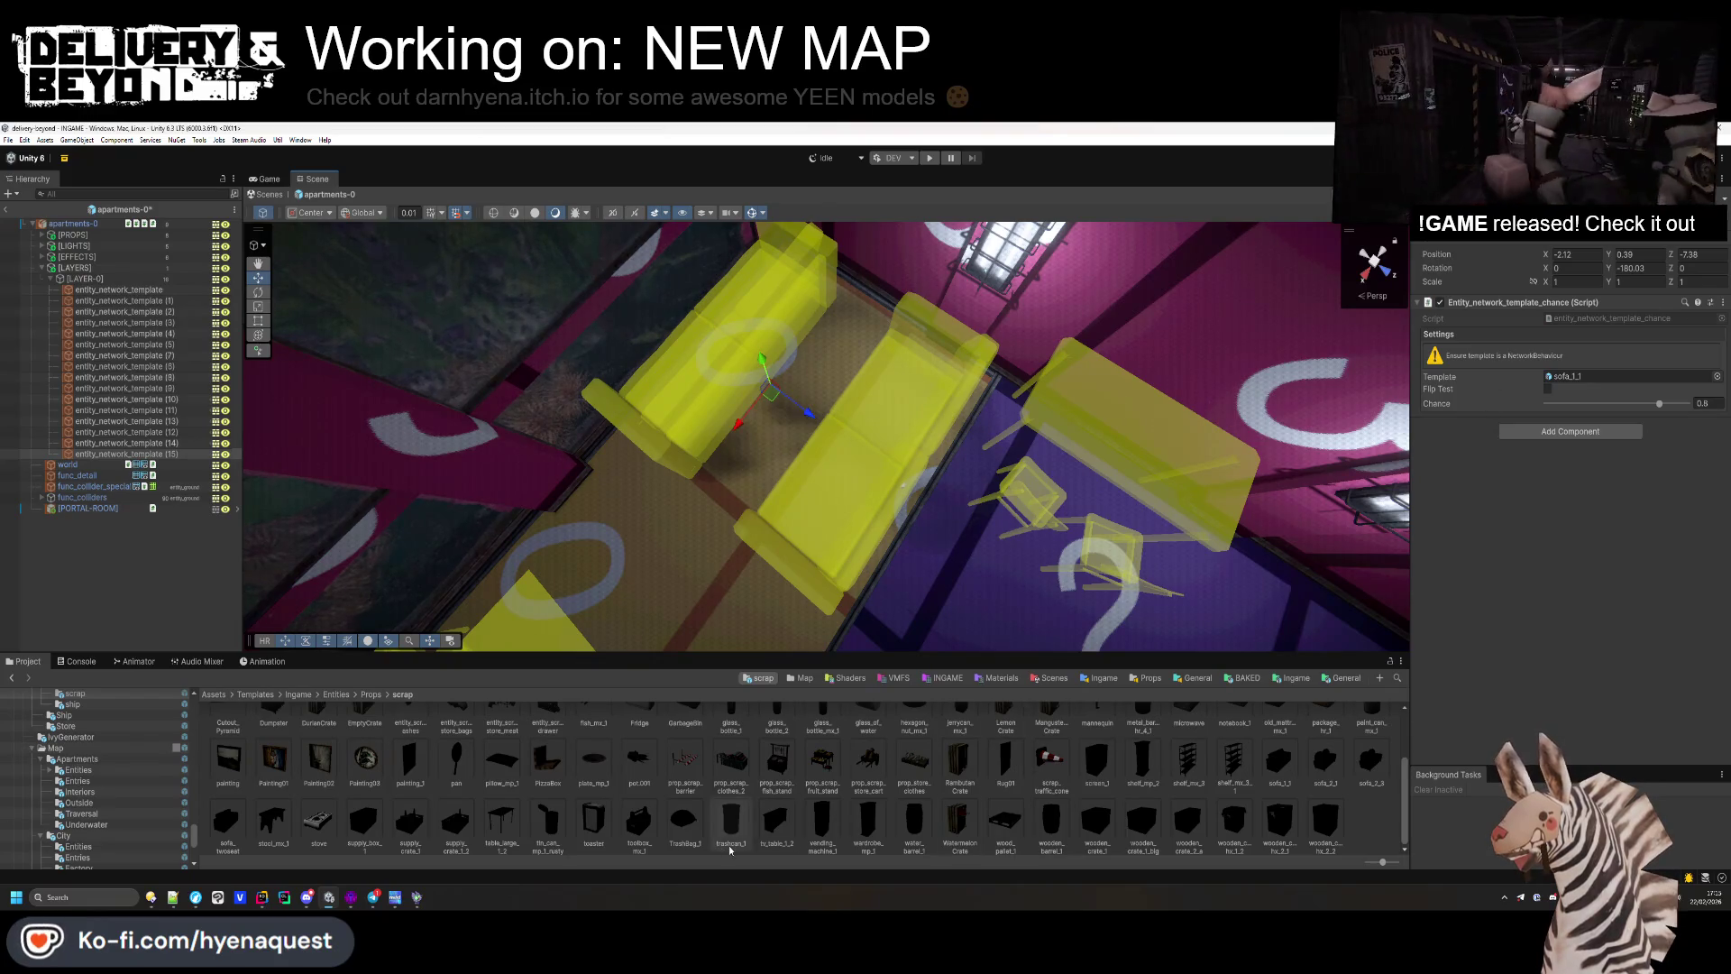
drag(1629, 387, 1613, 376)
mouse_move(685, 360)
mouse_down()
mouse_move(715, 386)
mouse_move(855, 368)
mouse_move(842, 236)
mouse_move(1577, 330)
mouse_up()
drag(1609, 270, 1708, 334)
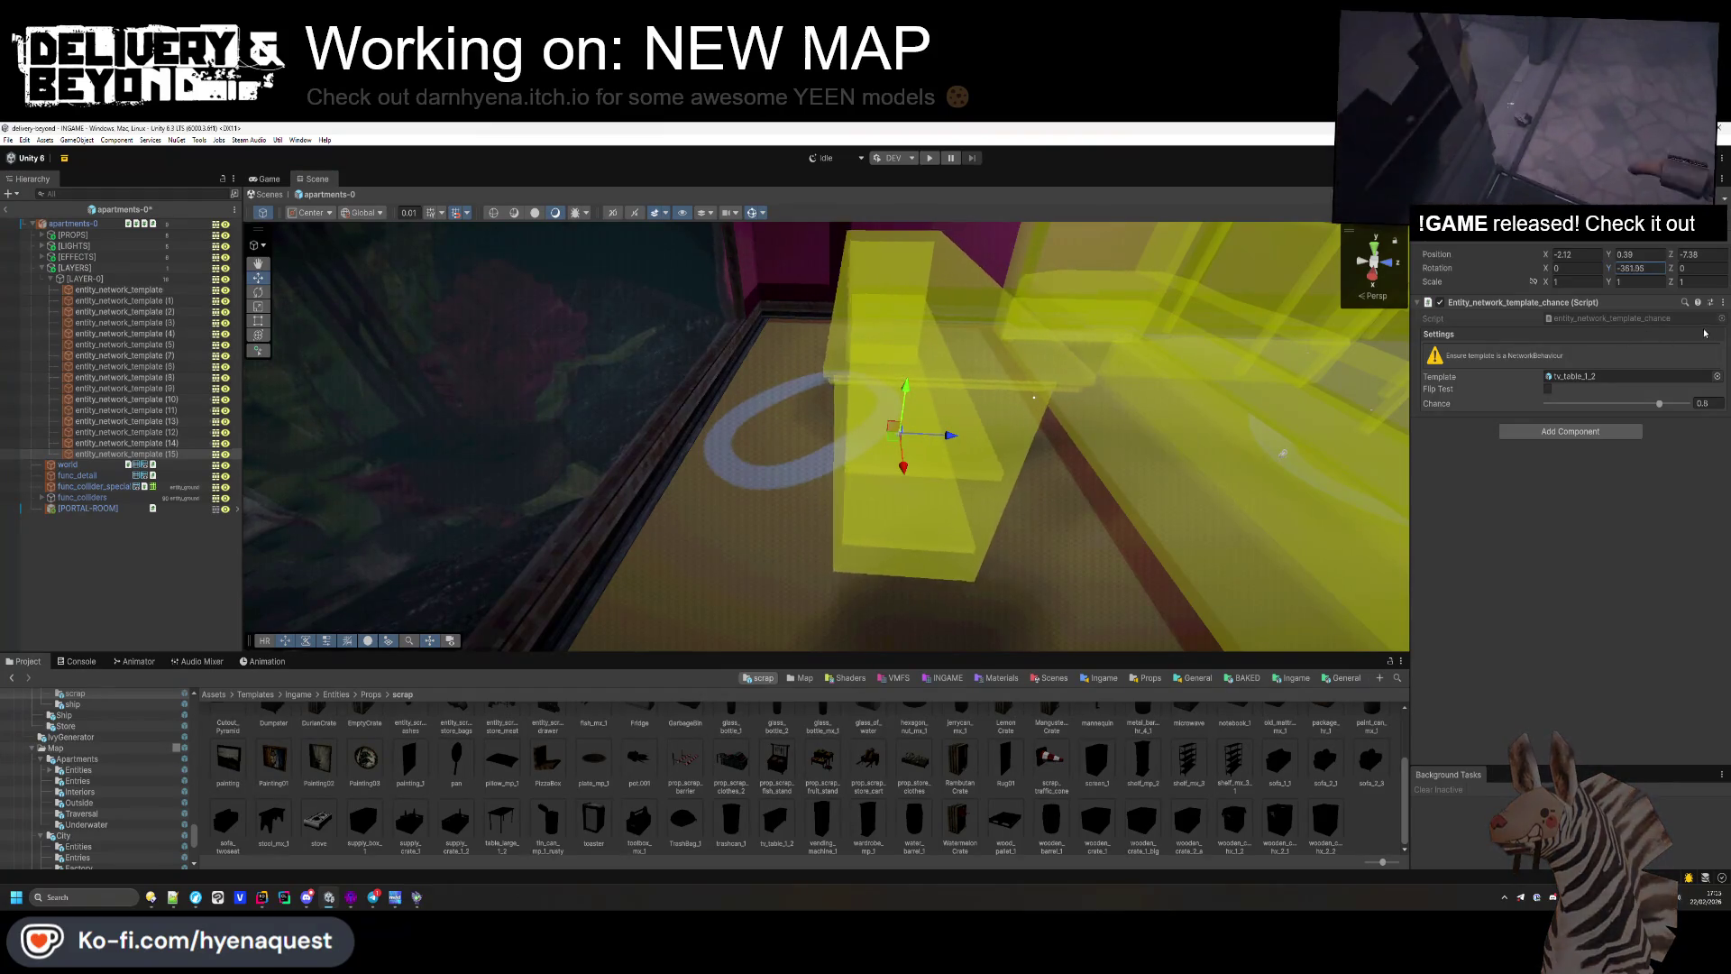
Step: Push the TV table against the wall and stack a screen_1 copy on it angled to -348.5
mouse_move(926, 434)
mouse_down()
mouse_move(902, 424)
mouse_move(821, 607)
mouse_move(840, 630)
mouse_up()
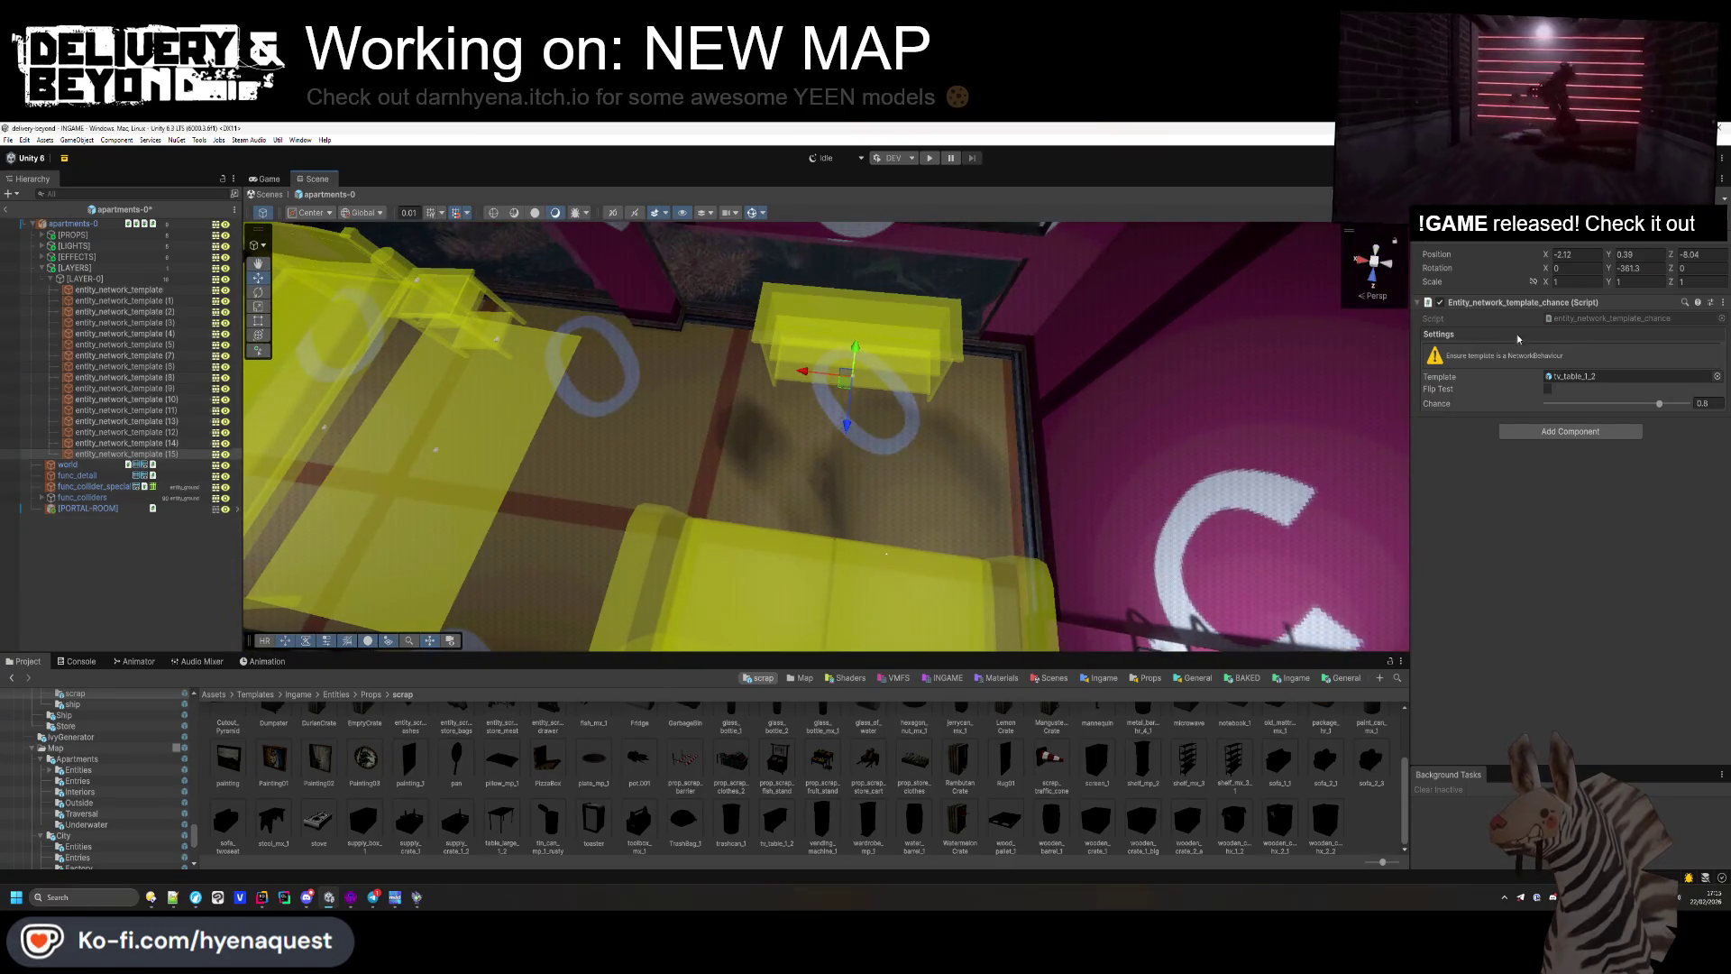
drag(1625, 268, 1619, 263)
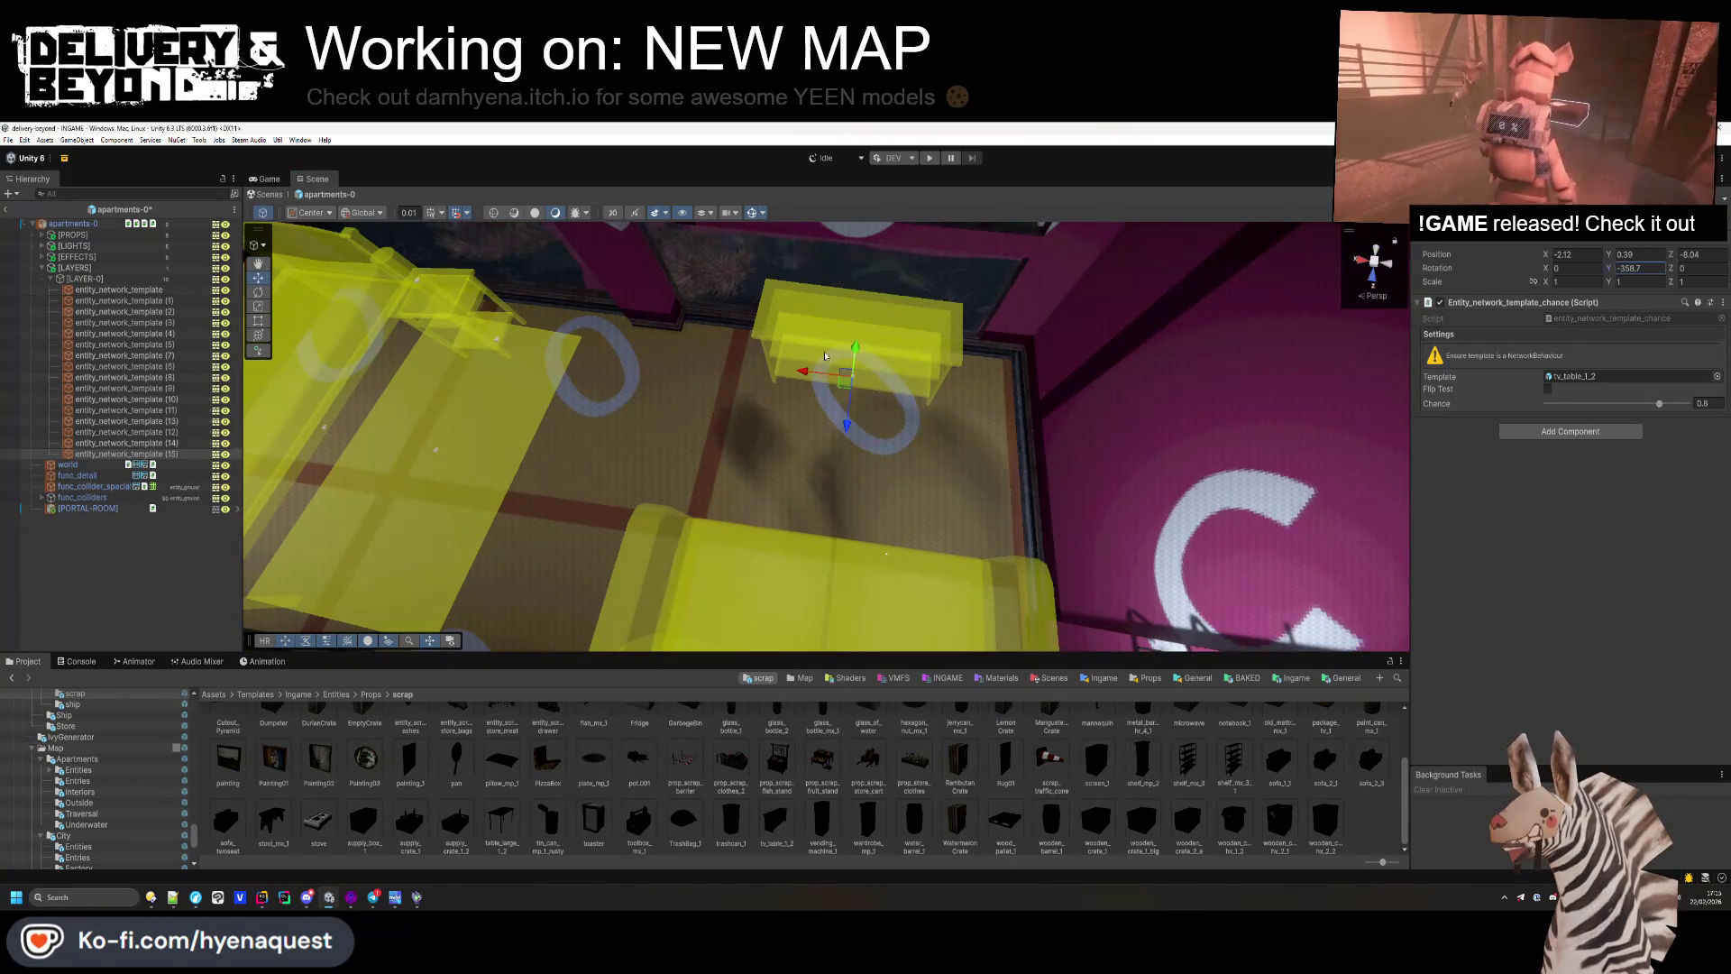
key(ctrl+d)
drag(884, 353, 885, 297)
drag(893, 451, 973, 602)
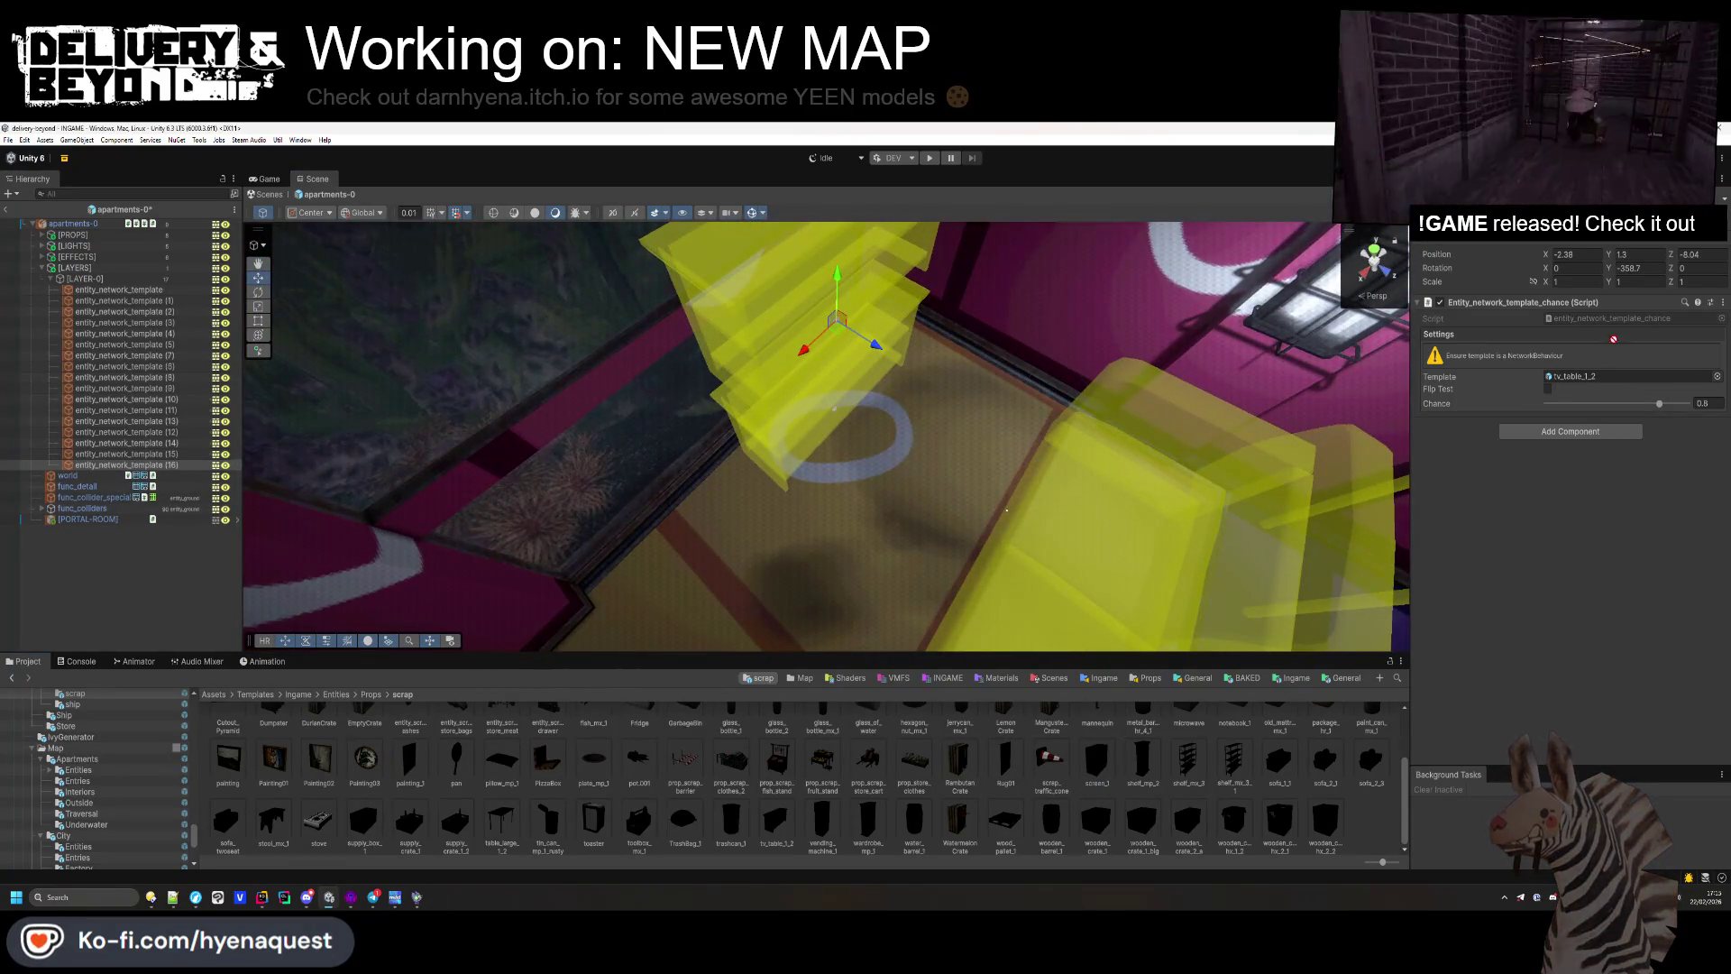
mouse_move(1126, 432)
mouse_down()
mouse_move(885, 420)
mouse_move(868, 447)
mouse_move(783, 385)
mouse_move(784, 417)
mouse_move(840, 488)
mouse_up()
drag(1611, 271, 1640, 271)
drag(898, 435, 863, 337)
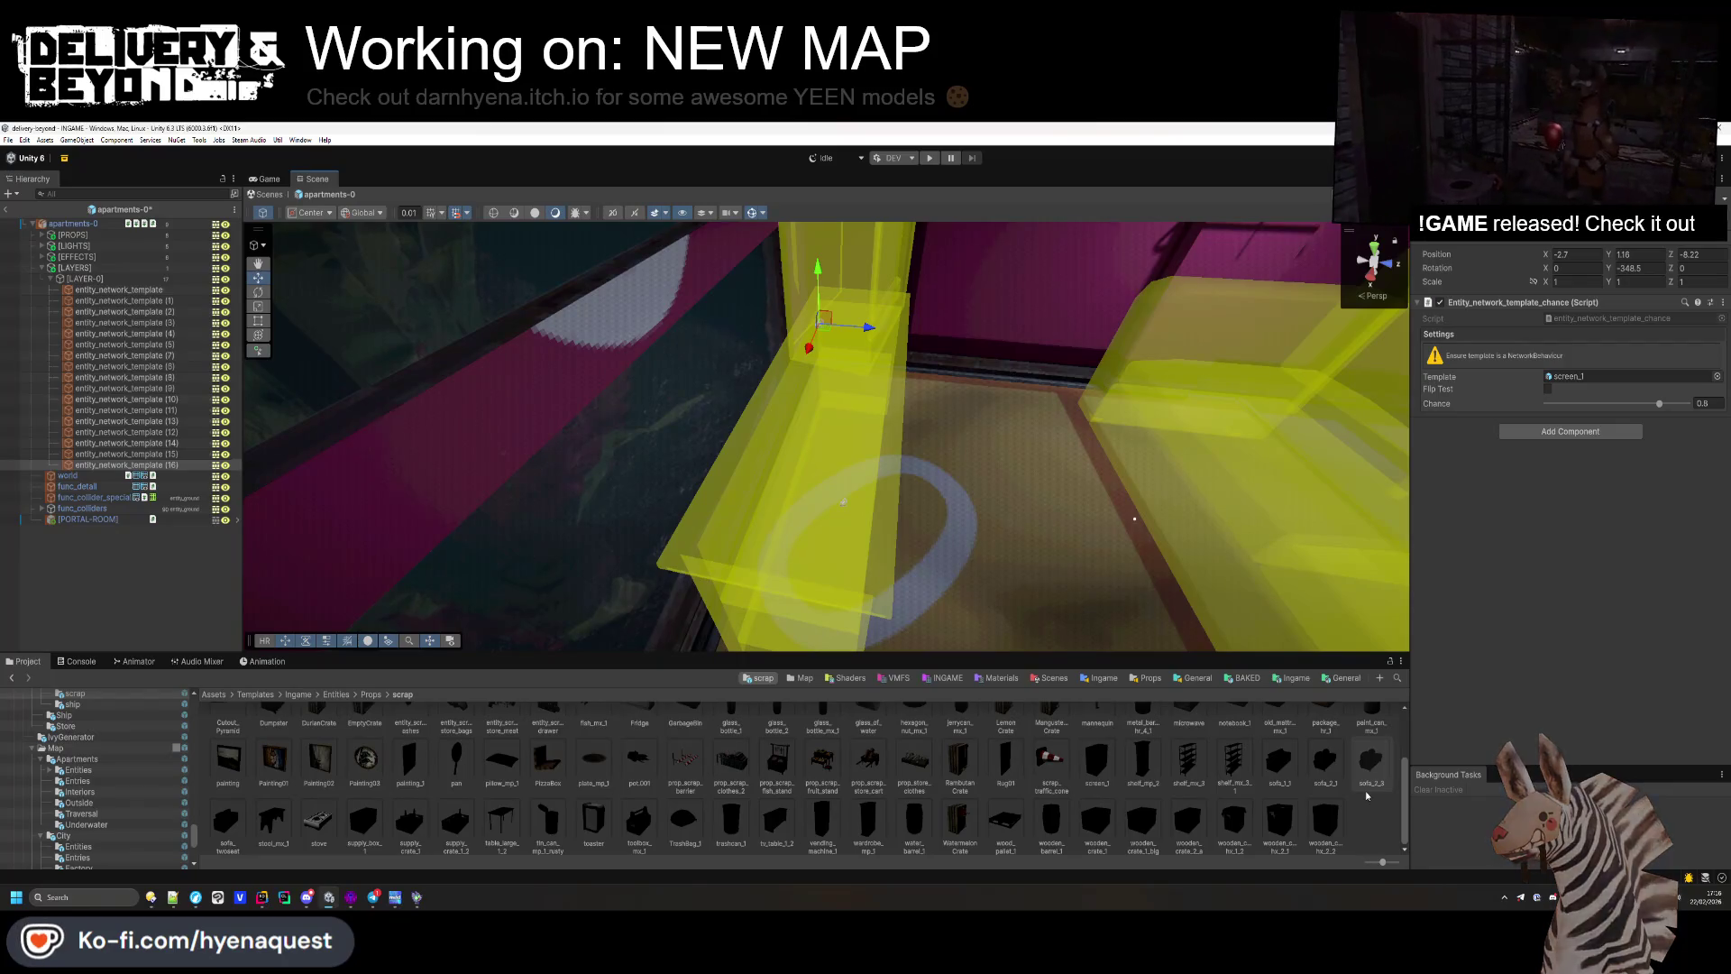
Step: Duplicate the screen template as pot.001 rotated -90 on X, placed beside the TV table
click(185, 467)
key(ctrl+d)
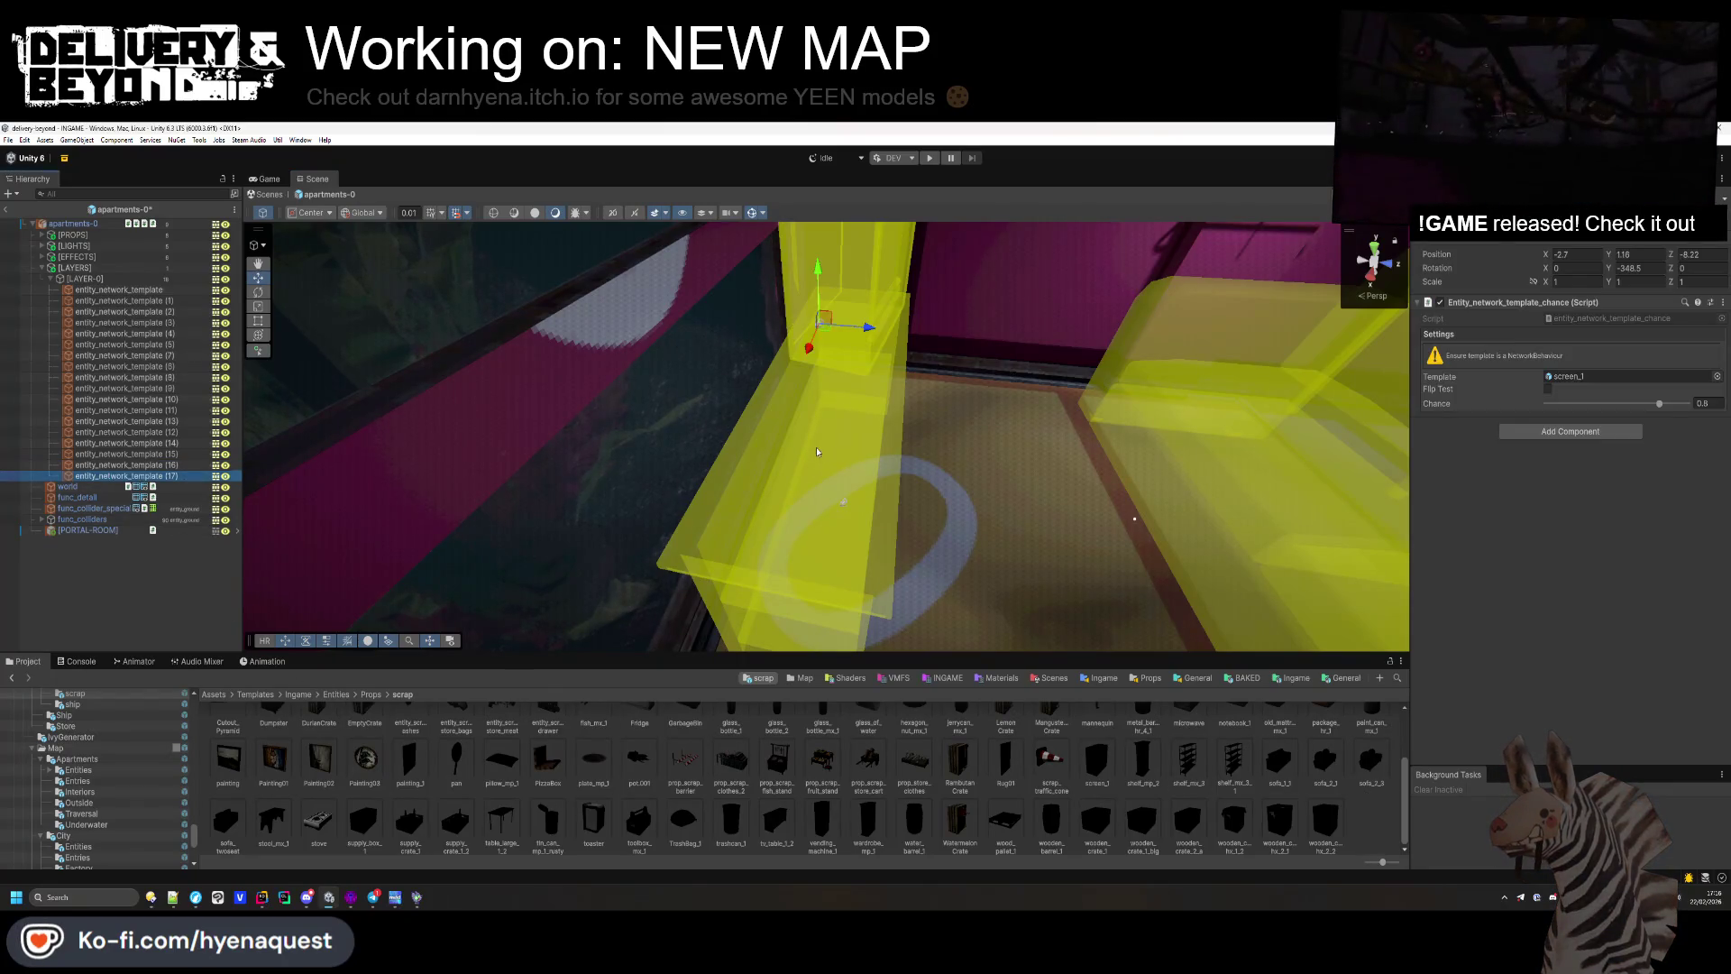
drag(825, 331, 786, 441)
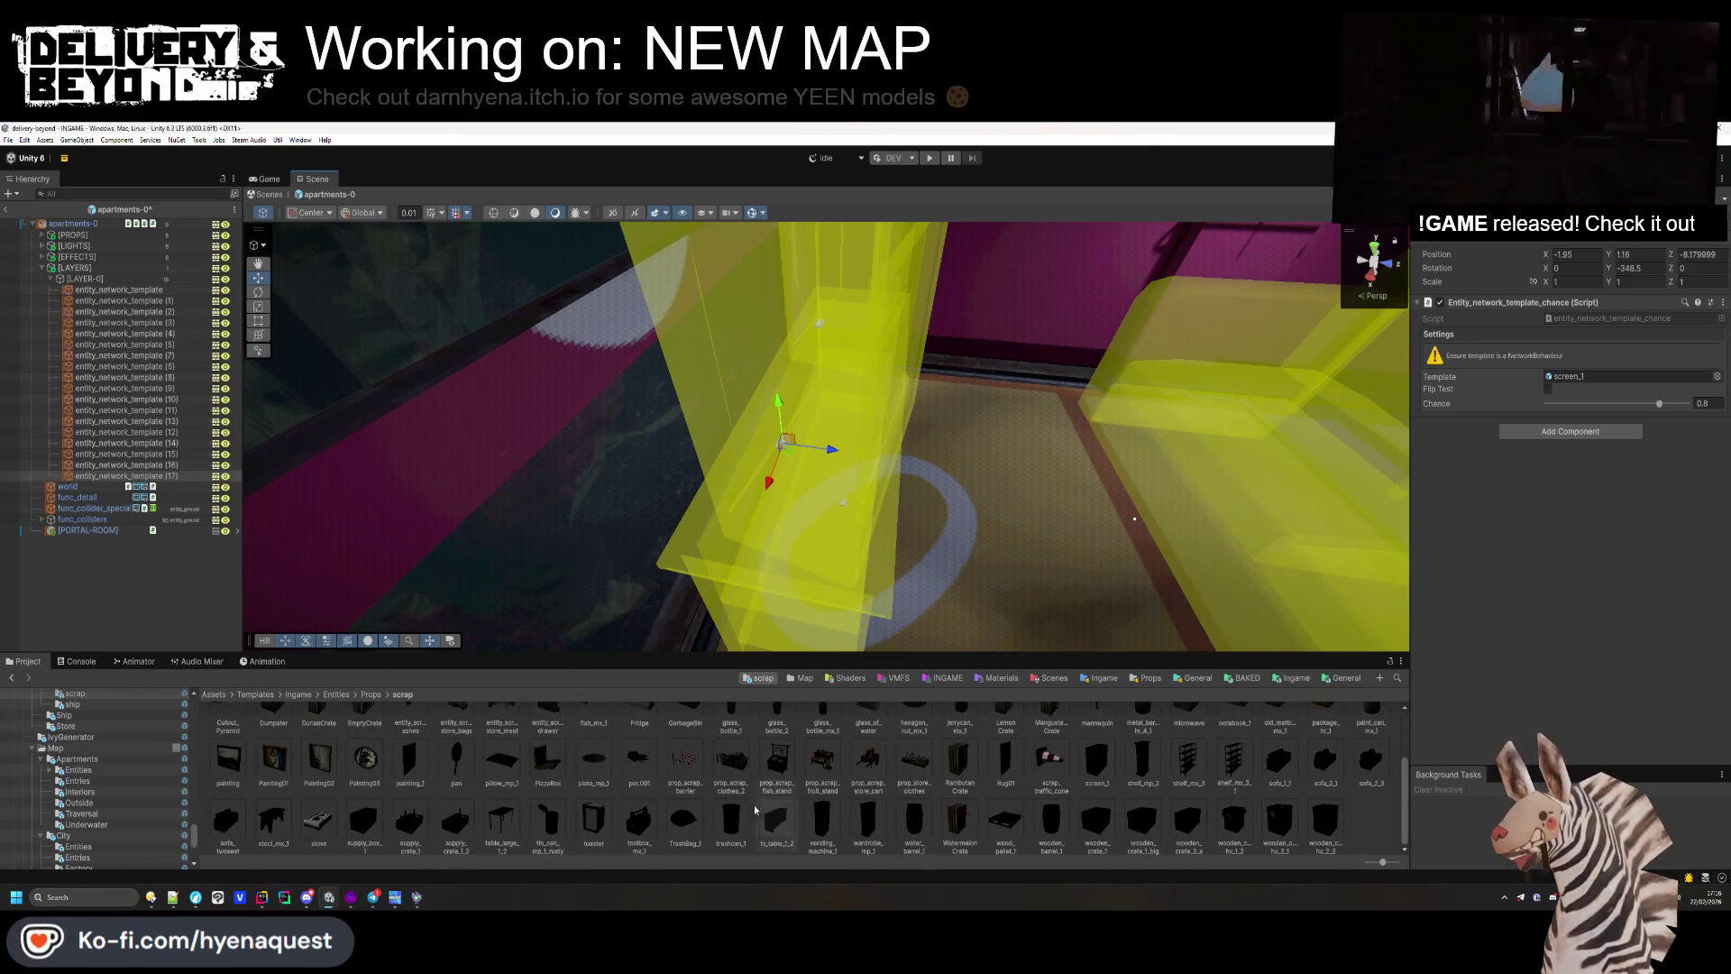
scroll(504, 781, up, 2)
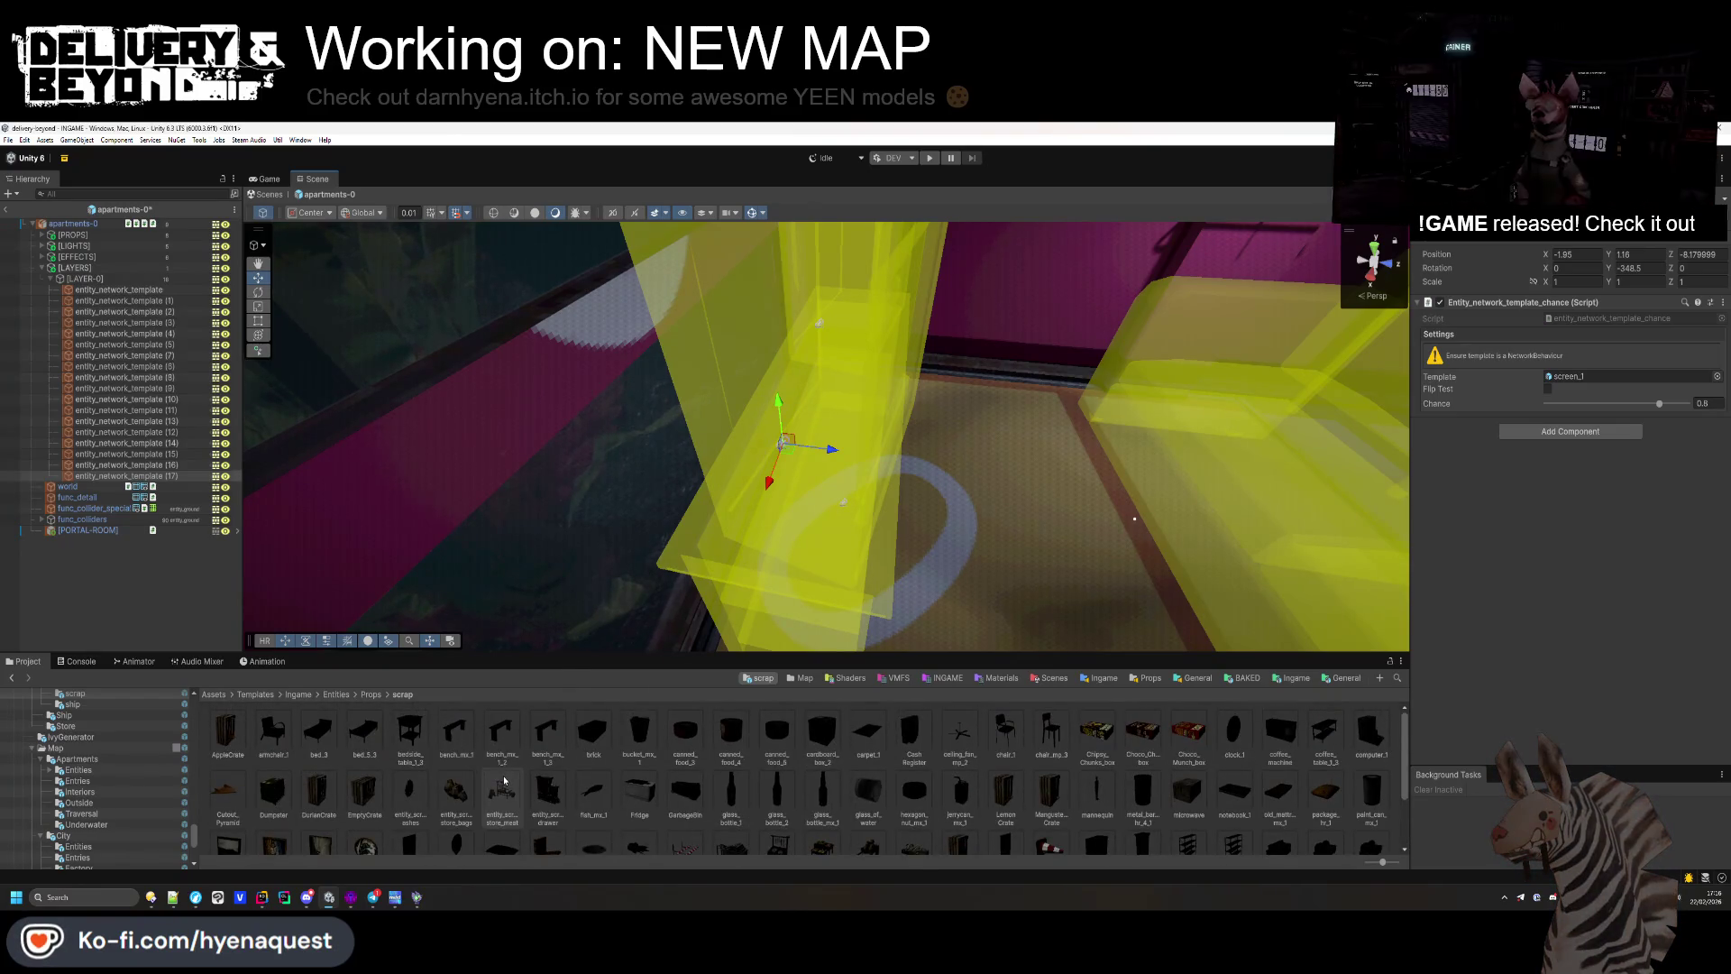
scroll(505, 781, down, 2)
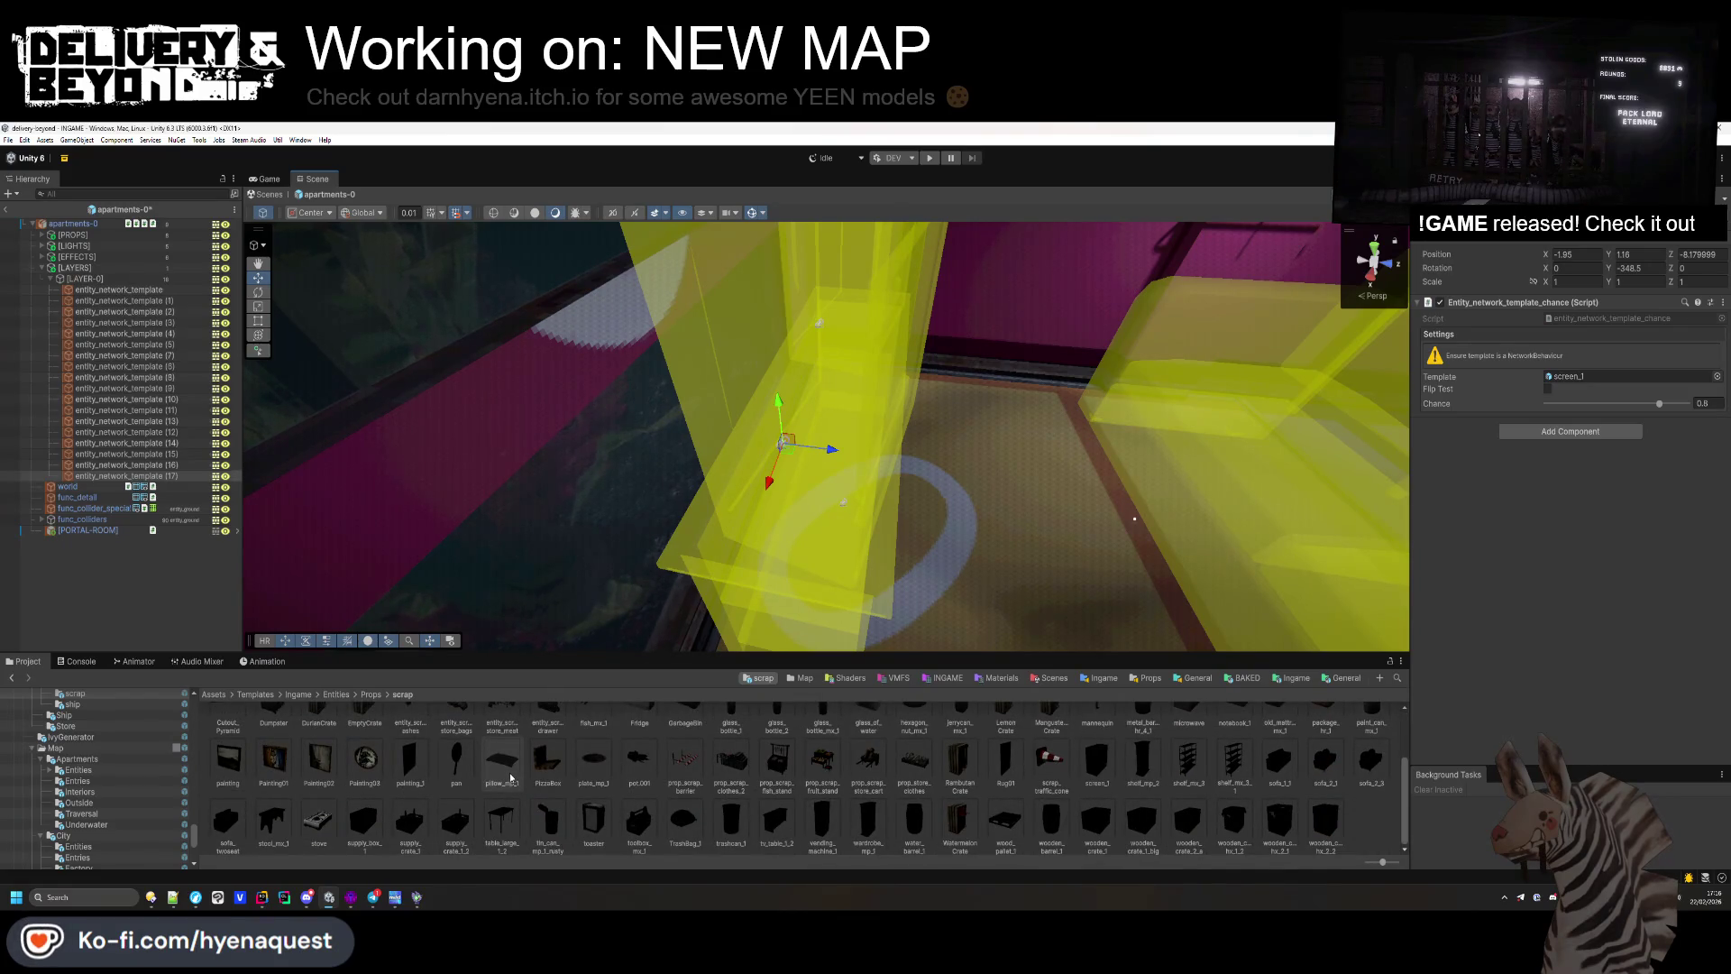
scroll(510, 777, up, 2)
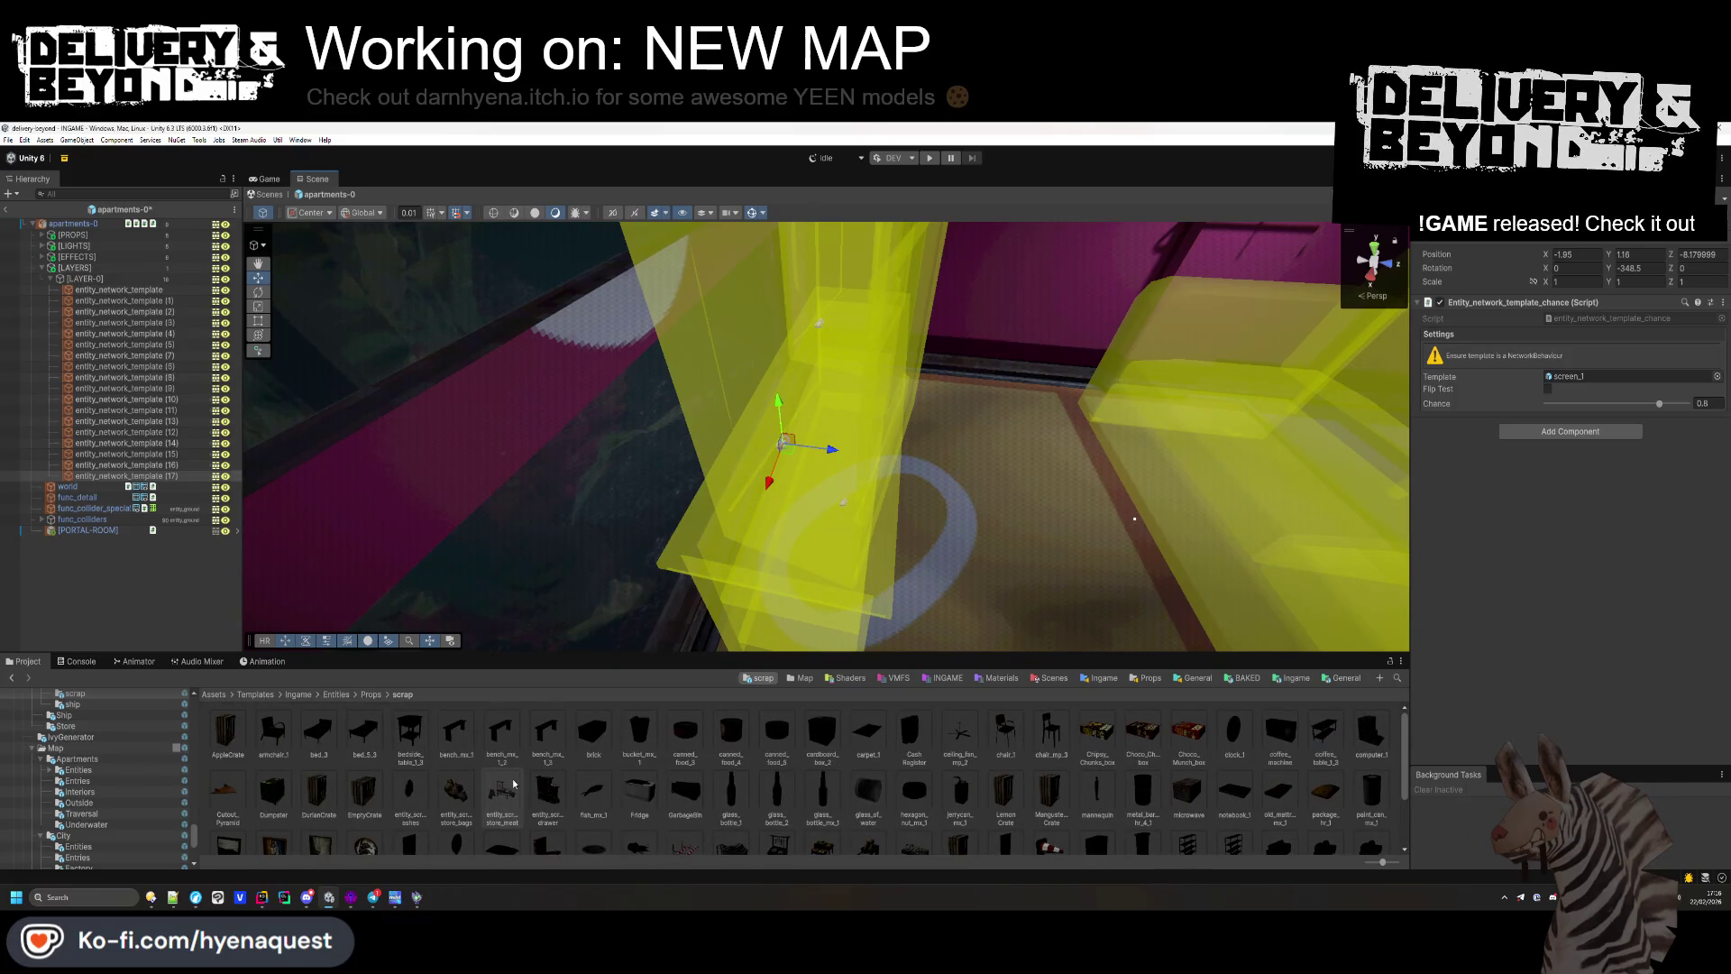
scroll(513, 783, down, 2)
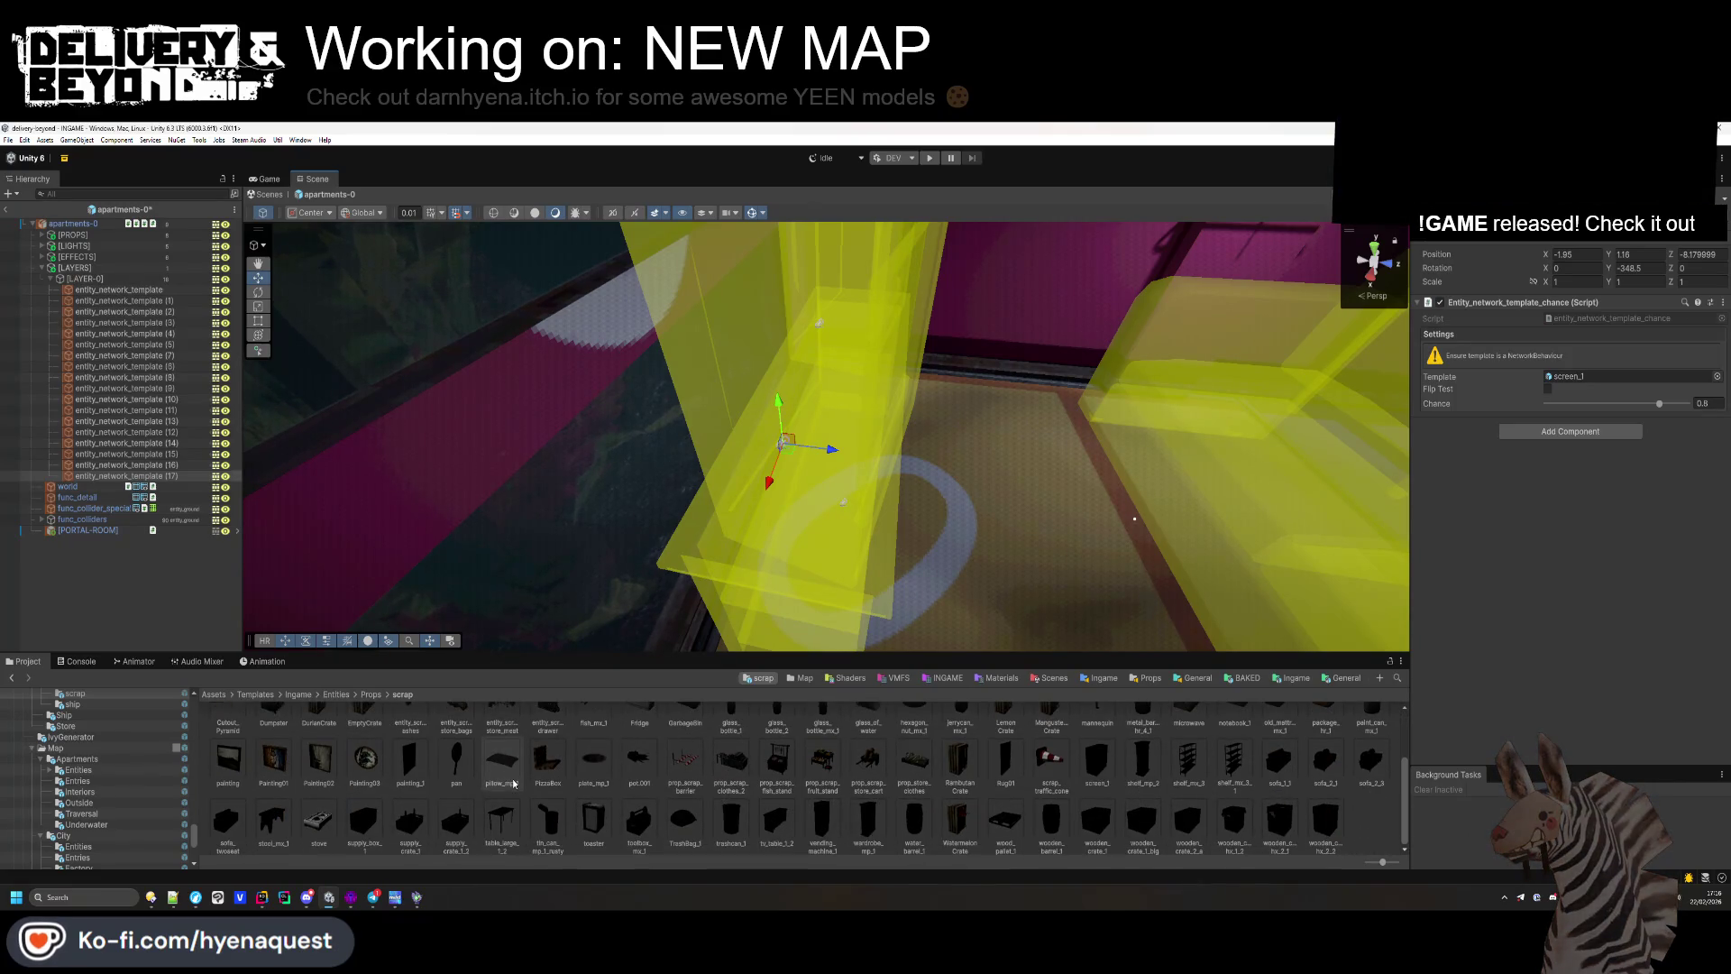
mouse_move(646, 772)
mouse_down()
mouse_move(1172, 541)
mouse_move(1614, 376)
mouse_up()
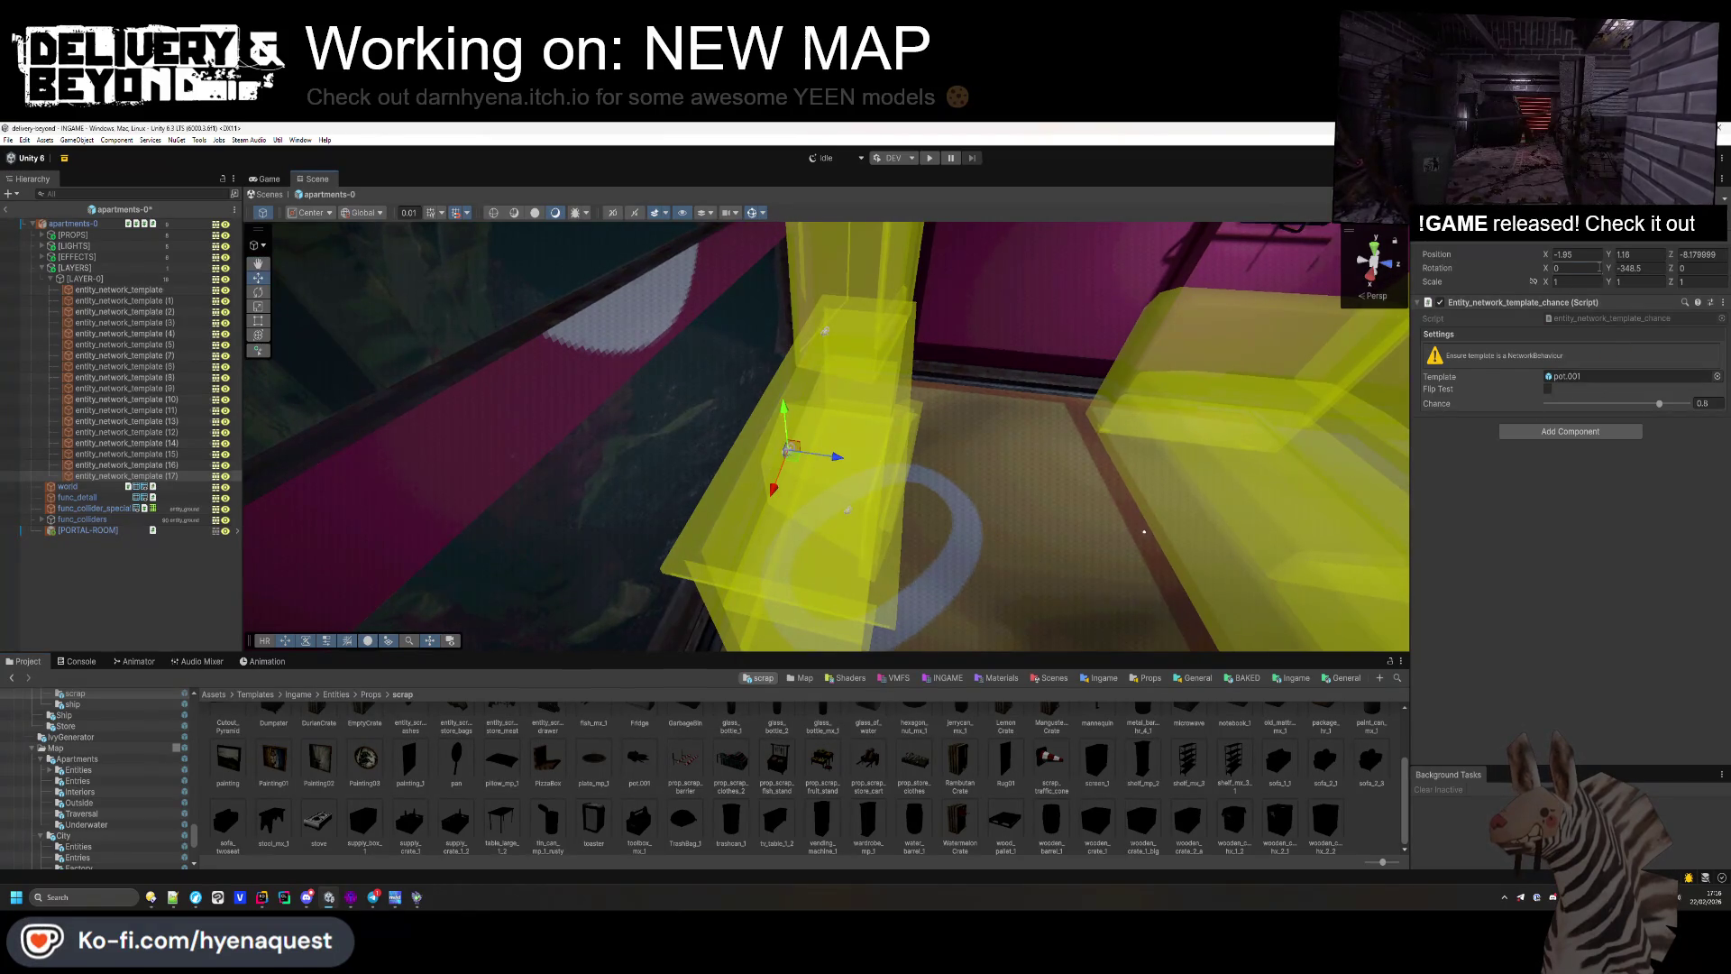
text(-9)
drag(1119, 463, 959, 507)
mouse_move(867, 534)
mouse_down()
mouse_move(877, 413)
mouse_move(868, 475)
mouse_move(759, 465)
mouse_up()
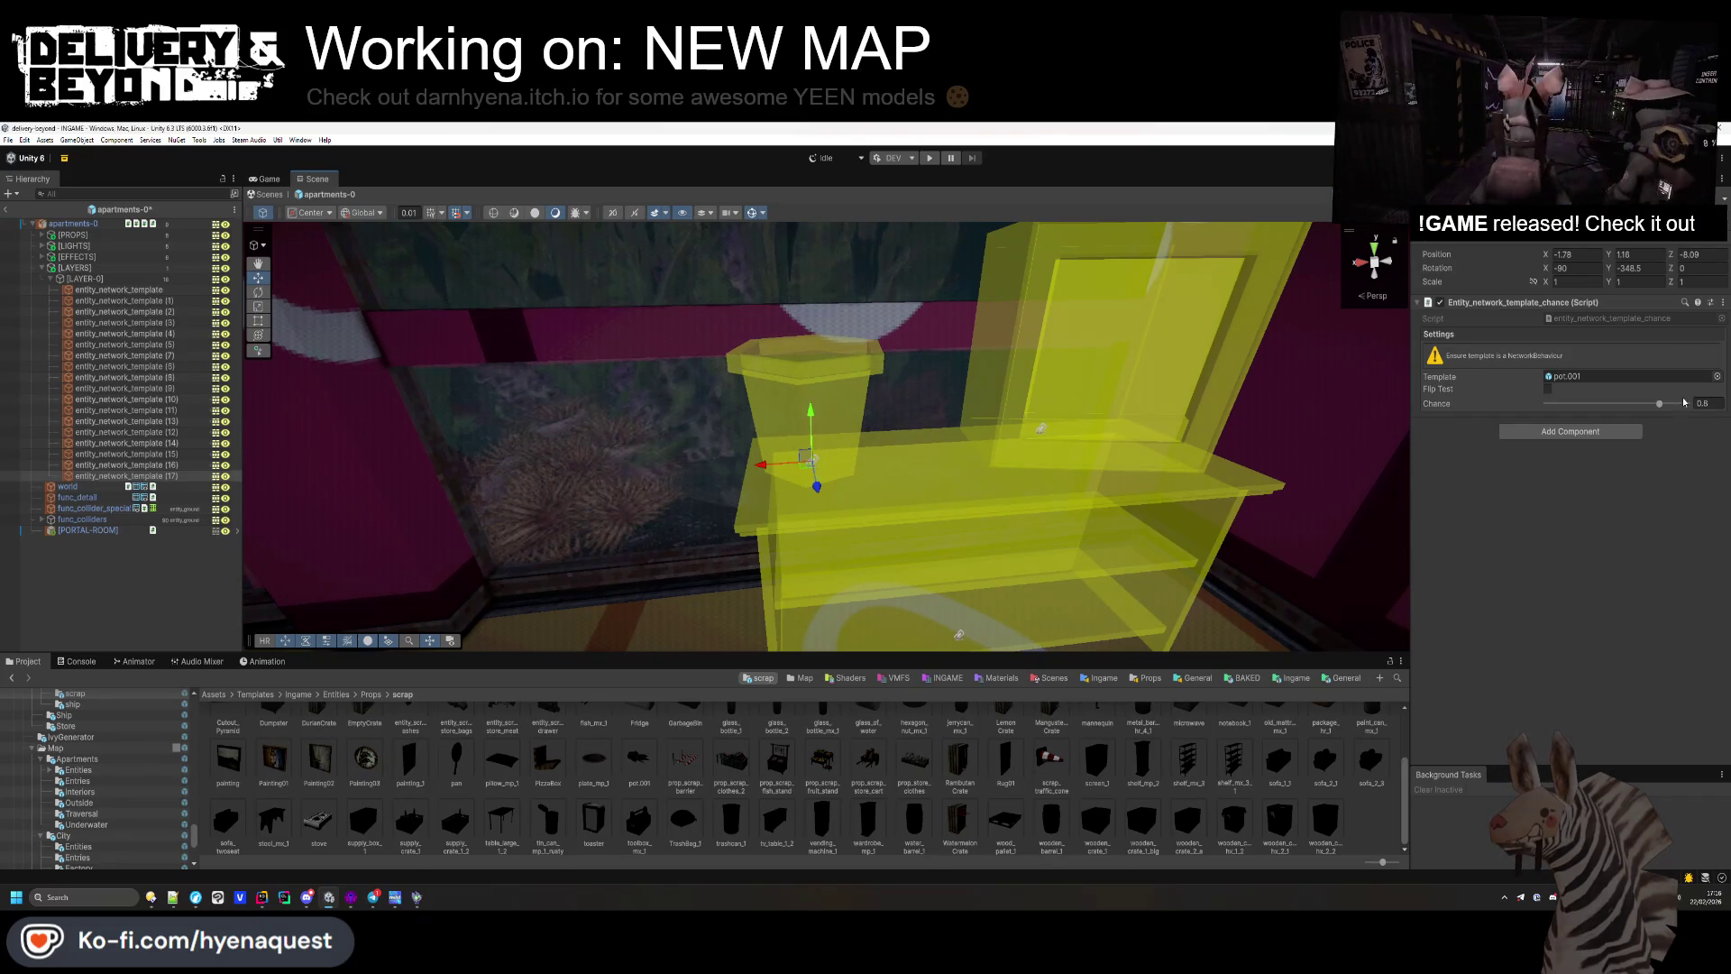
click(113, 572)
drag(559, 432, 735, 452)
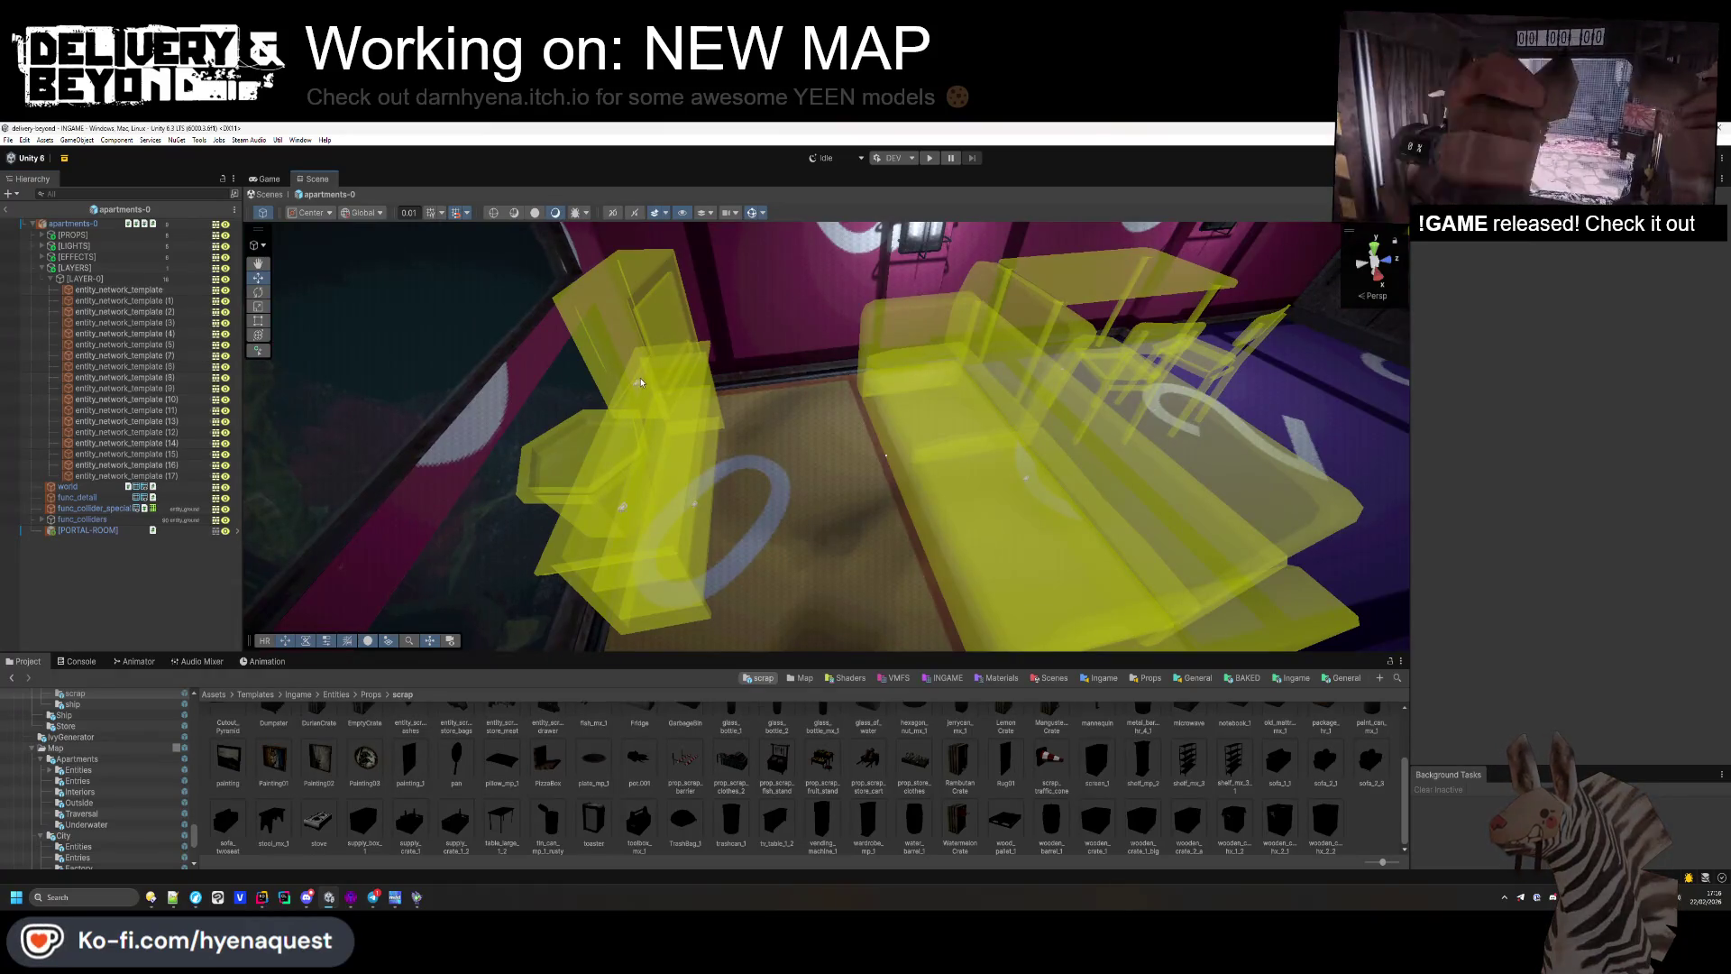
Step: Move the screen_1 template across the room to -0.5, 1.18, -3.65
click(641, 382)
mouse_move(640, 382)
mouse_down()
mouse_move(613, 439)
mouse_move(1217, 514)
mouse_move(1118, 518)
mouse_up()
drag(1118, 518, 1082, 523)
scroll(1078, 750, up, 2)
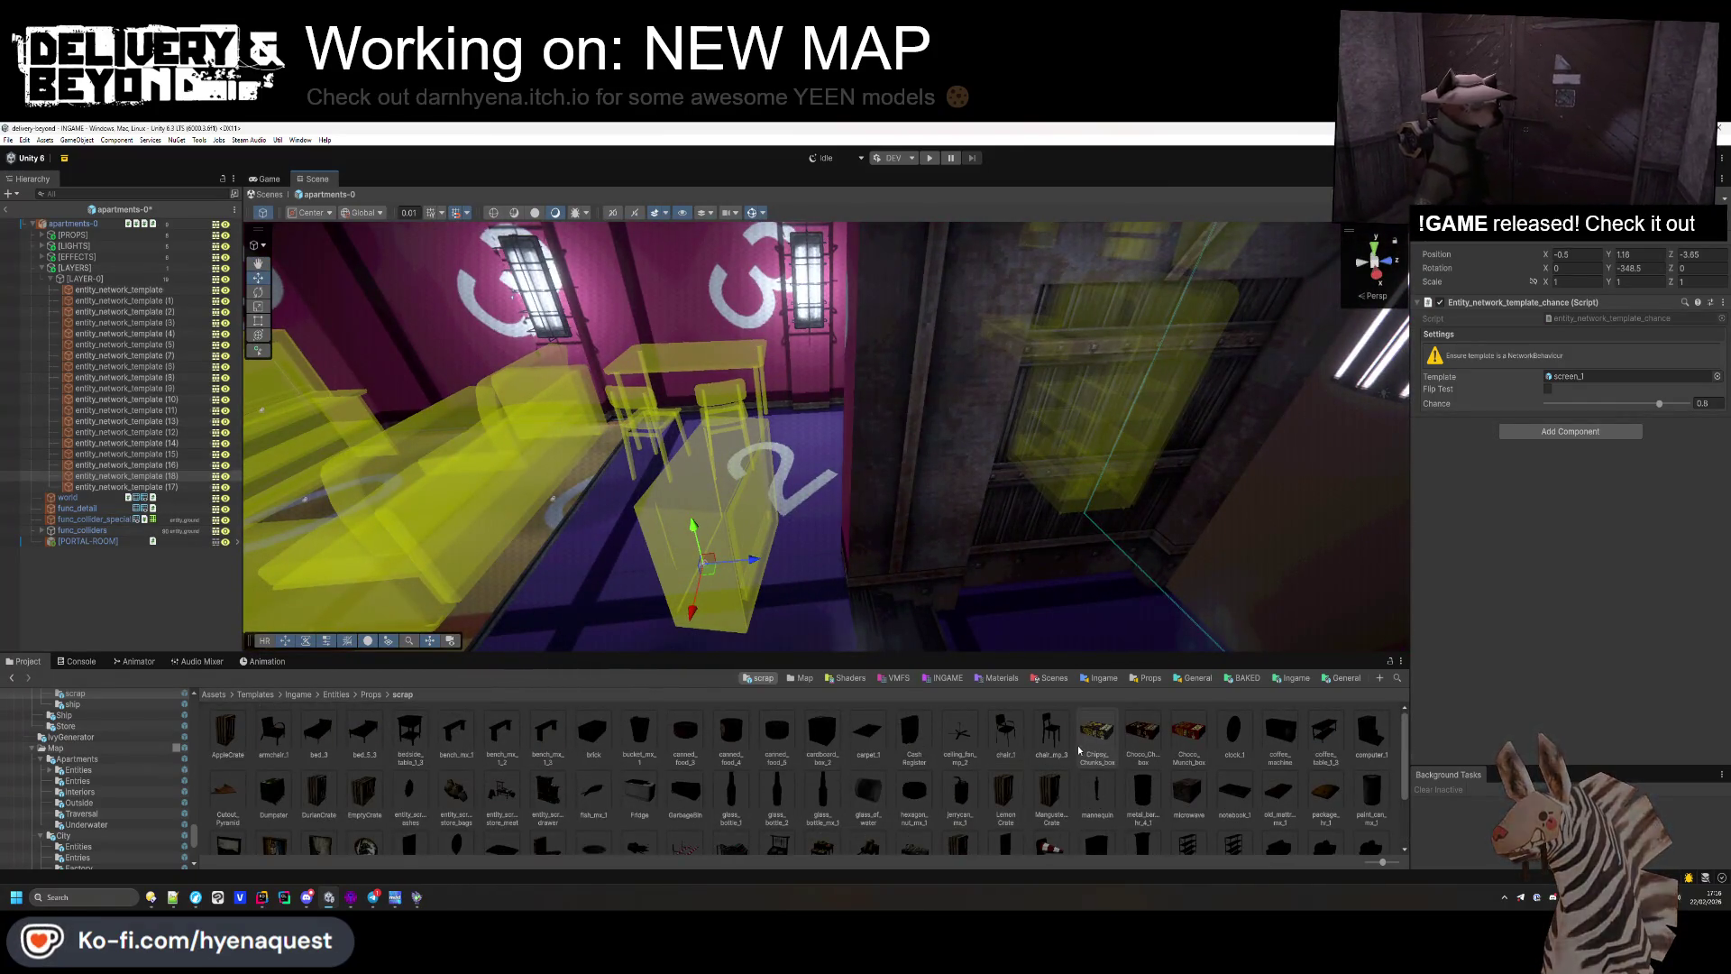
Step: Swap the template to the painting prop, set Rotation Y to 0, and slide it onto the wall
scroll(631, 775, down, 3)
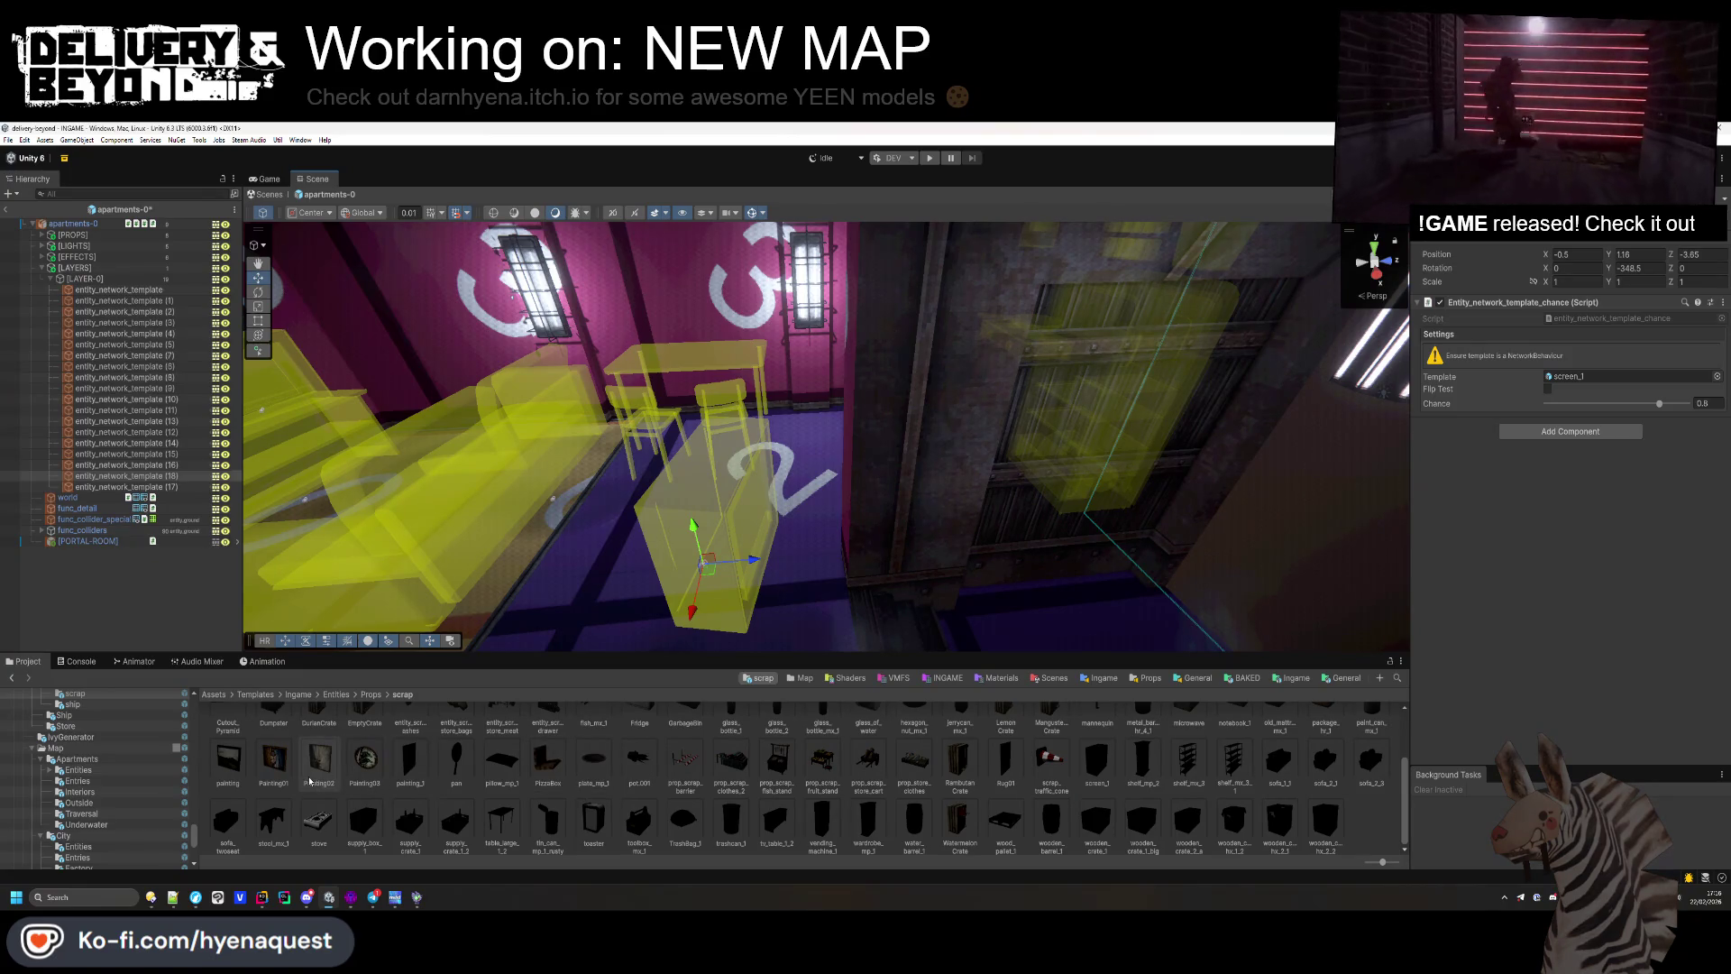
mouse_move(228, 757)
mouse_down()
mouse_move(410, 713)
mouse_move(1564, 766)
mouse_move(1578, 379)
mouse_up()
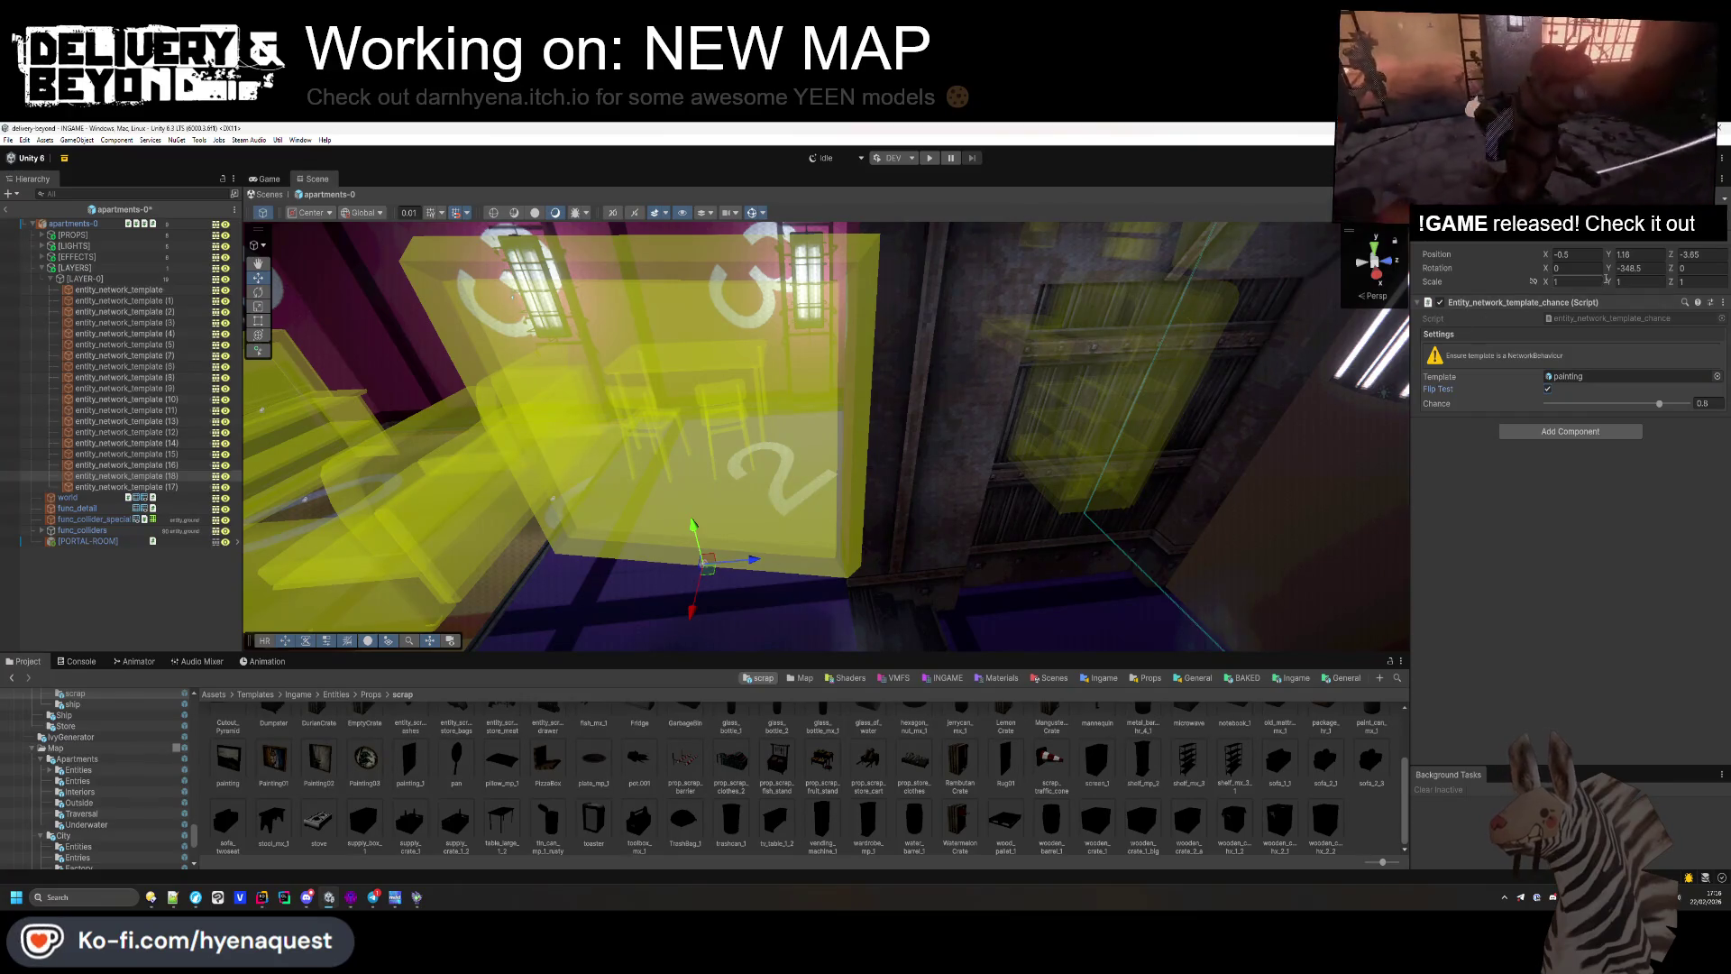
text(0)
key(Return)
mouse_move(753, 559)
mouse_down()
mouse_move(1009, 505)
mouse_move(1074, 569)
mouse_up()
key(f)
mouse_move(892, 478)
mouse_down()
mouse_move(936, 502)
mouse_move(892, 483)
mouse_move(811, 494)
mouse_move(841, 523)
mouse_move(1039, 541)
mouse_move(861, 551)
mouse_move(966, 553)
mouse_move(754, 387)
mouse_move(699, 397)
mouse_move(844, 556)
mouse_up()
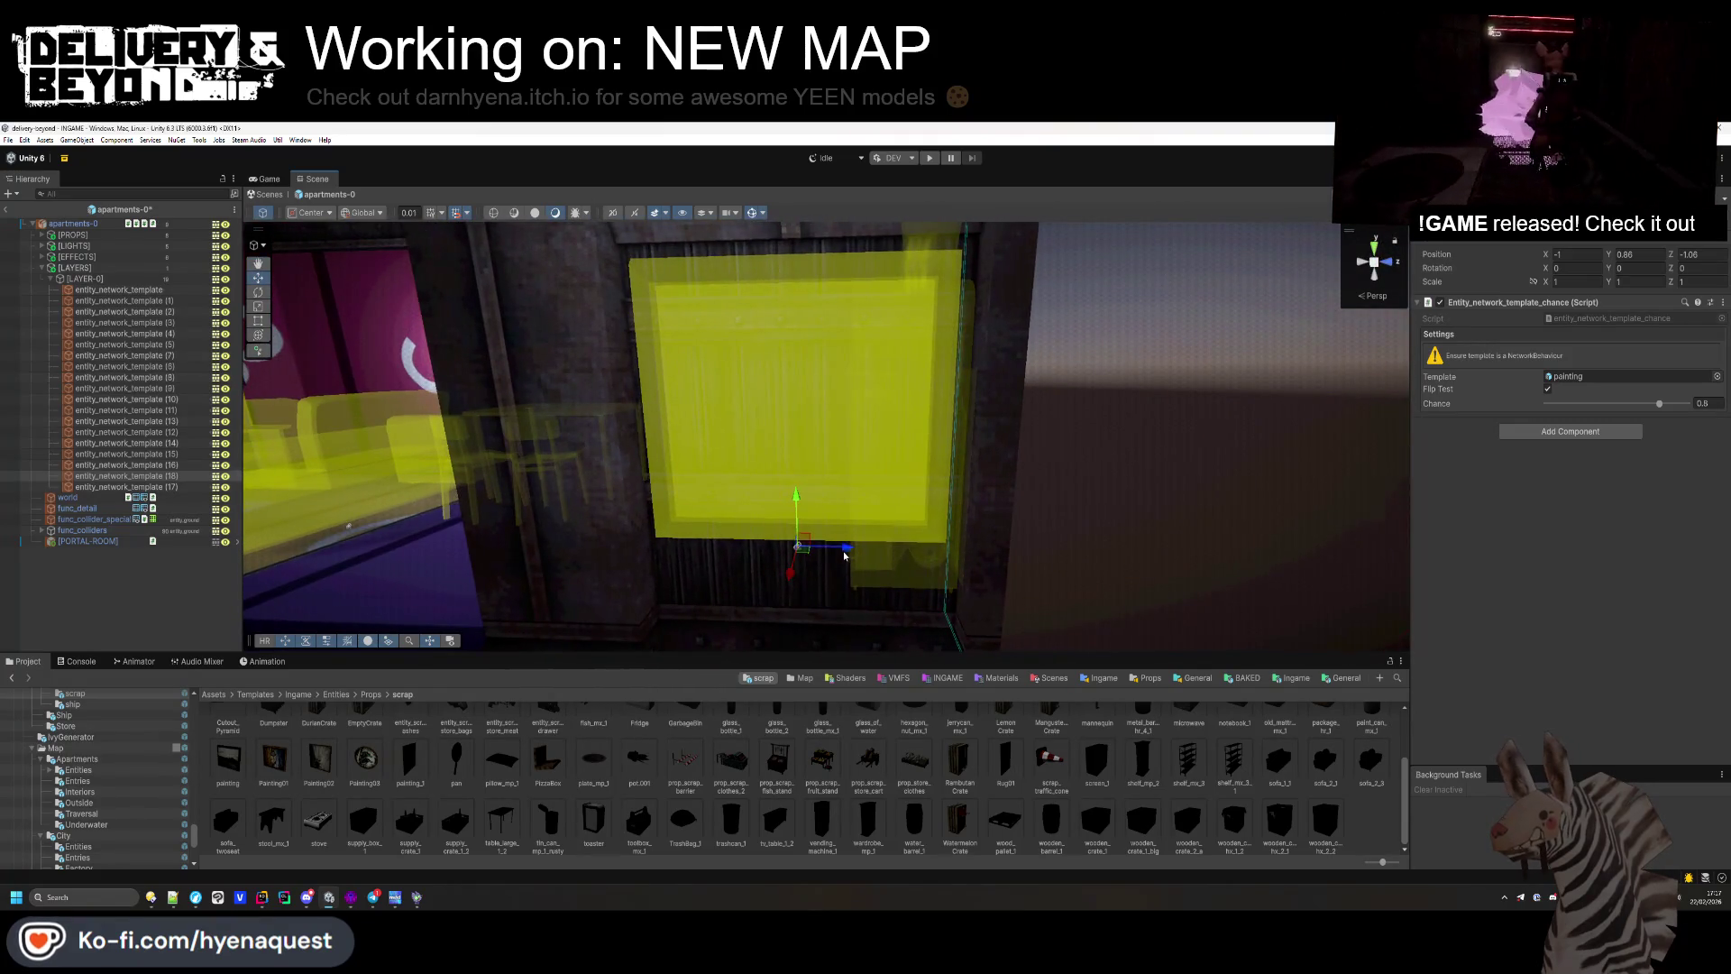
drag(195, 602, 685, 532)
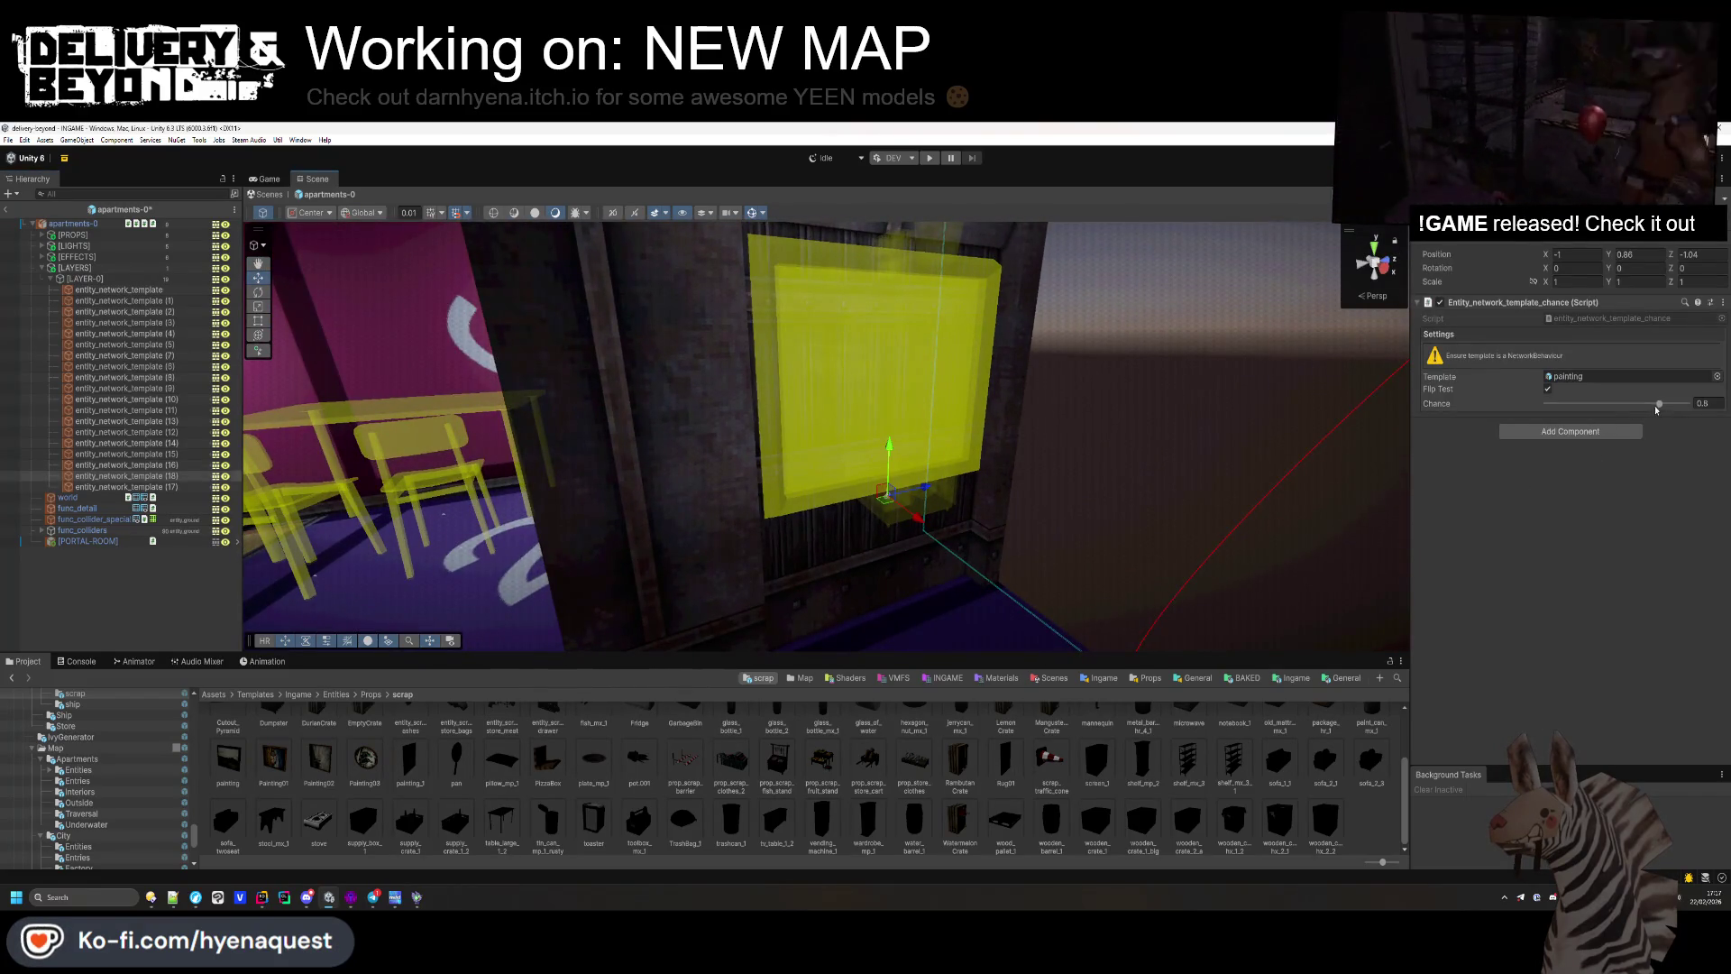
click(721, 496)
mouse_move(739, 495)
mouse_down()
mouse_move(708, 499)
mouse_move(986, 511)
mouse_move(985, 549)
mouse_move(958, 618)
mouse_move(727, 505)
mouse_move(484, 478)
mouse_move(505, 468)
mouse_move(468, 541)
mouse_move(332, 604)
mouse_move(798, 641)
mouse_up()
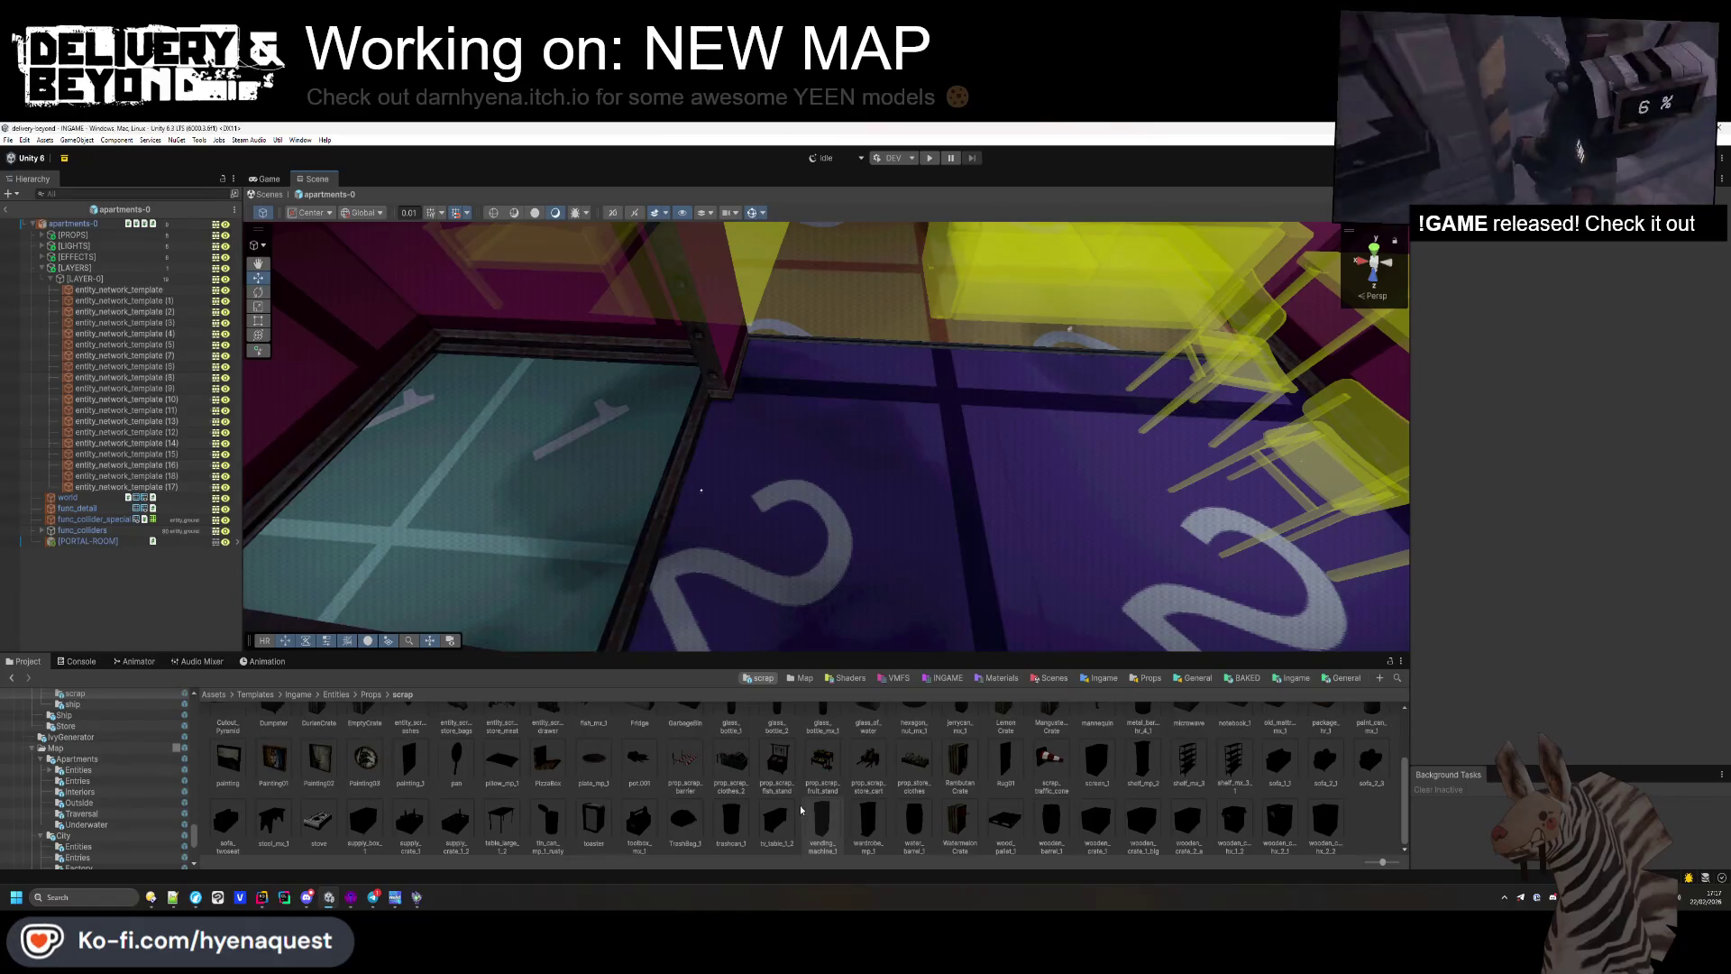
Step: Fly the view into the teal-floored room and collapse the LAYER-0 template list
scroll(798, 804, up, 2)
mouse_move(685, 505)
mouse_down()
mouse_move(637, 490)
mouse_move(487, 532)
mouse_up()
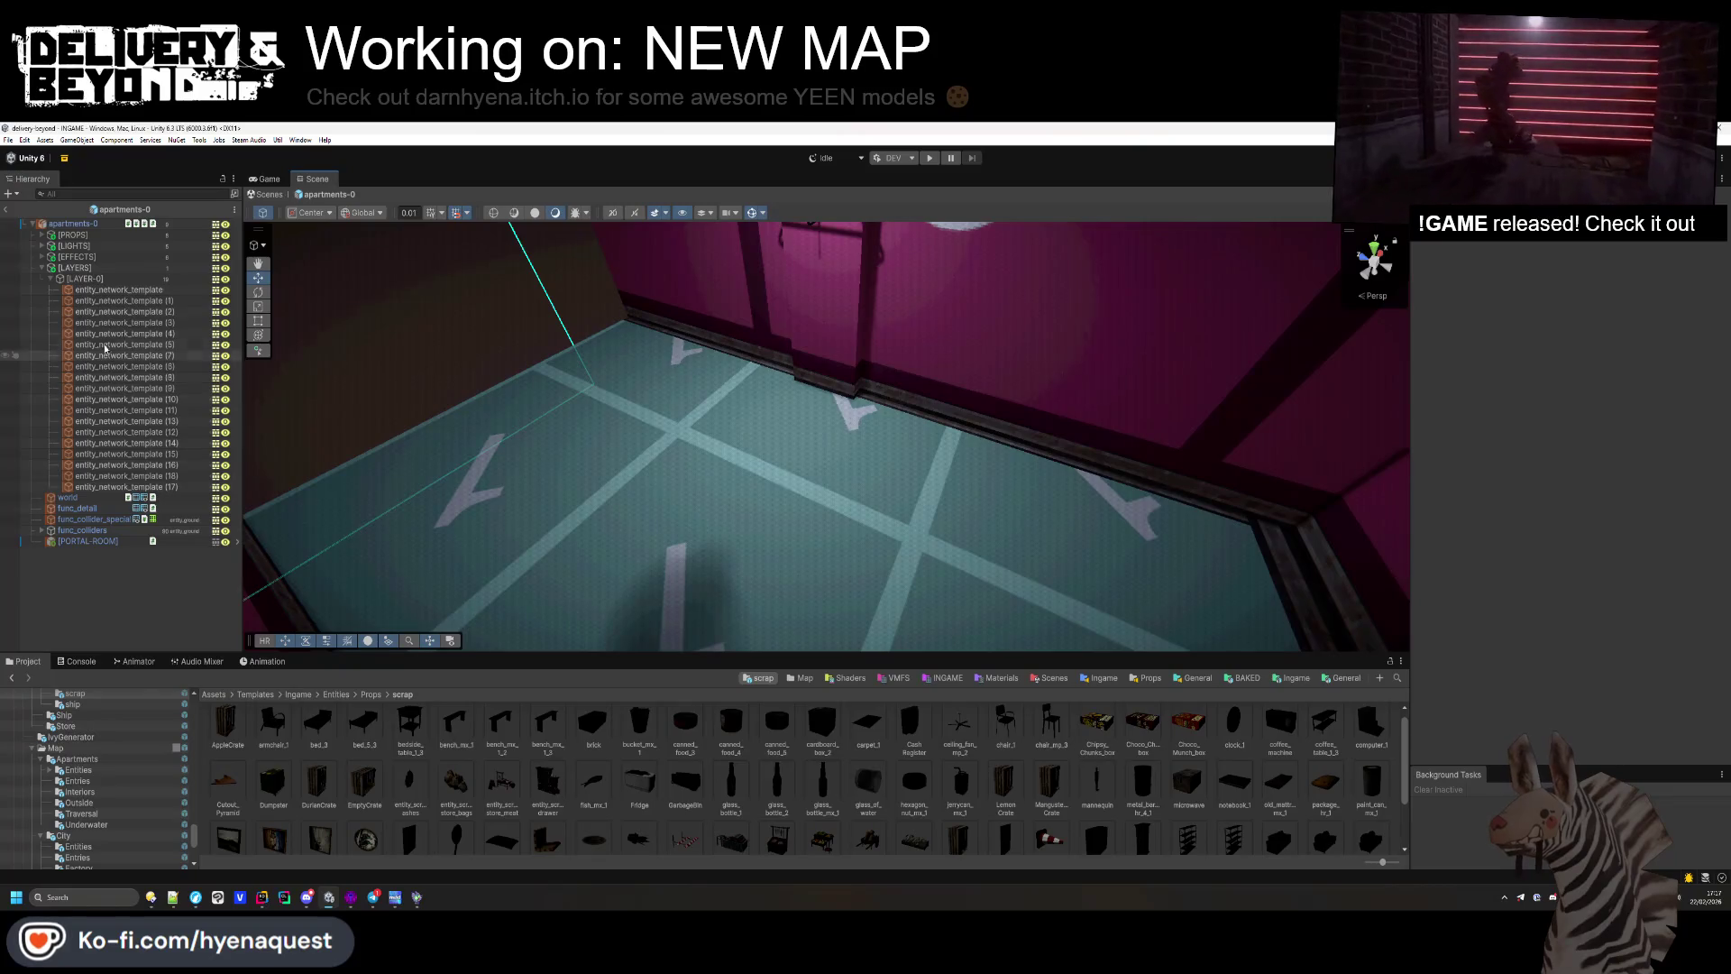
click(49, 280)
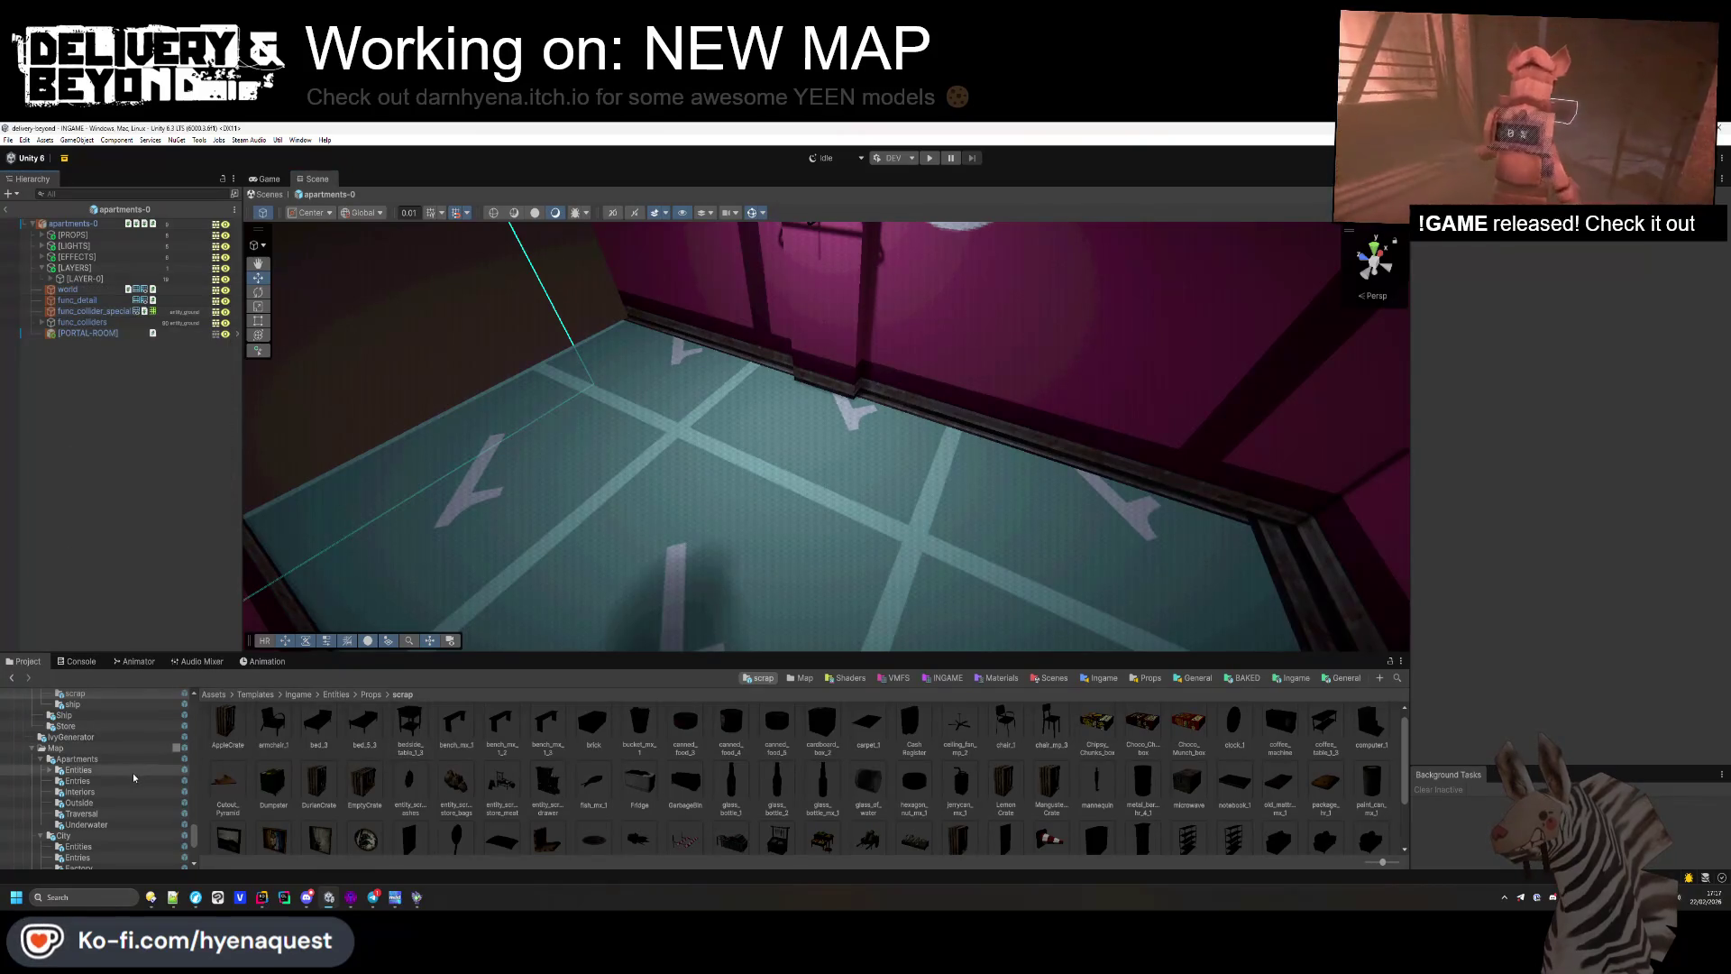
scroll(104, 783, down, 10)
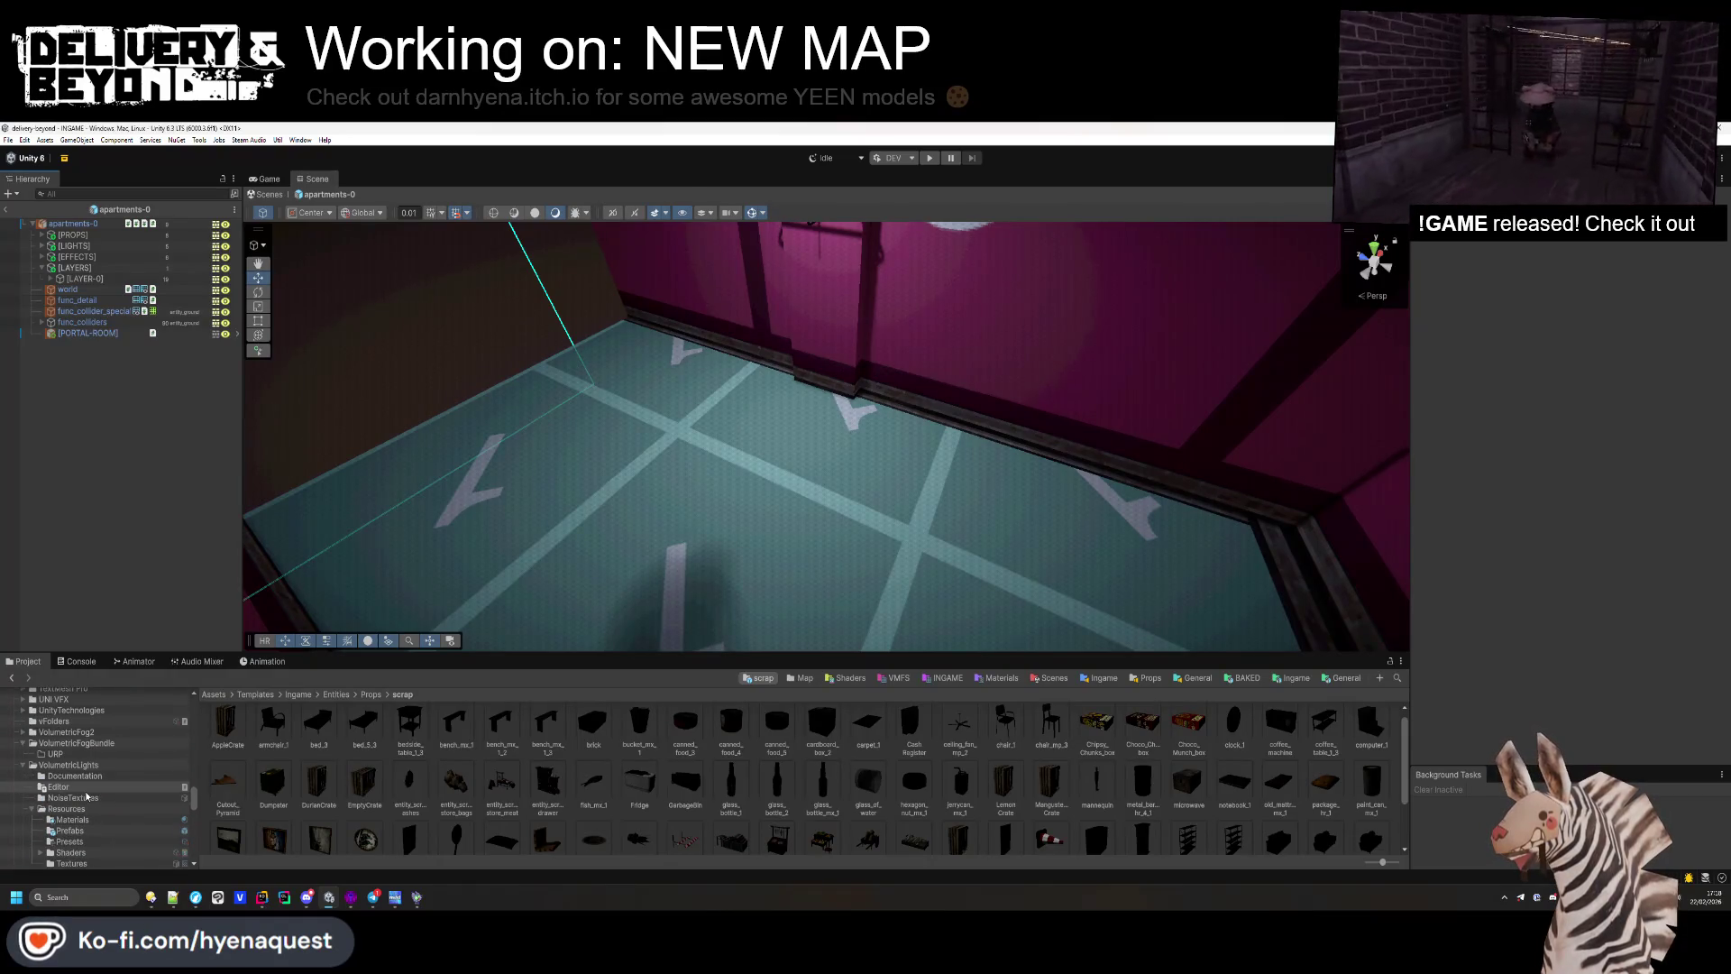
scroll(77, 775, up, 5)
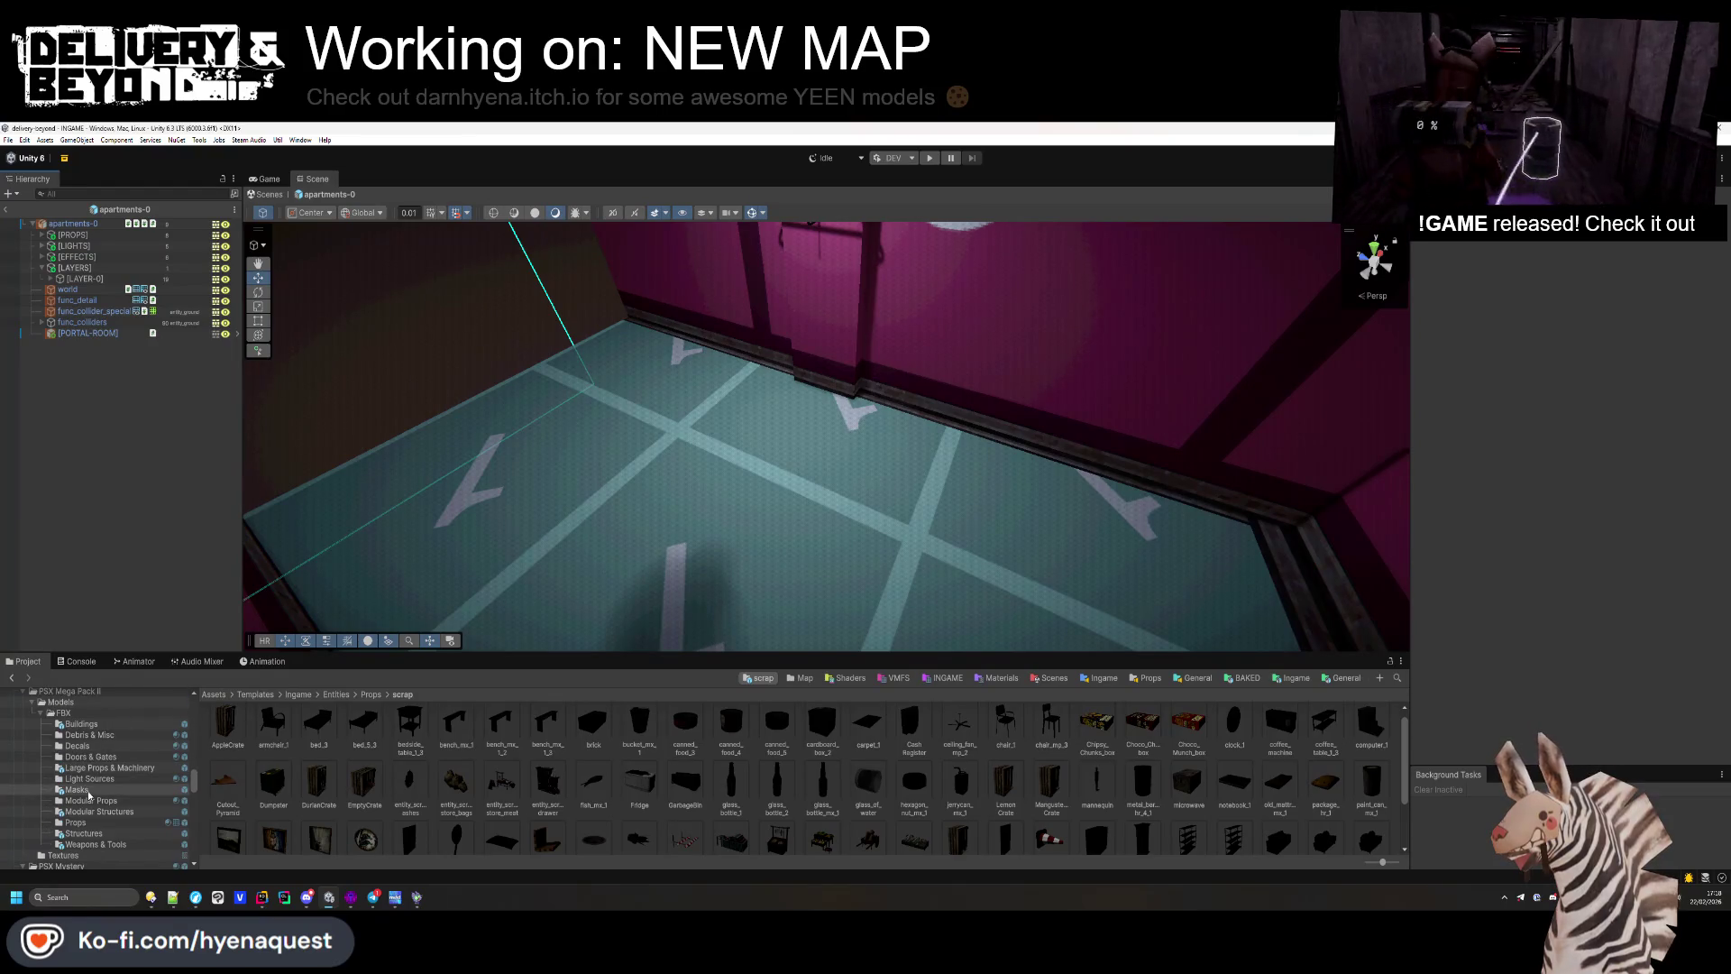
Step: Show the Modular Props and Props models in the Project window
click(91, 800)
click(75, 822)
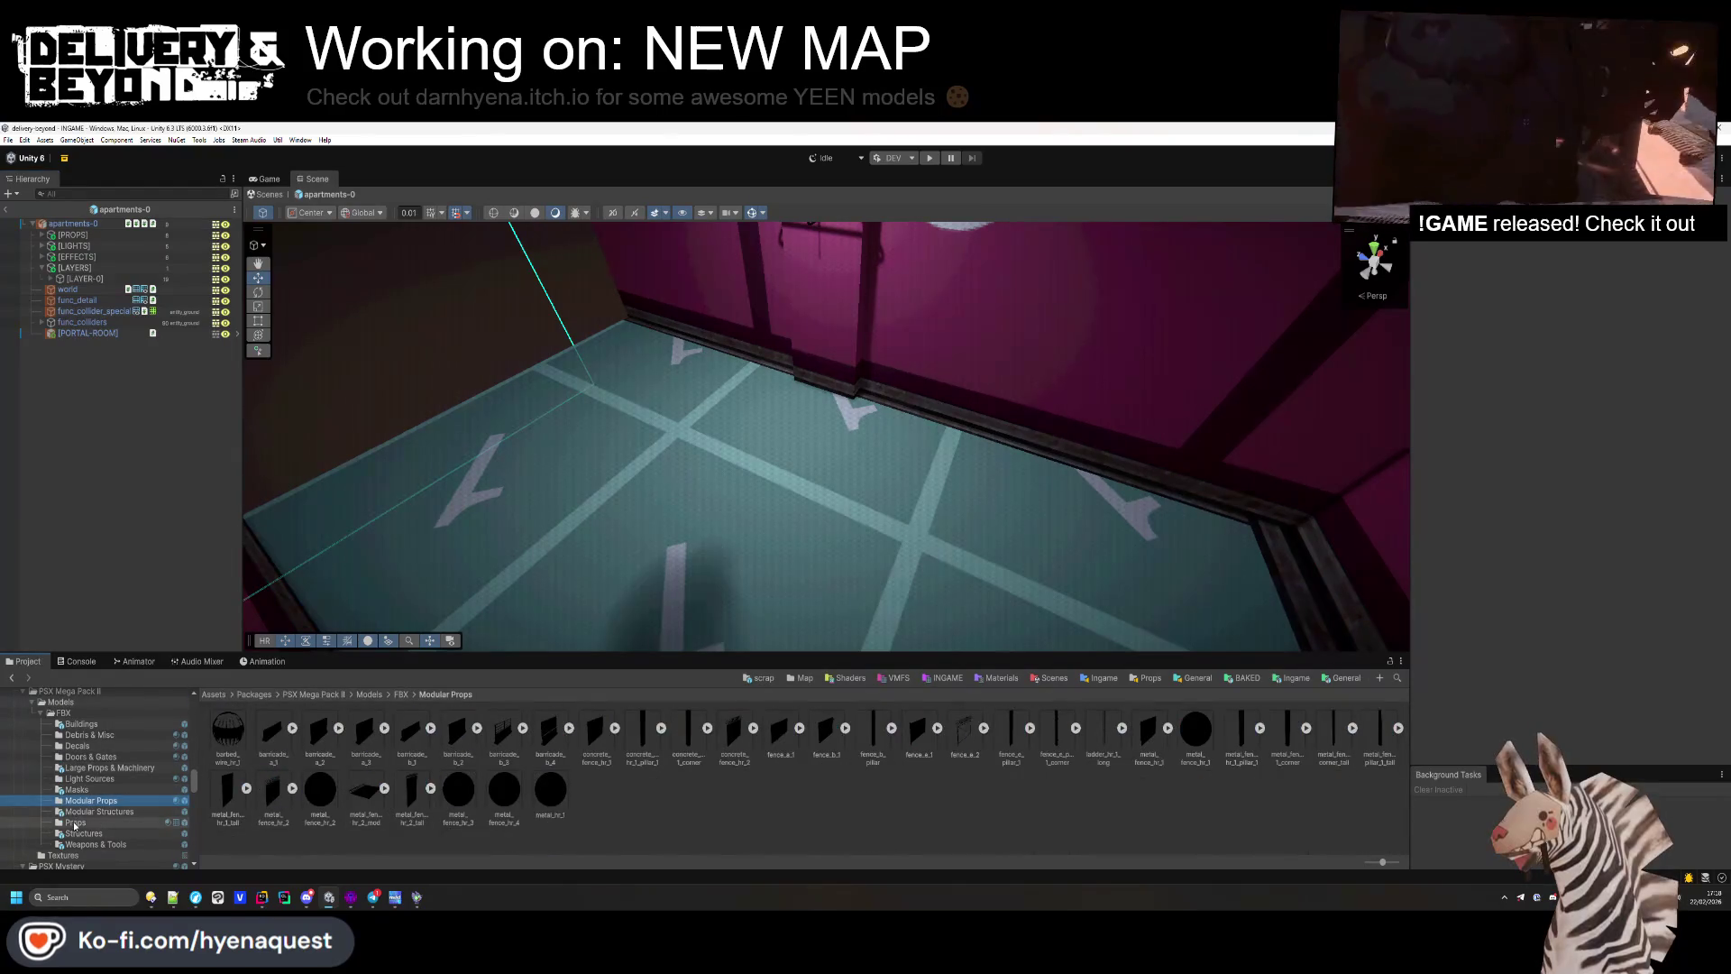
drag(850, 653, 850, 617)
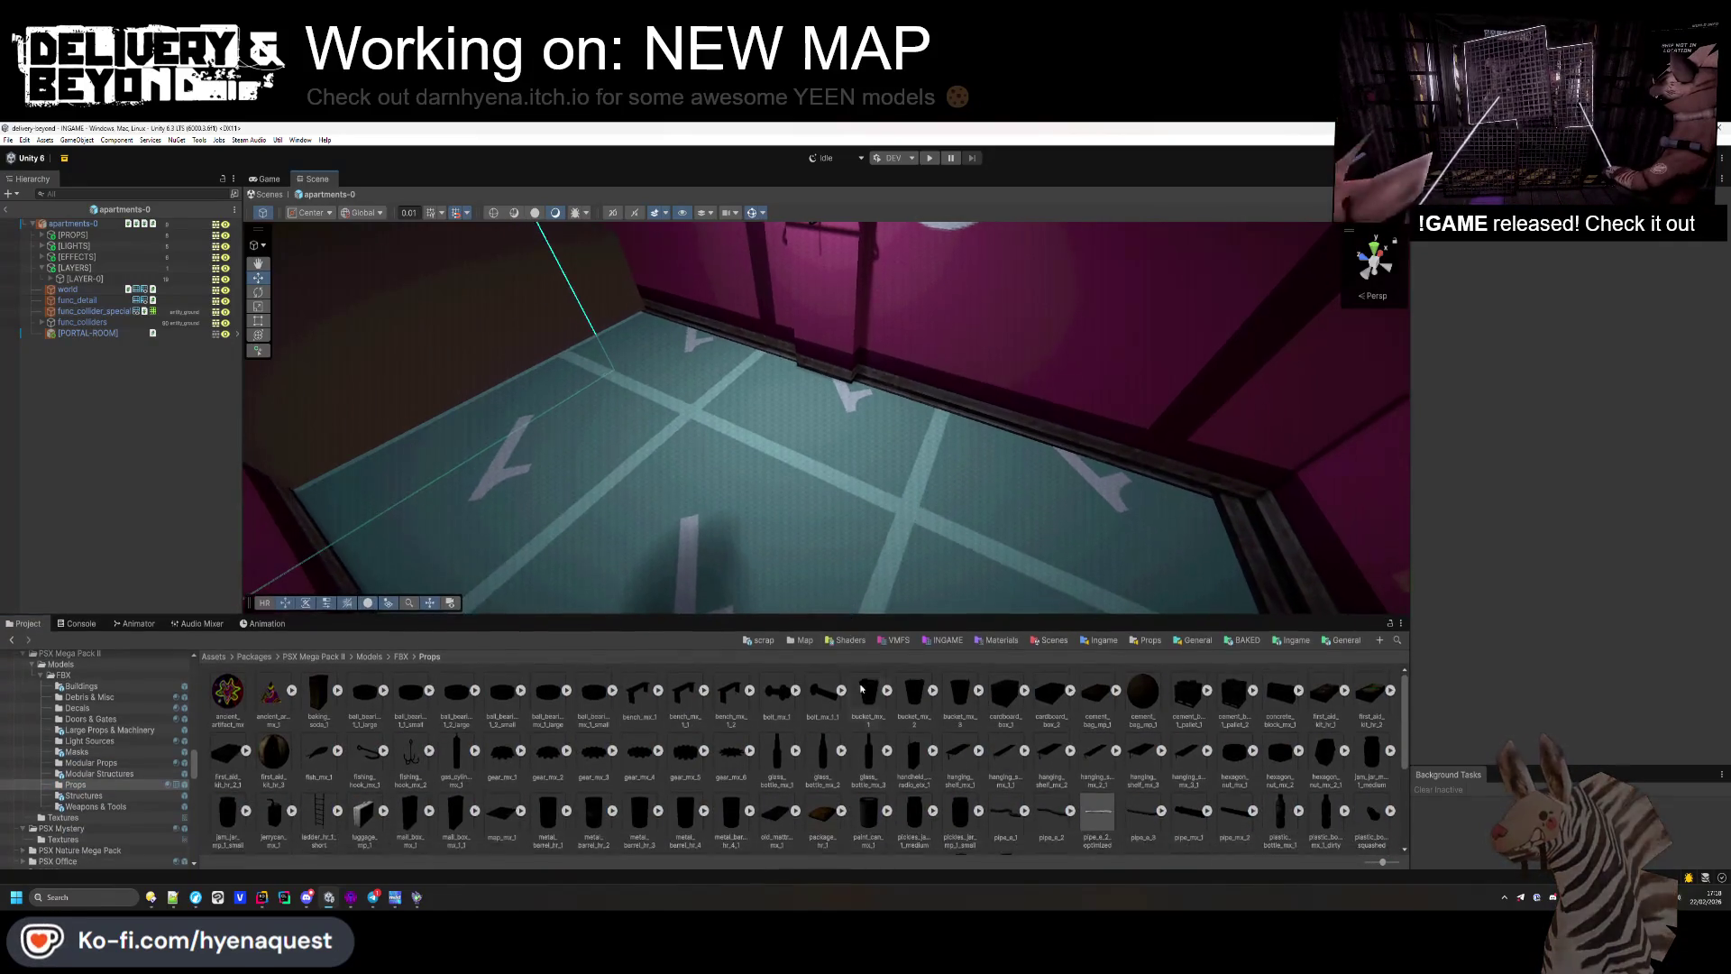
scroll(853, 705, down, 3)
scroll(854, 701, up, 2)
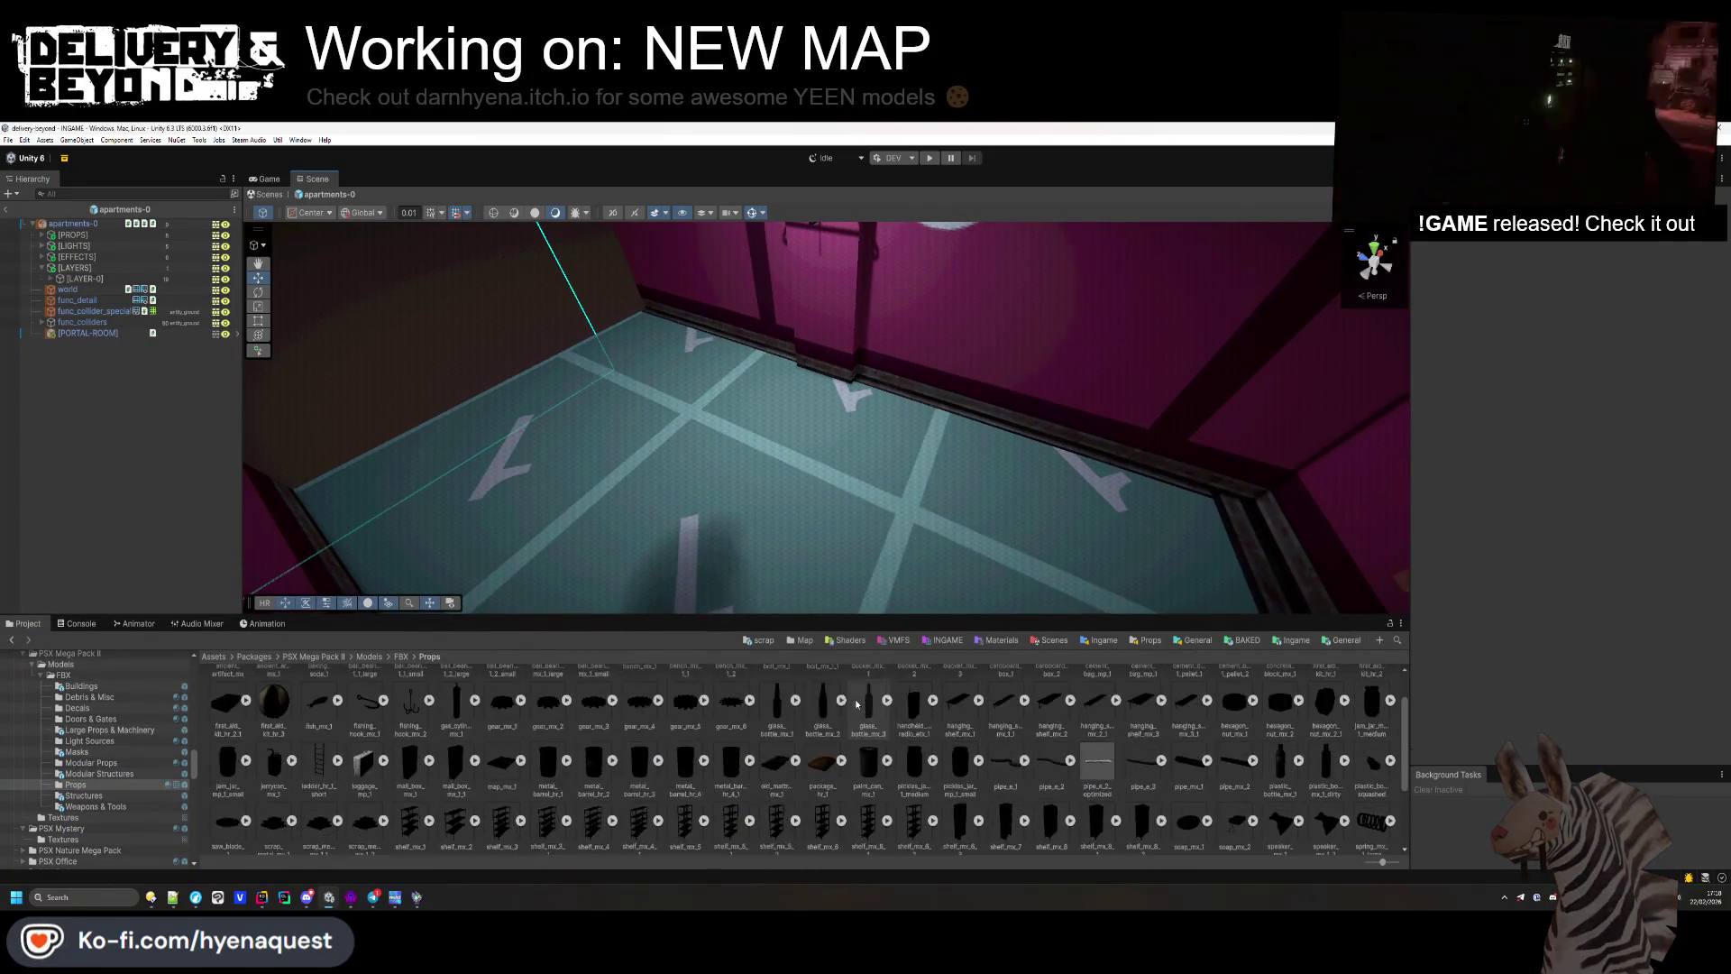
scroll(100, 757, up, 5)
Step: Open PSX Mega Pack FBX models, scroll to the sofa rows, and drag toilet_mp_1 into the room
click(63, 754)
scroll(676, 735, down, 10)
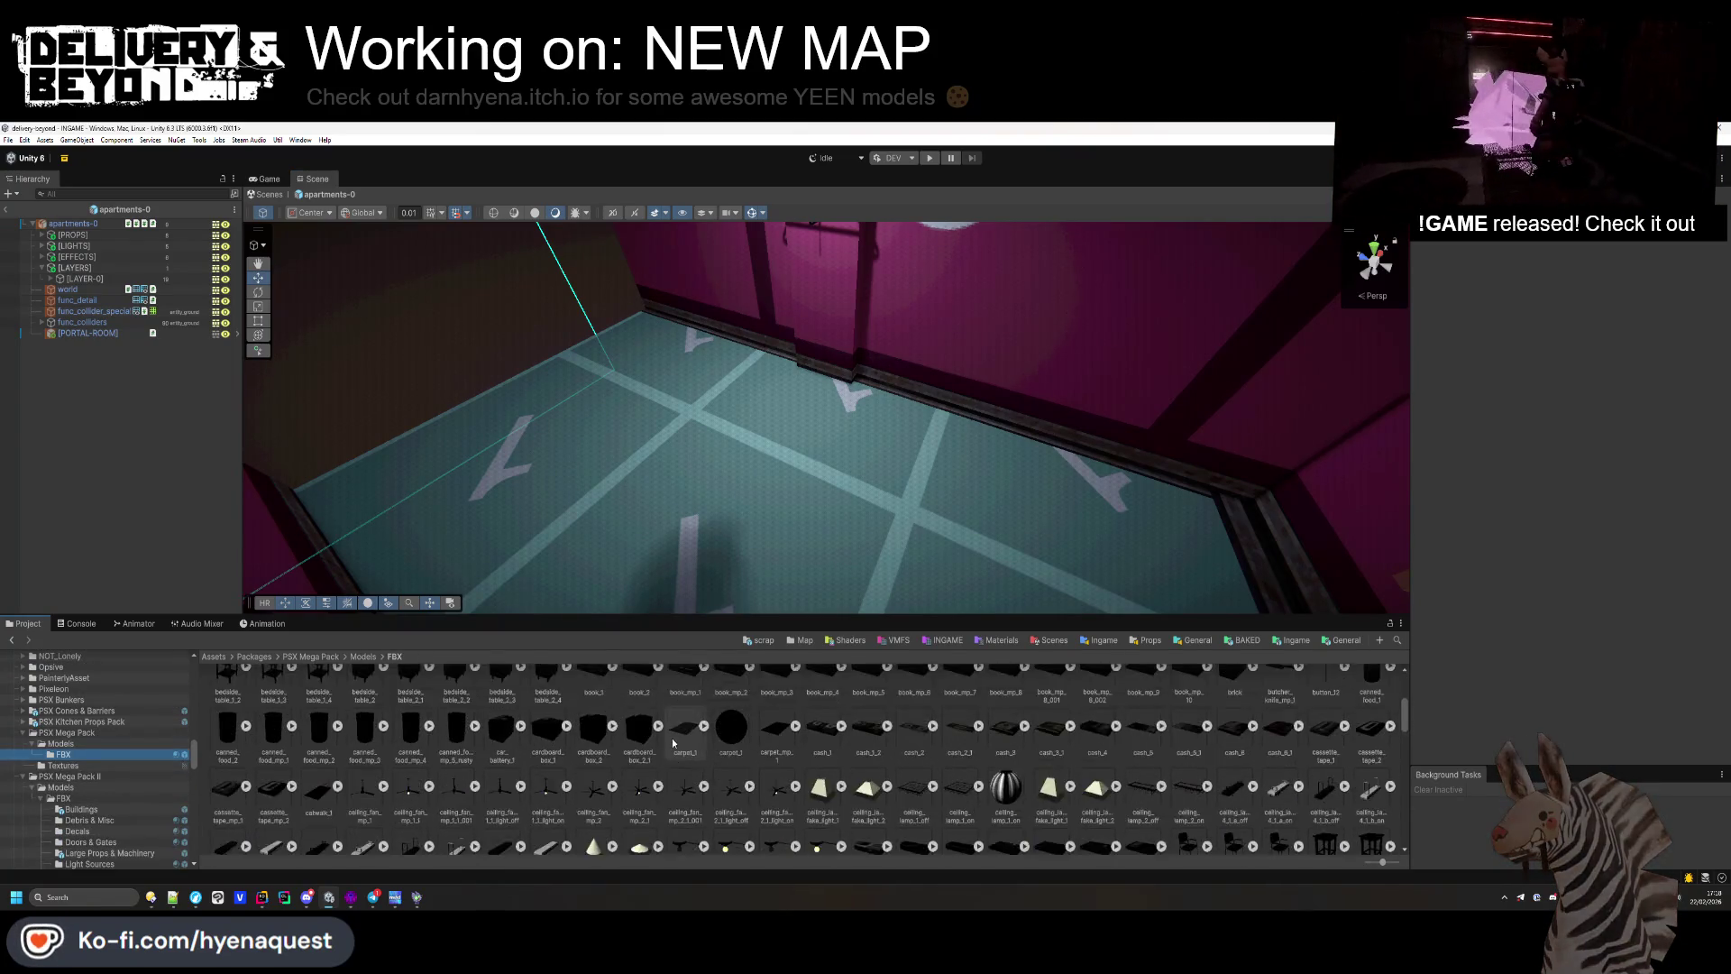
scroll(672, 743, down, 10)
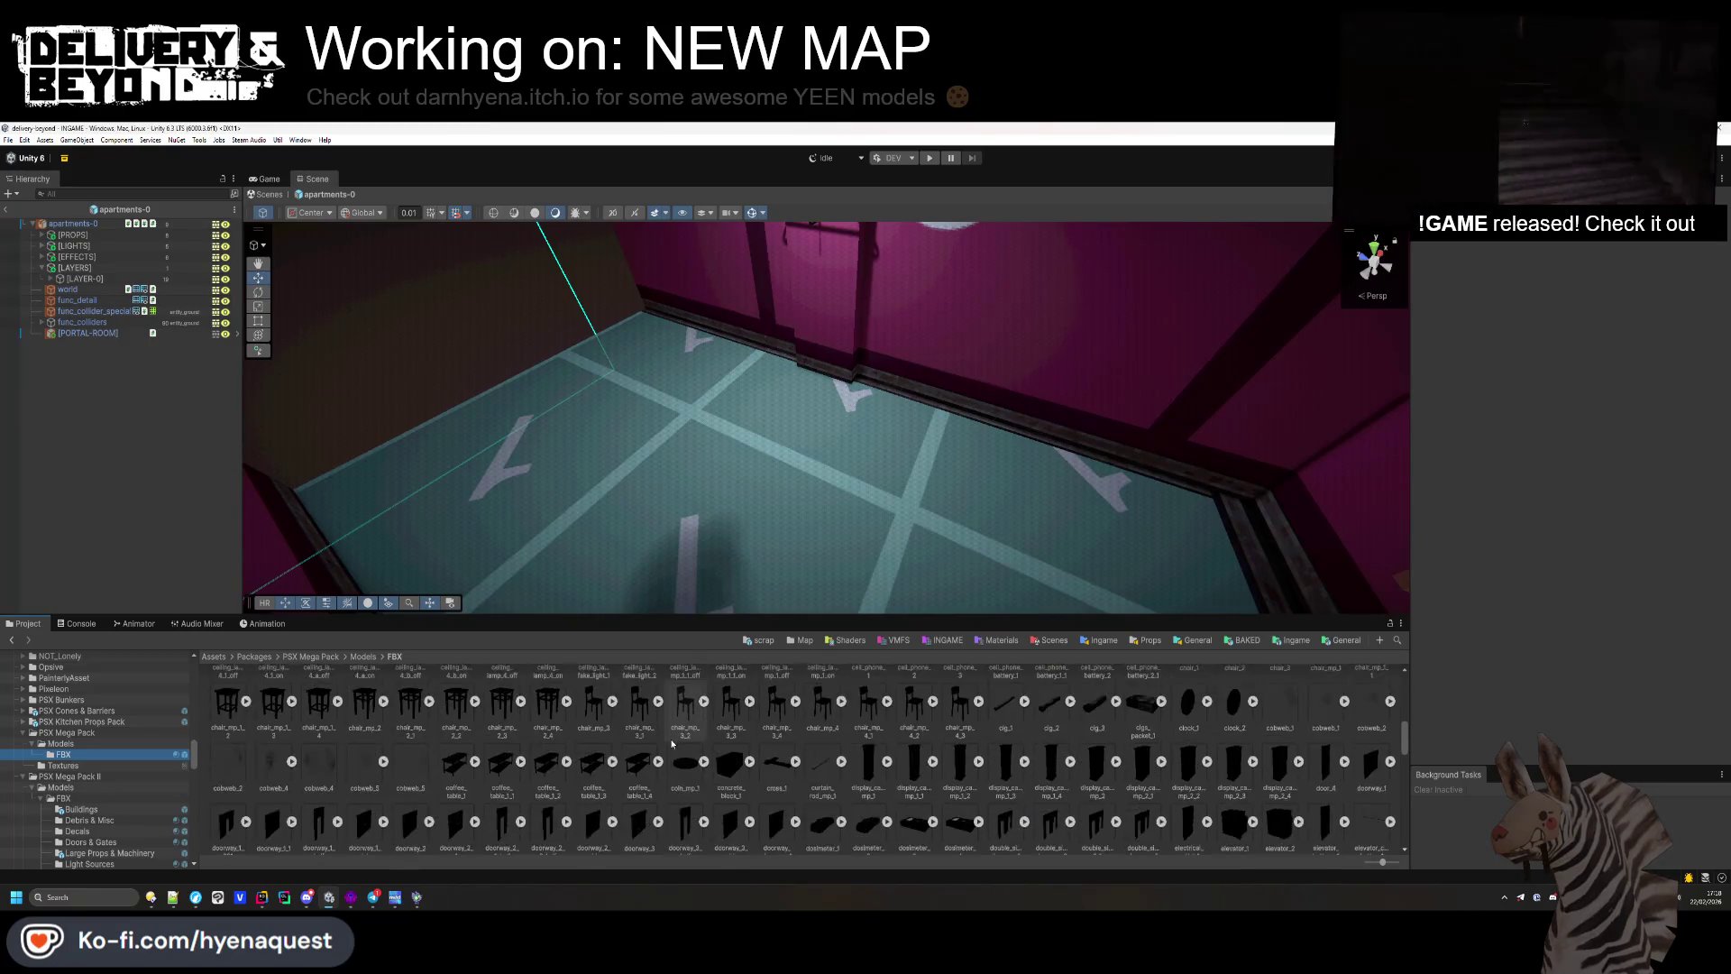
scroll(673, 734, down, 5)
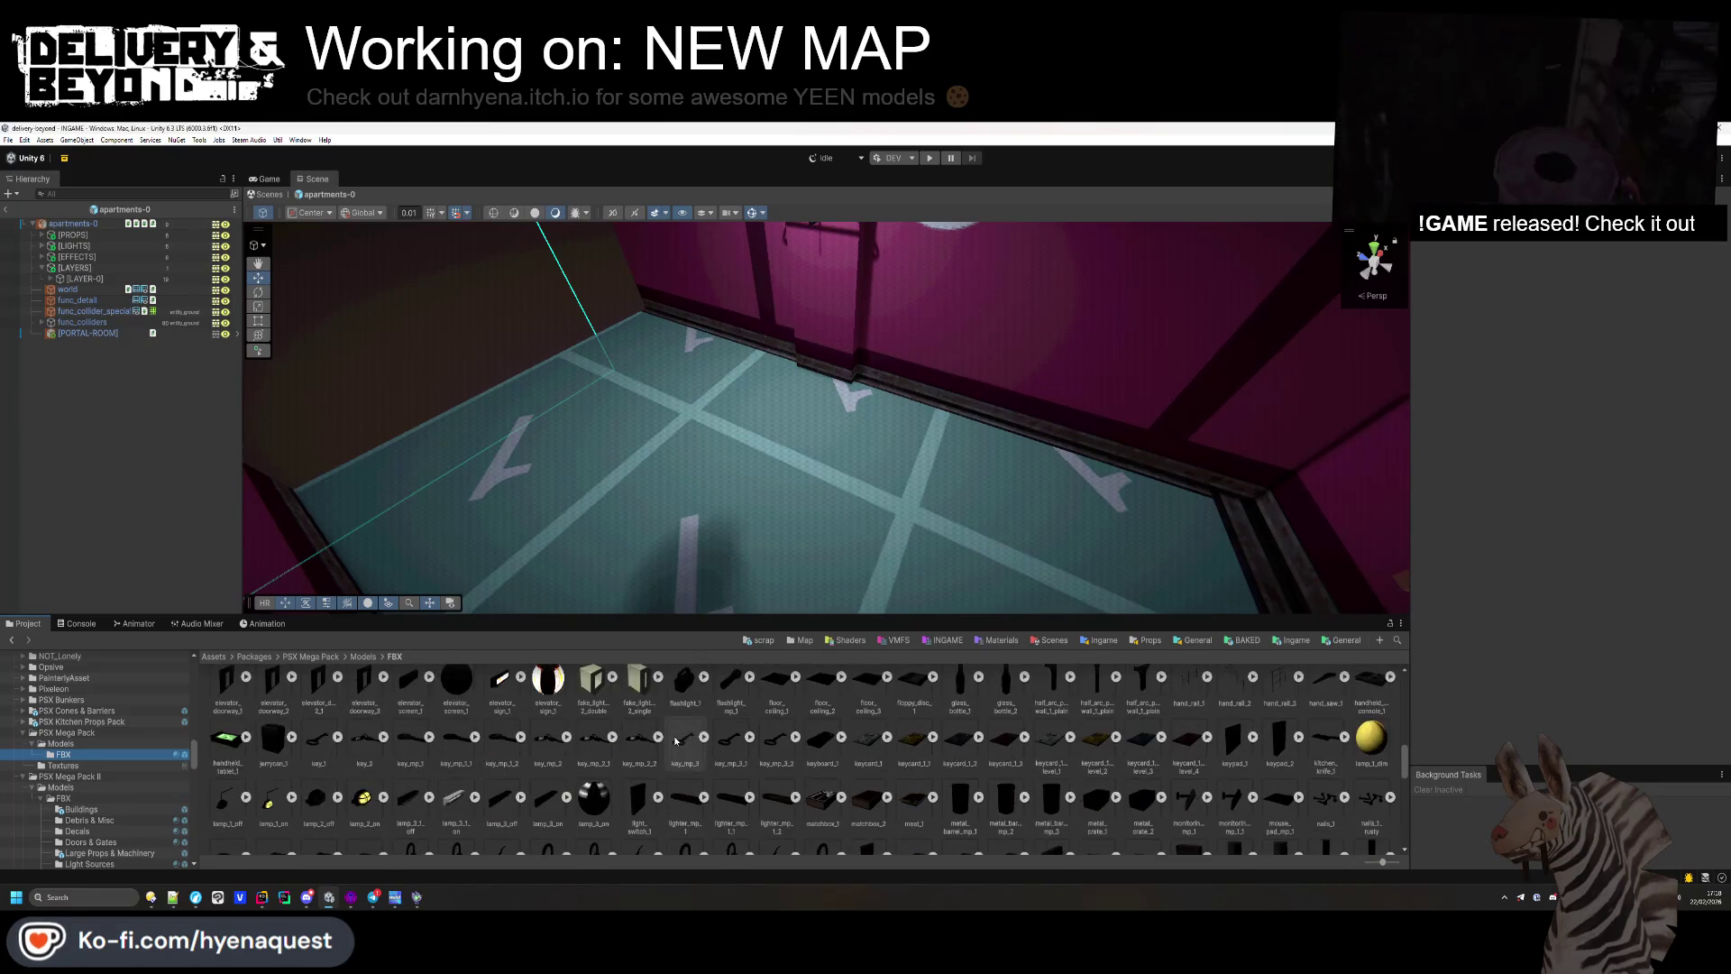
scroll(682, 744, down, 10)
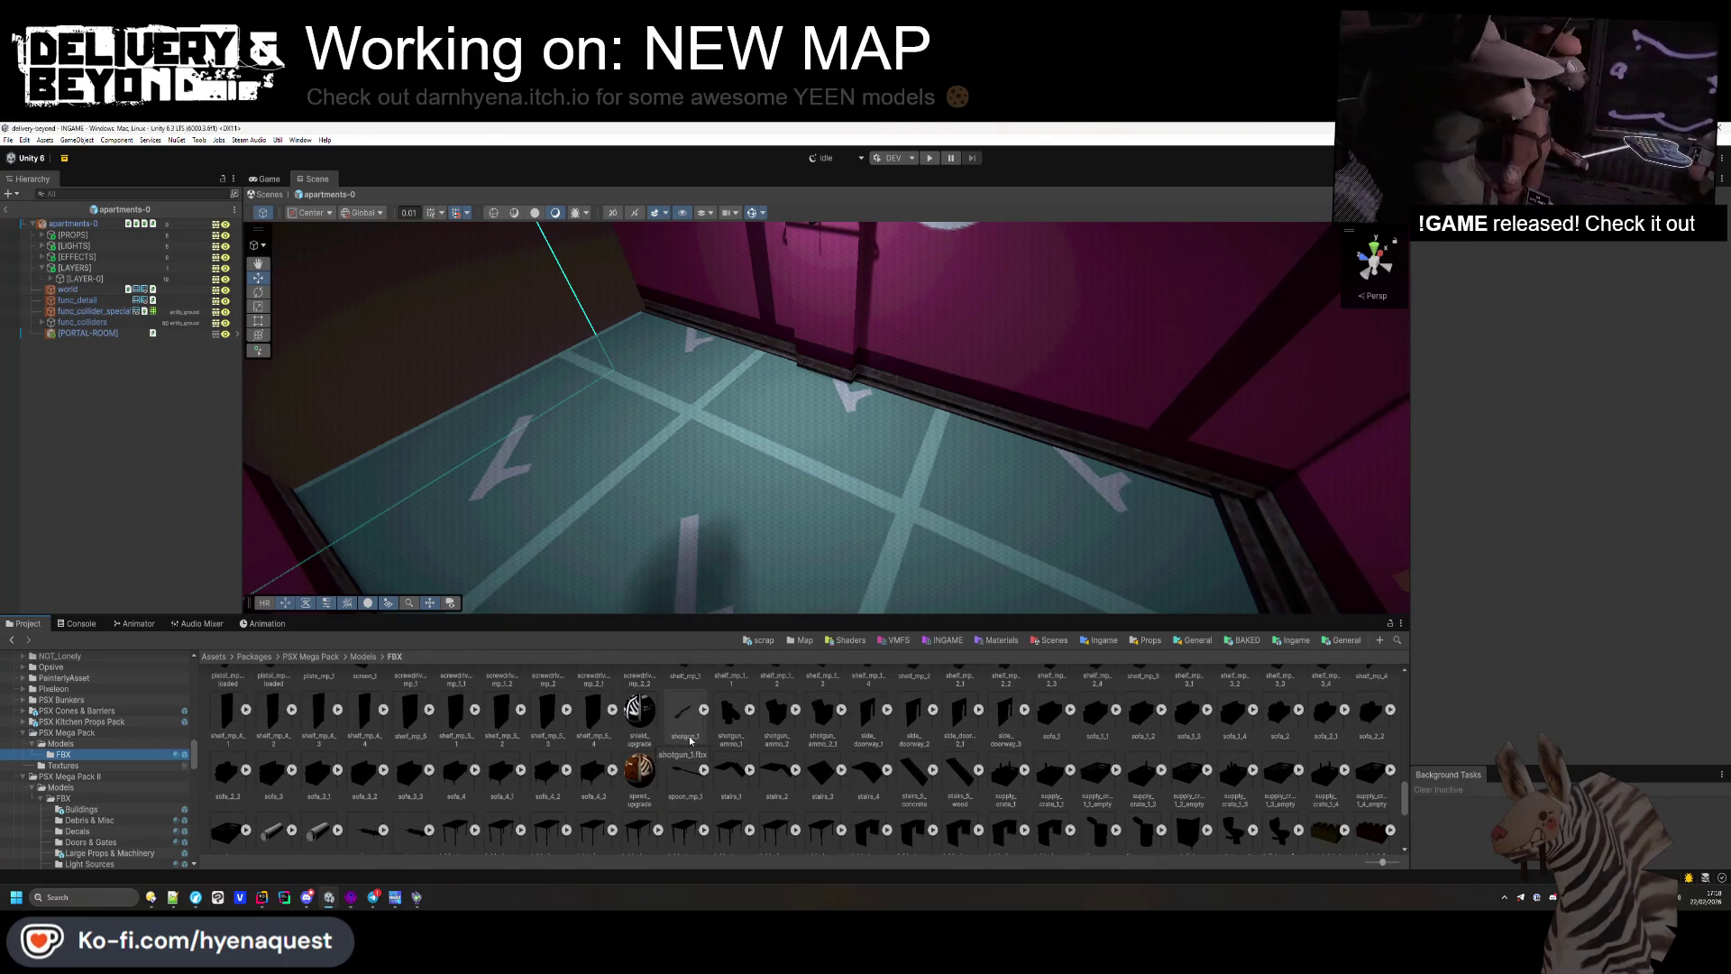
mouse_move(1235, 824)
mouse_down()
mouse_move(1023, 539)
mouse_move(712, 599)
mouse_move(906, 541)
mouse_move(881, 505)
mouse_up()
Step: Turn the toilet to -90 on Y and move it against the wall
key(f)
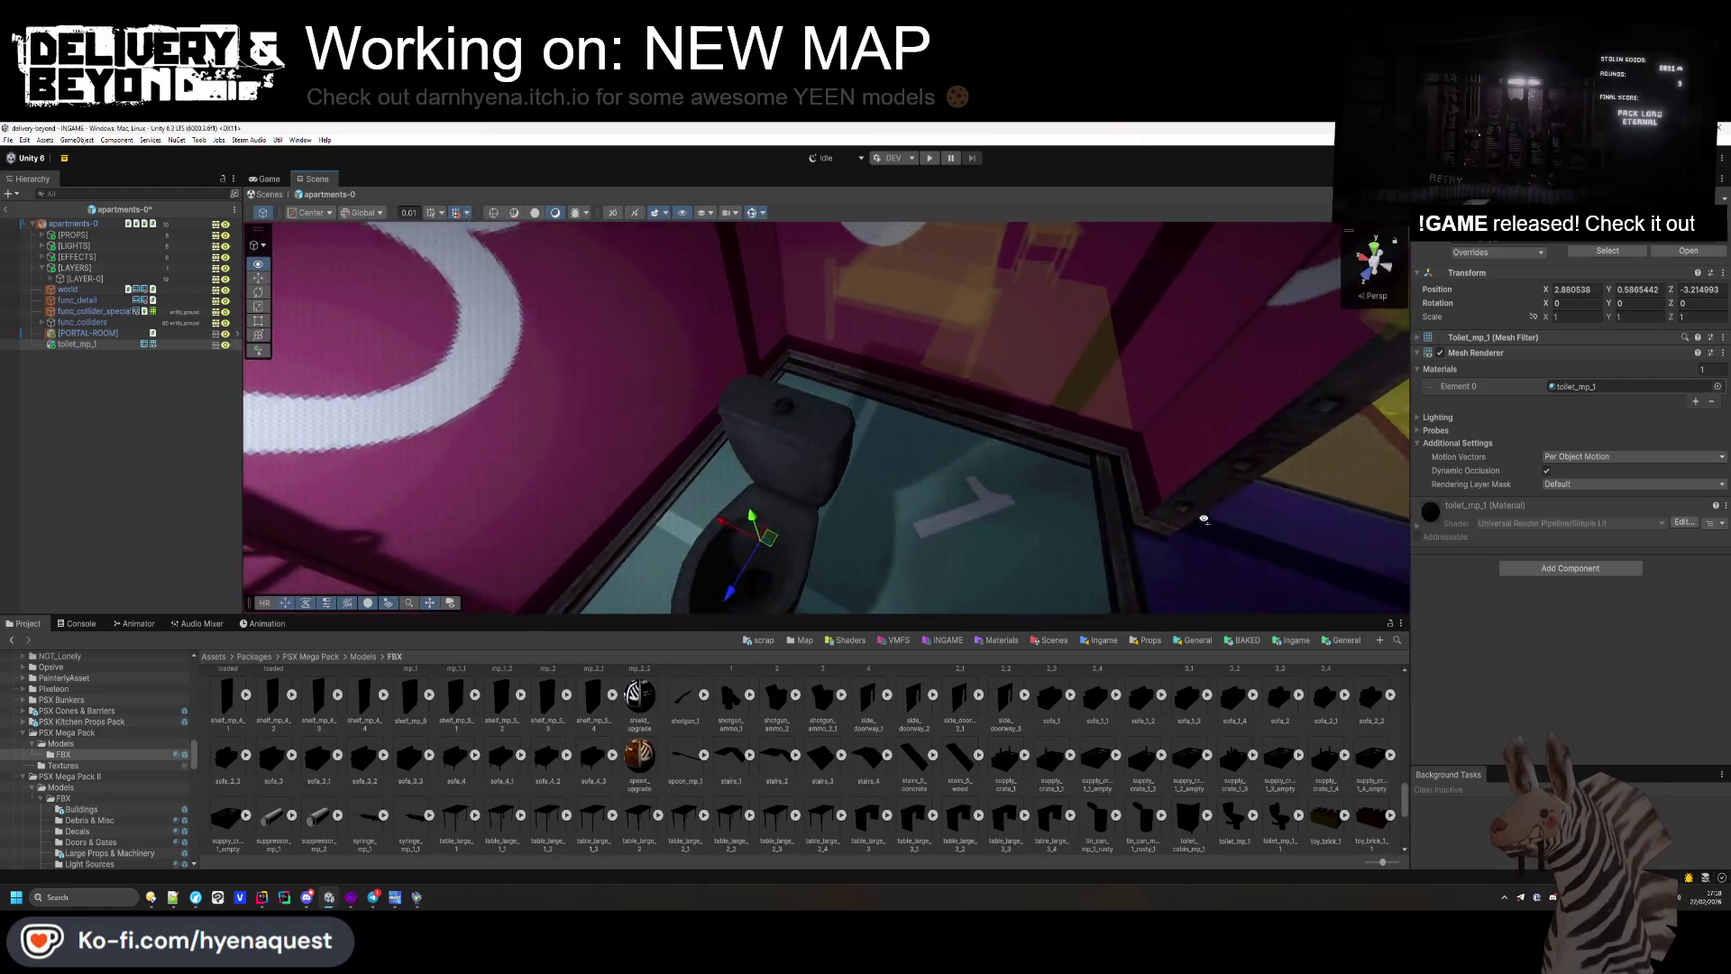
text(-90)
key(Return)
mouse_move(999, 502)
mouse_down()
mouse_move(707, 451)
mouse_move(676, 394)
mouse_up()
mouse_move(806, 309)
mouse_down()
mouse_move(861, 469)
mouse_move(887, 447)
mouse_move(853, 417)
mouse_move(683, 468)
mouse_move(566, 449)
mouse_up()
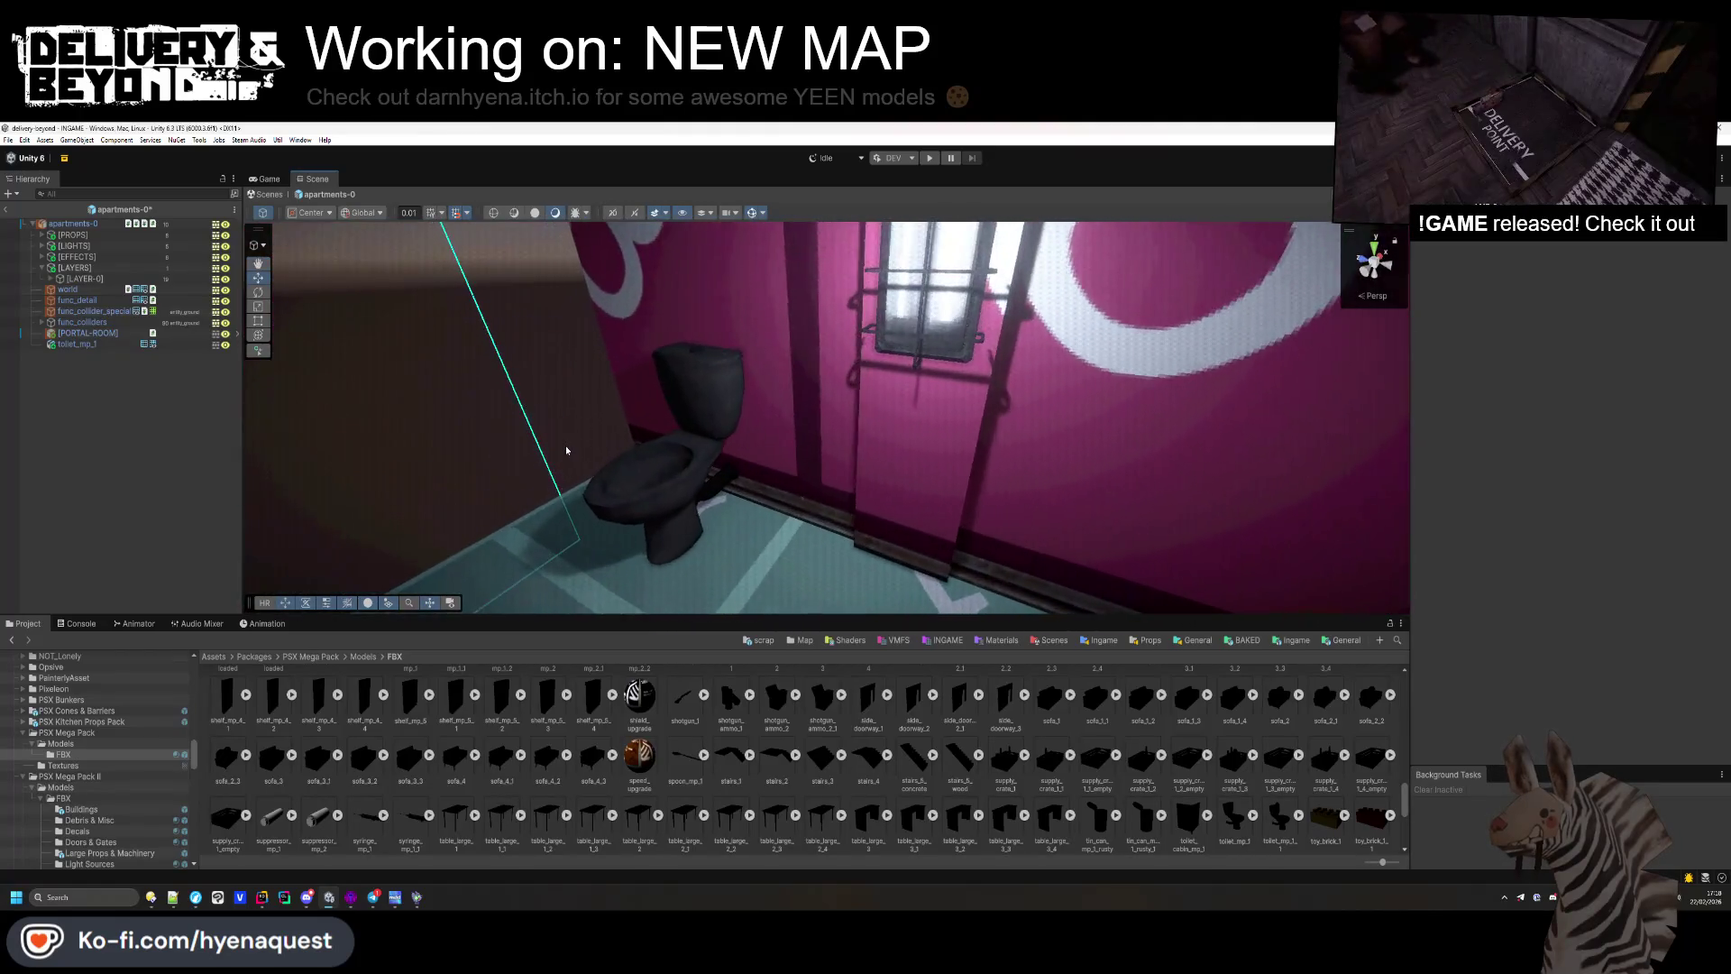
click(669, 501)
Step: Drag in a second toilet, then delete the extra copy so one remains
mouse_move(1240, 819)
mouse_down()
mouse_move(751, 568)
mouse_move(796, 590)
mouse_up()
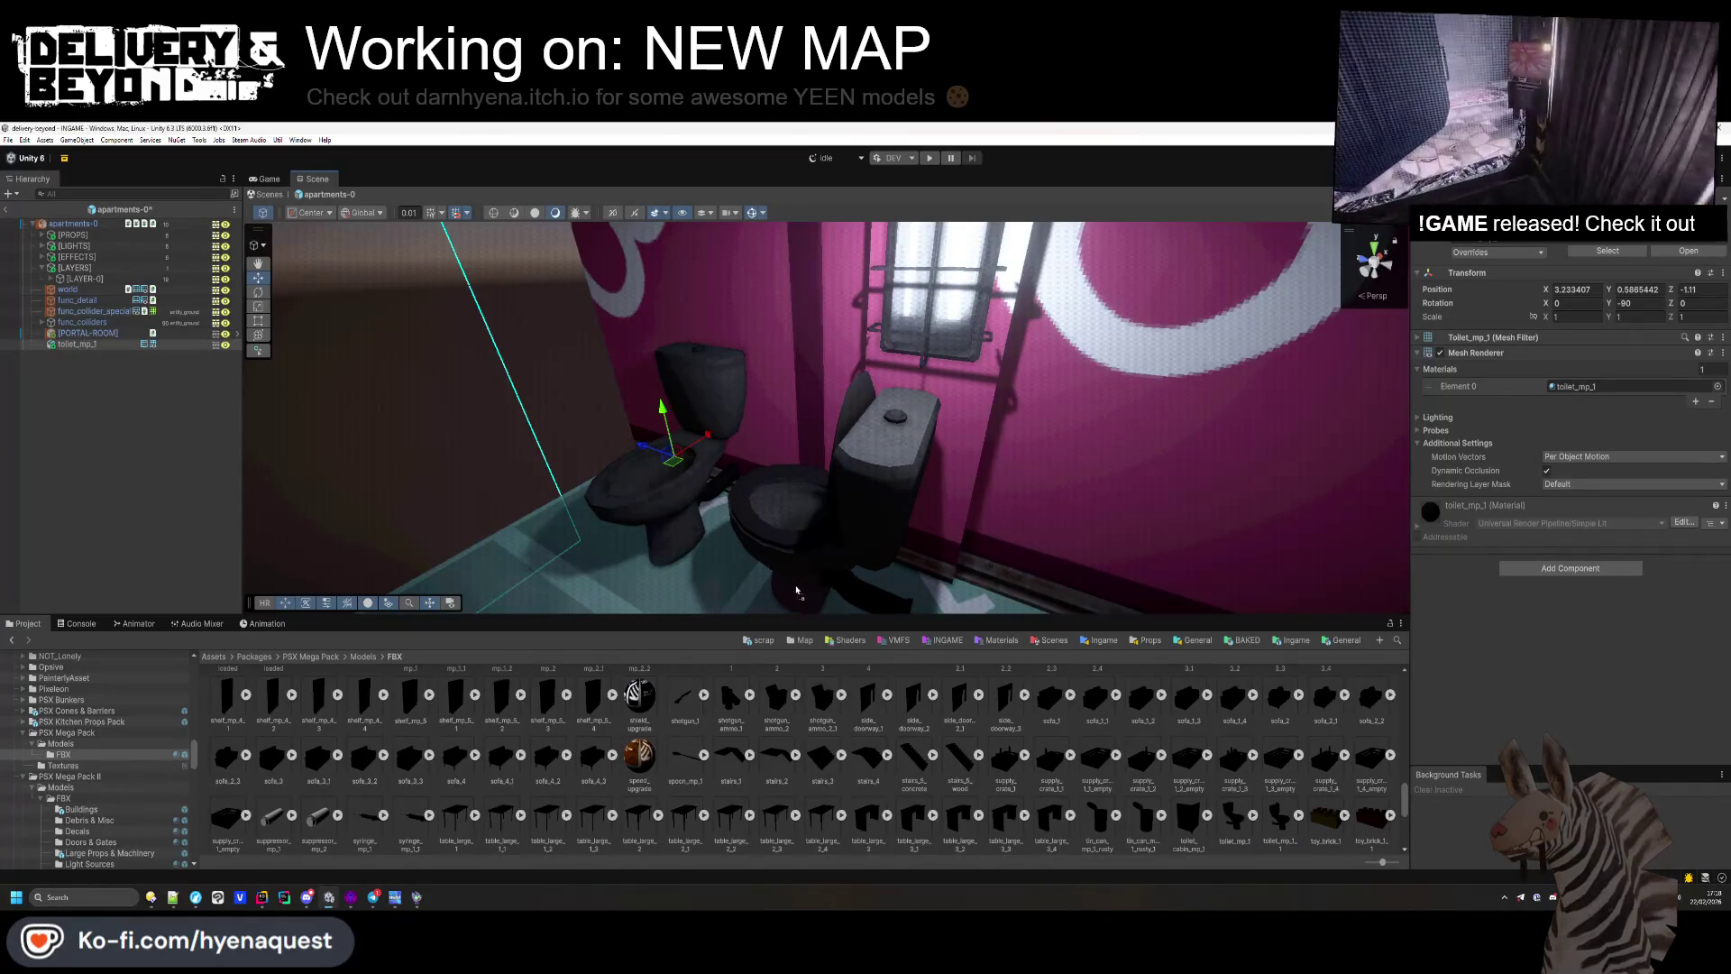
key(Escape)
drag(738, 532, 763, 570)
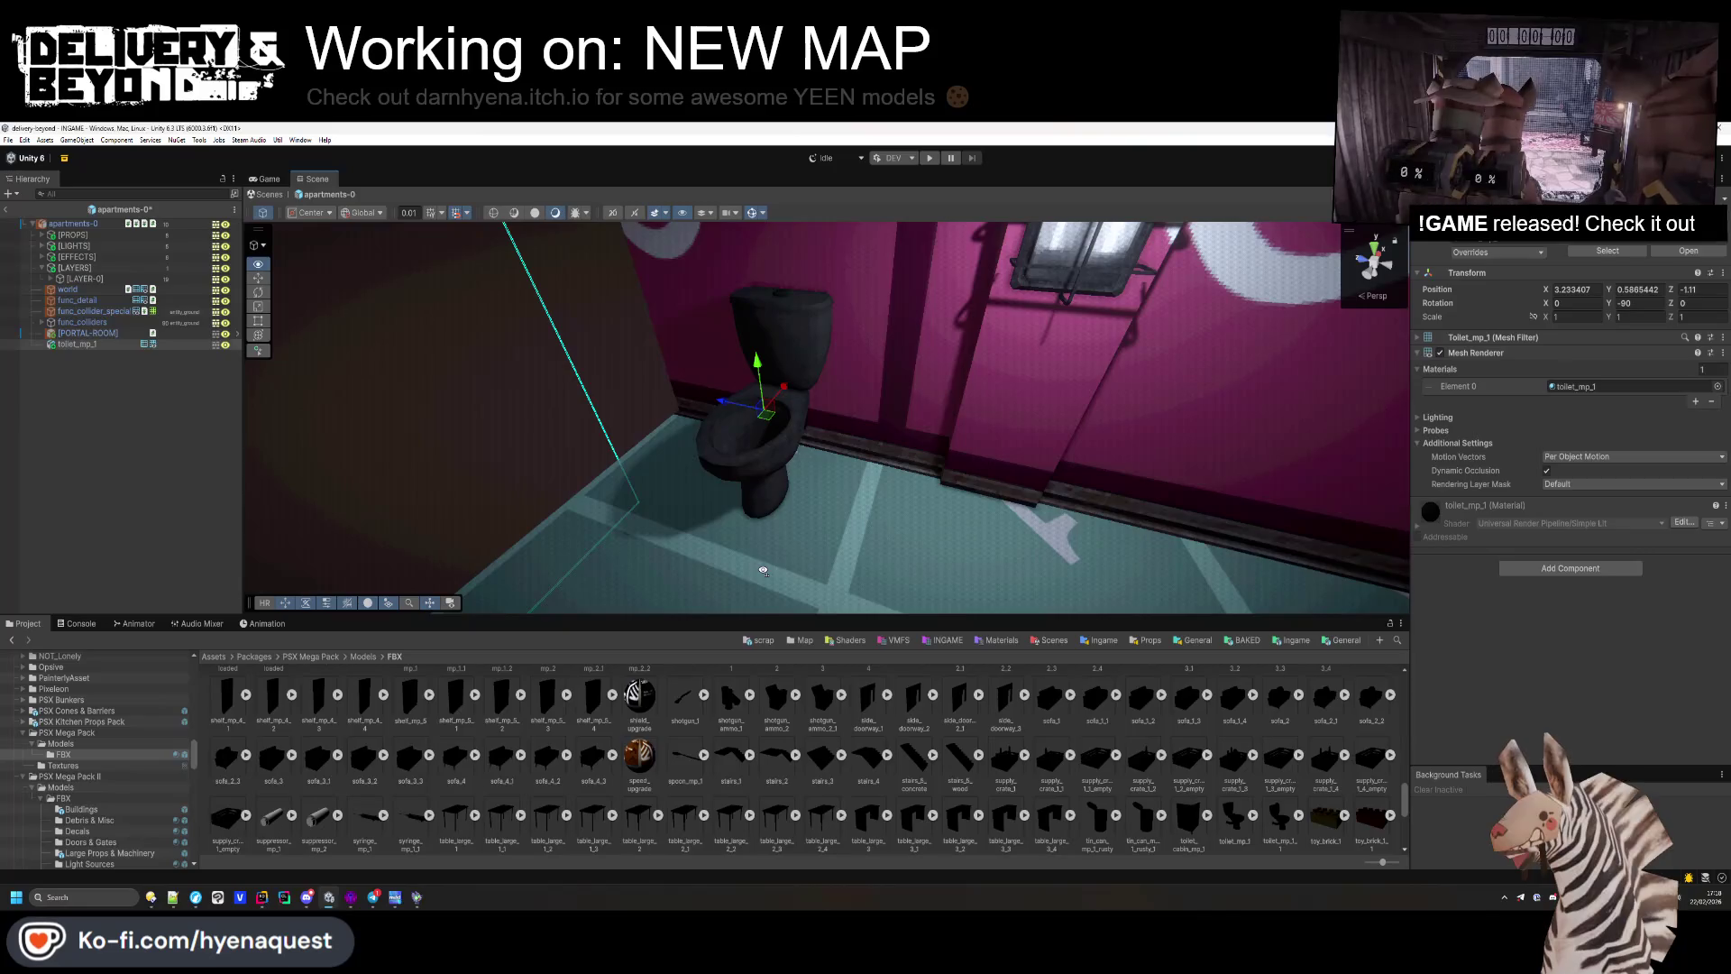
drag(1280, 815, 744, 455)
click(99, 355)
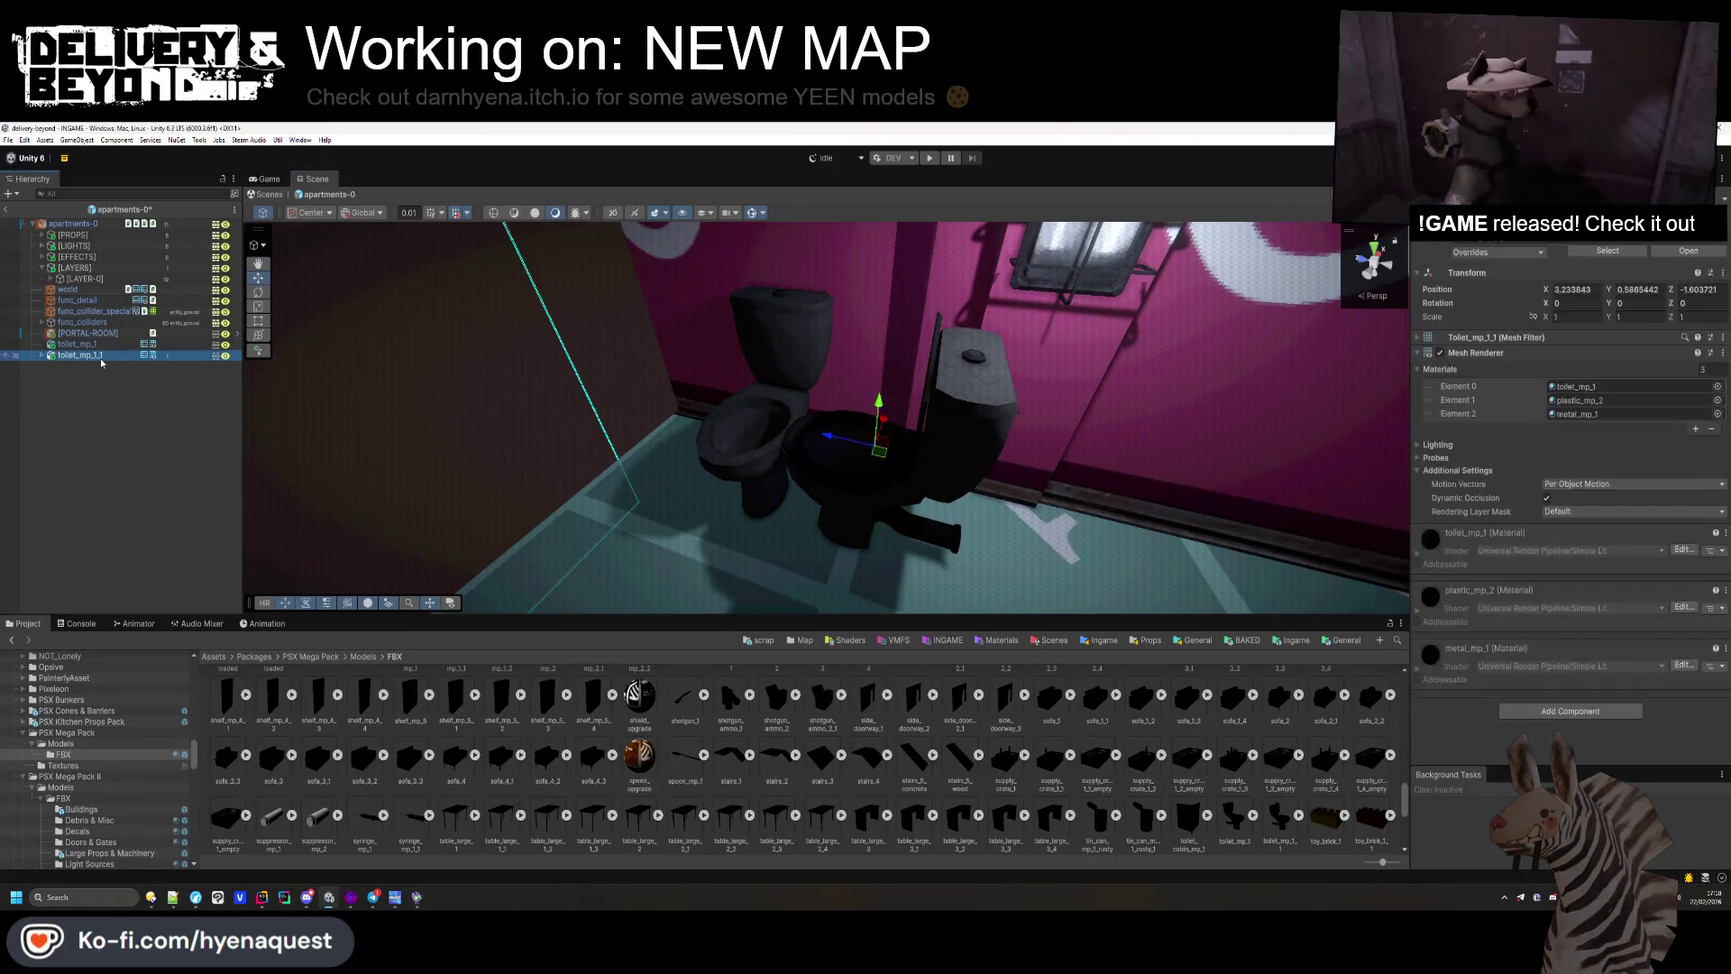
key(Delete)
scroll(766, 556, up, 3)
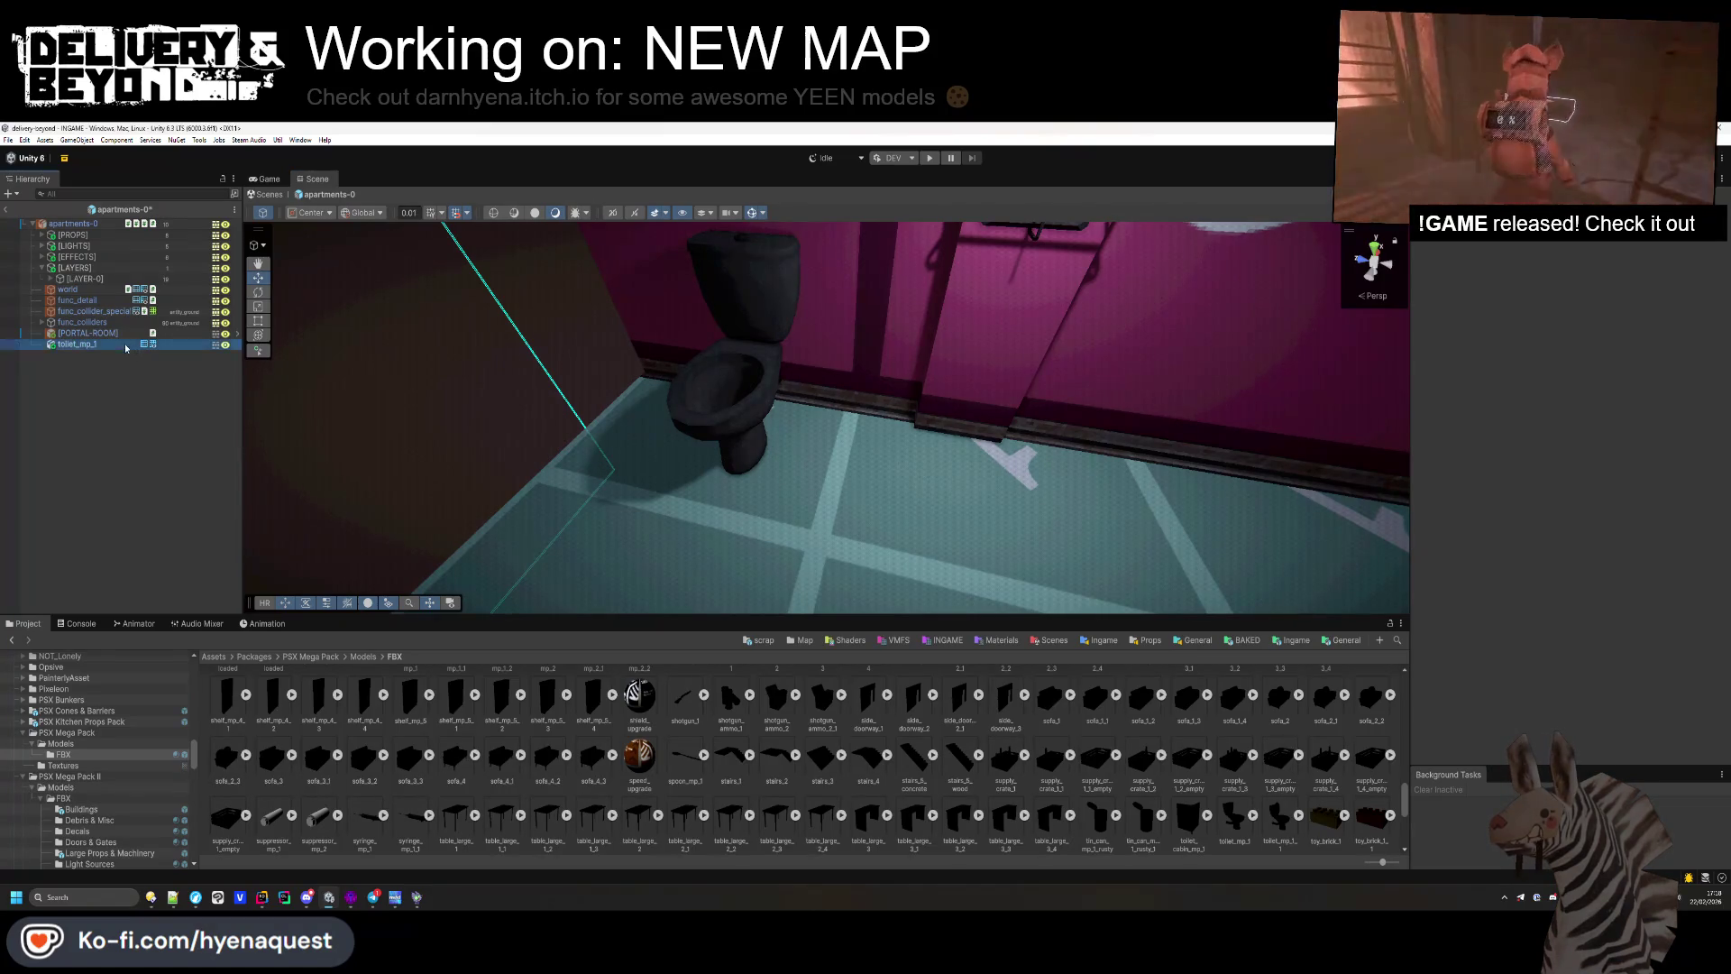
click(1541, 568)
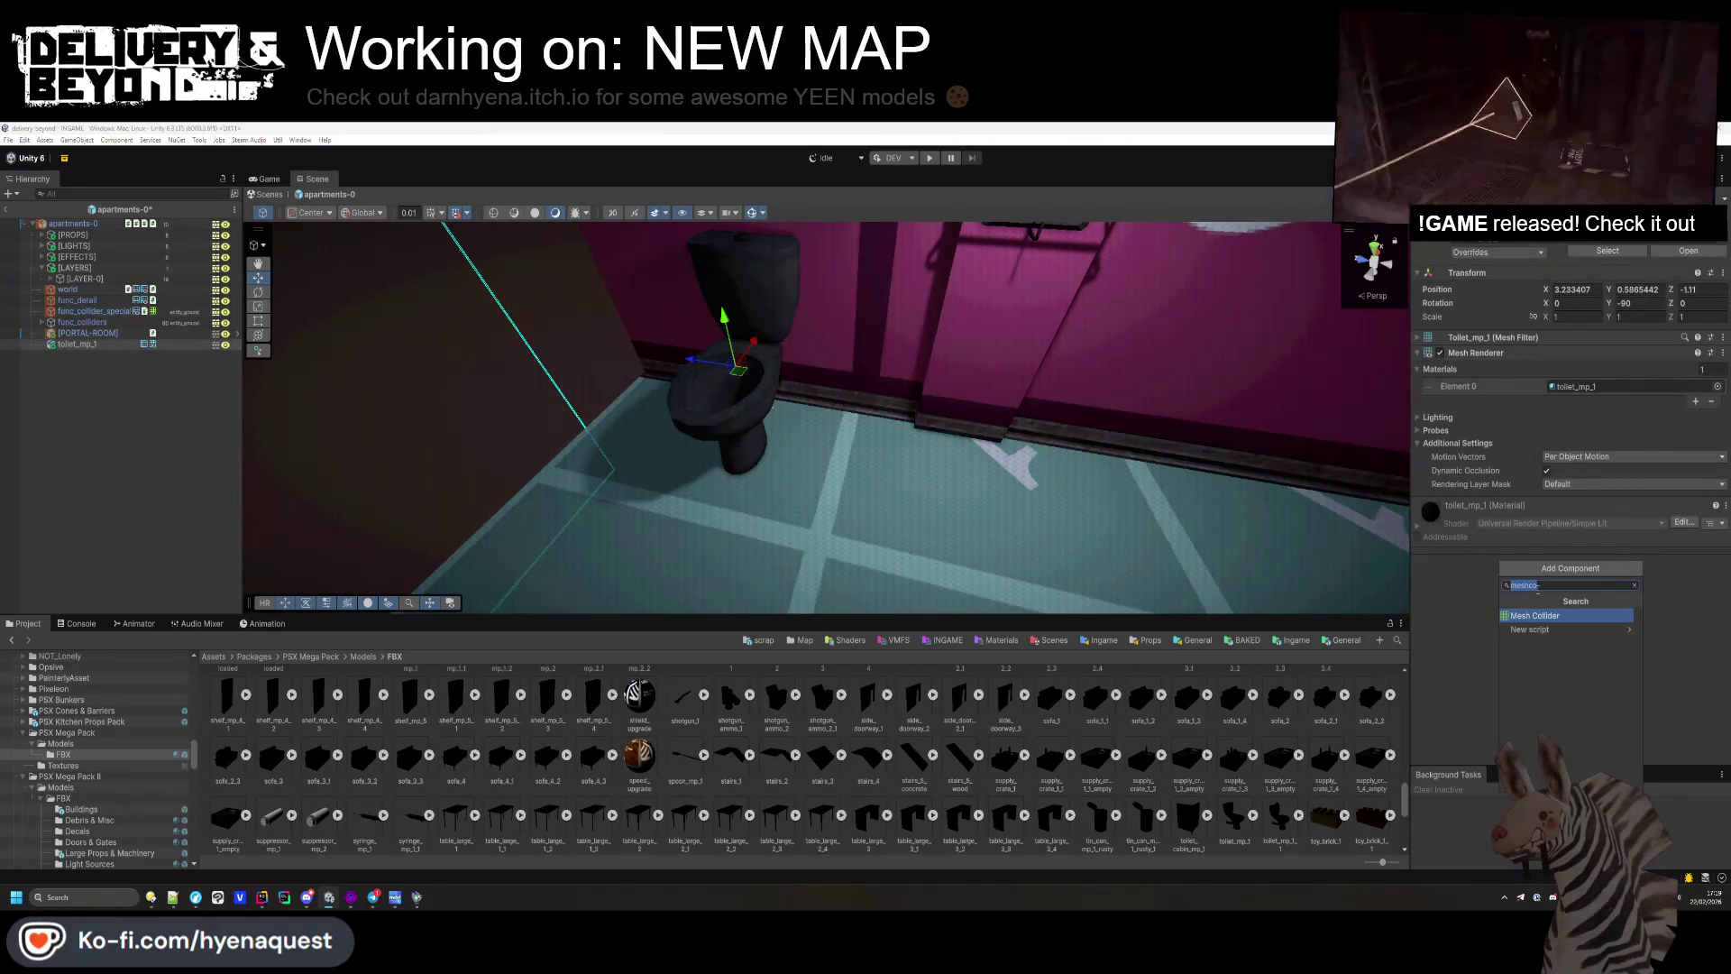
Step: Add a Mesh Collider and the Entity_phys_prop_scrap script to toilet_mp_1
key(Return)
click(1532, 584)
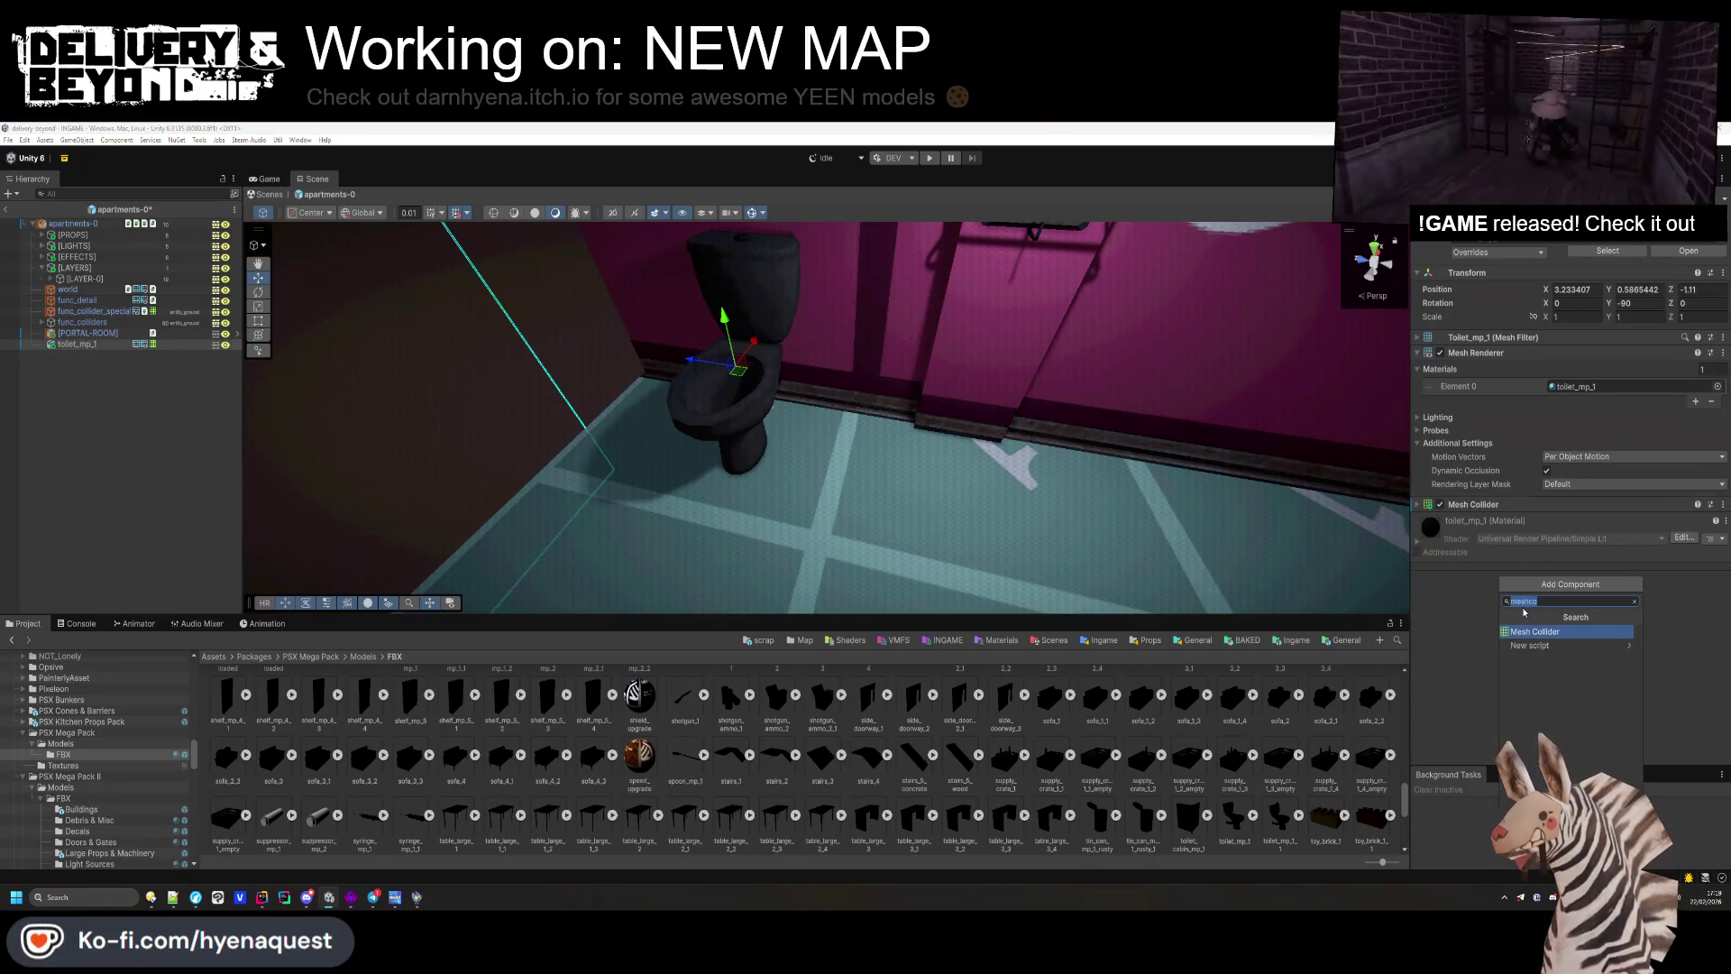
text(prop_scrap)
key(Return)
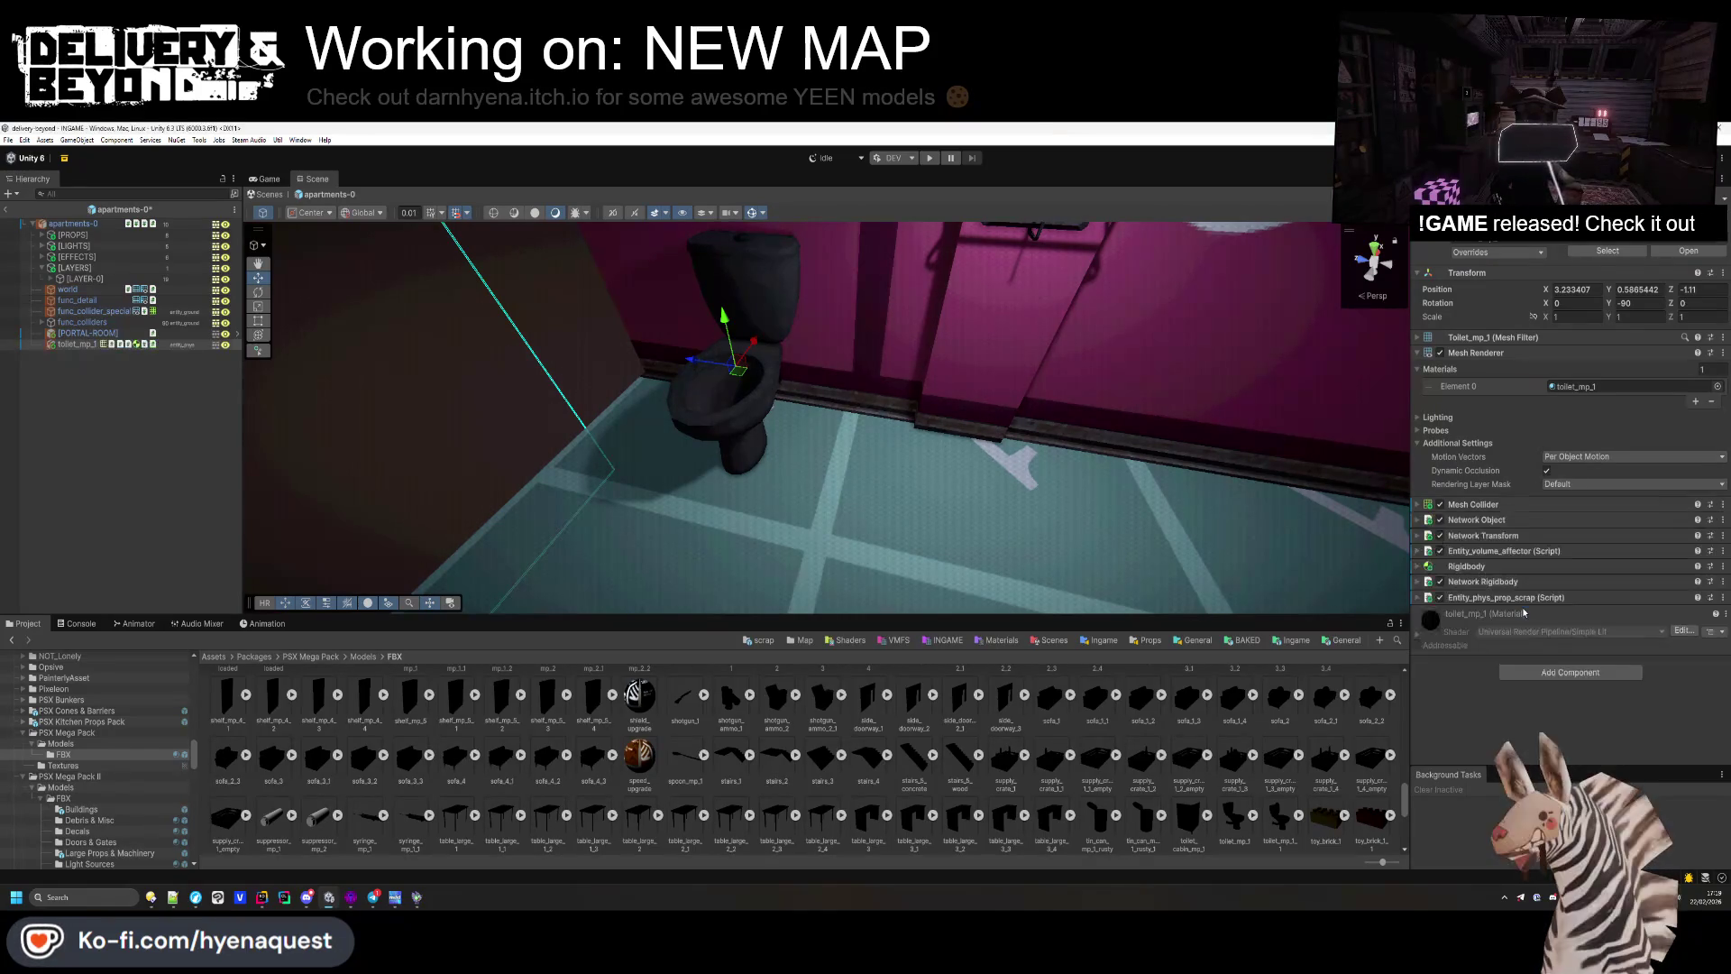
Step: Review the Rigidbody, scrap and Network Rigidbody settings, then go to the Props sound folders
click(1479, 354)
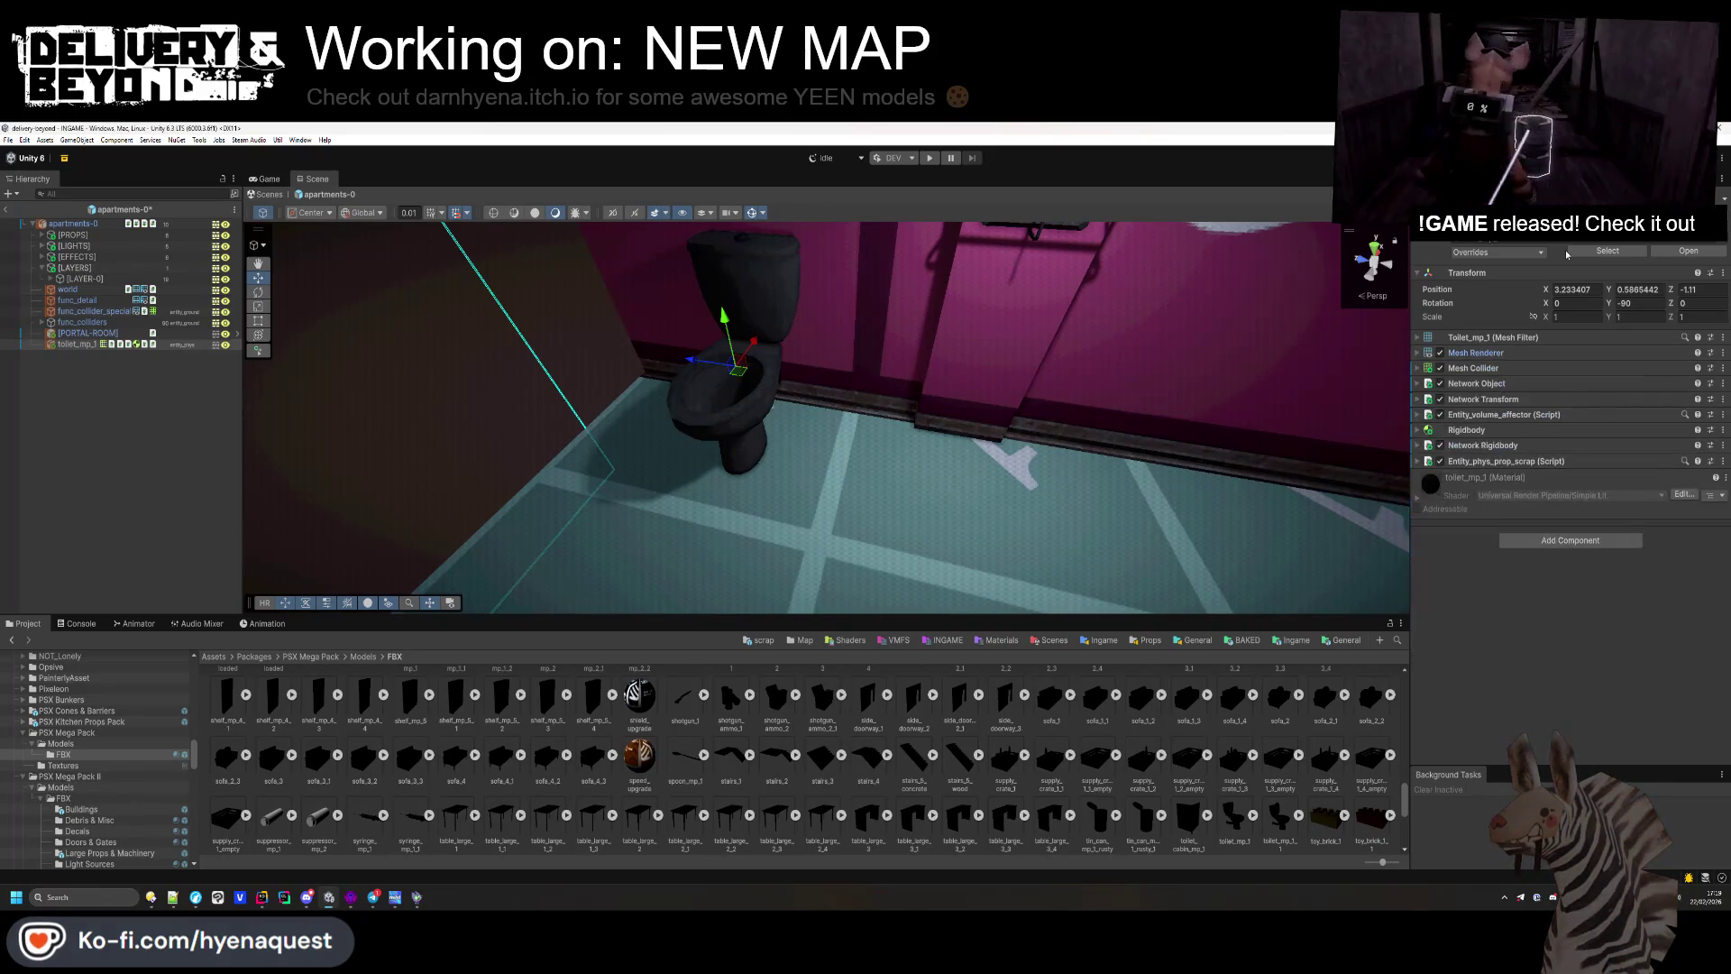
click(1479, 430)
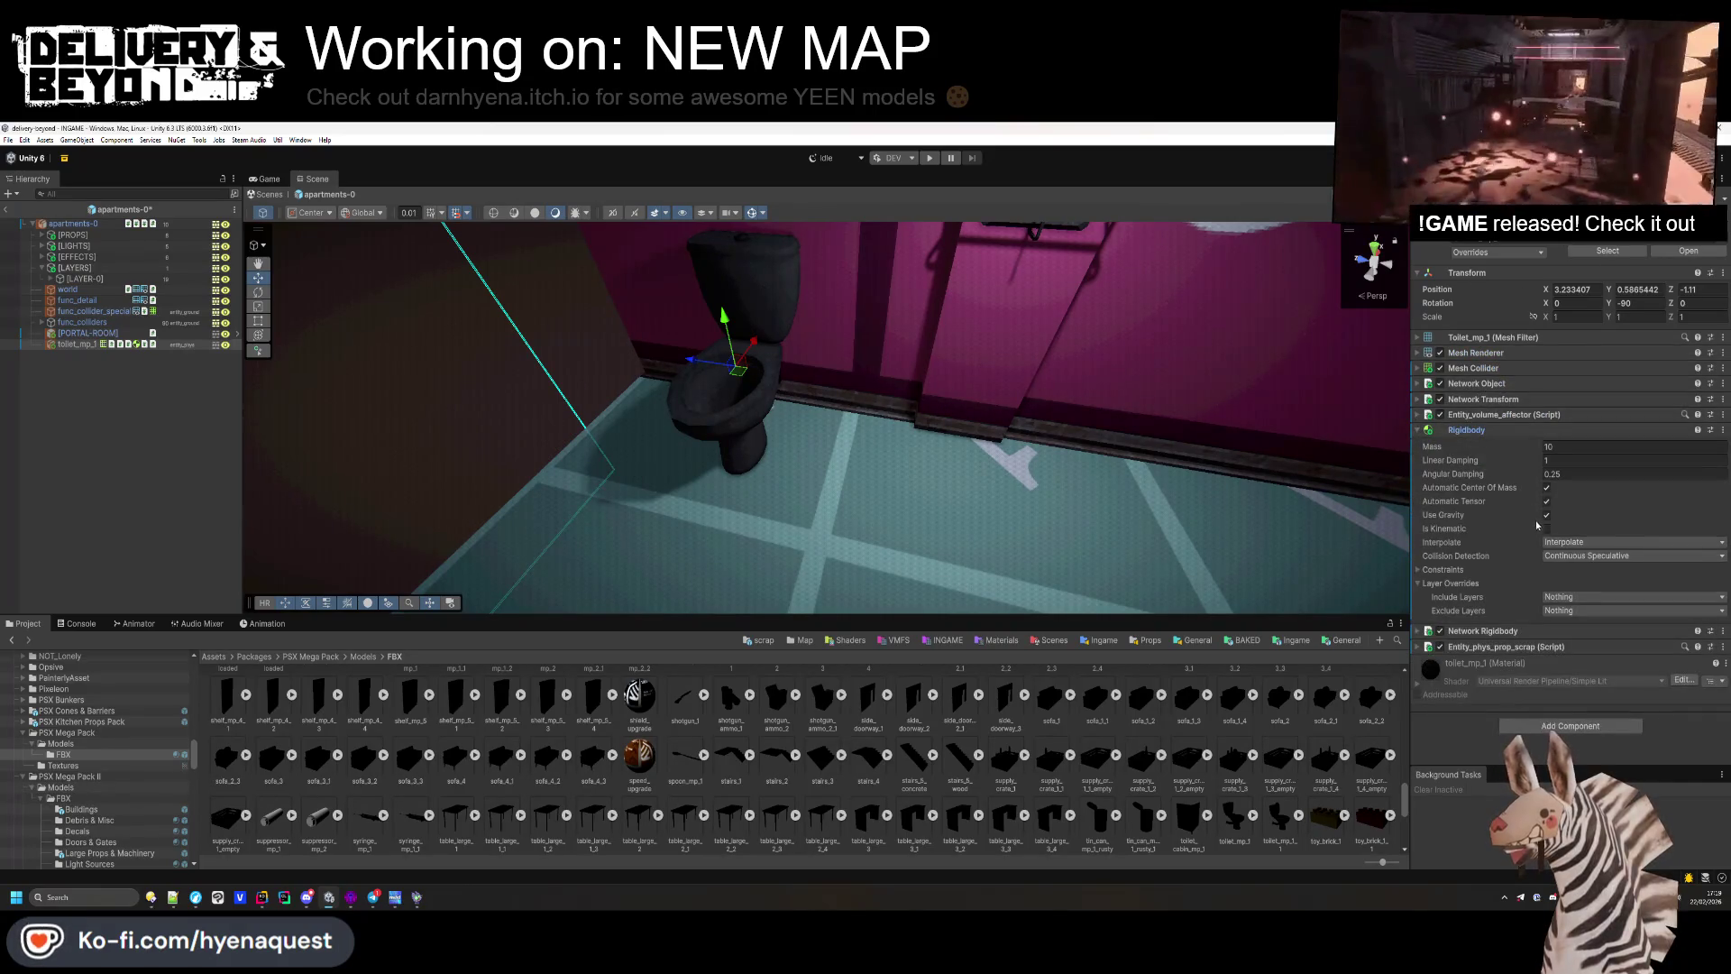
click(1466, 430)
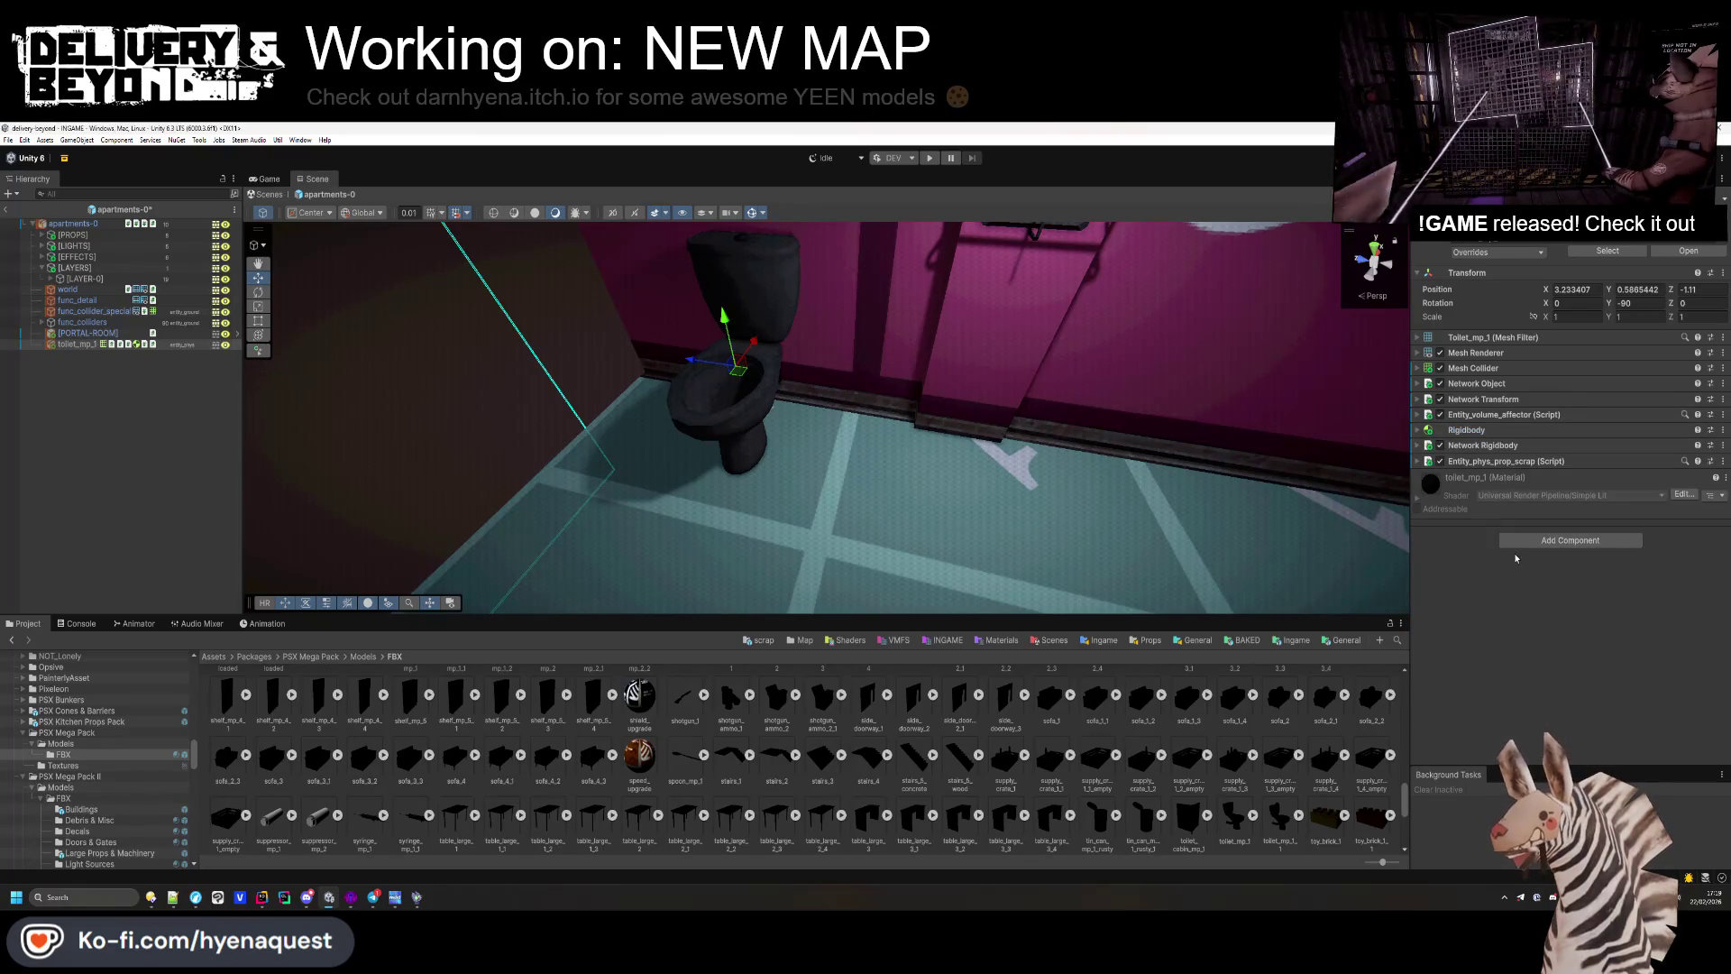
click(1470, 459)
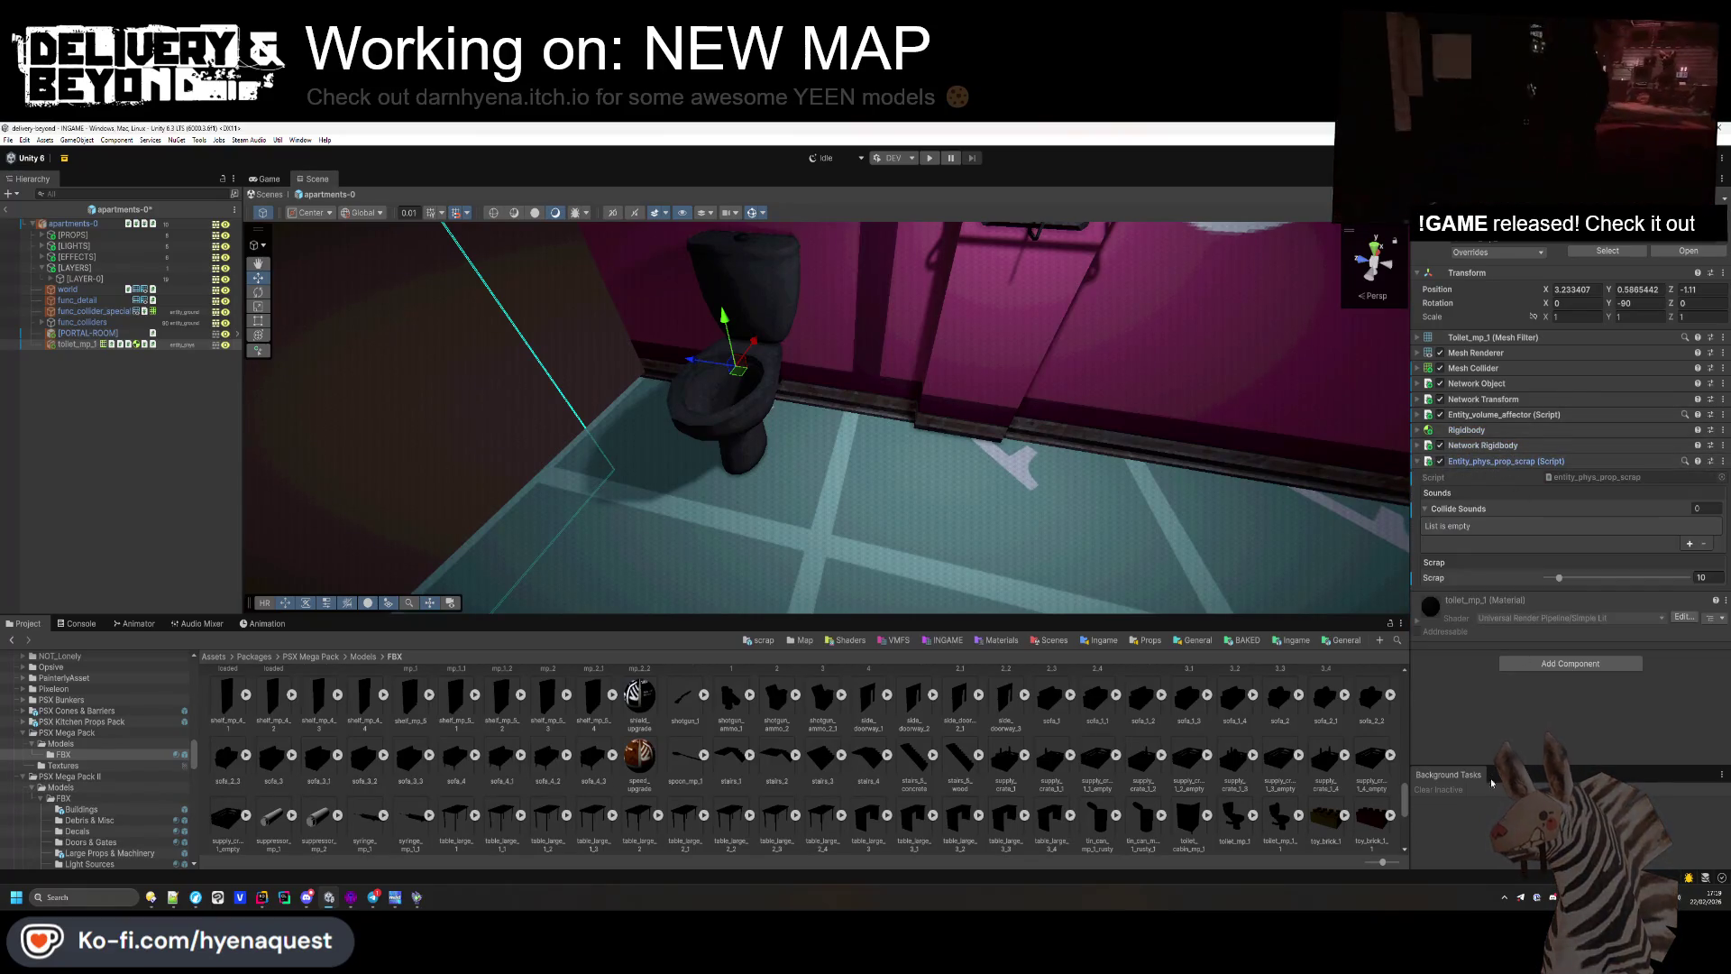
click(1484, 444)
click(1532, 447)
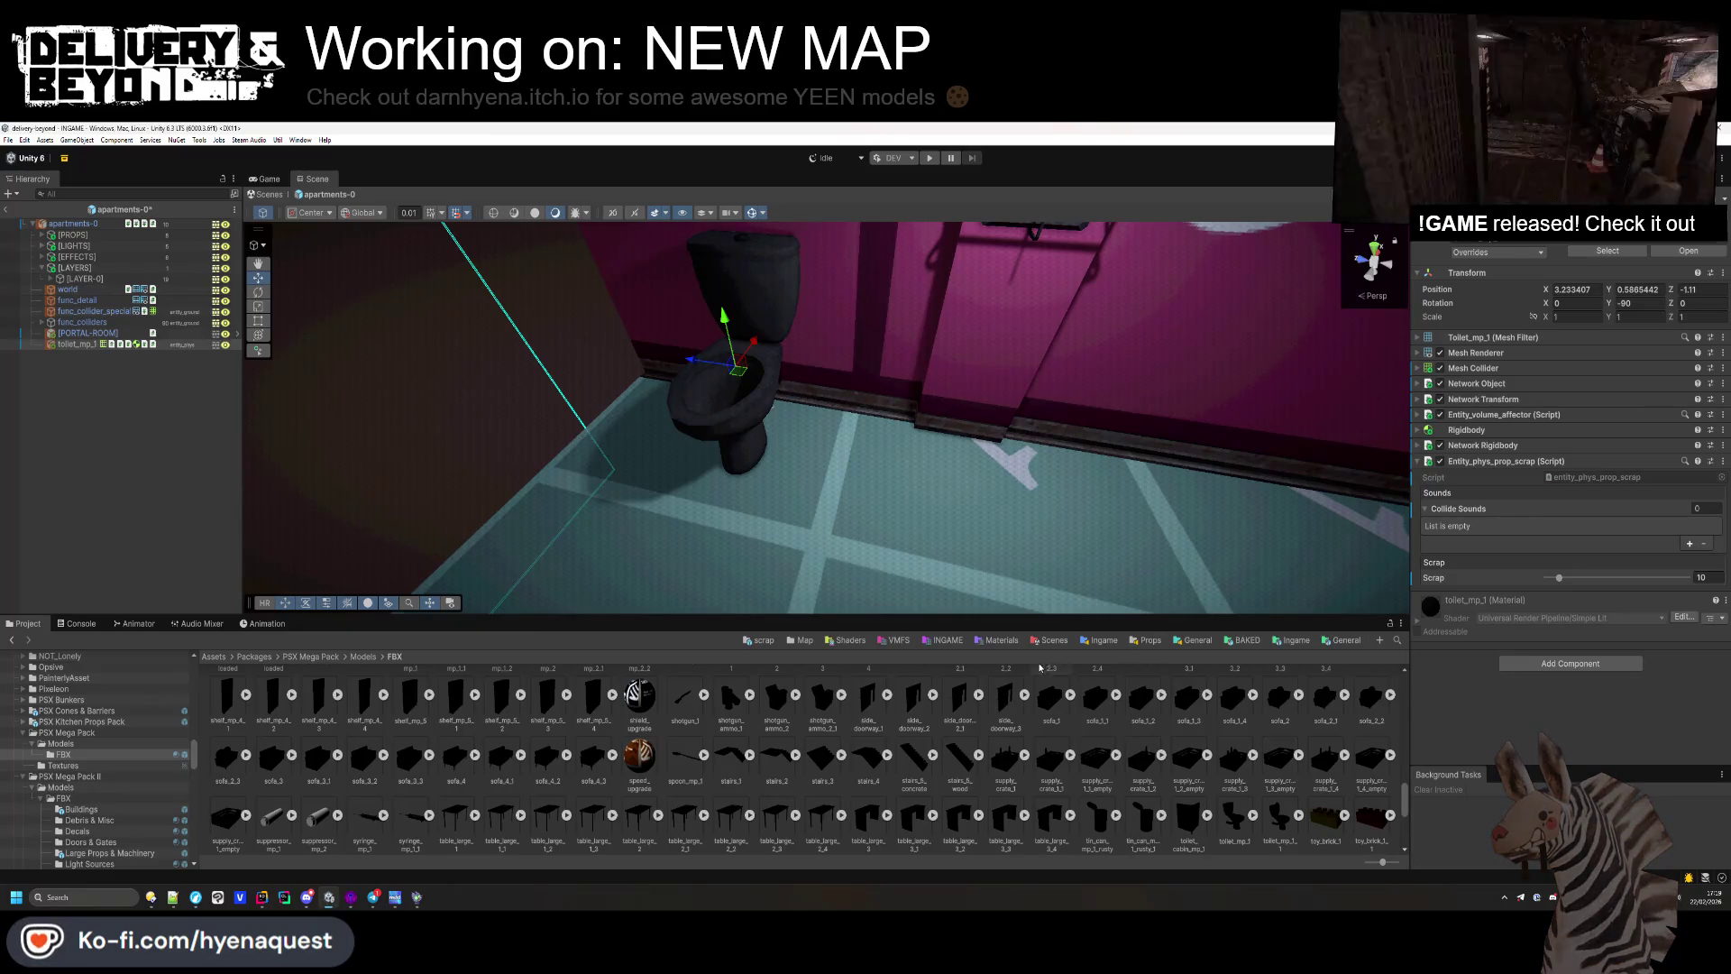
click(1145, 640)
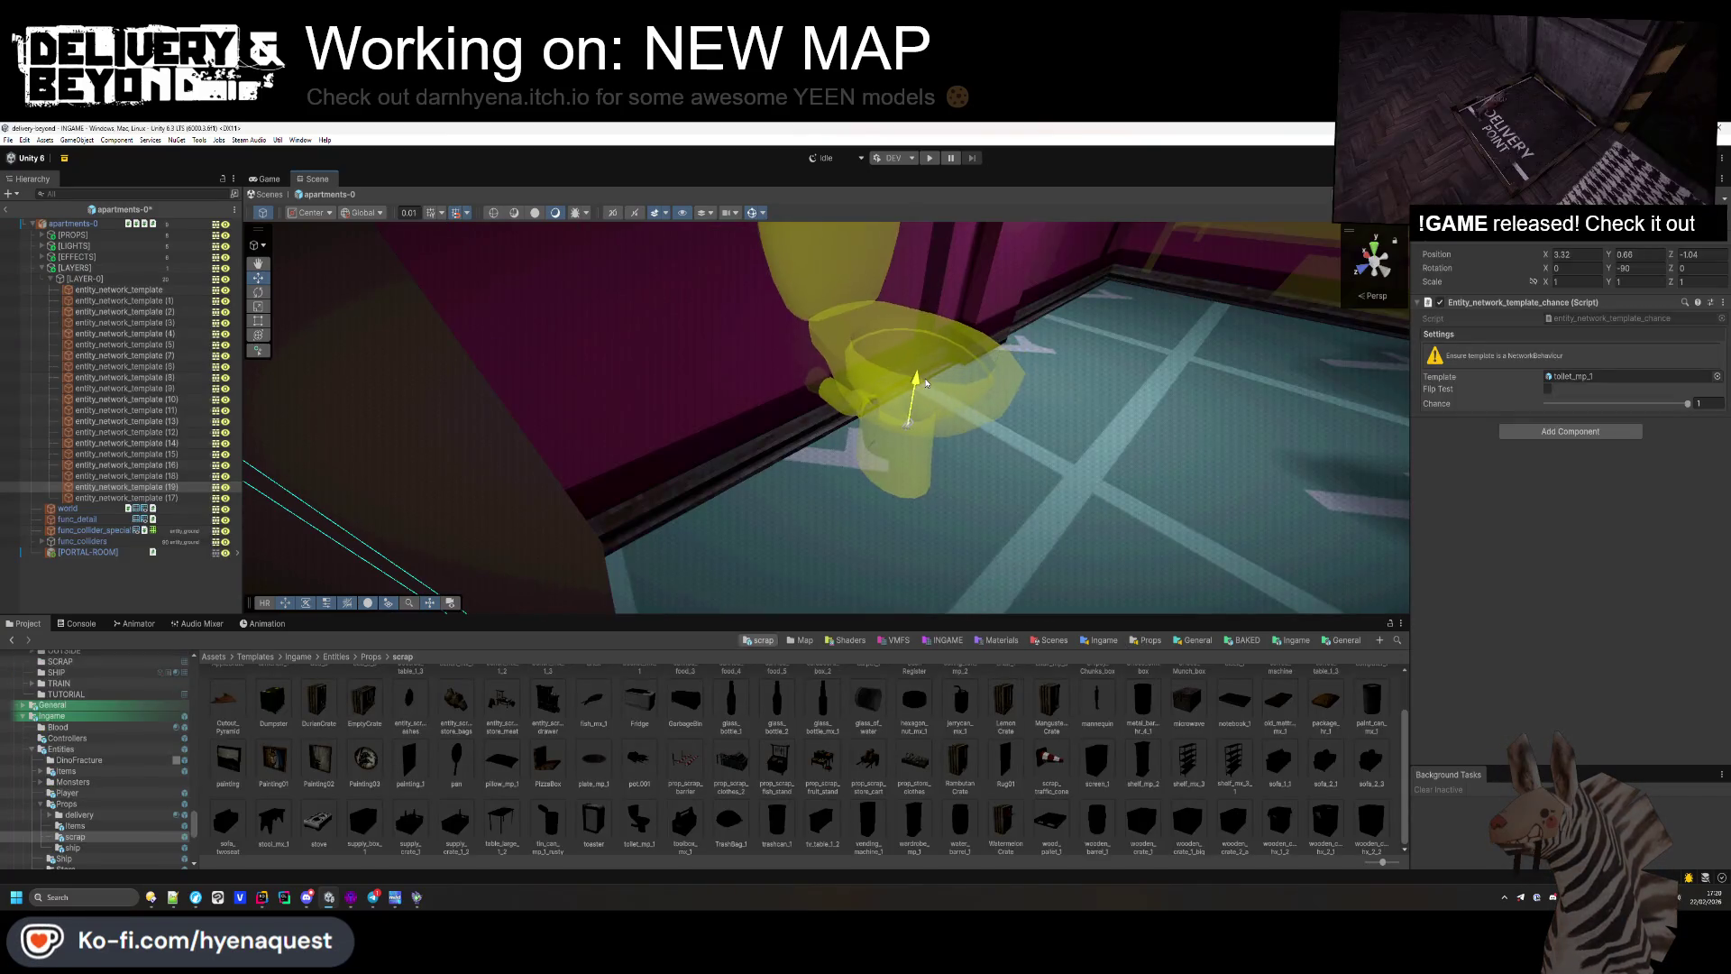
Step: Lower the toilet to Y 0.59 and place the toilet_cabin_mp_1 stall from PSX Mega Pack FBX
mouse_move(926, 383)
mouse_down()
mouse_move(873, 433)
mouse_move(617, 494)
mouse_move(645, 491)
mouse_up()
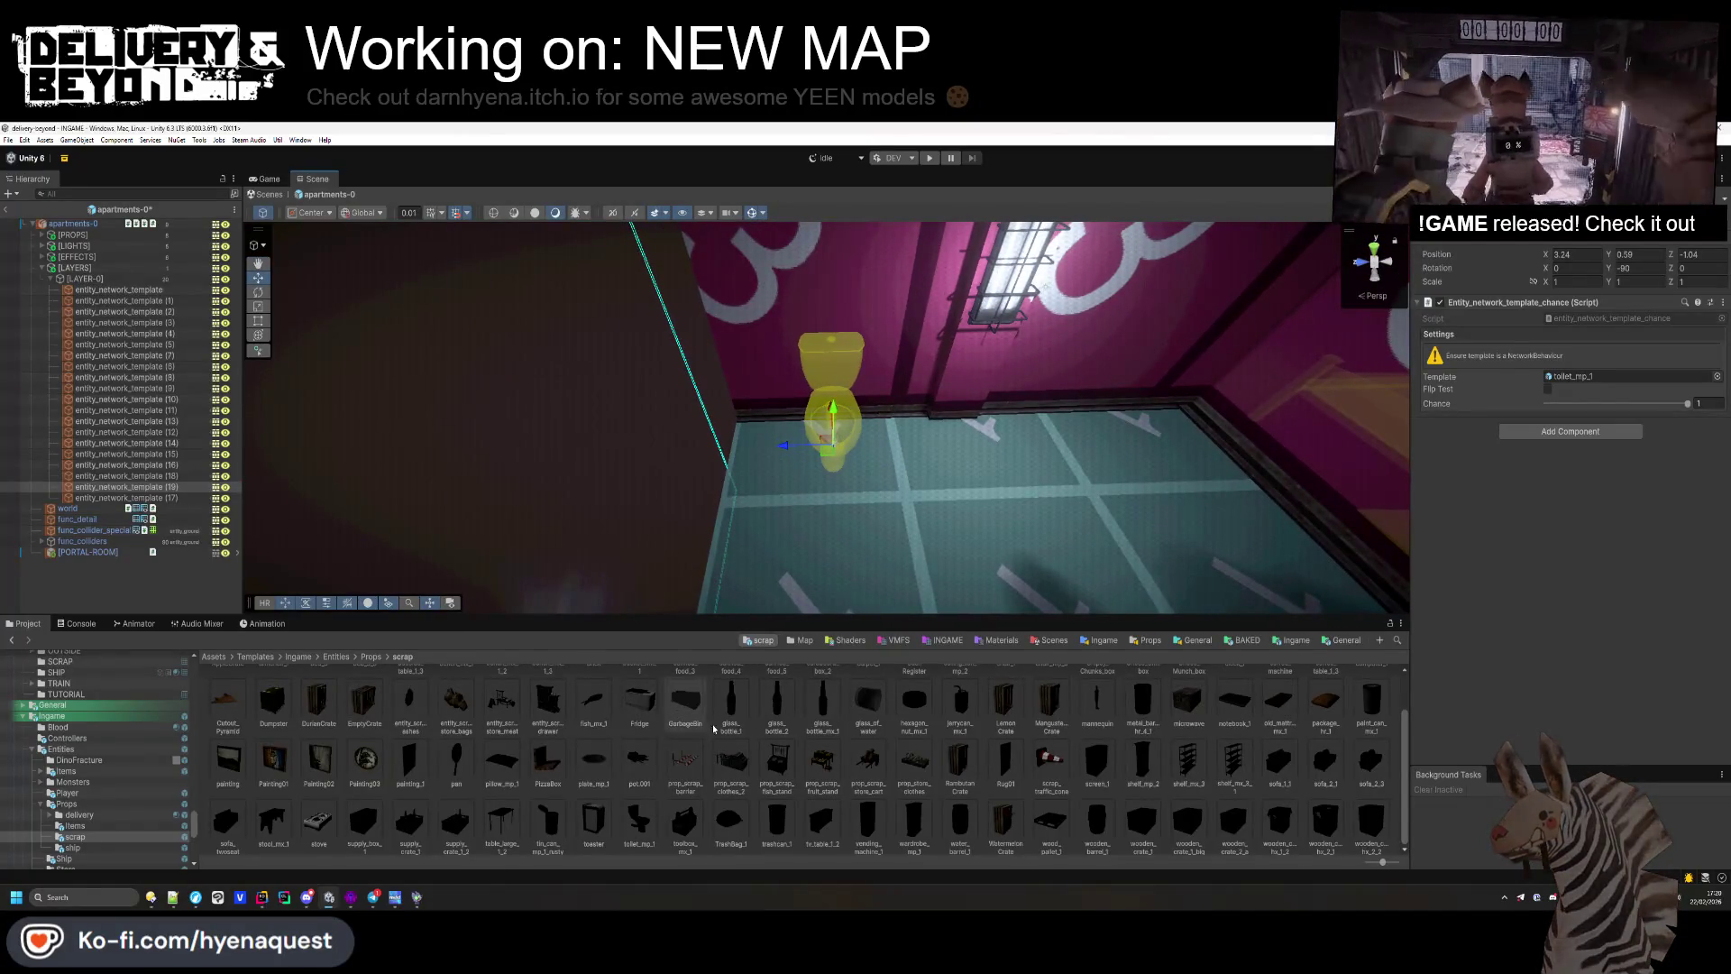
double_click(447, 738)
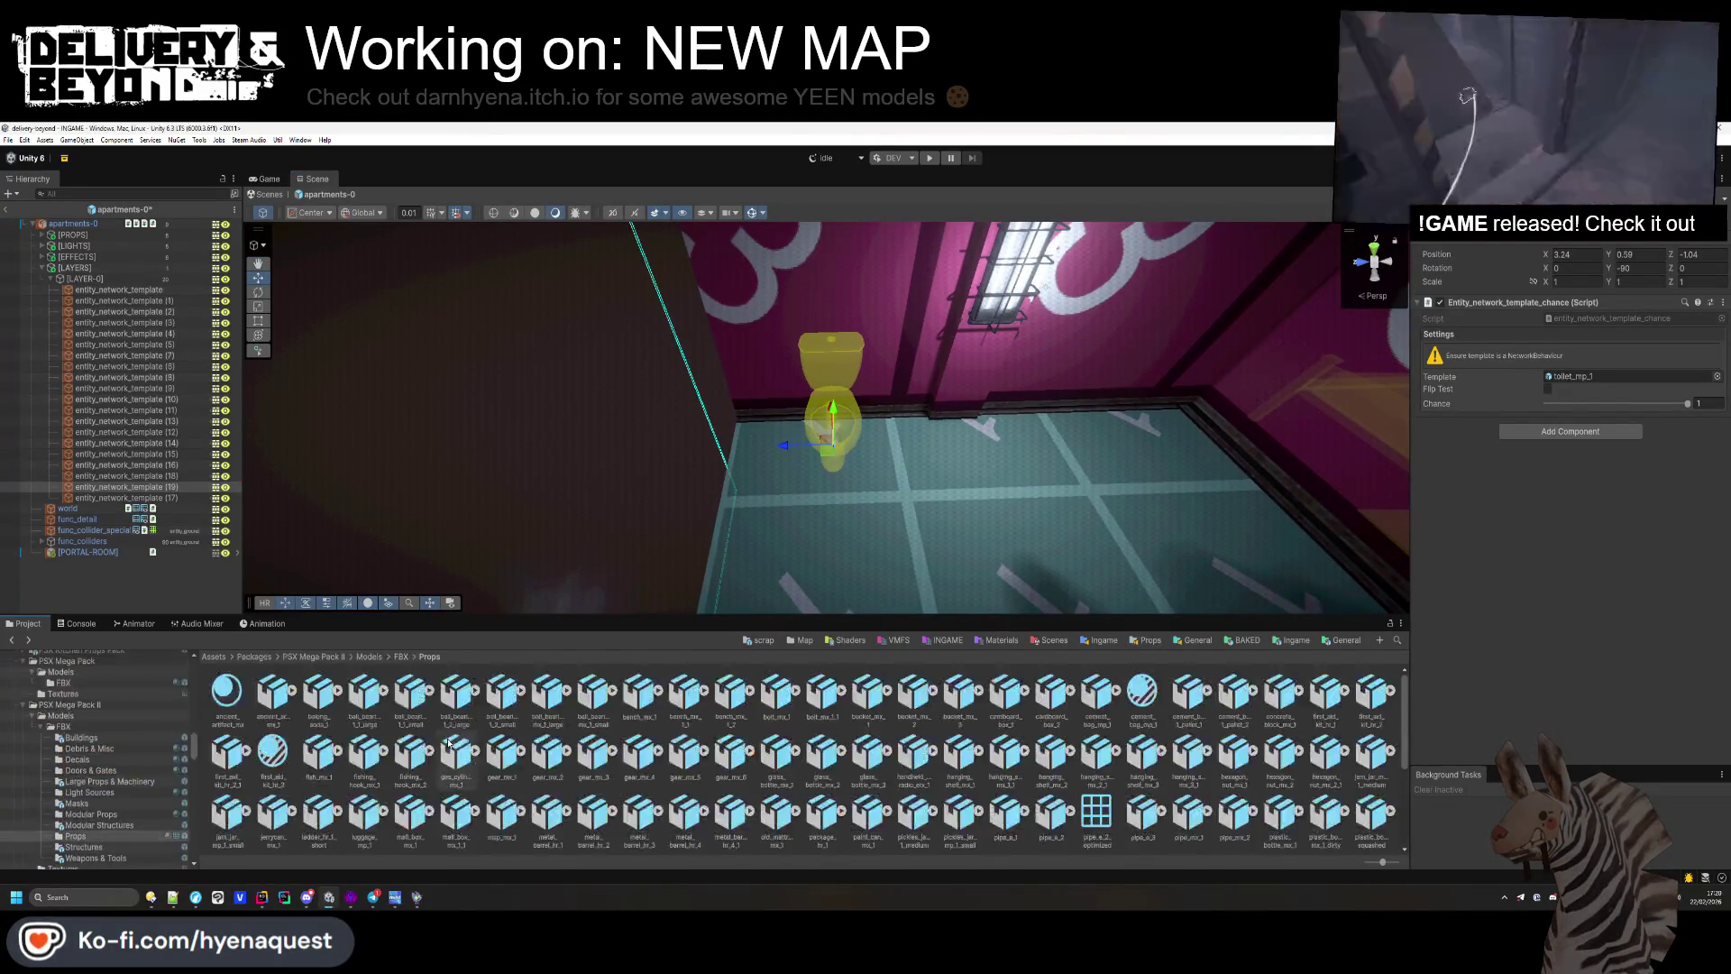
click(614, 787)
scroll(620, 786, down, 15)
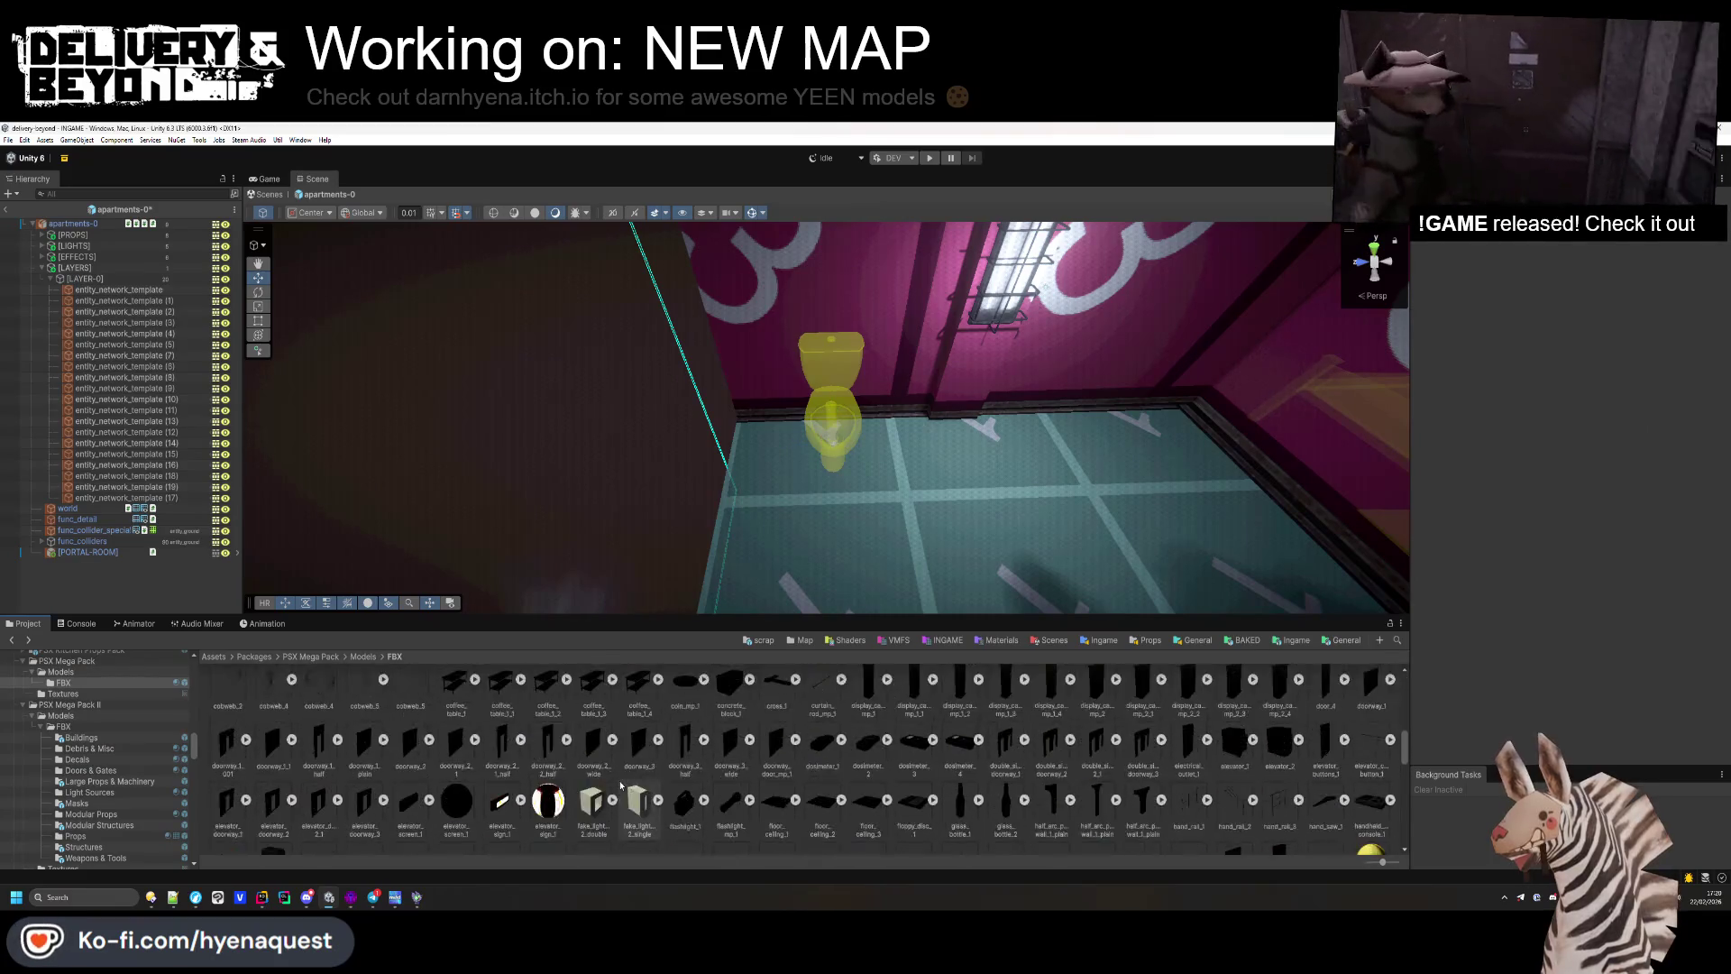
scroll(653, 751, up, 3)
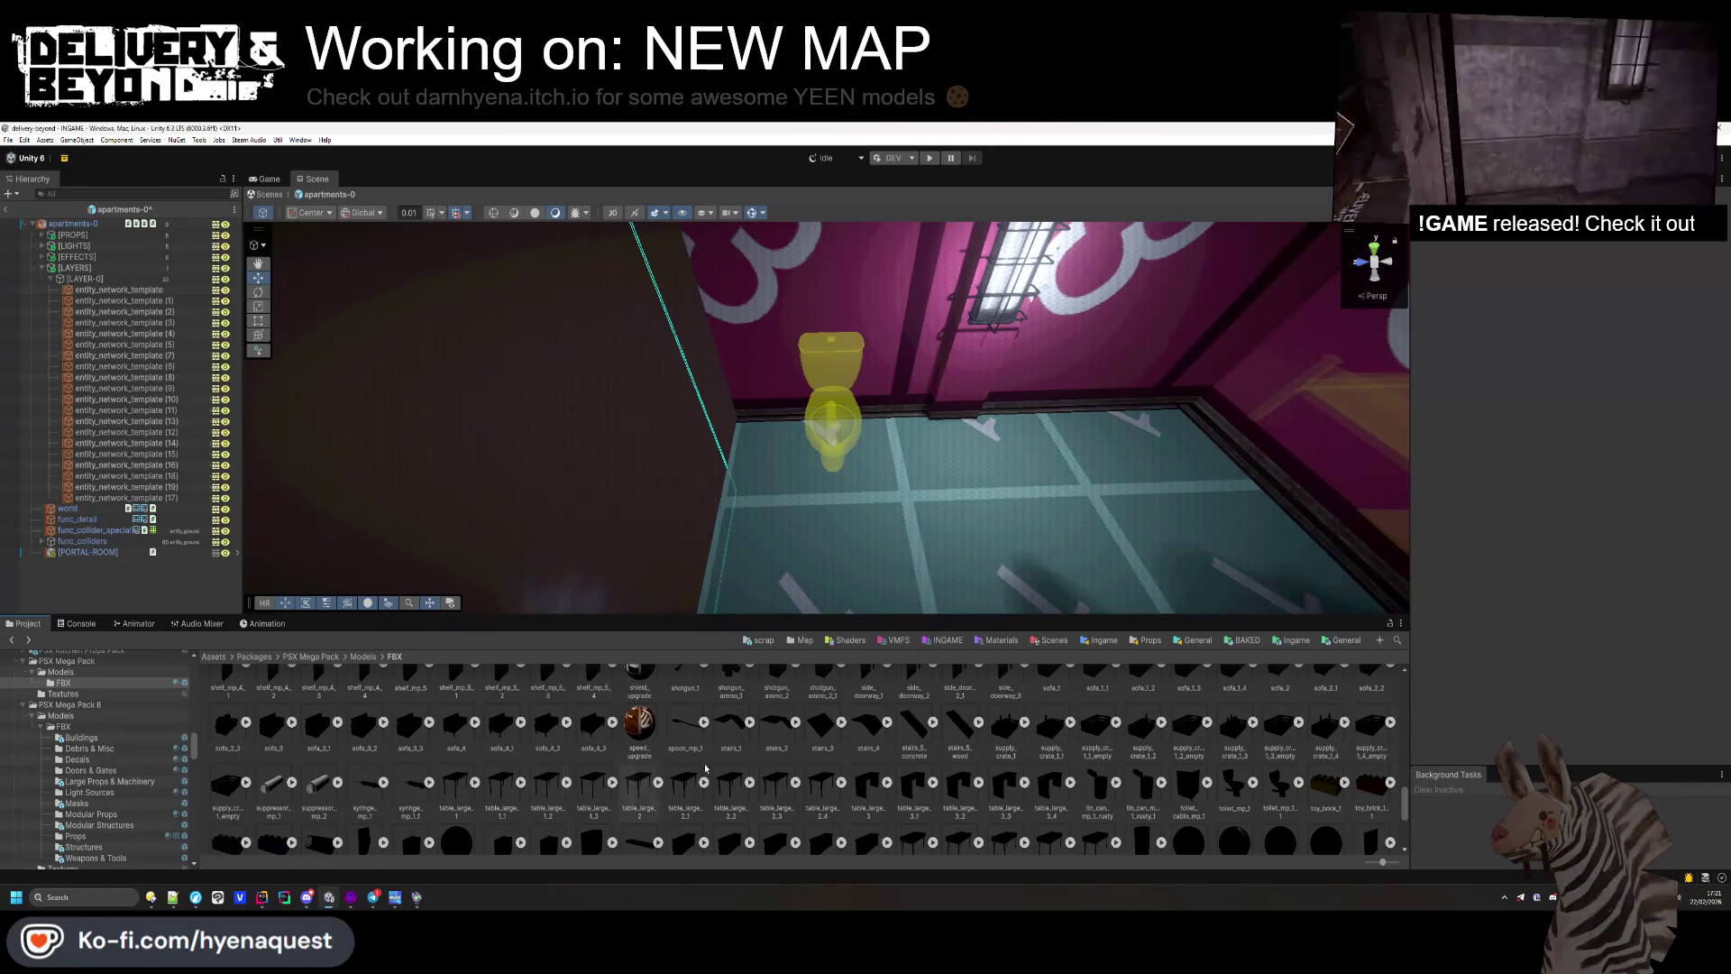
mouse_move(1214, 779)
mouse_down()
mouse_move(1199, 631)
mouse_move(1126, 468)
mouse_move(902, 441)
mouse_move(737, 454)
mouse_move(761, 435)
mouse_move(946, 480)
mouse_move(760, 474)
mouse_up()
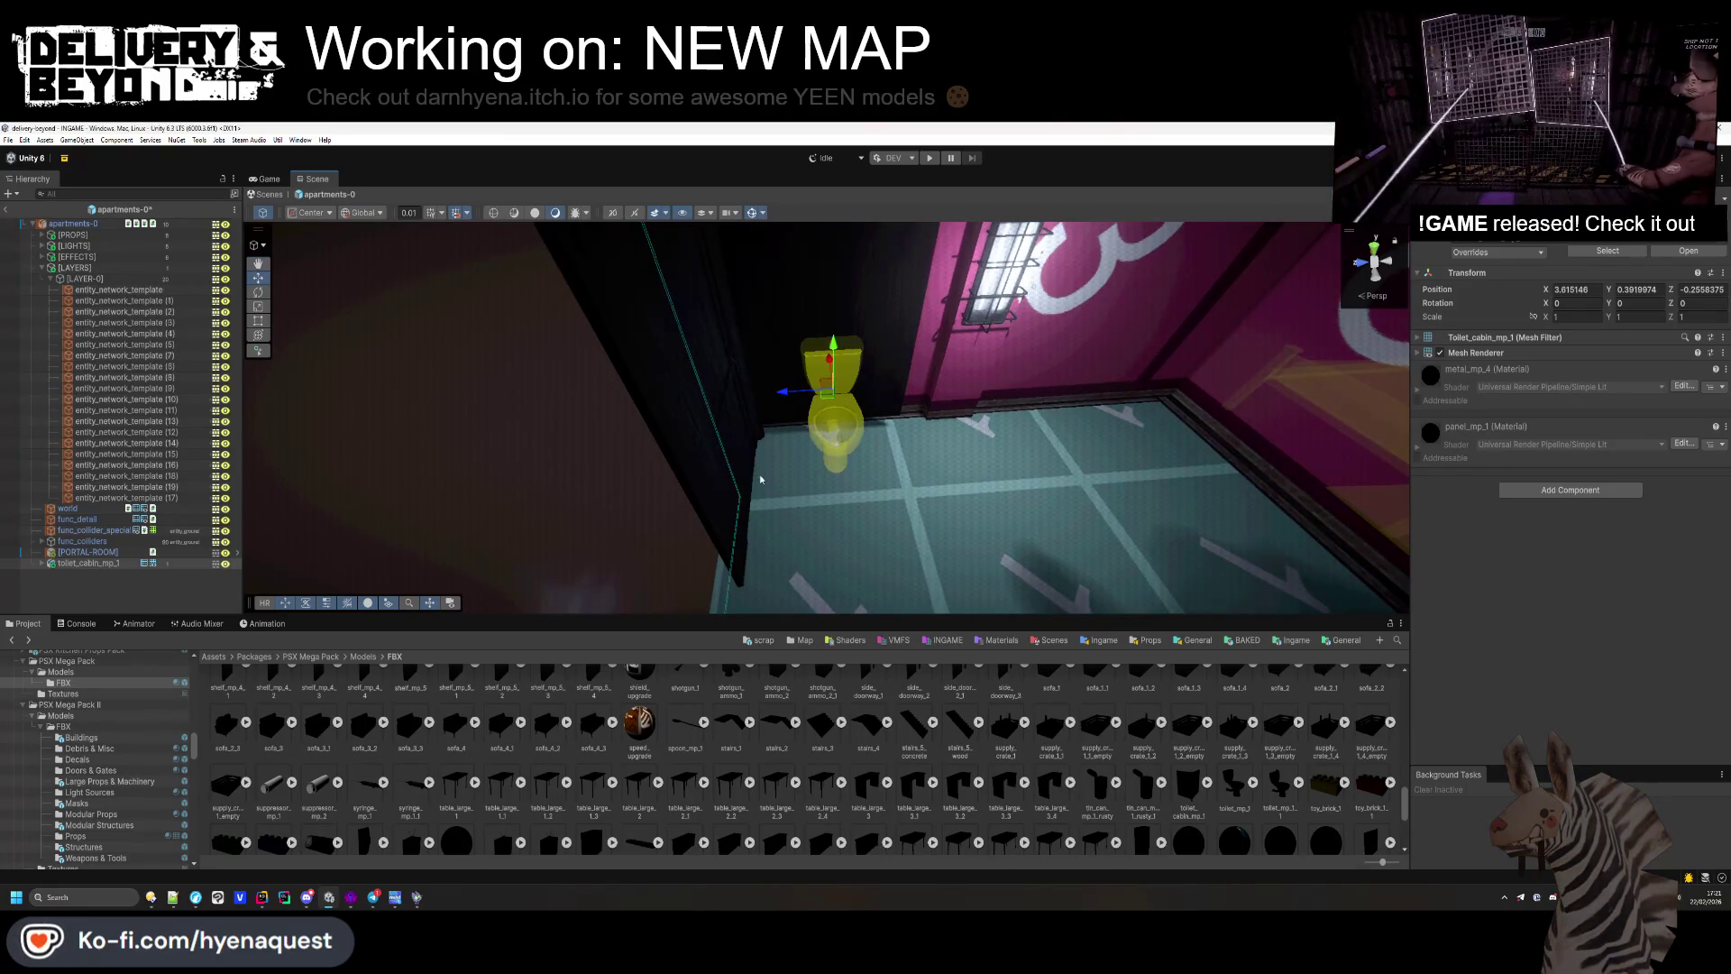
key(Delete)
scroll(963, 696, down, 2)
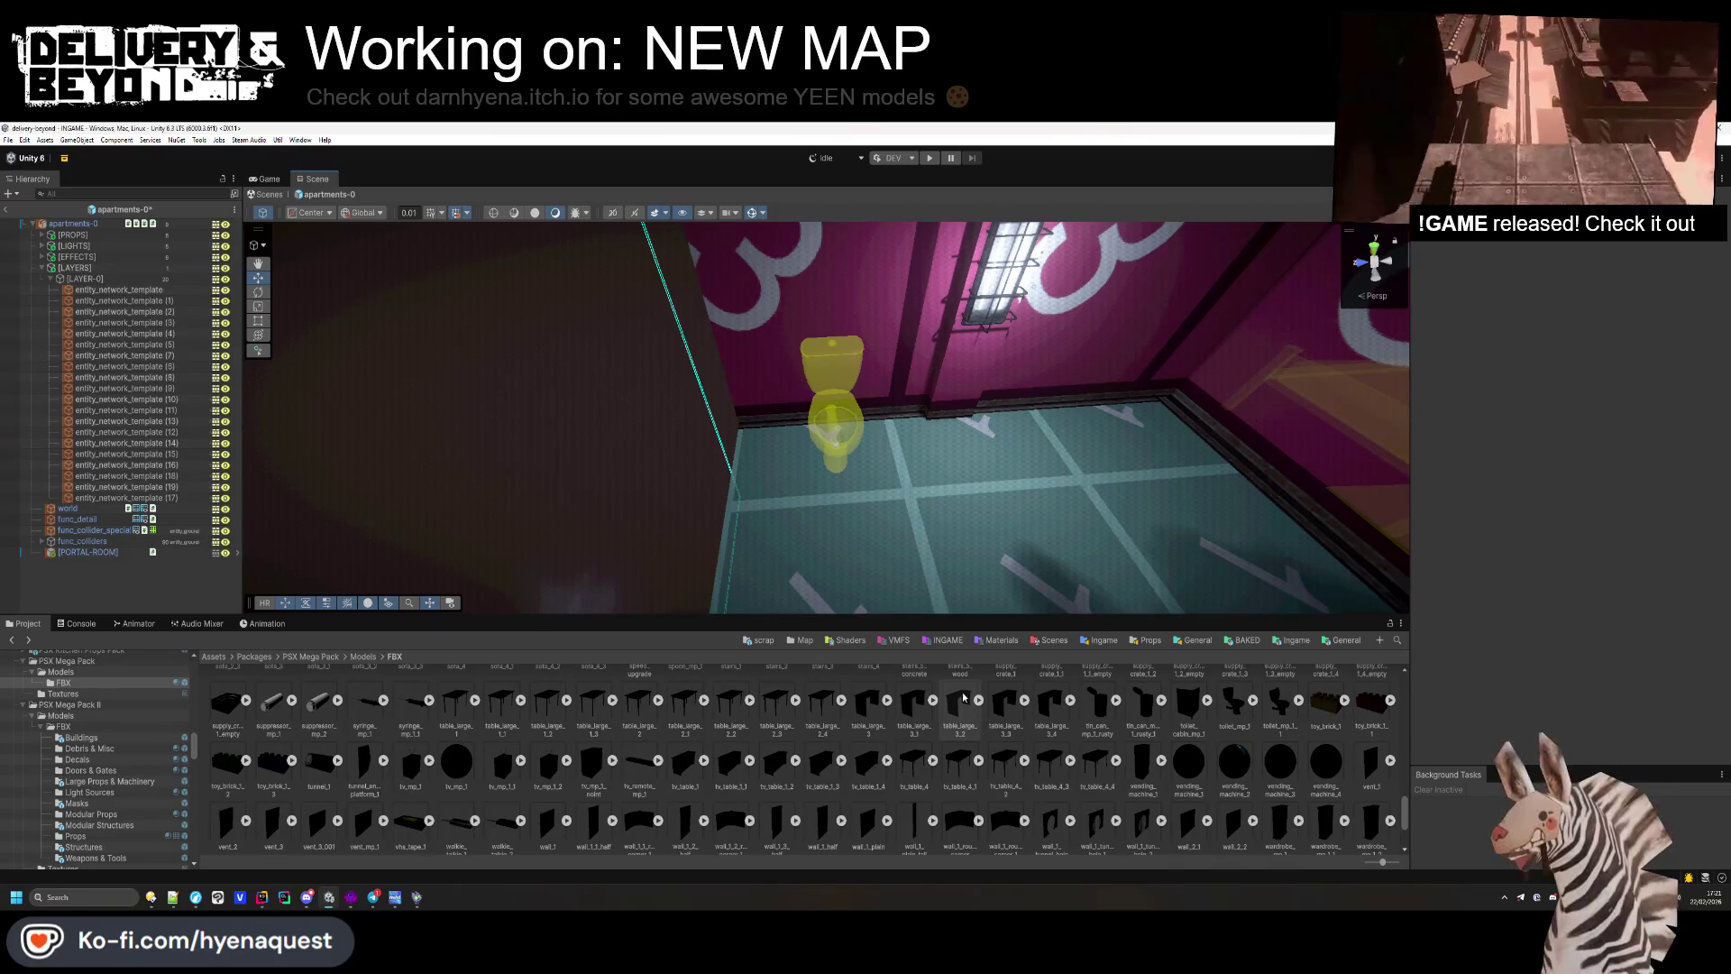
mouse_move(360, 780)
mouse_down()
mouse_move(838, 515)
mouse_move(965, 491)
mouse_move(685, 712)
mouse_up()
scroll(729, 780, up, 2)
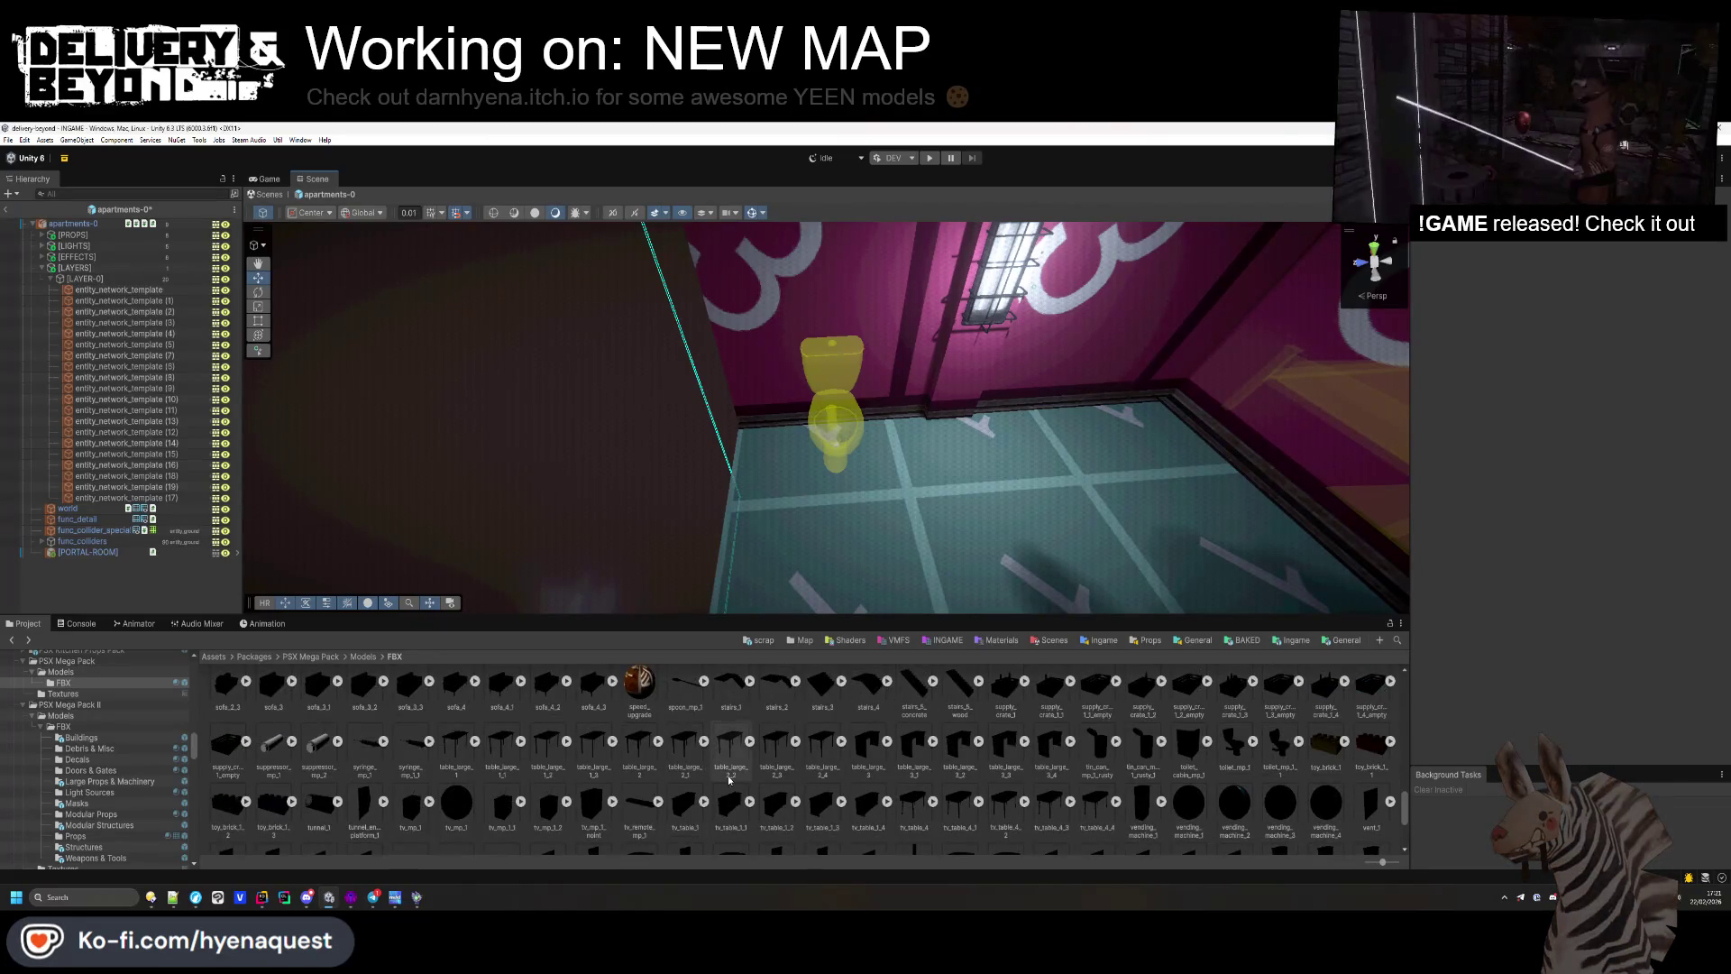
scroll(729, 780, up, 2)
scroll(816, 763, up, 4)
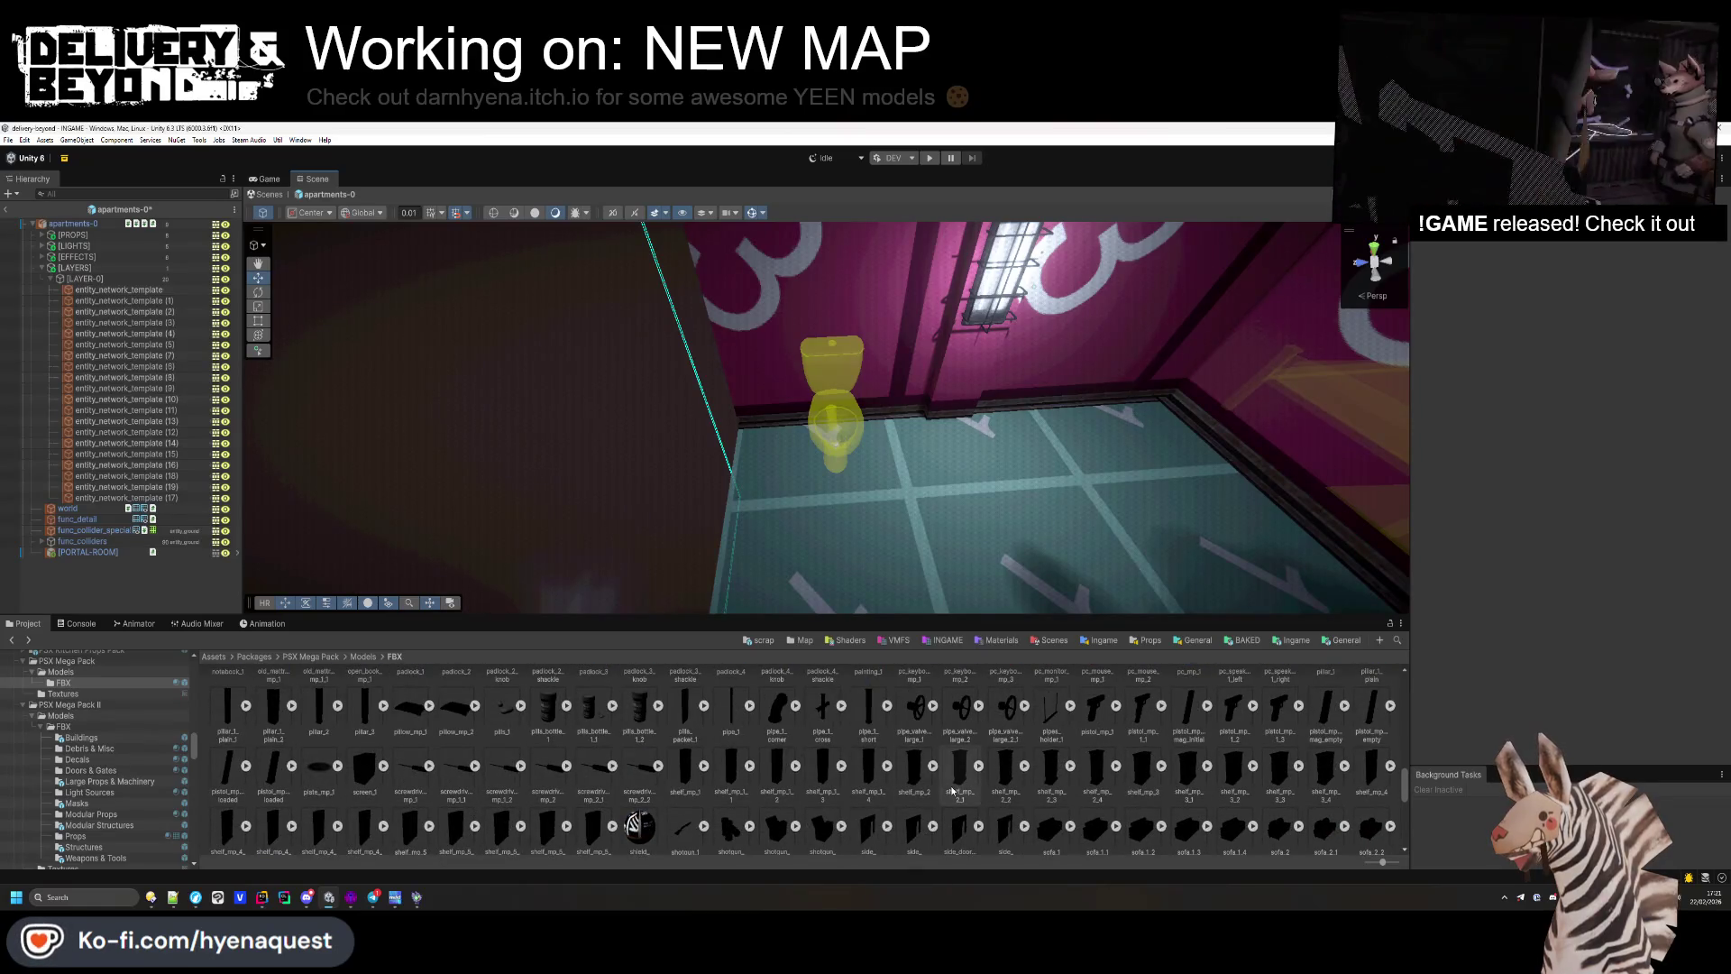
scroll(919, 792, up, 4)
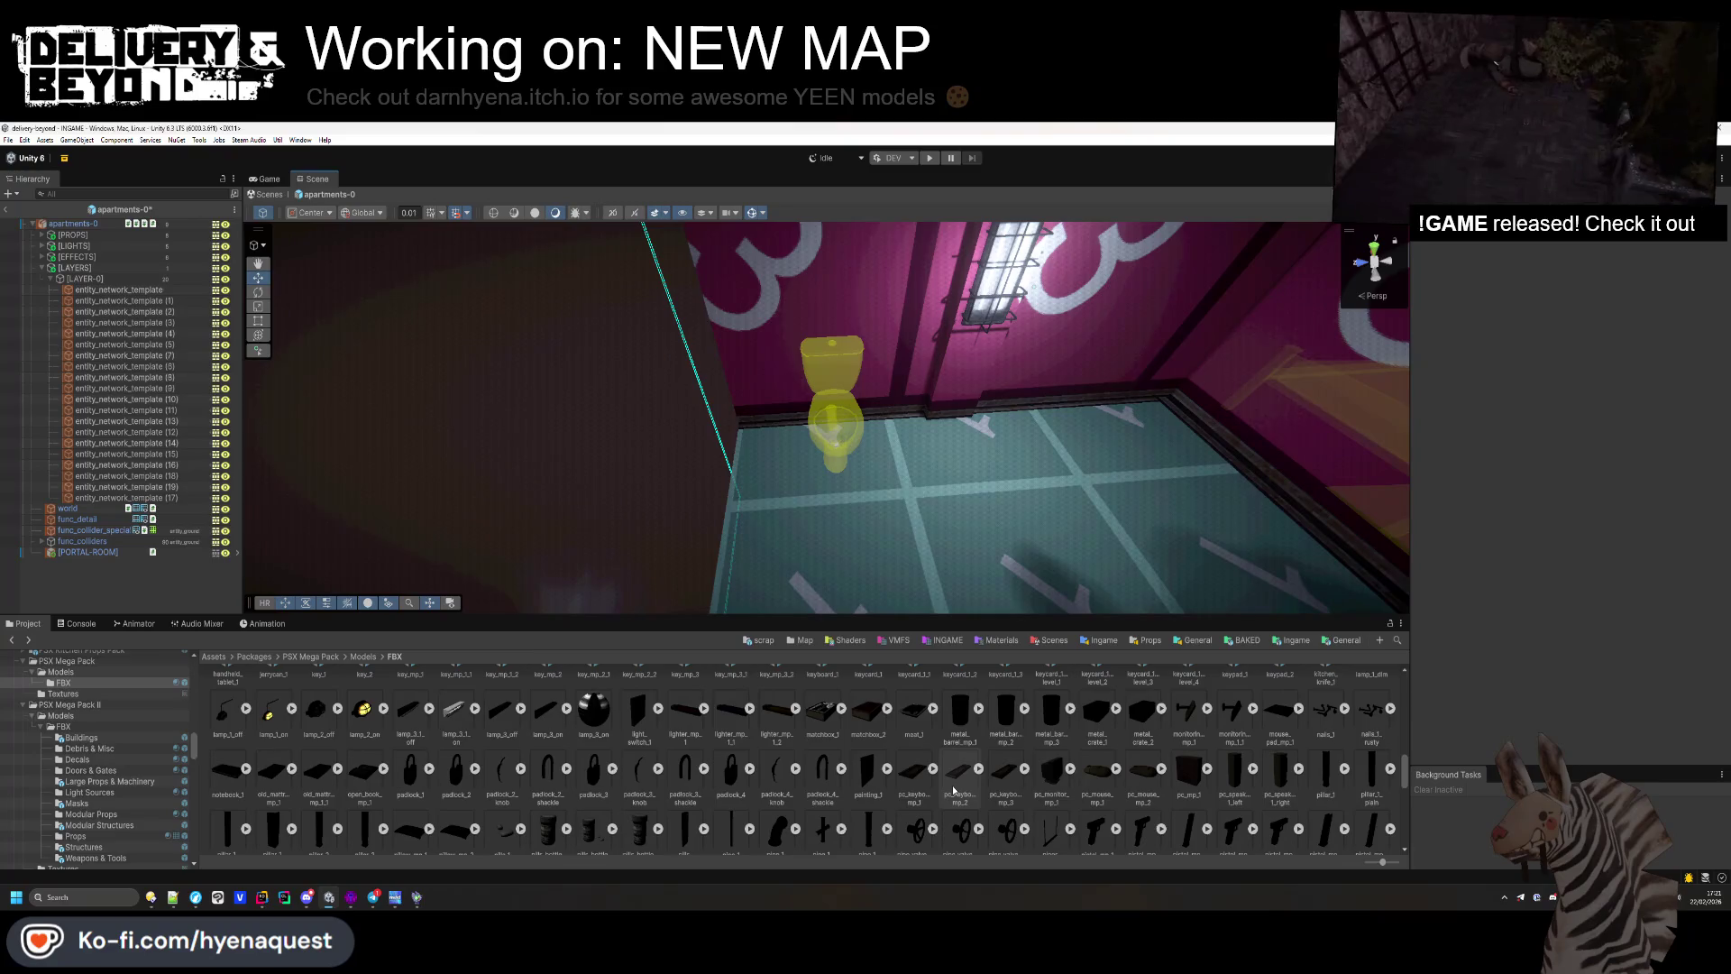
scroll(956, 786, up, 4)
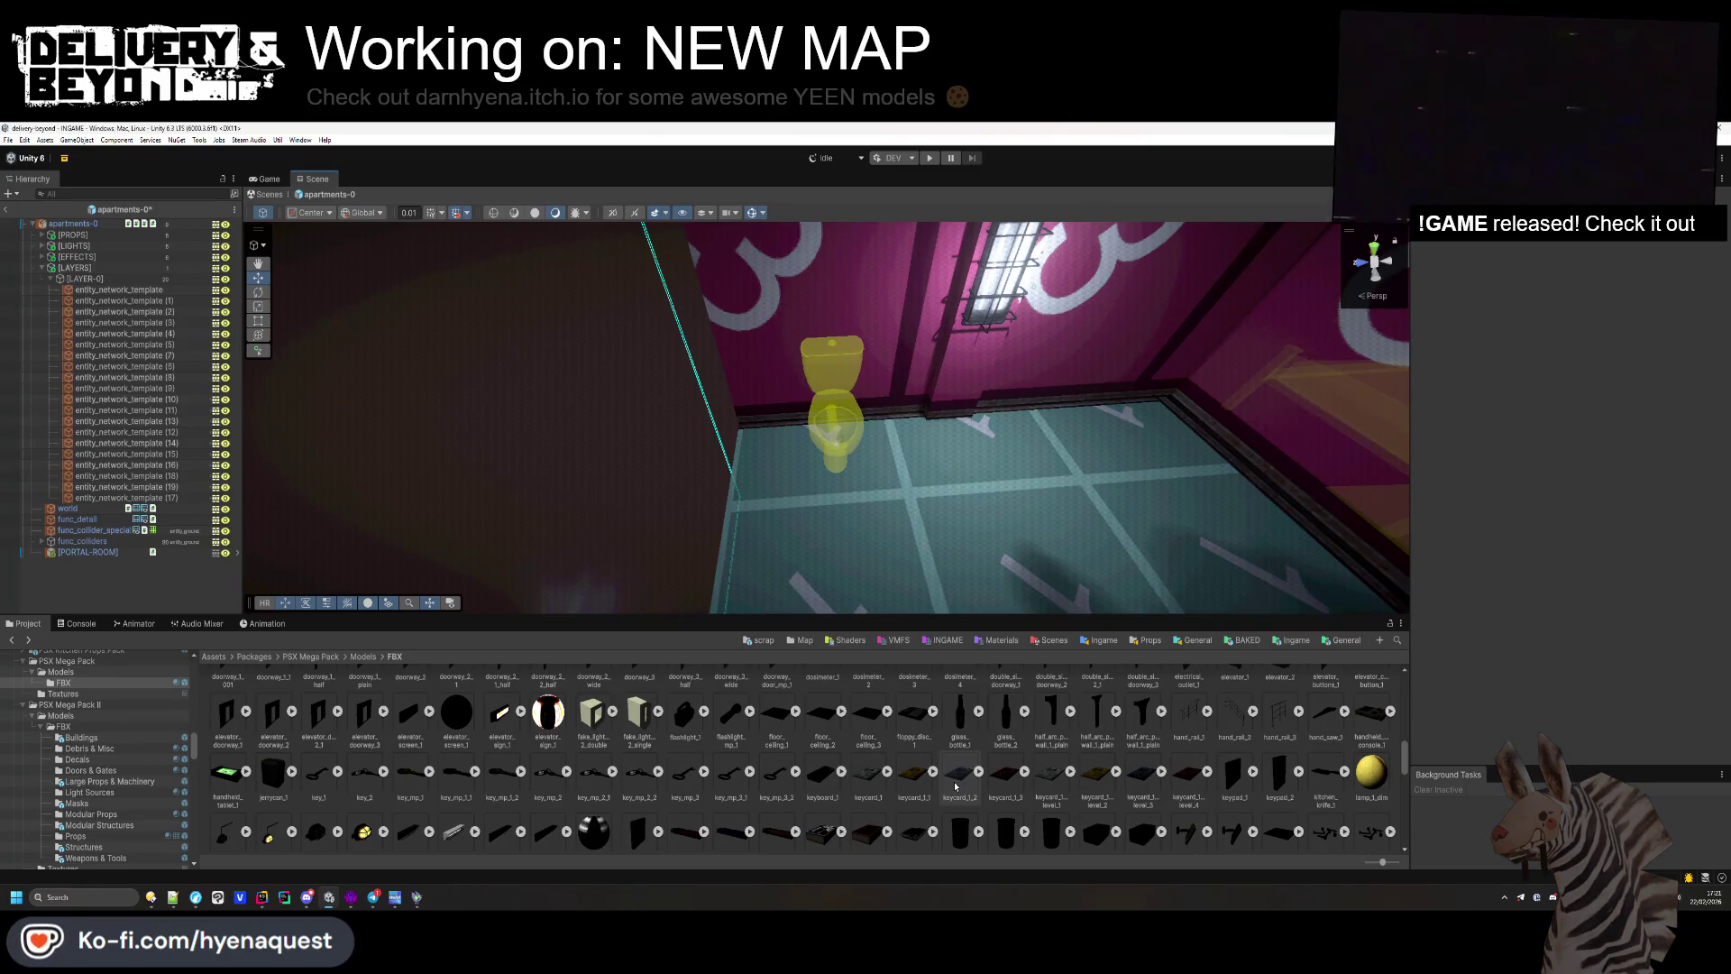
scroll(739, 800, up, 5)
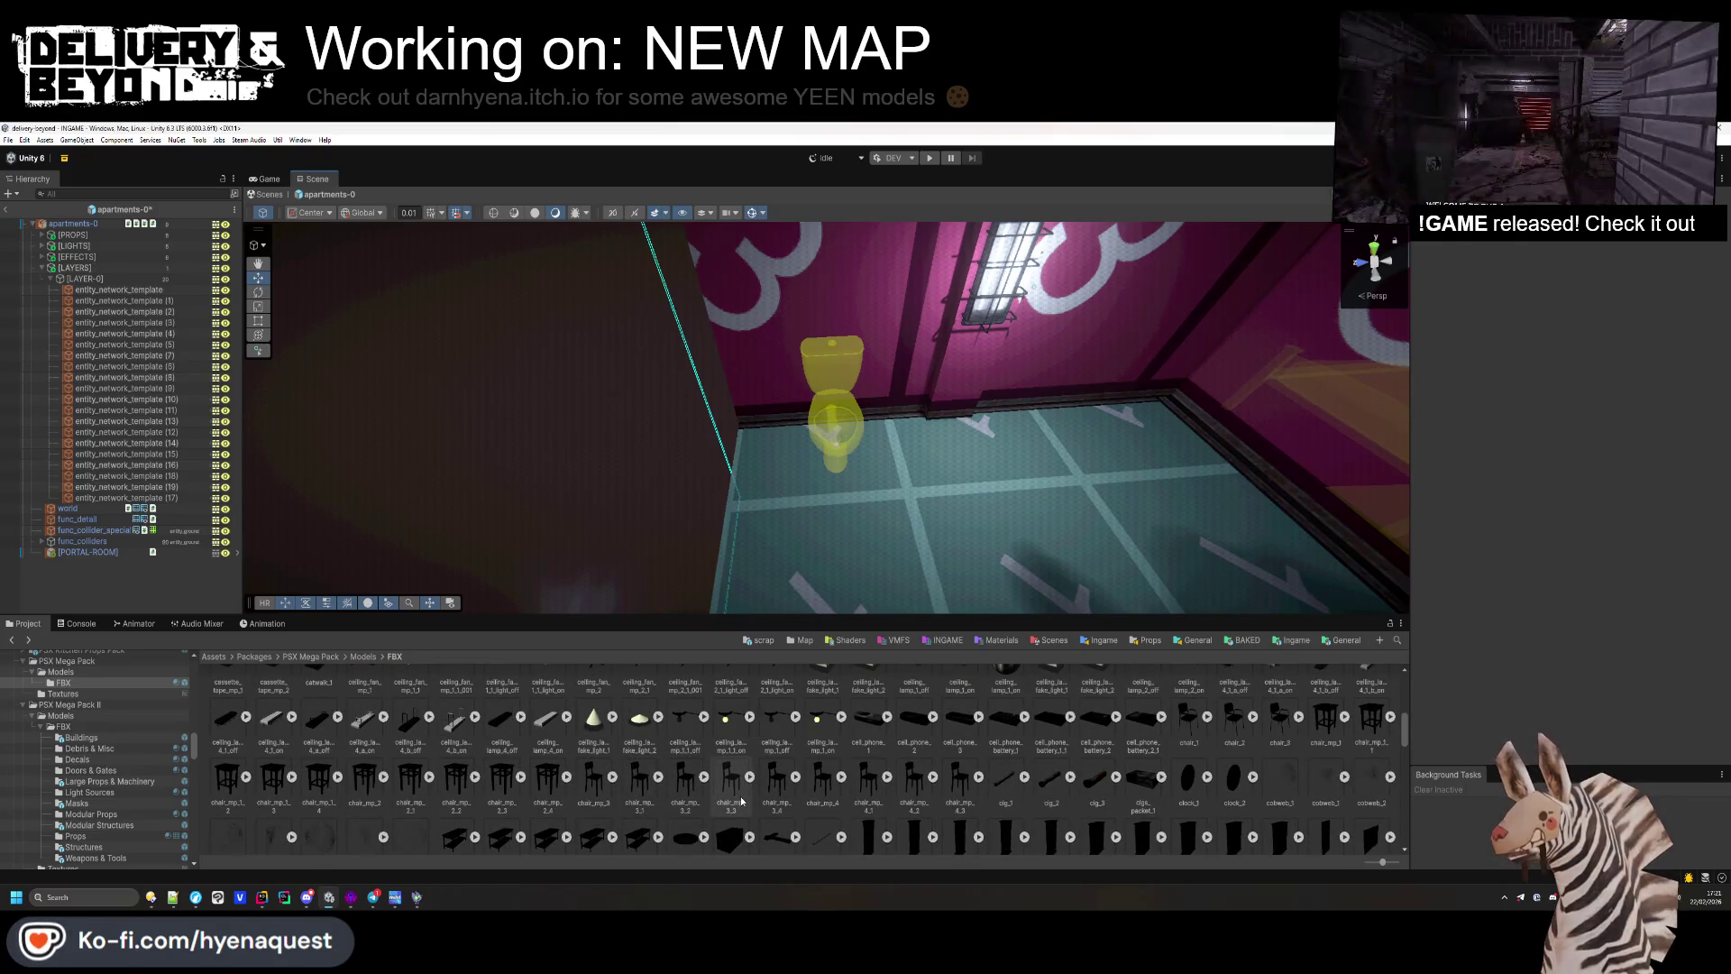
scroll(739, 800, down, 3)
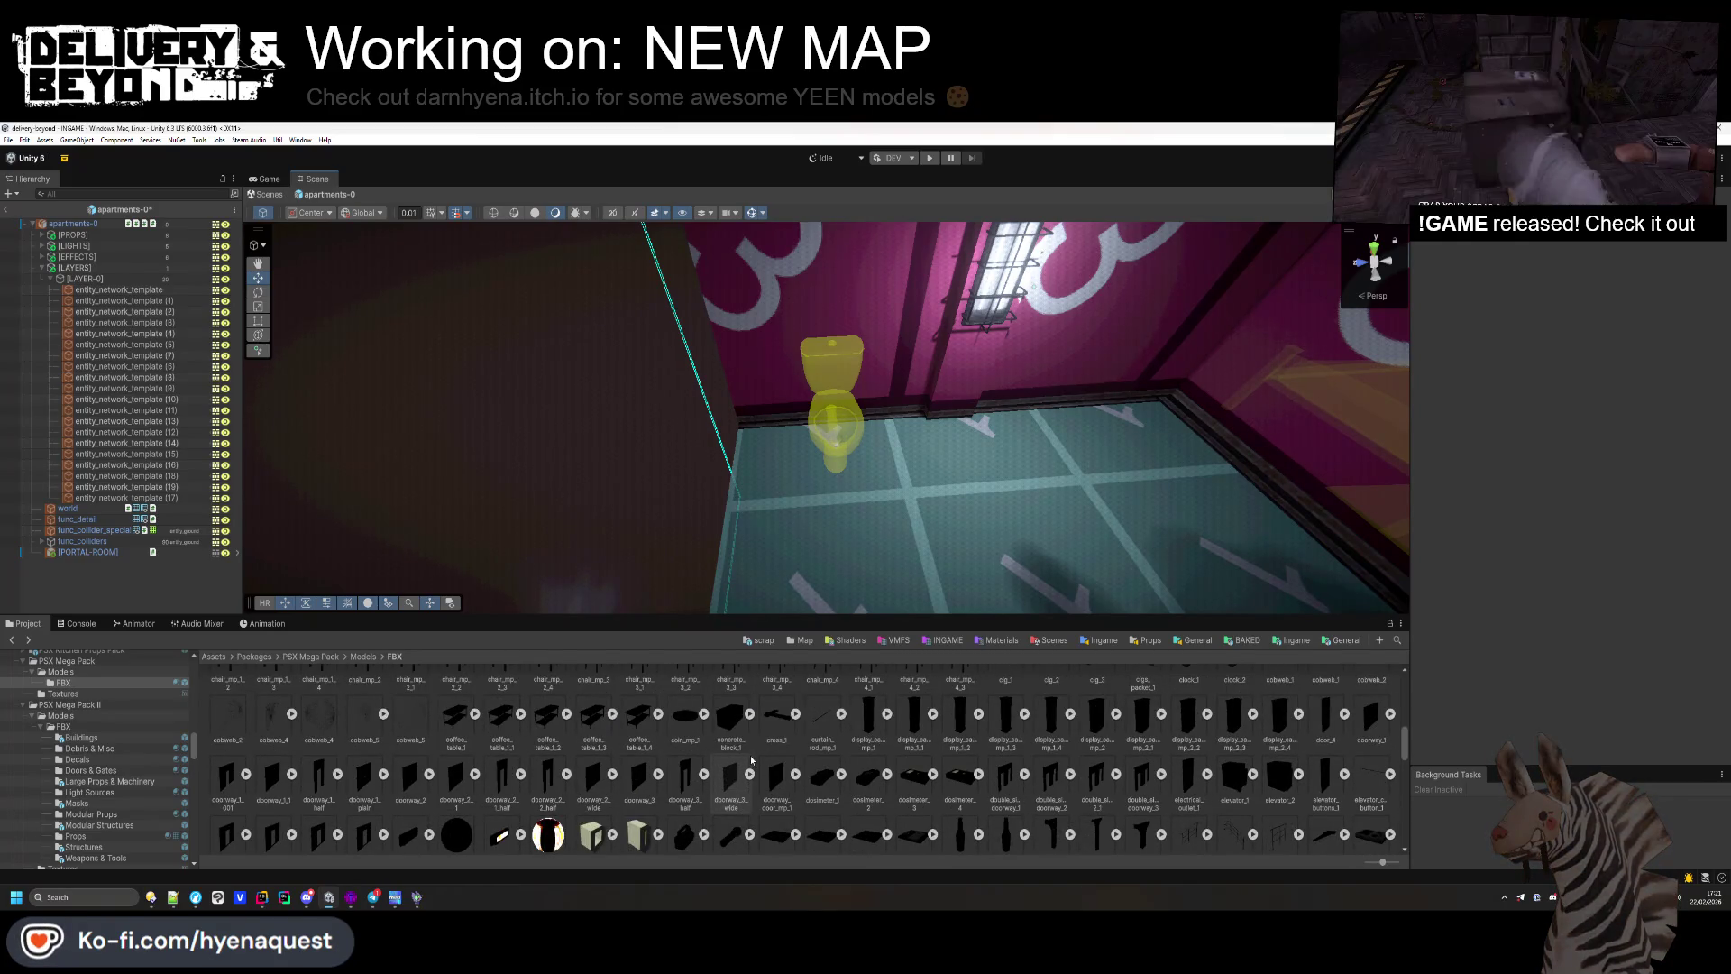
scroll(530, 773, up, 2)
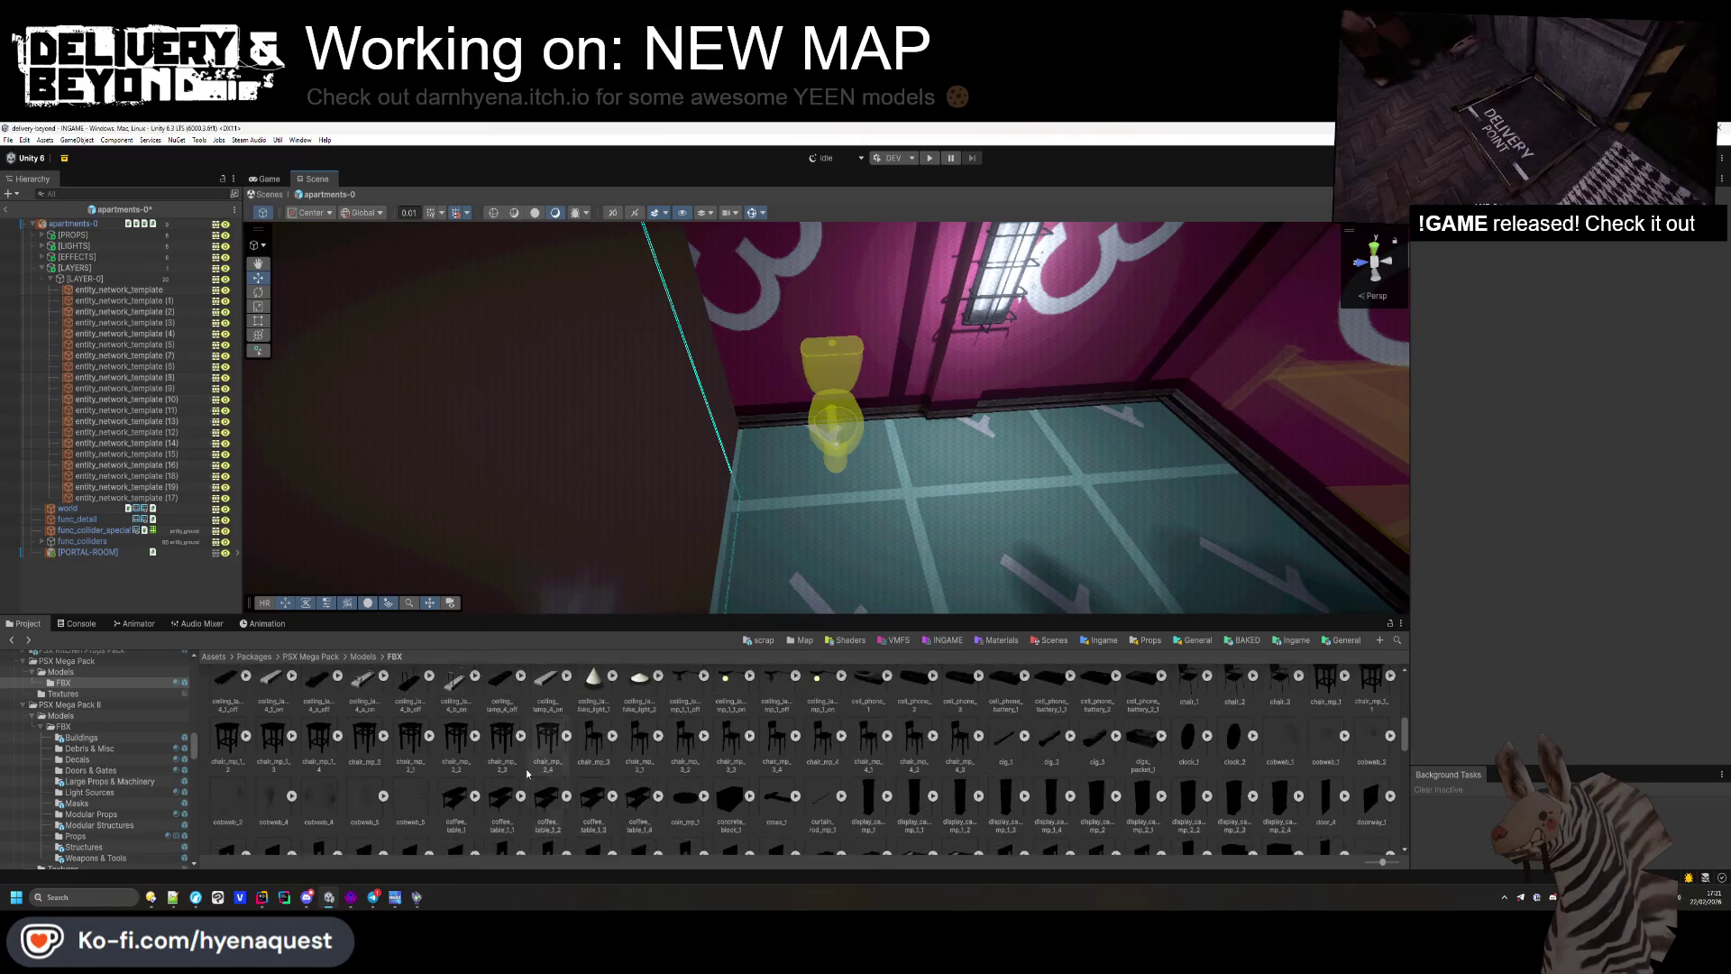
scroll(530, 774, up, 2)
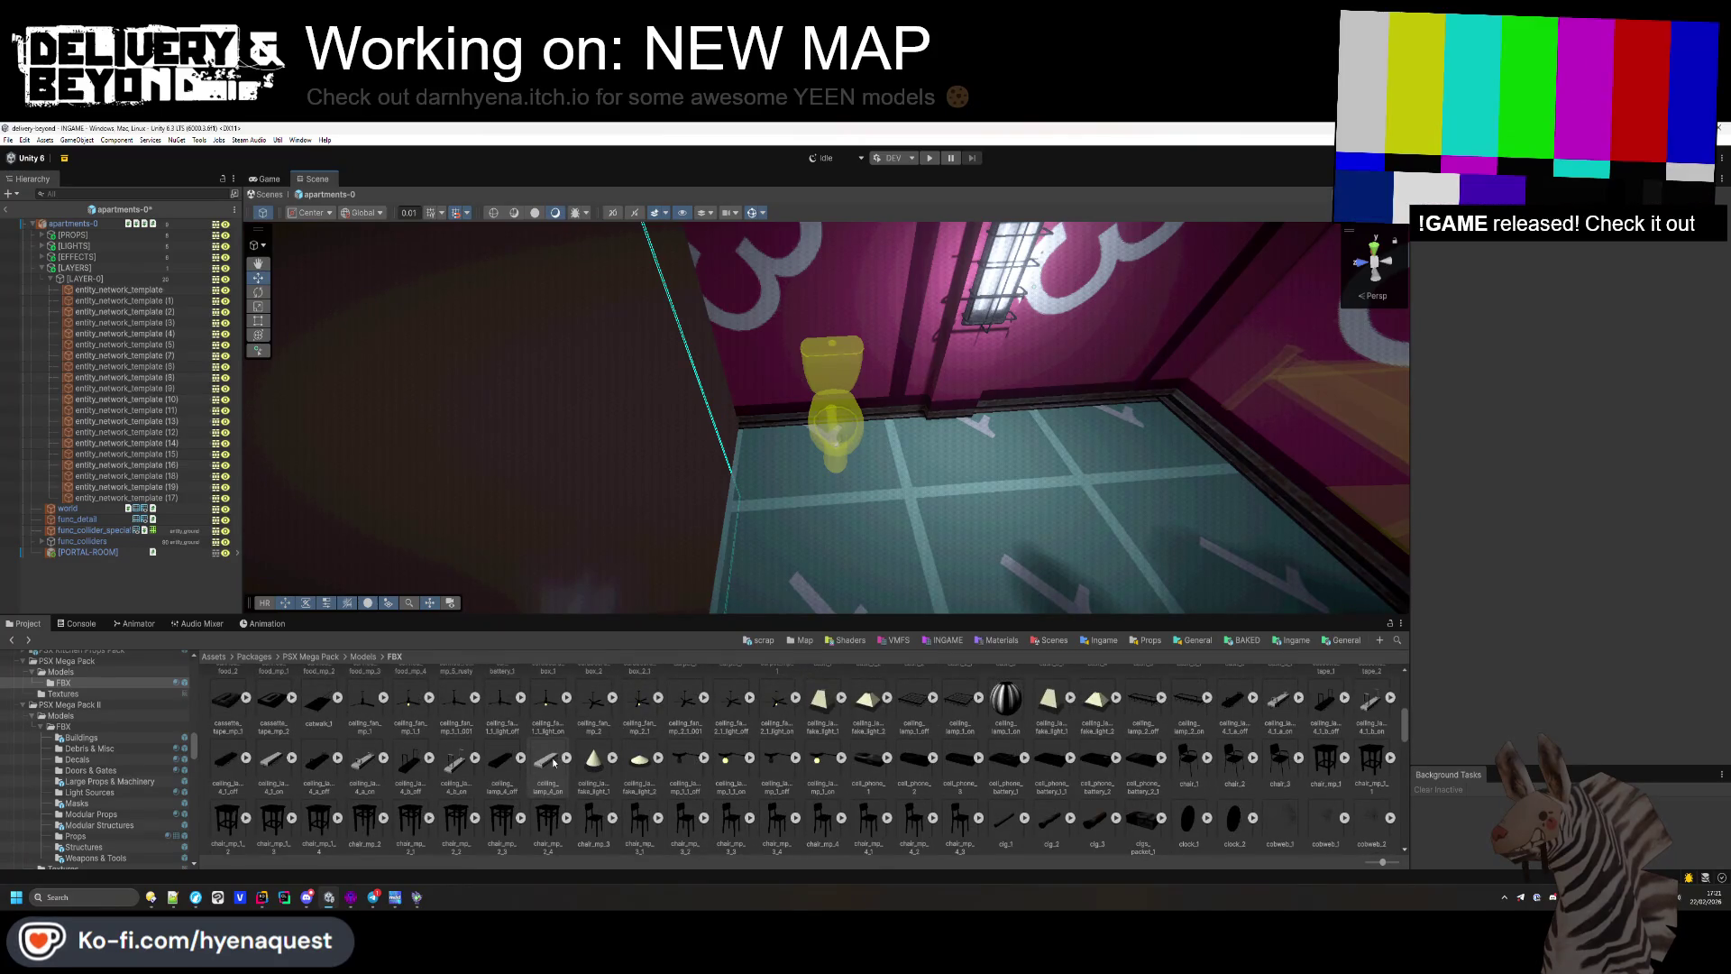
scroll(523, 766, up, 4)
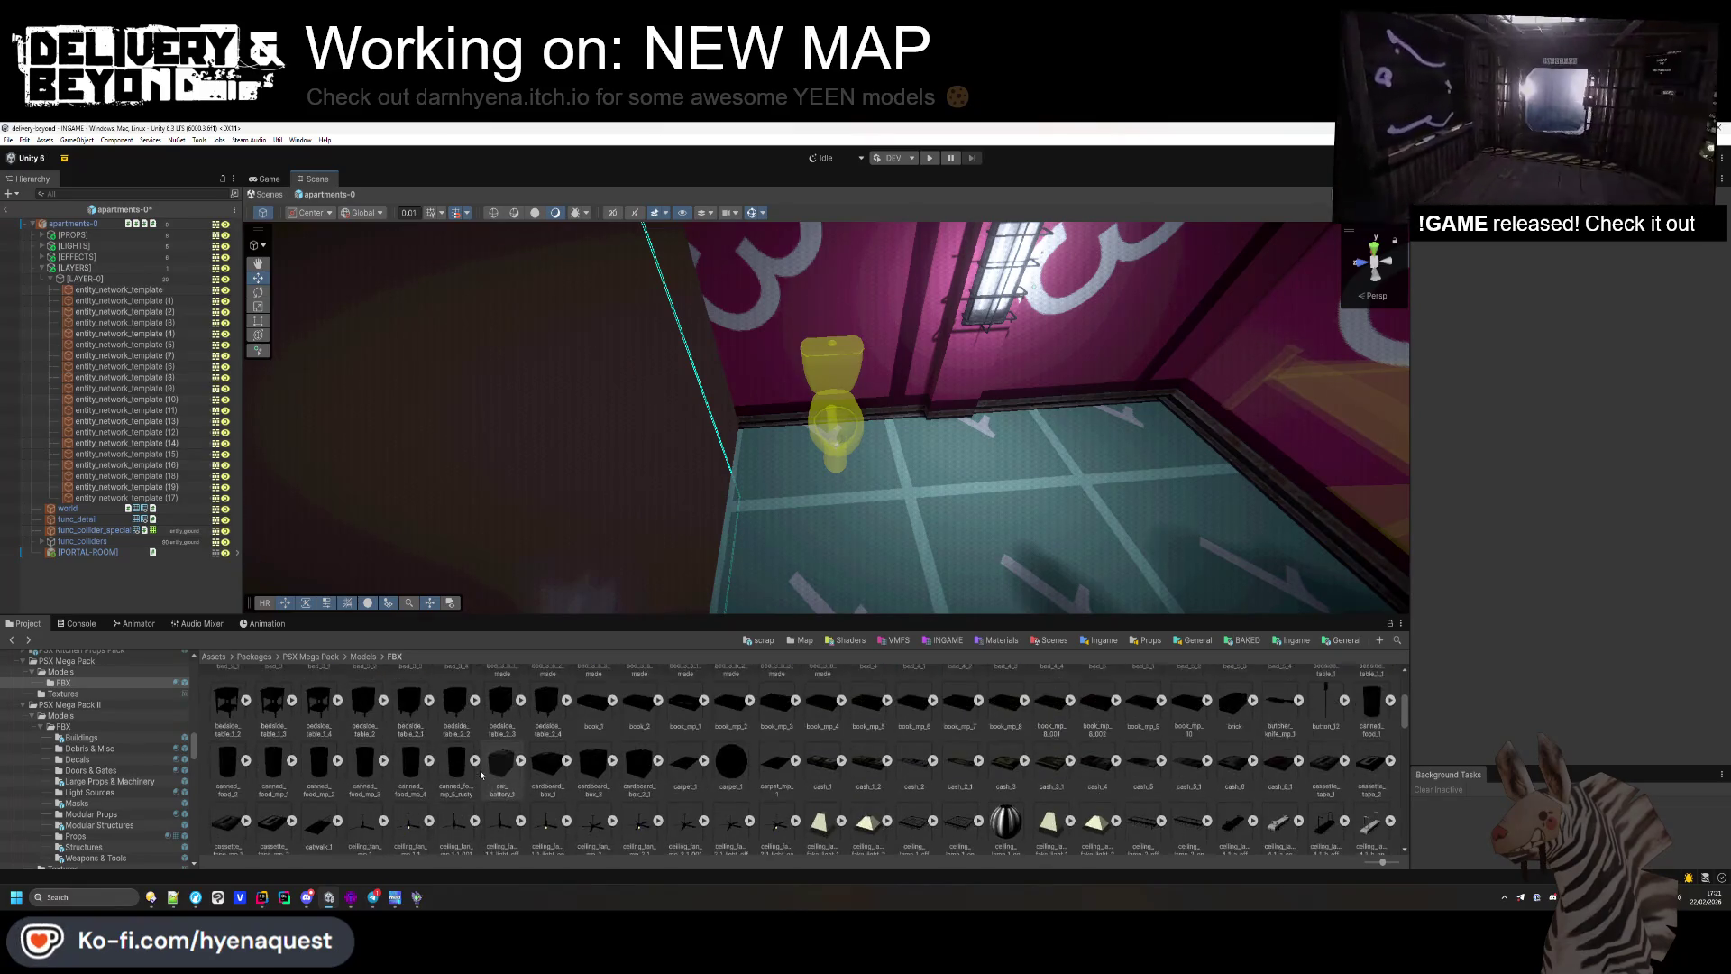
scroll(483, 773, up, 1)
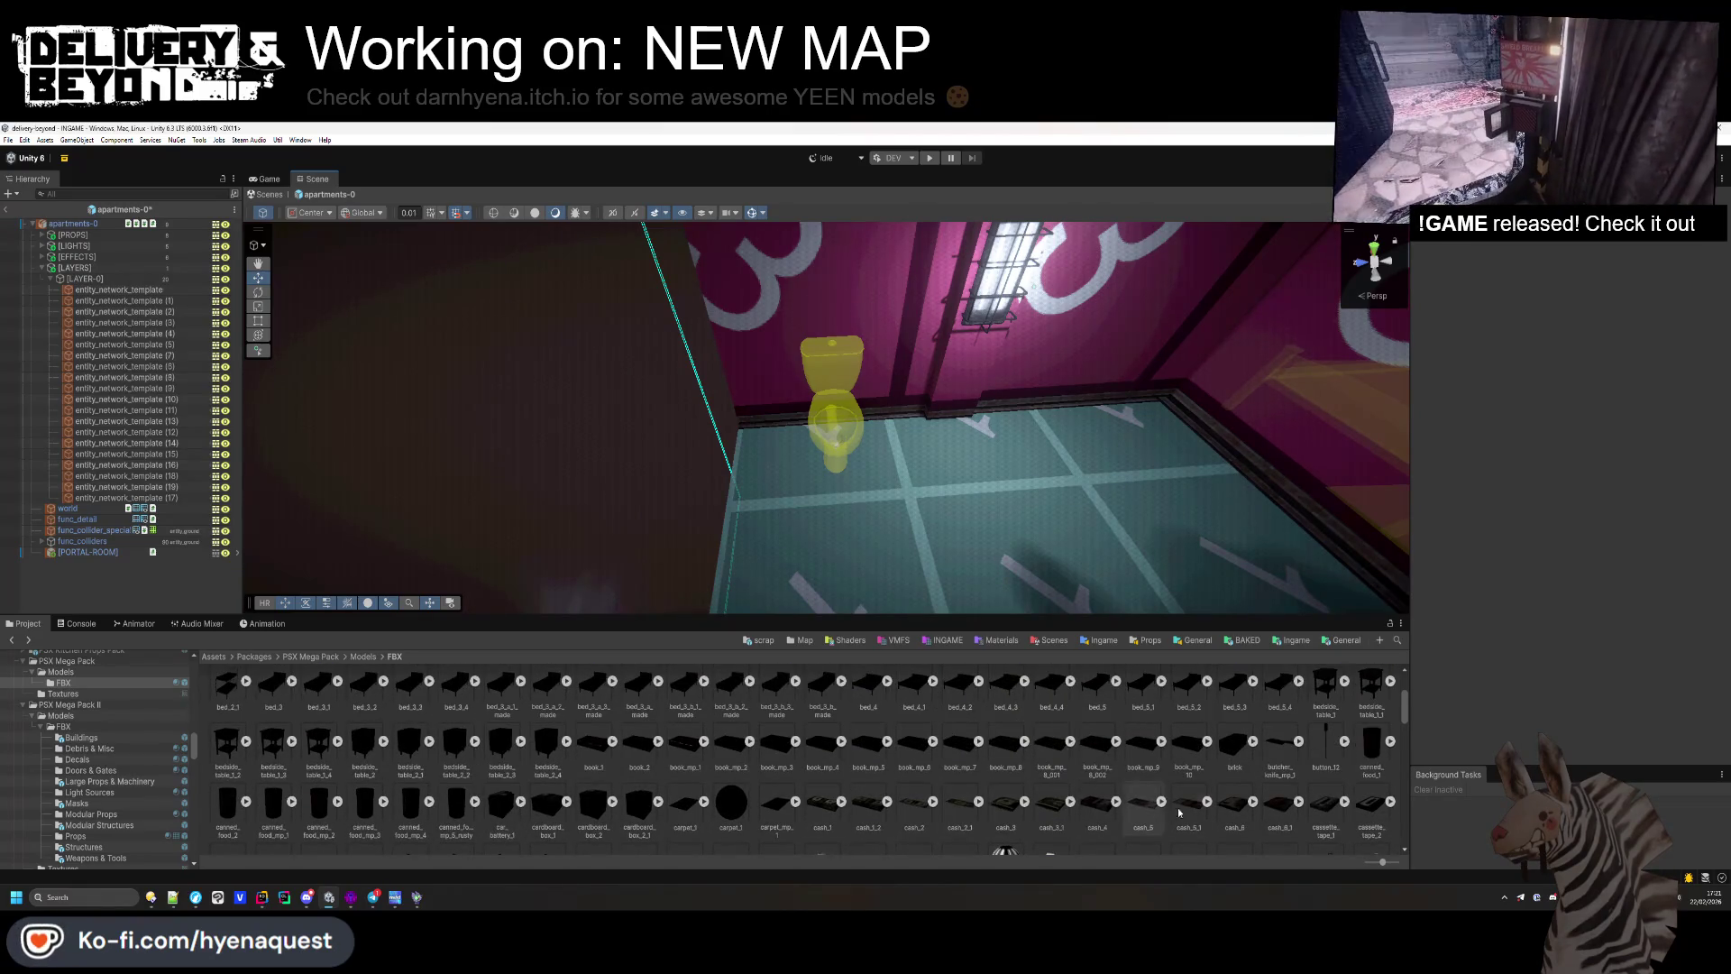
scroll(1046, 792, up, 1)
scroll(1045, 793, down, 2)
drag(806, 785, 861, 559)
key(f)
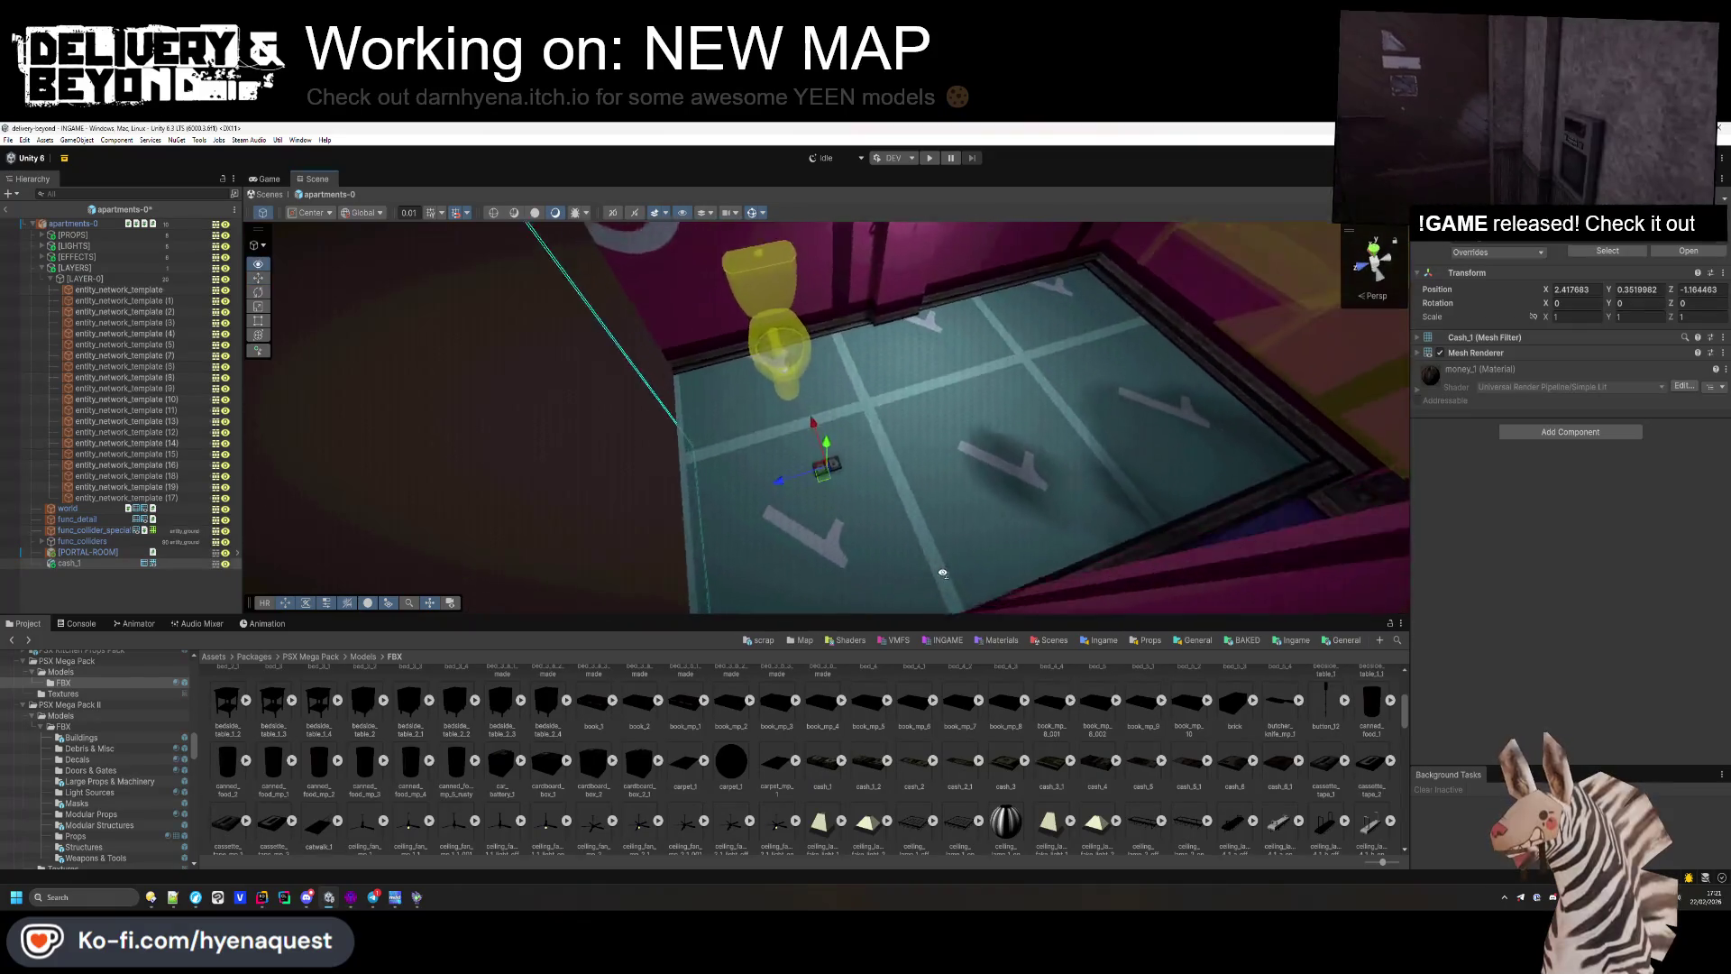
scroll(934, 588, down, 5)
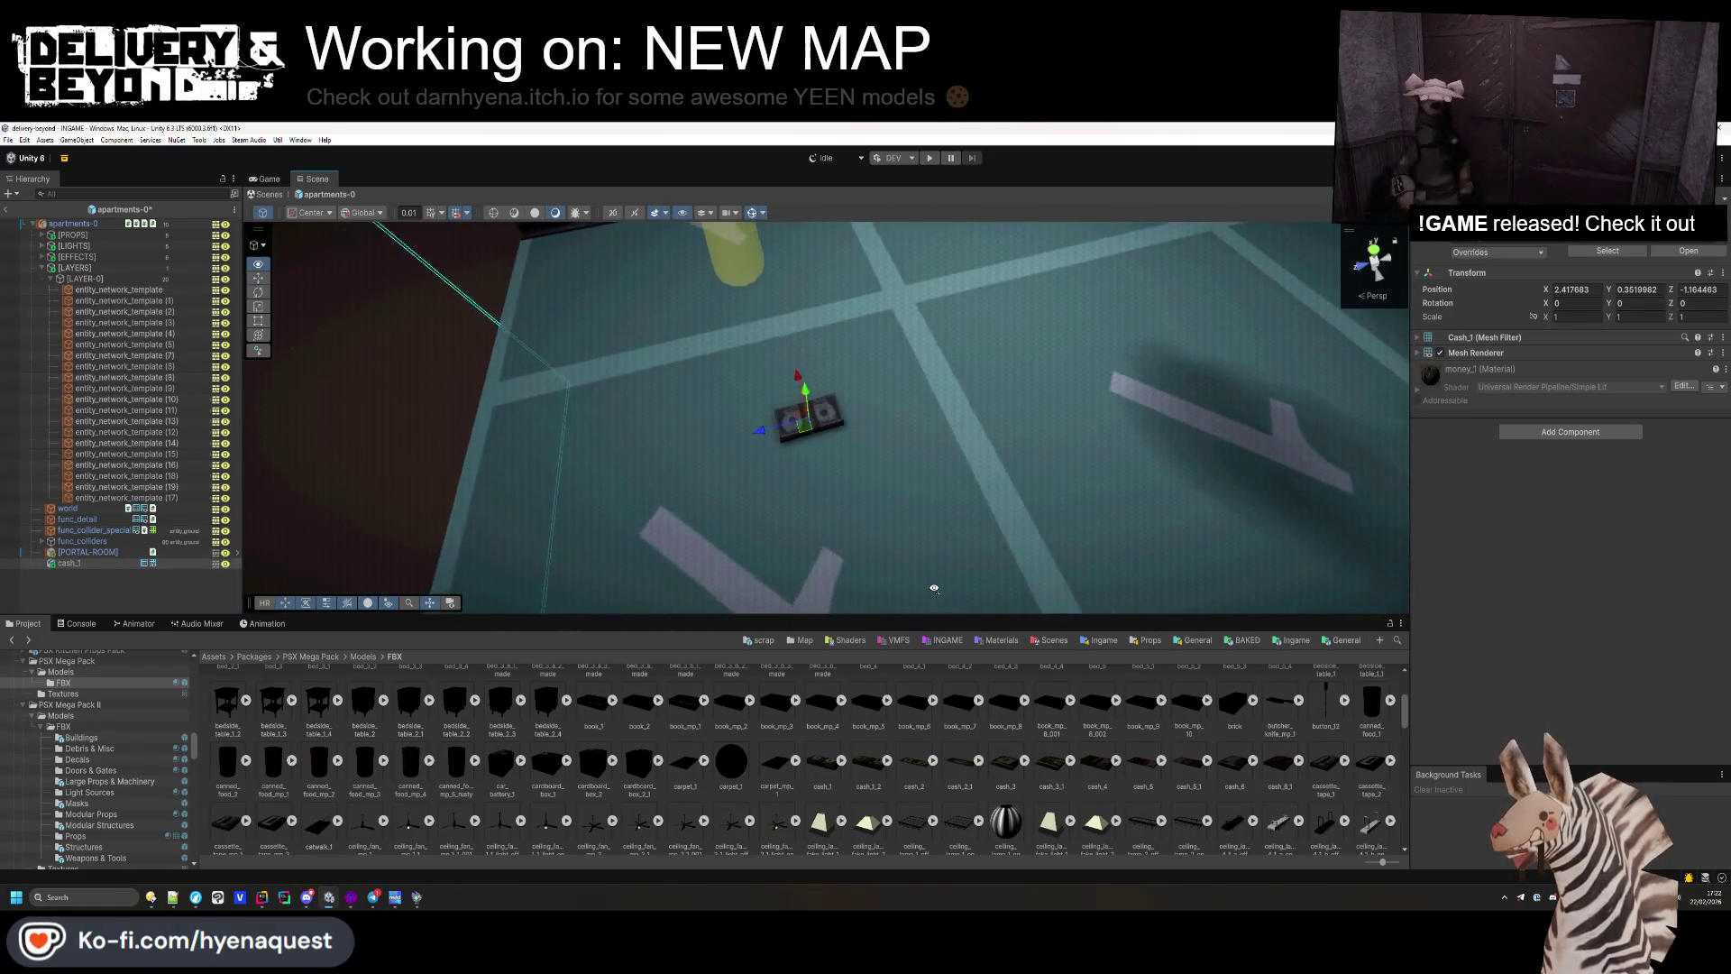
click(128, 599)
click(855, 417)
key(Delete)
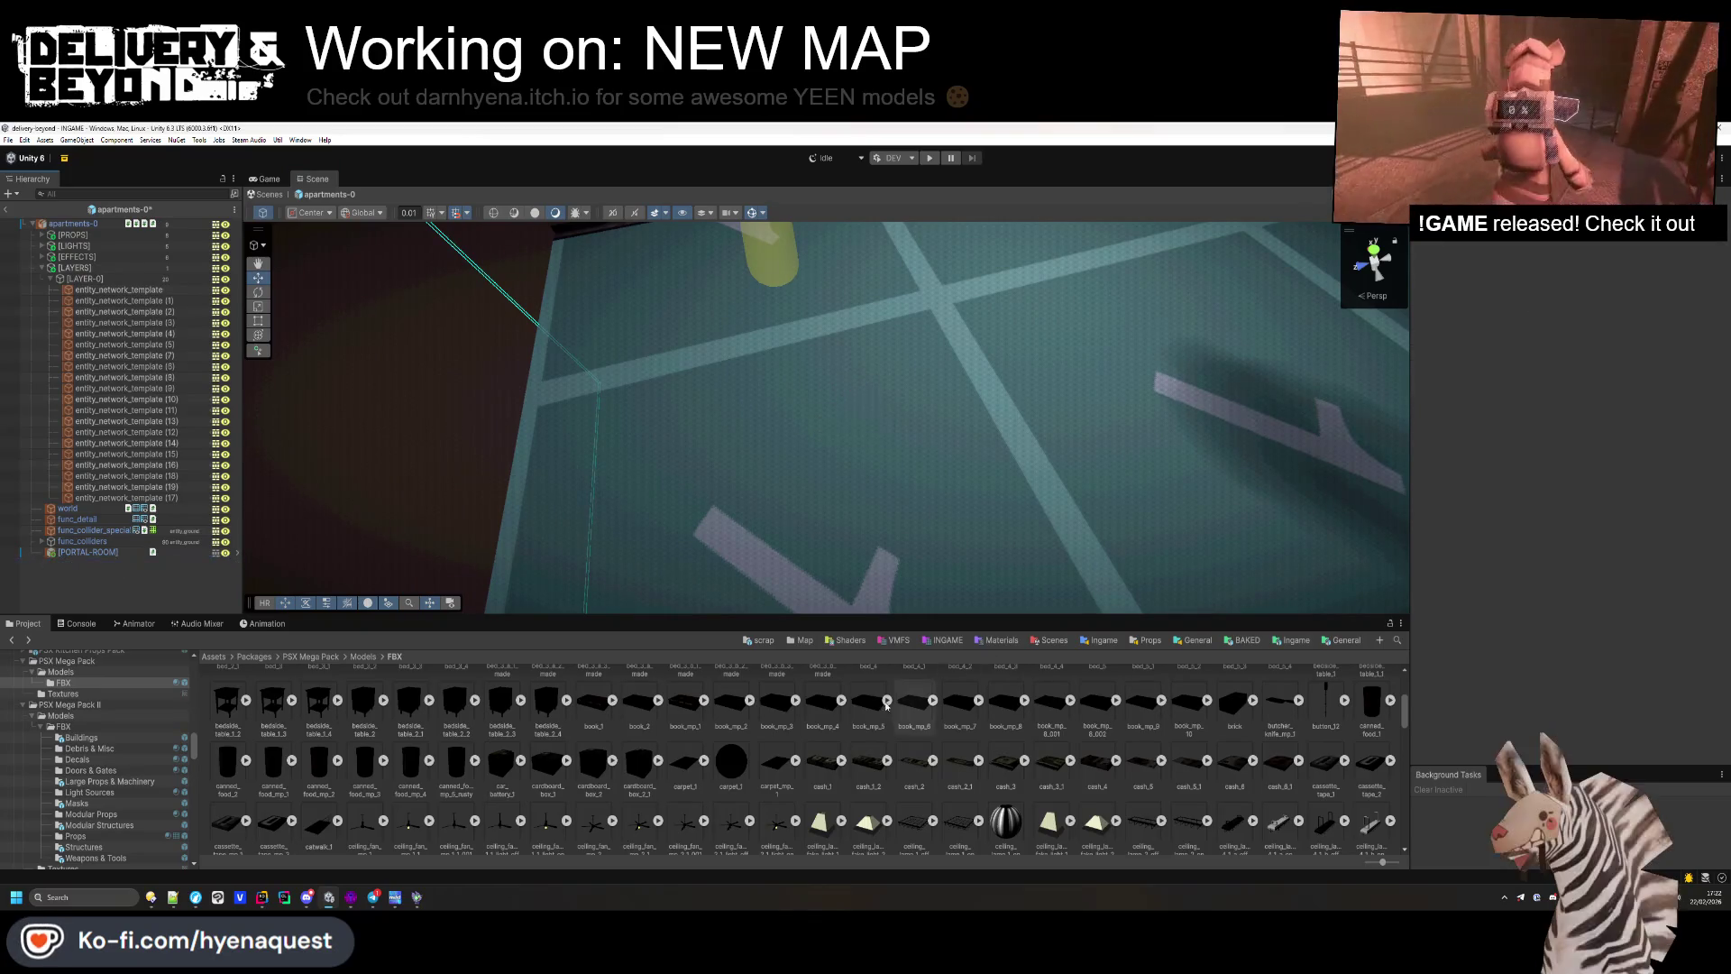
mouse_move(868, 761)
mouse_down()
mouse_move(884, 585)
mouse_move(856, 464)
mouse_up()
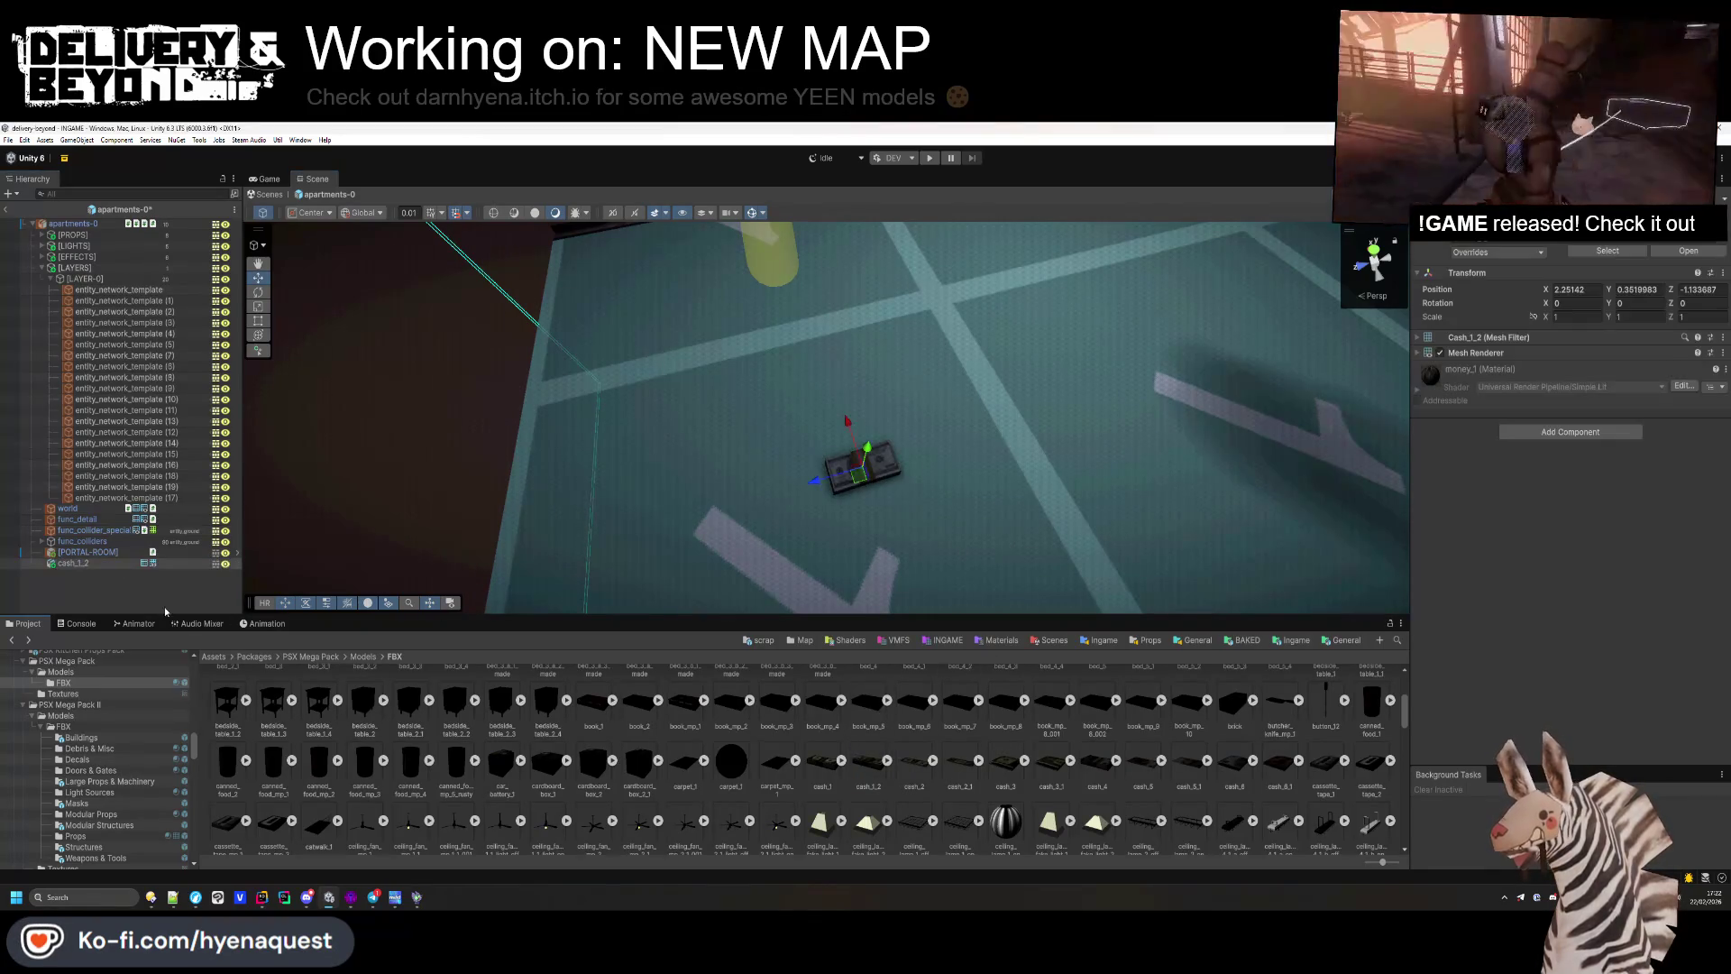
click(120, 564)
key(Delete)
mouse_move(1051, 762)
mouse_down()
mouse_move(818, 534)
mouse_move(846, 505)
mouse_move(1234, 766)
mouse_move(890, 524)
mouse_up()
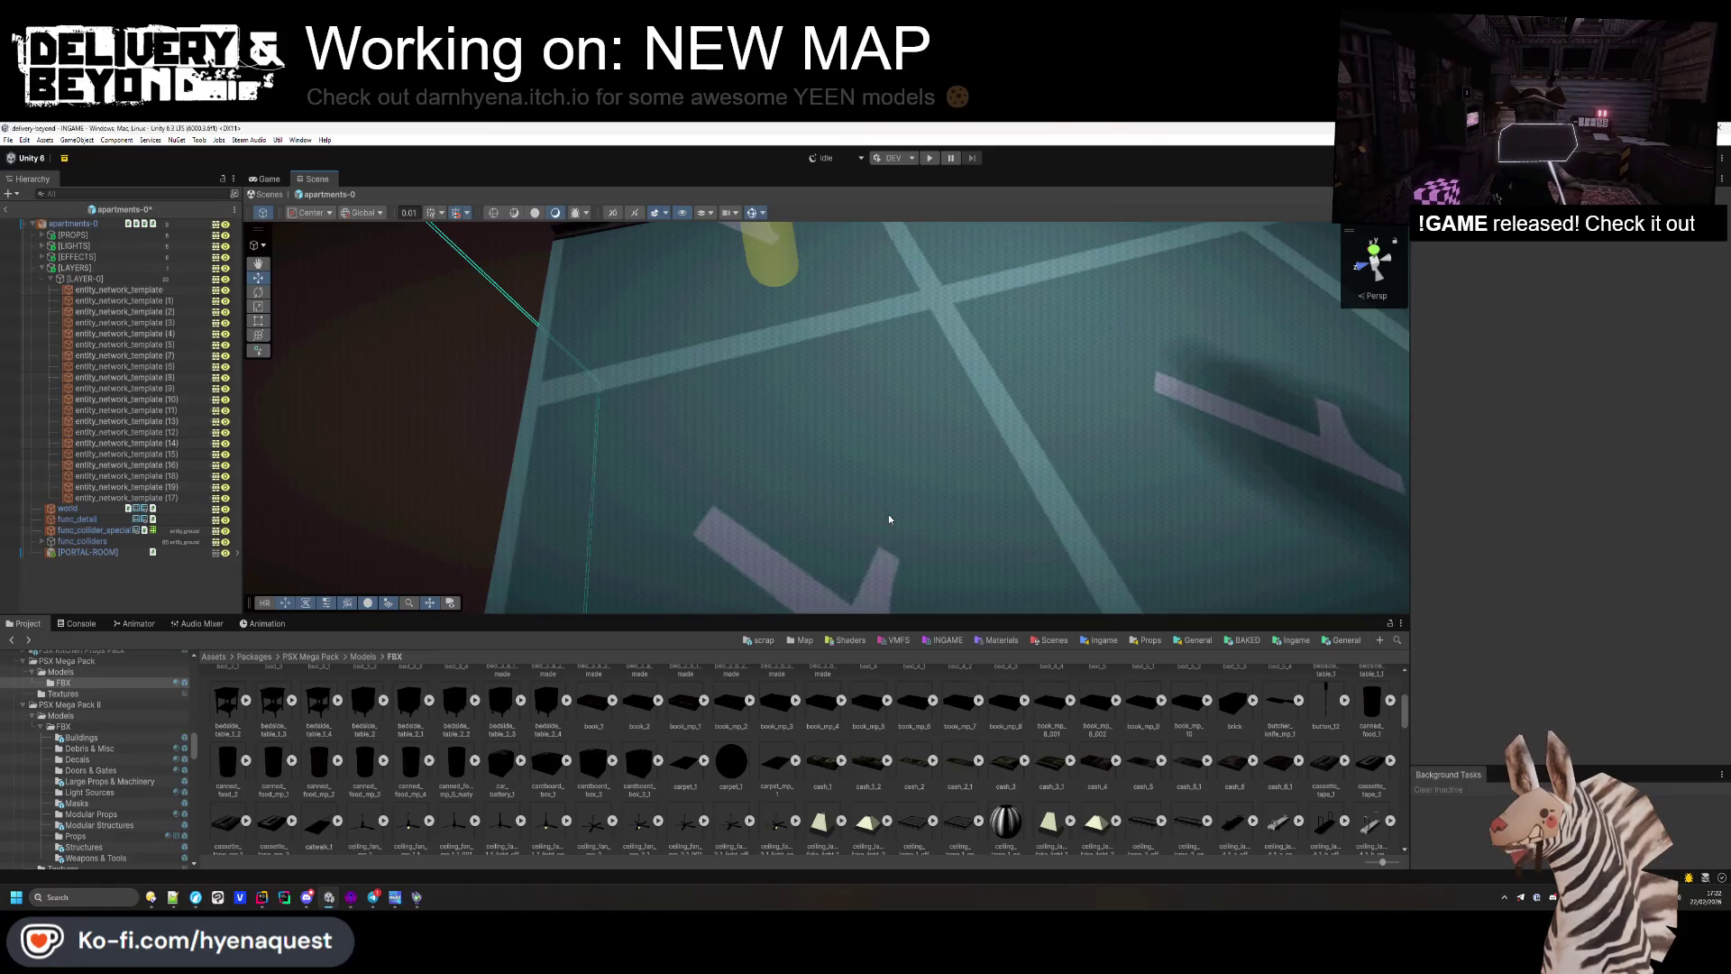
mouse_move(1375, 751)
mouse_down()
mouse_move(1127, 631)
mouse_move(912, 495)
mouse_move(1049, 757)
mouse_up()
mouse_move(812, 464)
mouse_down()
mouse_move(704, 756)
mouse_move(721, 649)
mouse_move(881, 370)
mouse_move(685, 807)
mouse_move(1024, 418)
mouse_move(677, 725)
mouse_up()
scroll(703, 755, up, 1)
scroll(551, 780, up, 2)
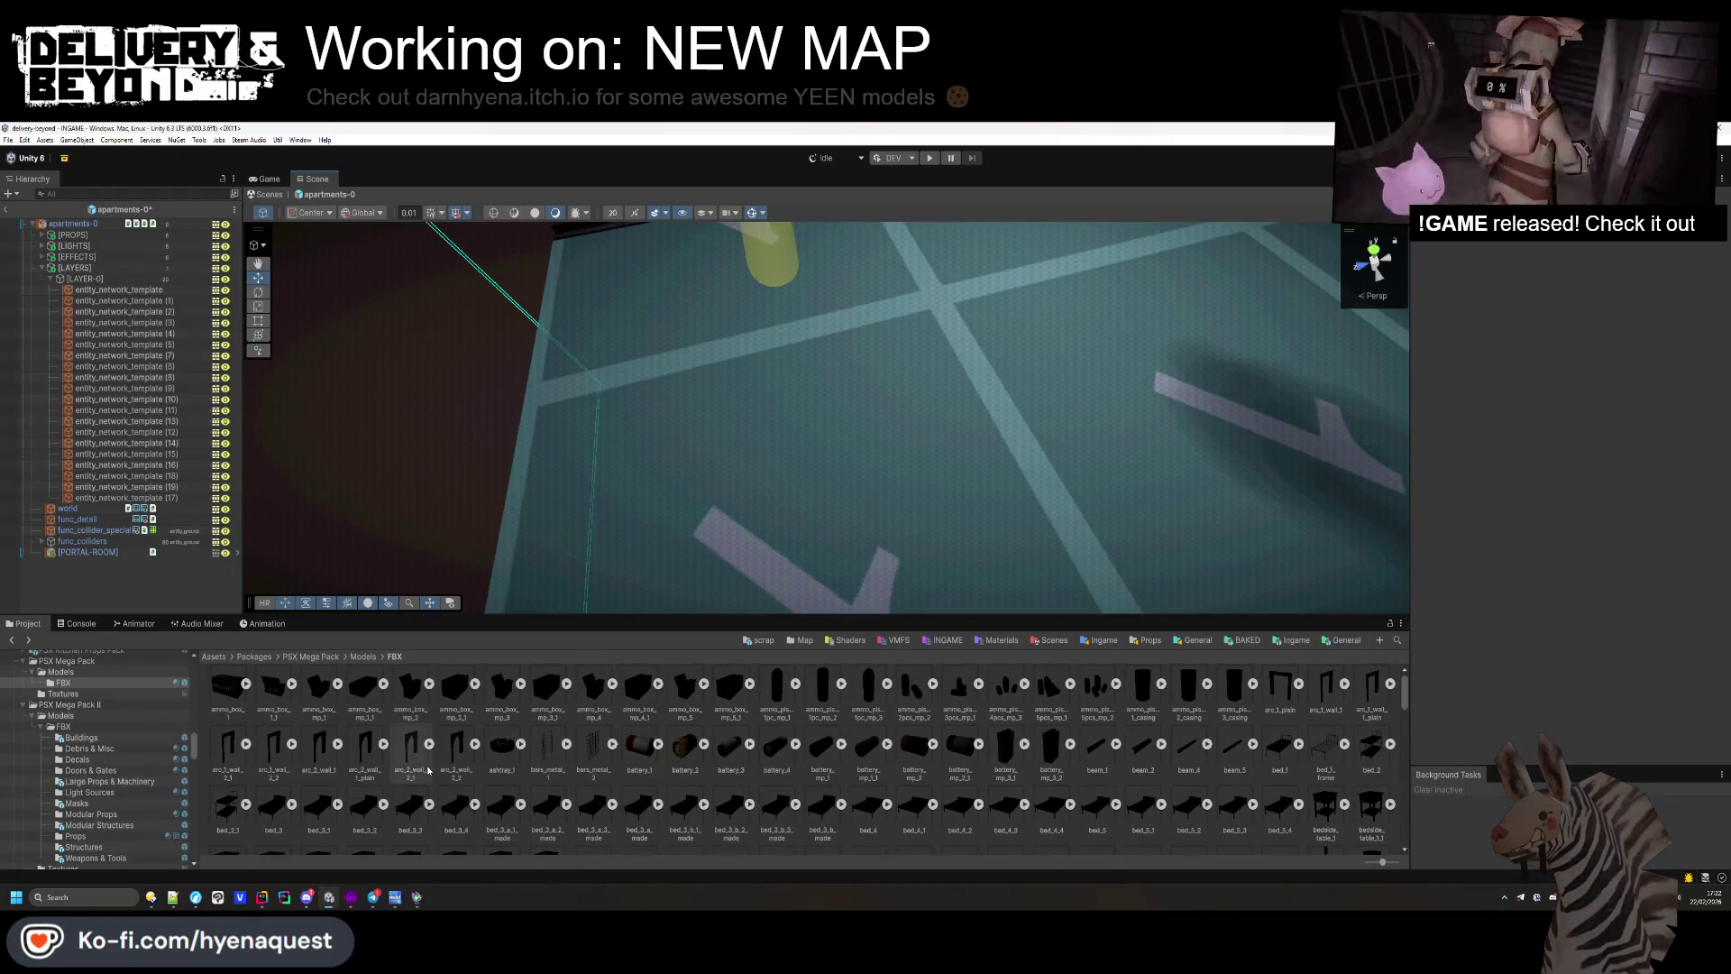
Step: Place the arc_2_wall_2_2 arch in the corridor doorway and shift it to the left
drag(850, 436, 851, 437)
key(f)
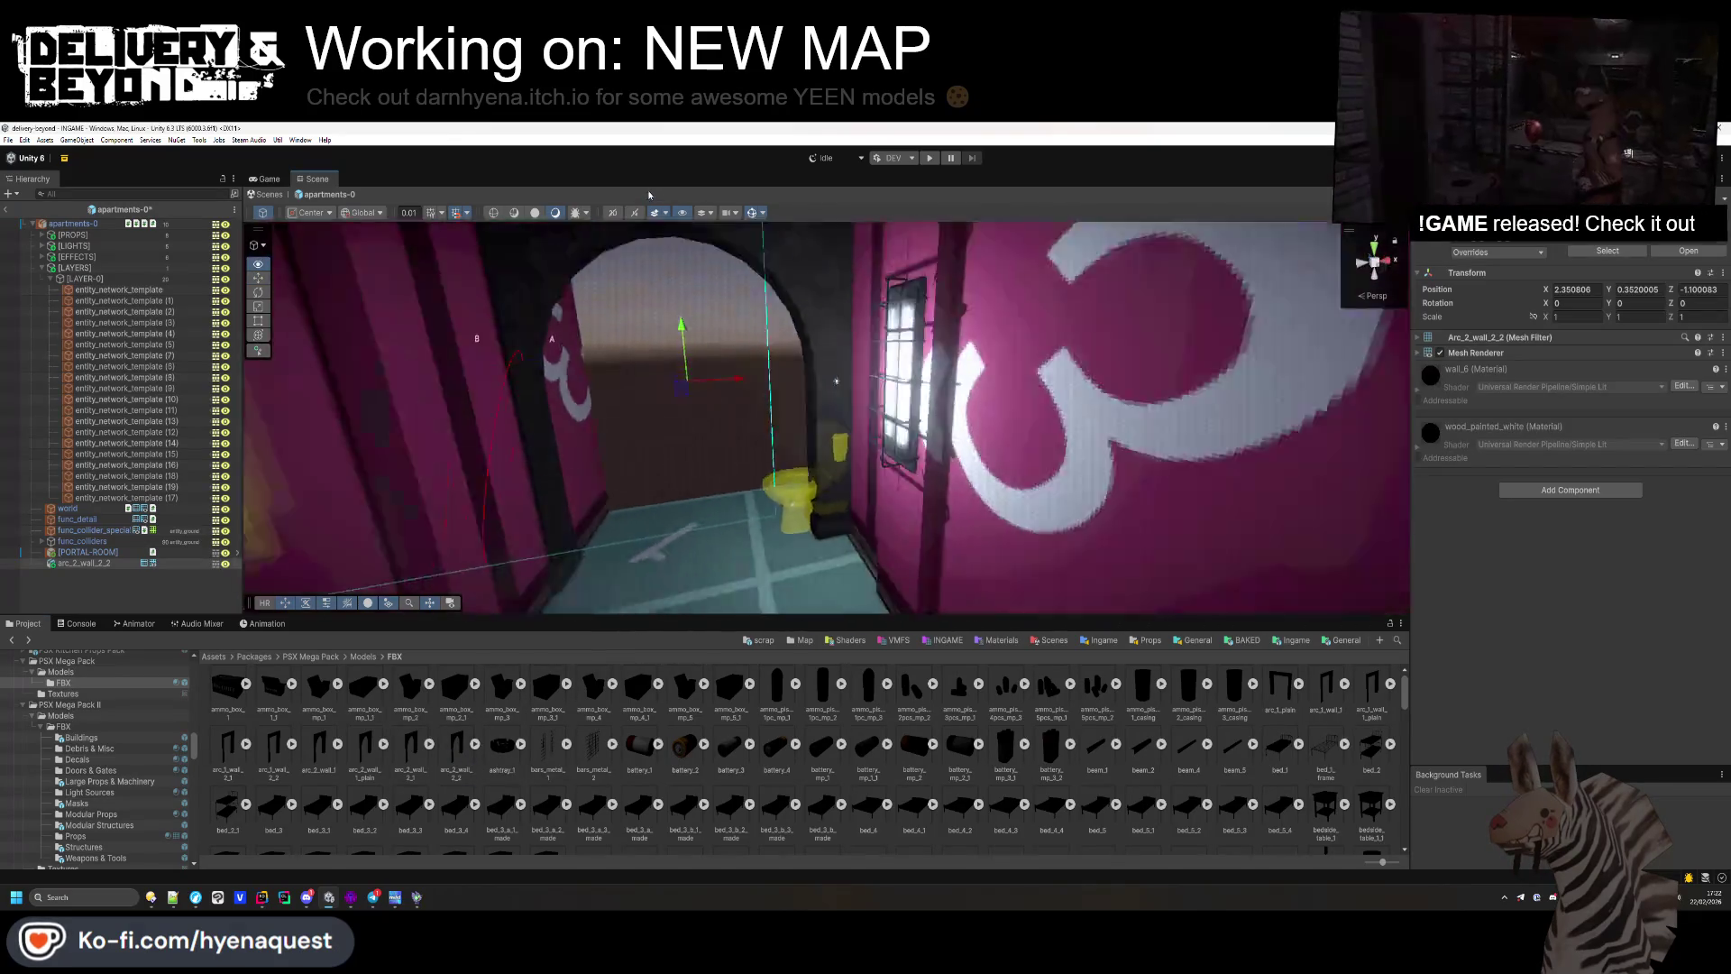
drag(648, 173, 859, 268)
mouse_move(969, 377)
mouse_down()
mouse_move(685, 385)
mouse_move(829, 421)
mouse_move(805, 402)
mouse_up()
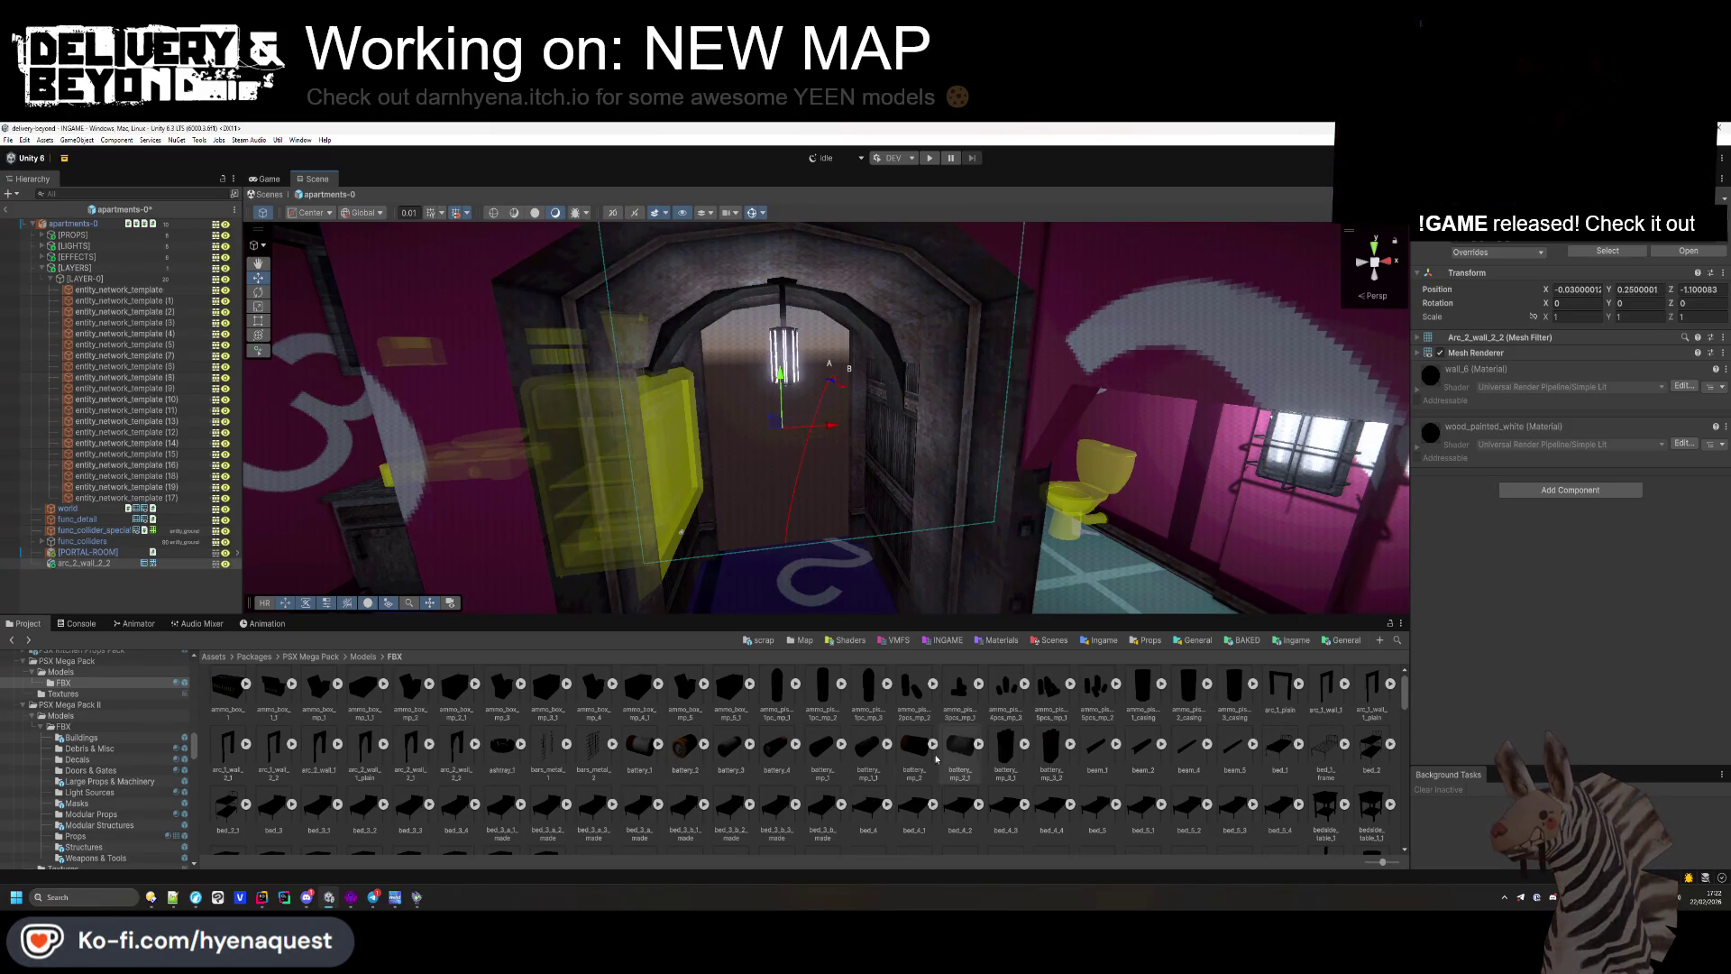
mouse_move(792, 483)
mouse_down()
mouse_move(1077, 418)
mouse_move(877, 487)
mouse_move(981, 499)
mouse_move(1019, 474)
mouse_move(919, 528)
mouse_up()
Step: Delete the arched wall piece and open the PSX_Furniture_And_Modular pack's FBX folder
key(Delete)
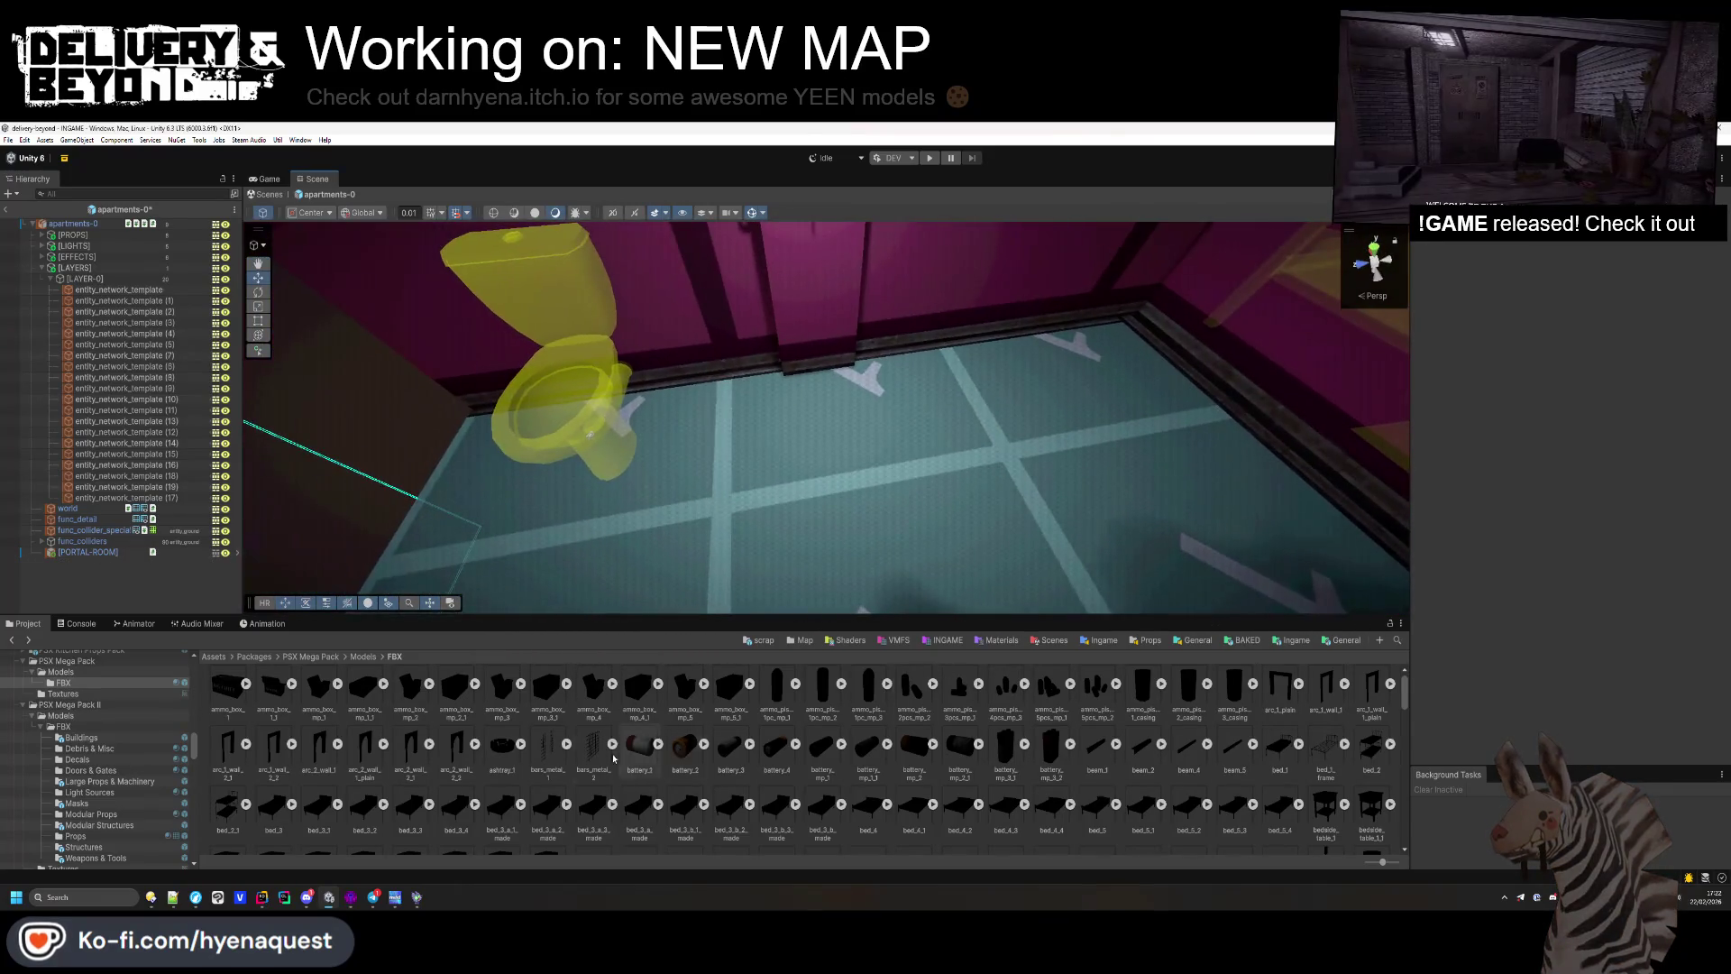
scroll(616, 759, down, 2)
scroll(611, 761, up, 2)
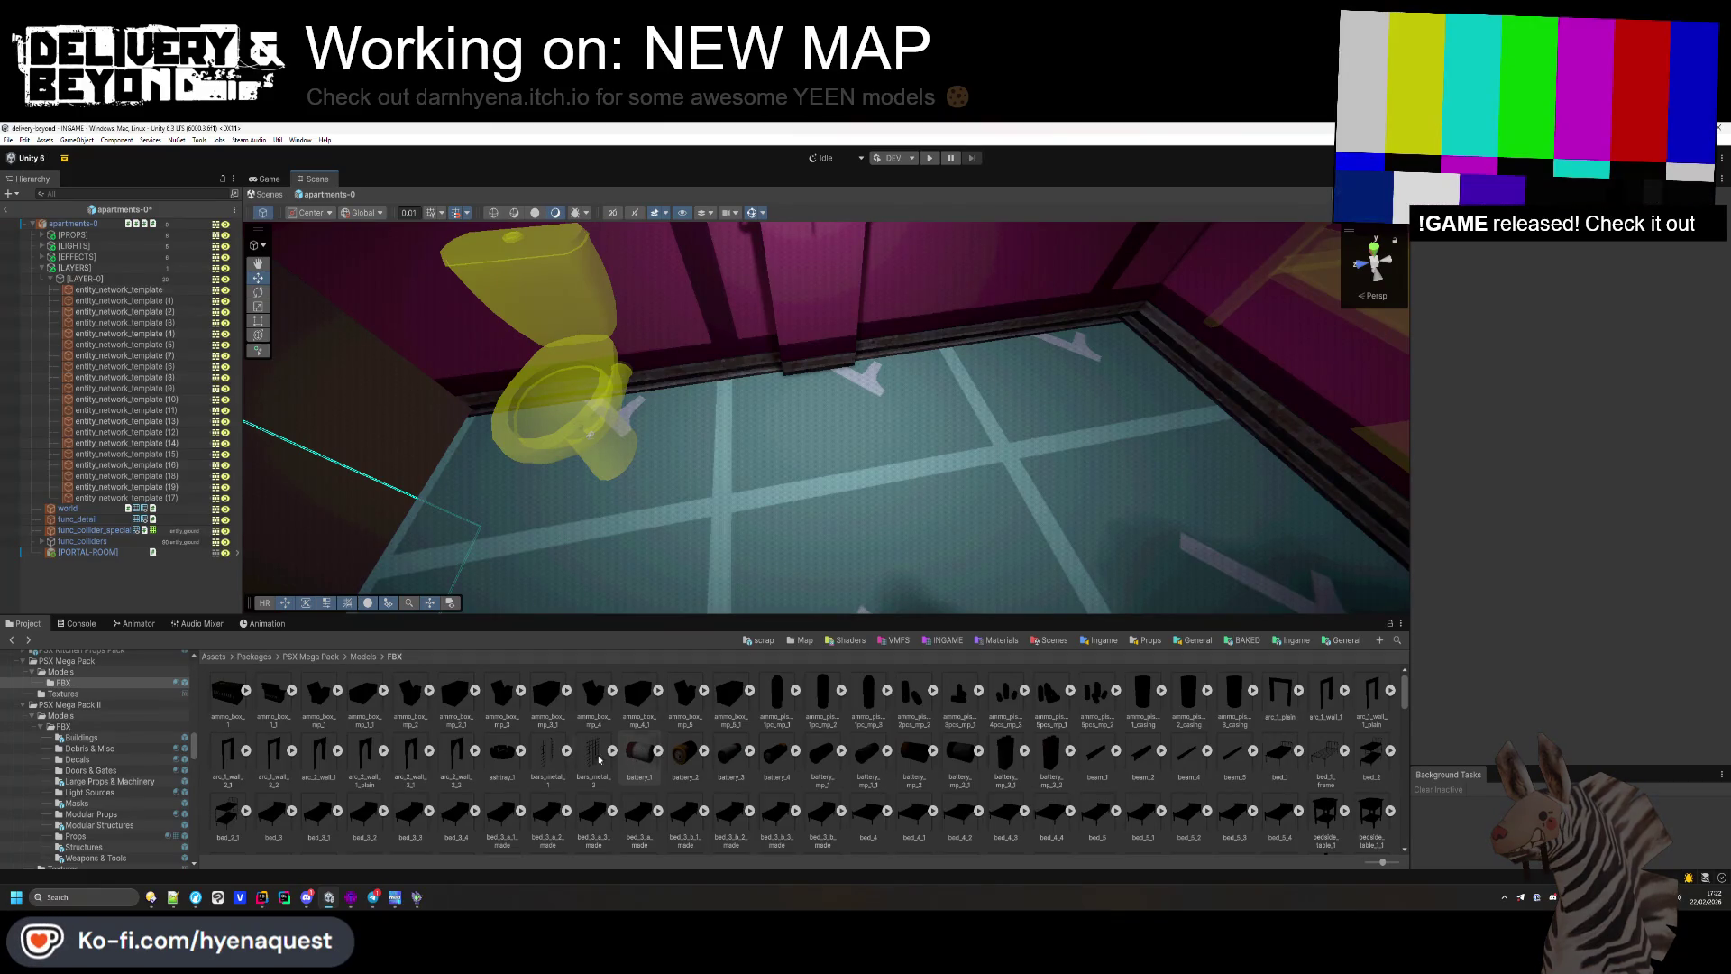
scroll(80, 791, down, 3)
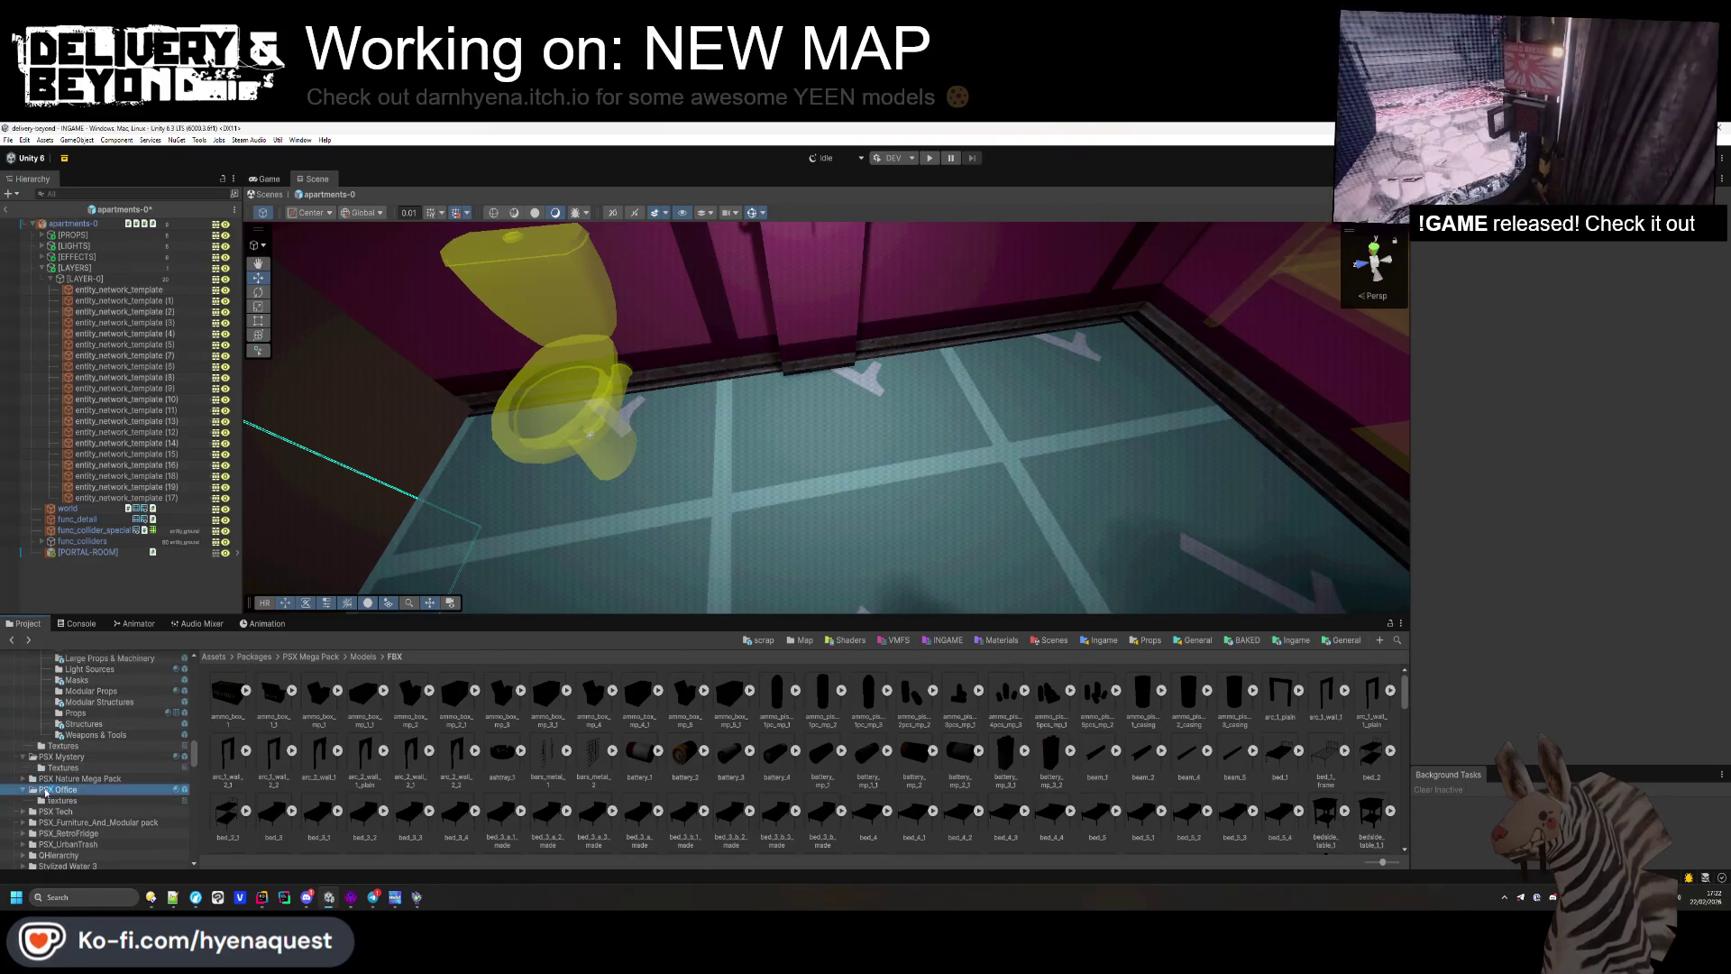
click(59, 791)
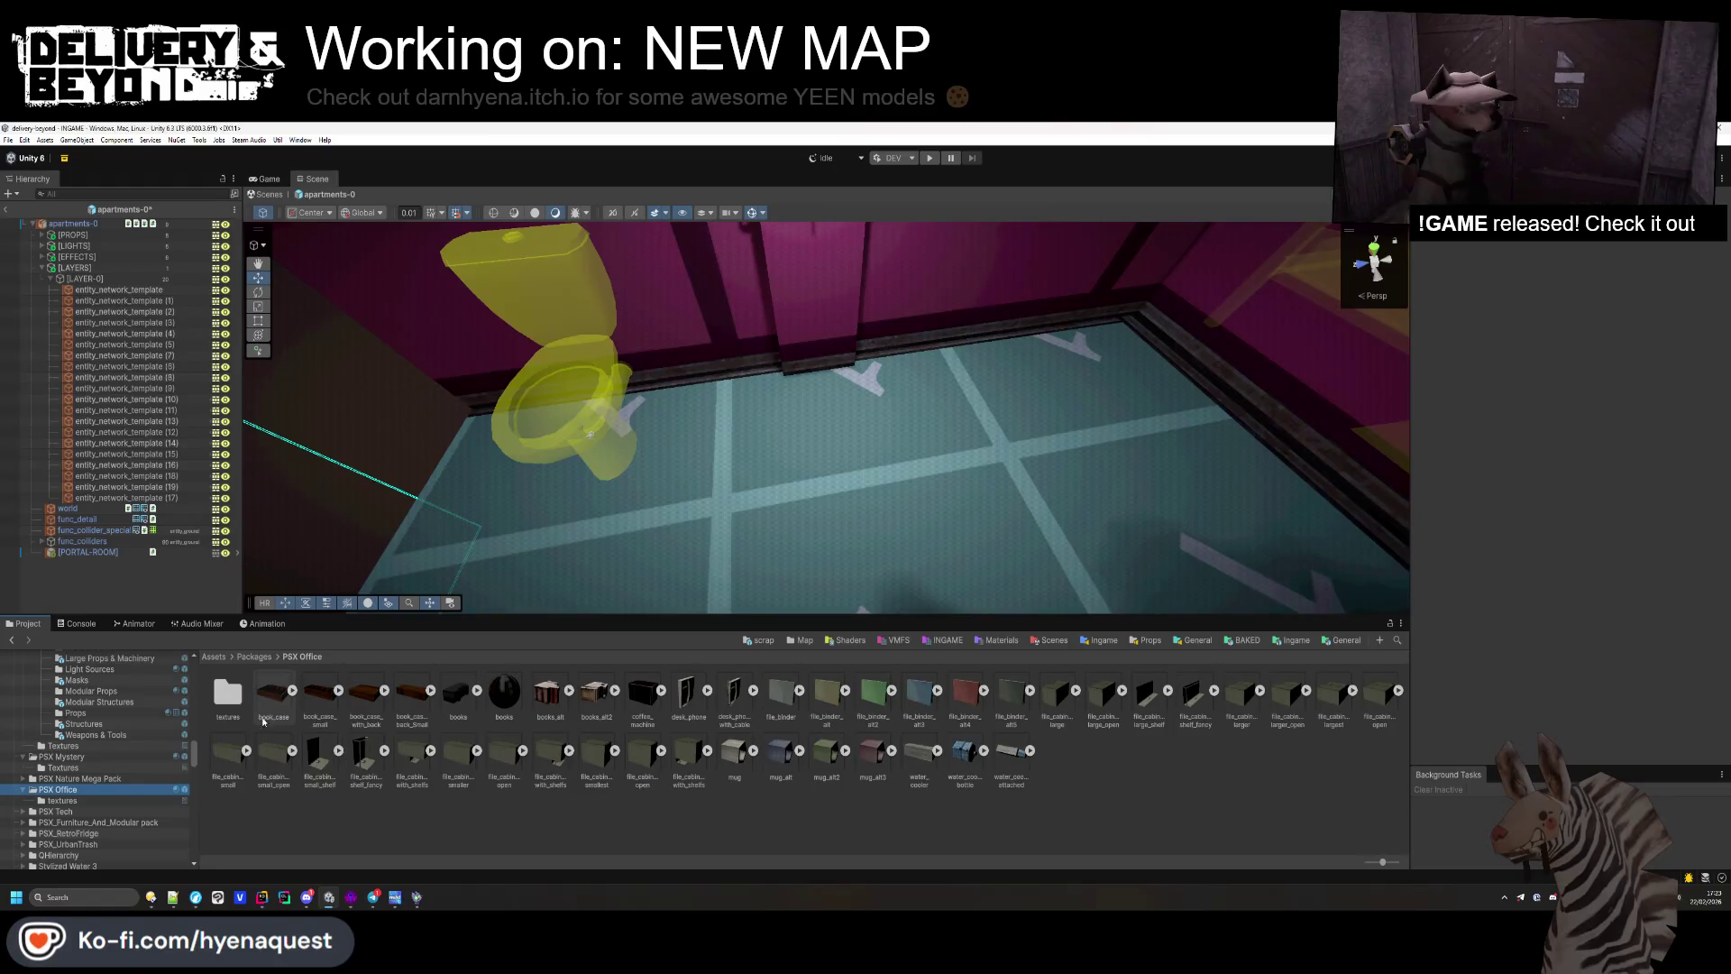
click(57, 812)
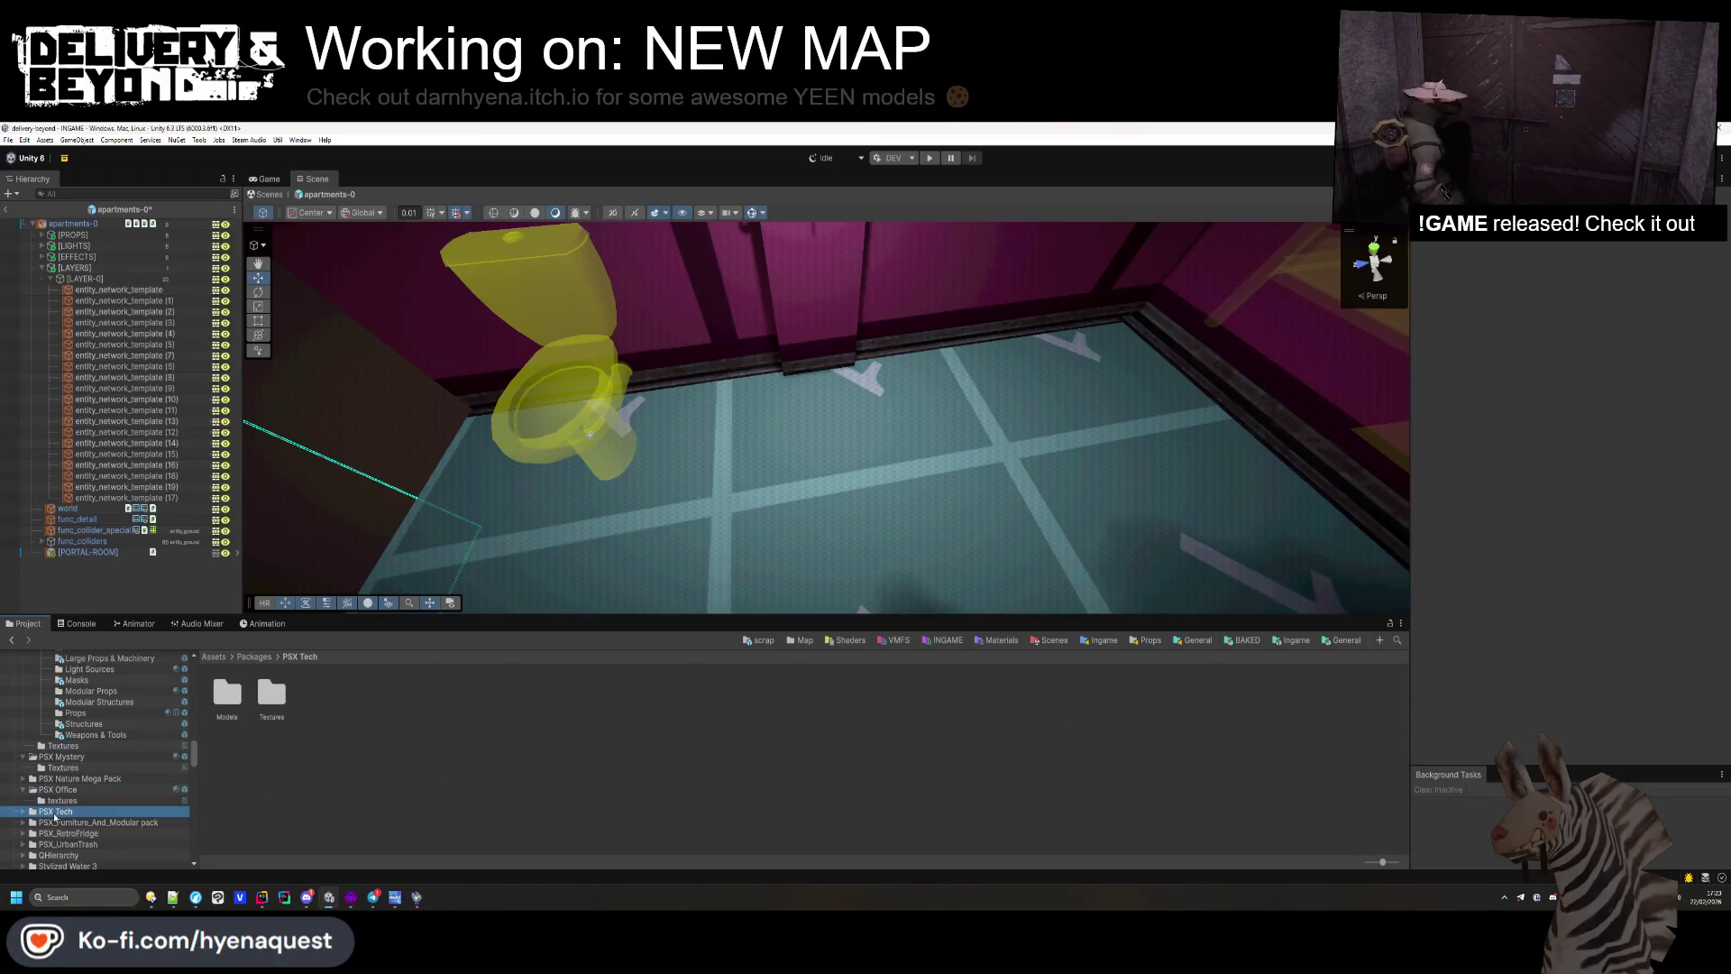
click(22, 823)
click(86, 834)
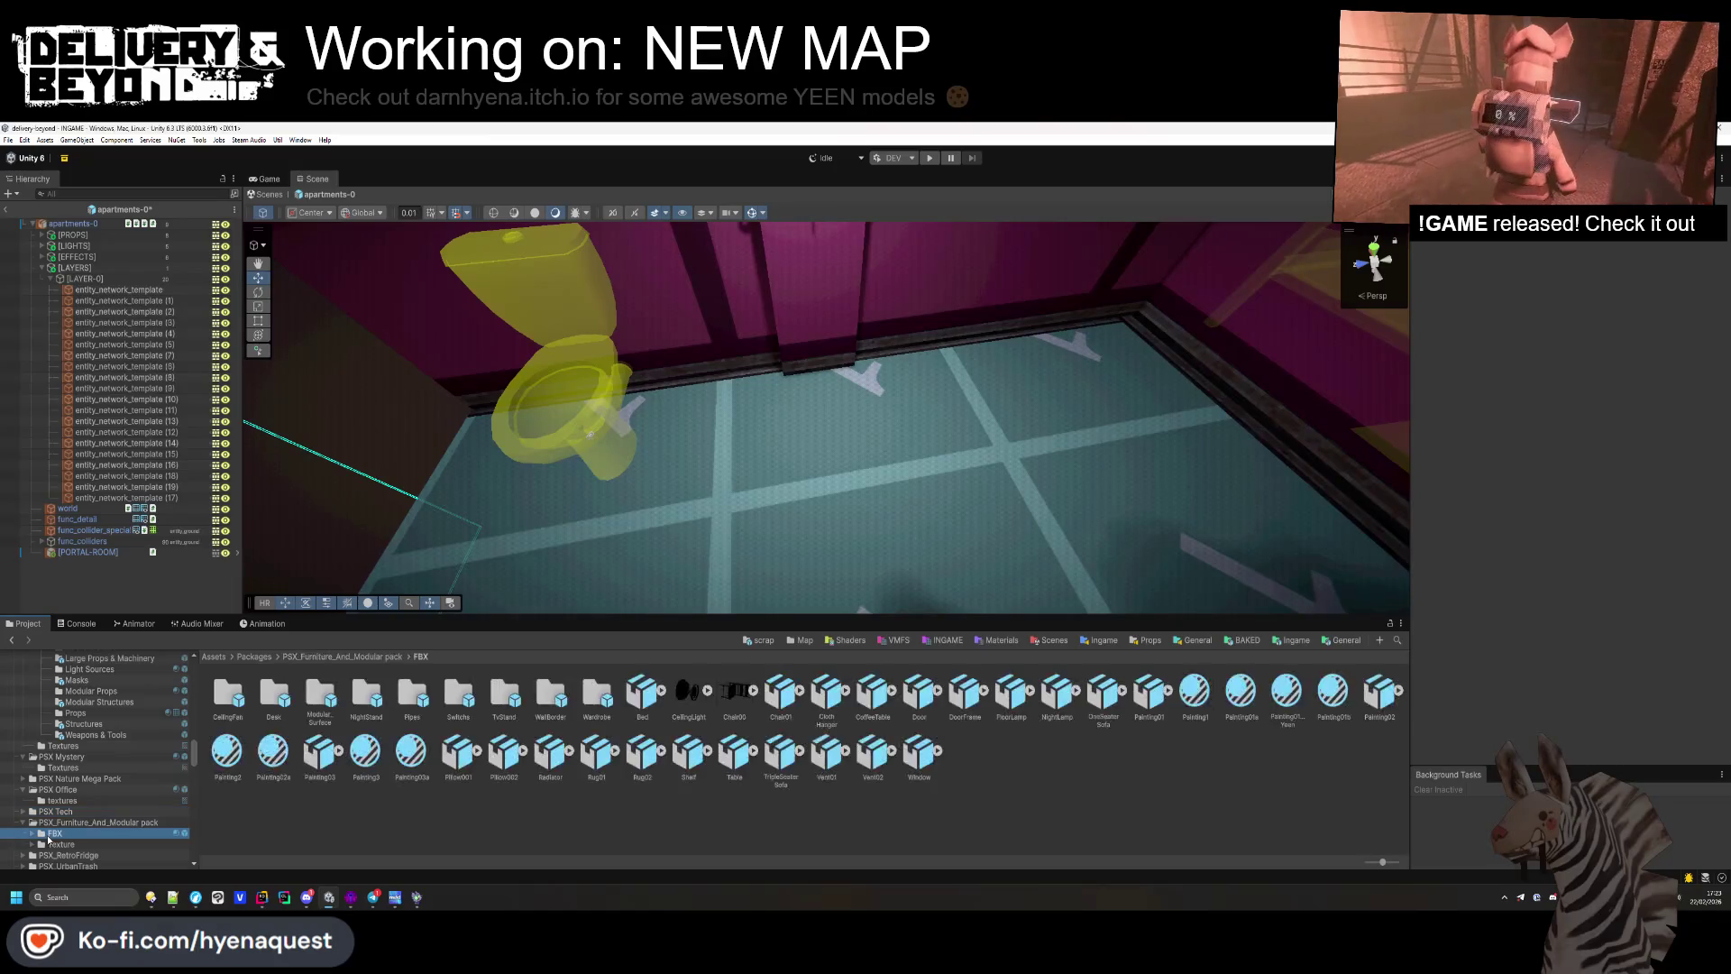
Step: Browse the furniture subfolders (NightStand, Pipes, Wardrobe, Desk, CeilingFan), then show all FBX models
scroll(121, 815, down, 3)
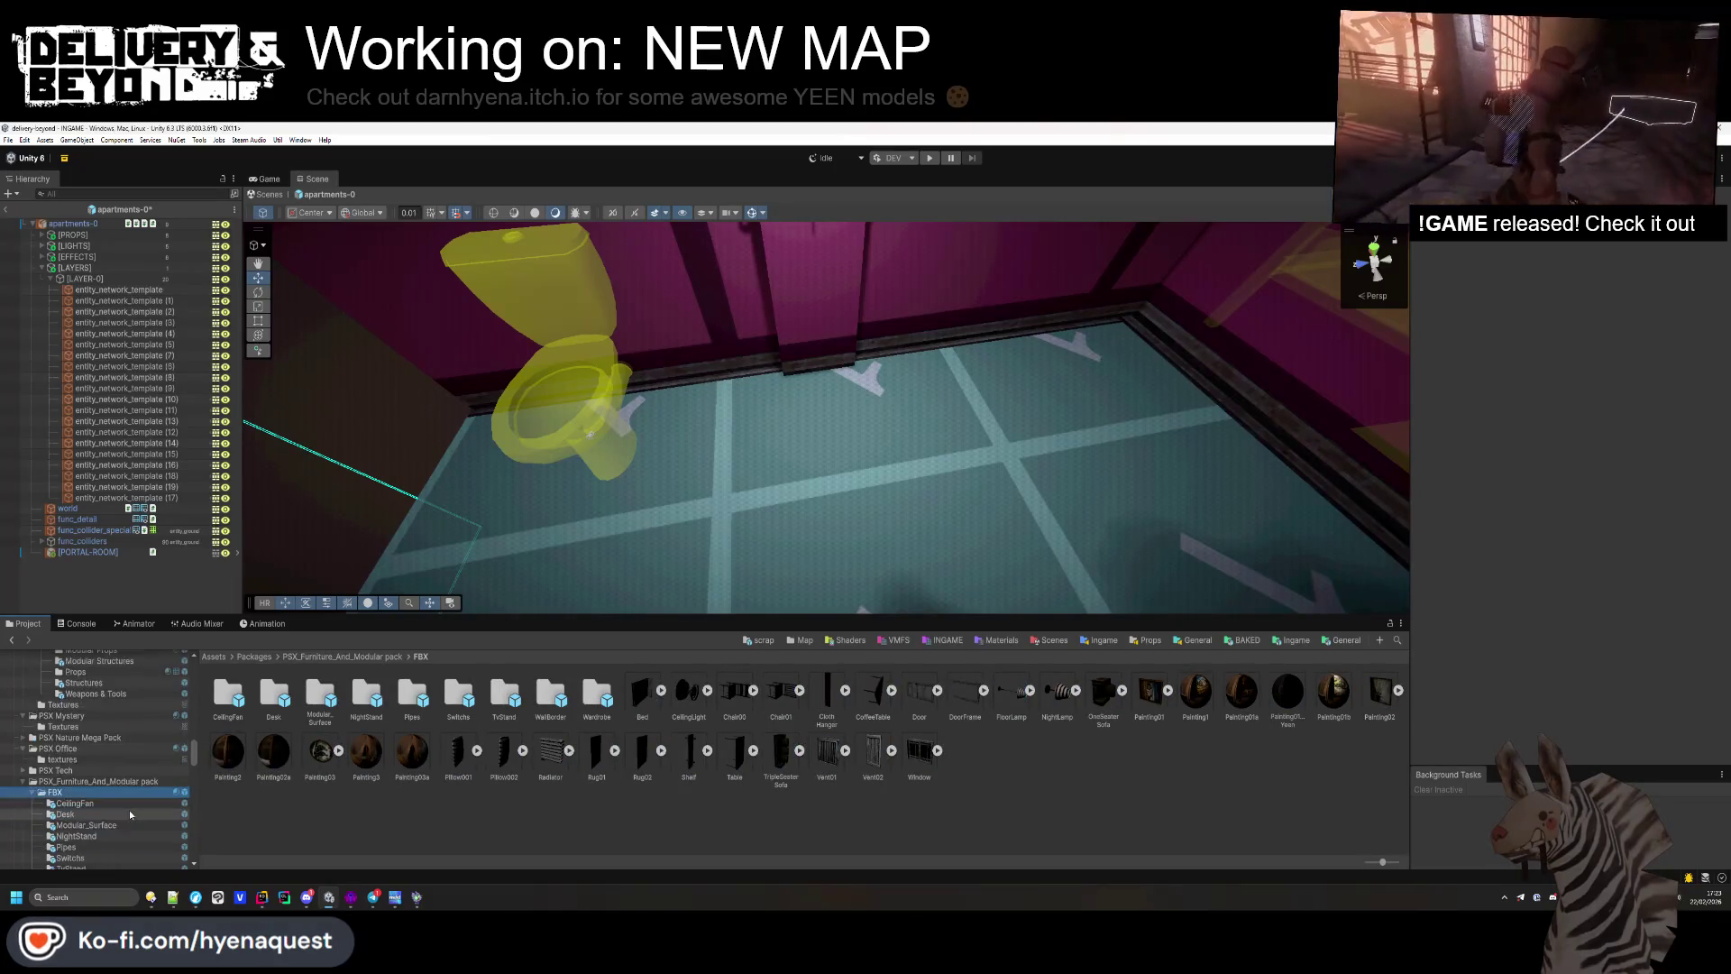
click(125, 794)
click(115, 806)
click(104, 816)
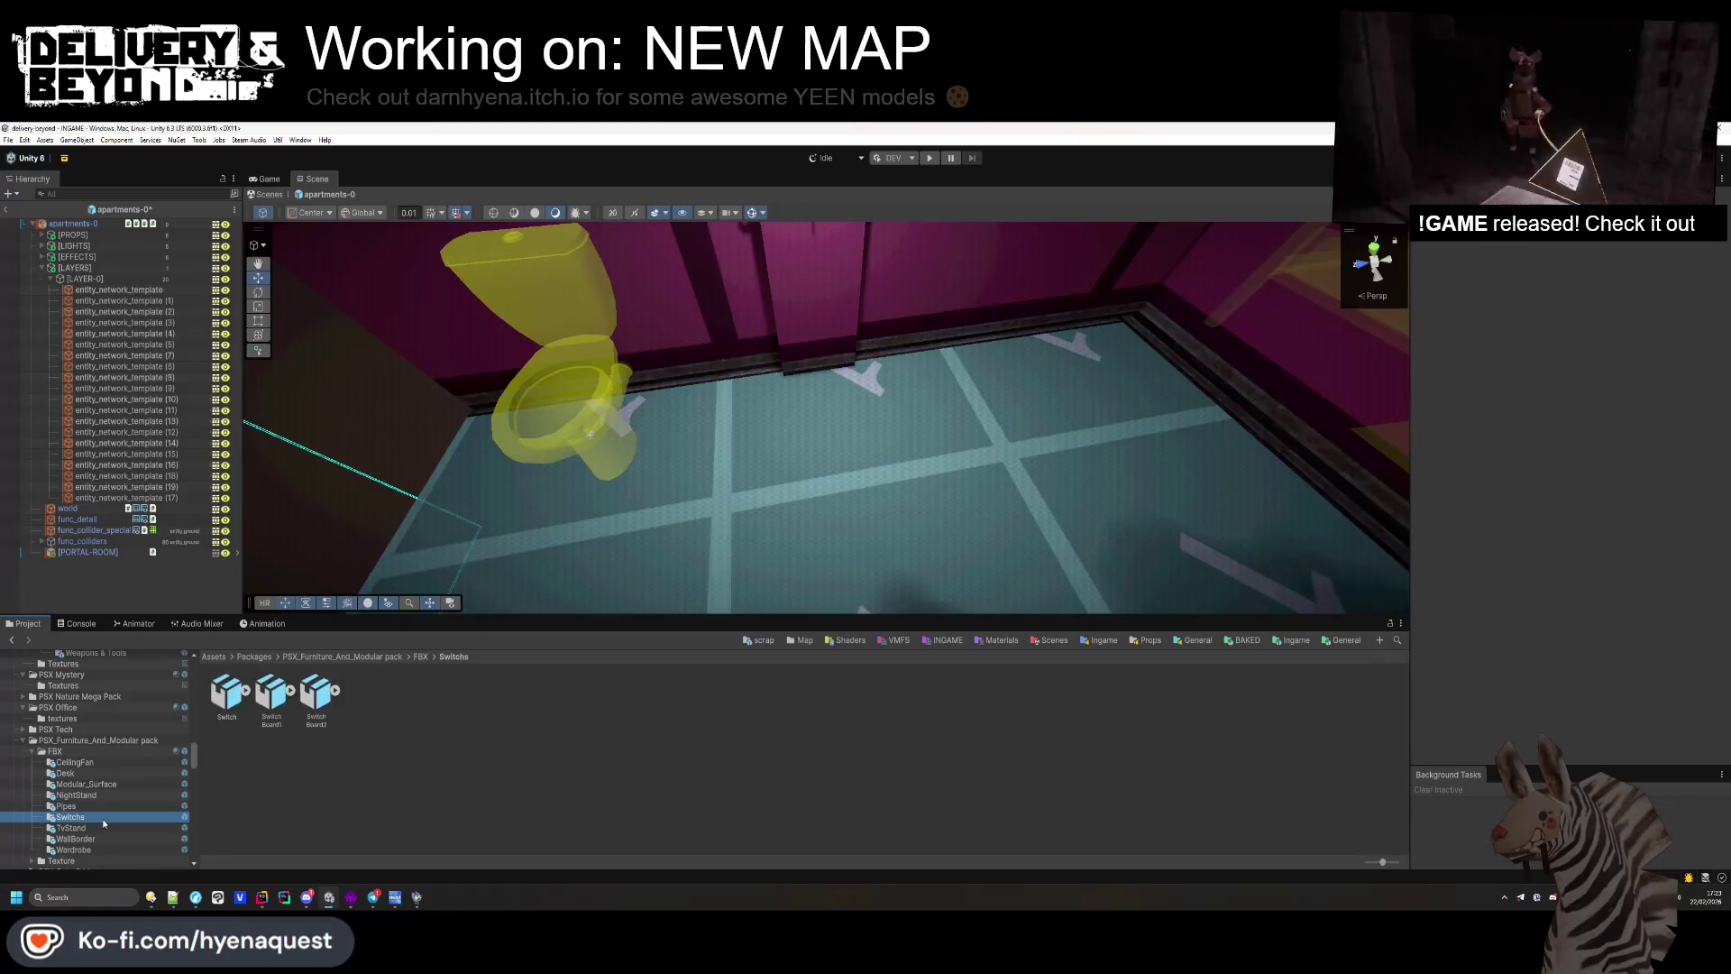
click(97, 828)
click(90, 838)
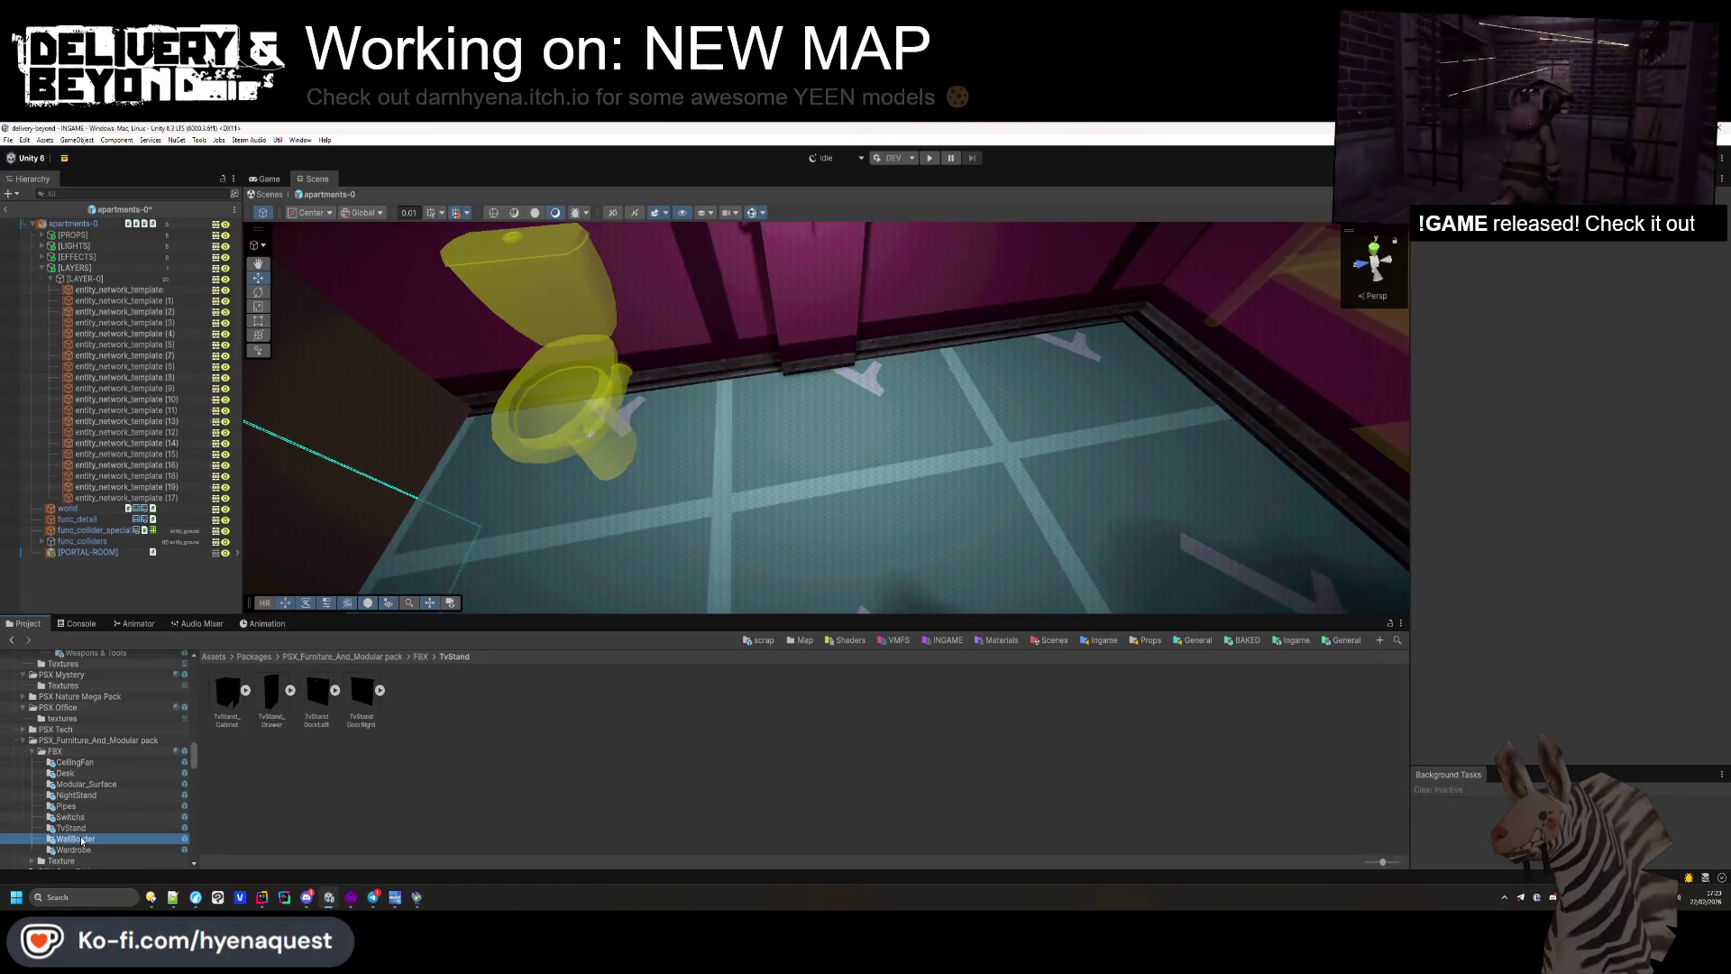
click(86, 849)
click(78, 817)
click(74, 807)
click(79, 795)
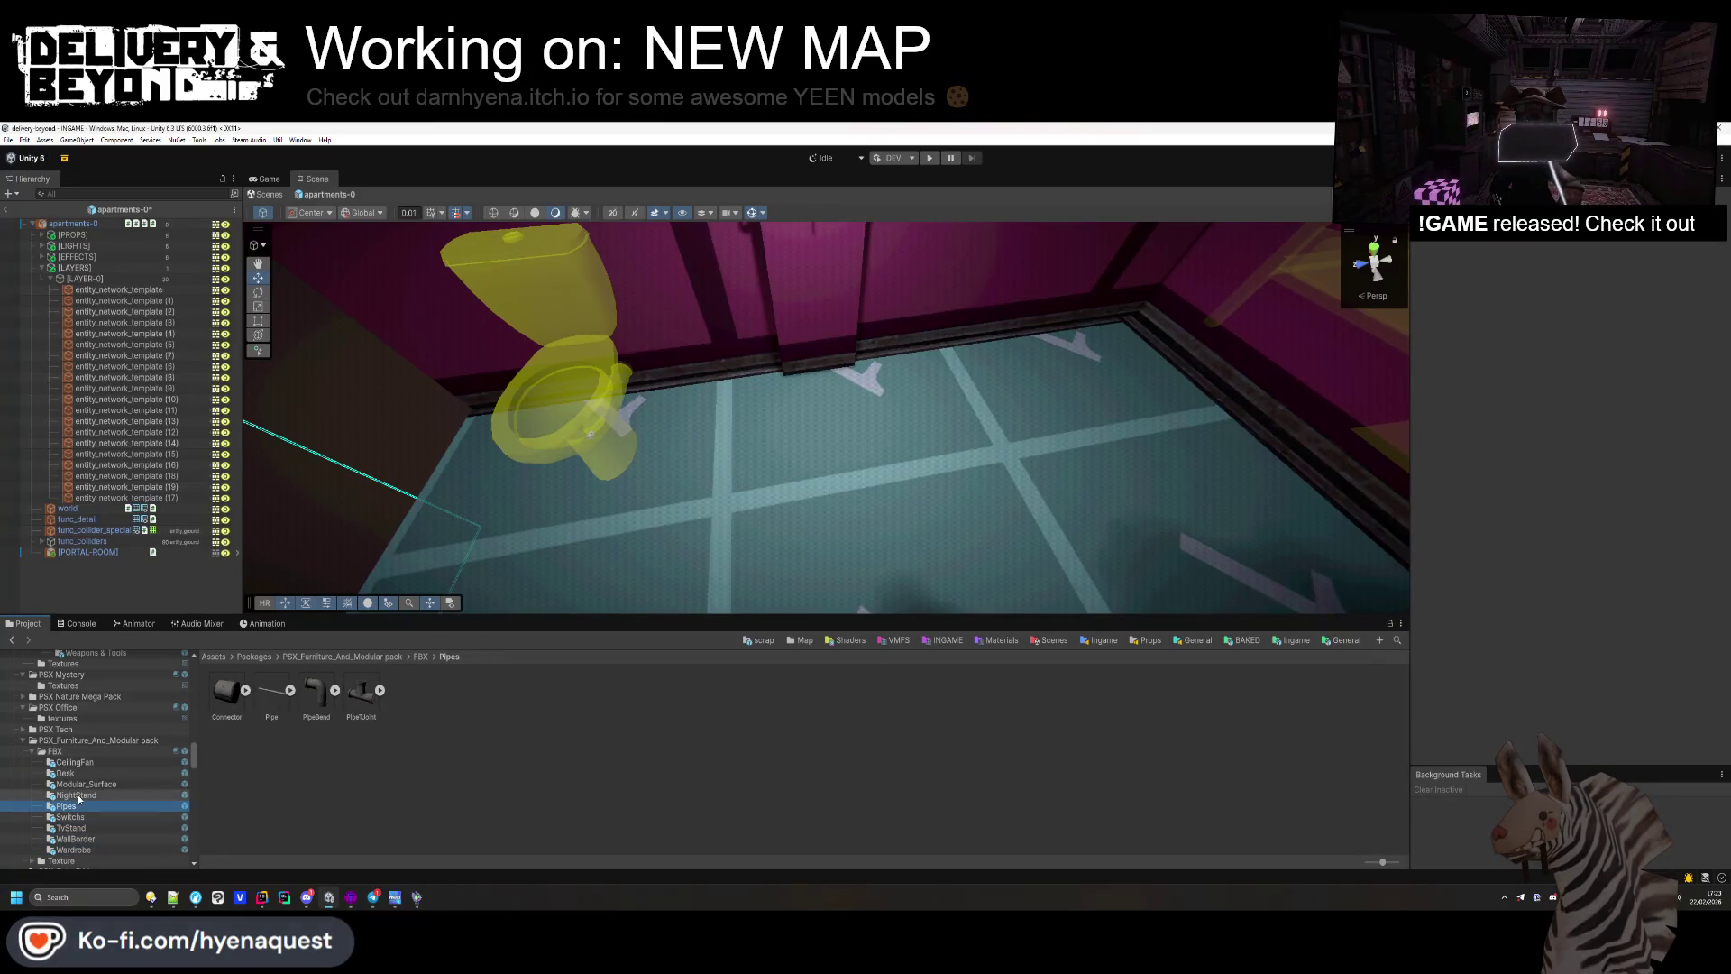
click(85, 784)
click(95, 773)
click(97, 762)
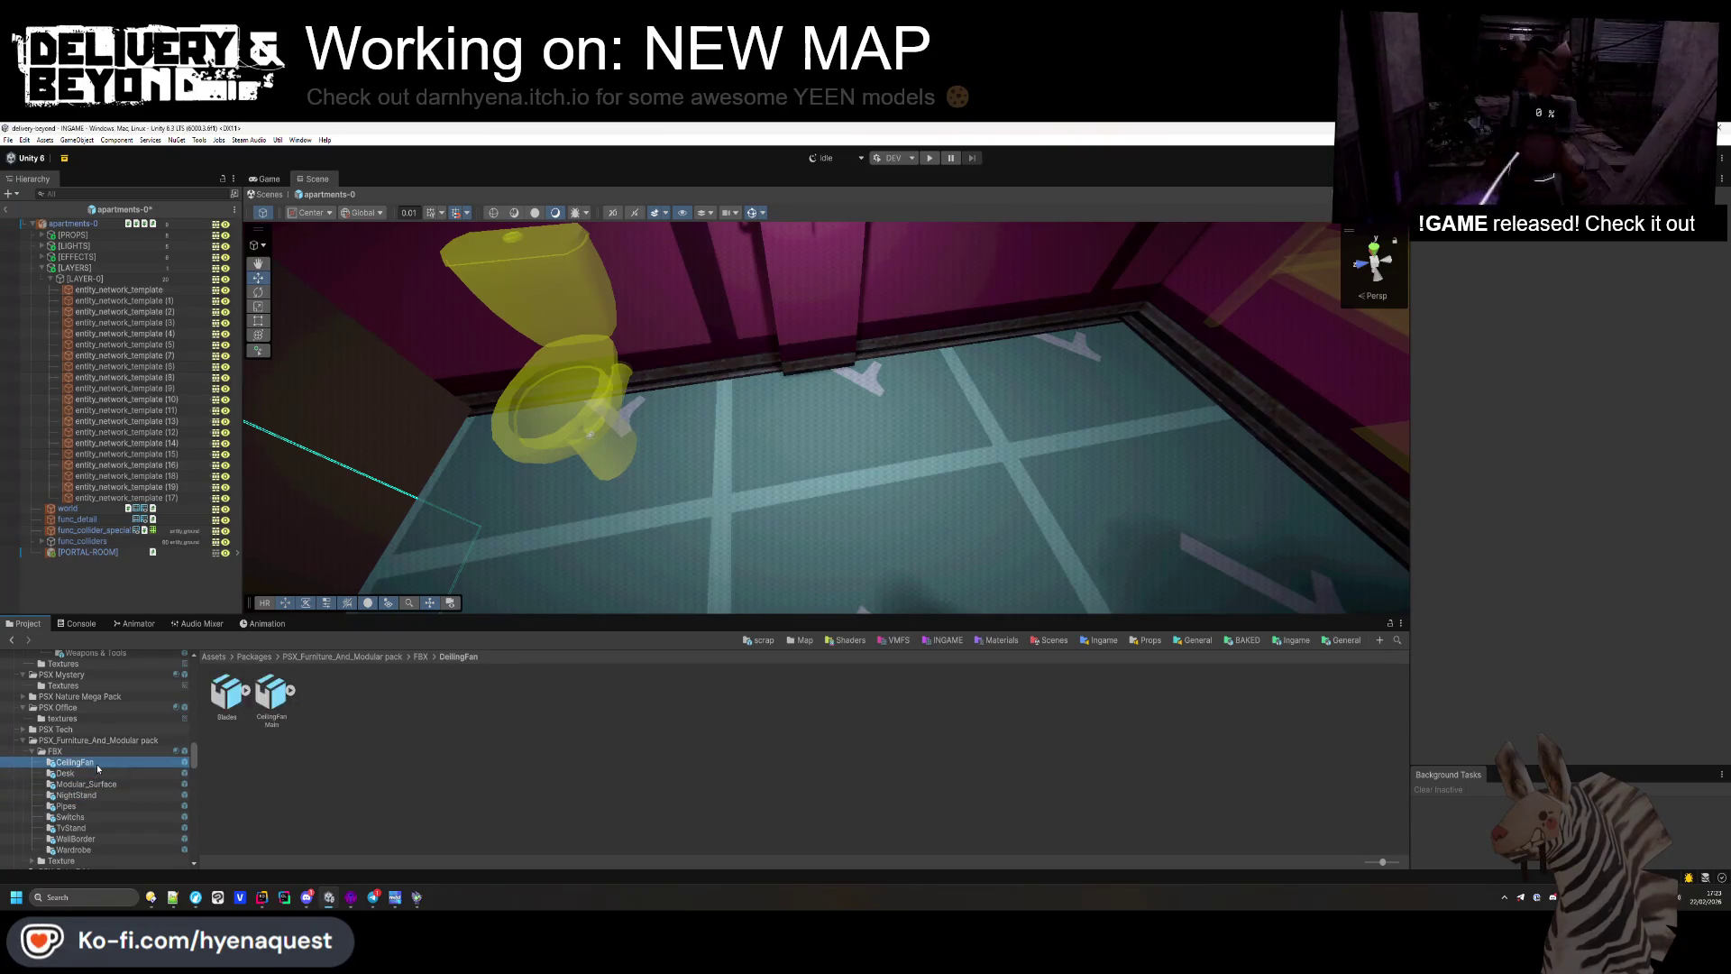
click(101, 749)
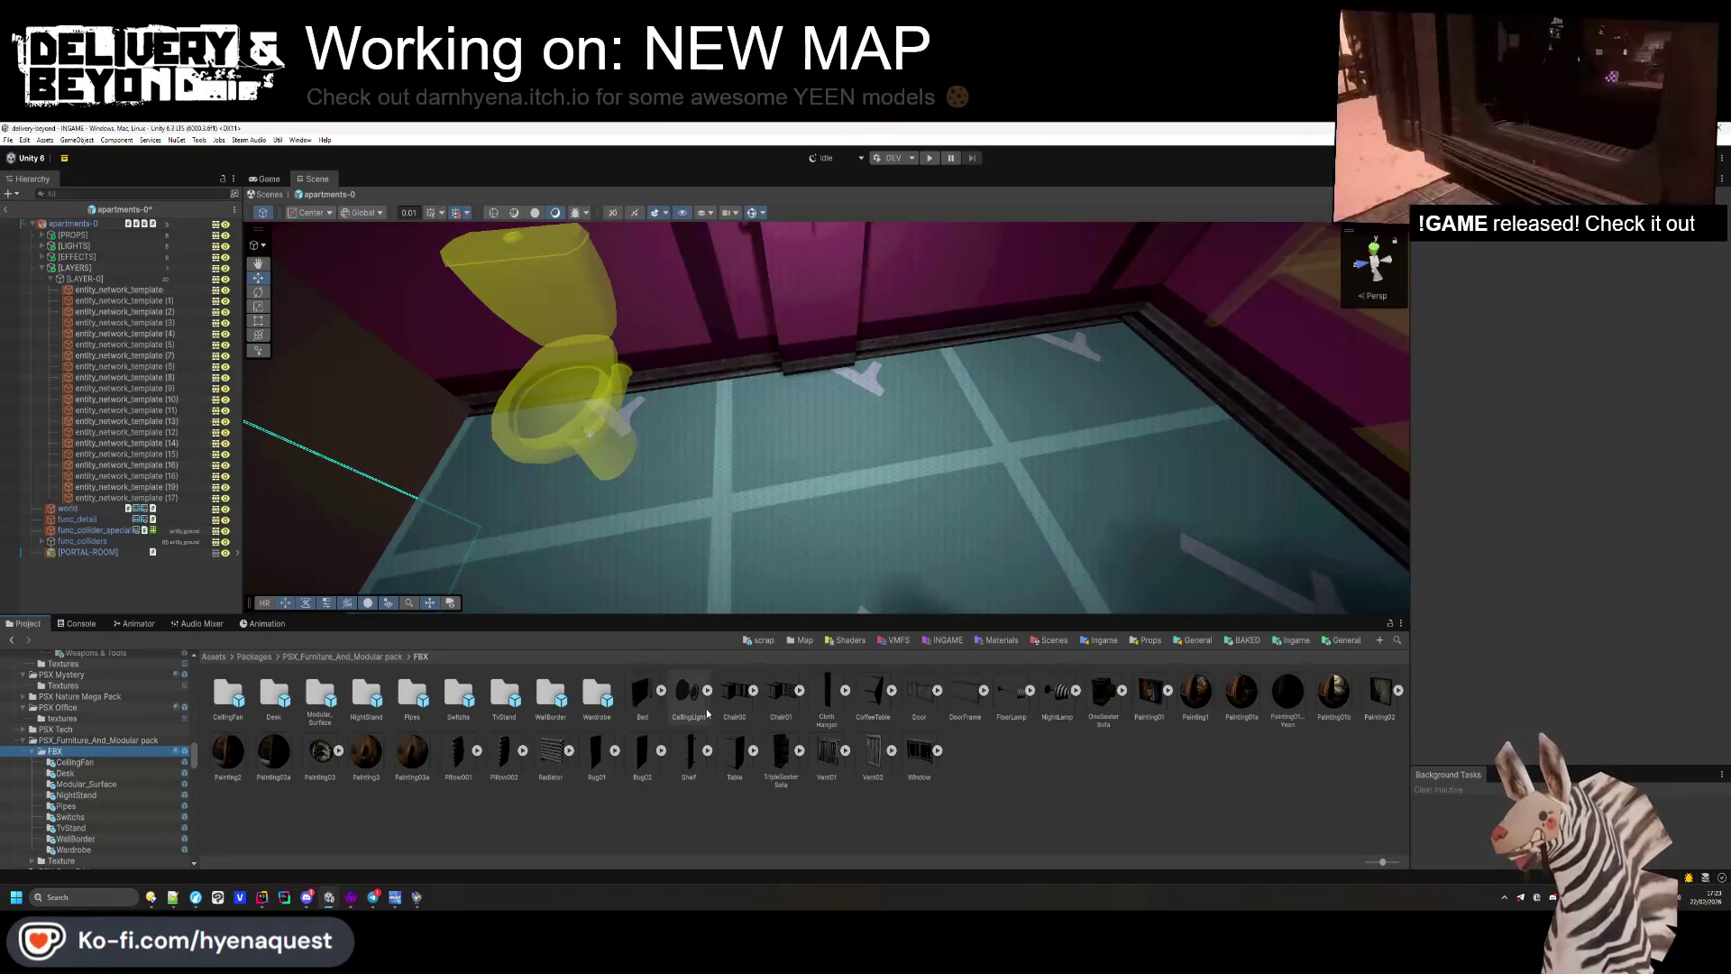
Step: Place the OneSeaterSofa in the room and give it a Mesh Collider
mouse_move(1103, 690)
mouse_down()
mouse_move(1126, 423)
mouse_move(1109, 451)
mouse_up()
key(f)
mouse_move(1013, 405)
mouse_down()
mouse_move(857, 403)
mouse_move(856, 370)
mouse_move(812, 531)
mouse_move(676, 544)
mouse_move(677, 487)
mouse_move(960, 476)
mouse_move(792, 472)
mouse_move(663, 509)
mouse_up()
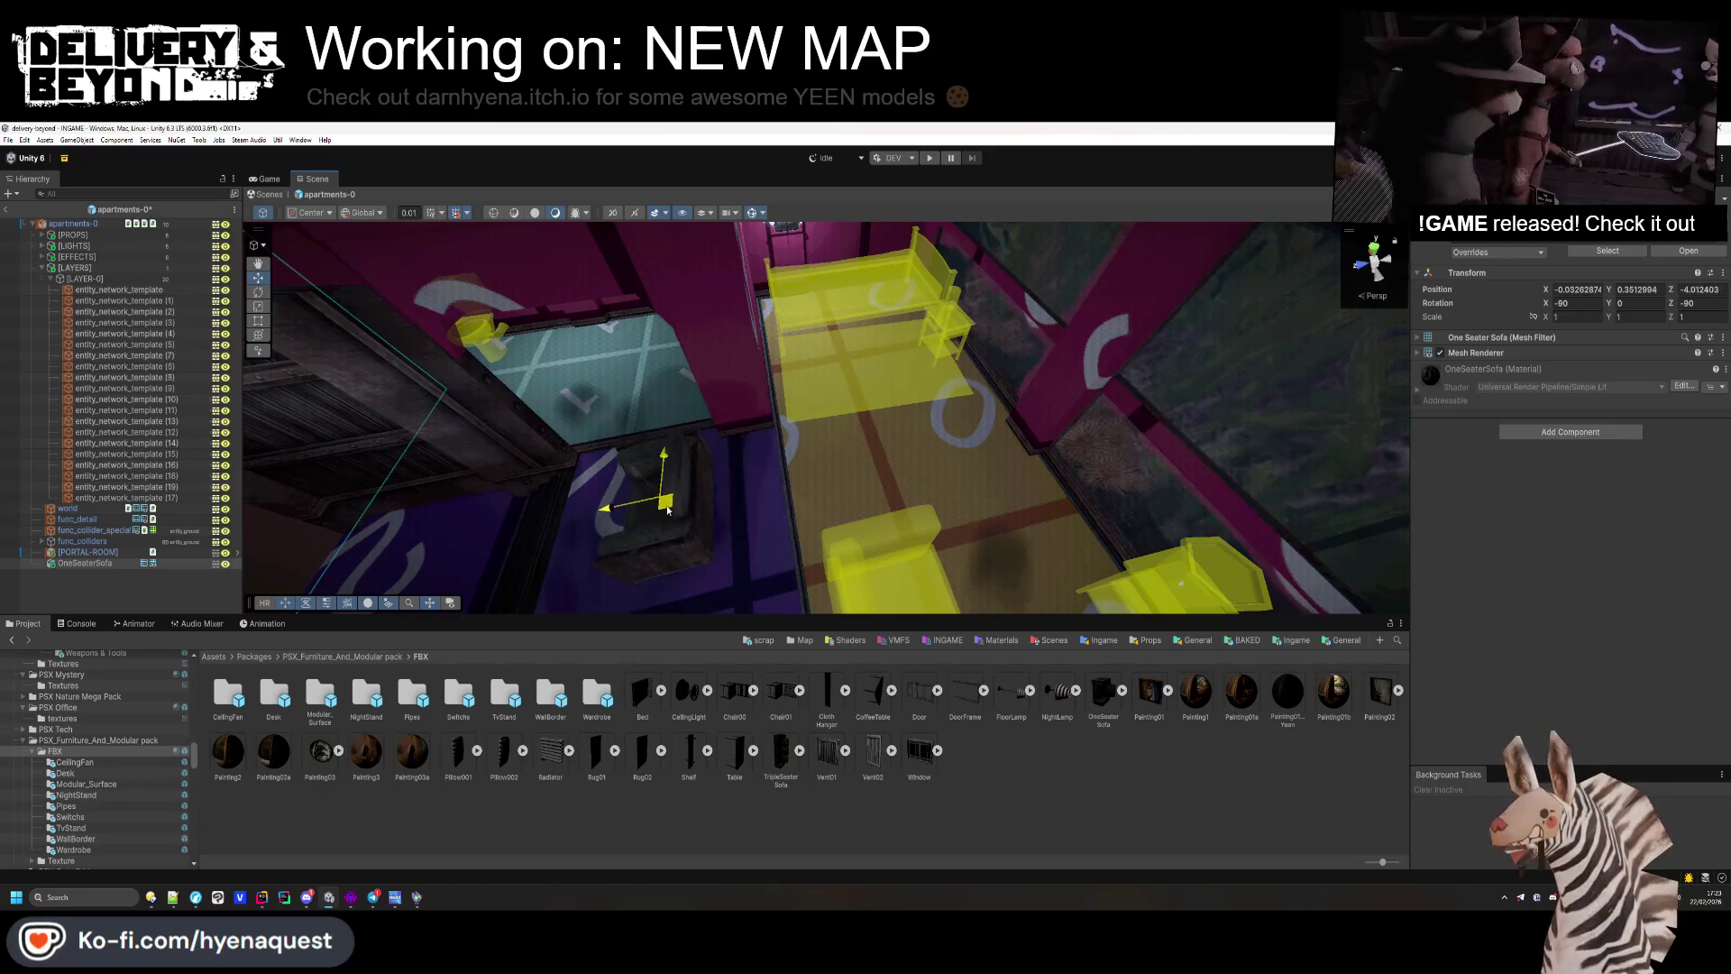
click(1532, 432)
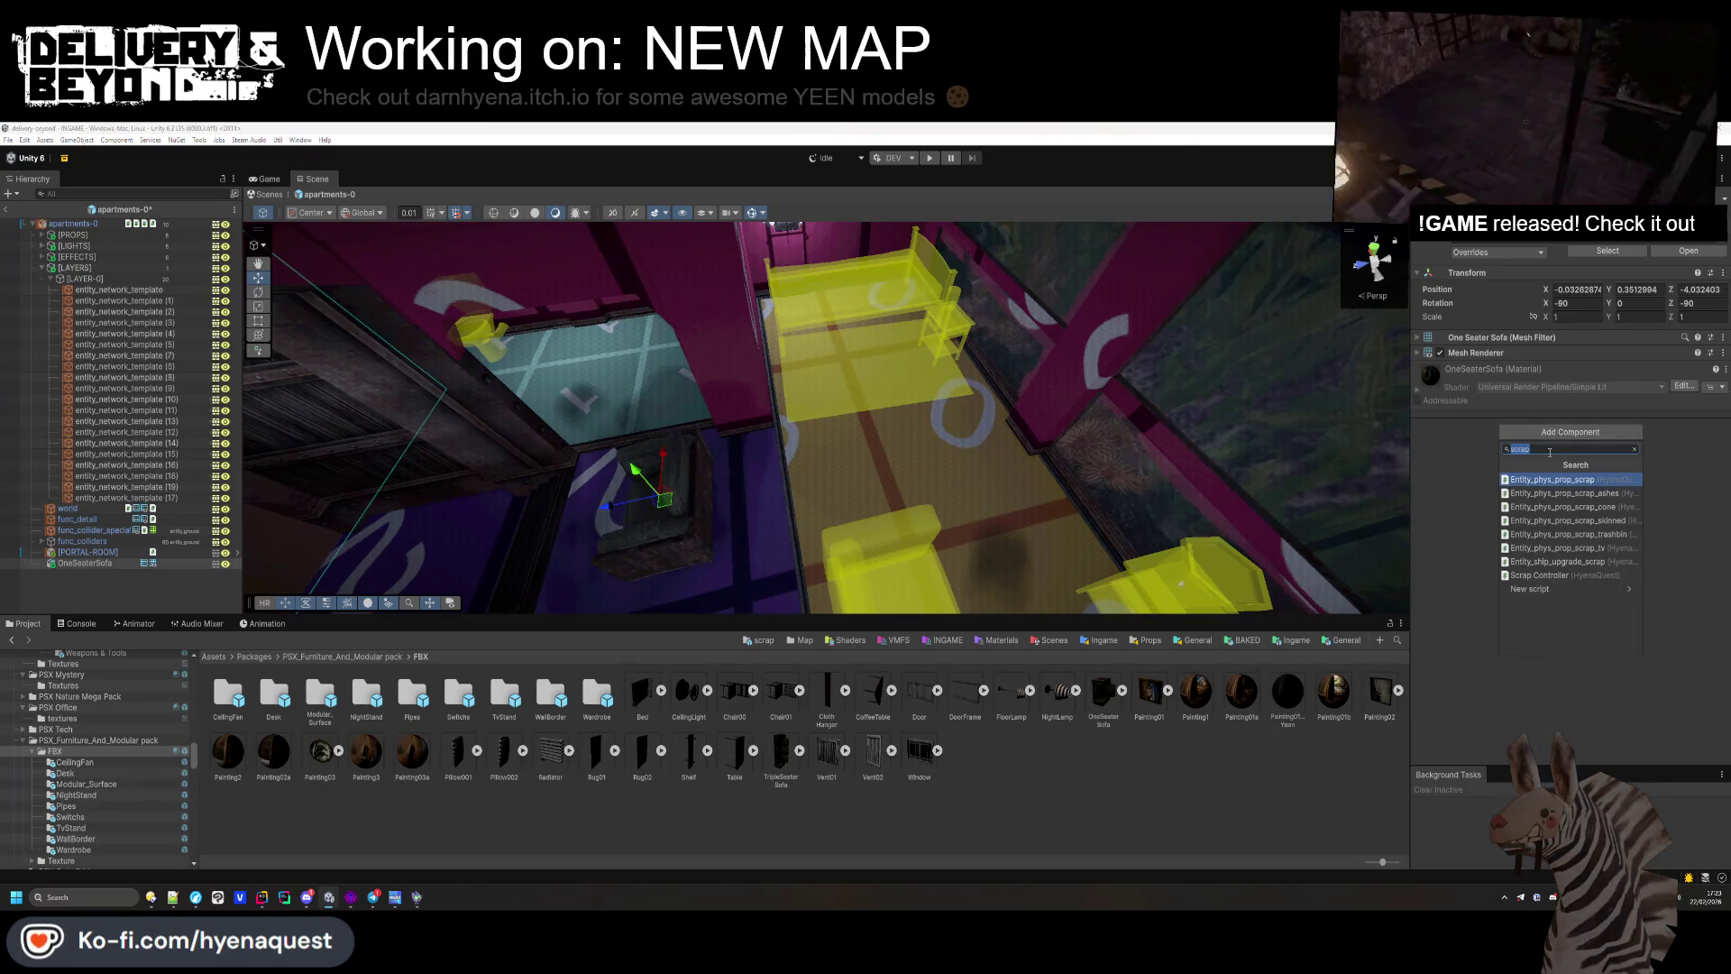
text(mesh collider)
key(Return)
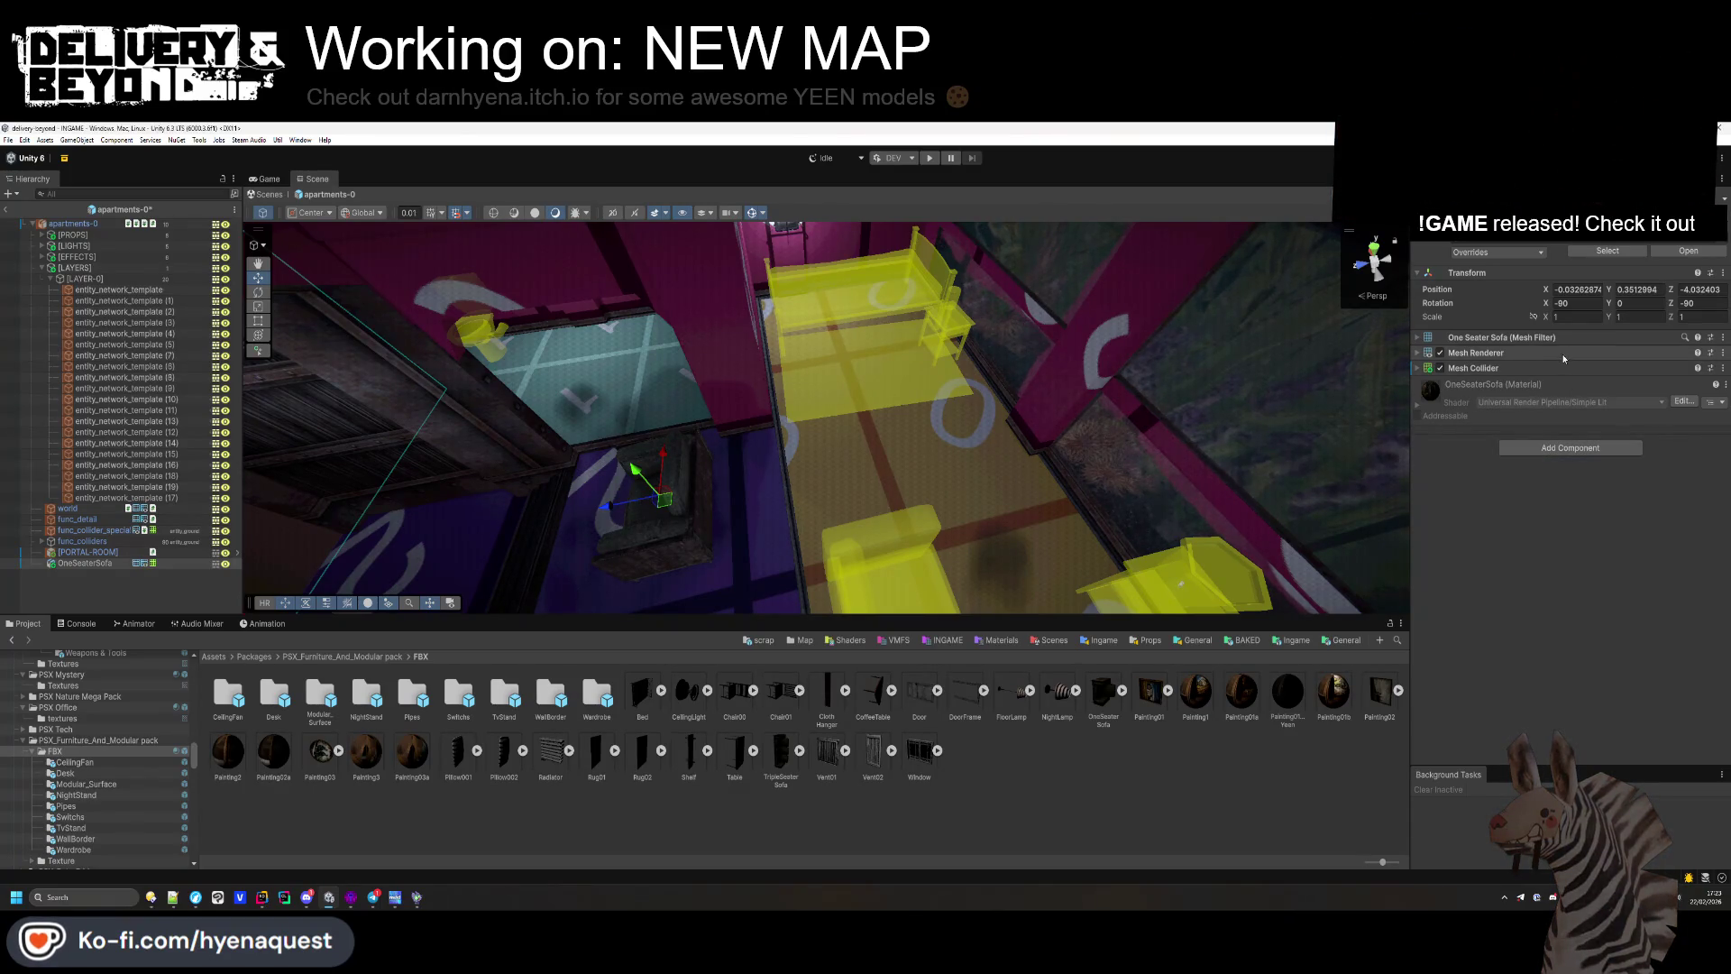
Step: Add the Entity_phys_prop_scrap script to the sofa and go to the prop sounds folder
click(1569, 449)
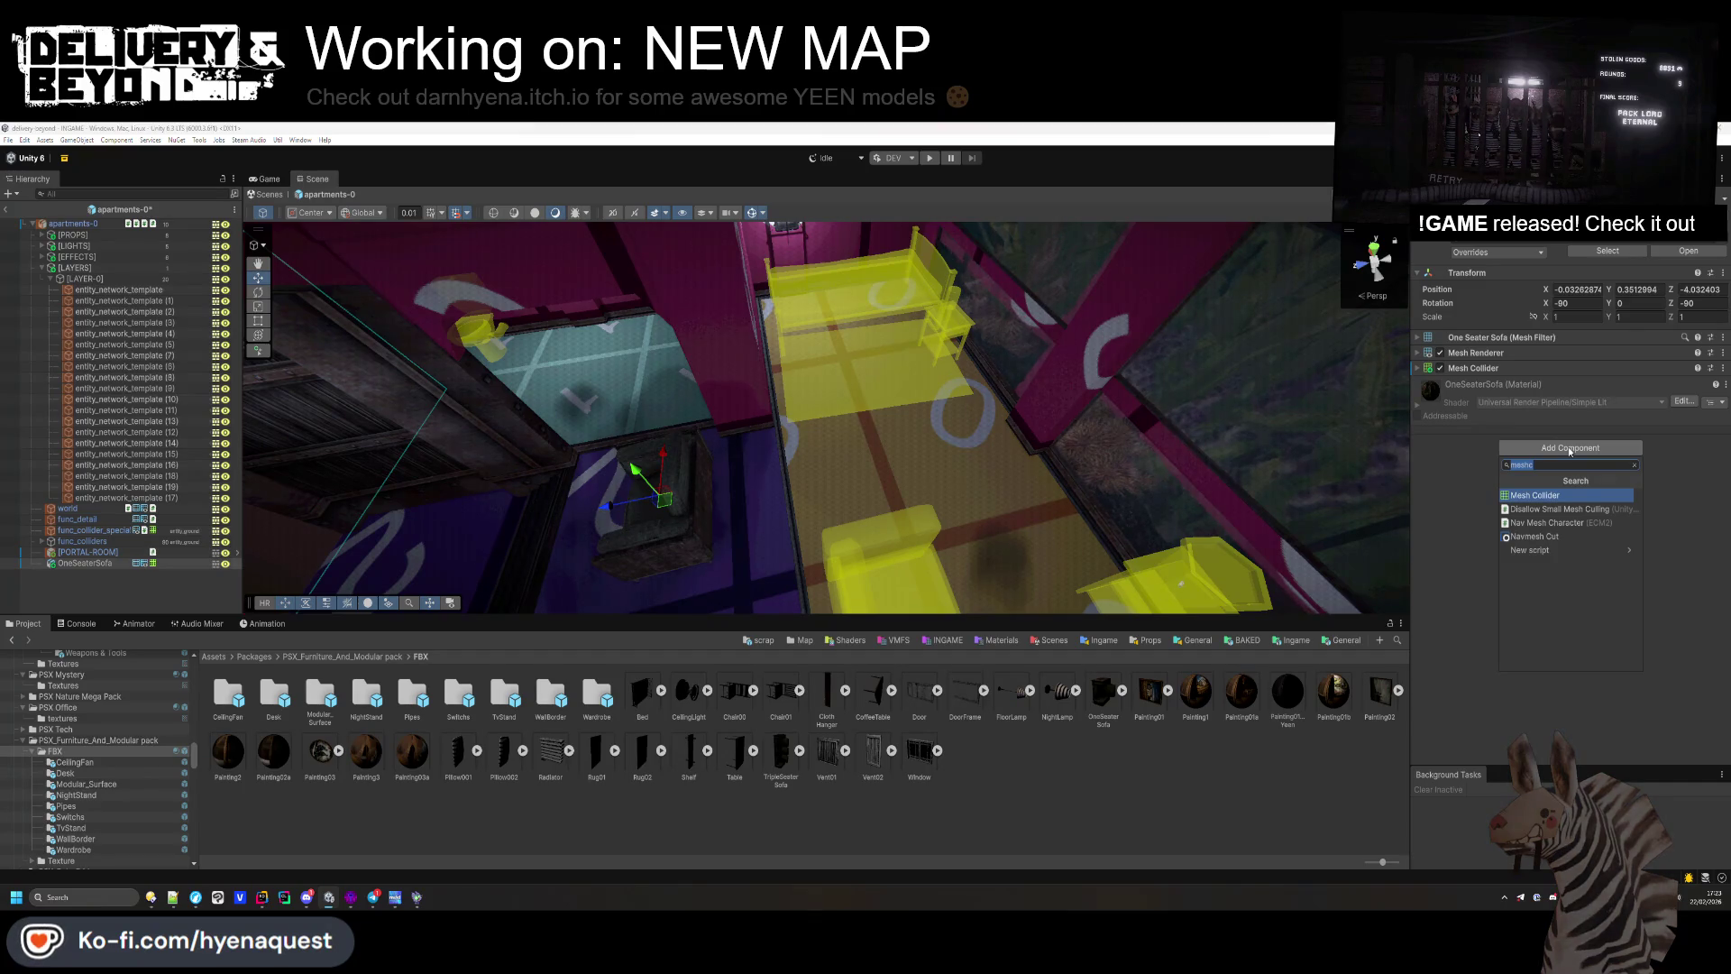
text(scrap)
click(1620, 539)
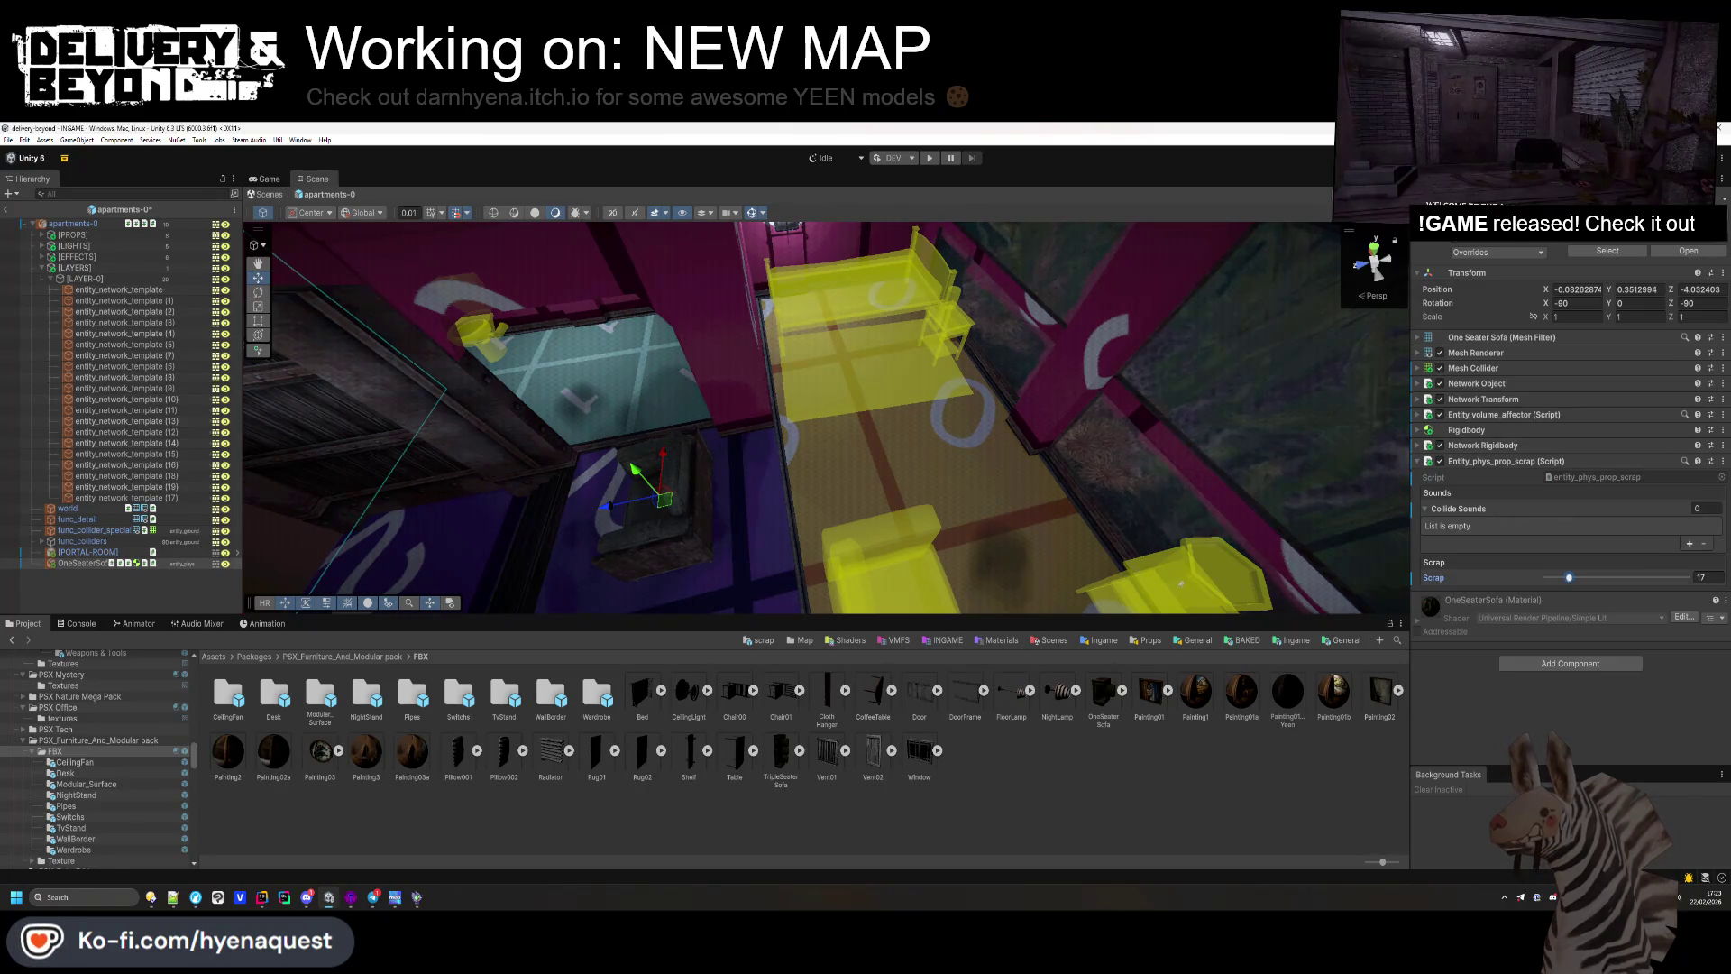
click(1688, 544)
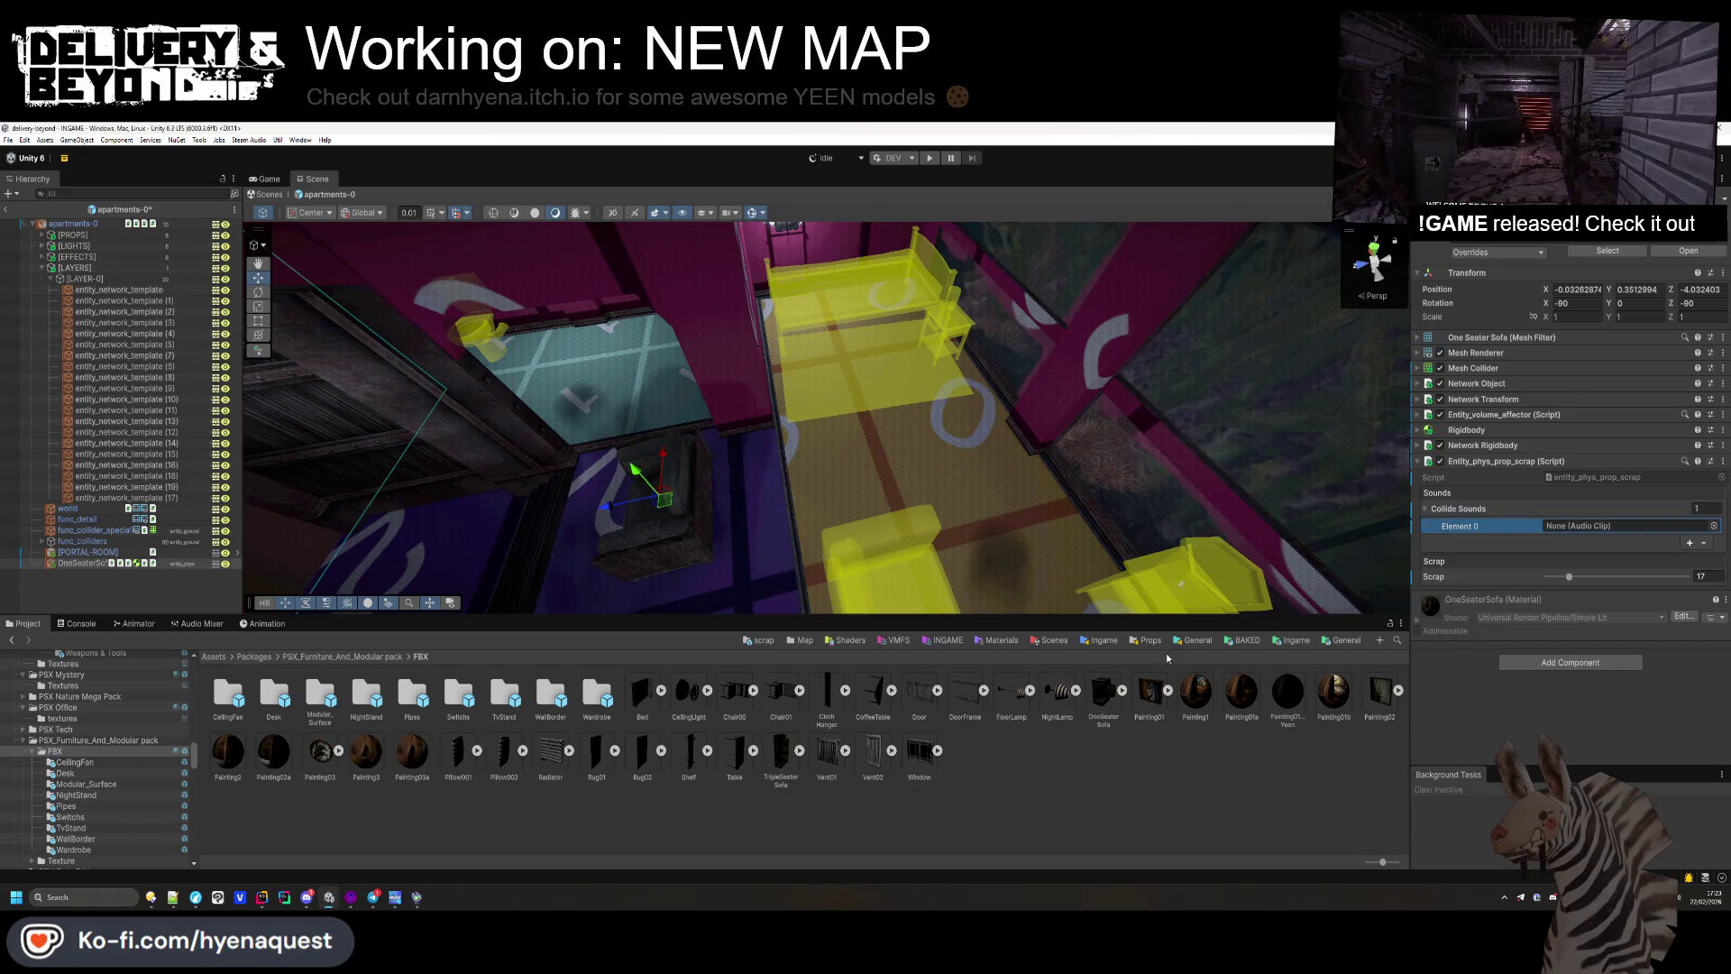
click(1704, 543)
click(1147, 640)
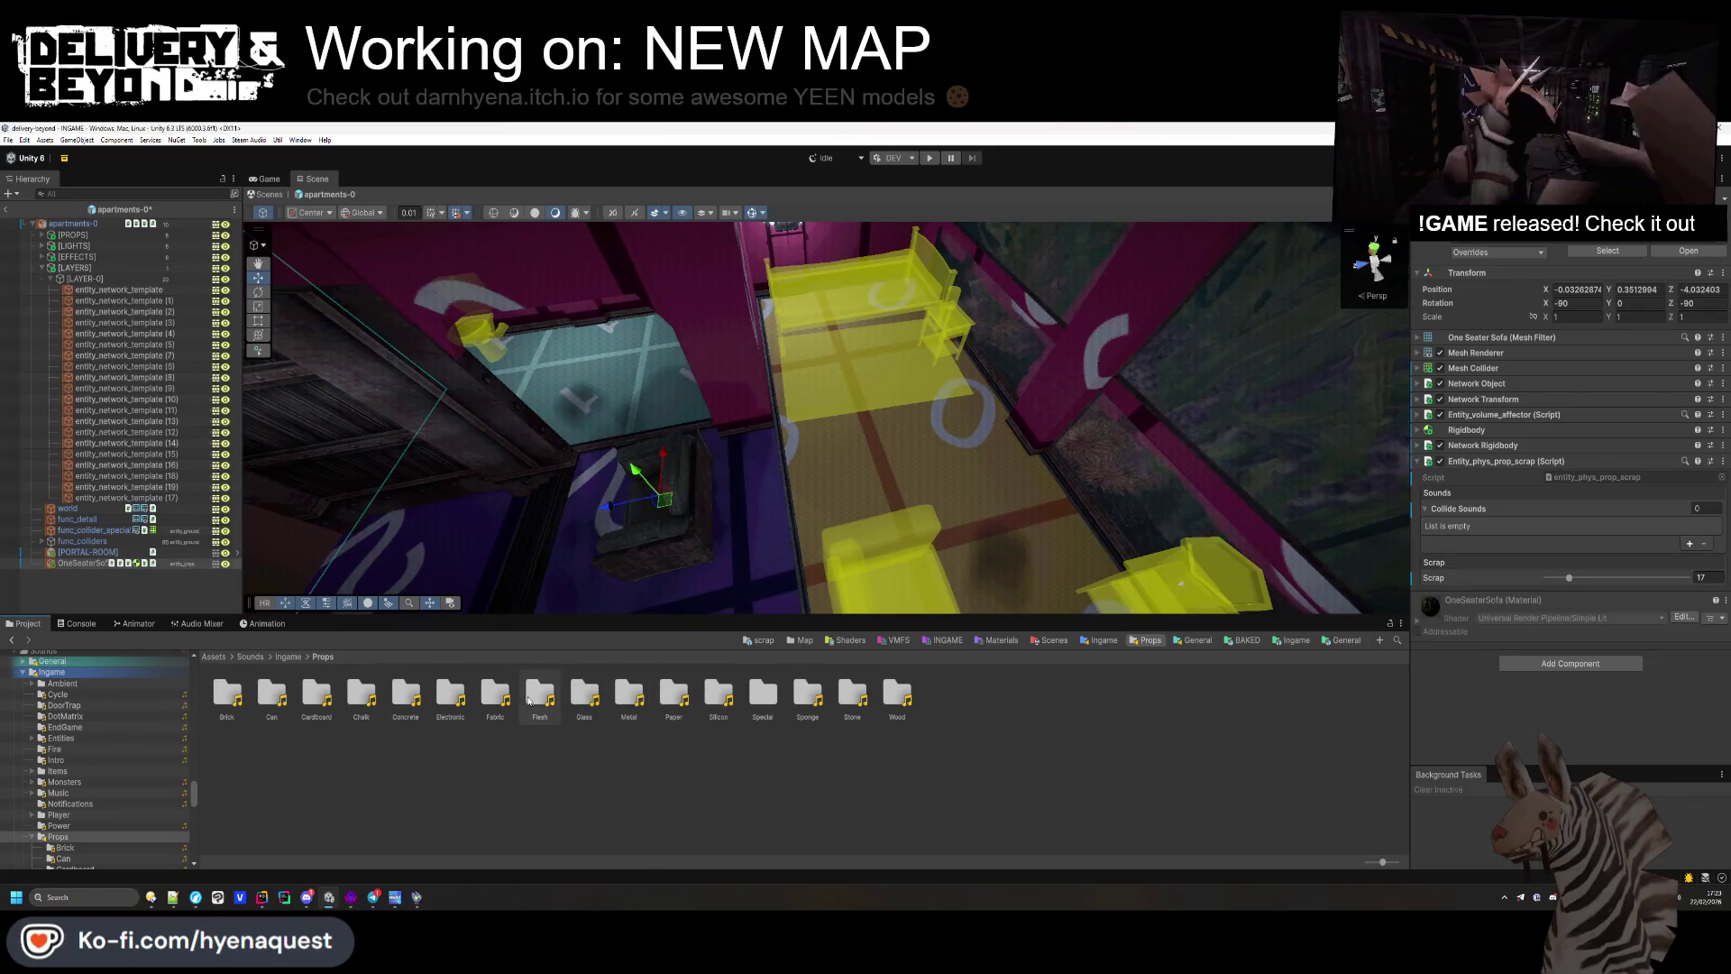
Step: Assign the six fabric_hit clips from Props/Fabric as the sofa's collide sounds
double_click(763, 696)
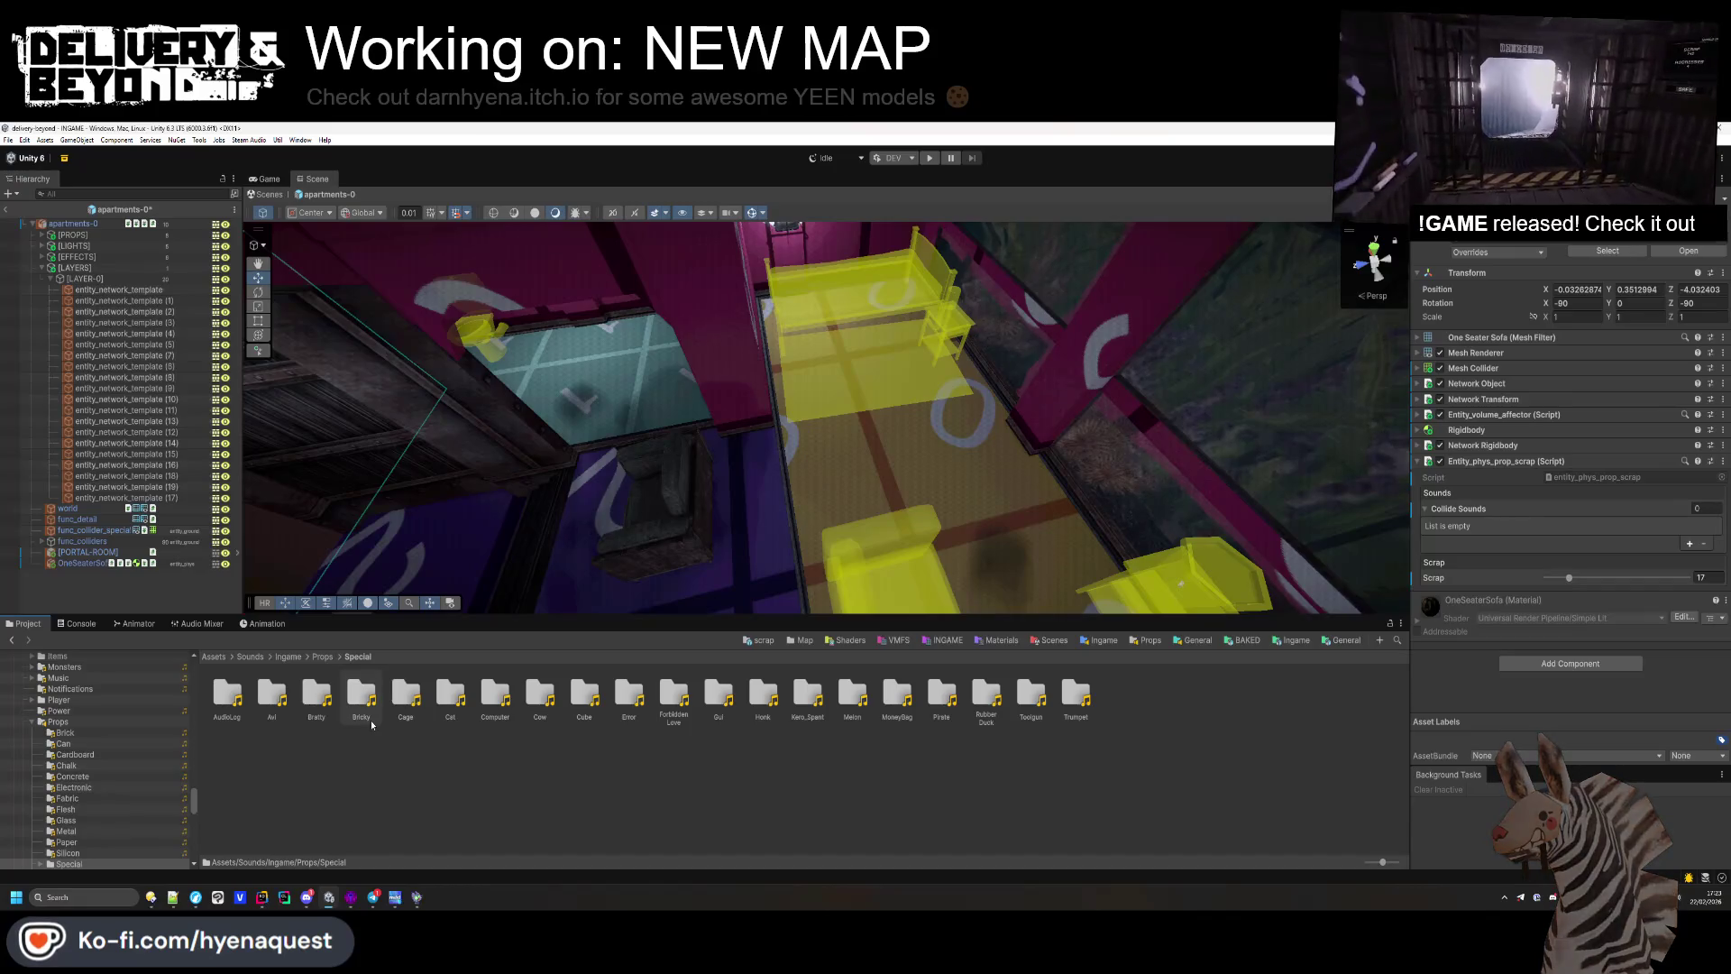
key(BackSpace)
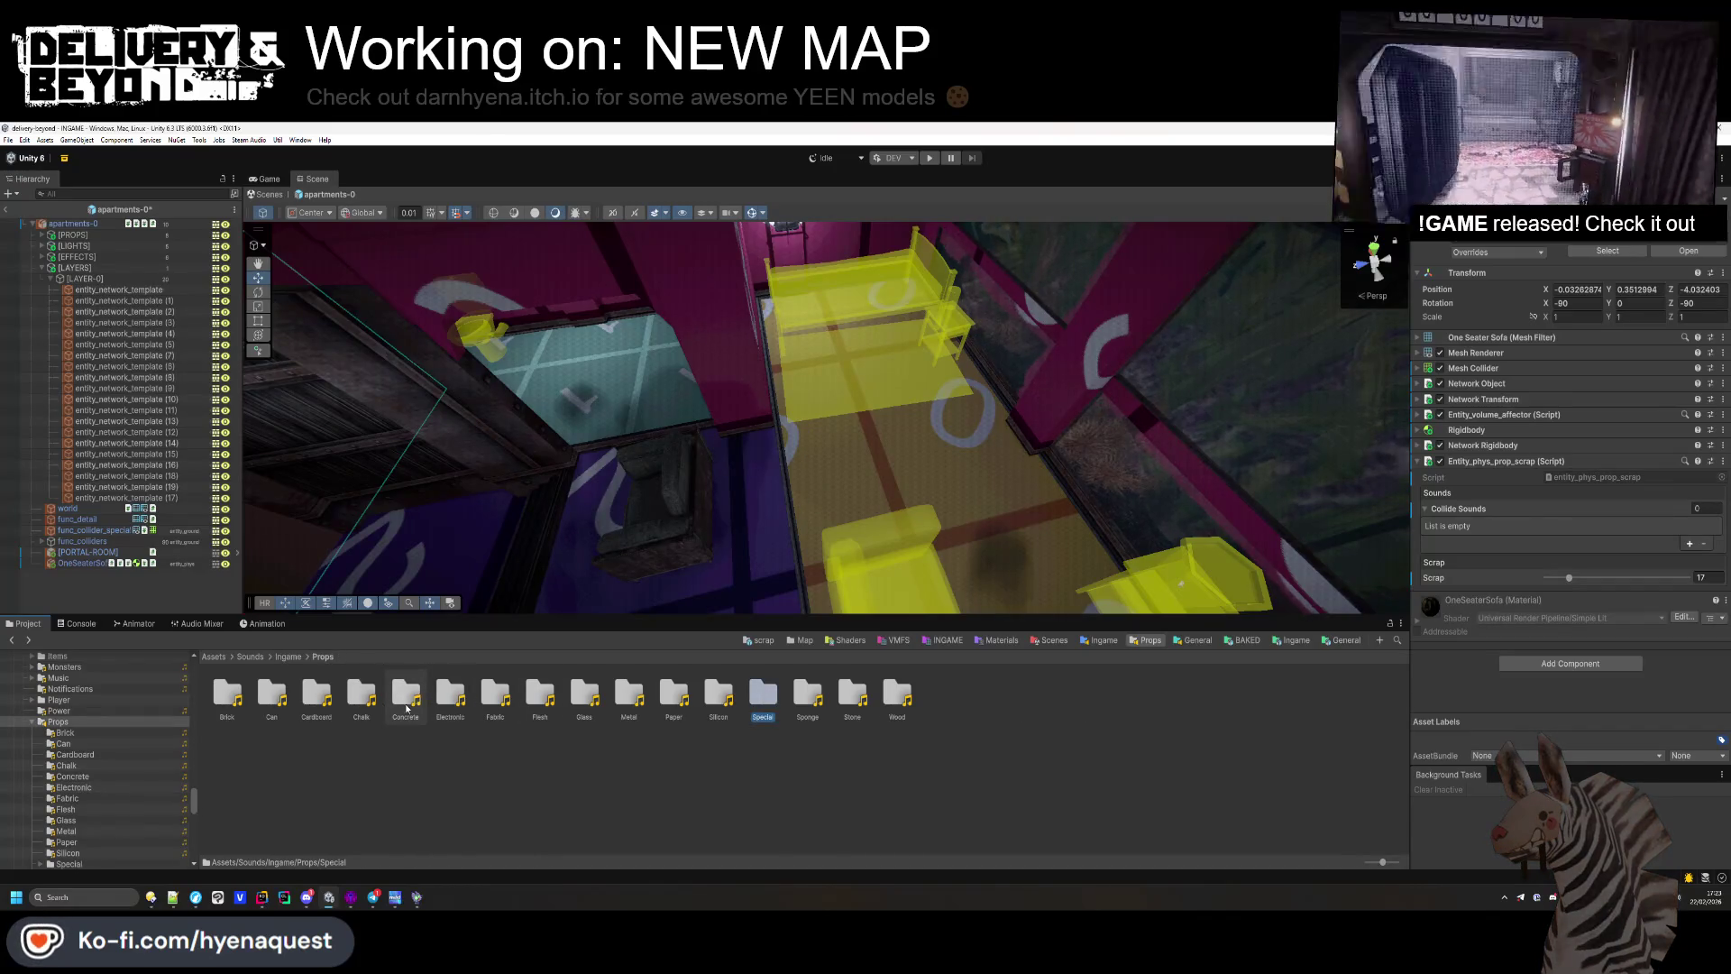
double_click(495, 694)
click(233, 703)
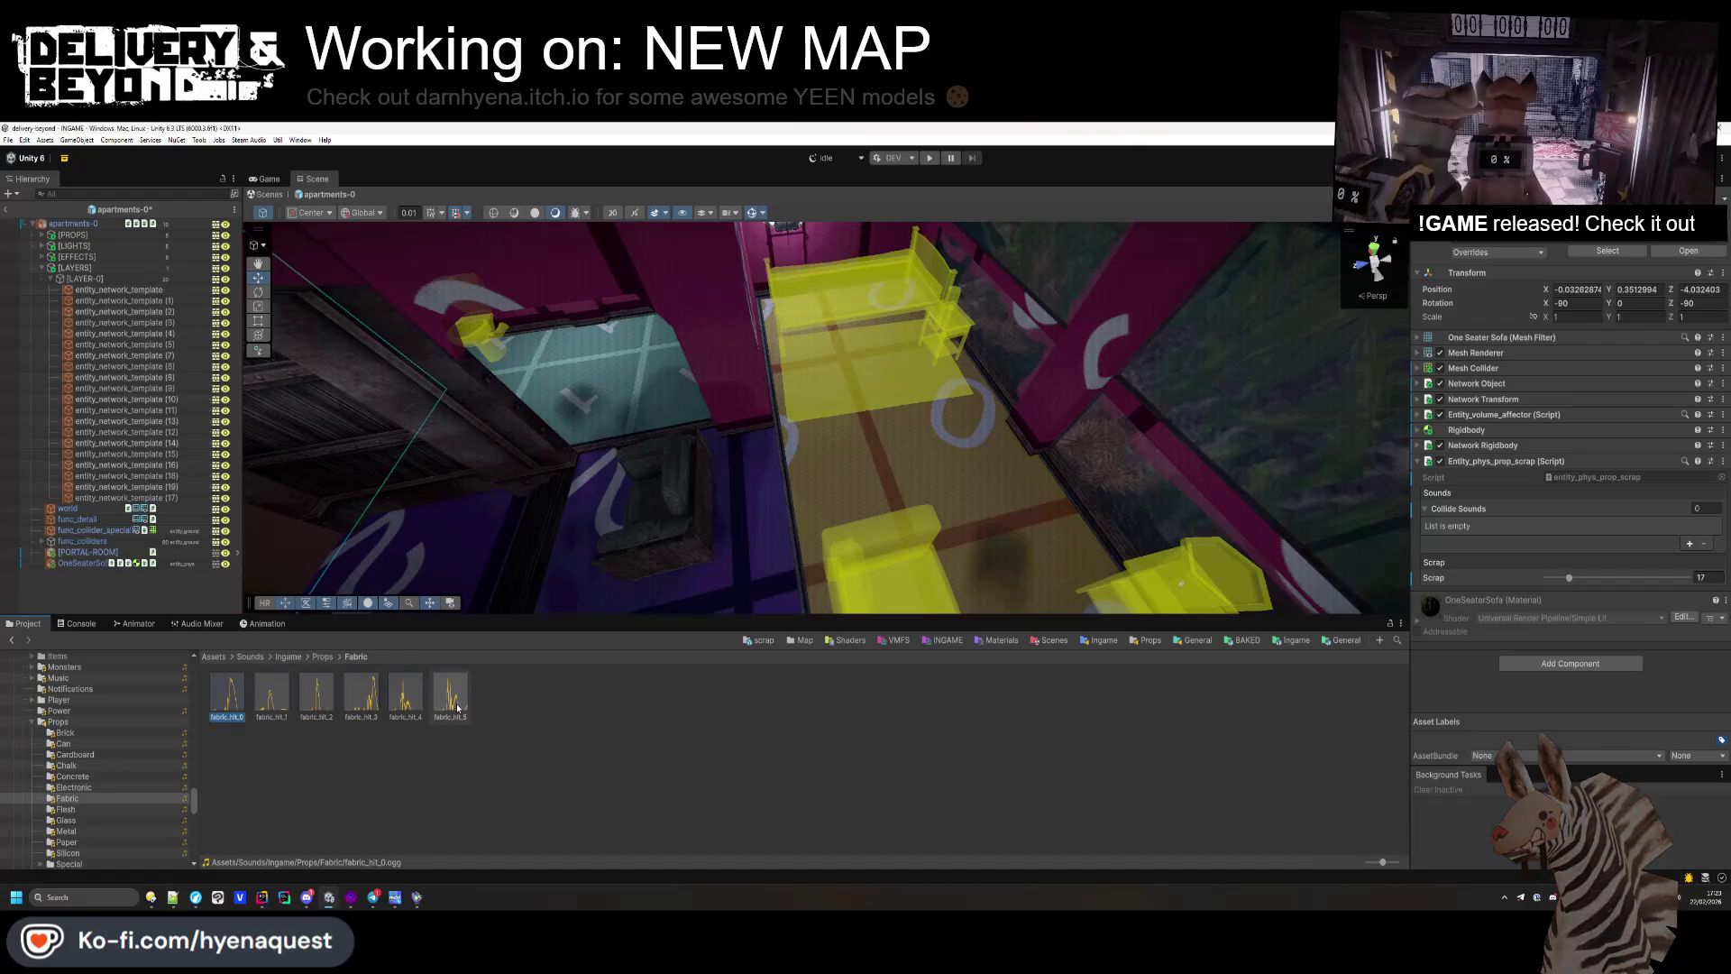
drag(1521, 541, 1468, 512)
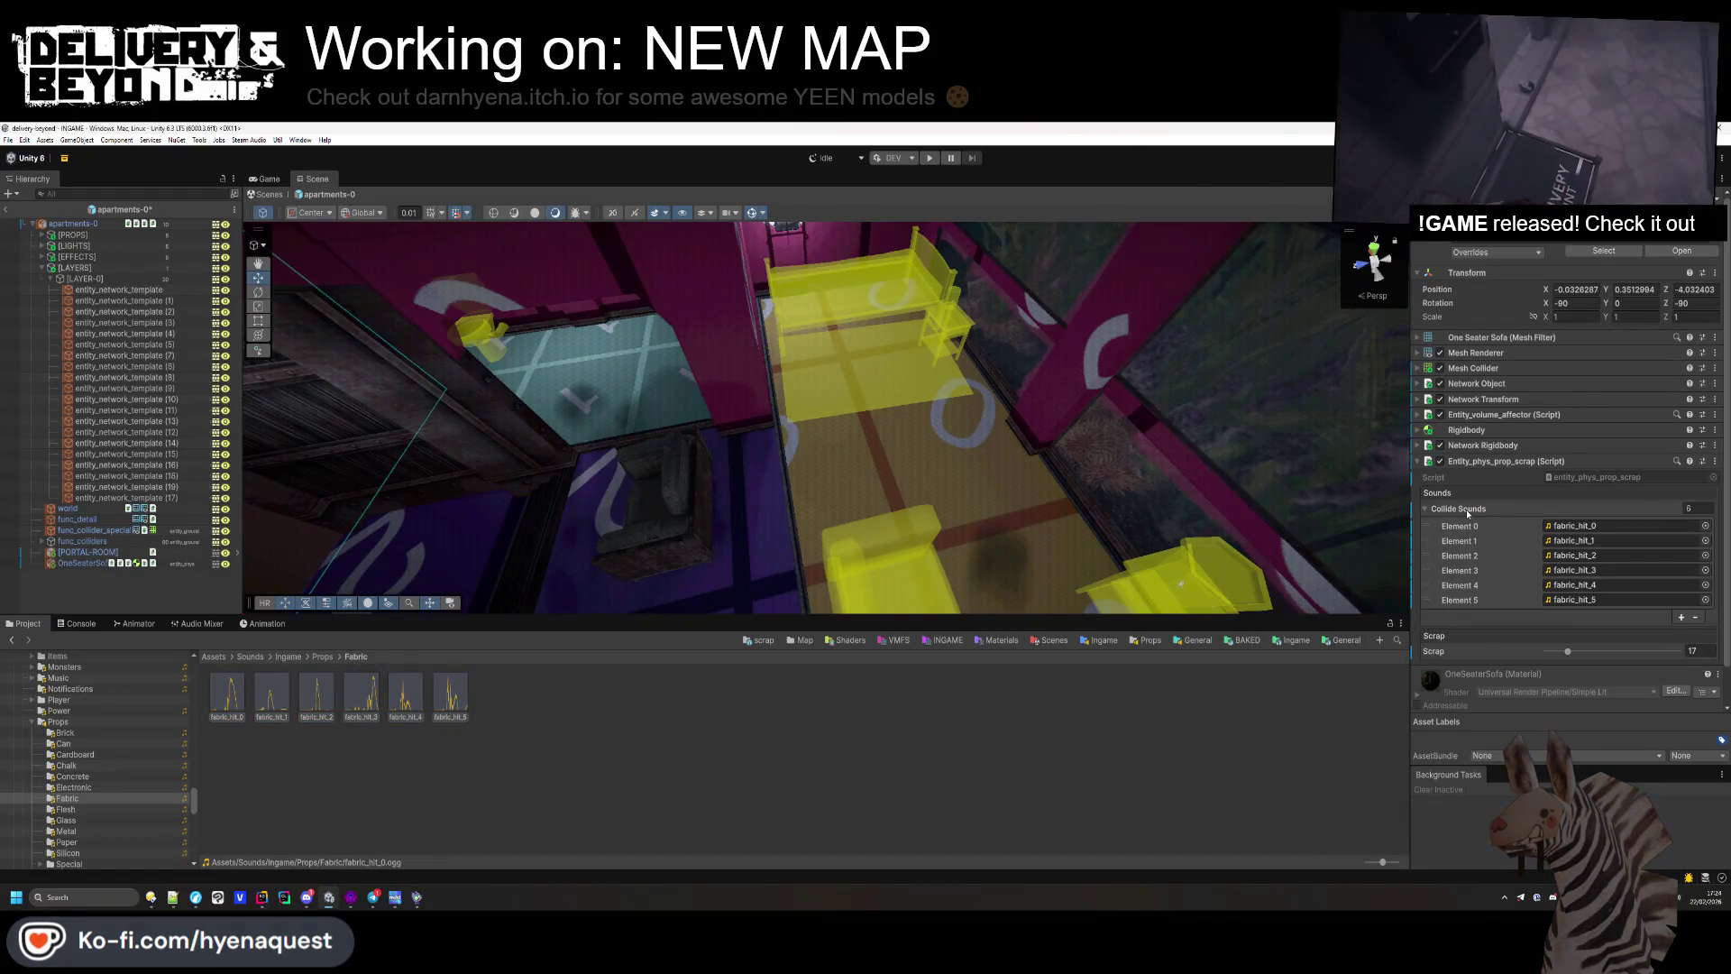
key(BackSpace)
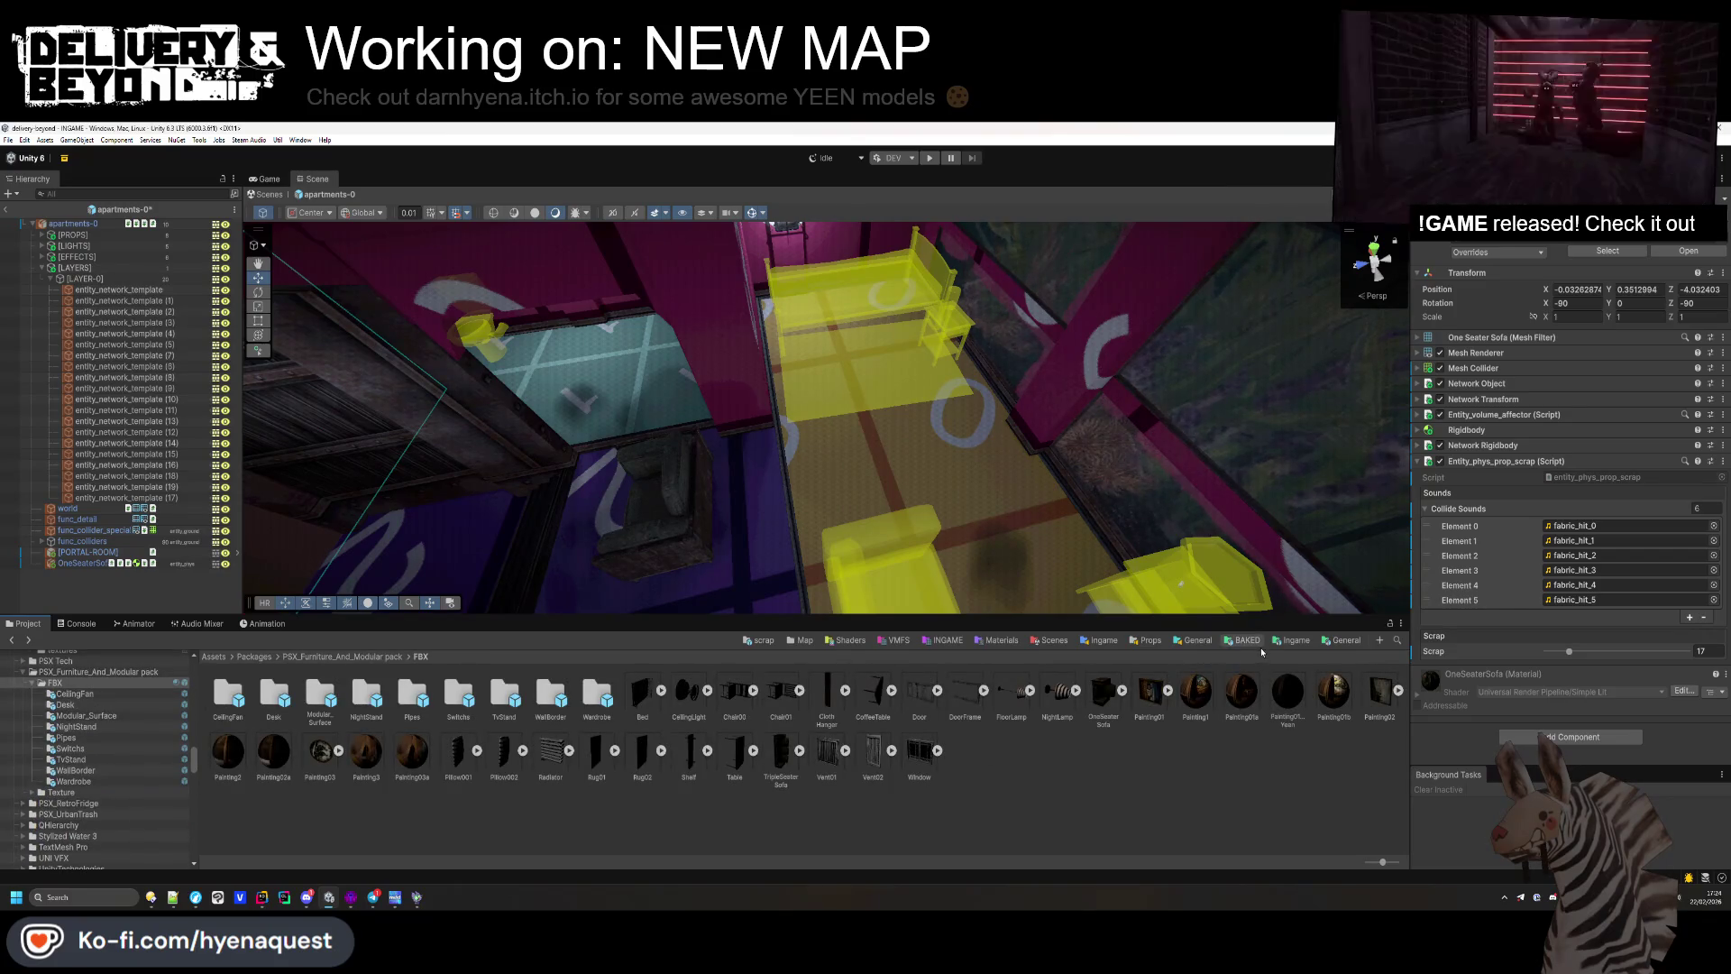
click(765, 641)
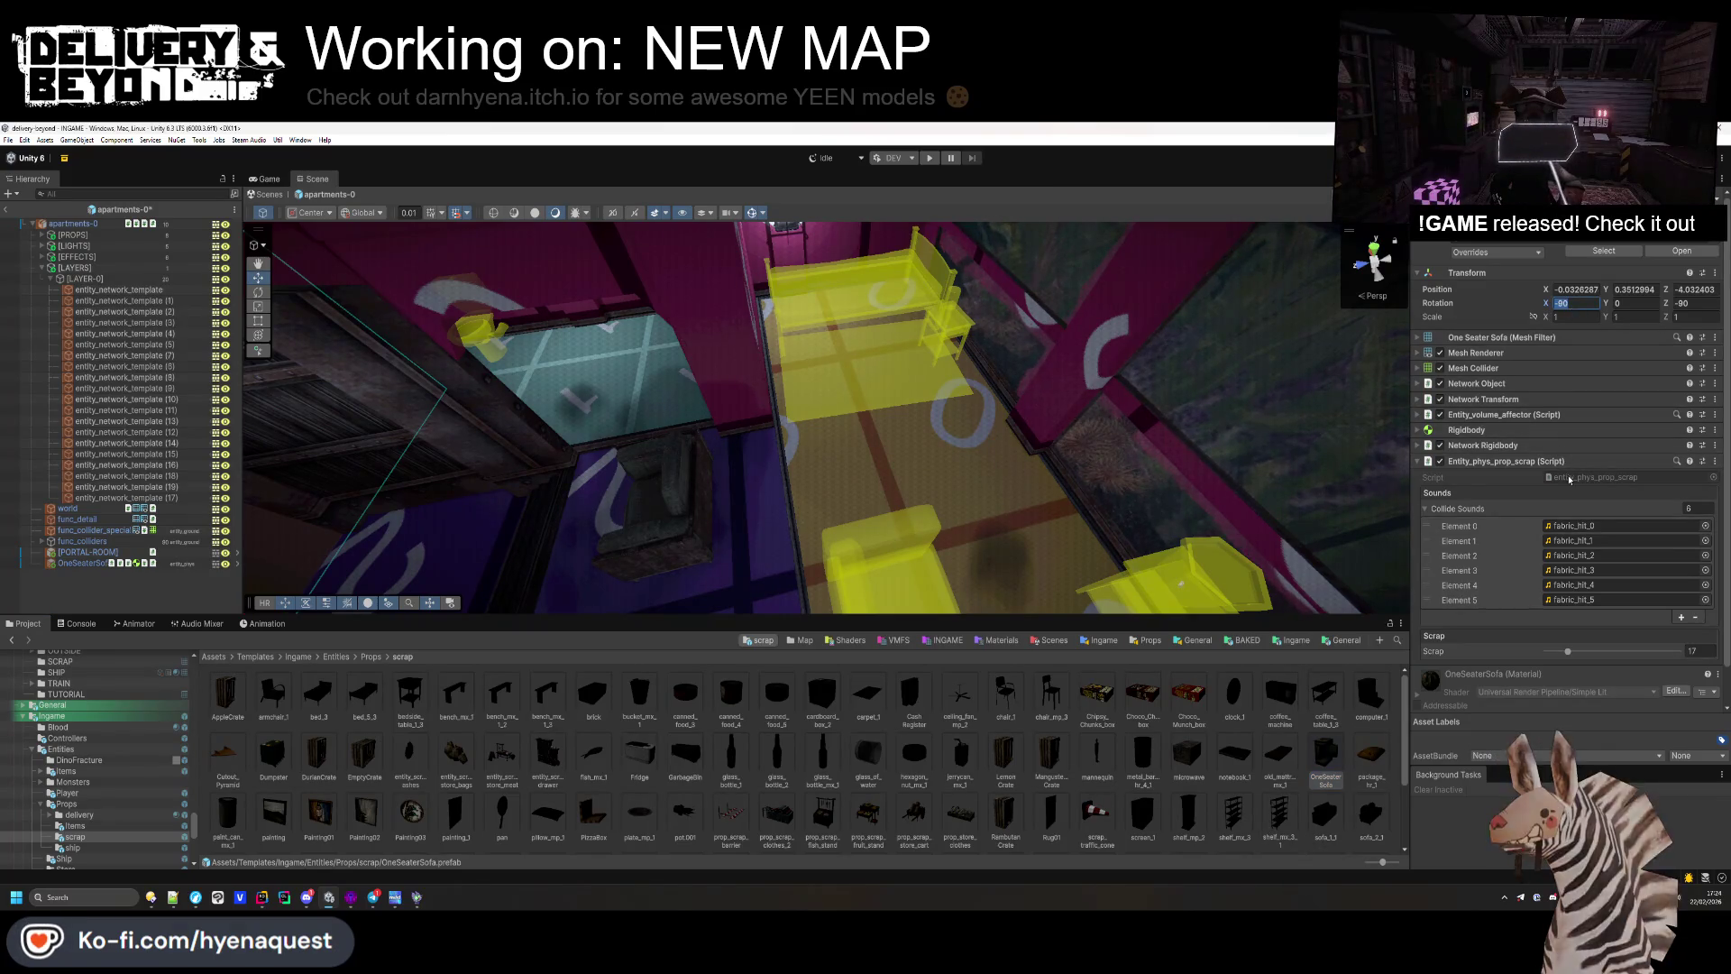
Step: Reset the OneSeaterSofa prefab's Position Z to 0
click(1325, 771)
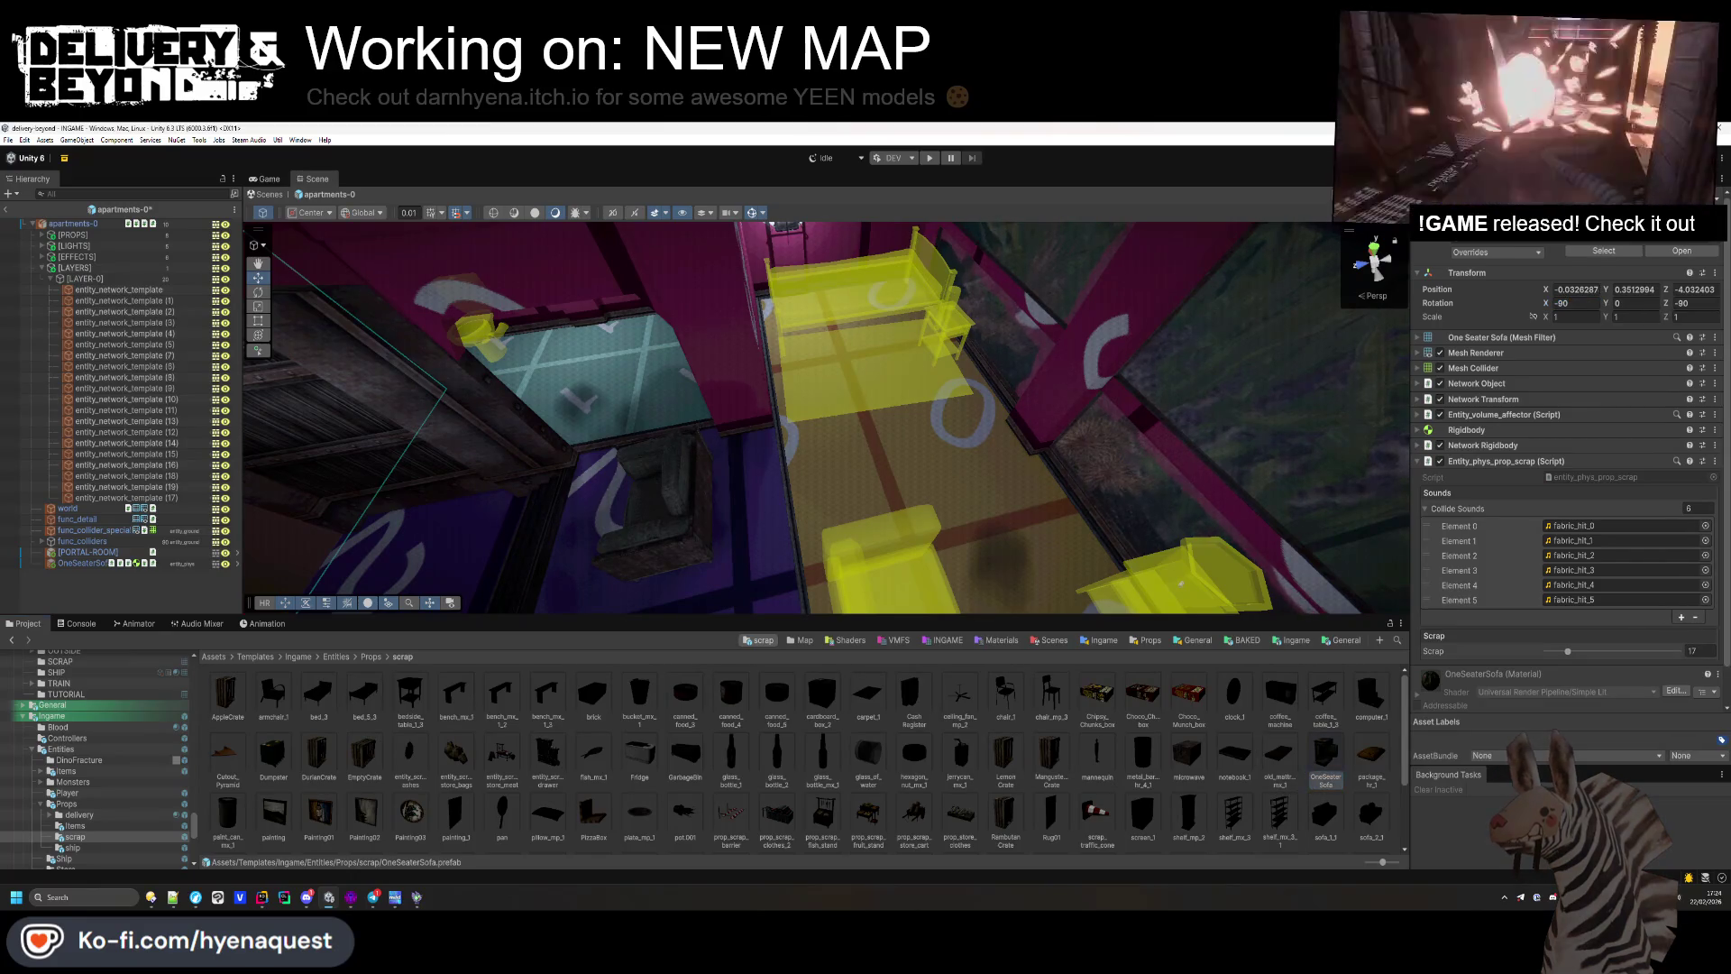
scroll(1598, 383, up, 2)
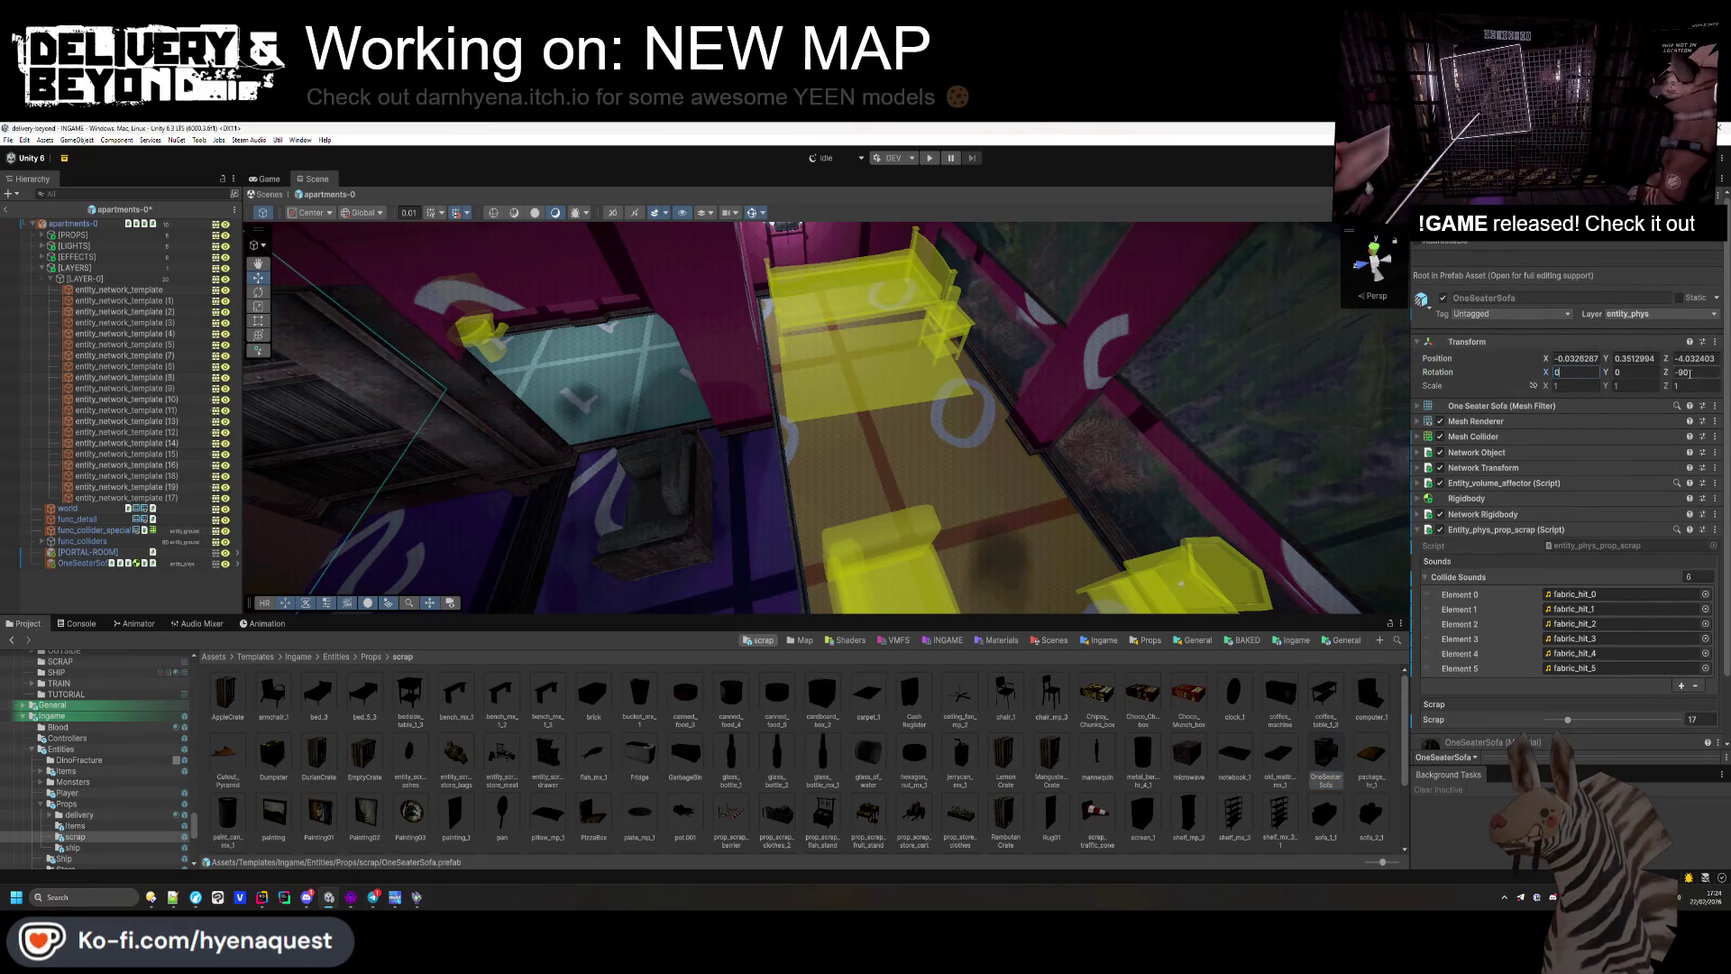
text(0)
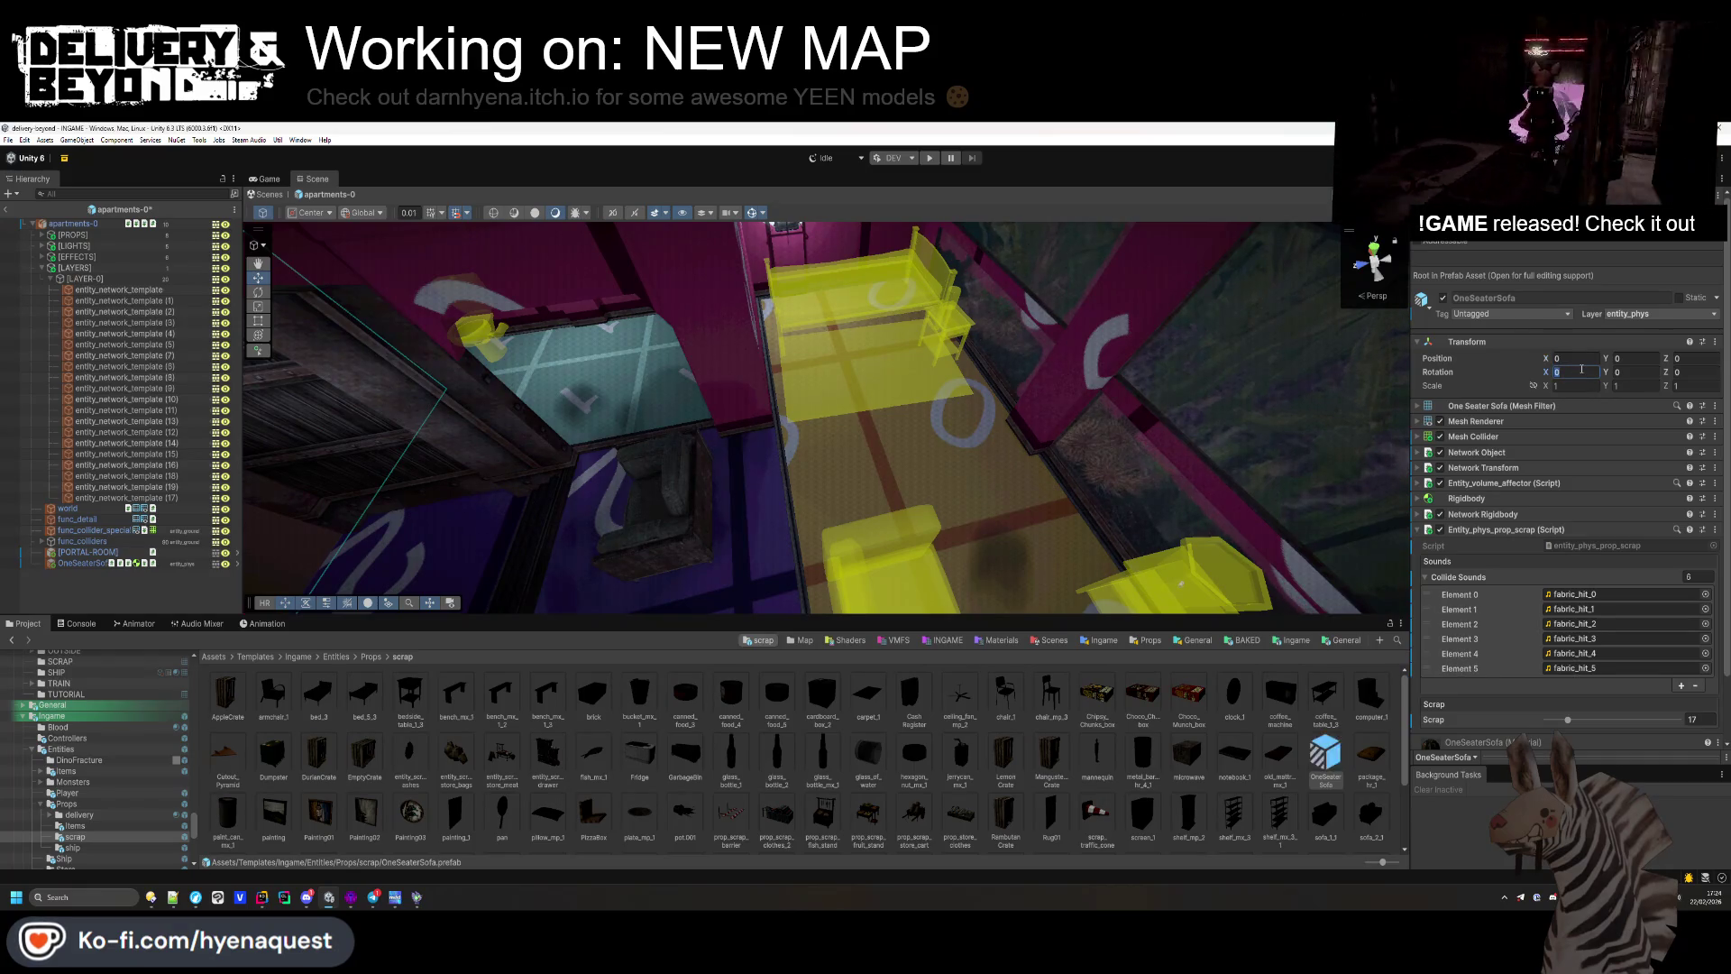
click(1308, 795)
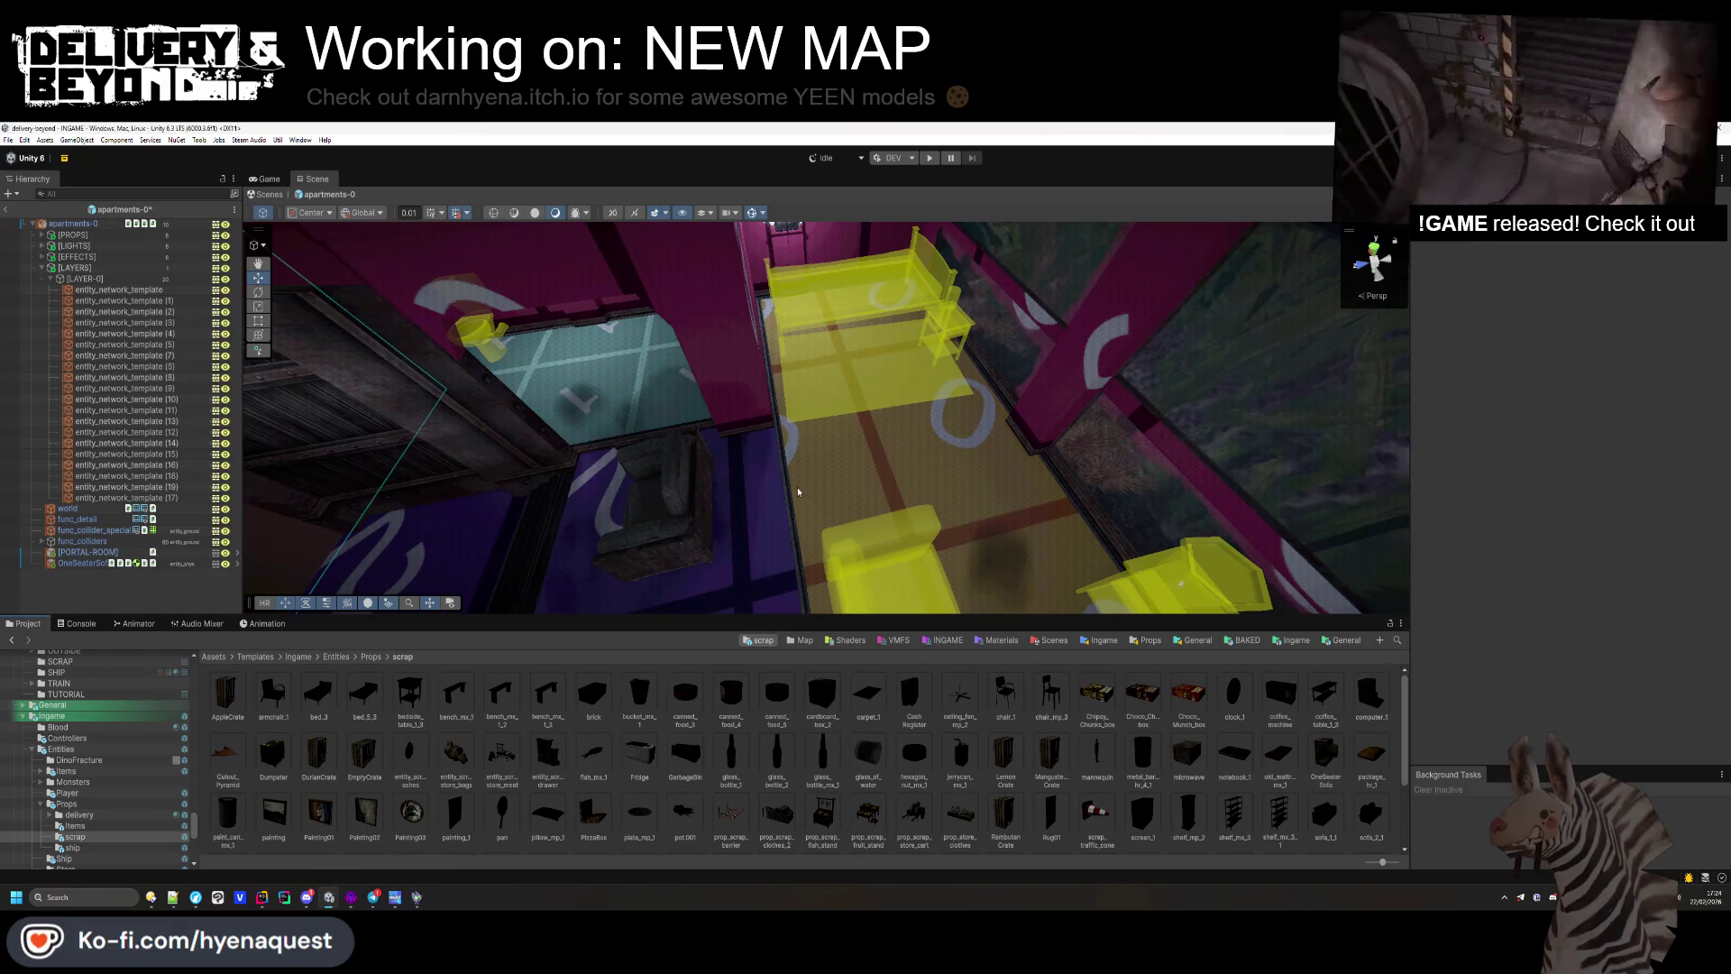
Step: Select the placed OneSeaterSofa in the scene and delete it
click(719, 506)
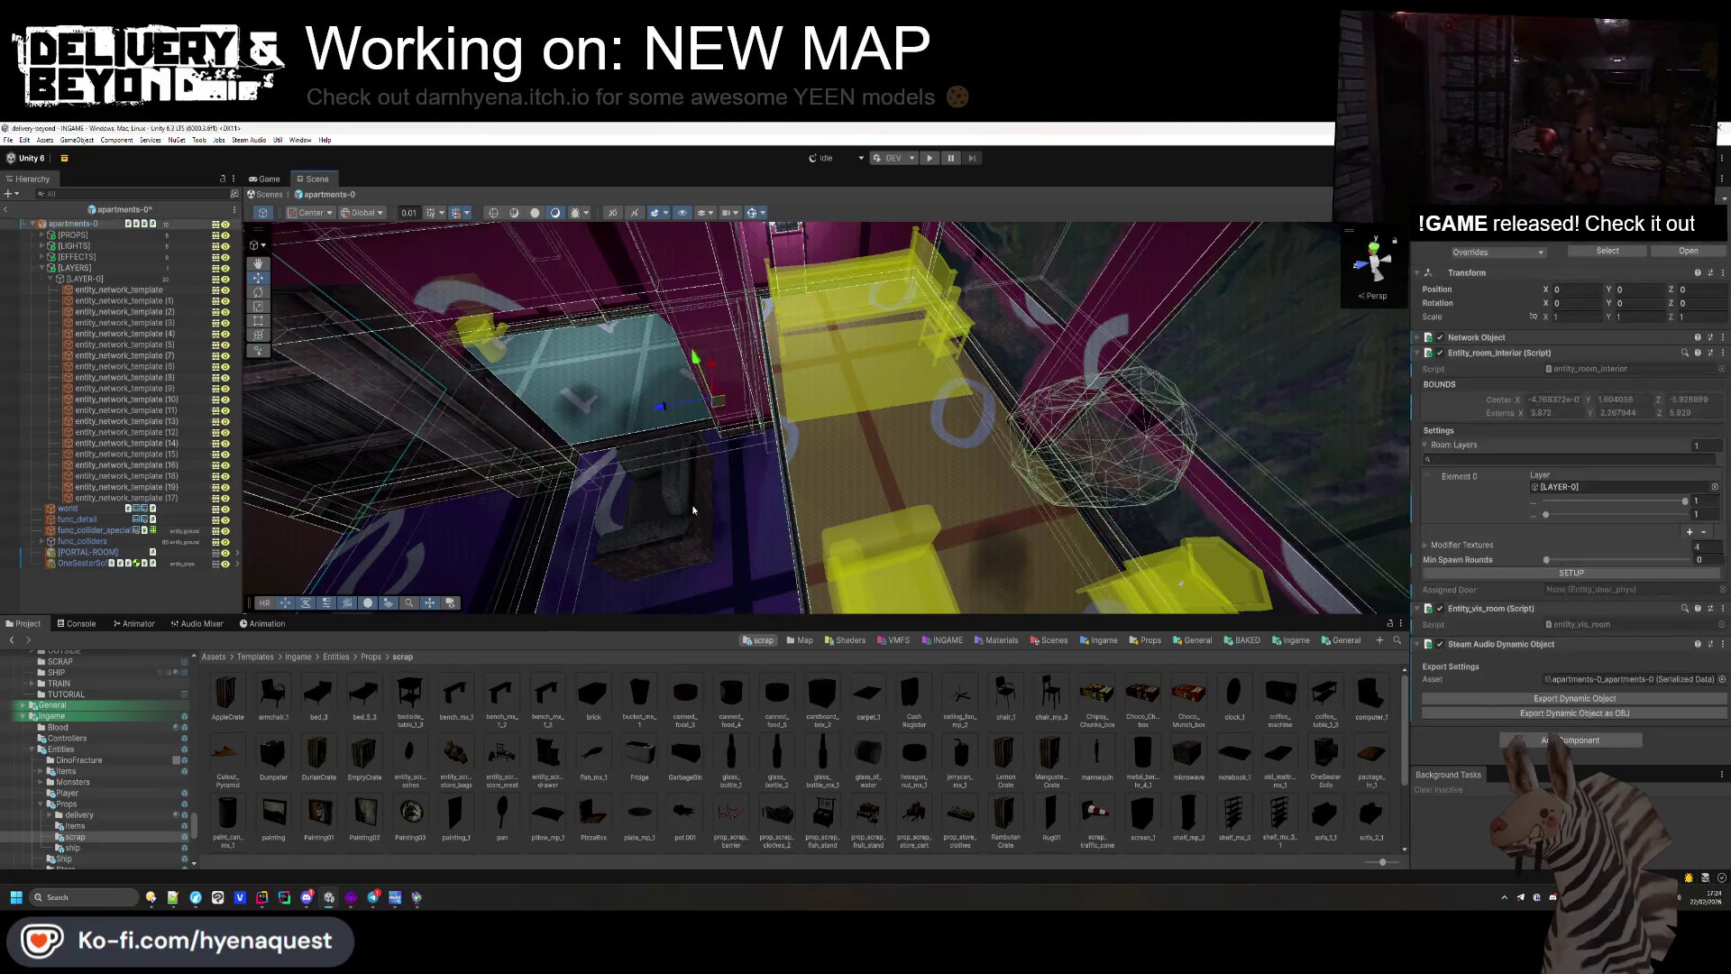
click(1582, 249)
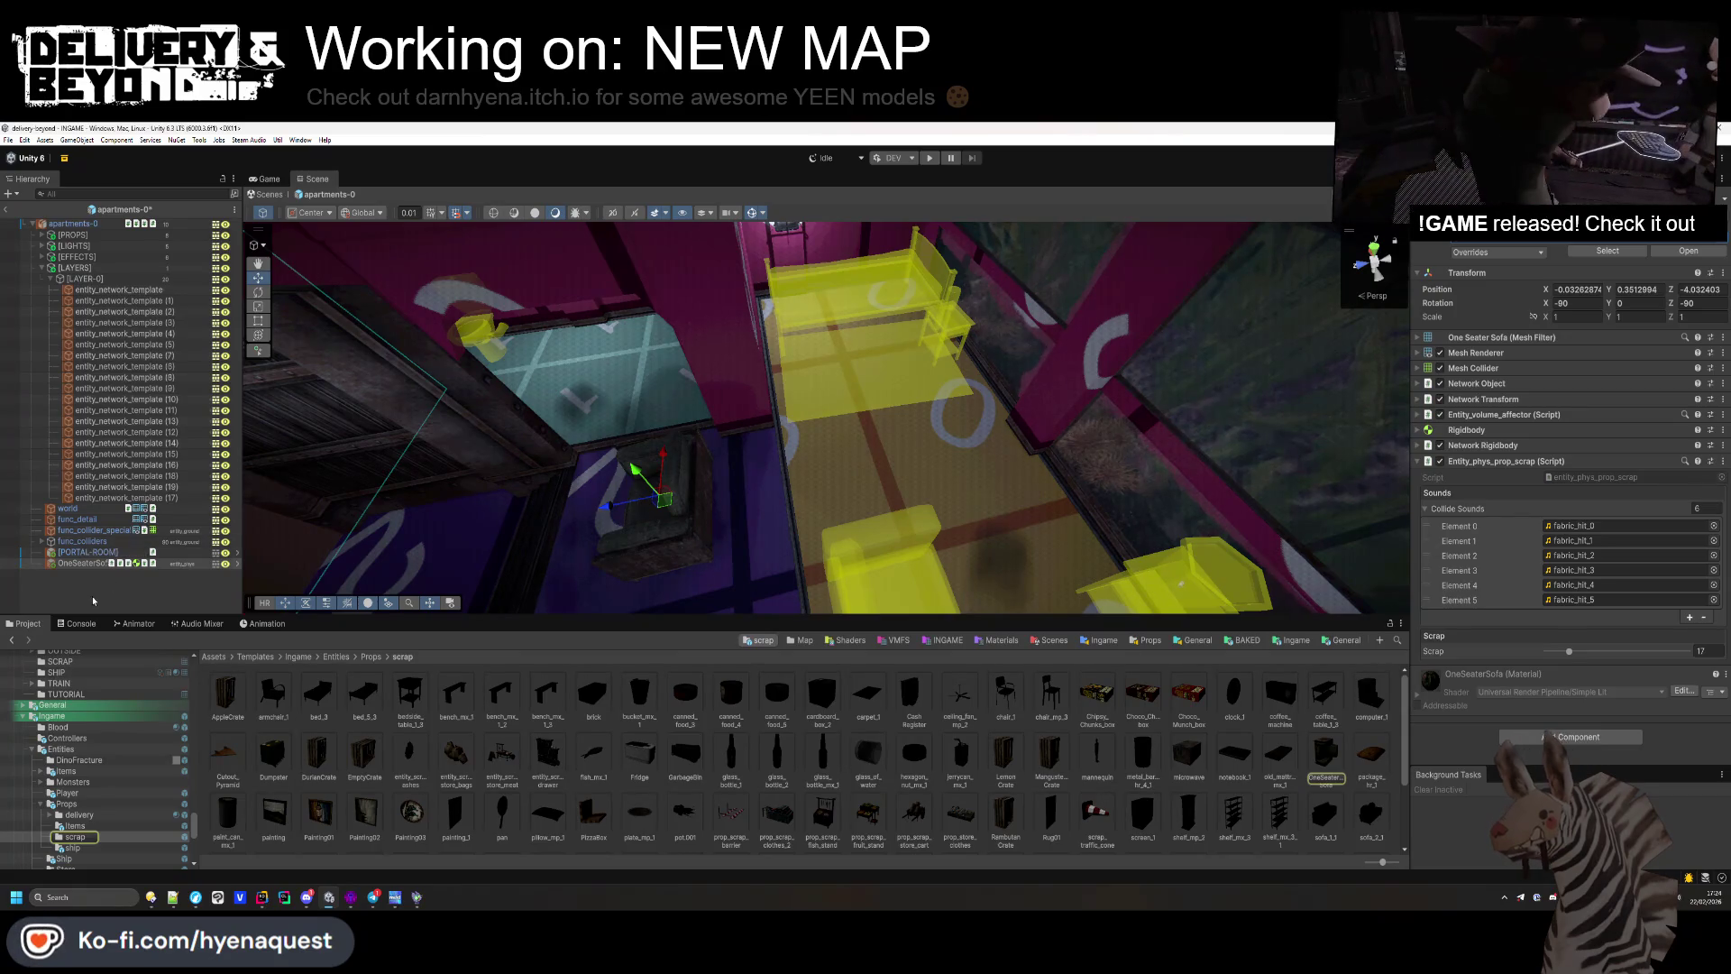
click(82, 565)
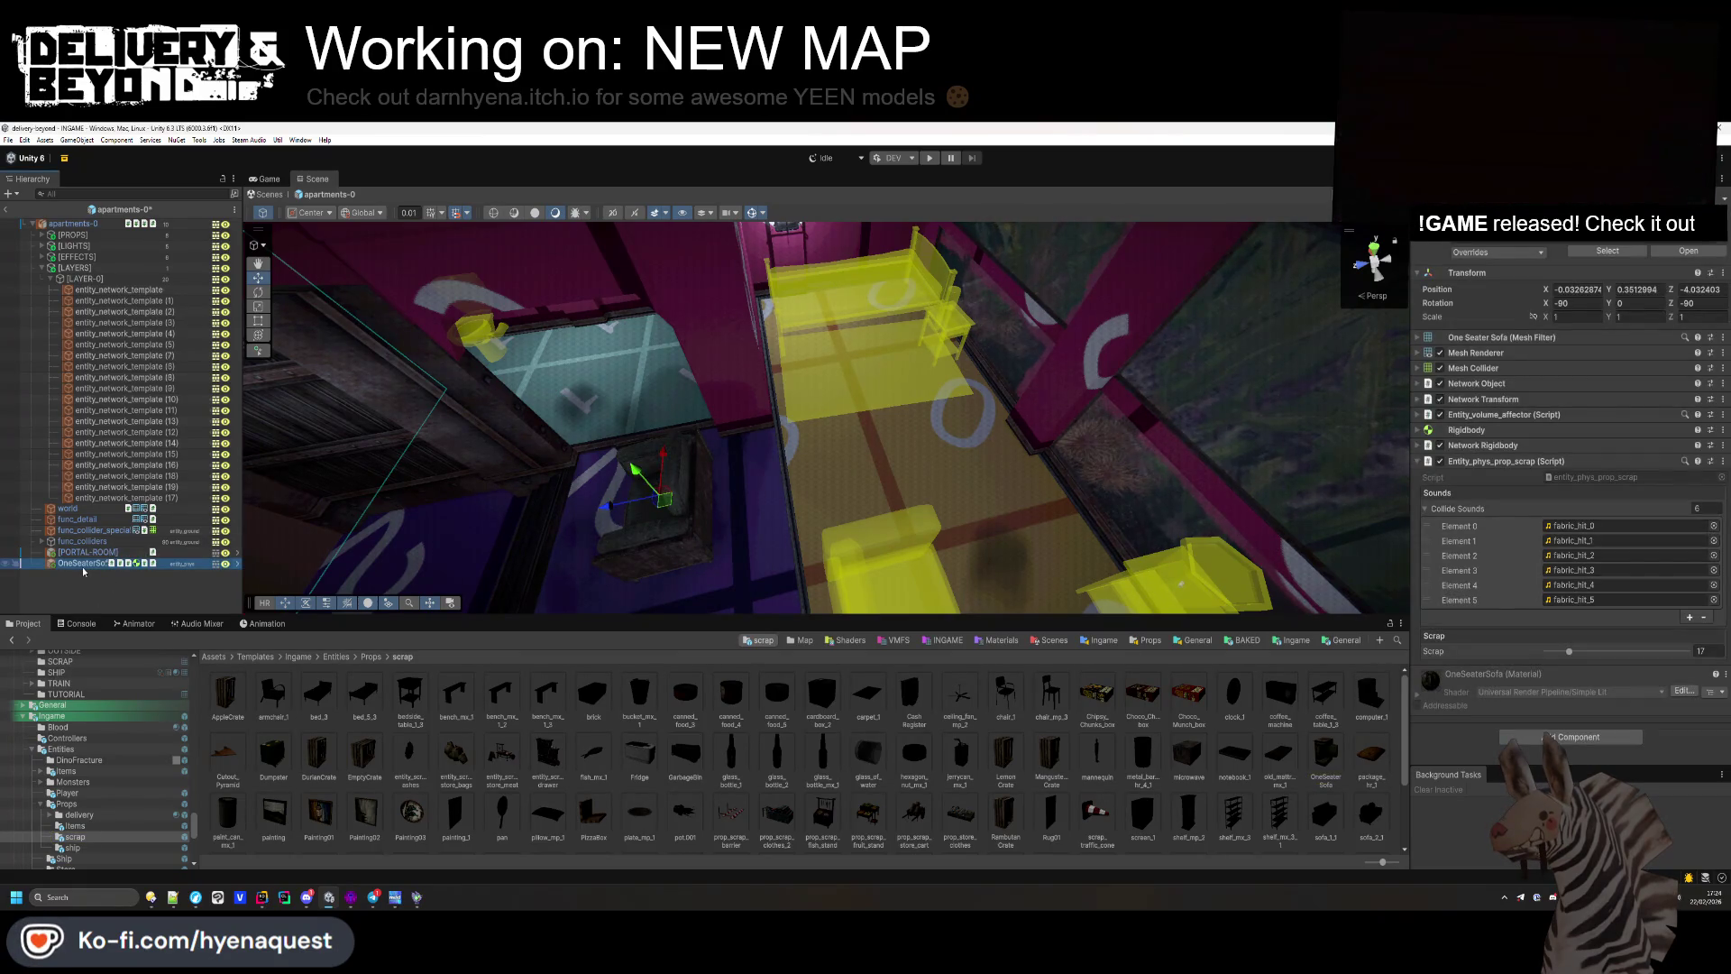
key(Delete)
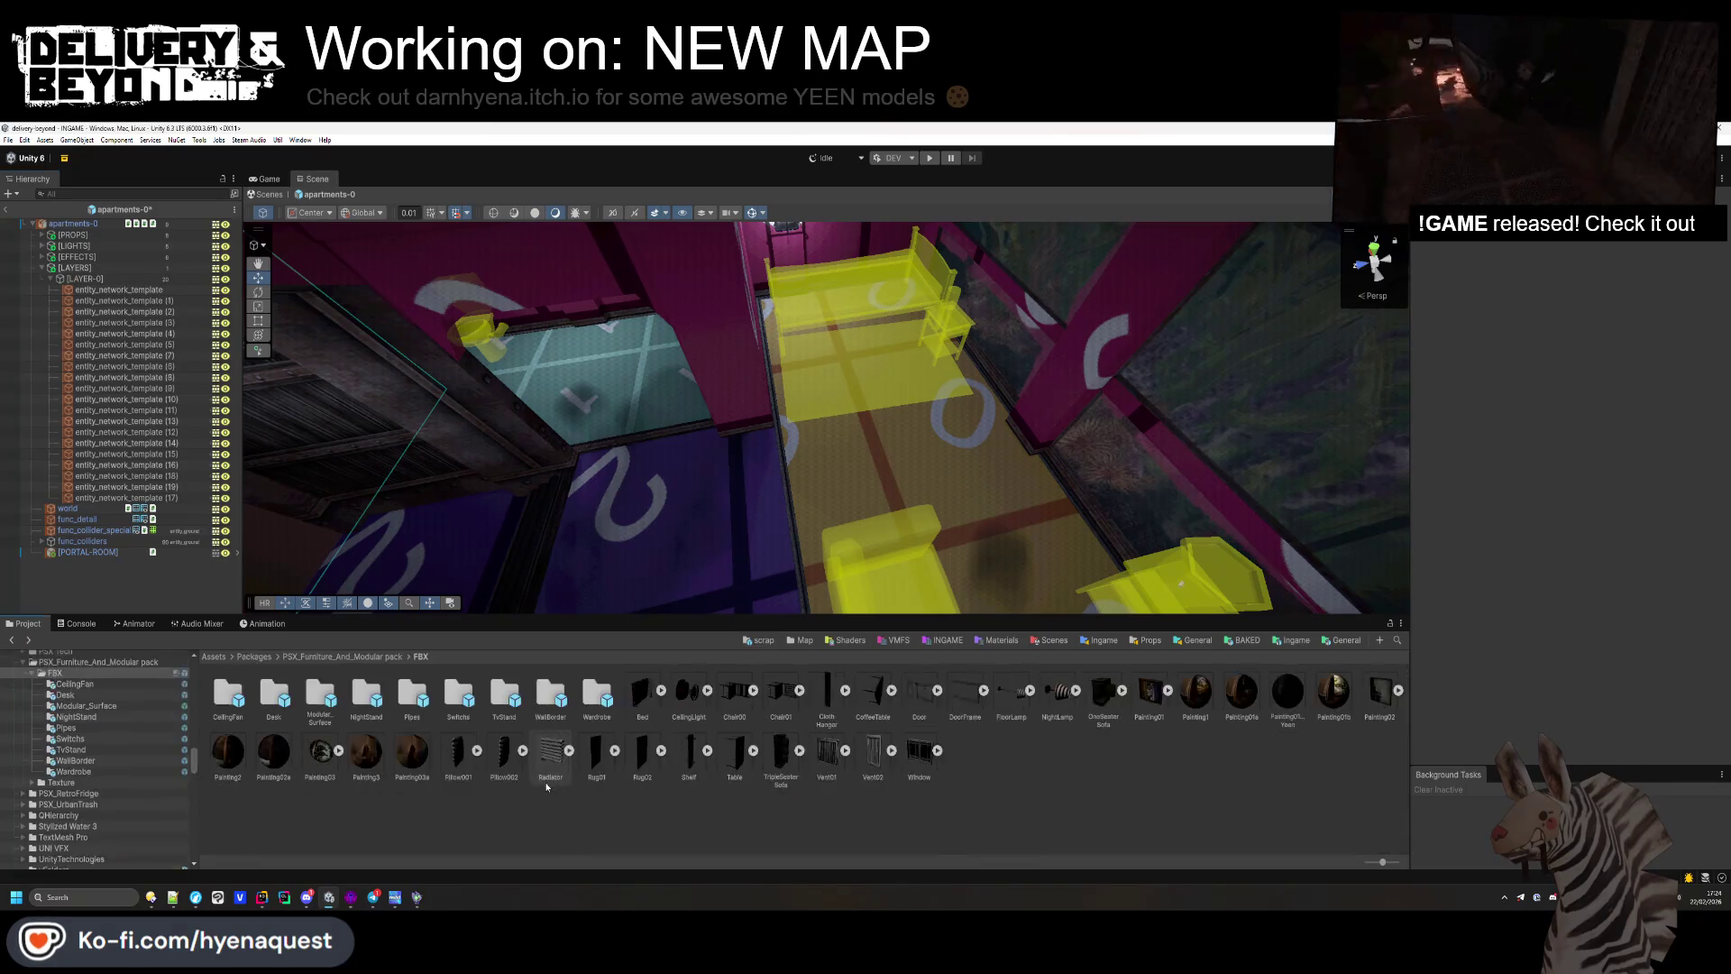
Step: Try placing a TripleSeaterSofa and Chair01 in the room, undoing the chair
mouse_move(799, 750)
mouse_down()
mouse_move(735, 697)
mouse_move(746, 508)
mouse_up()
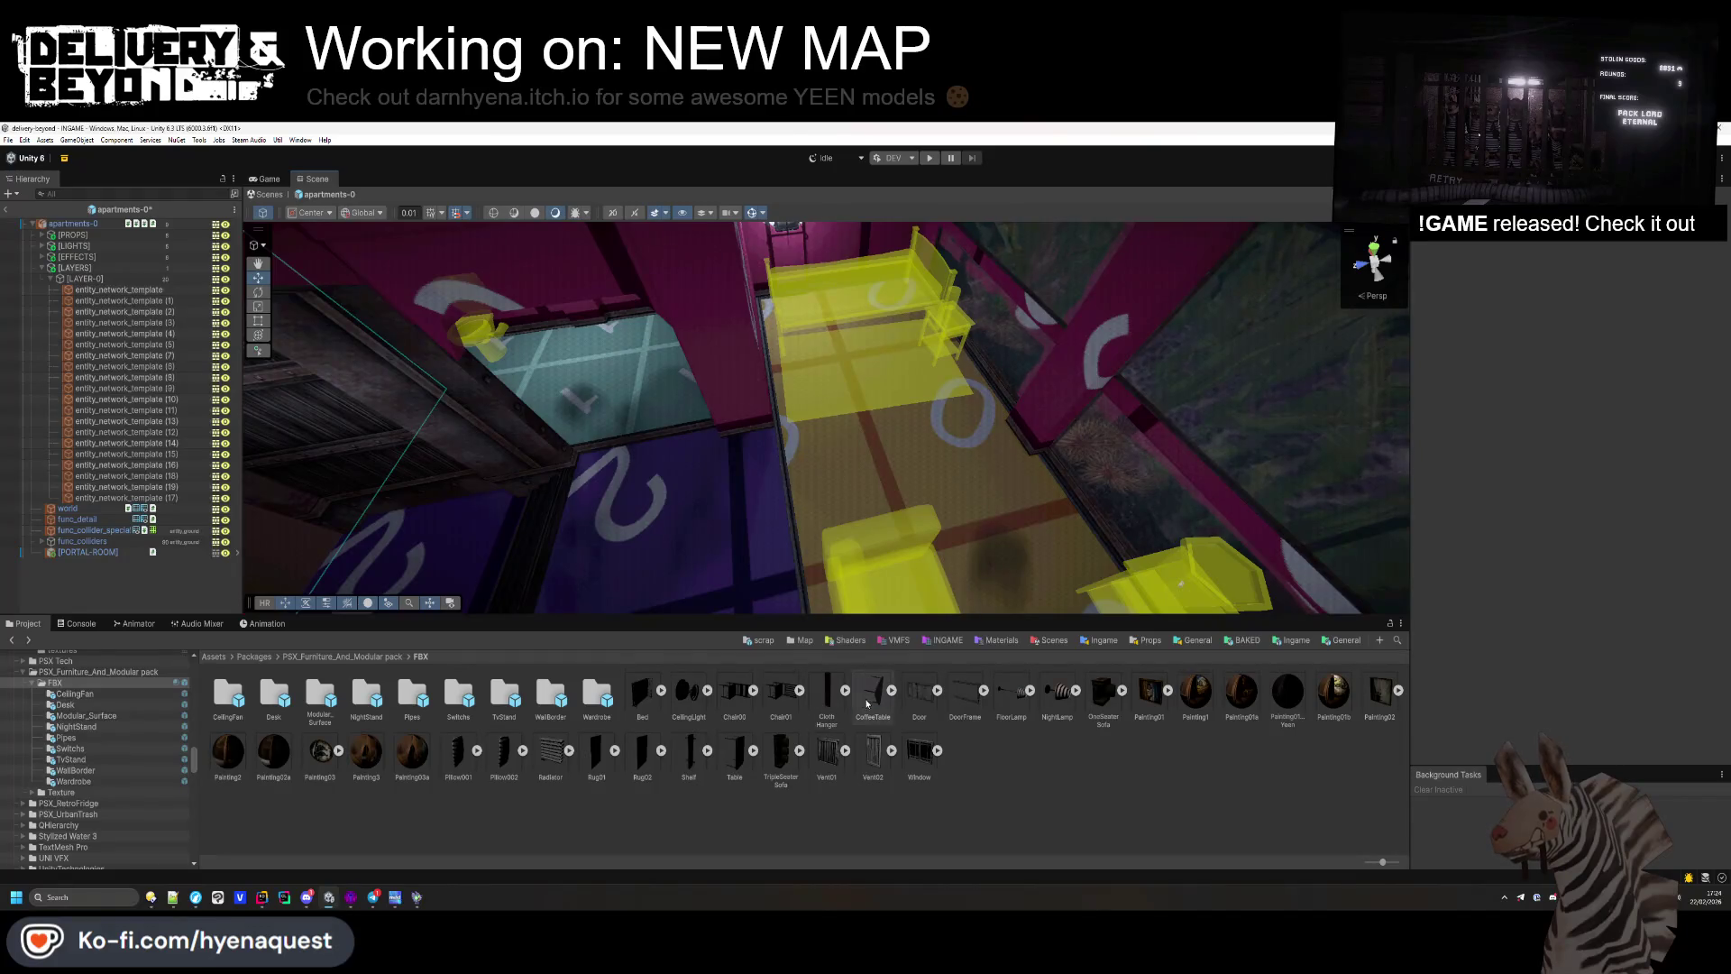
drag(765, 692, 700, 542)
key(f)
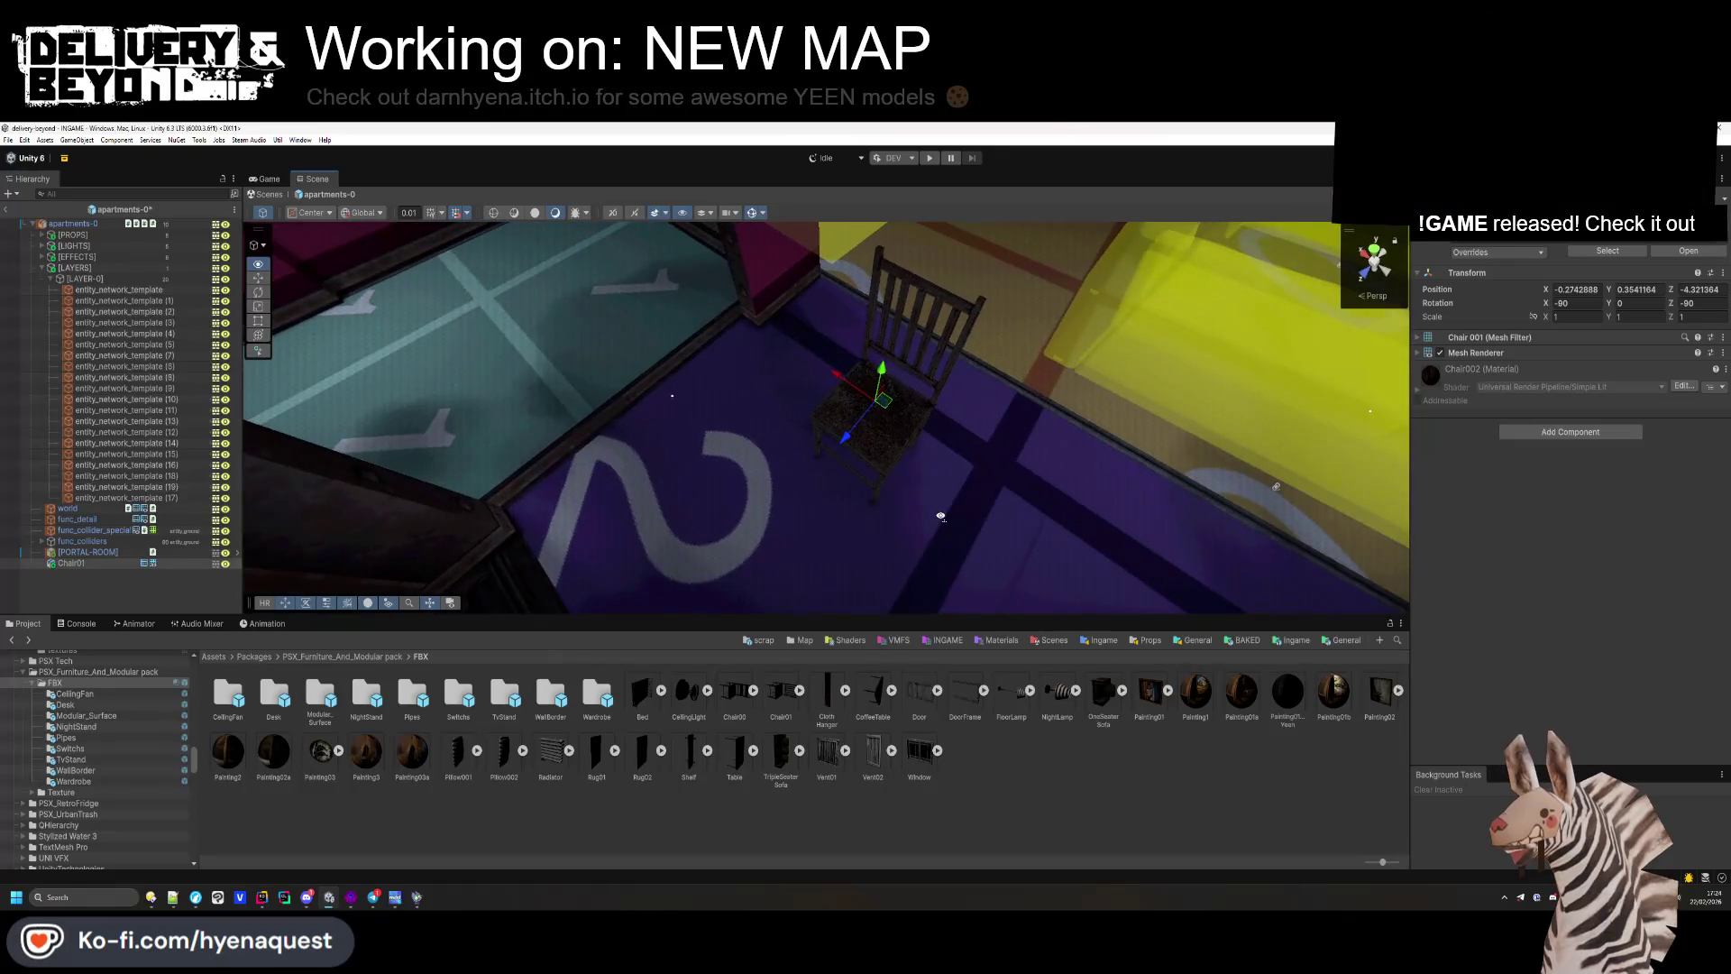
key(ctrl+z)
mouse_move(780, 750)
mouse_down()
mouse_move(857, 505)
mouse_move(892, 463)
mouse_move(904, 504)
mouse_move(858, 456)
mouse_move(772, 448)
mouse_move(754, 379)
mouse_move(744, 433)
mouse_up()
Step: Expand the PSX_UrbanTrash package in the Project tree to show its contents
scroll(900, 494, down, 3)
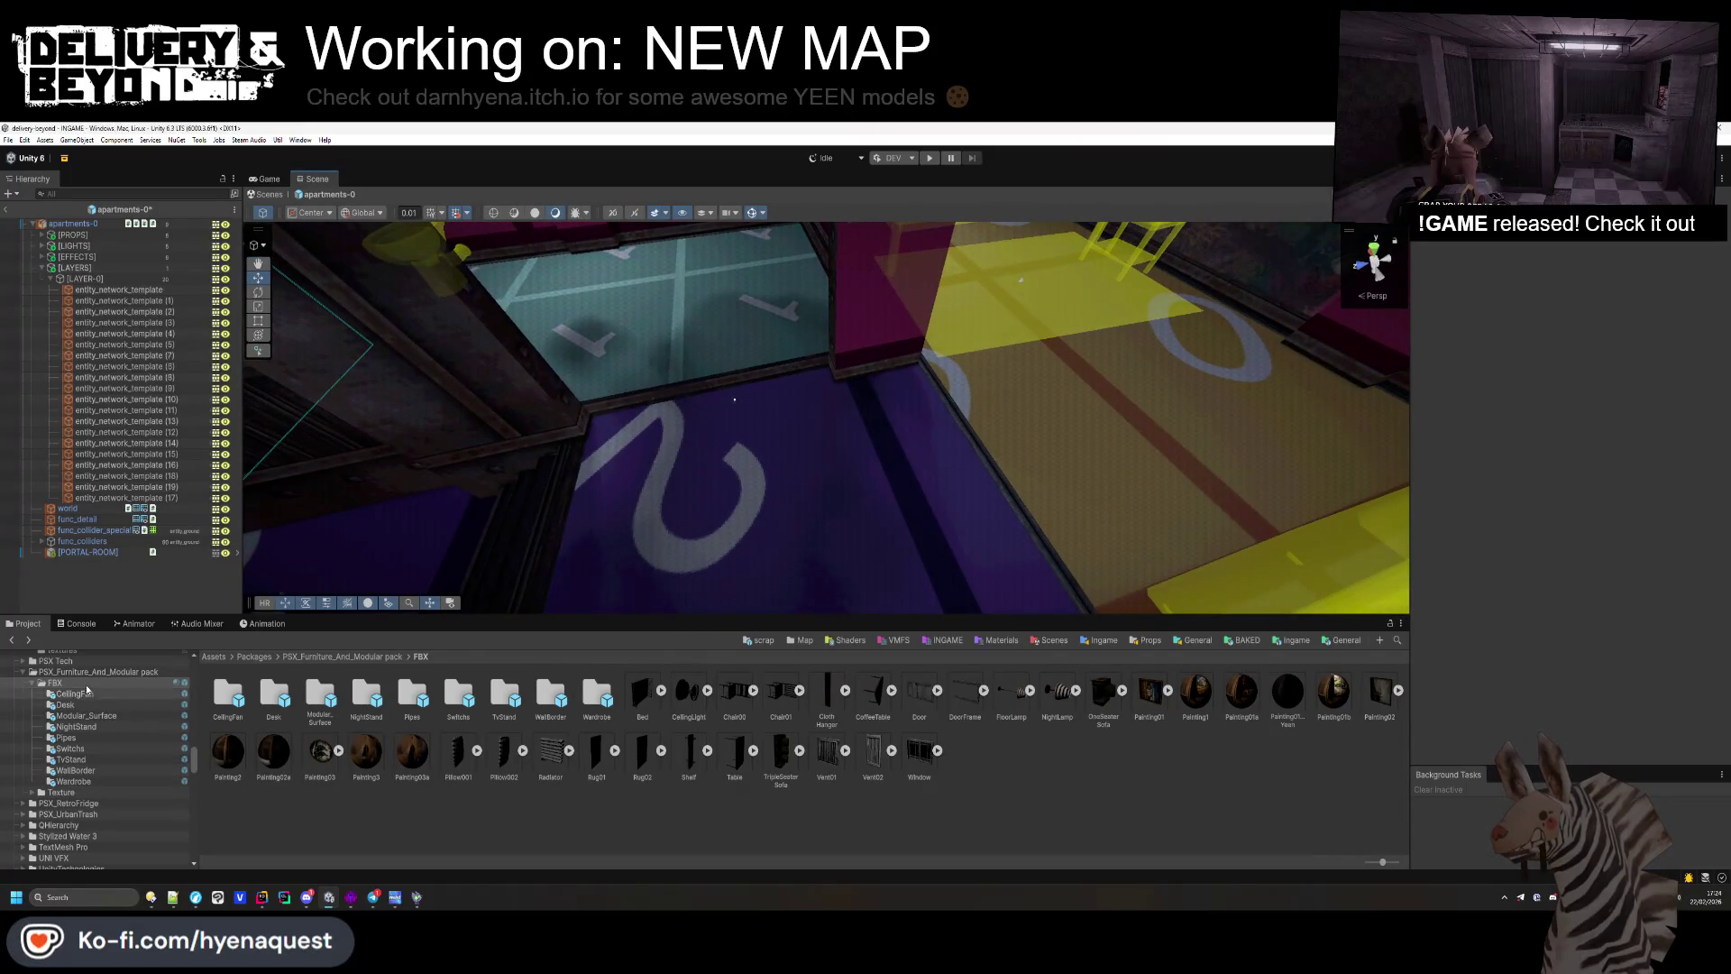
click(65, 802)
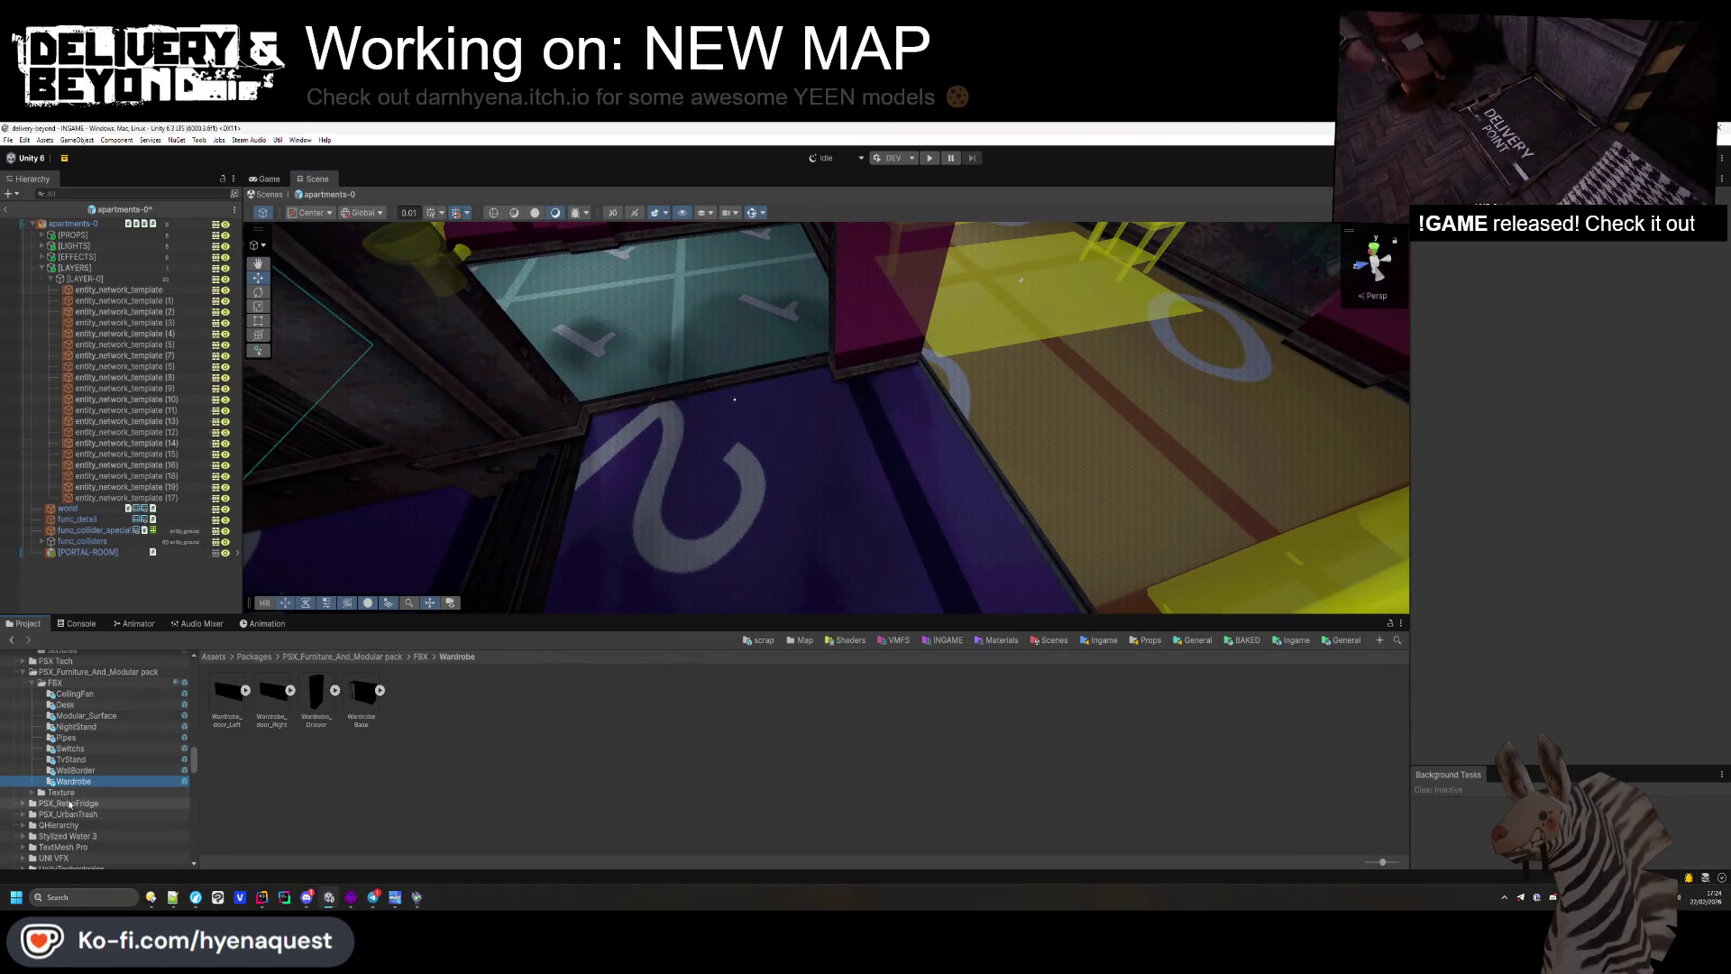
click(27, 814)
click(22, 814)
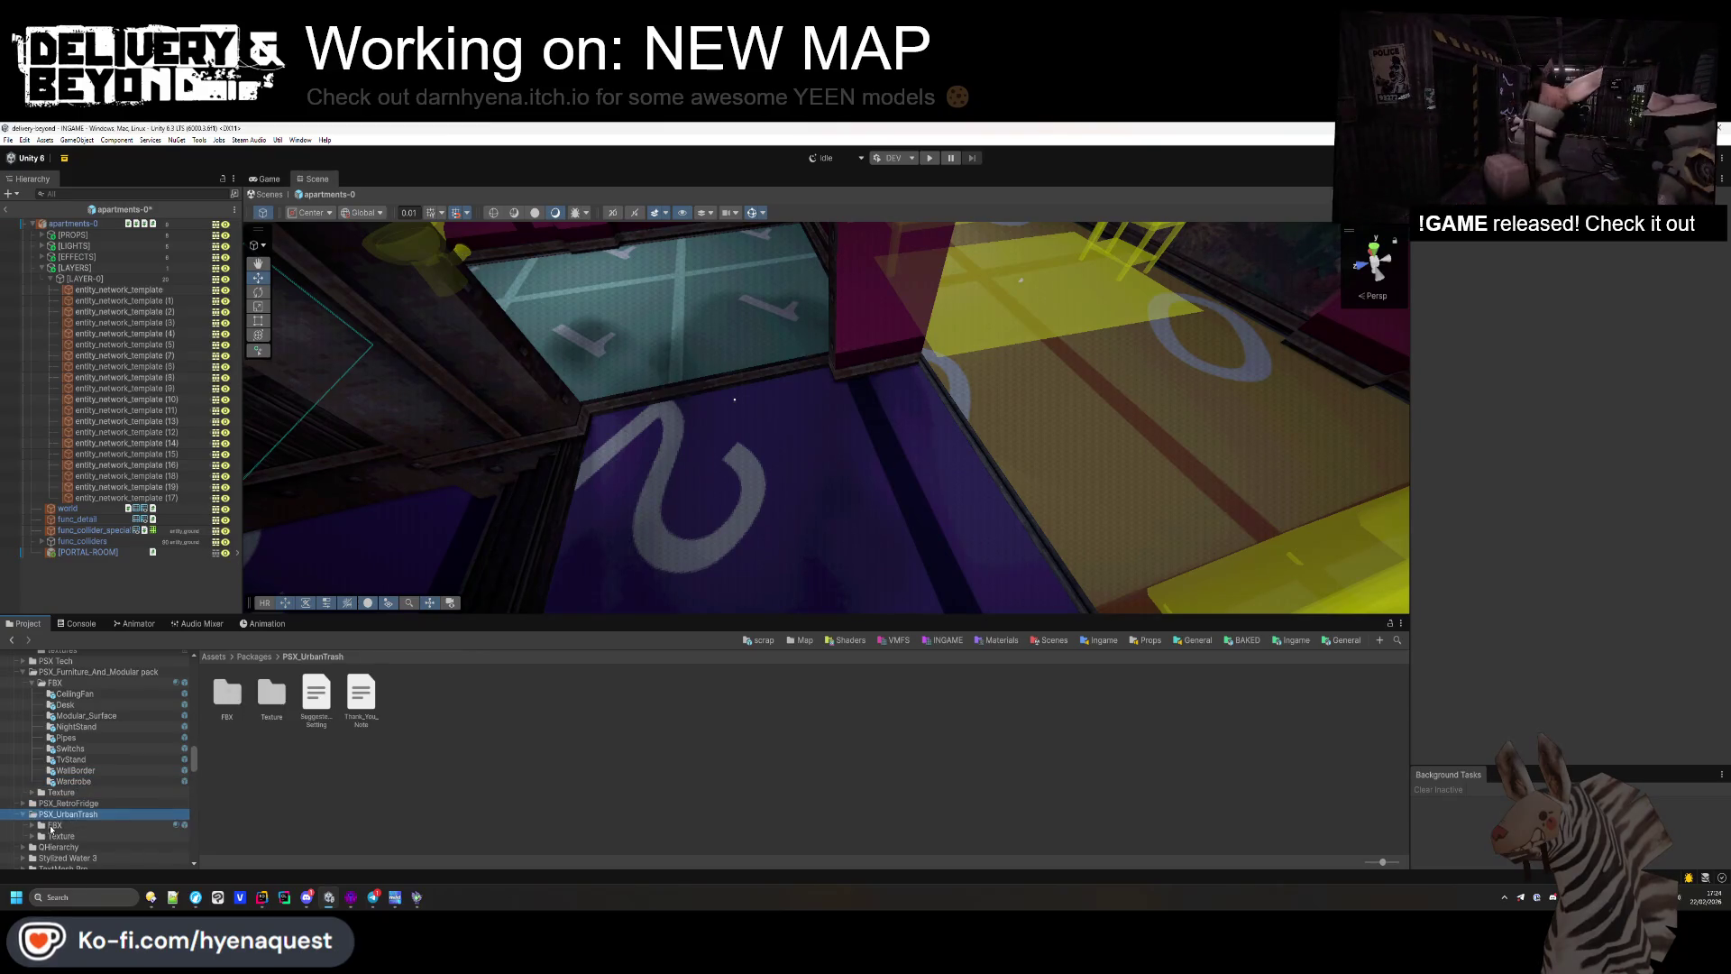